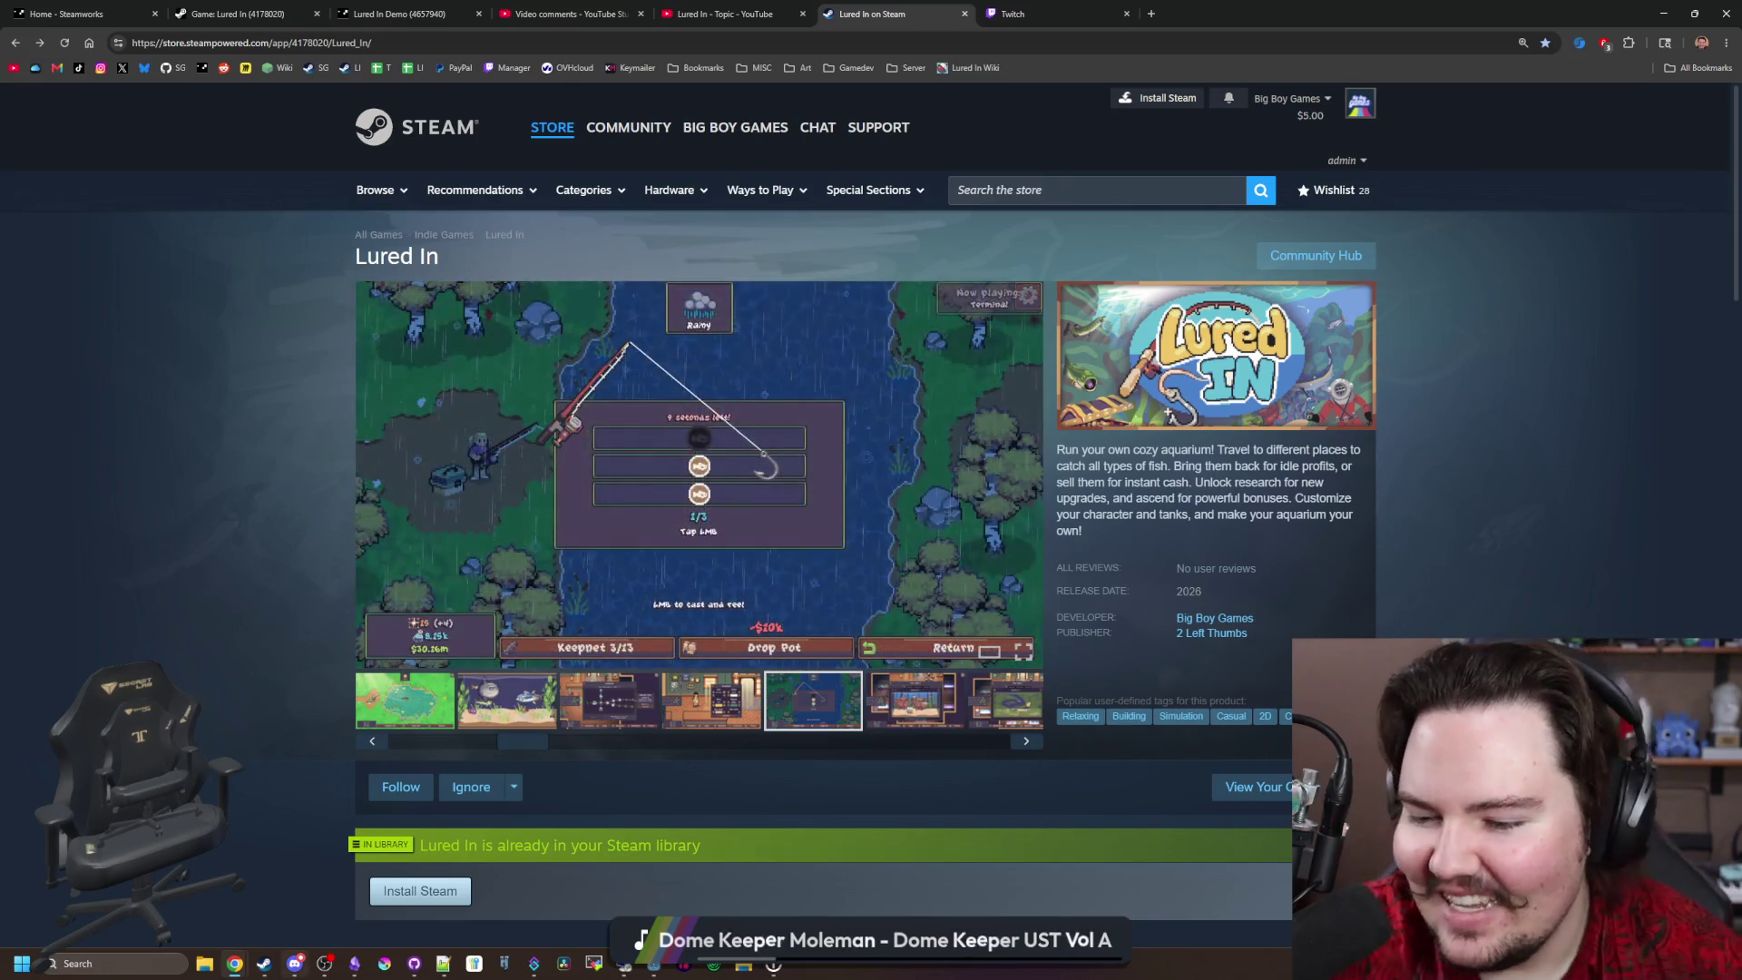
# Step: Google 'biofactory' in a new tab, open its Steam store page and enlarge the main screenshot
pyautogui.moveTo(274, 973)
pyautogui.click(1150, 14)
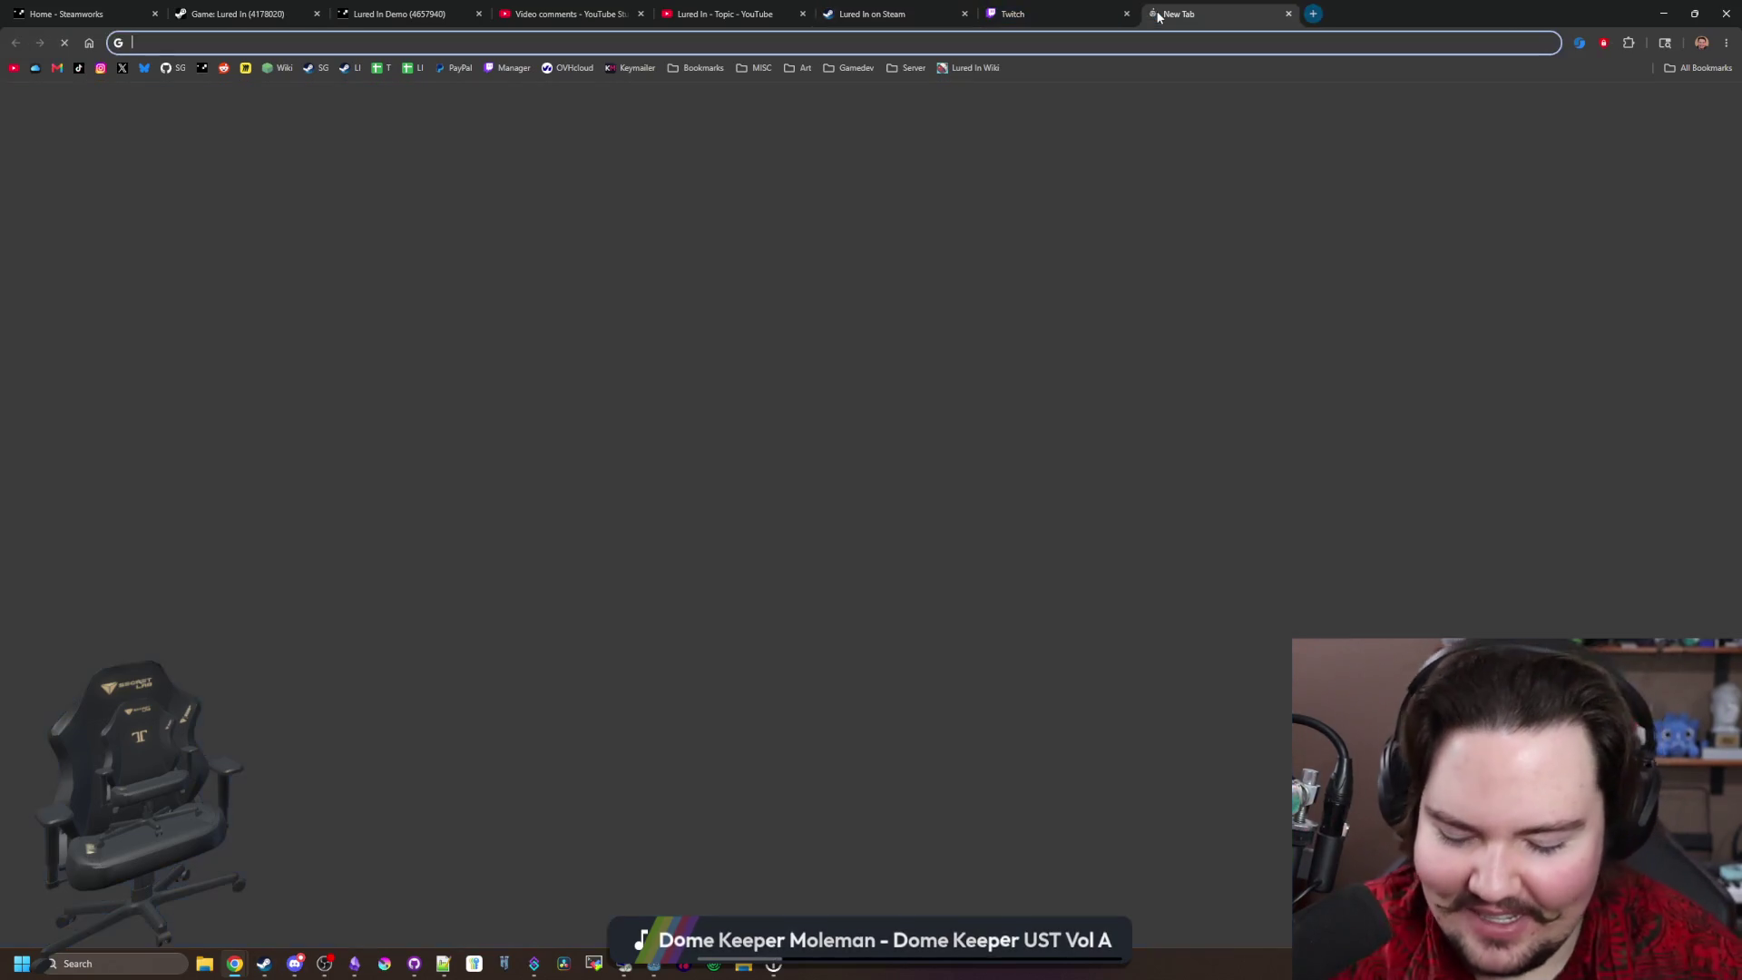
pyautogui.write('biofactory')
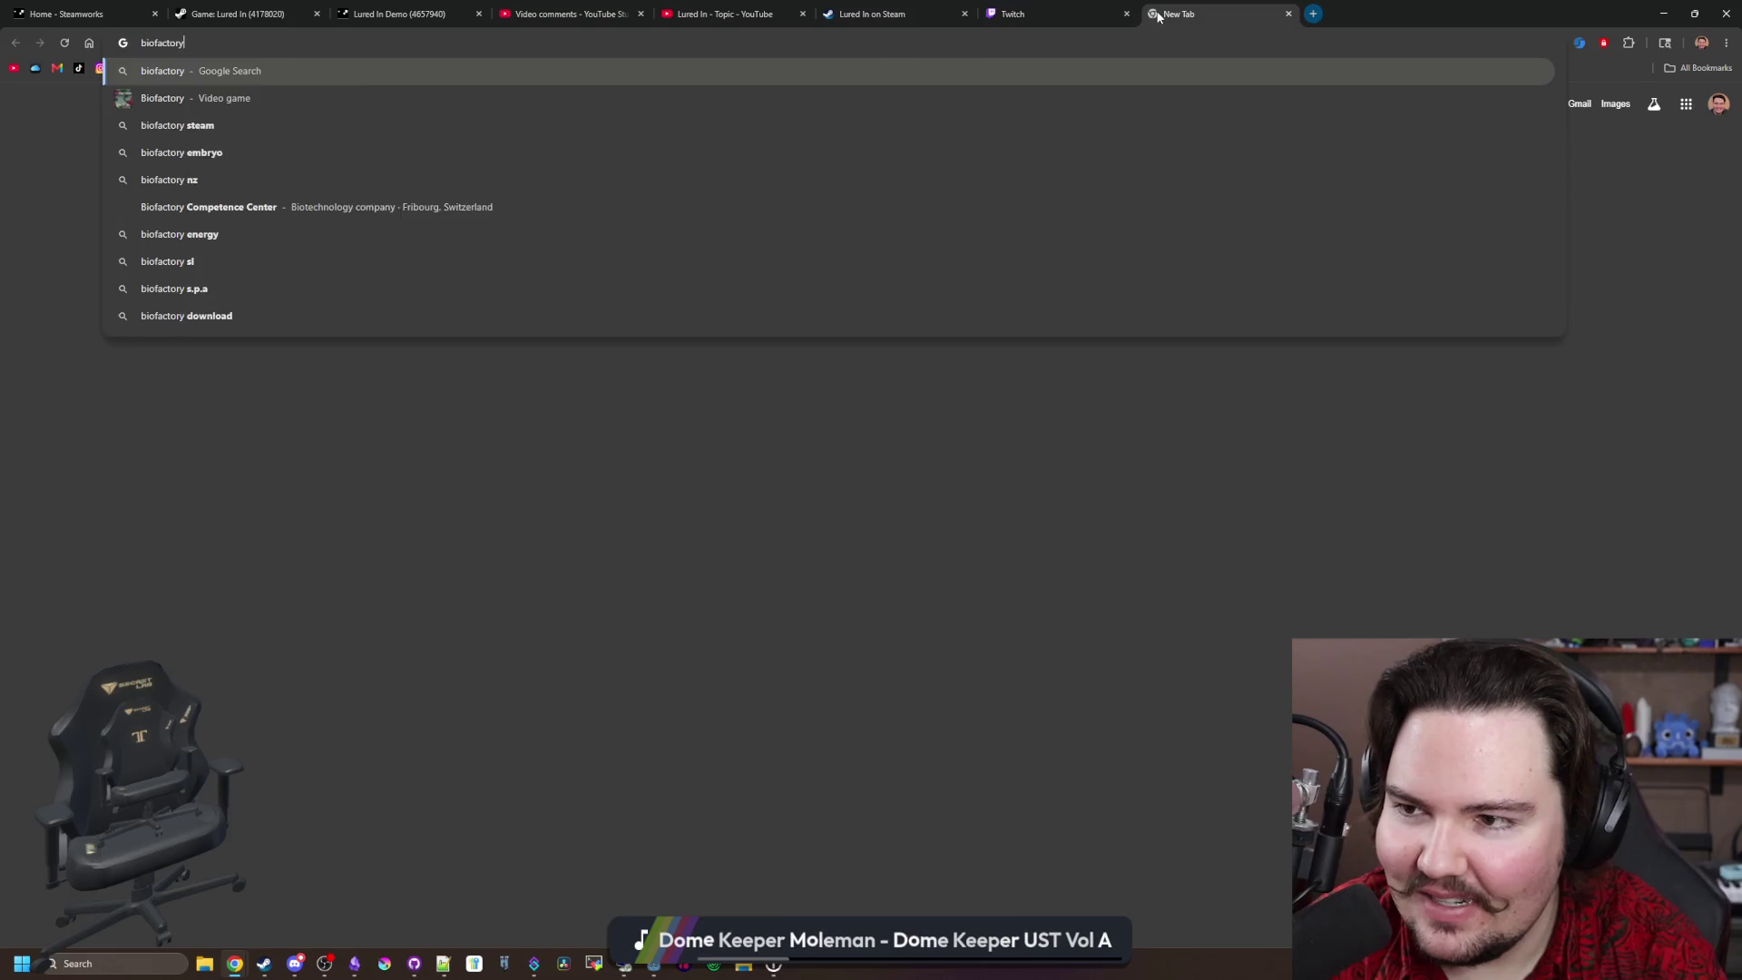
pyautogui.press('Return')
pyautogui.click(186, 238)
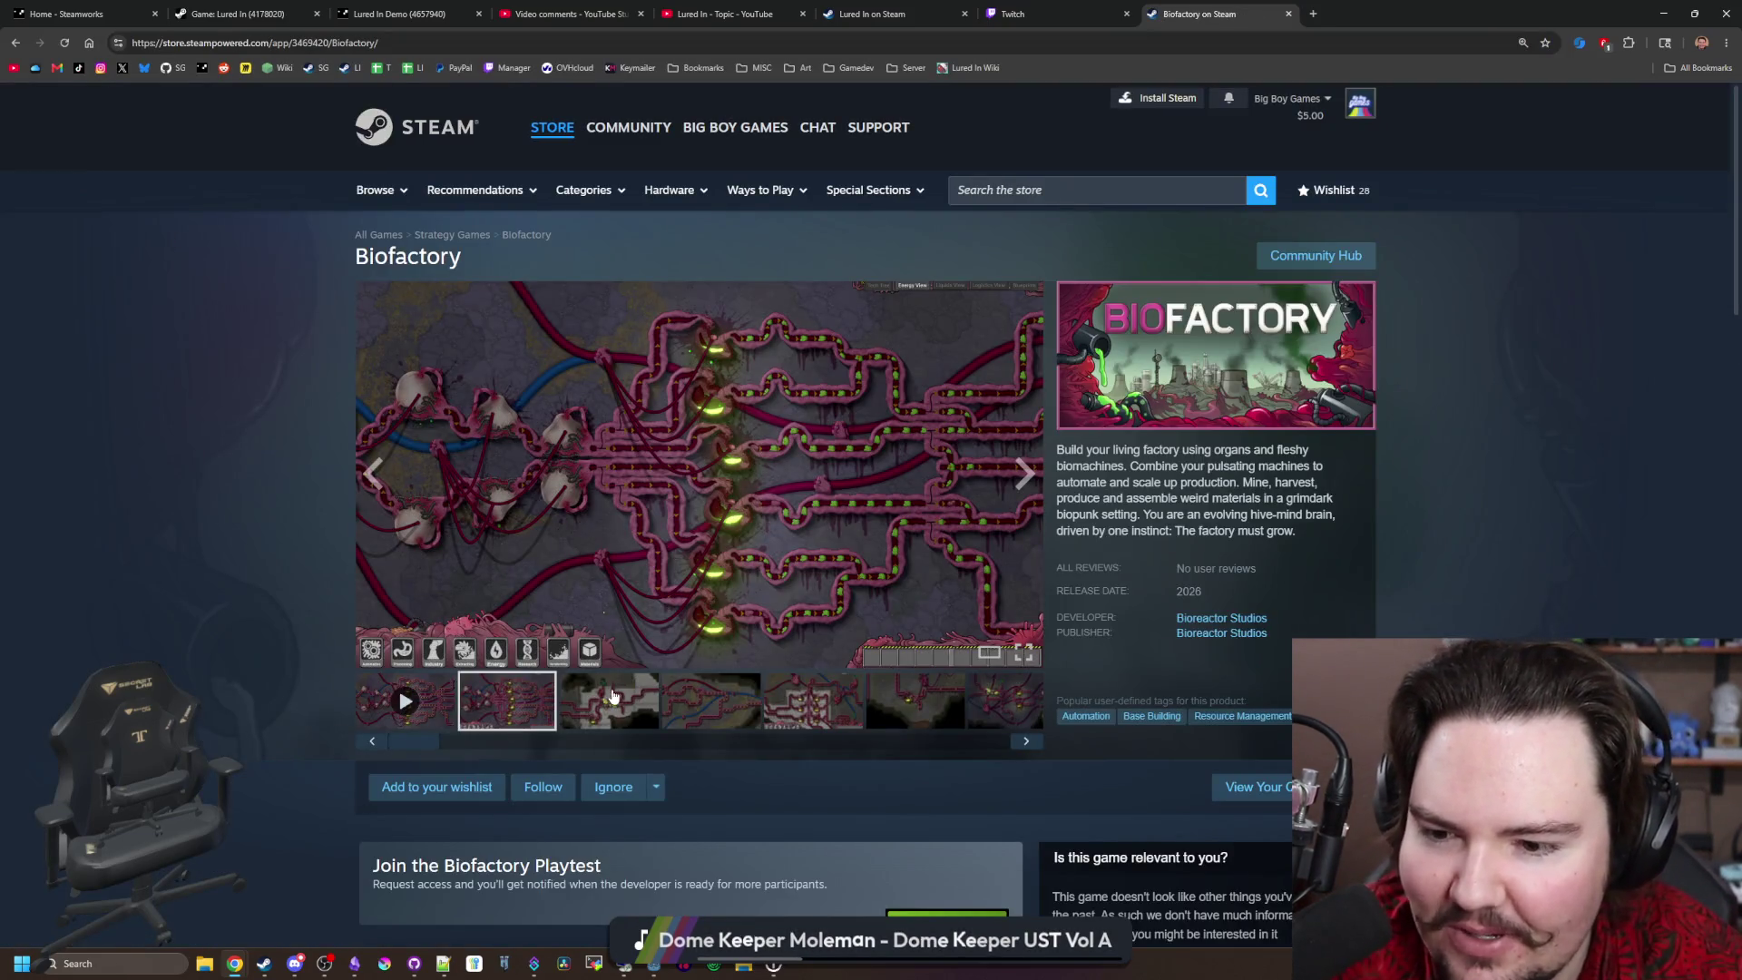
pyautogui.click(685, 575)
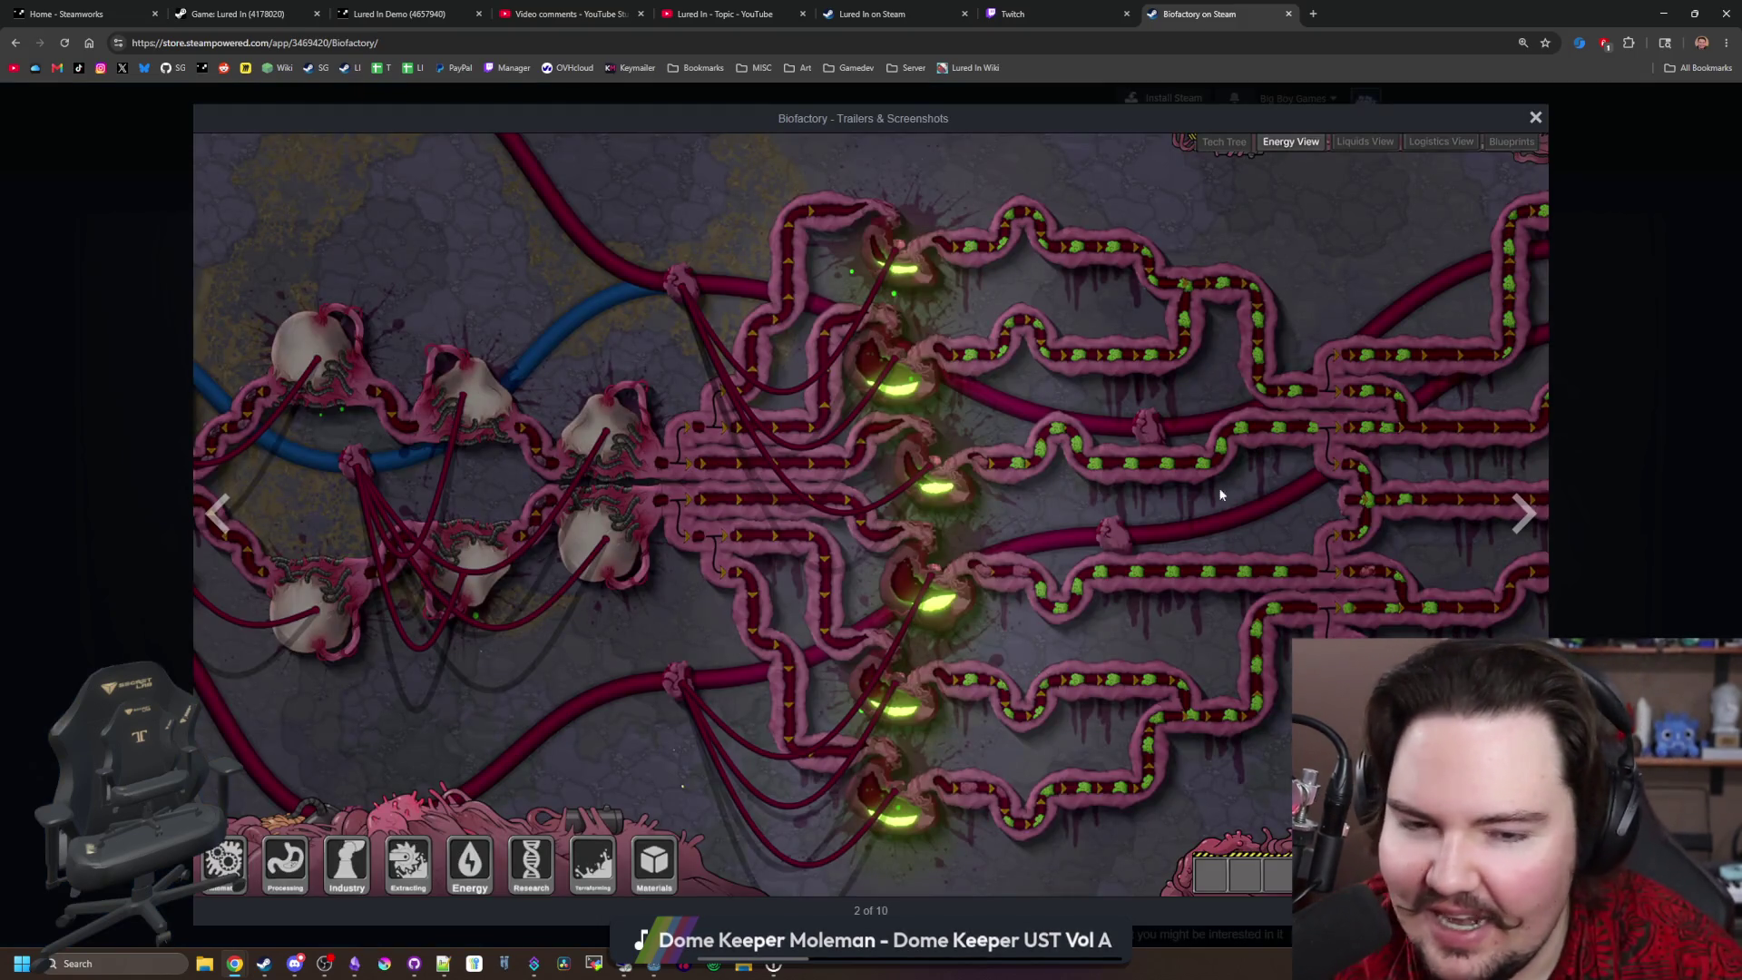
# Step: Page through the Biofactory screenshots, cycling around the 10-image gallery several times
pyautogui.click(1529, 520)
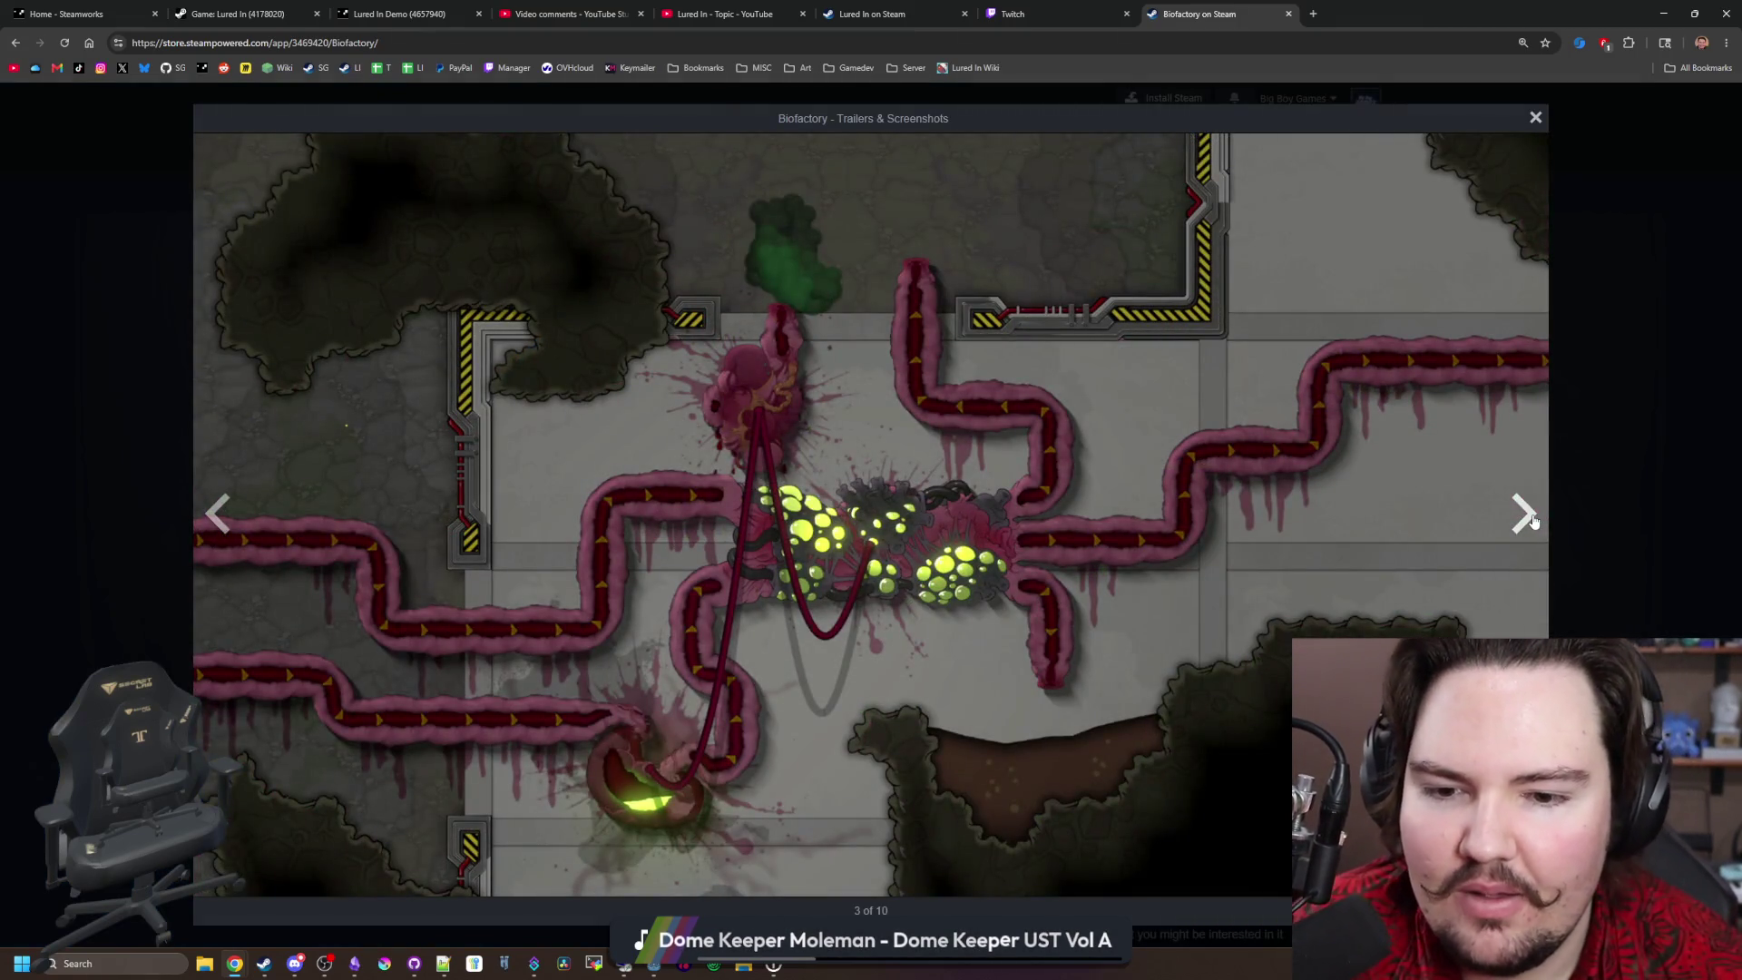
pyautogui.click(1531, 517)
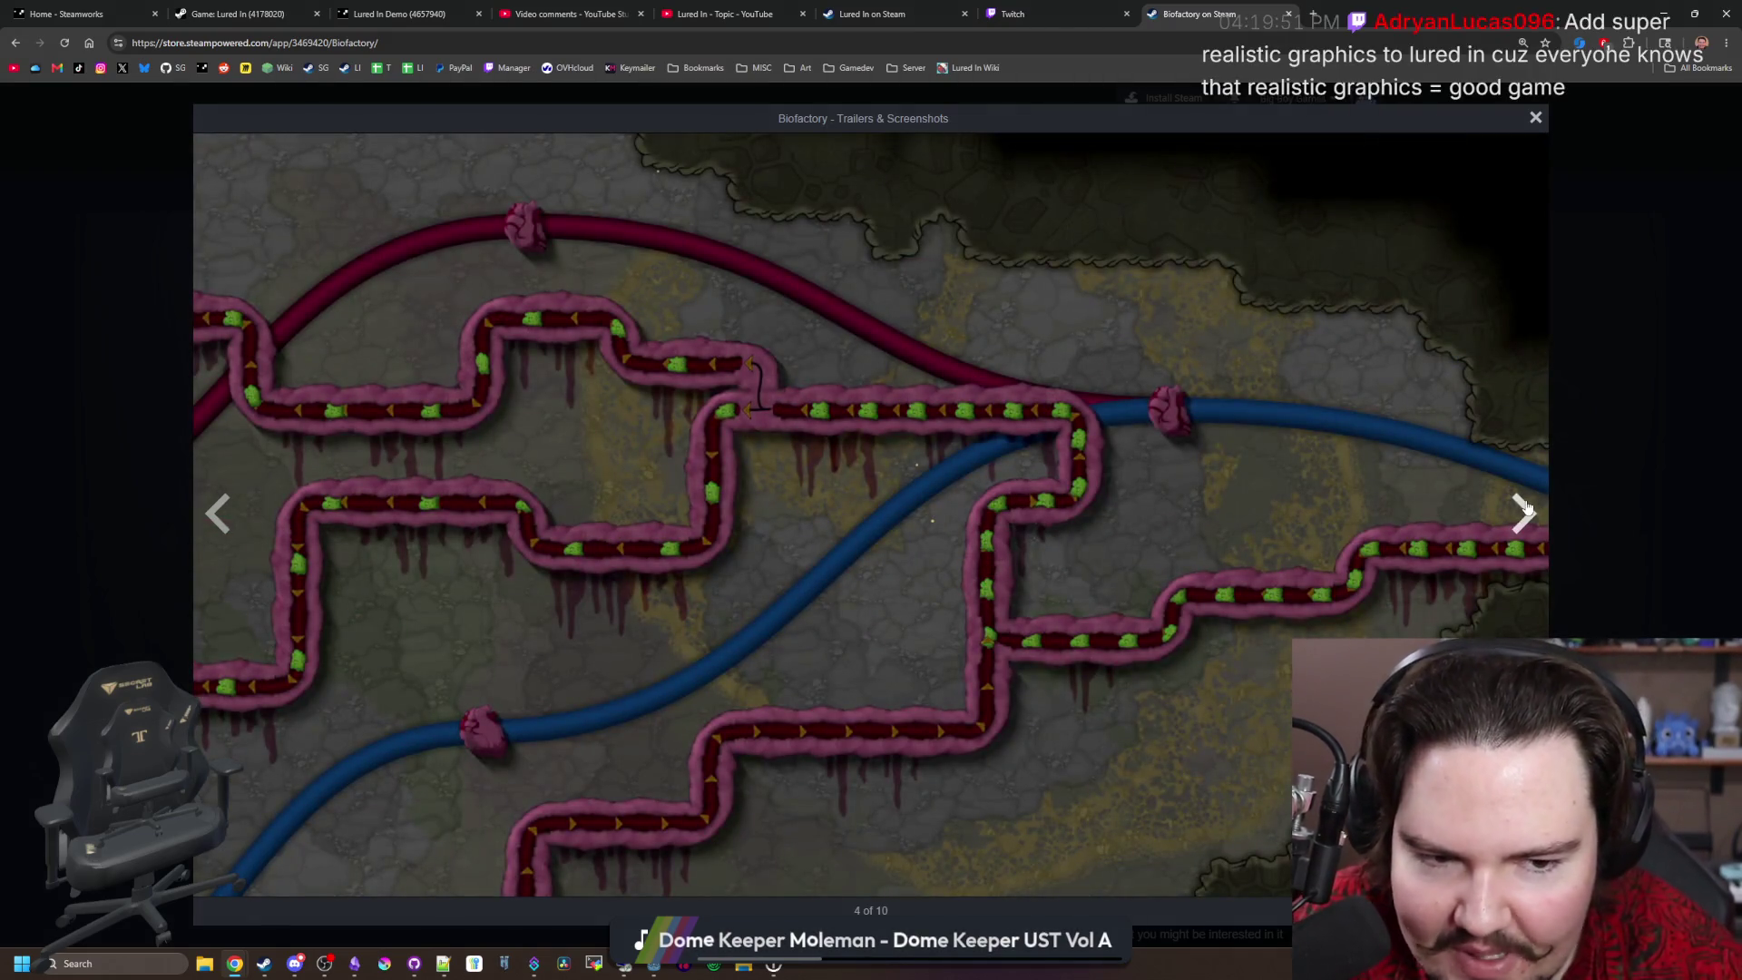
pyautogui.click(1526, 508)
pyautogui.click(1526, 508)
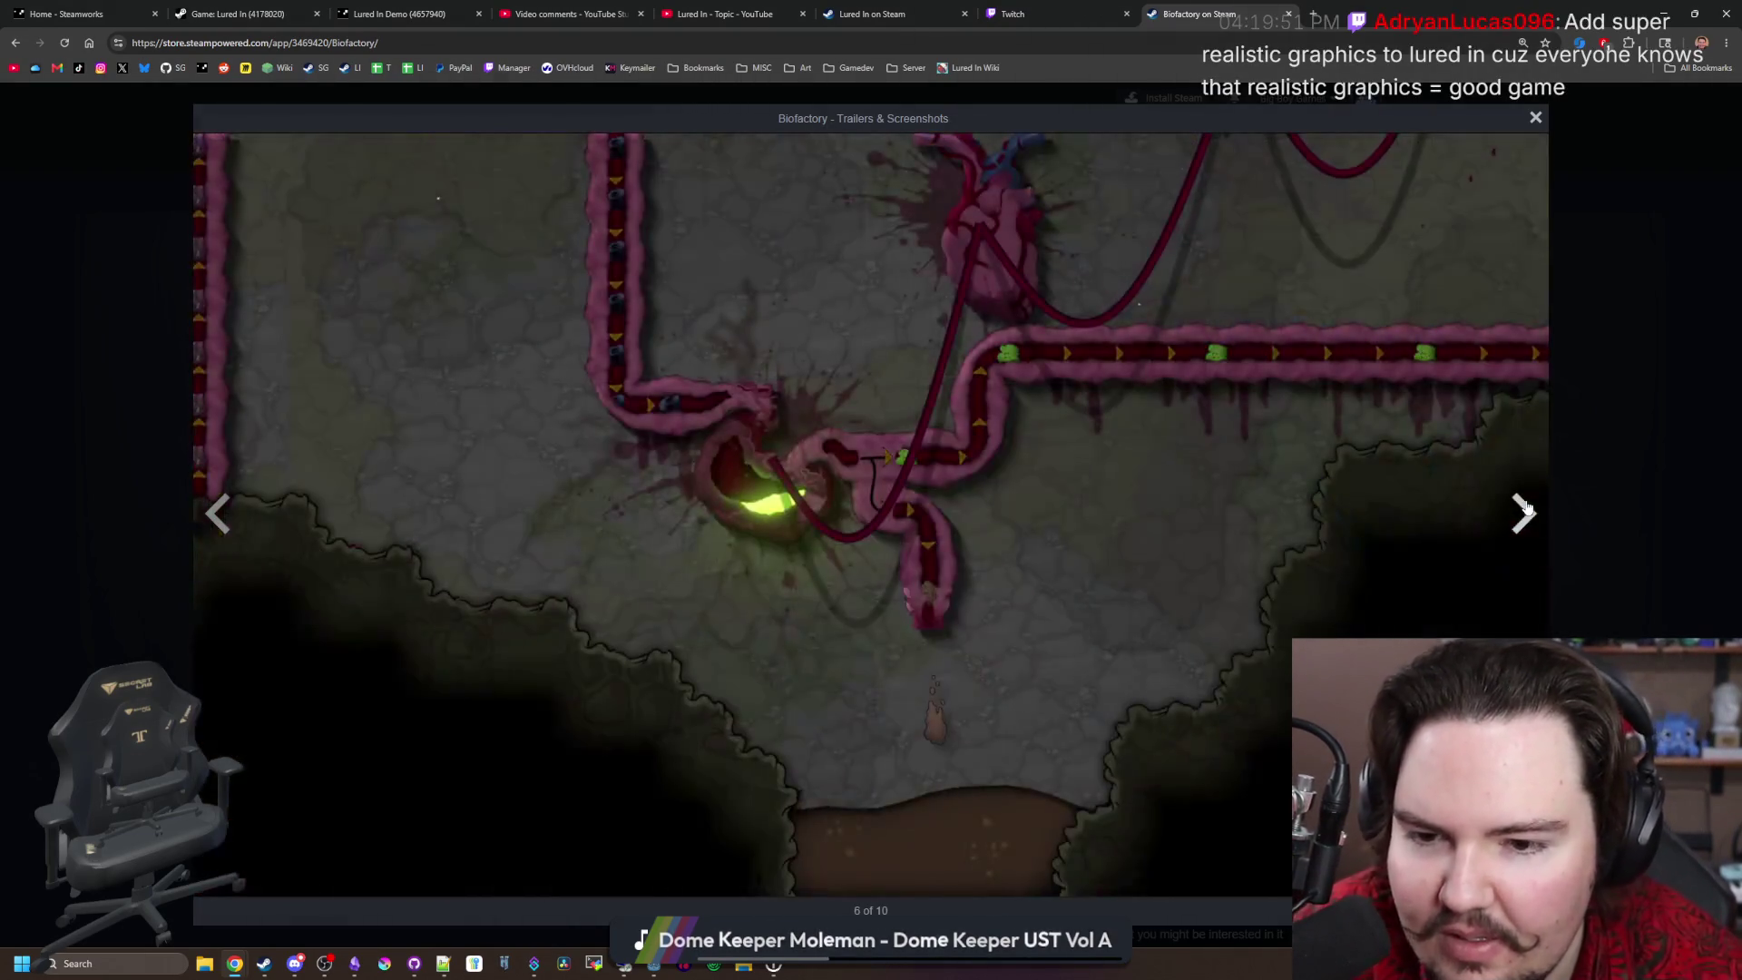
pyautogui.click(1526, 508)
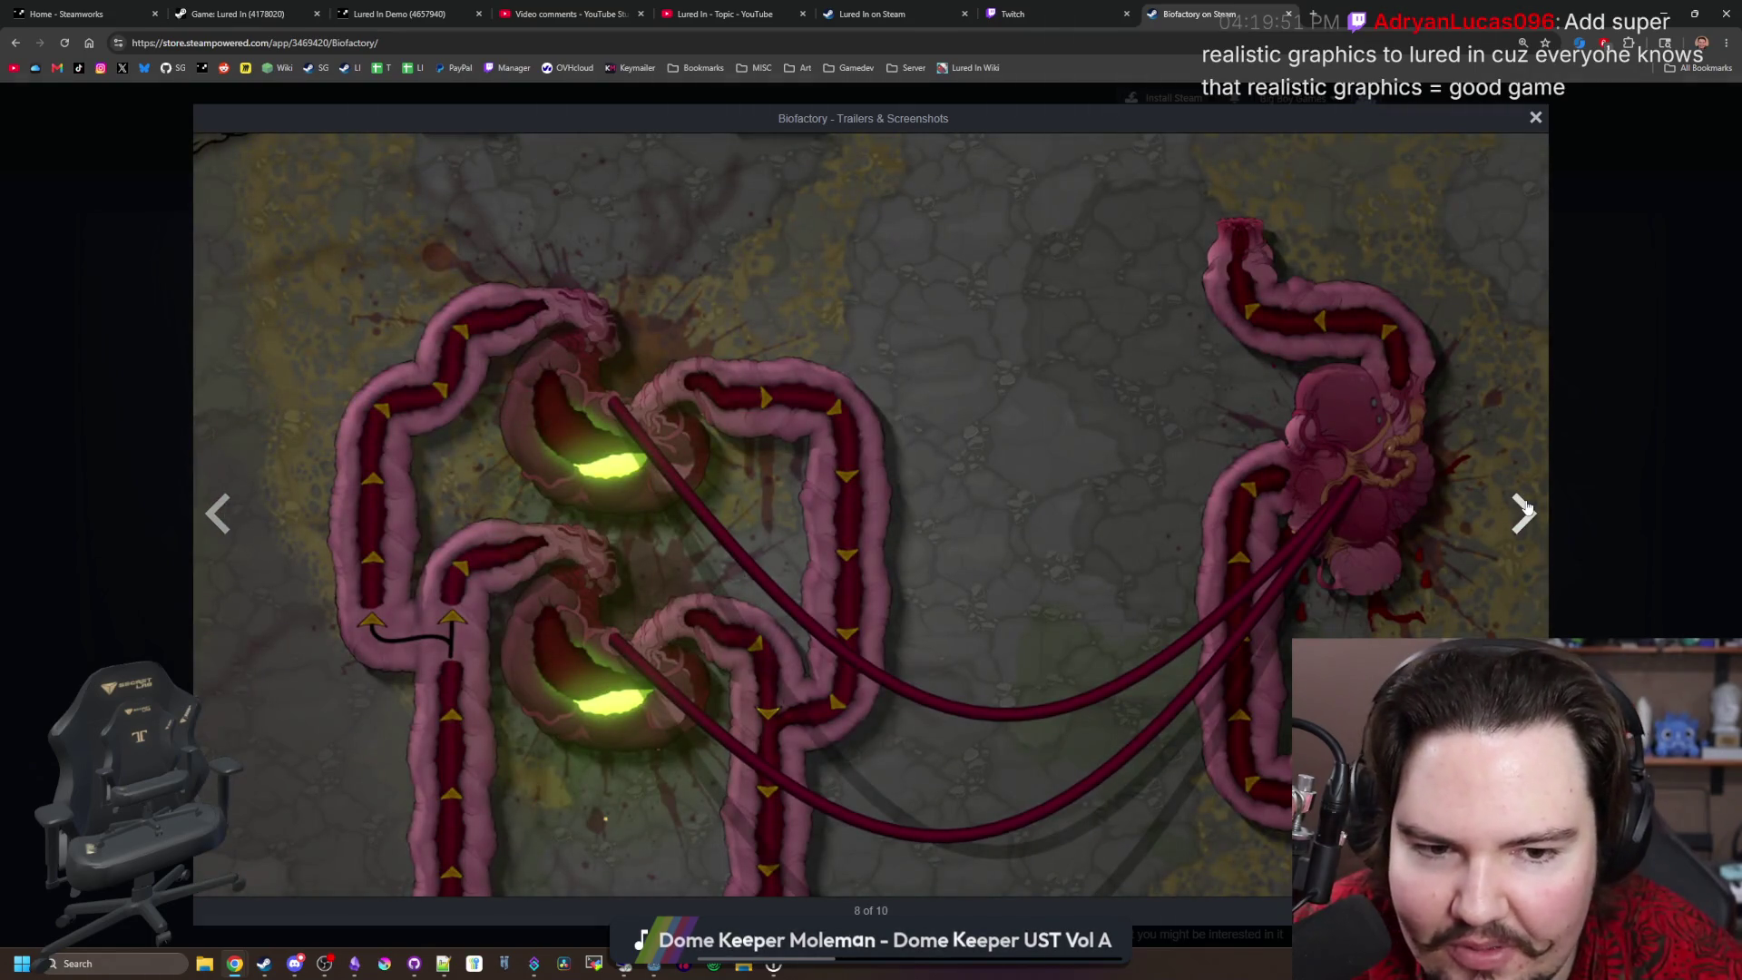
pyautogui.click(1526, 508)
pyautogui.click(1526, 508)
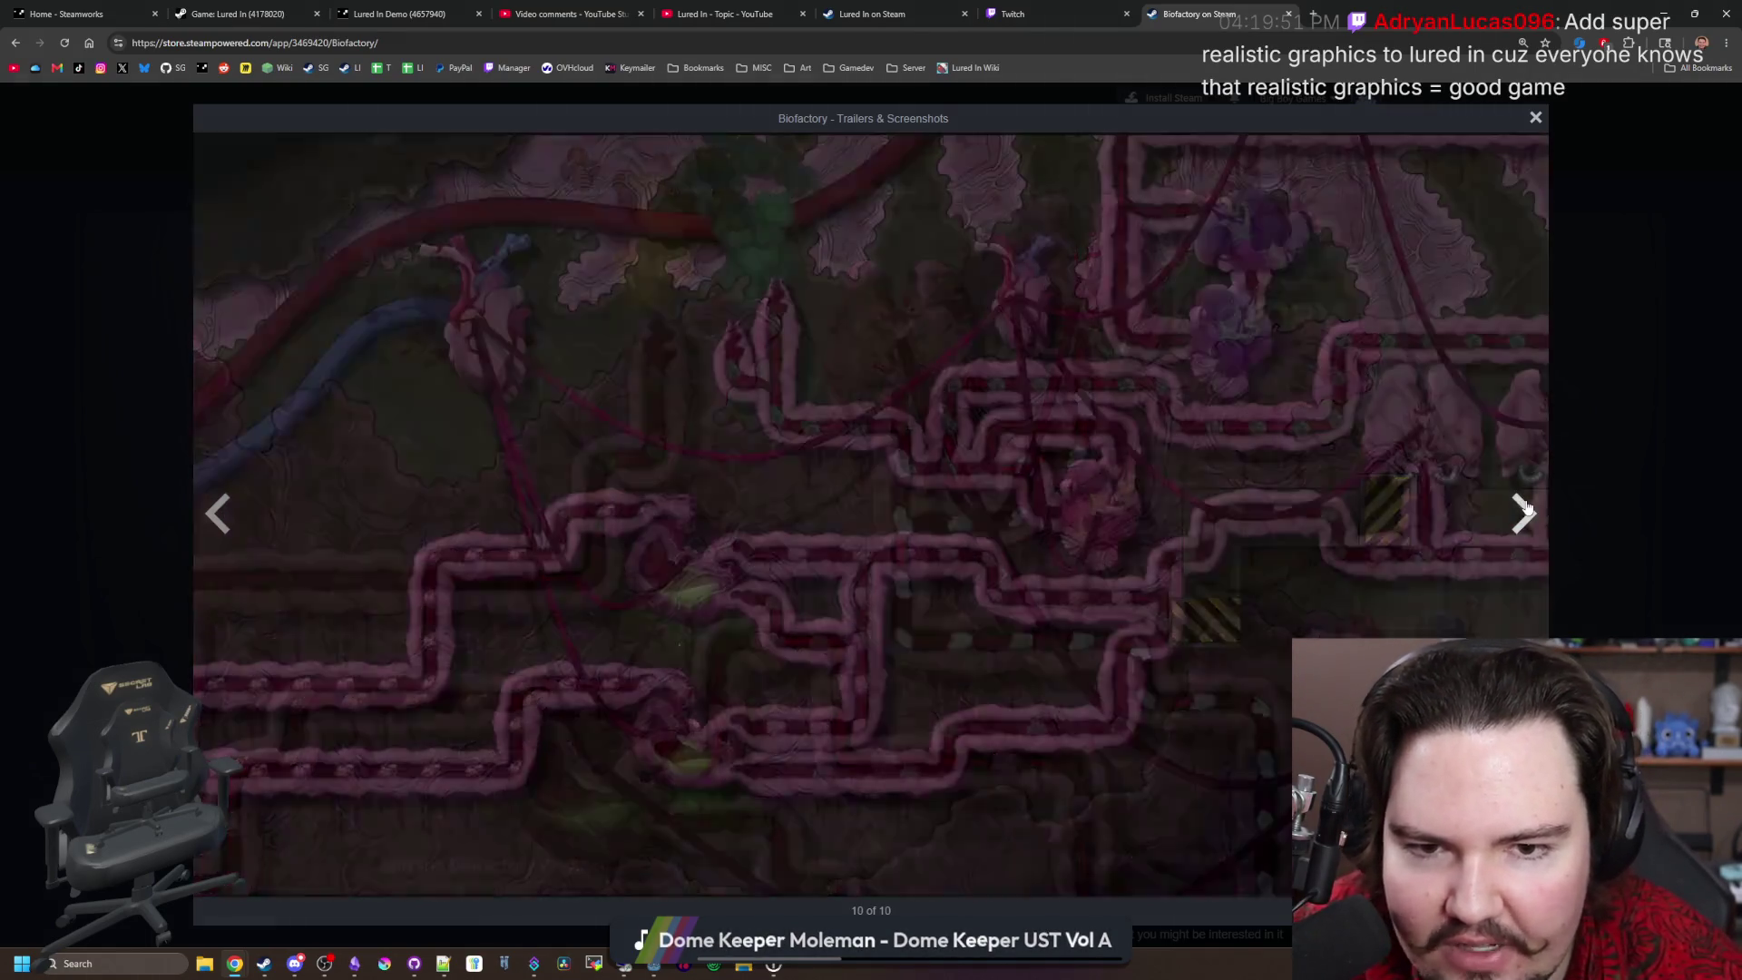
pyautogui.click(1526, 508)
pyautogui.click(1526, 508)
pyautogui.click(1526, 508)
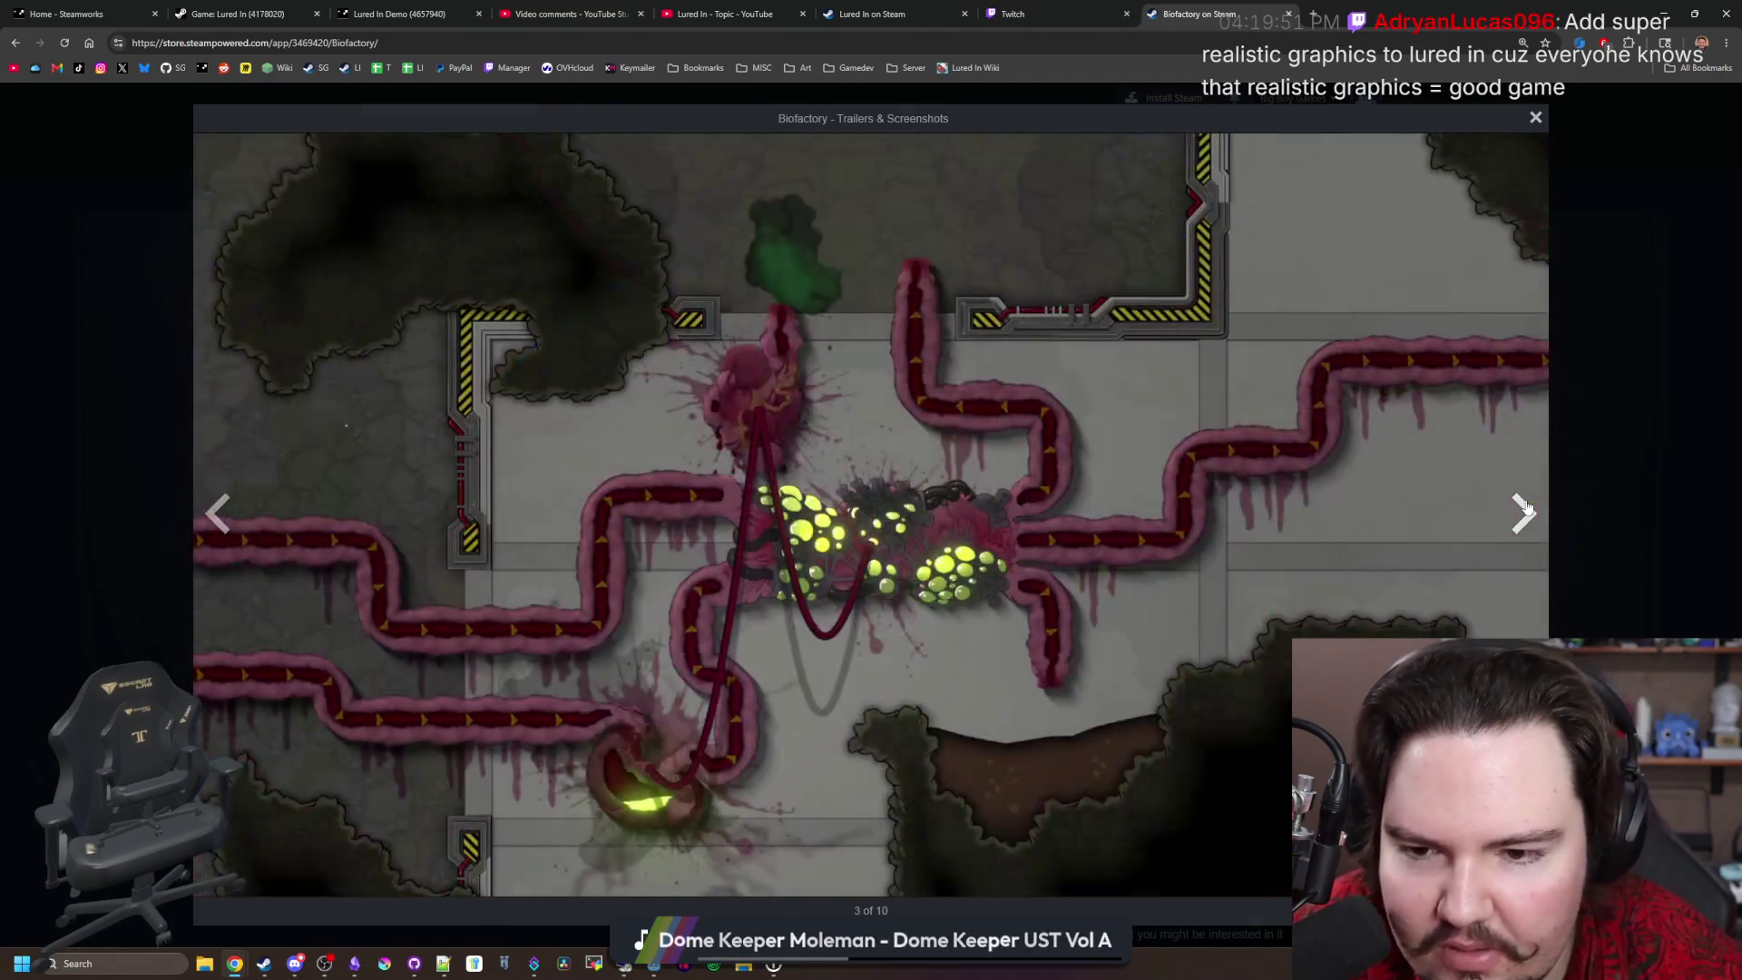
pyautogui.click(1526, 508)
pyautogui.click(1526, 508)
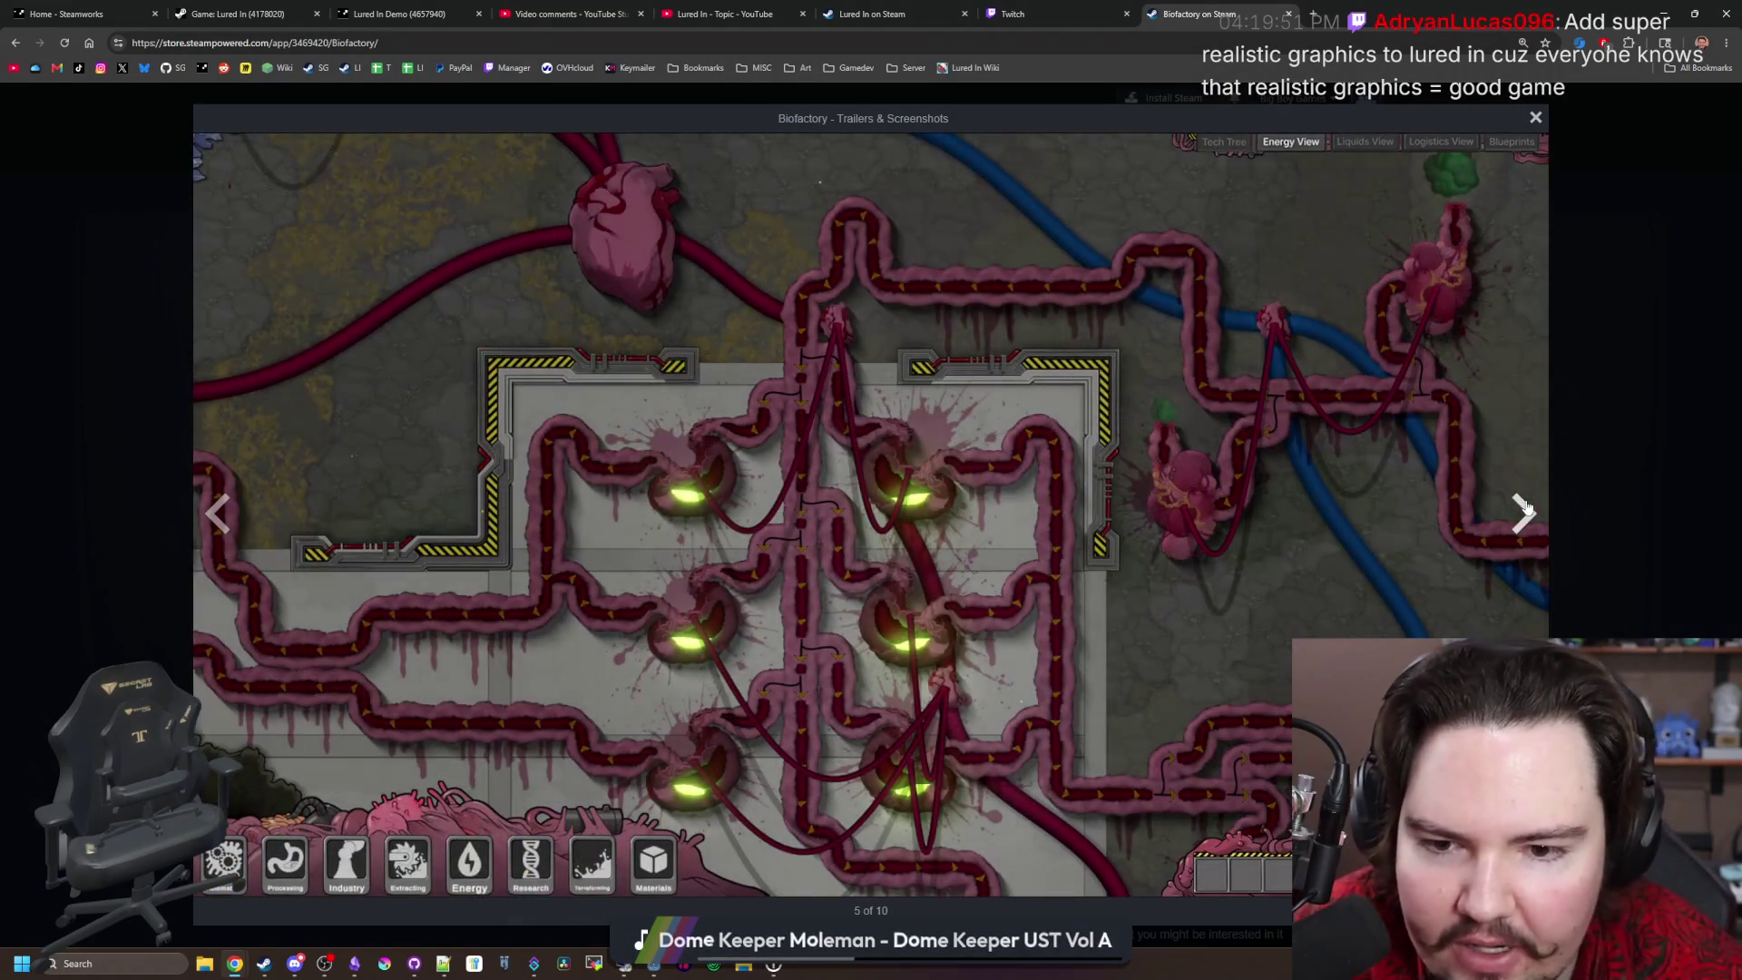
pyautogui.click(1526, 508)
pyautogui.click(1526, 508)
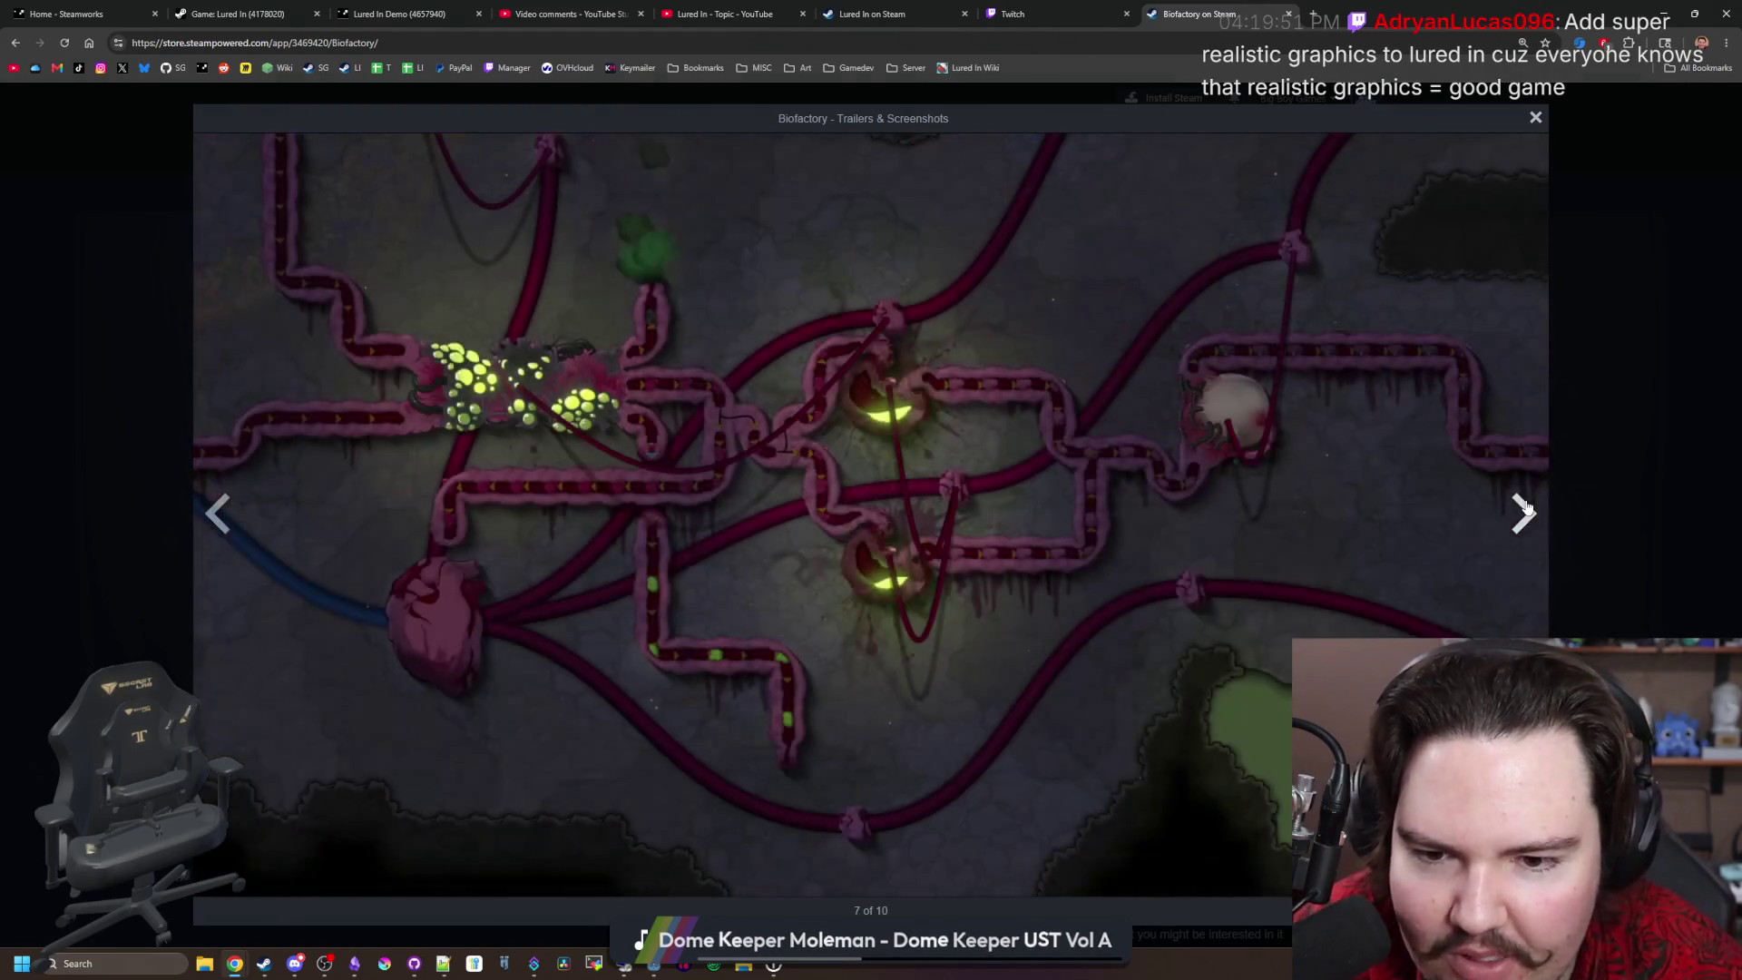
pyautogui.click(1526, 508)
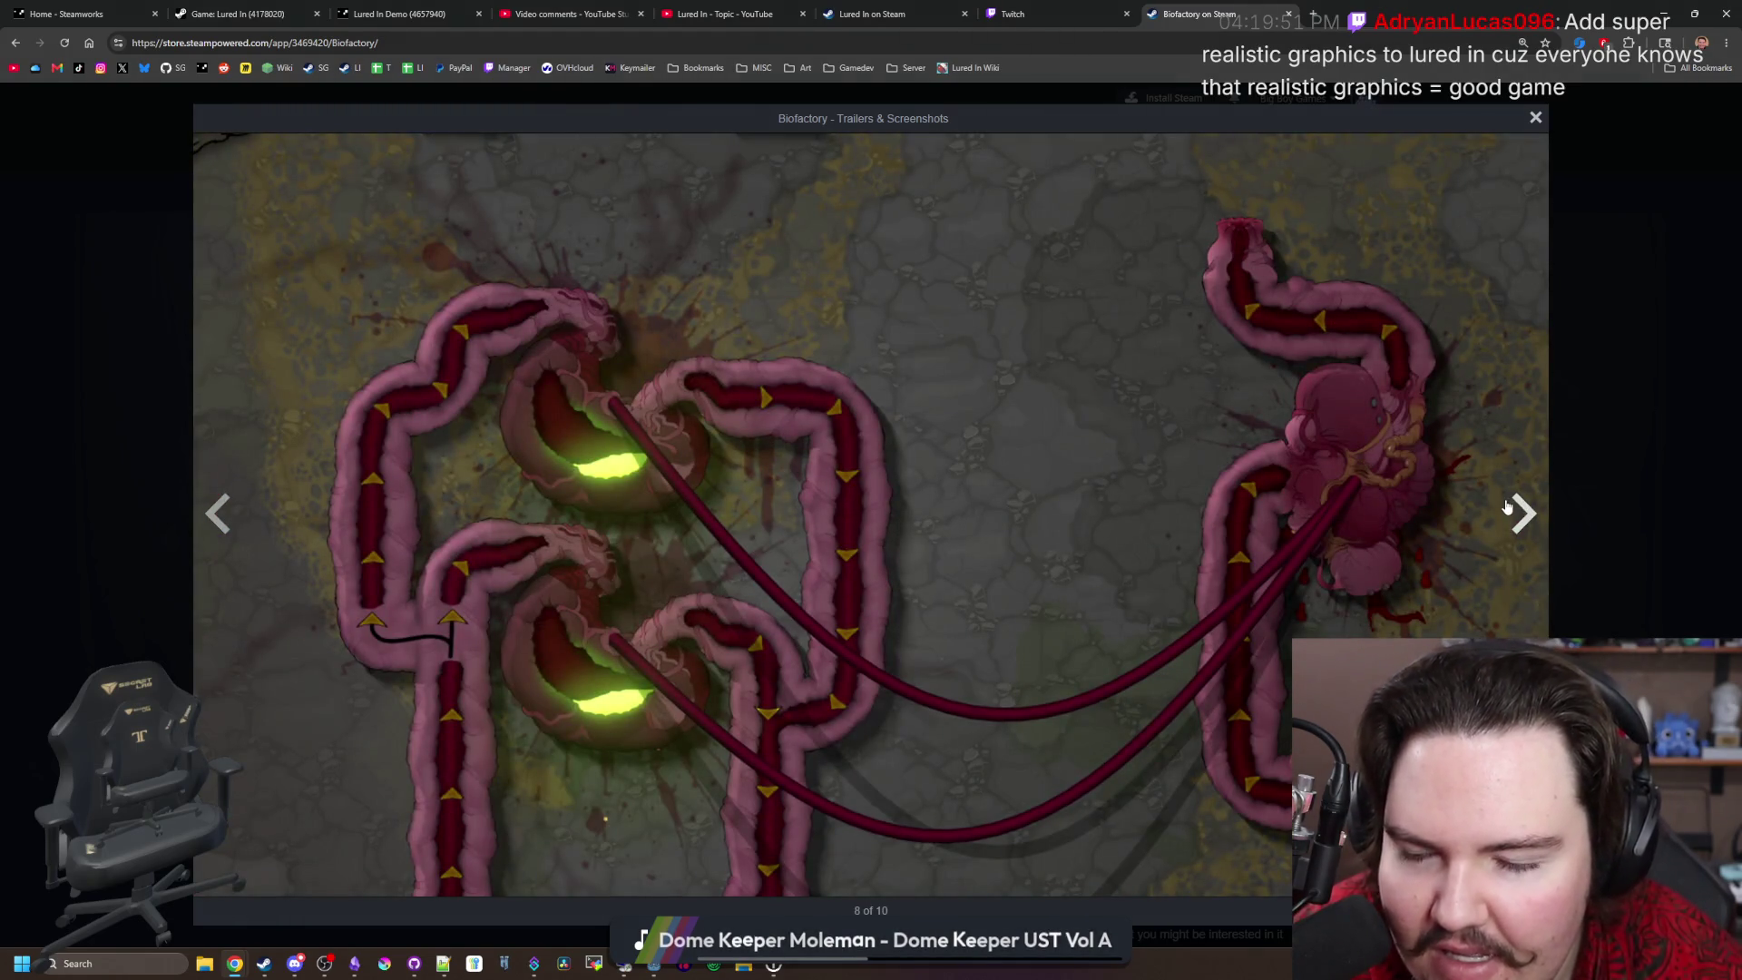
pyautogui.click(1508, 508)
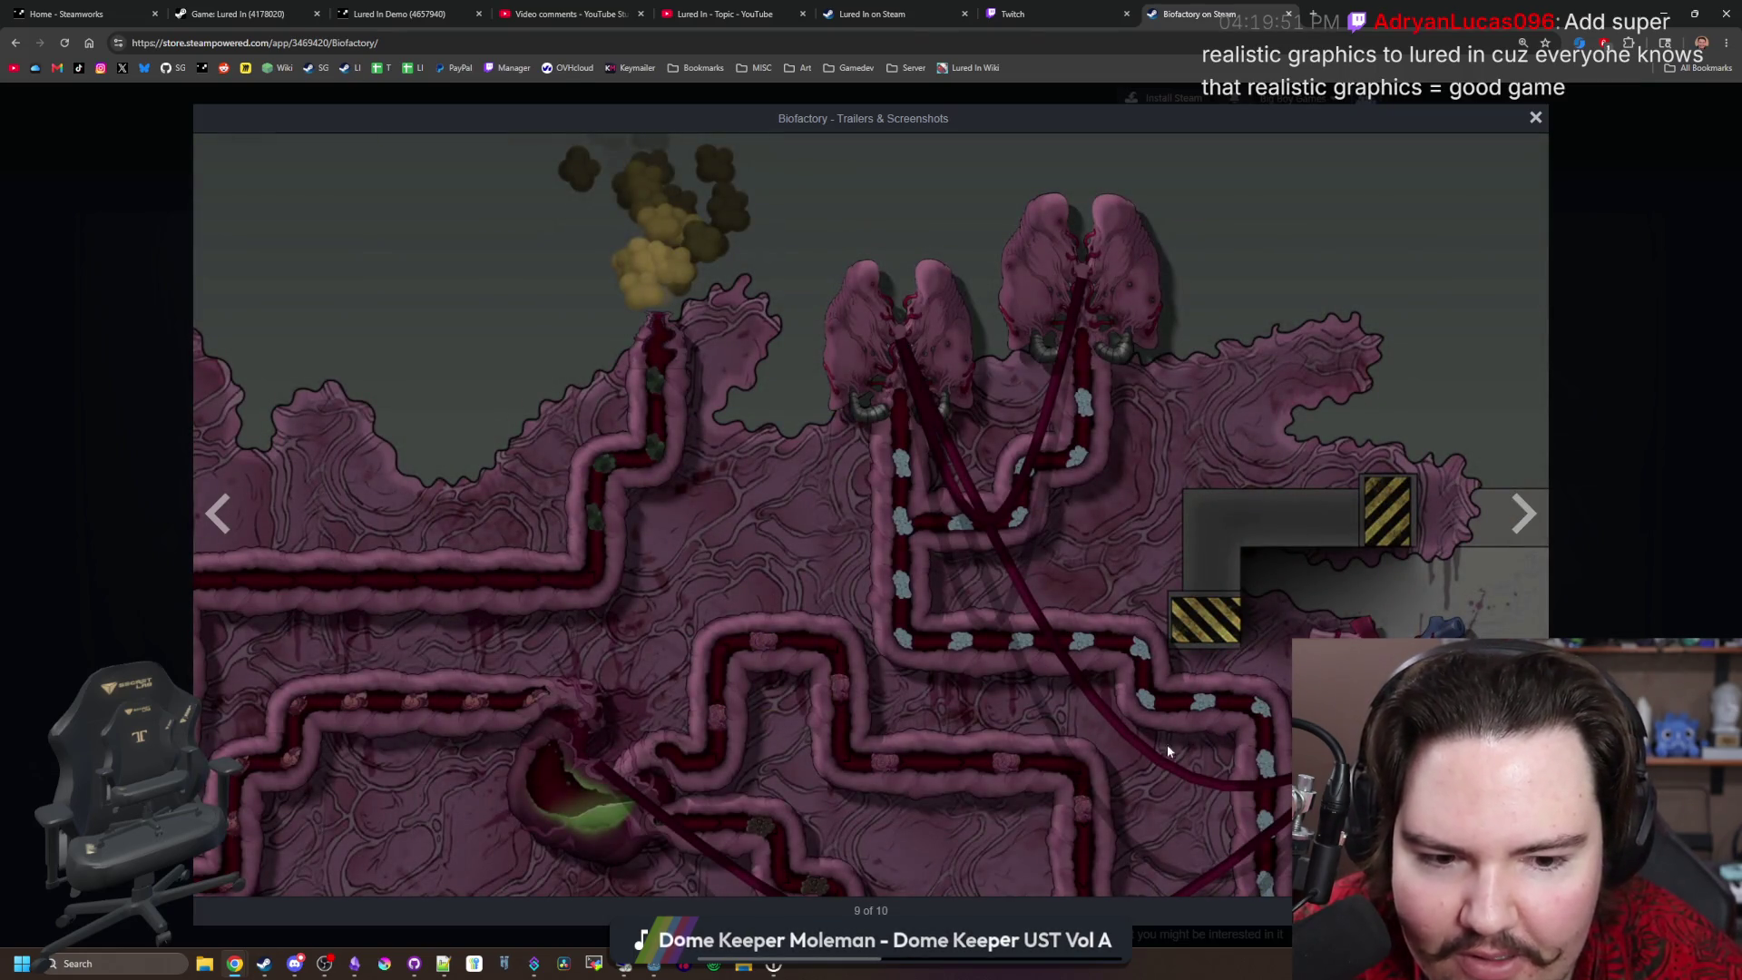
pyautogui.click(1523, 517)
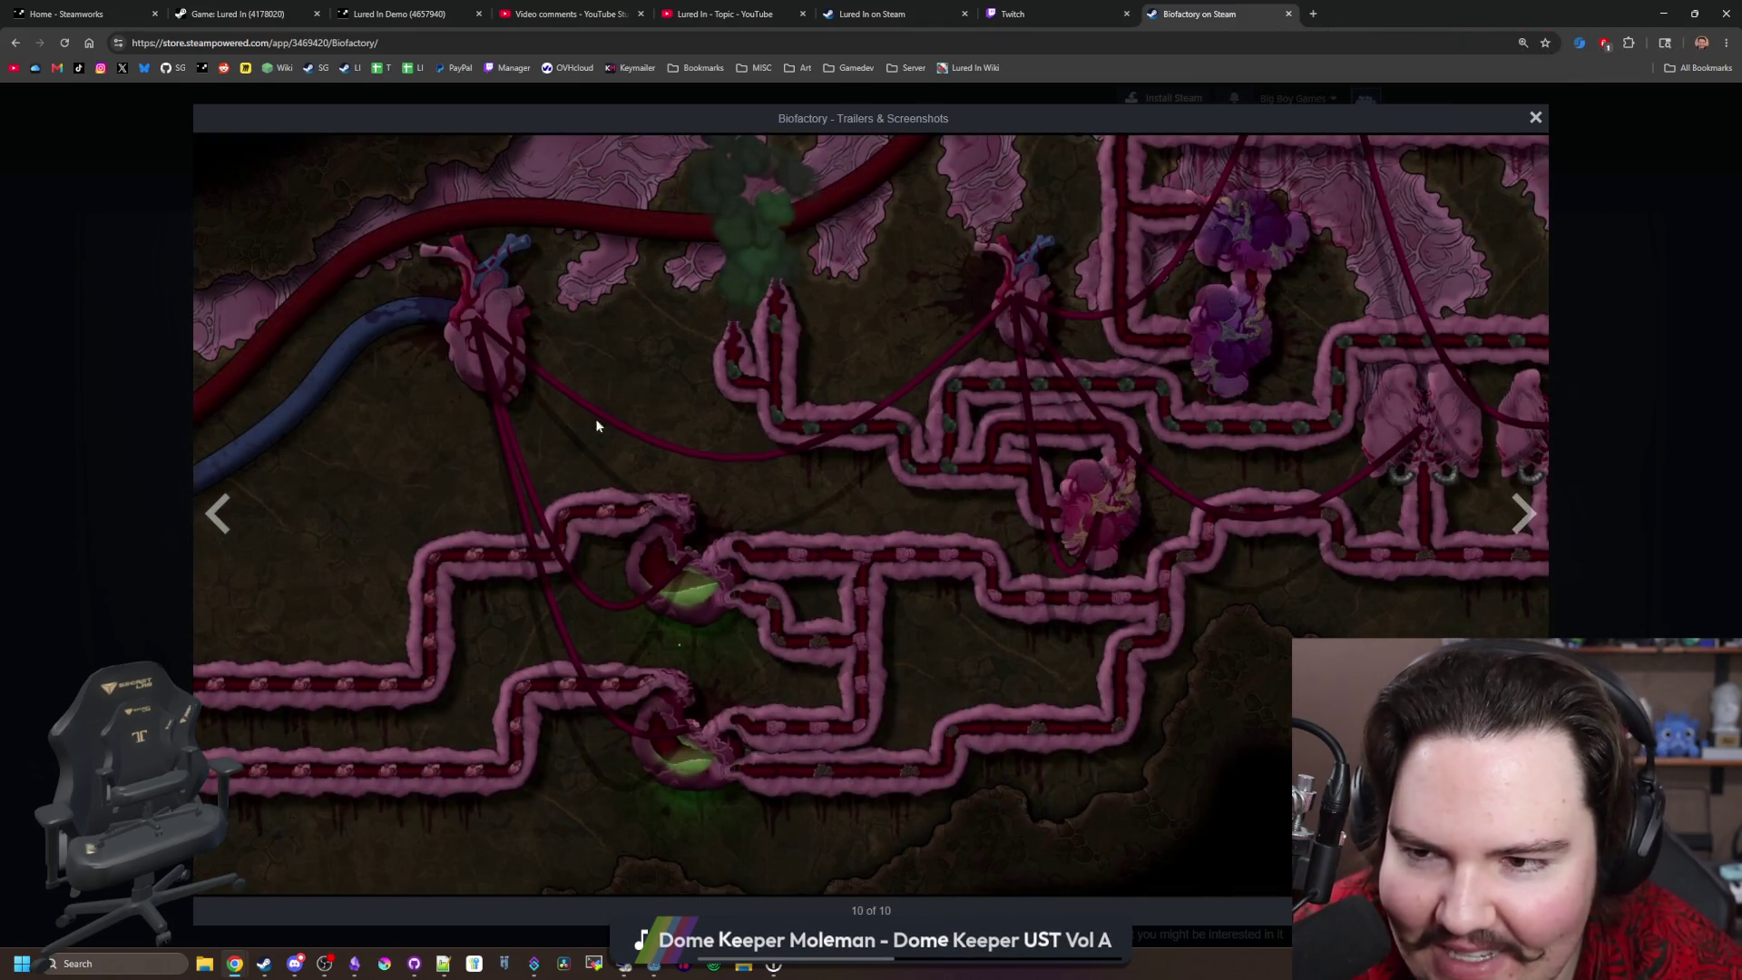
pyautogui.click(1524, 512)
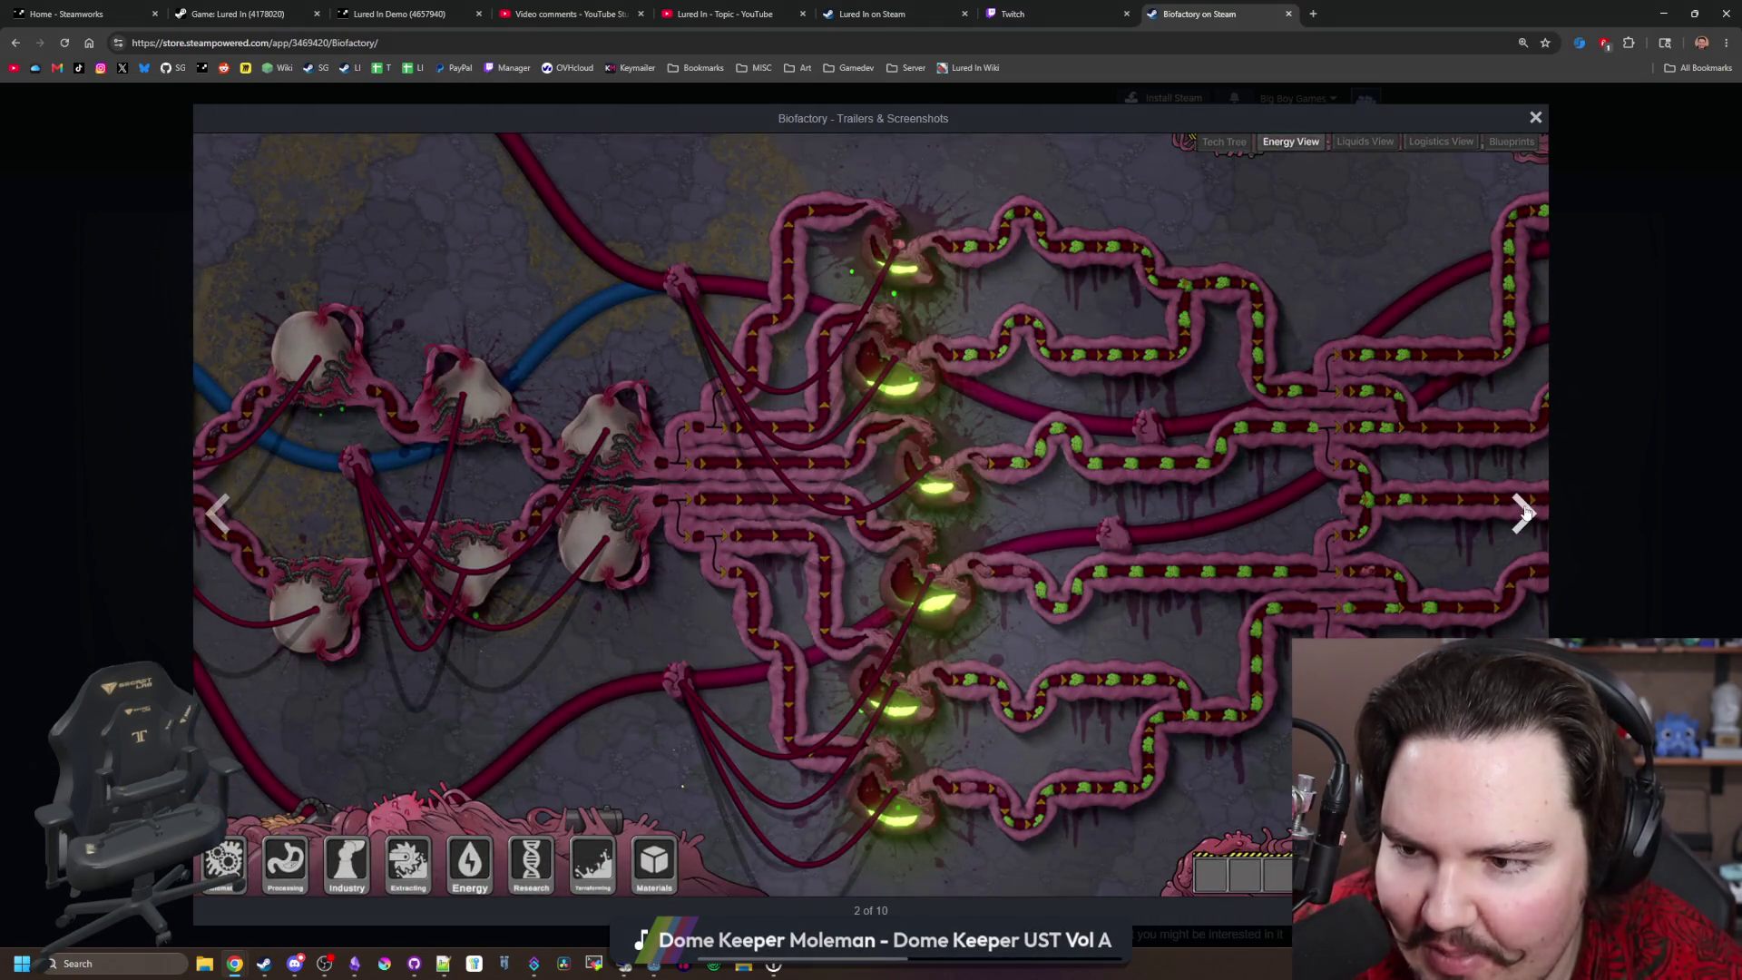
pyautogui.click(1524, 512)
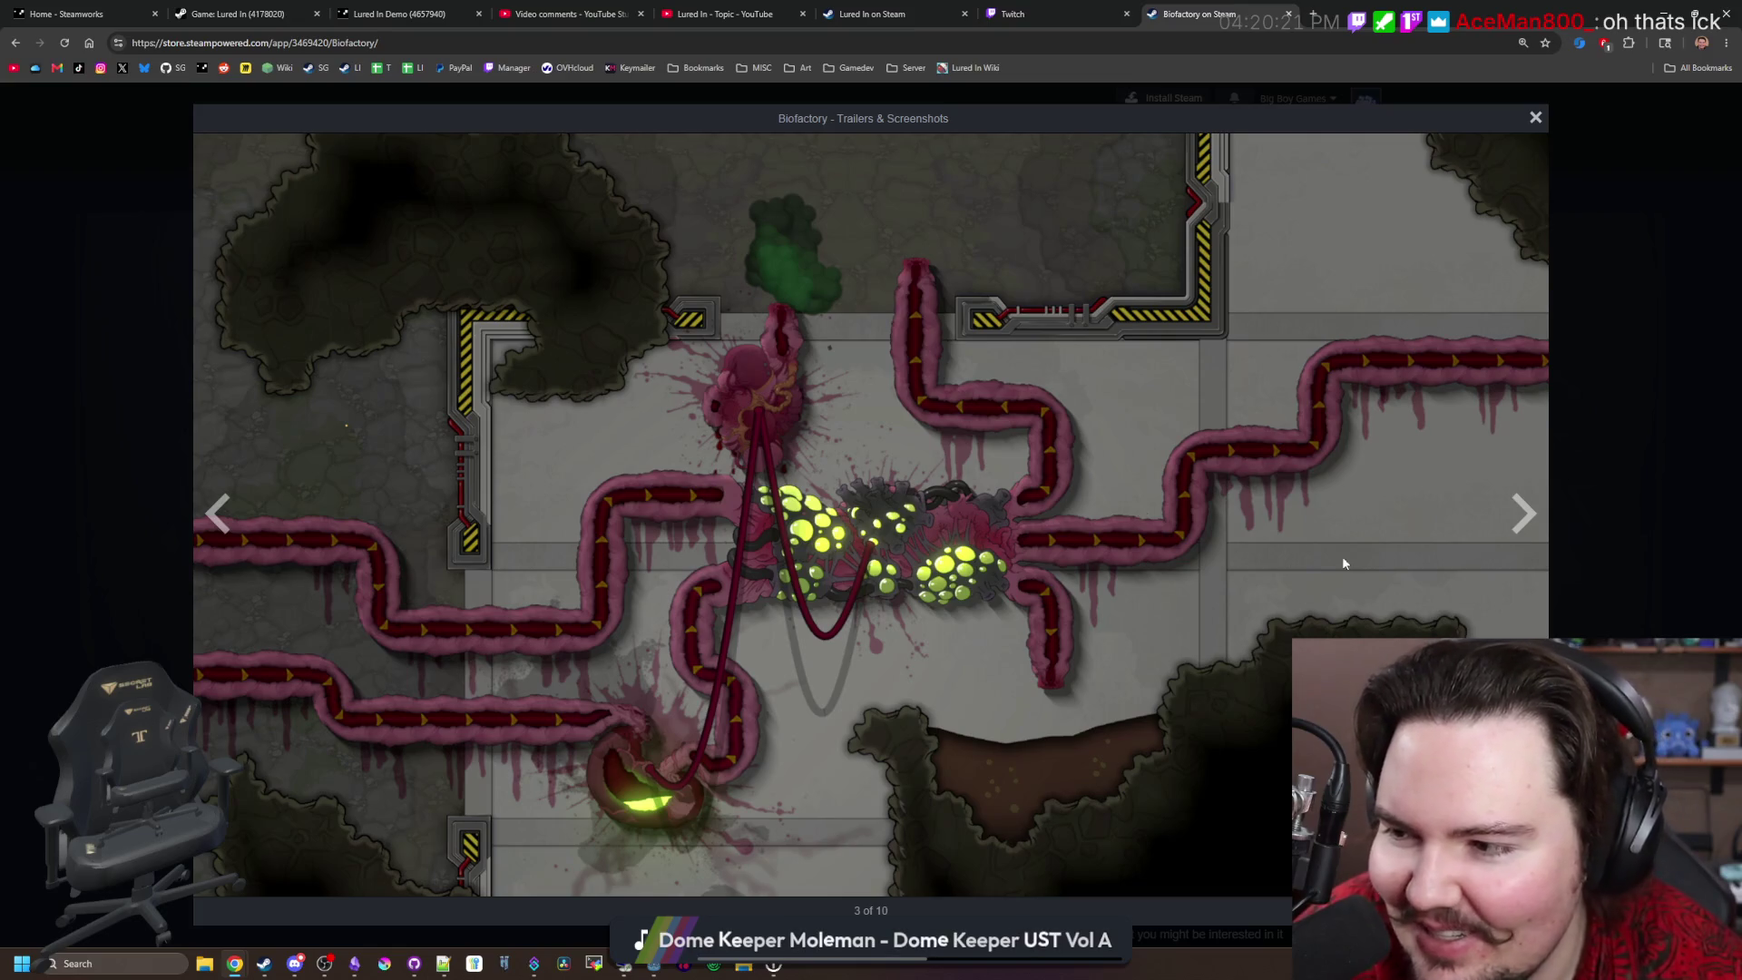
pyautogui.click(1529, 498)
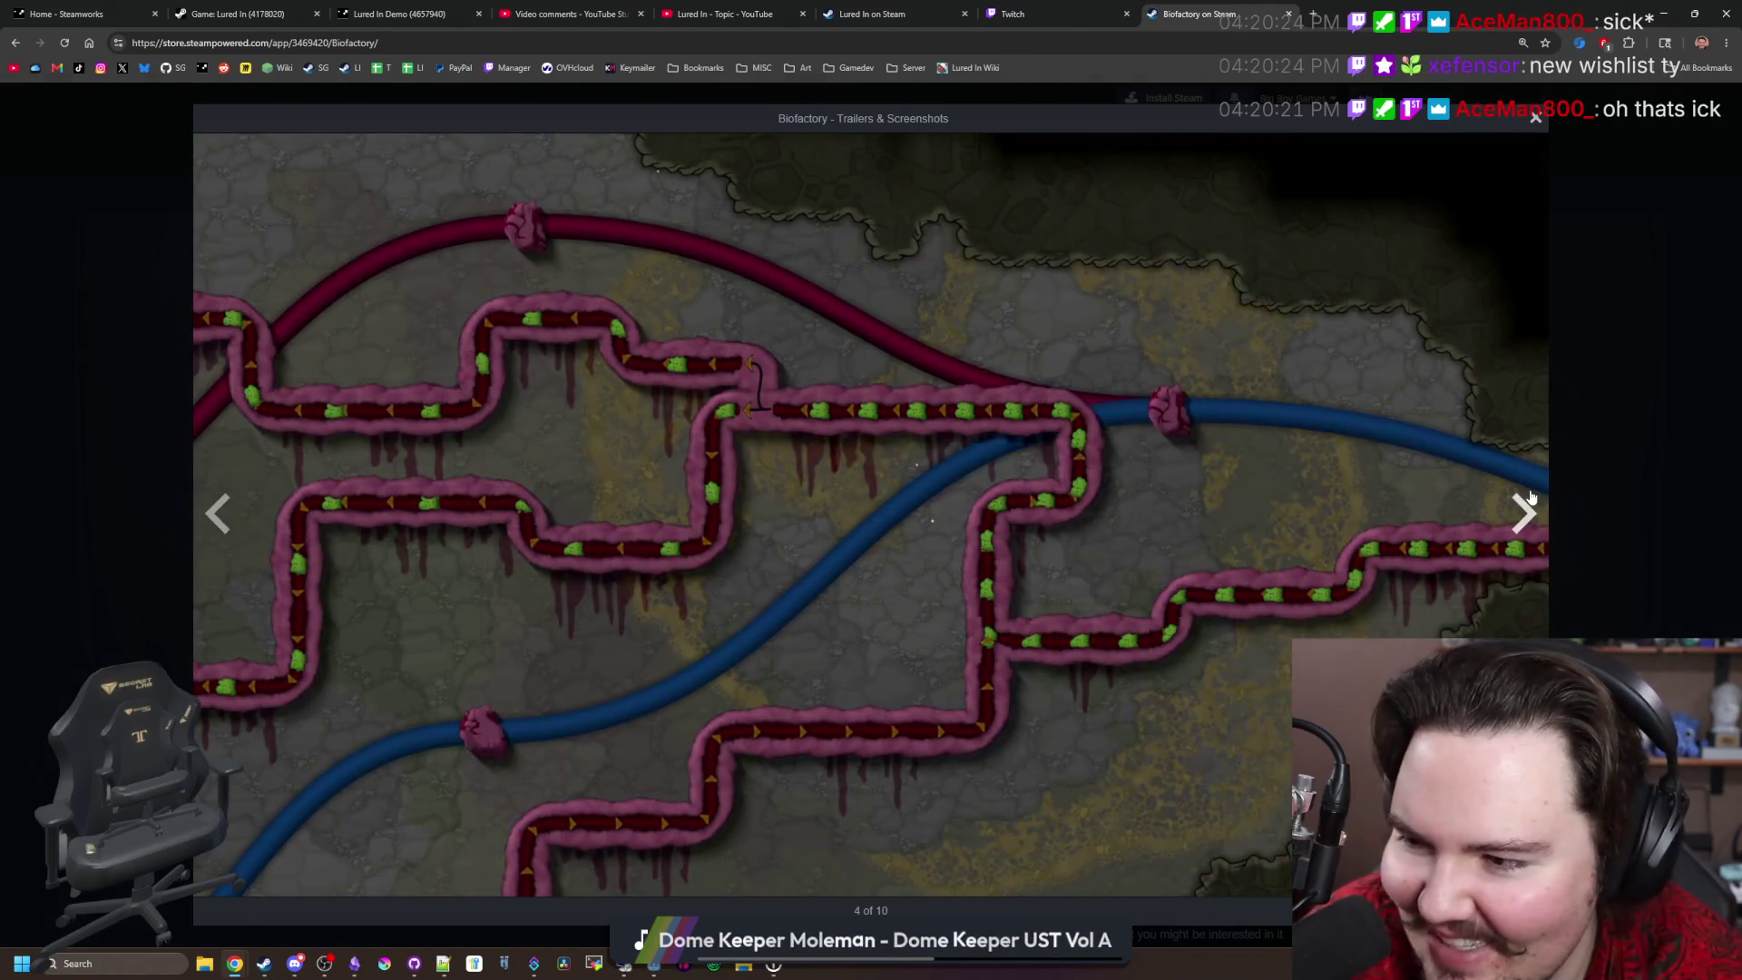
pyautogui.click(1529, 498)
pyautogui.click(1530, 498)
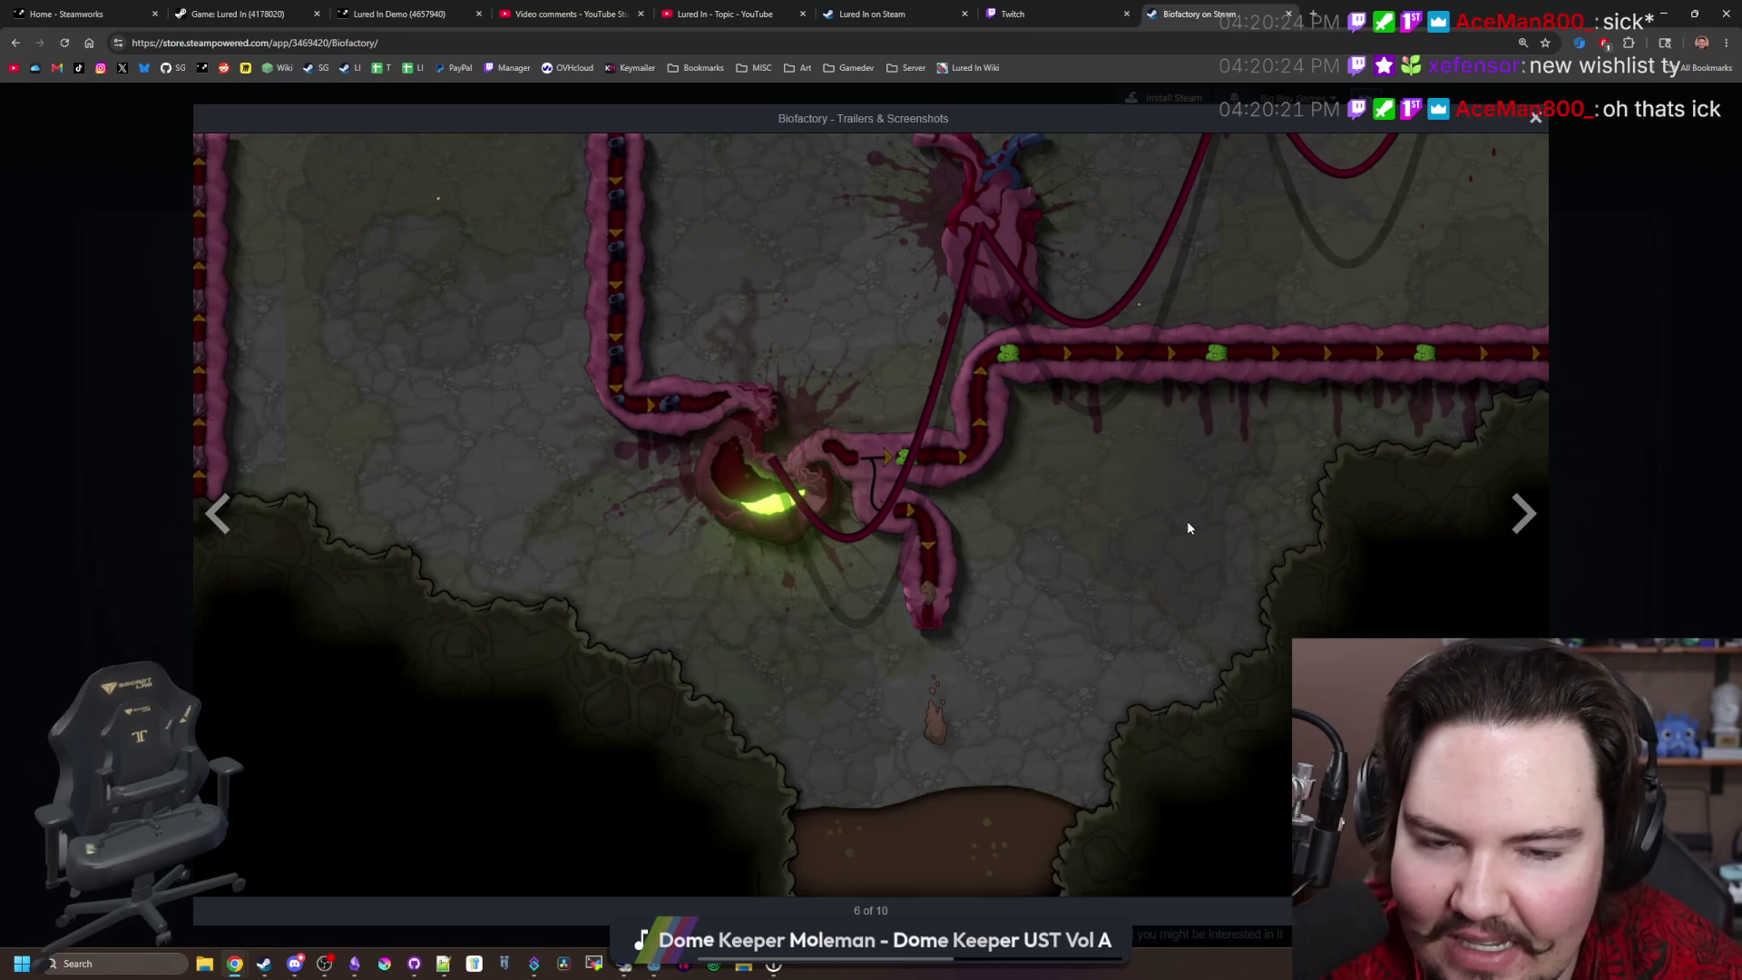
pyautogui.click(1517, 529)
pyautogui.click(1520, 525)
pyautogui.click(1524, 521)
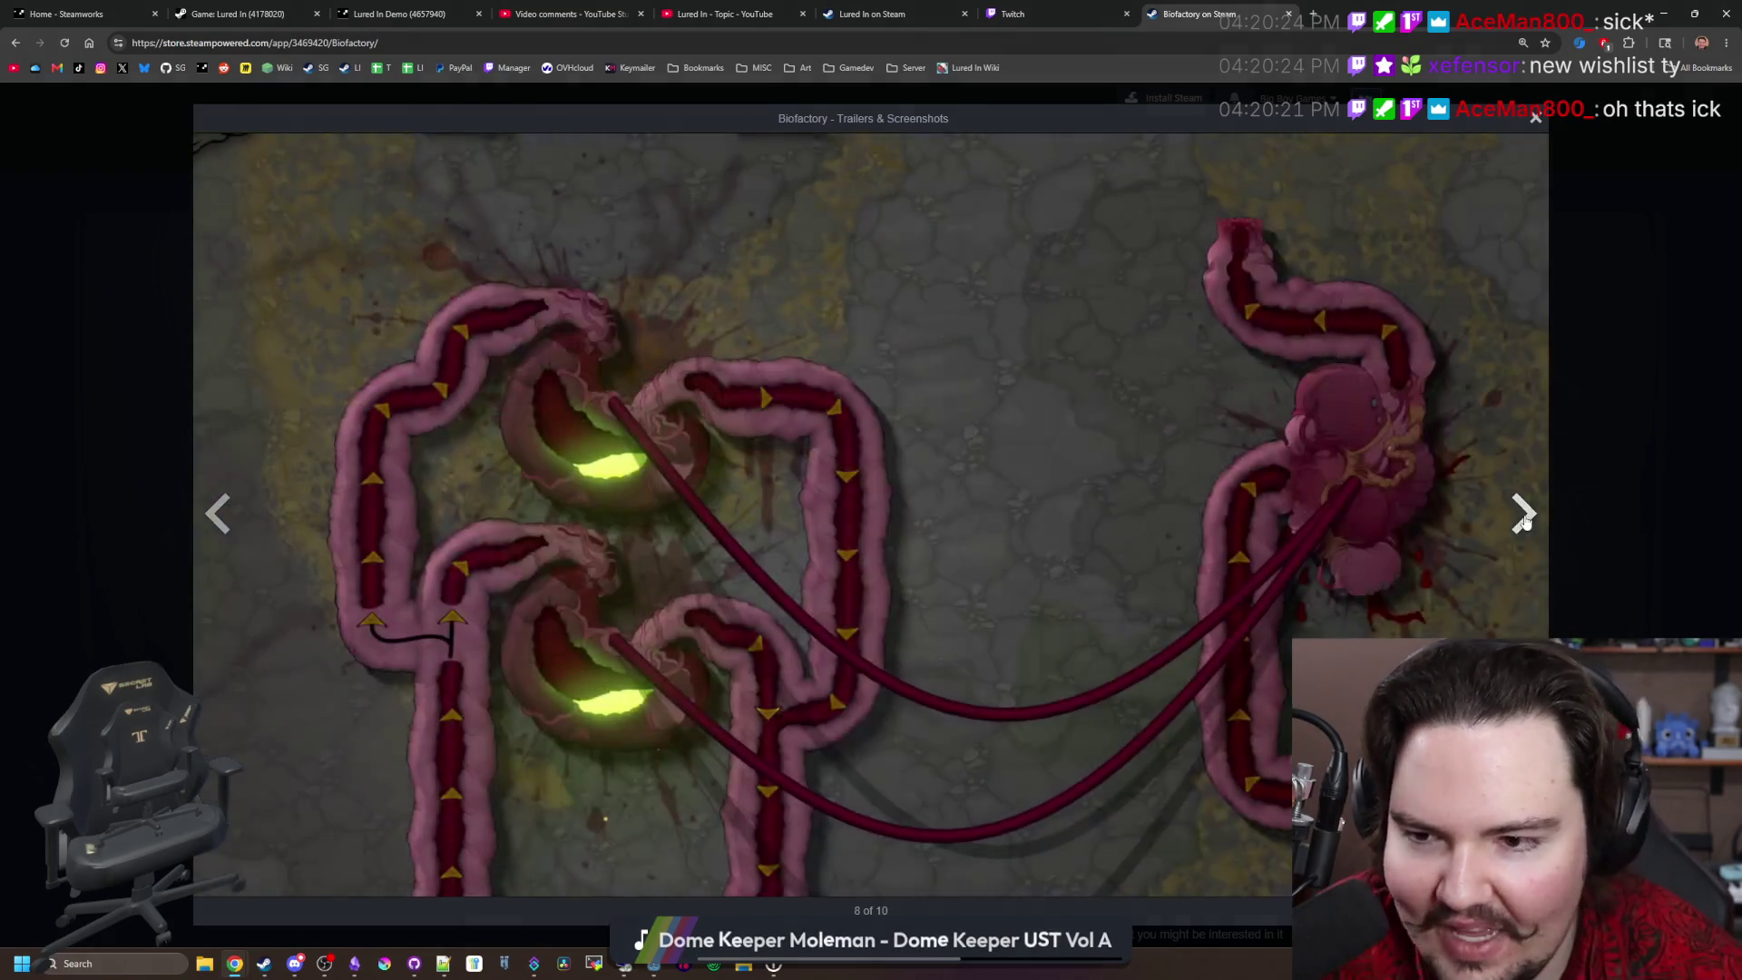
pyautogui.click(1524, 520)
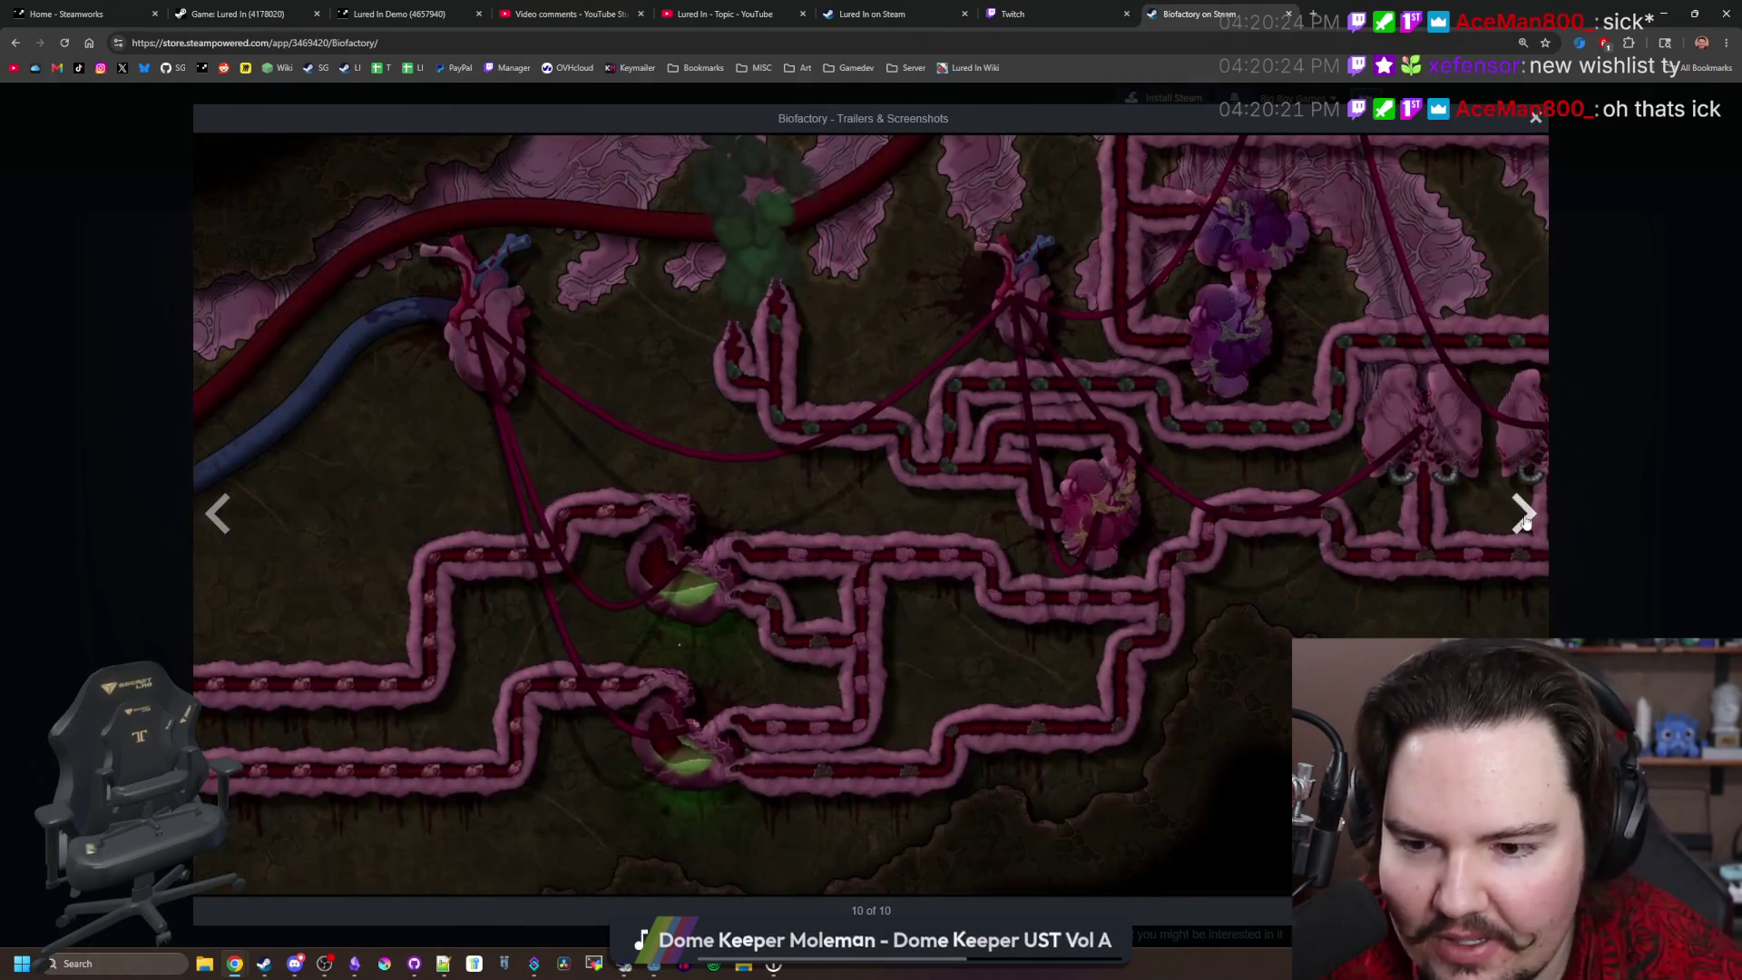
pyautogui.click(1524, 520)
pyautogui.click(1524, 520)
pyautogui.click(1524, 520)
pyautogui.click(1524, 520)
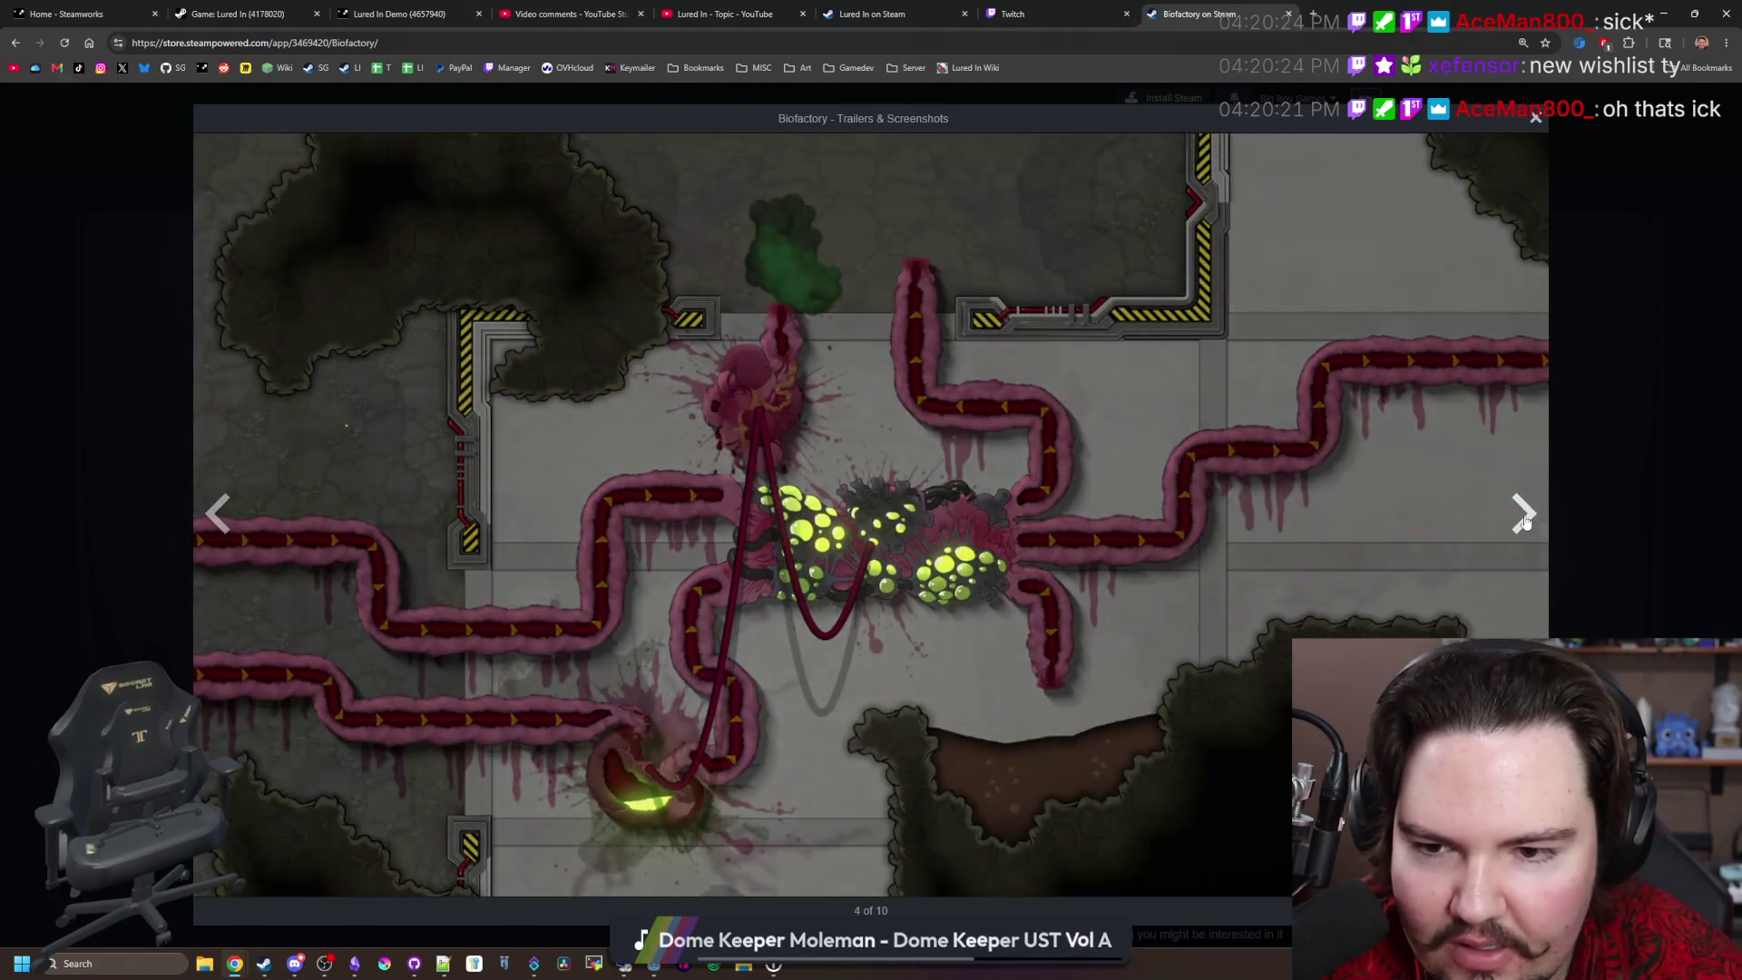
pyautogui.click(1524, 520)
pyautogui.click(1524, 520)
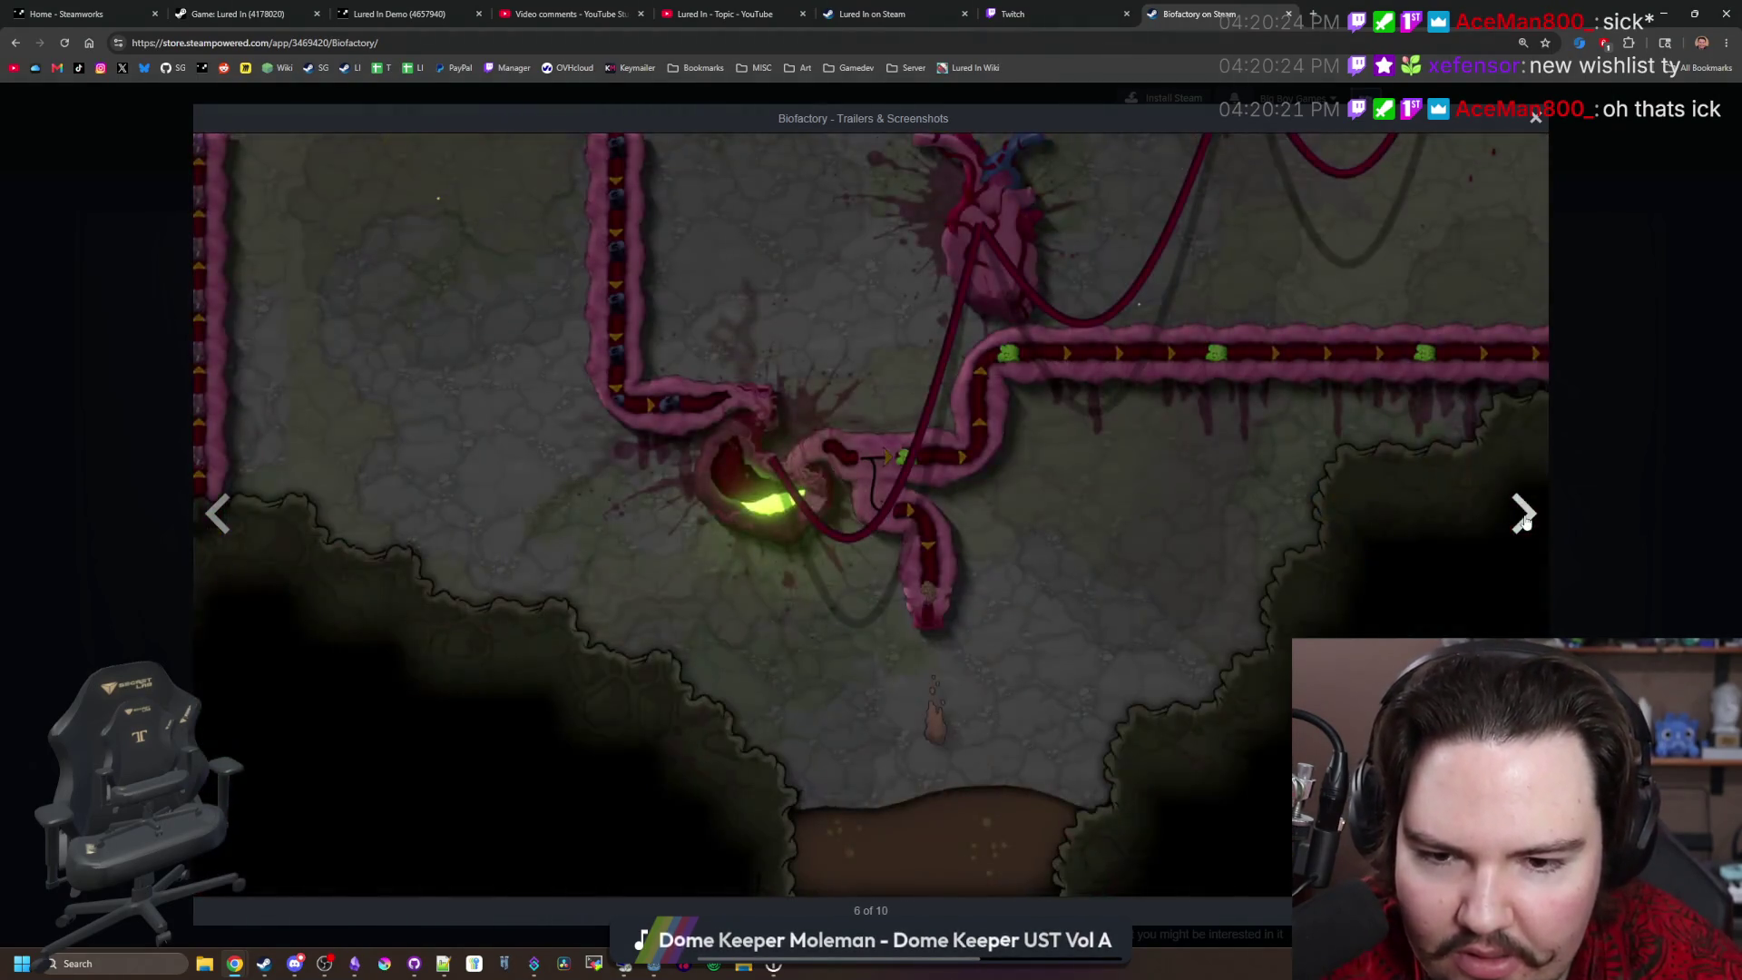
pyautogui.click(1524, 519)
# Step: Close the screenshot viewer and scroll down to the playtest signup and 2026 release date
pyautogui.click(1596, 476)
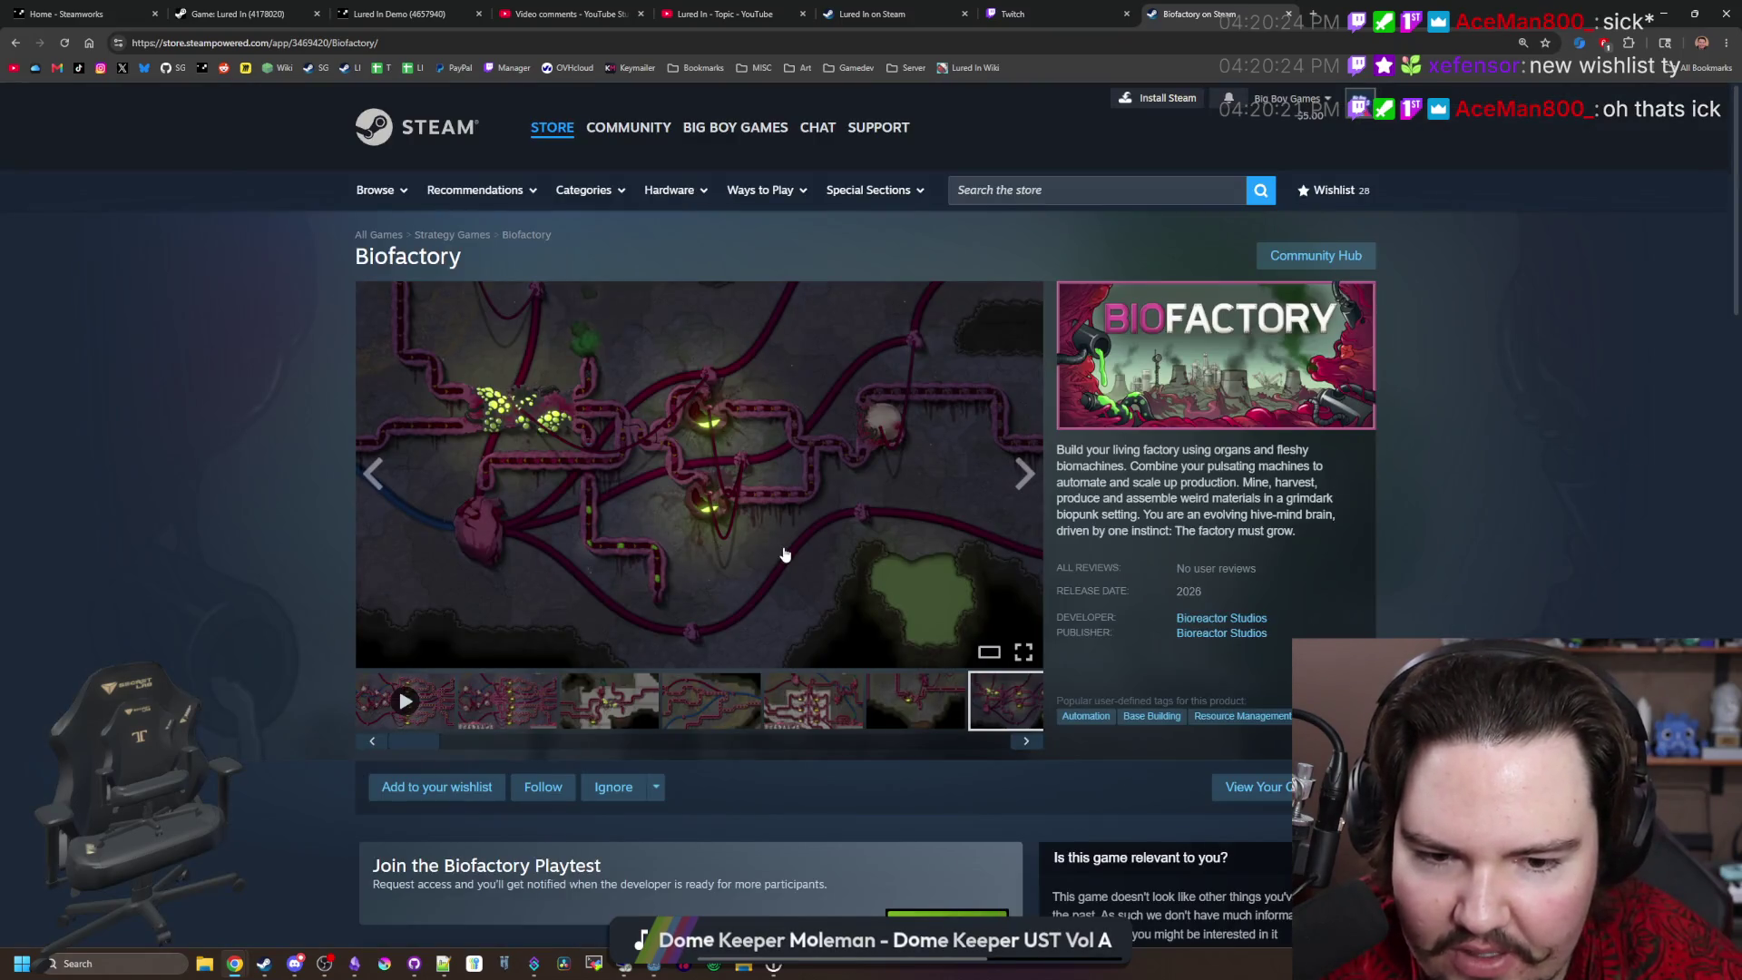
pyautogui.scroll(-2, 815, 536)
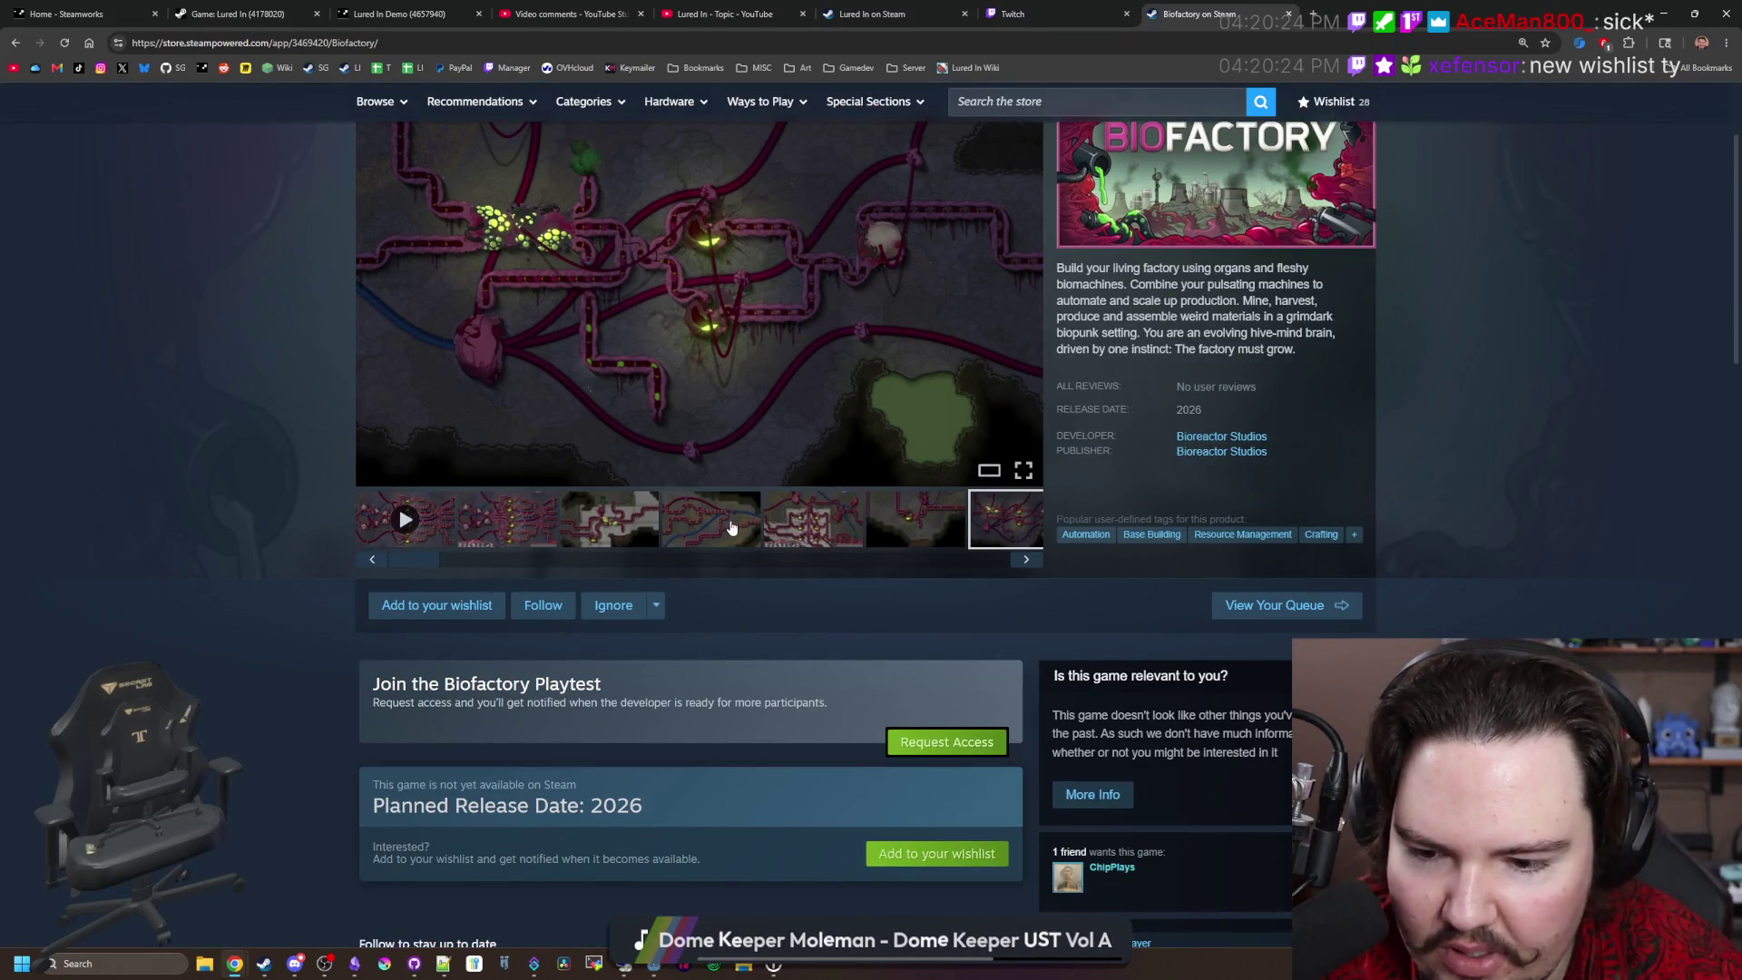
pyautogui.scroll(-4, 731, 526)
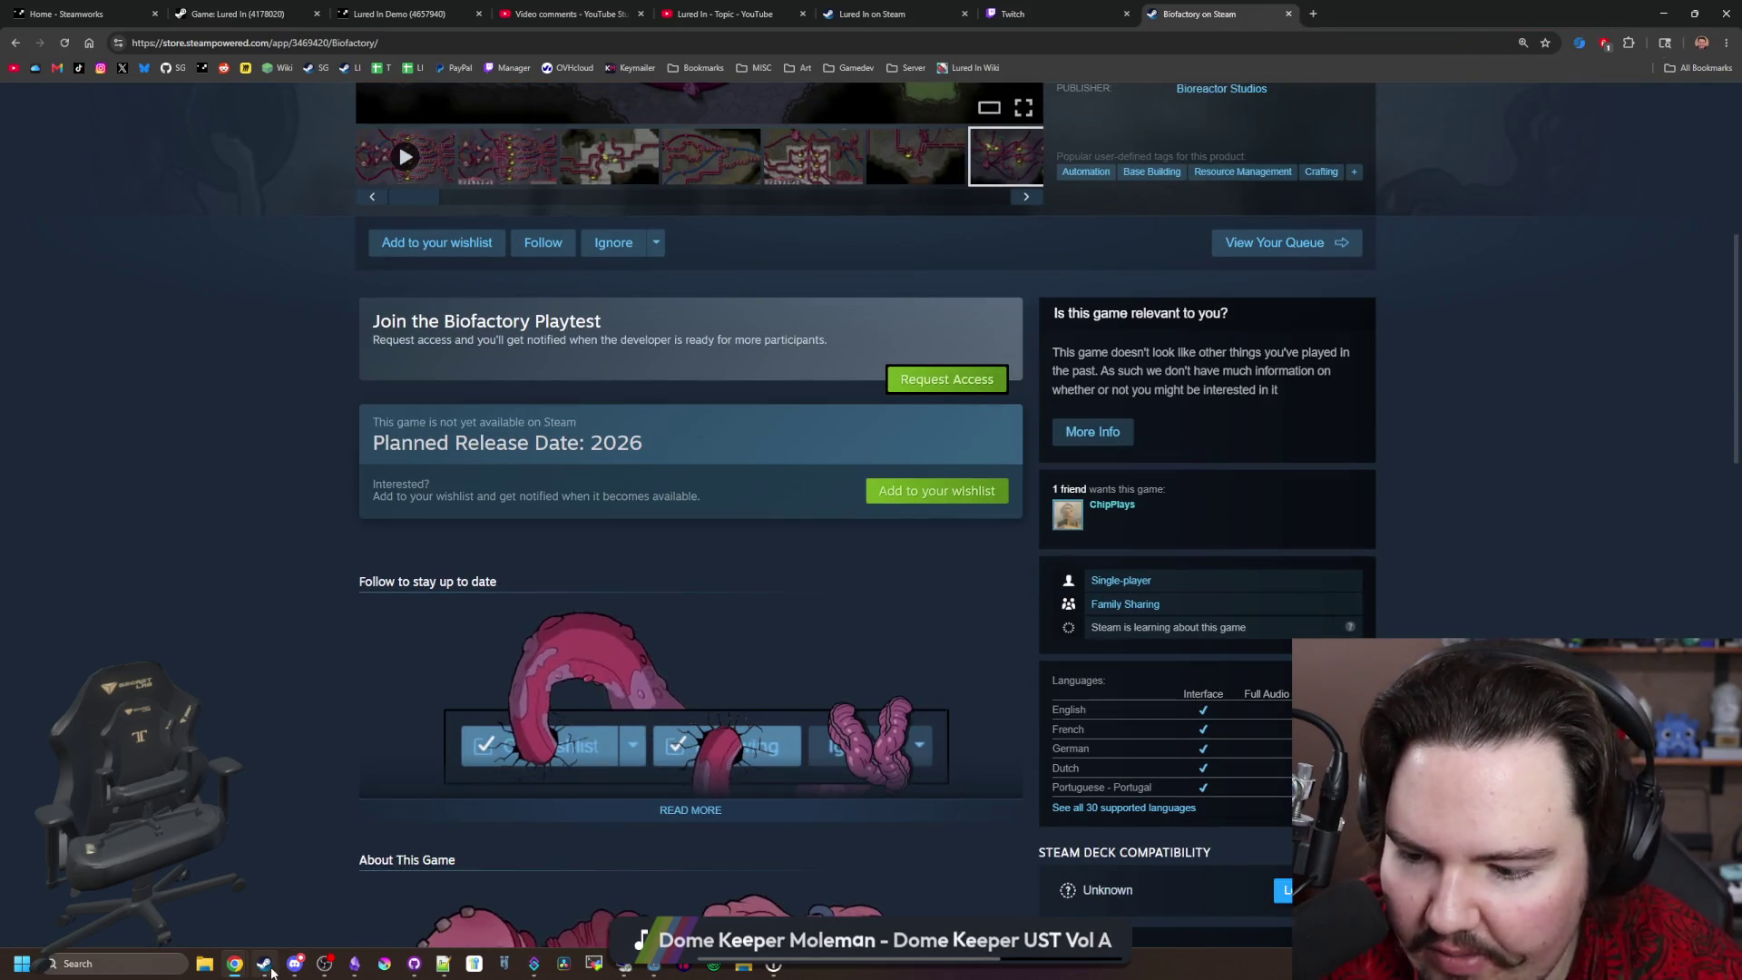
# Step: In the Steam client store, search 'factory' and open the Biofactory page
pyautogui.click(266, 965)
pyautogui.click(247, 139)
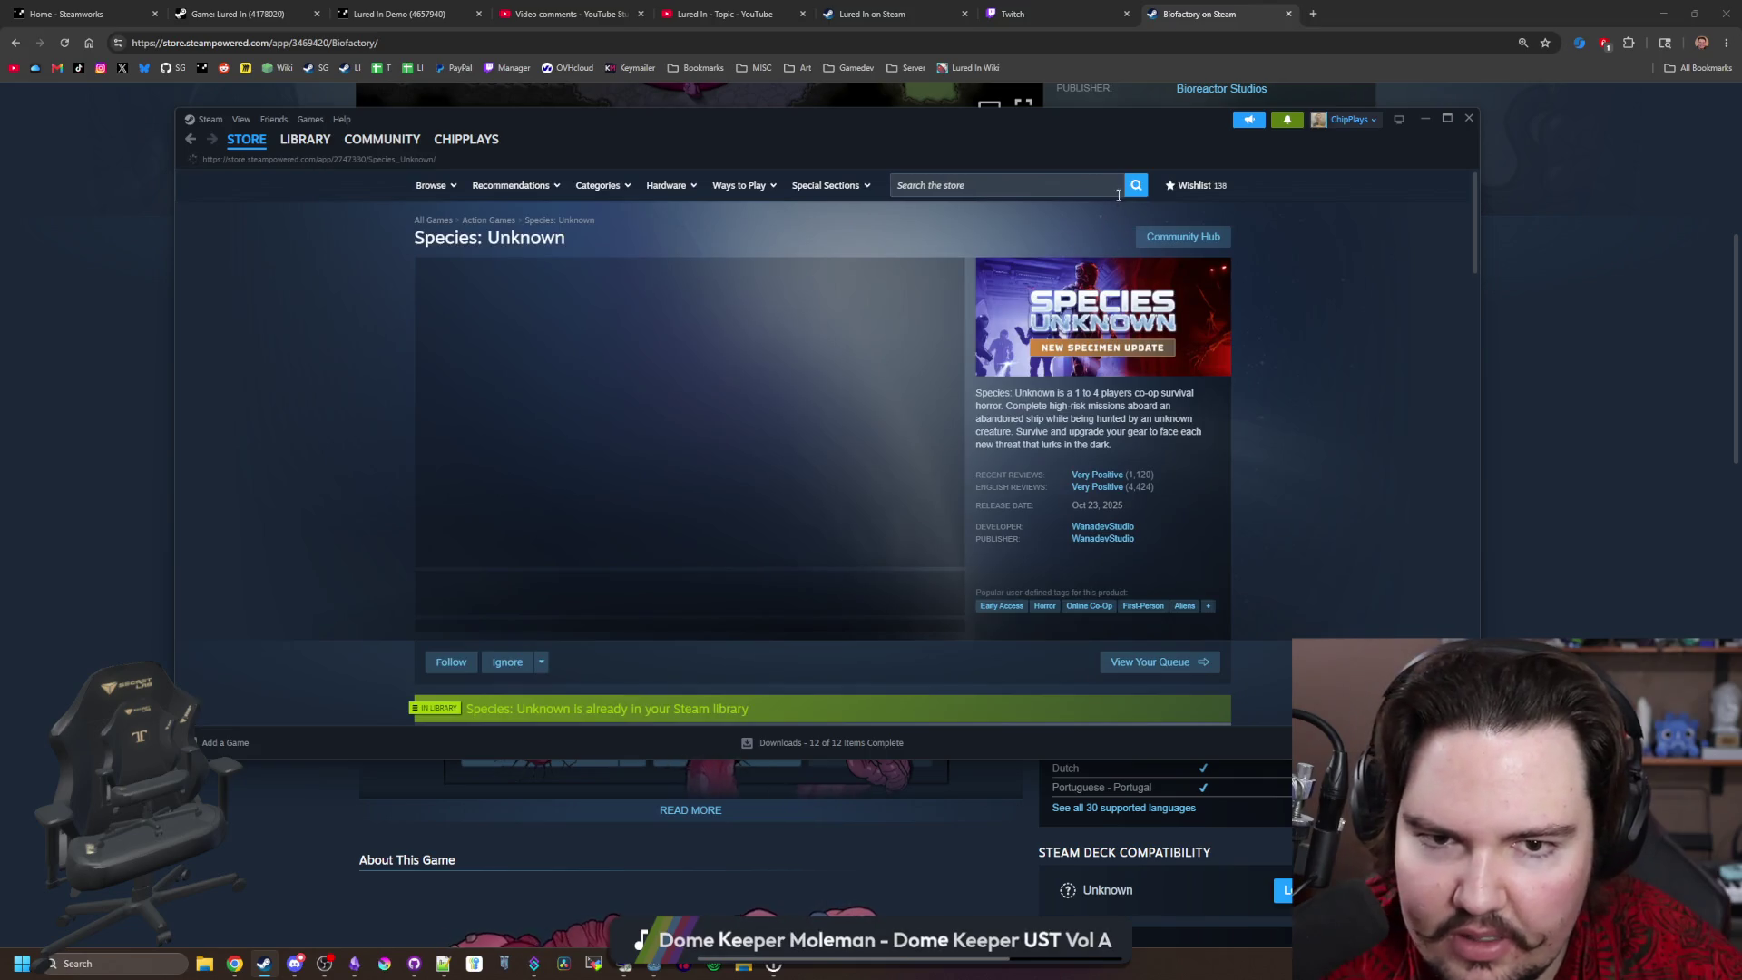
pyautogui.click(1090, 184)
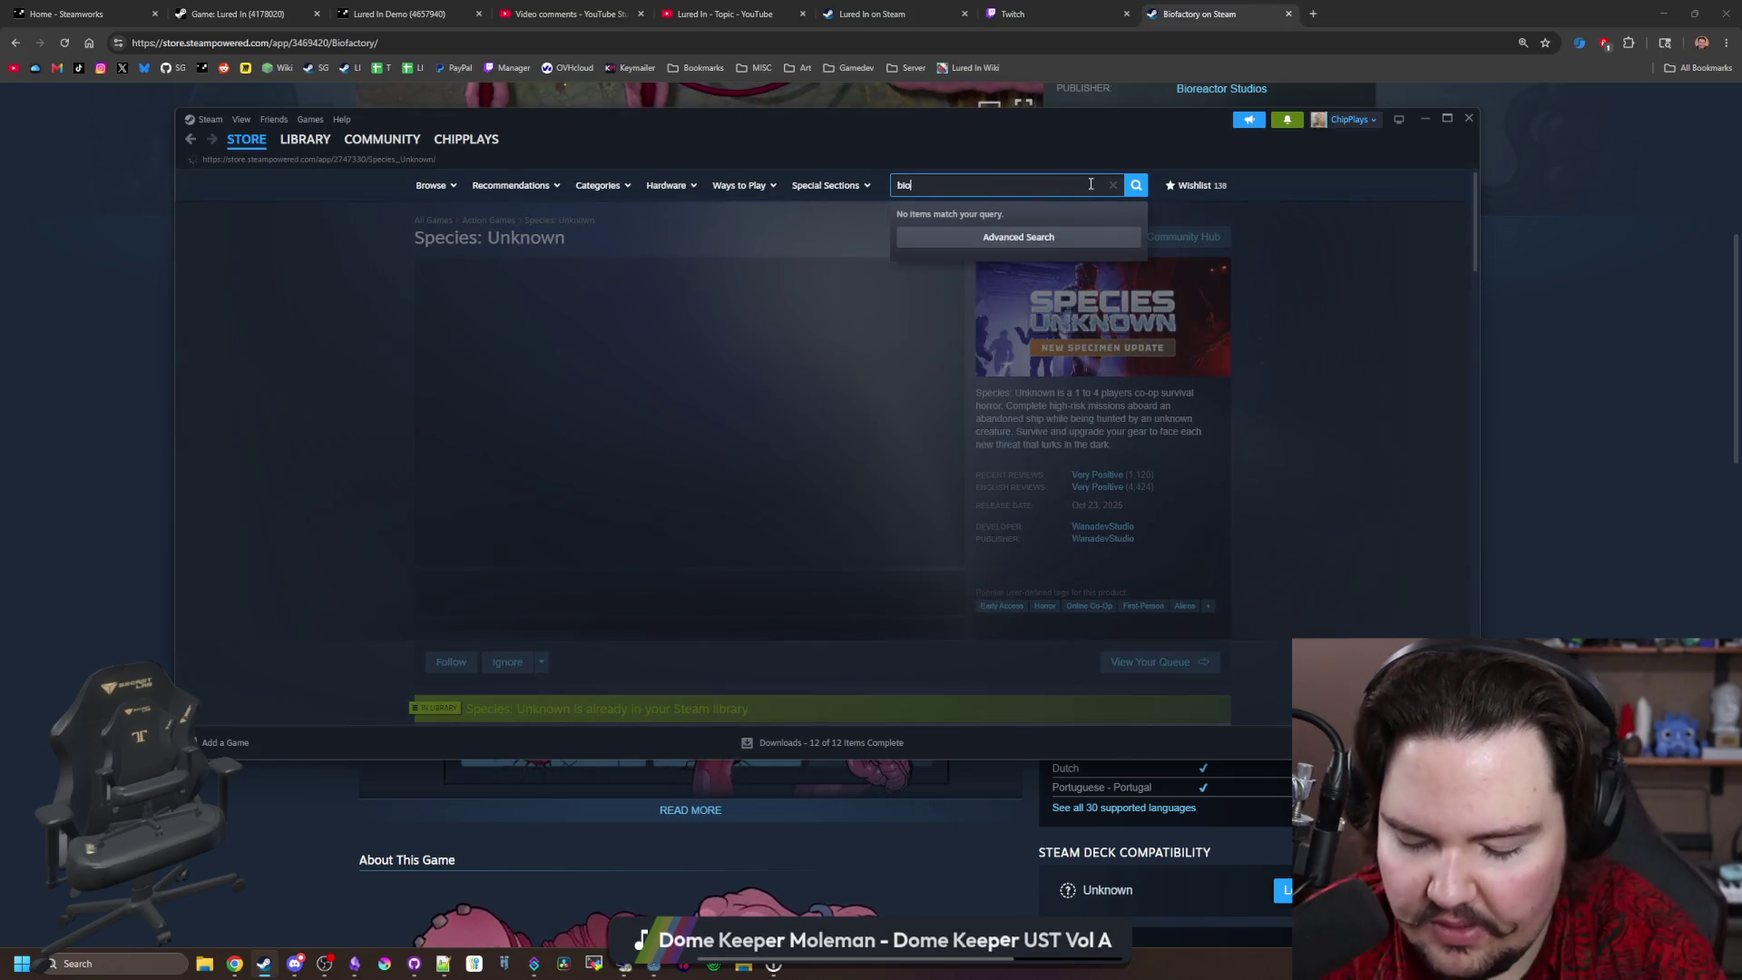
pyautogui.write('factory')
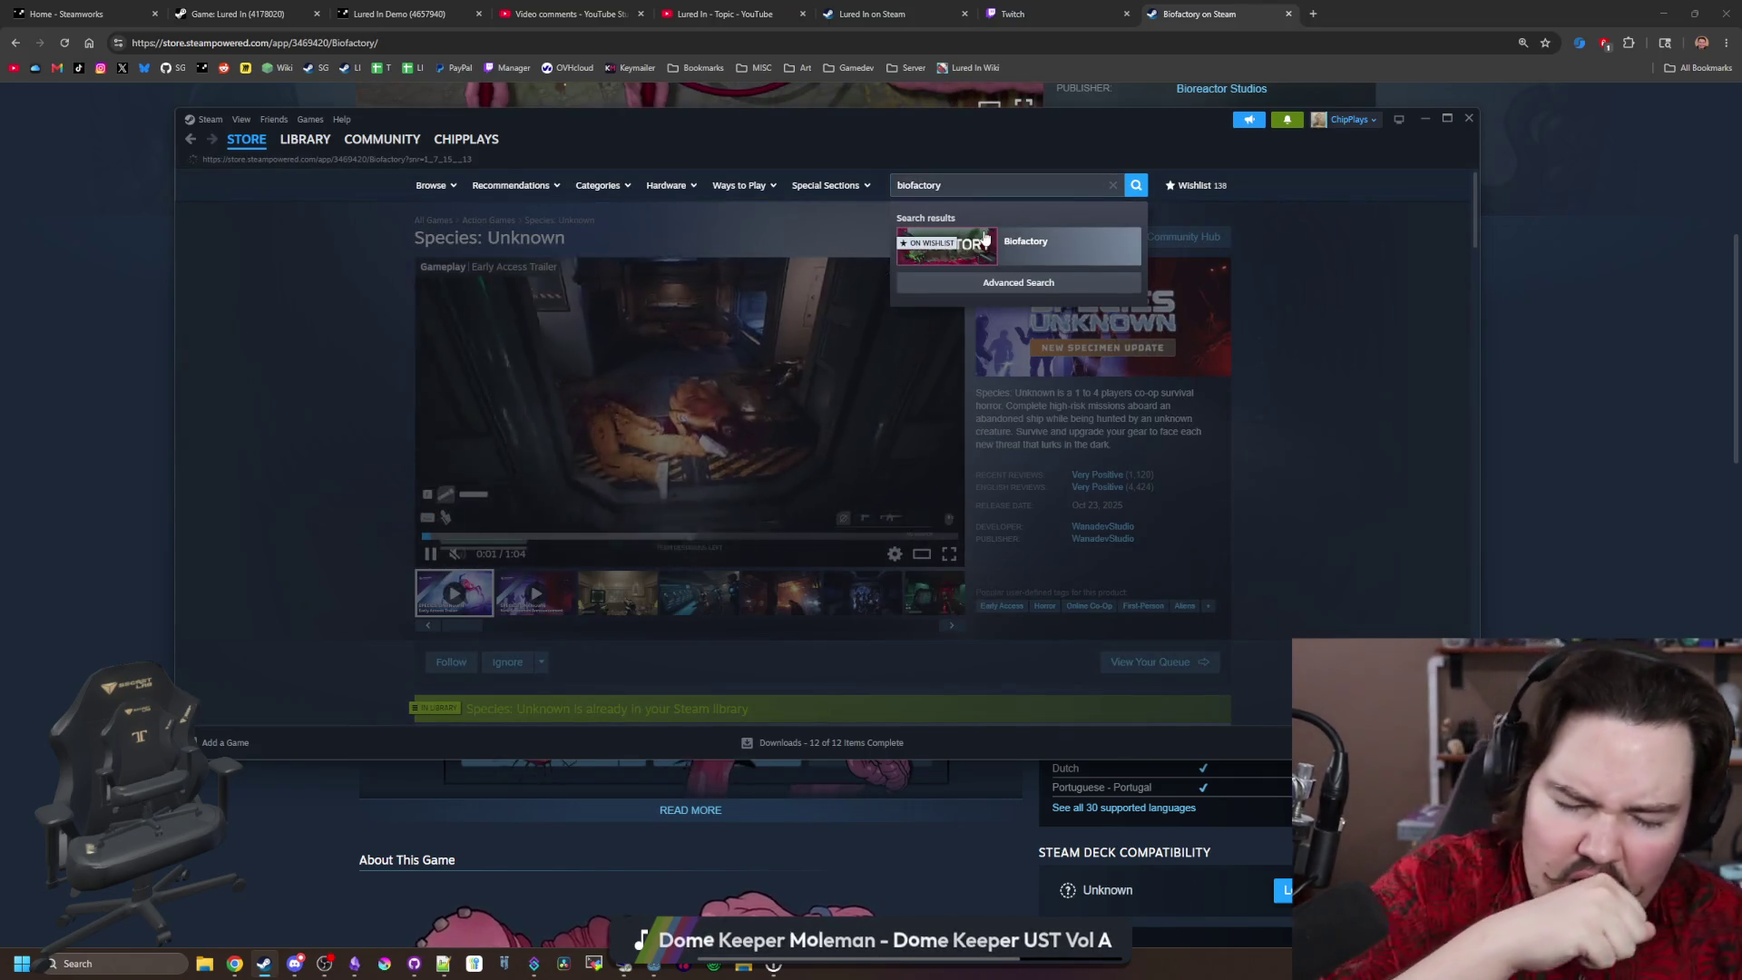
pyautogui.click(987, 238)
# Step: Read through the Biofactory page with its full description expanded, then minimize Steam
pyautogui.scroll(-2, 851, 543)
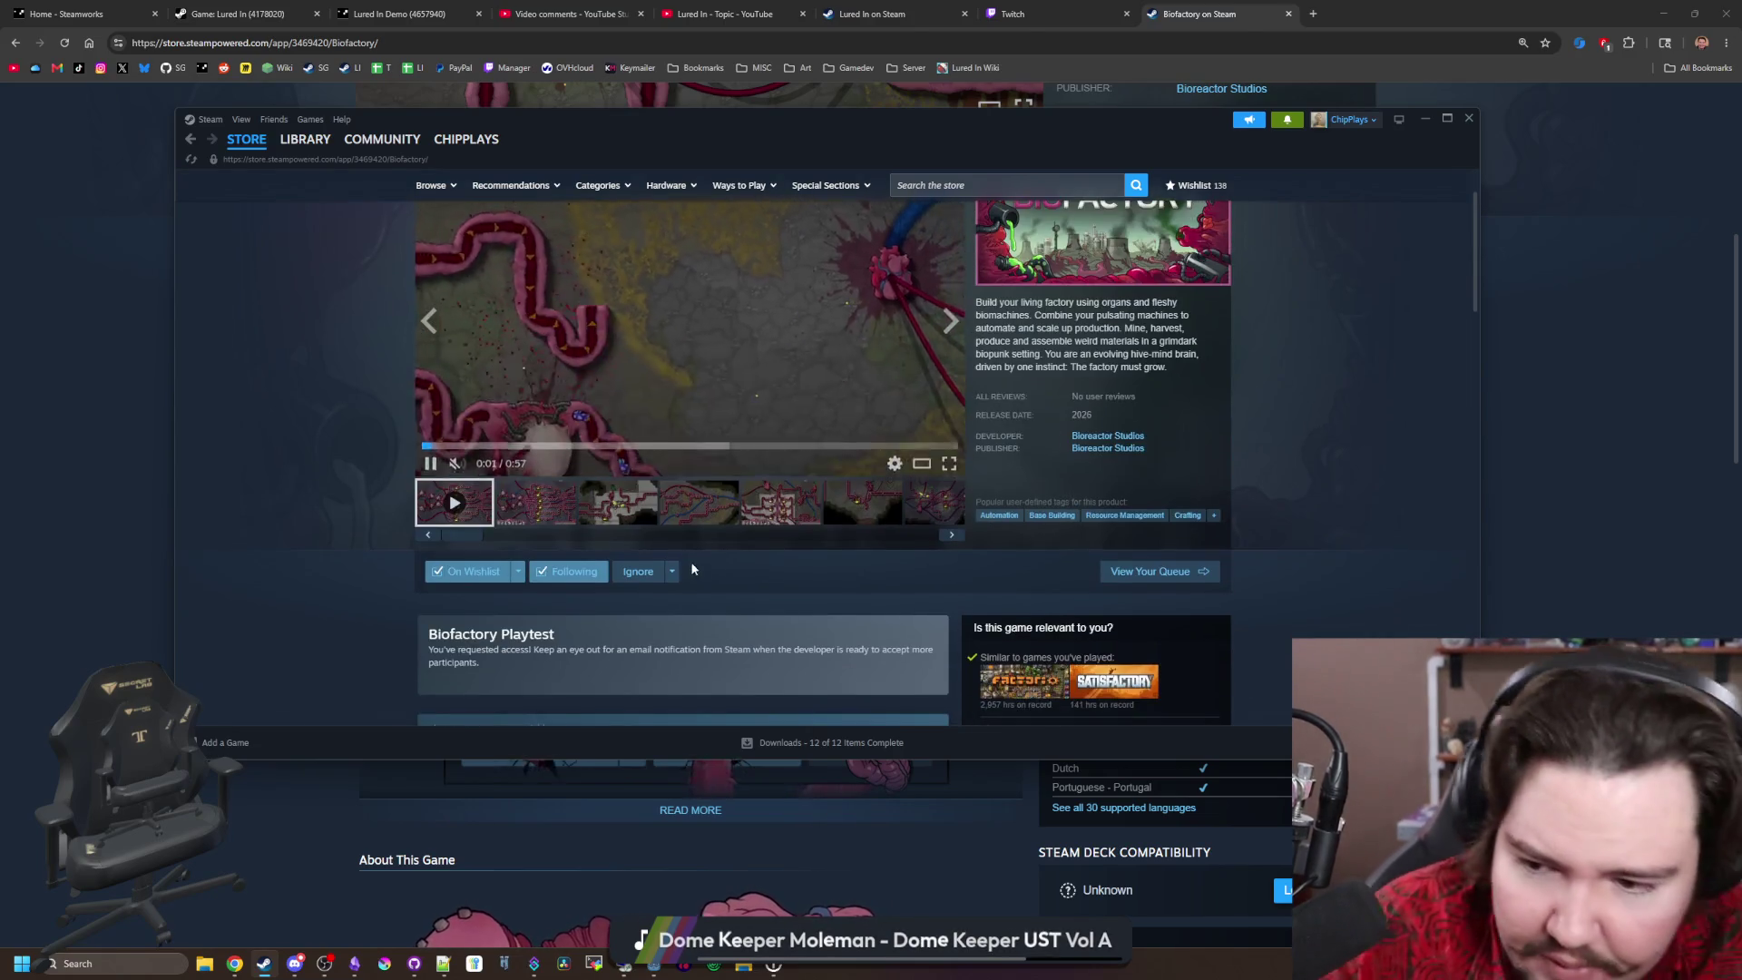
pyautogui.scroll(-5, 615, 528)
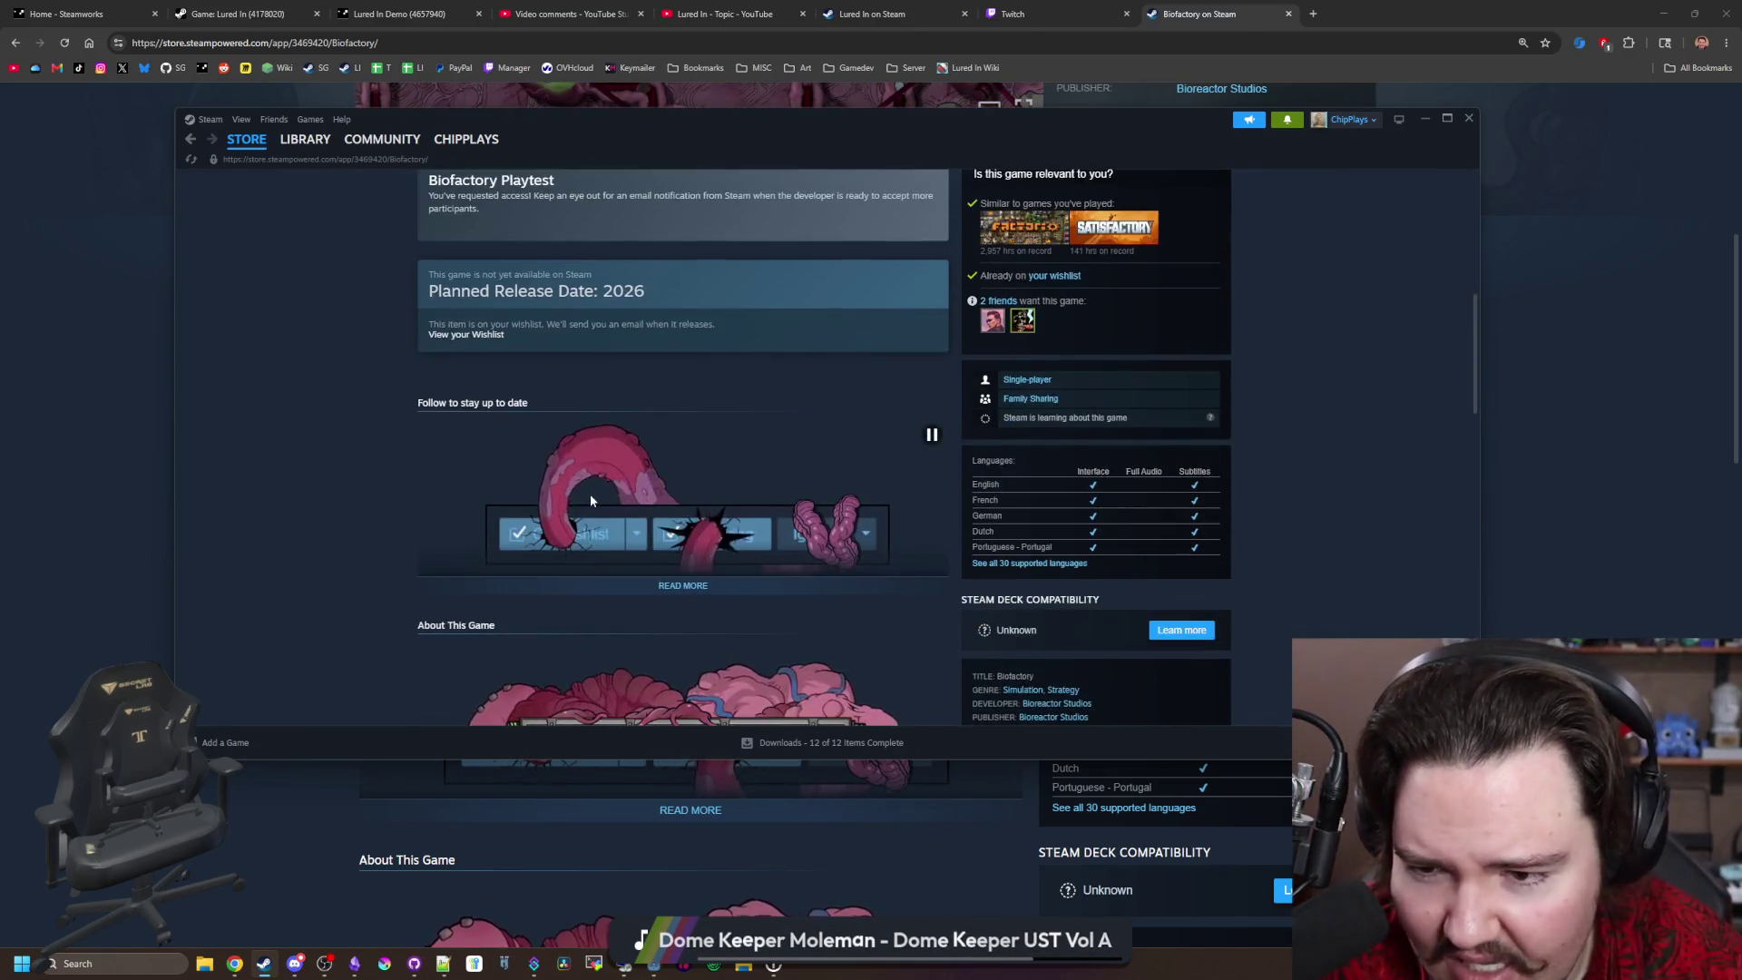
pyautogui.scroll(-5, 591, 500)
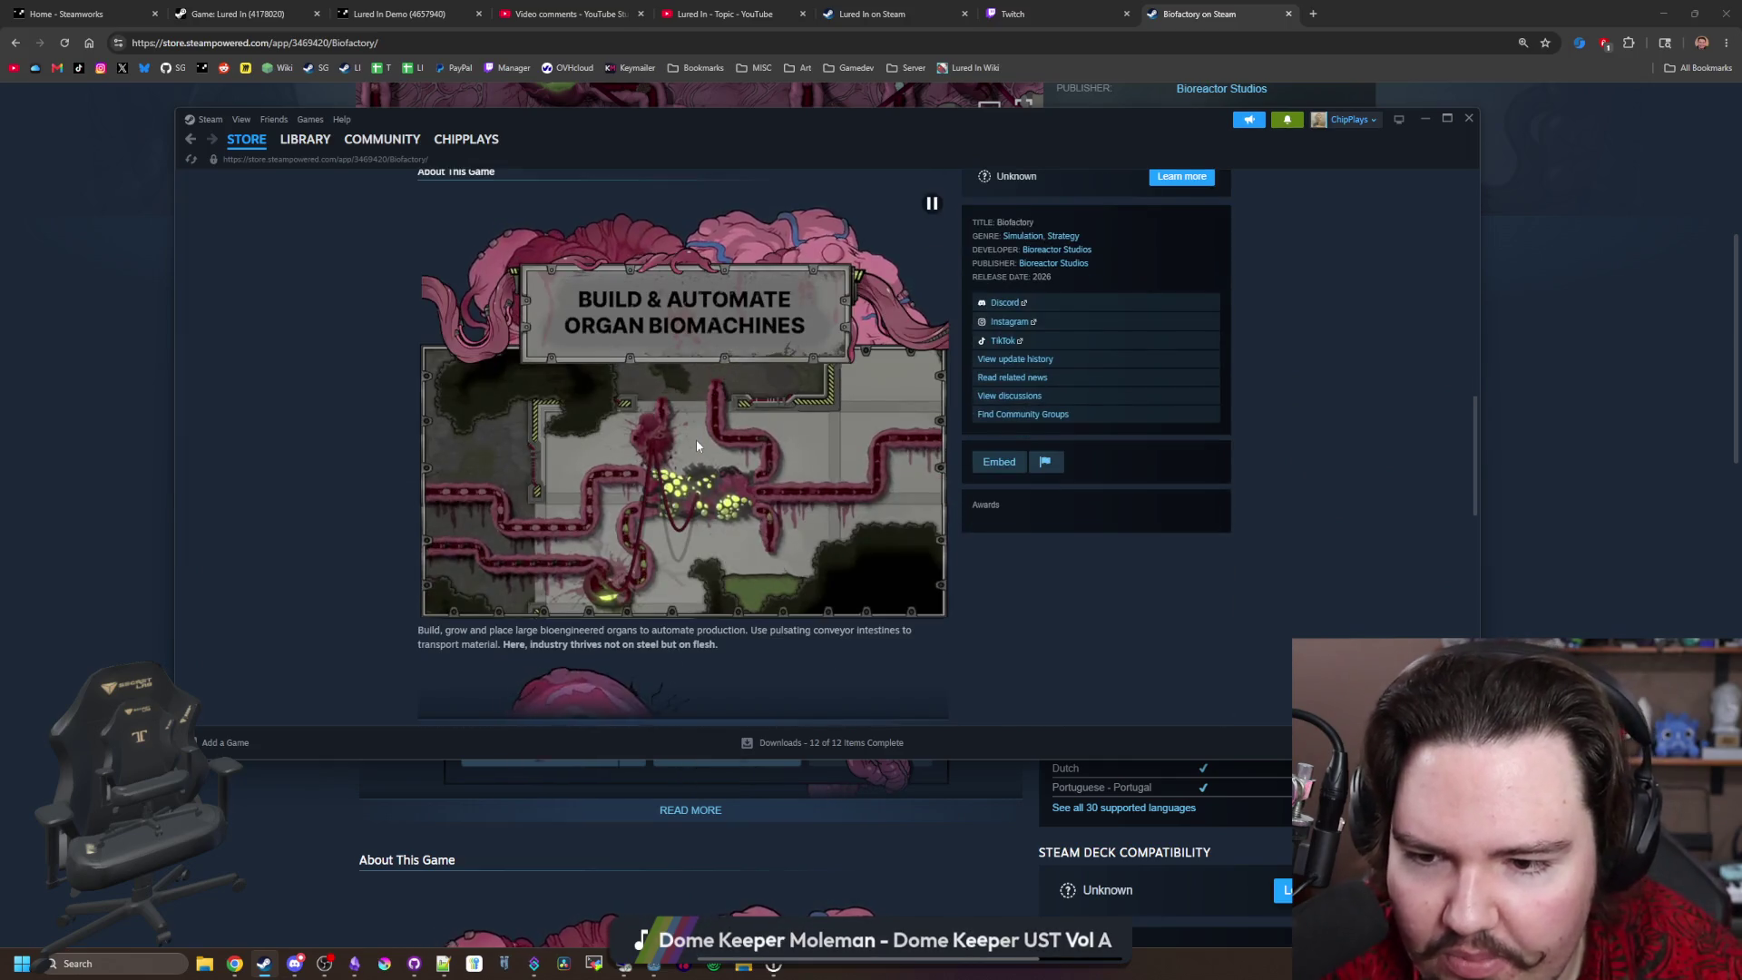
pyautogui.scroll(-7, 689, 399)
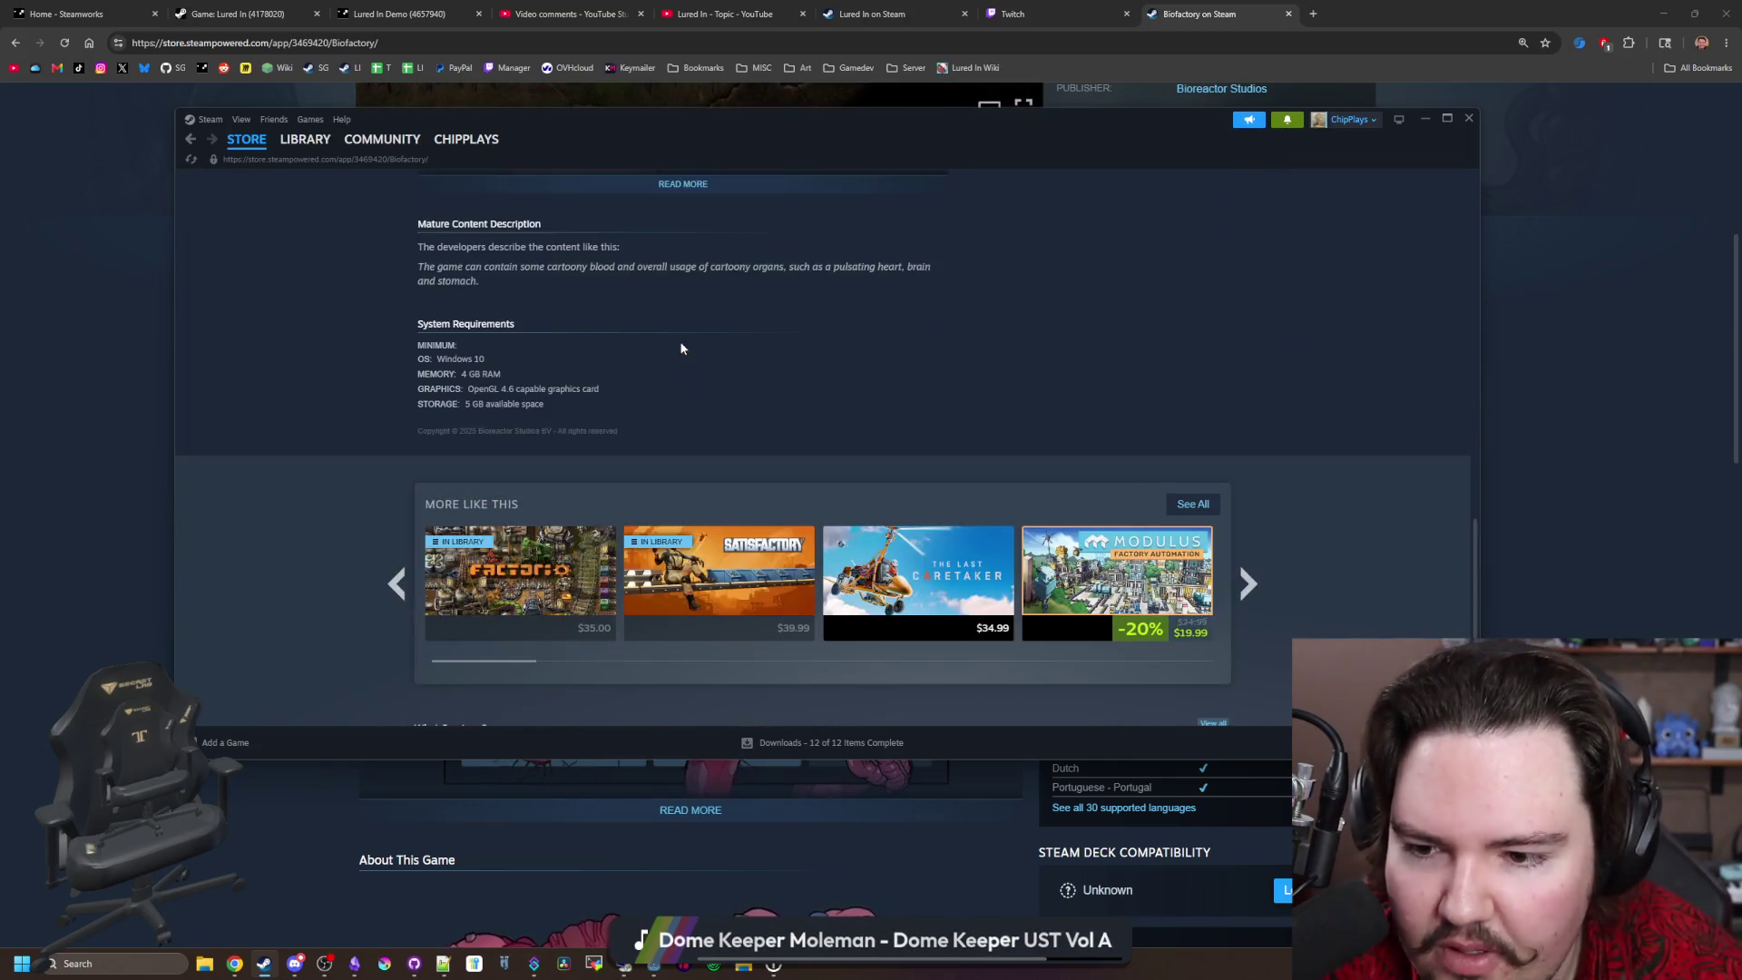
pyautogui.scroll(4, 681, 348)
pyautogui.click(695, 557)
pyautogui.scroll(-6, 686, 547)
pyautogui.scroll(-8, 710, 475)
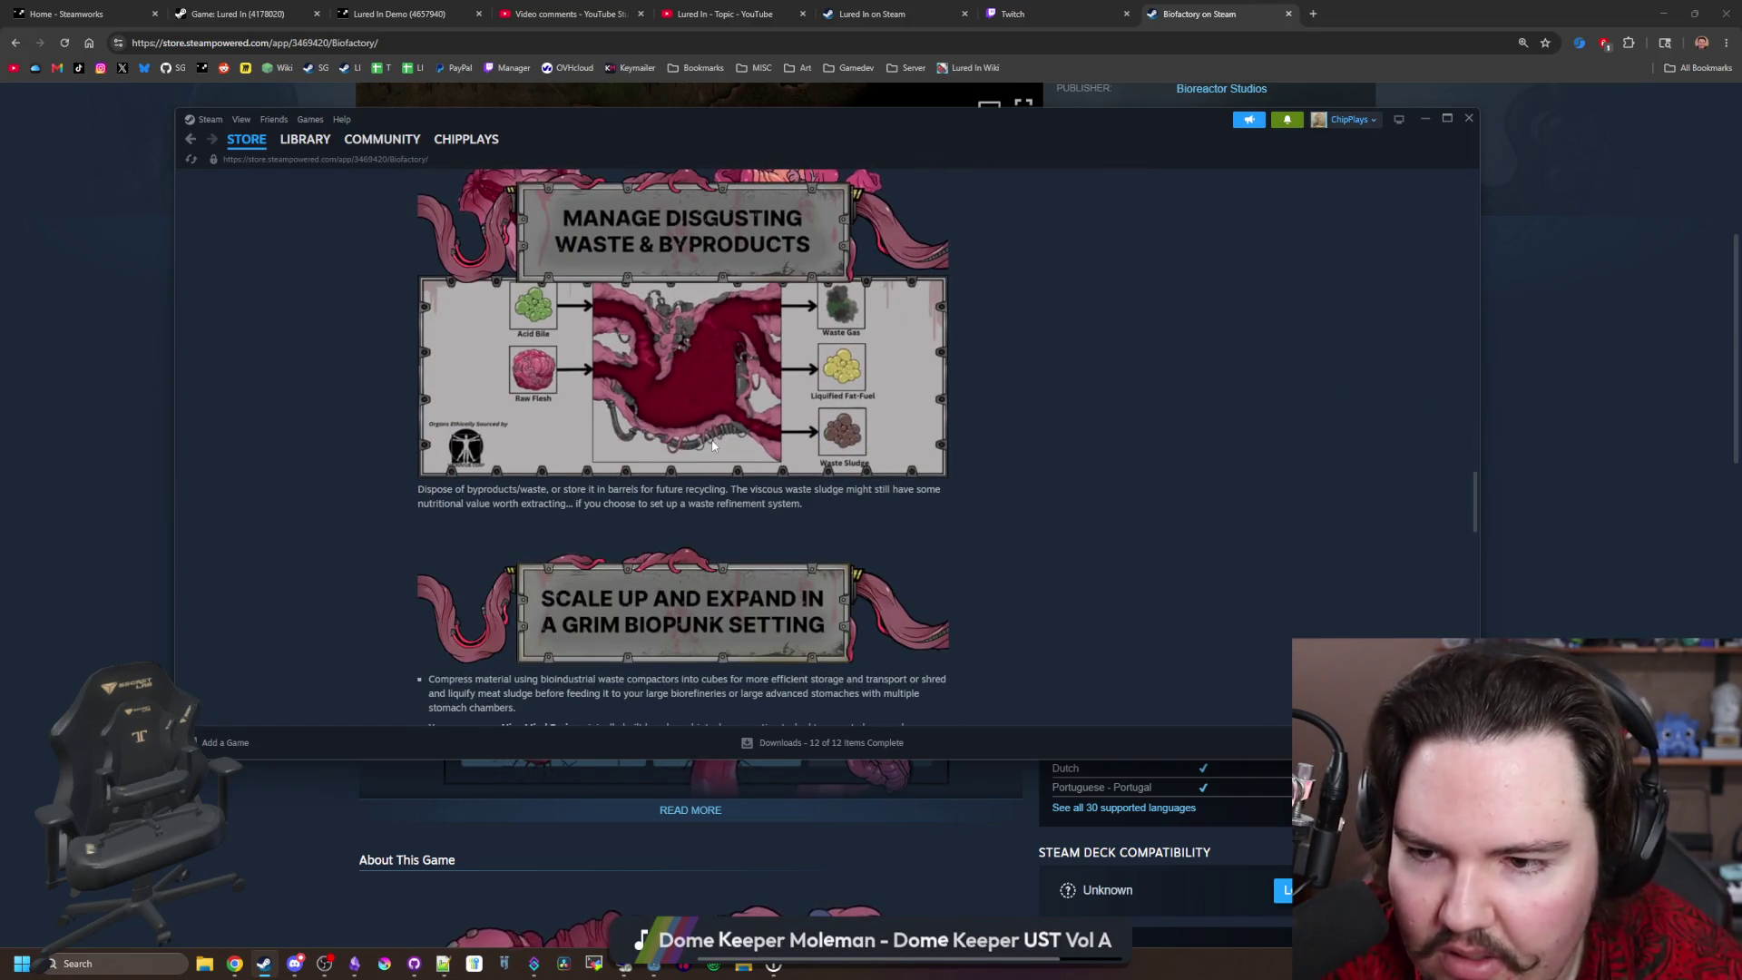
pyautogui.scroll(-8, 712, 445)
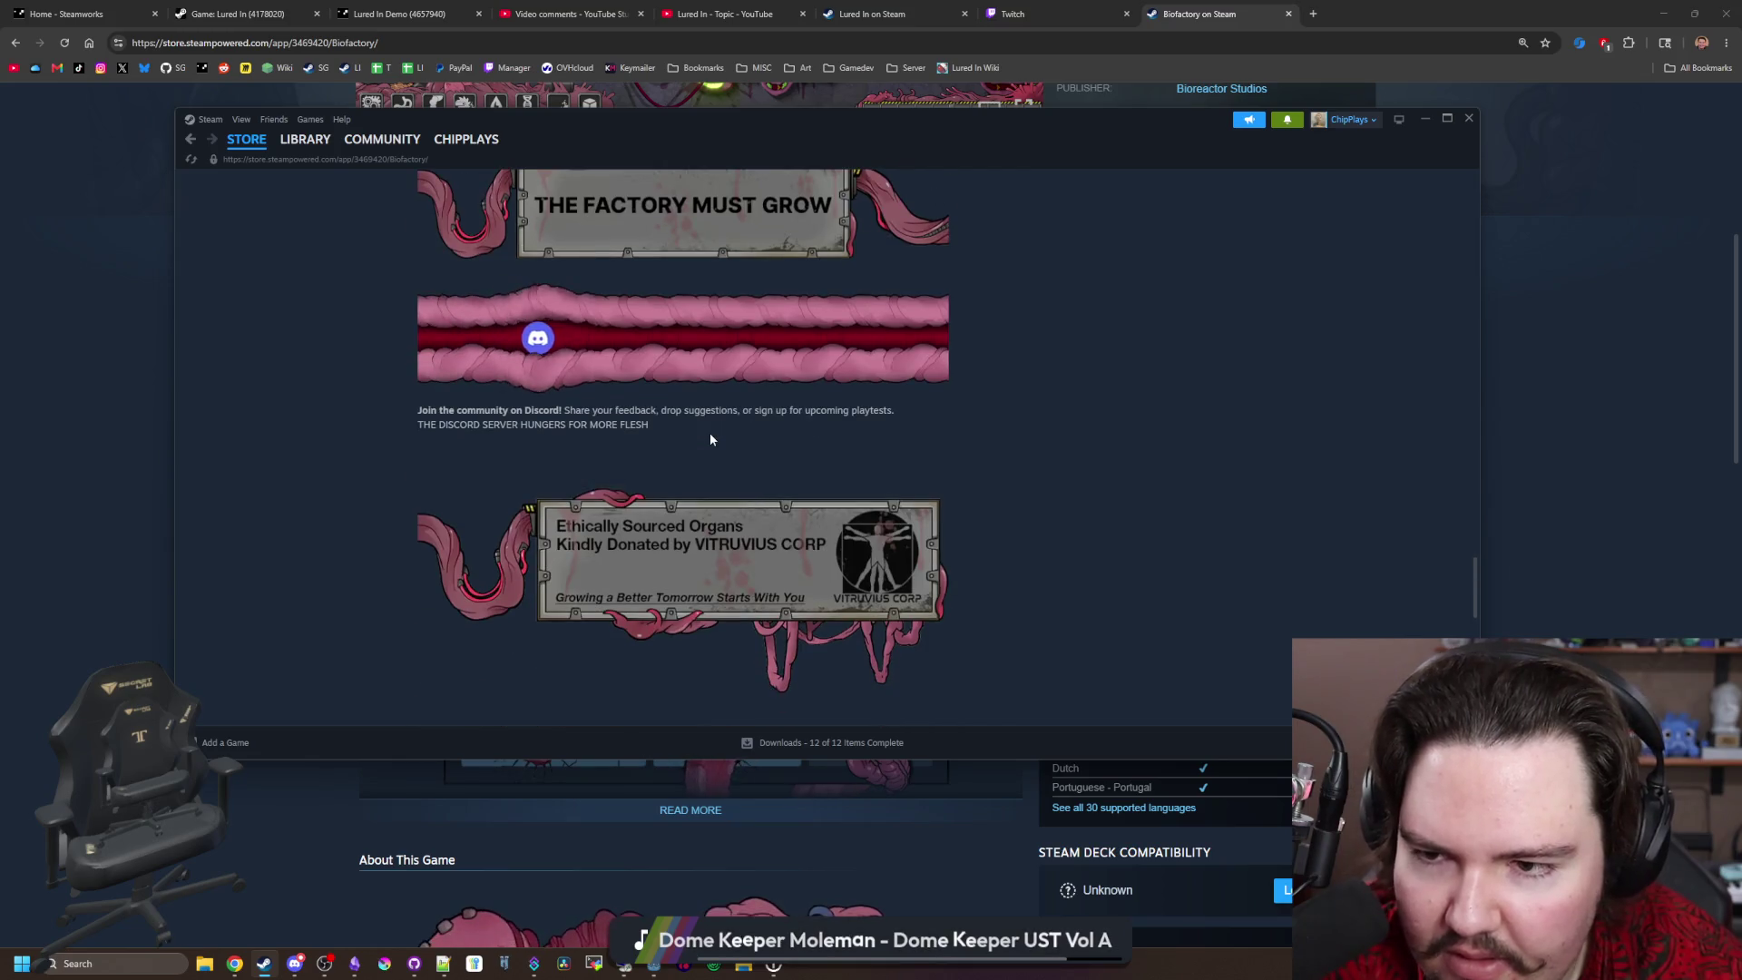
pyautogui.scroll(-3, 797, 363)
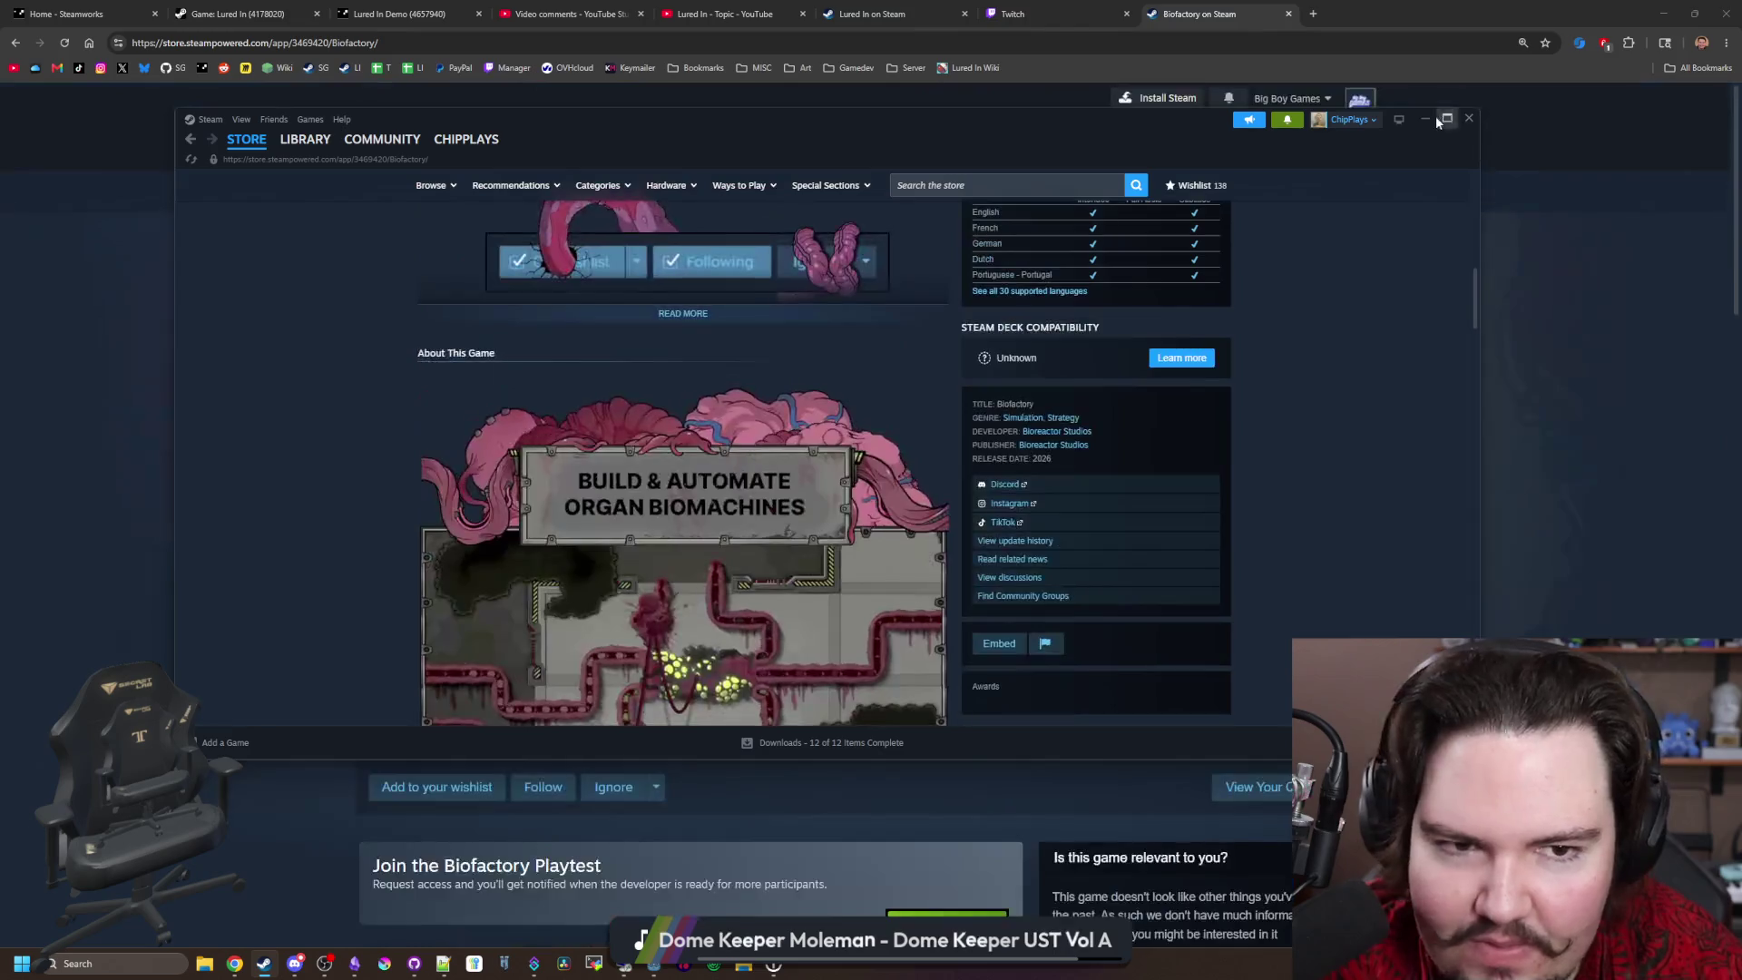
pyautogui.click(1424, 118)
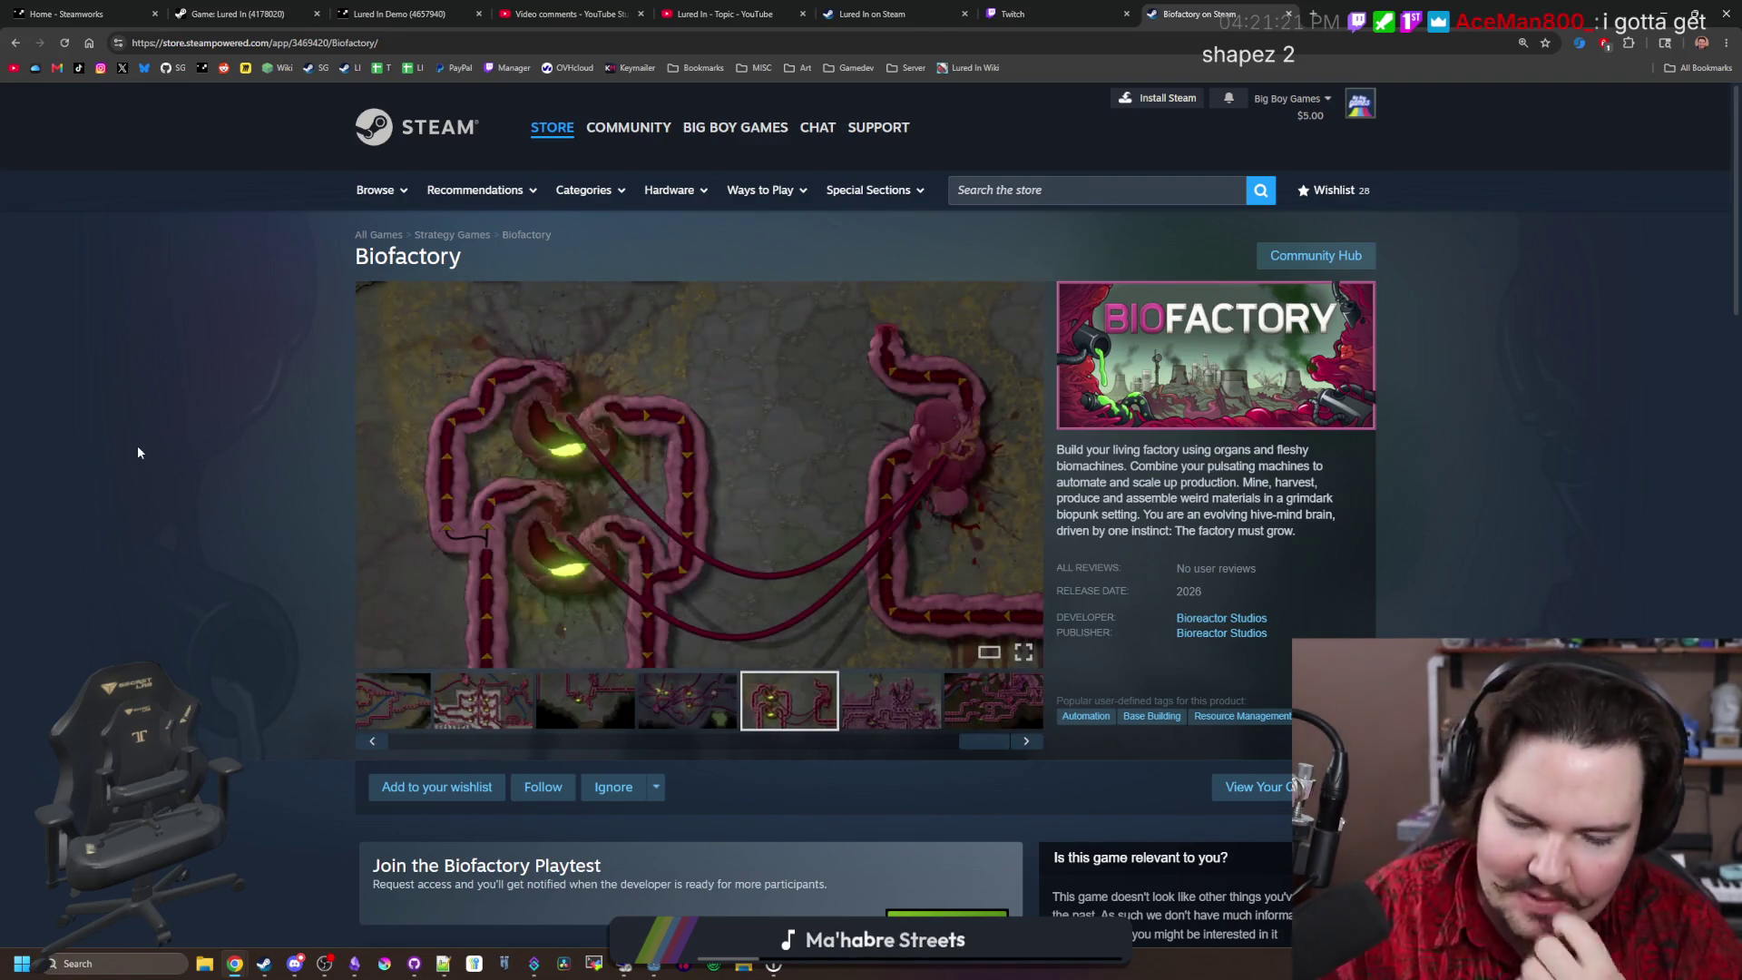
# Step: Restore Steam, search 'shapez' and open the shapez 2 - Factory page in a maximized window
pyautogui.click(264, 963)
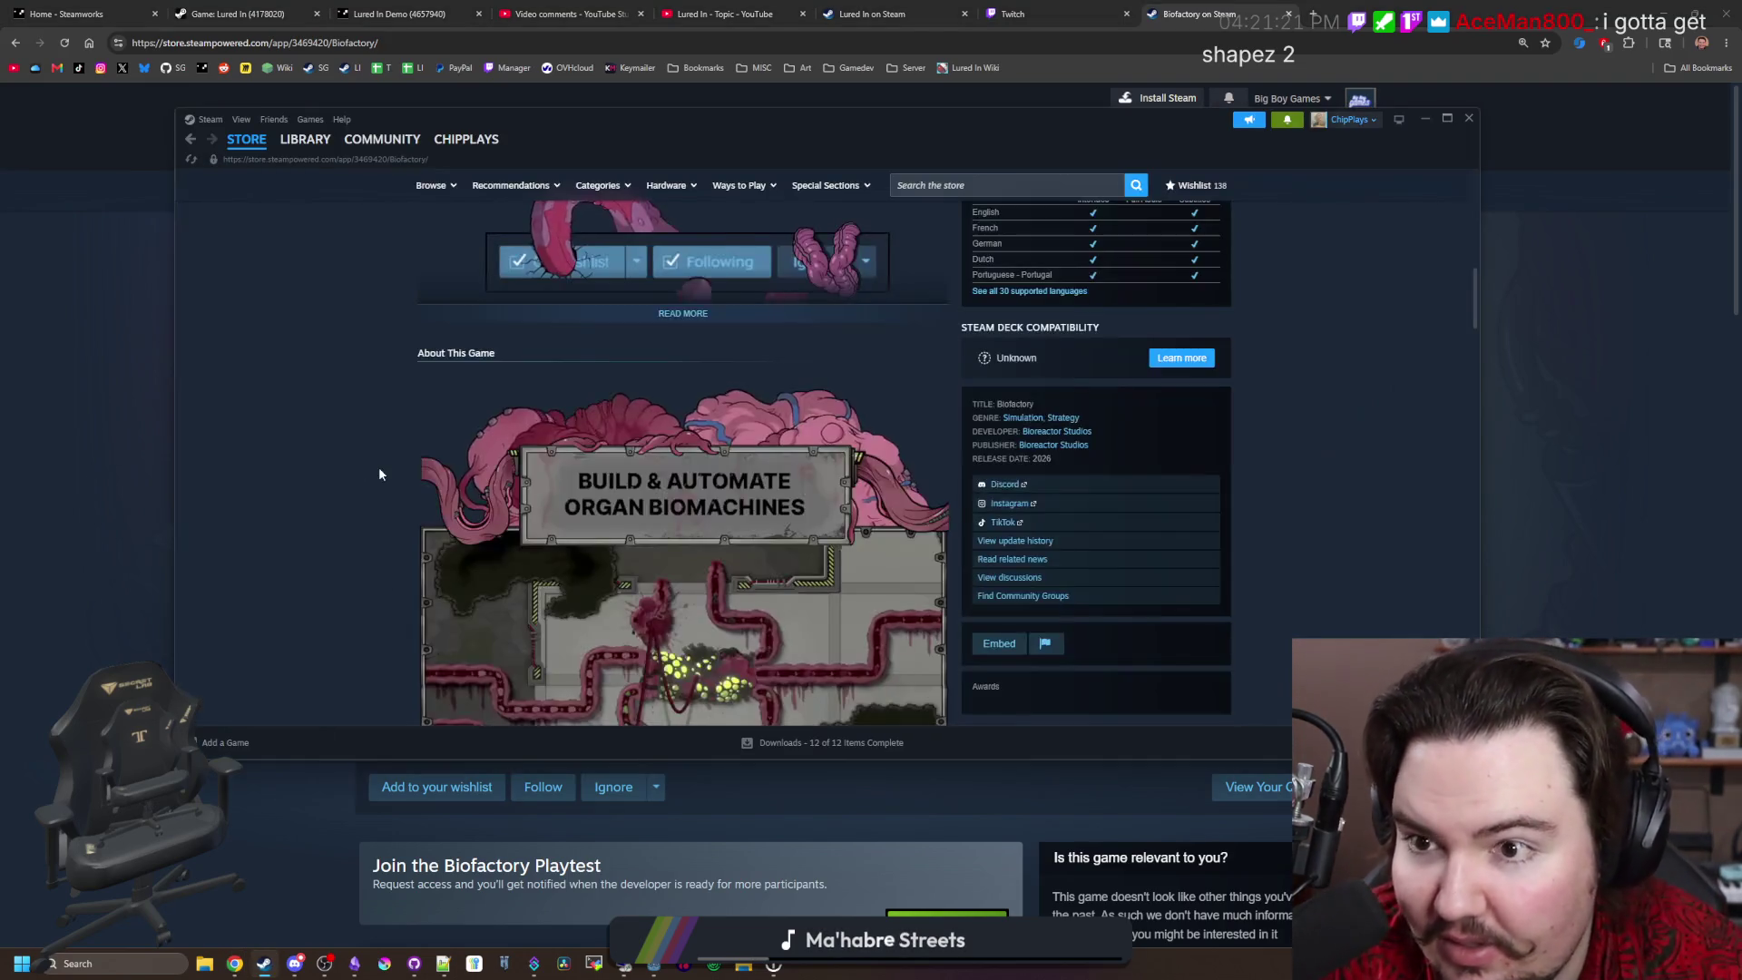
pyautogui.click(1018, 185)
pyautogui.write('shapez')
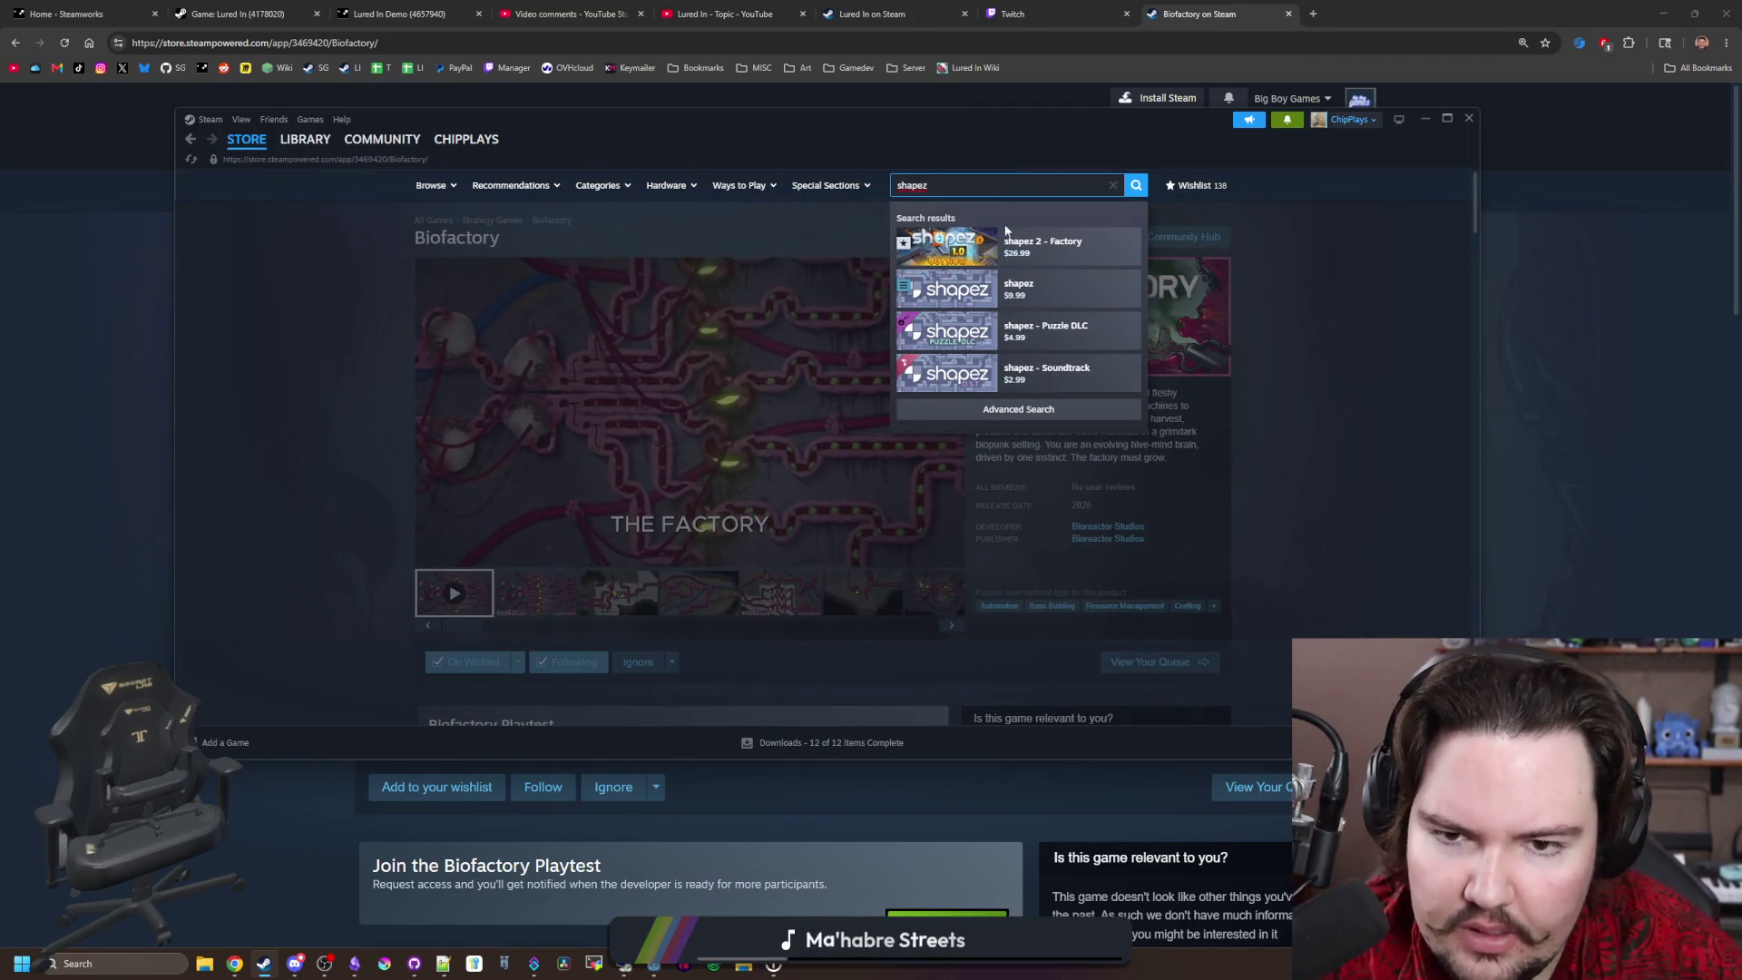
pyautogui.click(1033, 245)
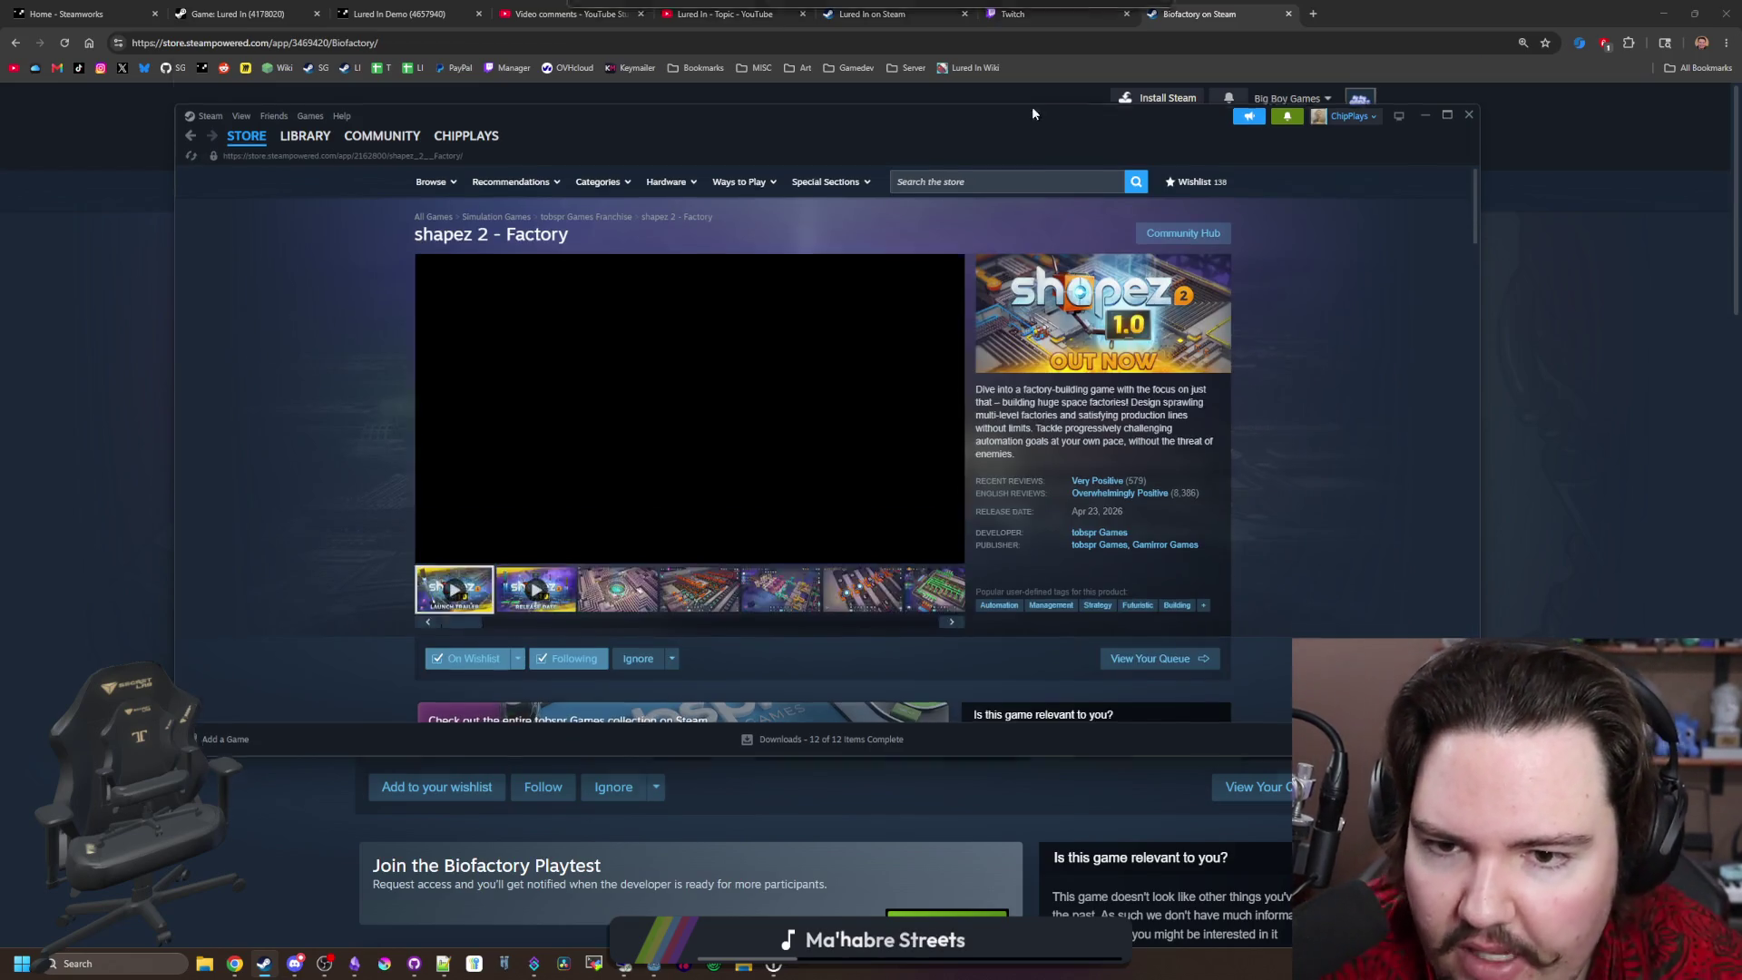
pyautogui.doubleClick(1031, 108)
# Step: Preview a shapez 2 screenshot at full size and close it again
pyautogui.scroll(-3, 815, 438)
pyautogui.scroll(-3, 865, 470)
pyautogui.scroll(6, 865, 470)
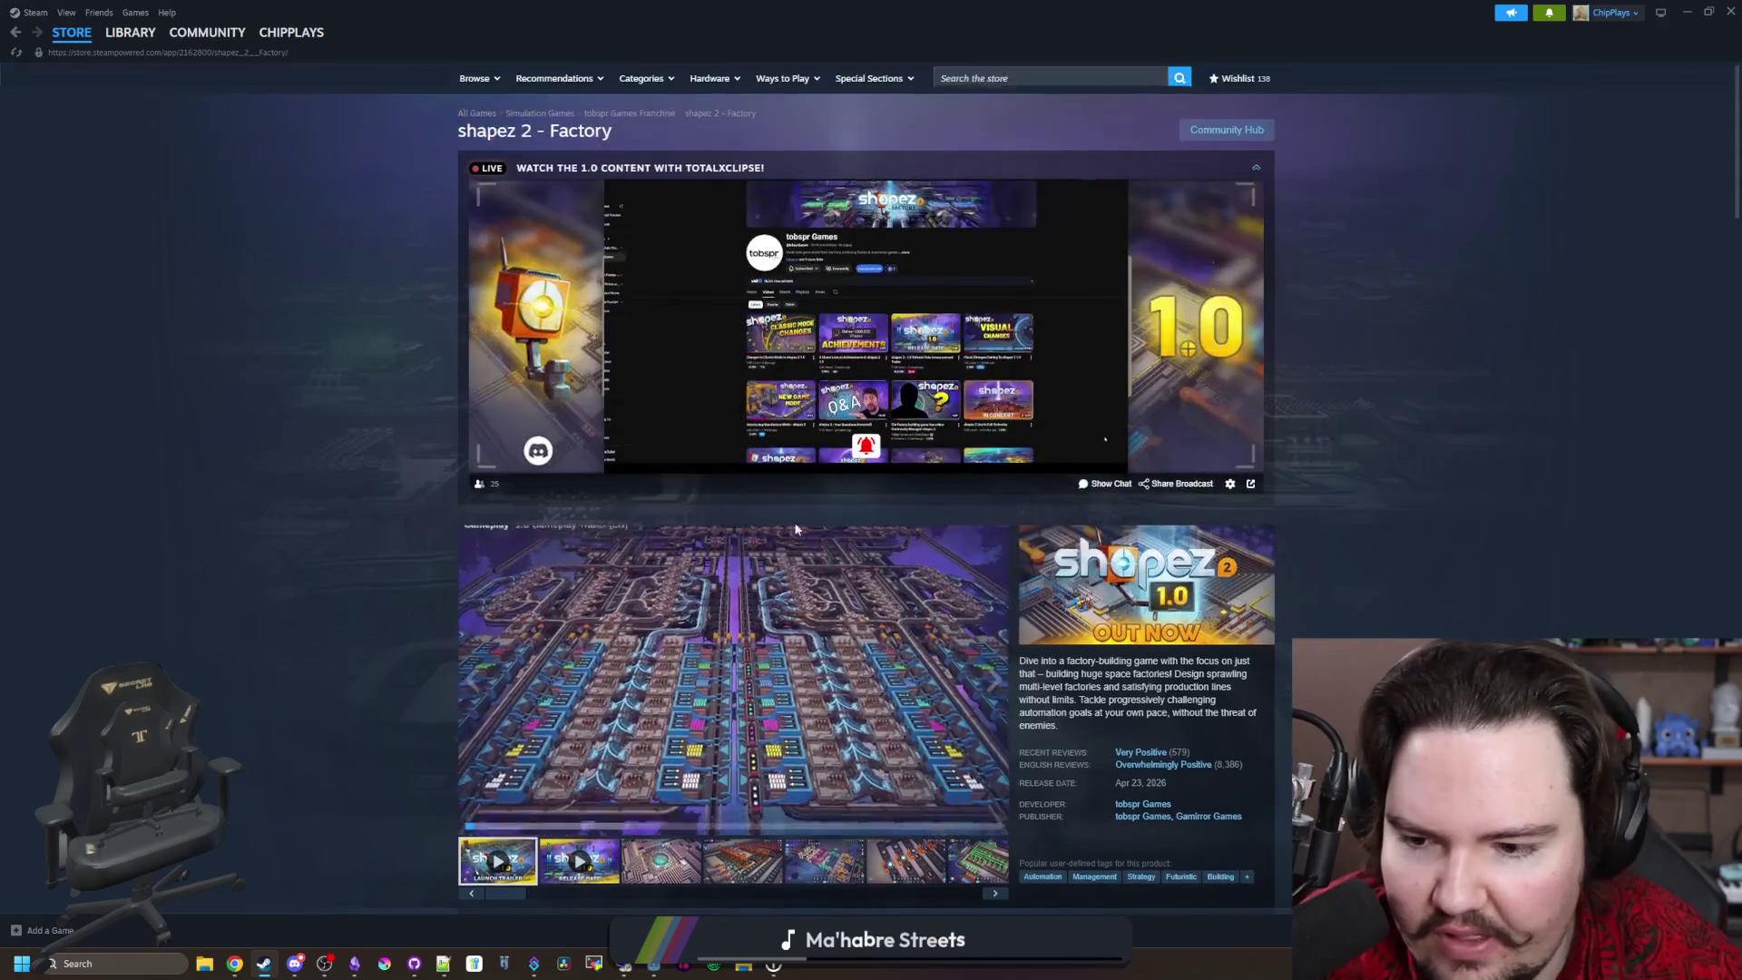
pyautogui.click(736, 739)
pyautogui.press('Escape')
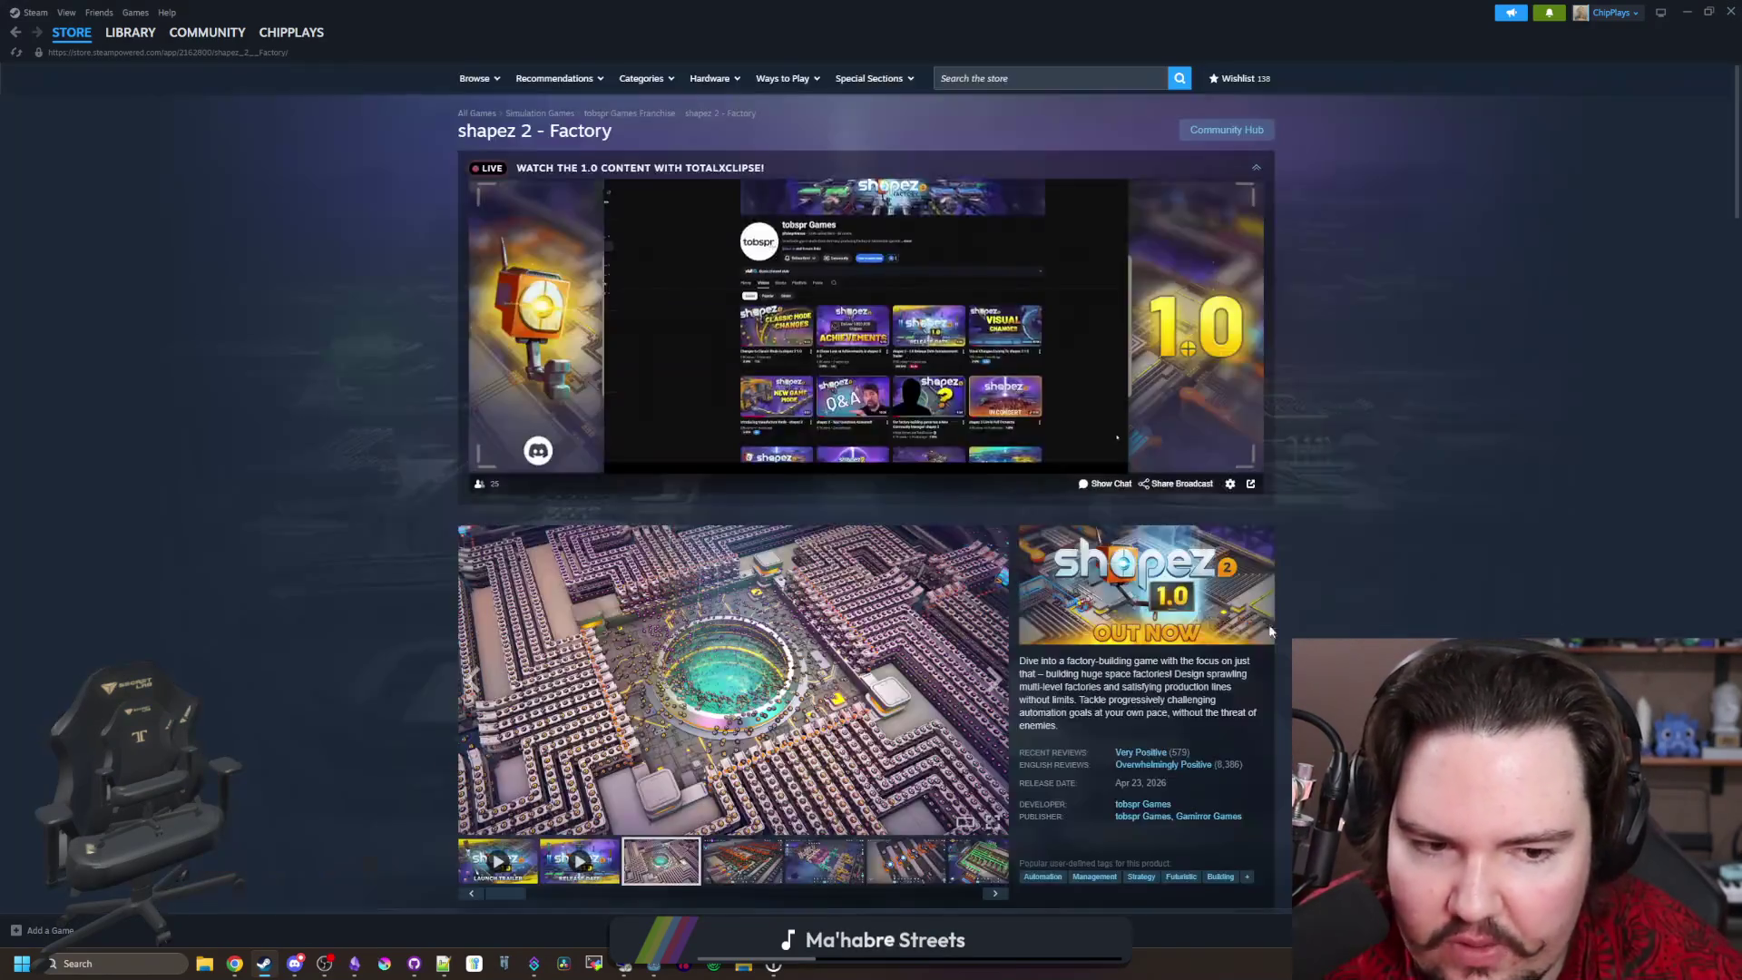
# Step: Check the Automation Pipeline Master bundle details, then return and enlarge a shapez 2 screenshot
pyautogui.scroll(-5, 621, 668)
pyautogui.click(759, 686)
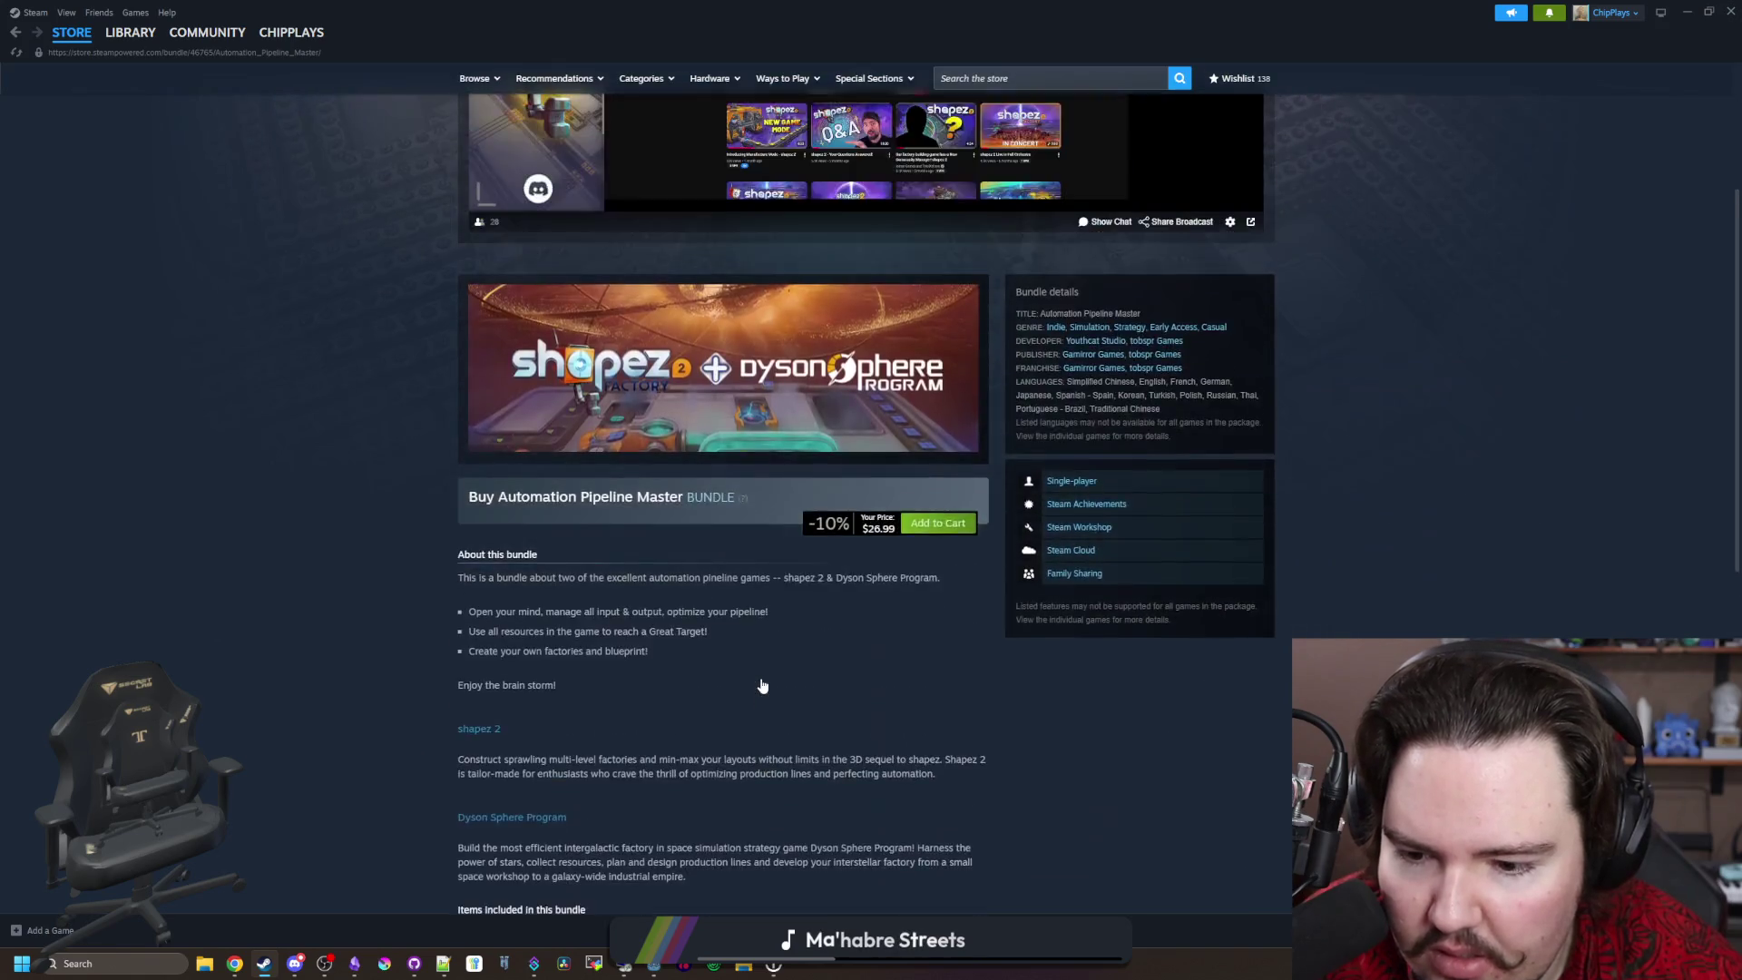
pyautogui.scroll(-4, 762, 686)
pyautogui.click(586, 562)
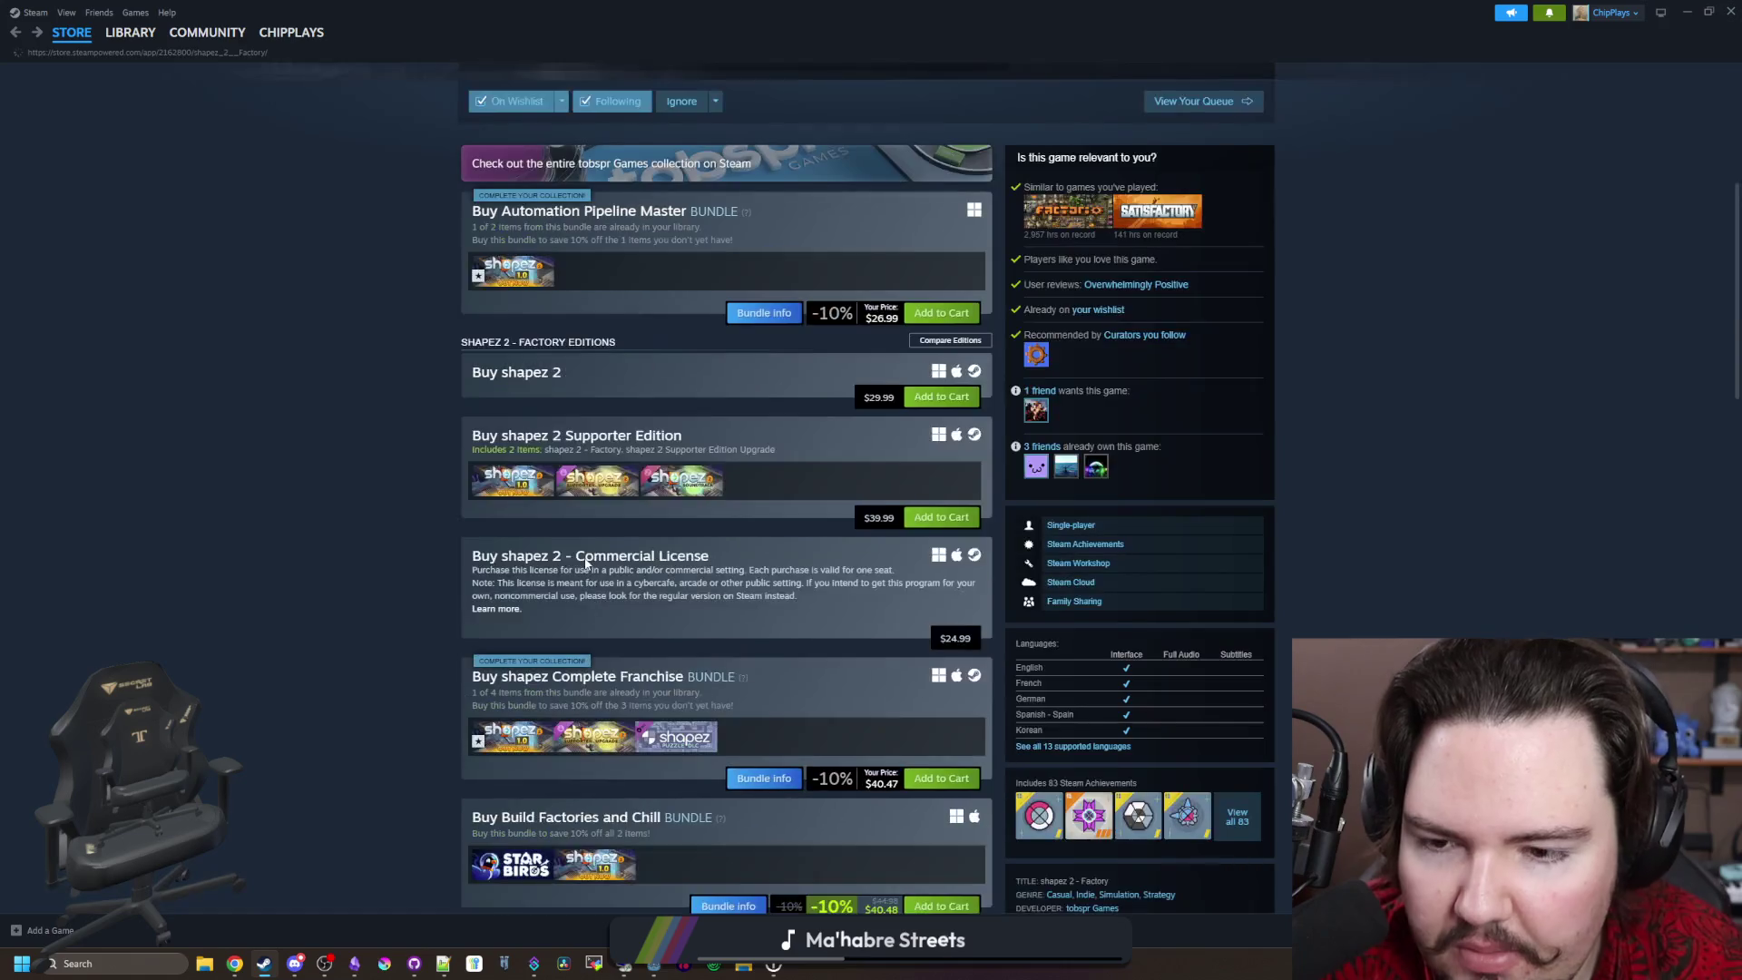
pyautogui.scroll(10, 635, 554)
pyautogui.click(785, 648)
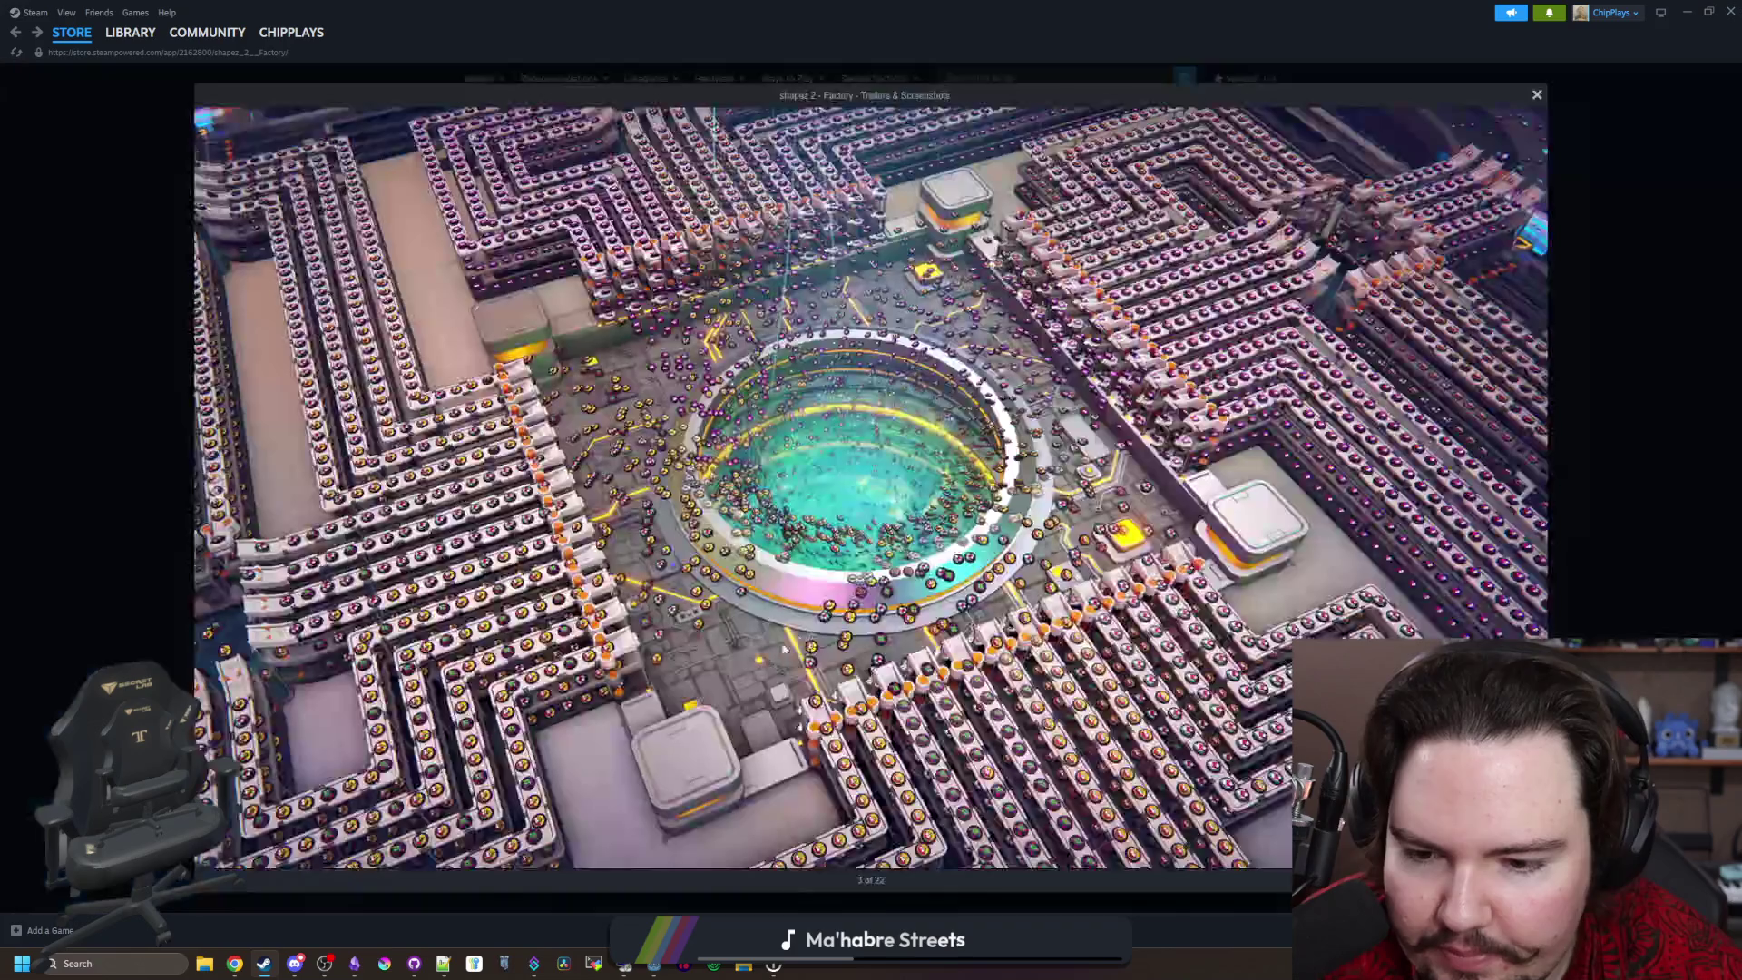
# Step: Step through the remaining shapez 2 screenshots to the 1.0 Reveal Trailer, then close the viewer
pyautogui.click(1523, 488)
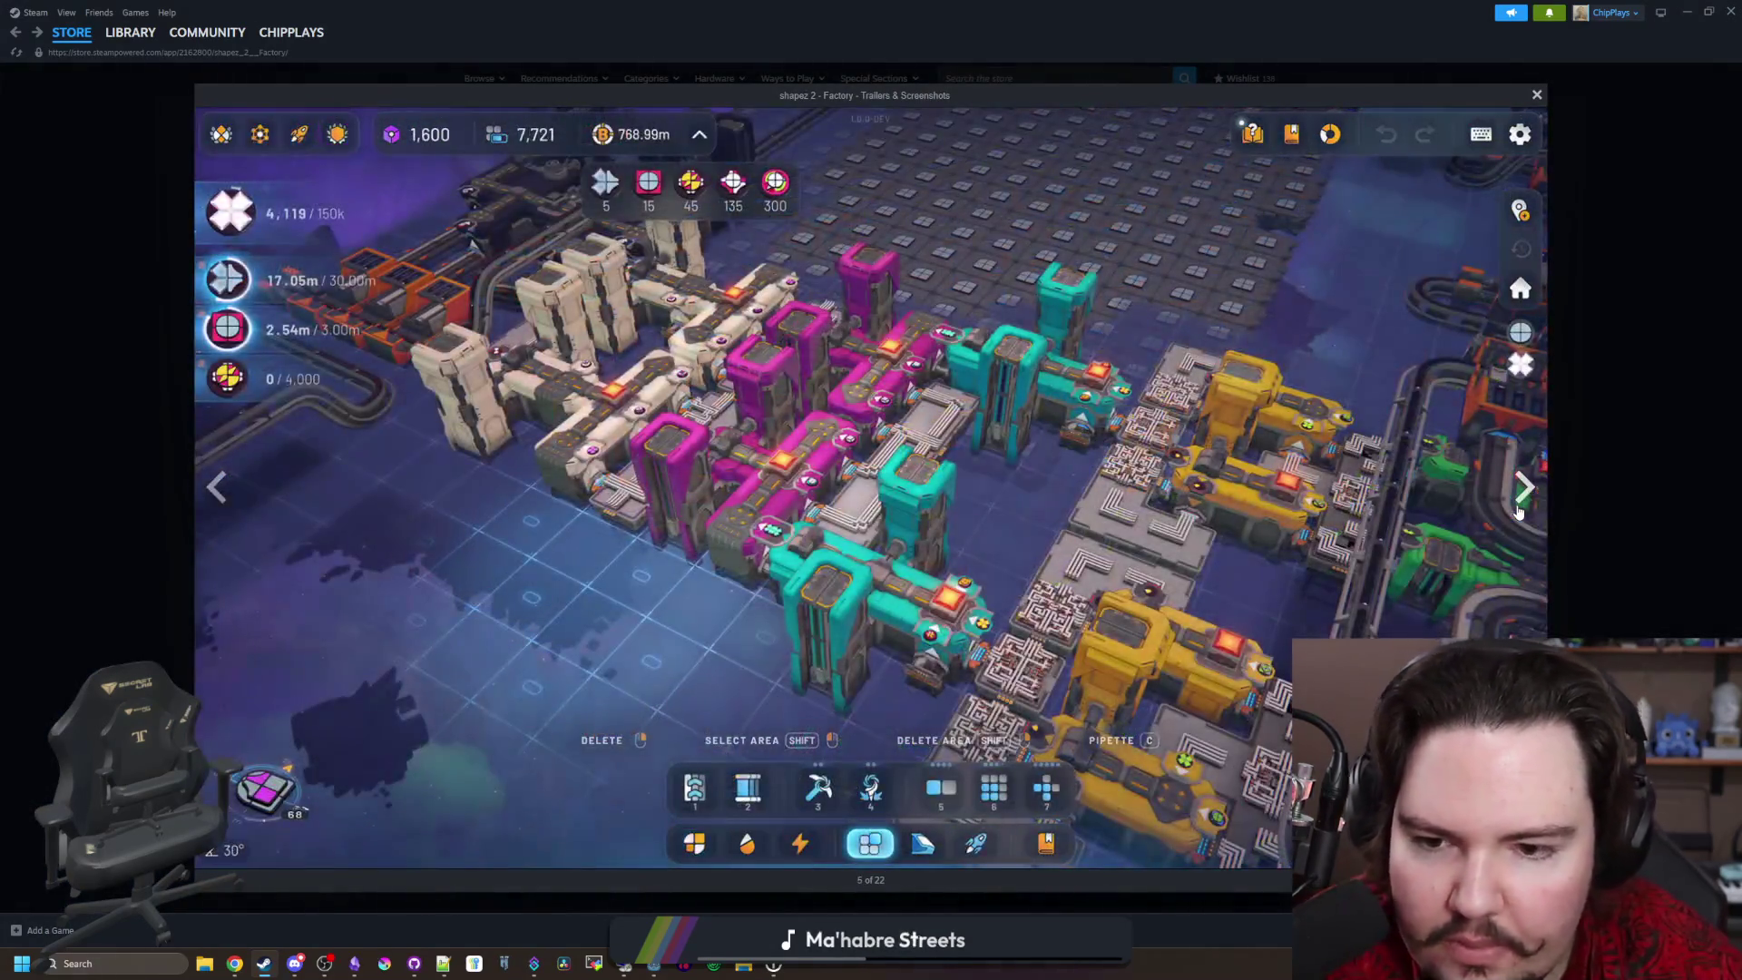
pyautogui.click(1523, 488)
pyautogui.click(1523, 489)
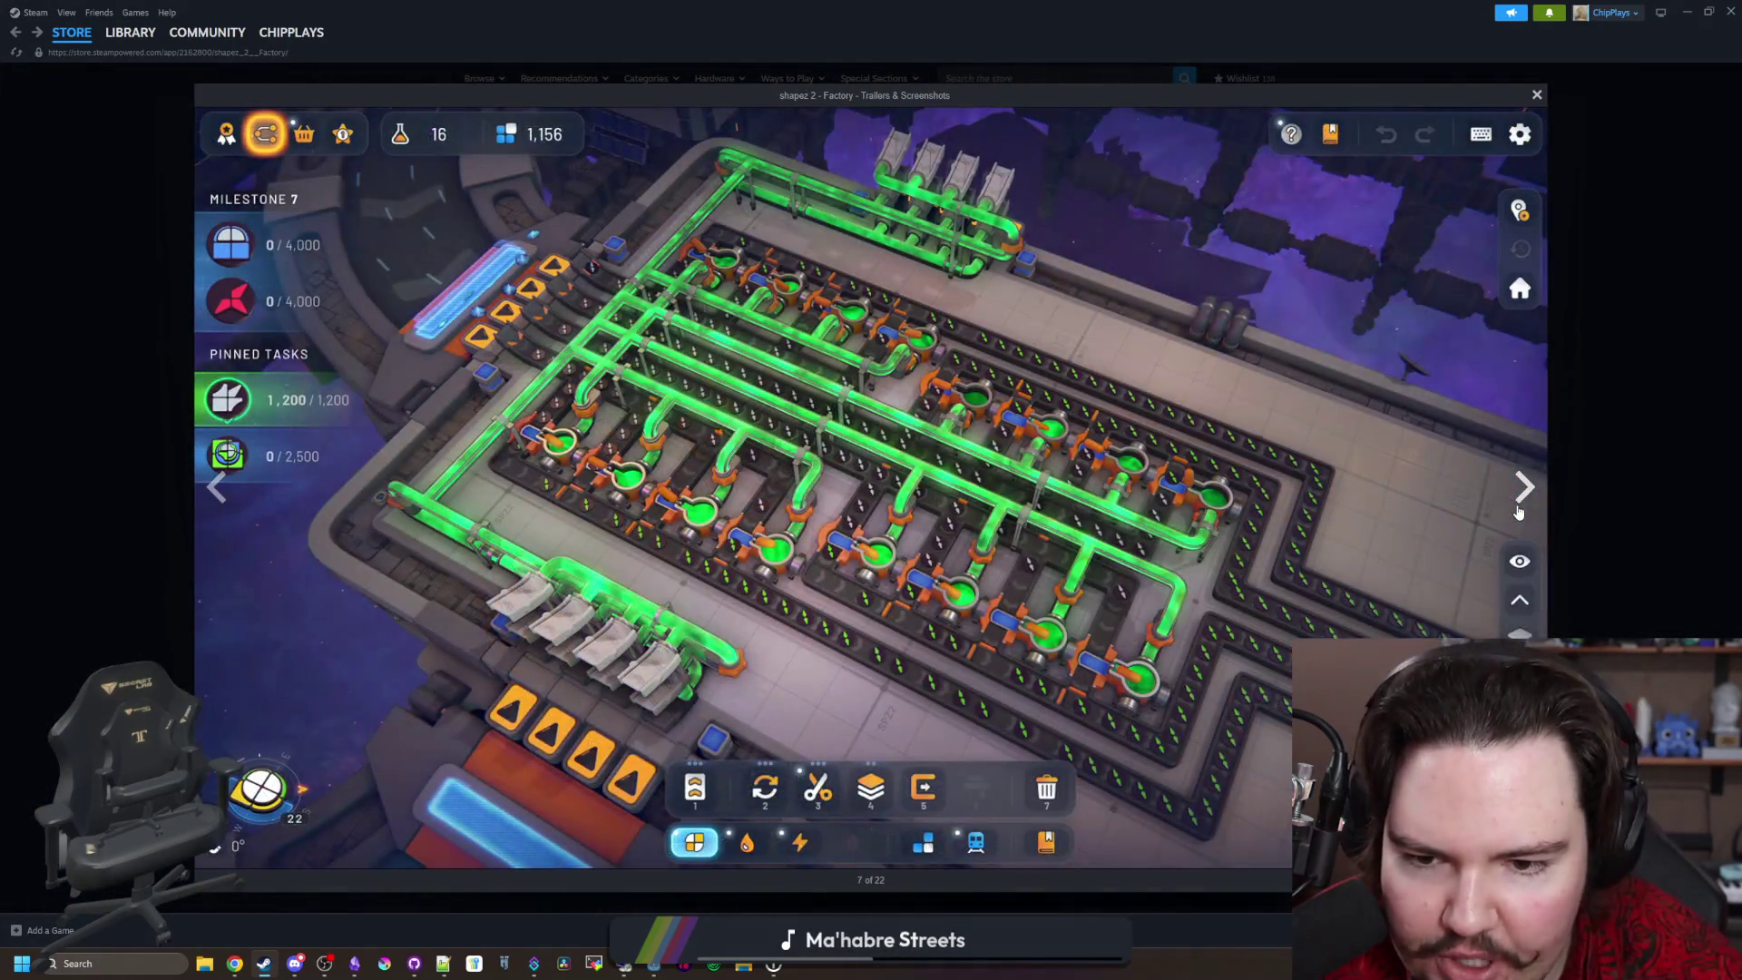
pyautogui.click(1521, 495)
pyautogui.click(1521, 495)
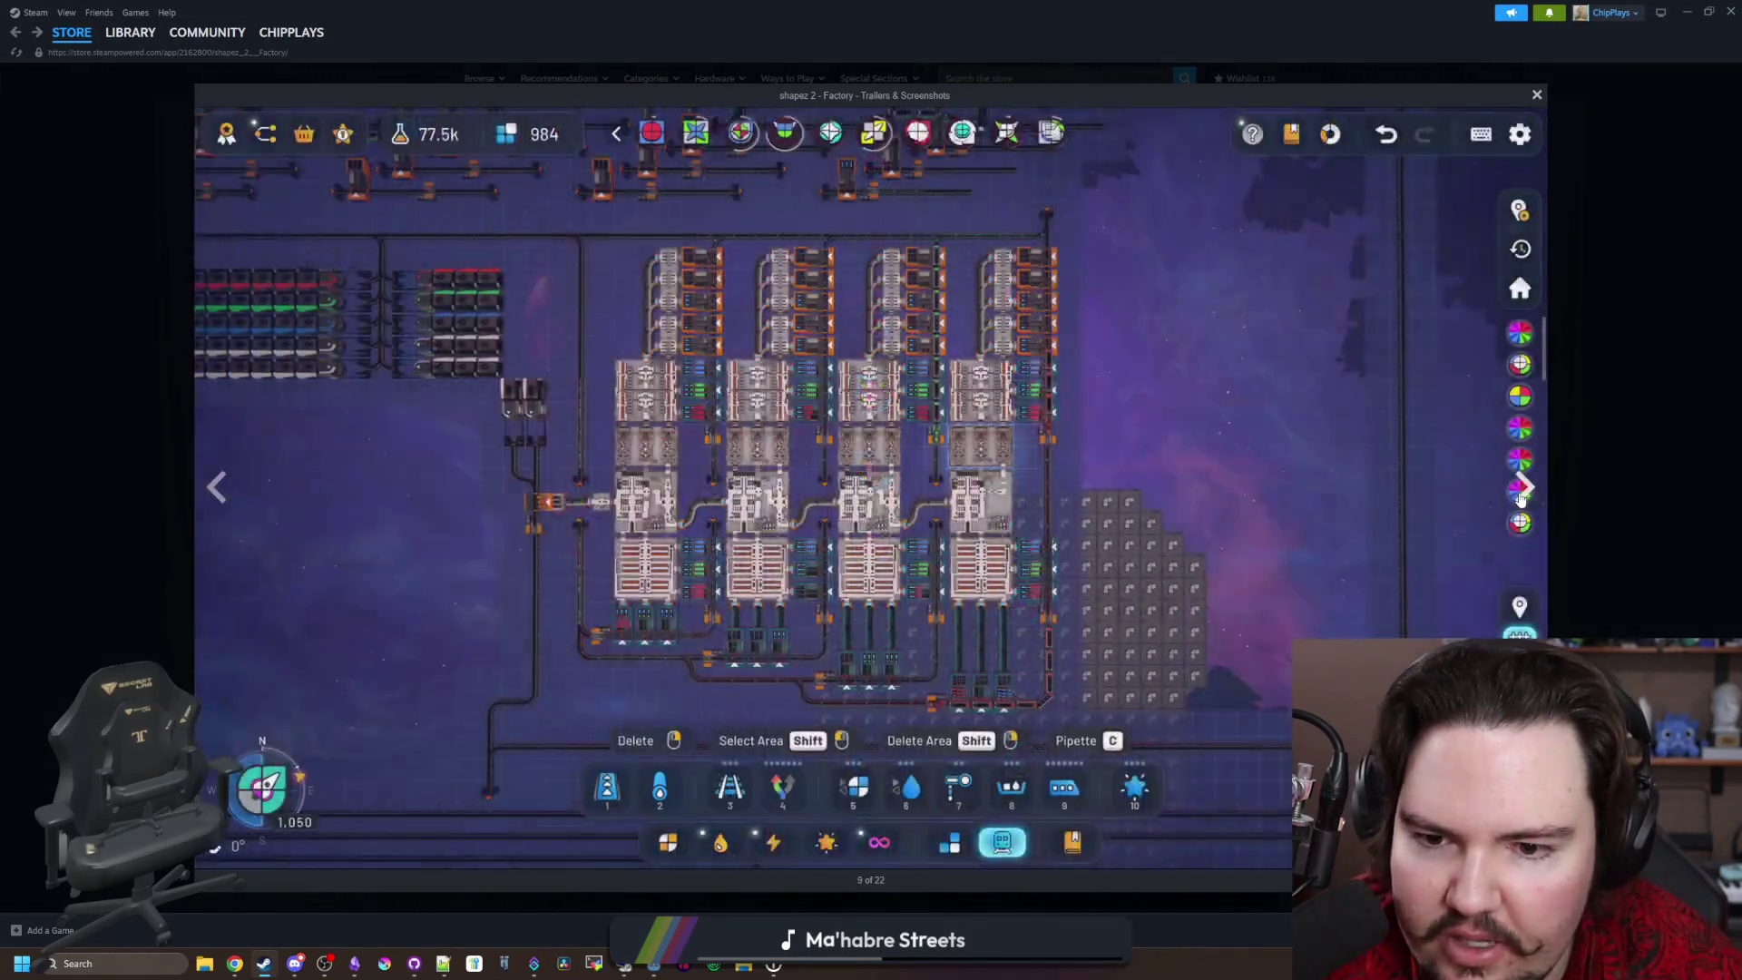
pyautogui.click(1521, 494)
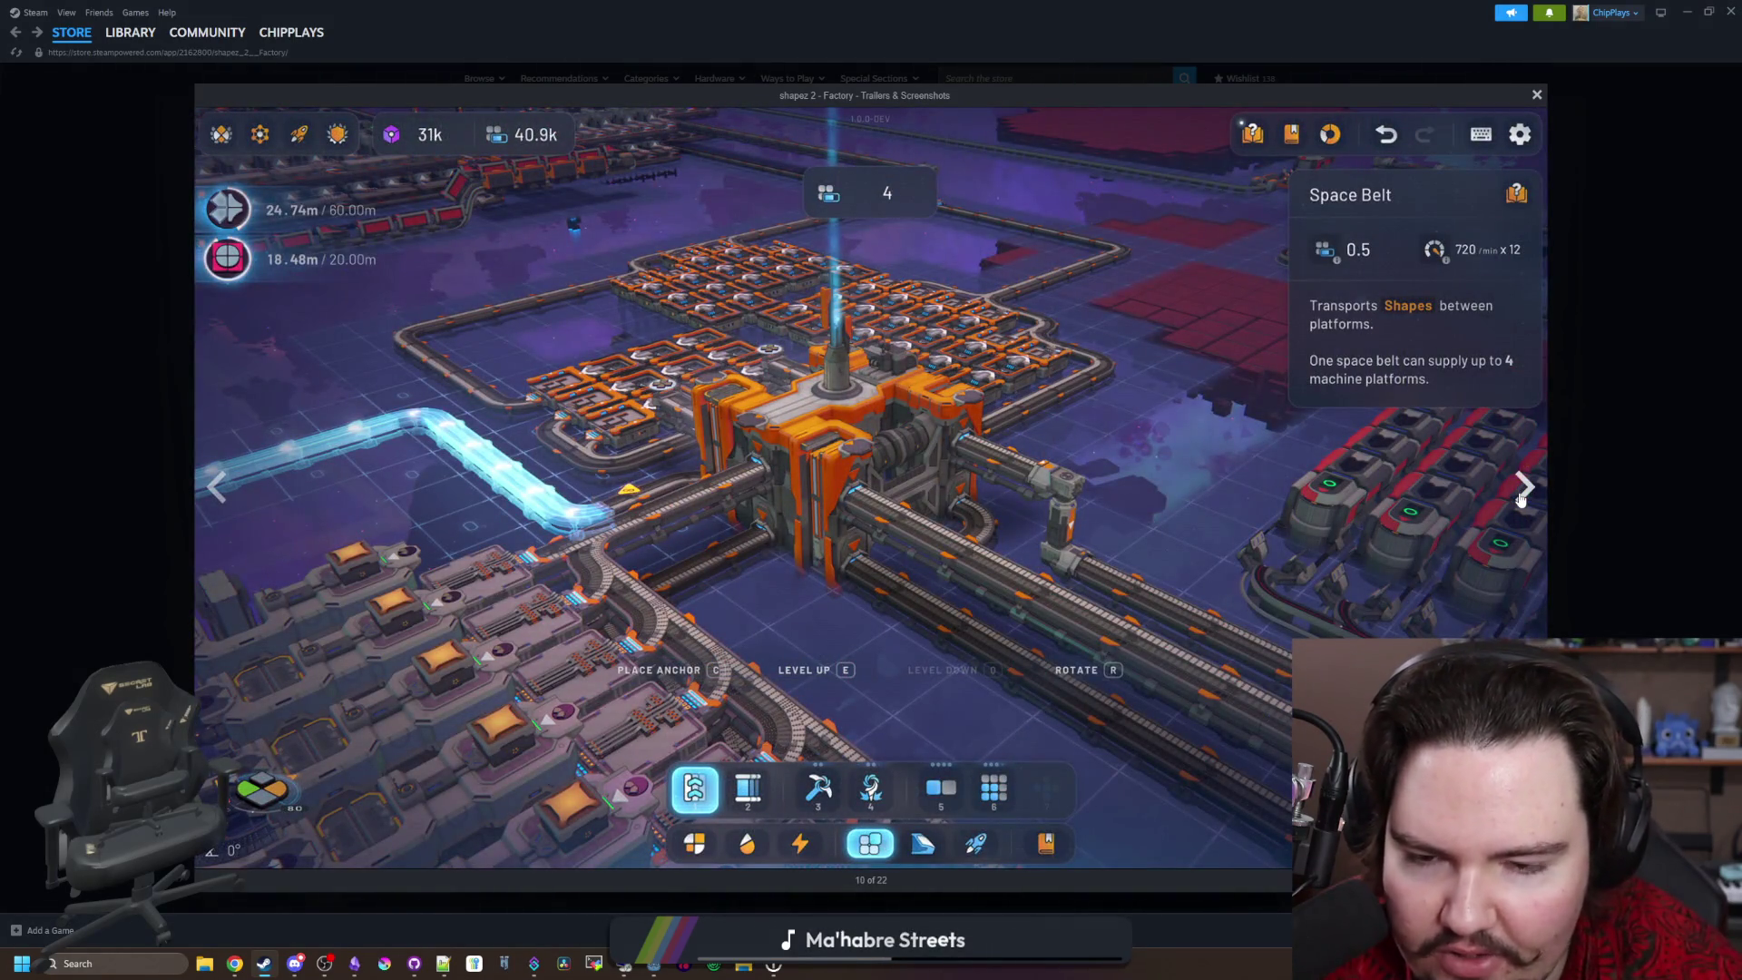
pyautogui.click(1521, 495)
pyautogui.click(1521, 495)
pyautogui.click(1522, 495)
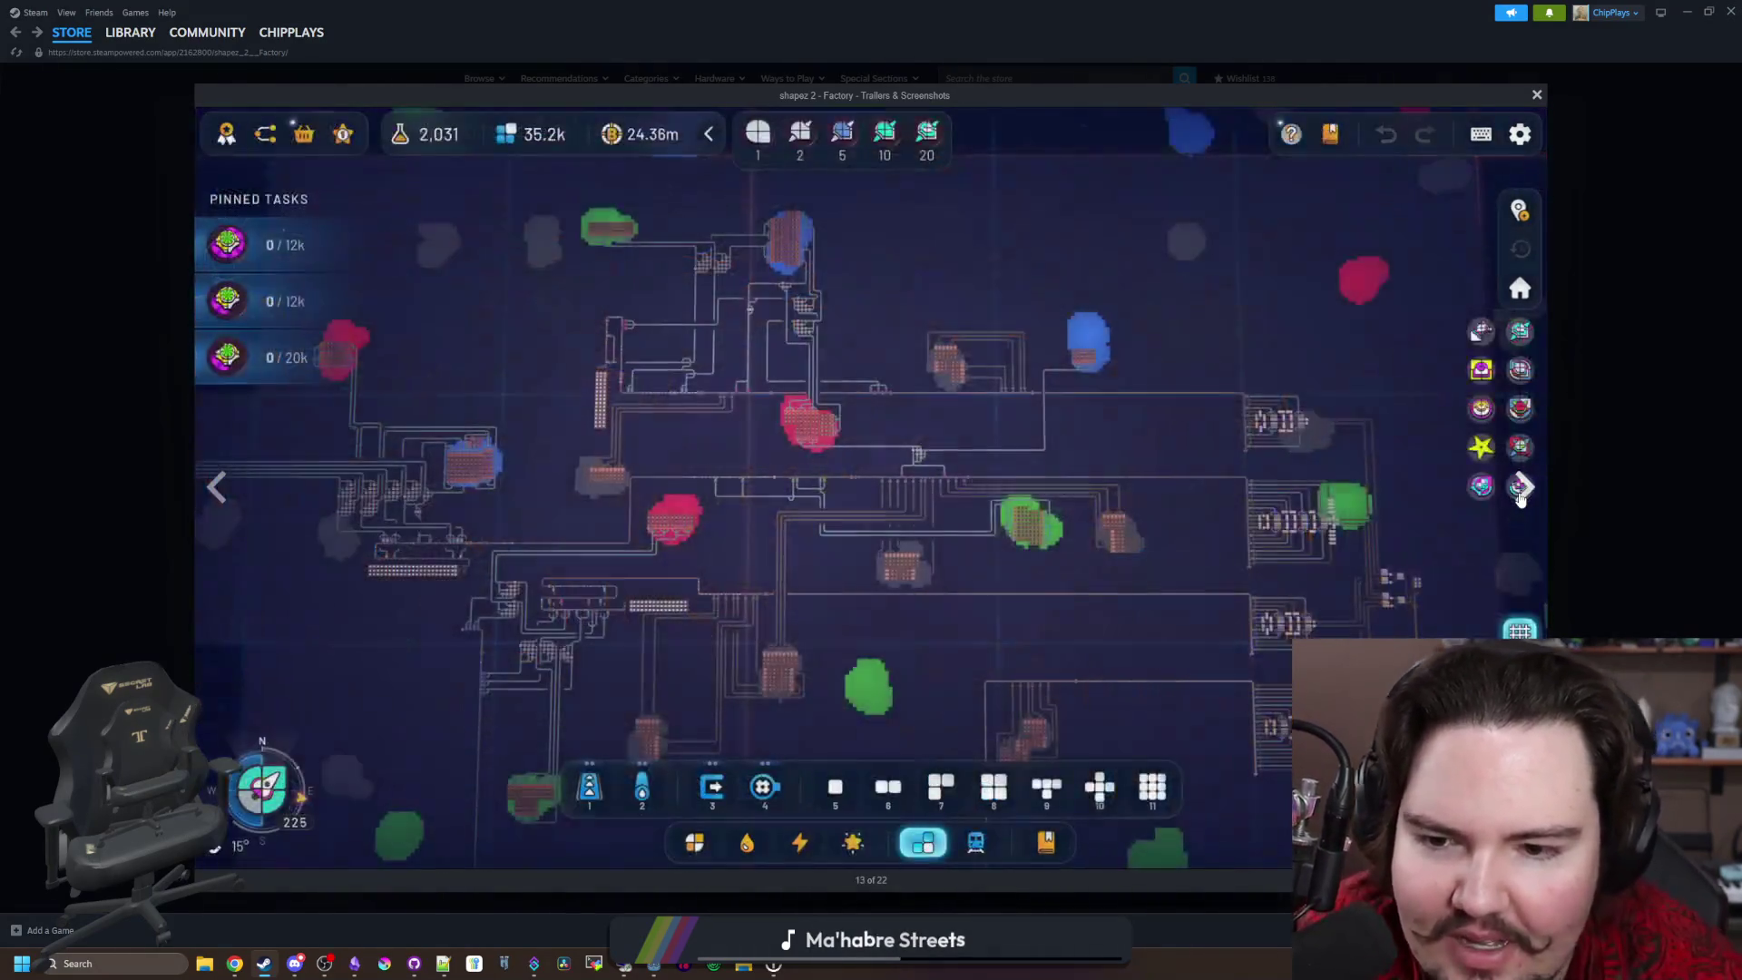
pyautogui.click(1521, 494)
pyautogui.click(1521, 494)
pyautogui.click(1521, 494)
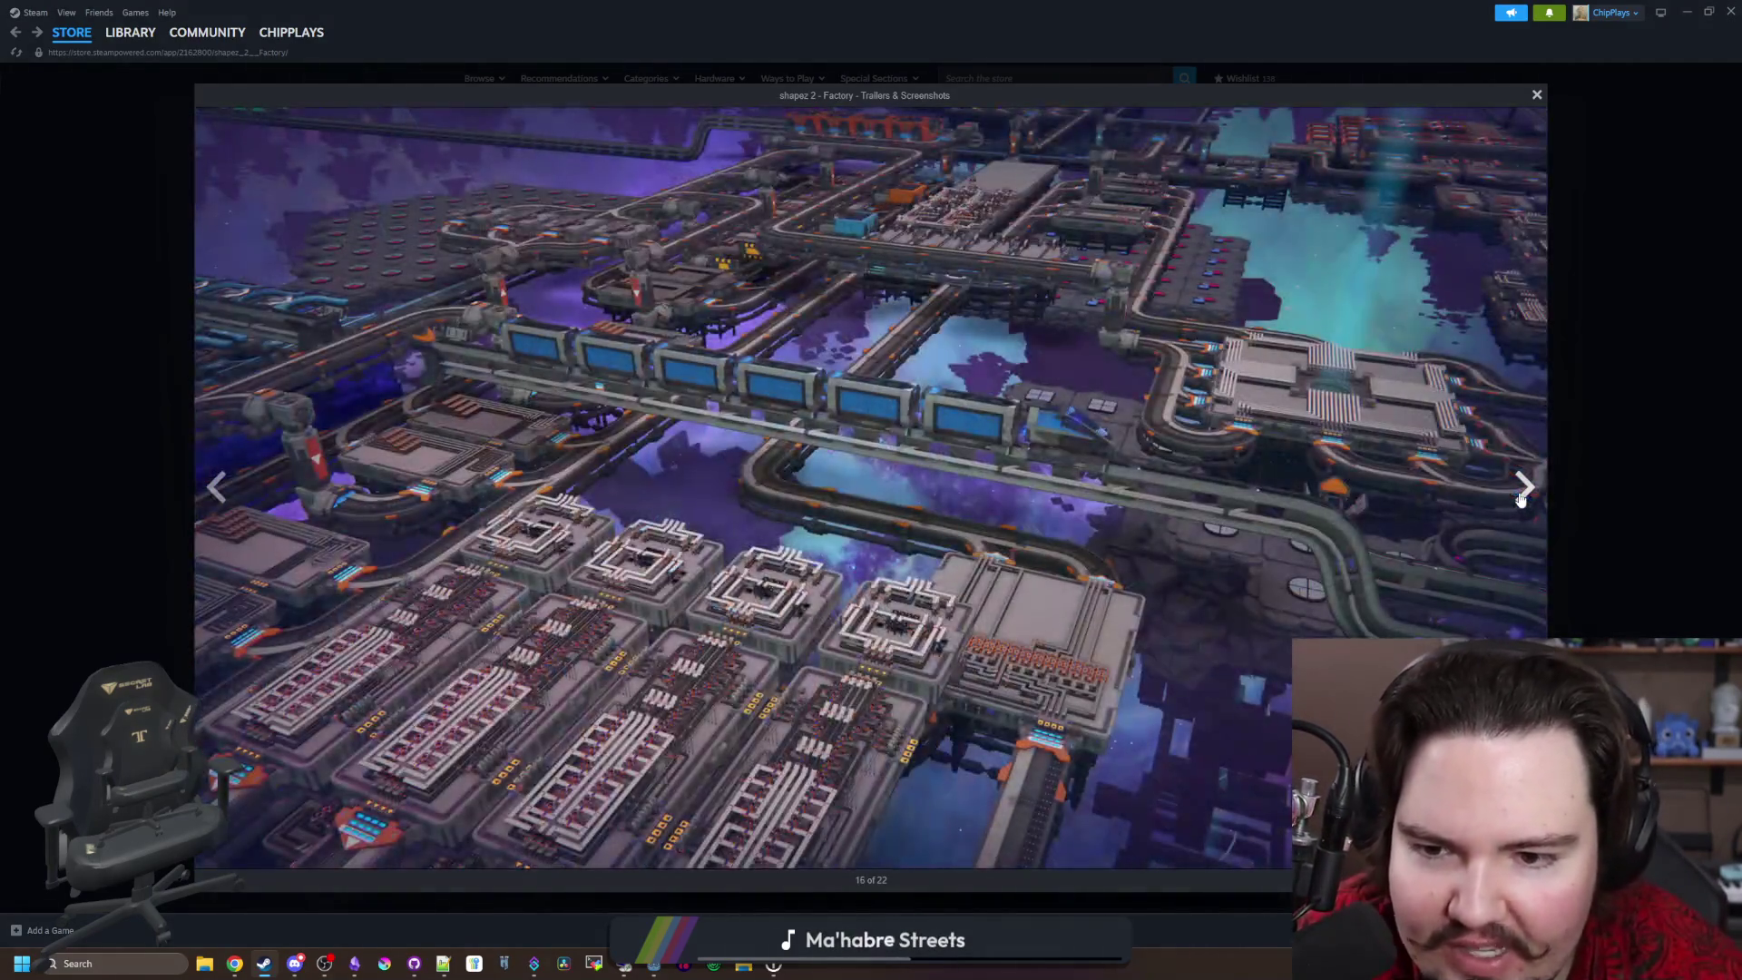
pyautogui.click(1521, 494)
pyautogui.click(1521, 495)
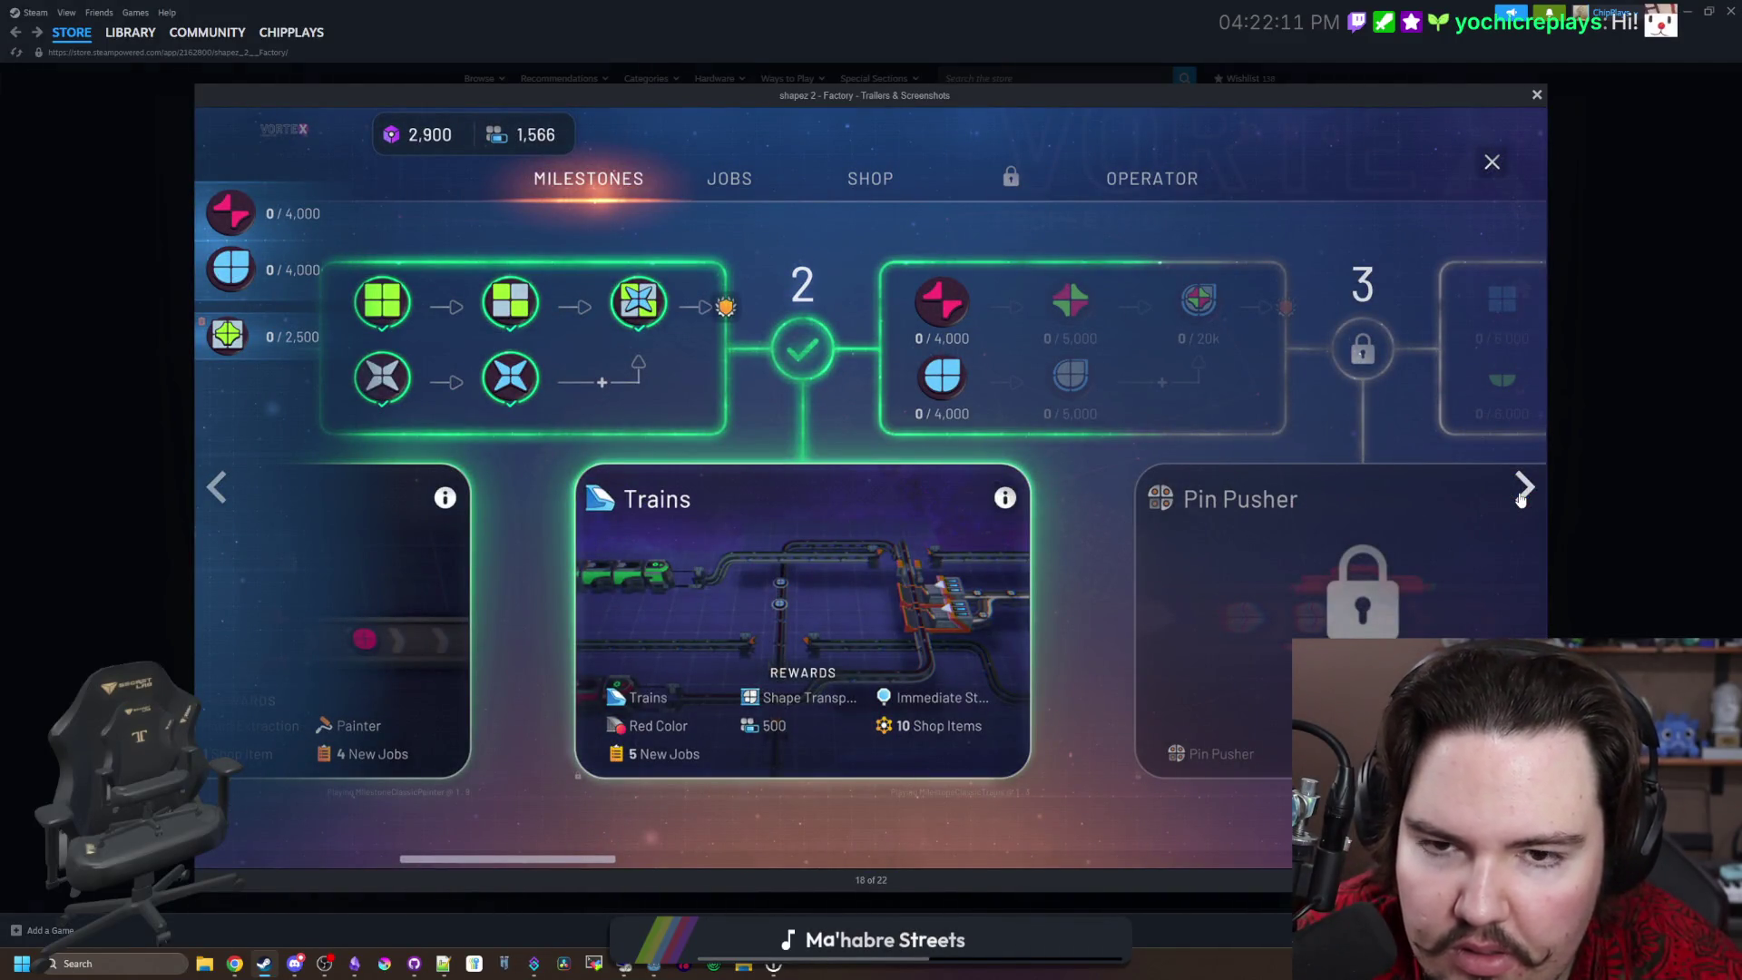
pyautogui.click(1522, 494)
pyautogui.click(1522, 494)
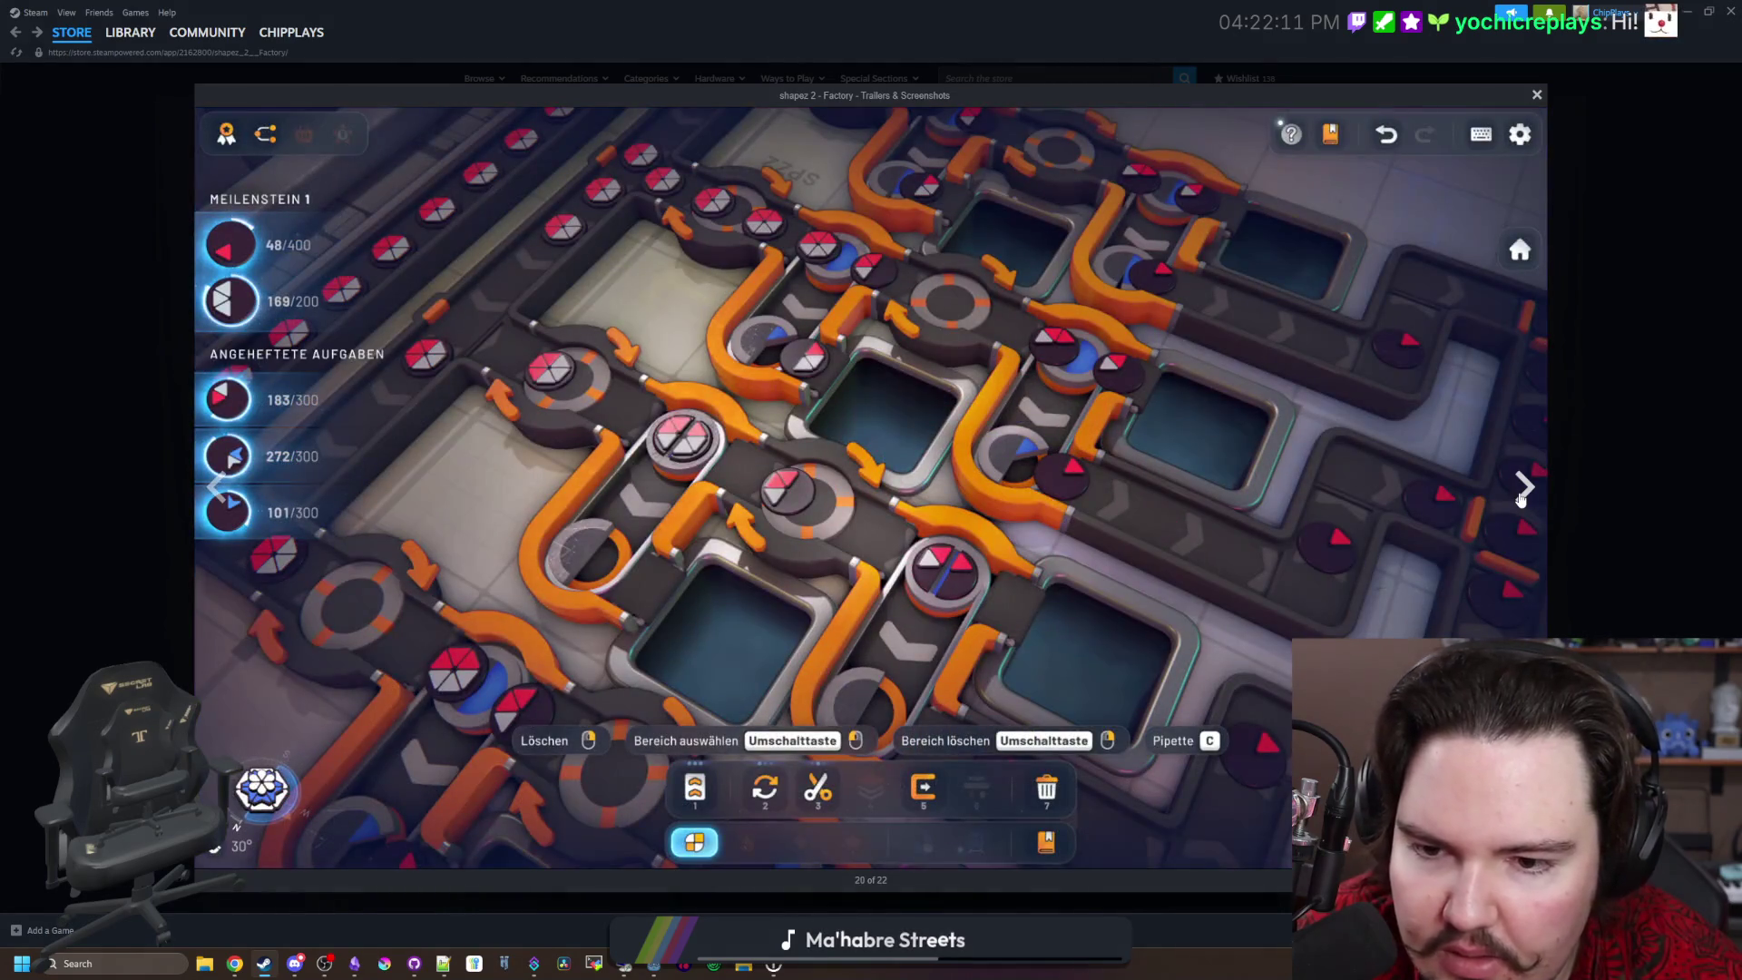
pyautogui.click(1521, 494)
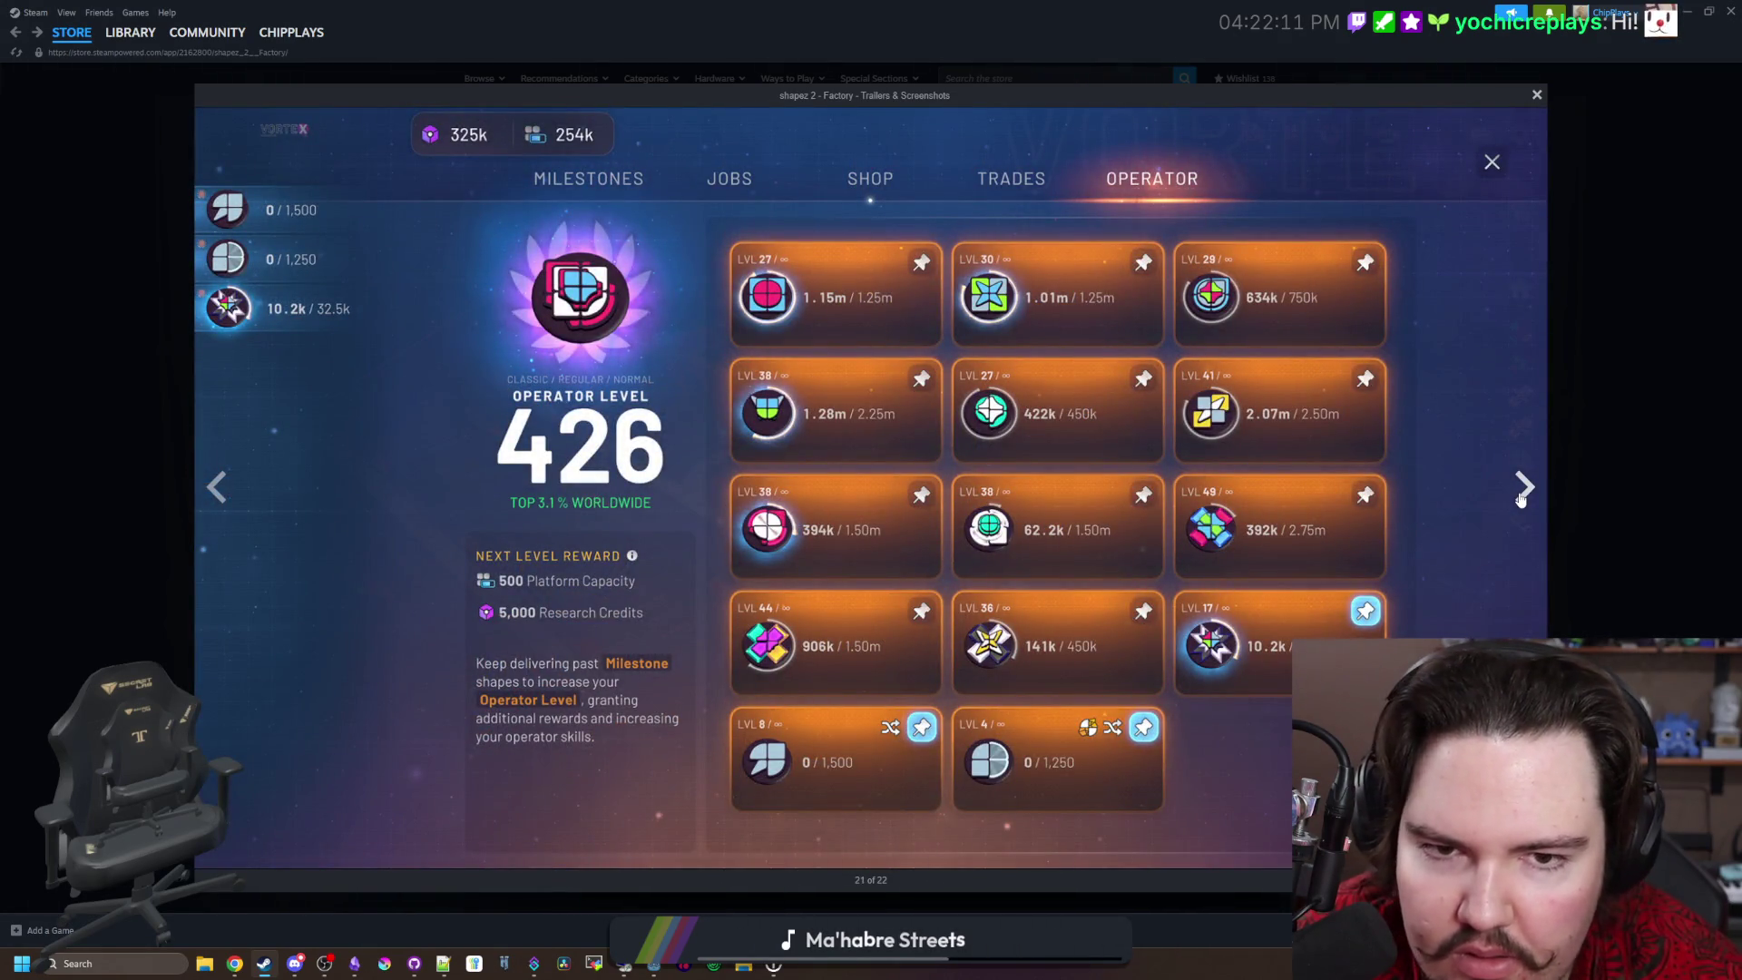
pyautogui.click(1521, 494)
pyautogui.click(1522, 494)
pyautogui.click(1521, 494)
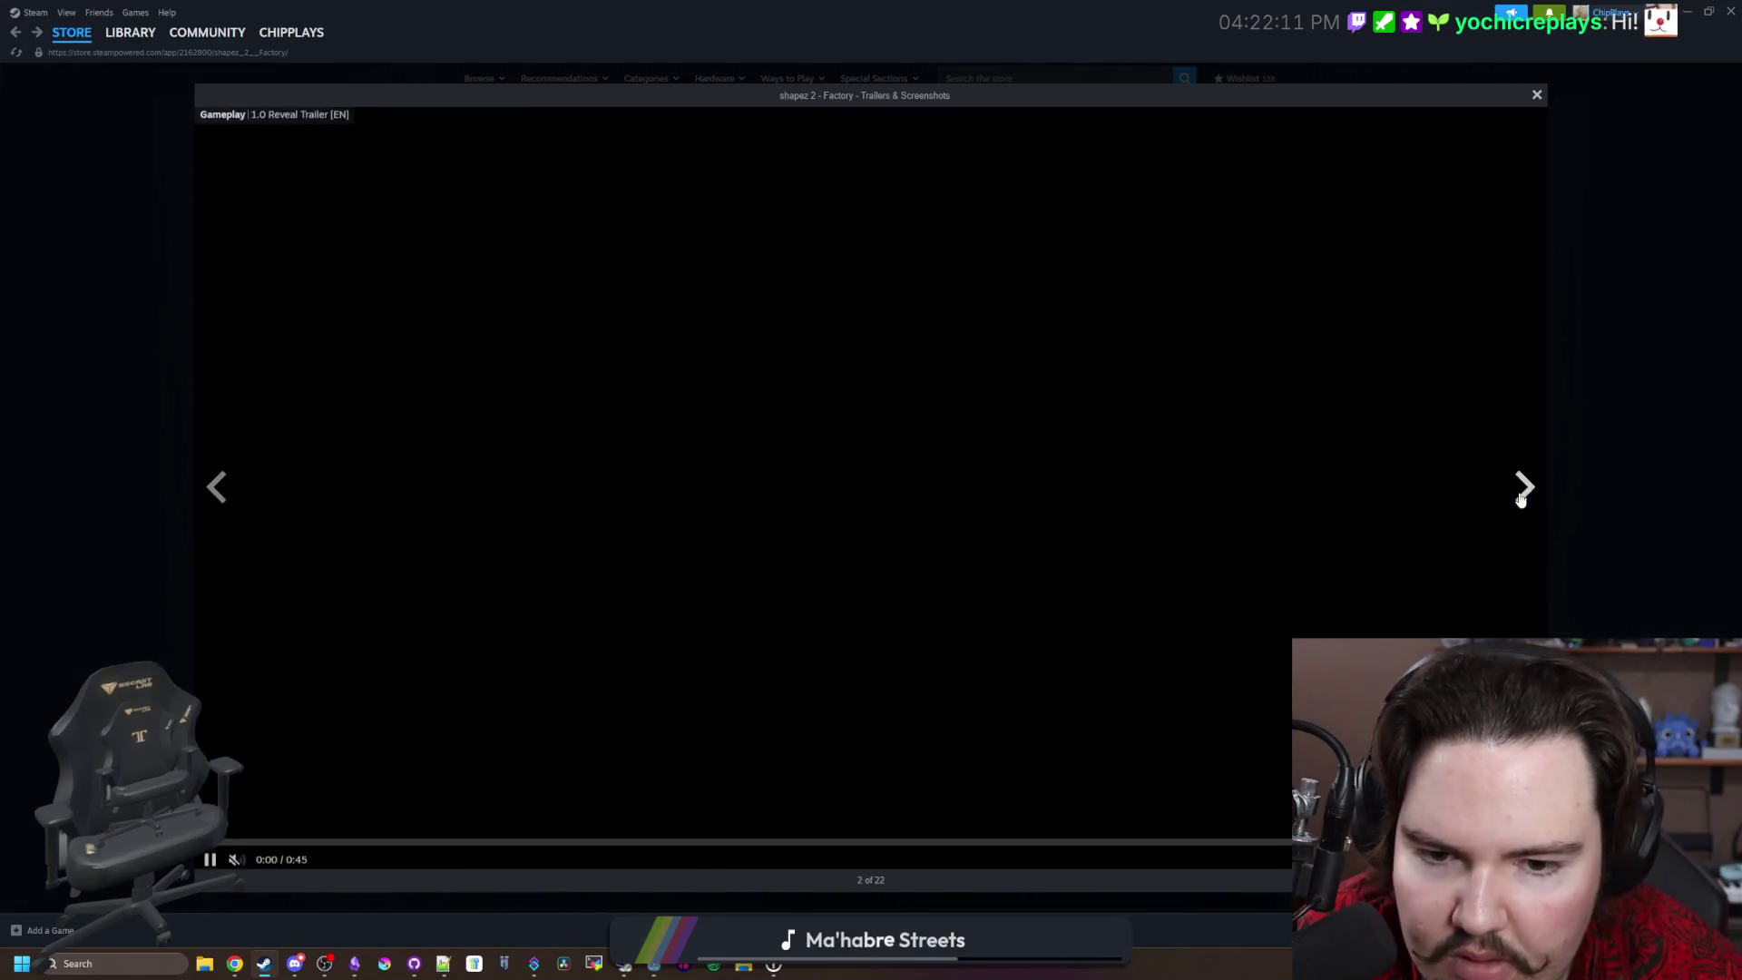
pyautogui.click(1602, 454)
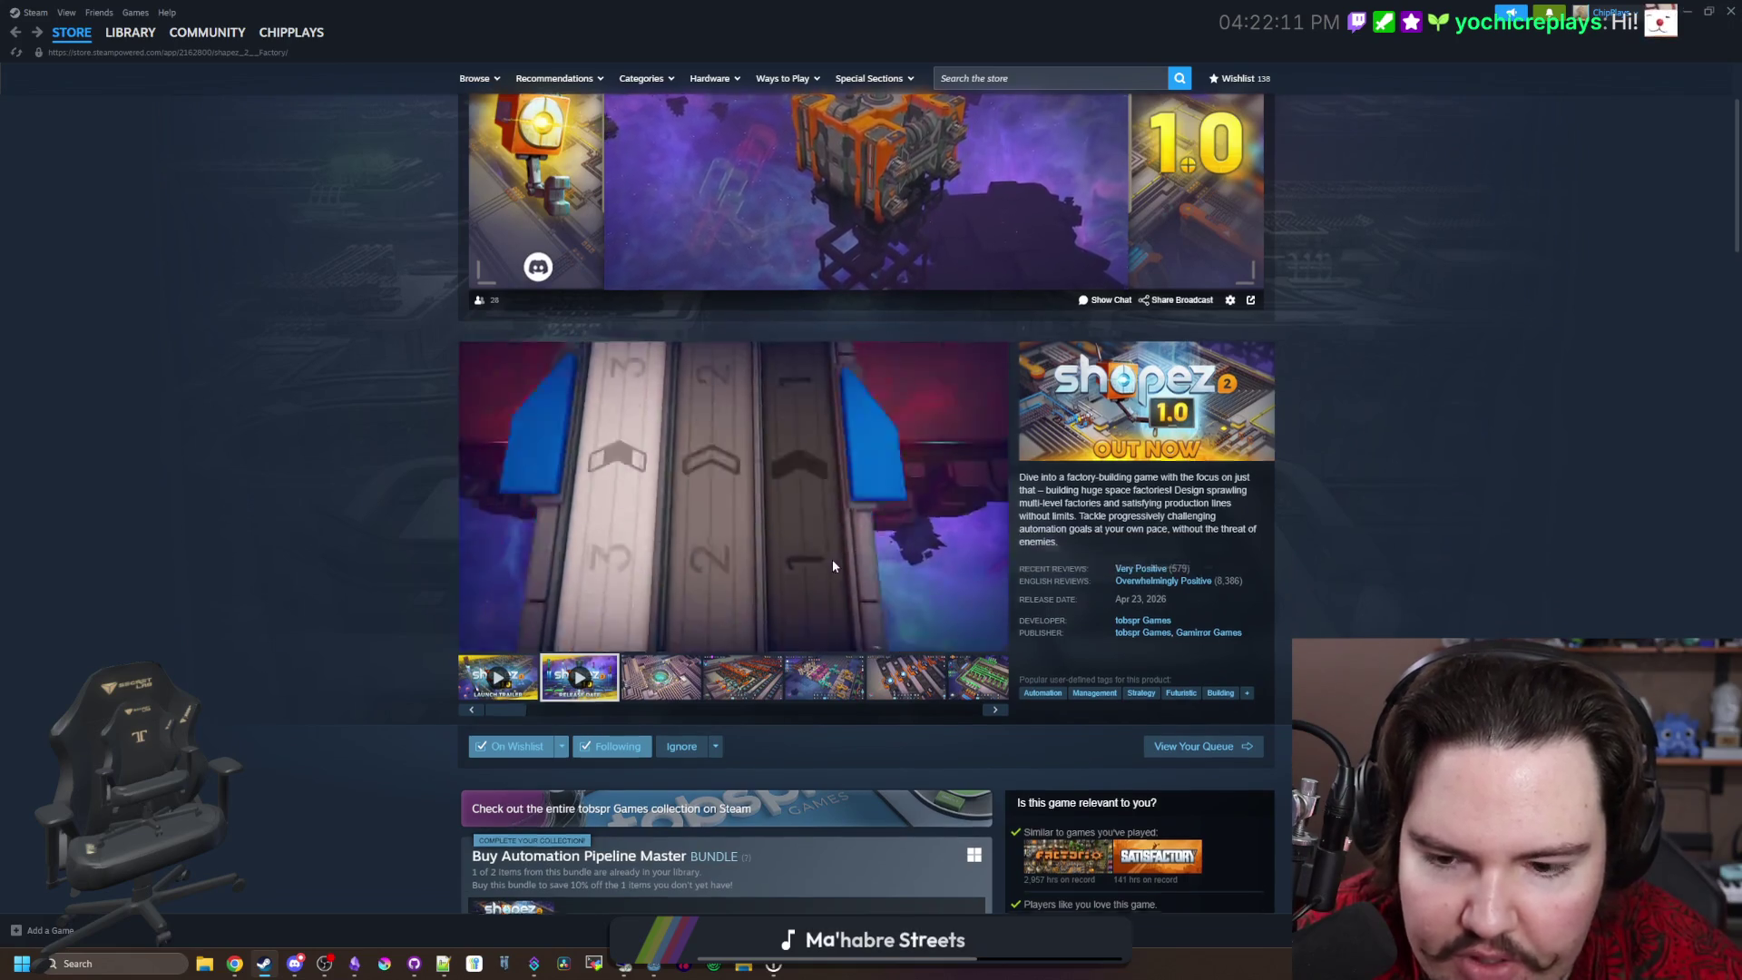
# Step: Scroll down the shapez 2 page and expand the full Supporter Edition details
pyautogui.scroll(-5, 833, 564)
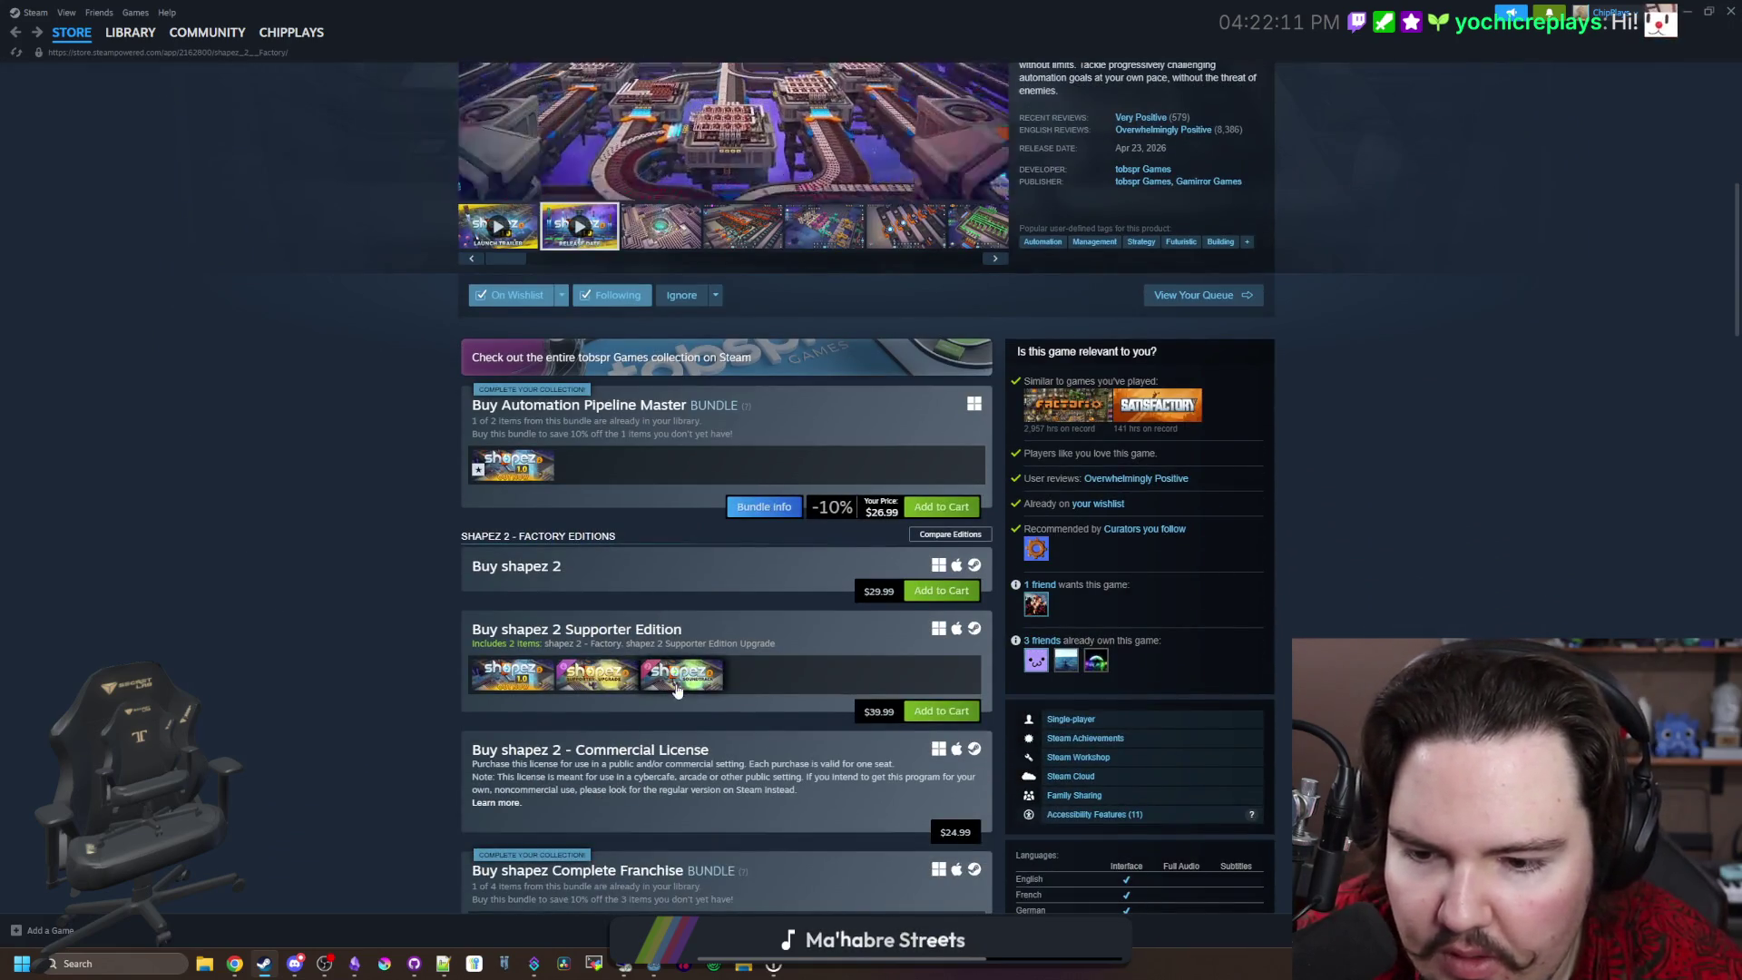
pyautogui.moveTo(563, 678)
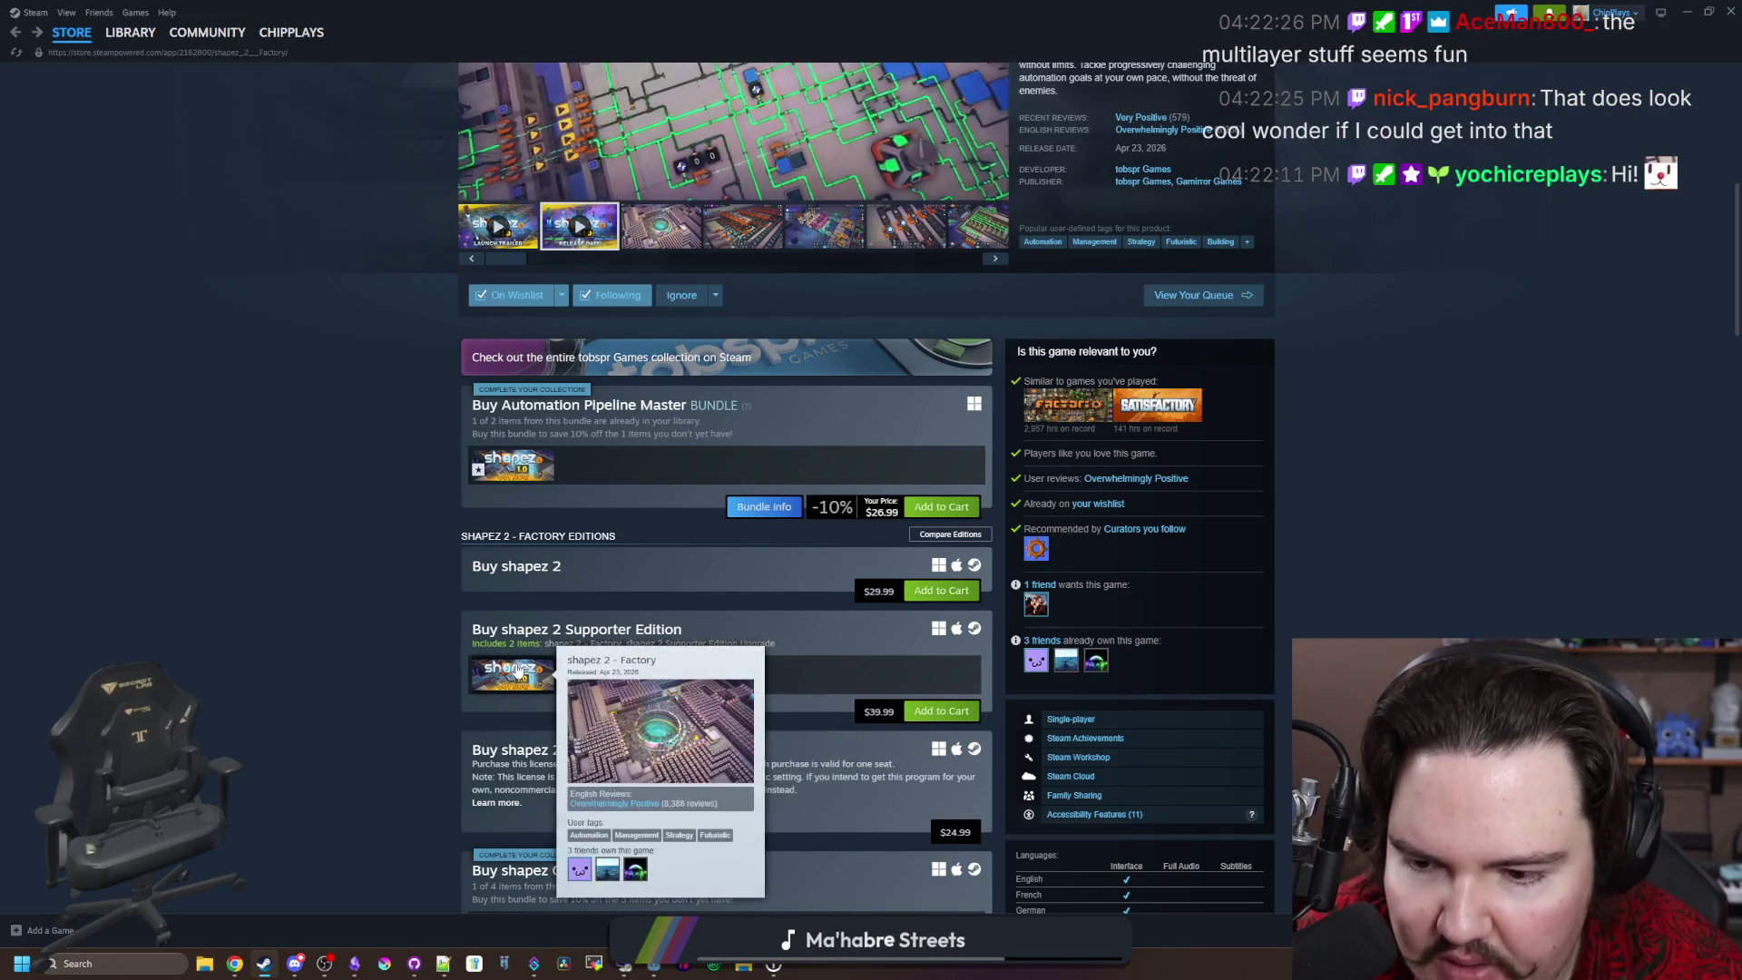
pyautogui.scroll(-3, 268, 637)
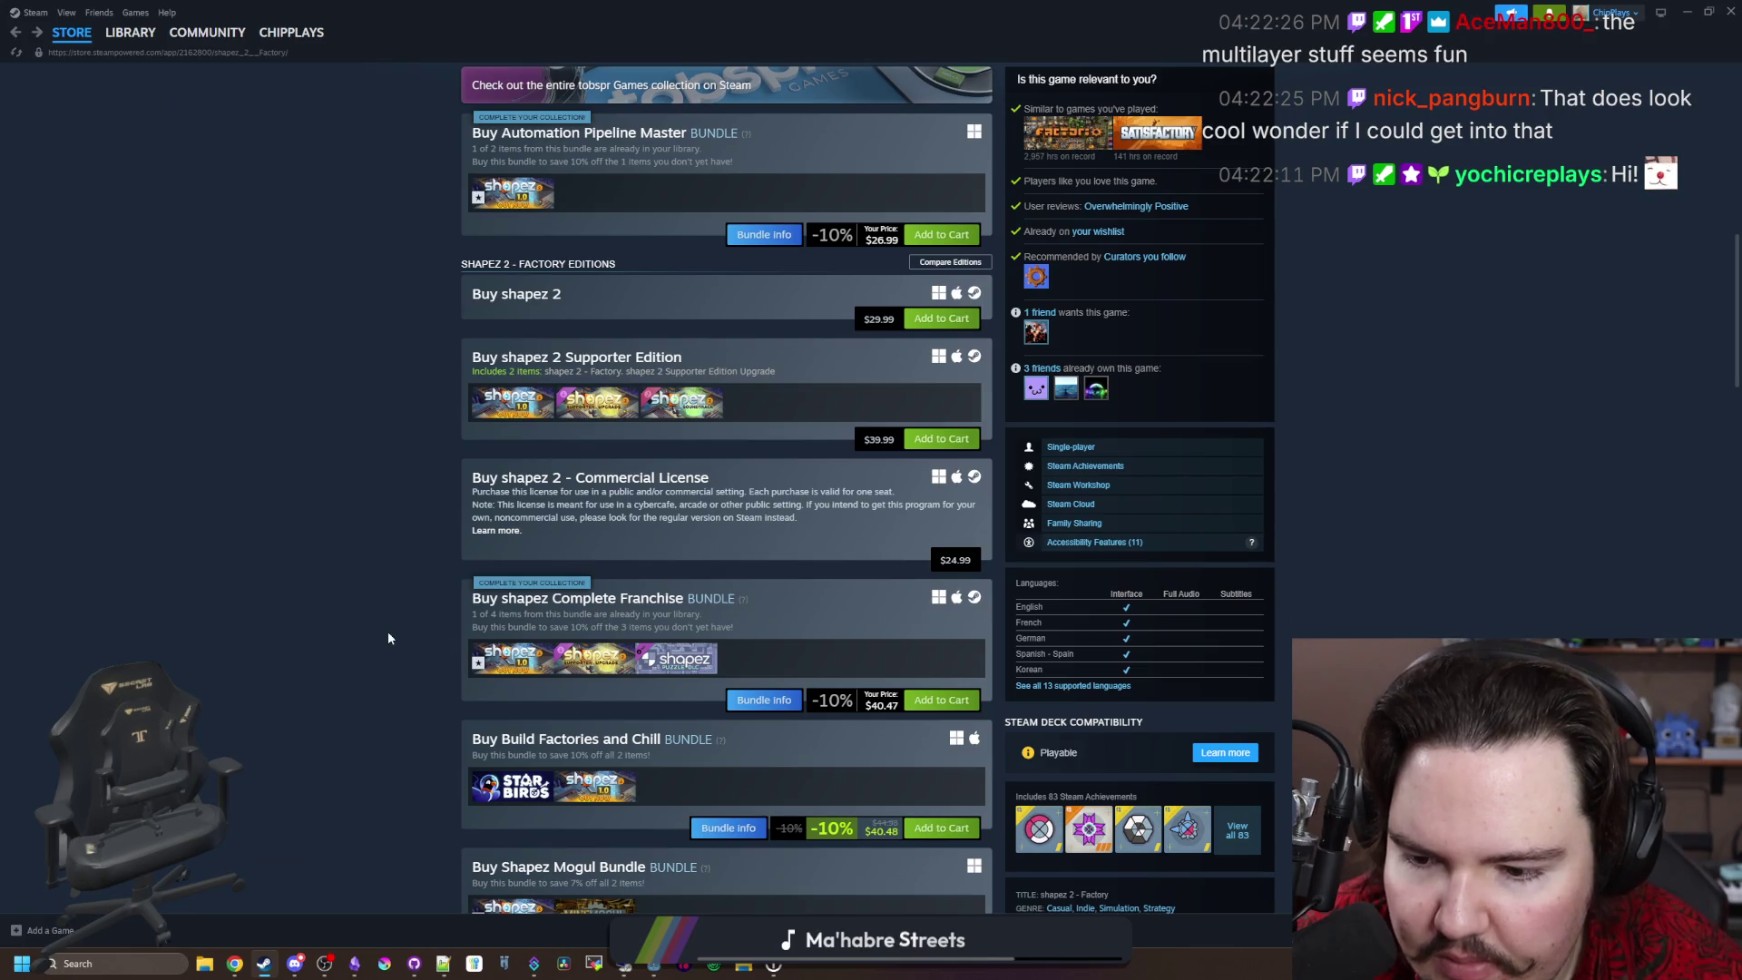
pyautogui.scroll(-1, 389, 634)
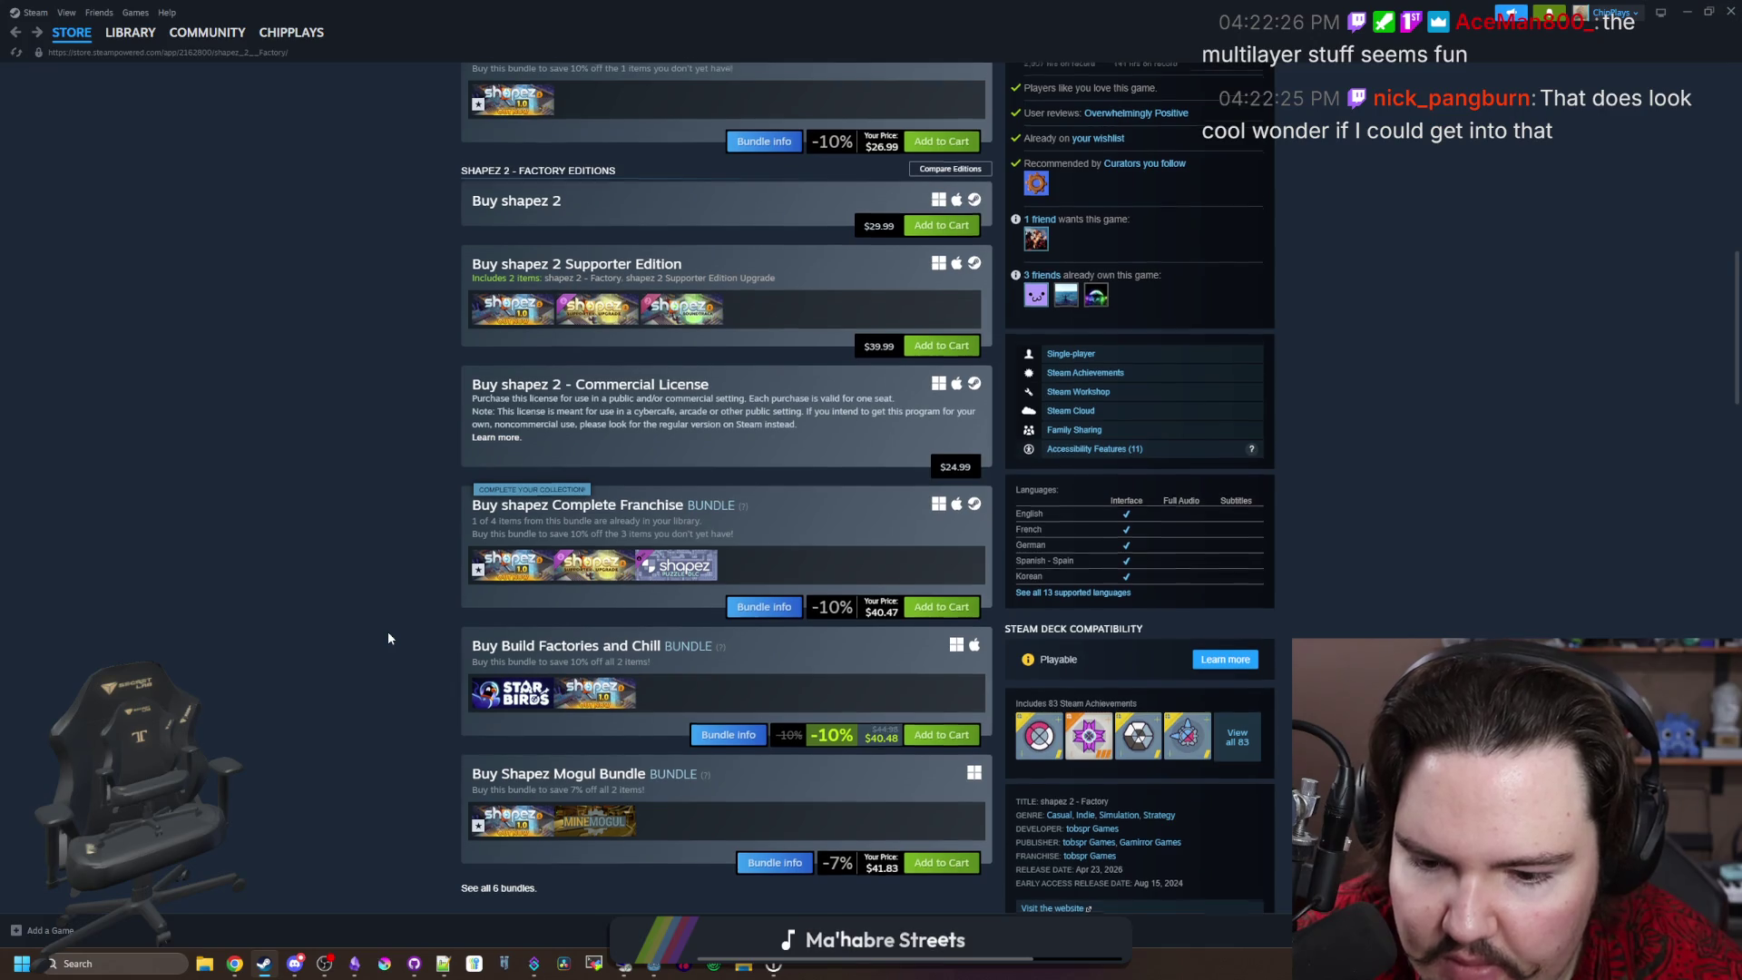
pyautogui.scroll(-5, 389, 638)
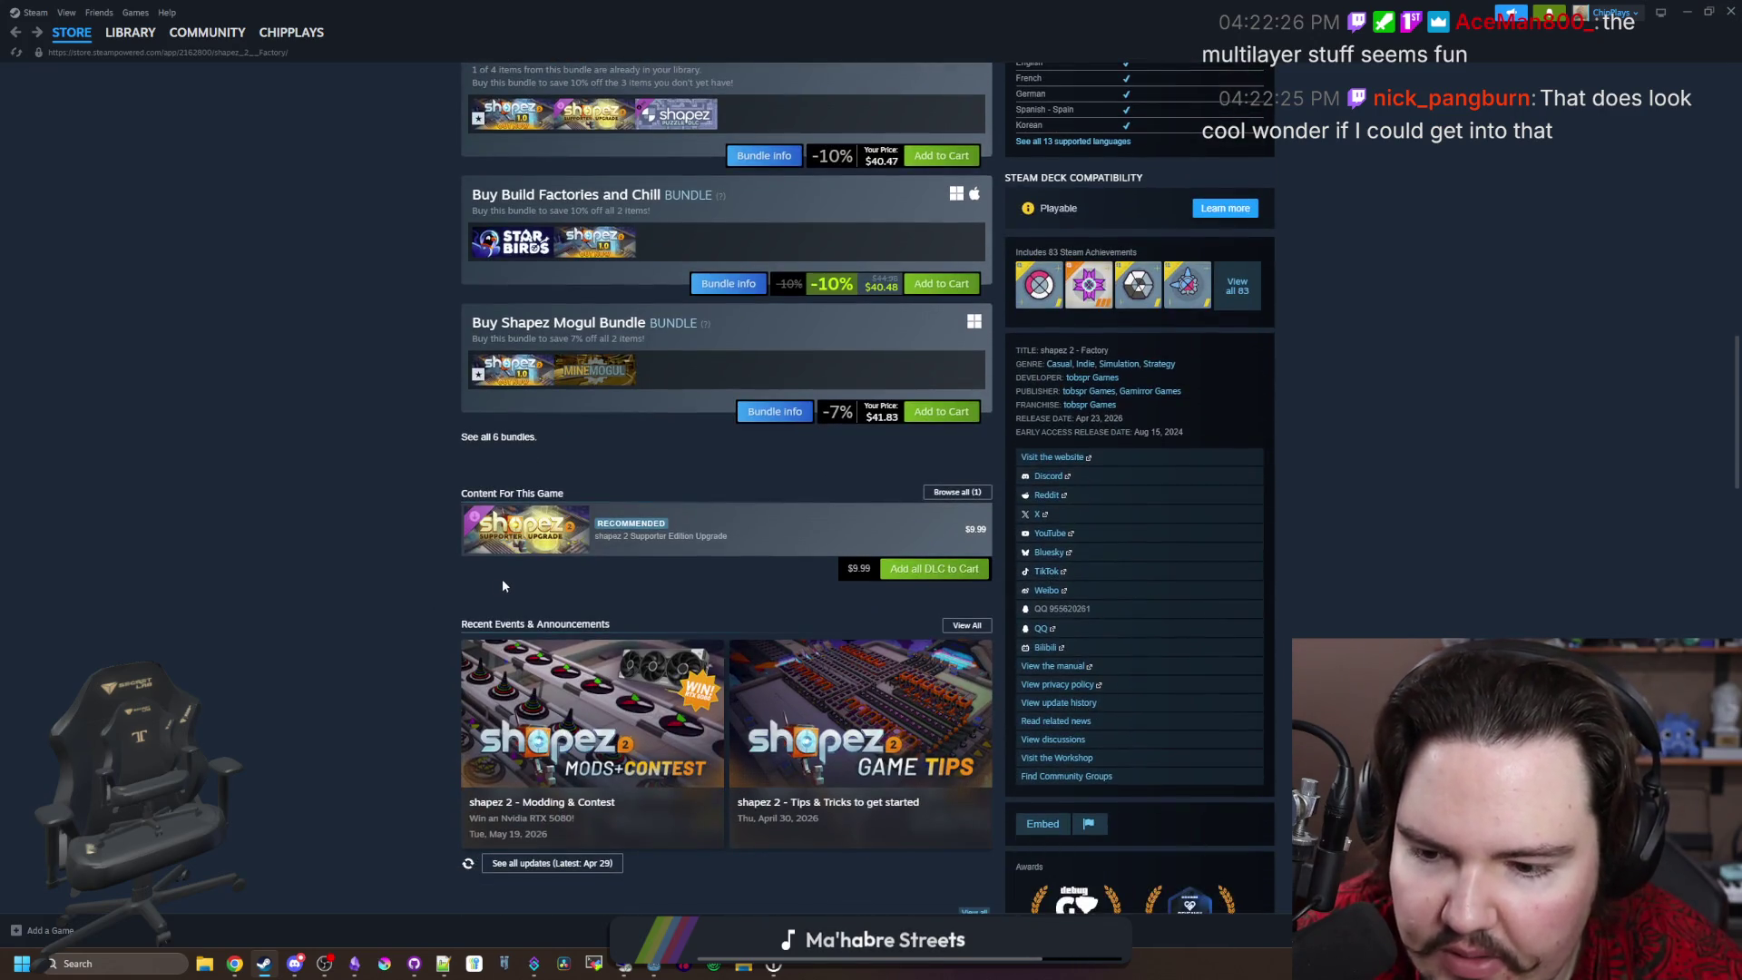
pyautogui.scroll(-1, 502, 581)
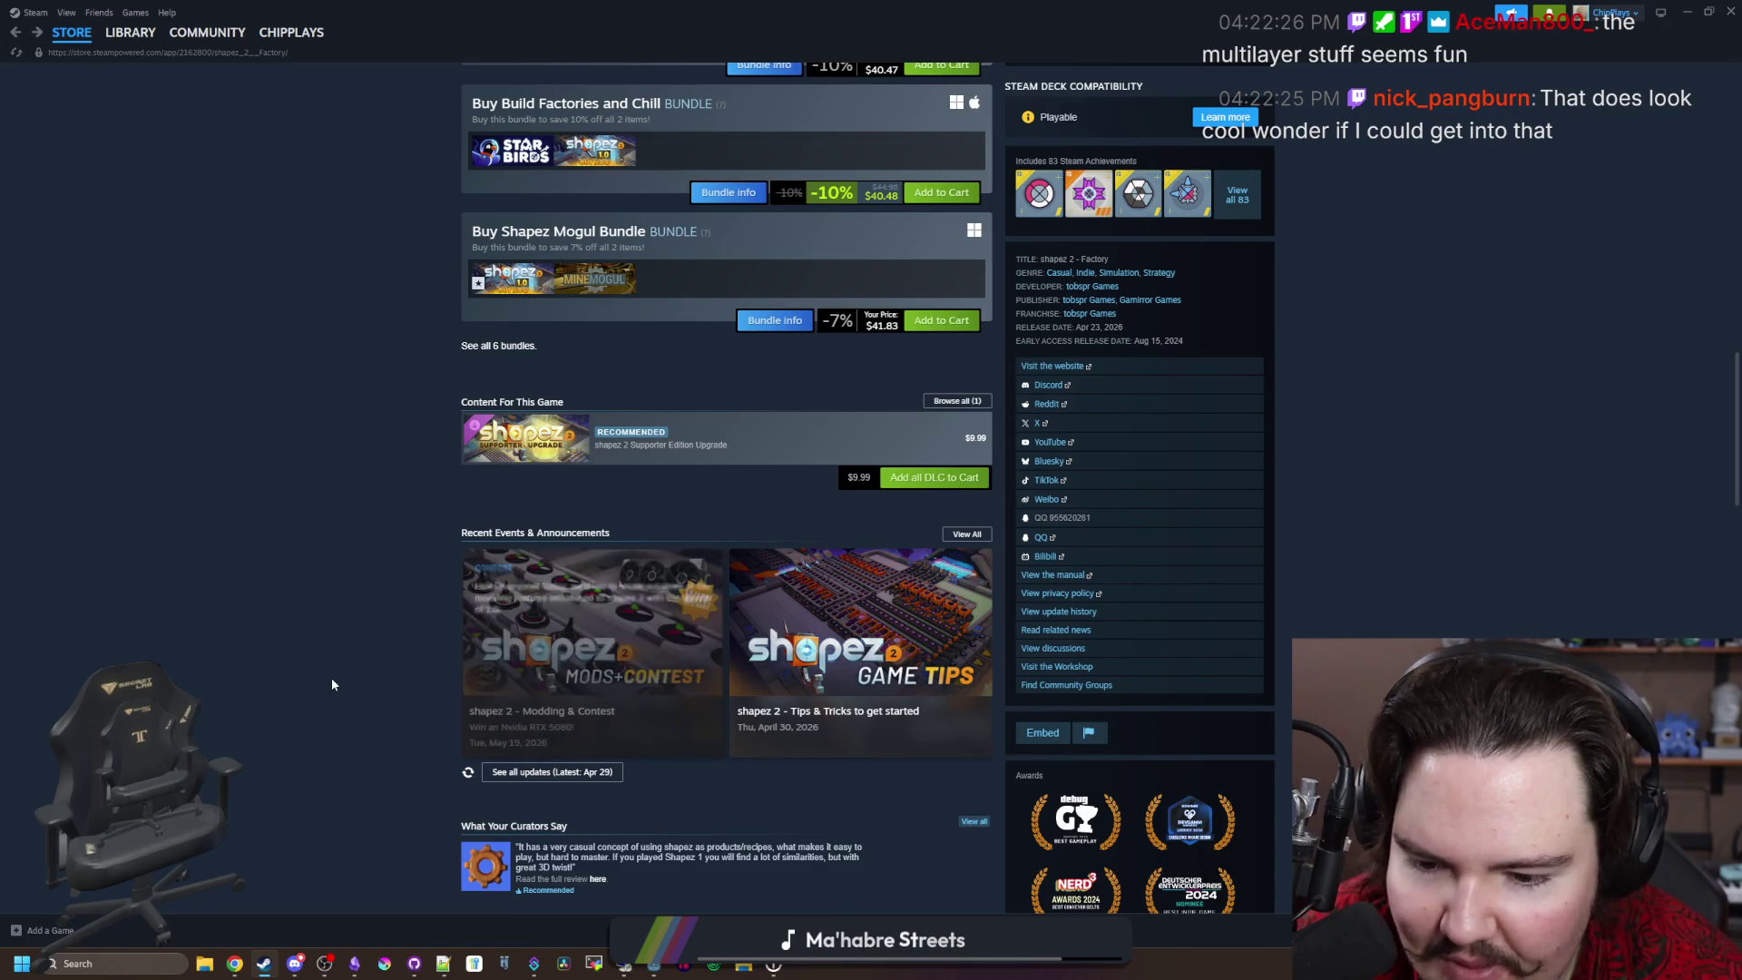
pyautogui.scroll(-6, 327, 669)
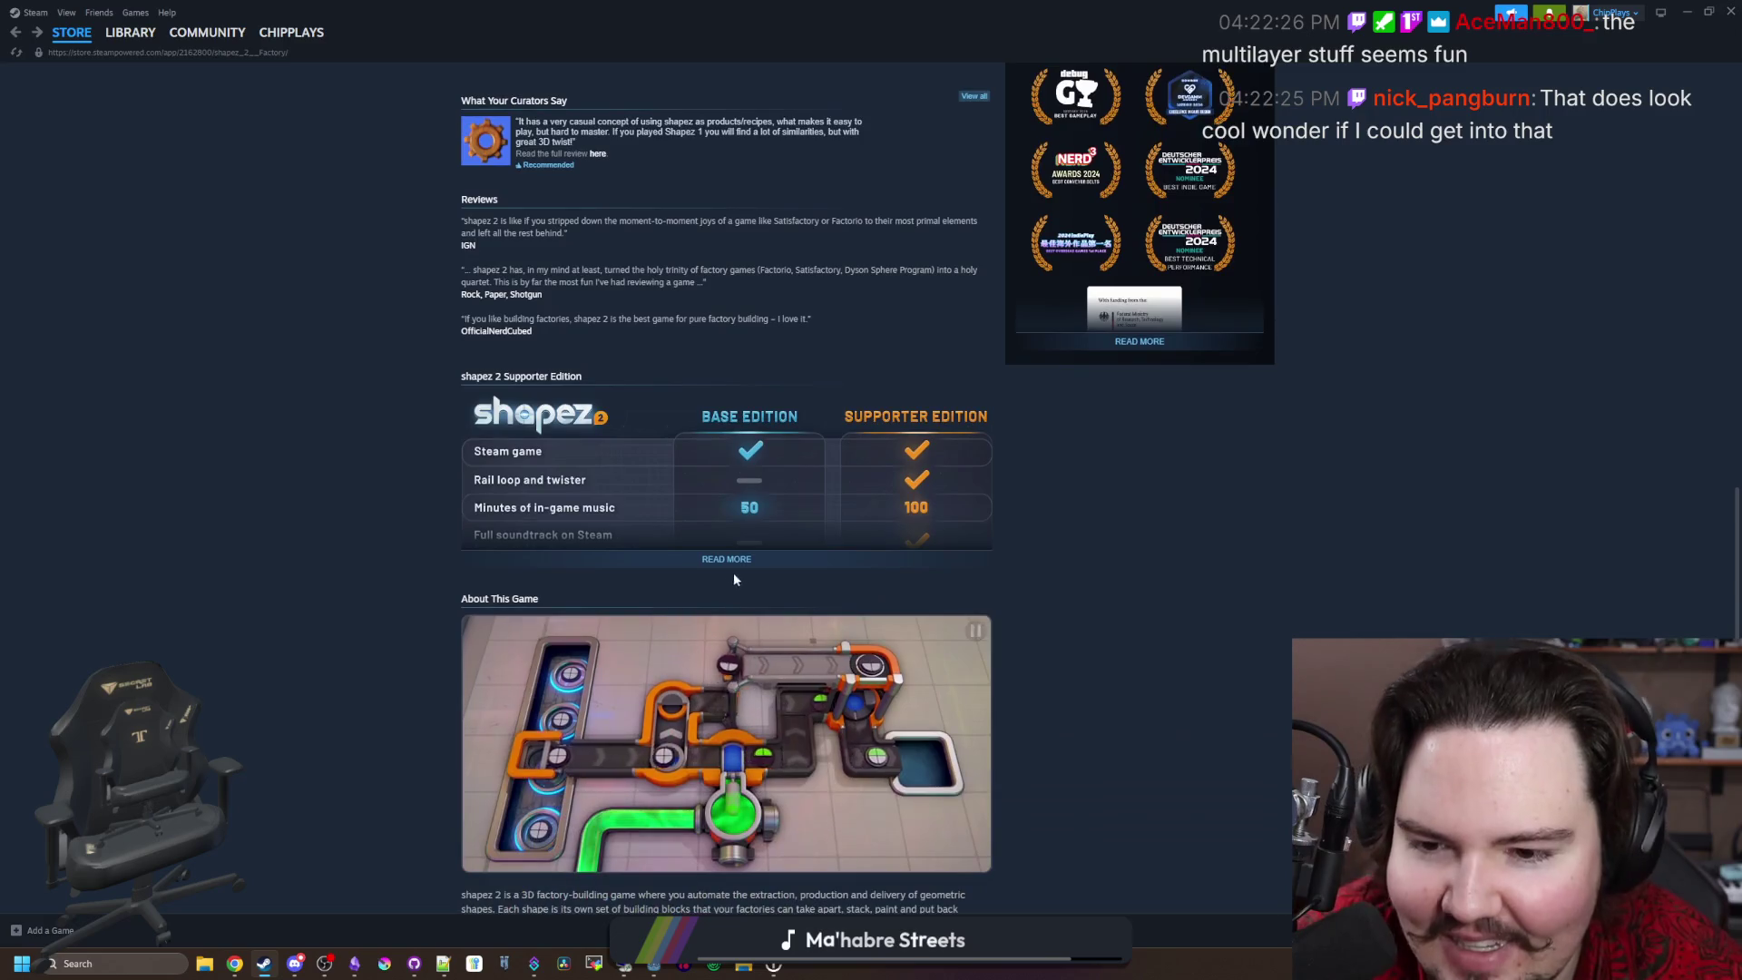
pyautogui.click(726, 556)
# Step: Scroll to the user reviews and expand the first review's full text
pyautogui.scroll(-3, 665, 624)
pyautogui.scroll(-12, 665, 624)
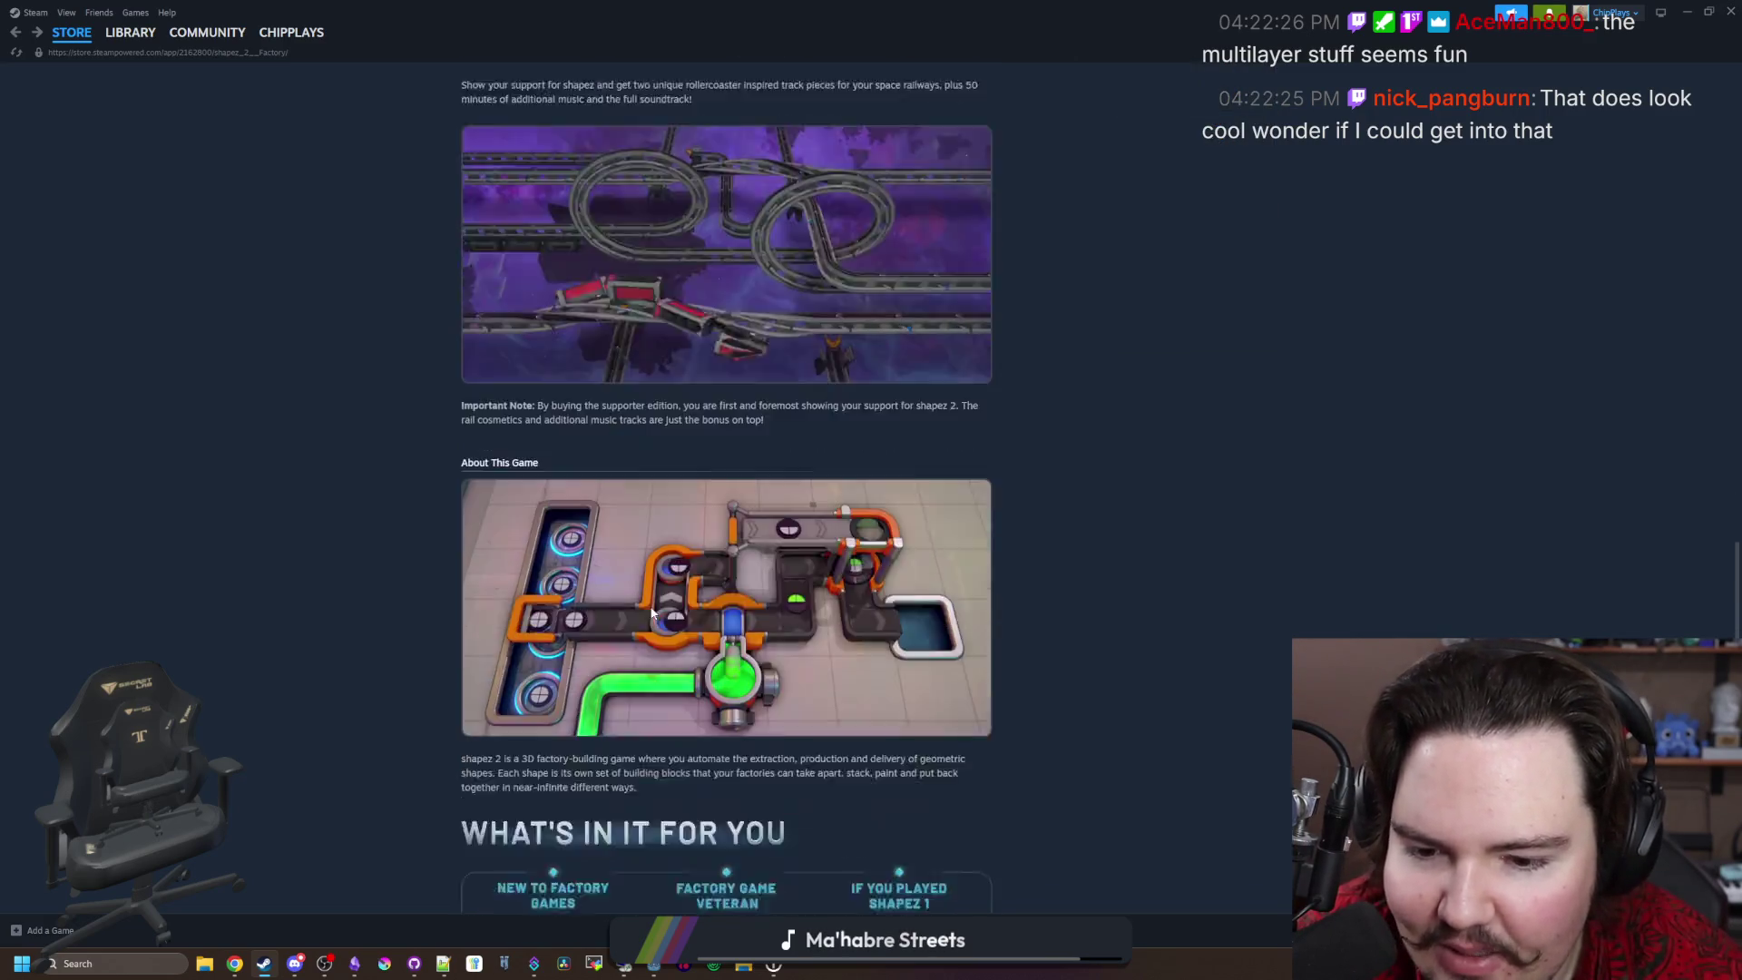
pyautogui.scroll(-10, 760, 378)
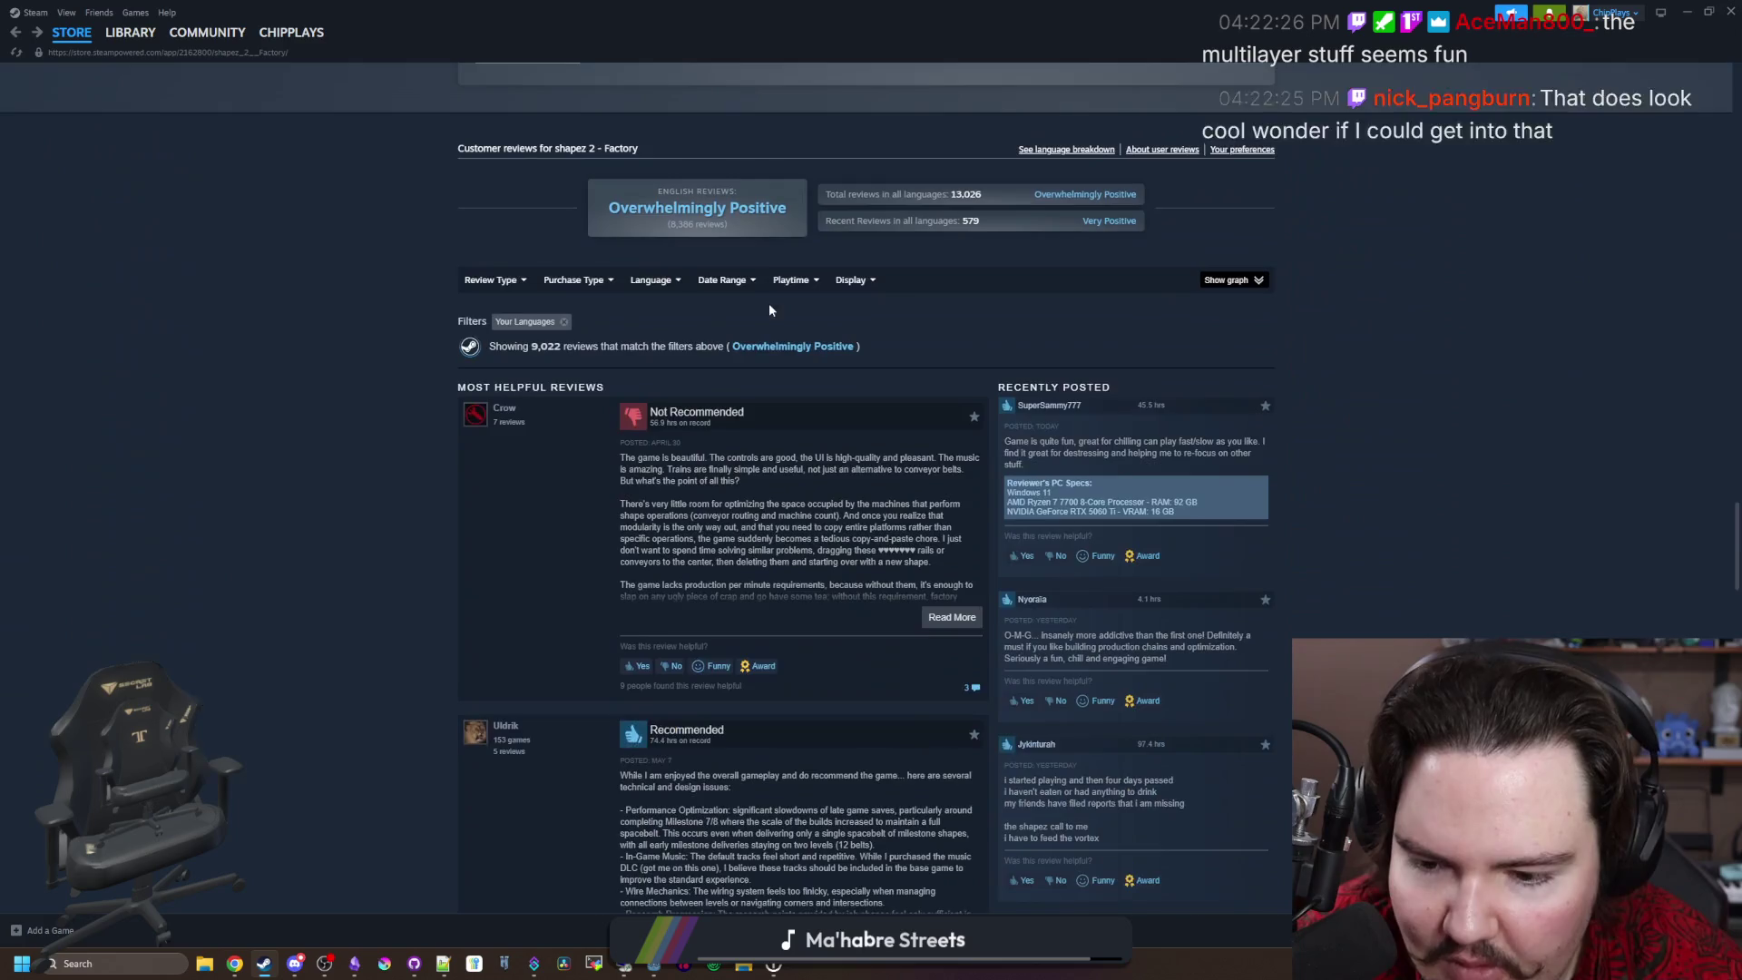
pyautogui.moveTo(476, 403)
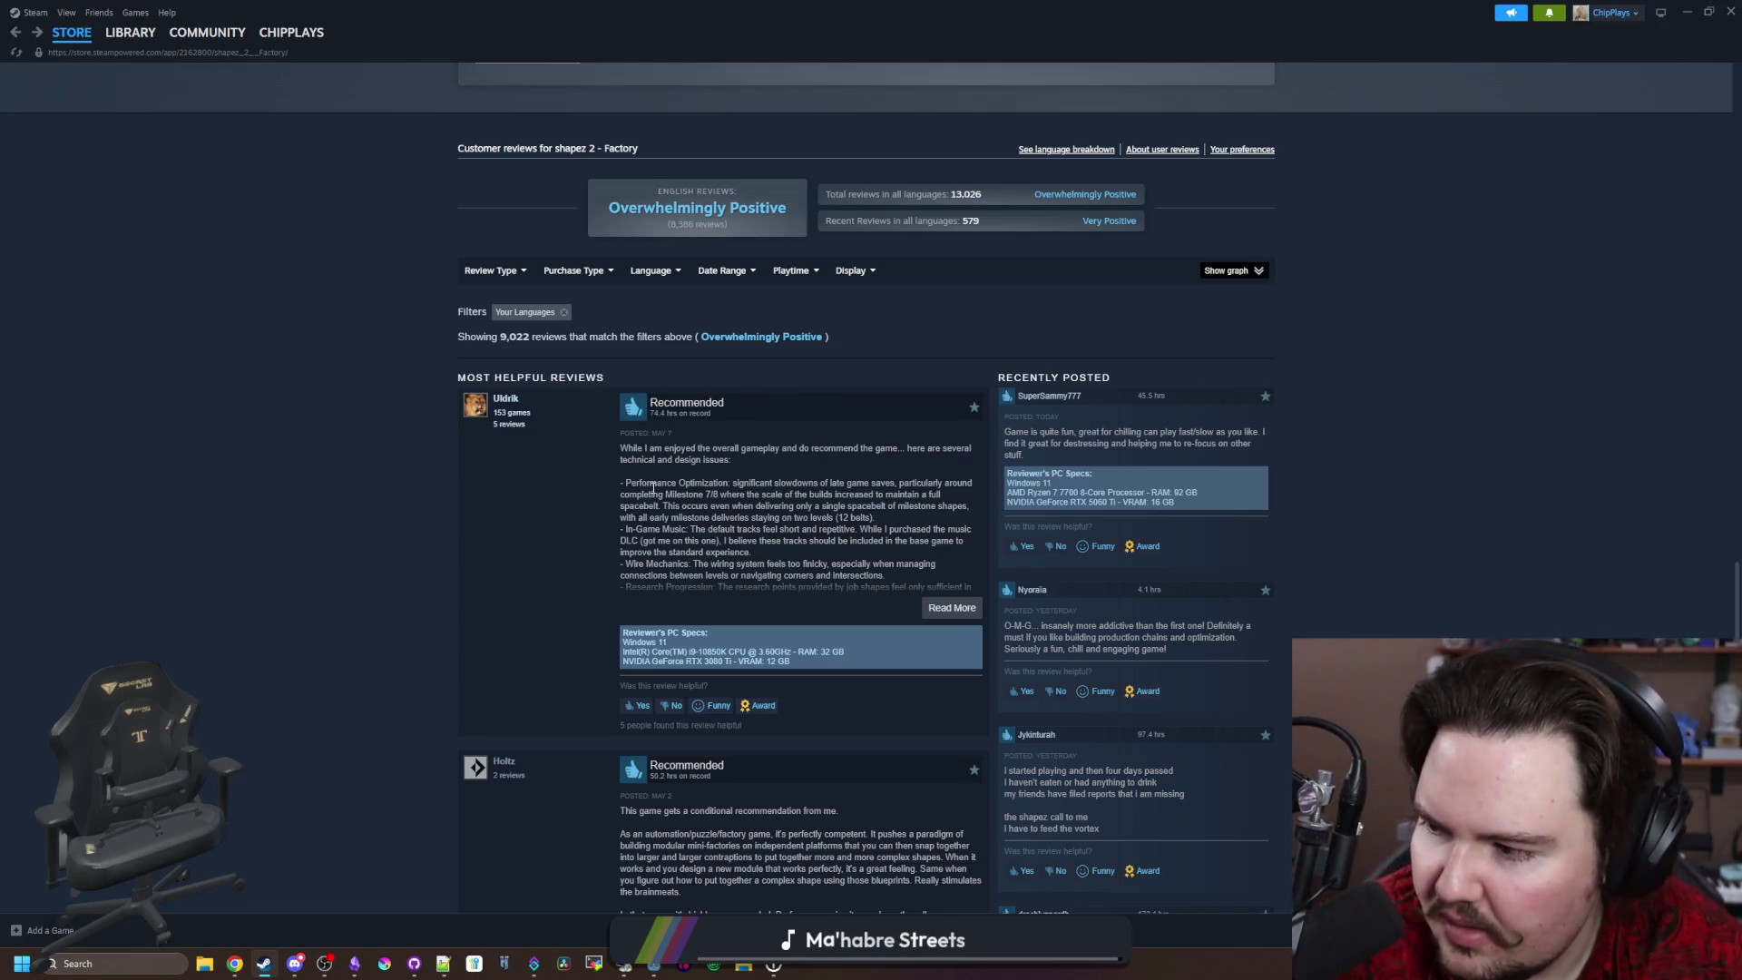
pyautogui.scroll(-3, 928, 587)
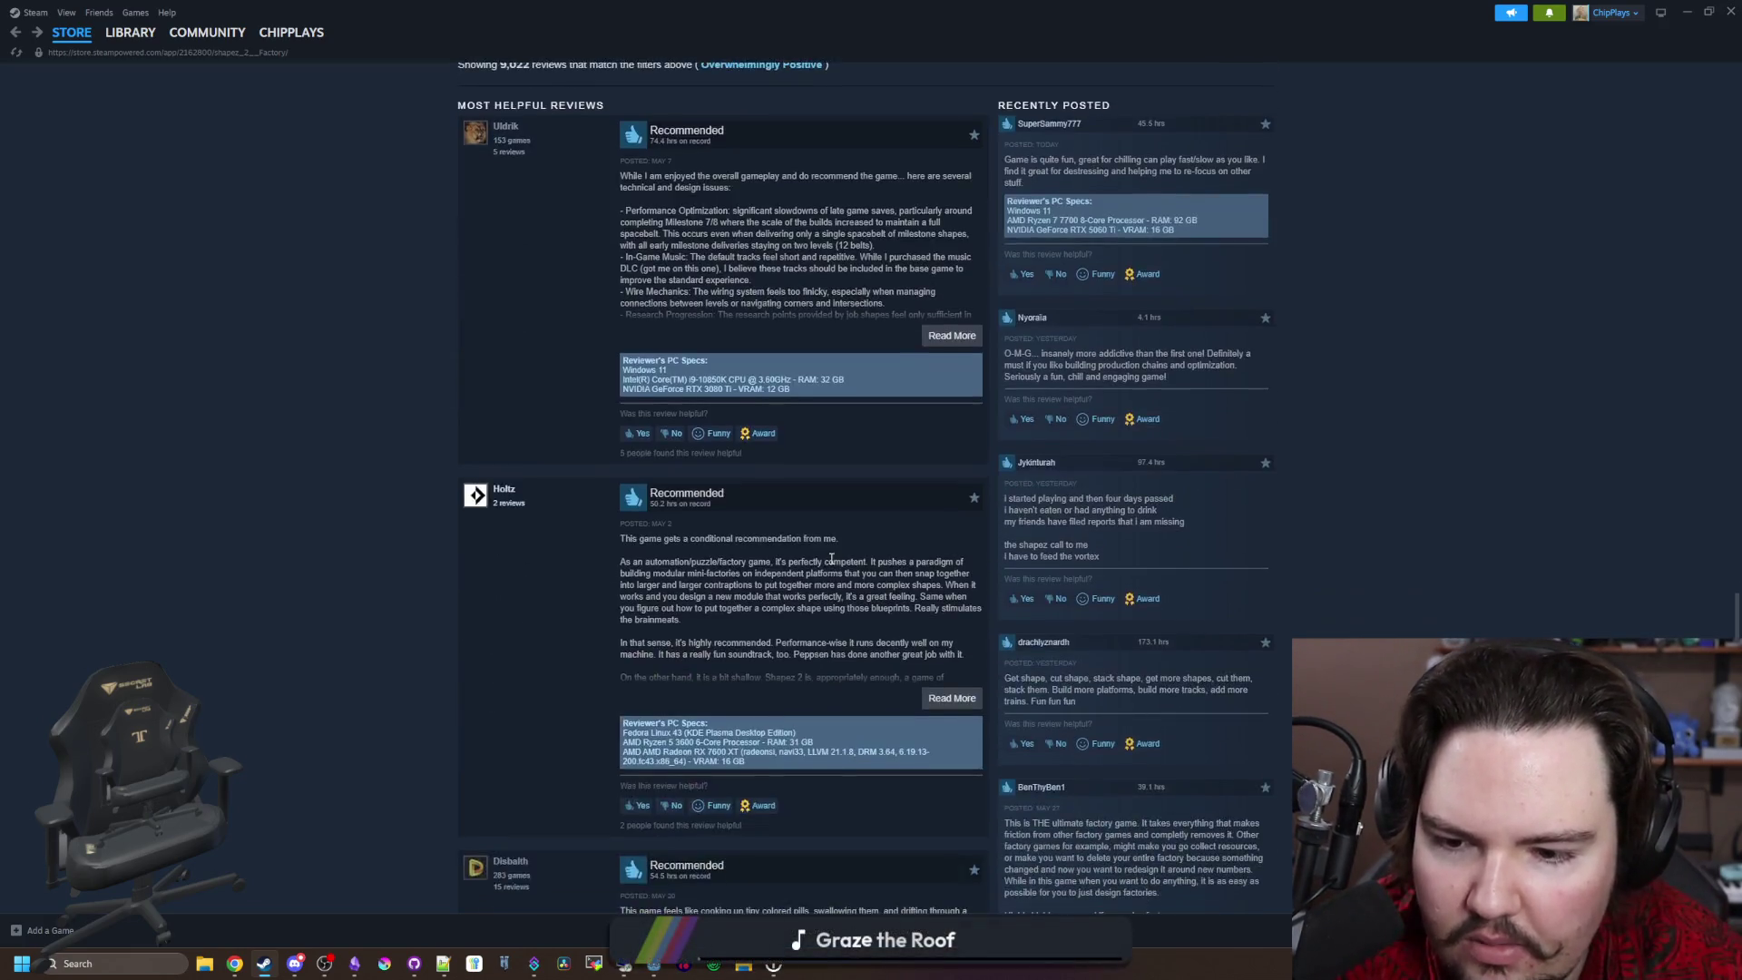
pyautogui.scroll(10, 830, 569)
pyautogui.scroll(-5, 829, 569)
pyautogui.scroll(-2, 829, 576)
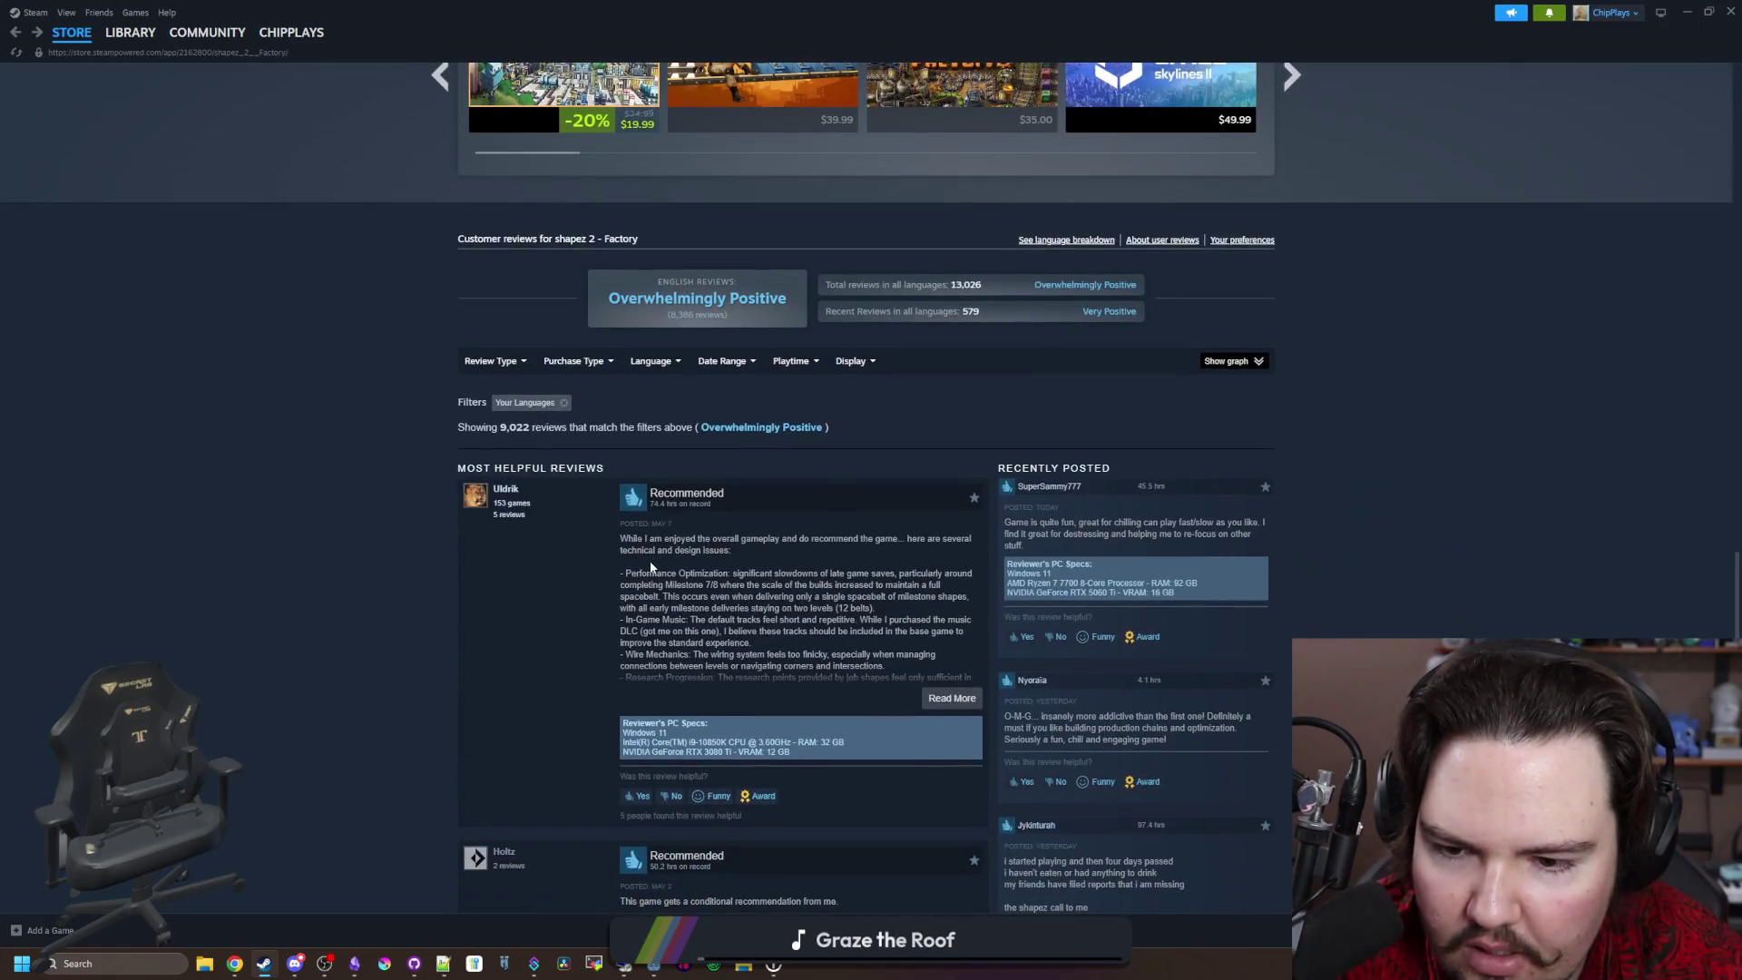
pyautogui.scroll(-1, 771, 590)
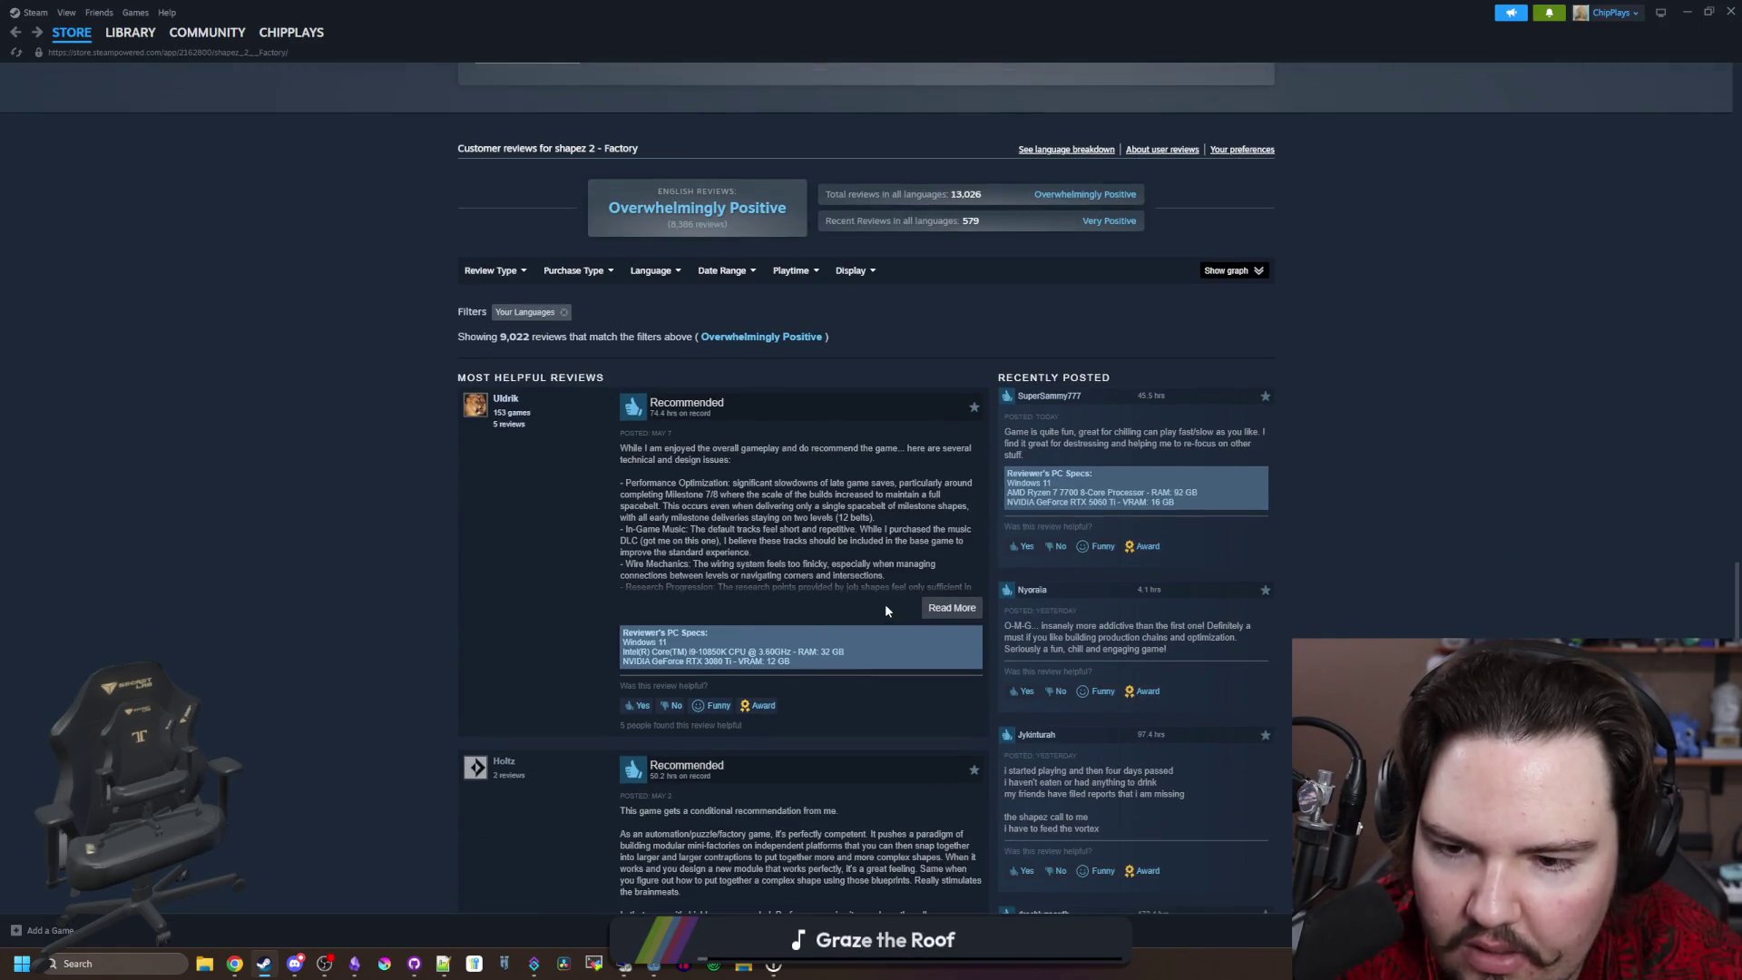
pyautogui.click(950, 606)
# Step: Read the expanded review, then scroll back up toward the trailer
pyautogui.scroll(-10, 586, 548)
pyautogui.scroll(-10, 597, 544)
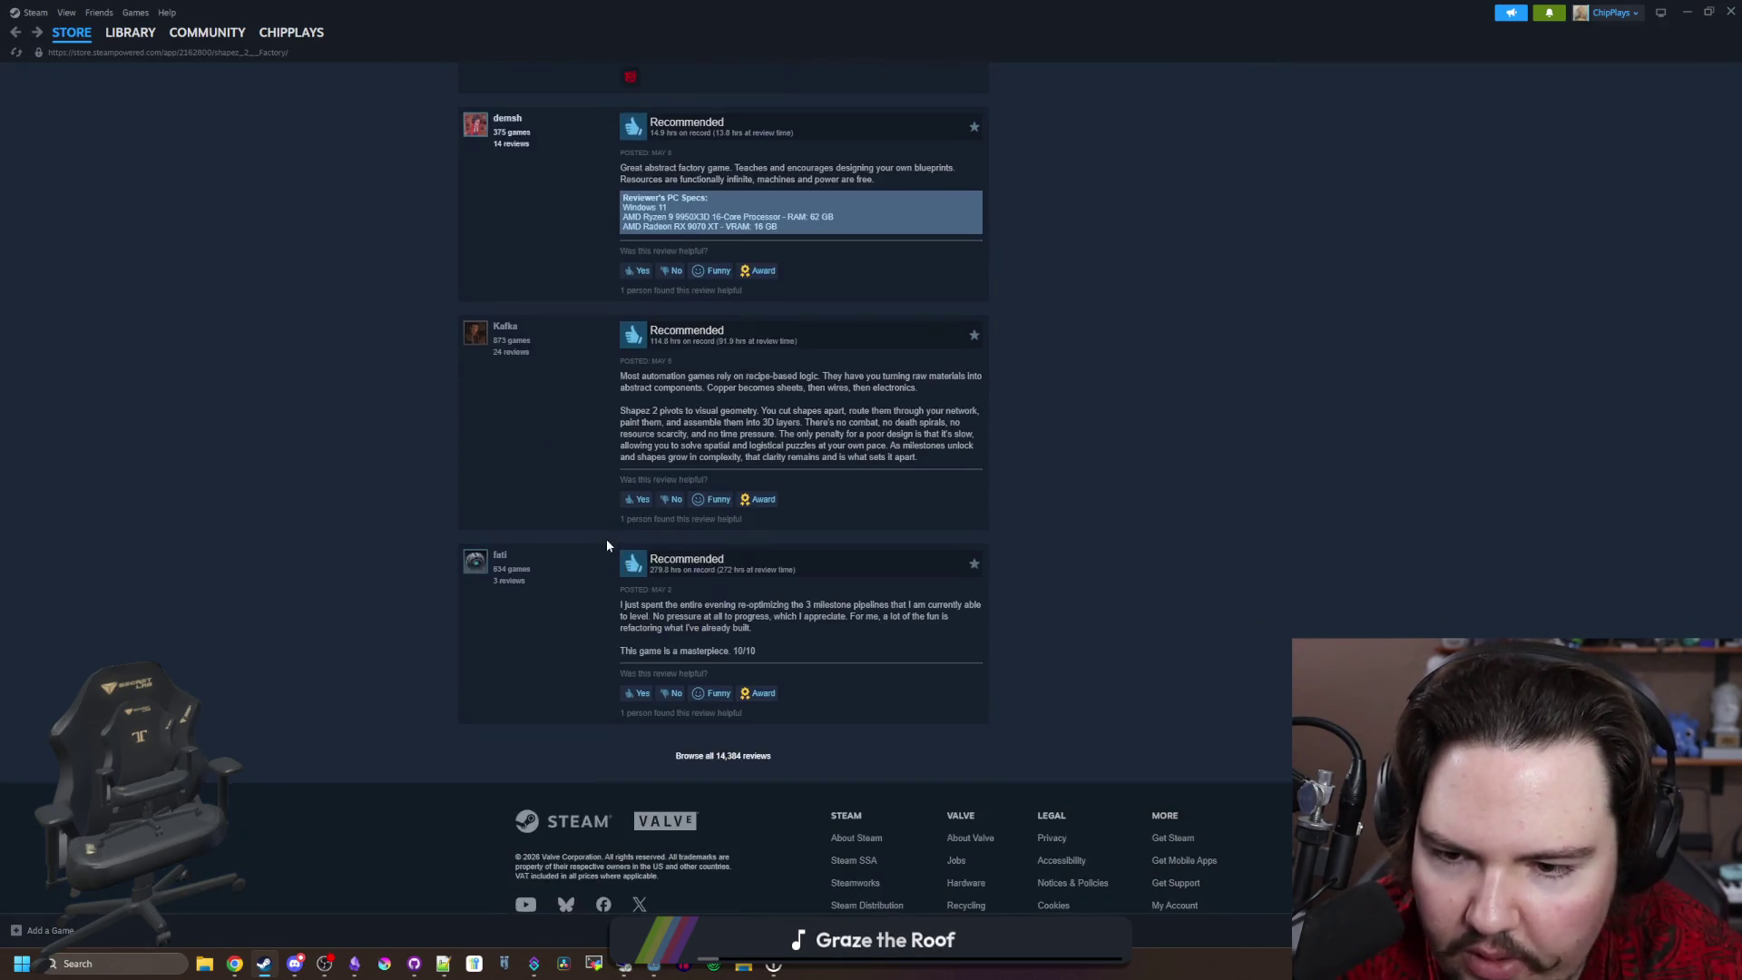
pyautogui.scroll(15, 607, 545)
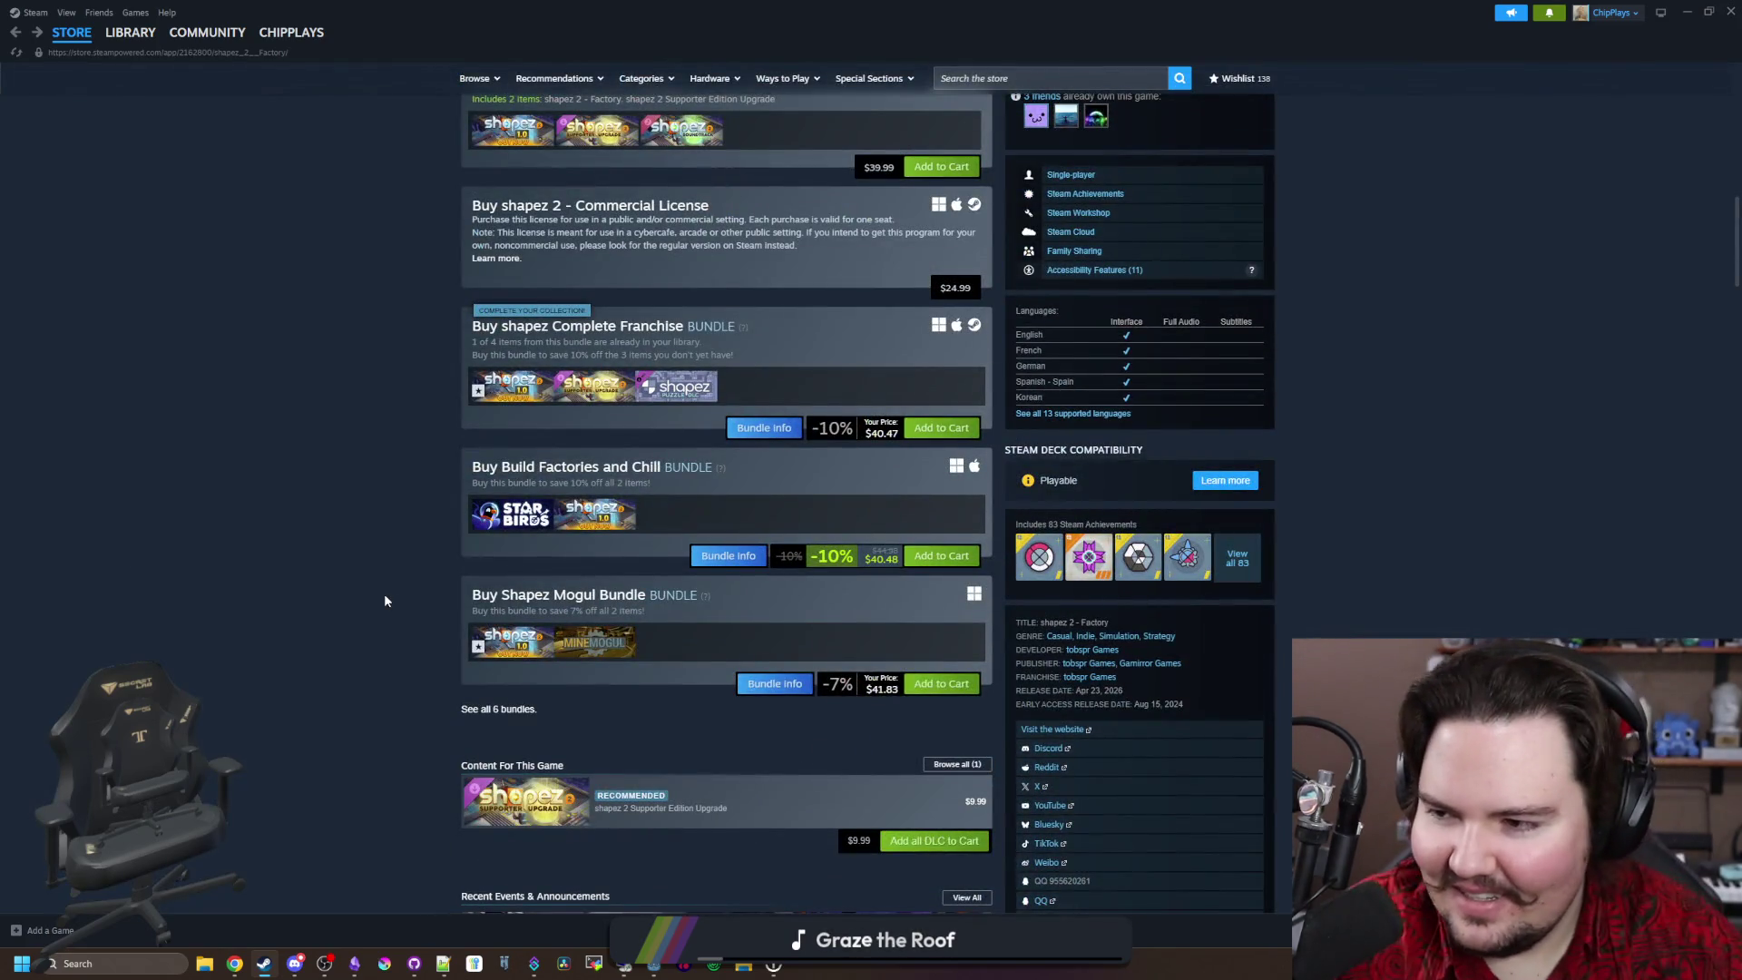
pyautogui.scroll(10, 344, 585)
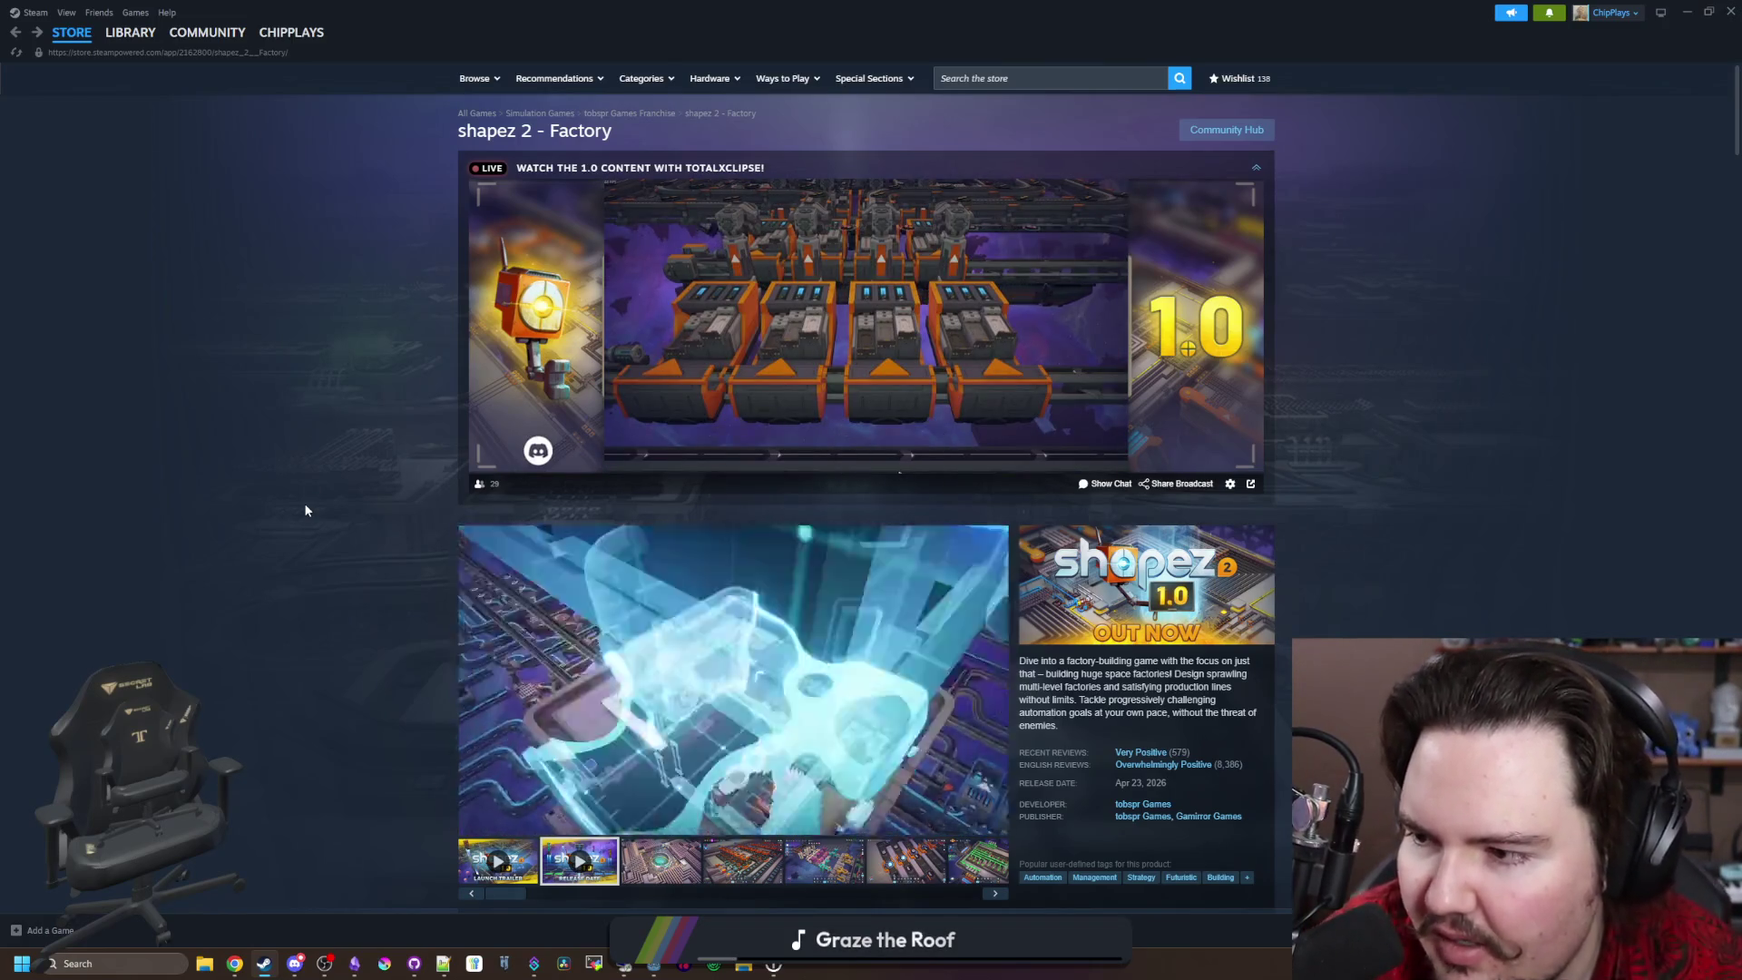
# Step: Select the third shapez 2 screenshot thumbnail and open it full-size at image 3 of 22
pyautogui.scroll(-3, 305, 510)
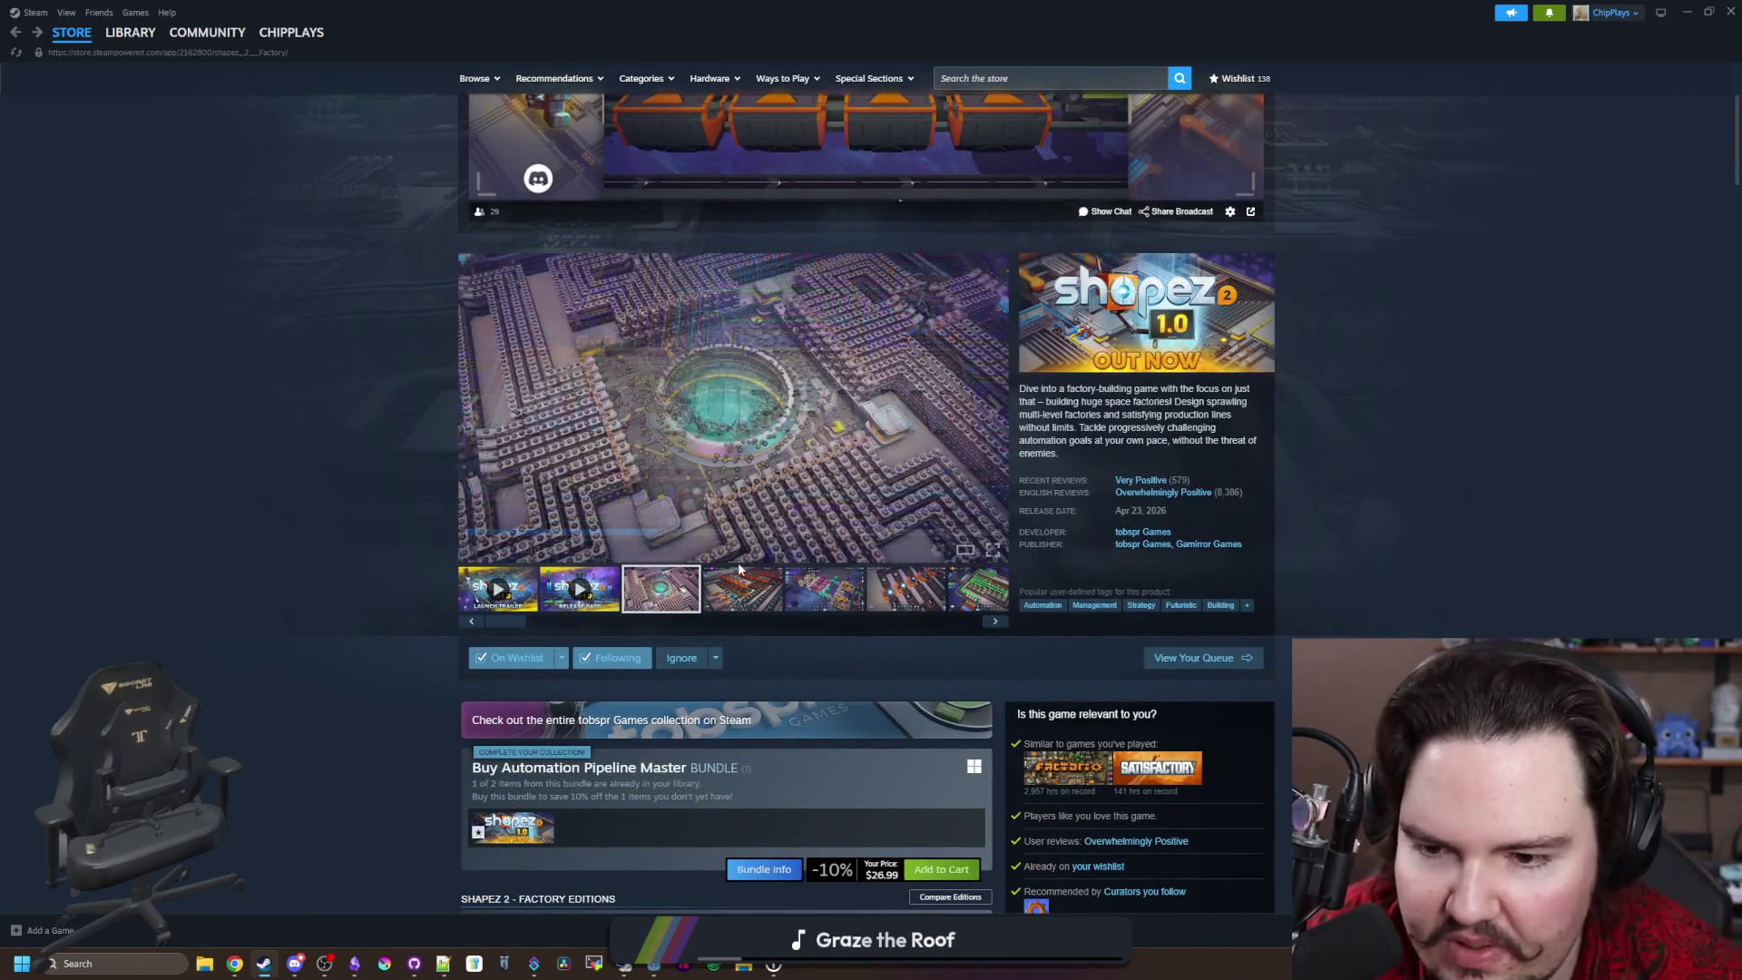
pyautogui.click(739, 572)
pyautogui.click(654, 617)
pyautogui.click(653, 508)
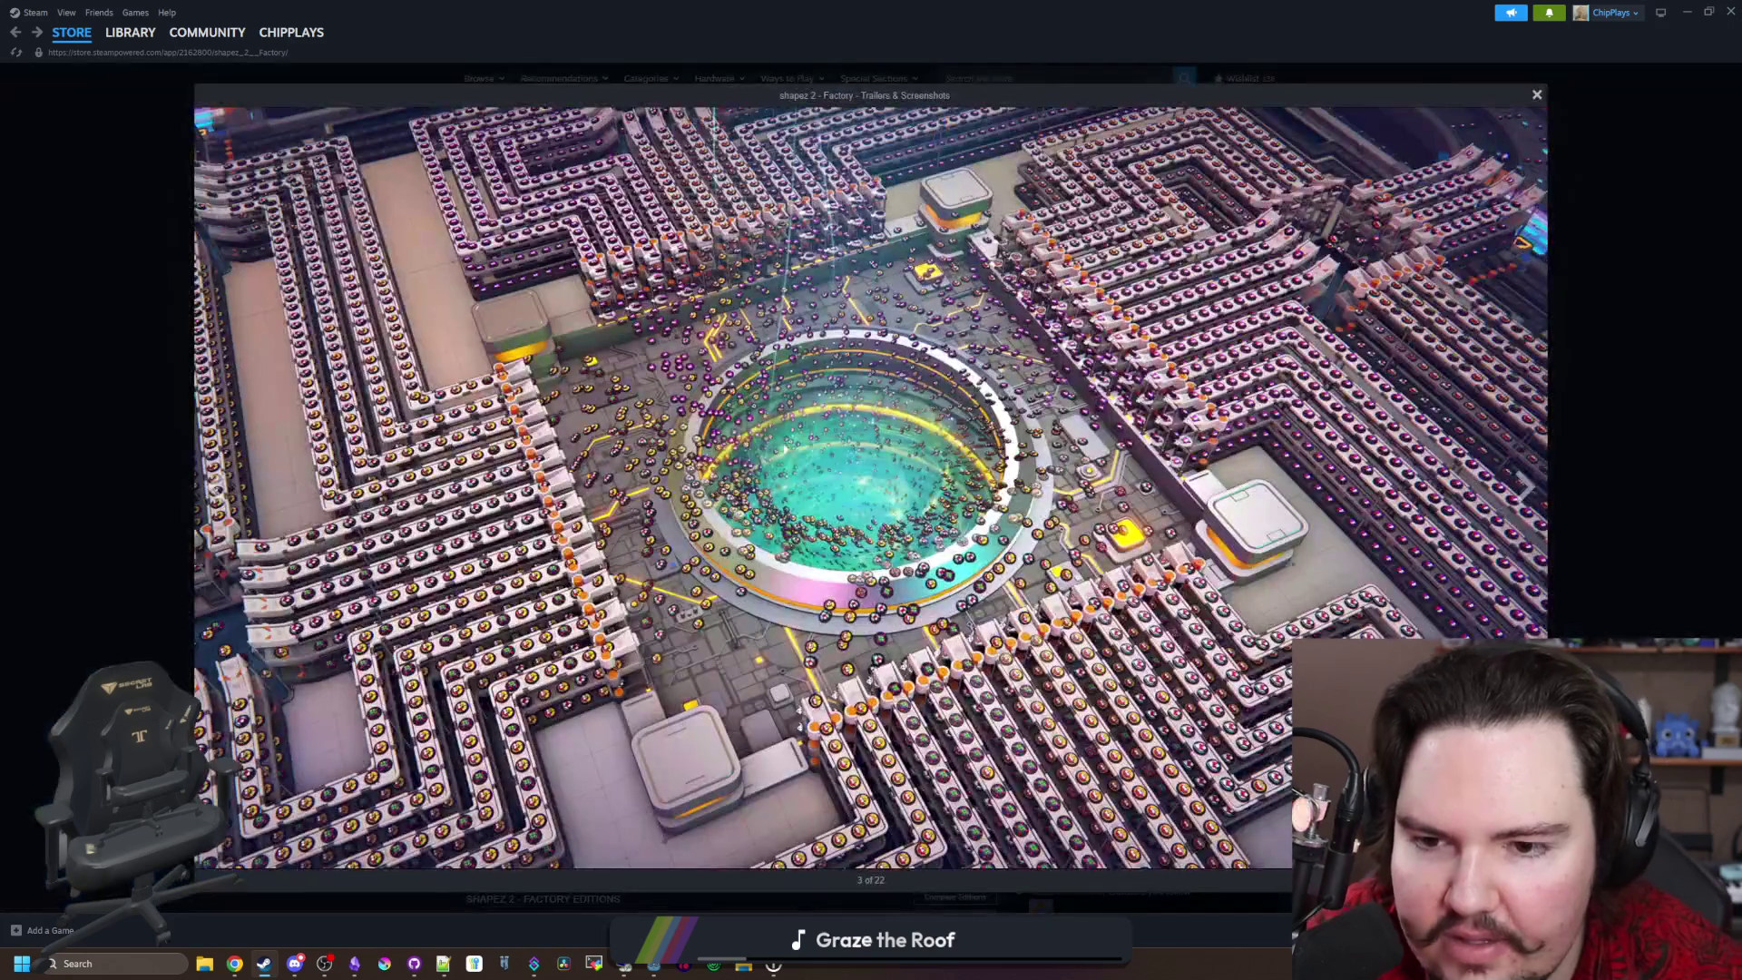
# Step: Advance the shapez 2 viewer past the Shape Inspector and Operator shots to image 22 of 22
pyautogui.click(1527, 488)
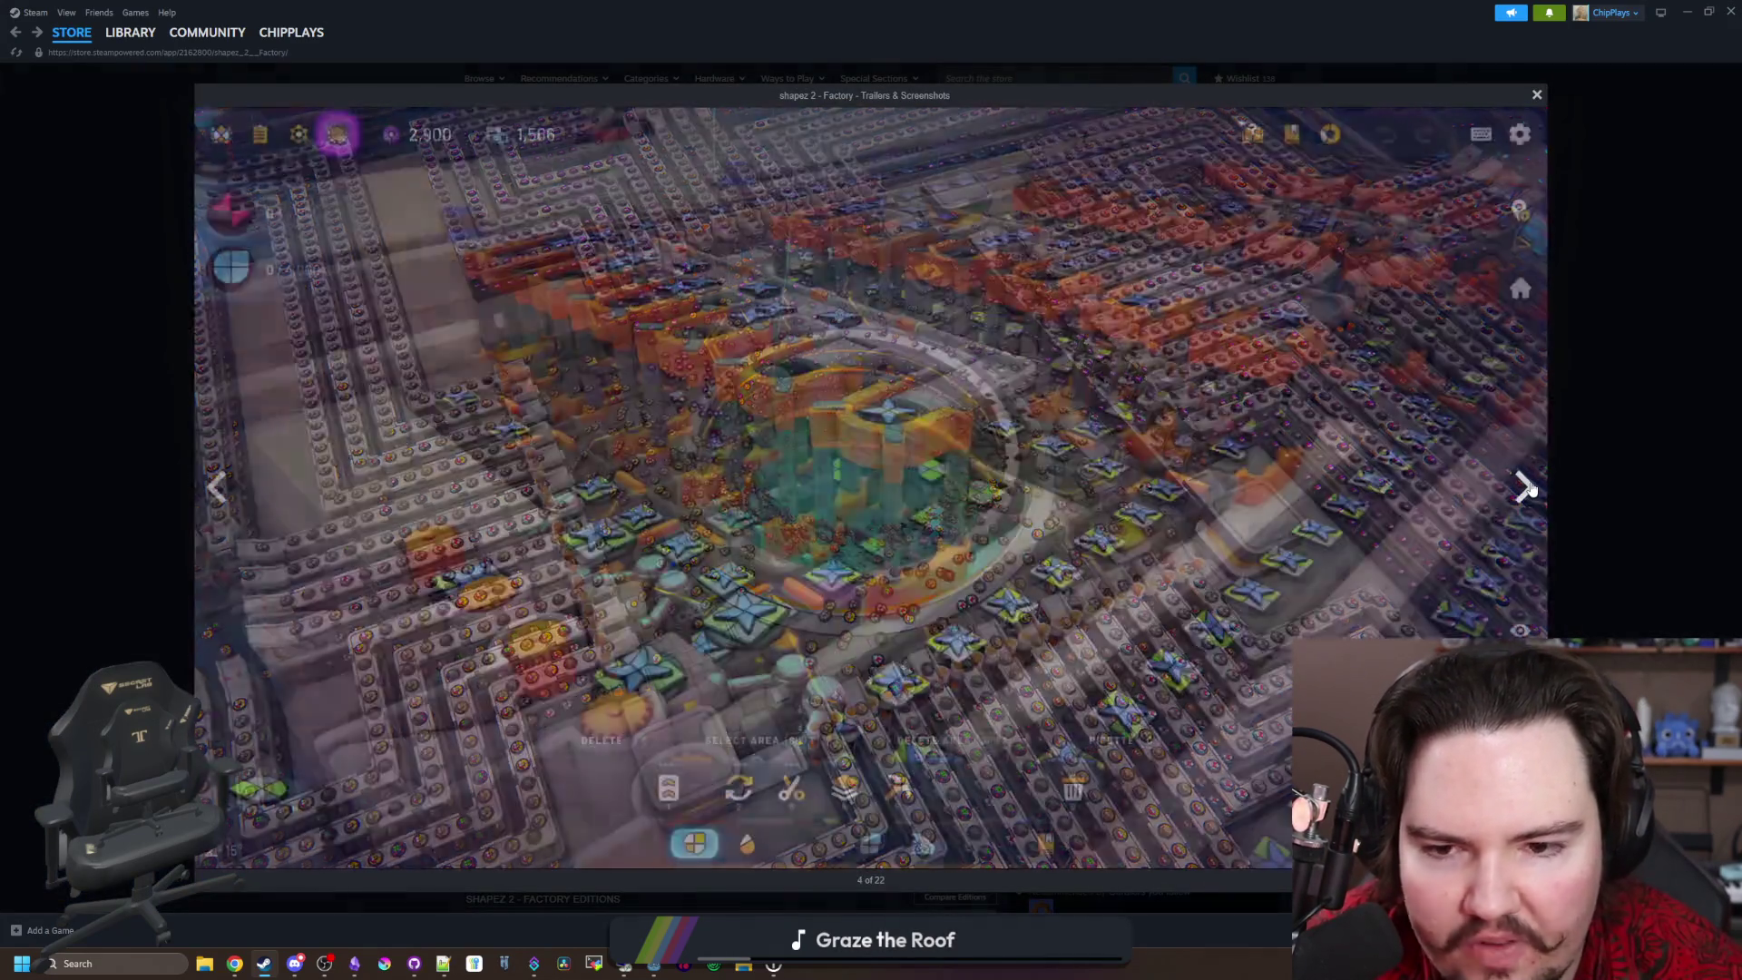
pyautogui.click(1527, 489)
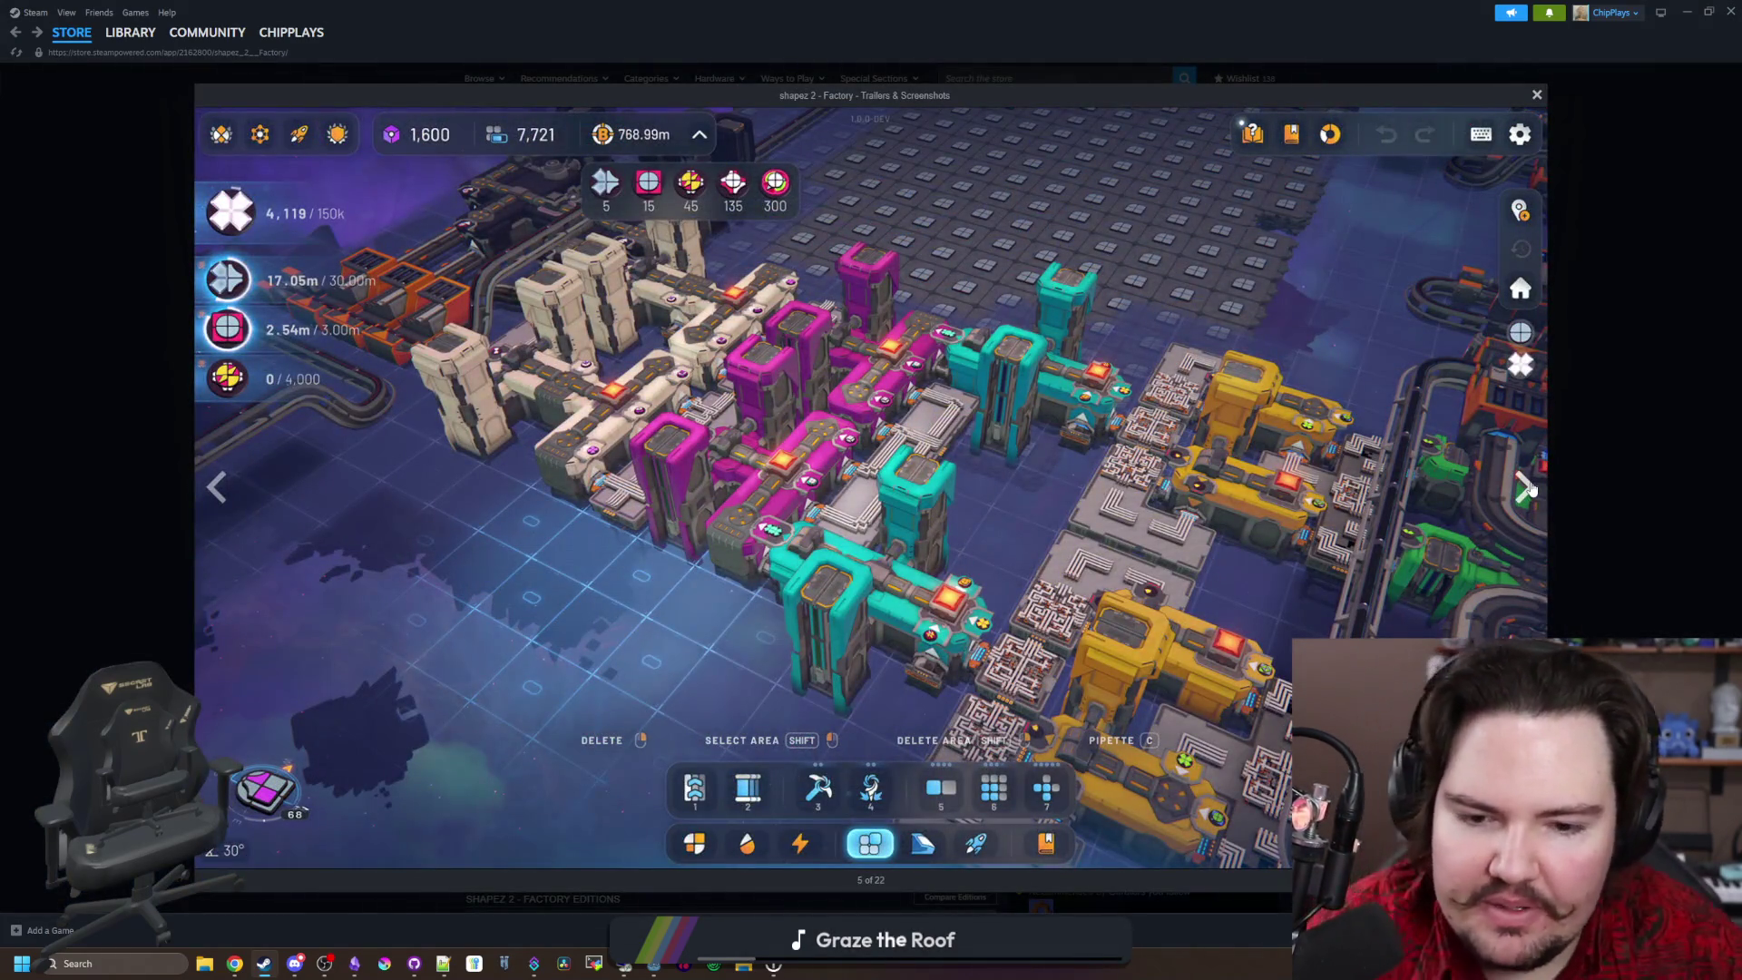
pyautogui.click(1528, 488)
pyautogui.click(1528, 488)
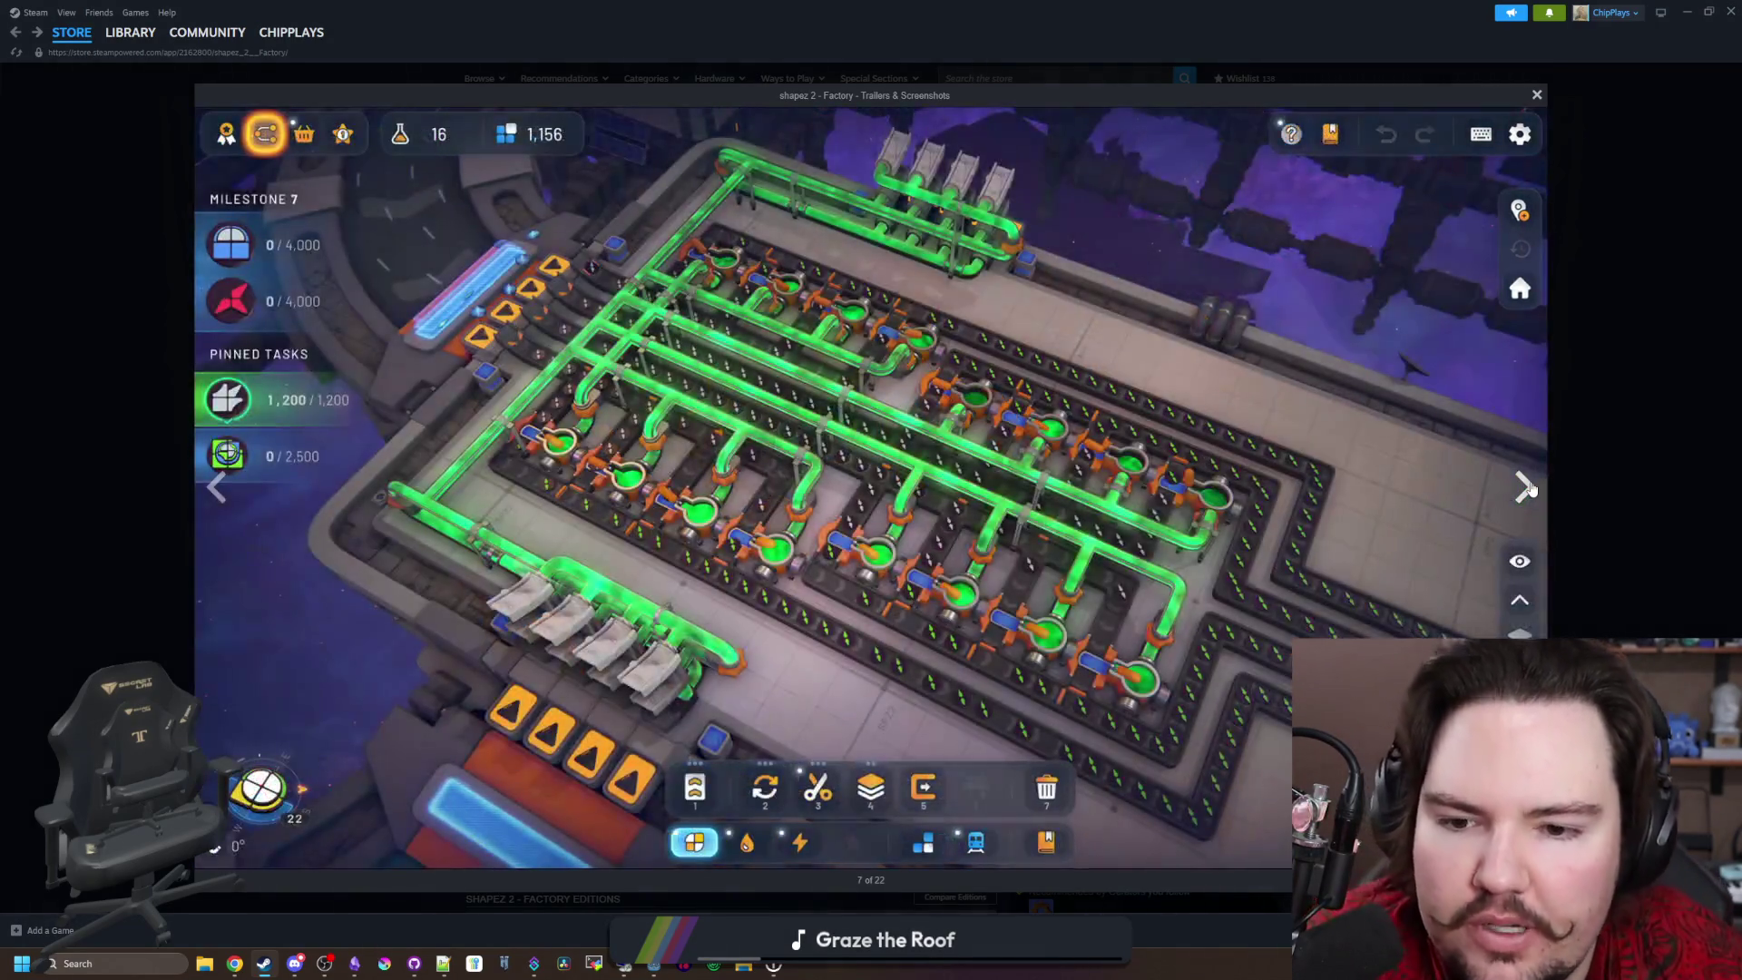
pyautogui.click(1528, 488)
pyautogui.click(1528, 488)
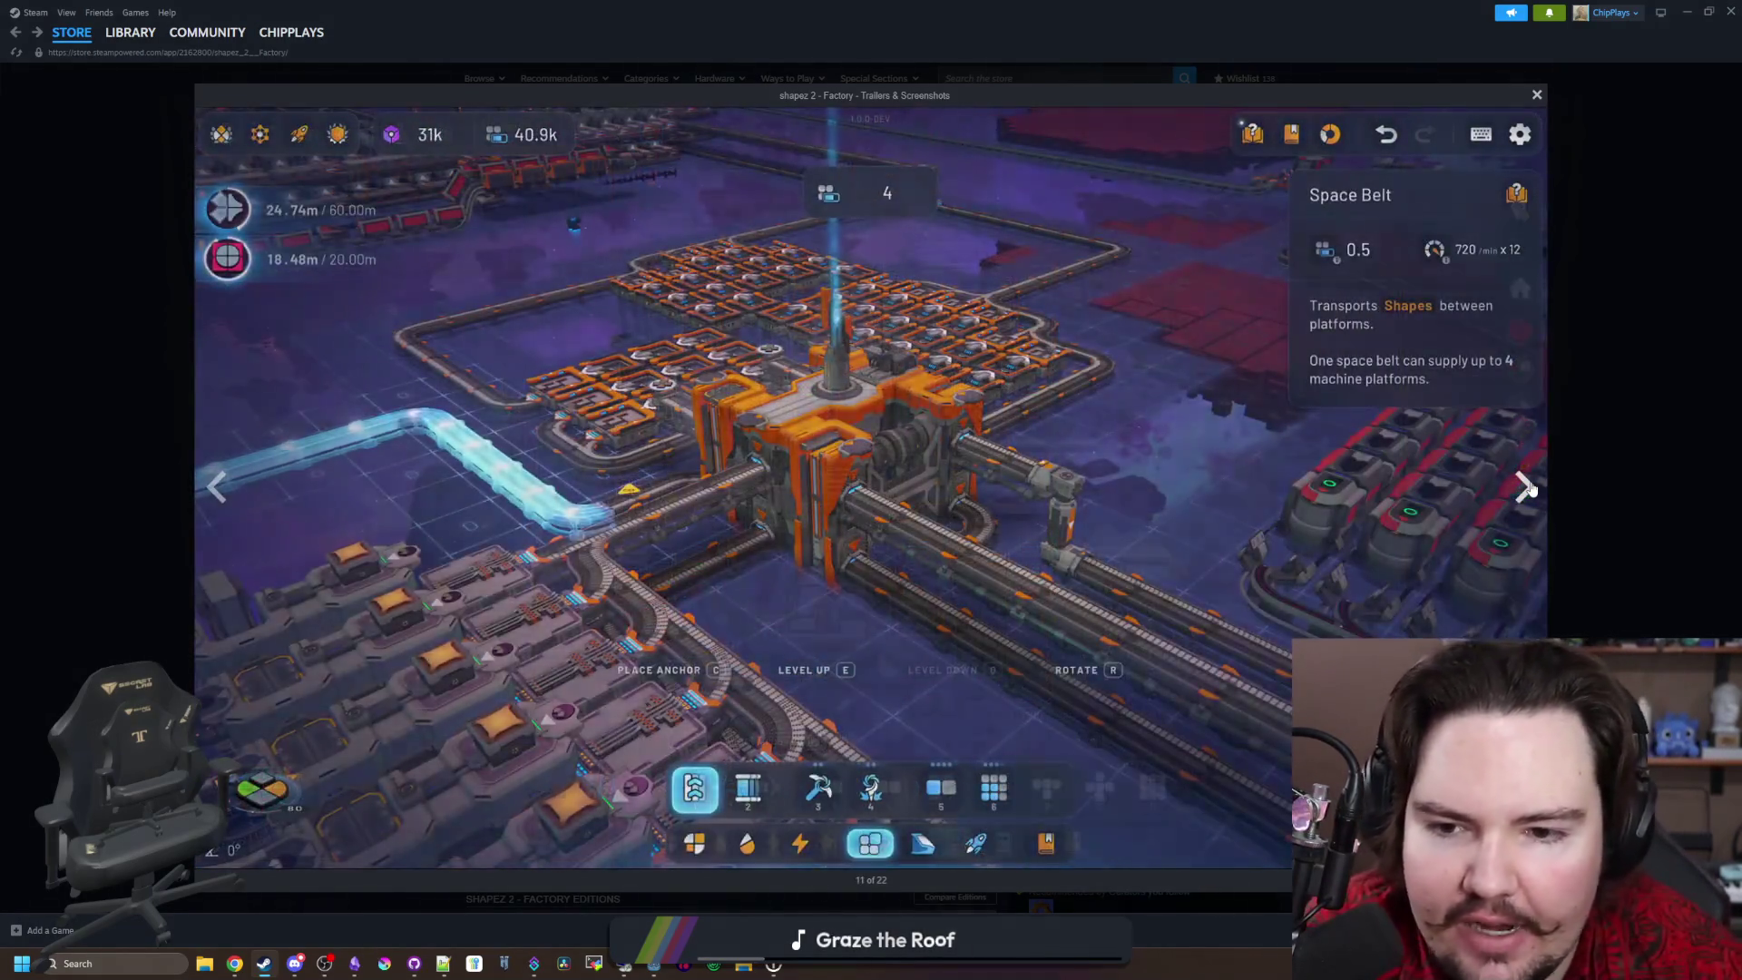
pyautogui.click(1528, 488)
pyautogui.click(1528, 488)
pyautogui.click(1528, 488)
pyautogui.click(1528, 488)
pyautogui.click(1528, 488)
pyautogui.click(1528, 488)
pyautogui.click(1528, 488)
pyautogui.click(1528, 488)
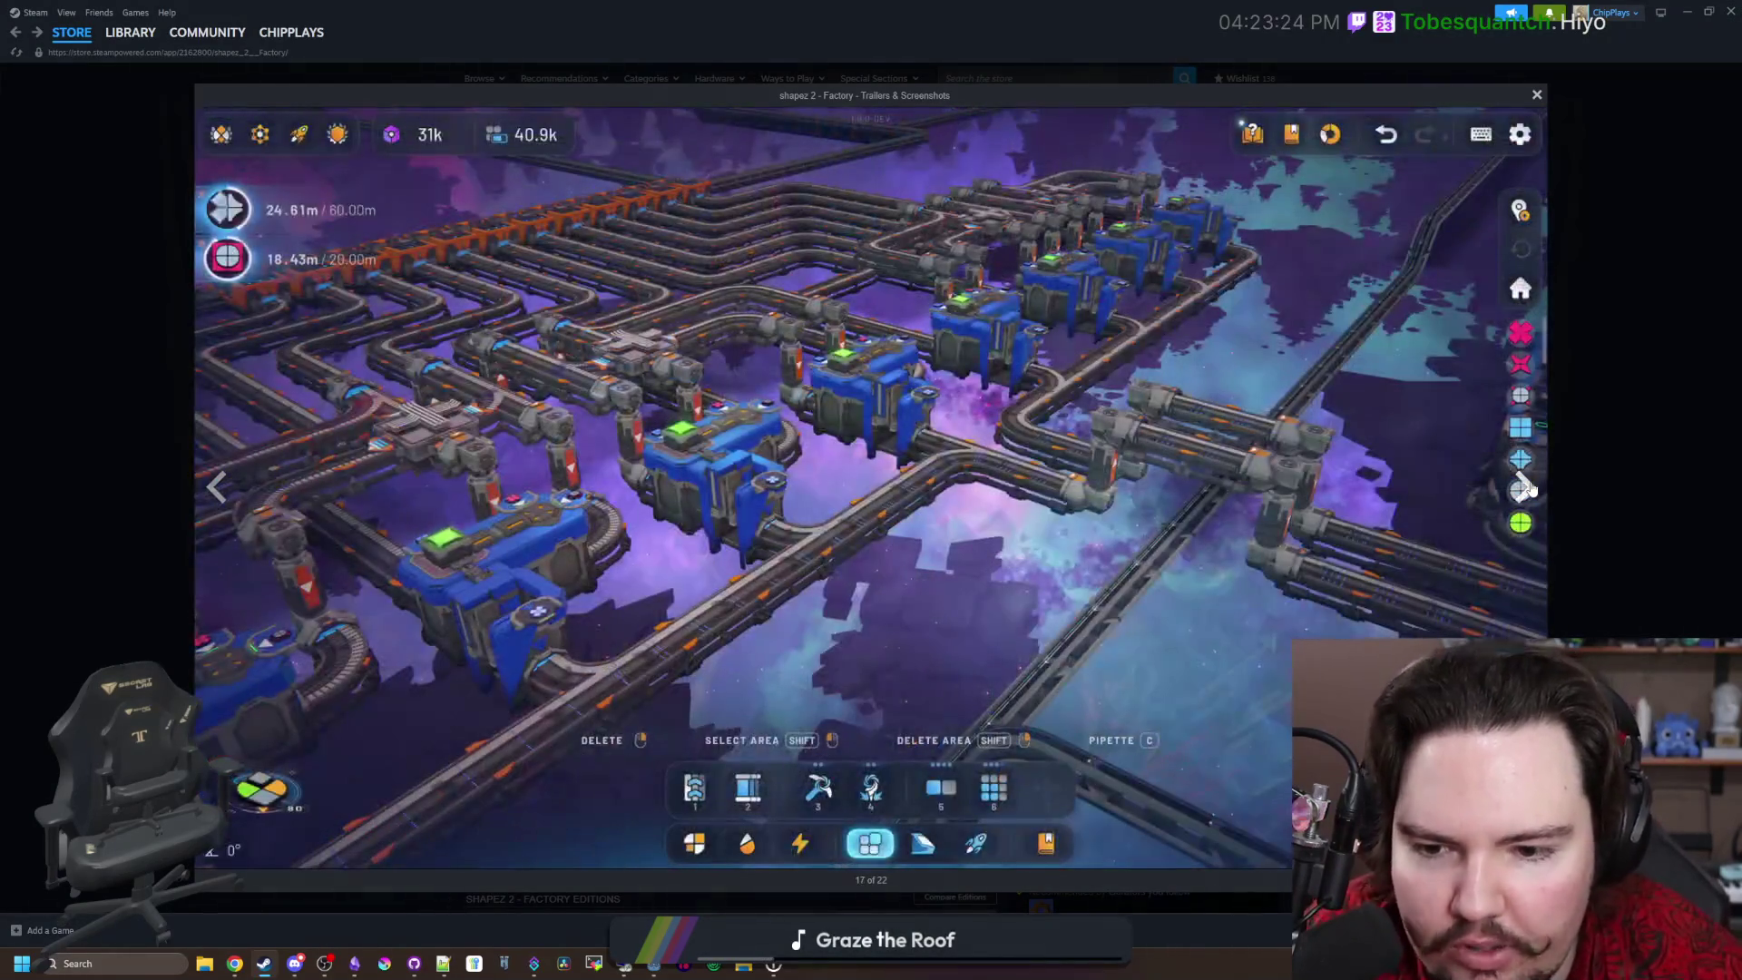
pyautogui.click(1528, 488)
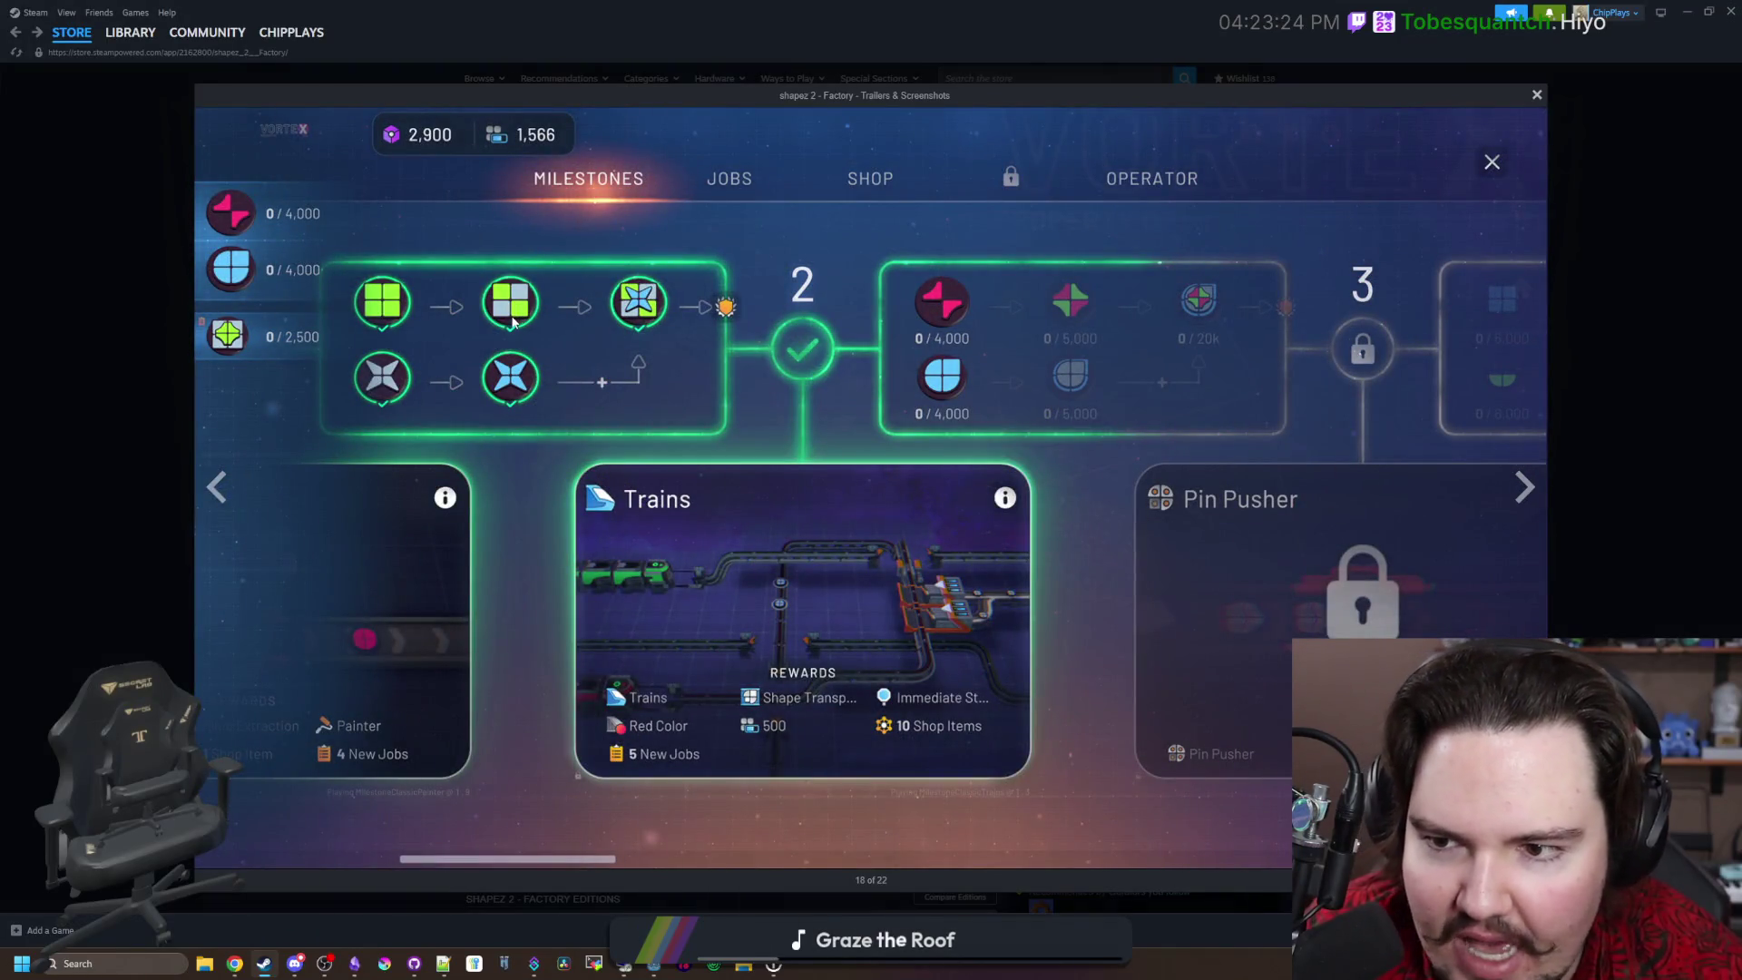
pyautogui.click(1526, 490)
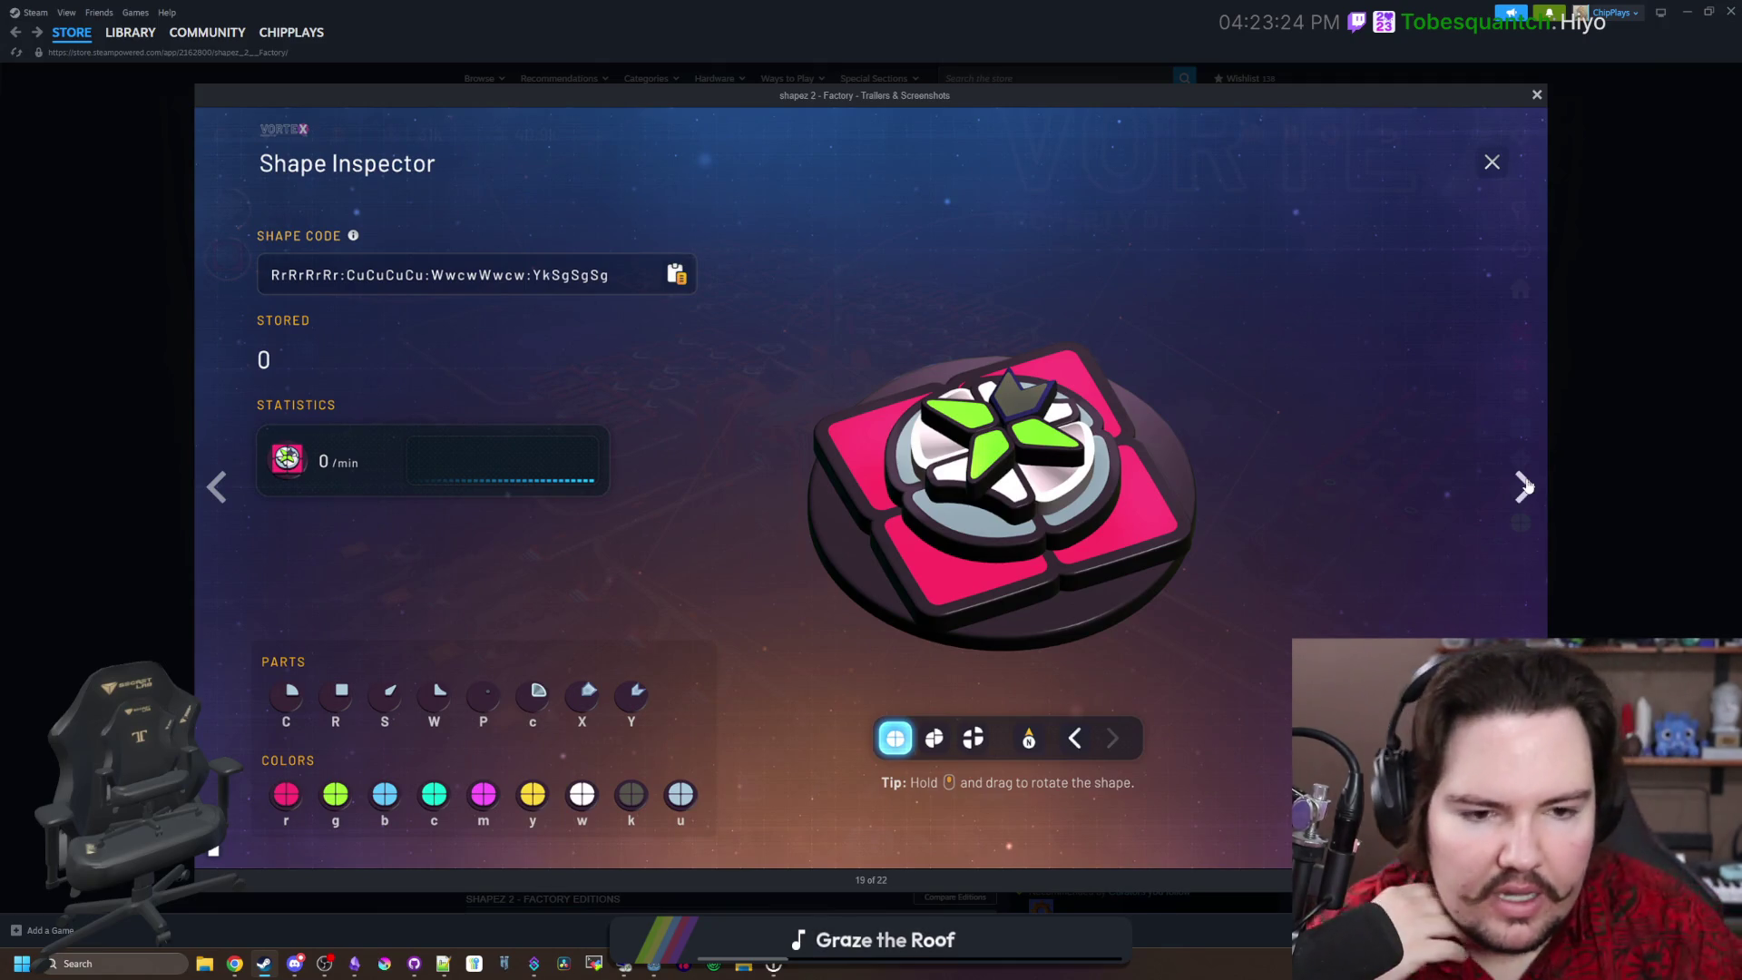
pyautogui.click(1528, 488)
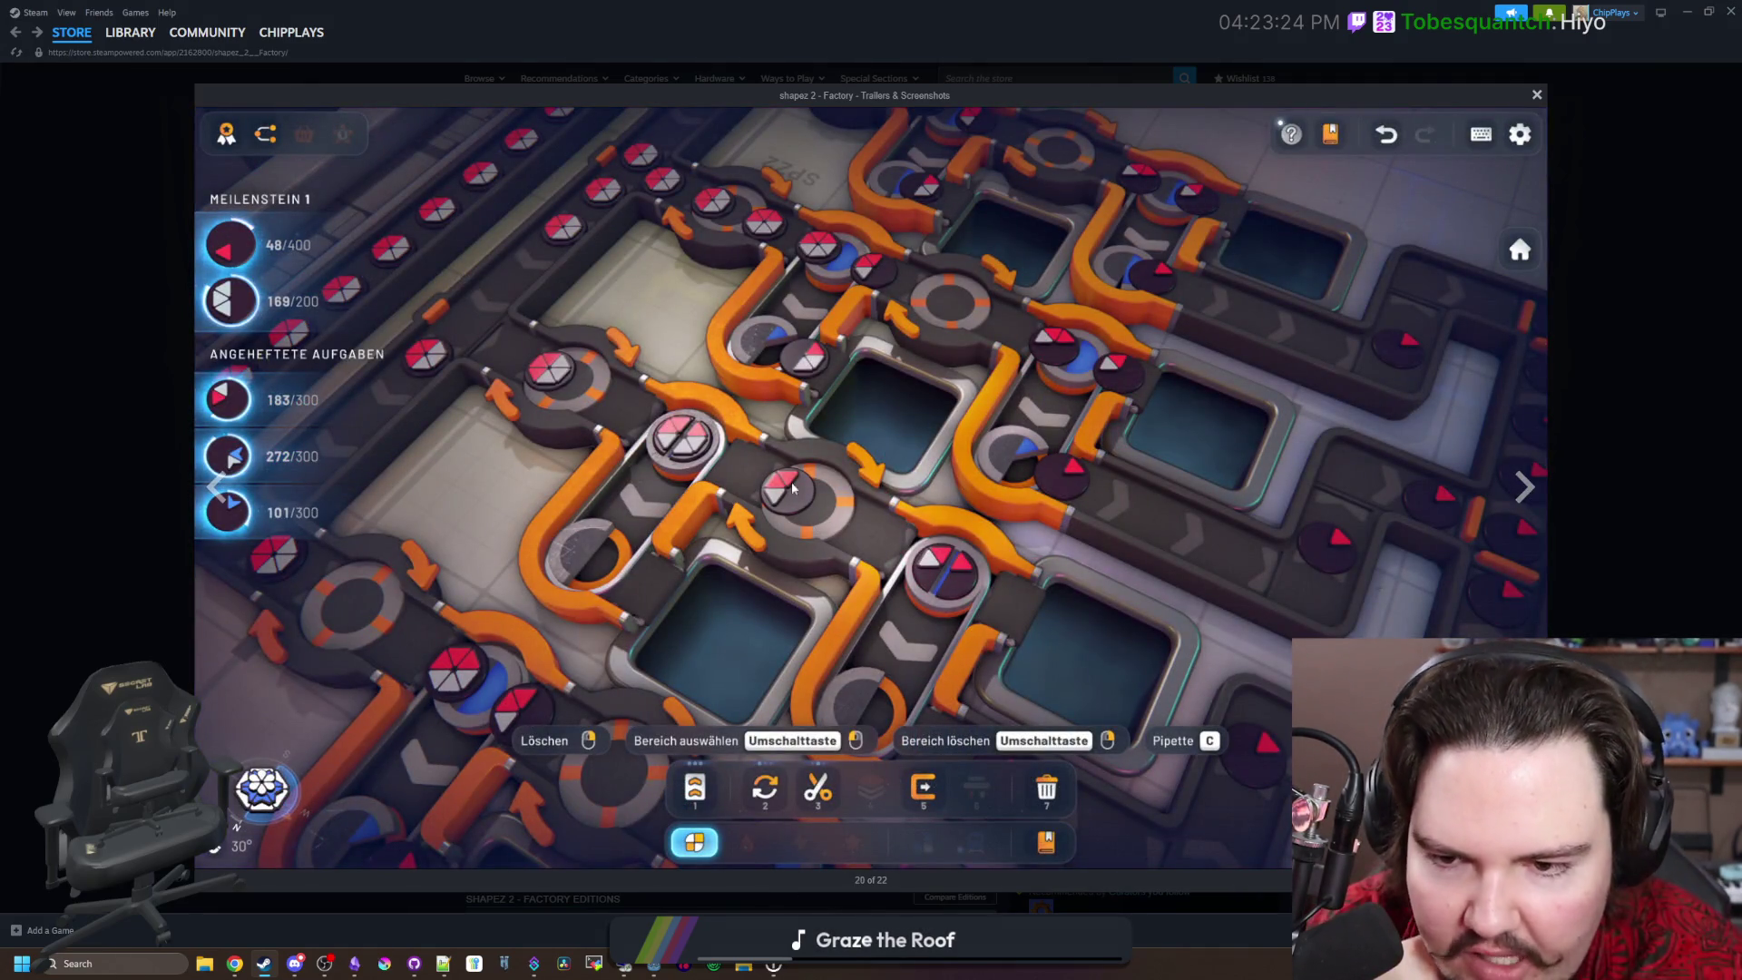
pyautogui.click(1524, 495)
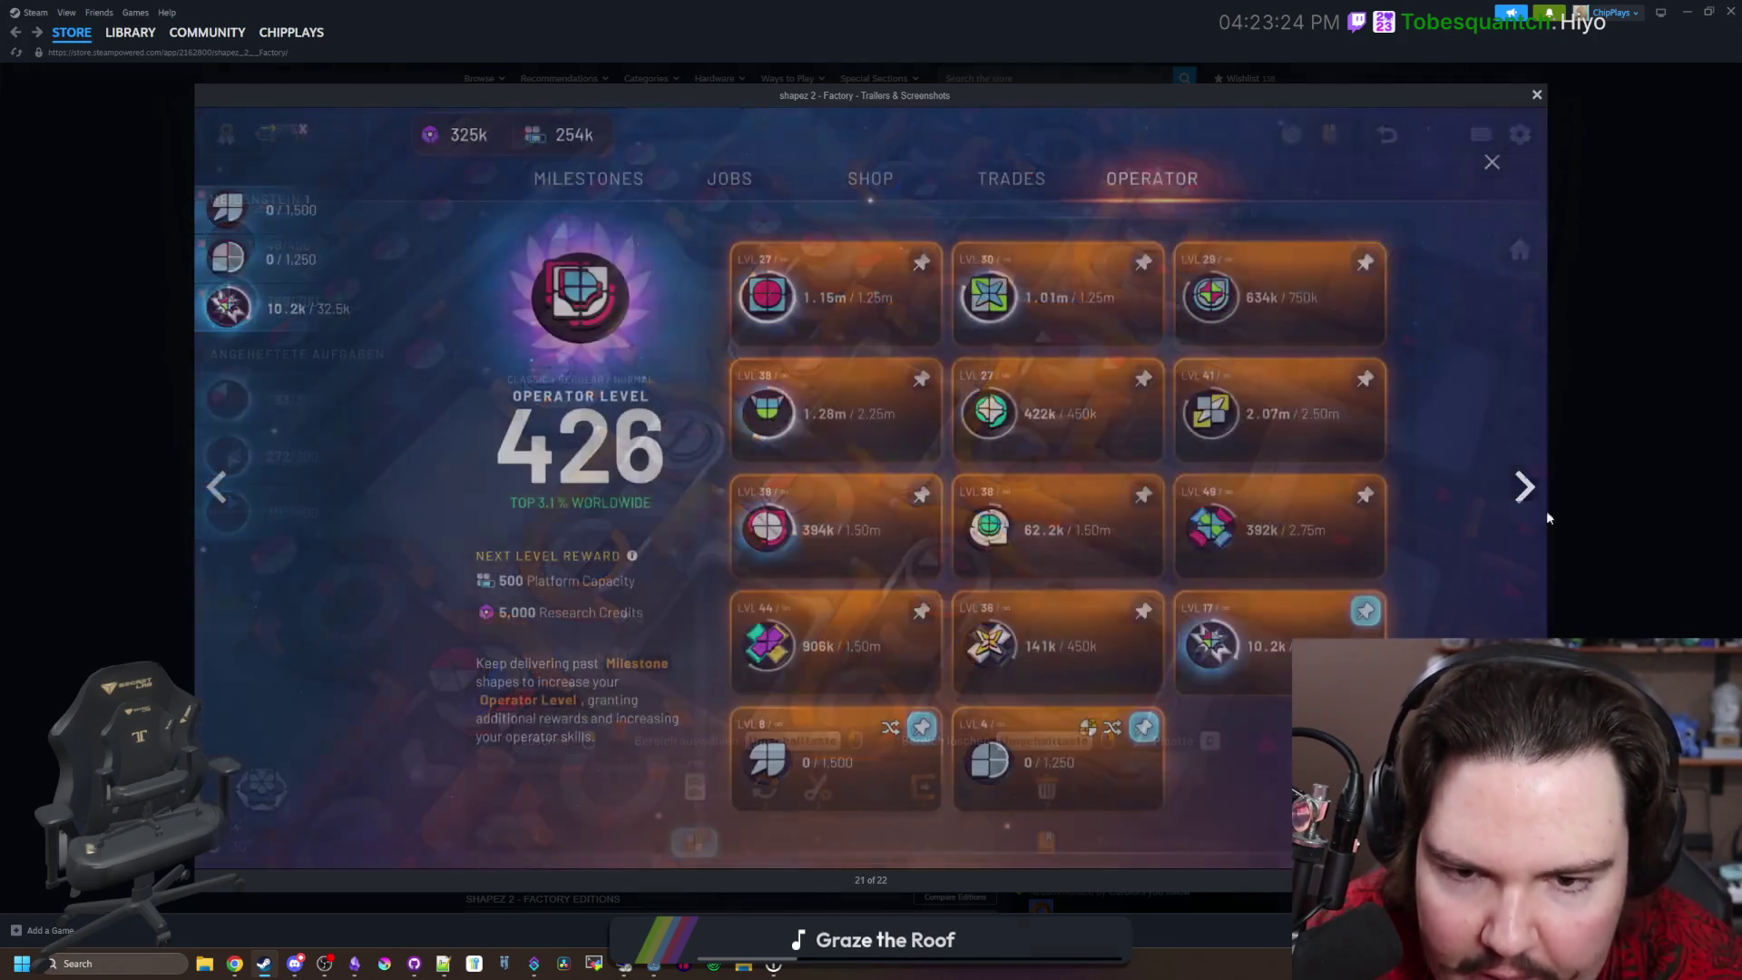
pyautogui.click(1541, 488)
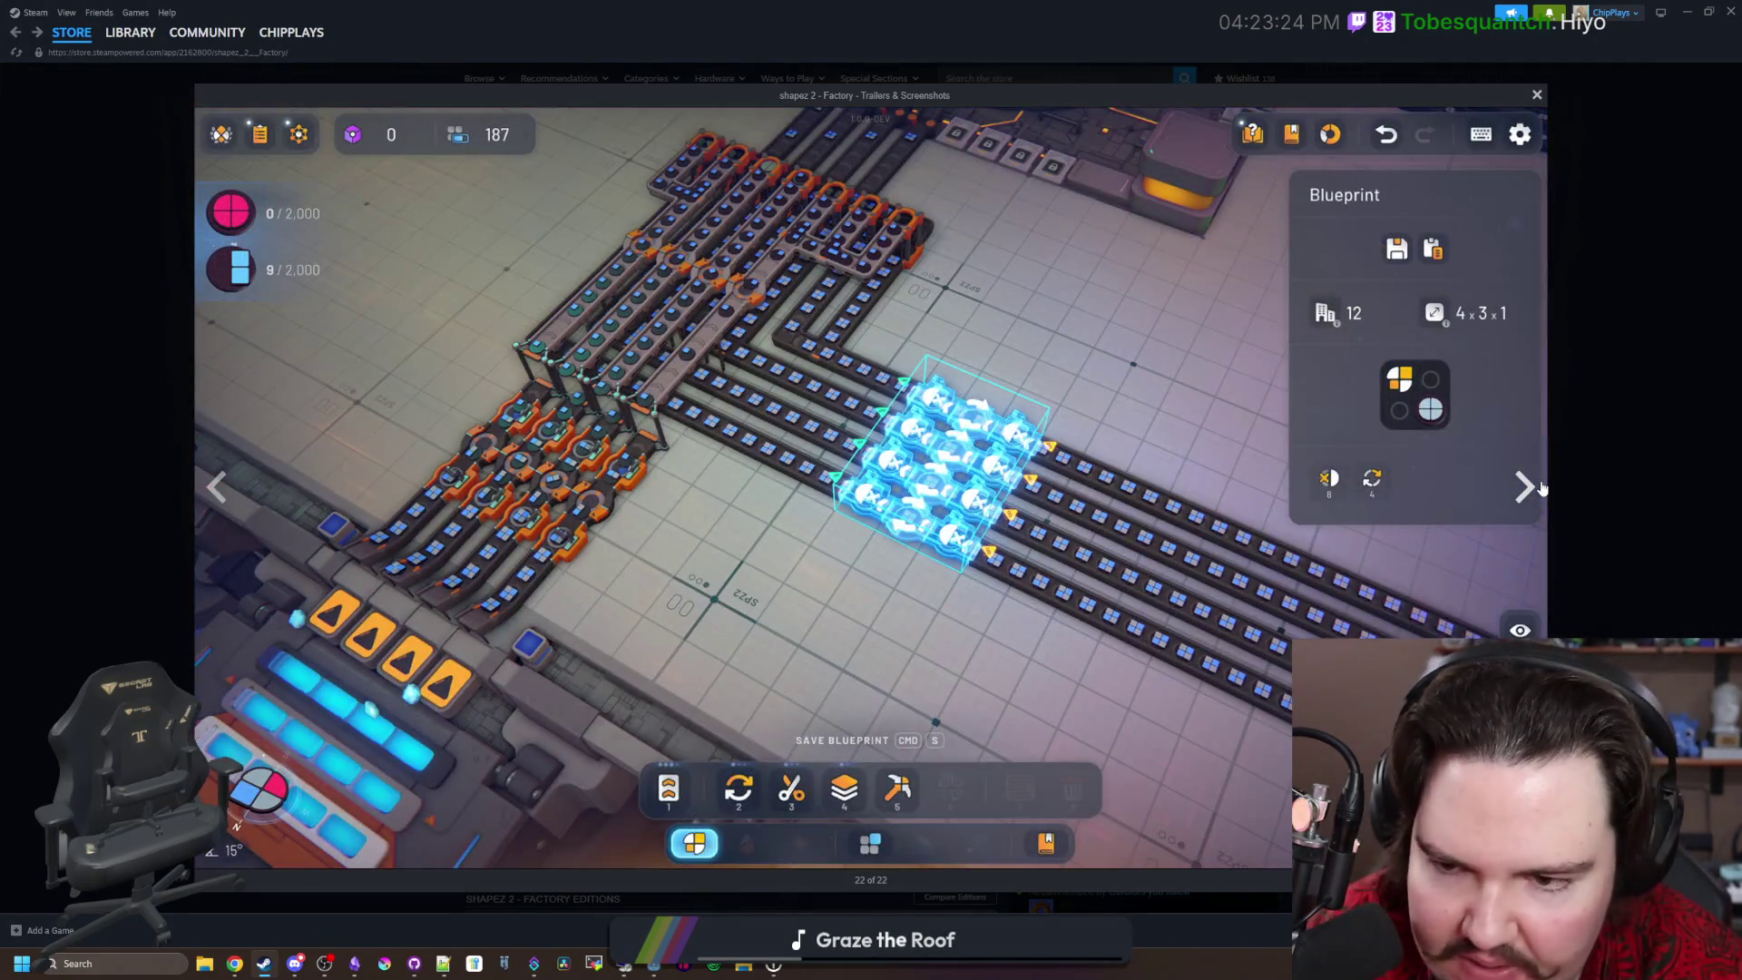
pyautogui.click(1542, 488)
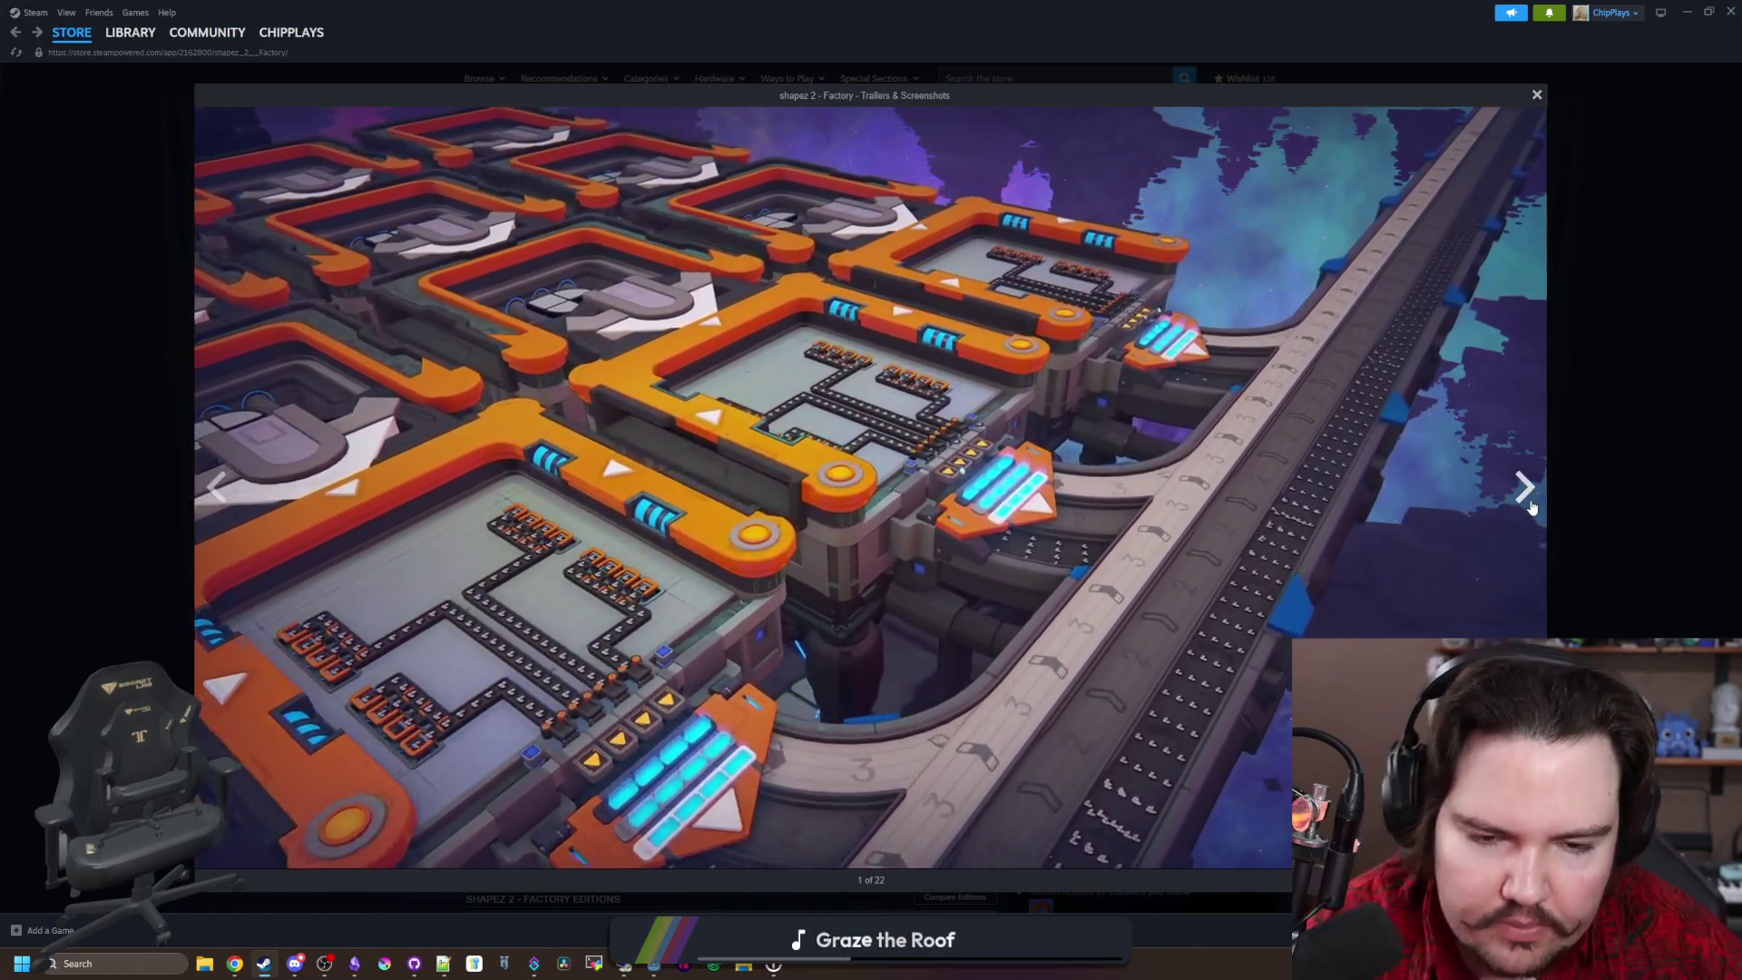
# Step: Step through the shapez 2 trailer videos in the media viewer, then close it
pyautogui.click(1529, 503)
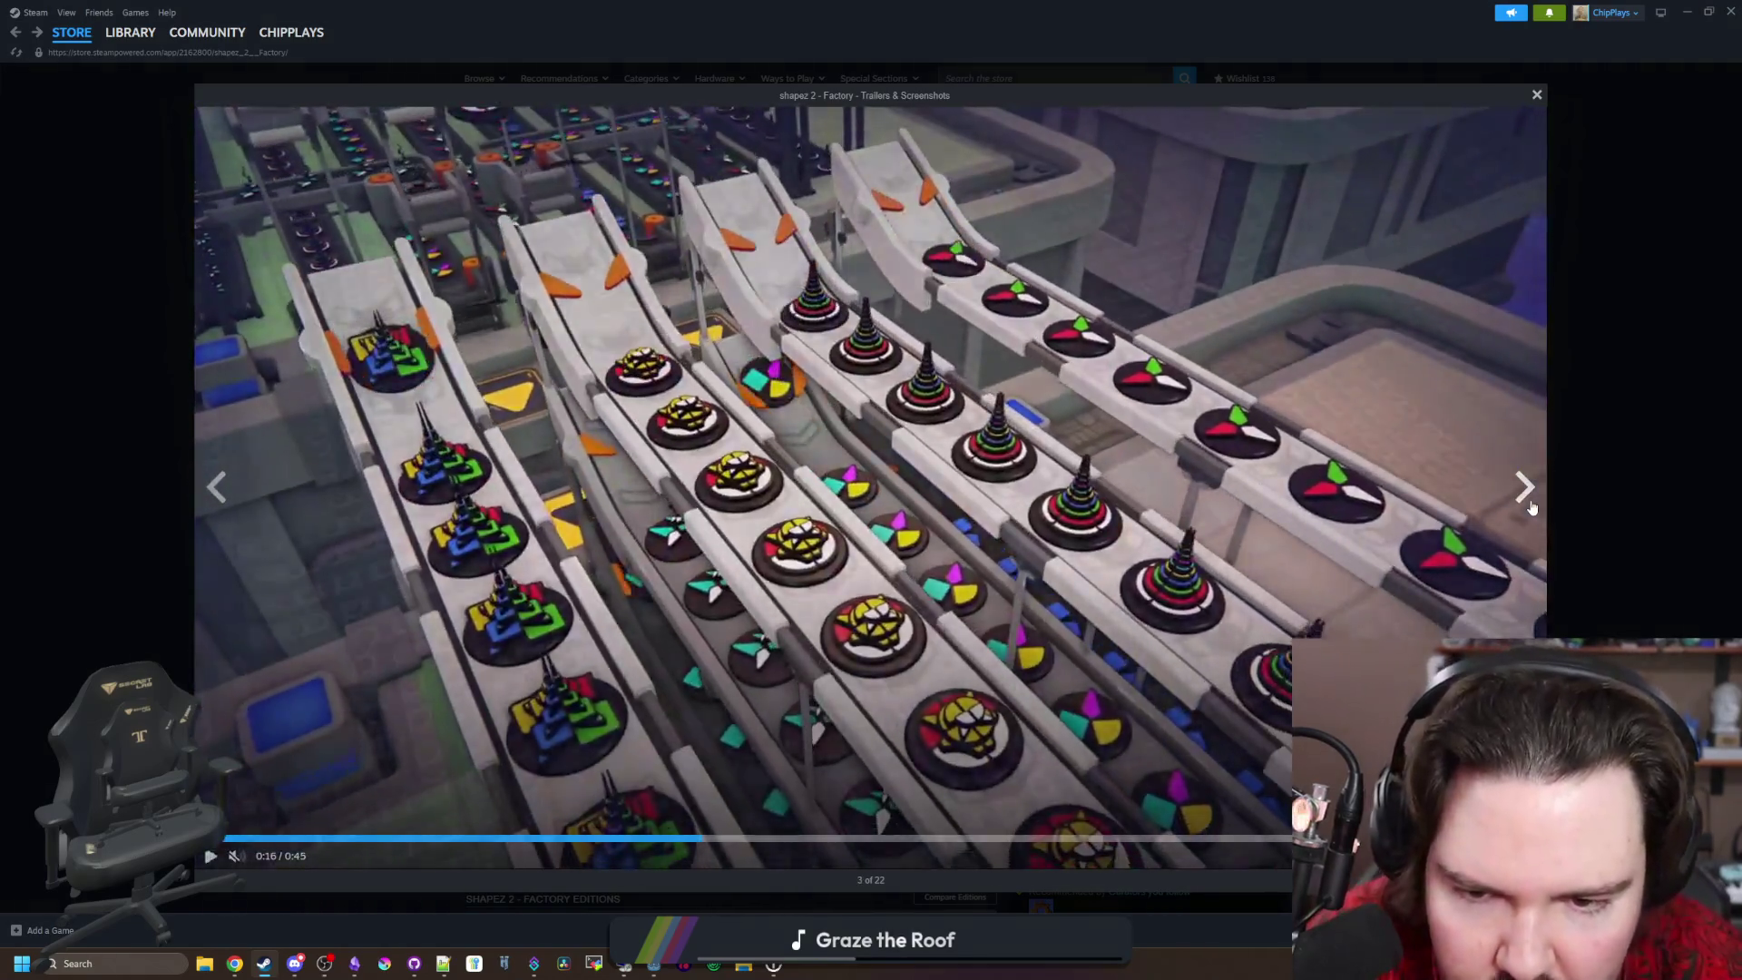
pyautogui.click(1529, 503)
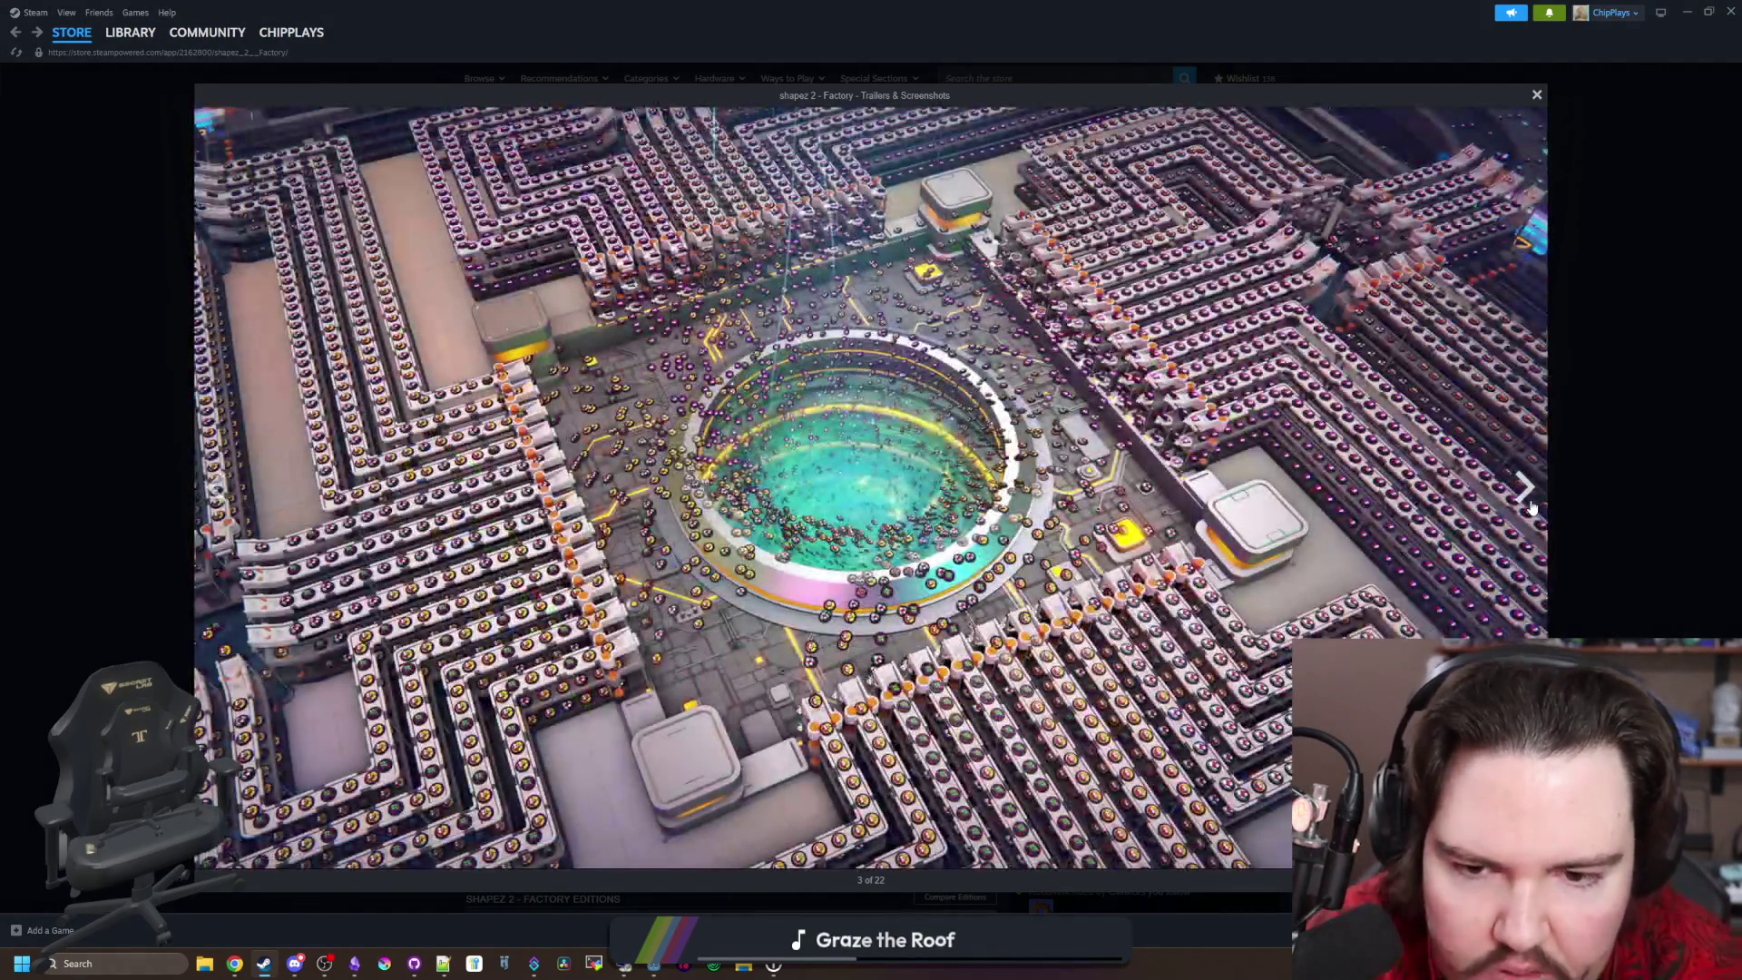
pyautogui.click(216, 490)
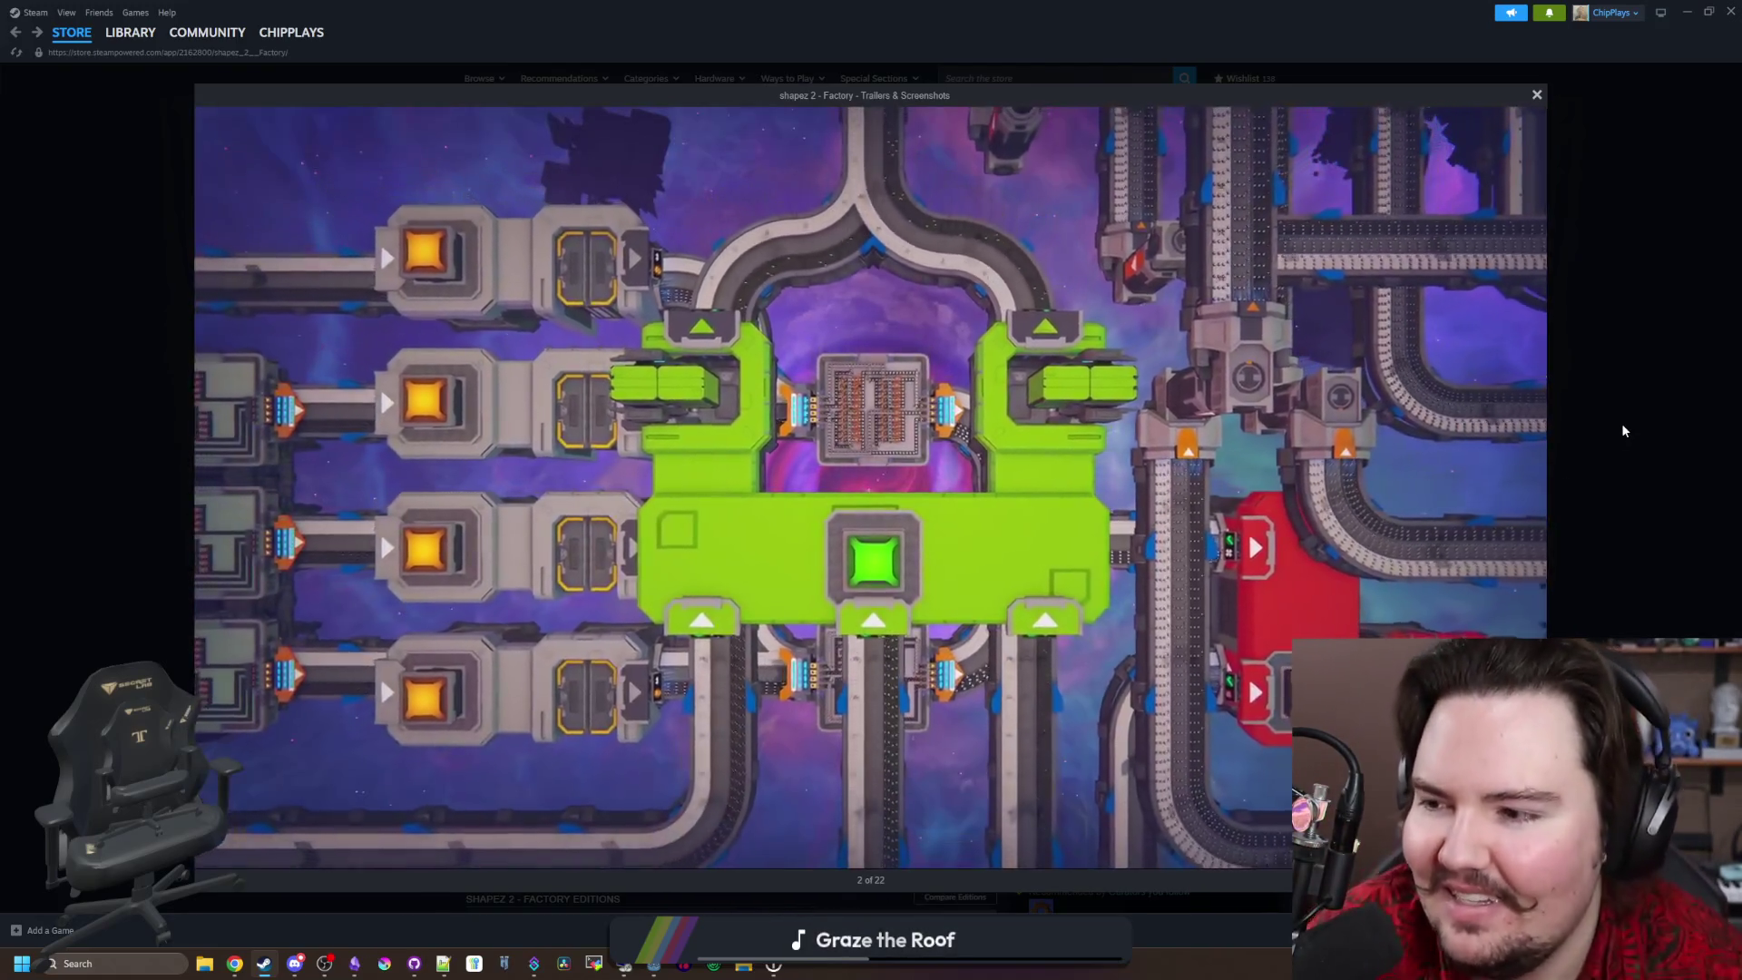
pyautogui.click(1623, 426)
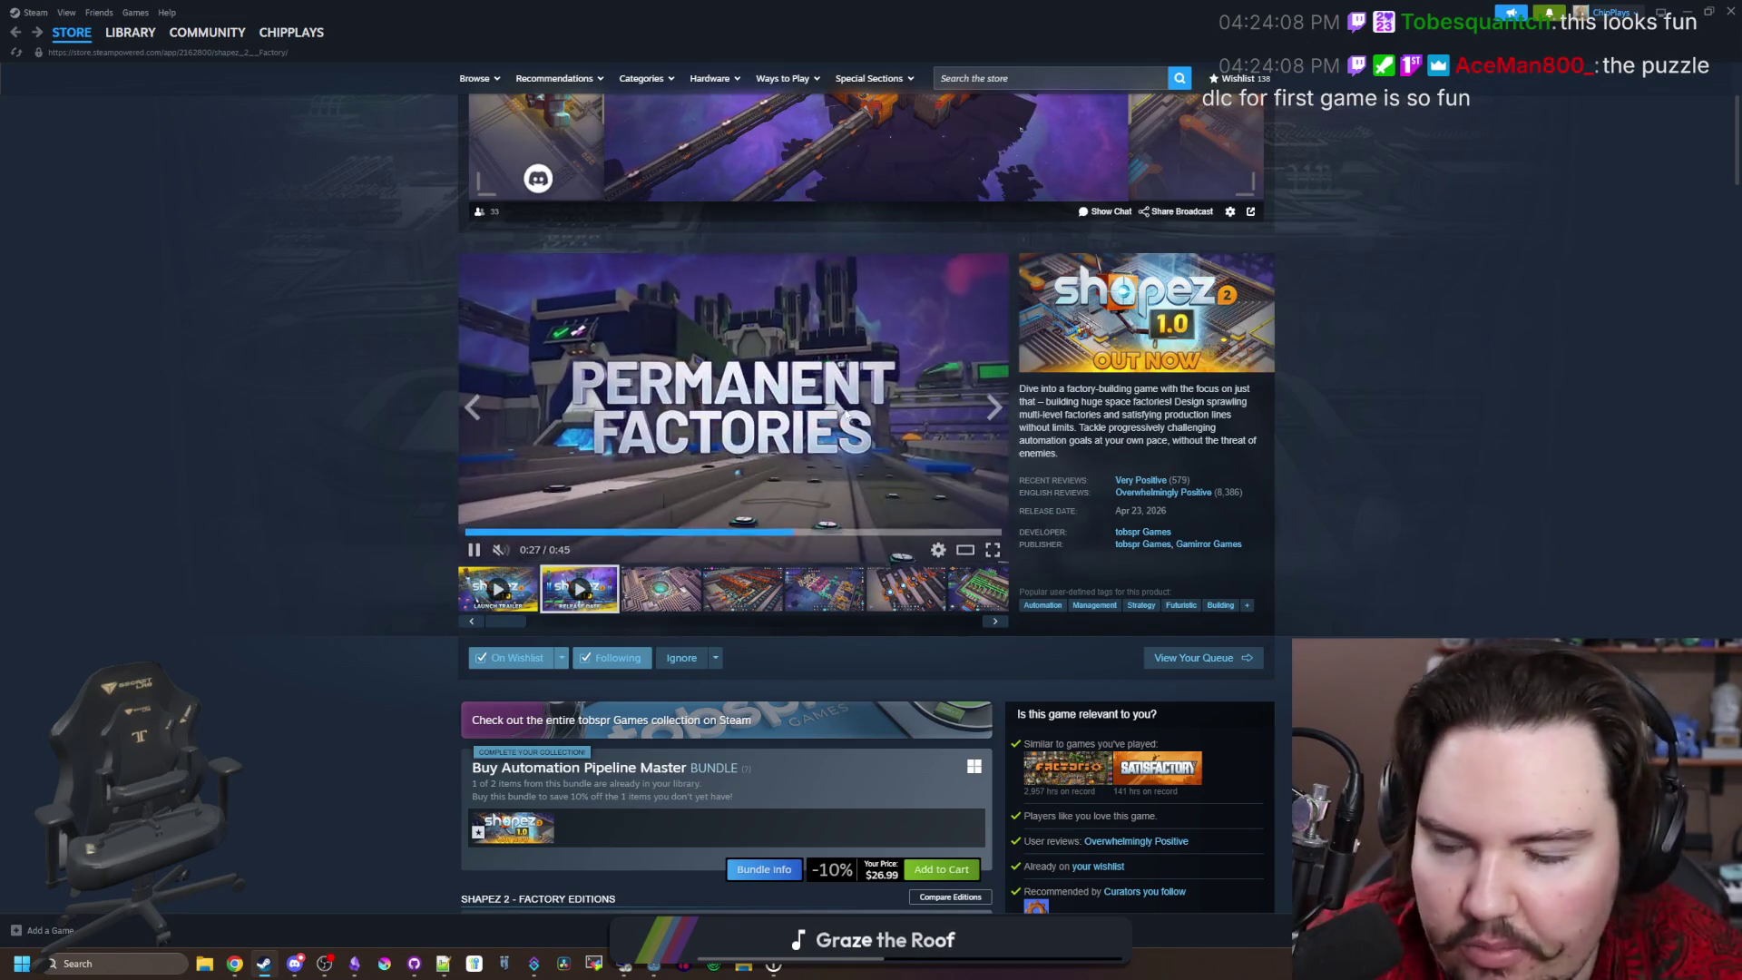
# Step: Reopen a carousel screenshot full-size and advance to screenshot 5 of 22
pyautogui.click(737, 595)
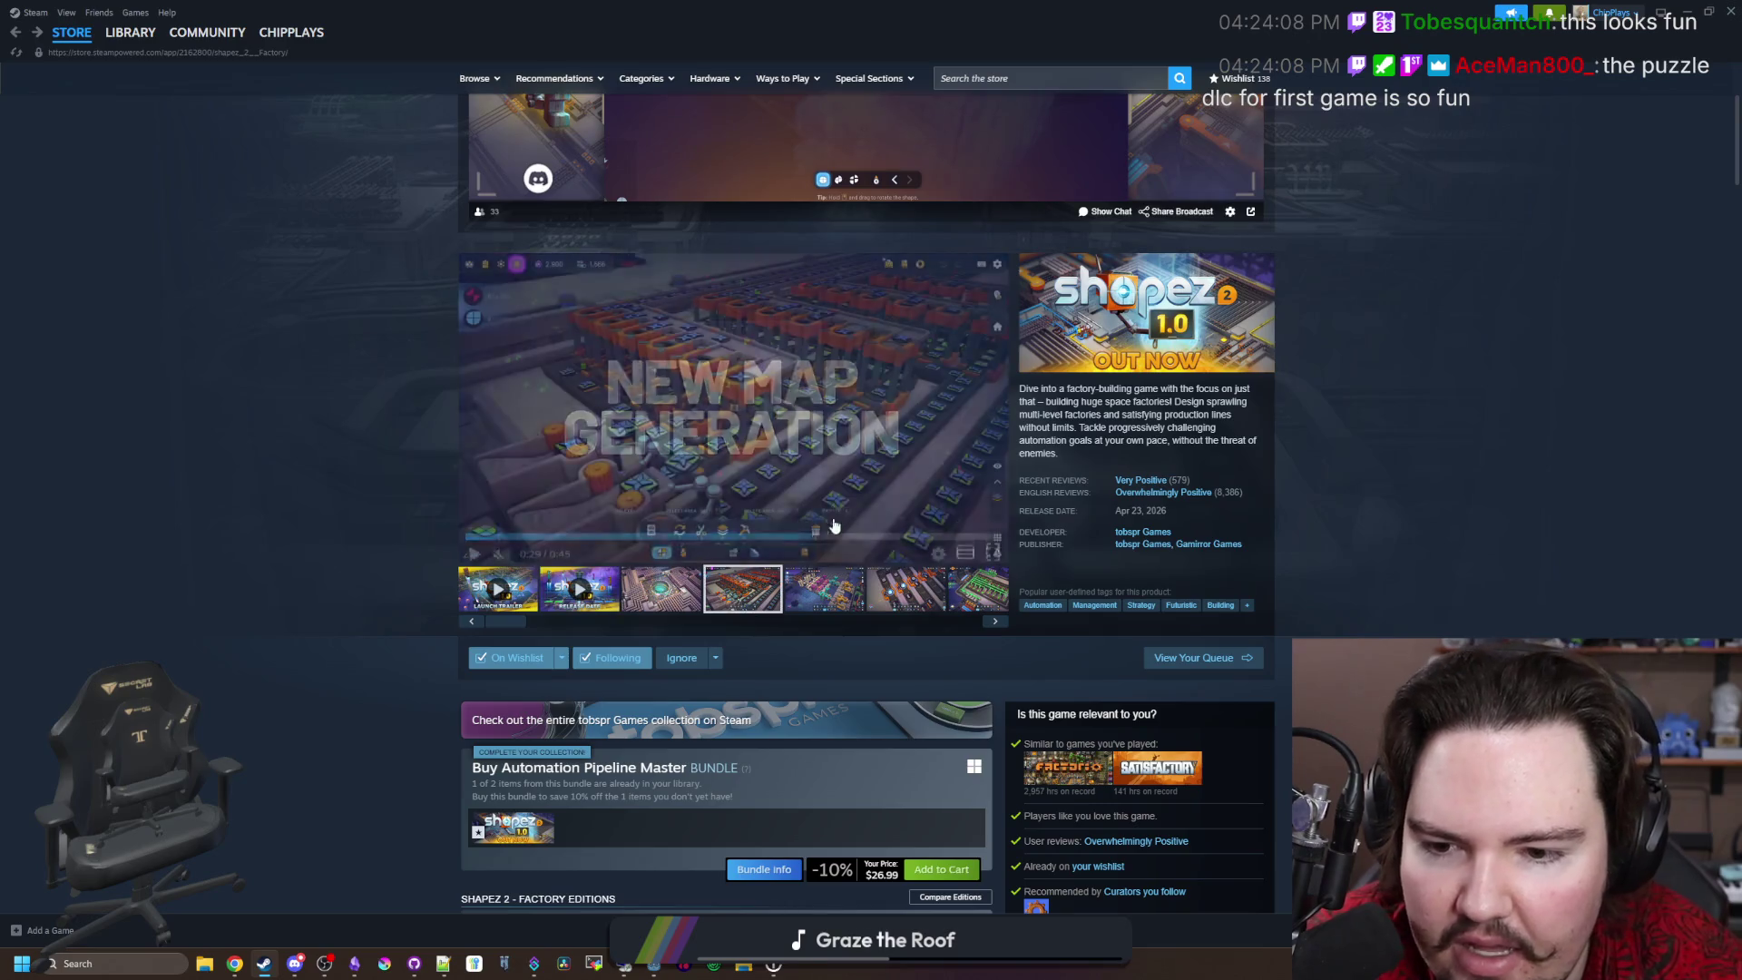
pyautogui.click(844, 519)
pyautogui.click(1524, 490)
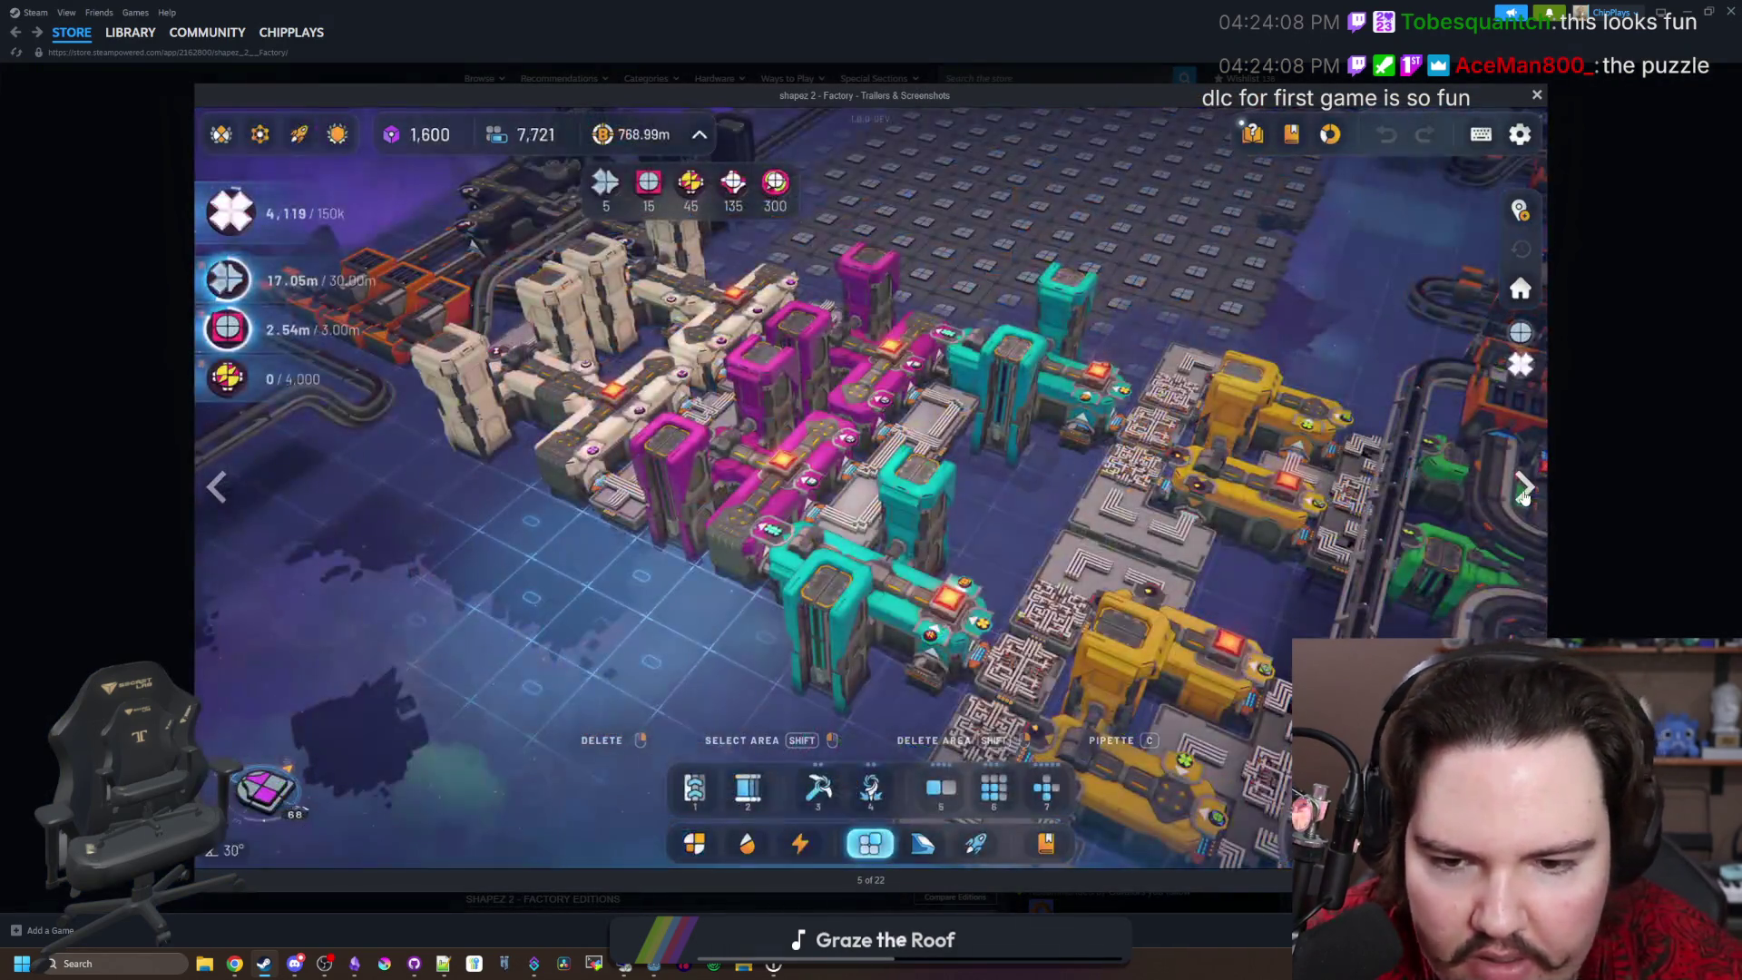
# Step: Page through the remaining shapez 2 screenshots, past Shape Inspector, to the final Operator image
pyautogui.click(1524, 490)
pyautogui.click(1524, 490)
pyautogui.click(1524, 490)
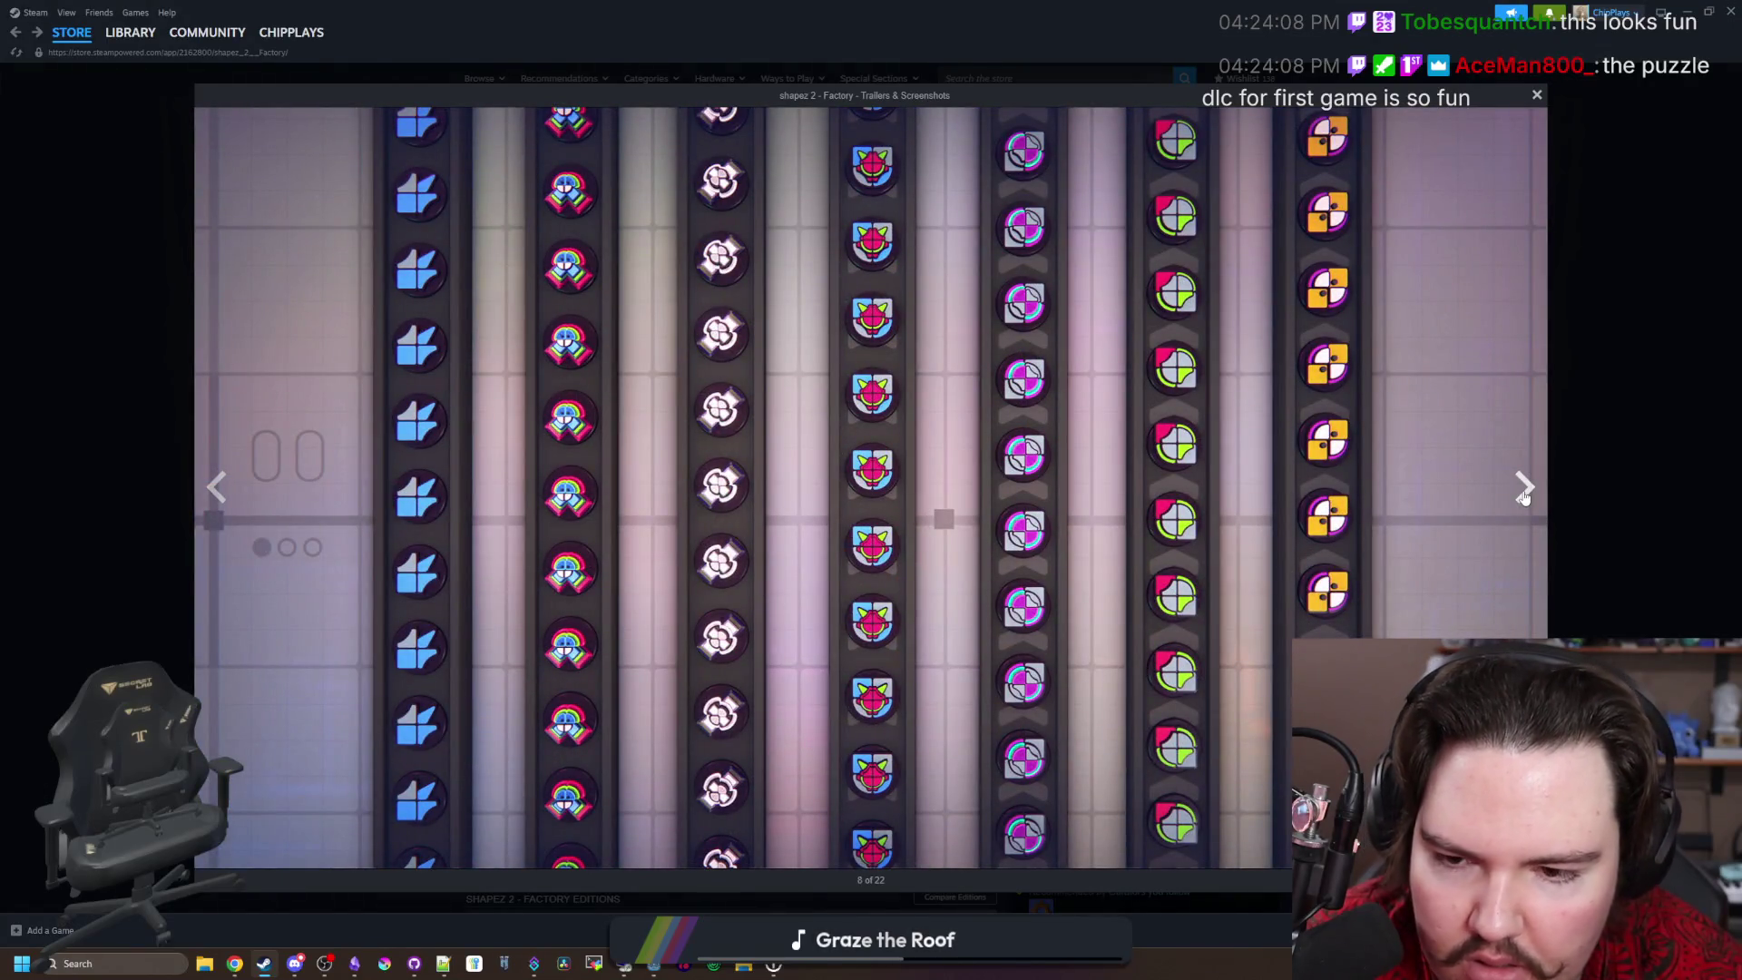
pyautogui.click(1524, 490)
pyautogui.click(1524, 490)
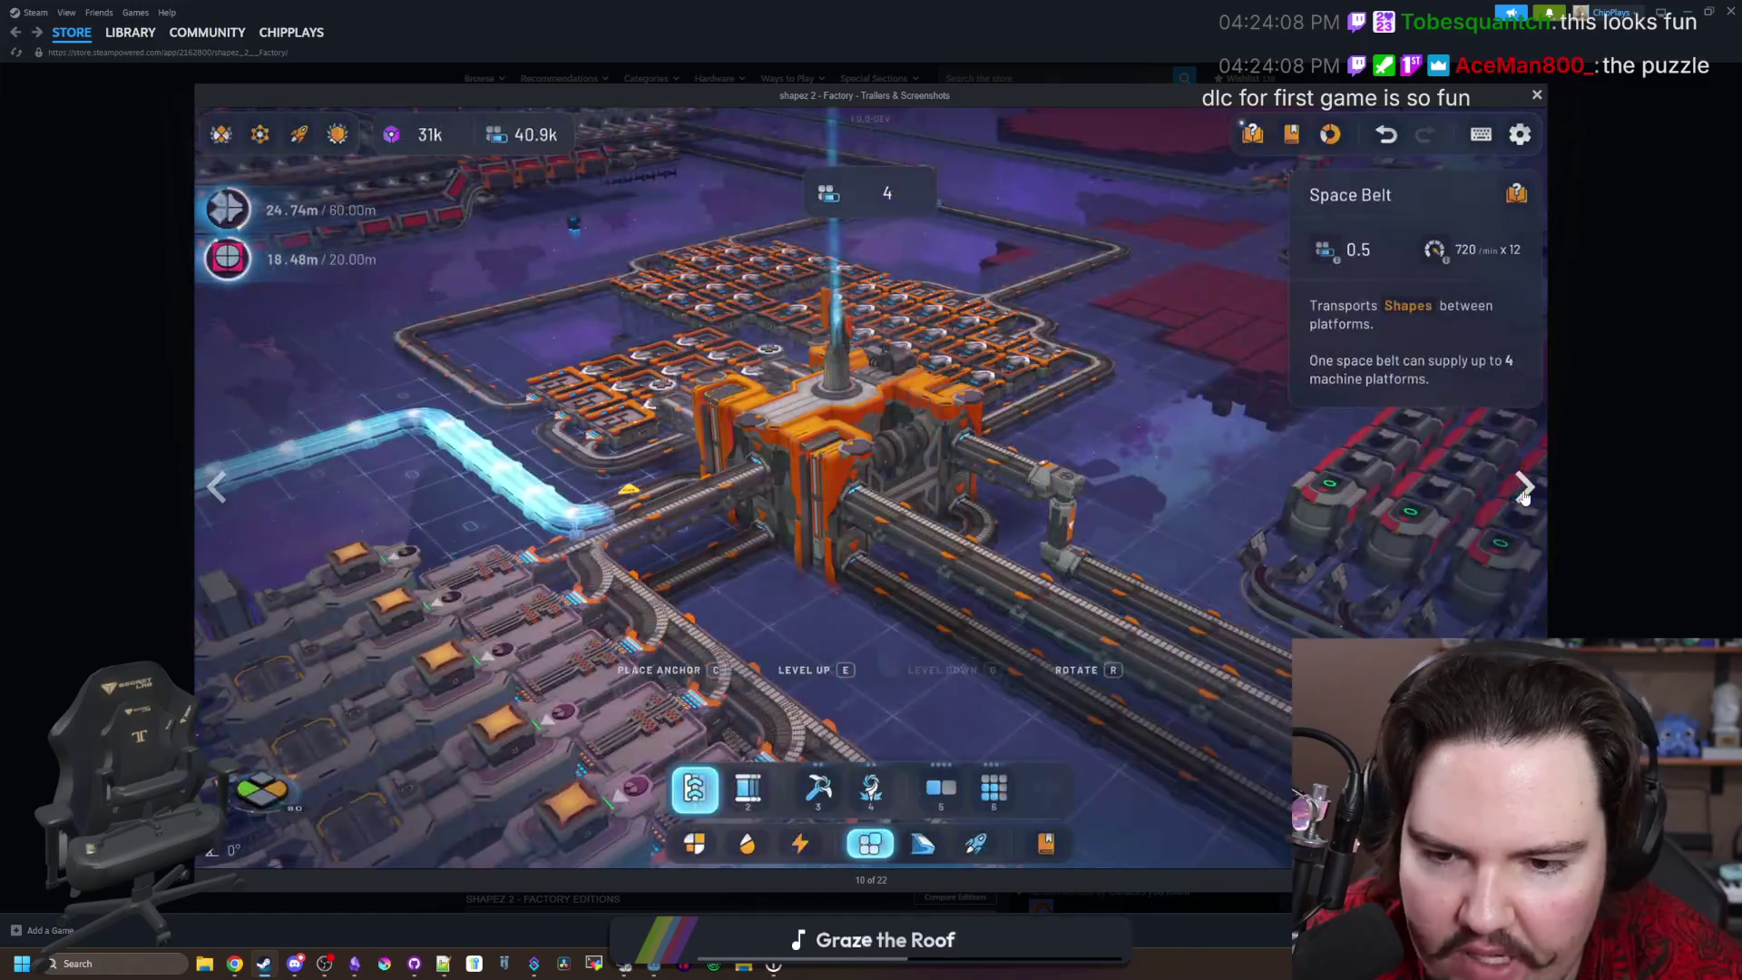
pyautogui.click(1524, 490)
pyautogui.click(1524, 490)
pyautogui.click(1524, 490)
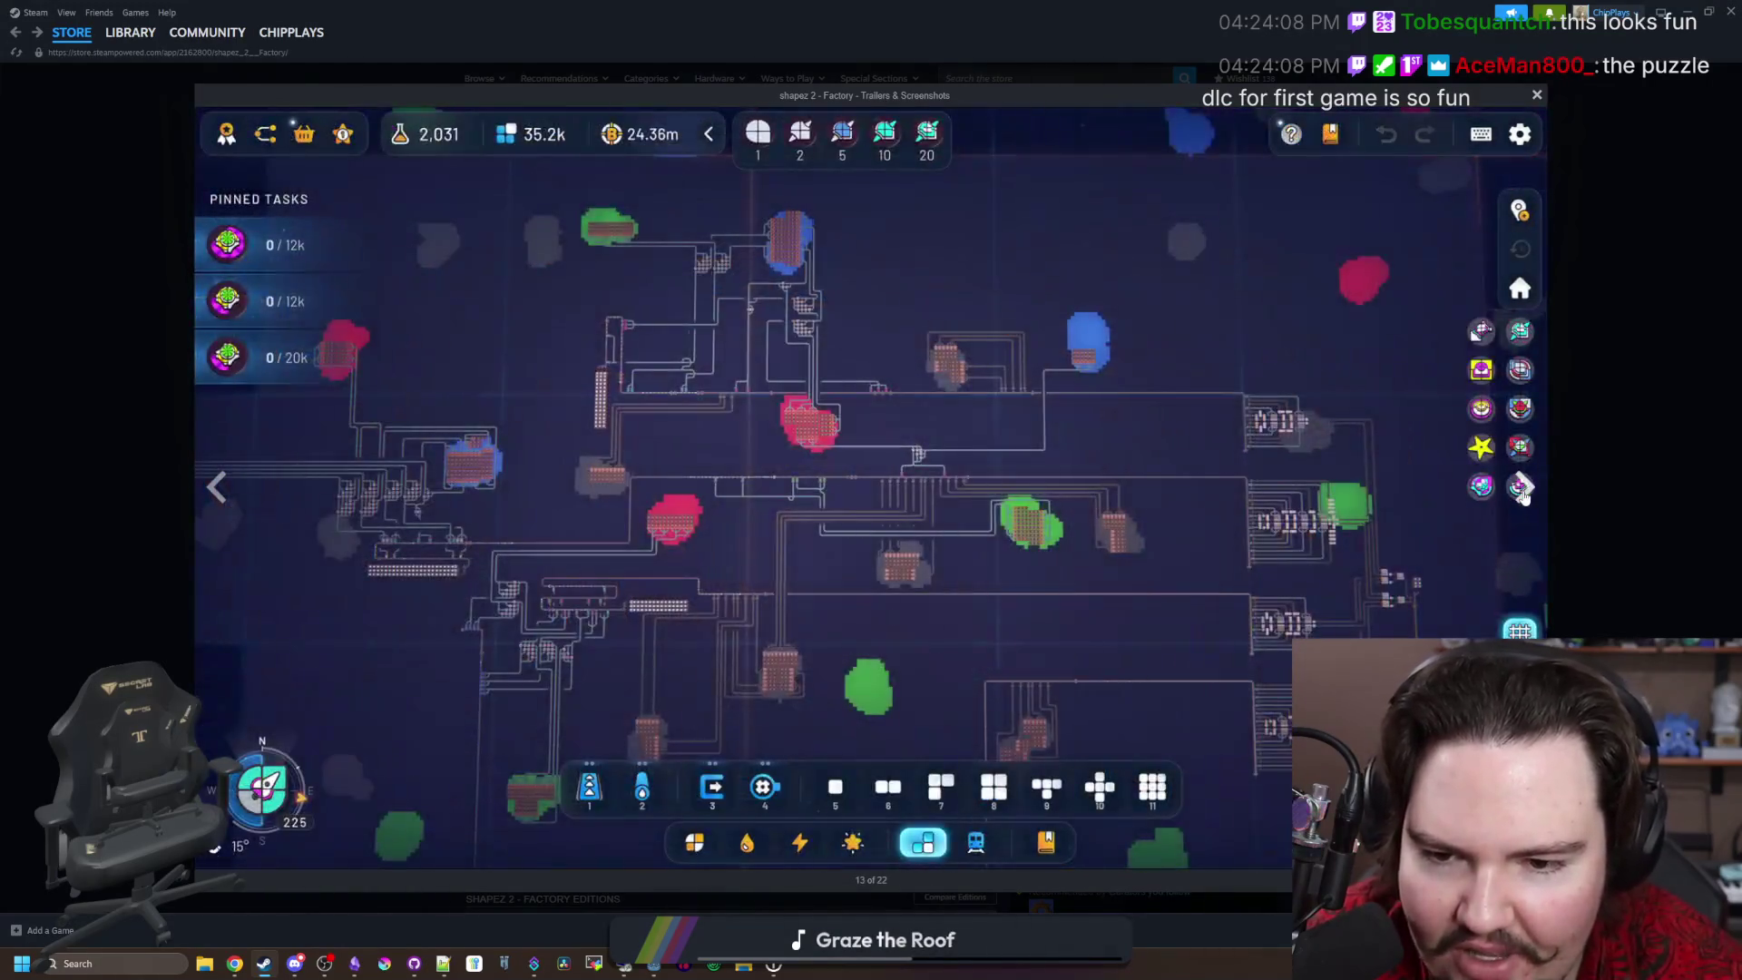
pyautogui.click(1524, 490)
pyautogui.click(1524, 490)
pyautogui.click(1524, 490)
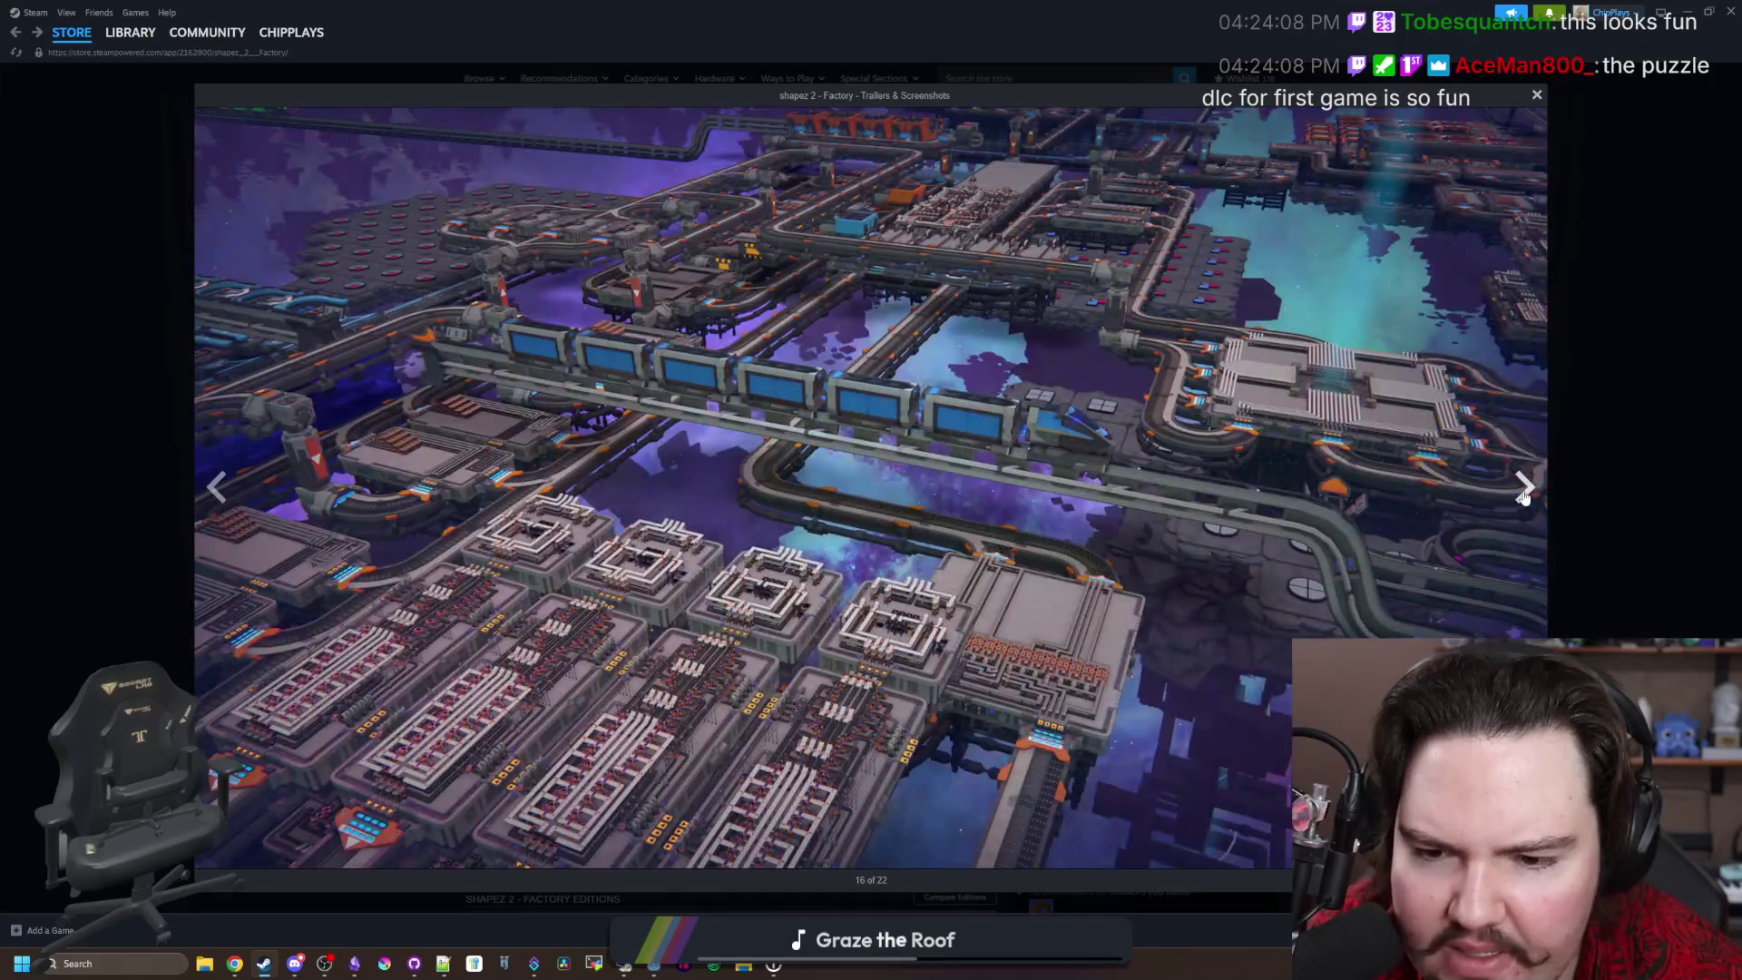
pyautogui.click(1524, 490)
pyautogui.click(1524, 490)
pyautogui.click(1524, 490)
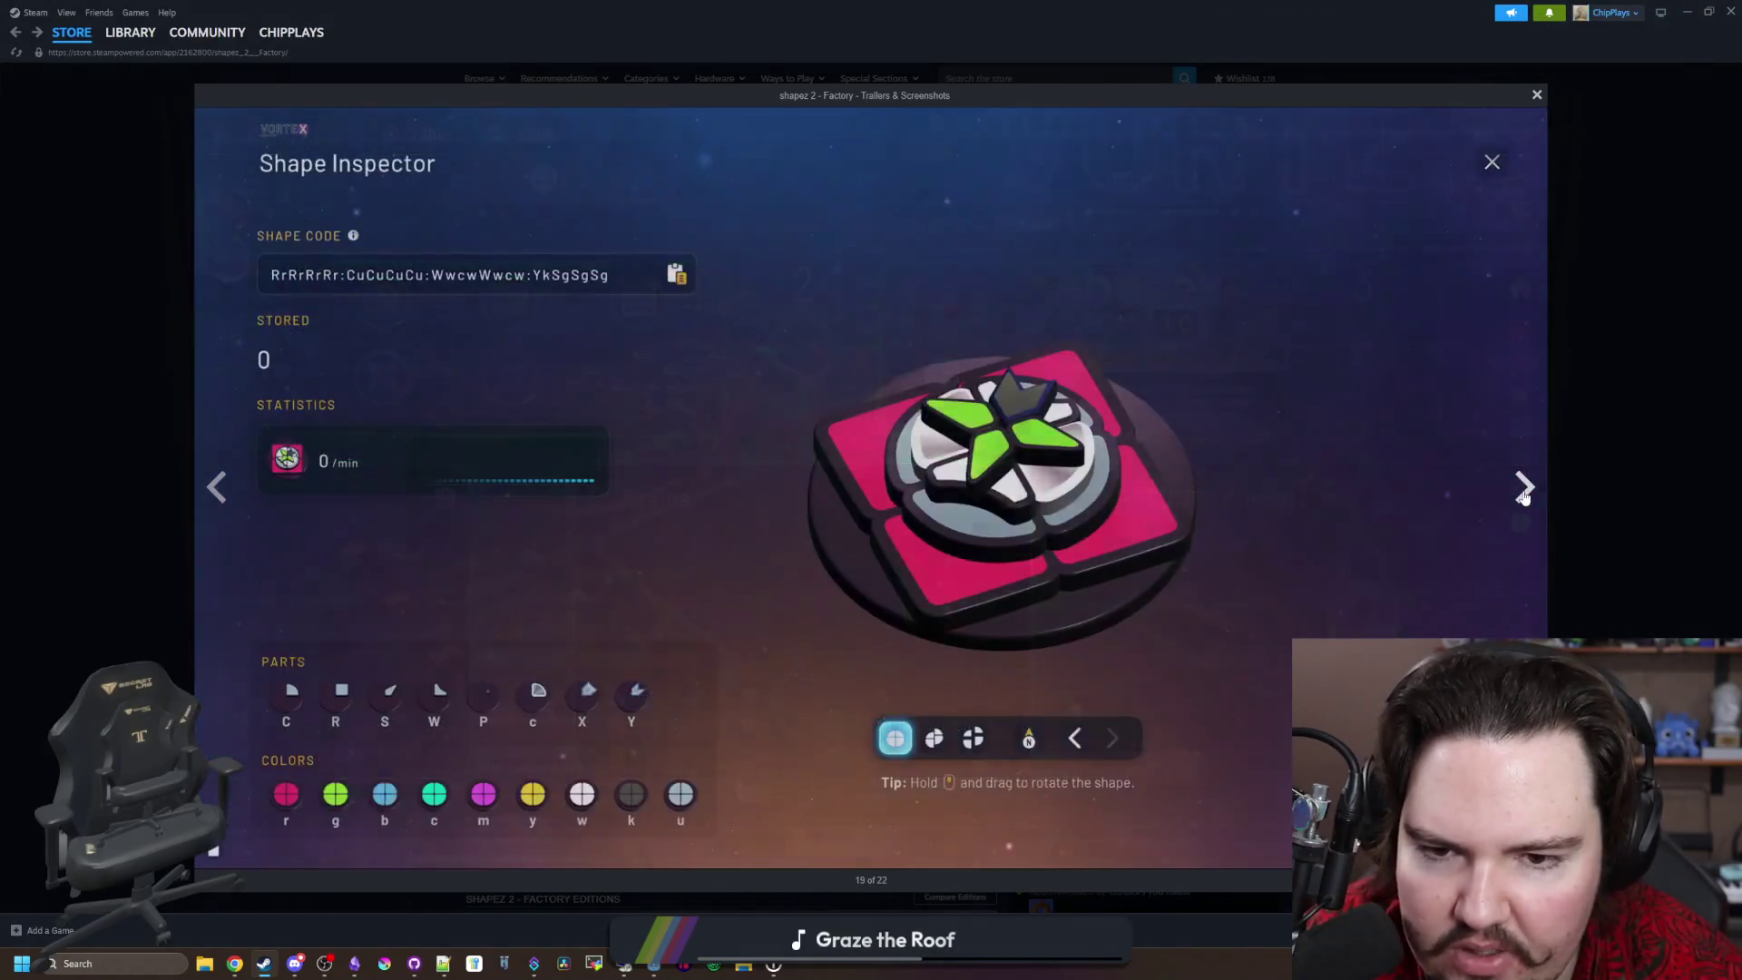
pyautogui.click(1524, 490)
pyautogui.click(1524, 490)
pyautogui.click(1524, 489)
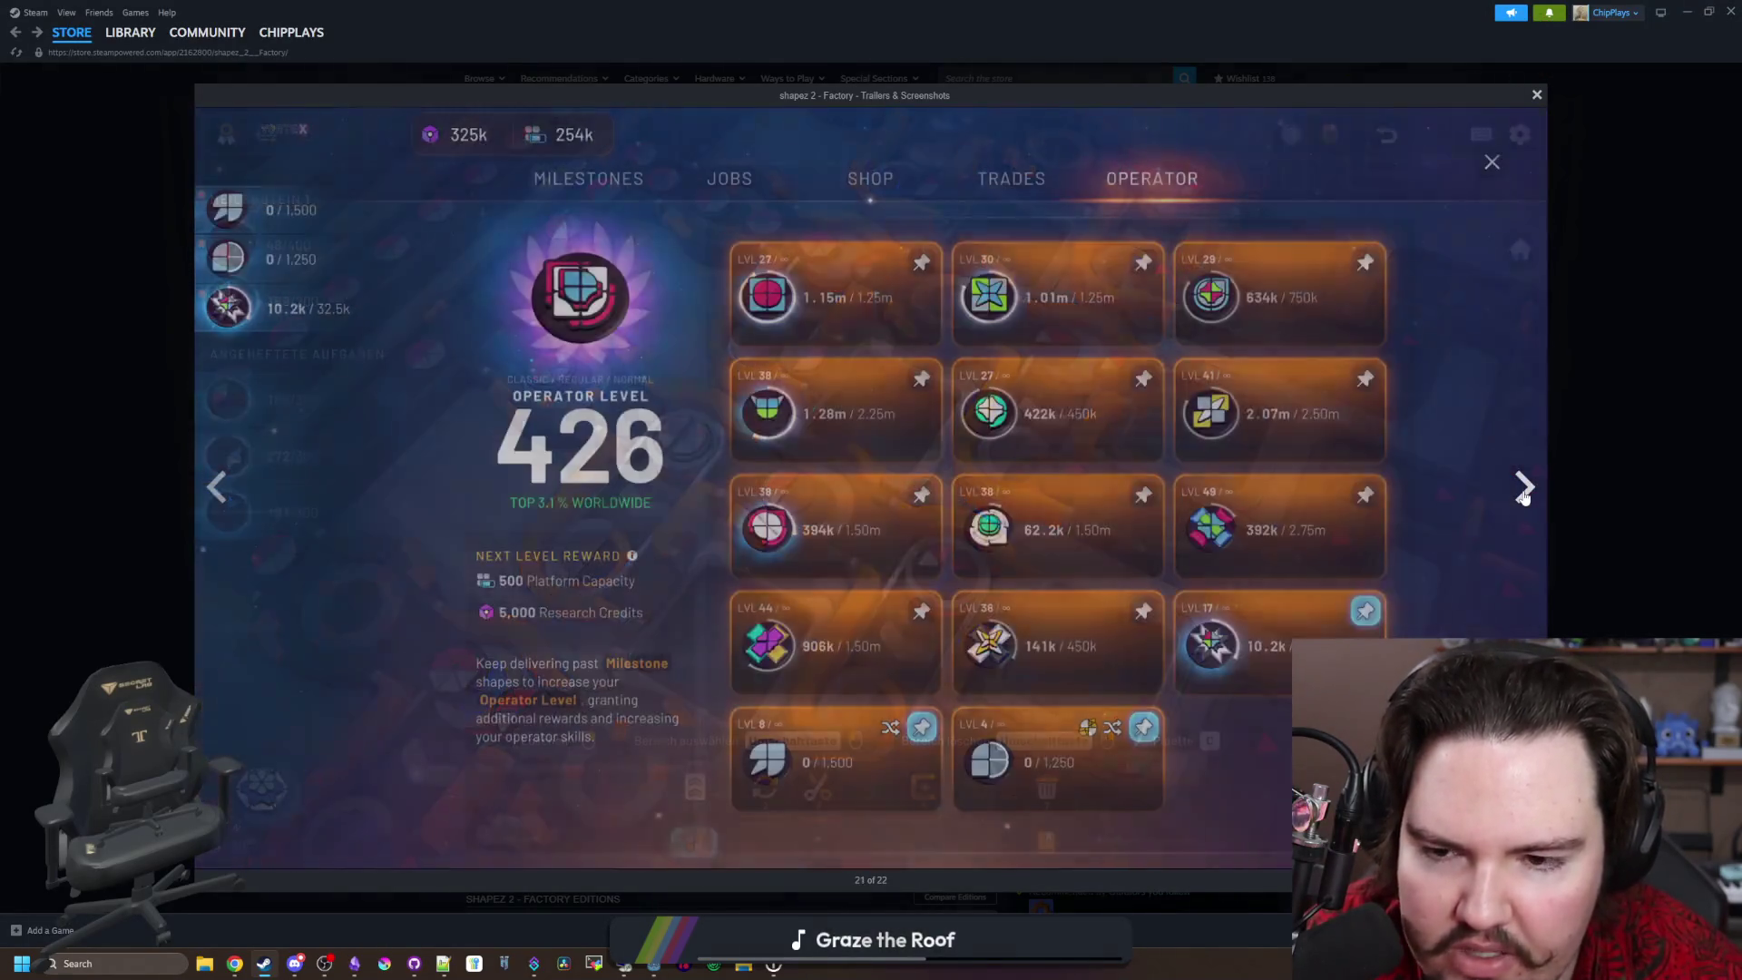
# Step: Cycle past the trailers and Improved Performance video, then close the viewer
pyautogui.click(1524, 490)
pyautogui.click(1524, 490)
pyautogui.click(1524, 490)
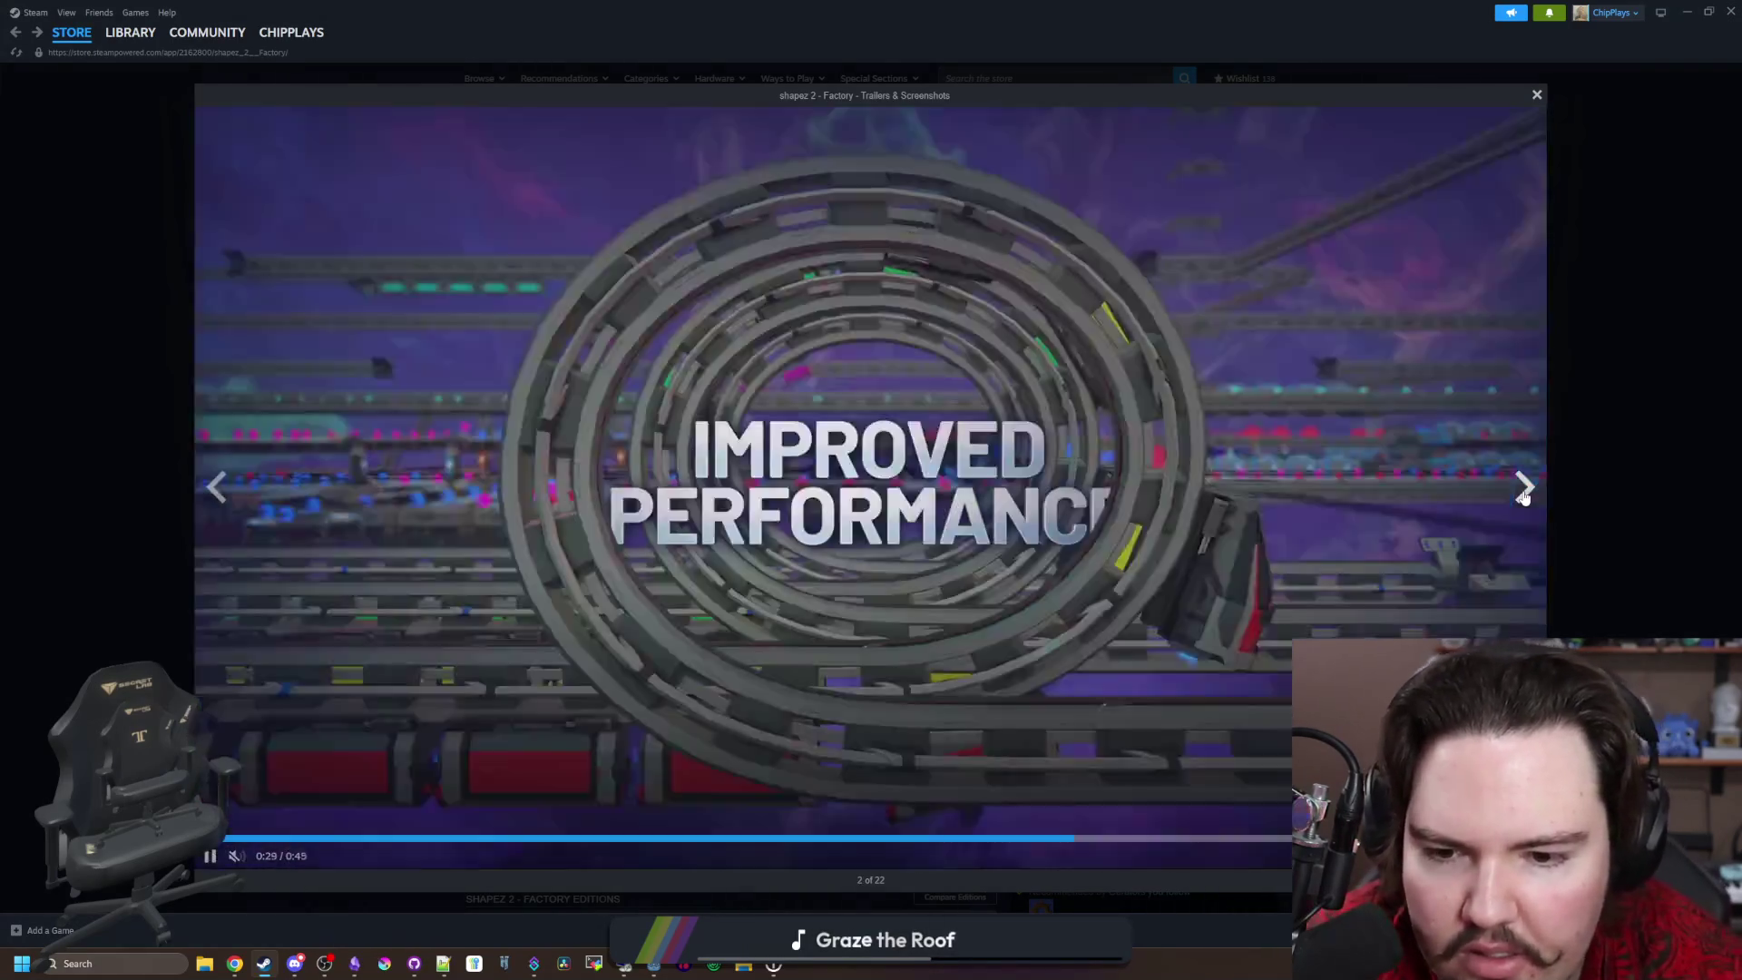
pyautogui.click(1524, 489)
pyautogui.click(1524, 490)
pyautogui.click(1566, 439)
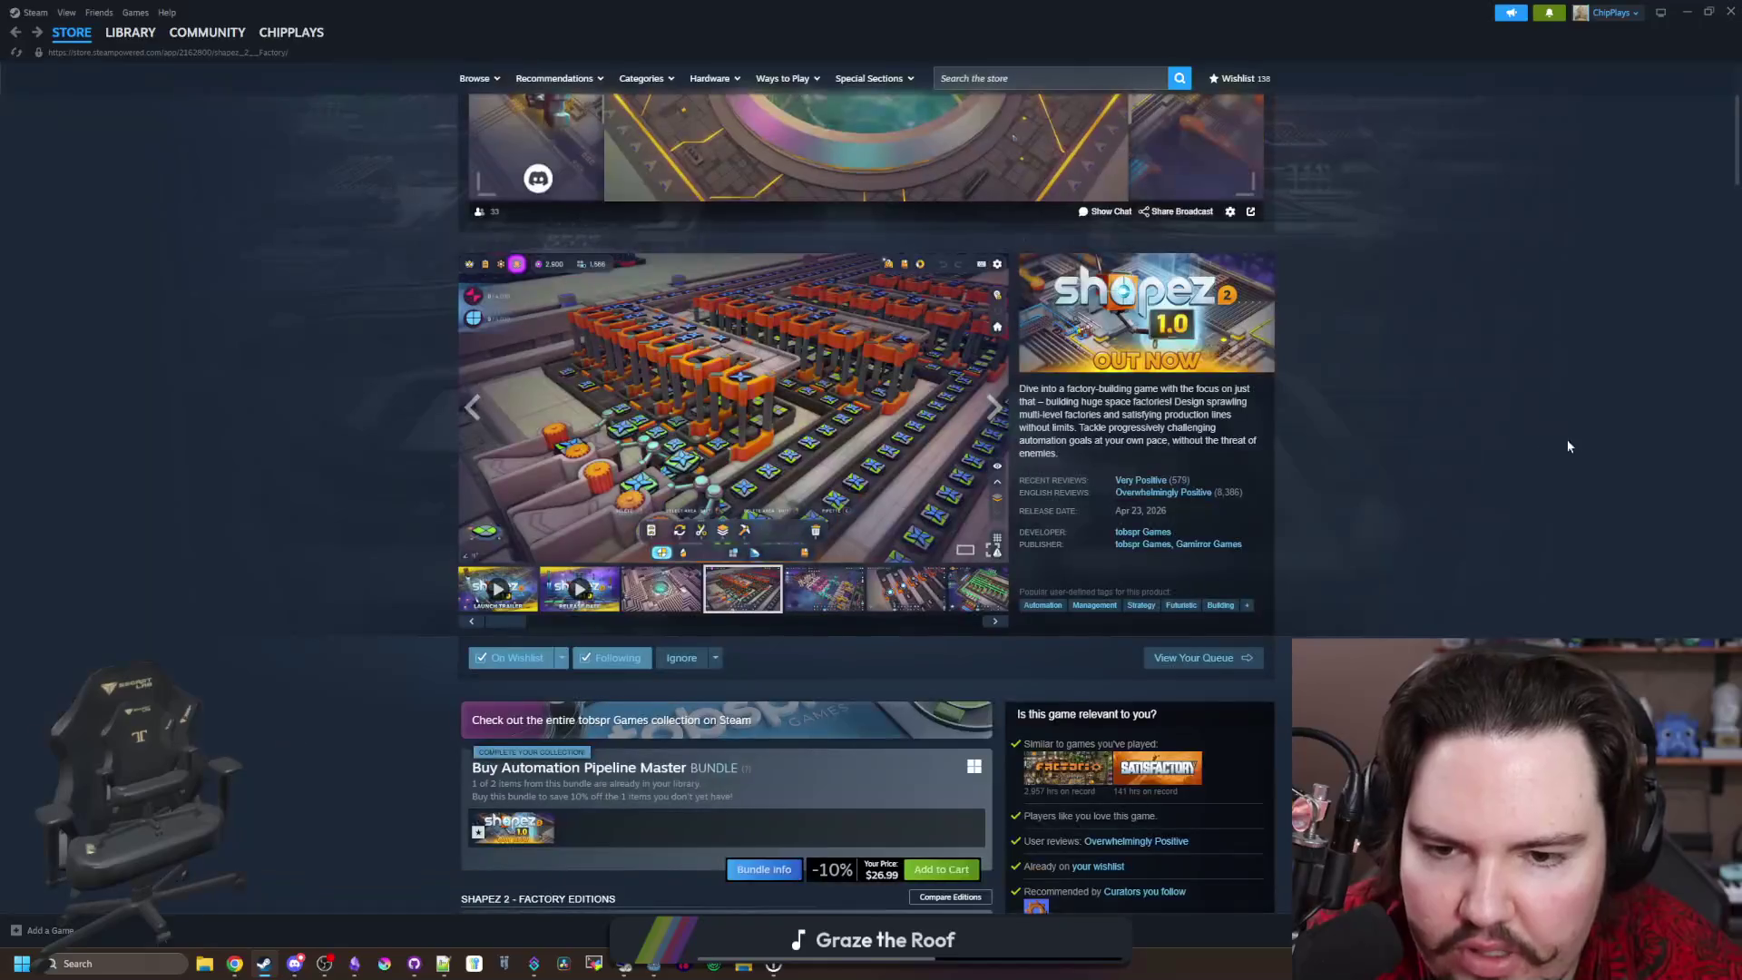
# Step: Review the shapez 2 editions and bundles, then go to the tobspr Games developer page
pyautogui.scroll(-3, 756, 482)
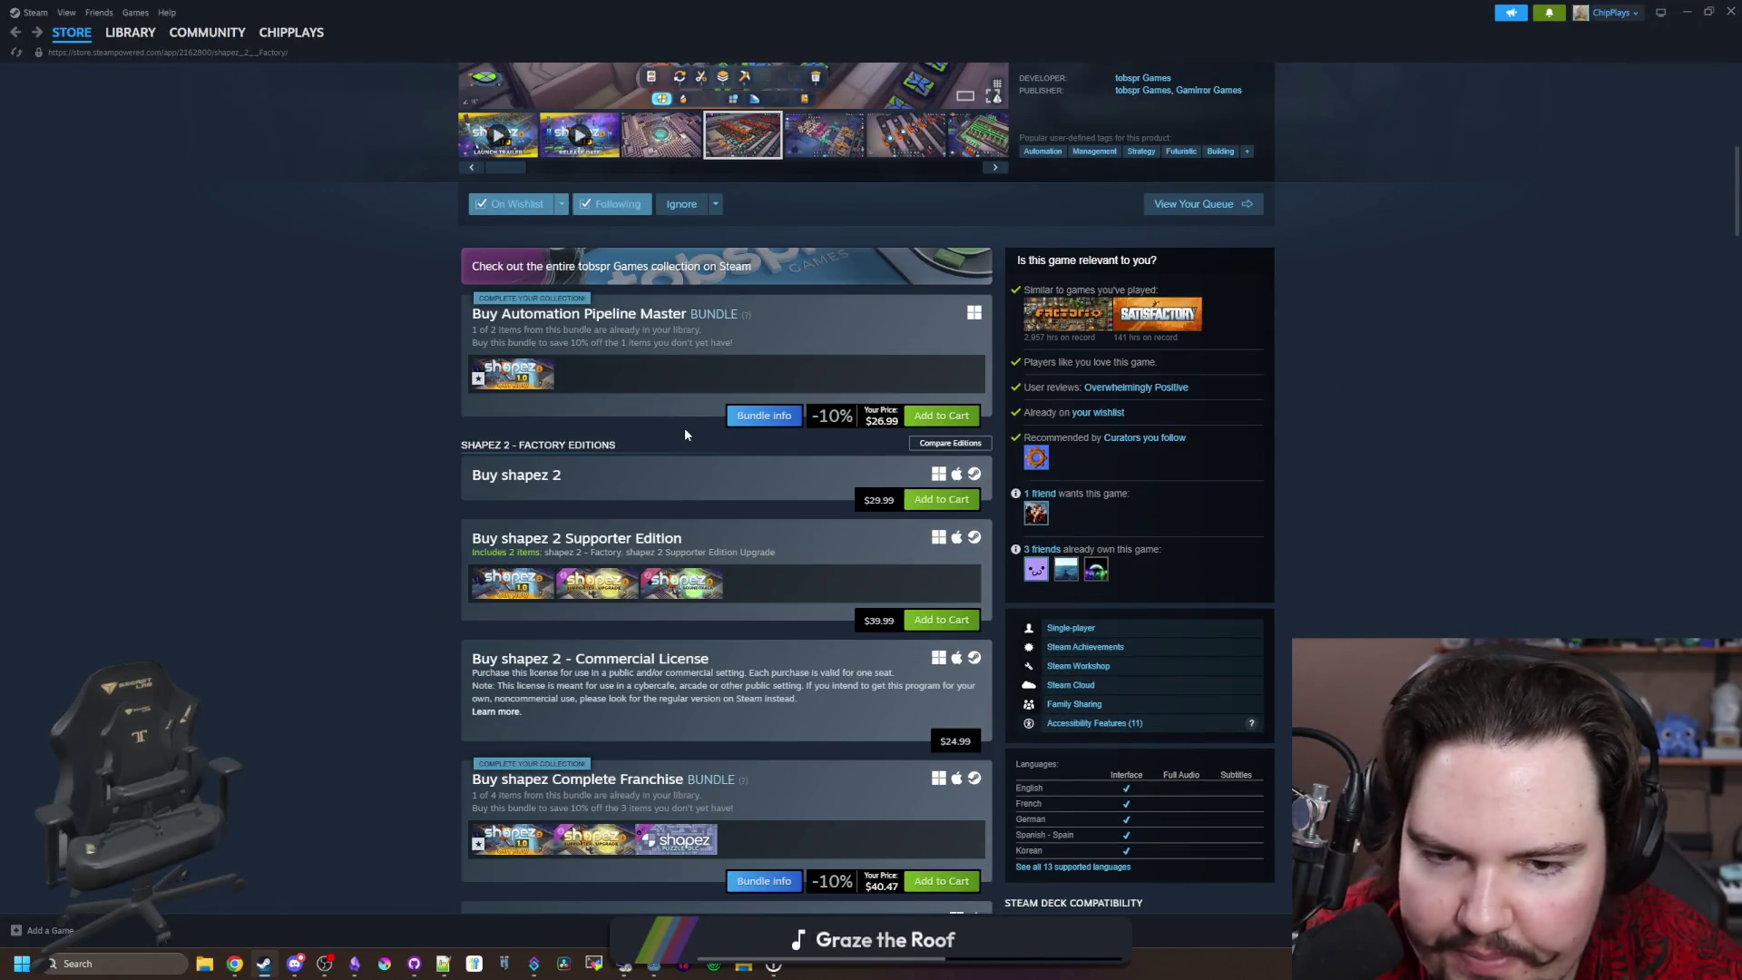
pyautogui.scroll(5, 684, 427)
pyautogui.scroll(3, 510, 437)
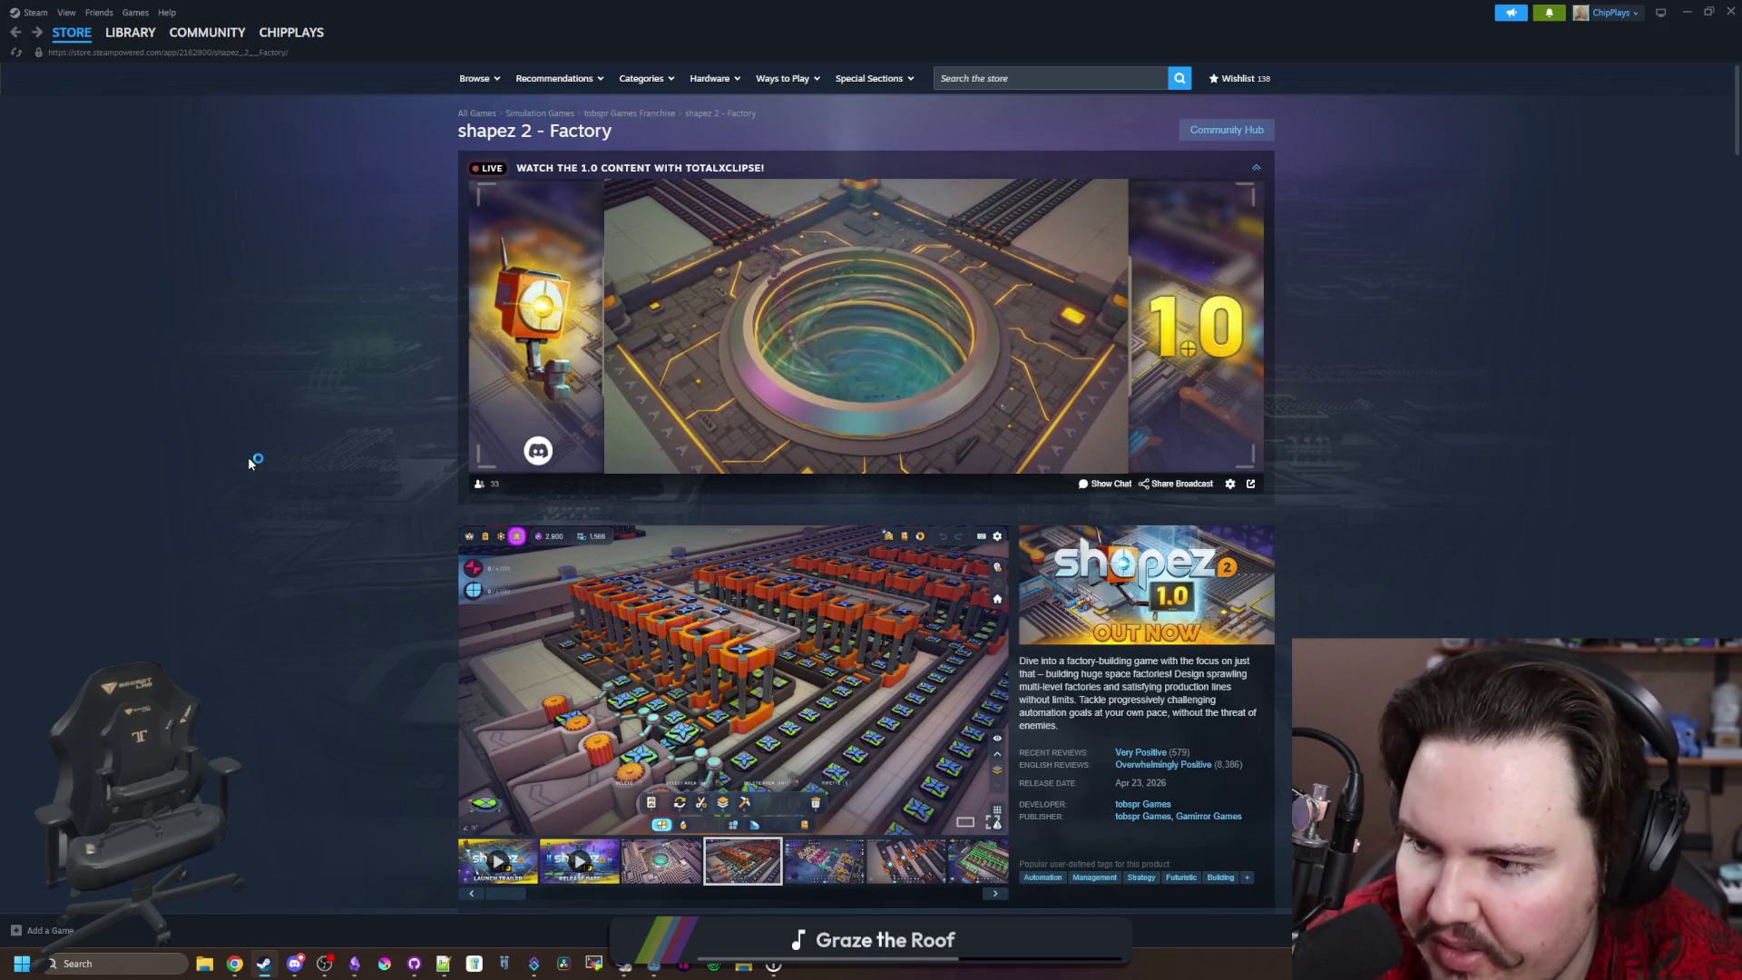
pyautogui.scroll(-7, 249, 458)
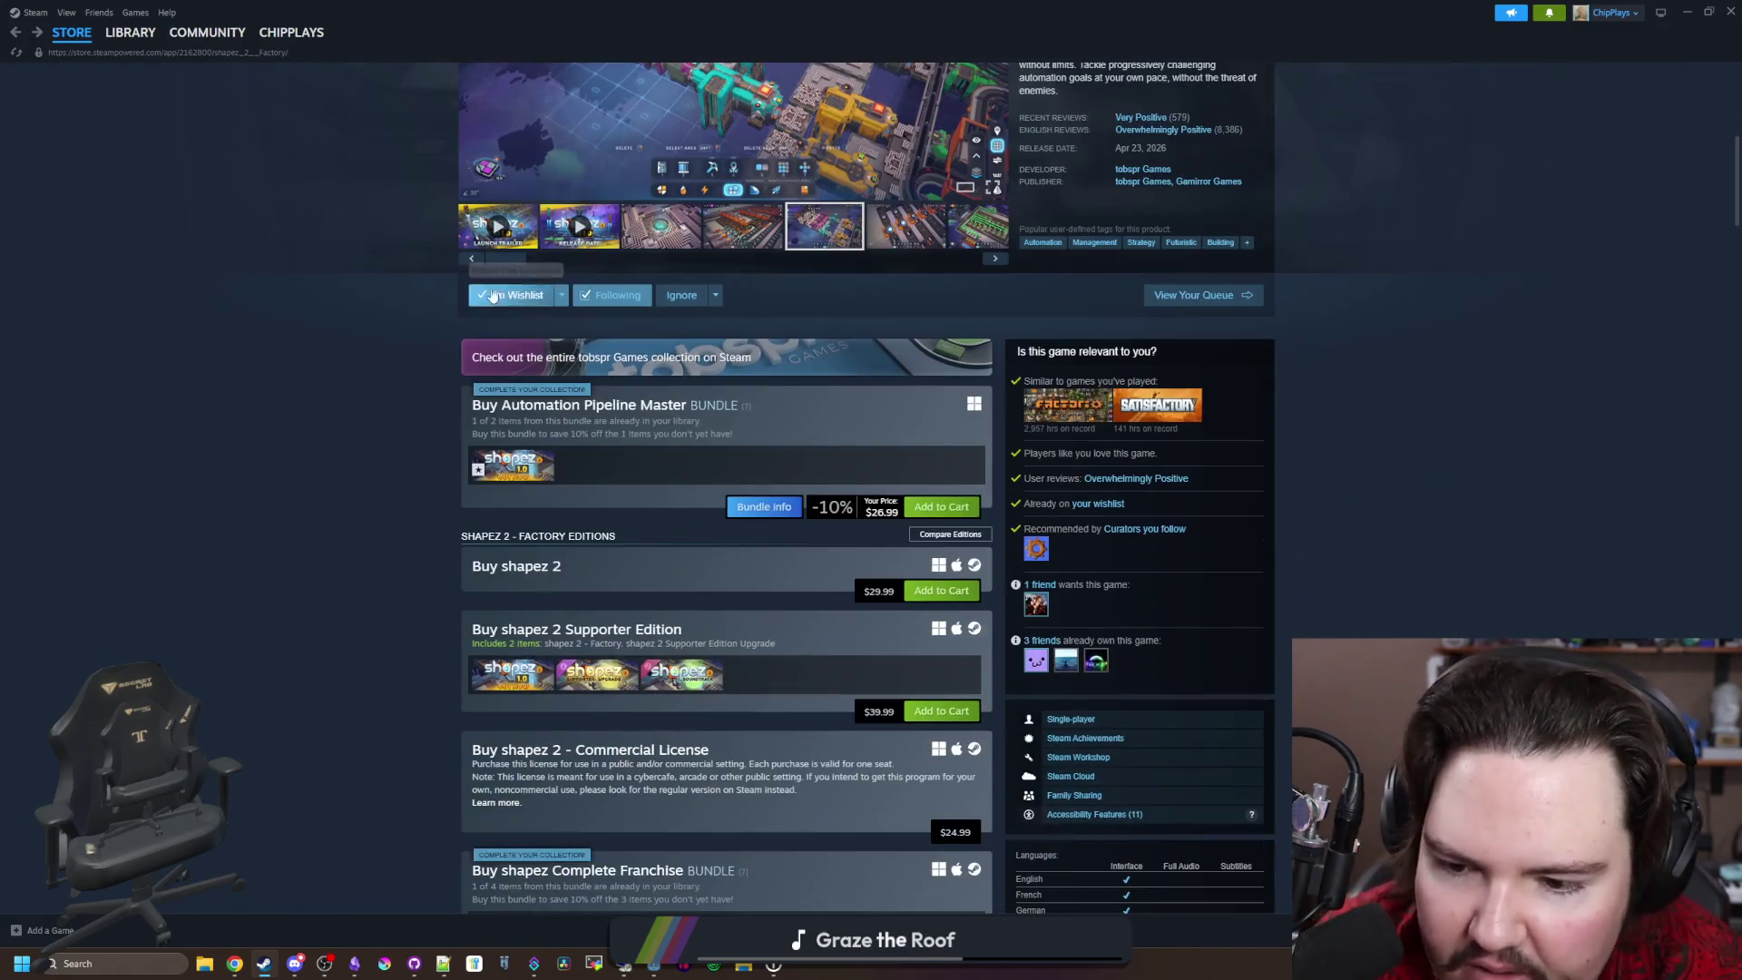
pyautogui.scroll(-4, 544, 717)
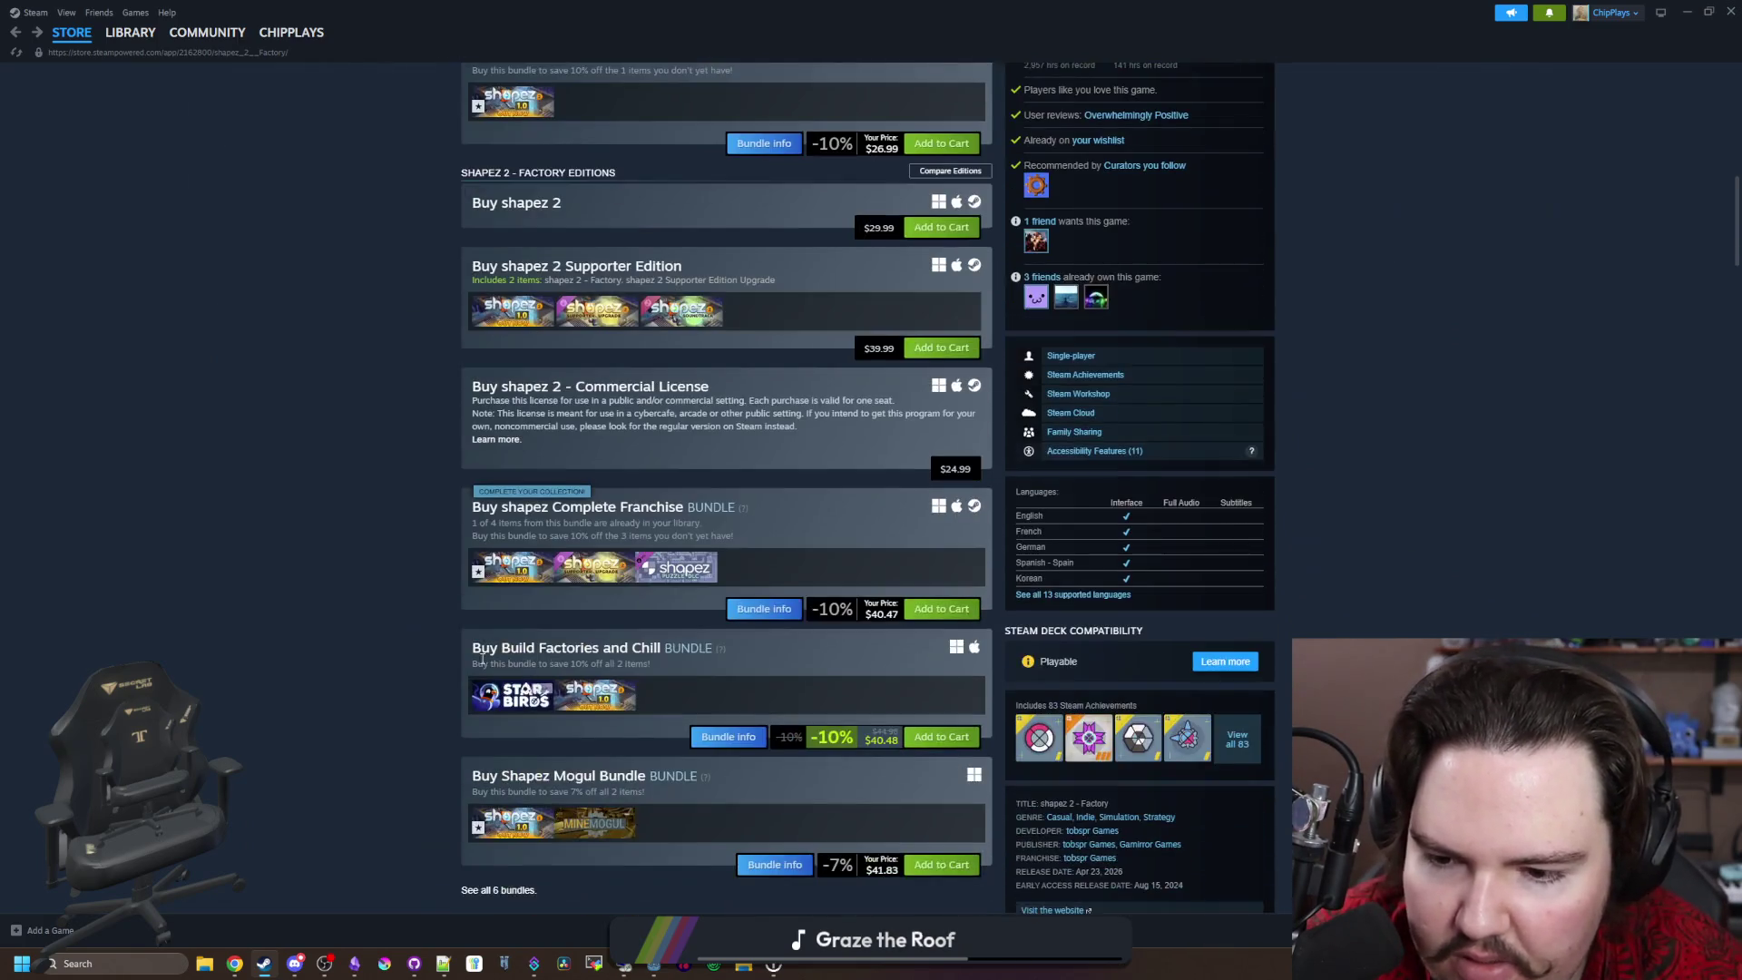
pyautogui.scroll(-2, 326, 595)
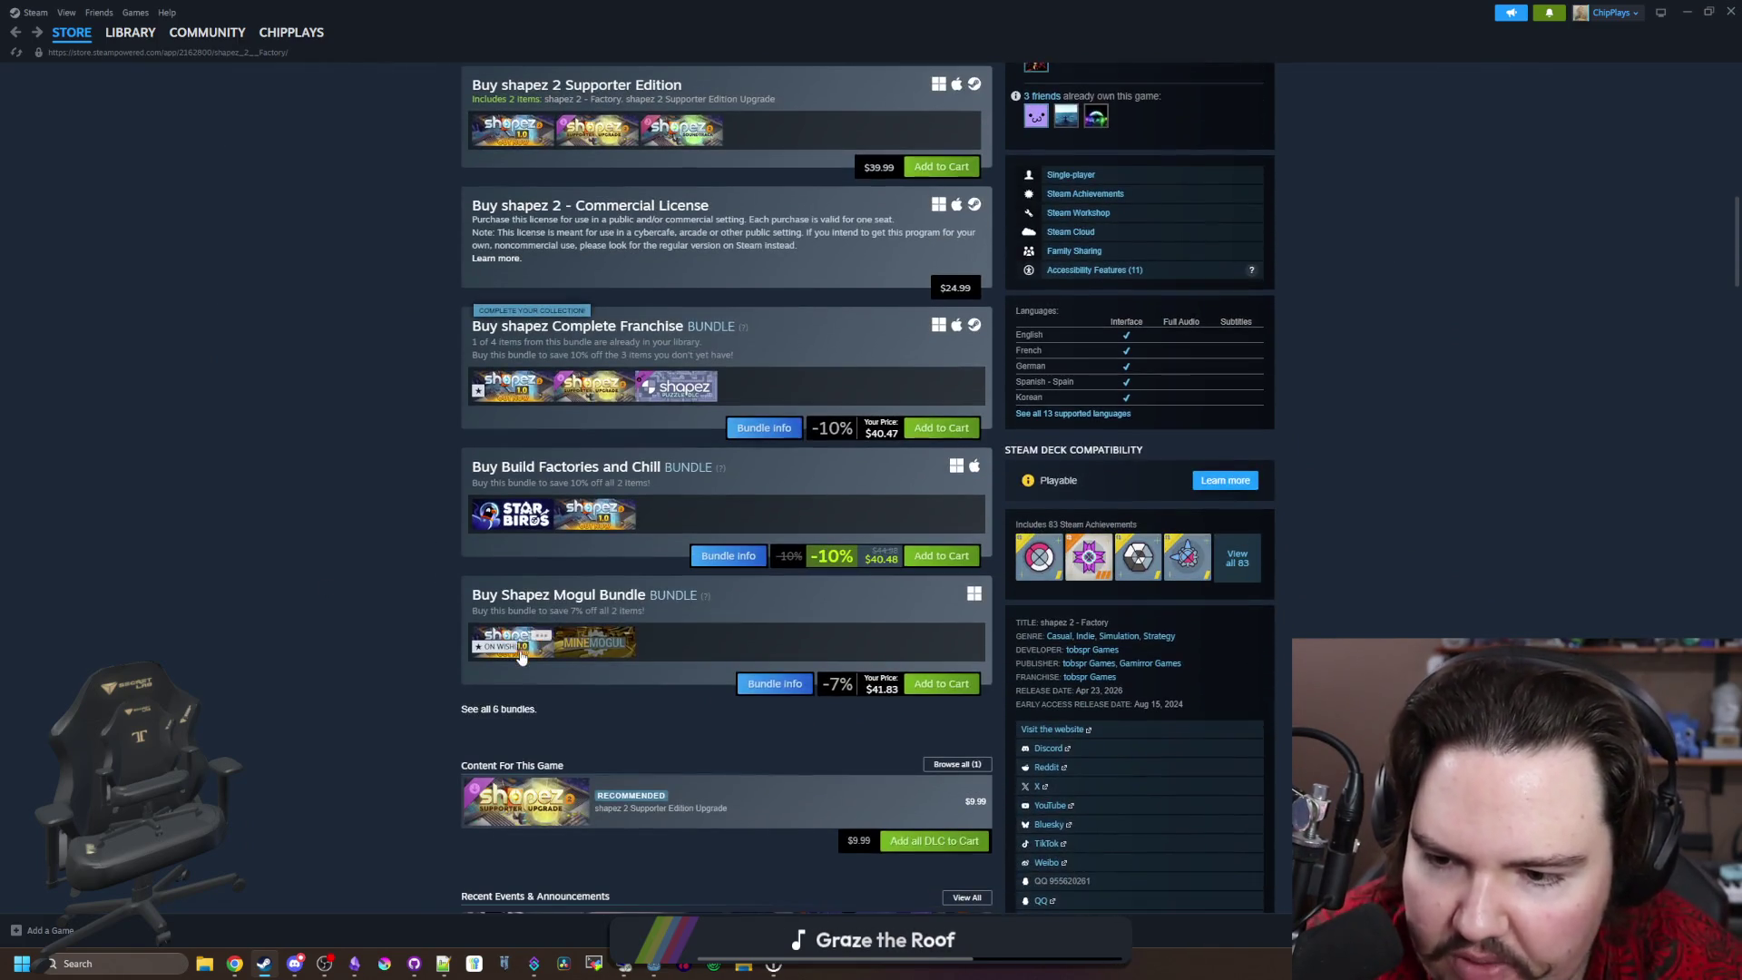
pyautogui.scroll(10, 351, 613)
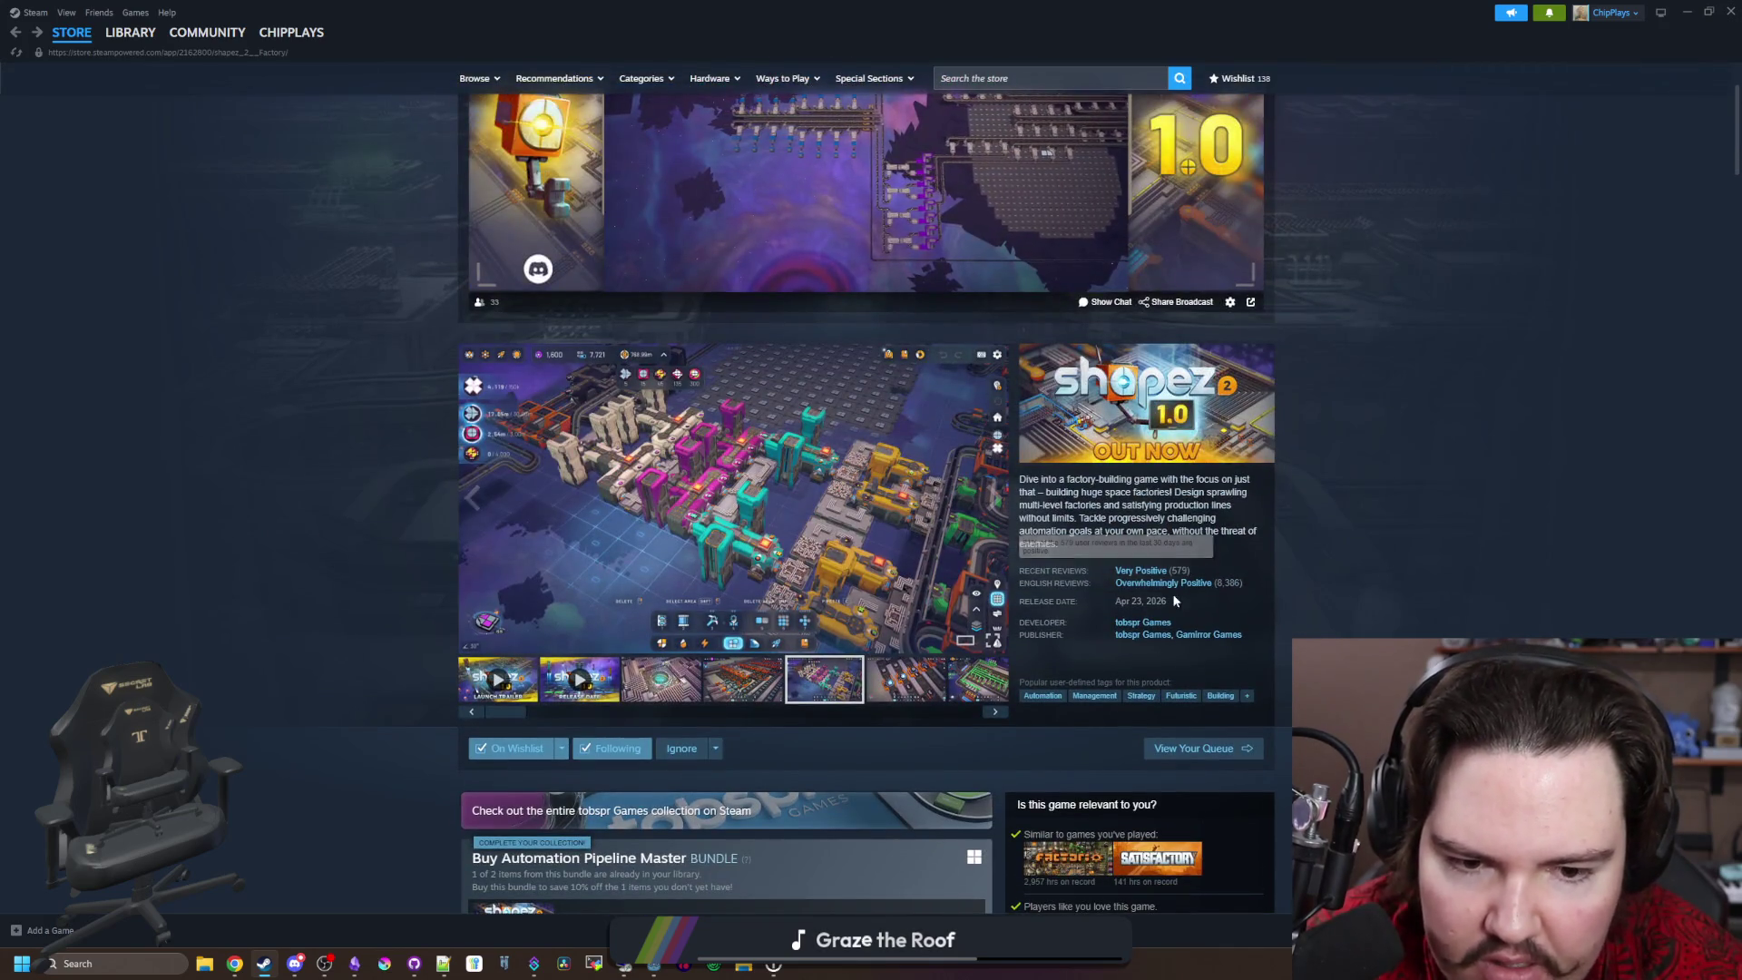
pyautogui.click(1152, 630)
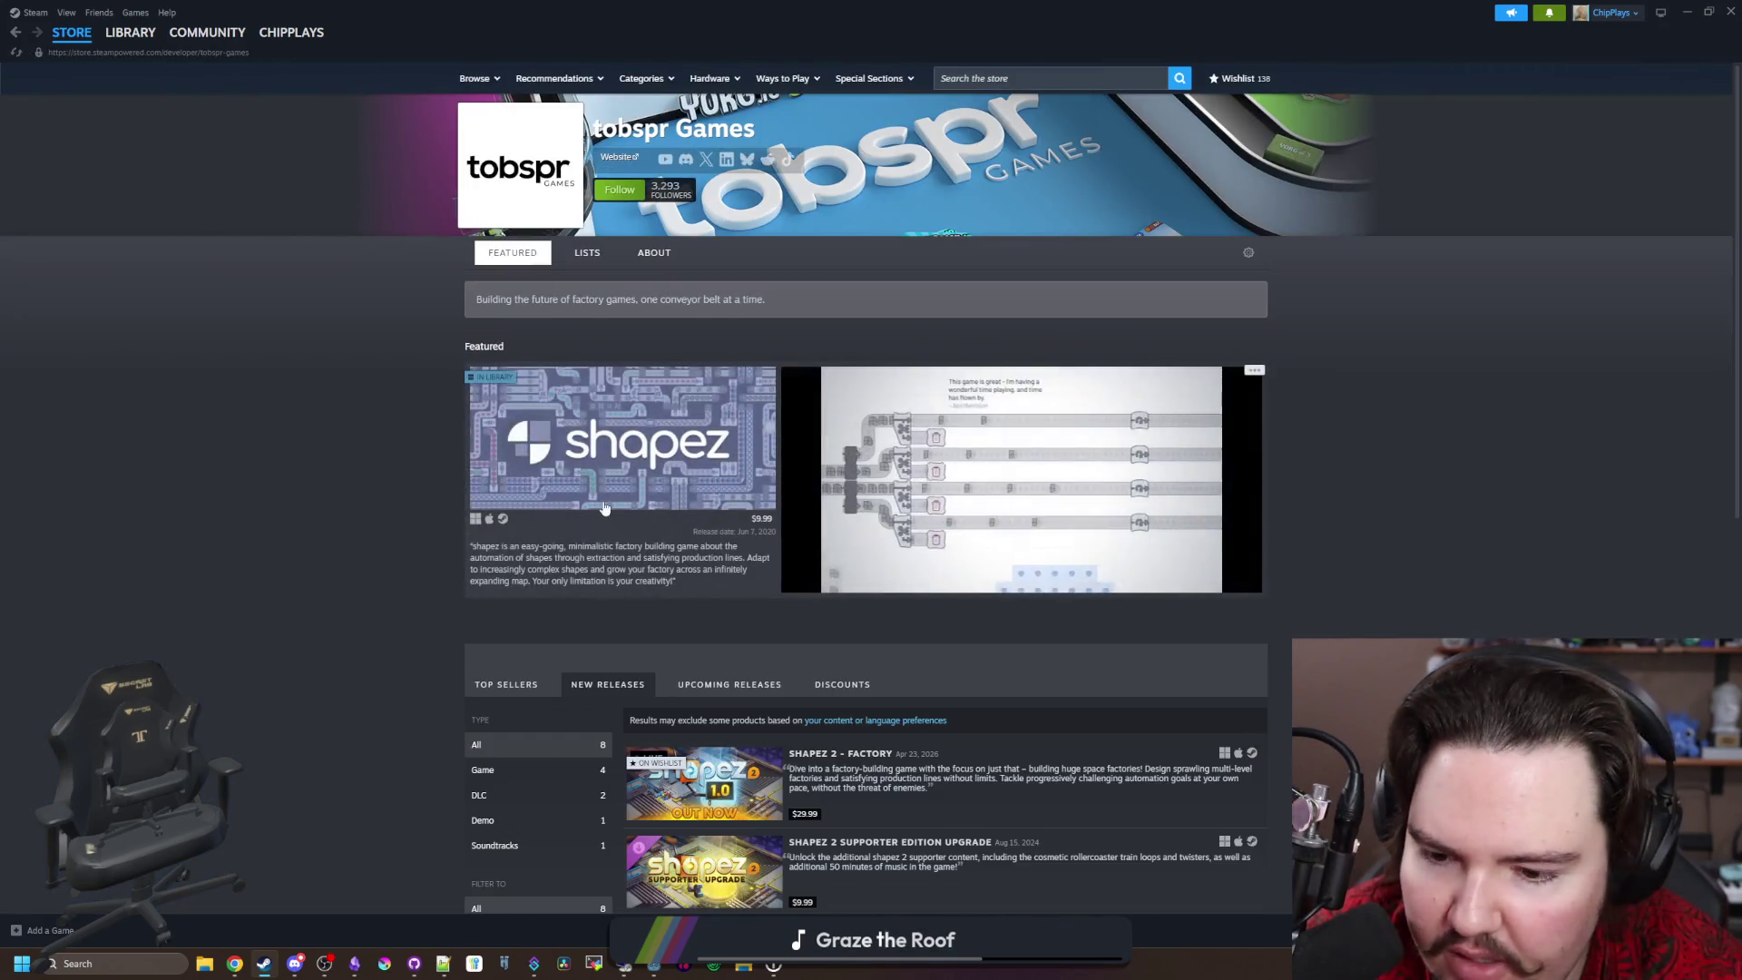
# Step: Glance at the original shapez page, then reopen shapez 2 - Factory from New Releases
pyautogui.scroll(-3, 770, 667)
pyautogui.scroll(-6, 770, 667)
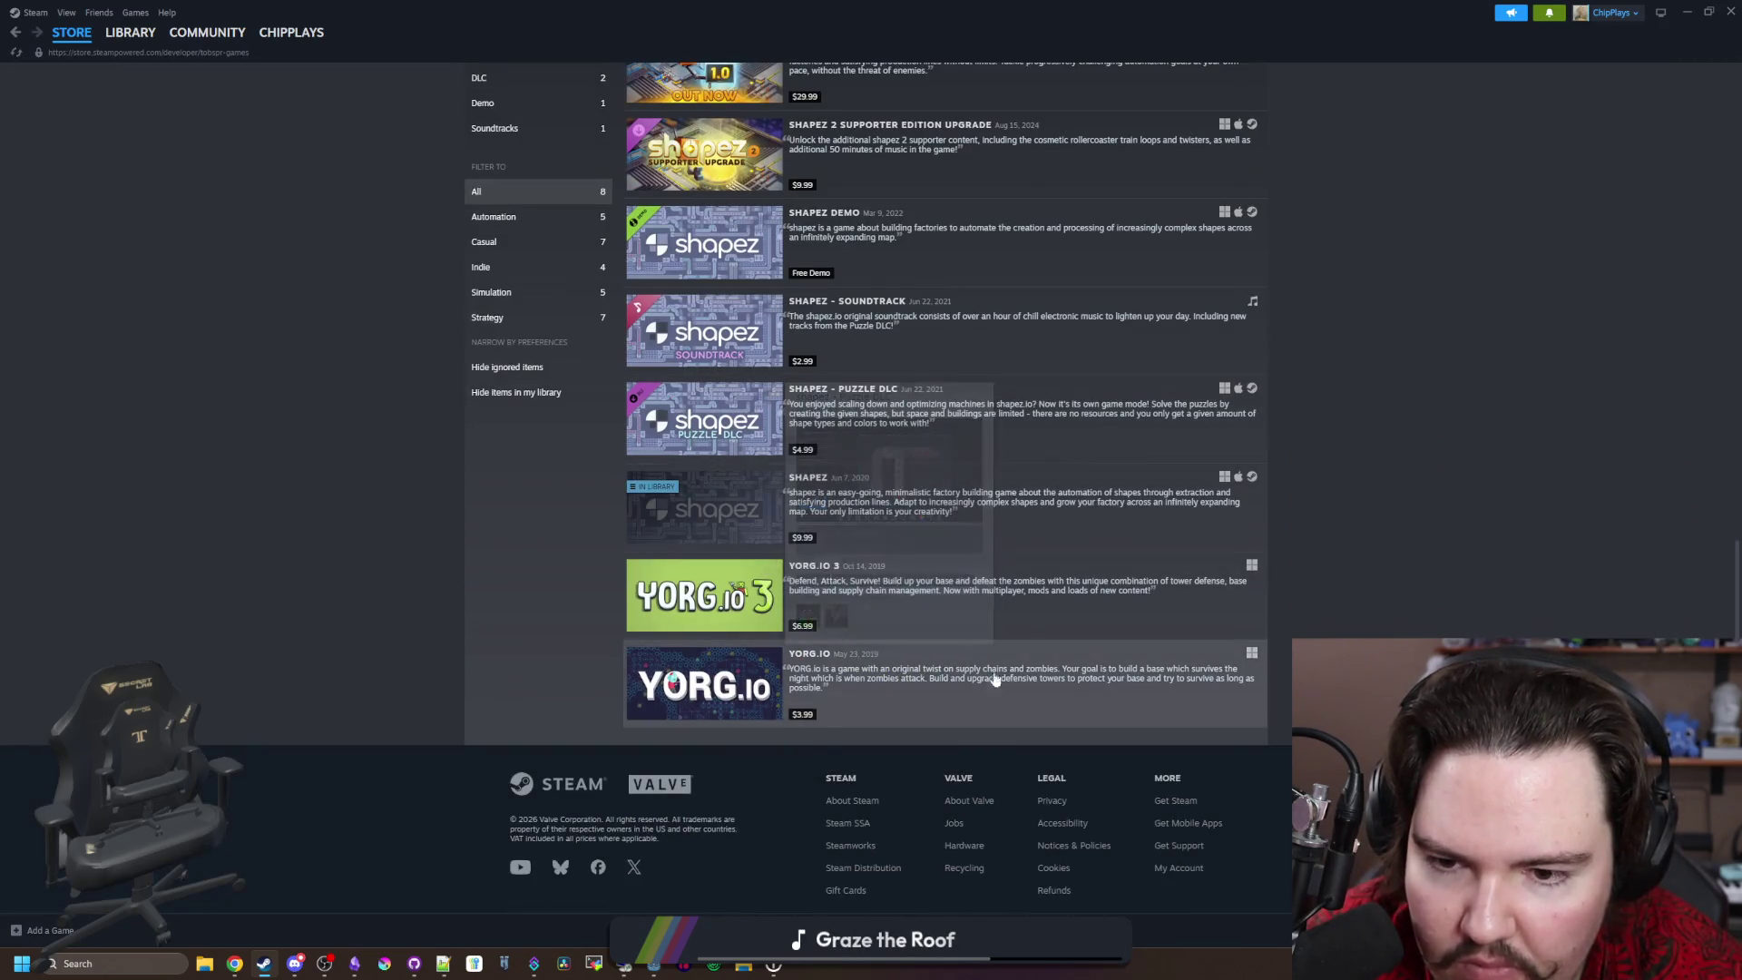
pyautogui.click(746, 534)
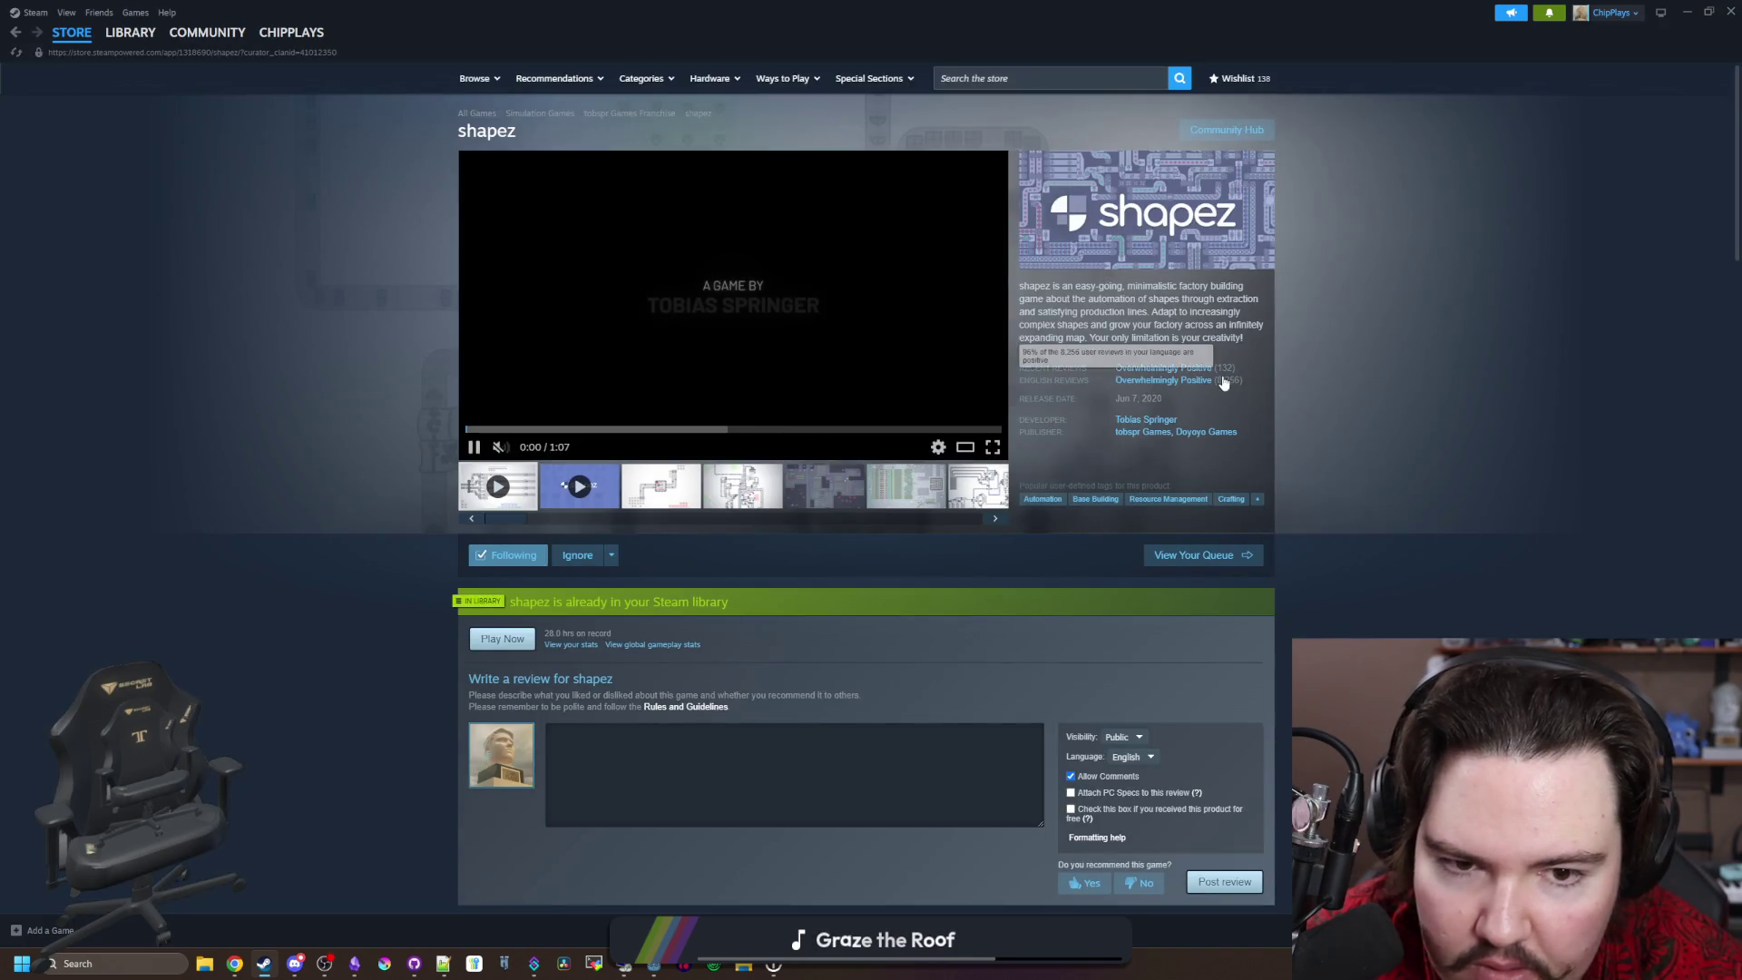
pyautogui.hotkey('alt', 'Left')
pyautogui.scroll(-5, 882, 503)
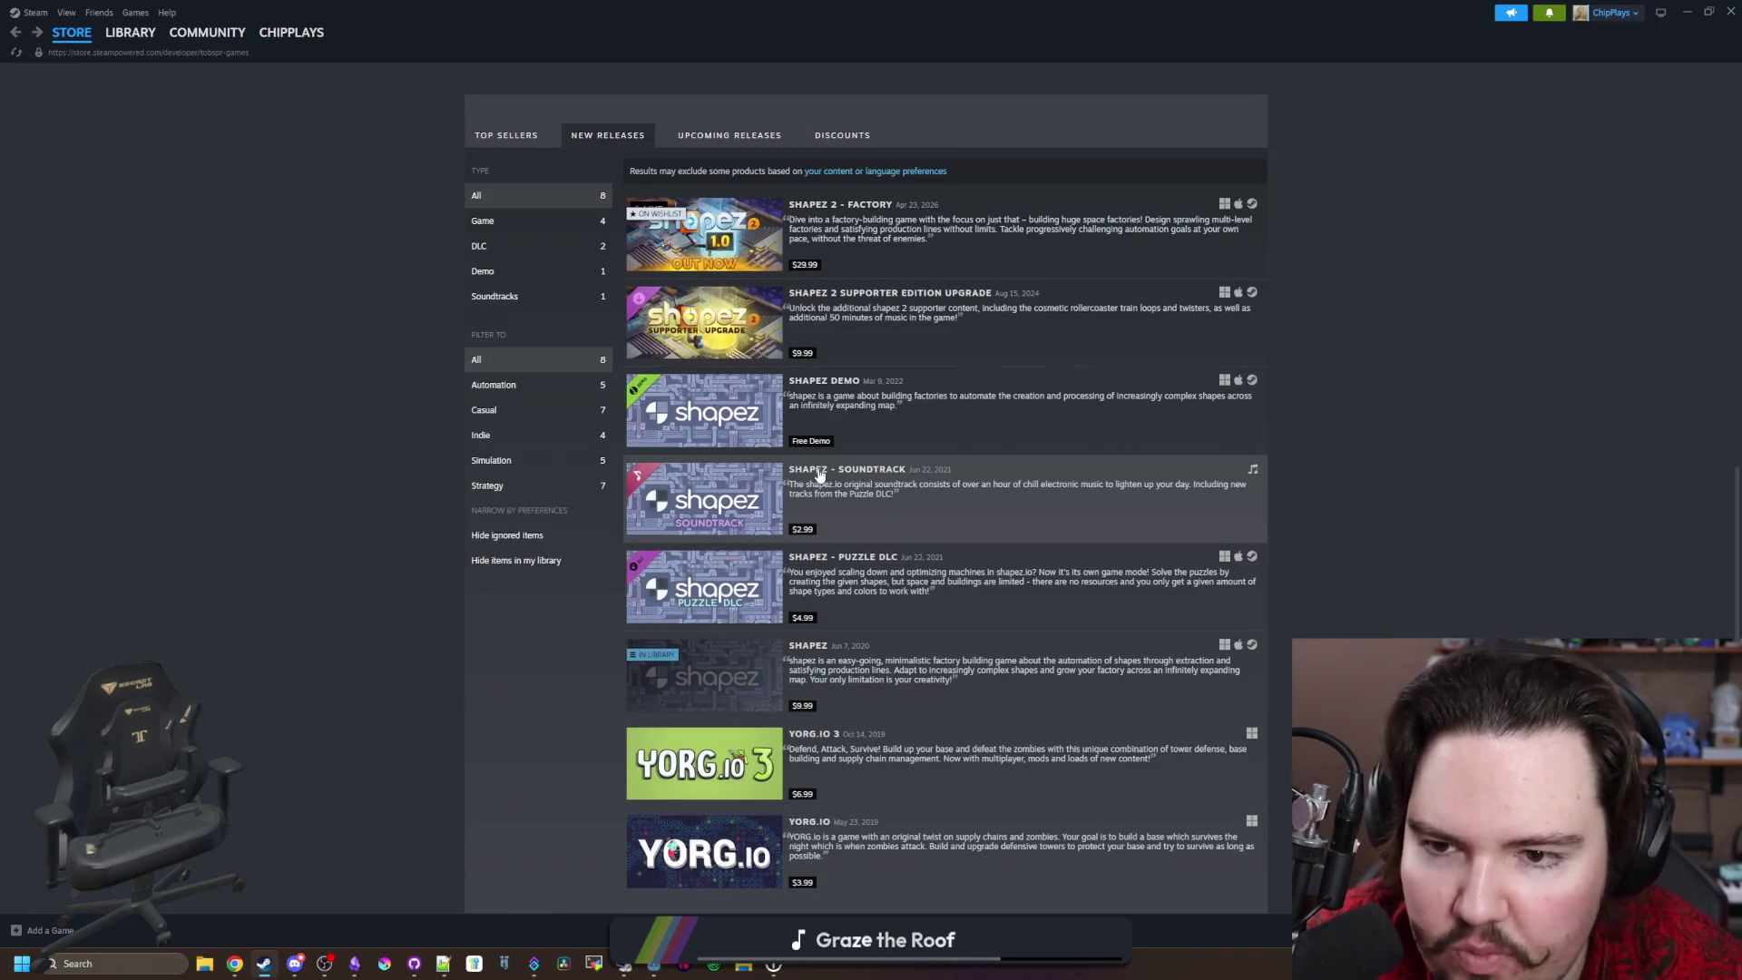
pyautogui.scroll(1, 810, 449)
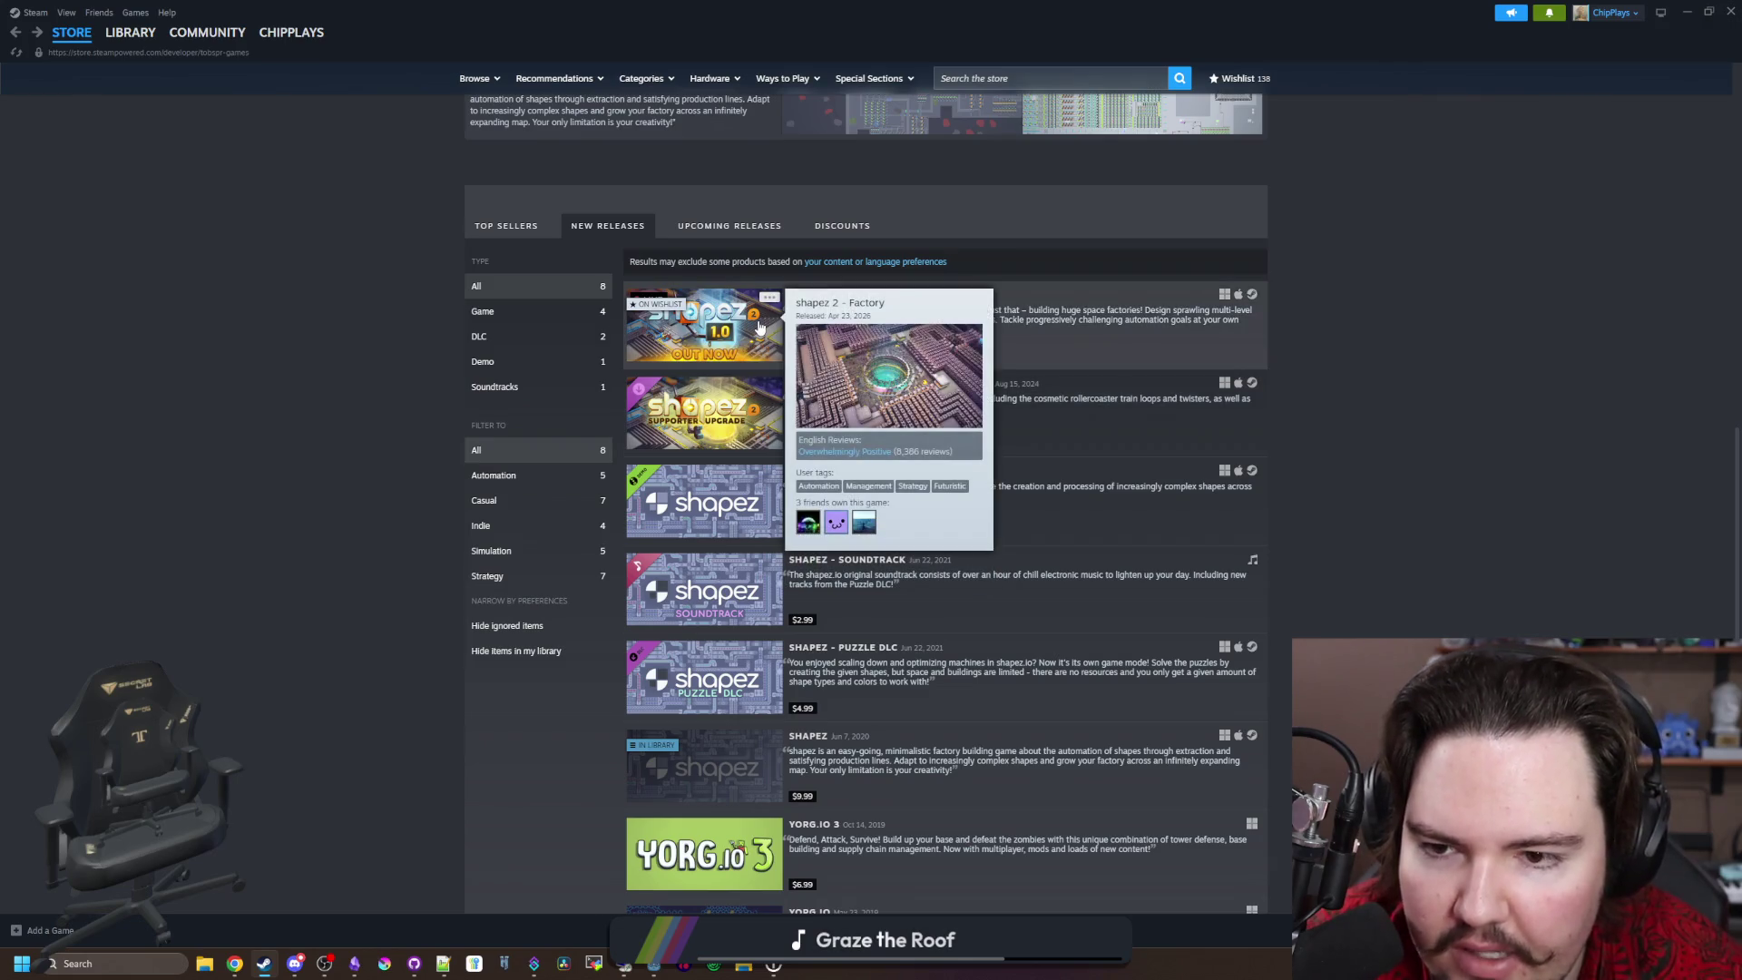
pyautogui.click(761, 326)
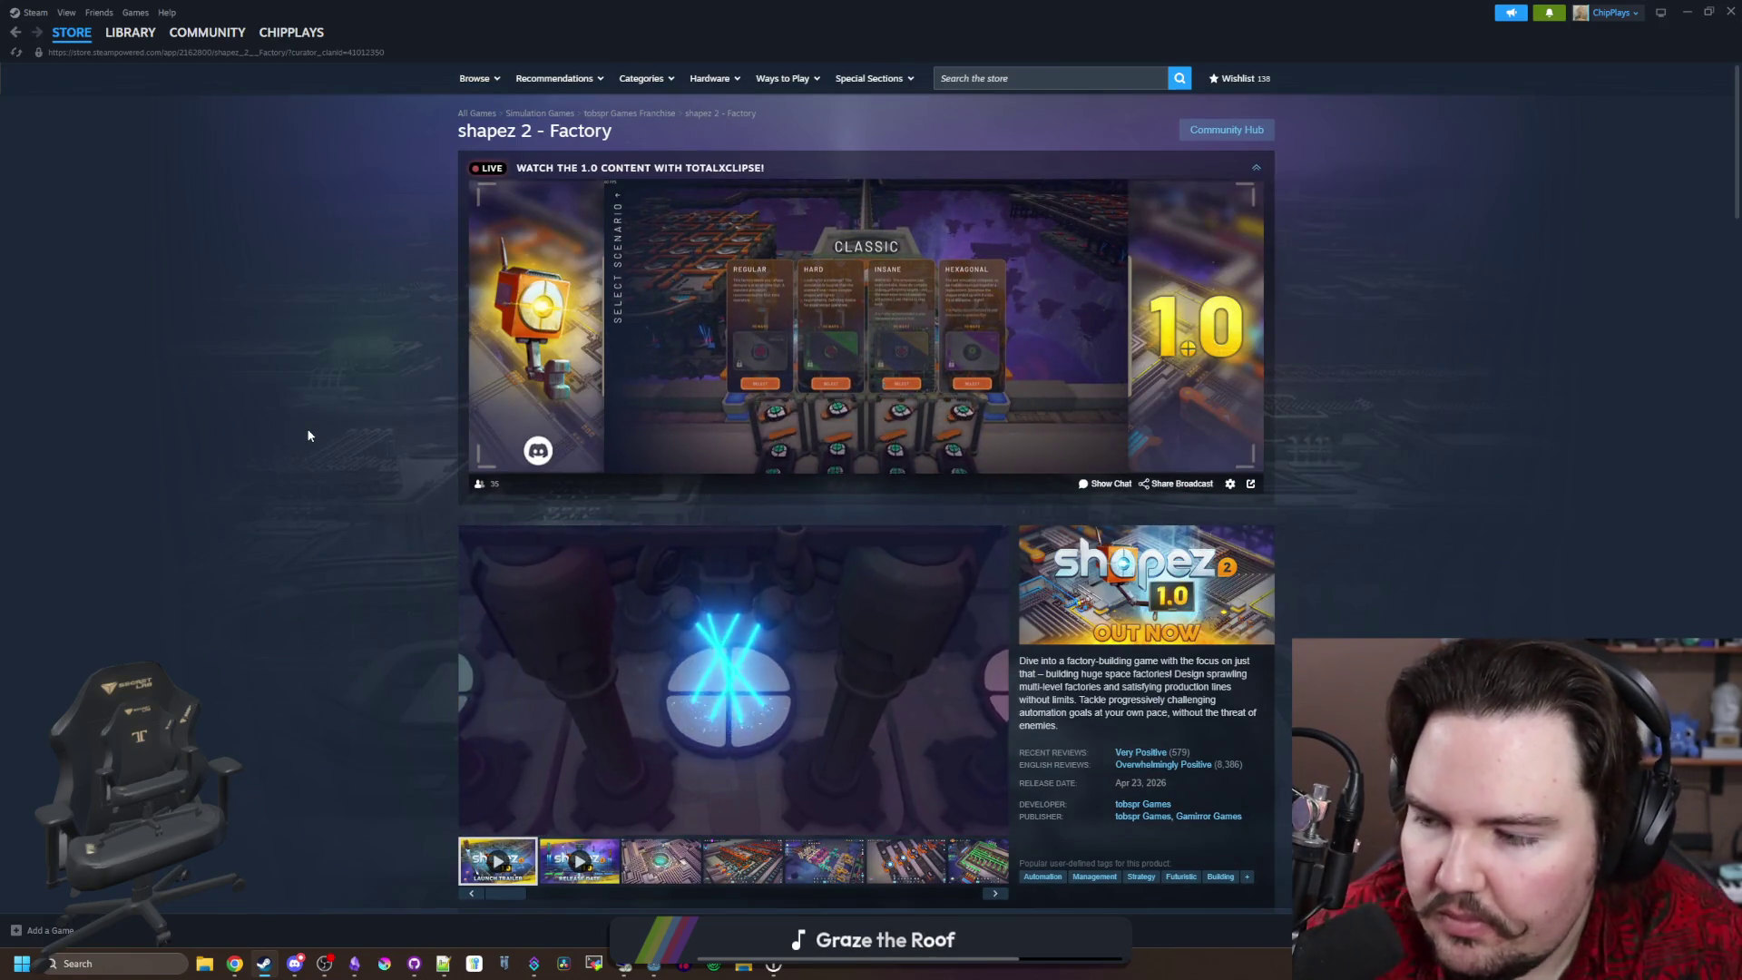
# Step: Page through shapez 2 - Factory screenshots from the fourth one, then switch to Chrome
pyautogui.scroll(-2, 322, 422)
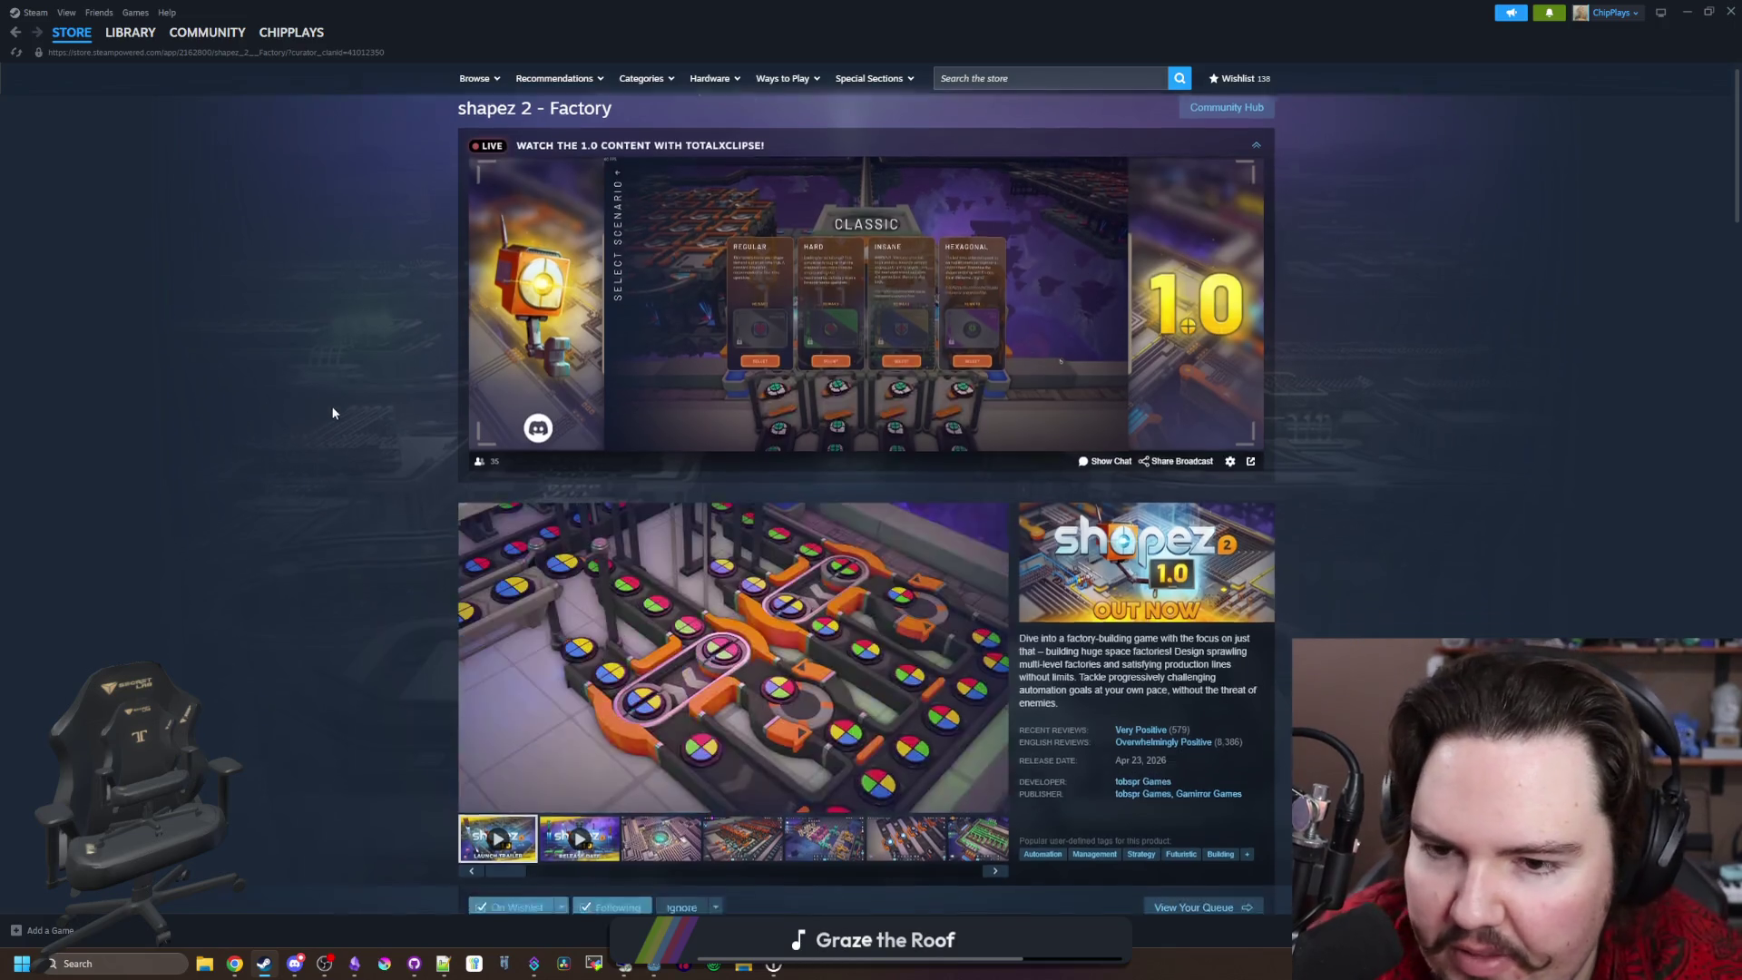
pyautogui.click(779, 687)
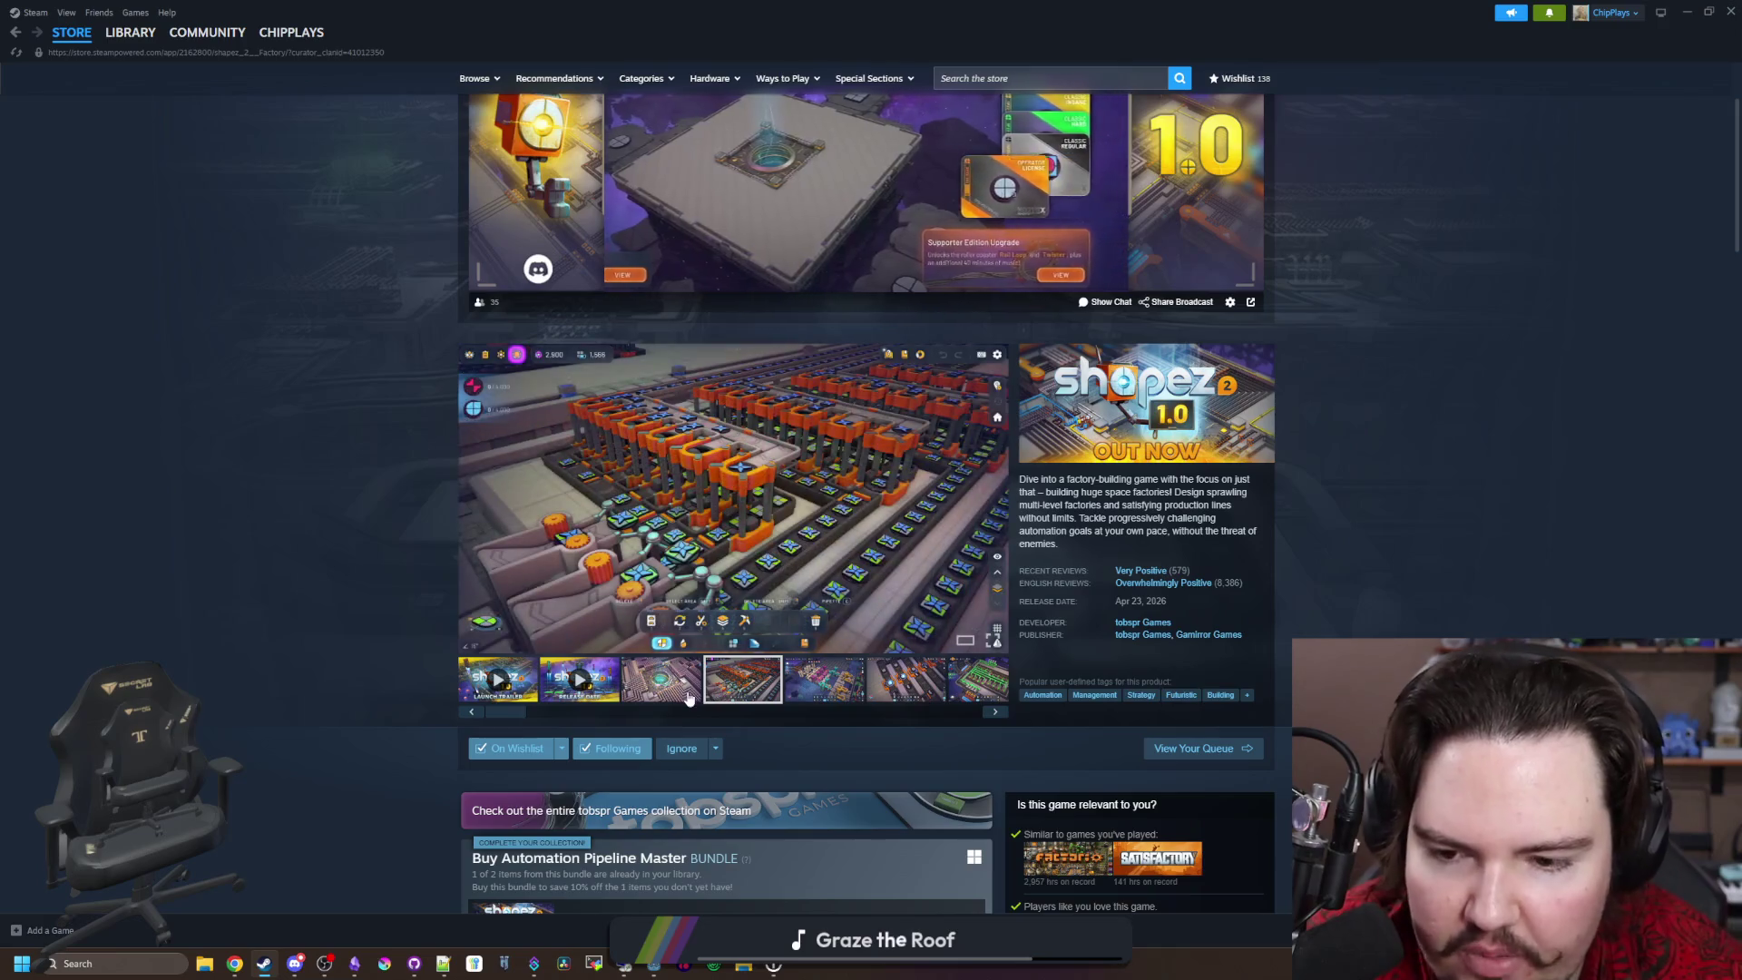
pyautogui.click(820, 691)
pyautogui.click(997, 713)
pyautogui.click(997, 713)
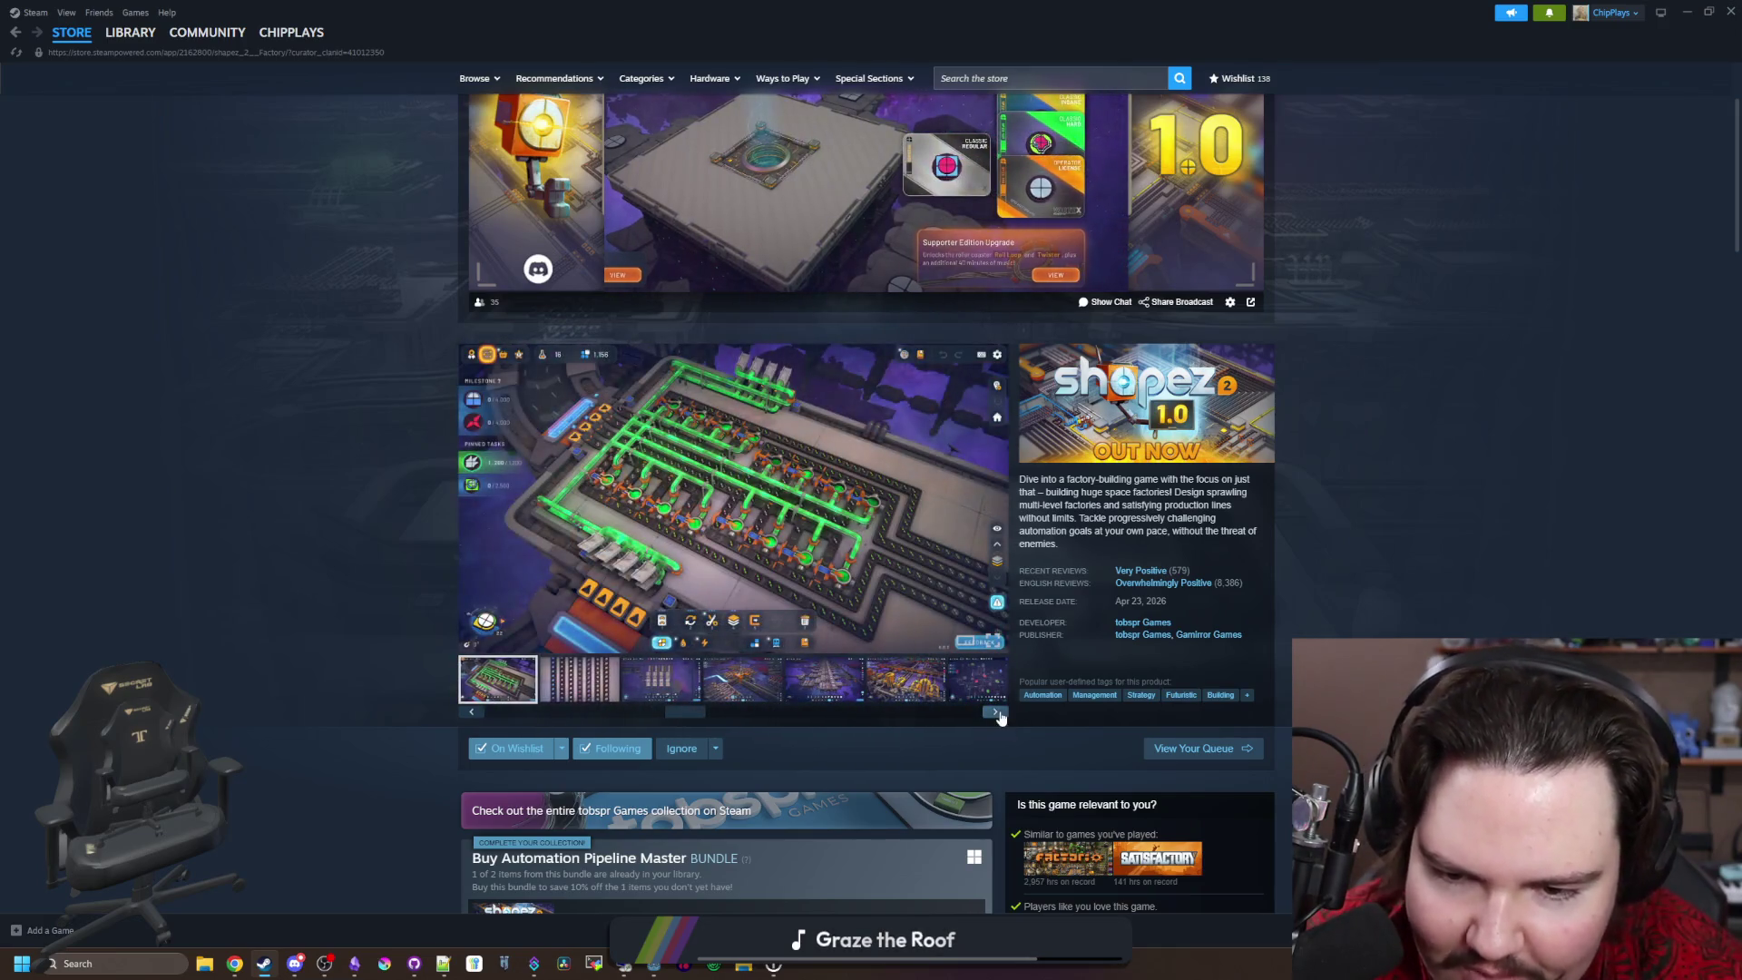
pyautogui.click(997, 714)
pyautogui.click(998, 714)
pyautogui.click(998, 714)
pyautogui.click(998, 714)
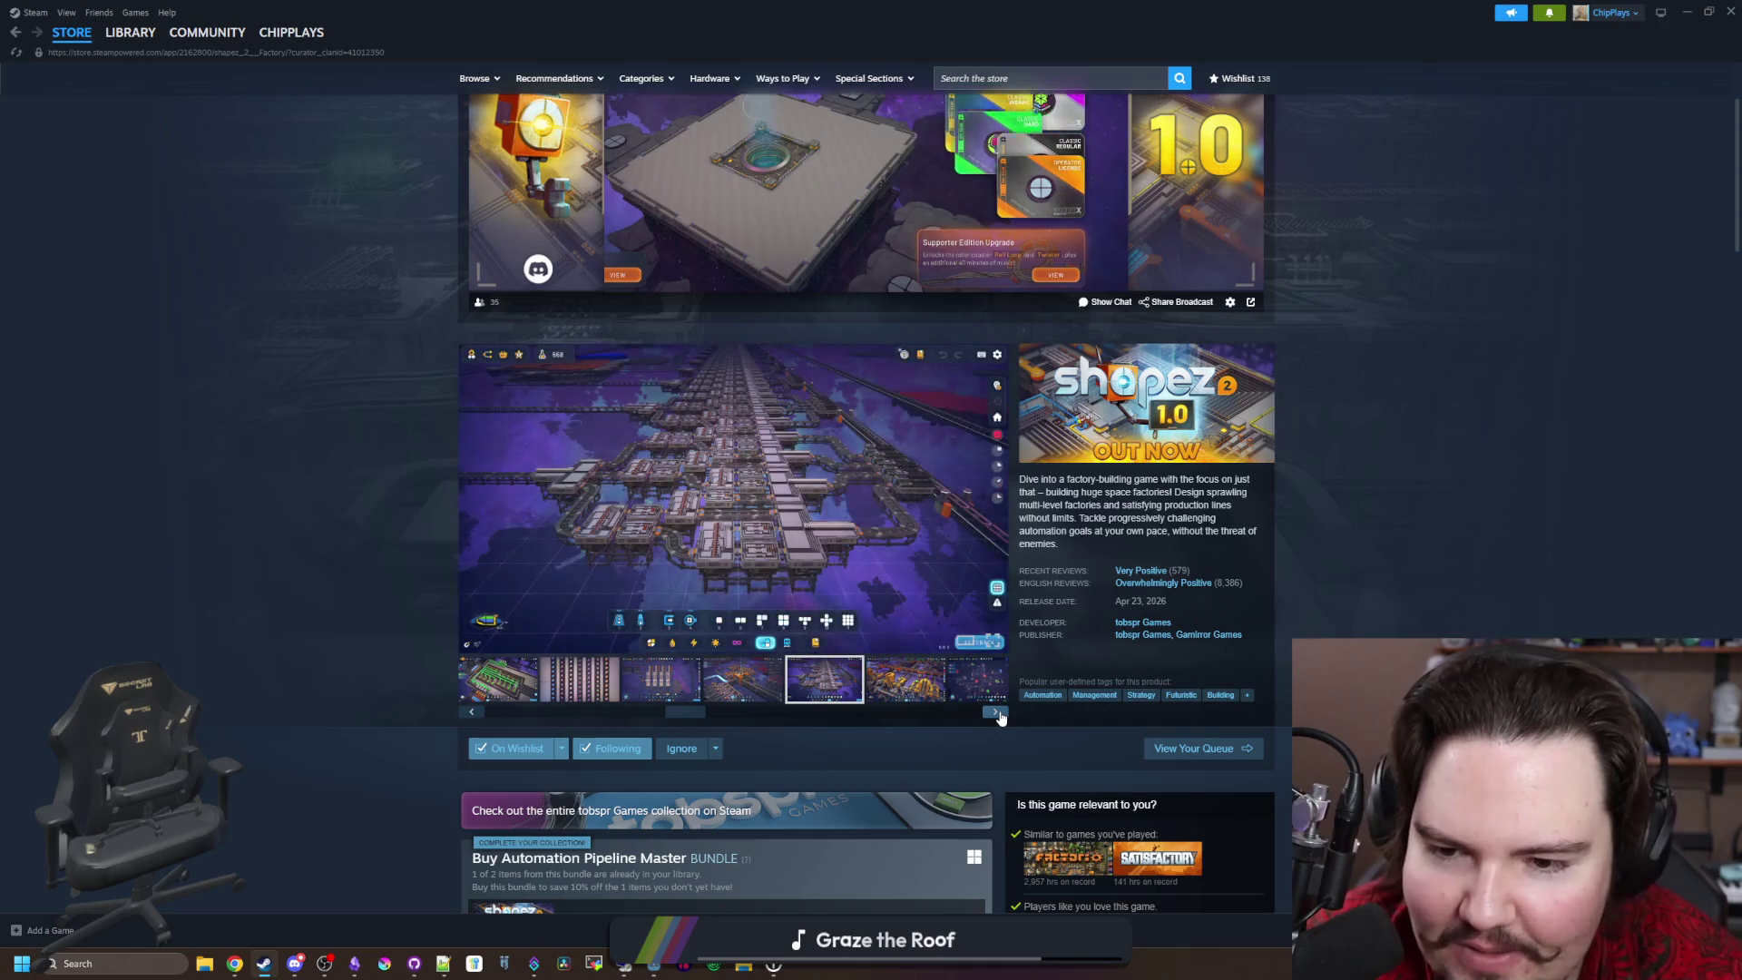
pyautogui.click(998, 714)
pyautogui.hotkey('alt', 'Tab')
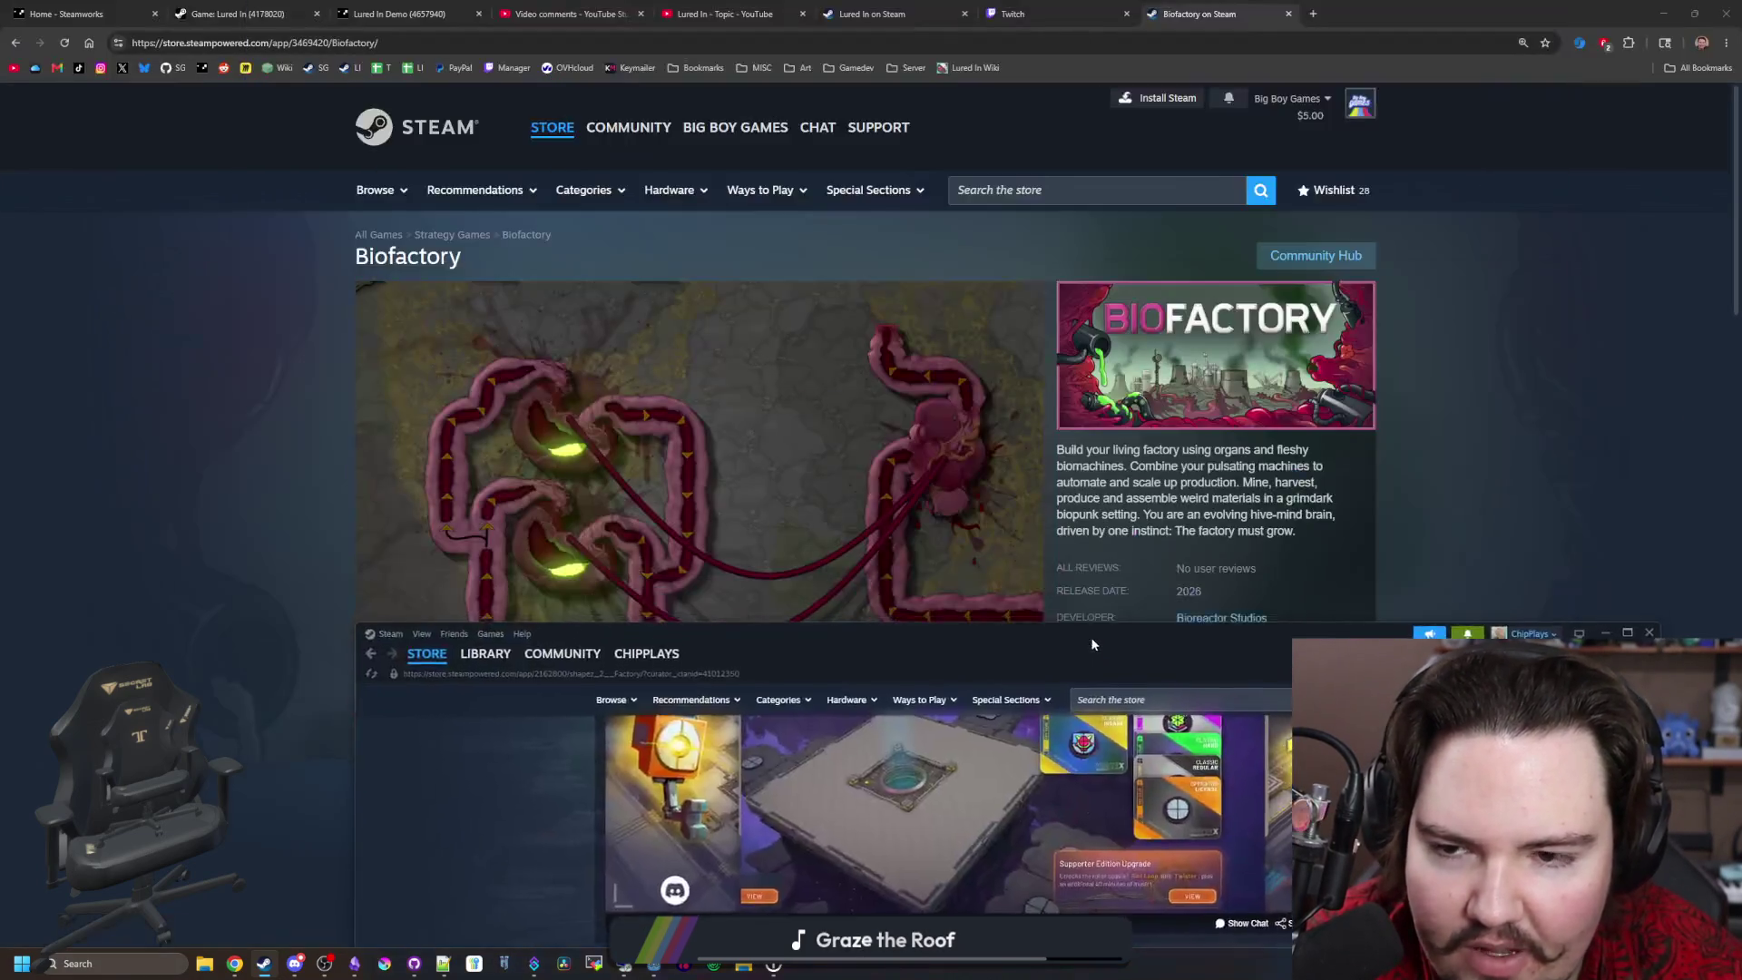
# Step: Switch via the Lured In and Video comments tabs to the fishing Short's tab
pyautogui.click(786, 12)
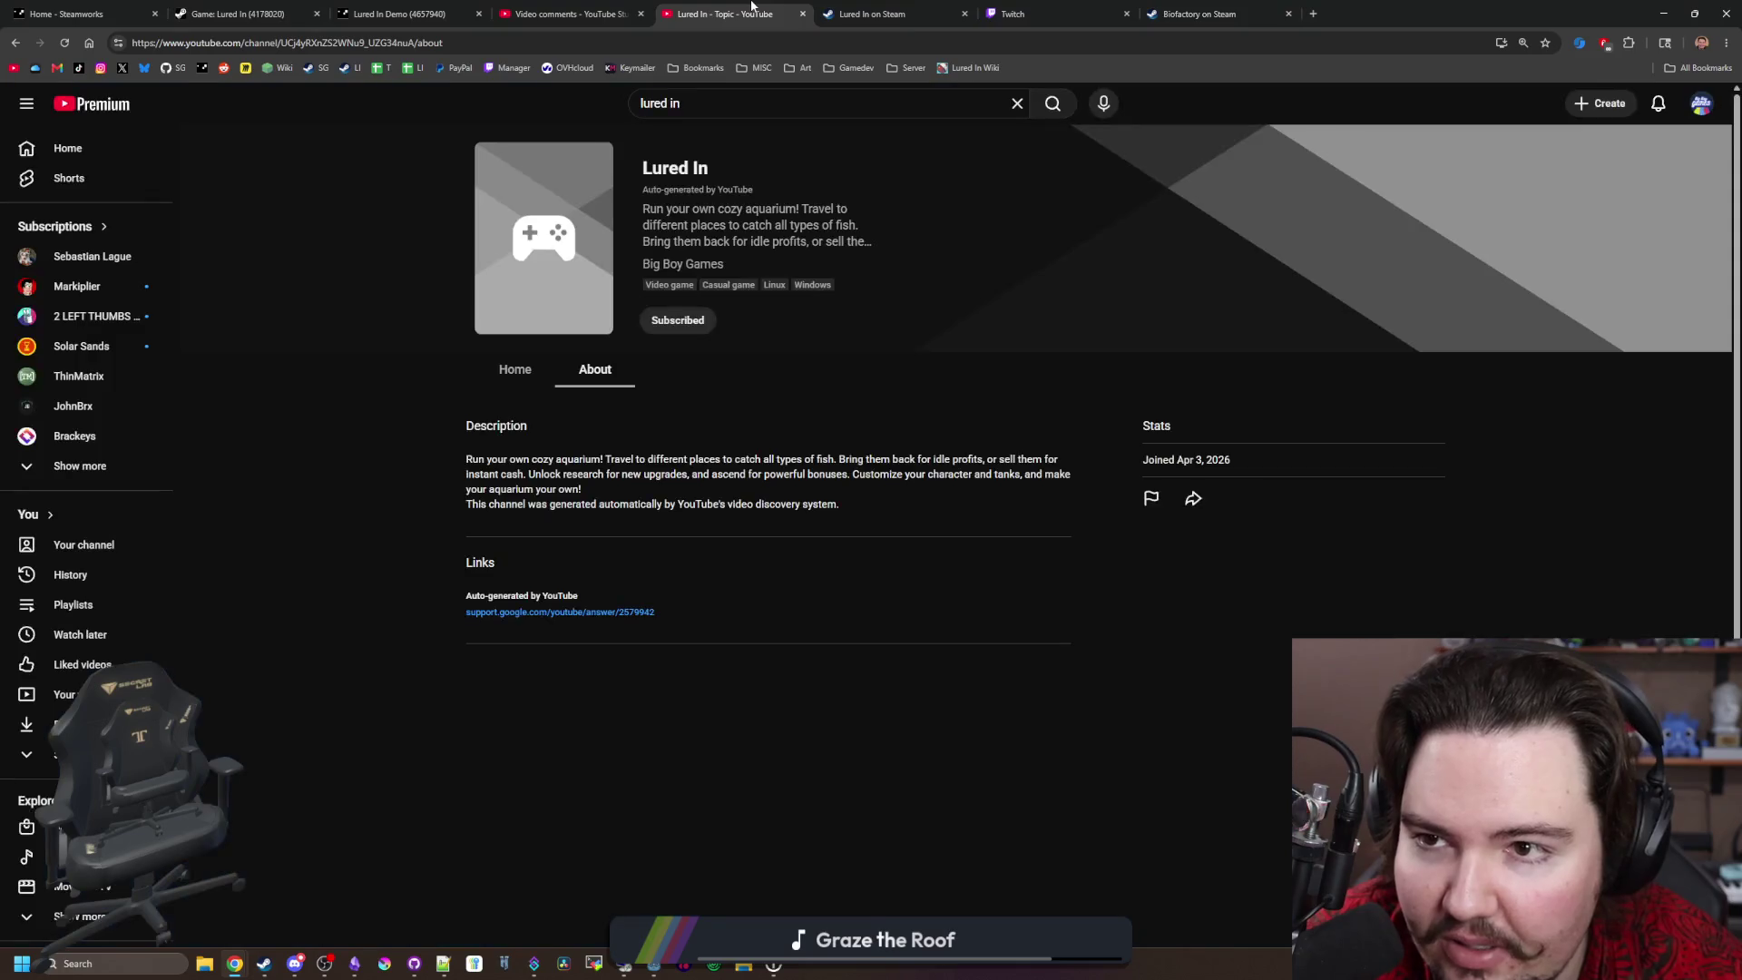
pyautogui.click(596, 13)
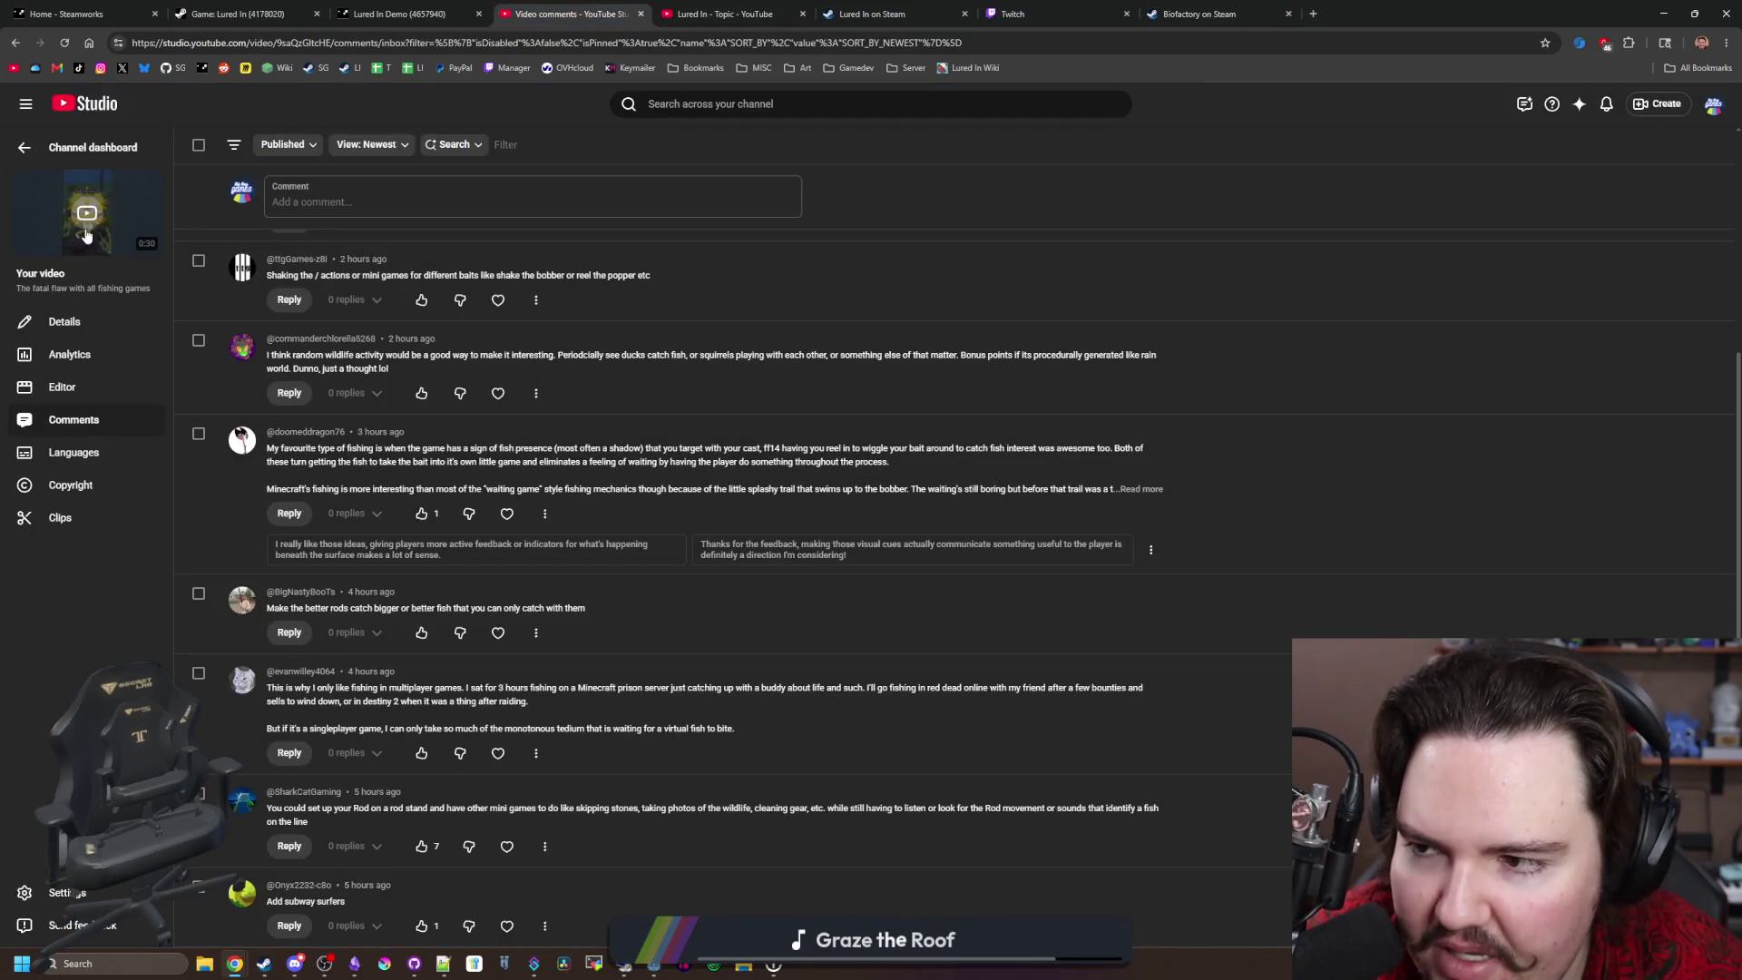
pyautogui.click(800, 6)
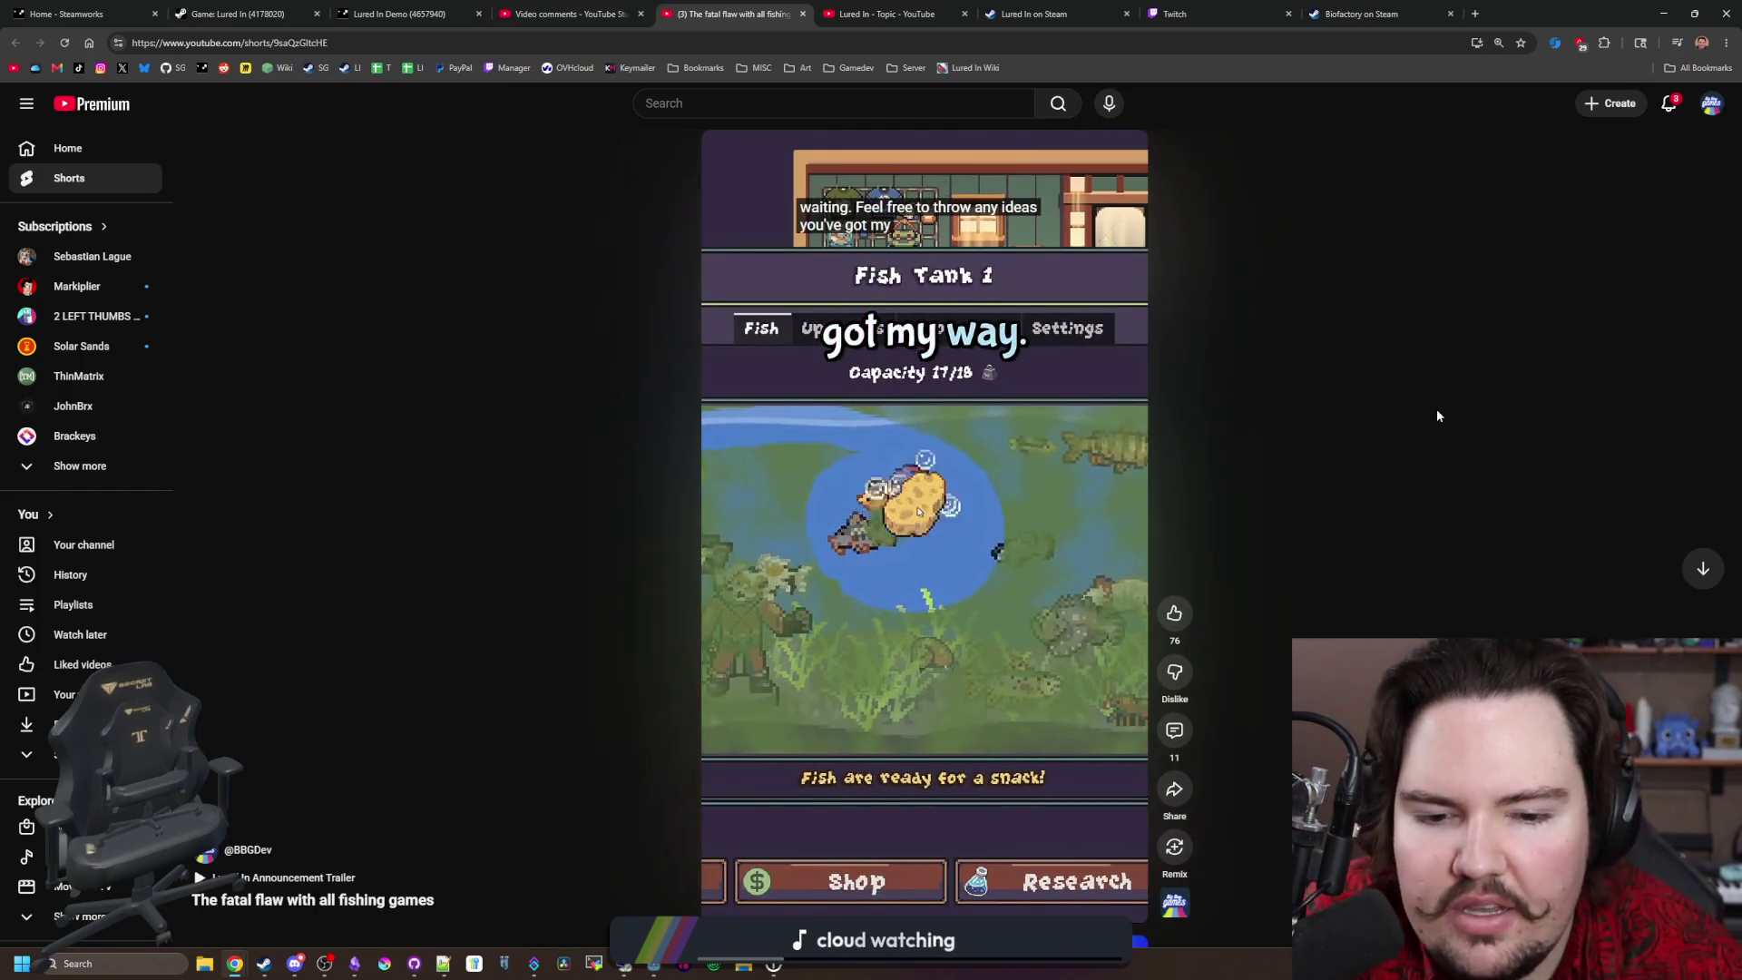
# Step: Show the fishing Short's comments panel and scroll through its comments
pyautogui.click(1188, 726)
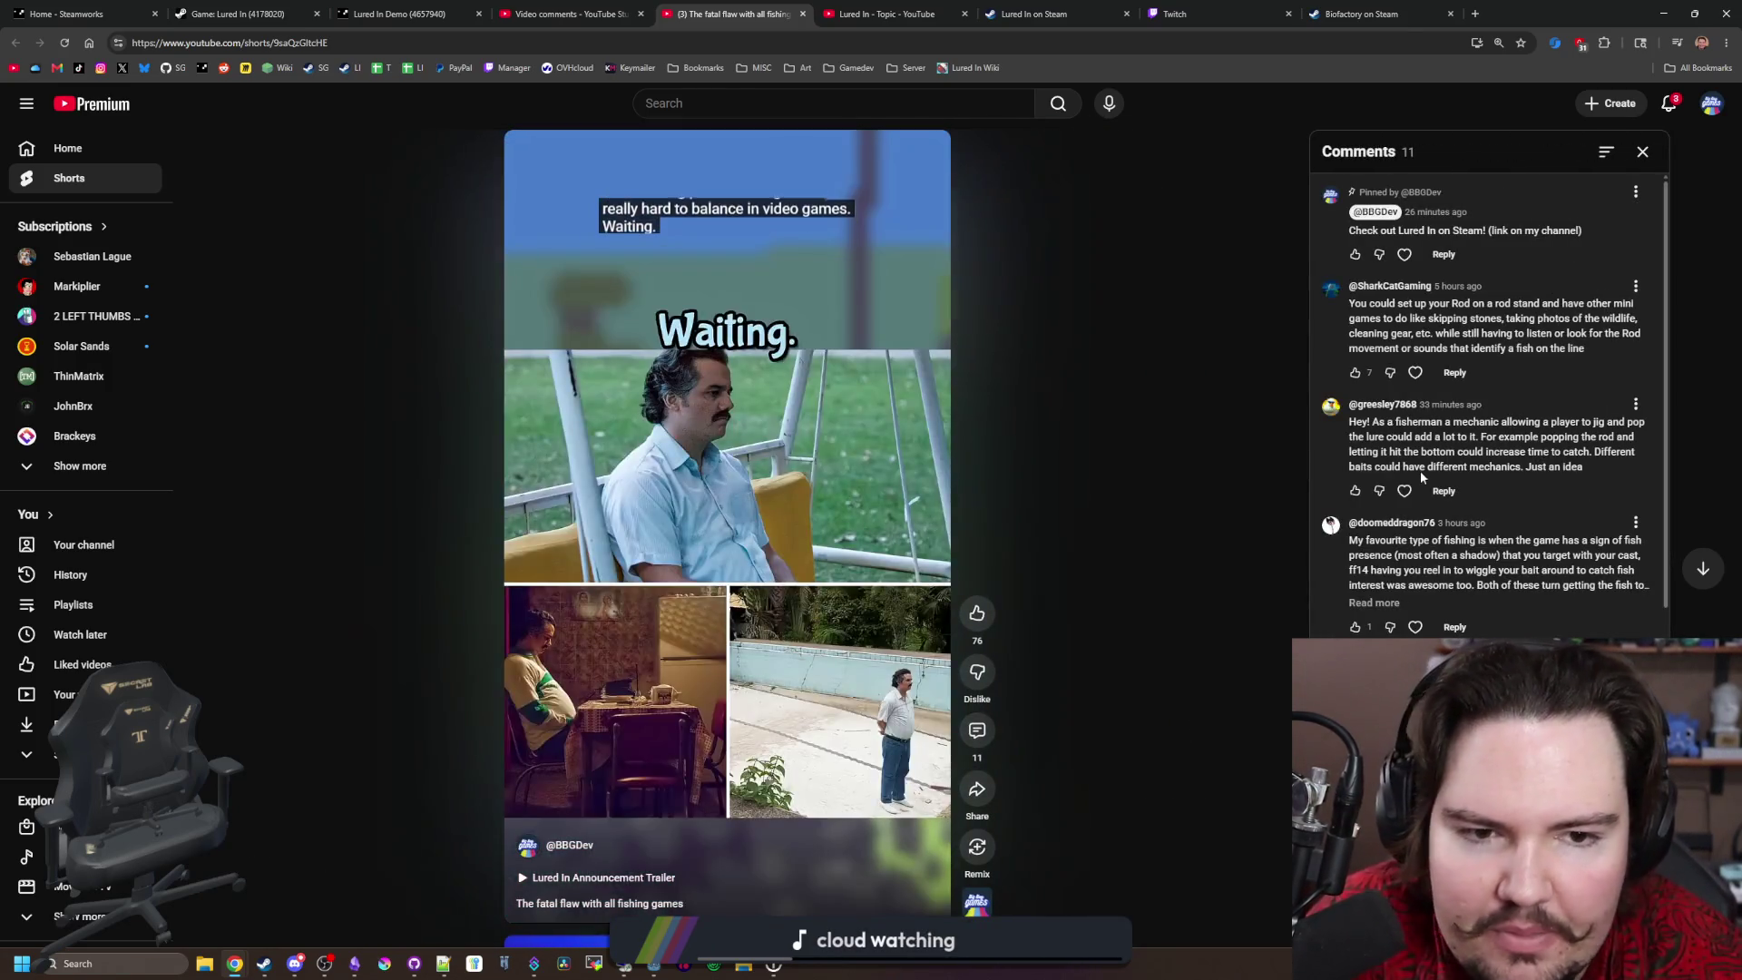
pyautogui.scroll(-5, 1419, 470)
pyautogui.scroll(5, 1433, 390)
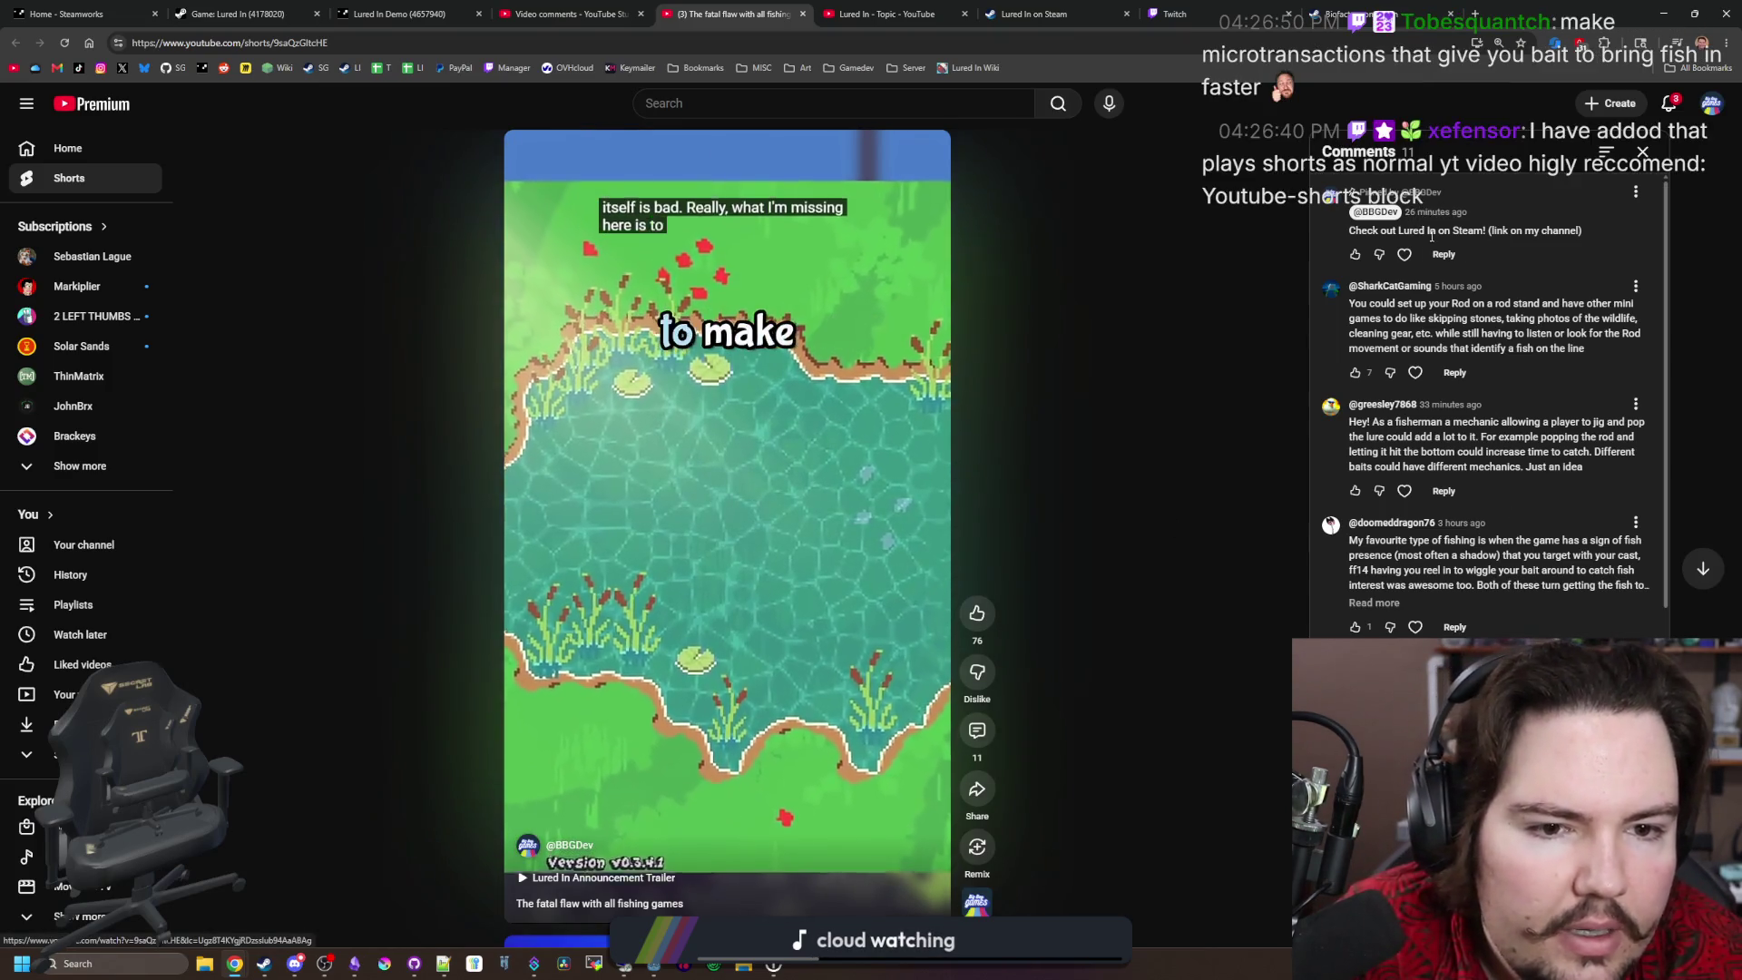
pyautogui.scroll(-5, 1453, 296)
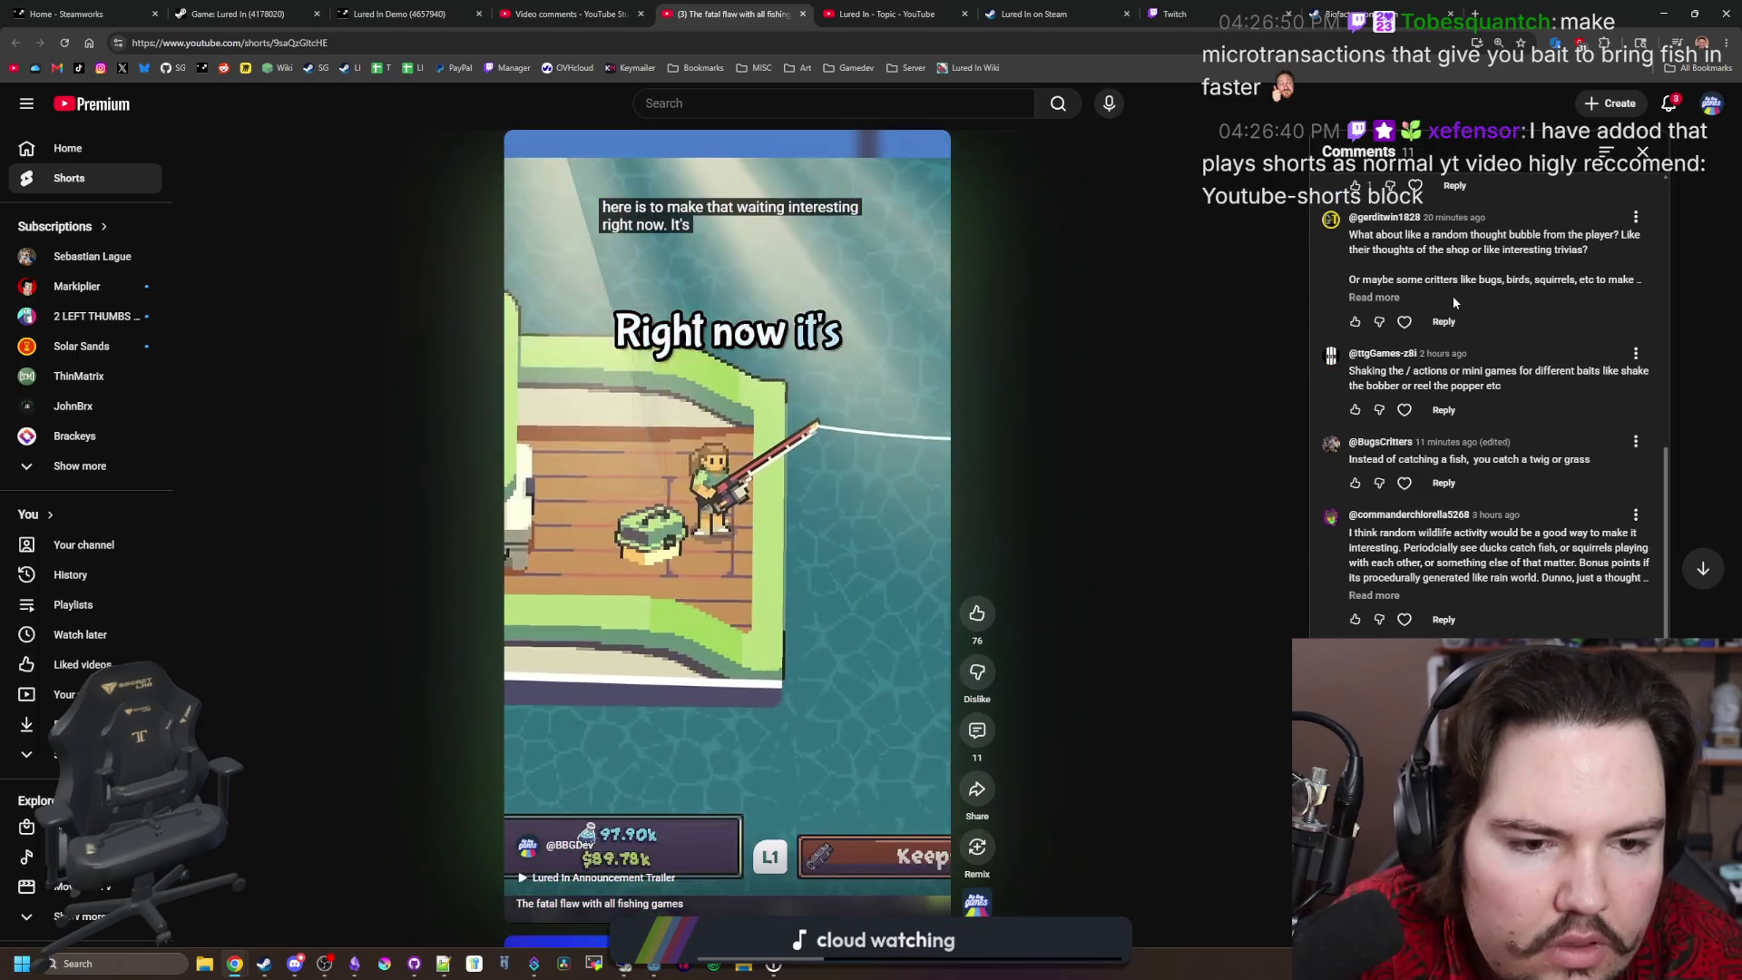
pyautogui.scroll(5, 1576, 579)
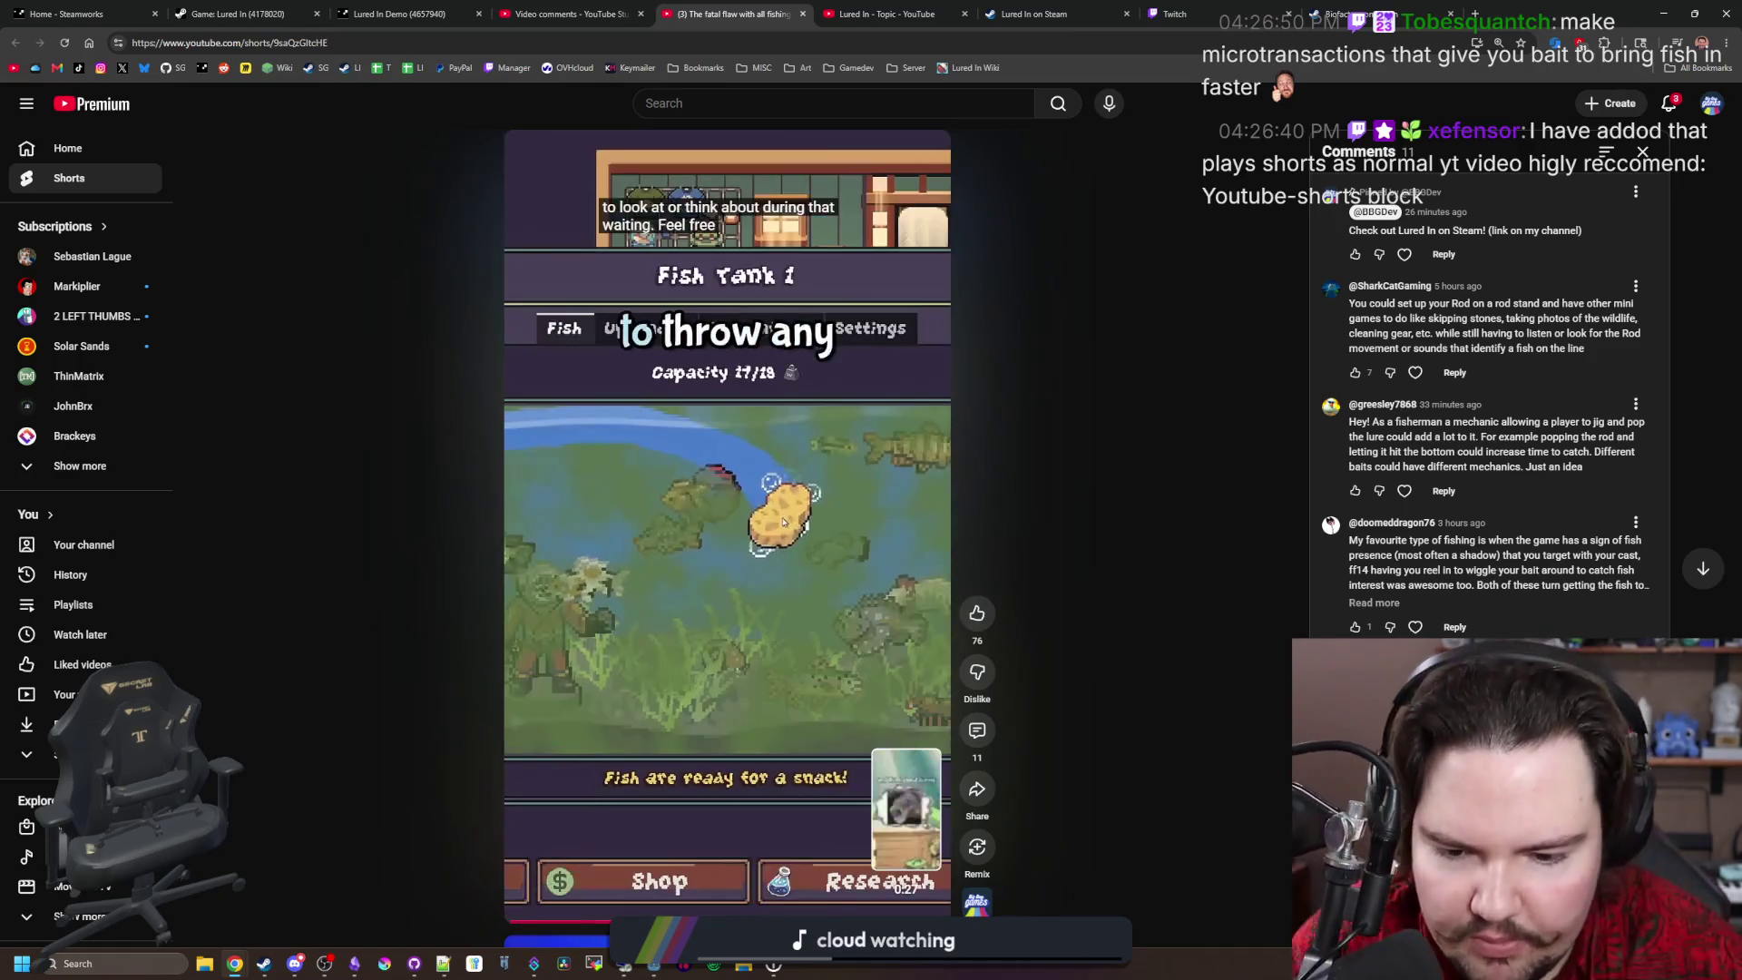
pyautogui.scroll(-5, 1483, 471)
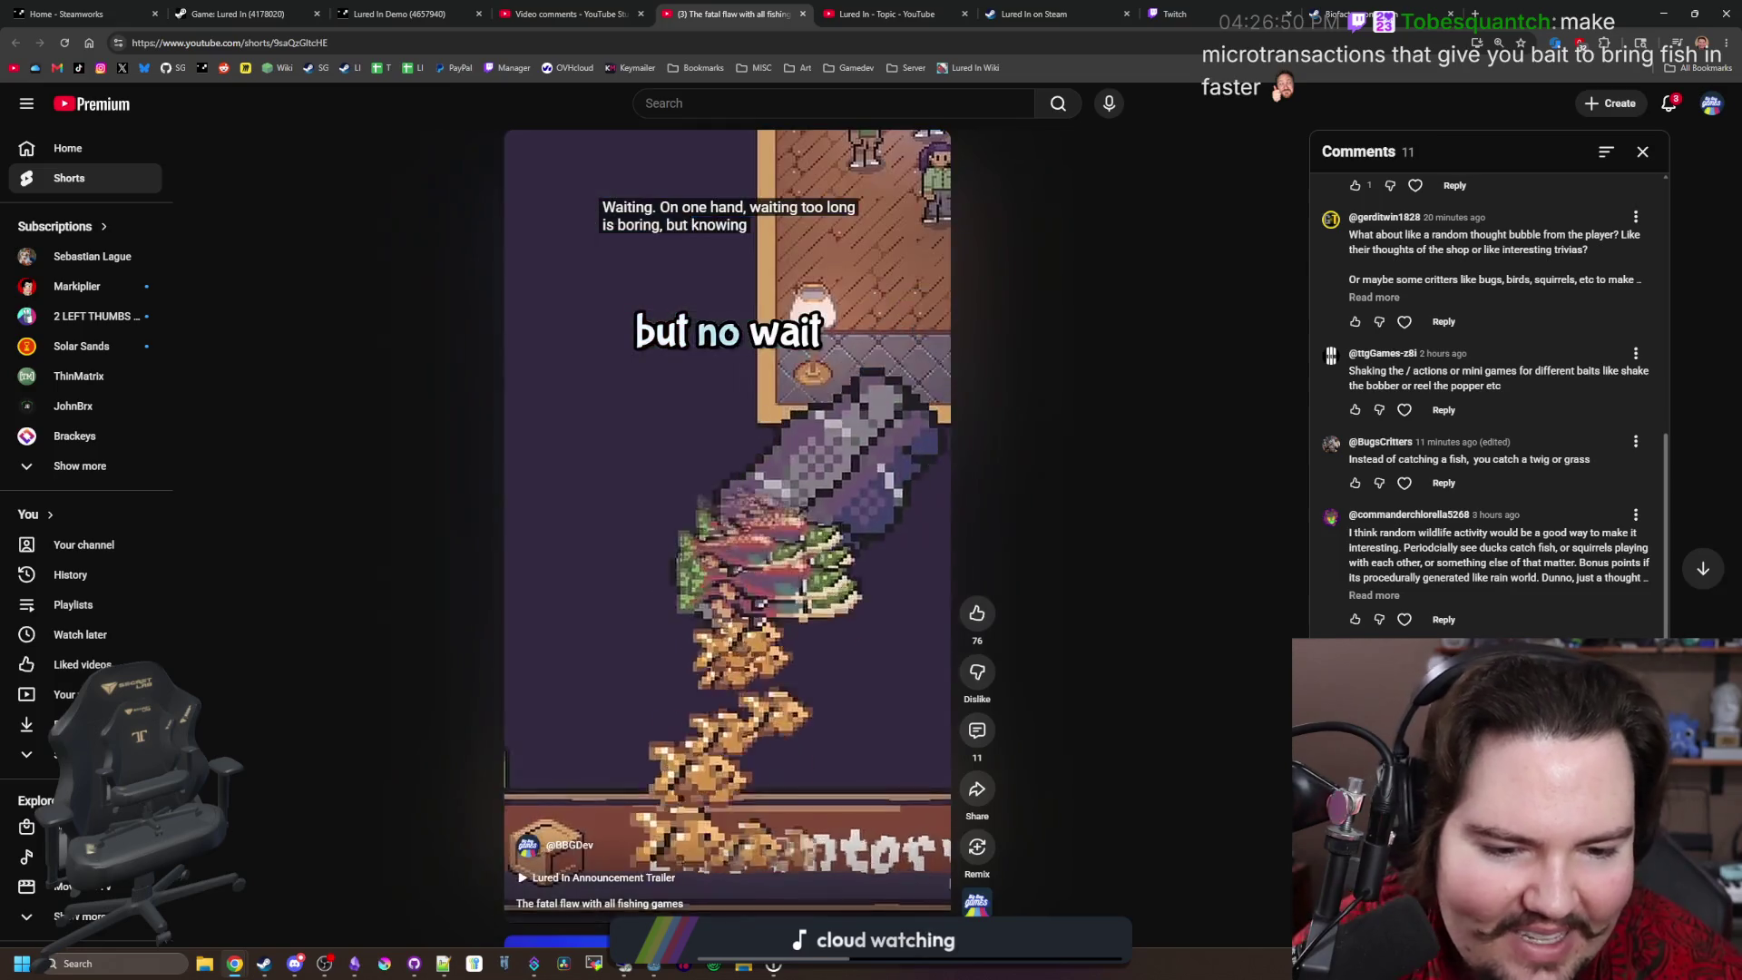
pyautogui.scroll(-1, 1497, 626)
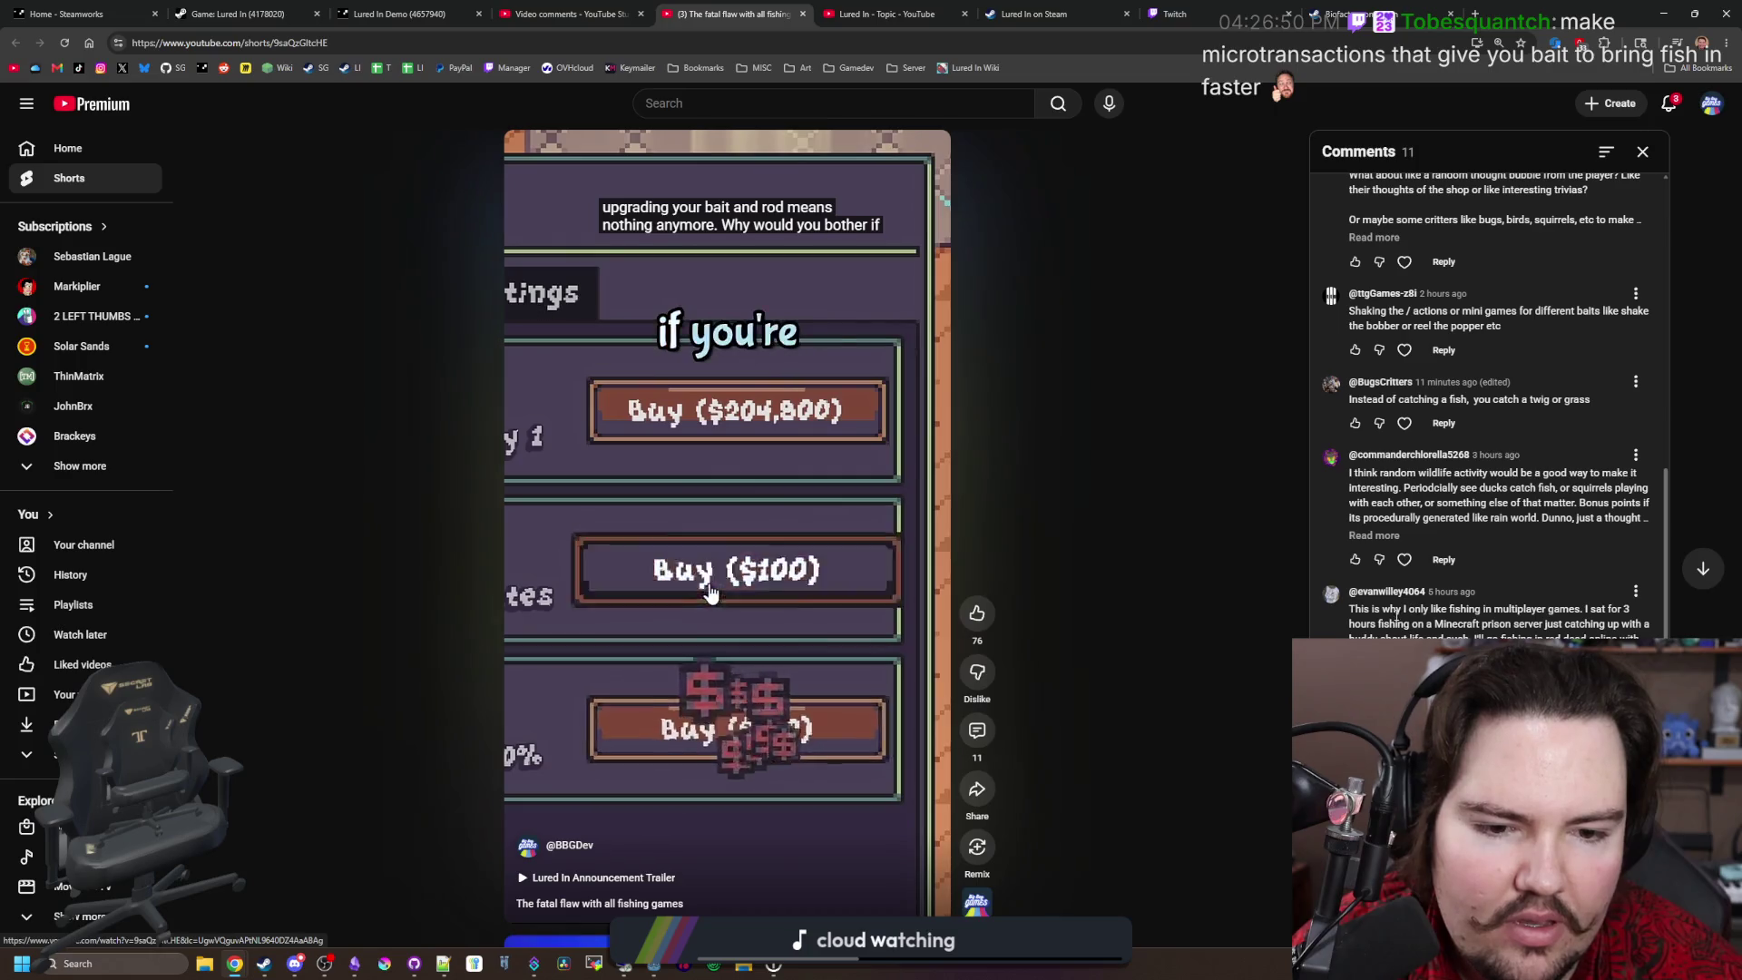
# Step: Highlight bits of comment text and expand the full wildlife activity comment
pyautogui.moveTo(1361, 624); pyautogui.dragTo(1497, 609)
pyautogui.click(1529, 604)
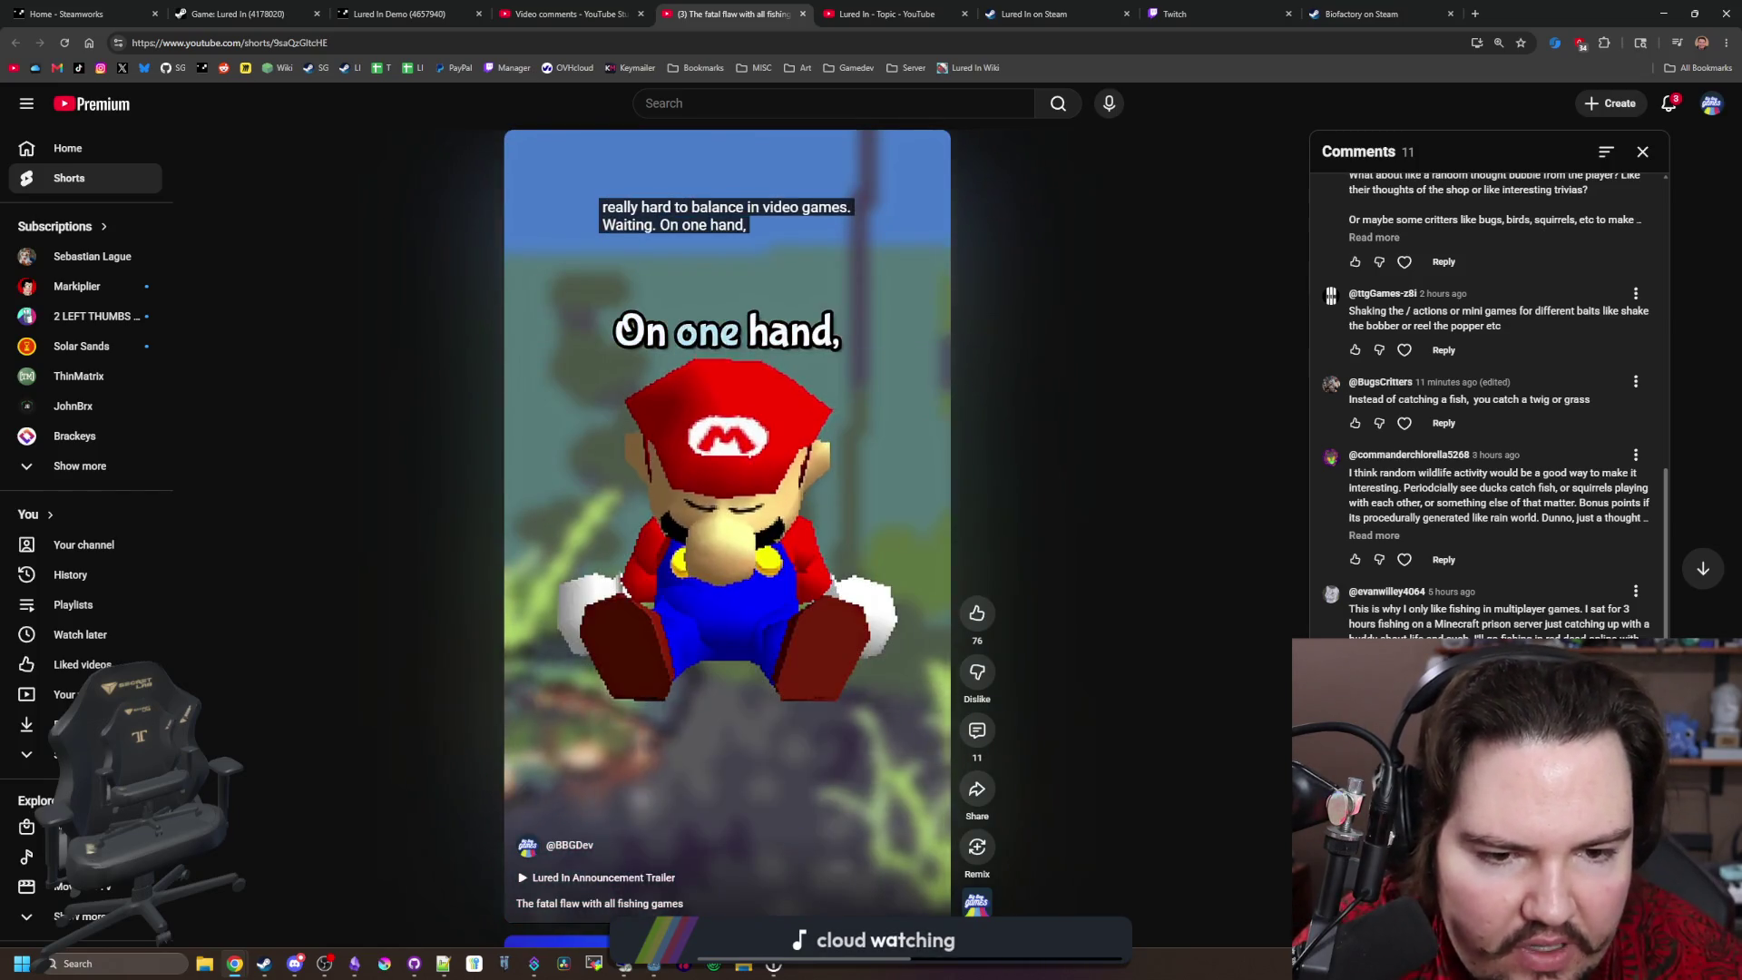
pyautogui.scroll(1, 1488, 399)
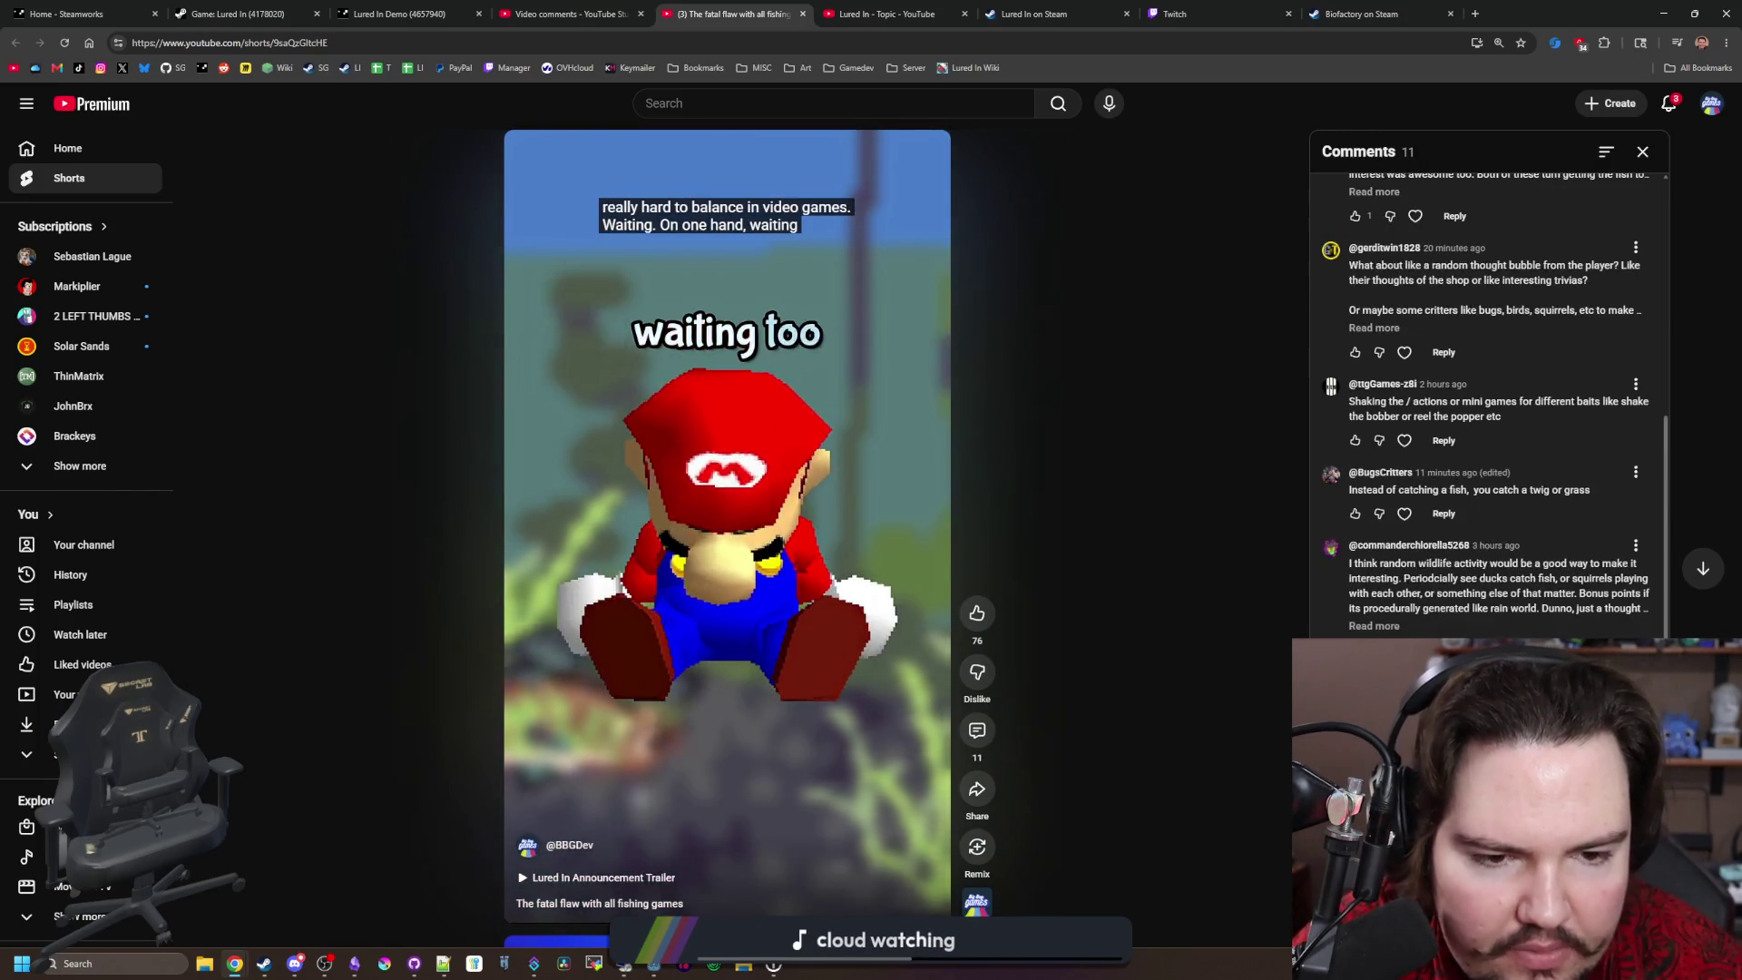
pyautogui.click(1375, 626)
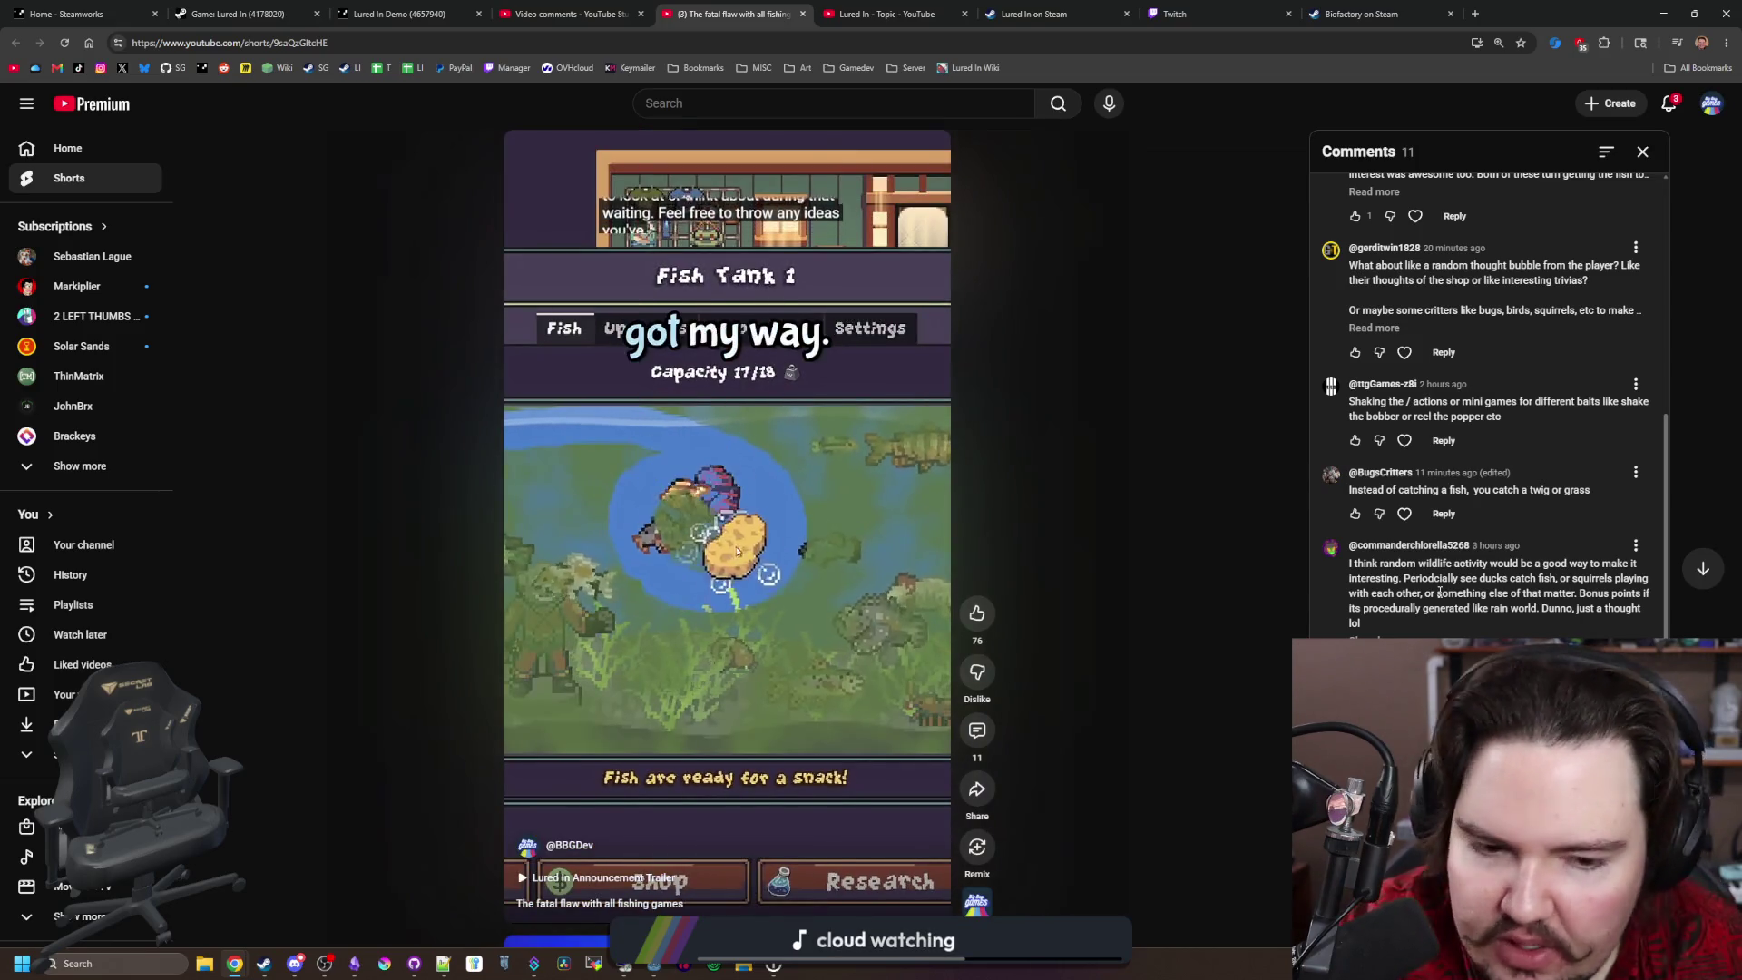
pyautogui.doubleClick(1429, 577)
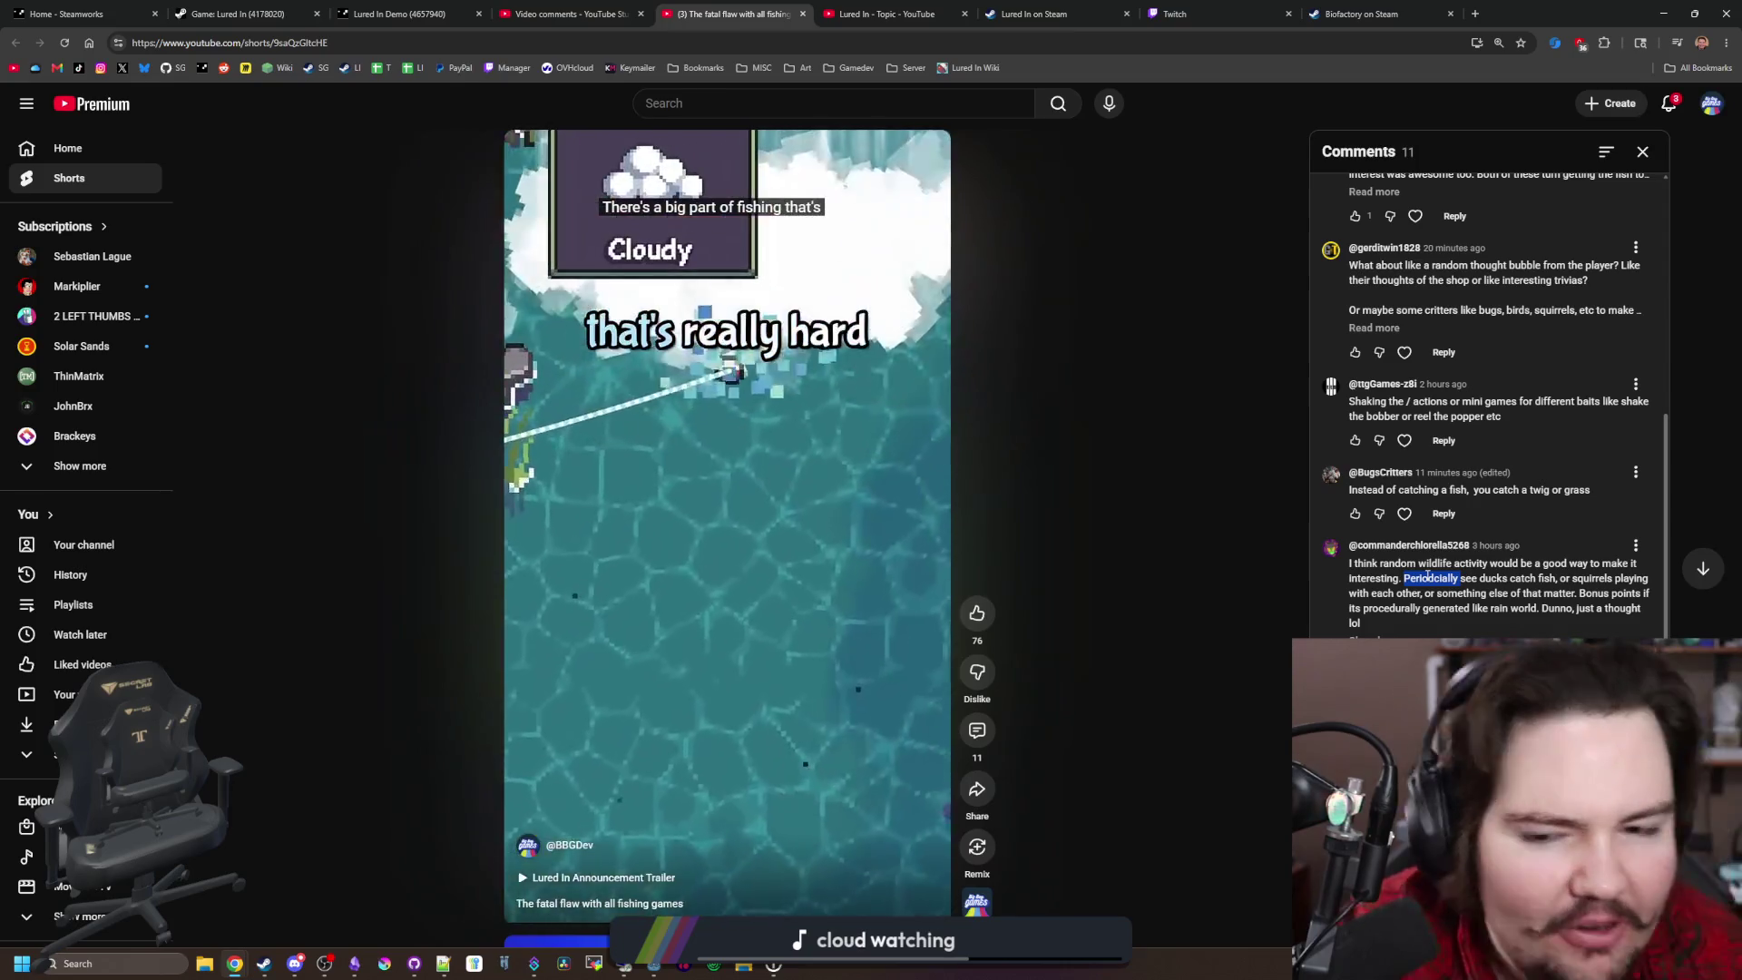
pyautogui.click(1428, 577)
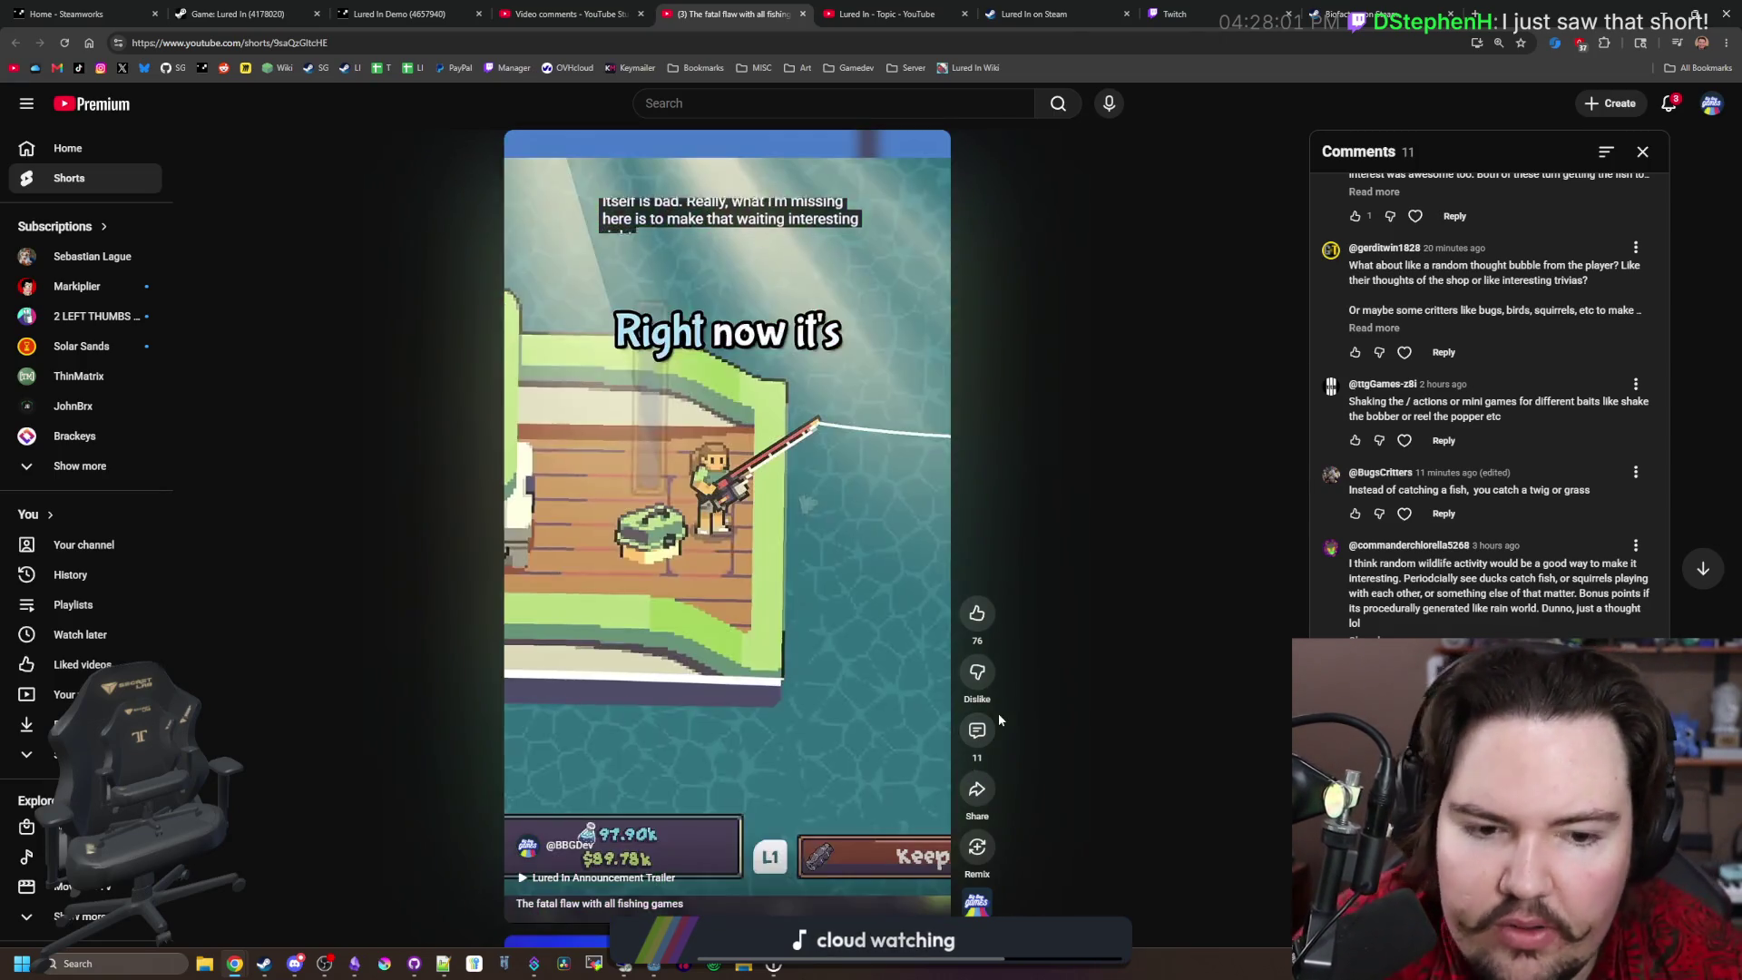
pyautogui.scroll(1, 1482, 621)
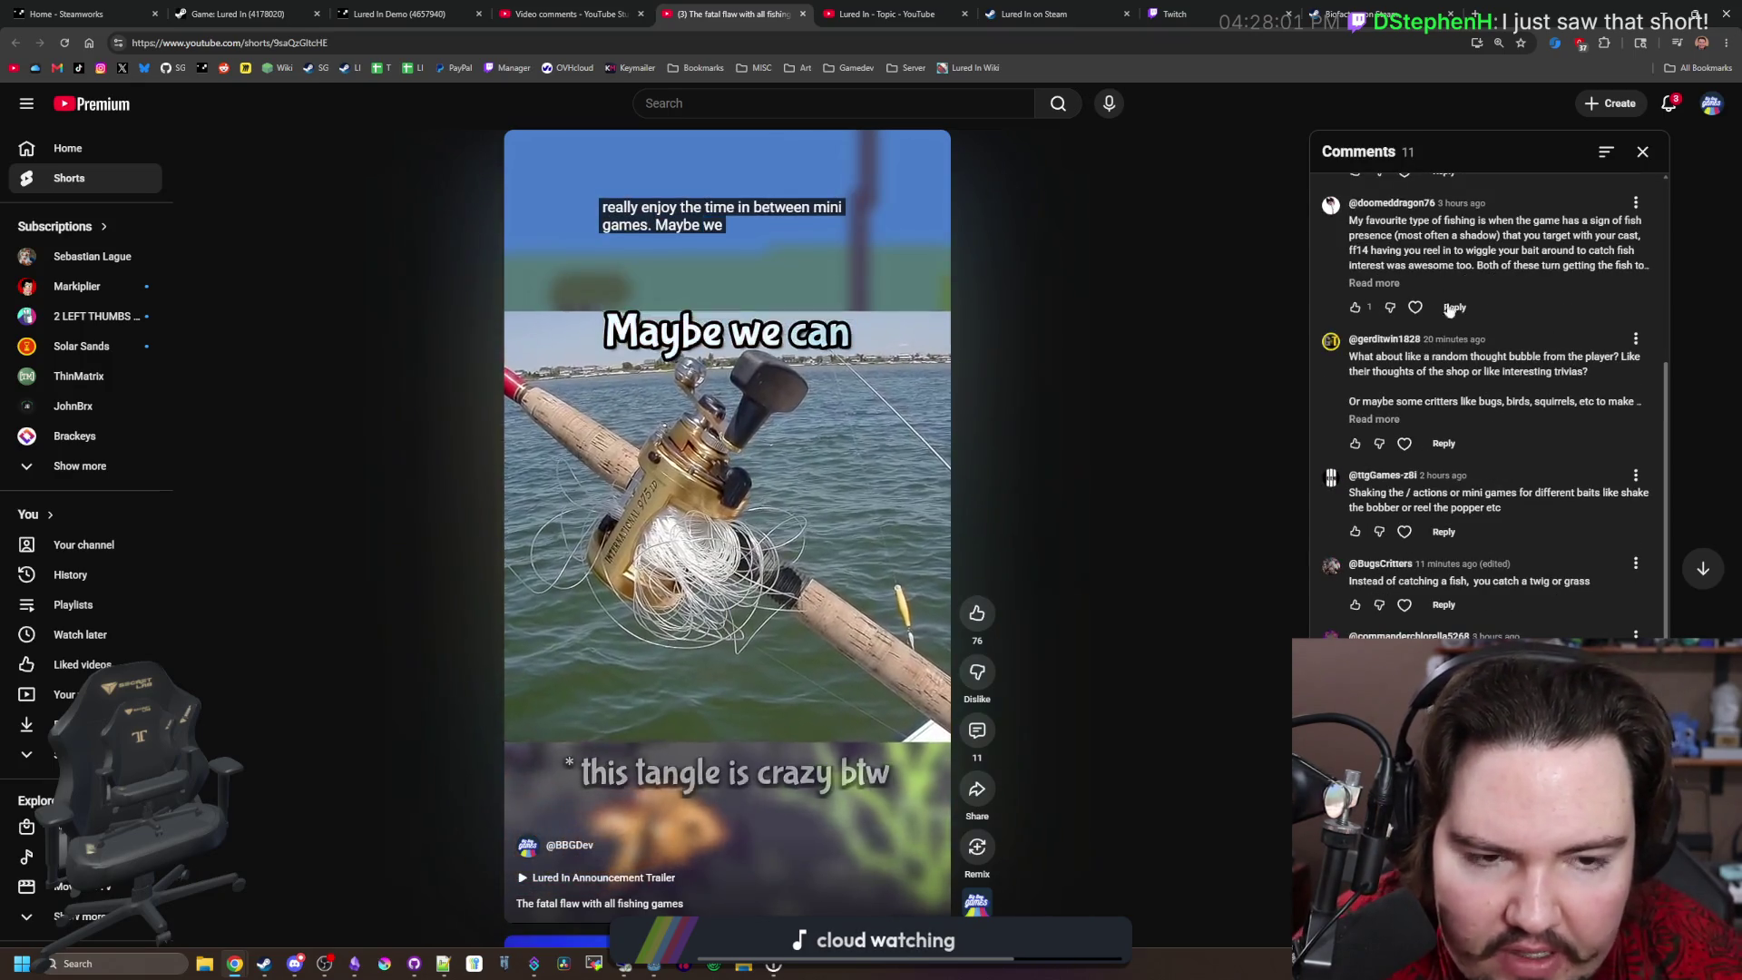
pyautogui.scroll(-1, 1478, 581)
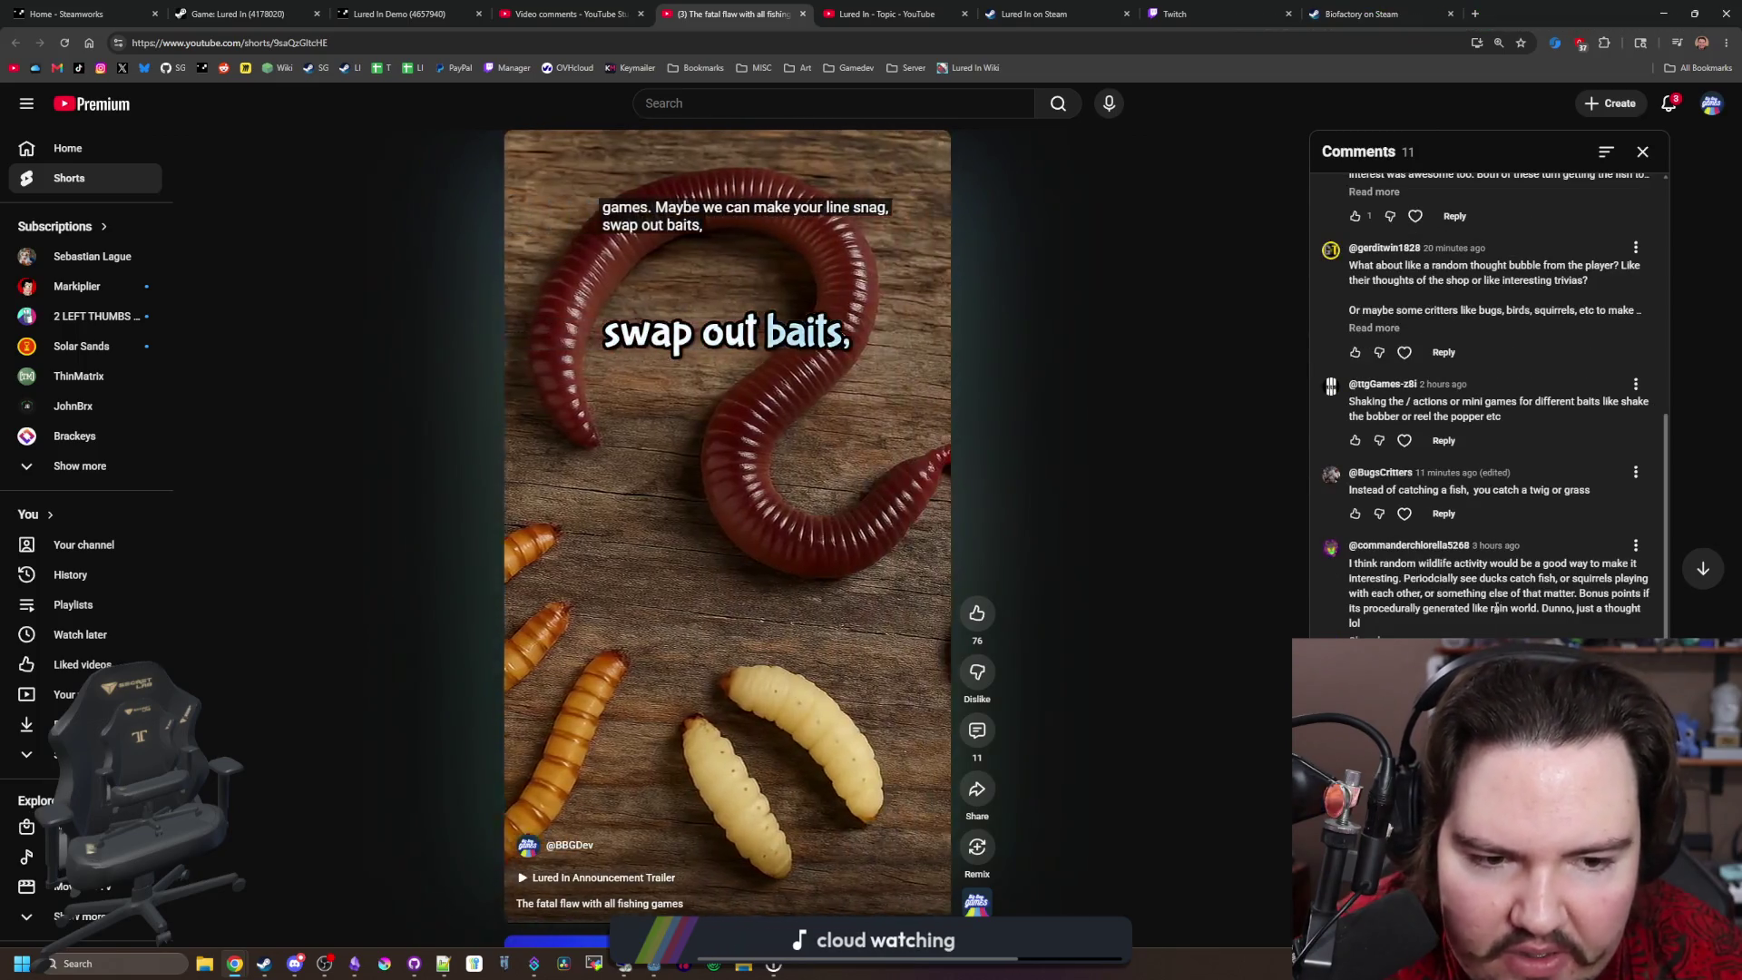
pyautogui.scroll(-1, 1461, 526)
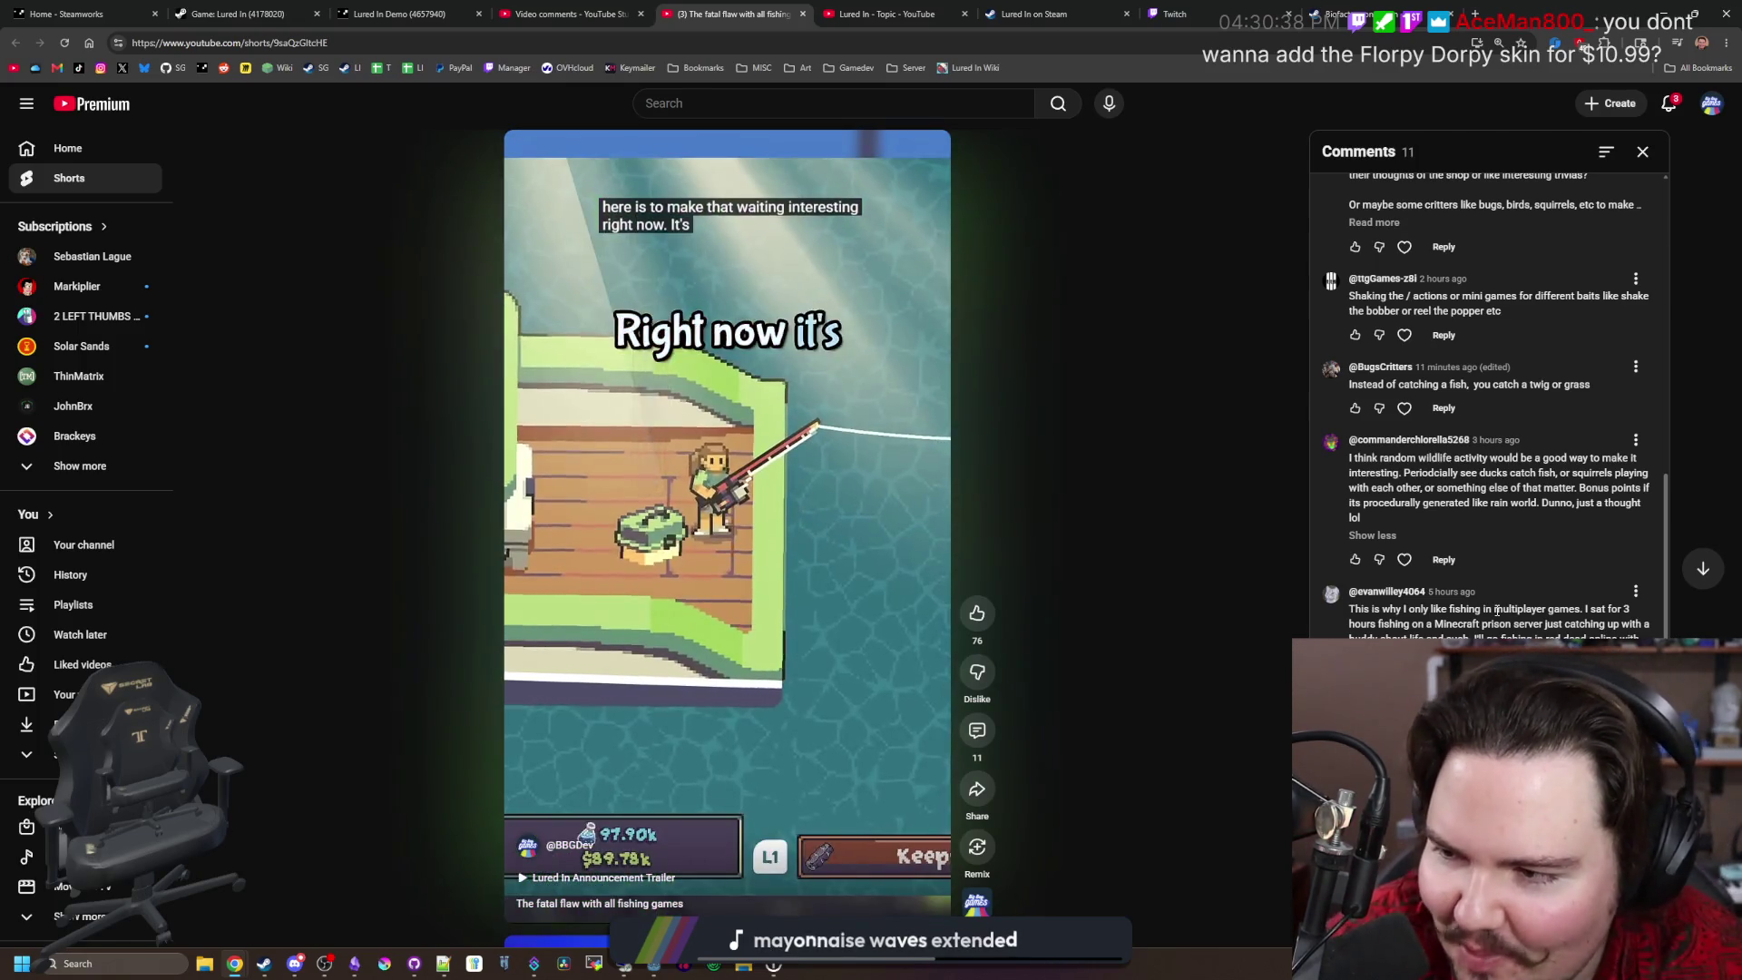
pyautogui.scroll(1, 1468, 630)
# Step: Scroll up the comments and highlight the suggestion text in the second comment
pyautogui.scroll(8, 1488, 544)
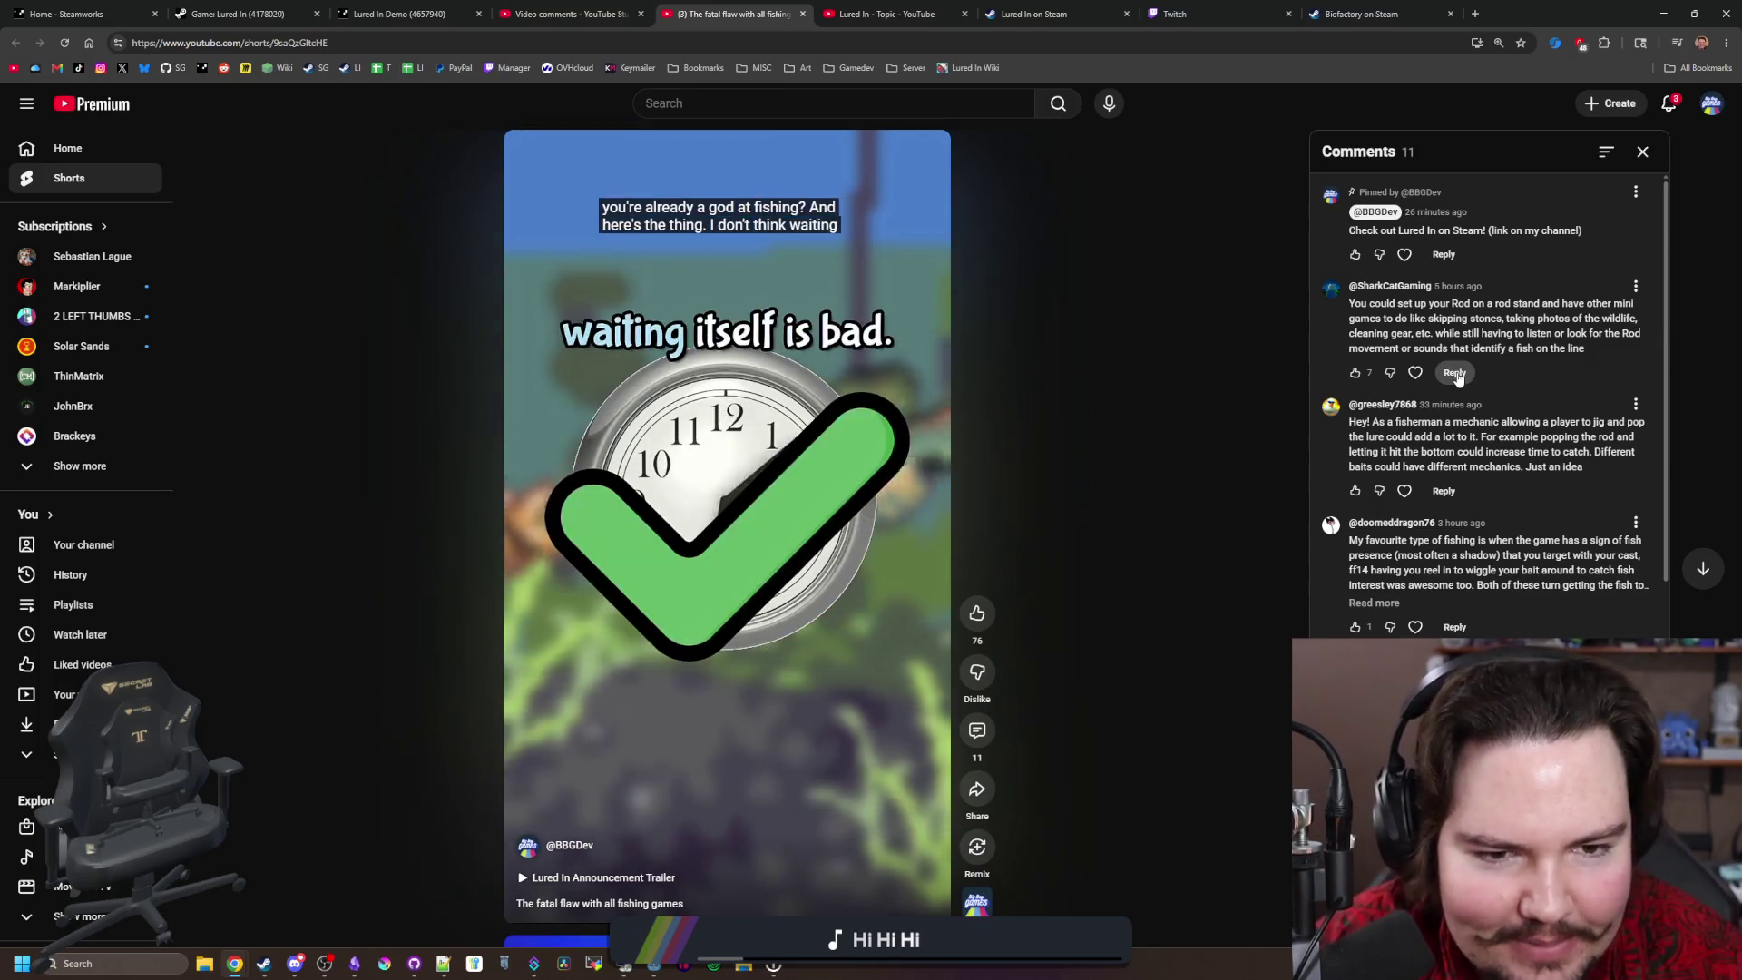
pyautogui.moveTo(1609, 343)
pyautogui.mouseDown()
pyautogui.moveTo(1361, 336)
pyautogui.moveTo(1346, 314)
pyautogui.mouseUp()
pyautogui.click(1378, 309)
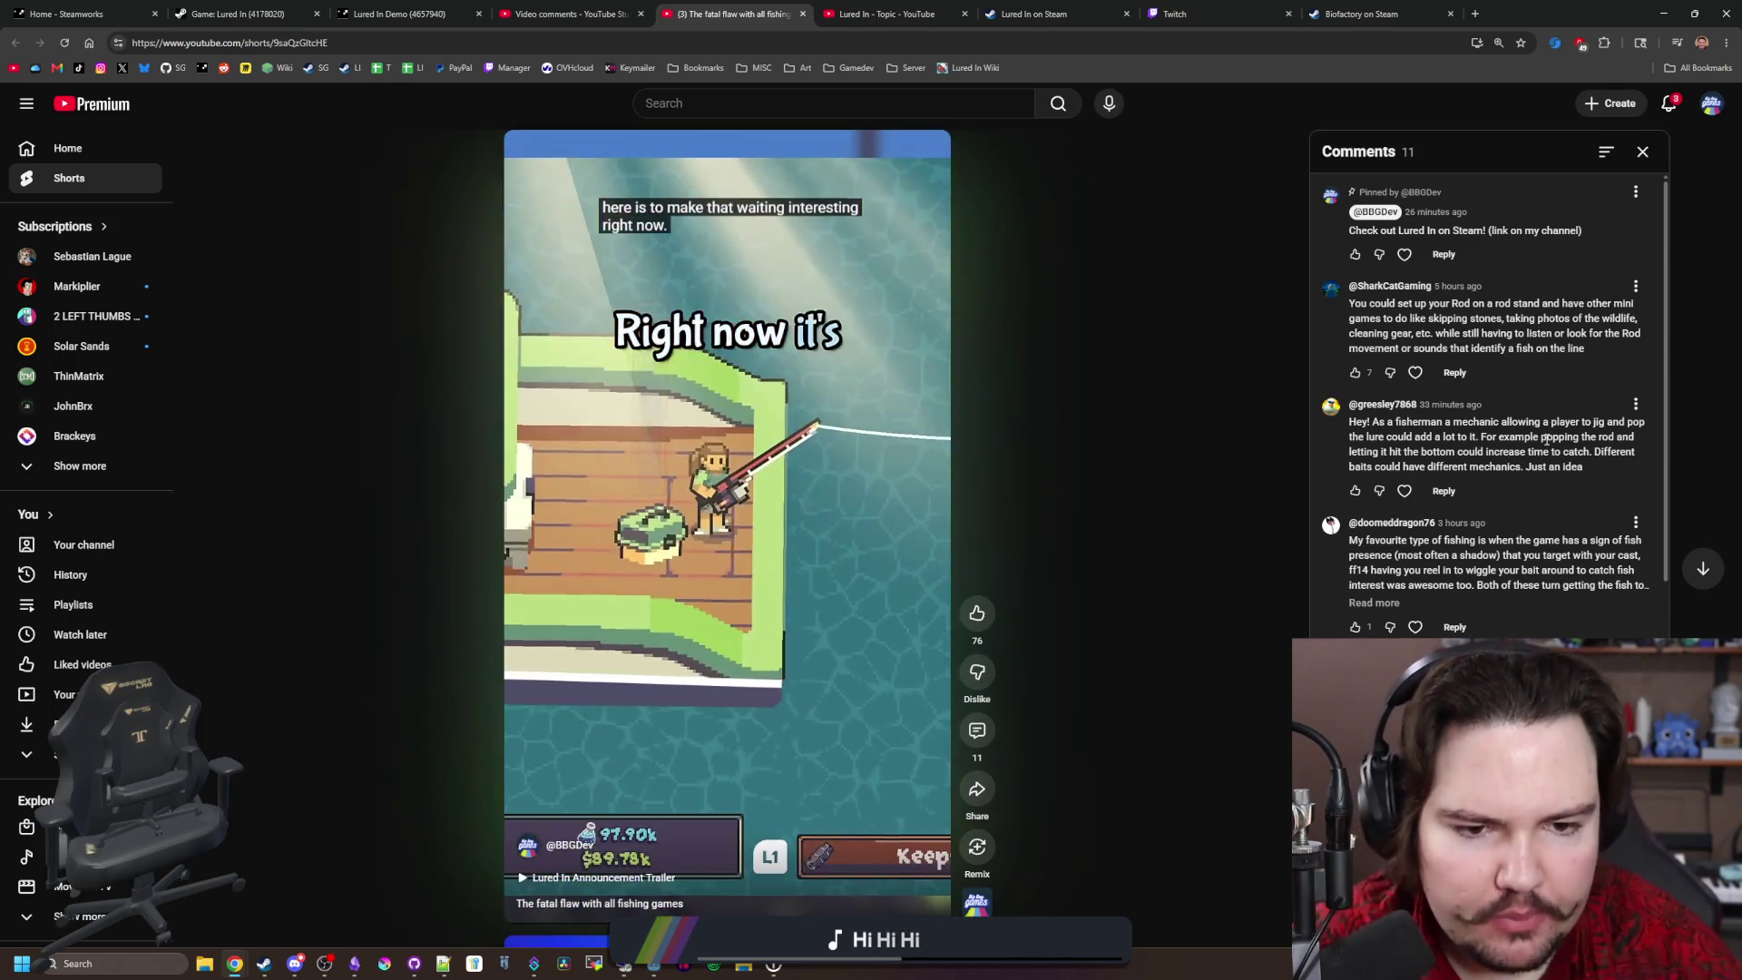
pyautogui.moveTo(1612, 471)
pyautogui.mouseDown()
pyautogui.moveTo(1294, 401)
pyautogui.moveTo(1350, 432)
pyautogui.mouseUp()
pyautogui.click(1379, 436)
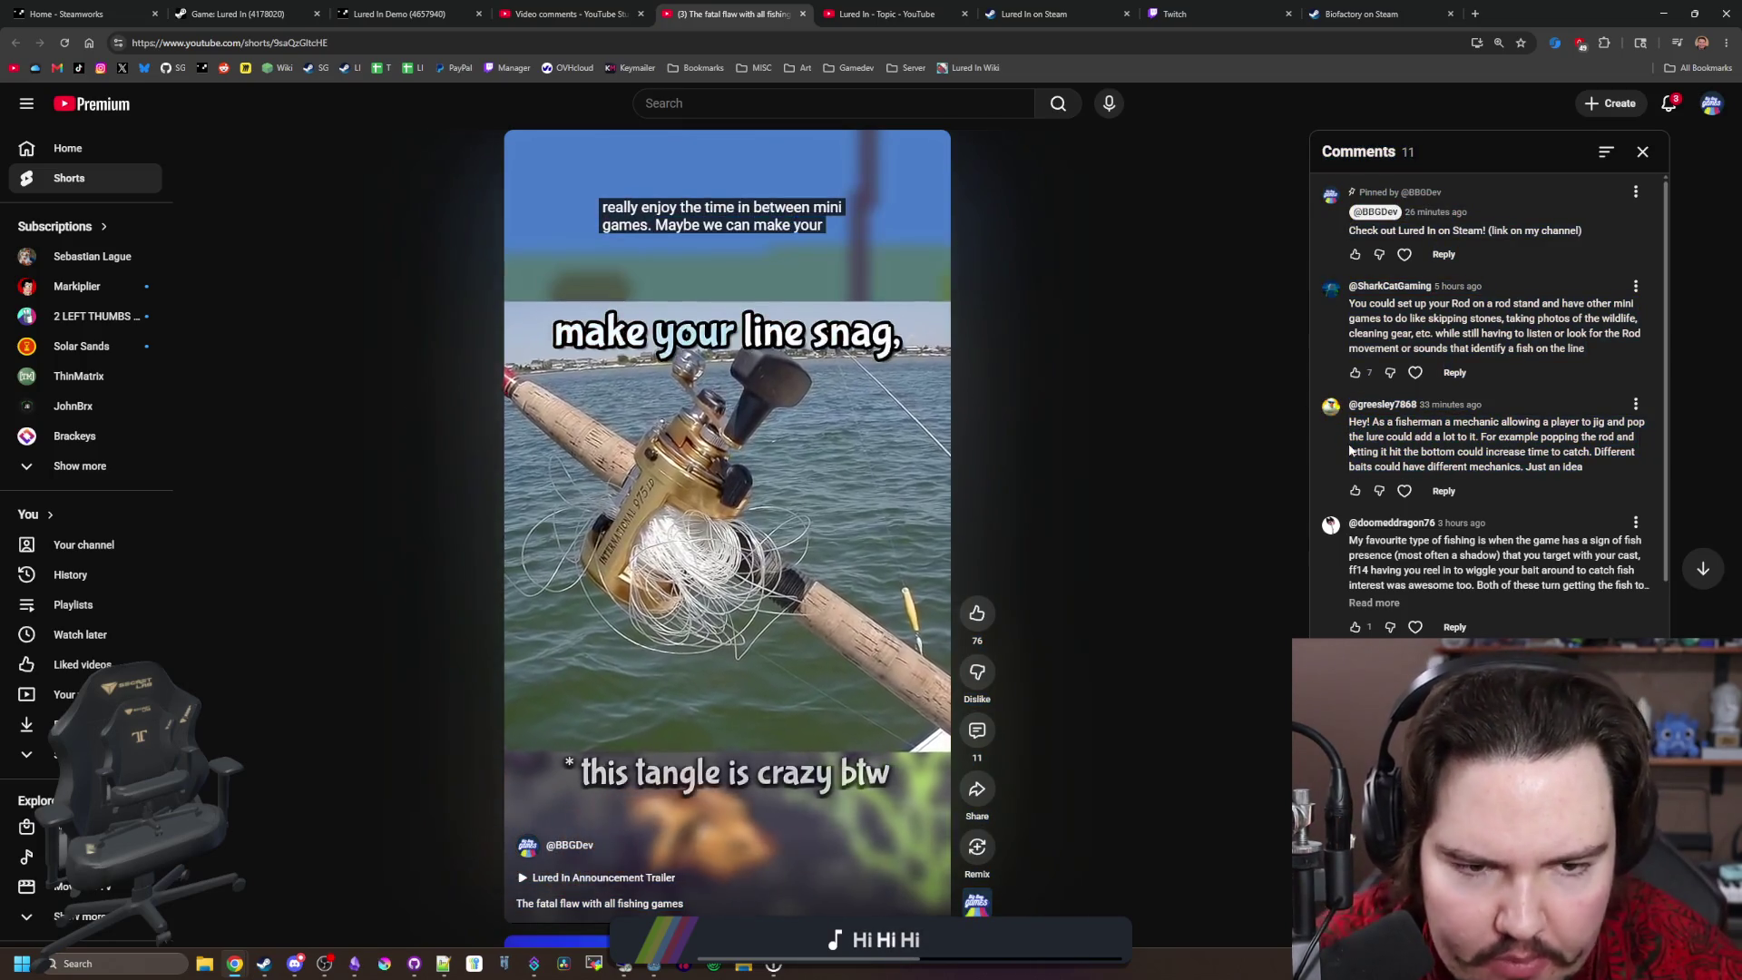
pyautogui.scroll(-1, 1586, 394)
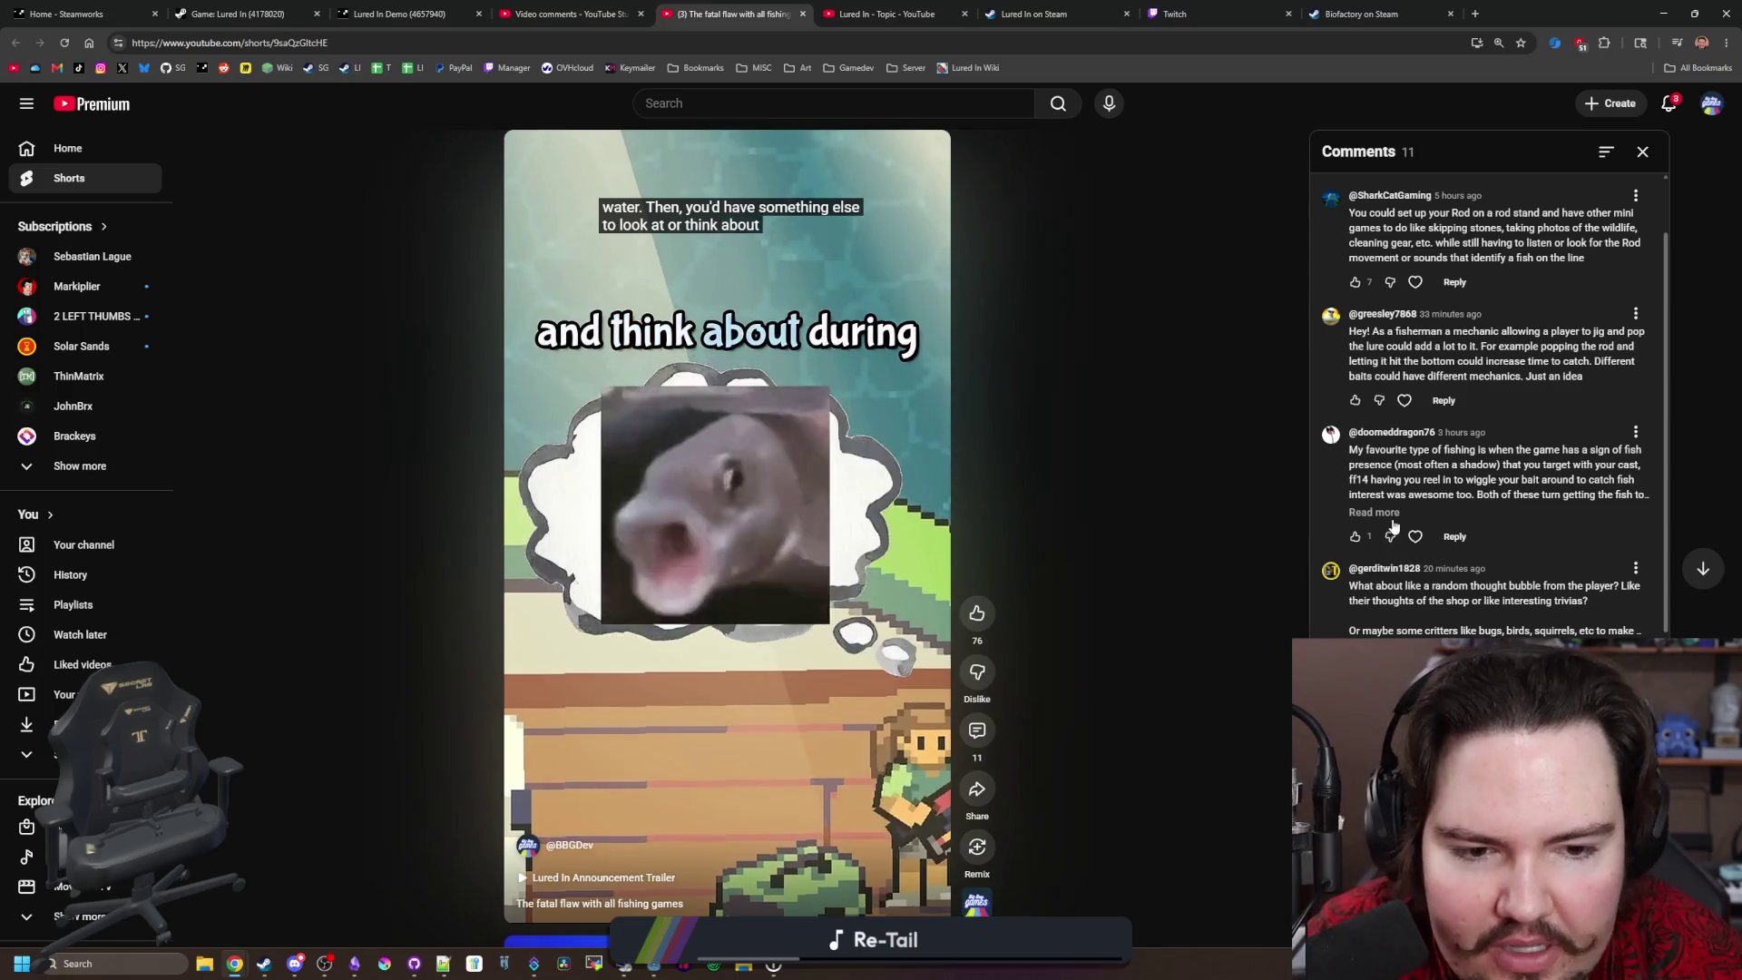
pyautogui.click(1388, 514)
pyautogui.scroll(-3, 1489, 487)
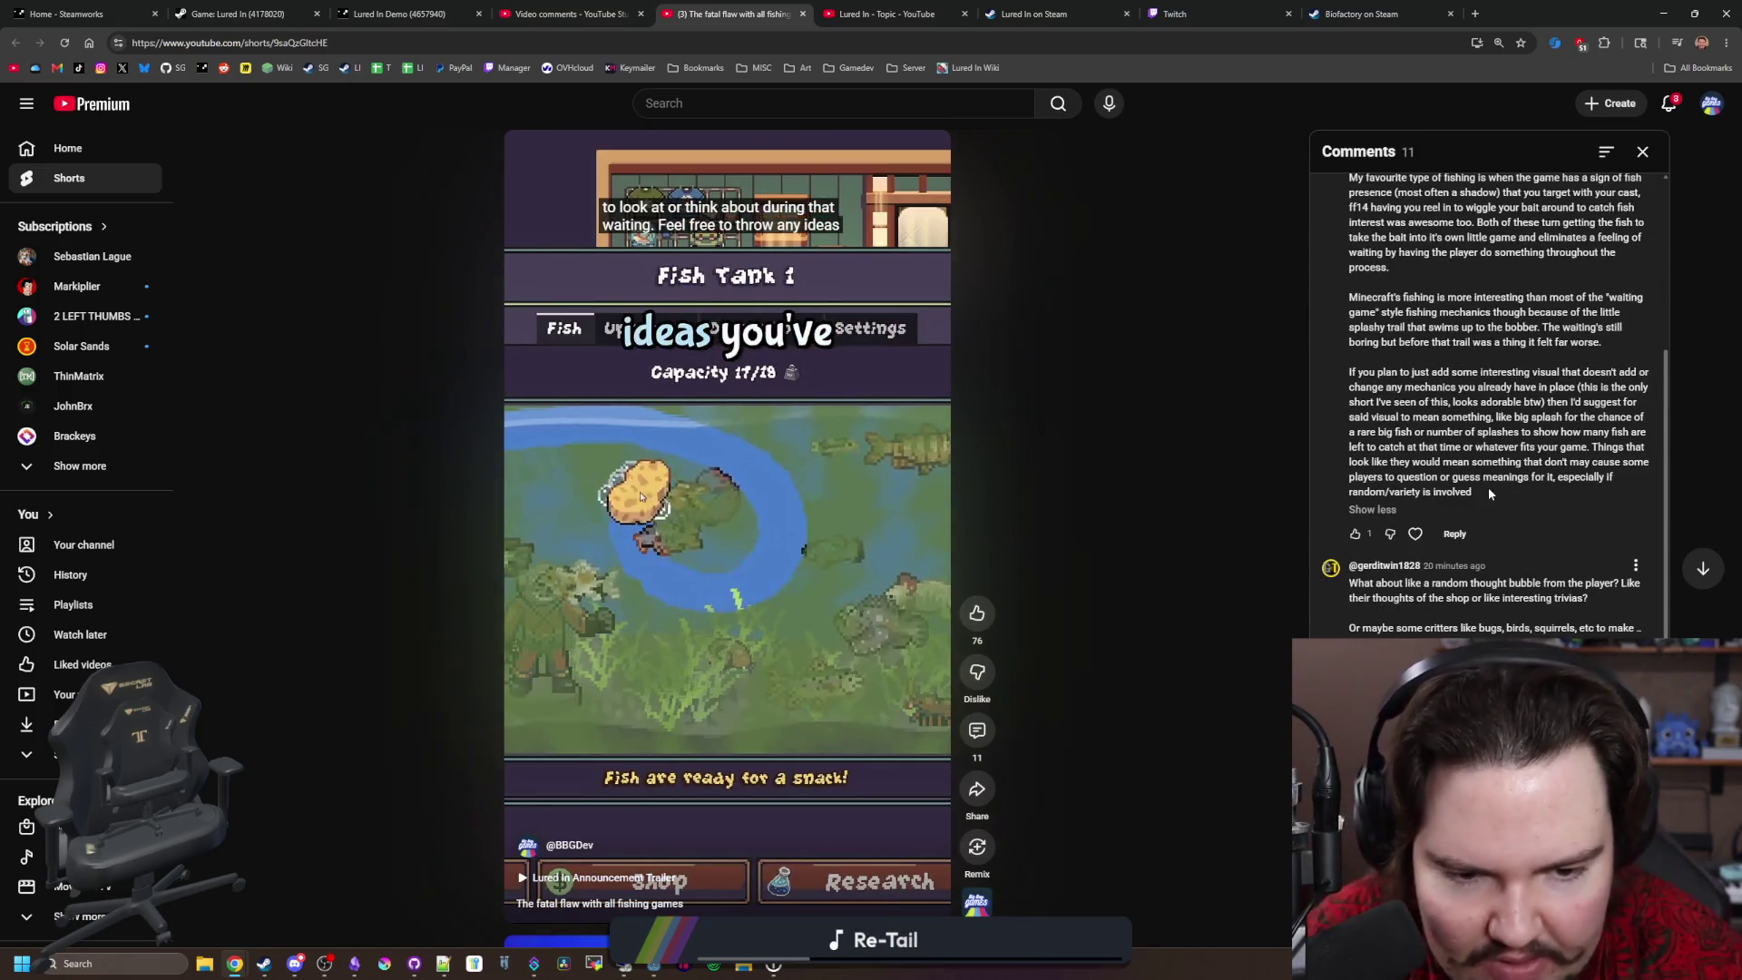
pyautogui.scroll(3, 1502, 483)
pyautogui.scroll(-2, 1502, 484)
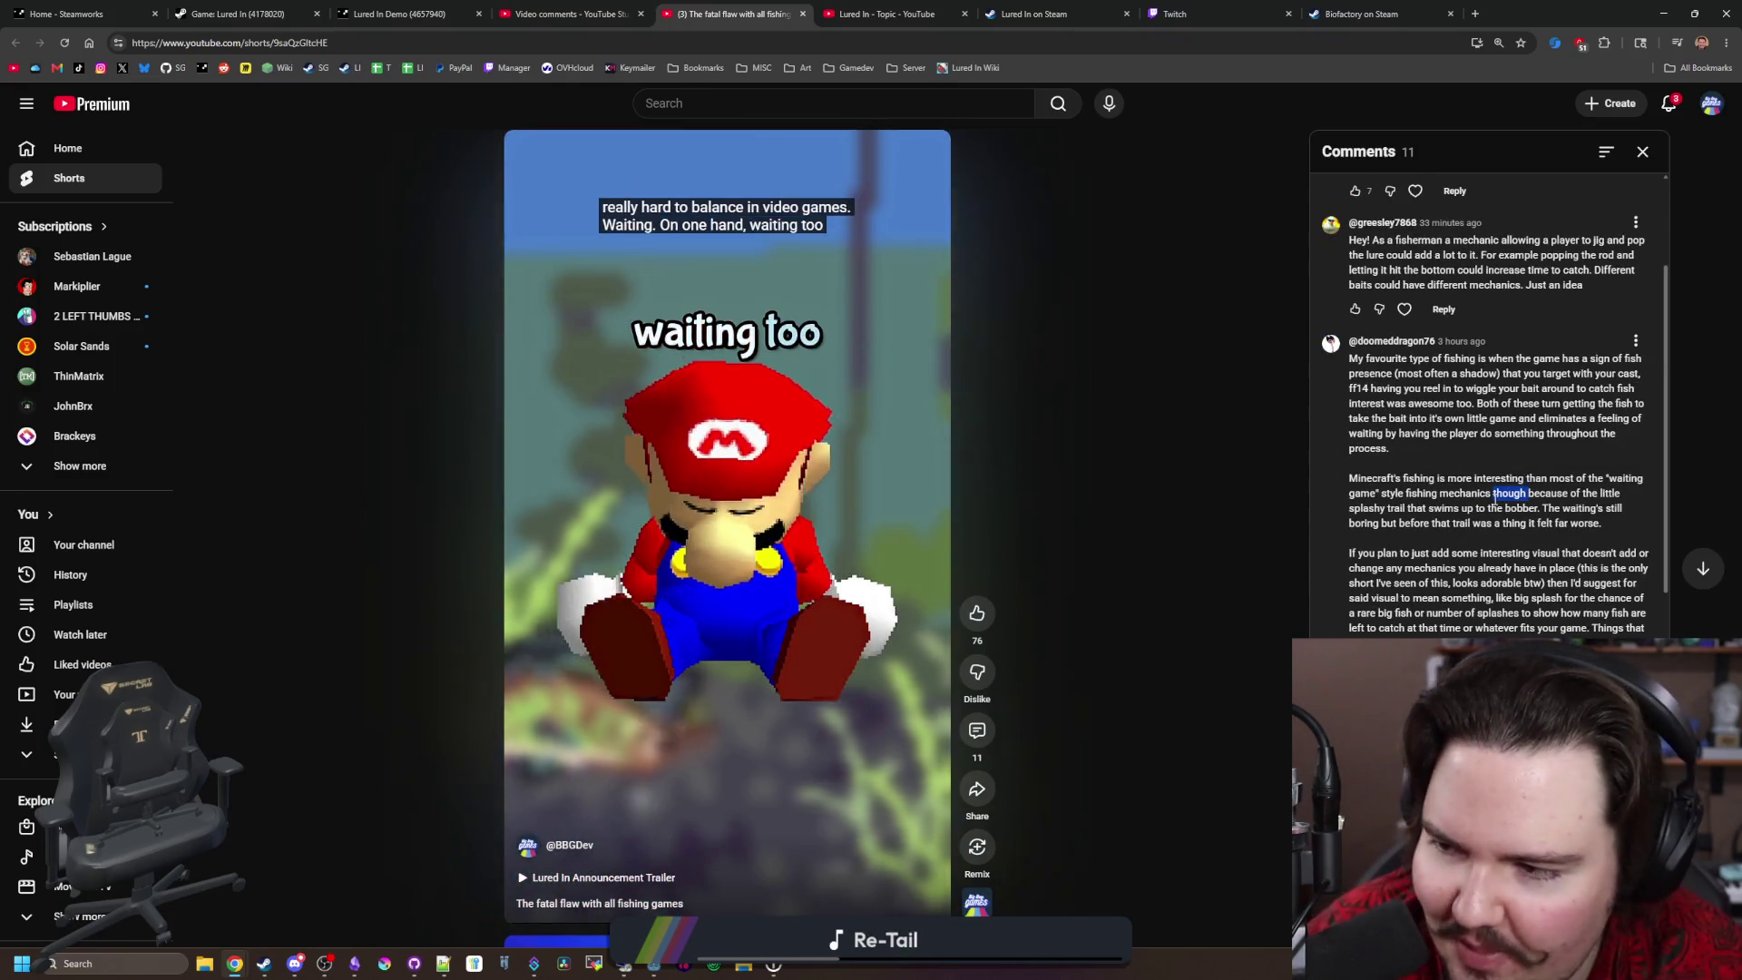
pyautogui.tripleClick(1495, 496)
pyautogui.click(1497, 523)
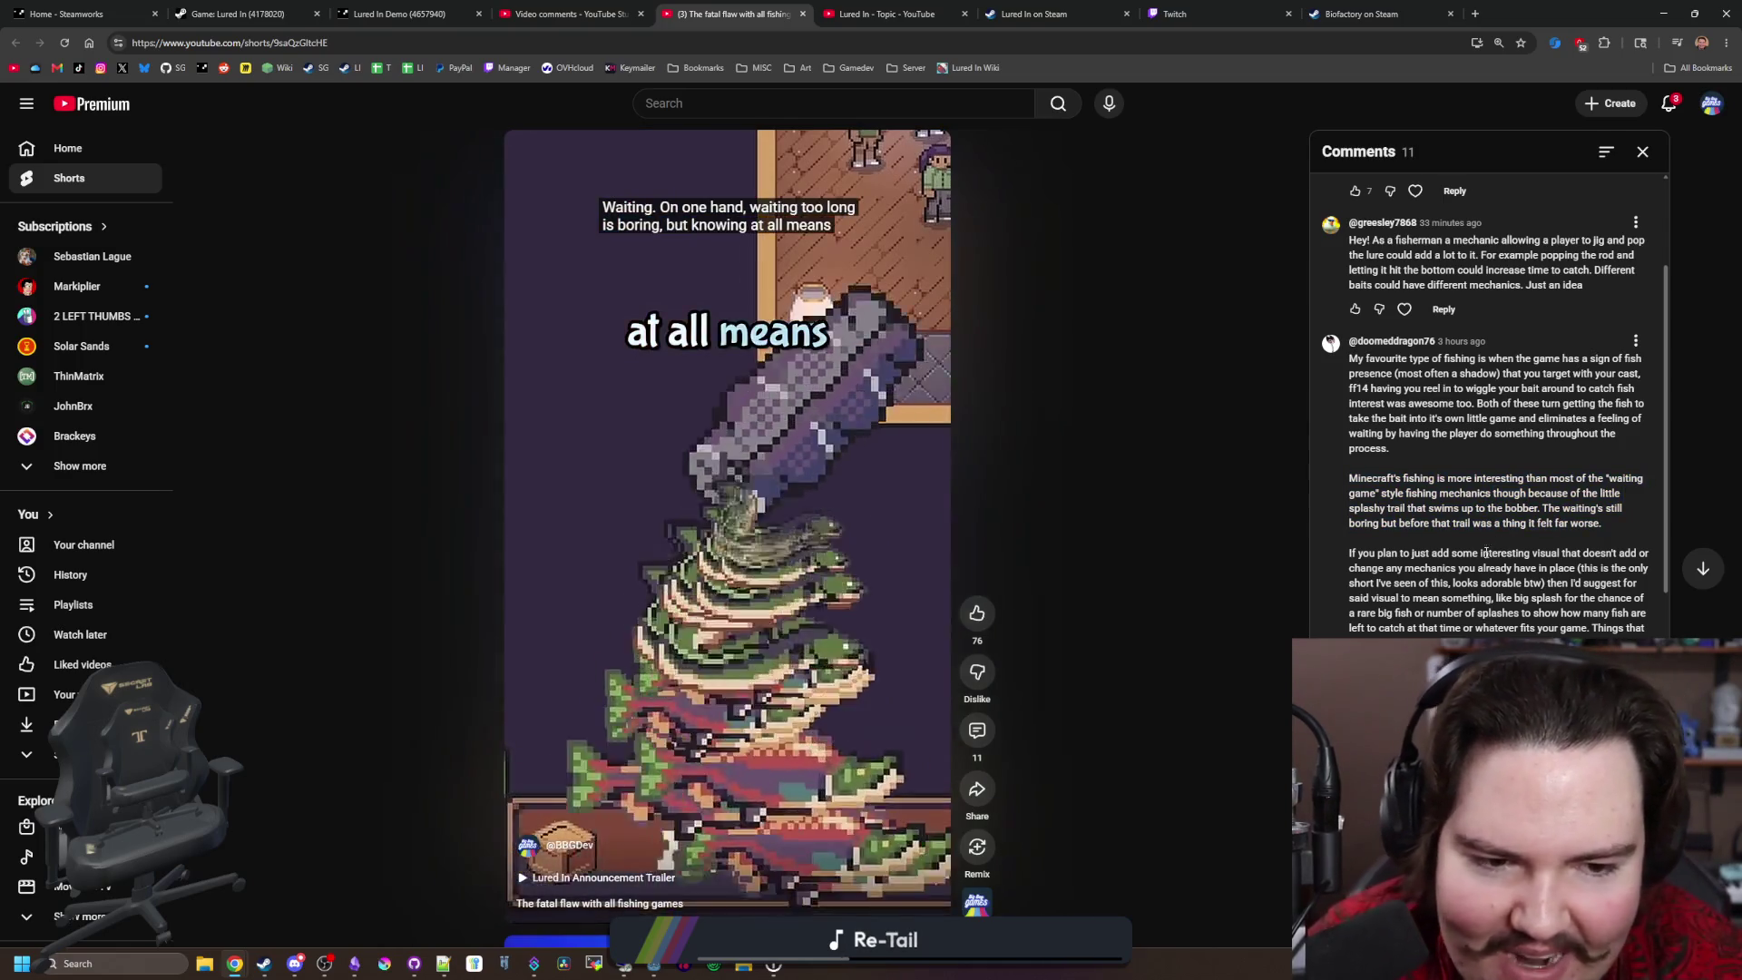
pyautogui.tripleClick(1482, 596)
pyautogui.doubleClick(1496, 483)
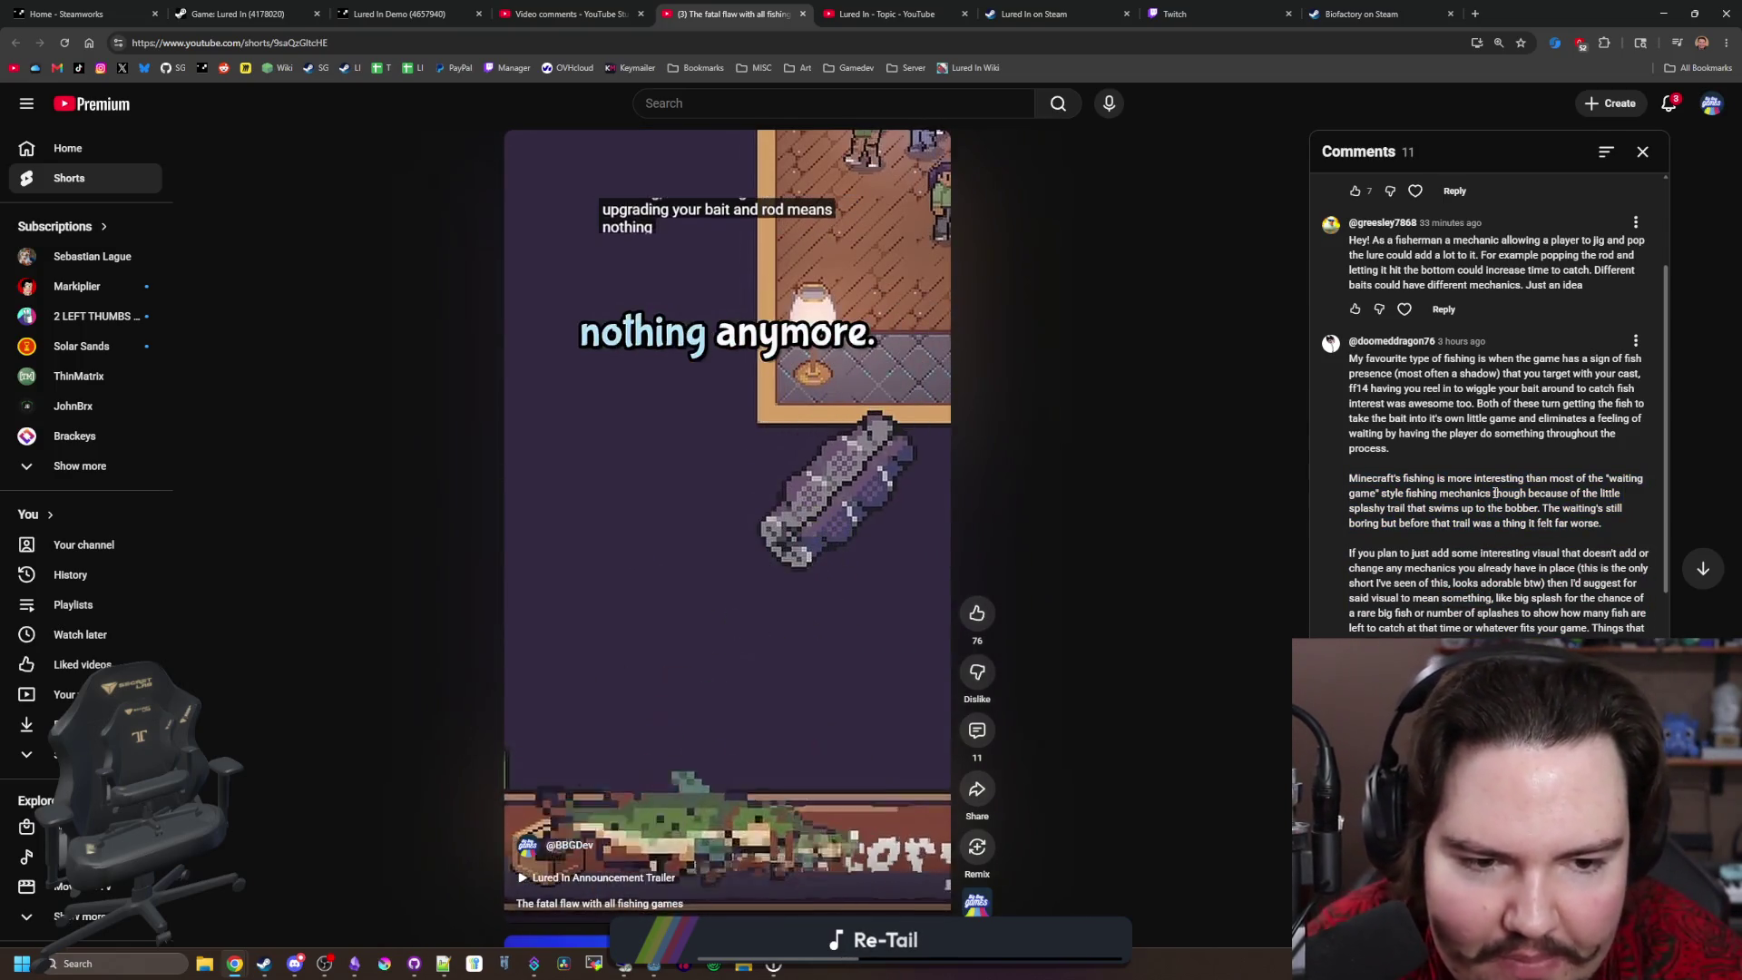
pyautogui.tripleClick(1497, 490)
pyautogui.click(1497, 490)
pyautogui.tripleClick(1419, 446)
pyautogui.click(1420, 461)
pyautogui.scroll(-2, 1419, 461)
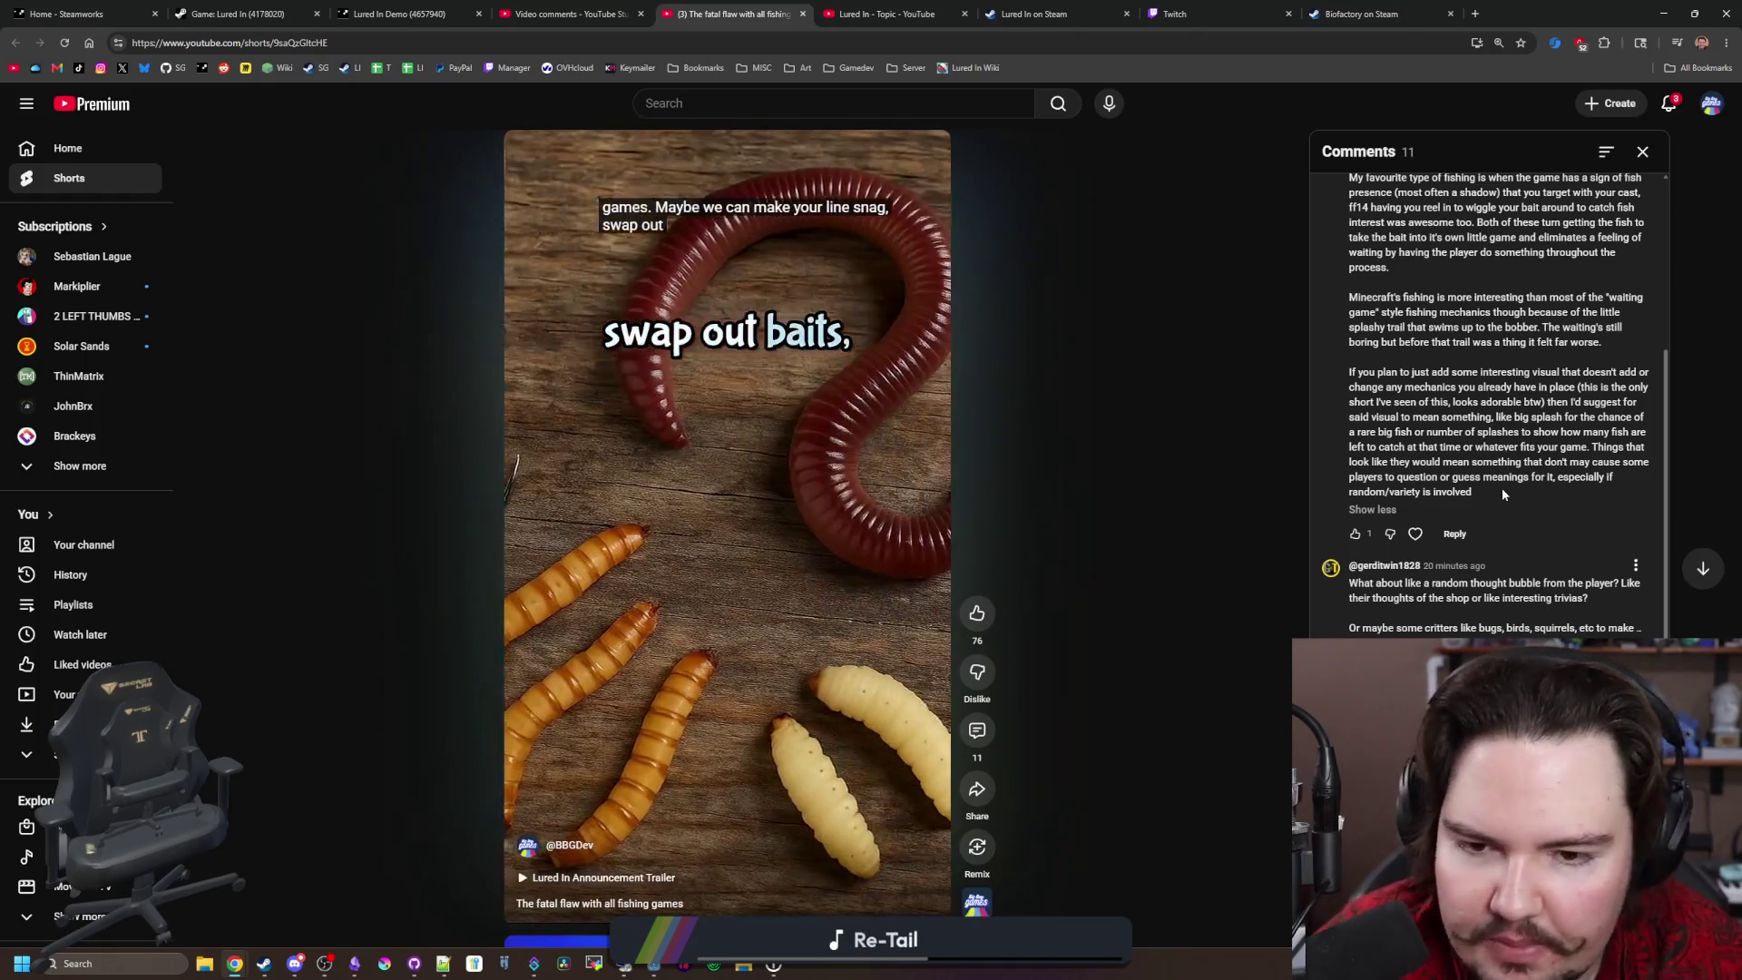
pyautogui.scroll(-1, 1434, 444)
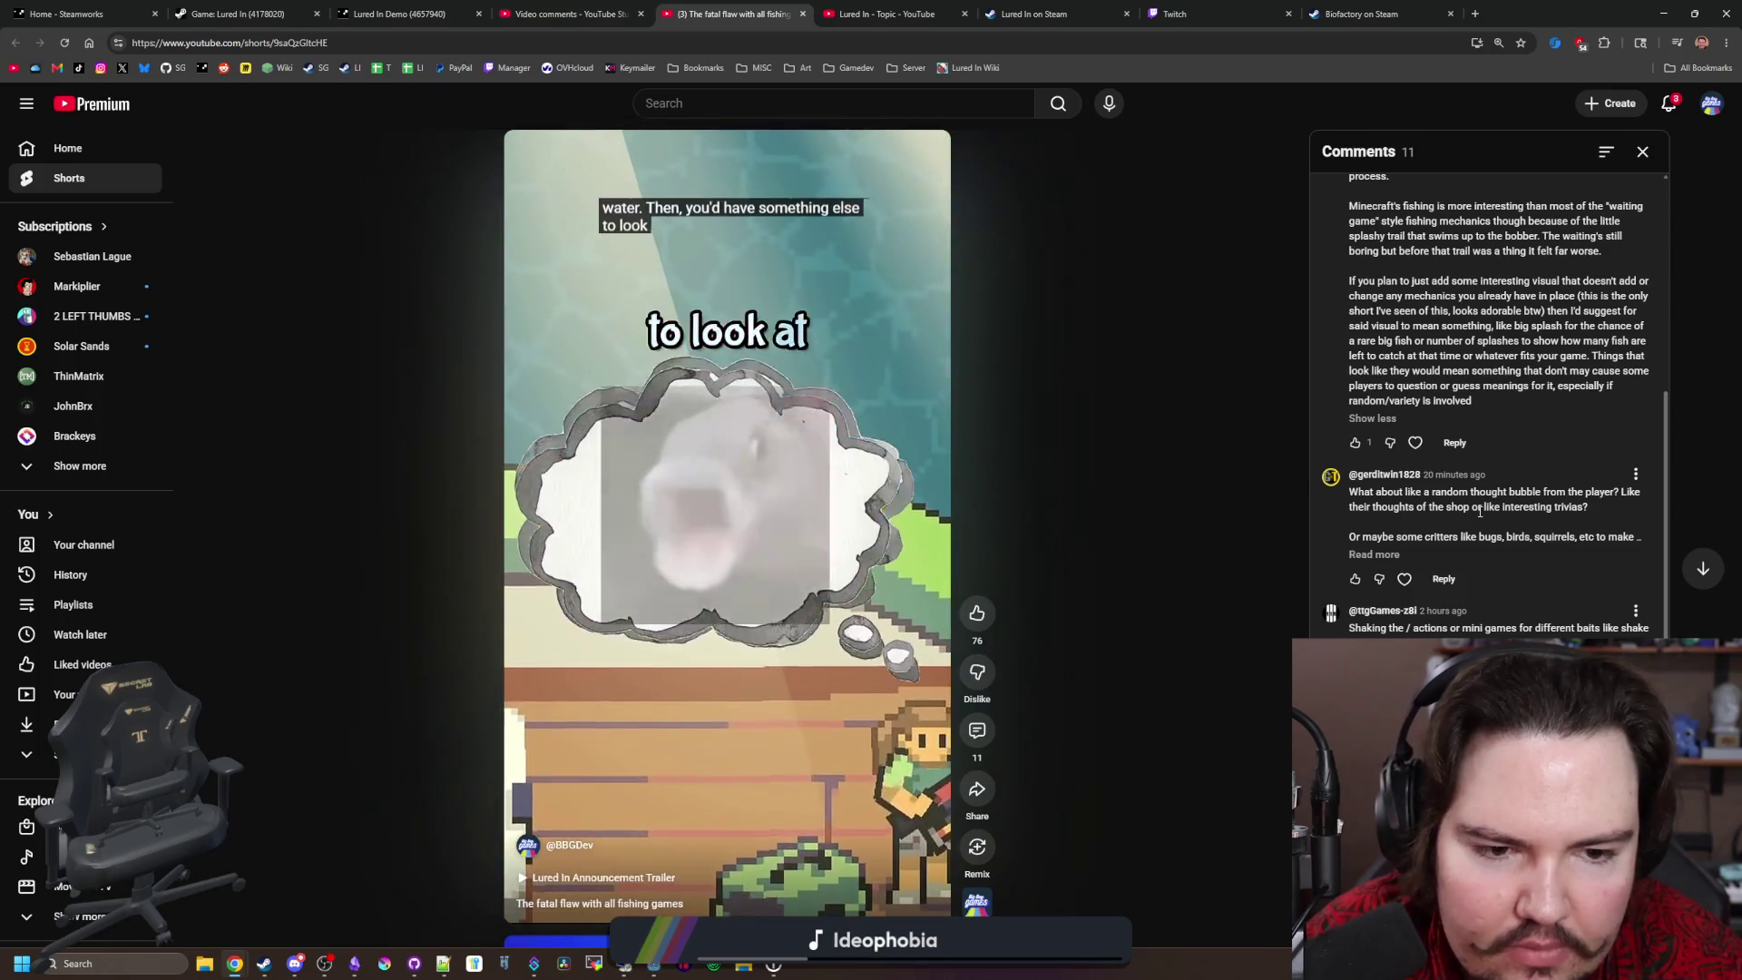
# Step: Expand the thought-bubble comment and highlight its text and the Minecraft fishing paragraph
pyautogui.click(1374, 554)
pyautogui.moveTo(1579, 559)
pyautogui.mouseDown()
pyautogui.moveTo(1352, 536)
pyautogui.moveTo(1356, 497)
pyautogui.mouseUp()
pyautogui.scroll(3, 1497, 408)
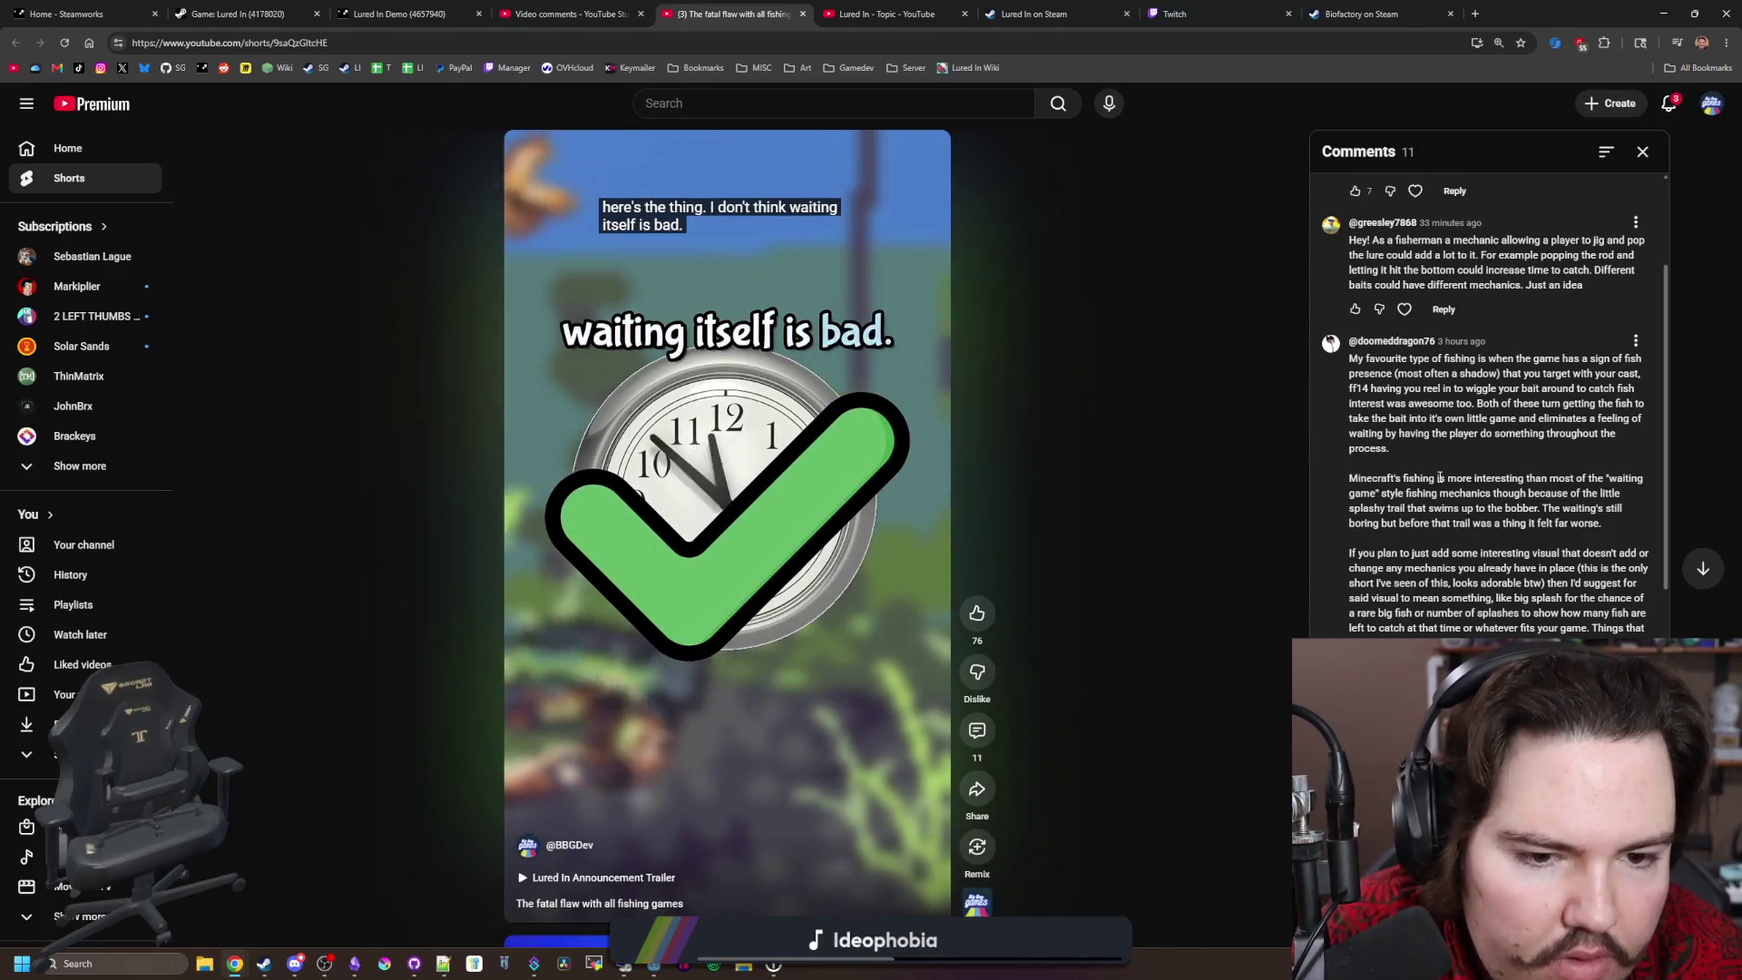
pyautogui.moveTo(1357, 478)
pyautogui.mouseDown()
pyautogui.moveTo(1626, 490)
pyautogui.moveTo(1388, 510)
pyautogui.moveTo(1608, 505)
pyautogui.mouseUp()
pyautogui.click(1609, 505)
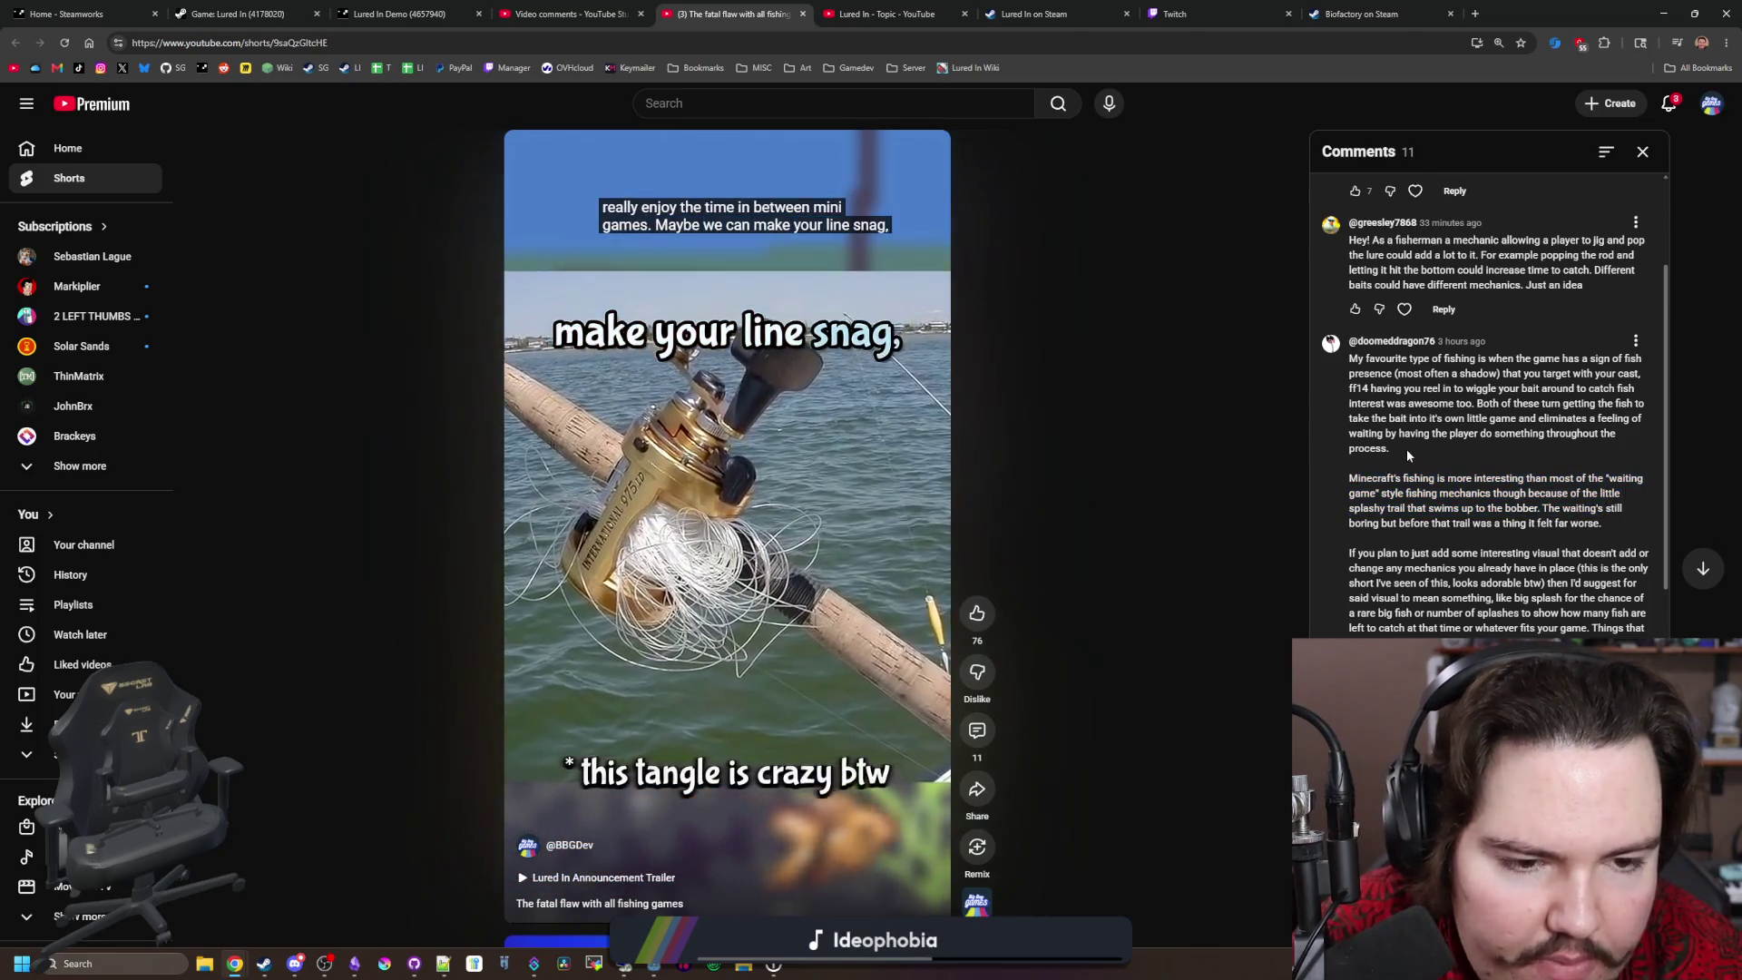
# Step: Scroll through the comments, then shrink the browser into a smaller floating window
pyautogui.scroll(-1, 1408, 453)
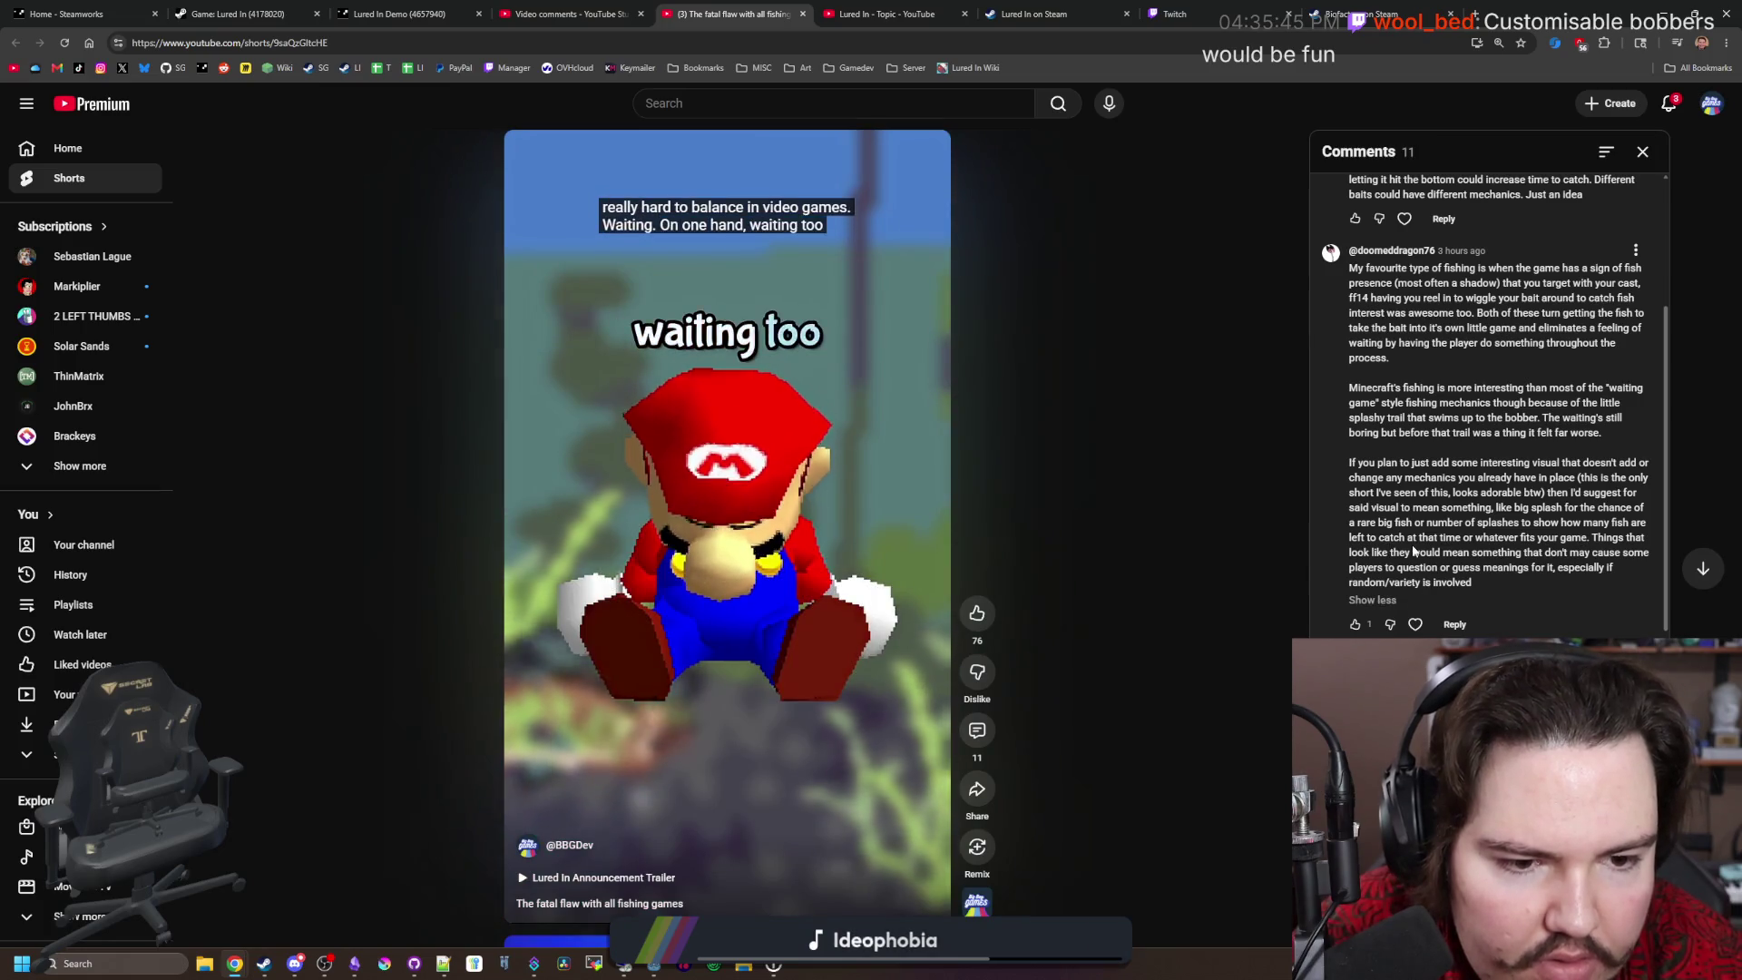
pyautogui.scroll(-2, 1479, 504)
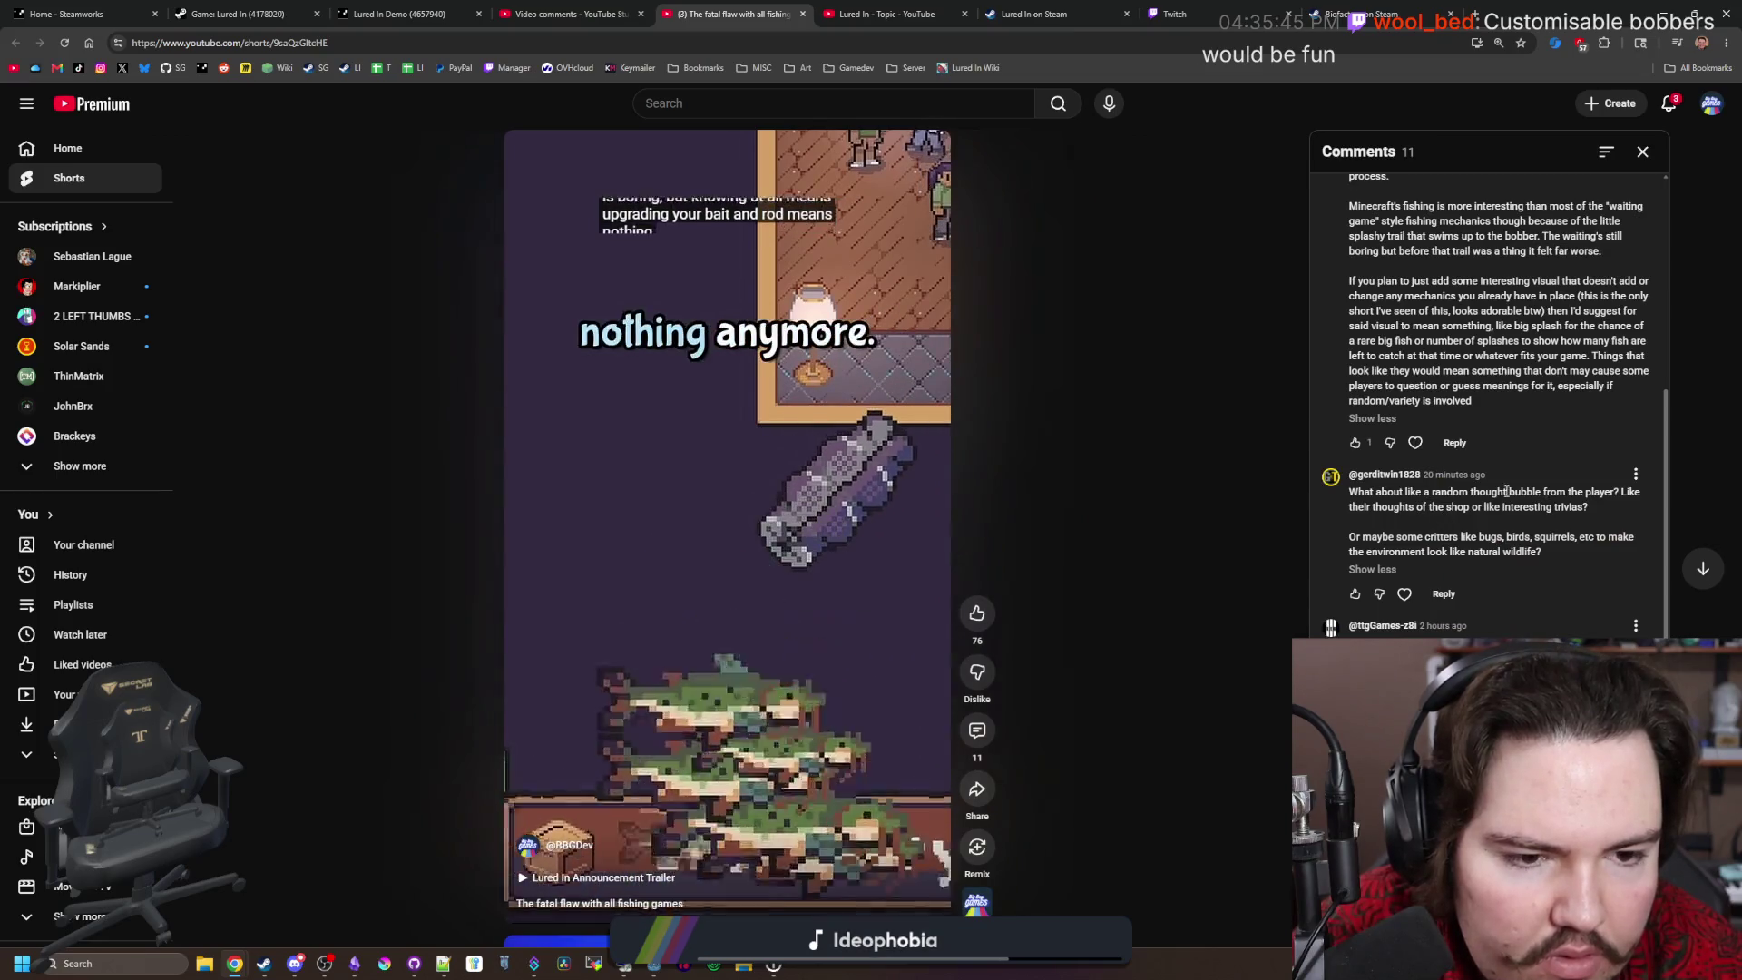
pyautogui.scroll(-2, 1397, 508)
pyautogui.scroll(5, 1406, 535)
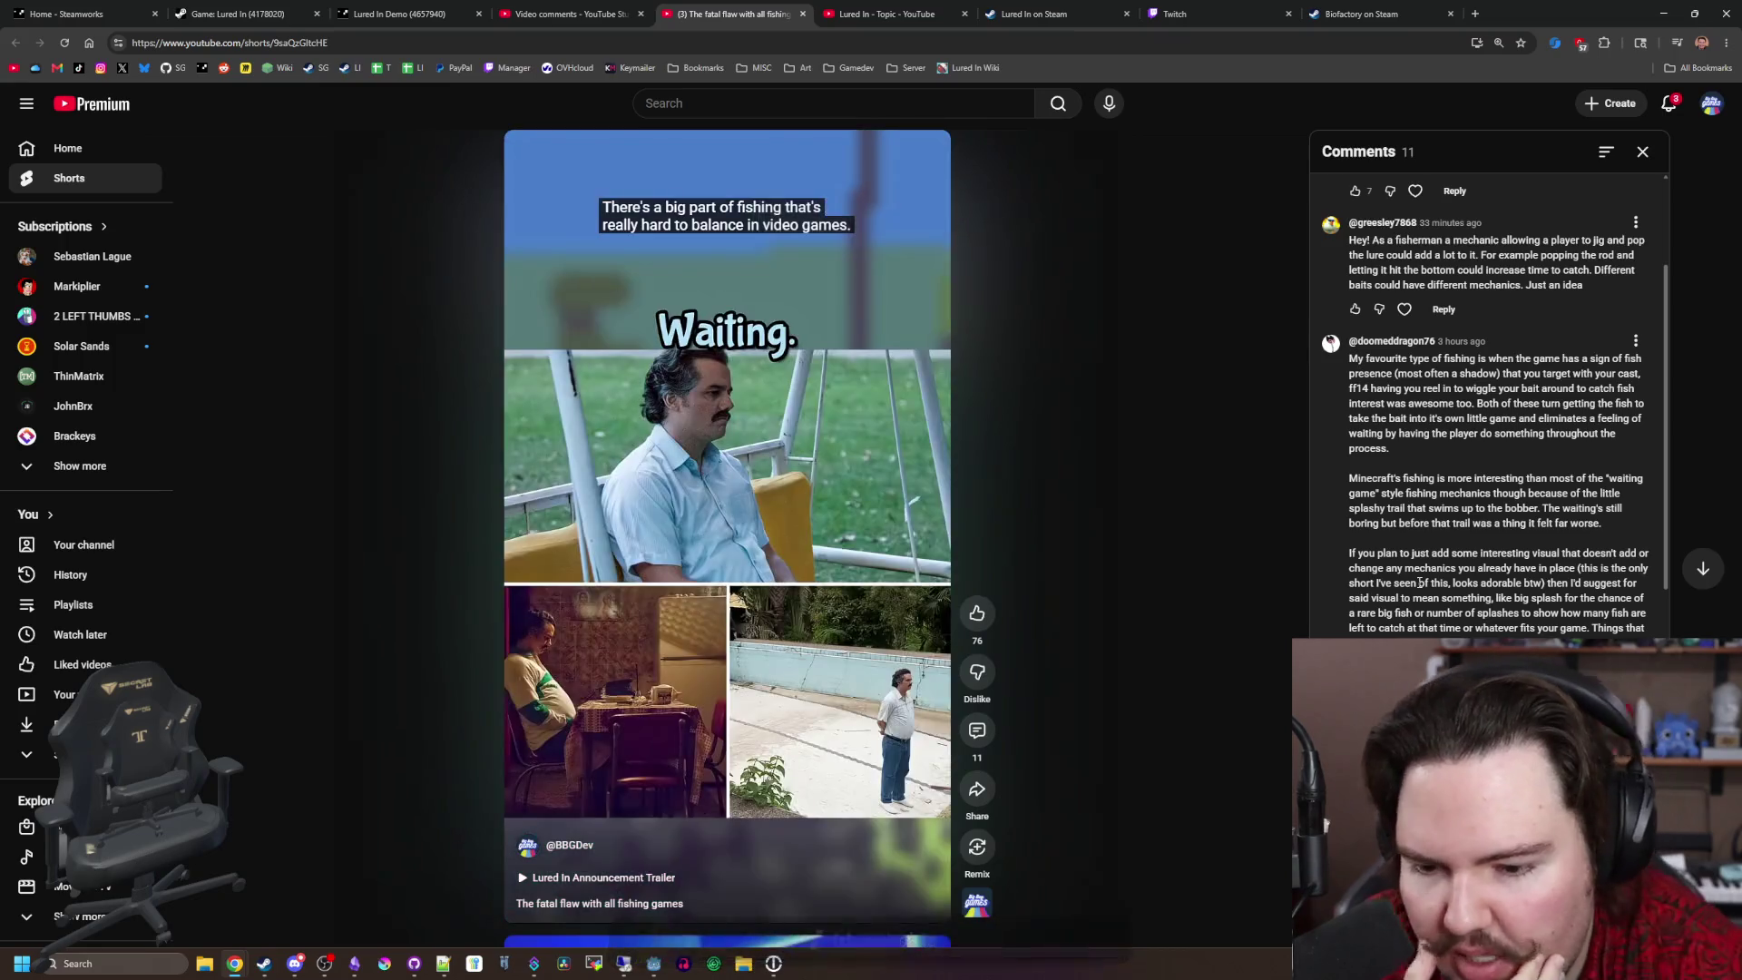
pyautogui.moveTo(1592, 14)
pyautogui.mouseDown()
pyautogui.moveTo(1221, 211)
pyautogui.moveTo(1255, 116)
pyautogui.mouseUp()
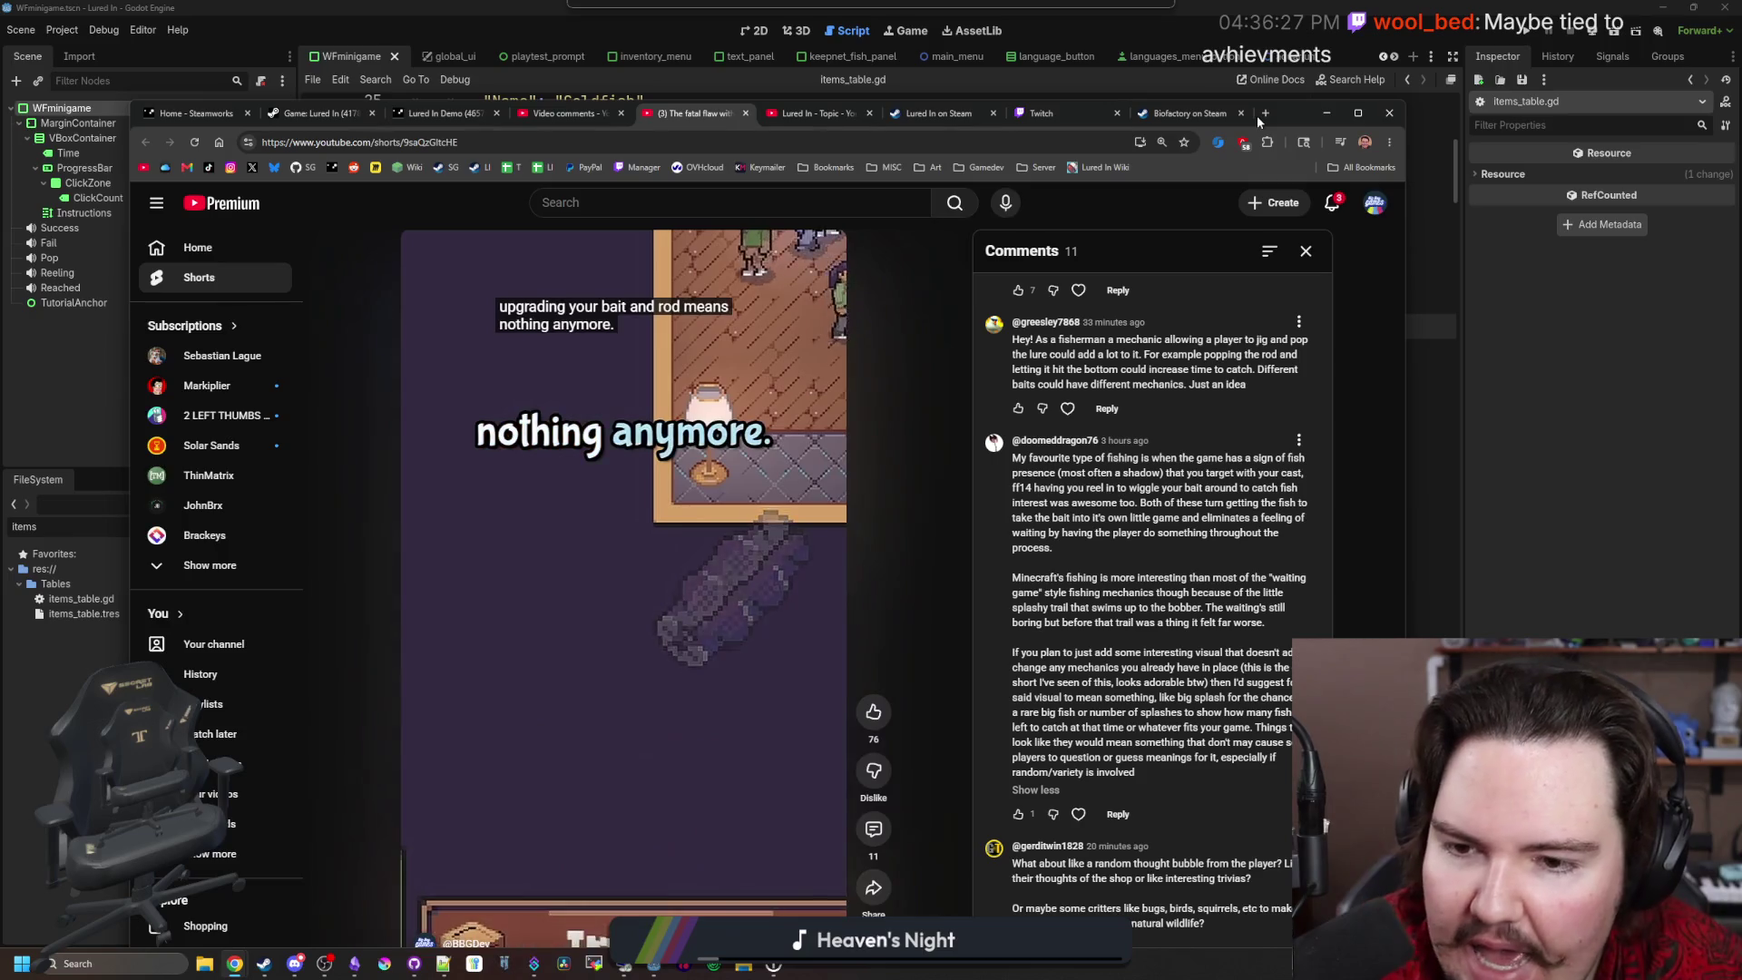
pyautogui.doubleClick(1255, 116)
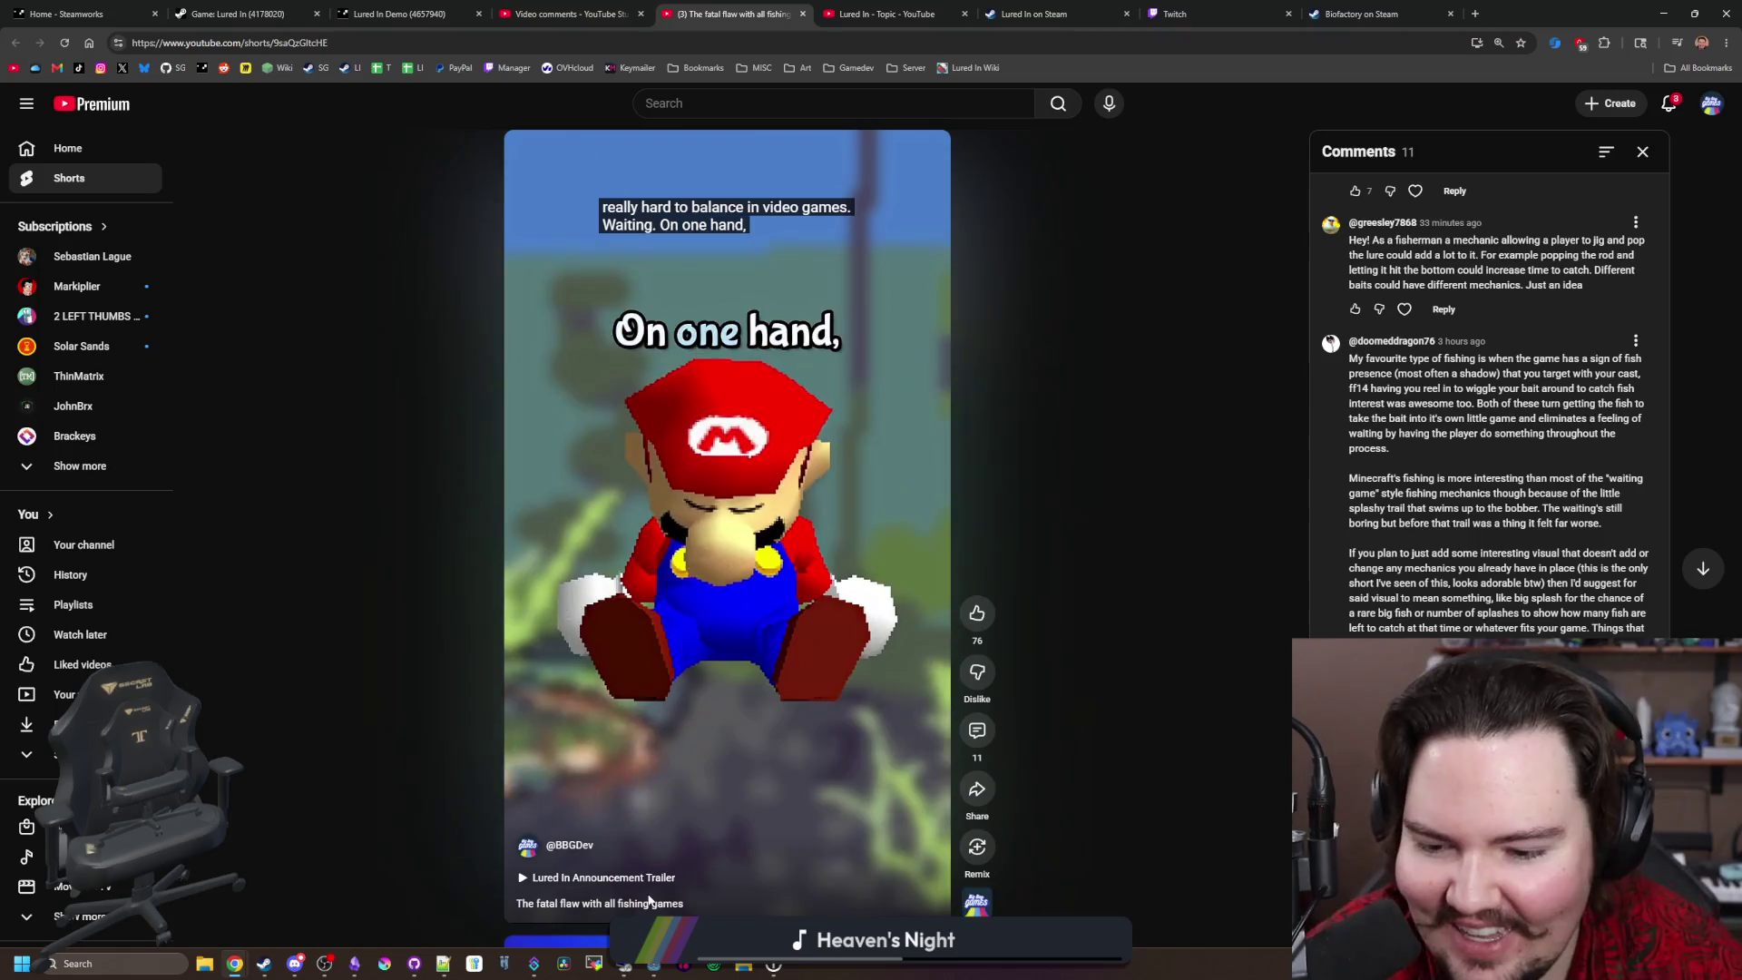
# Step: Pause the Short, rewind to the 'On one hand' moment and replay it
pyautogui.click(687, 706)
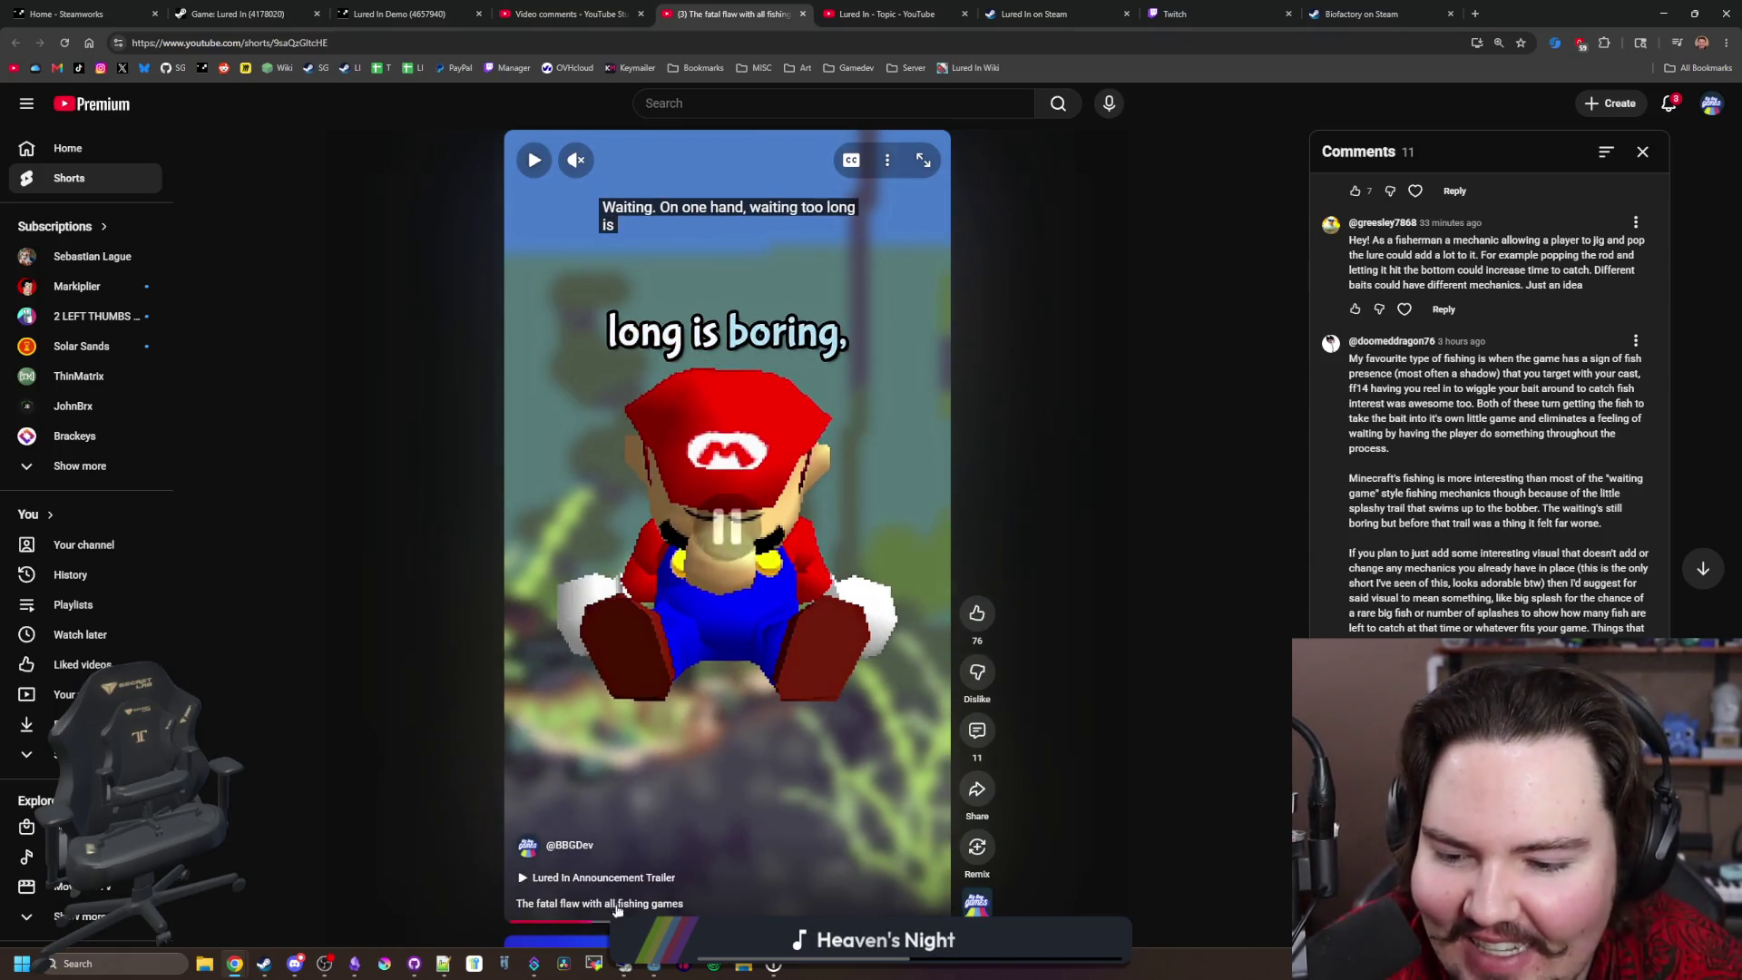
pyautogui.click(577, 921)
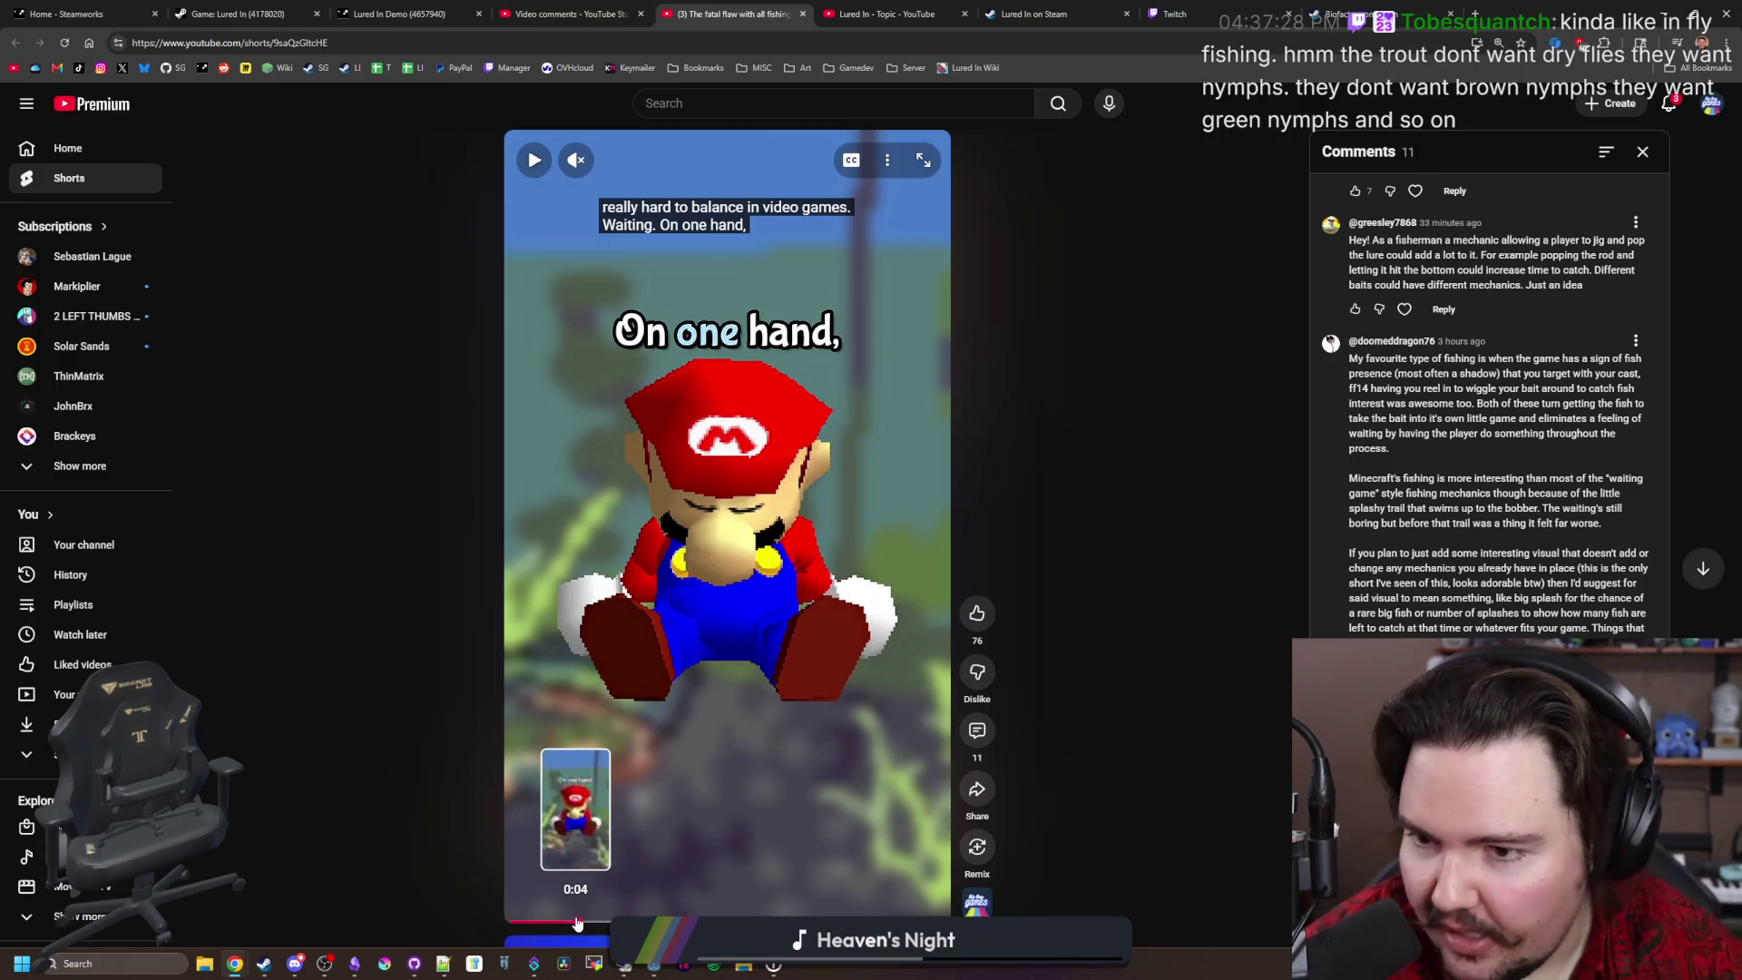
pyautogui.click(834, 549)
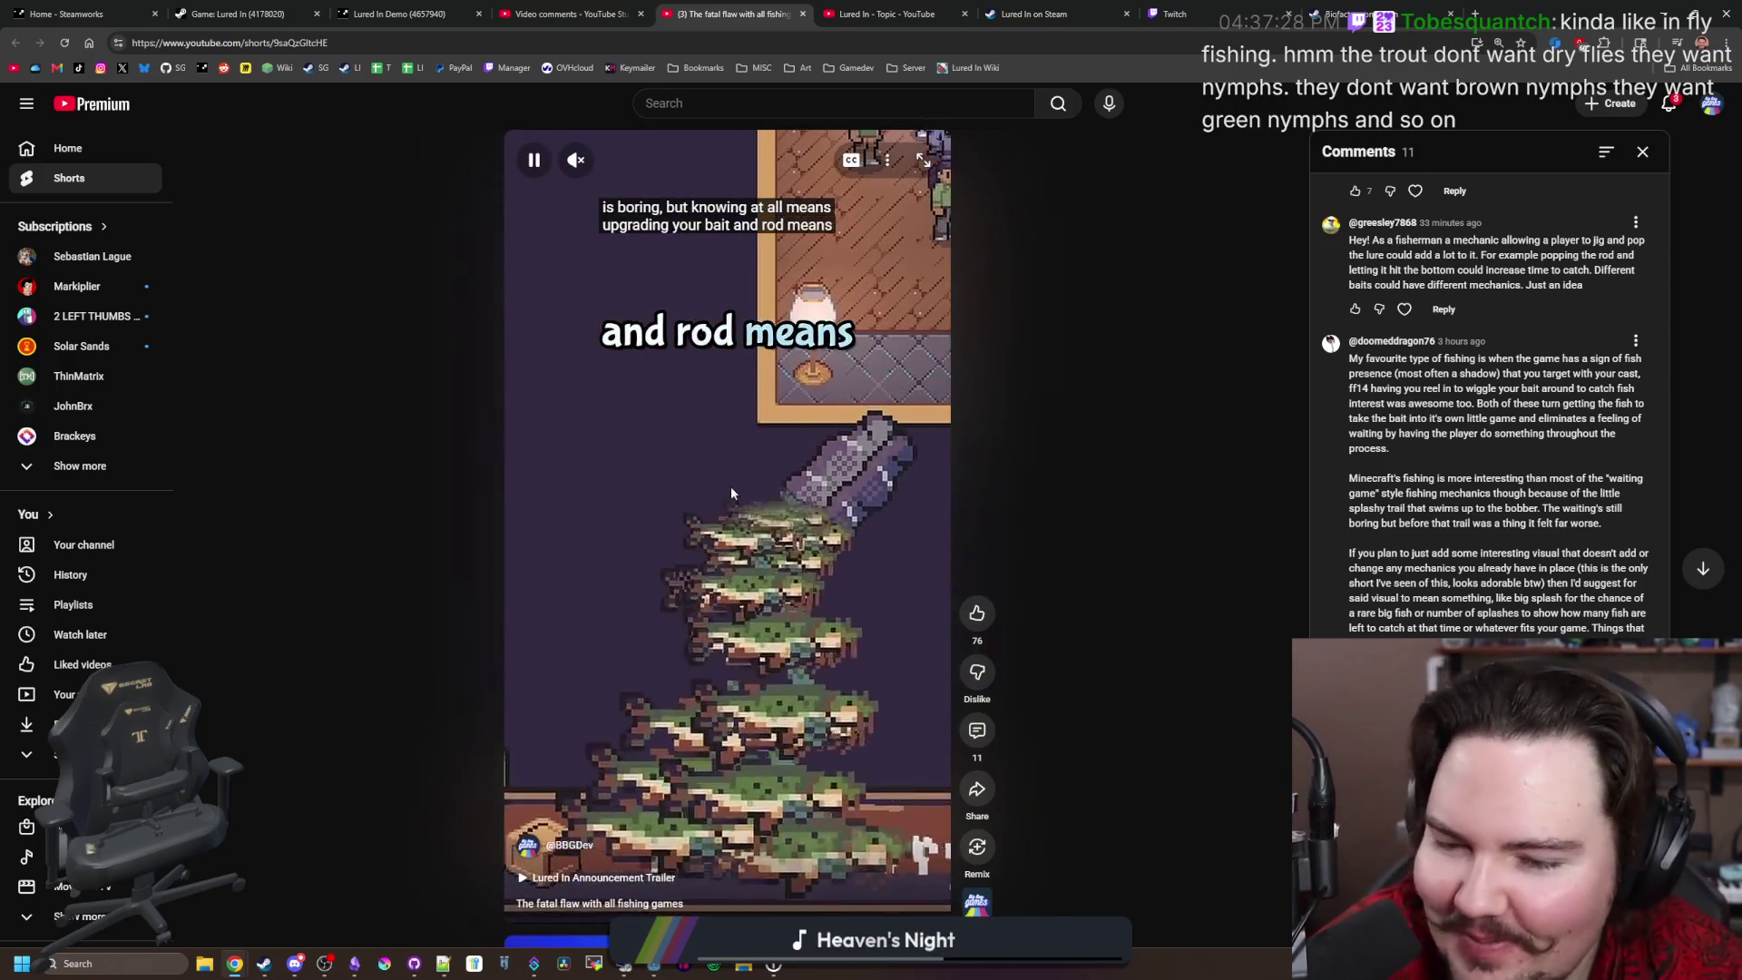
pyautogui.click(743, 616)
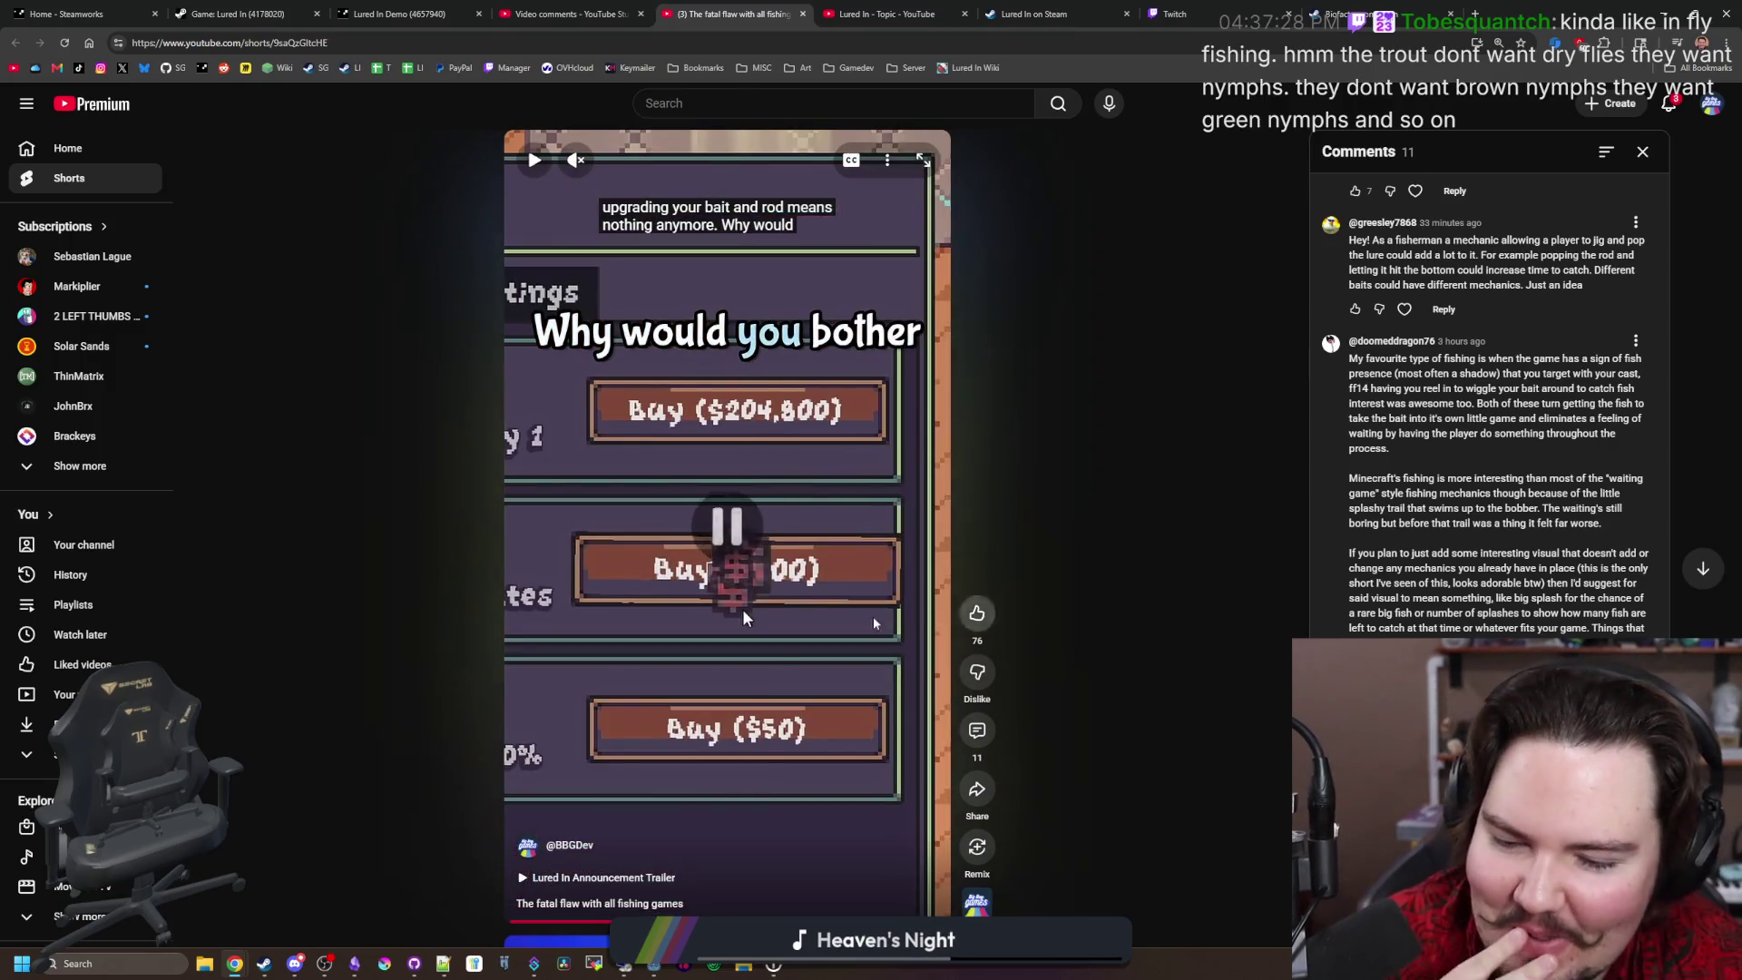
pyautogui.click(688, 448)
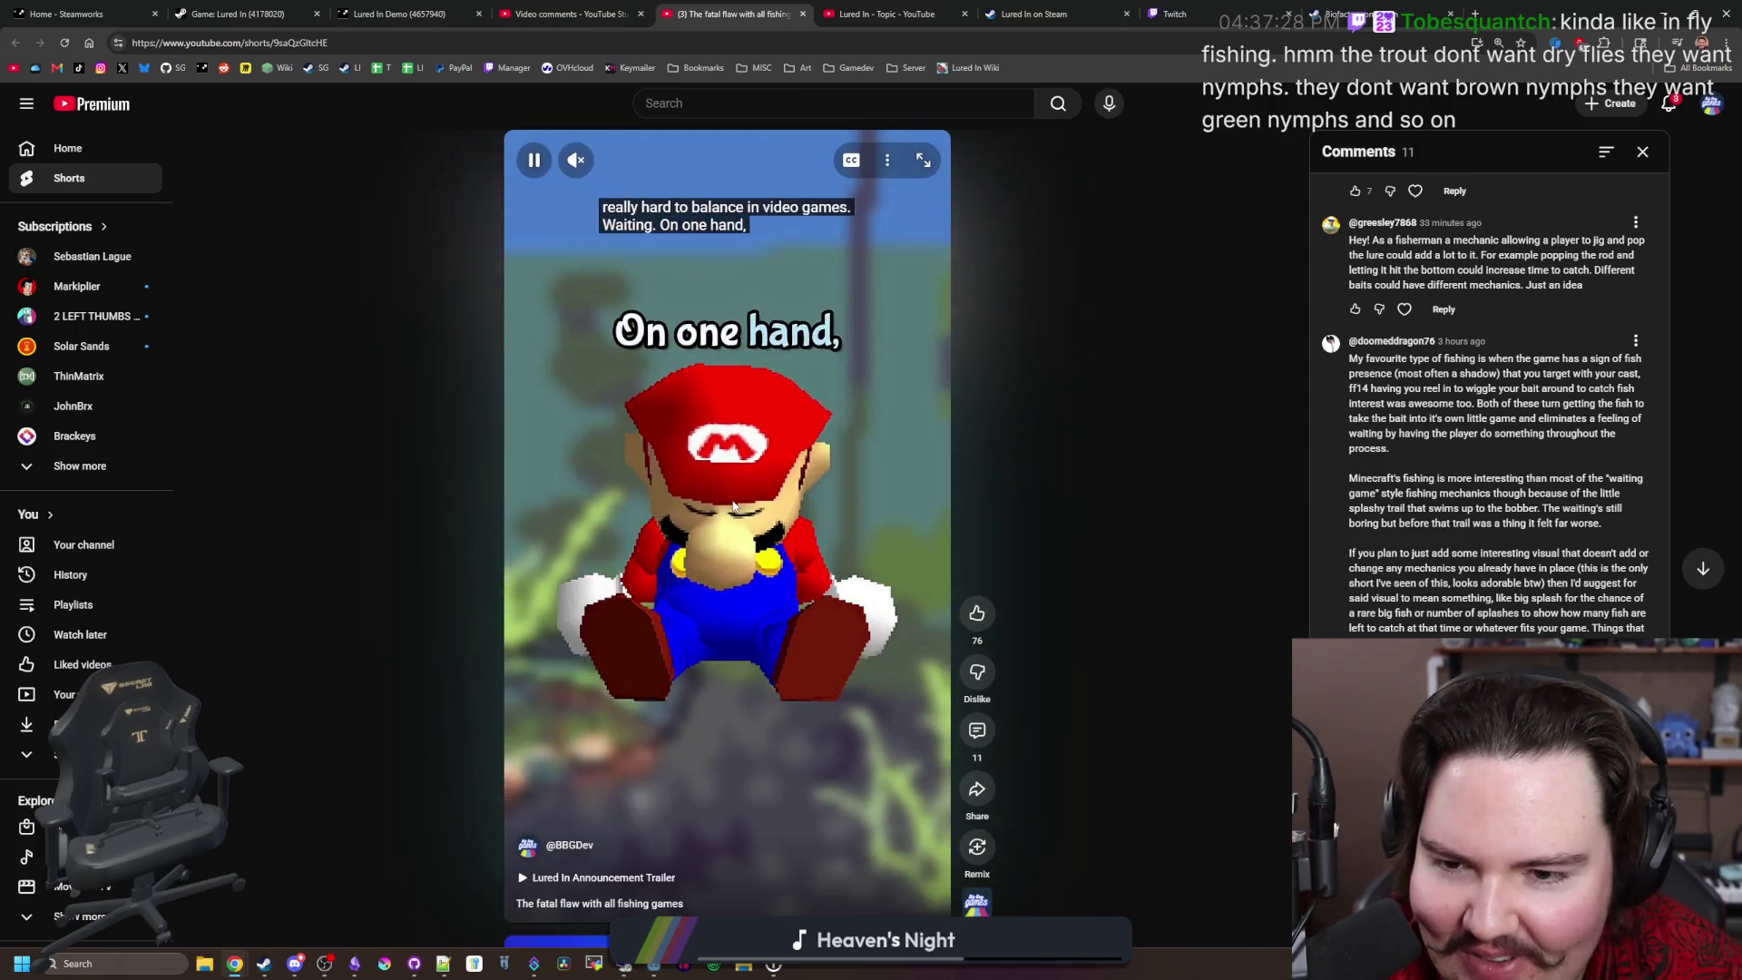
# Step: Pause at the Mario scene, 'at all means' and 'upgrading your bait', then refocus the browser
pyautogui.click(760, 472)
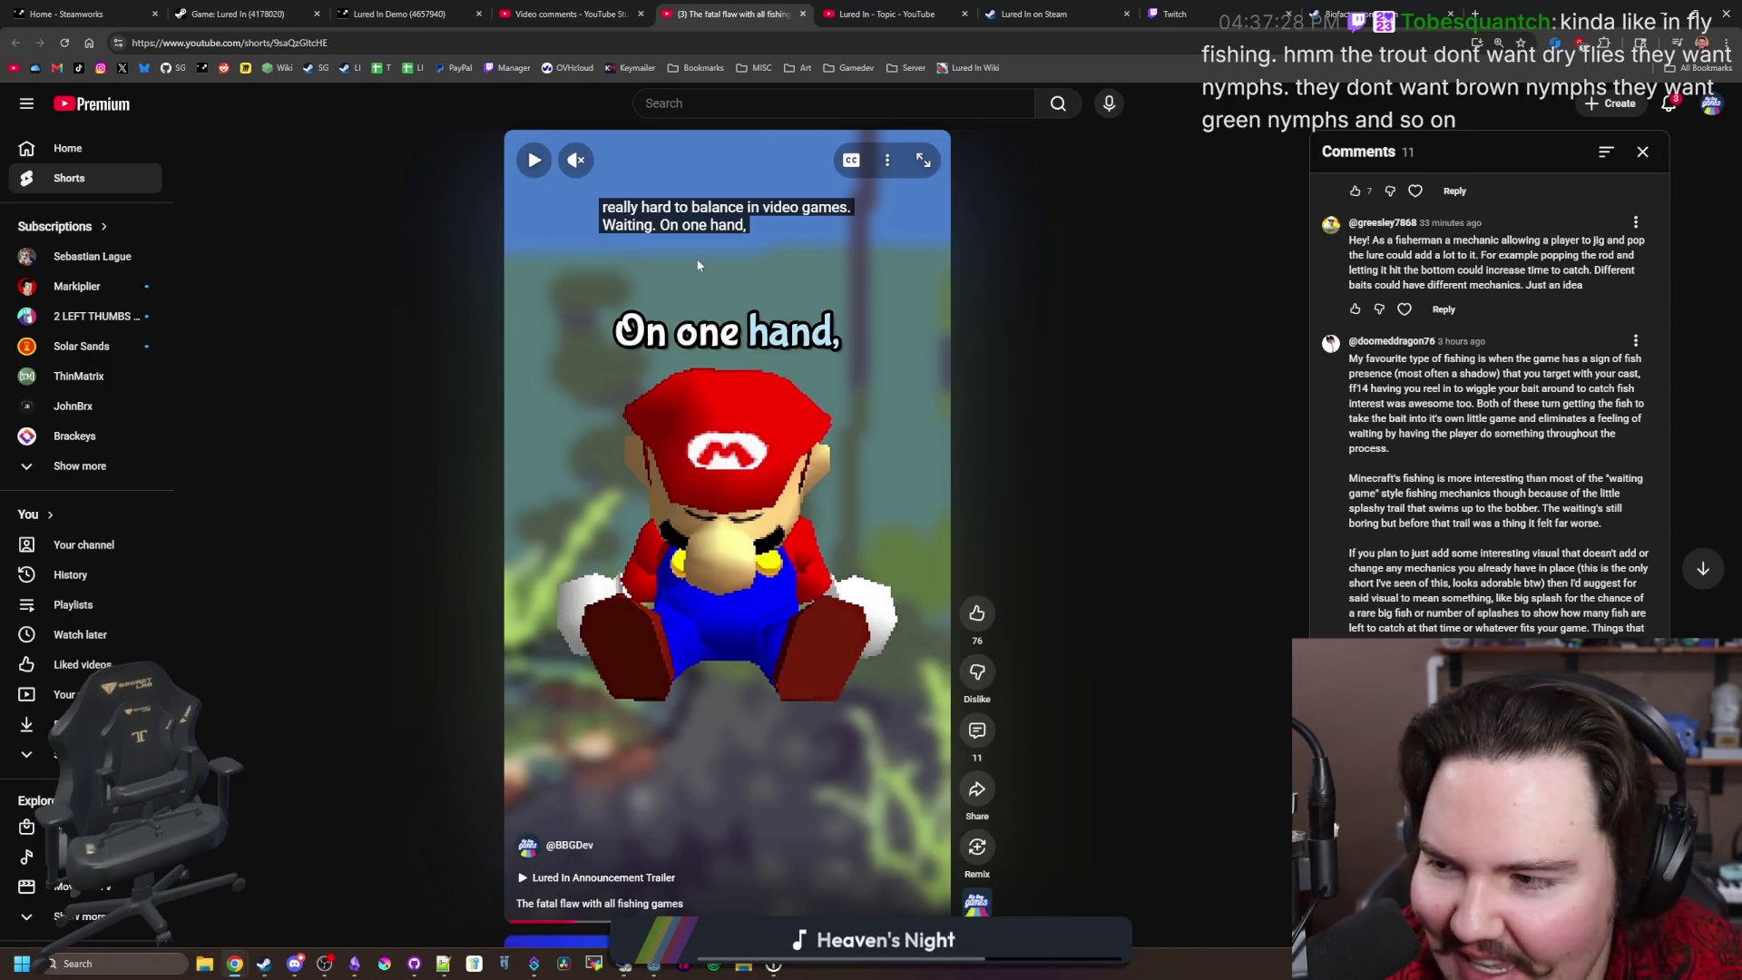
pyautogui.click(714, 499)
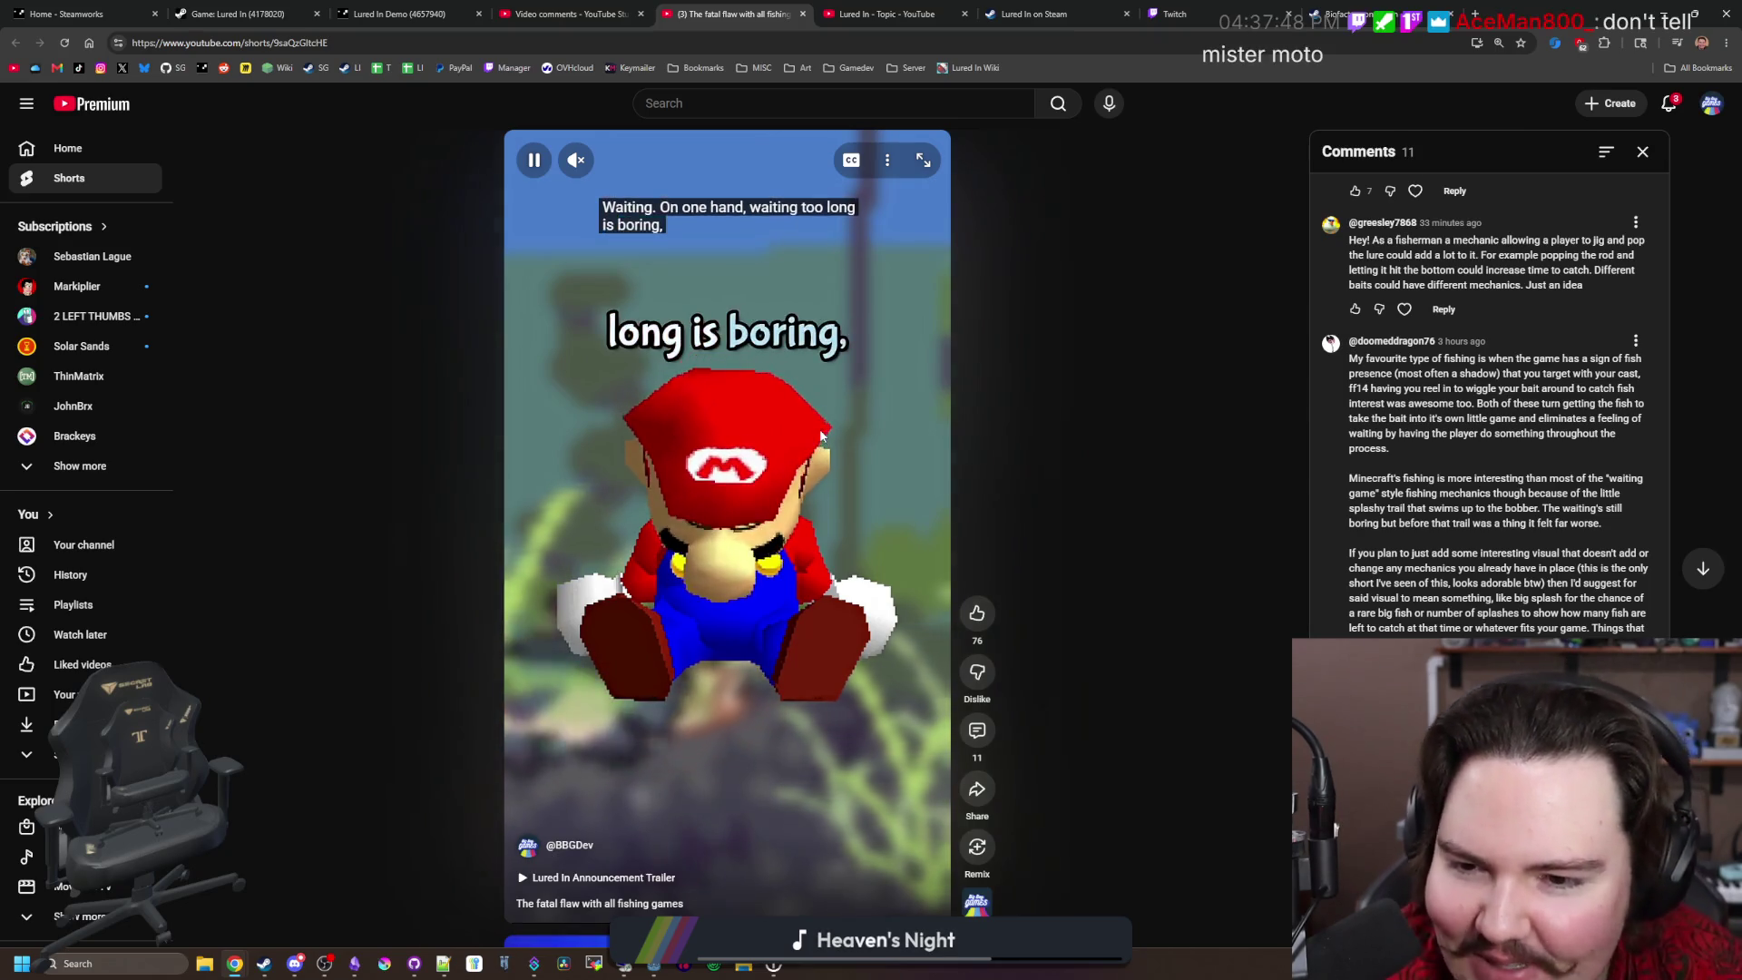
pyautogui.click(782, 502)
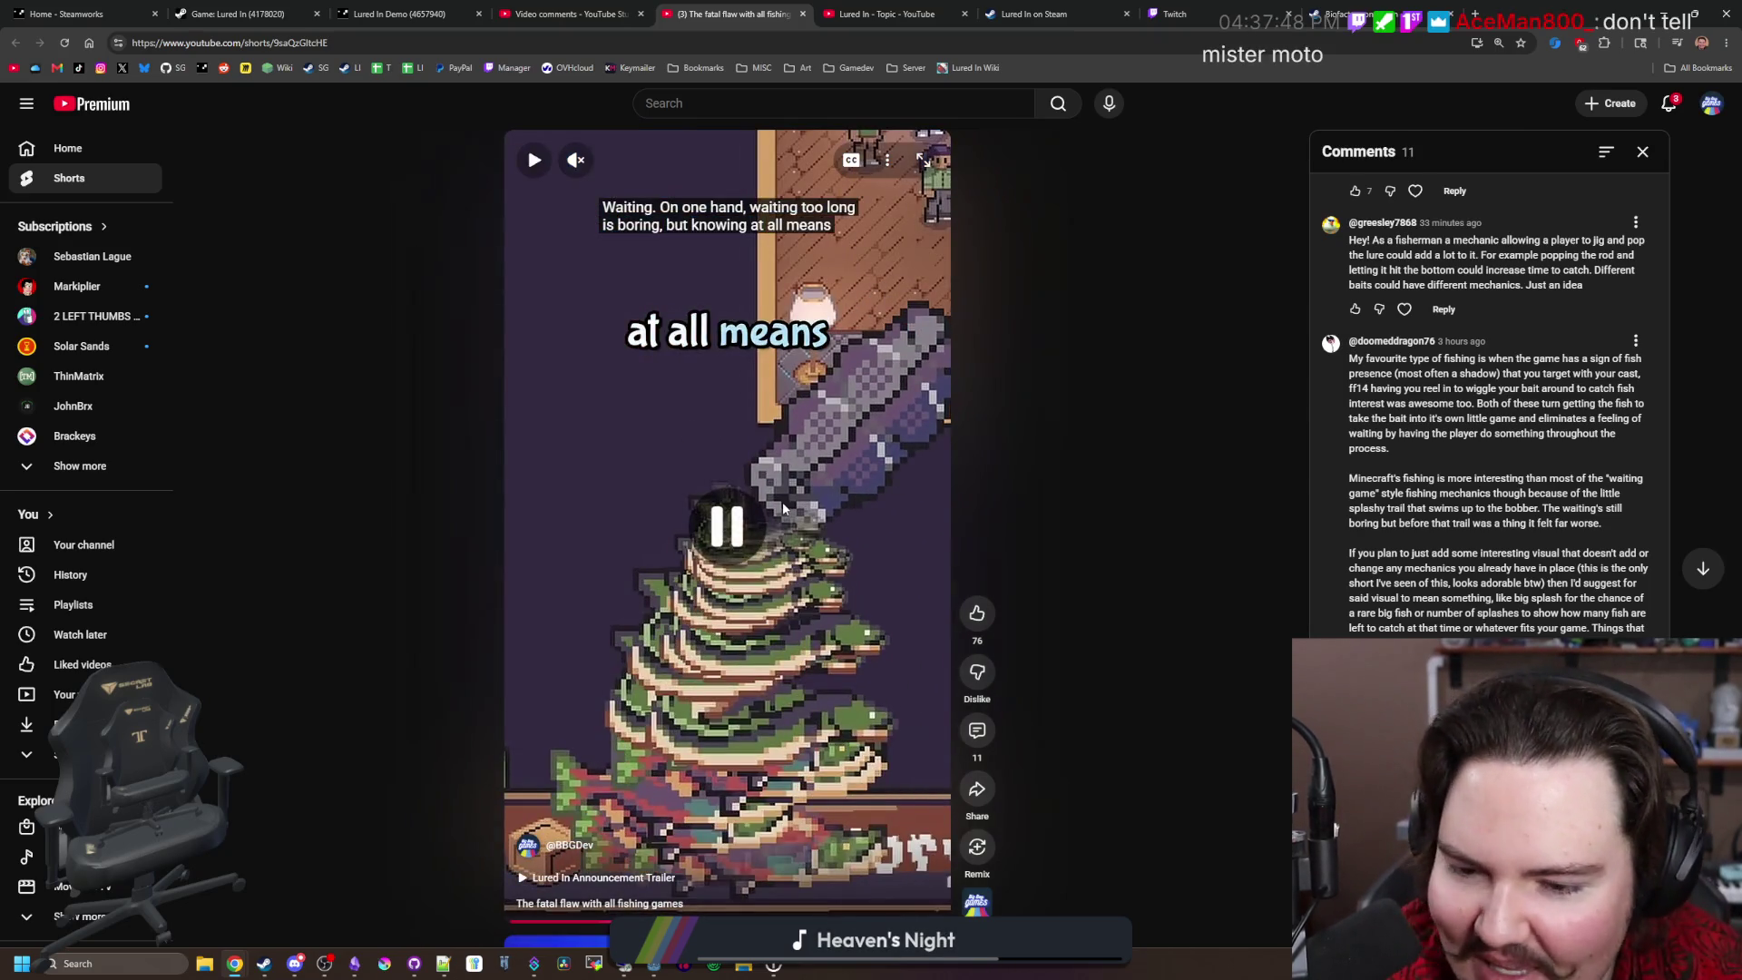
pyautogui.click(720, 490)
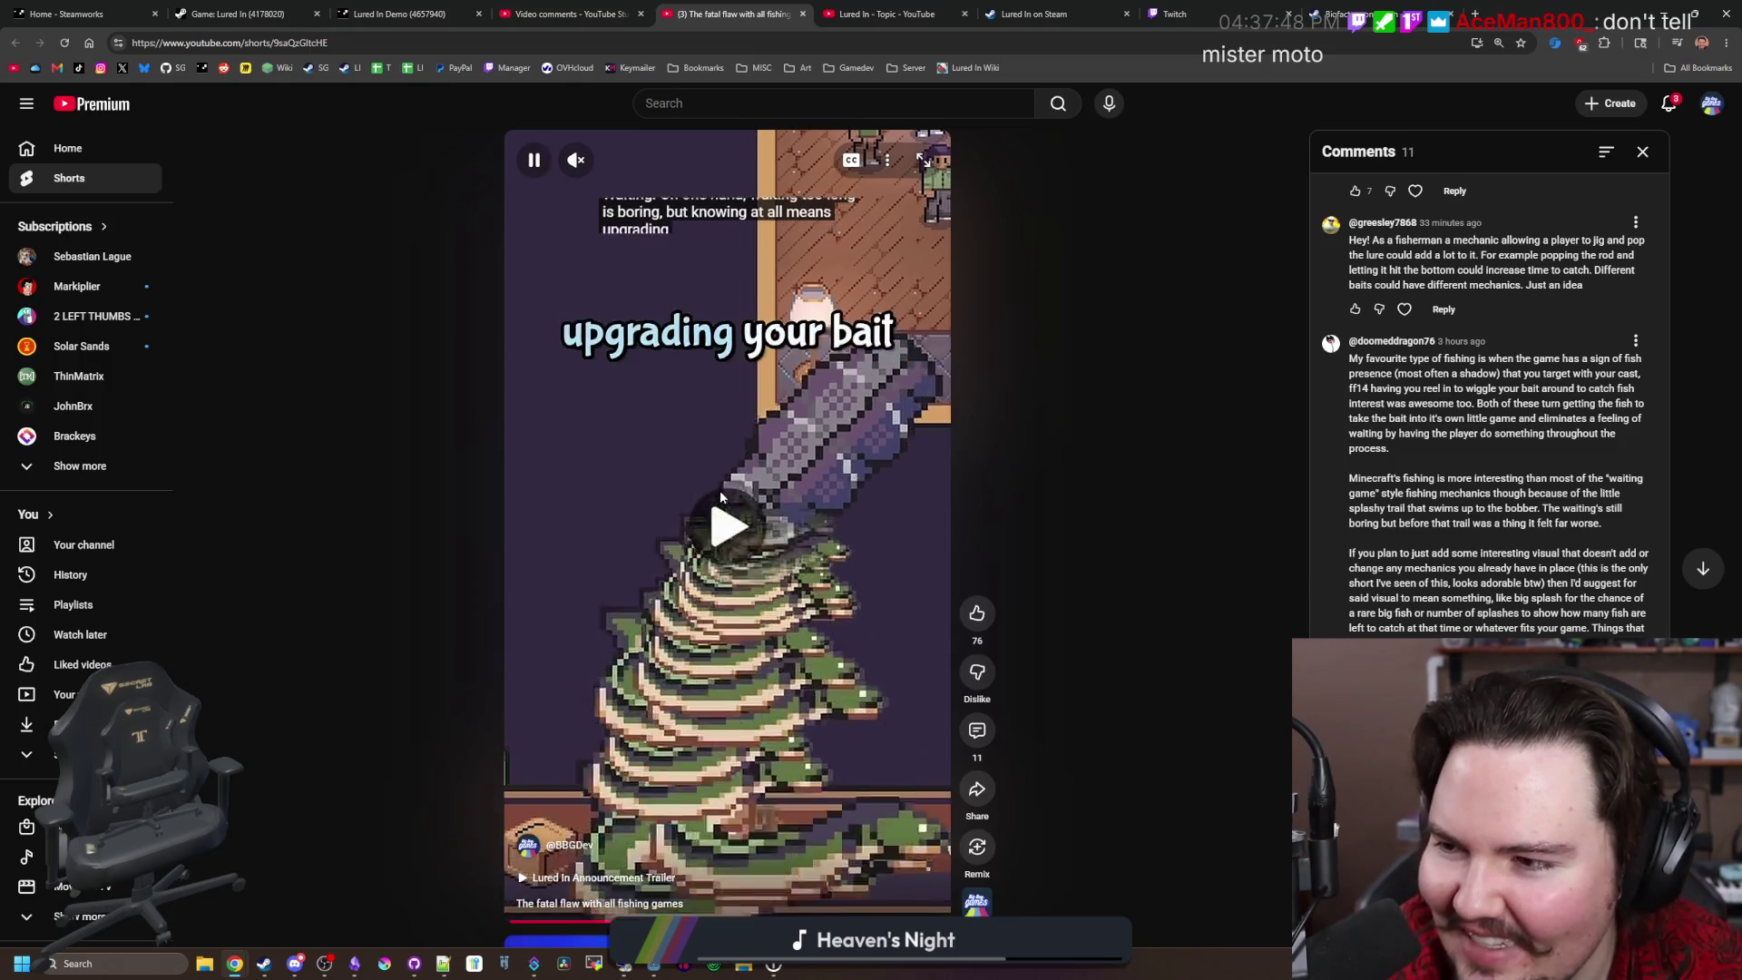
pyautogui.click(726, 508)
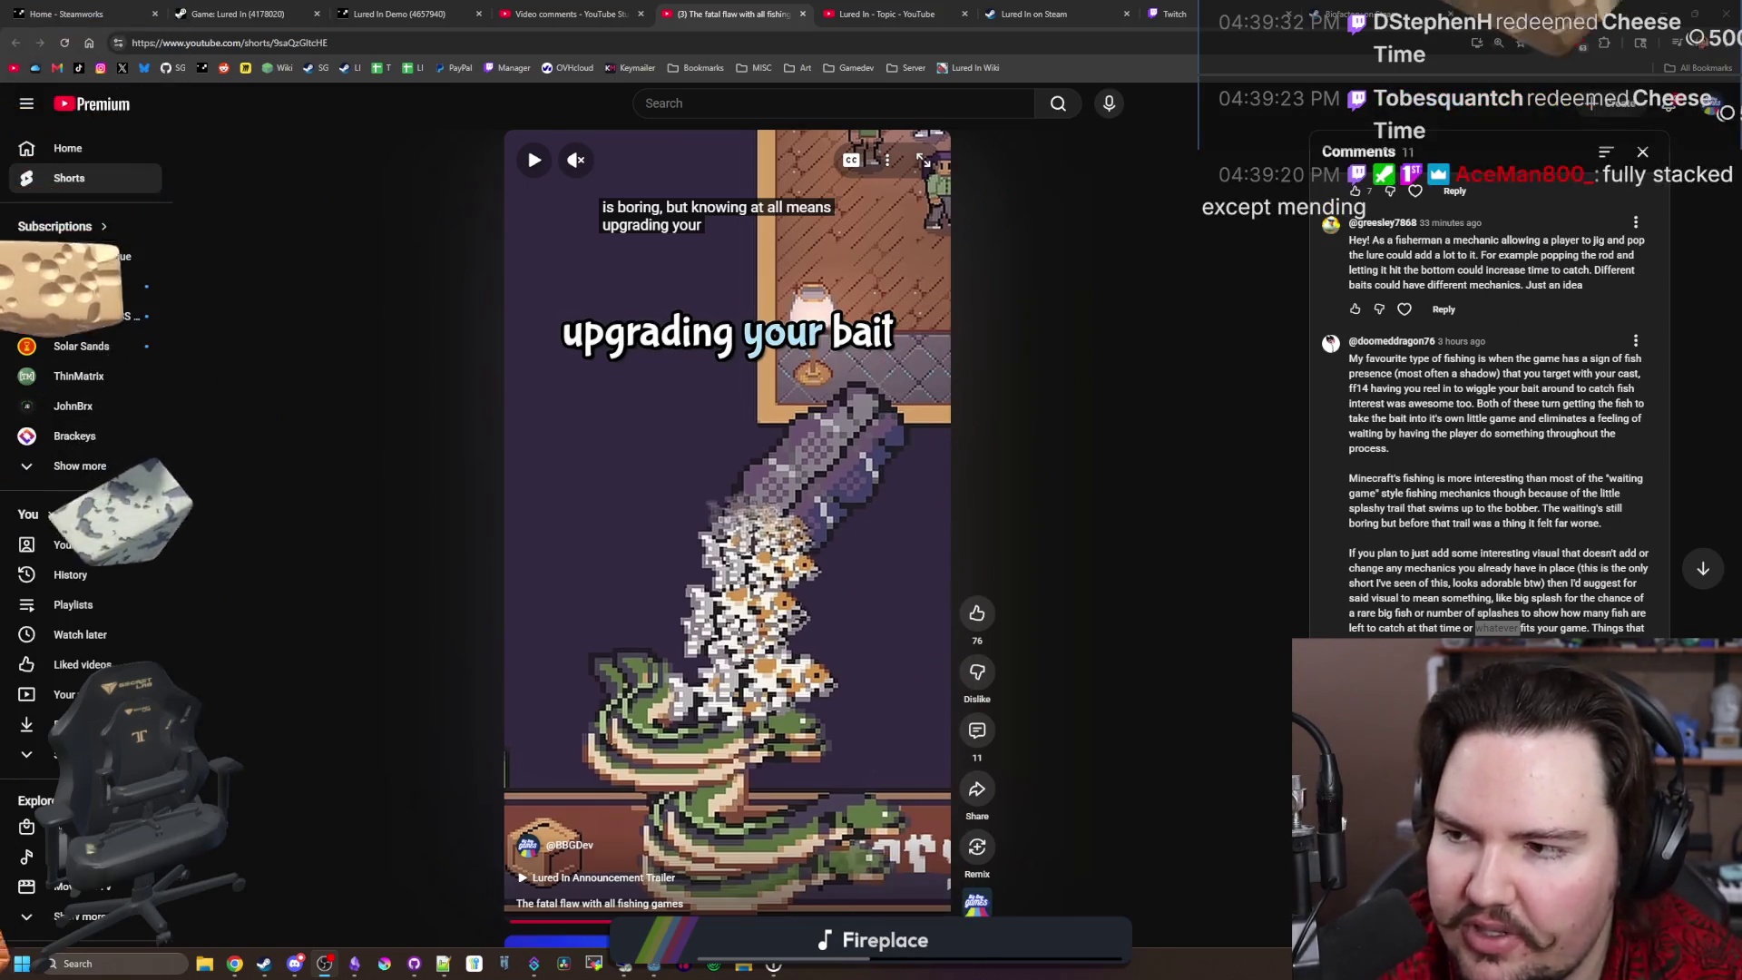
pyautogui.click(430, 768)
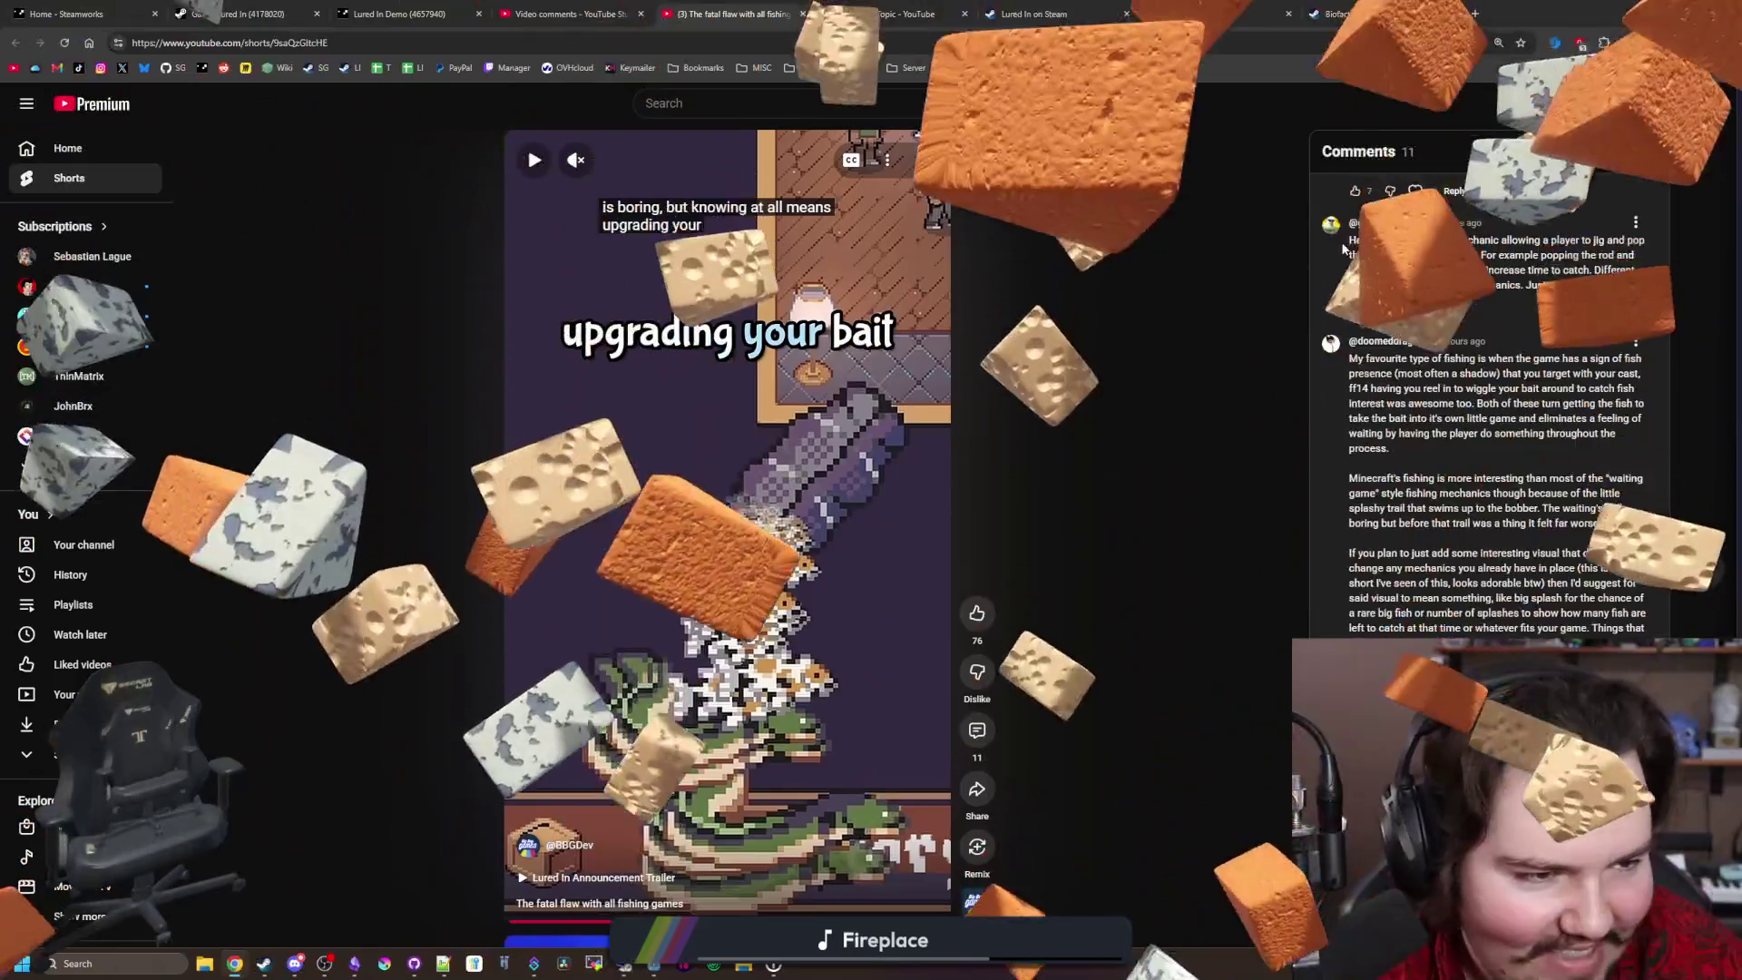
pyautogui.moveTo(1741, 220); pyautogui.dragTo(717, 220)
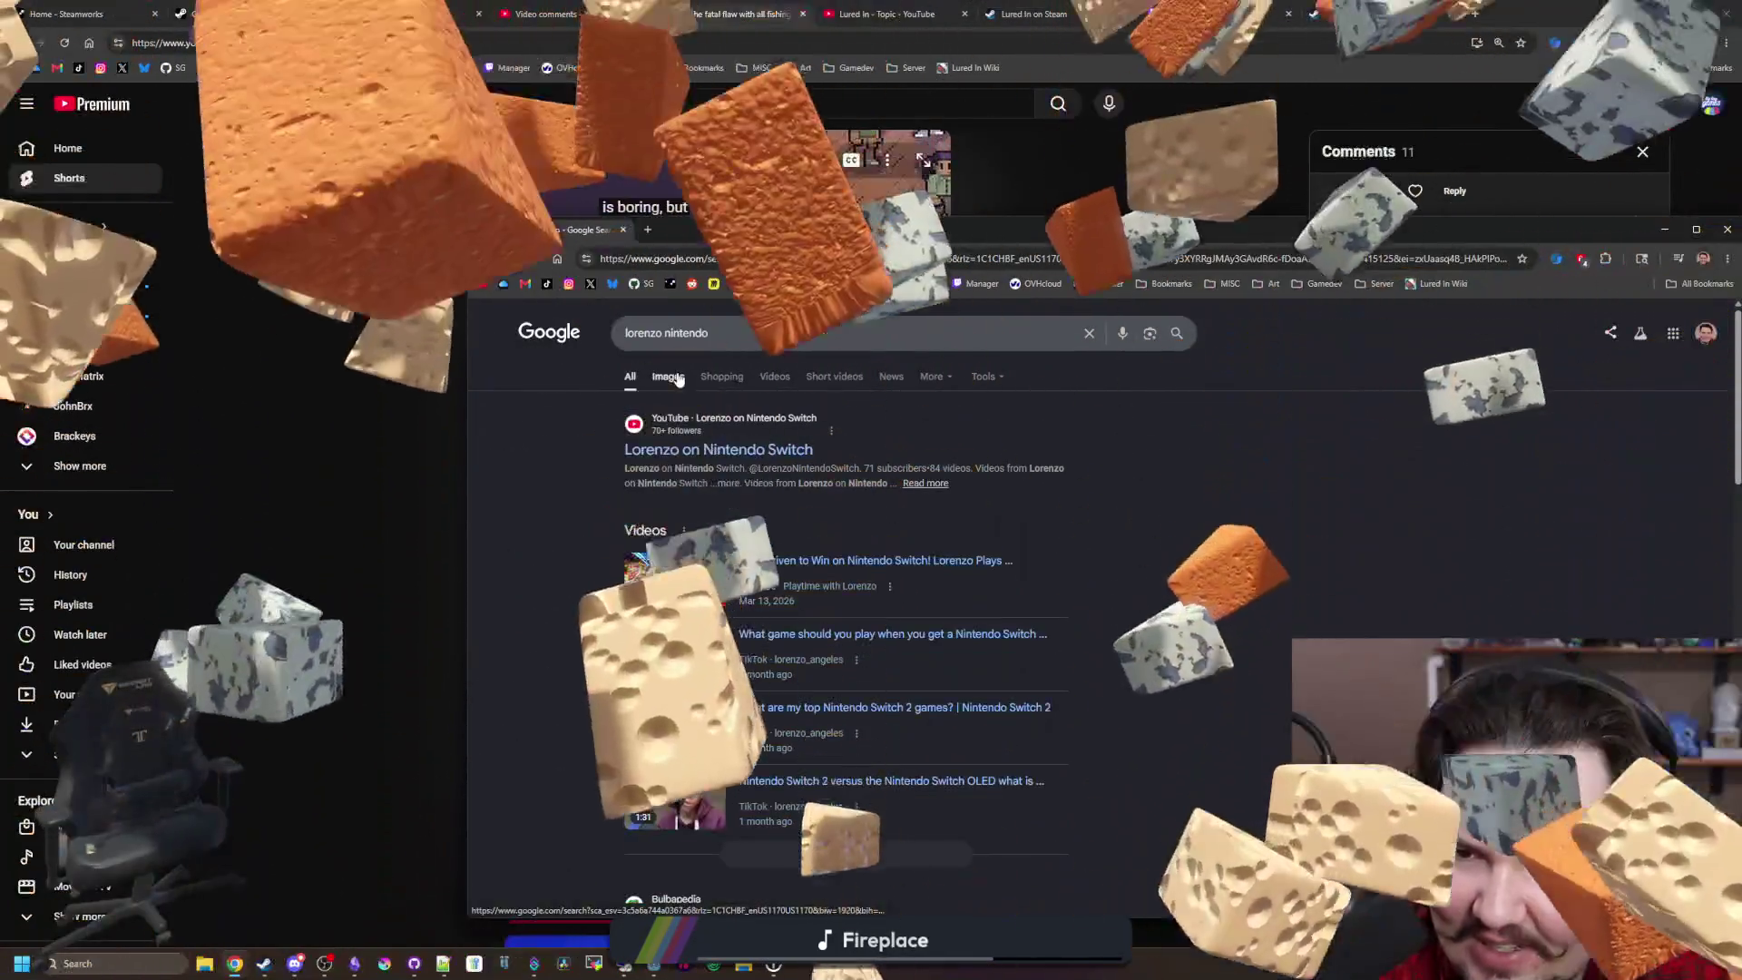
pyautogui.click(671, 377)
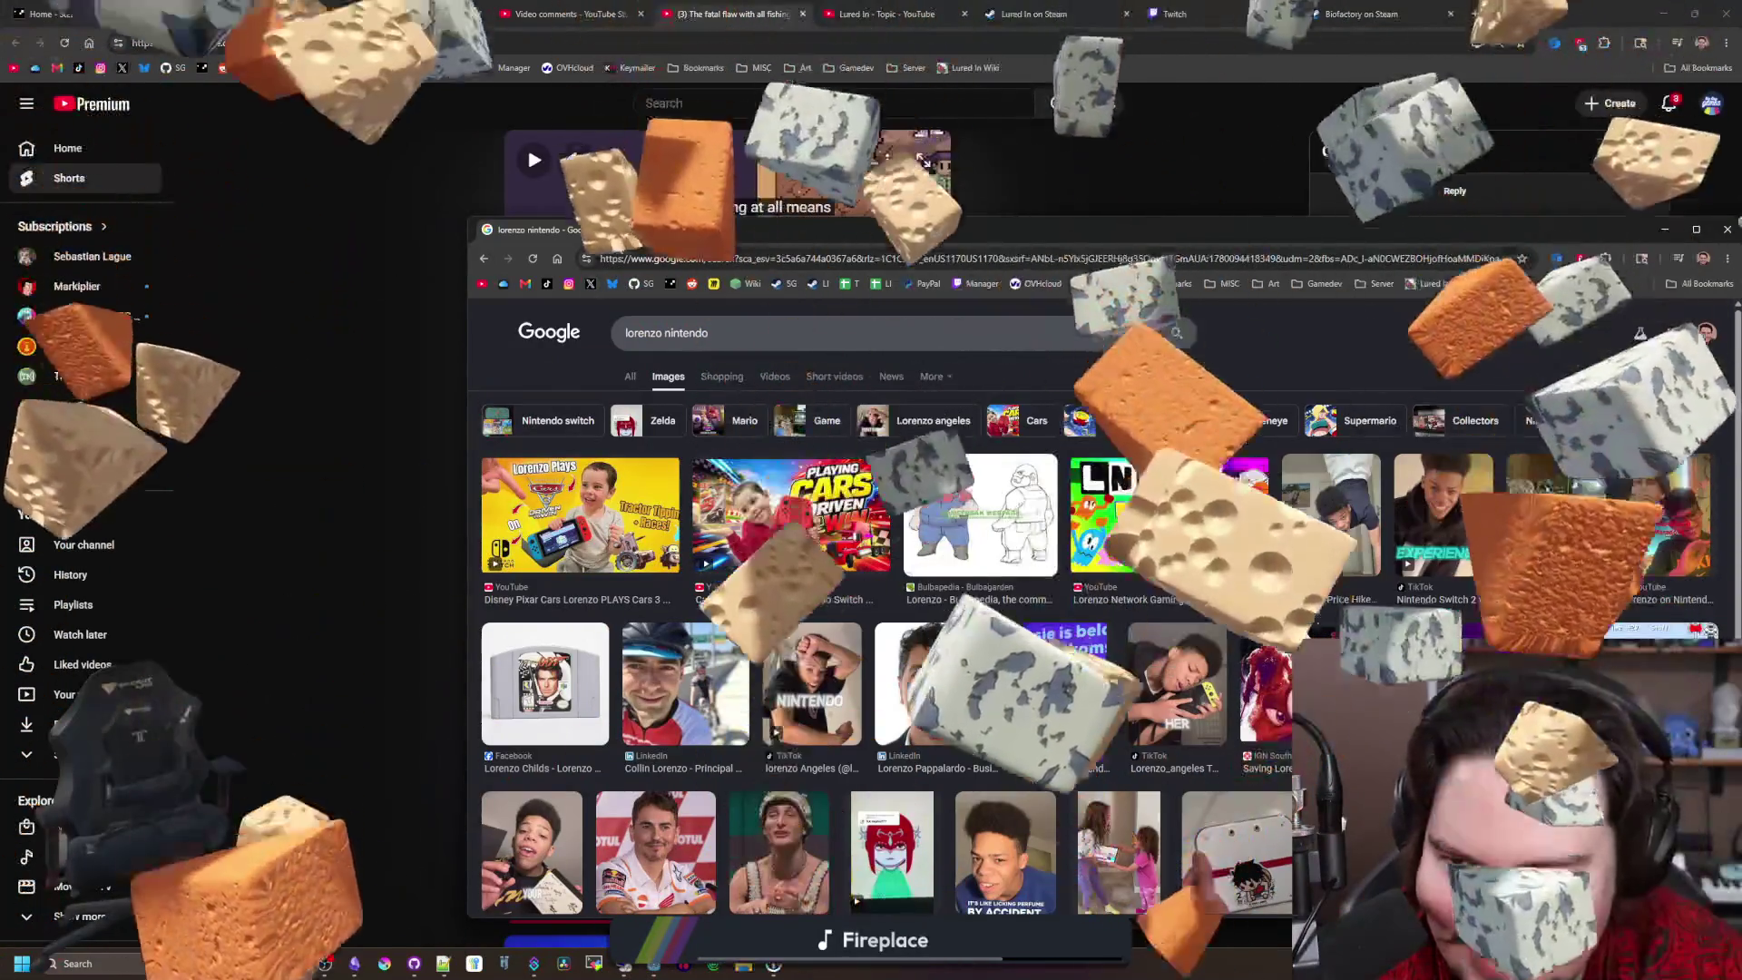
pyautogui.hotkey('ctrl', 'w')
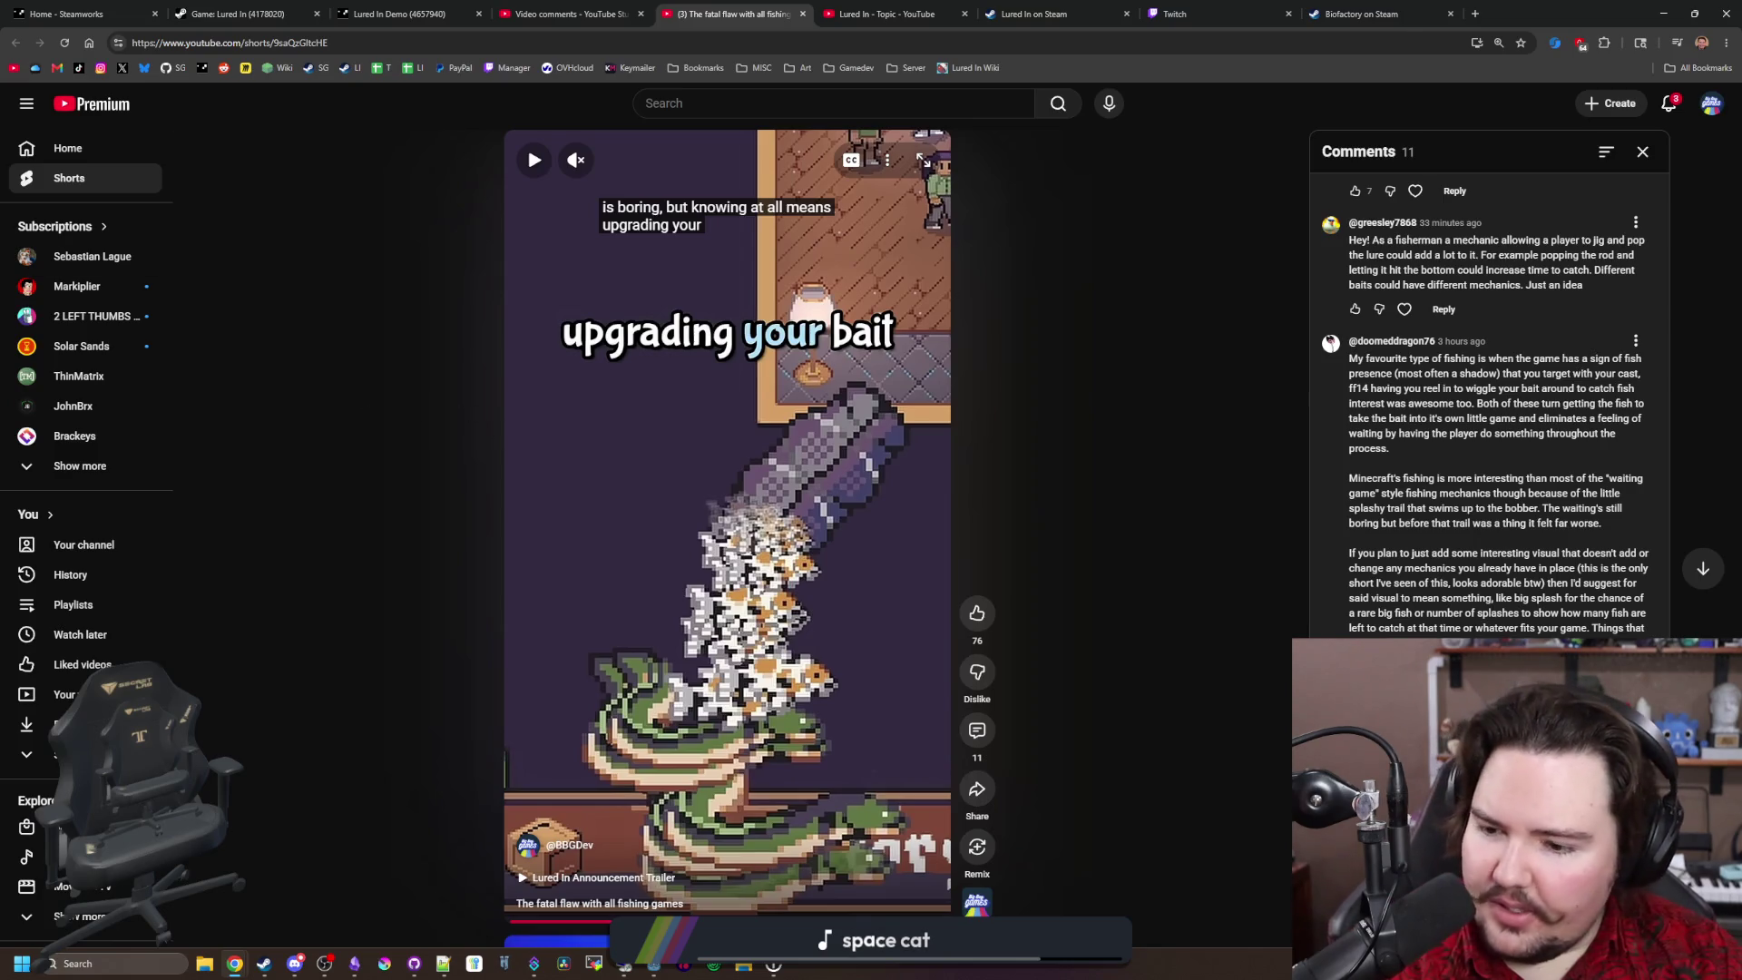
pyautogui.moveTo(235, 967)
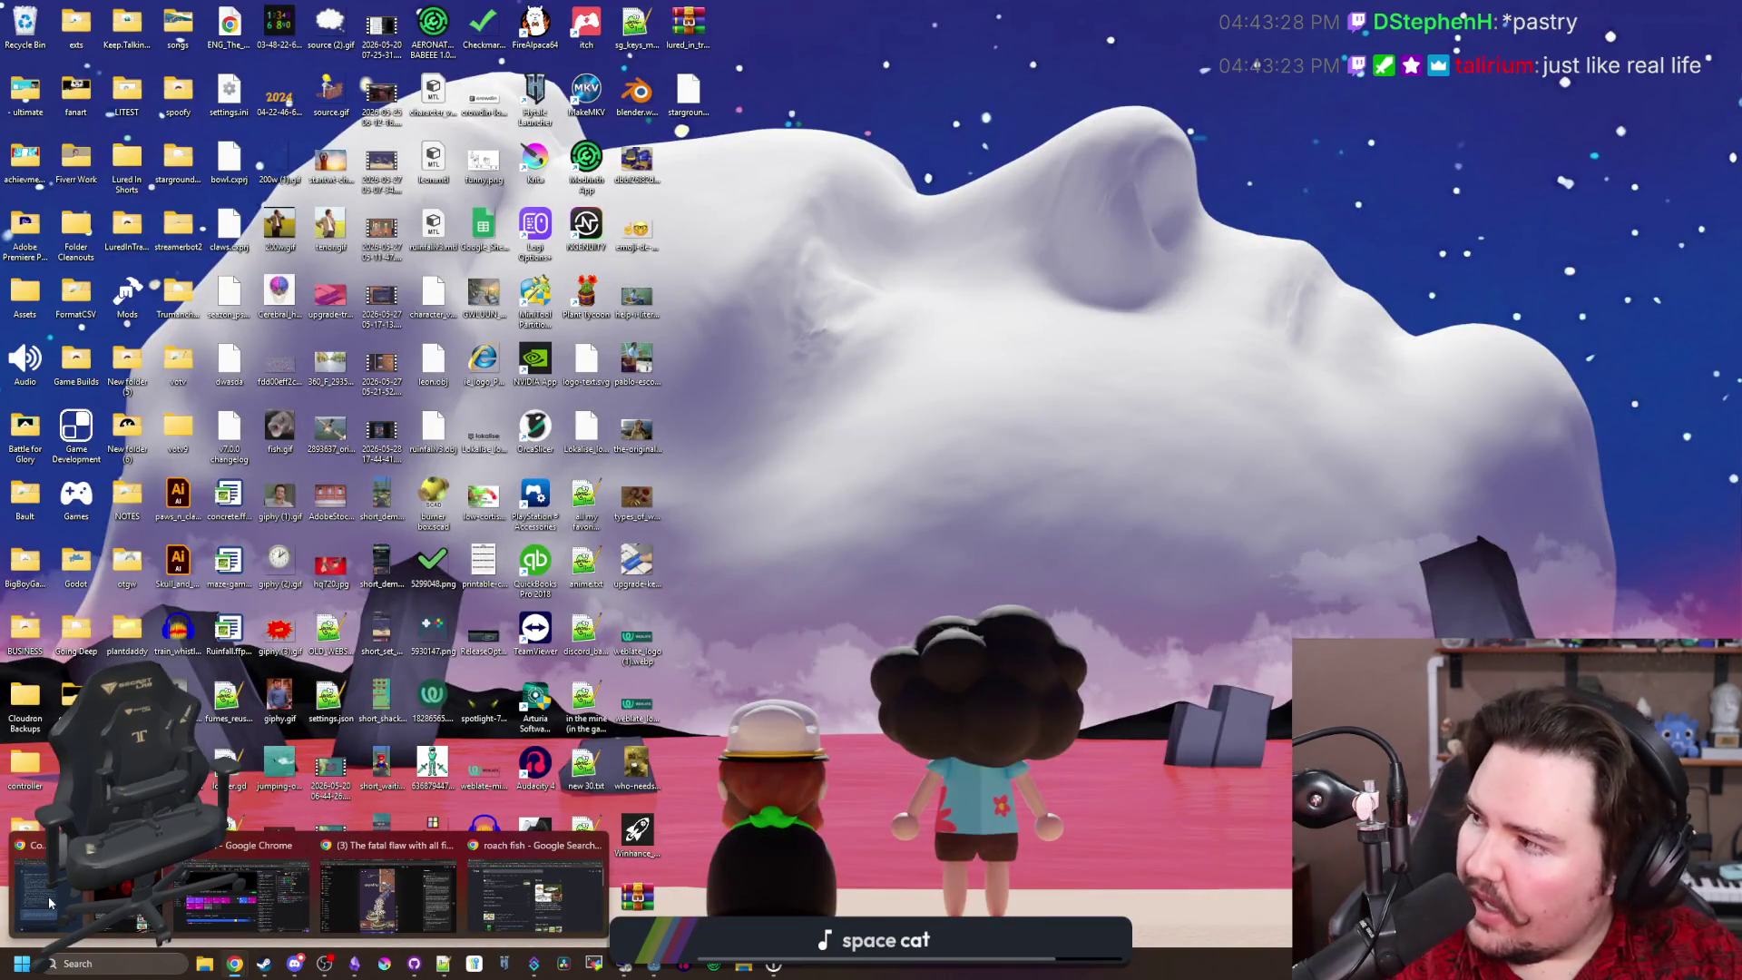
# Step: Return to the CurseForge modpack window and open Aquaculture 2 from its dependencies in a new tab
pyautogui.click(50, 903)
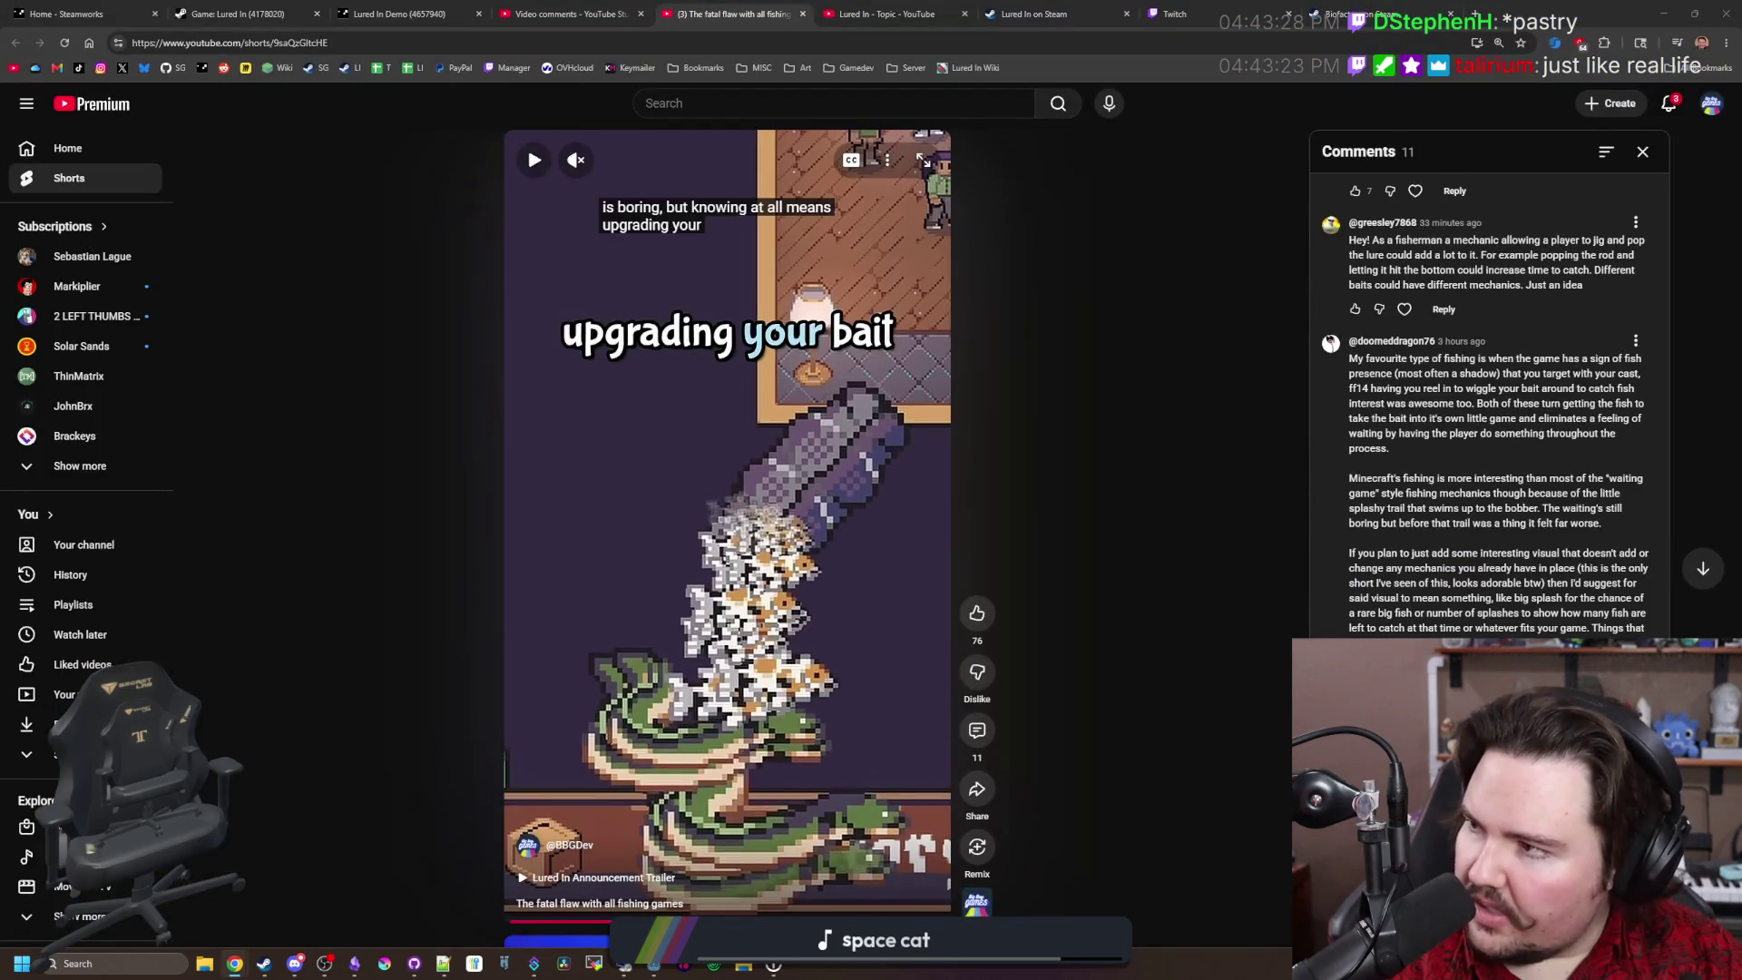
pyautogui.hotkey('alt', 'Tab')
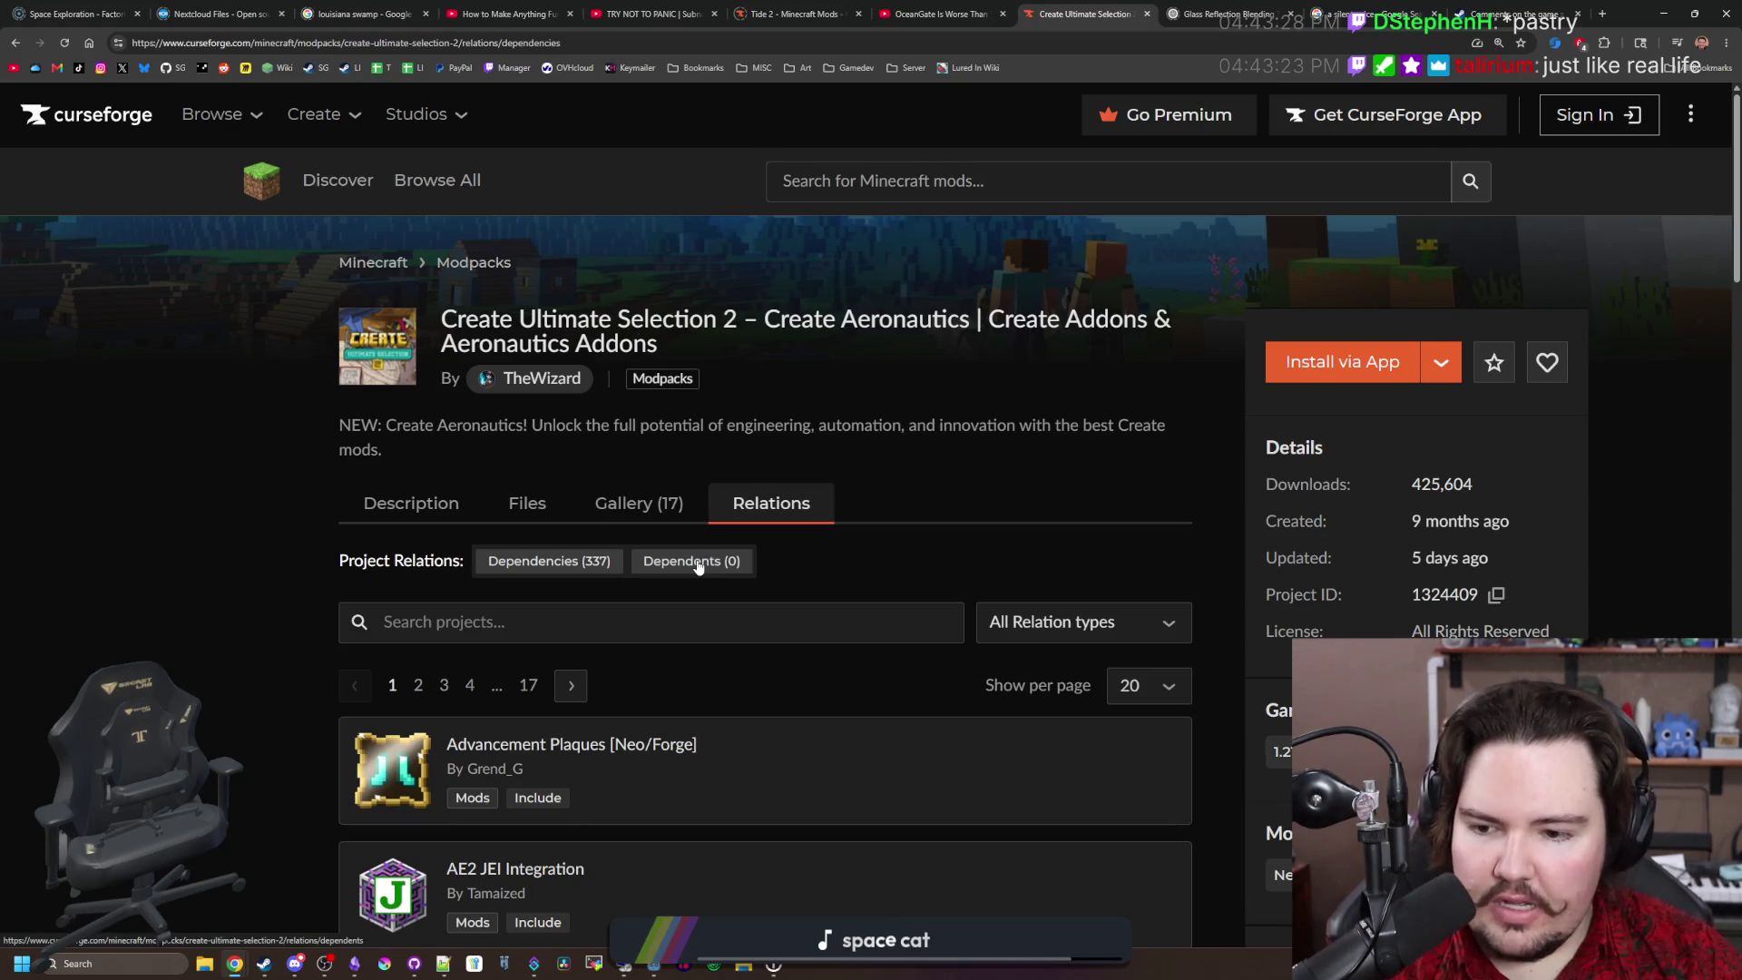
pyautogui.scroll(-7, 438, 478)
pyautogui.scroll(-15, 438, 478)
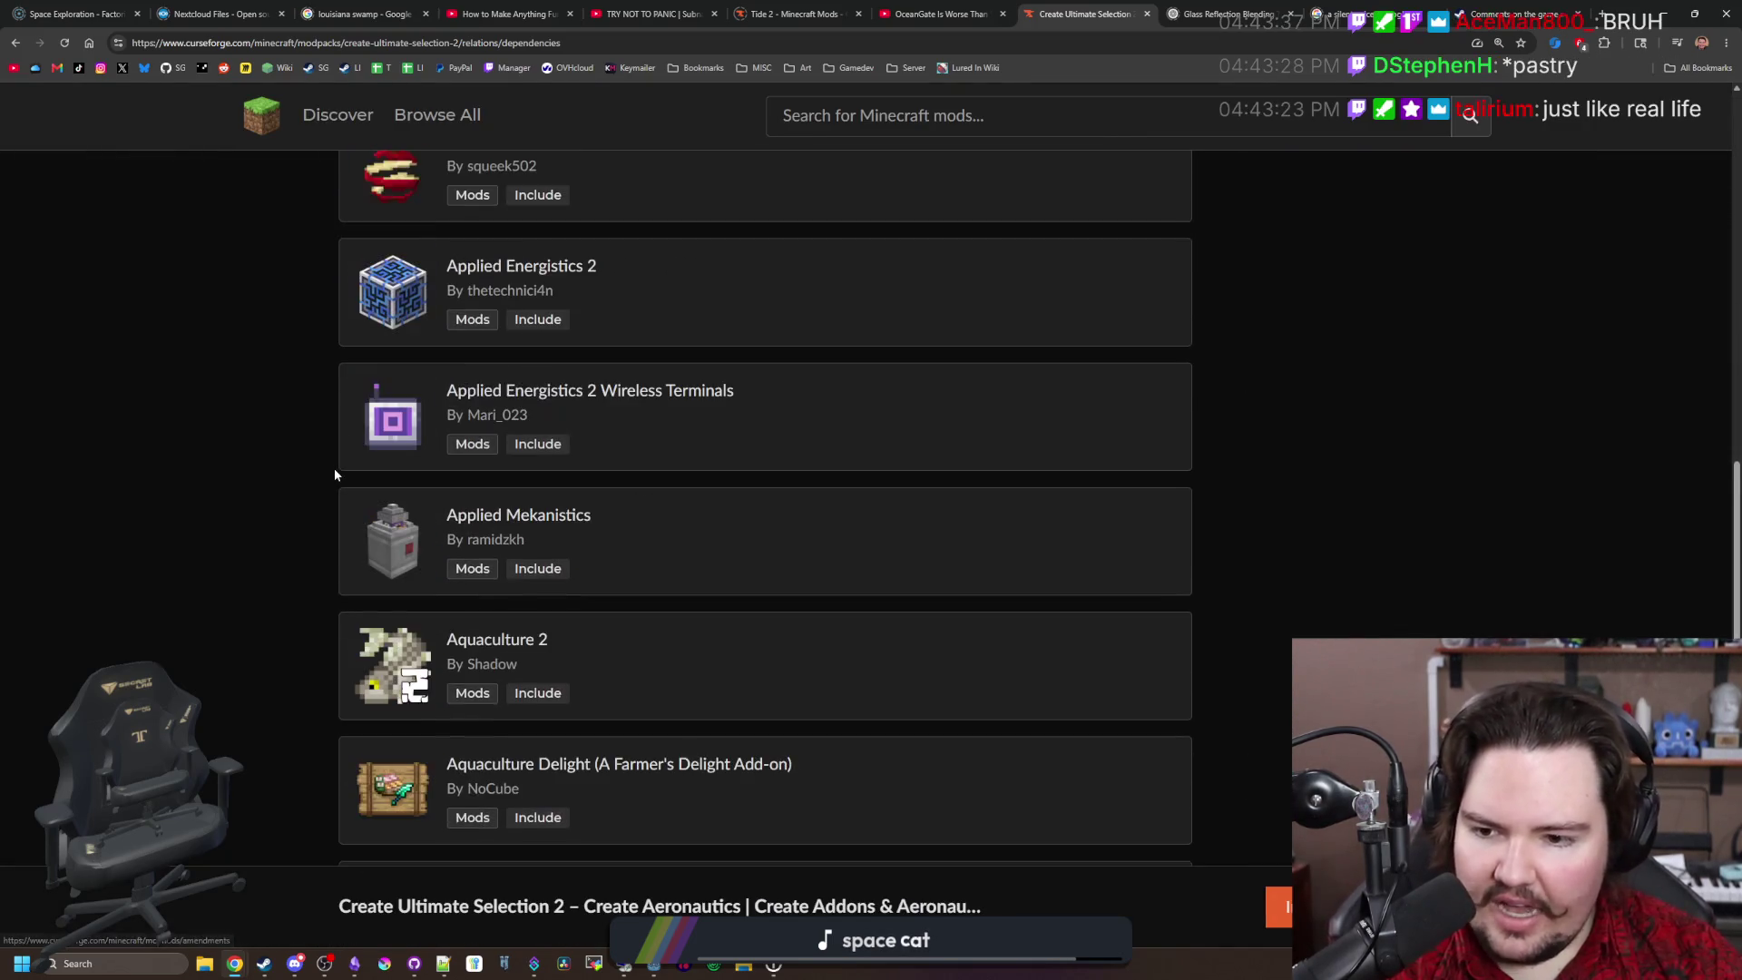
pyautogui.scroll(2, 533, 497)
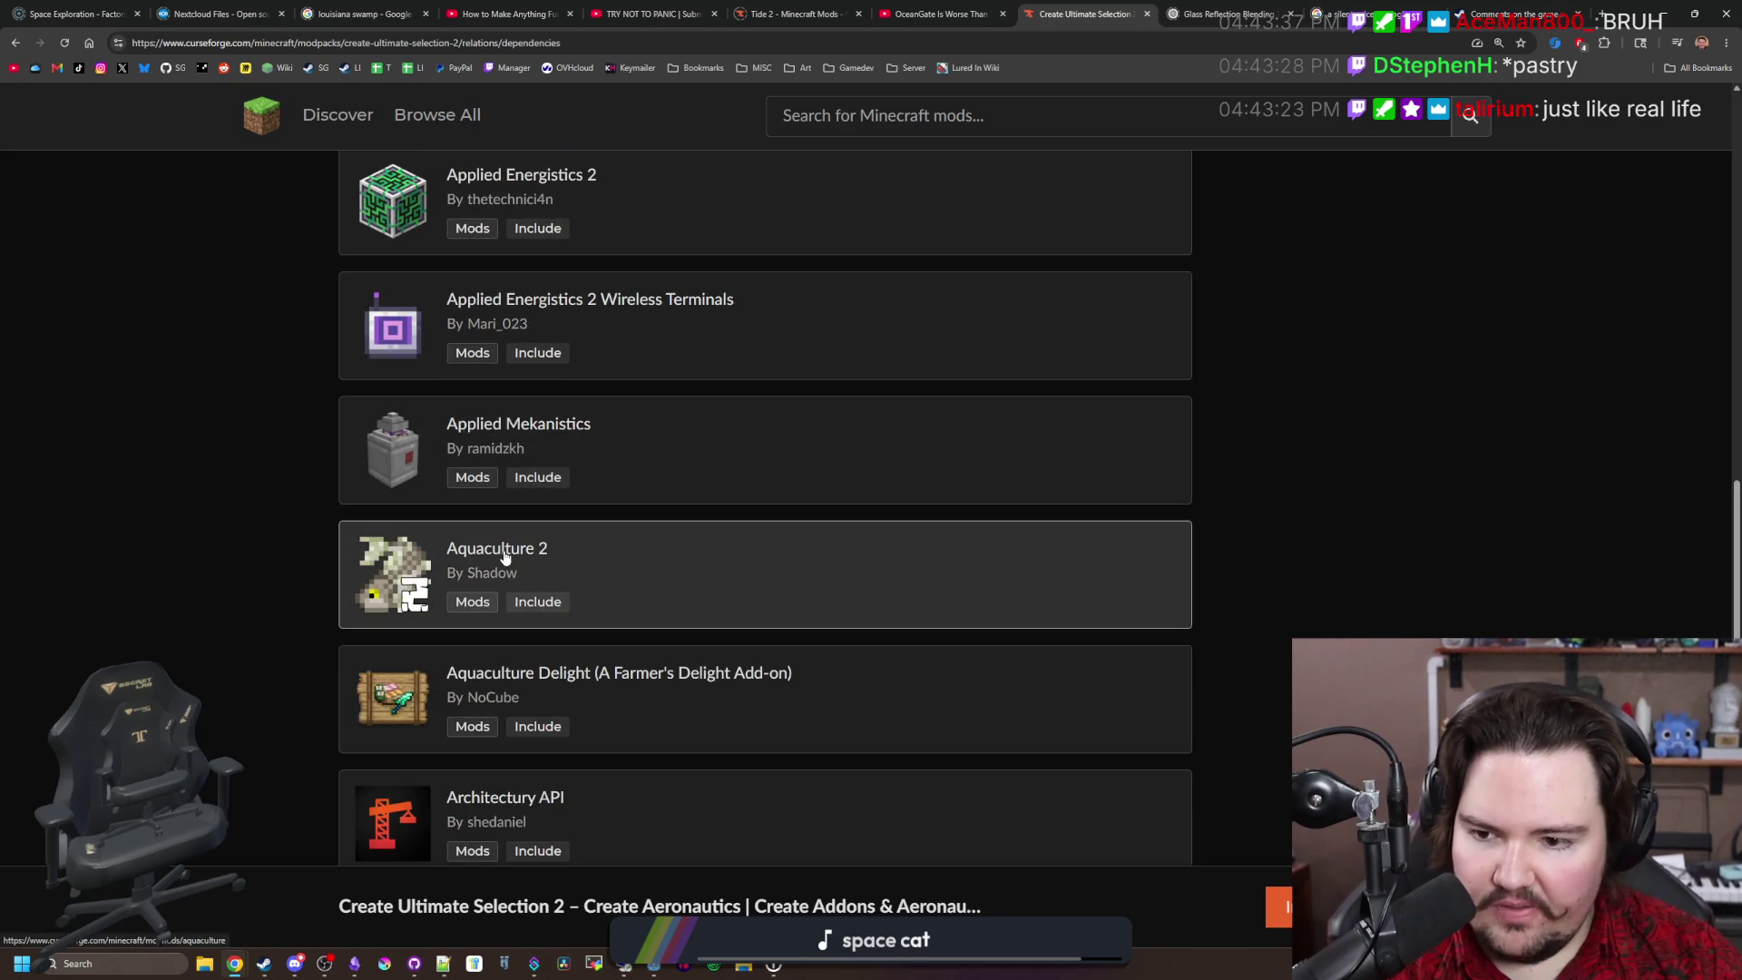
pyautogui.middleClick(504, 551)
pyautogui.click(1161, 5)
pyautogui.scroll(-3, 974, 596)
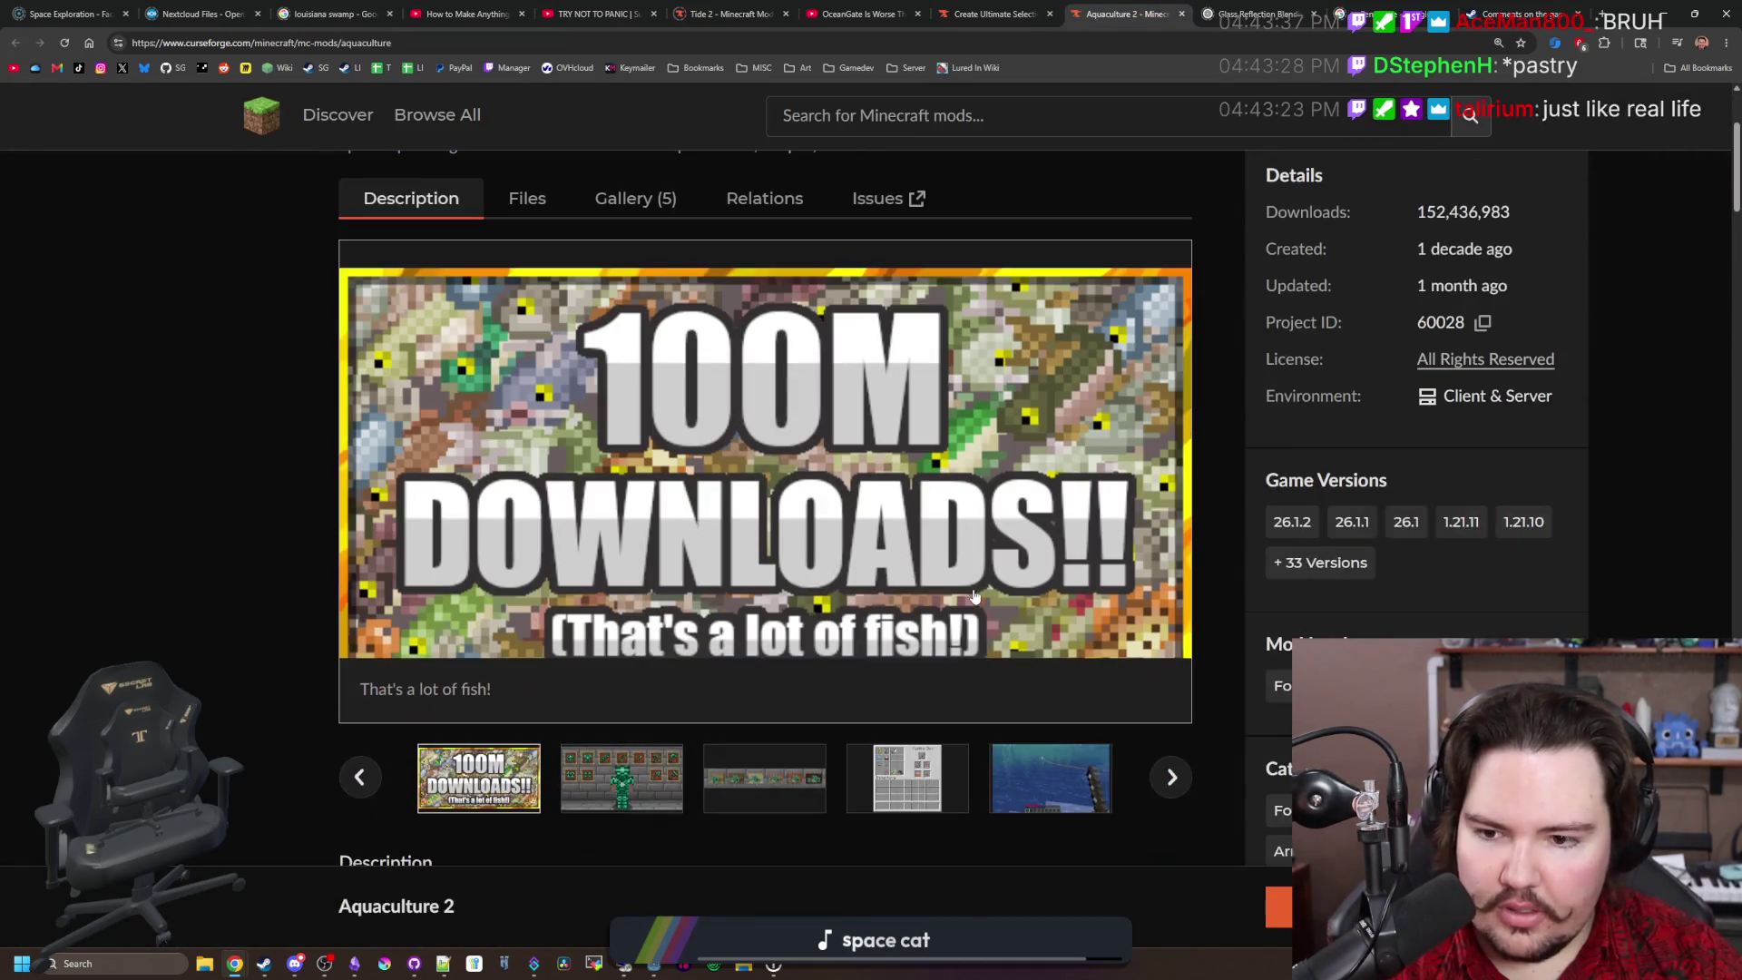
# Step: Page through the Aquaculture 2 gallery images, including the Tackle Box and underwater shots
pyautogui.click(626, 786)
pyautogui.click(760, 773)
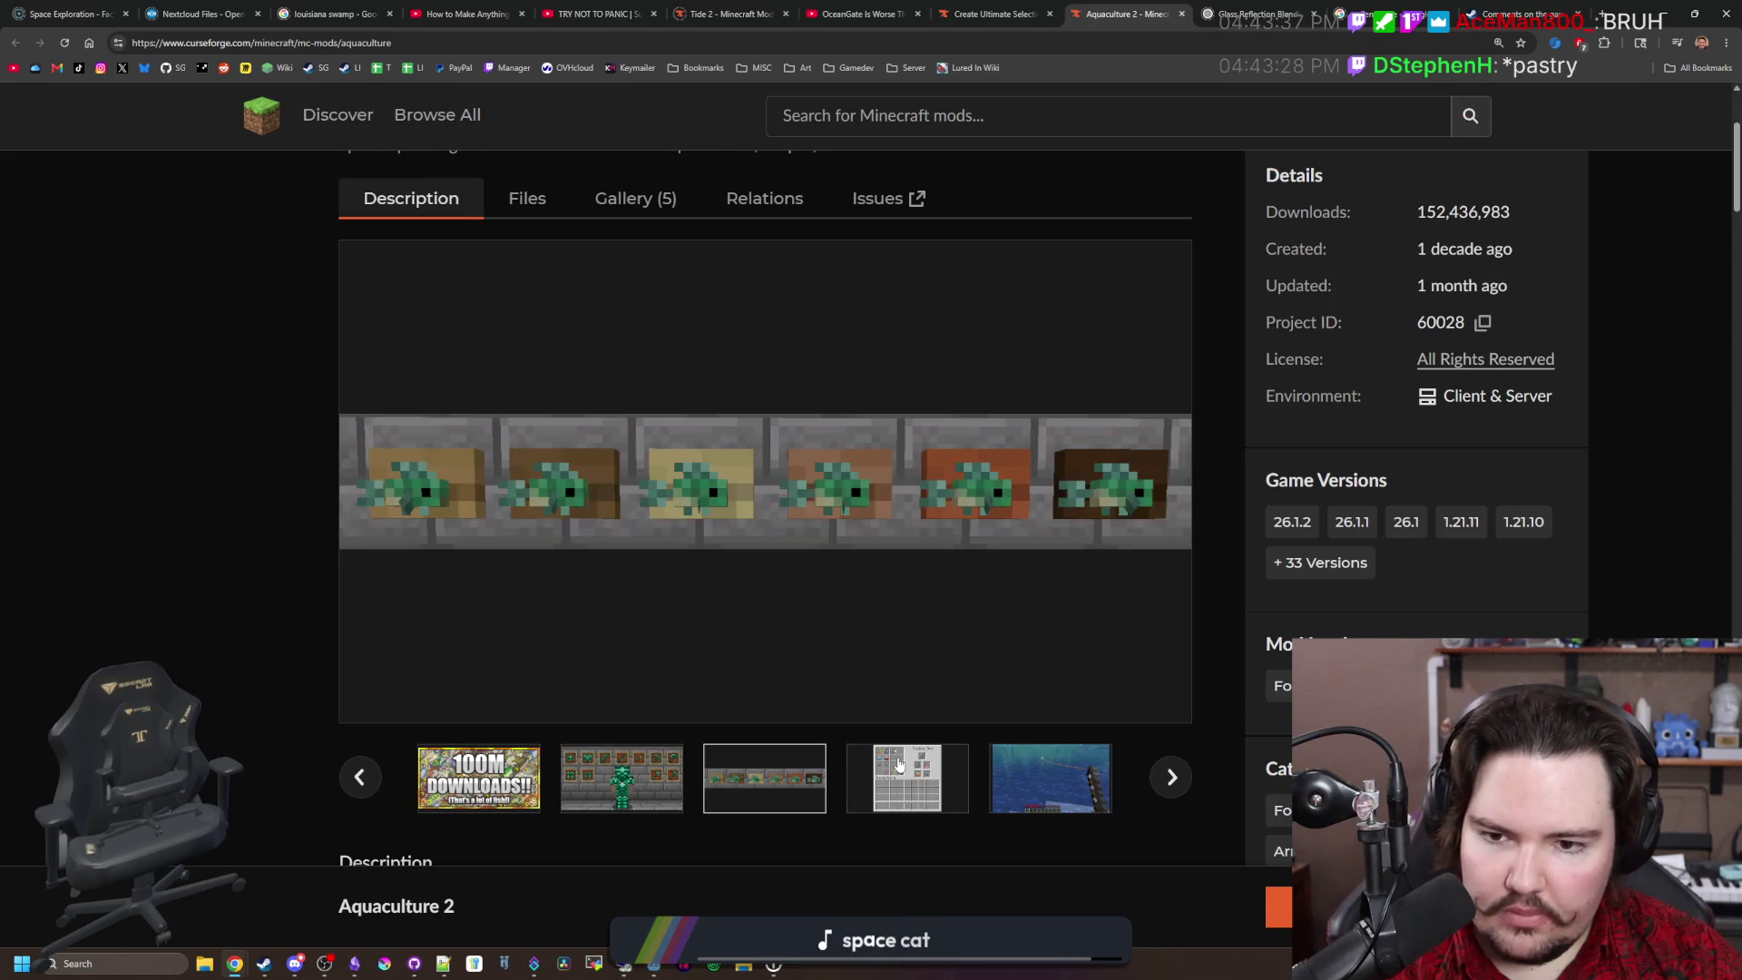
pyautogui.click(901, 764)
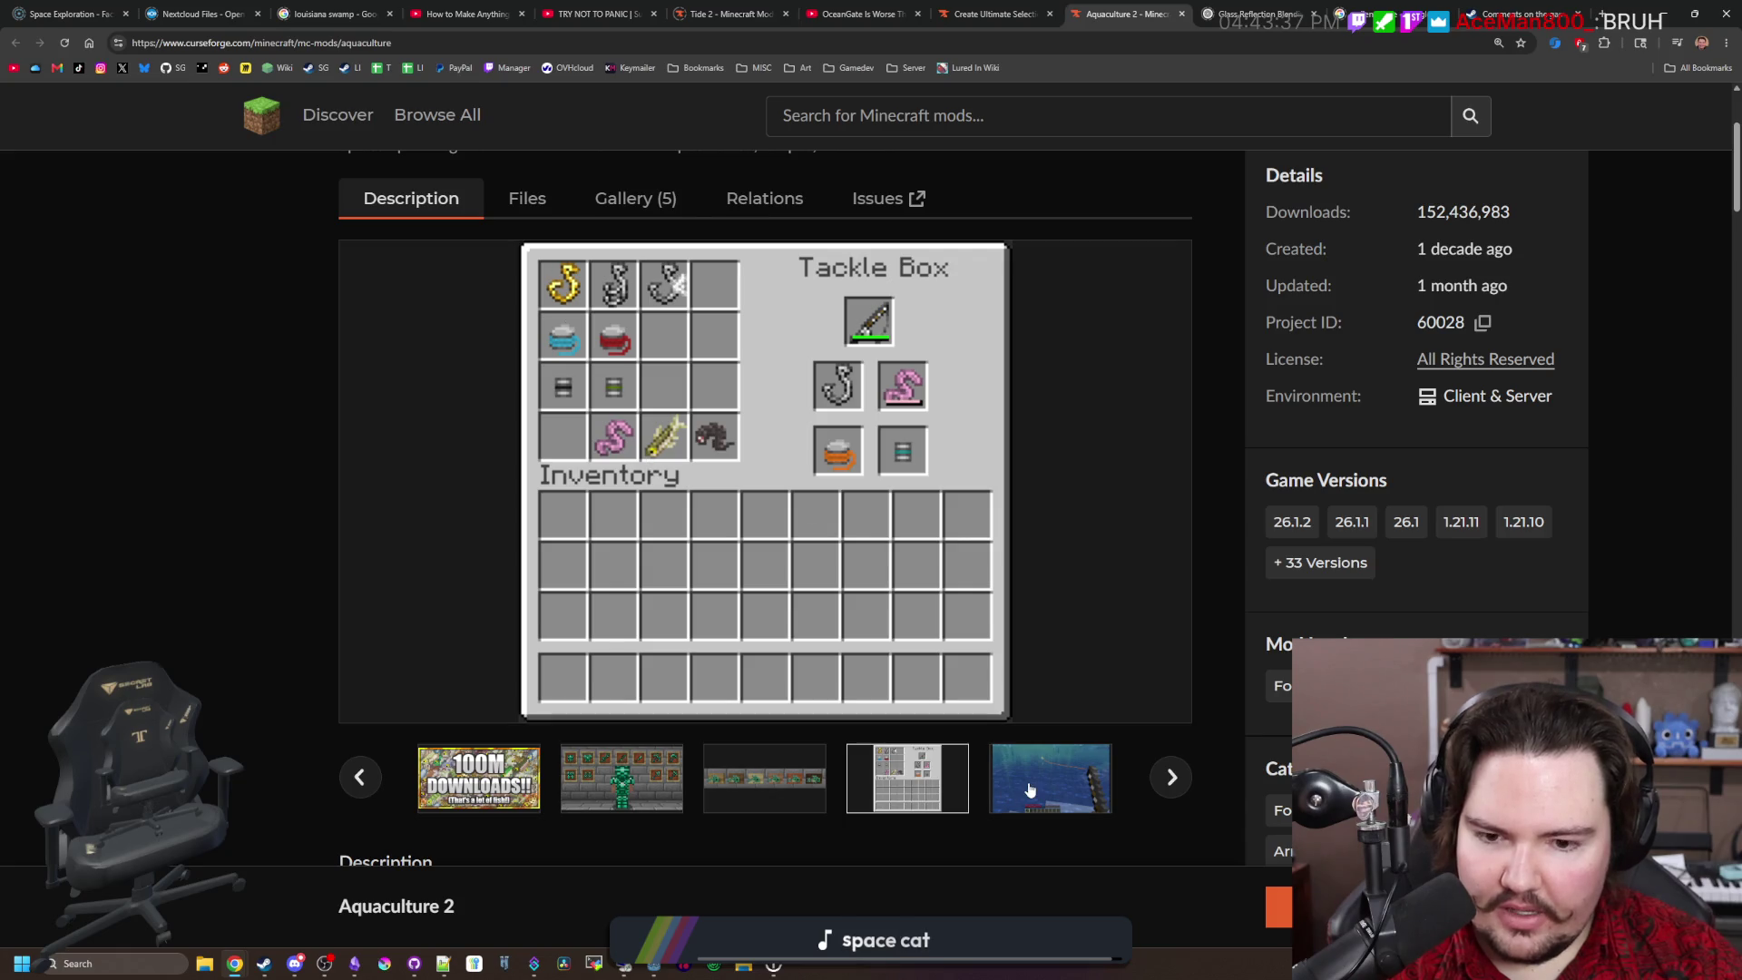
pyautogui.click(1172, 780)
pyautogui.click(1178, 788)
pyautogui.click(1172, 777)
pyautogui.click(1173, 777)
pyautogui.click(1172, 777)
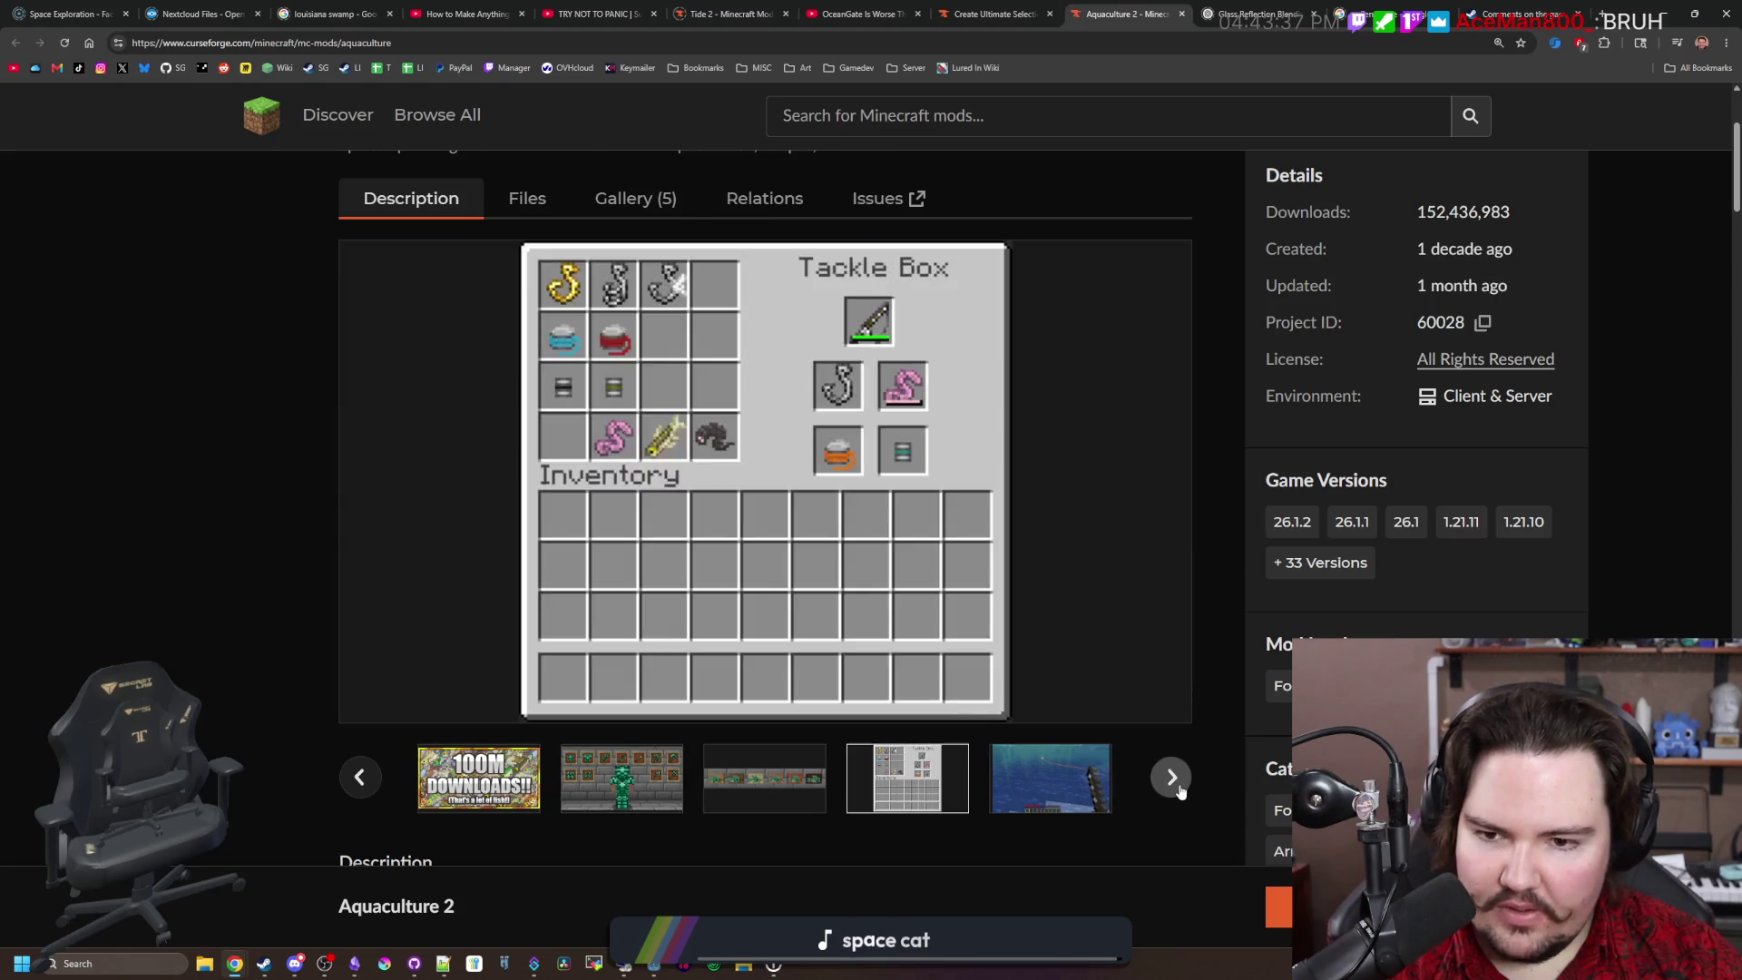
pyautogui.click(1173, 778)
# Step: Read down through the Aquaculture 2 description and recipes, then jump back to the top
pyautogui.scroll(-20, 760, 419)
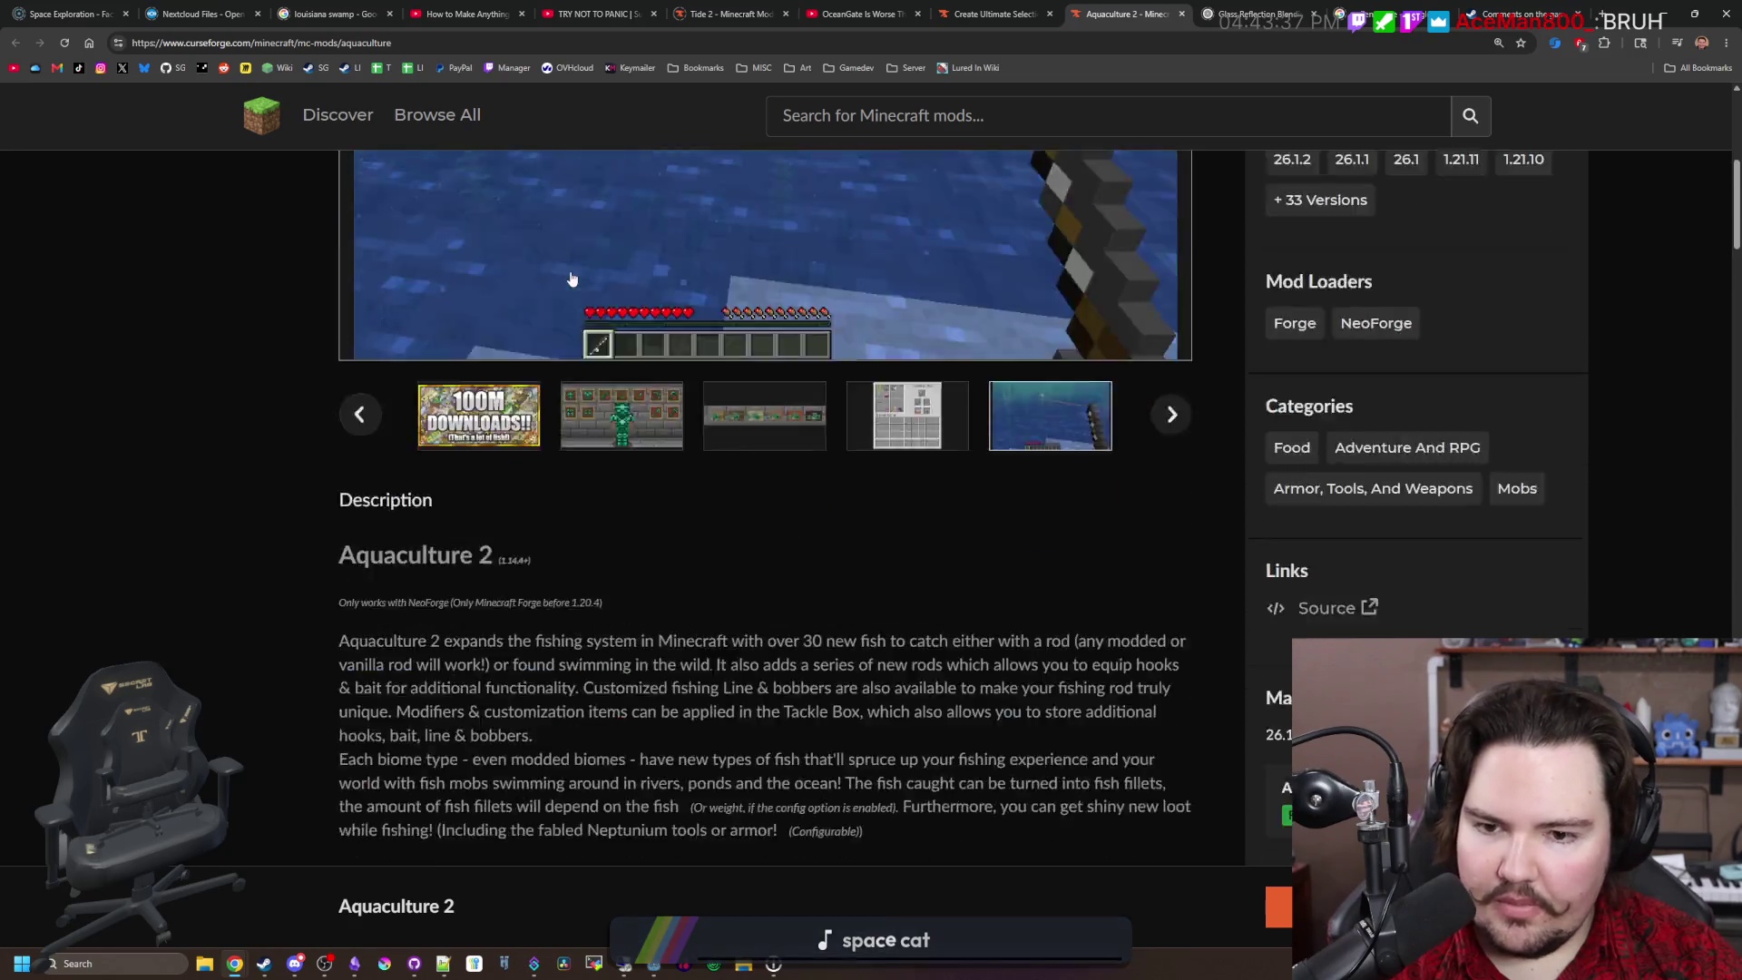
pyautogui.scroll(-20, 754, 333)
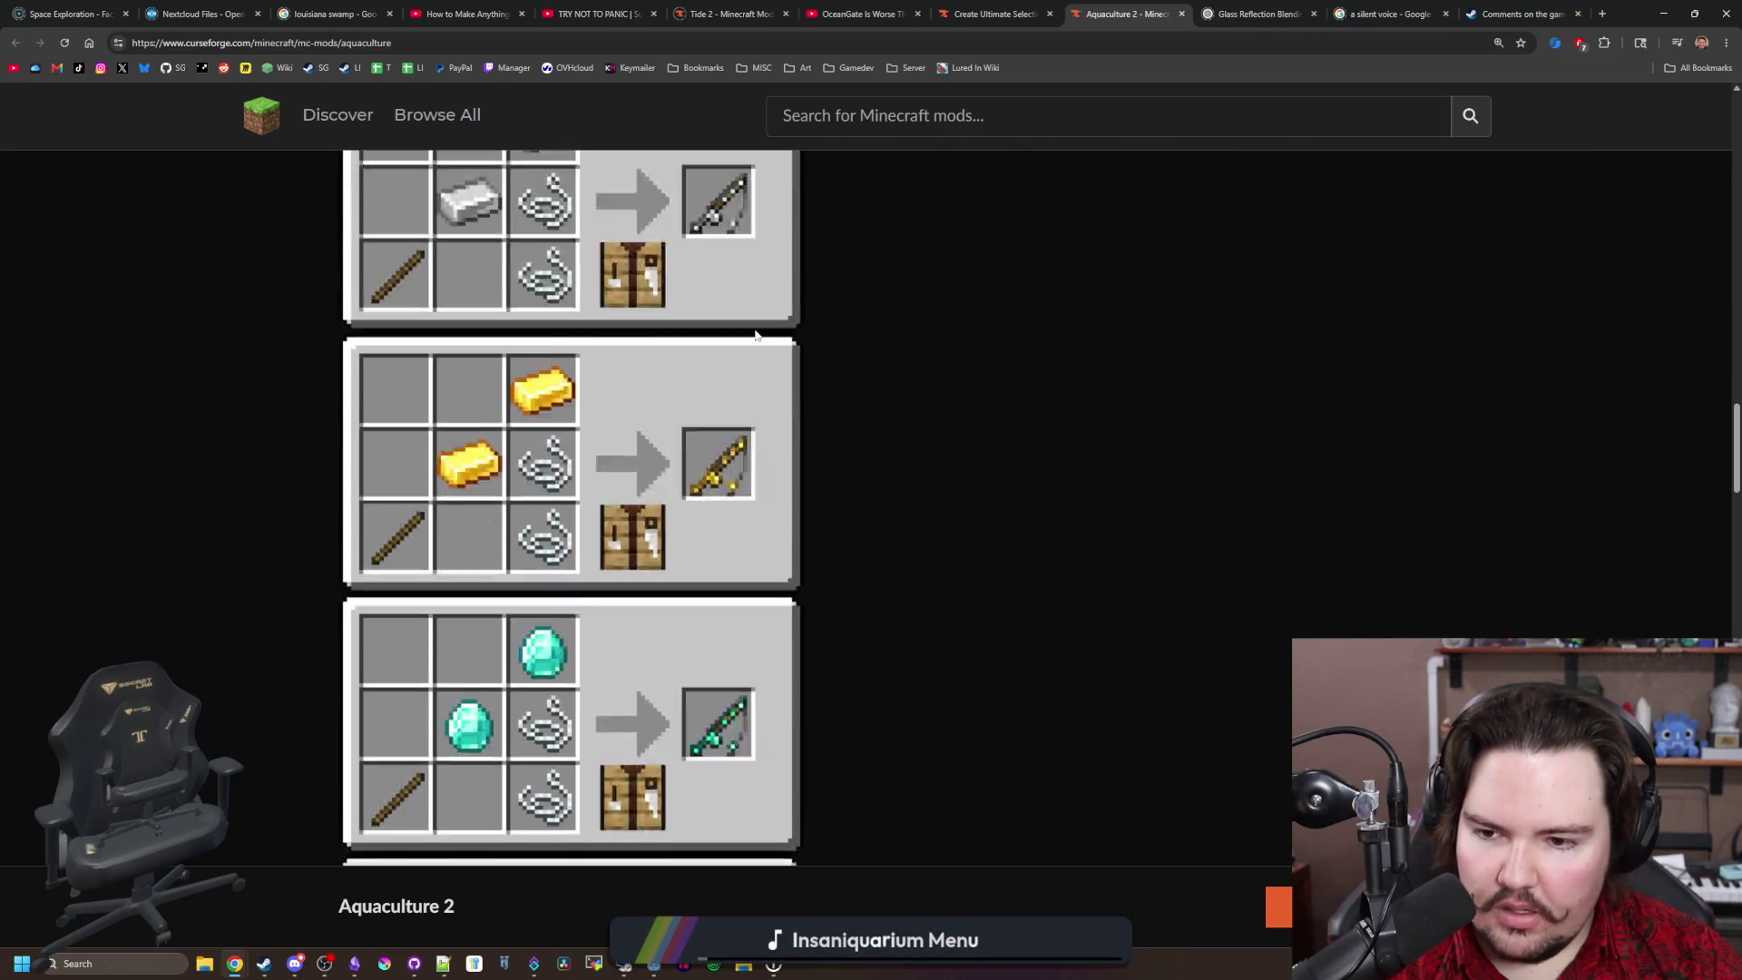
pyautogui.scroll(-20, 755, 334)
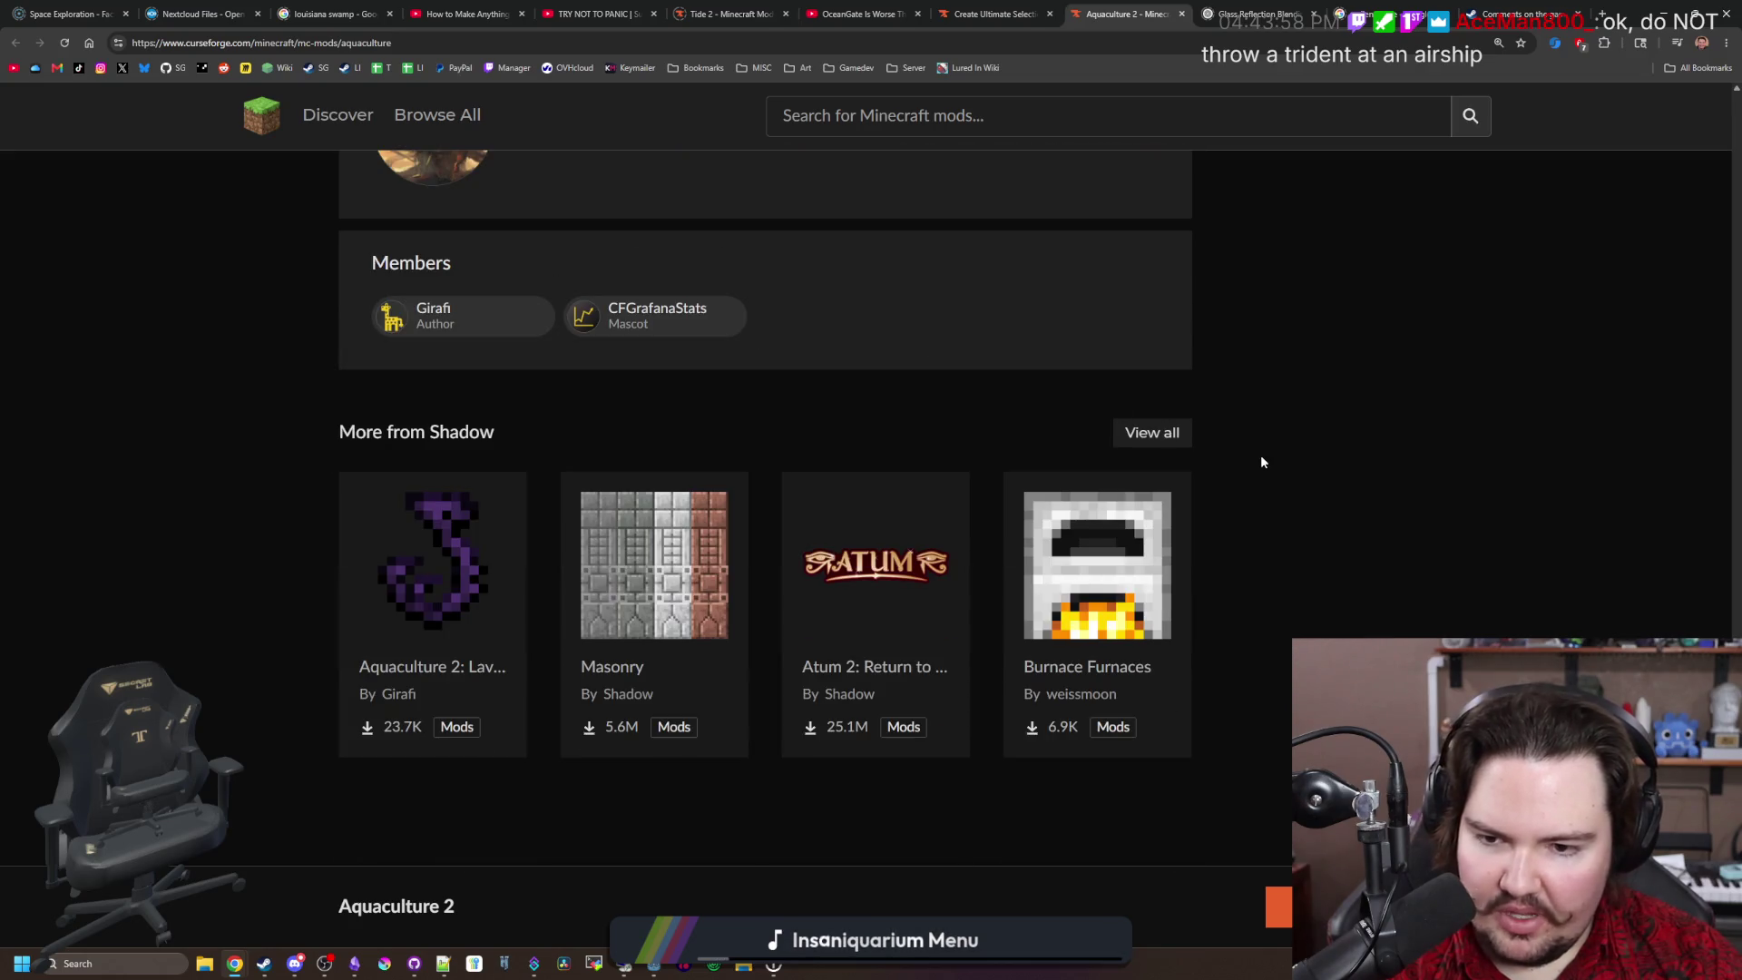
pyautogui.scroll(-10, 1291, 492)
pyautogui.press('Home')
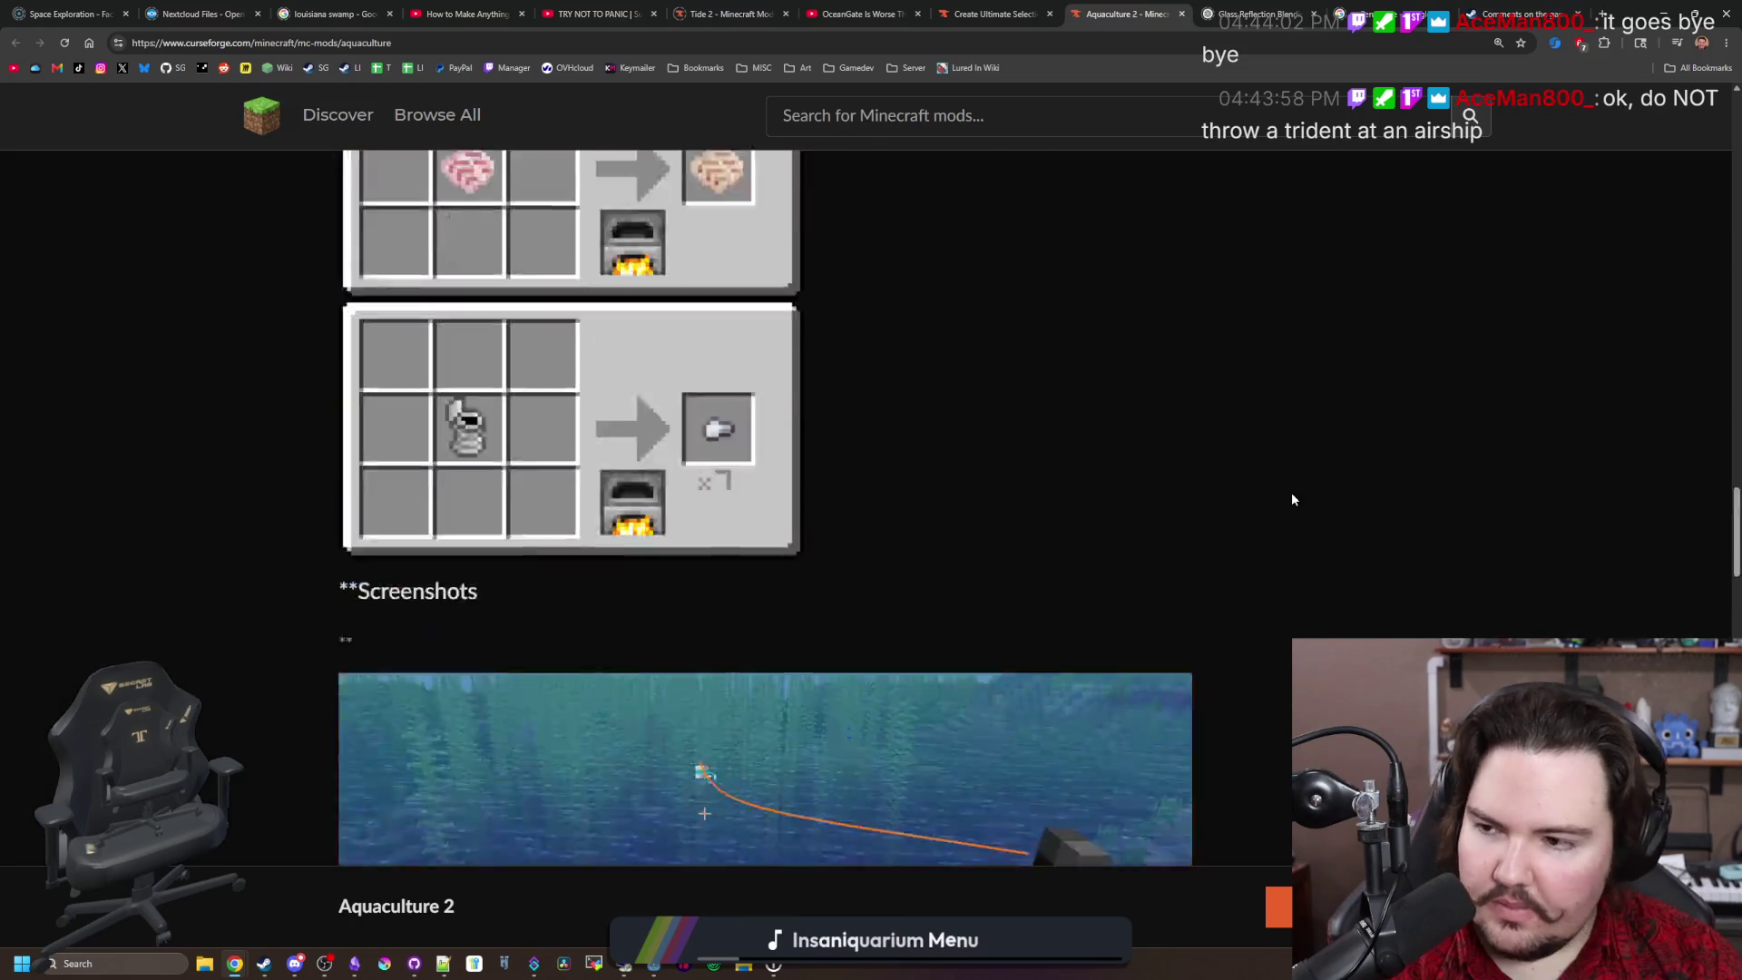
pyautogui.scroll(-1, 1292, 492)
pyautogui.scroll(1, 1291, 499)
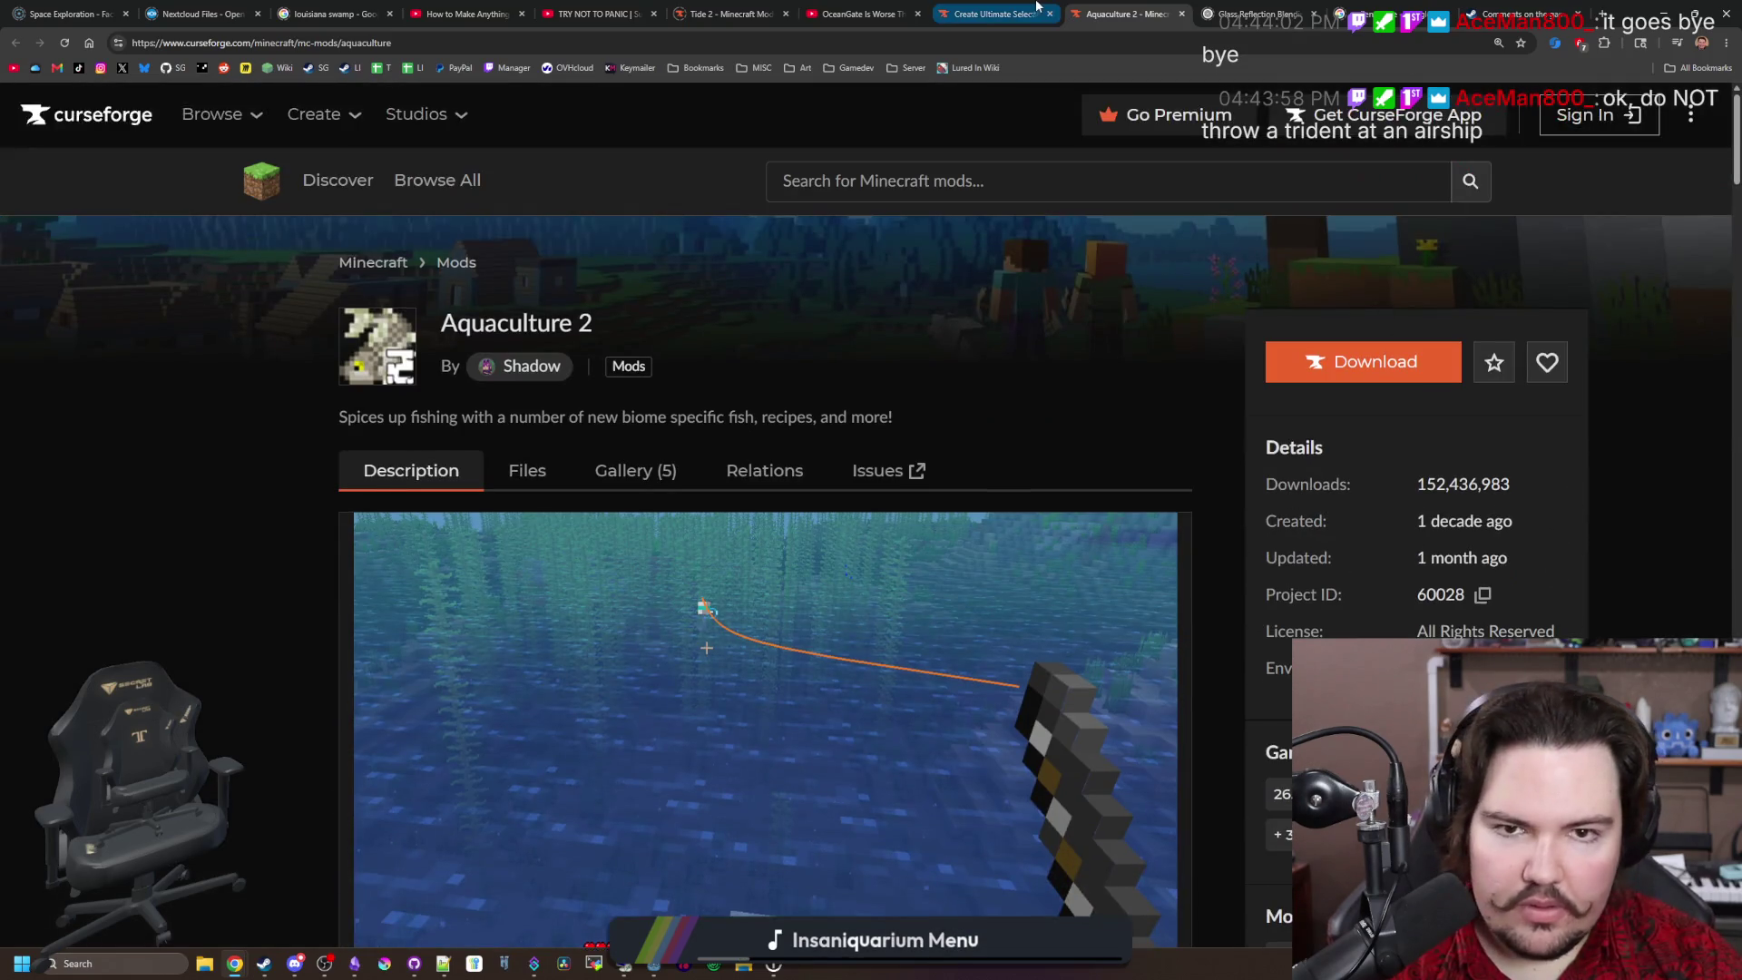
# Step: Back on the modpack's dependency list, search the dependencies for 'grave'
pyautogui.hotkey('ctrl', 'shift', 'Tab')
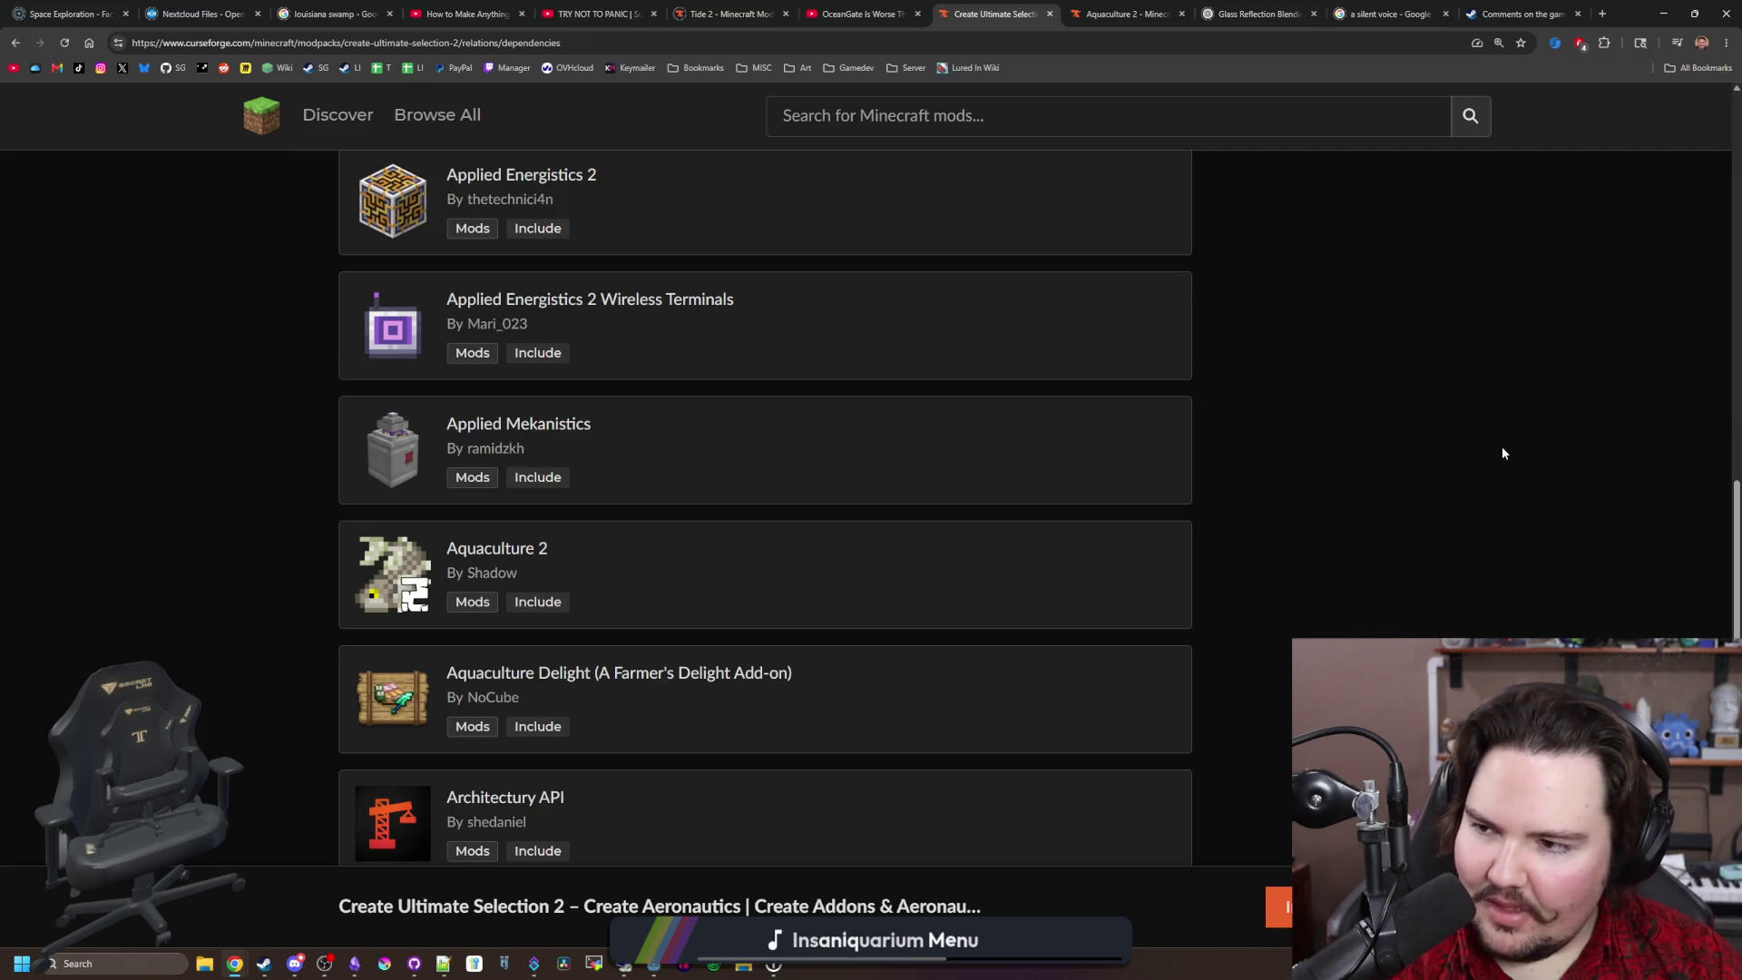
pyautogui.scroll(-10, 917, 502)
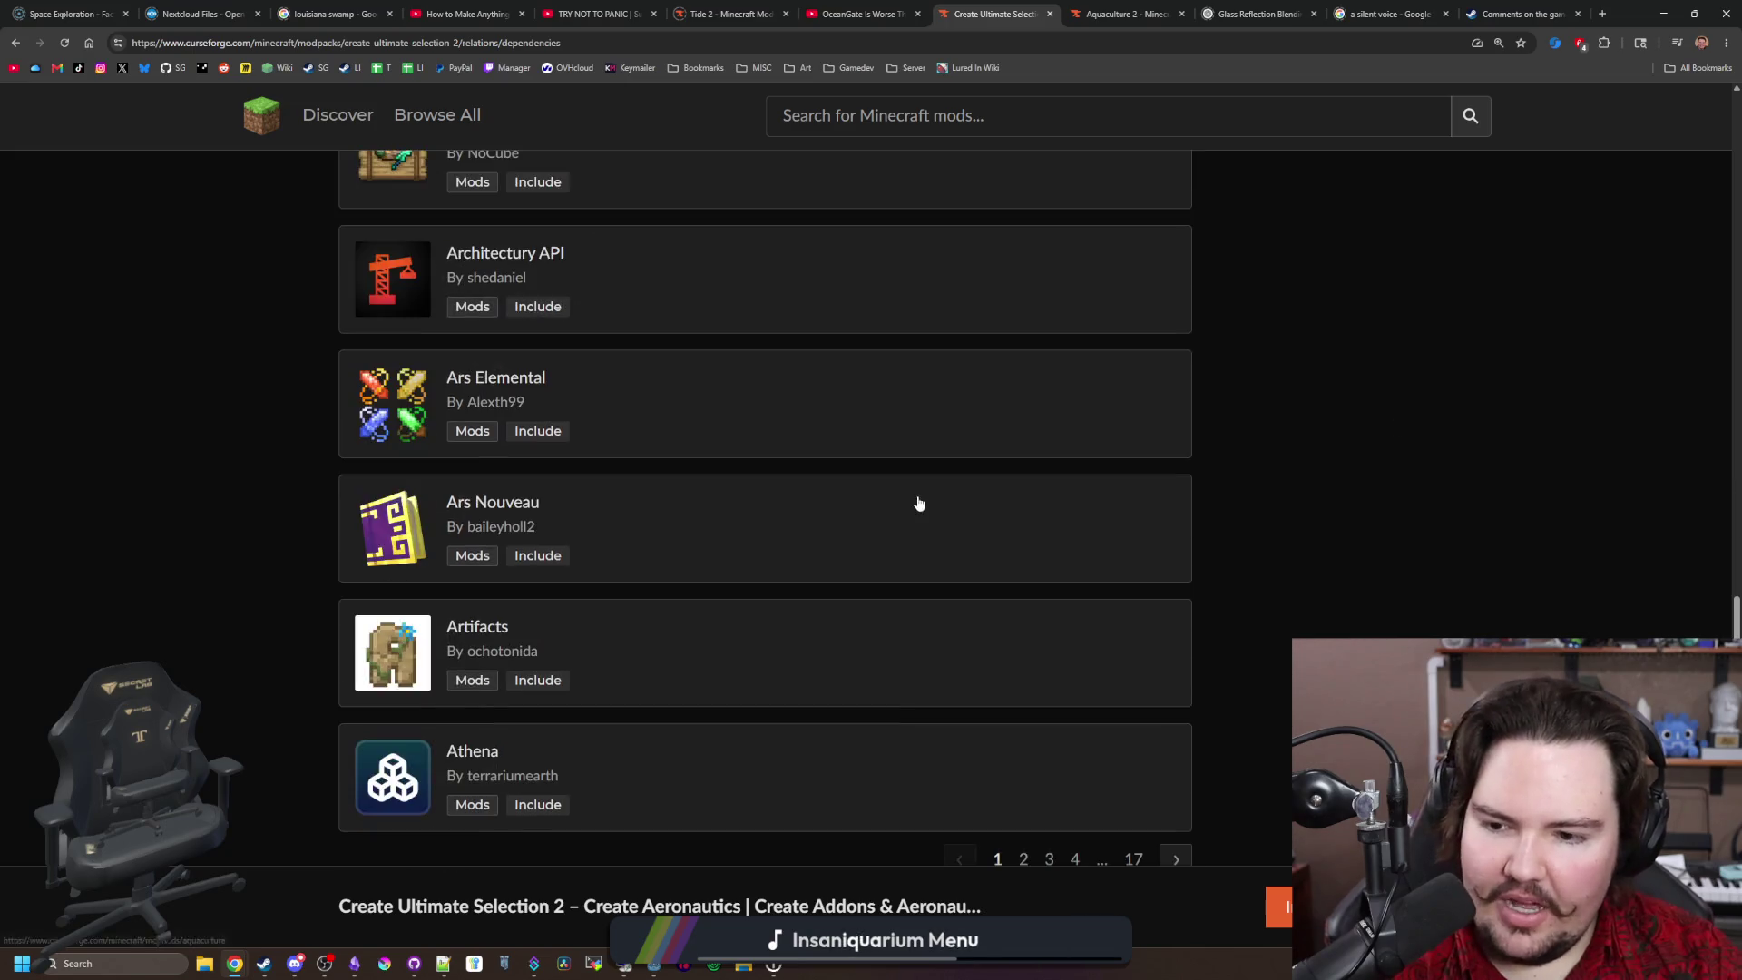
pyautogui.scroll(20, 976, 587)
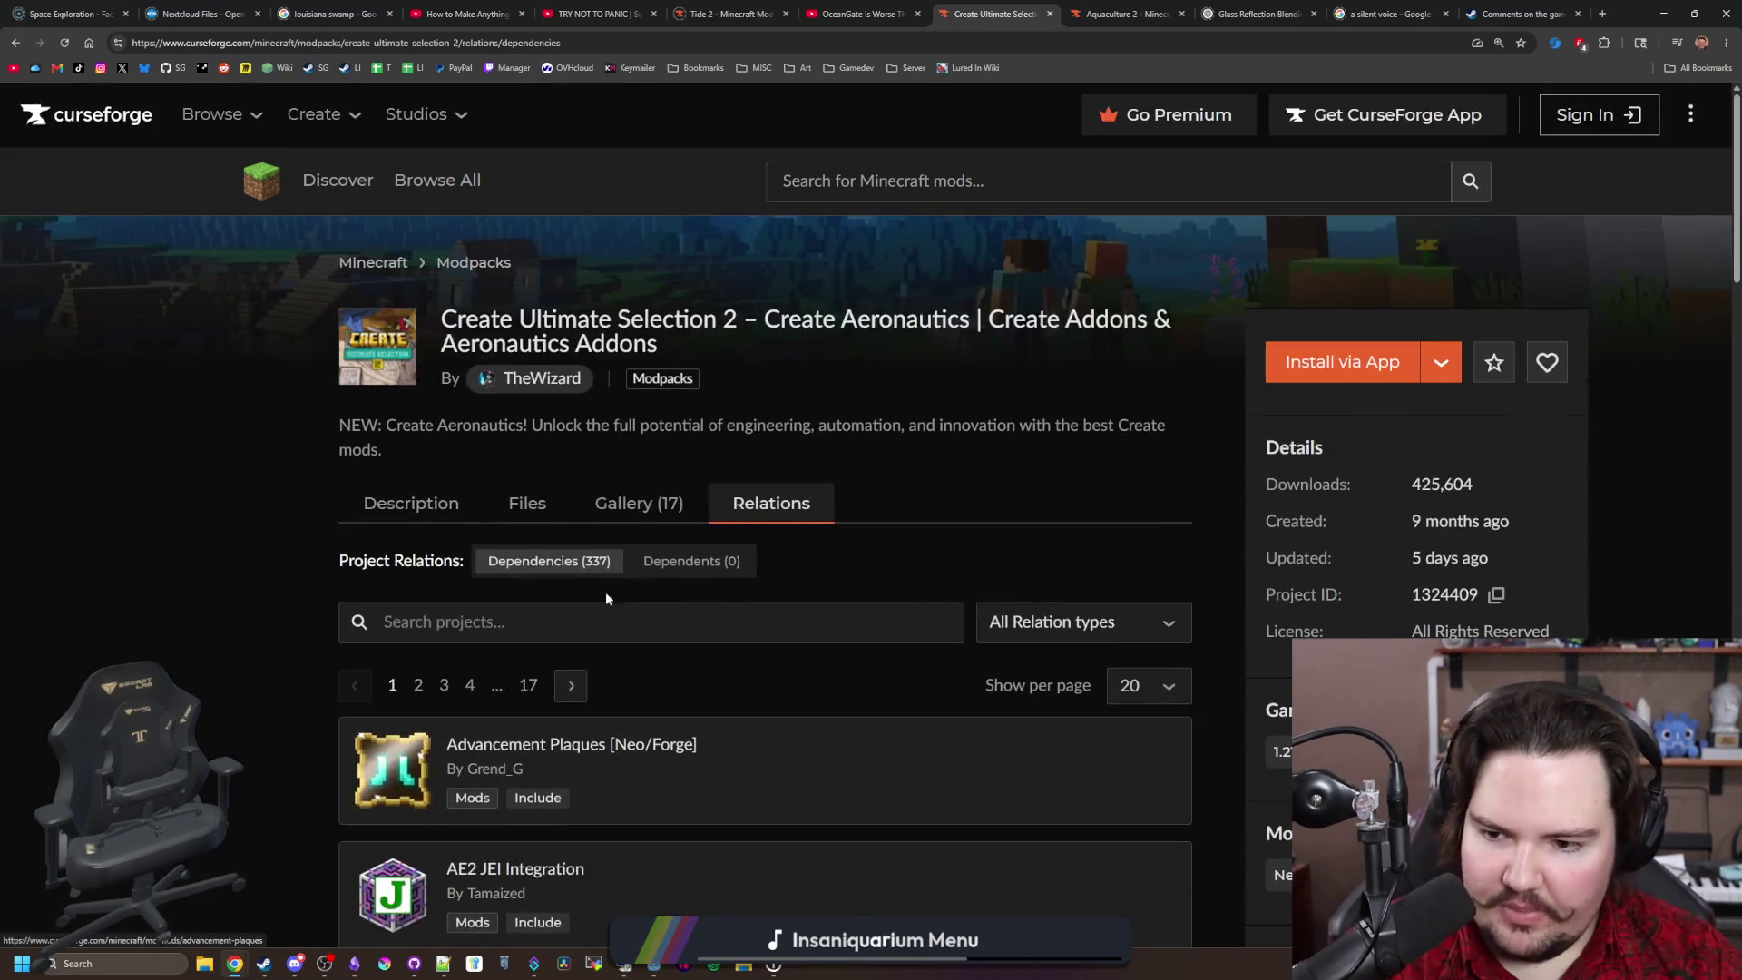
pyautogui.click(469, 620)
pyautogui.write('grave')
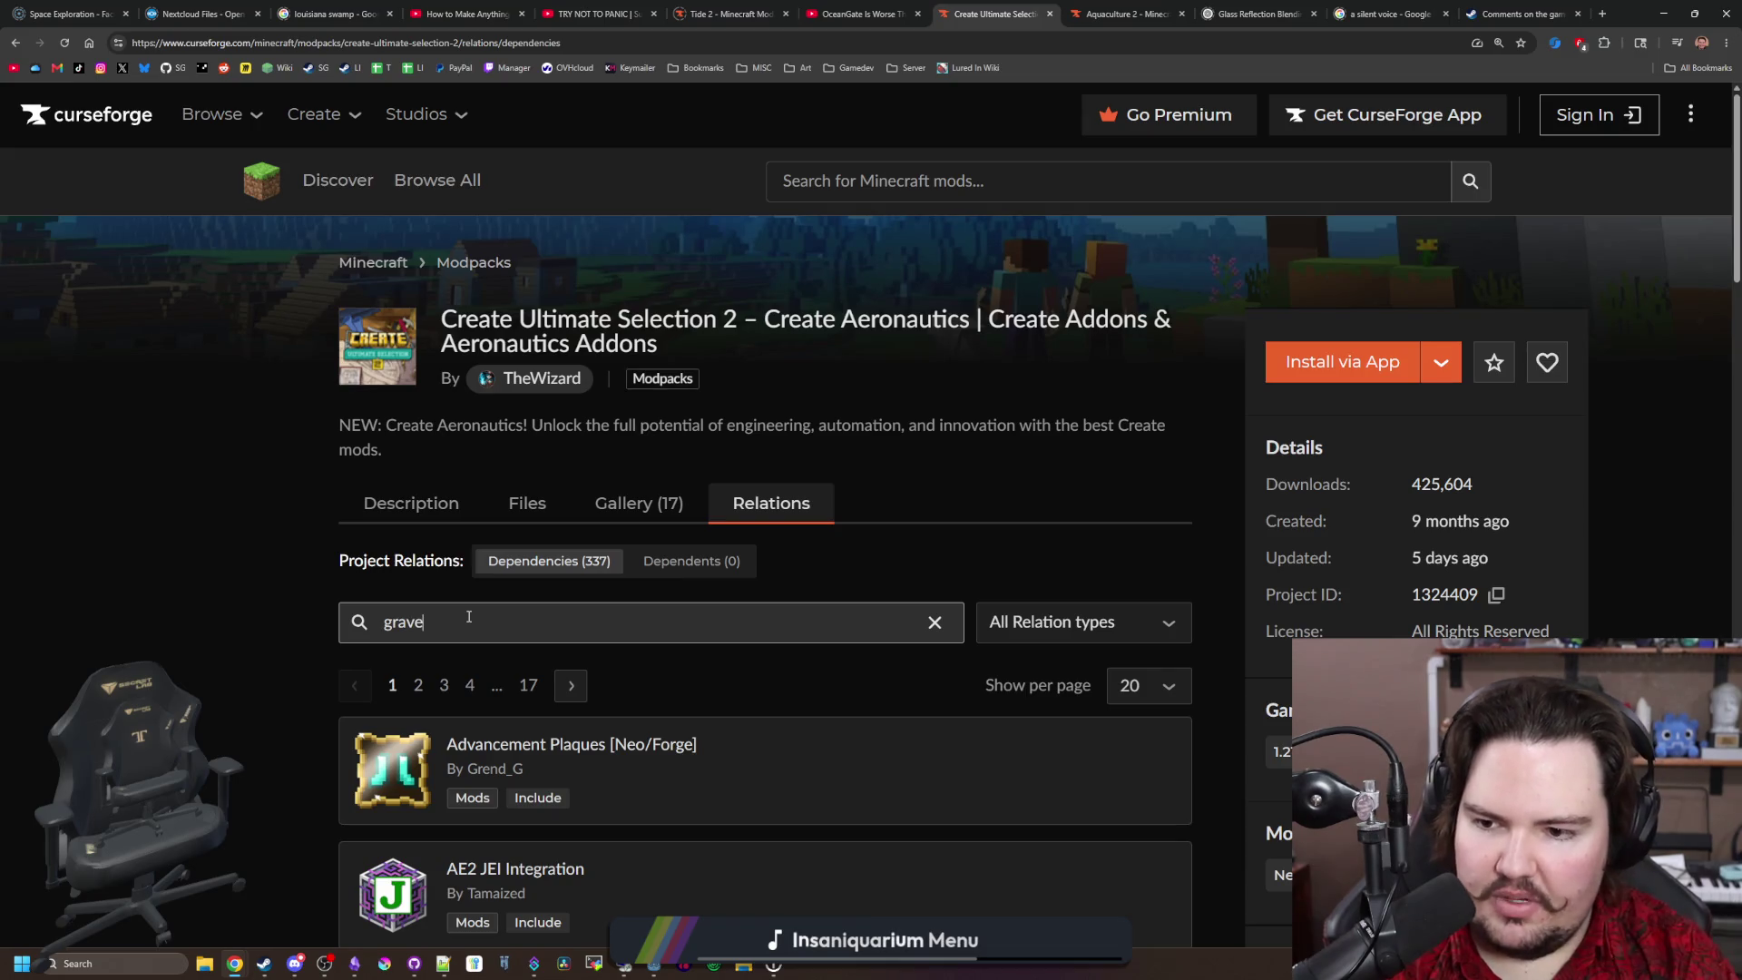
# Step: Go to dependency page 2, move the modpack tab to the end, and start a new tab
pyautogui.scroll(-1, 469, 617)
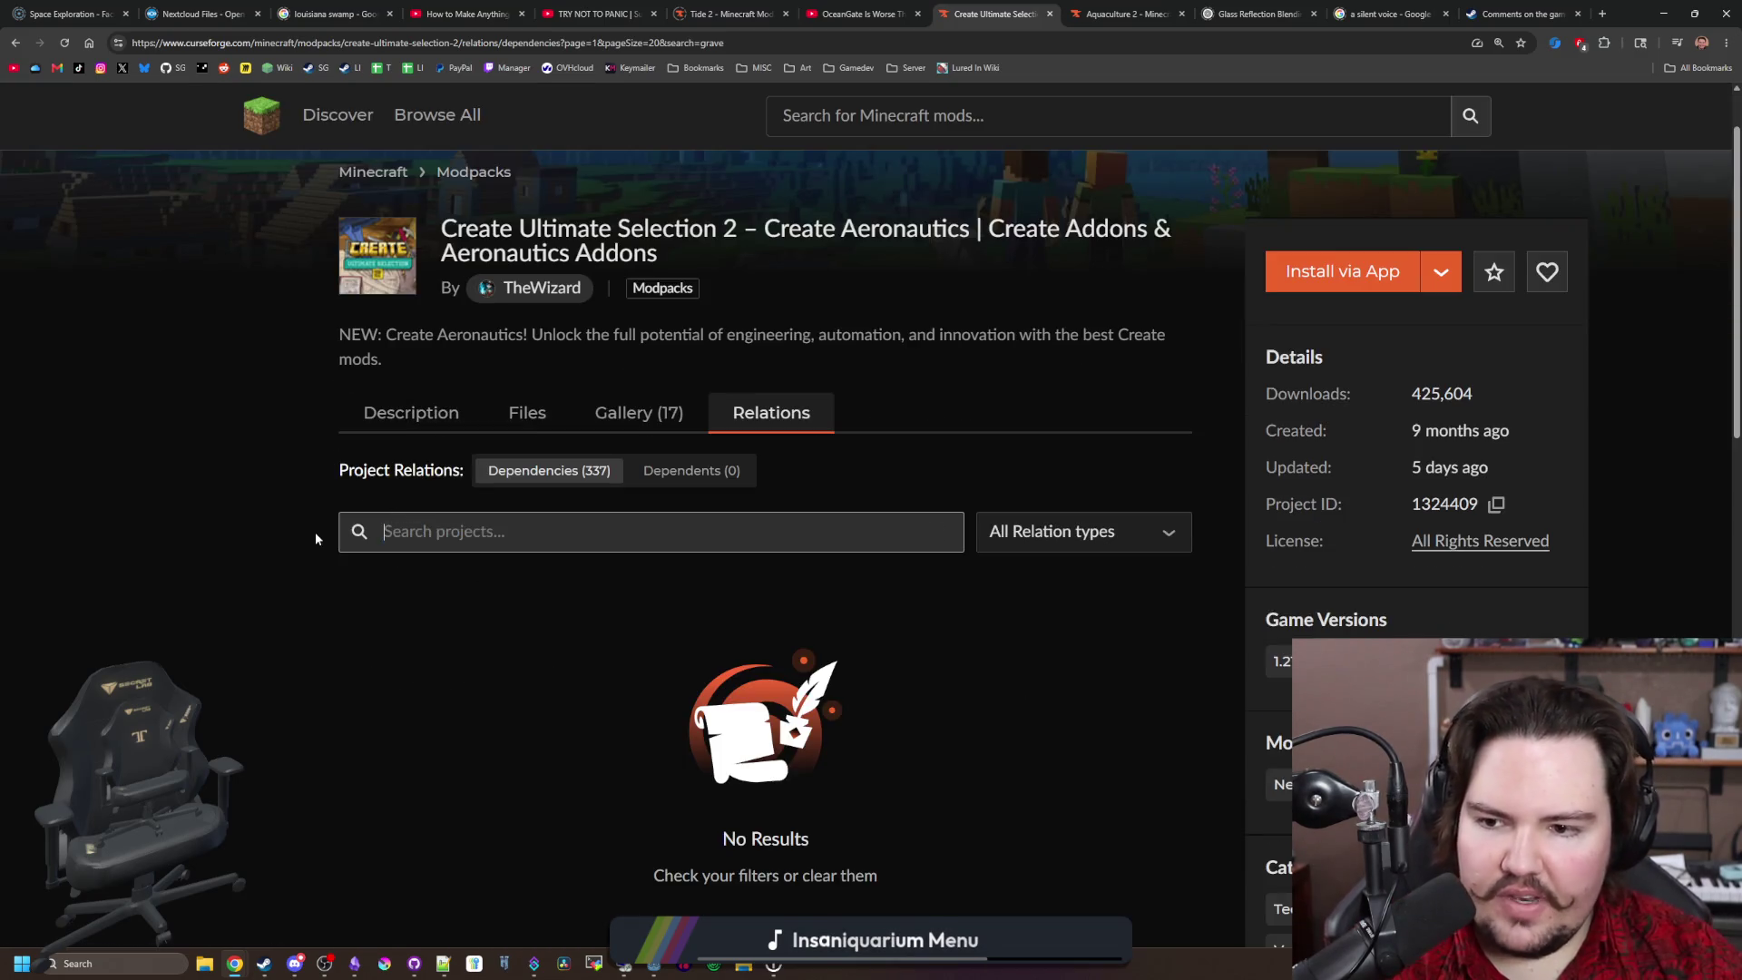
pyautogui.scroll(-5, 574, 588)
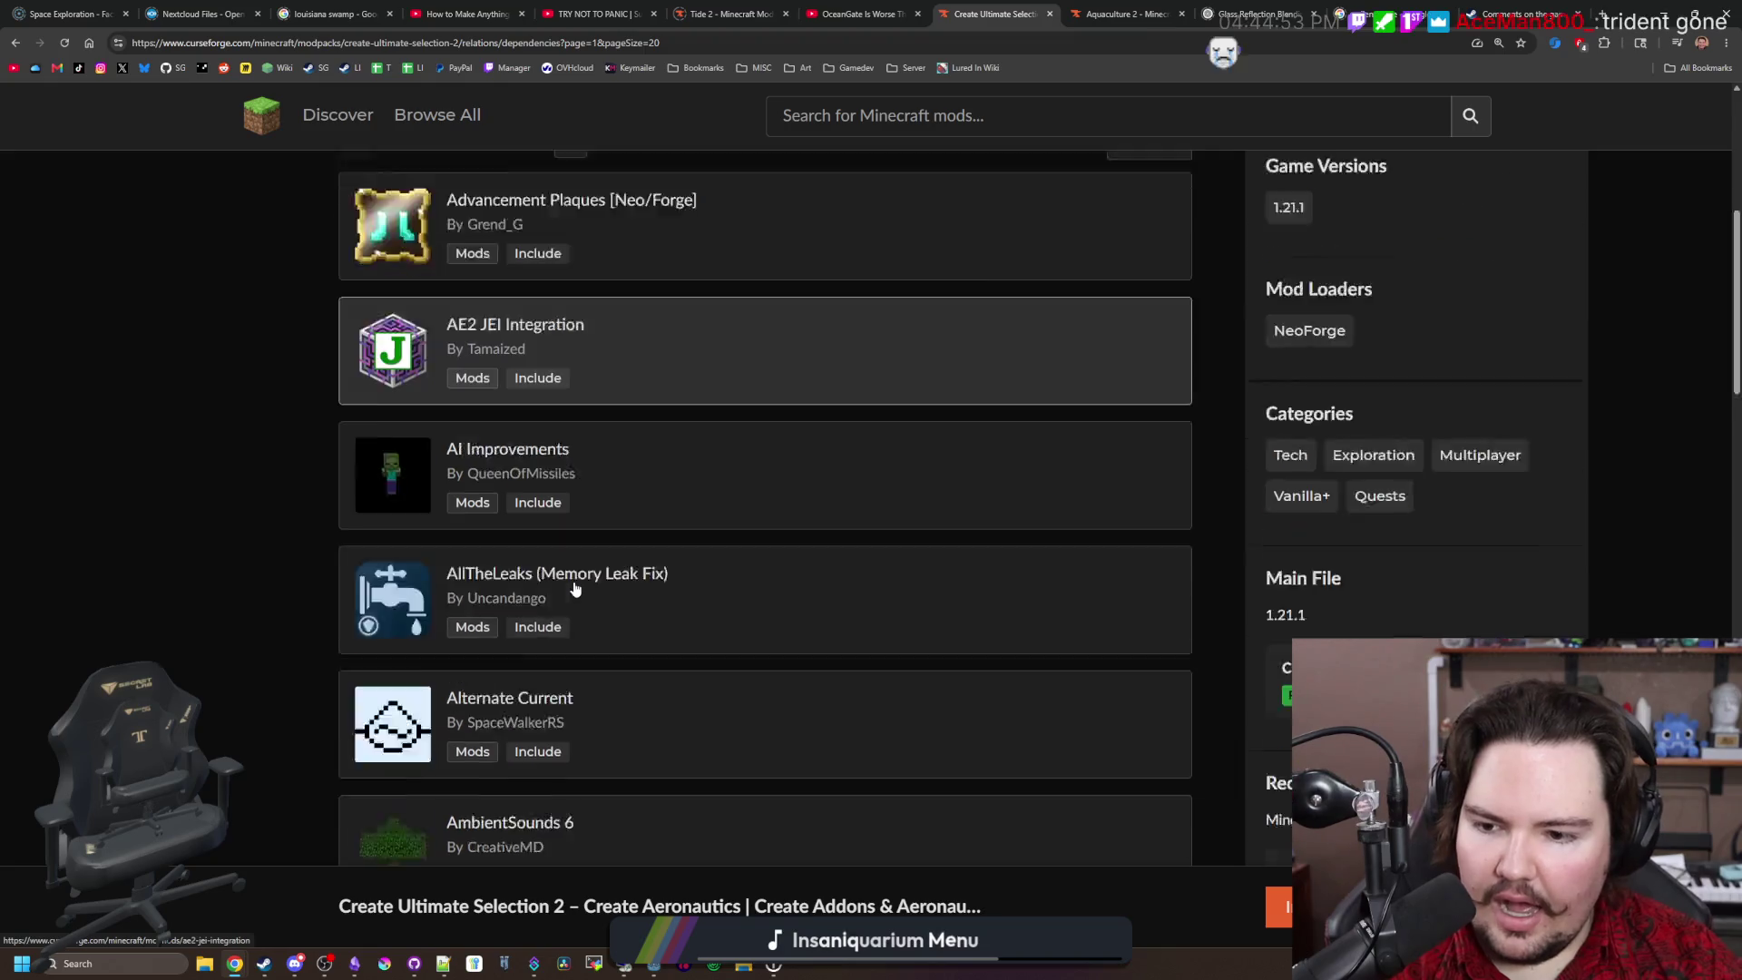
pyautogui.scroll(-10, 575, 588)
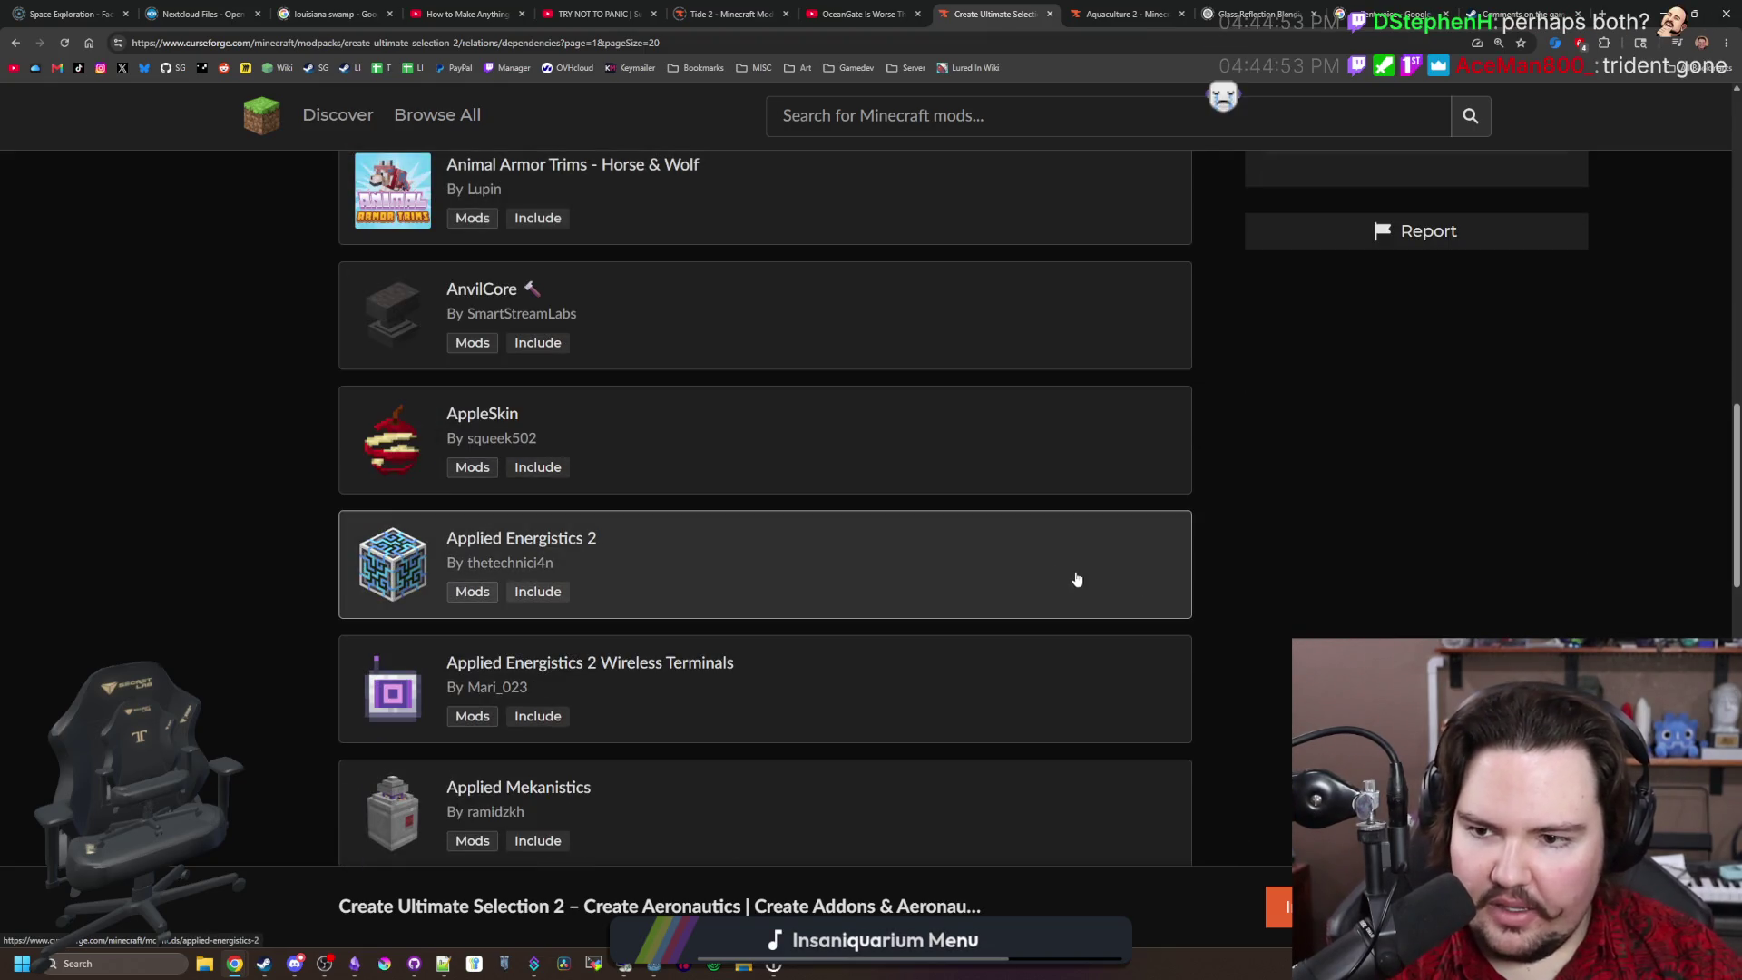
pyautogui.scroll(-10, 1077, 579)
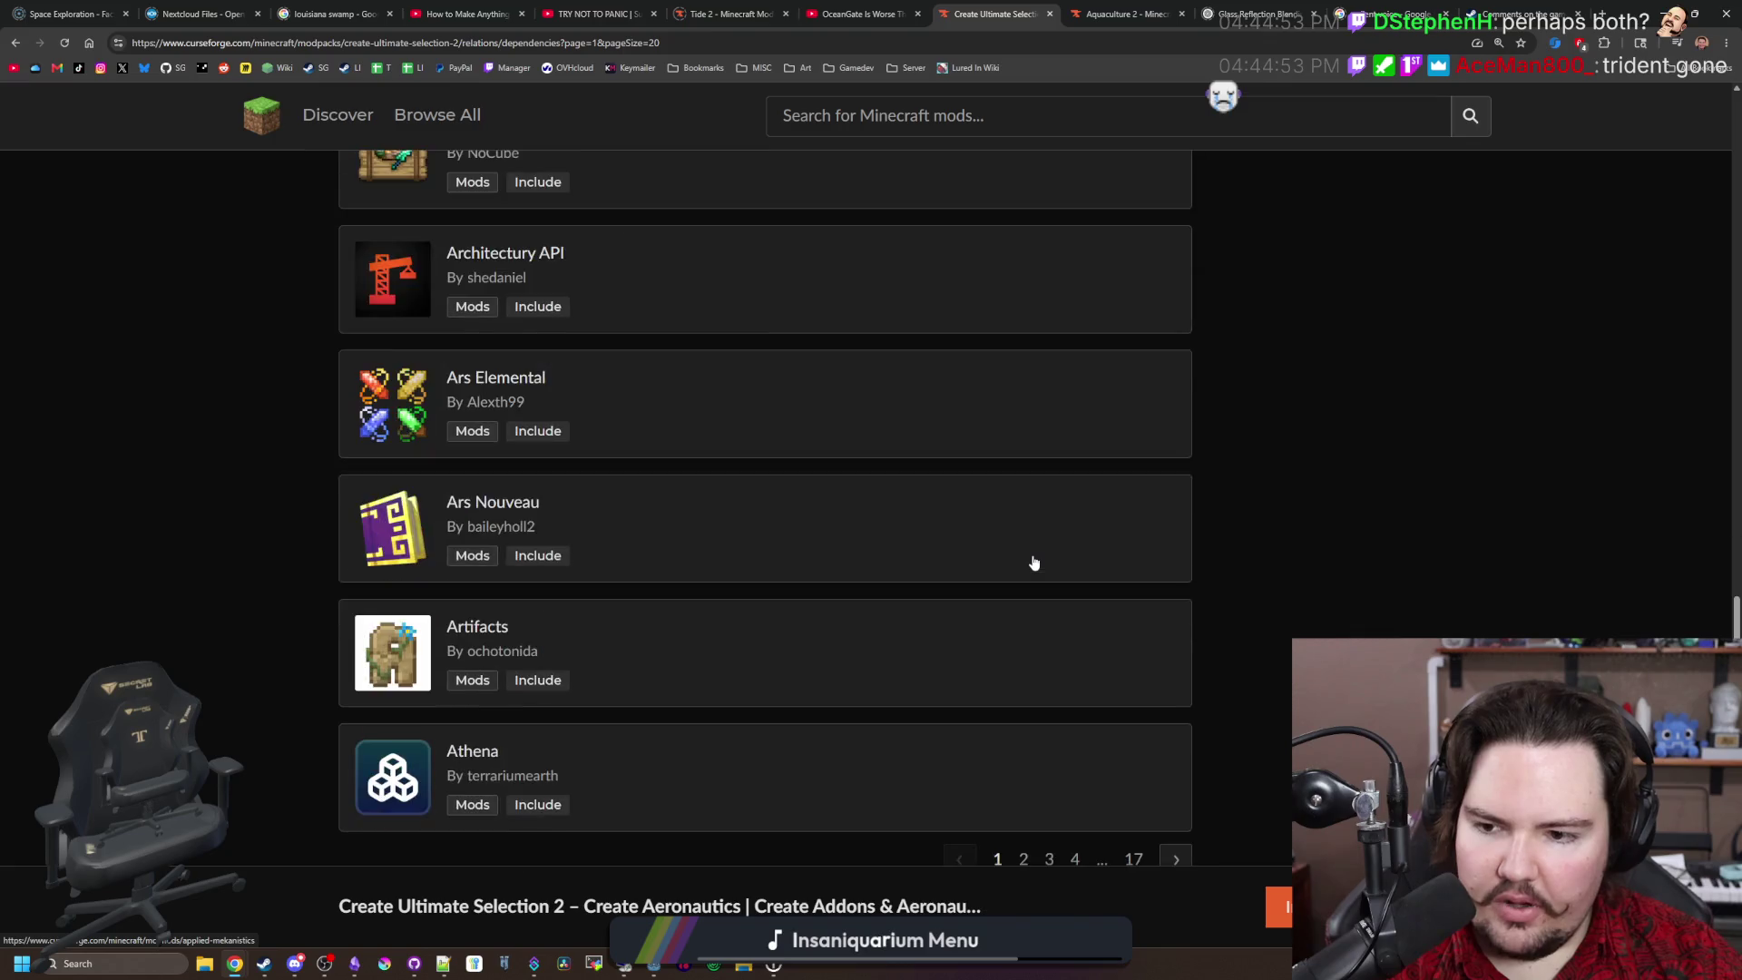
pyautogui.scroll(-5, 1034, 562)
pyautogui.click(1184, 313)
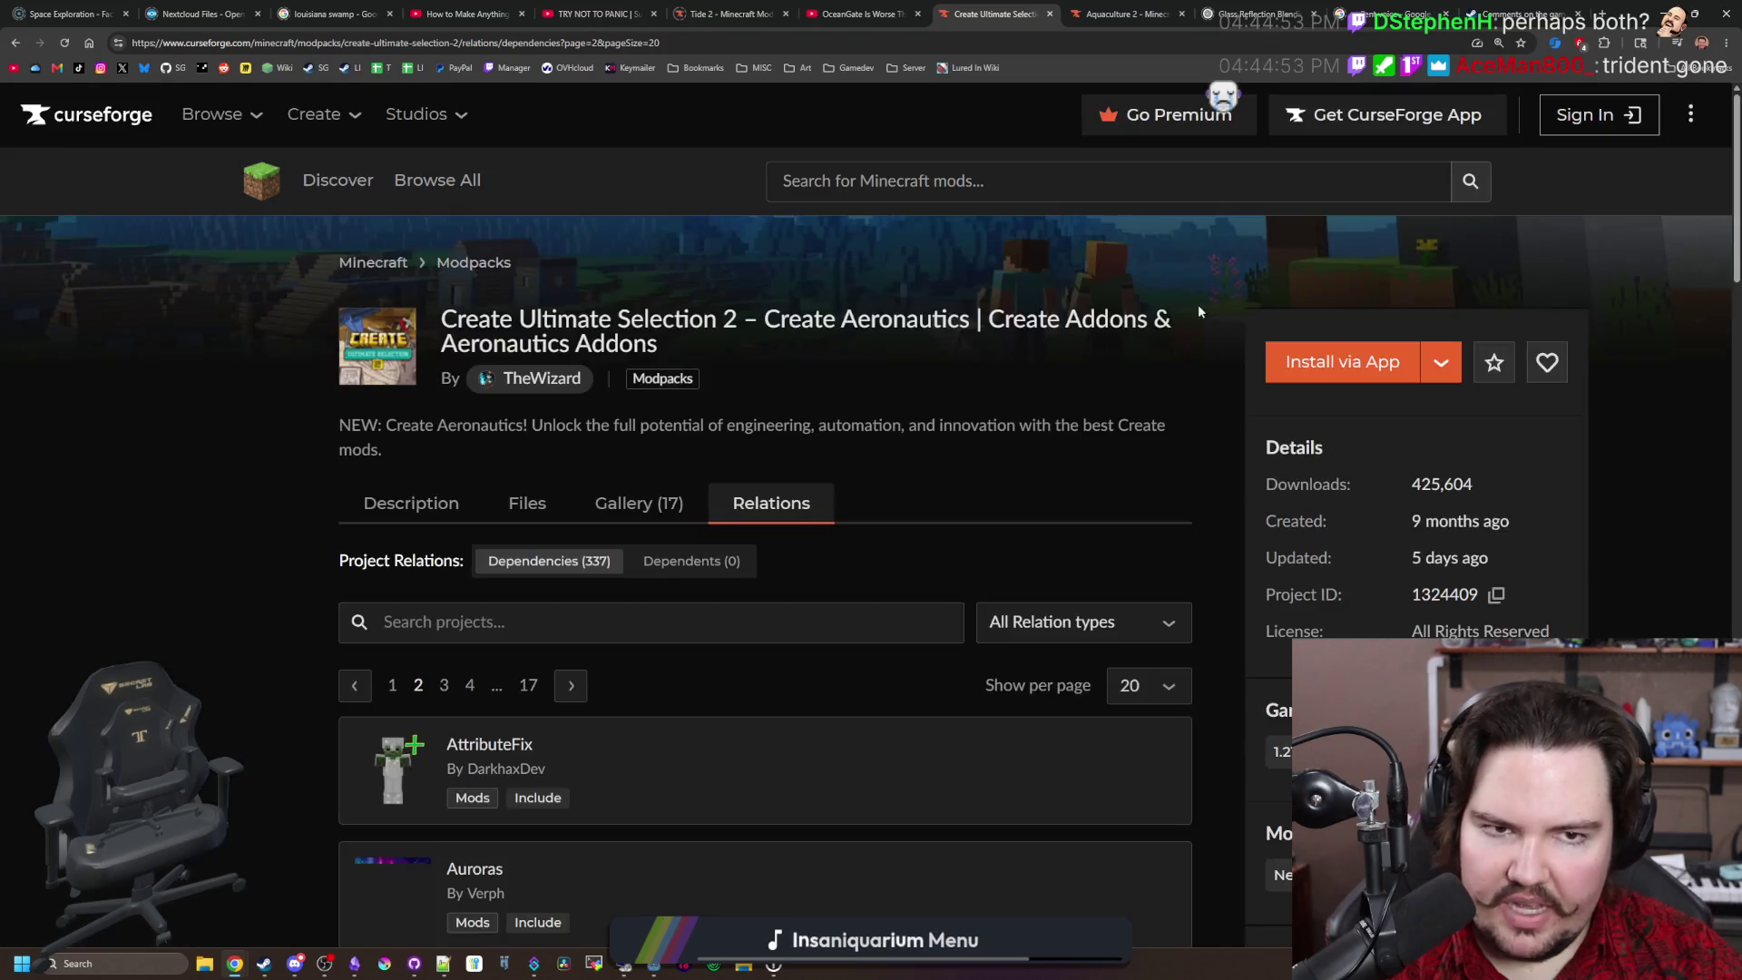
pyautogui.moveTo(997, 14); pyautogui.dragTo(1415, 14)
pyautogui.click(1602, 13)
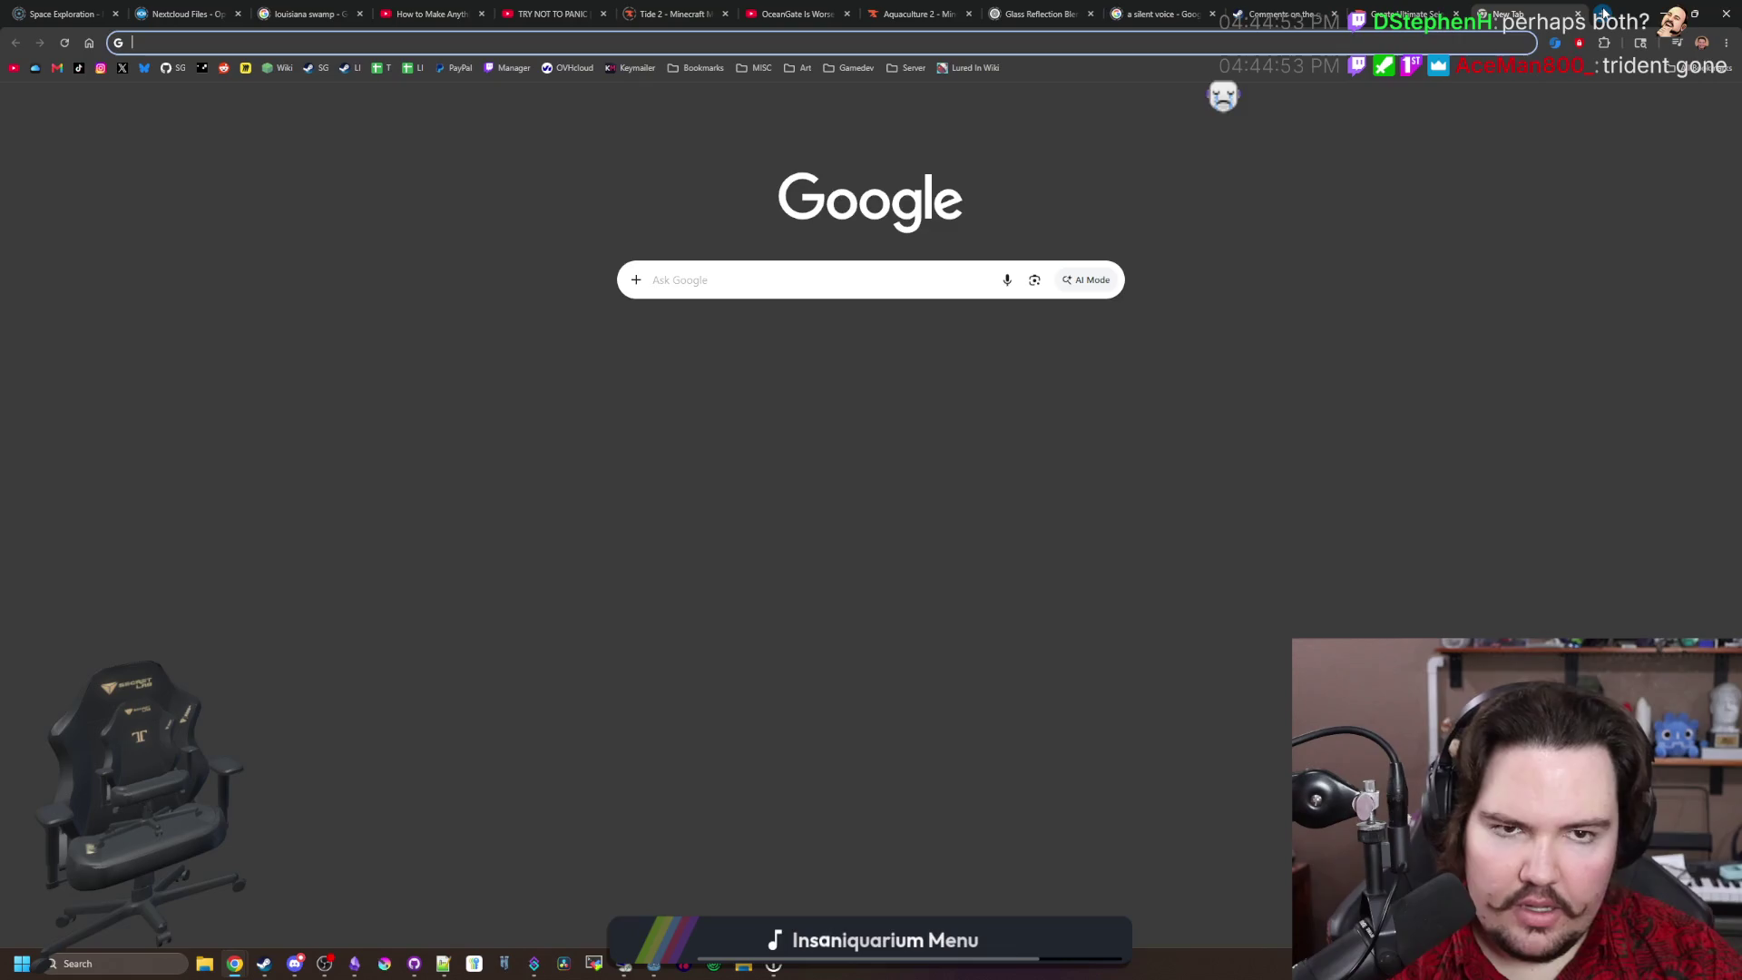
# Step: Search Google for 'vanilla tweaks' and go to the site's Data Packs section
pyautogui.write('vanilla ')
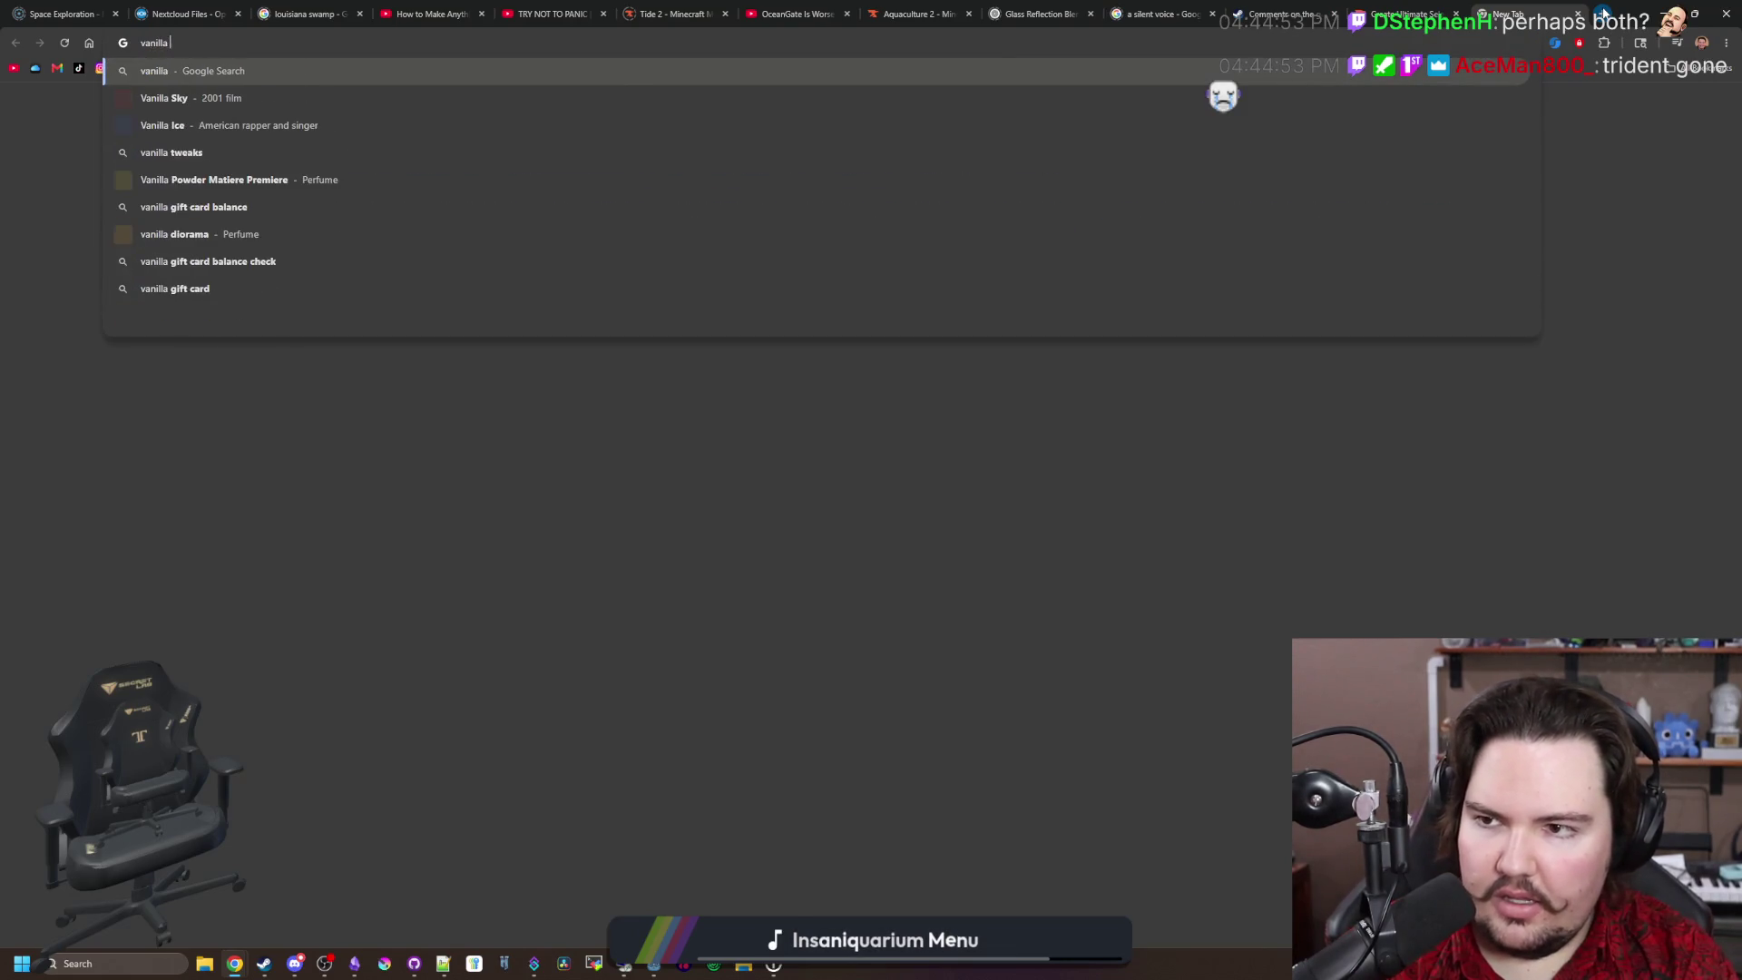
pyautogui.write('tweaks')
pyautogui.press('Return')
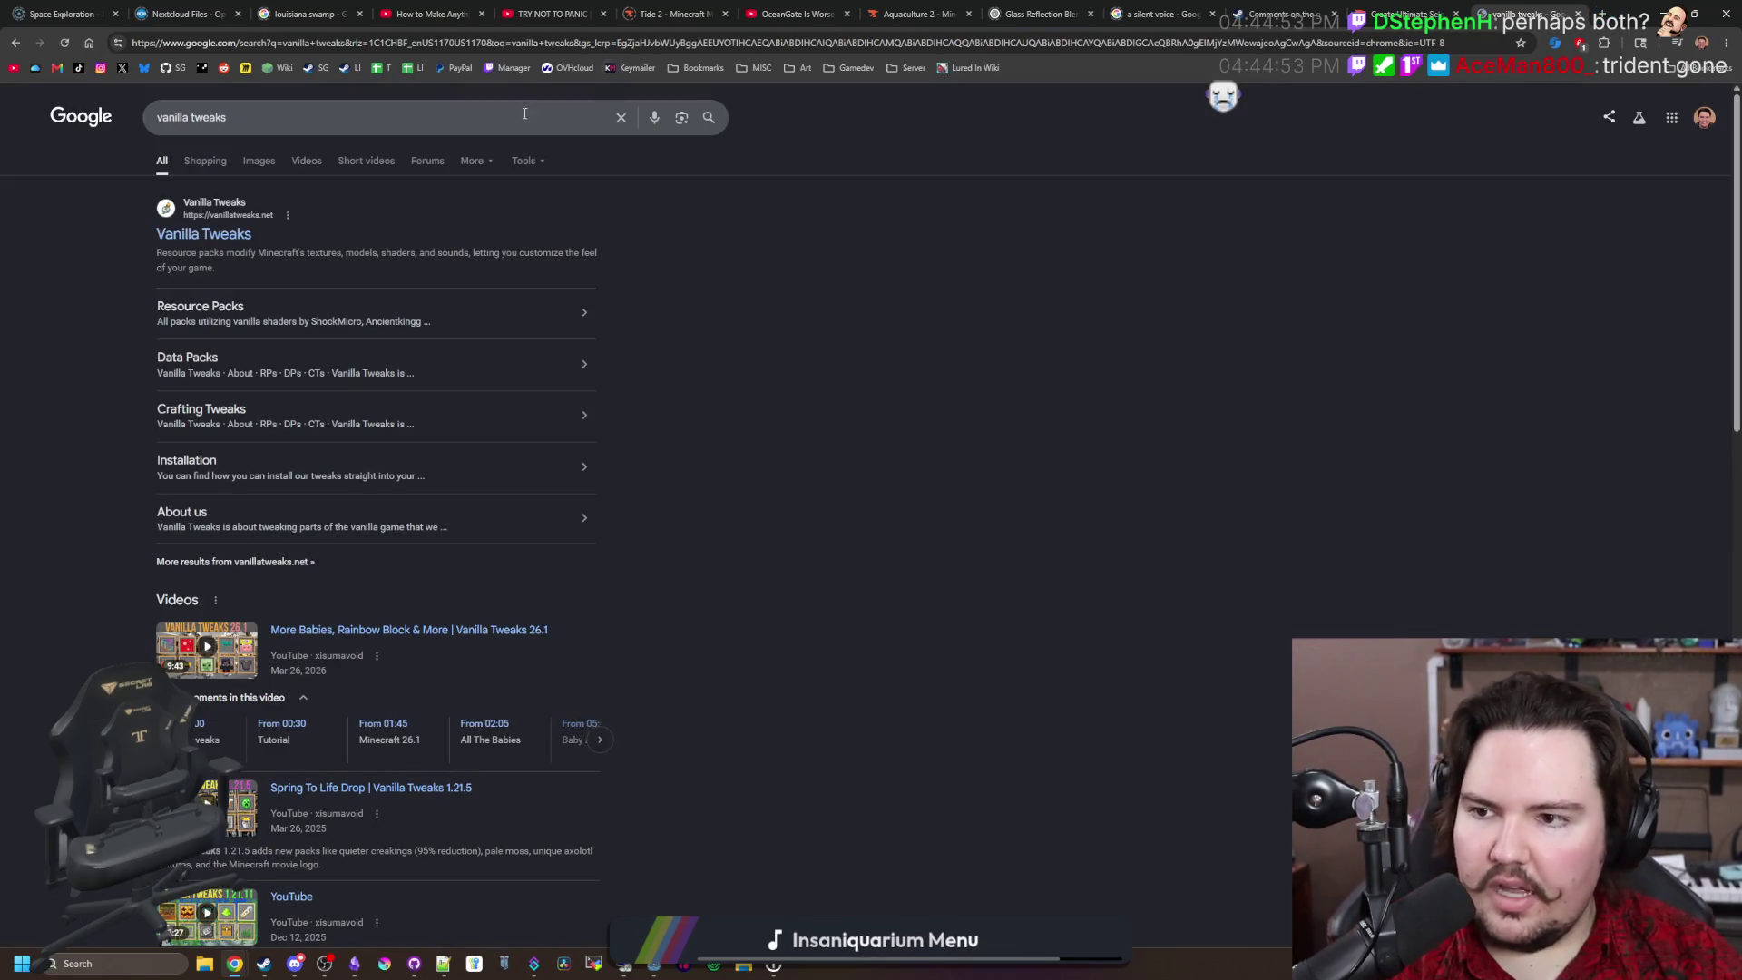
pyautogui.click(184, 236)
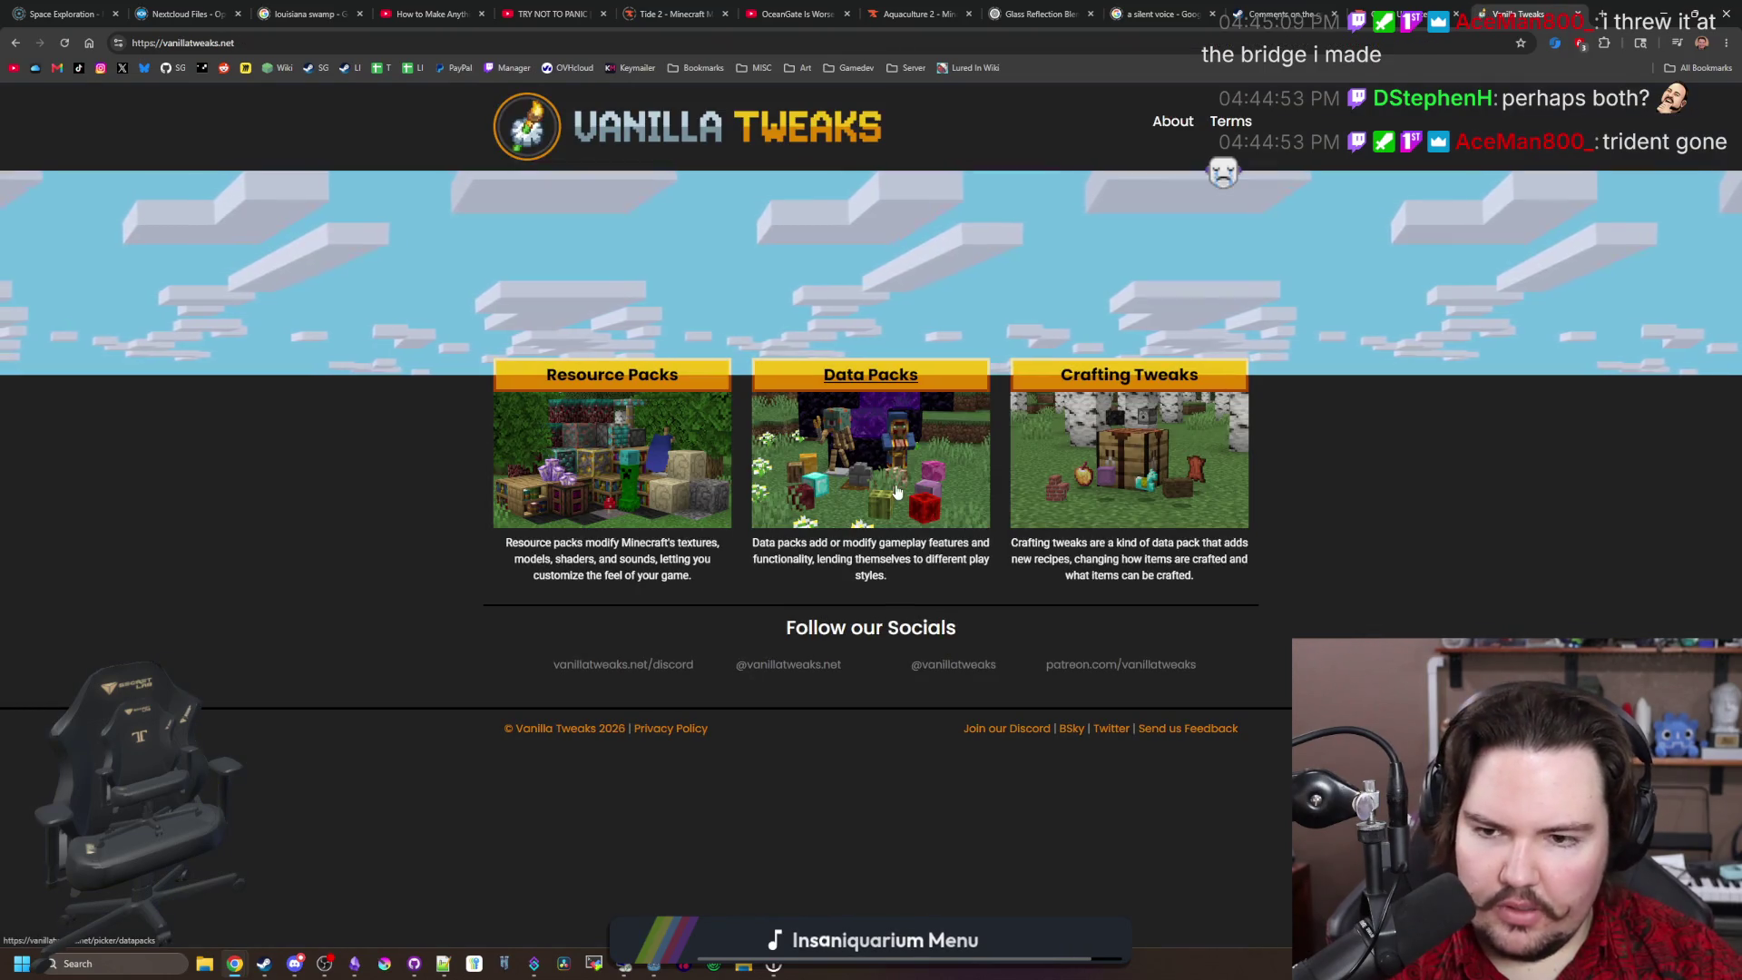
pyautogui.click(889, 379)
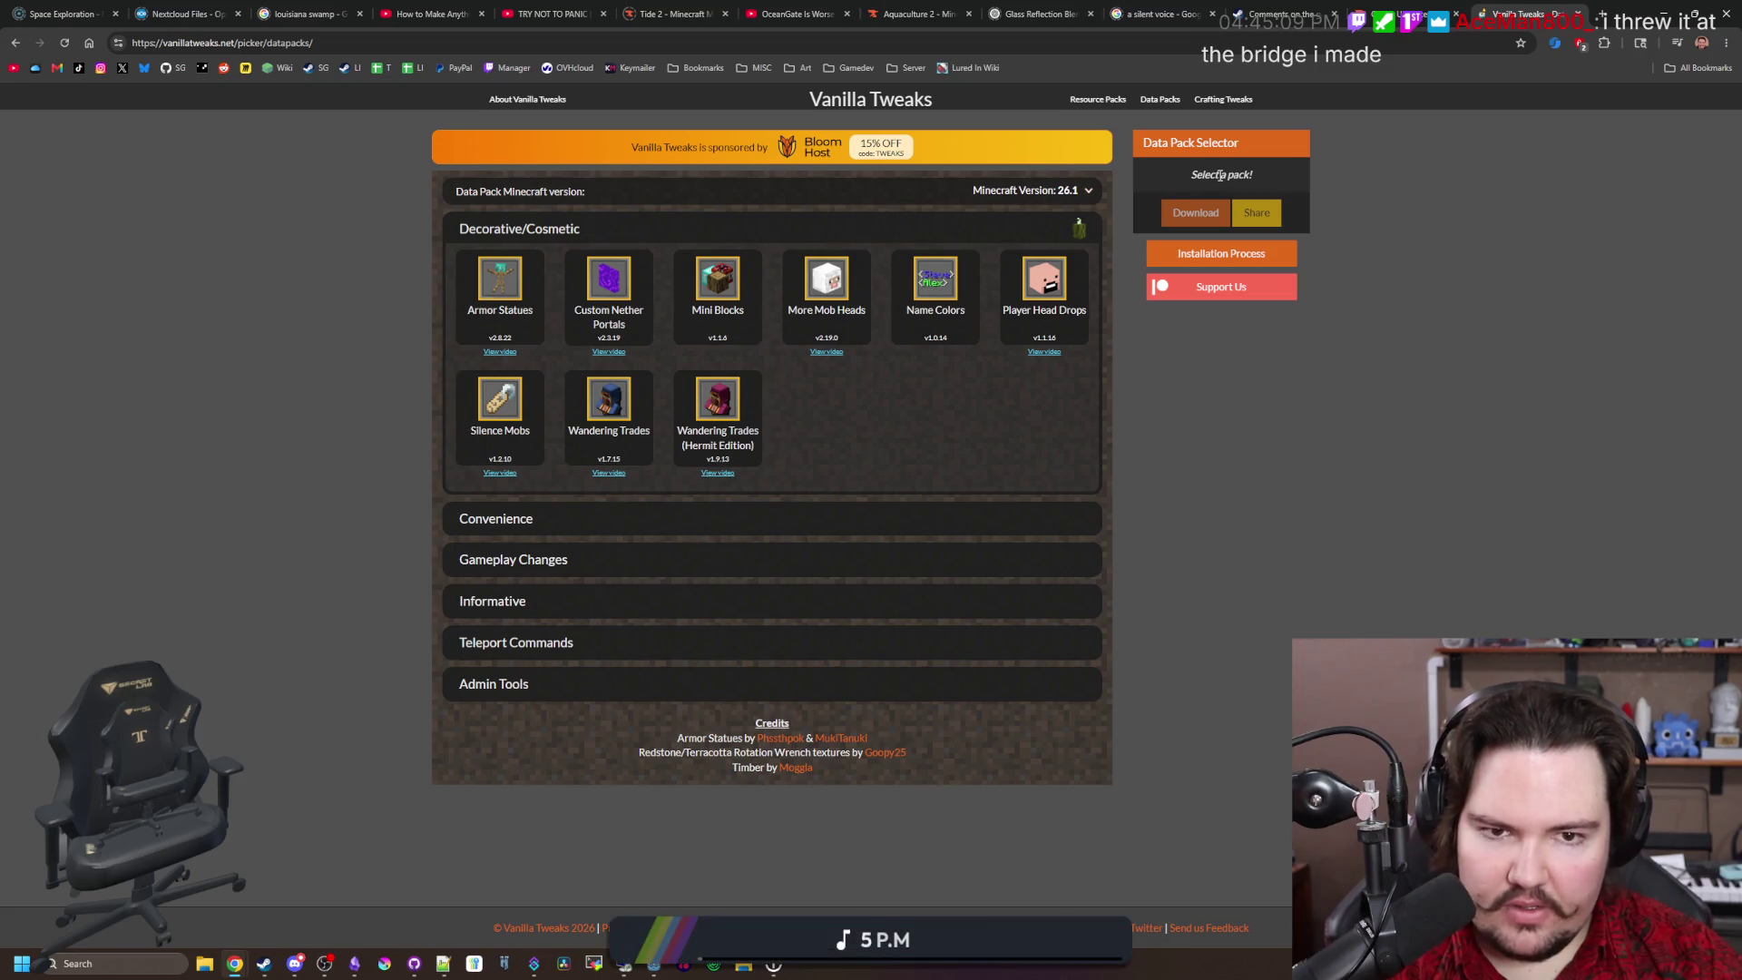
# Step: Set the Vanilla Tweaks Minecraft version to 1.21
pyautogui.click(1053, 194)
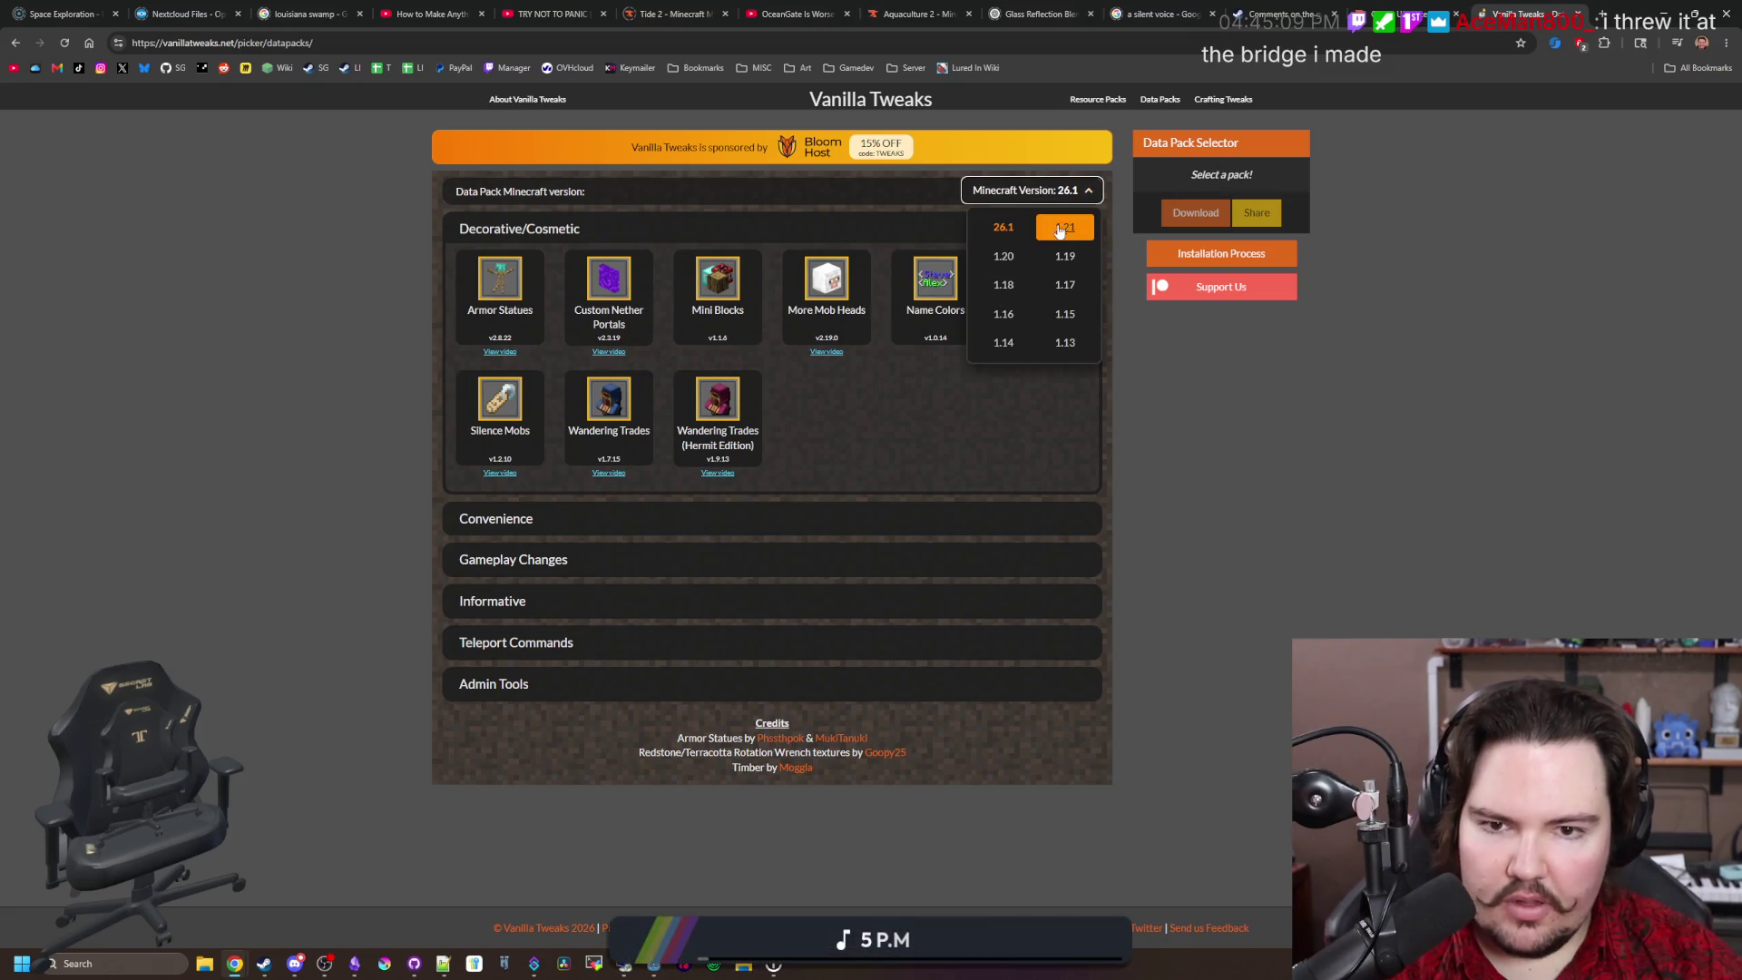
pyautogui.click(1064, 227)
pyautogui.click(1062, 201)
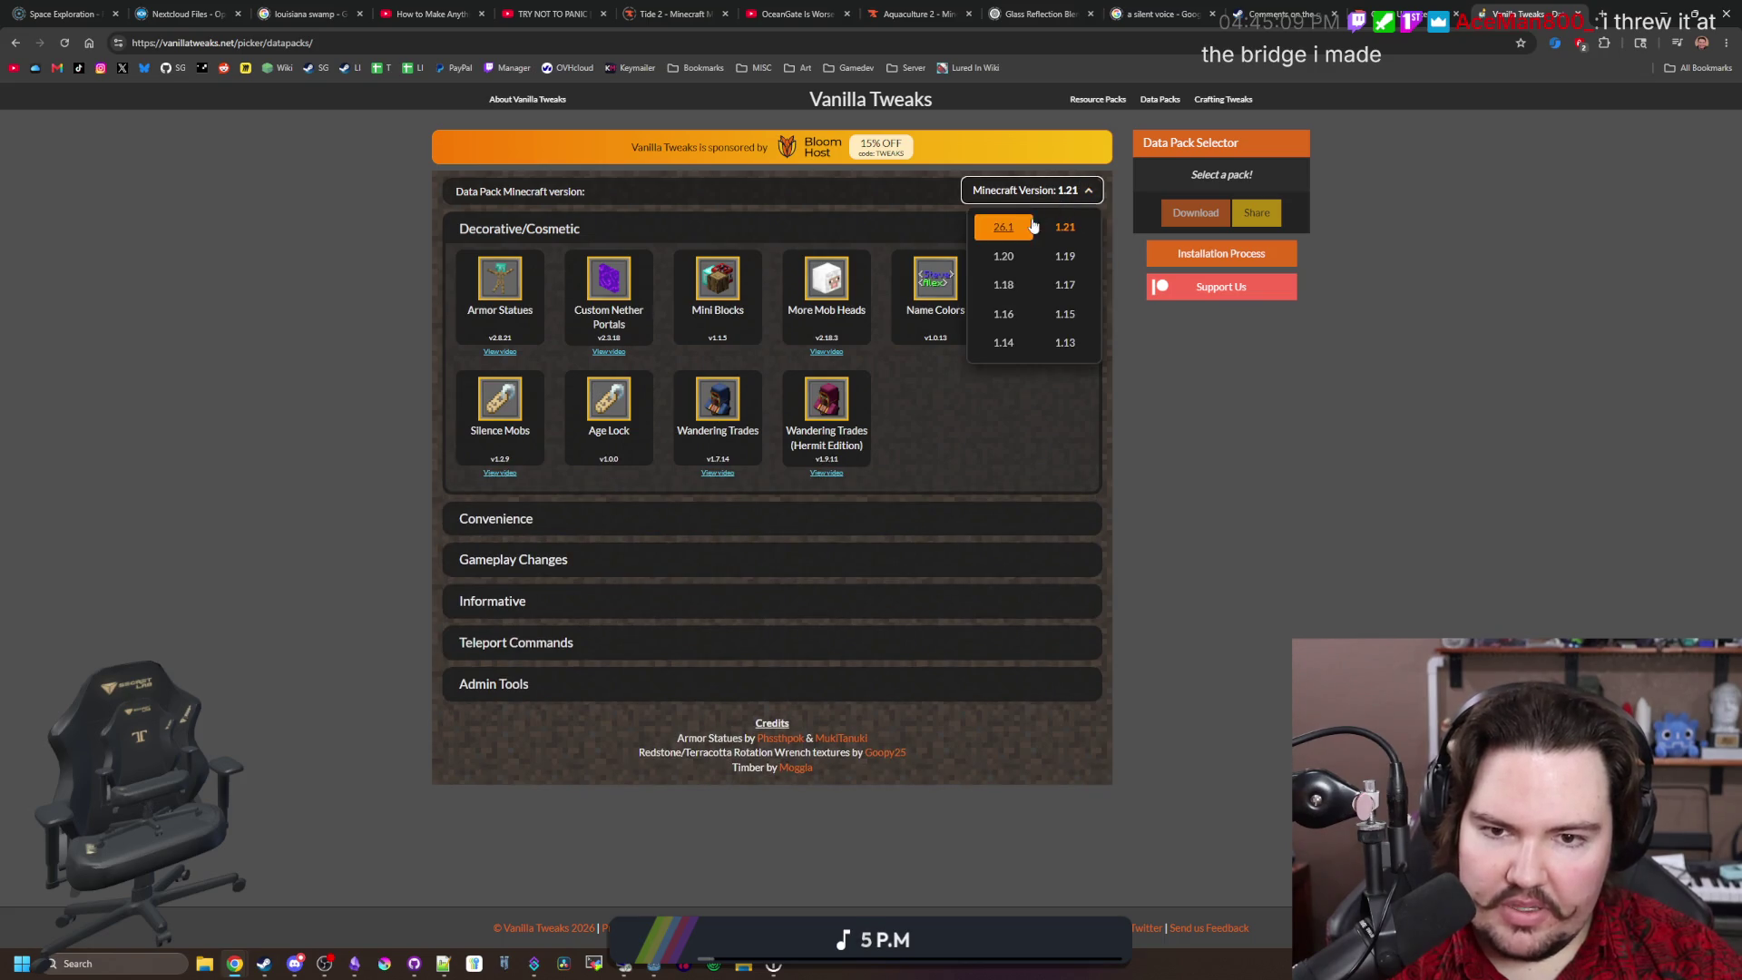
pyautogui.click(1063, 228)
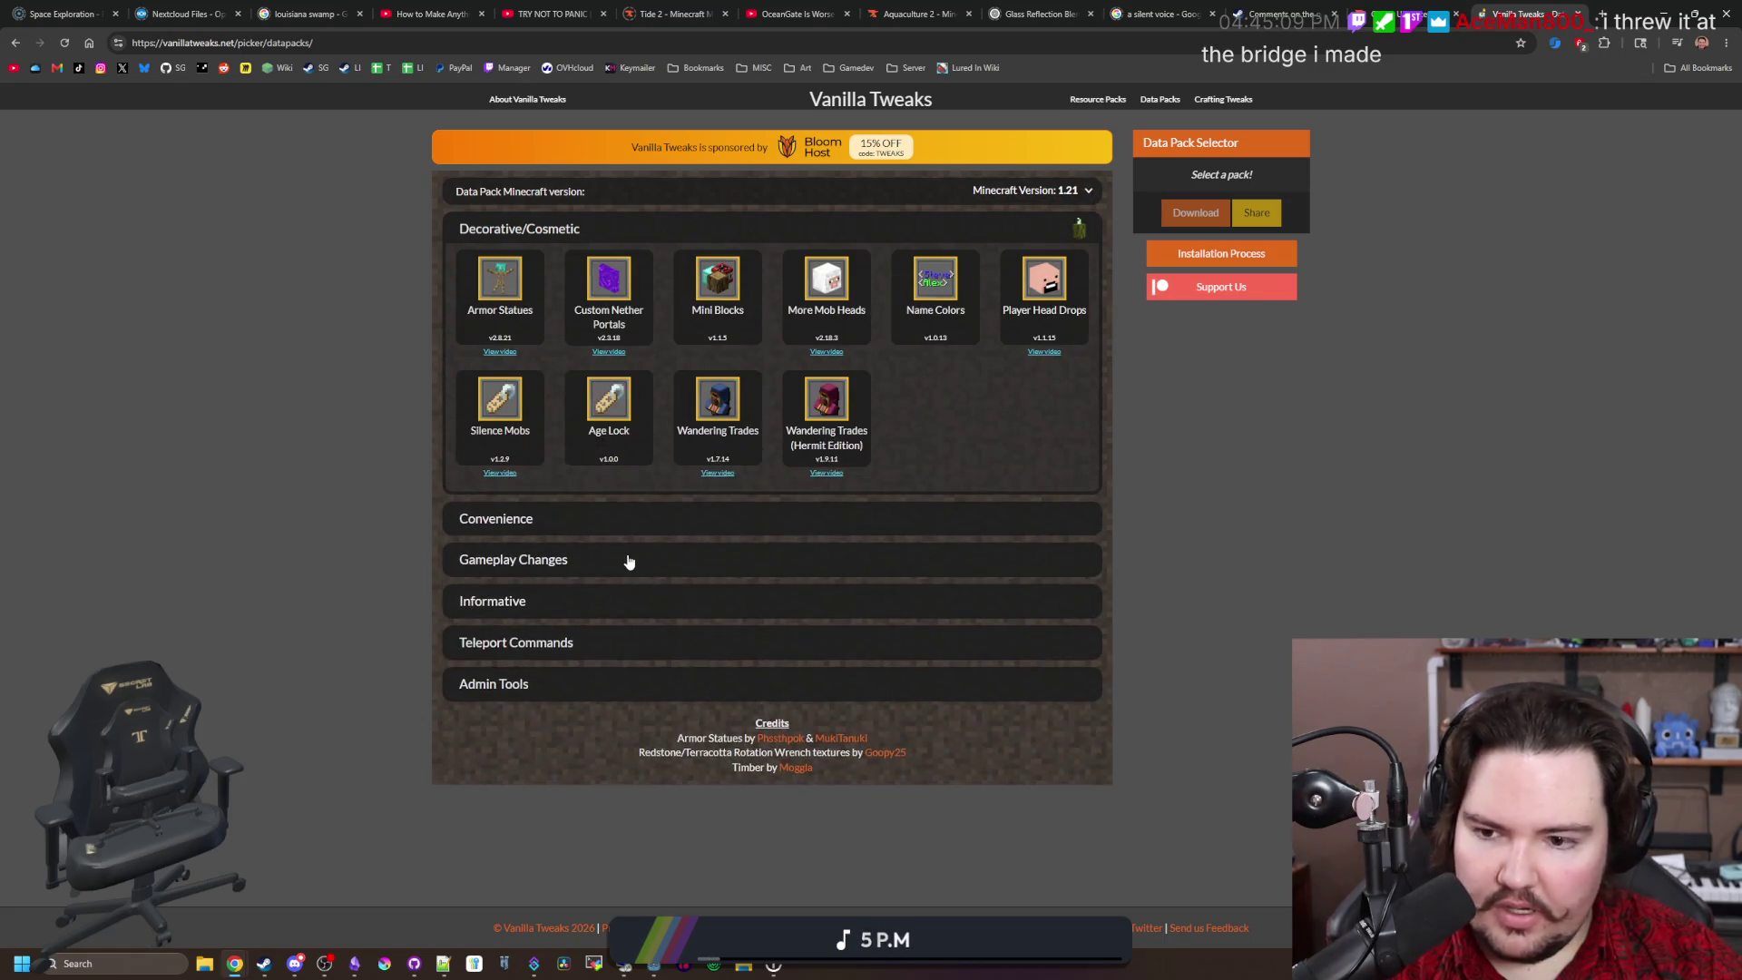
# Step: Expand the Convenience and Gameplay Changes datapack categories
pyautogui.click(537, 523)
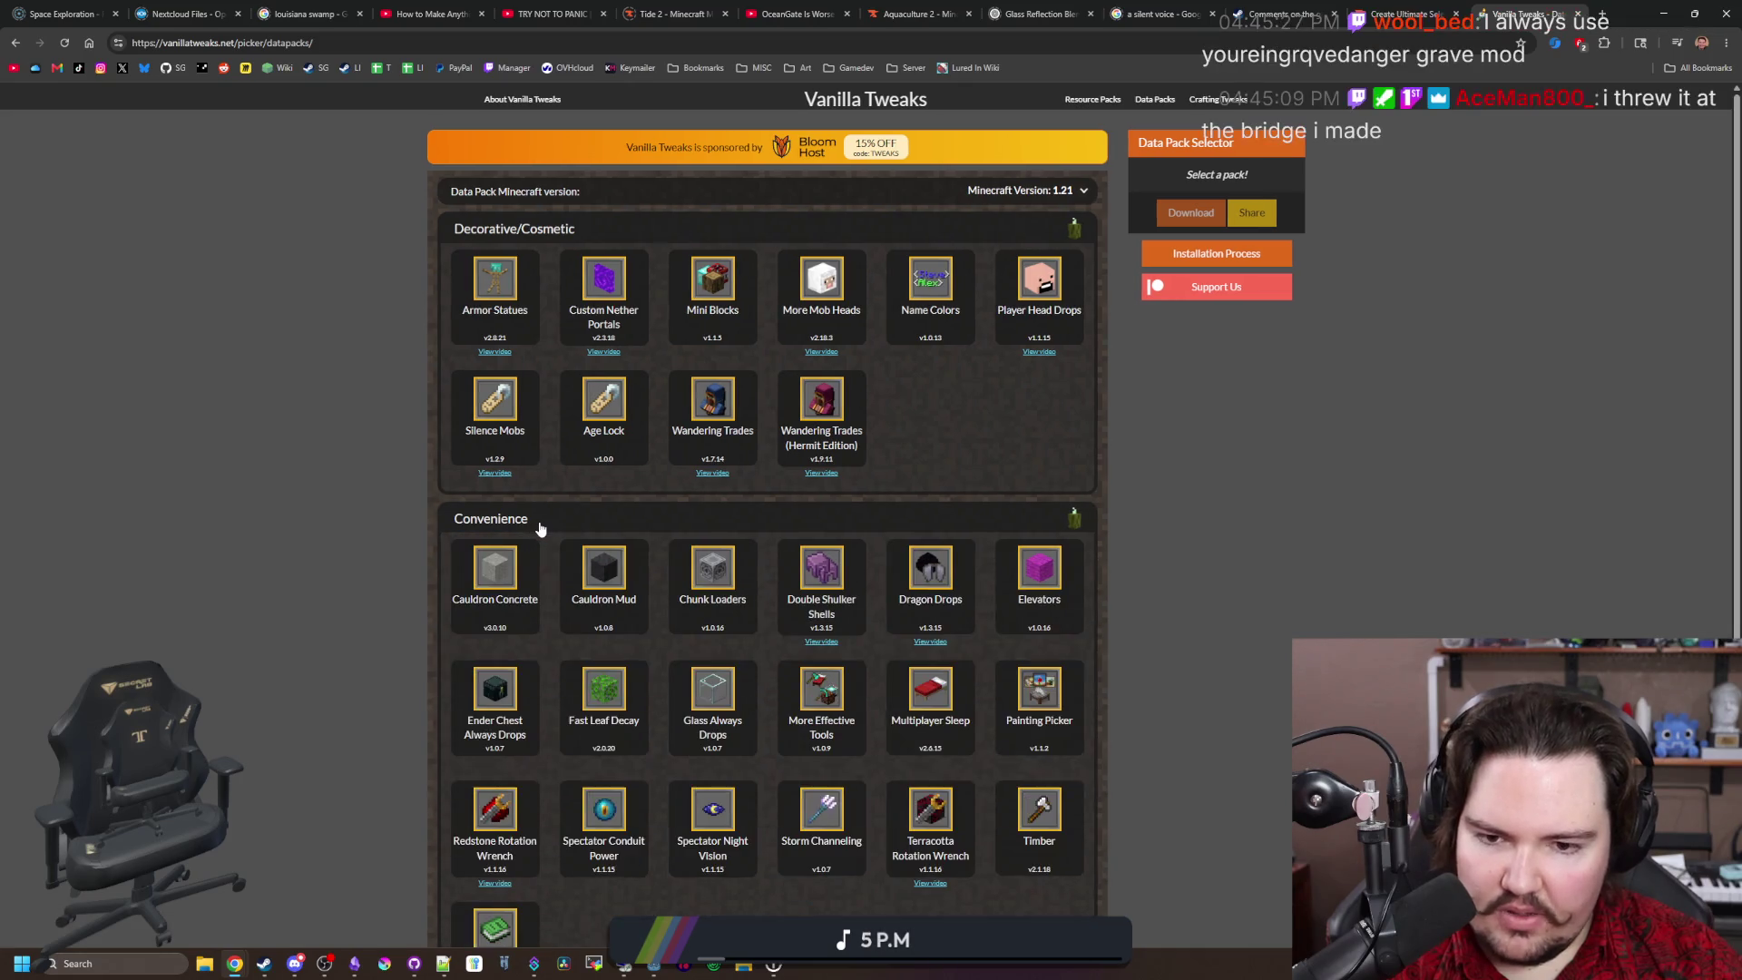
pyautogui.scroll(-1, 536, 531)
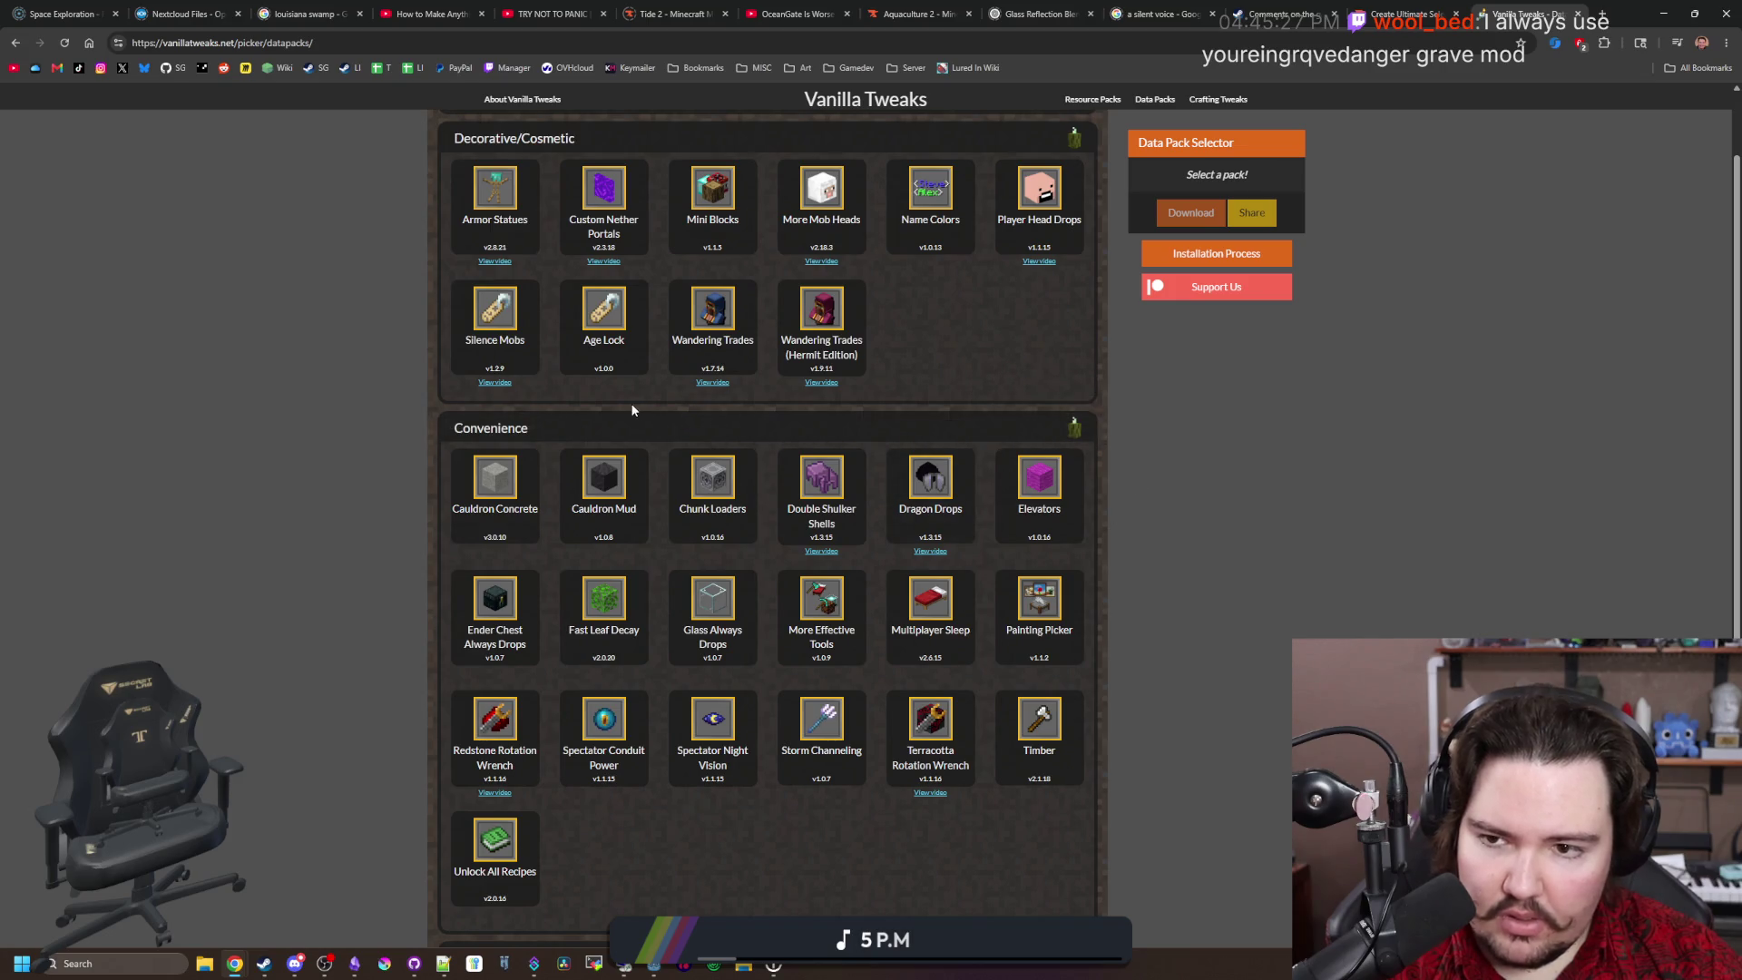
pyautogui.scroll(-2, 689, 556)
pyautogui.click(553, 779)
pyautogui.scroll(-3, 648, 730)
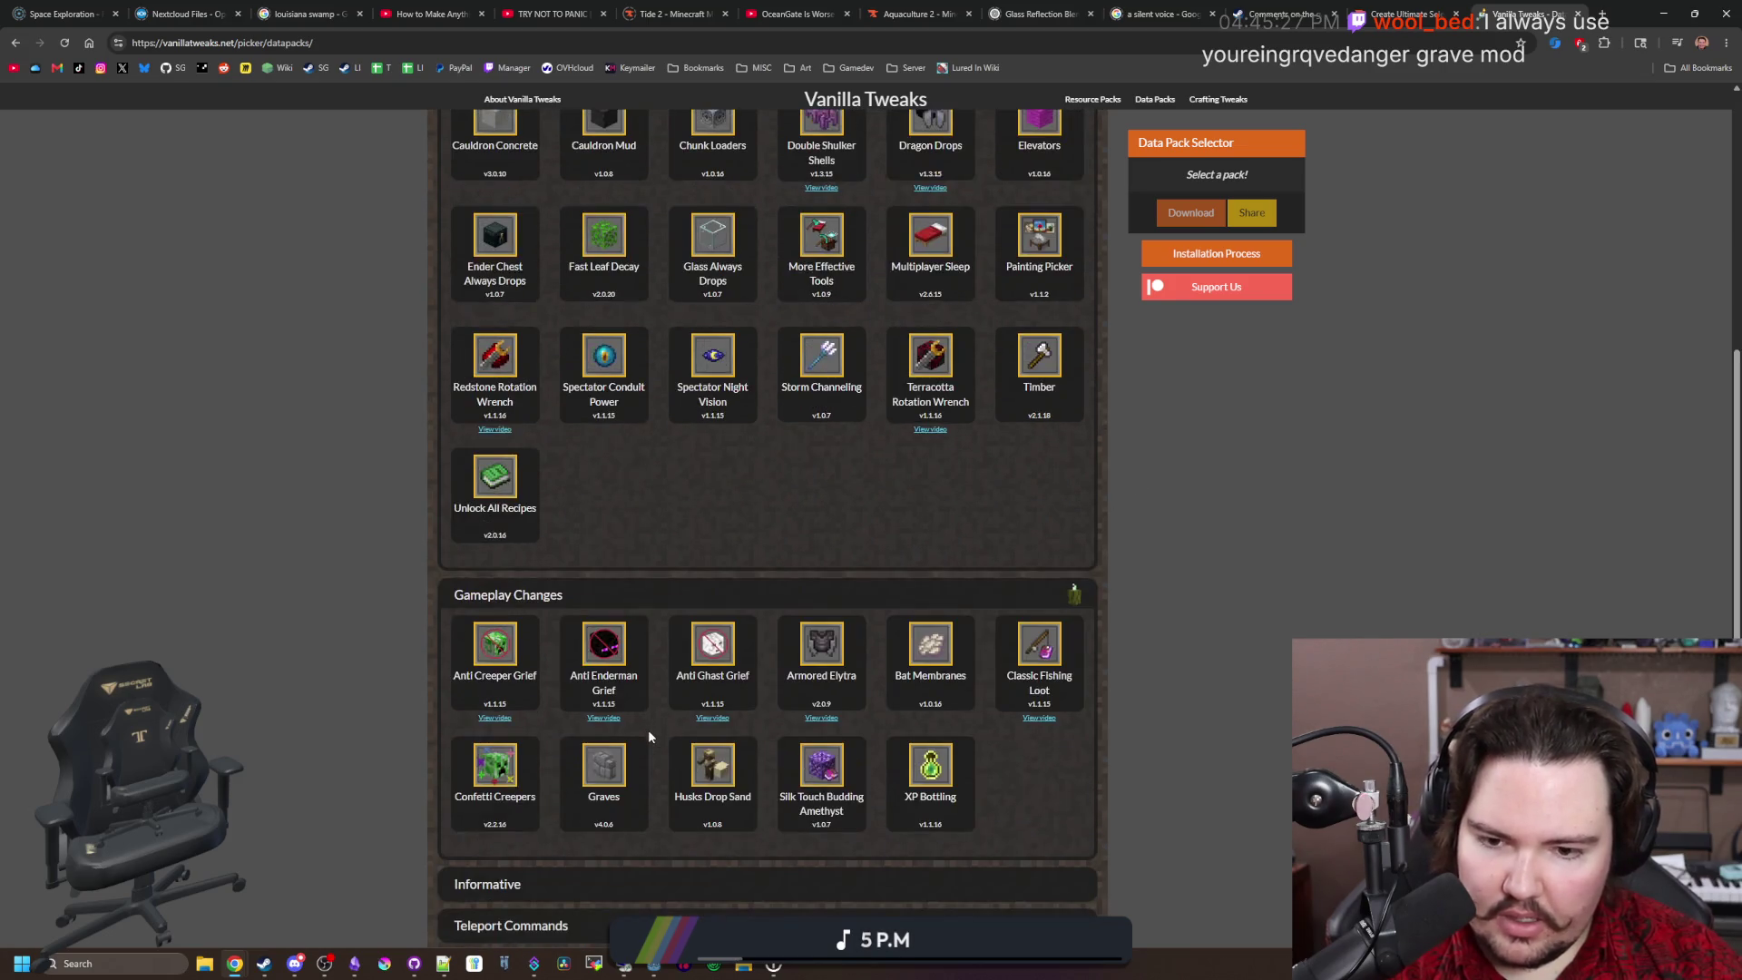
pyautogui.moveTo(610, 687)
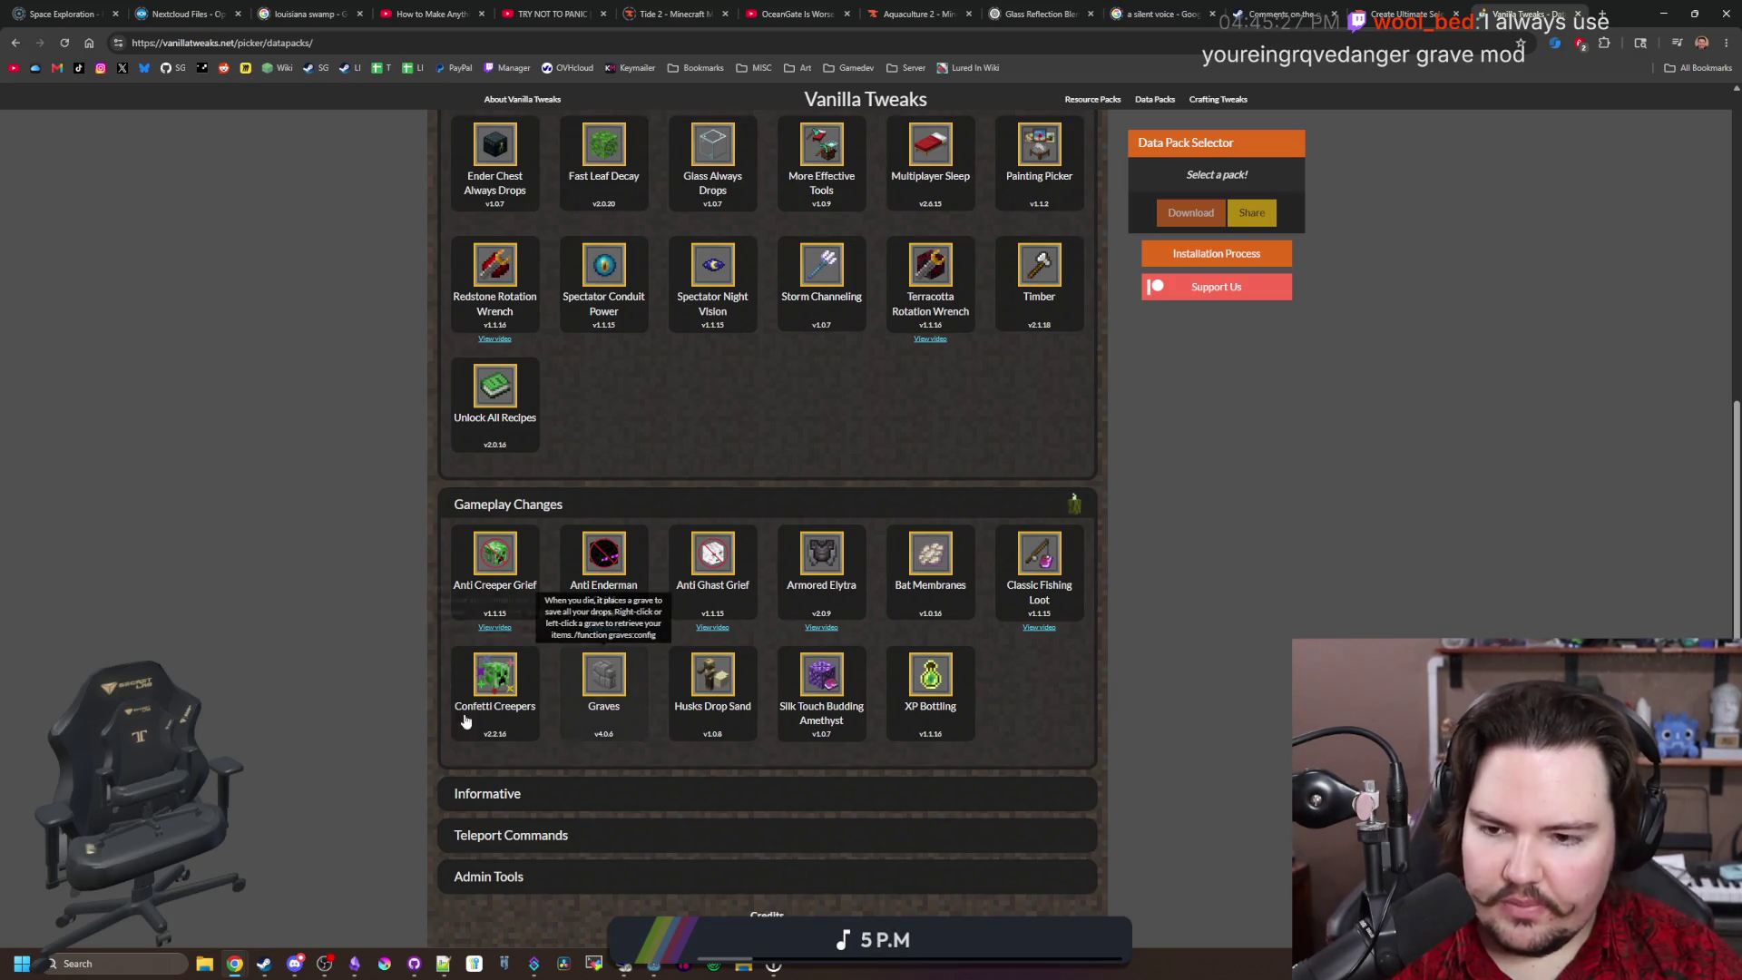
pyautogui.scroll(-1, 638, 682)
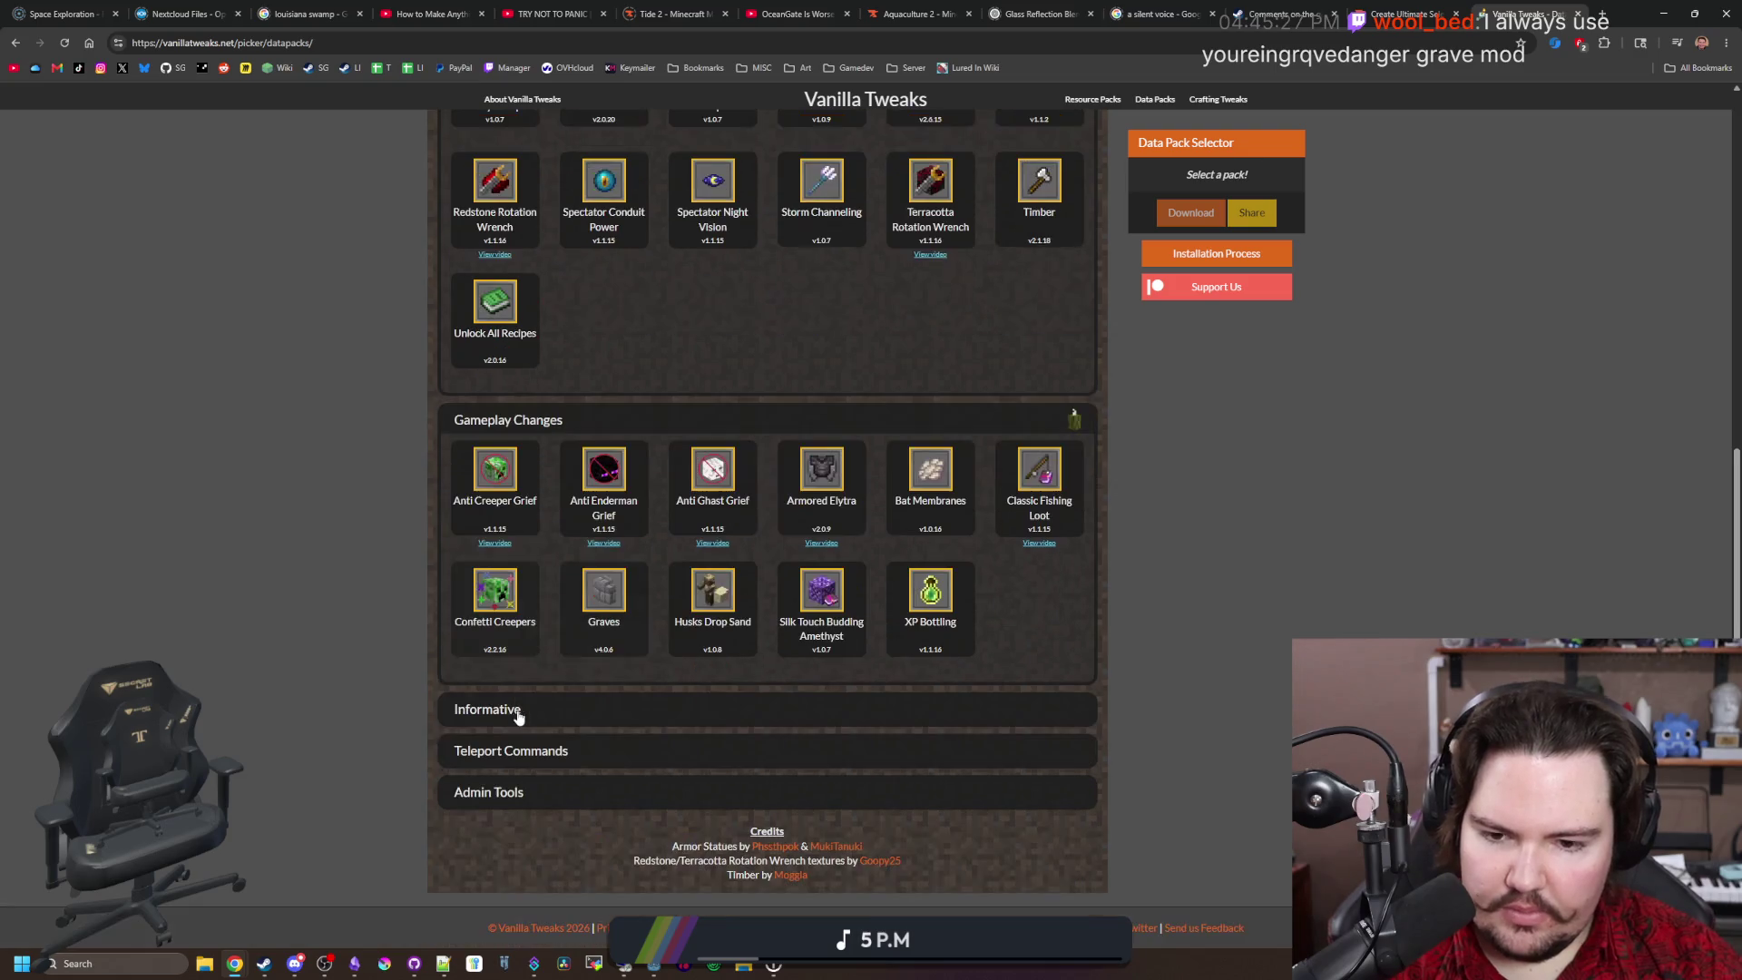
# Step: Expand Informative, Teleport Commands and Admin Tools, then return to the Create Ultimate Selection tab
pyautogui.click(587, 708)
pyautogui.scroll(-2, 591, 707)
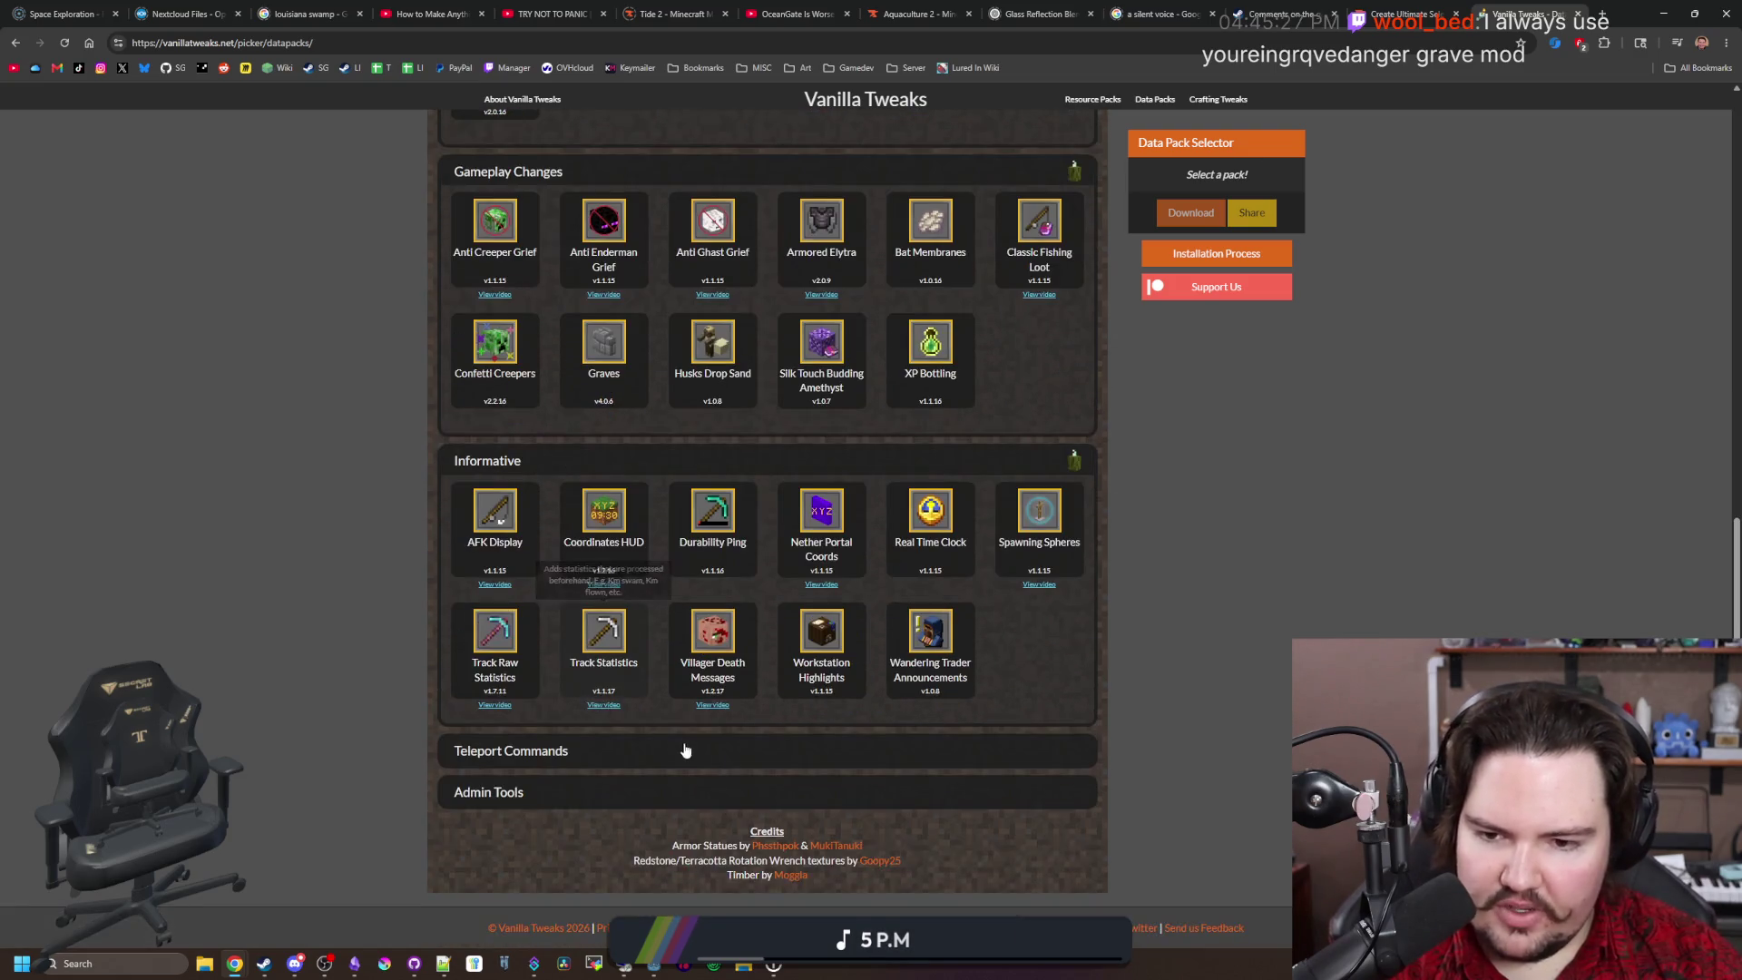
pyautogui.click(695, 747)
pyautogui.click(624, 793)
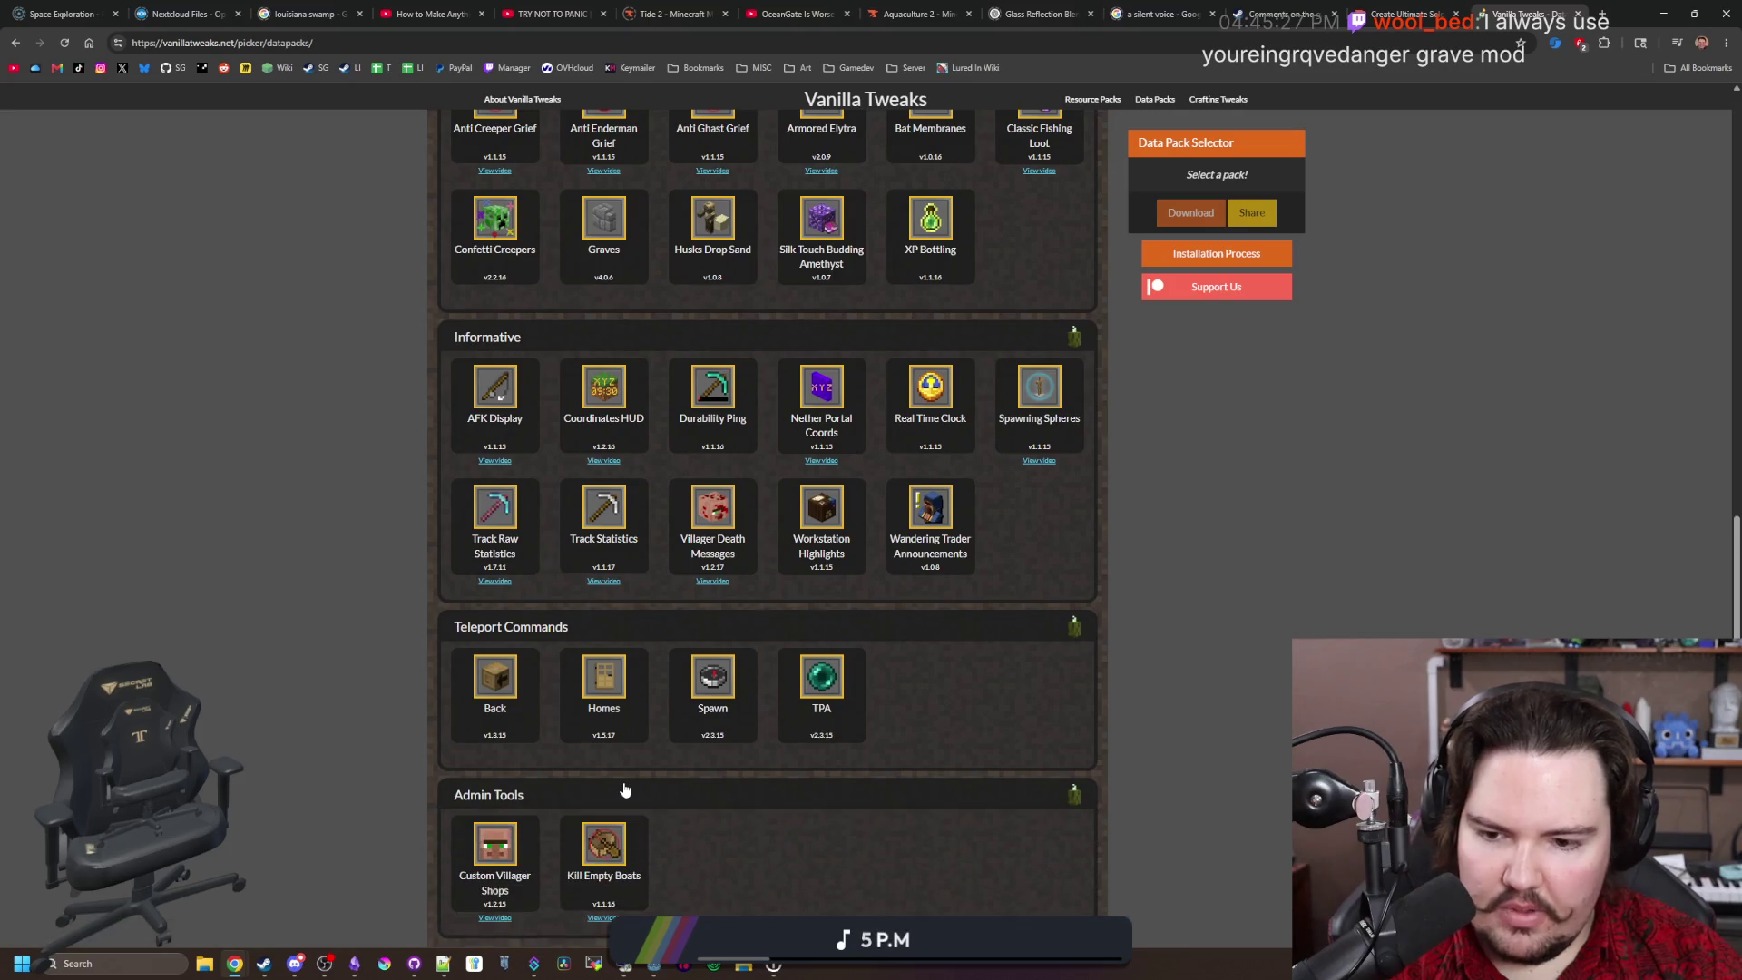
pyautogui.scroll(15, 1143, 486)
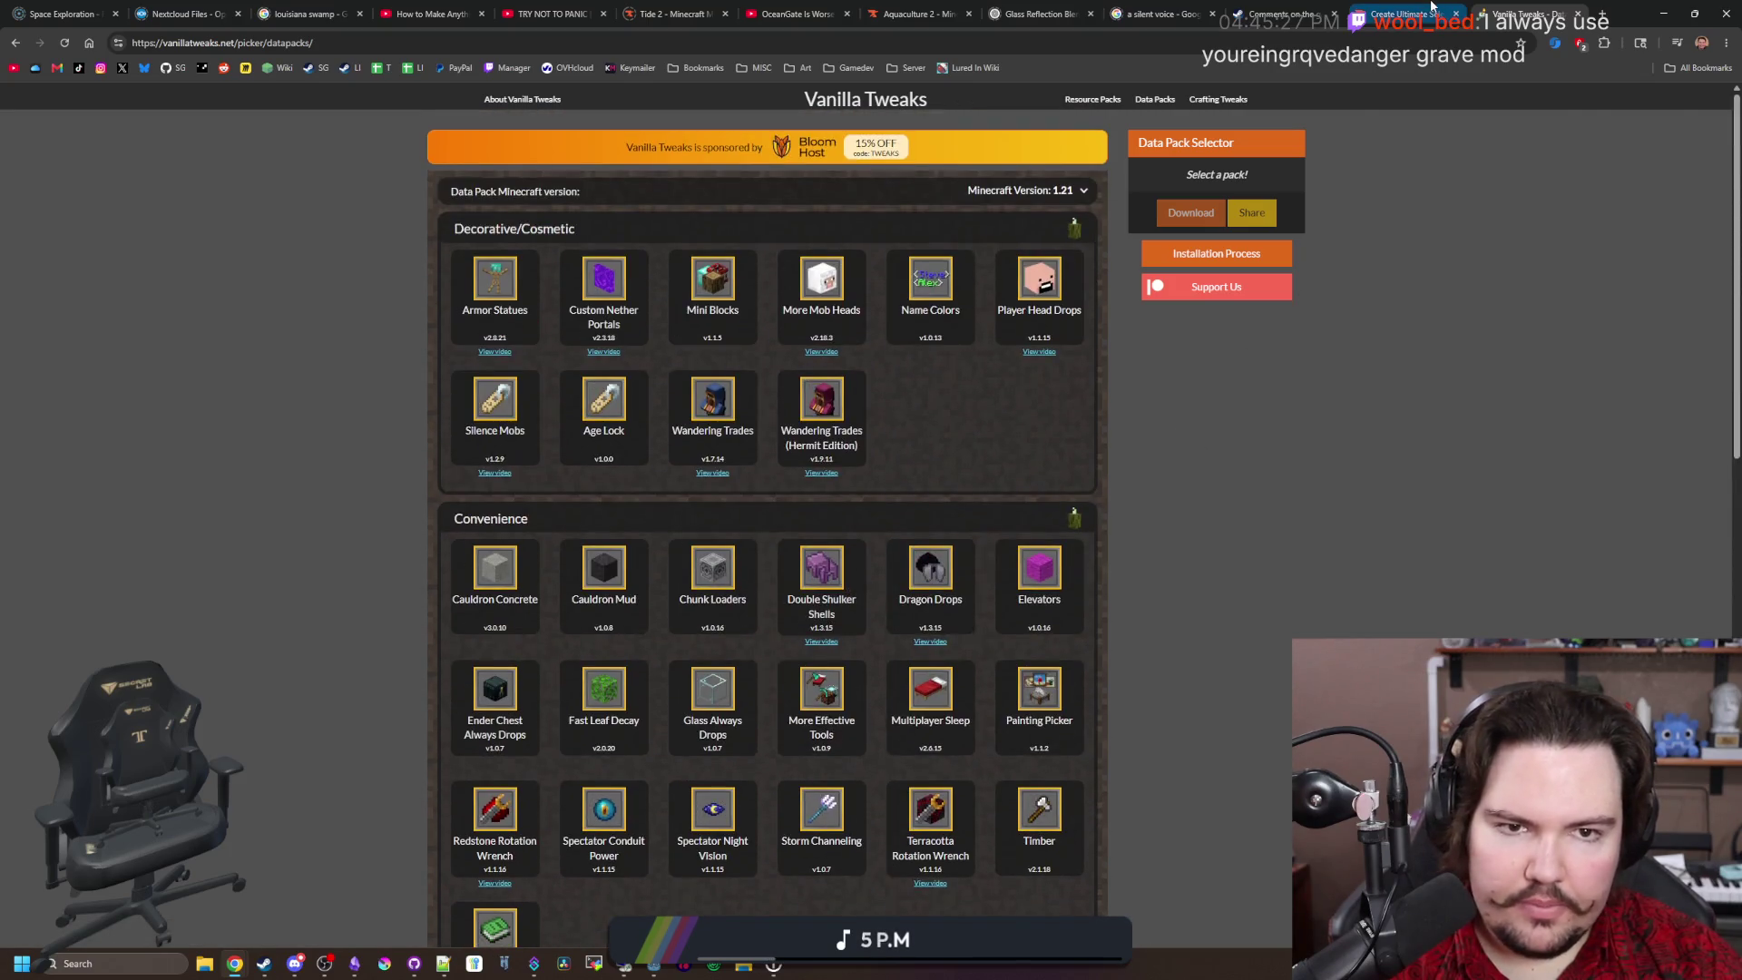
pyautogui.click(1406, 13)
pyautogui.scroll(-4, 456, 540)
# Step: Page the Create Ultimate Selection 2 dependencies on to page 3, then show the modpack's Description
pyautogui.scroll(-15, 456, 540)
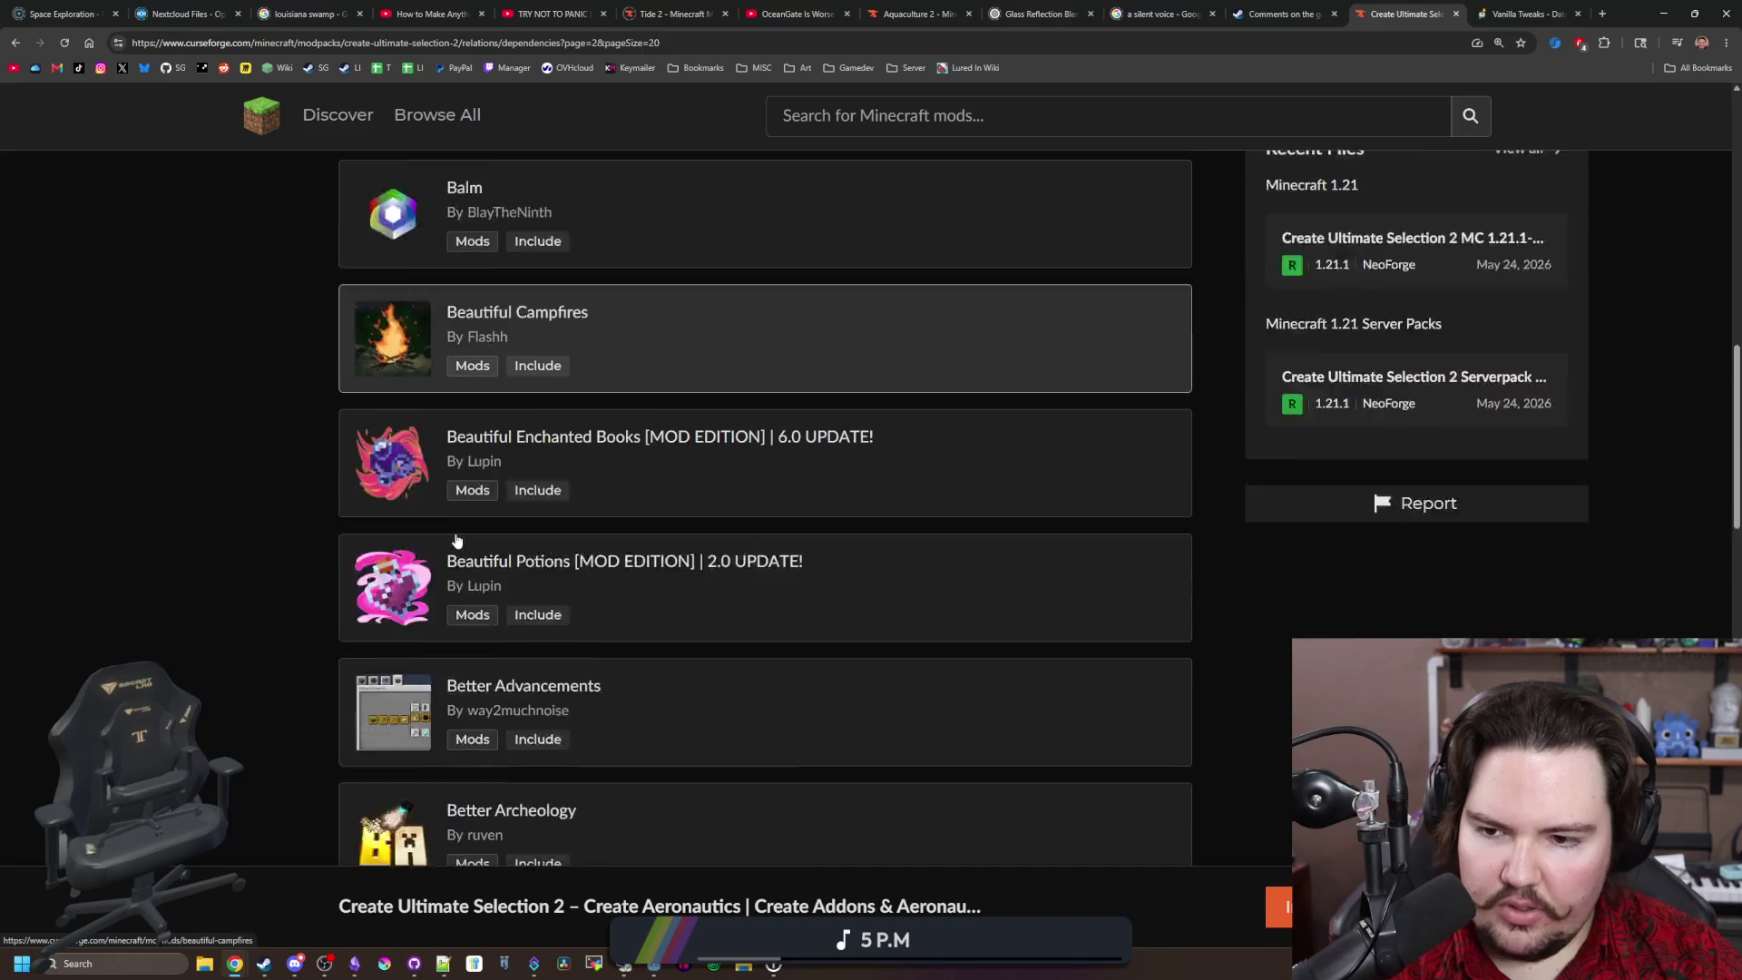
pyautogui.scroll(-10, 662, 591)
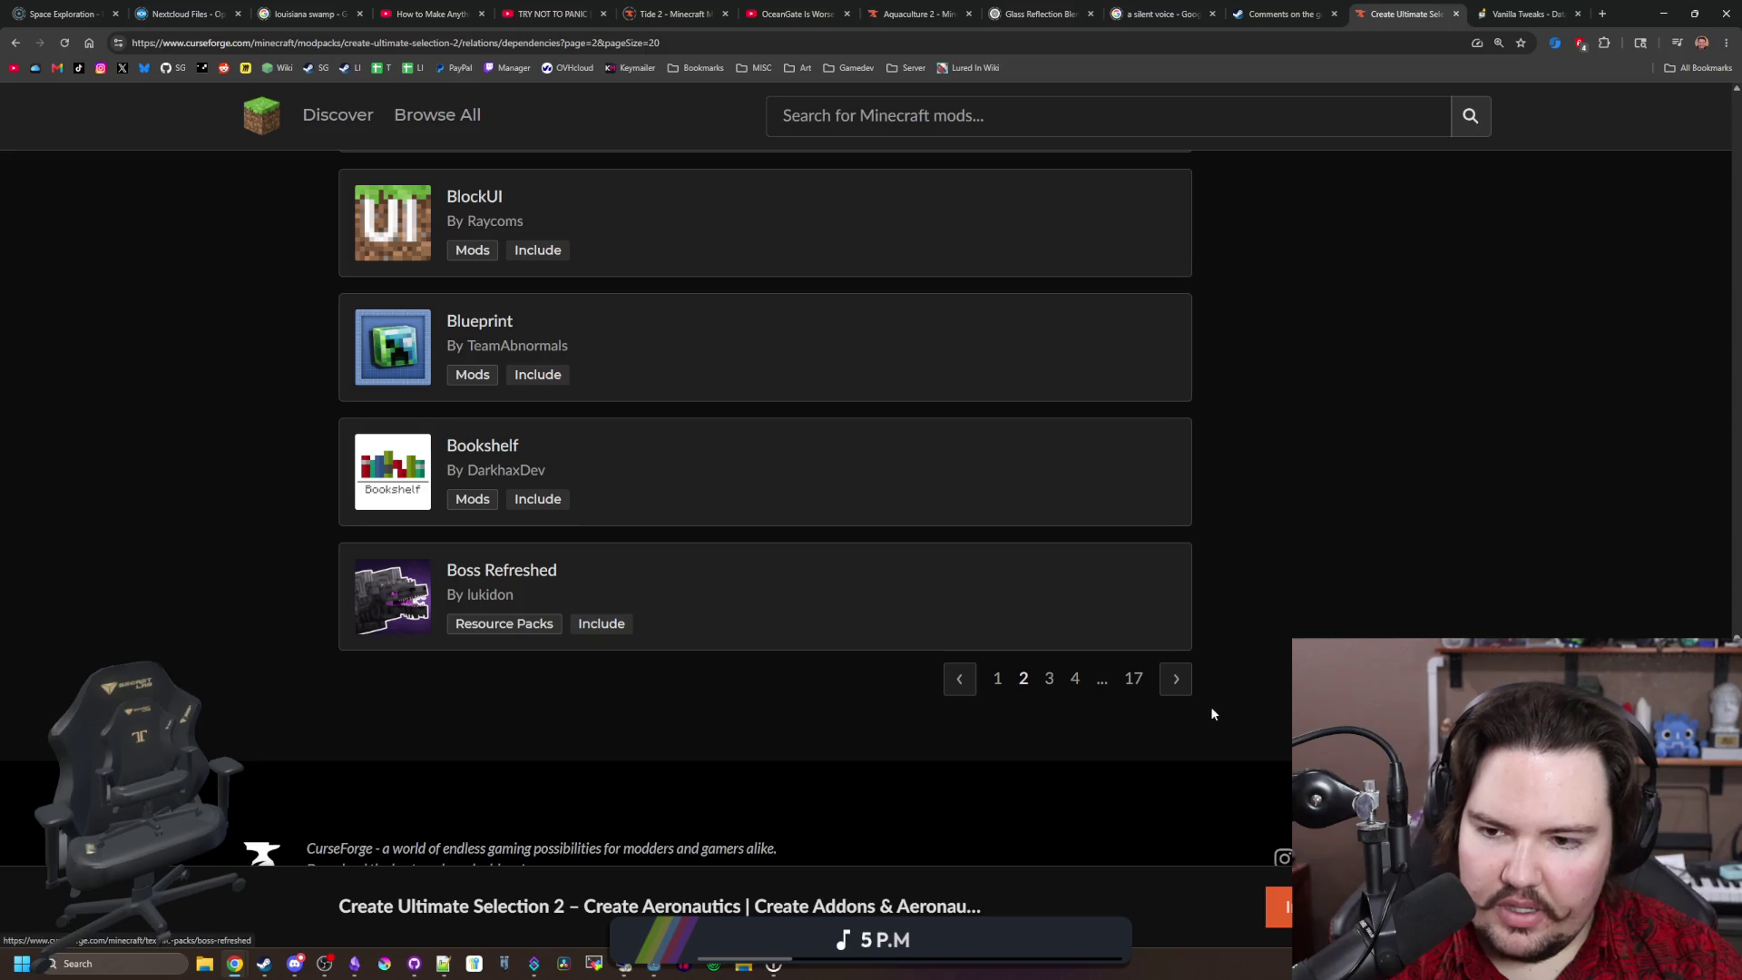
pyautogui.click(1179, 678)
pyautogui.scroll(-5, 1189, 679)
pyautogui.scroll(-20, 1191, 683)
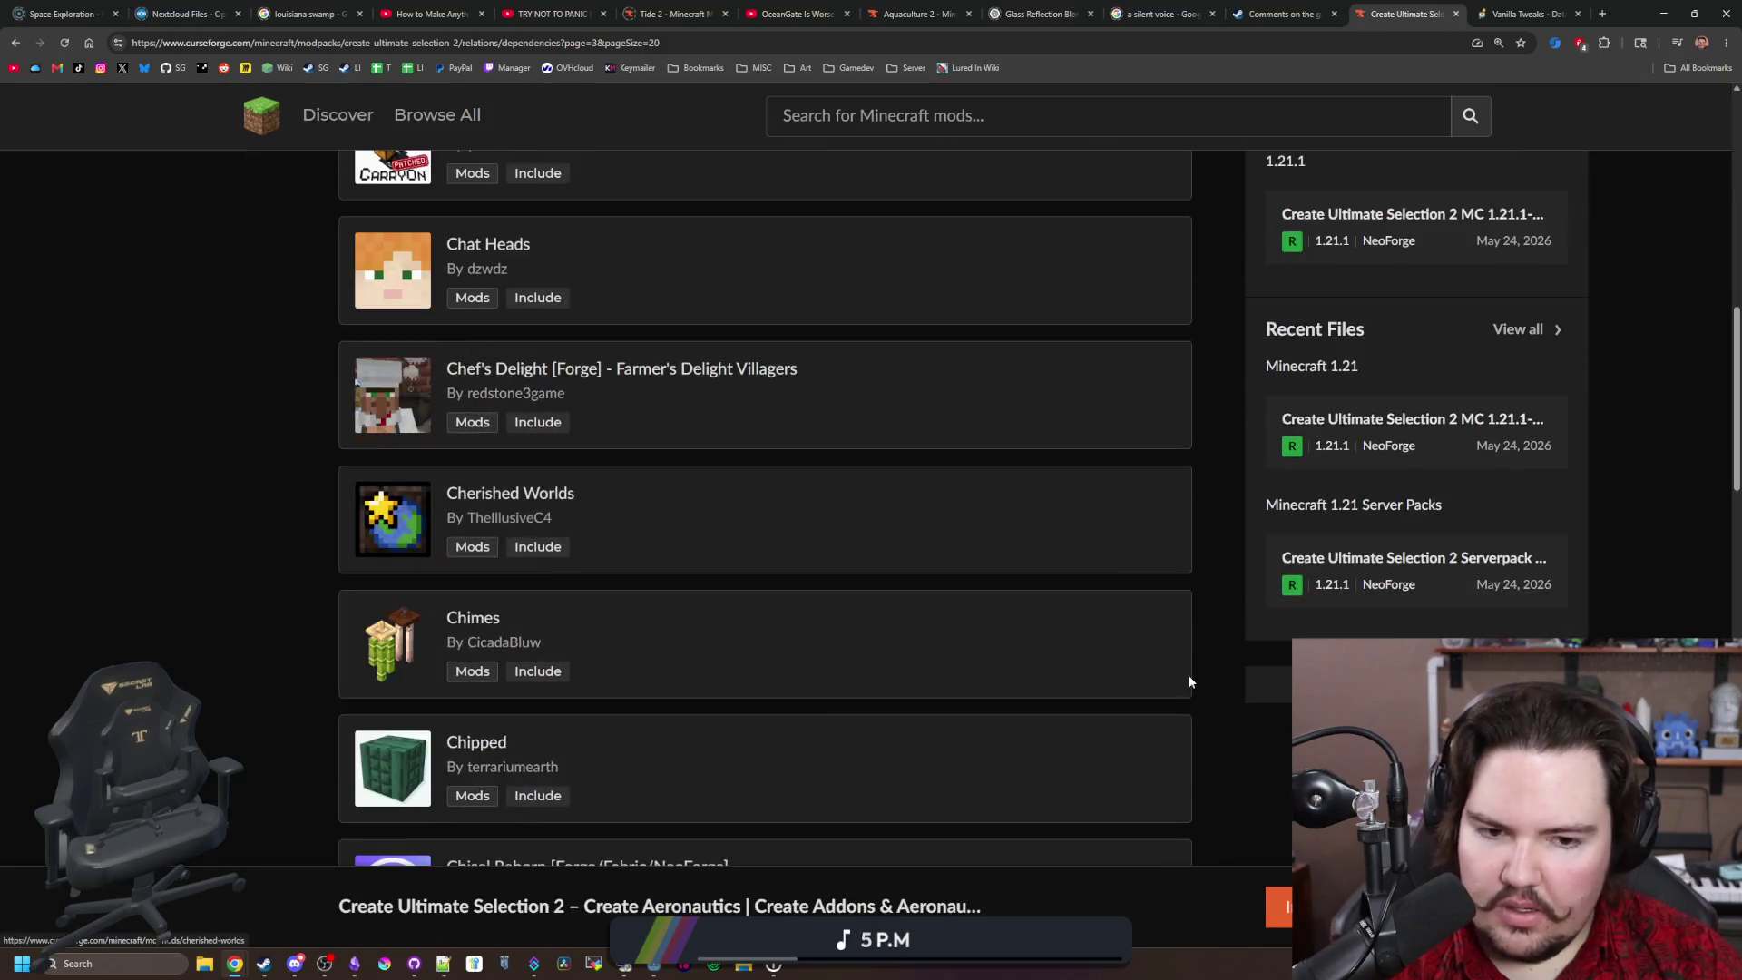
pyautogui.scroll(-3, 834, 607)
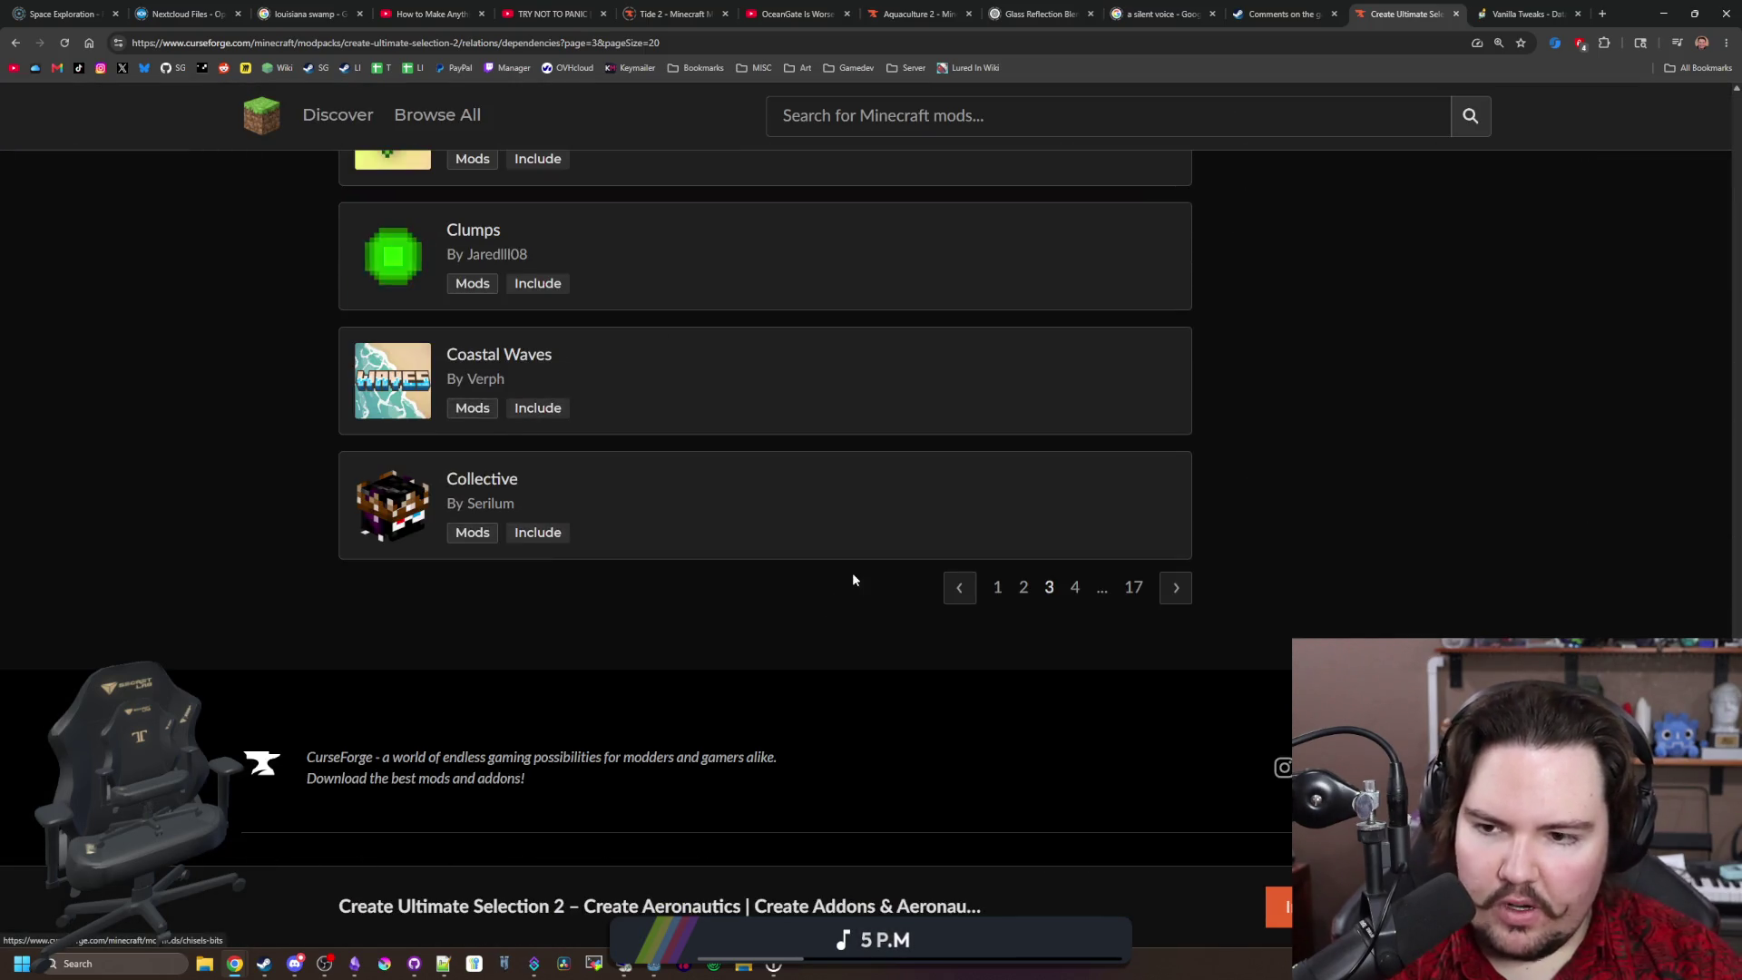
pyautogui.scroll(20, 852, 573)
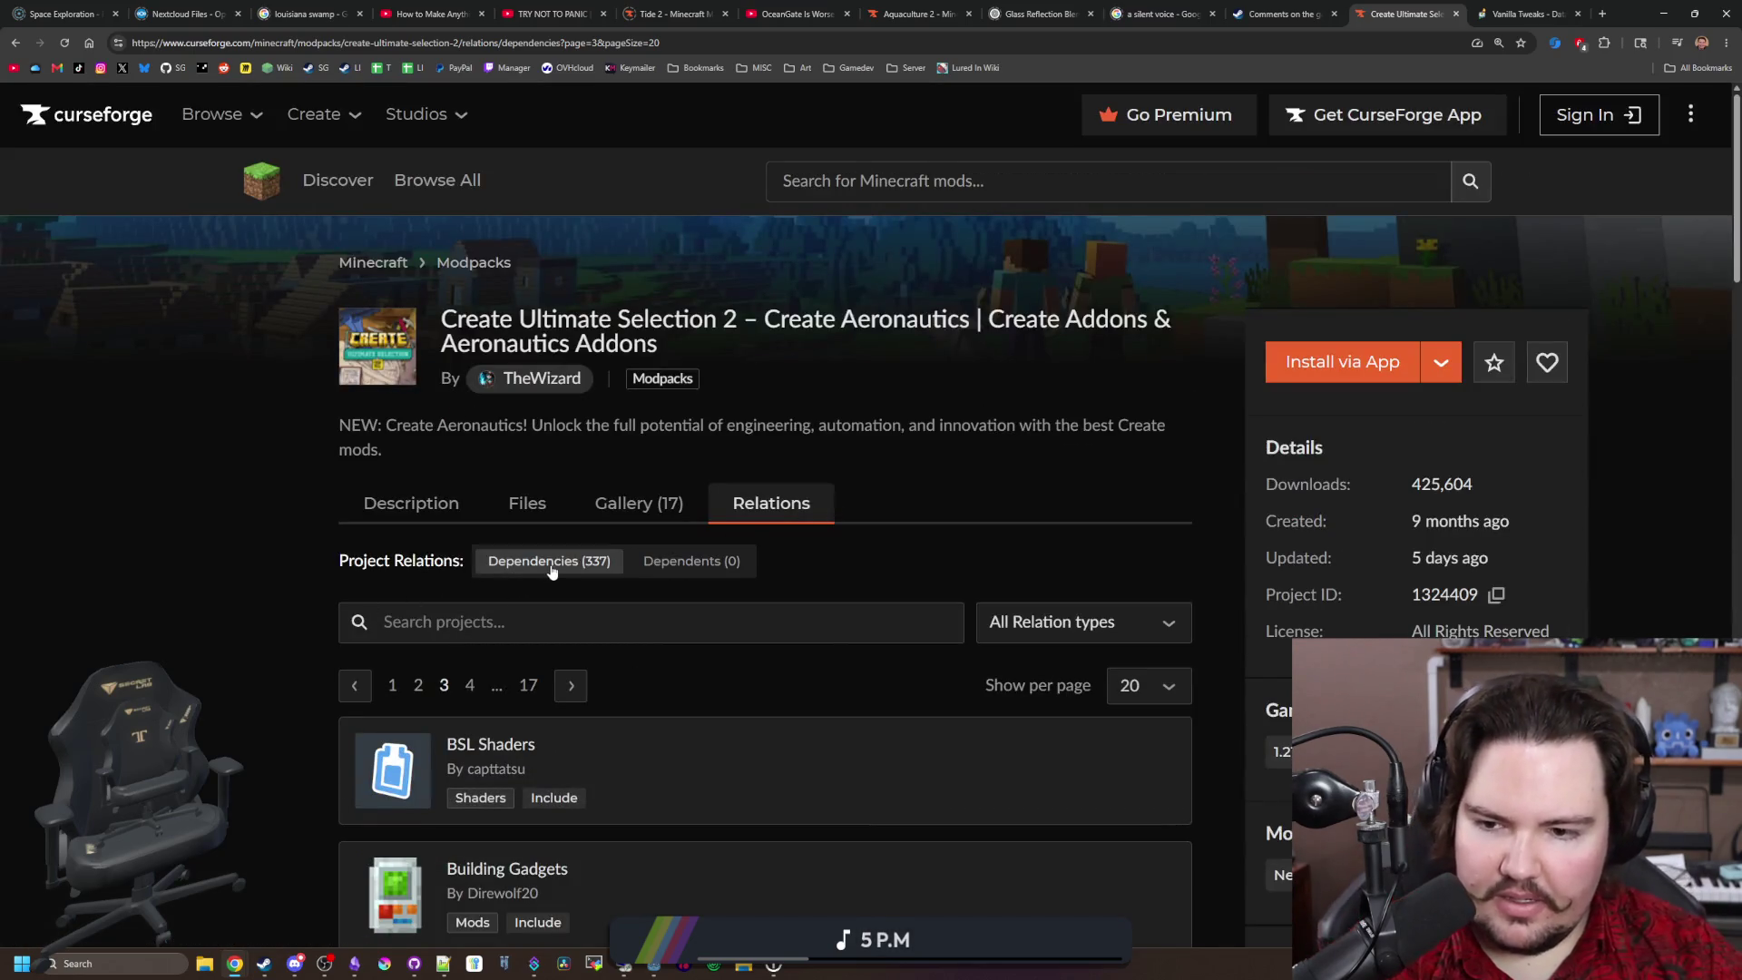
pyautogui.click(421, 501)
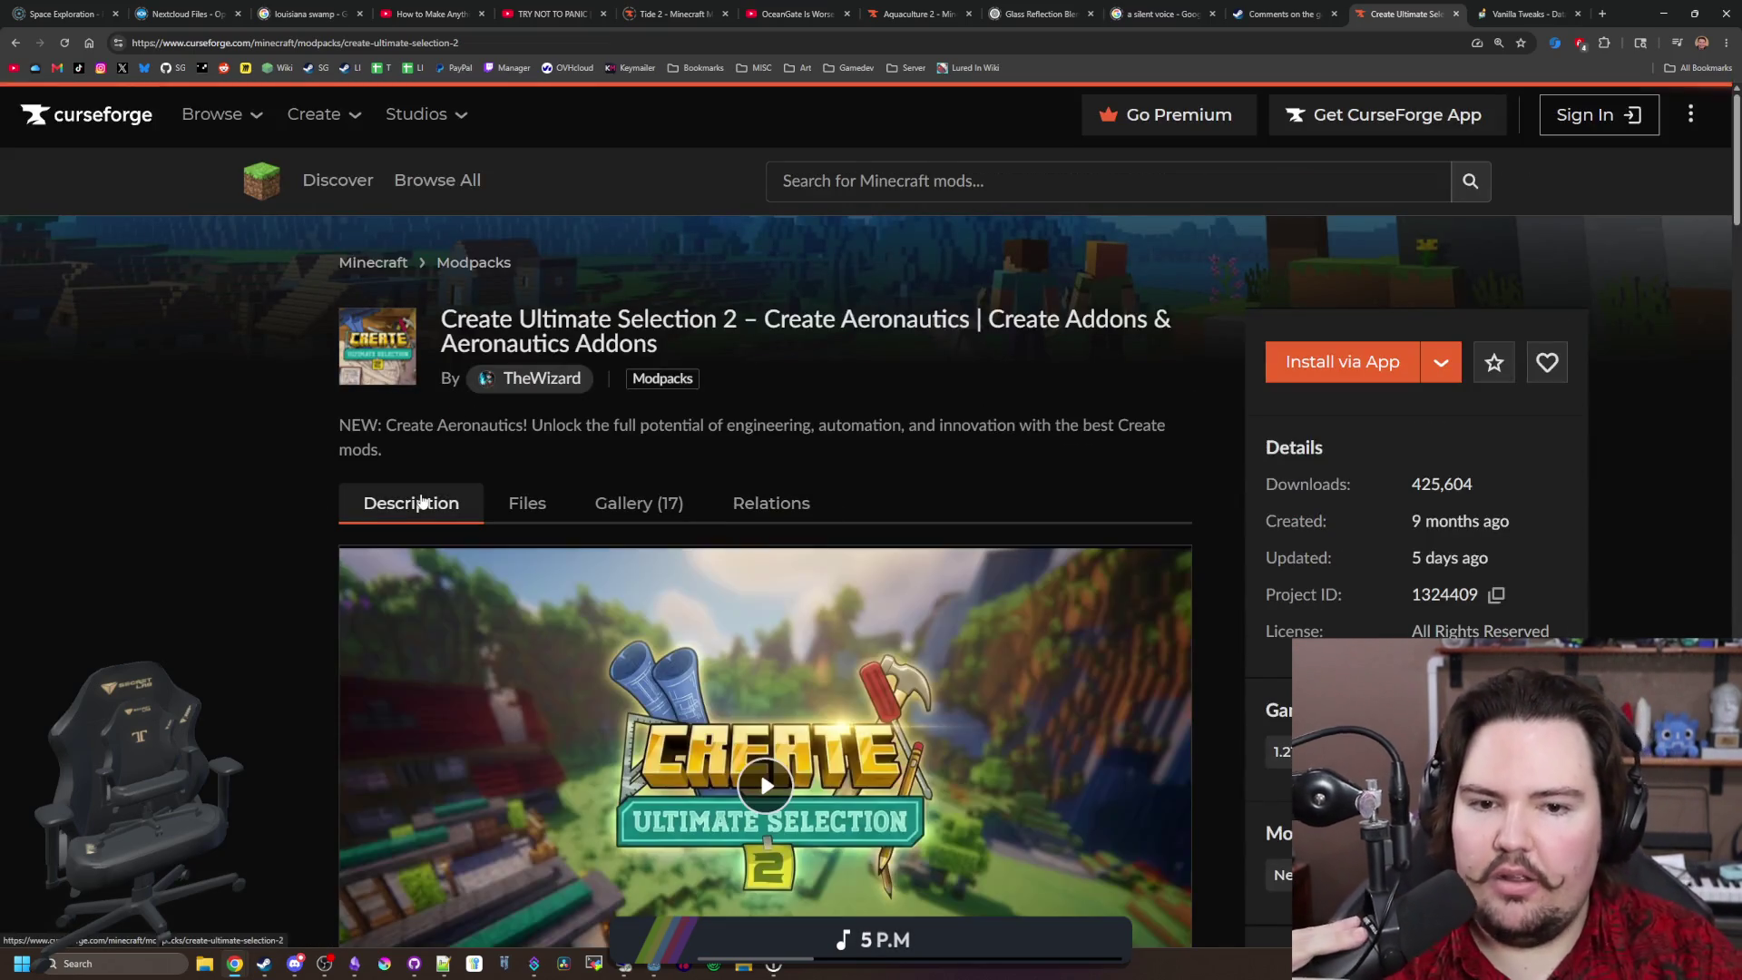
# Step: View the gallery thumbnails: airship interior, town, airship, forge interior and quest-tree screenshots
pyautogui.scroll(-3, 842, 455)
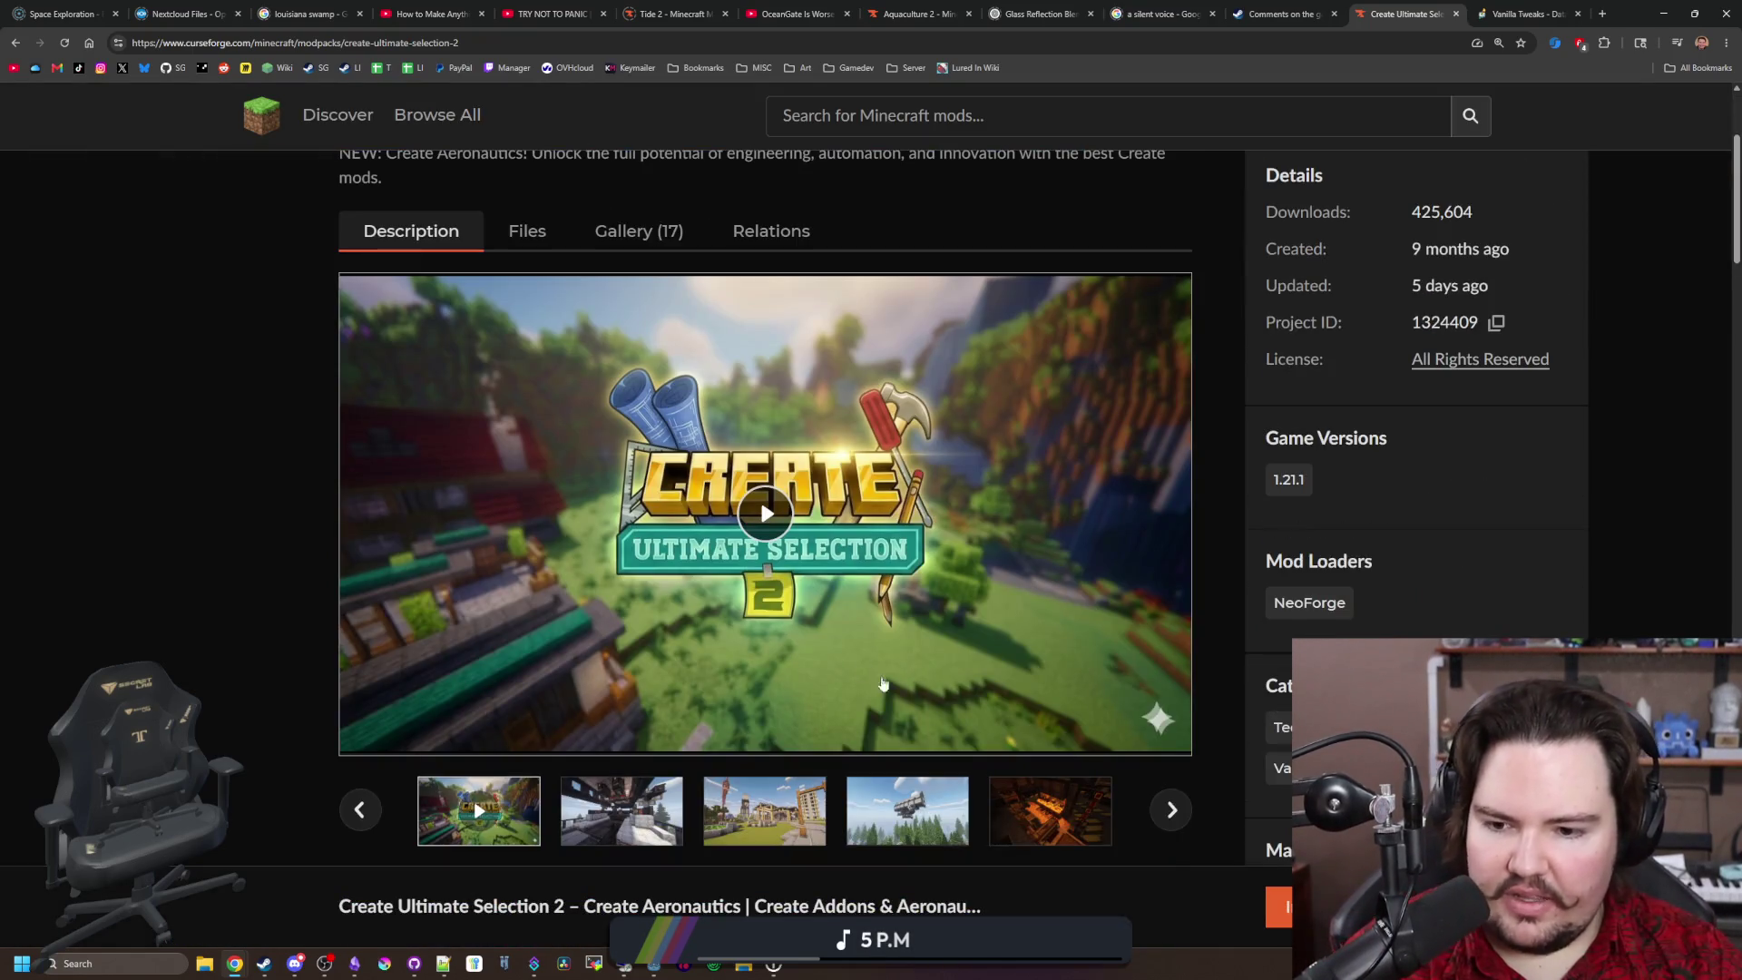
pyautogui.scroll(-1, 780, 590)
pyautogui.click(676, 714)
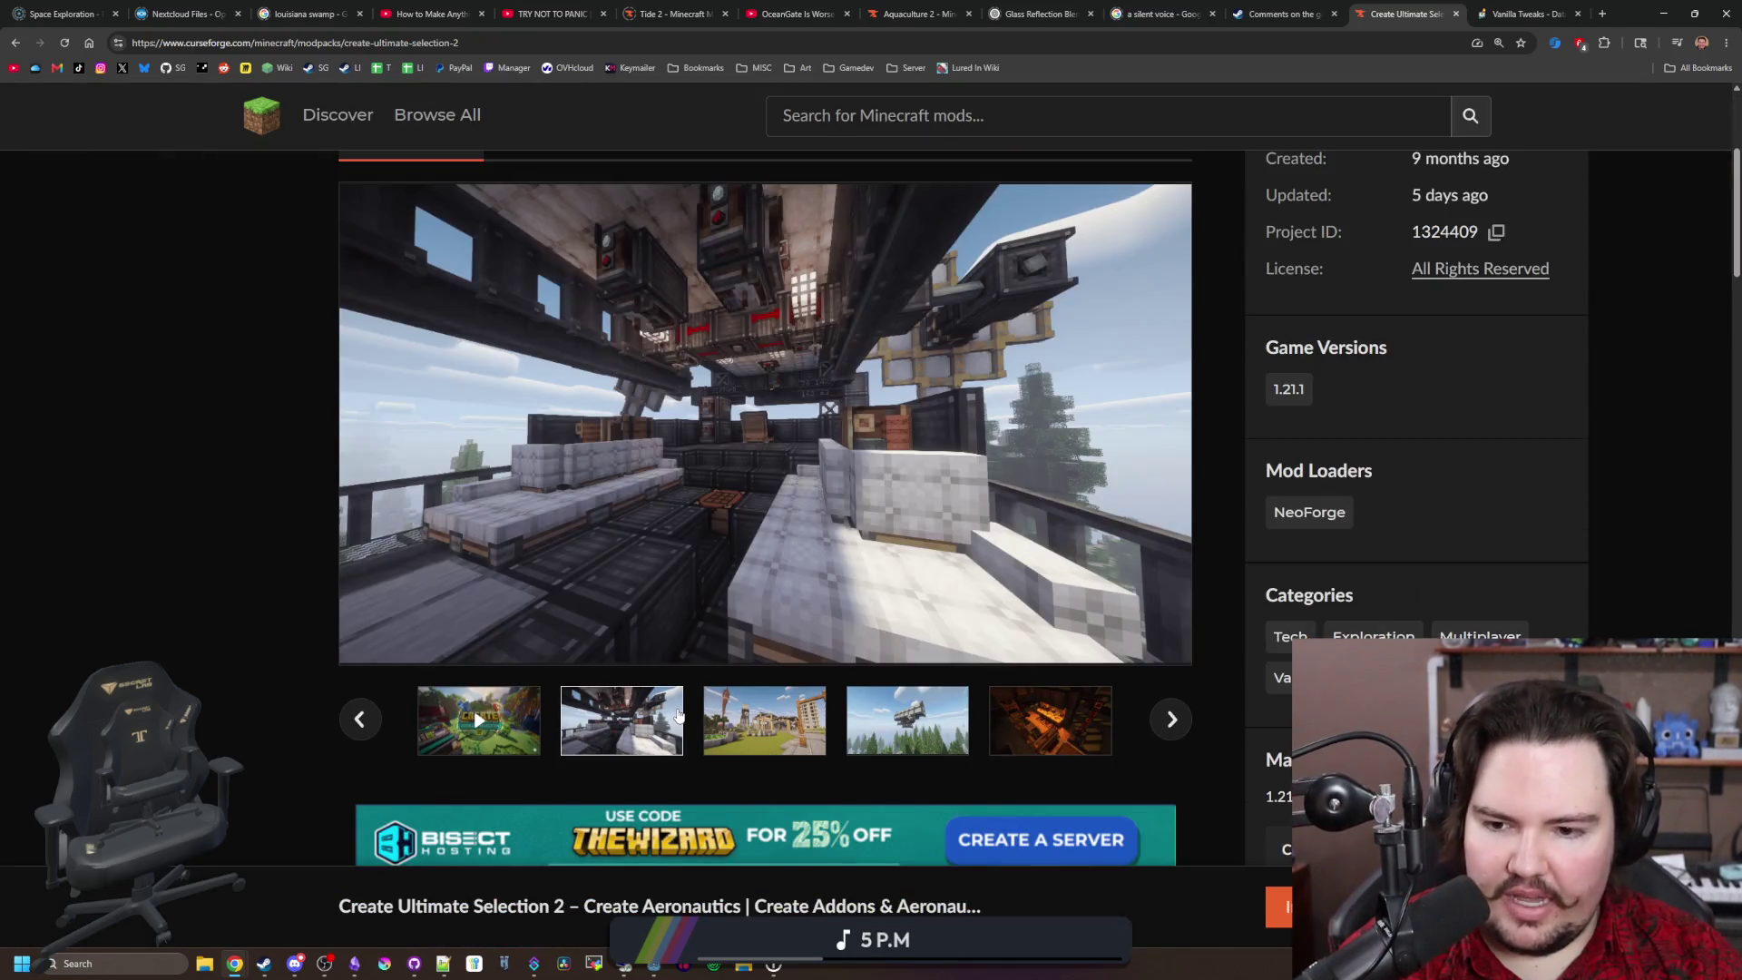
pyautogui.click(767, 723)
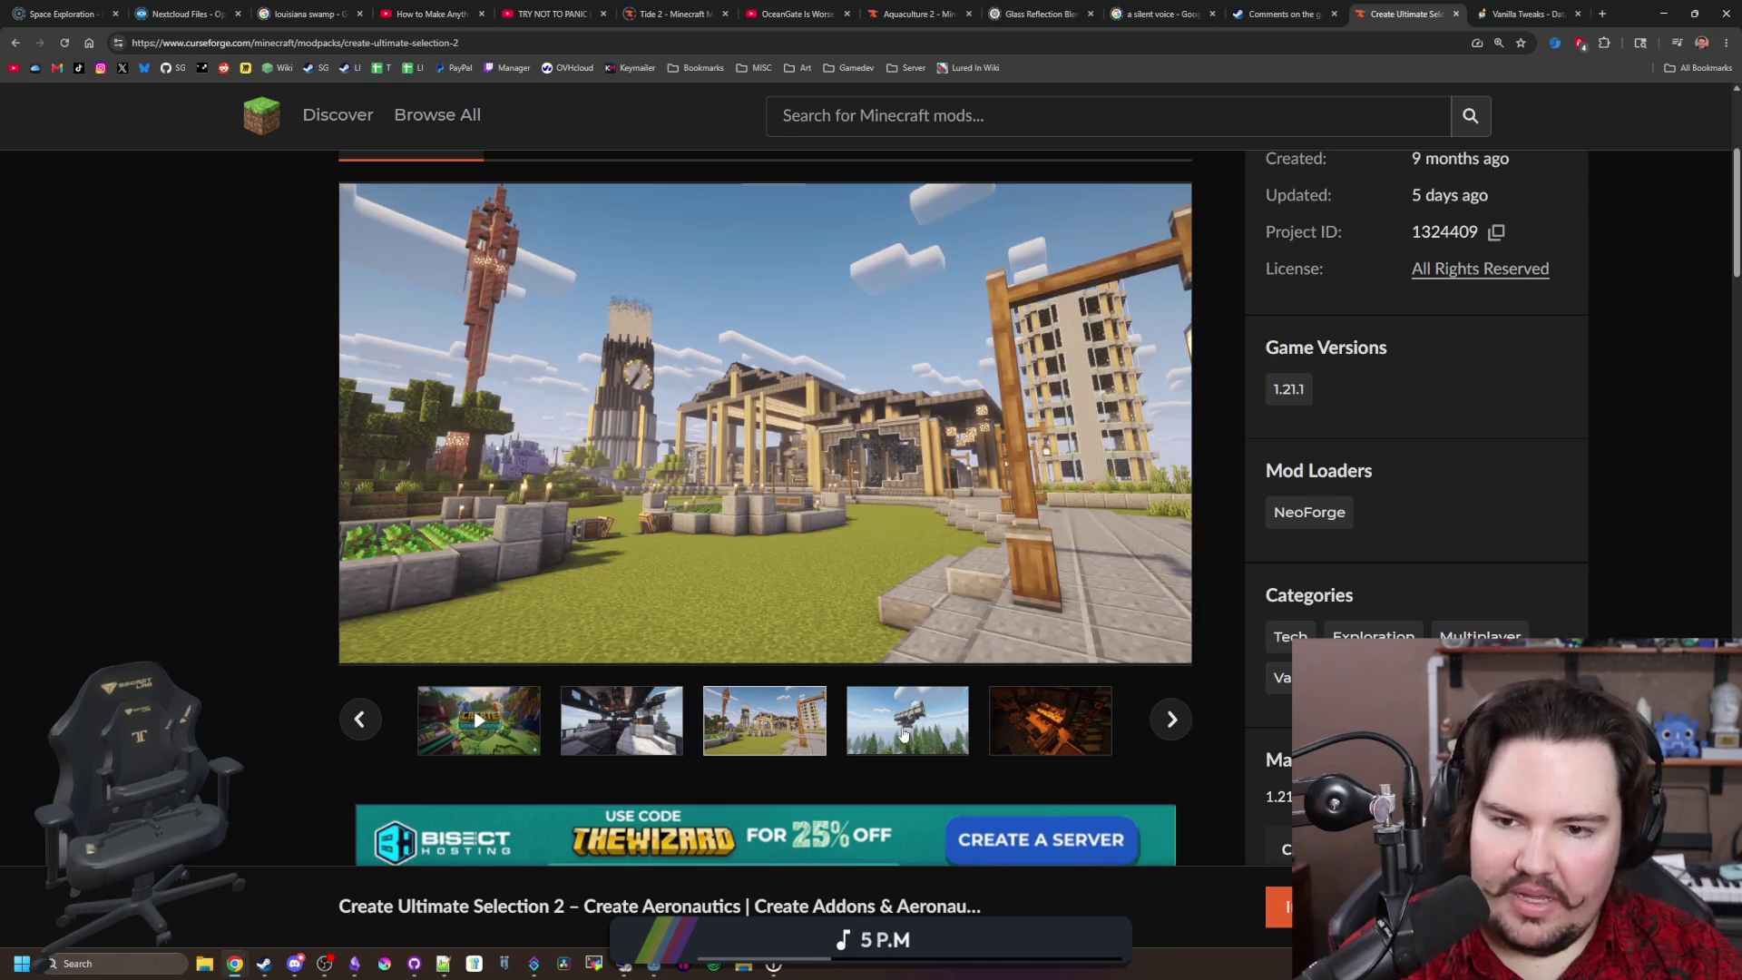
pyautogui.click(904, 735)
pyautogui.click(675, 728)
pyautogui.click(869, 740)
pyautogui.click(920, 722)
pyautogui.click(924, 714)
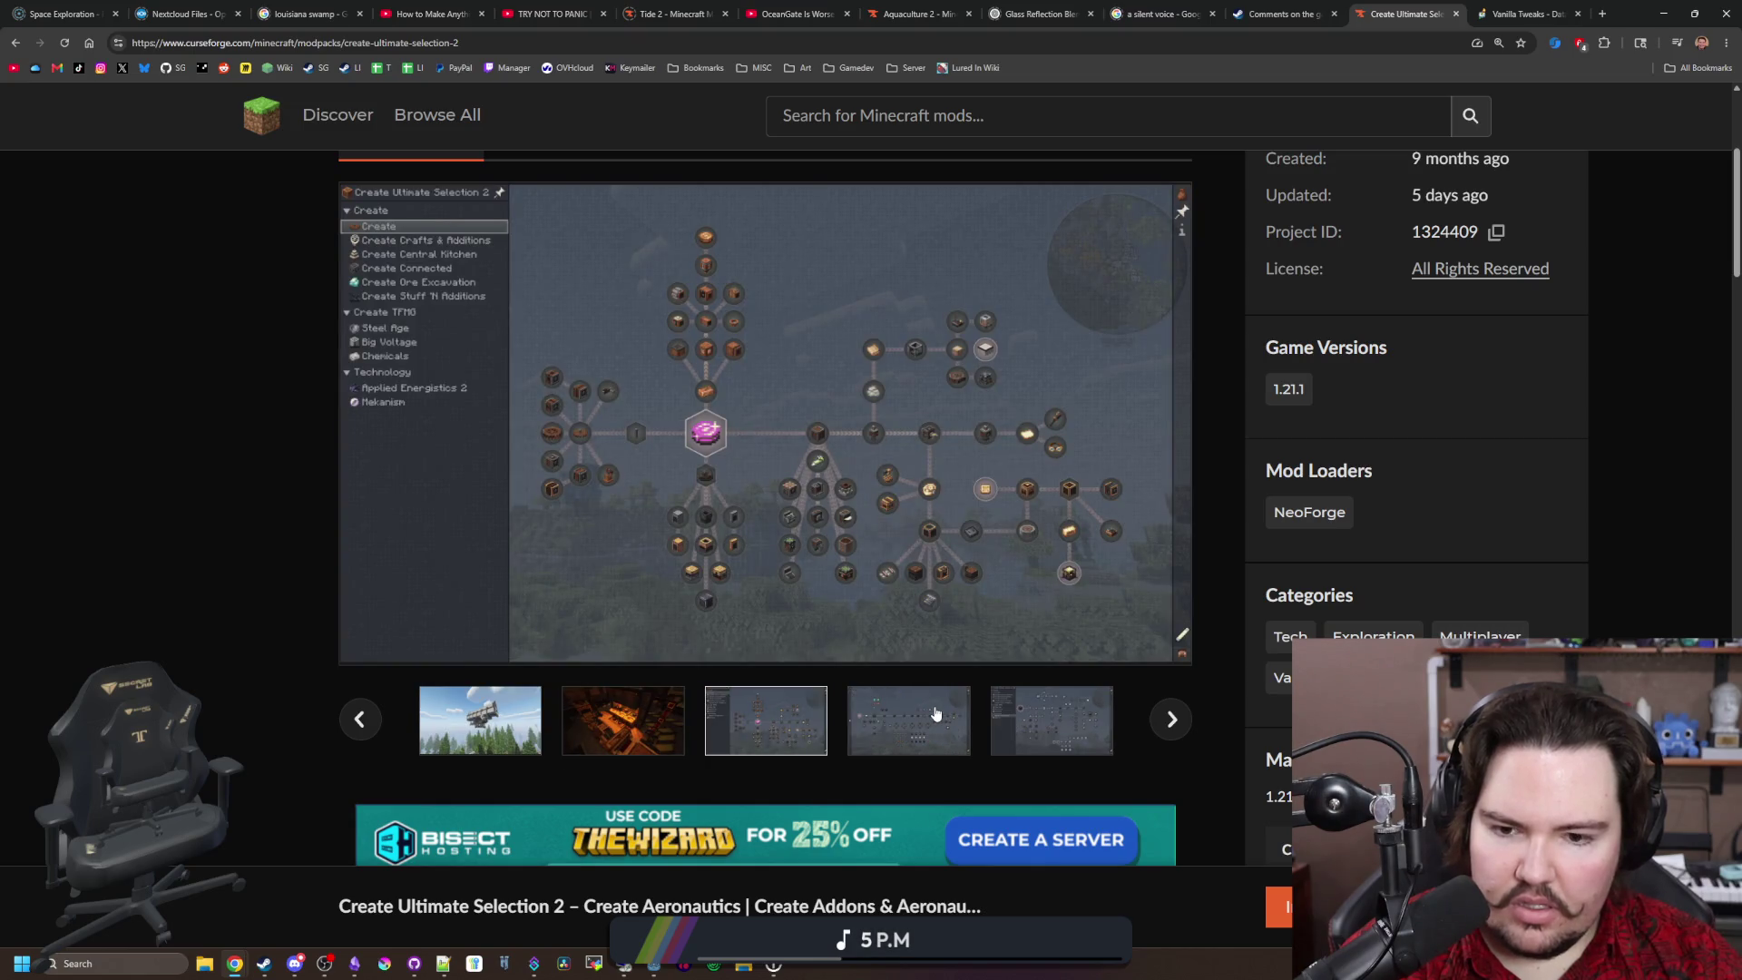
pyautogui.click(935, 714)
pyautogui.click(1023, 720)
# Step: Step through the gallery past the Create logo and airship to the quest-tree screenshot
pyautogui.click(1181, 728)
pyautogui.click(1182, 728)
pyautogui.click(1181, 729)
pyautogui.click(1182, 729)
pyautogui.click(1181, 728)
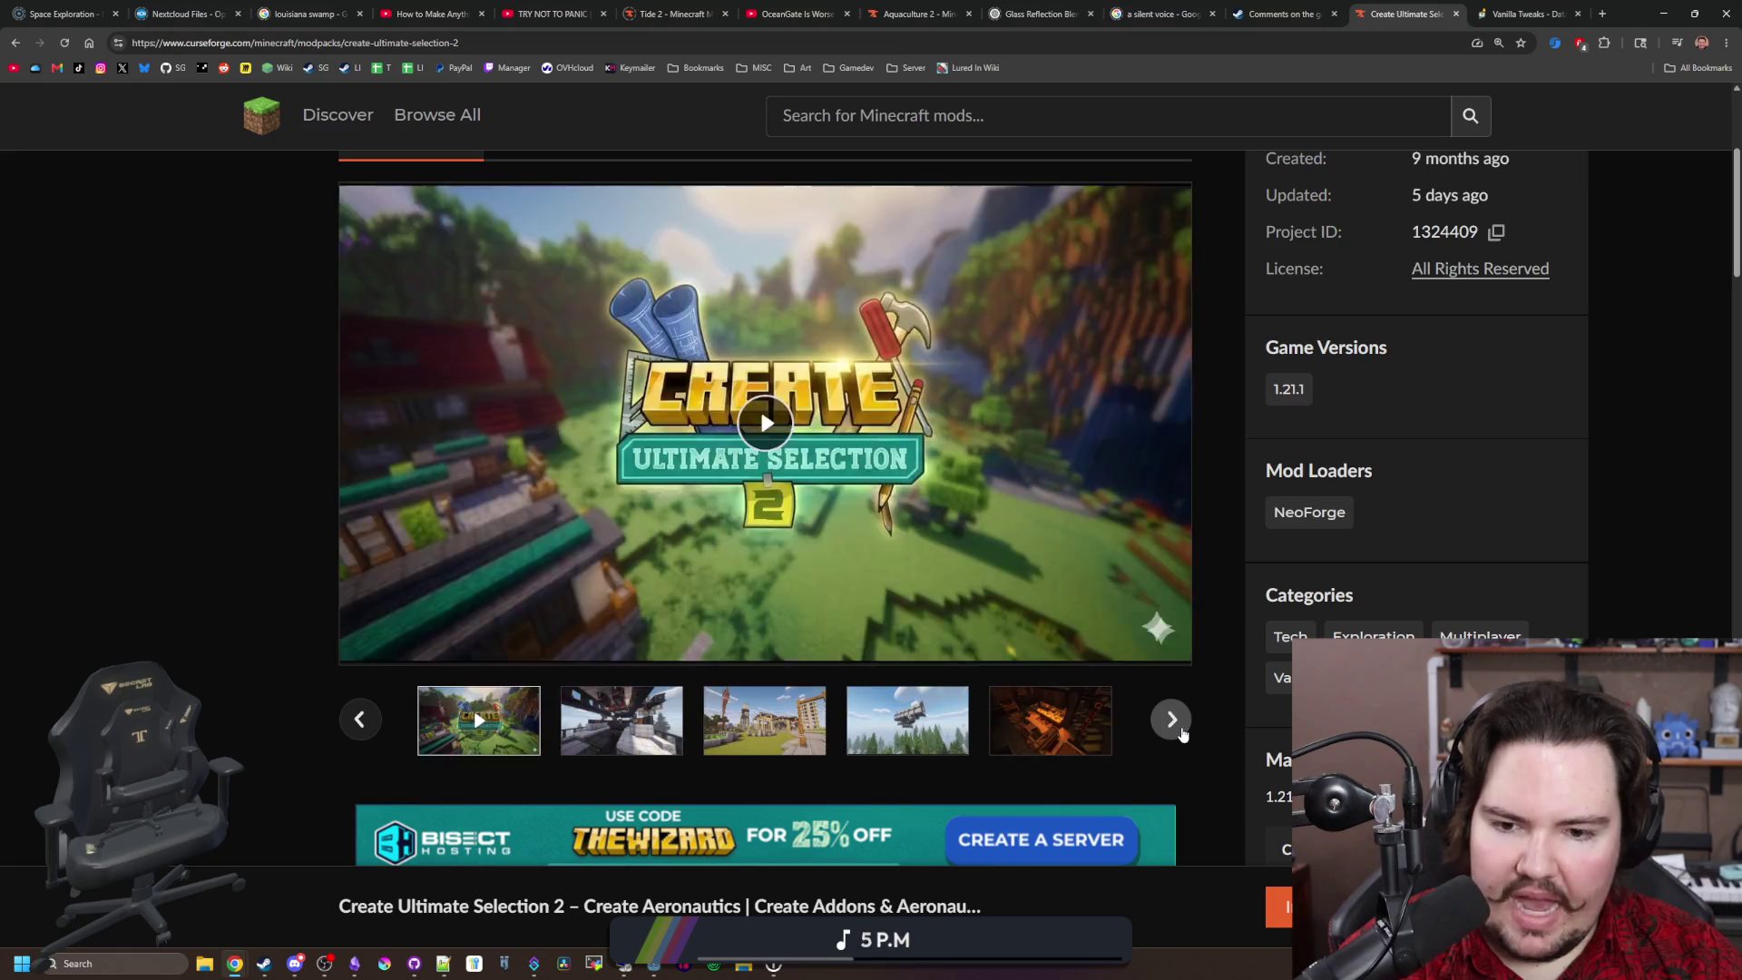
pyautogui.click(1181, 728)
pyautogui.click(1172, 725)
# Step: Read through the full modpack description and scroll back up
pyautogui.scroll(-4, 944, 716)
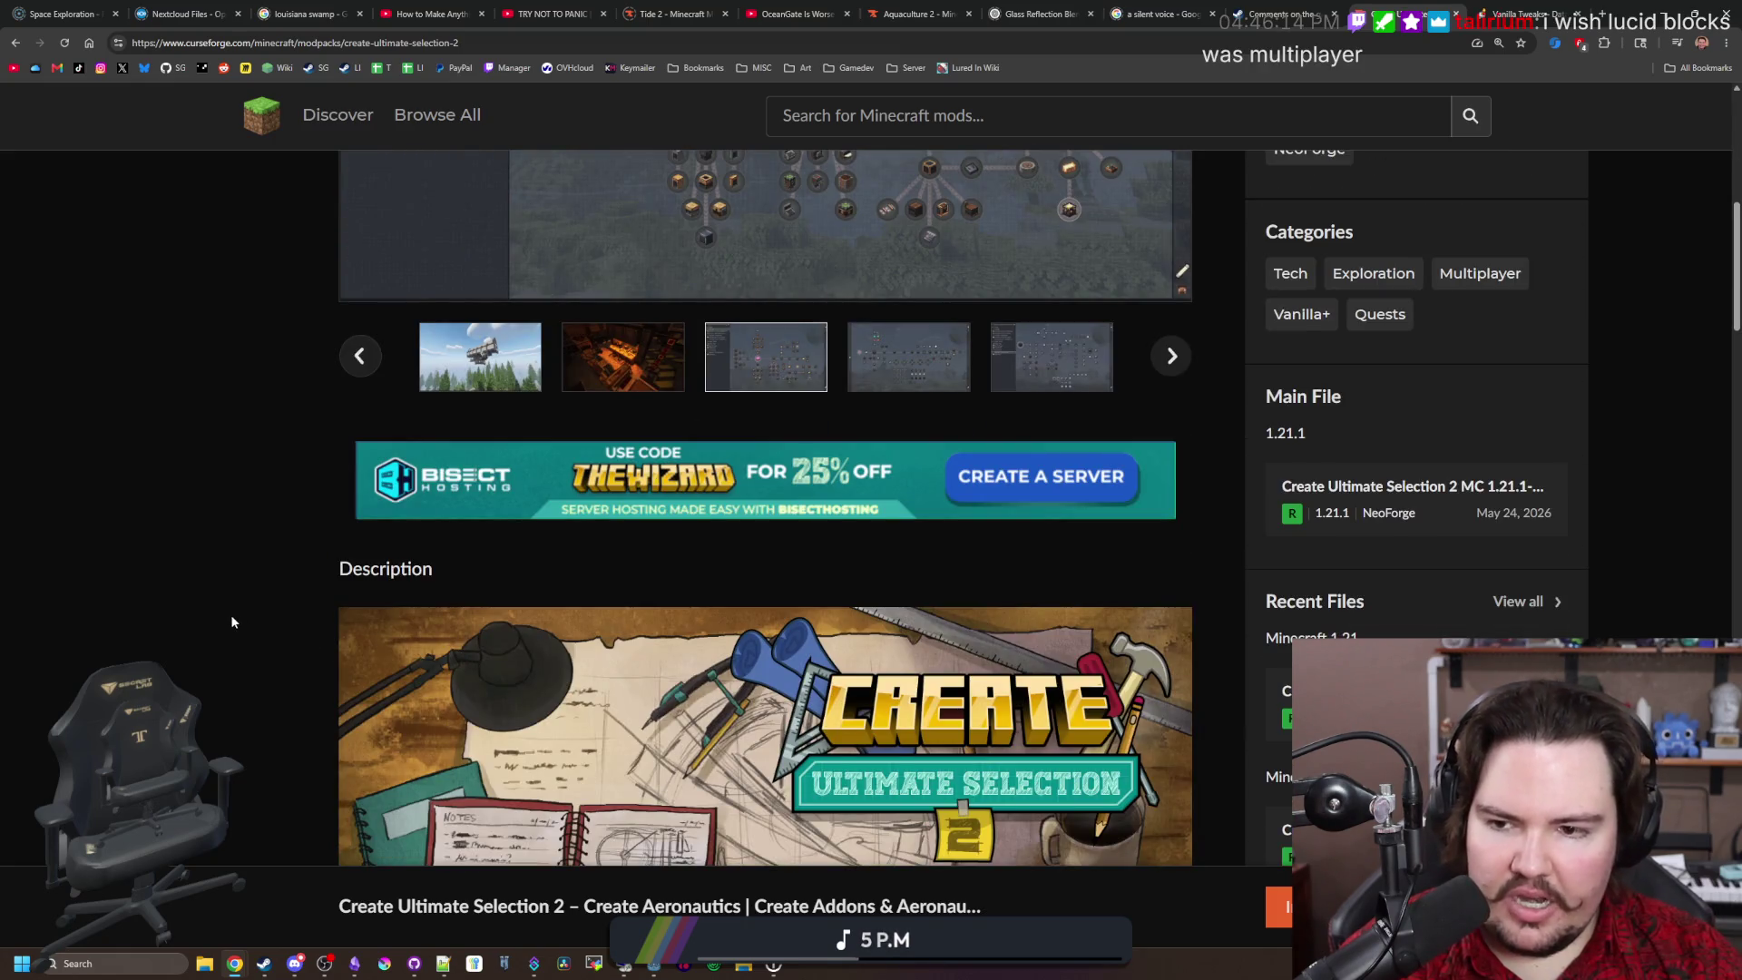
pyautogui.scroll(-18, 191, 562)
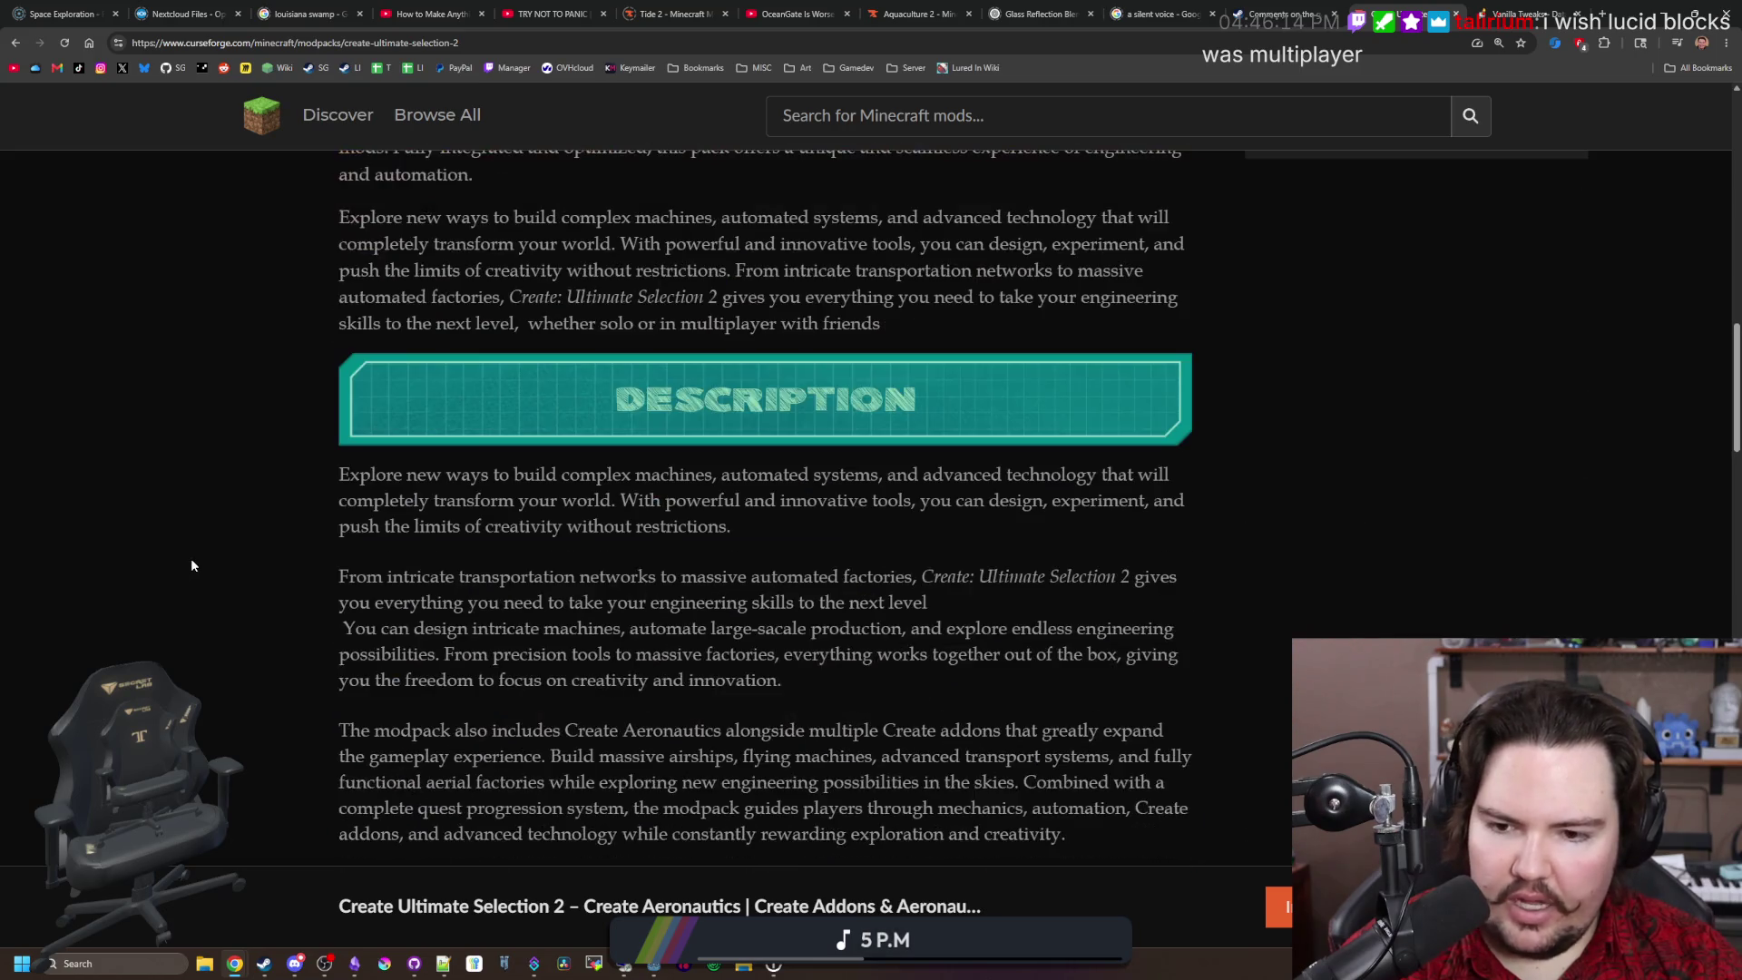
pyautogui.scroll(-15, 191, 565)
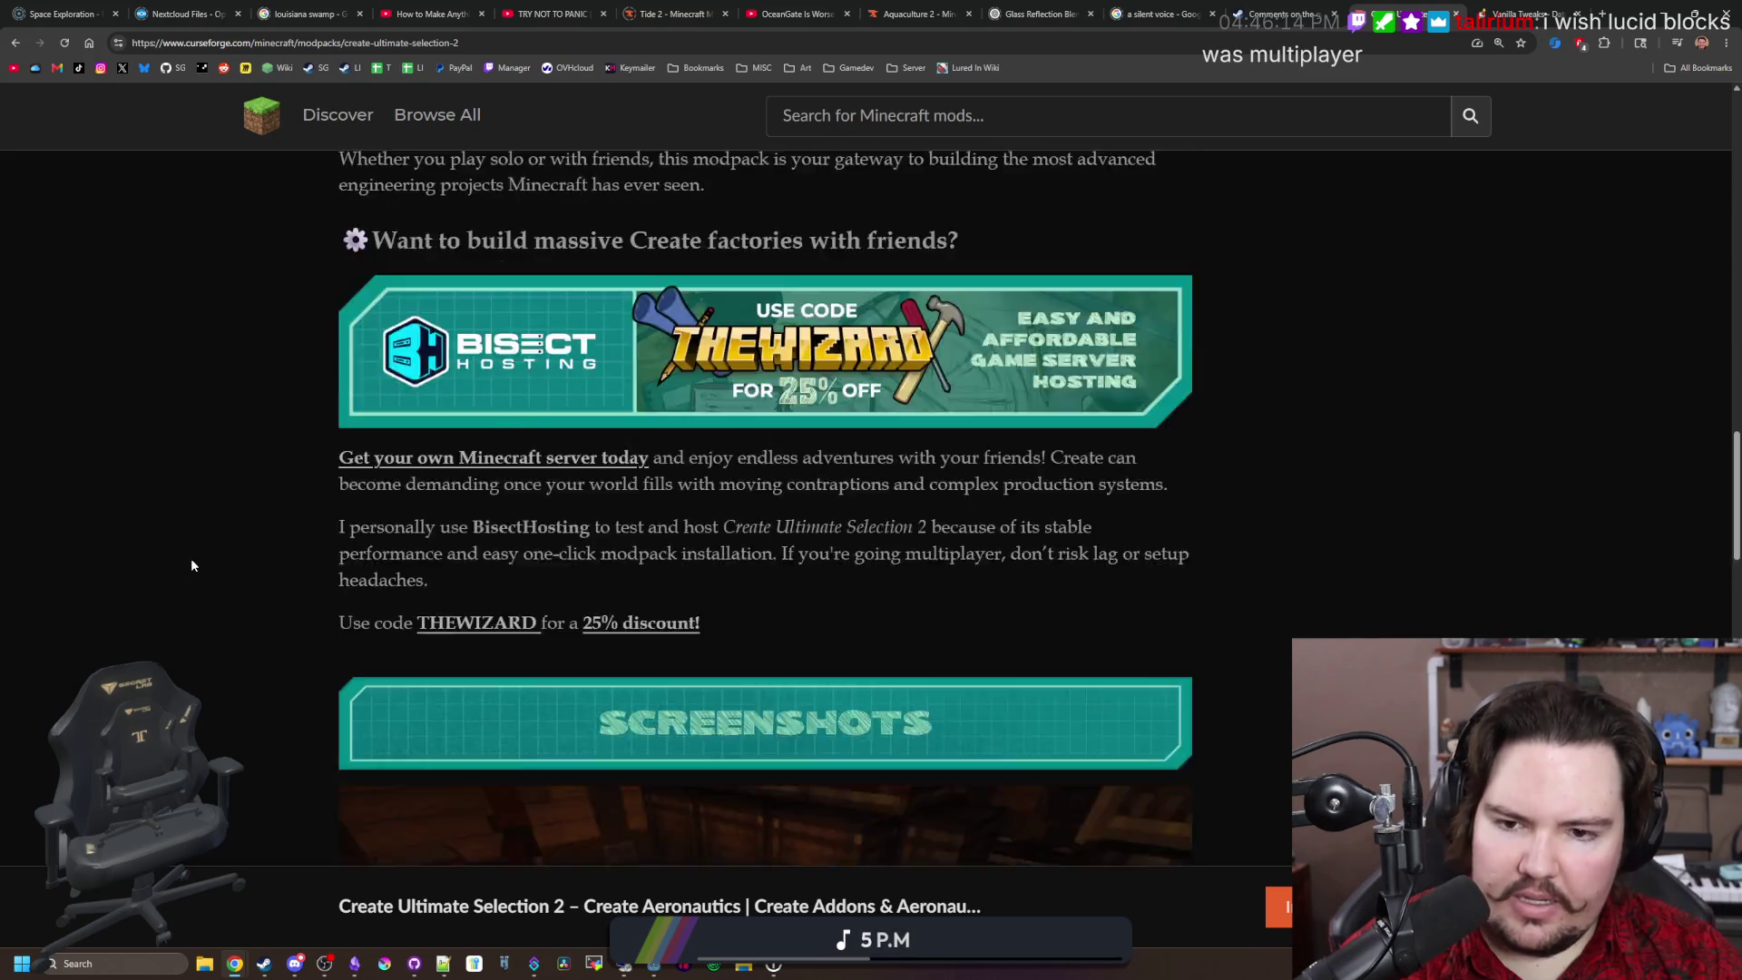
pyautogui.scroll(-2, 191, 565)
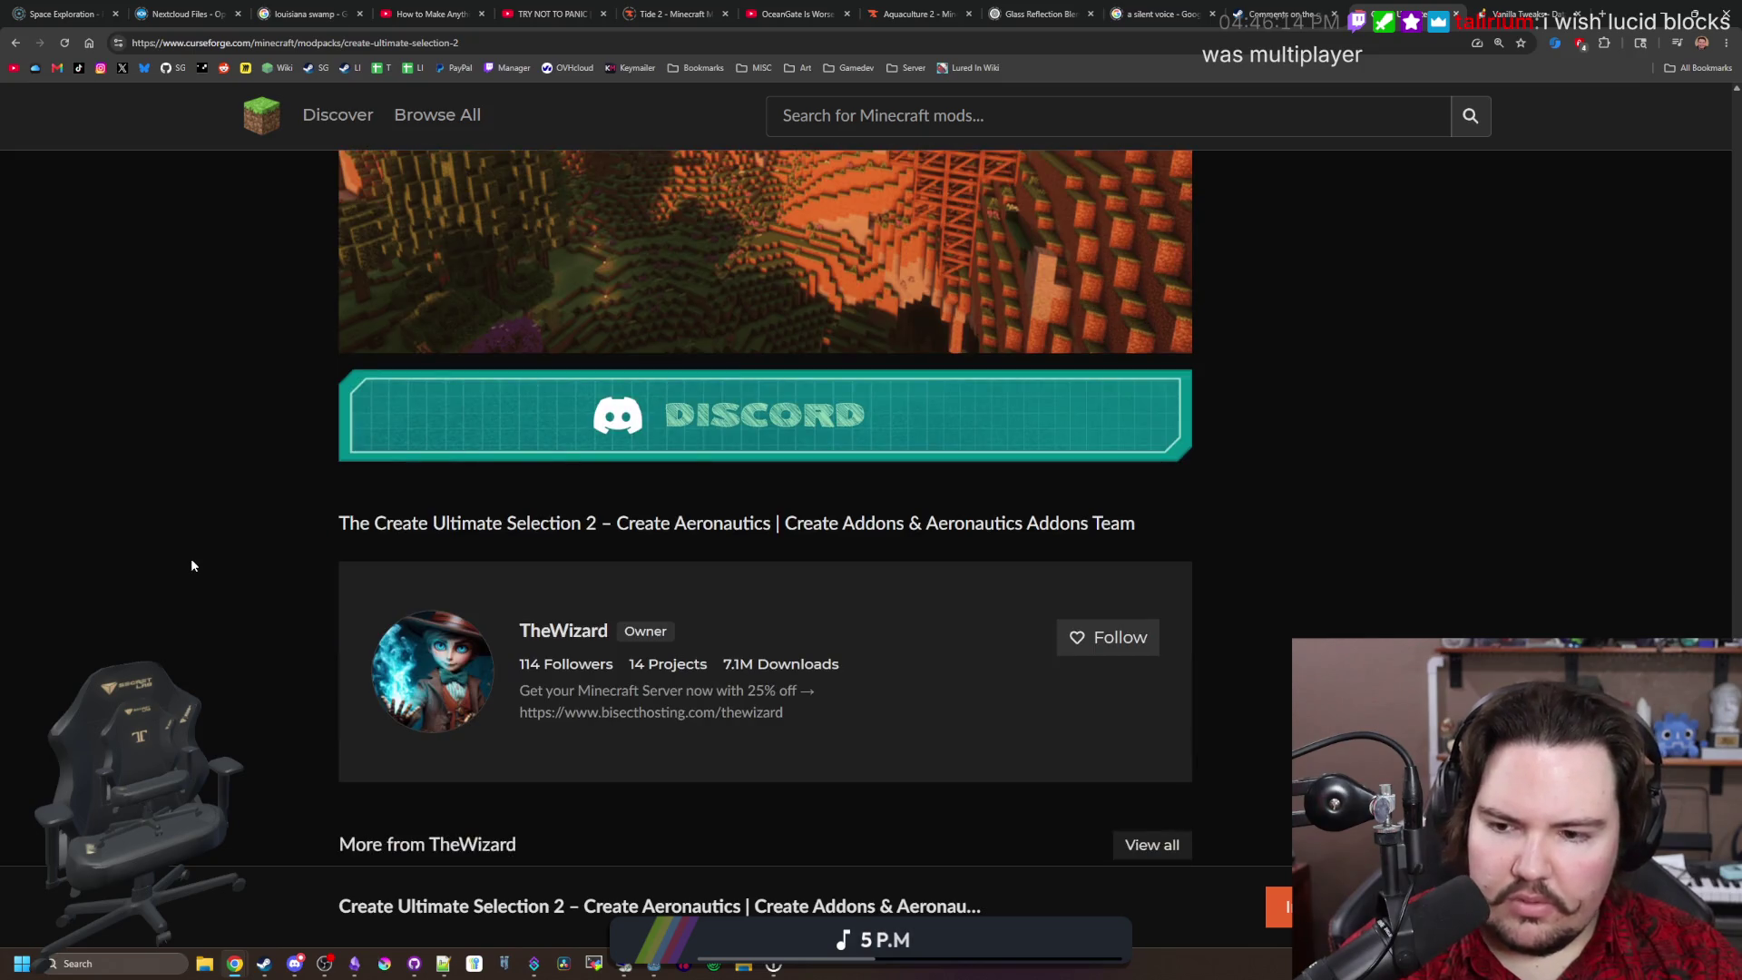
pyautogui.scroll(-5, 191, 565)
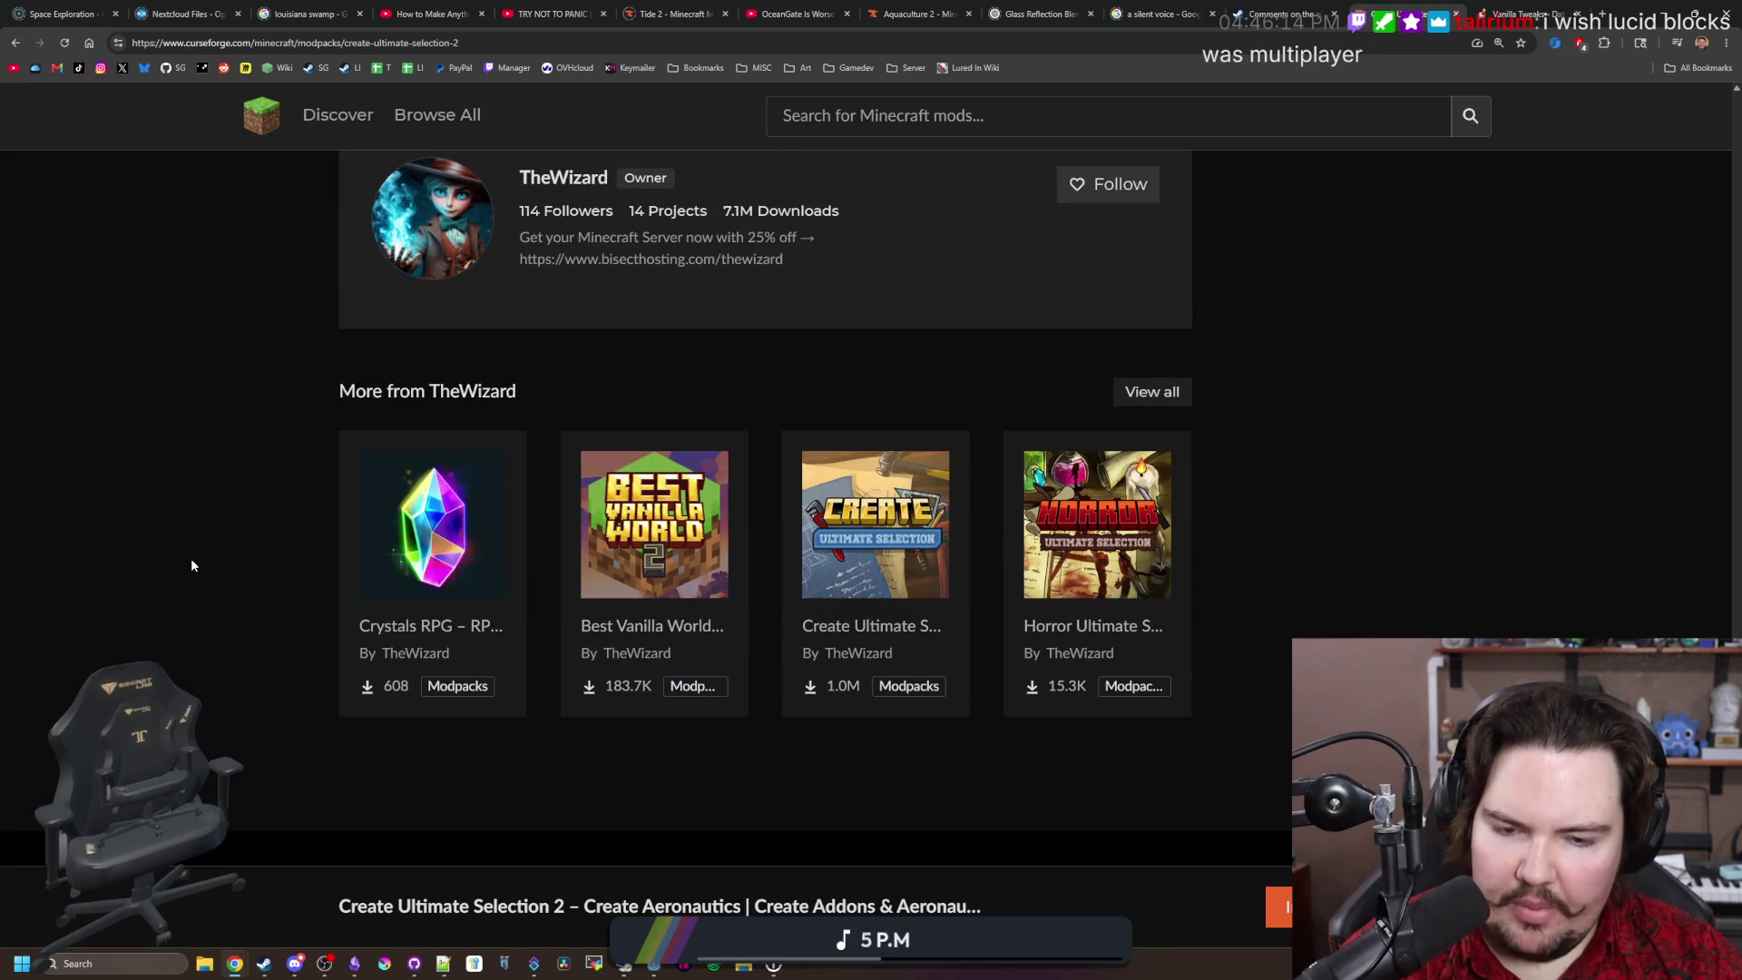
pyautogui.scroll(-1, 192, 565)
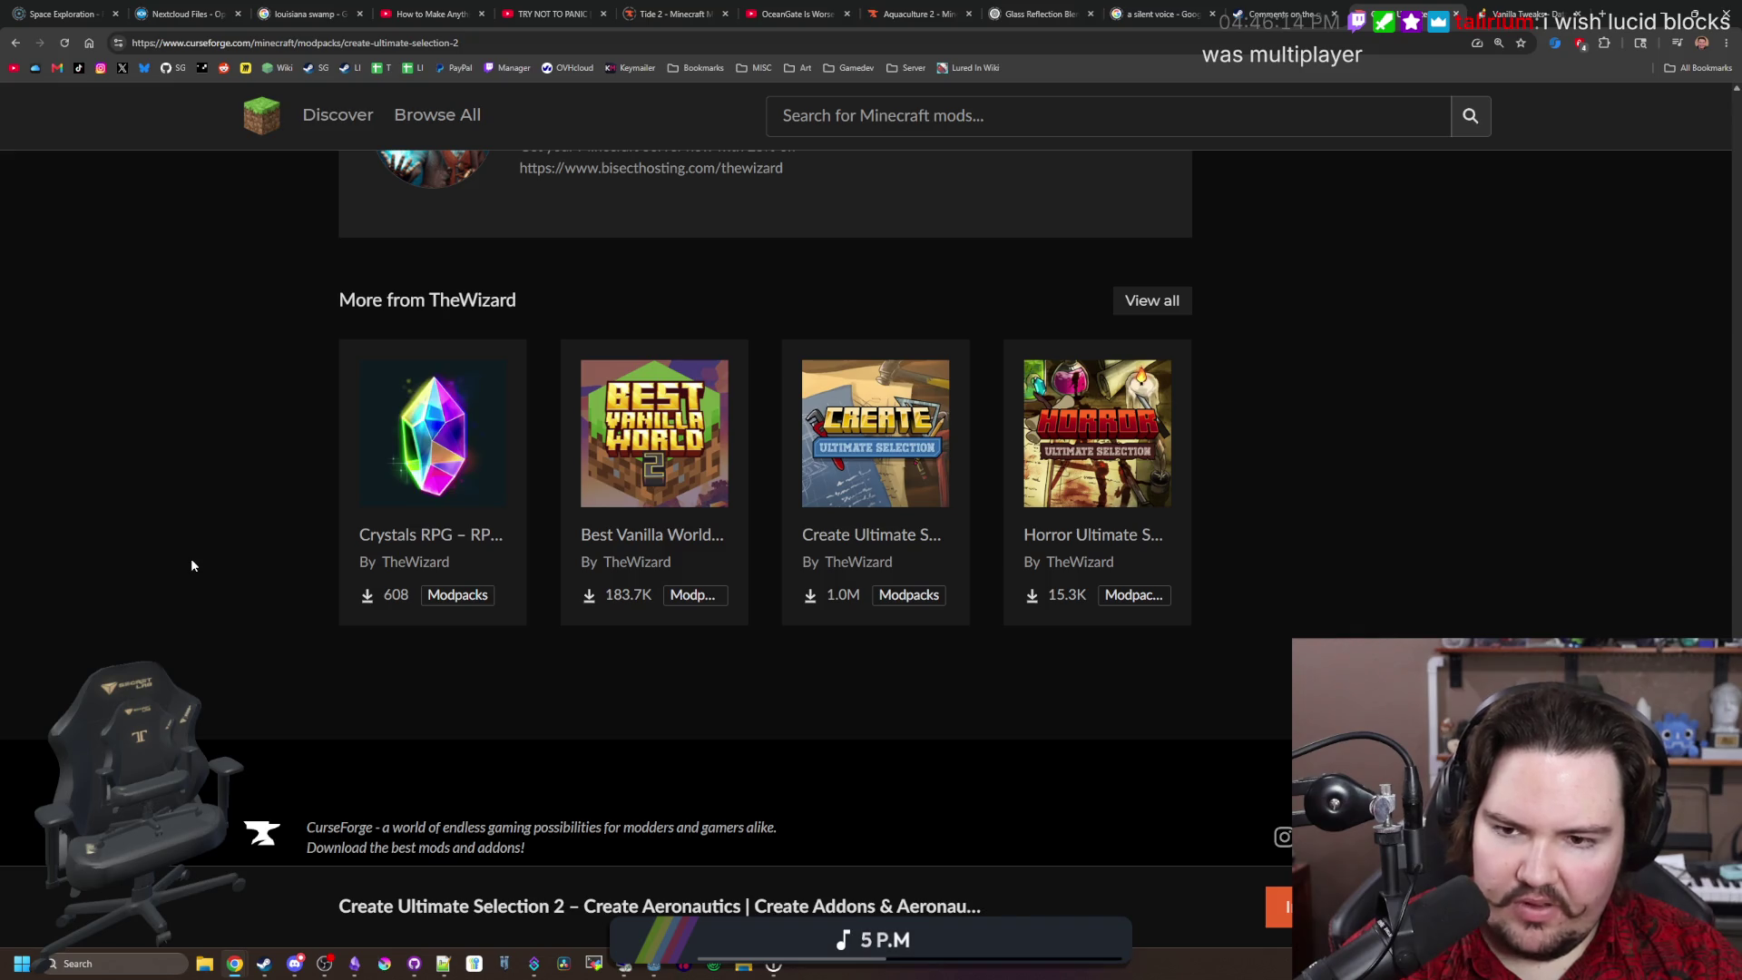
pyautogui.scroll(20, 209, 536)
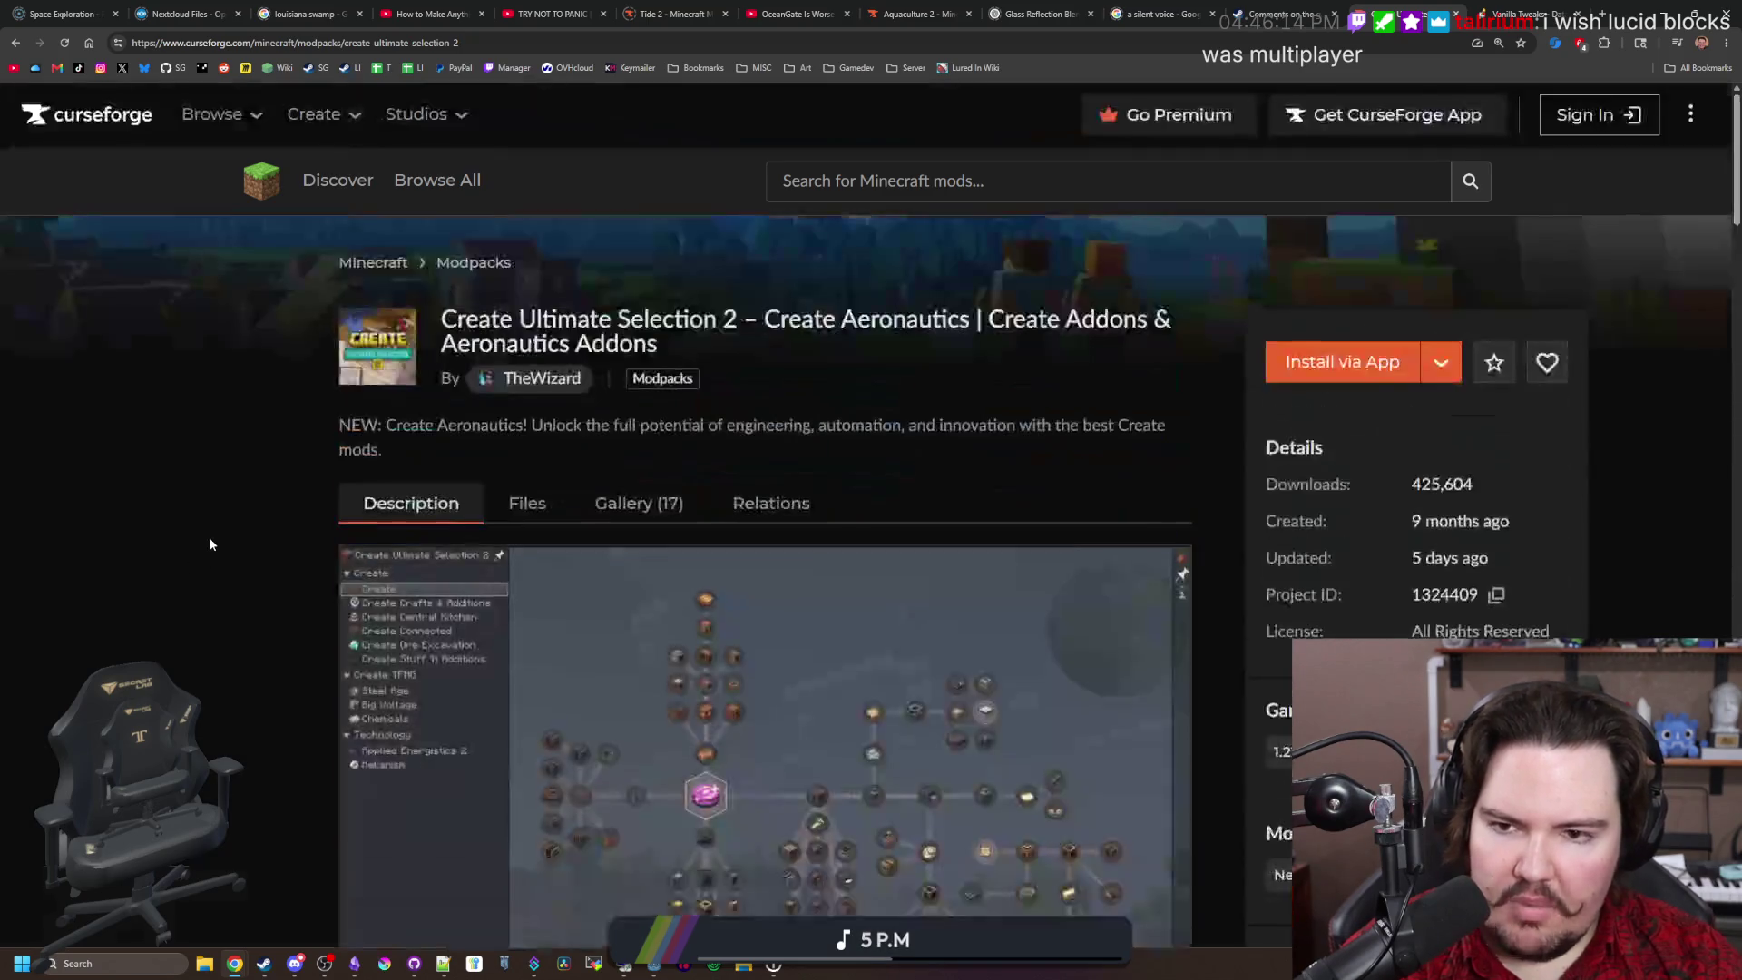
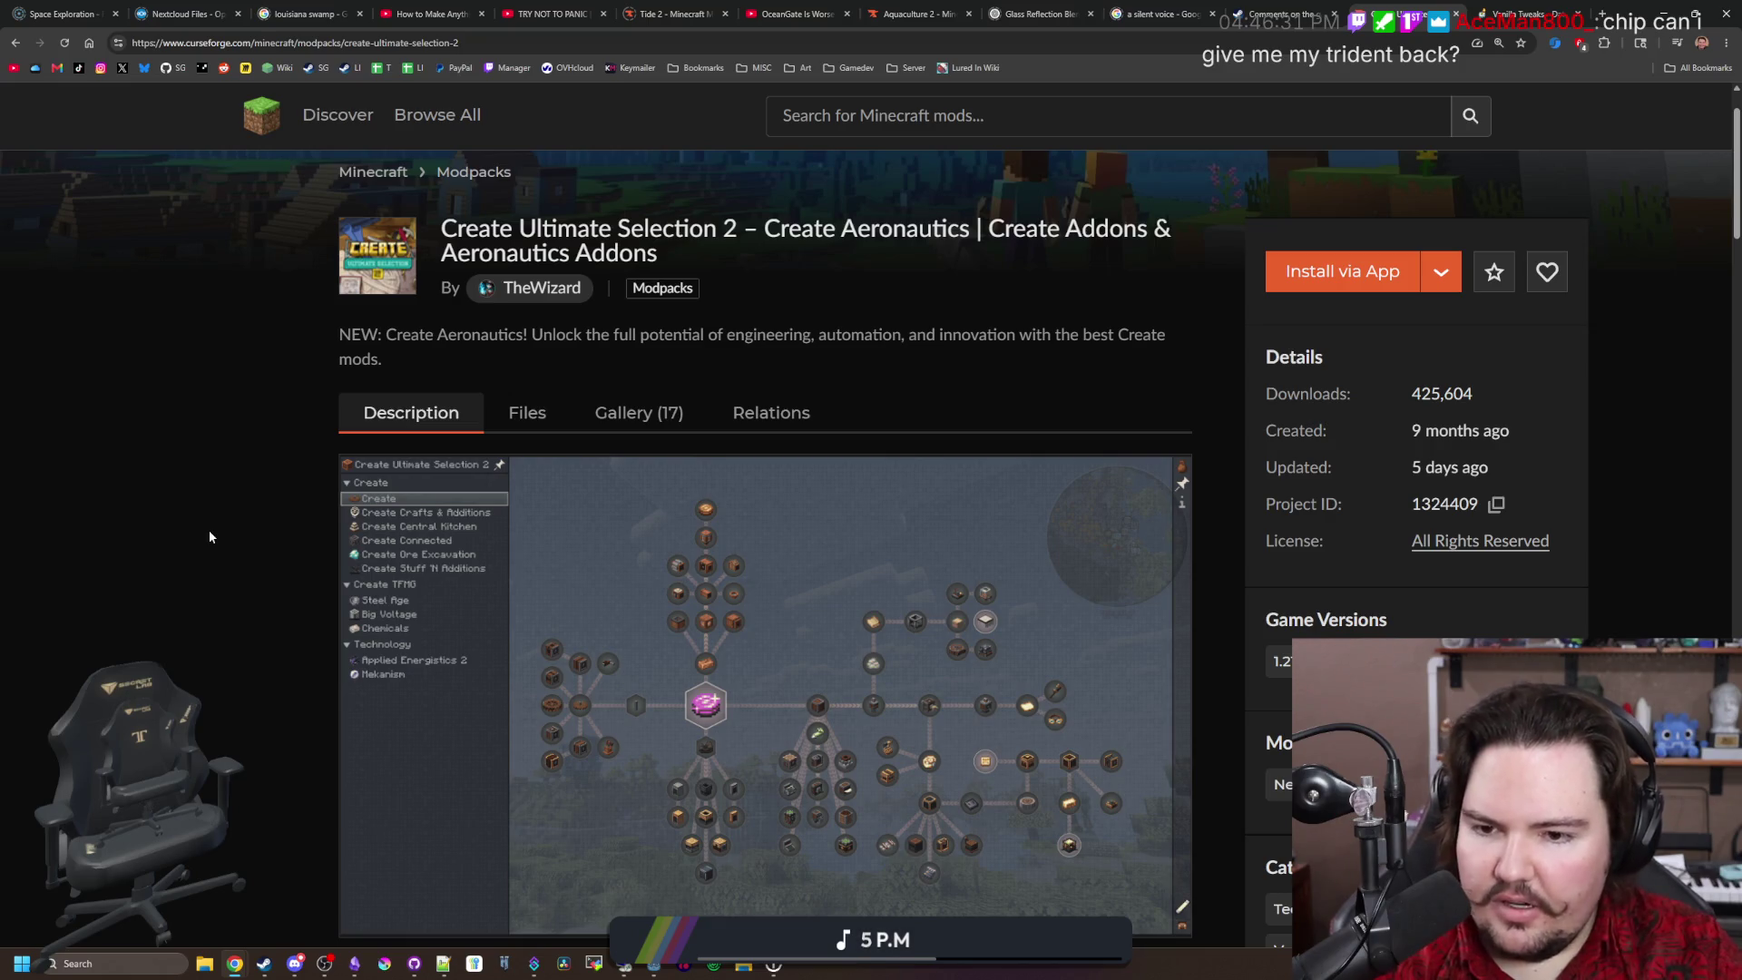
# Step: View the modpack's gallery, then show its Relations dependency list
pyautogui.scroll(-13, 544, 571)
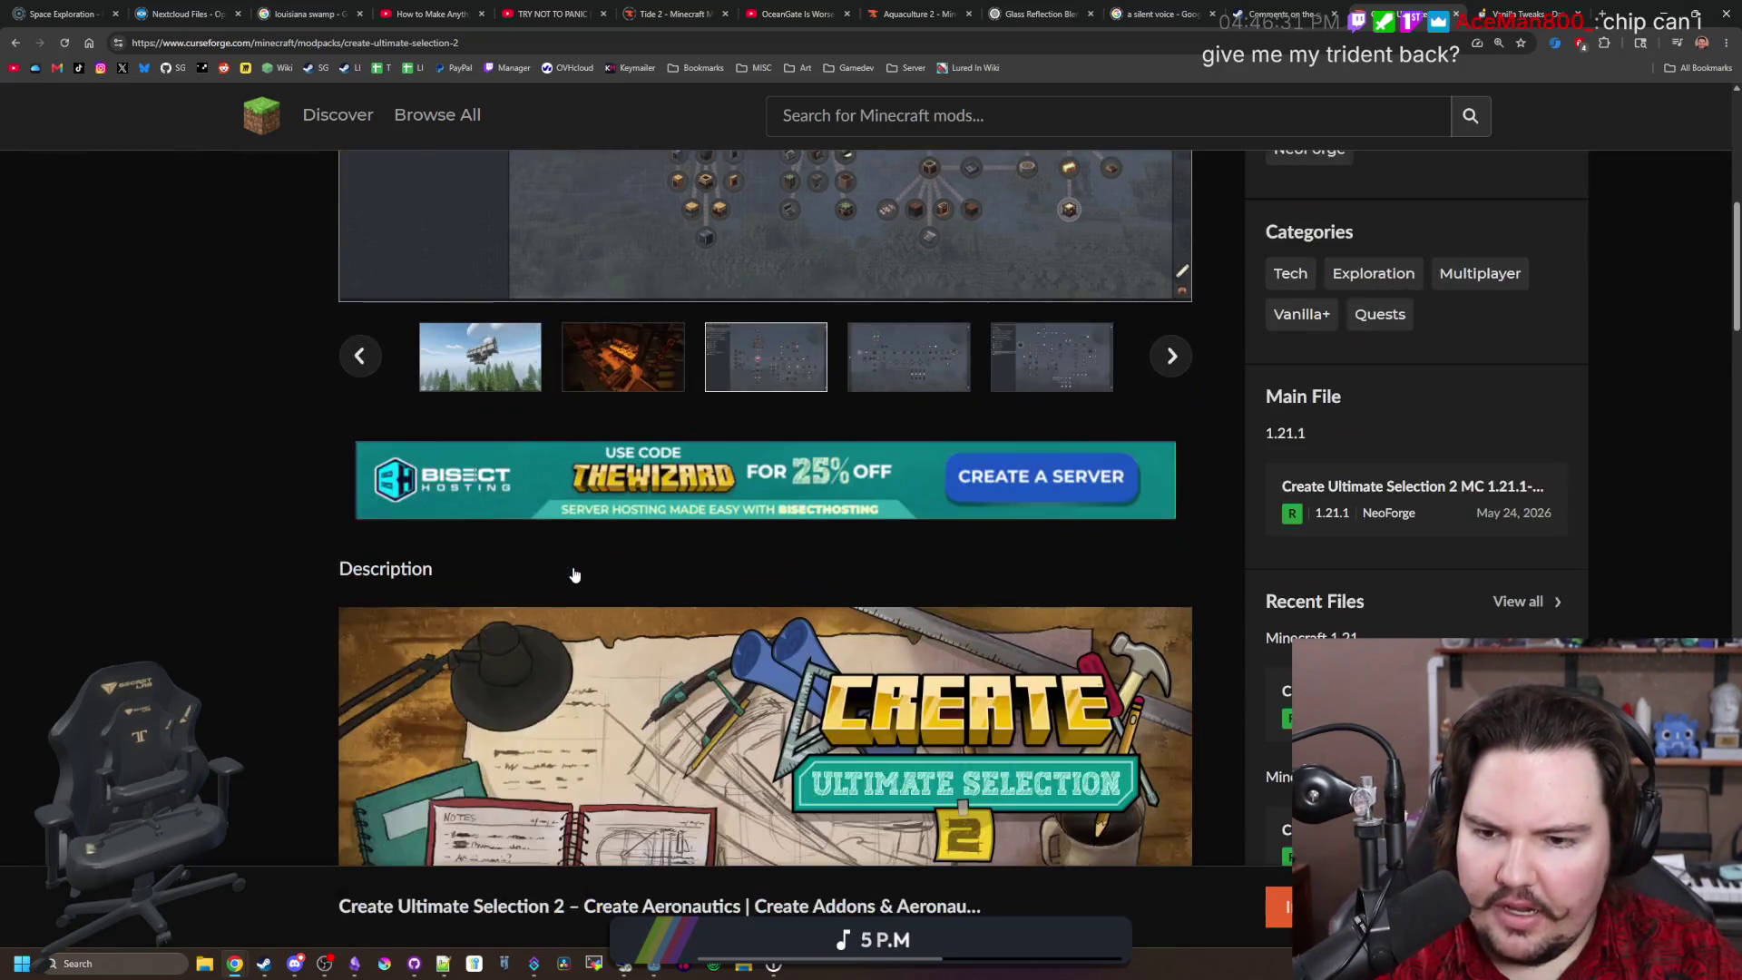
pyautogui.scroll(15, 622, 506)
pyautogui.click(629, 503)
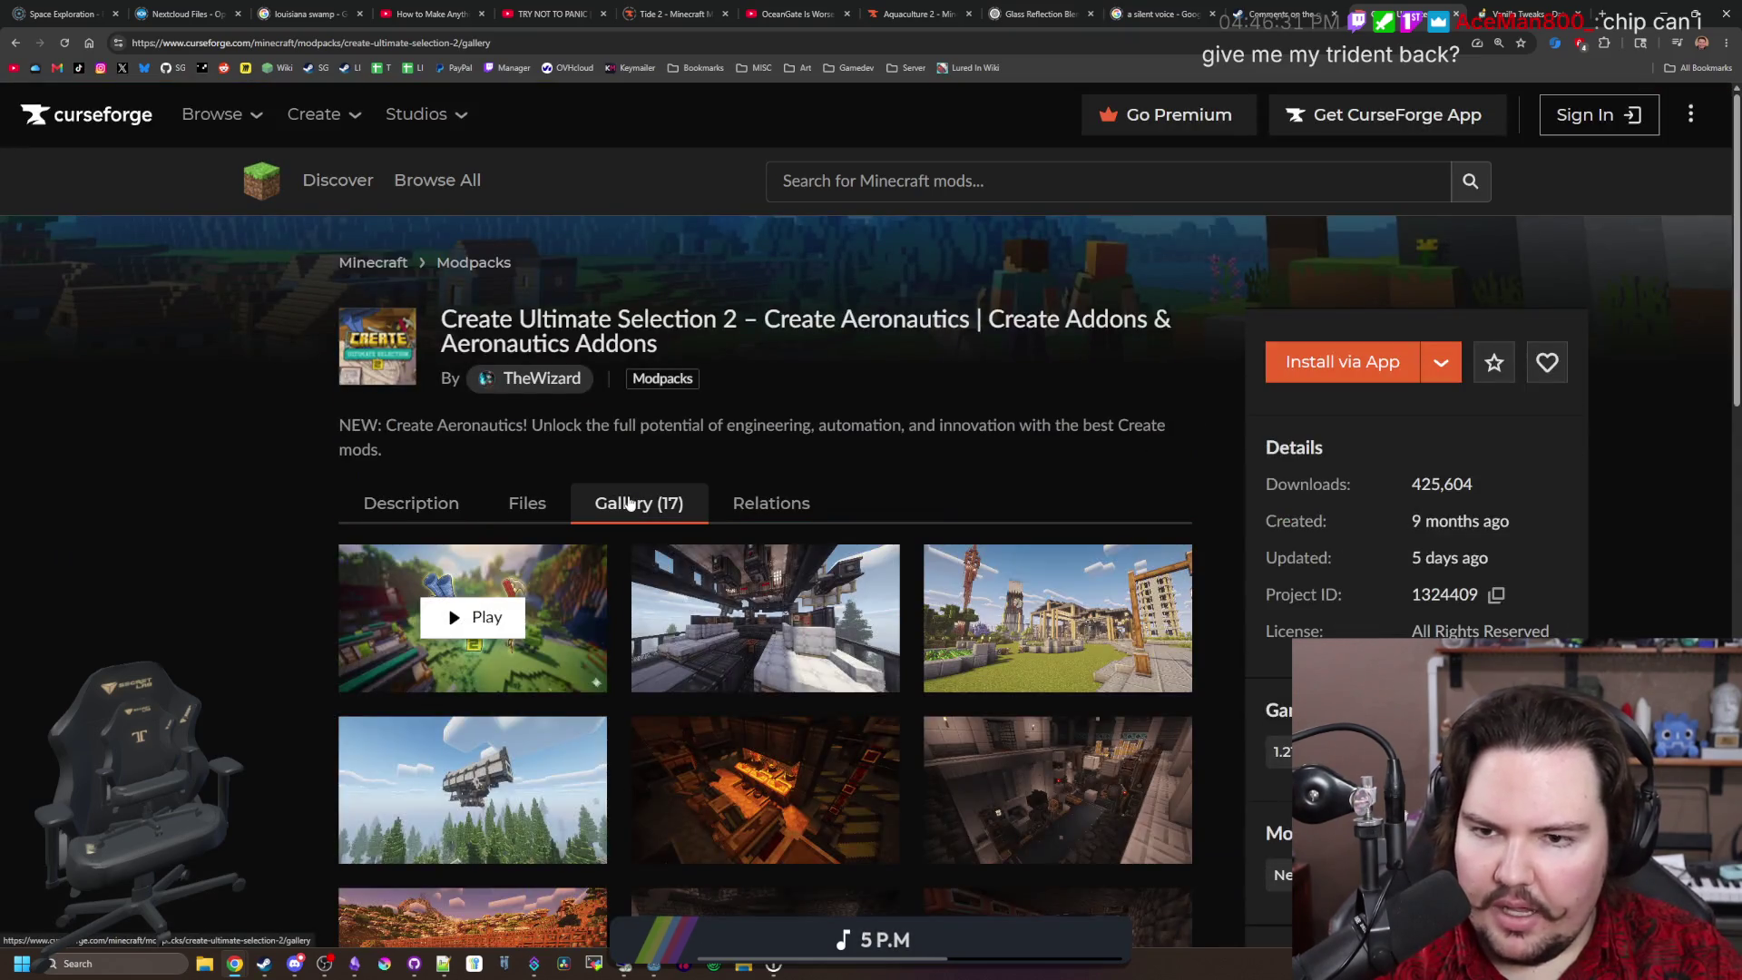
pyautogui.click(771, 505)
# Step: Filter the dependencies by 'create' and open Create : Misc & Things in a new tab
pyautogui.click(857, 611)
pyautogui.write('create')
pyautogui.scroll(-4, 858, 611)
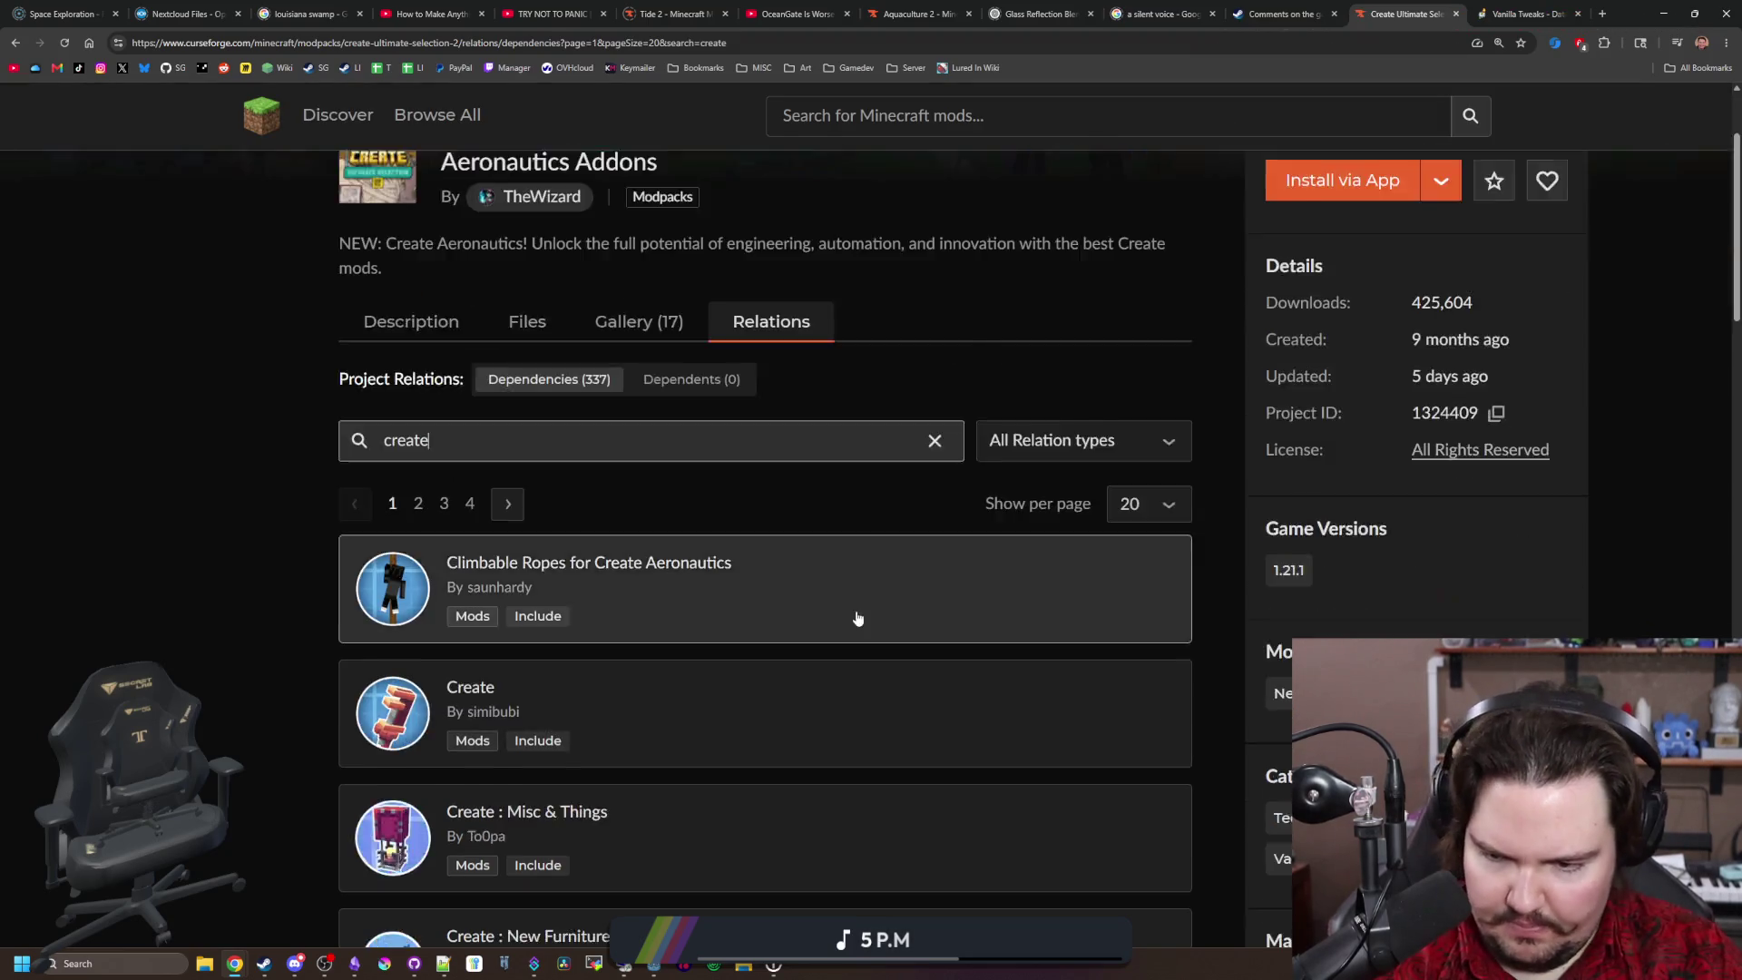
pyautogui.middleClick(585, 635)
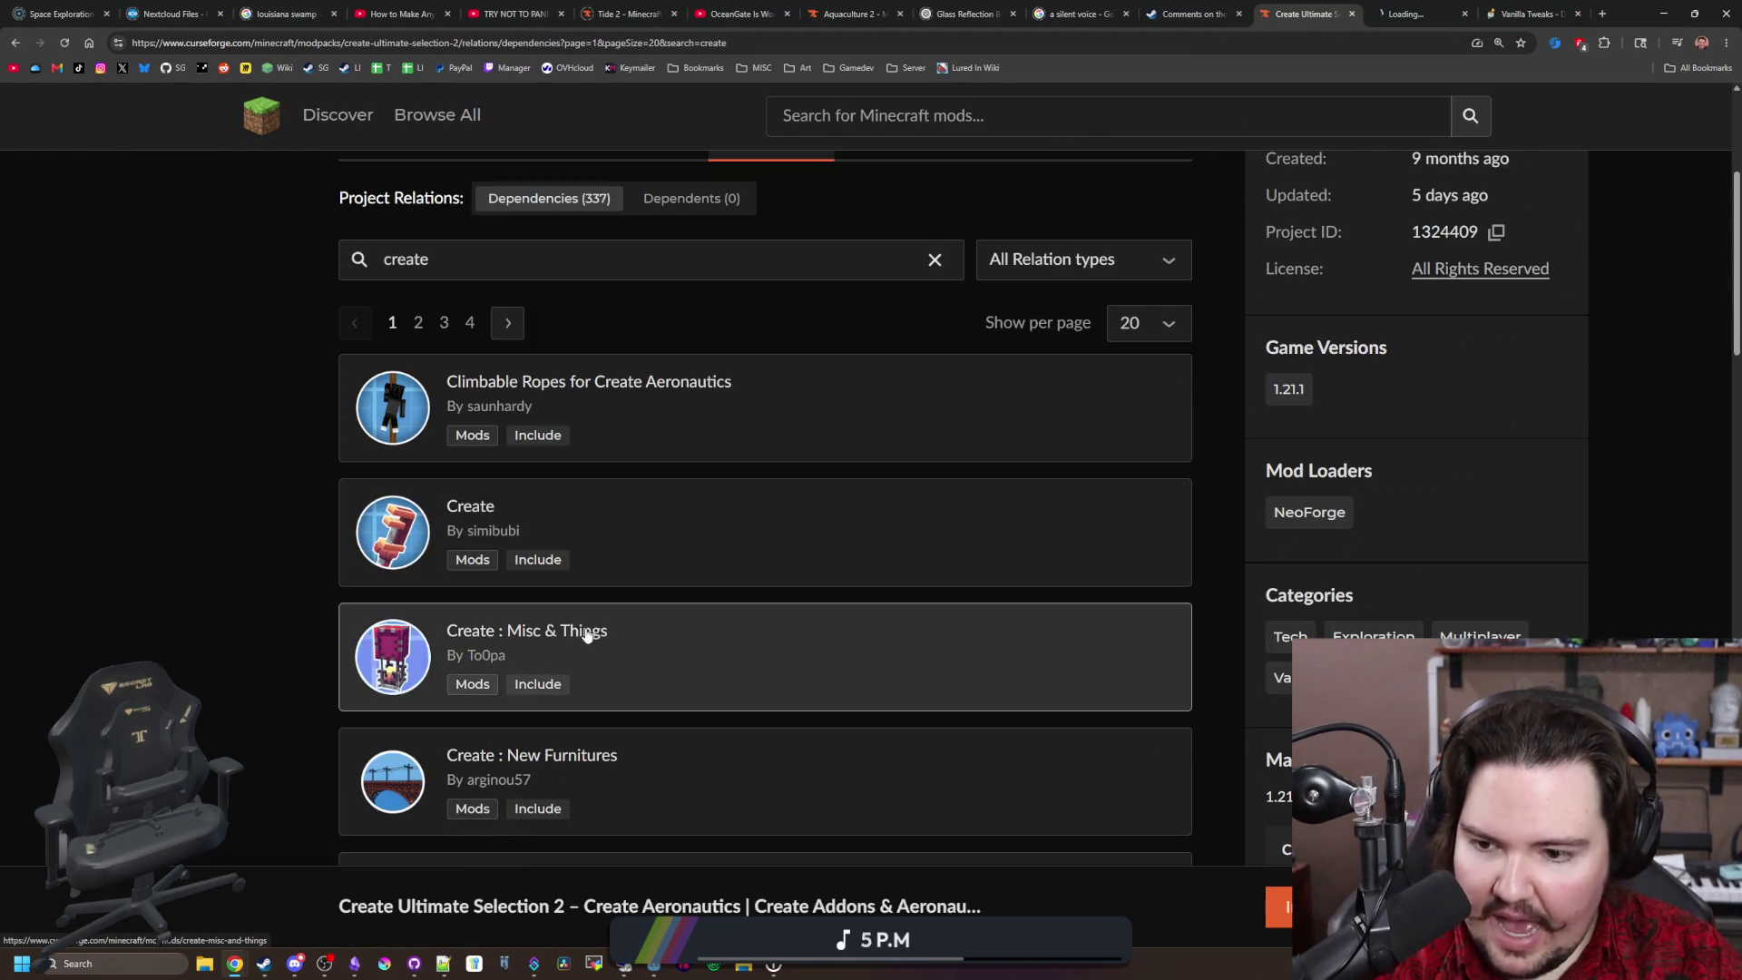
pyautogui.click(1415, 13)
# Step: Read through the Create : Misc & Things page, then return to the Create Ultimate Selection tab
pyautogui.scroll(-5, 815, 455)
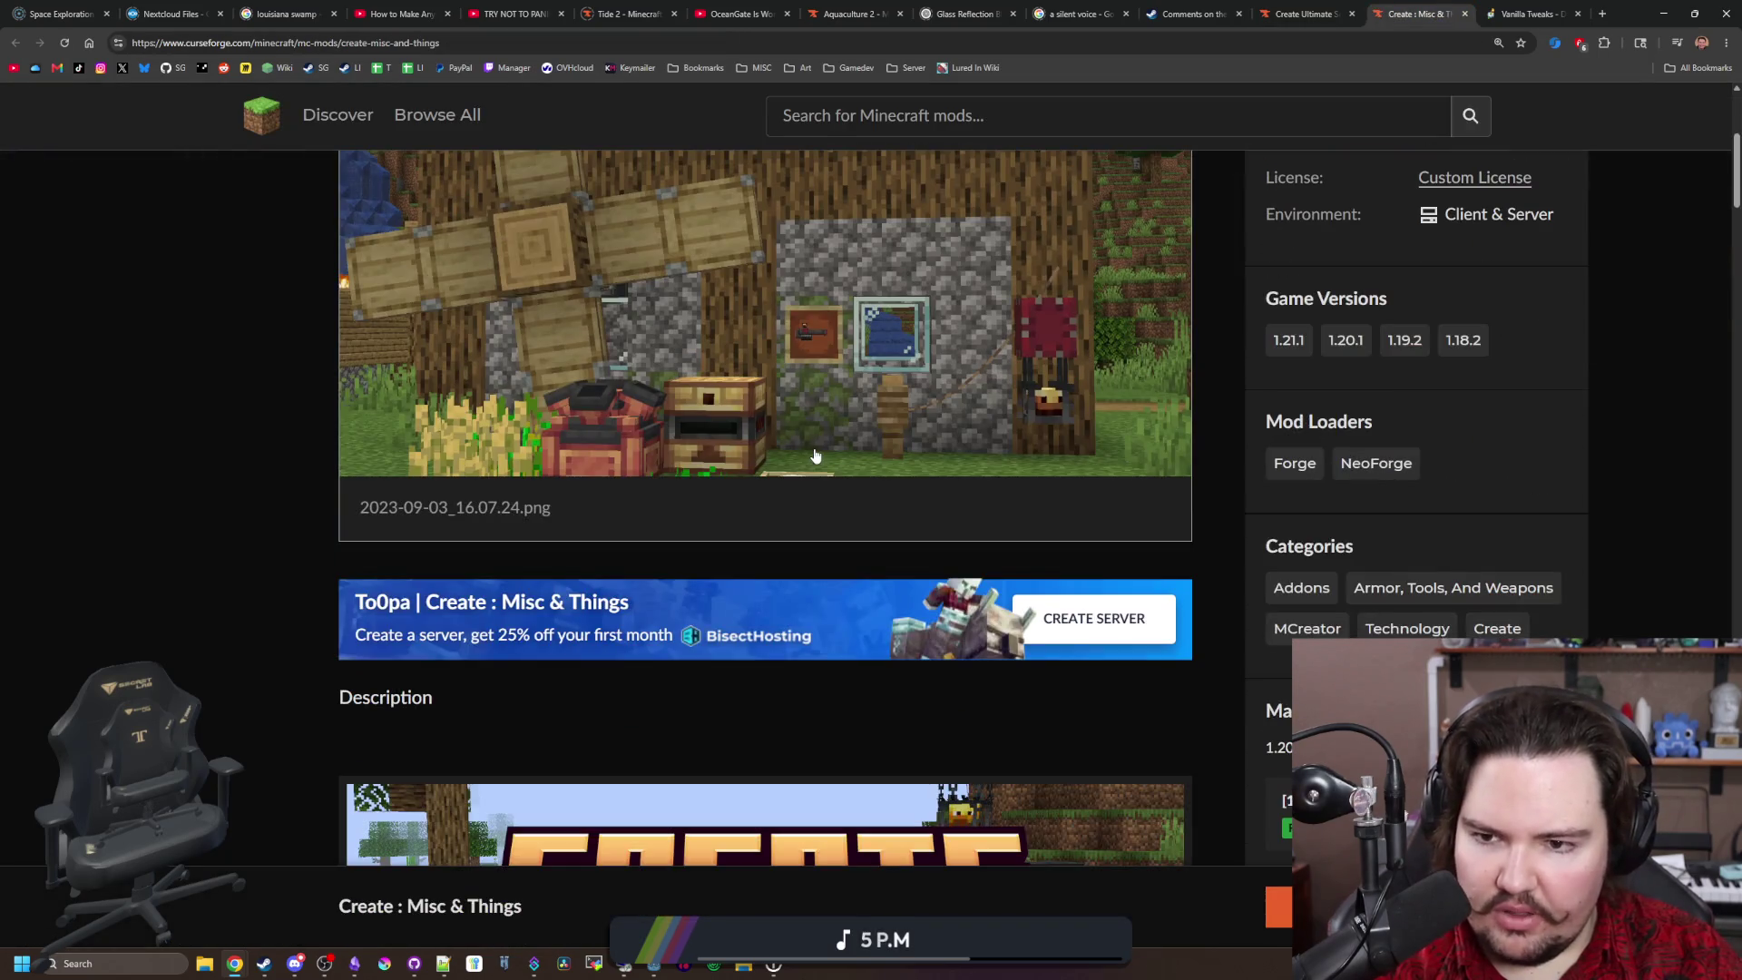
pyautogui.scroll(-12, 814, 456)
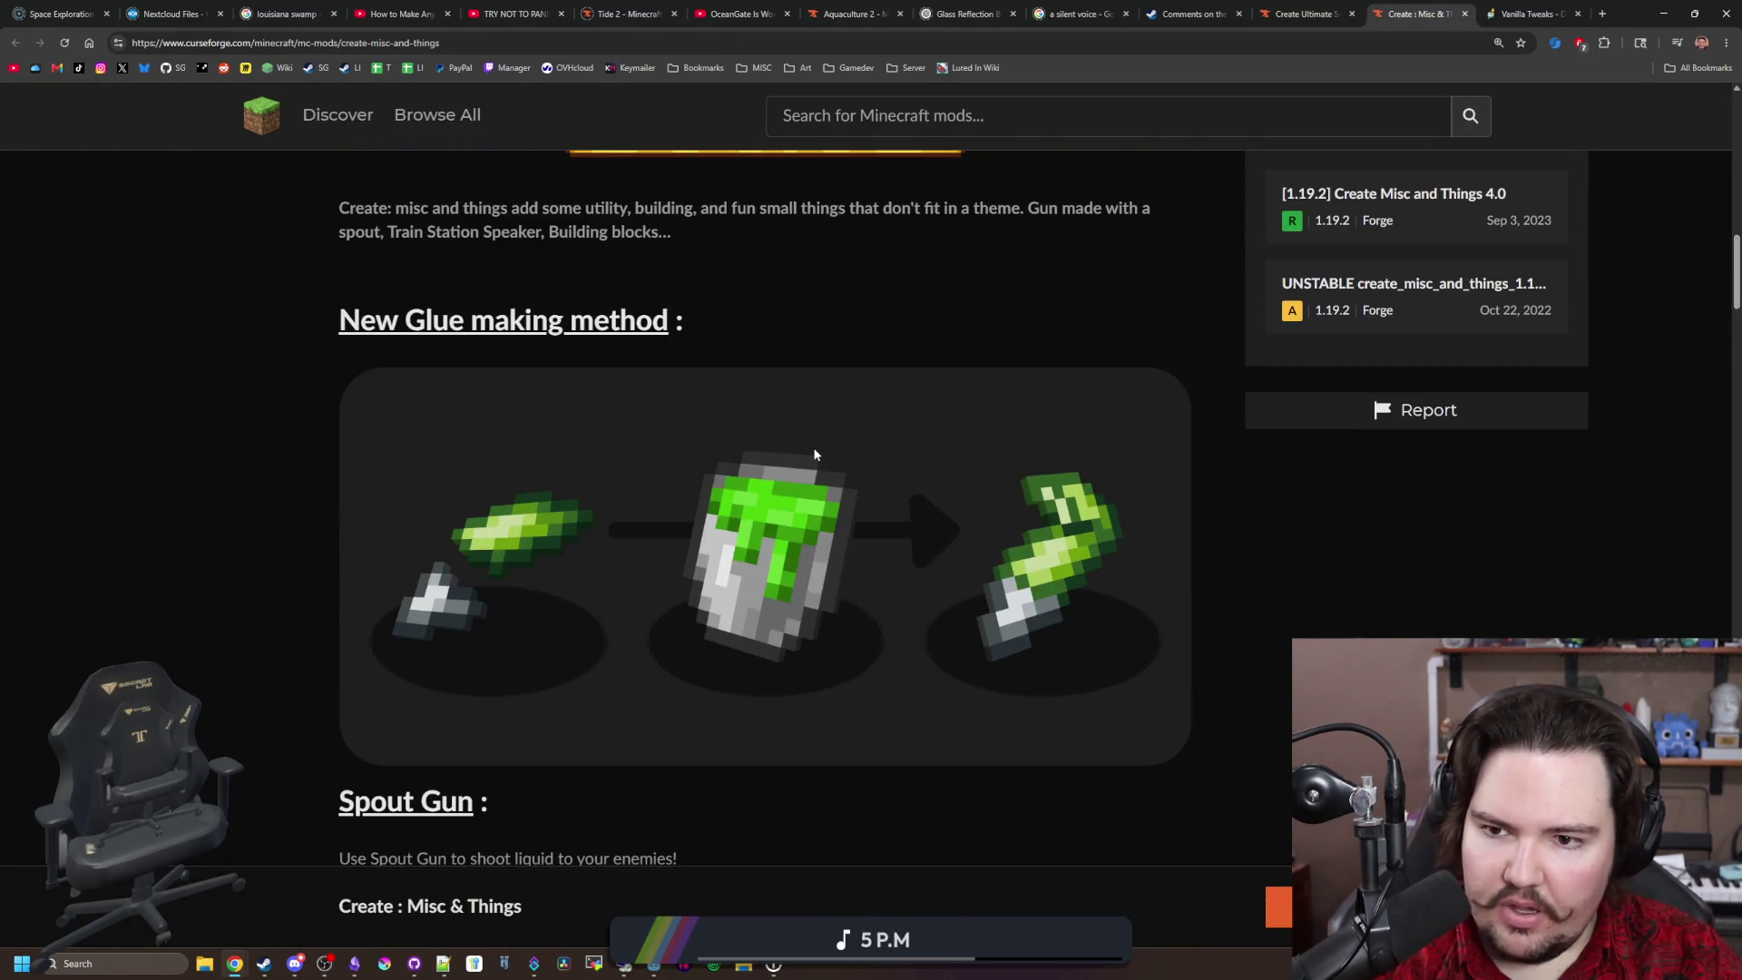
pyautogui.scroll(-5, 815, 455)
pyautogui.scroll(-20, 815, 455)
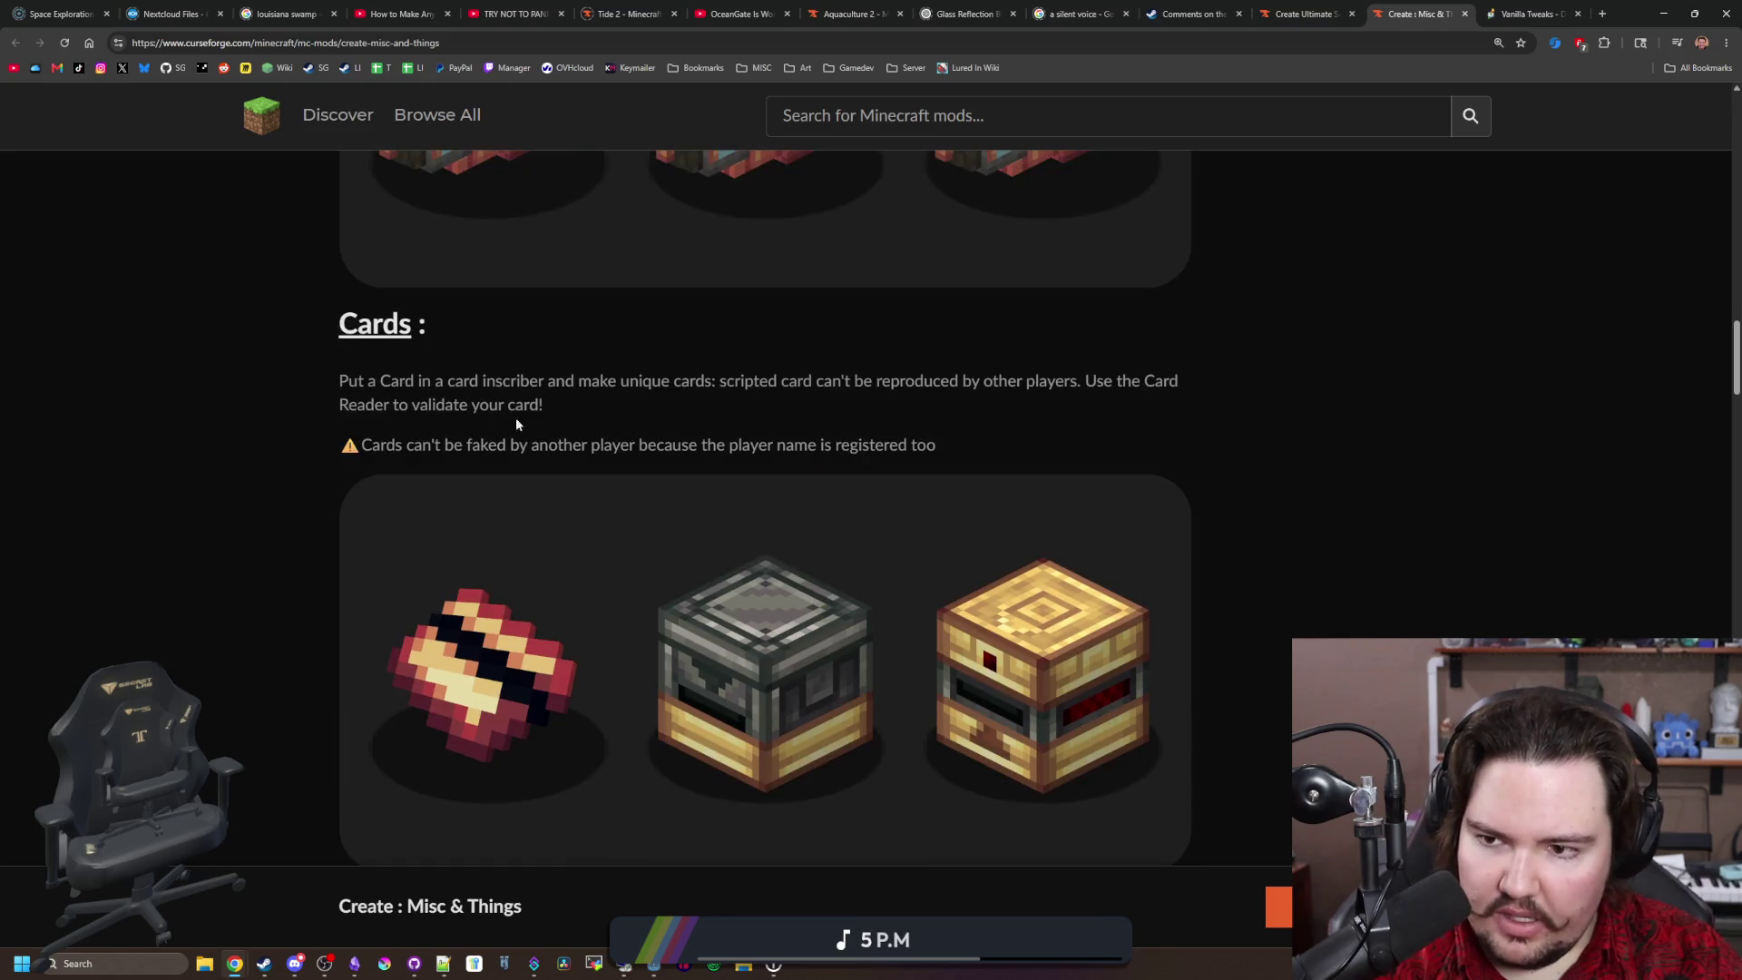
pyautogui.scroll(-16, 879, 424)
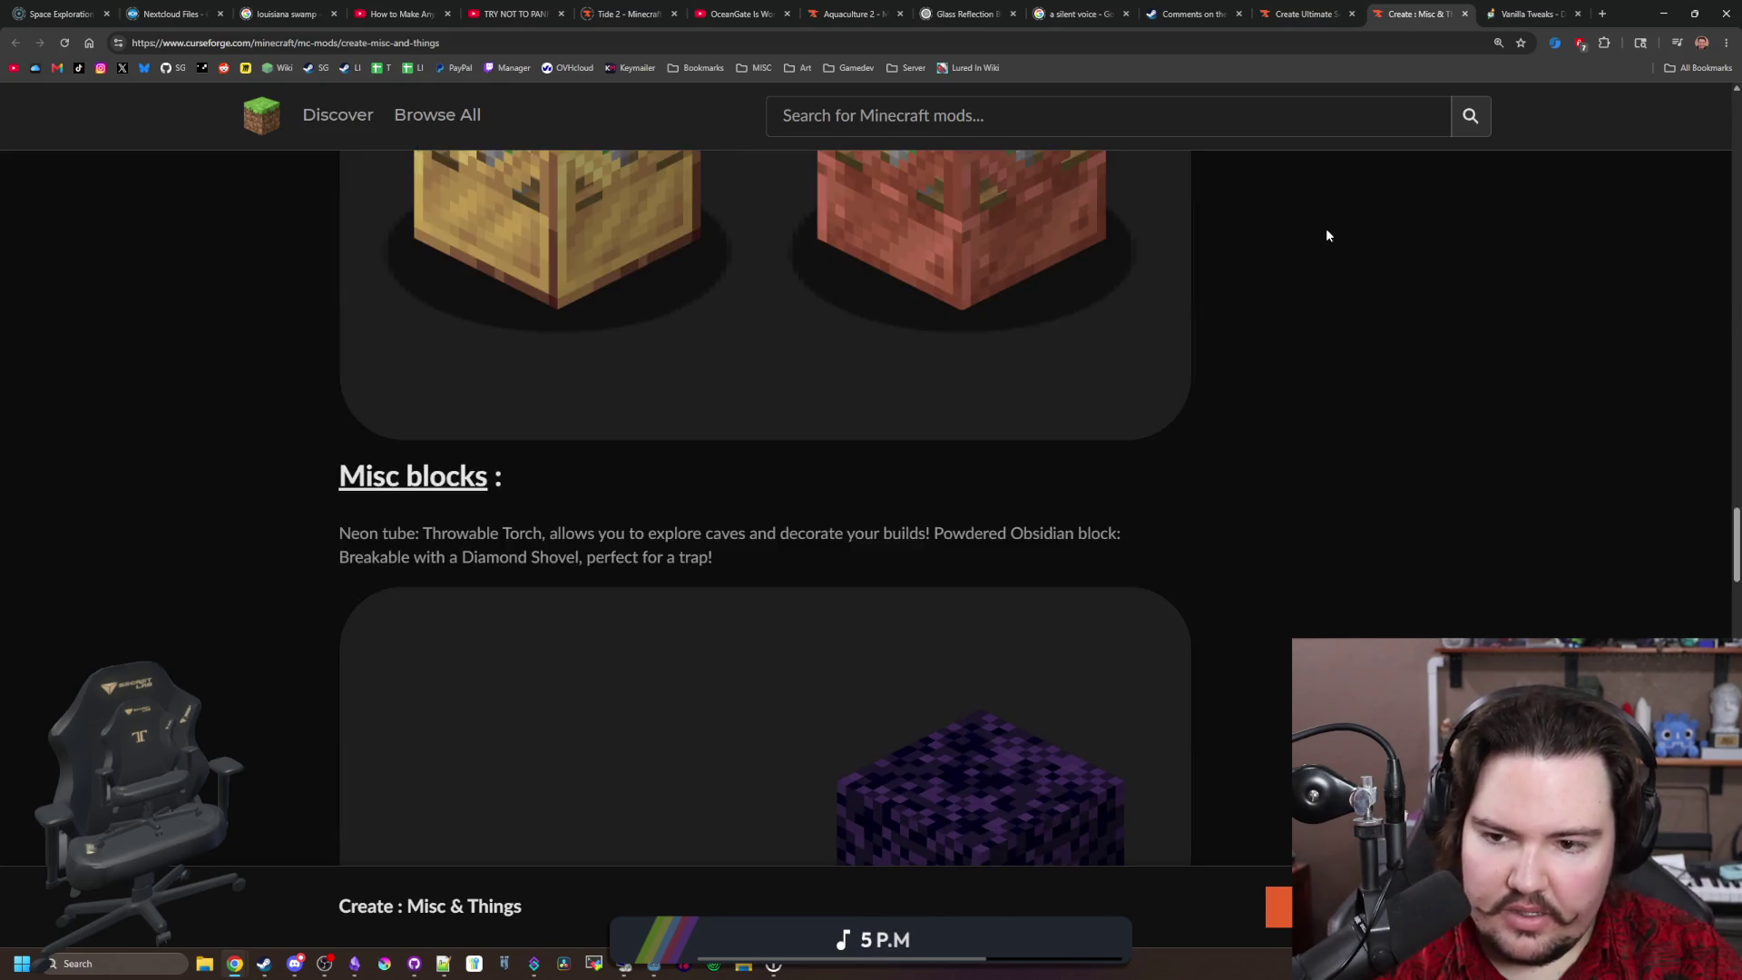
pyautogui.scroll(-15, 1327, 235)
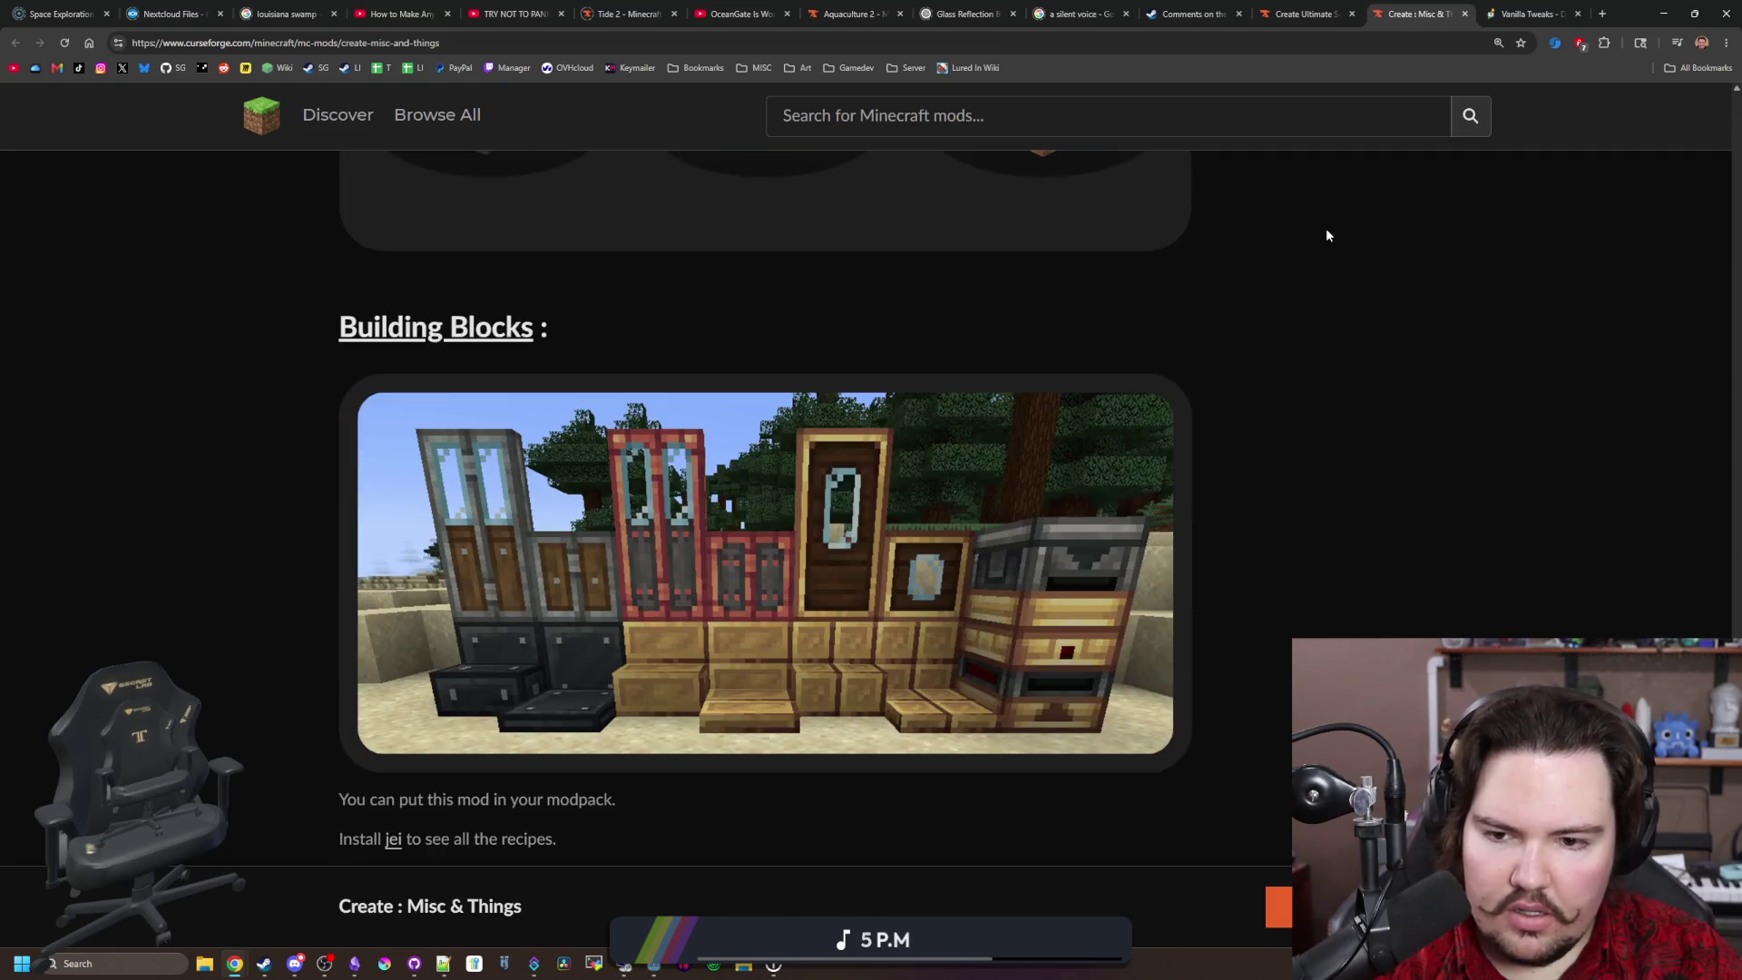
pyautogui.click(1307, 13)
pyautogui.scroll(-5, 708, 453)
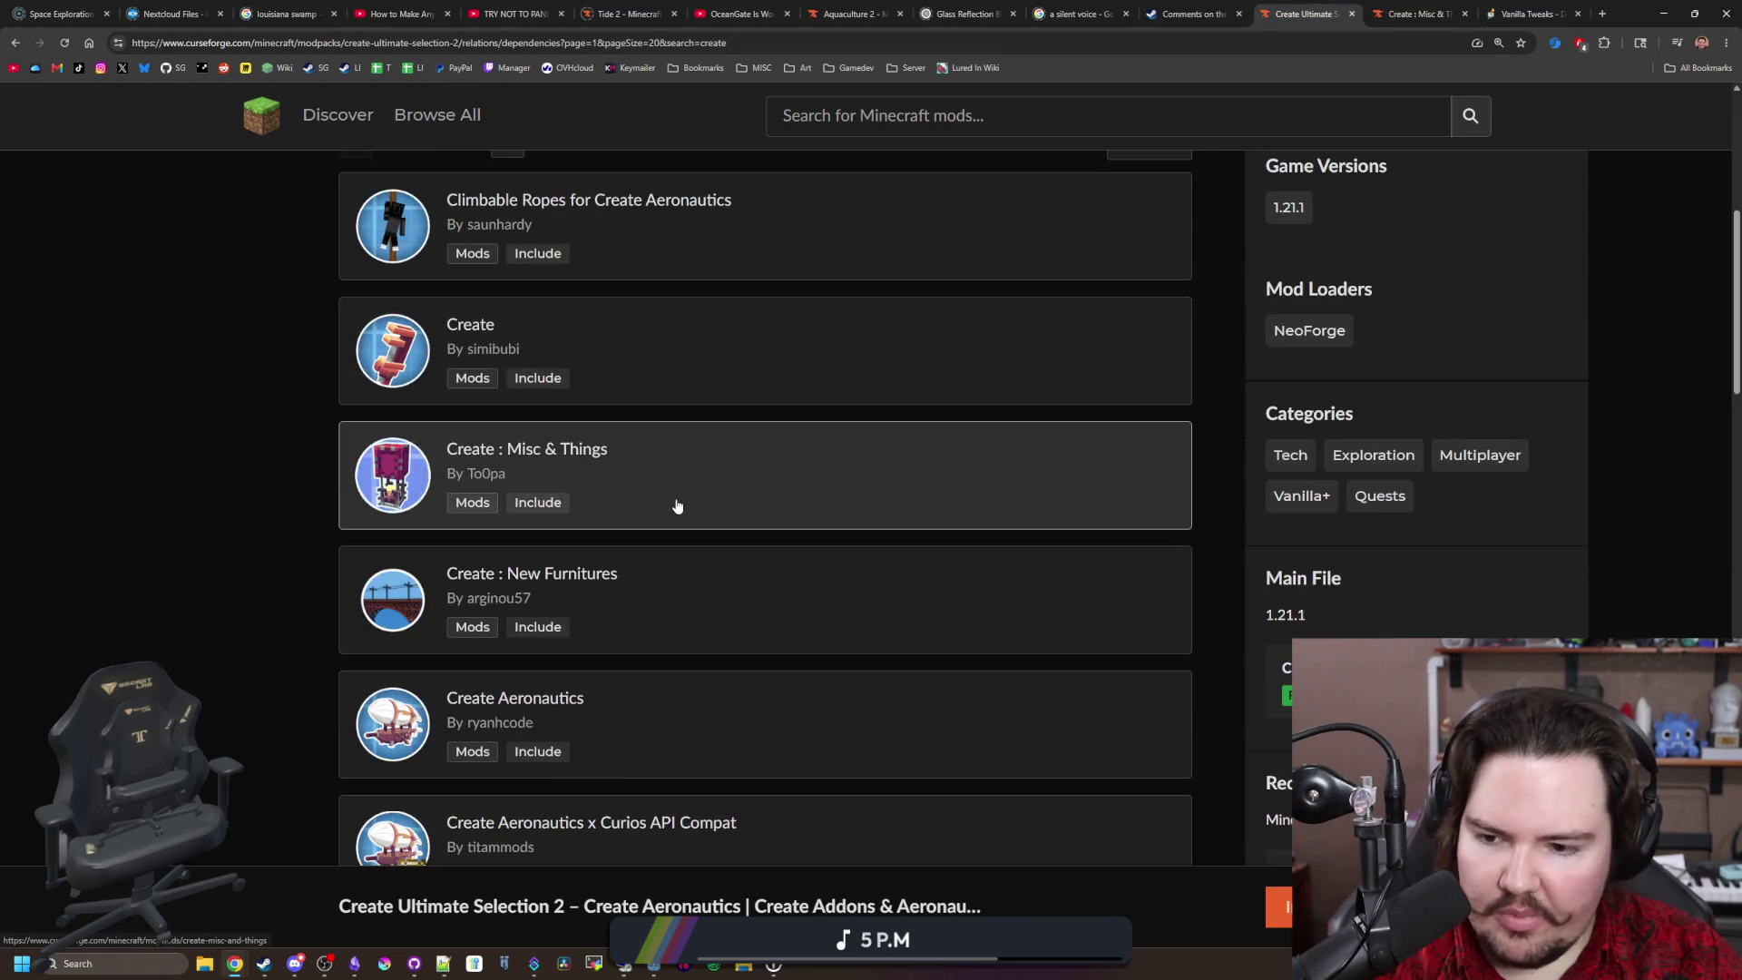
# Step: Open Create Crafts & Additions in a background tab and go to dependency page 2
pyautogui.scroll(-1, 472, 542)
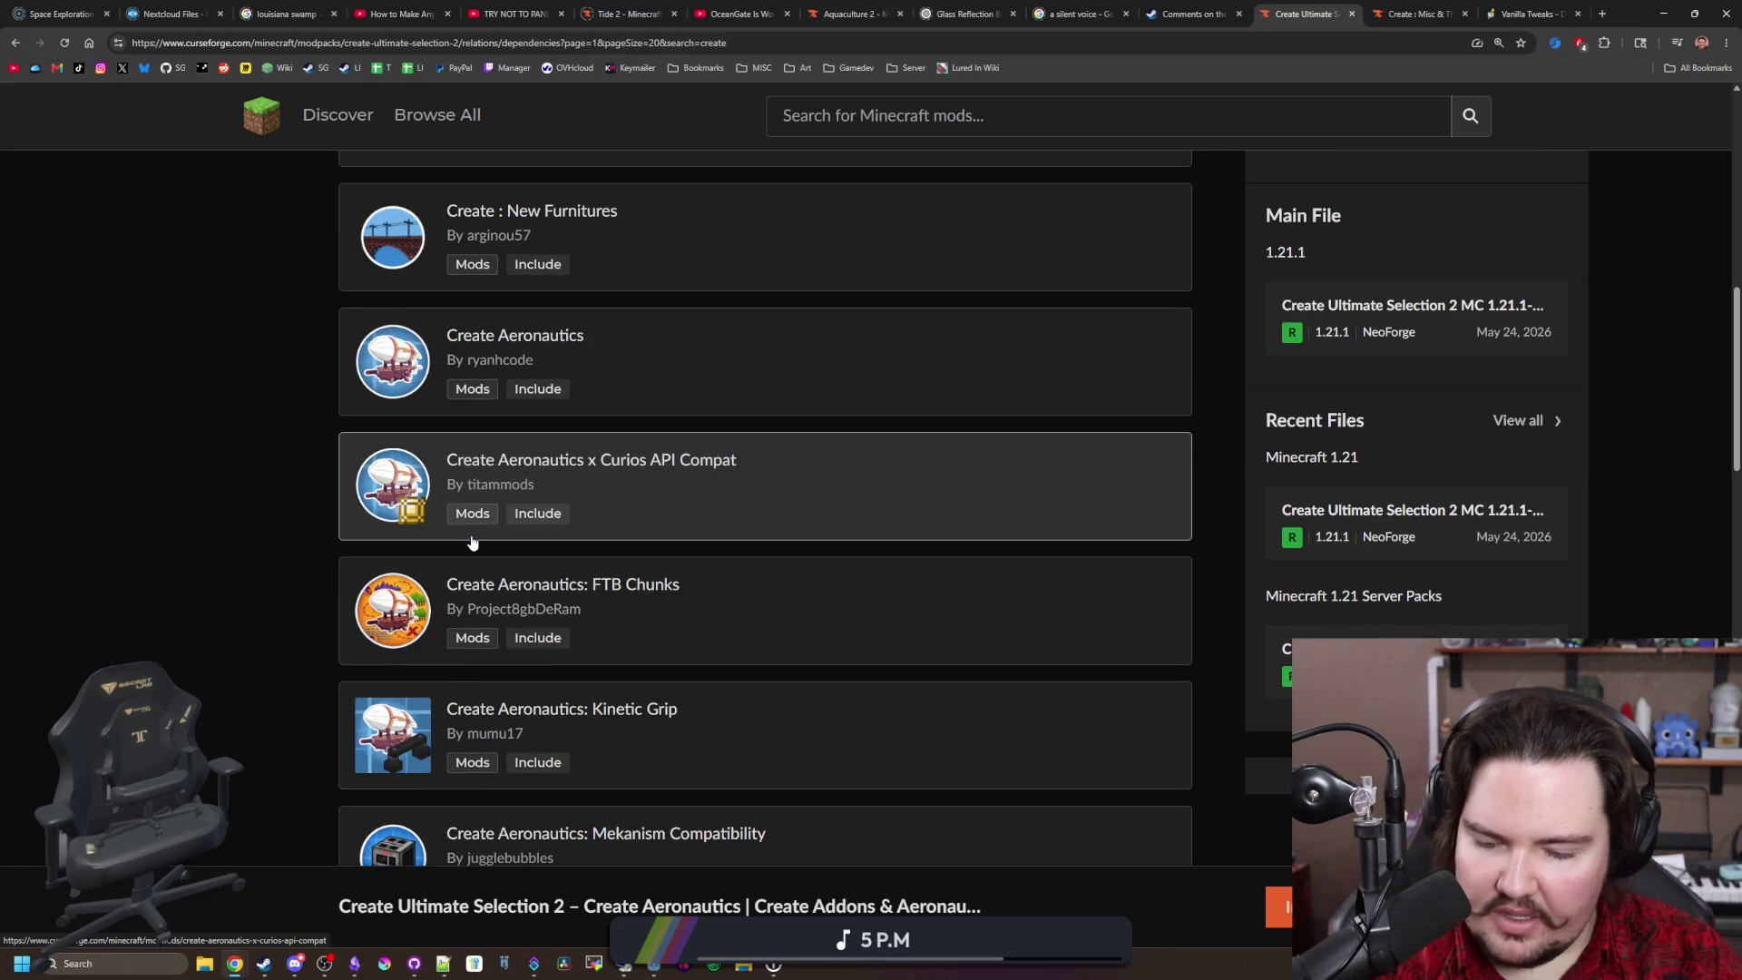
pyautogui.scroll(-3, 472, 543)
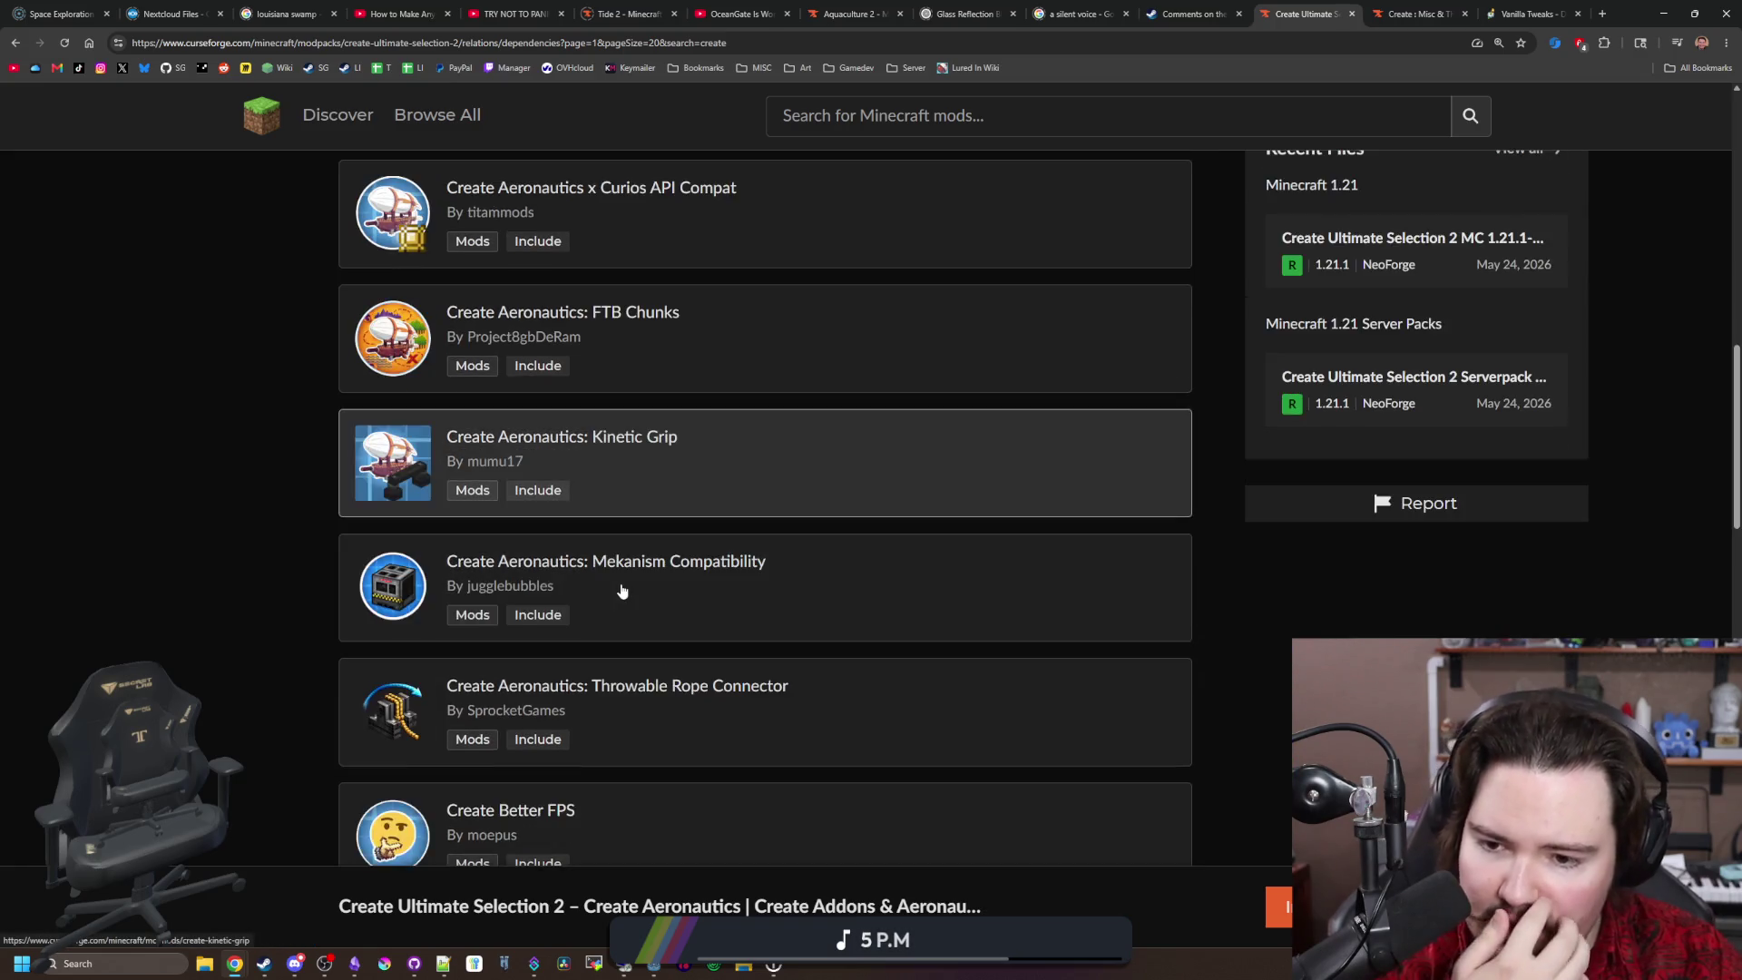
pyautogui.scroll(-2, 622, 590)
pyautogui.scroll(-4, 622, 591)
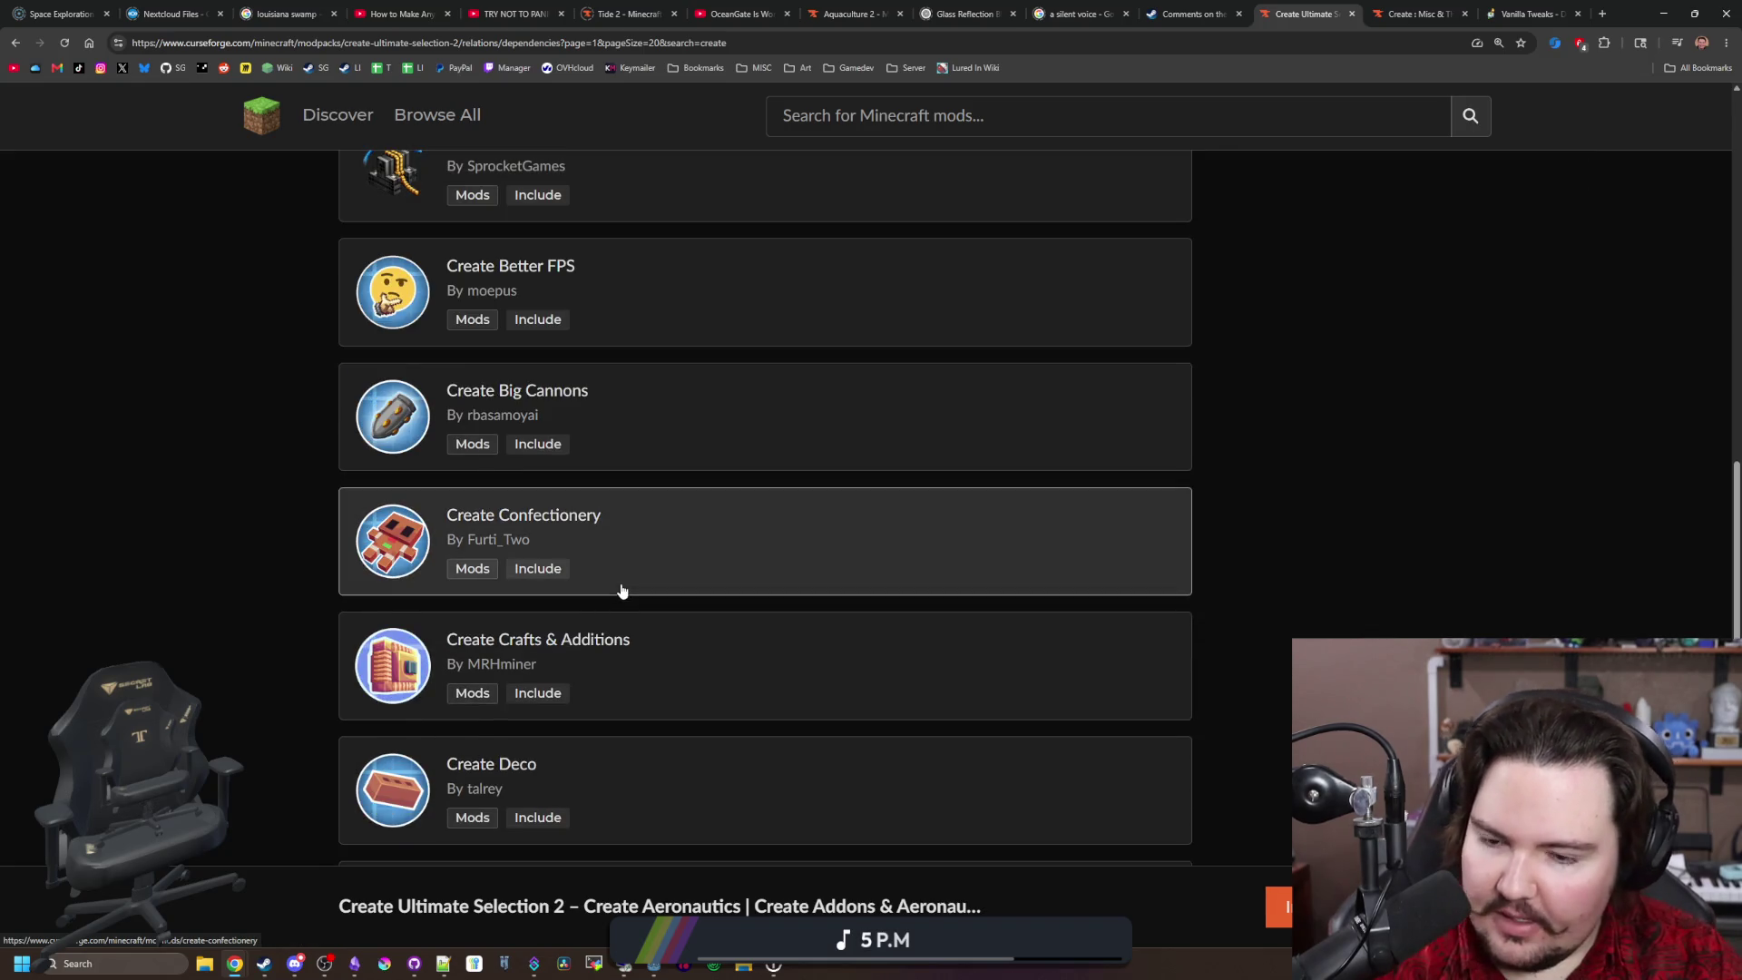
pyautogui.middleClick(602, 643)
pyautogui.scroll(-1, 600, 647)
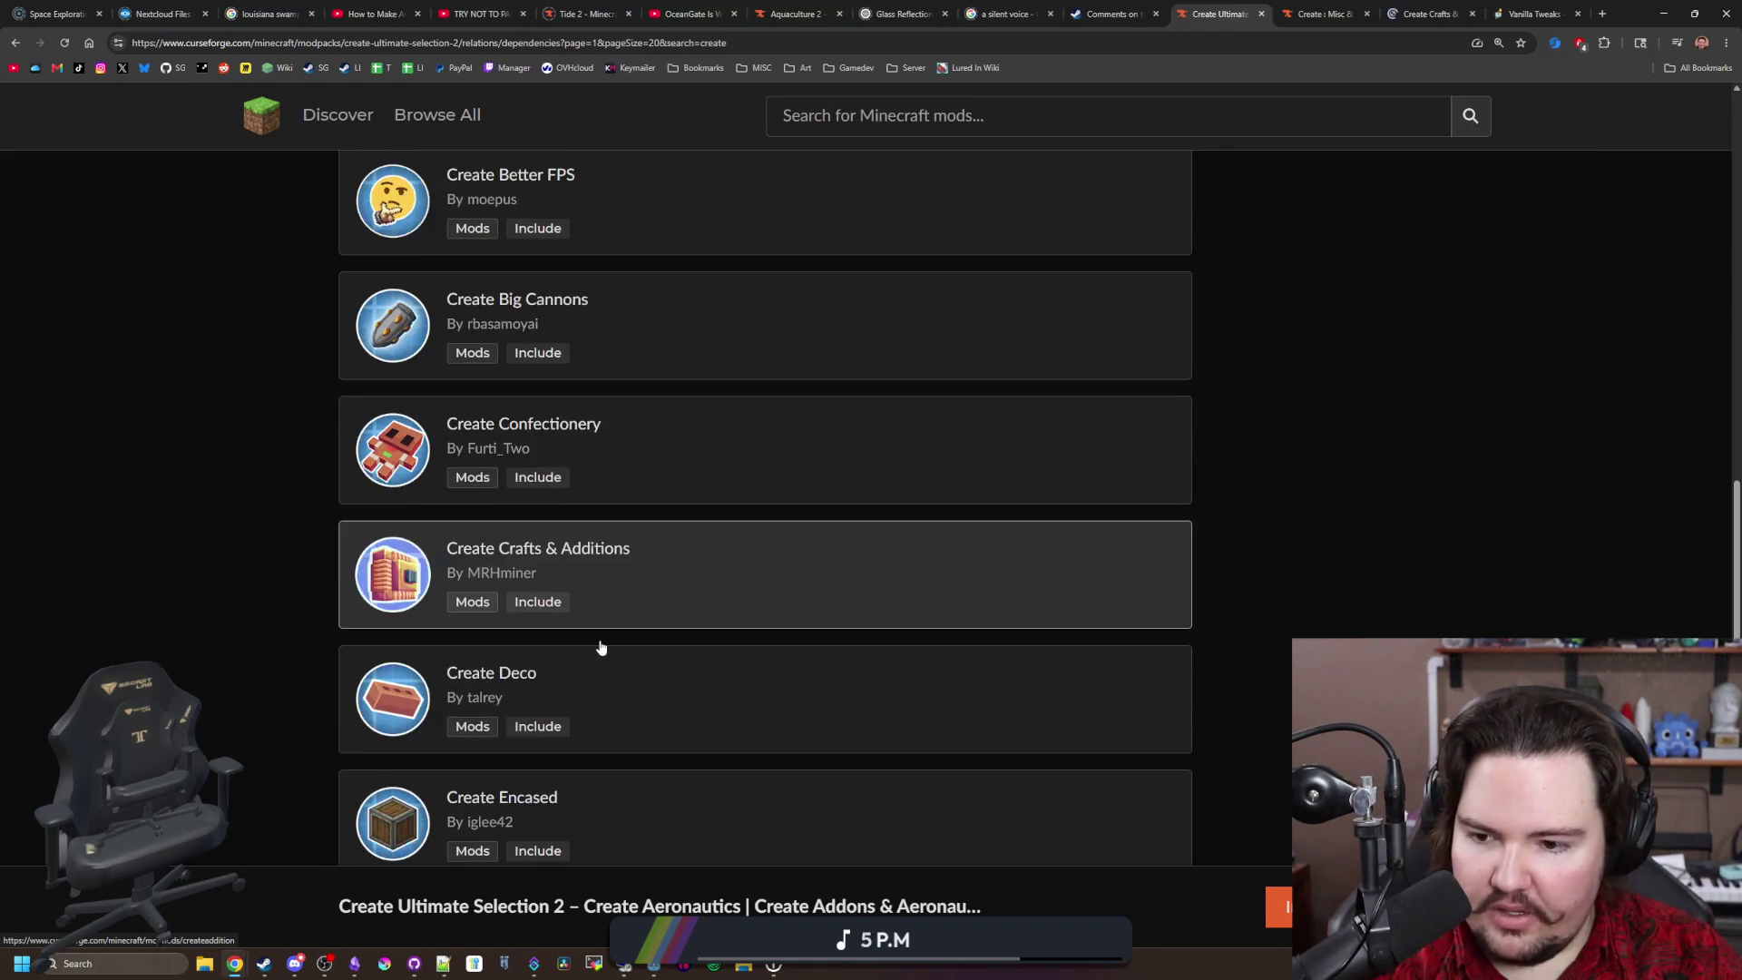
pyautogui.scroll(-2, 599, 648)
pyautogui.scroll(-2, 541, 620)
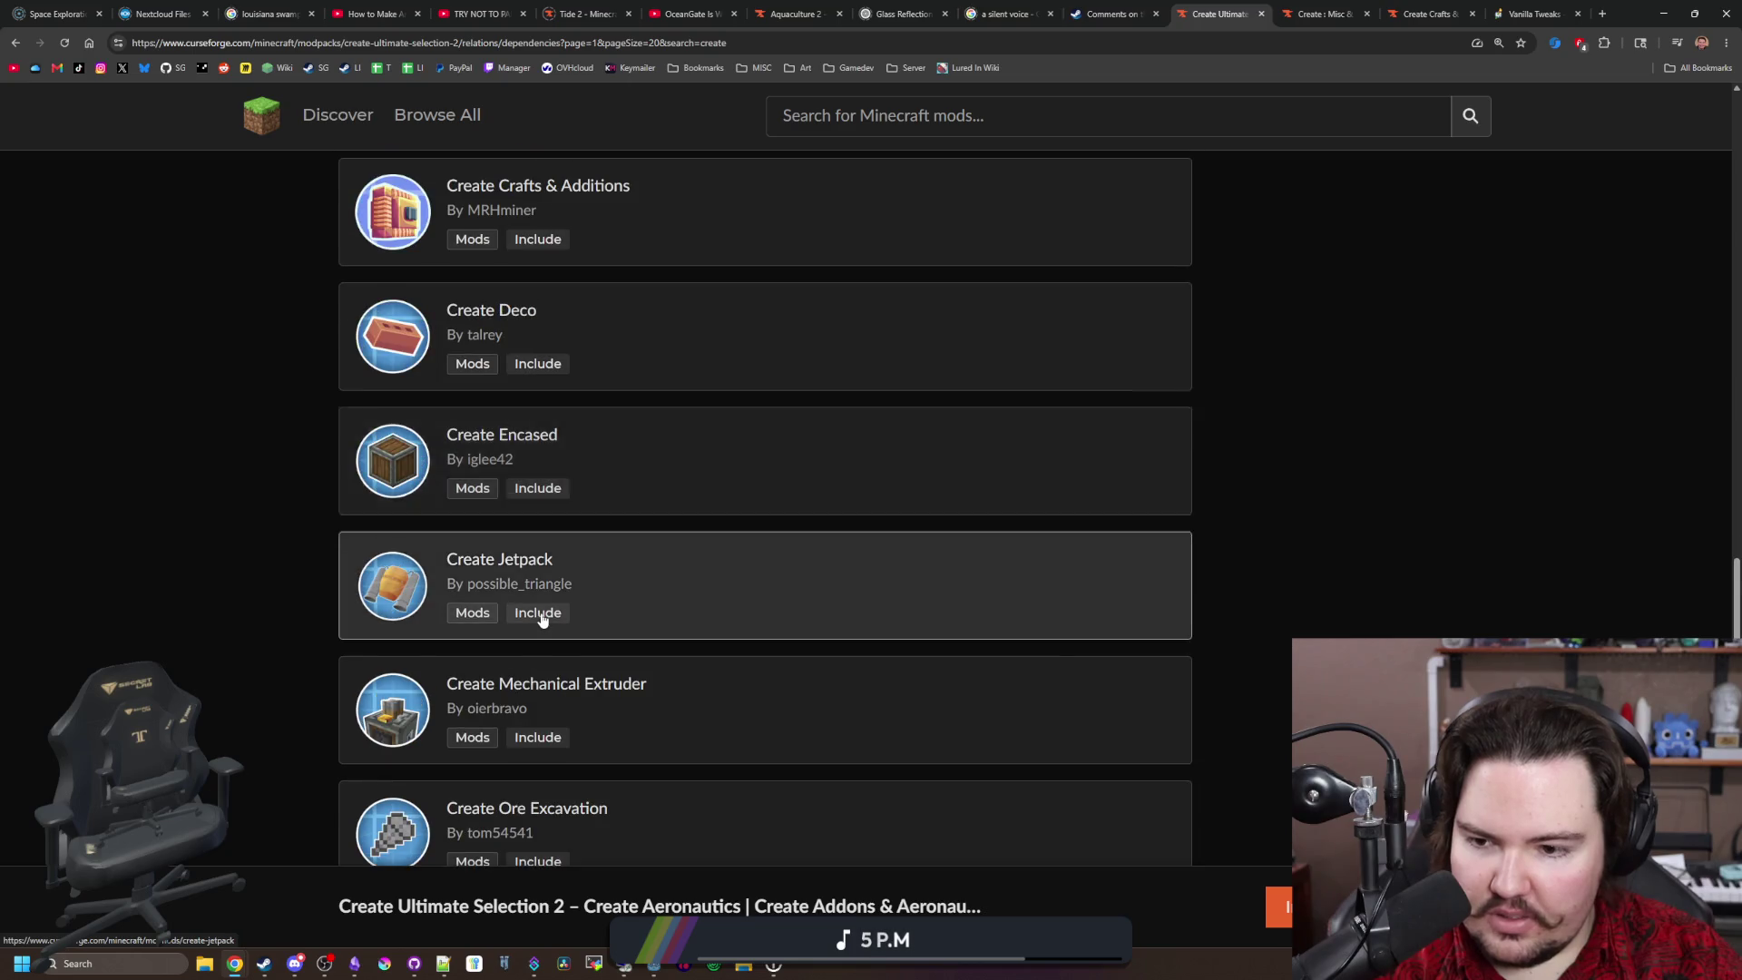
pyautogui.scroll(-3, 541, 617)
pyautogui.click(1175, 771)
# Step: Read page 2, briefly switch windows, then open Create: Applied Kinetics in a background tab
pyautogui.scroll(-2, 586, 705)
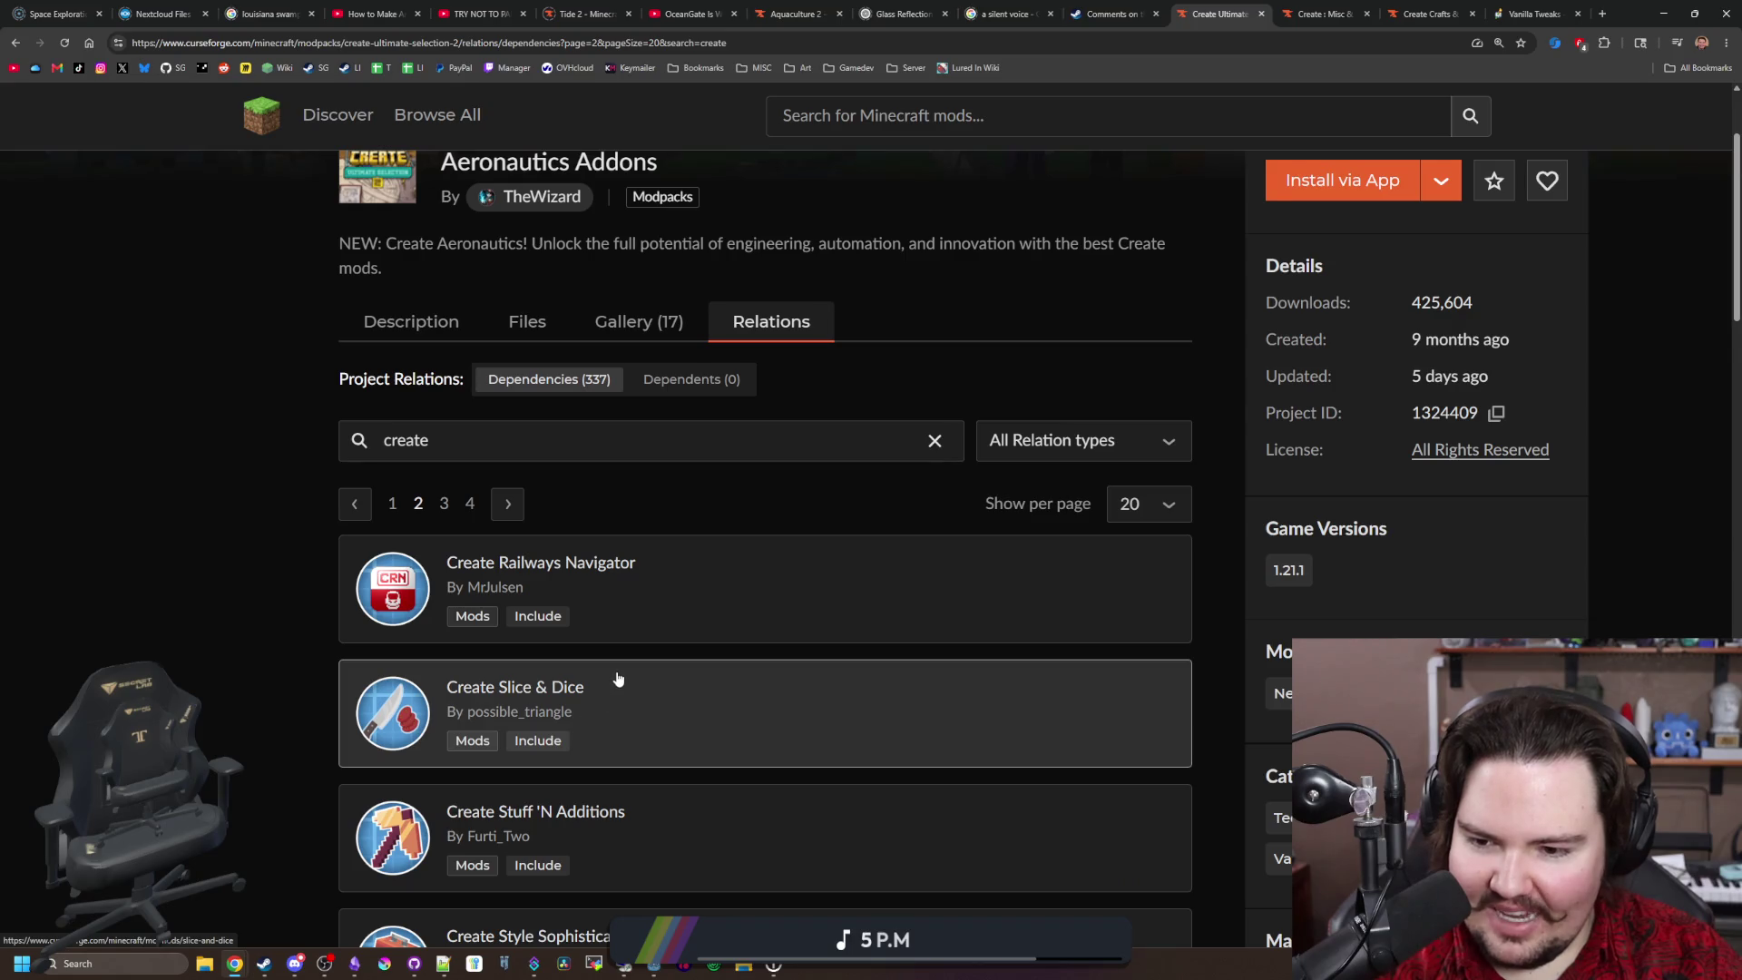
pyautogui.scroll(-2, 618, 678)
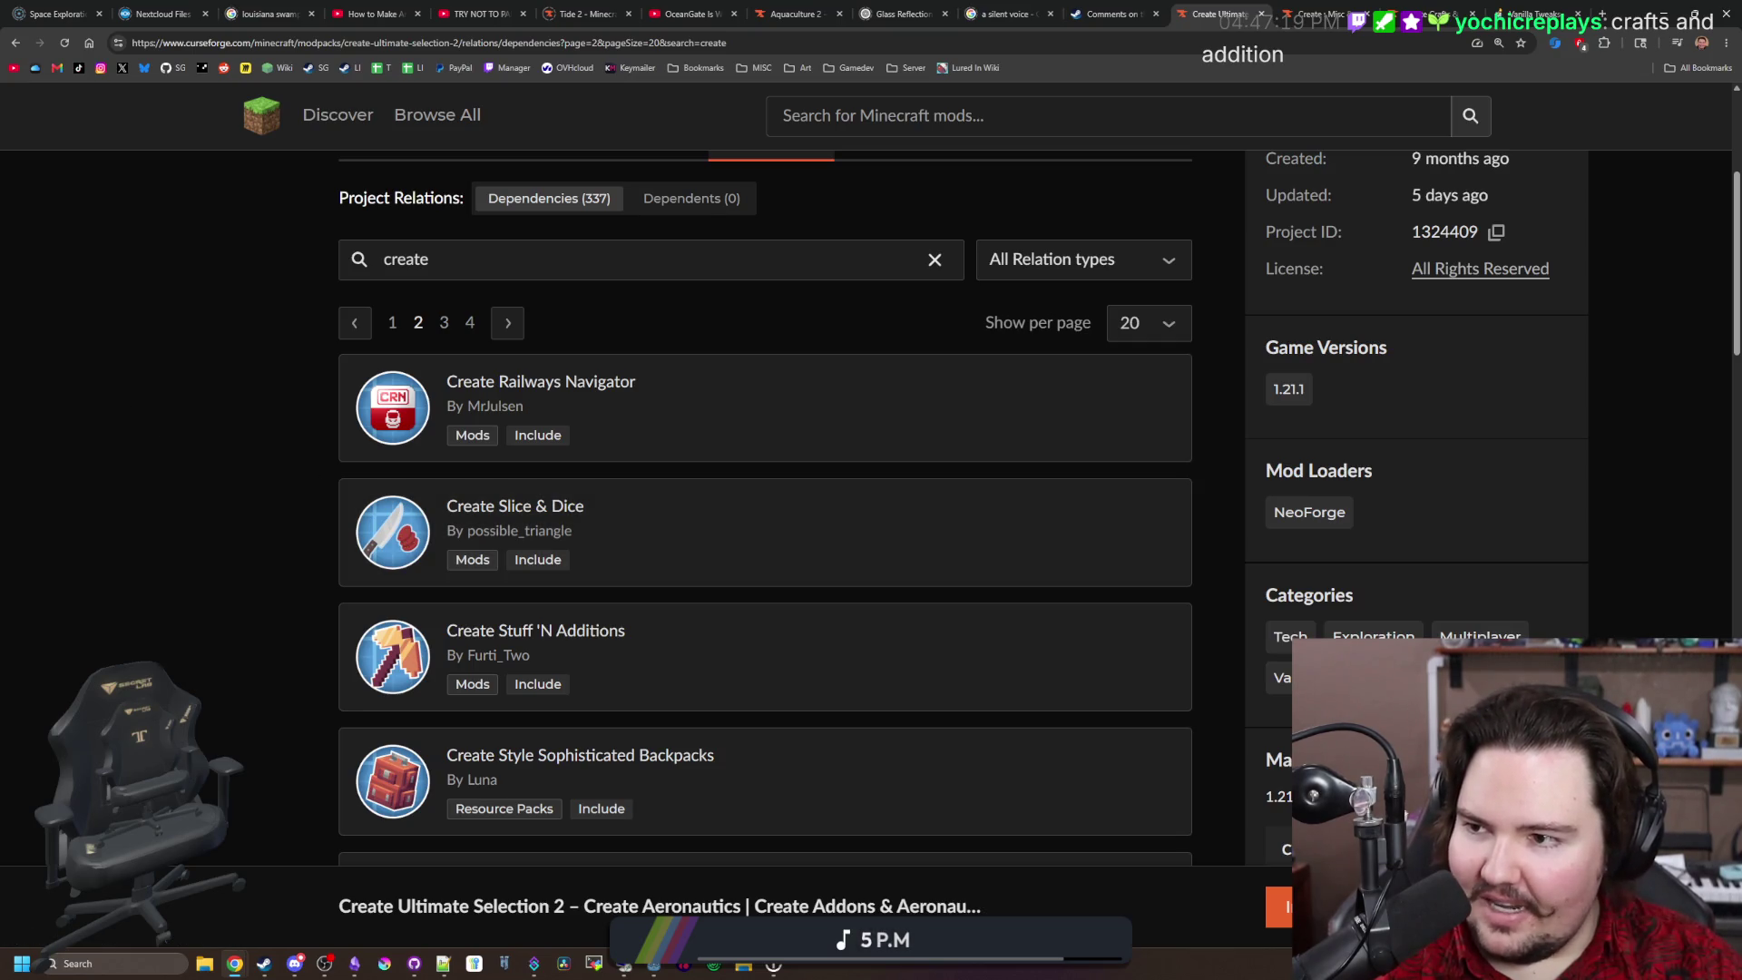
pyautogui.hotkey('alt', 'Tab')
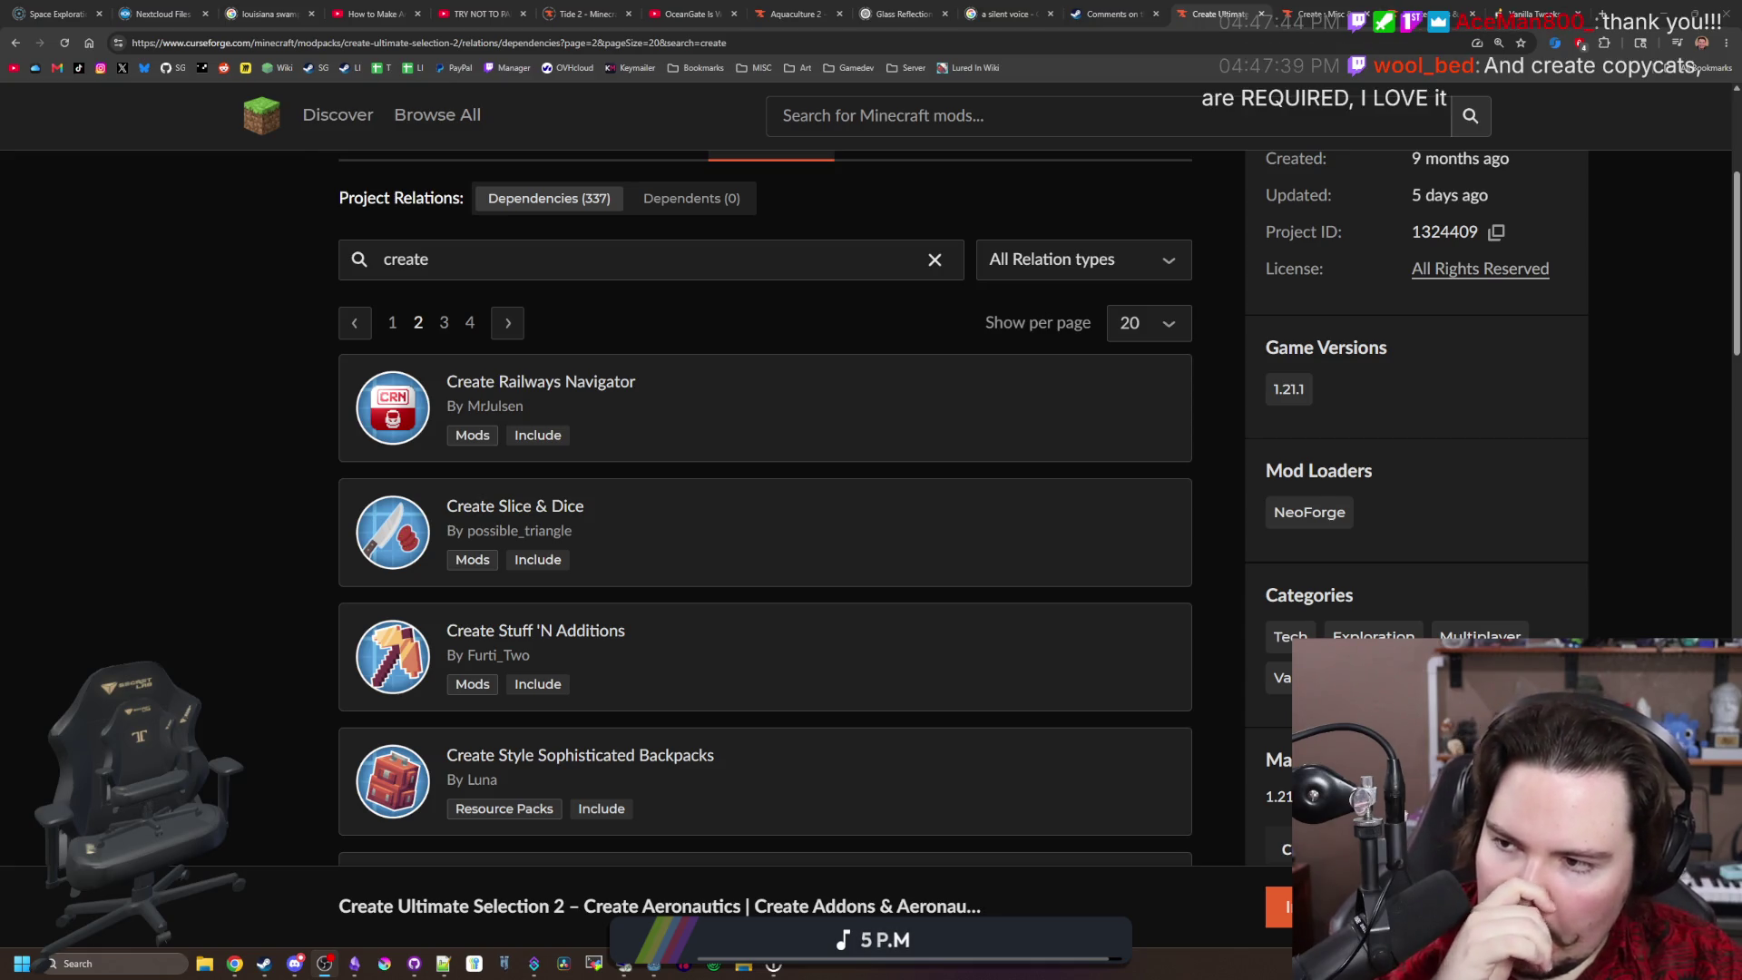
pyautogui.click(150, 441)
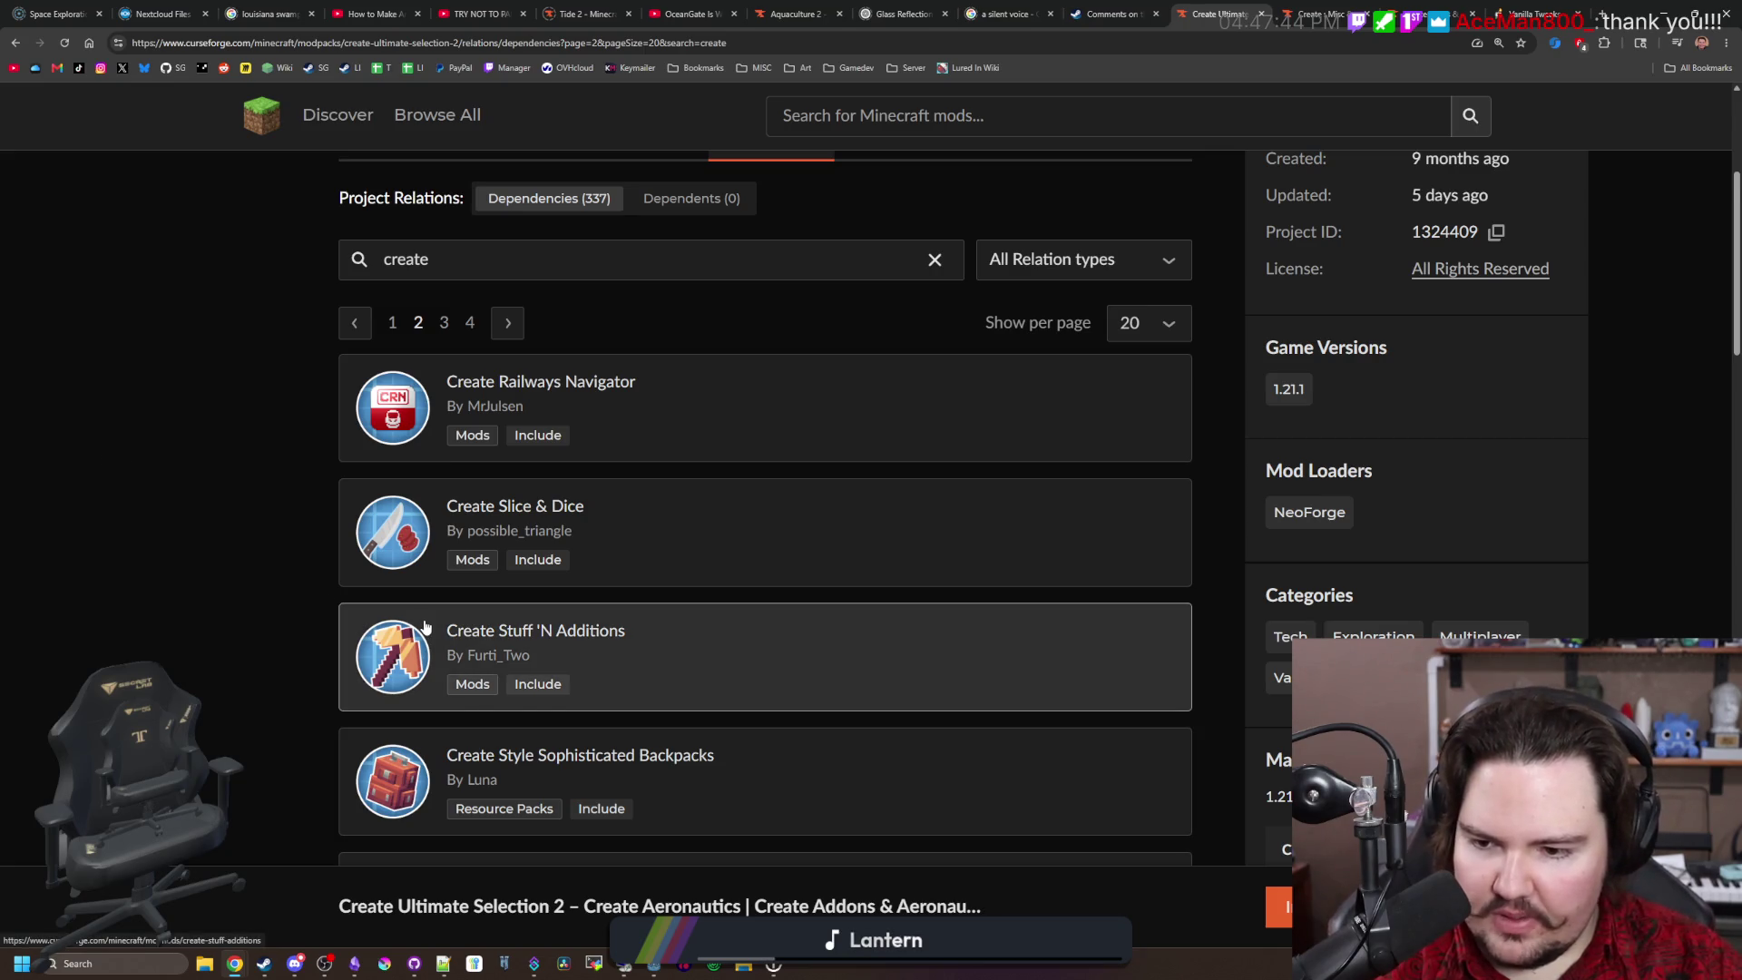
pyautogui.scroll(-3, 581, 535)
pyautogui.scroll(-1, 623, 517)
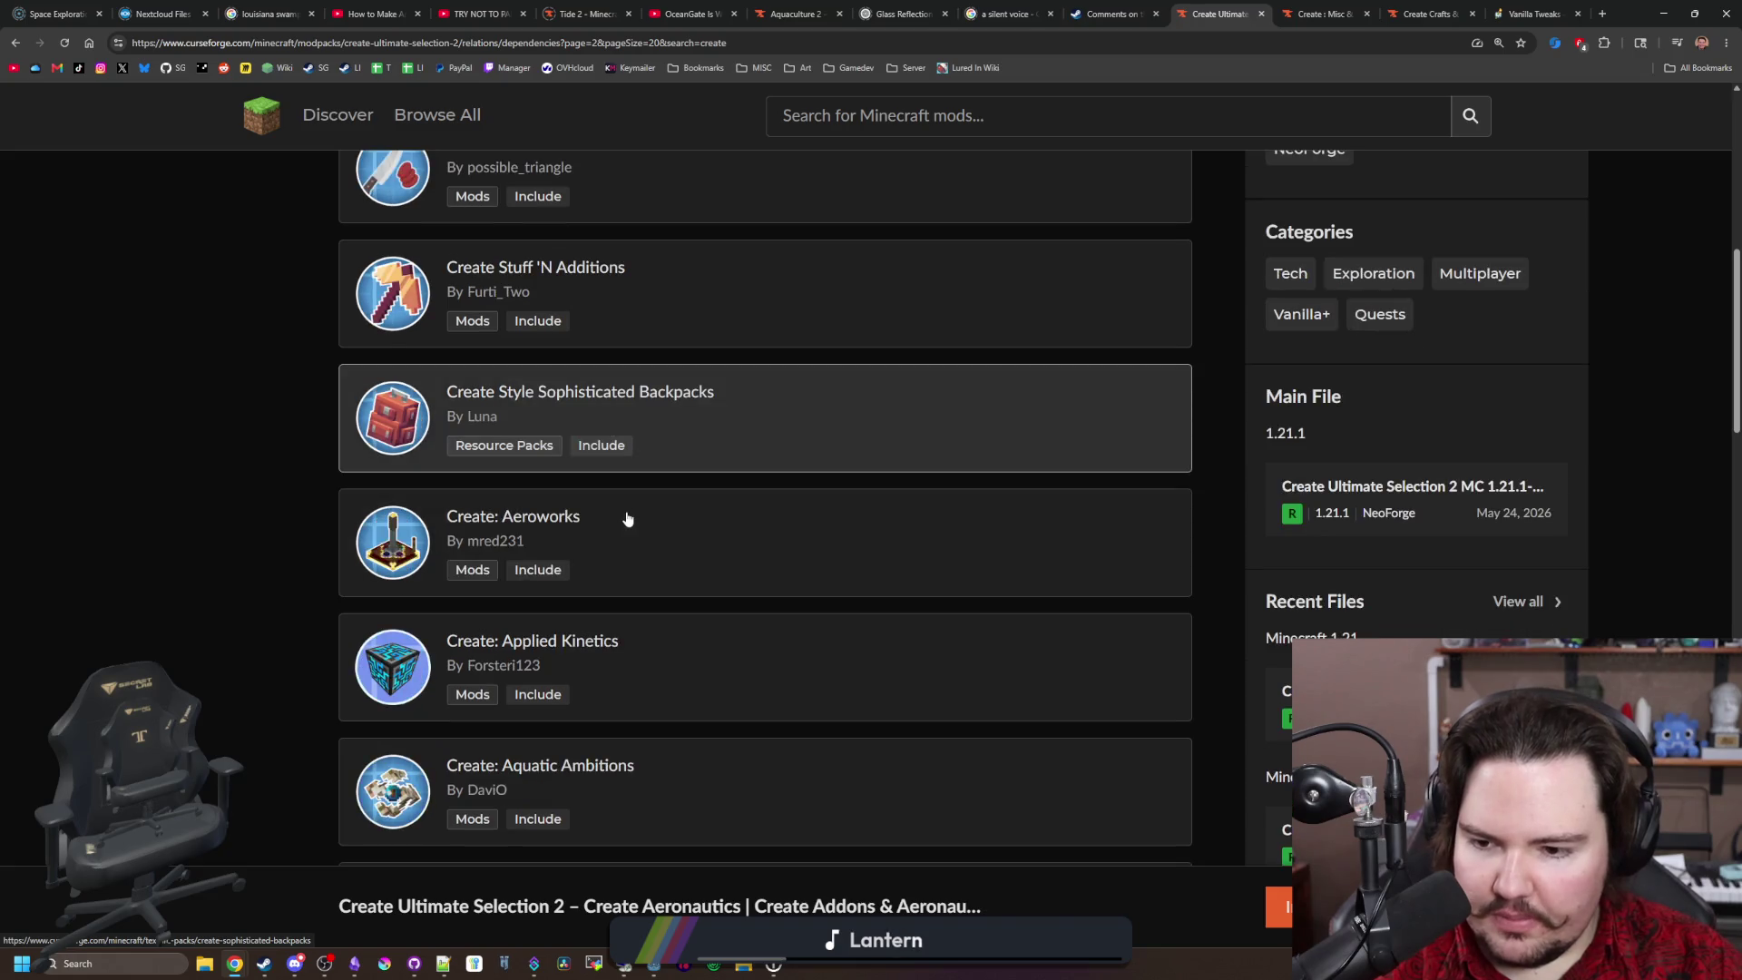
pyautogui.middleClick(587, 663)
# Step: Scroll through the rest of page 2 and advance to page 3
pyautogui.scroll(-3, 522, 678)
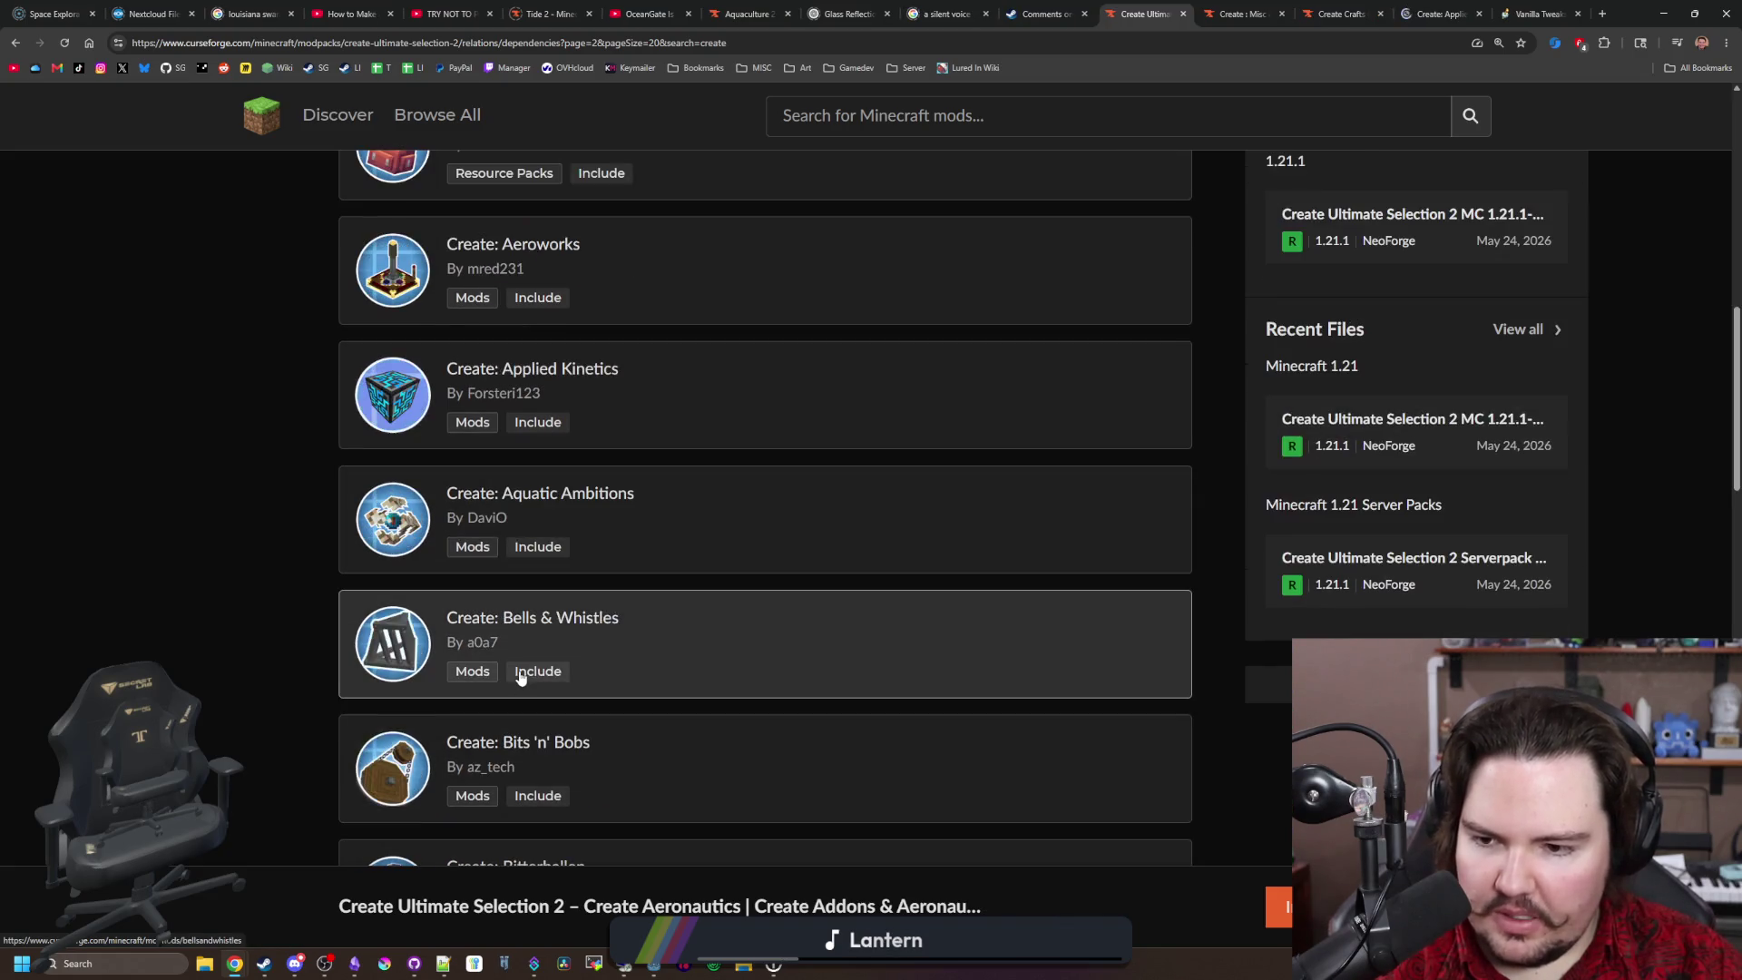
pyautogui.scroll(-2, 521, 677)
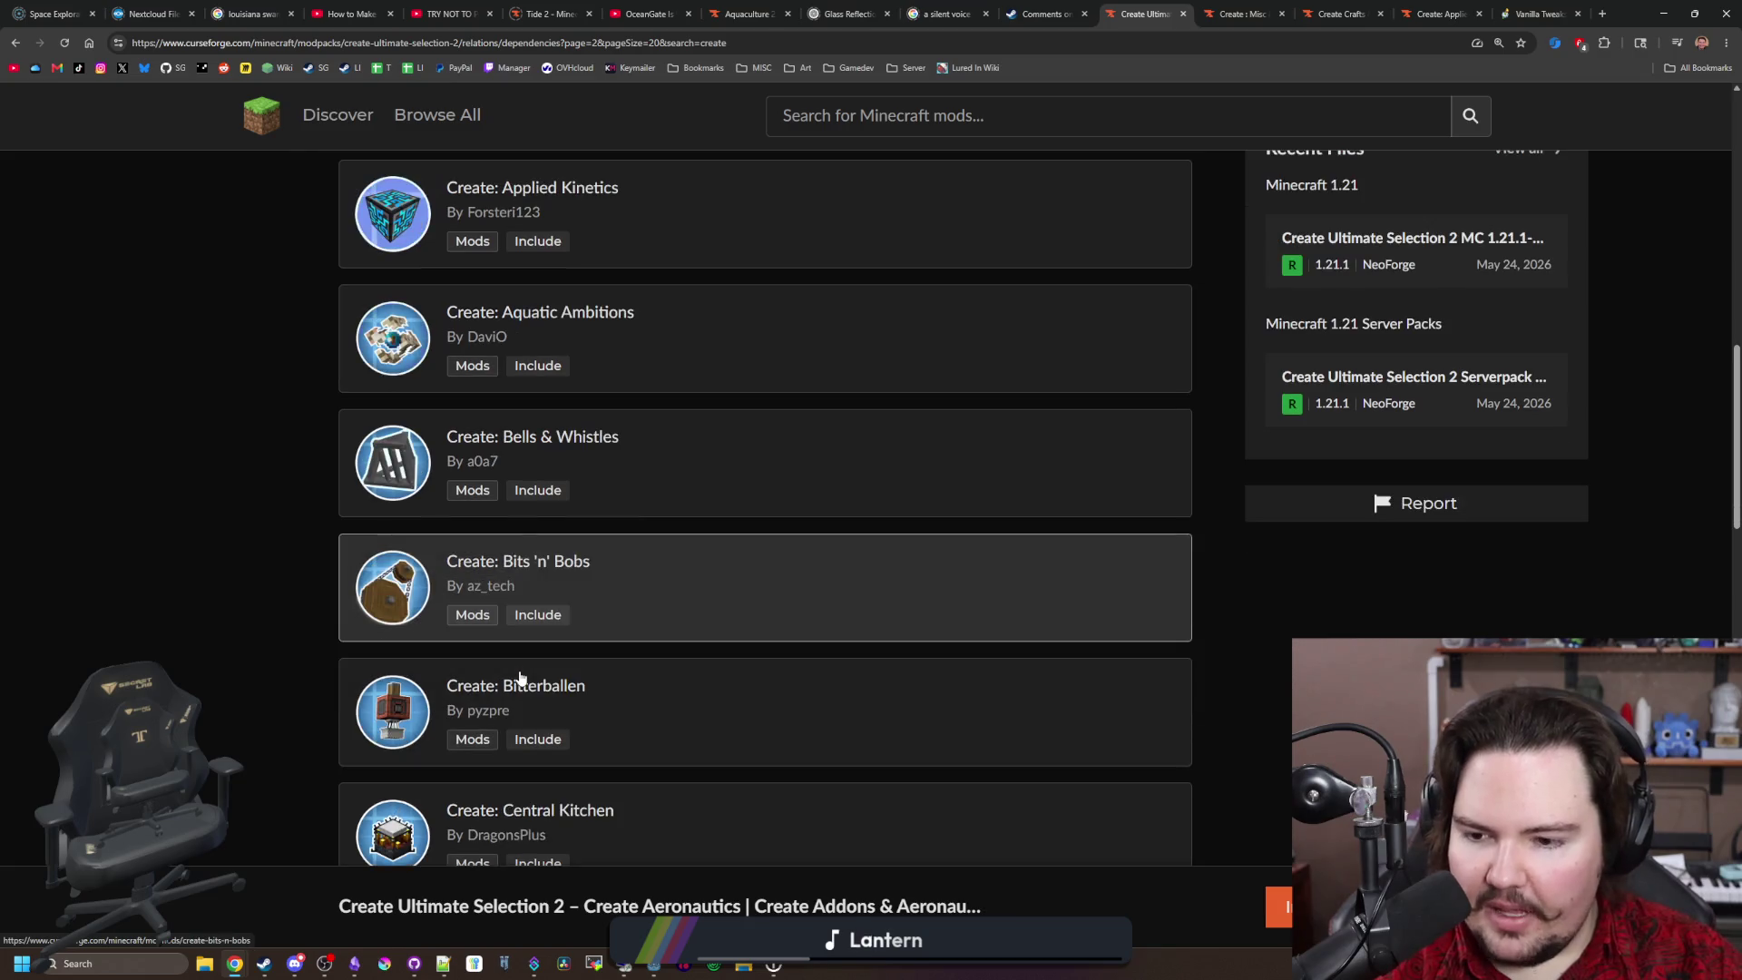
pyautogui.scroll(-1, 268, 666)
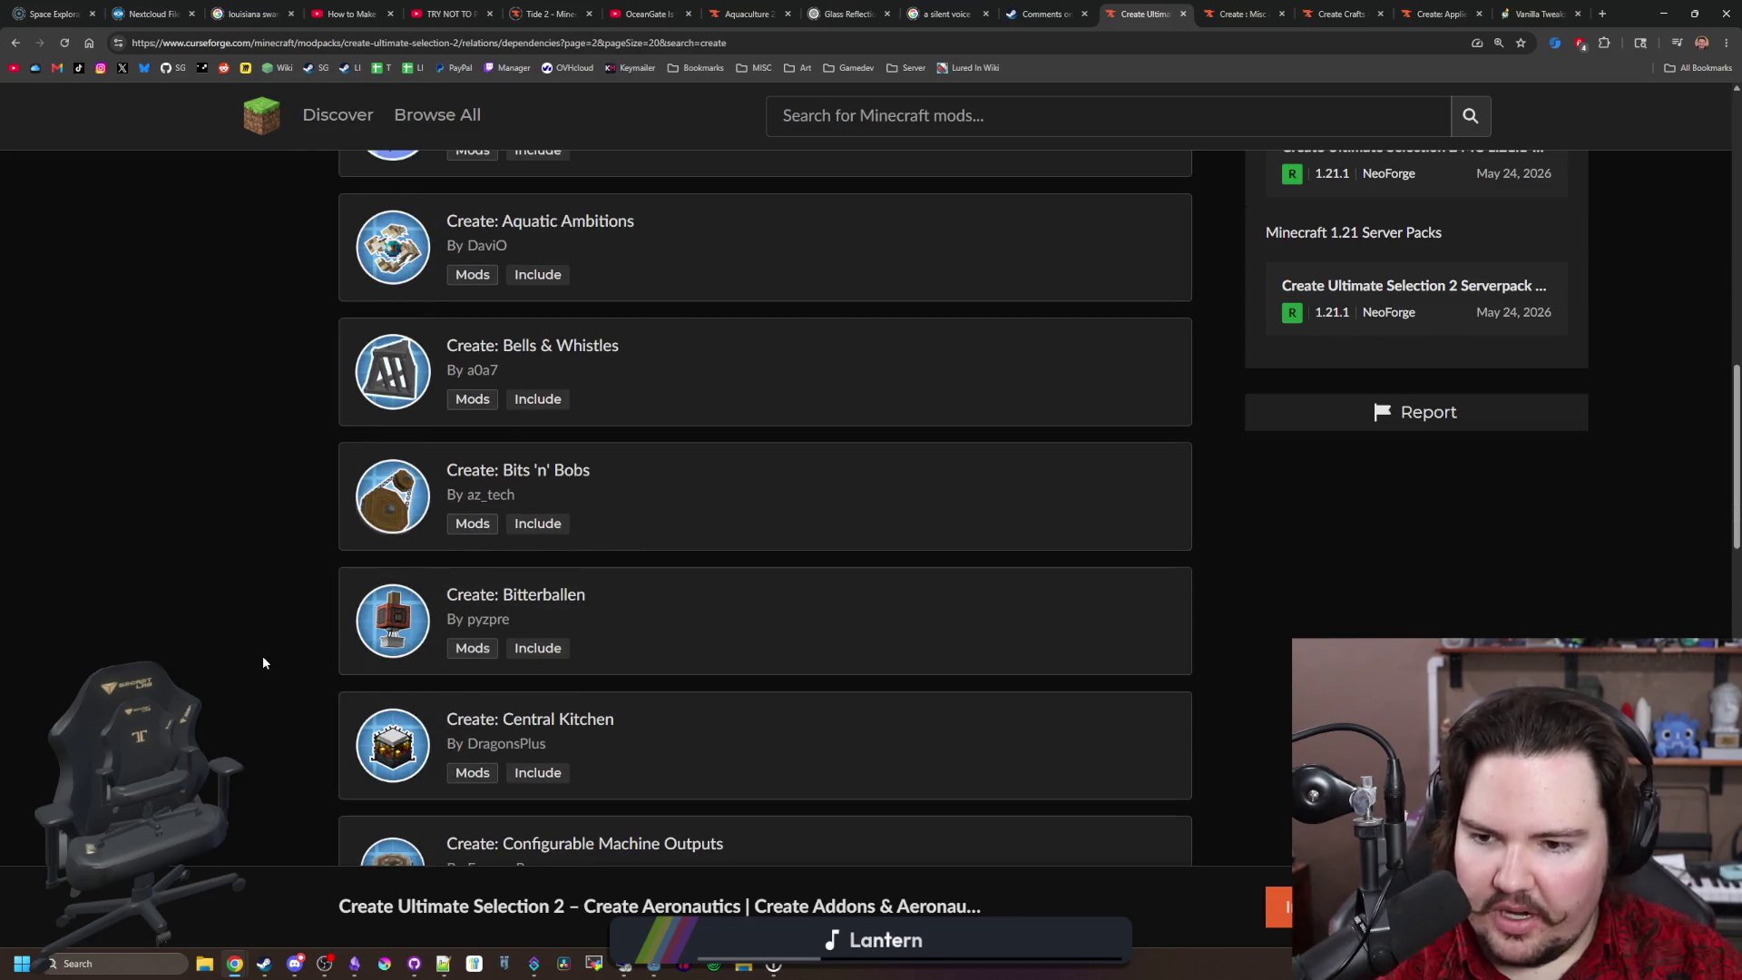
pyautogui.scroll(-2, 263, 664)
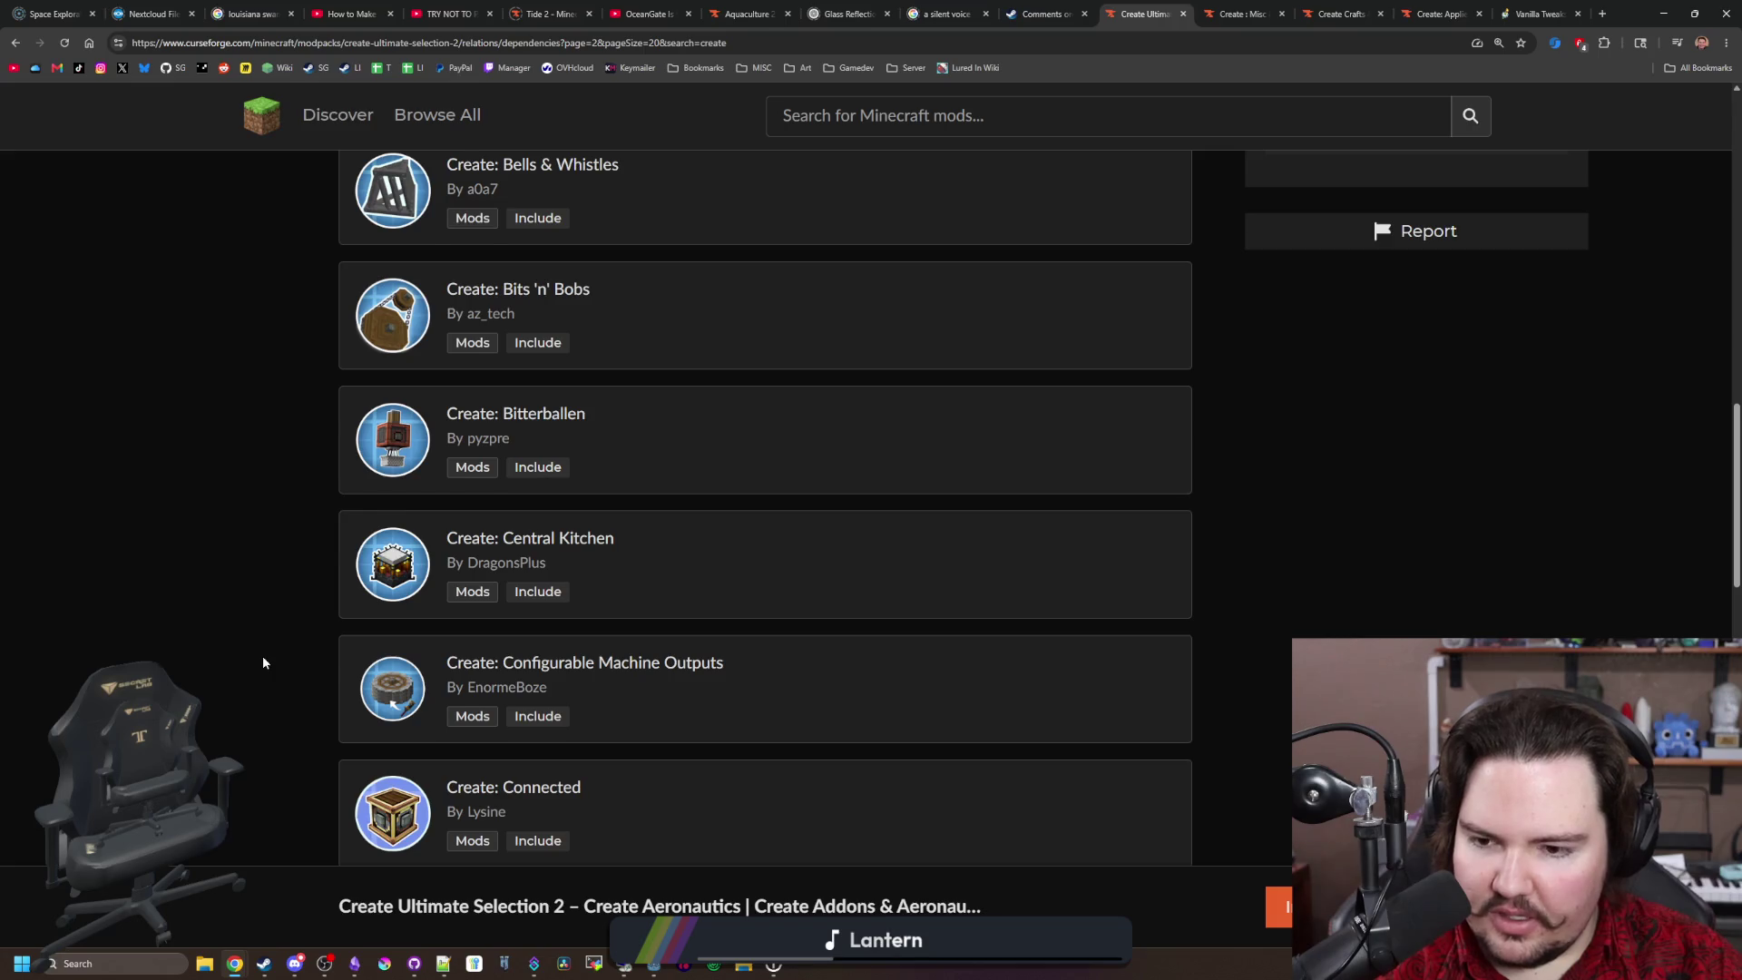
pyautogui.scroll(-1, 264, 663)
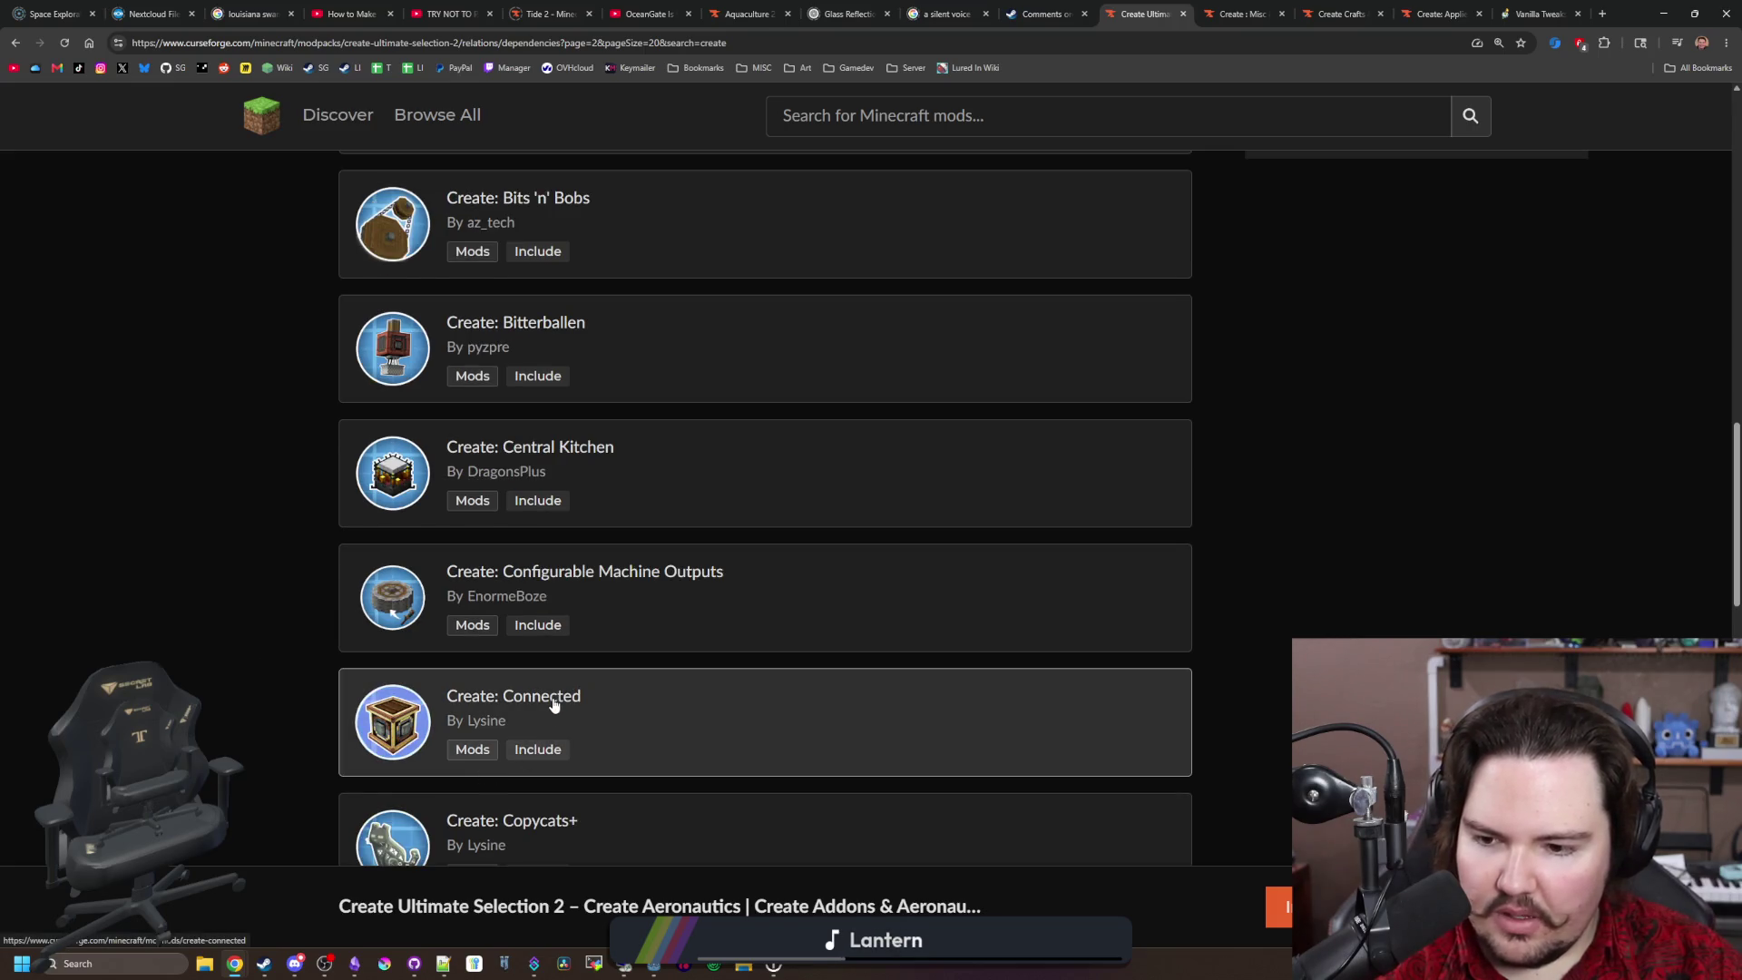
pyautogui.scroll(-4, 269, 541)
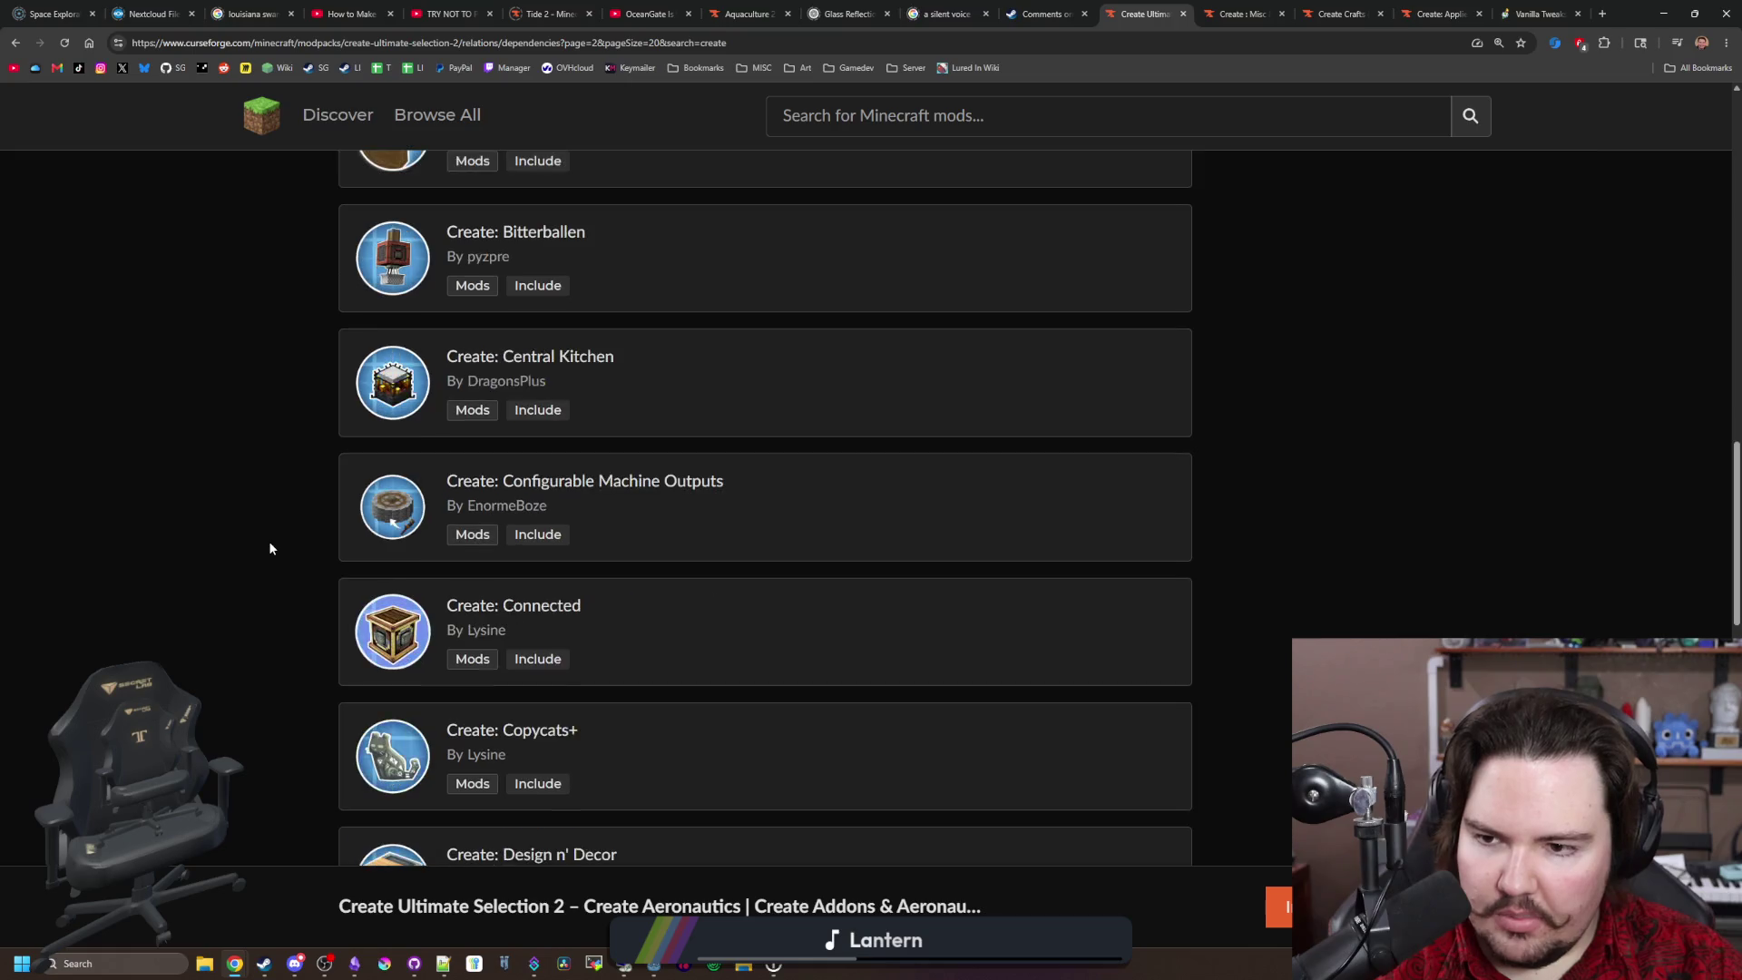
pyautogui.scroll(-2, 269, 542)
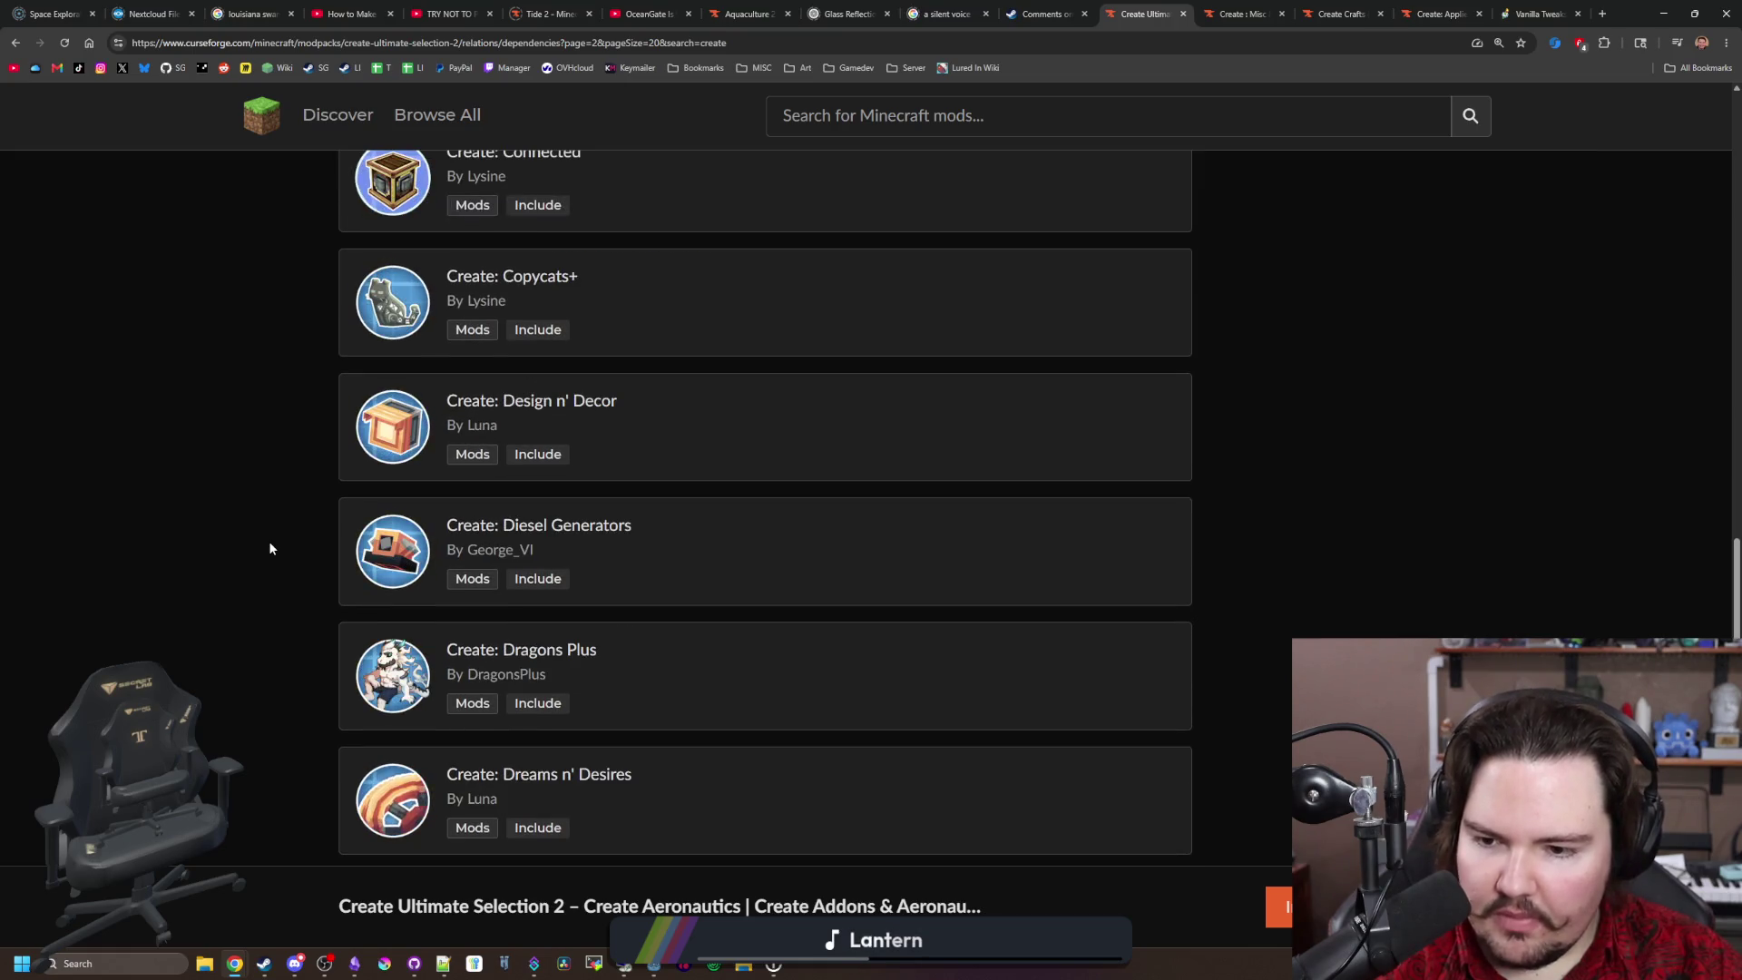
pyautogui.scroll(-3, 269, 542)
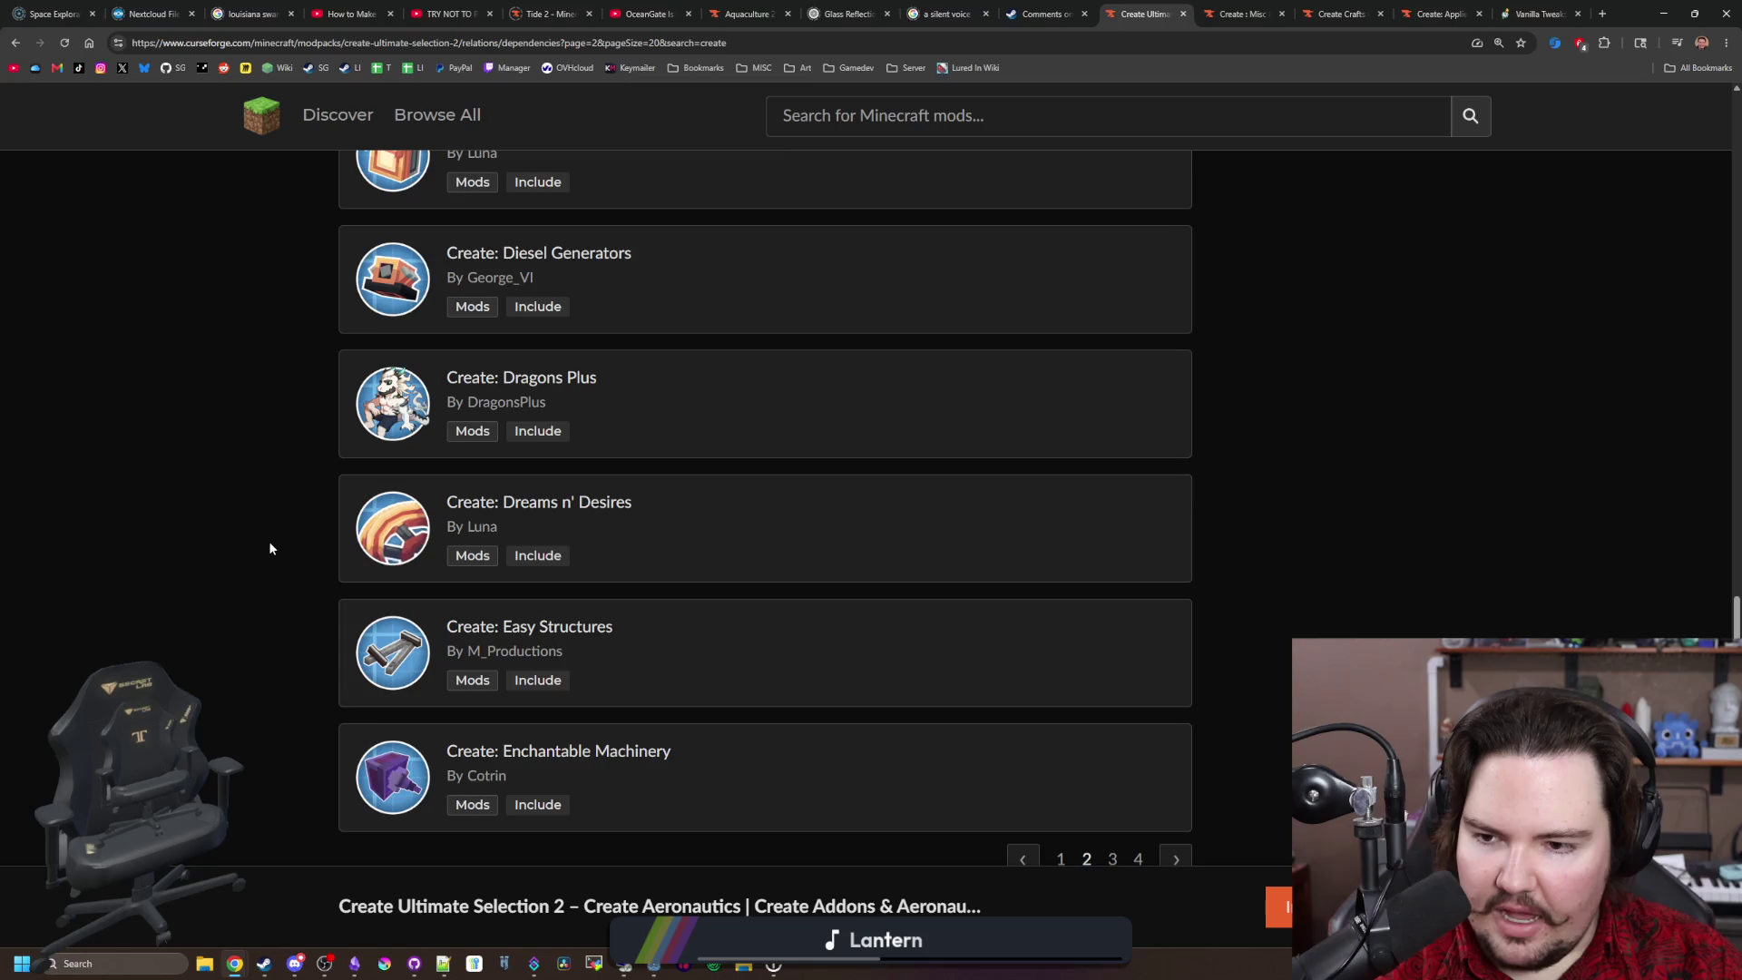
pyautogui.scroll(-1, 270, 548)
pyautogui.click(1176, 770)
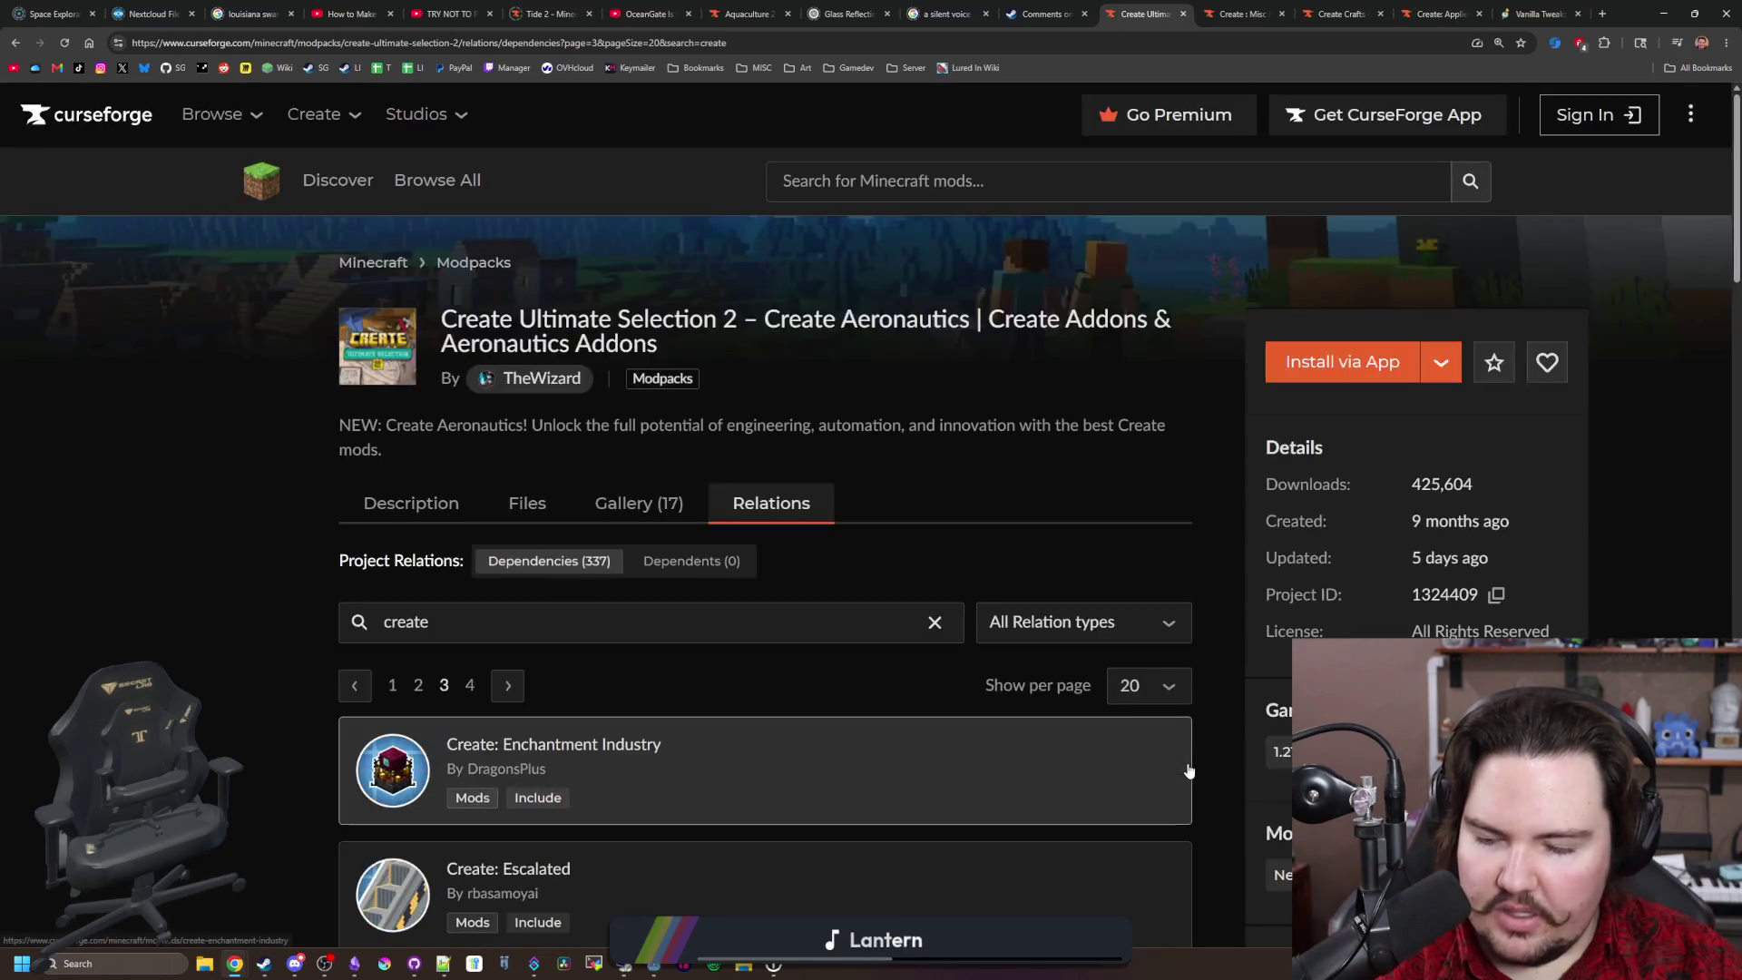
# Step: Read through page 3 of the 'create'-filtered dependencies and move on to page 4
pyautogui.scroll(-5, 218, 632)
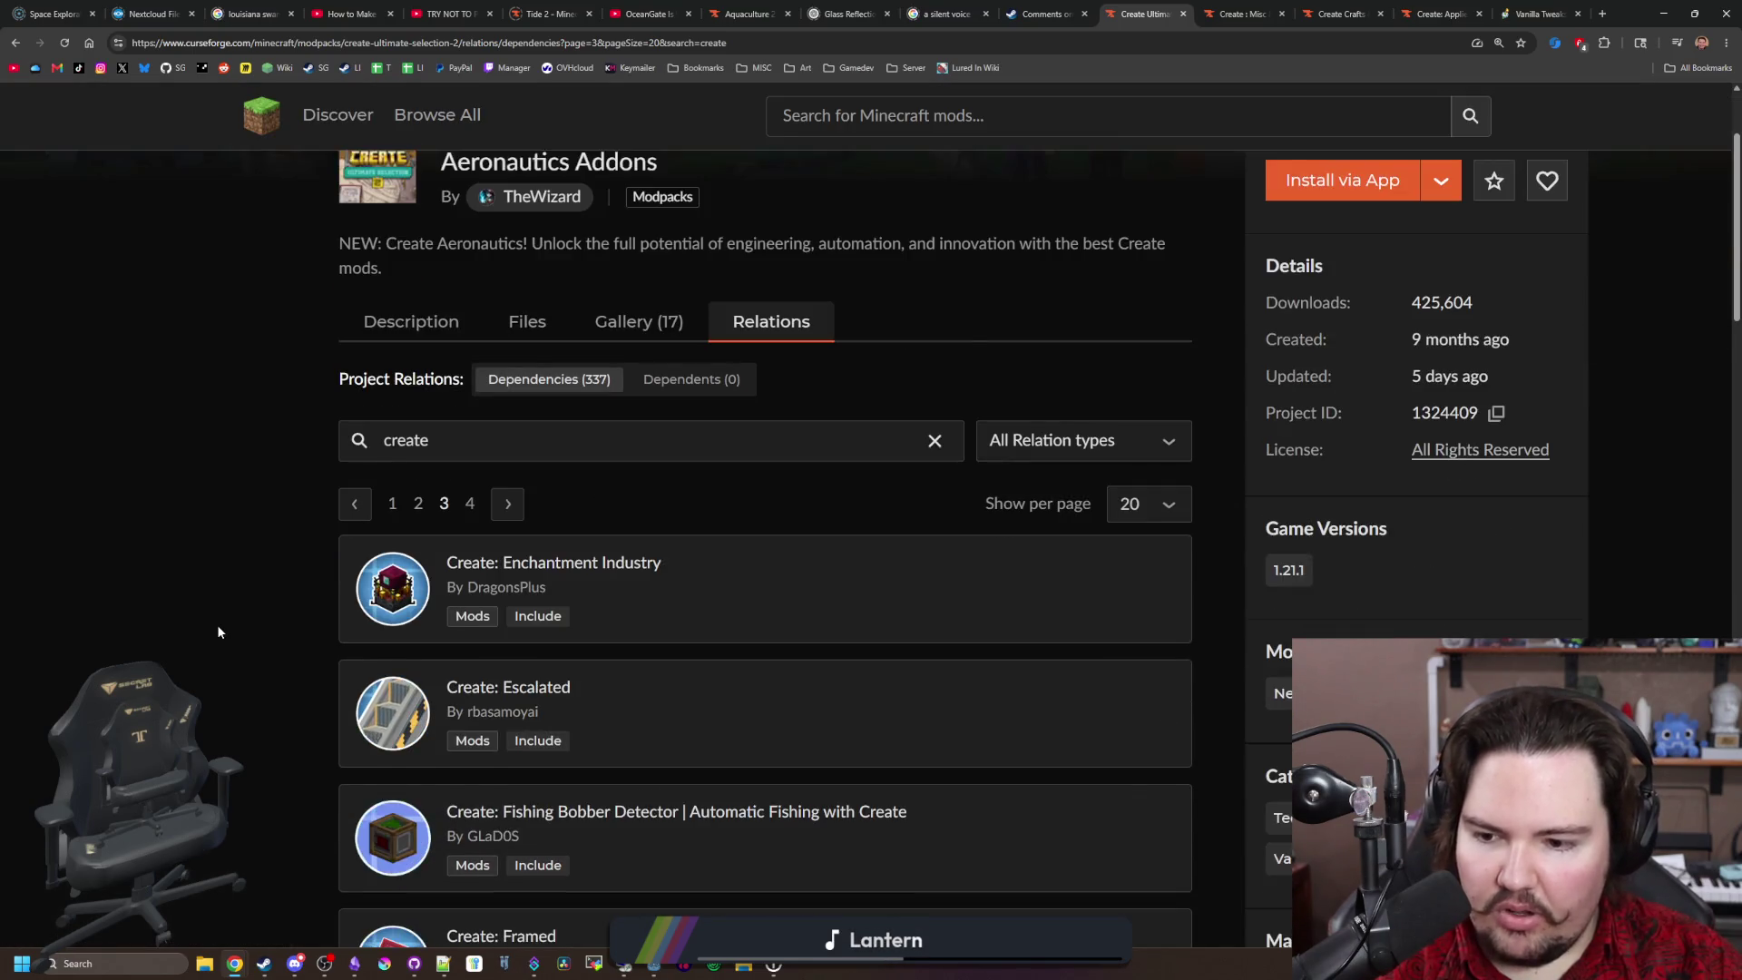
pyautogui.scroll(-2, 218, 631)
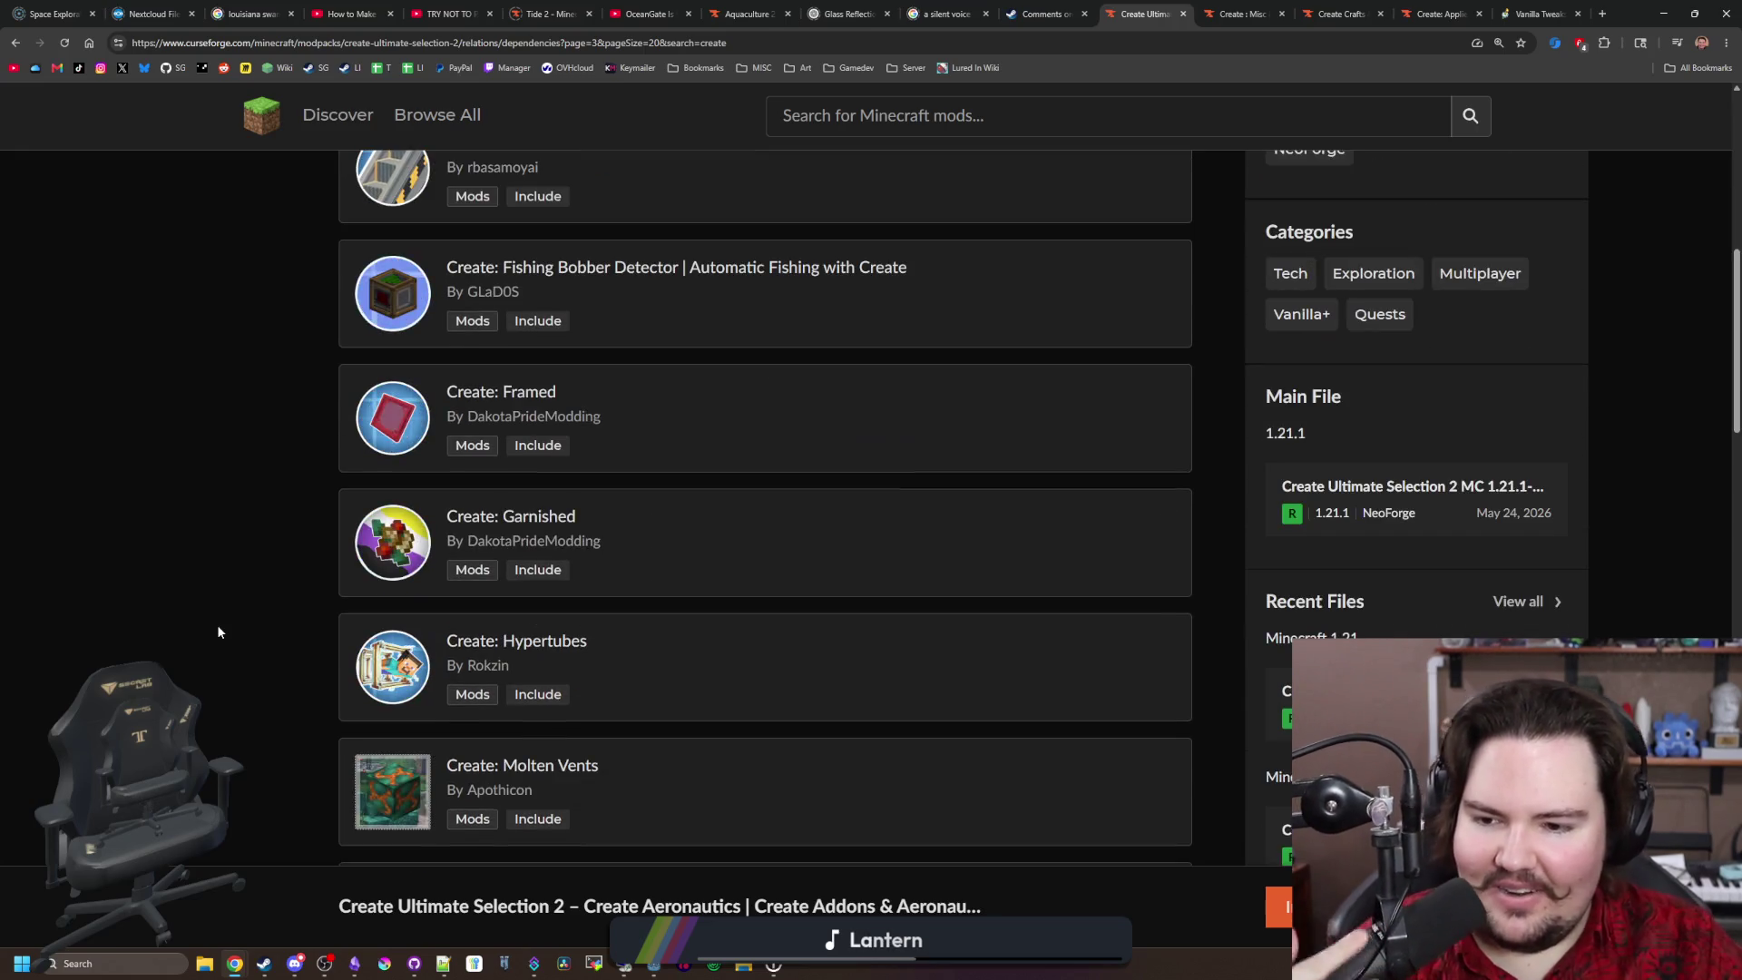
pyautogui.scroll(-2, 245, 599)
pyautogui.scroll(-5, 255, 591)
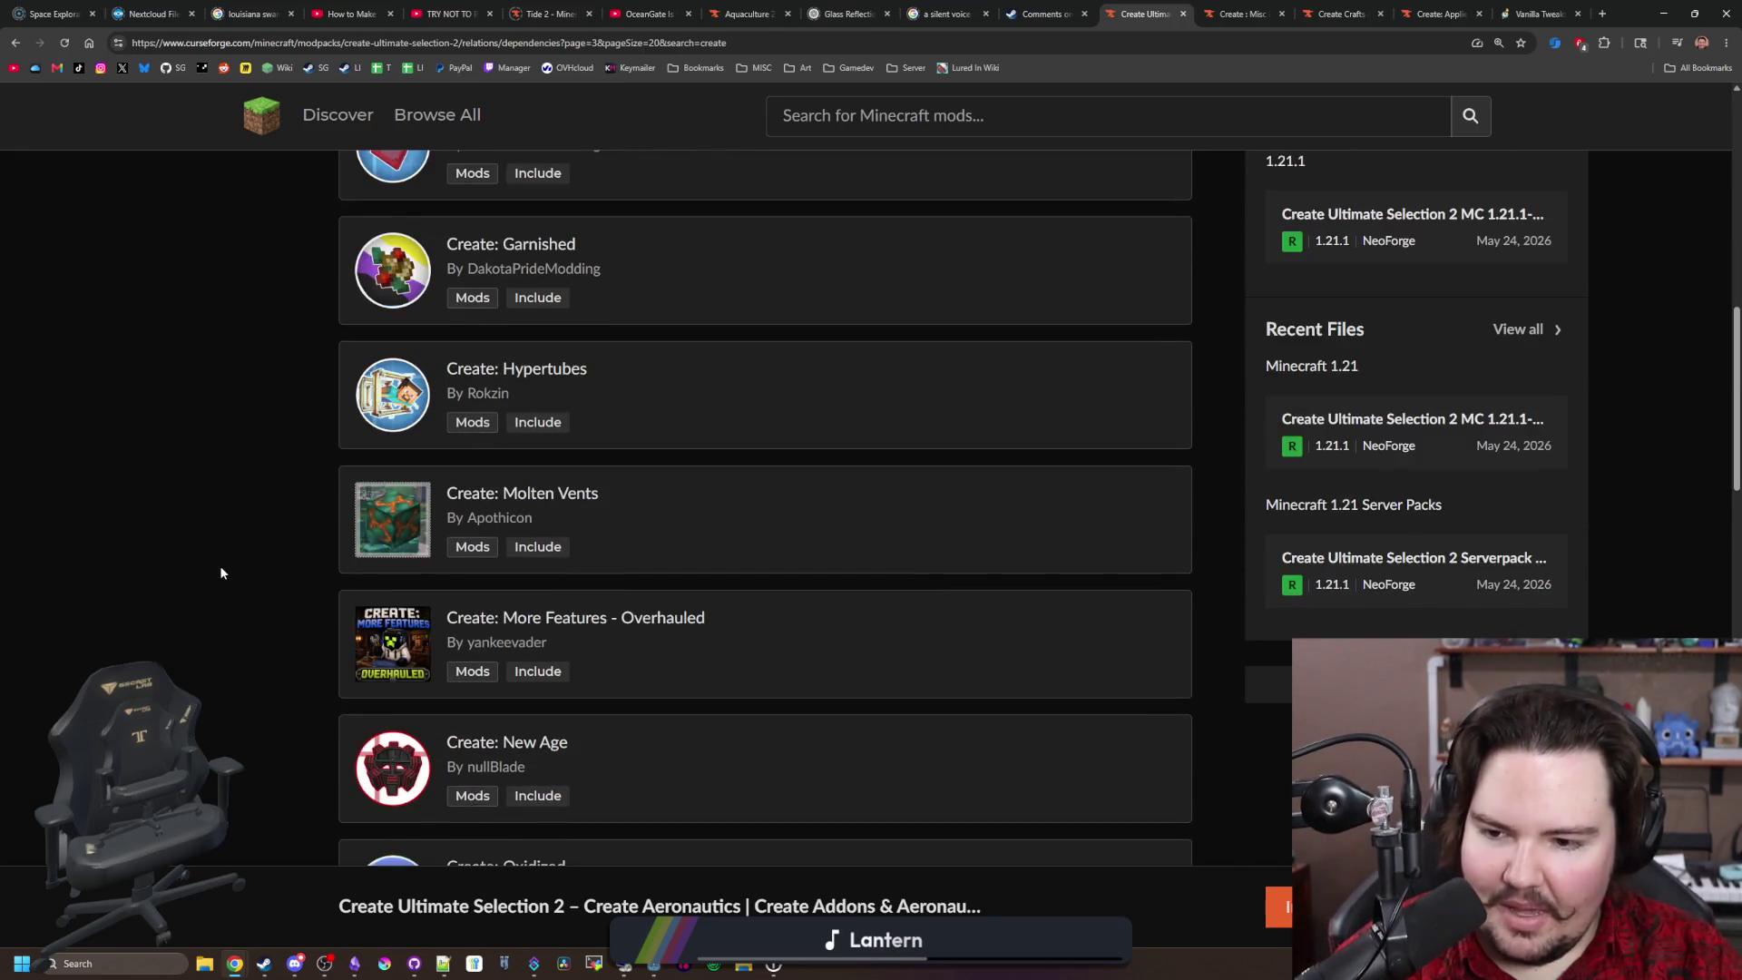
pyautogui.scroll(-3, 292, 498)
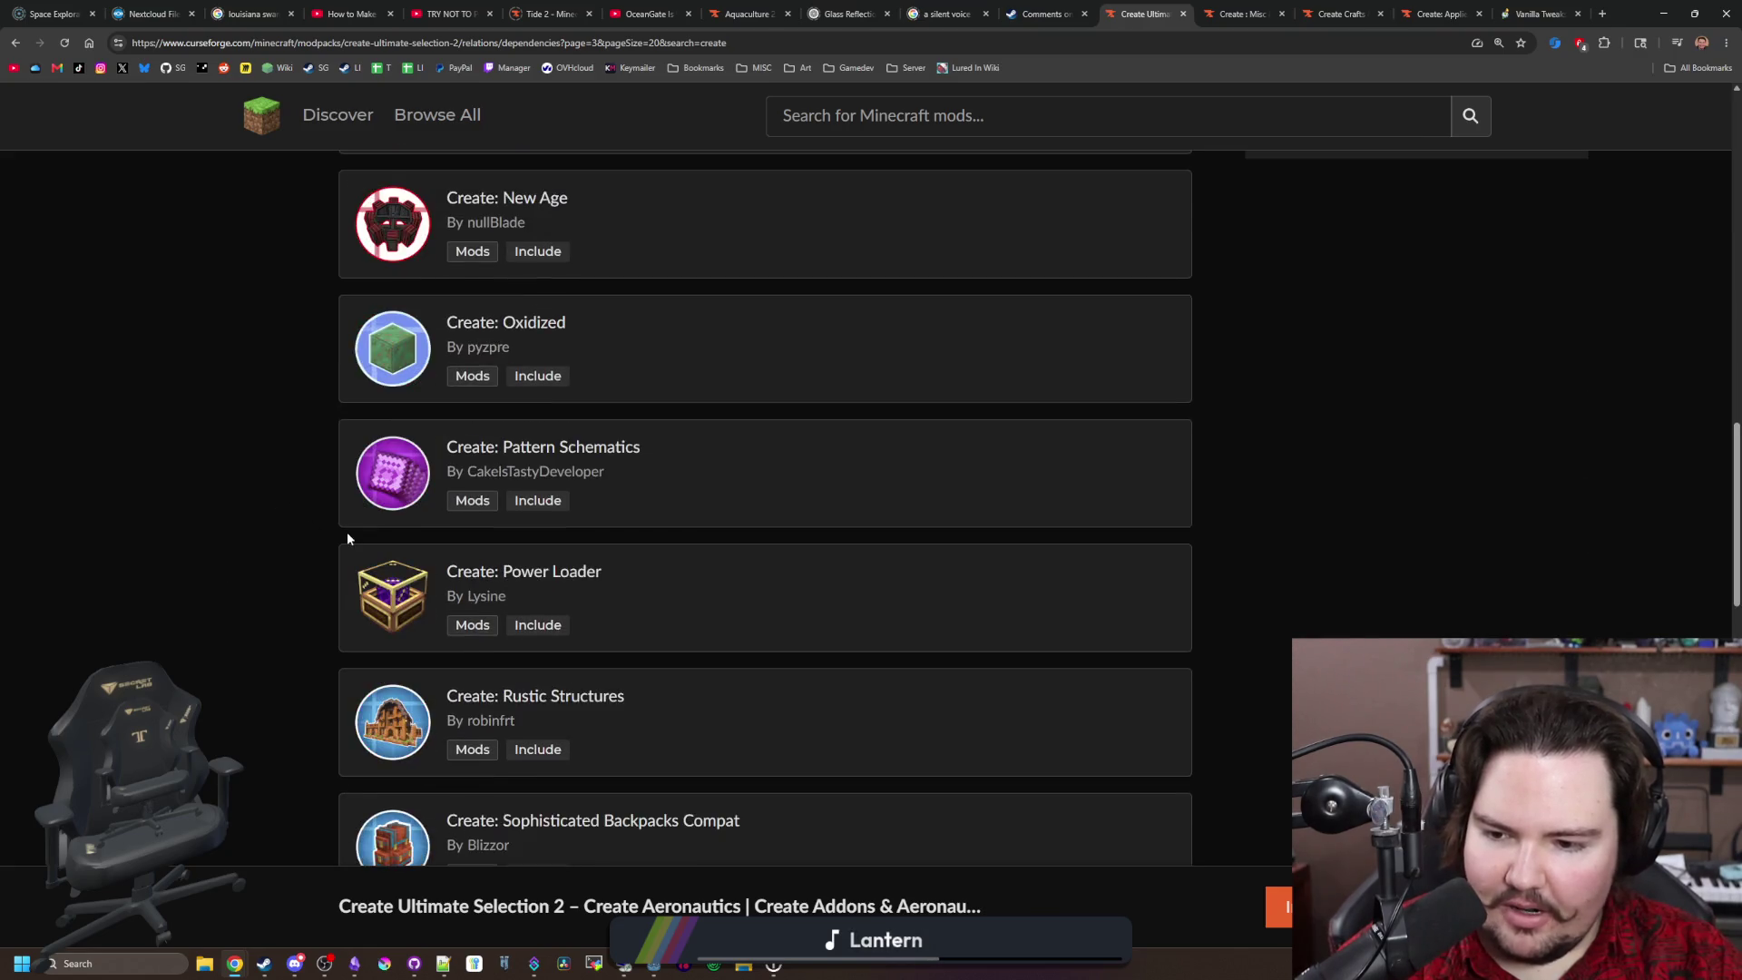
pyautogui.scroll(-3, 334, 589)
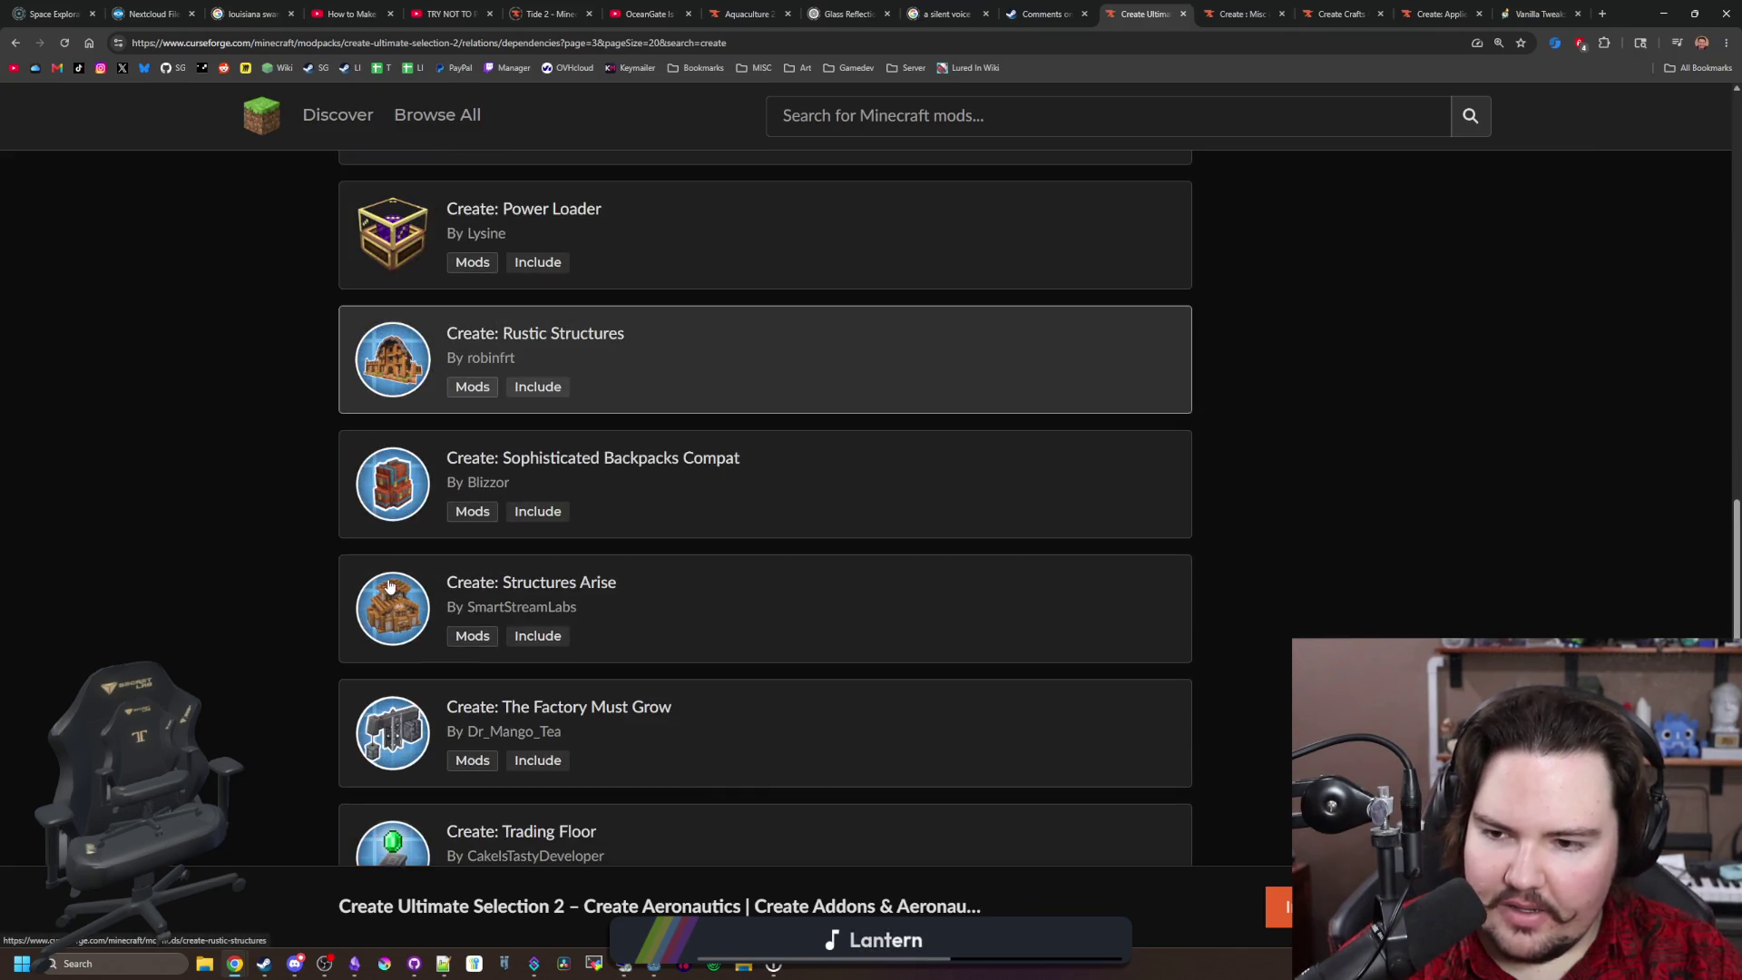
pyautogui.scroll(-1, 397, 615)
pyautogui.scroll(-1, 400, 692)
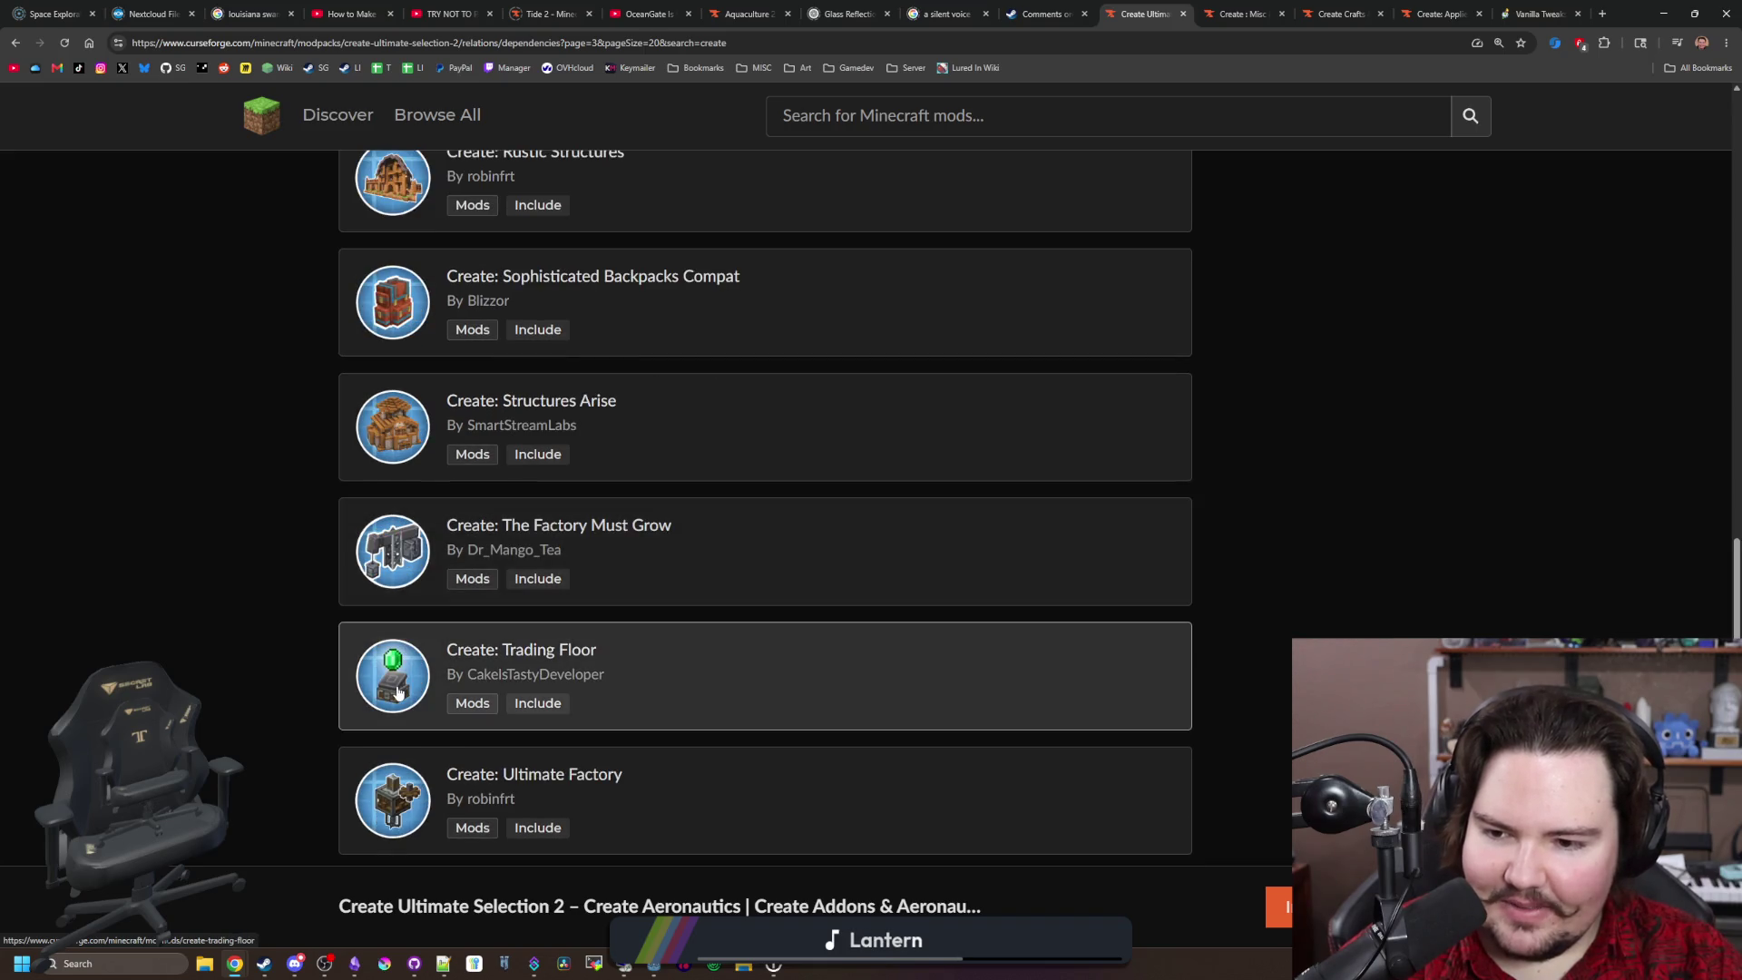
pyautogui.scroll(-4, 398, 636)
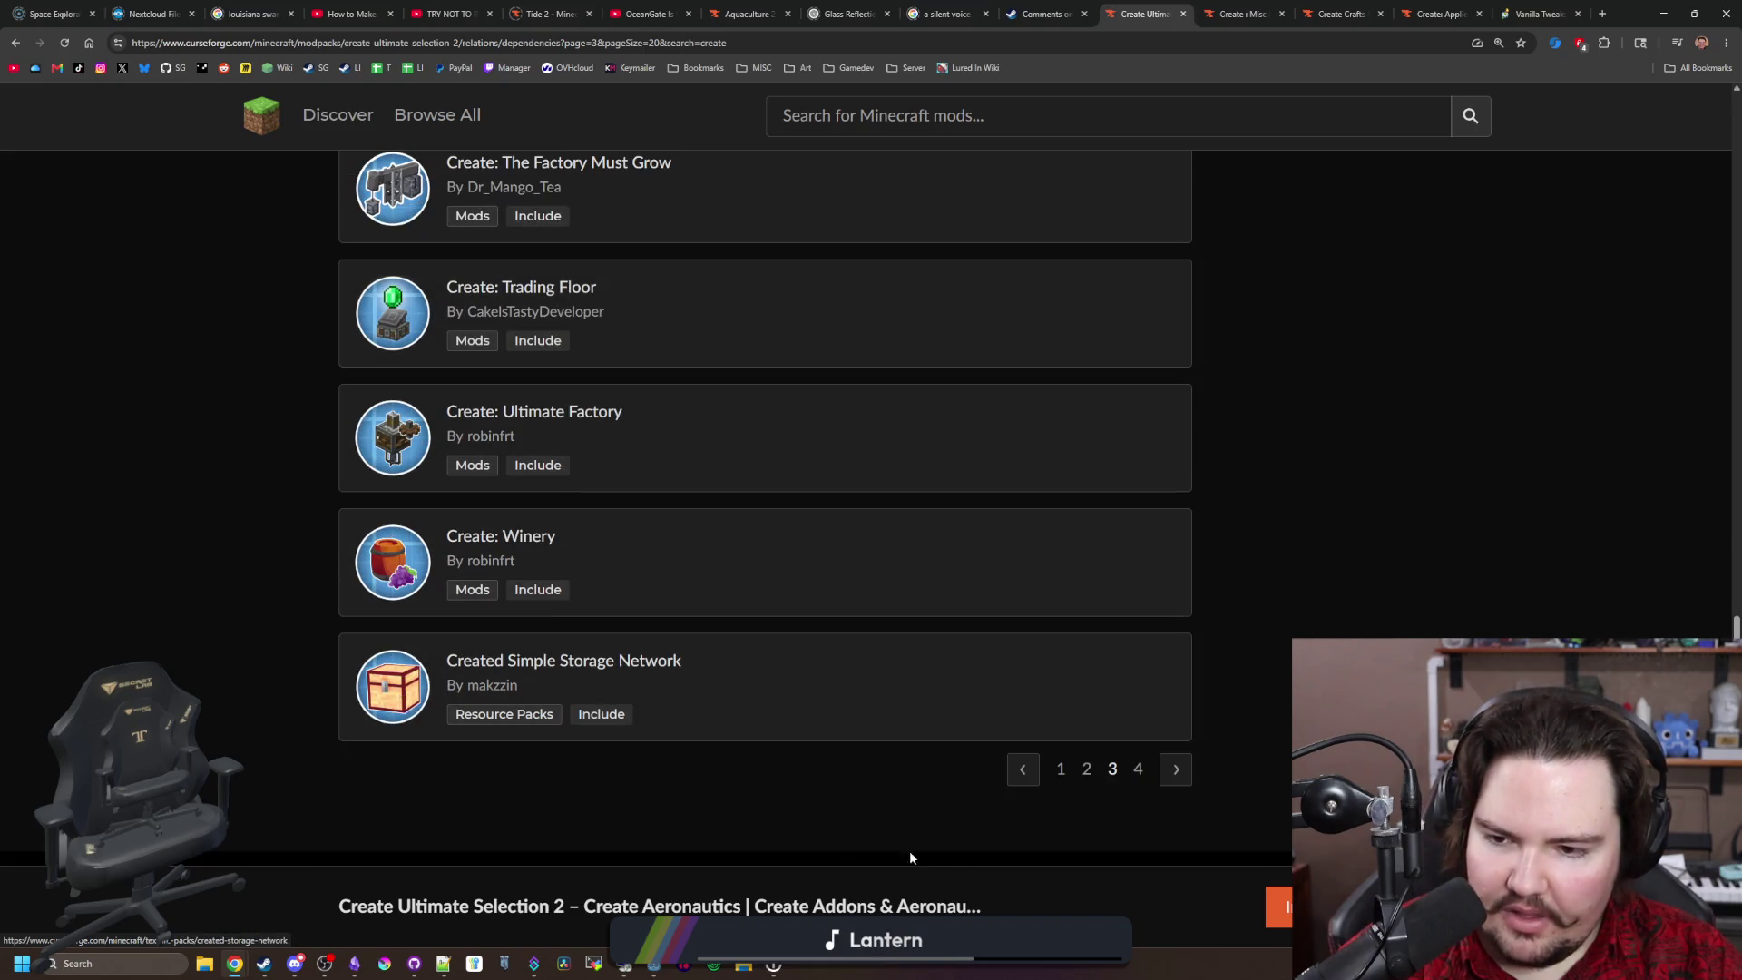
pyautogui.click(1168, 778)
# Step: Return to page 1 and clear the 'create' search filter
pyautogui.scroll(-5, 543, 532)
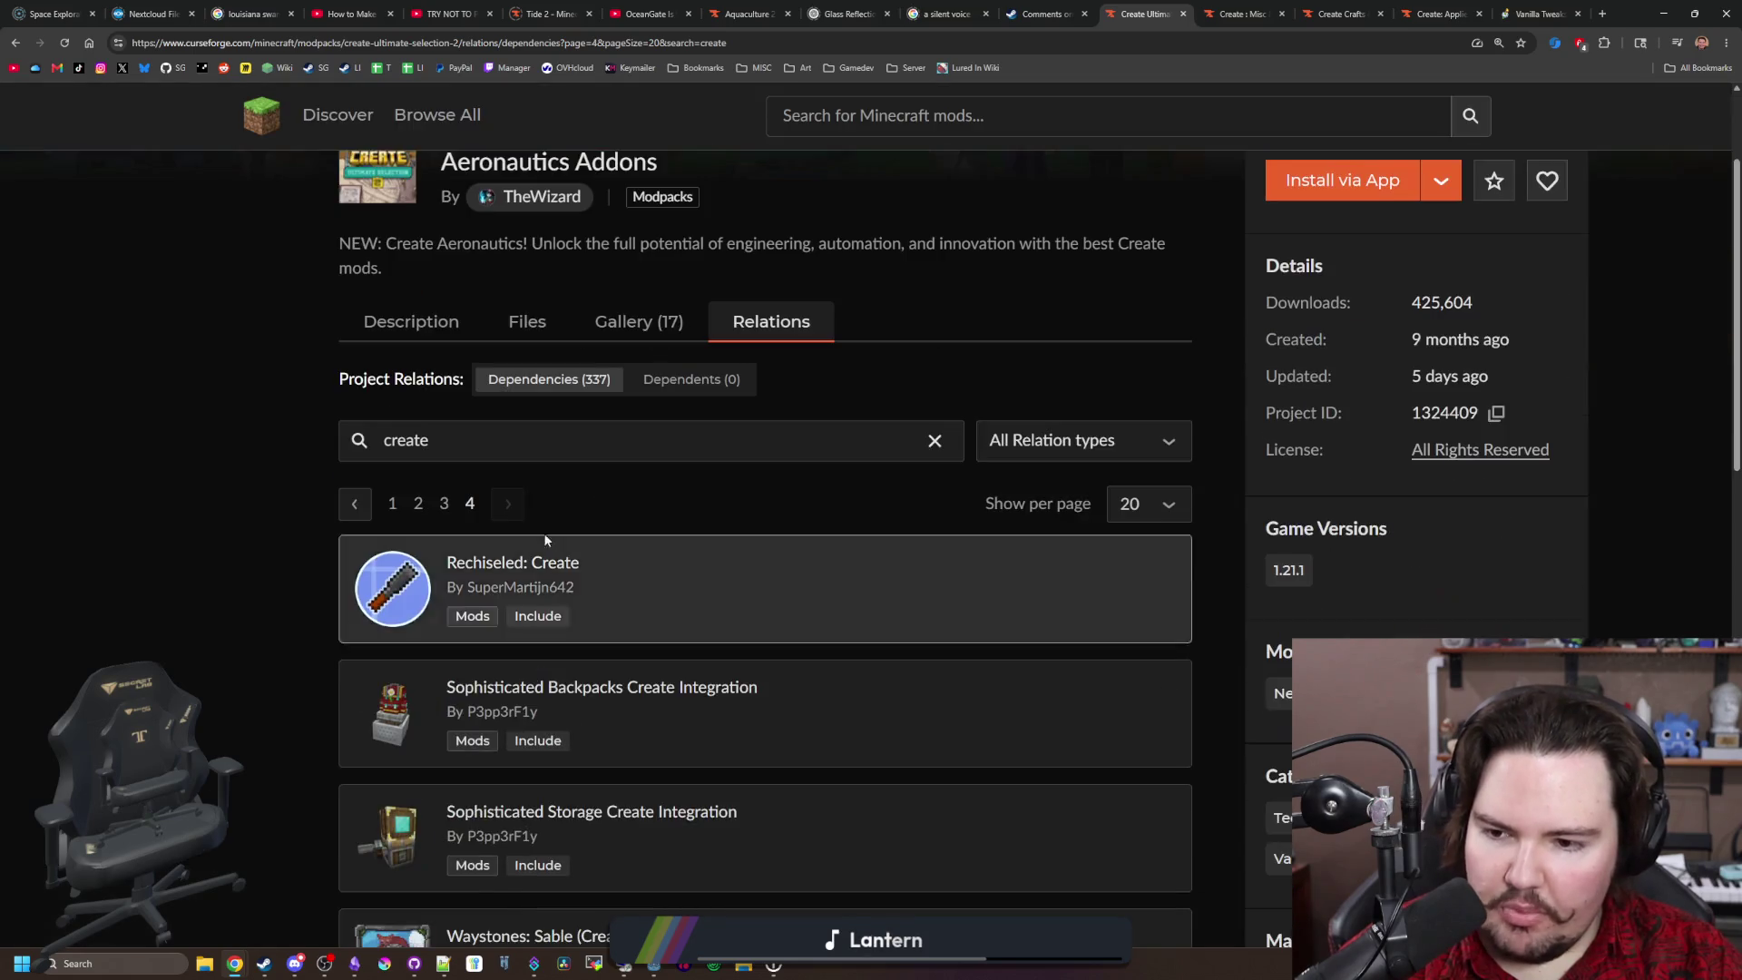
pyautogui.click(1061, 772)
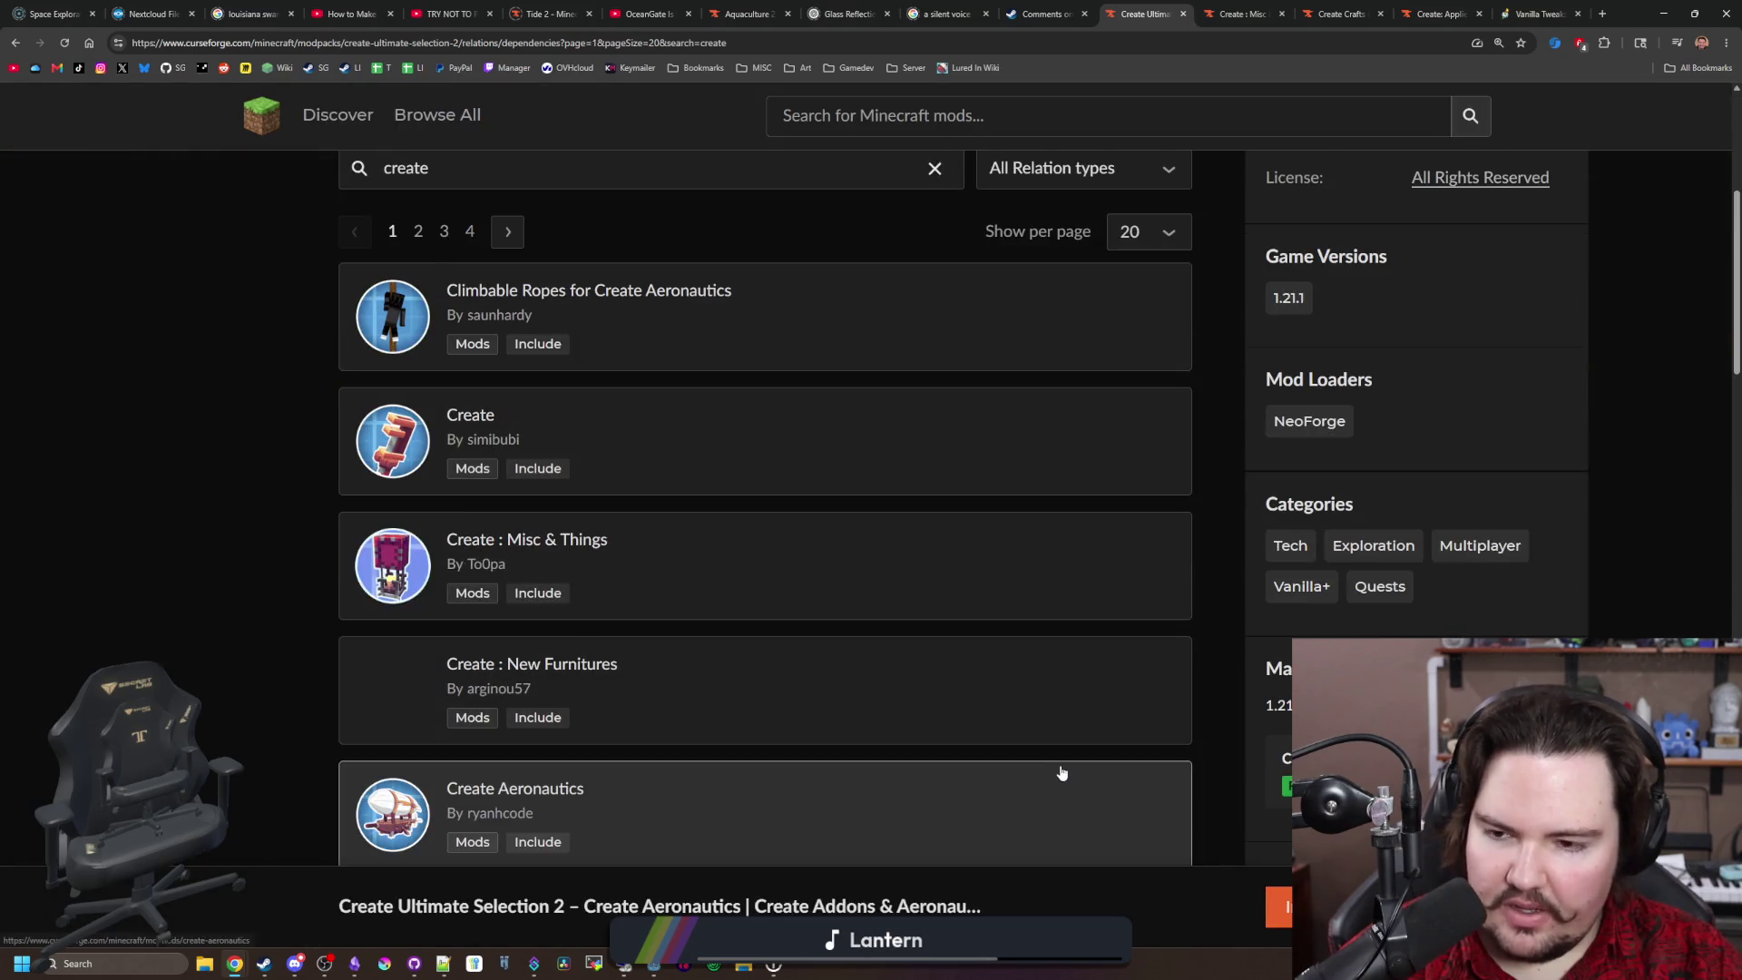
pyautogui.scroll(-5, 639, 597)
pyautogui.scroll(10, 771, 508)
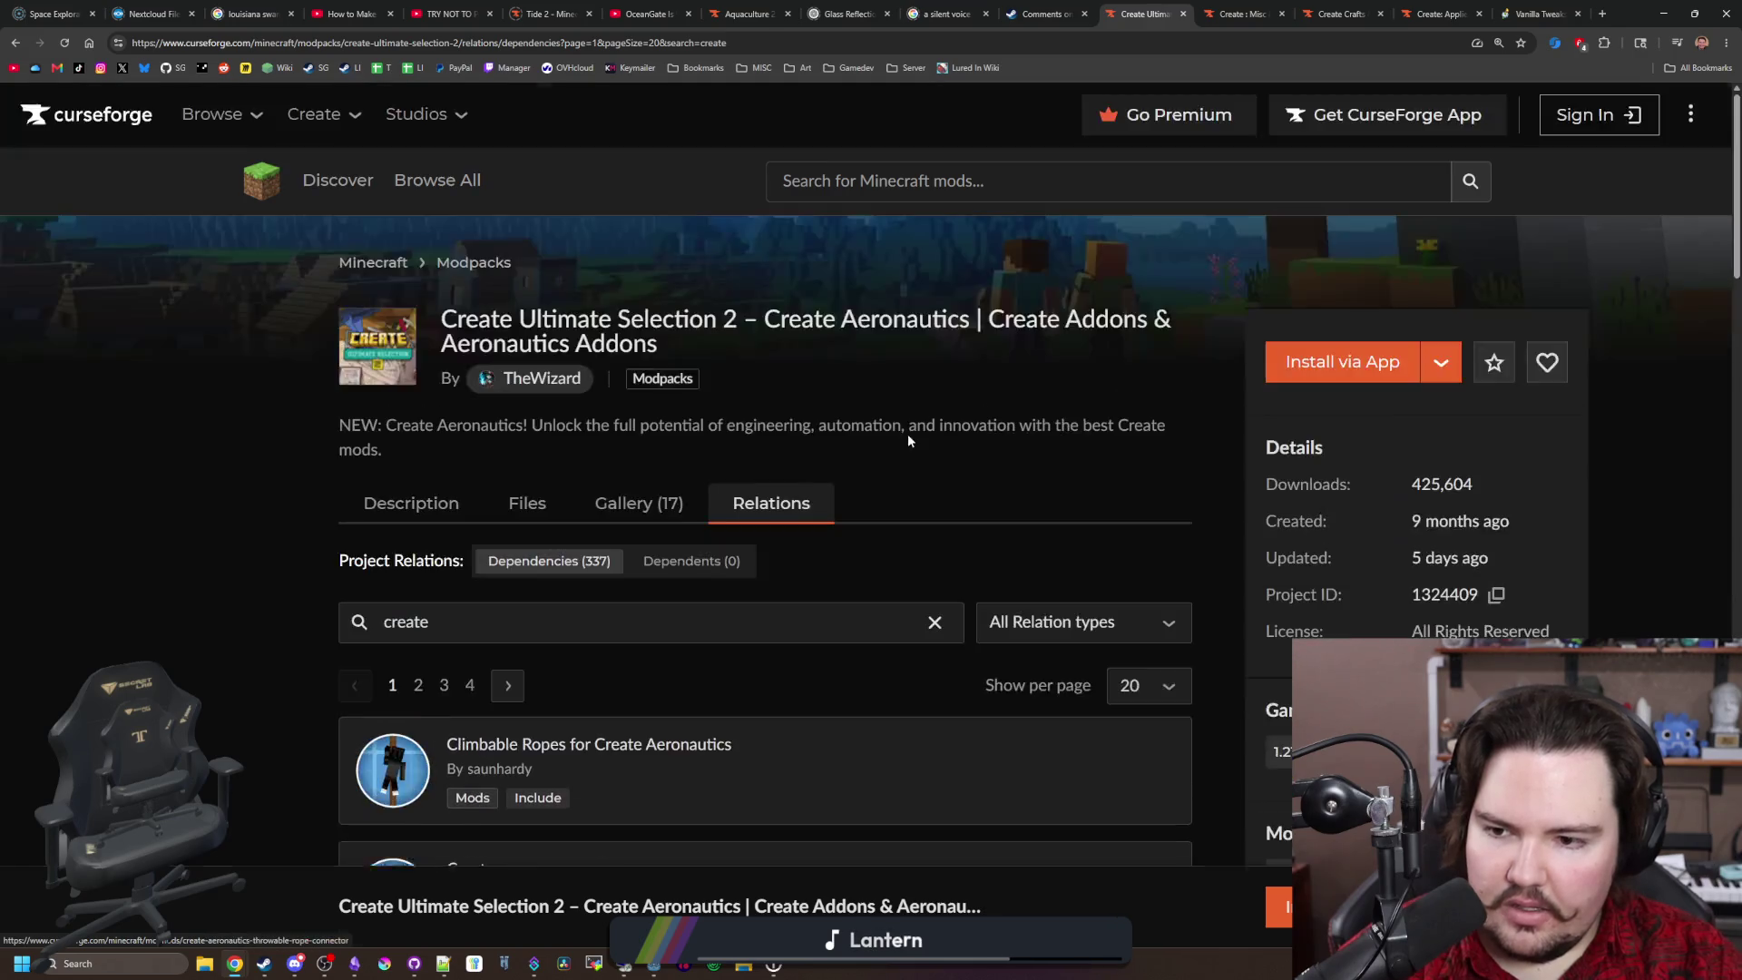
pyautogui.click(938, 623)
# Step: Check the relation-type options, then close the Create : Misc & Things tab
pyautogui.click(1055, 624)
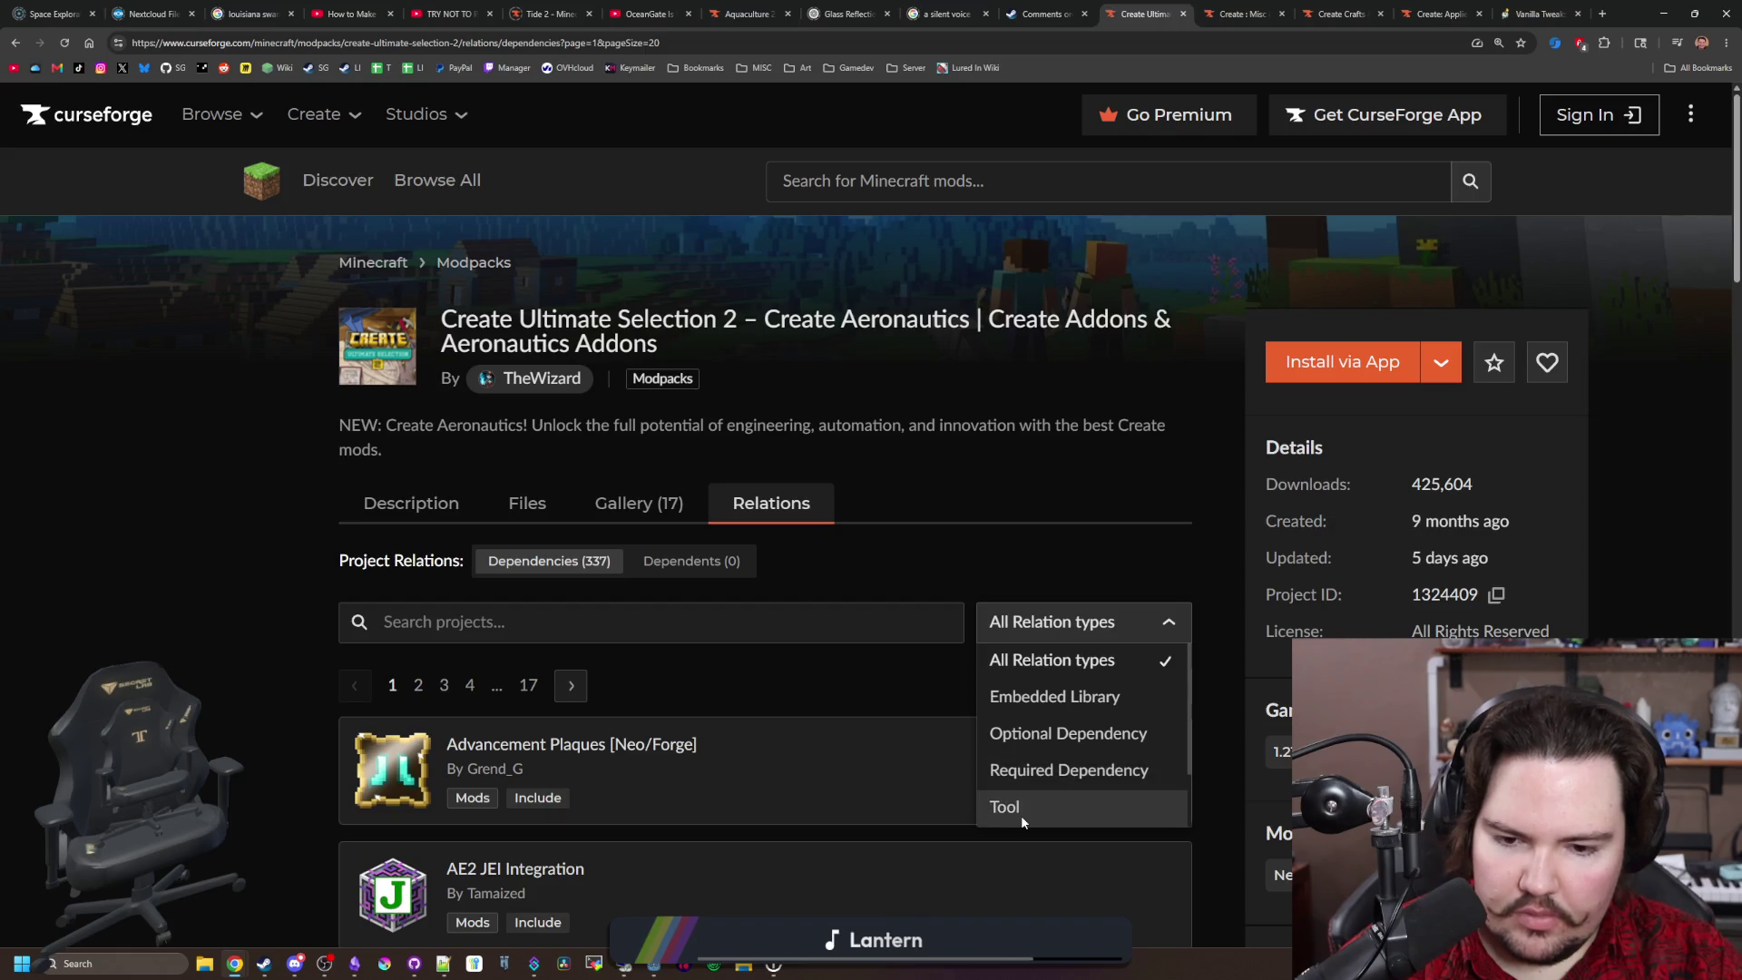
pyautogui.hotkey('ctrl', 'Tab')
pyautogui.scroll(-10, 1047, 298)
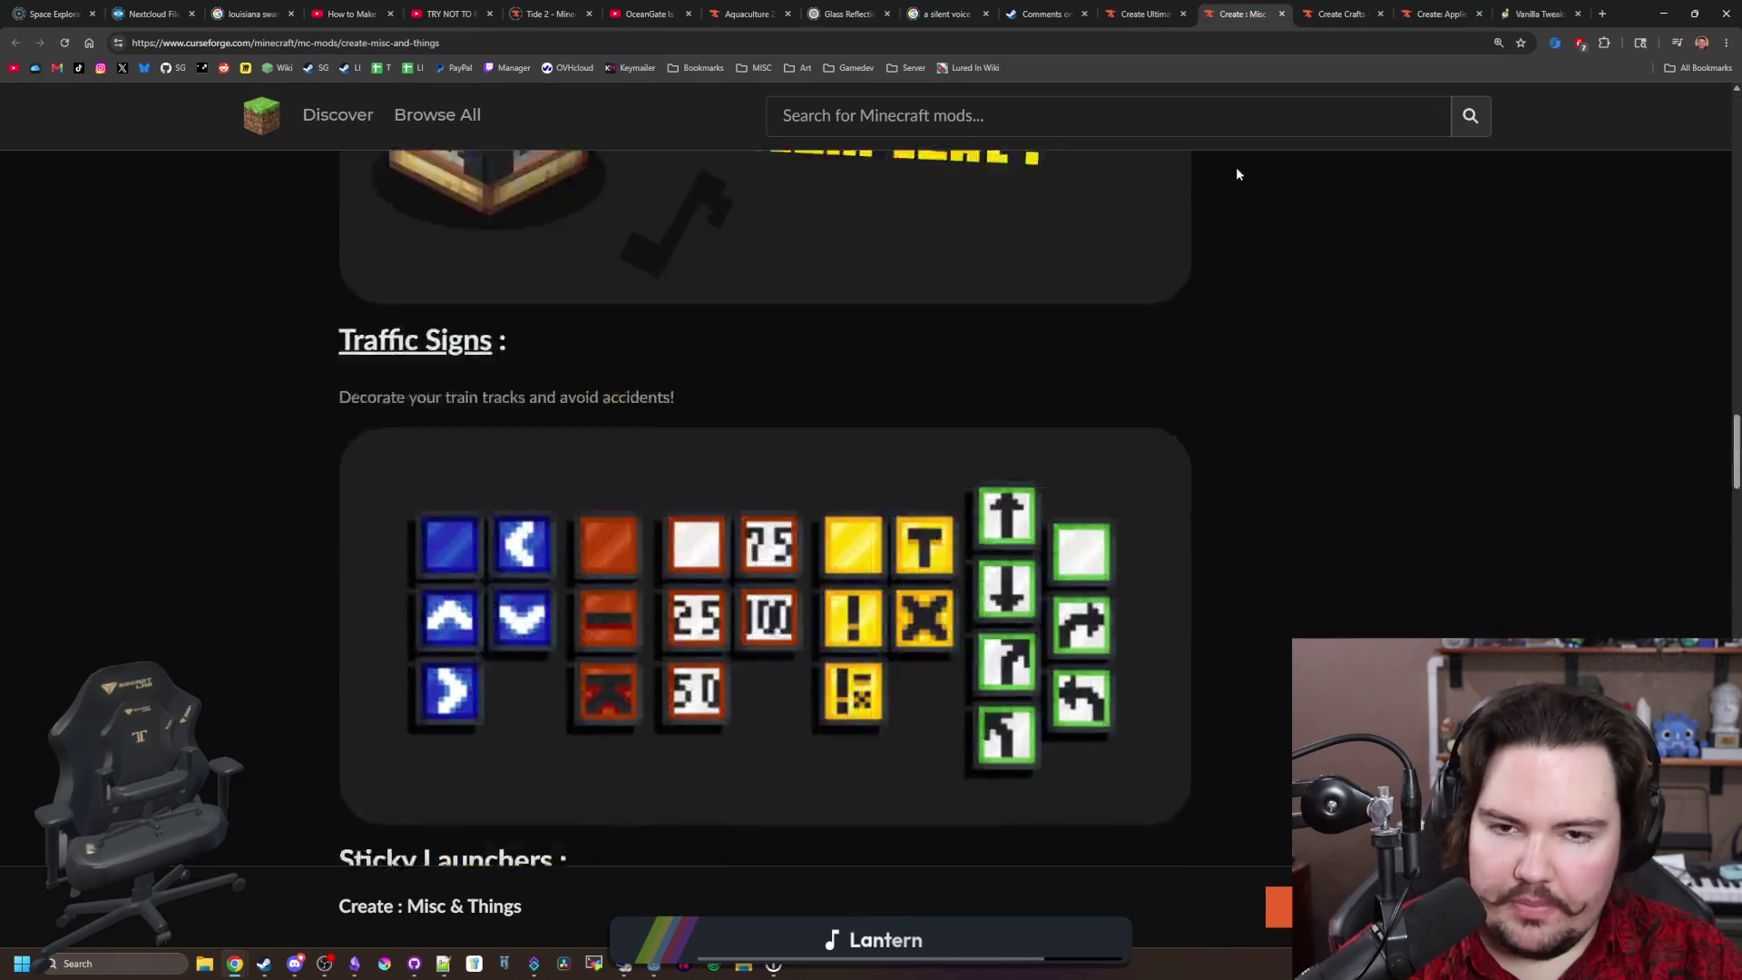
pyautogui.click(1282, 13)
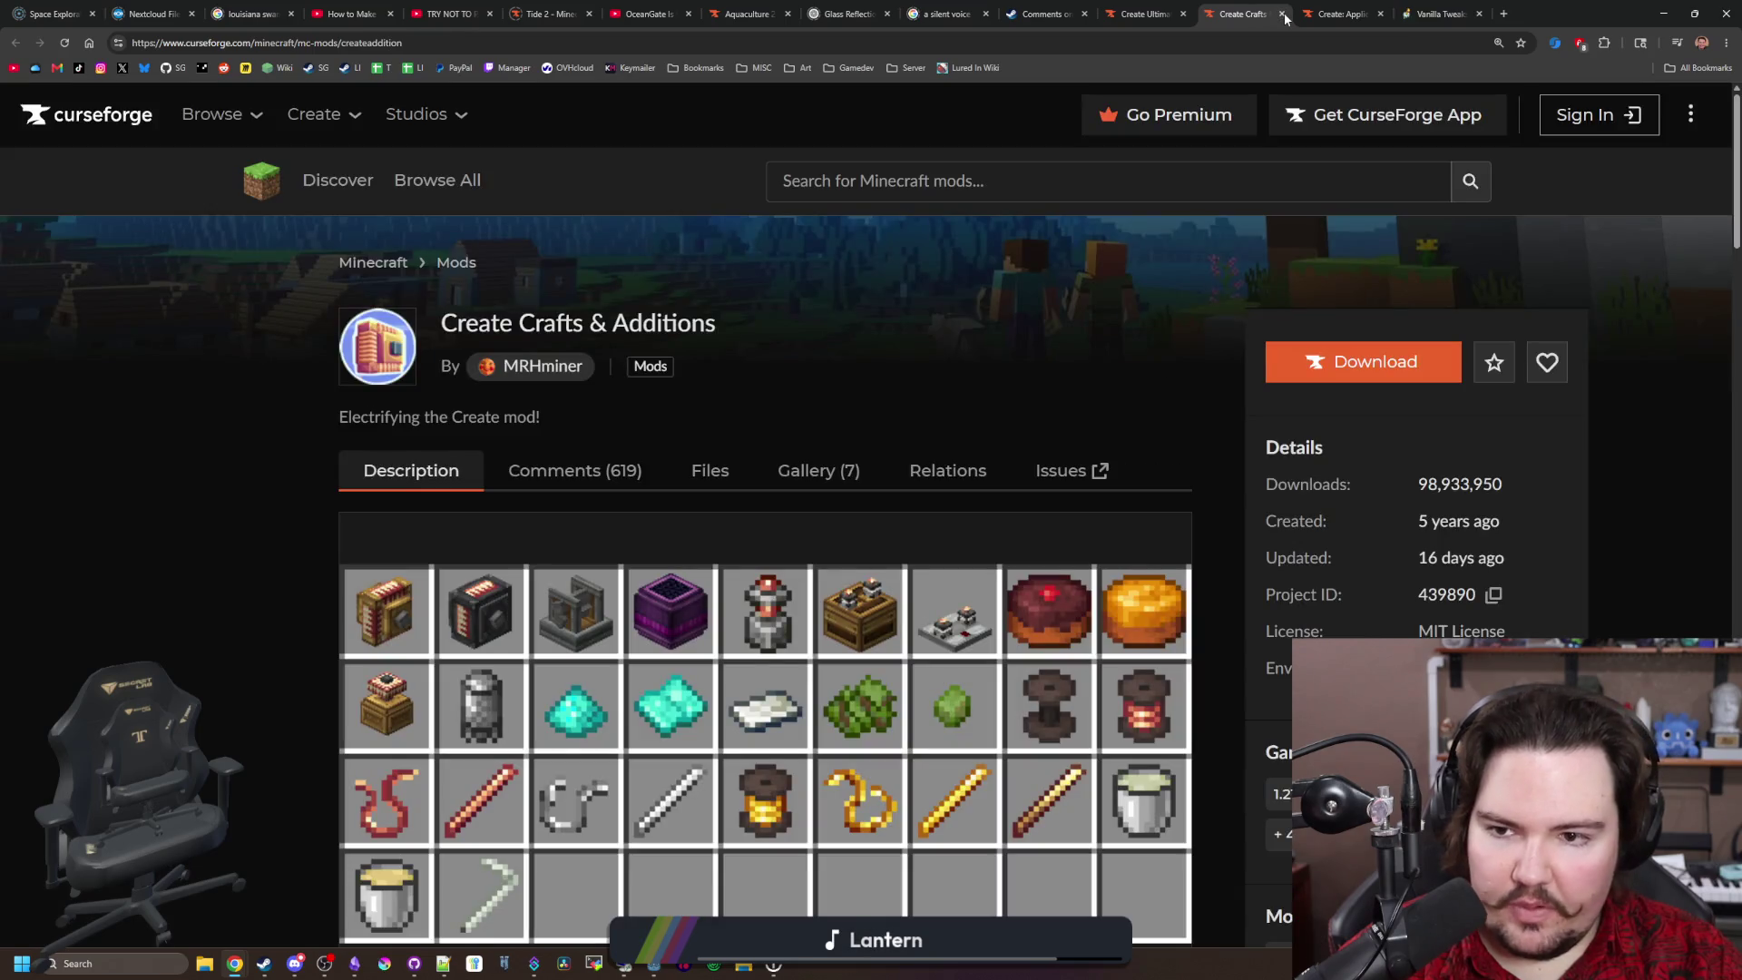
# Step: Look at the second Crafts & Additions gallery image, then close that tab
pyautogui.scroll(-2, 622, 494)
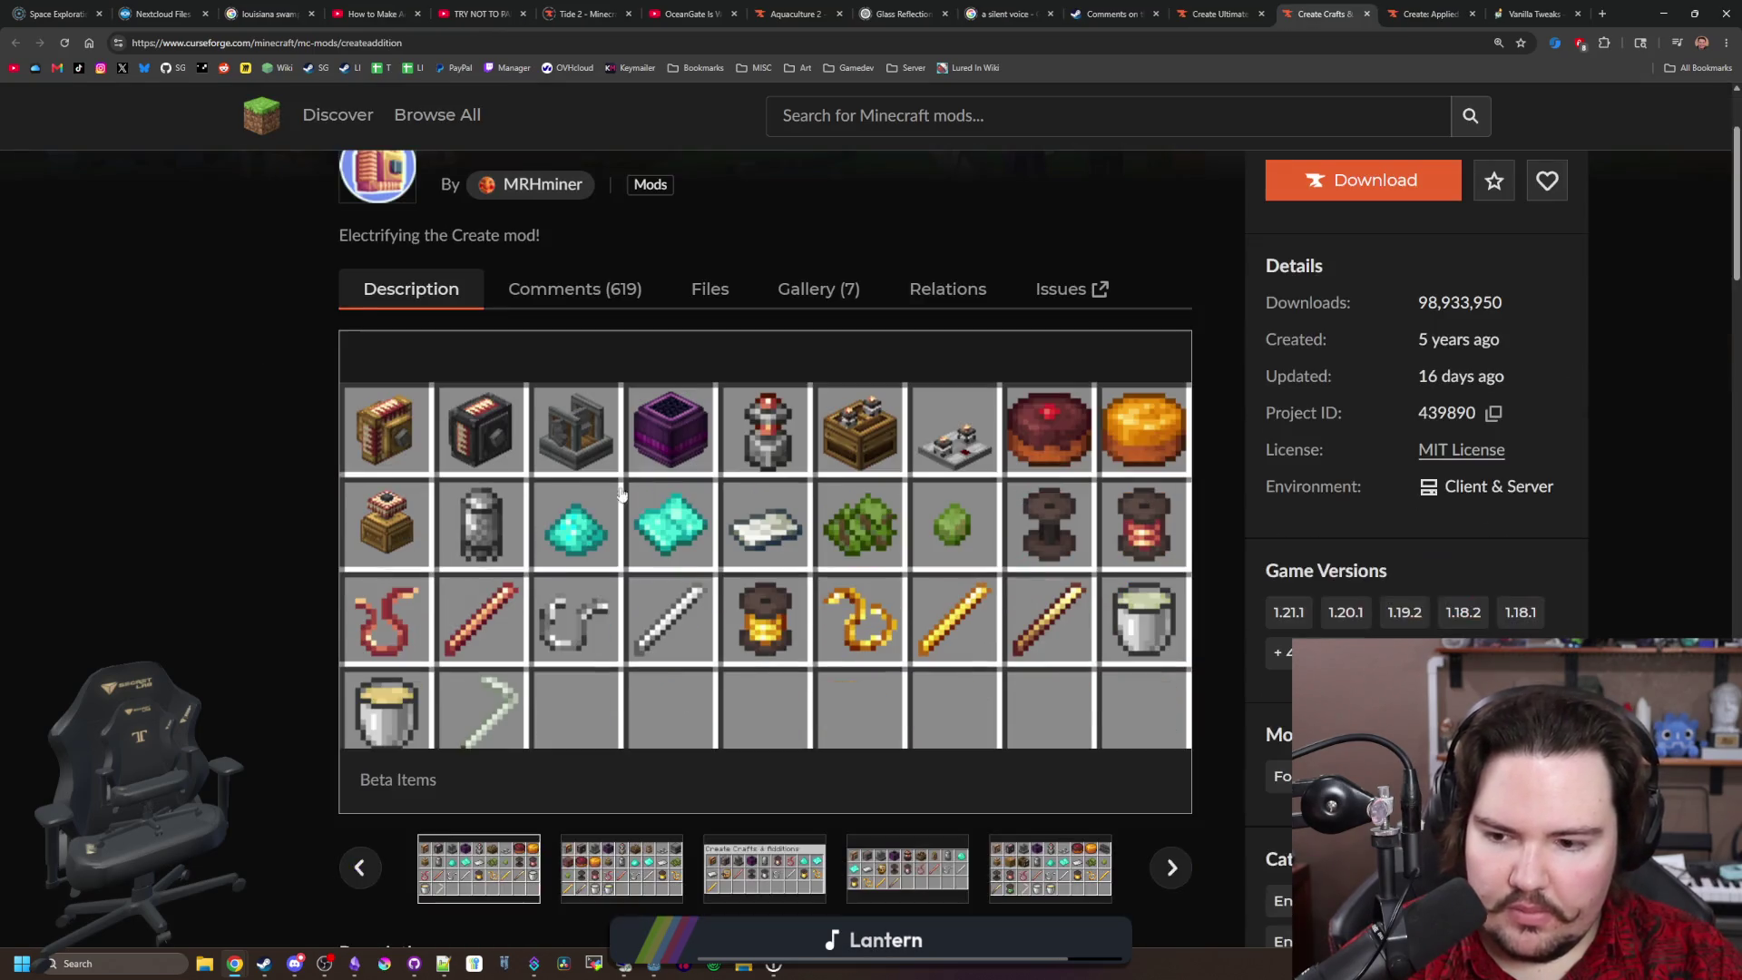
pyautogui.scroll(-3, 376, 713)
pyautogui.click(677, 599)
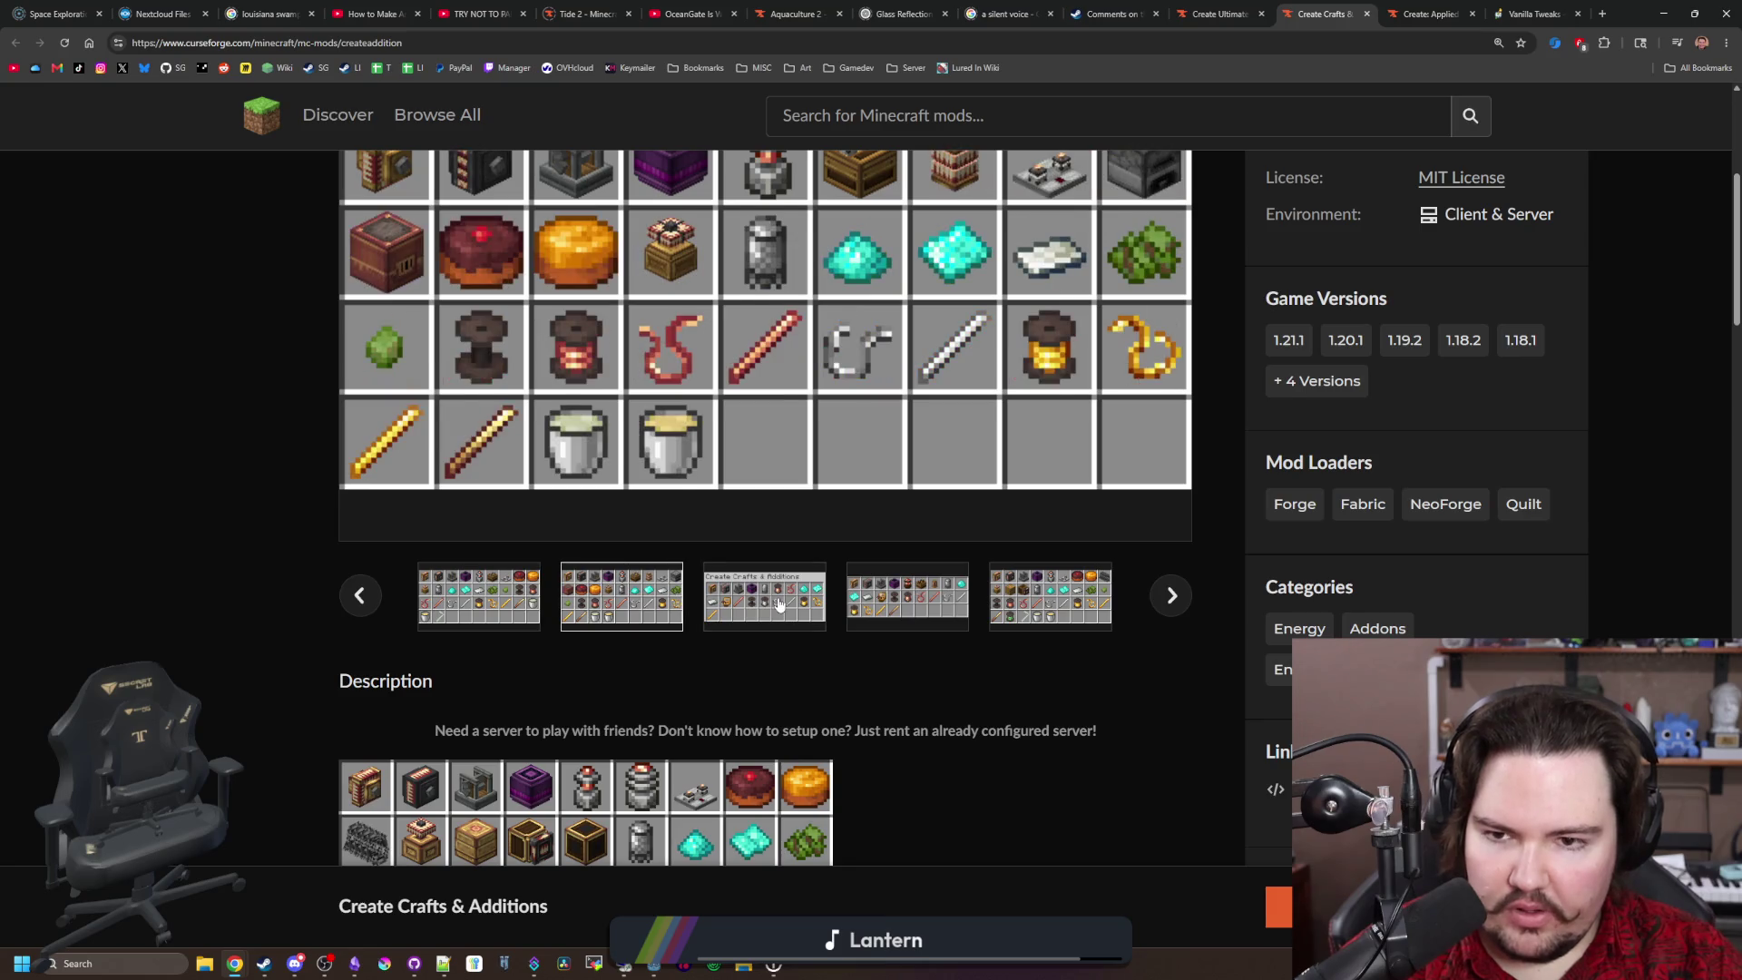
pyautogui.scroll(7, 778, 605)
pyautogui.click(1367, 14)
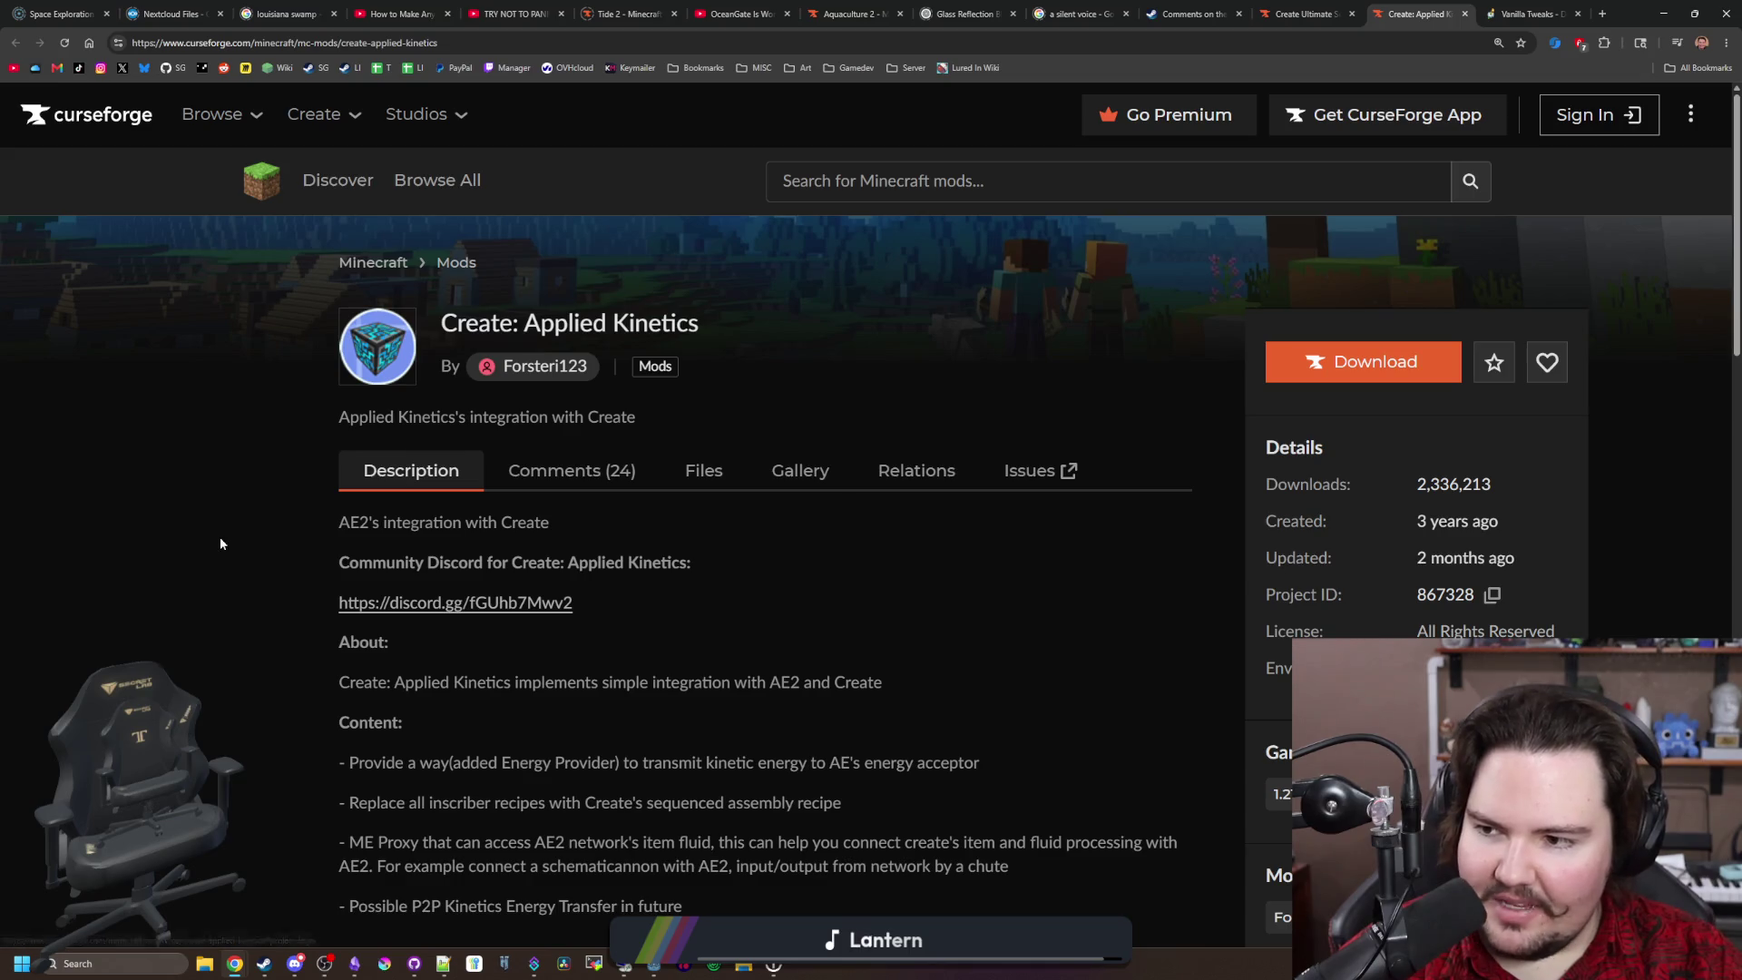
# Step: Look over the Applied Kinetics page and its 'More from' cards, selecting the title
pyautogui.scroll(-10, 256, 529)
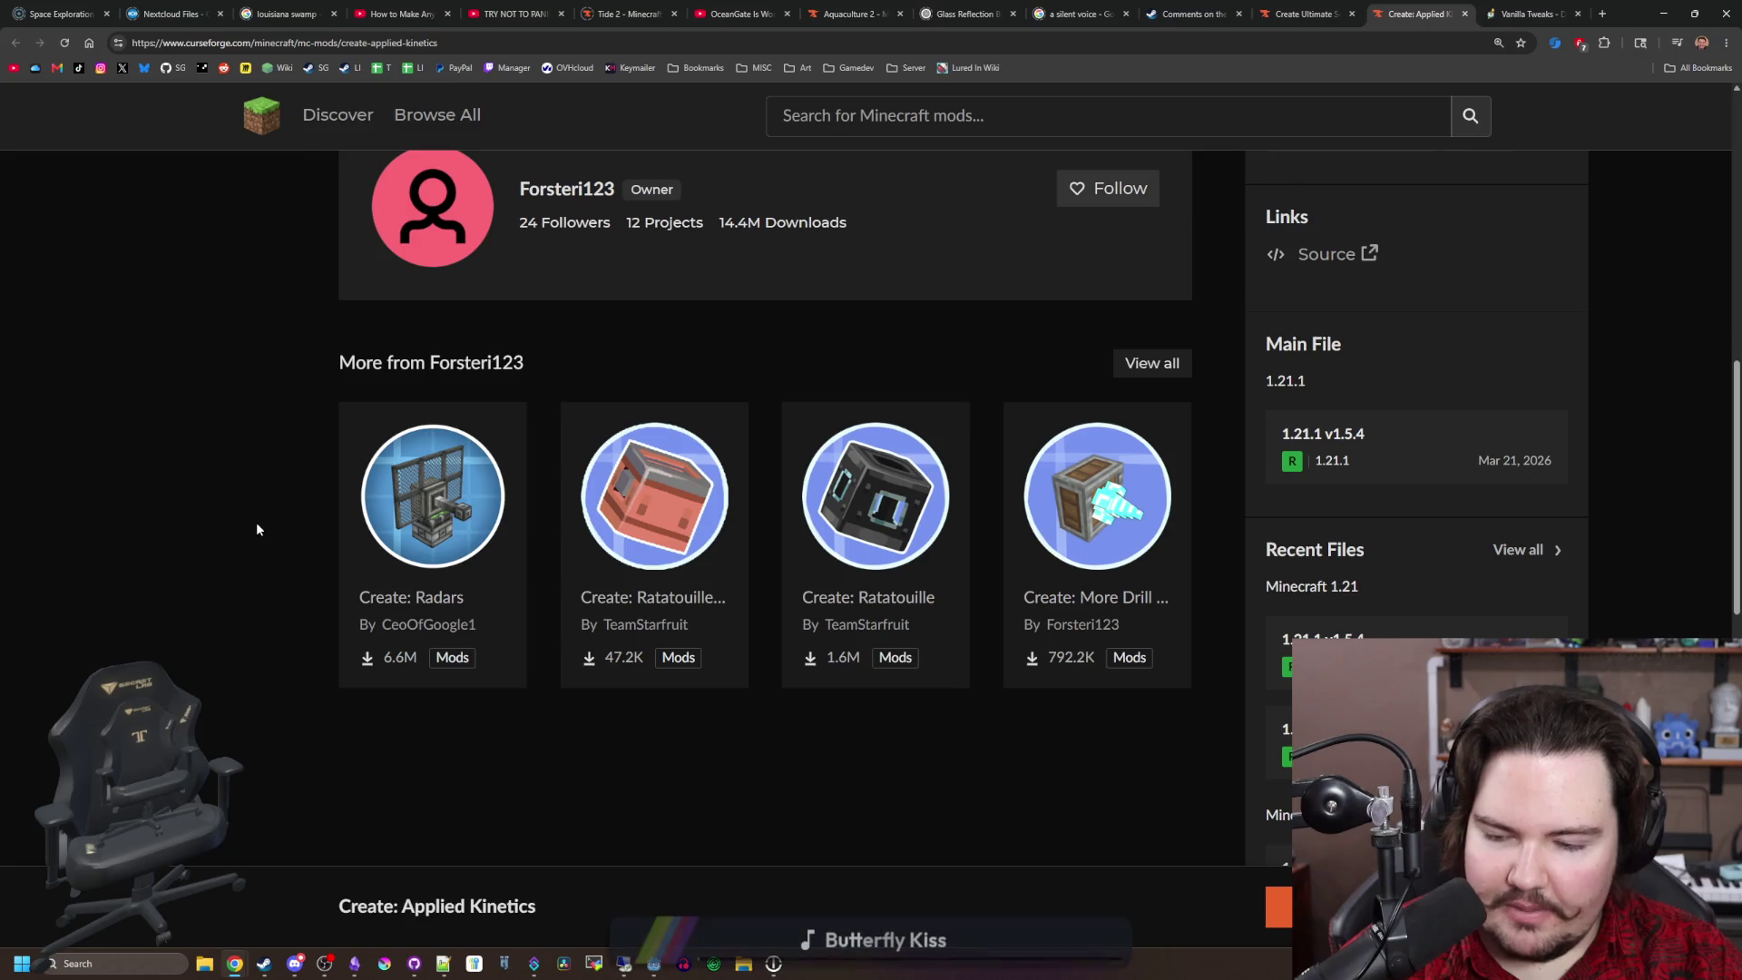
pyautogui.moveTo(439, 526)
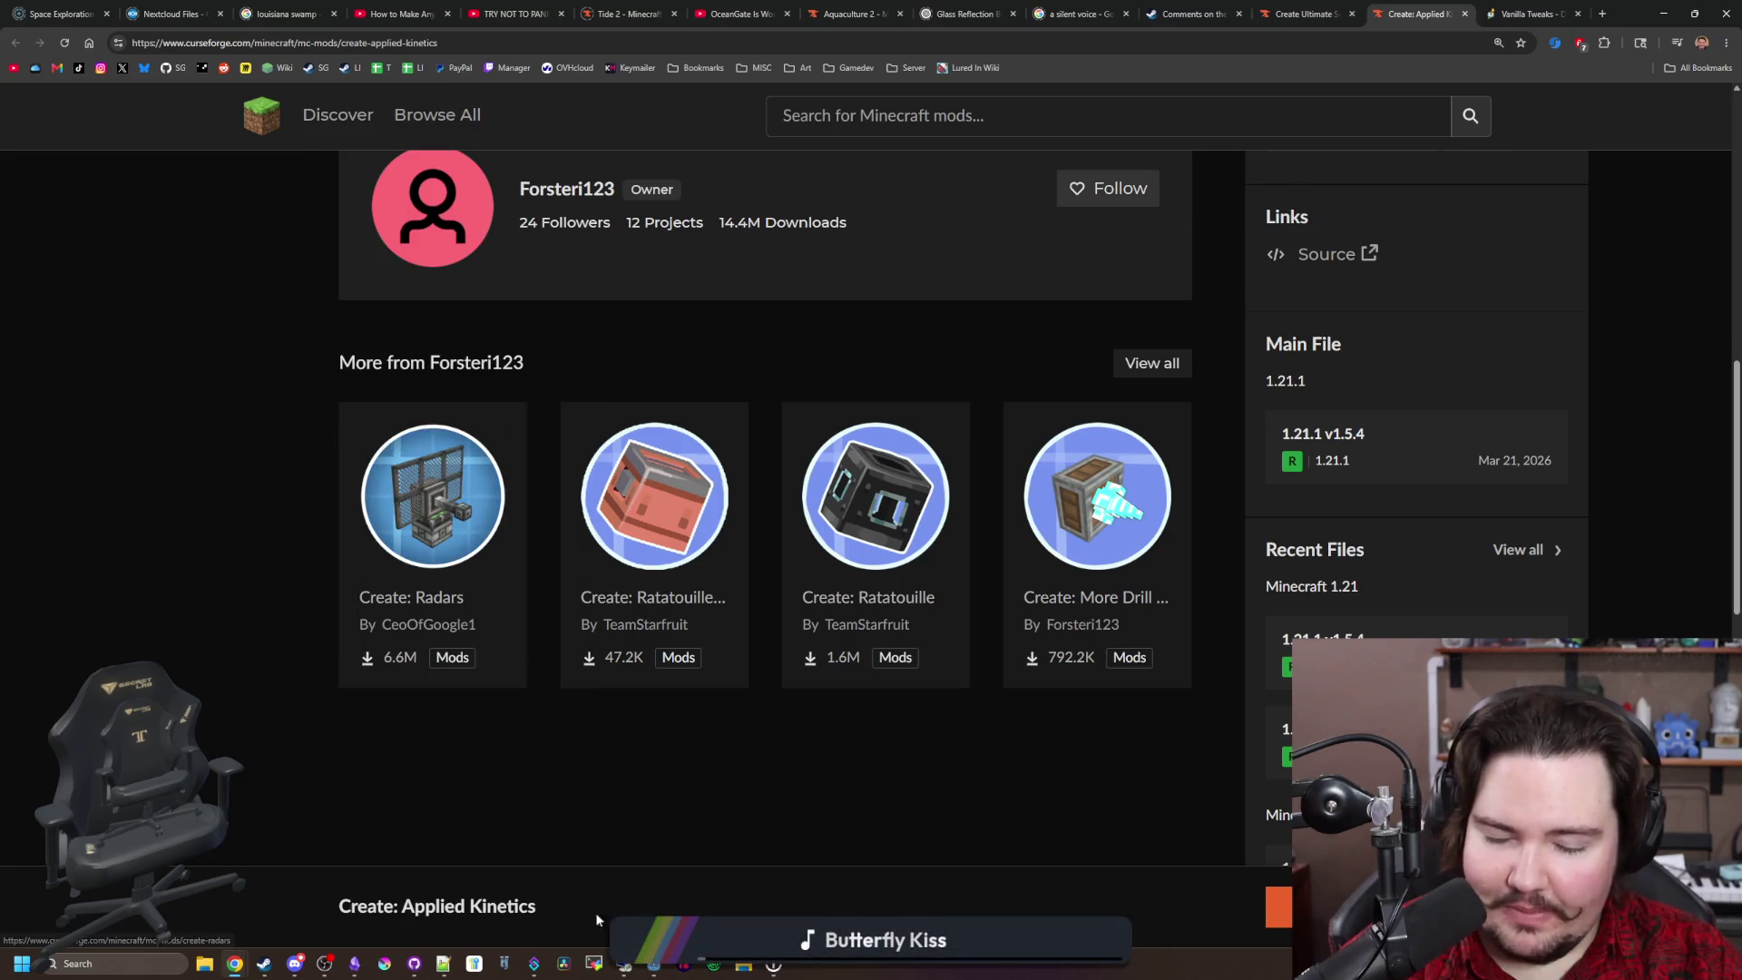
pyautogui.moveTo(929, 635)
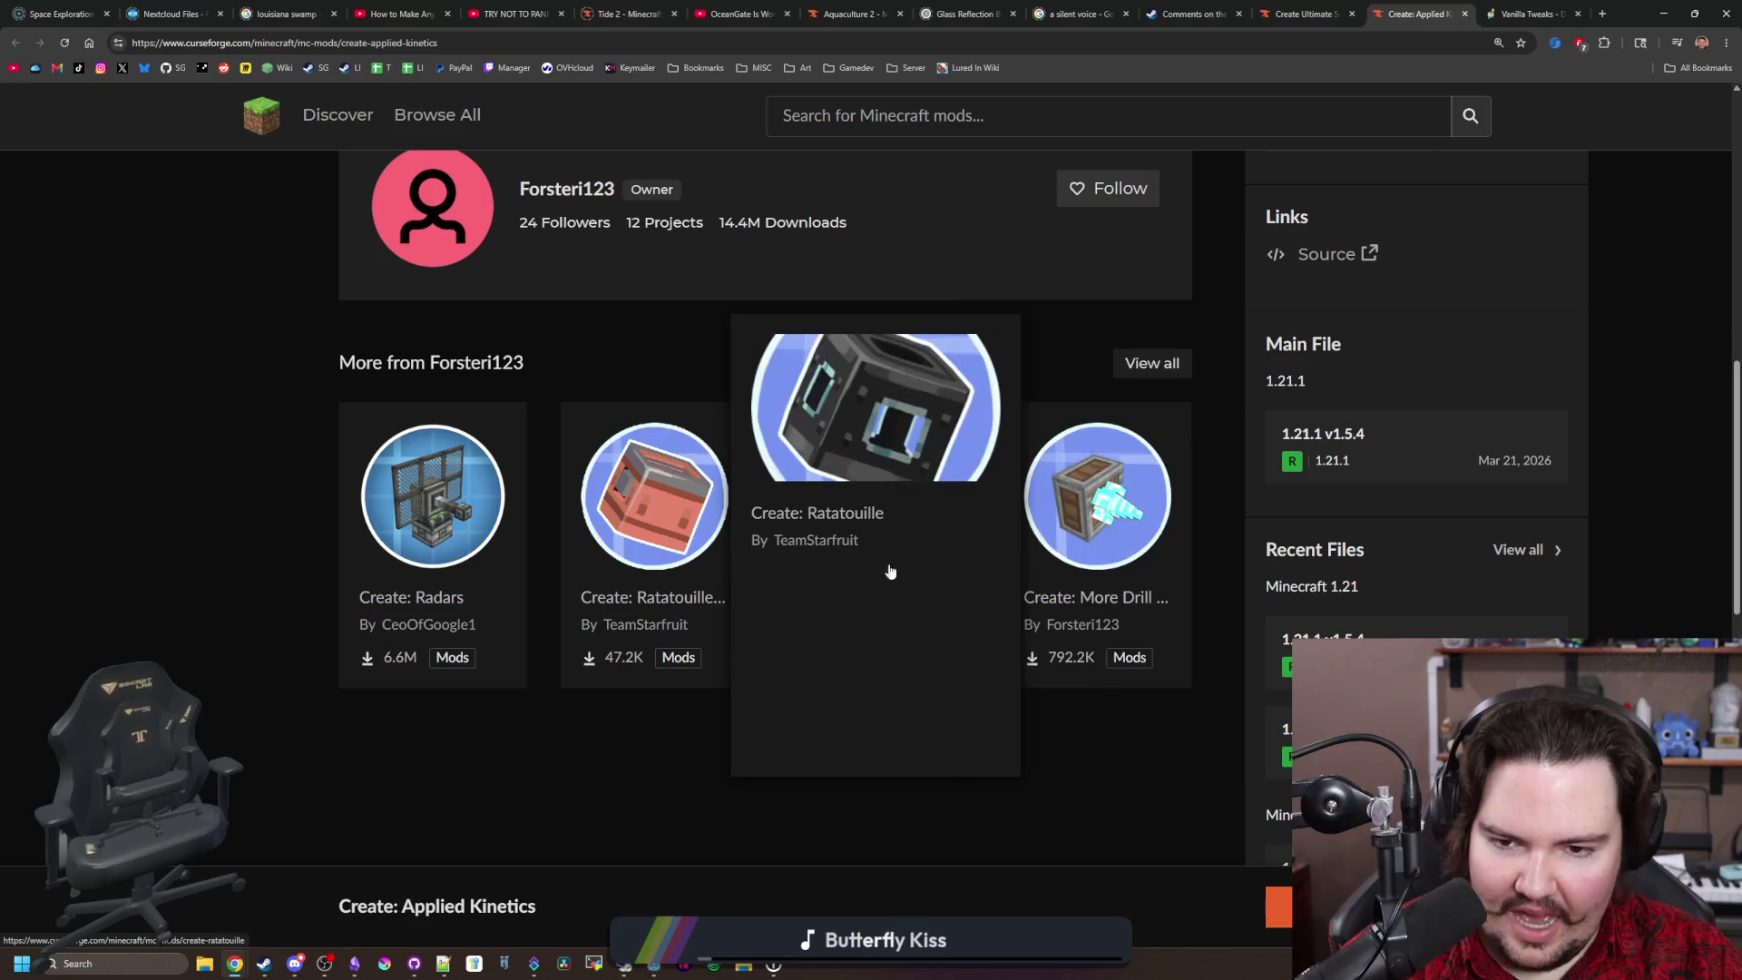
pyautogui.moveTo(357, 575)
pyautogui.scroll(10, 205, 546)
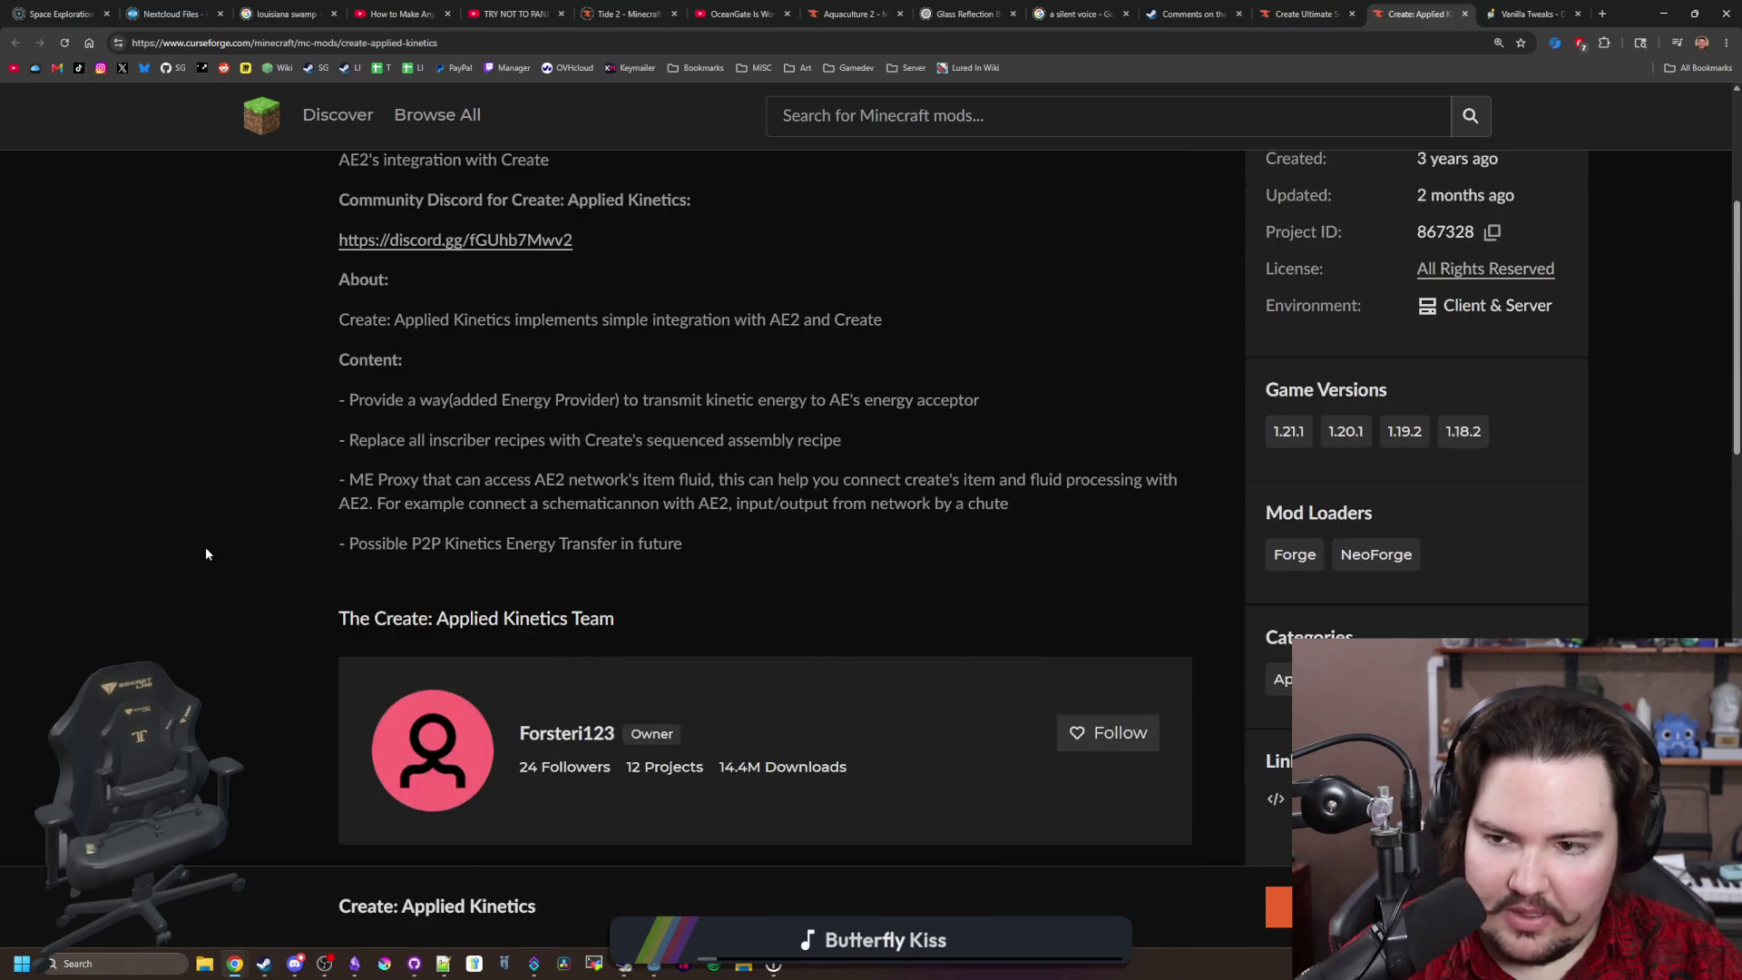
pyautogui.scroll(-1, 448, 469)
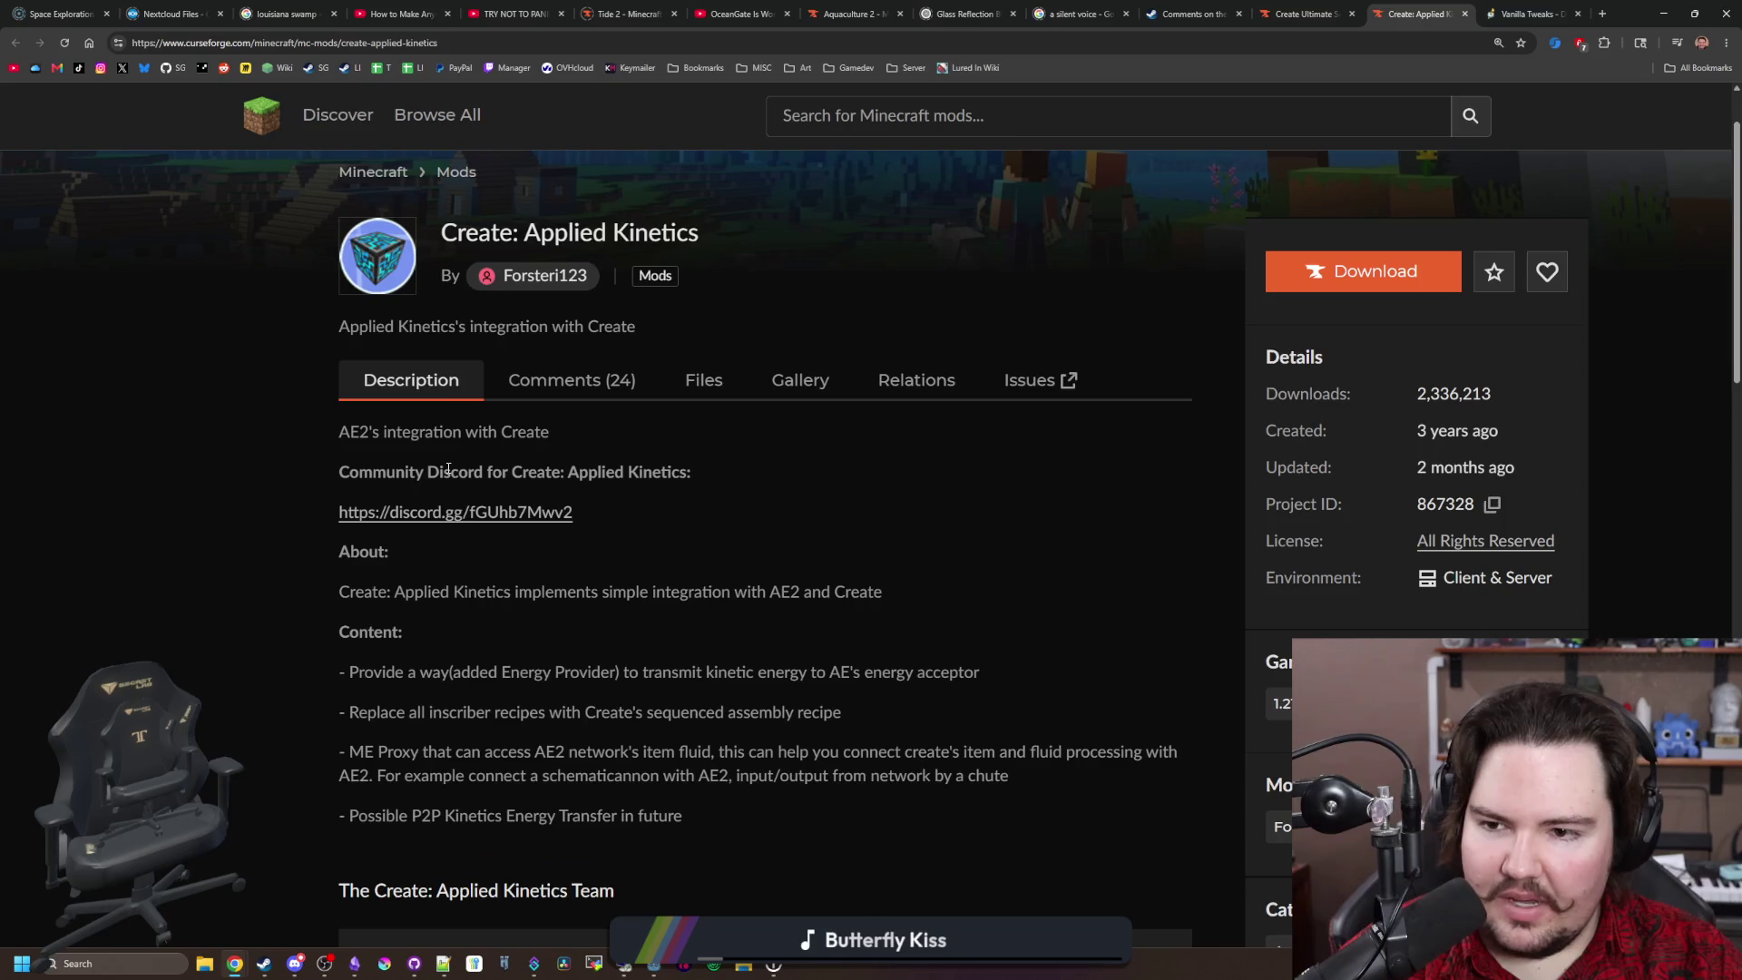
pyautogui.moveTo(525, 232); pyautogui.dragTo(732, 241)
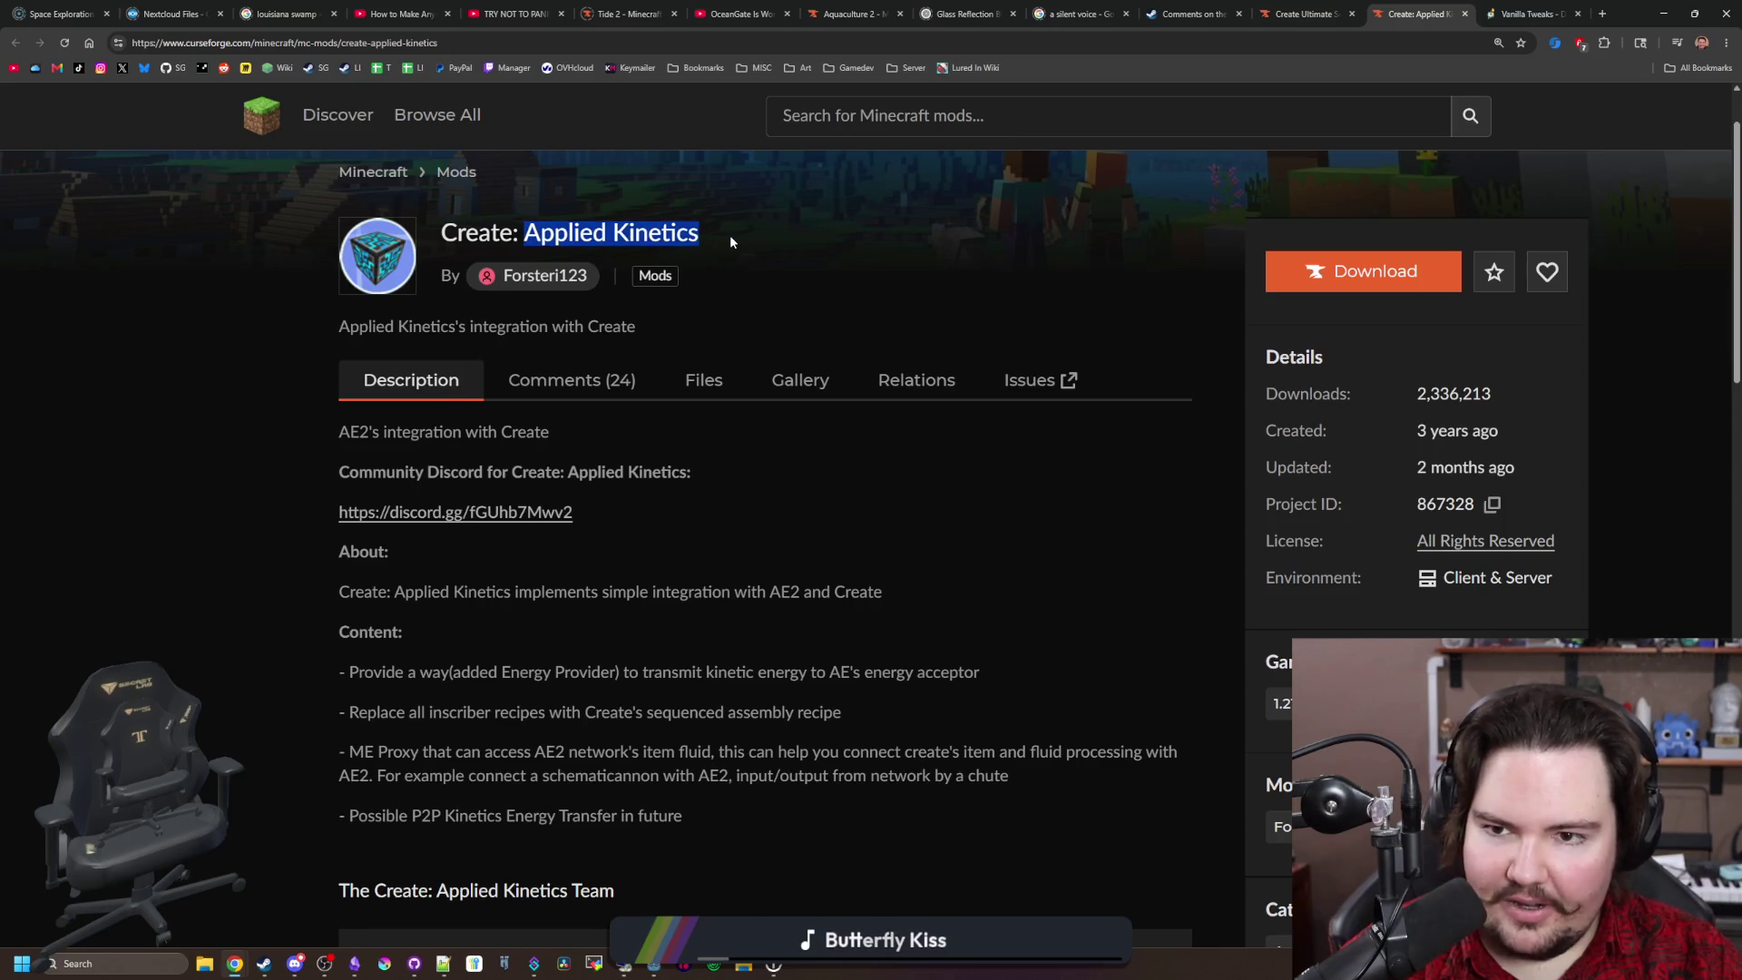
pyautogui.click(836, 629)
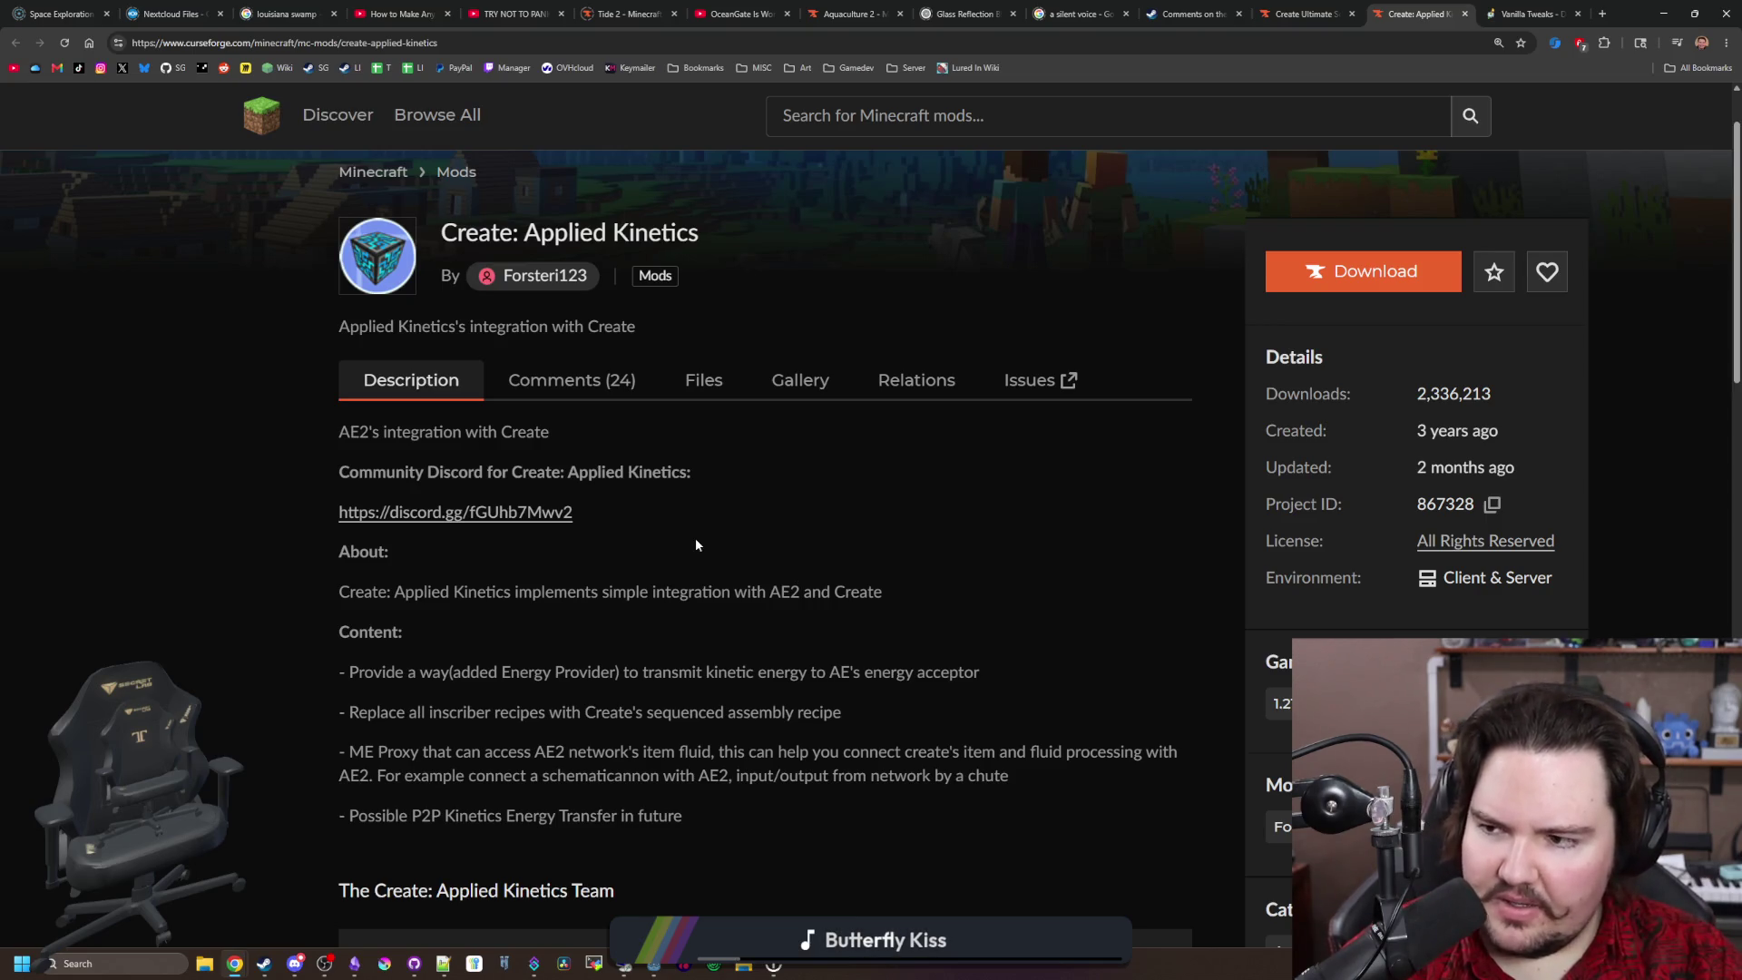
# Step: Read the Applied Kinetics description and briefly view the mod's gallery
pyautogui.scroll(-1, 694, 544)
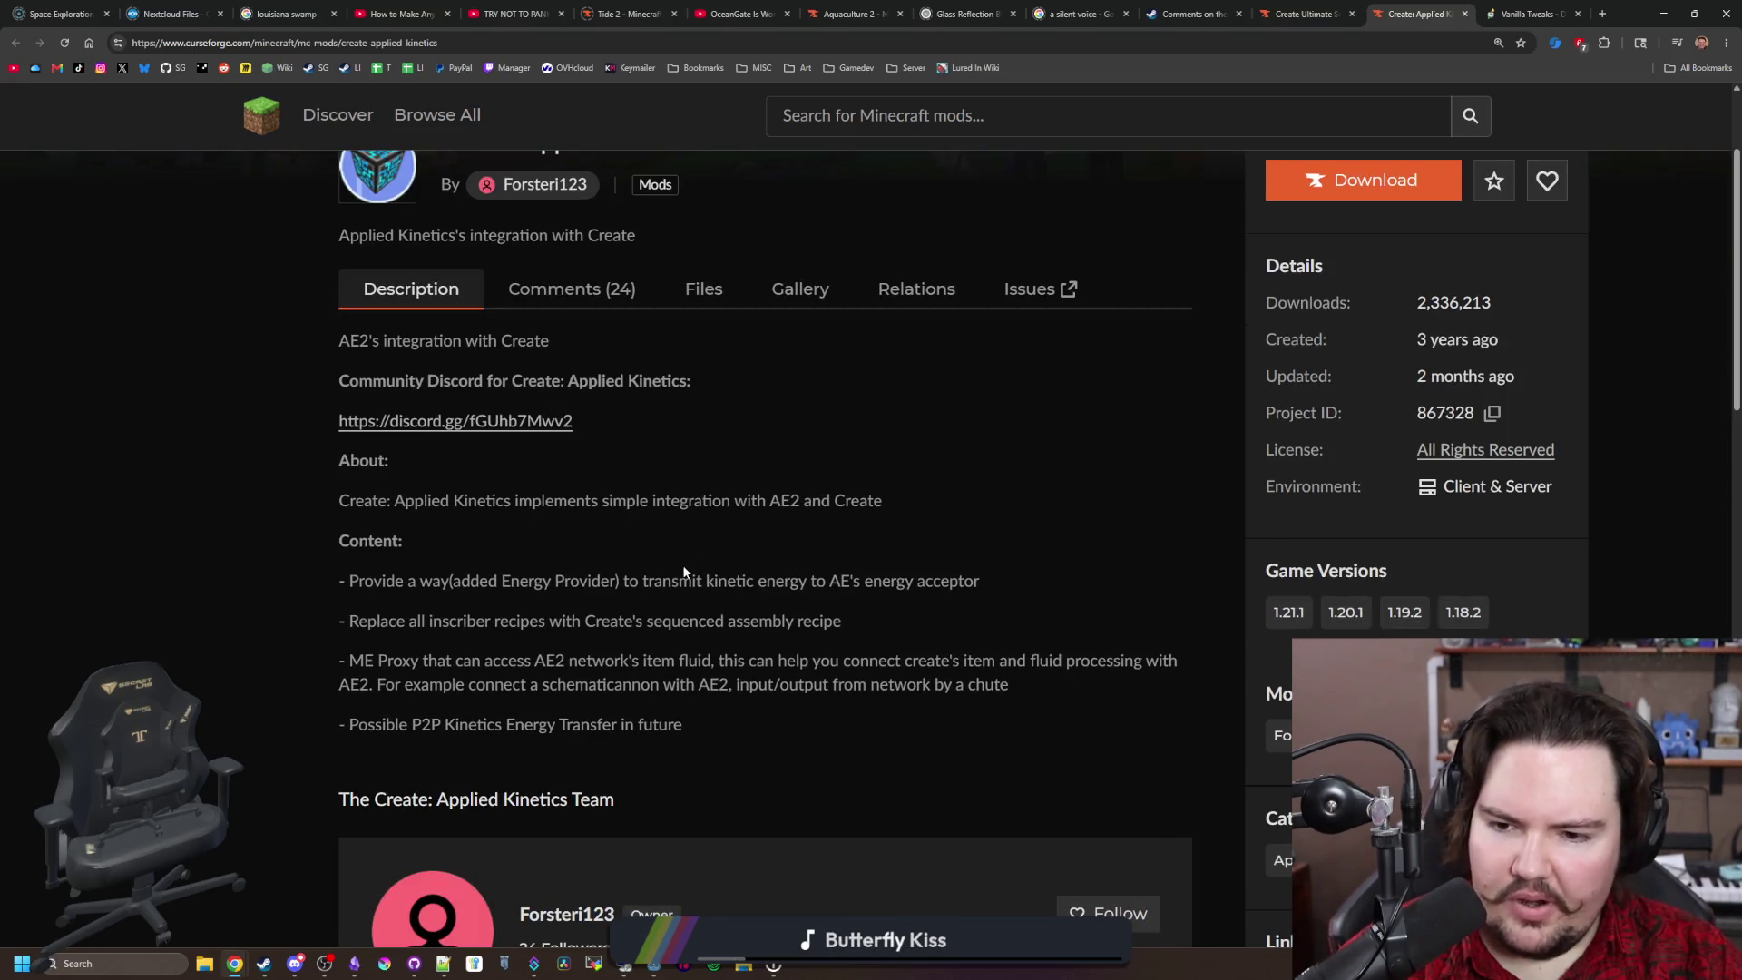
pyautogui.doubleClick(661, 588)
pyautogui.click(608, 595)
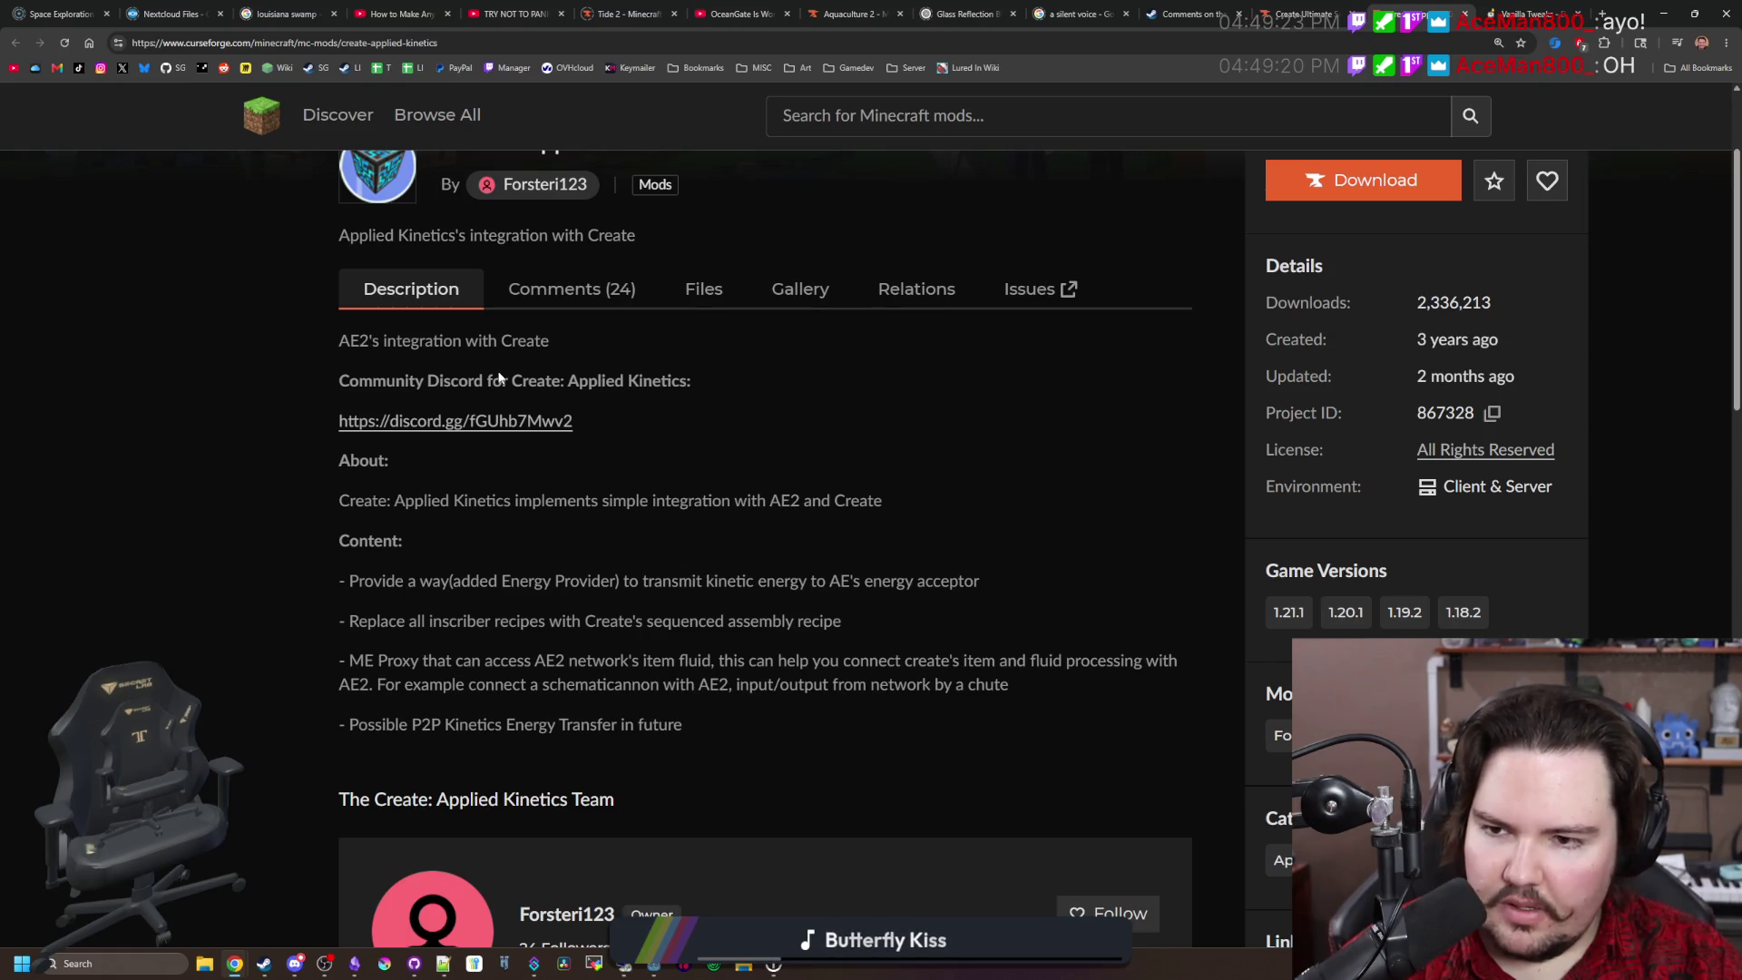
pyautogui.scroll(-5, 497, 371)
pyautogui.scroll(6, 497, 370)
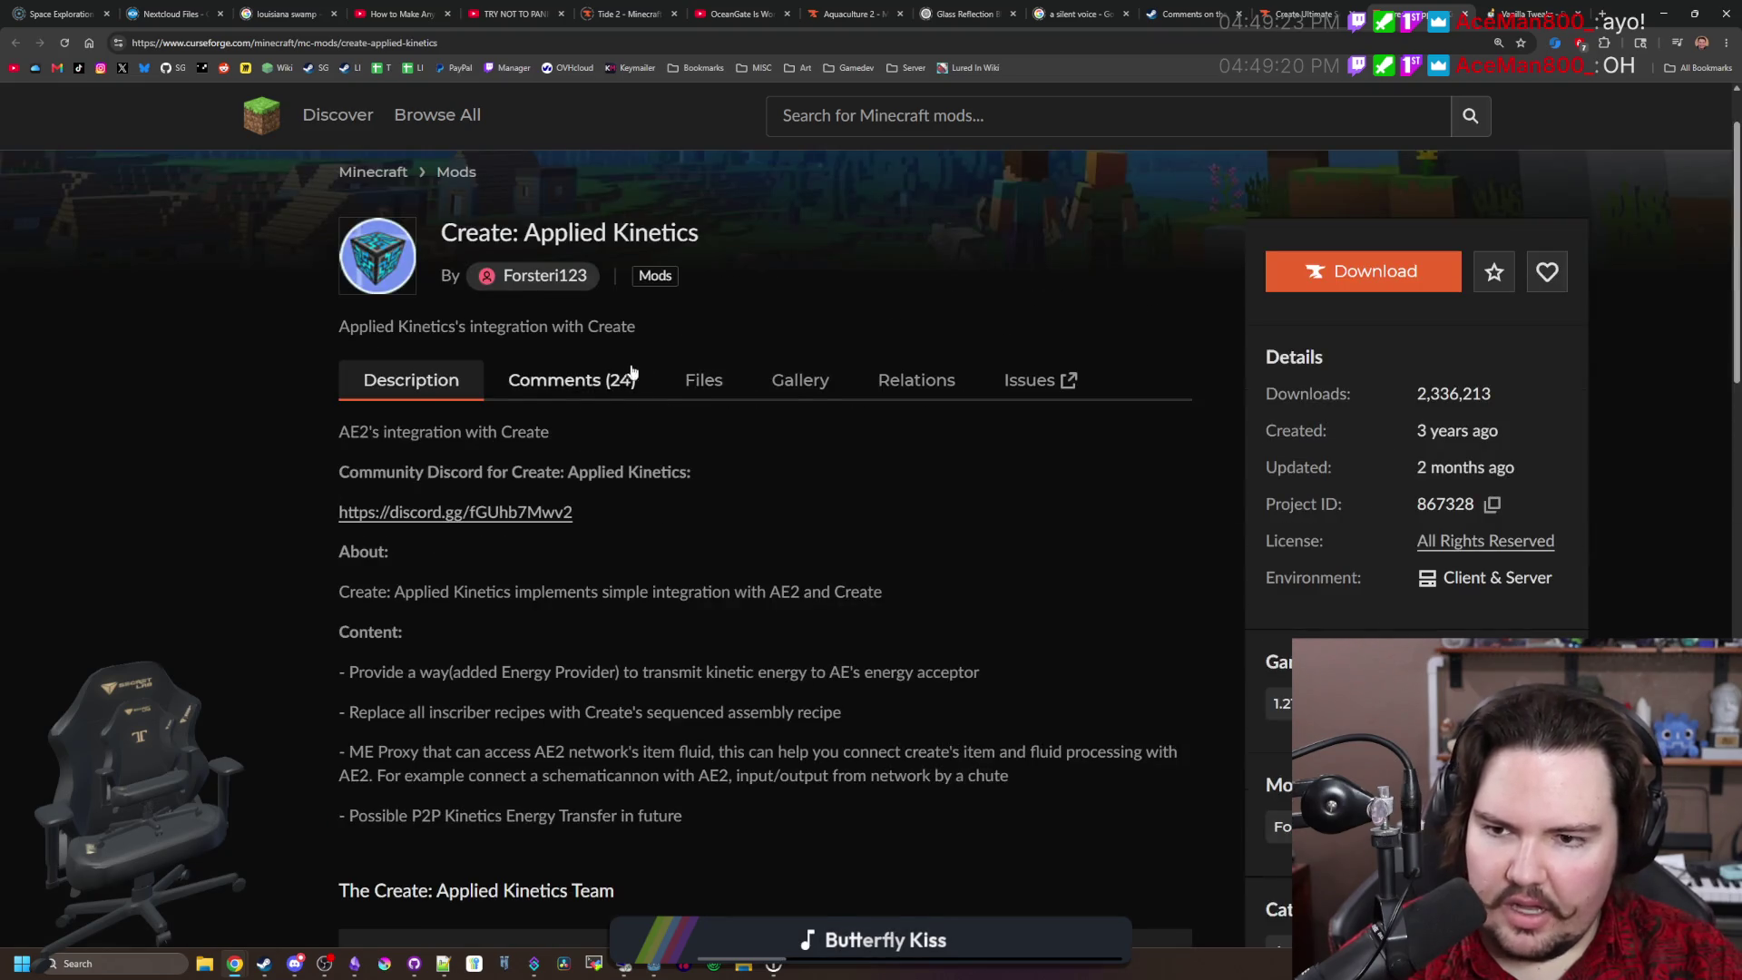
pyautogui.click(827, 402)
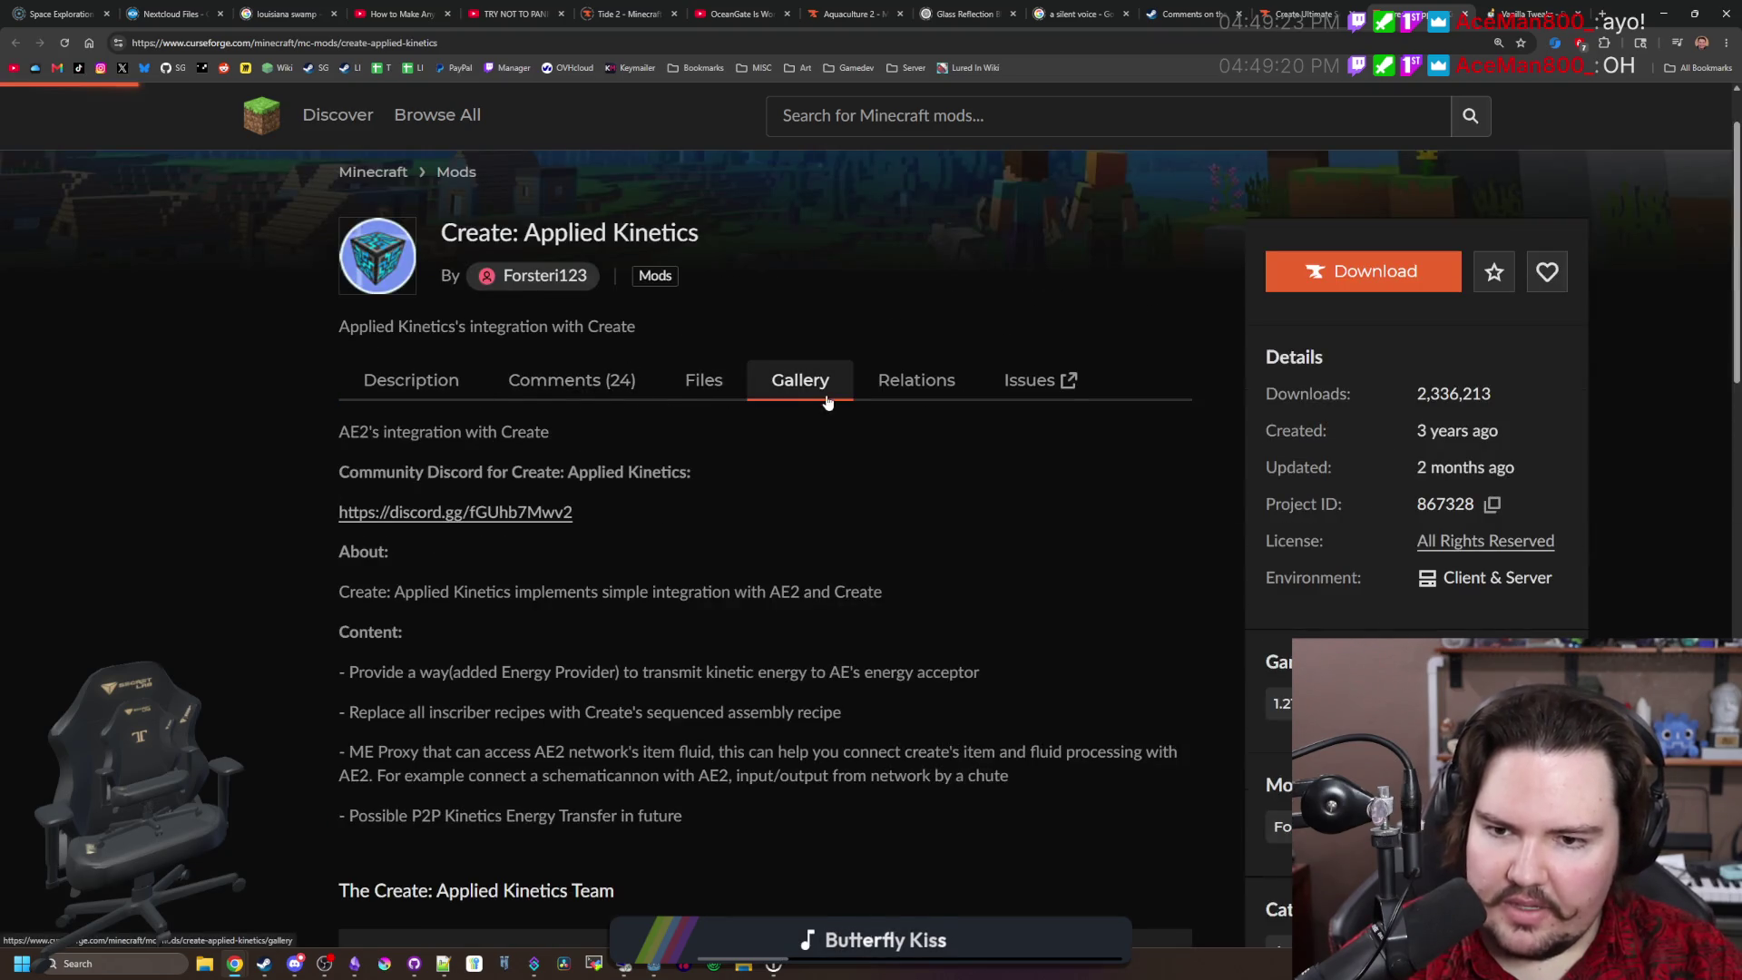
pyautogui.click(407, 387)
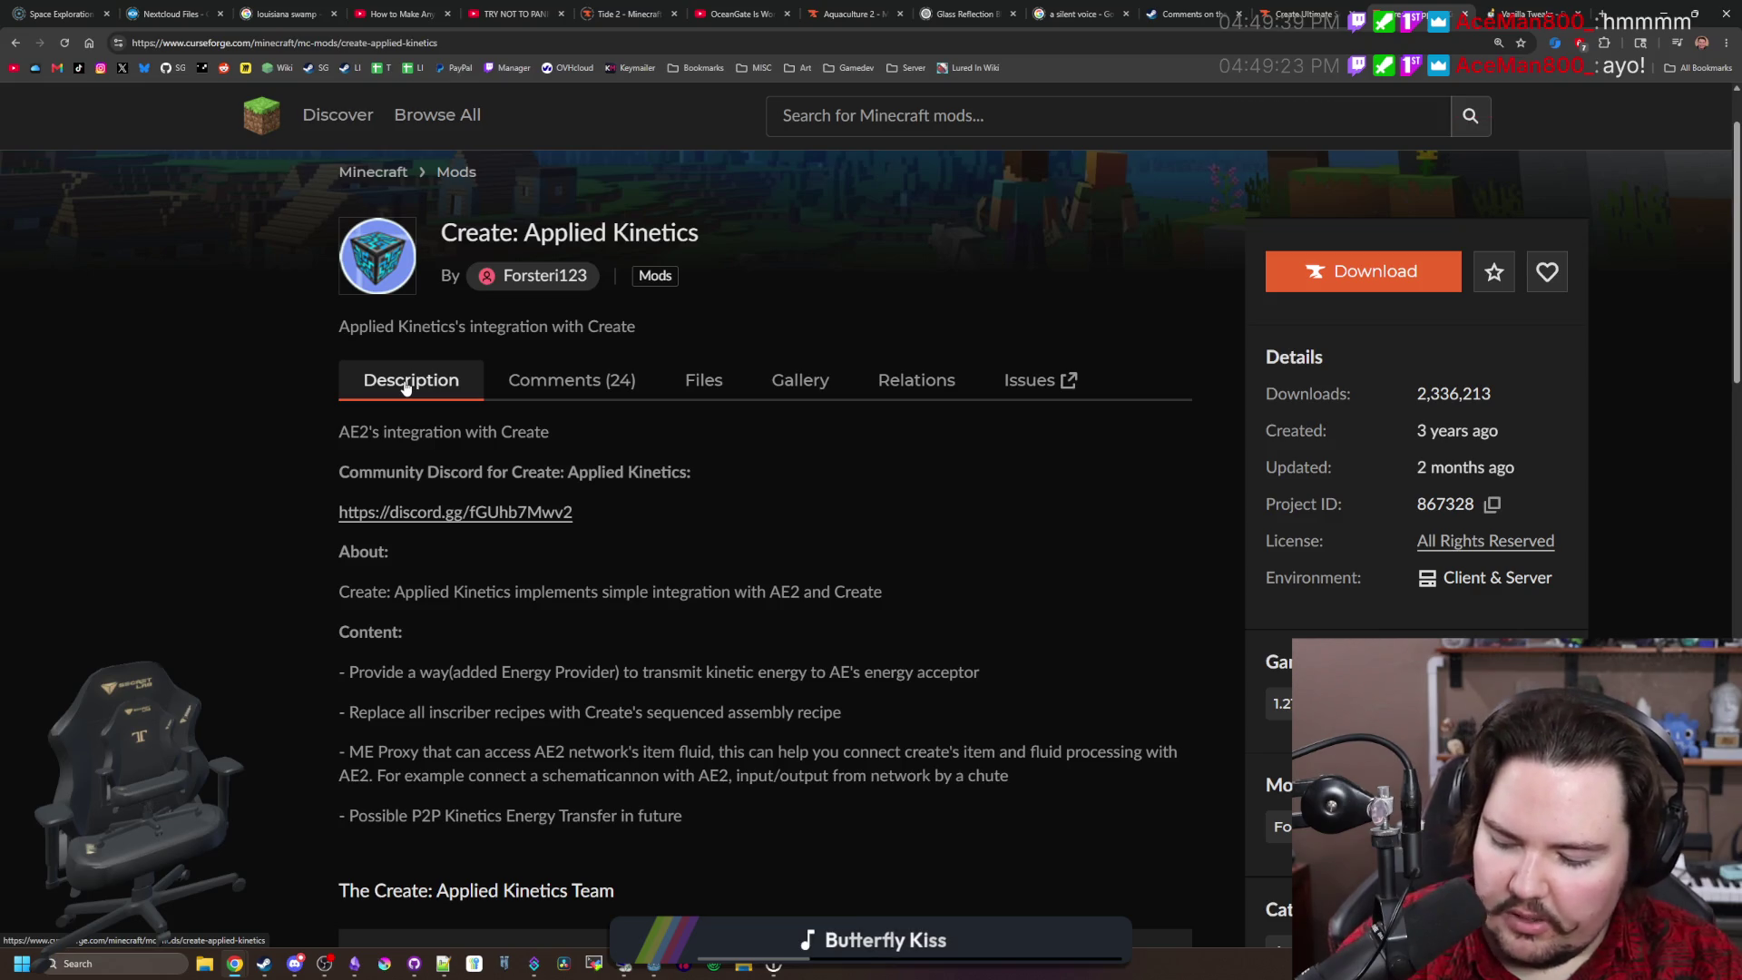
# Step: Read further down the Applied Kinetics content feature list and description
pyautogui.scroll(-2, 589, 509)
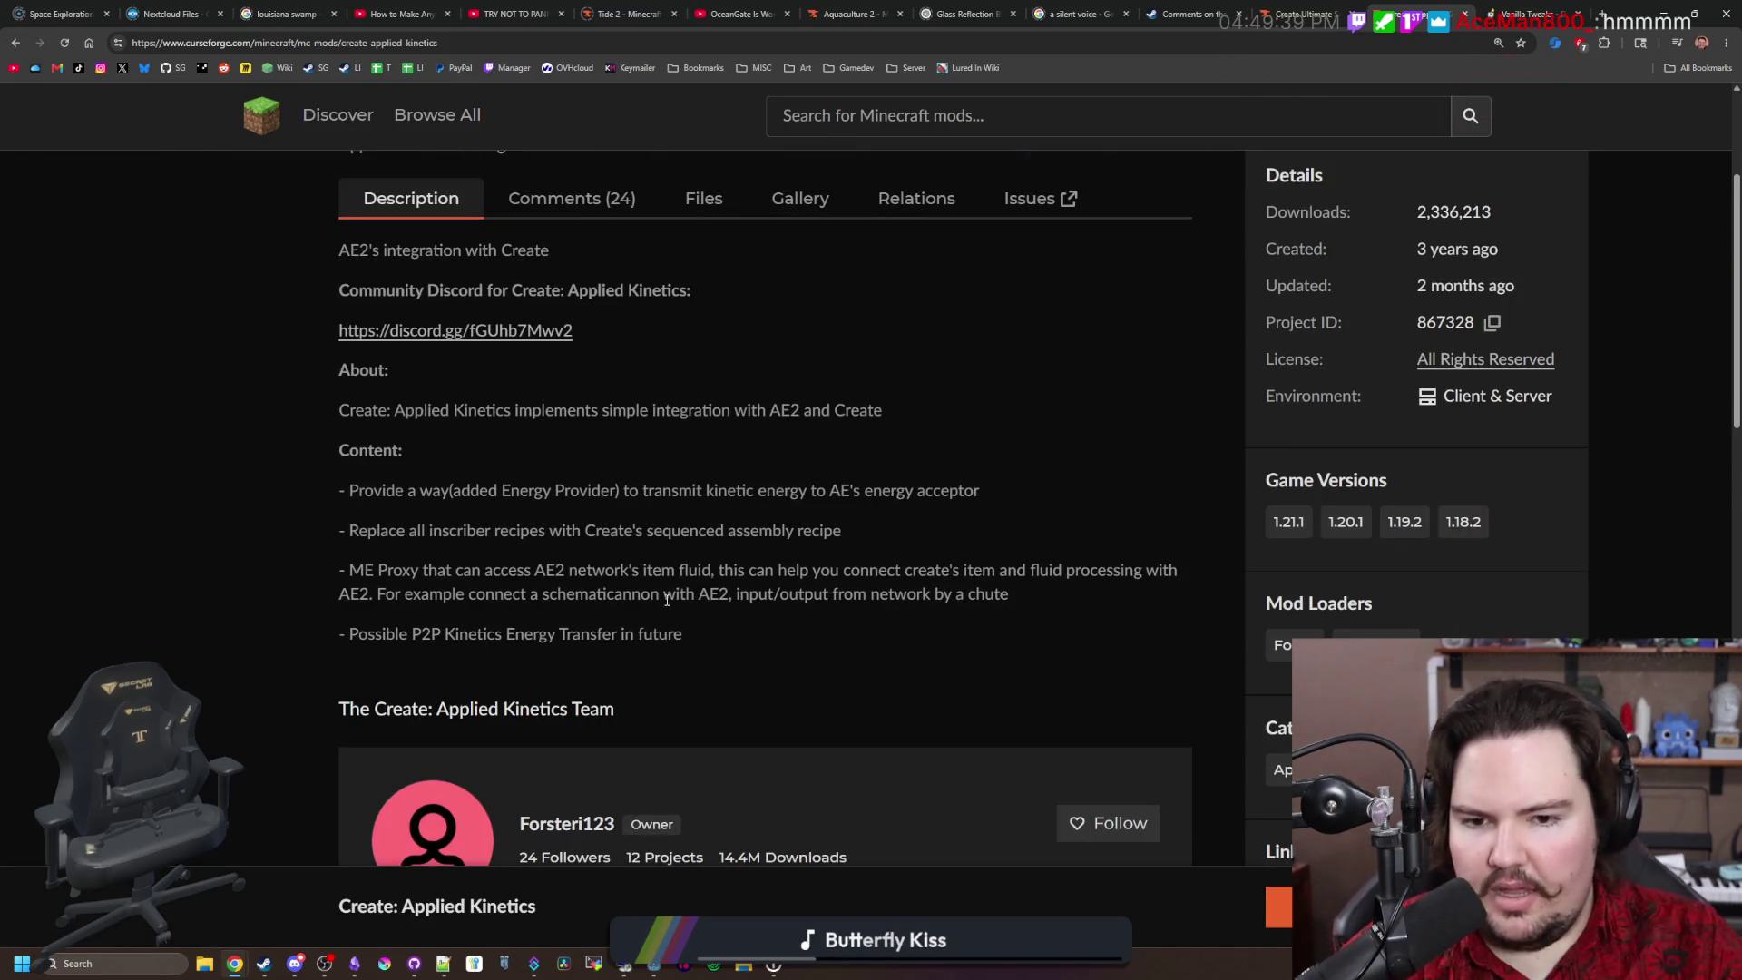
pyautogui.scroll(-1, 667, 599)
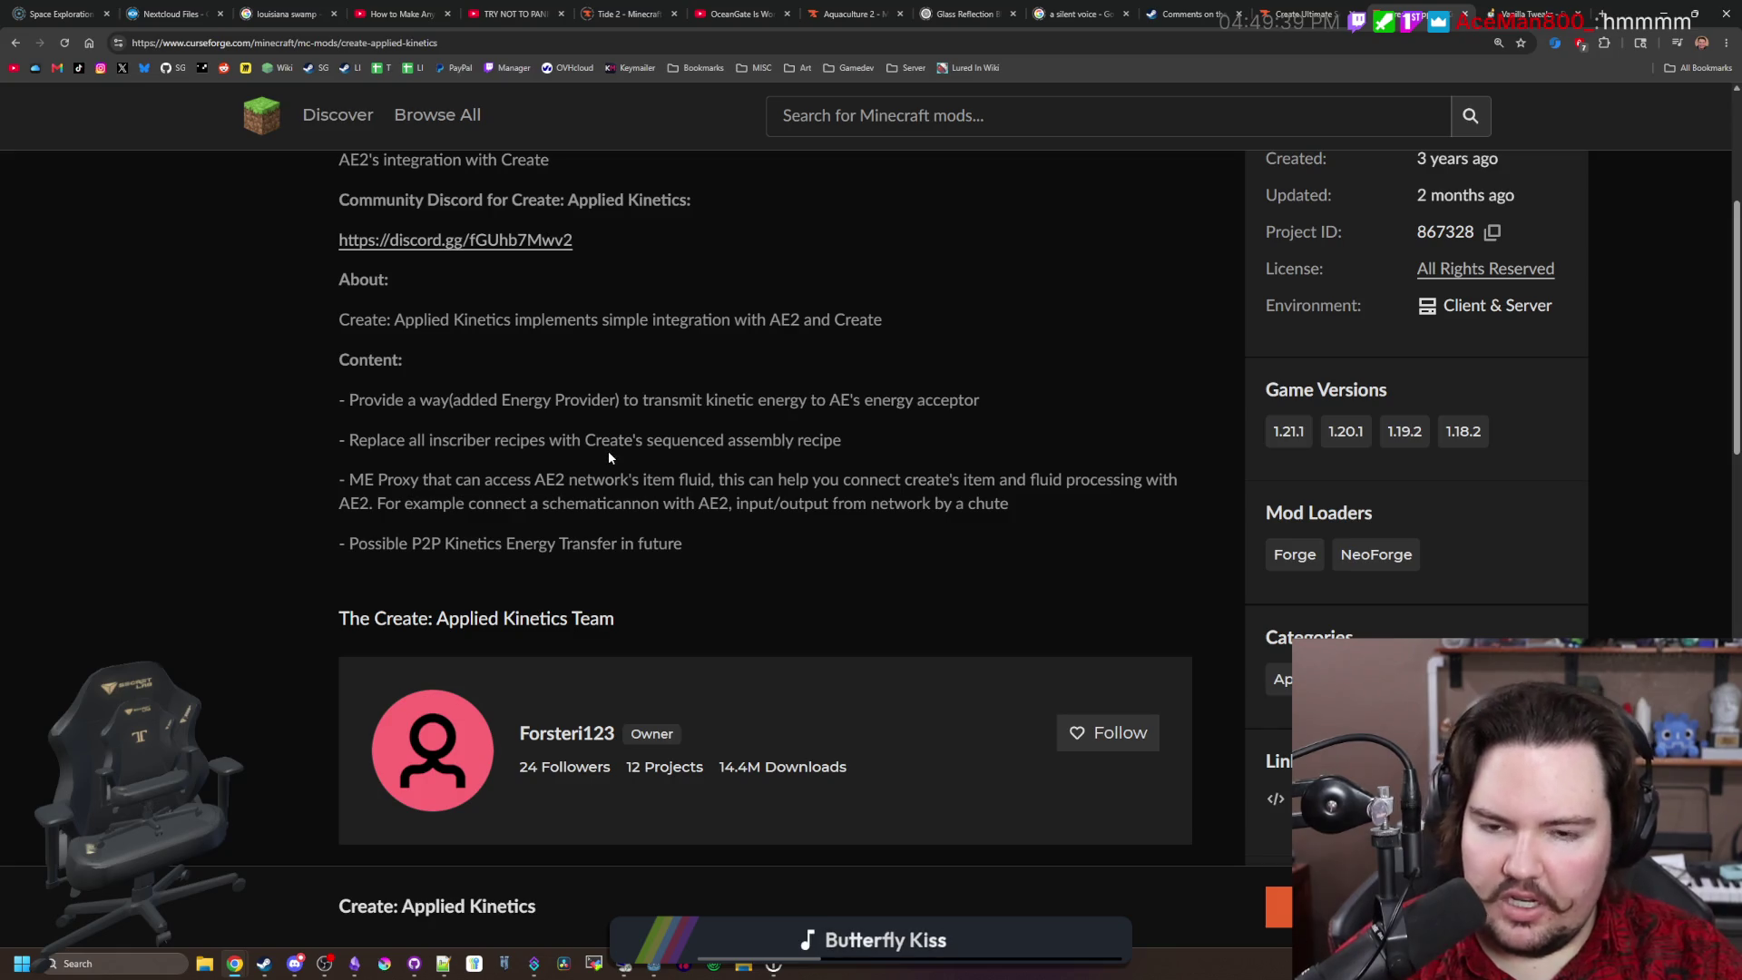
pyautogui.moveTo(578, 400)
pyautogui.mouseDown()
pyautogui.moveTo(840, 424)
pyautogui.moveTo(998, 395)
pyautogui.mouseUp()
pyautogui.click(998, 395)
pyautogui.scroll(-6, 998, 395)
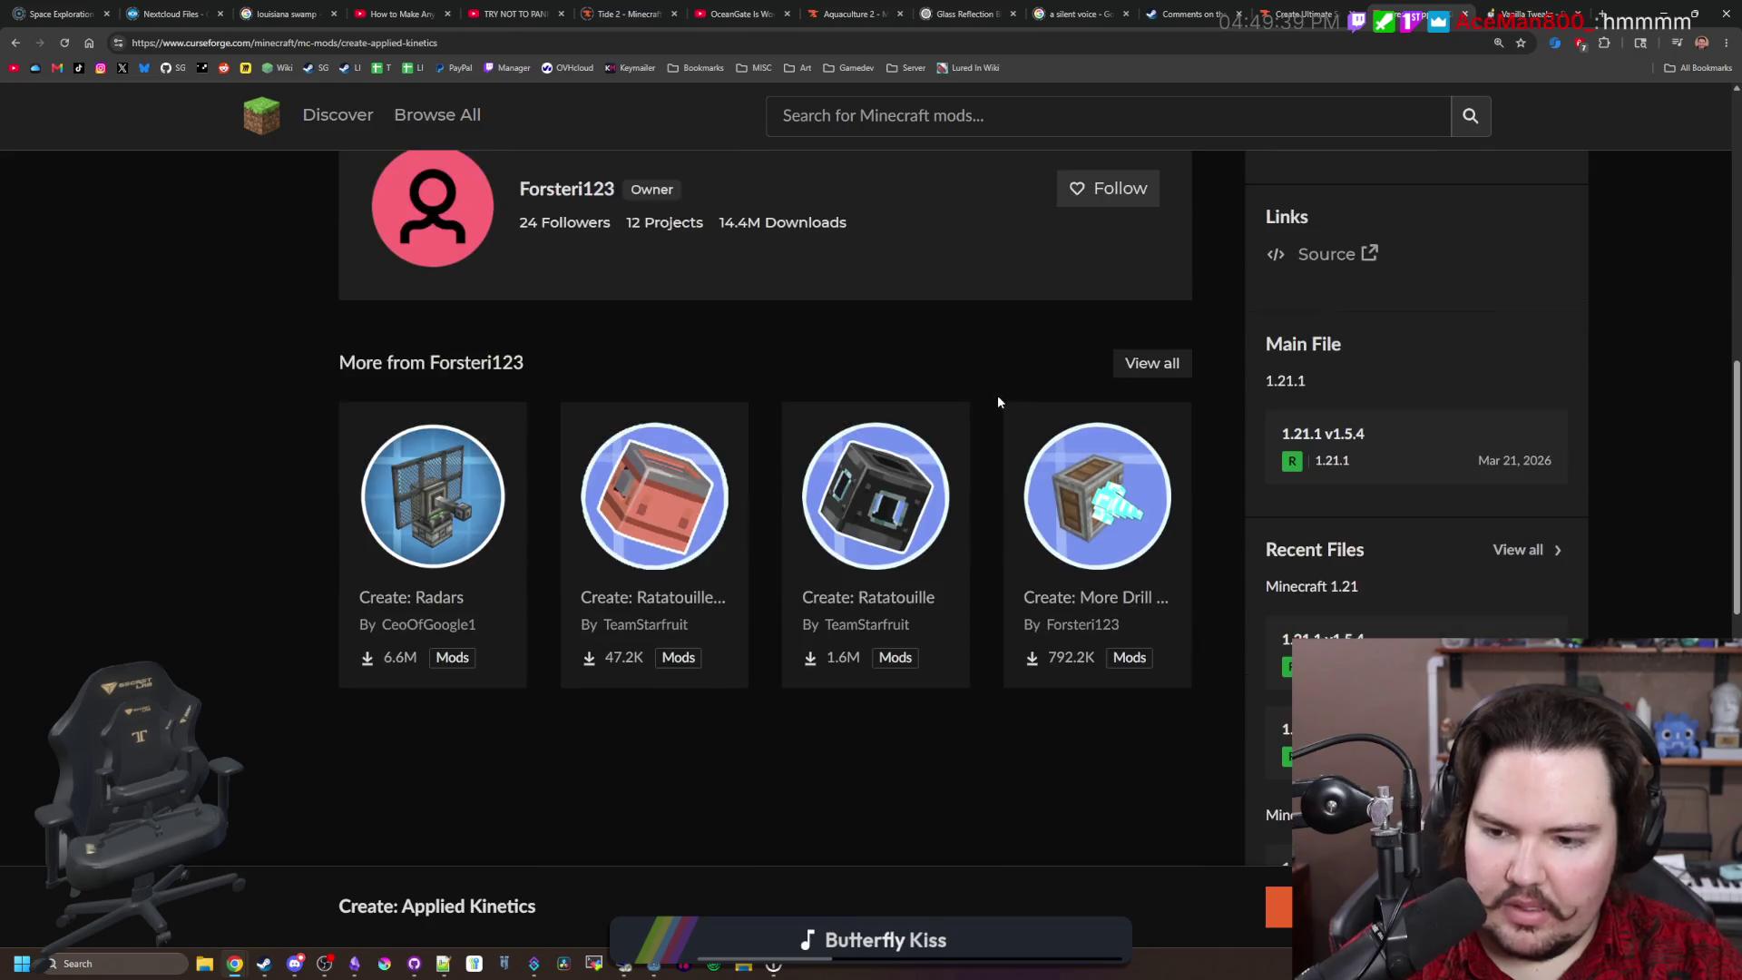
pyautogui.scroll(-4, 998, 399)
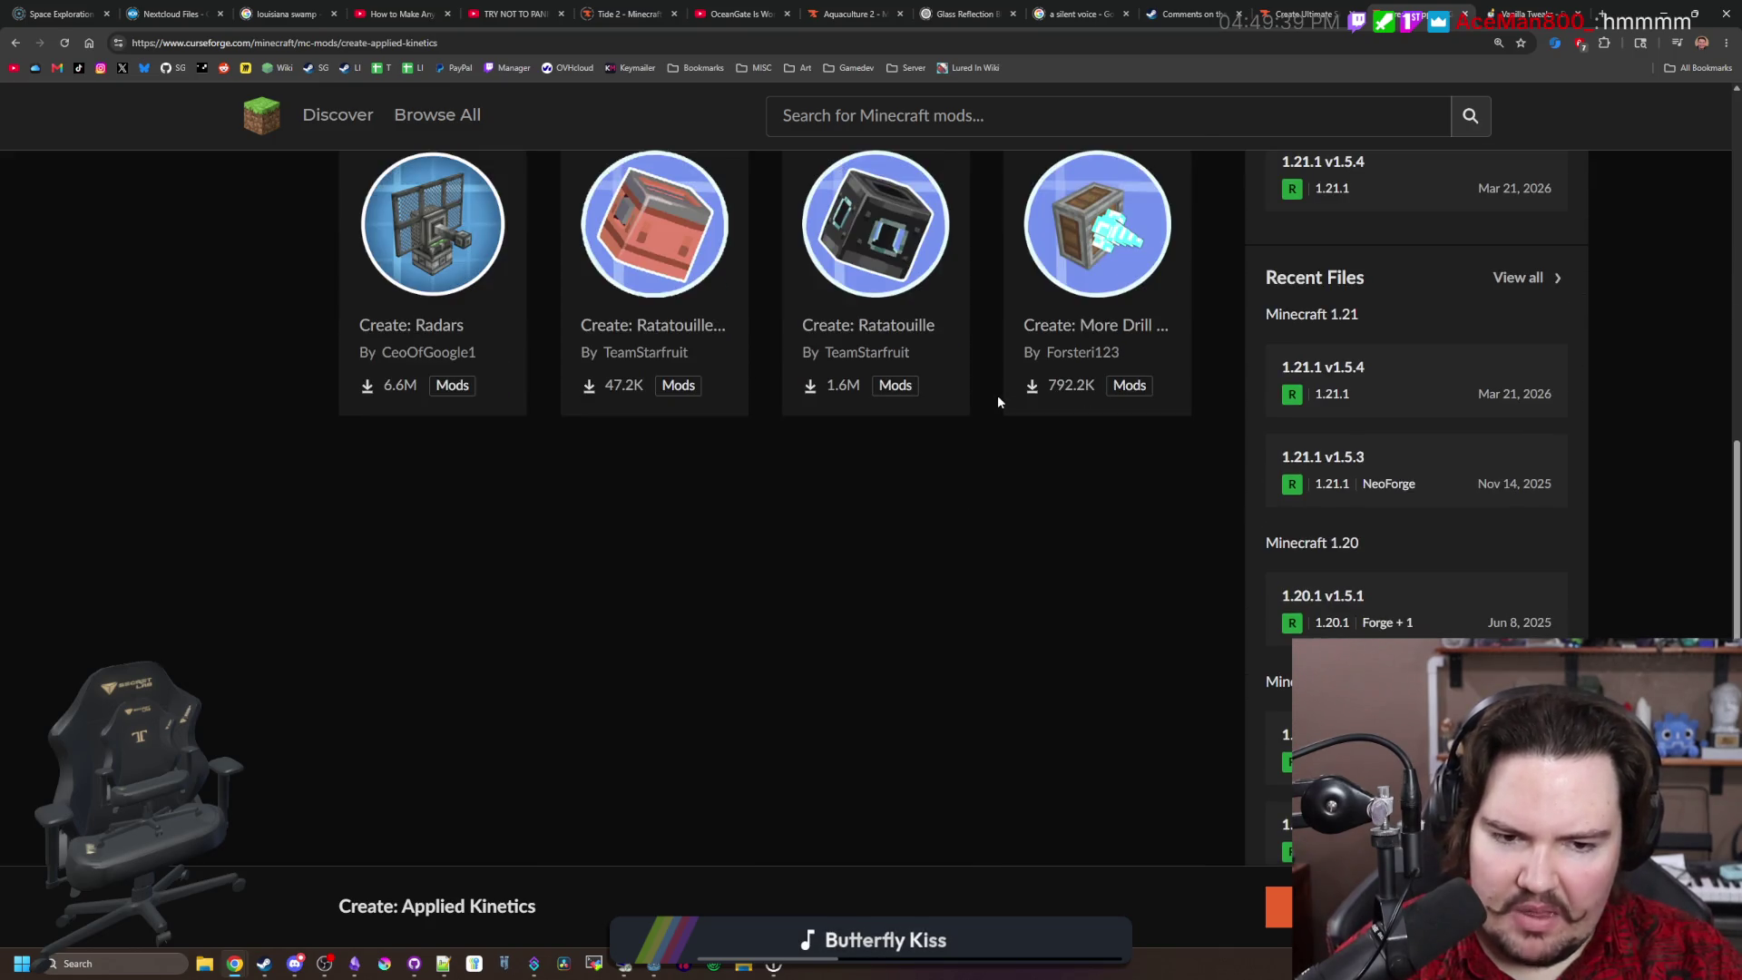
pyautogui.scroll(-1, 998, 399)
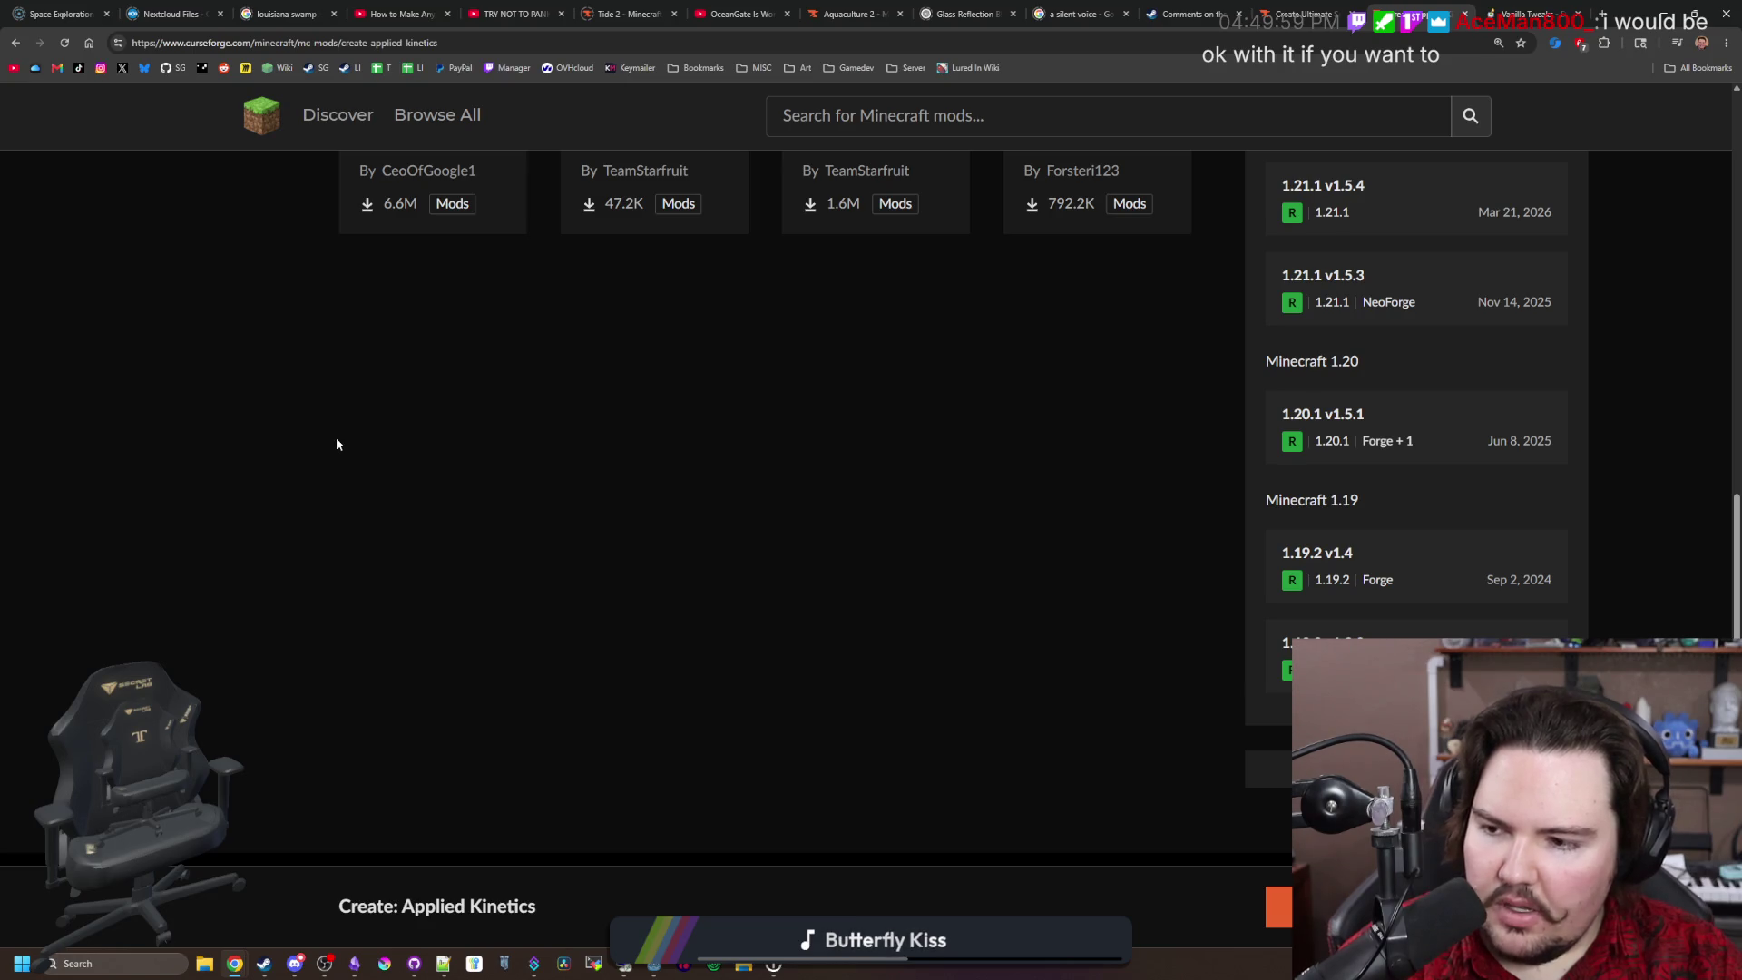
pyautogui.scroll(5, 337, 444)
# Step: Scroll back to the top of the page and switch to the Modrinth launcher
pyautogui.moveTo(814, 672)
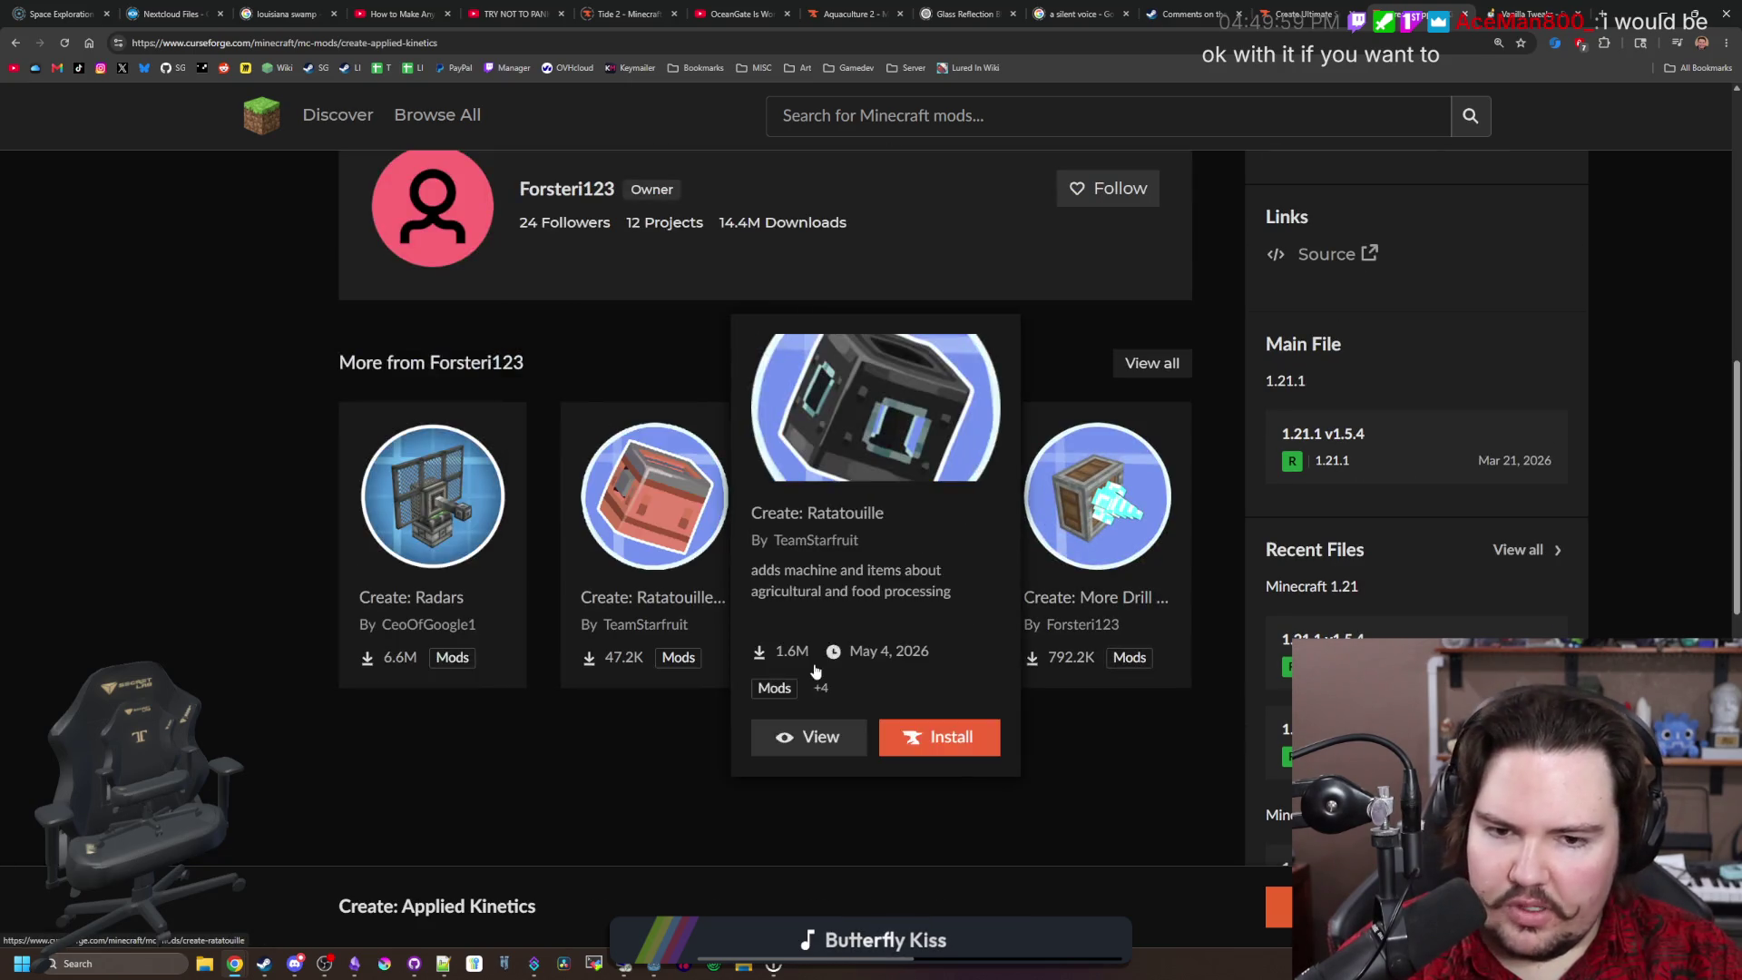
pyautogui.moveTo(1097, 602)
pyautogui.scroll(10, 1096, 603)
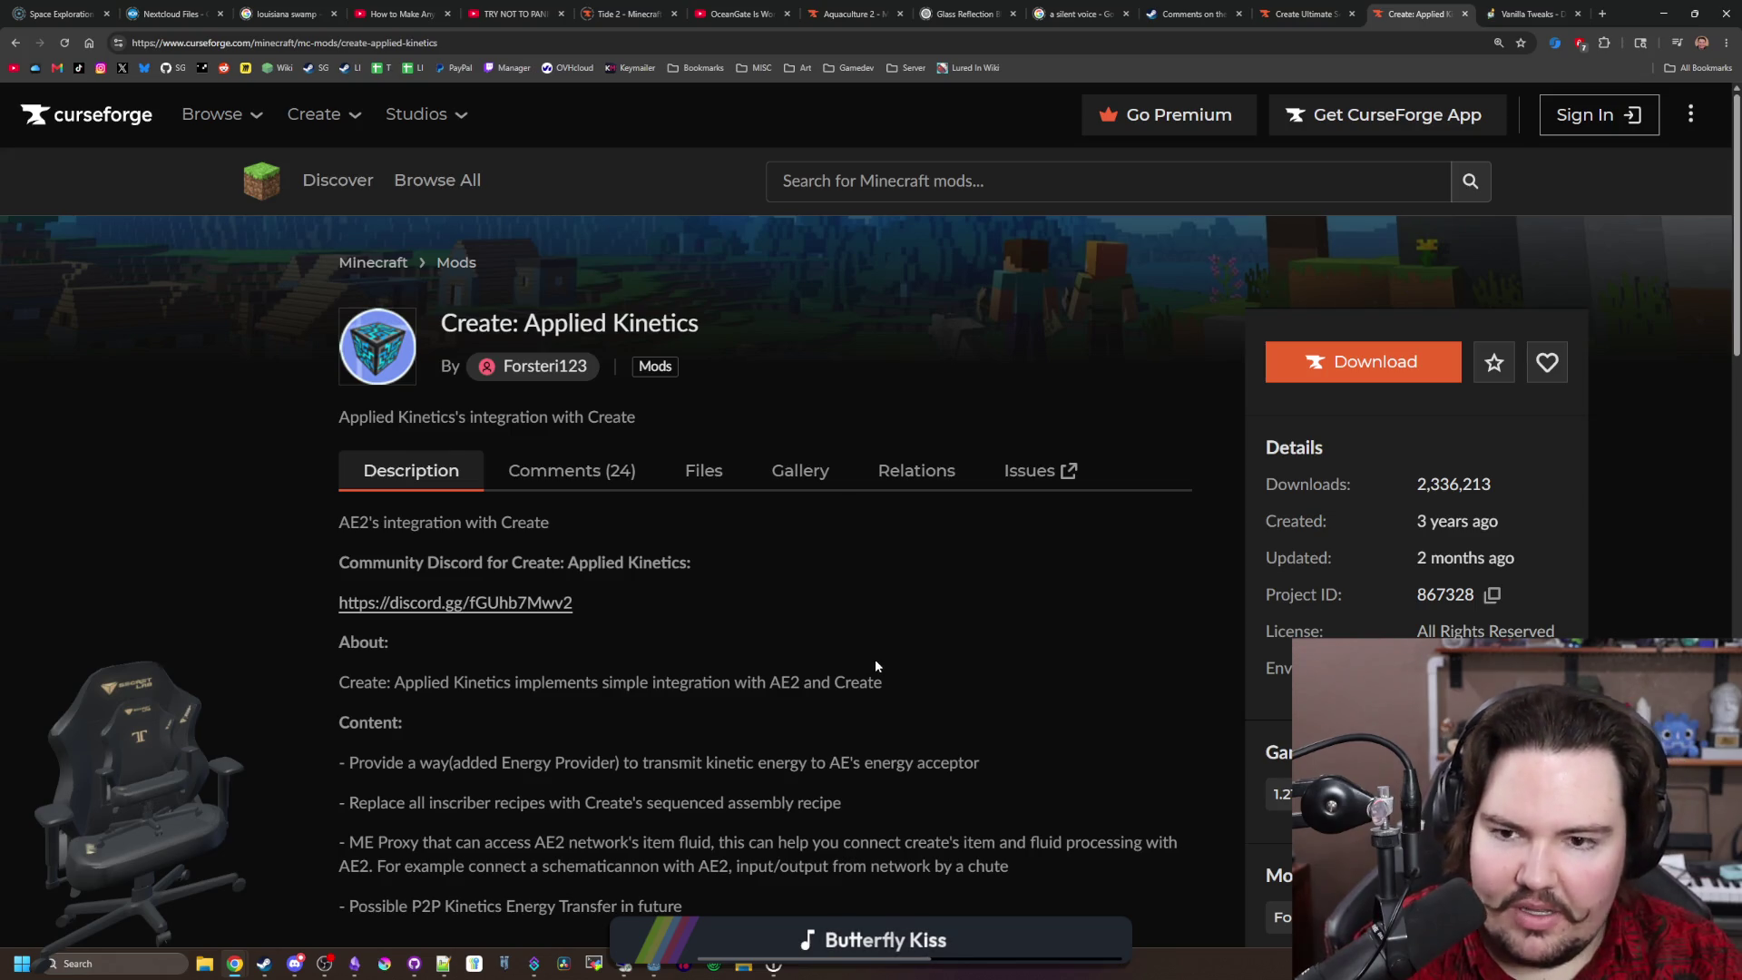
pyautogui.scroll(-1, 872, 655)
pyautogui.scroll(1, 873, 655)
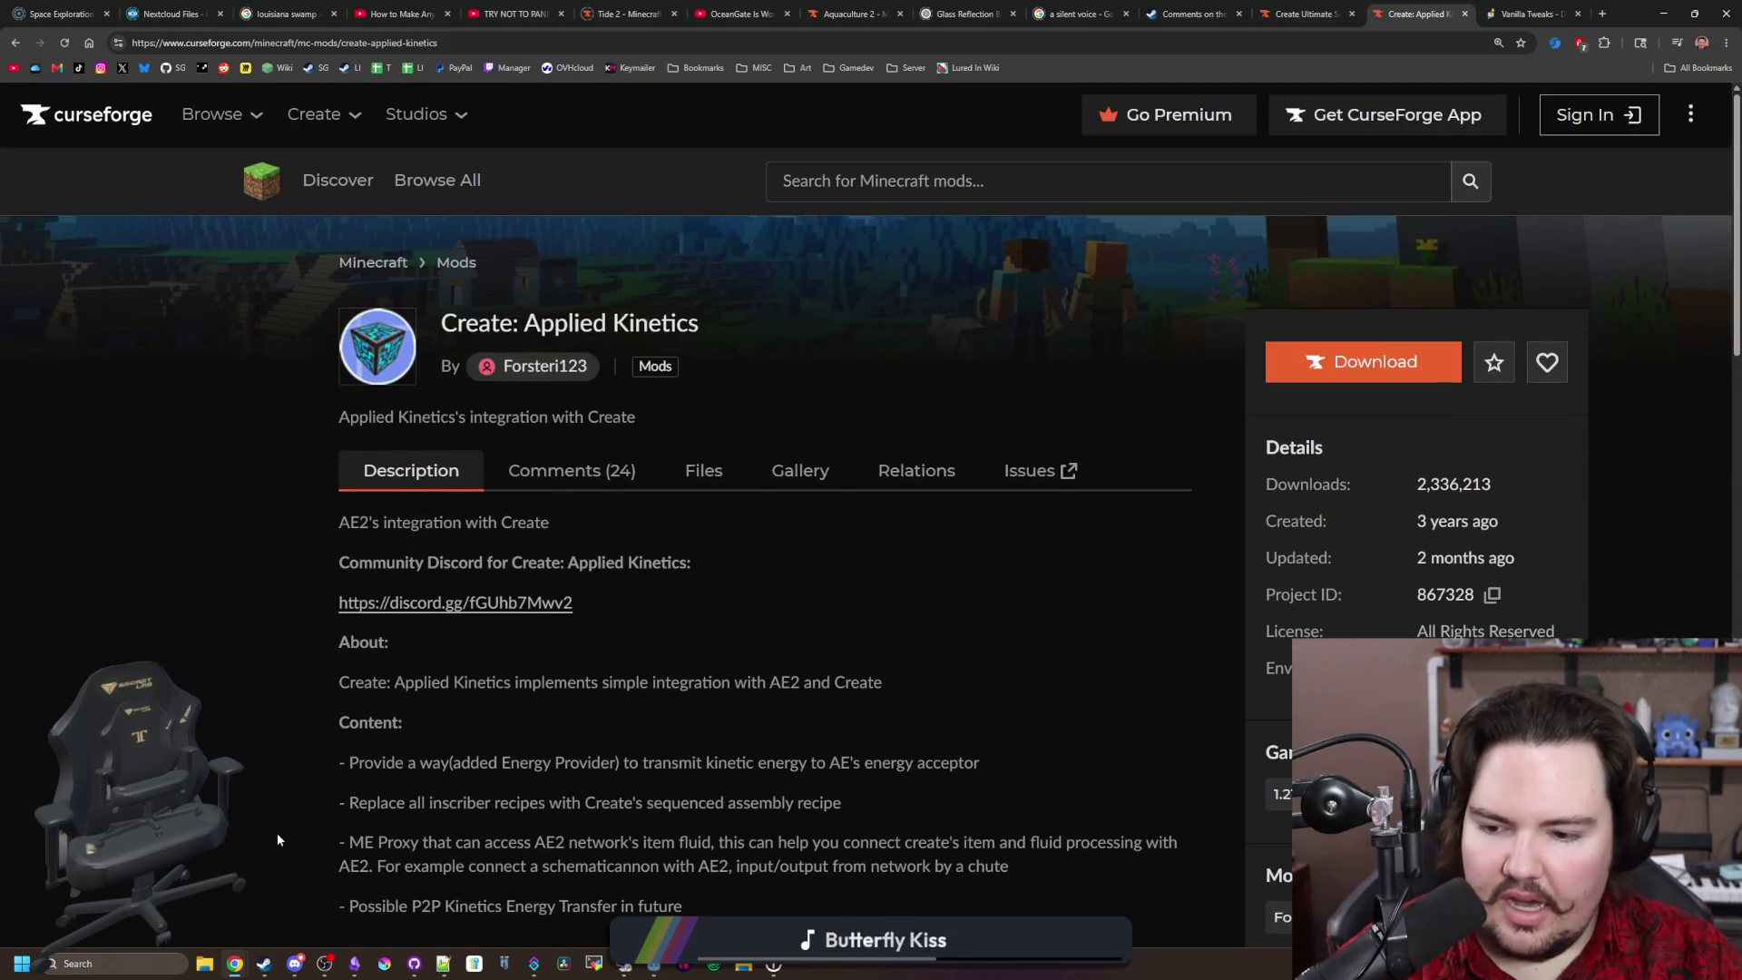
pyautogui.click(717, 967)
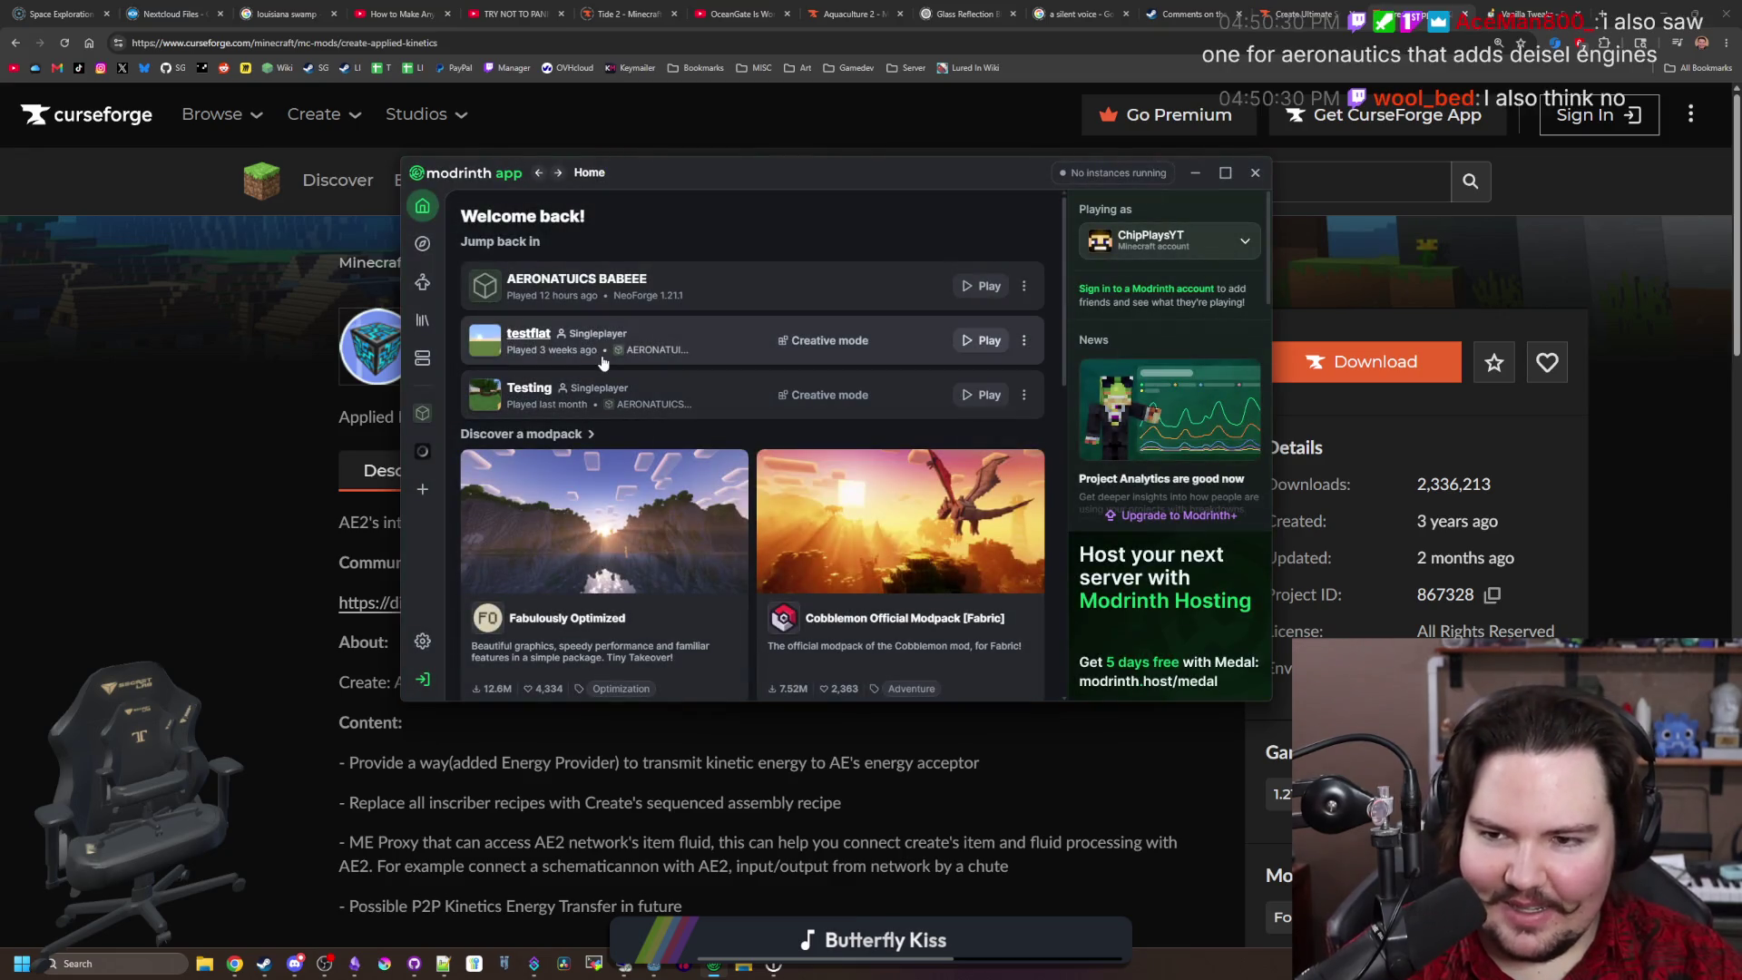
# Step: Browse content for the AERONATUICS BABEEE instance and search for 'diesel'
pyautogui.click(422, 325)
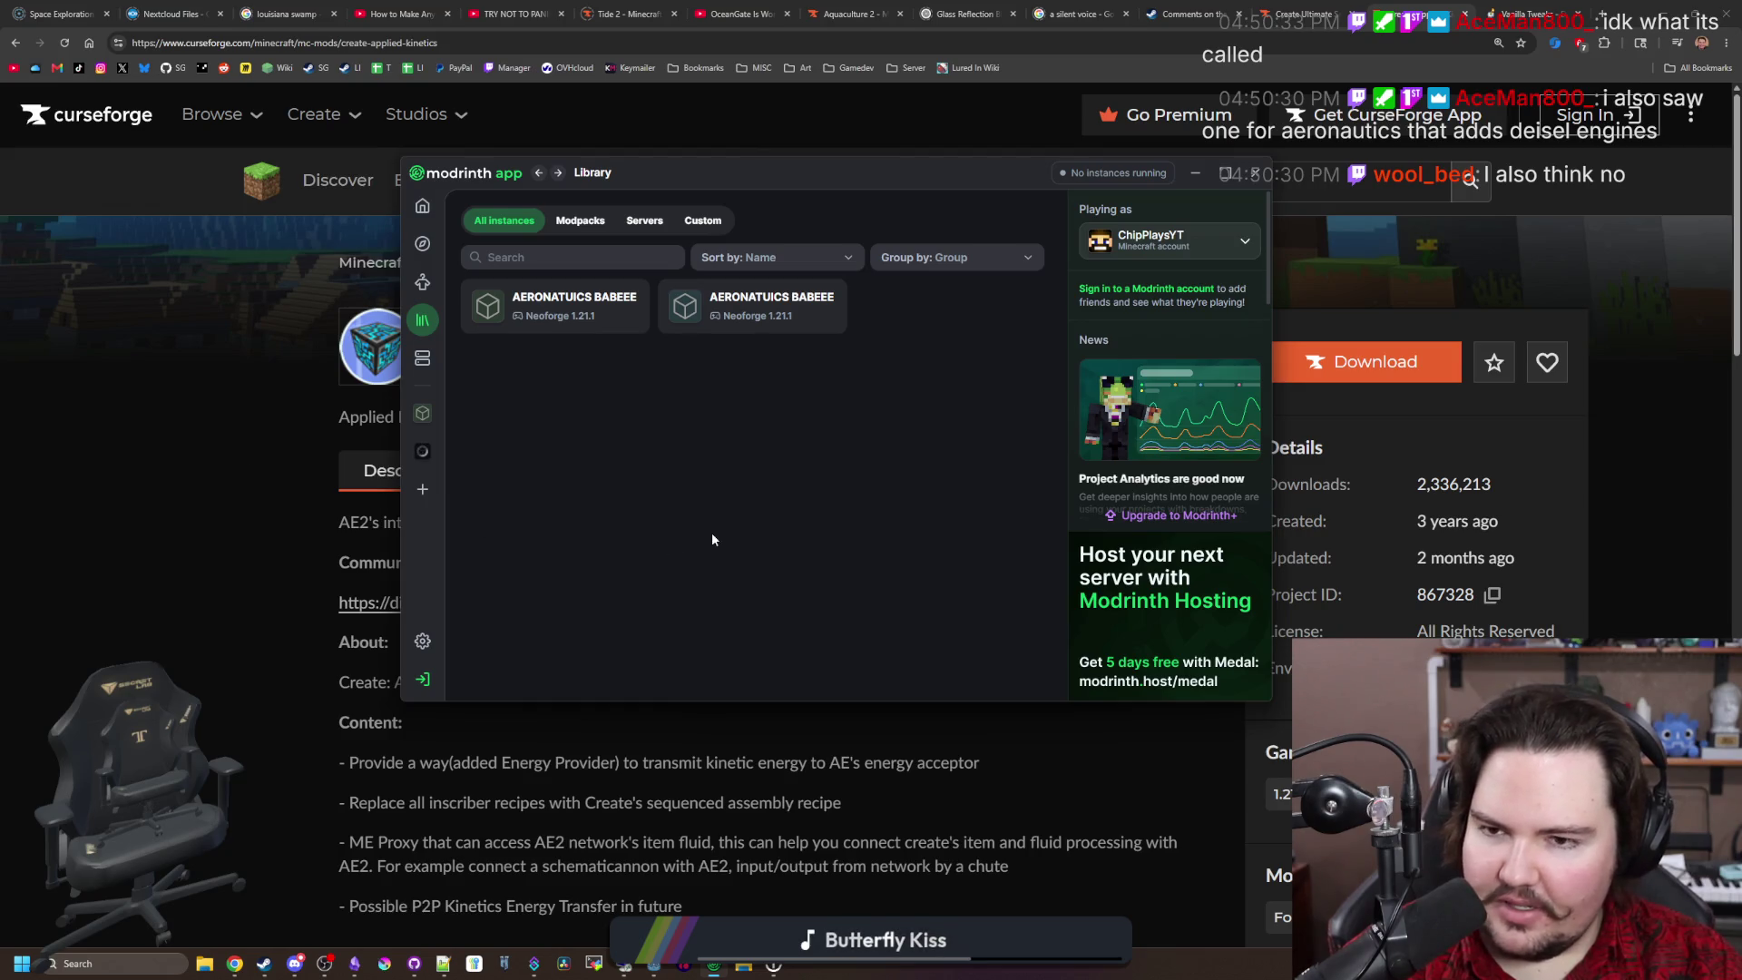
pyautogui.click(559, 290)
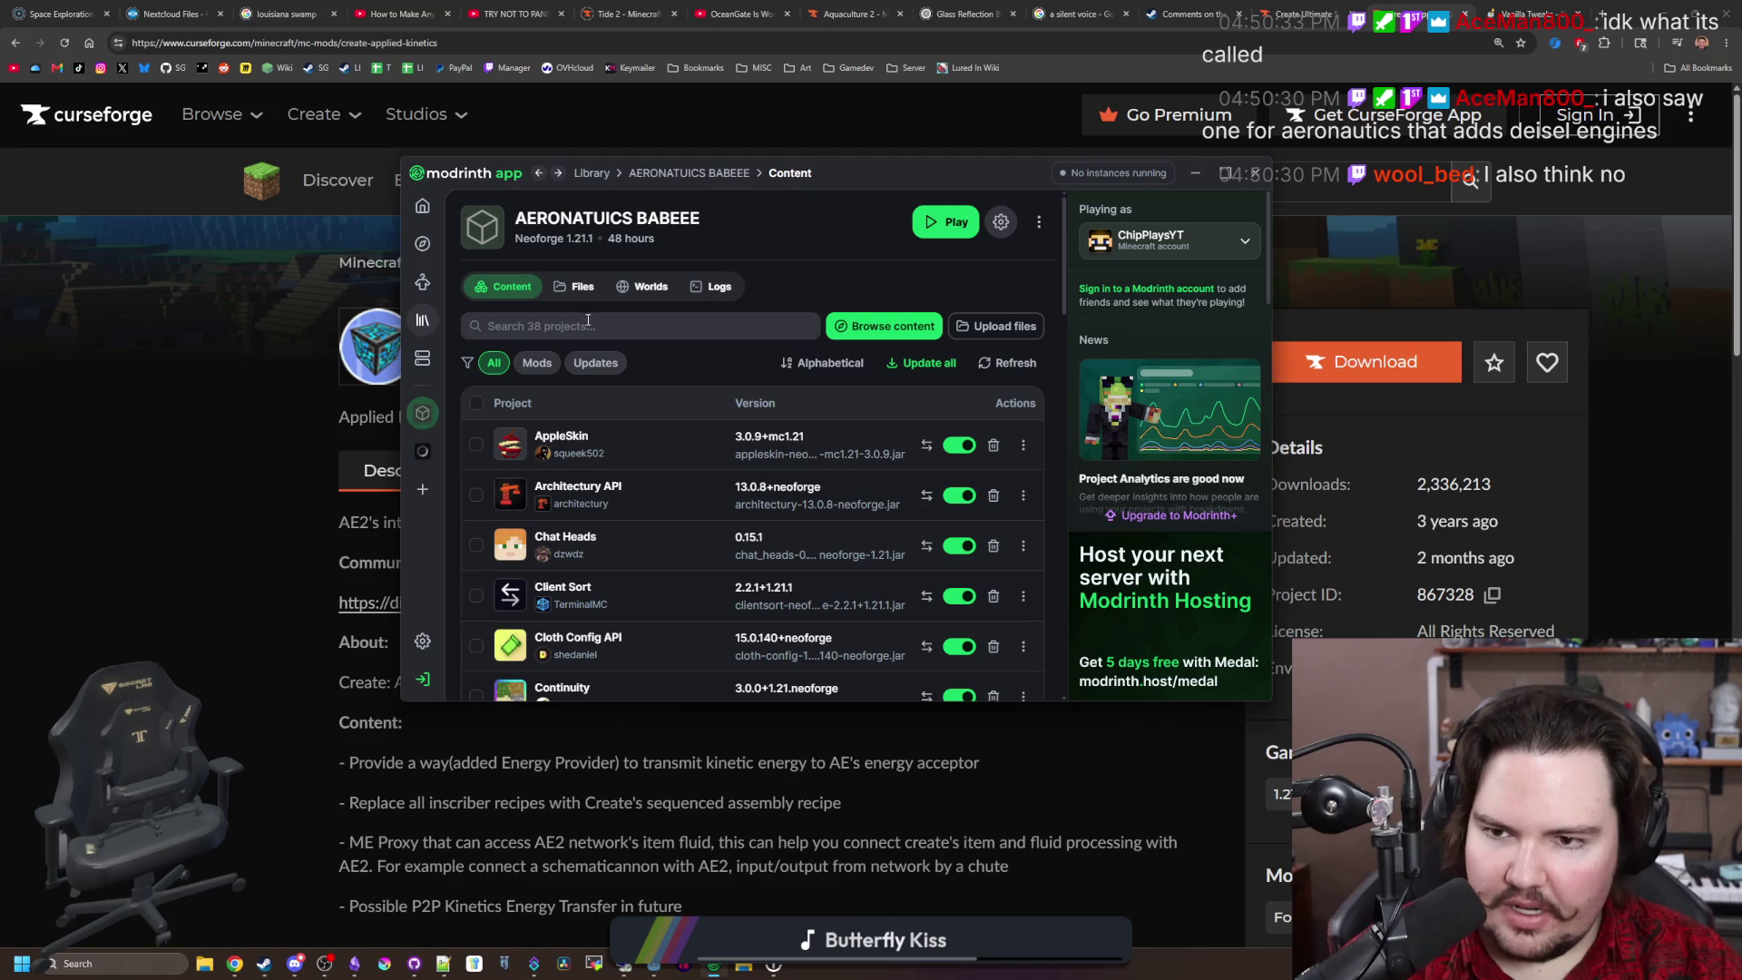
pyautogui.click(851, 328)
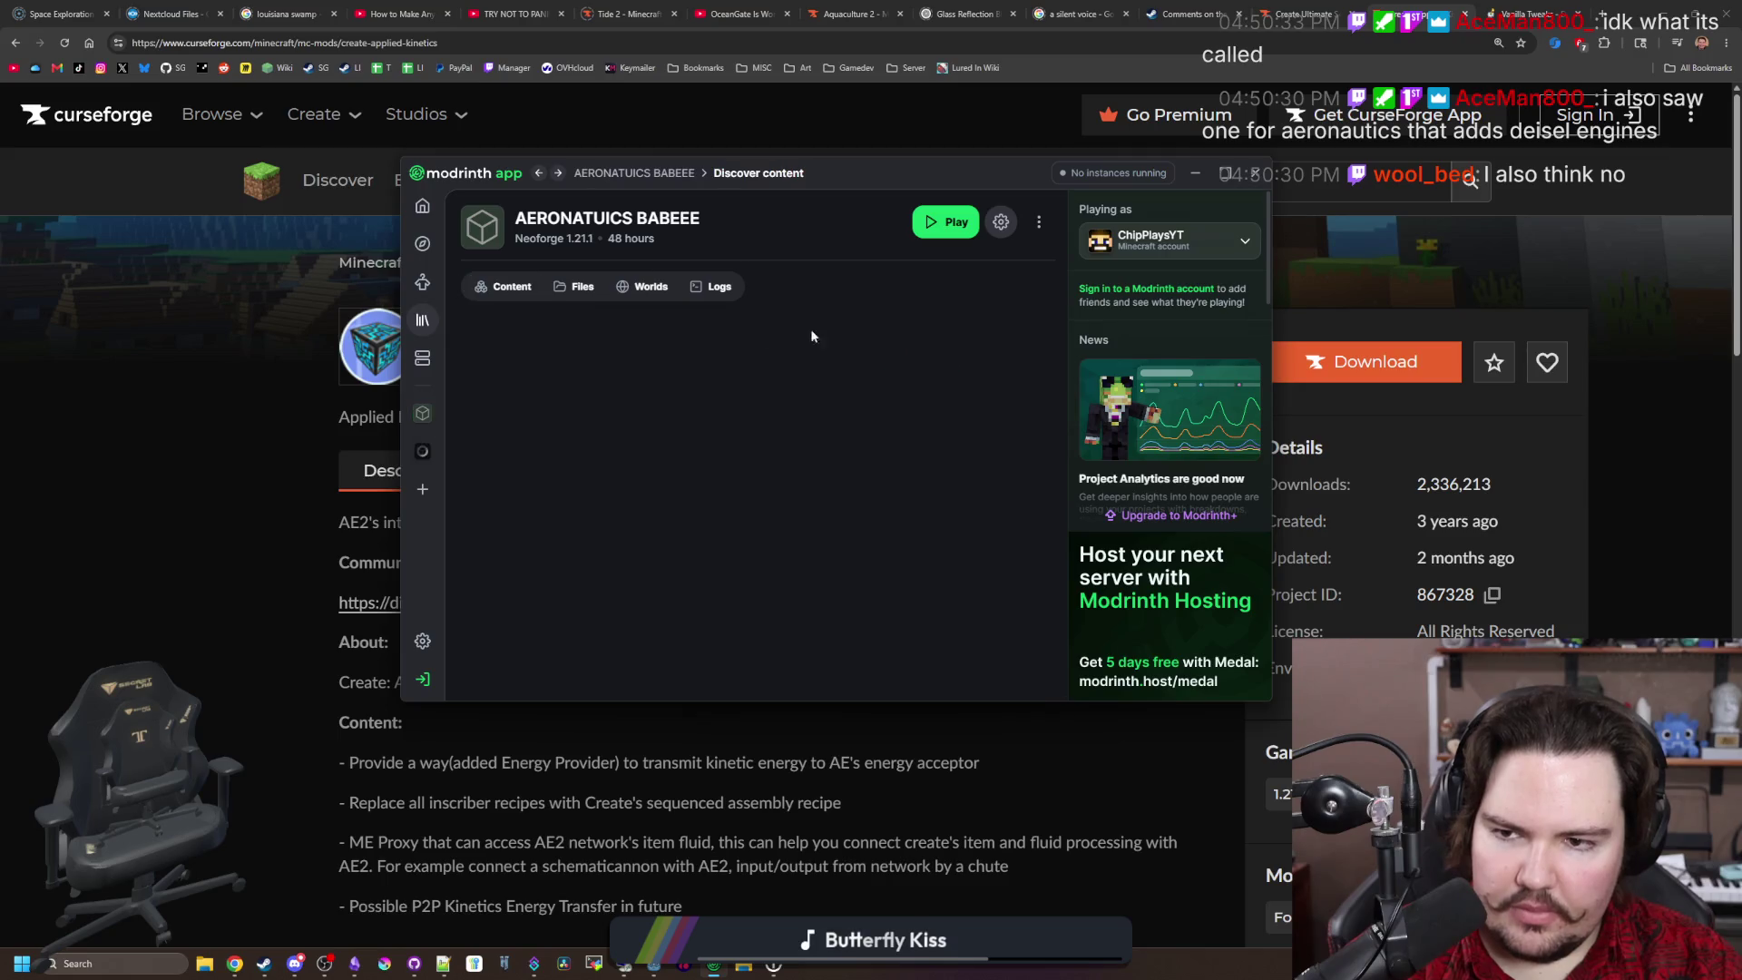
pyautogui.click(662, 307)
pyautogui.write('diesel')
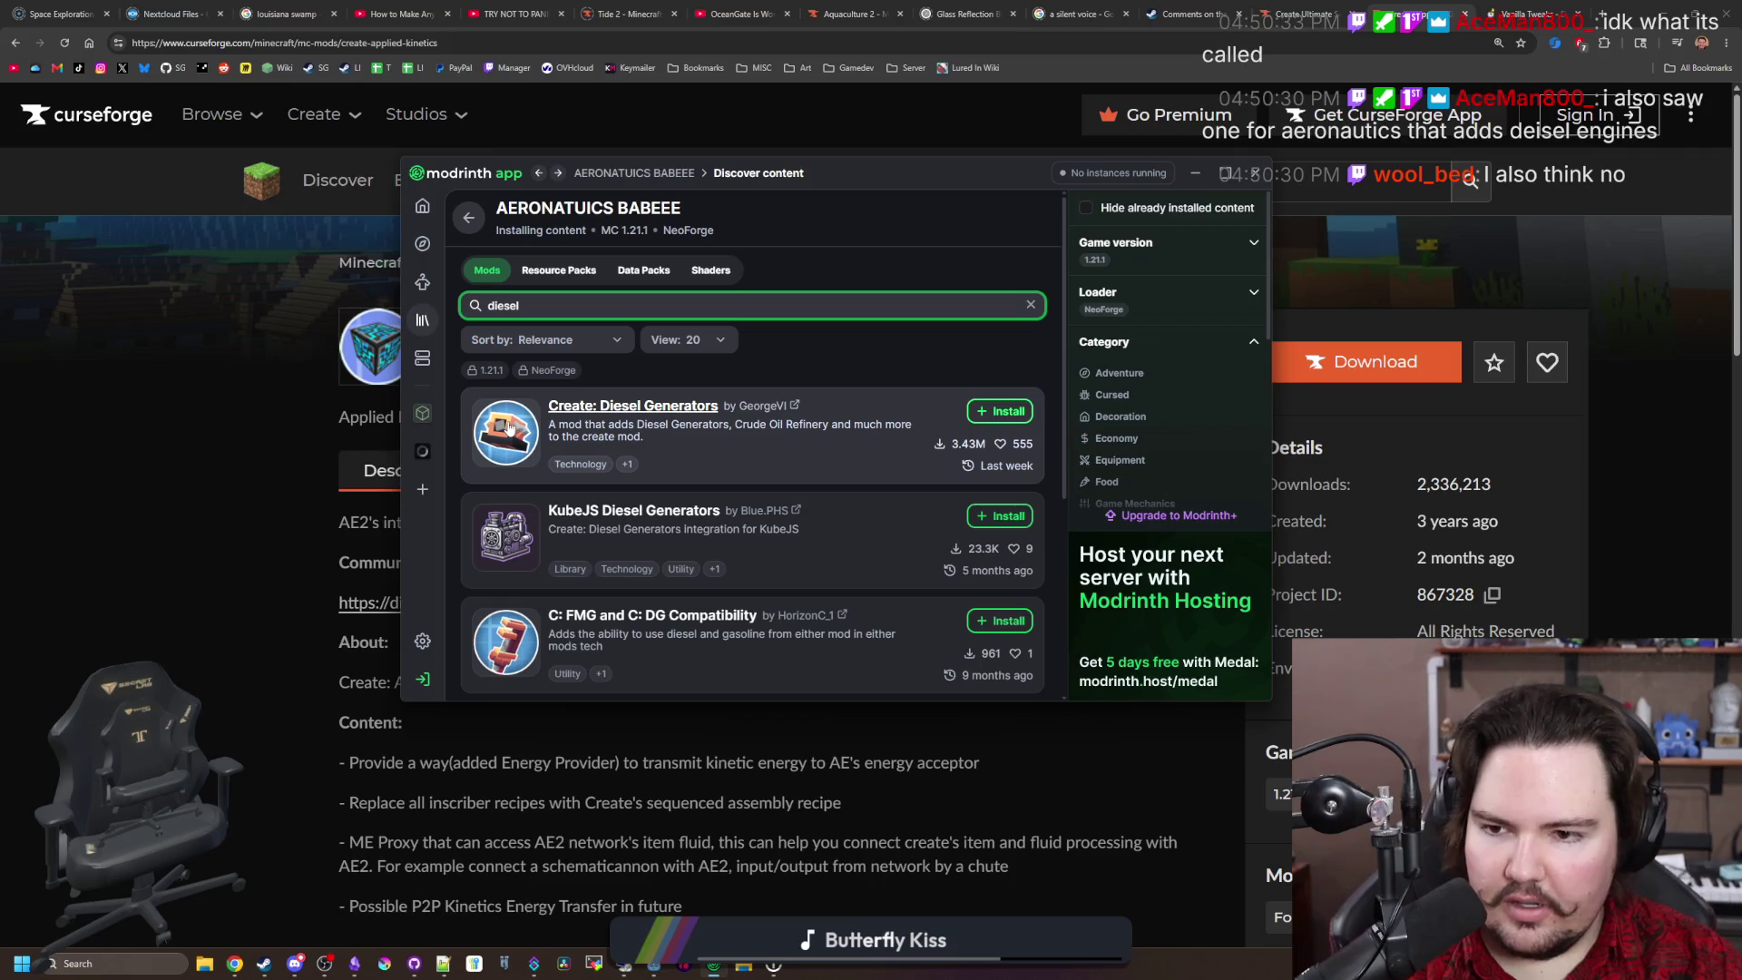
# Step: Open Create: Diesel Generators and read its fuels, hammers and engine content list
pyautogui.click(581, 417)
pyautogui.scroll(-1, 640, 396)
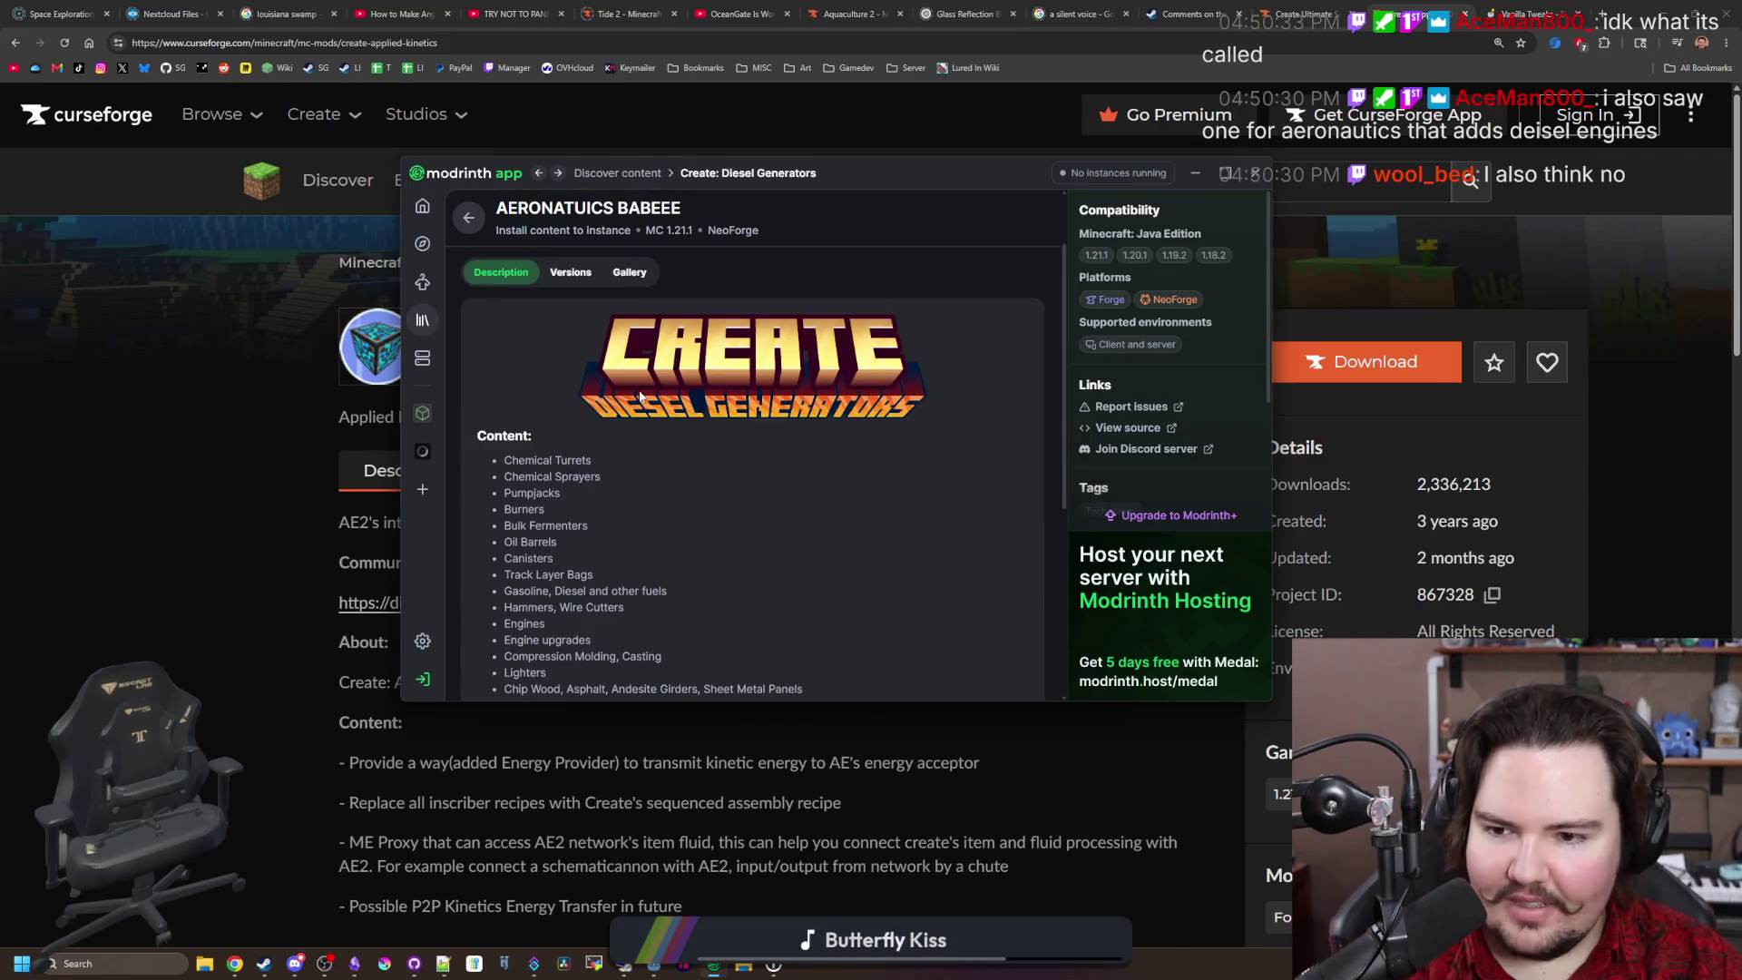
pyautogui.scroll(-1, 640, 397)
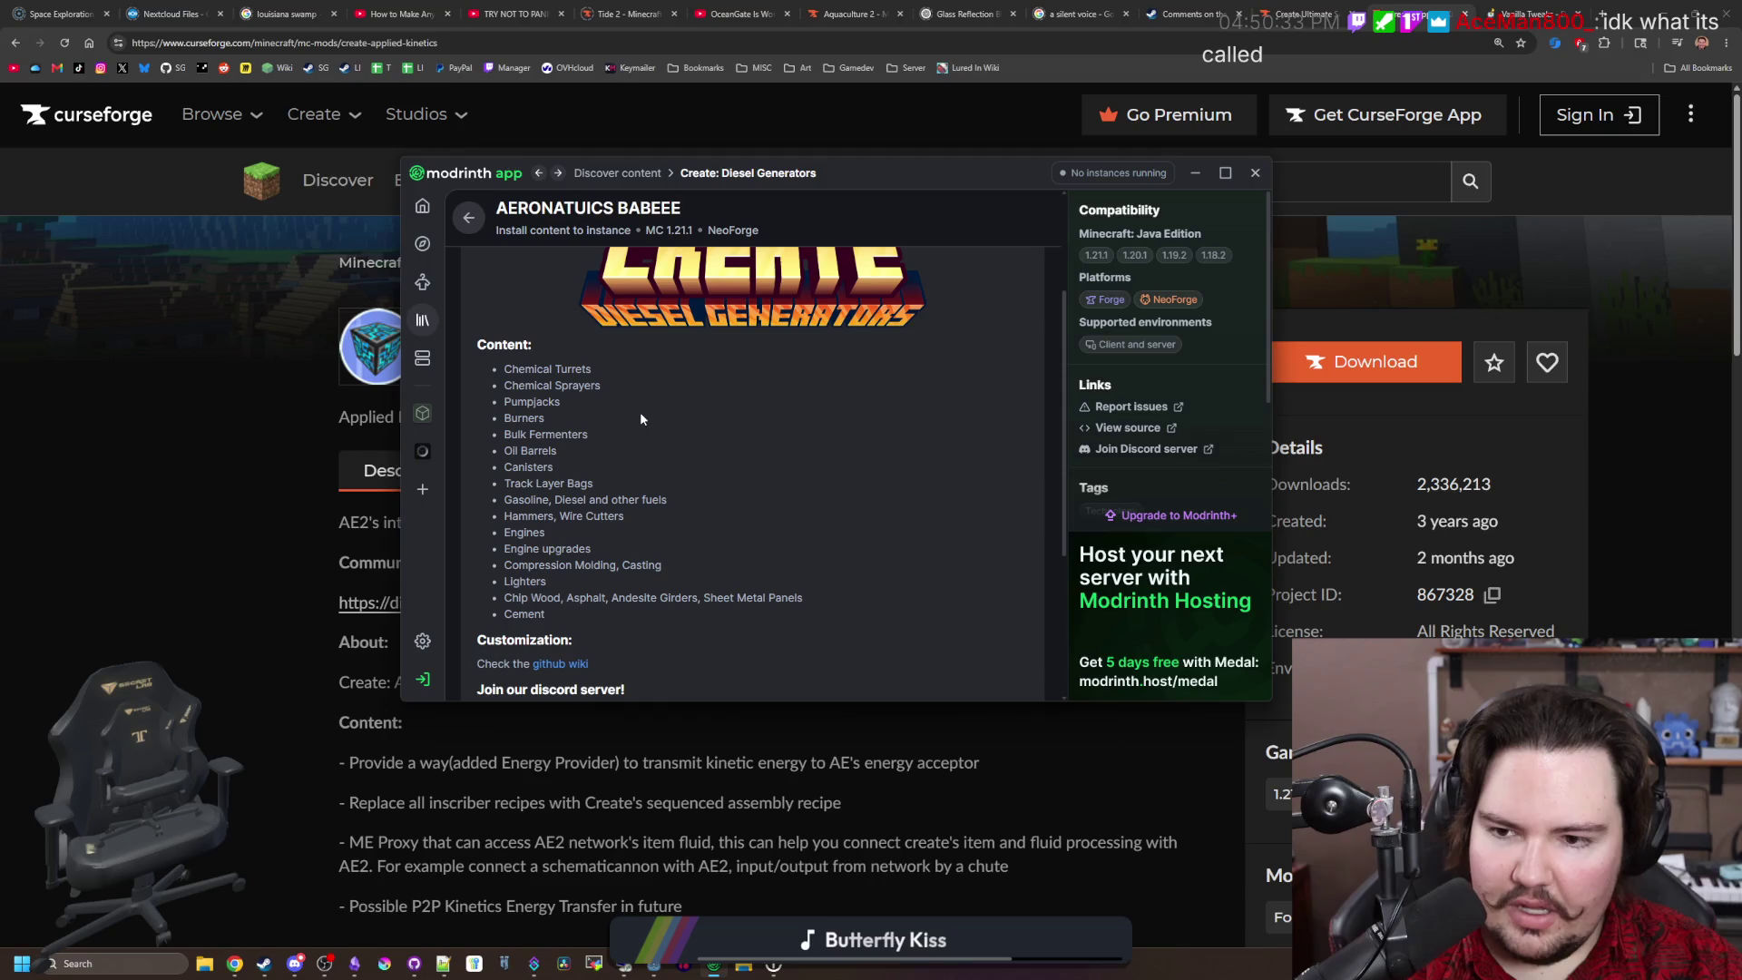
pyautogui.moveTo(497, 494); pyautogui.dragTo(662, 519)
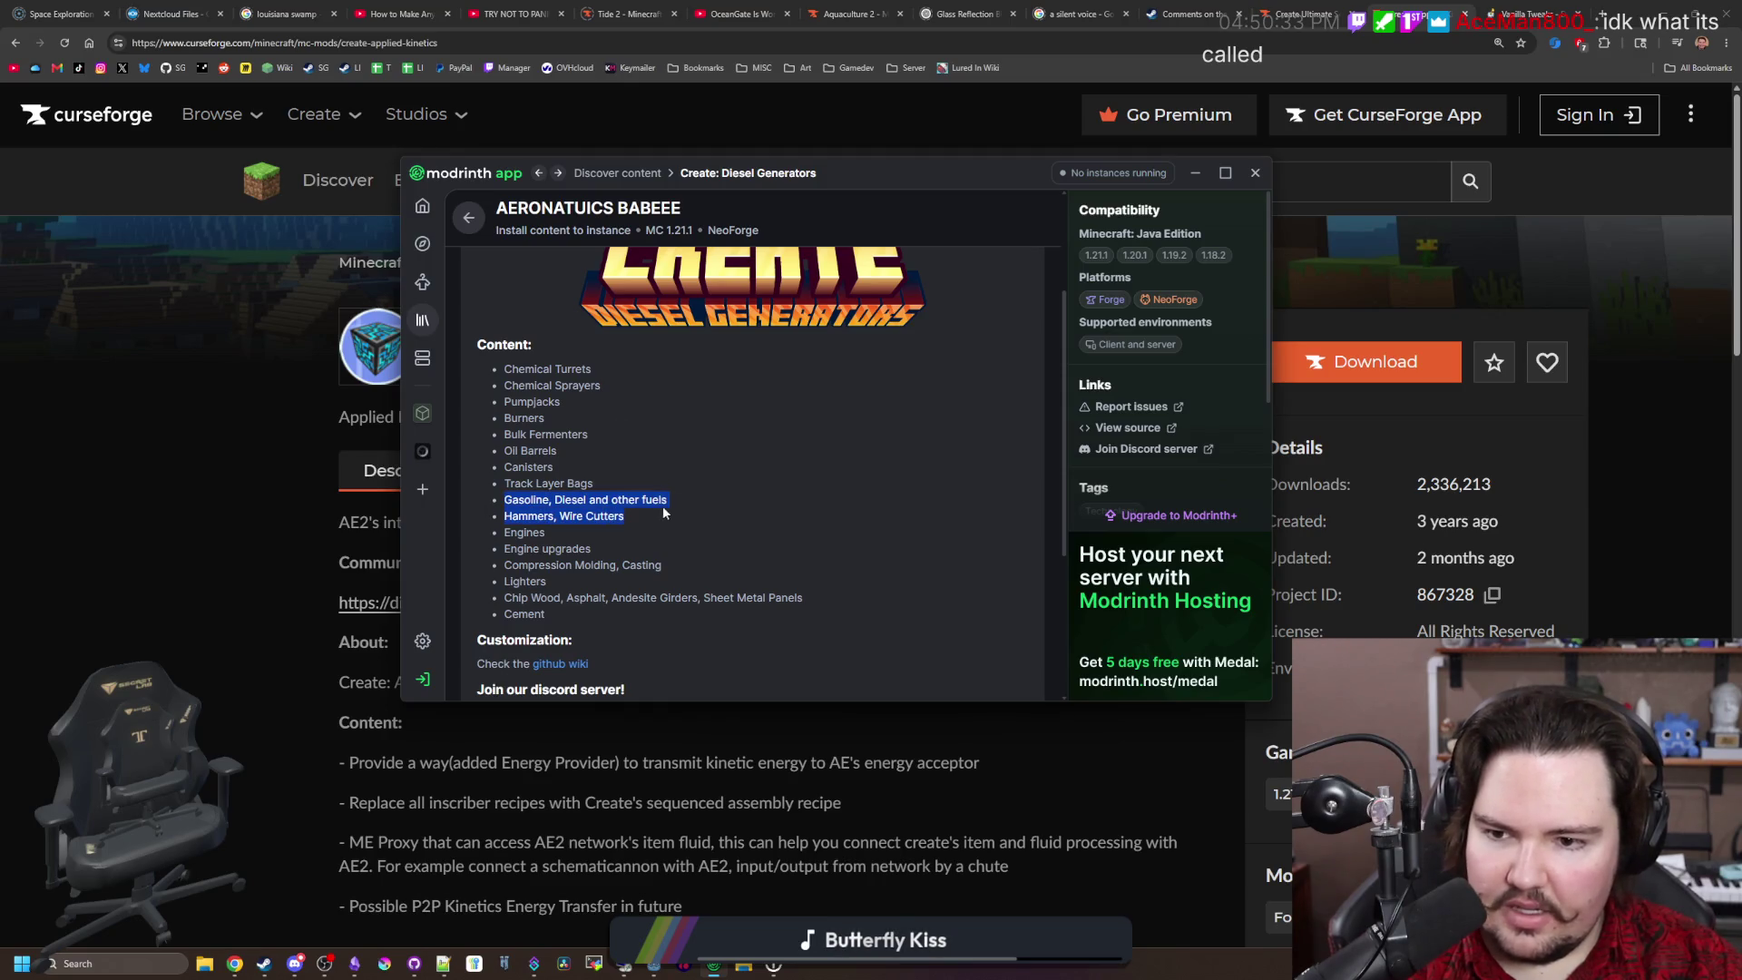
pyautogui.click(660, 494)
pyautogui.moveTo(525, 540)
pyautogui.mouseDown()
pyautogui.moveTo(566, 572)
pyautogui.moveTo(485, 594)
pyautogui.moveTo(508, 560)
pyautogui.moveTo(506, 381)
pyautogui.mouseUp()
pyautogui.click(480, 585)
pyautogui.click(592, 498)
pyautogui.scroll(-3, 592, 498)
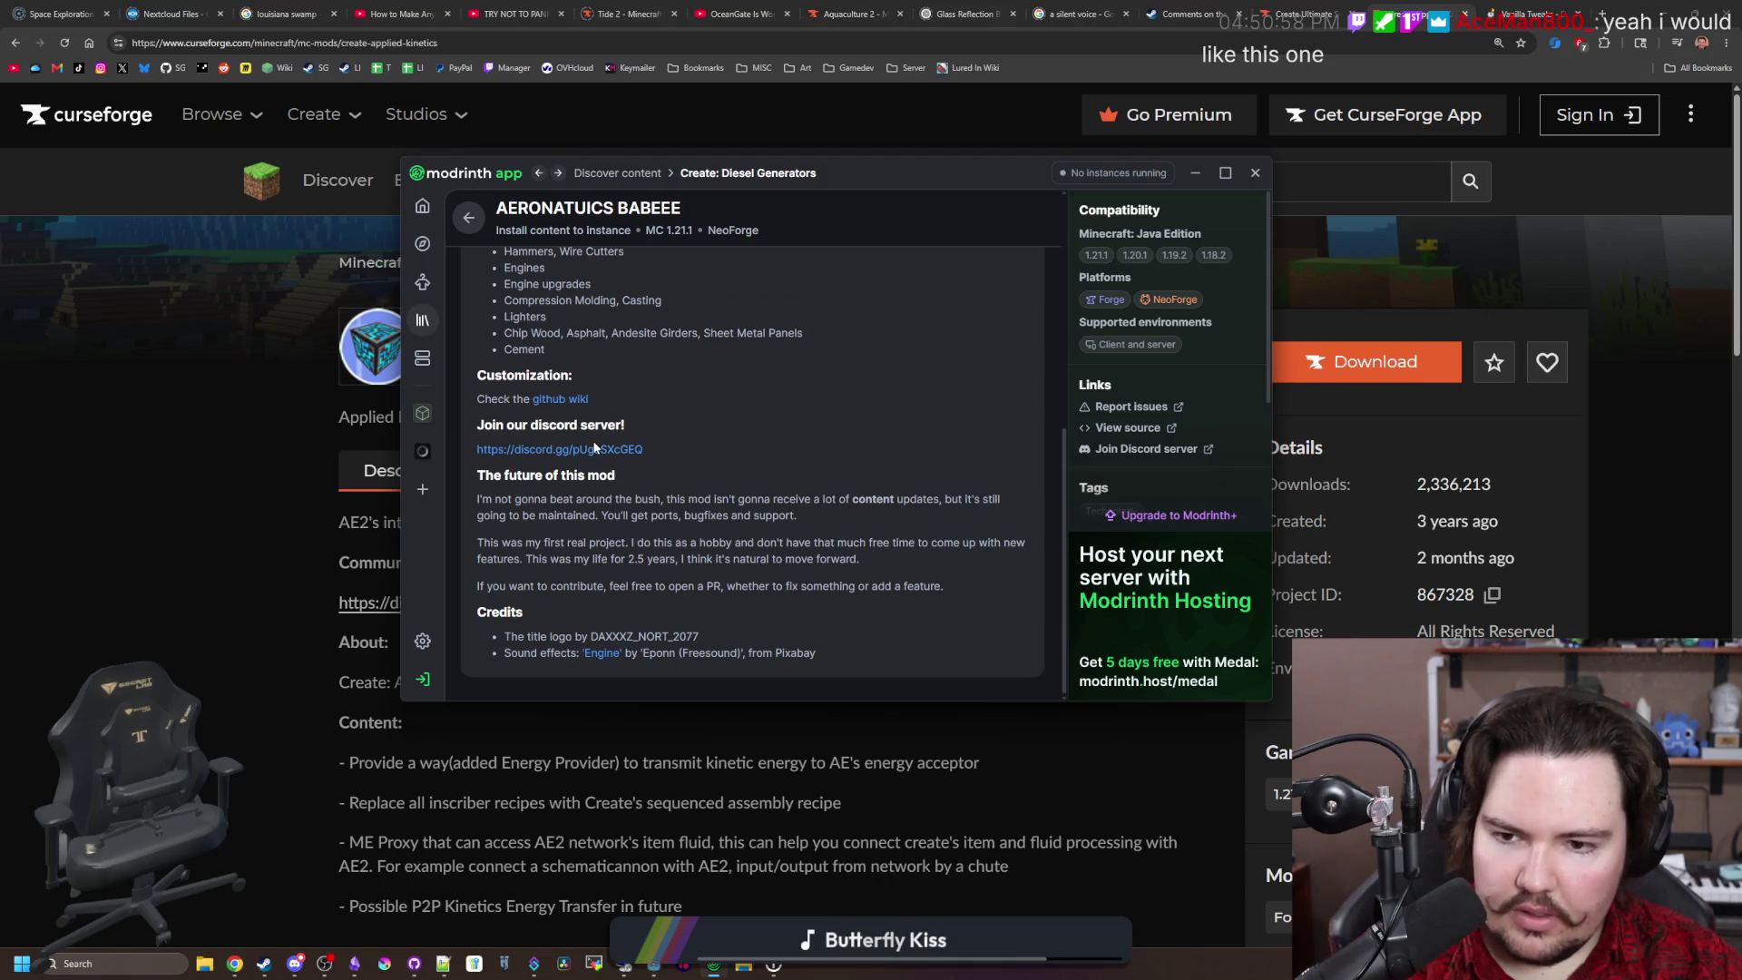
pyautogui.scroll(6, 594, 446)
# Step: Check its versions and screenshot gallery, then install it into the instance
pyautogui.click(570, 364)
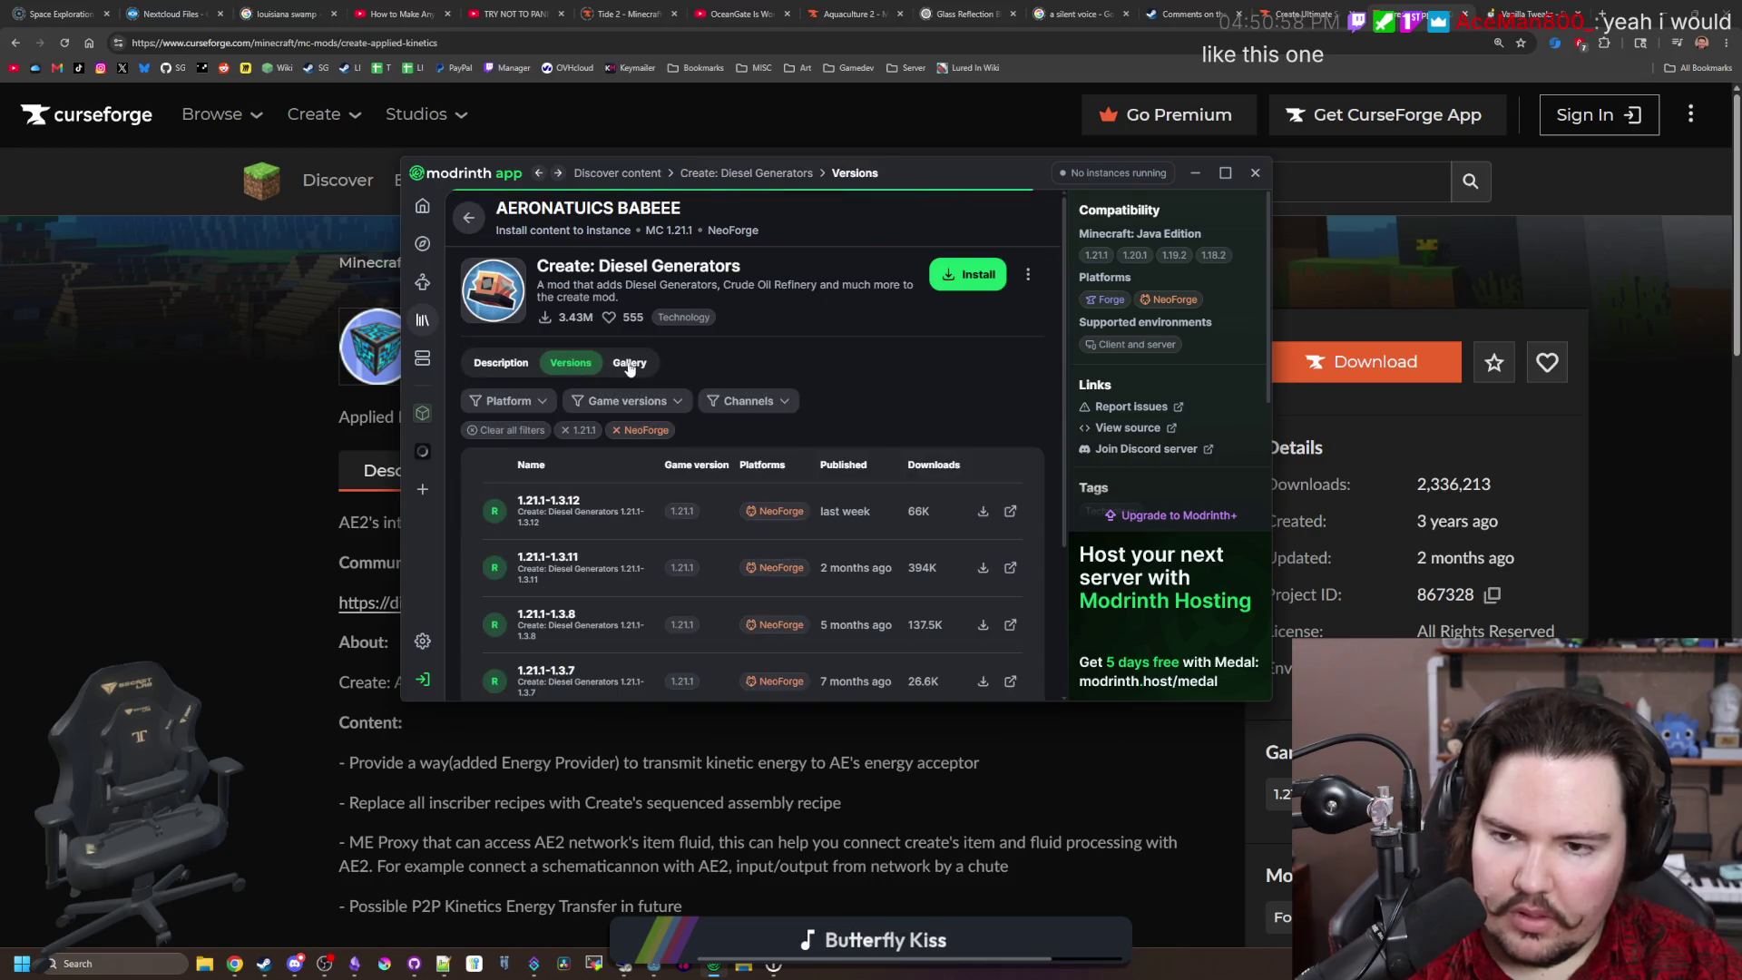
pyautogui.click(630, 364)
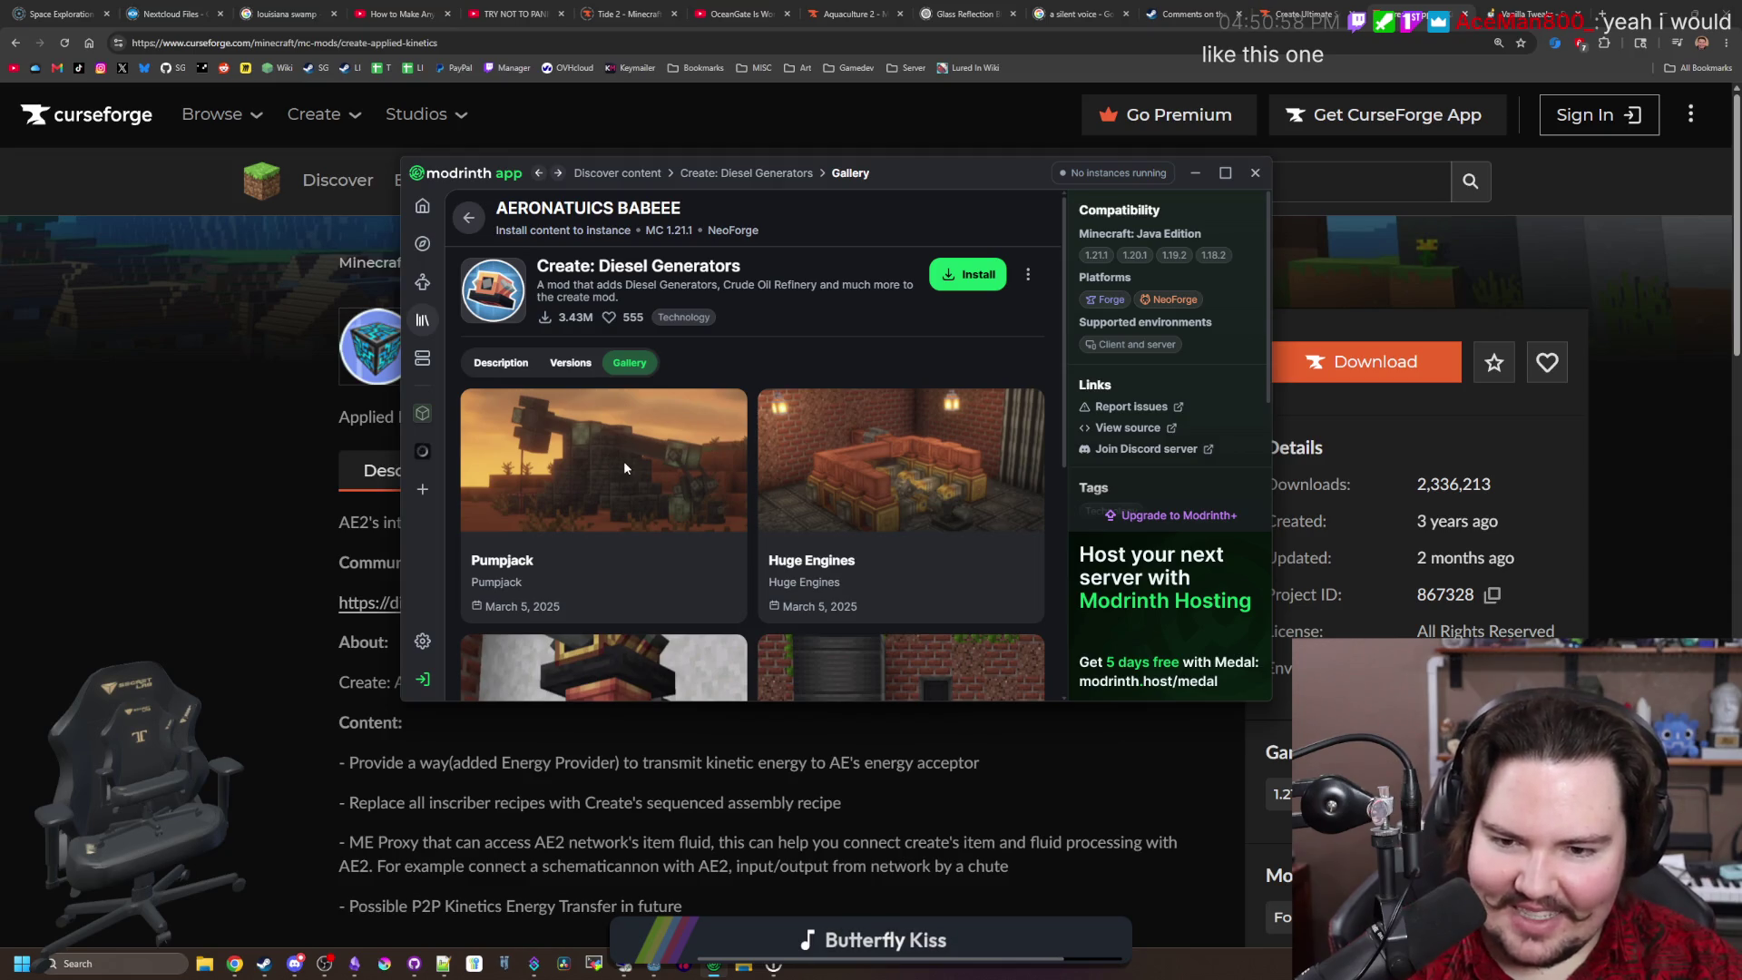
pyautogui.scroll(-3, 907, 499)
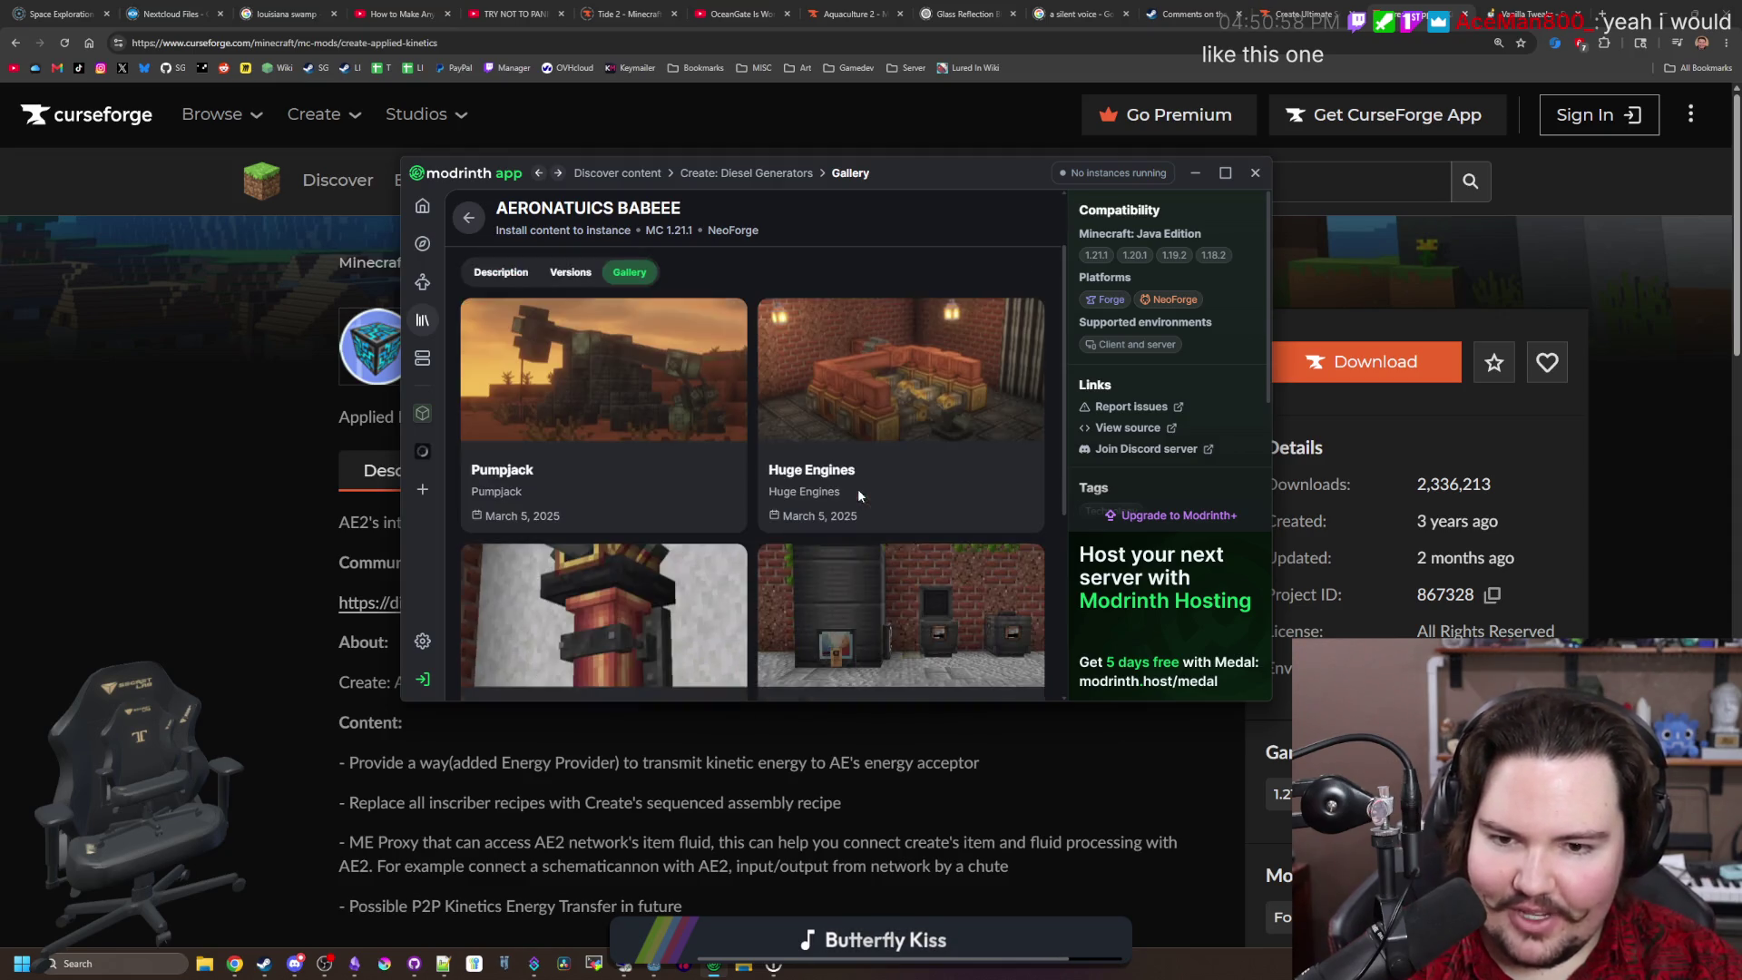
pyautogui.scroll(-2, 725, 426)
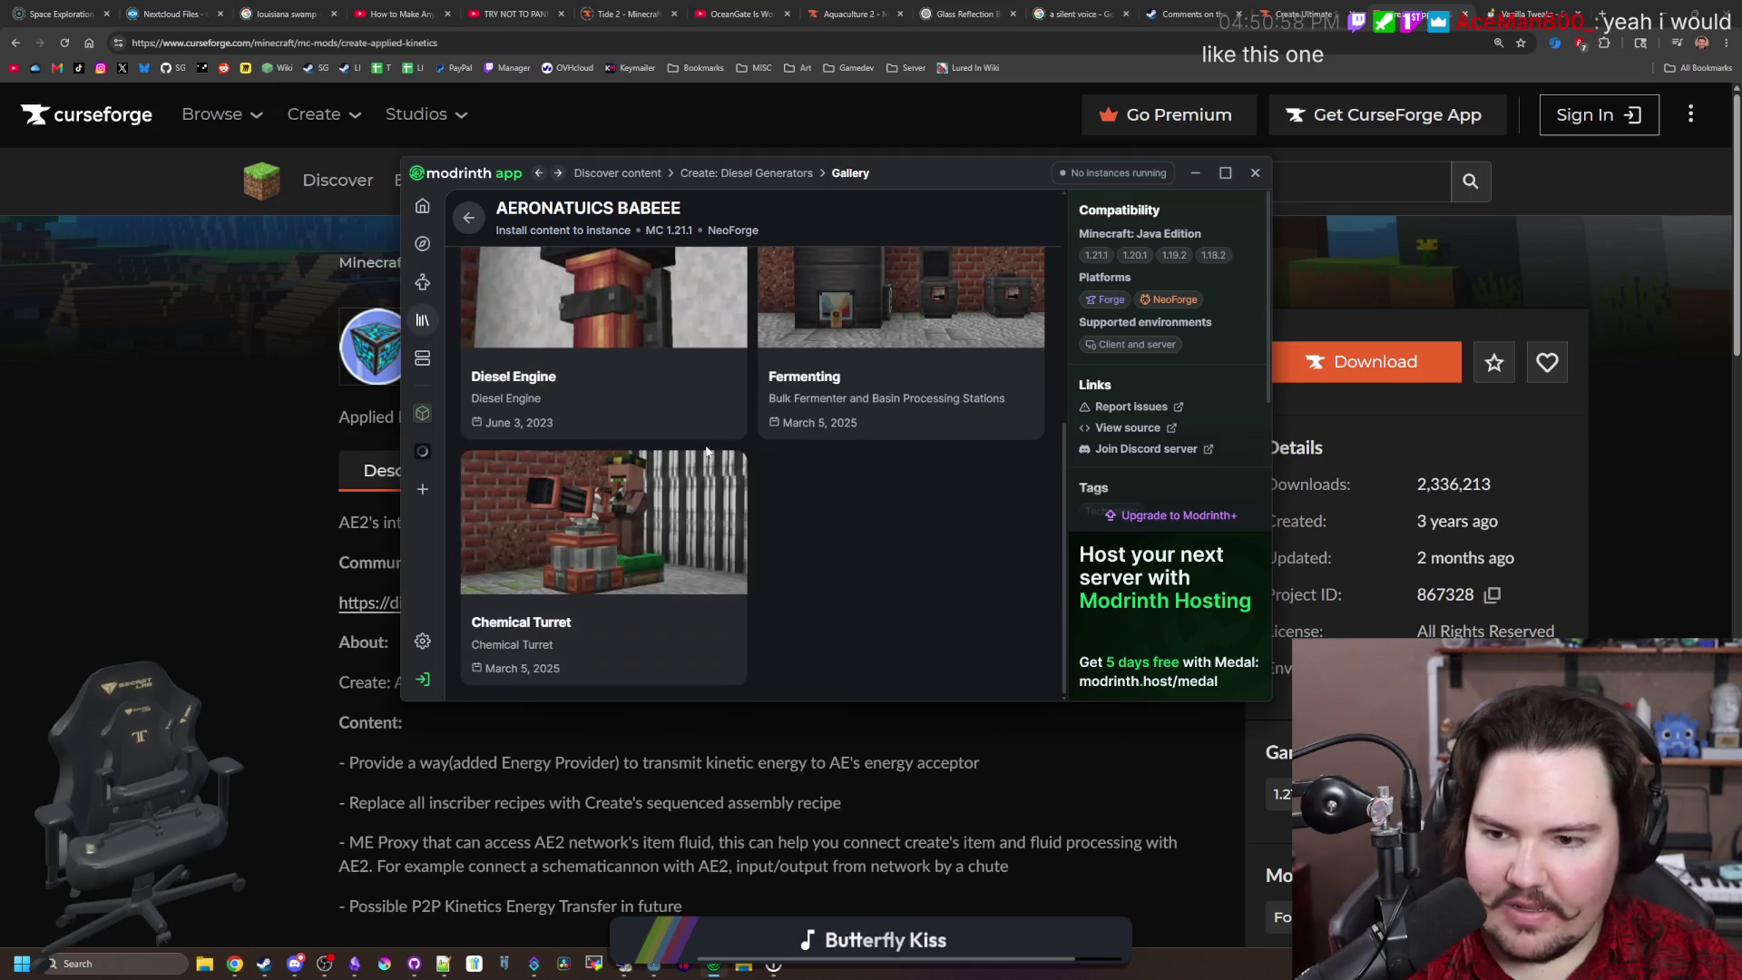
pyautogui.scroll(5, 649, 563)
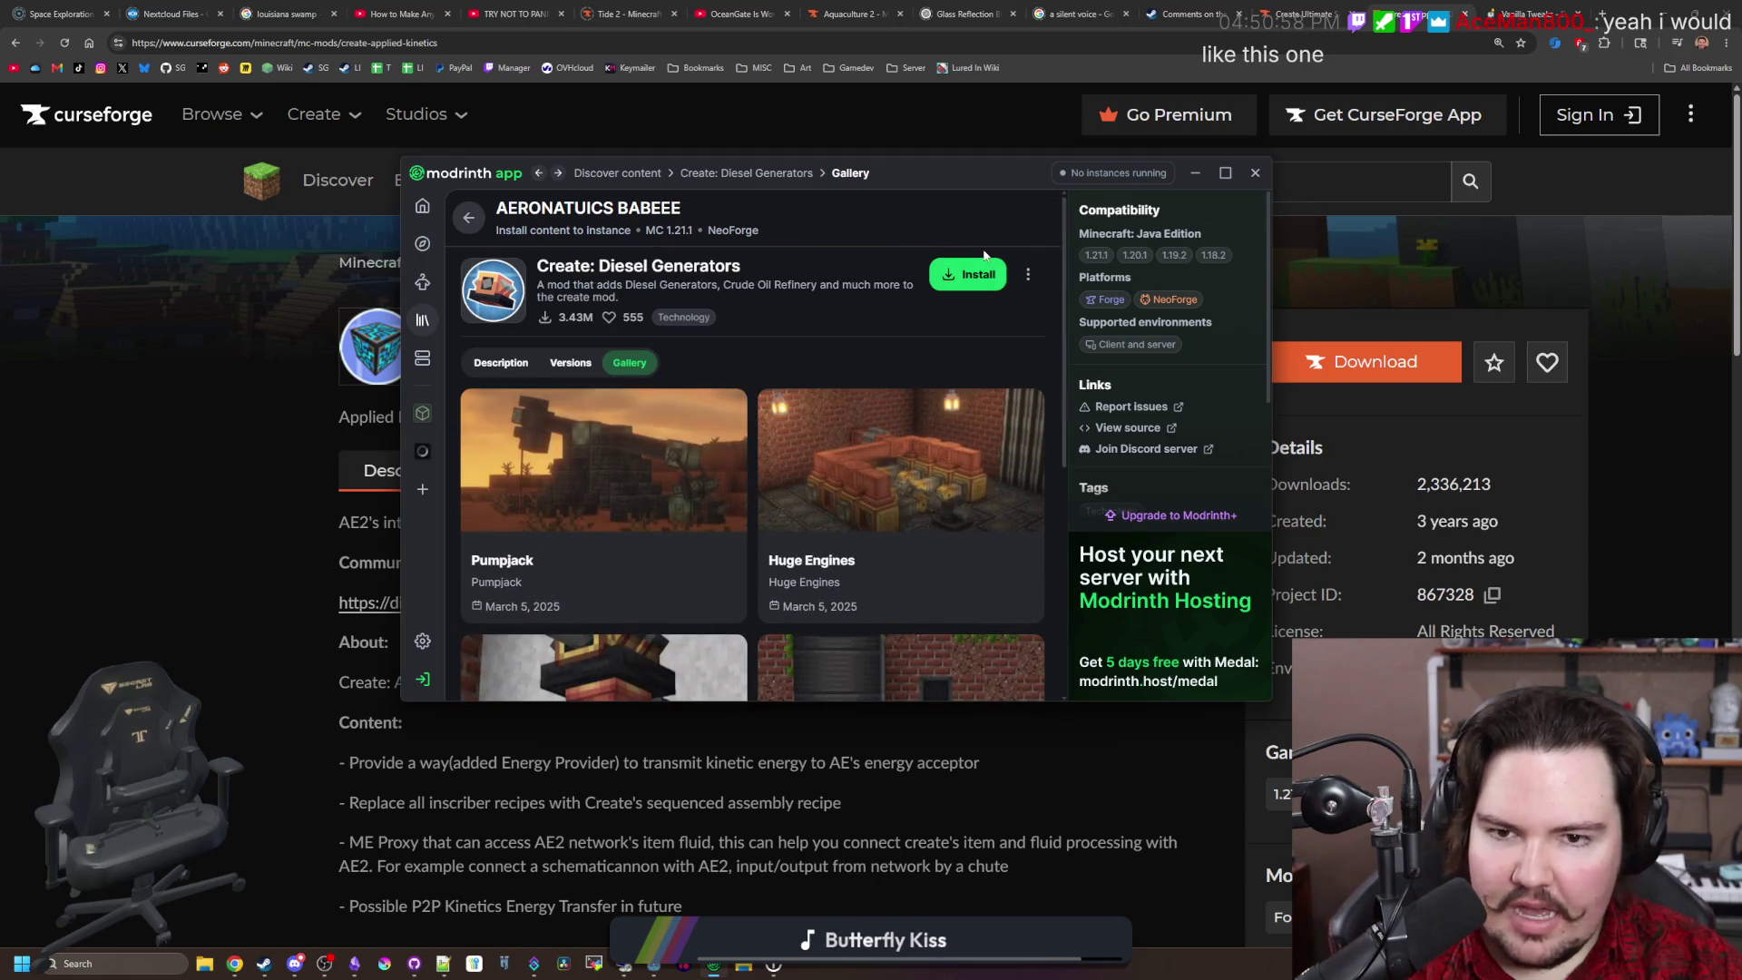
pyautogui.click(969, 275)
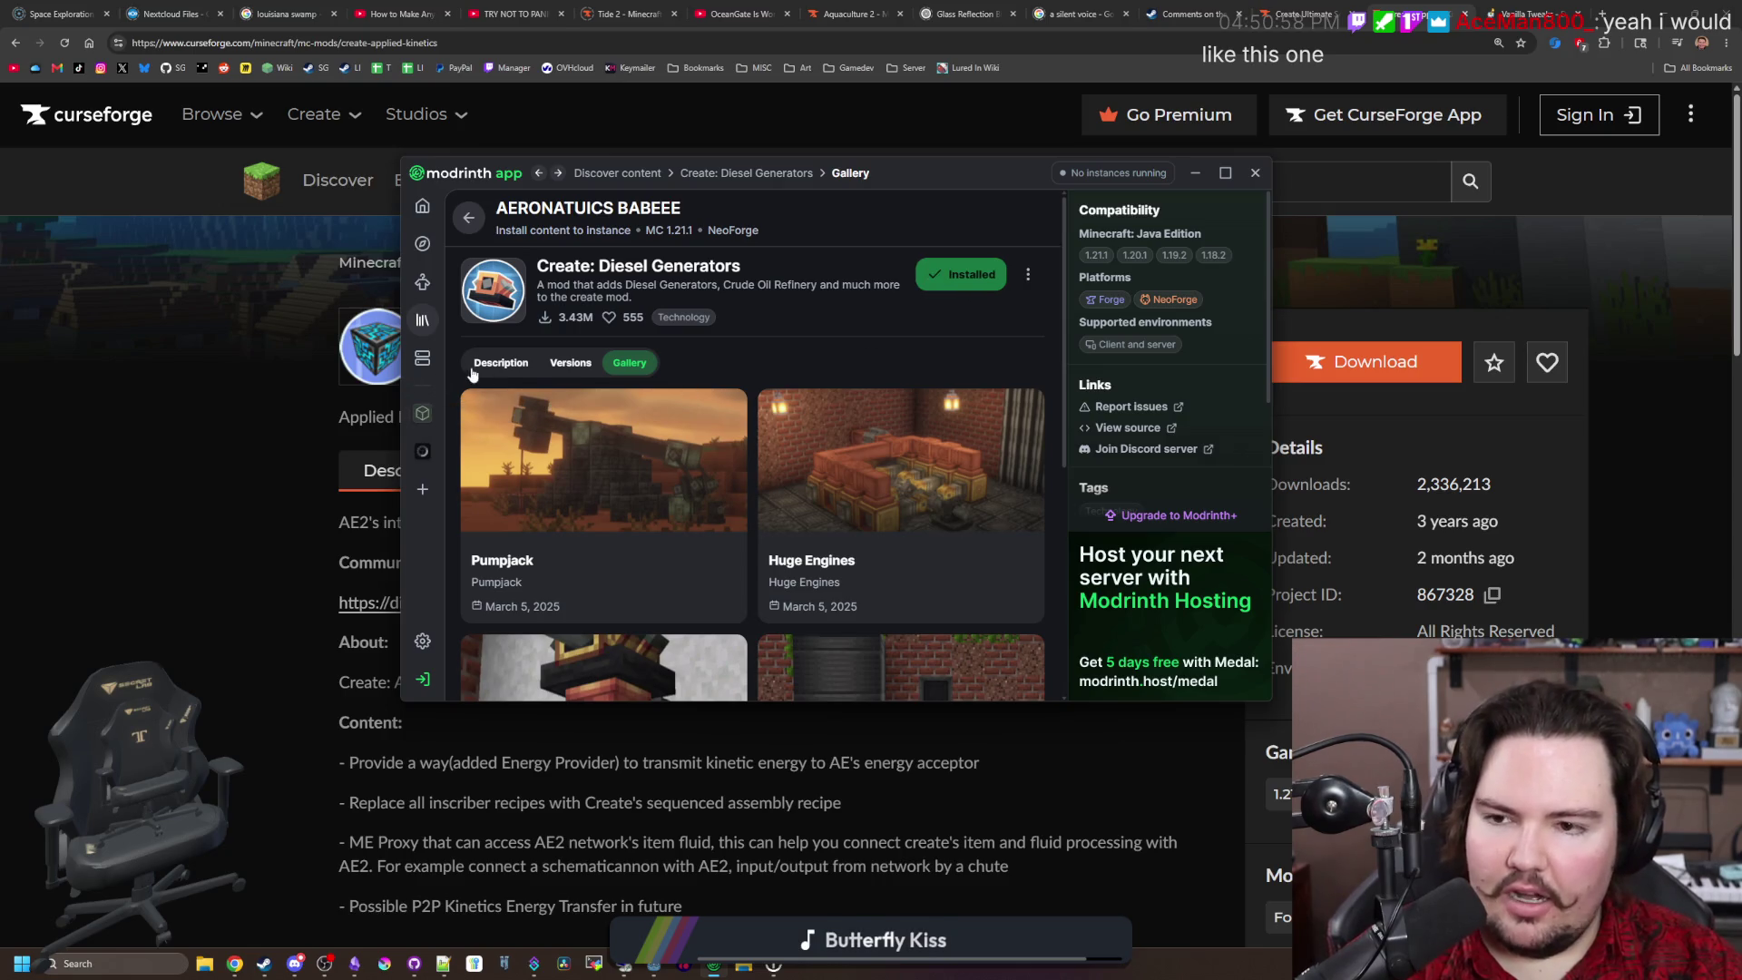
# Step: Confirm the installed Diesel Generators version, reread the description, and return to the diesel results
pyautogui.click(571, 363)
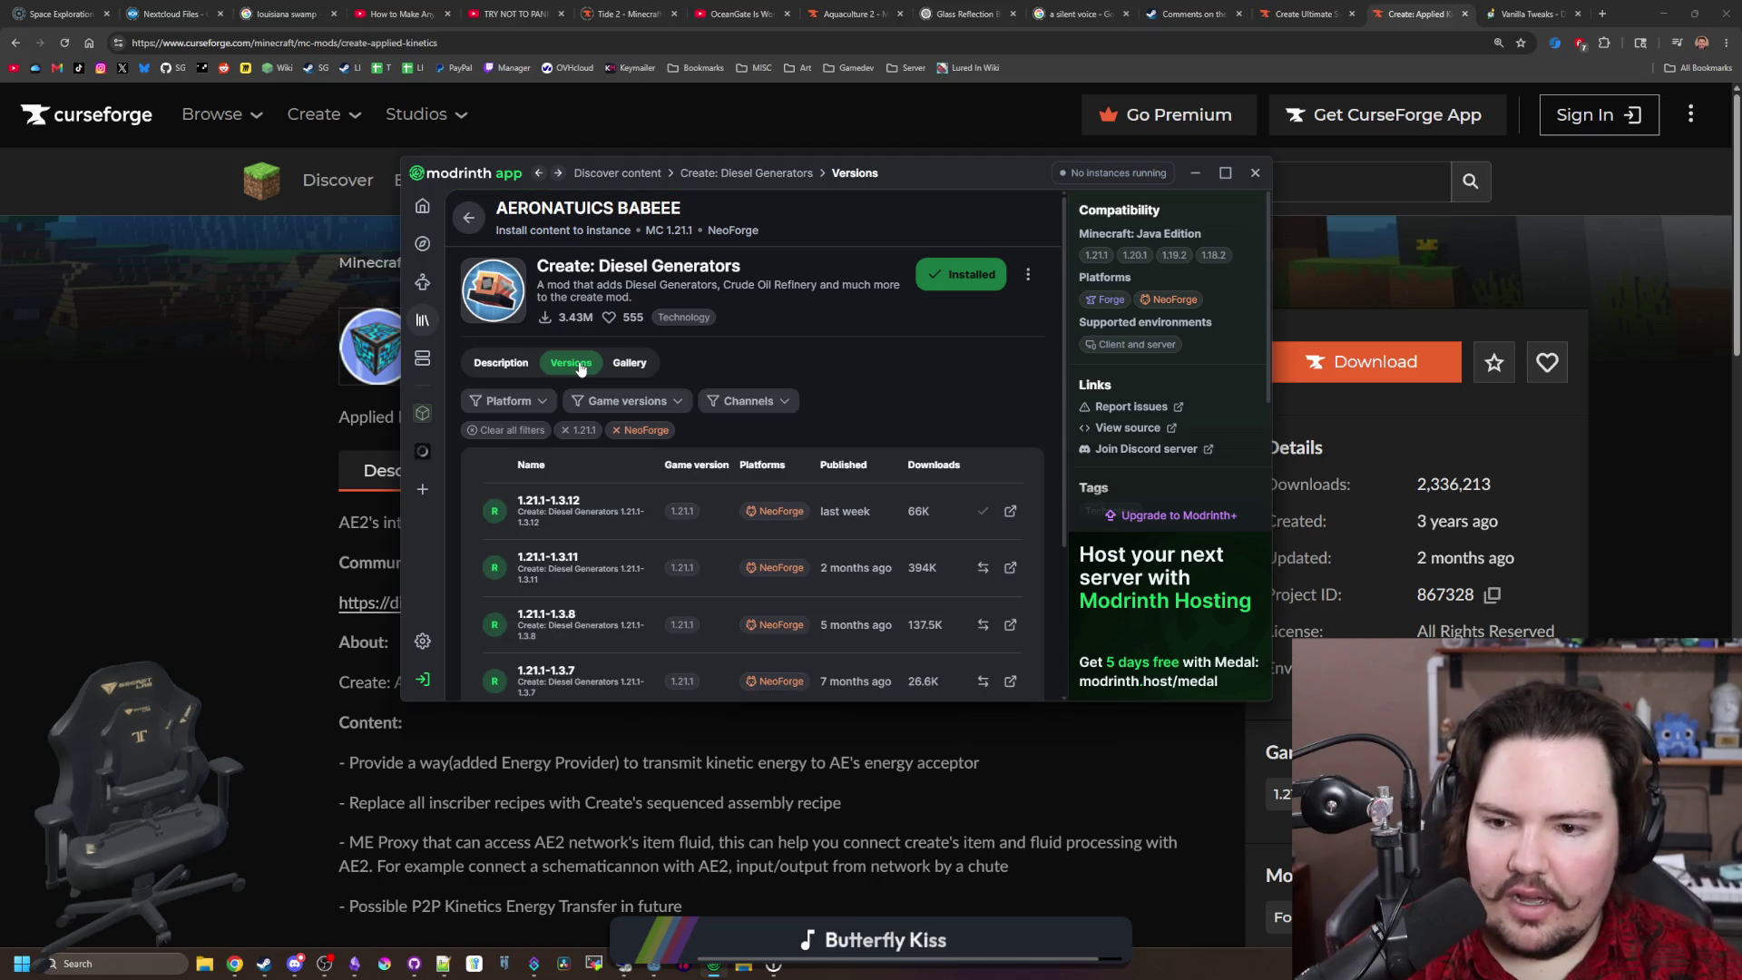
pyautogui.scroll(-3, 580, 381)
pyautogui.scroll(3, 608, 535)
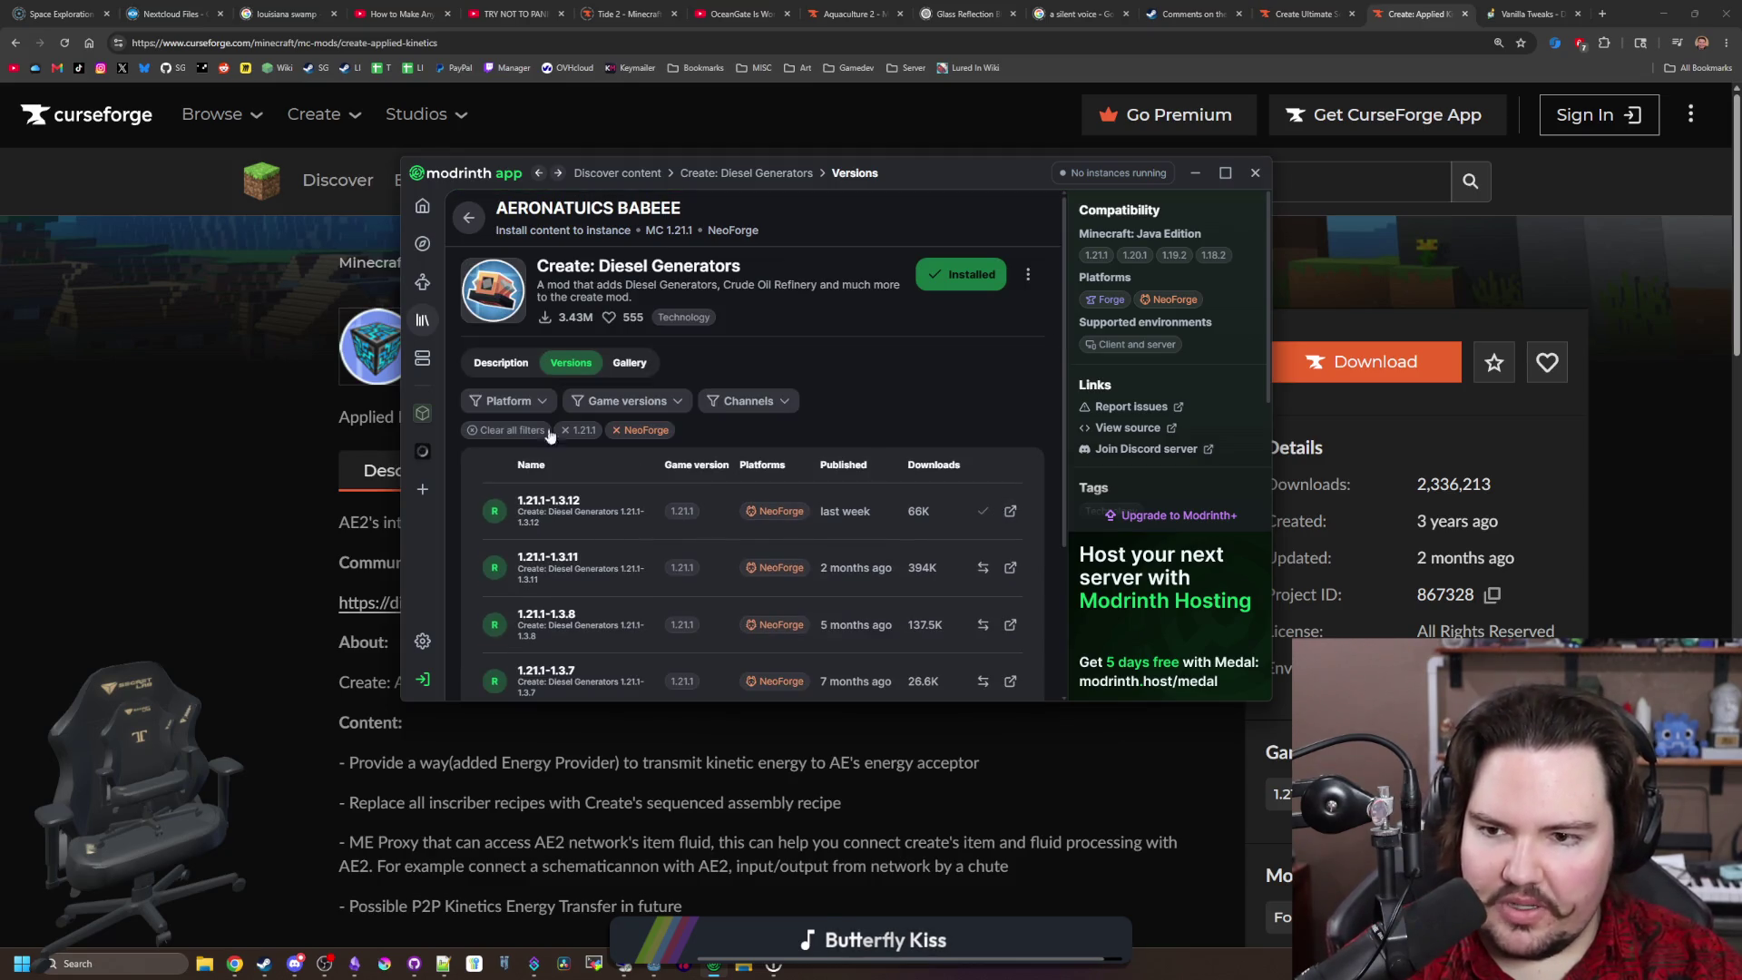
pyautogui.click(501, 363)
pyautogui.scroll(-3, 682, 444)
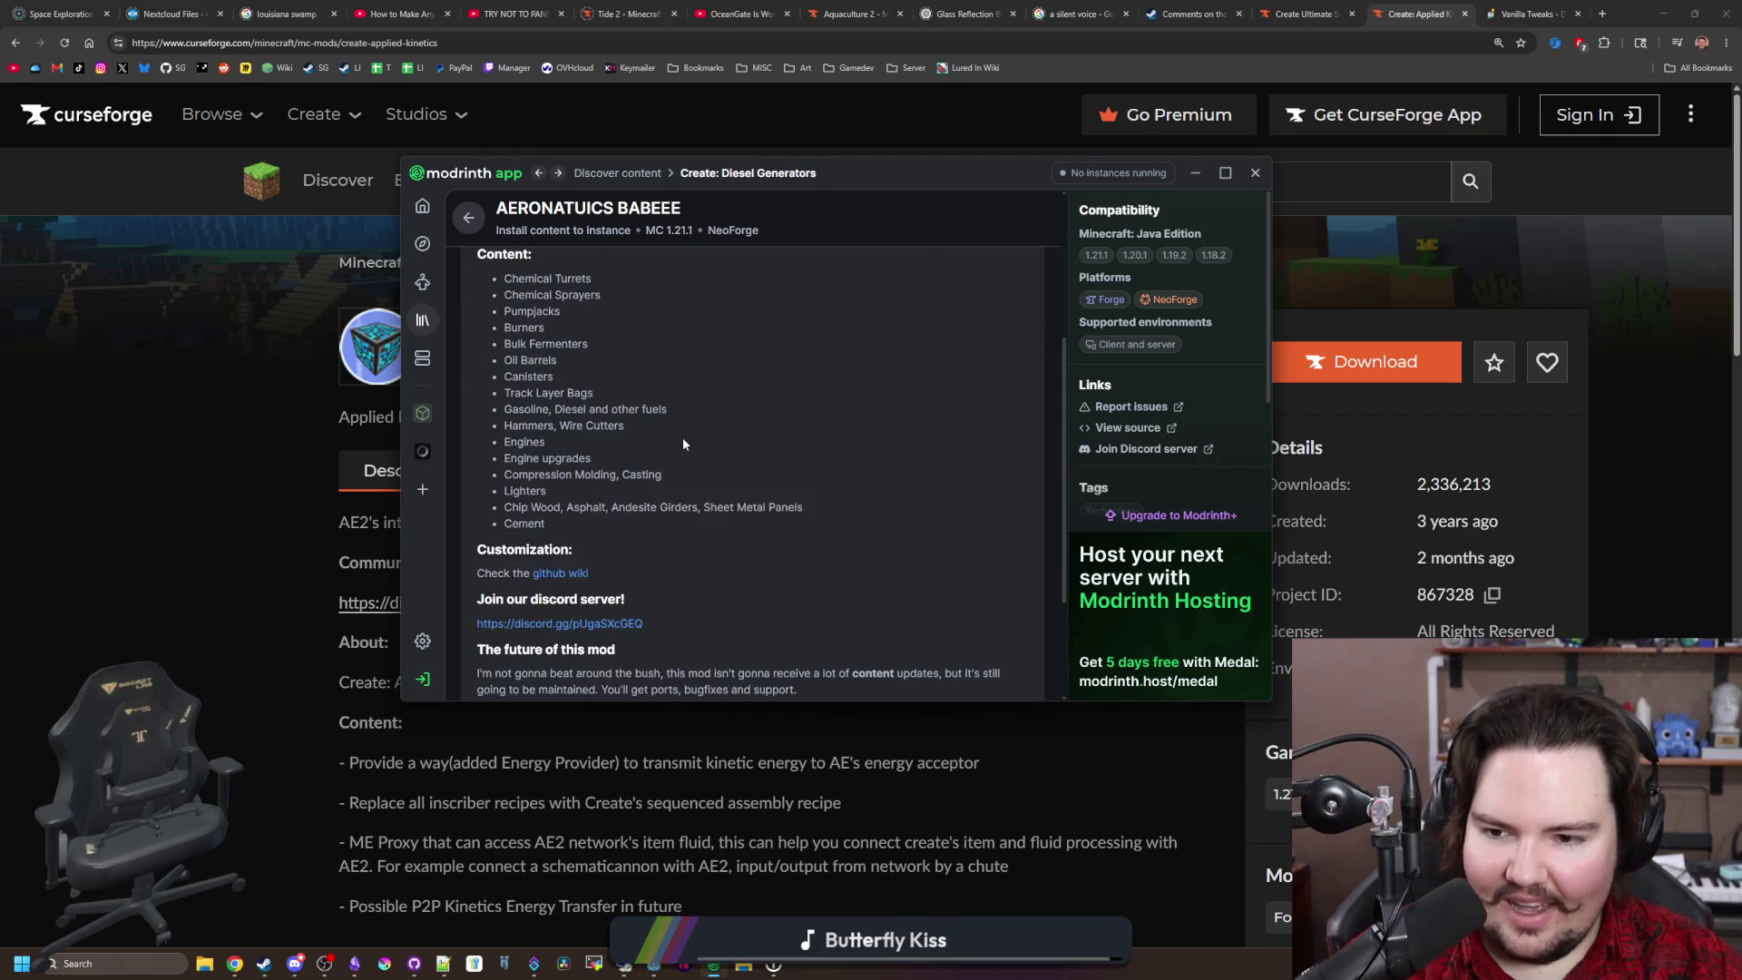
pyautogui.scroll(-2, 683, 443)
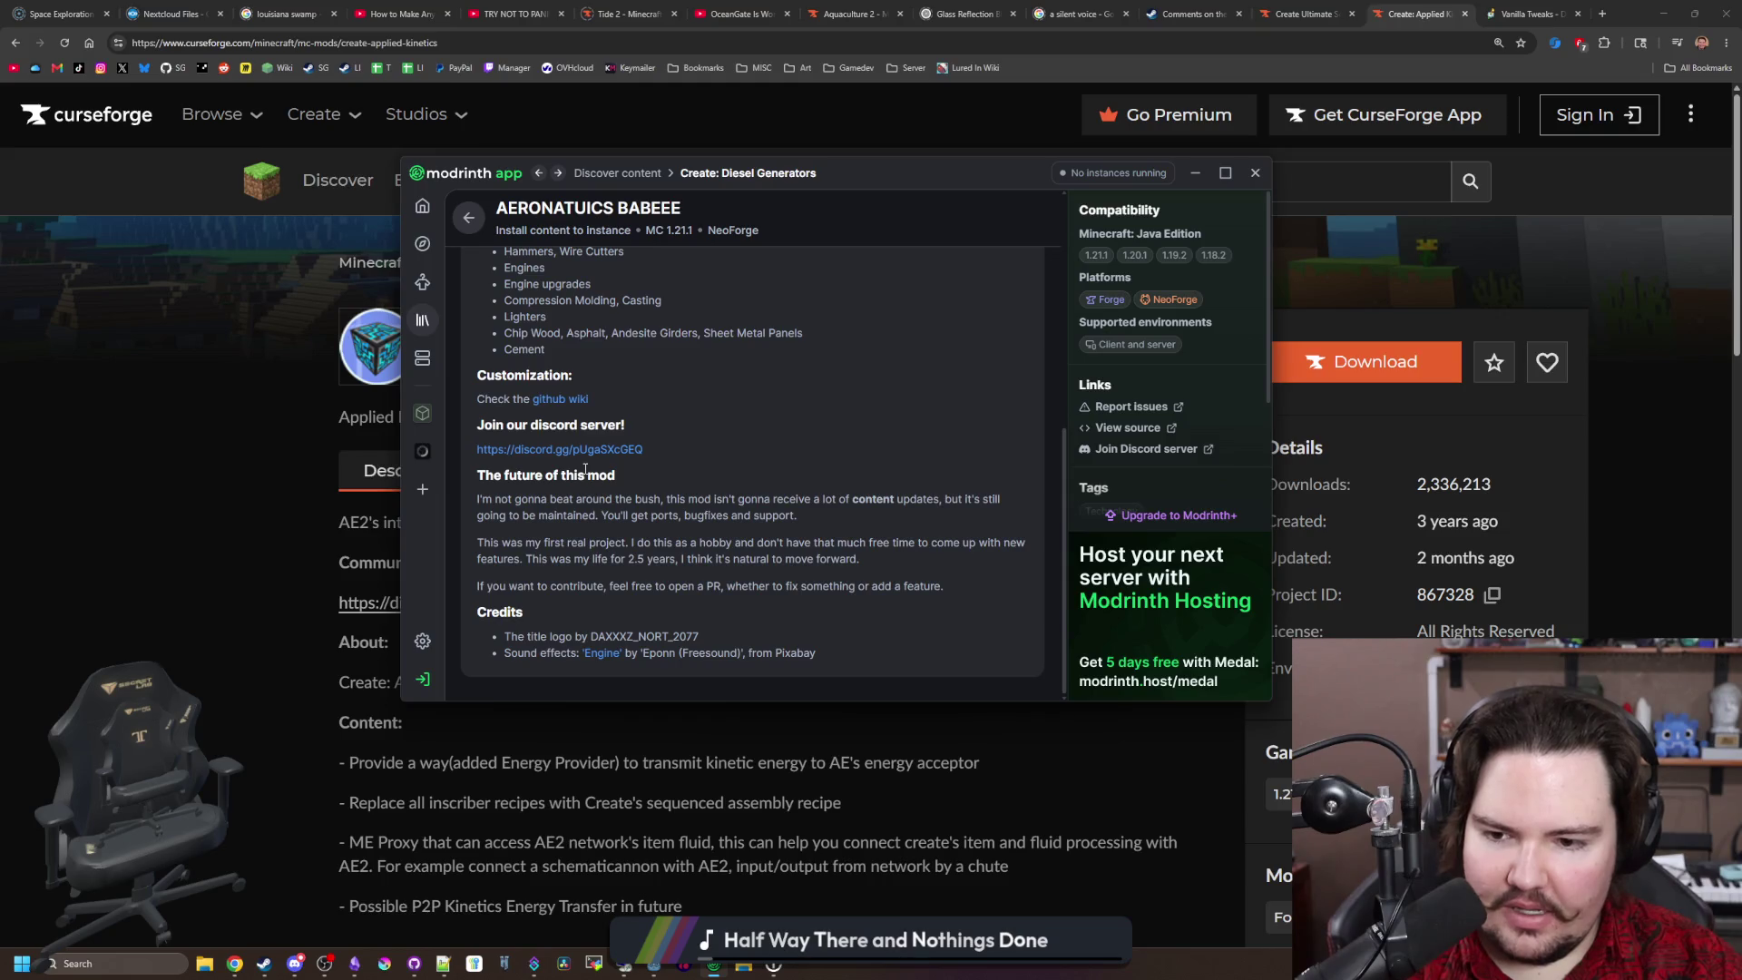
pyautogui.scroll(10, 585, 469)
pyautogui.click(468, 217)
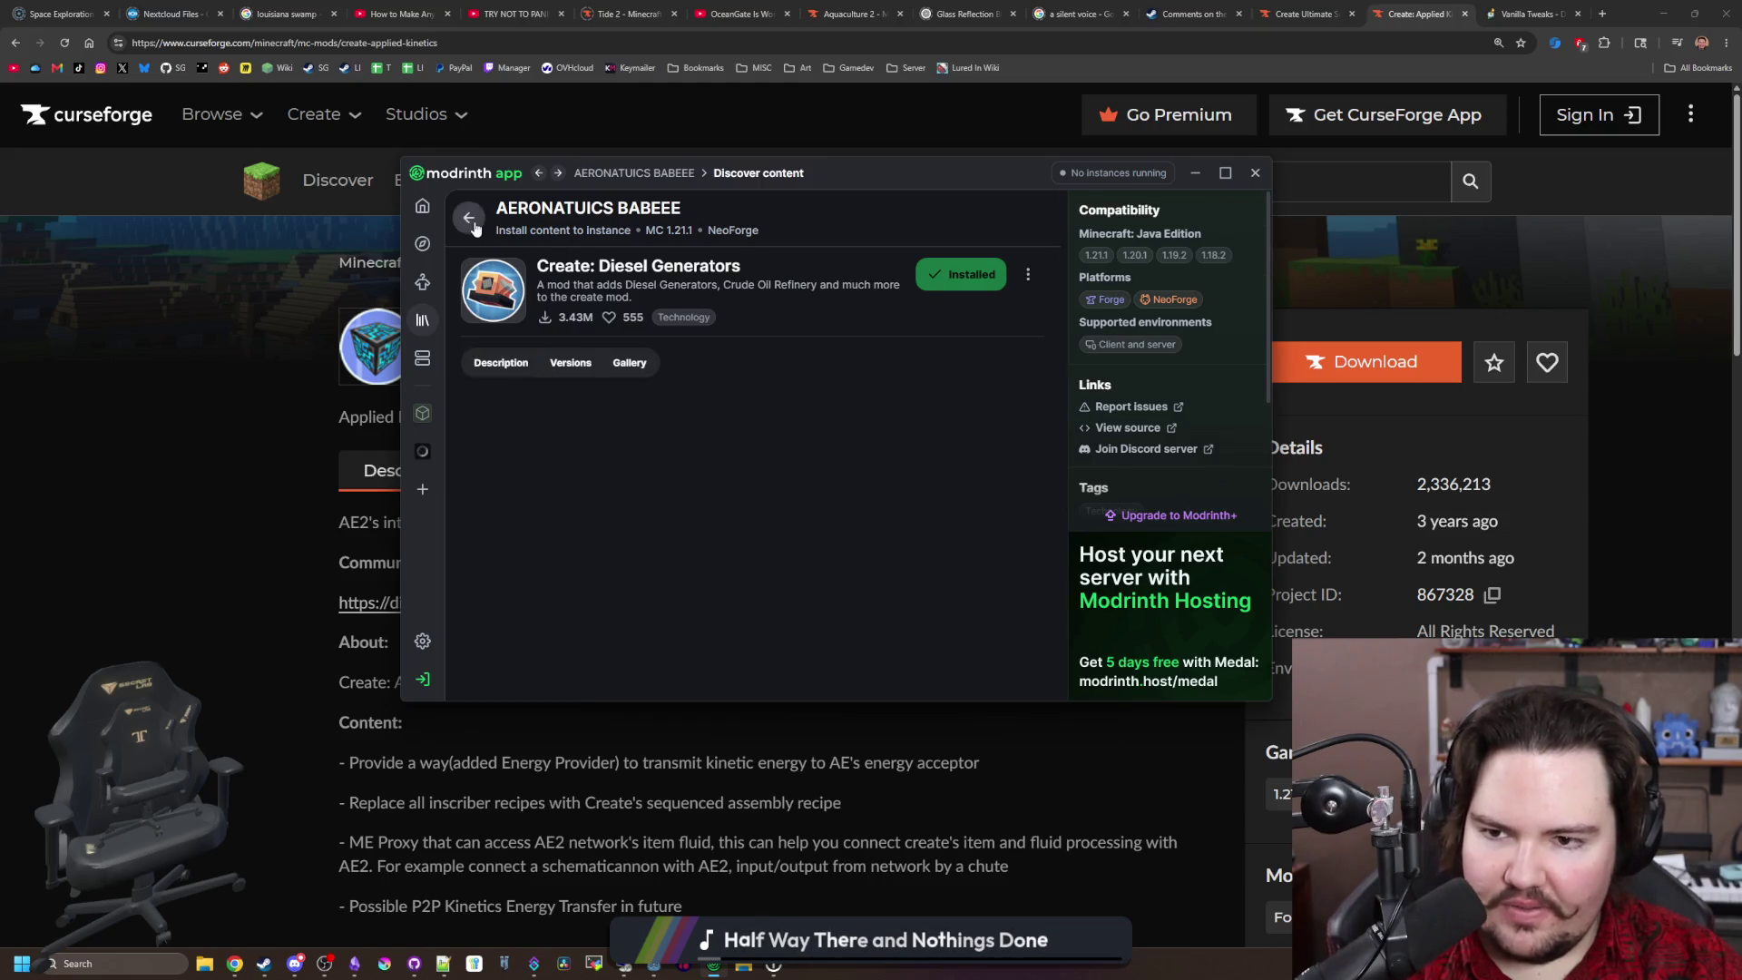
pyautogui.scroll(-3, 603, 505)
pyautogui.scroll(3, 602, 505)
pyautogui.doubleClick(482, 300)
pyautogui.write('p')
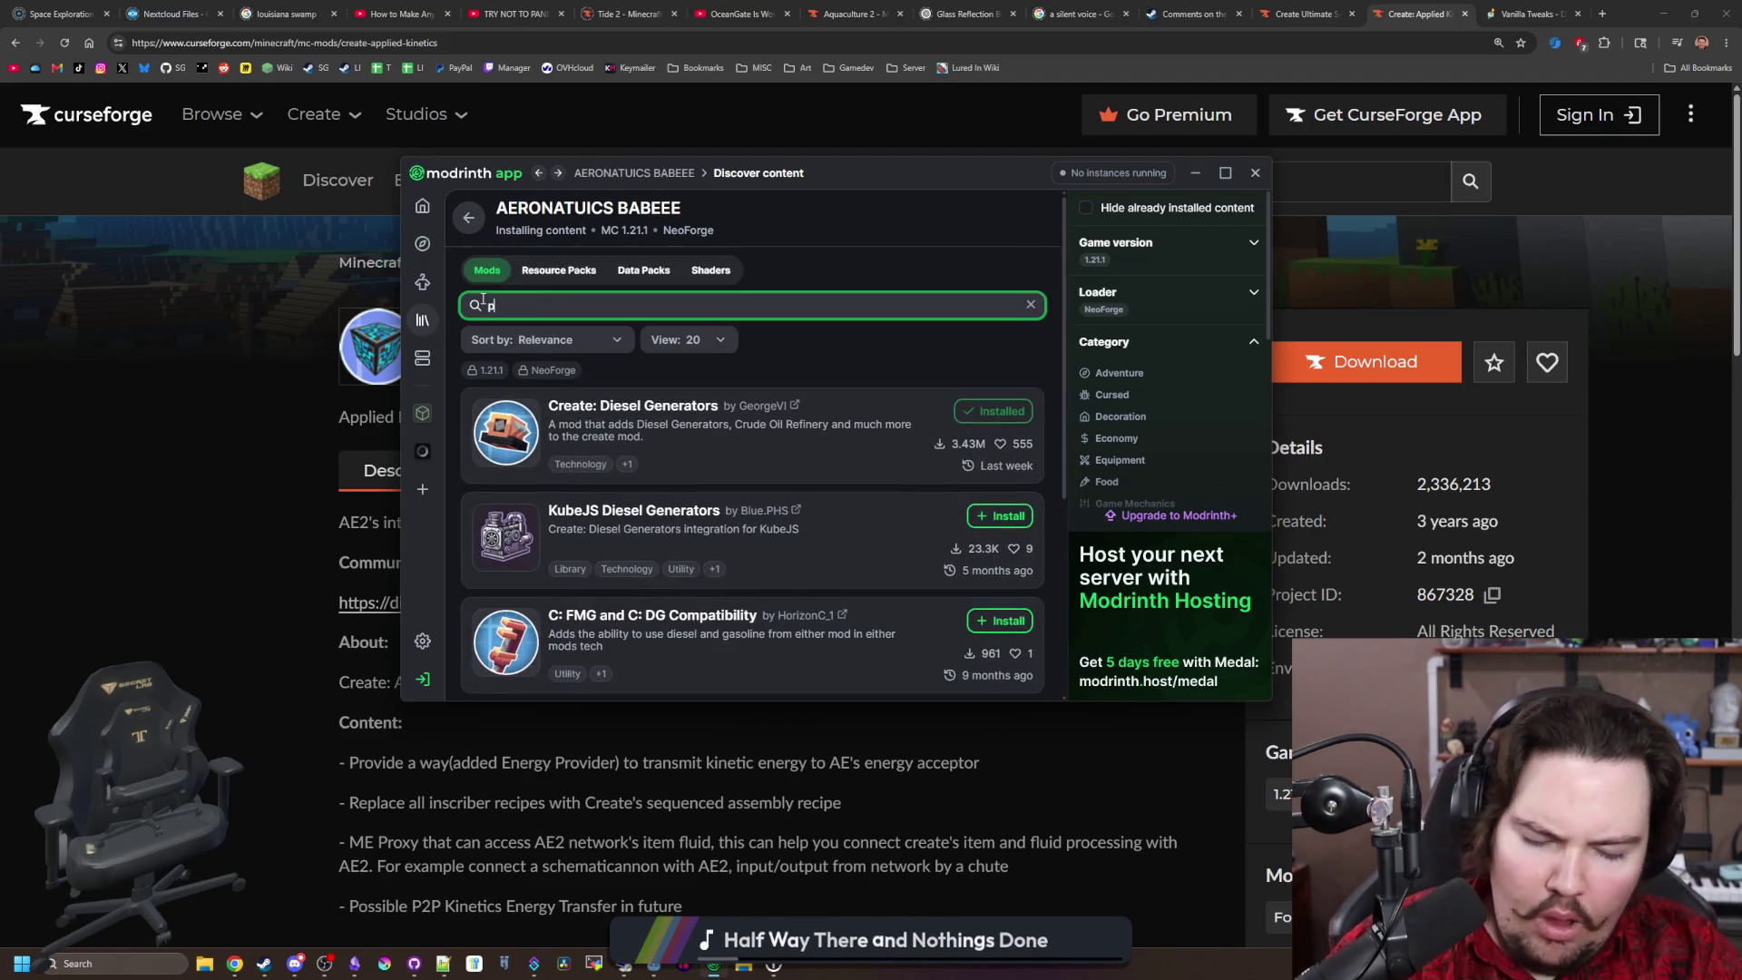
pyautogui.write('rop')
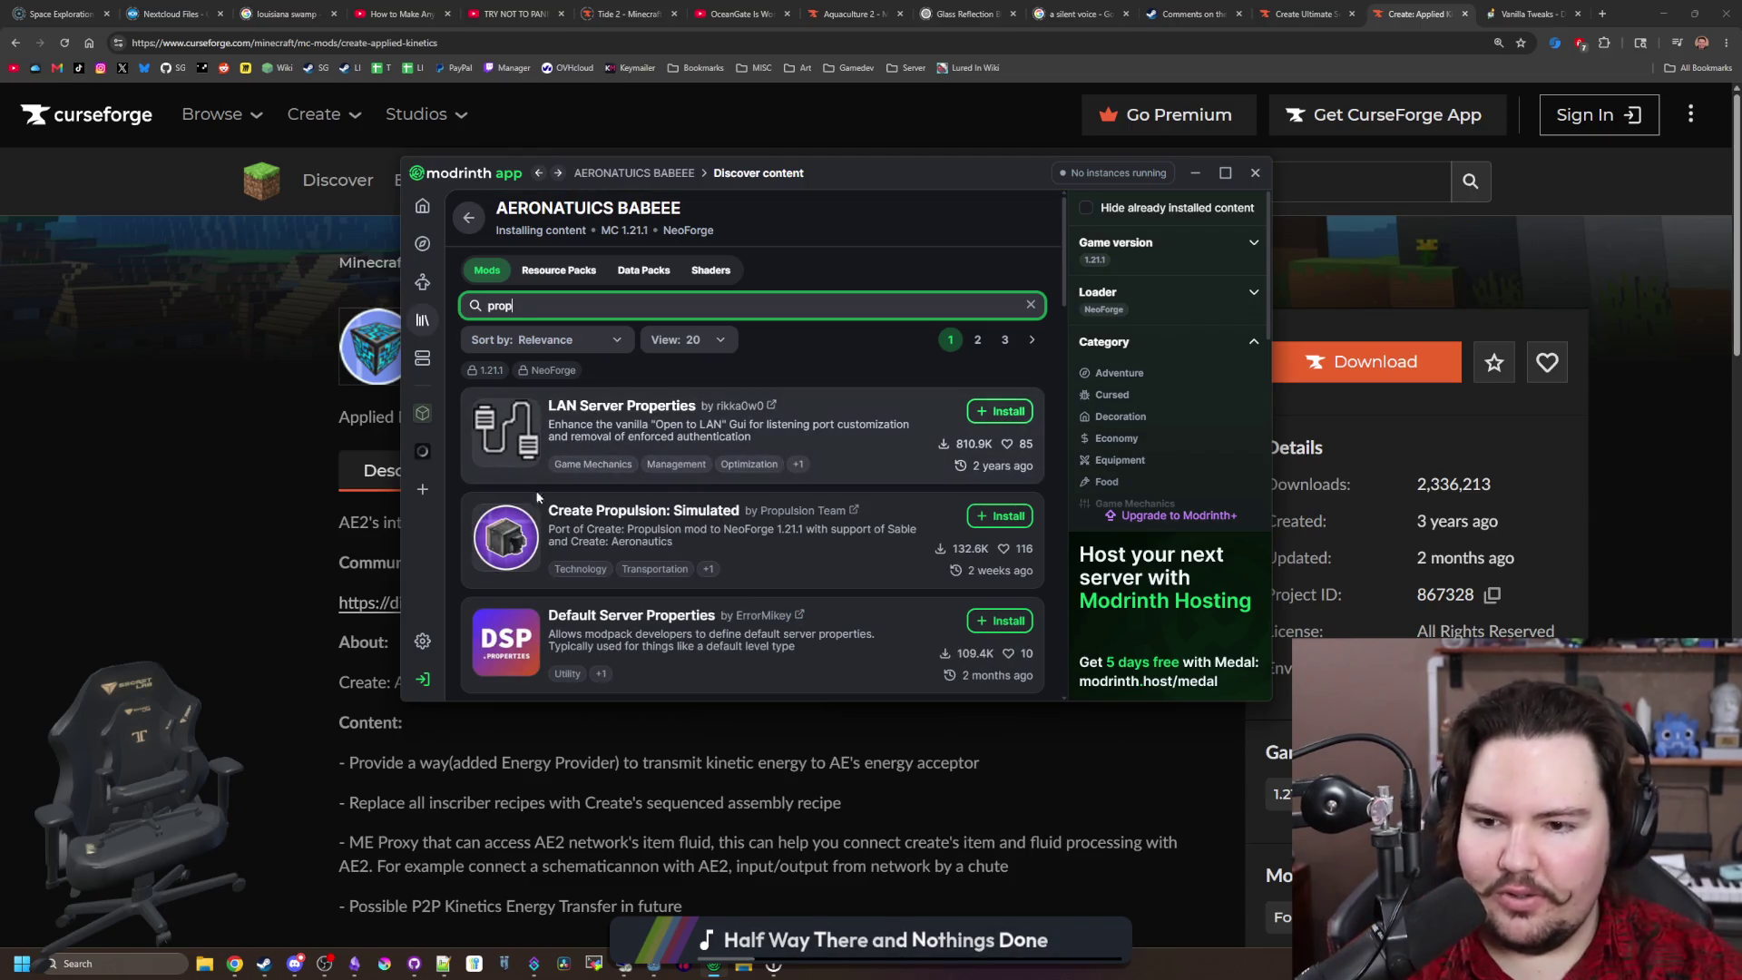
pyautogui.click(503, 525)
pyautogui.scroll(-2, 549, 497)
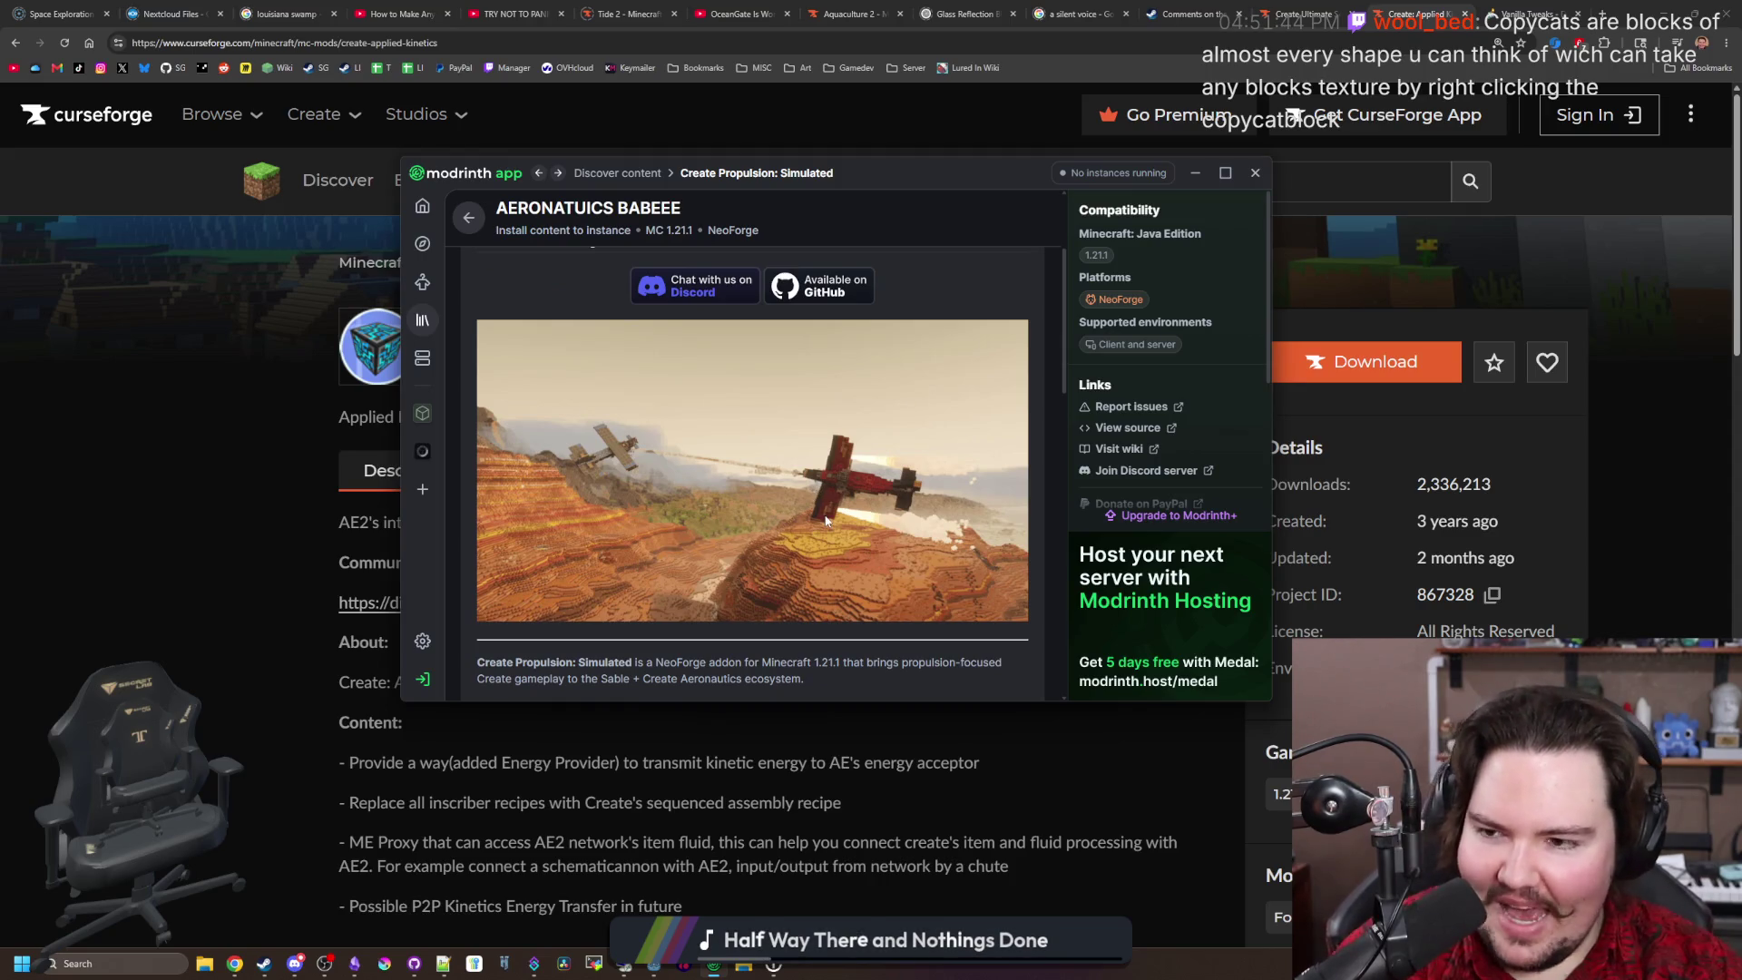
pyautogui.scroll(-2, 824, 517)
pyautogui.scroll(-2, 824, 515)
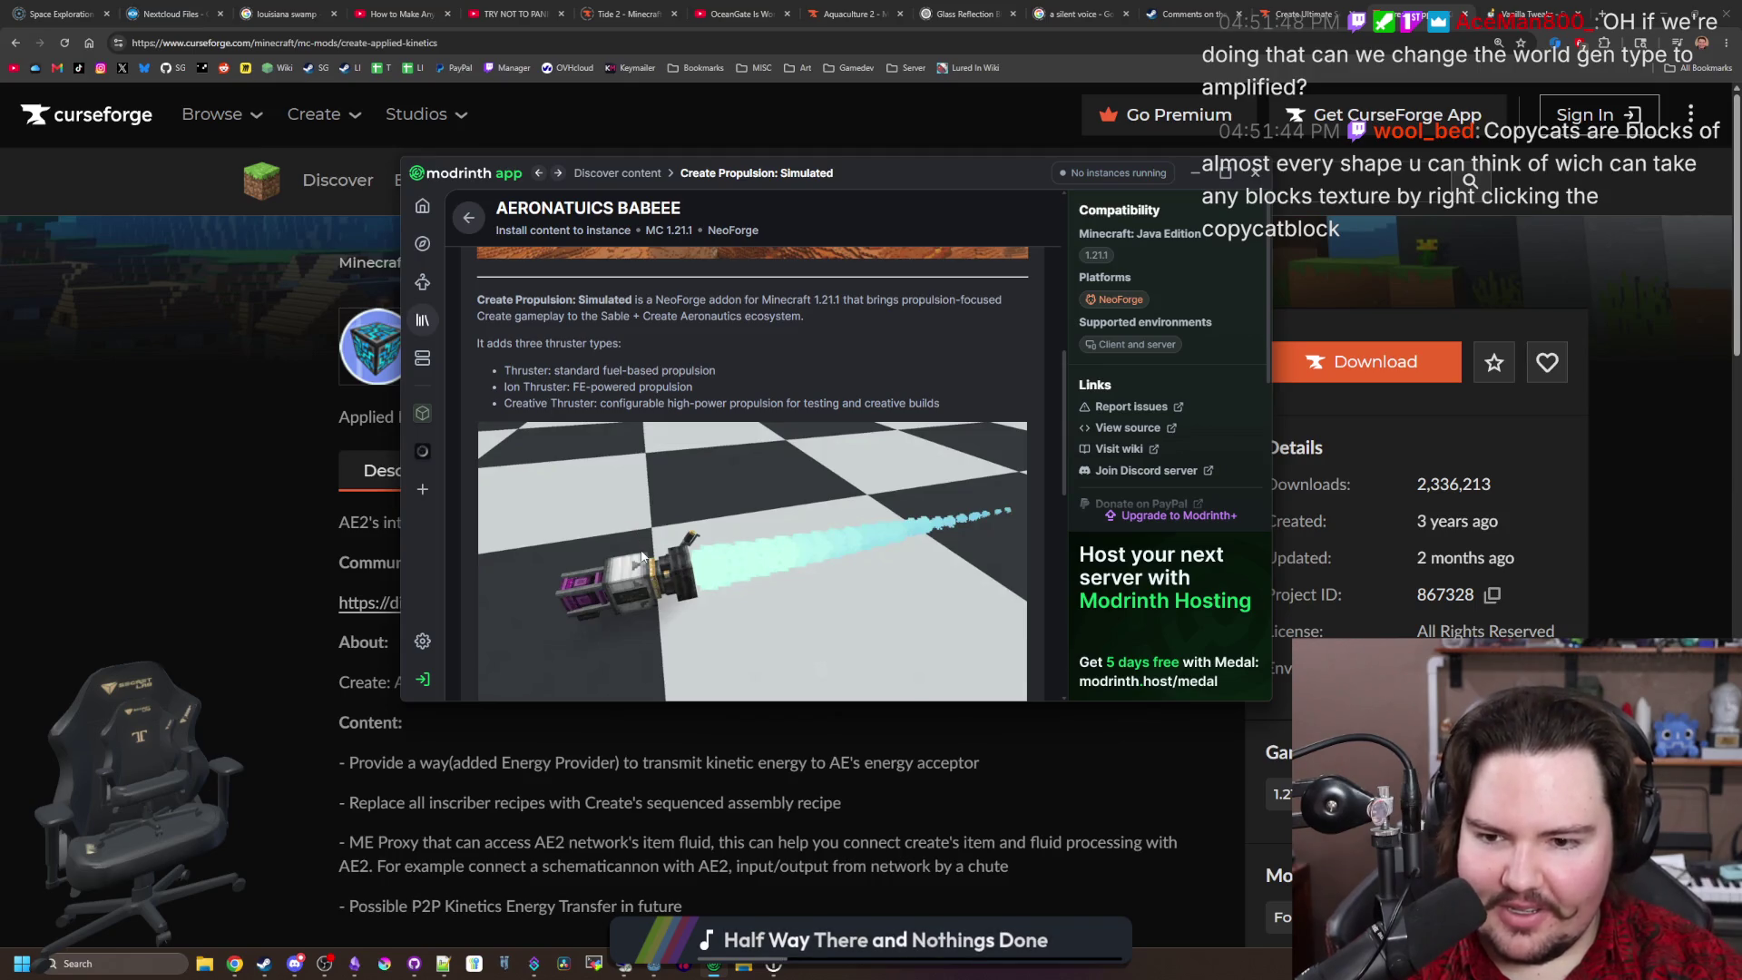
pyautogui.moveTo(505, 387); pyautogui.dragTo(693, 390)
pyautogui.click(693, 390)
pyautogui.scroll(-3, 693, 391)
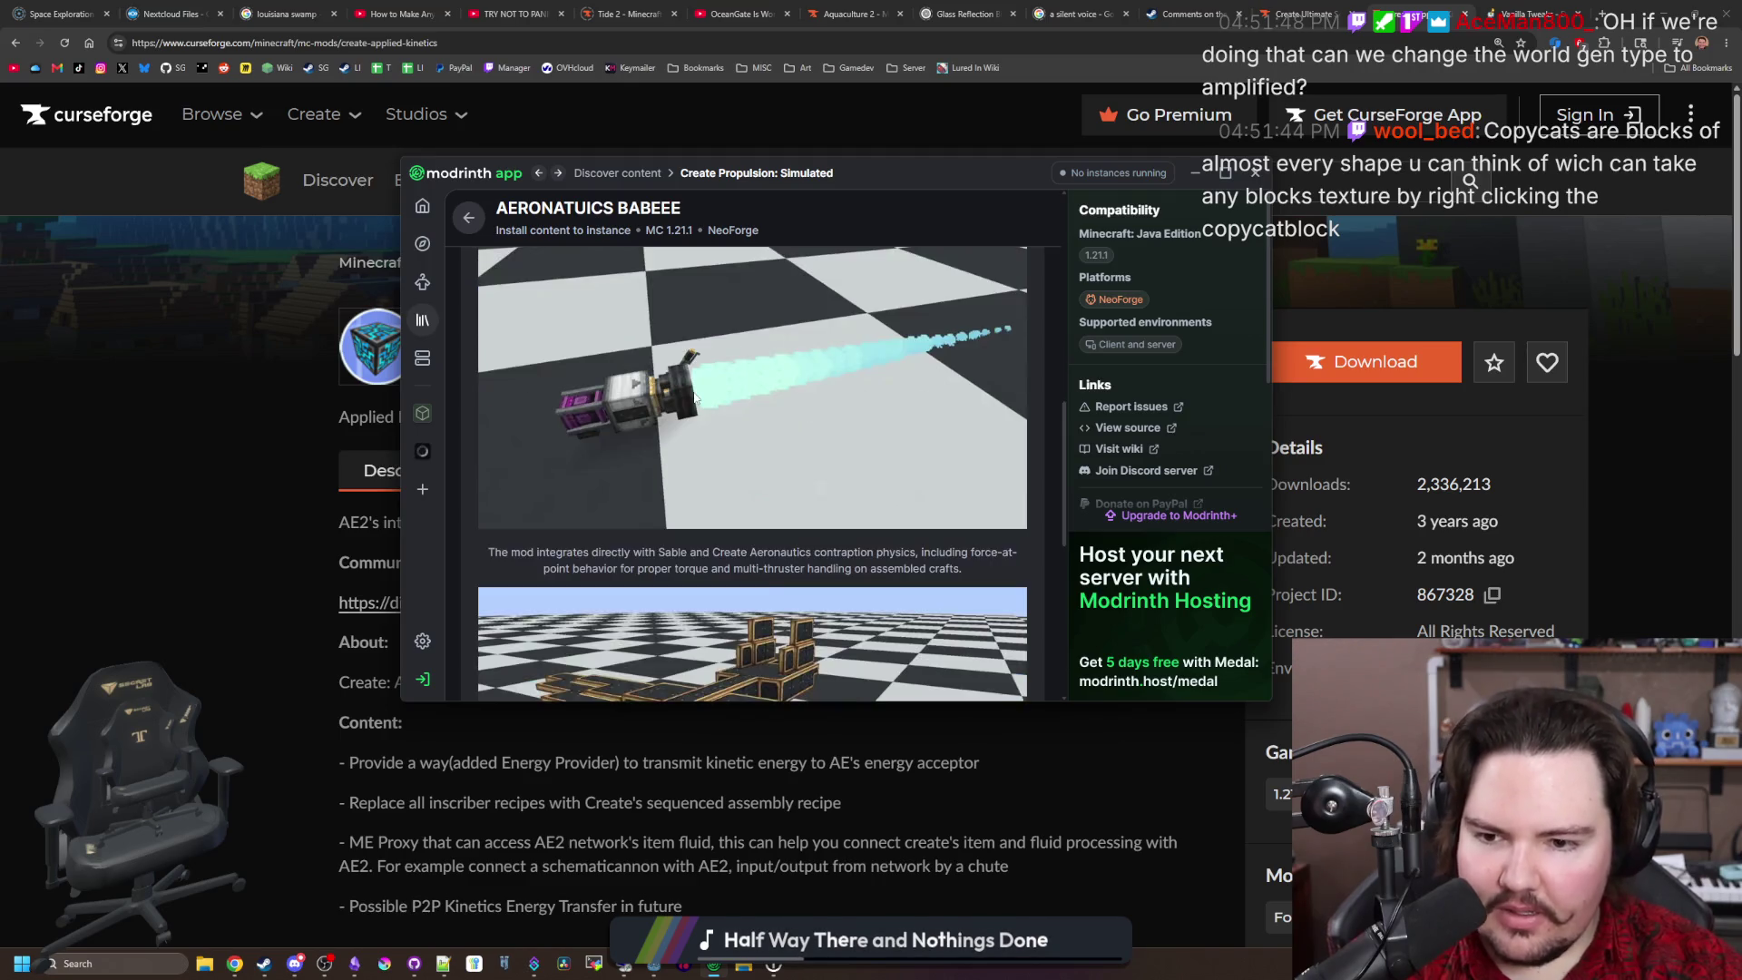
pyautogui.scroll(9, 715, 542)
pyautogui.scroll(-8, 716, 542)
pyautogui.scroll(-3, 716, 544)
pyautogui.scroll(10, 711, 524)
pyautogui.scroll(-8, 693, 513)
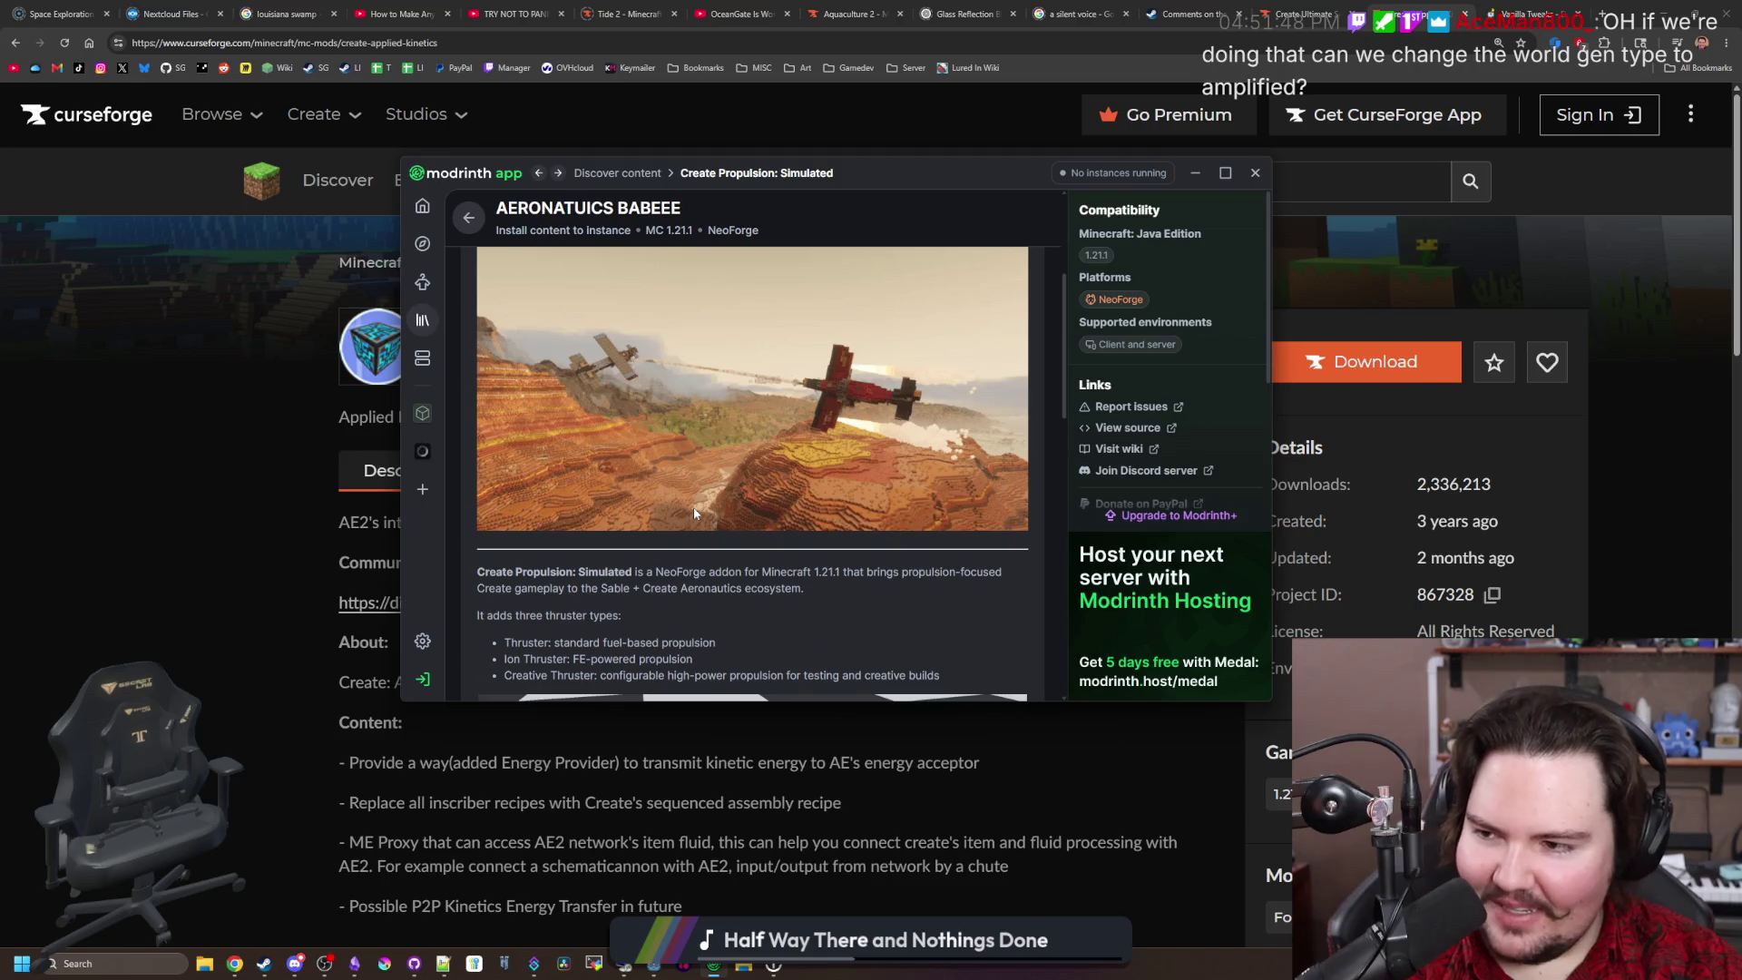
pyautogui.scroll(-3, 693, 514)
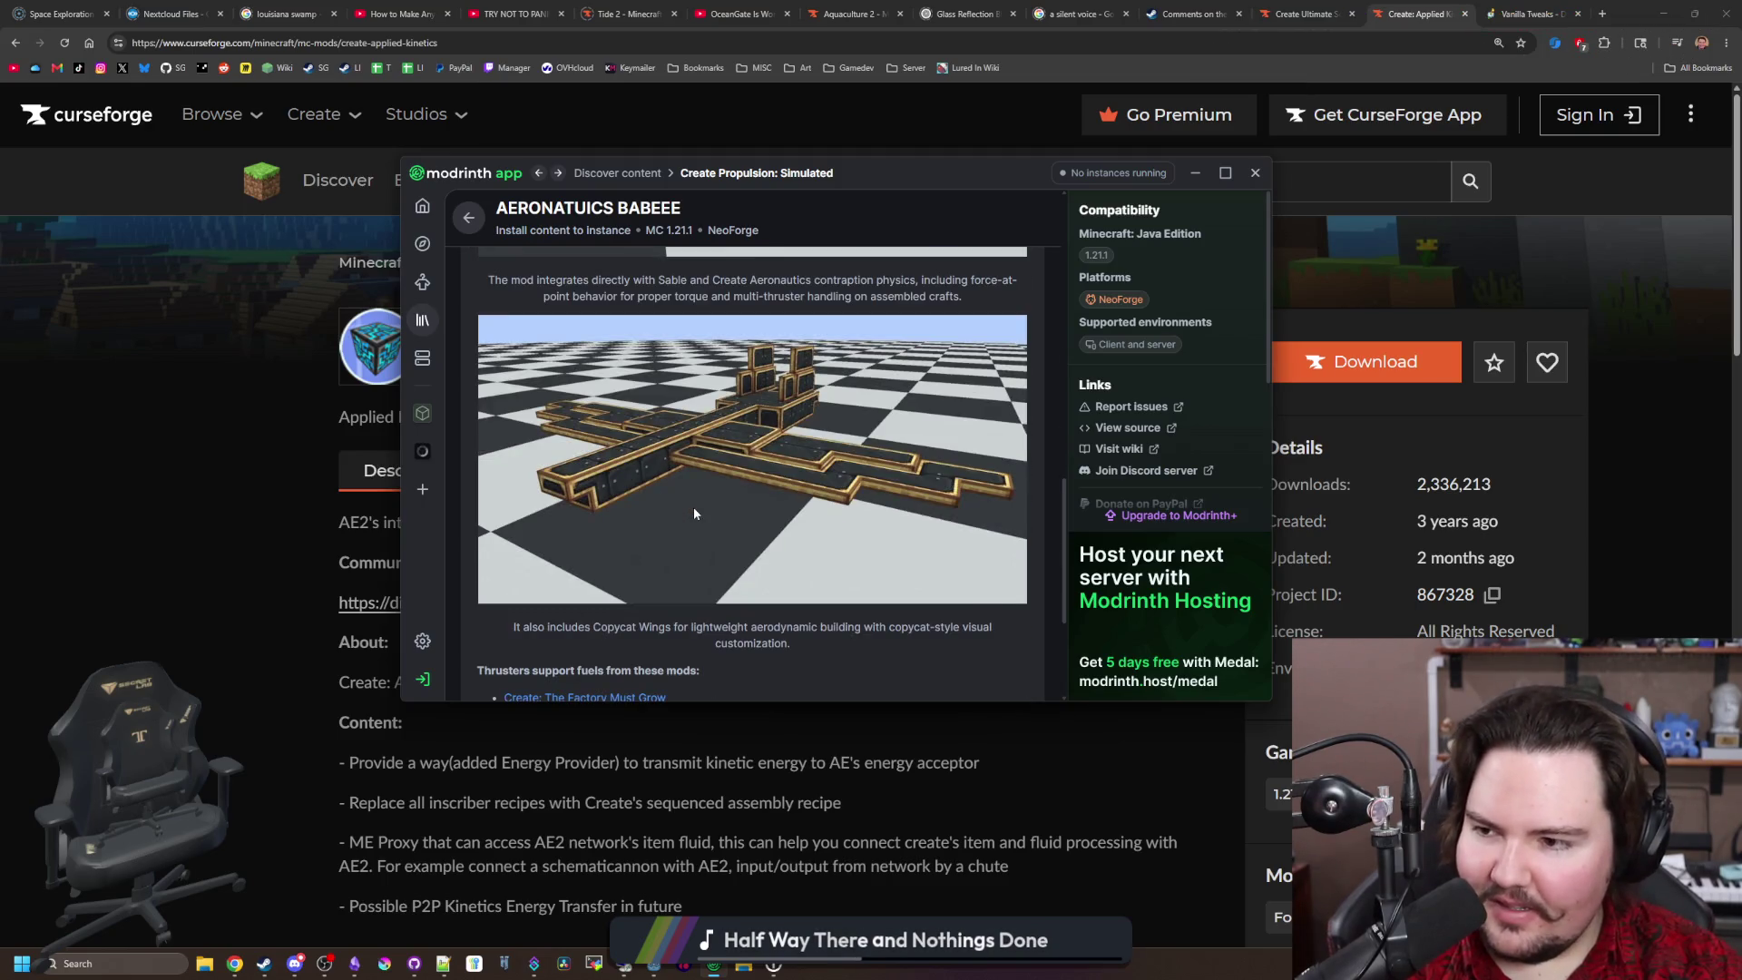
pyautogui.scroll(11, 693, 513)
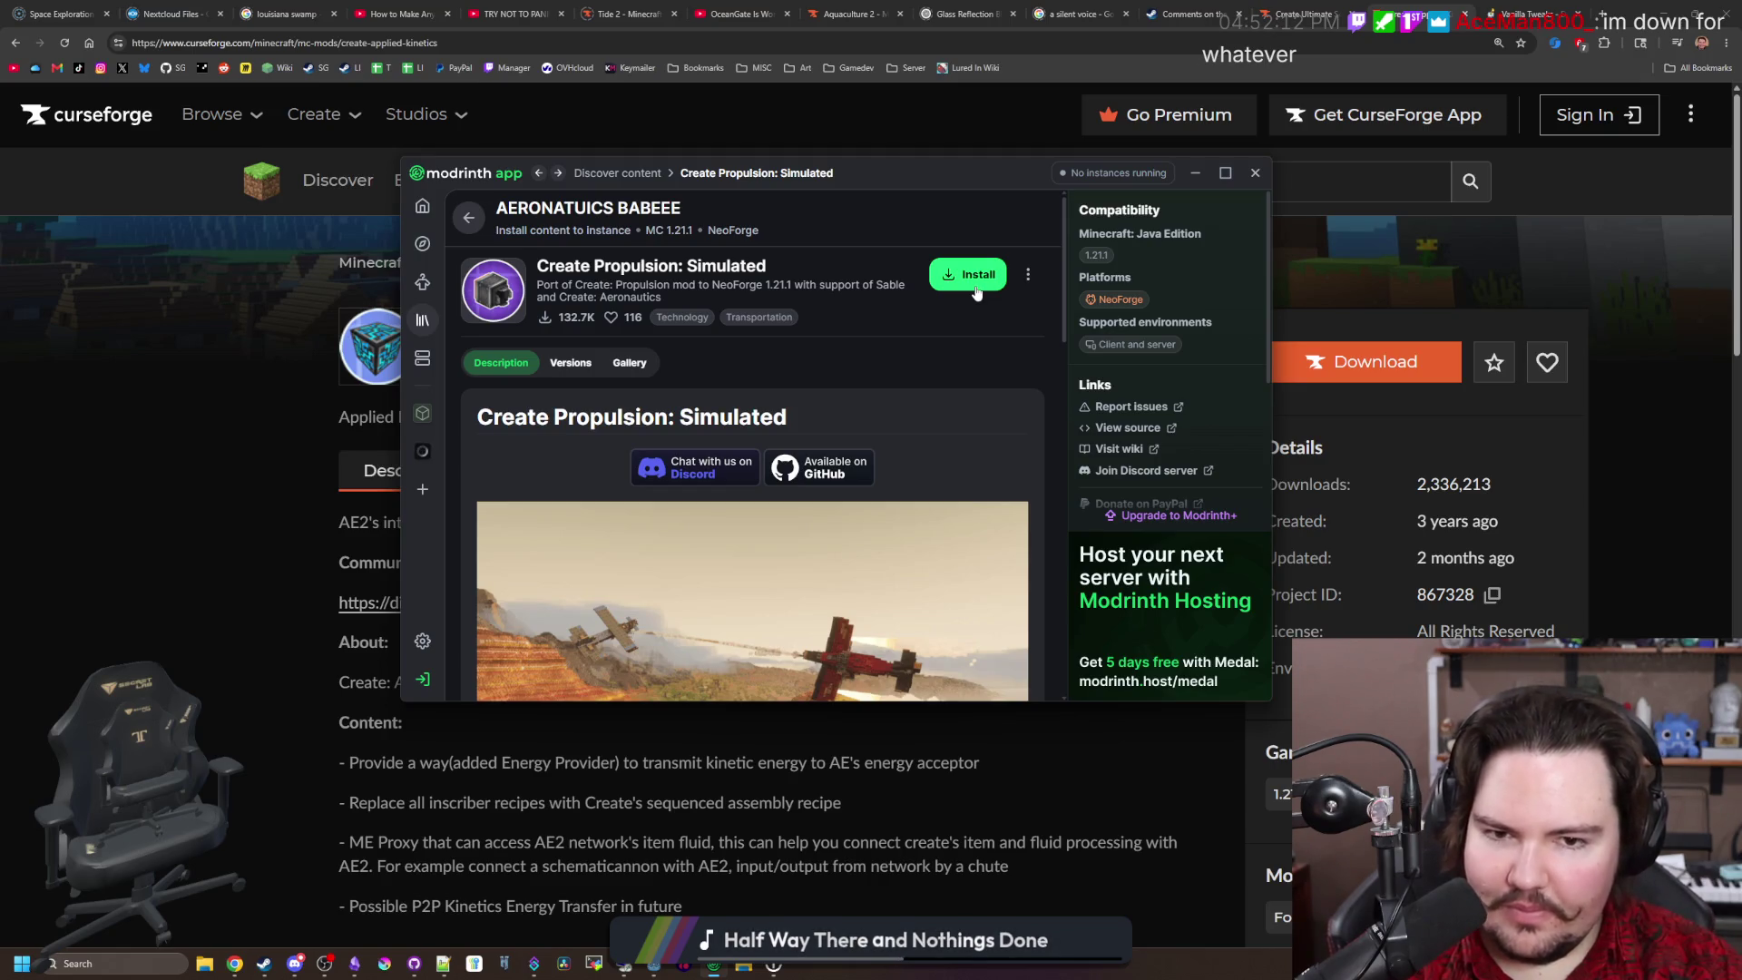
pyautogui.click(976, 290)
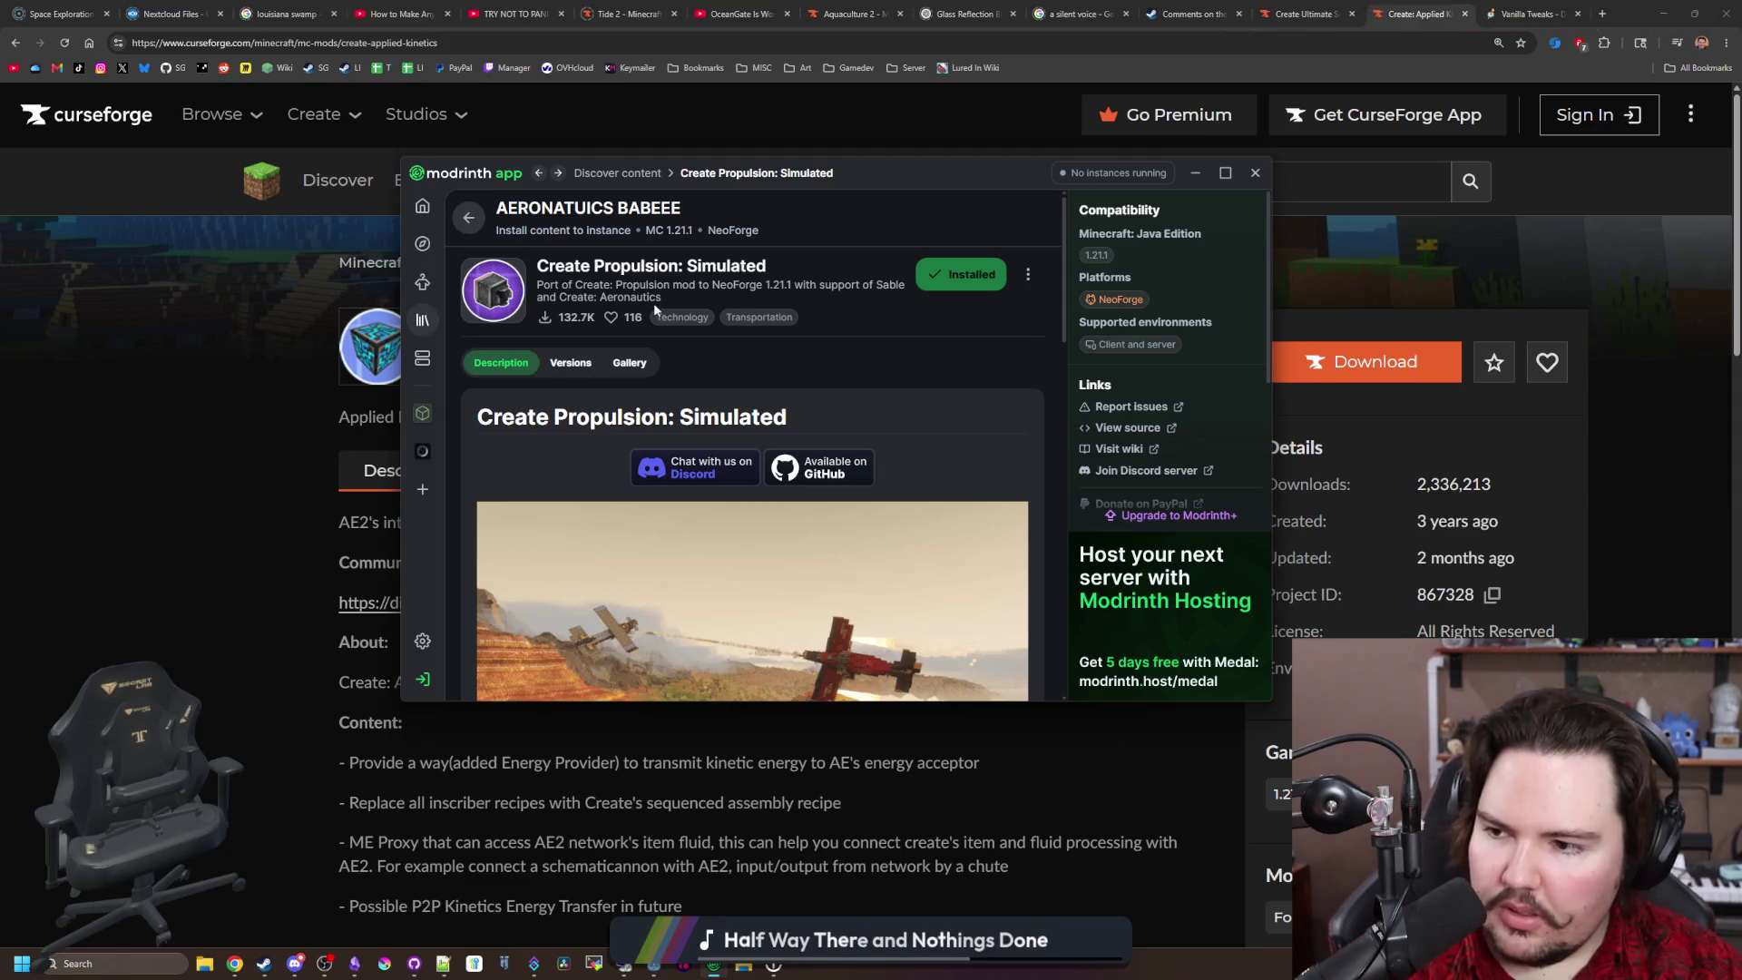
# Step: Look over the Create Propulsion: Simulated description, then return to the Discover content list
pyautogui.scroll(-10, 827, 434)
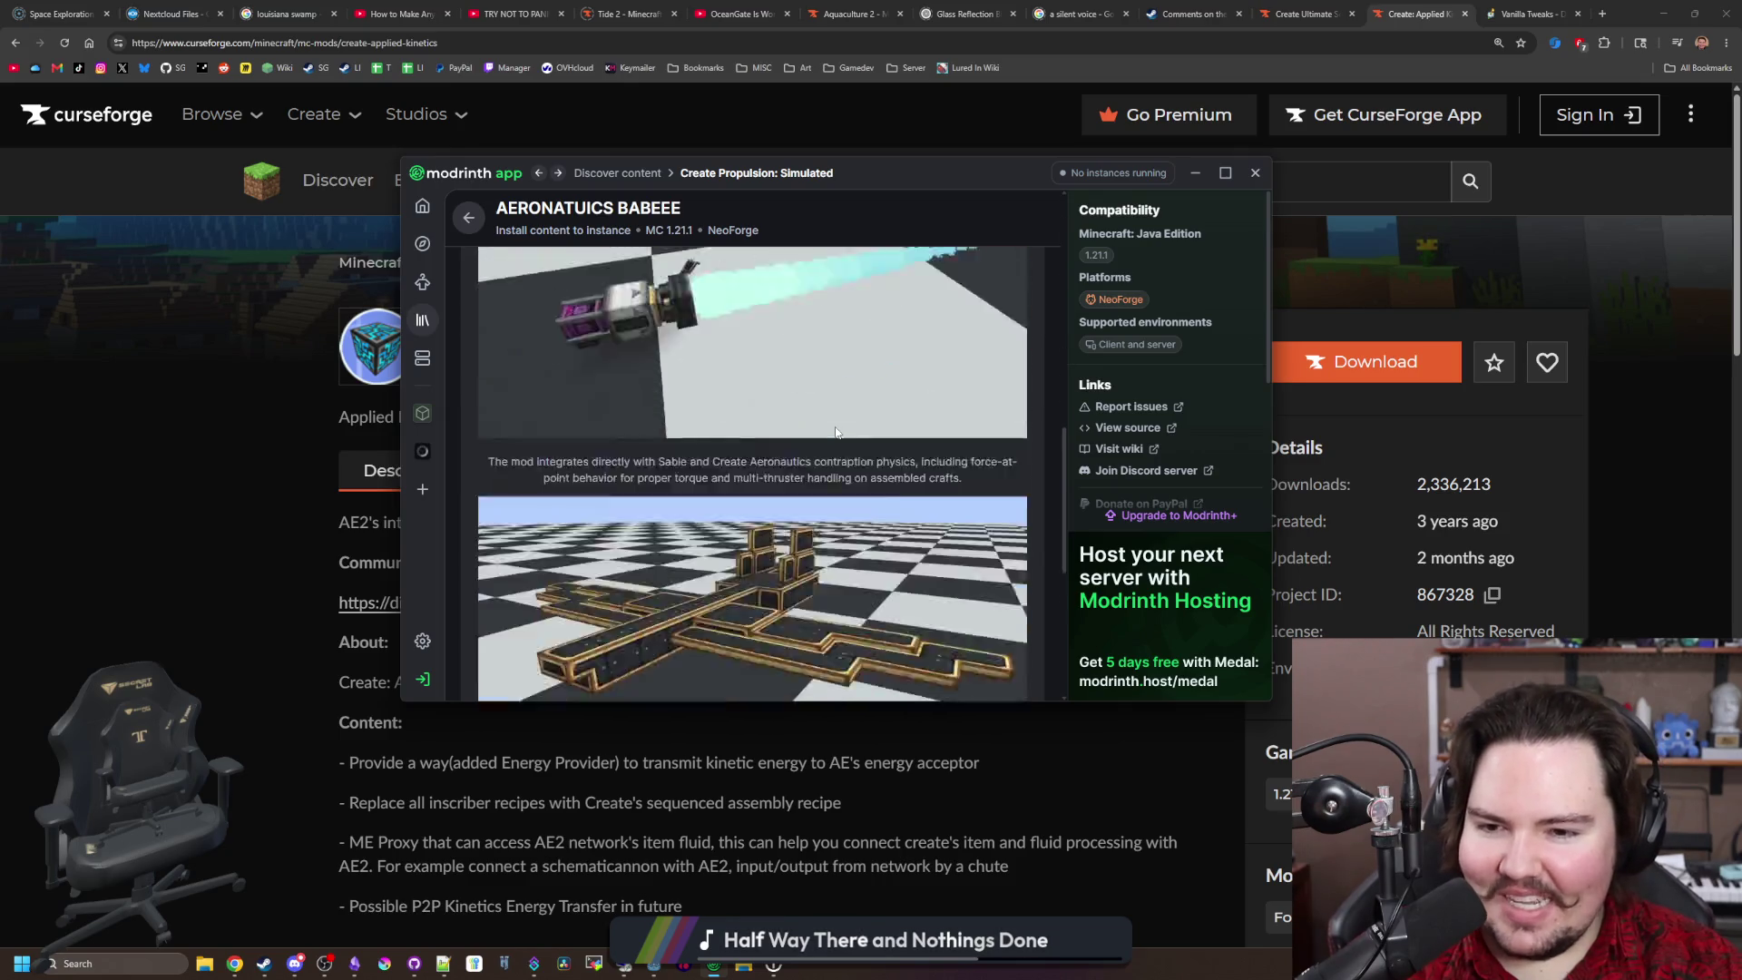
pyautogui.scroll(10, 837, 432)
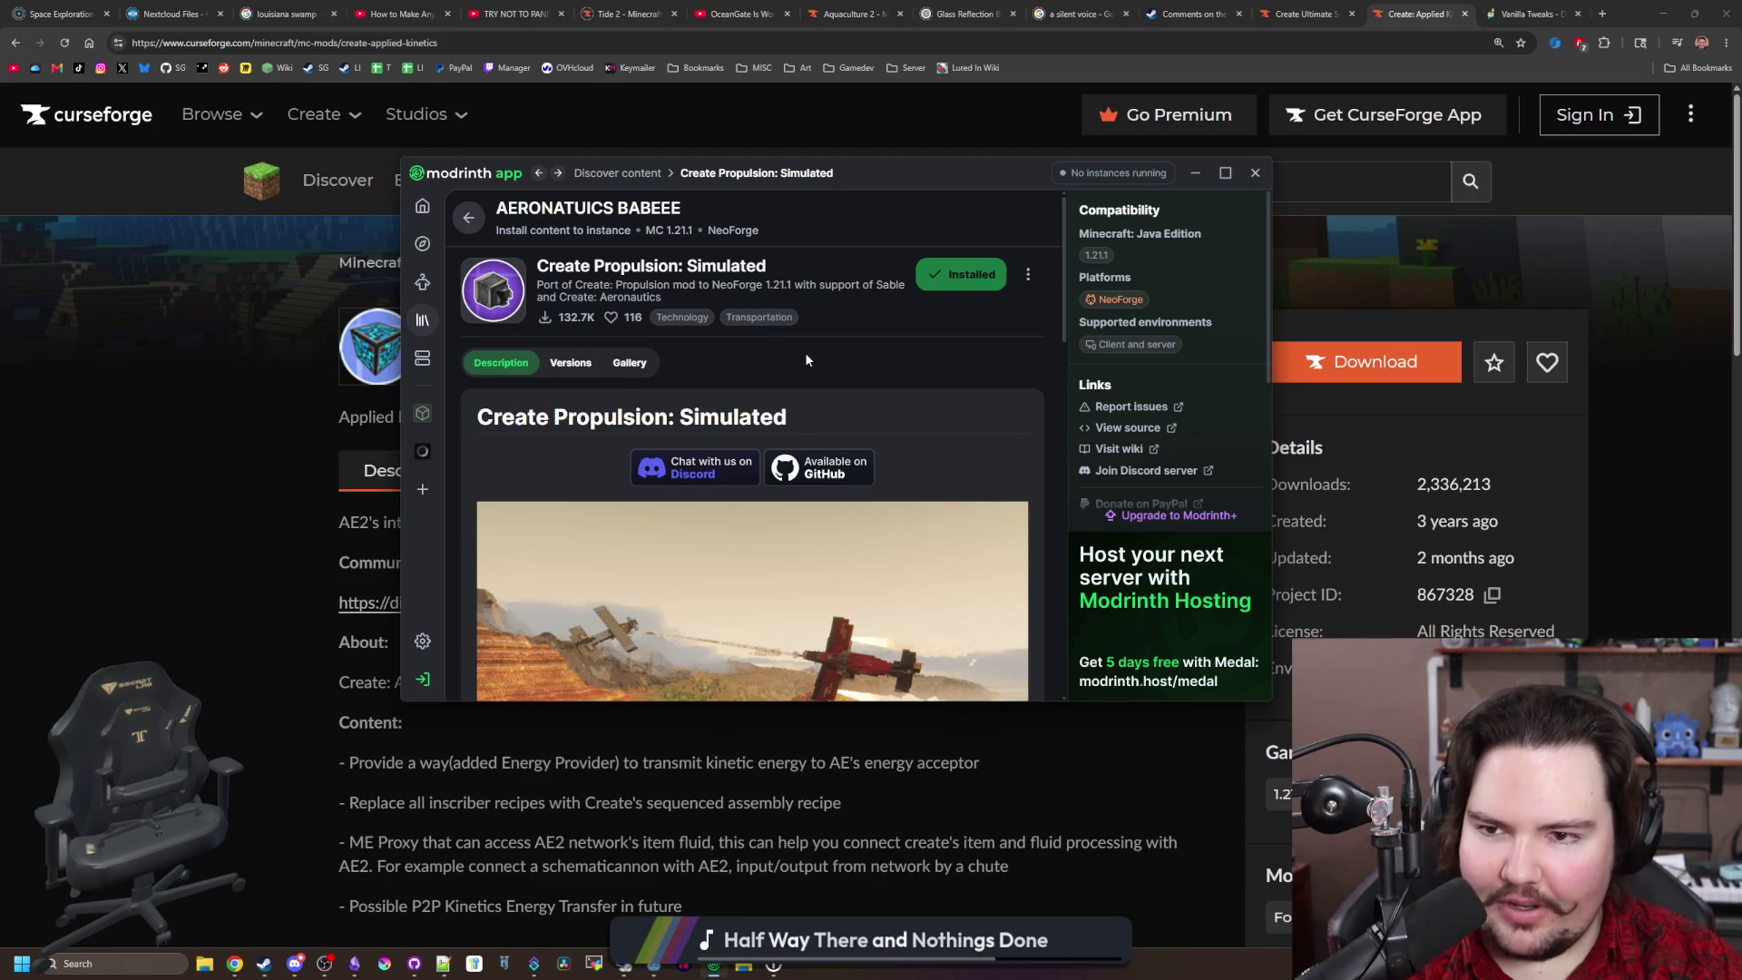
pyautogui.click(628, 173)
# Step: Open and read the Create Propulsed project page from the 'prop' results
pyautogui.scroll(-3, 617, 361)
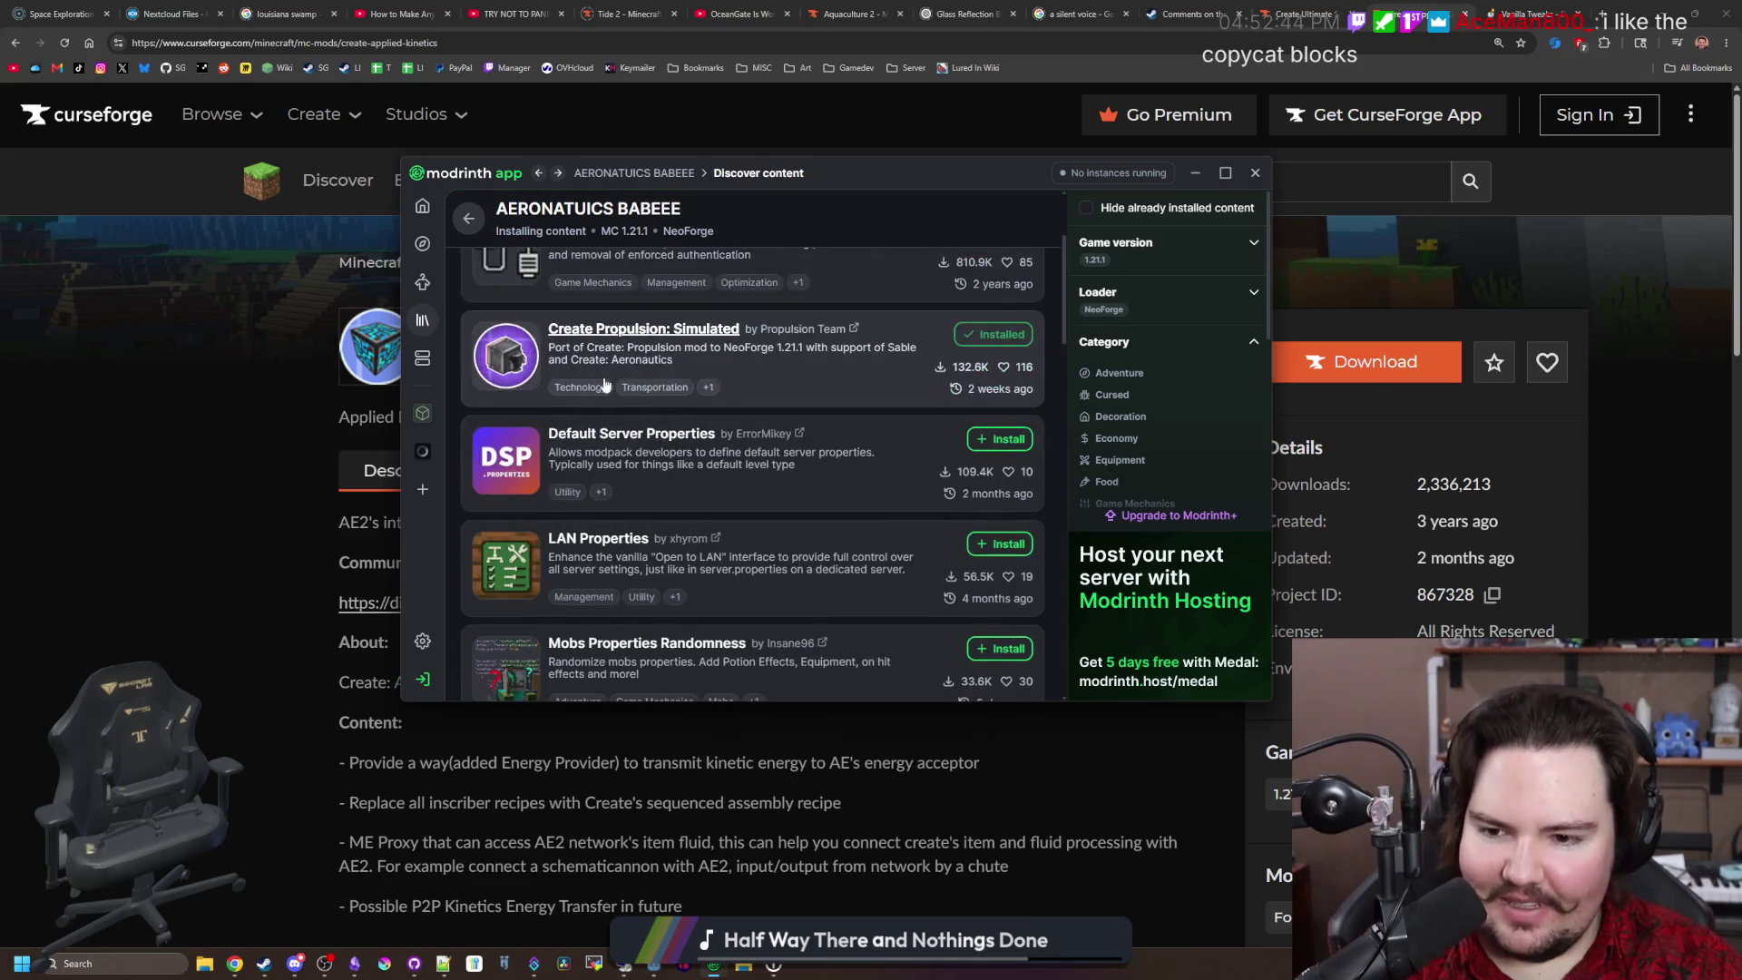
pyautogui.scroll(-3, 576, 365)
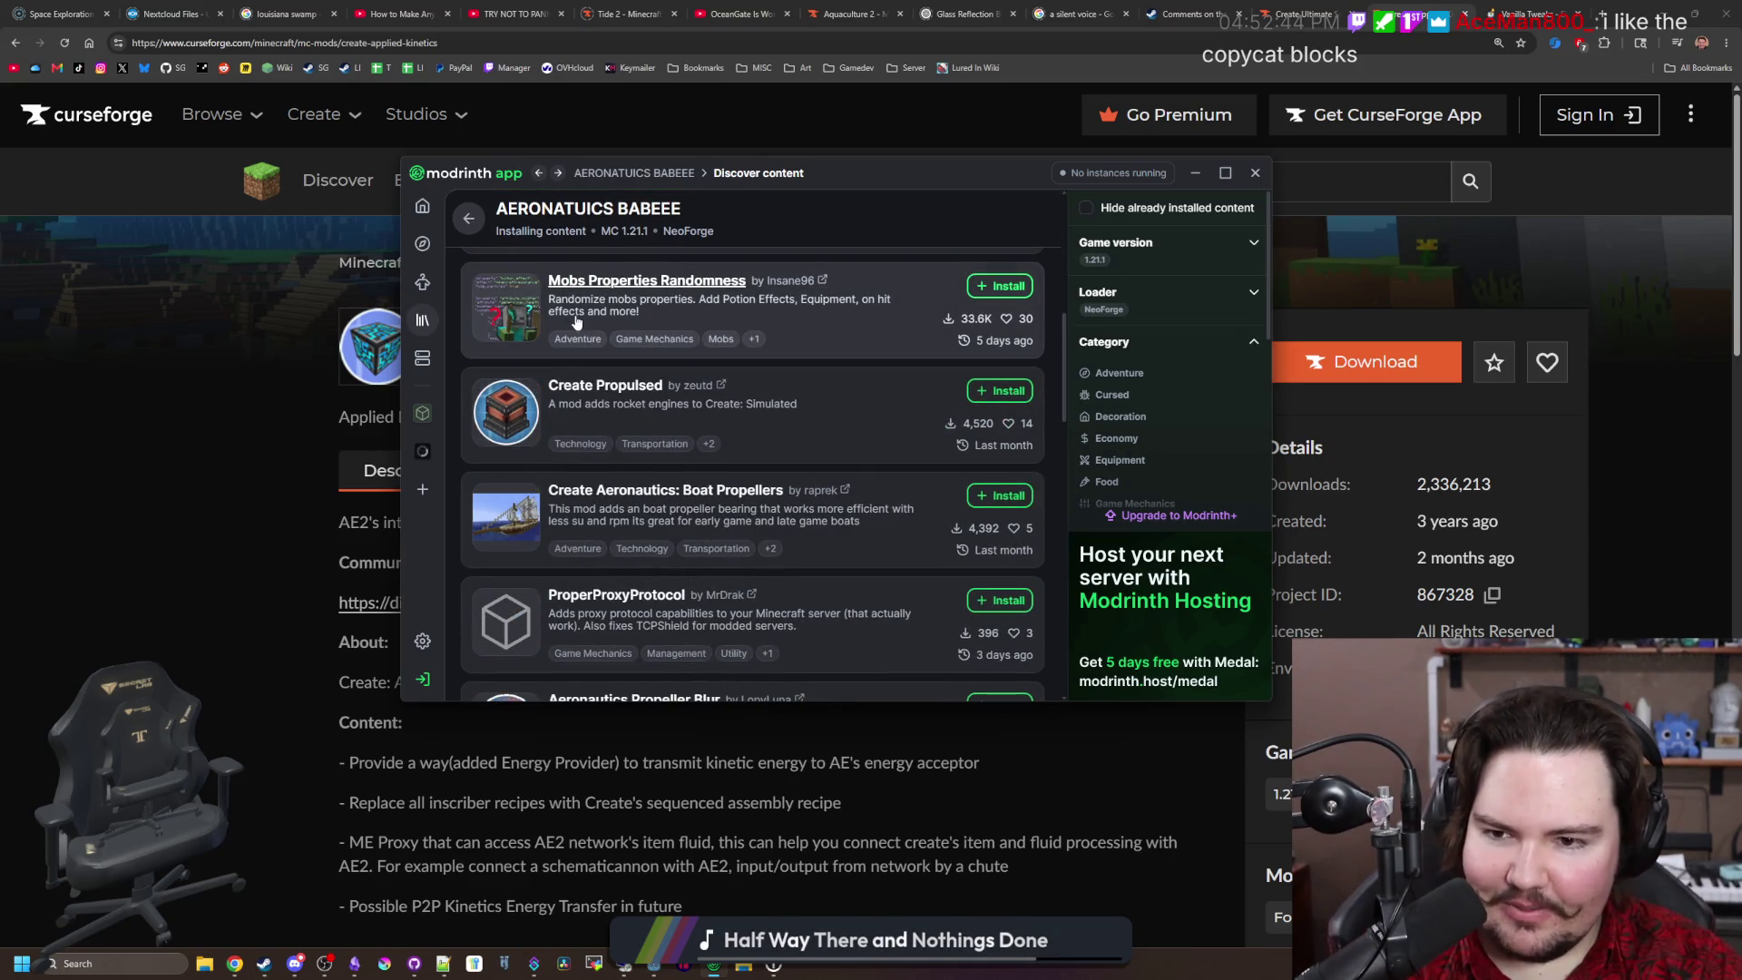
pyautogui.click(510, 423)
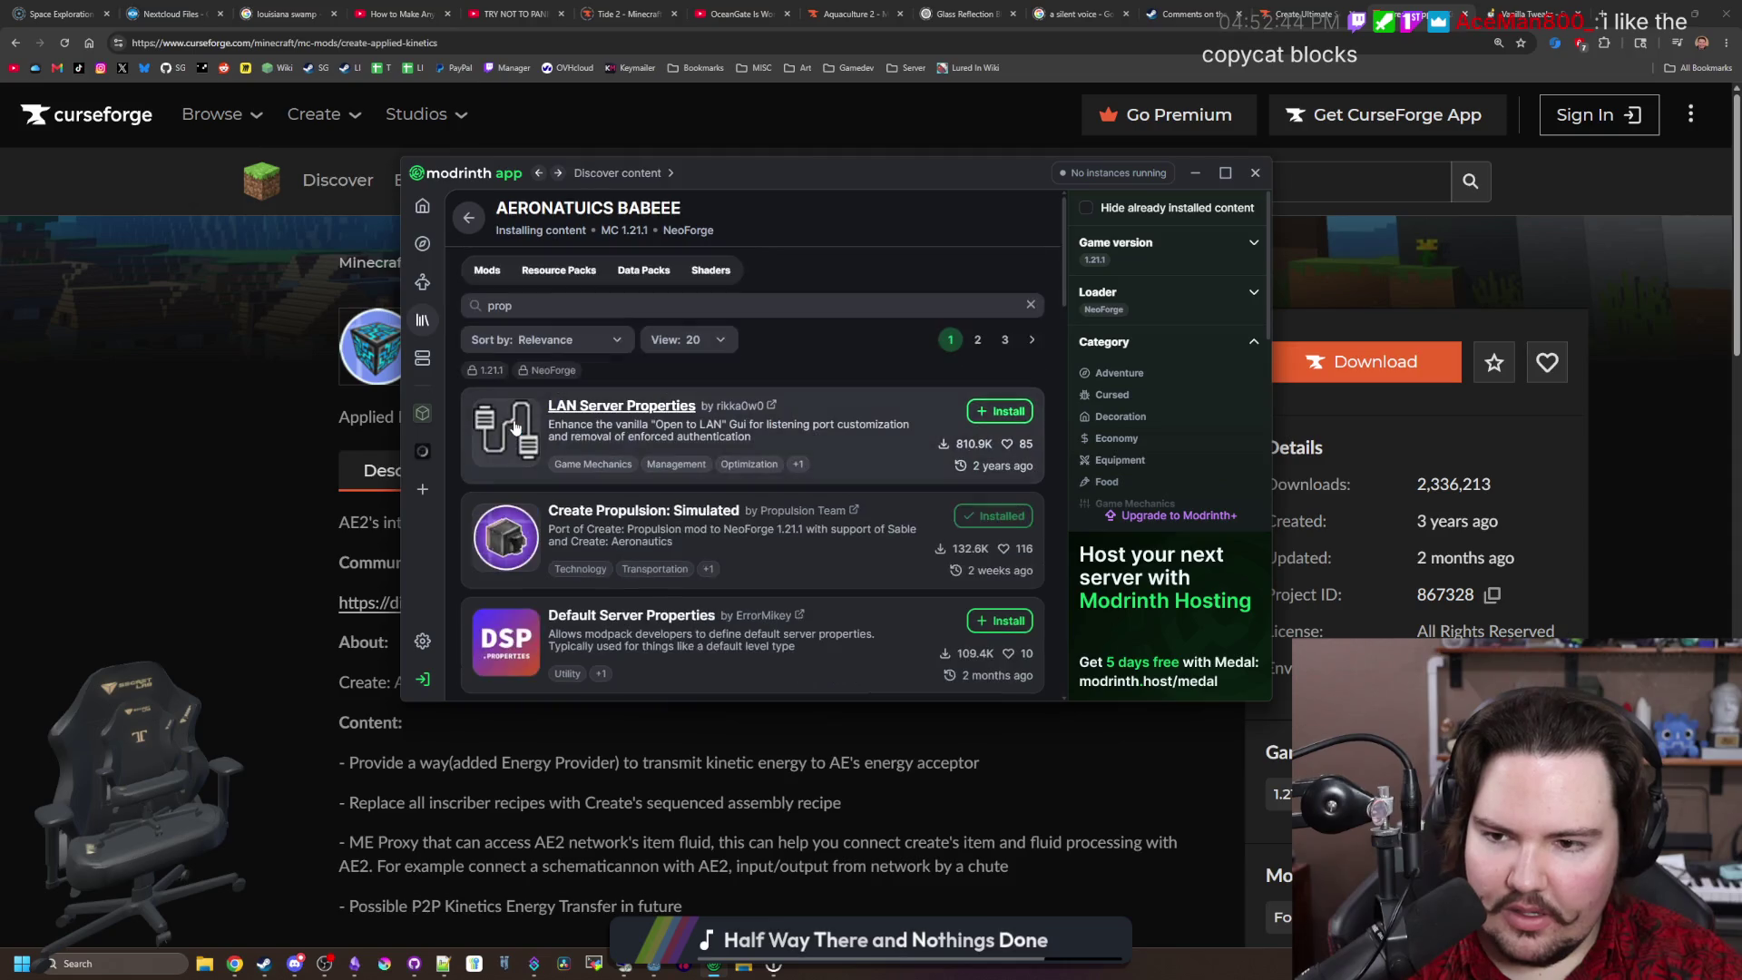
pyautogui.scroll(-3, 702, 431)
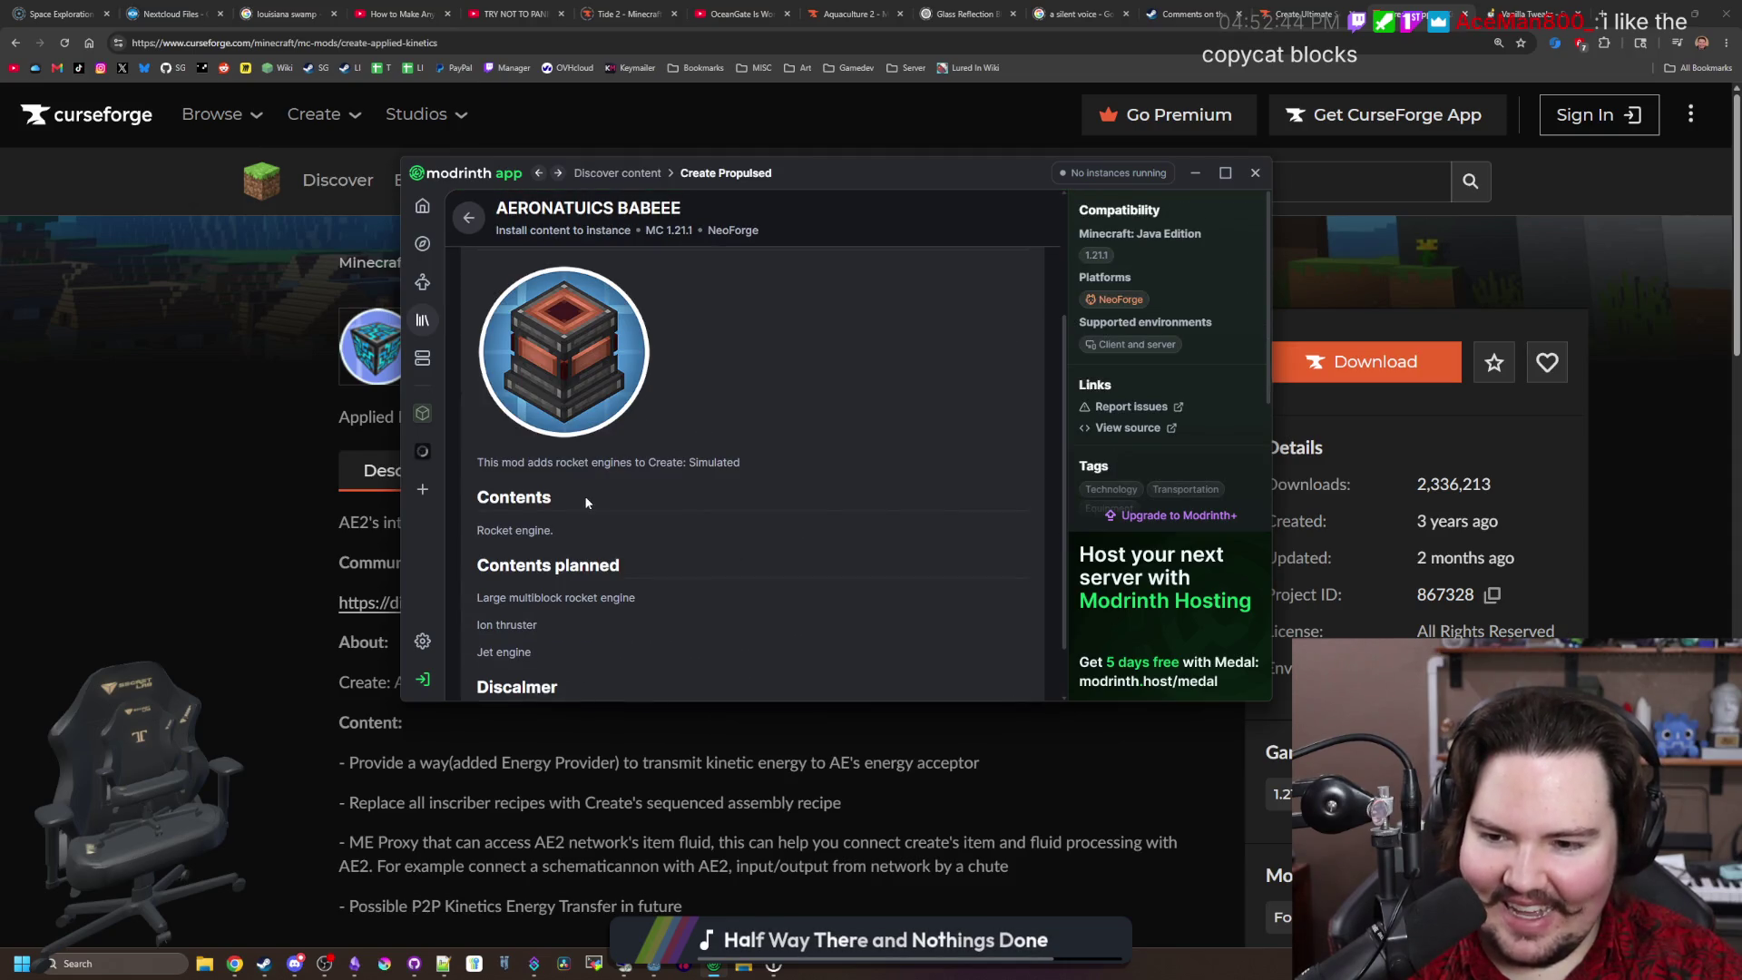
pyautogui.scroll(-2, 585, 502)
pyautogui.scroll(5, 611, 601)
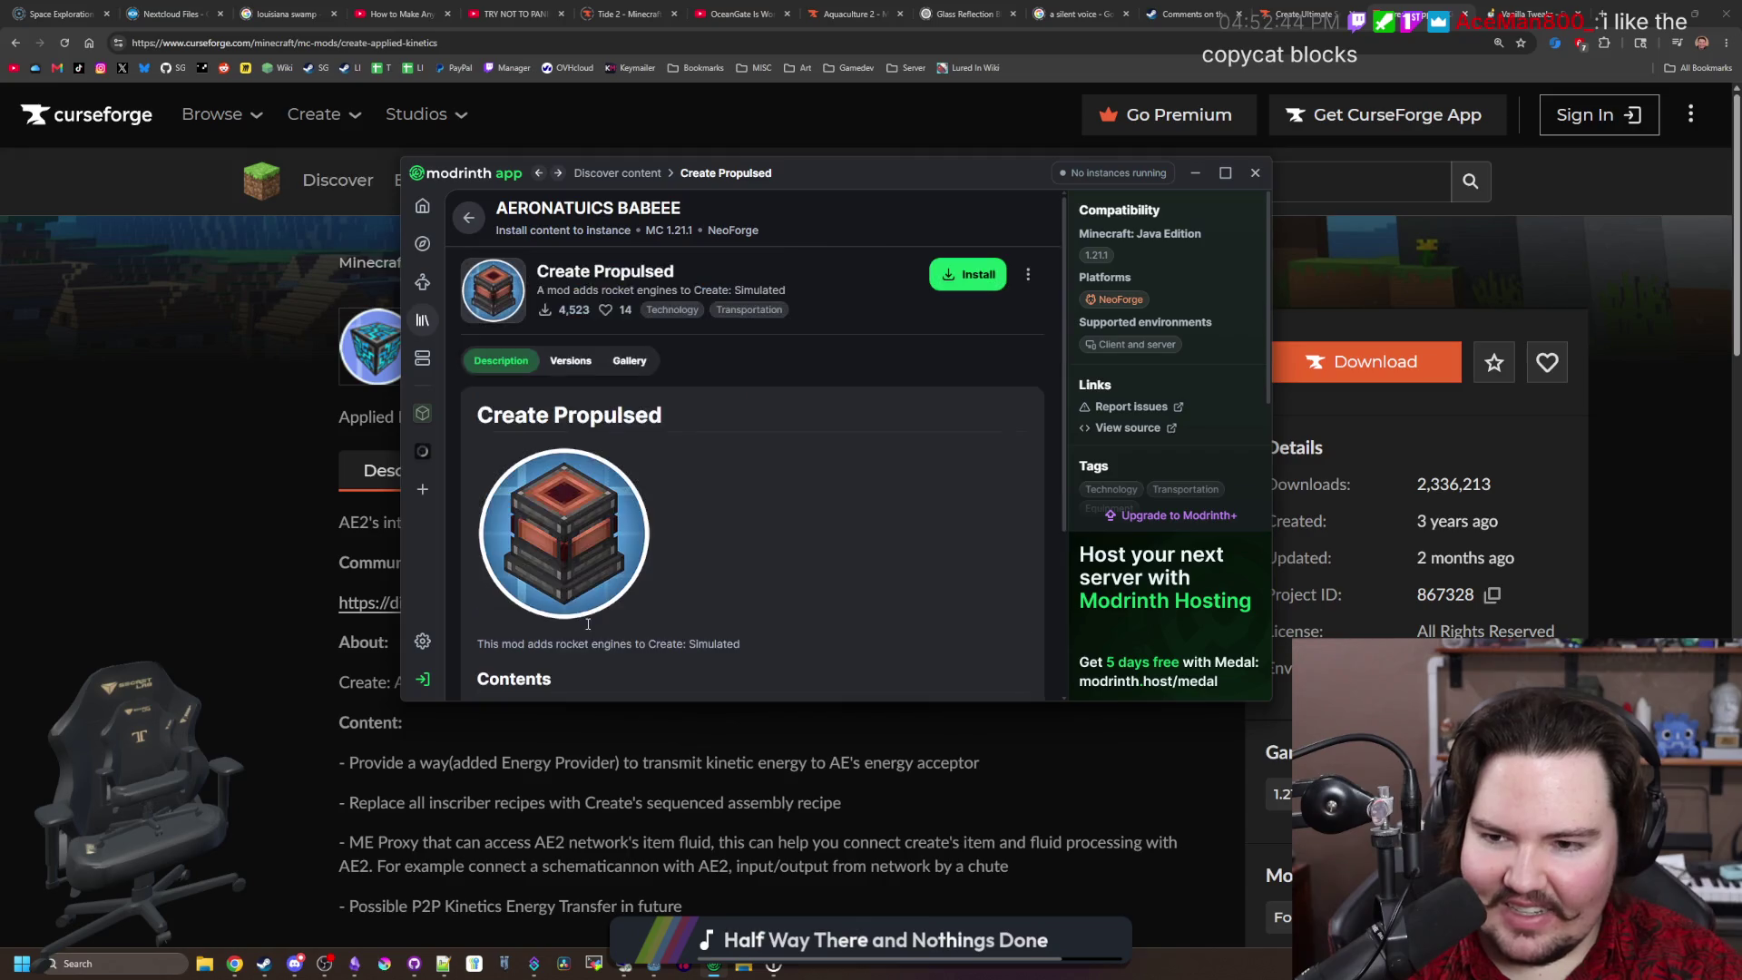
# Step: Go back to the 'prop' search results and select the search text
pyautogui.hotkey('alt', 'Left')
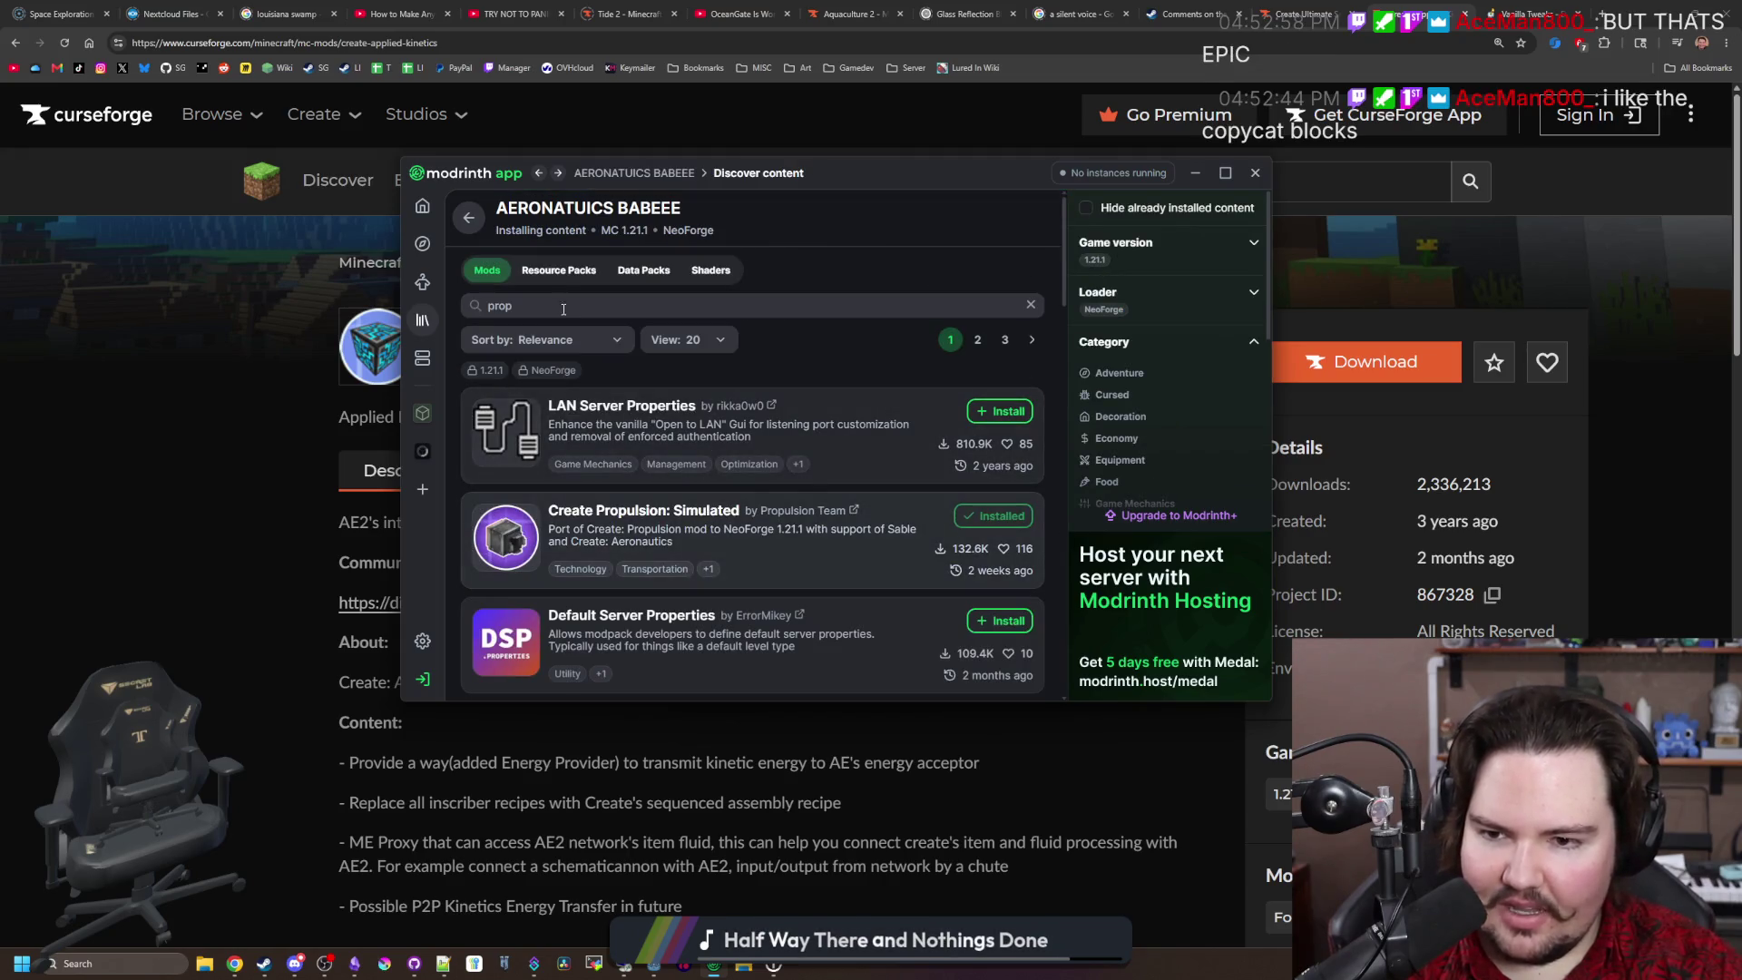
pyautogui.click(556, 303)
pyautogui.hotkey('ctrl', 'a')
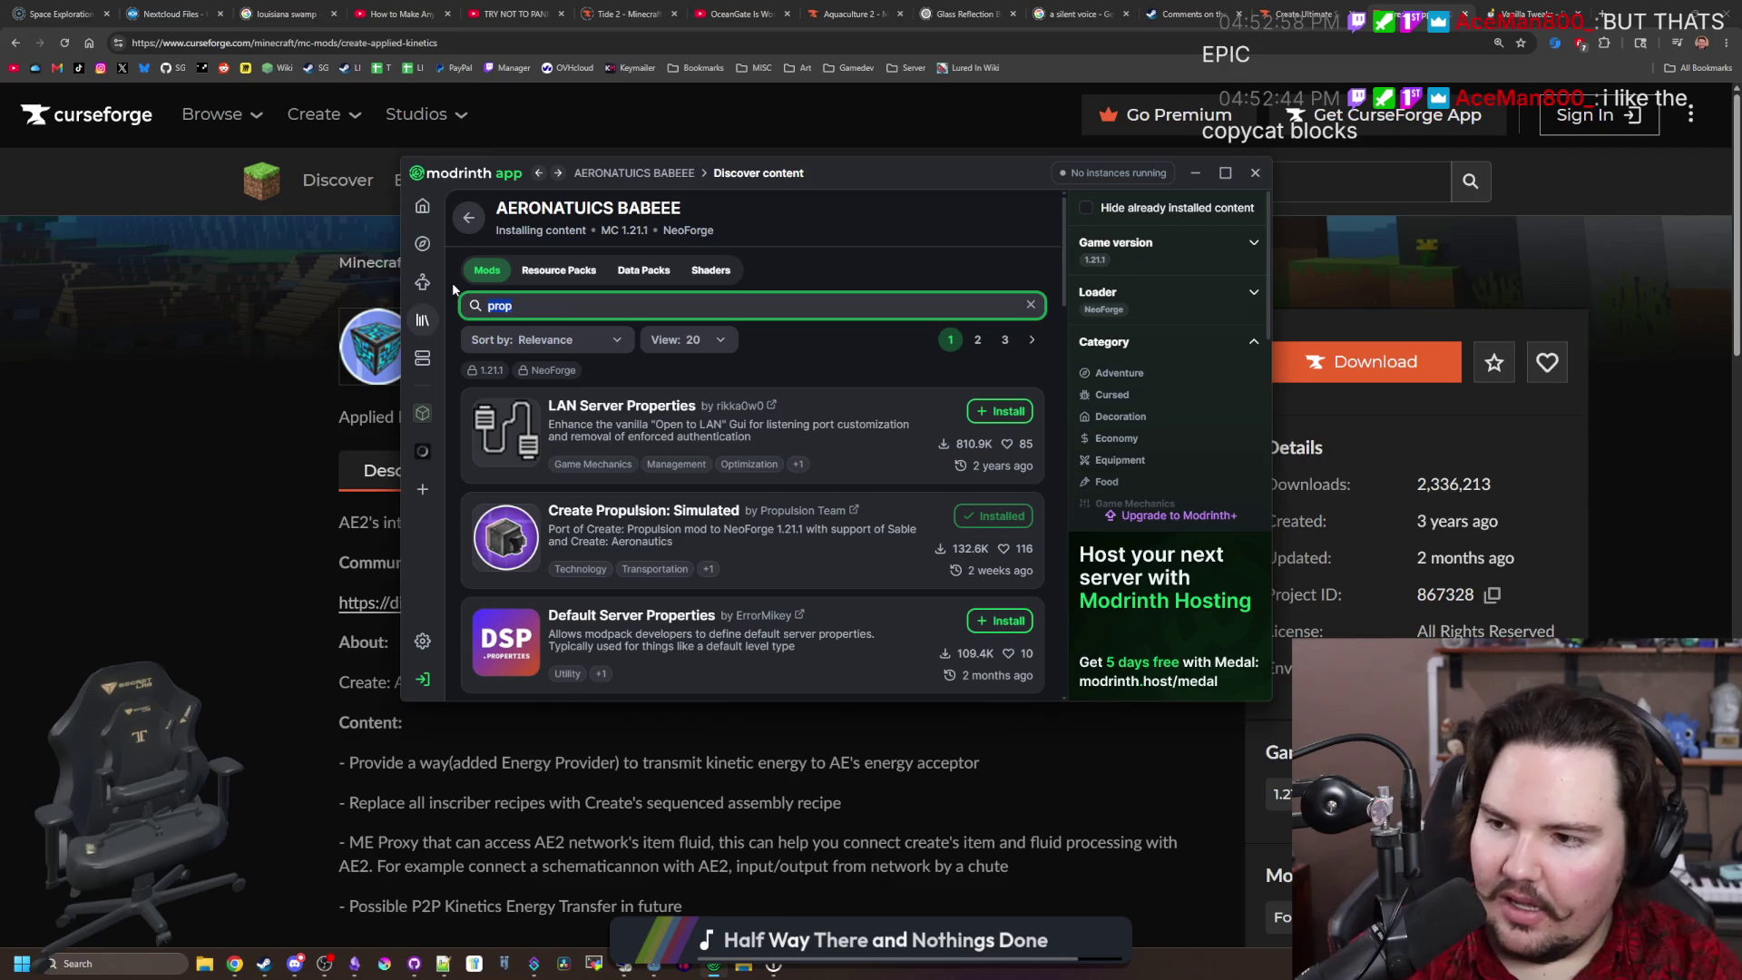
# Step: Search mods for 'copycat' and read the Create: Copycats+ project page
pyautogui.press('BackSpace')
pyautogui.write('copycat')
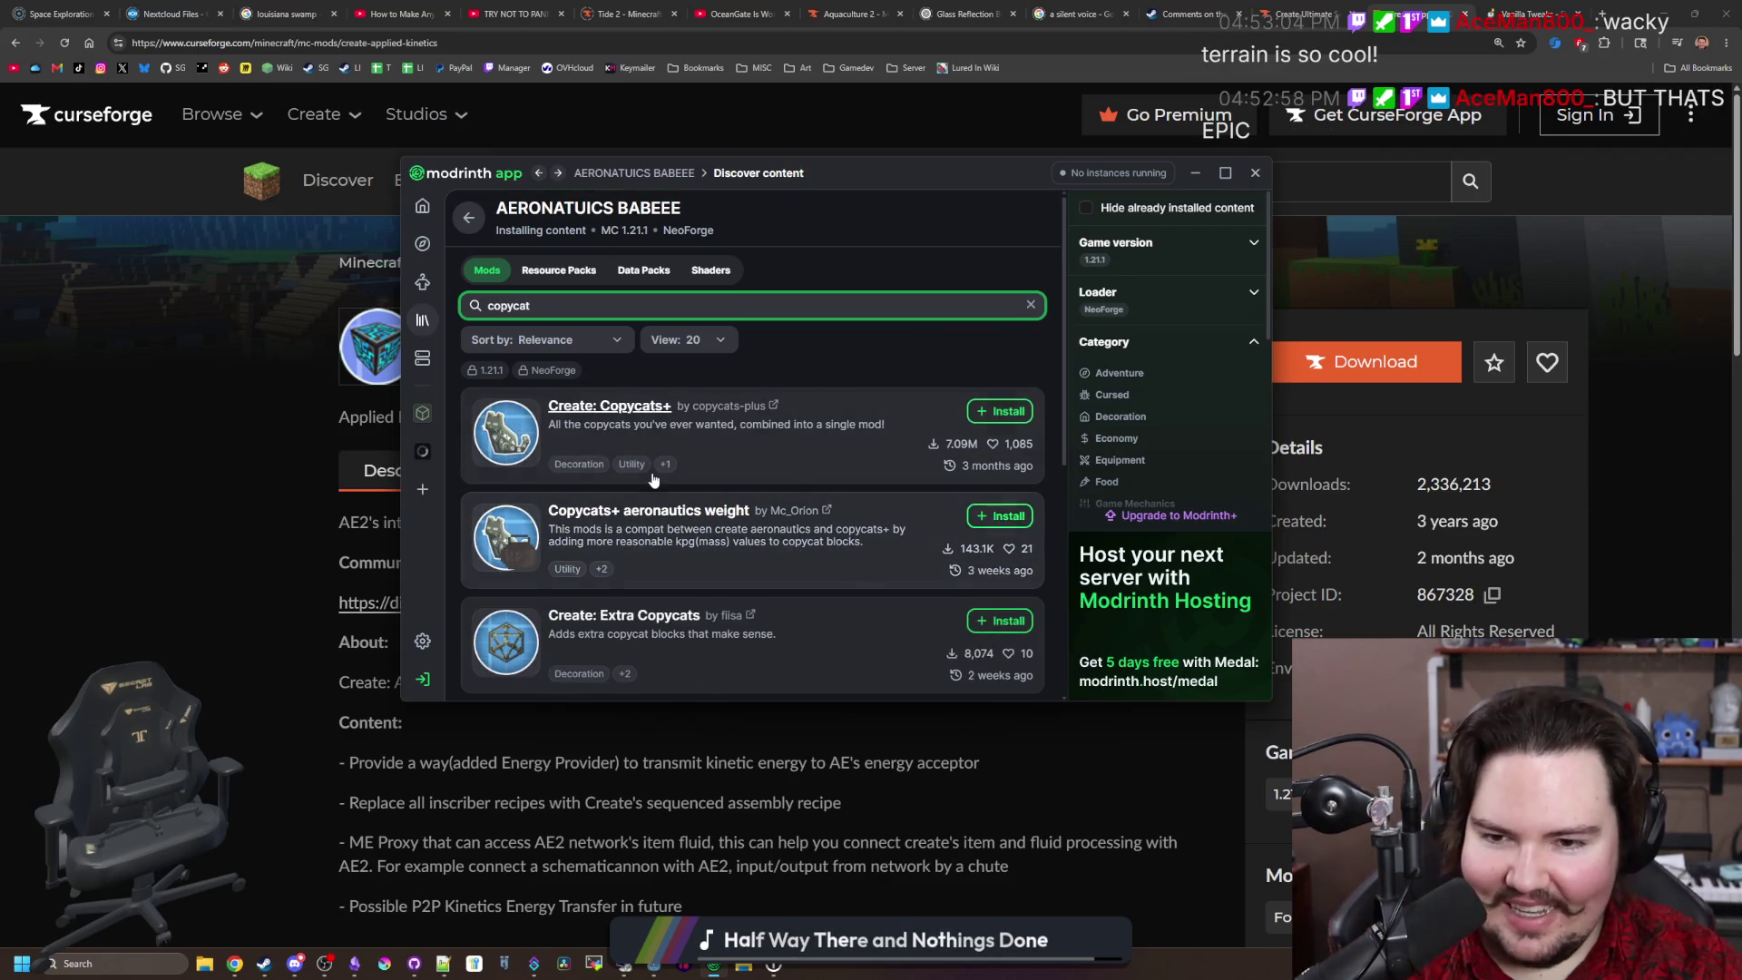
pyautogui.click(625, 405)
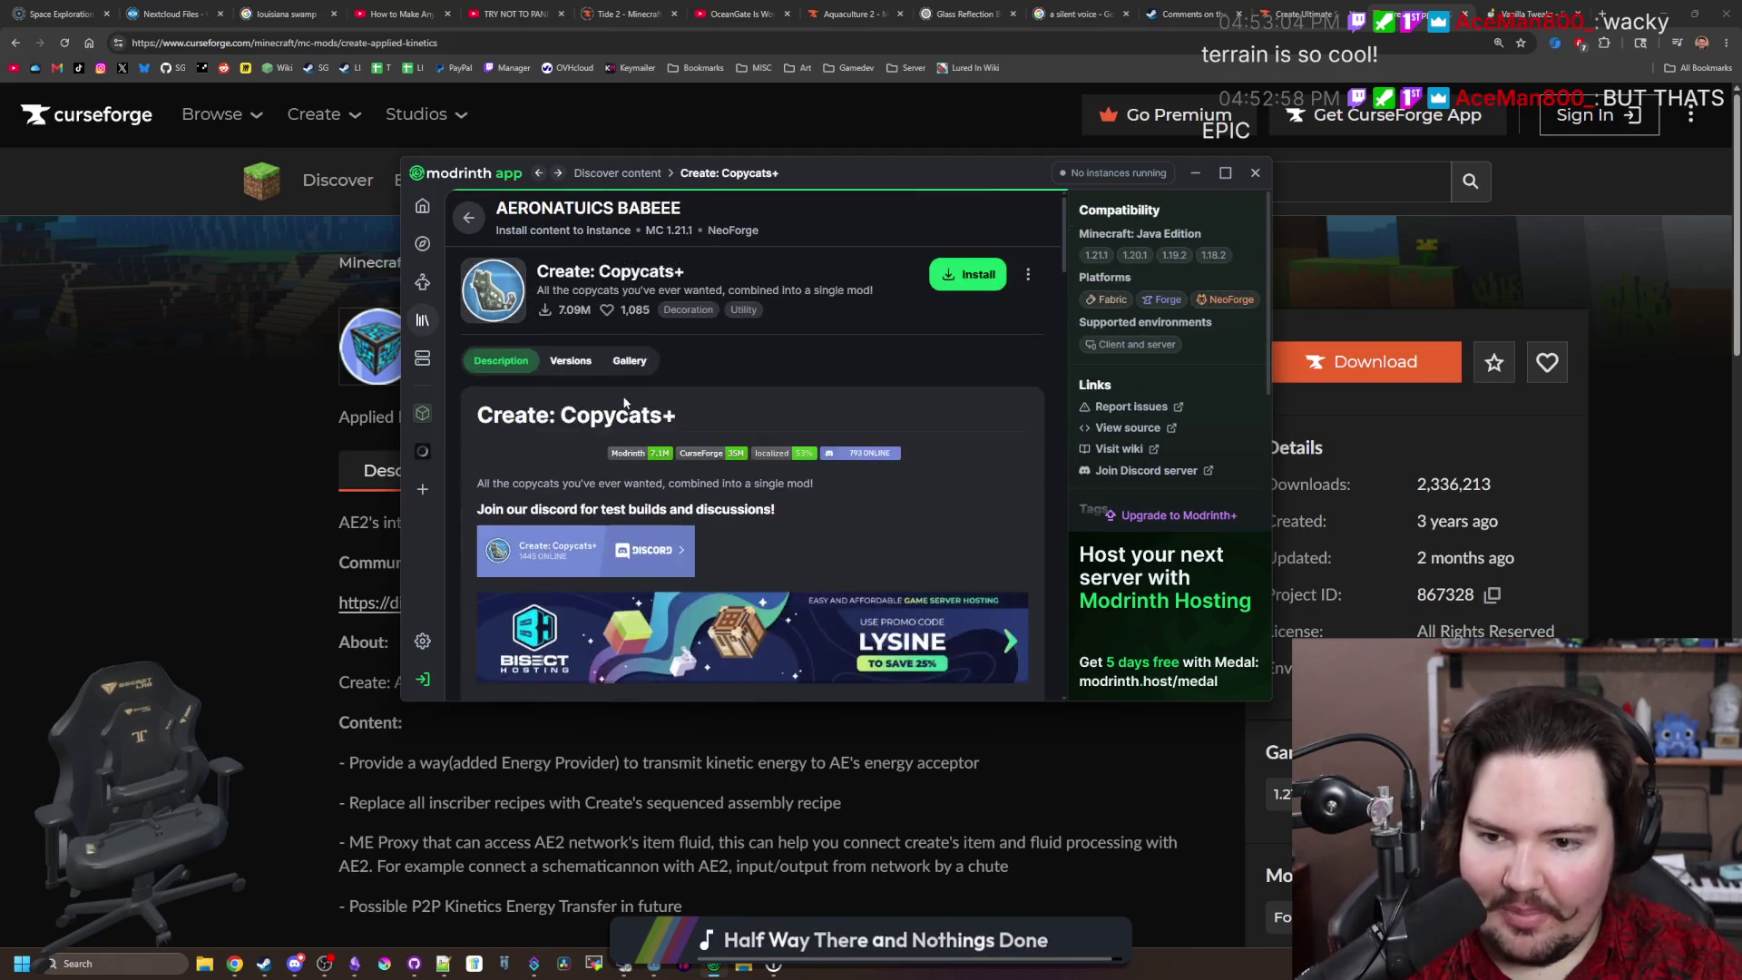
pyautogui.scroll(-5, 660, 525)
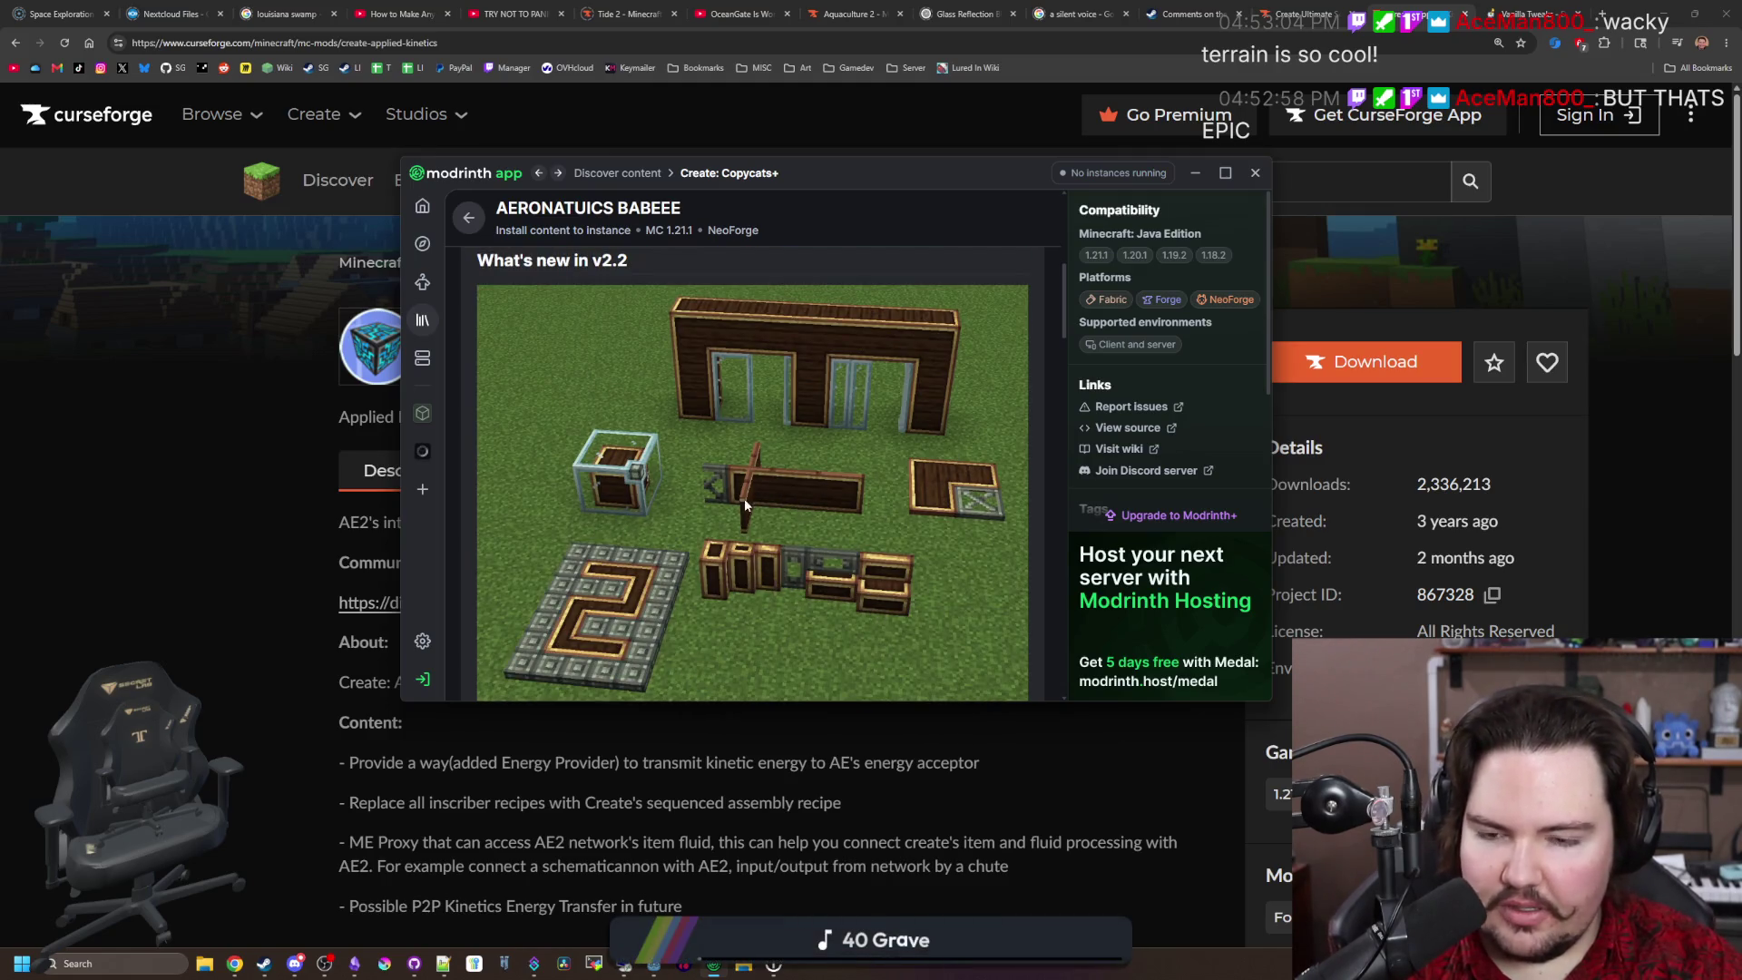
pyautogui.scroll(-6, 771, 379)
pyautogui.scroll(-5, 733, 476)
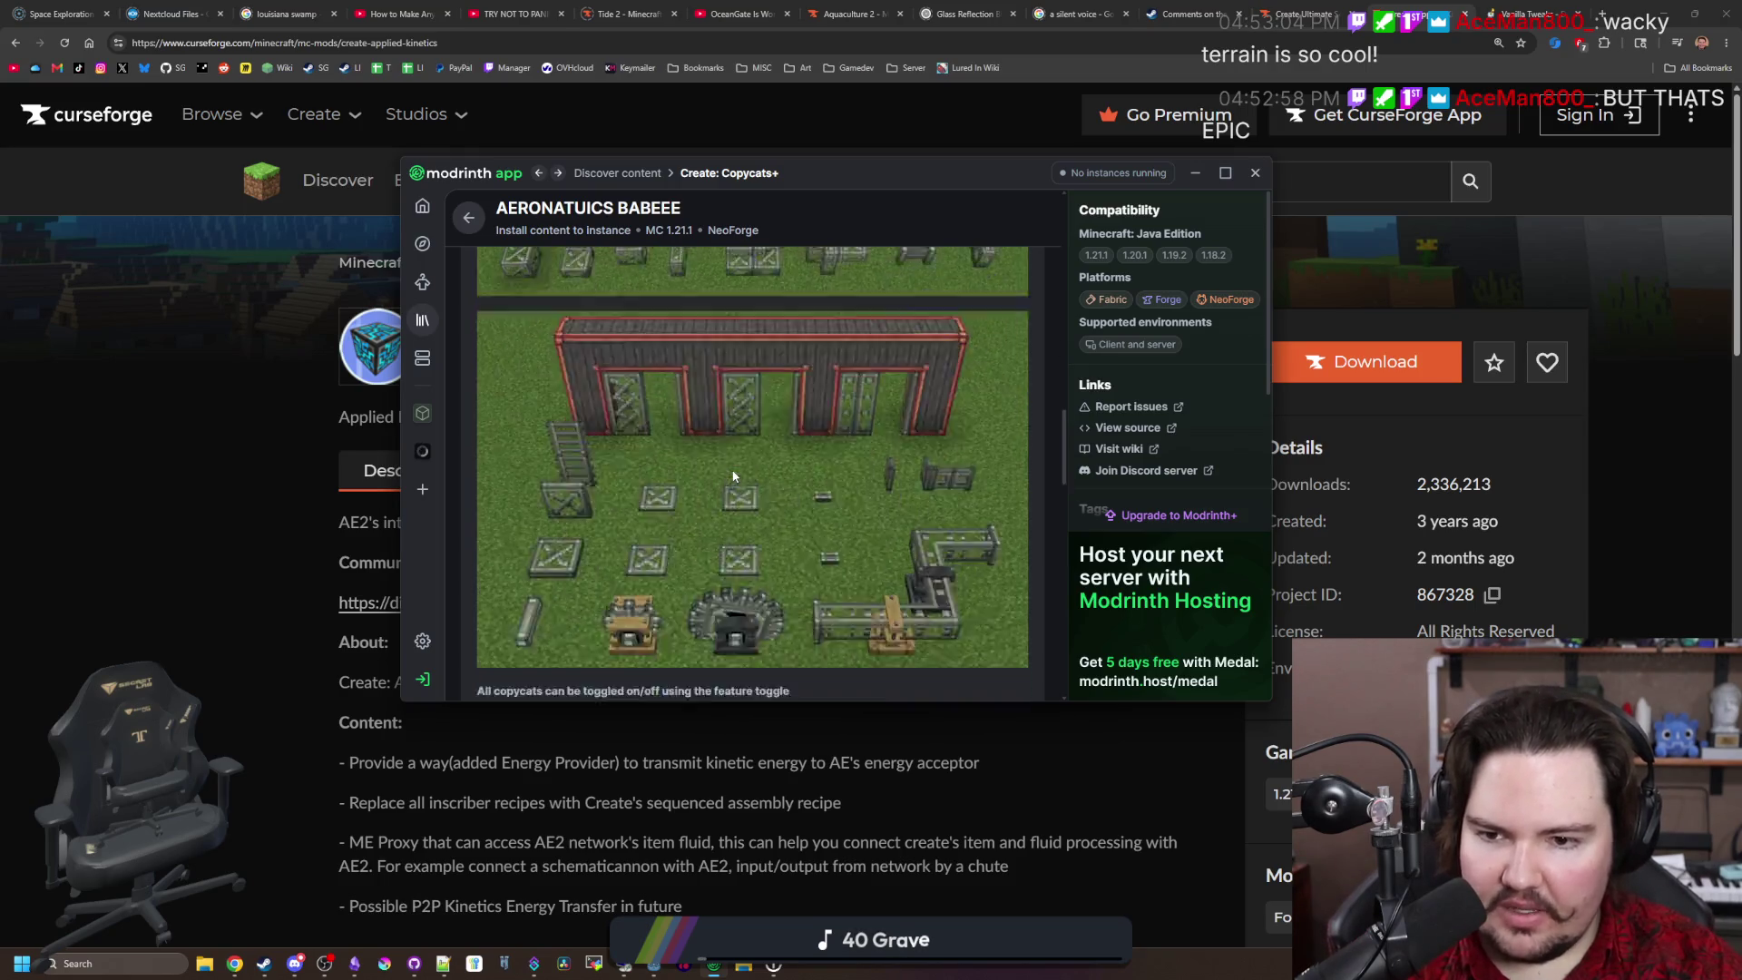
pyautogui.scroll(-15, 733, 476)
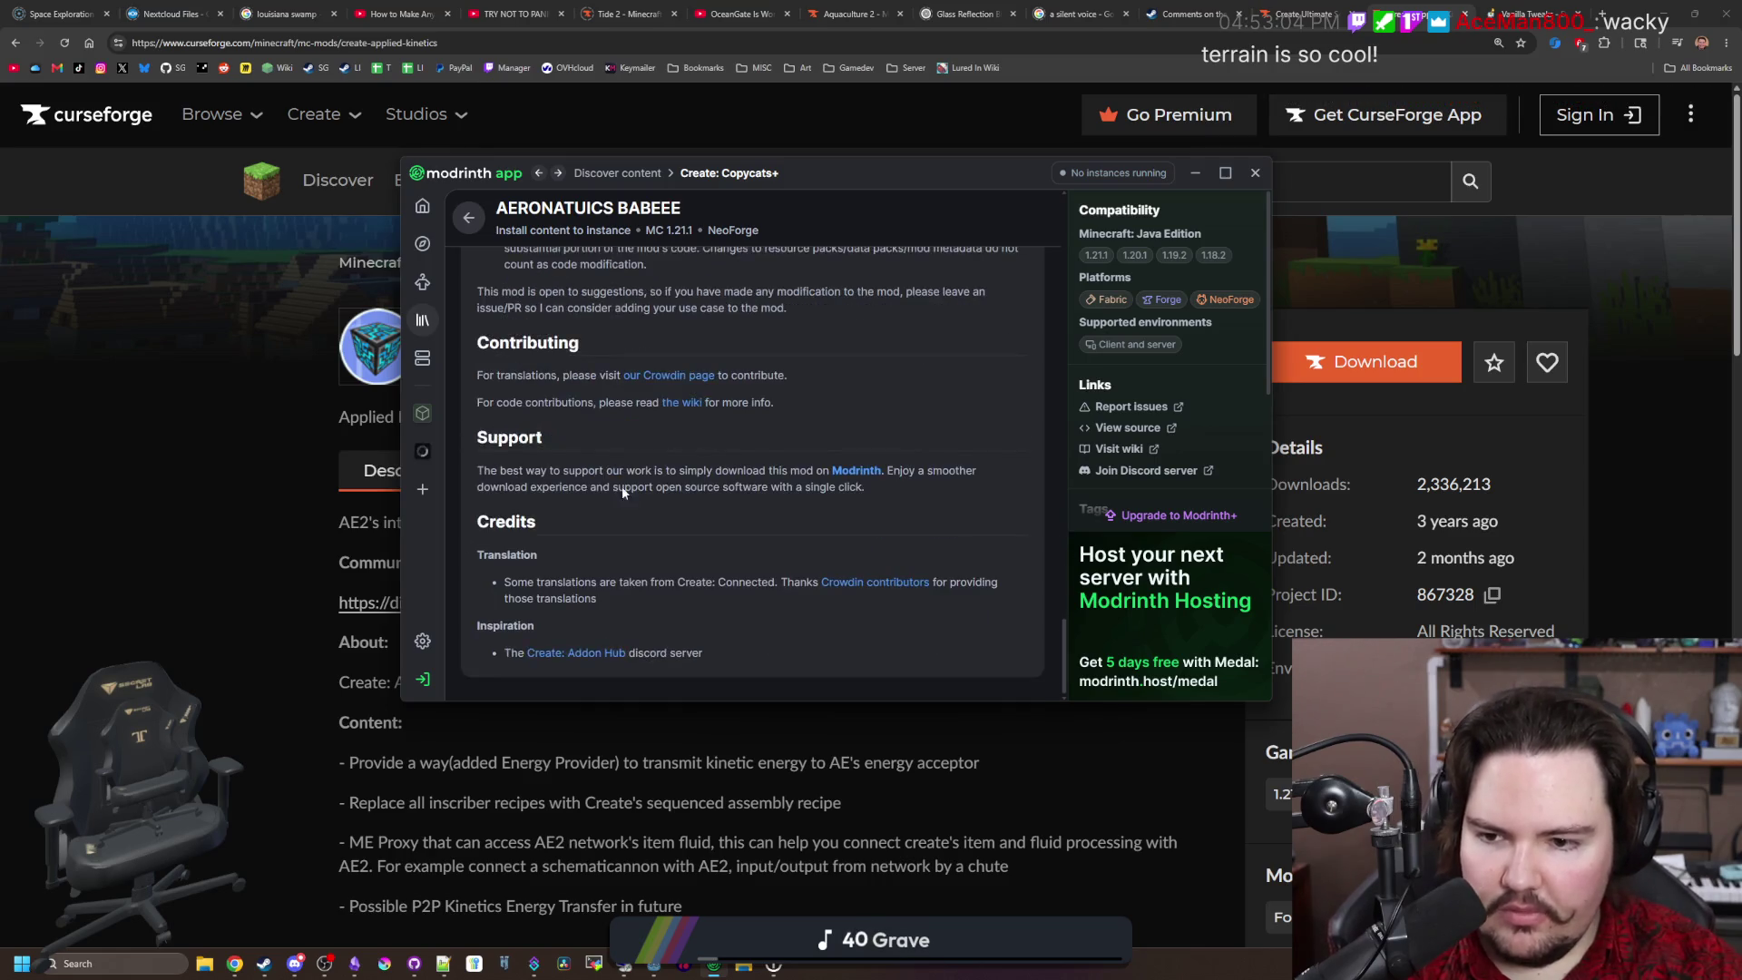
pyautogui.press('Home')
# Step: Install Create: Copycats+ into the instance and return to the copycat results
pyautogui.click(957, 291)
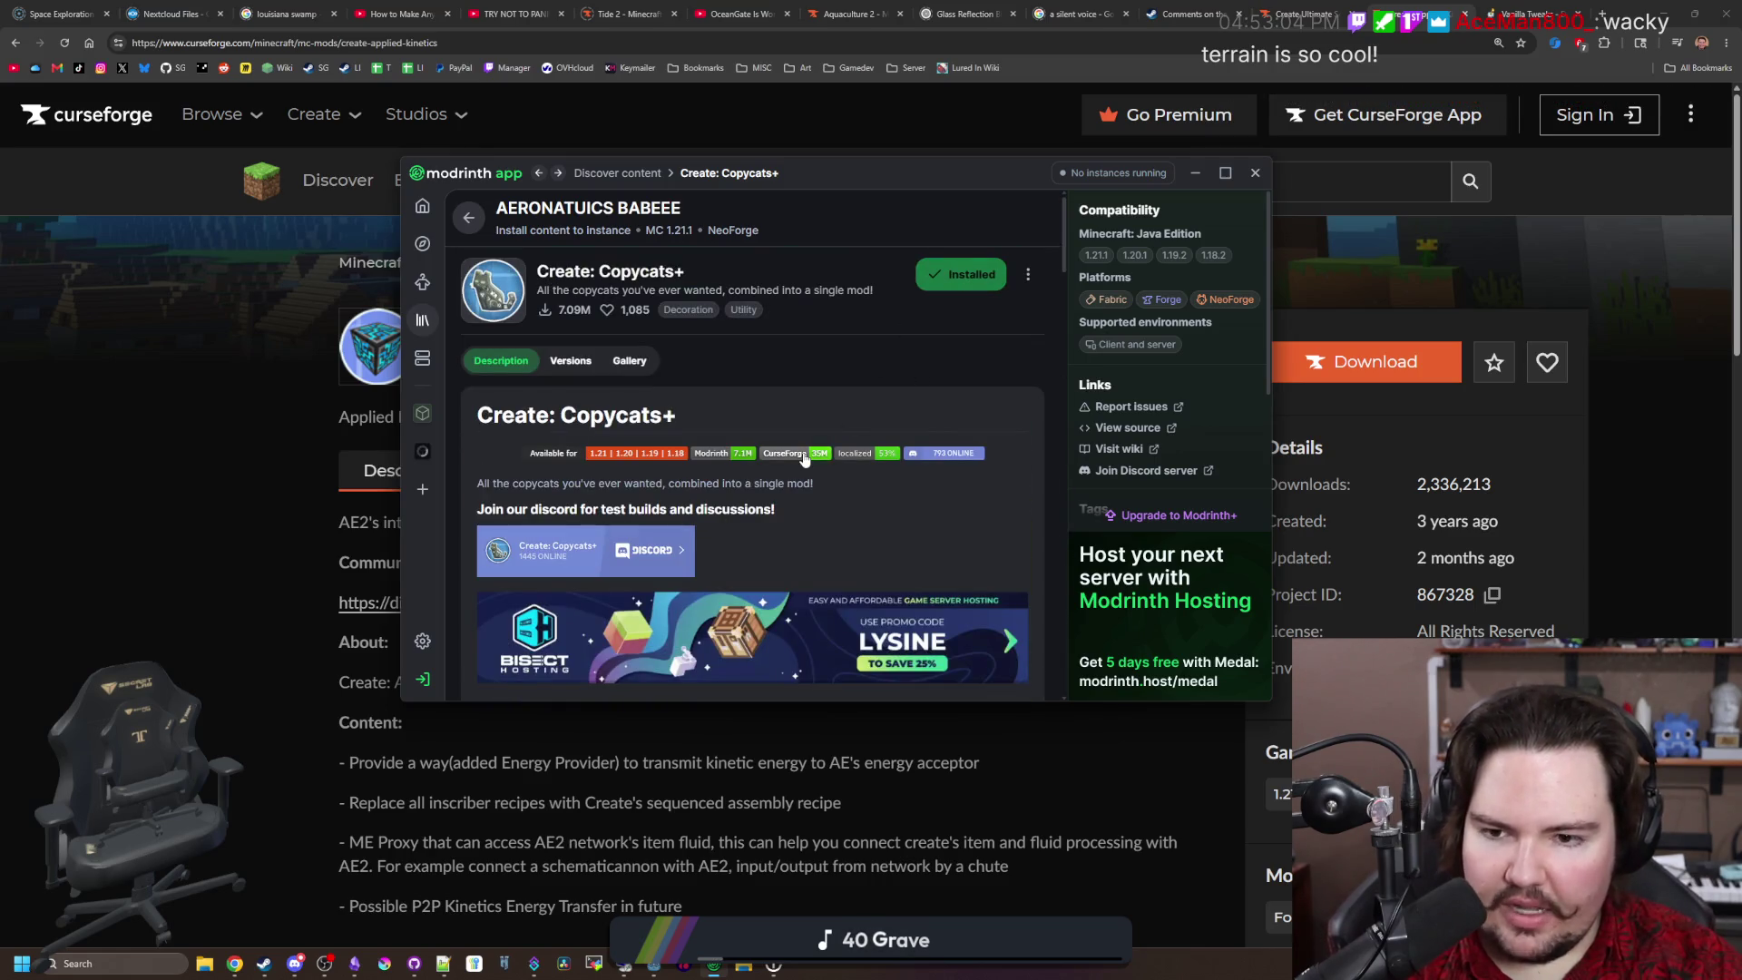
pyautogui.scroll(-8, 798, 309)
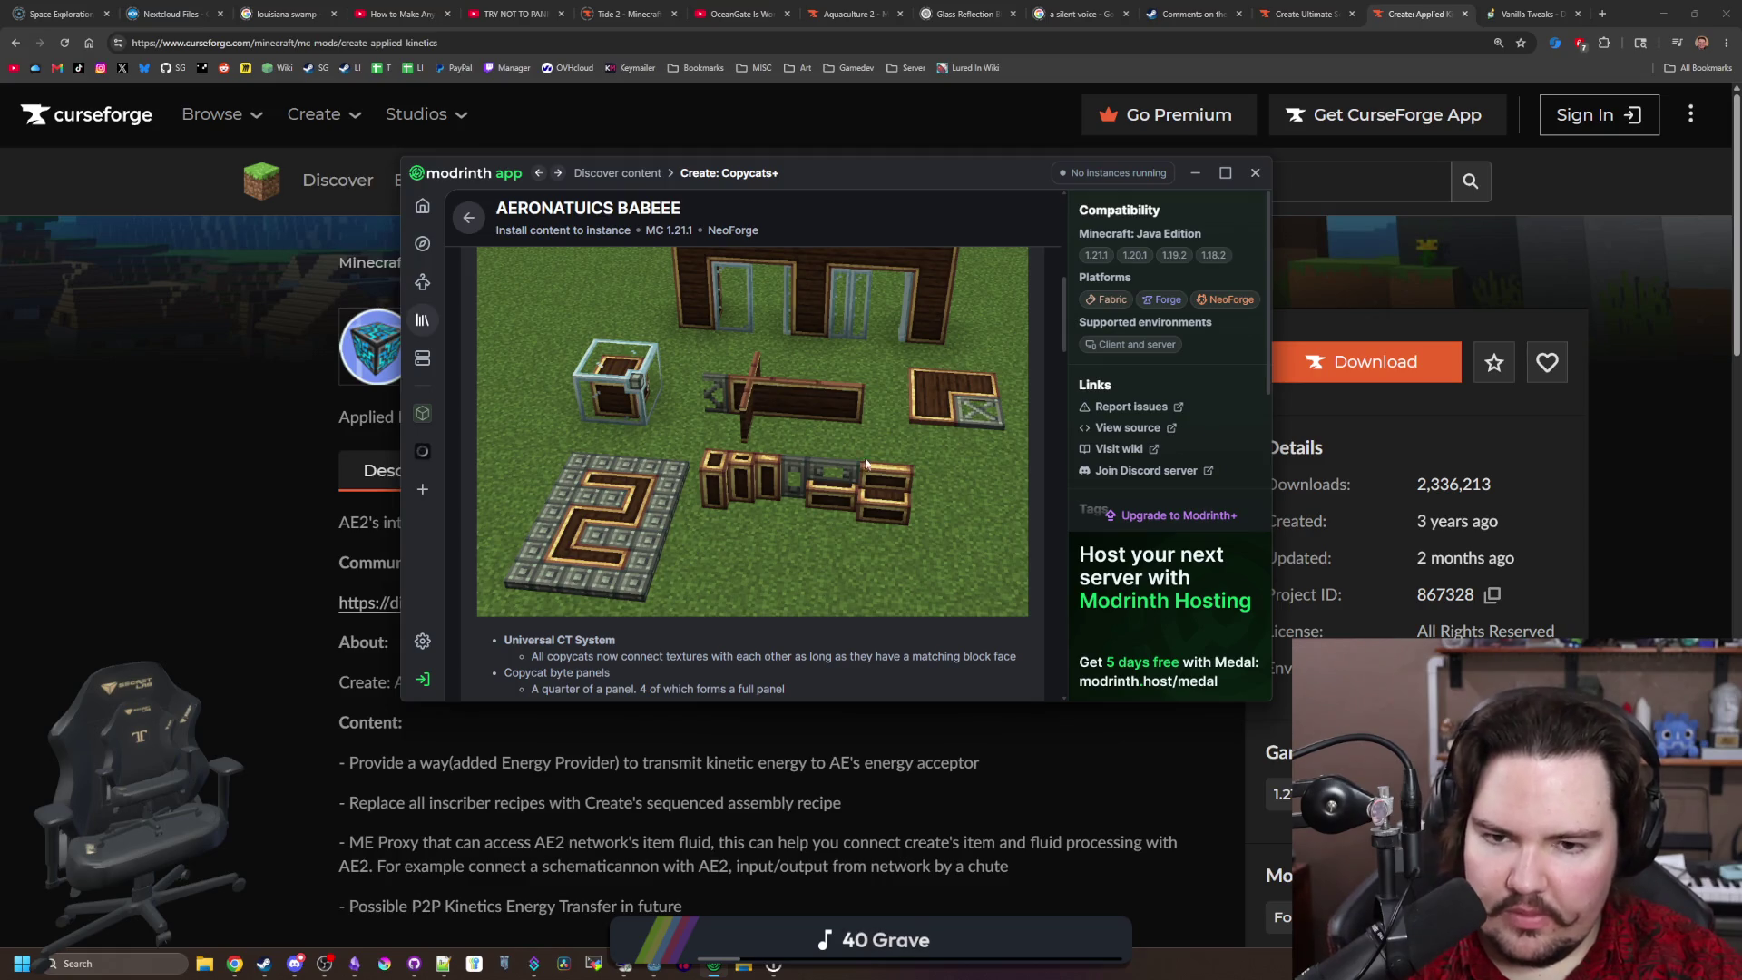
pyautogui.scroll(-8, 865, 463)
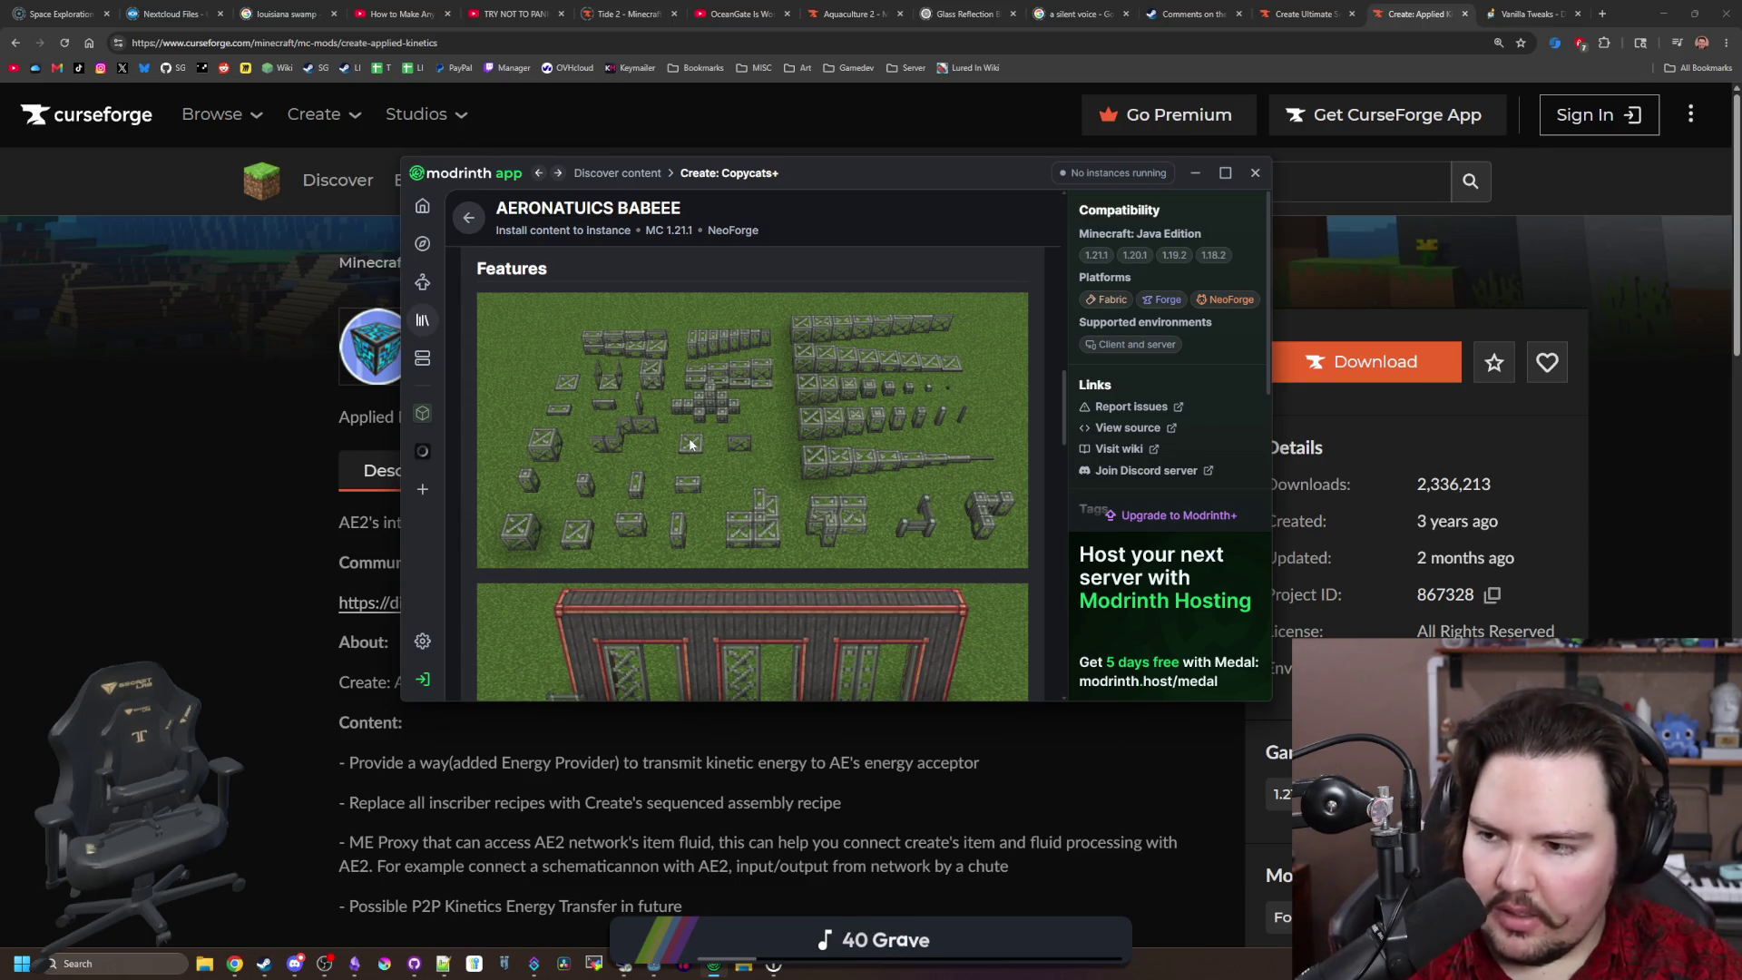
pyautogui.scroll(-20, 793, 441)
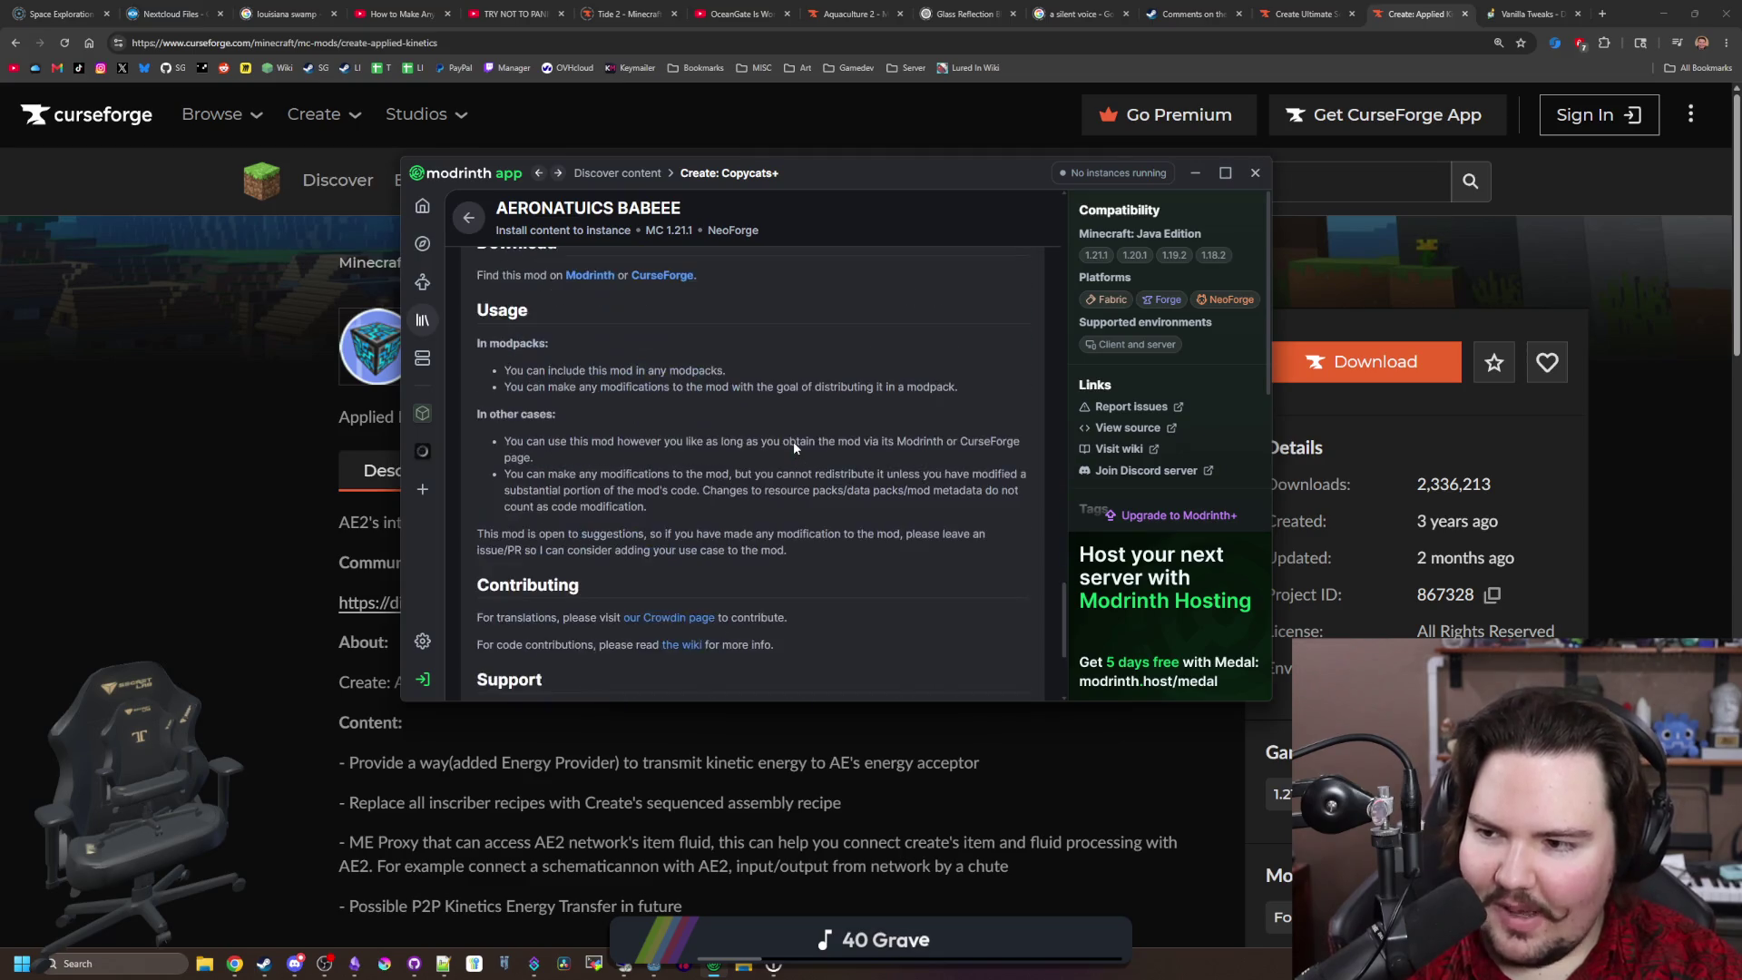
pyautogui.scroll(20, 793, 441)
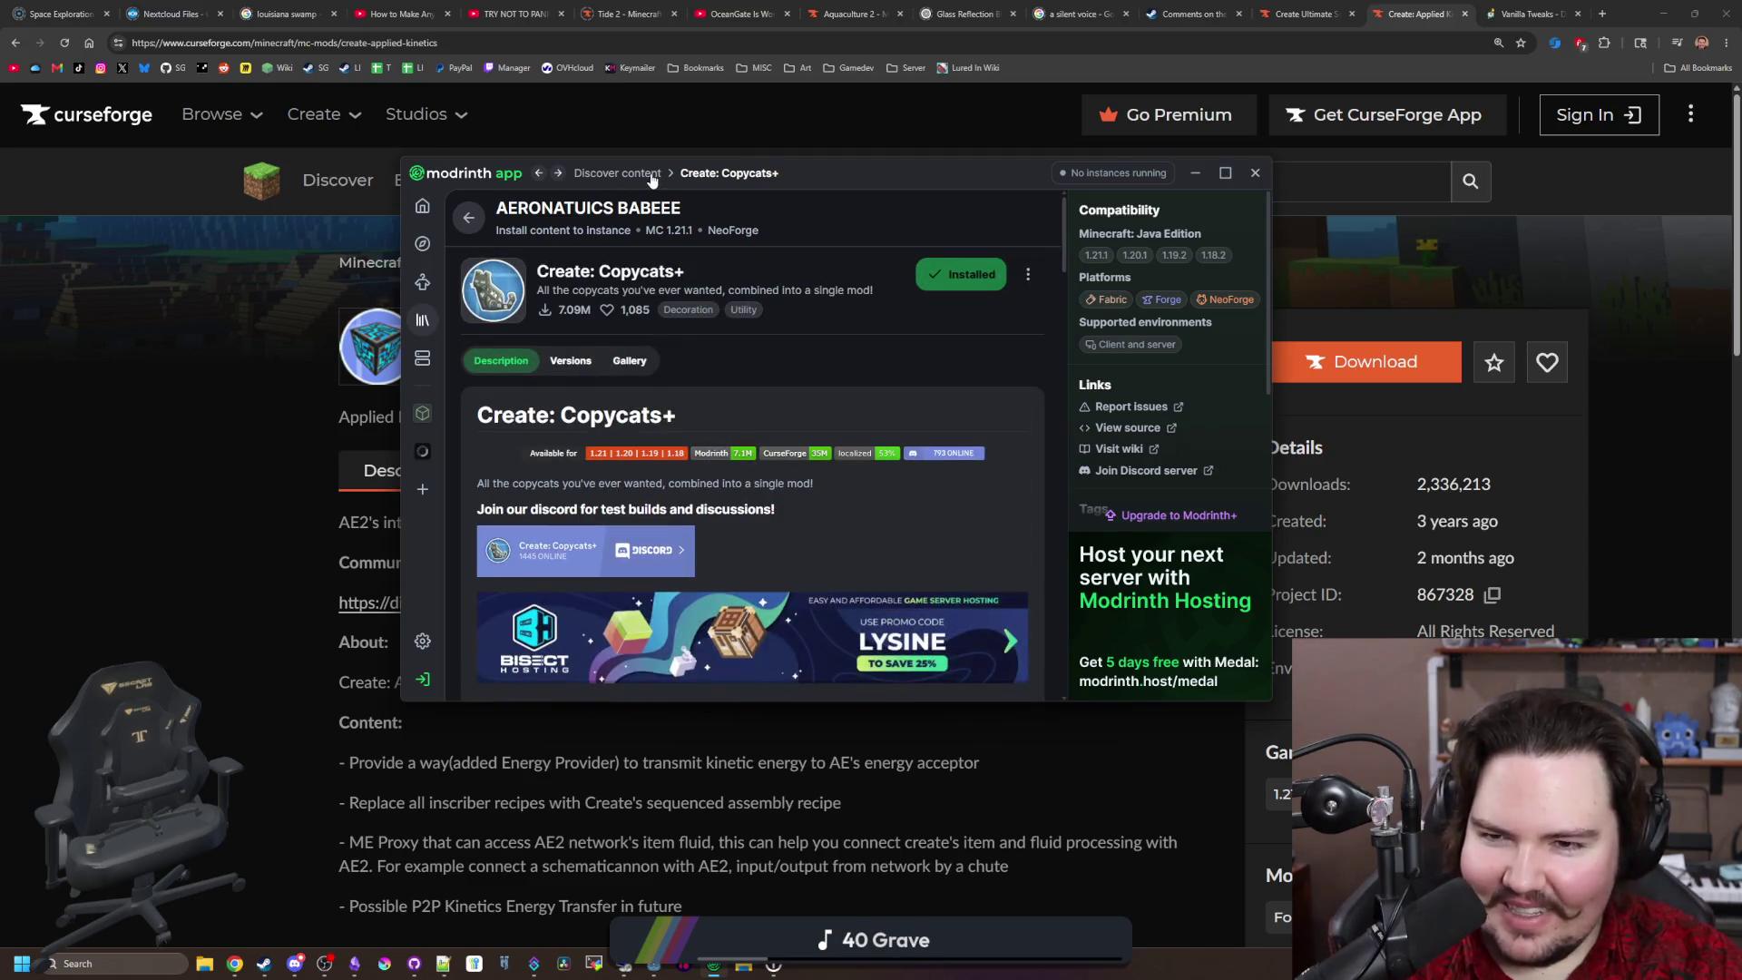
pyautogui.click(649, 174)
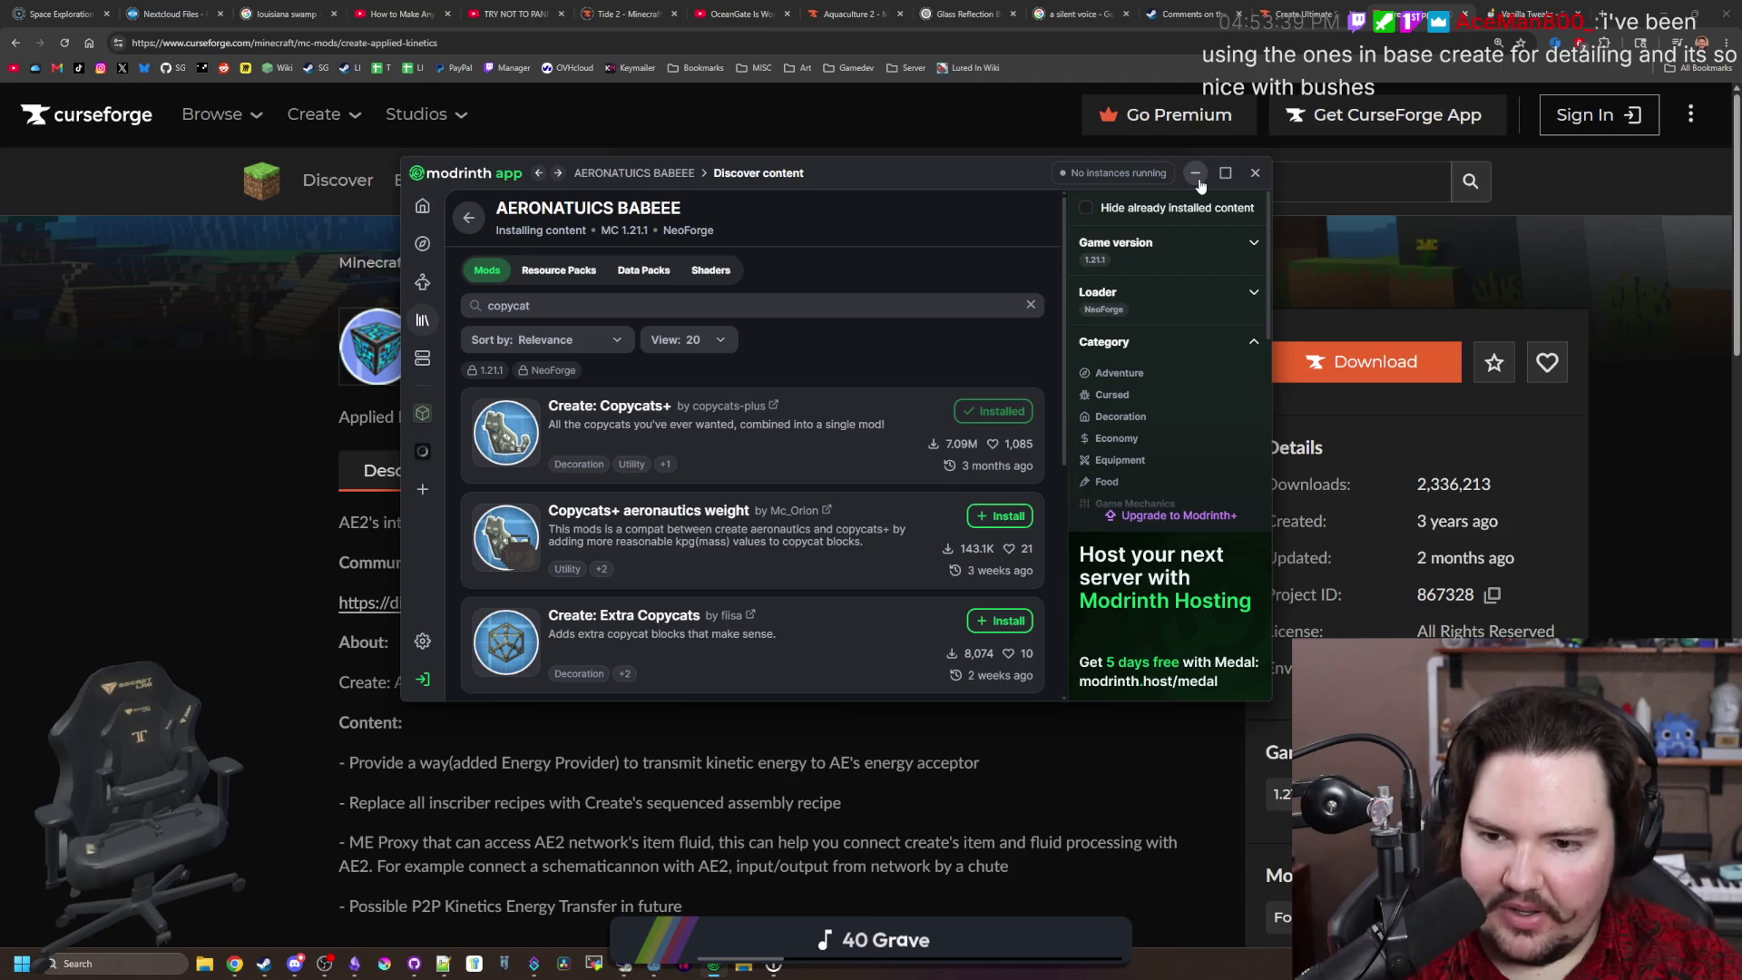
# Step: Google 'minecraft delete unmodified chunk,s' in a new tab and open the Reddit thread
pyautogui.click(1196, 173)
pyautogui.click(1602, 15)
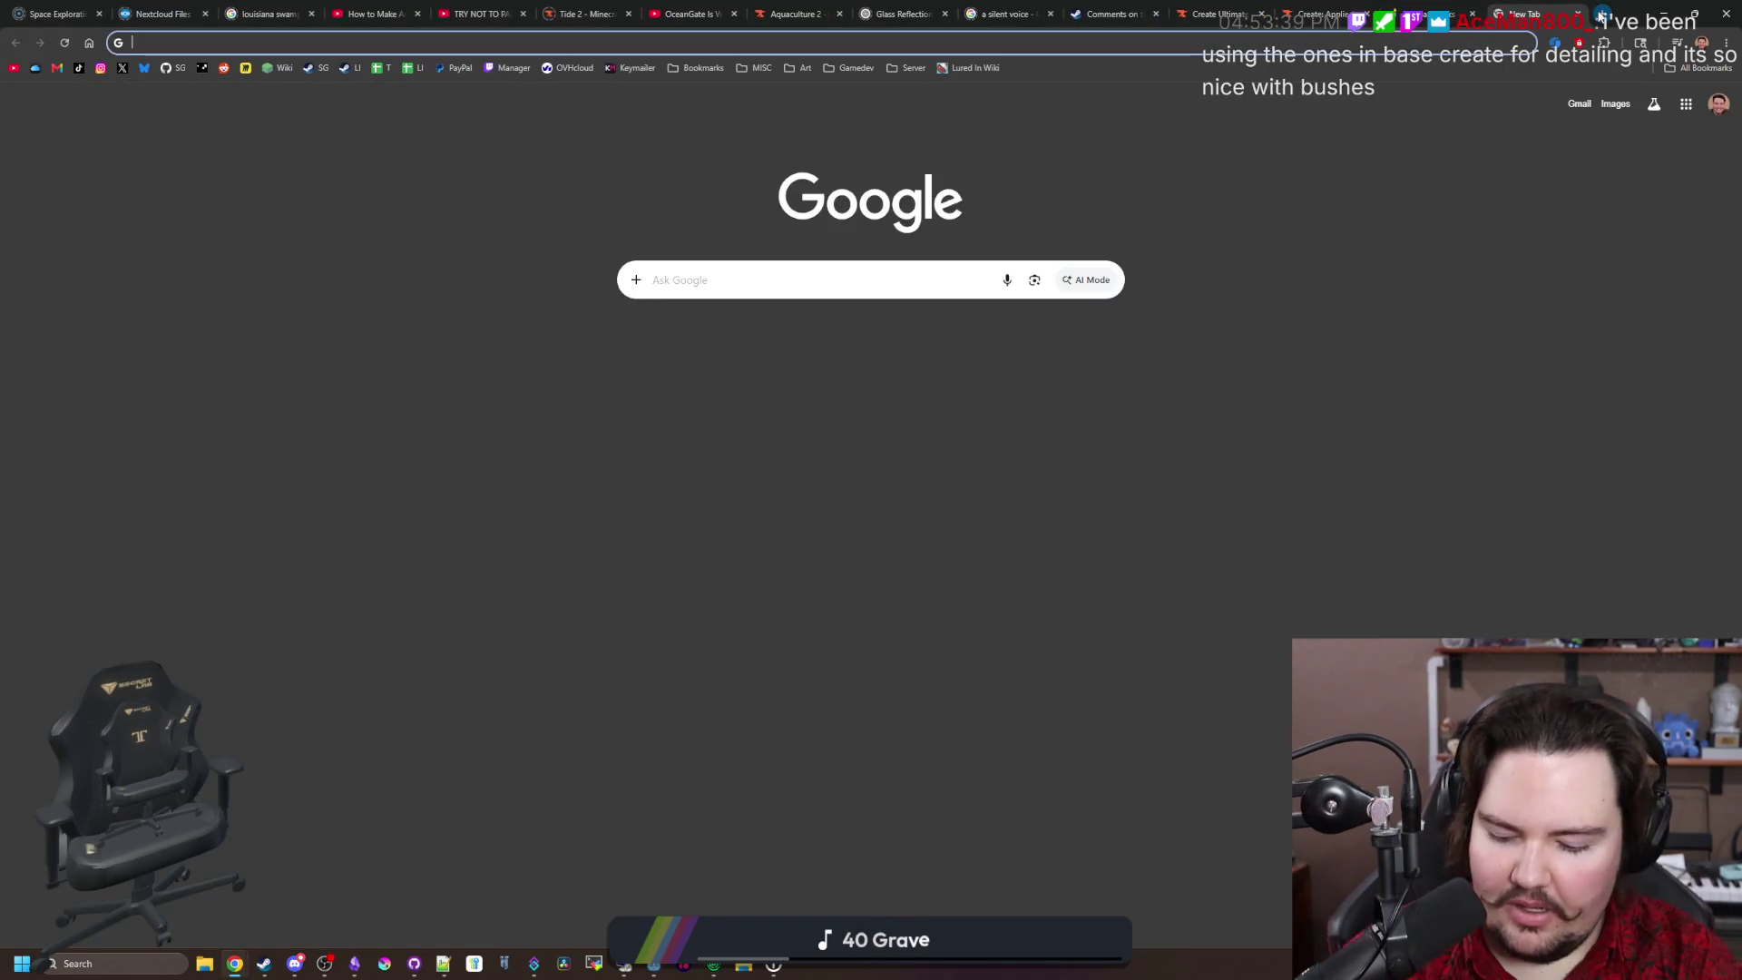
pyautogui.write('minecraft delete un')
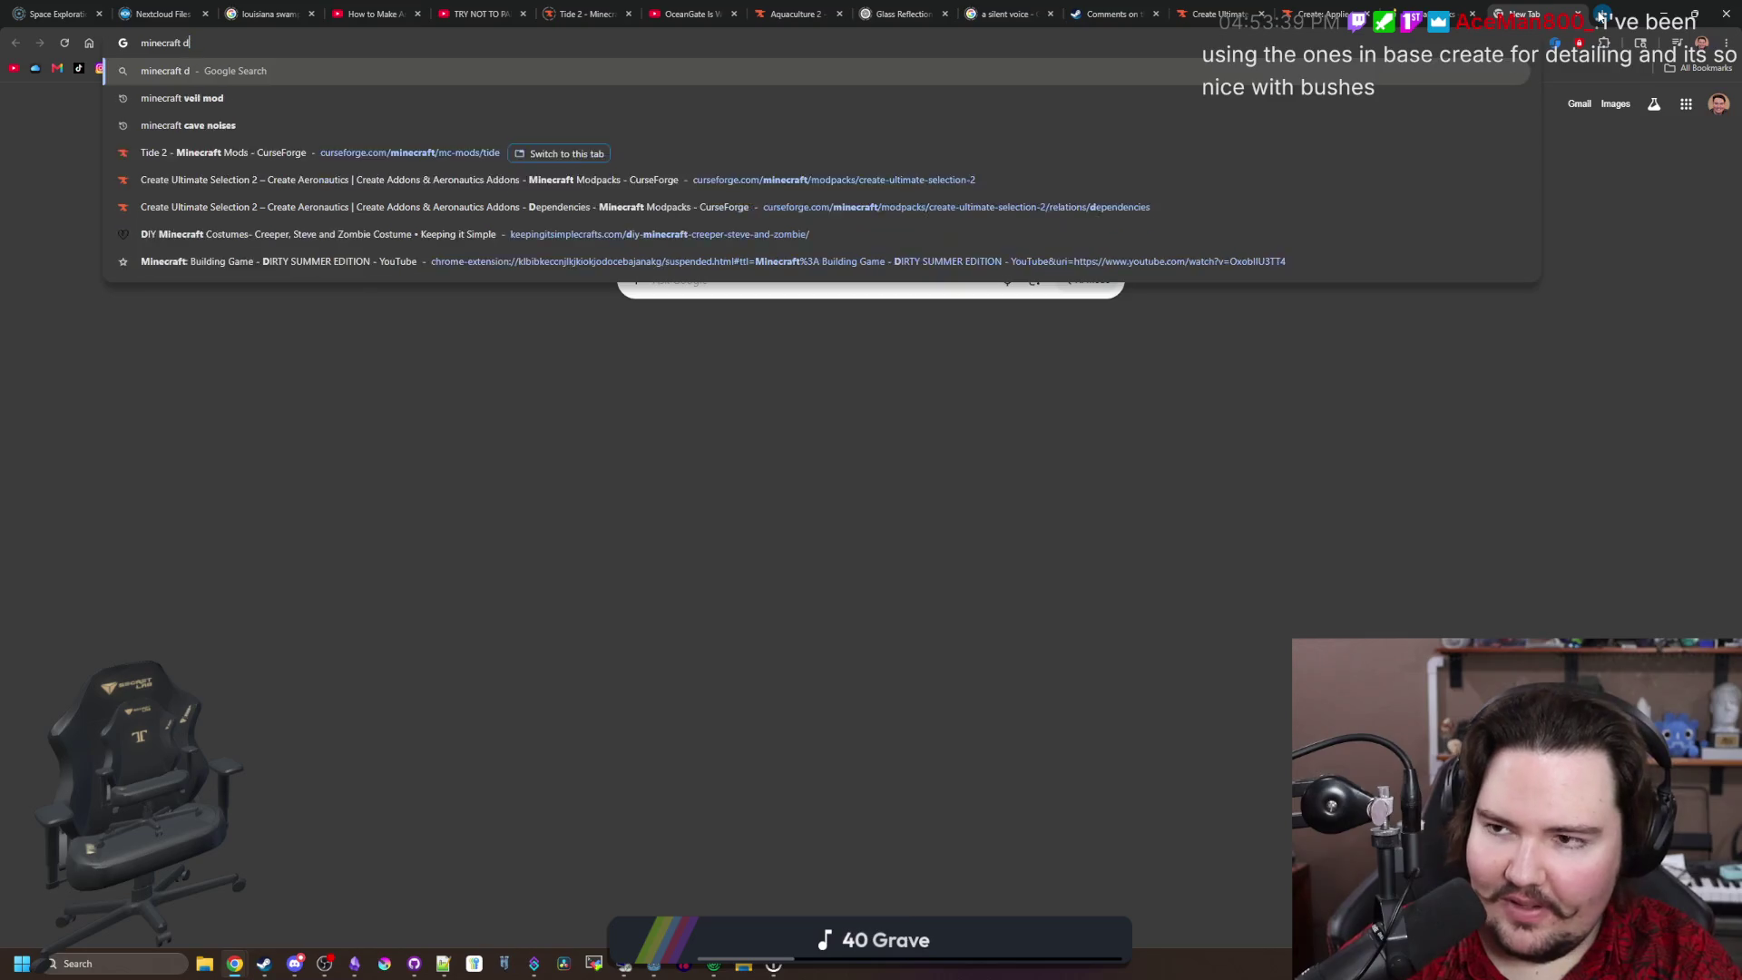
pyautogui.write('modified chunk,s')
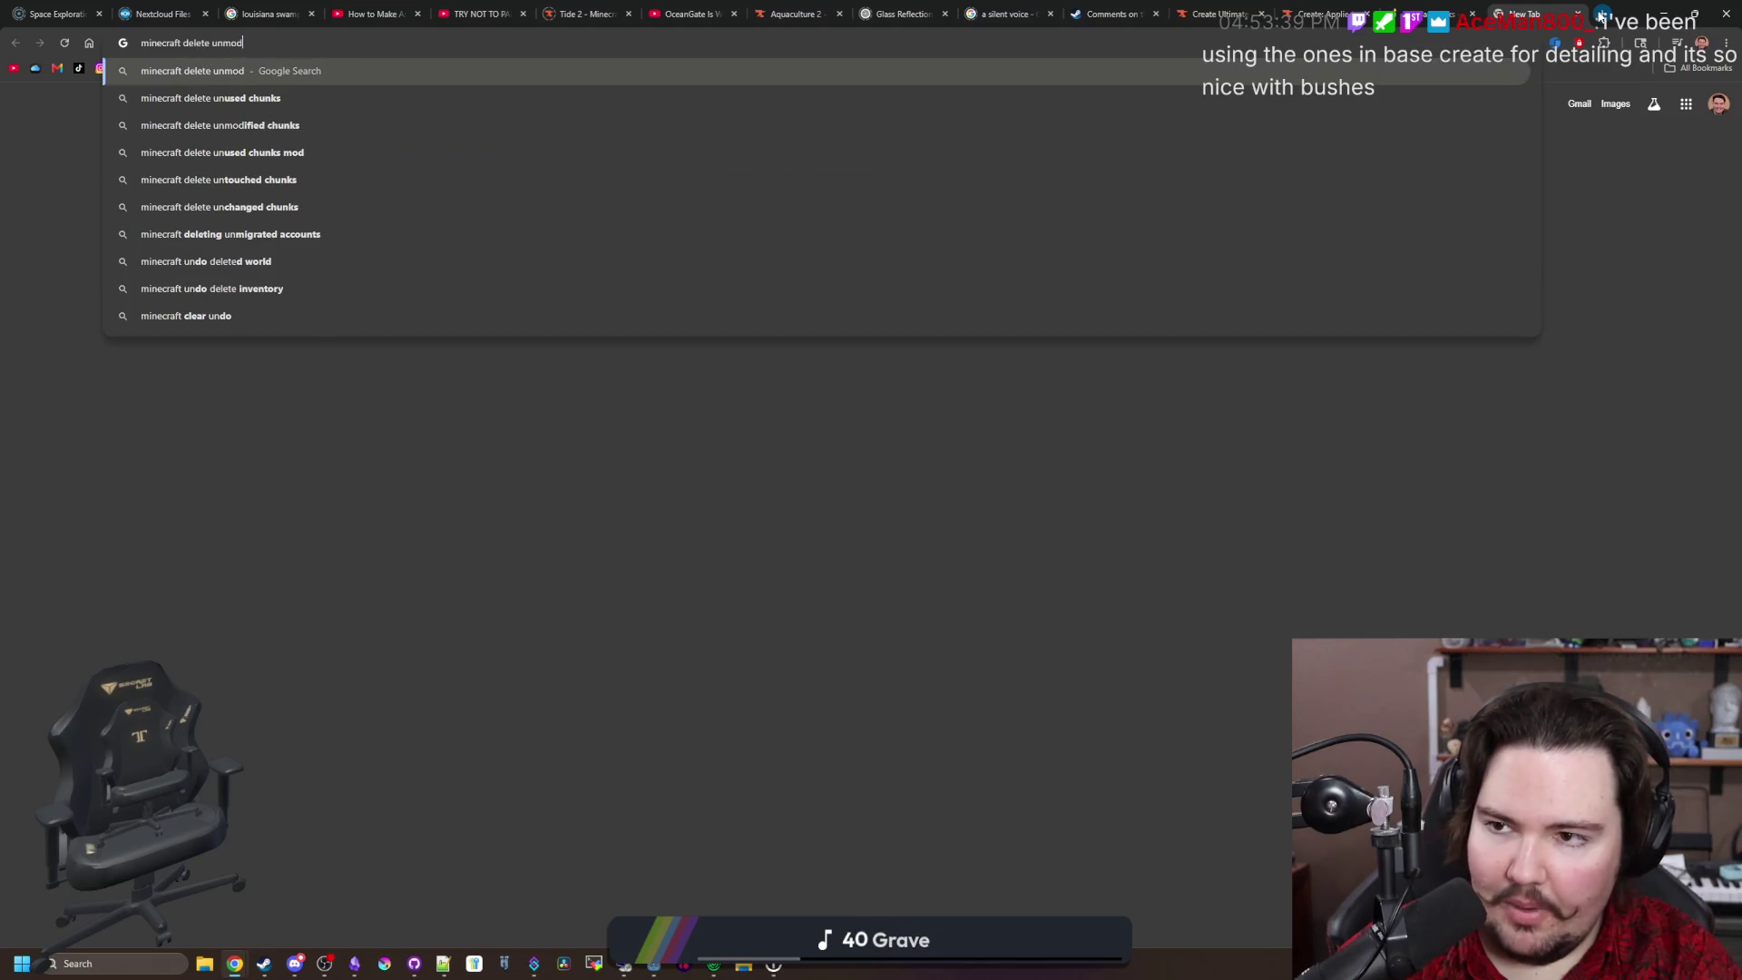
pyautogui.press('Return')
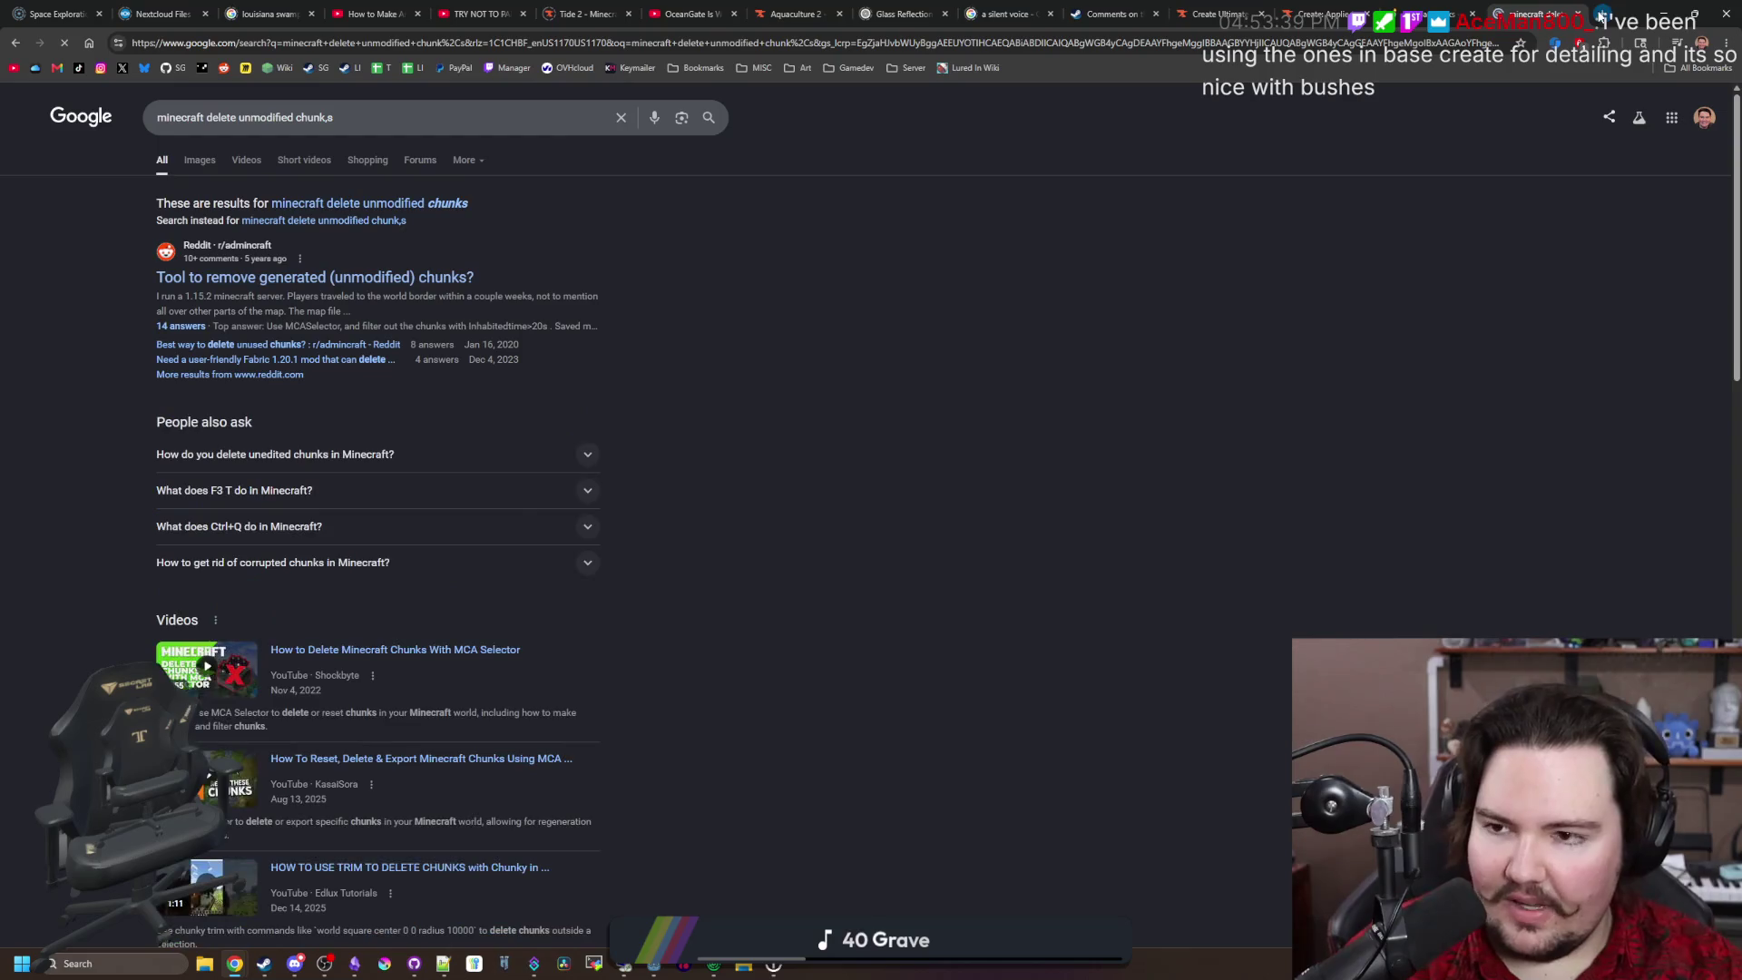
pyautogui.middleClick(376, 278)
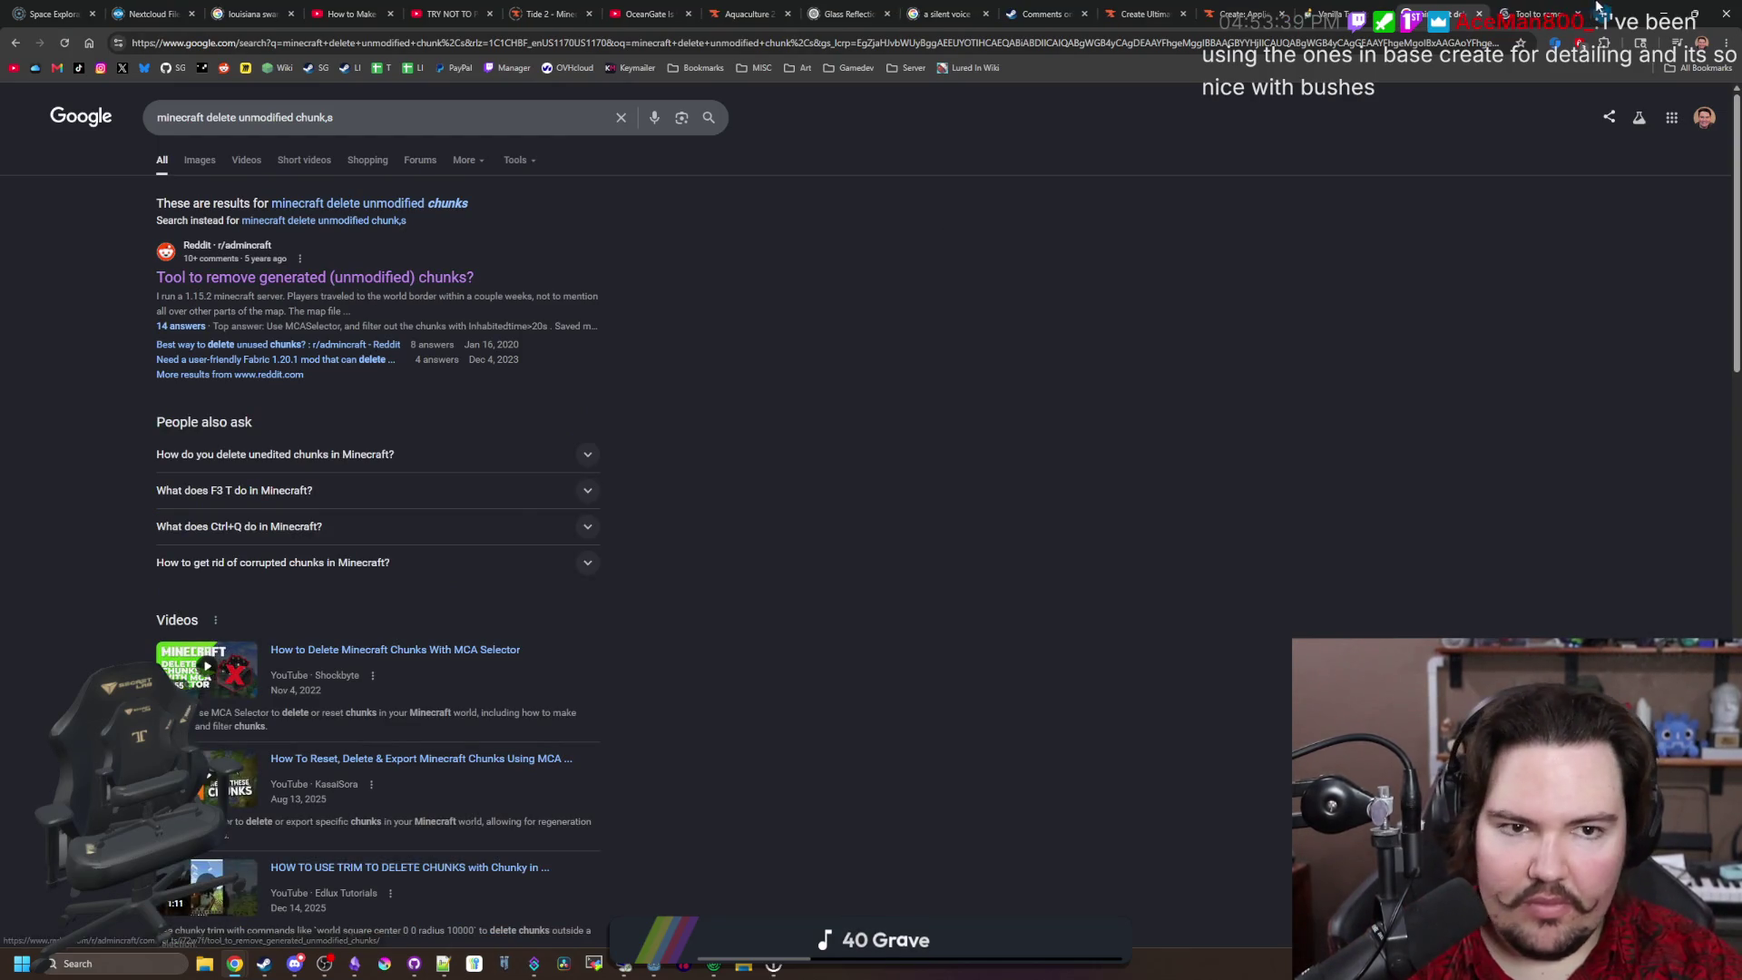
pyautogui.hotkey('ctrl', 'Tab')
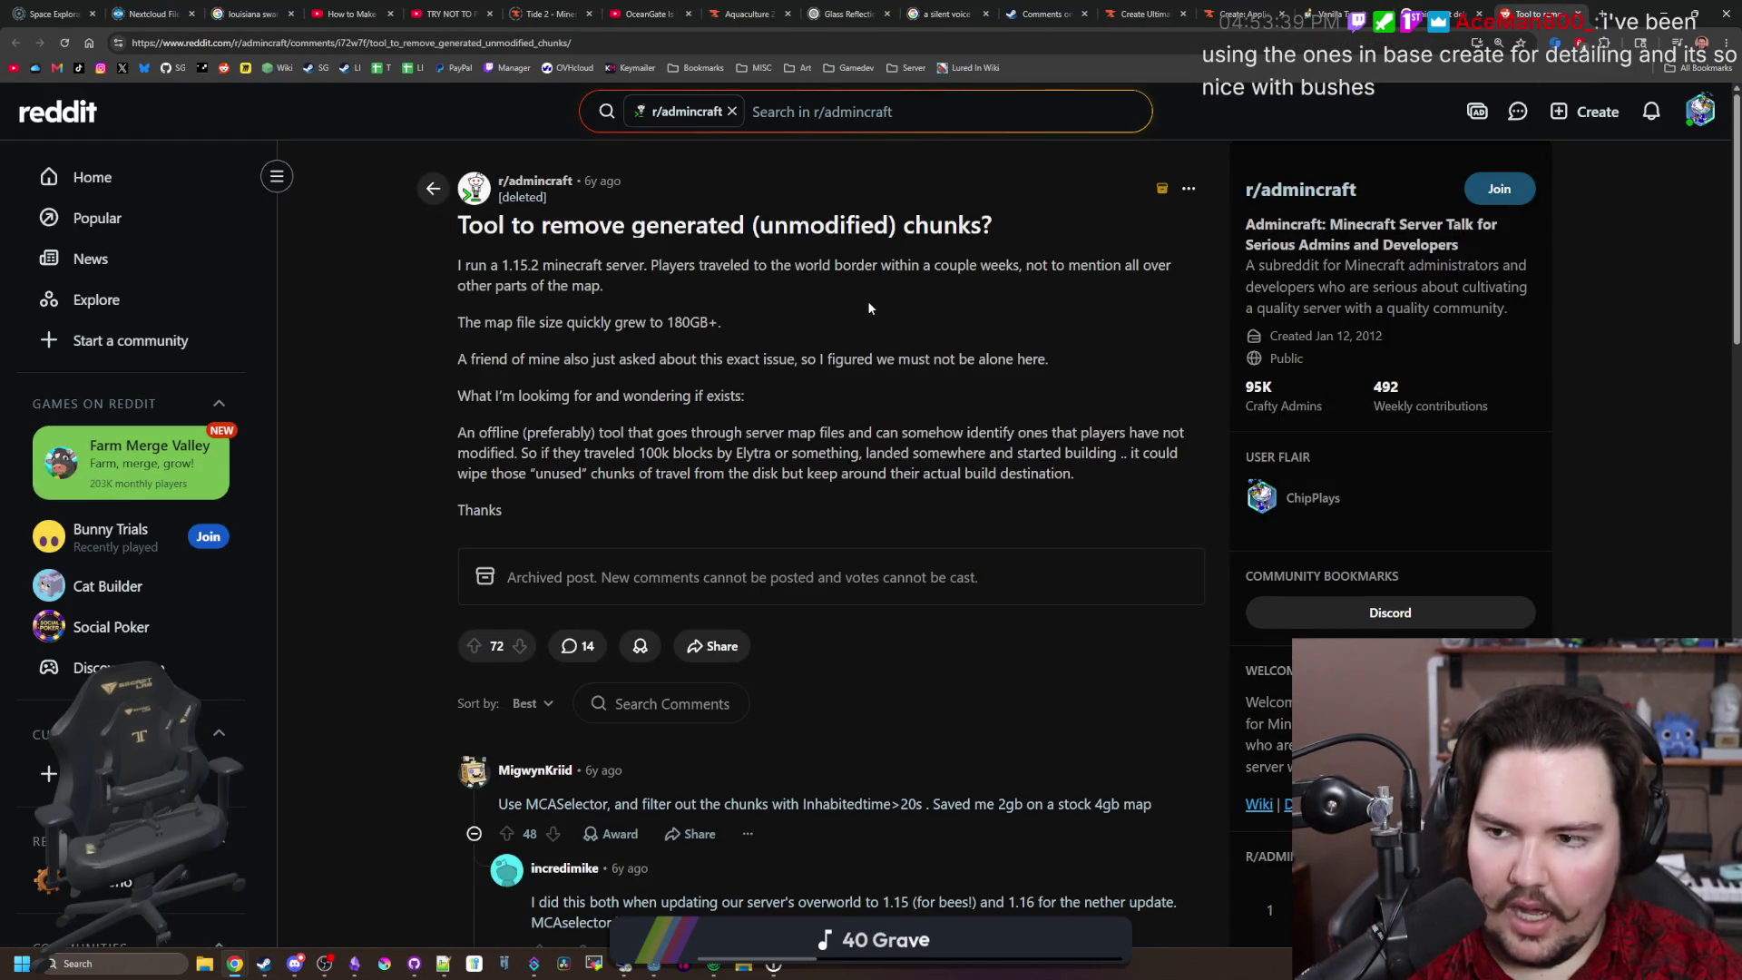
# Step: Read the r/admincraft thread's MCASelector tip, then return to the Google results
pyautogui.scroll(-2, 669, 418)
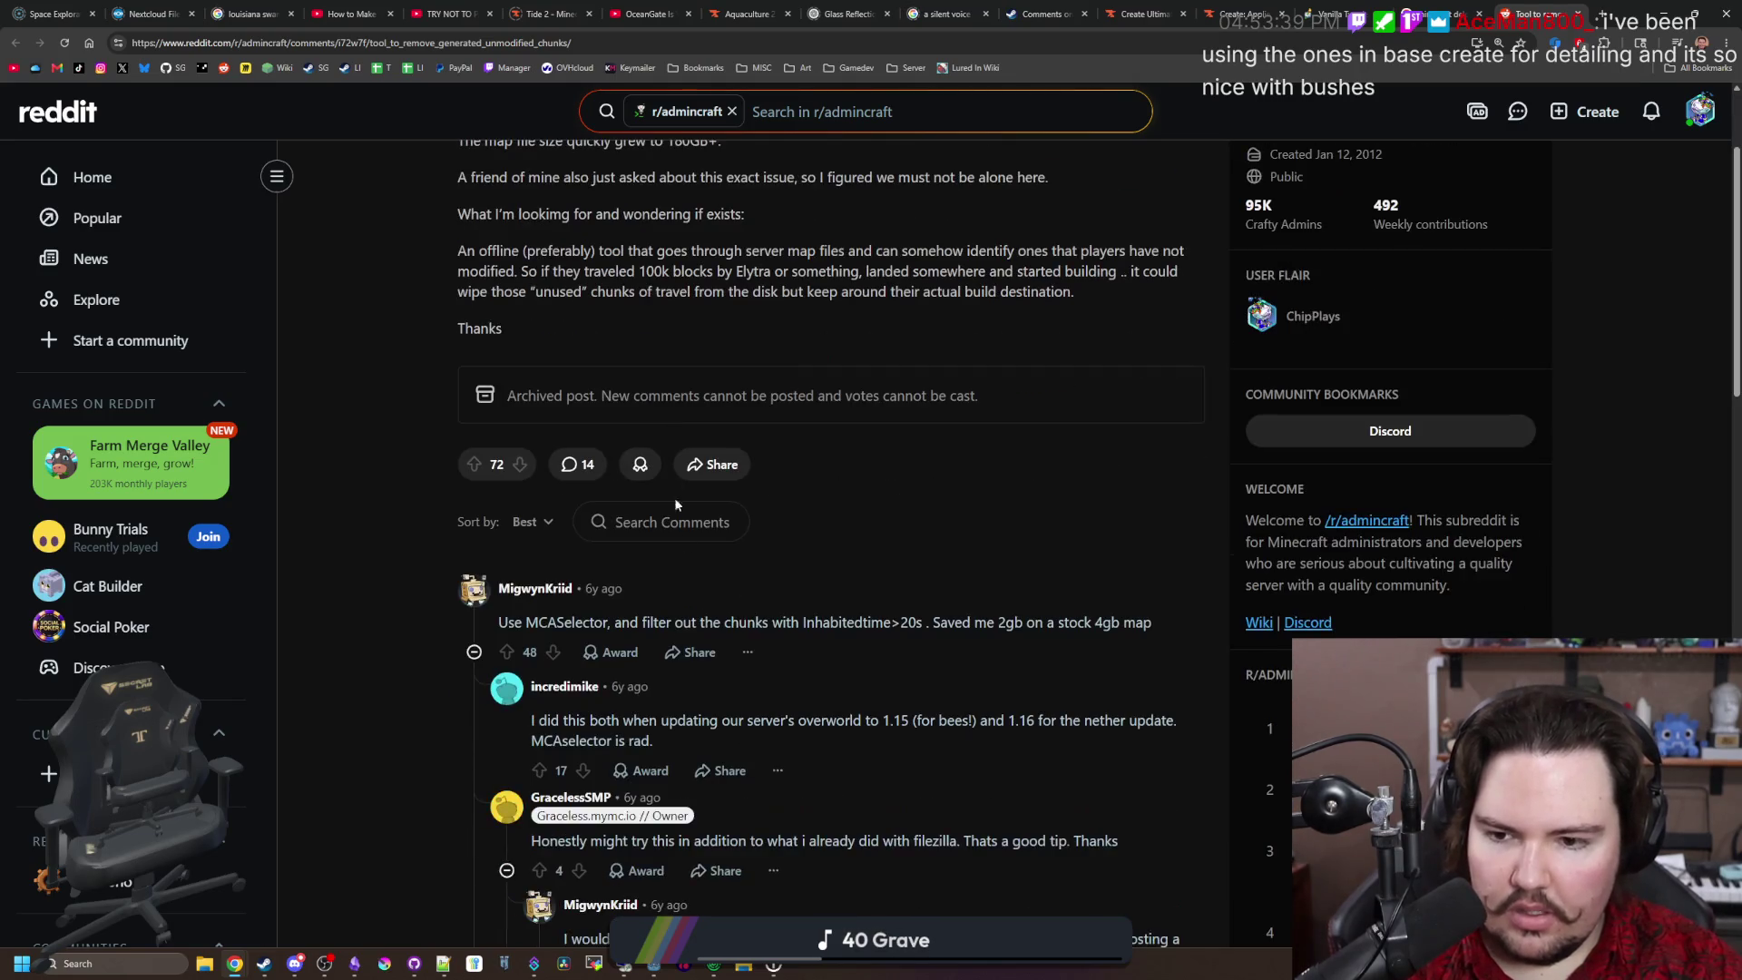
pyautogui.moveTo(667, 622); pyautogui.dragTo(1038, 621)
pyautogui.click(699, 616)
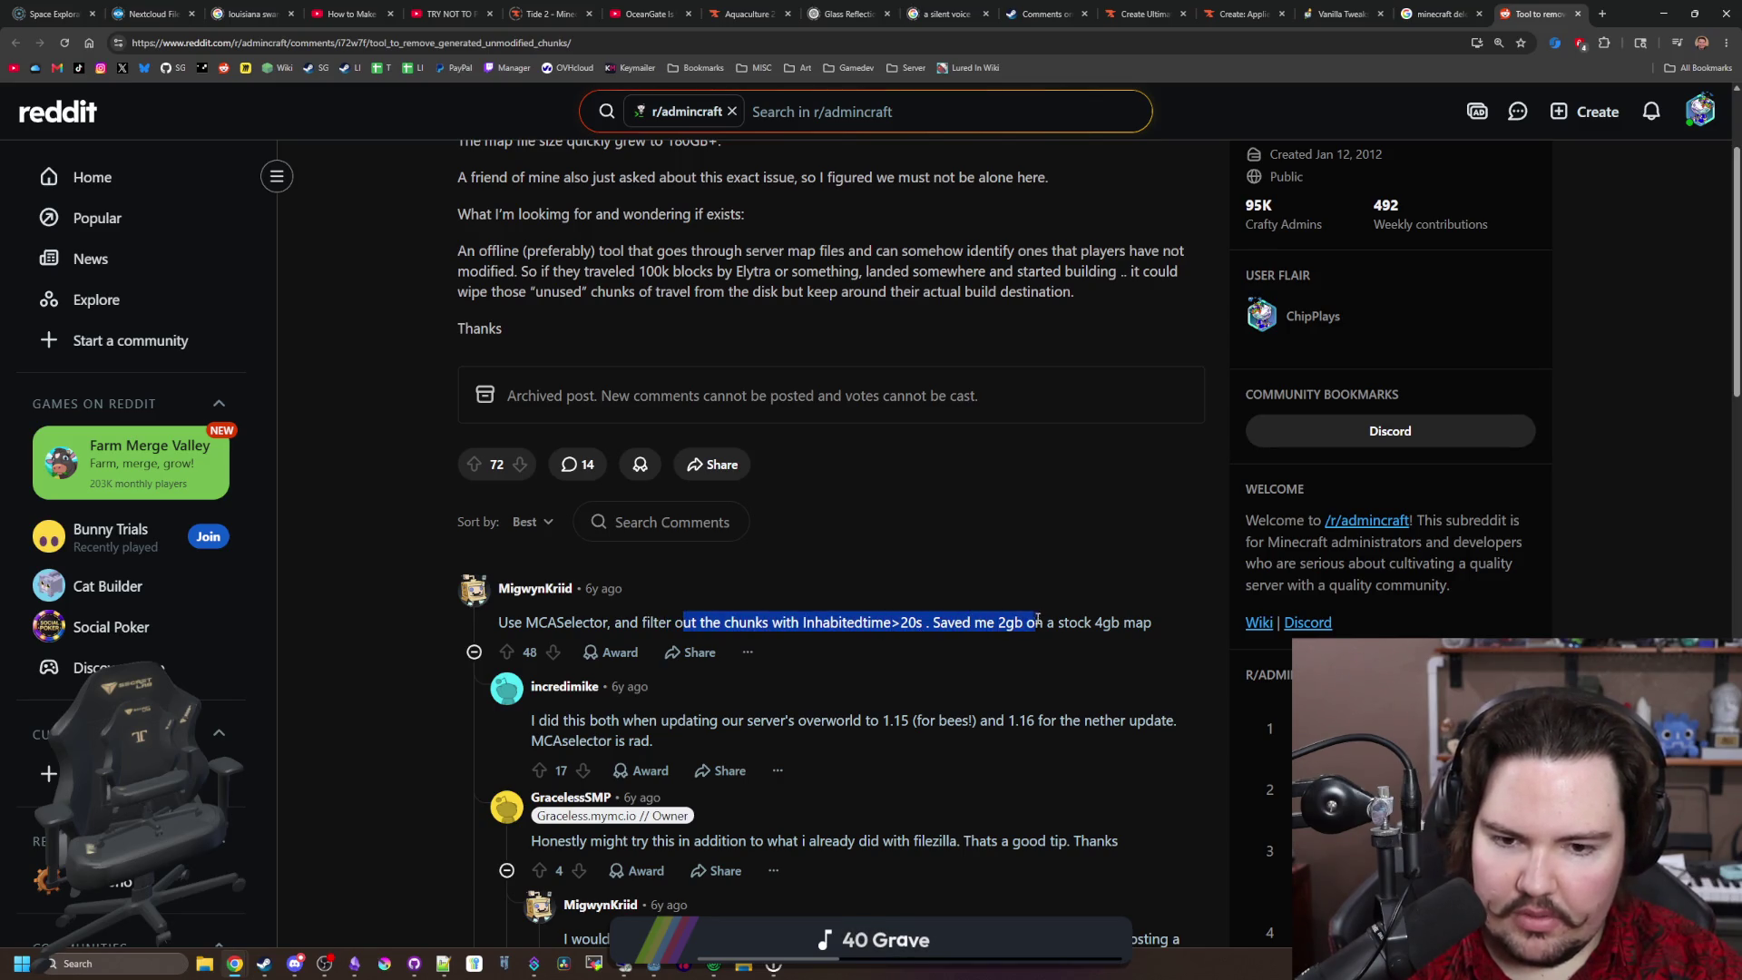
pyautogui.click(1038, 619)
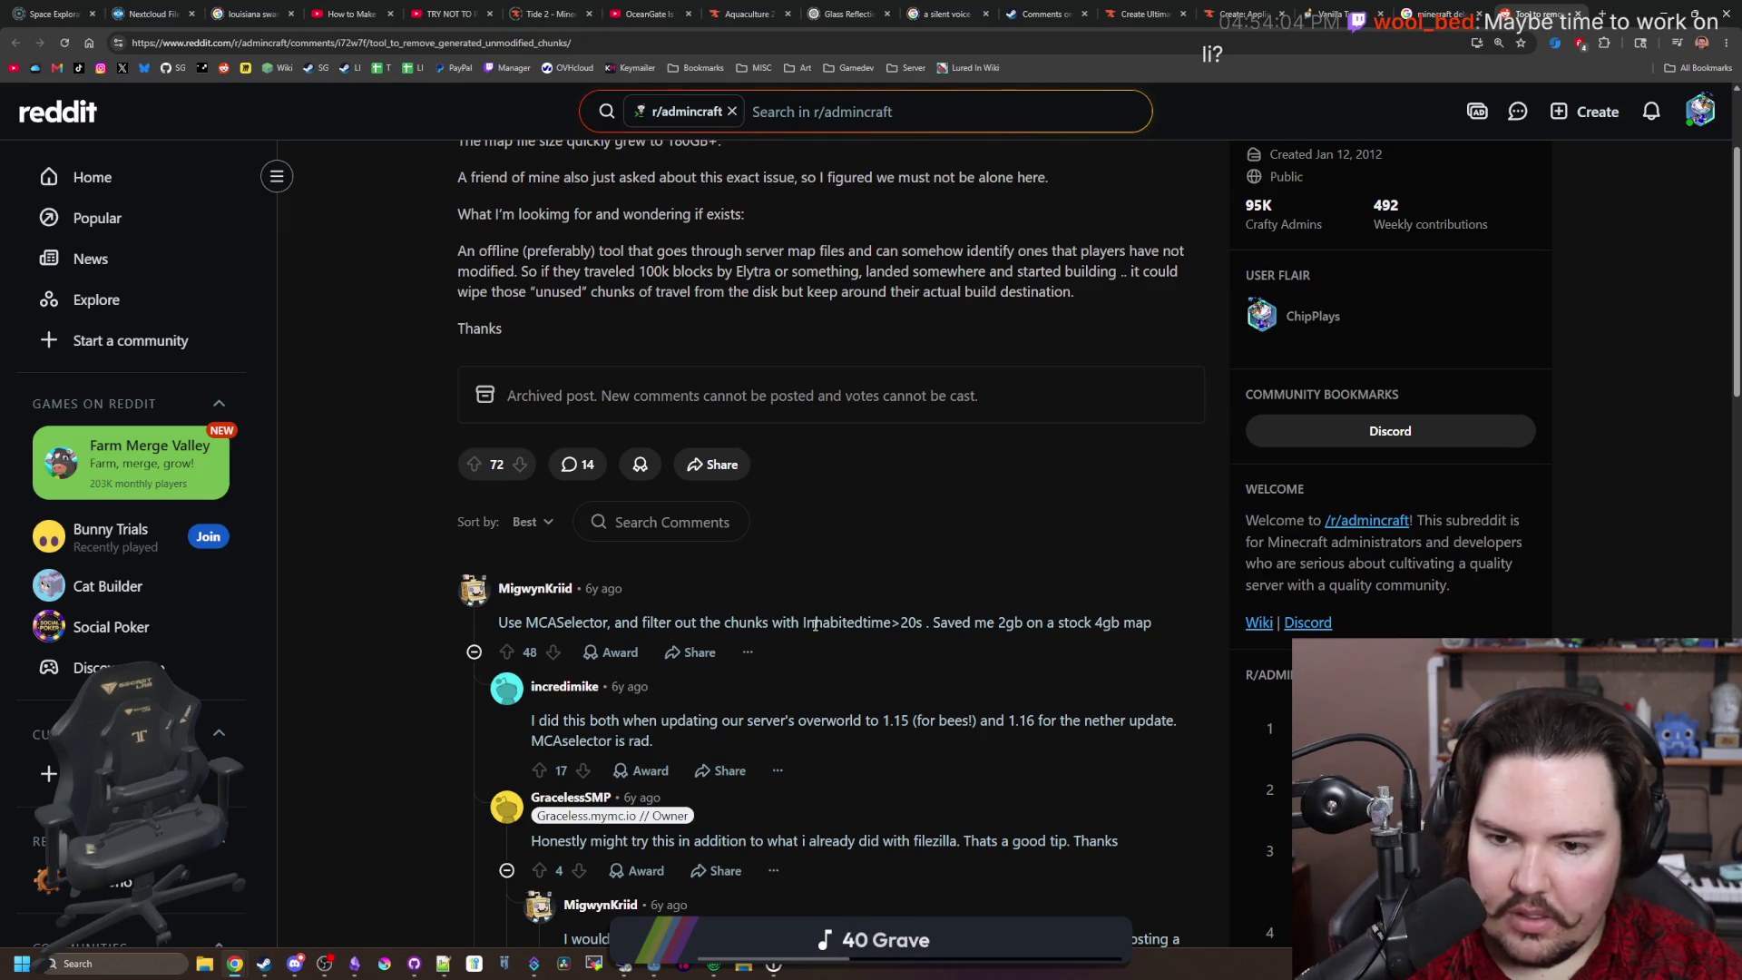
pyautogui.scroll(2, 815, 625)
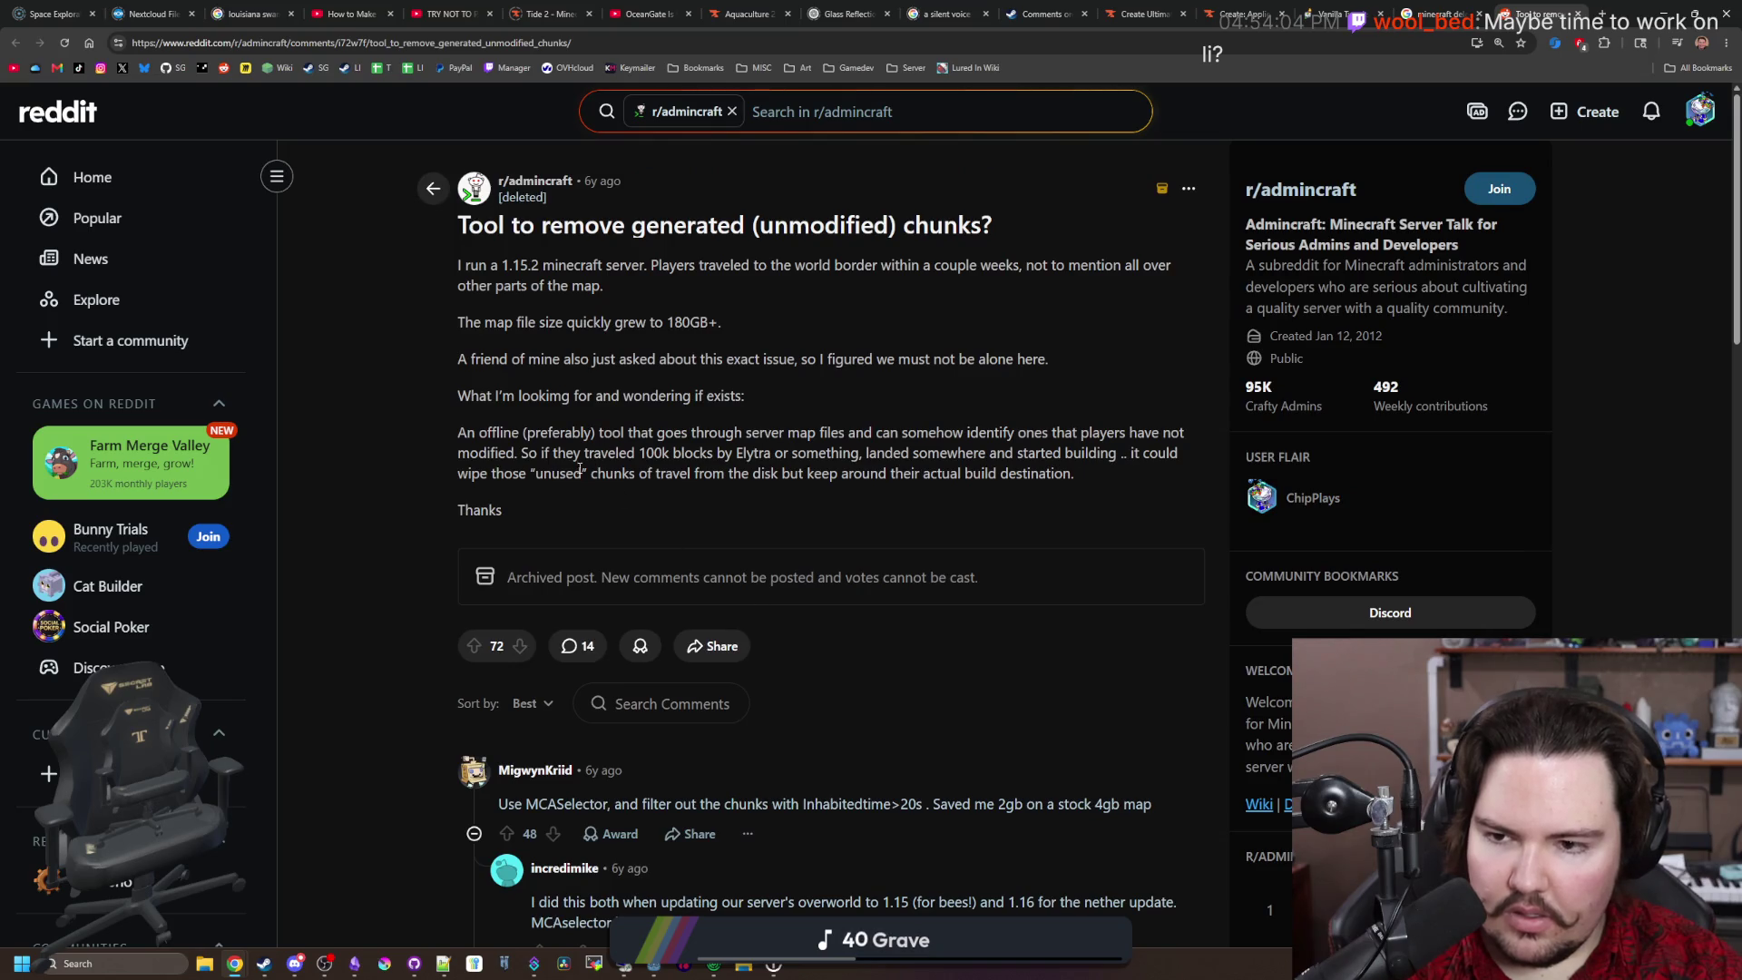
pyautogui.scroll(-8, 791, 466)
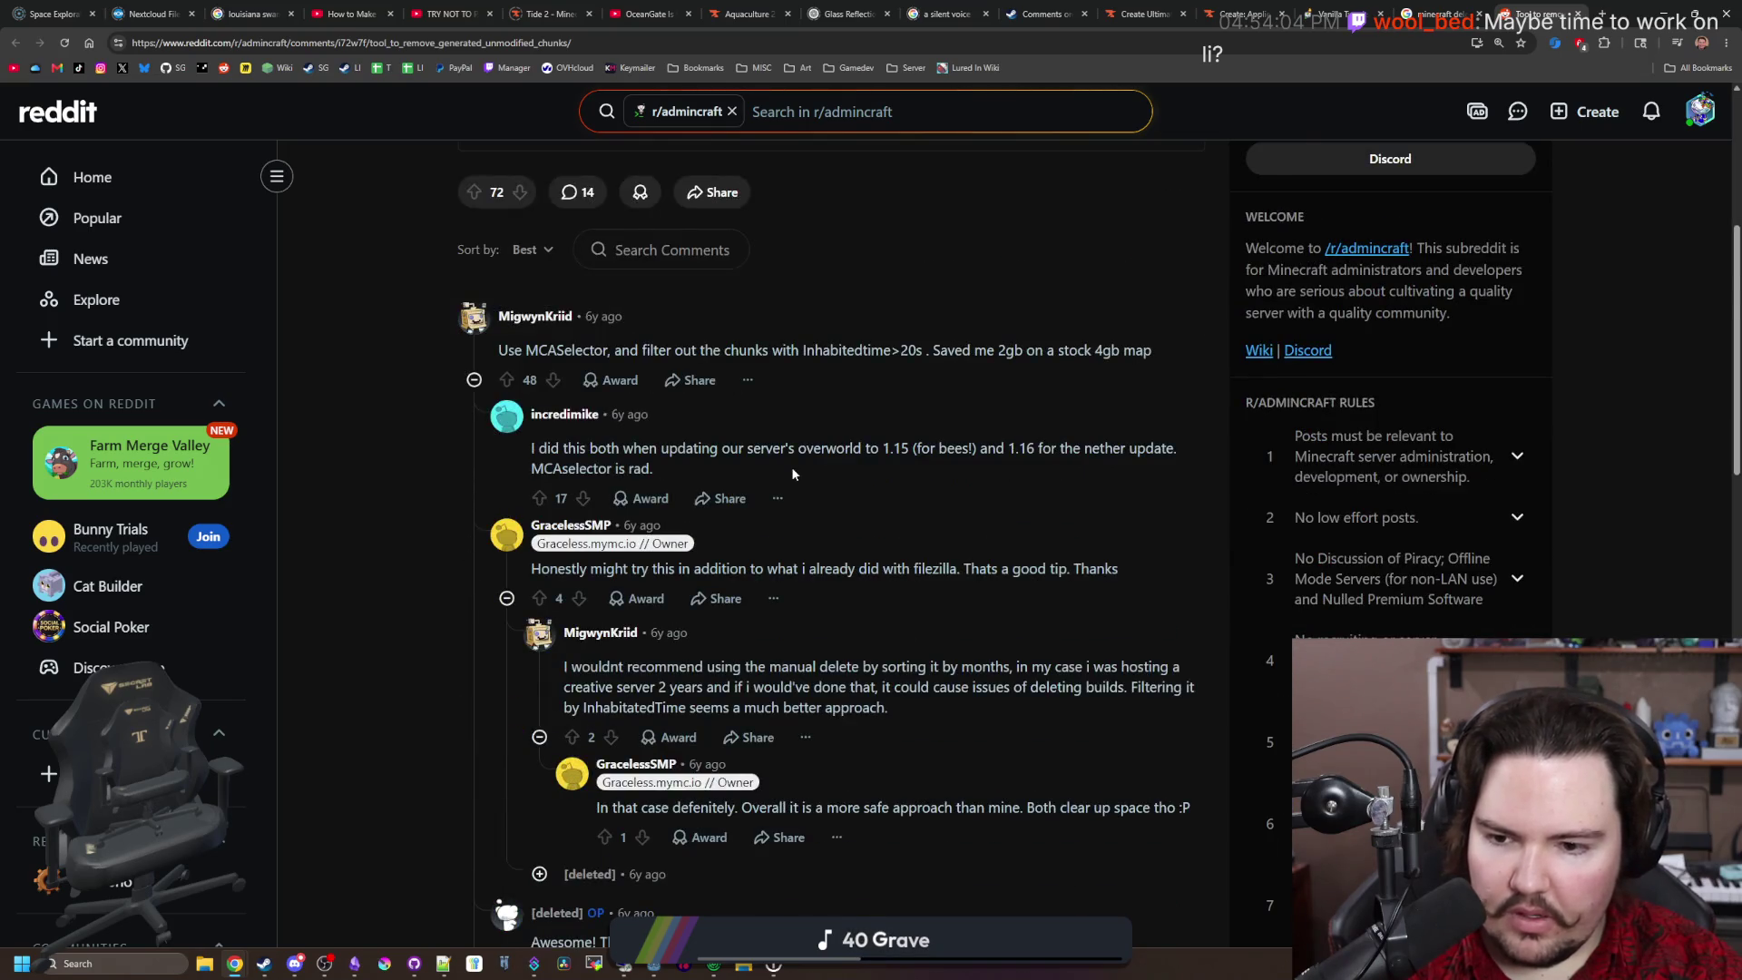
pyautogui.scroll(10, 793, 475)
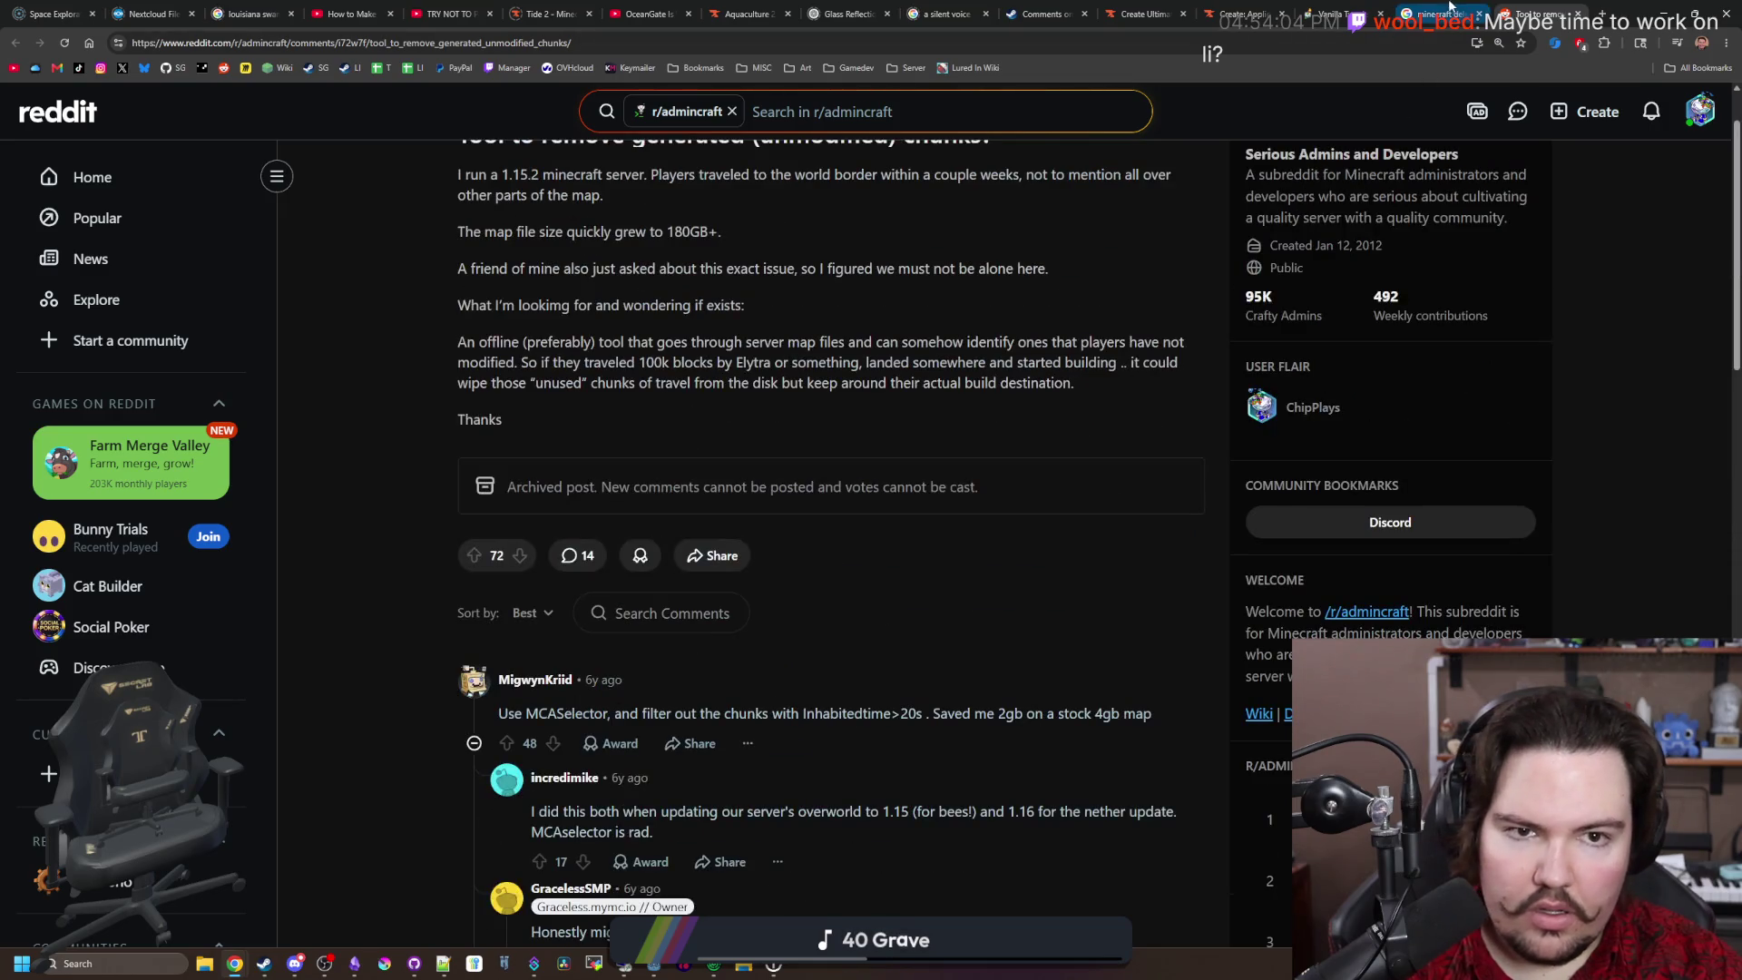
pyautogui.click(1443, 14)
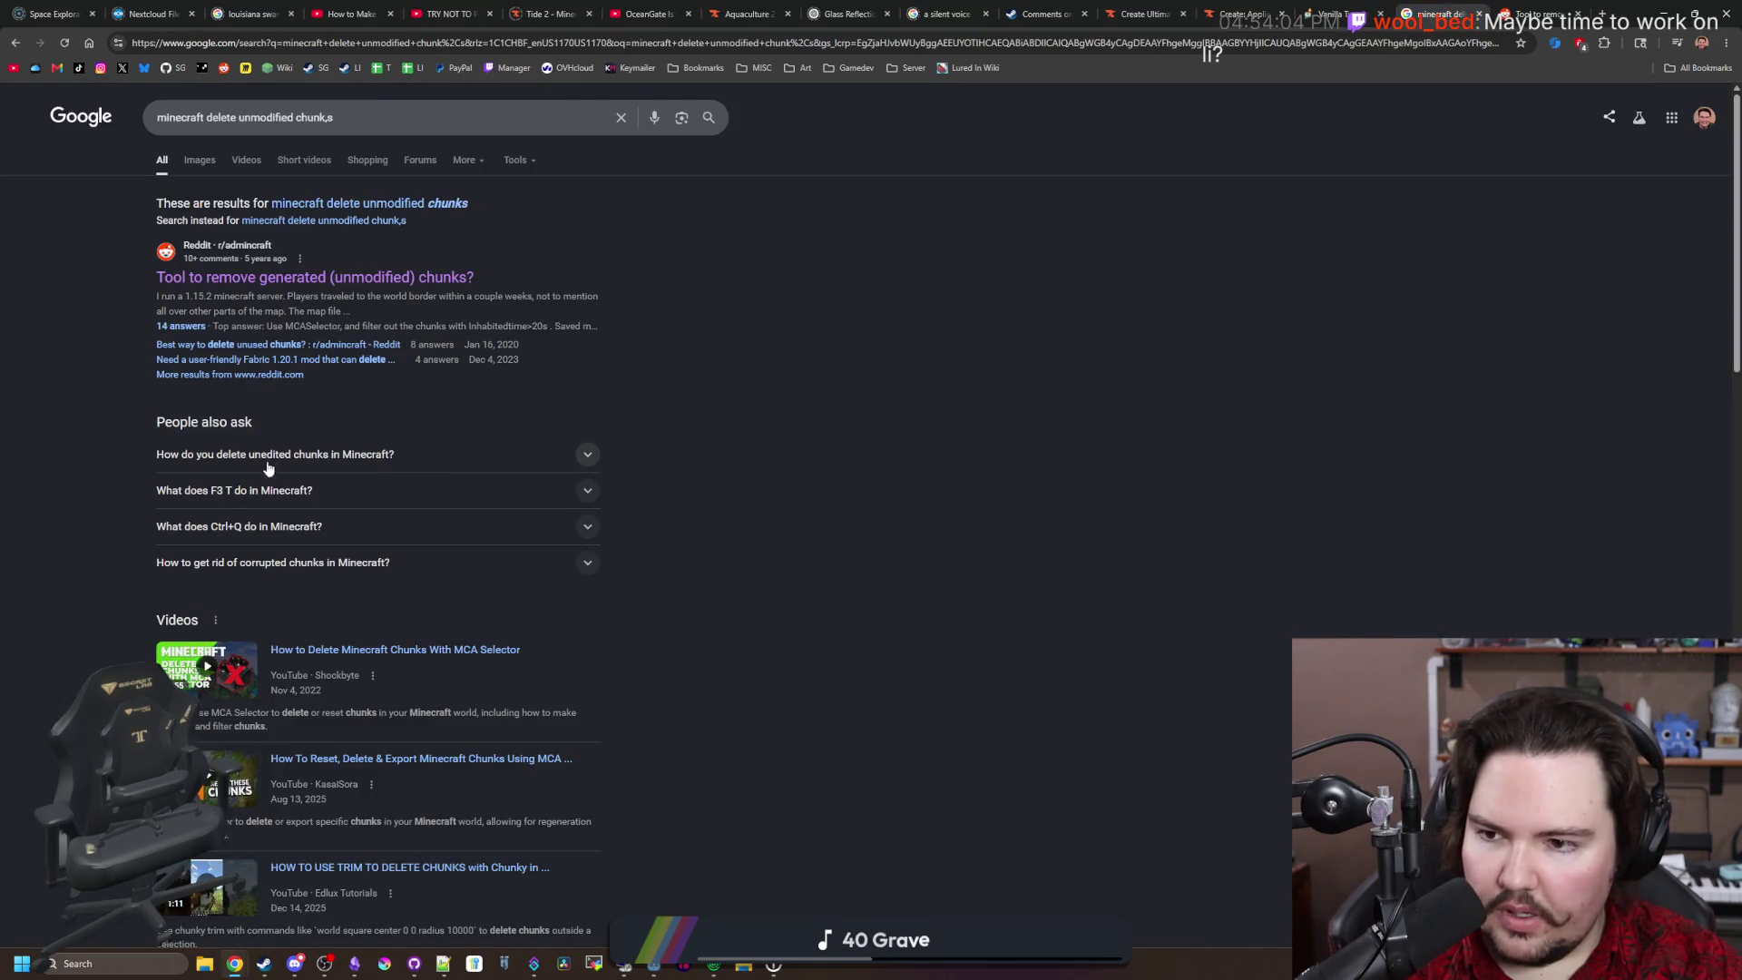
pyautogui.click(298, 452)
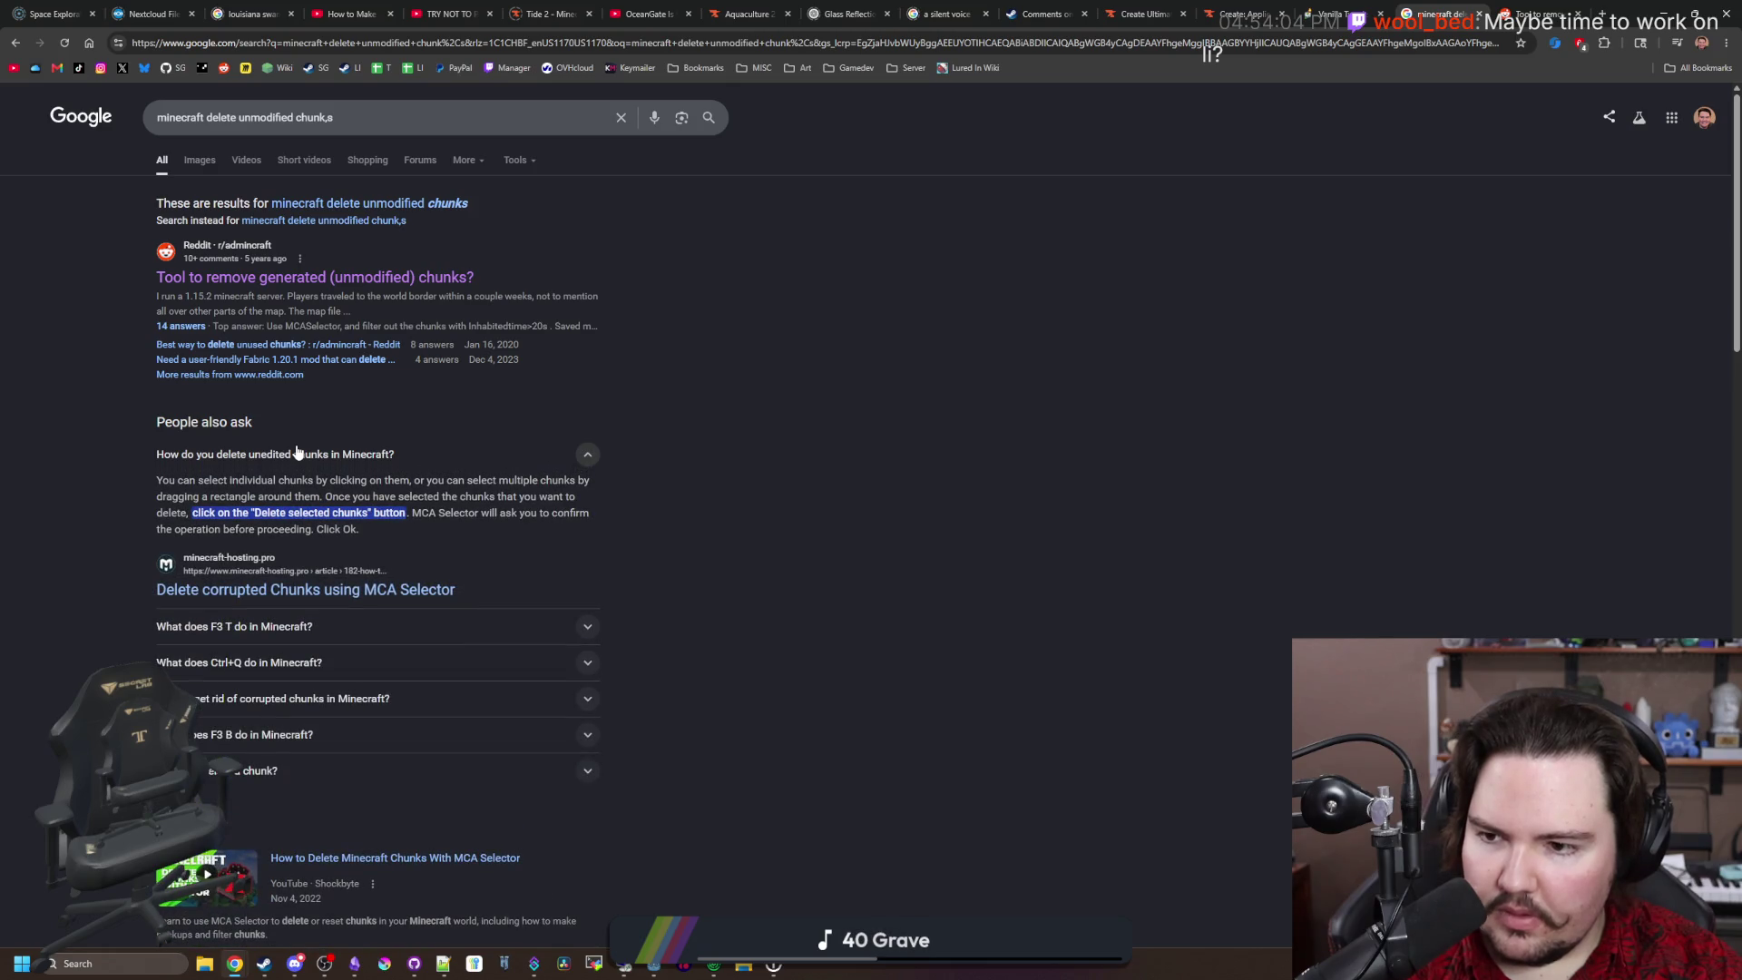
pyautogui.click(297, 451)
pyautogui.scroll(-7, 297, 454)
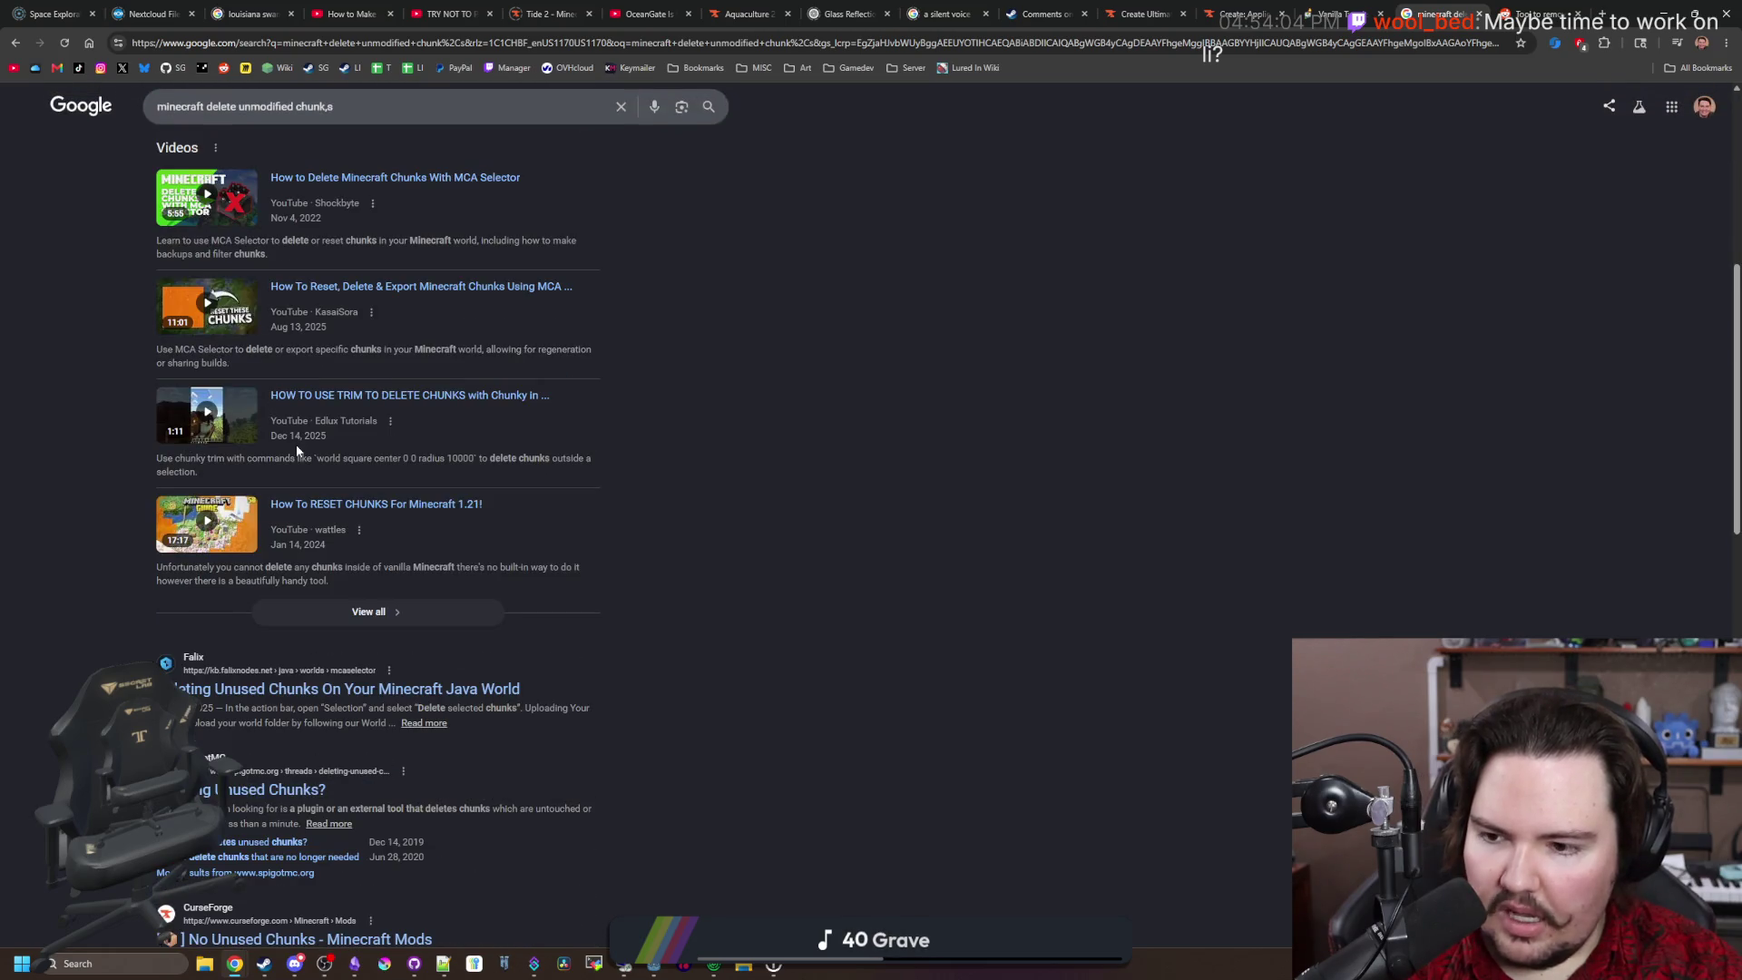
pyautogui.scroll(-4, 319, 598)
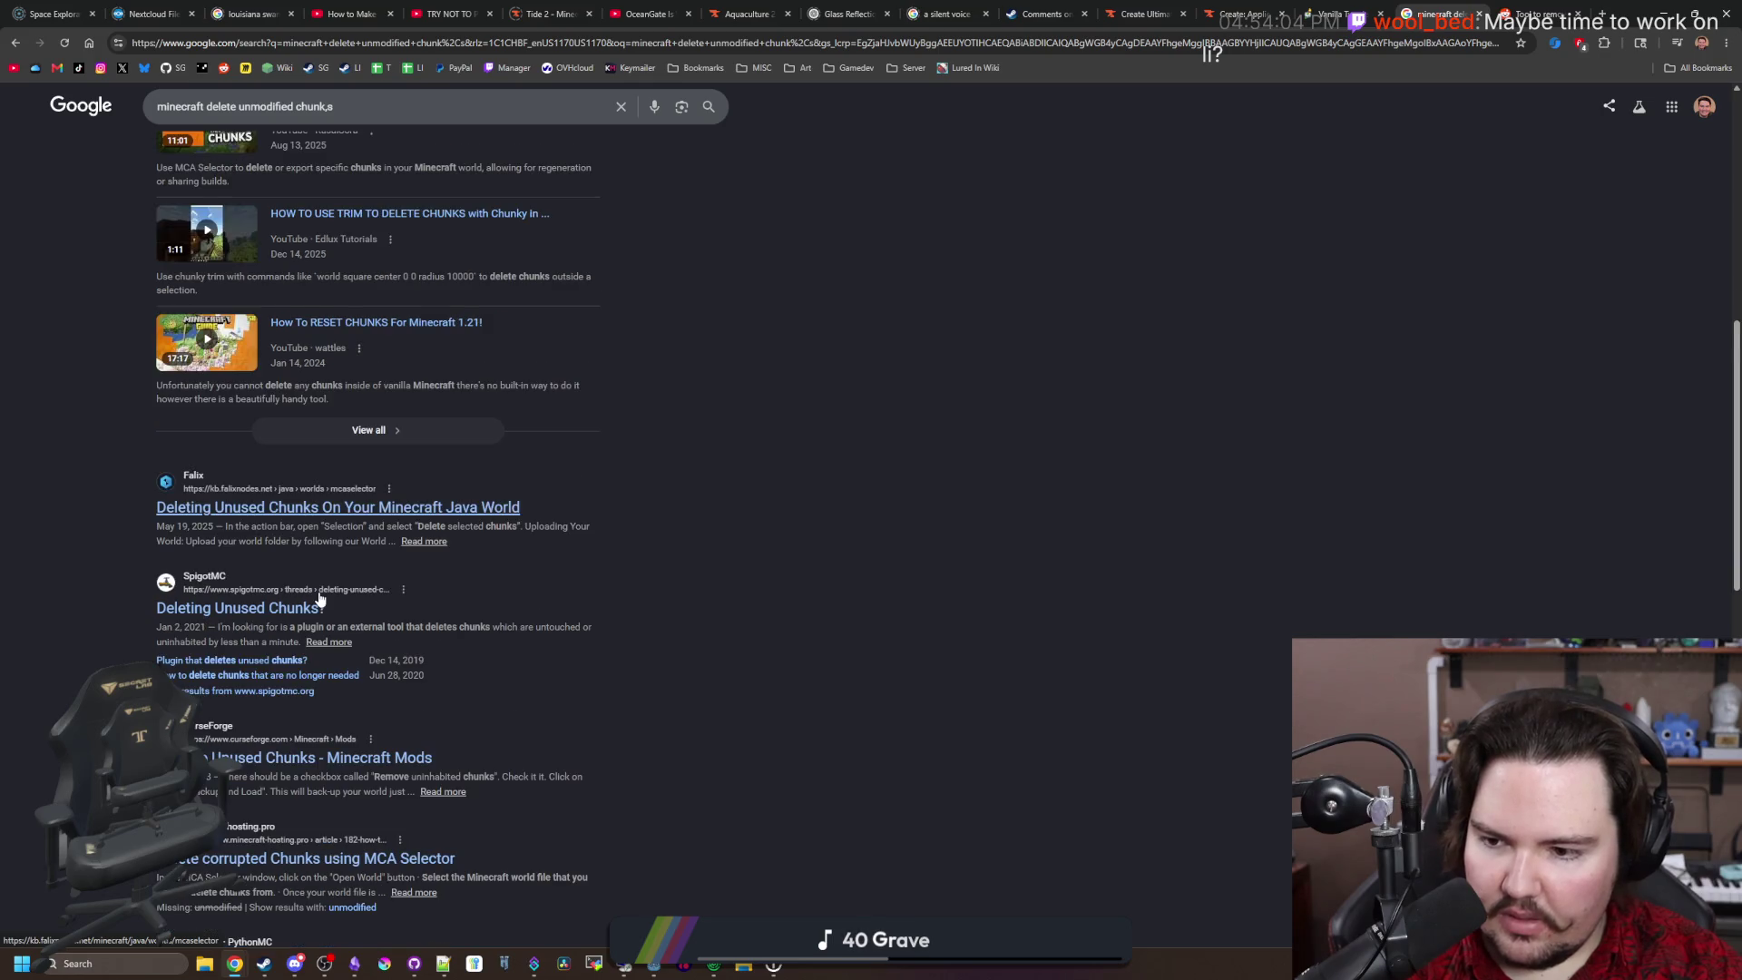
pyautogui.scroll(-3, 319, 599)
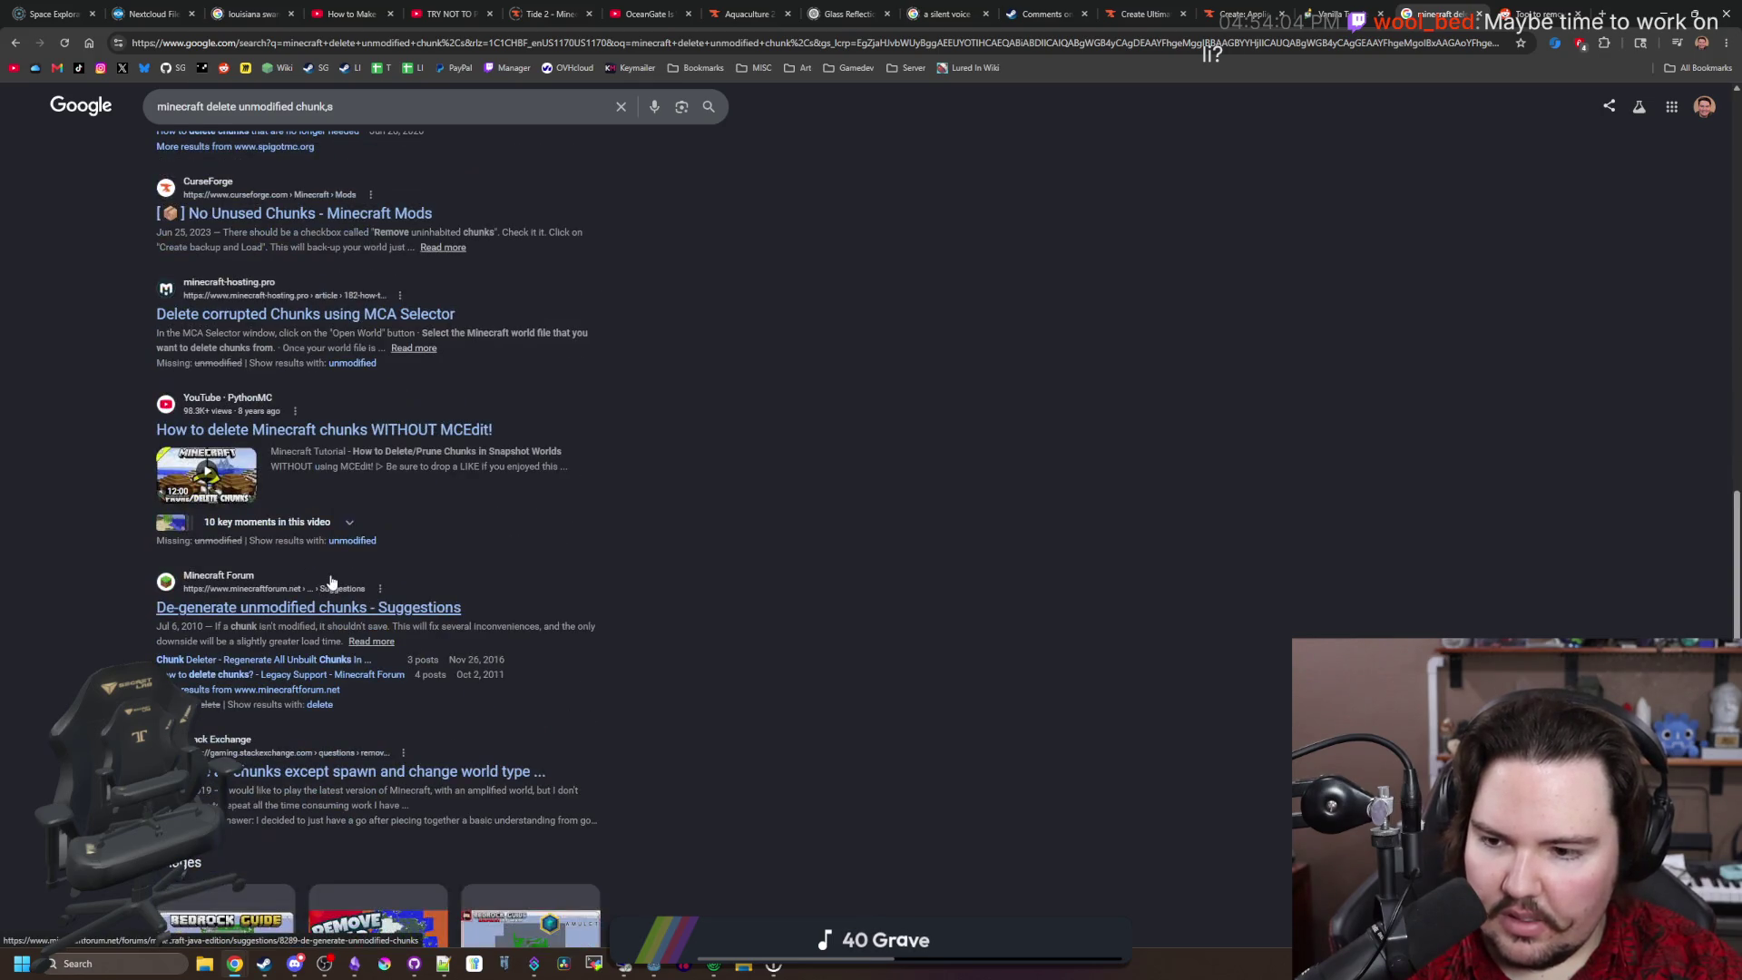
pyautogui.scroll(-2, 377, 606)
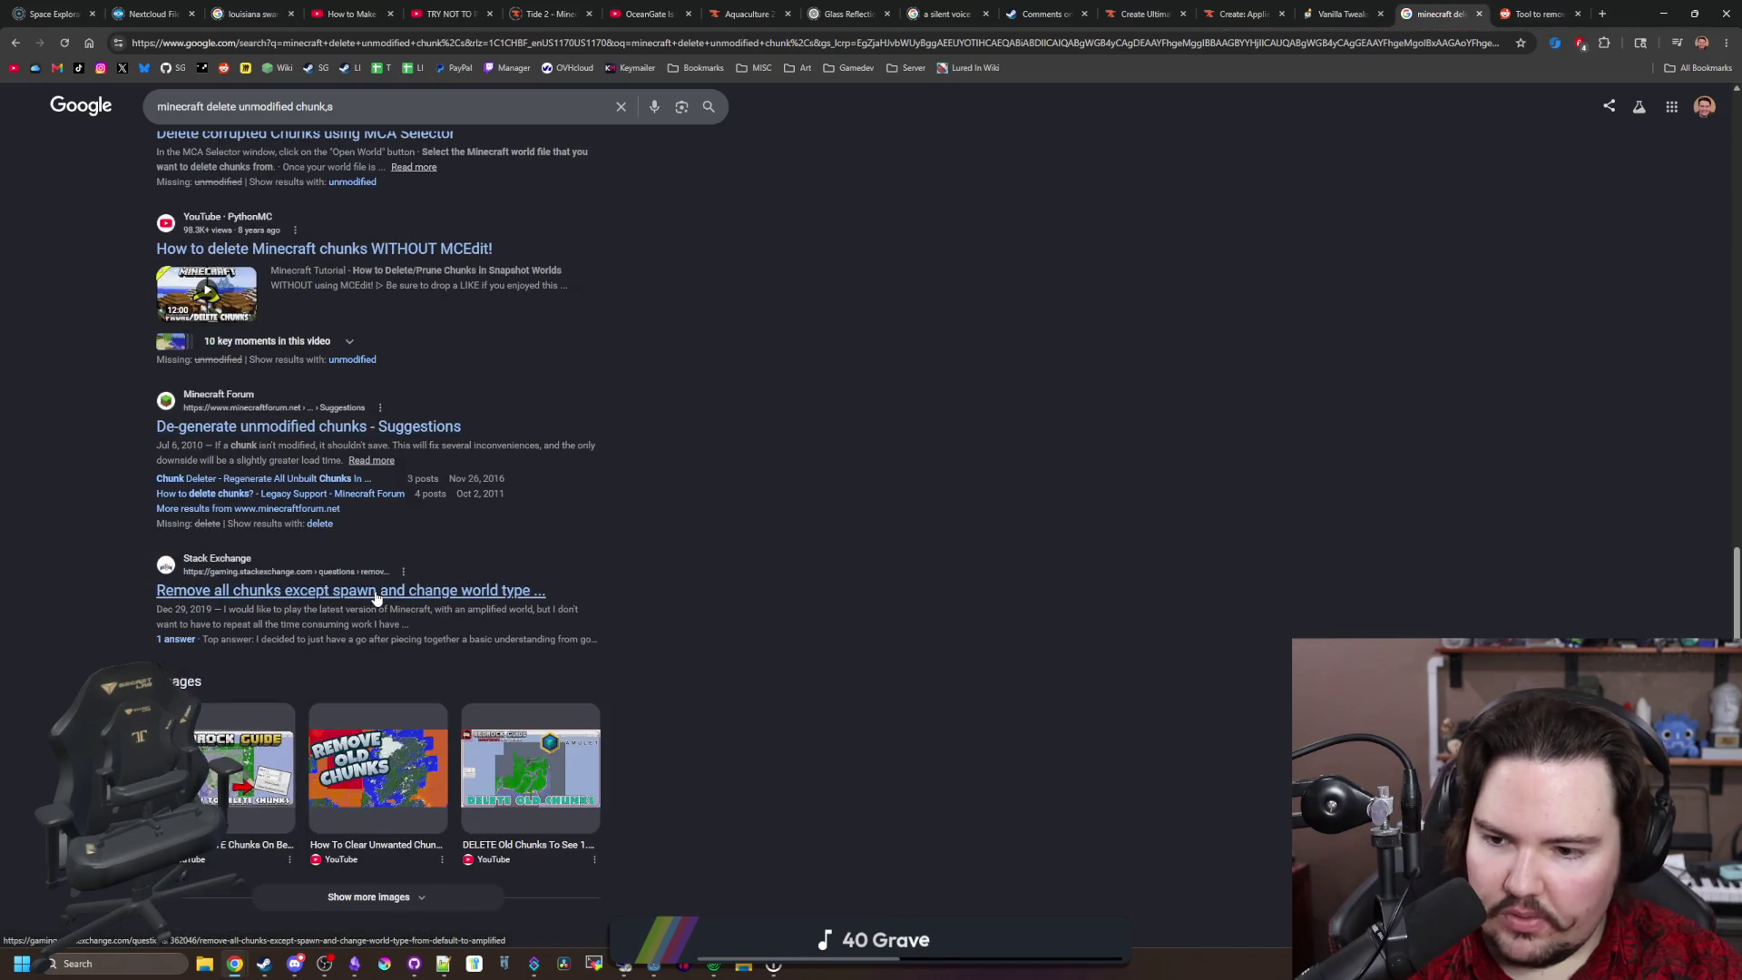
pyautogui.scroll(-4, 378, 606)
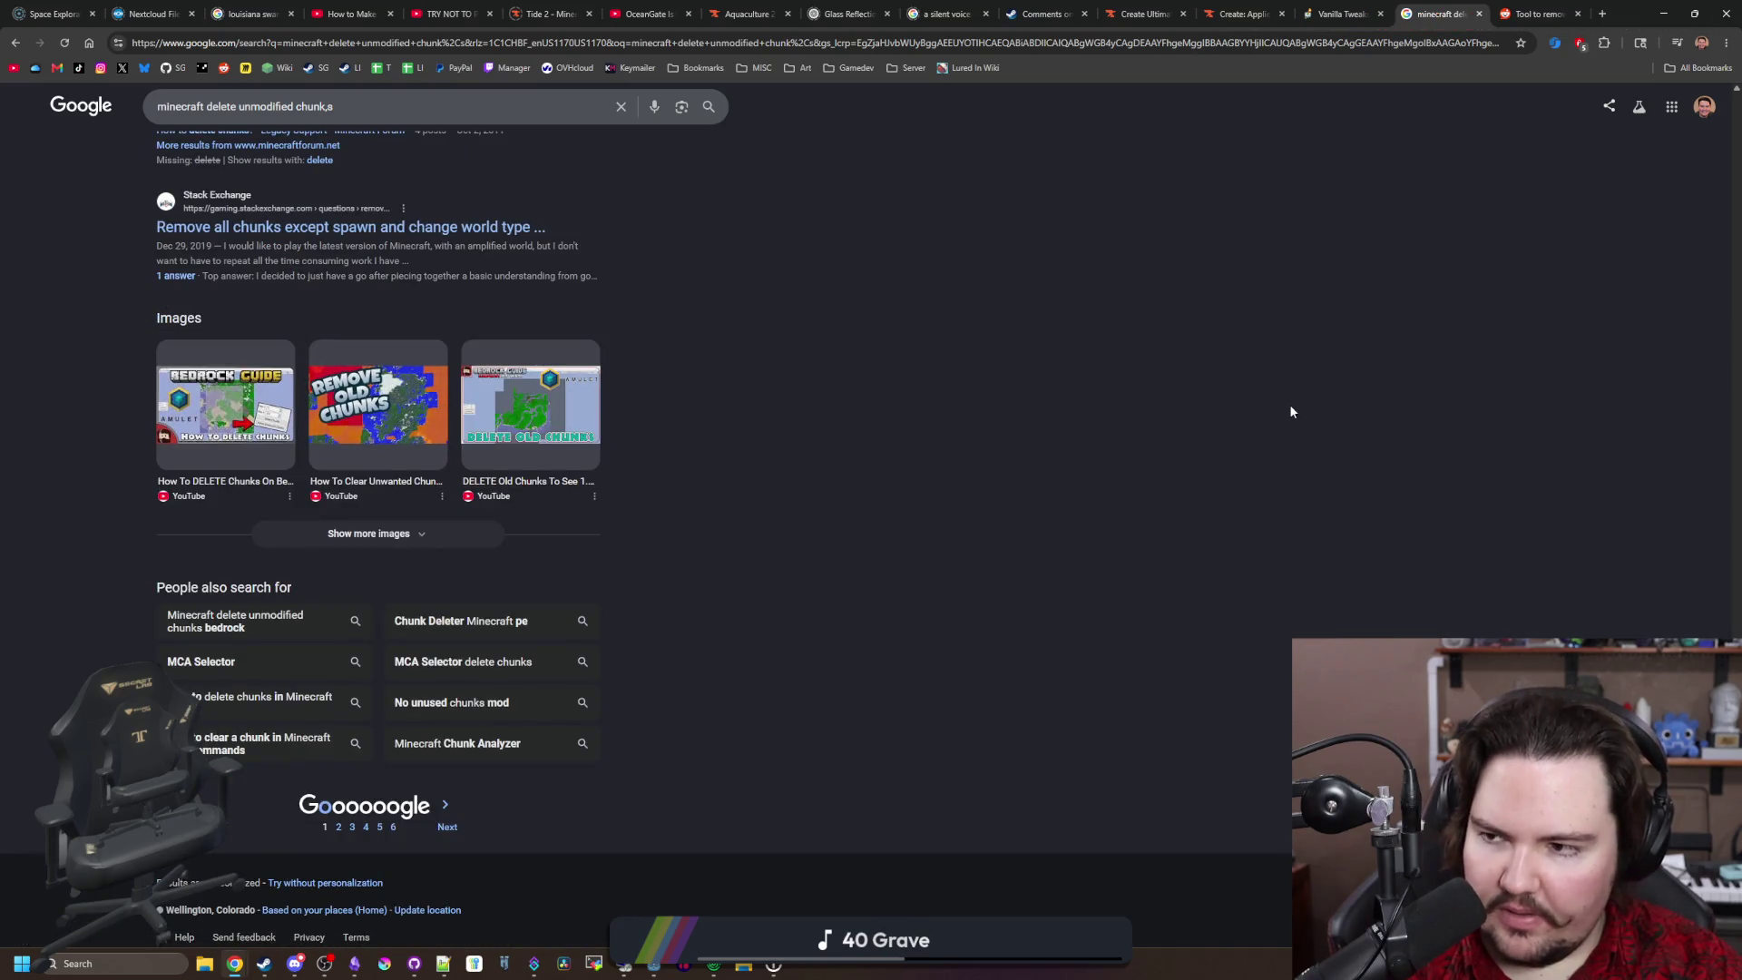
pyautogui.press('Home')
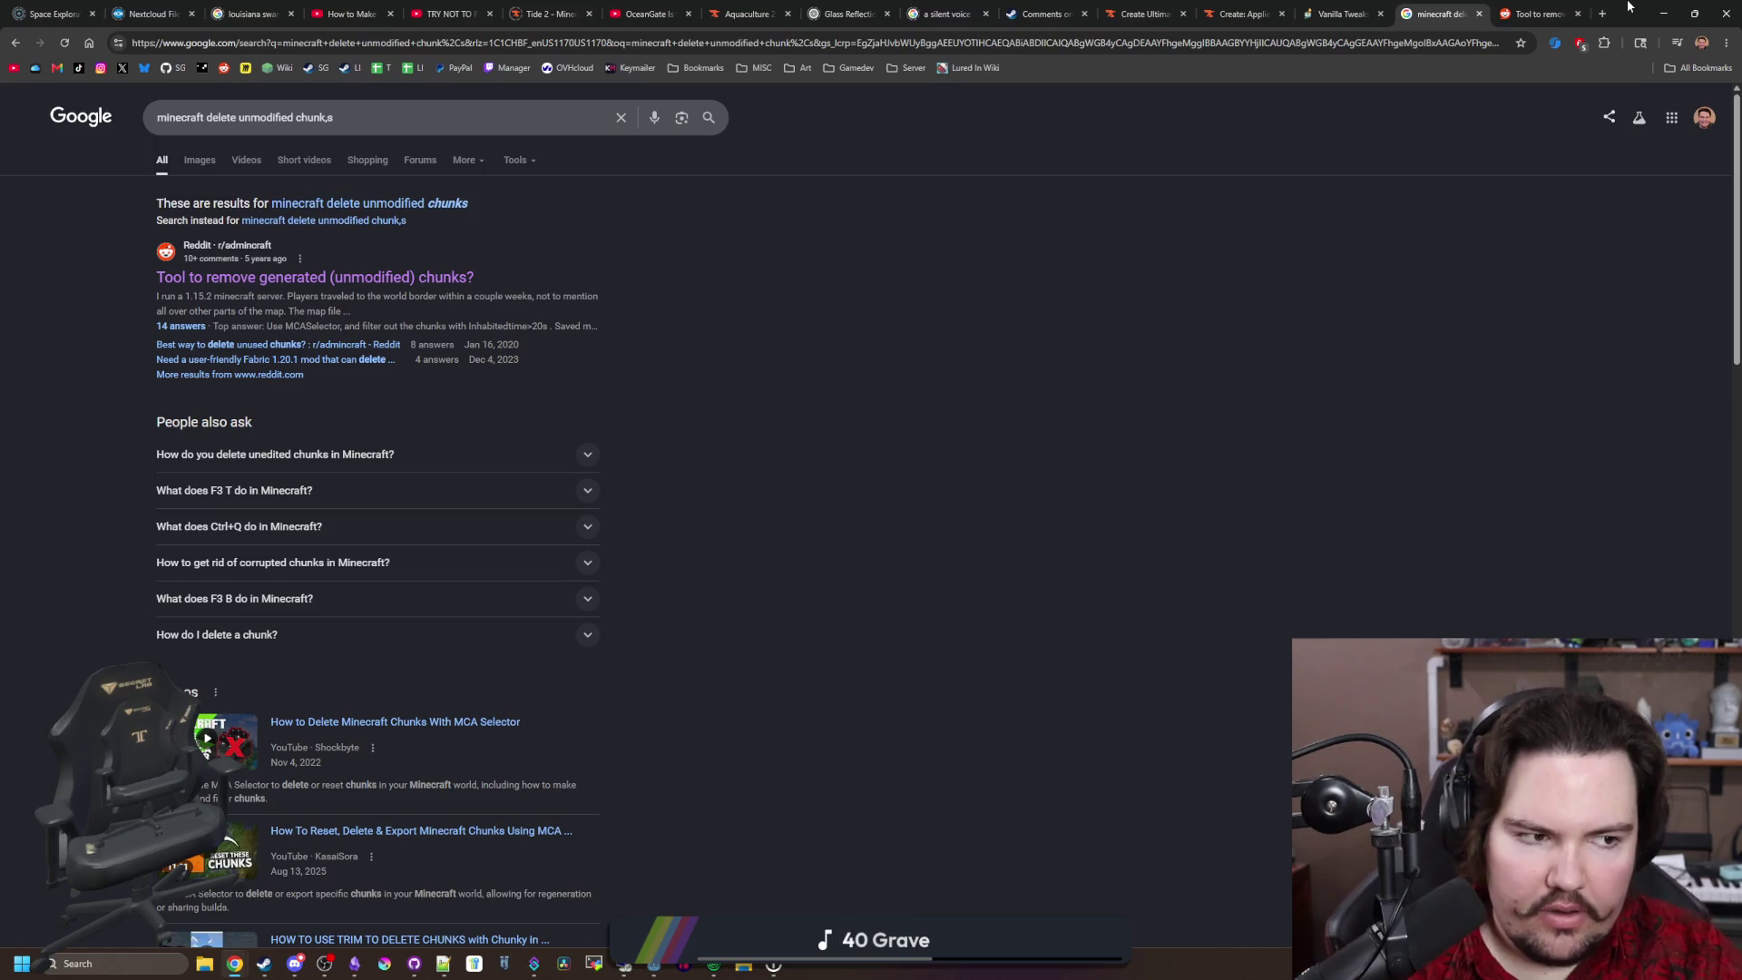
pyautogui.click(1663, 13)
# Step: Look over the Create Applied Kinetics and Ultimate Selection 2 pages, then minimize CurseForge
pyautogui.scroll(-2, 1452, 405)
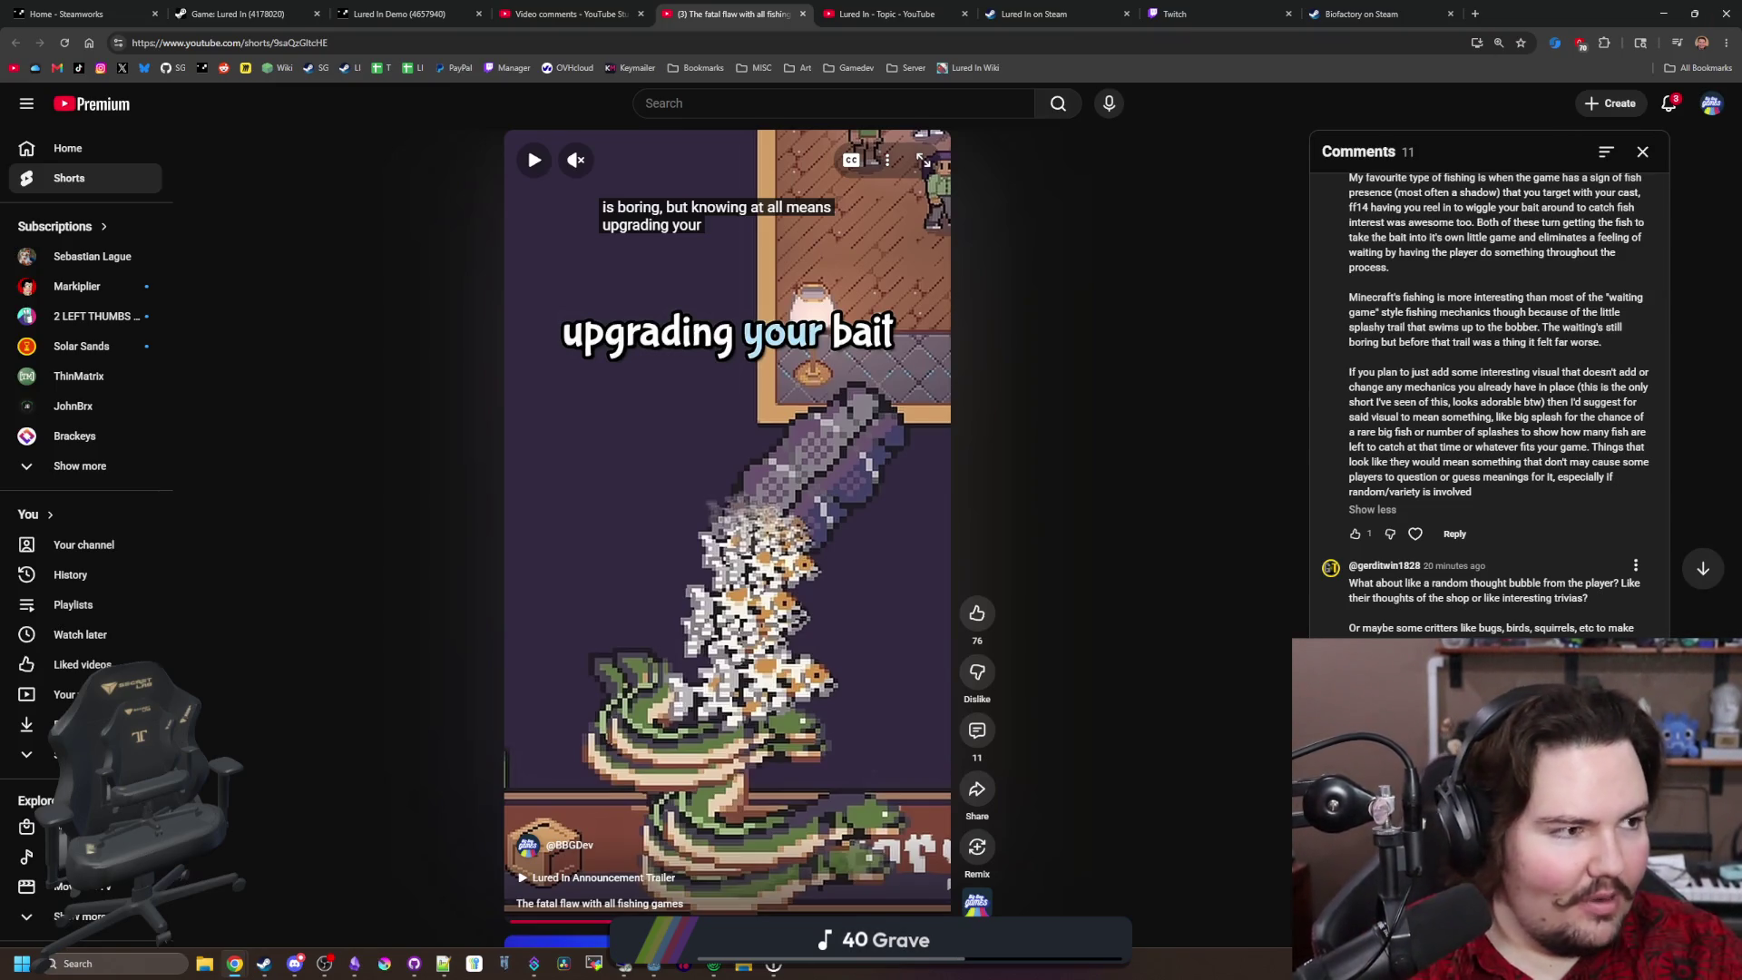
pyautogui.moveTo(1723, 145)
pyautogui.mouseDown()
pyautogui.moveTo(1402, 144)
pyautogui.moveTo(1196, 28)
pyautogui.mouseUp()
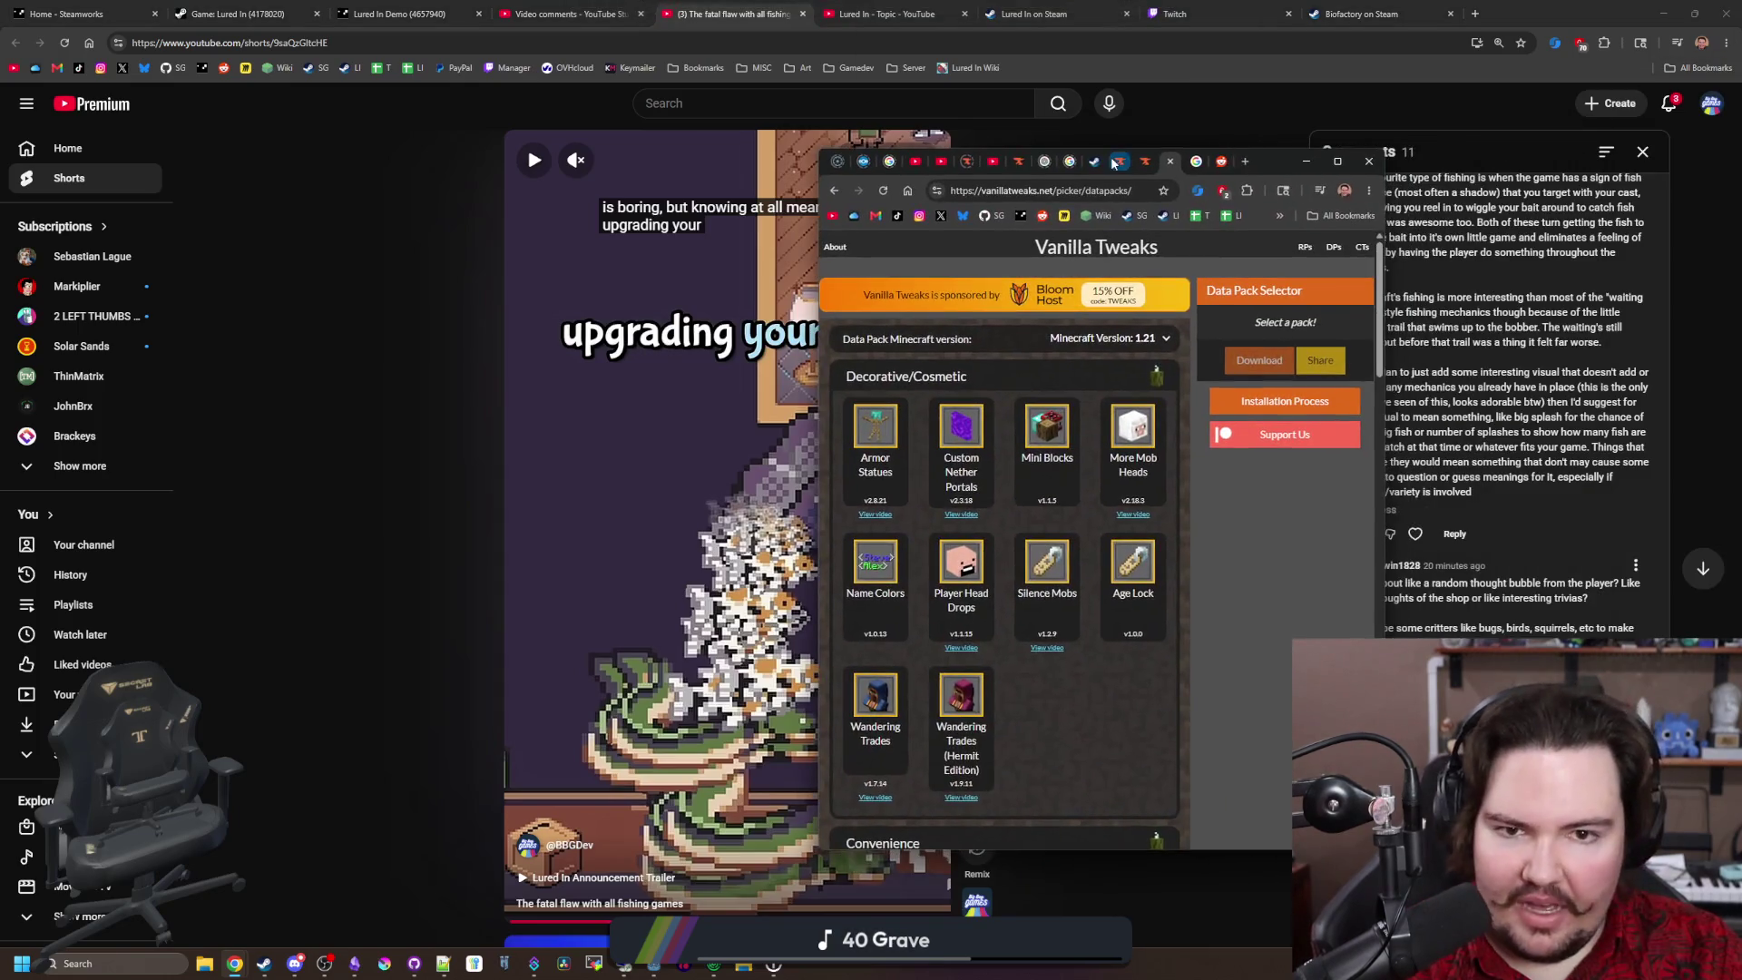
pyautogui.click(1140, 16)
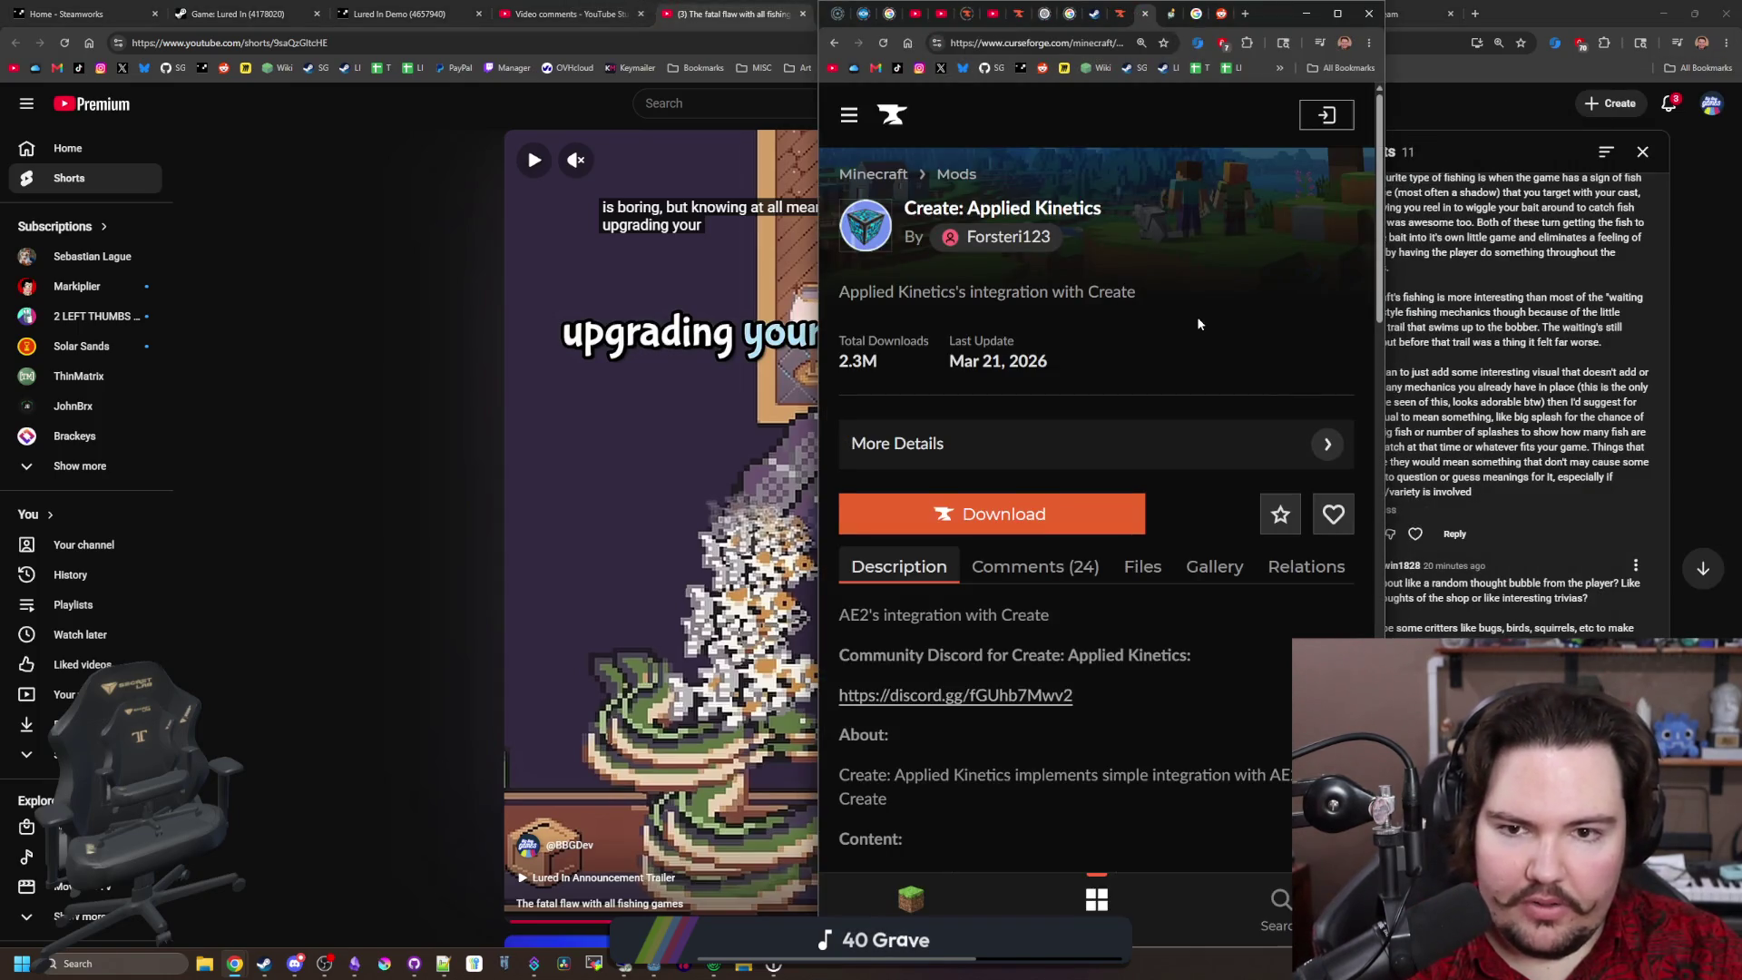
pyautogui.click(1113, 11)
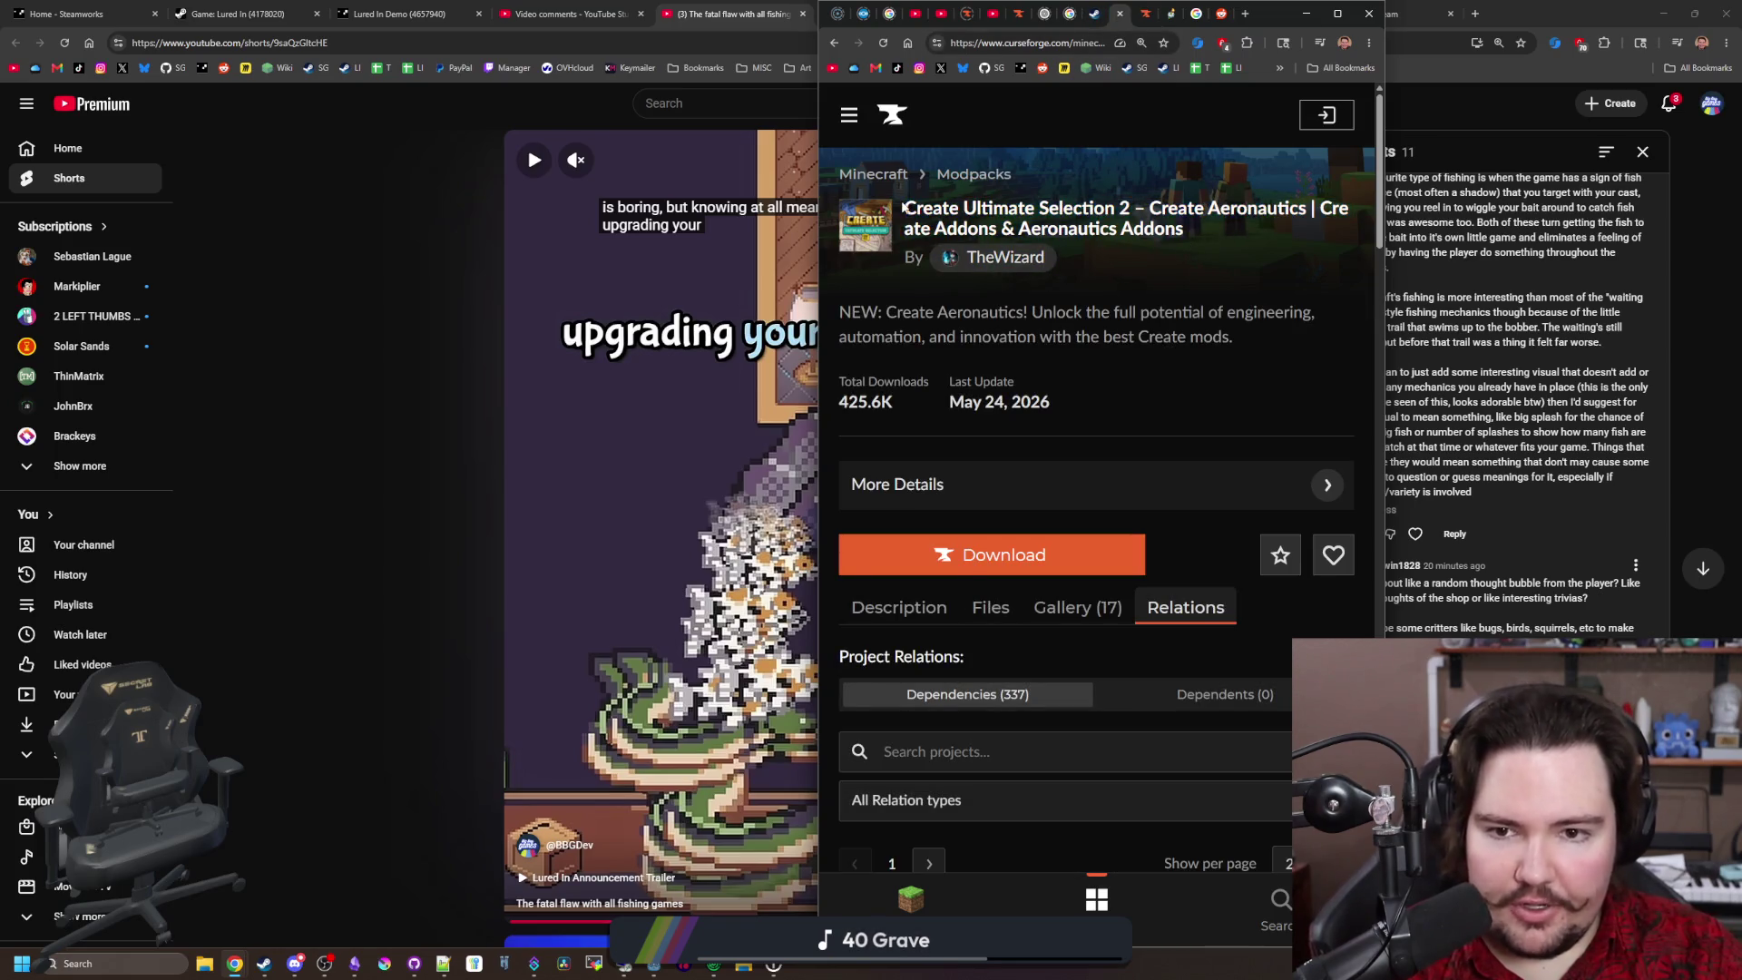
pyautogui.scroll(-1, 1246, 187)
pyautogui.click(1306, 14)
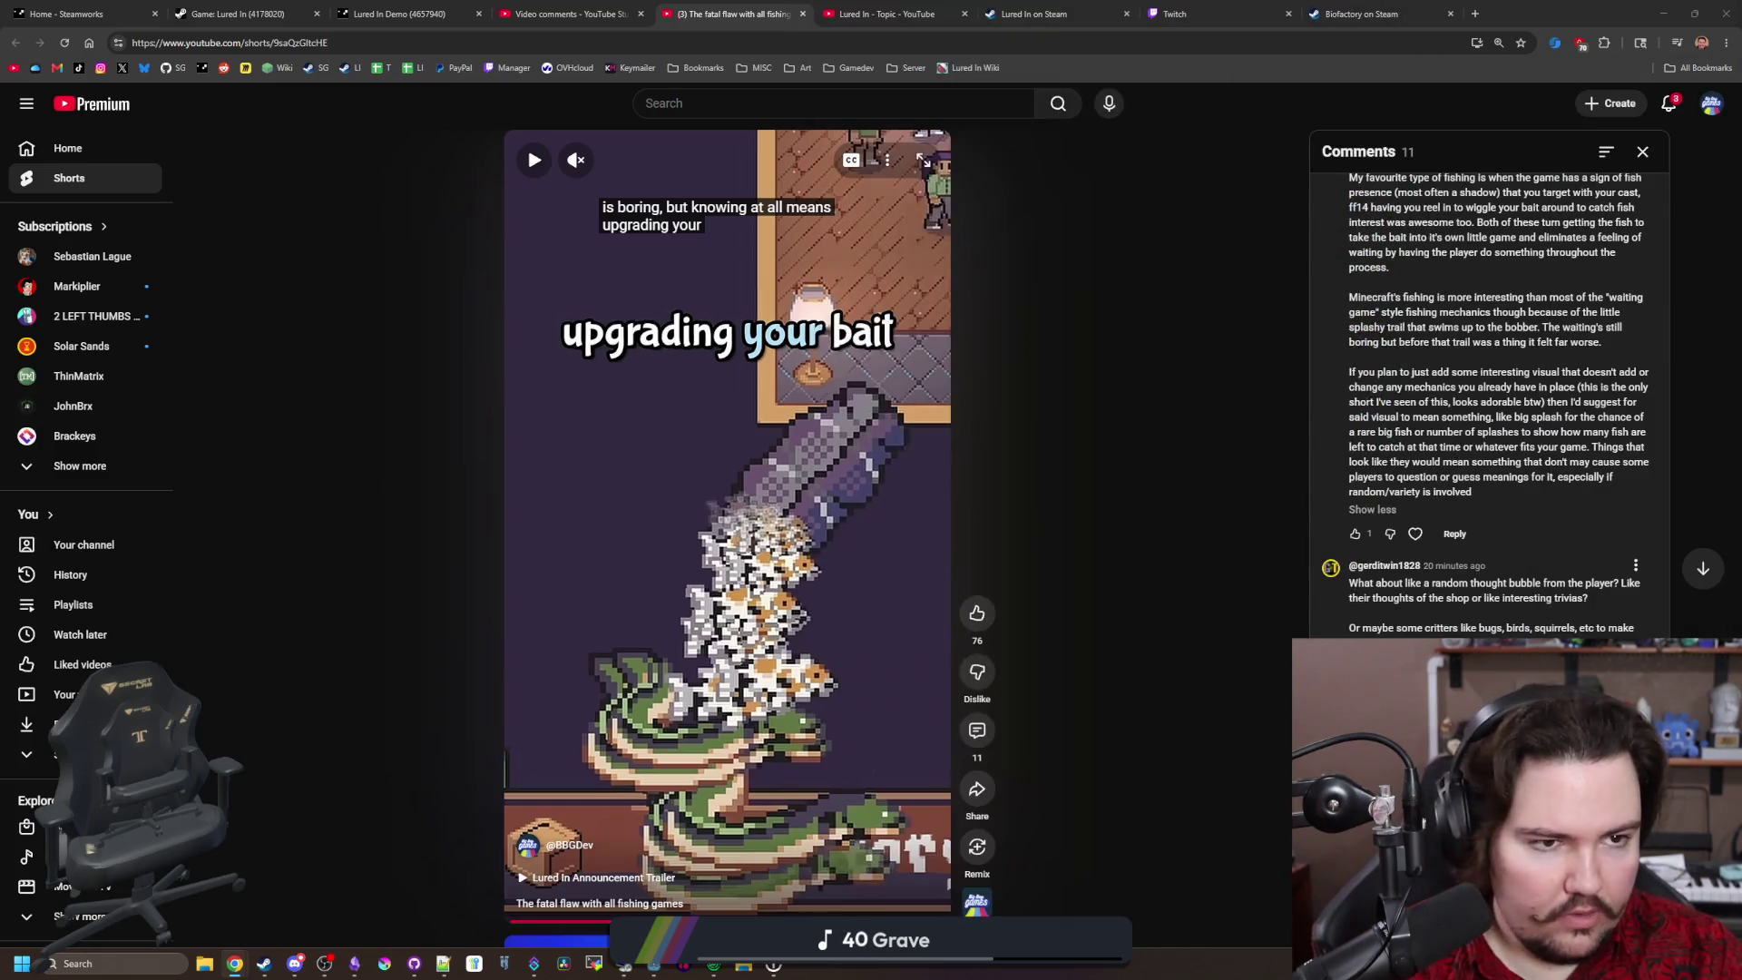
# Step: Move the remaining browser window aside, switch to Godot, and bring up the Lured In notes
pyautogui.moveTo(1524, 14)
pyautogui.mouseDown()
pyautogui.moveTo(1268, 461)
pyautogui.moveTo(1252, 4)
pyautogui.mouseUp()
pyautogui.scroll(-5, 1505, 451)
pyautogui.scroll(-1, 1505, 450)
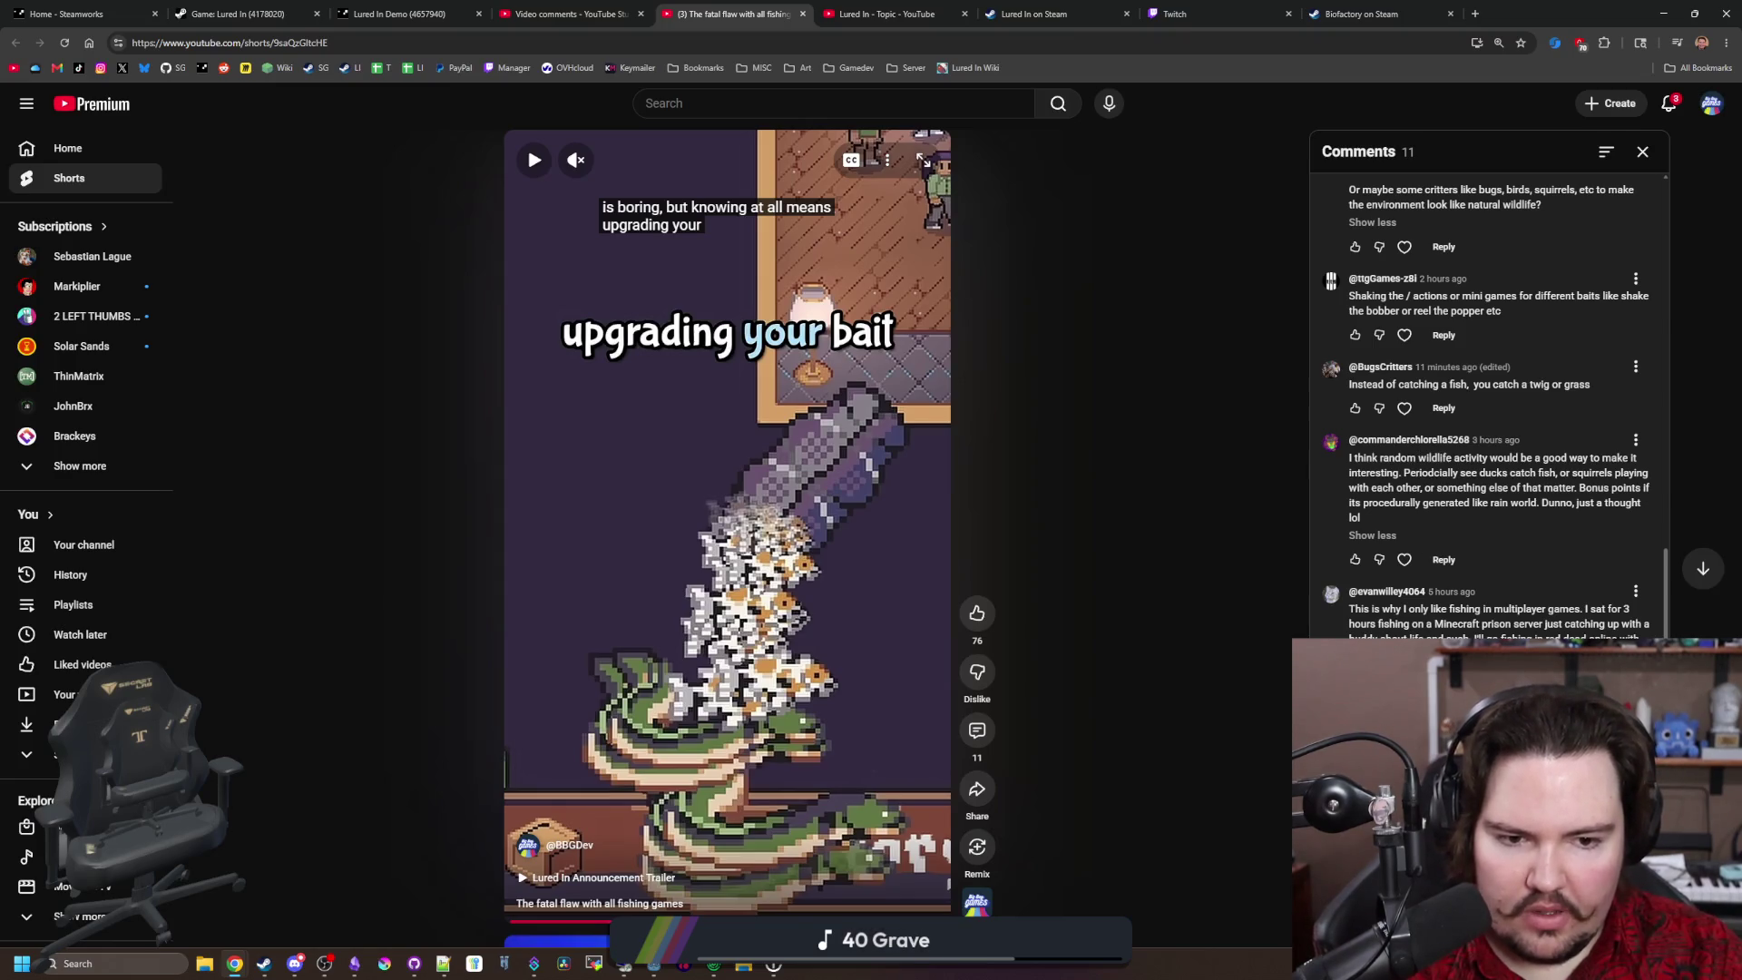
pyautogui.scroll(10, 1487, 408)
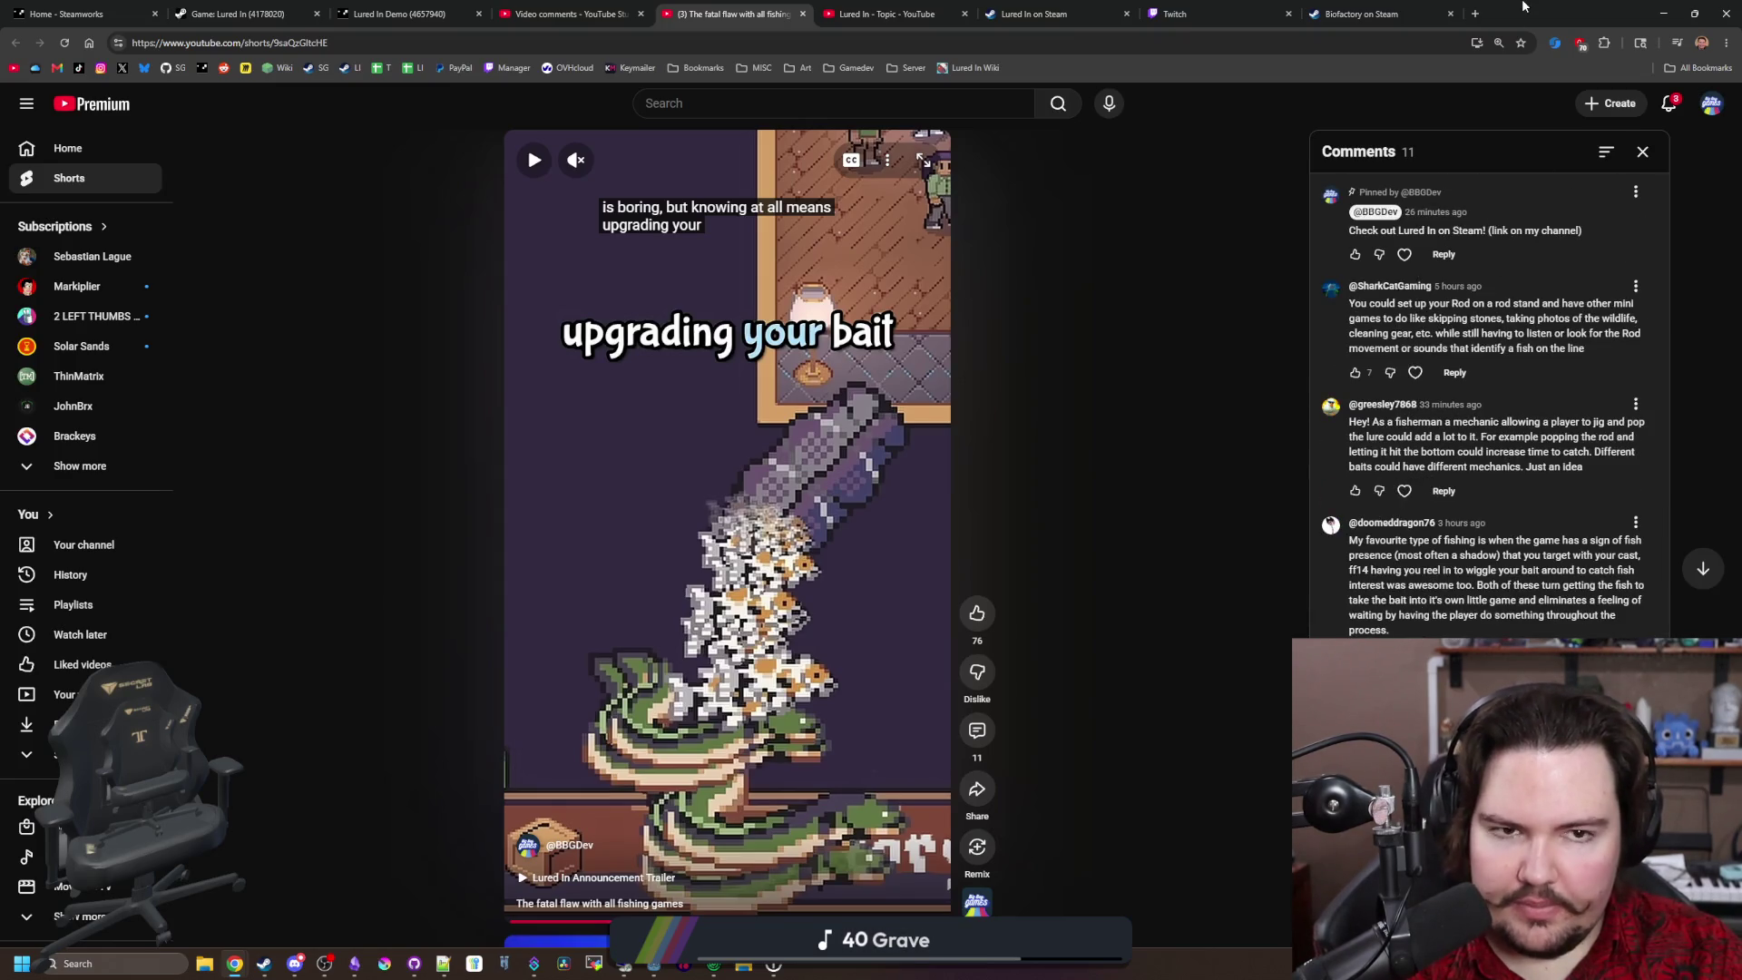
pyautogui.hotkey('alt', 'Tab')
pyautogui.click(358, 964)
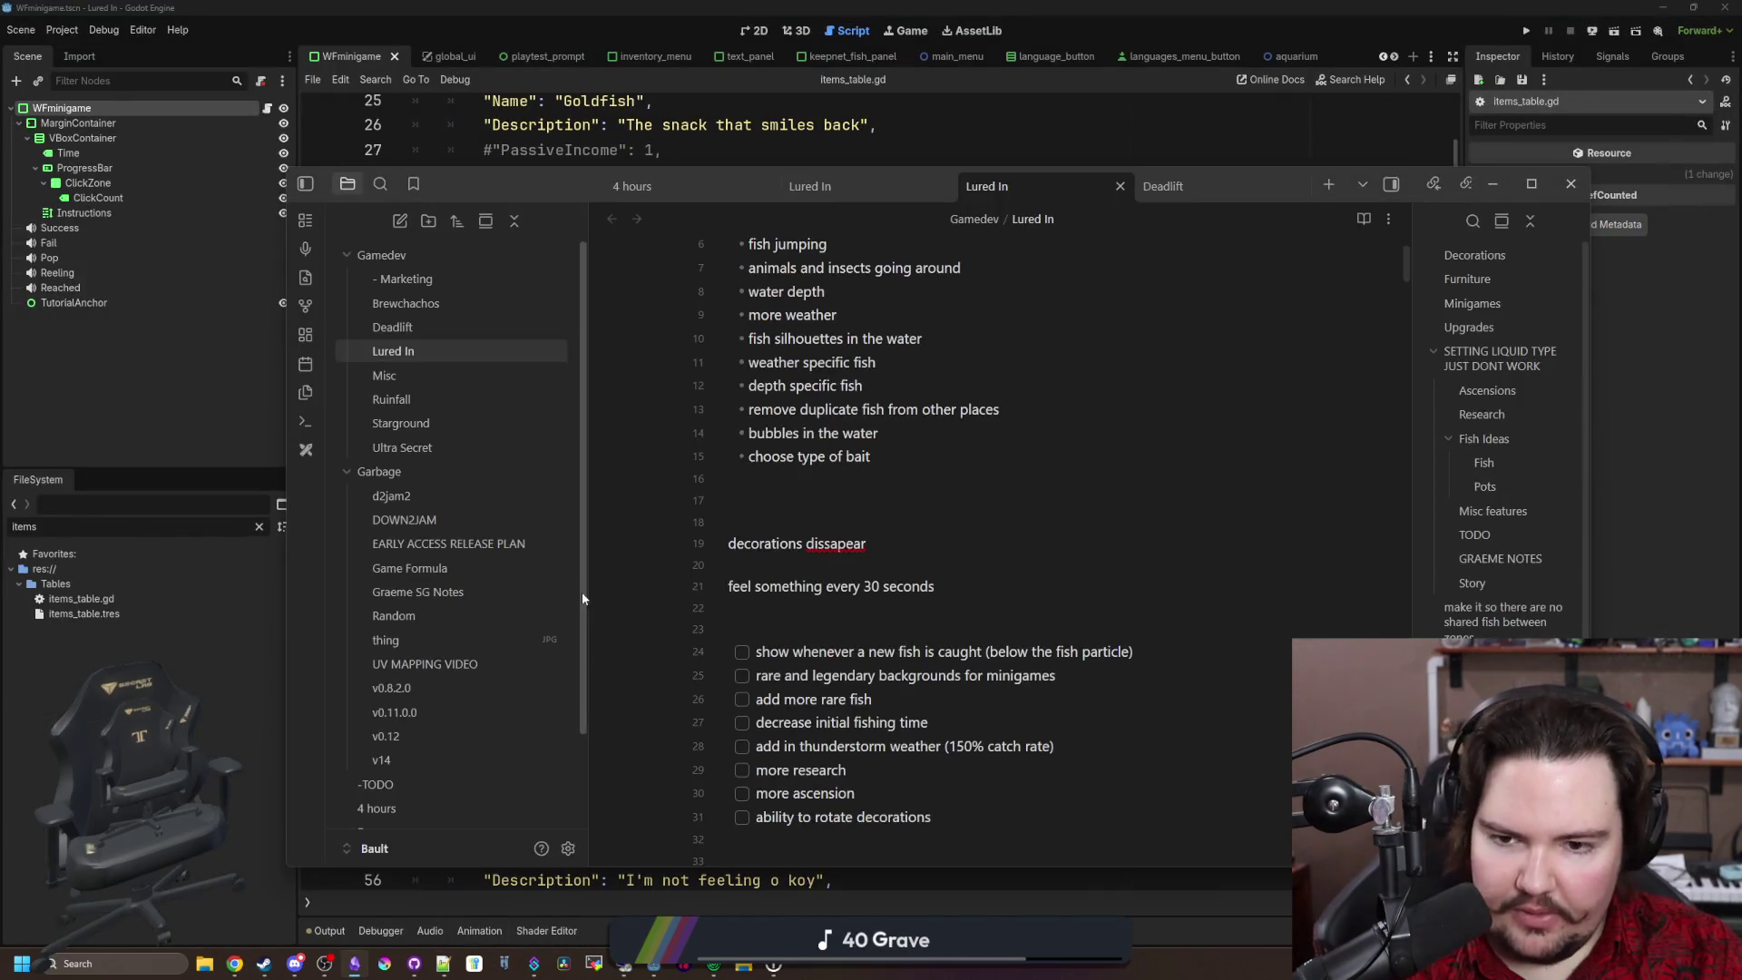
# Step: Turn the fishing mechanic ideas on lines 5–15 into checklist items in Obsidian
pyautogui.moveTo(896, 632); pyautogui.dragTo(720, 405)
pyautogui.hotkey('ctrl', 'l')
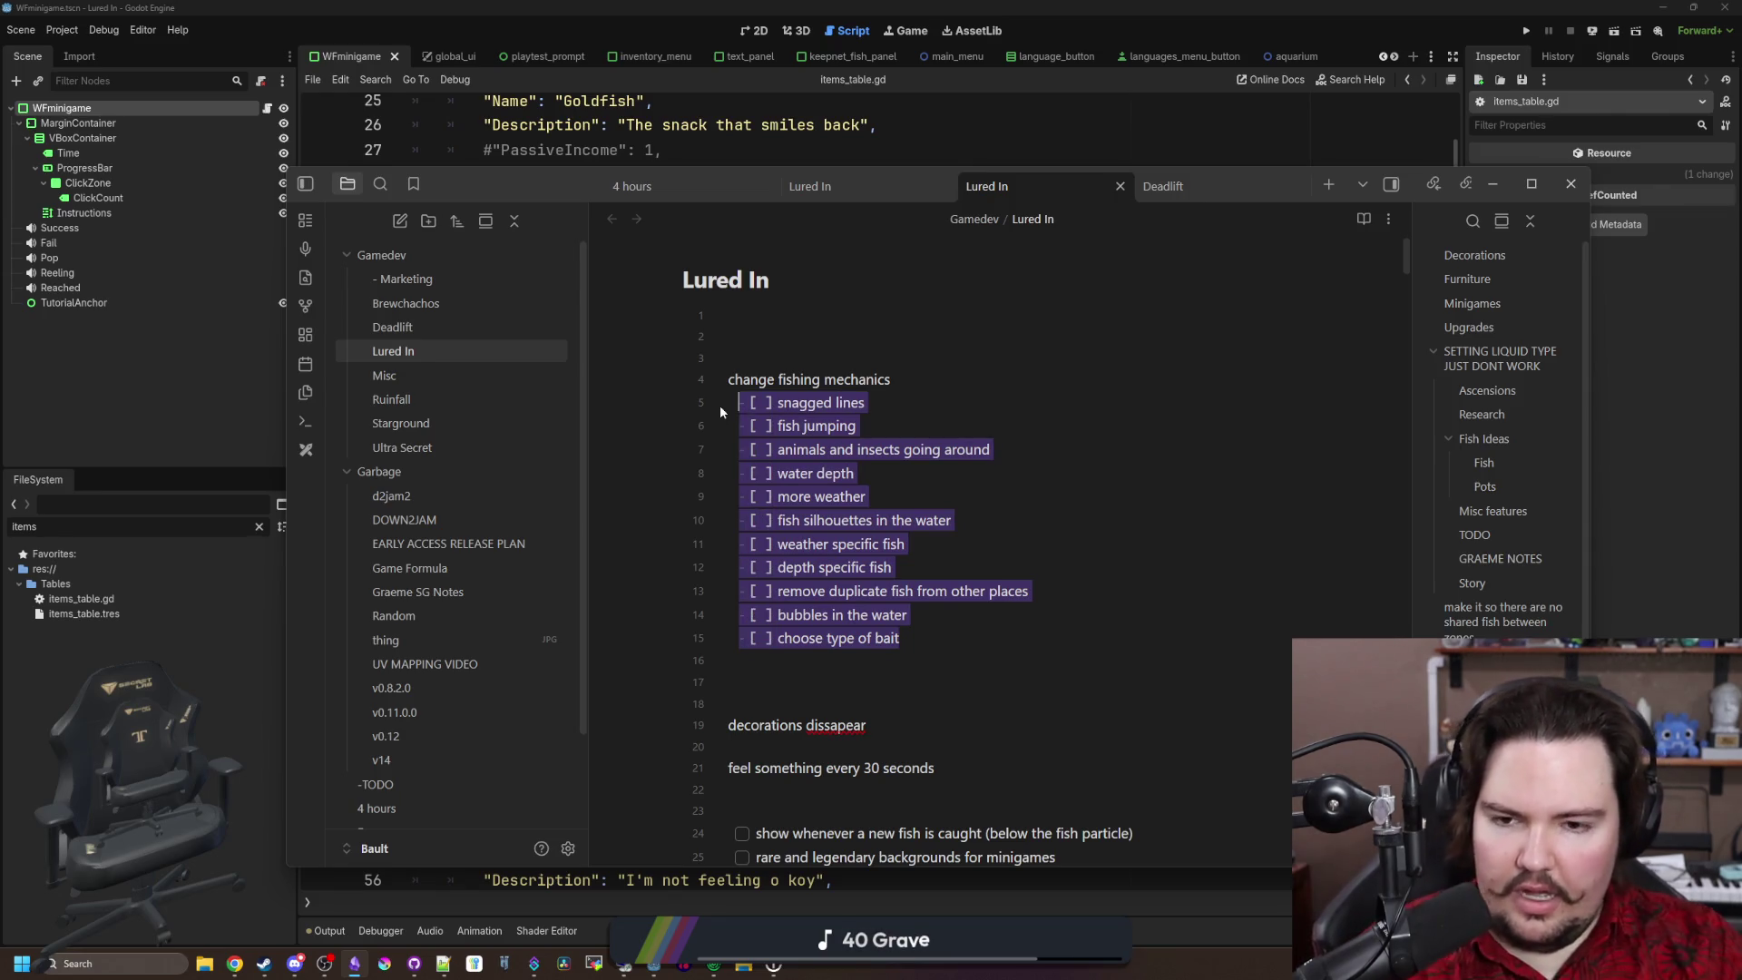
pyautogui.click(969, 338)
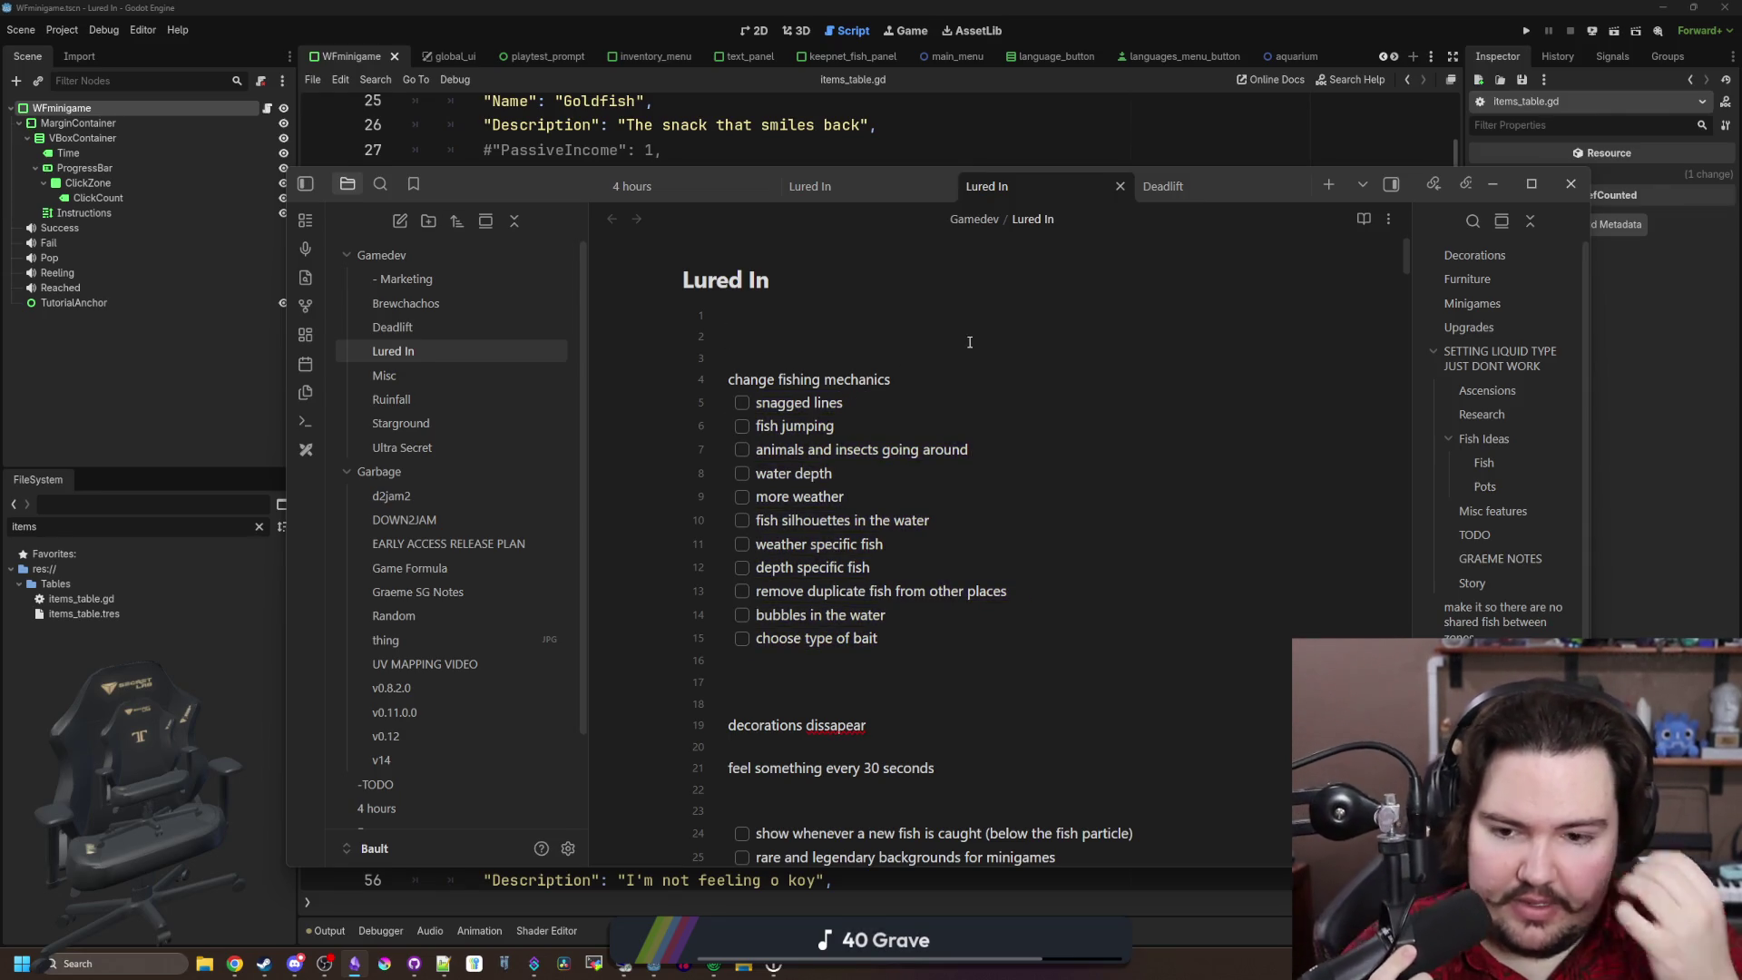
pyautogui.click(785, 694)
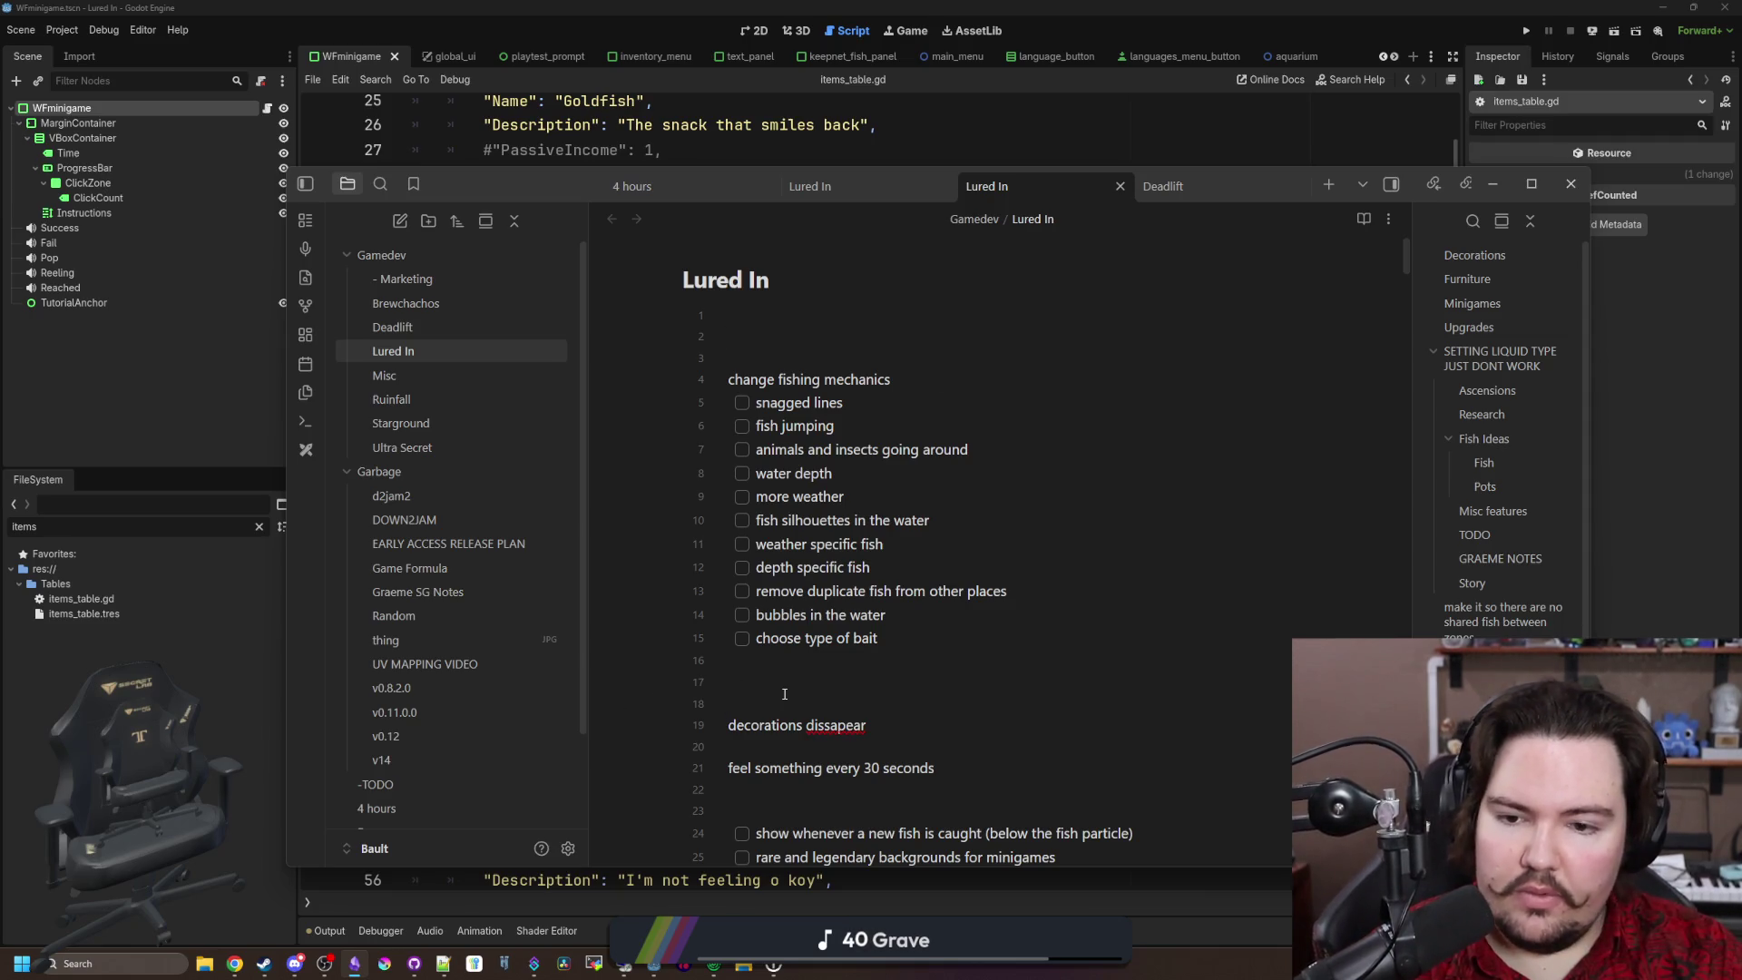
pyautogui.moveTo(874, 726); pyautogui.dragTo(730, 726)
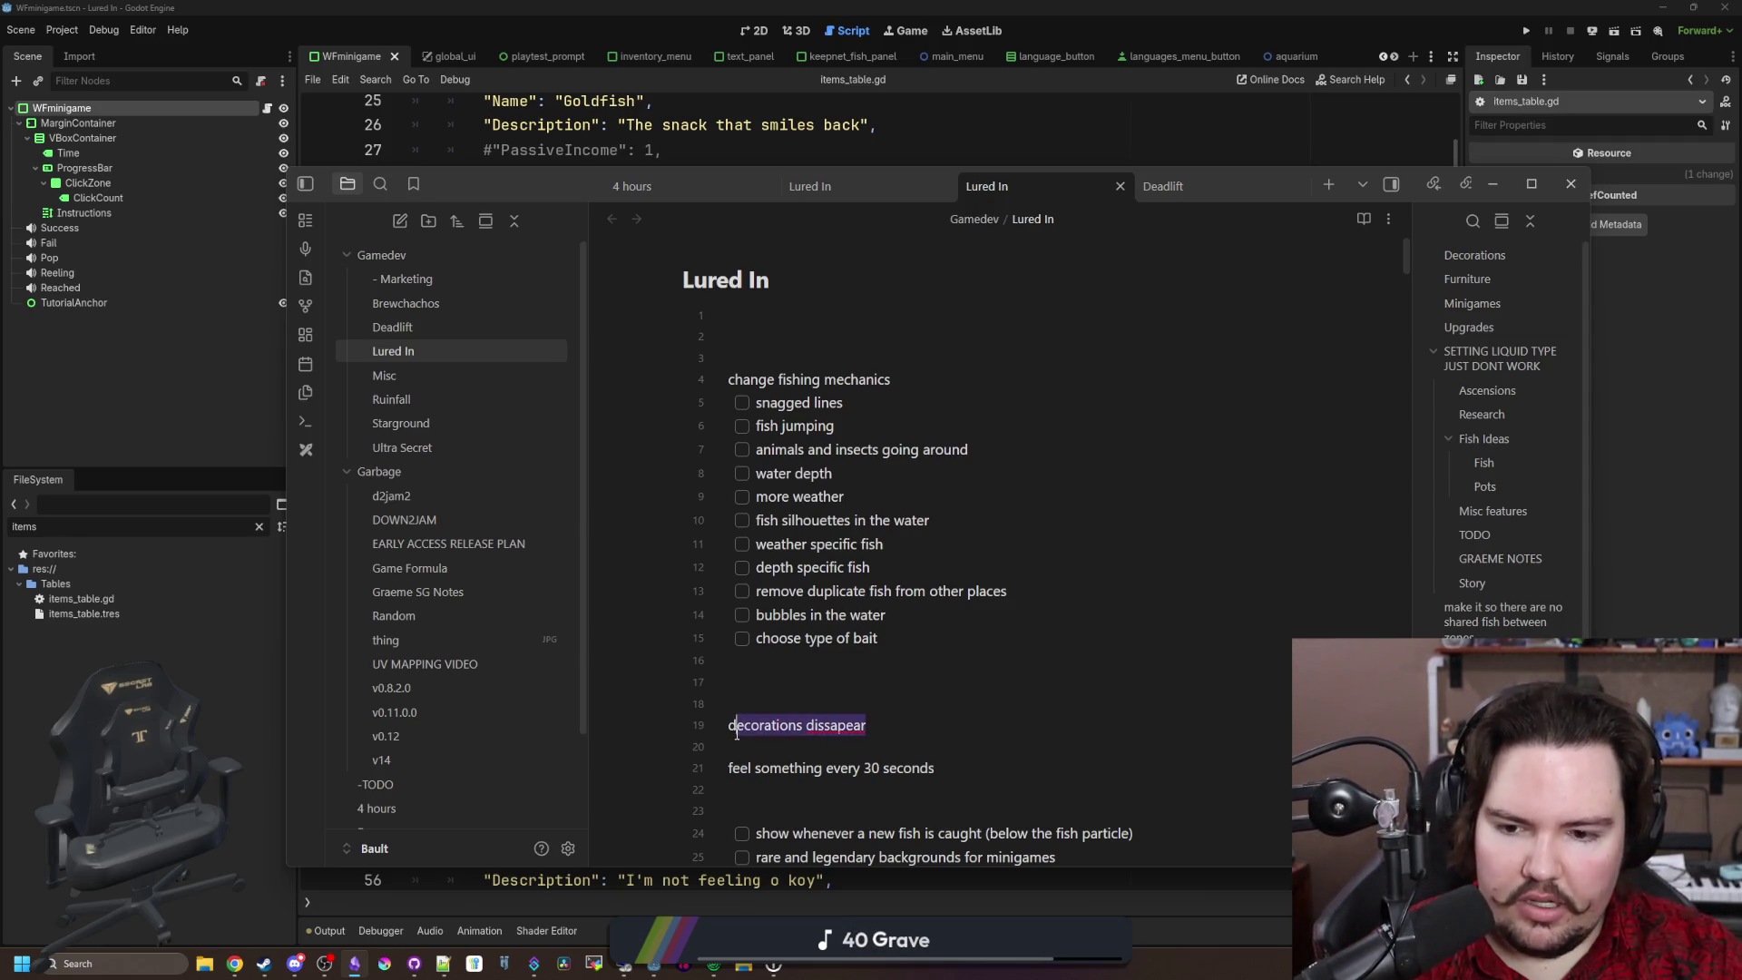
pyautogui.click(731, 742)
# Step: Save items_table.gd in Godot and run the game project
pyautogui.hotkey('alt', 'Tab')
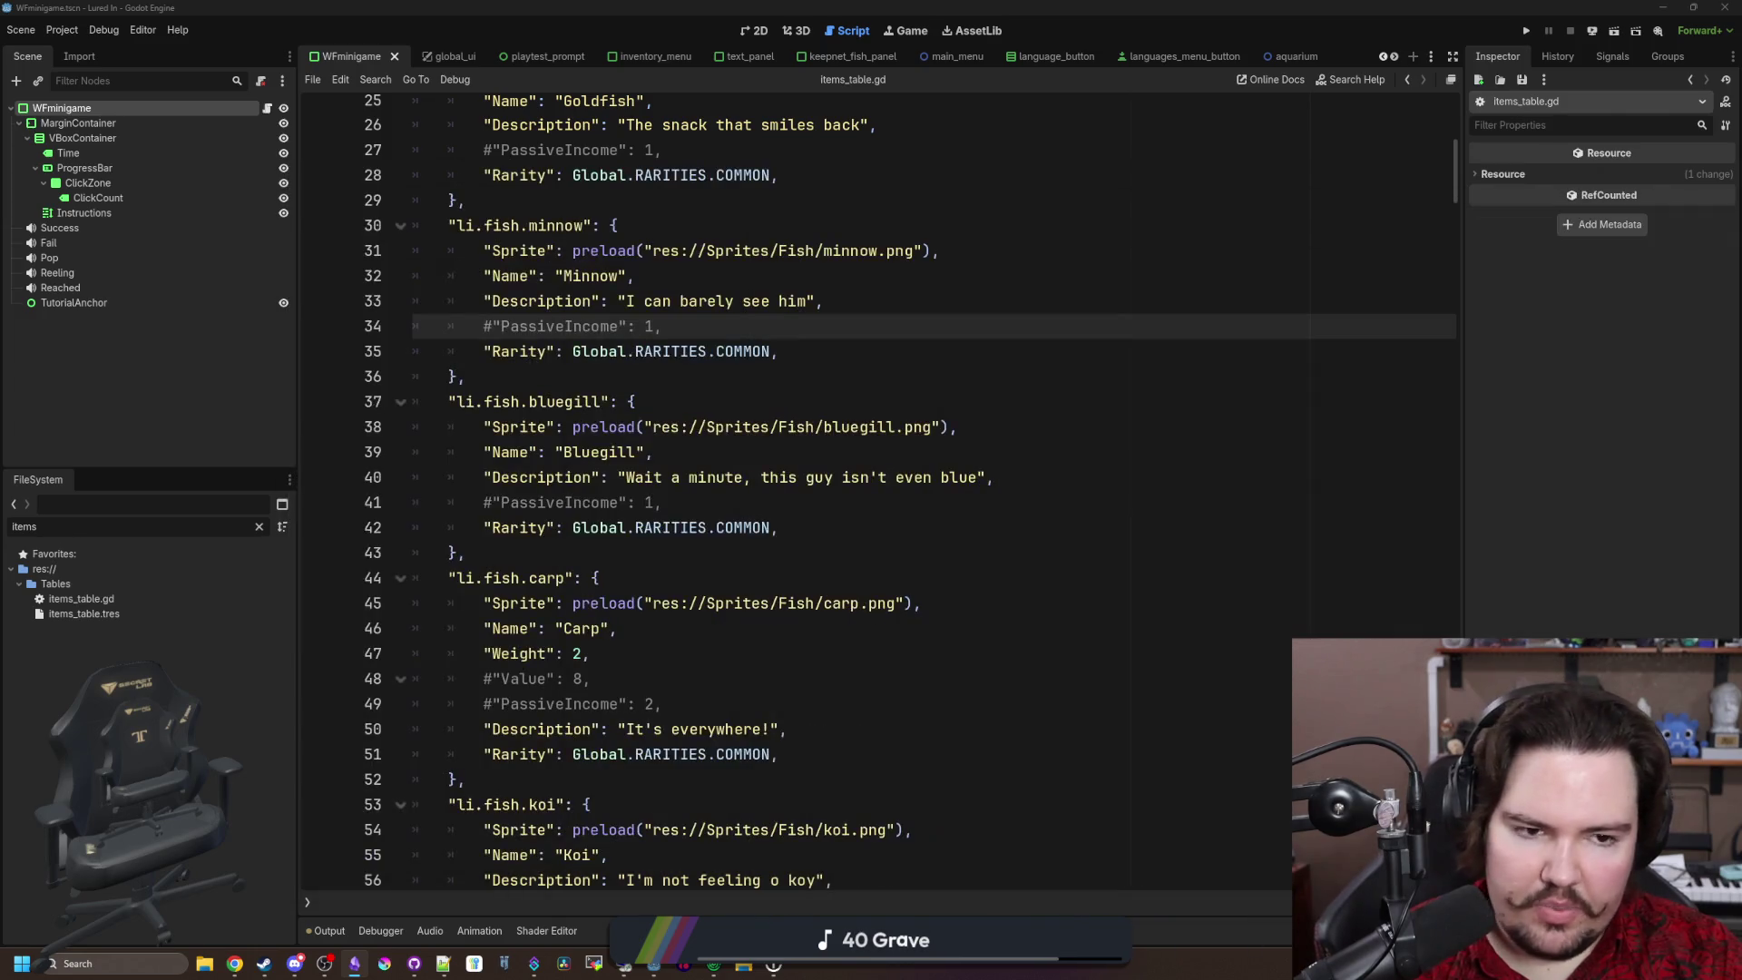
pyautogui.click(962, 426)
pyautogui.hotkey('ctrl', 's')
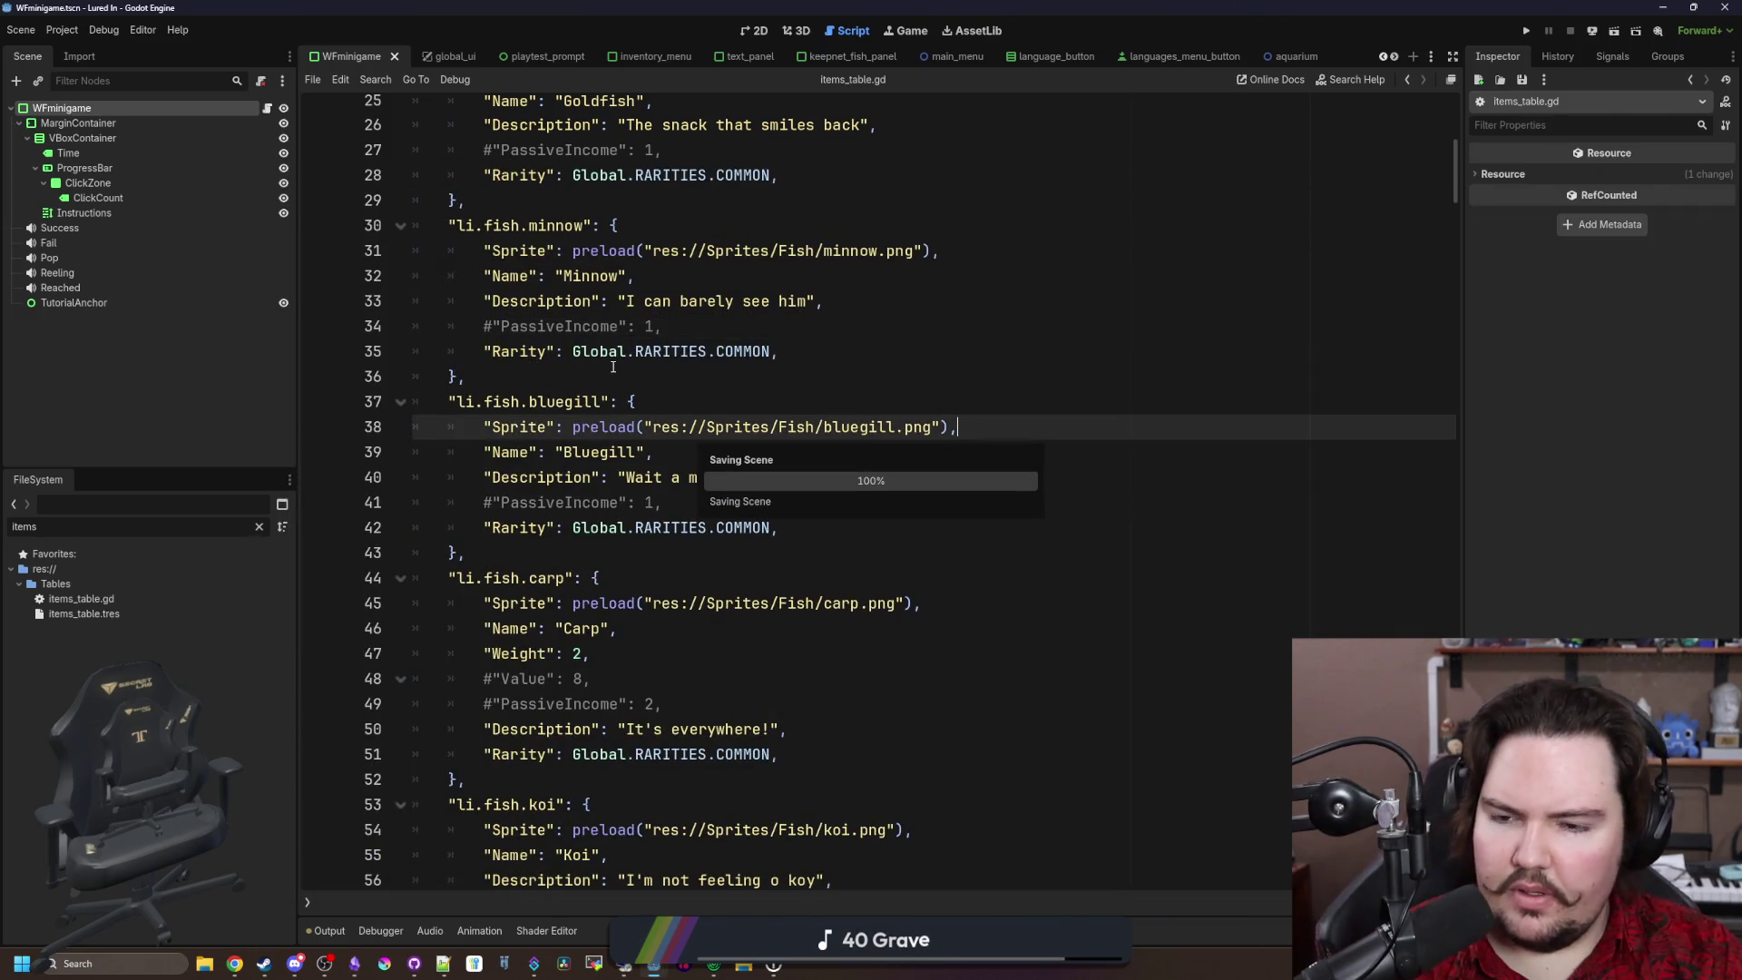
pyautogui.click(560, 375)
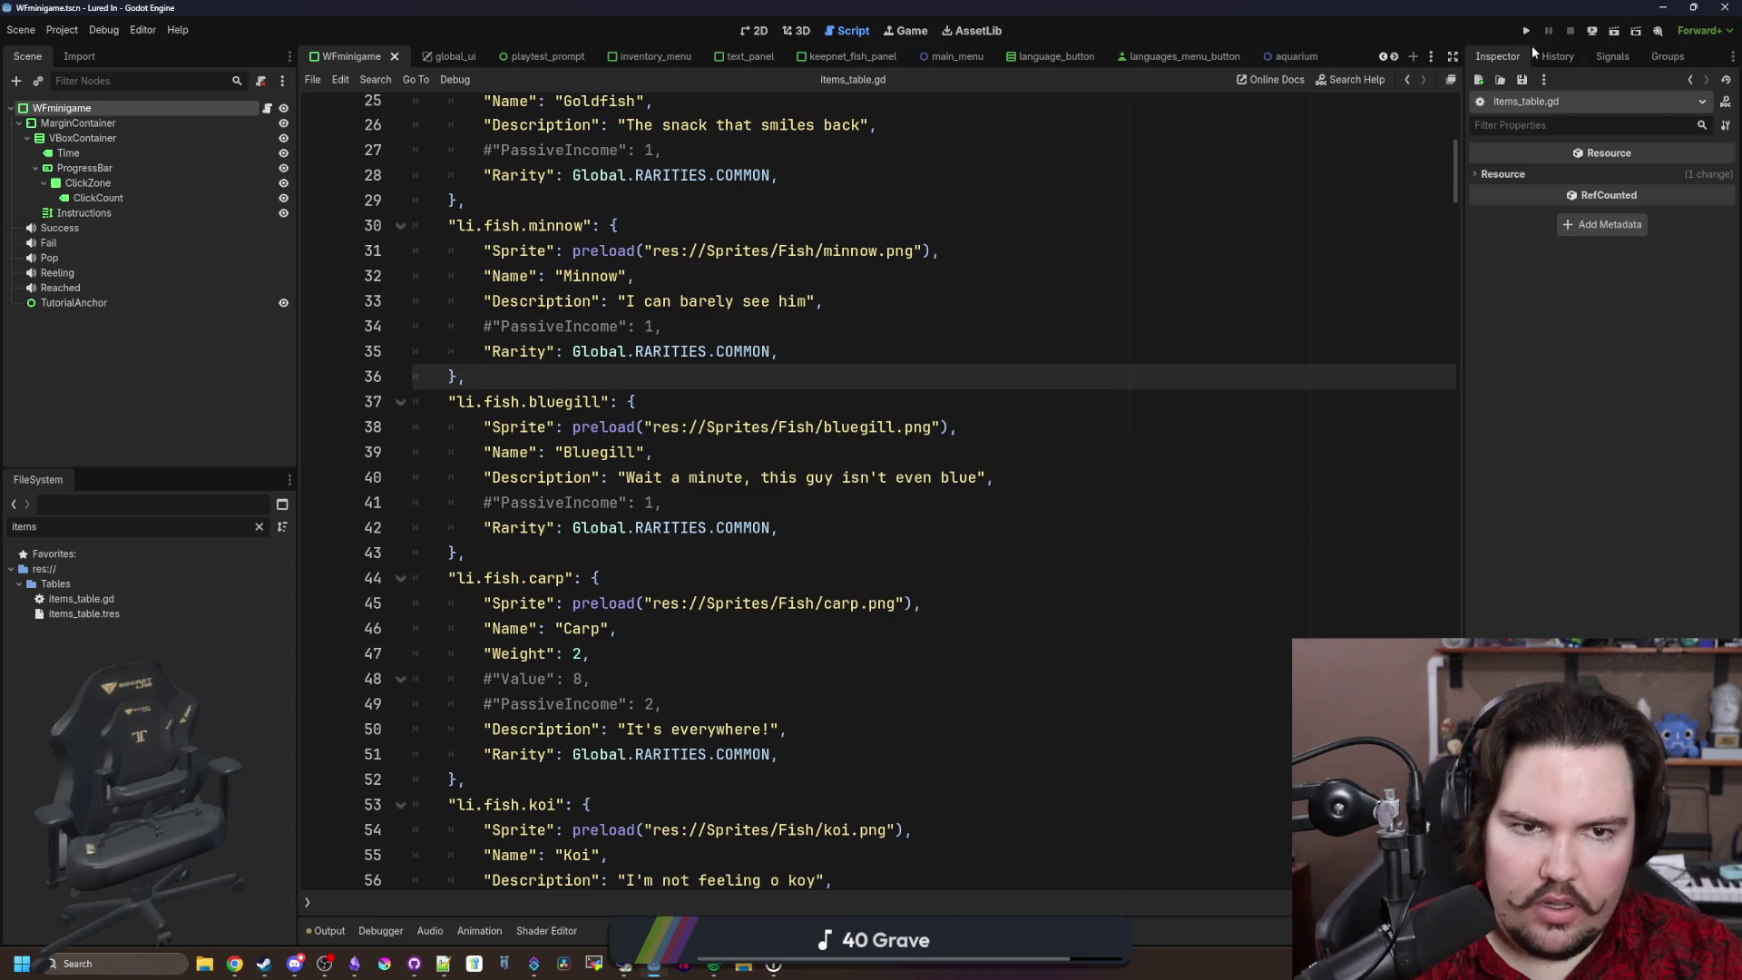
pyautogui.click(1528, 31)
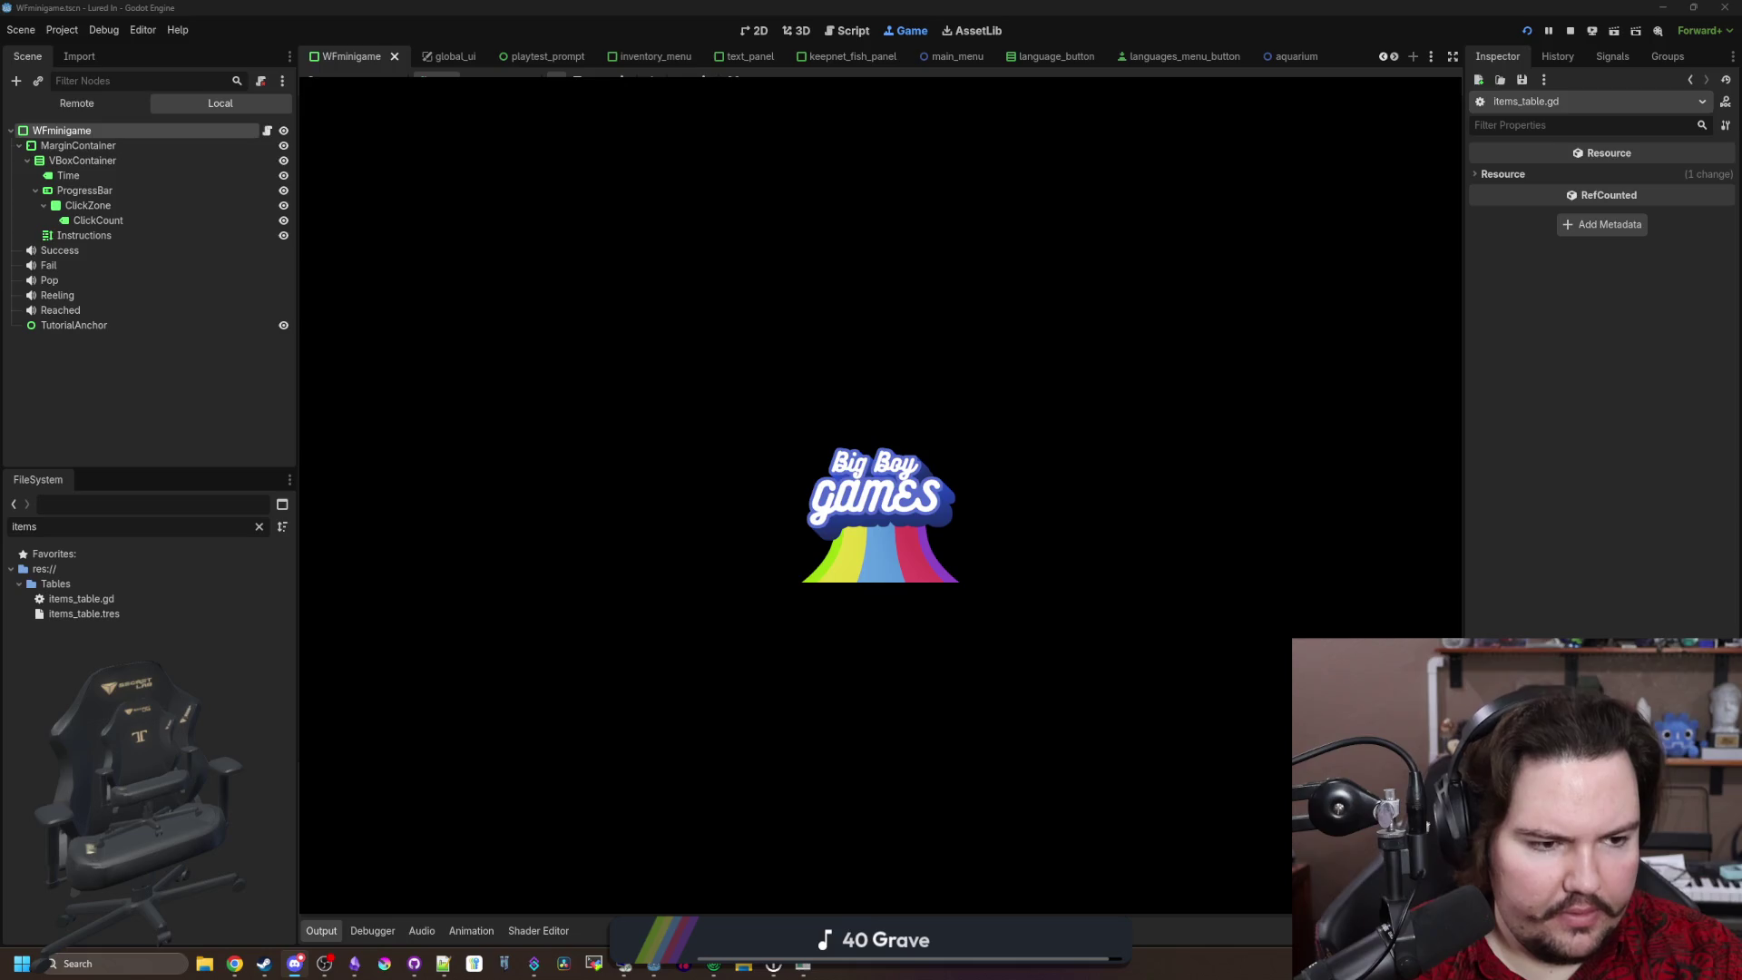
# Step: Switch to Discord's #lured-in-feedback channel
pyautogui.hotkey('alt', 'Tab')
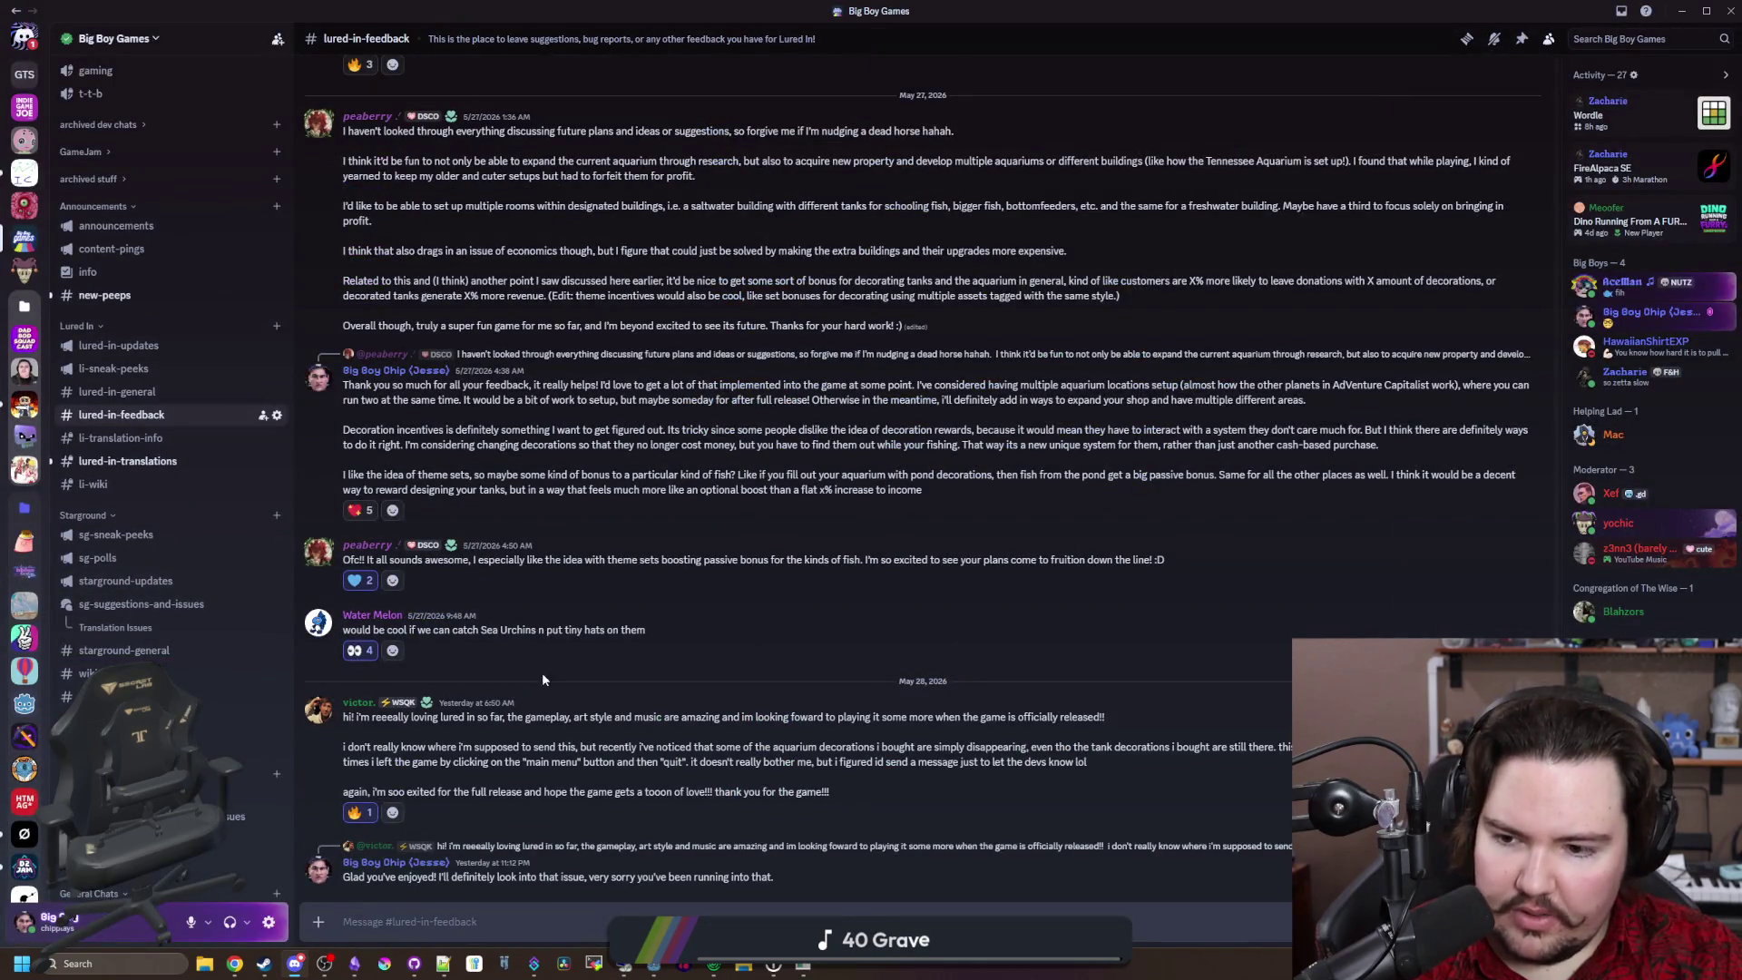
pyautogui.moveTo(509, 742)
pyautogui.mouseDown()
pyautogui.moveTo(843, 764)
pyautogui.moveTo(1298, 746)
pyautogui.mouseUp()
pyautogui.click(431, 756)
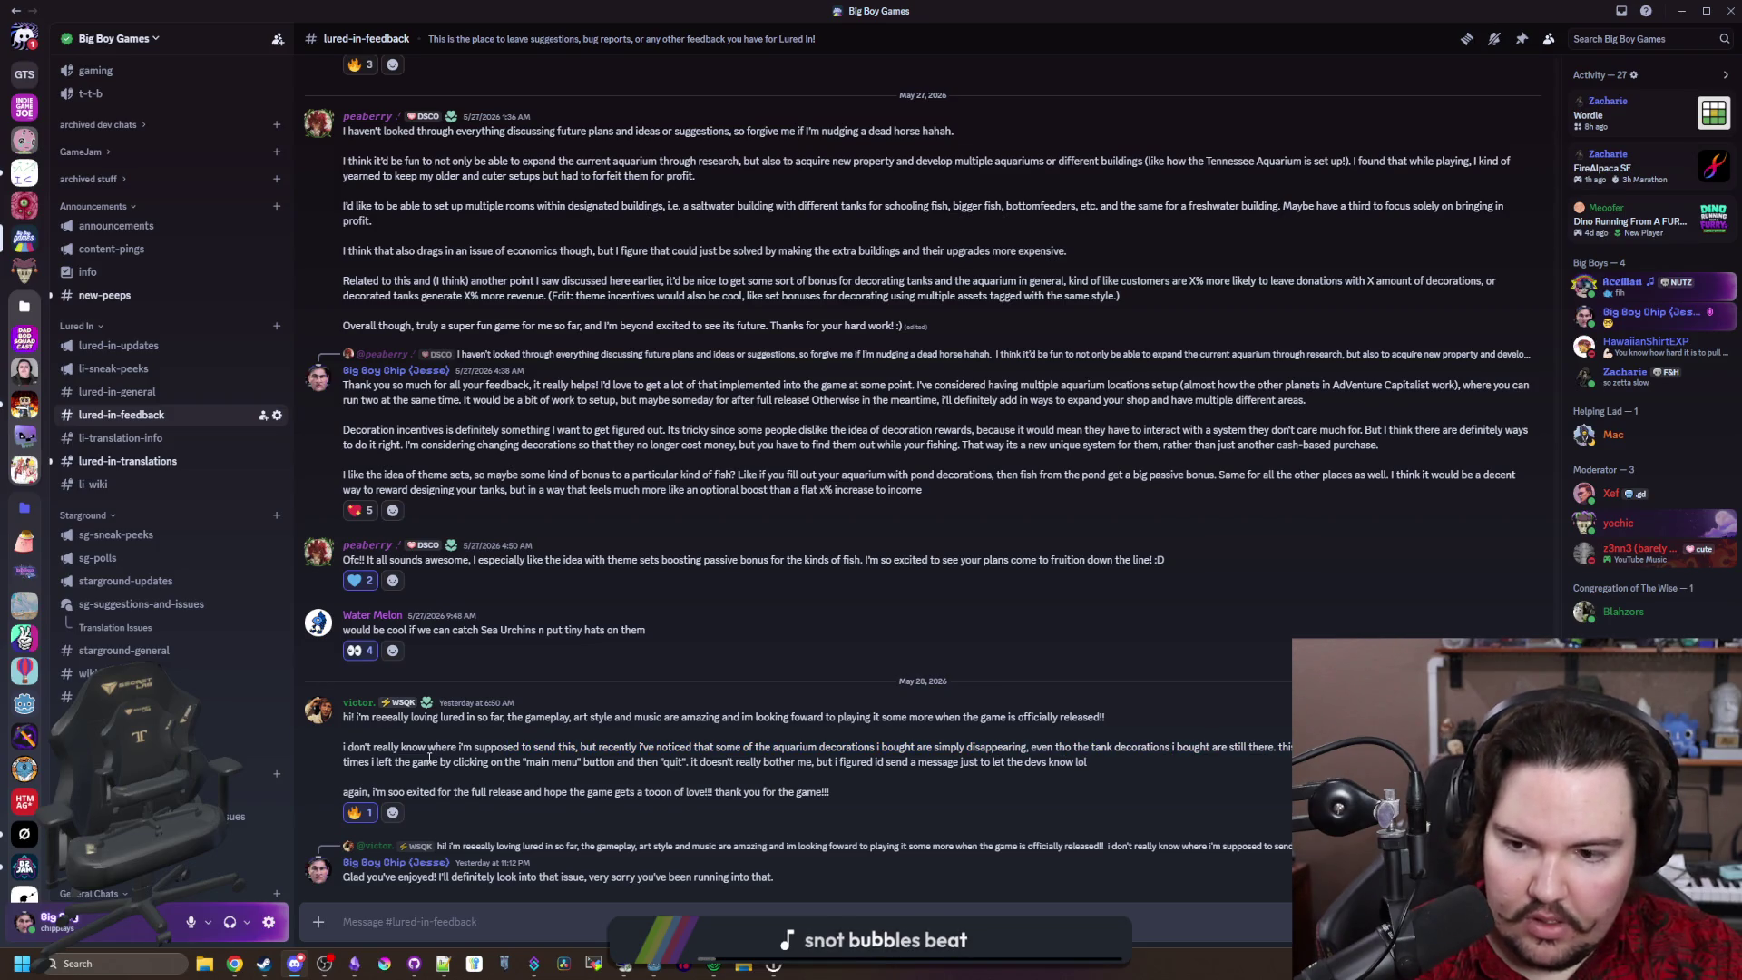
pyautogui.moveTo(395, 765)
pyautogui.mouseDown()
pyautogui.moveTo(680, 746)
pyautogui.moveTo(896, 760)
pyautogui.mouseUp()
pyautogui.click(897, 760)
# Step: Return to the running game, dismiss the notices, and delete the statue group
pyautogui.hotkey('alt', 'Tab')
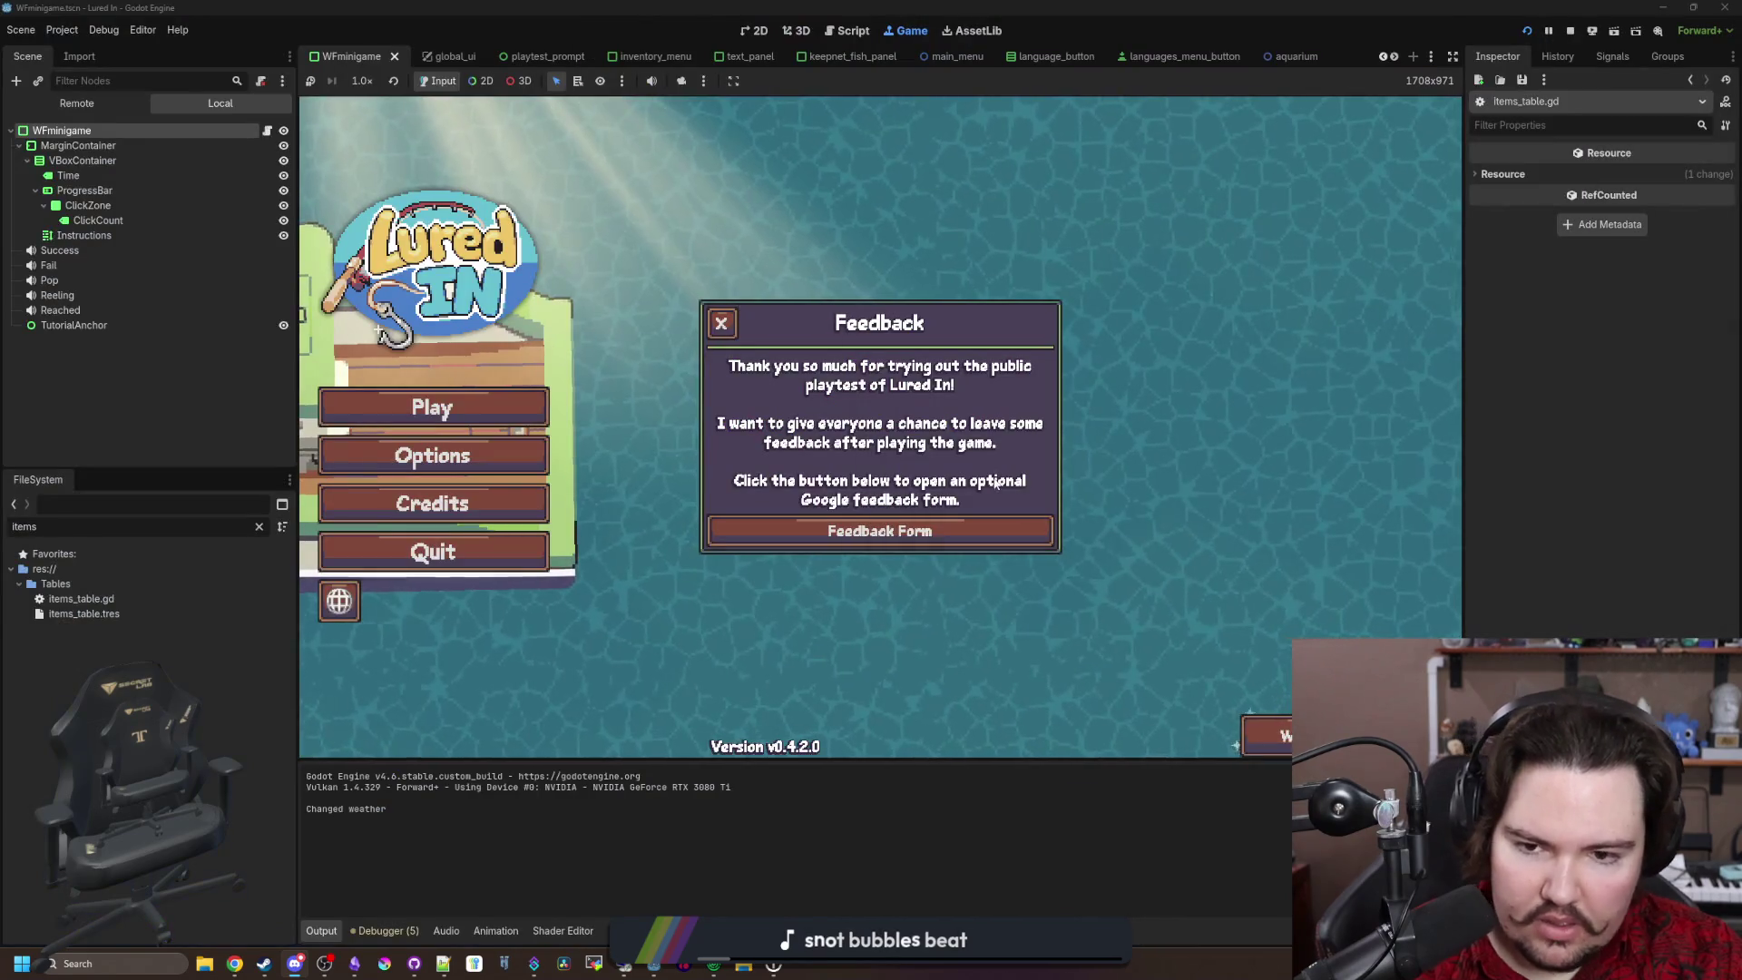
pyautogui.click(721, 324)
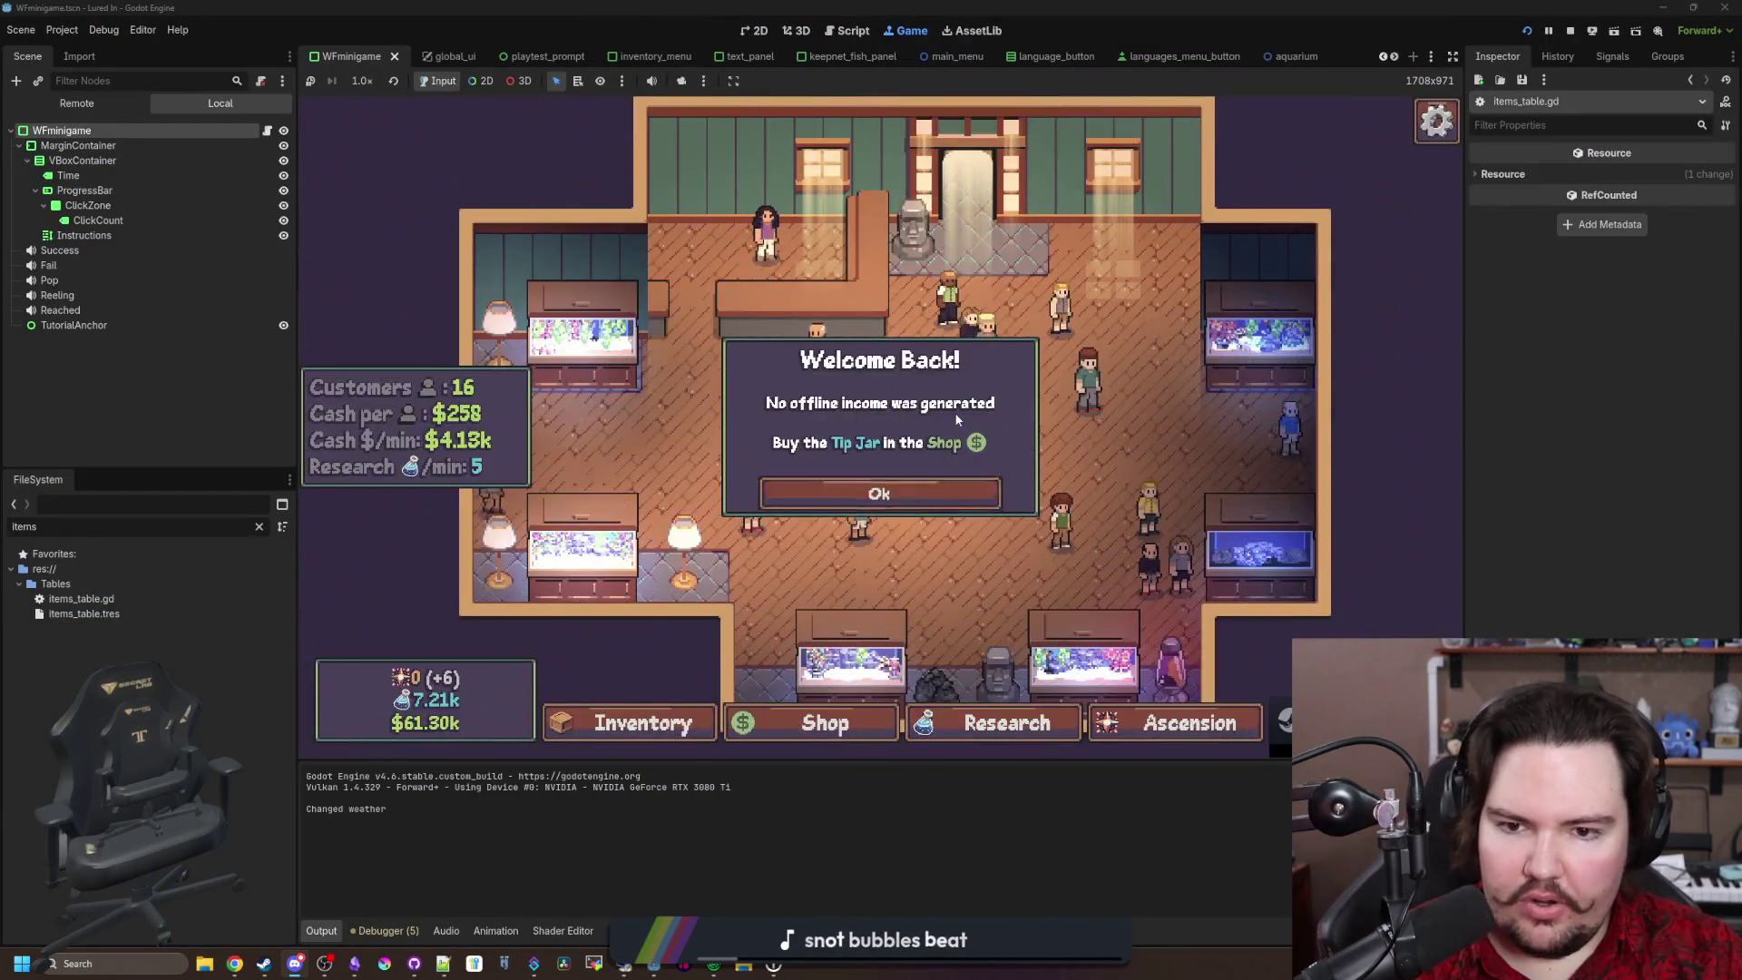
pyautogui.click(918, 495)
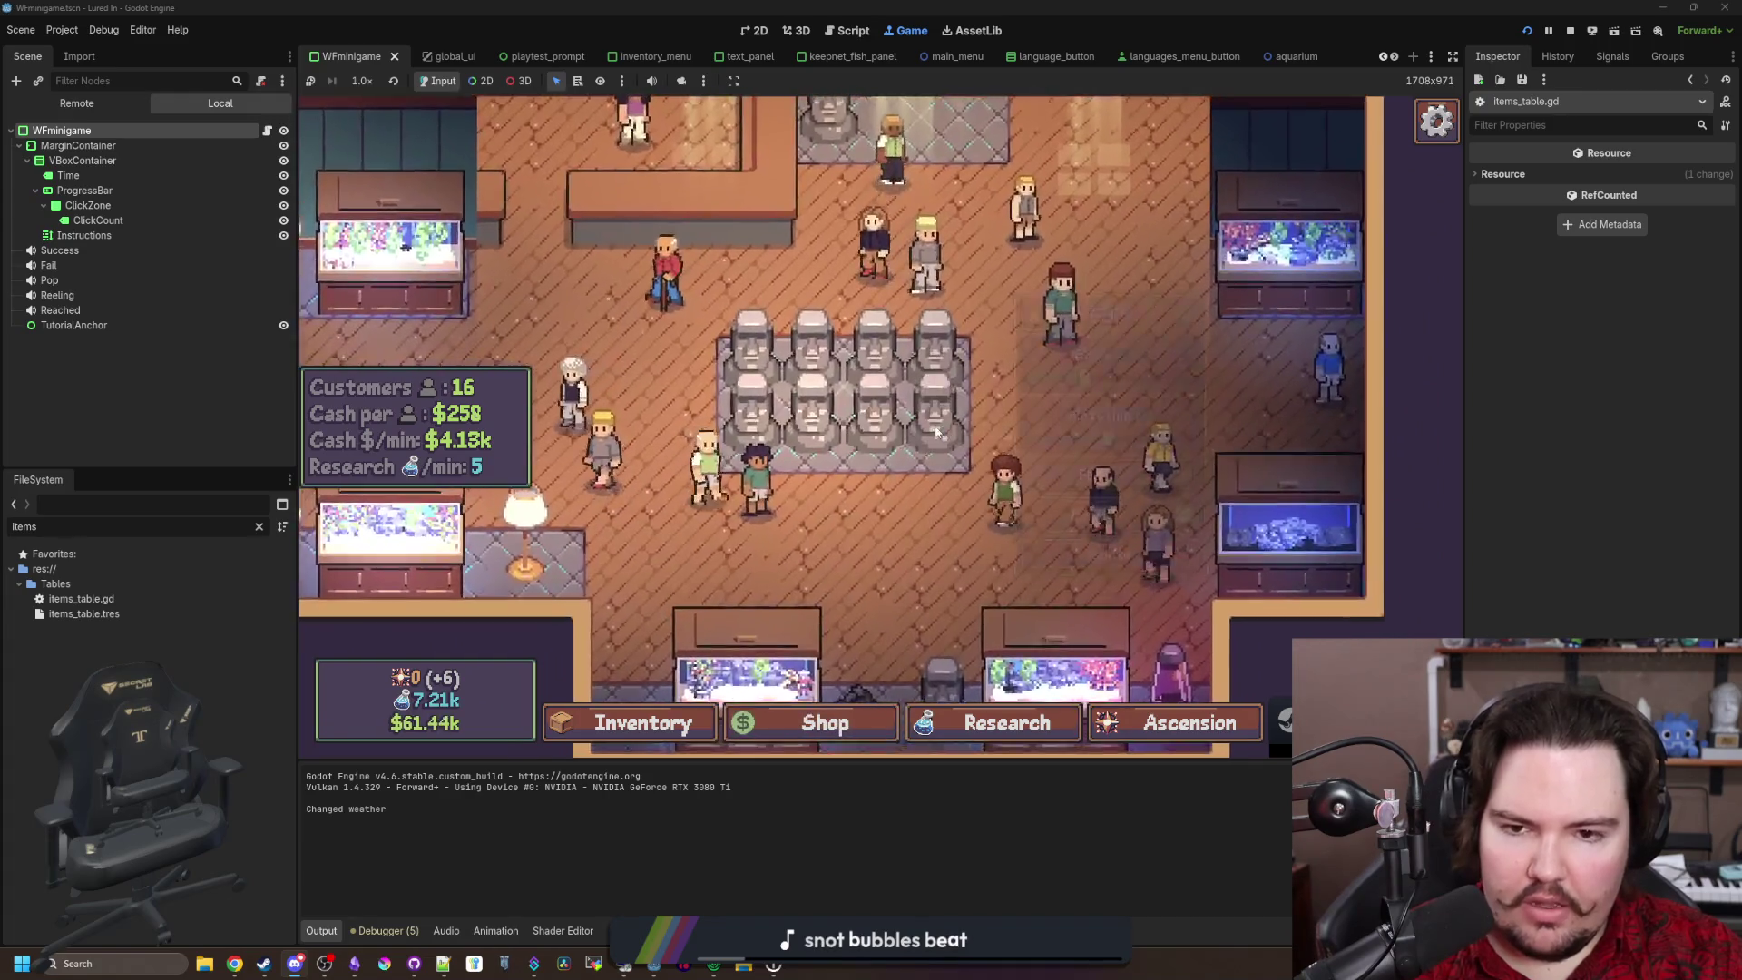
pyautogui.press('Escape')
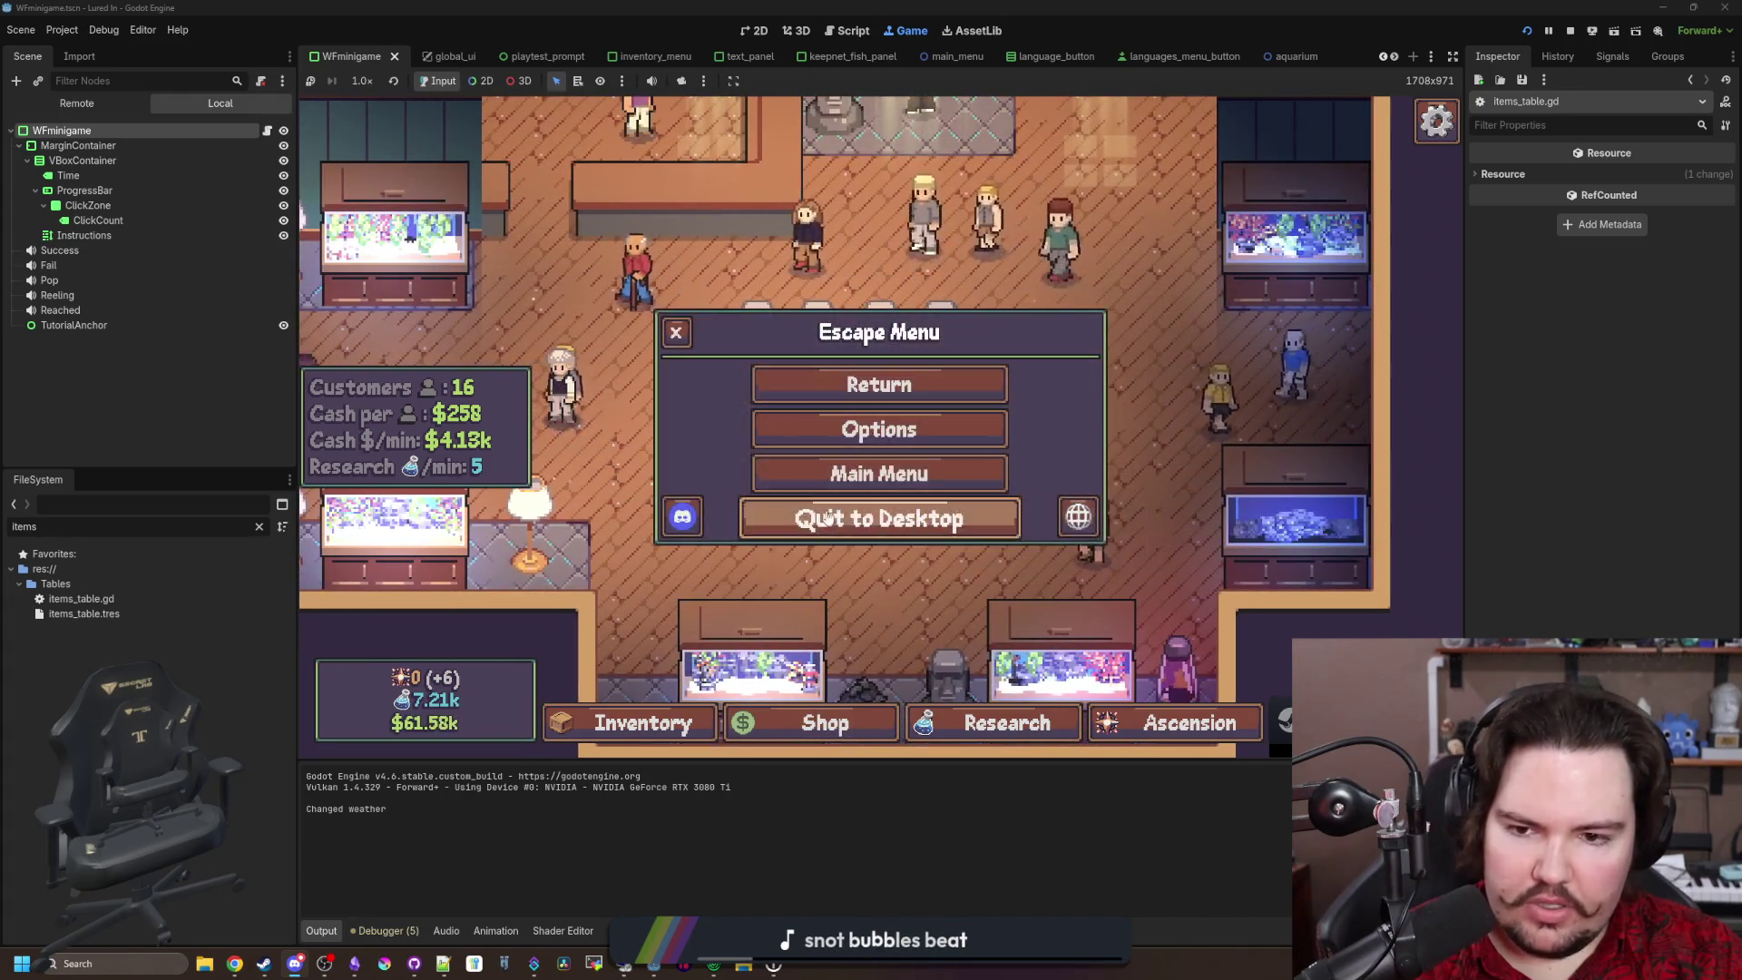
pyautogui.press('Escape')
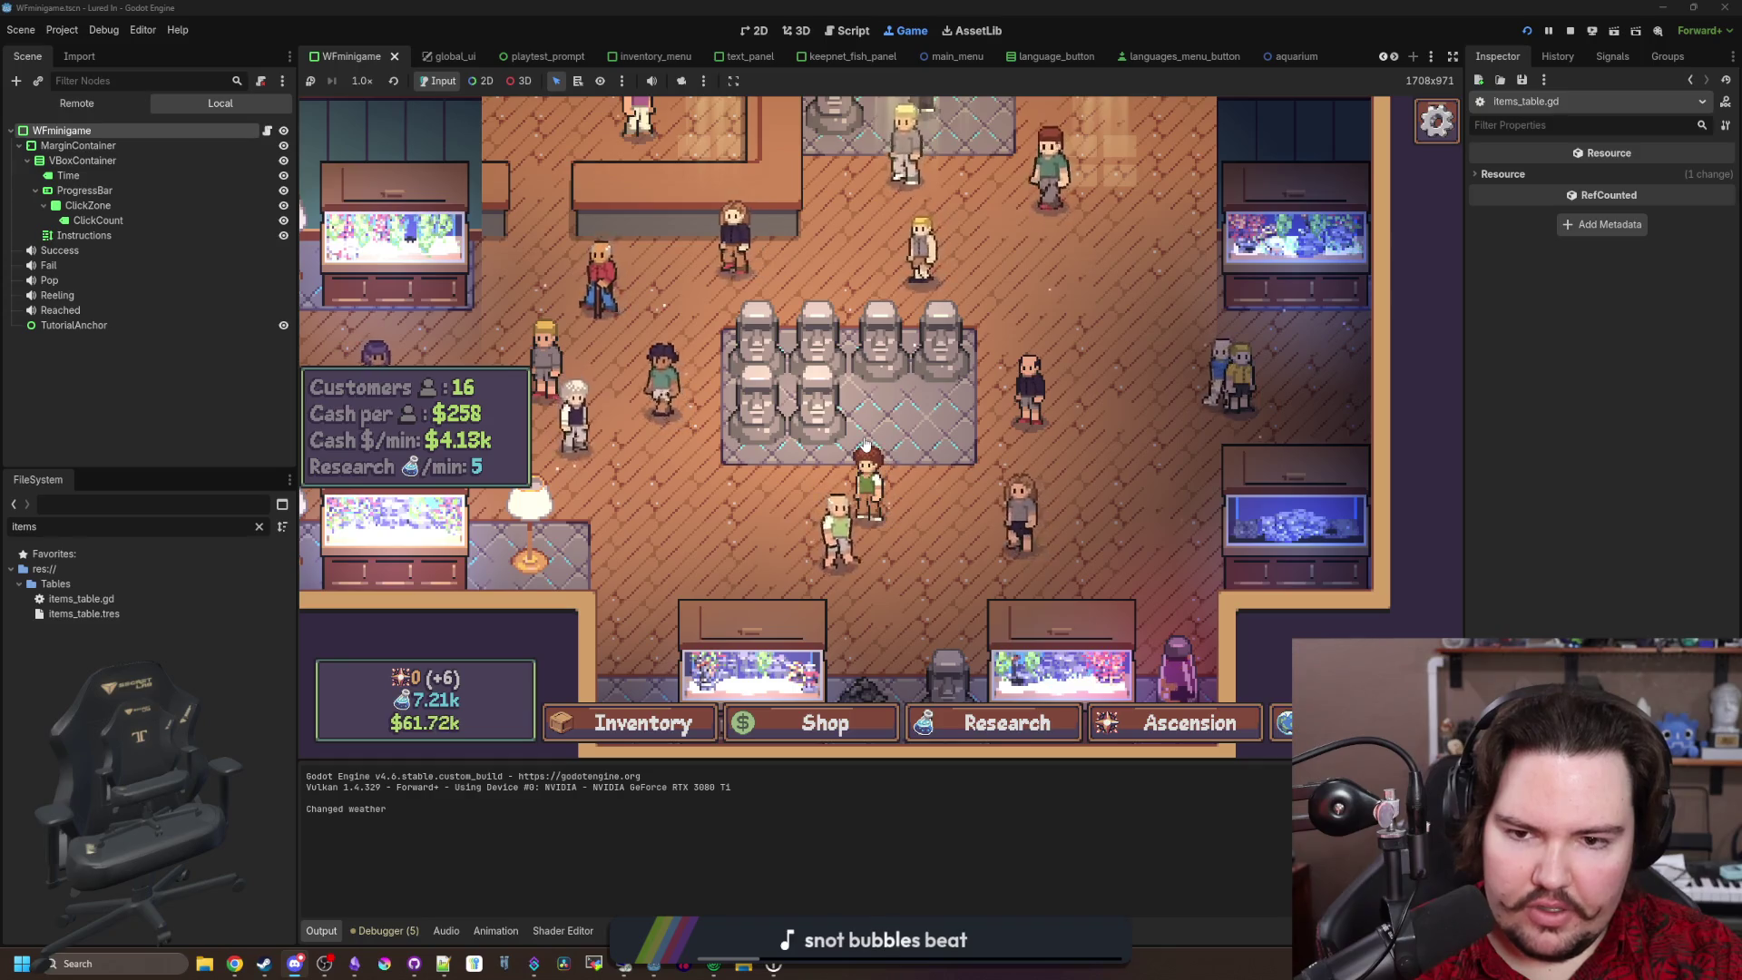
pyautogui.click(830, 426)
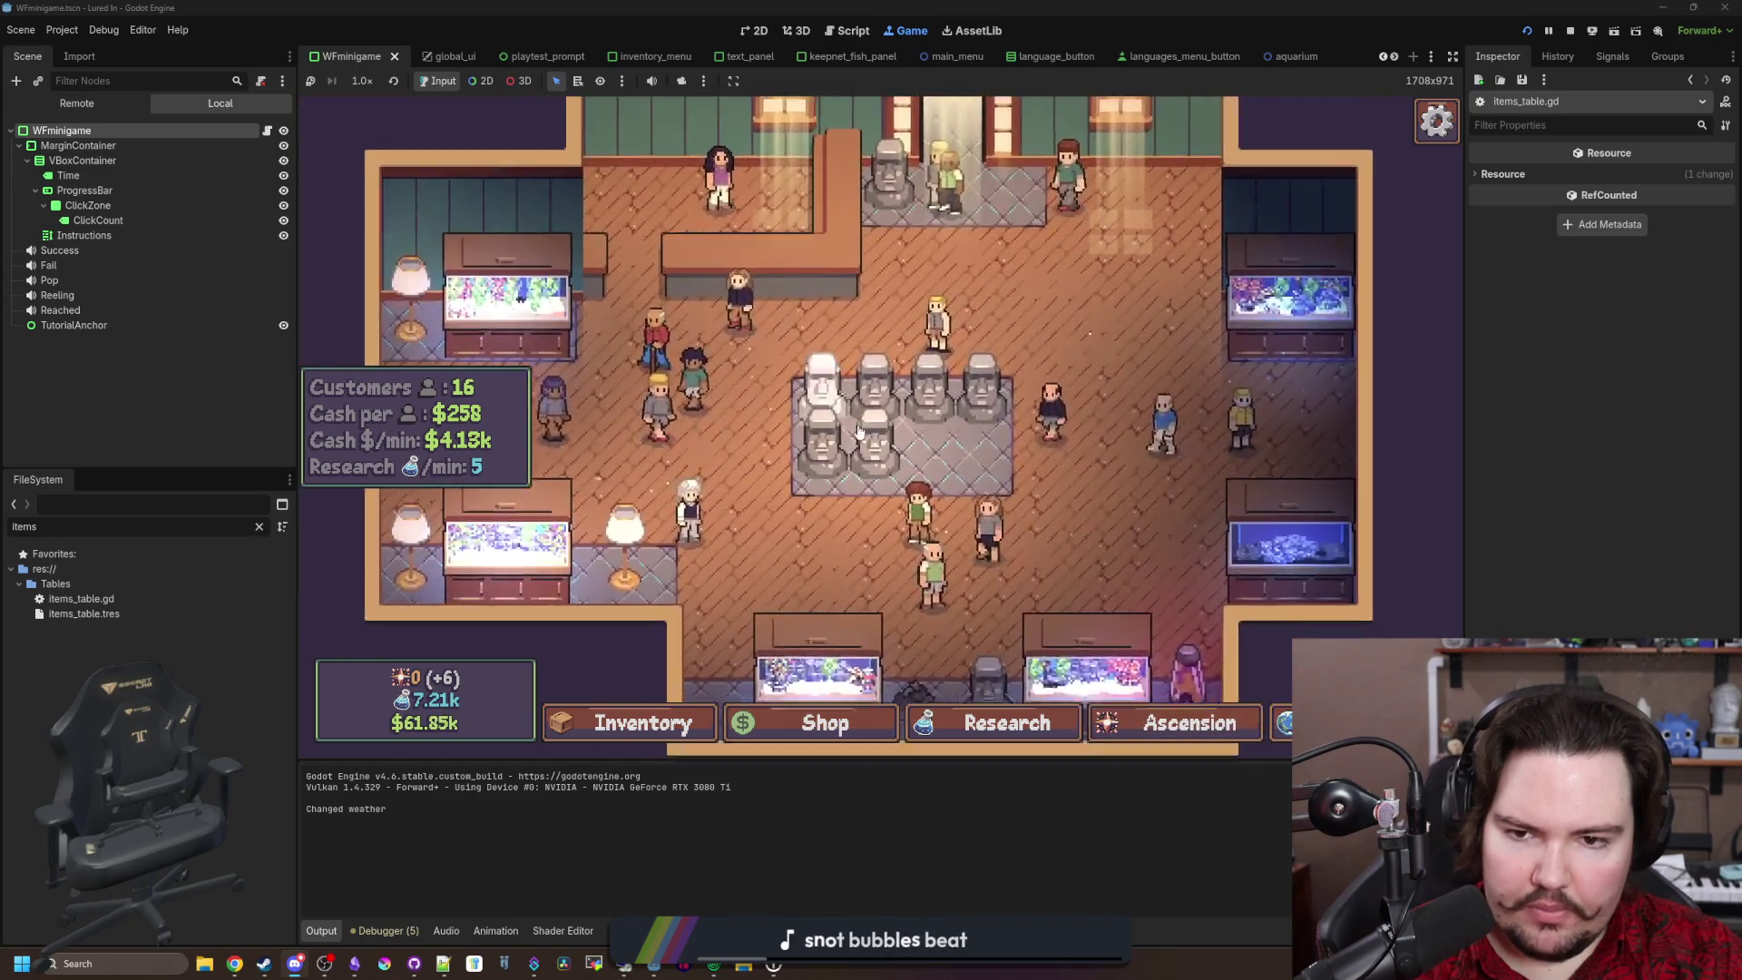
pyautogui.click(1055, 546)
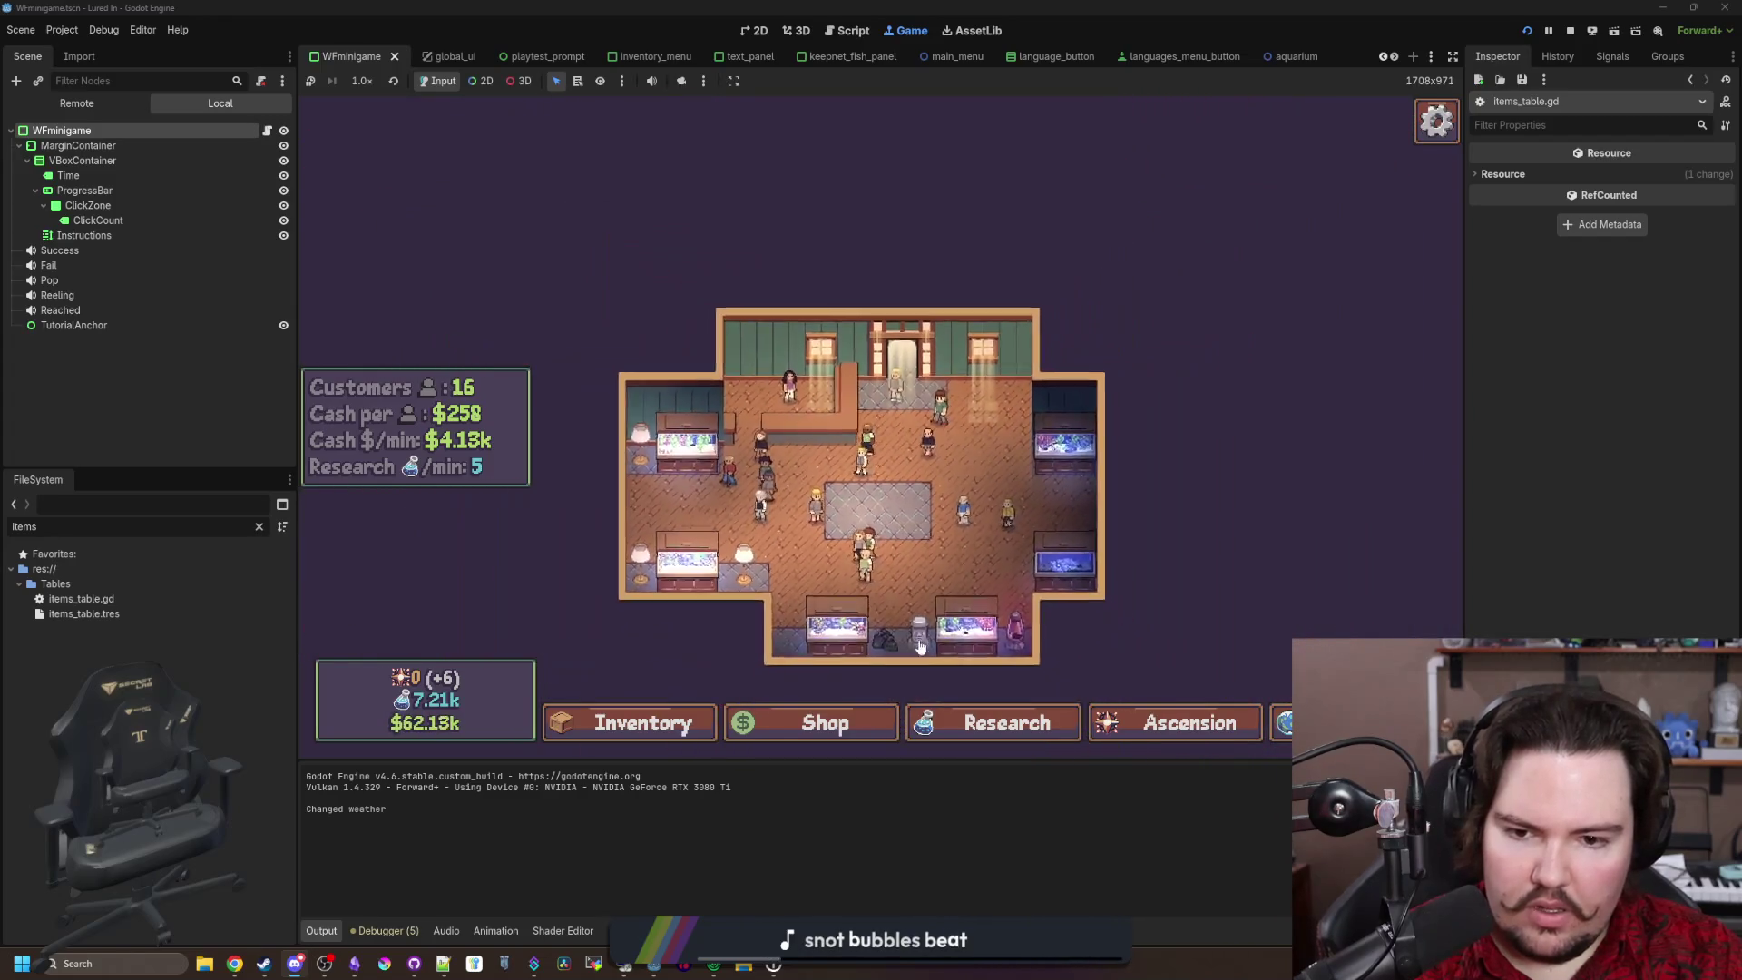
# Step: Buy a $15 Bench from the decorations shop, place it on the centre platform, and move it
pyautogui.click(1011, 498)
pyautogui.click(641, 366)
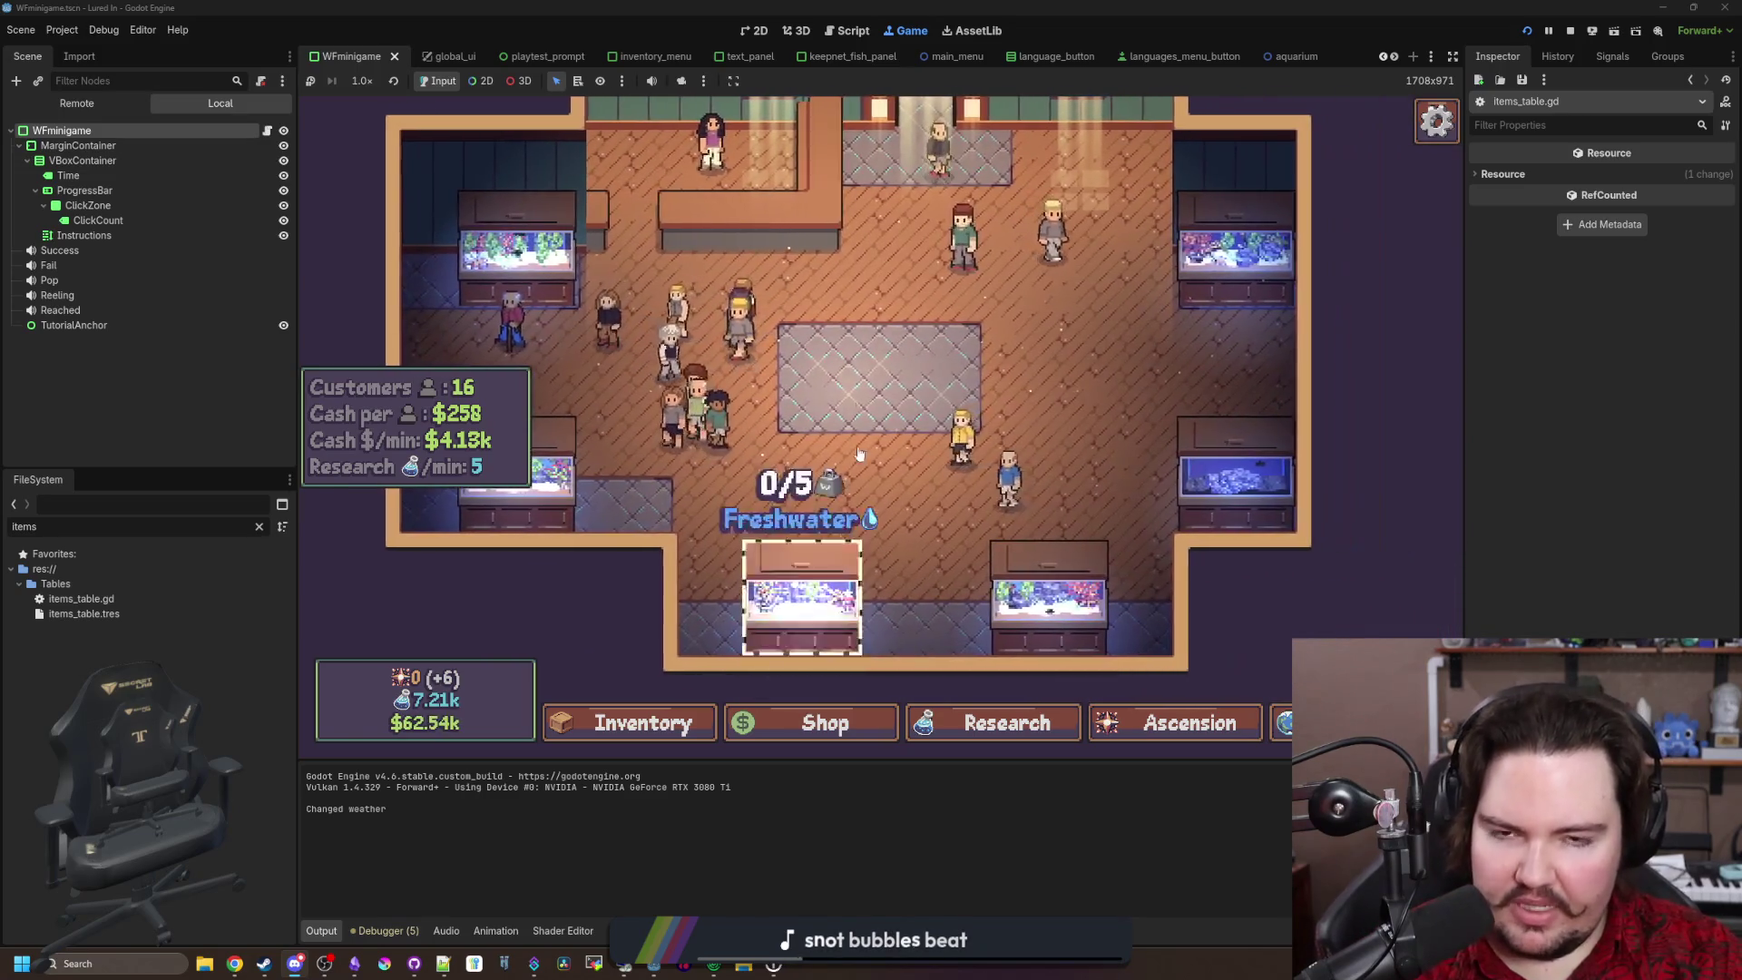
pyautogui.click(635, 723)
pyautogui.click(816, 722)
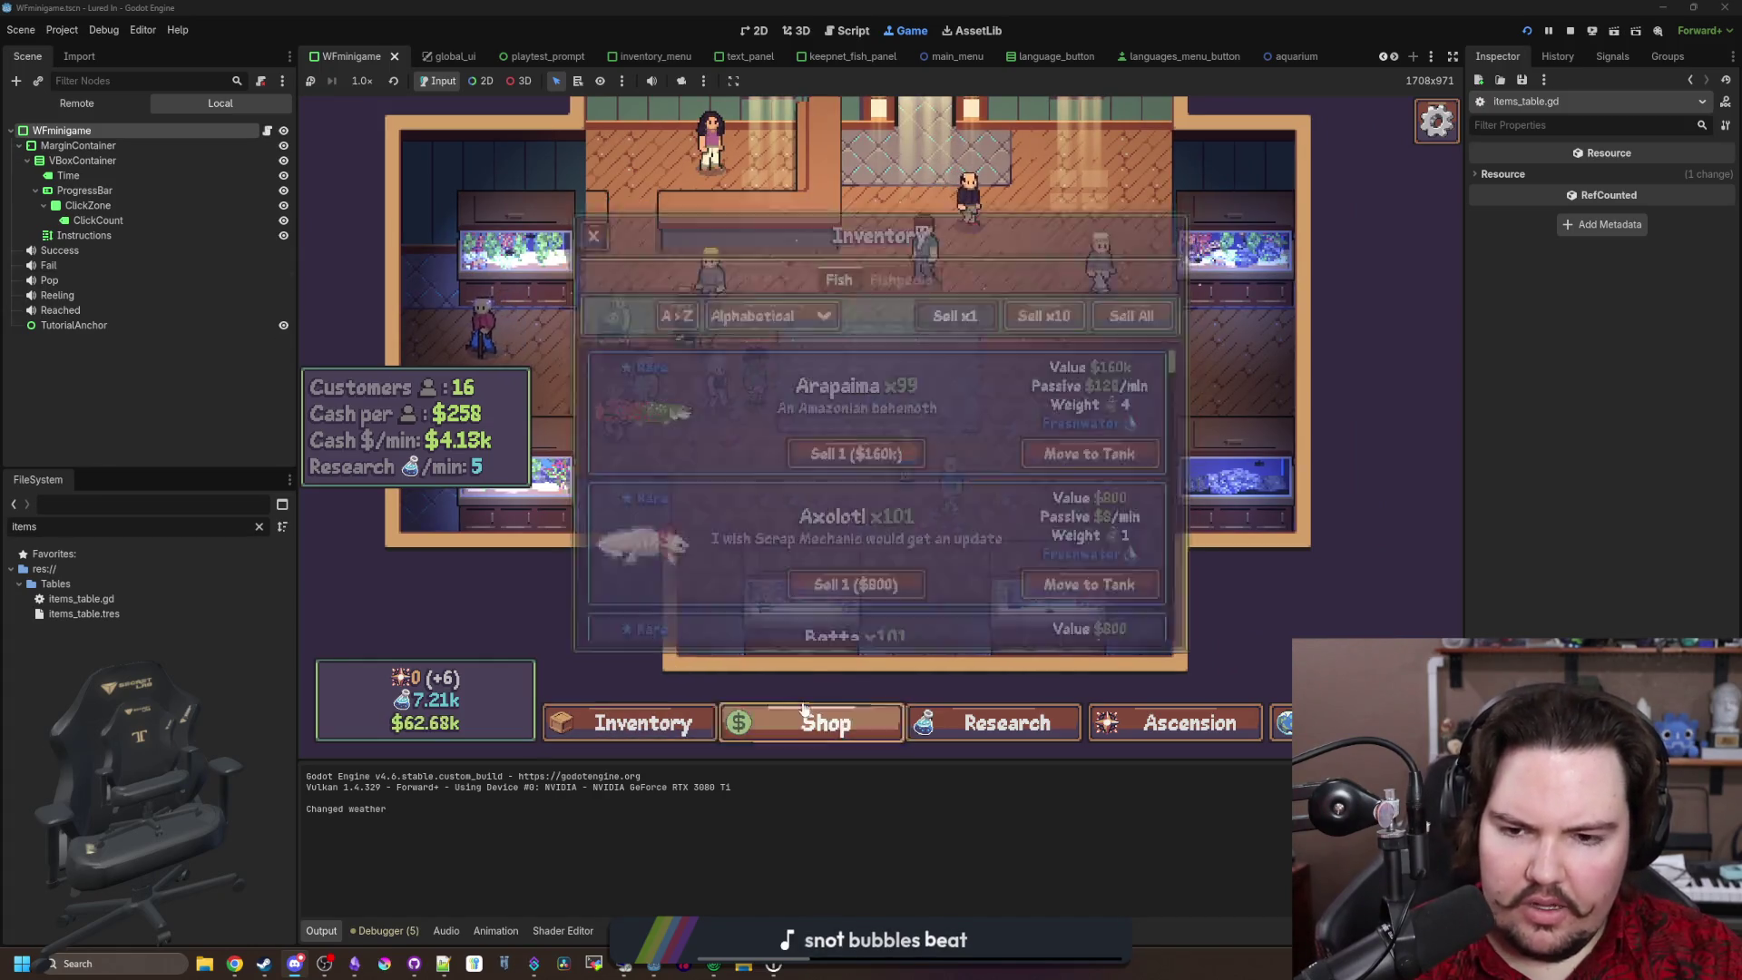
pyautogui.click(970, 269)
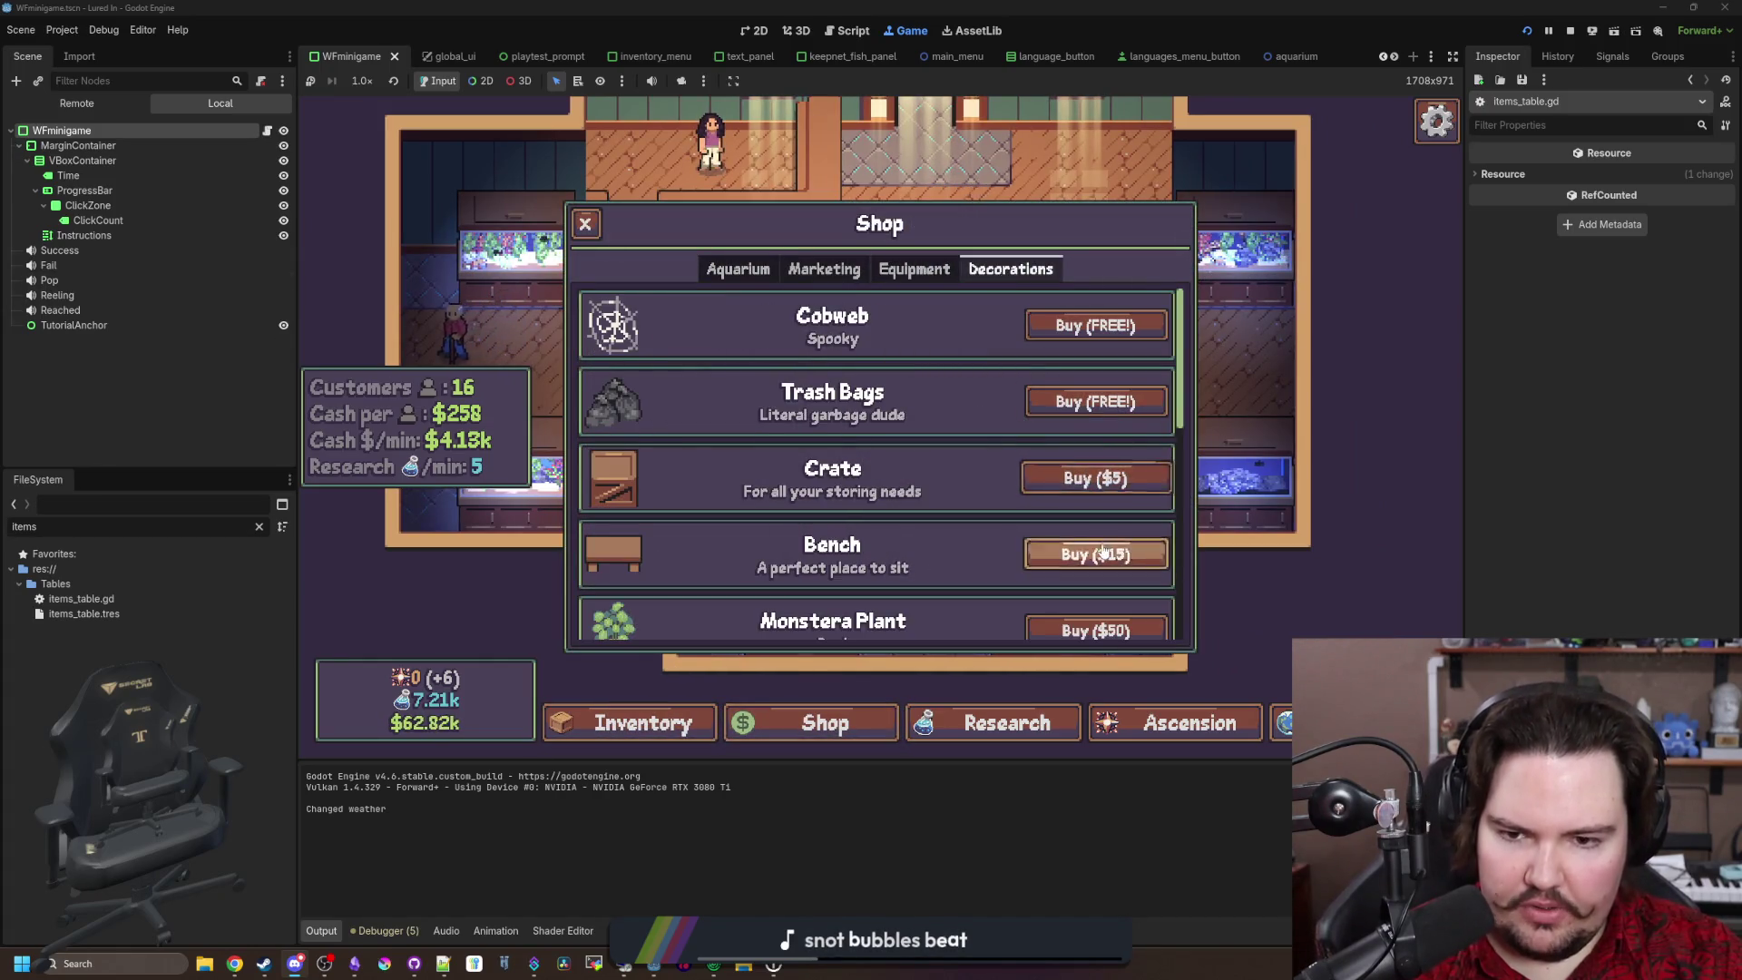
pyautogui.click(1098, 547)
pyautogui.click(853, 402)
pyautogui.click(1016, 505)
pyautogui.click(929, 376)
# Step: Restart from the title screen, buy another Bench, and place it on the centre platform
pyautogui.press('Escape')
pyautogui.click(973, 473)
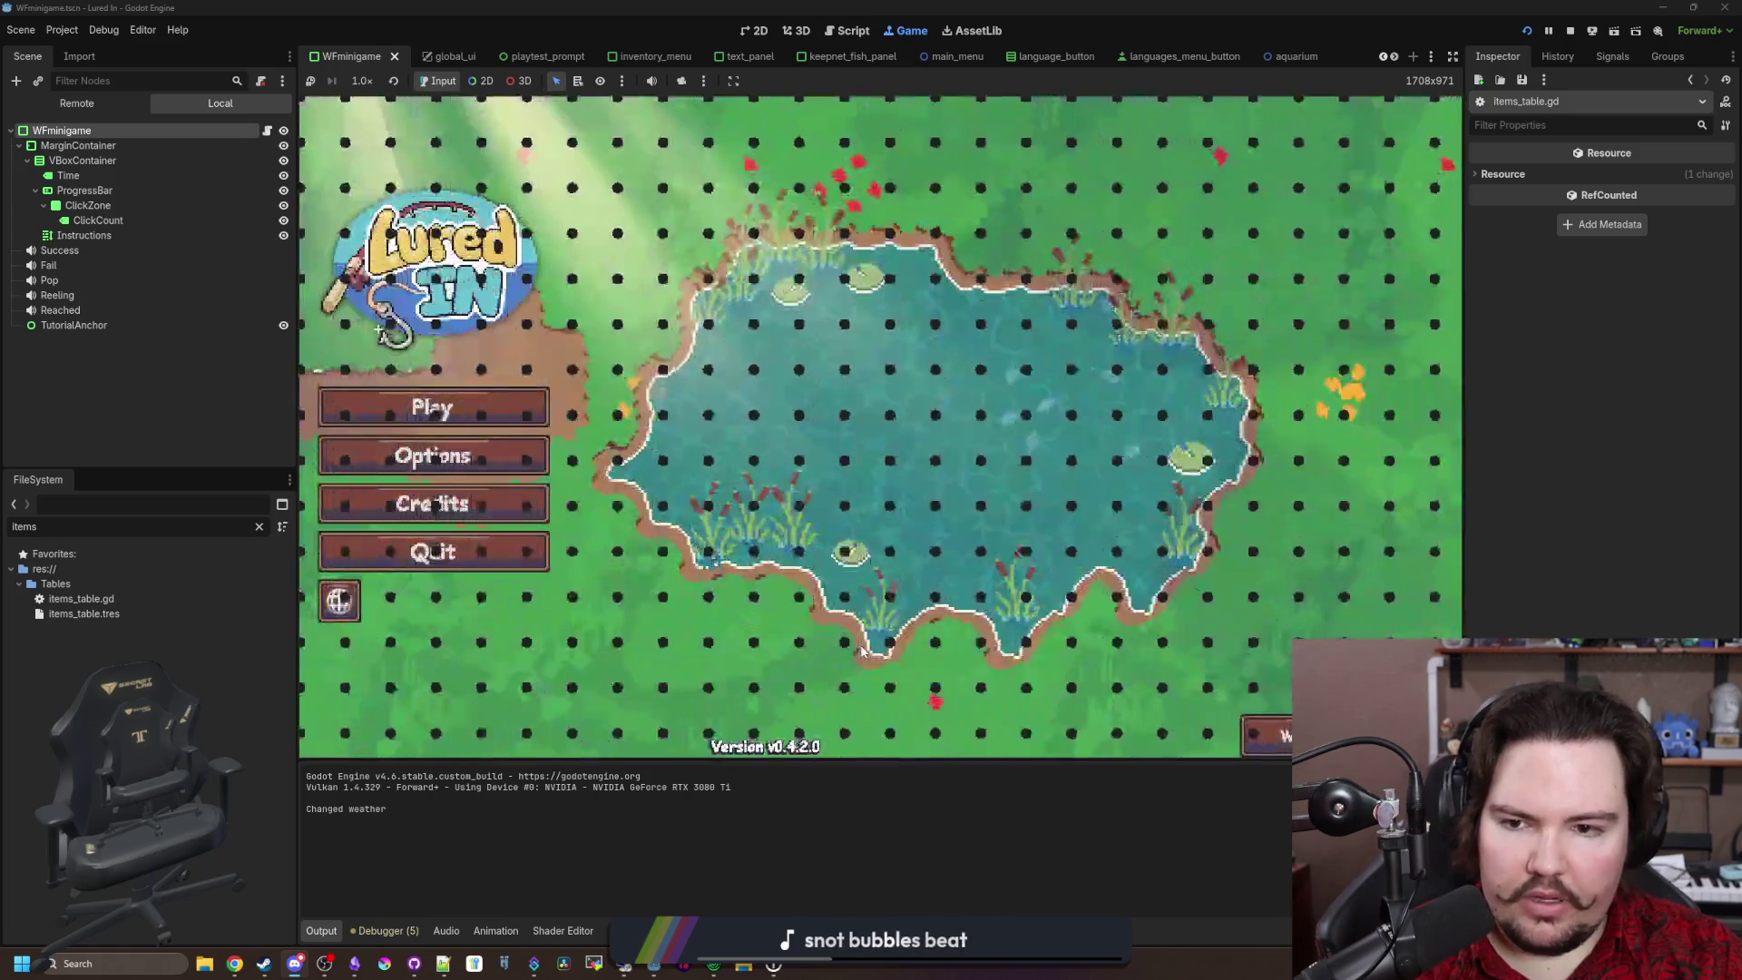
pyautogui.click(481, 457)
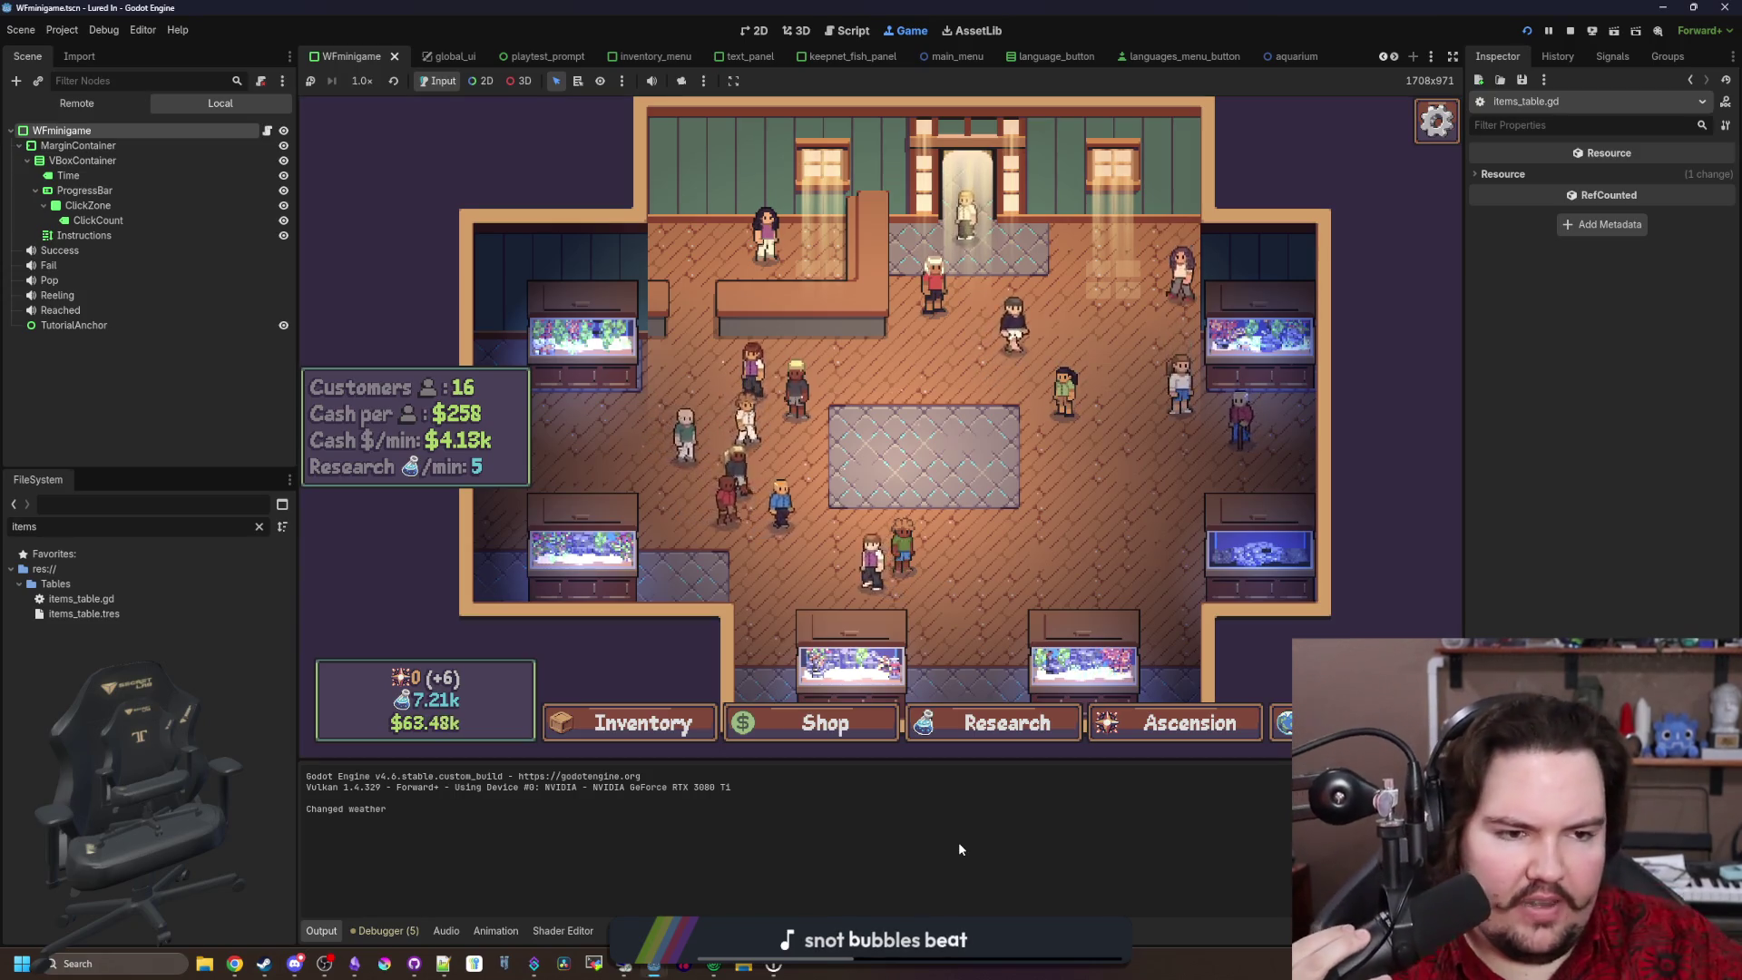
pyautogui.scroll(-2, 1064, 468)
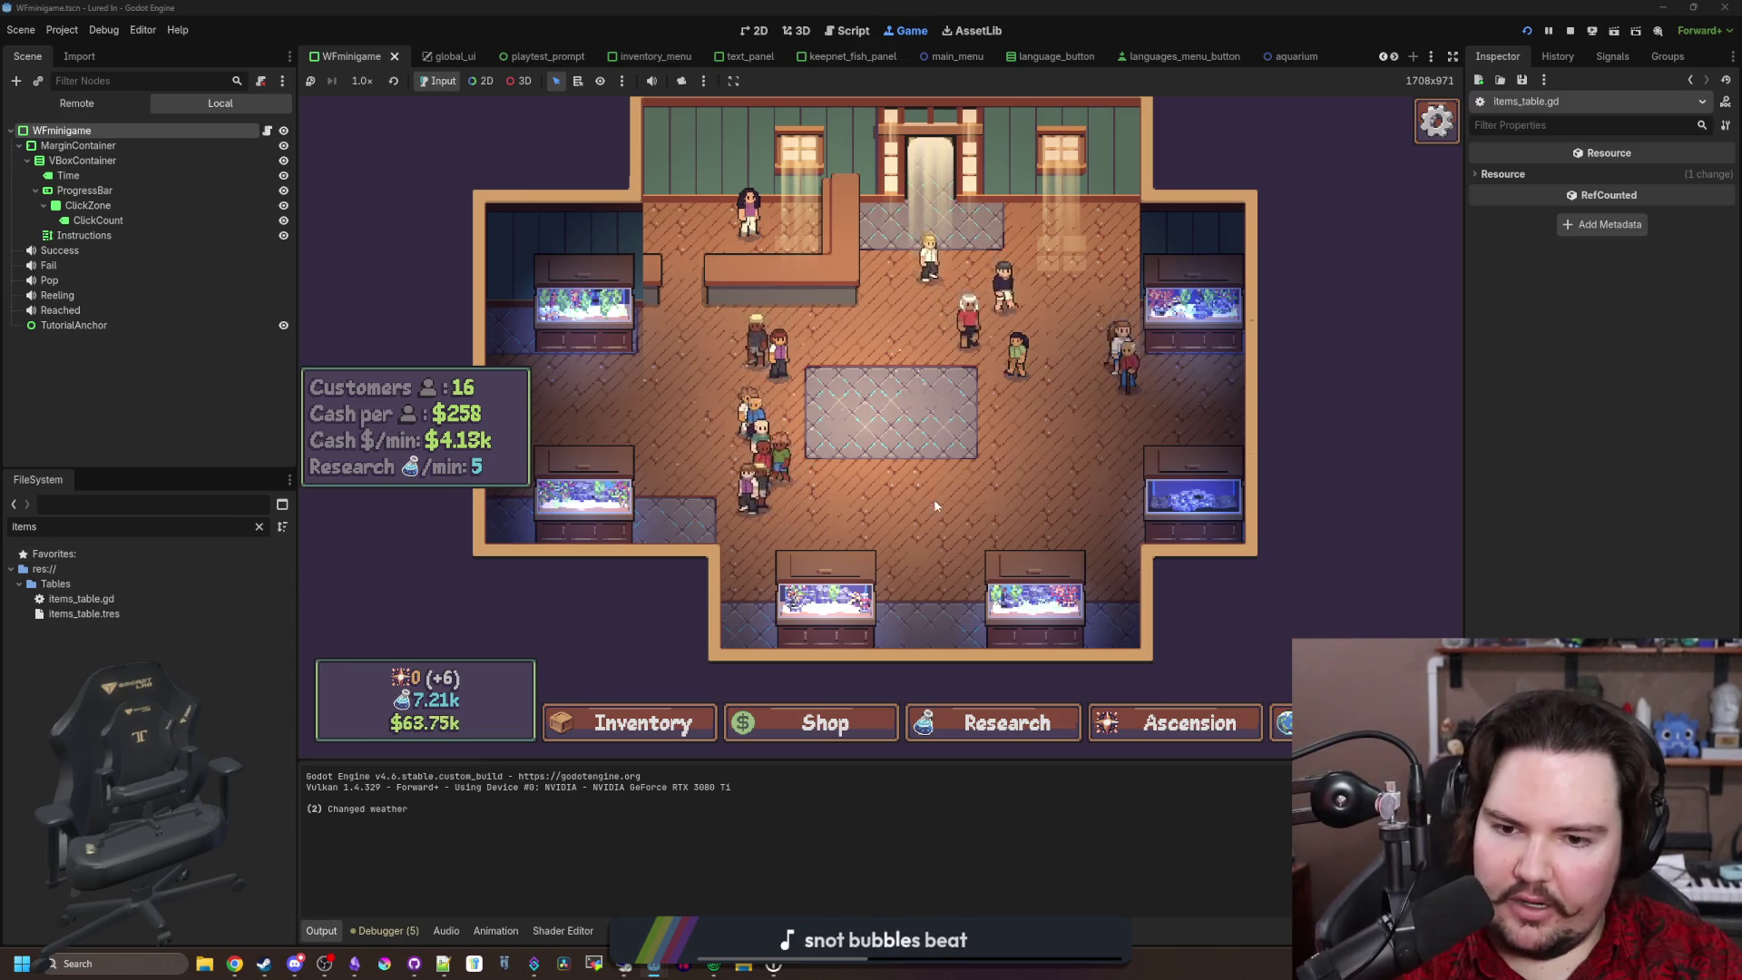
pyautogui.scroll(2, 821, 721)
pyautogui.click(807, 723)
pyautogui.click(997, 269)
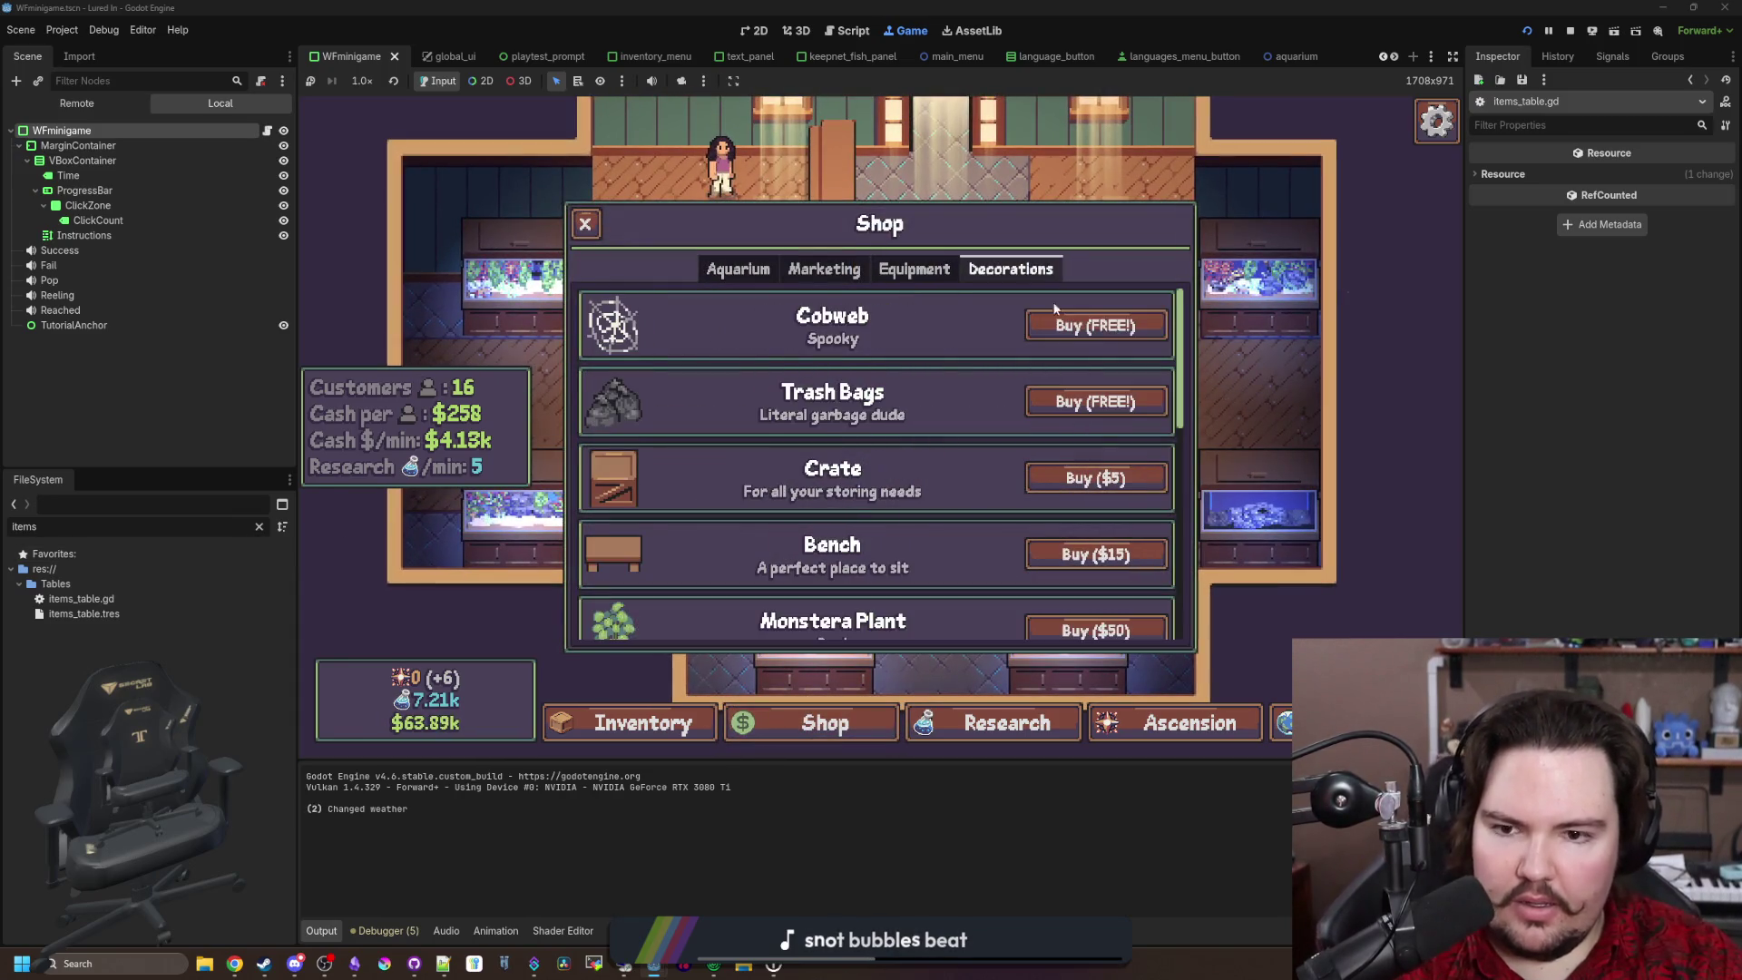
pyautogui.click(1103, 549)
pyautogui.click(985, 515)
# Step: Reload the aquarium via the title screen twice to check whether the bench persists
pyautogui.press('Escape')
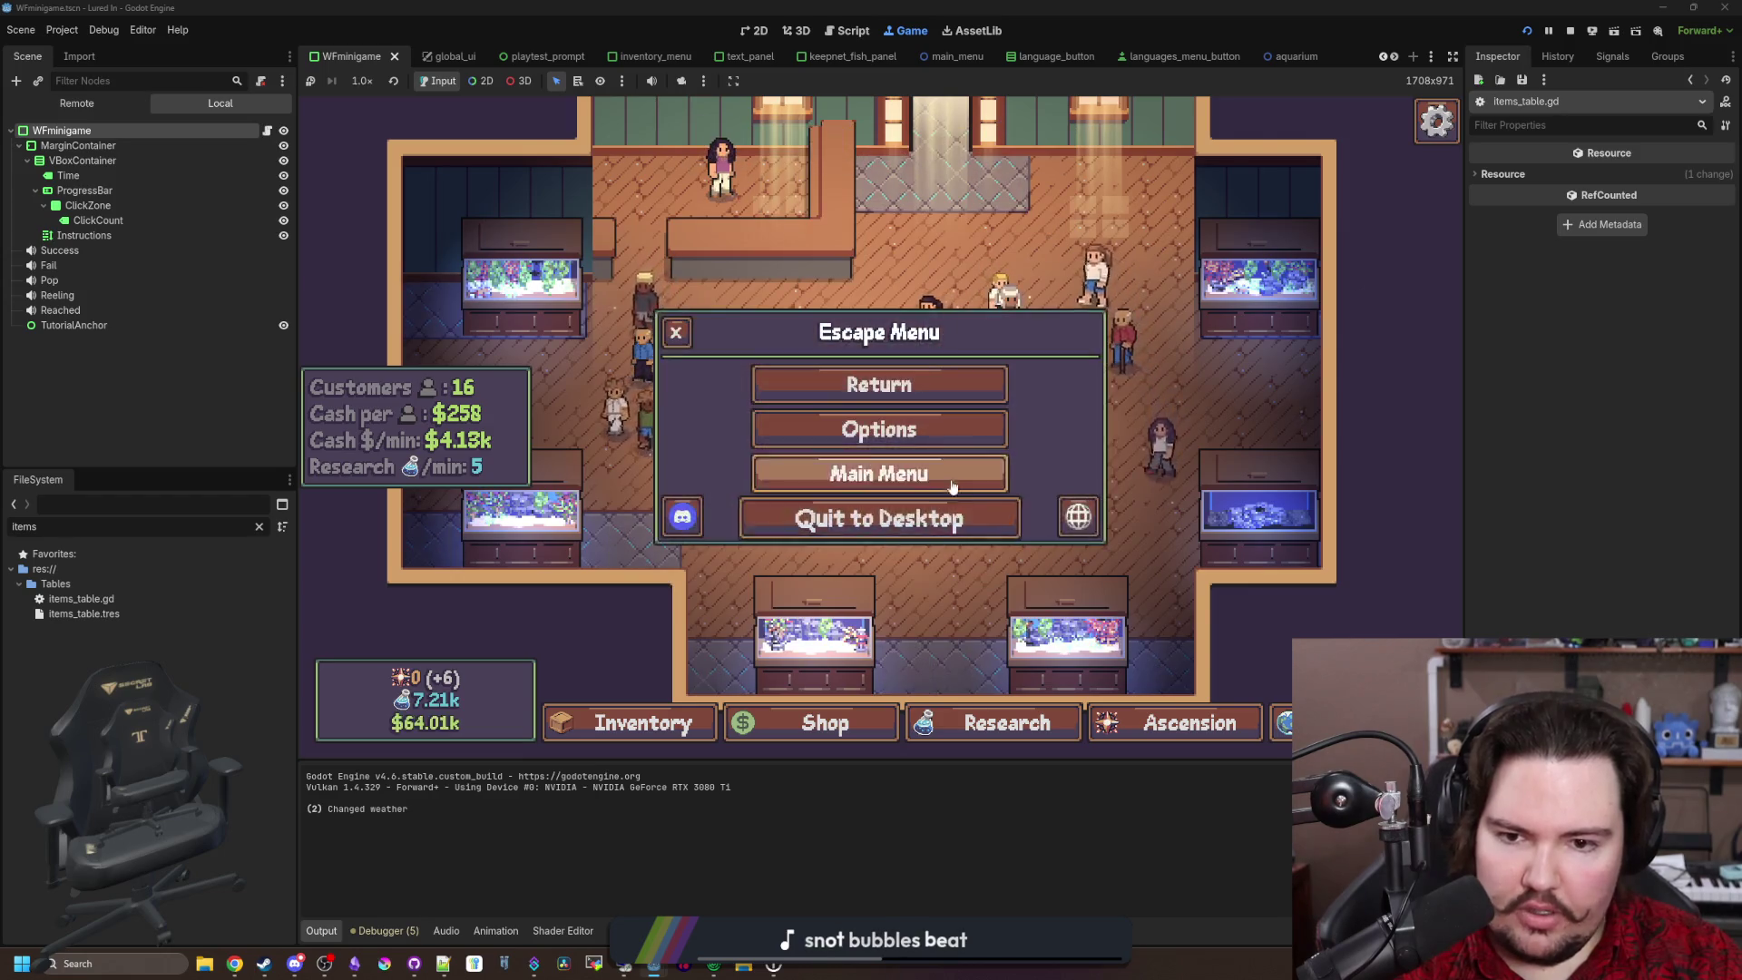
pyautogui.click(907, 473)
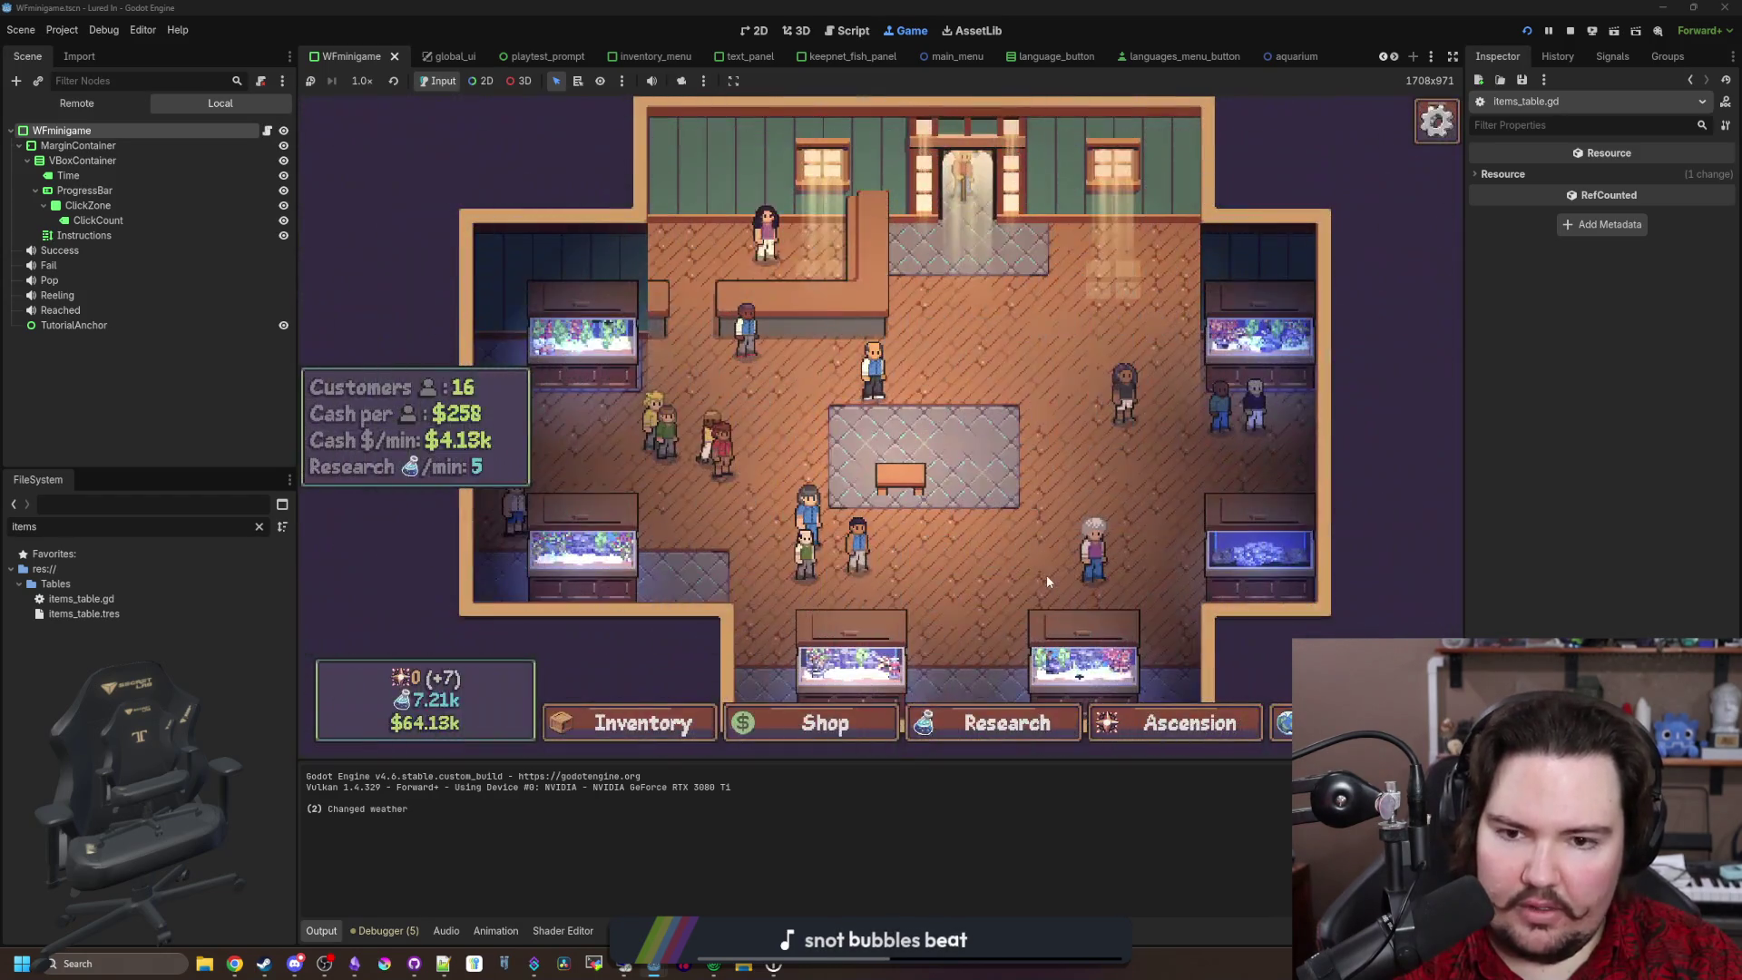
pyautogui.click(894, 472)
pyautogui.click(989, 504)
pyautogui.press('Escape')
pyautogui.press('Escape')
pyautogui.click(953, 471)
pyautogui.click(524, 407)
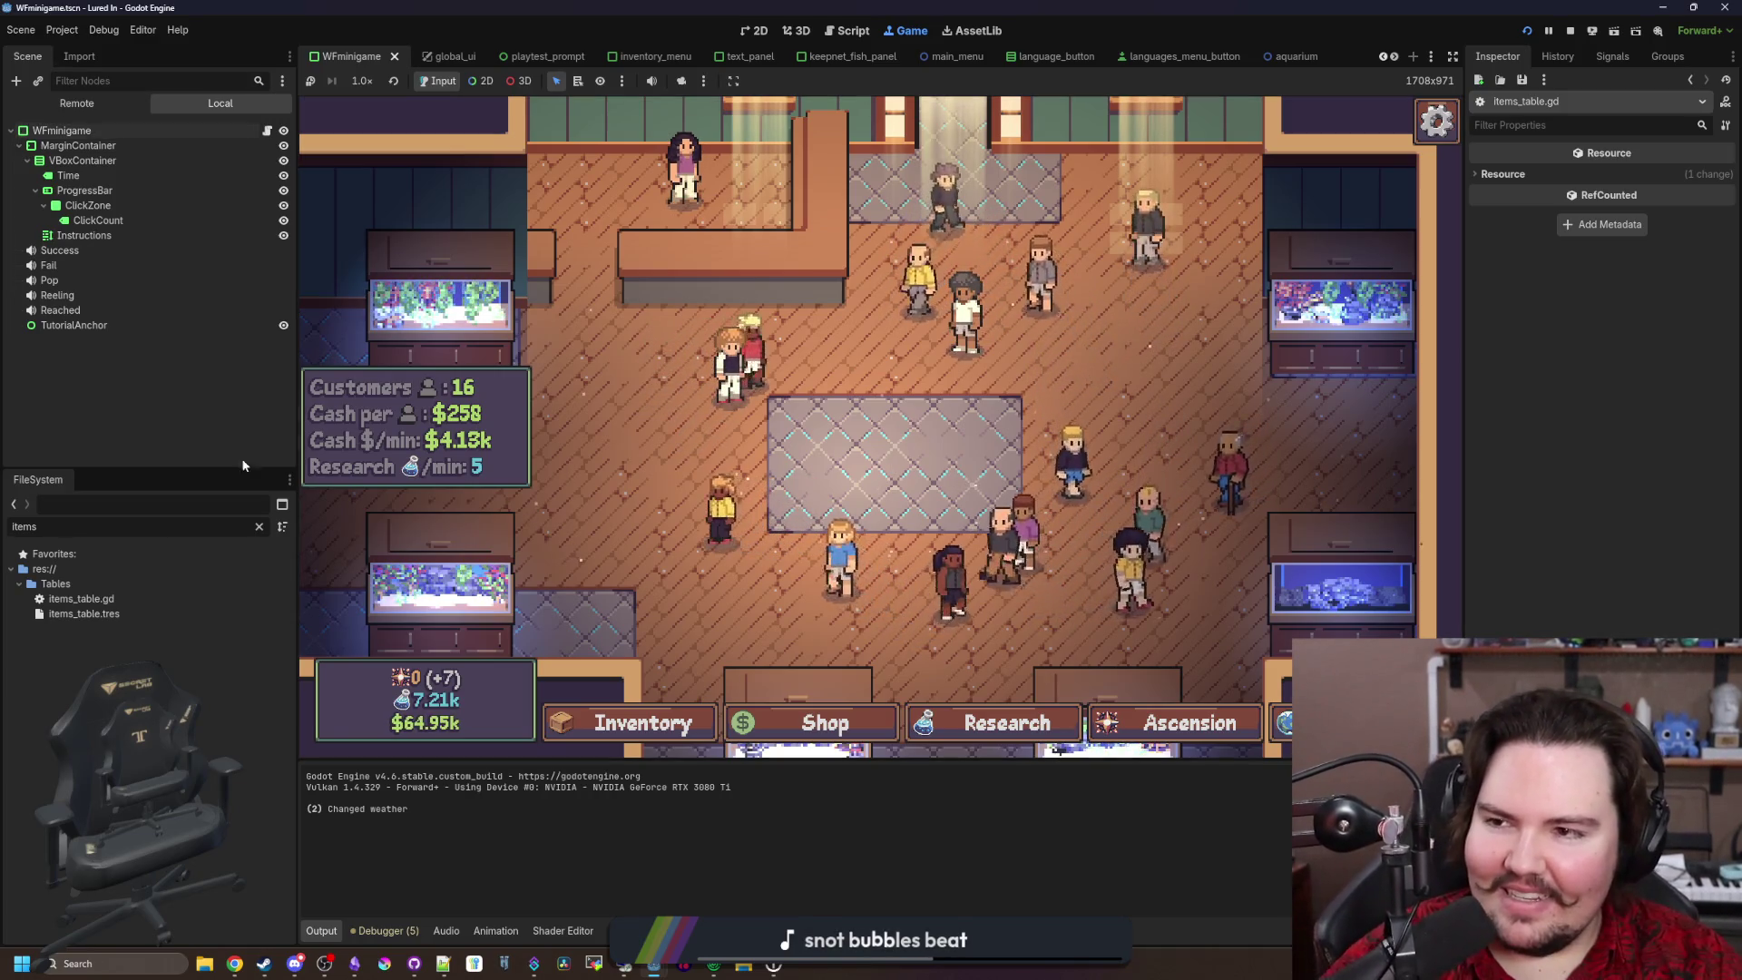
# Step: Filter the FileSystem by 'decorat', then 'aquar', and open aquarium_cursor.gd
pyautogui.click(258, 526)
pyautogui.write('decorat')
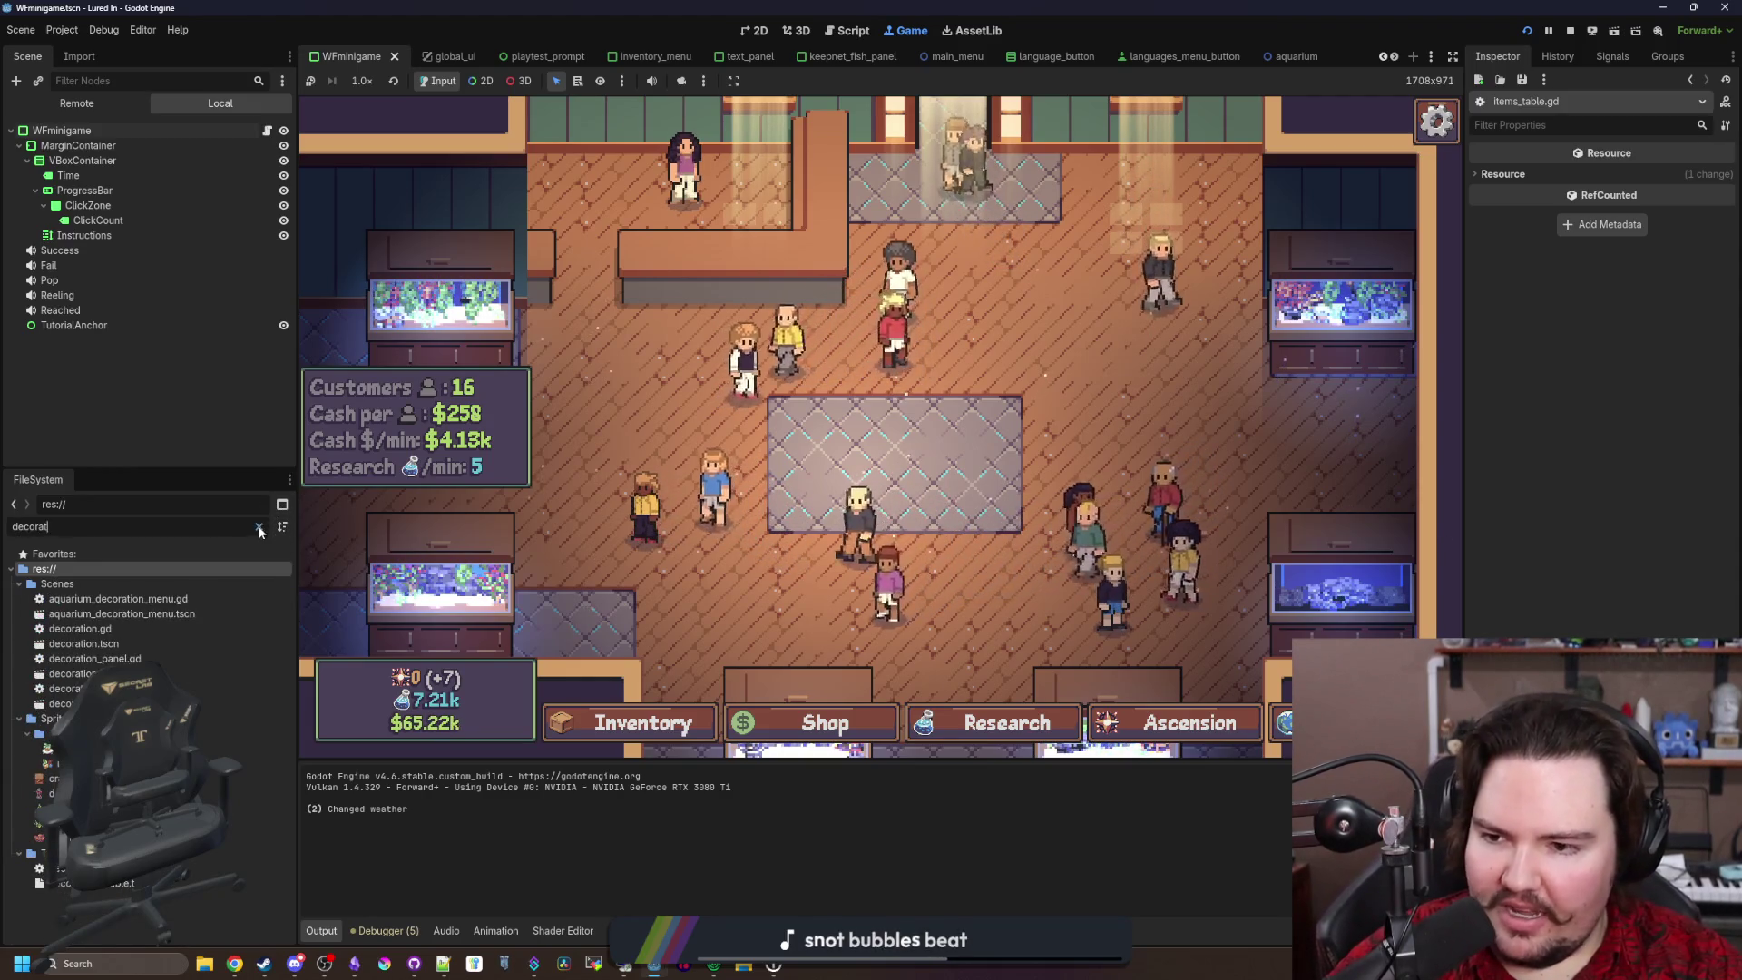
pyautogui.click(258, 526)
pyautogui.write('aquar')
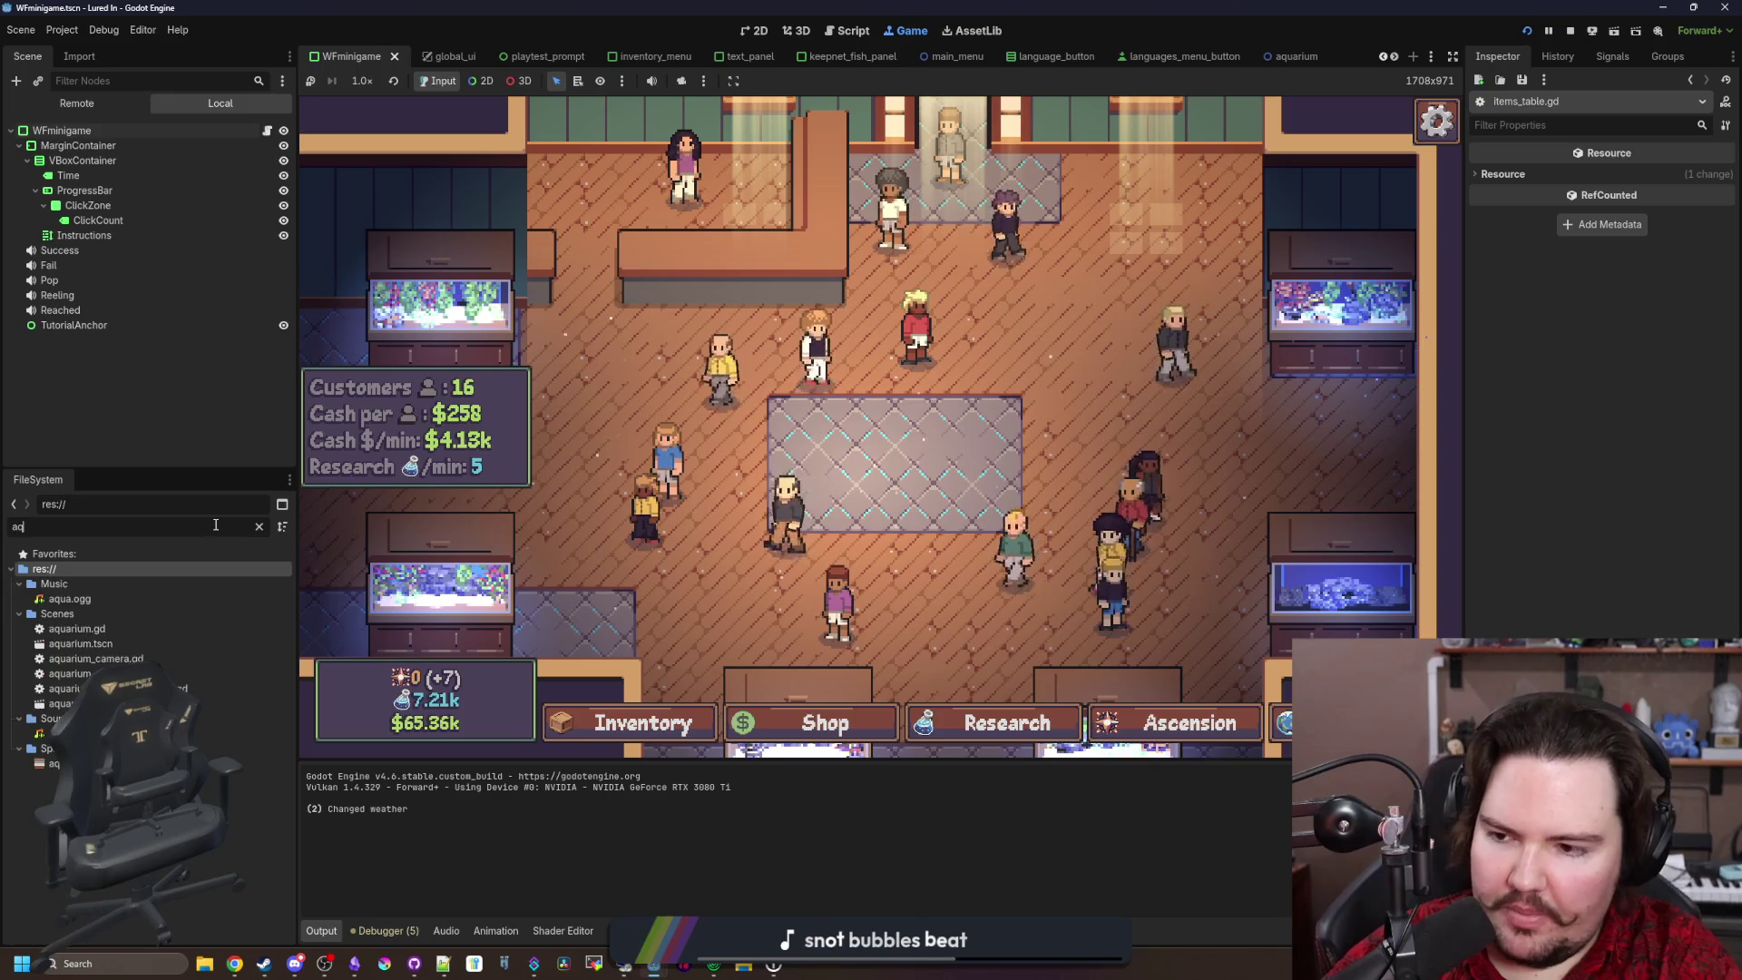
pyautogui.click(158, 644)
pyautogui.doubleClick(159, 646)
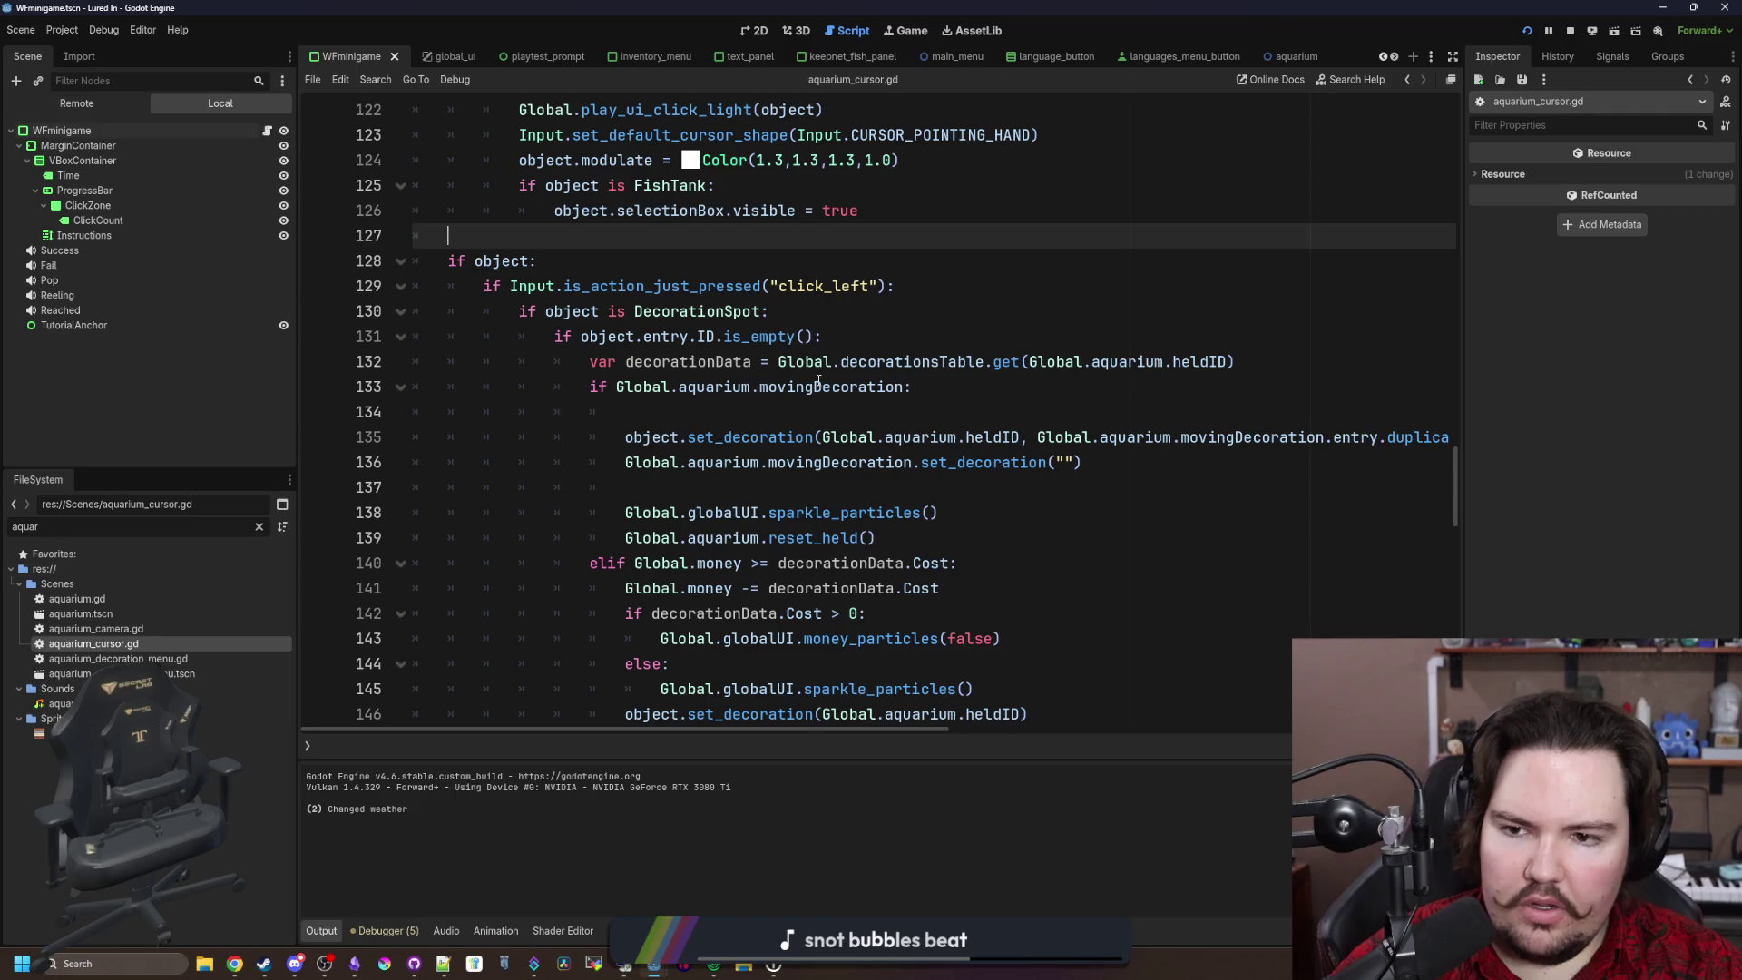
# Step: Remove the blank line under the movingDecoration check and widen the script editor
pyautogui.click(816, 412)
pyautogui.hotkey('shift', 'Home')
pyautogui.press('BackSpace')
pyautogui.press('BackSpace')
pyautogui.moveTo(1463, 421); pyautogui.dragTo(1587, 422)
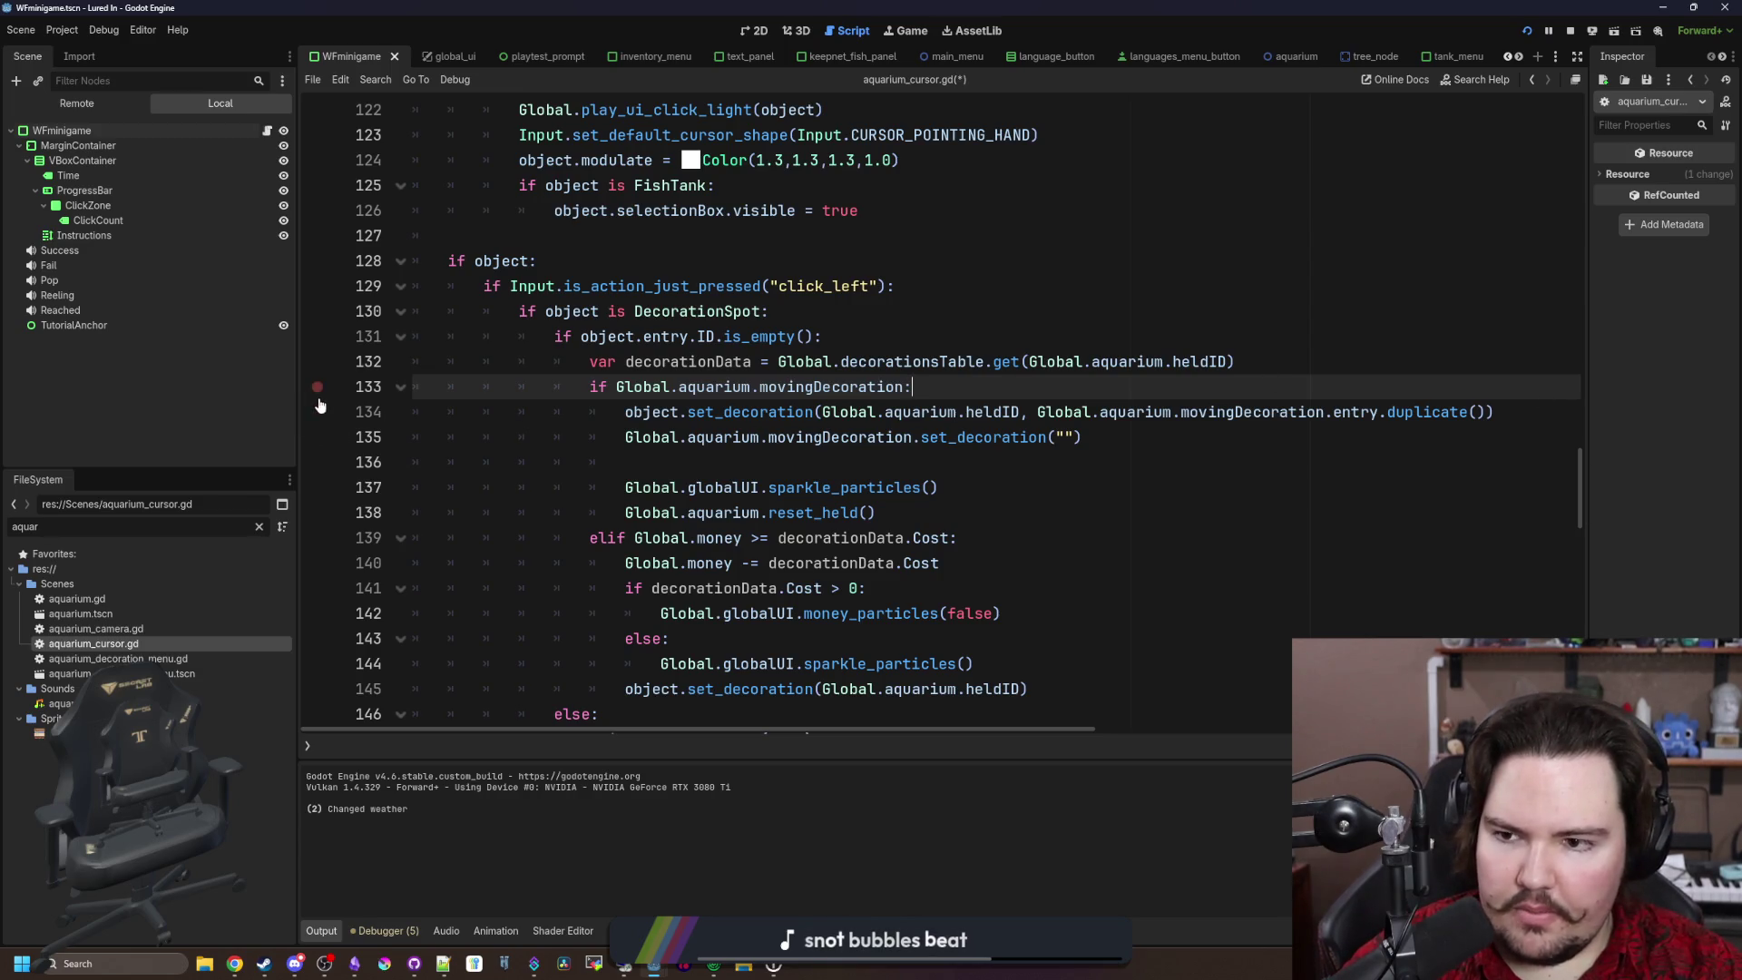
pyautogui.moveTo(298, 396); pyautogui.dragTo(136, 396)
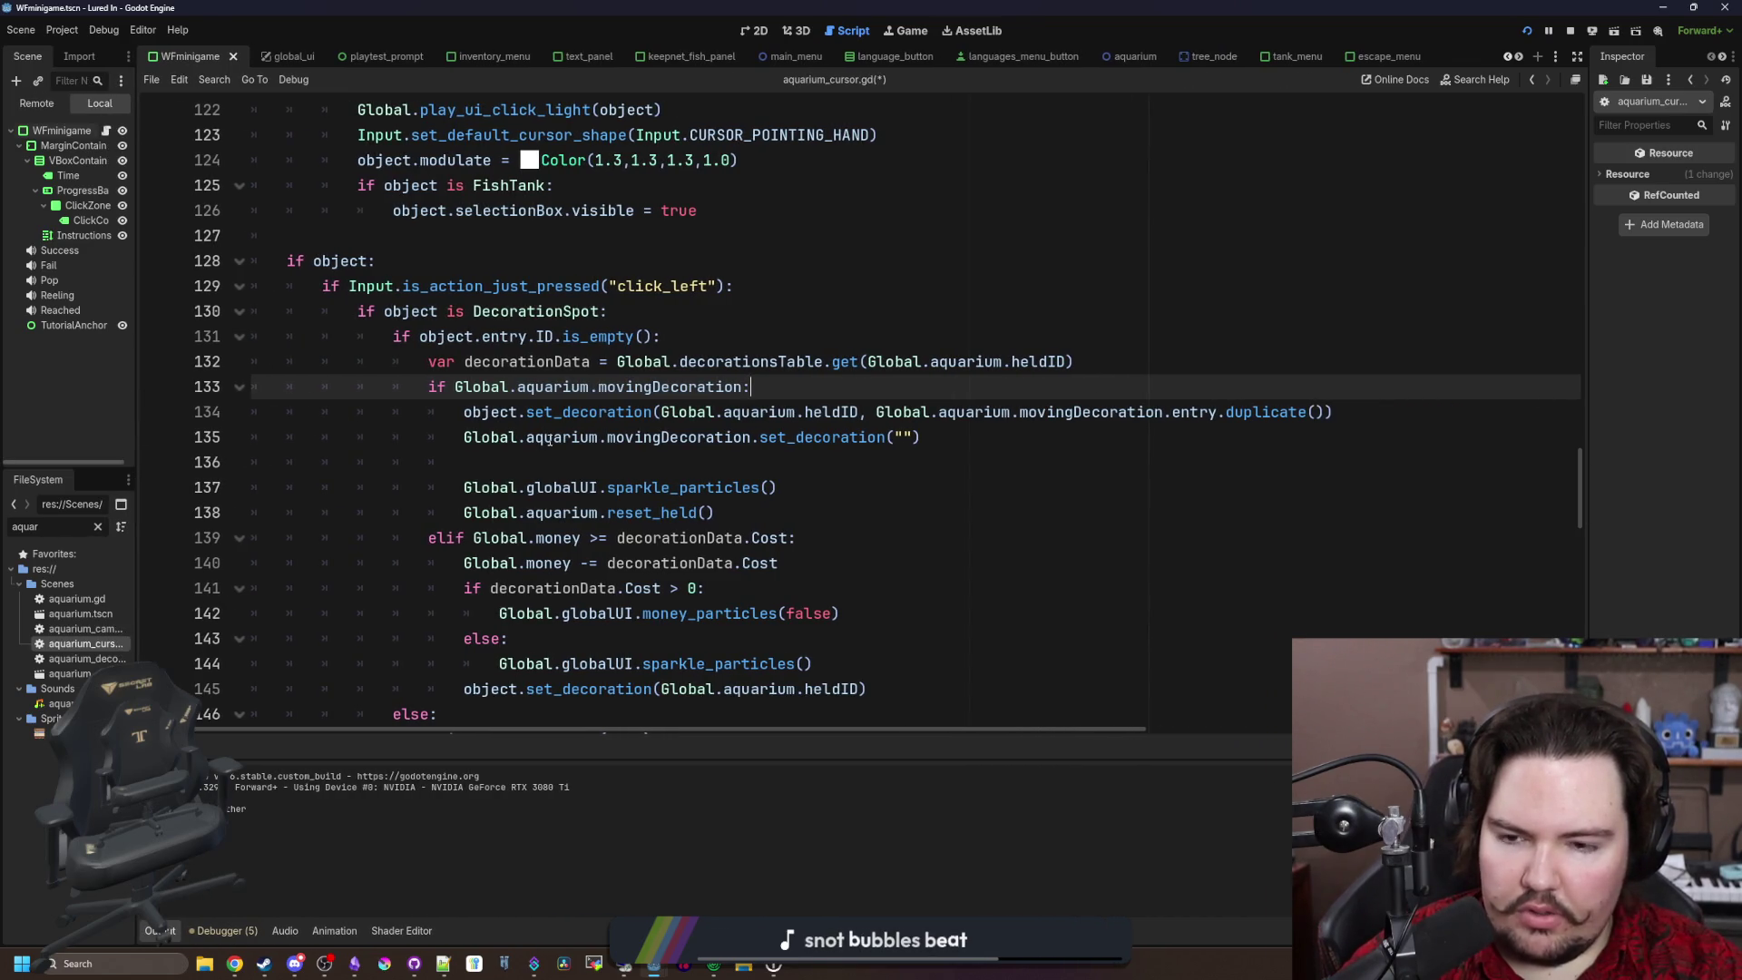
# Step: Look up movingDecoration's uses and the set_decoration definition's entry.clear(), then go back
pyautogui.moveTo(550, 437); pyautogui.dragTo(726, 438)
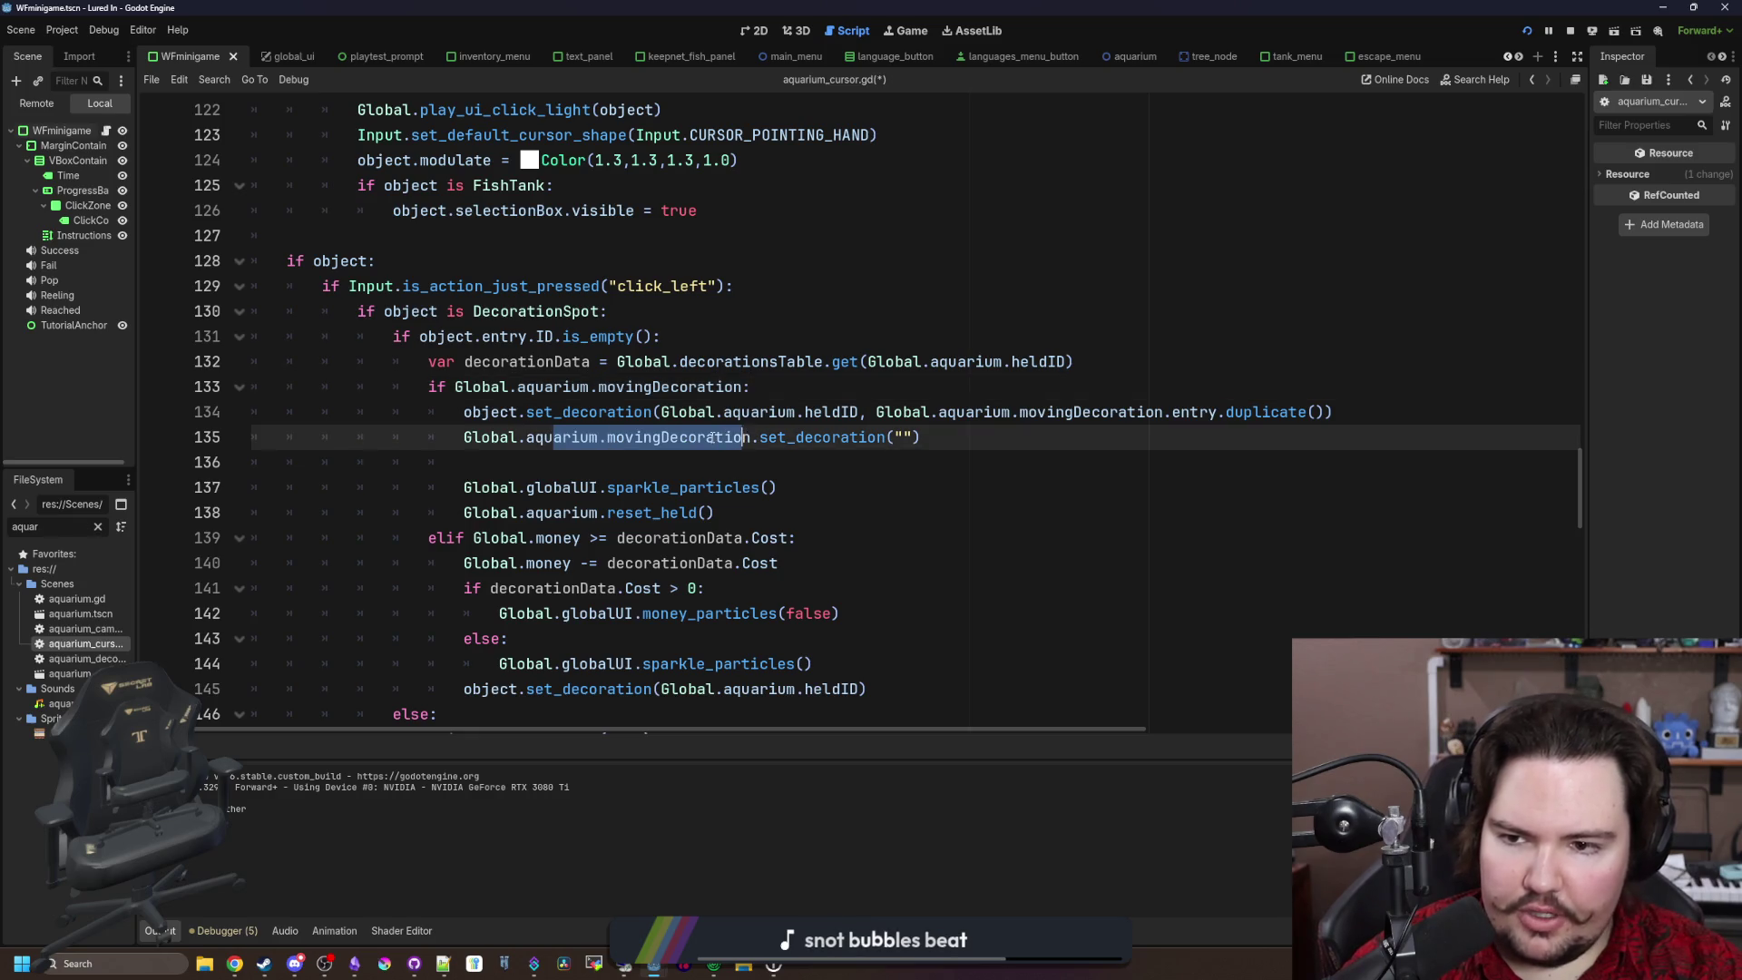
pyautogui.click(715, 437)
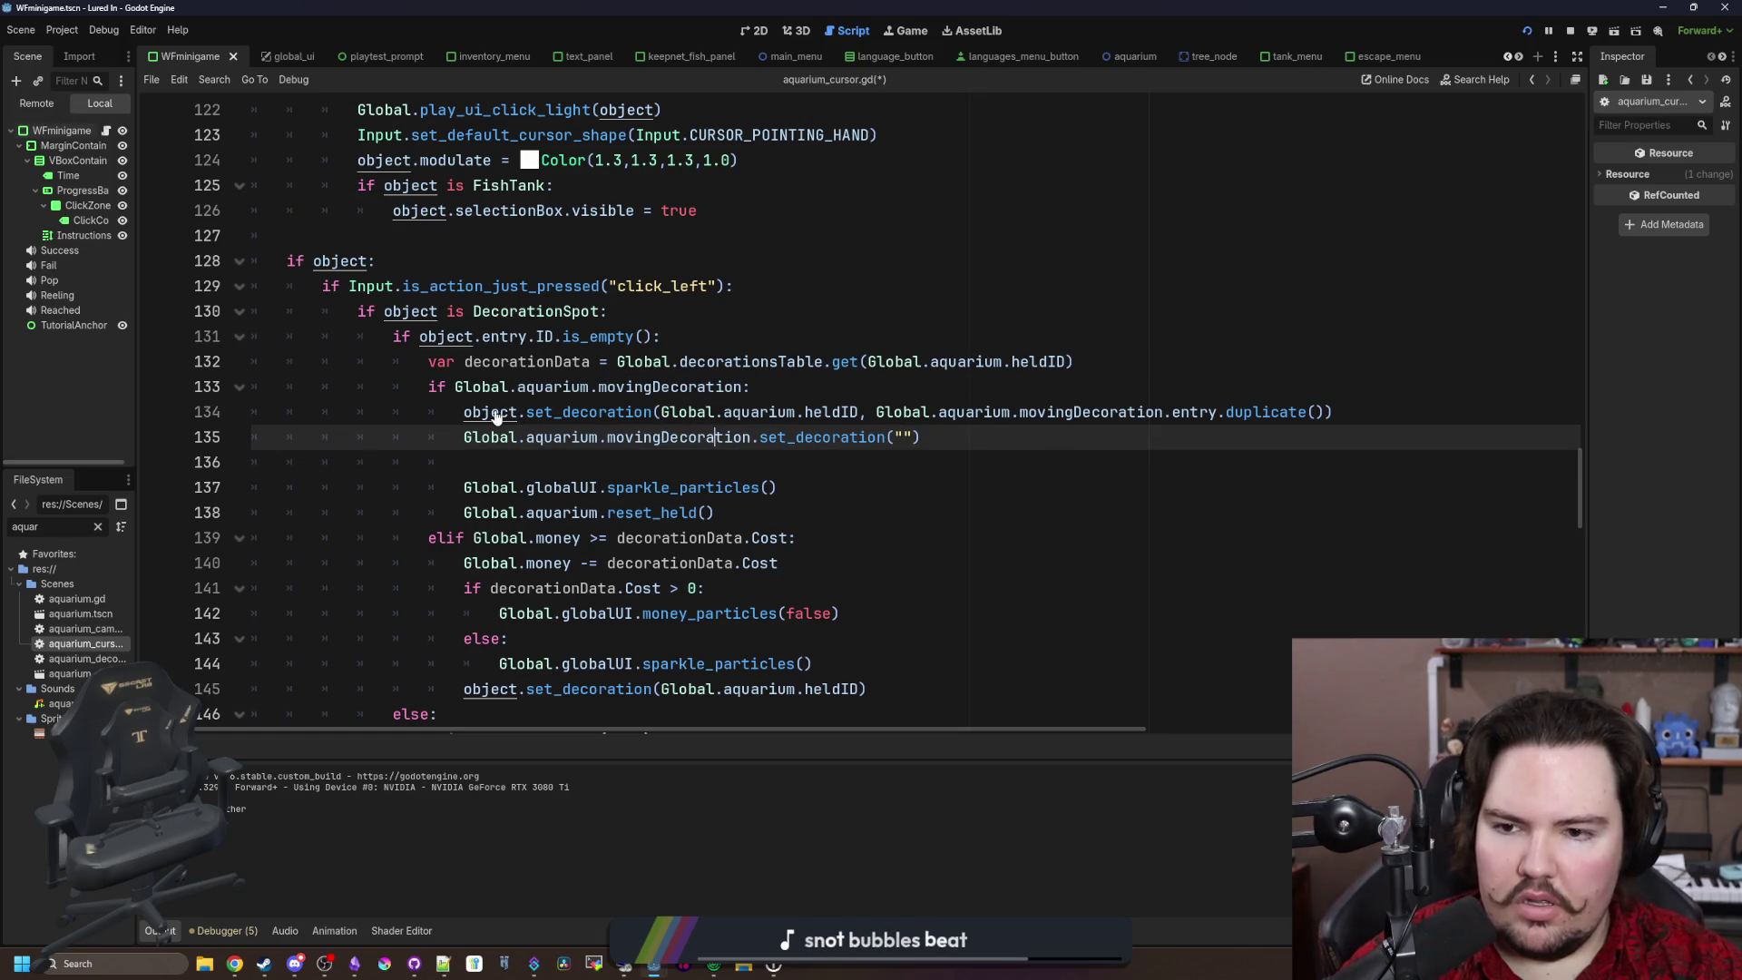
pyautogui.keyDown('ctrl'); pyautogui.click(838, 440); pyautogui.keyUp('ctrl')
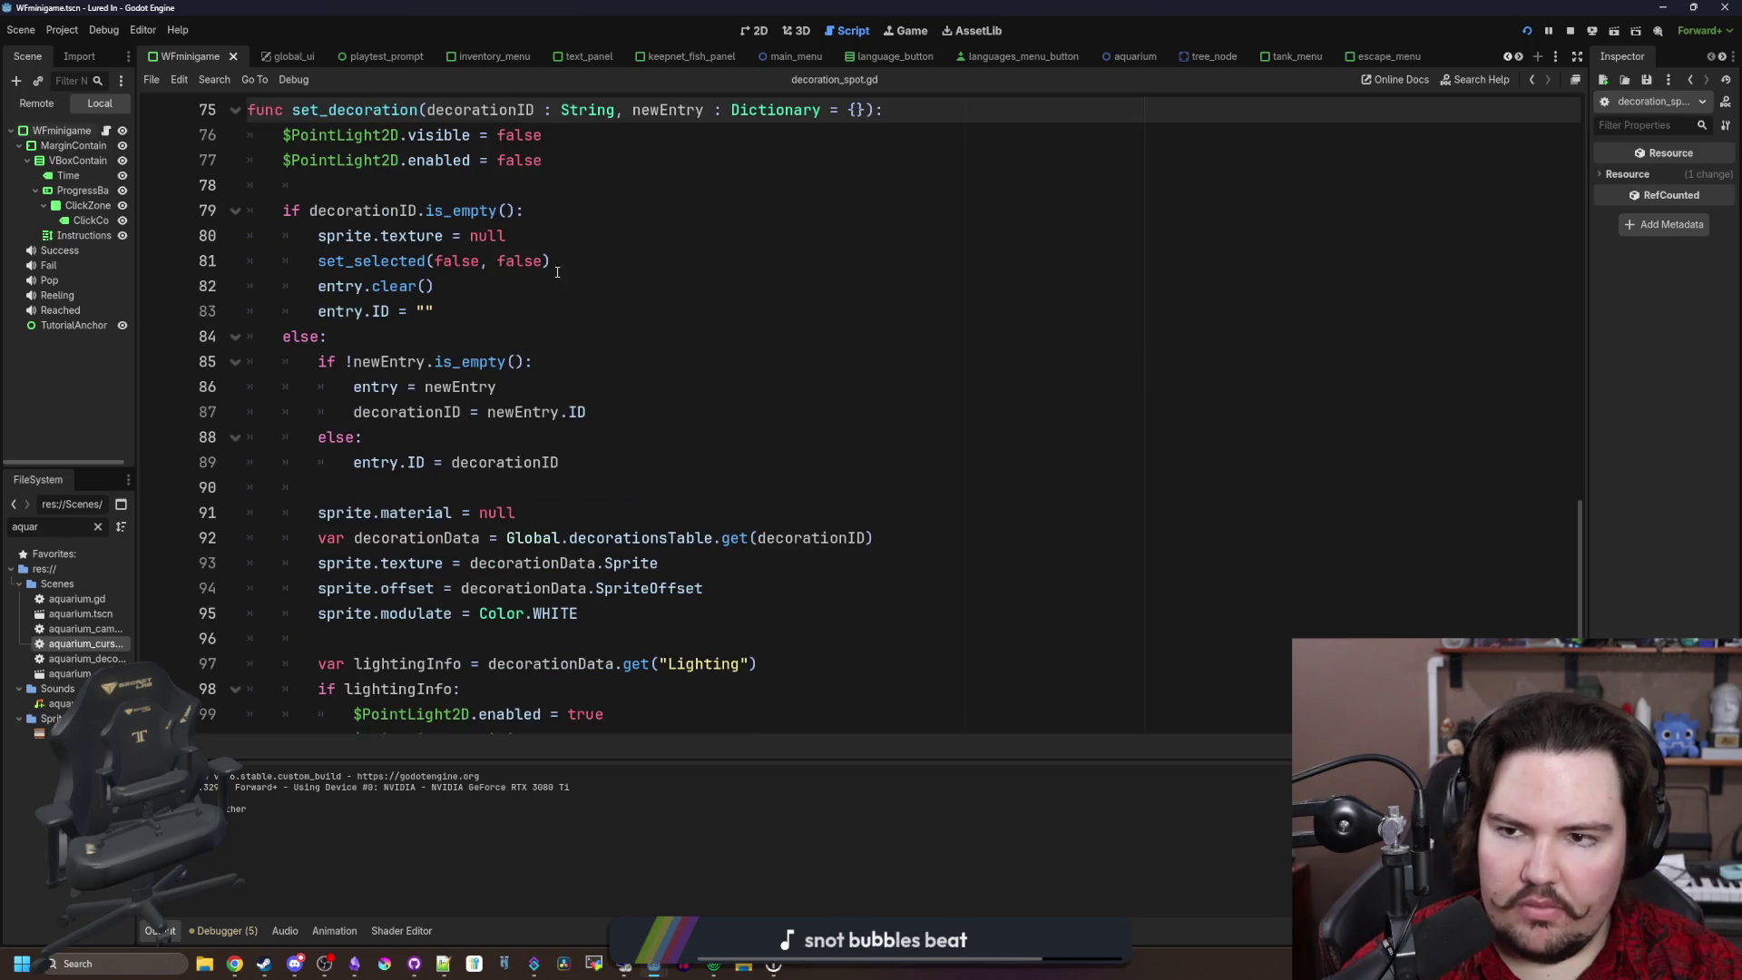
pyautogui.scroll(2, 624, 222)
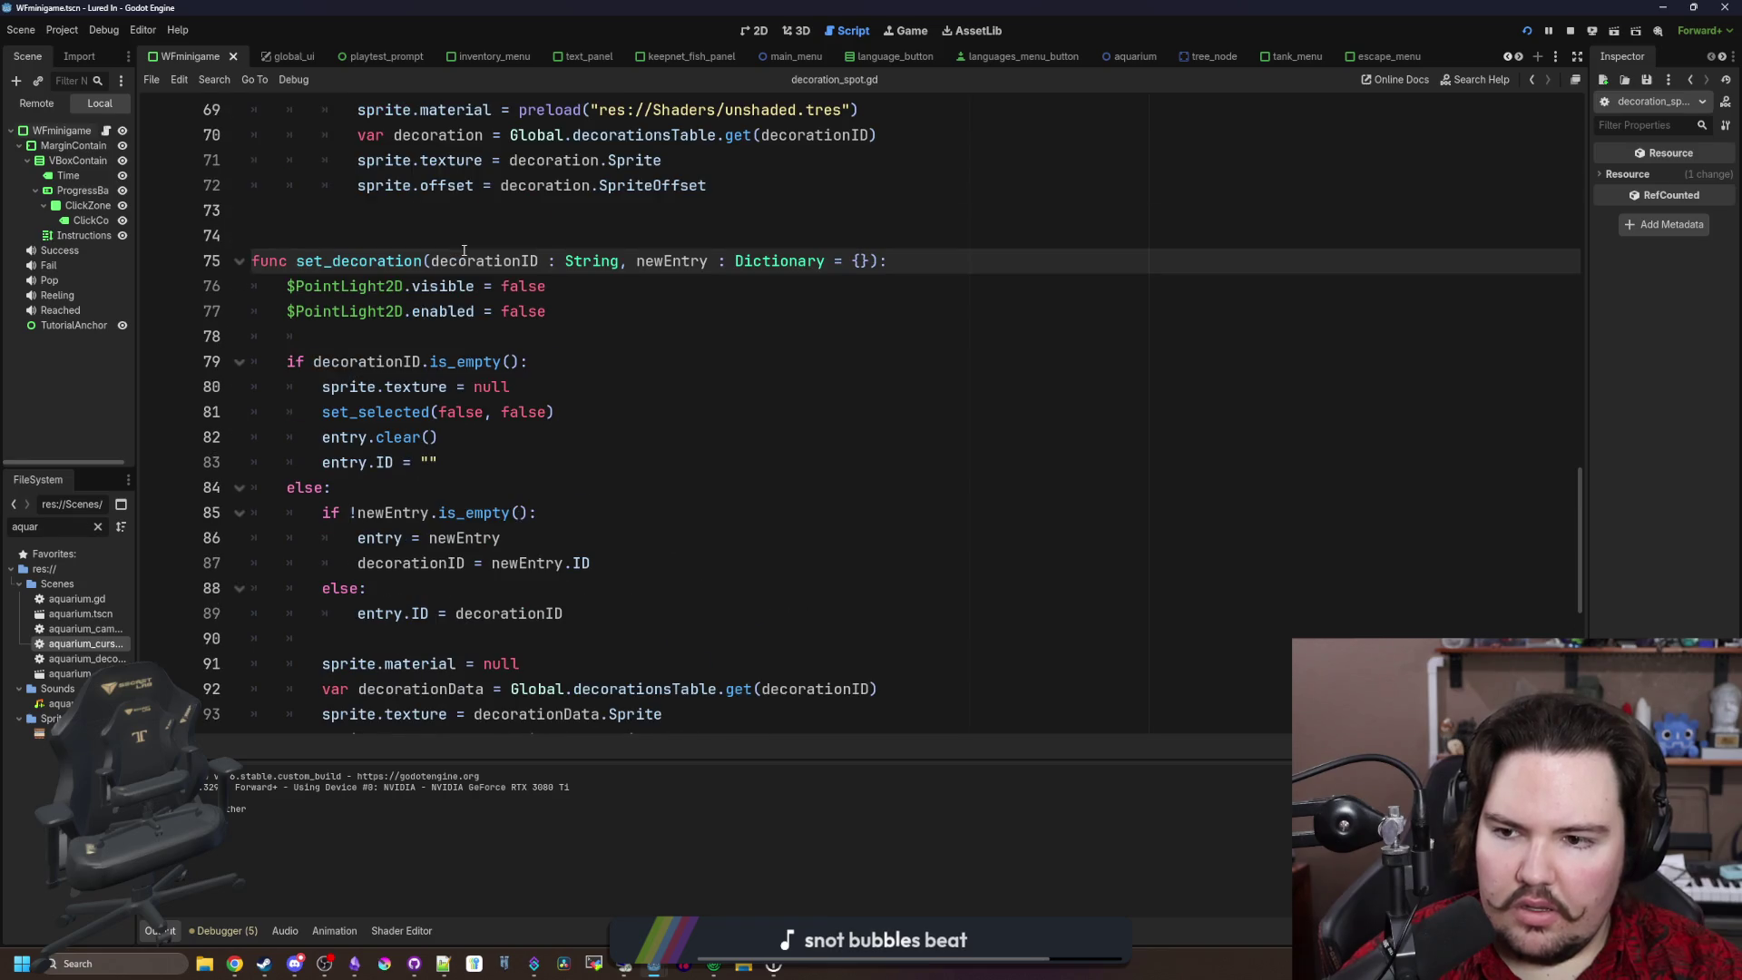
pyautogui.moveTo(454, 439); pyautogui.dragTo(326, 441)
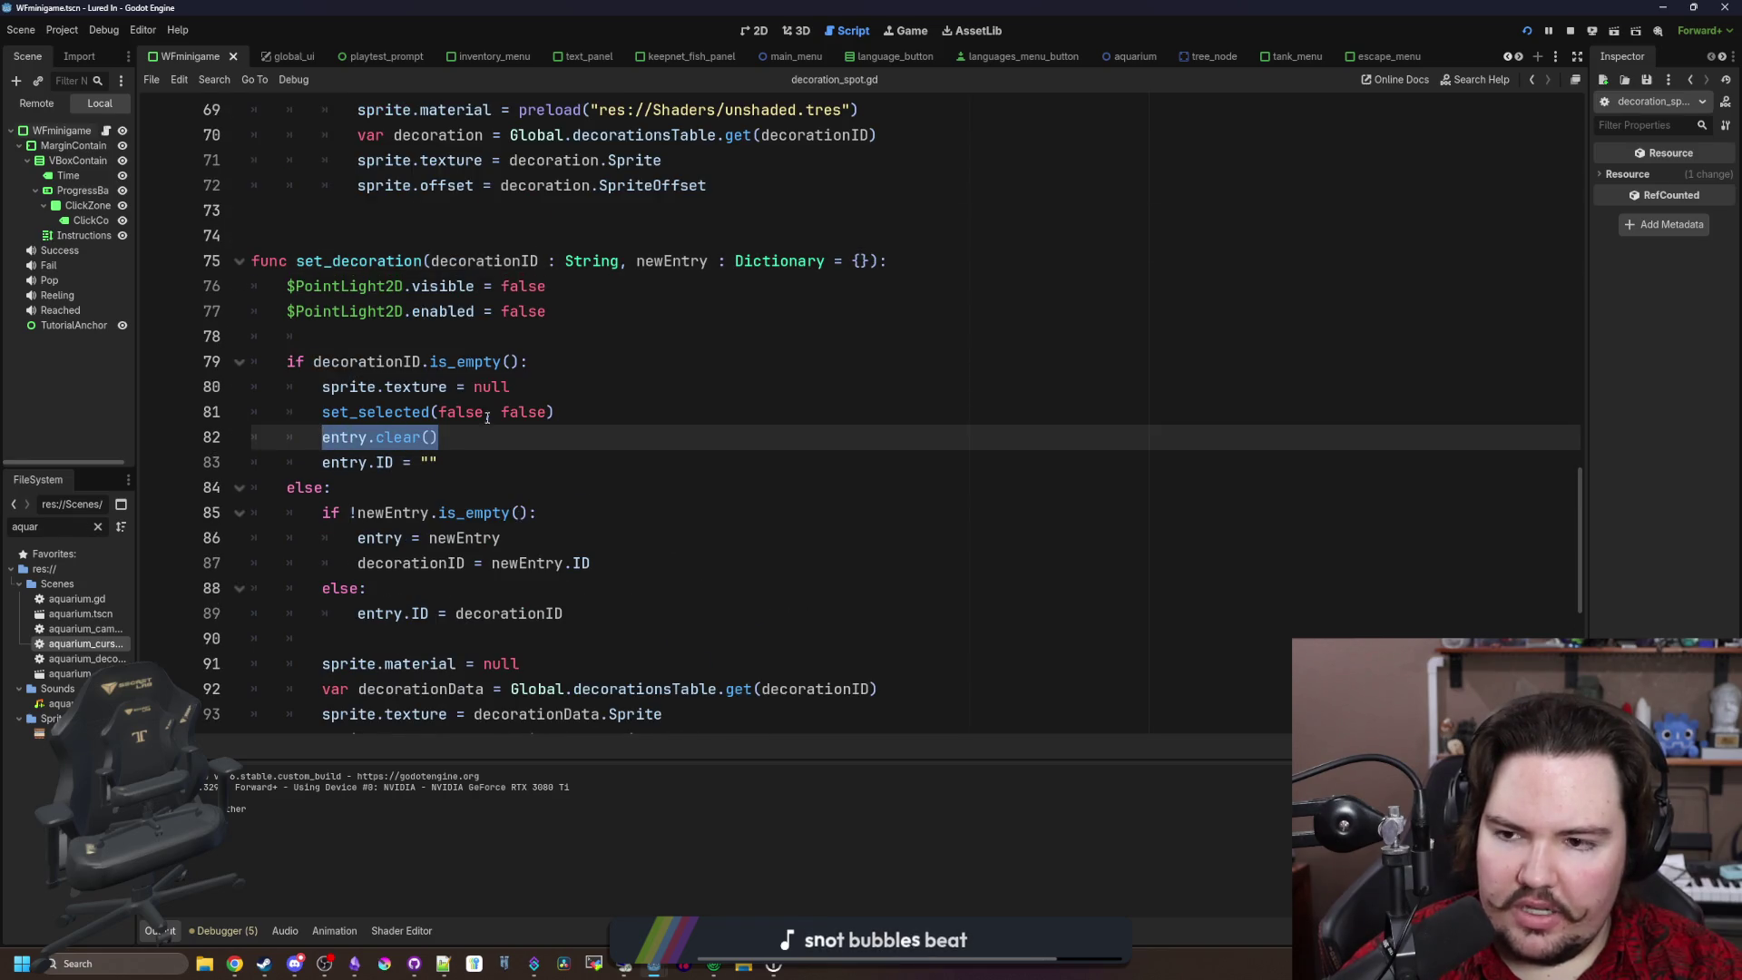
pyautogui.press('Right')
pyautogui.scroll(-3, 490, 420)
pyautogui.hotkey('alt', 'Left')
pyautogui.hotkey('alt', 'Left')
pyautogui.hotkey('alt', 'Left')
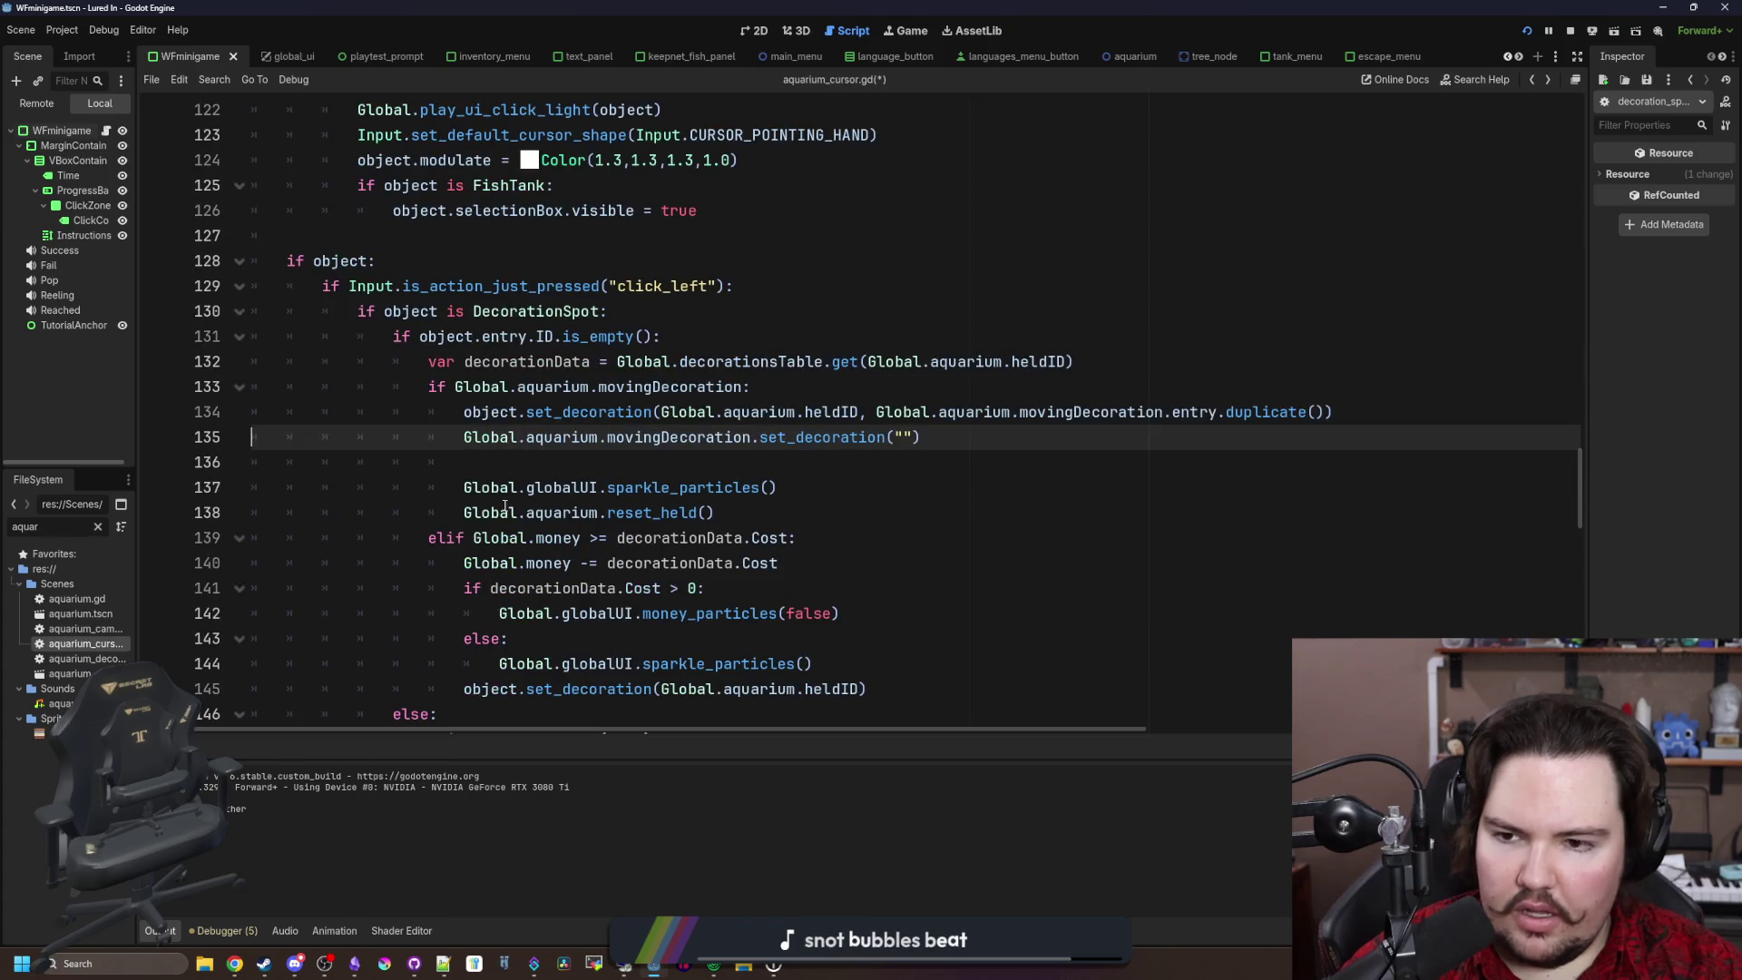
# Step: Inspect line 134's set_decoration call and open the Dictionary.duplicate documentation
pyautogui.moveTo(464, 414); pyautogui.dragTo(863, 413)
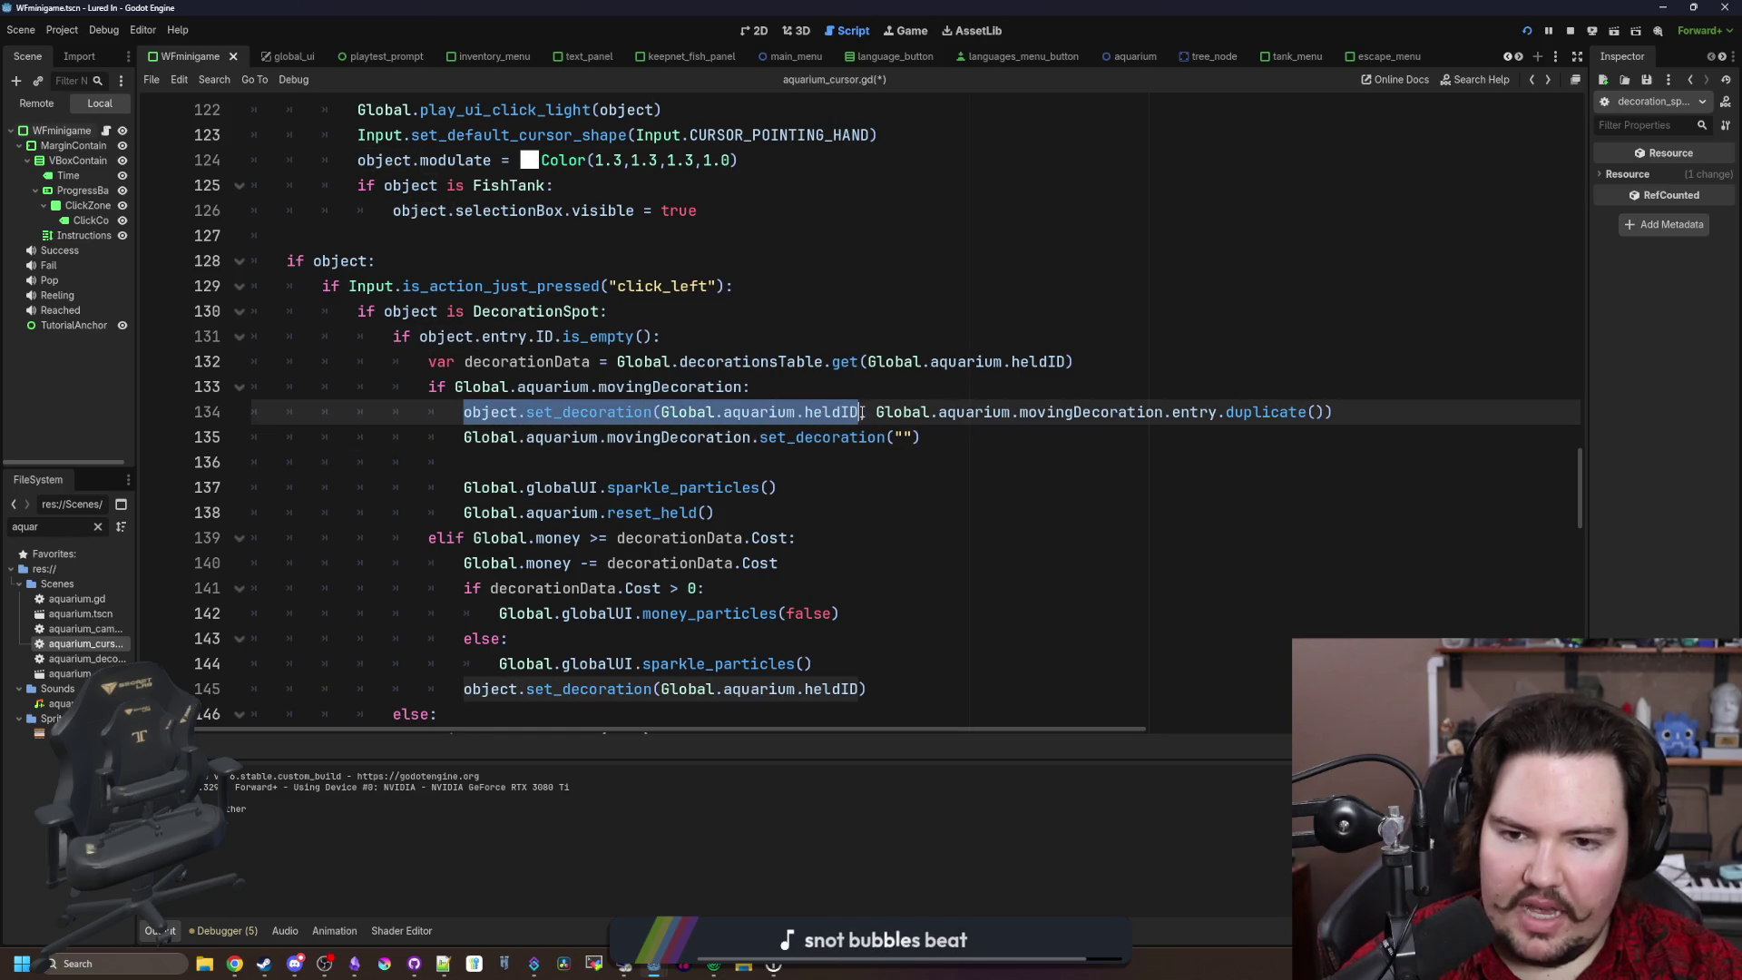
pyautogui.click(868, 399)
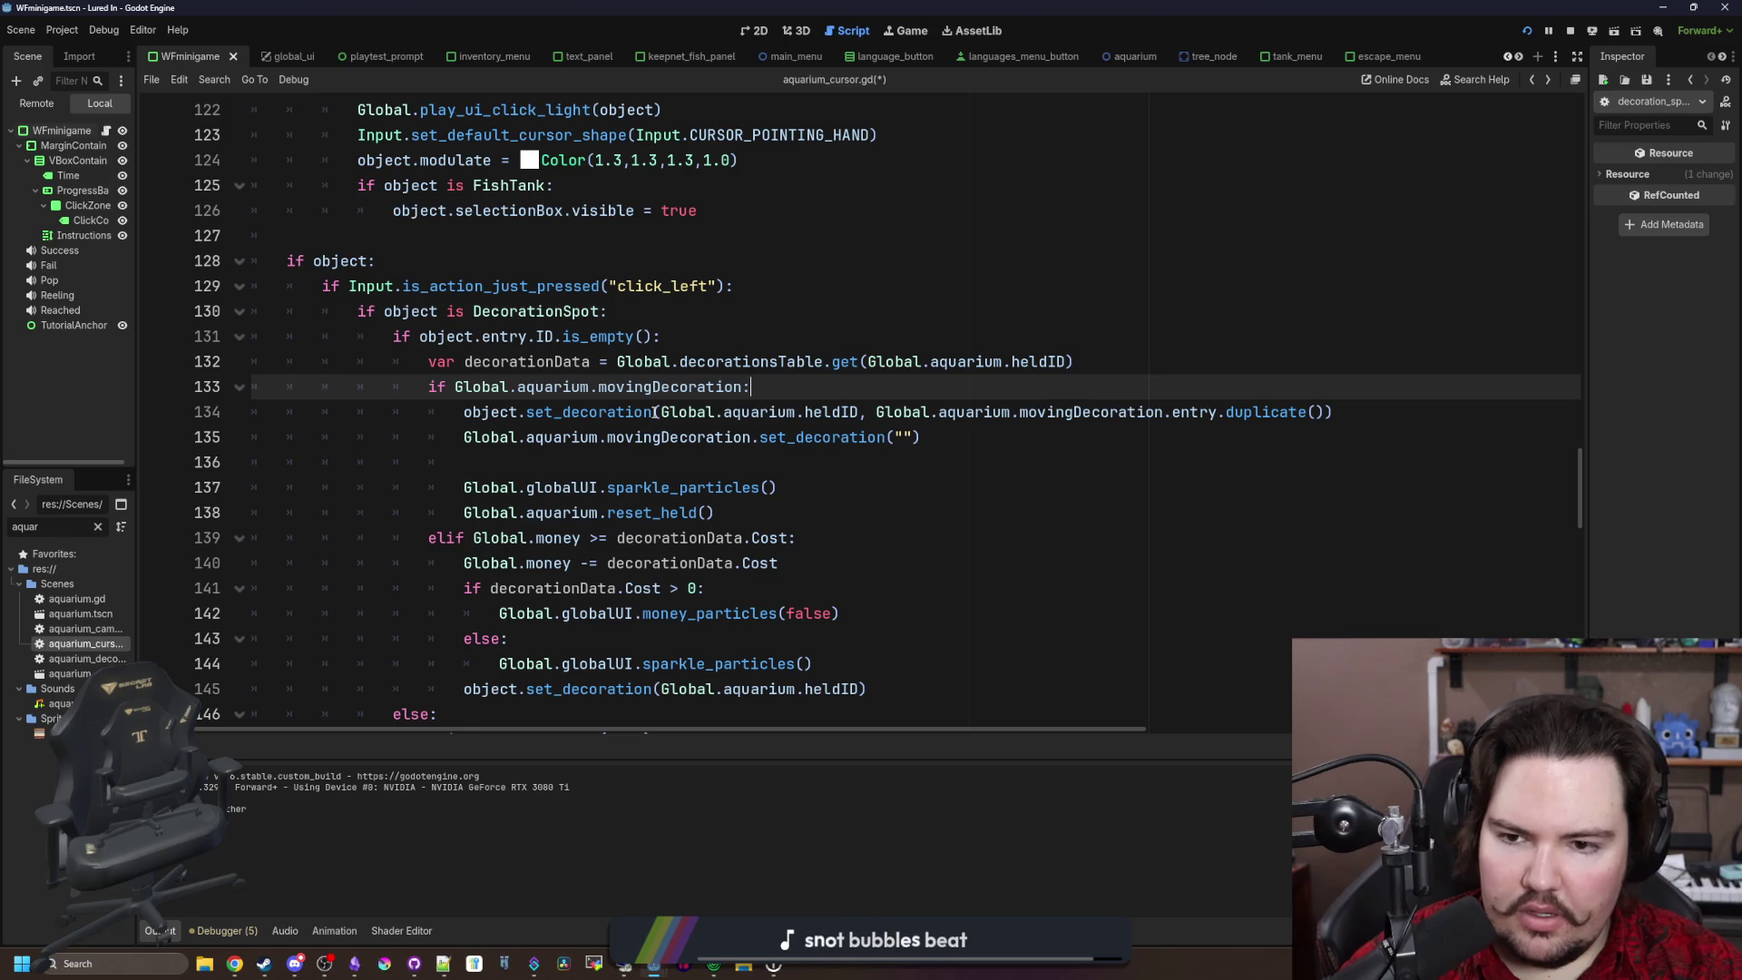
pyautogui.moveTo(662, 412); pyautogui.dragTo(1299, 412)
pyautogui.click(999, 381)
pyautogui.press('Down')
pyautogui.press('Down')
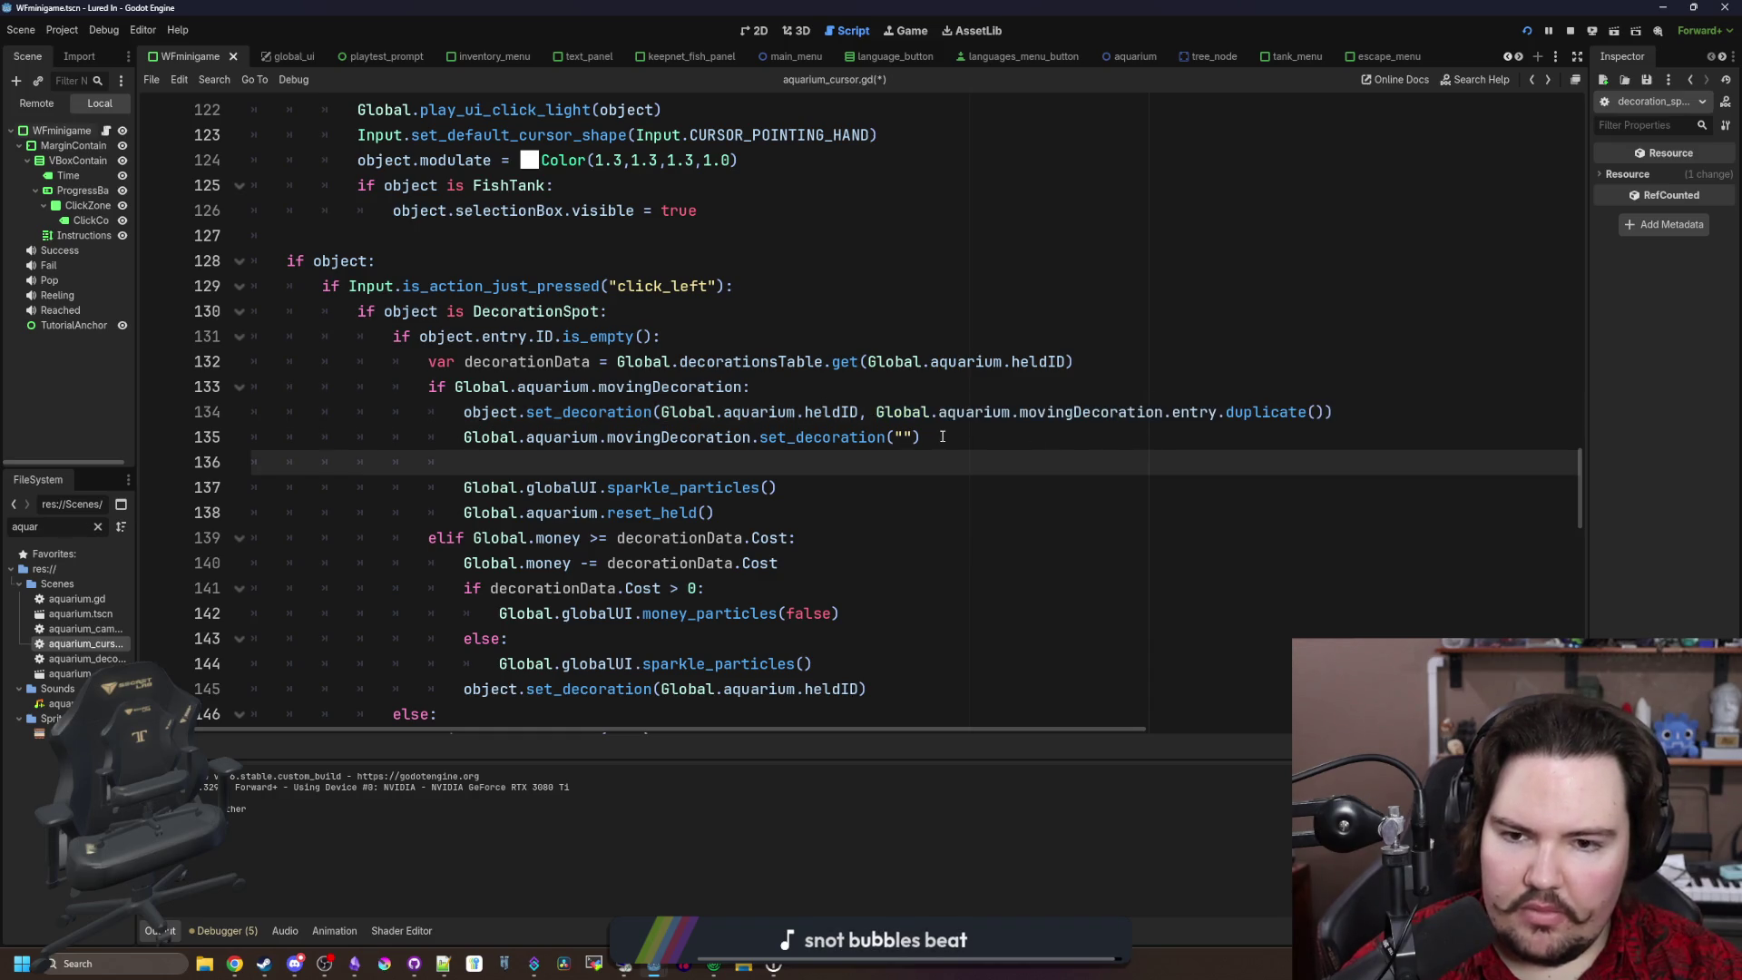
pyautogui.click(943, 436)
pyautogui.keyDown('ctrl'); pyautogui.click(1261, 413); pyautogui.keyUp('ctrl')
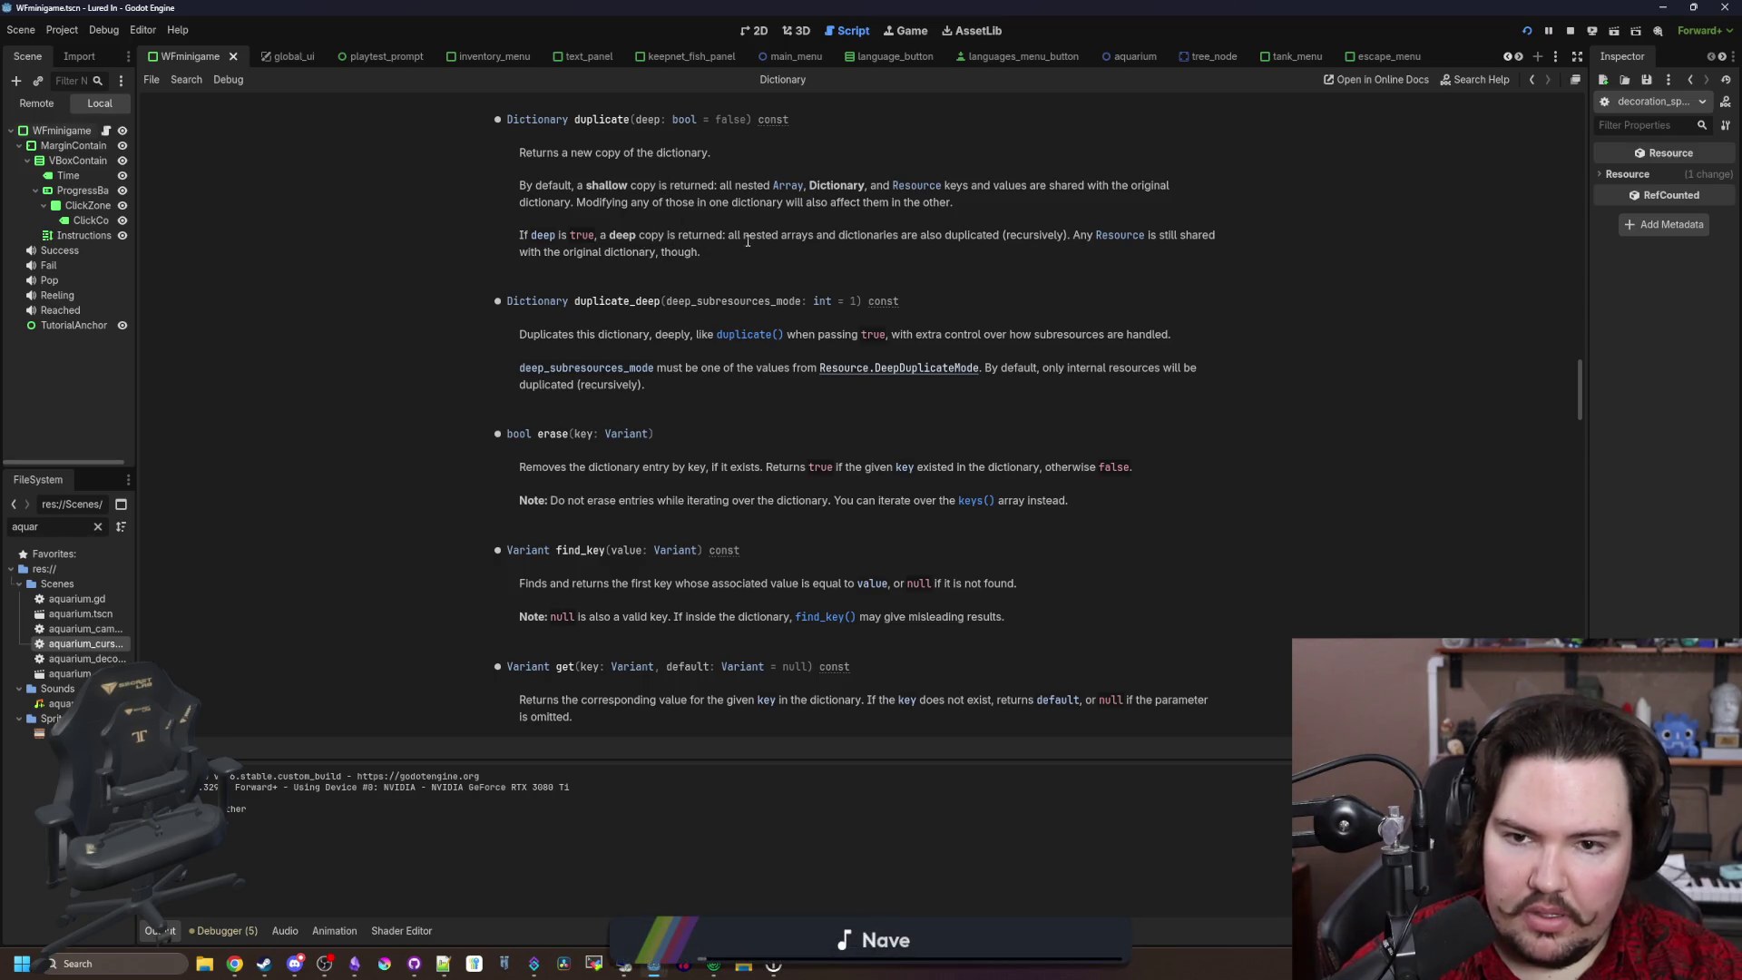
# Step: Check the docs note on deep copies, then make the entry copy use duplicate(true) and save
pyautogui.moveTo(743, 238); pyautogui.dragTo(1030, 233)
pyautogui.click(999, 239)
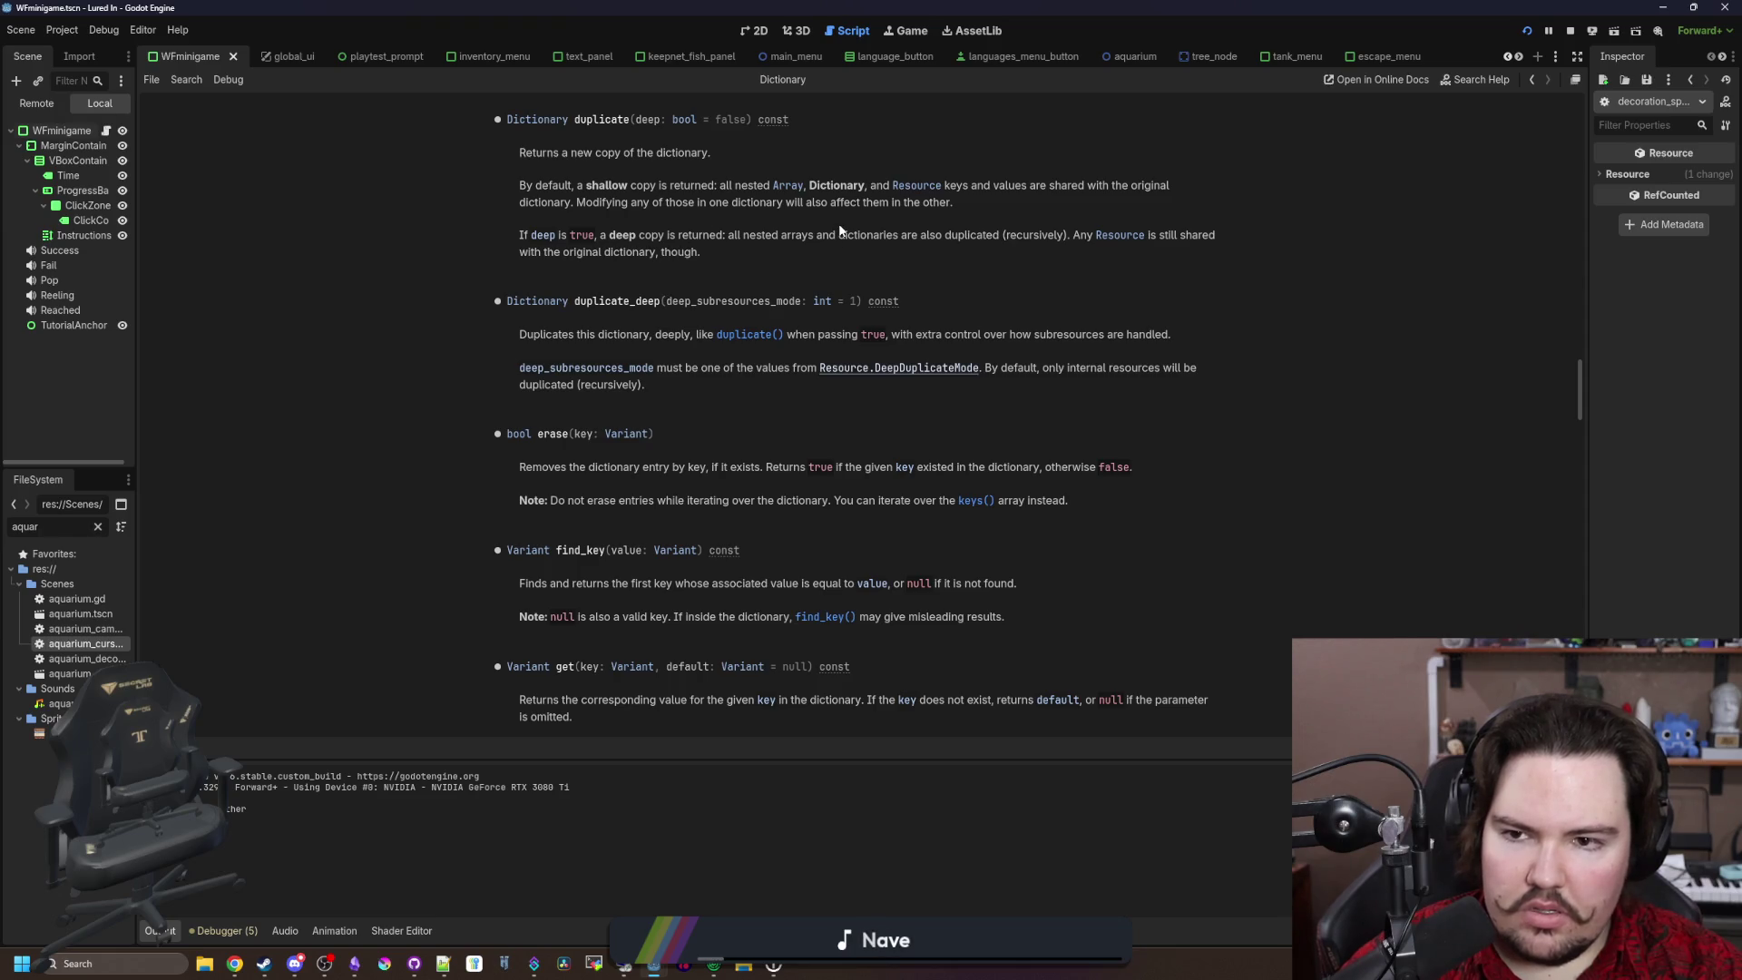
pyautogui.hotkey('alt', 'Left')
pyautogui.write('true')
pyautogui.press('Up')
pyautogui.hotkey('ctrl', 's')
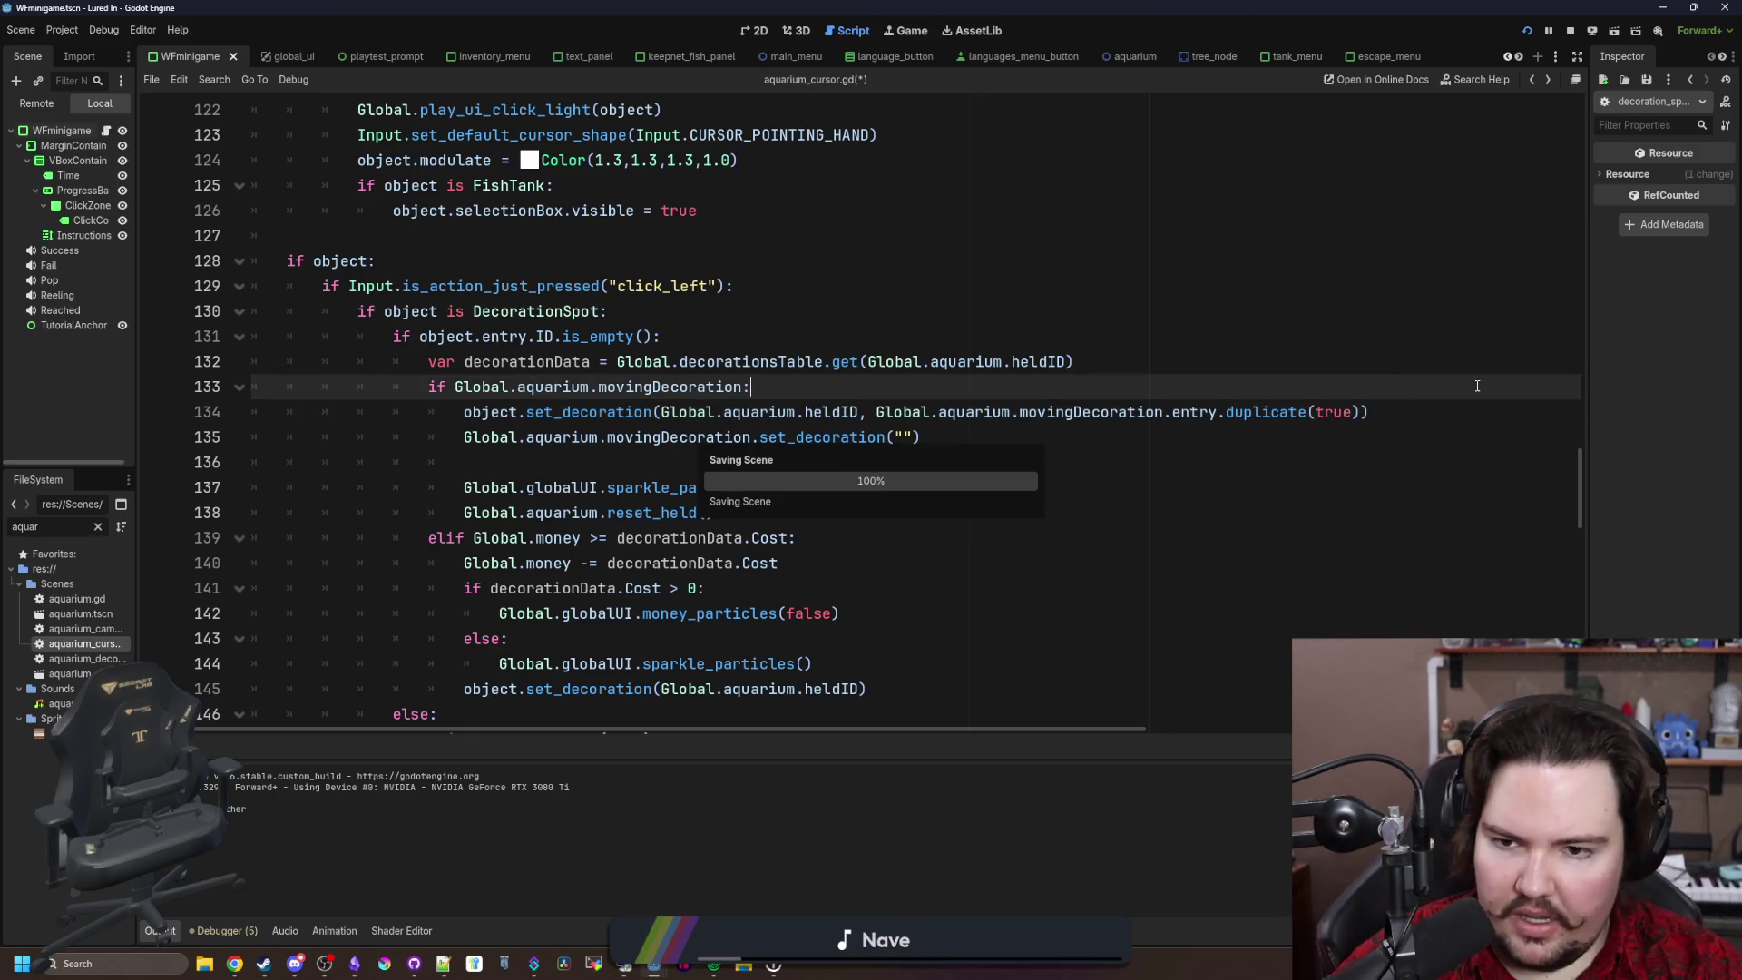
# Step: Move the deep-copied entry expression into a new newEntry variable above the set_decoration call
pyautogui.press('Down')
pyautogui.press('Down')
pyautogui.press('Down')
pyautogui.moveTo(1369, 412)
pyautogui.mouseDown()
pyautogui.moveTo(908, 435)
pyautogui.moveTo(874, 411)
pyautogui.mouseUp()
pyautogui.press('BackSpace')
pyautogui.click(870, 388)
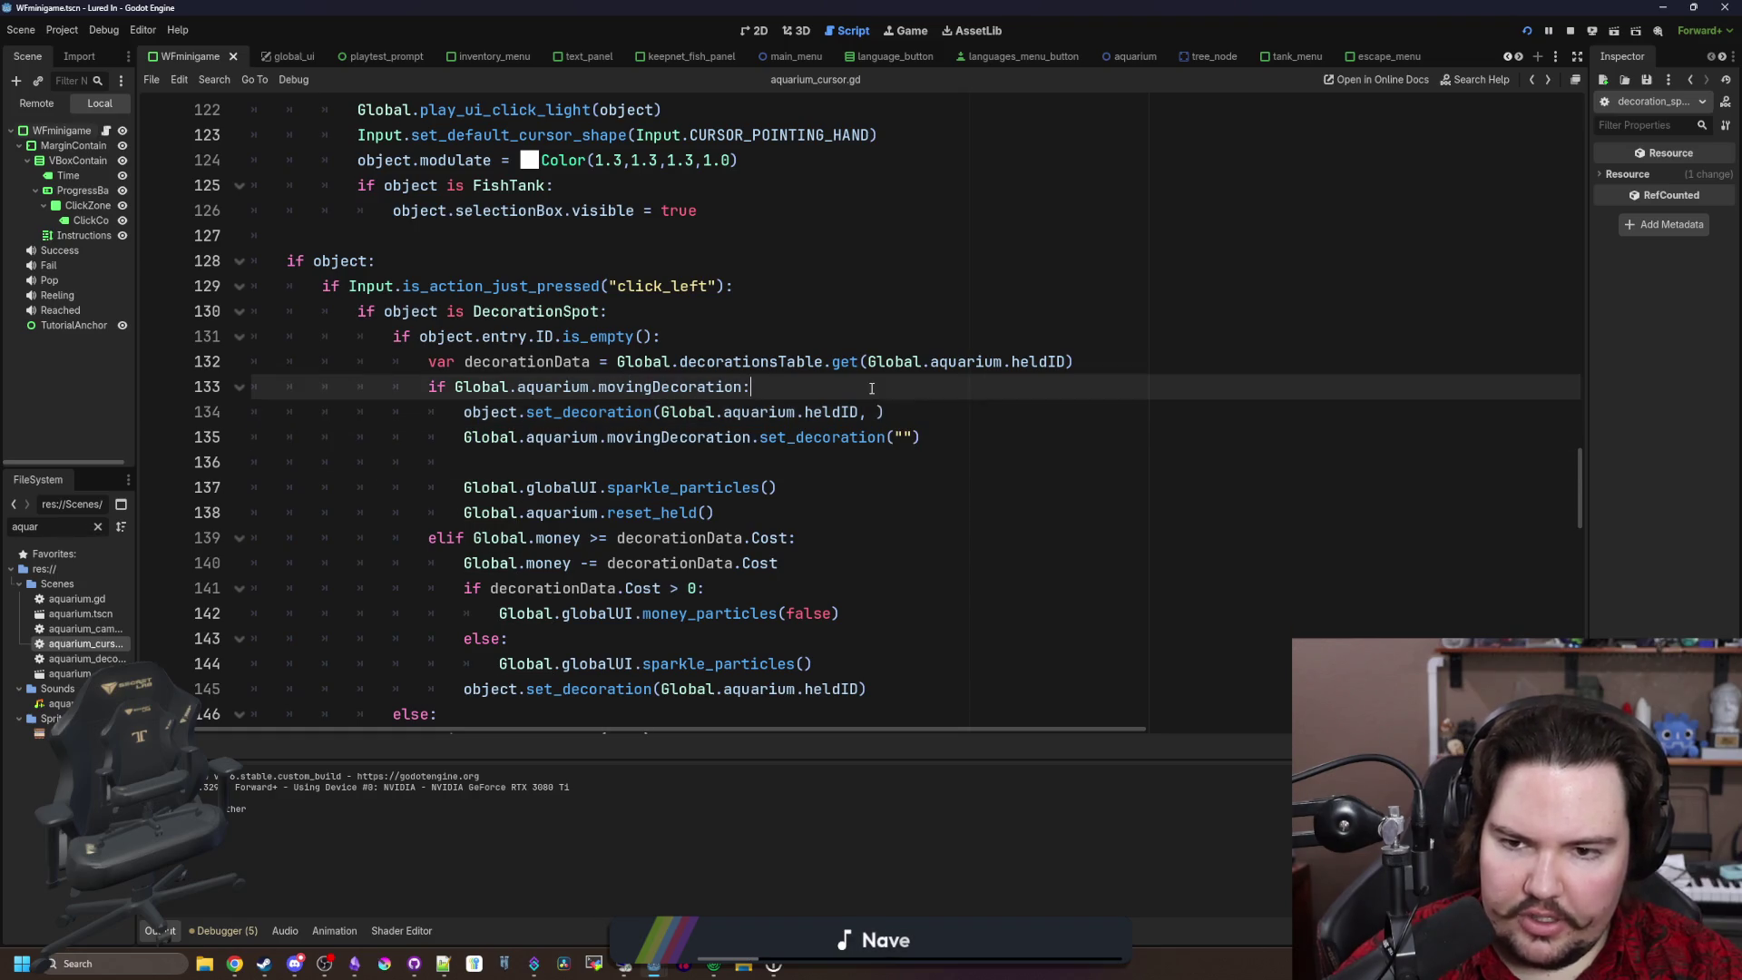
pyautogui.press('Return')
pyautogui.press('Return')
pyautogui.press('Up')
pyautogui.write('v')
pyautogui.write('ar new')
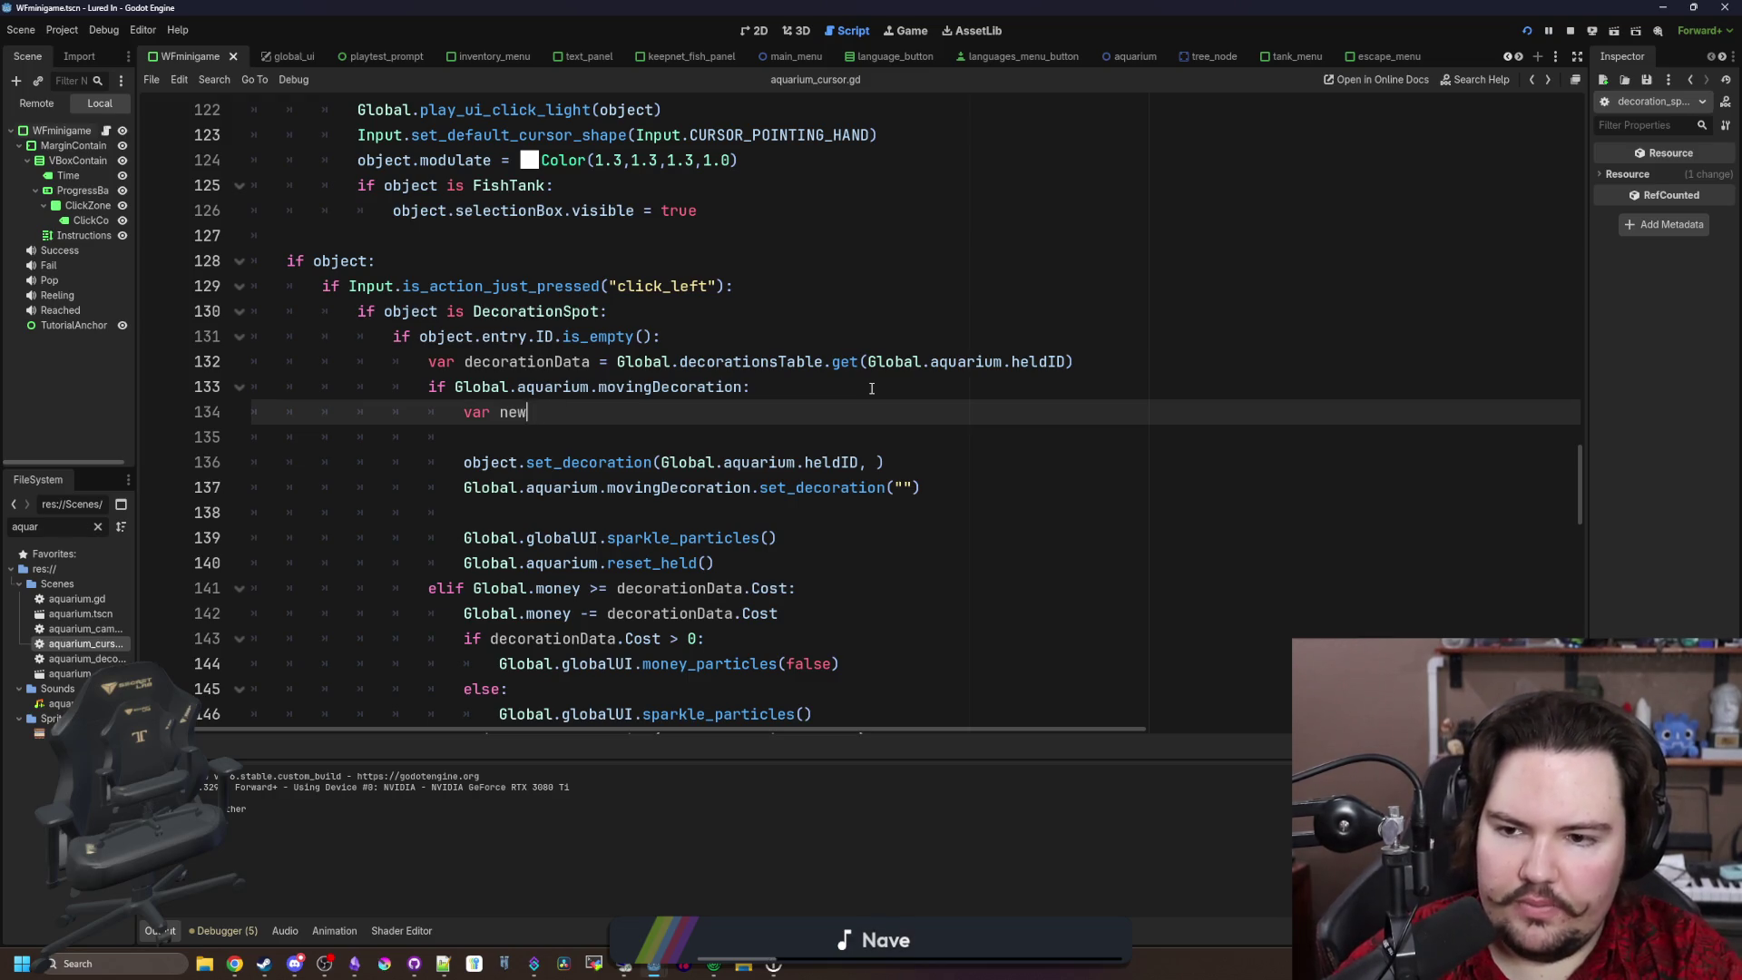
pyautogui.write('=')
pyautogui.write('Global.aquarium.movingDecoration.entry.duplicate(true)')
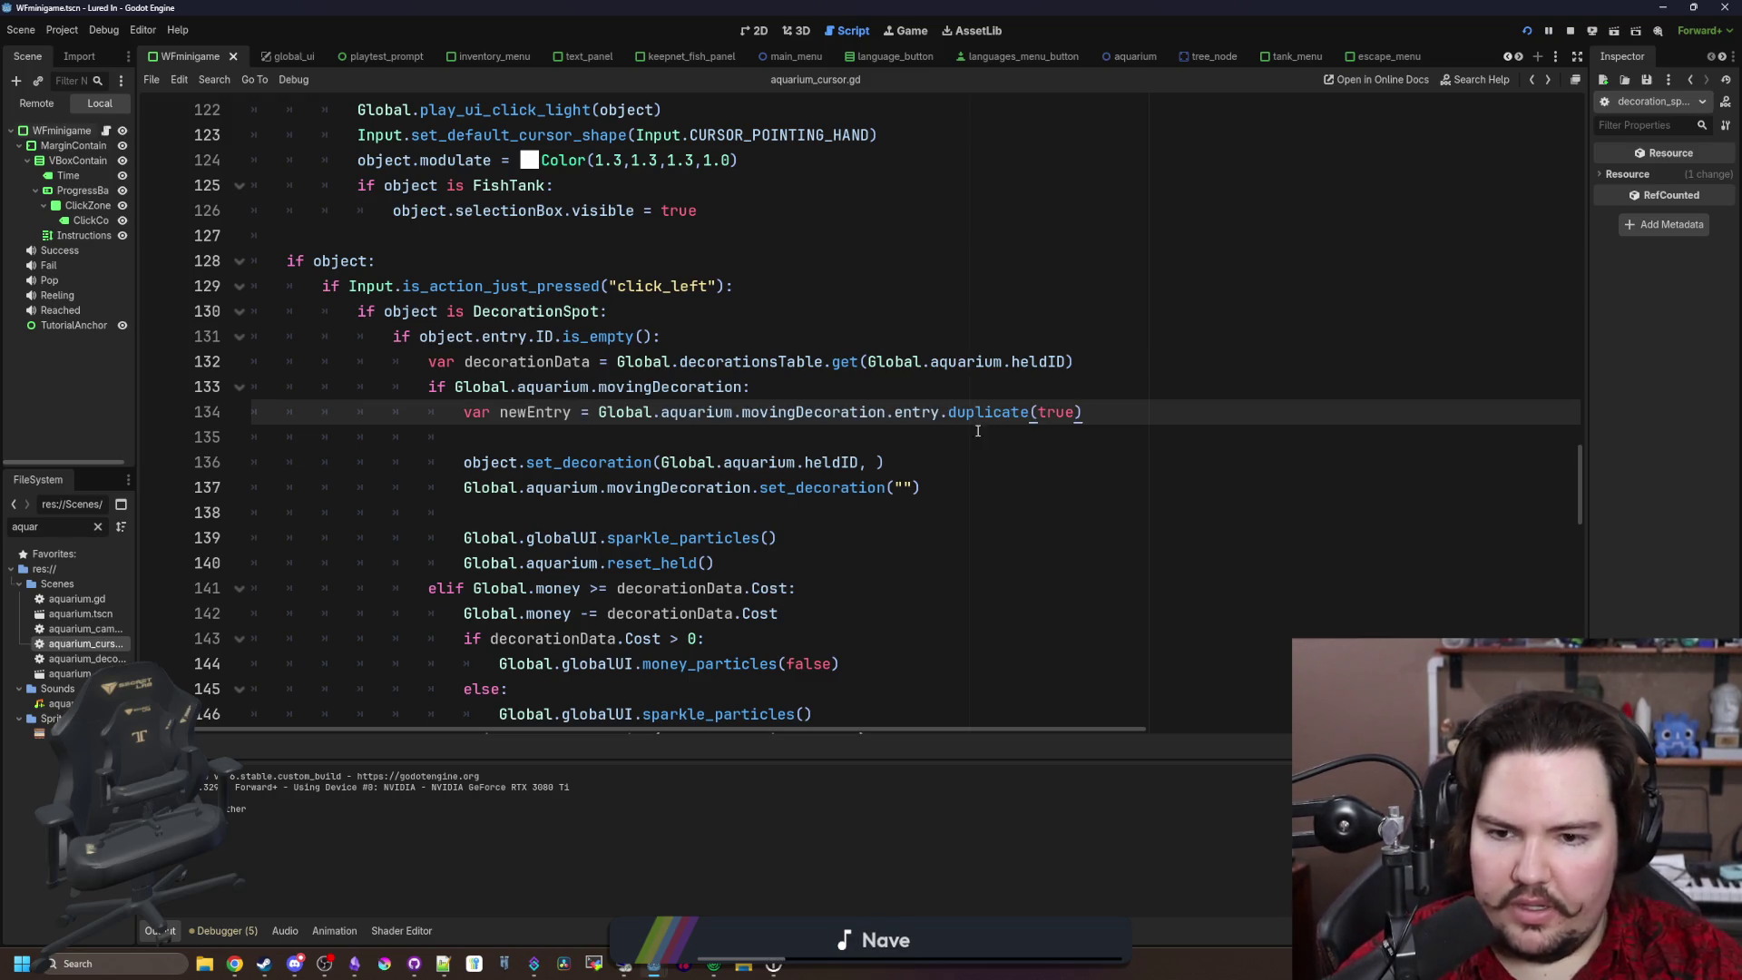
# Step: Move the set_decoration("") line that clears the old spot above the new call
pyautogui.moveTo(922, 487); pyautogui.dragTo(461, 487)
pyautogui.hotkey('ctrl', 'x')
pyautogui.click(550, 433)
pyautogui.hotkey('ctrl', 'v')
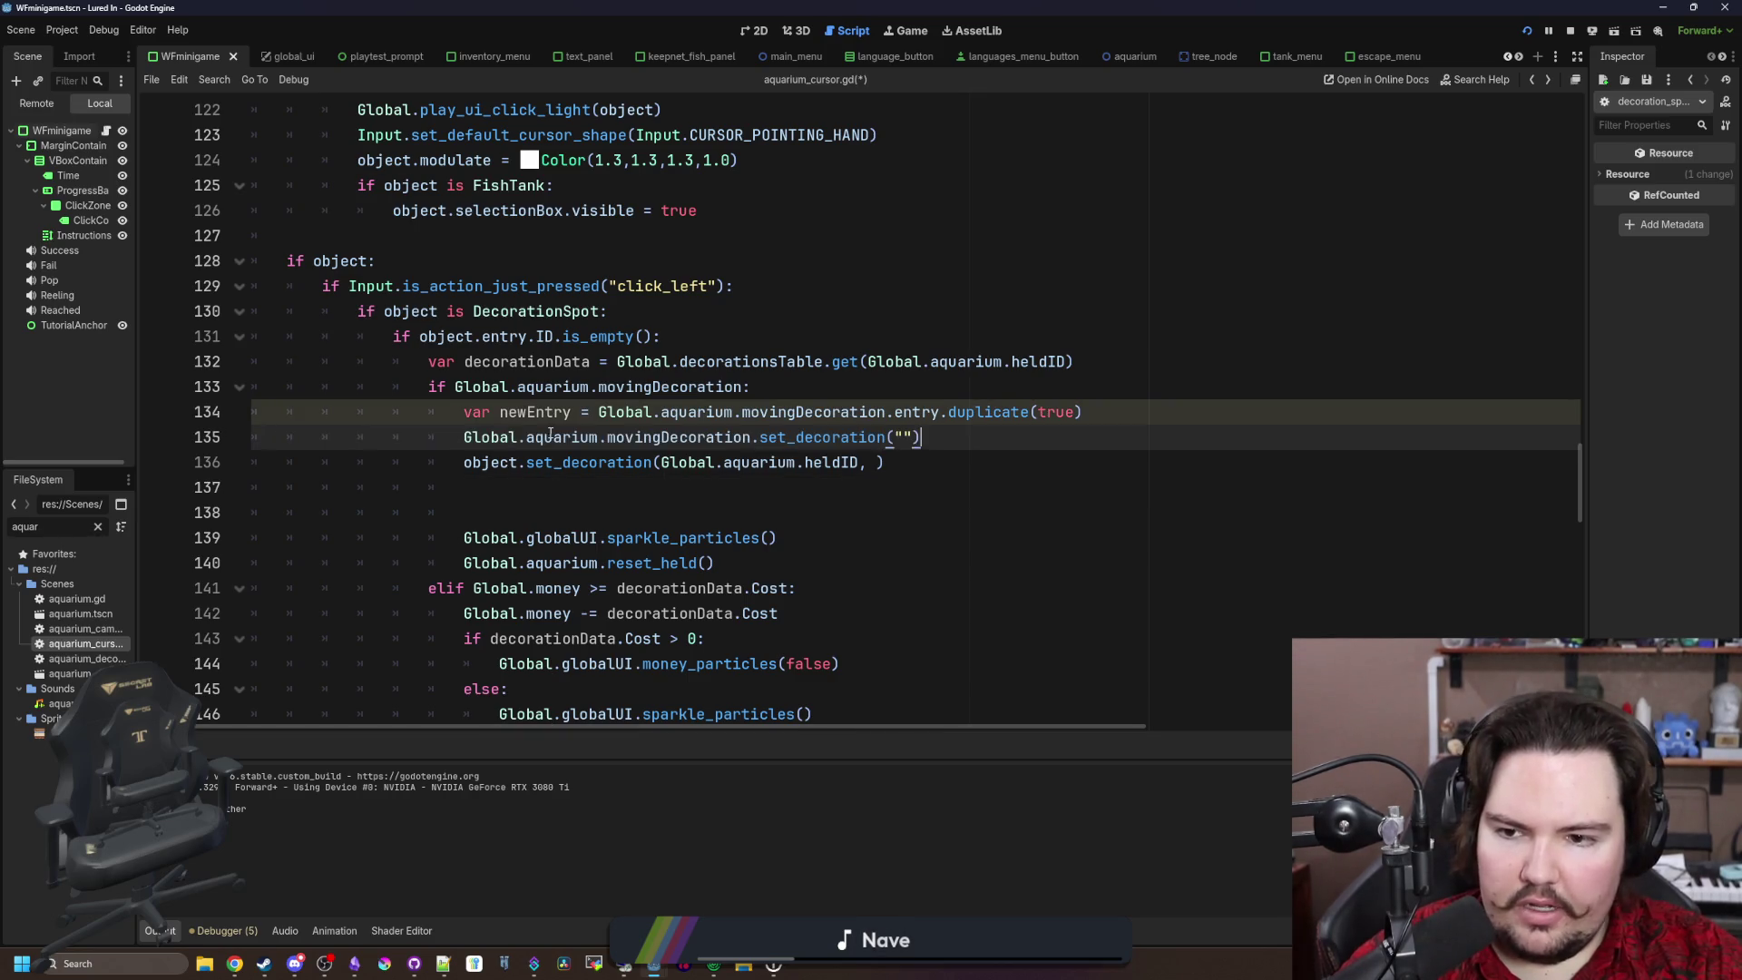
pyautogui.press('Return')
# Step: Pass newEntry to object.set_decoration, save aquarium_cursor.gd and run the game
pyautogui.click(526, 513)
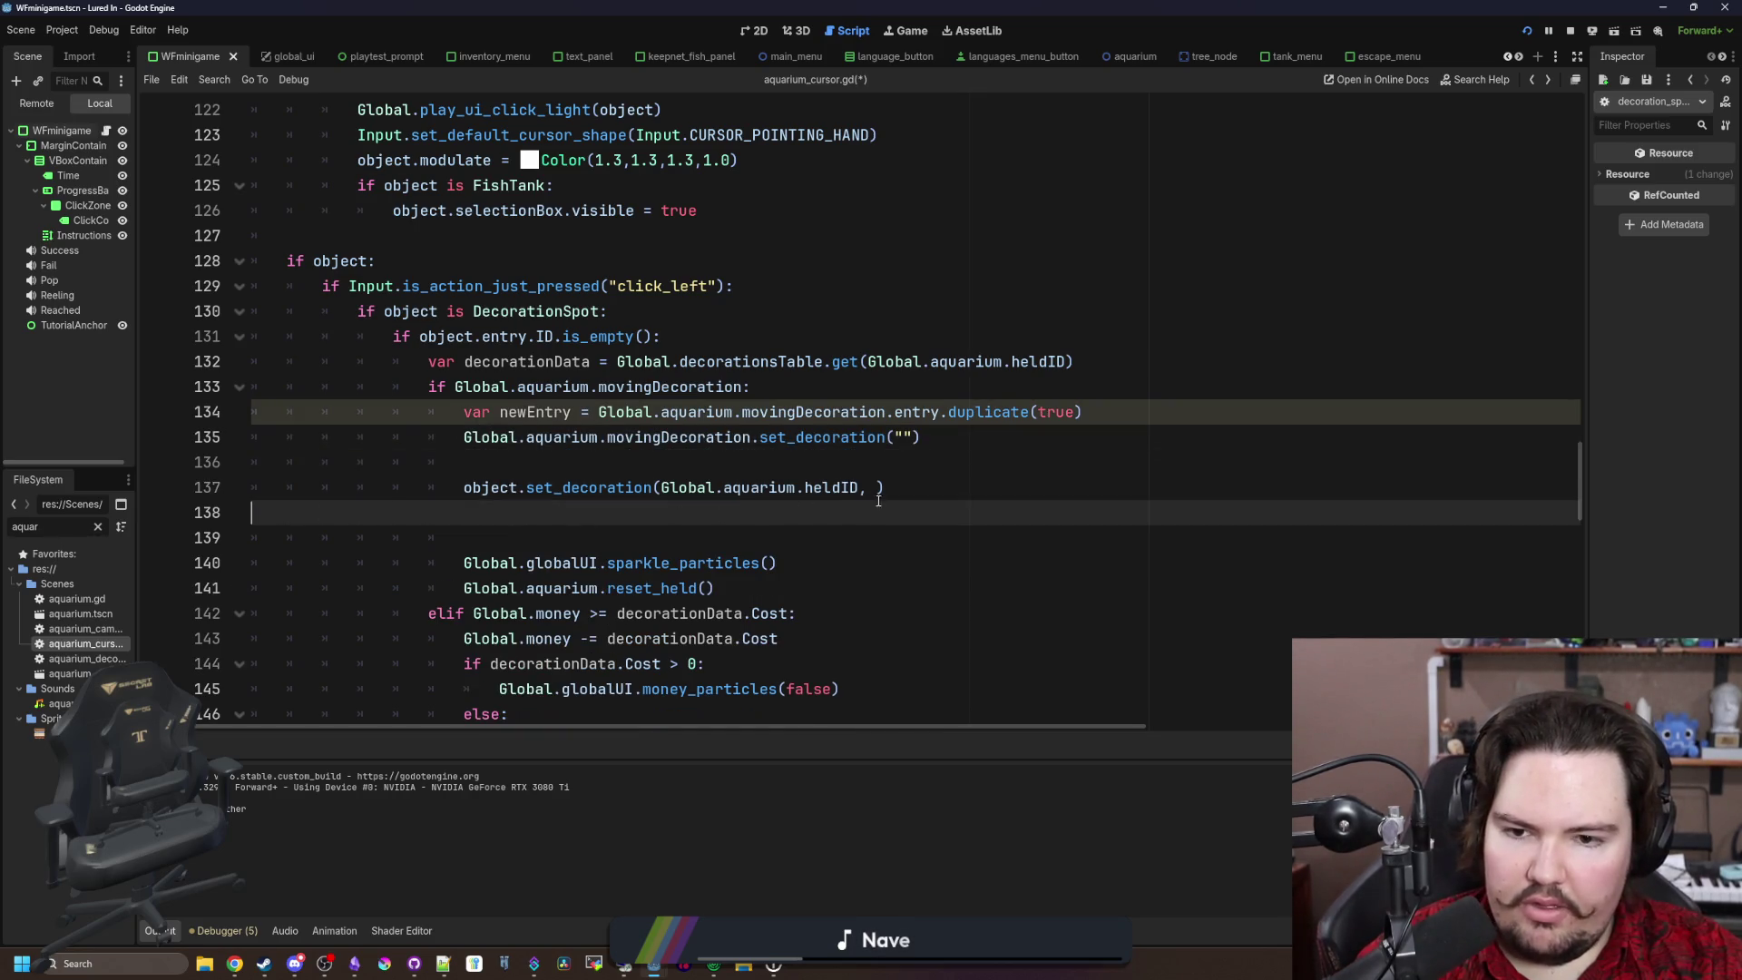
pyautogui.press('BackSpace')
pyautogui.press('Left')
pyautogui.write('newE')
pyautogui.press('Return')
pyautogui.click(1144, 436)
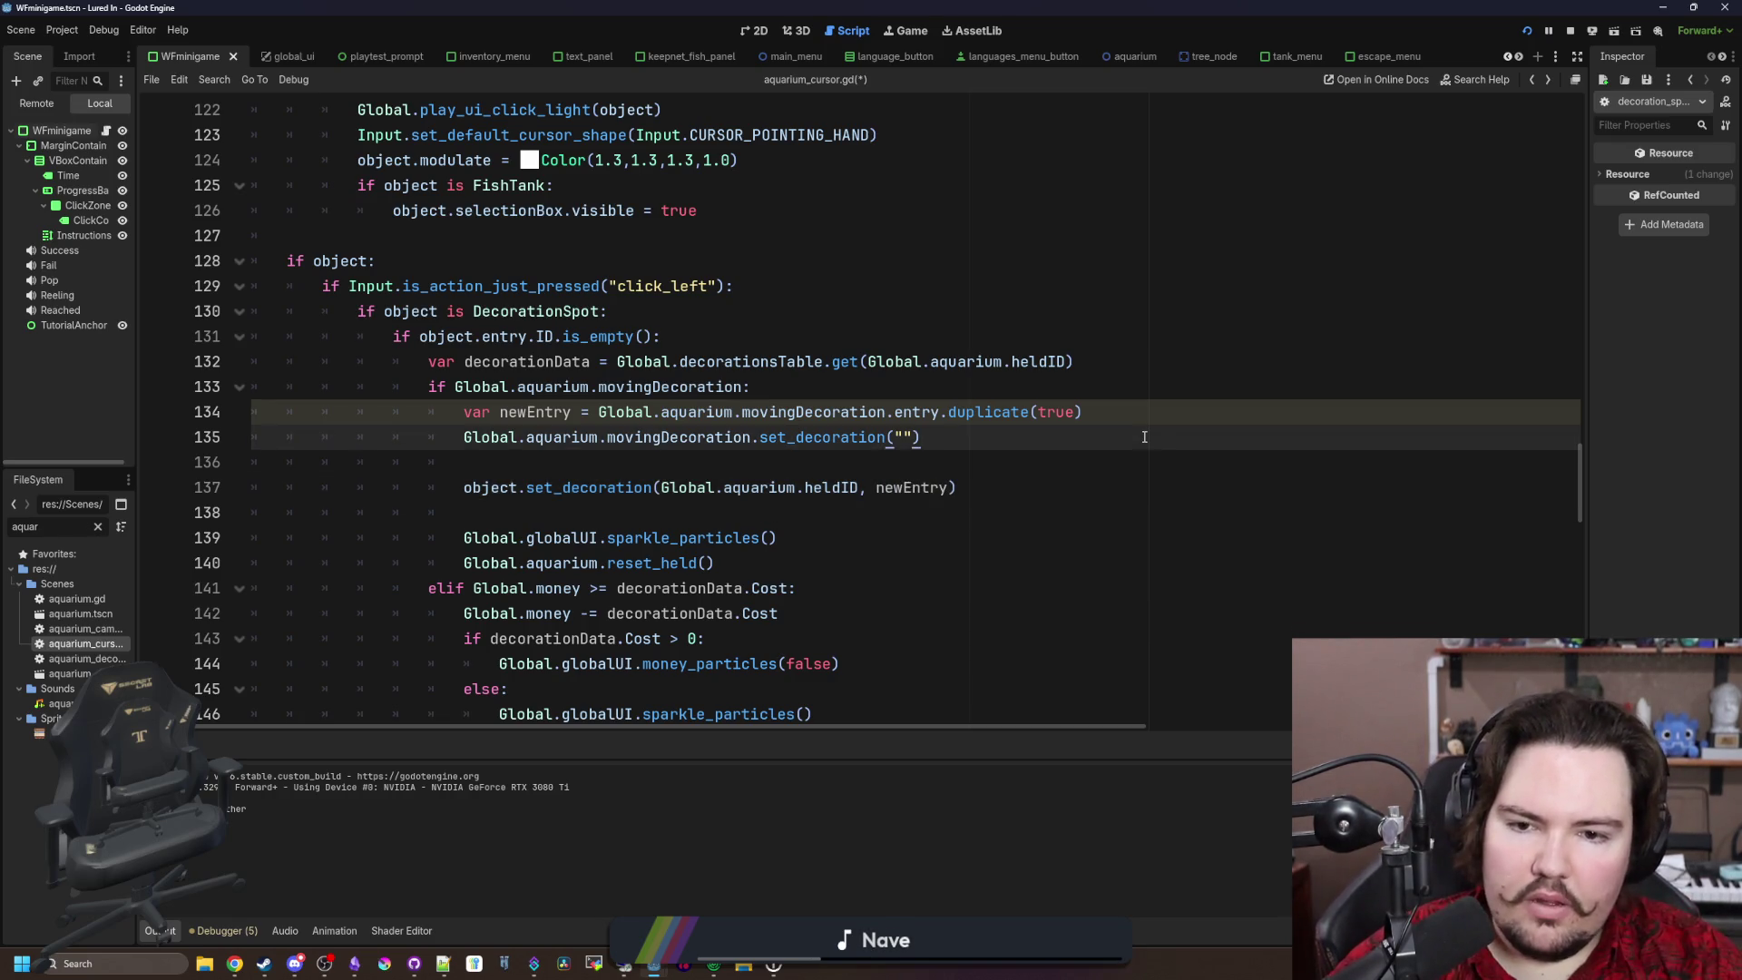
pyautogui.hotkey('ctrl', 's')
pyautogui.press('F5')
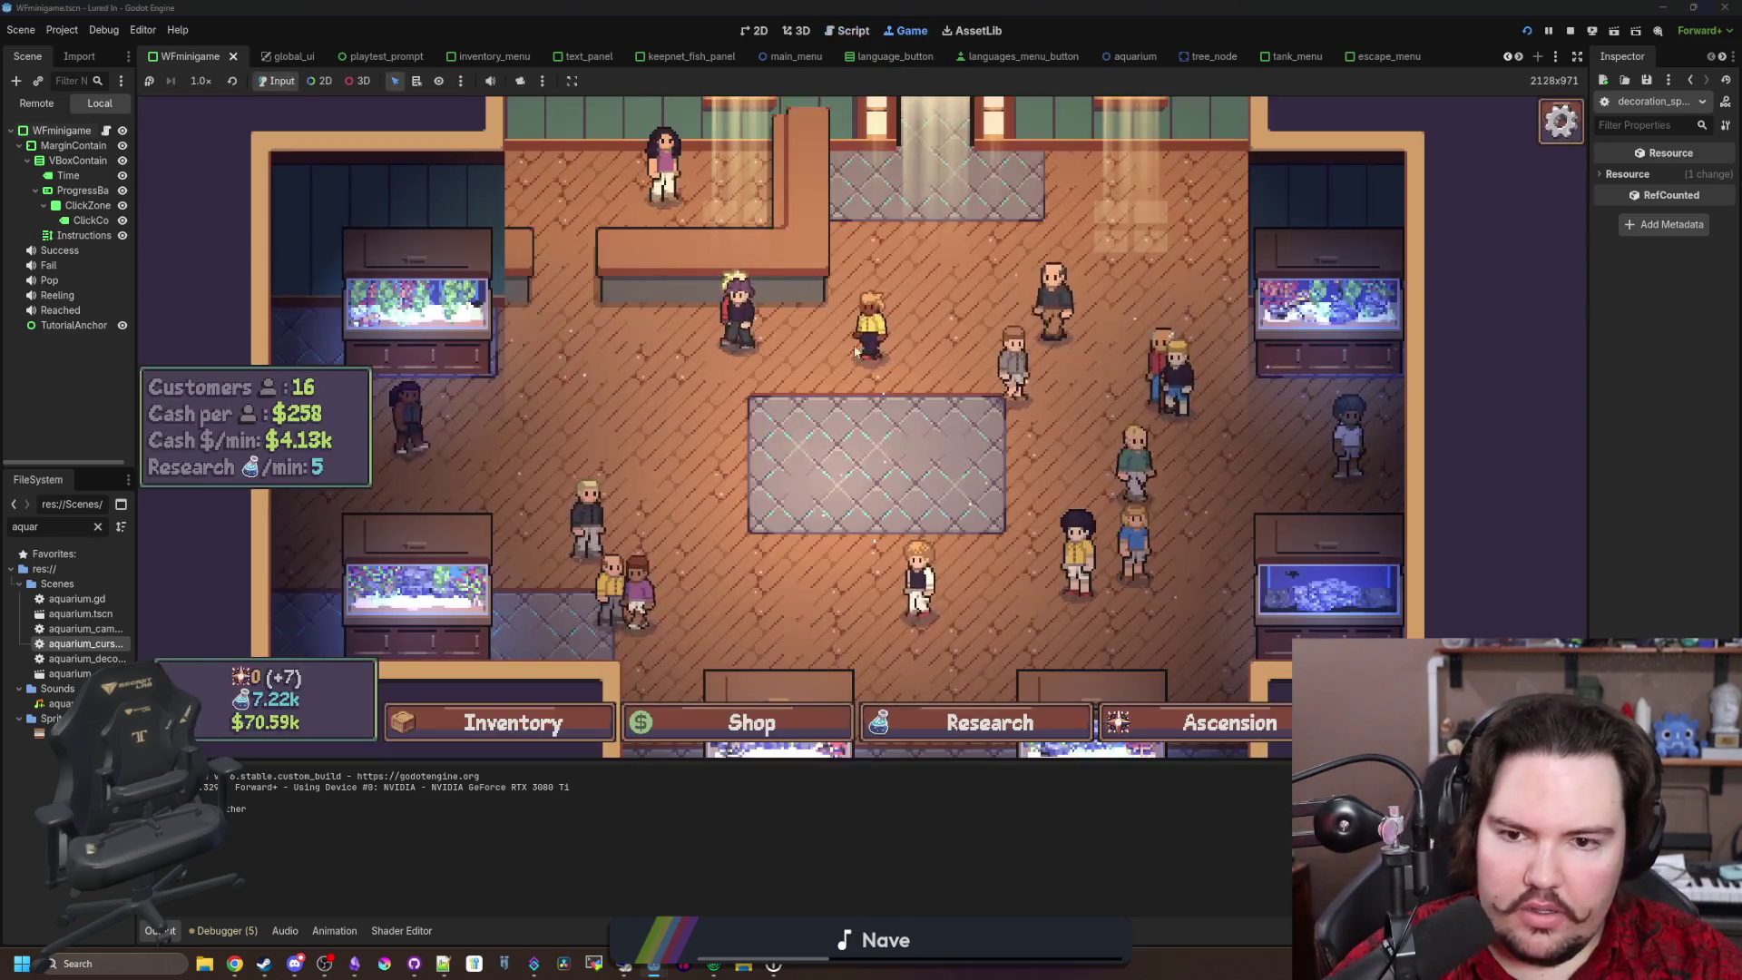
# Step: Buy a Crate from the shop's Decorations and place it on a decoration spot
pyautogui.click(506, 715)
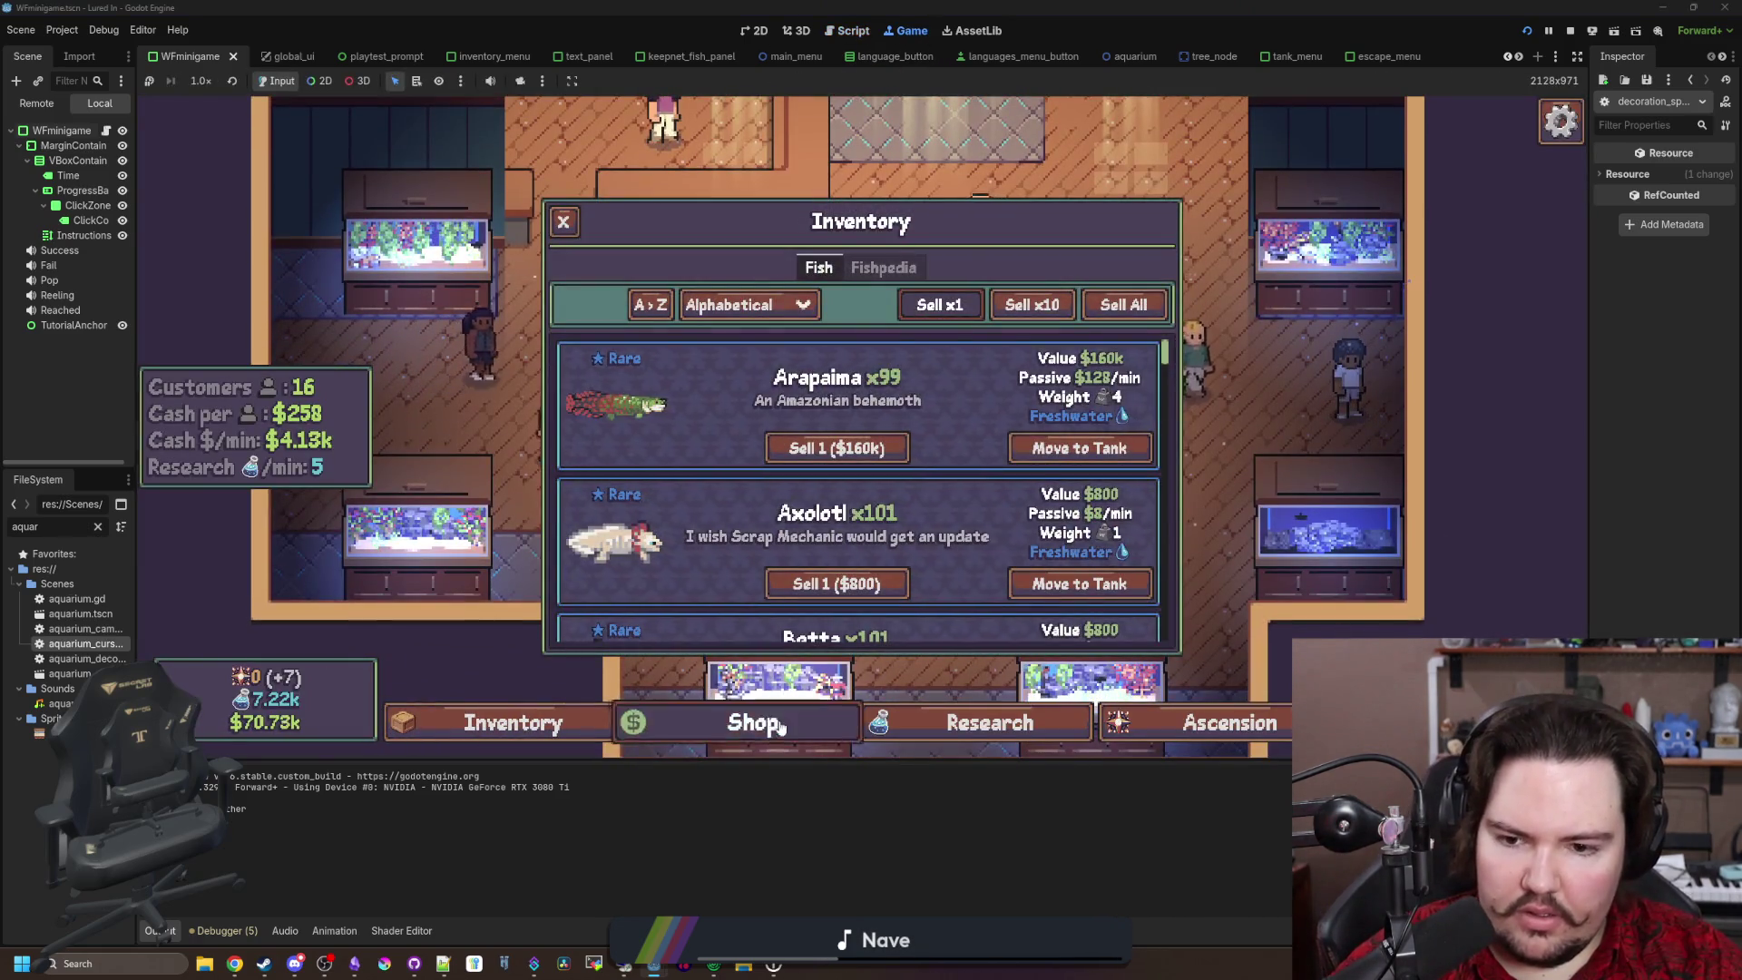
pyautogui.click(739, 720)
pyautogui.click(994, 267)
pyautogui.click(1060, 479)
pyautogui.press('Escape')
pyautogui.press('Escape')
pyautogui.click(924, 483)
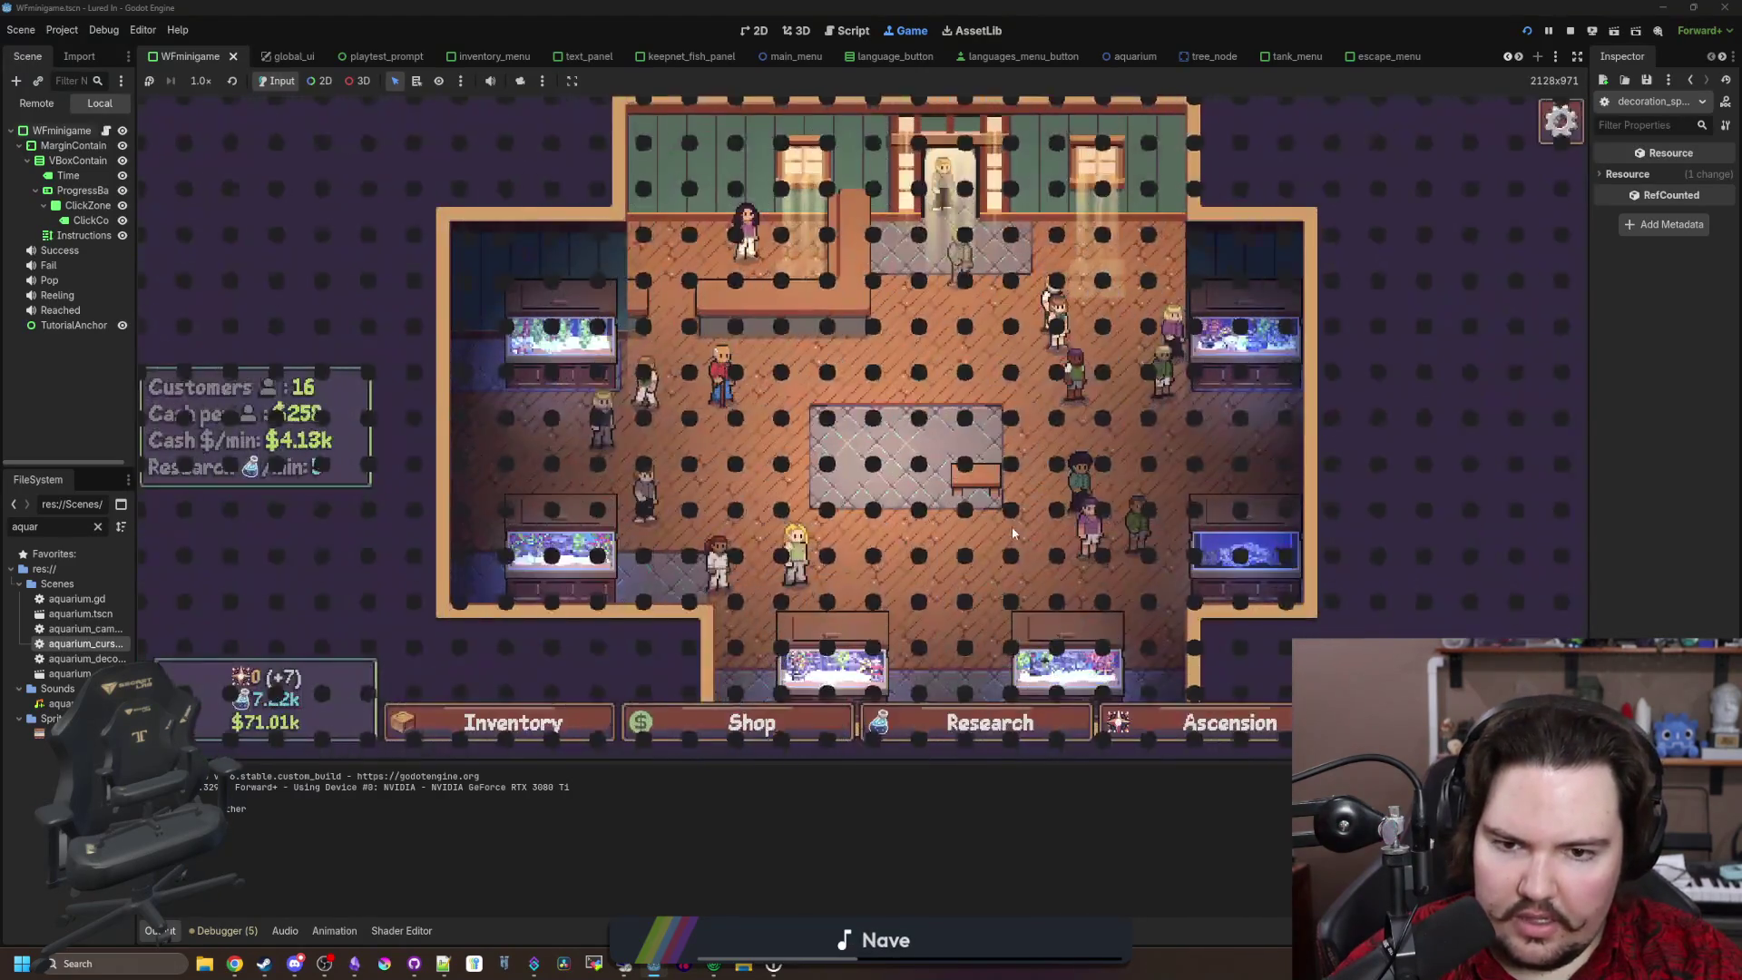
# Step: Try moving the placed crate, then widen the Scene and FileSystem dock
pyautogui.click(1011, 524)
pyautogui.click(998, 505)
pyautogui.press('Escape')
pyautogui.click(737, 482)
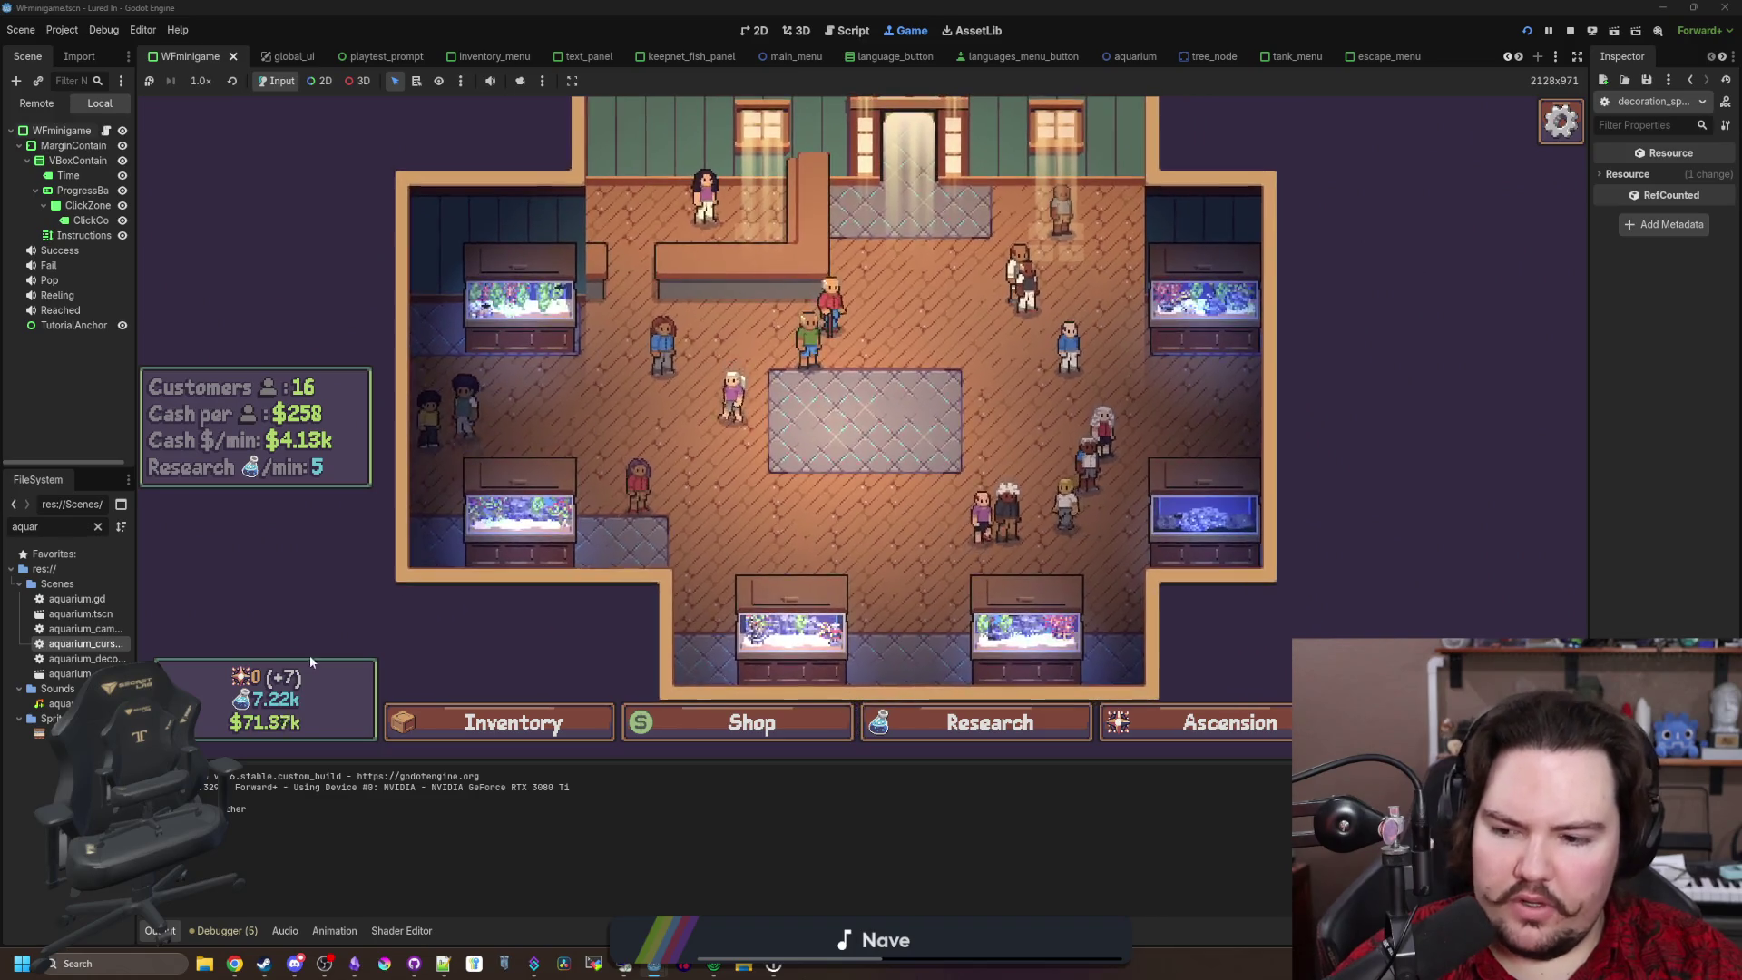
pyautogui.moveTo(137, 272); pyautogui.dragTo(282, 227)
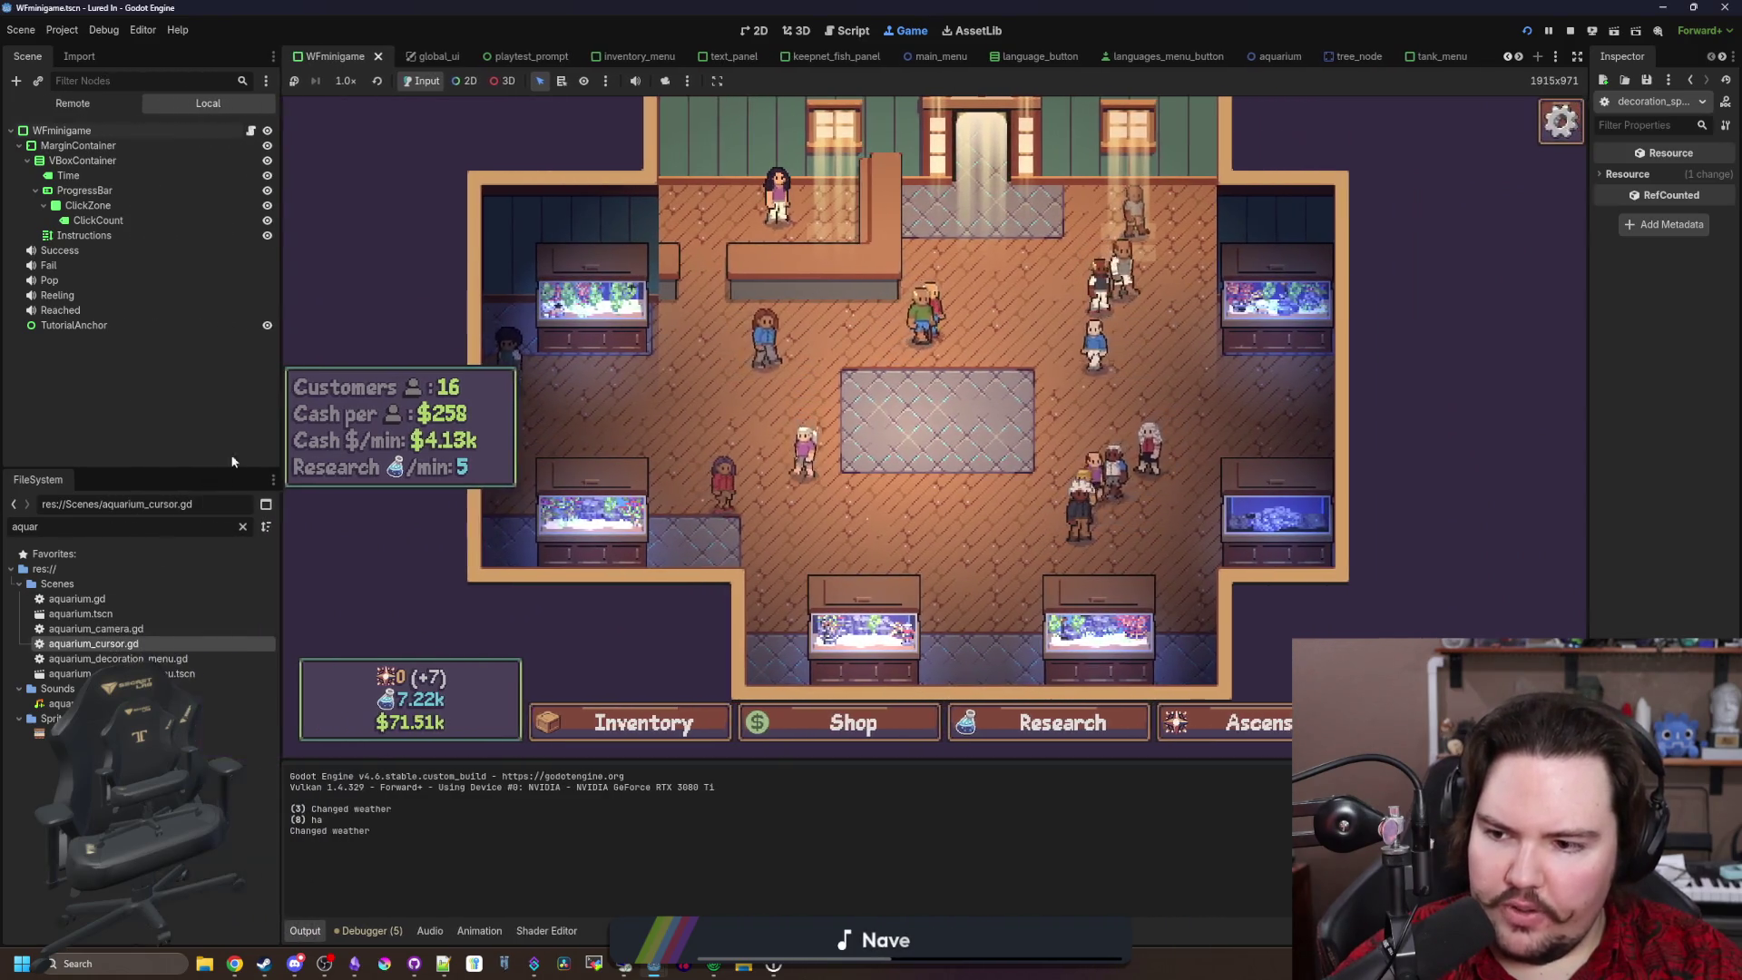
pyautogui.doubleClick(101, 641)
pyautogui.scroll(5, 640, 463)
pyautogui.scroll(2, 640, 463)
pyautogui.scroll(-6, 639, 464)
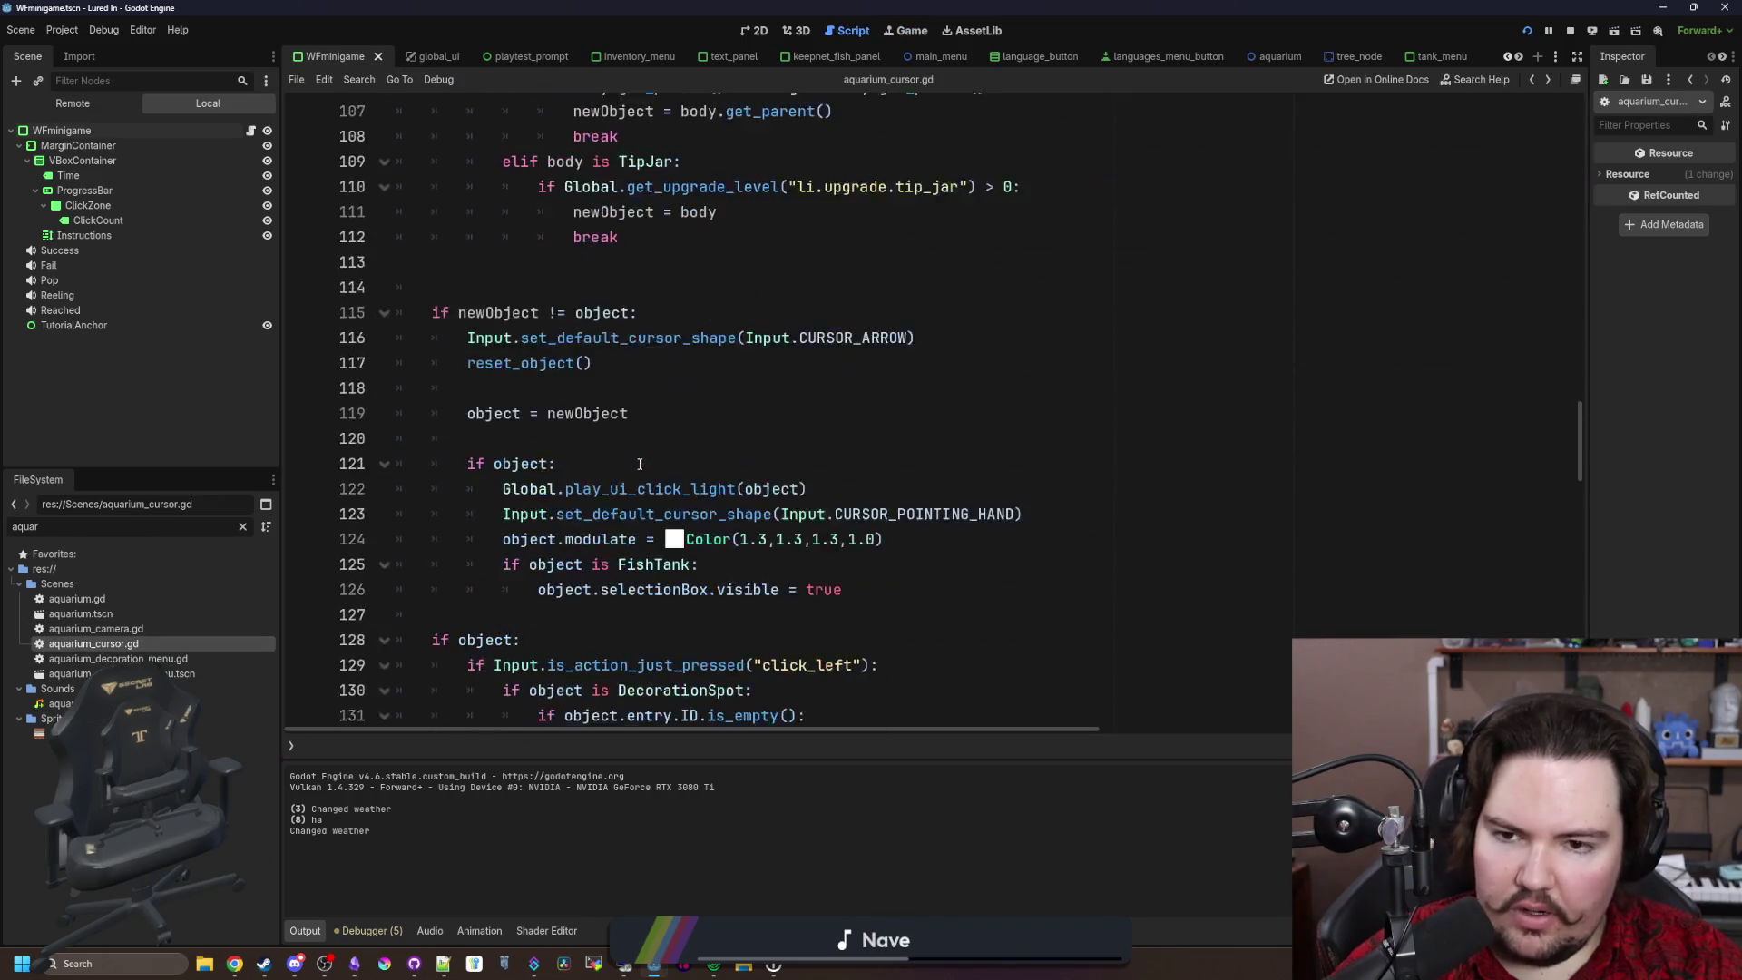
pyautogui.click(678, 388)
pyautogui.press('Return')
pyautogui.press('Return')
pyautogui.press('Up')
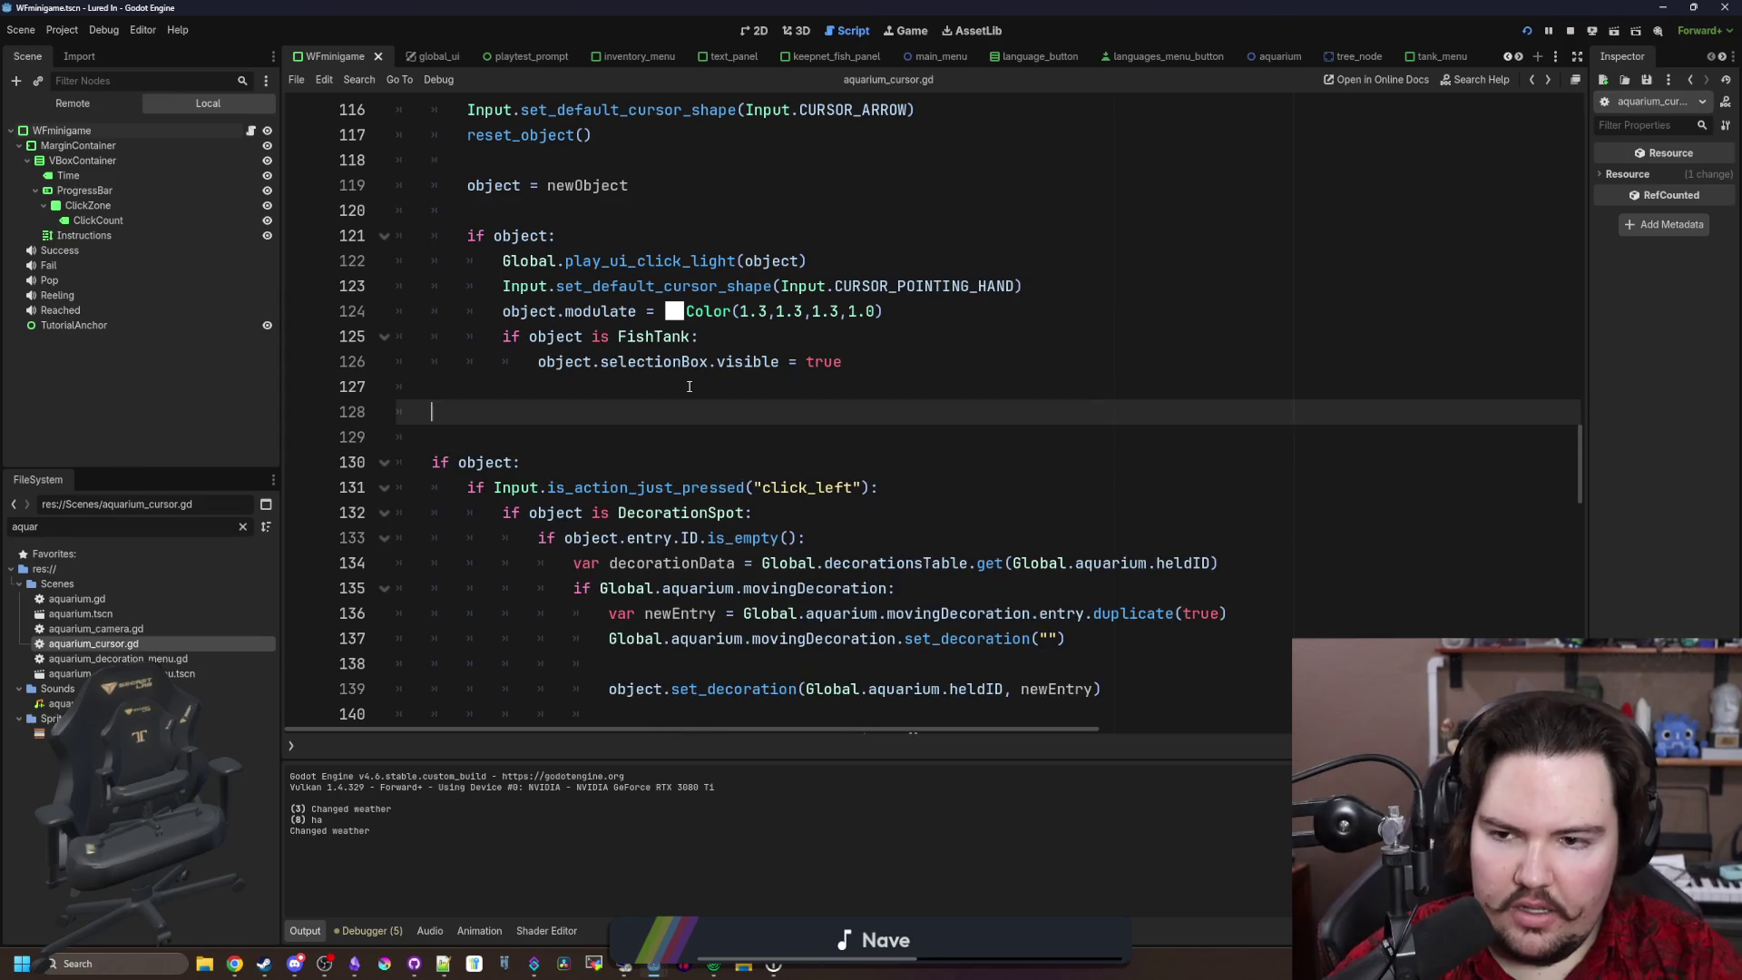
pyautogui.press('BackSpace')
pyautogui.press('BackSpace')
pyautogui.press('BackSpace')
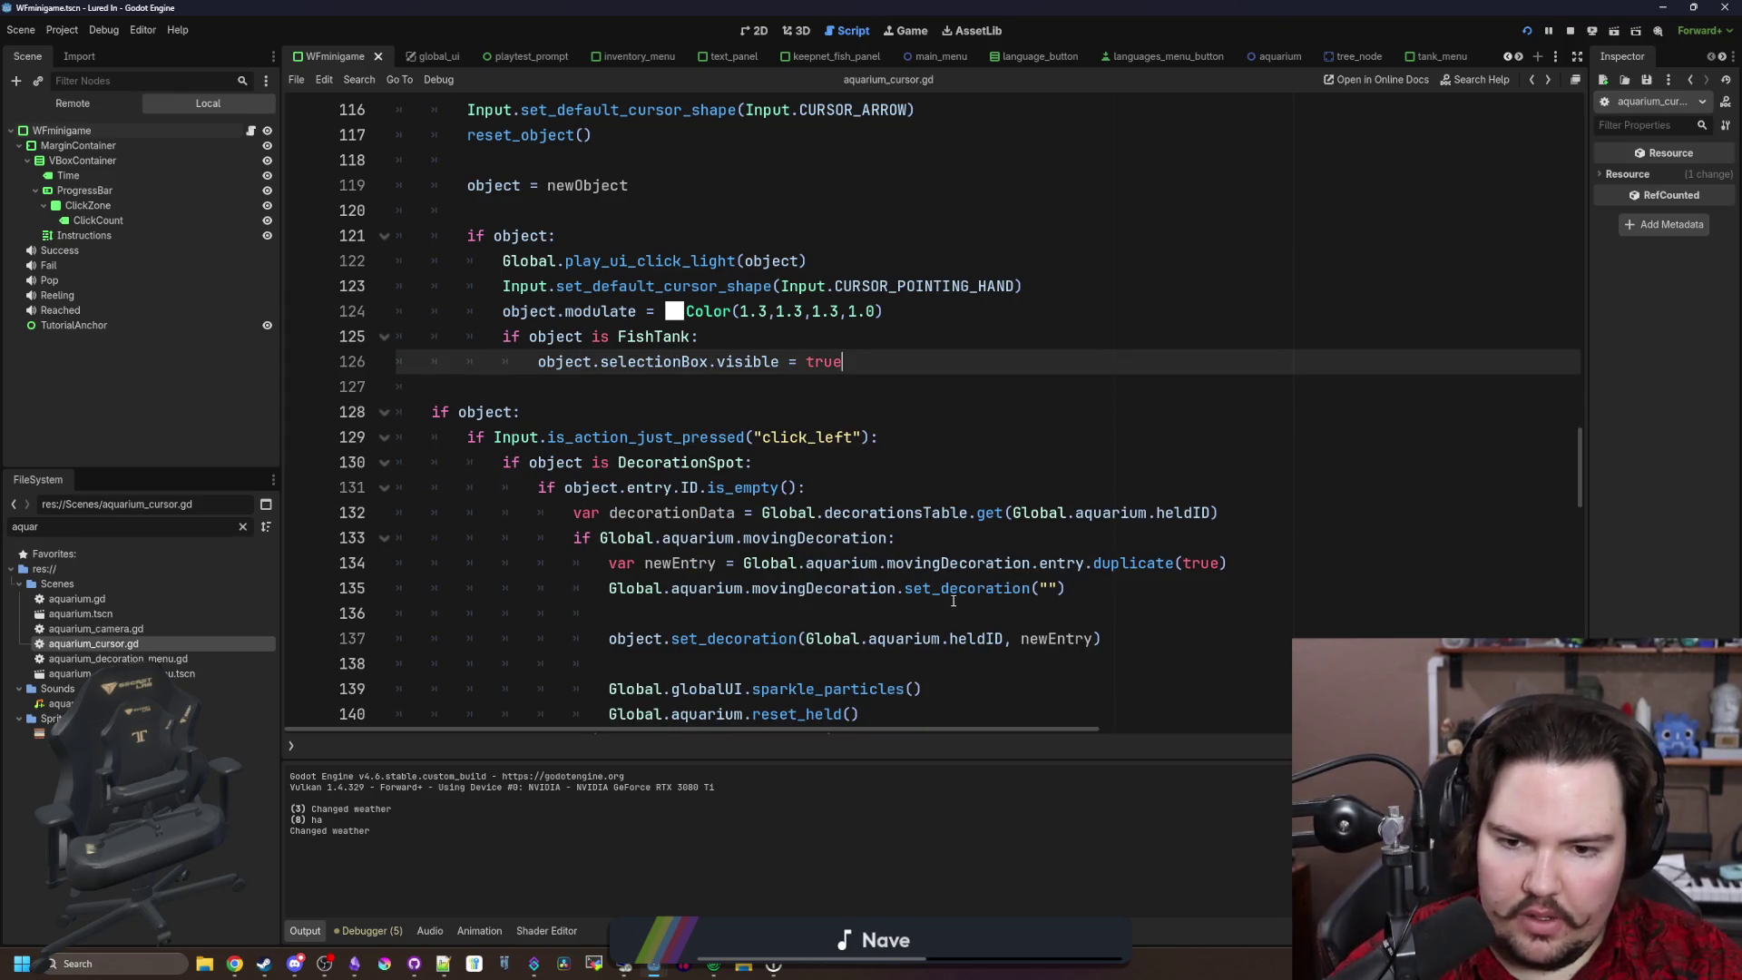
pyautogui.keyDown('ctrl'); pyautogui.click(954, 589); pyautogui.keyUp('ctrl')
pyautogui.scroll(-4, 633, 436)
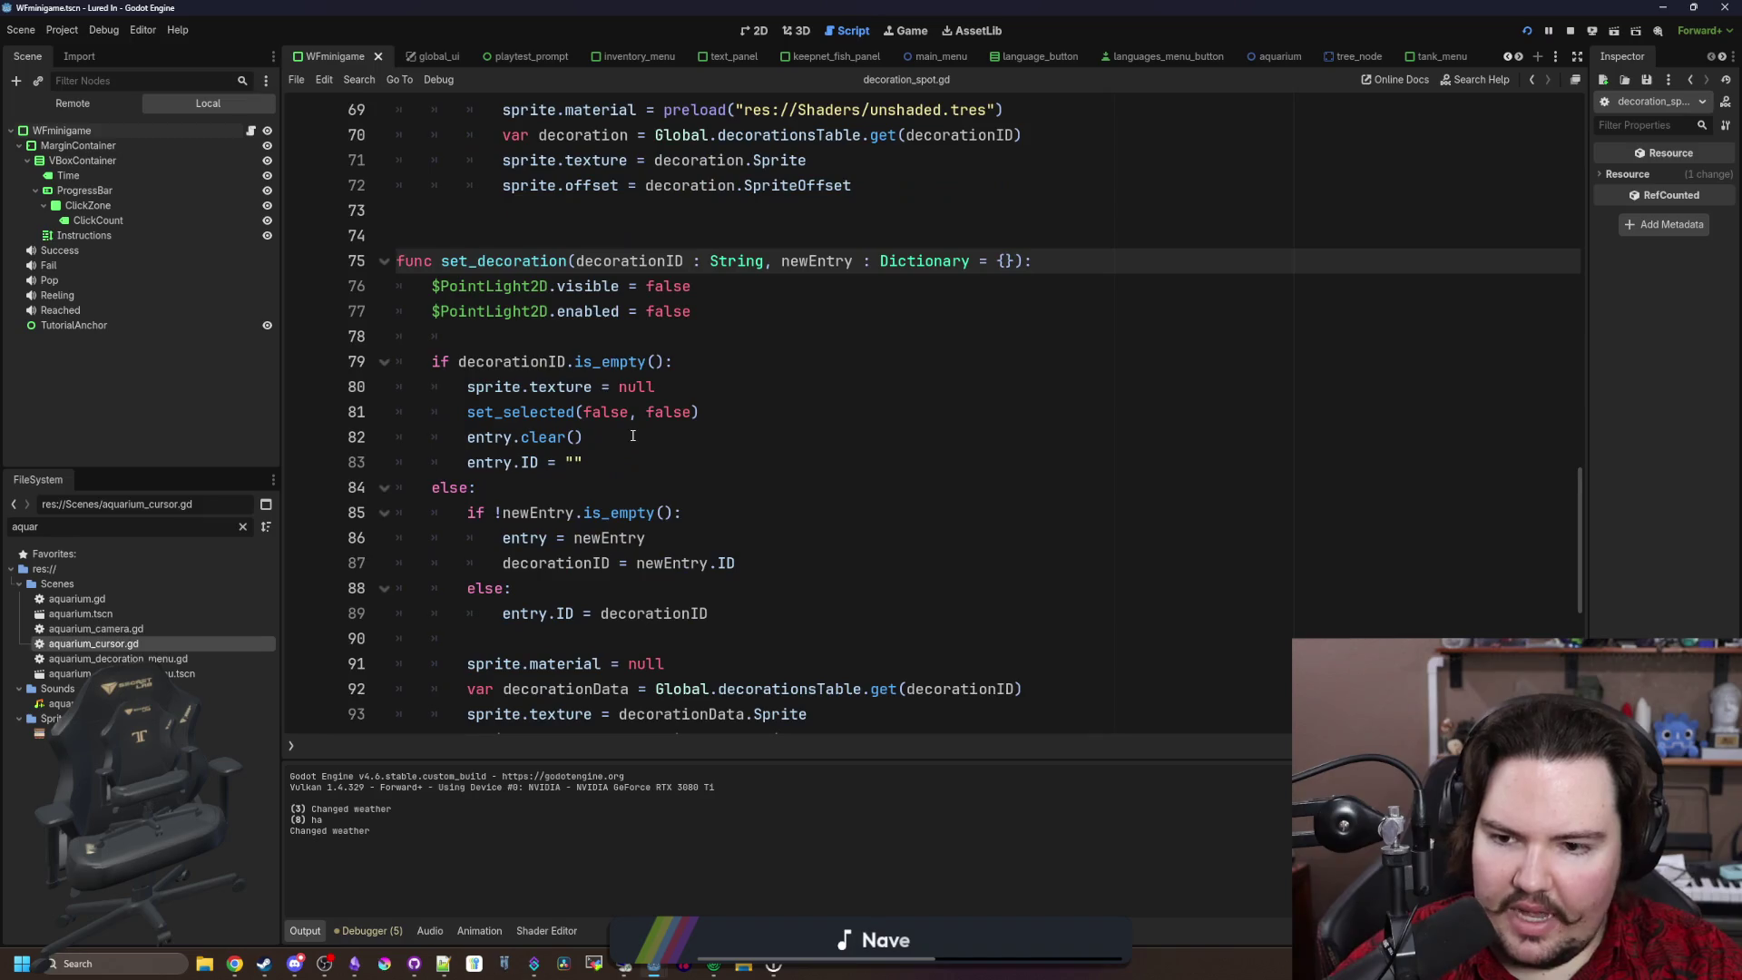
pyautogui.scroll(-5, 775, 417)
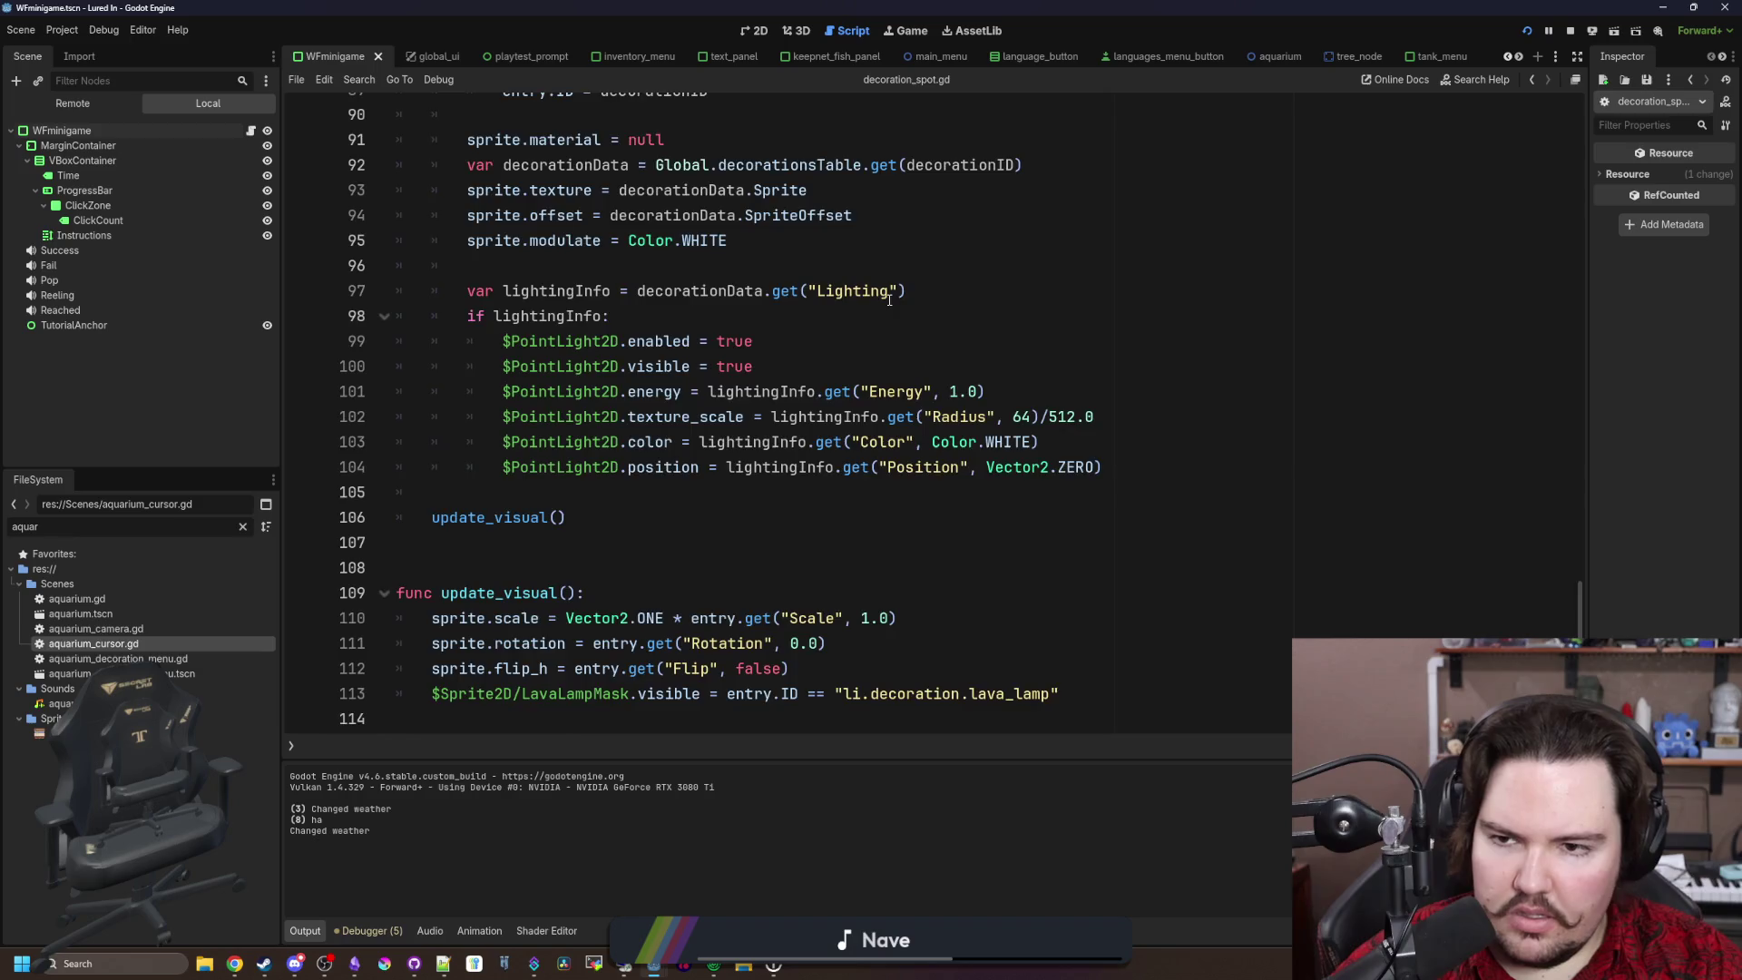
pyautogui.scroll(14, 789, 390)
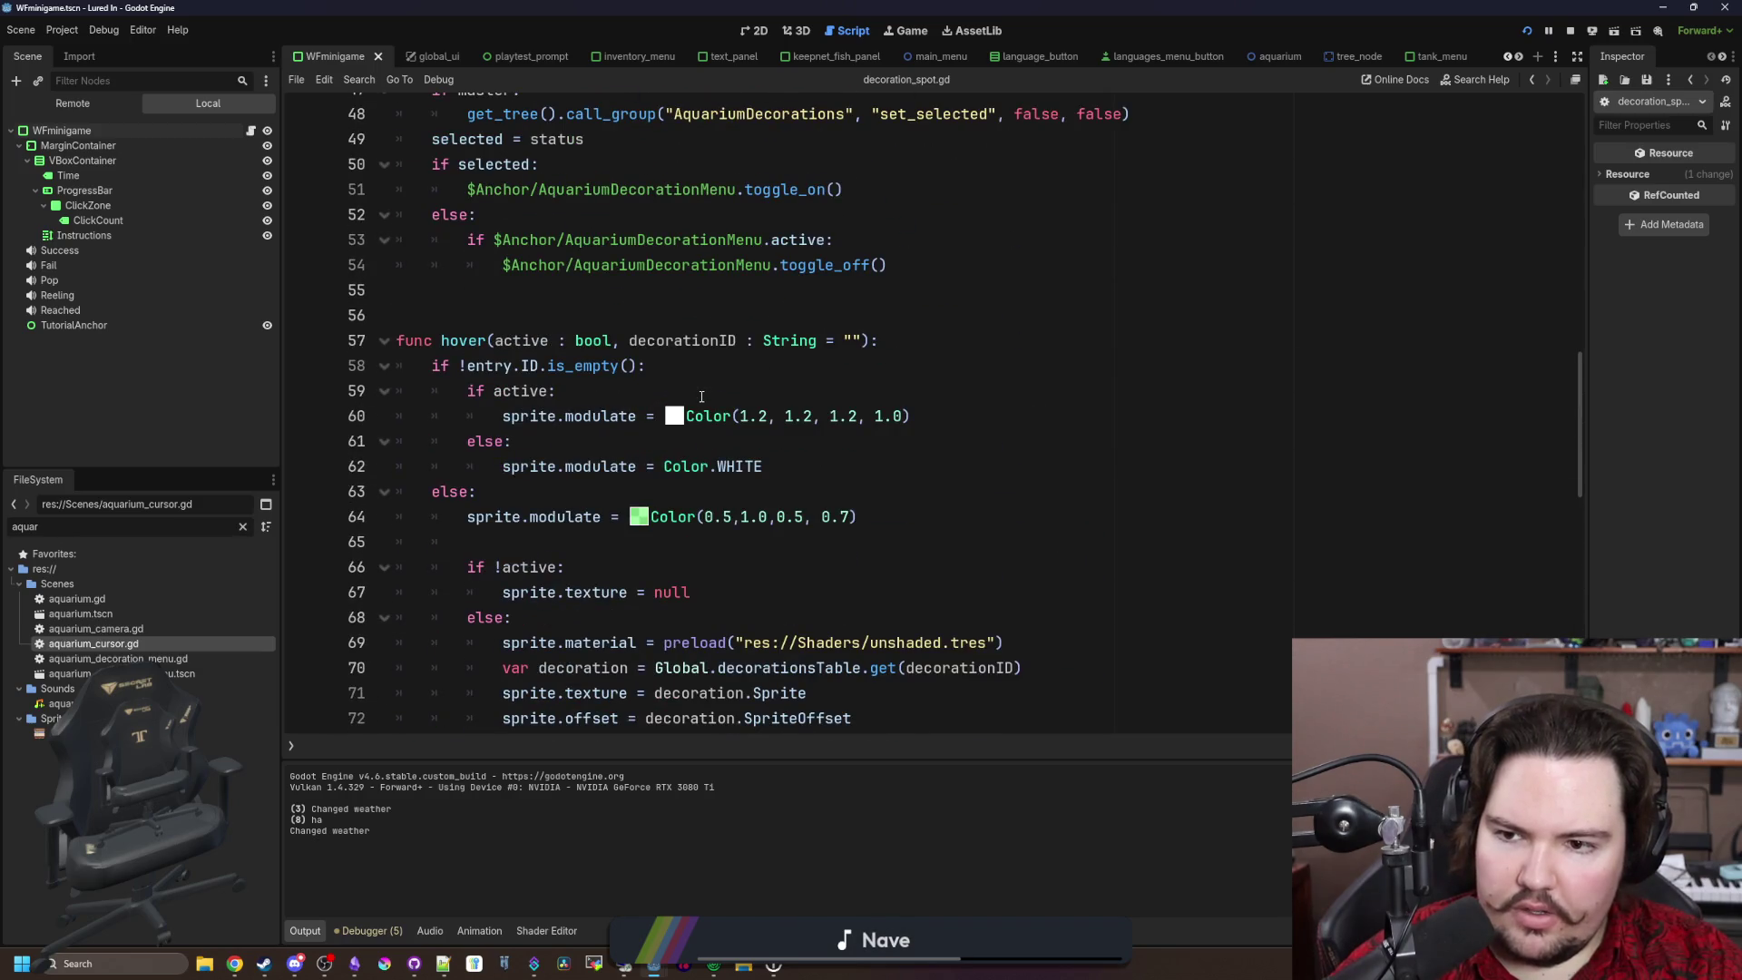
pyautogui.scroll(-6, 701, 396)
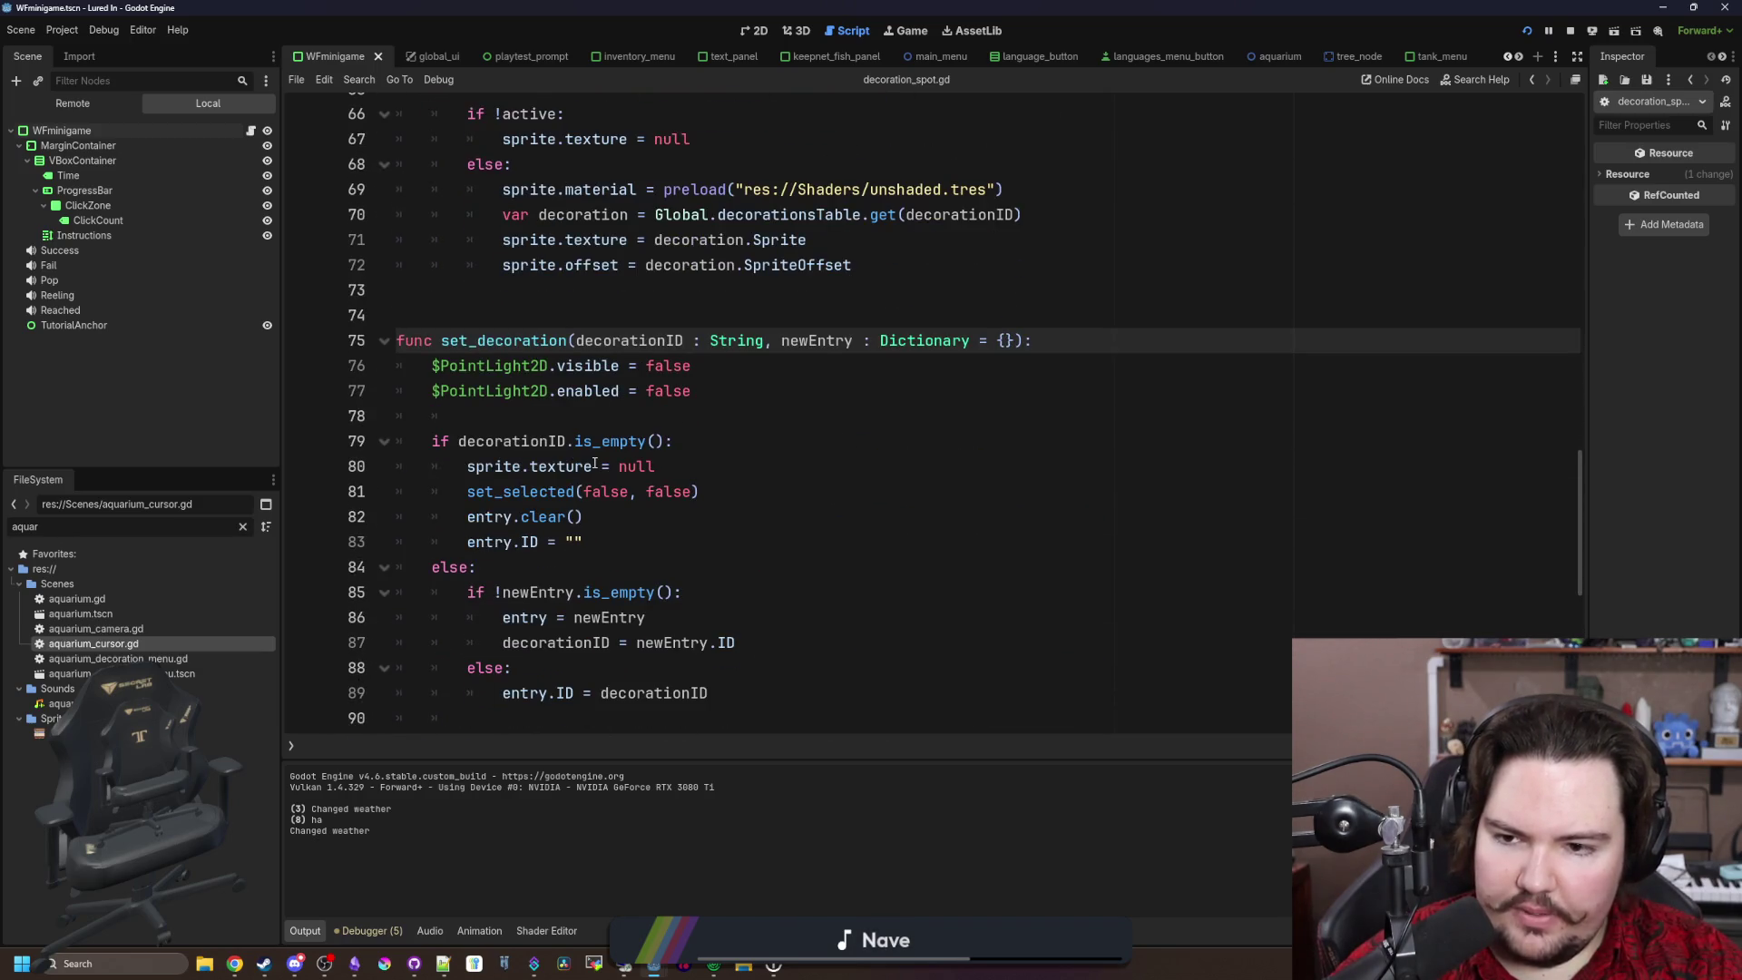
pyautogui.click(536, 566)
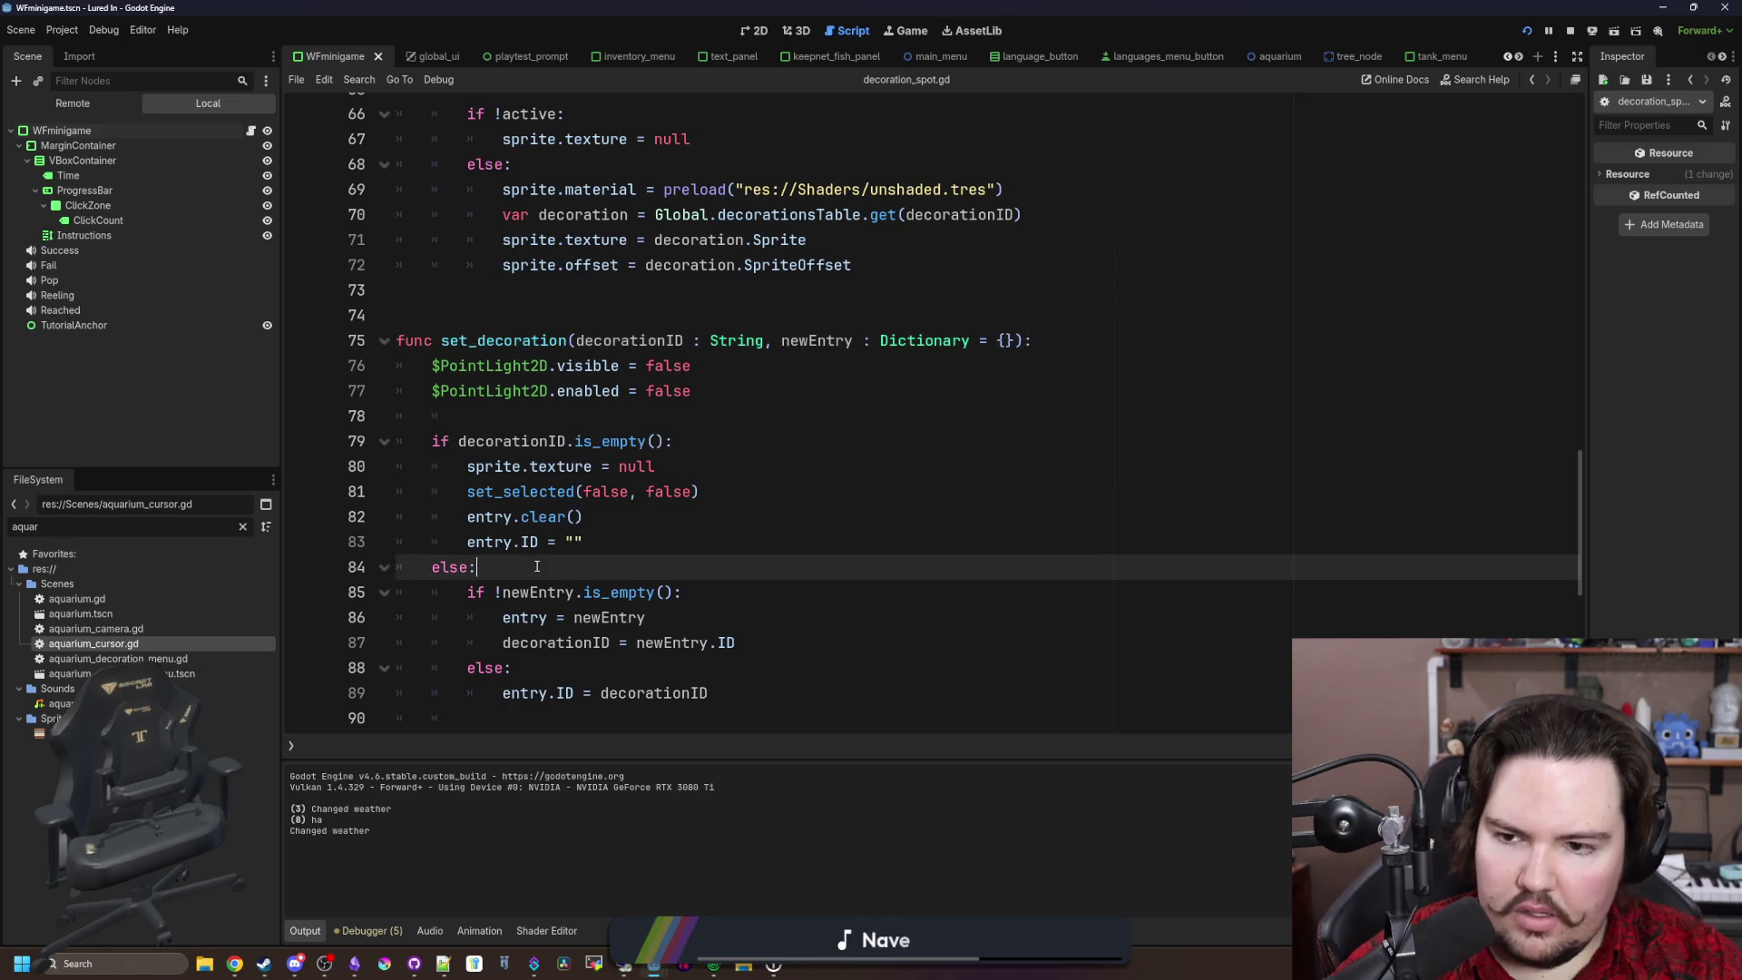
pyautogui.scroll(-1, 678, 488)
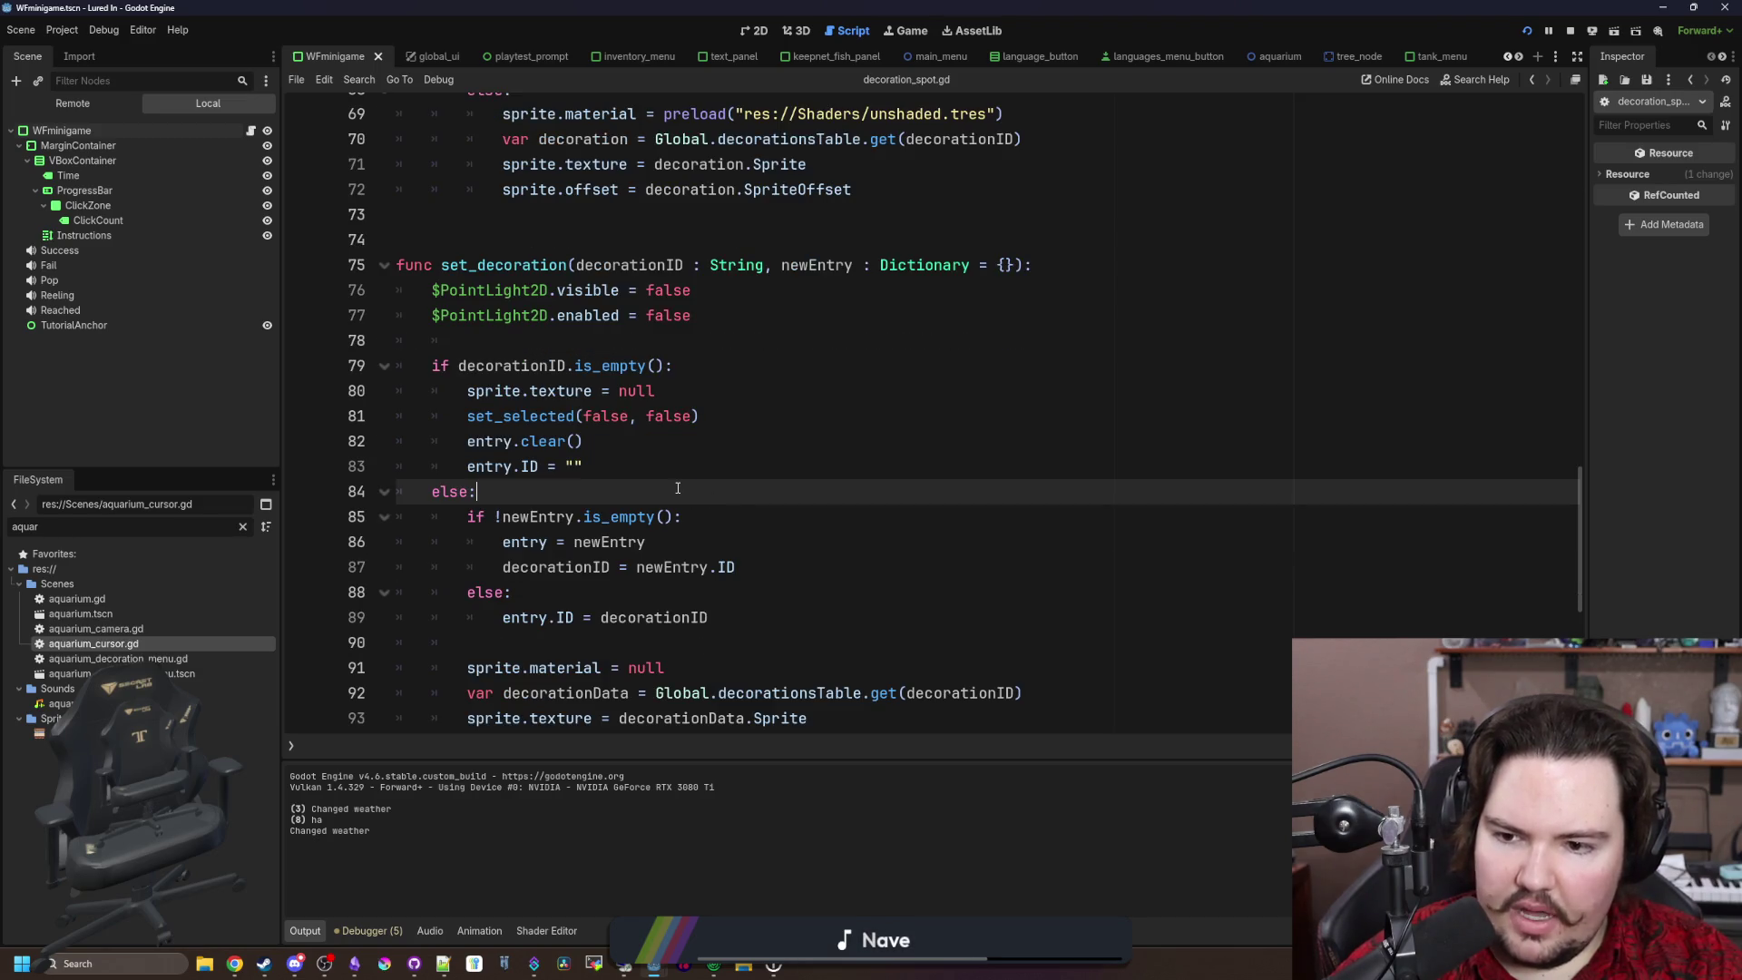
pyautogui.scroll(-1, 678, 488)
pyautogui.scroll(-2, 678, 488)
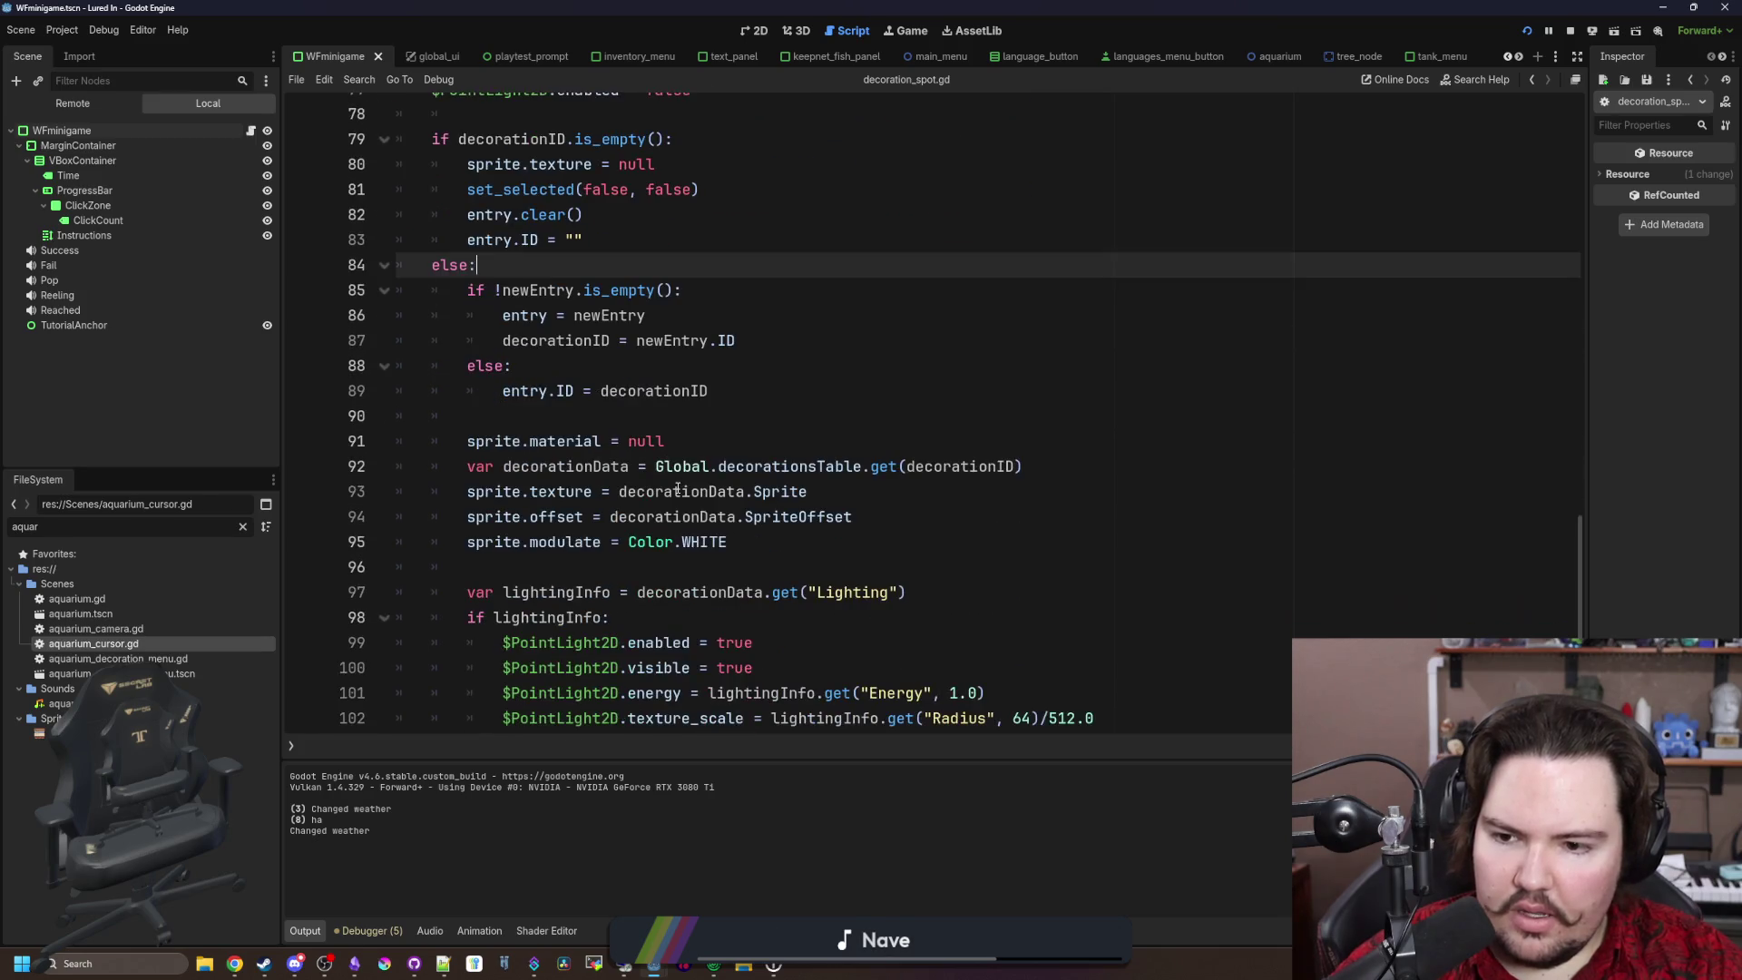
pyautogui.scroll(20, 677, 488)
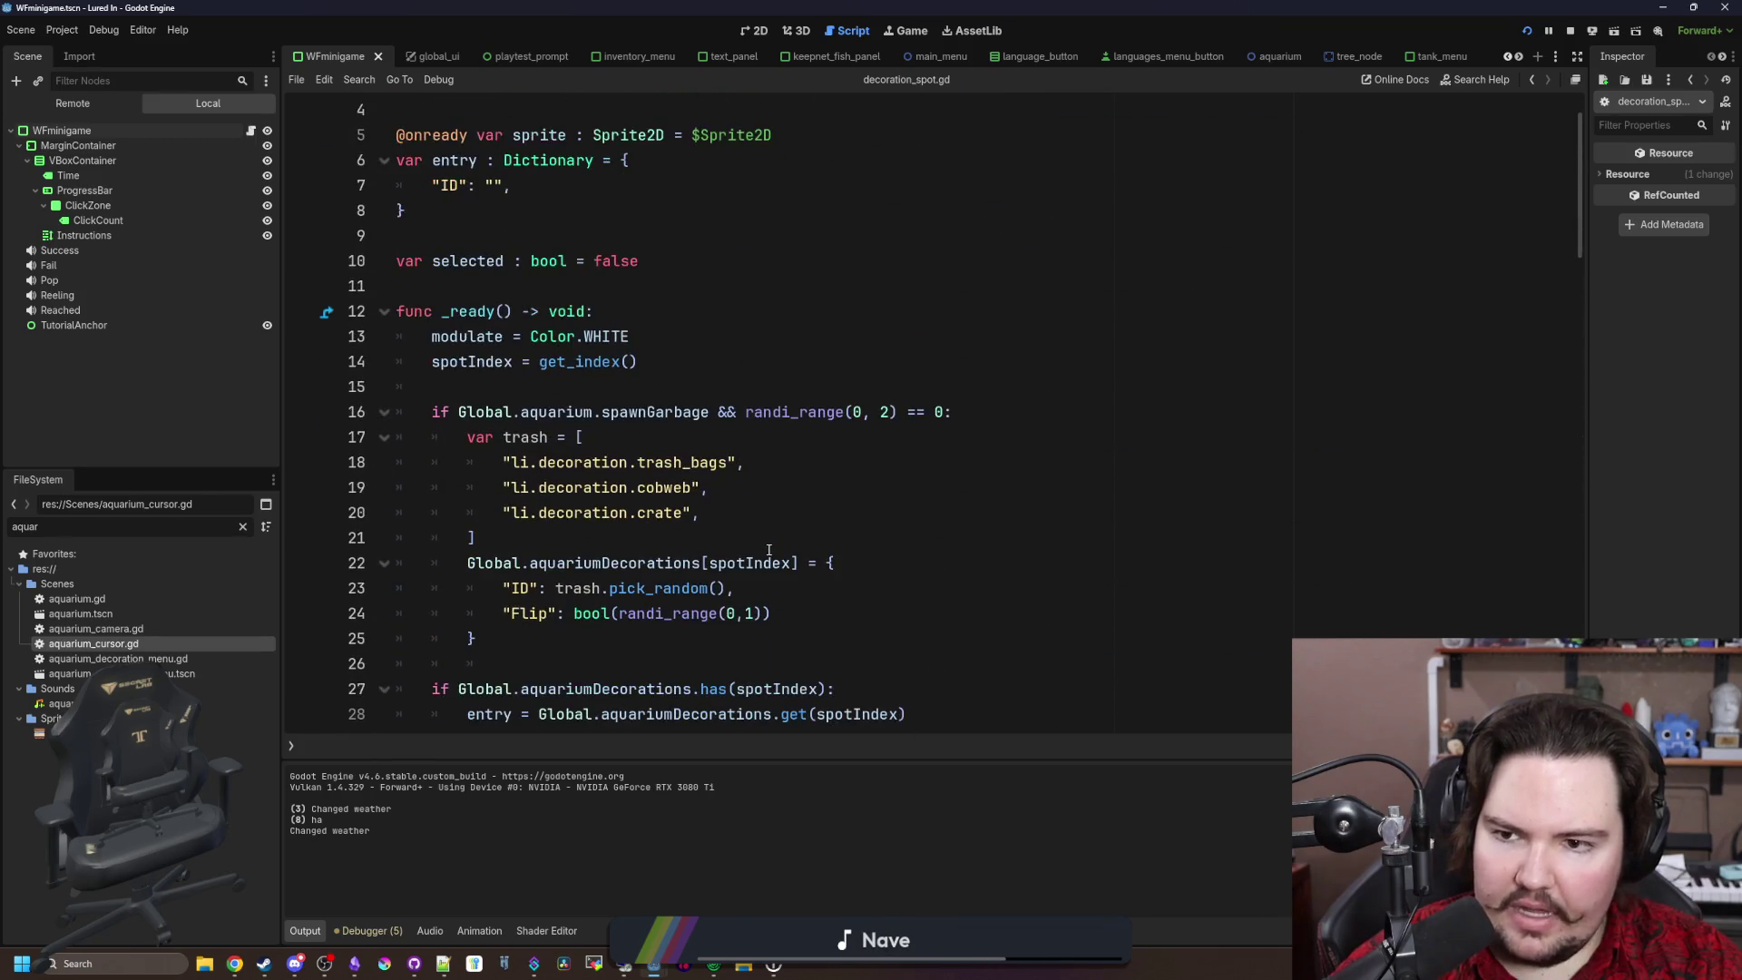
pyautogui.scroll(1, 610, 529)
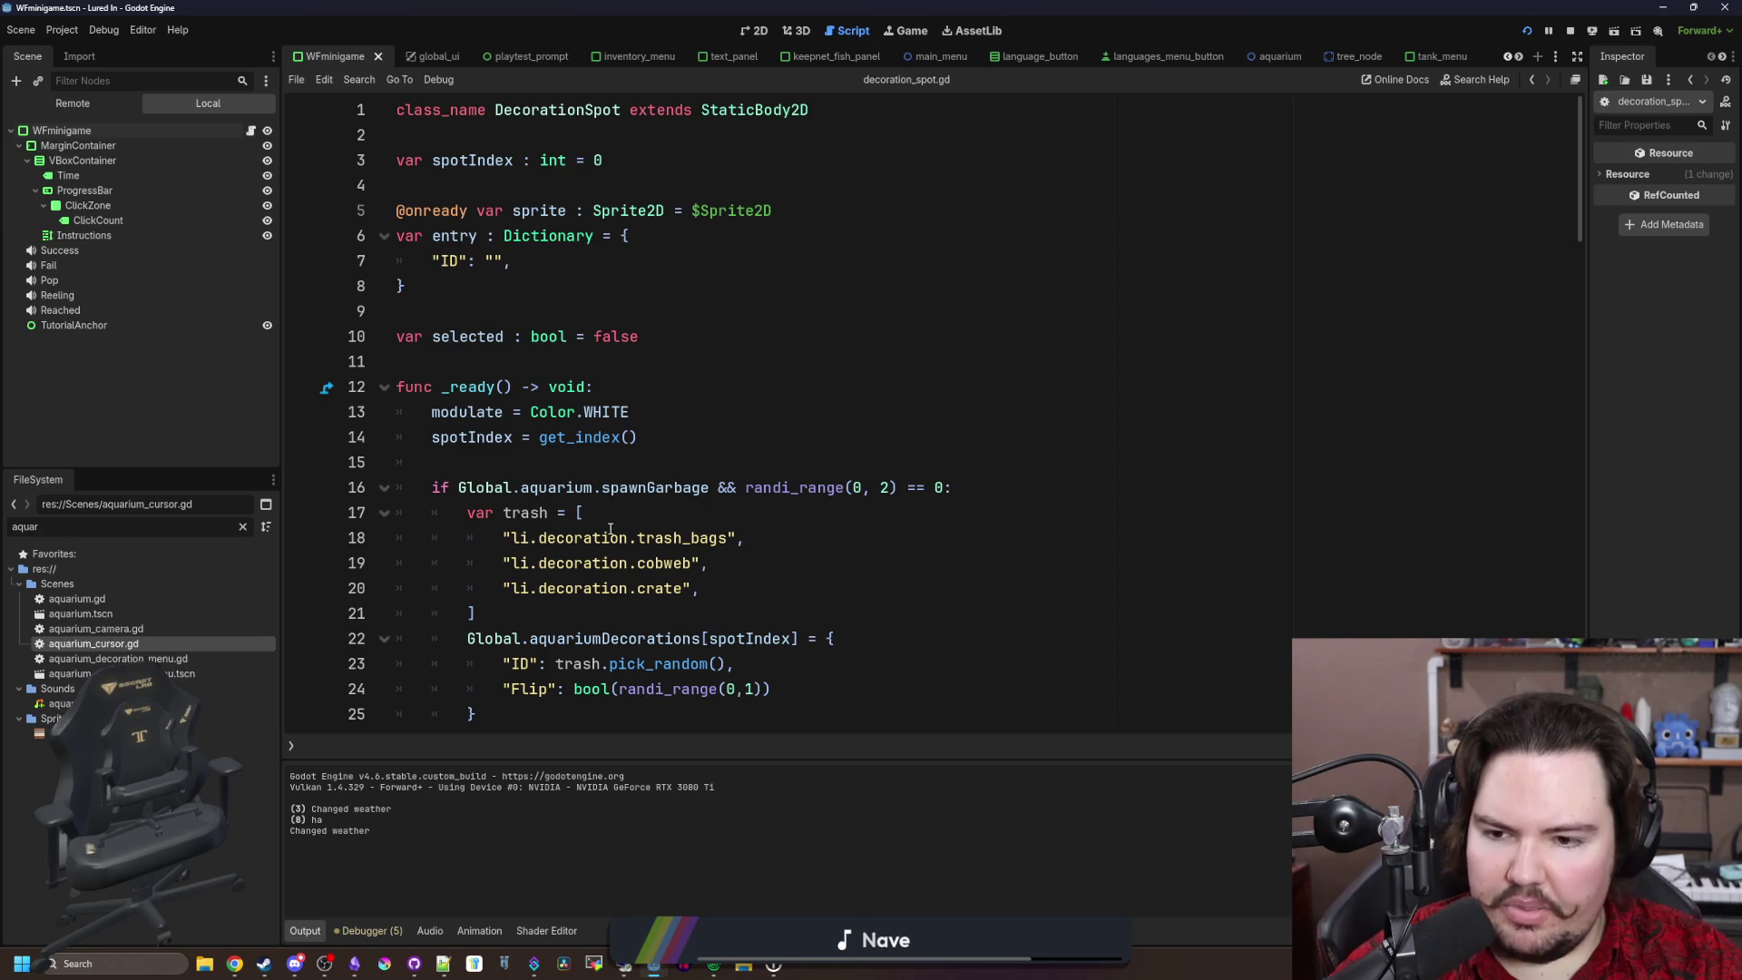
pyautogui.scroll(-3, 610, 529)
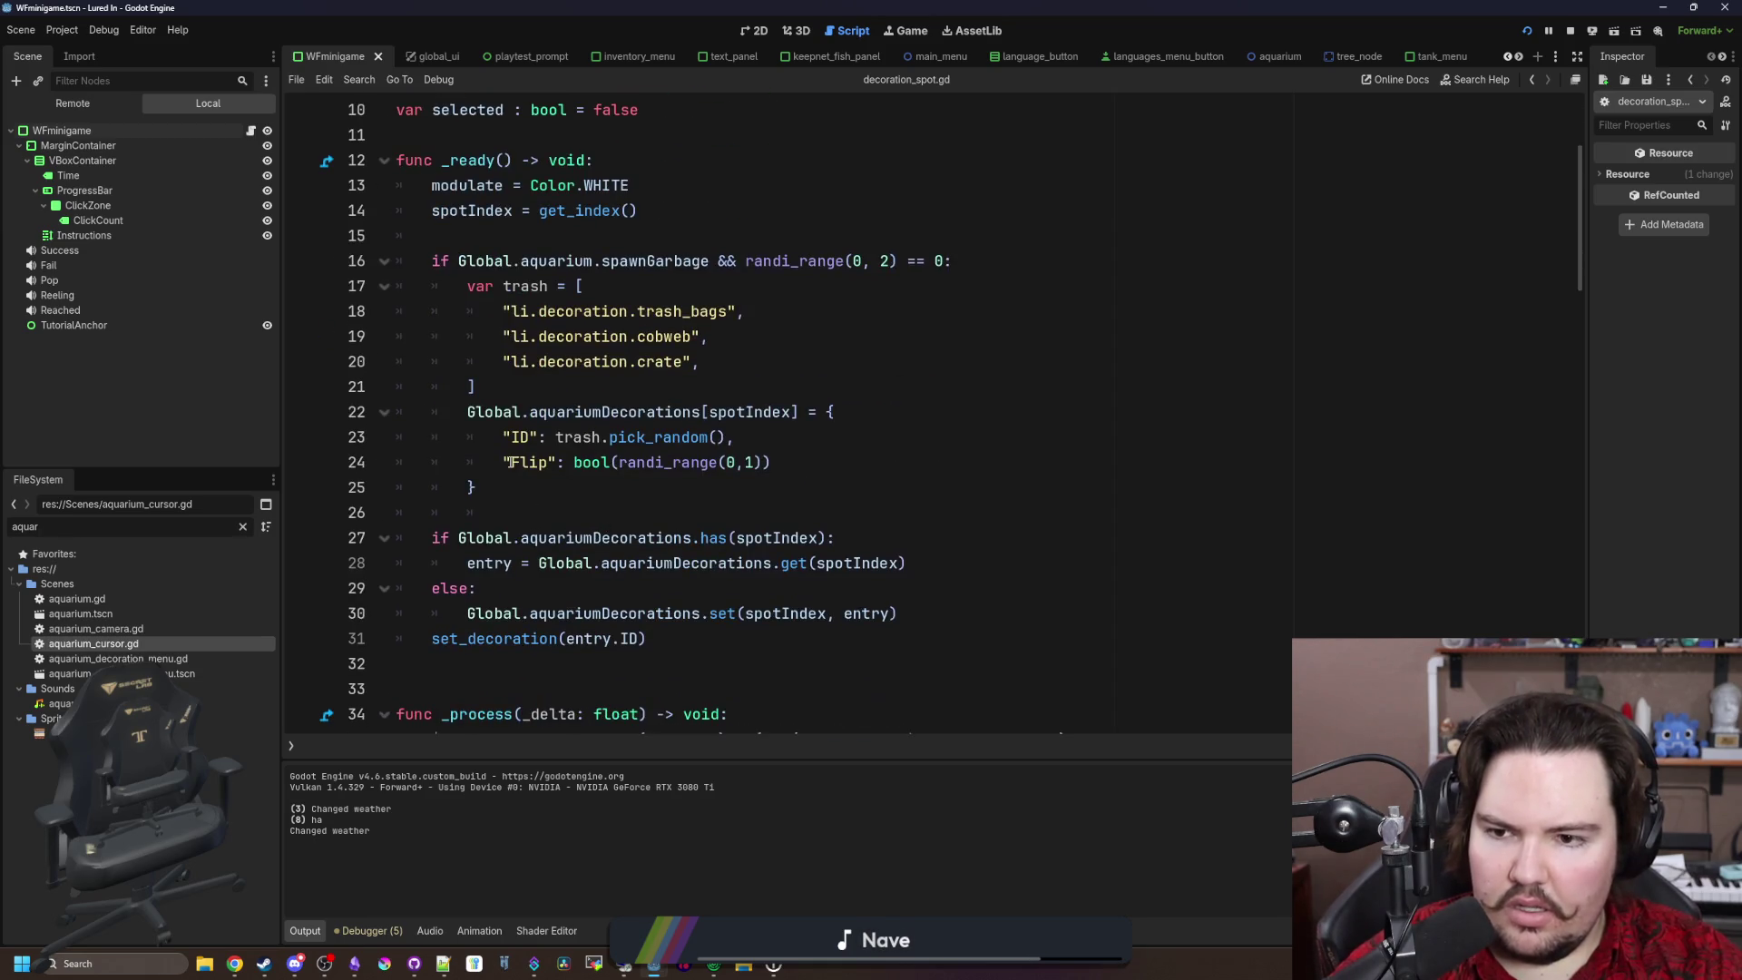
pyautogui.moveTo(468, 412); pyautogui.dragTo(812, 414)
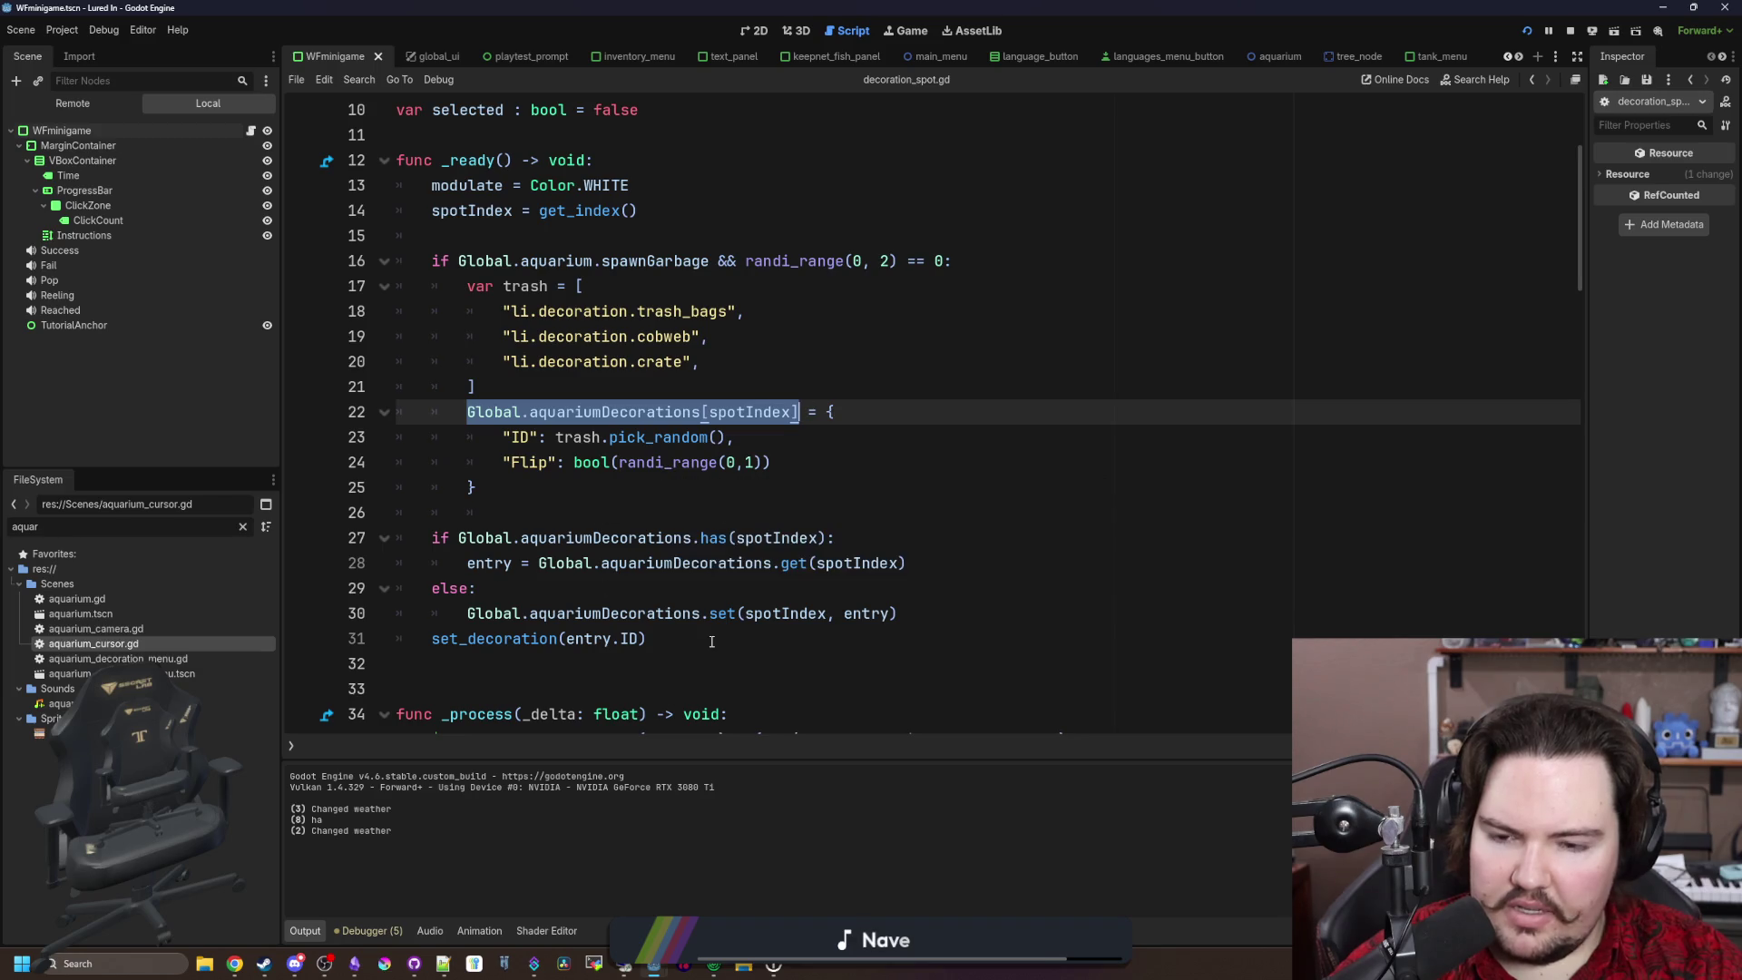
pyautogui.scroll(-5, 665, 632)
pyautogui.scroll(-12, 665, 632)
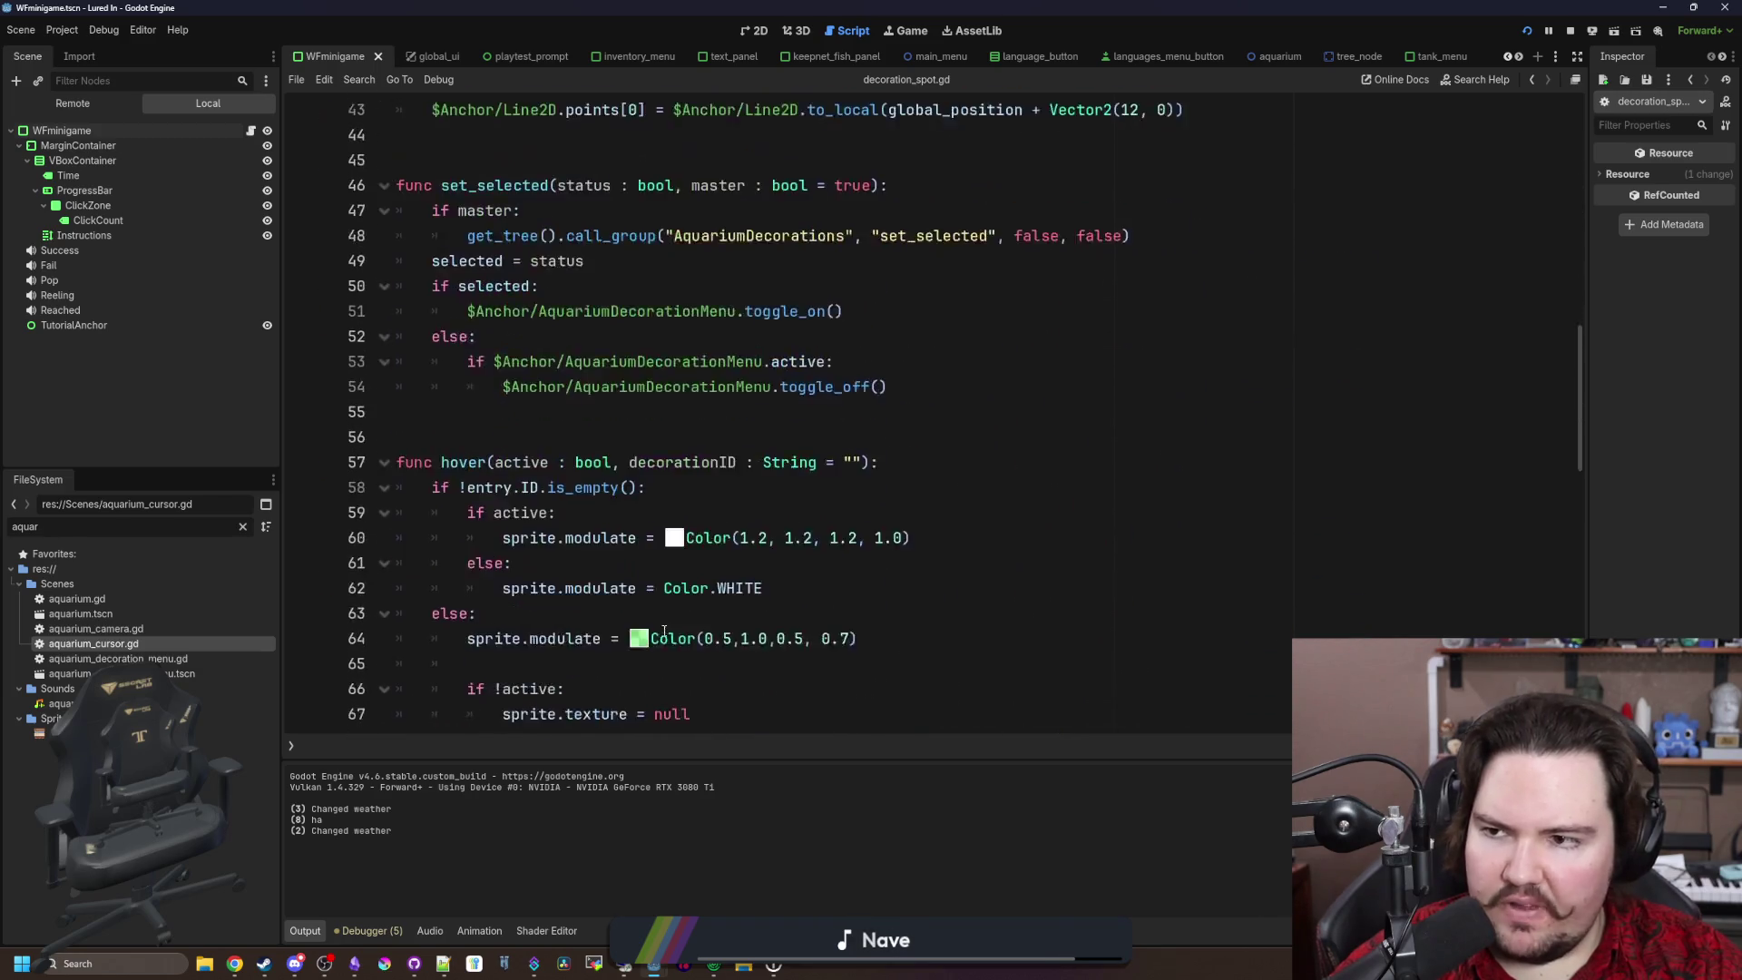
pyautogui.scroll(-4, 665, 630)
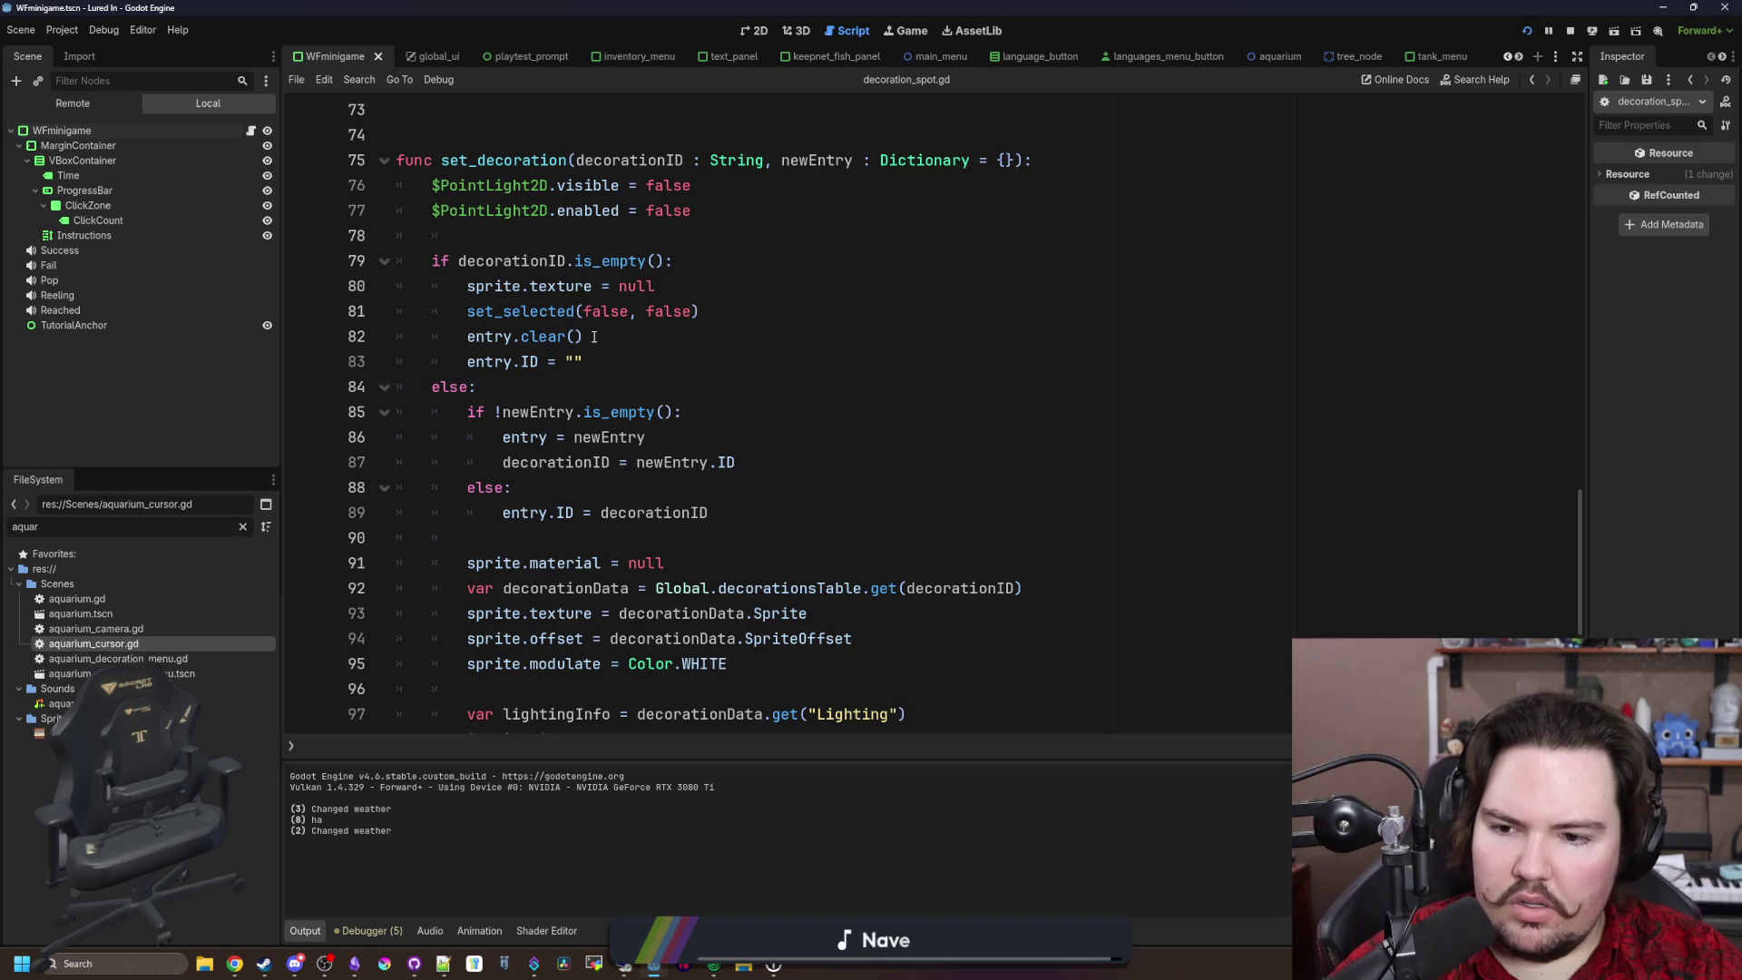
pyautogui.scroll(-5, 792, 567)
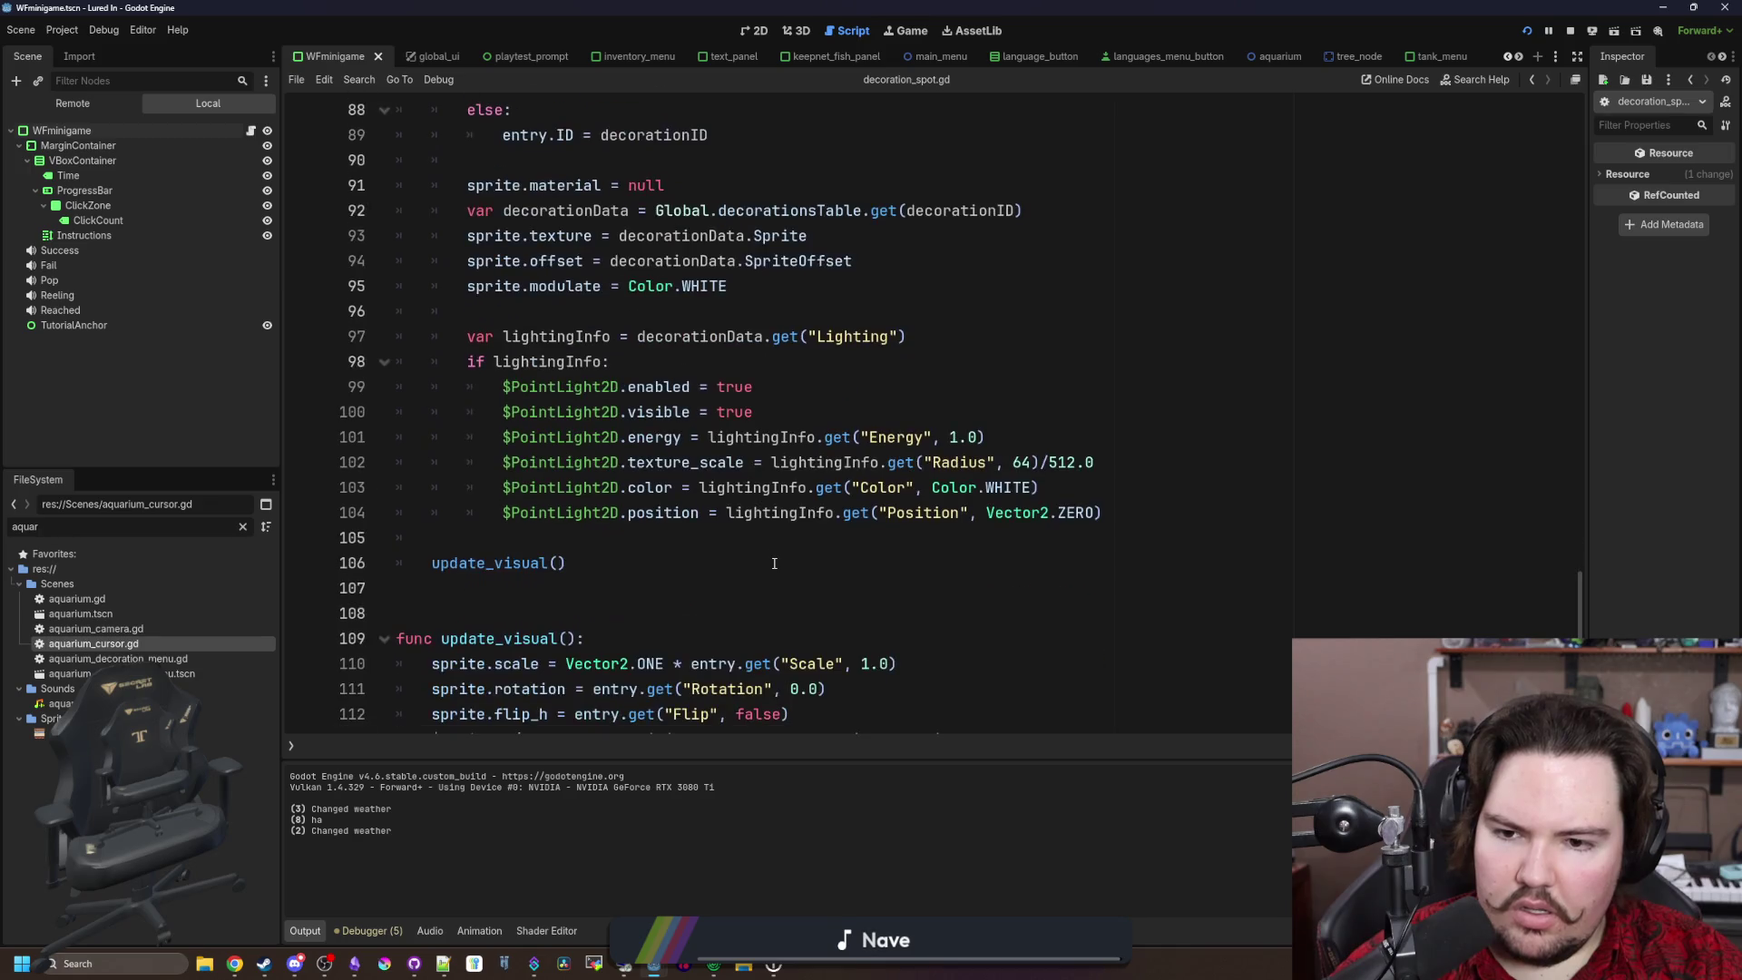
pyautogui.scroll(8, 765, 557)
pyautogui.click(473, 451)
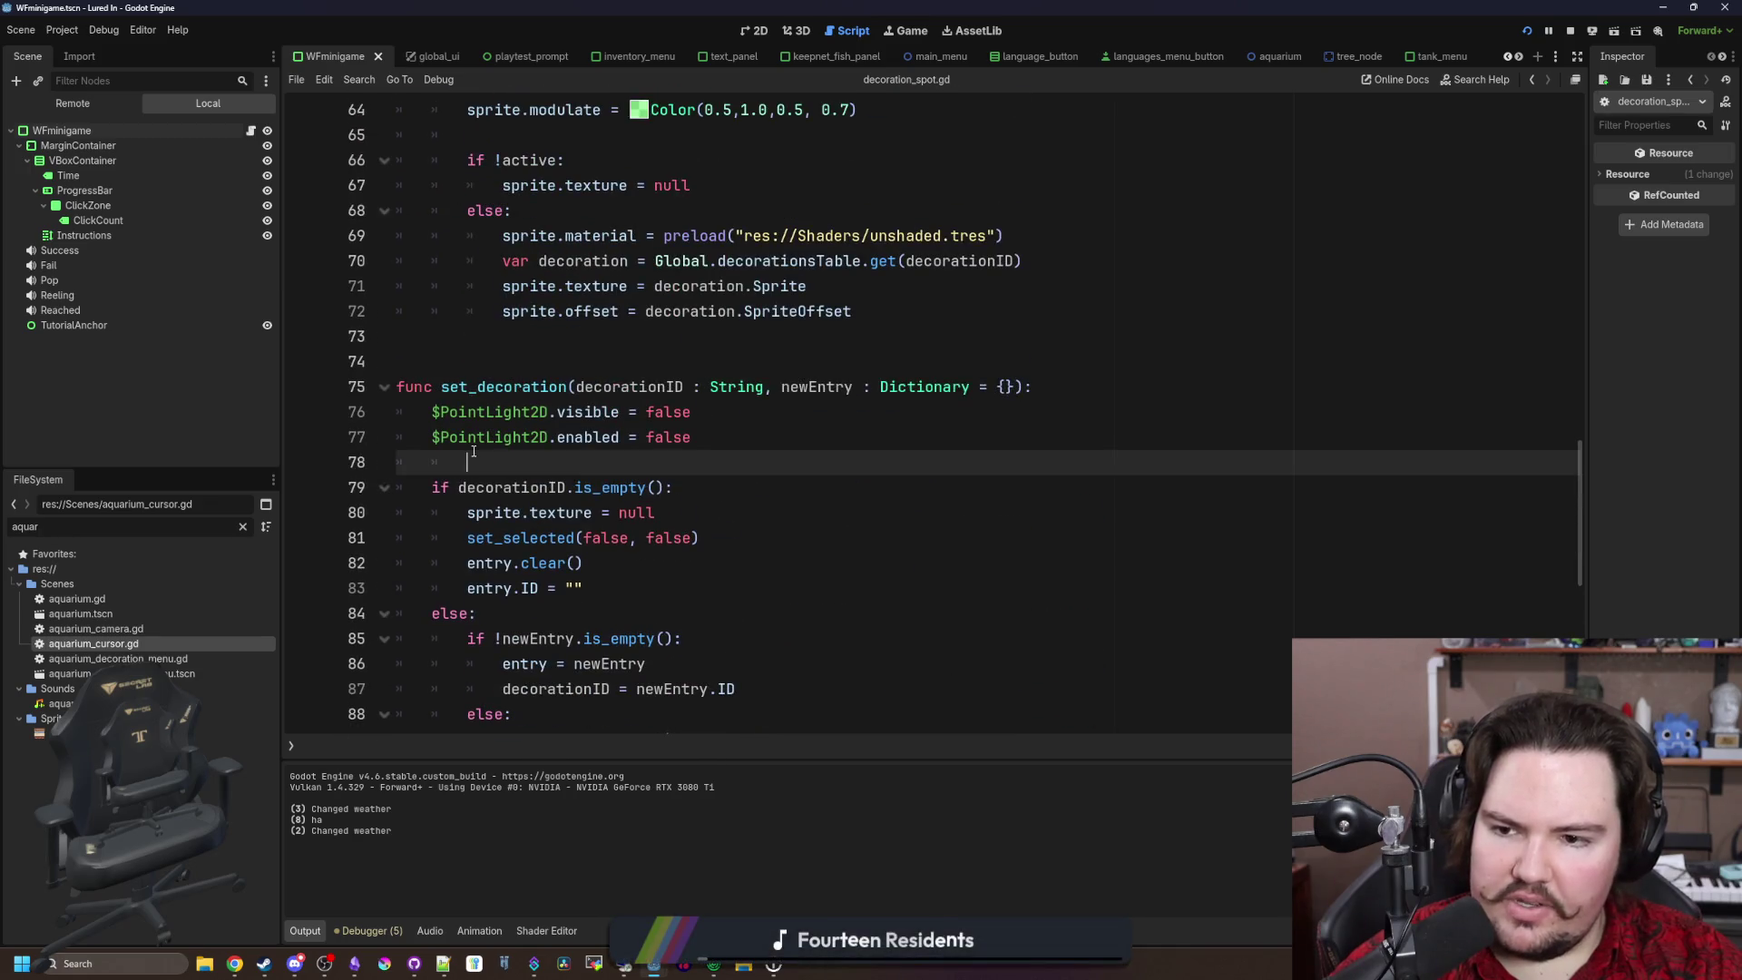
# Step: Write a Global.aquariumDecorations[spotIndex] assignment on a new line in set_decoration
pyautogui.press('Return')
pyautogui.press('Return')
pyautogui.press('Up')
pyautogui.write('Global.aquariumDecorations[spotIndex]')
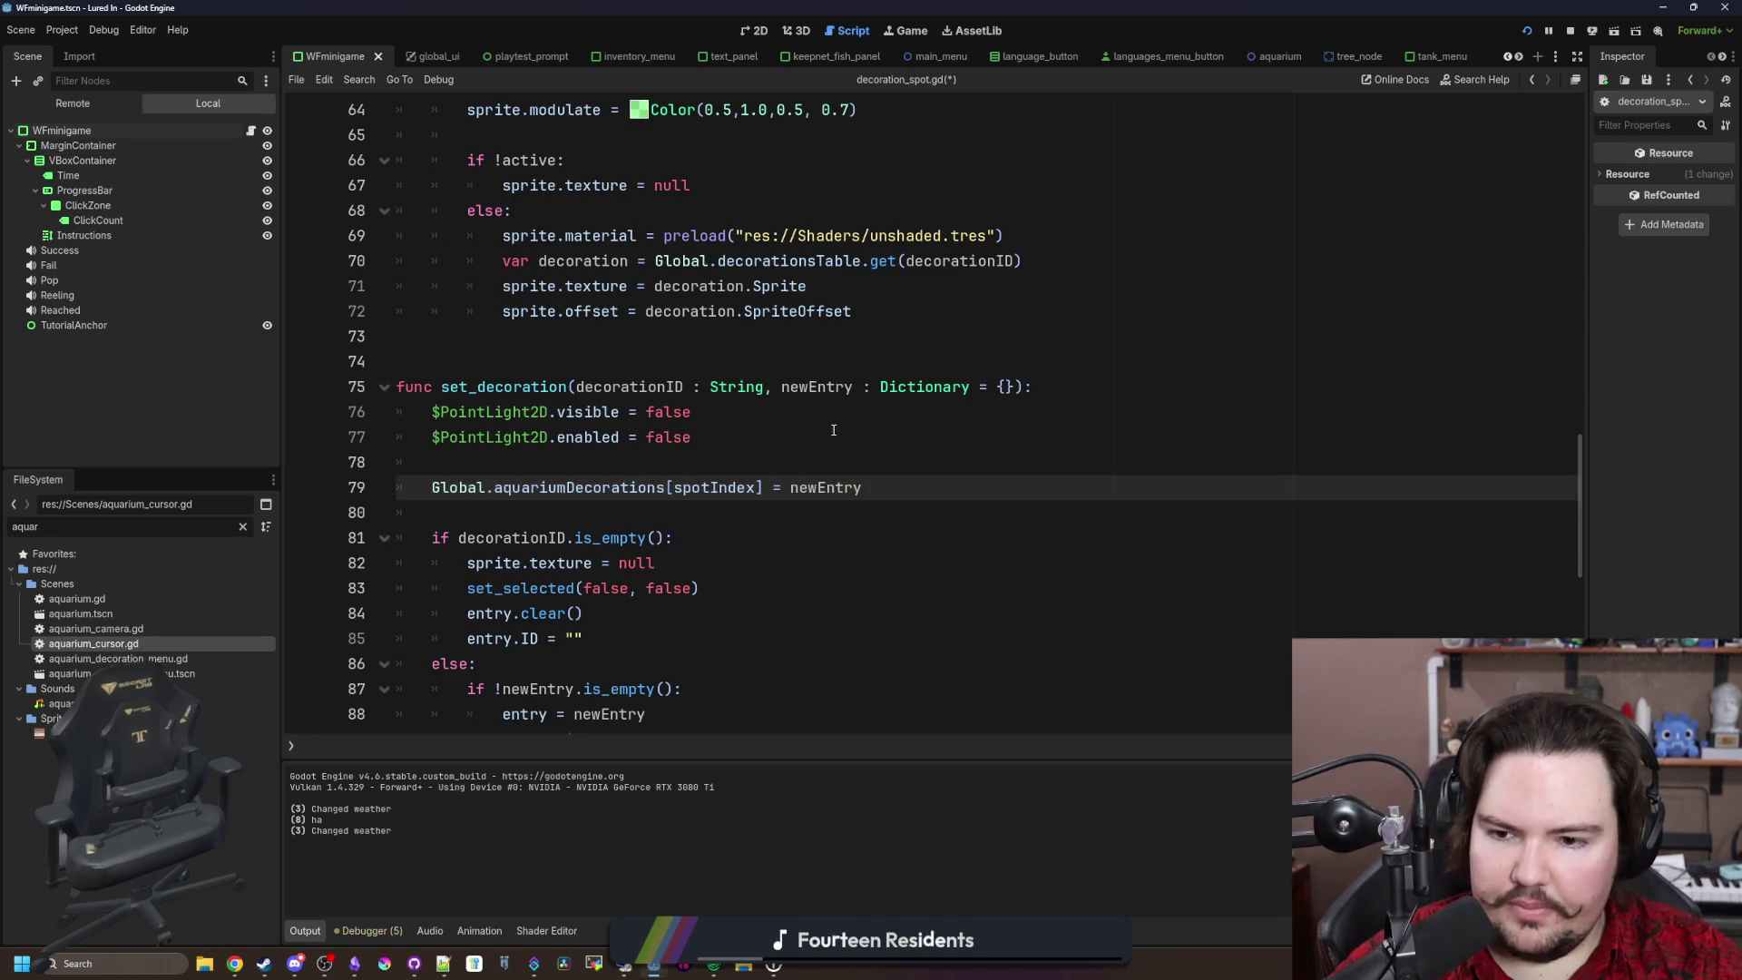
# Step: Move the newEntry assignment line to just above the update_visual() call
pyautogui.moveTo(913, 484); pyautogui.dragTo(432, 487)
pyautogui.hotkey('ctrl', 'c')
pyautogui.press('BackSpace')
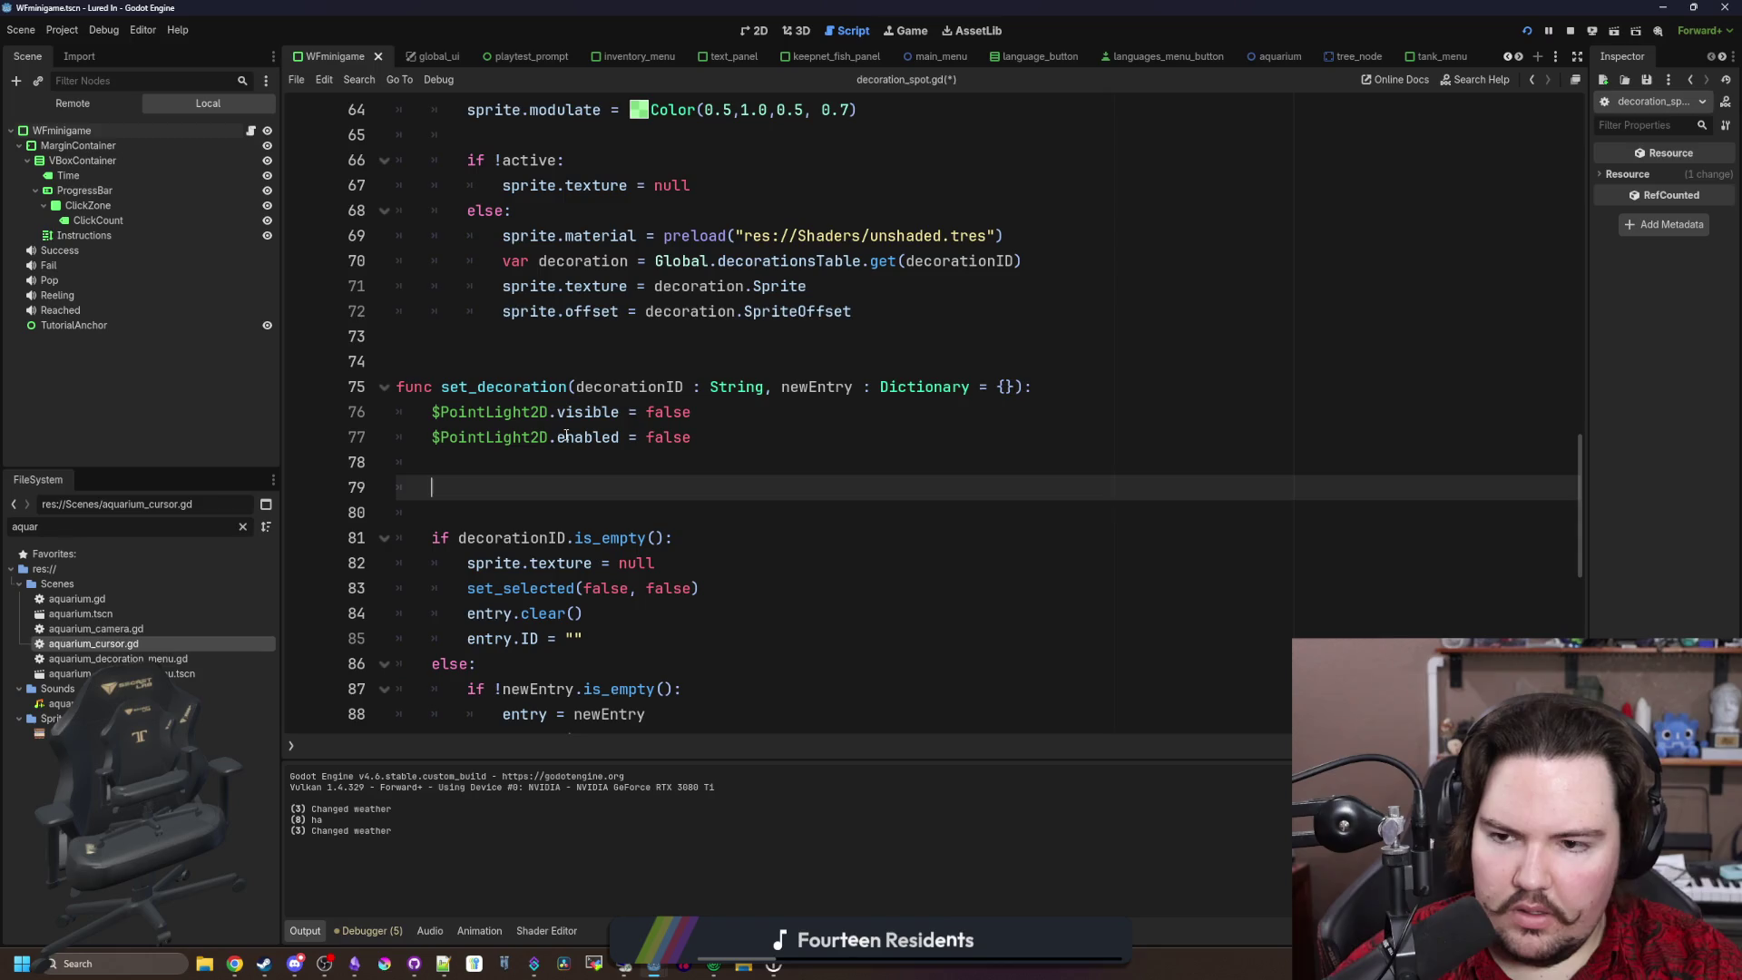
pyautogui.press('BackSpace')
pyautogui.press('BackSpace')
pyautogui.press('BackSpace')
pyautogui.scroll(-8, 566, 439)
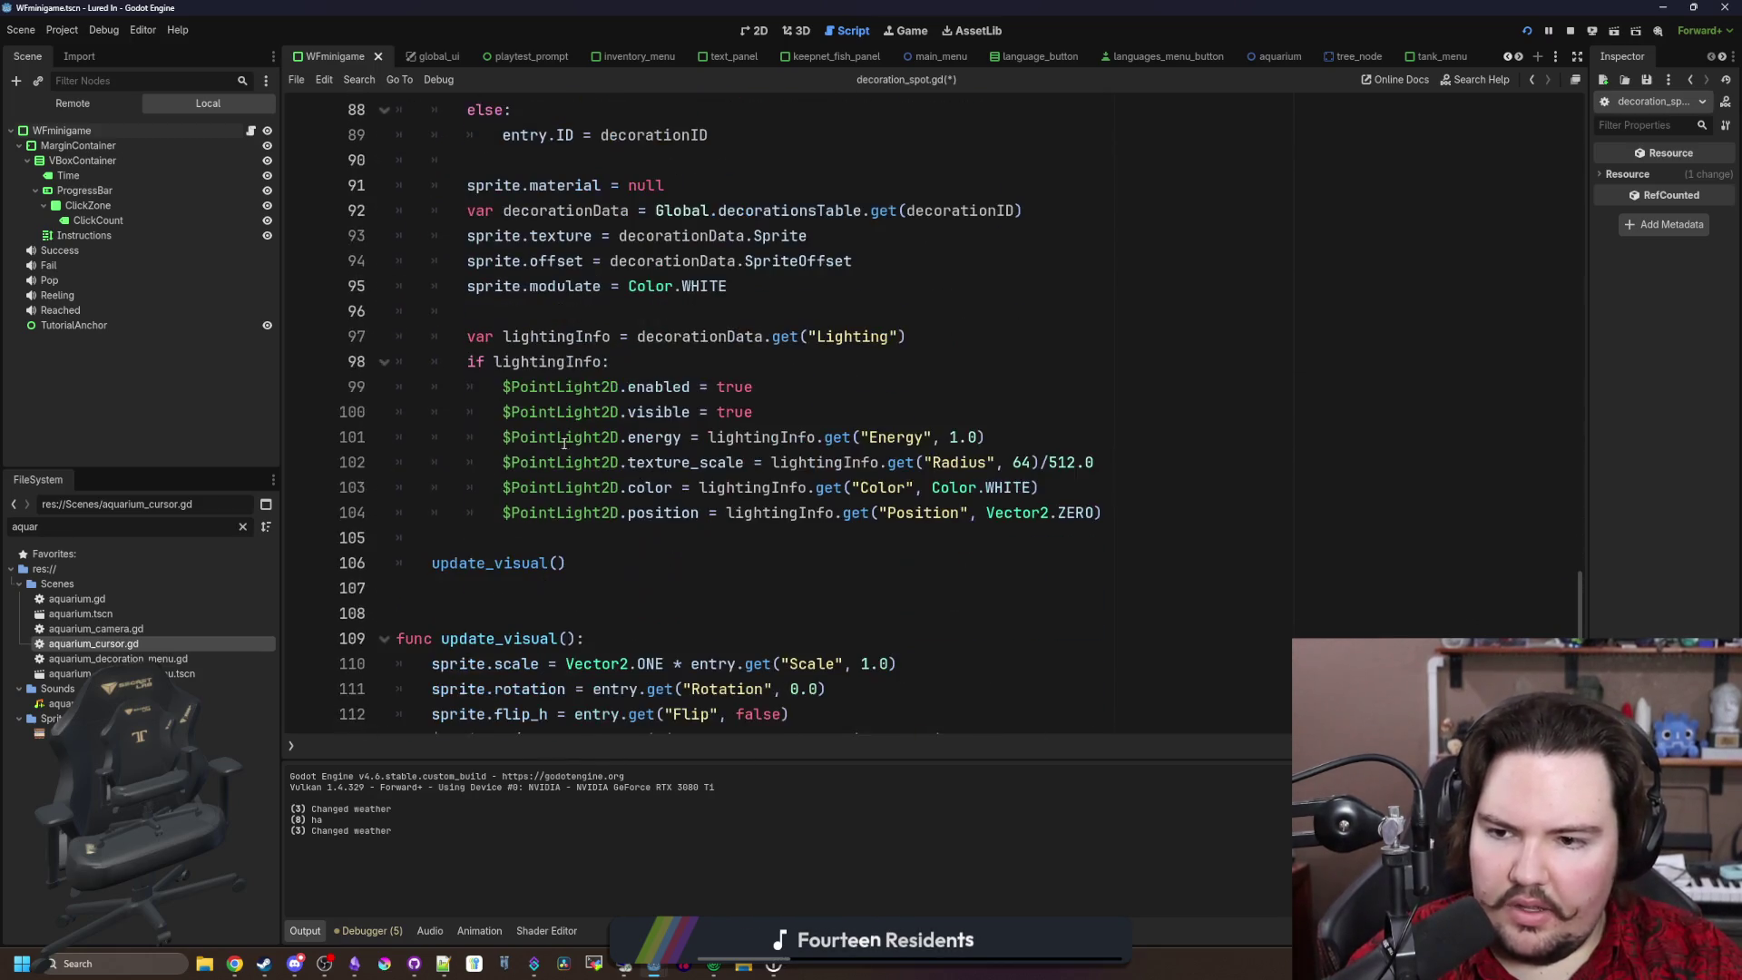
pyautogui.click(513, 546)
pyautogui.hotkey('ctrl', 'v')
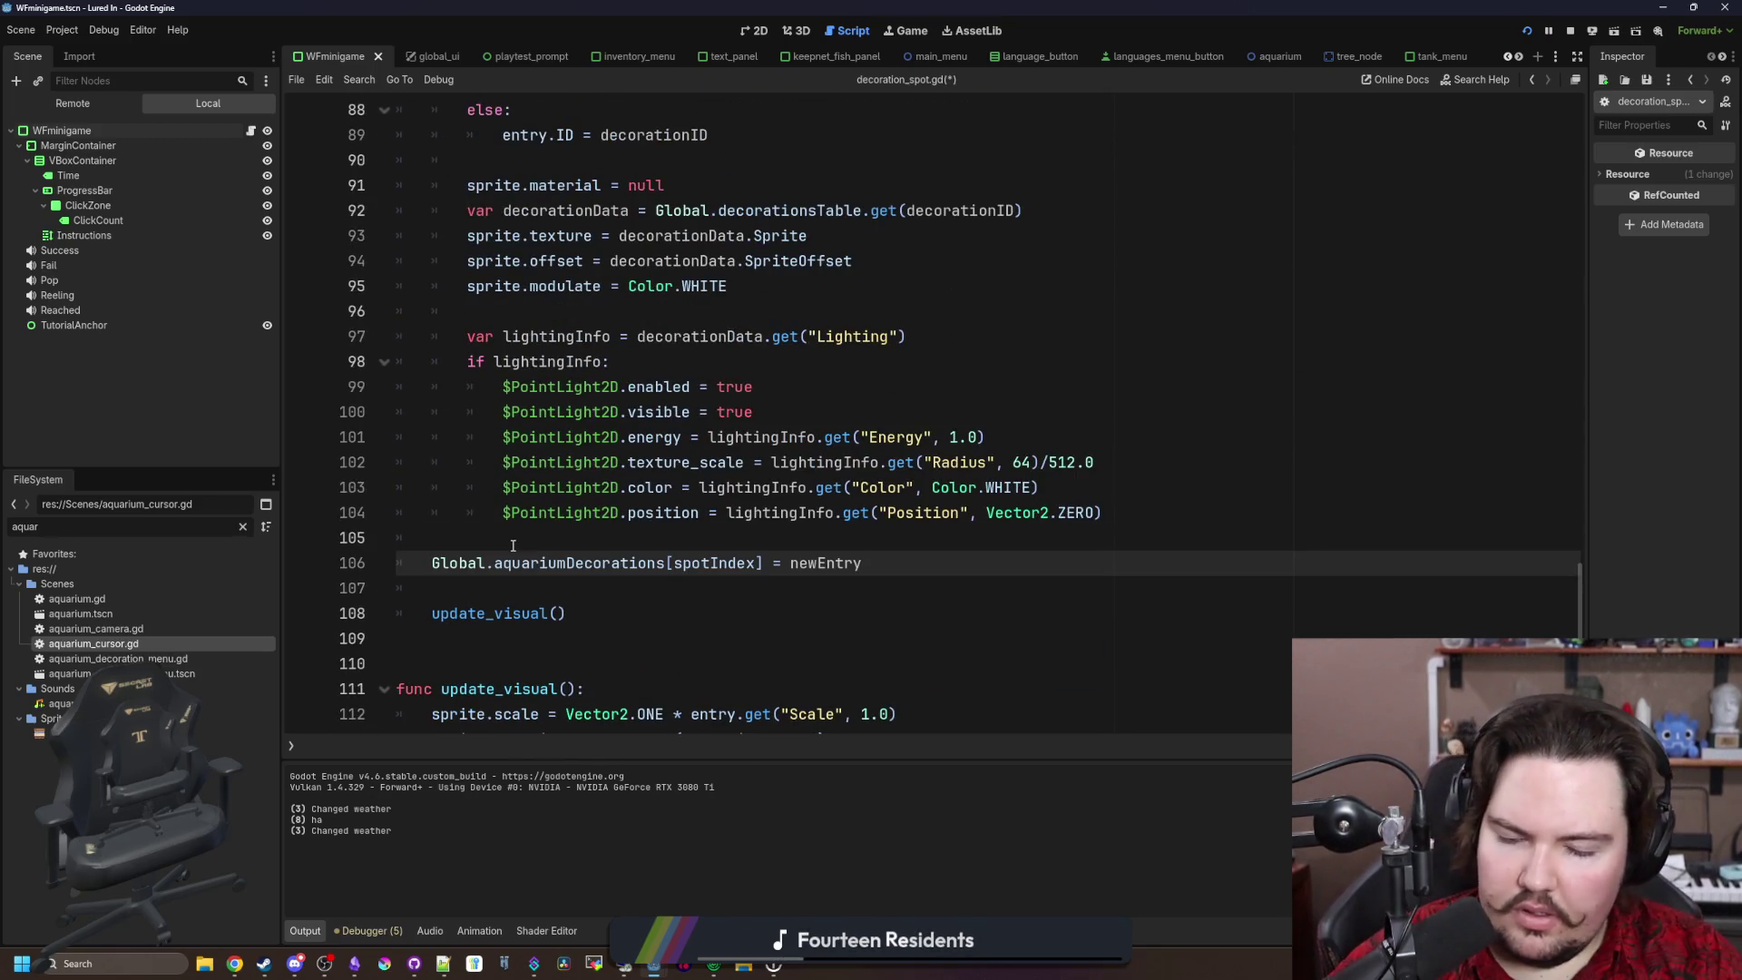
pyautogui.press('Up')
# Step: Save decoration_spot.gd and review the edited set_decoration function
pyautogui.scroll(5, 672, 436)
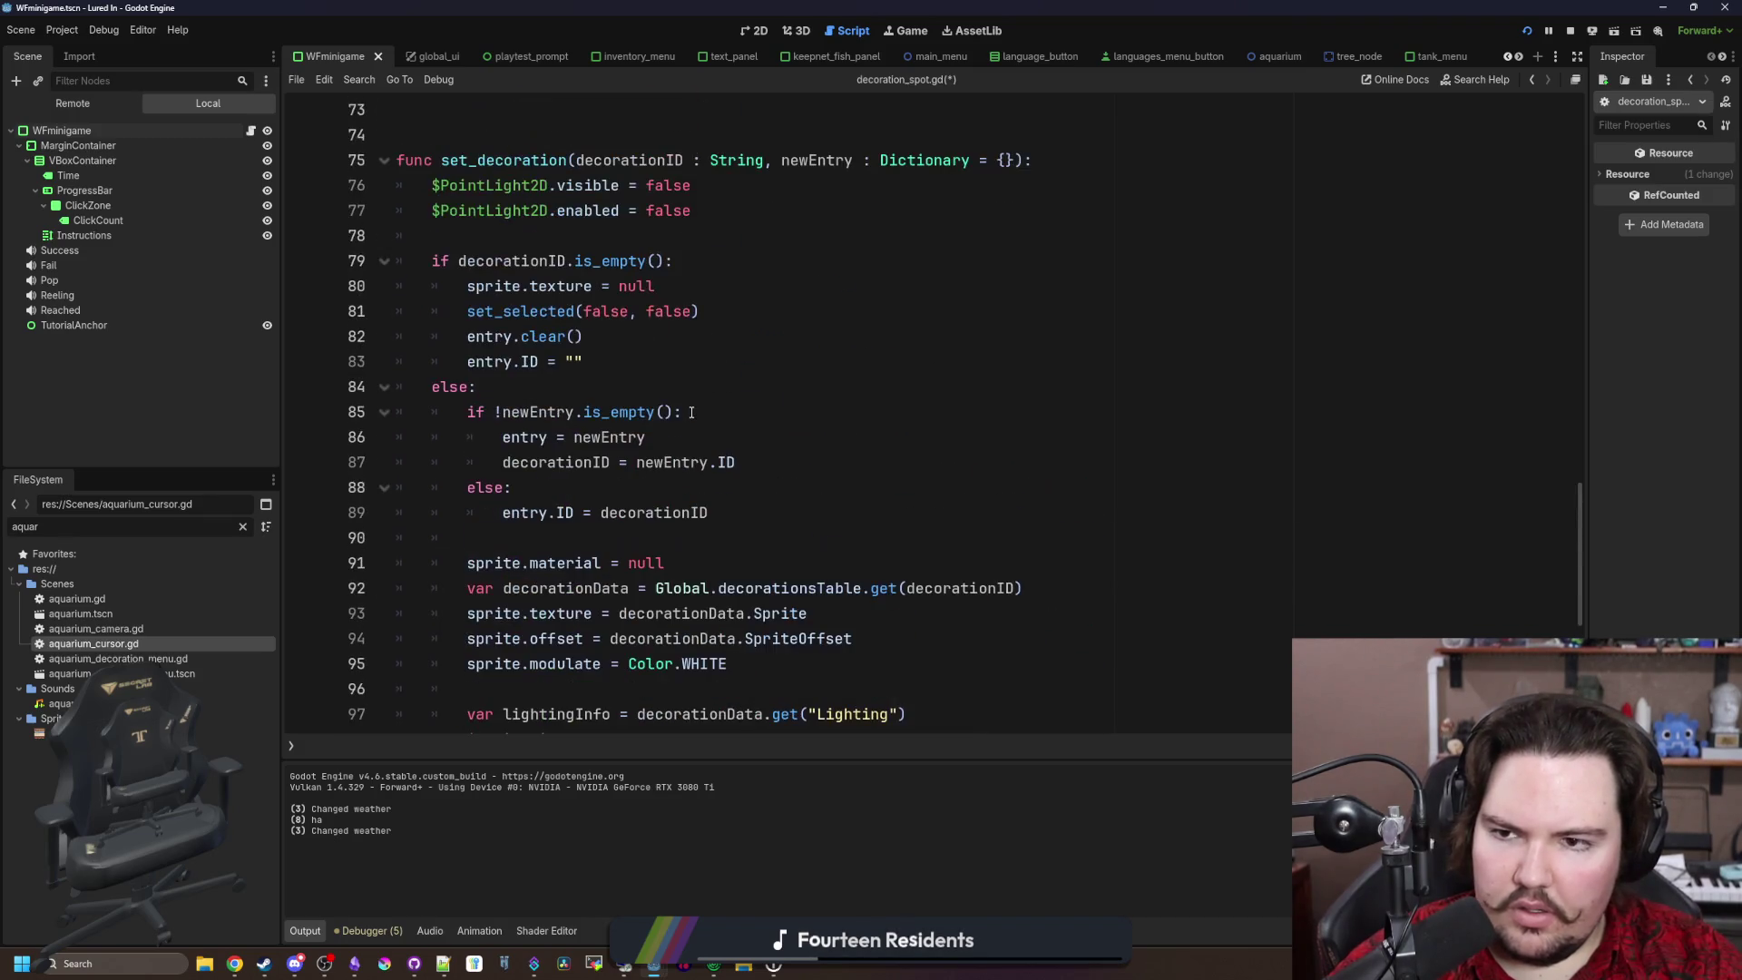
pyautogui.click(584, 230)
pyautogui.hotkey('ctrl', 's')
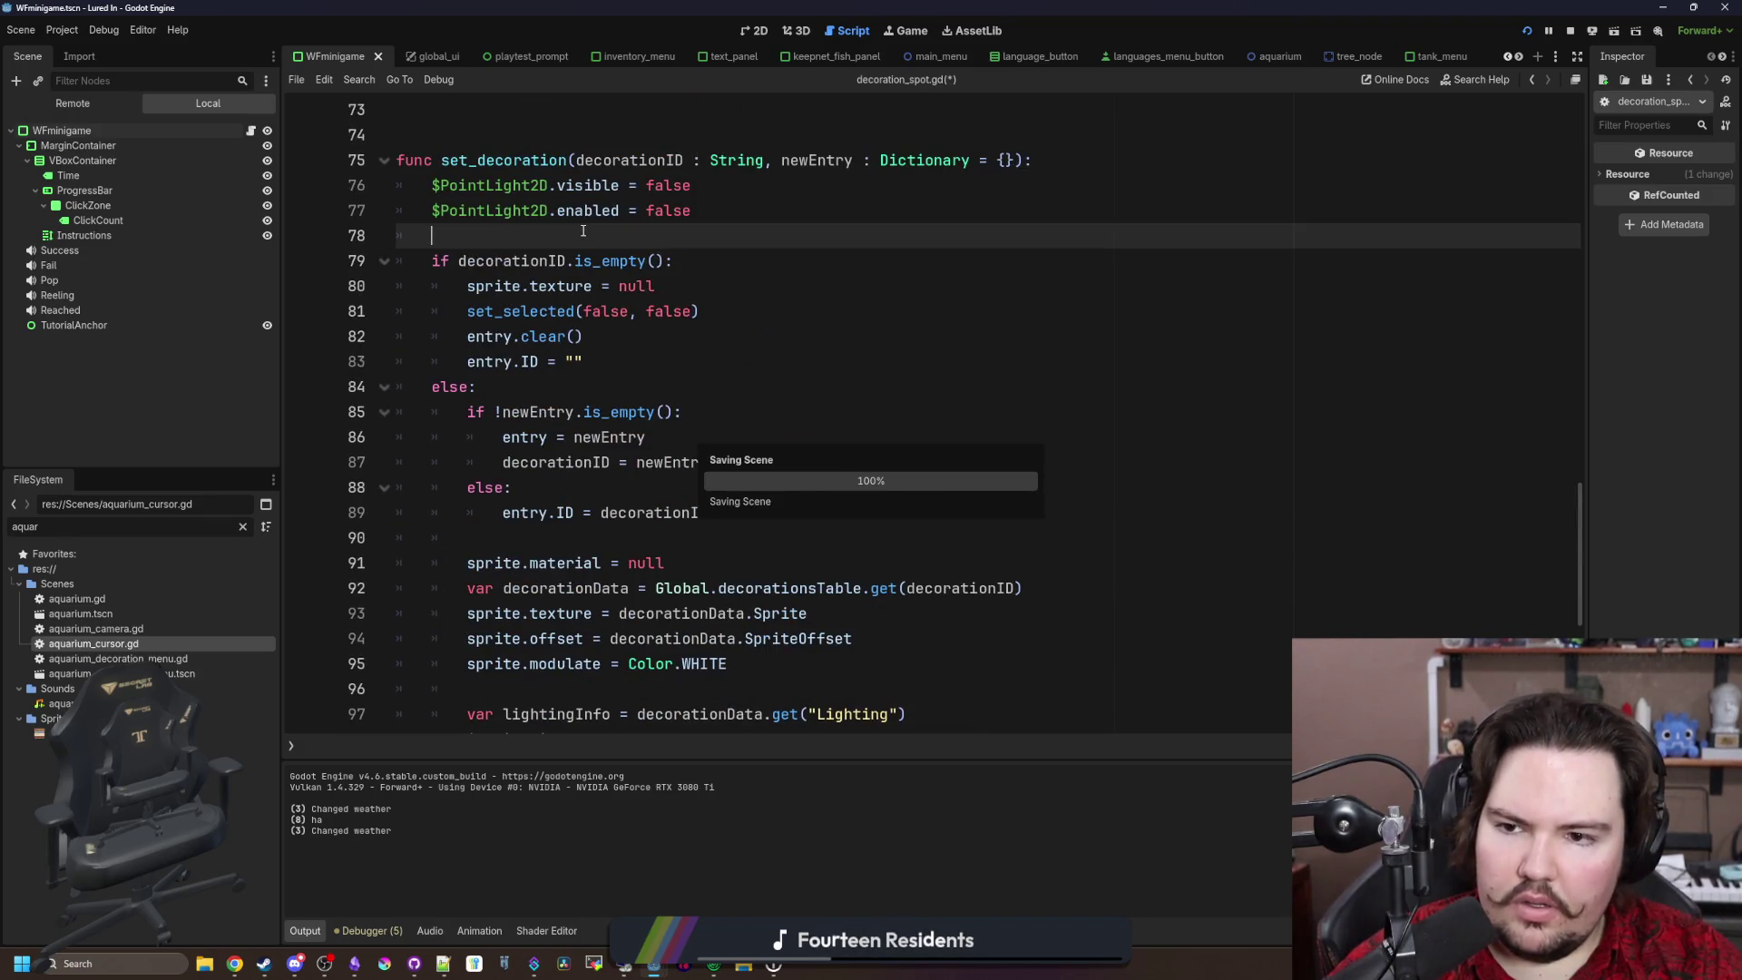
pyautogui.scroll(-1, 583, 231)
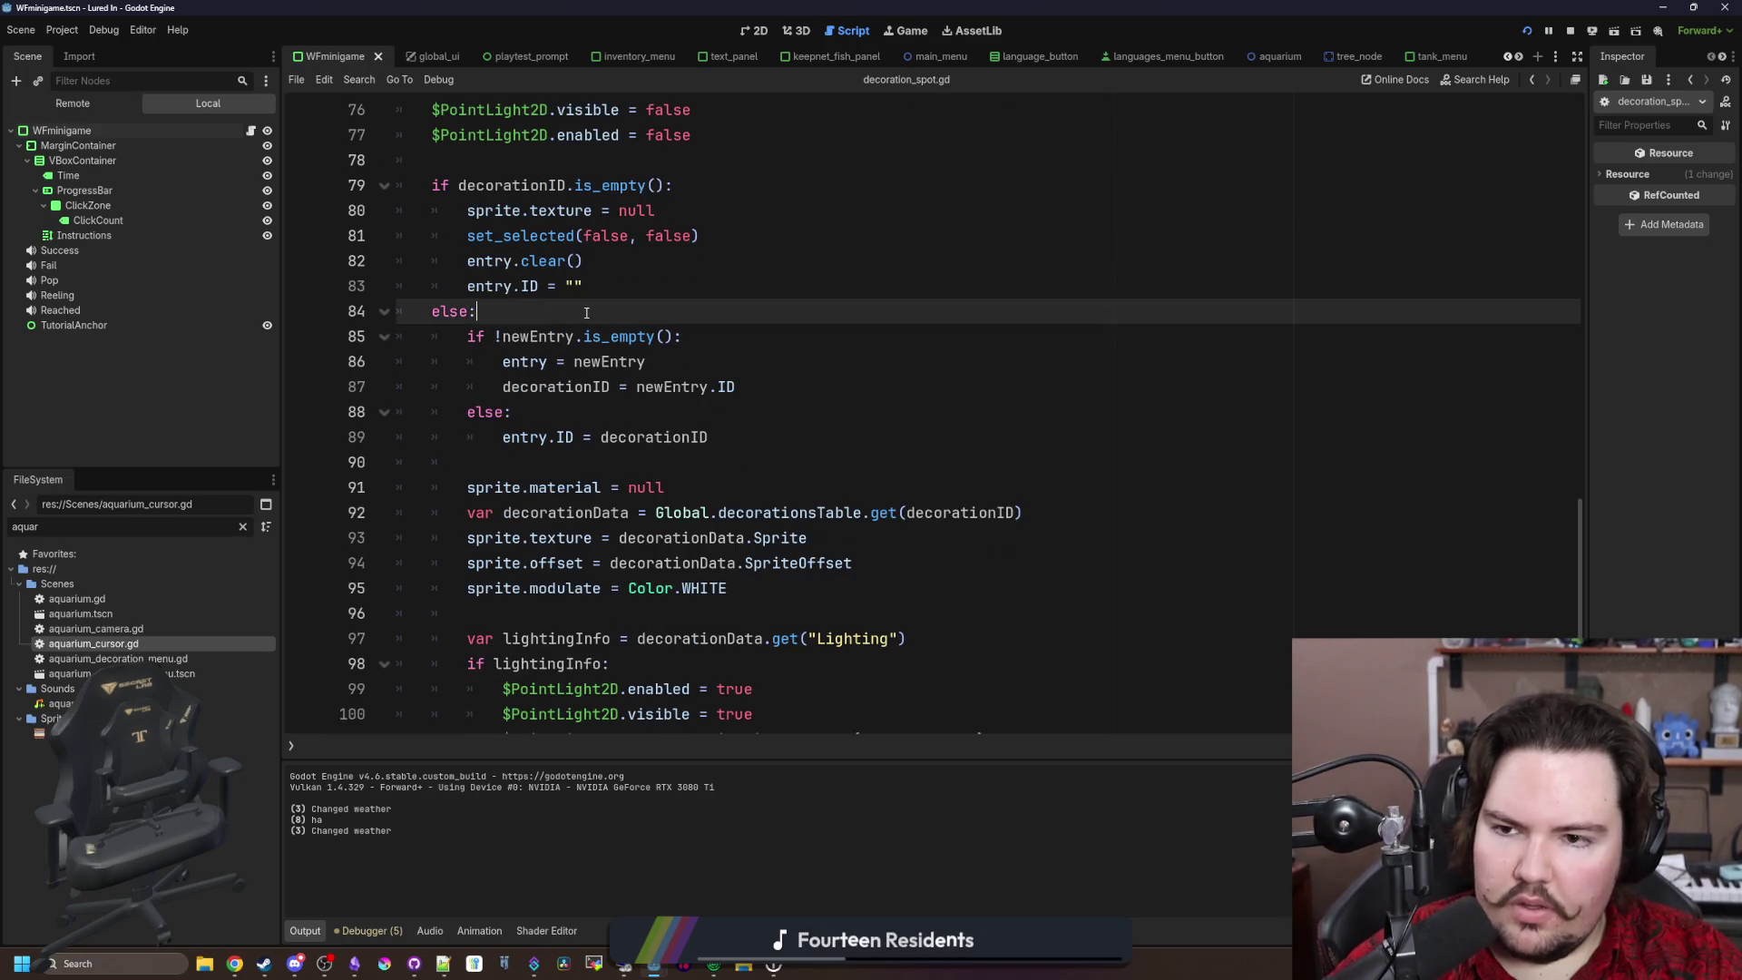
pyautogui.scroll(-5, 635, 409)
pyautogui.click(666, 461)
pyautogui.hotkey('ctrl', 's')
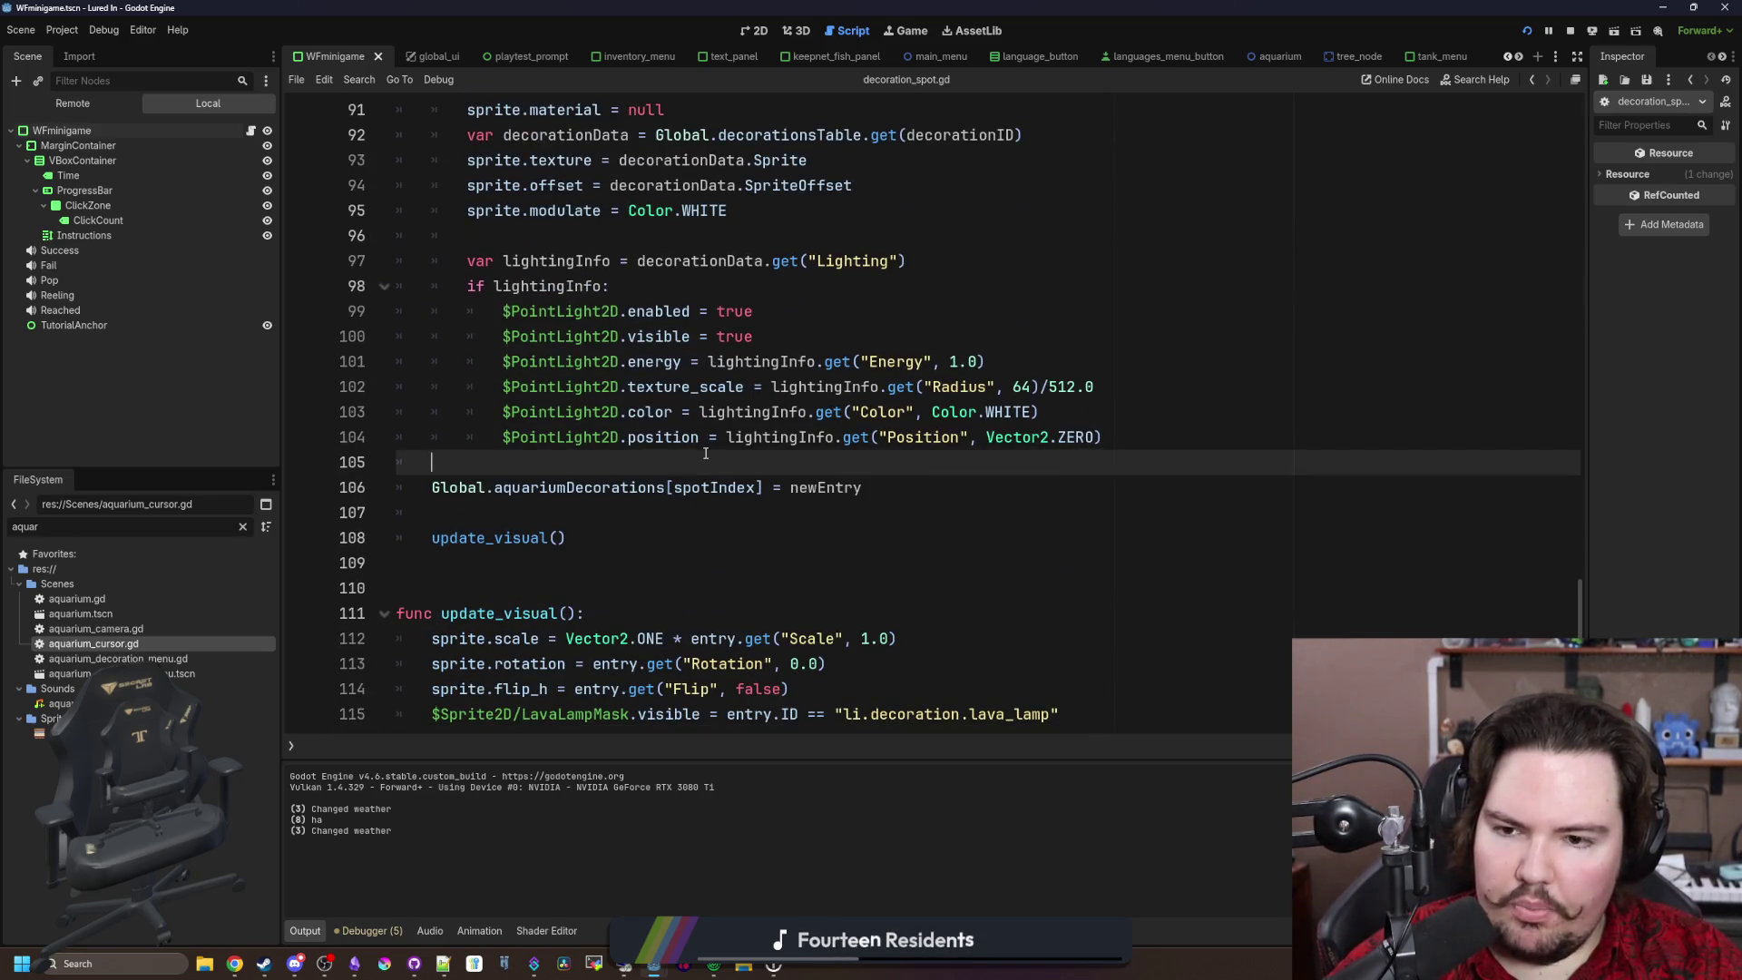
pyautogui.scroll(1, 772, 406)
pyautogui.scroll(2, 548, 354)
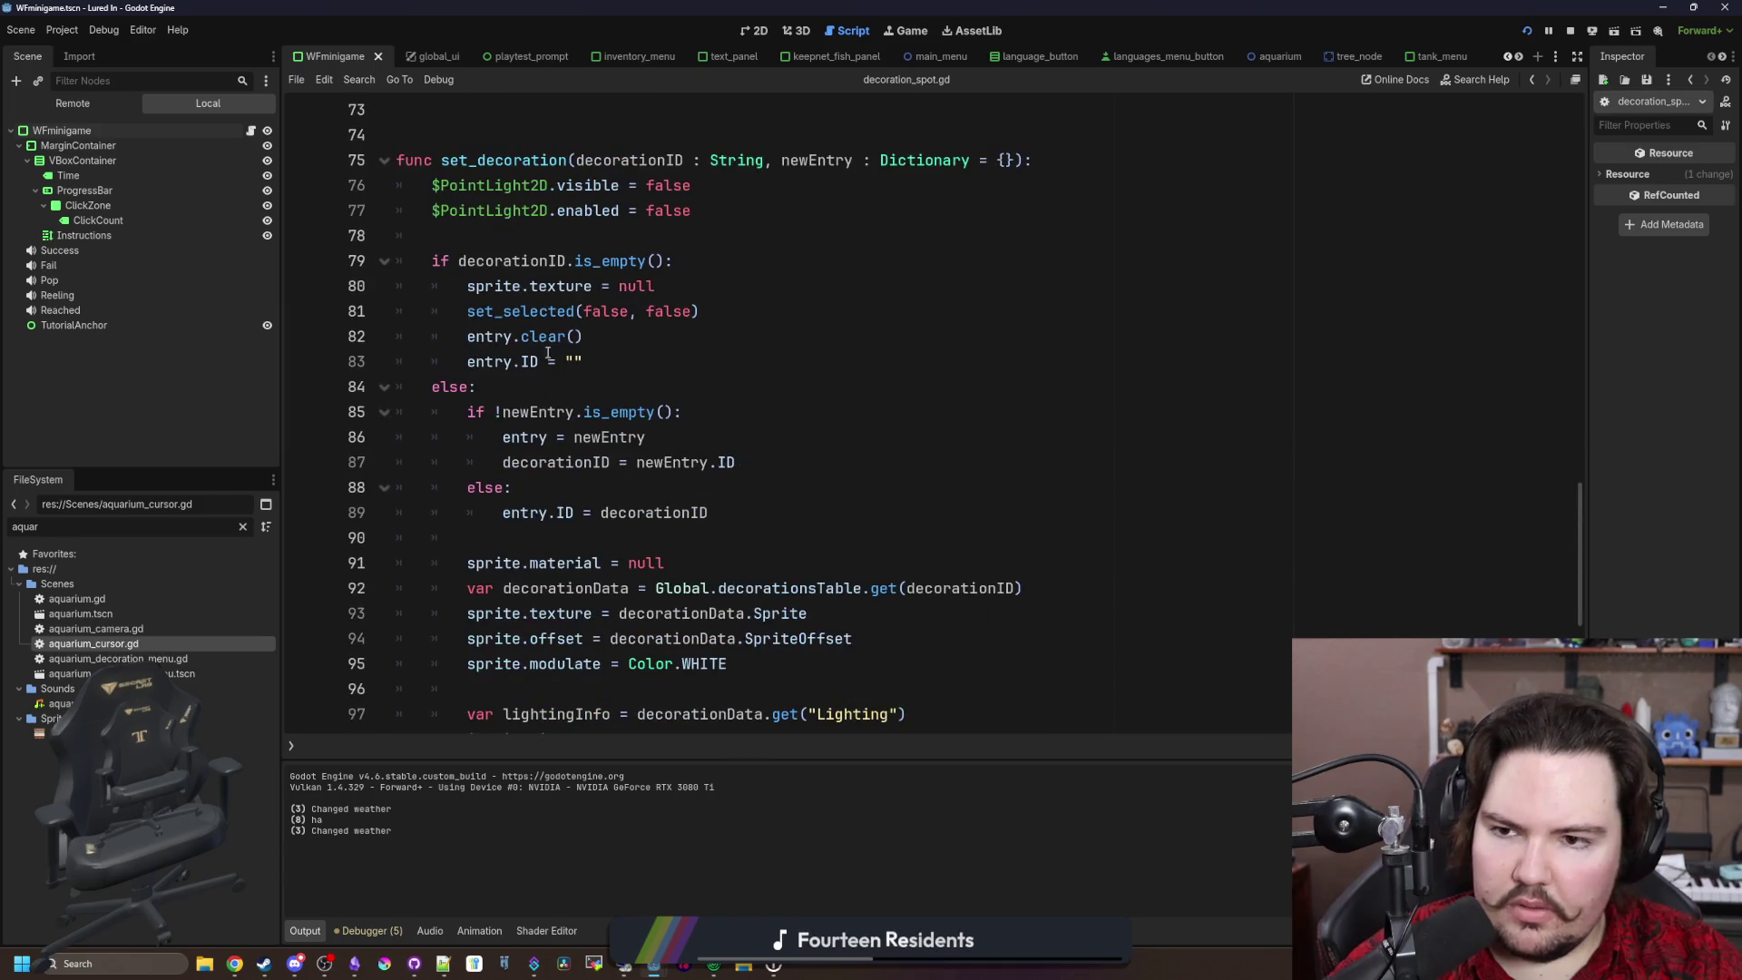
pyautogui.click(559, 233)
pyautogui.hotkey('ctrl', 's')
pyautogui.scroll(-6, 581, 318)
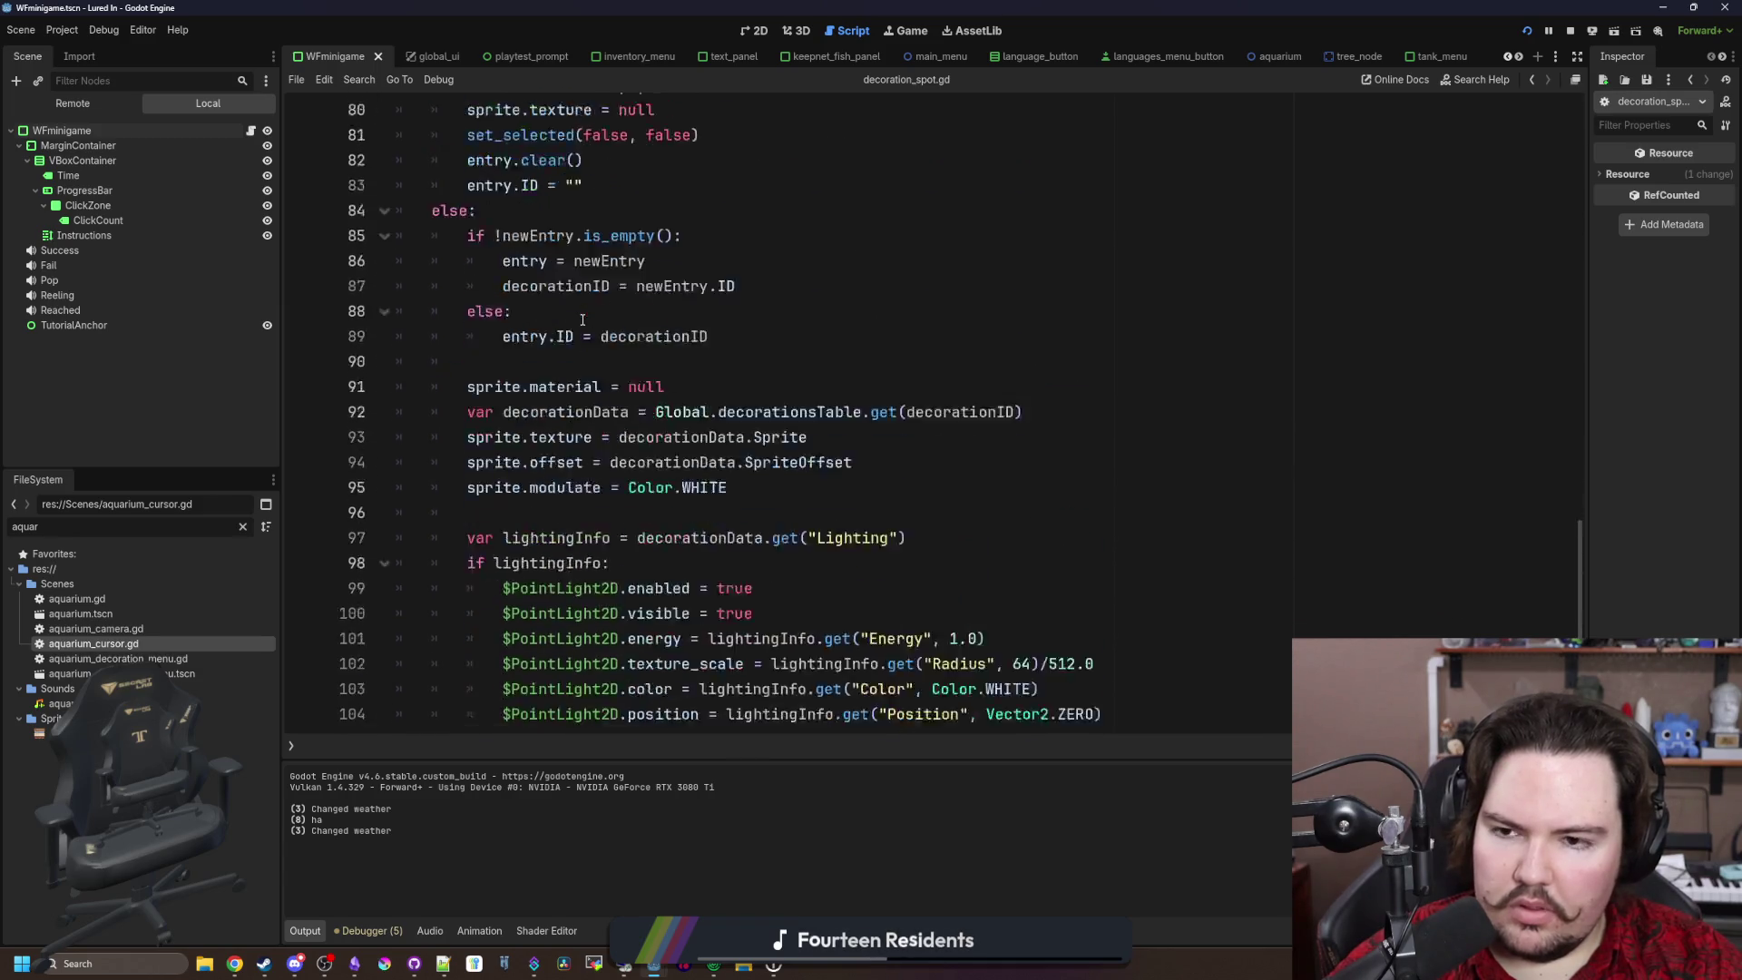
pyautogui.click(587, 460)
pyautogui.hotkey('ctrl', 's')
pyautogui.scroll(2, 603, 487)
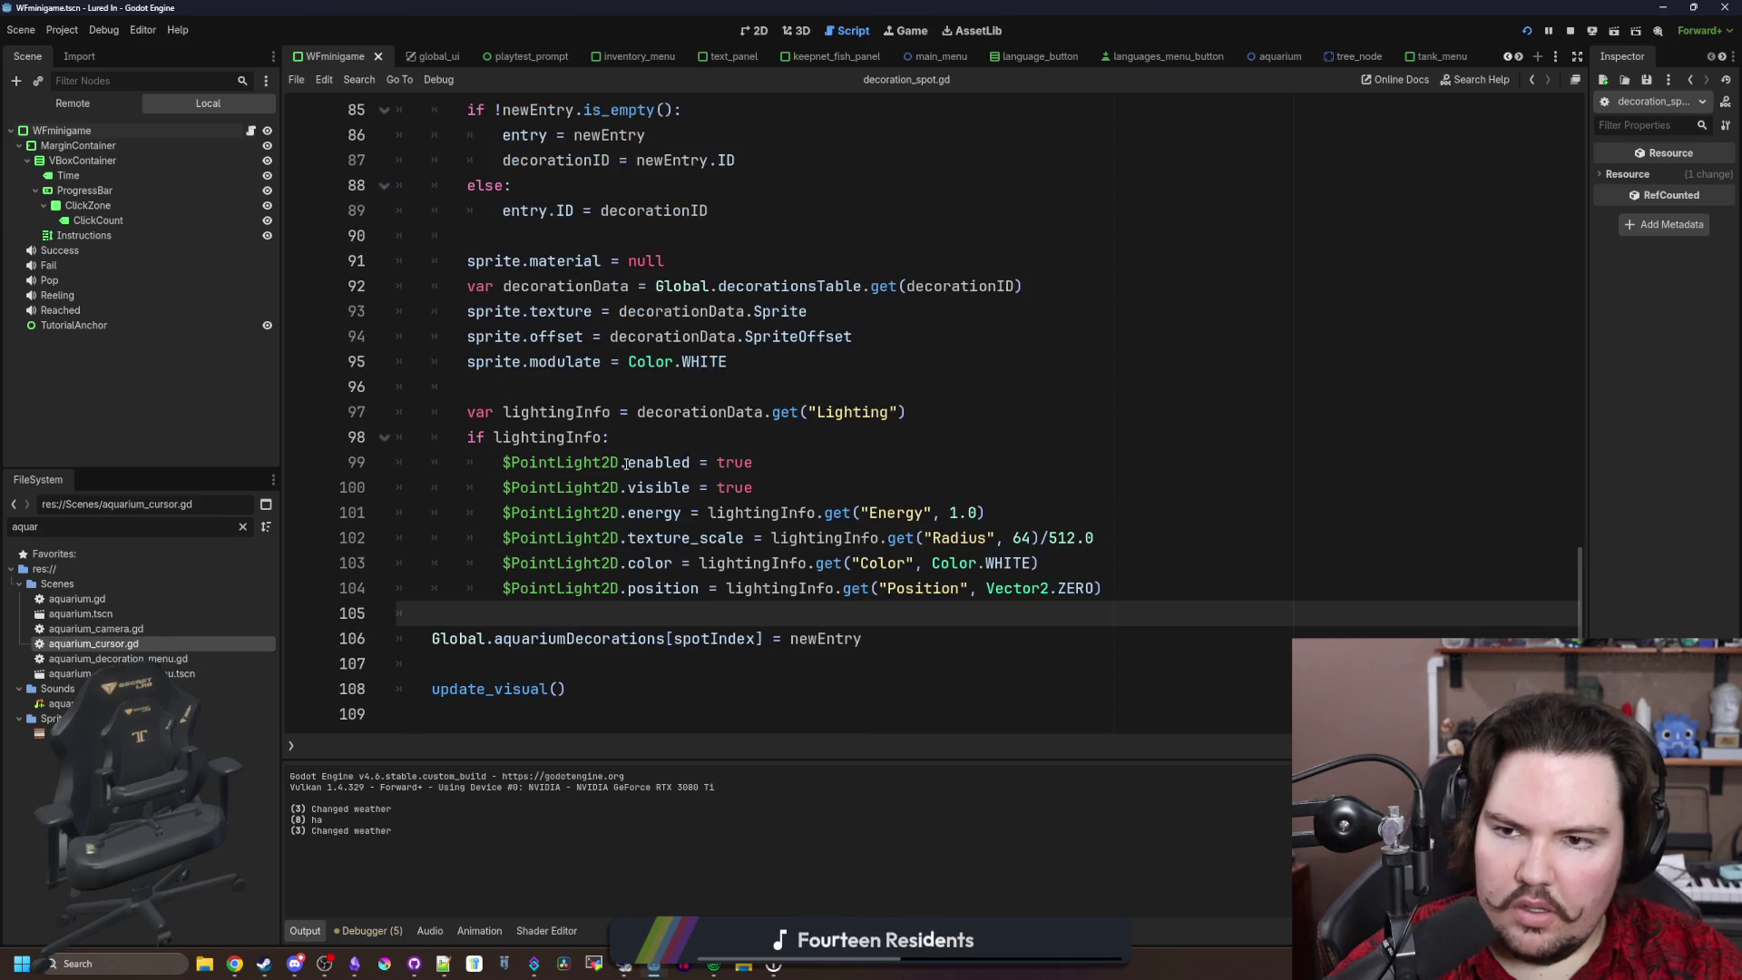
pyautogui.scroll(-2, 626, 464)
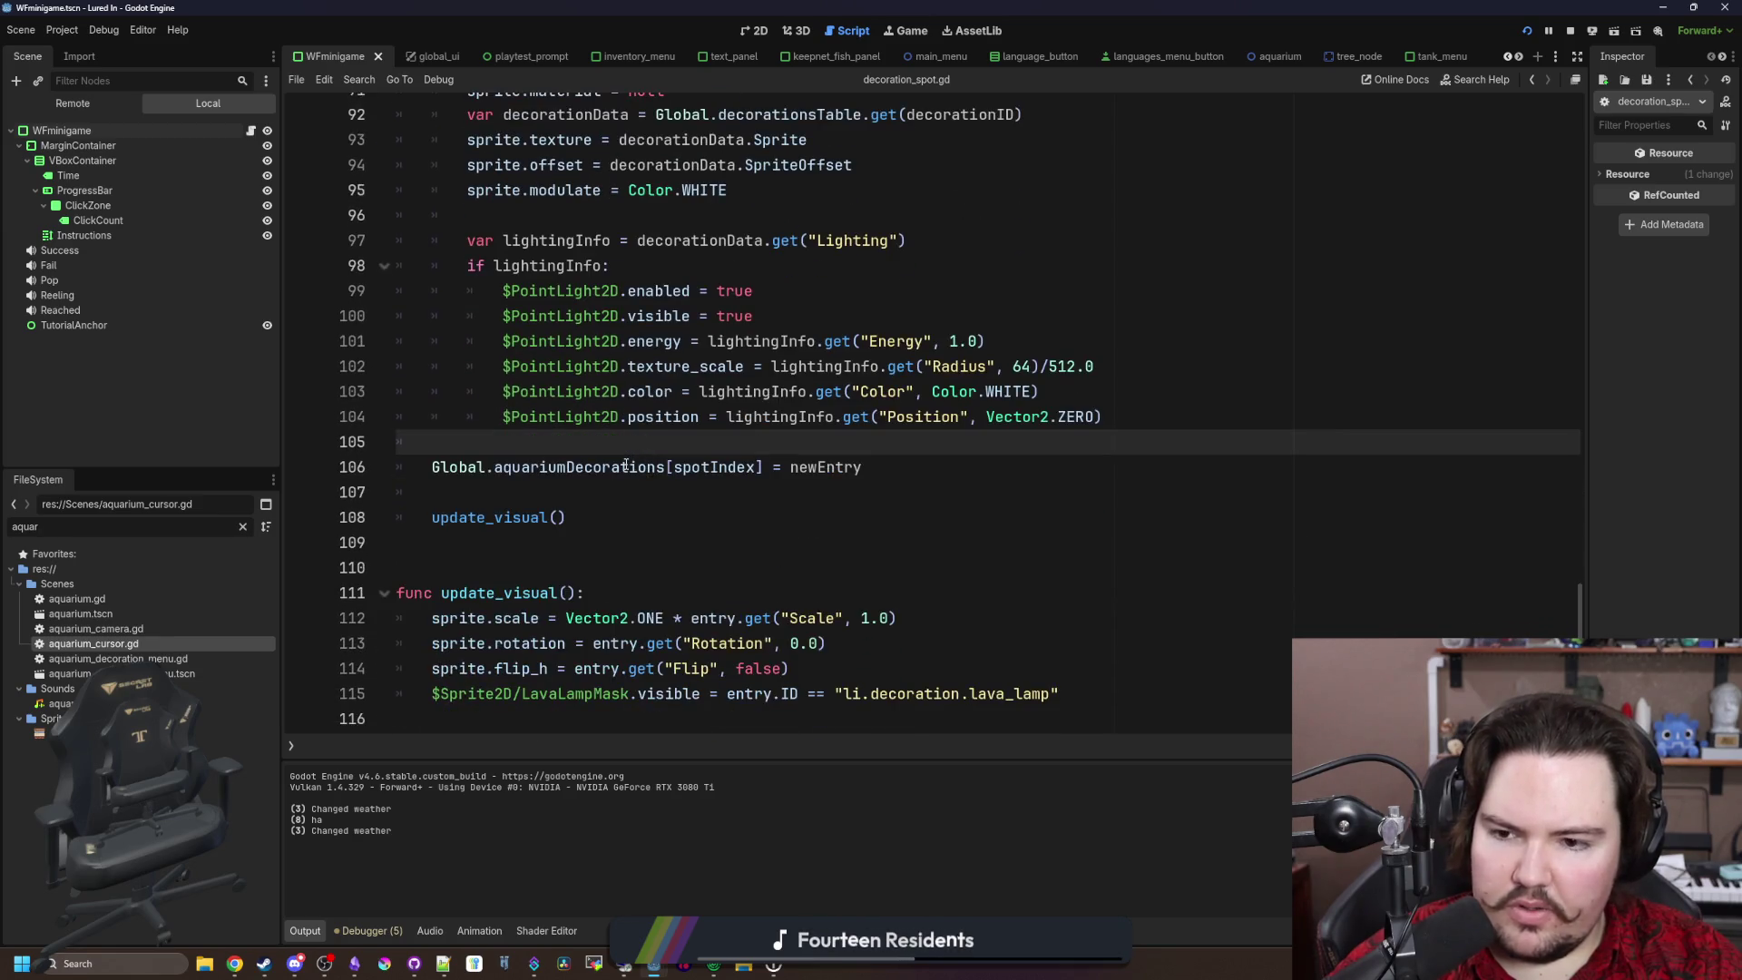
pyautogui.click(641, 521)
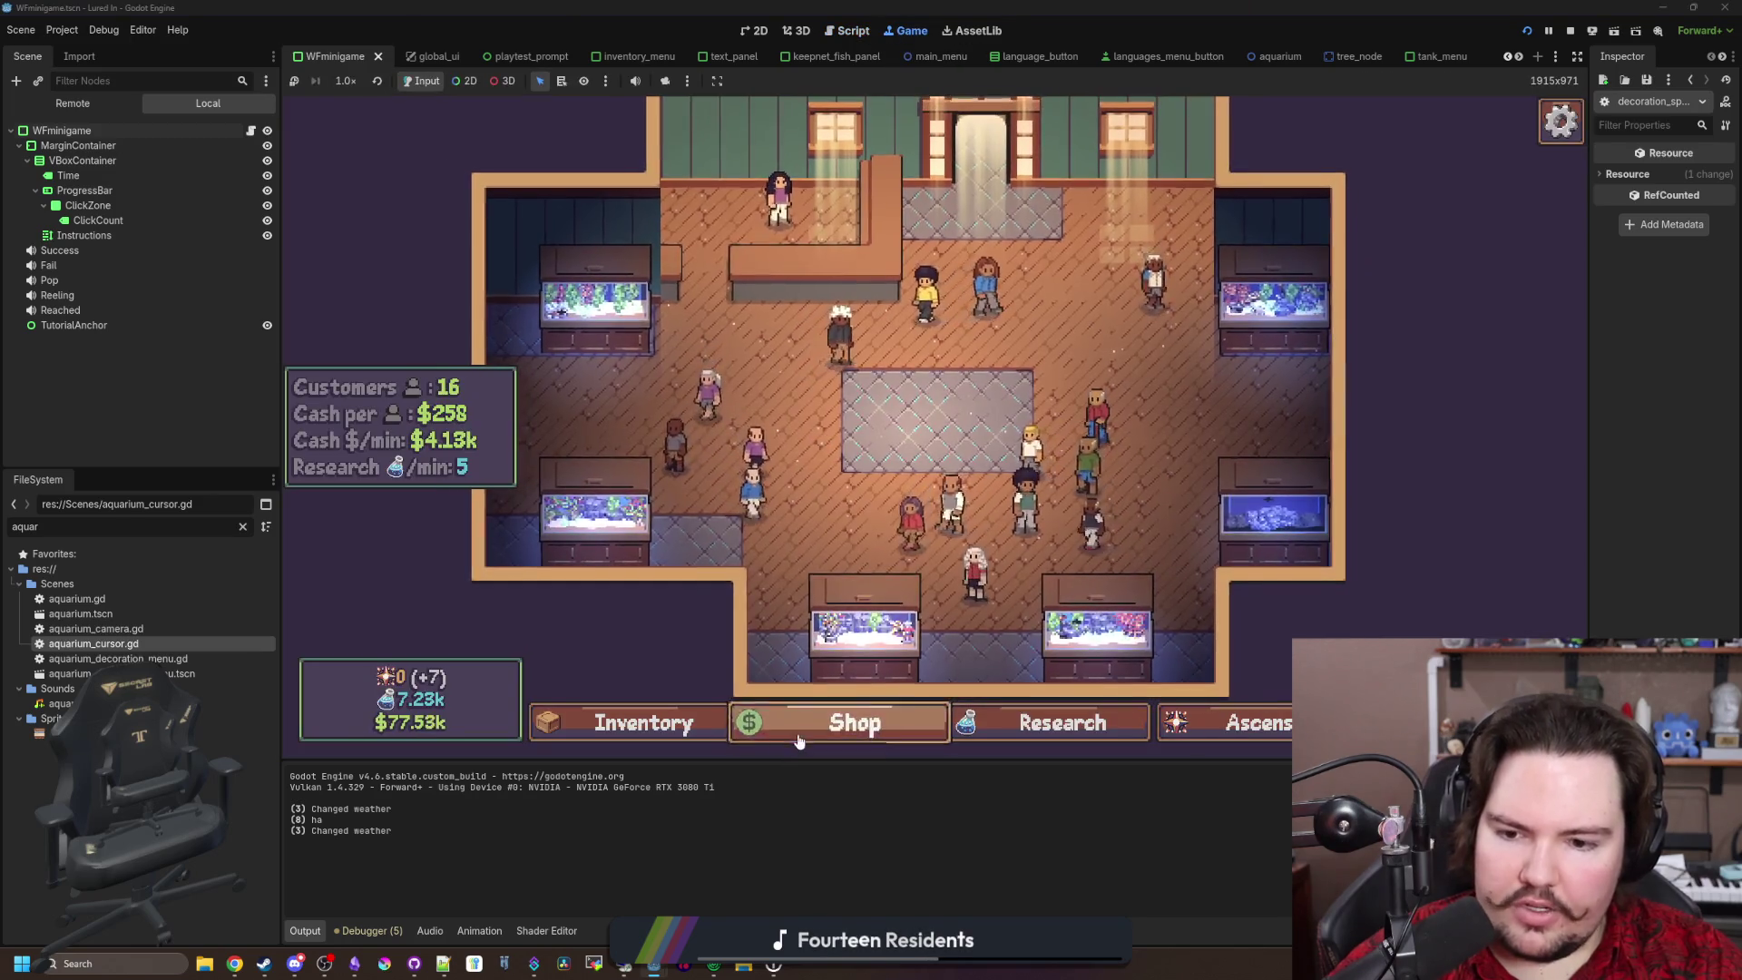
# Step: Buy a Bench from the shop's Decorations and place it on a decoration spot
pyautogui.click(798, 741)
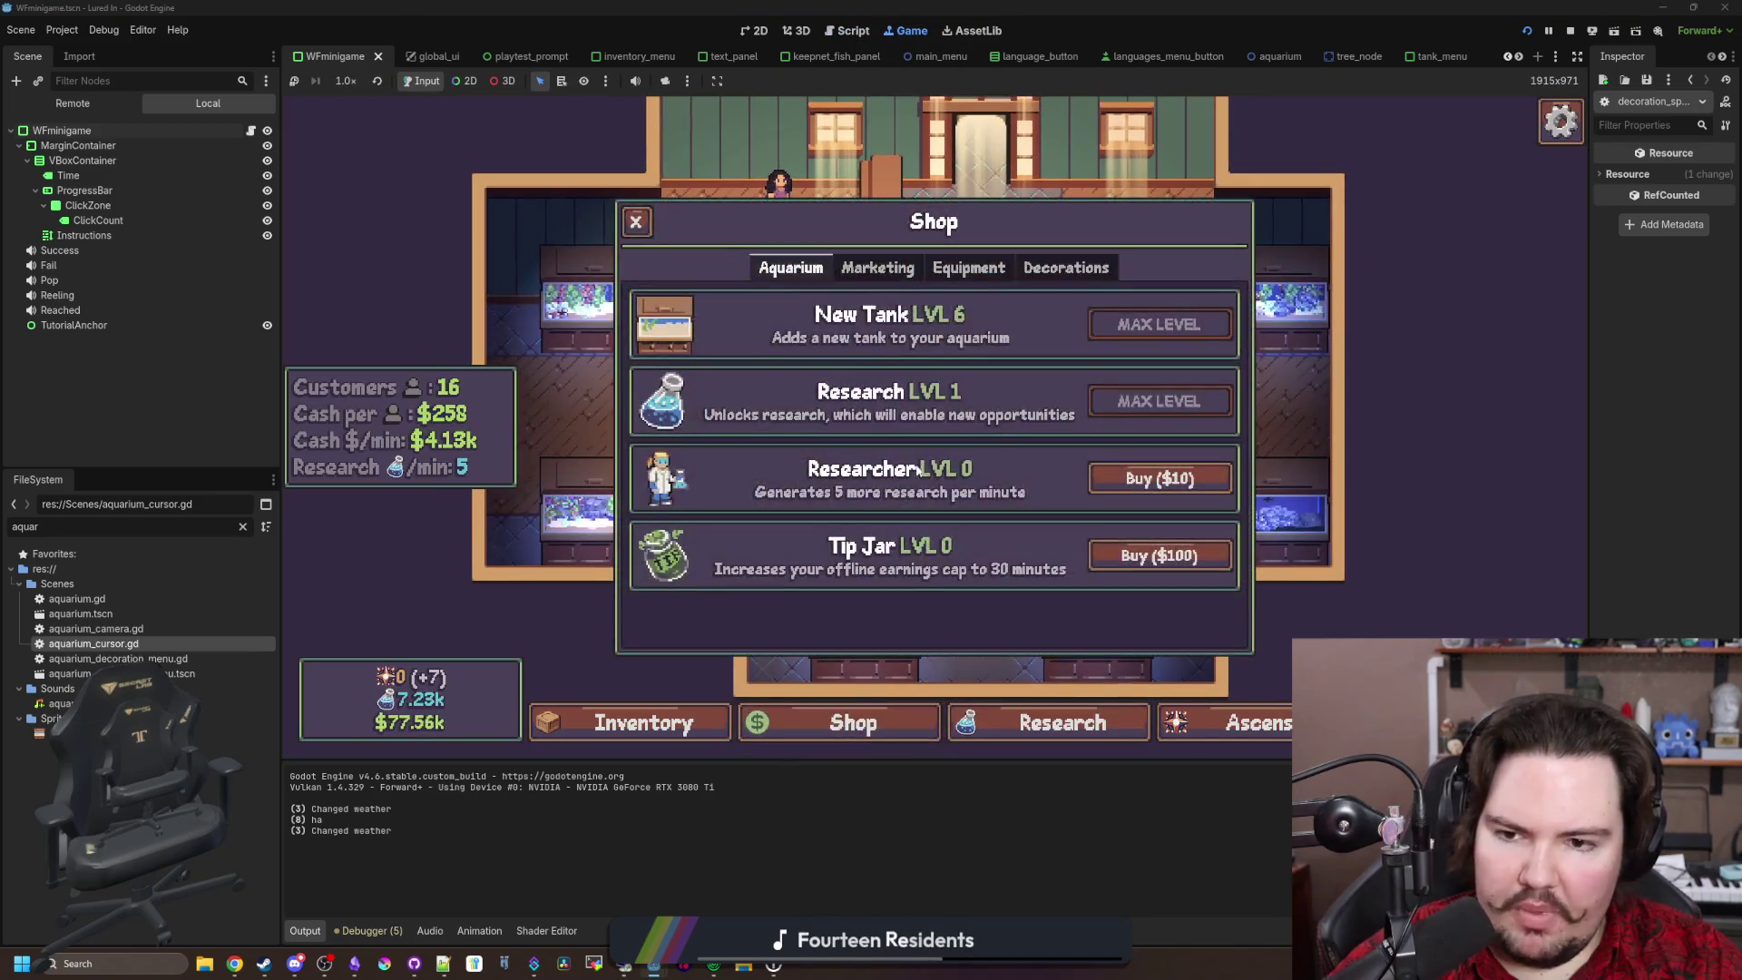
pyautogui.click(1066, 268)
pyautogui.click(1185, 555)
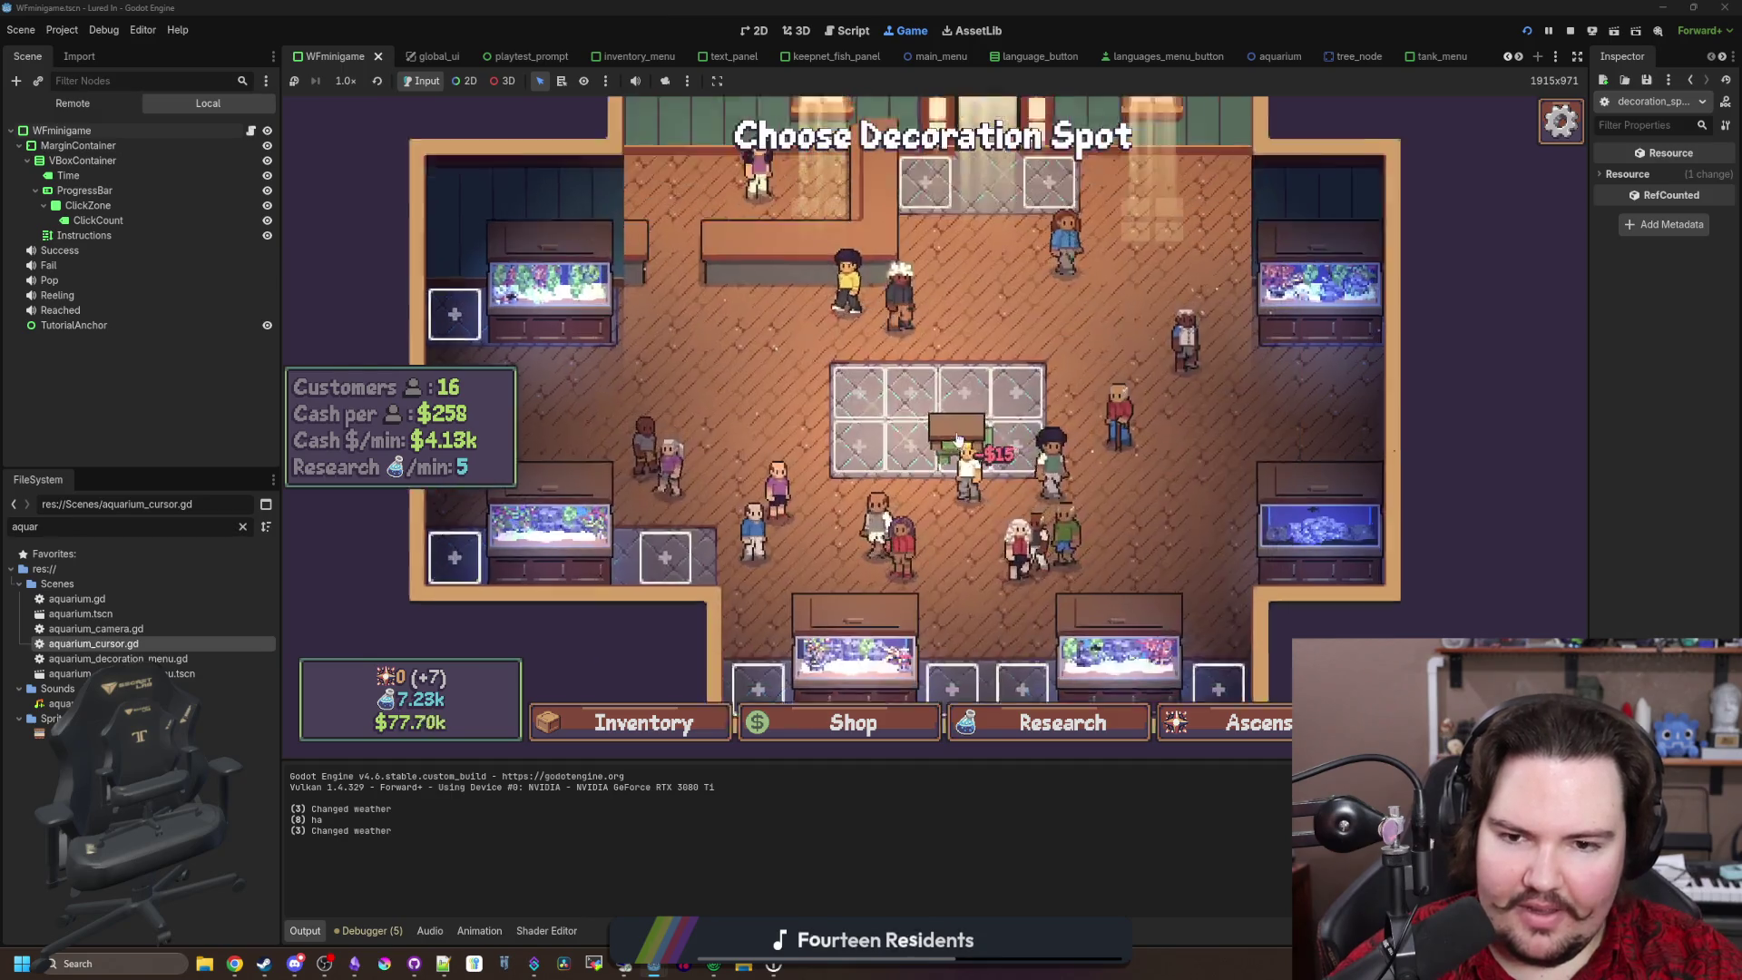
pyautogui.click(889, 379)
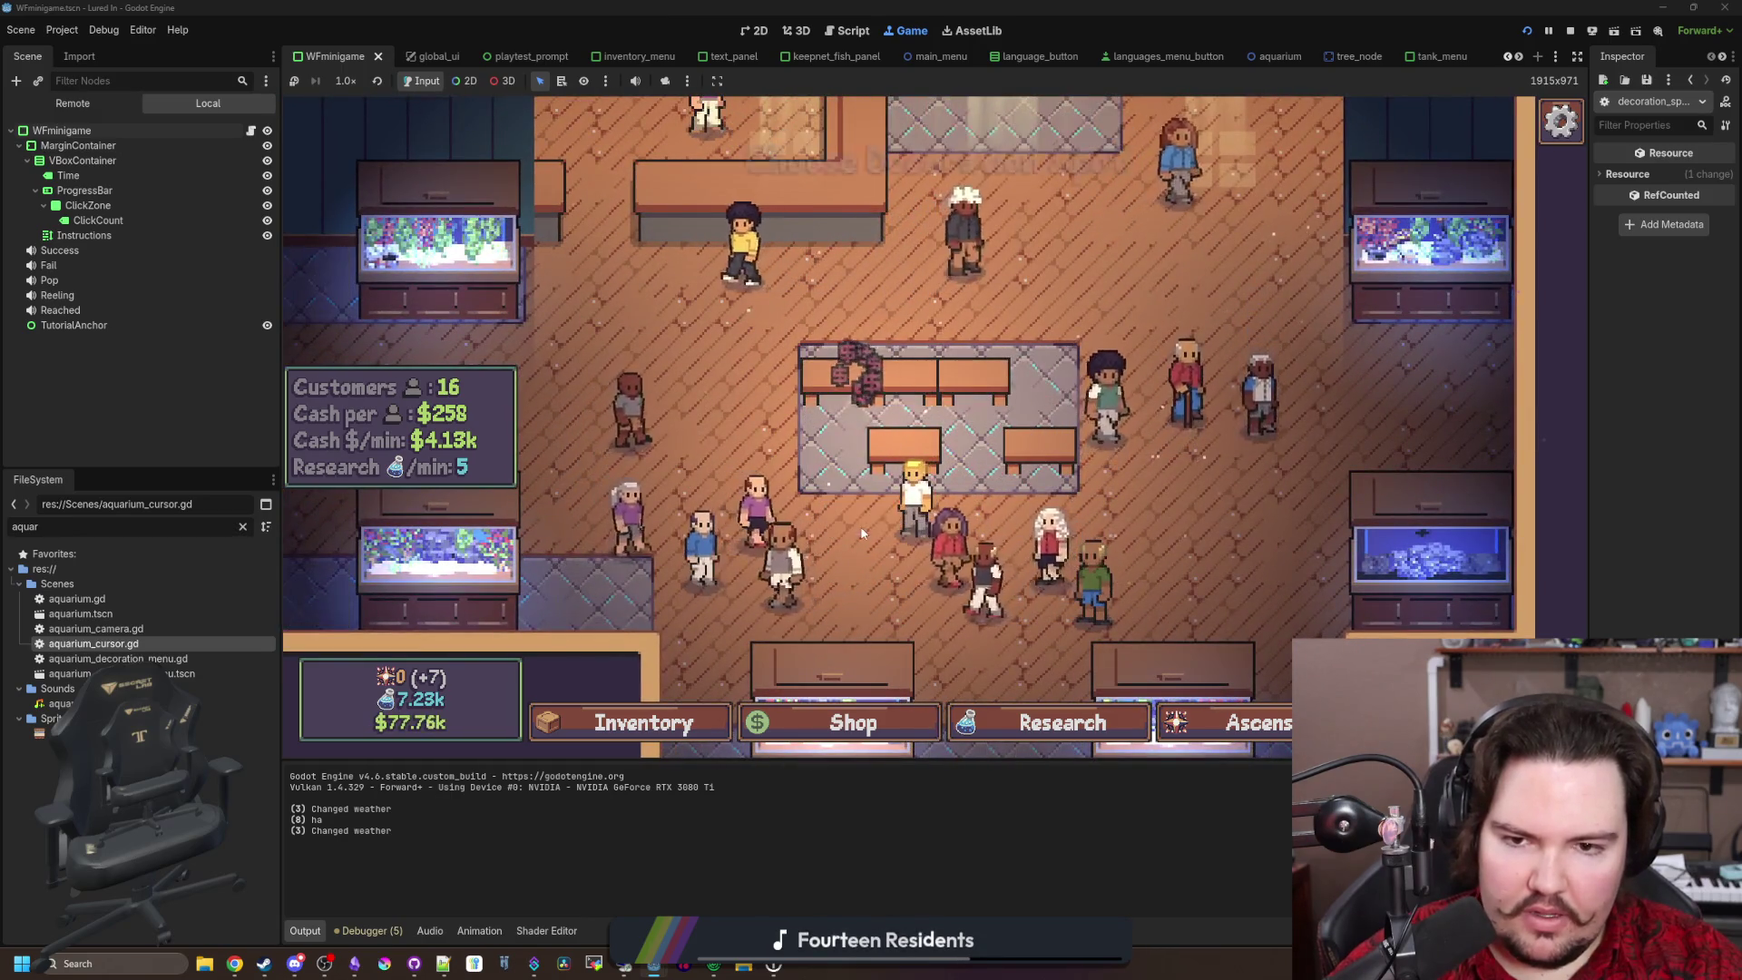
# Step: Move the bench to a top grid slot, place one in the bottom row, then return to Main Menu
pyautogui.click(1089, 413)
pyautogui.click(1118, 447)
pyautogui.click(1102, 426)
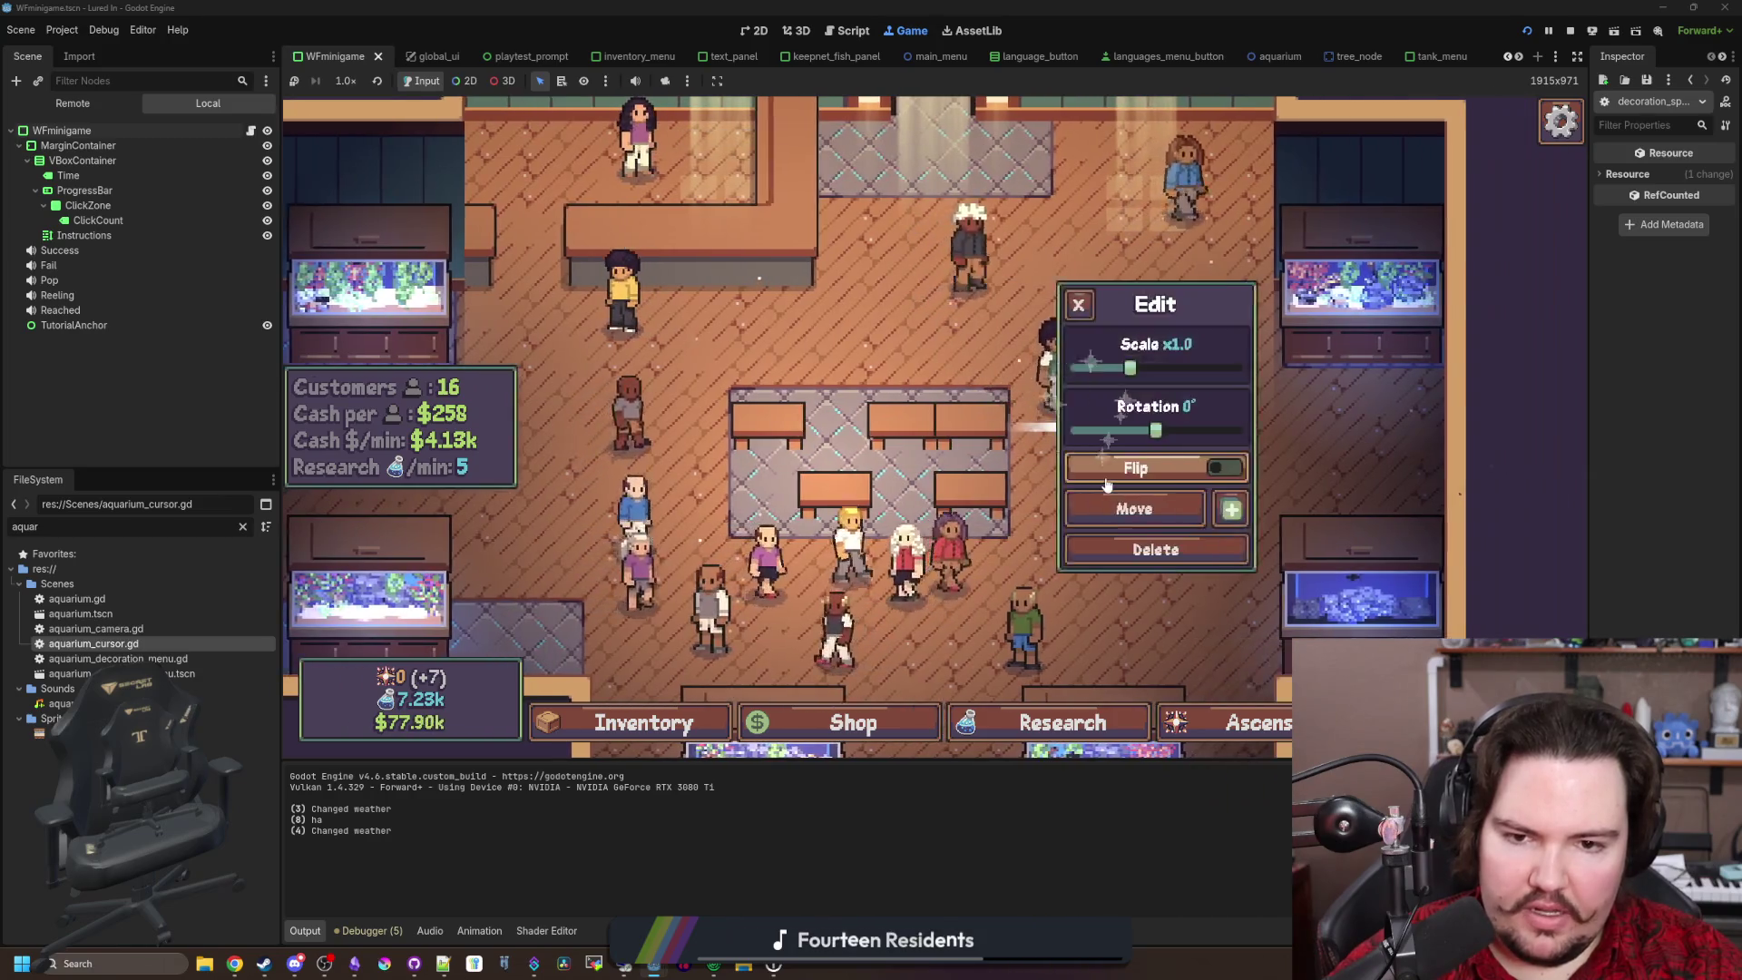
pyautogui.click(1134, 505)
pyautogui.click(803, 163)
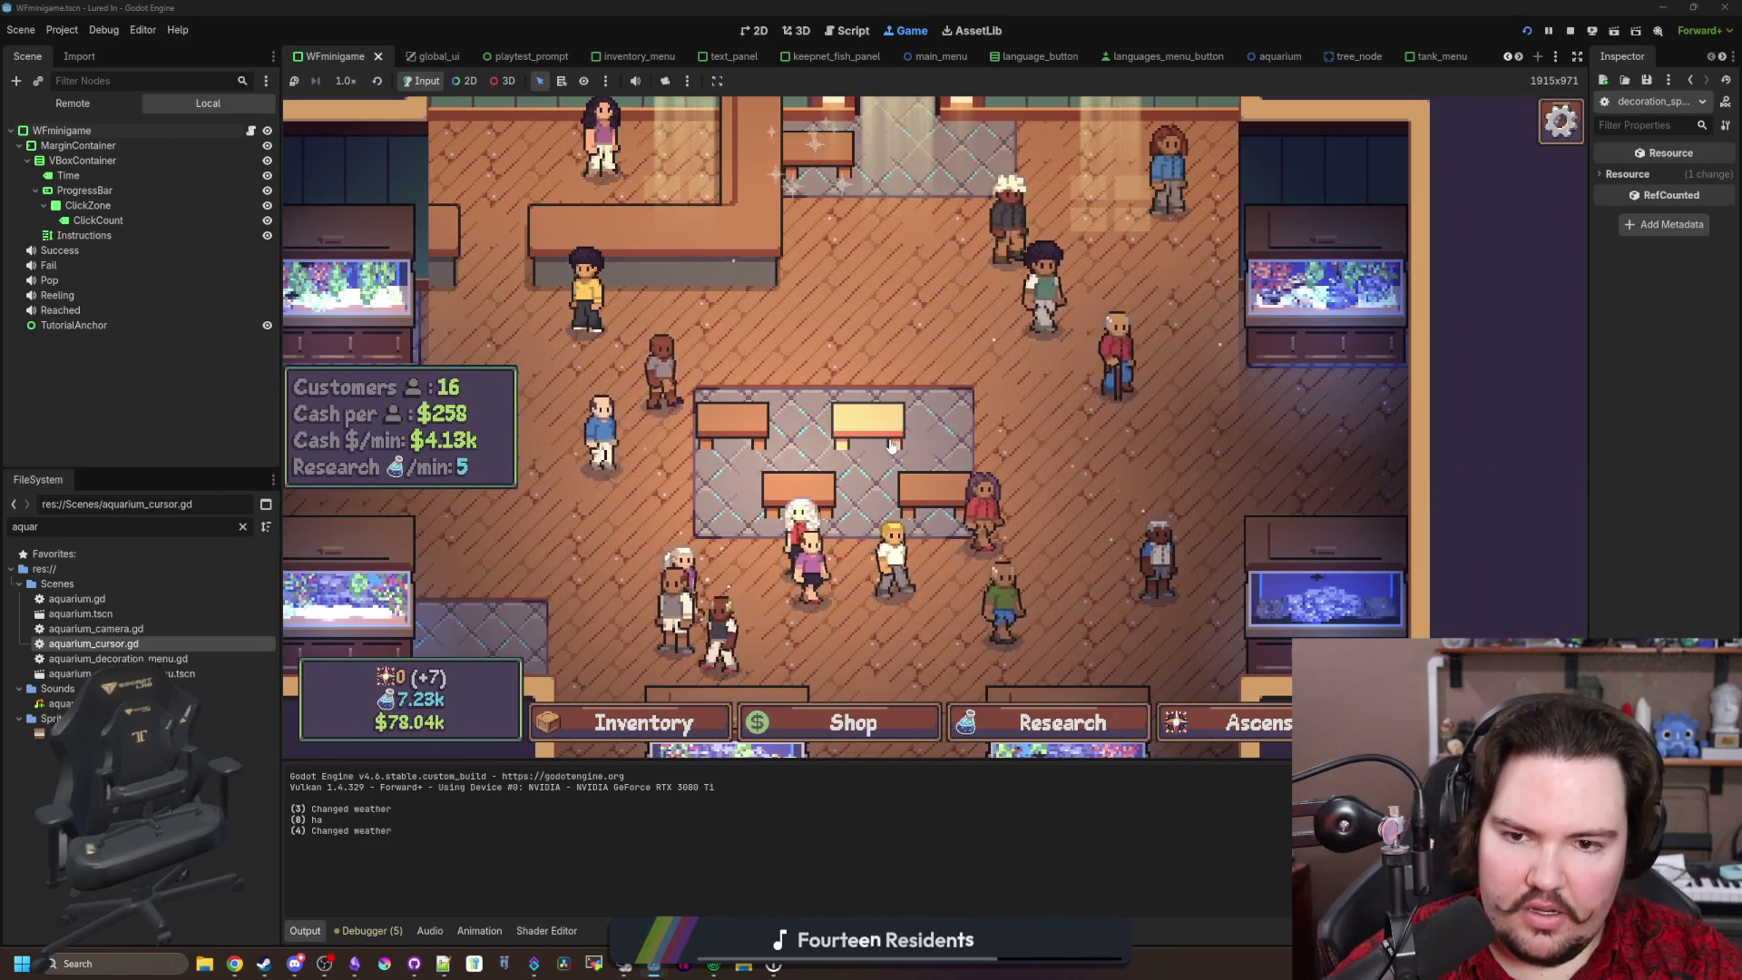
pyautogui.click(866, 418)
pyautogui.click(1134, 505)
pyautogui.click(948, 511)
pyautogui.press('Escape')
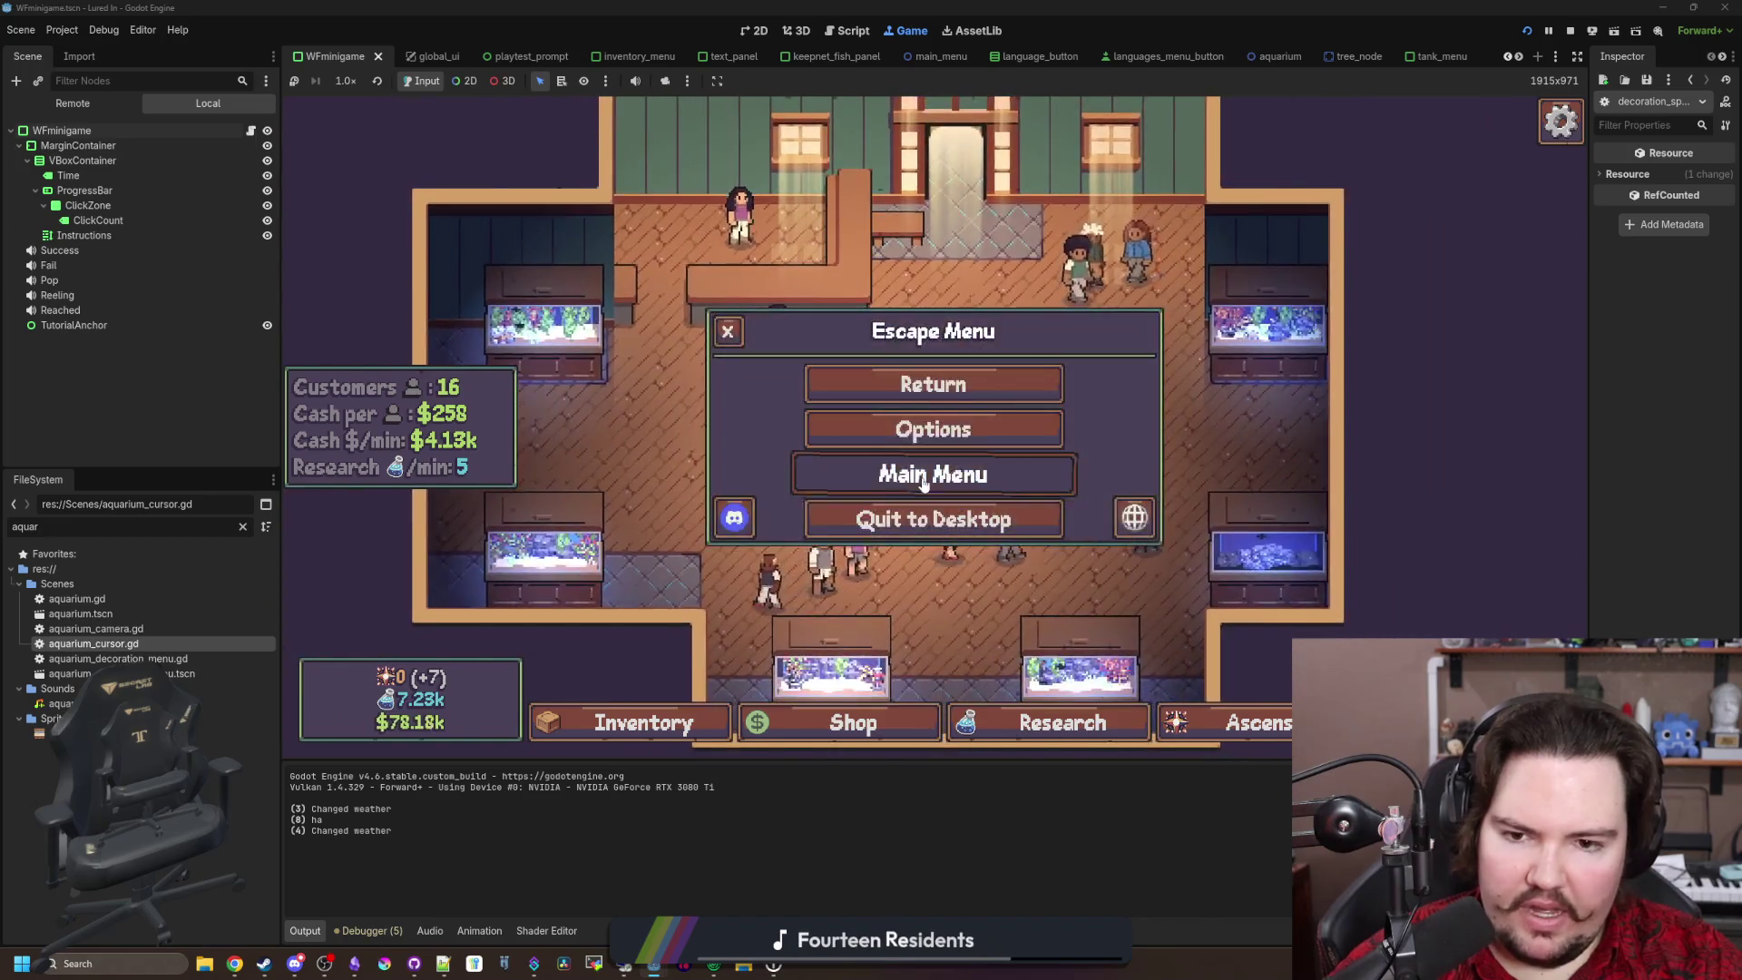
pyautogui.click(879, 471)
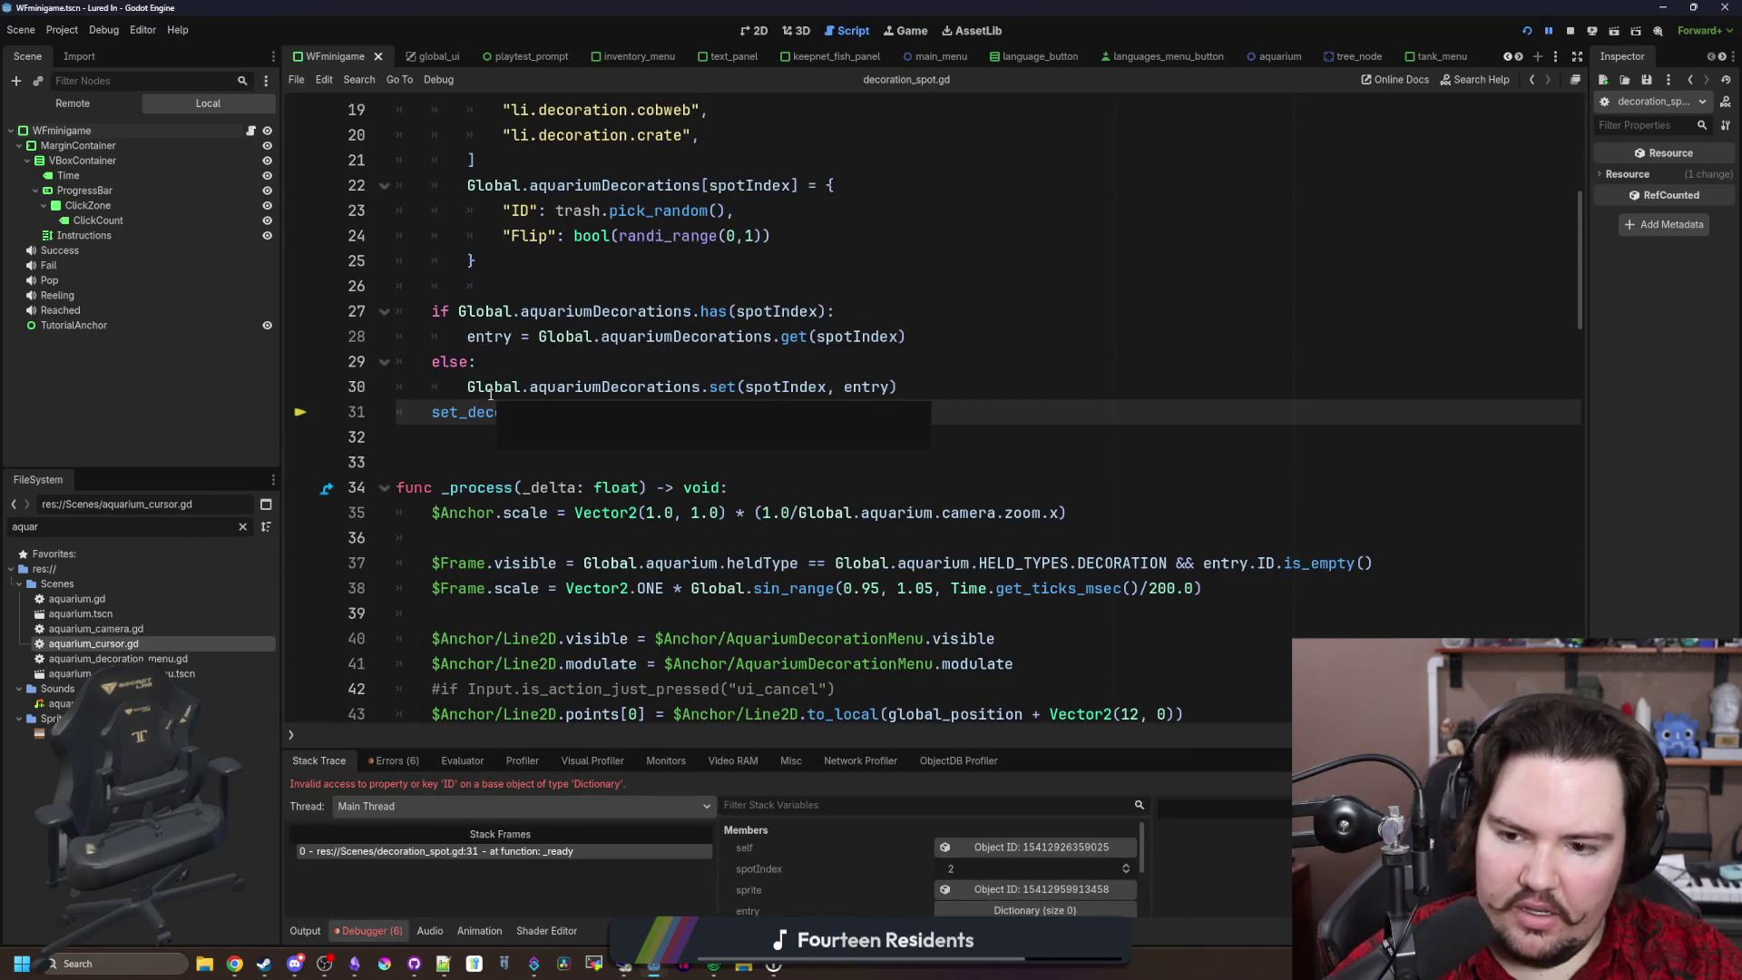
pyautogui.click(520, 466)
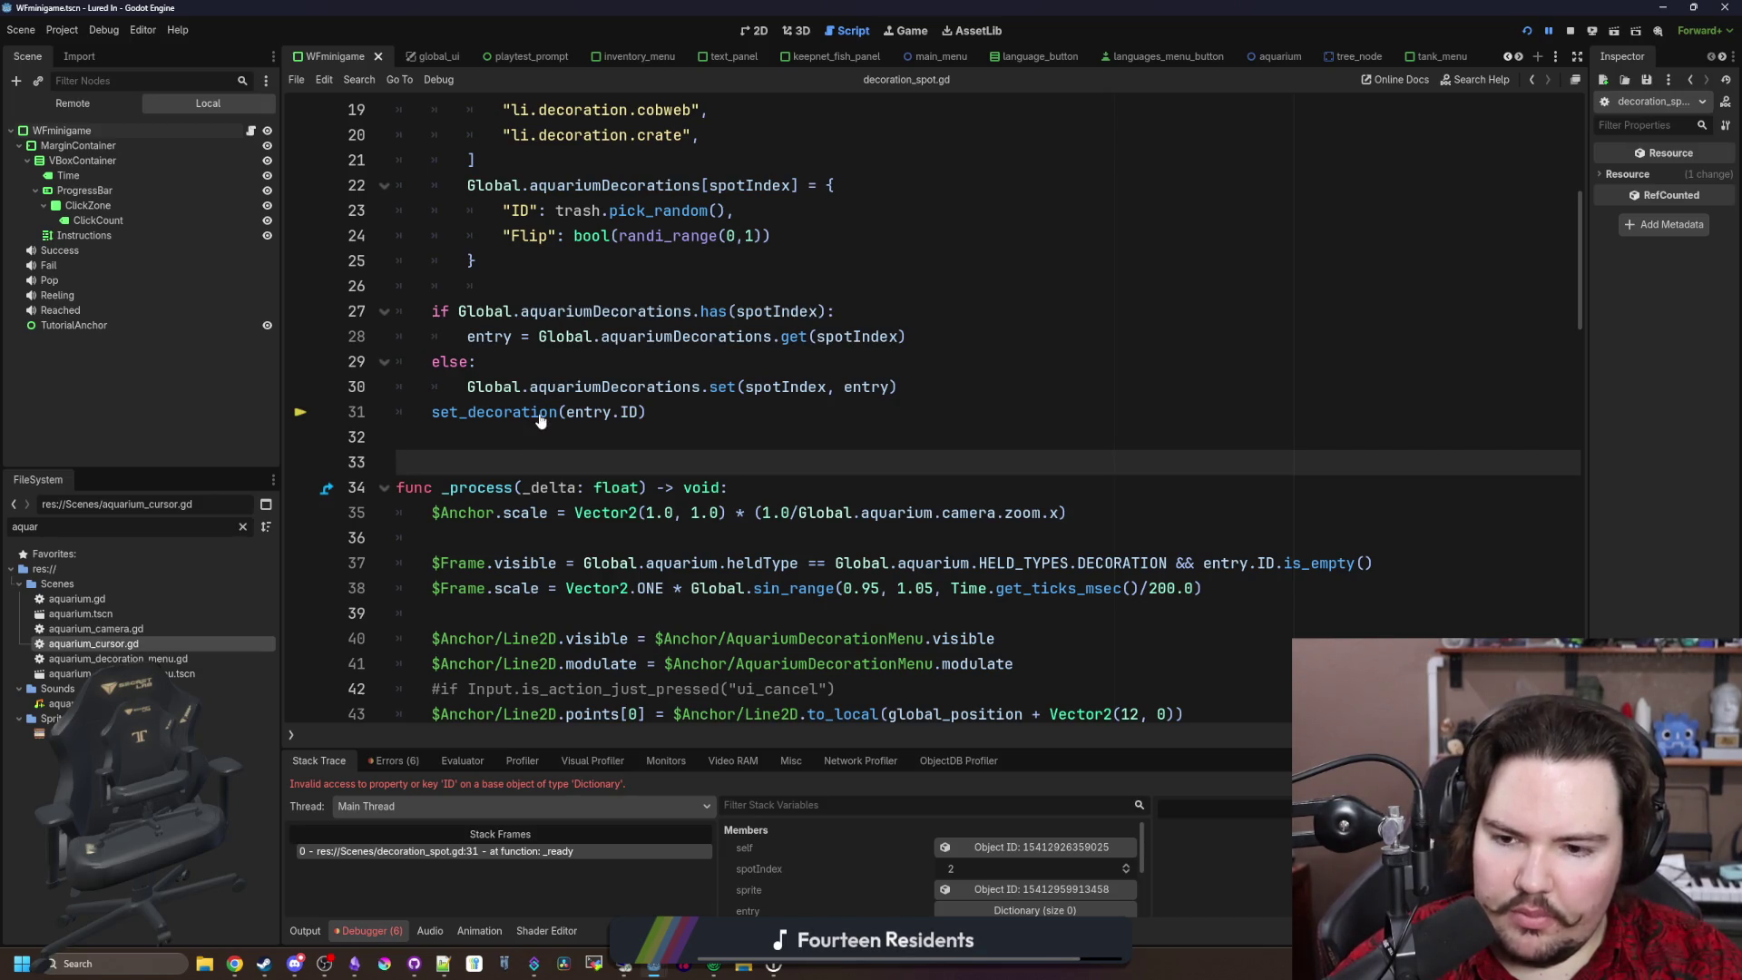
pyautogui.scroll(6, 673, 474)
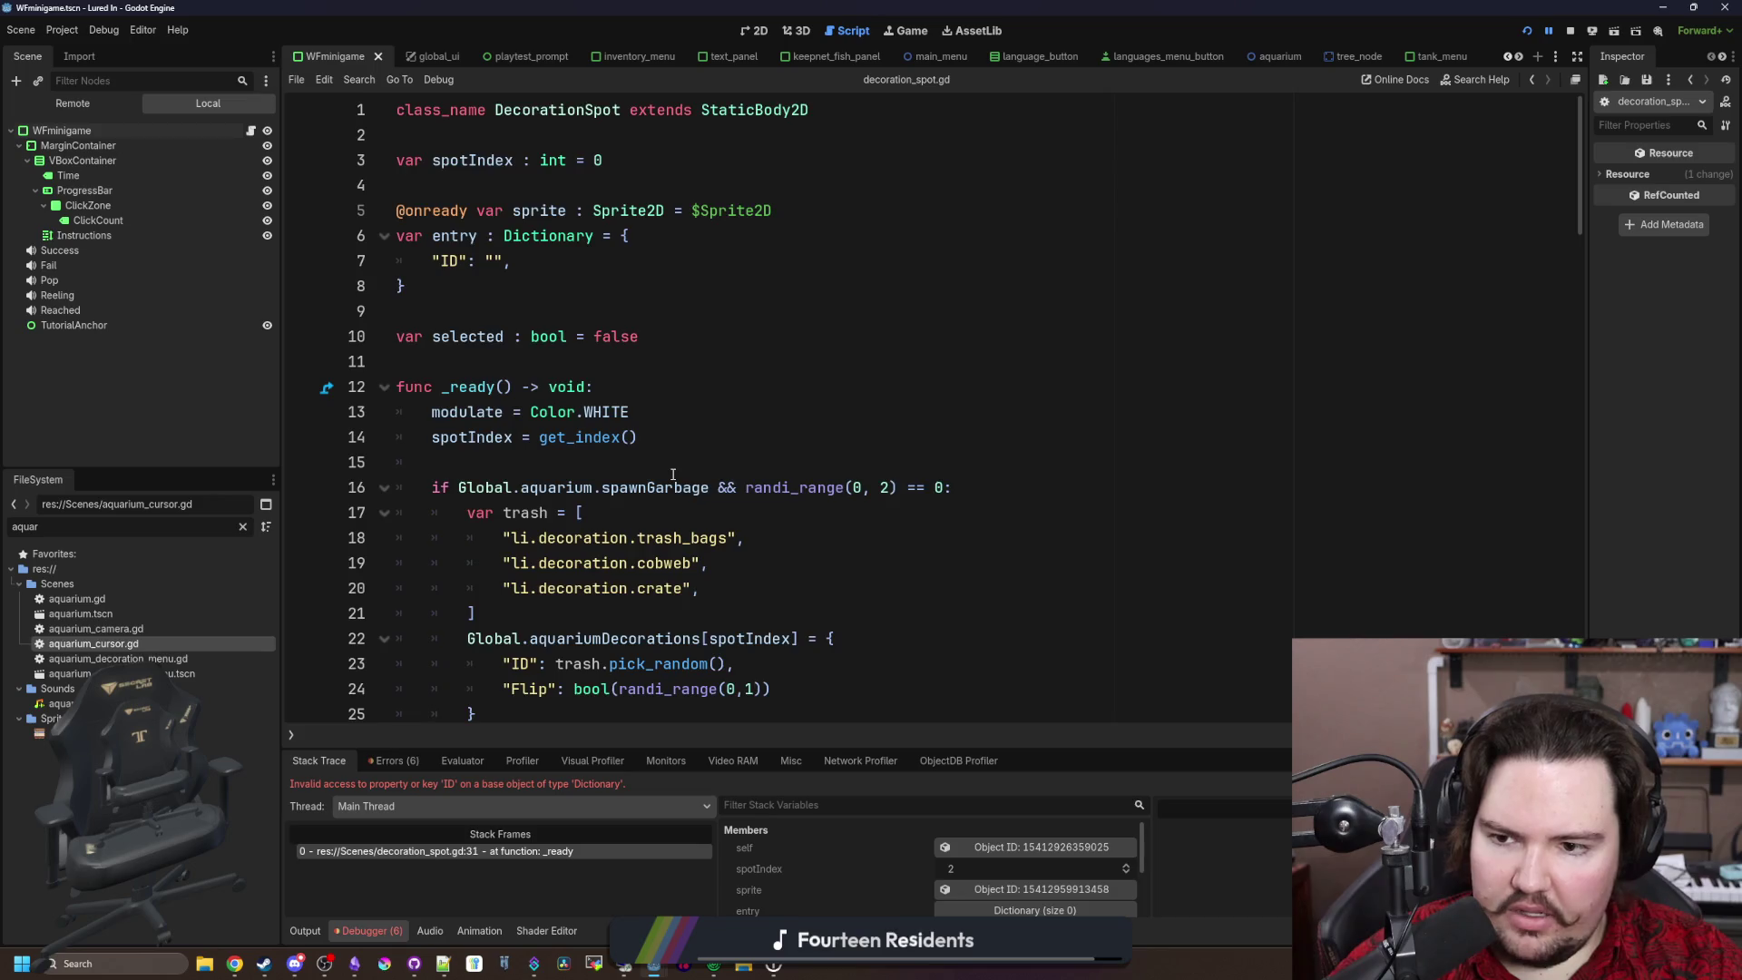
pyautogui.scroll(-4, 673, 475)
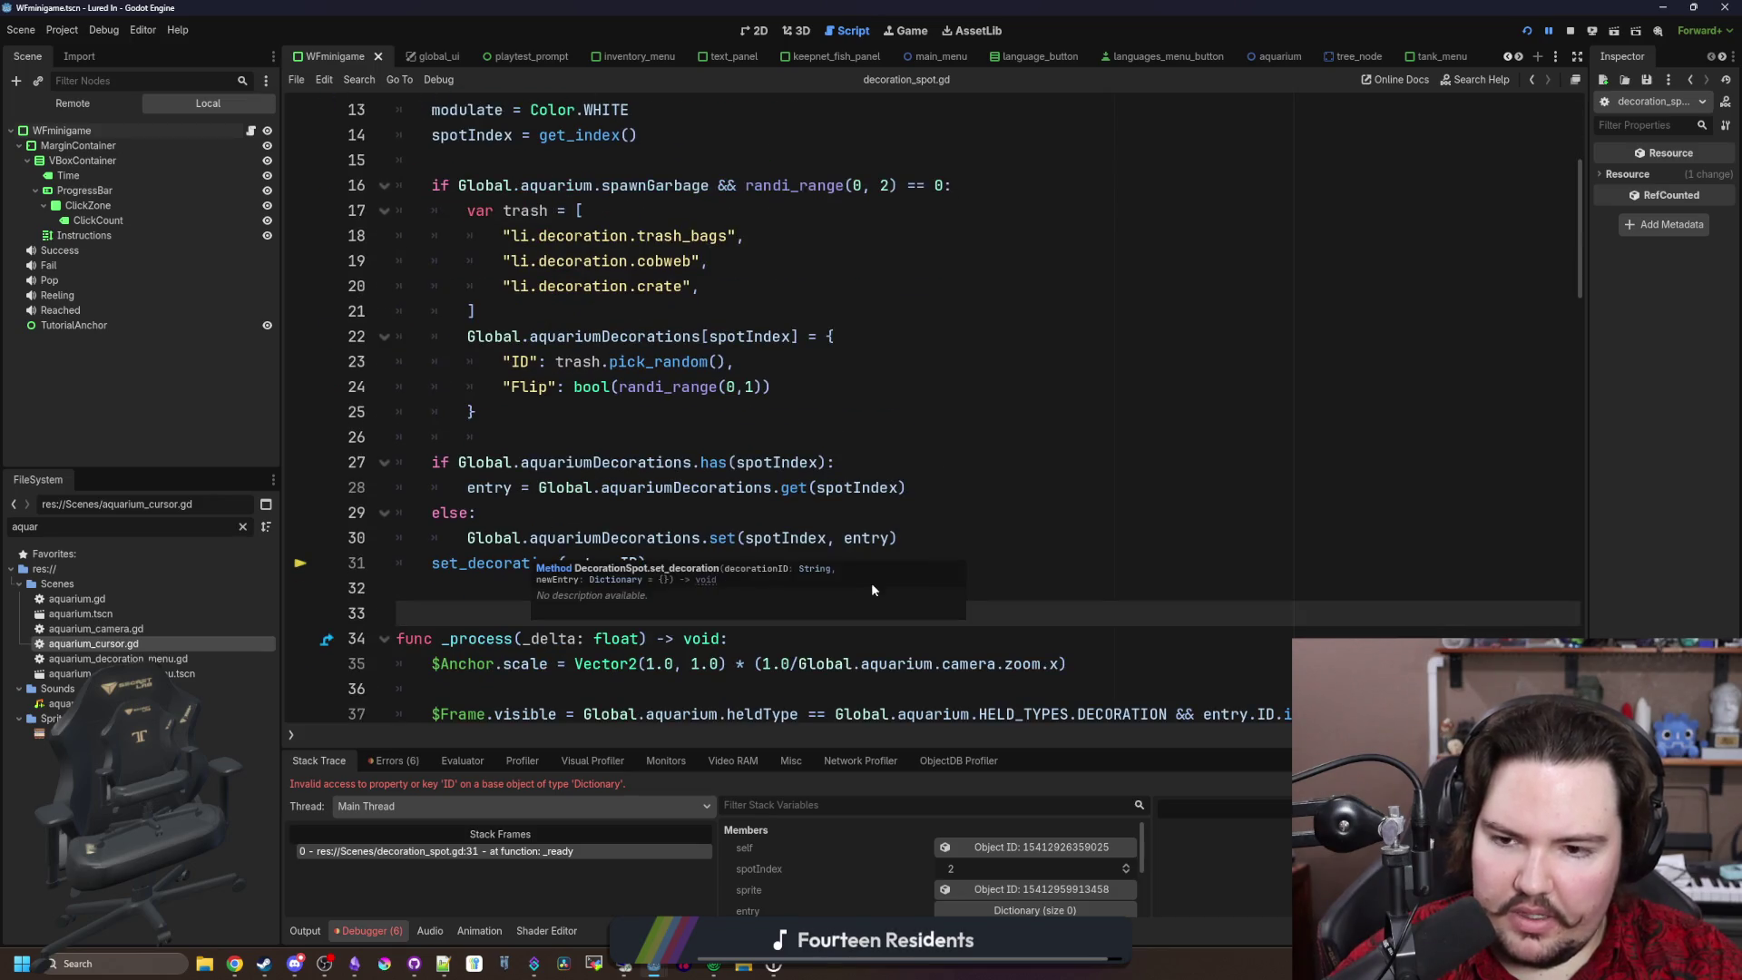
pyautogui.click(903, 538)
pyautogui.press('Return')
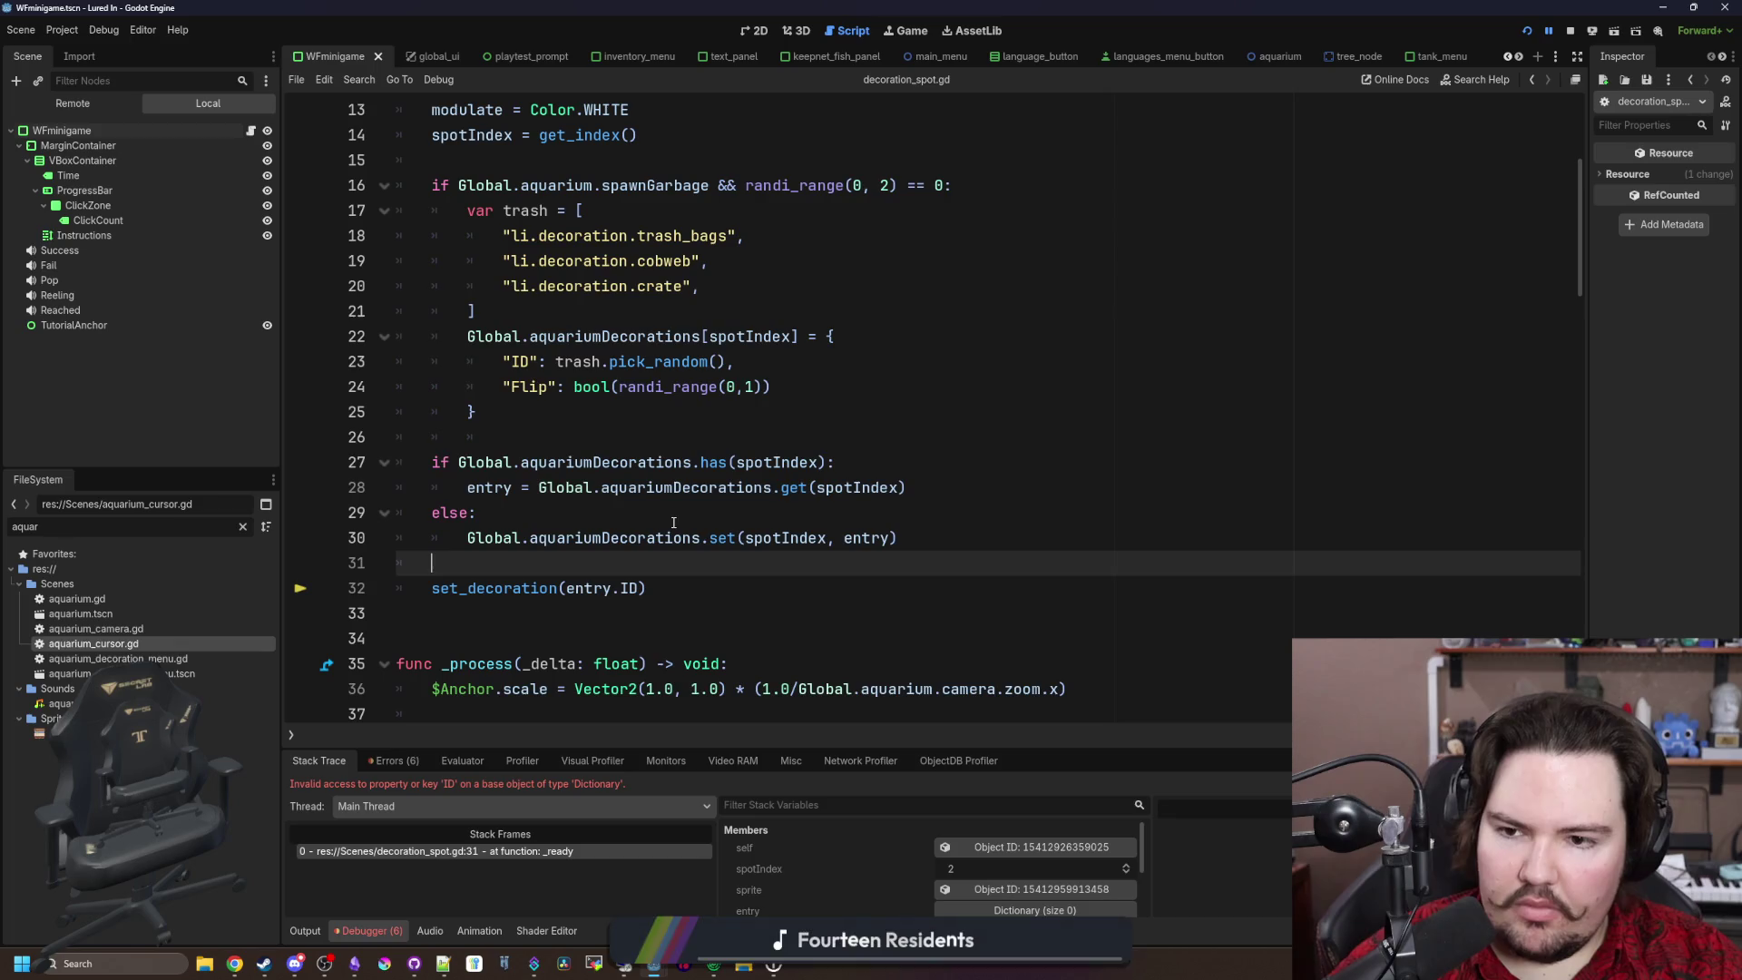
pyautogui.click(587, 492)
pyautogui.scroll(1, 587, 493)
pyautogui.click(587, 493)
pyautogui.hotkey('ctrl', 's')
pyautogui.moveTo(399, 488)
pyautogui.mouseDown()
pyautogui.moveTo(399, 412)
pyautogui.moveTo(399, 436)
pyautogui.mouseUp()
pyautogui.click(601, 515)
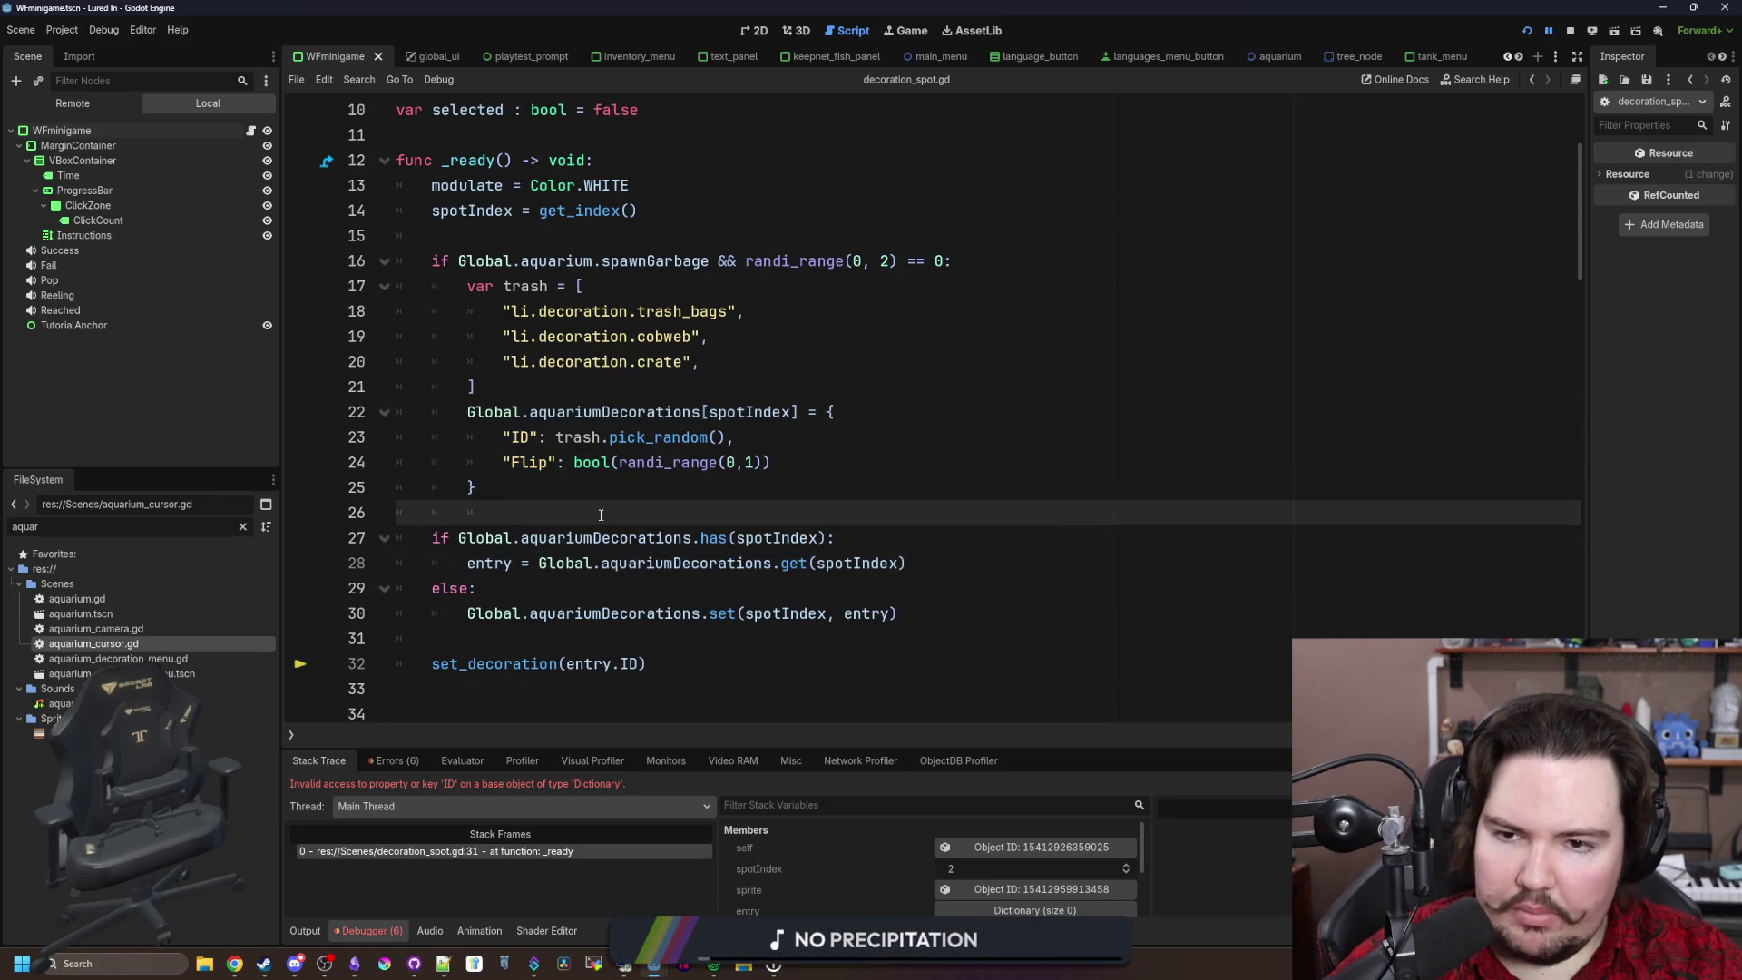
pyautogui.scroll(-12, 600, 515)
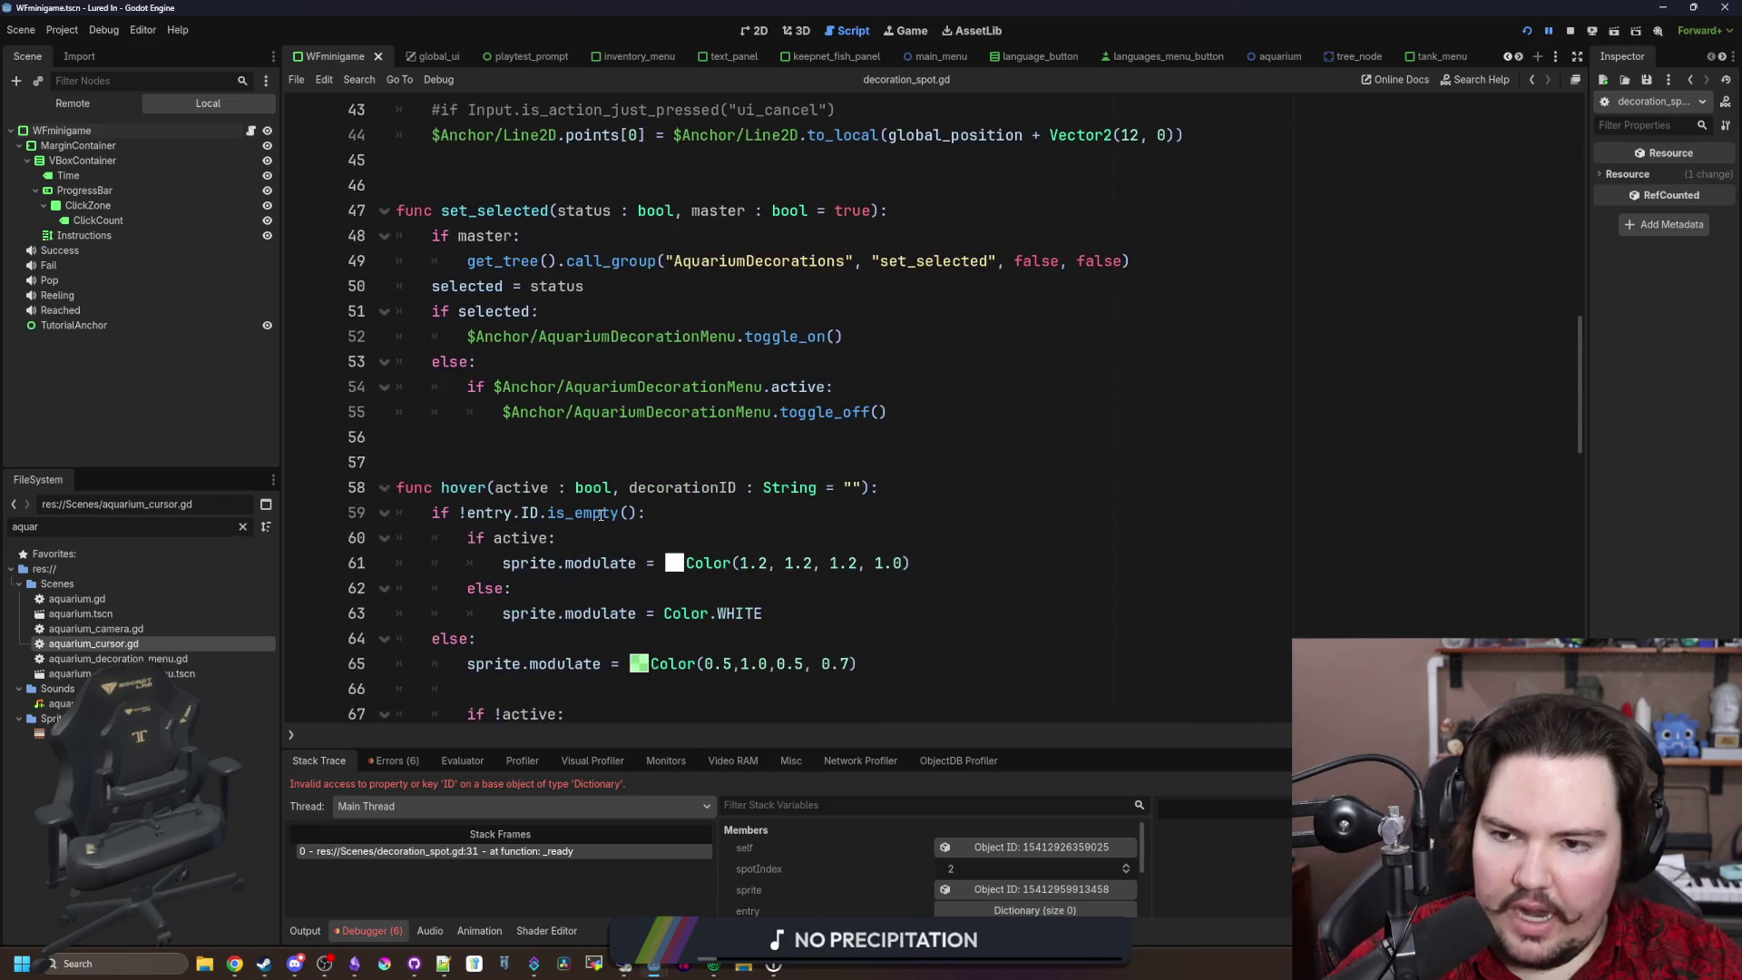
pyautogui.scroll(-6, 601, 514)
pyautogui.scroll(3, 600, 515)
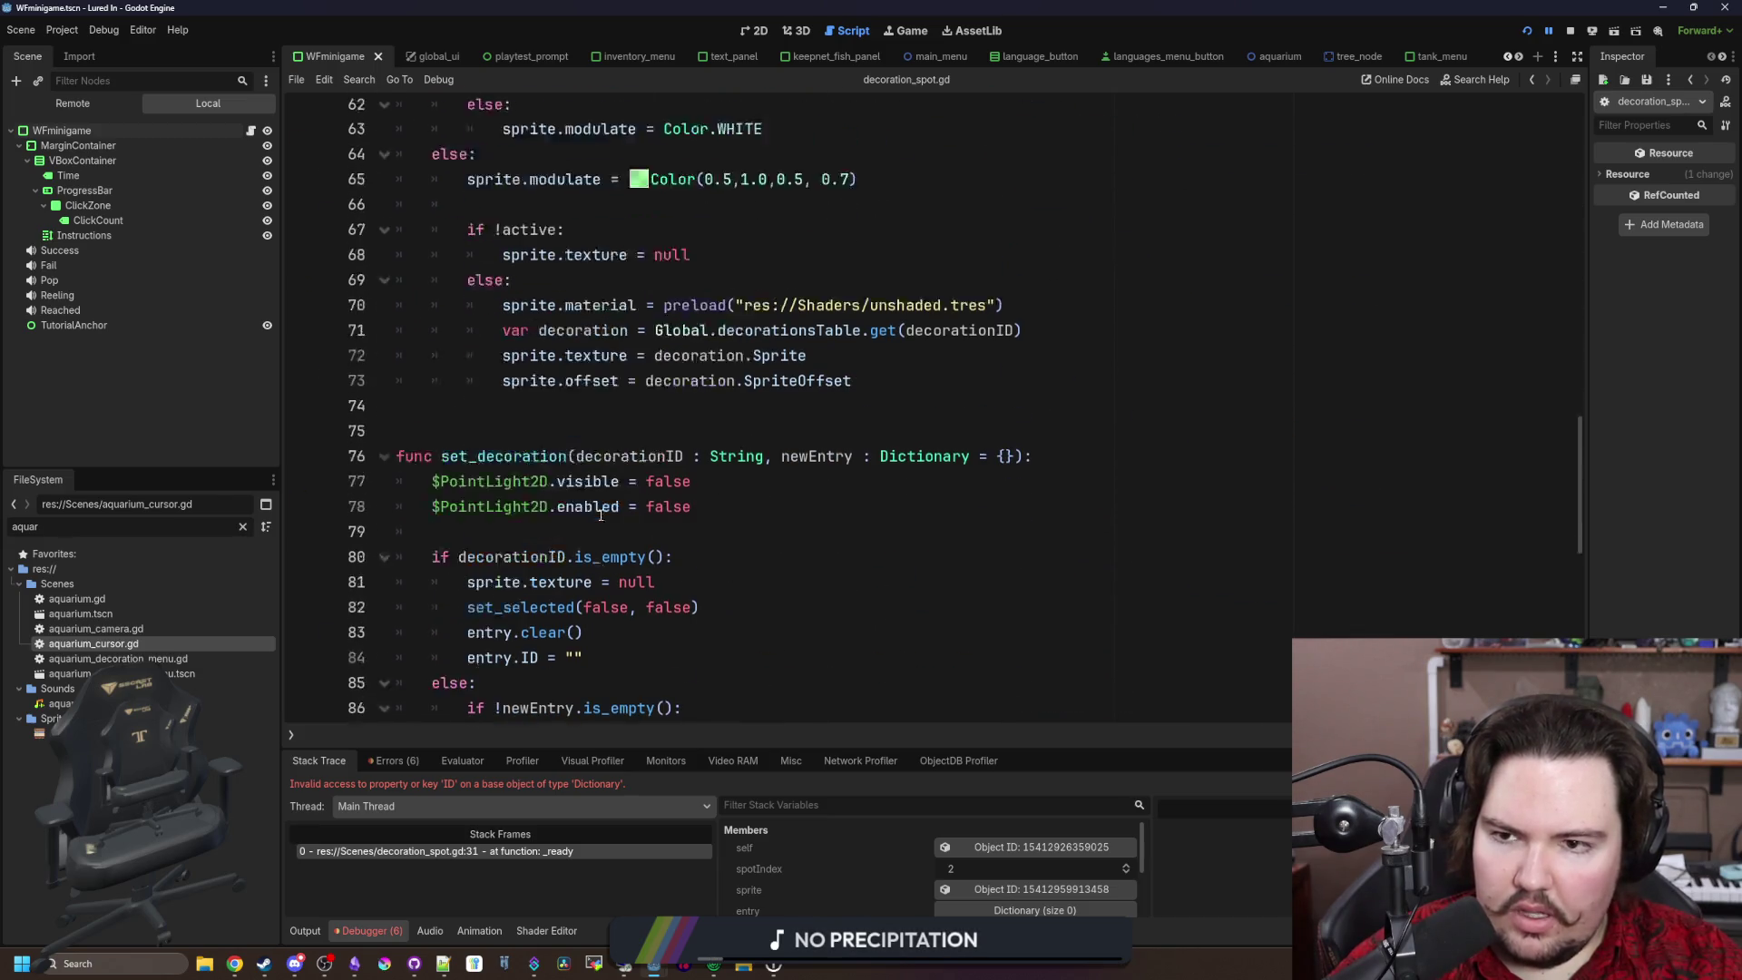
pyautogui.scroll(-13, 600, 515)
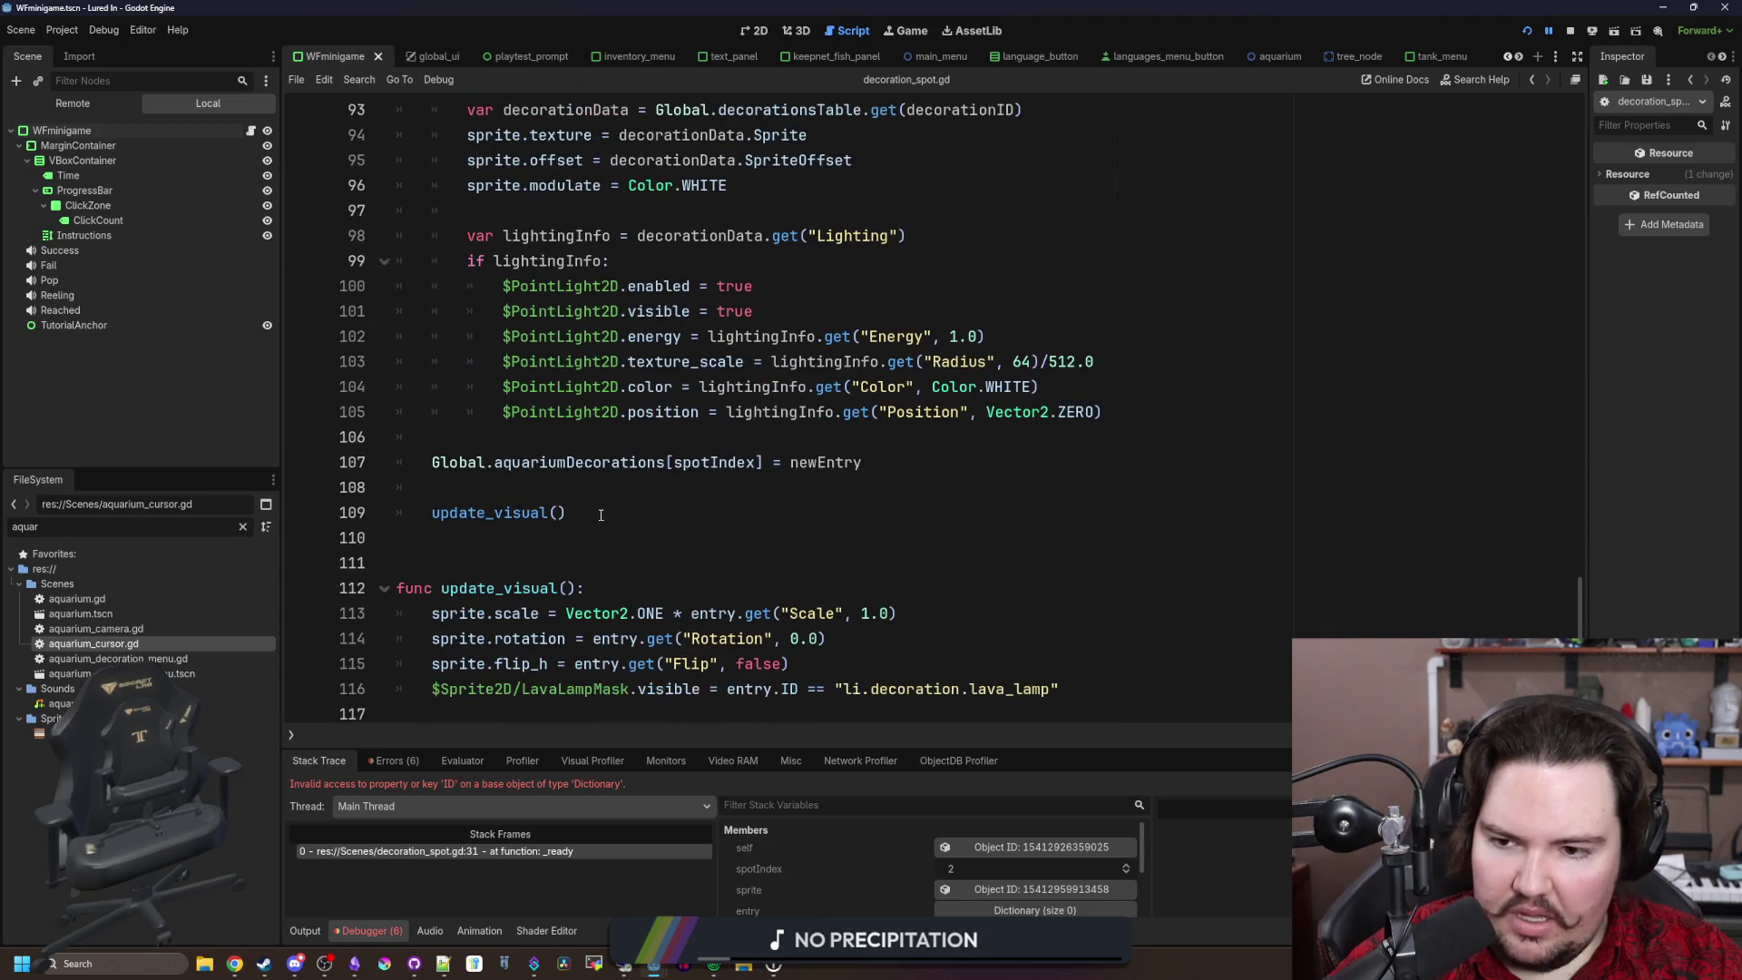
pyautogui.click(625, 513)
pyautogui.scroll(6, 607, 515)
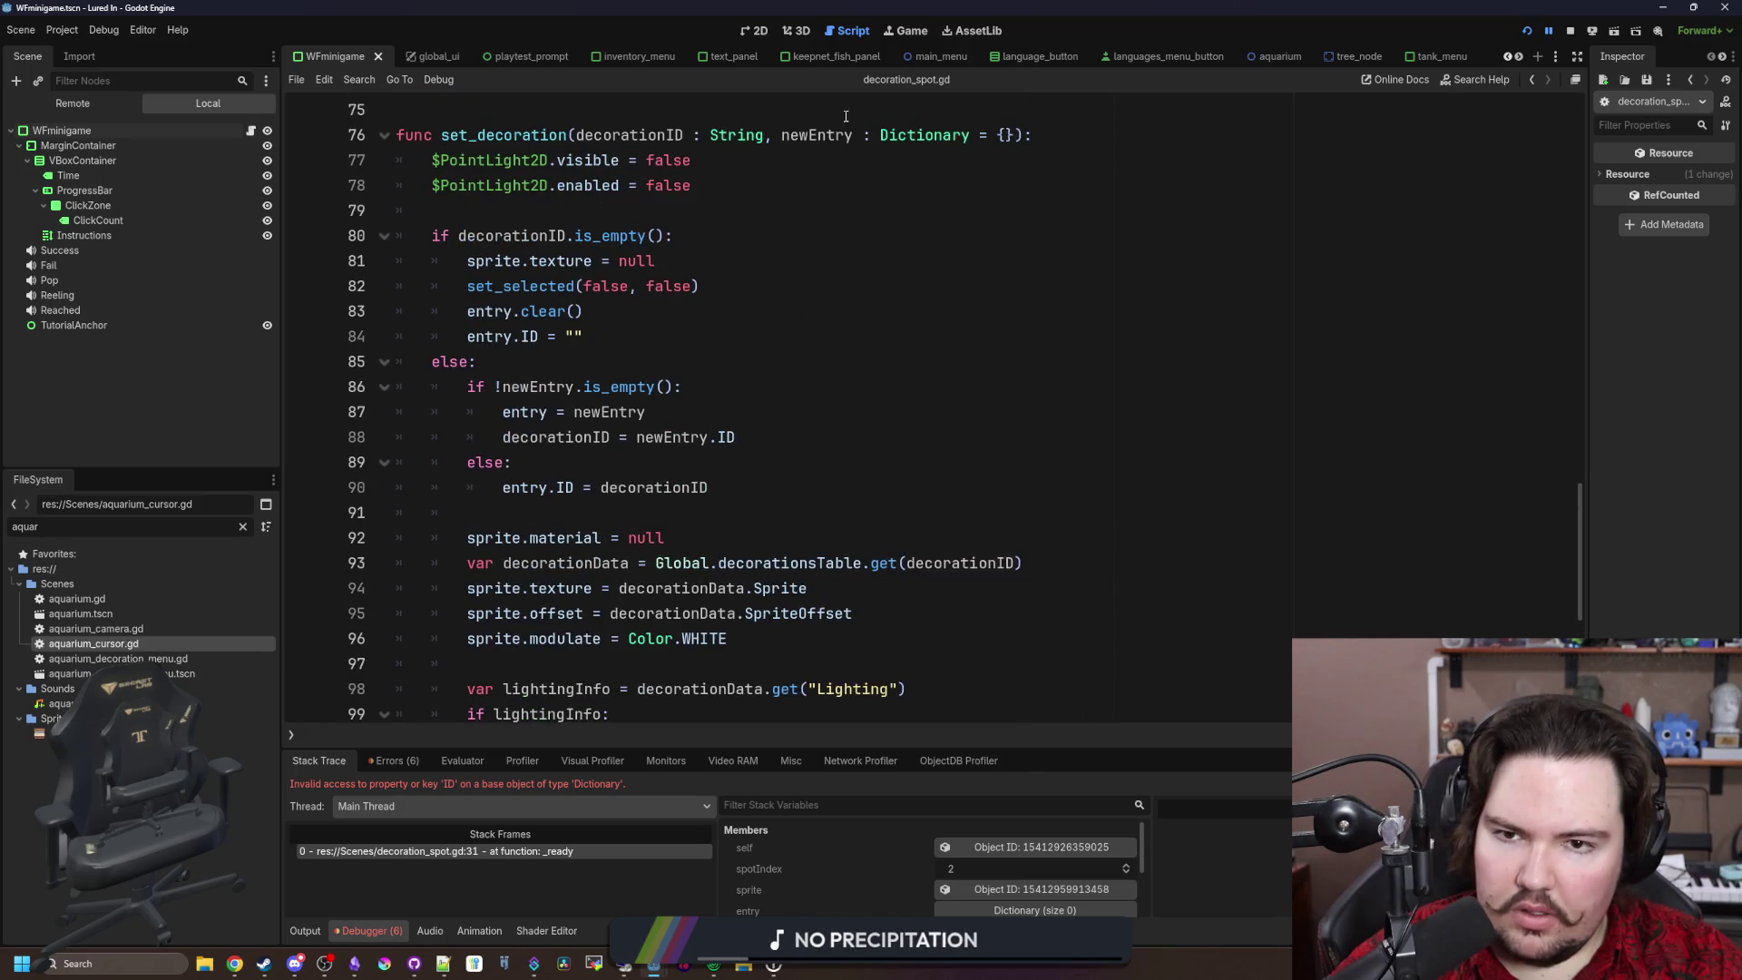
pyautogui.moveTo(786, 134); pyautogui.dragTo(948, 134)
pyautogui.click(945, 134)
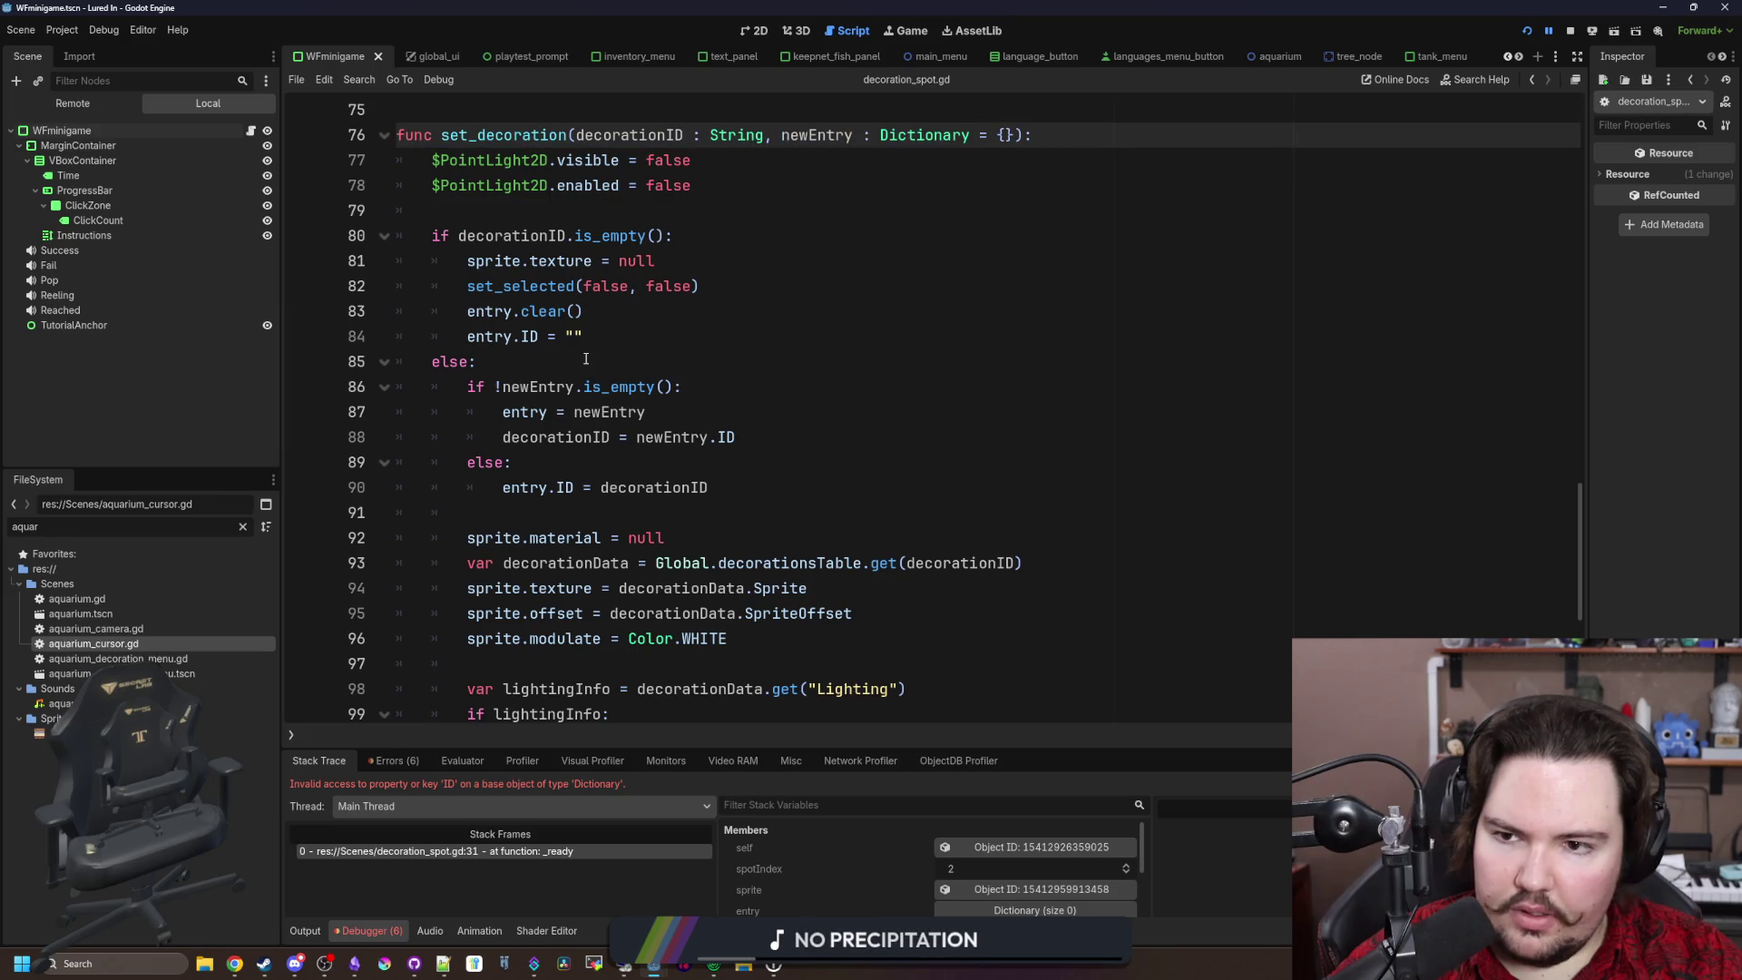
pyautogui.click(613, 303)
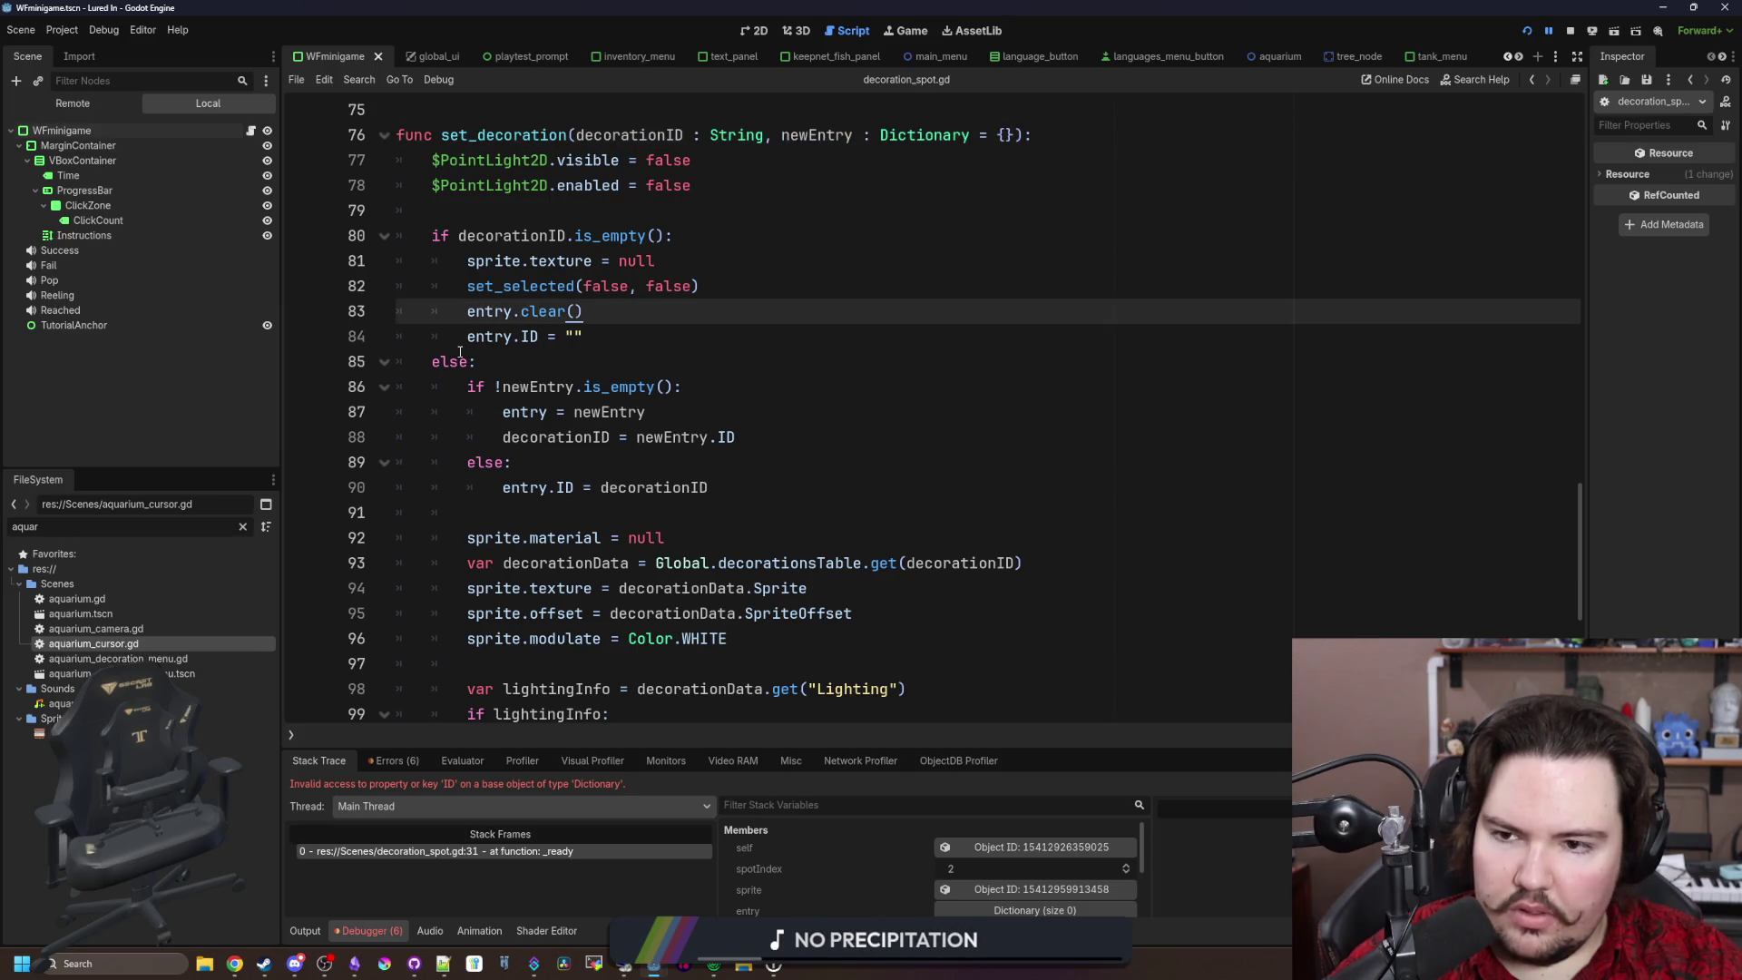
pyautogui.moveTo(468, 340); pyautogui.dragTo(585, 337)
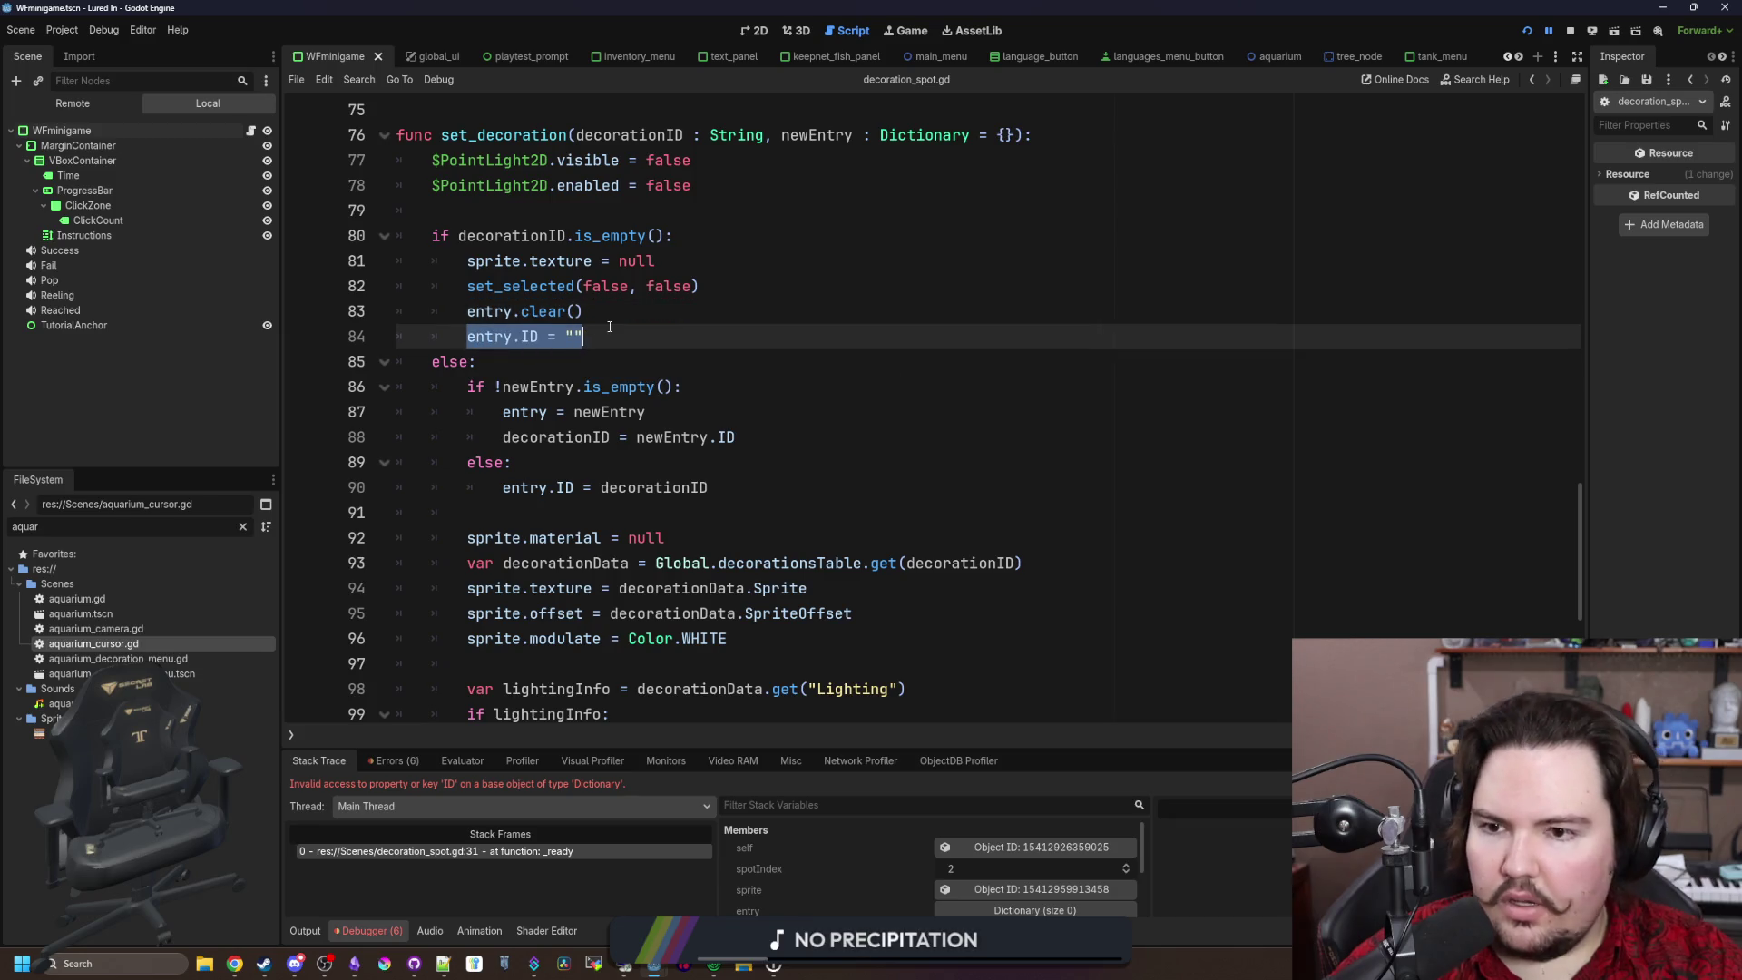
pyautogui.click(610, 328)
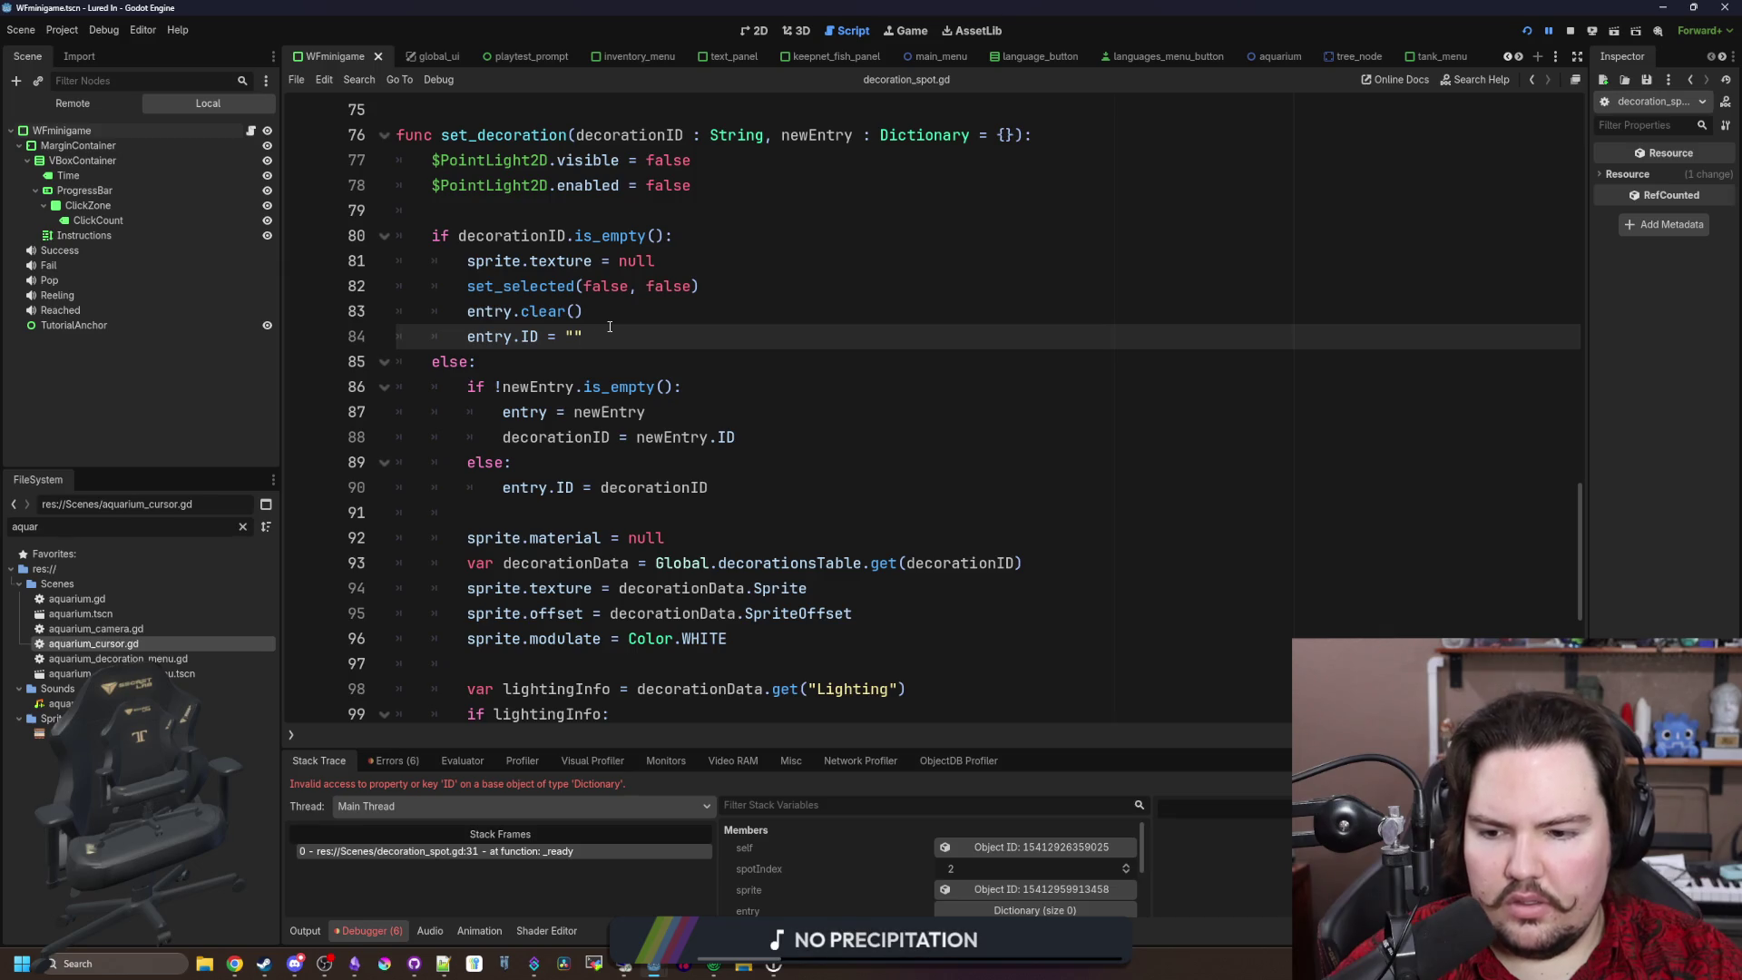
pyautogui.moveTo(585, 311); pyautogui.dragTo(467, 312)
pyautogui.click(539, 336)
pyautogui.moveTo(594, 340); pyautogui.dragTo(471, 344)
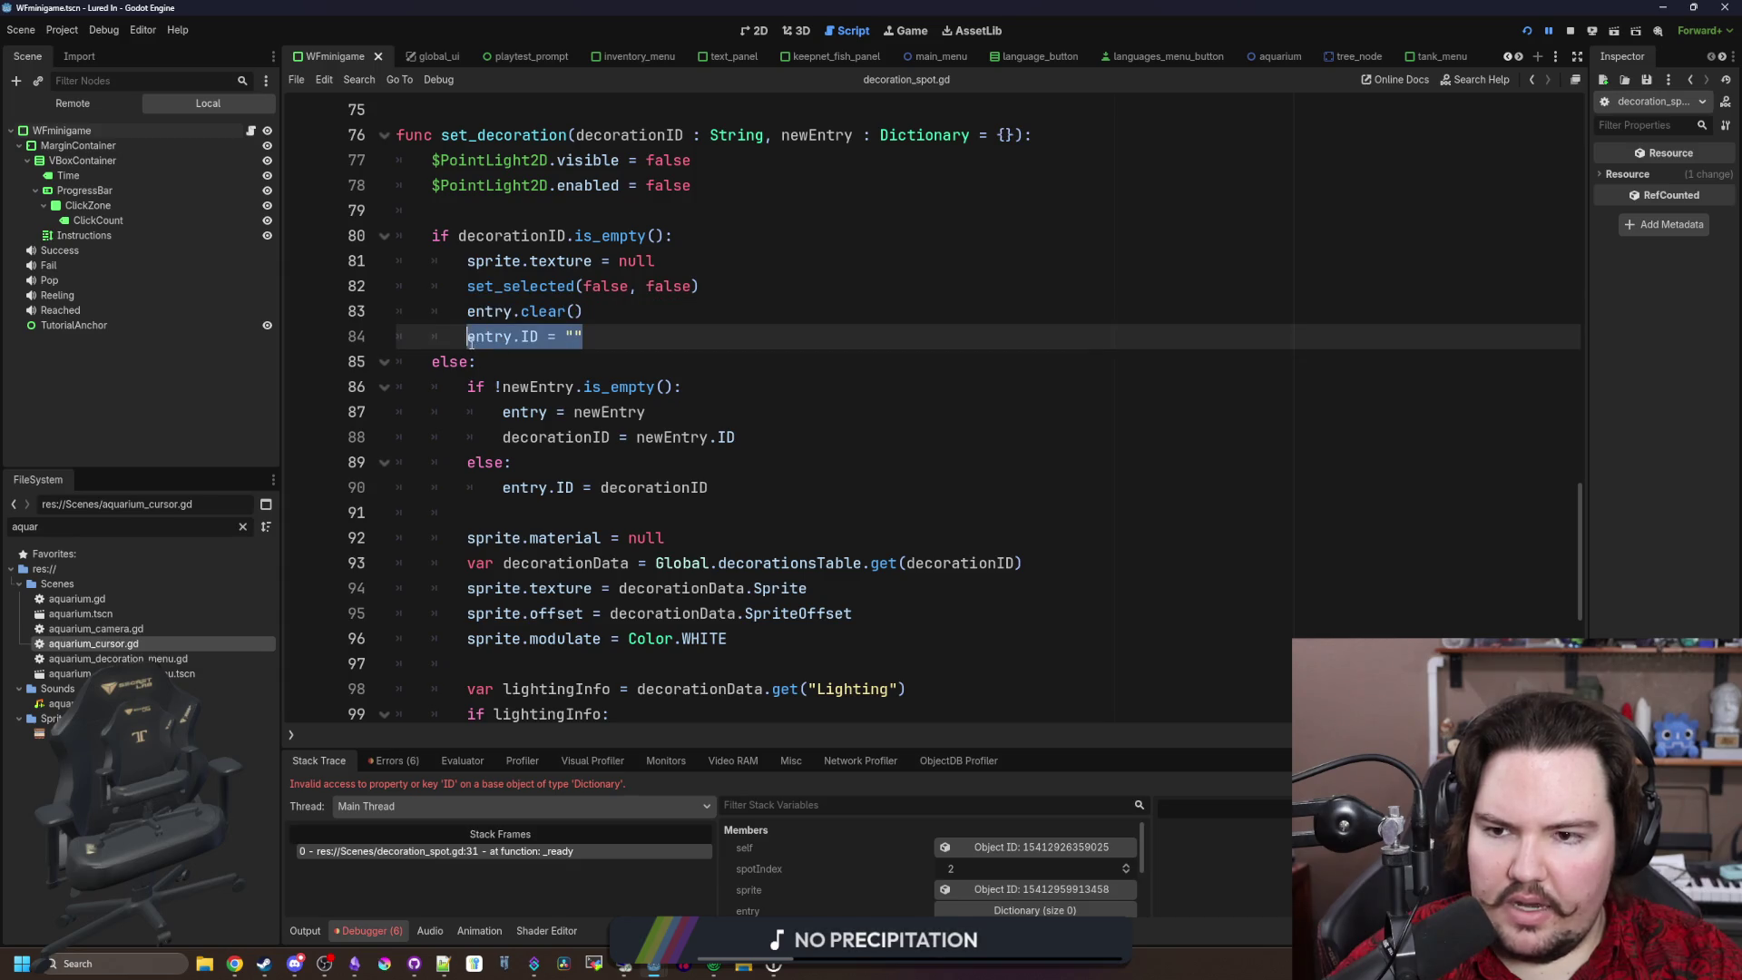
pyautogui.scroll(-4, 621, 387)
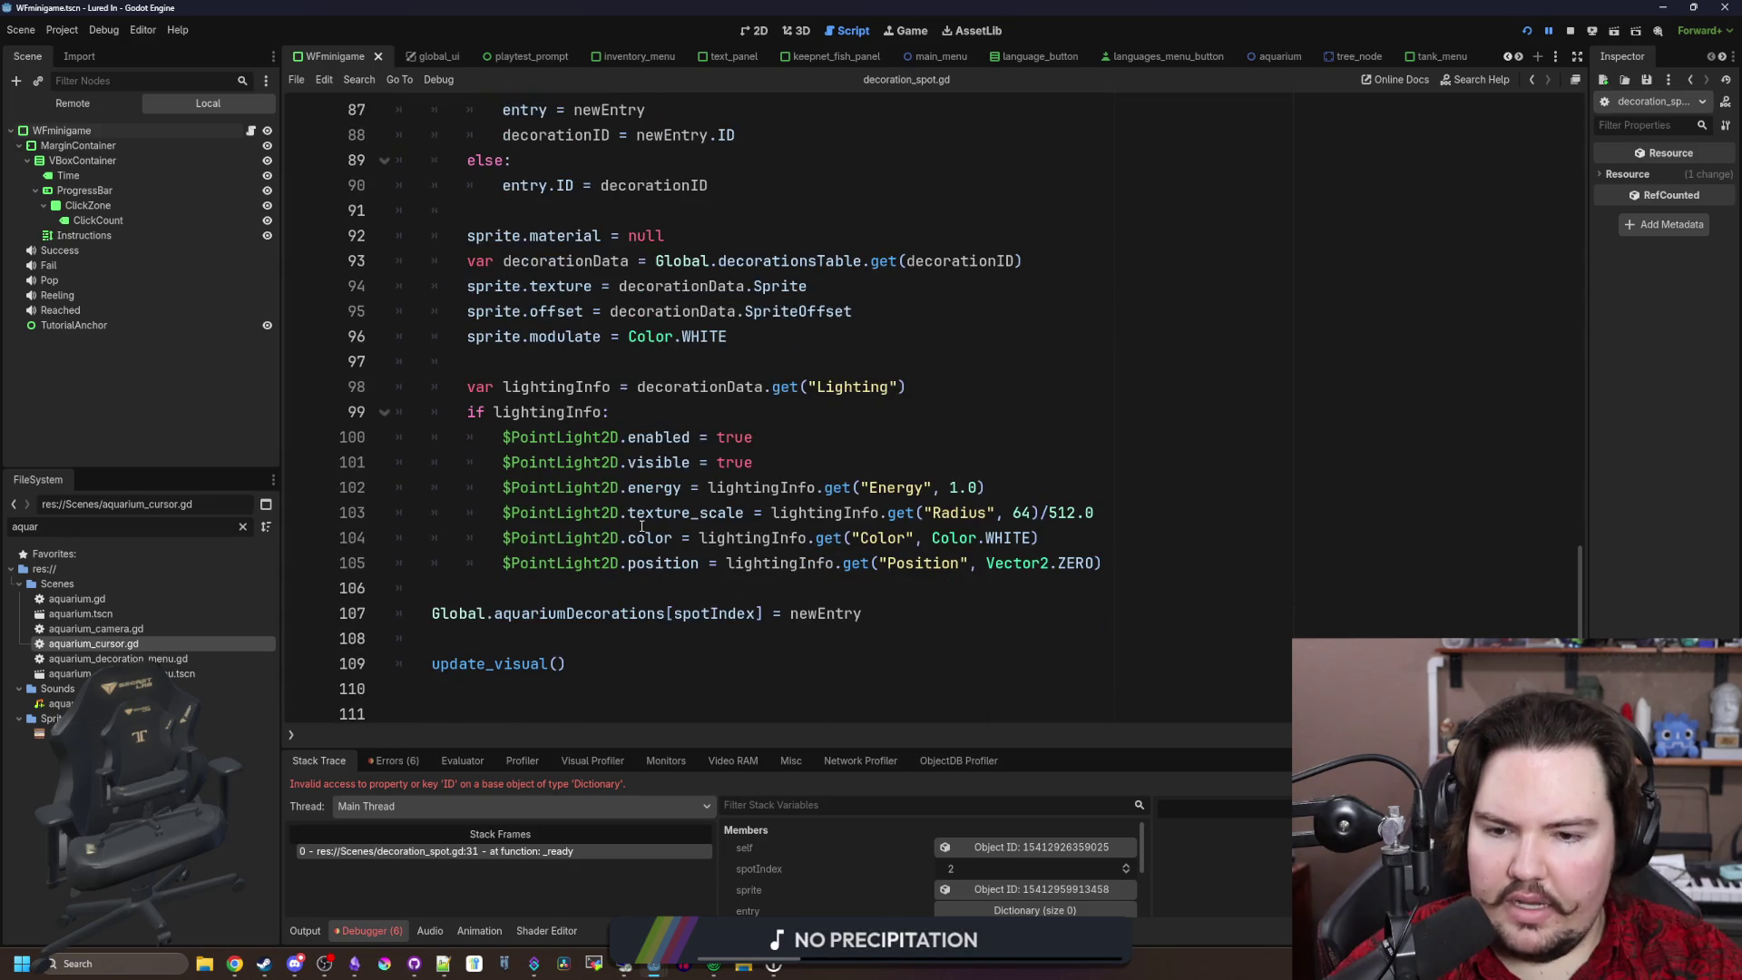
pyautogui.click(609, 589)
pyautogui.click(581, 852)
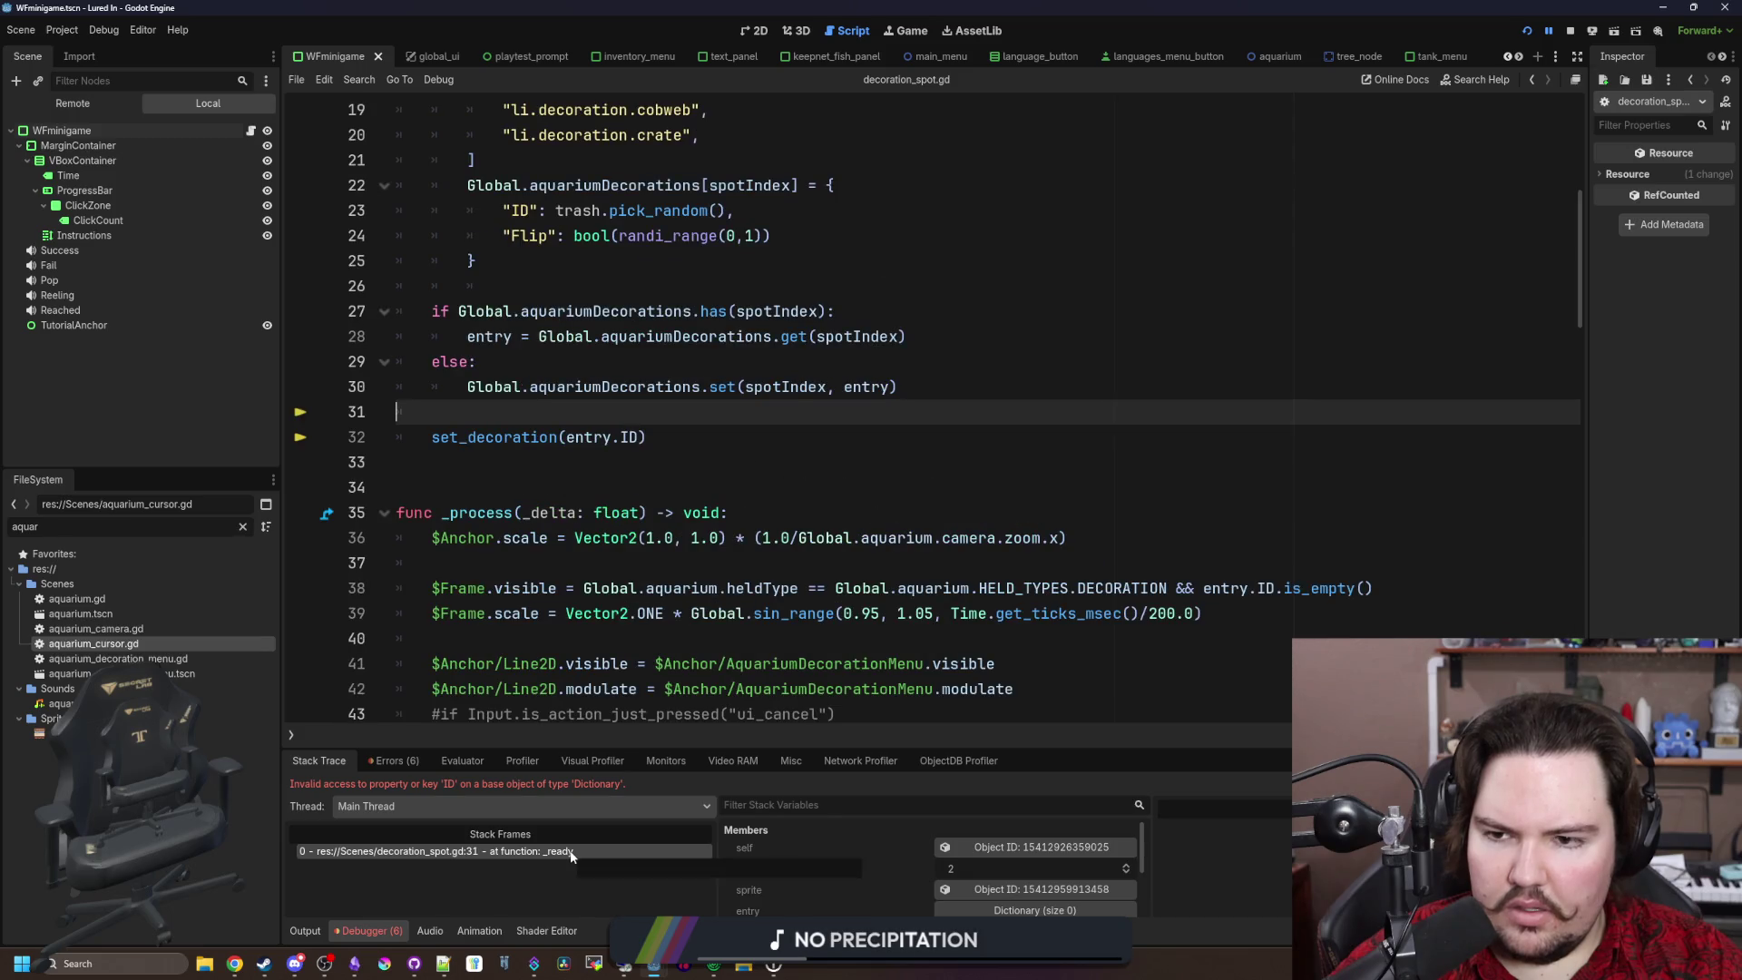
pyautogui.scroll(3, 547, 591)
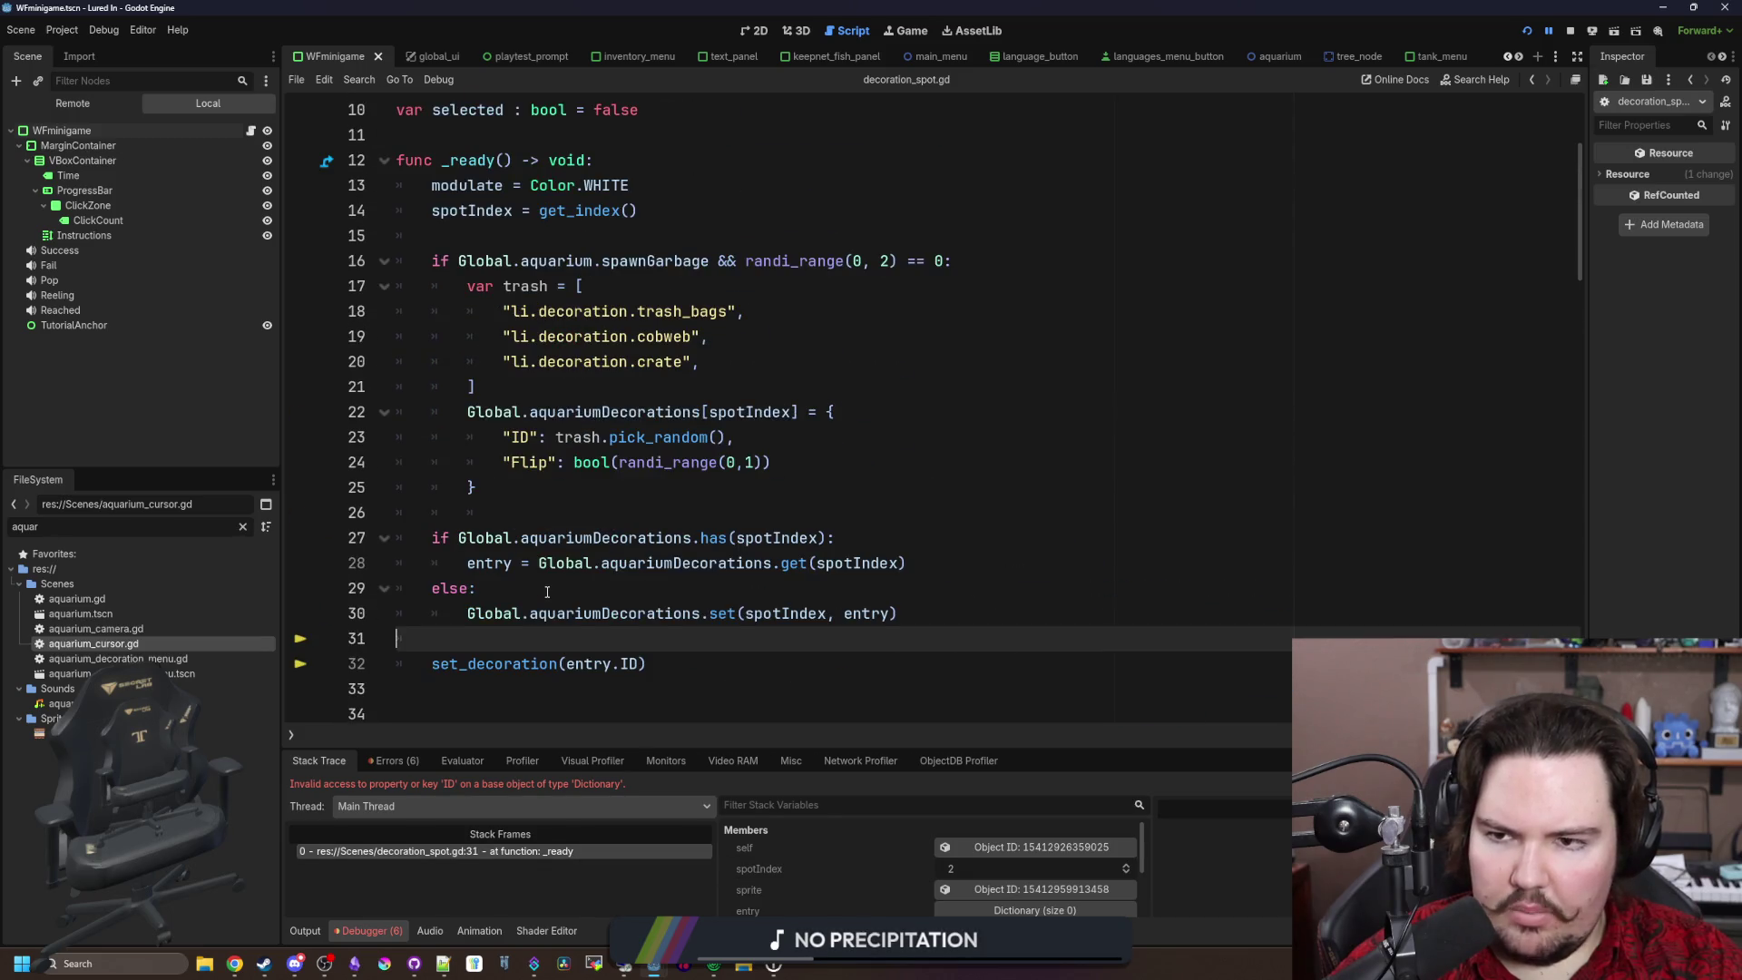
# Step: Add a print(entry) line after line 31 of decoration_spot.gd, then delete it again
pyautogui.scroll(-2, 548, 591)
pyautogui.press('Return')
pyautogui.press('Return')
pyautogui.click(629, 512)
pyautogui.write('print(')
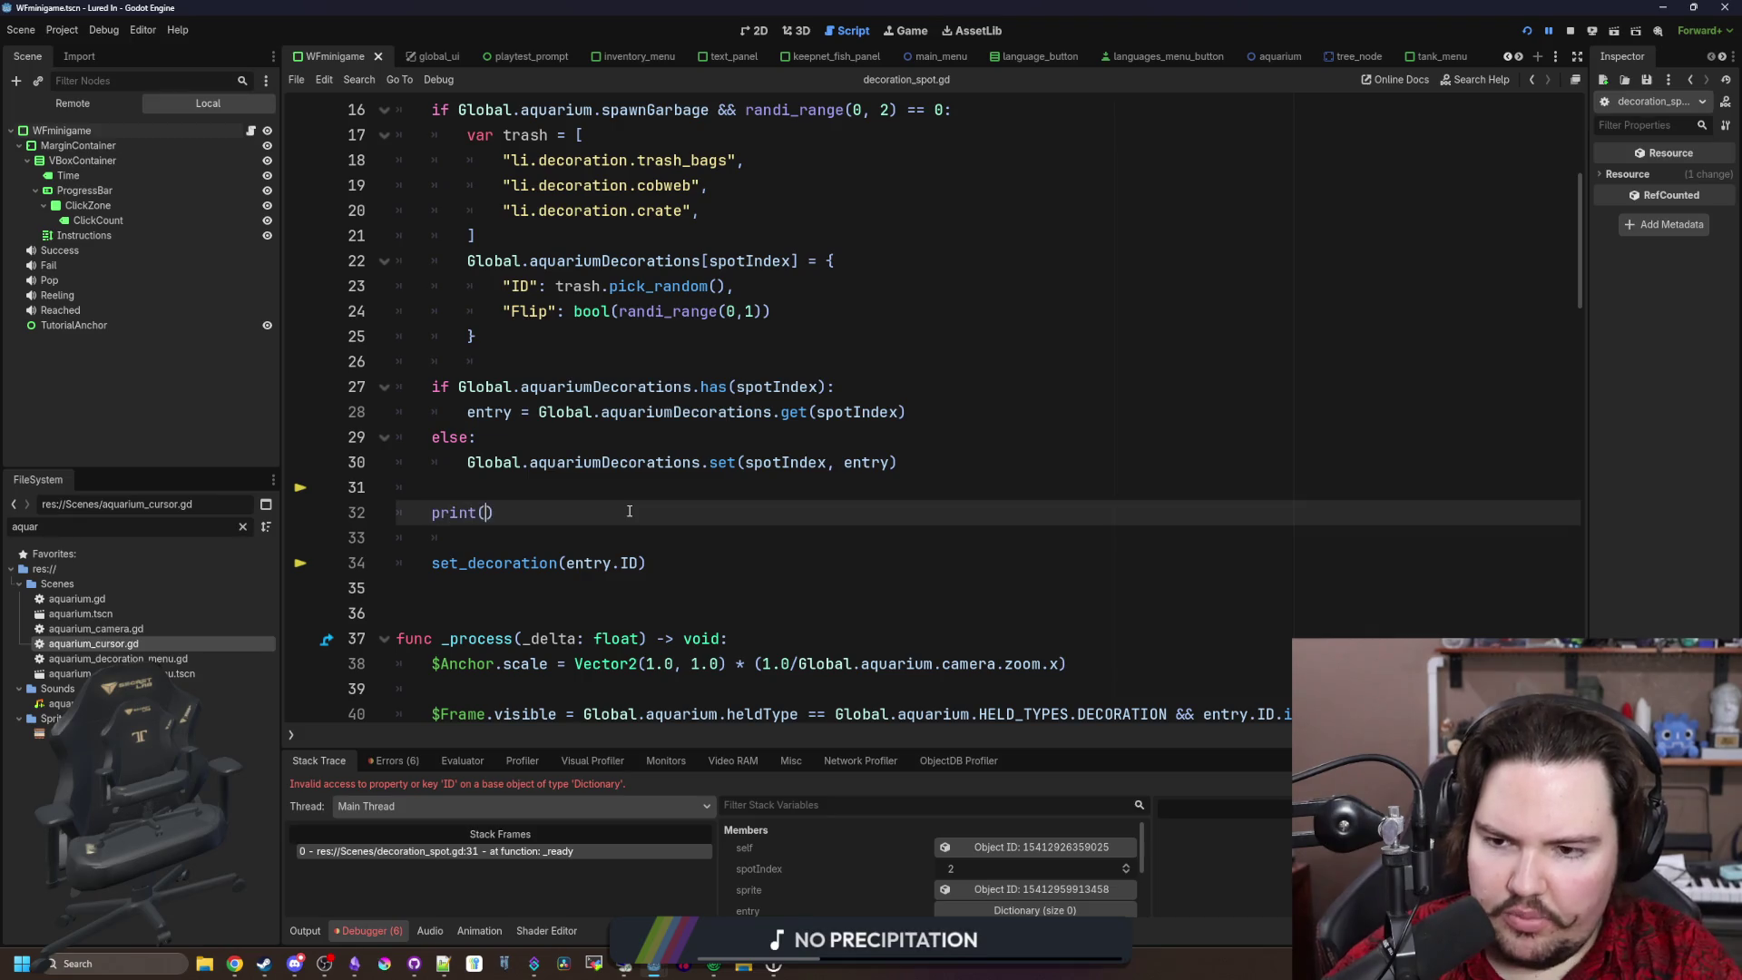
pyautogui.write('entry')
pyautogui.press('Return')
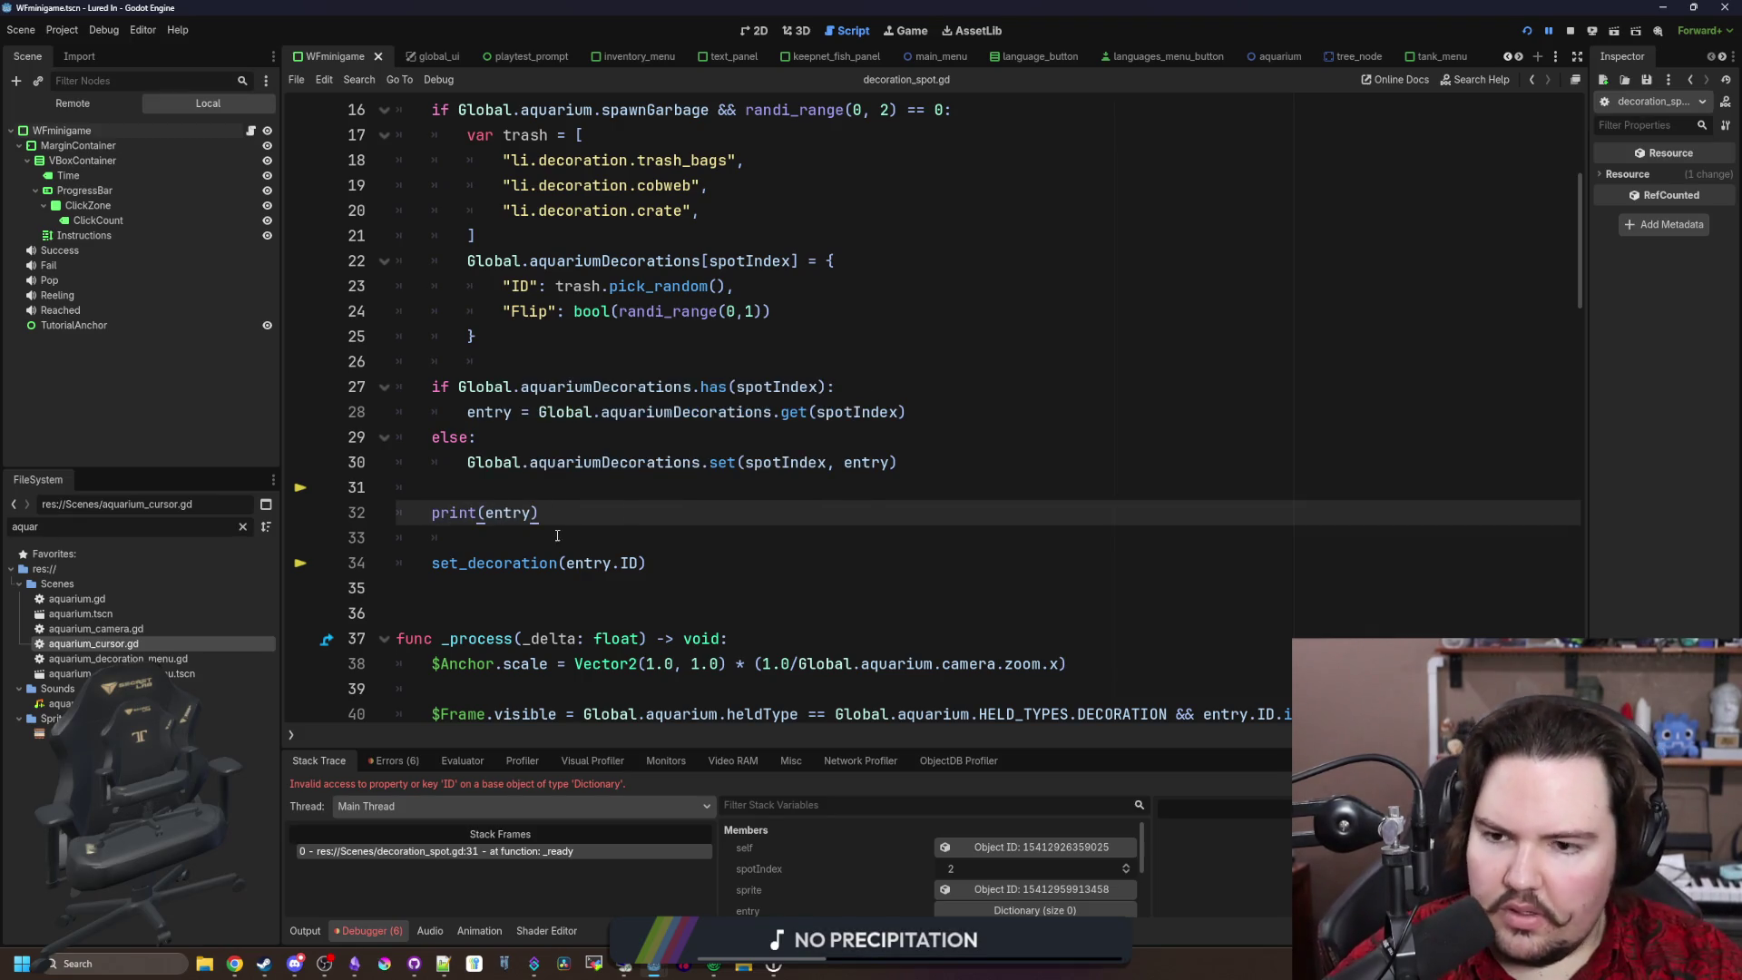
pyautogui.moveTo(355, 513); pyautogui.dragTo(353, 497)
pyautogui.press('BackSpace')
pyautogui.scroll(-10, 532, 489)
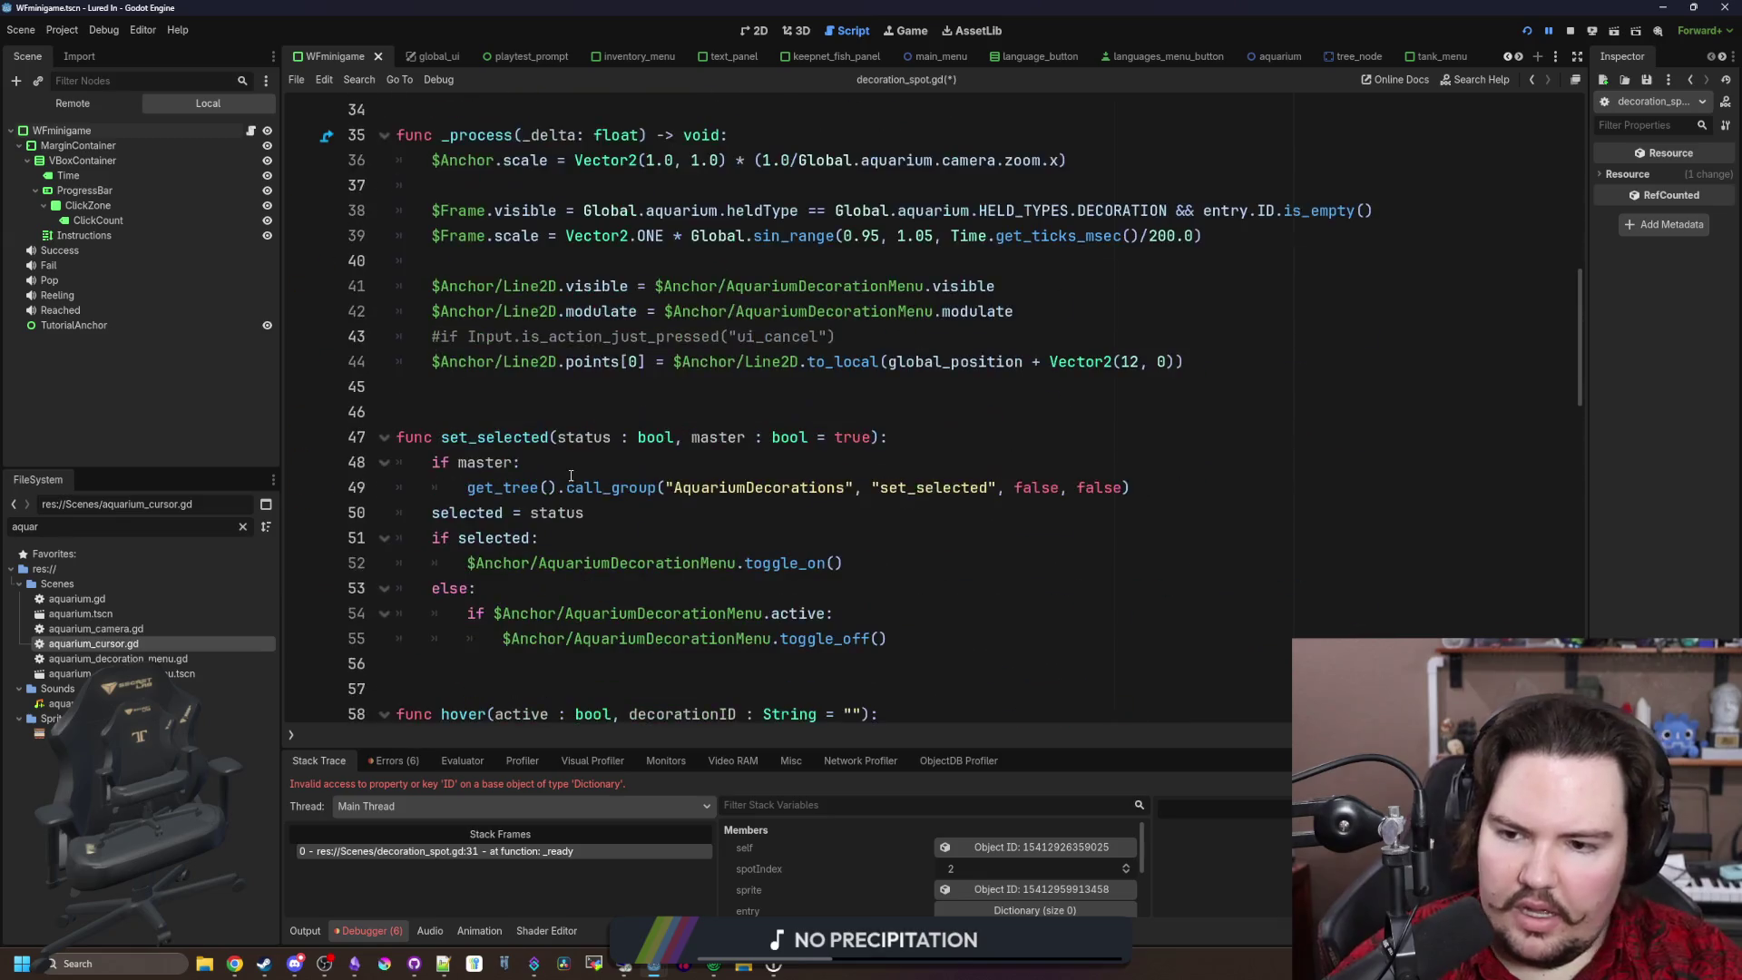
pyautogui.scroll(-14, 532, 489)
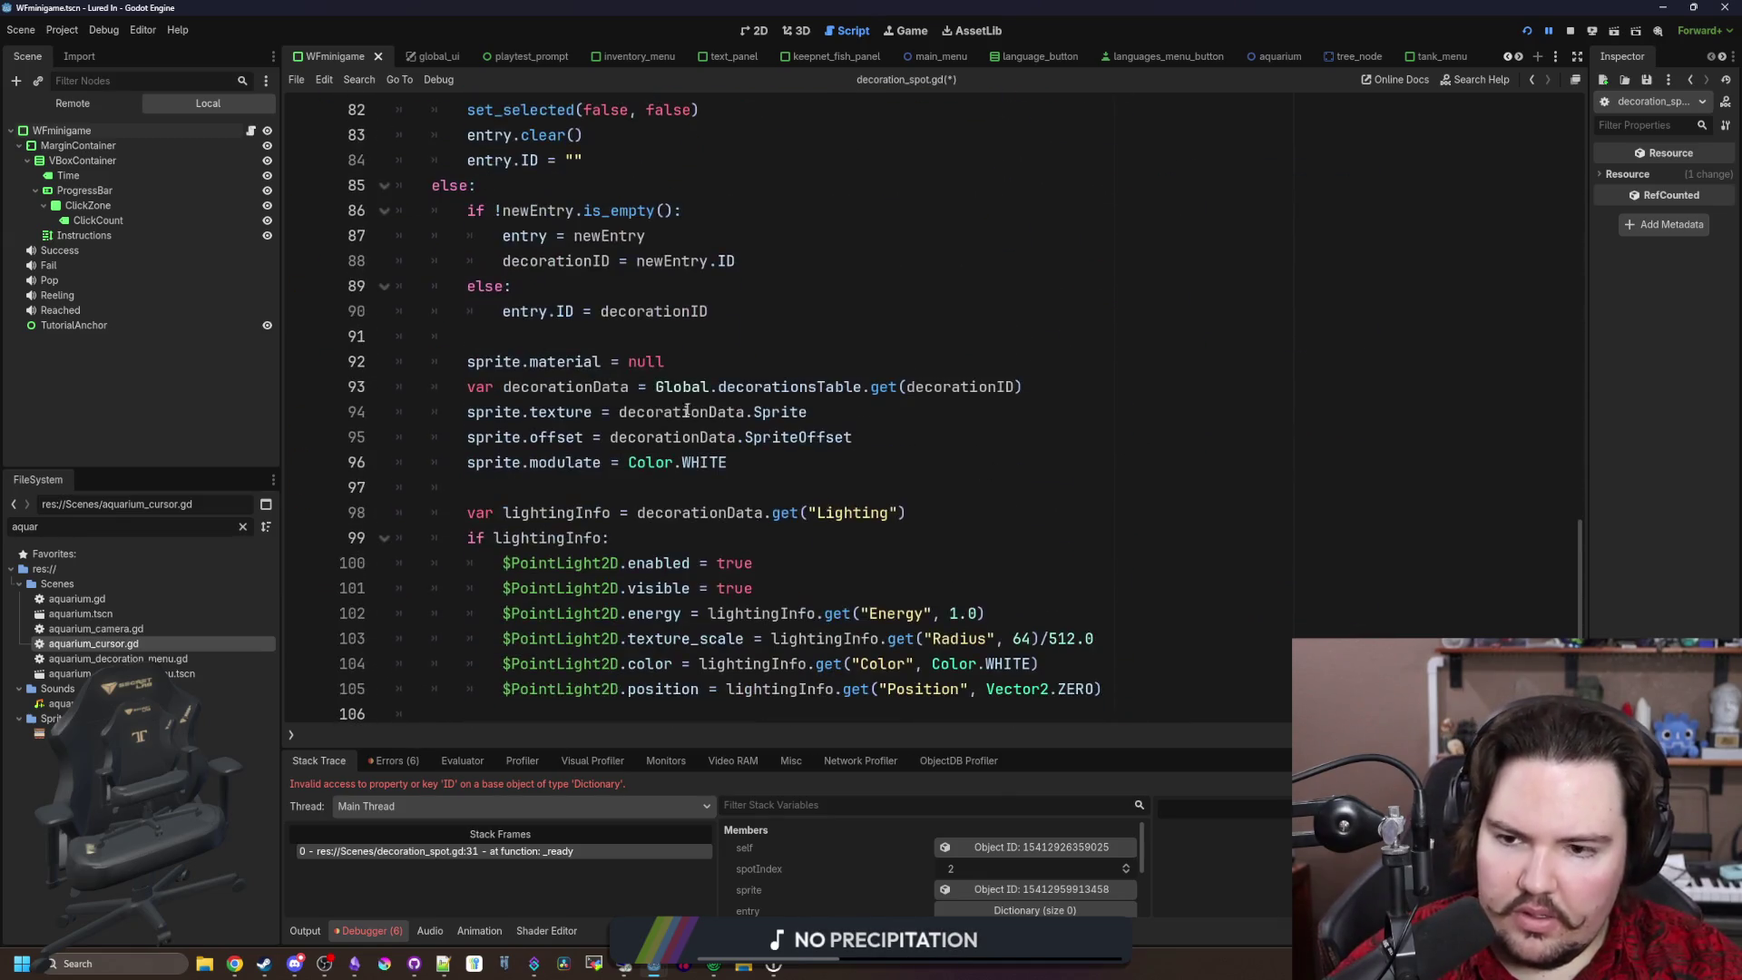
pyautogui.click(942, 138)
# Step: Open aquarium.gd from the FileSystem dock and start a search in it
pyautogui.doubleClick(90, 599)
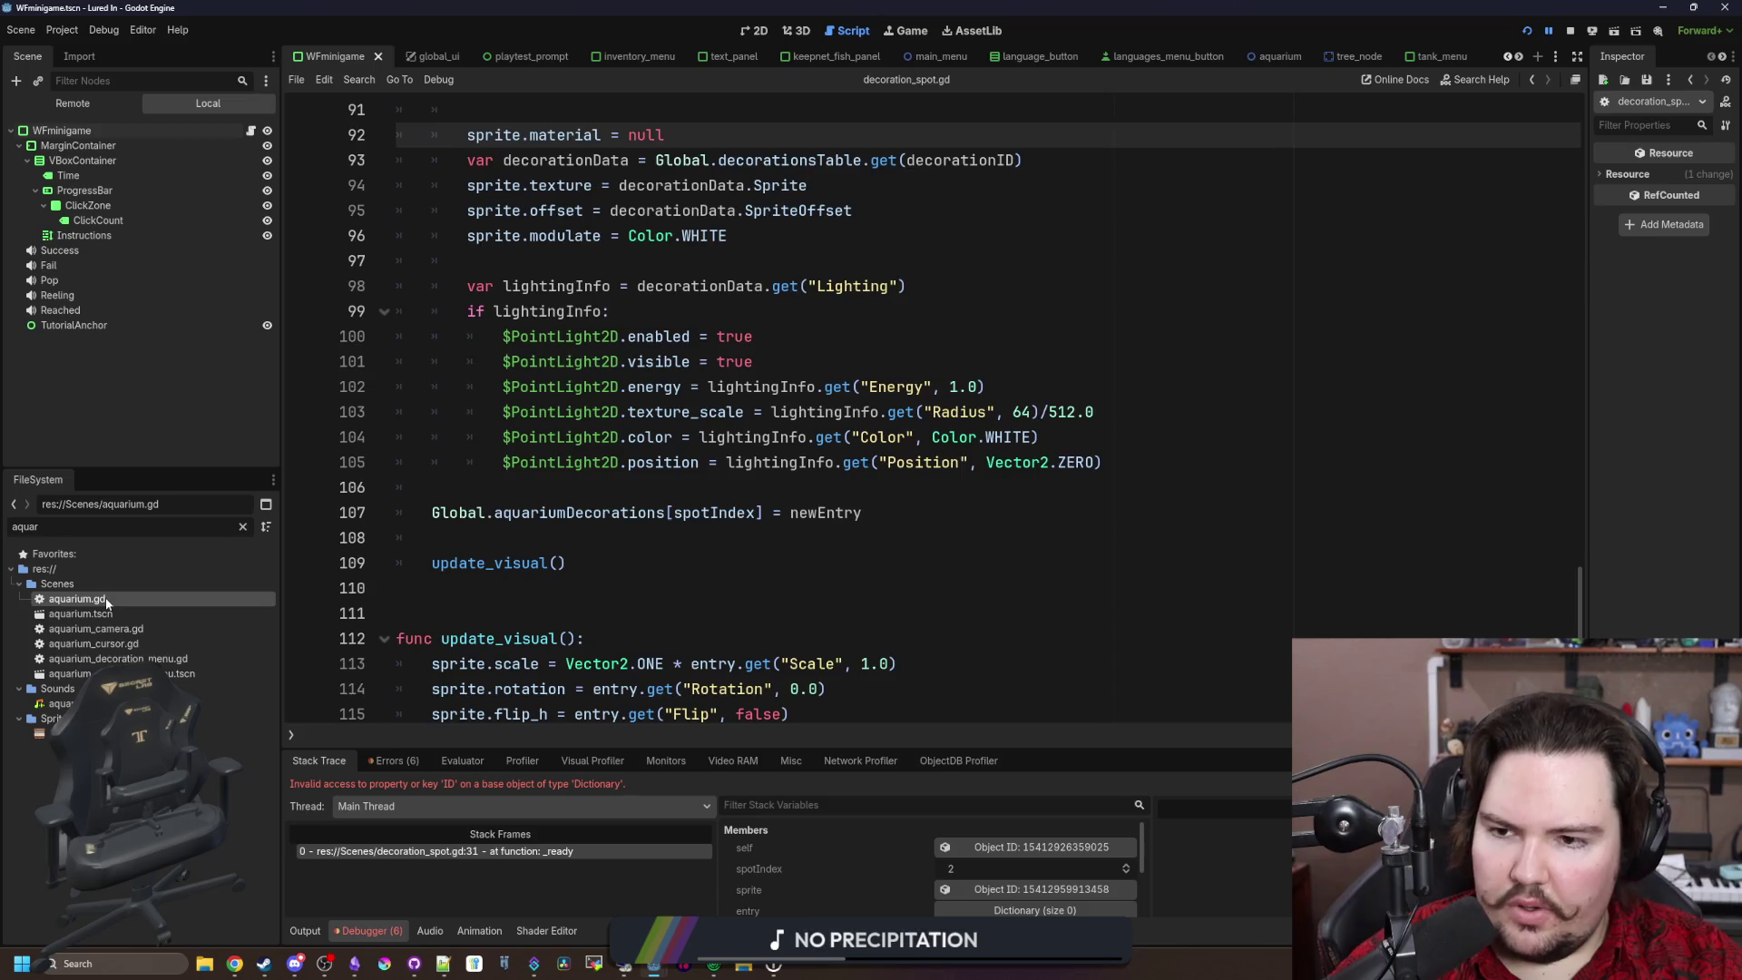
pyautogui.scroll(-7, 524, 472)
pyautogui.click(590, 436)
pyautogui.hotkey('ctrl', 'f')
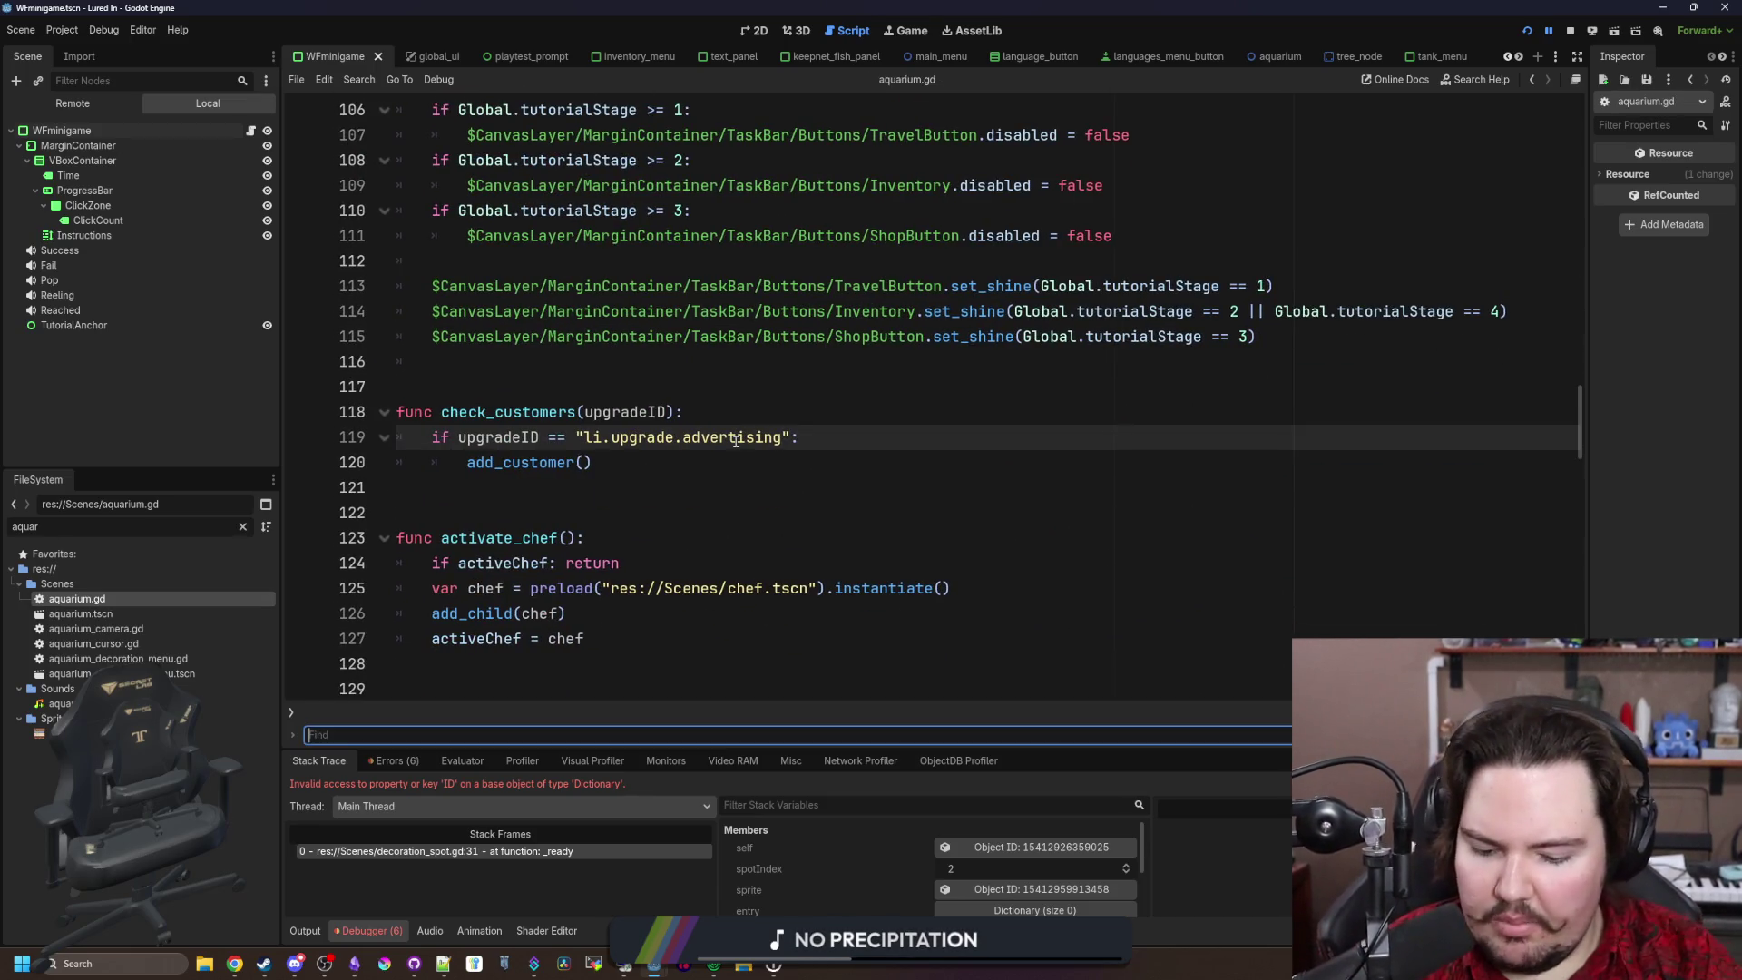
# Step: Add print(Global.aquariumDecorations) as the first line of _process in aquarium.gd
pyautogui.write('_proce')
pyautogui.click(820, 382)
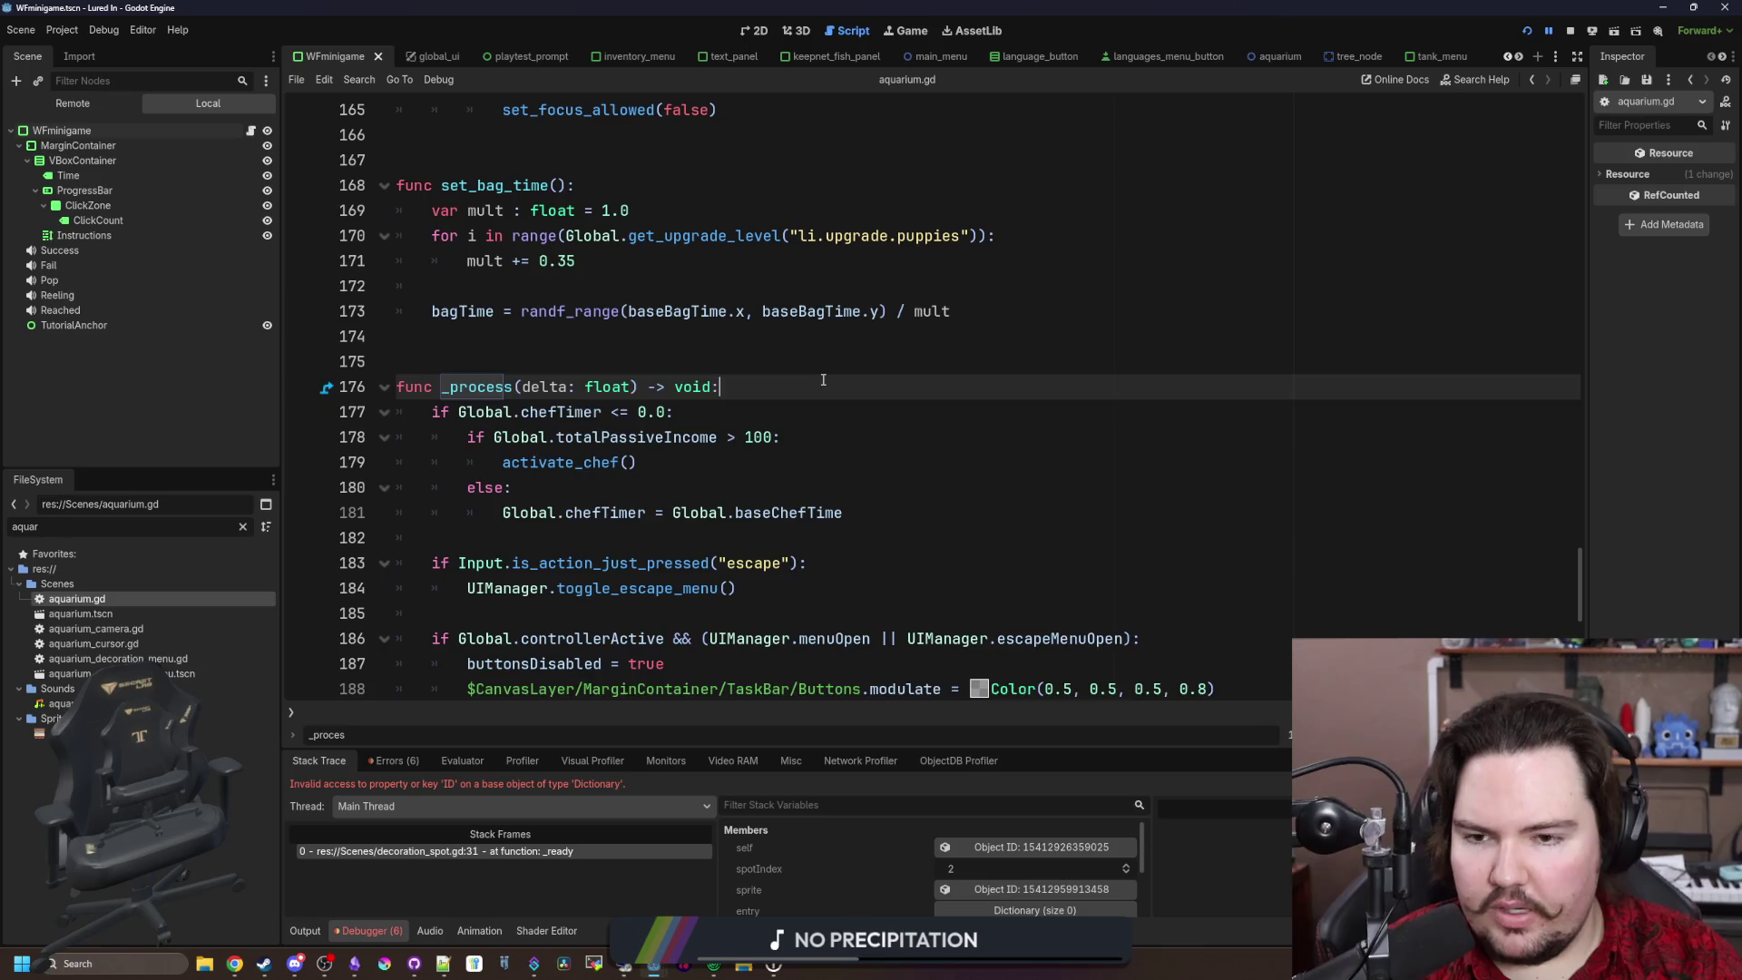
pyautogui.press('Return')
pyautogui.press('Return')
pyautogui.press('Up')
pyautogui.write('print(Global./')
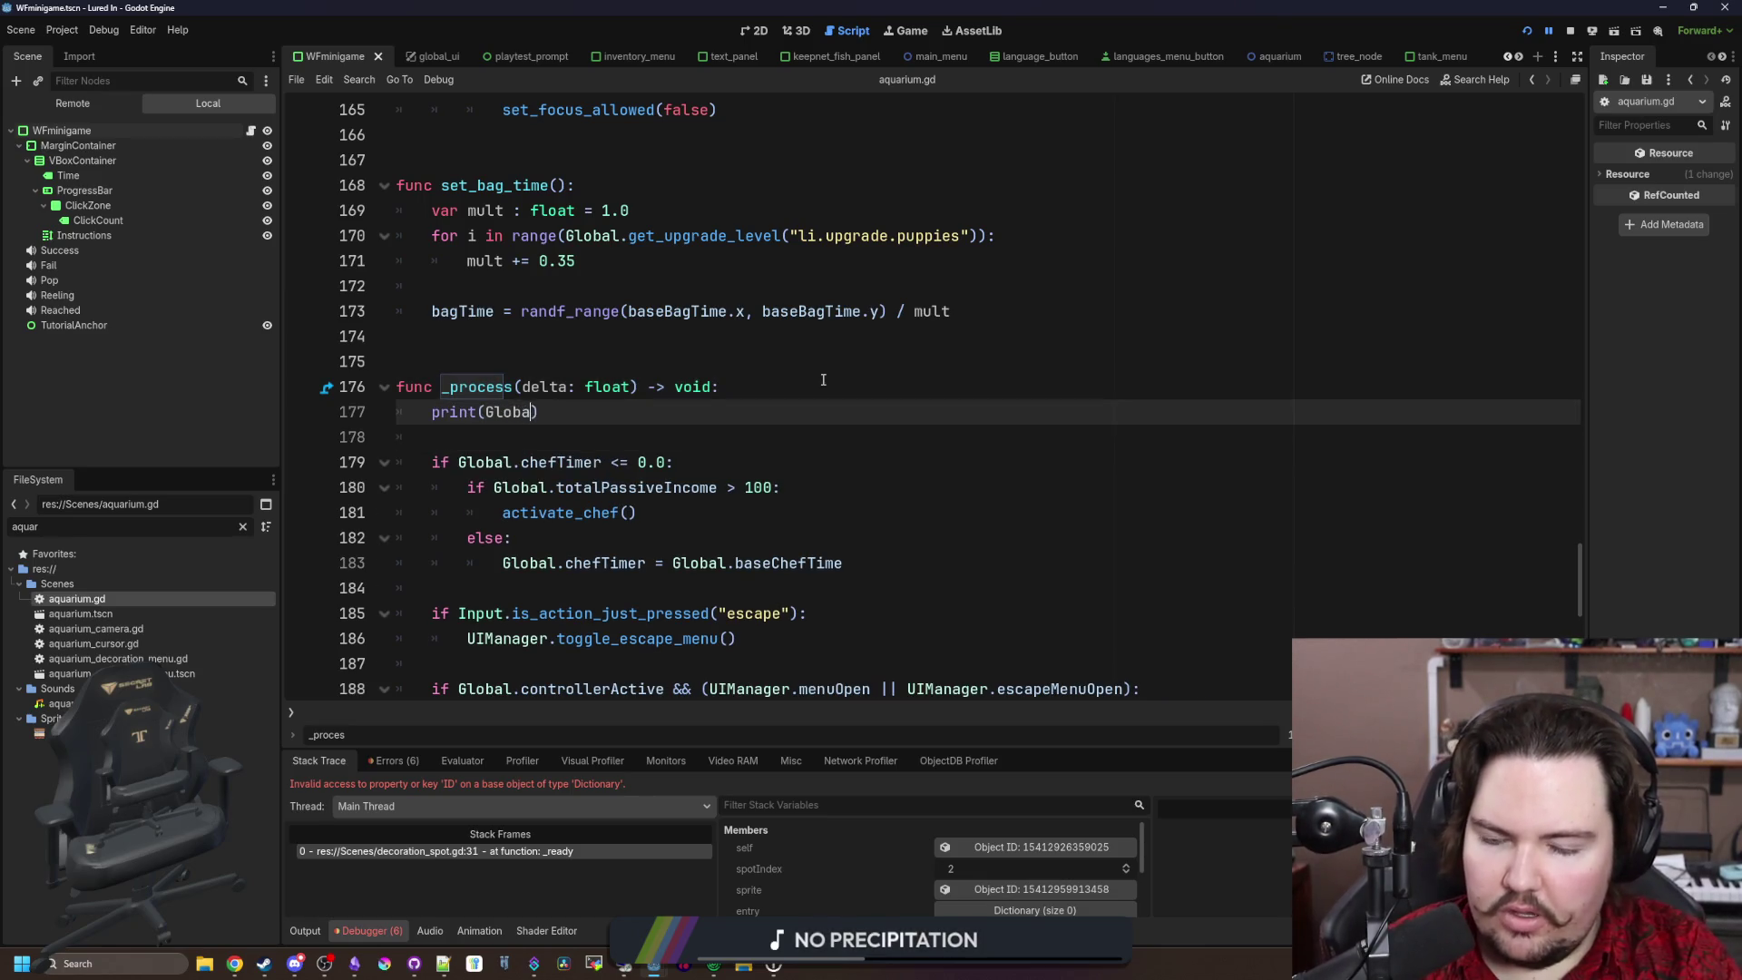
pyautogui.write('corations')
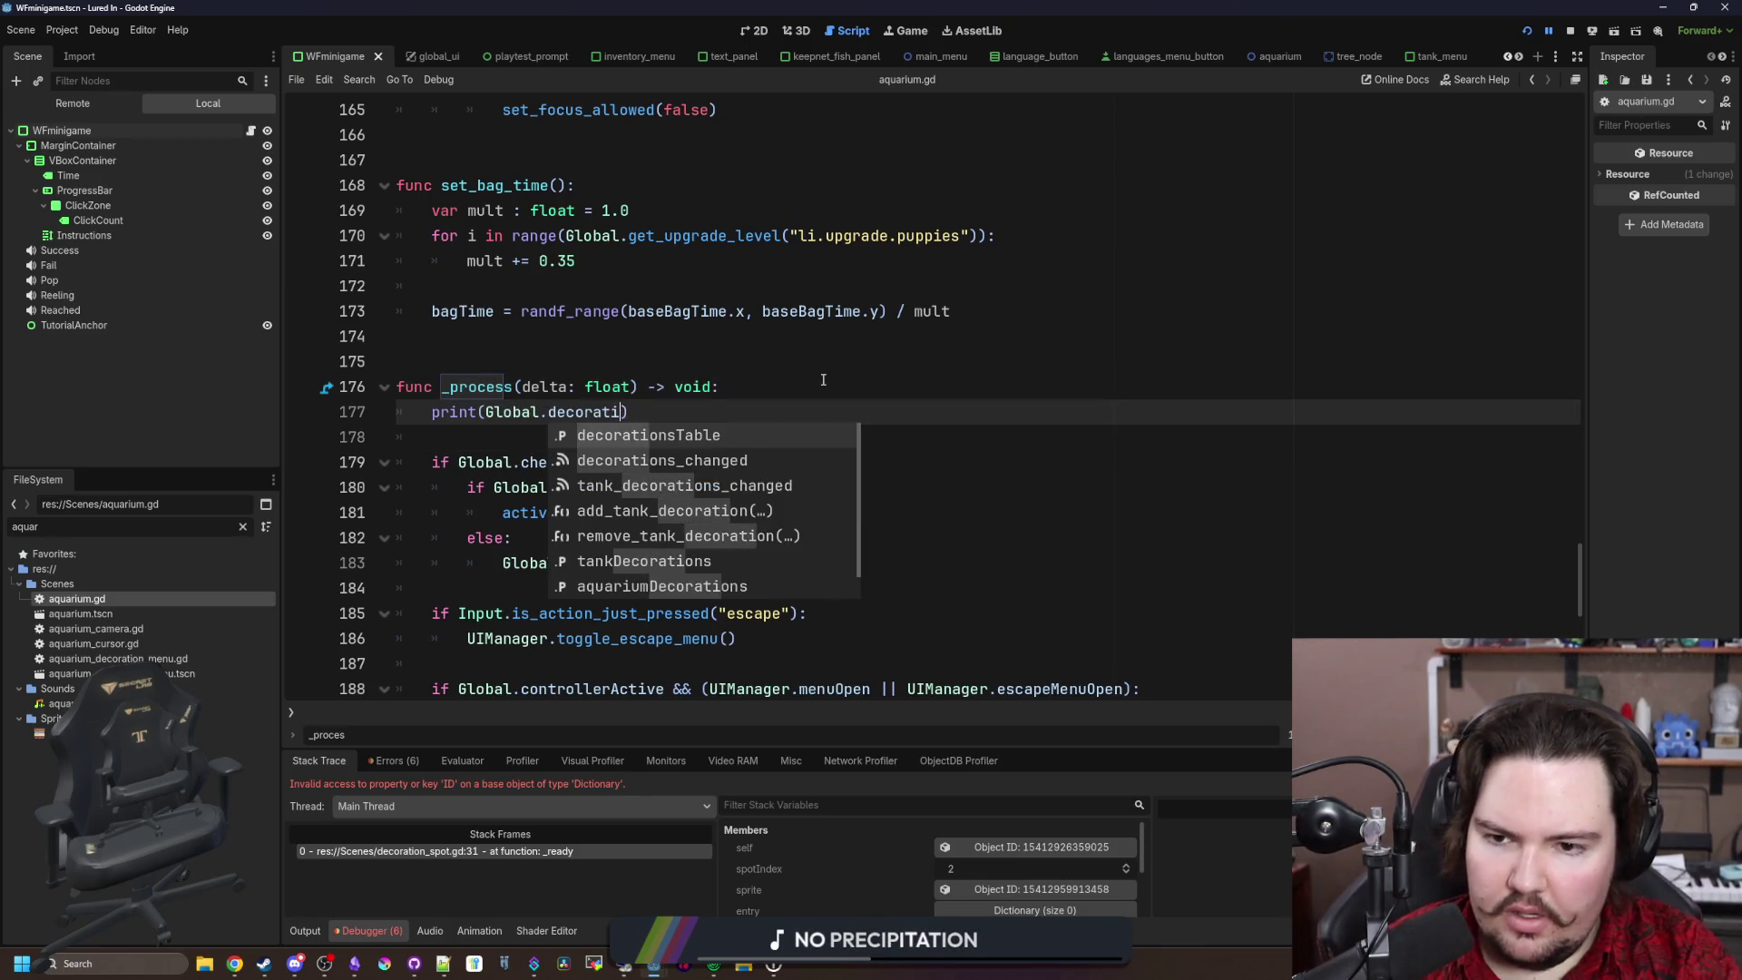
pyautogui.press('Down')
pyautogui.press('Down')
pyautogui.press('Down')
pyautogui.press('Return')
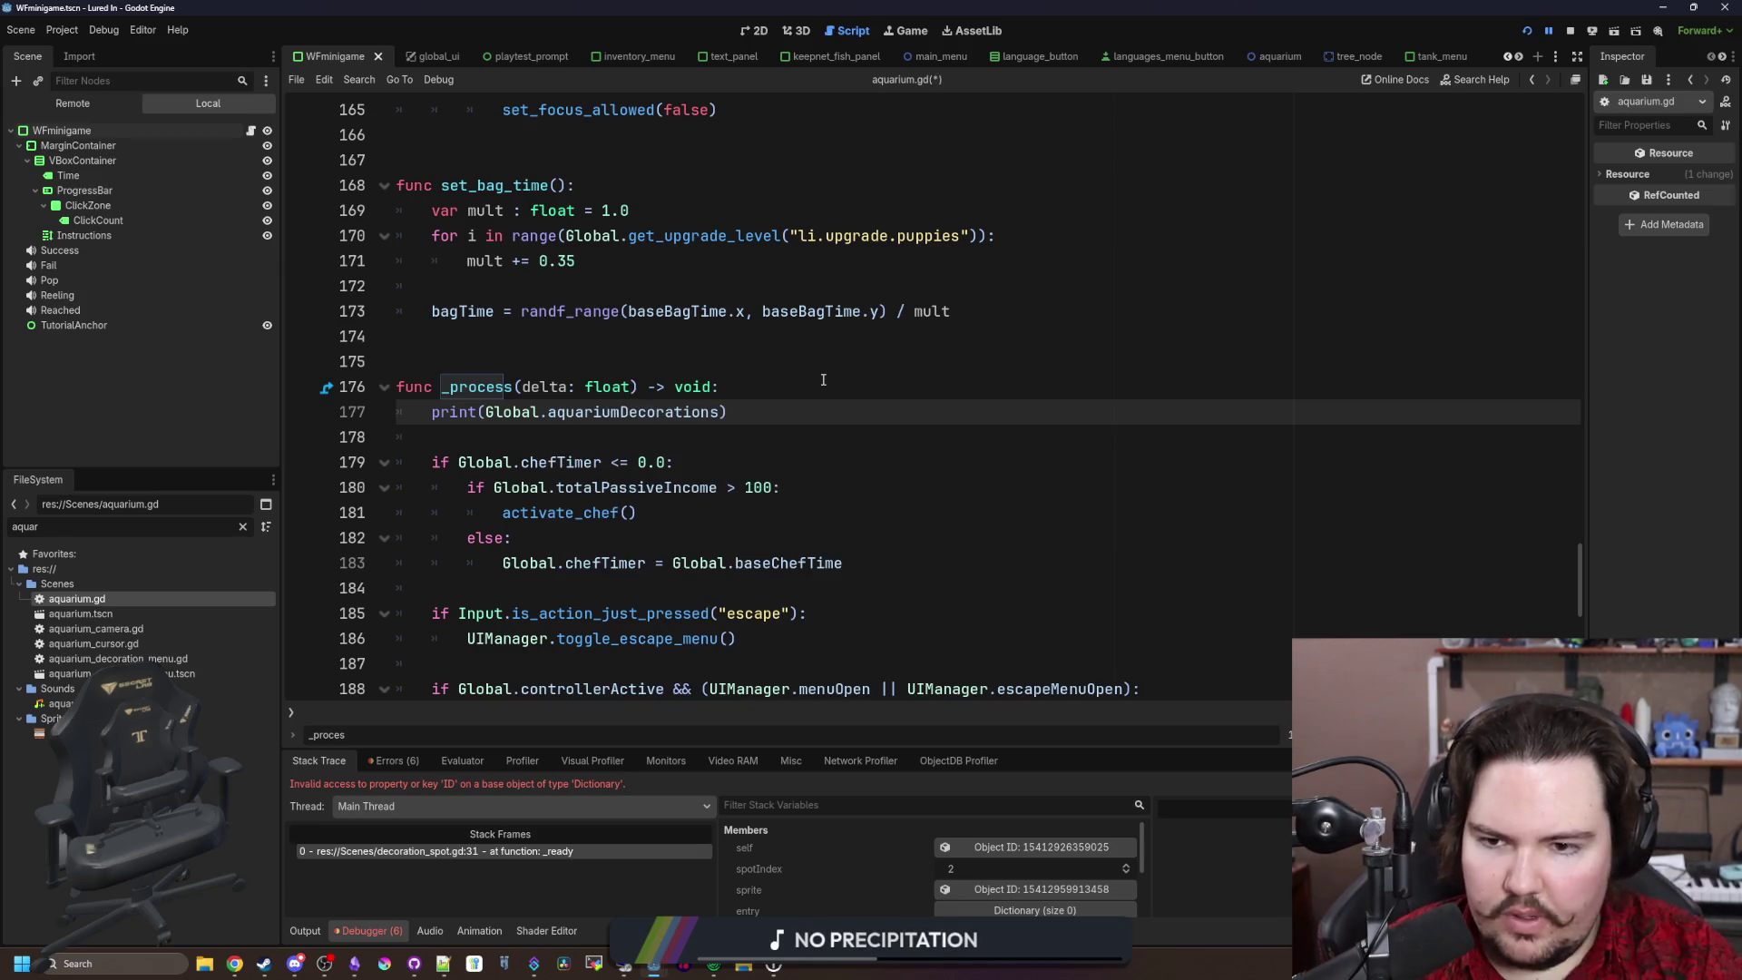
pyautogui.click(823, 379)
# Step: Save the scripts, stop the running game and run the project again
pyautogui.hotkey('ctrl', 's')
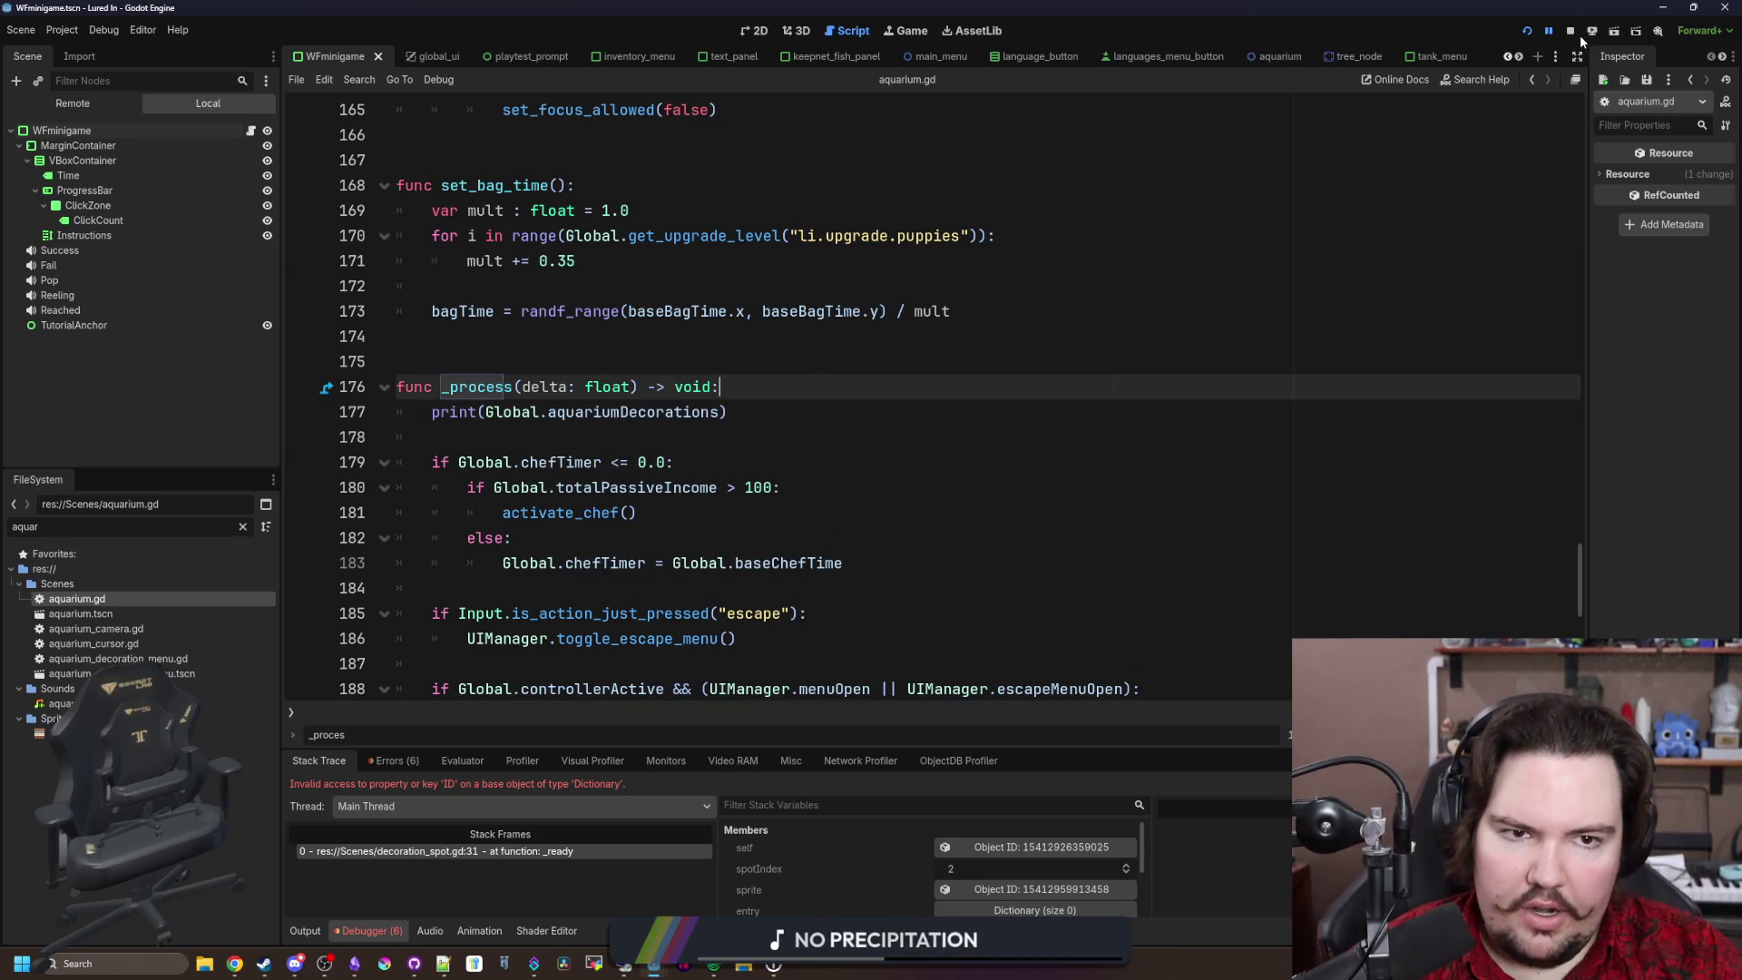
pyautogui.click(1568, 34)
pyautogui.click(1528, 32)
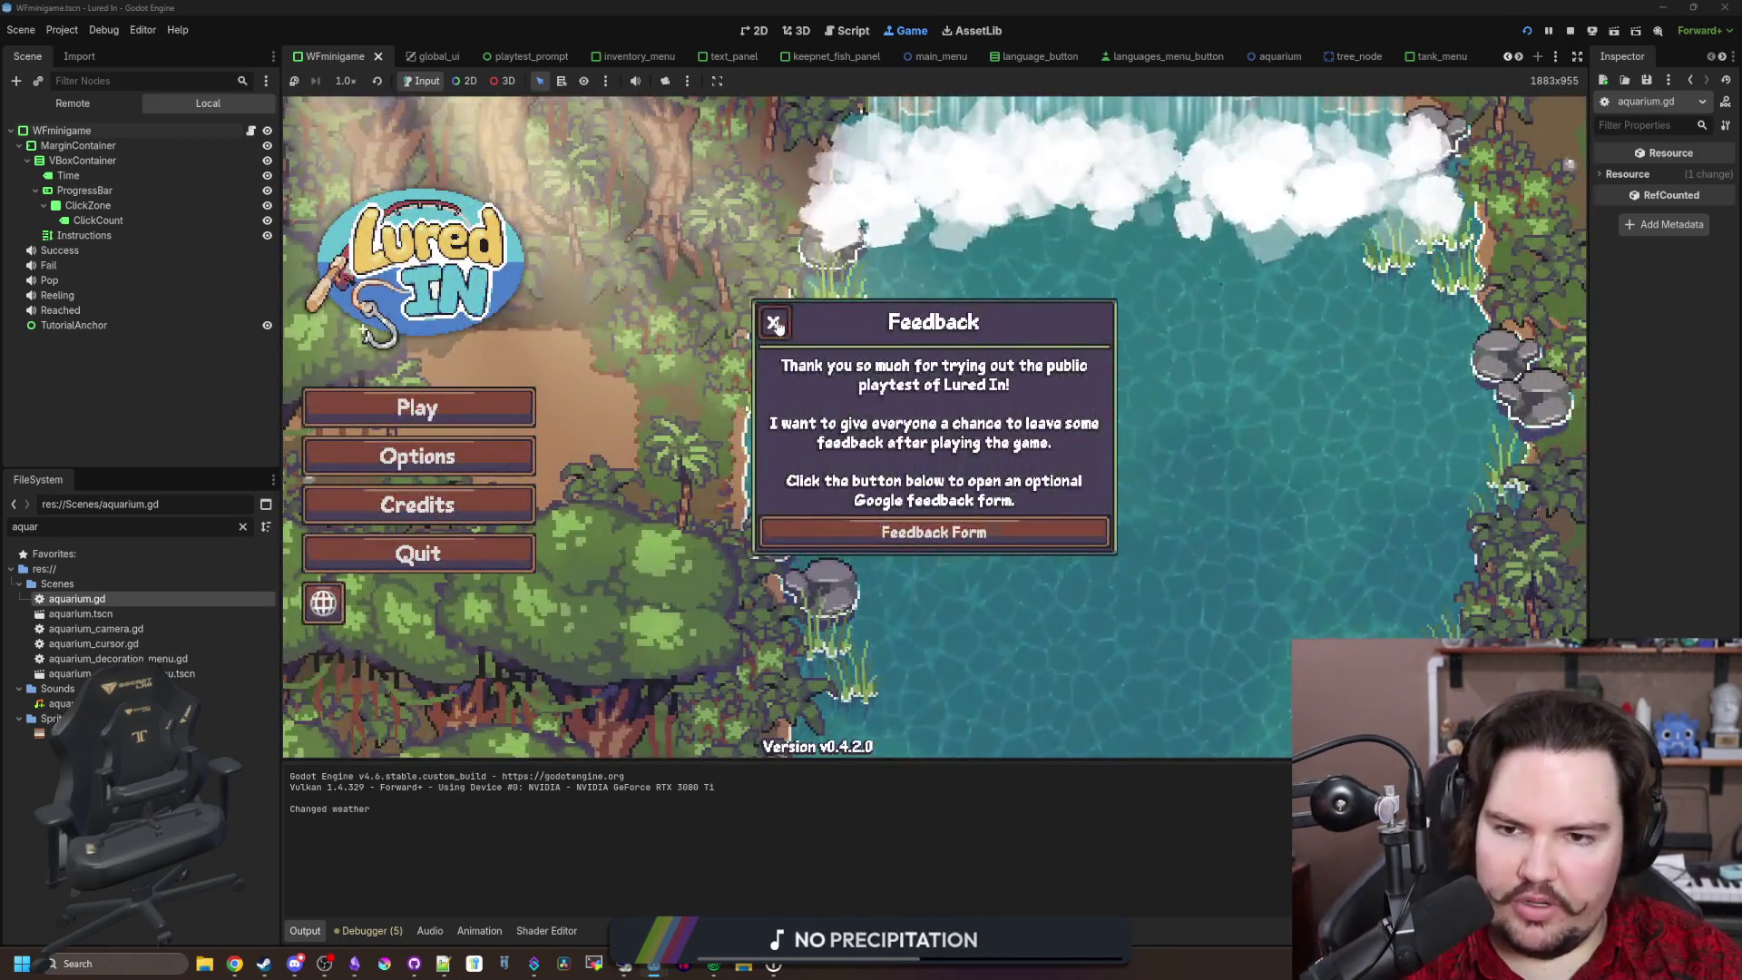
# Step: Dismiss the feedback dialog, comment out the set_decoration call and resume the game
pyautogui.click(769, 319)
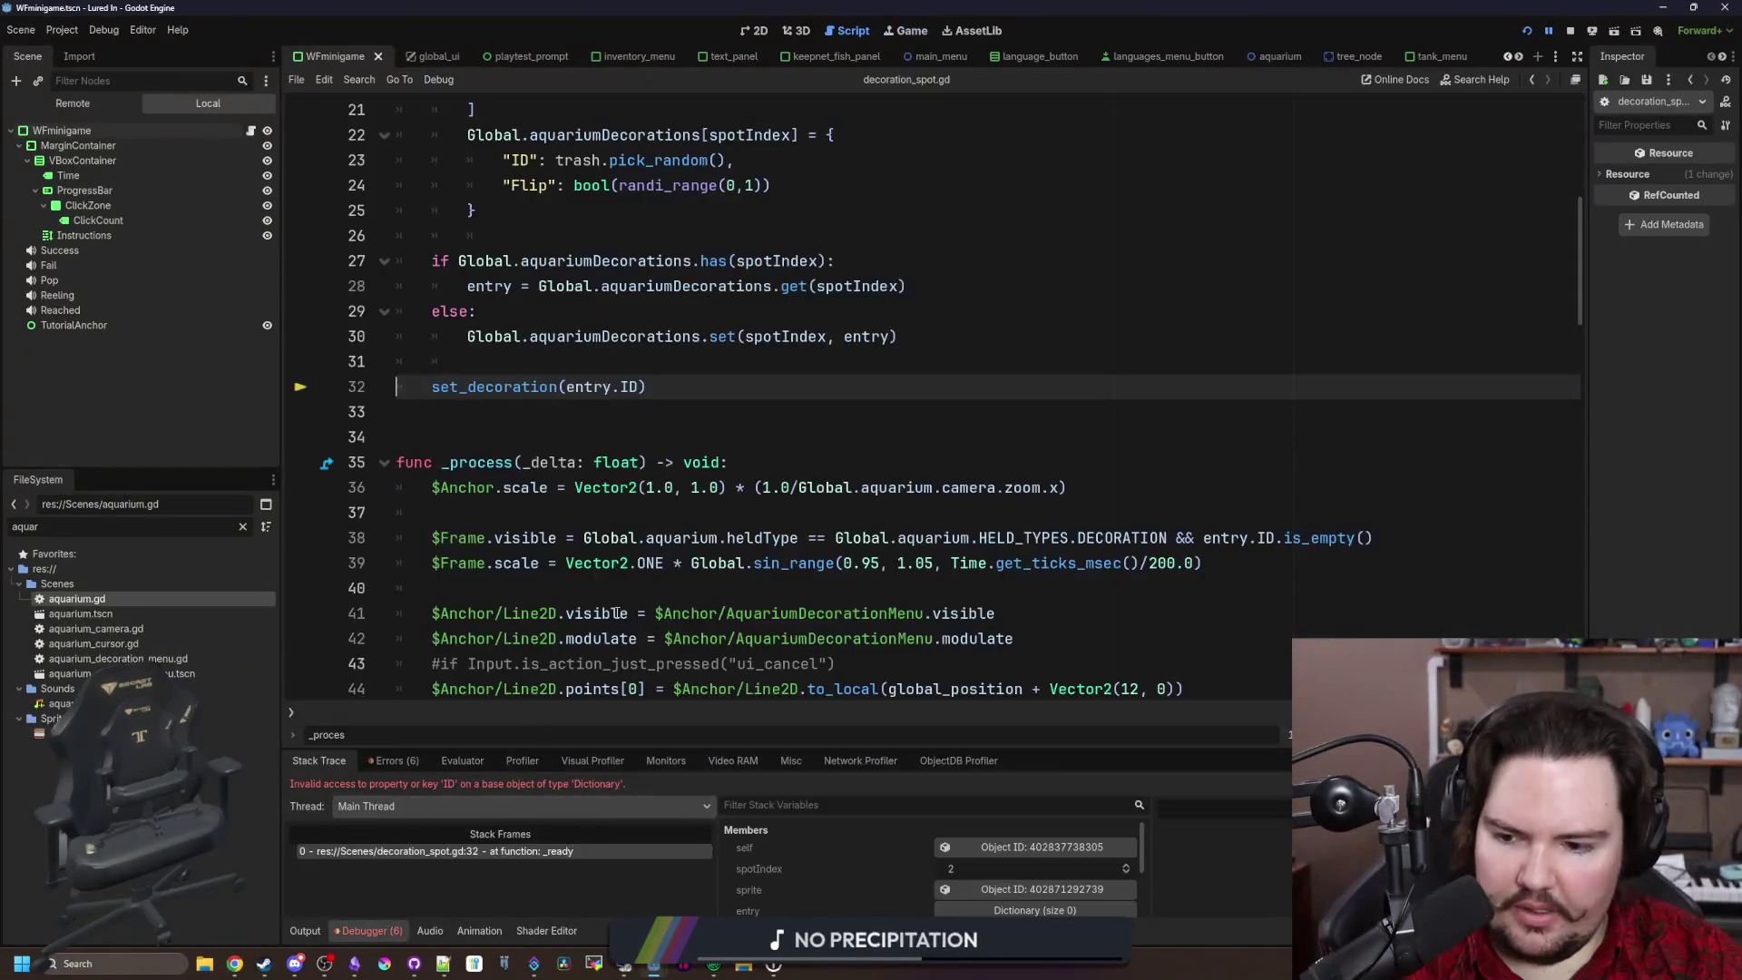
pyautogui.scroll(2, 554, 370)
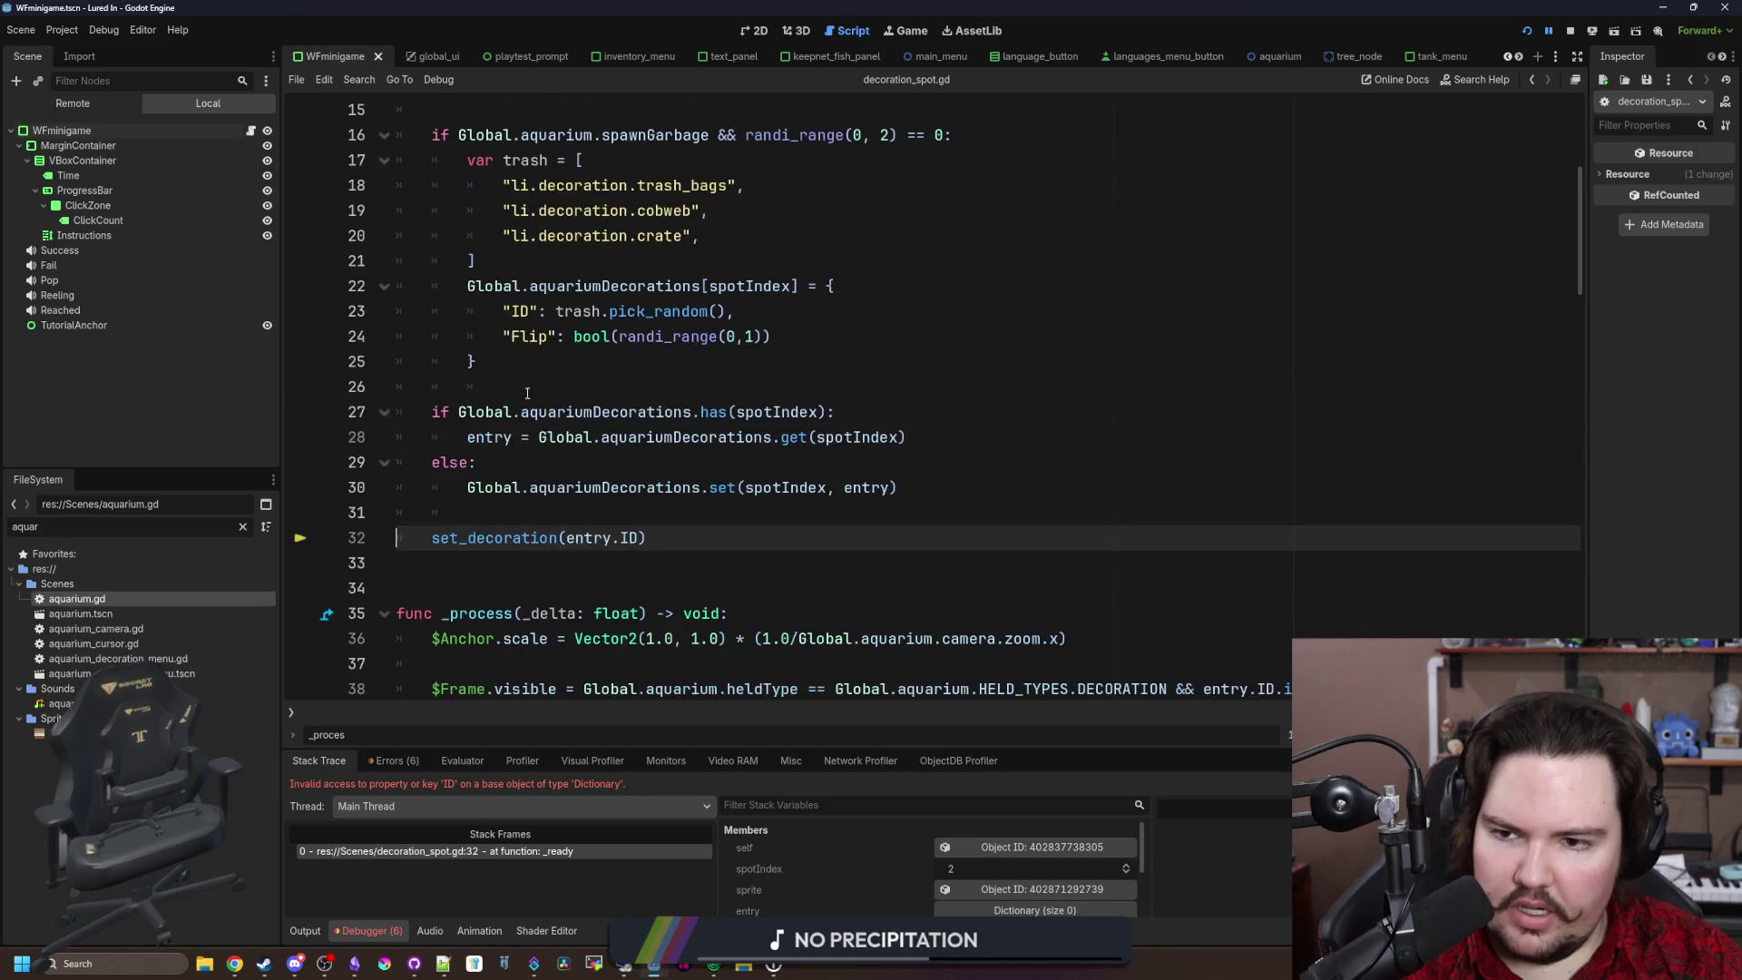
pyautogui.hotkey('ctrl', 'k')
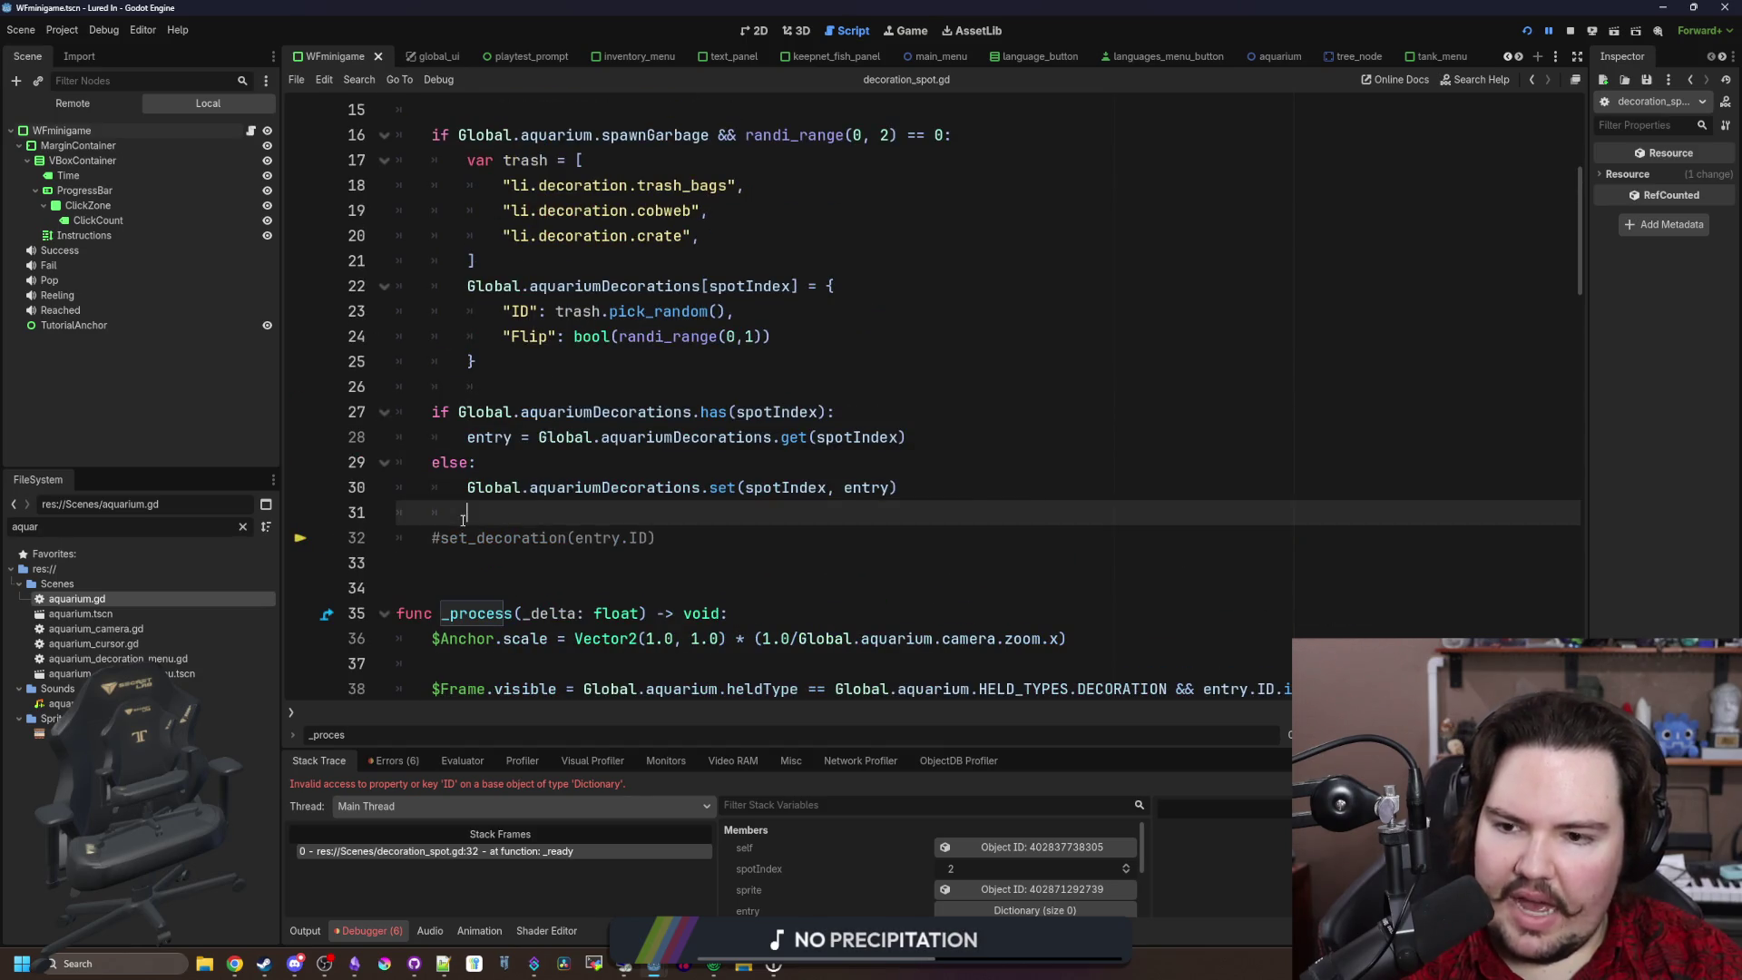
pyautogui.press('F12')
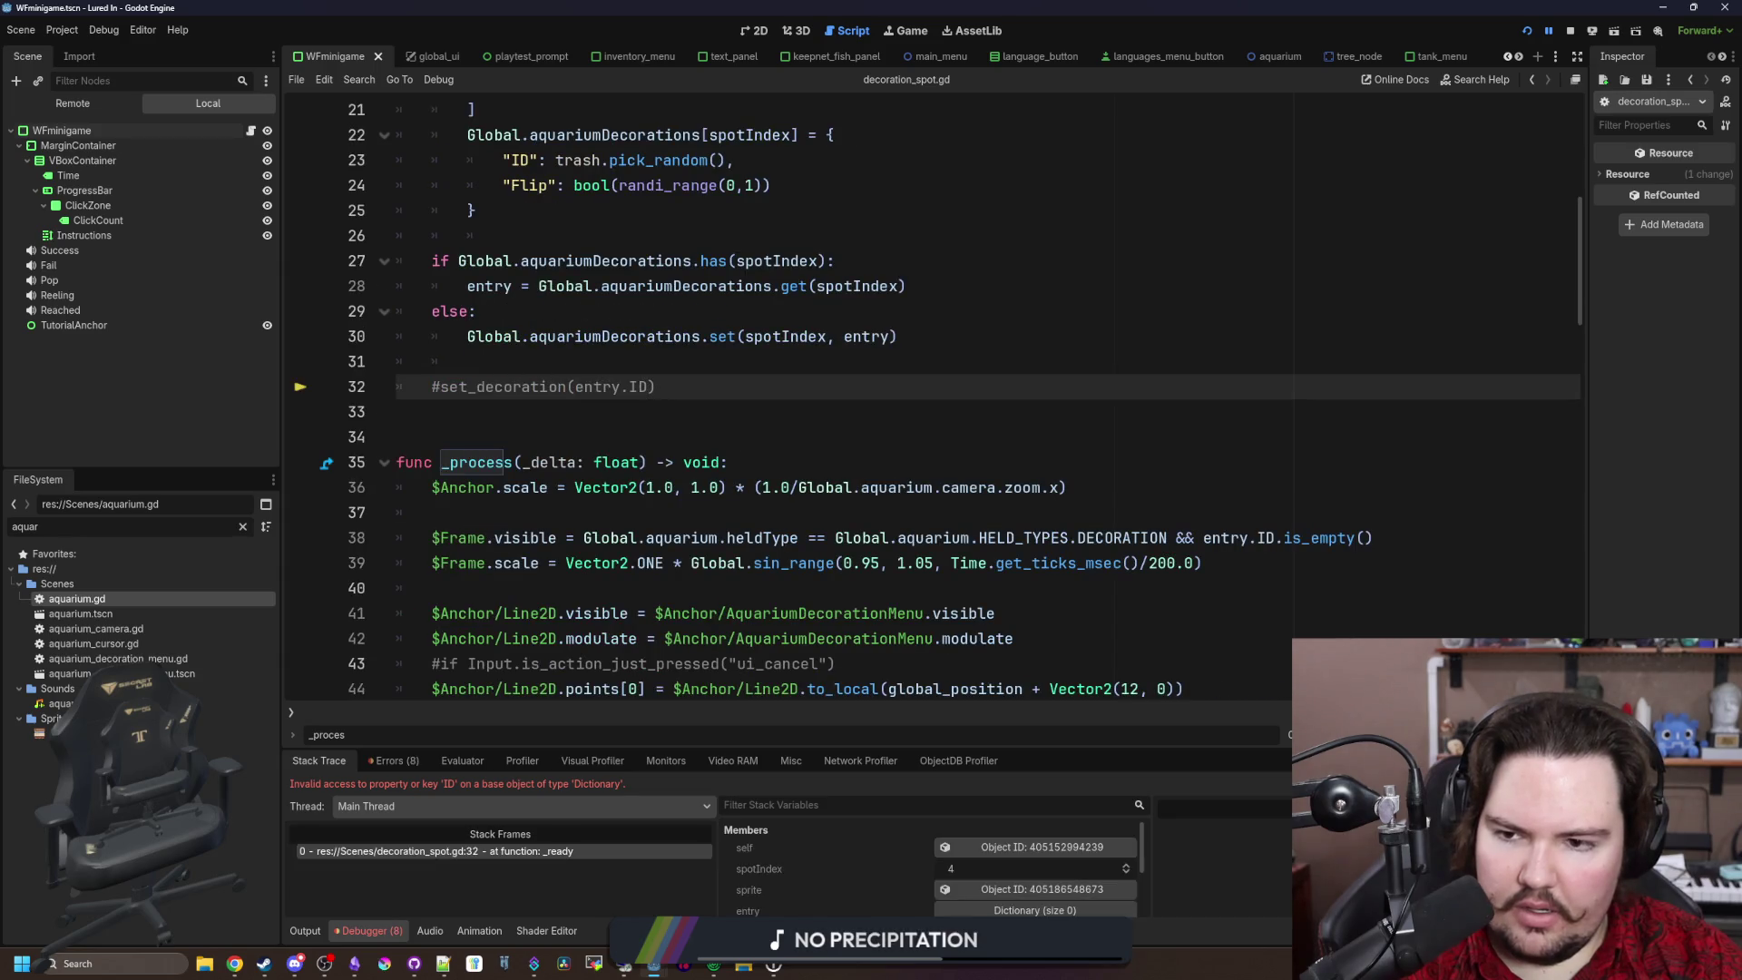
pyautogui.press('F12')
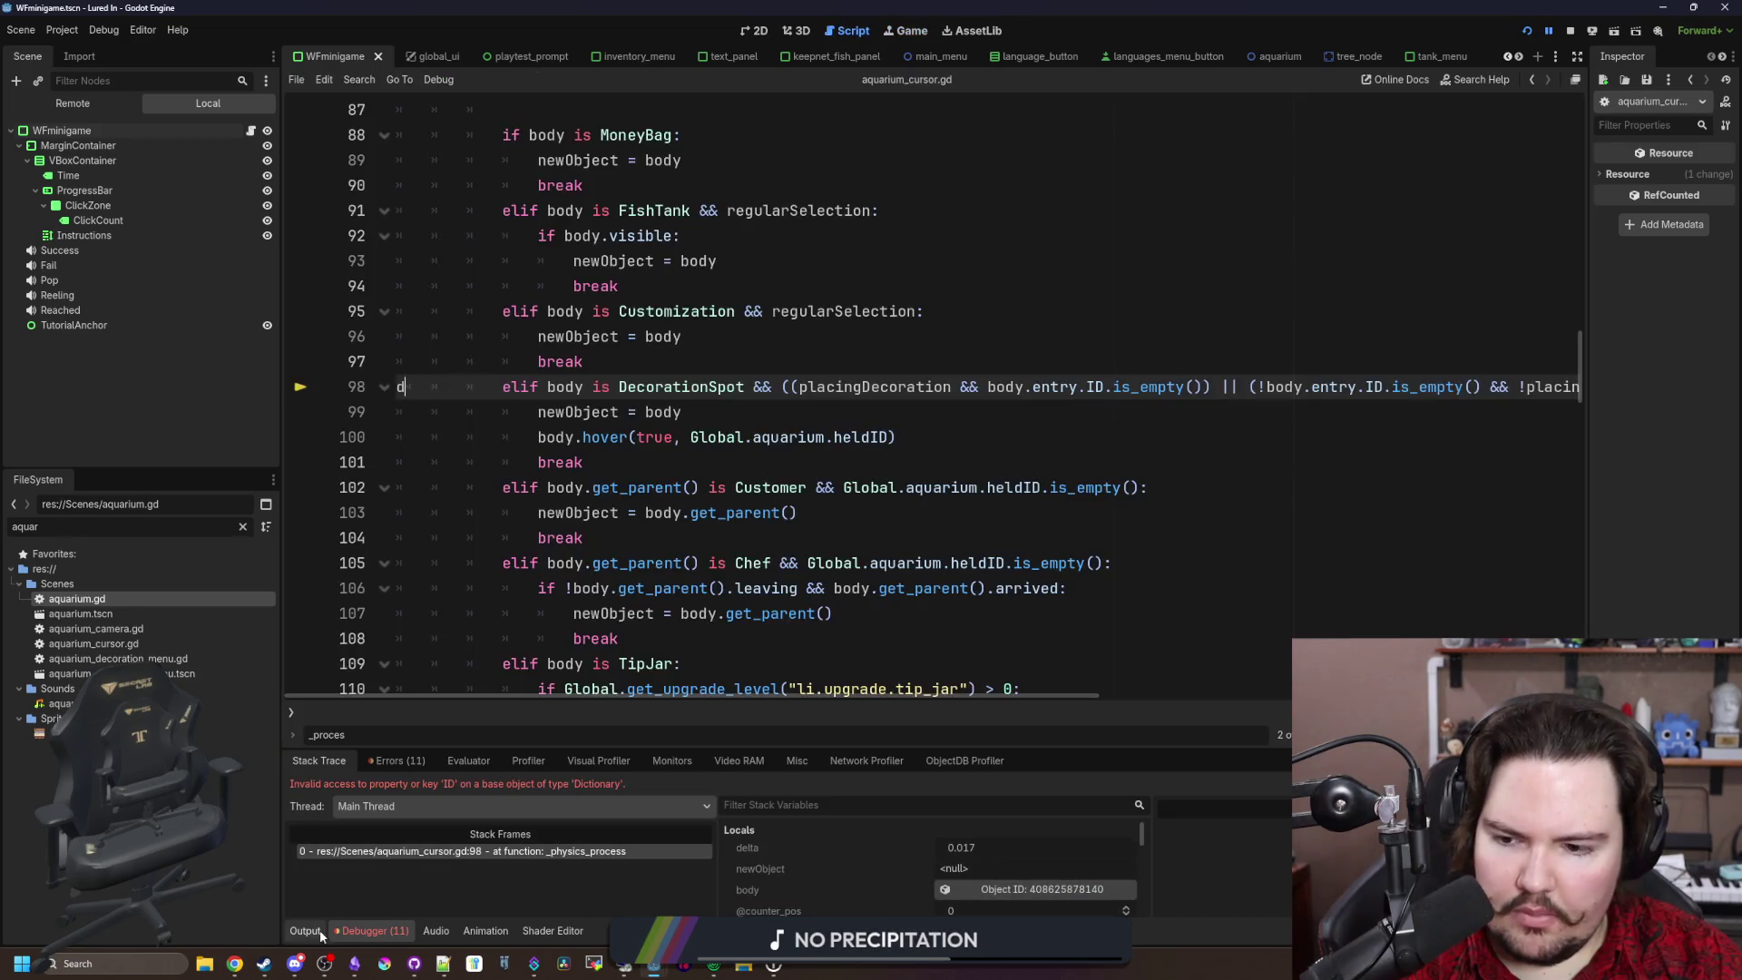
# Step: Remove the stray 'd' at line 98 of aquarium_cursor.gd and run the project
pyautogui.click(406, 375)
pyautogui.write('d')
pyautogui.press('Escape')
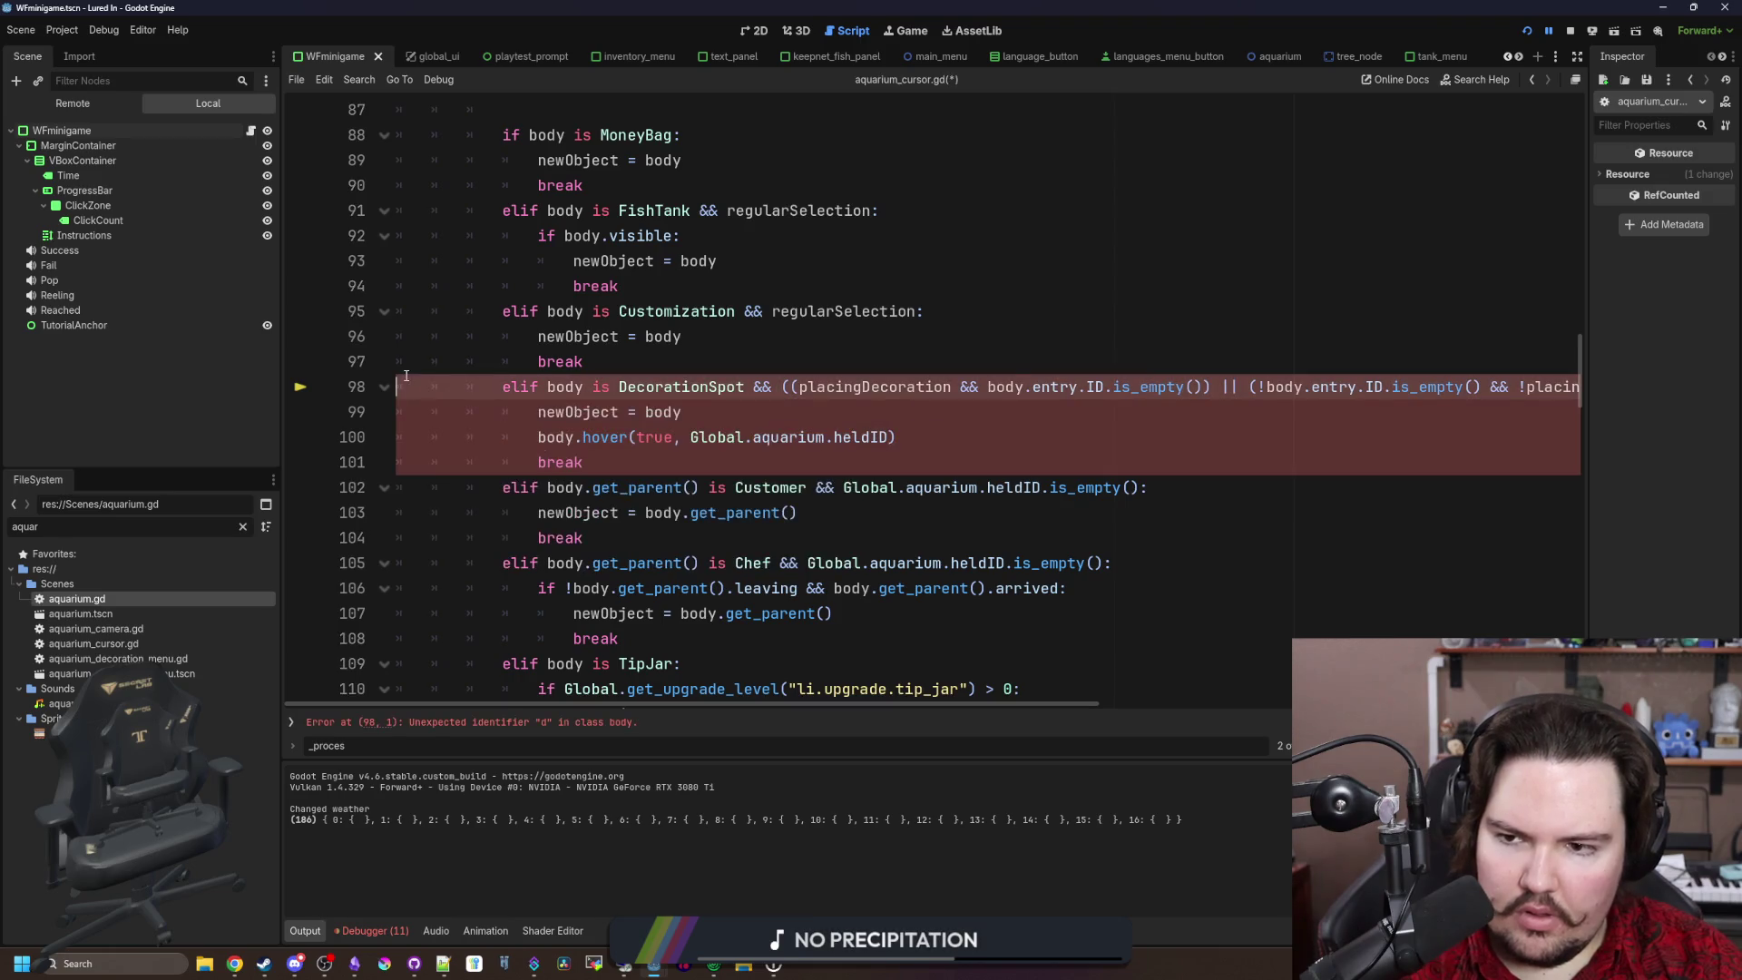
pyautogui.press('BackSpace')
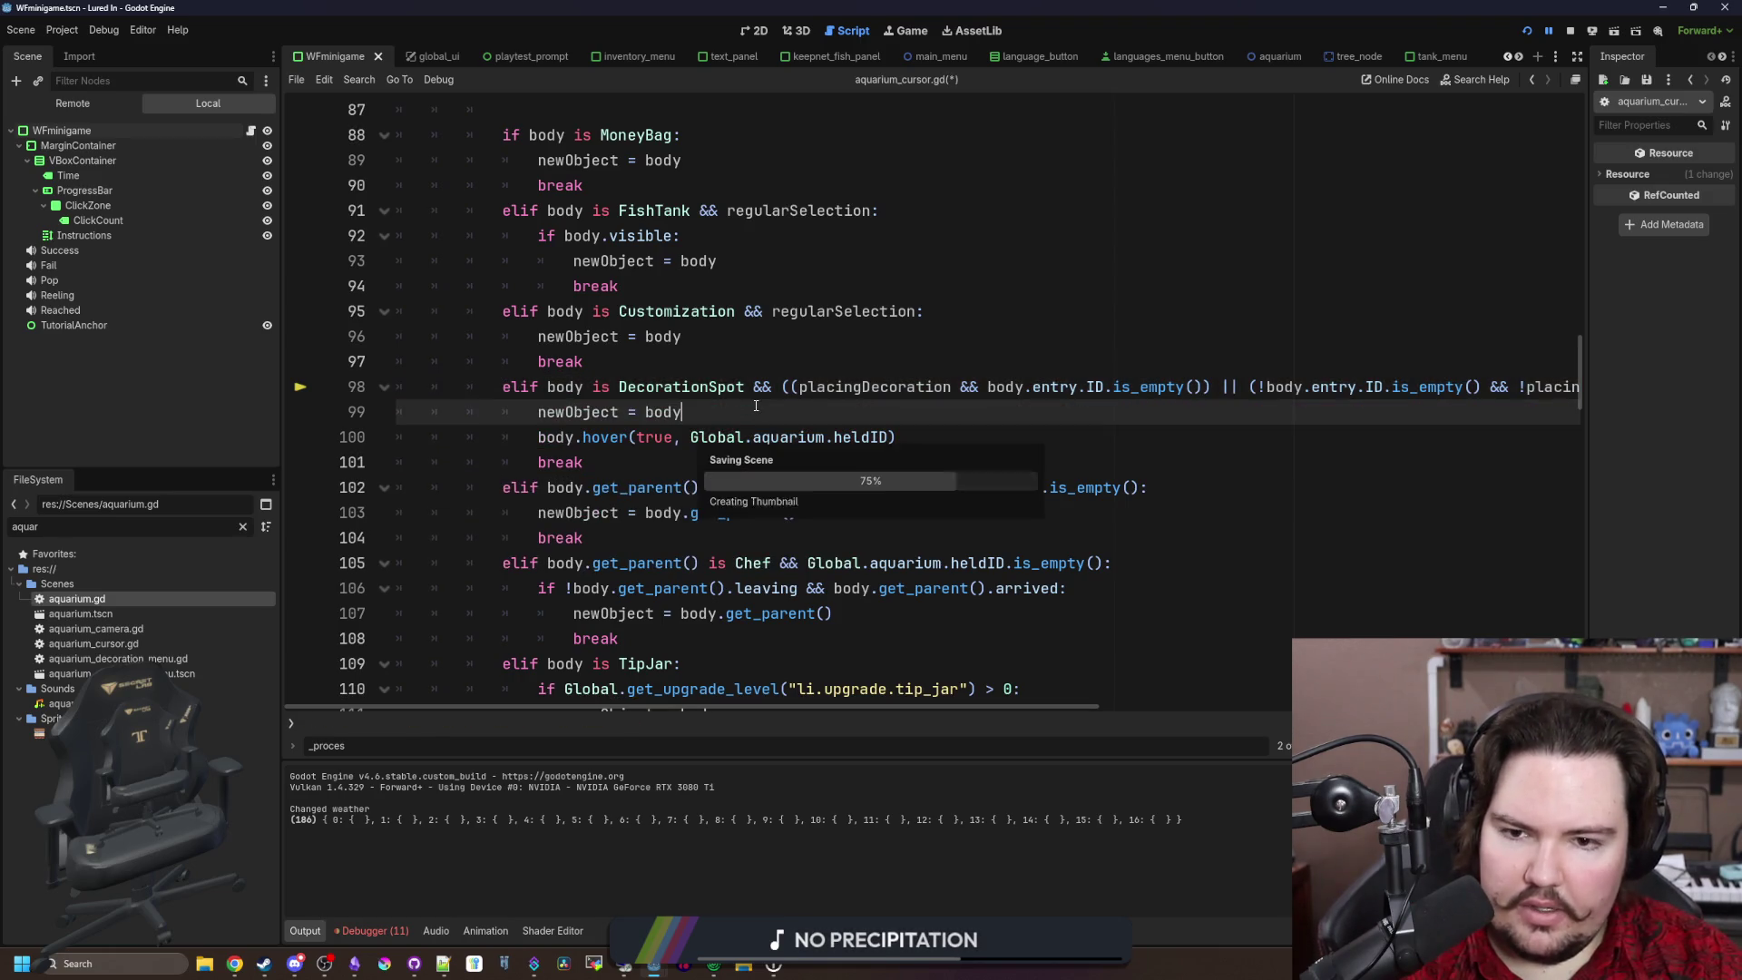
pyautogui.click(359, 932)
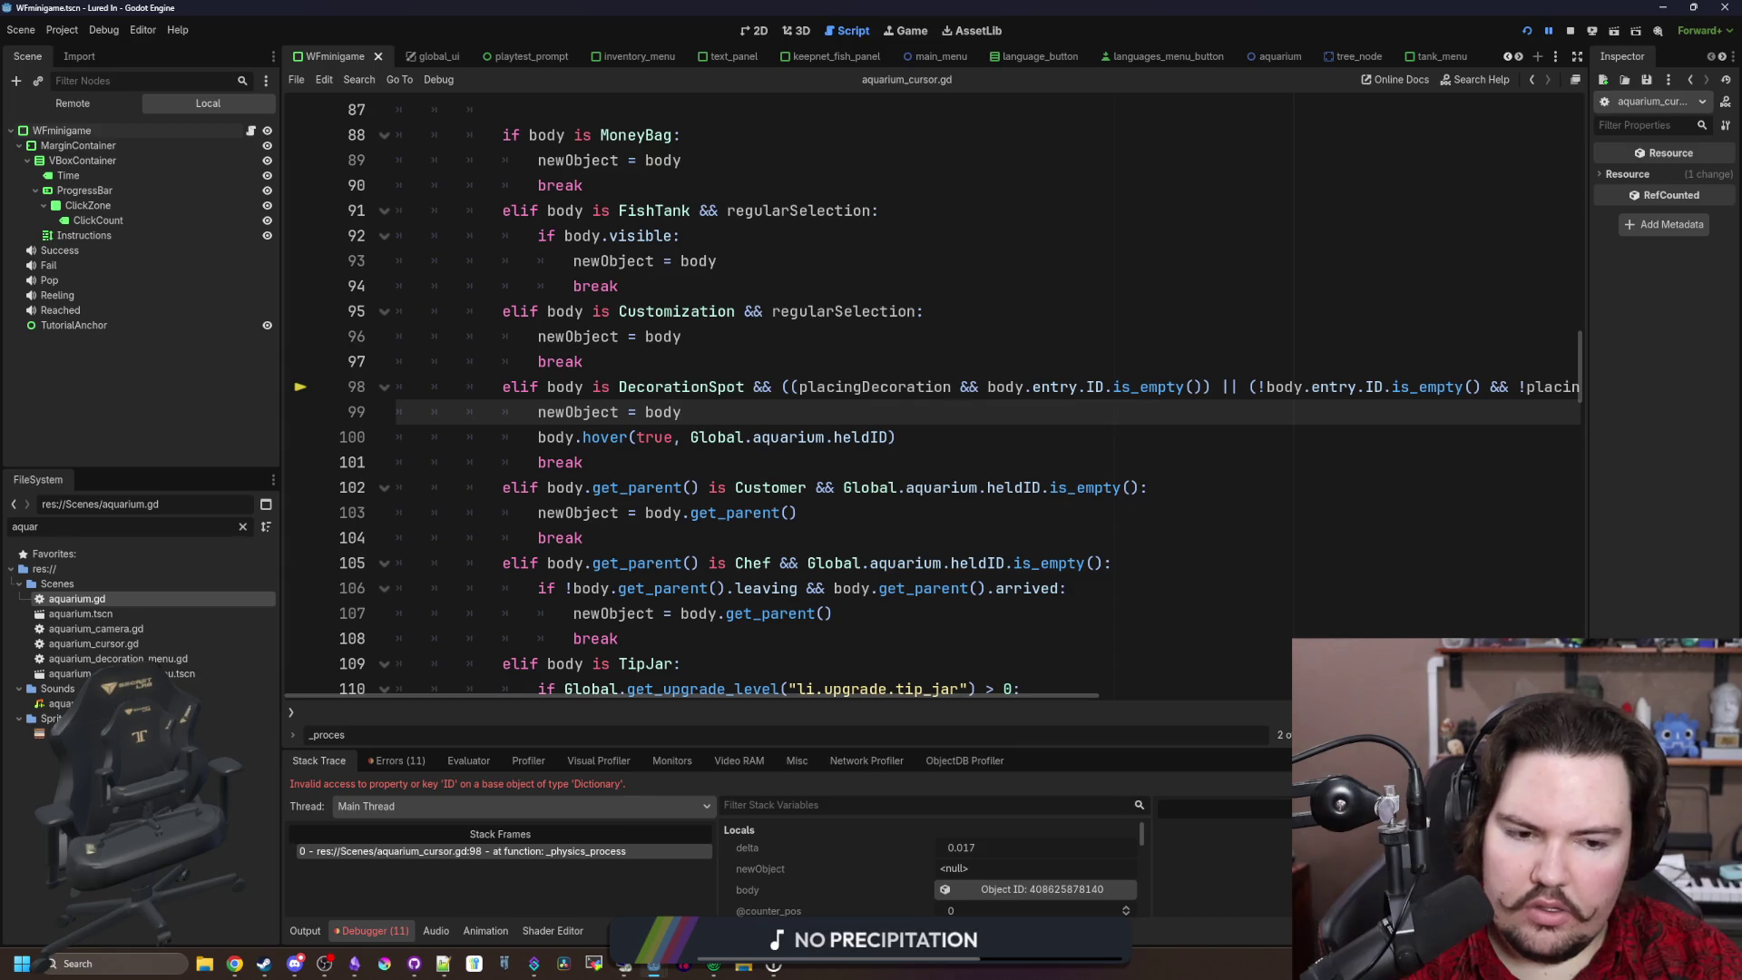
# Step: Continue past the debugger break, then stop the test run
pyautogui.press('F12')
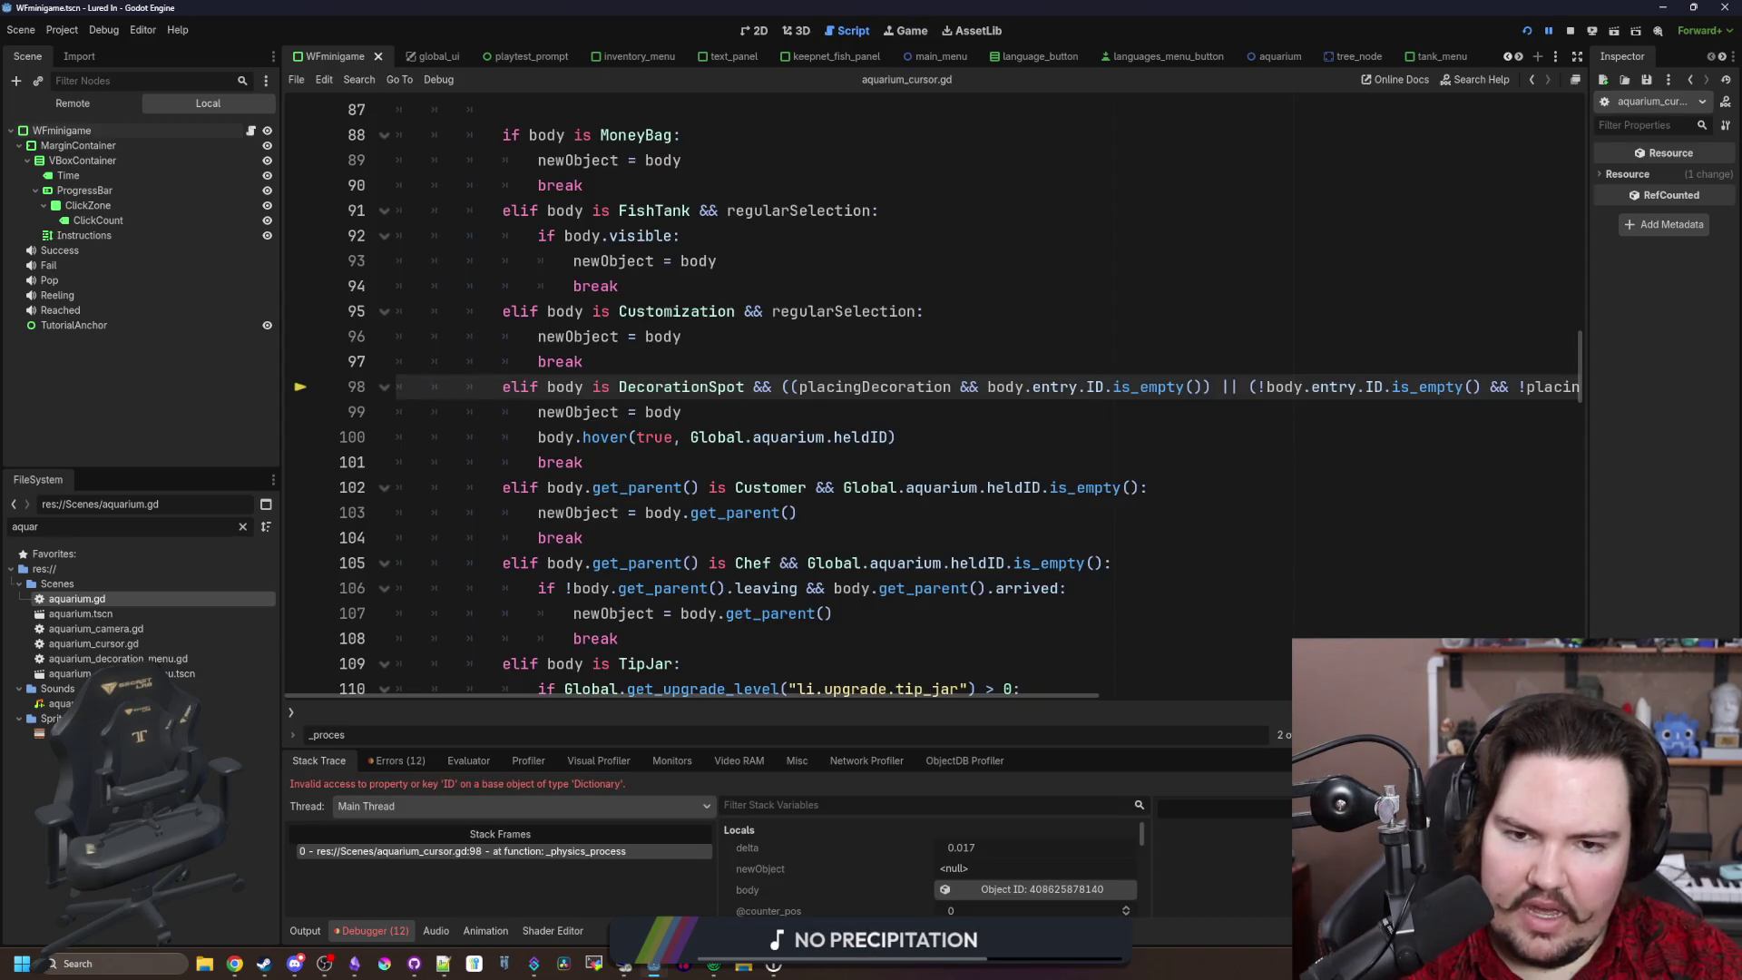
pyautogui.click(1571, 31)
pyautogui.click(816, 336)
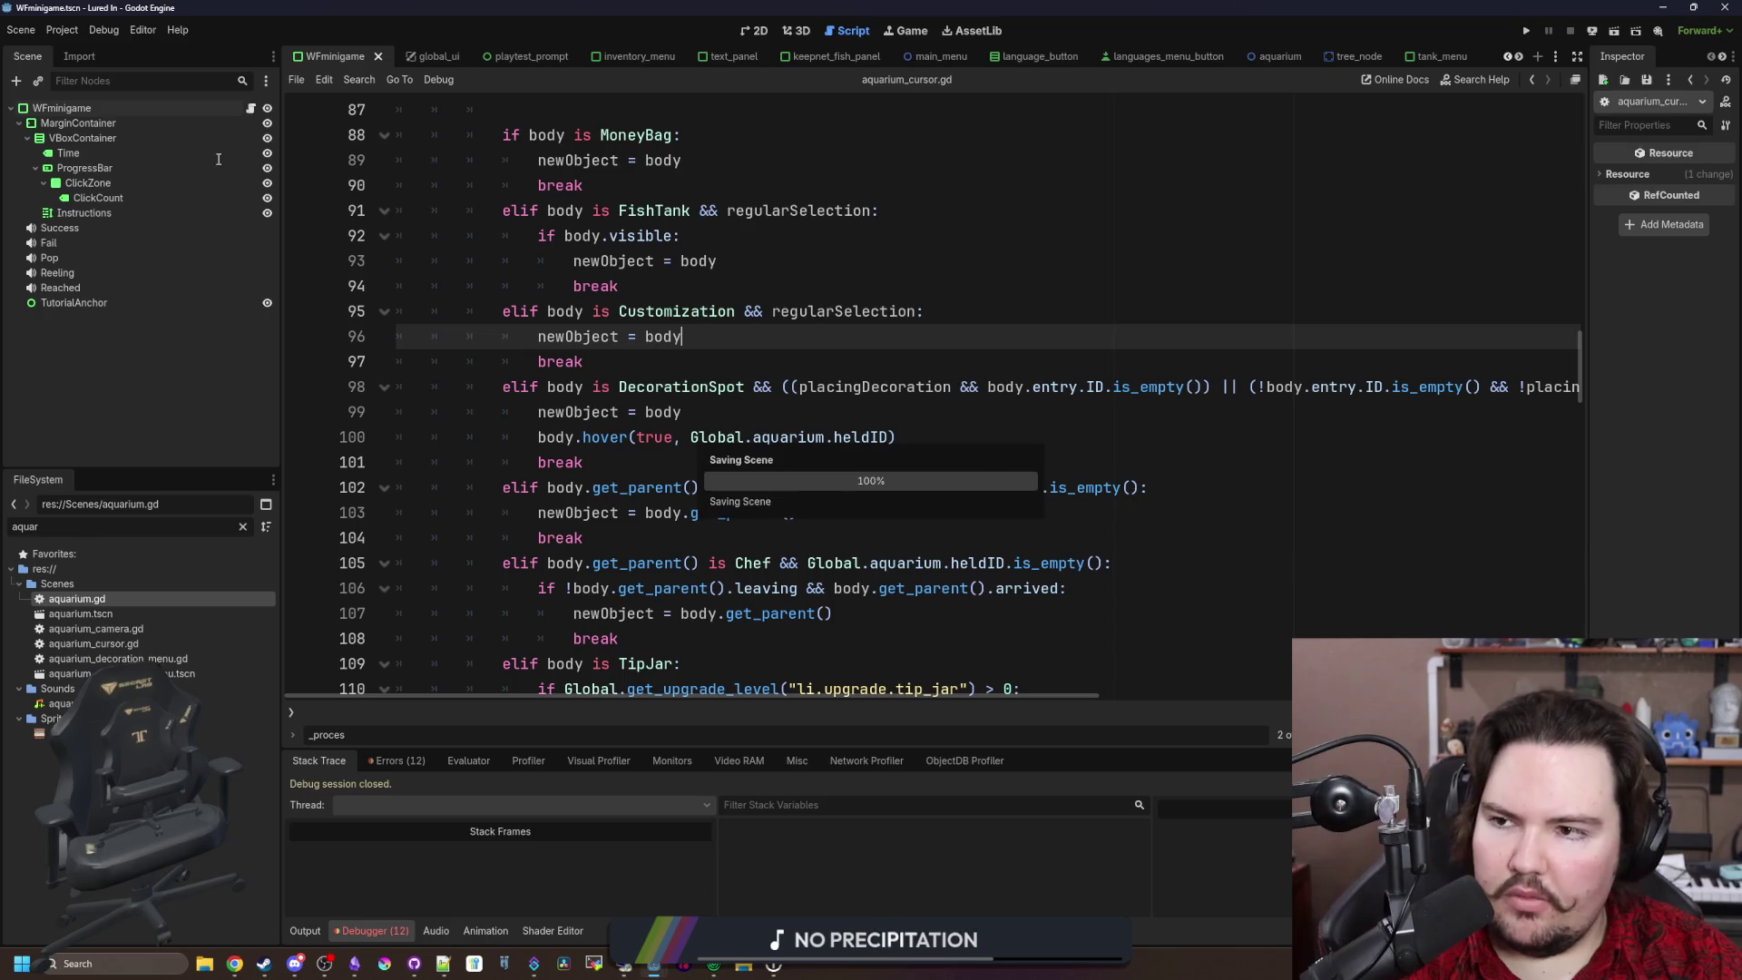
# Step: Filter the FileSystem for 'decorat' and open decoration_spot.gd
pyautogui.click(244, 526)
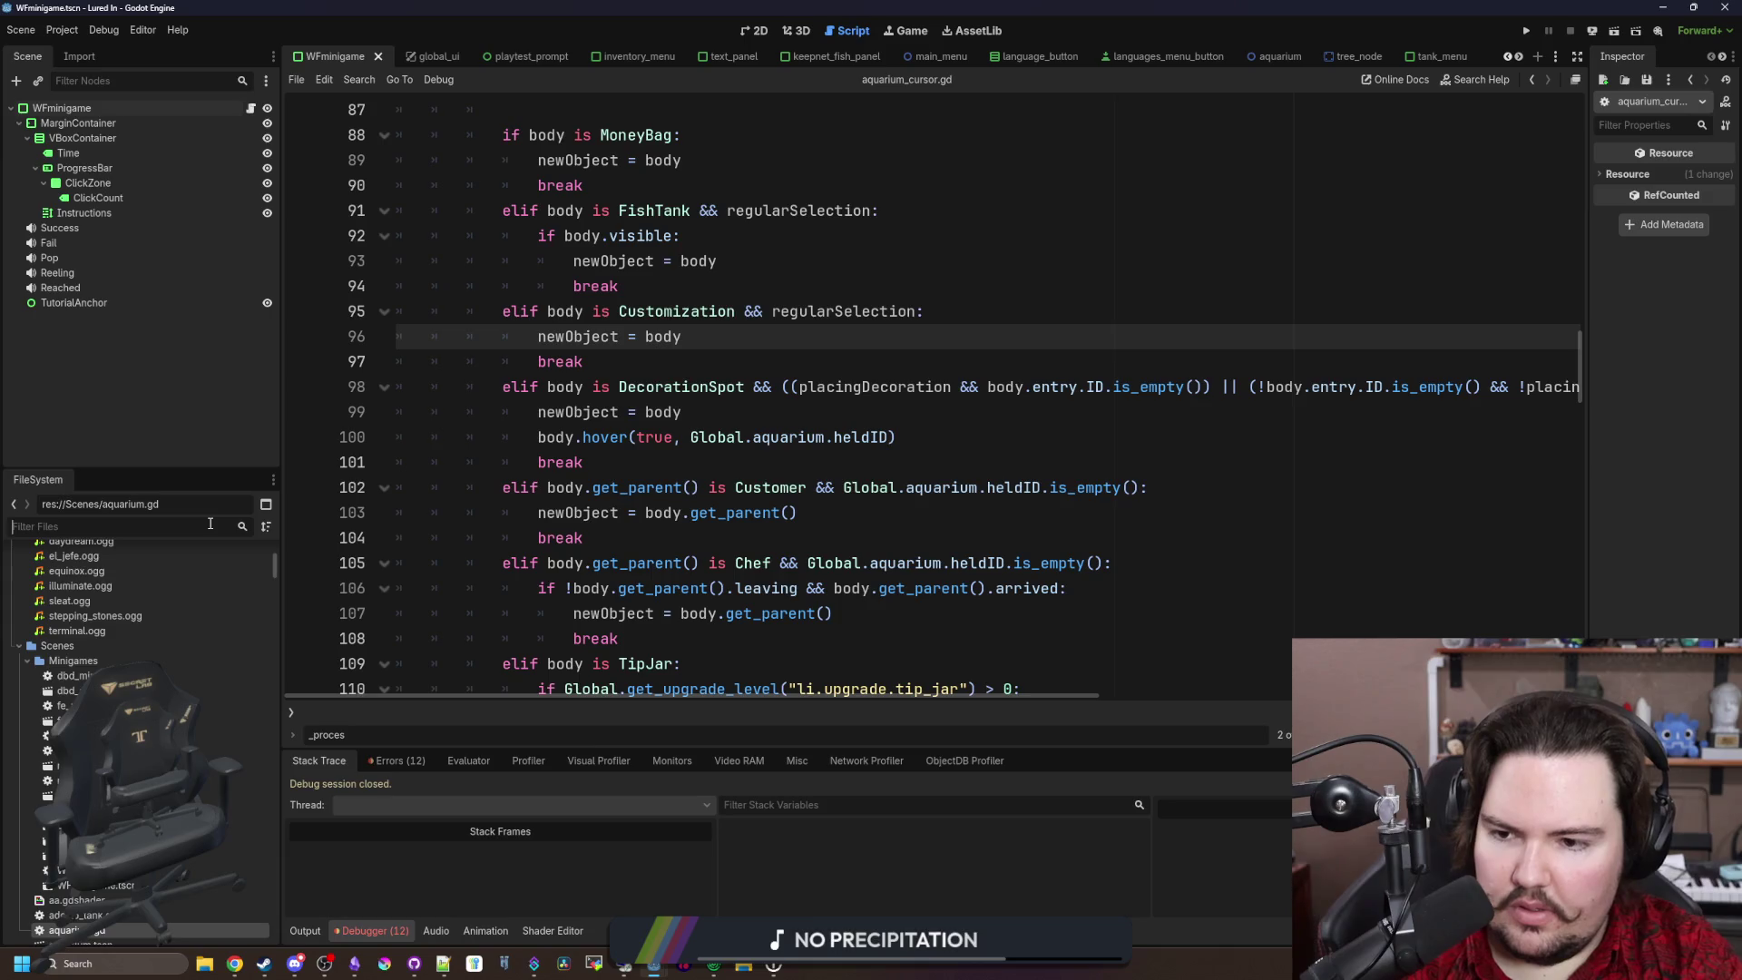
pyautogui.write('decorat')
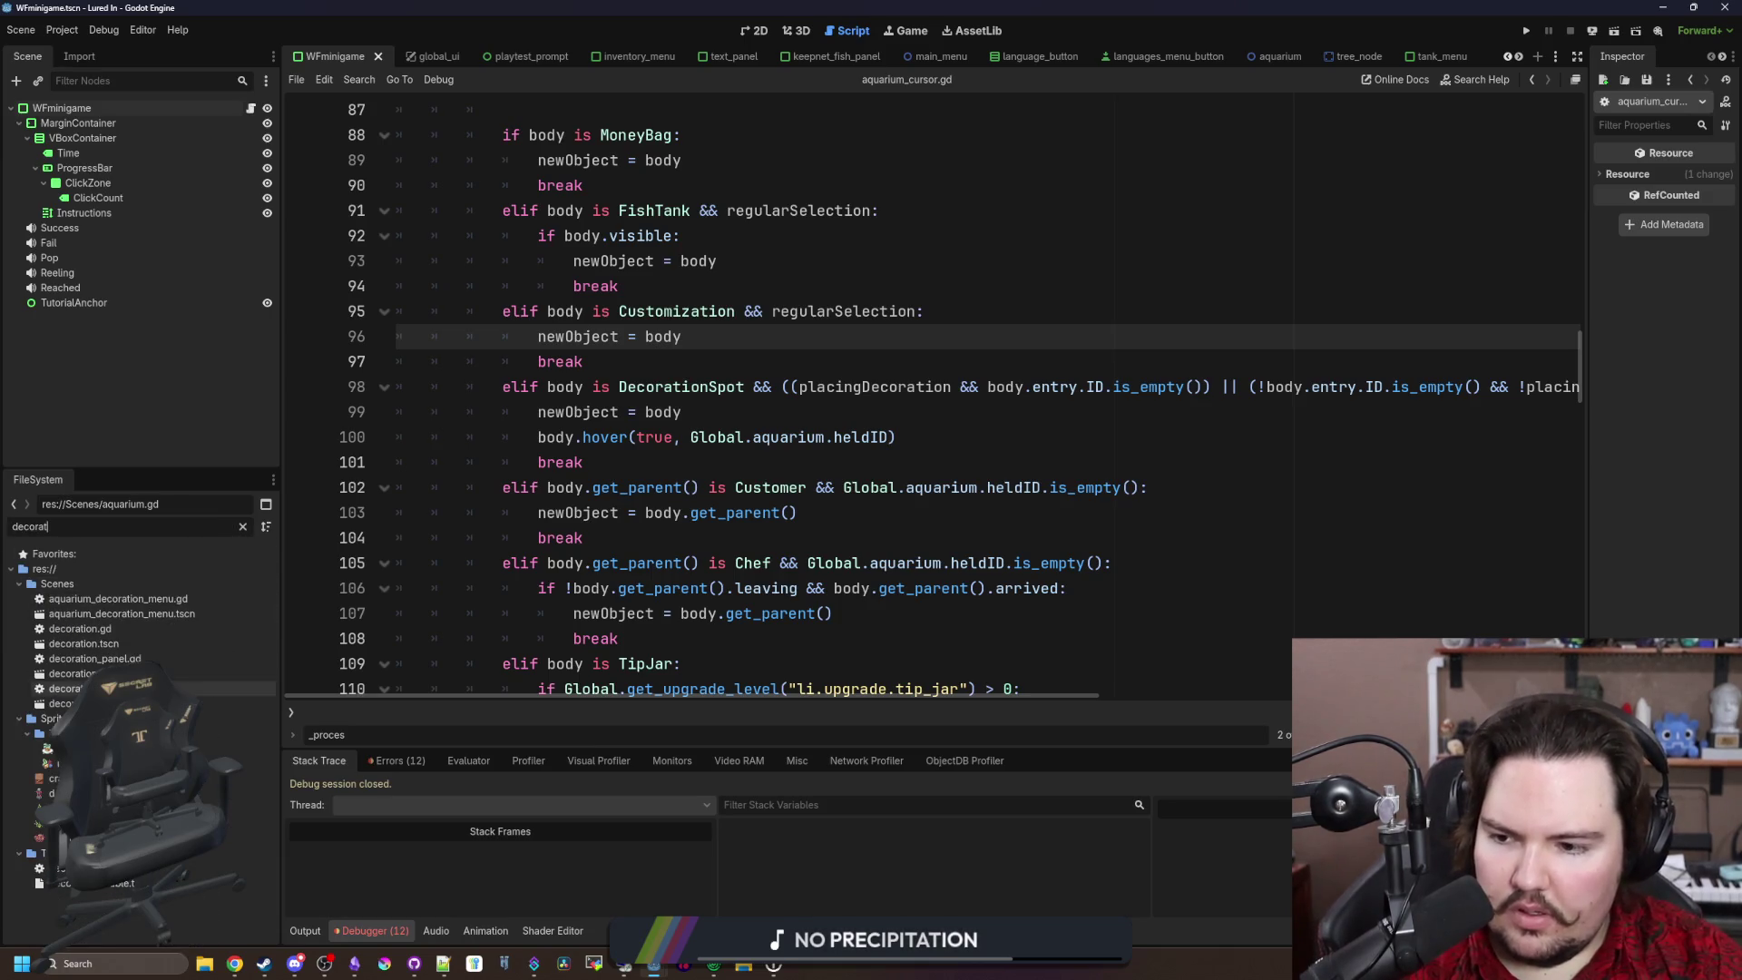
pyautogui.doubleClick(68, 689)
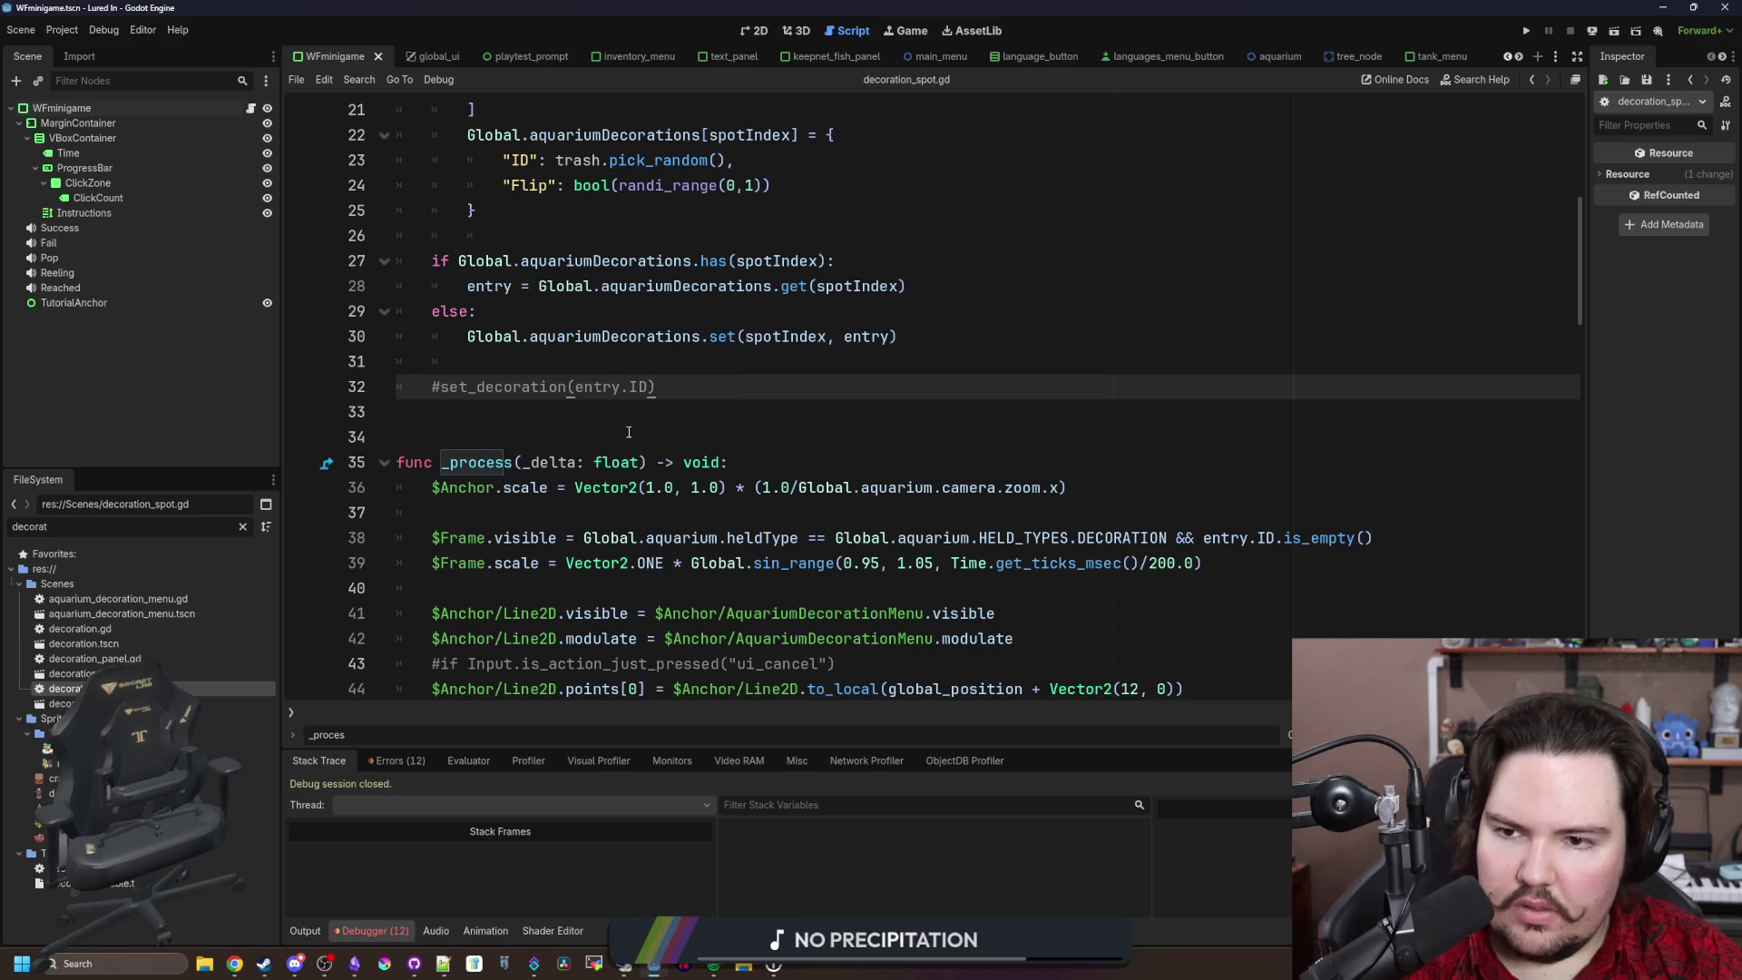
# Step: Cut the aquariumDecorations assignment on lines 106–107 out of set_decoration
pyautogui.scroll(-15, 629, 432)
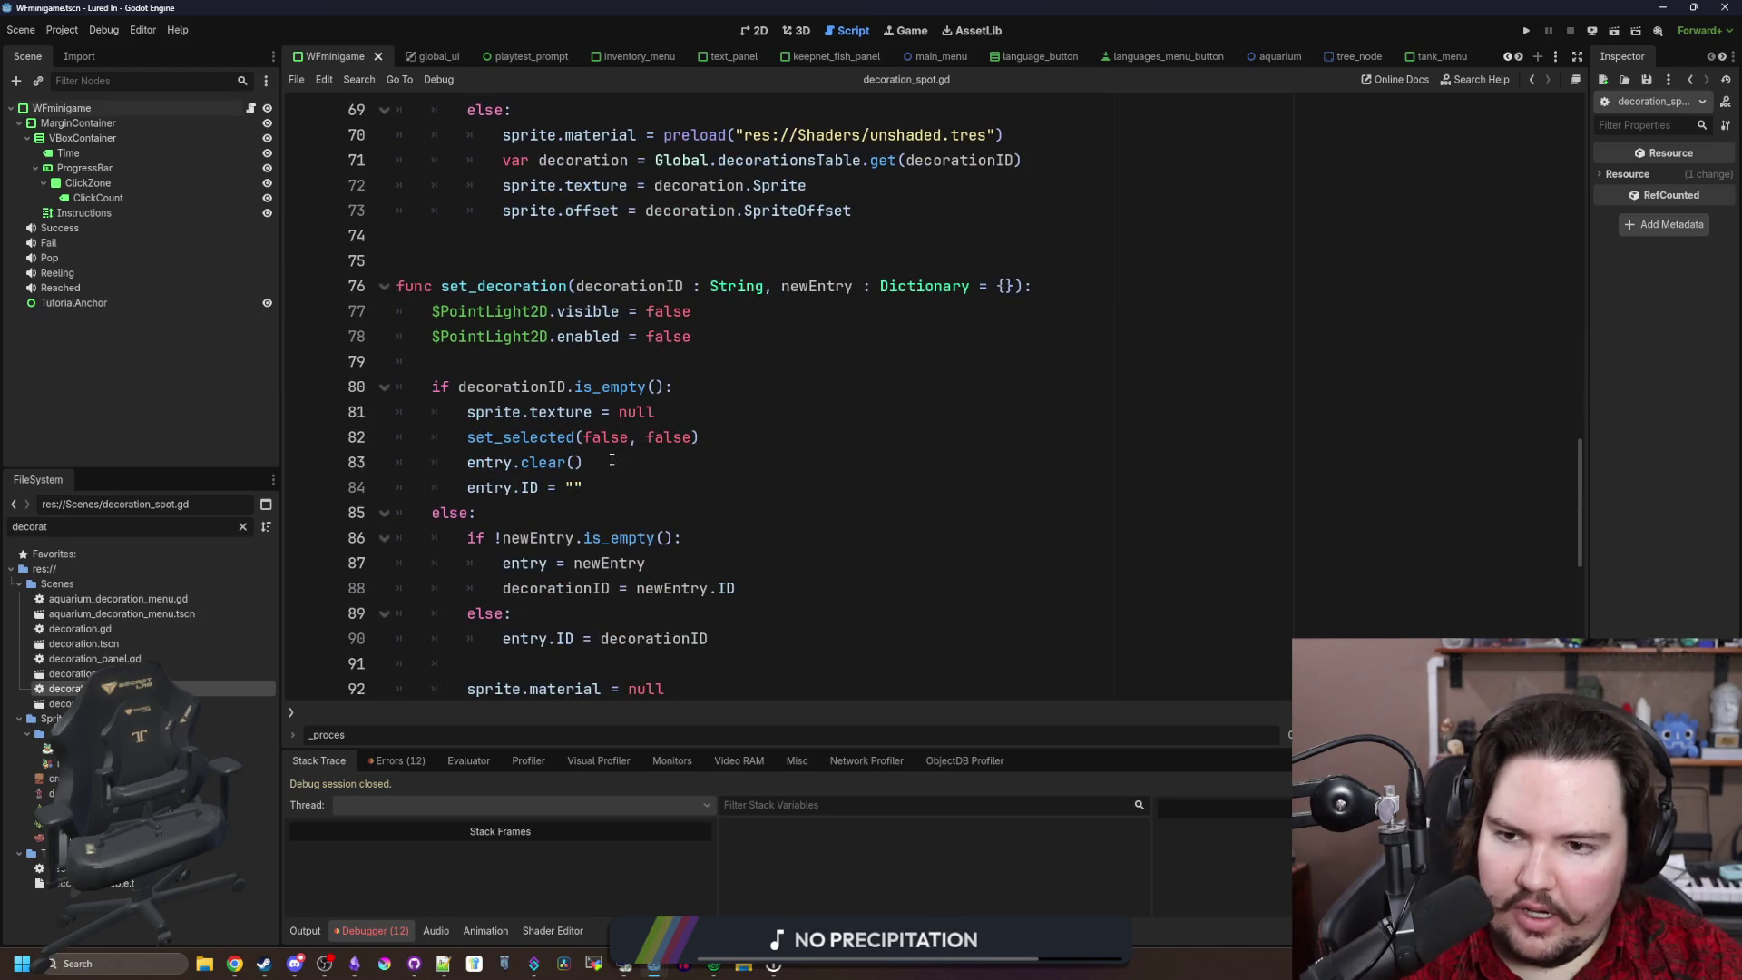
pyautogui.moveTo(611, 460); pyautogui.dragTo(455, 474)
pyautogui.click(509, 366)
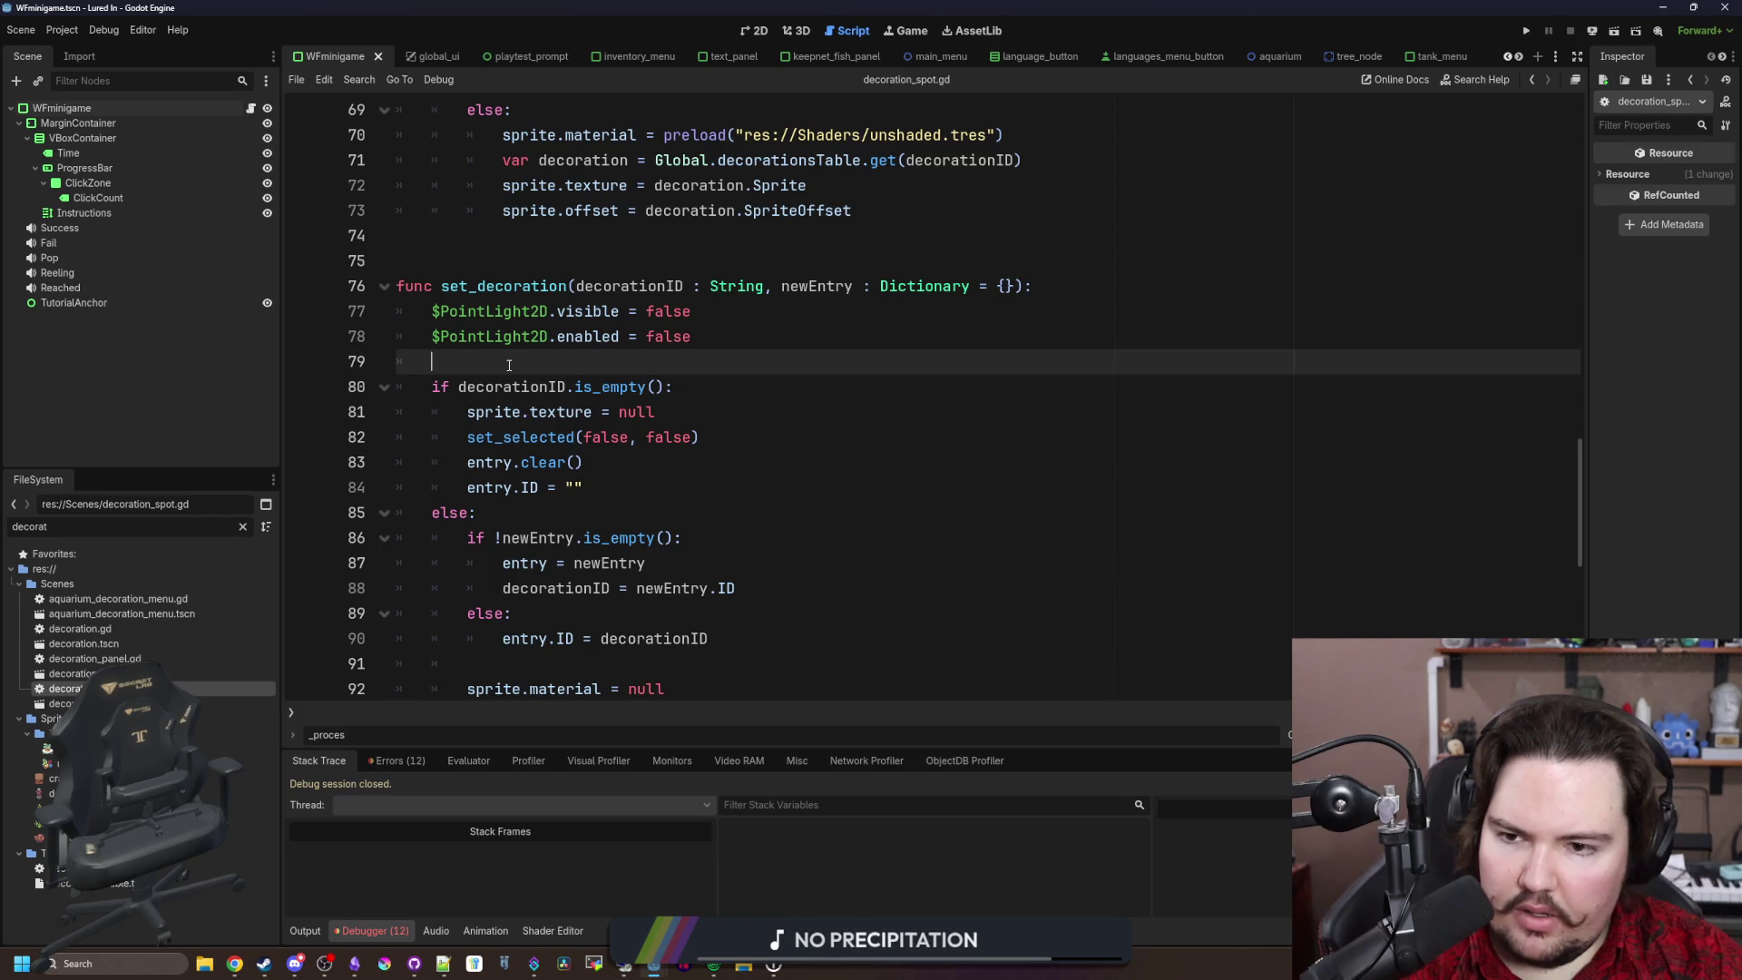
pyautogui.scroll(-5, 509, 366)
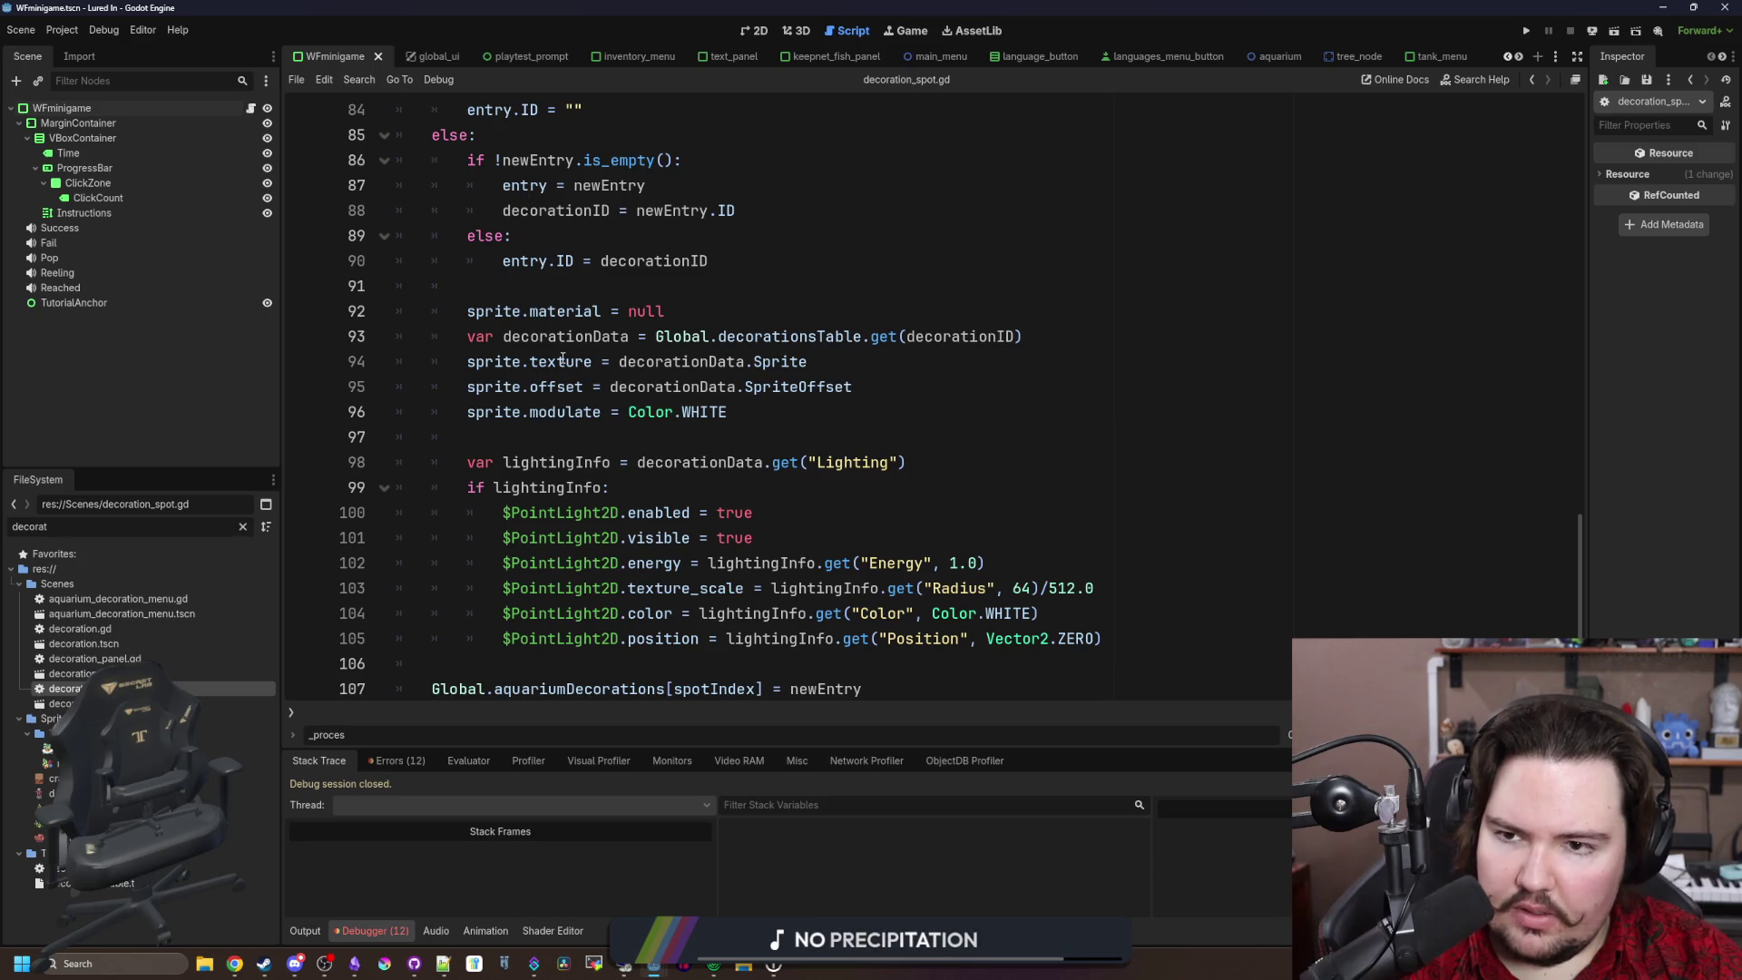
pyautogui.scroll(-1, 649, 535)
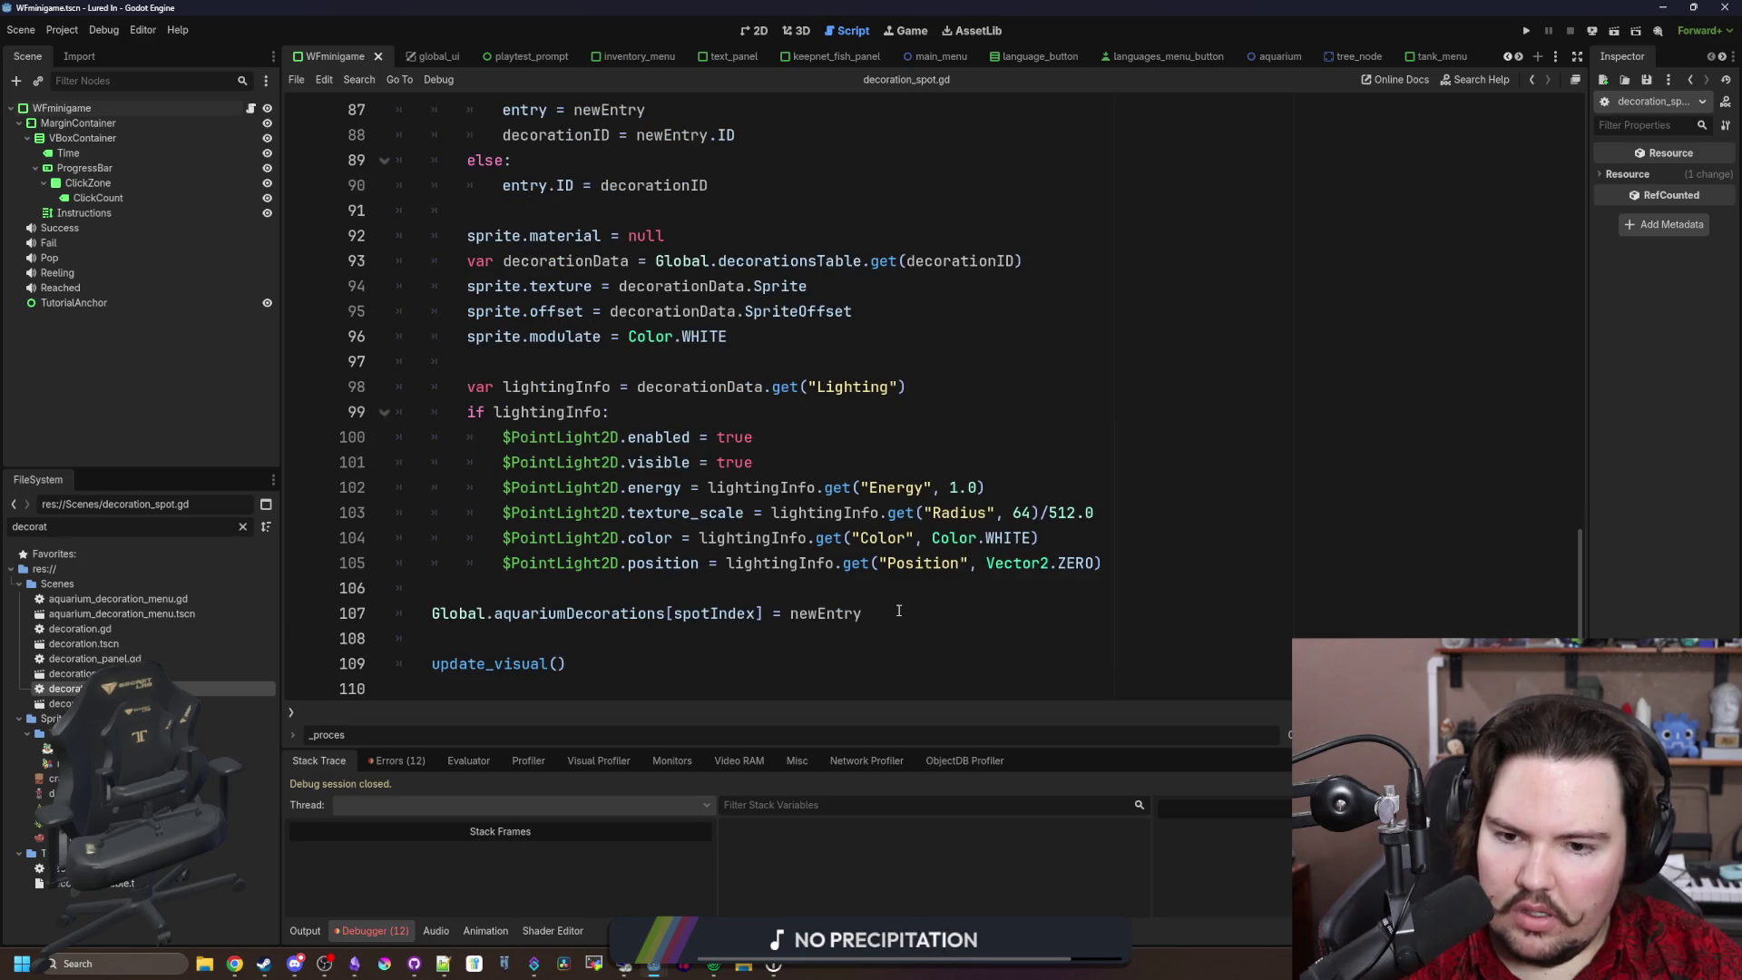
pyautogui.moveTo(899, 611); pyautogui.dragTo(386, 582)
pyautogui.hotkey('ctrl', 'x')
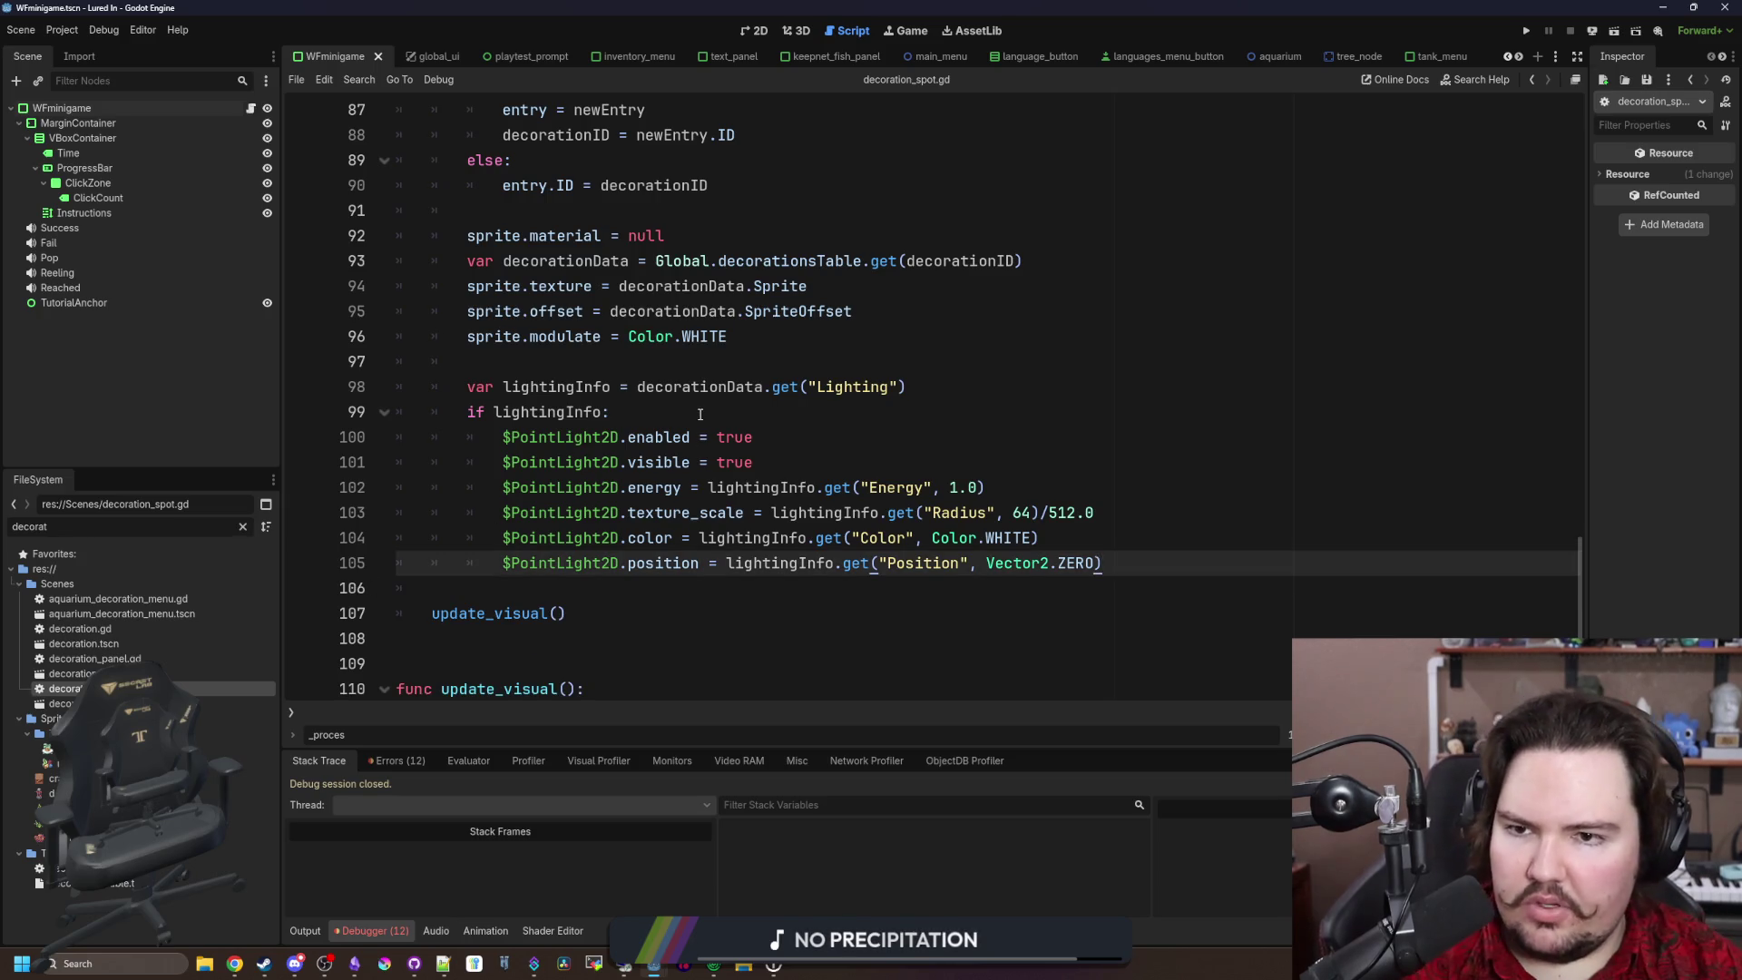
# Step: Review the entry.clear() call and else branch around lines 28–83, undoing a stray edit
pyautogui.scroll(4, 606, 390)
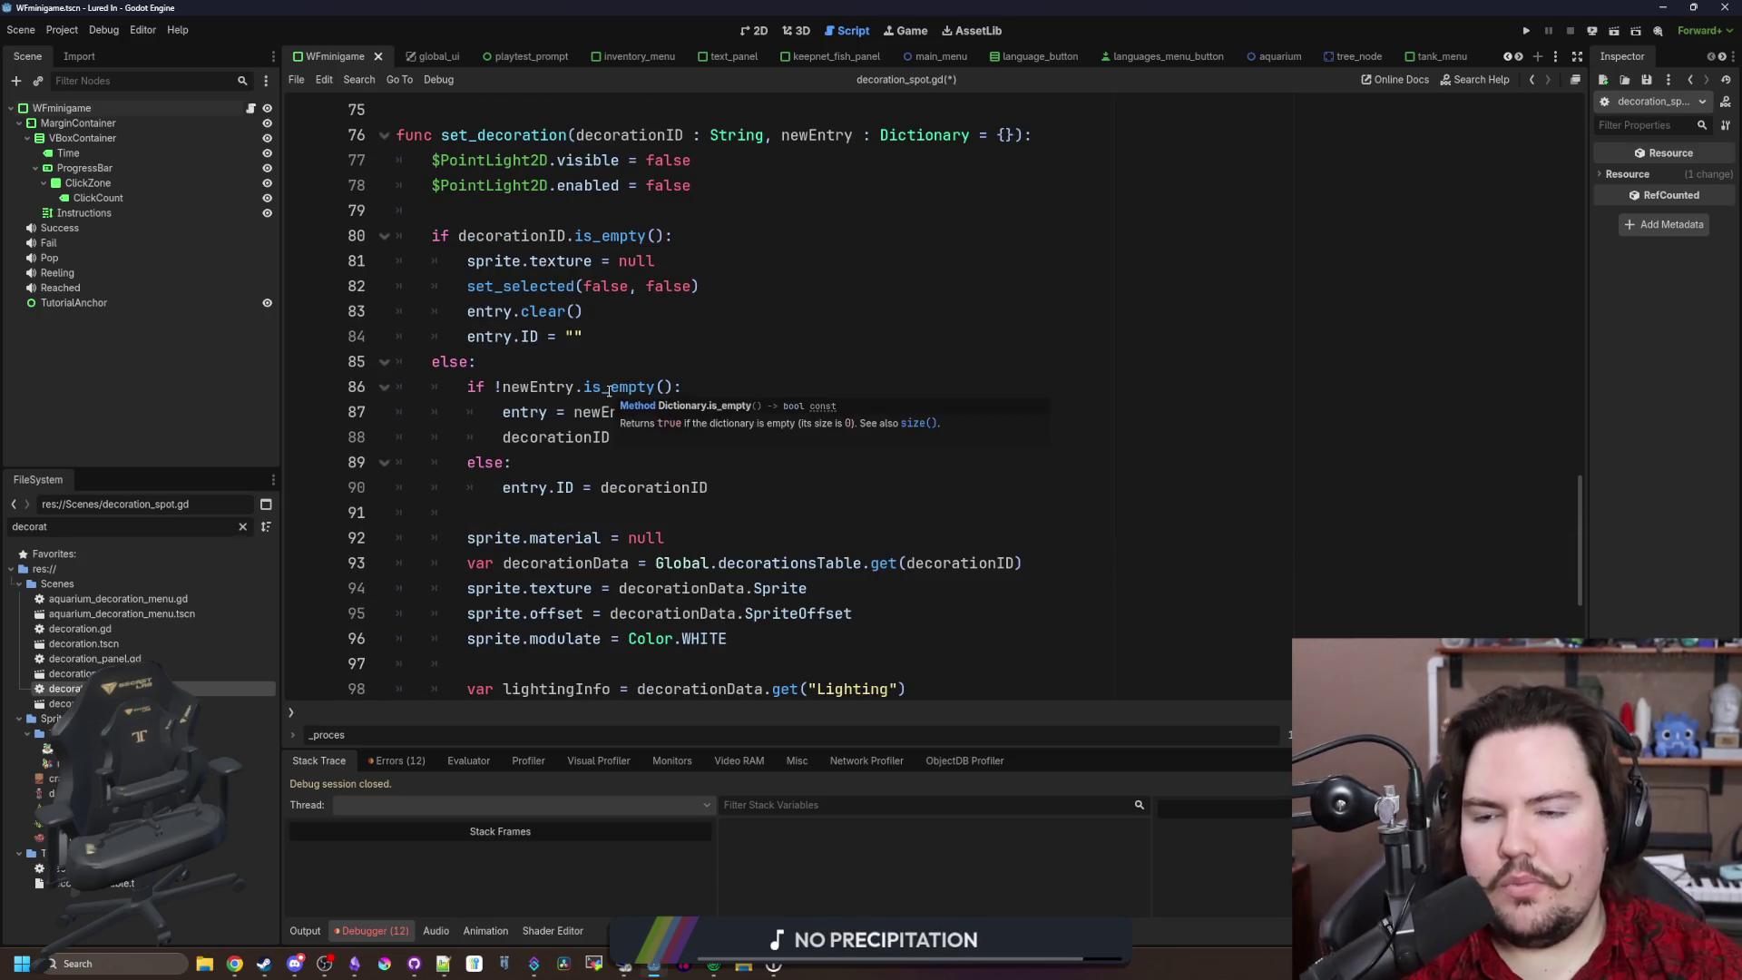
pyautogui.scroll(2, 585, 376)
pyautogui.click(580, 370)
pyautogui.scroll(-1, 539, 399)
pyautogui.moveTo(584, 389); pyautogui.dragTo(469, 388)
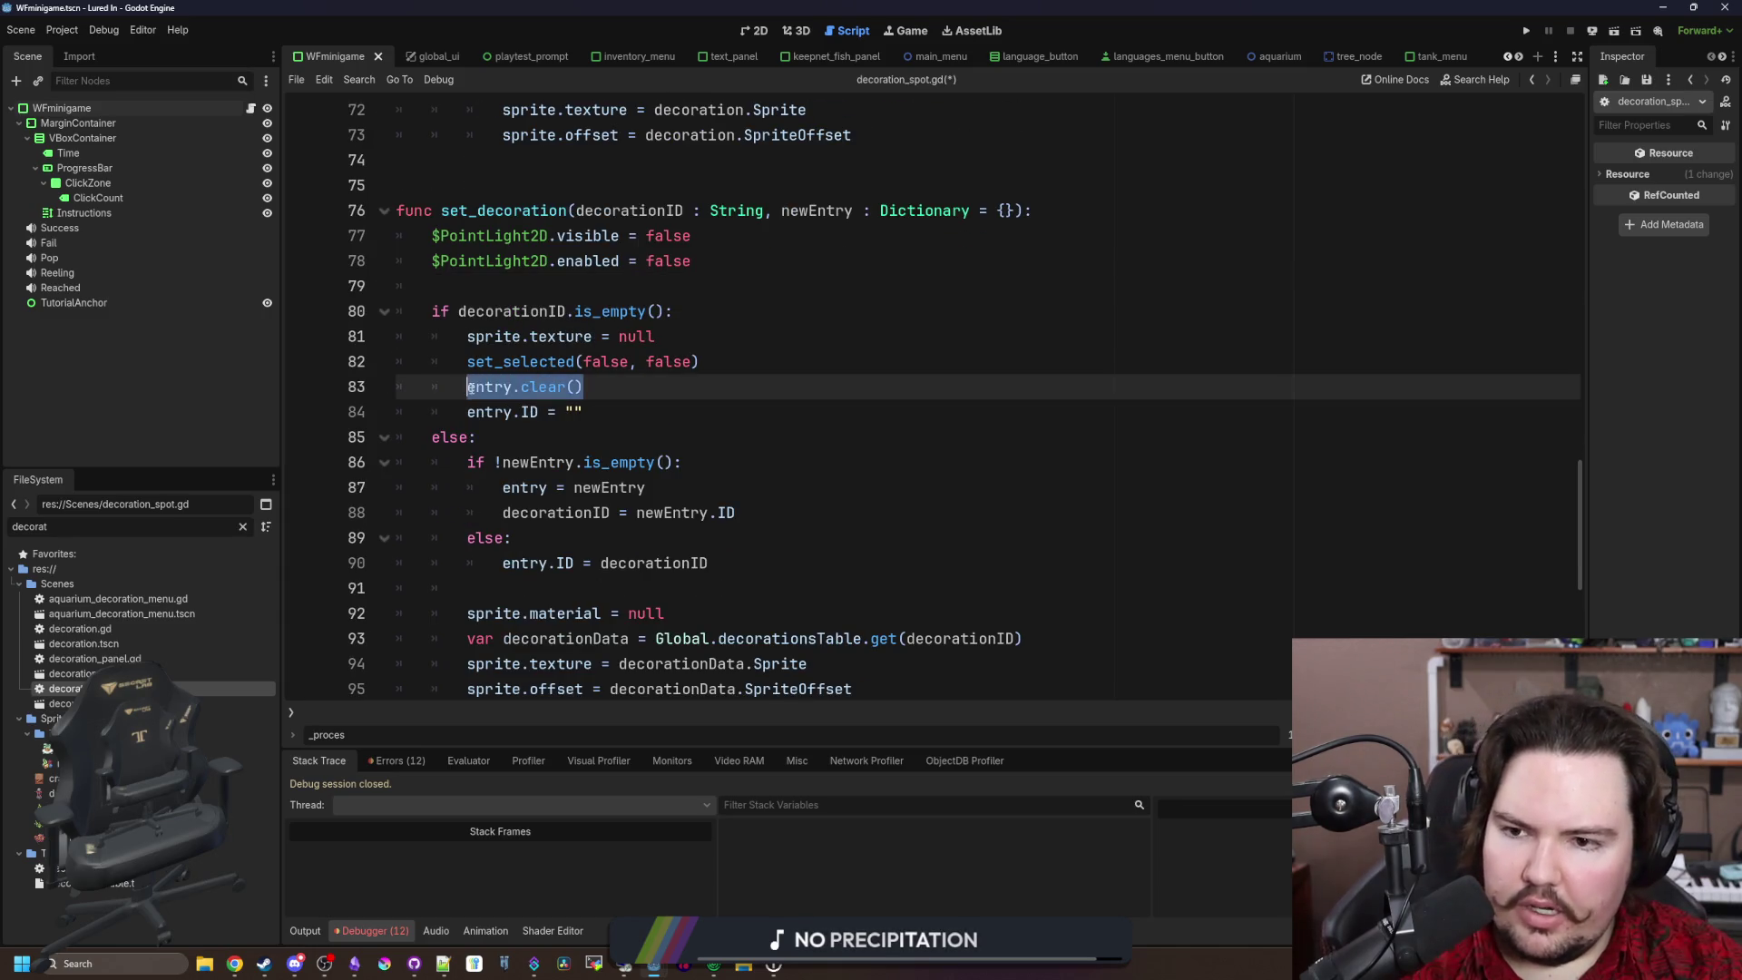
pyautogui.scroll(12, 581, 311)
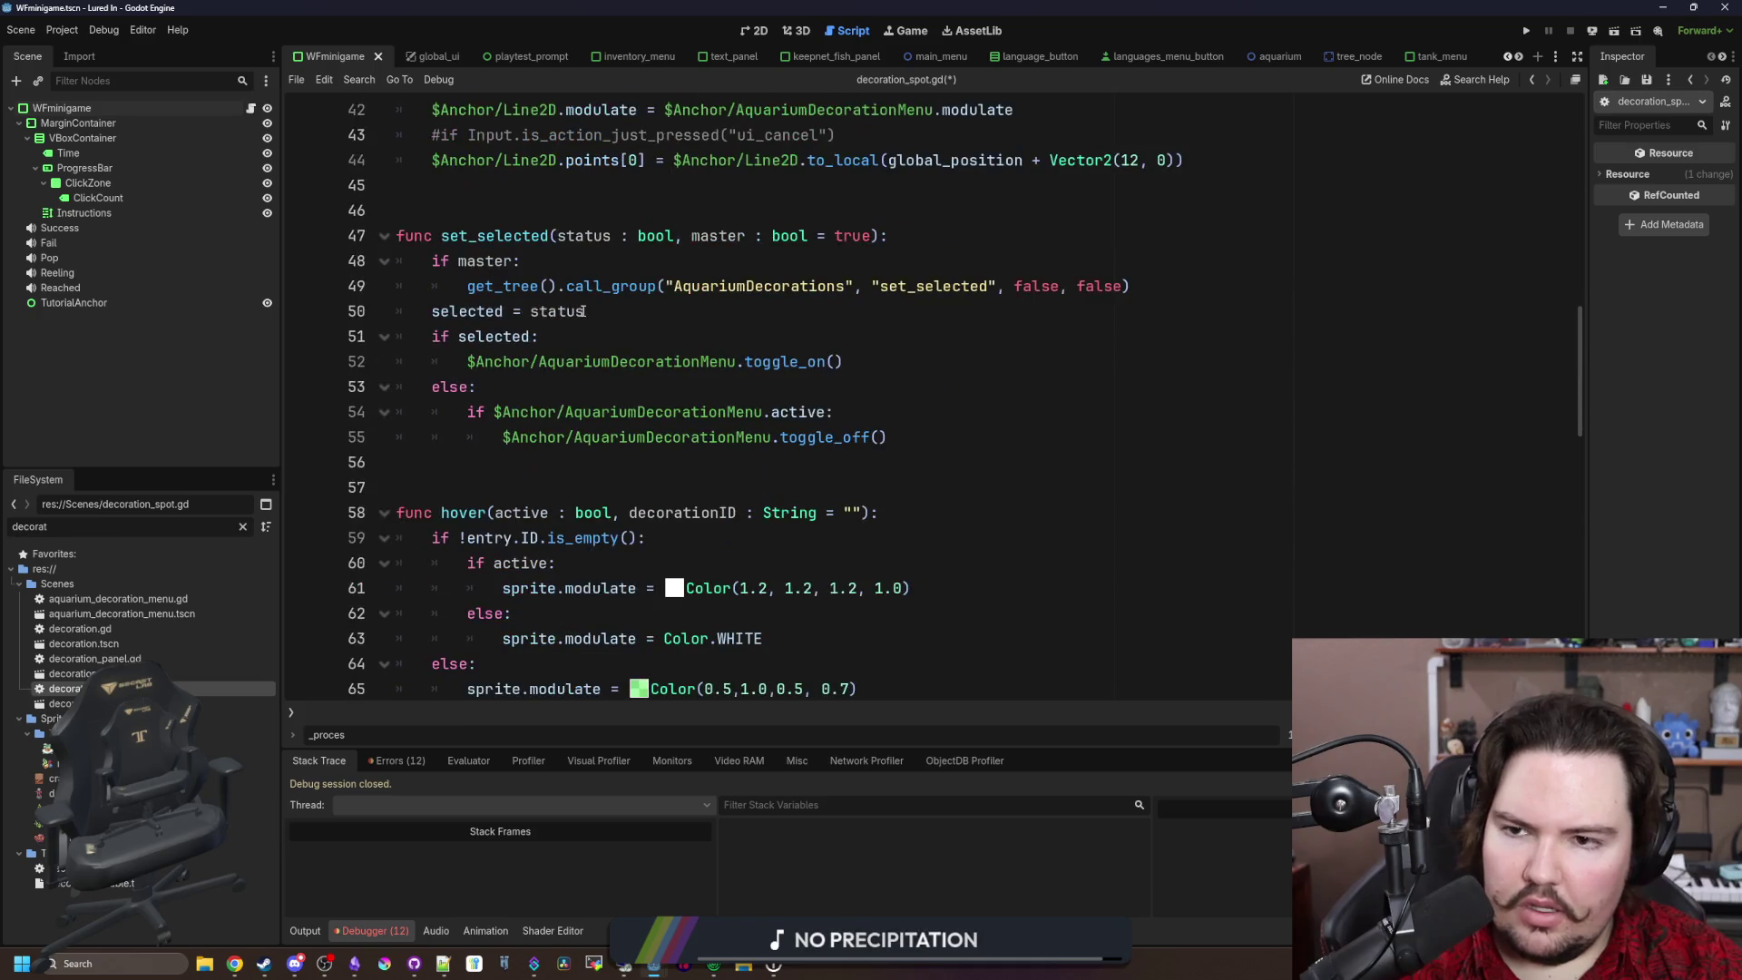
pyautogui.scroll(6, 583, 311)
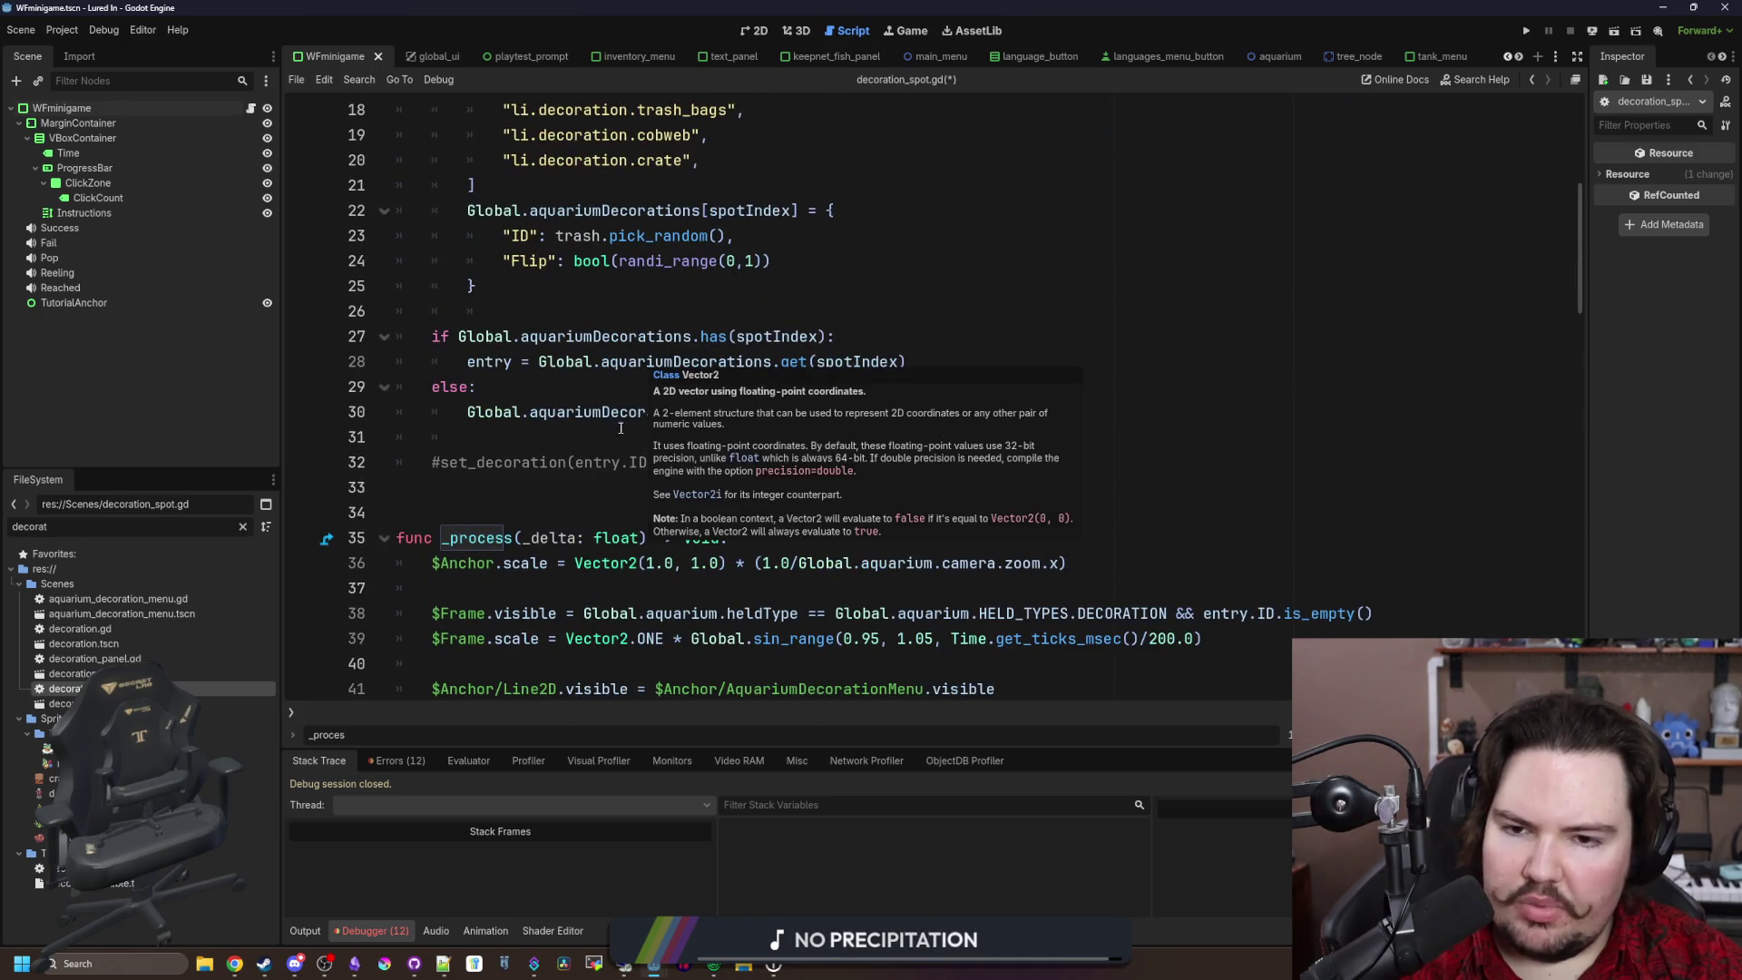
pyautogui.click(578, 449)
pyautogui.click(636, 385)
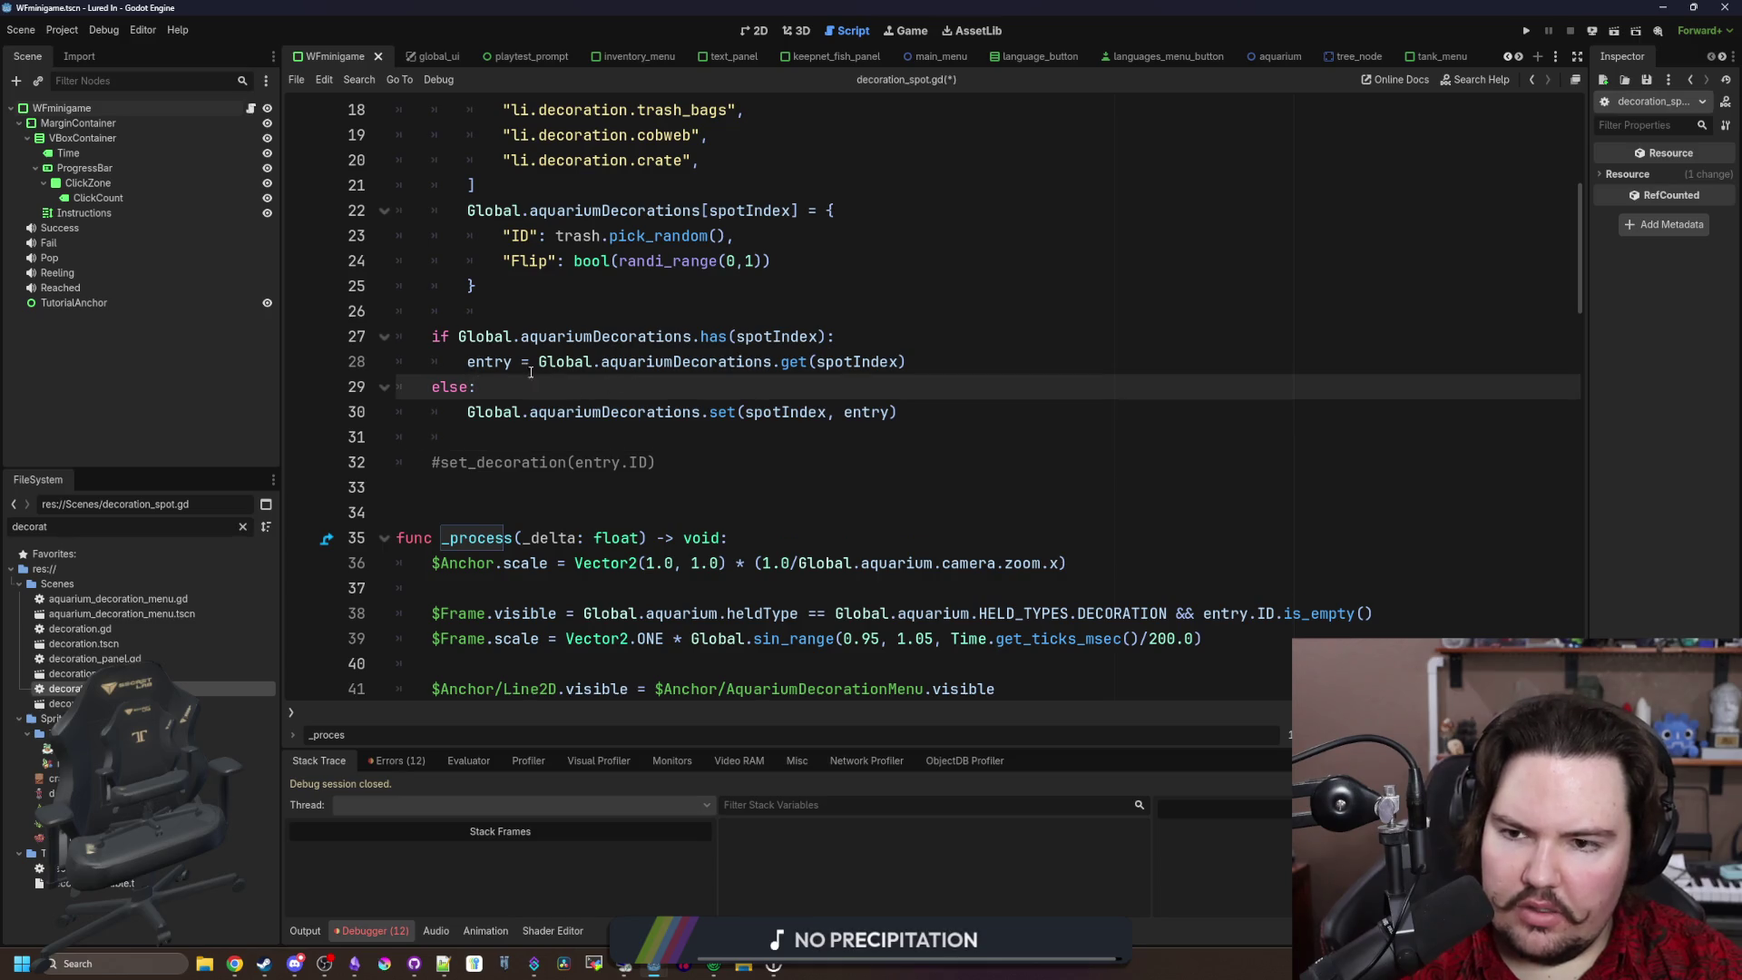
pyautogui.moveTo(468, 361)
pyautogui.mouseDown()
pyautogui.moveTo(905, 361)
pyautogui.moveTo(467, 361)
pyautogui.mouseUp()
pyautogui.hotkey('ctrl', 'z')
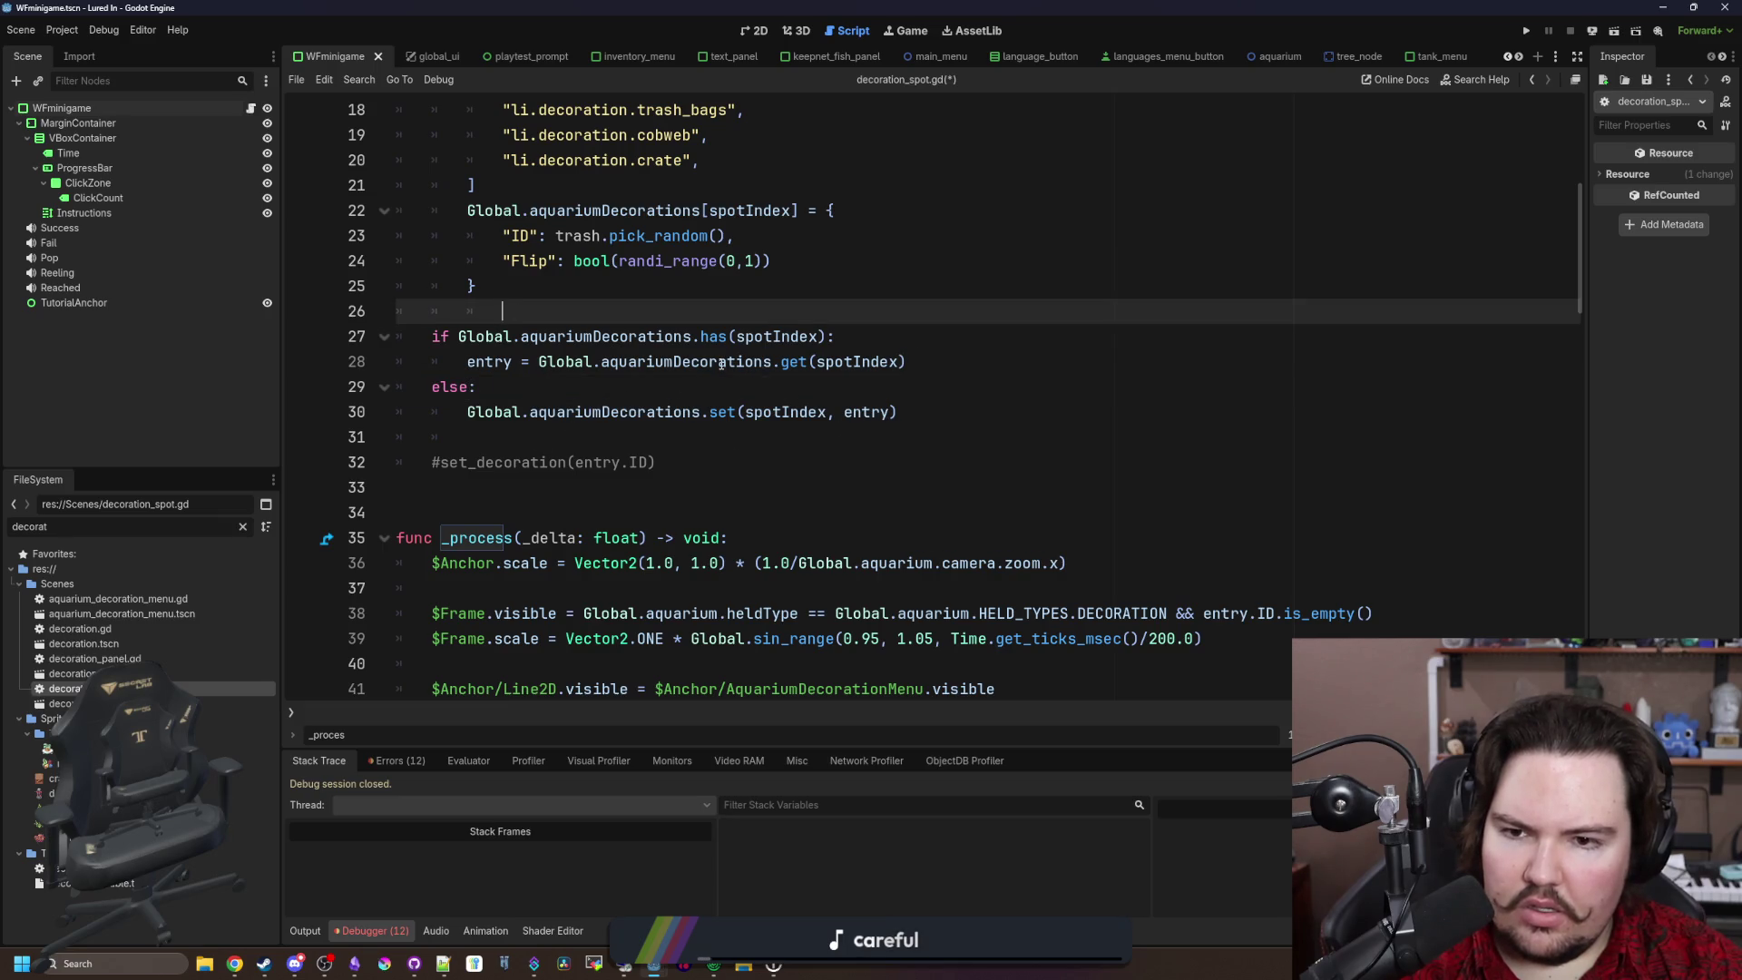
# Step: Save the edited decoration_spot.gd
pyautogui.scroll(4, 721, 364)
pyautogui.scroll(-6, 722, 364)
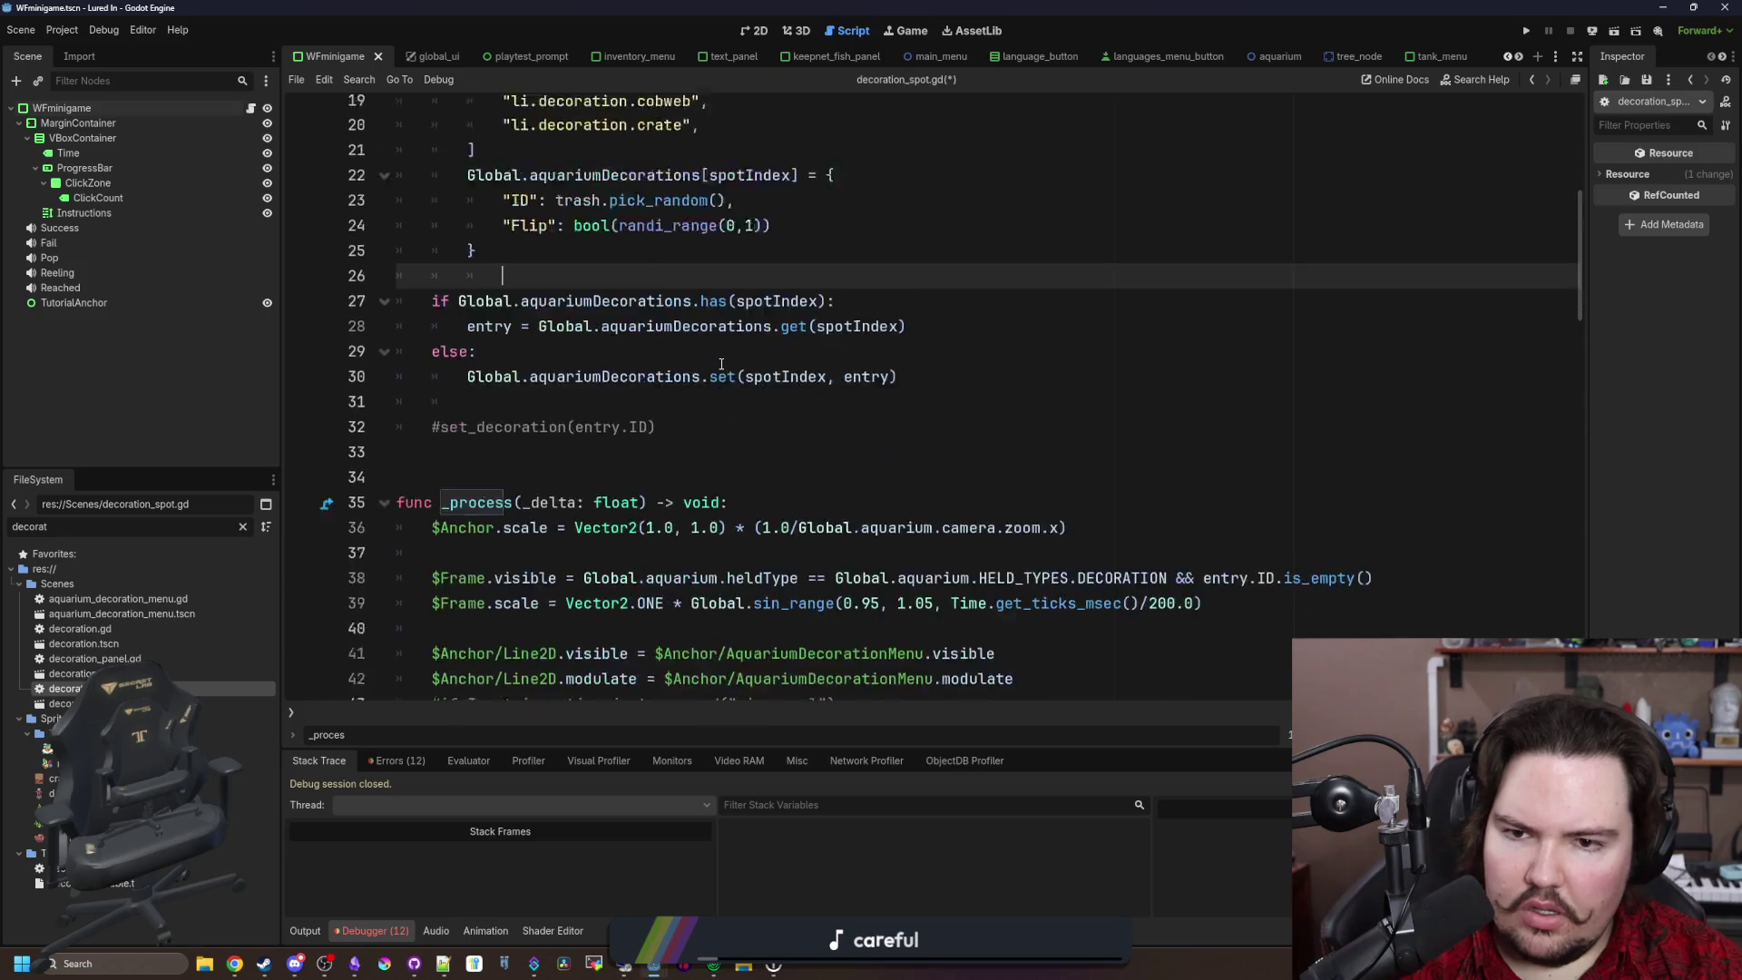
pyautogui.scroll(-14, 722, 364)
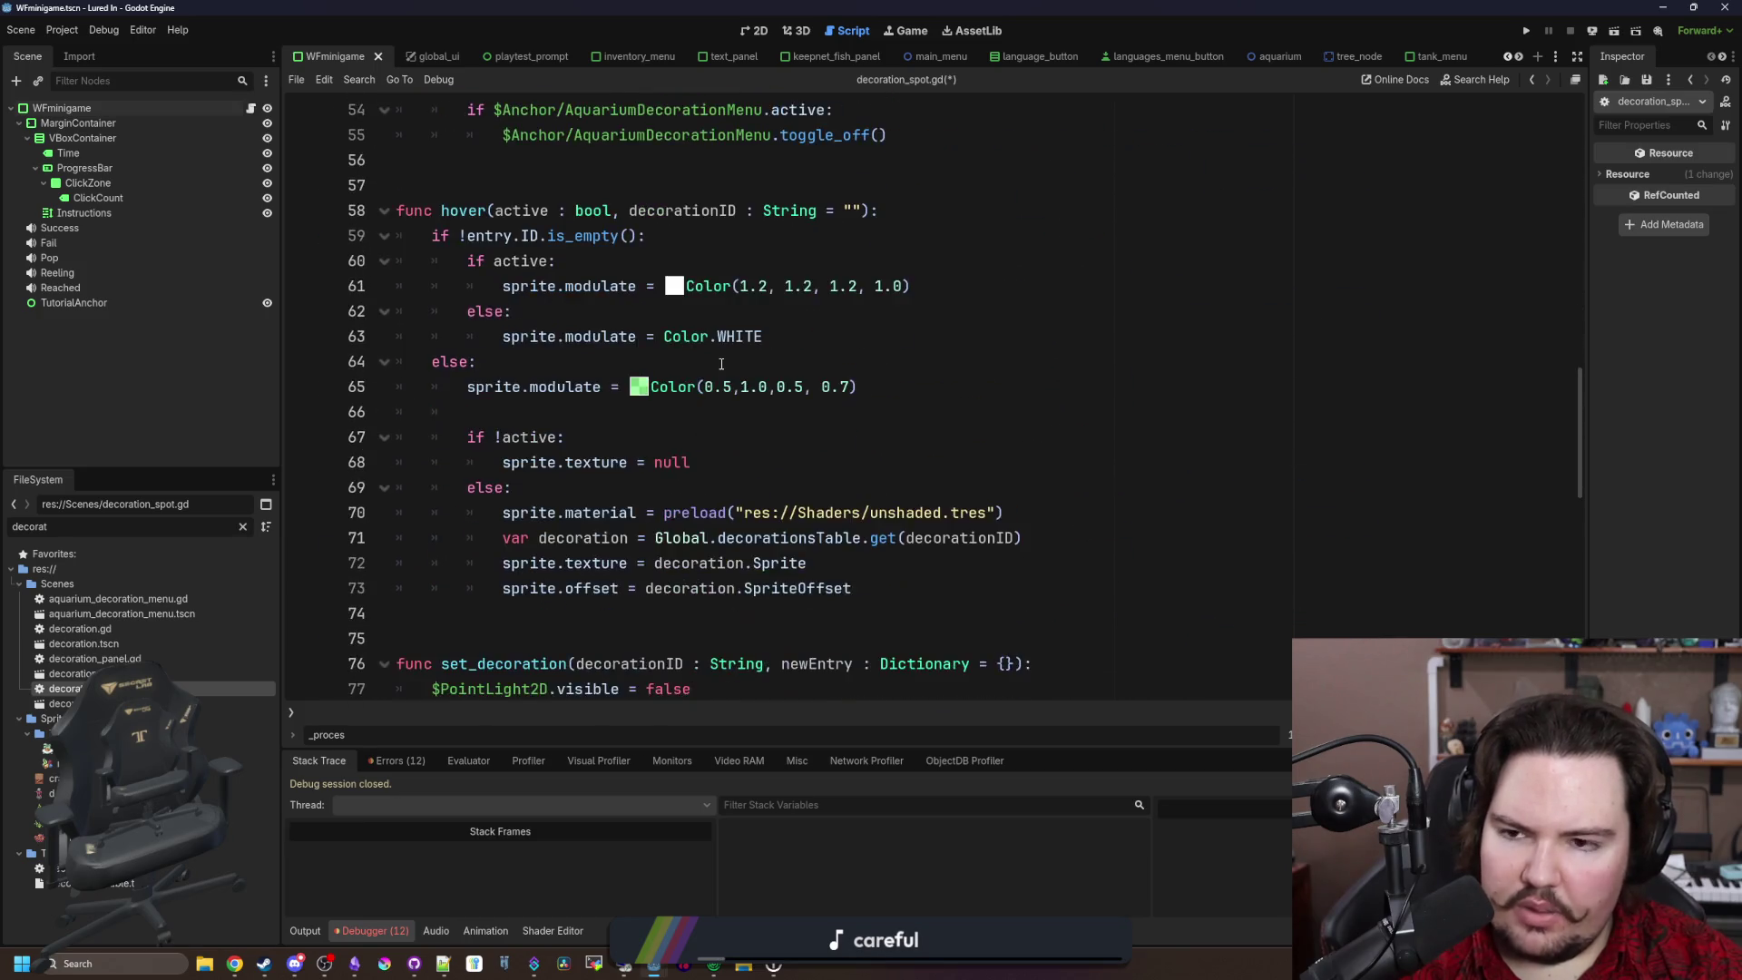
pyautogui.scroll(-3, 721, 364)
pyautogui.click(453, 209)
pyautogui.hotkey('ctrl', 's')
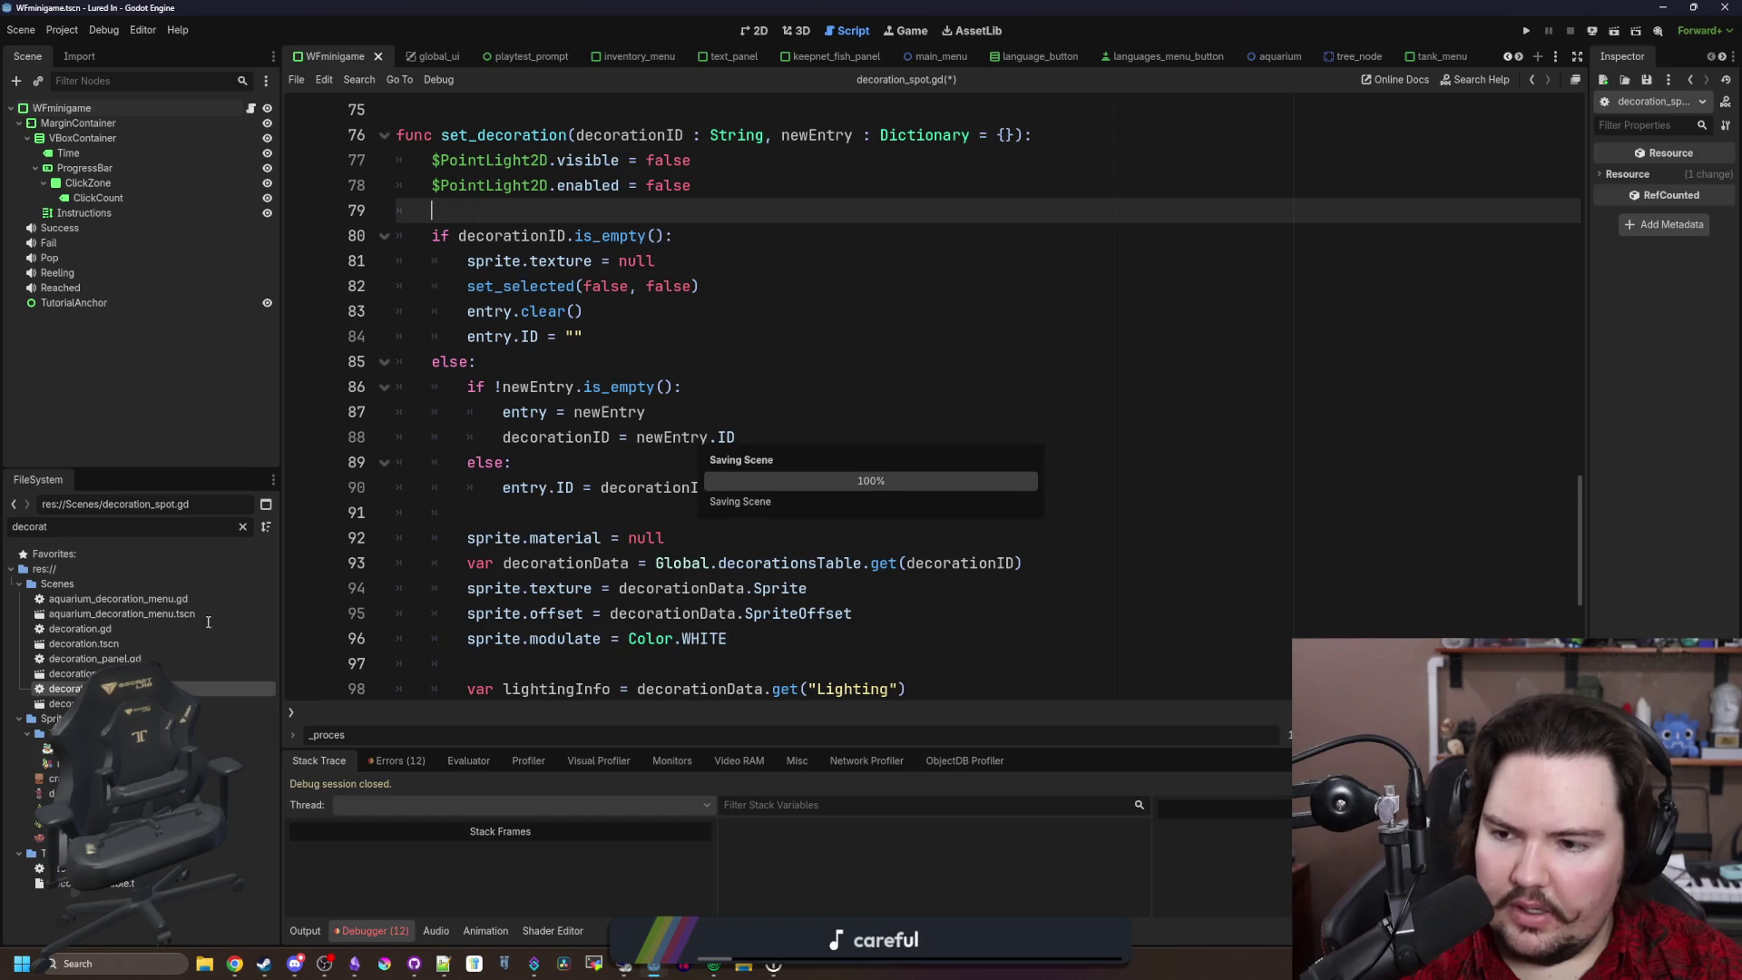
# Step: Open aquarium.gd from an 'aquar' filter and run the project
pyautogui.click(242, 525)
pyautogui.write('aquar')
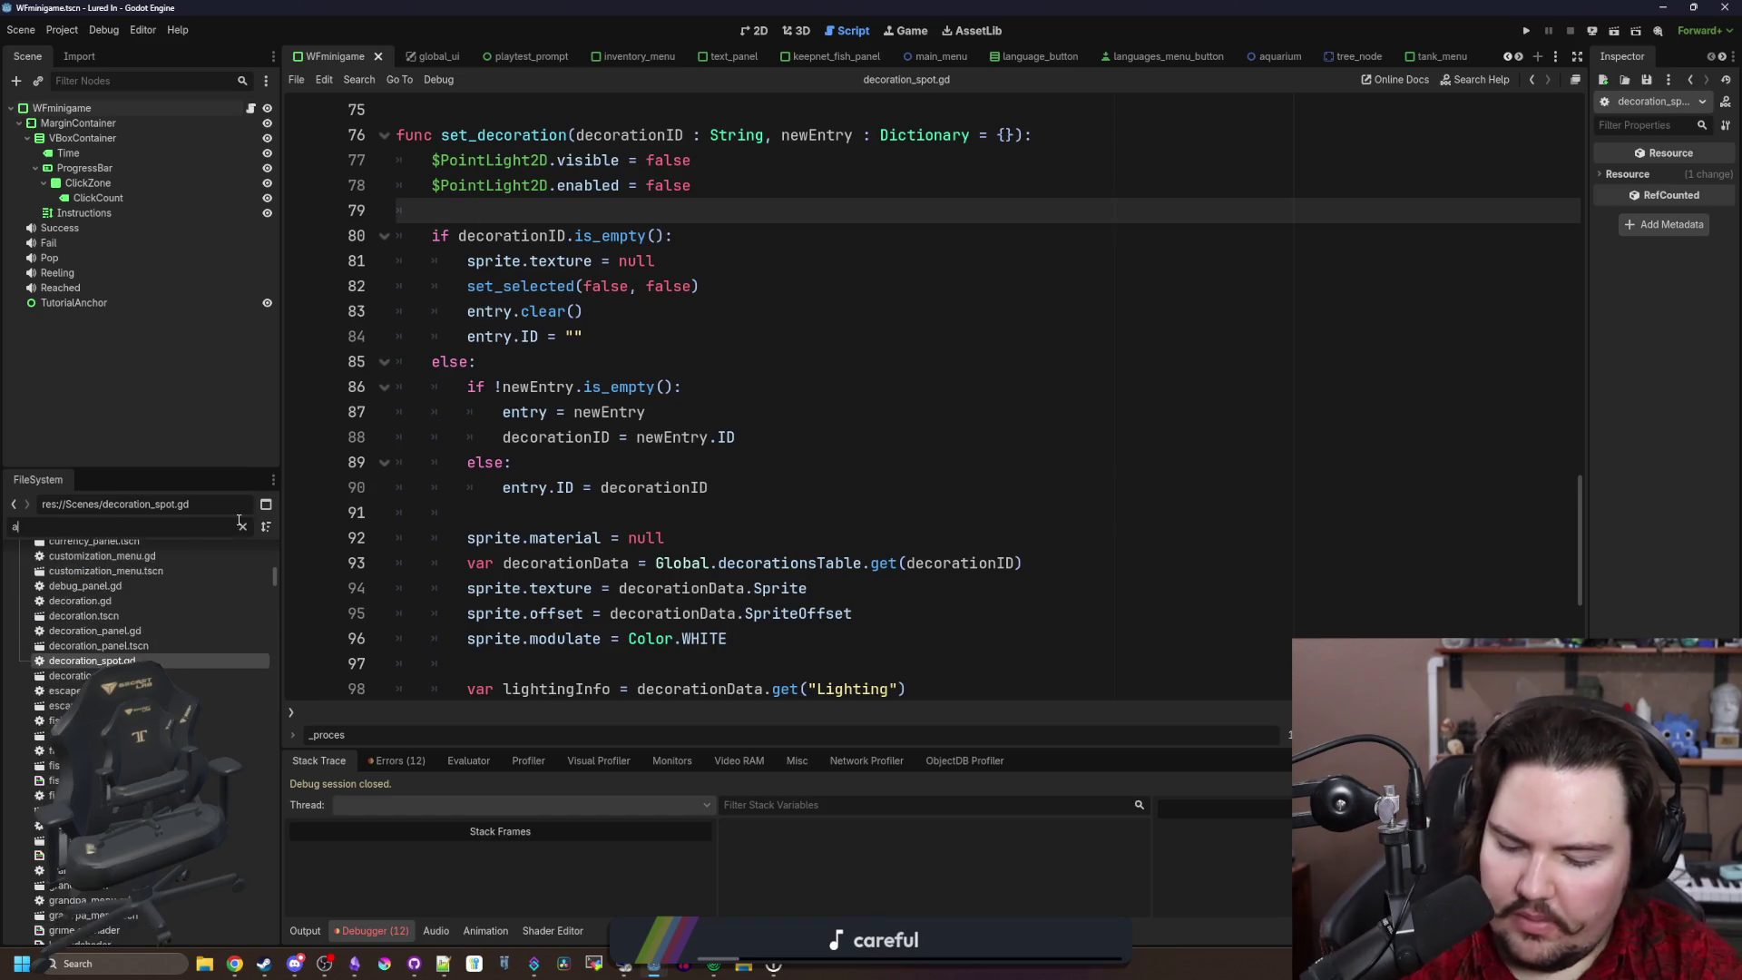
pyautogui.click(104, 613)
pyautogui.doubleClick(107, 600)
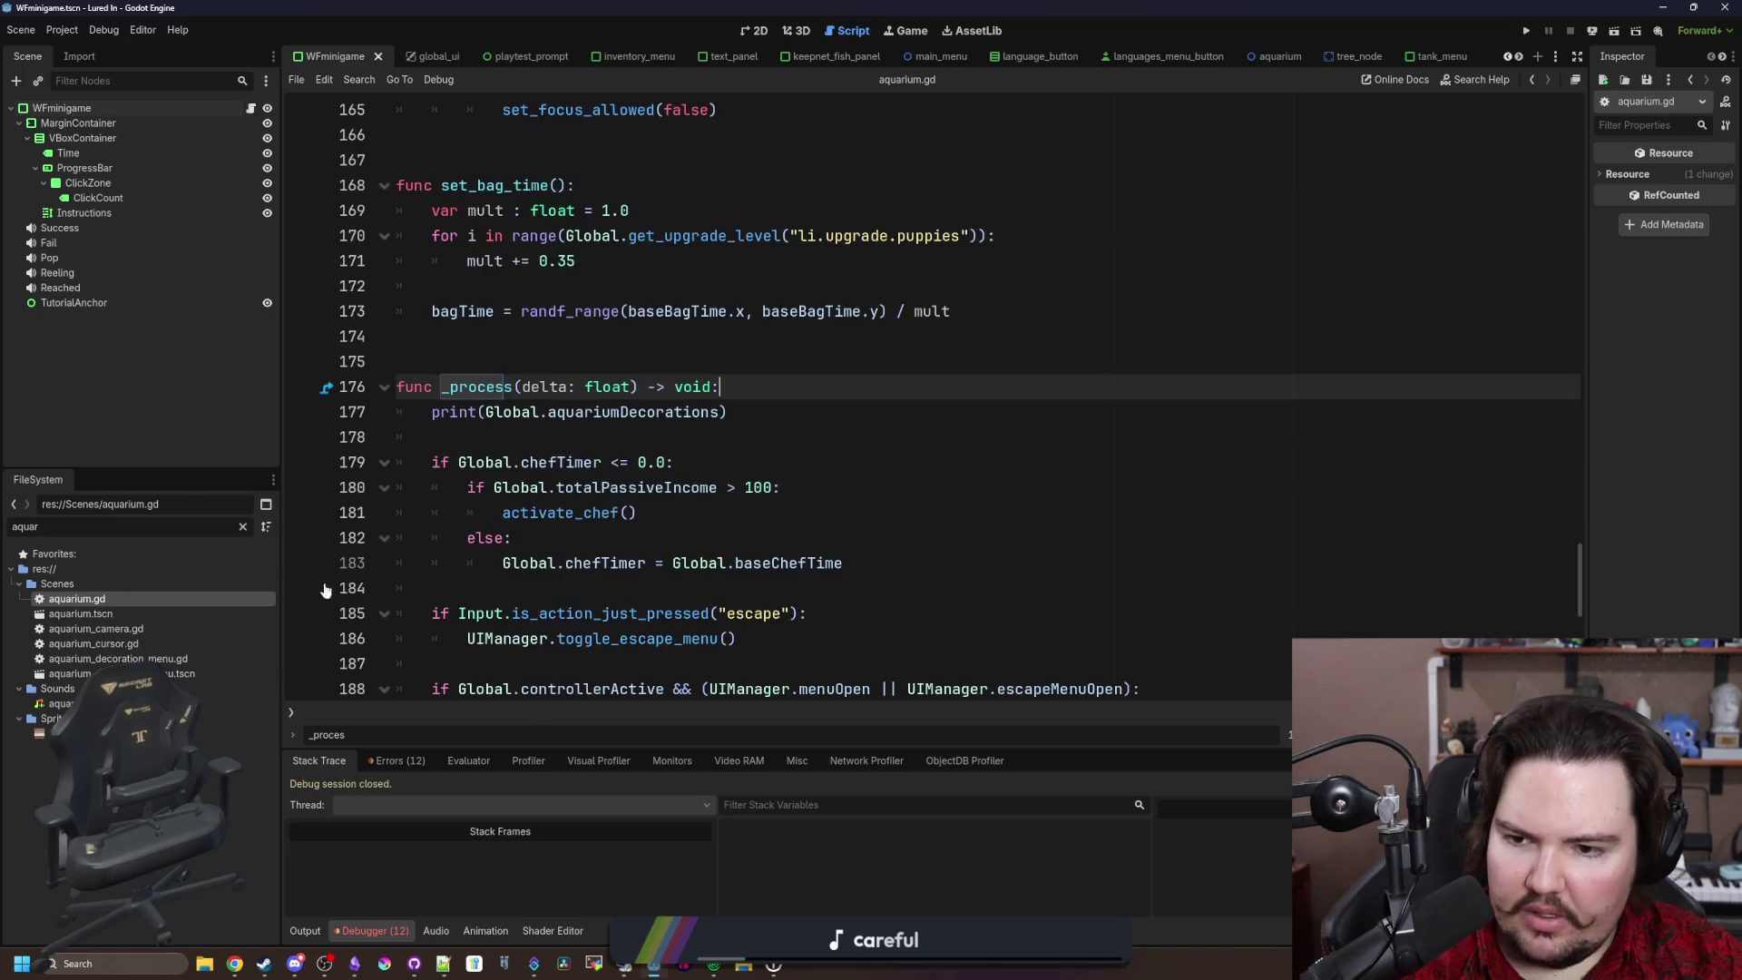
pyautogui.click(1532, 32)
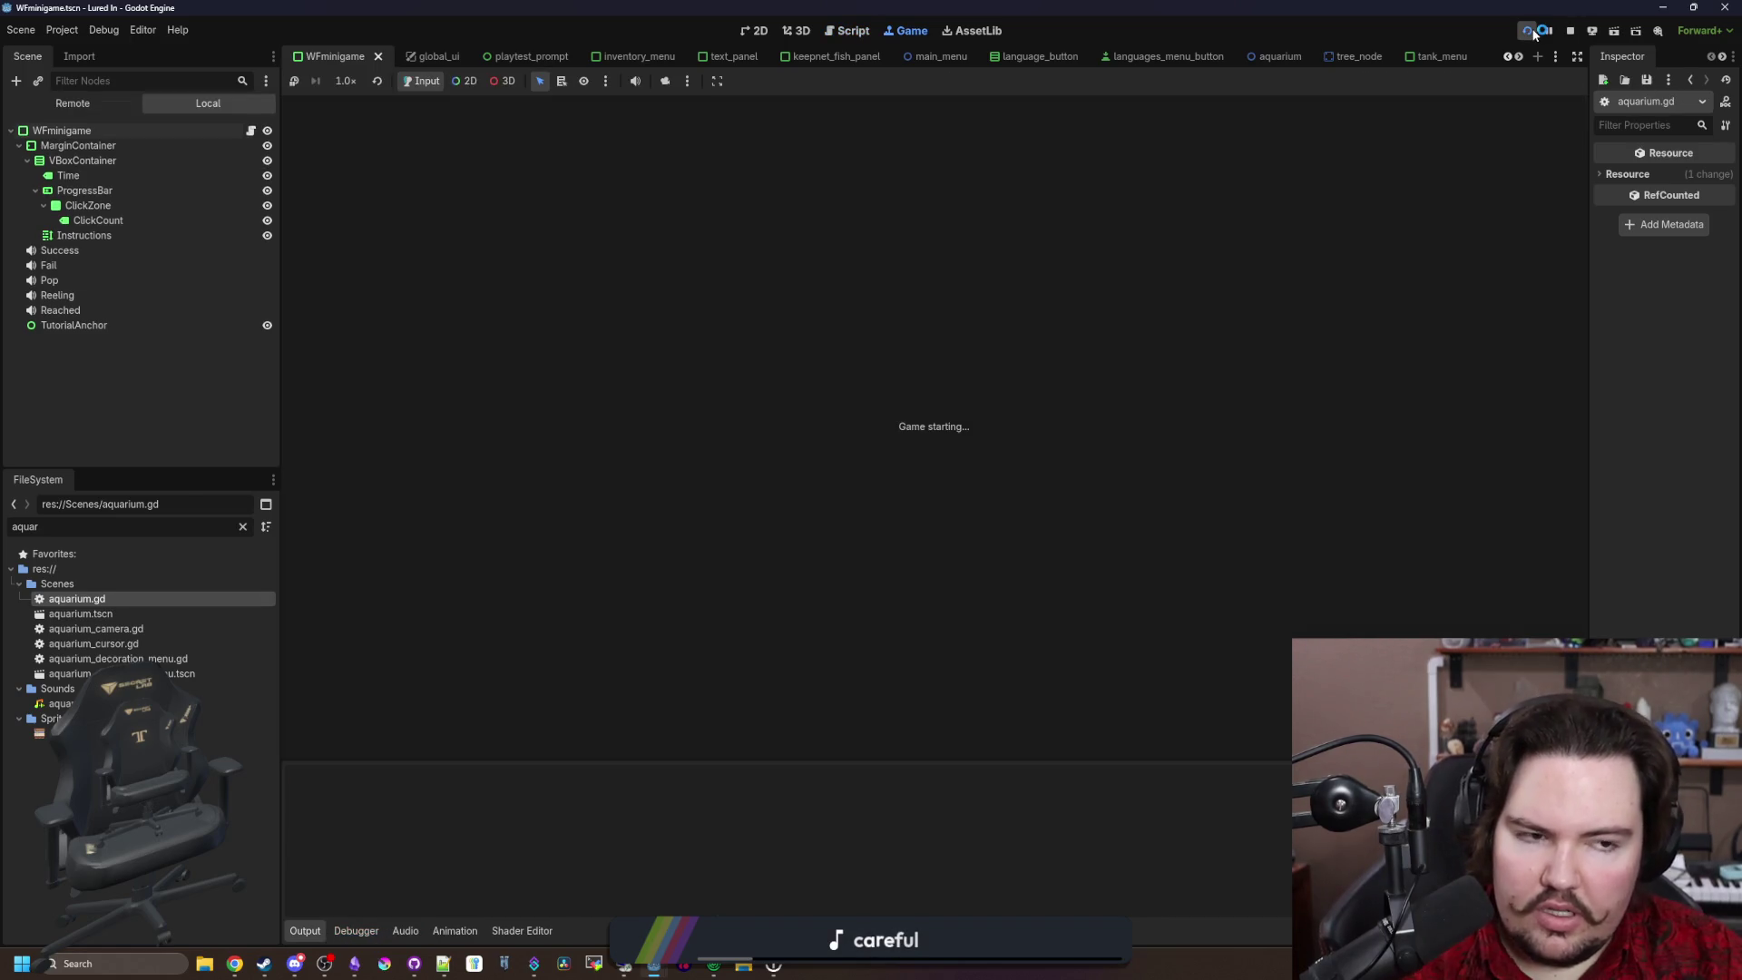
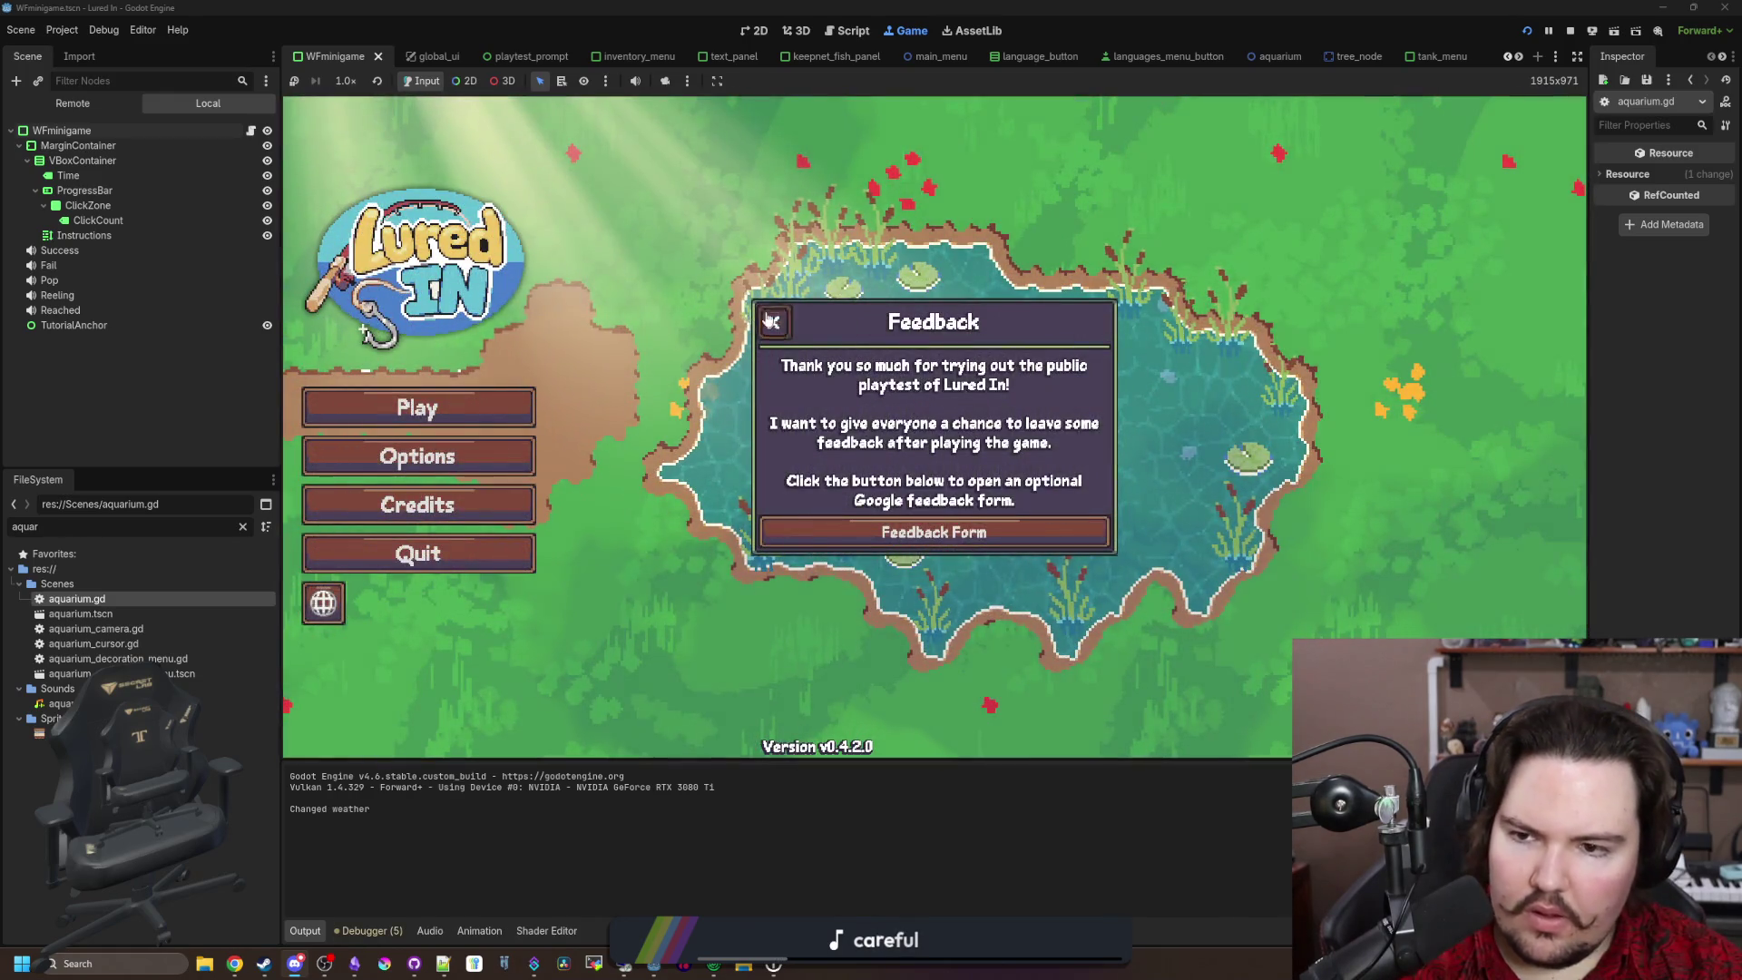
# Step: Get past the feedback and Welcome Back popups and open the shop's Decorations items, hitting the line 38 break
pyautogui.click(774, 317)
pyautogui.click(417, 410)
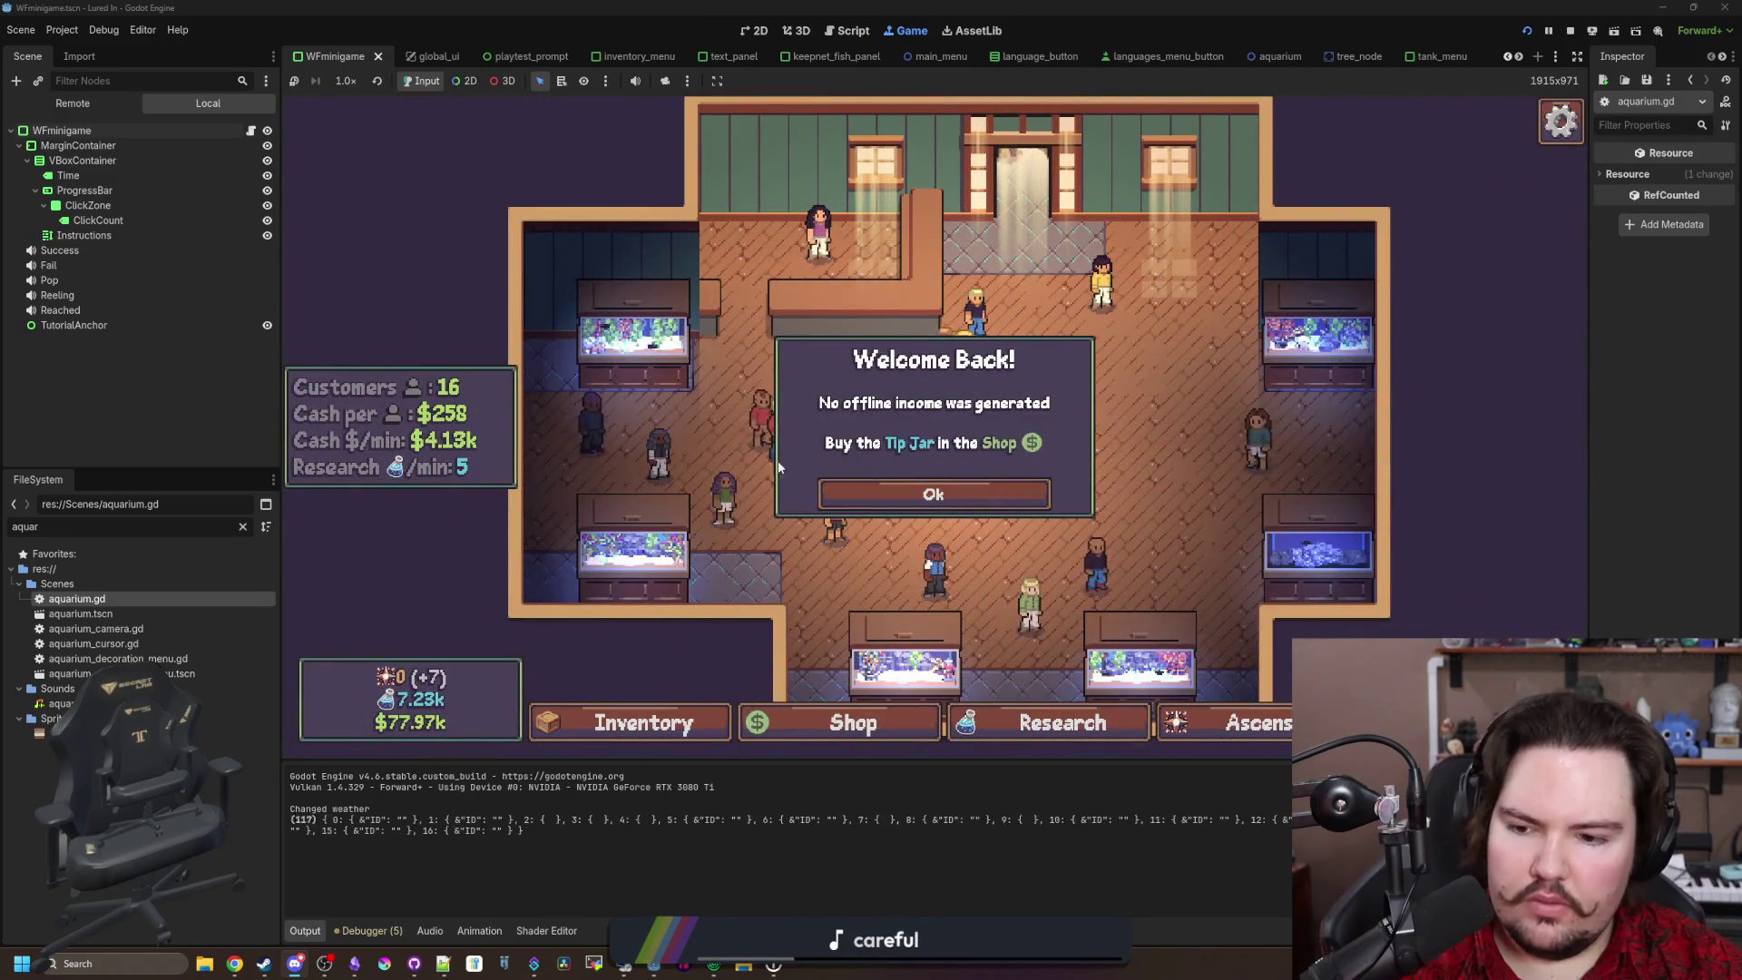
pyautogui.click(871, 494)
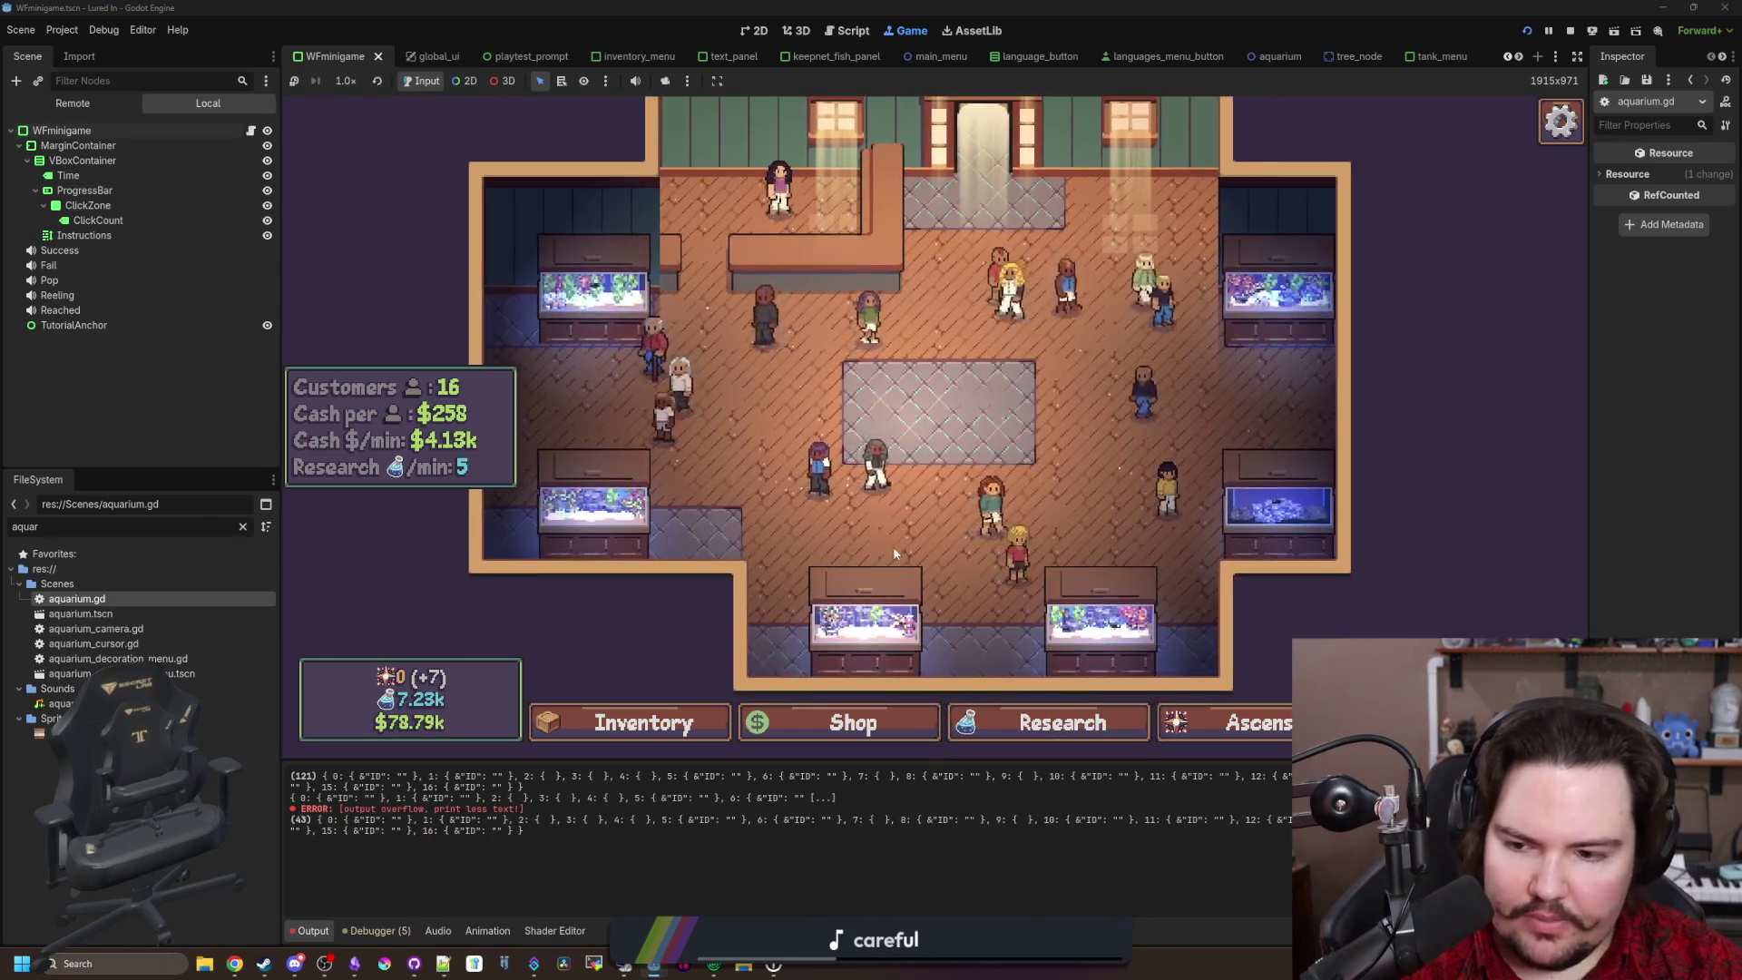
pyautogui.scroll(1, 802, 507)
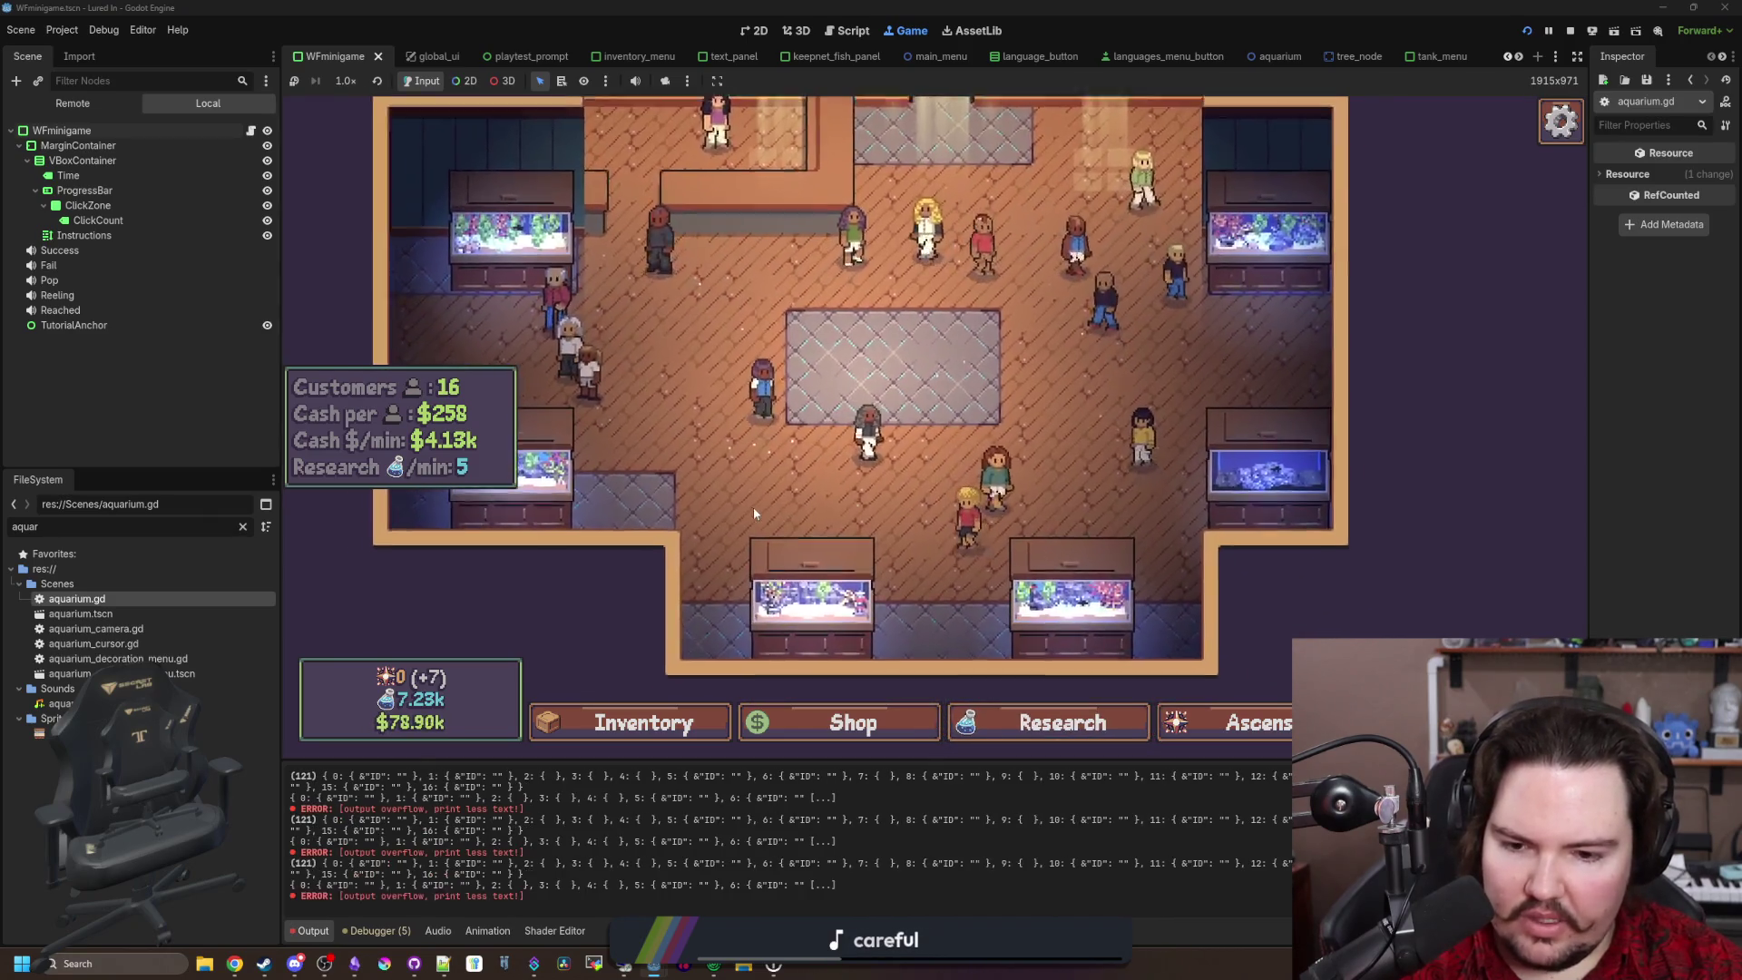
pyautogui.scroll(1, 753, 514)
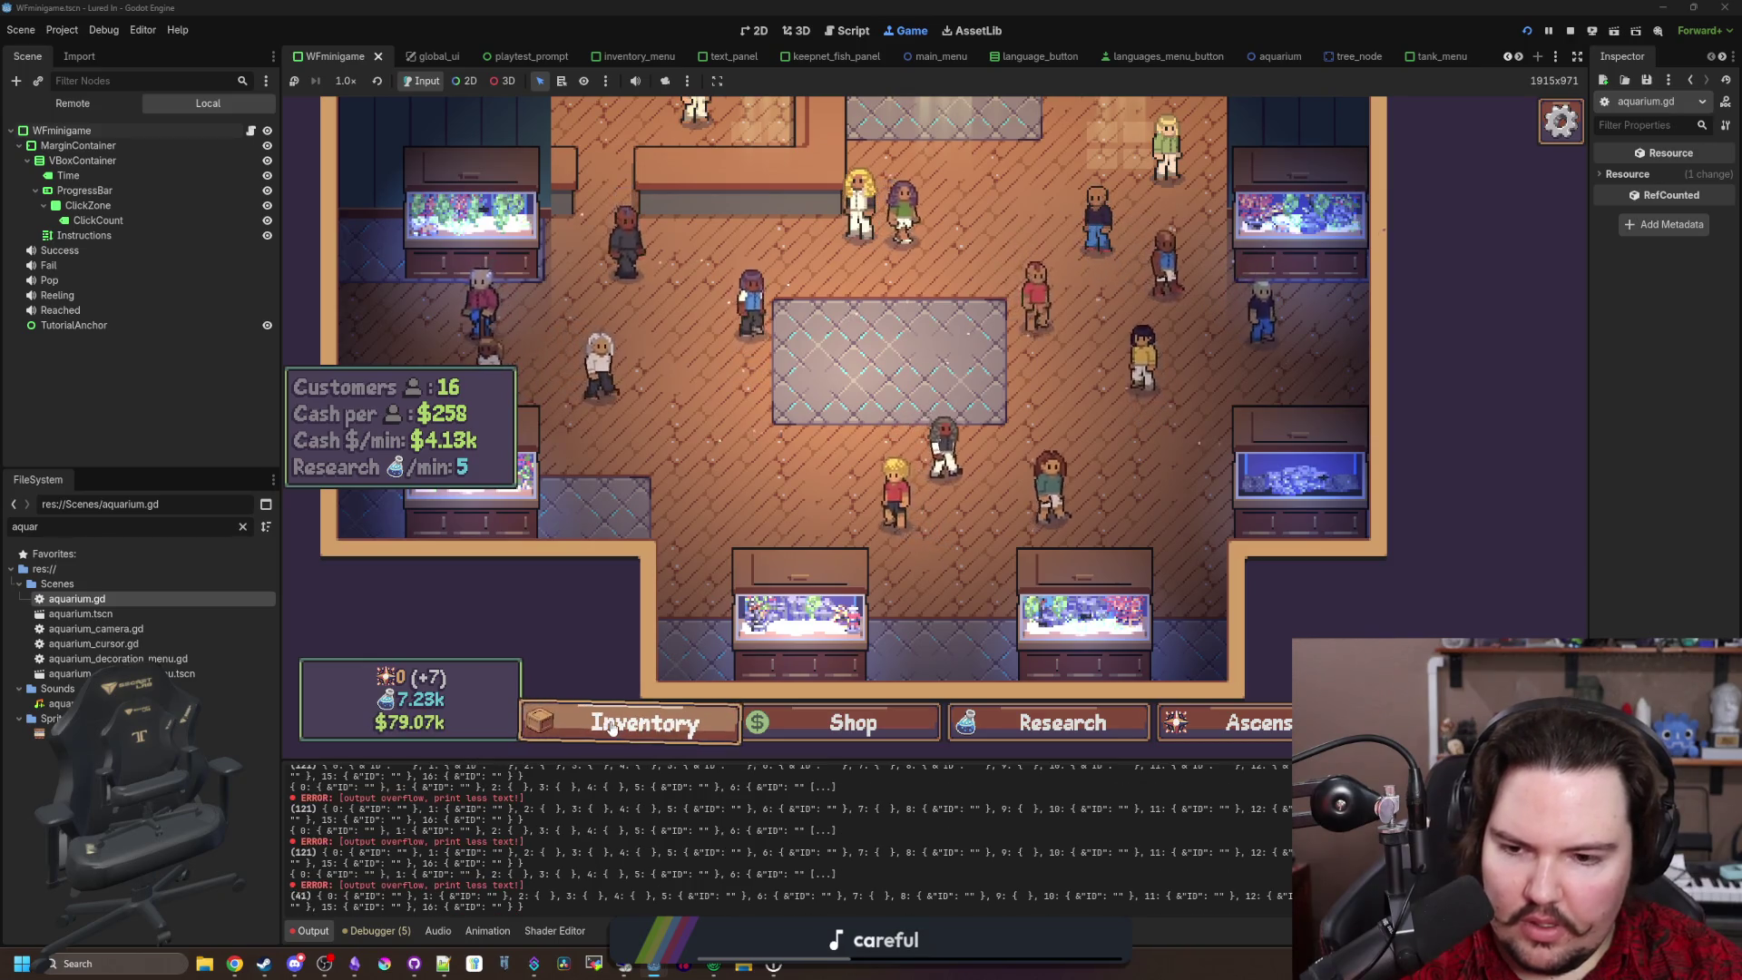
pyautogui.click(848, 722)
pyautogui.click(969, 268)
pyautogui.click(1065, 267)
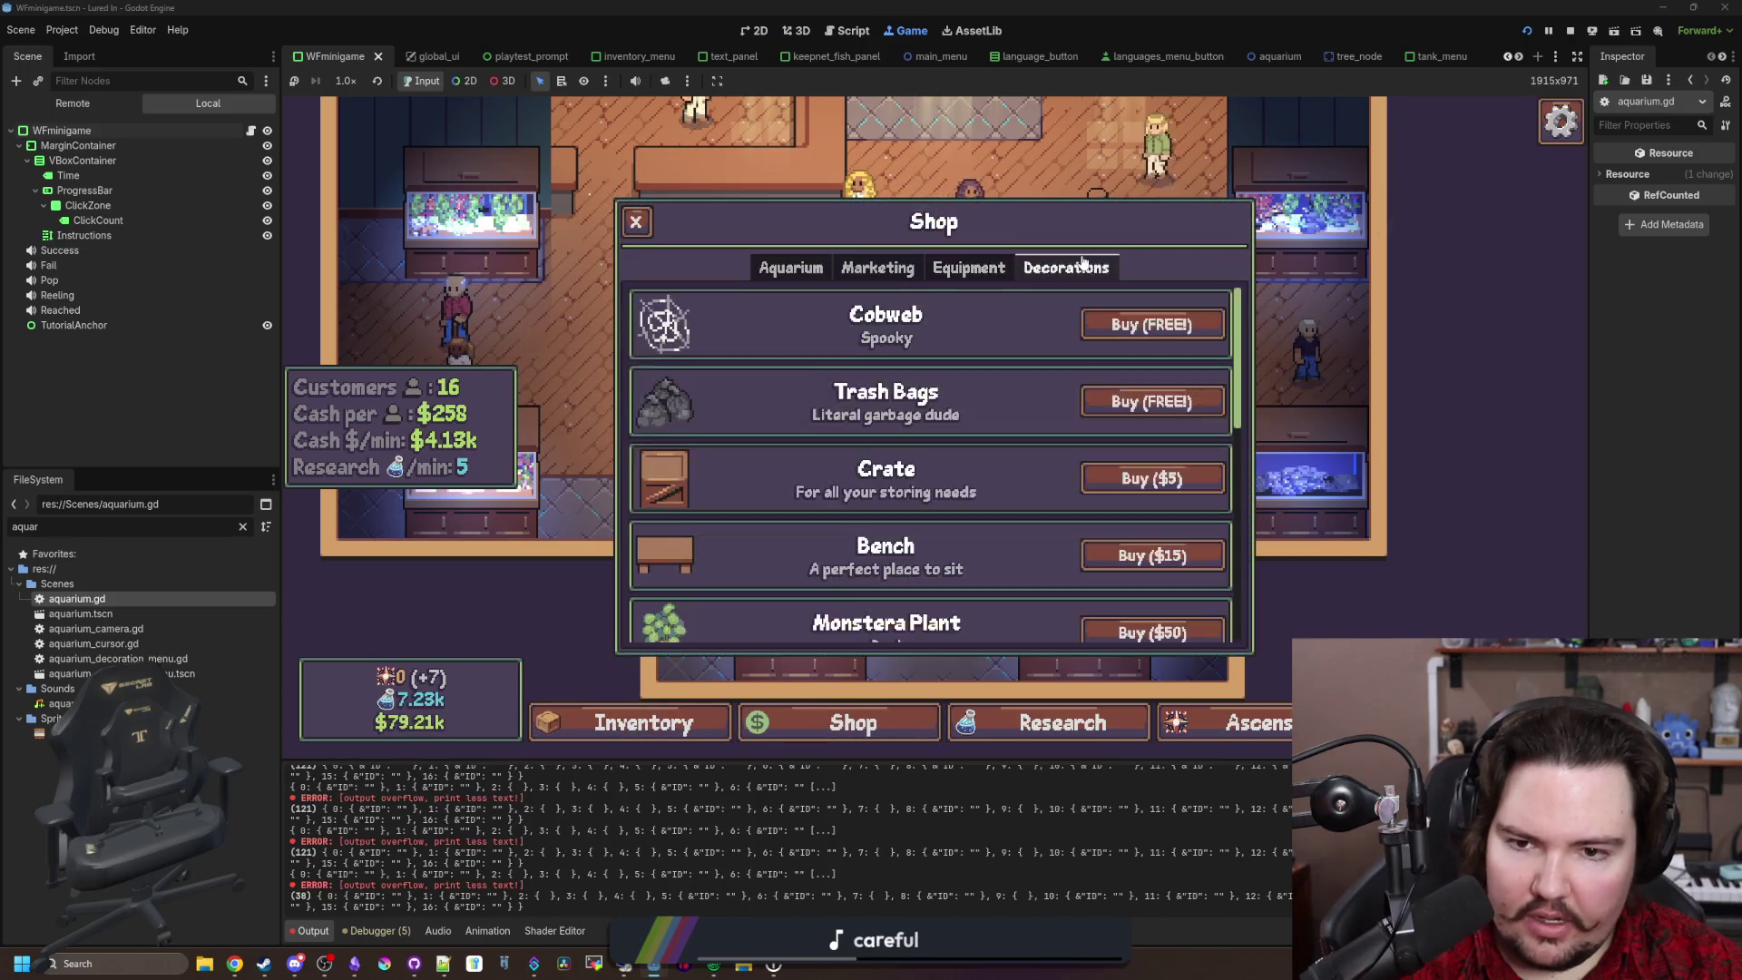
pyautogui.click(1156, 479)
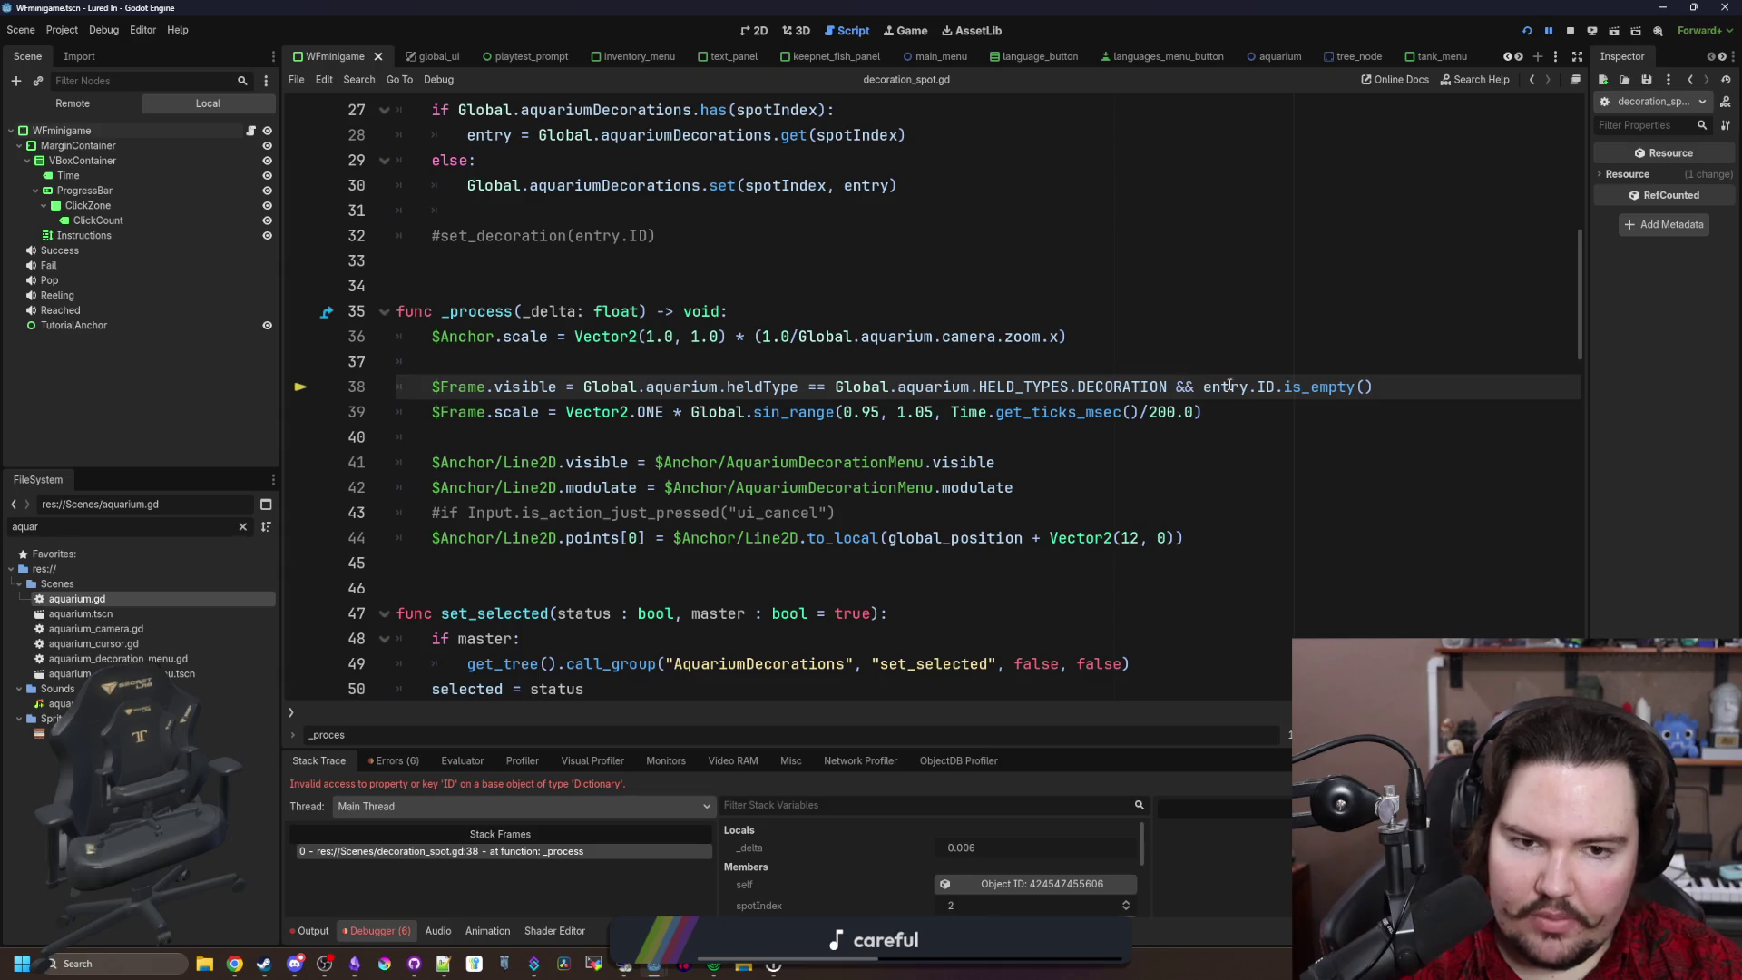
# Step: Stop the running game and open global.gd via the FileSystem filter 'glob'
pyautogui.click(312, 931)
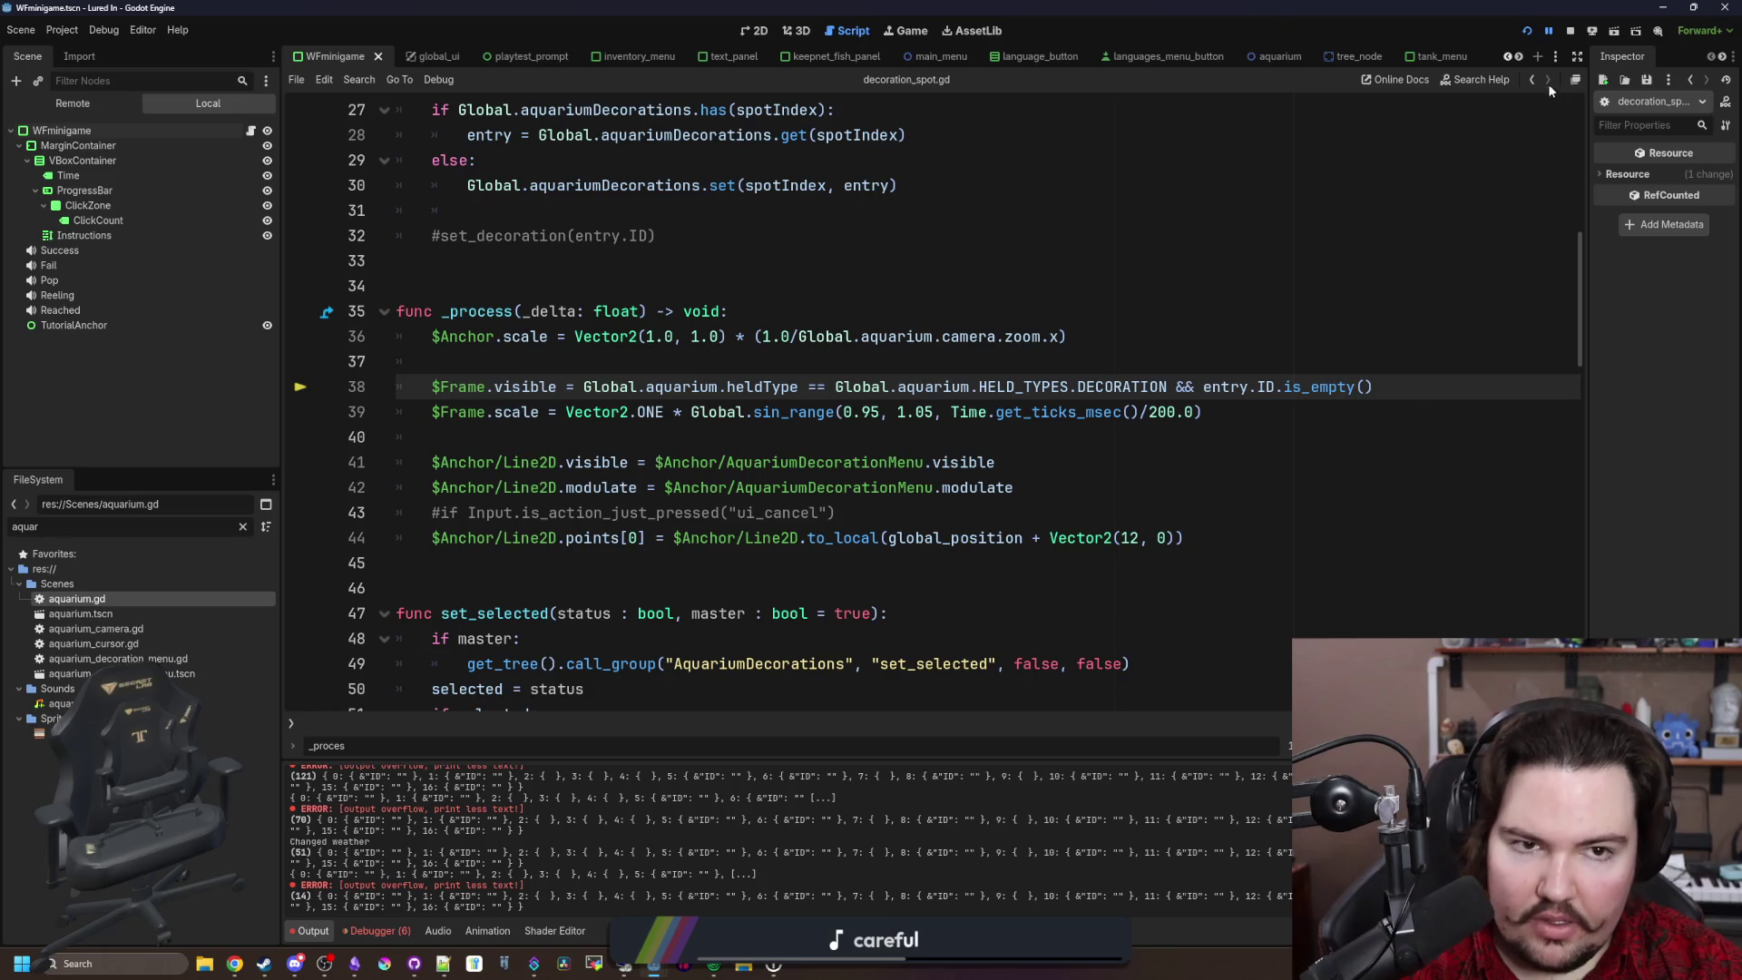
pyautogui.click(1572, 32)
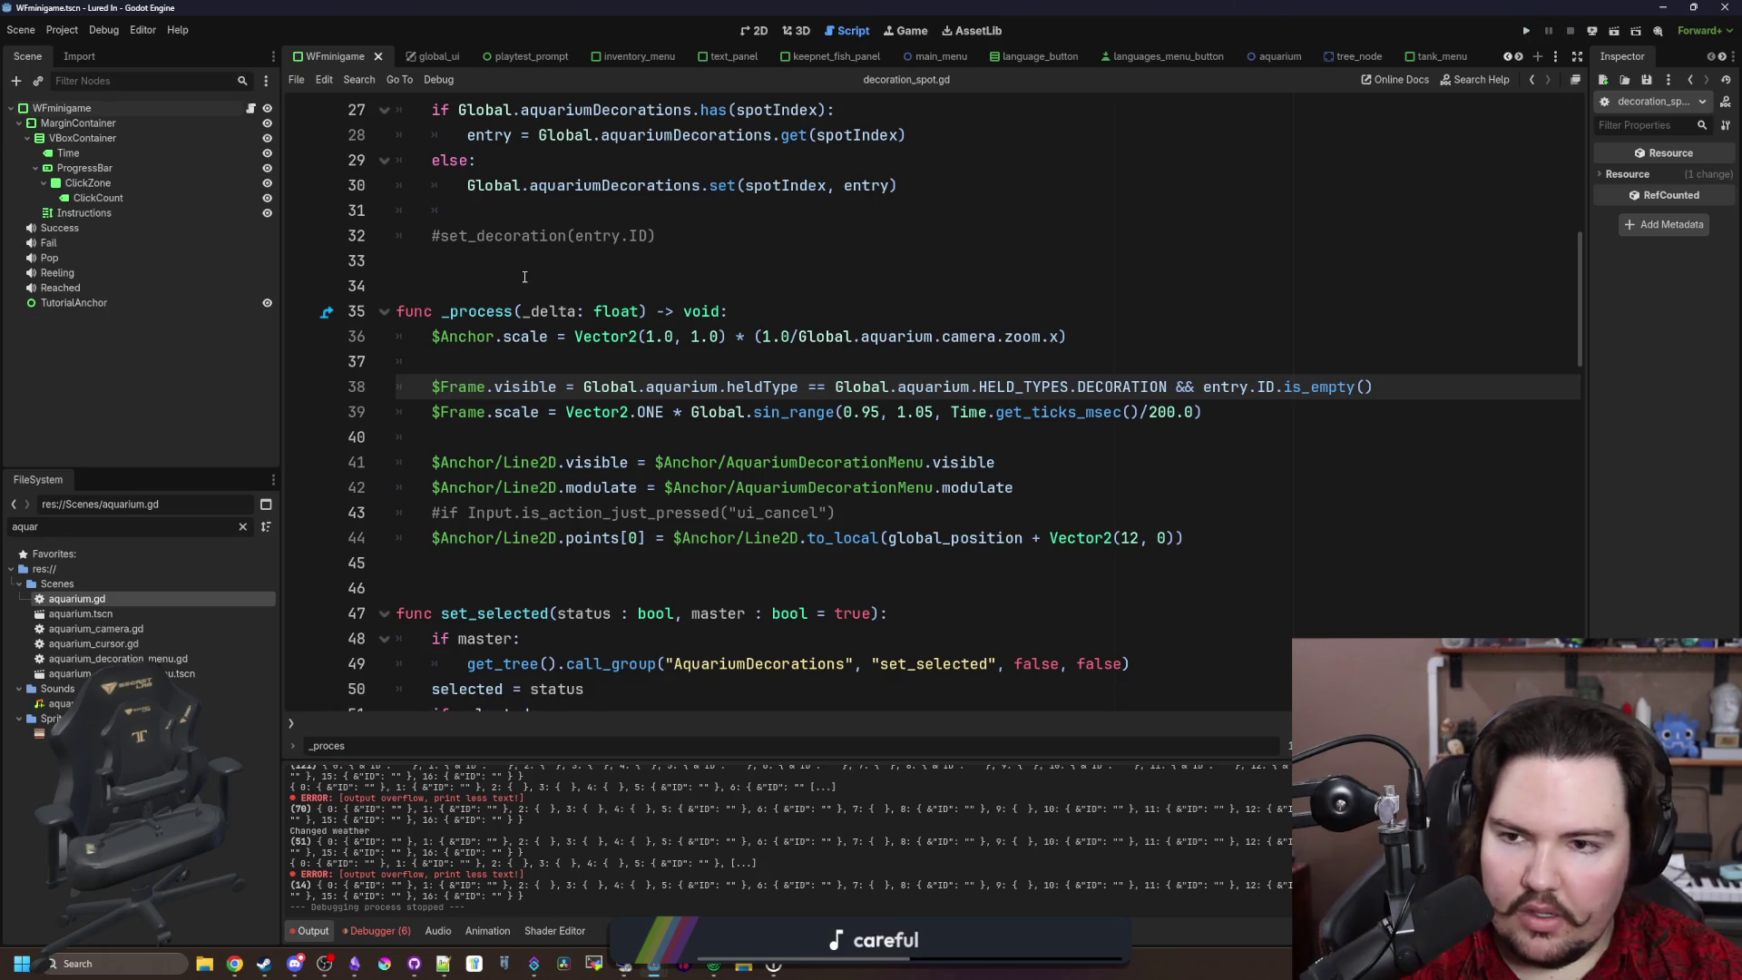
pyautogui.click(243, 526)
pyautogui.write('glob')
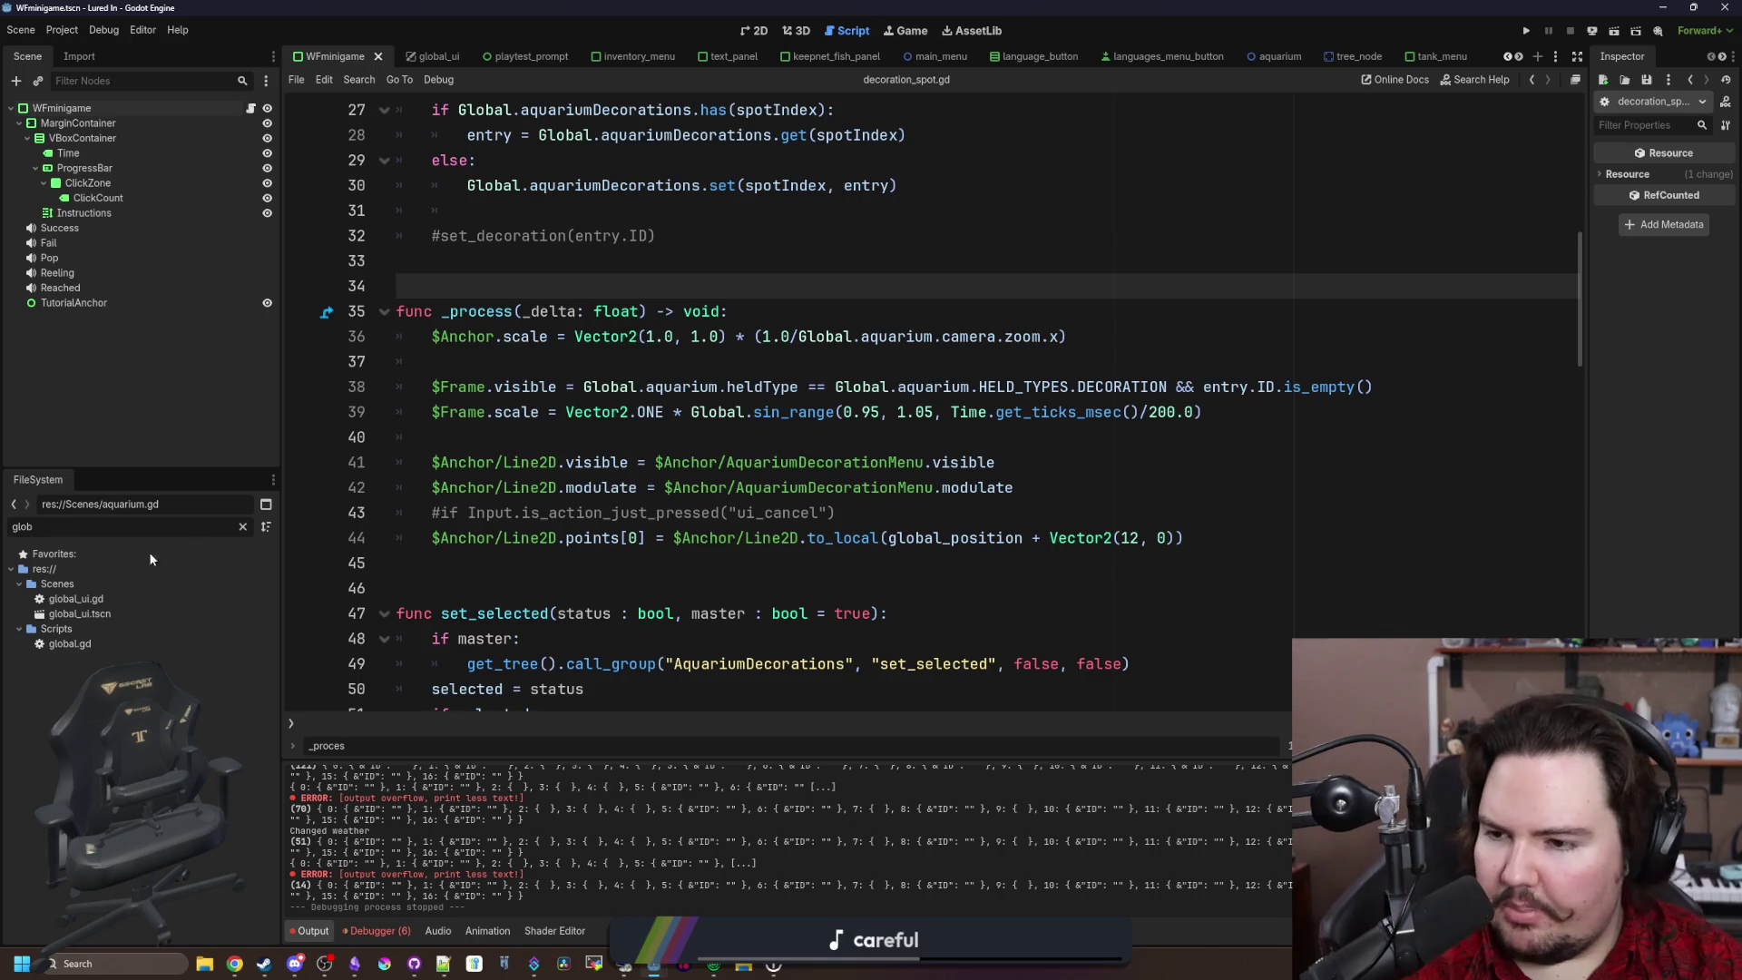
pyautogui.doubleClick(70, 644)
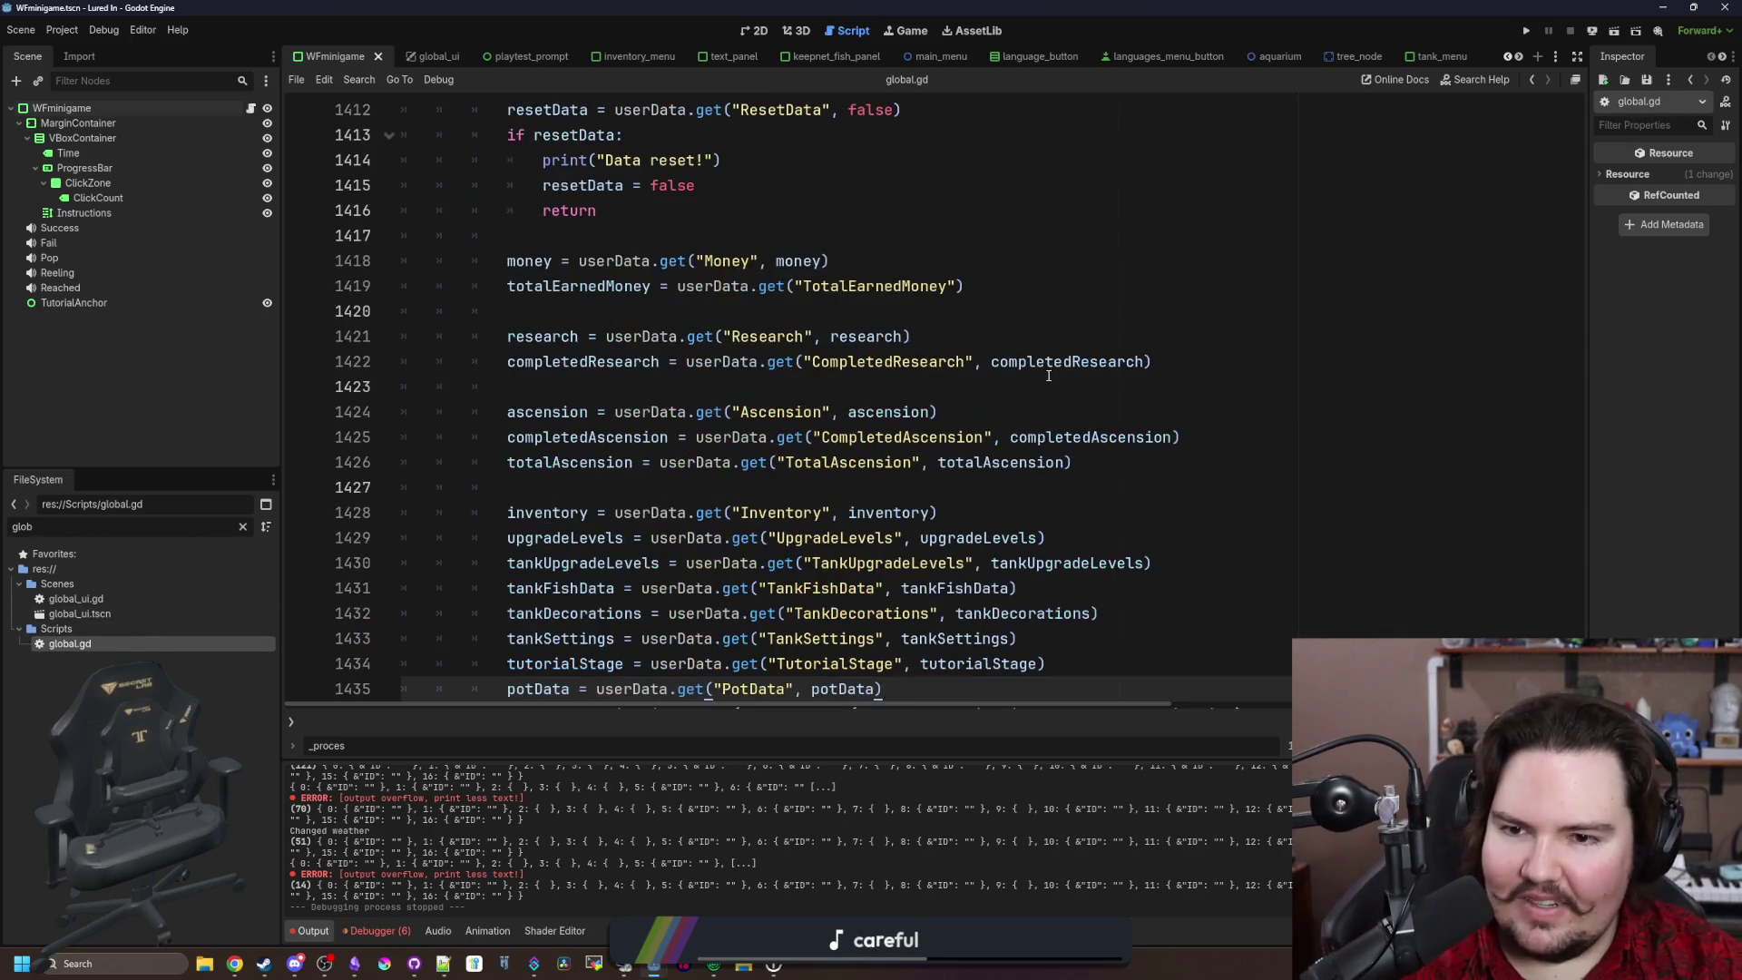
# Step: Search global.gd for 'load_game' and jump to the load_game_data definition
pyautogui.click(1048, 376)
pyautogui.hotkey('ctrl', 'f')
pyautogui.write('load_game')
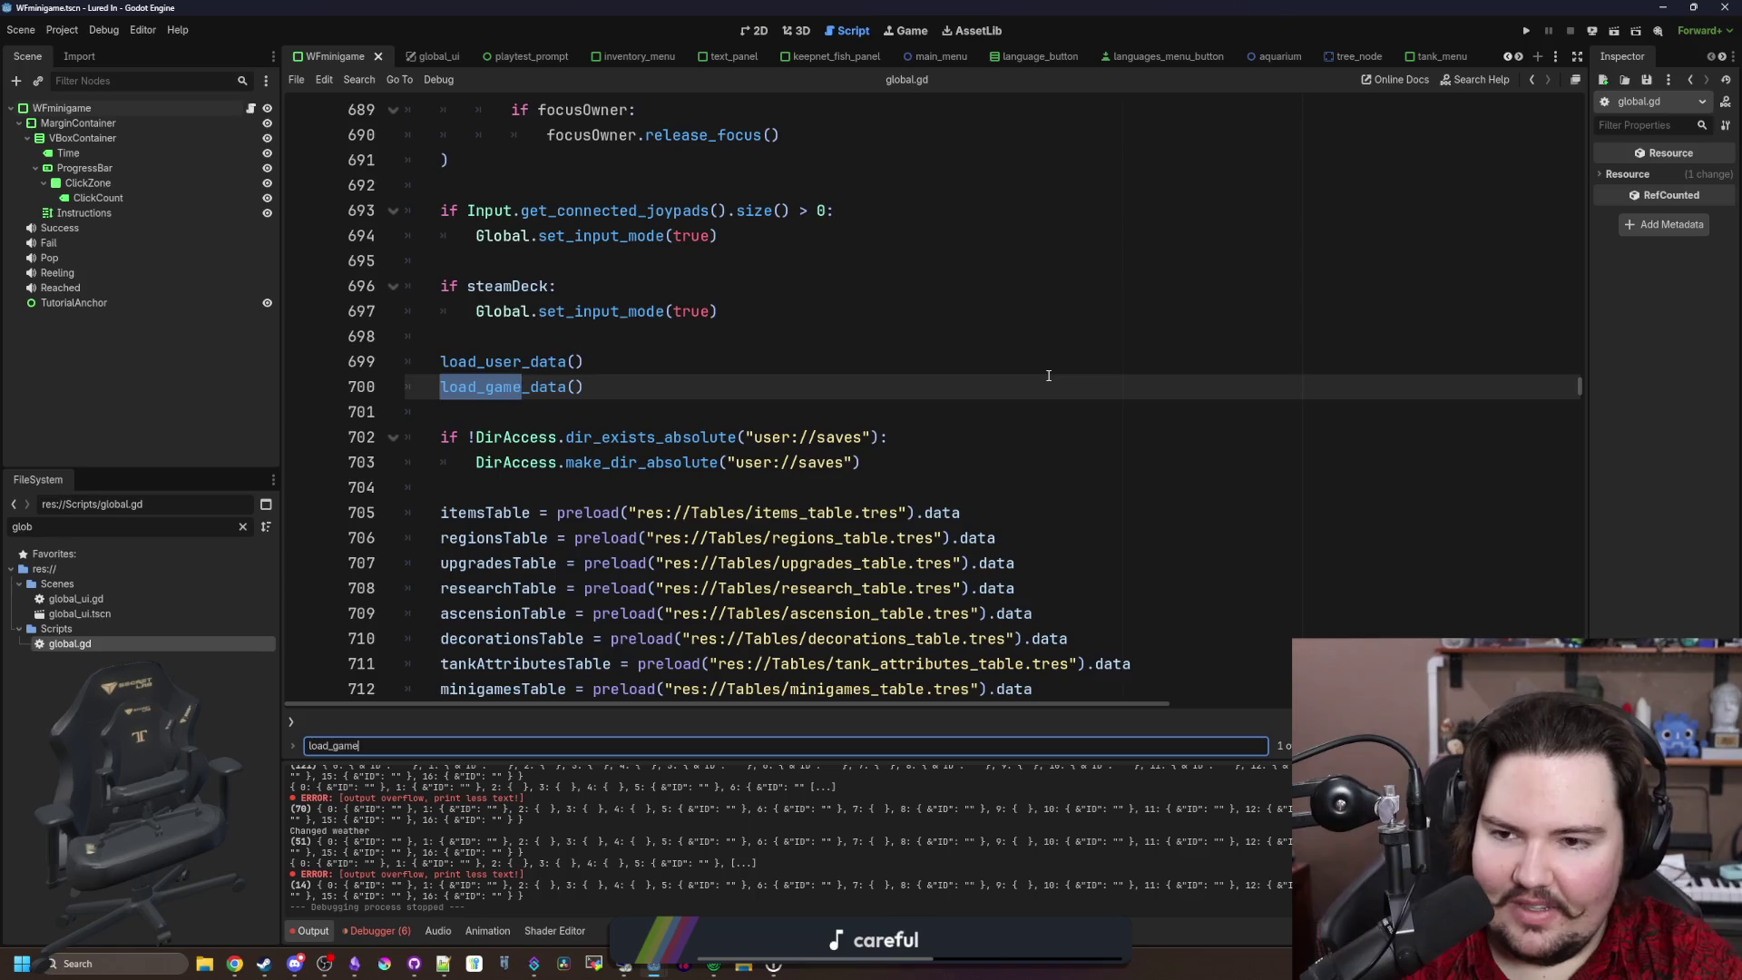
pyautogui.keyDown('ctrl'); pyautogui.click(485, 390); pyautogui.keyUp('ctrl')
pyautogui.scroll(-5, 481, 363)
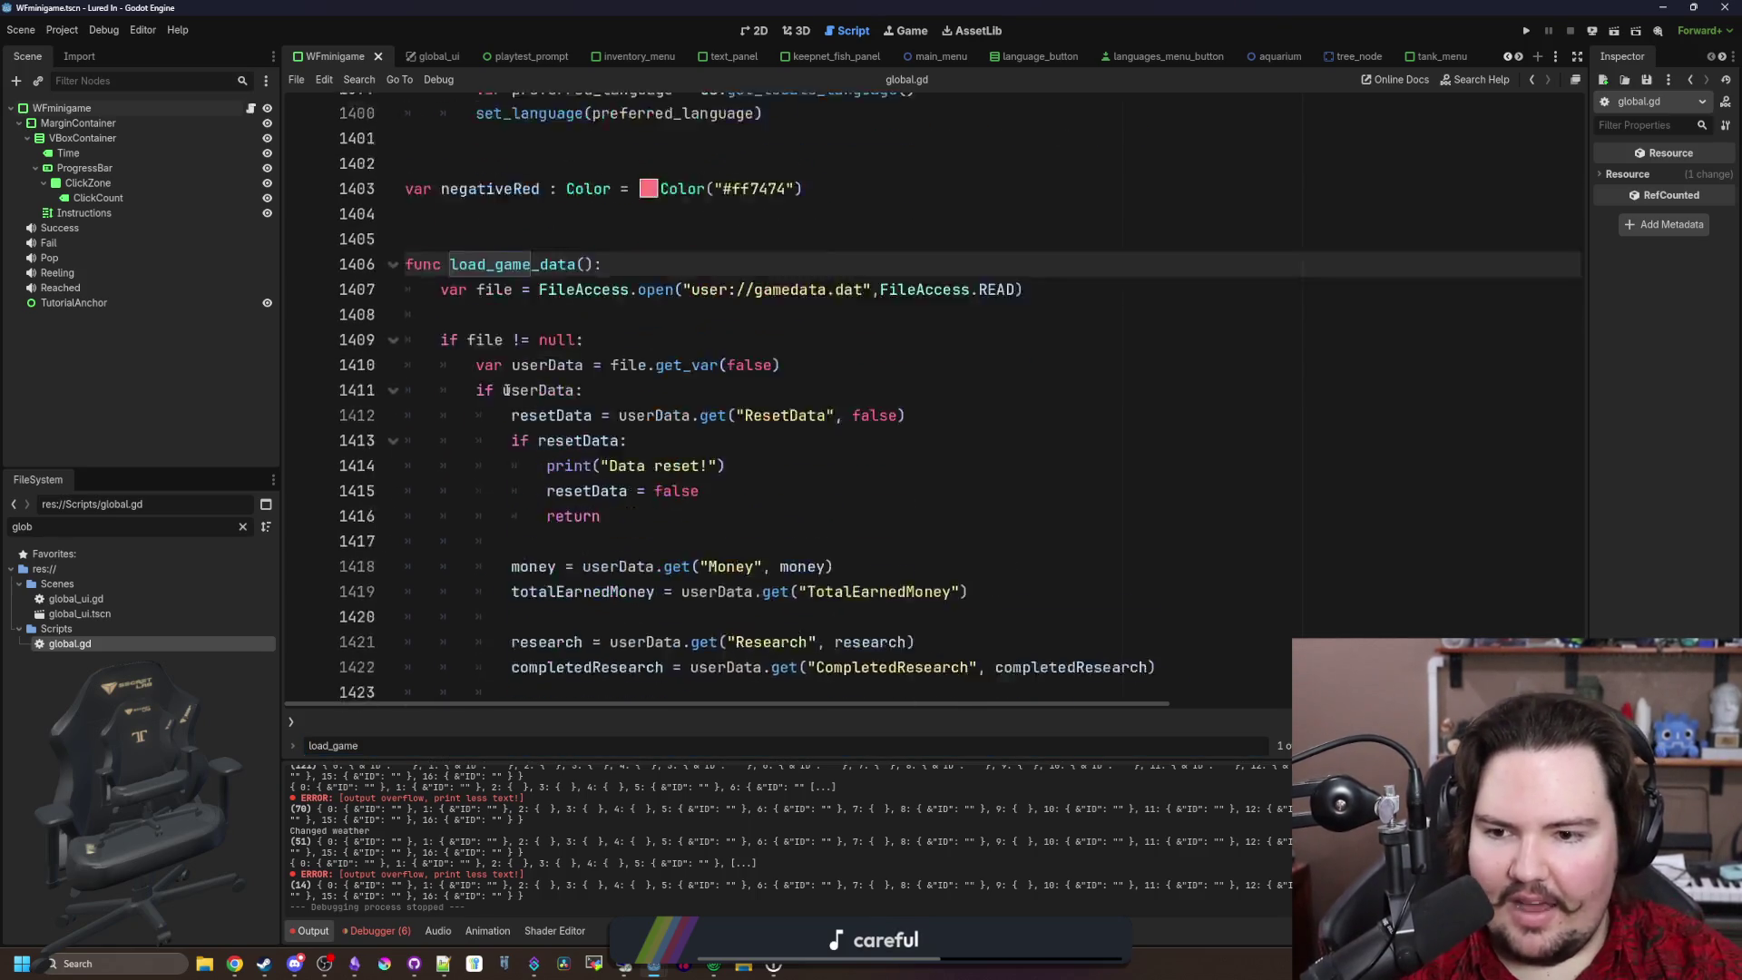
pyautogui.scroll(-1, 481, 376)
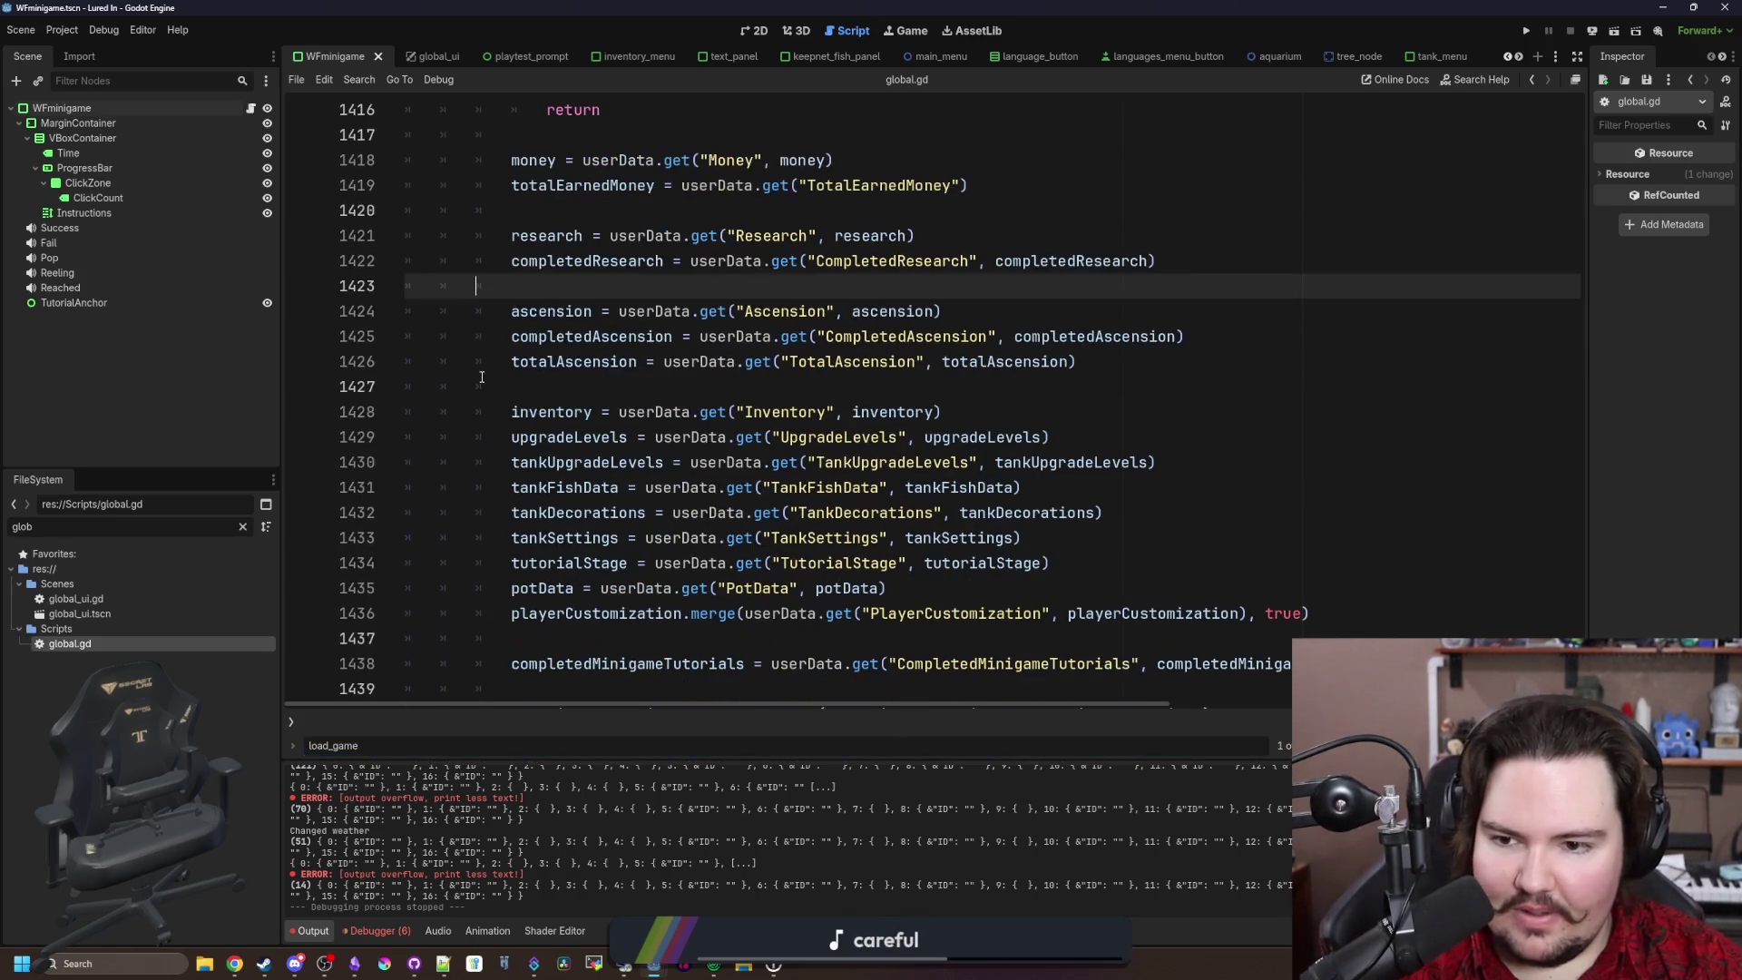
# Step: Comment out the aquariumDecorations load line 1440 with Ctrl+K and save global.gd
pyautogui.click(502, 514)
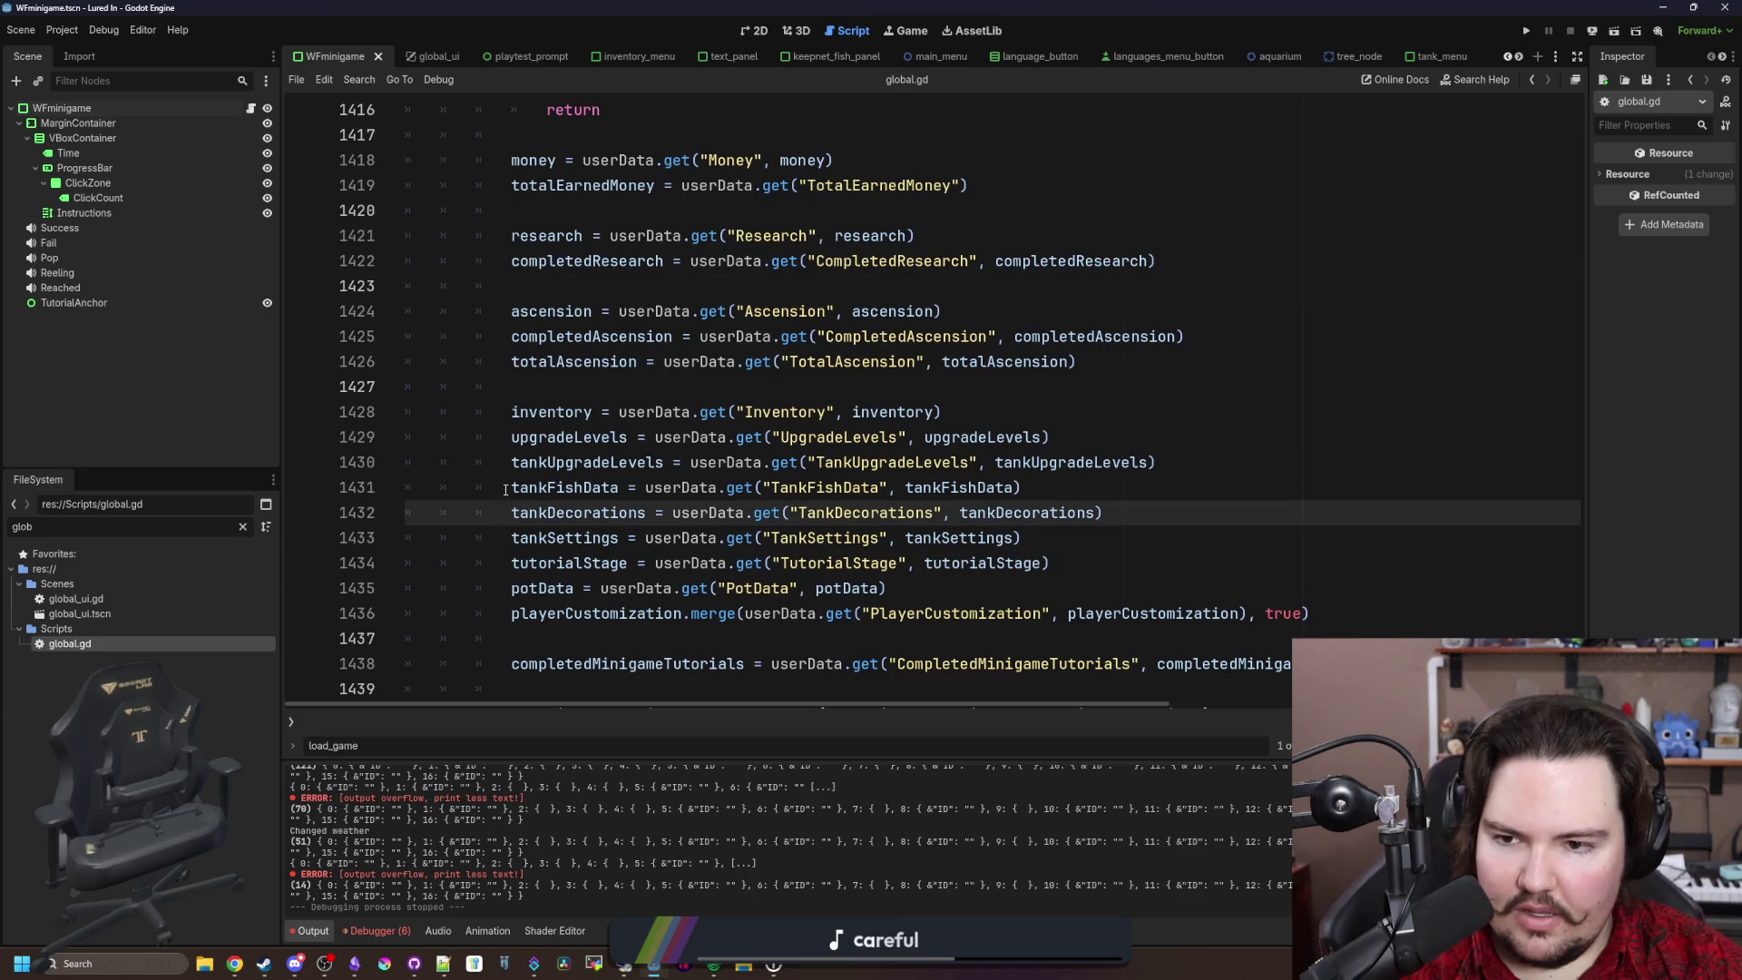
pyautogui.click(505, 487)
pyautogui.scroll(2, 506, 472)
pyautogui.scroll(-3, 508, 435)
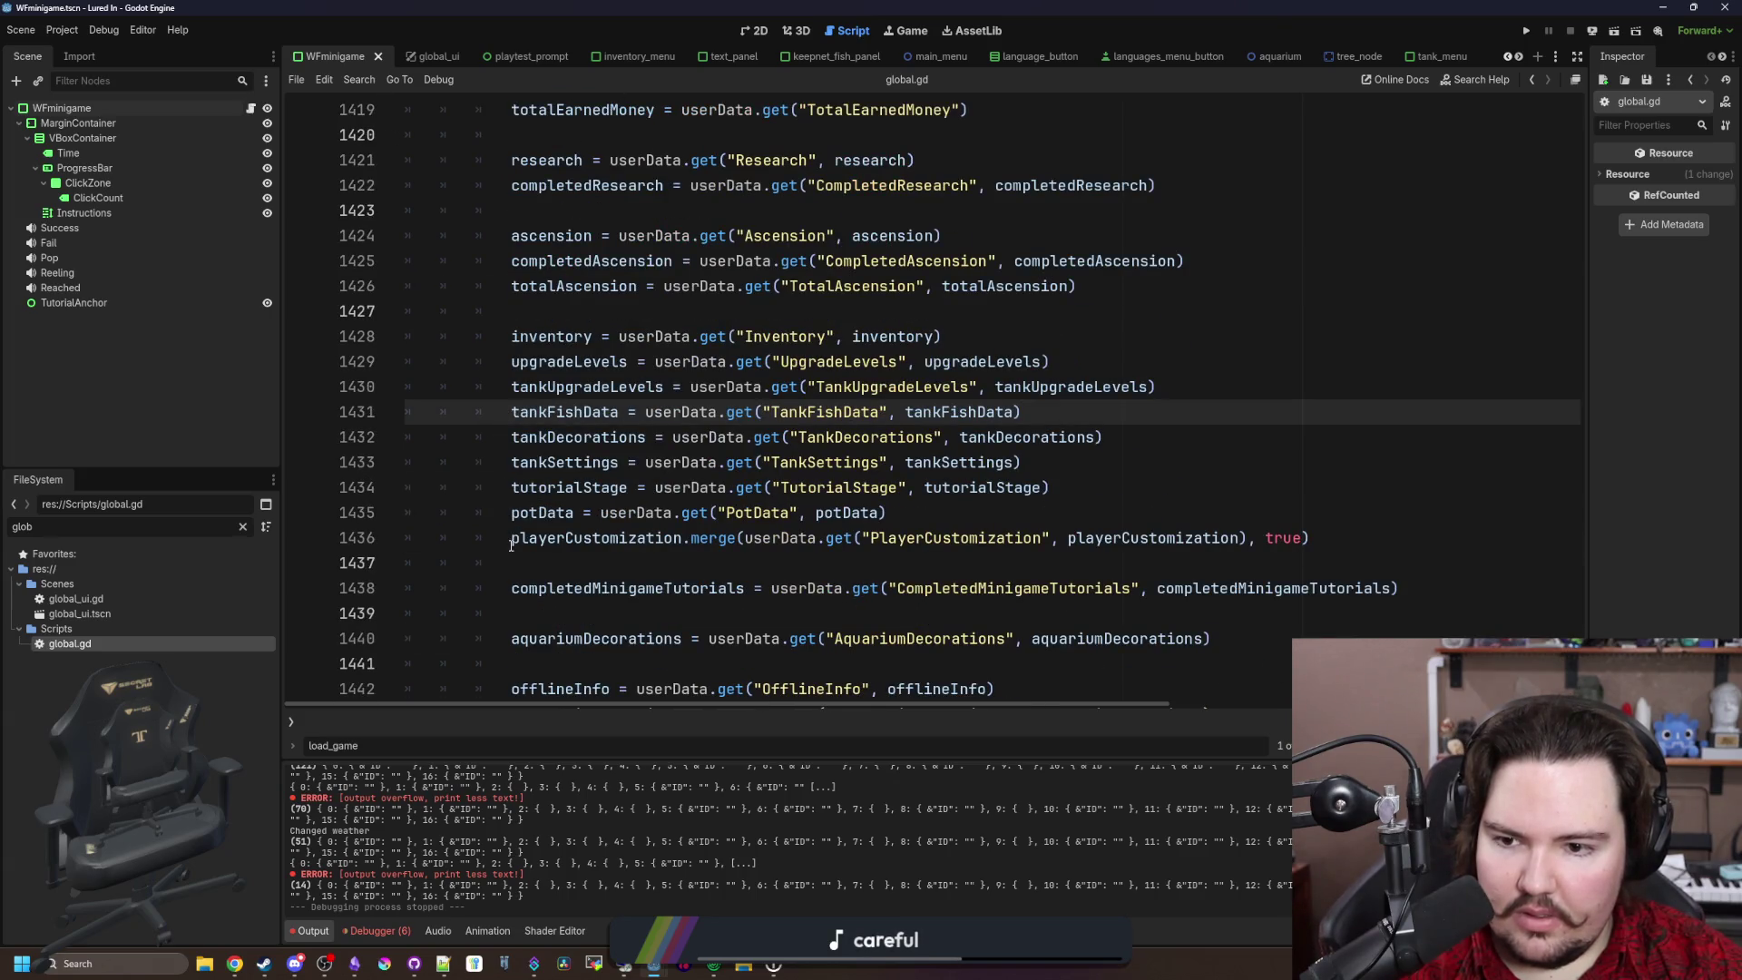
pyautogui.scroll(-2, 510, 544)
pyautogui.click(544, 487)
pyautogui.hotkey('ctrl', 'k')
pyautogui.press('Up')
pyautogui.hotkey('ctrl', 's')
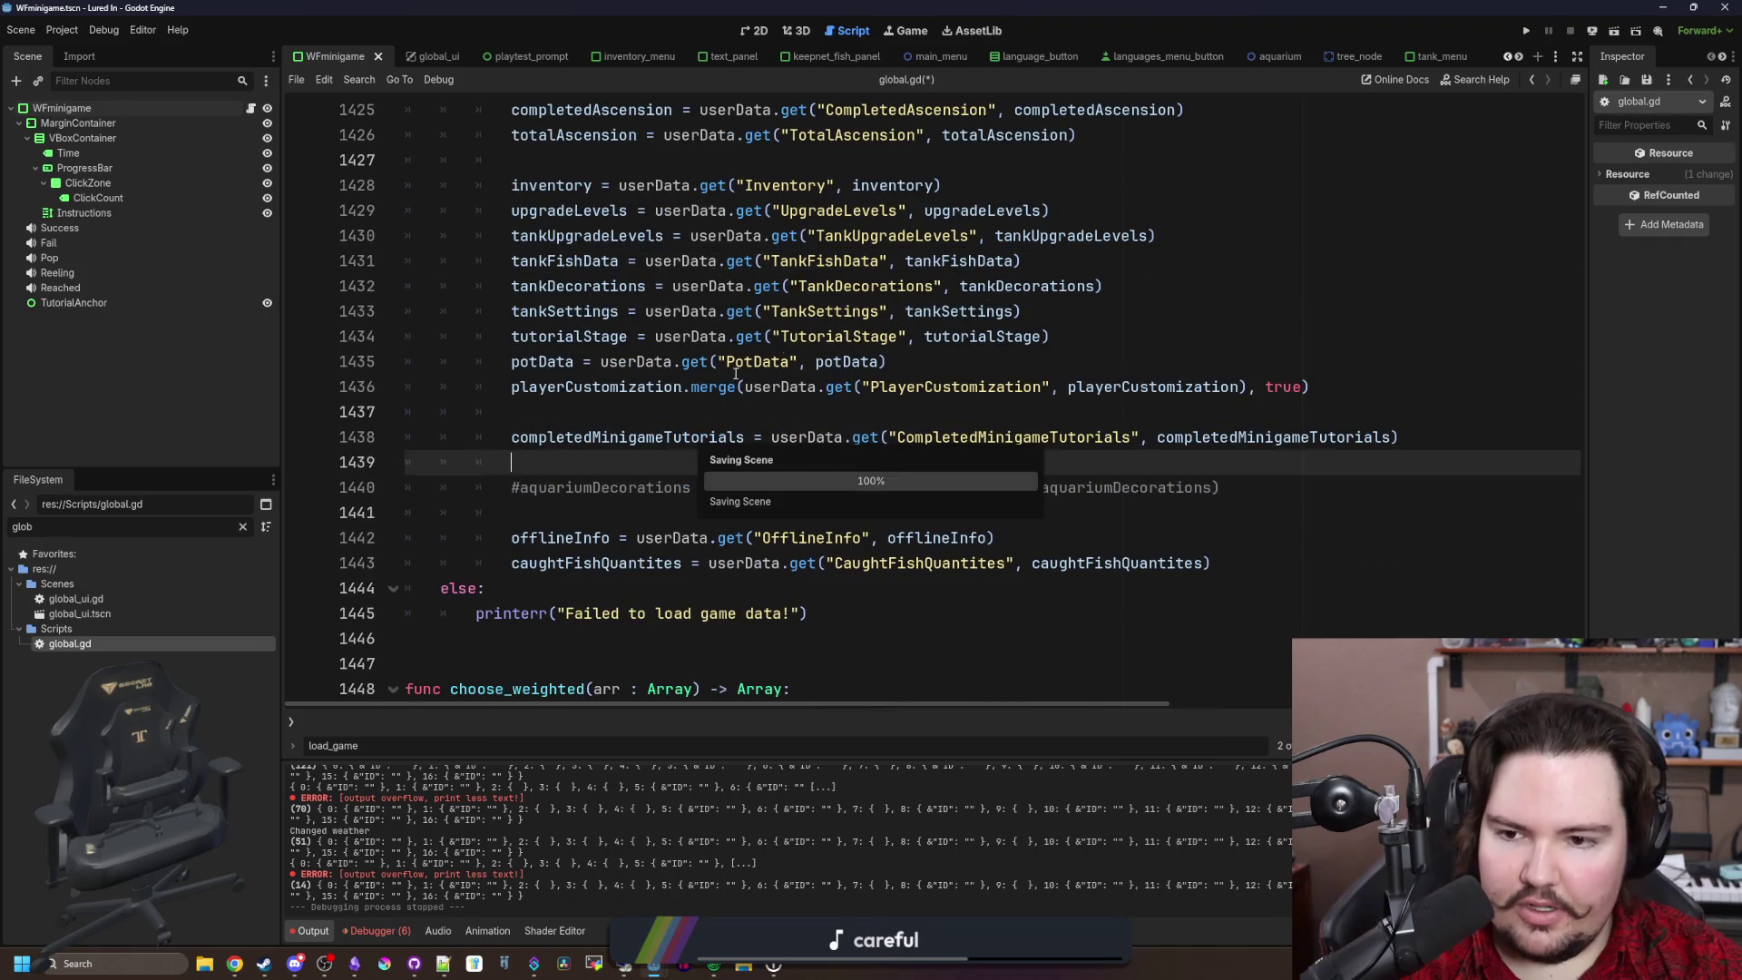
# Step: Relaunch the game through the feedback and Welcome Back popups to the aquarium, then return to global.gd
pyautogui.click(1524, 33)
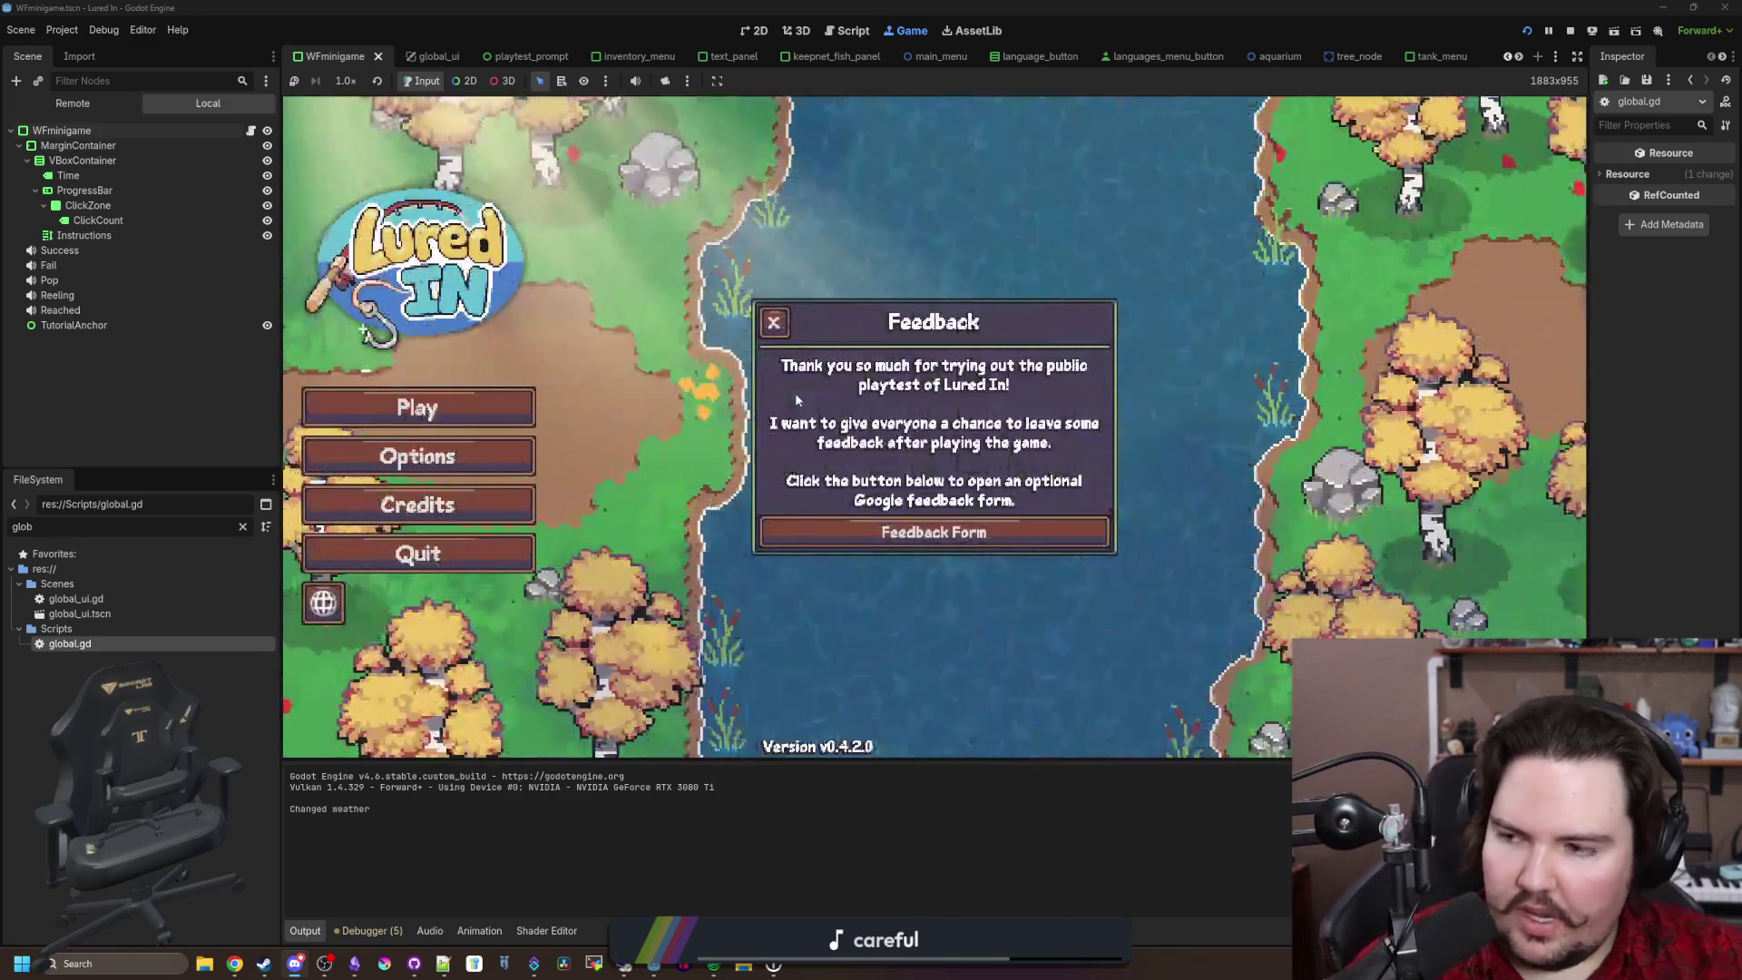
pyautogui.click(773, 322)
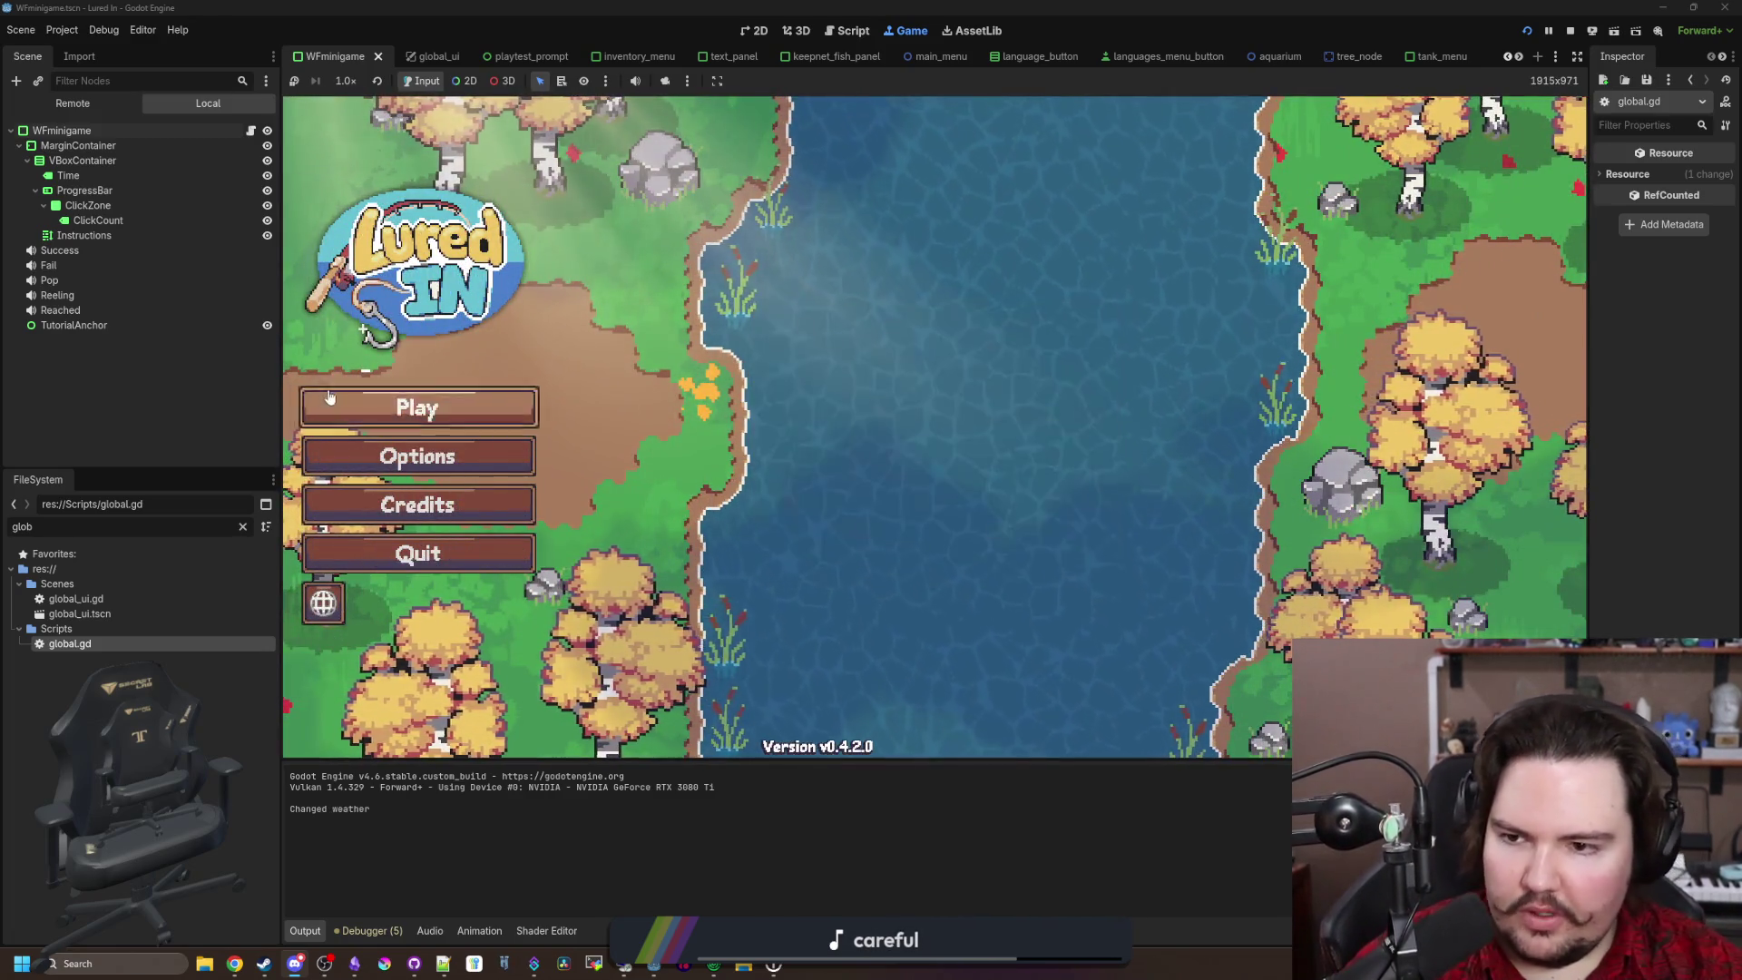
pyautogui.click(381, 408)
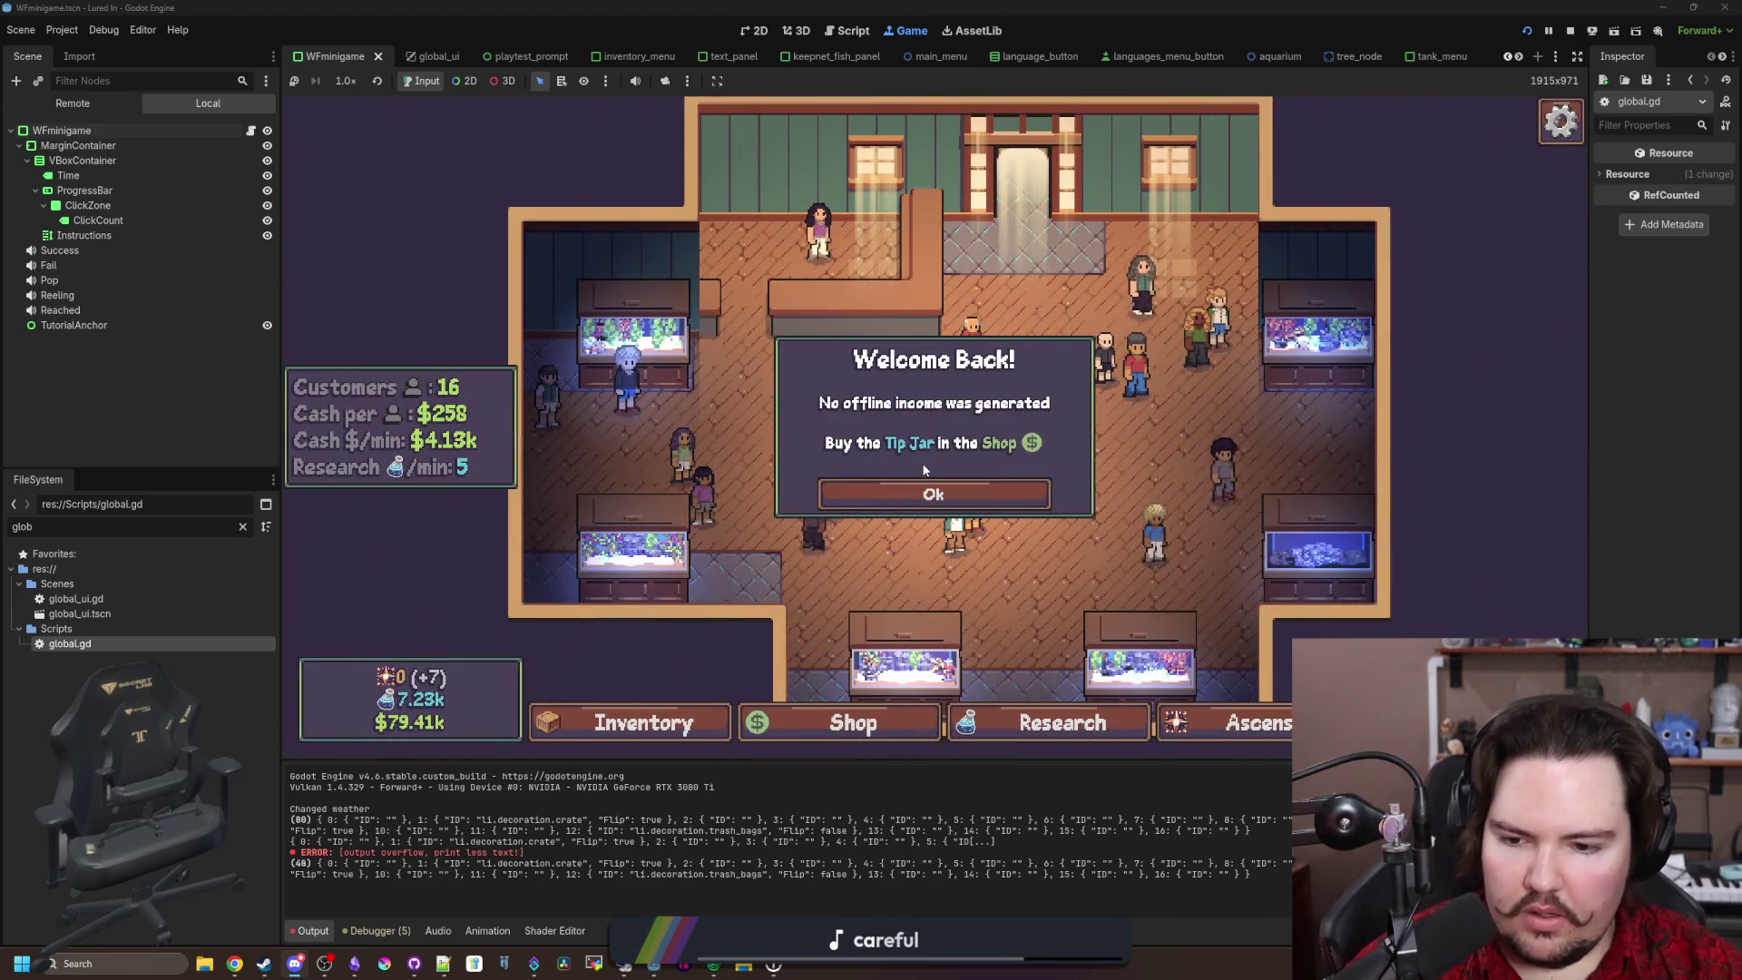
pyautogui.click(934, 492)
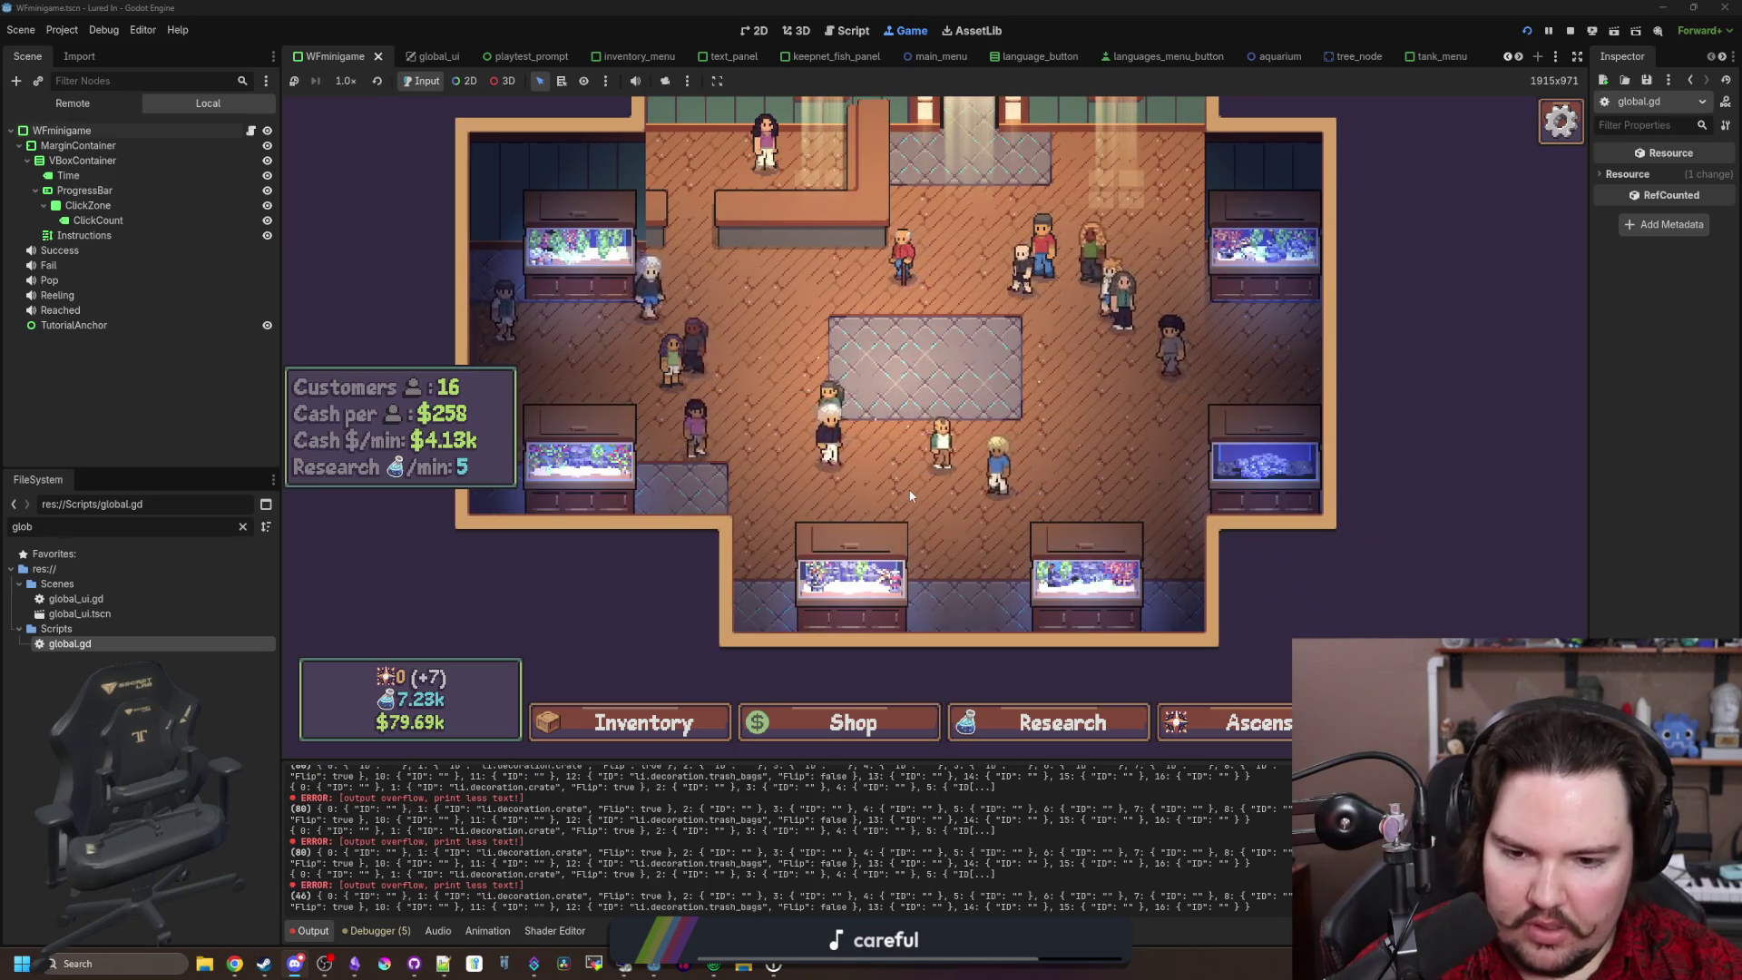
pyautogui.hotkey('ctrl', 'F3')
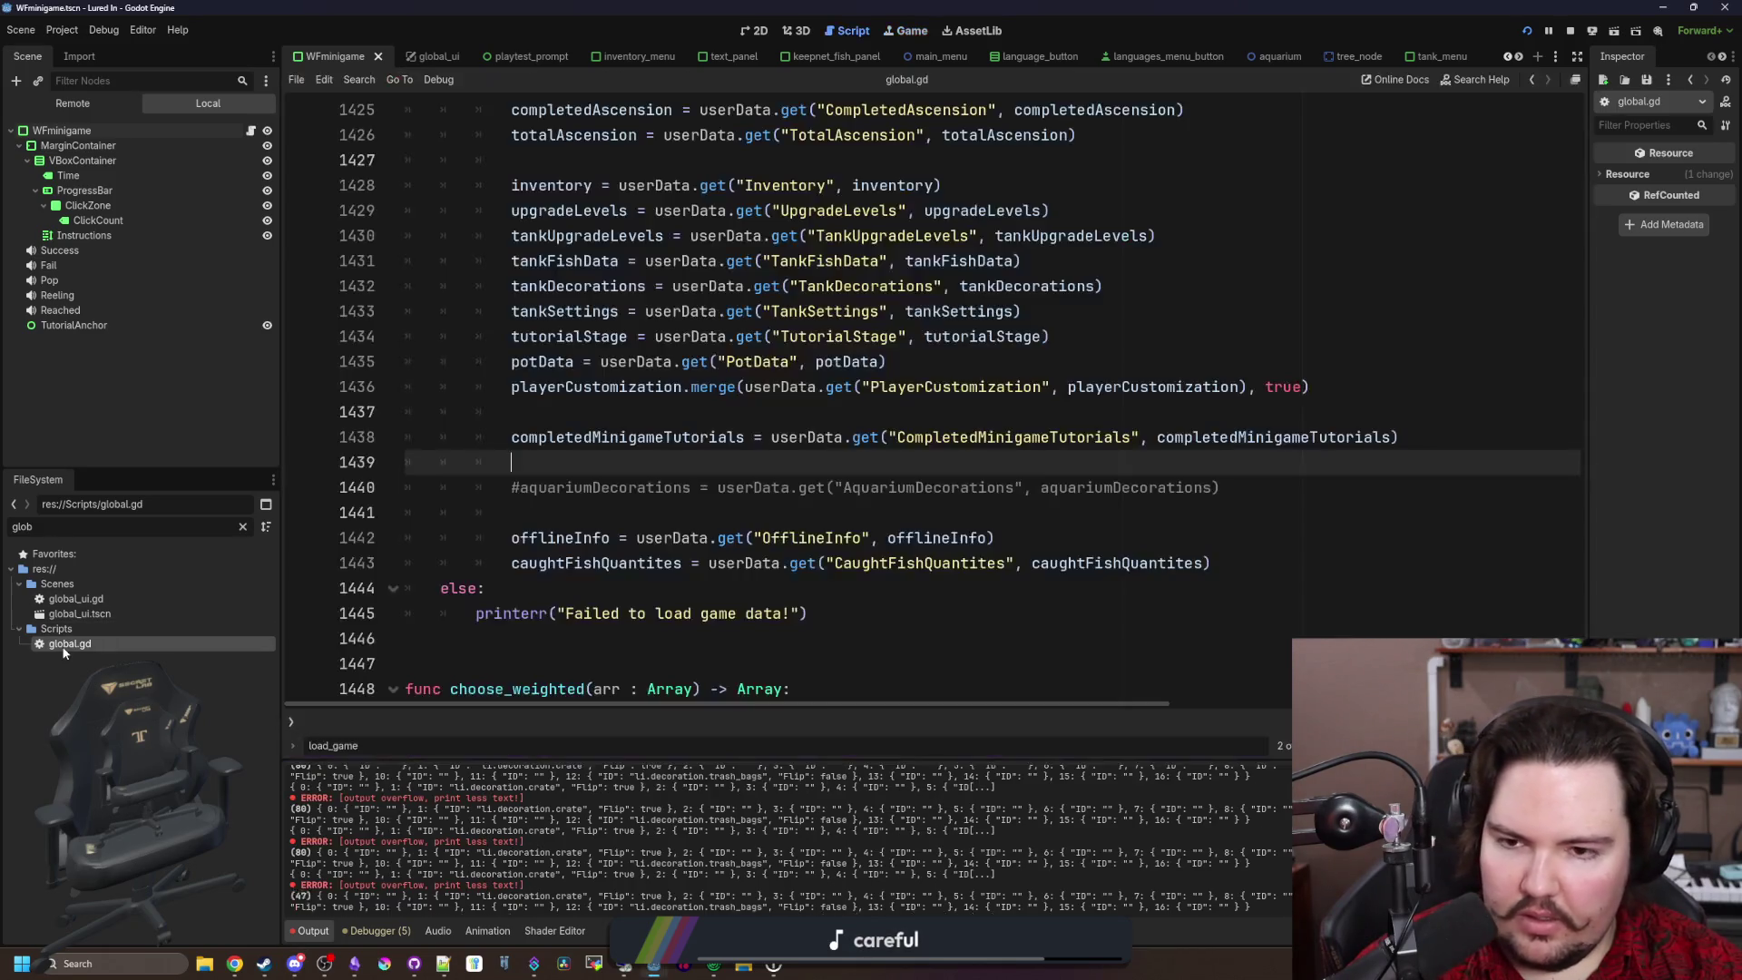
# Step: Restore the aquariumDecorations load line 1440 in global.gd and save
pyautogui.click(521, 487)
pyautogui.press('BackSpace')
pyautogui.click(541, 462)
pyautogui.hotkey('ctrl', 's')
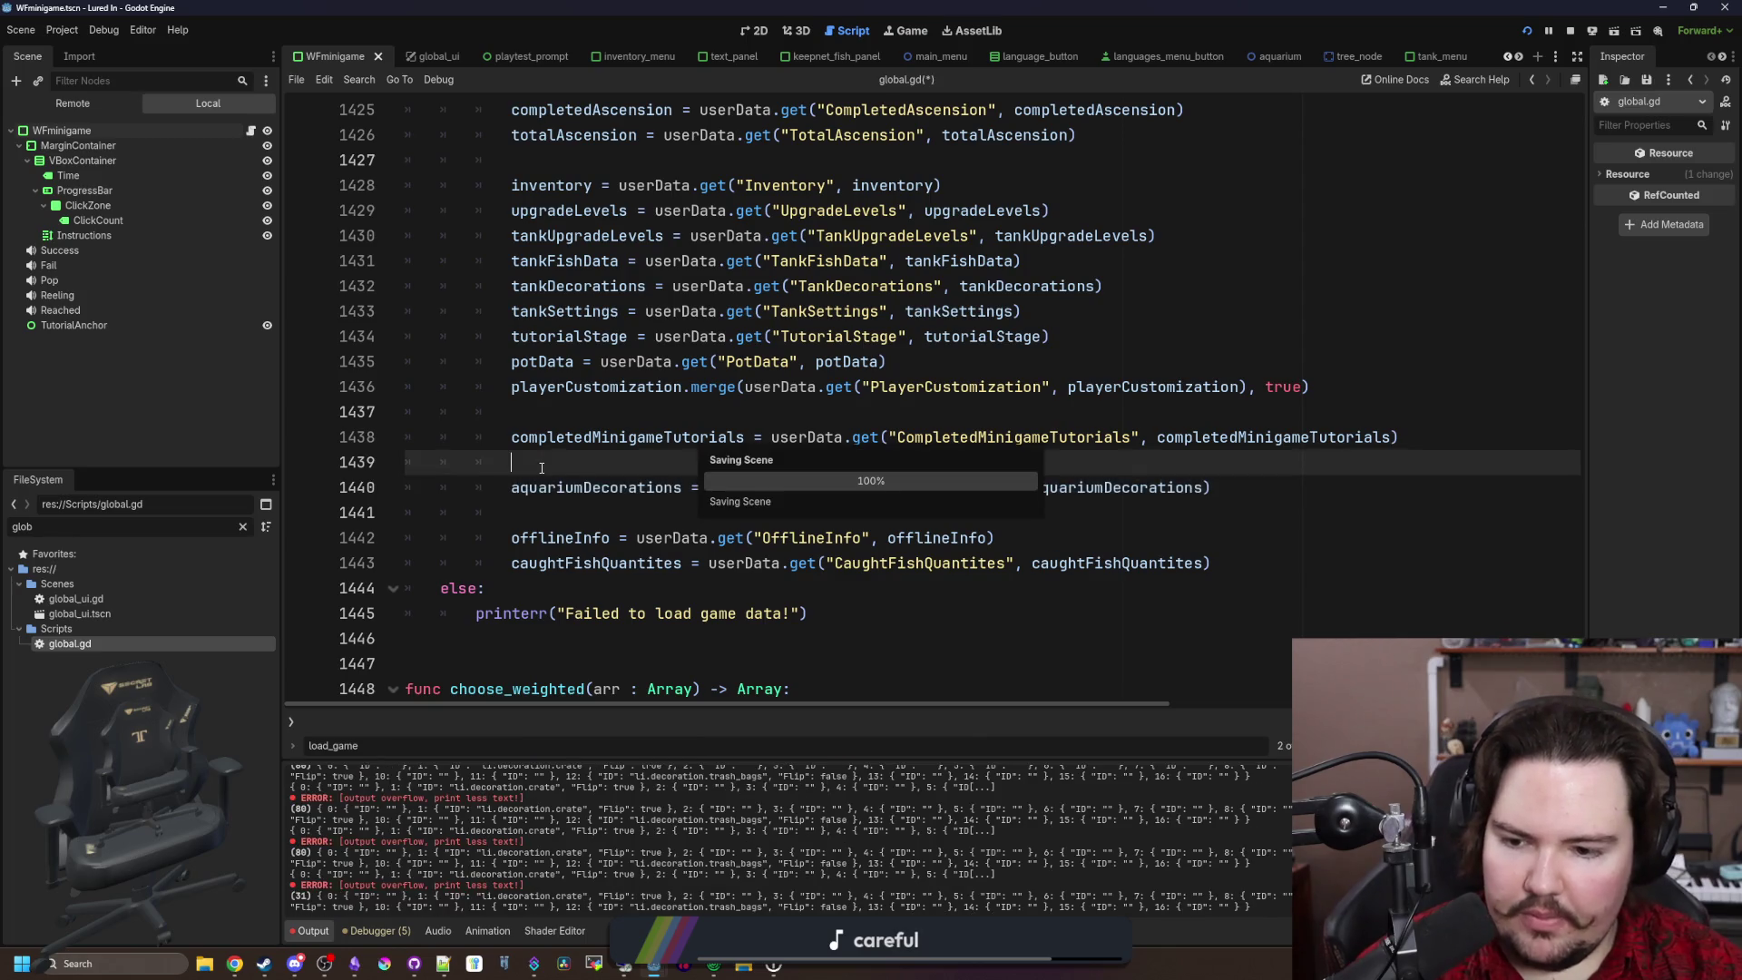
# Step: In the game, buy a Crate from the Decorations shop, place it, try the edit options, then stop
pyautogui.click(905, 33)
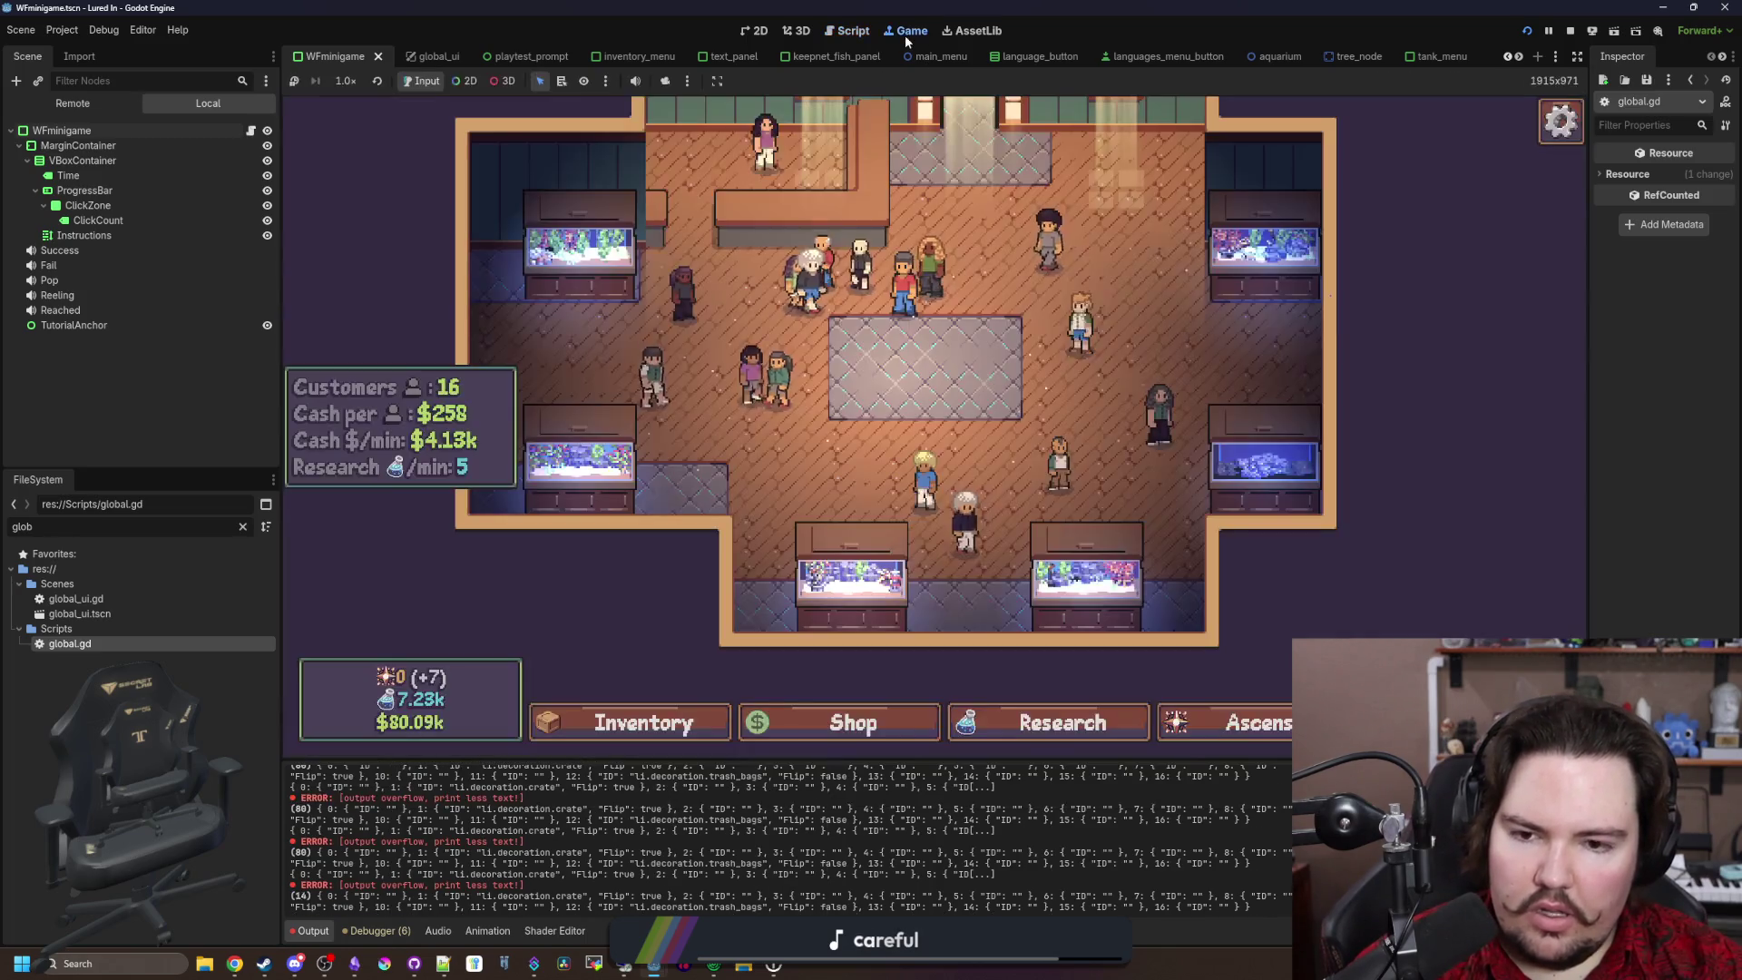
pyautogui.click(642, 722)
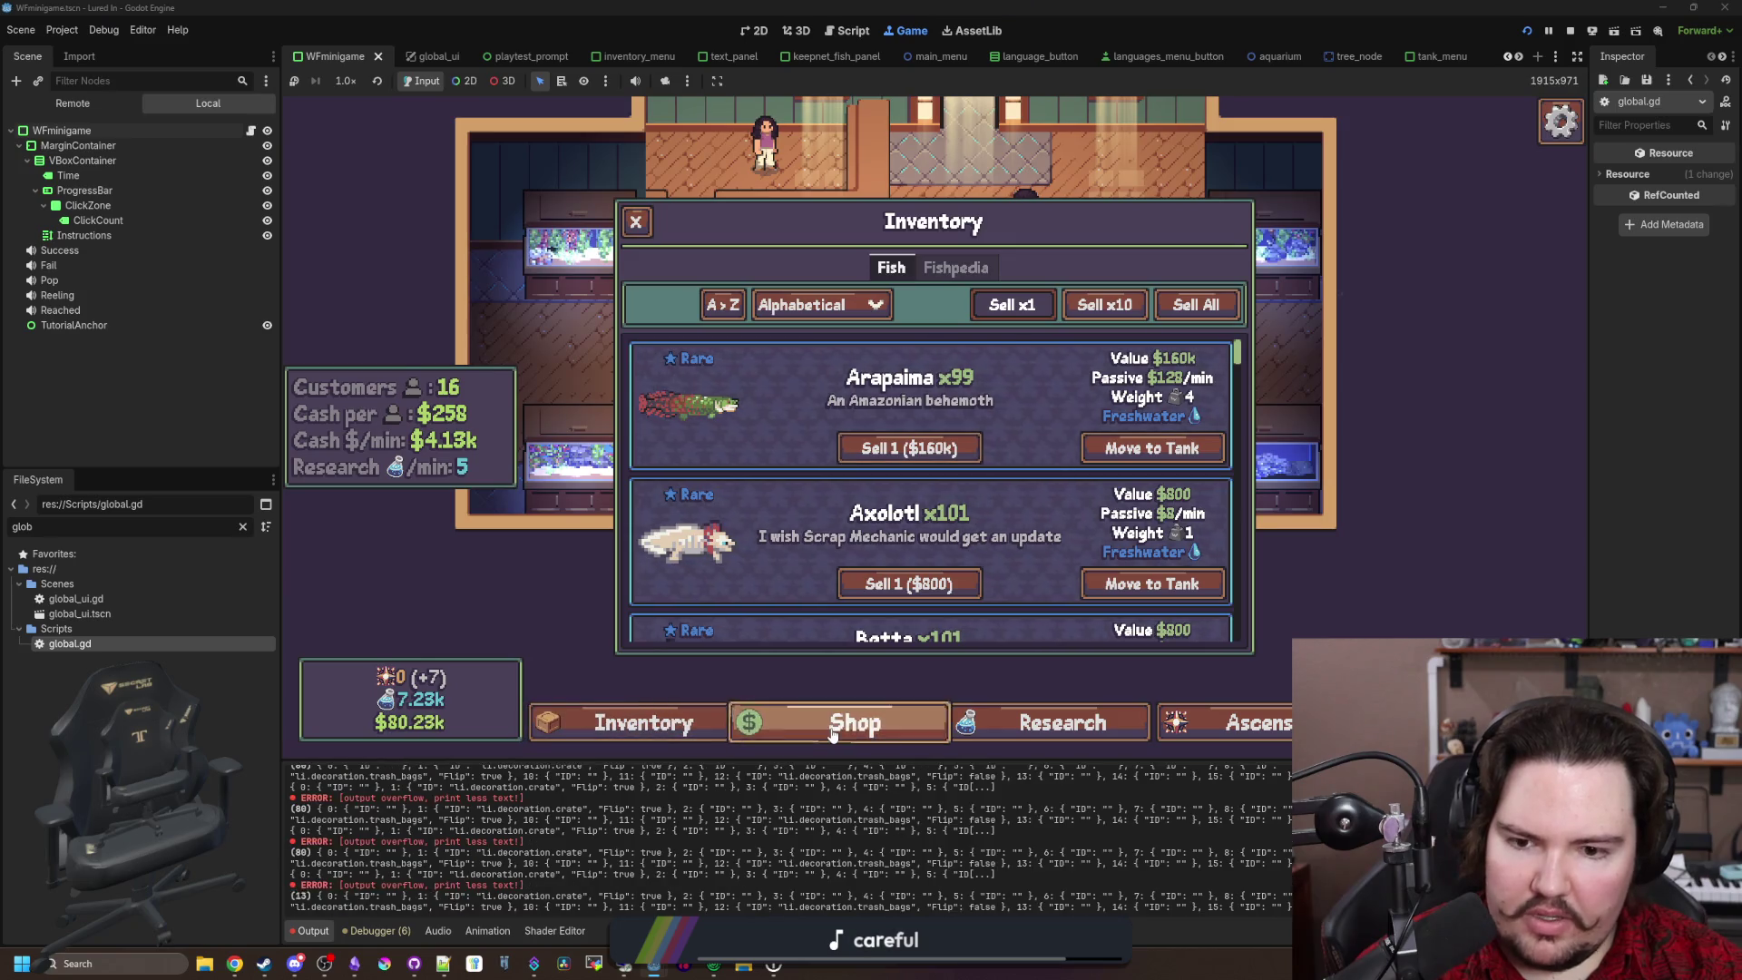
pyautogui.click(844, 722)
pyautogui.click(969, 267)
pyautogui.click(1066, 268)
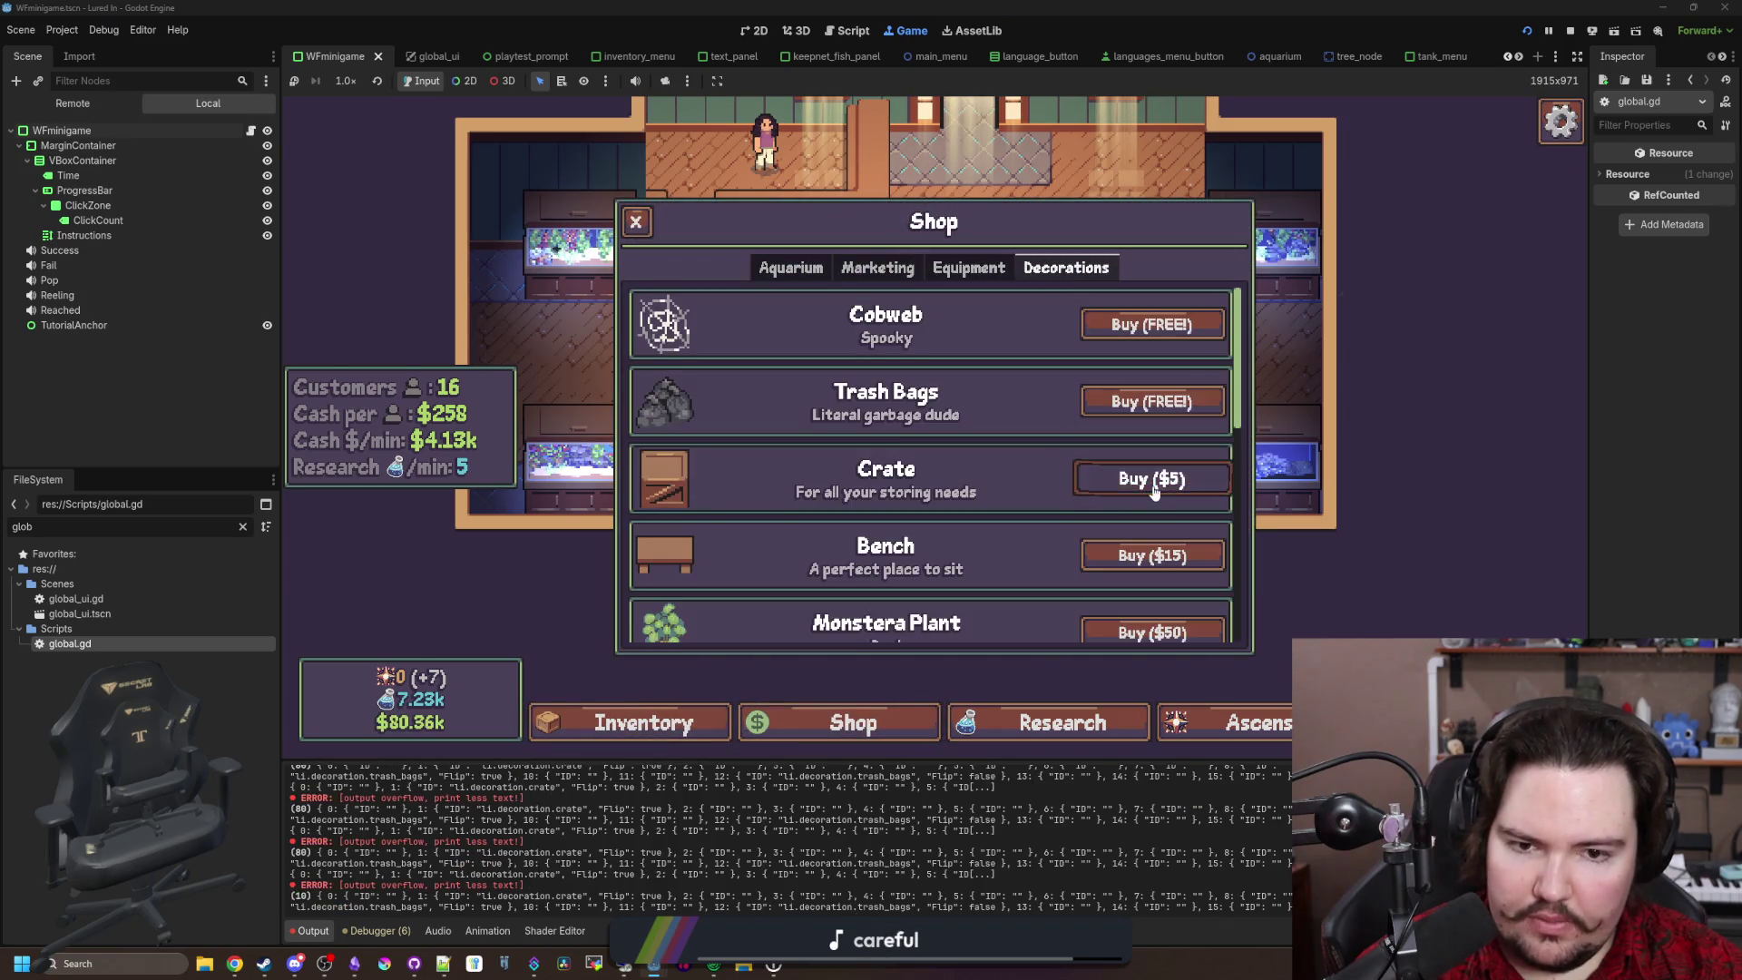
pyautogui.click(1152, 481)
pyautogui.click(1011, 403)
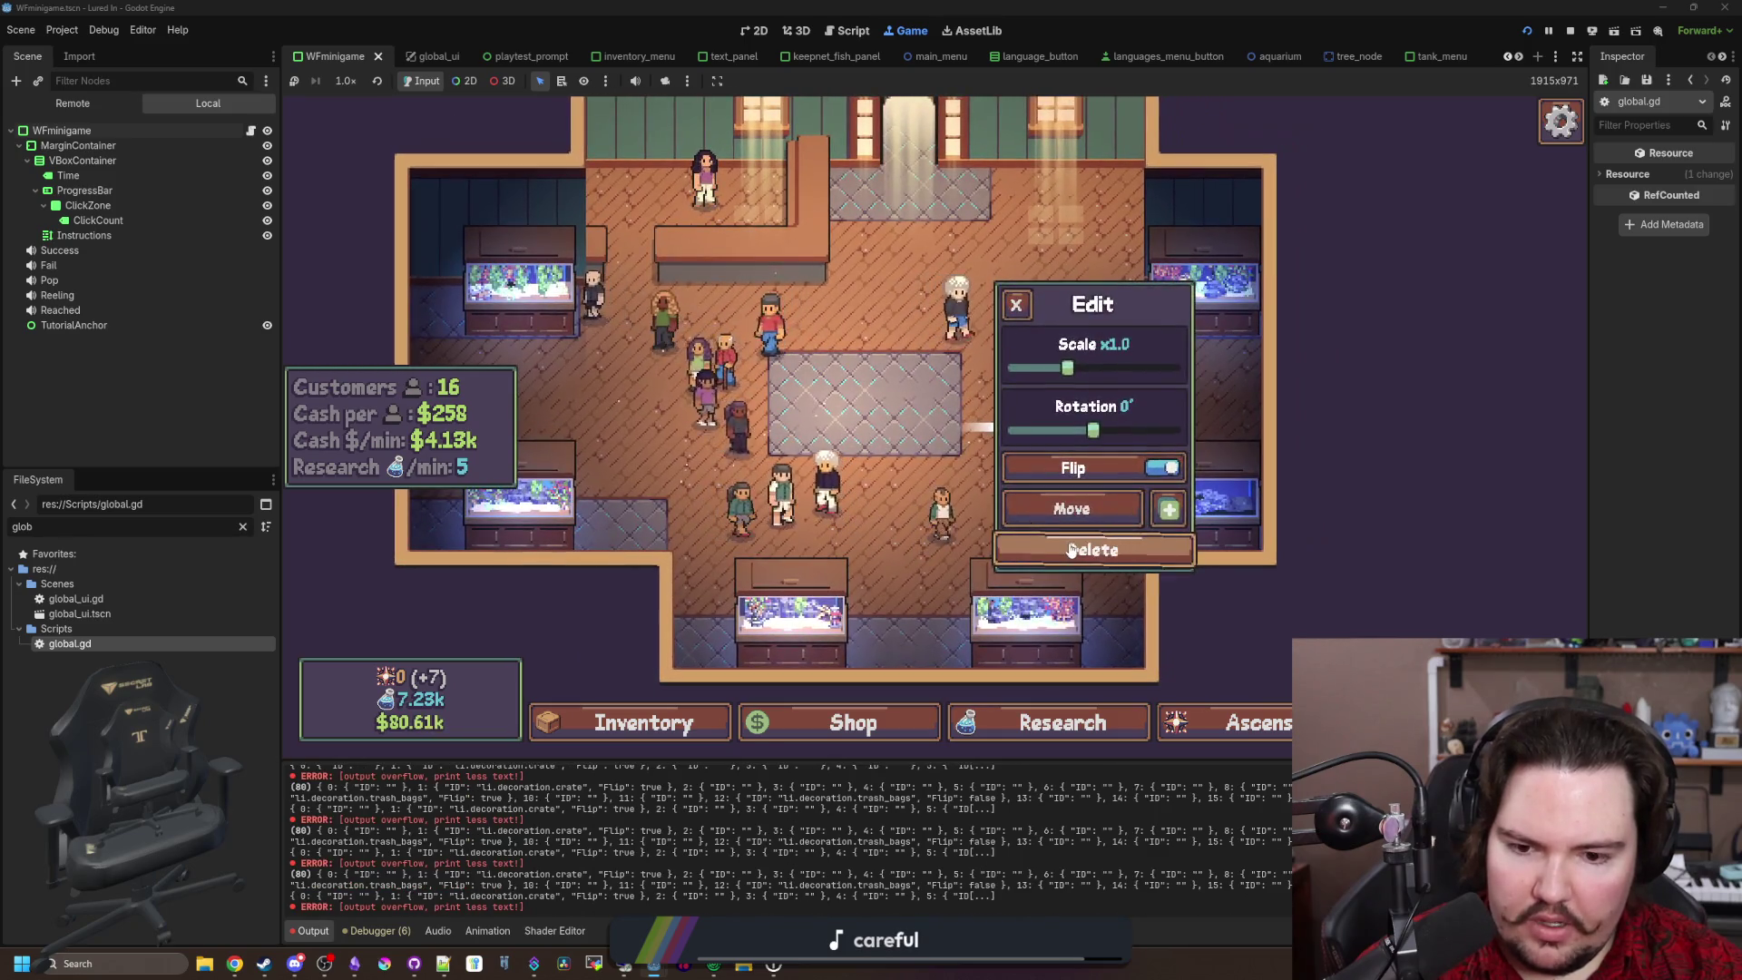
pyautogui.click(1071, 550)
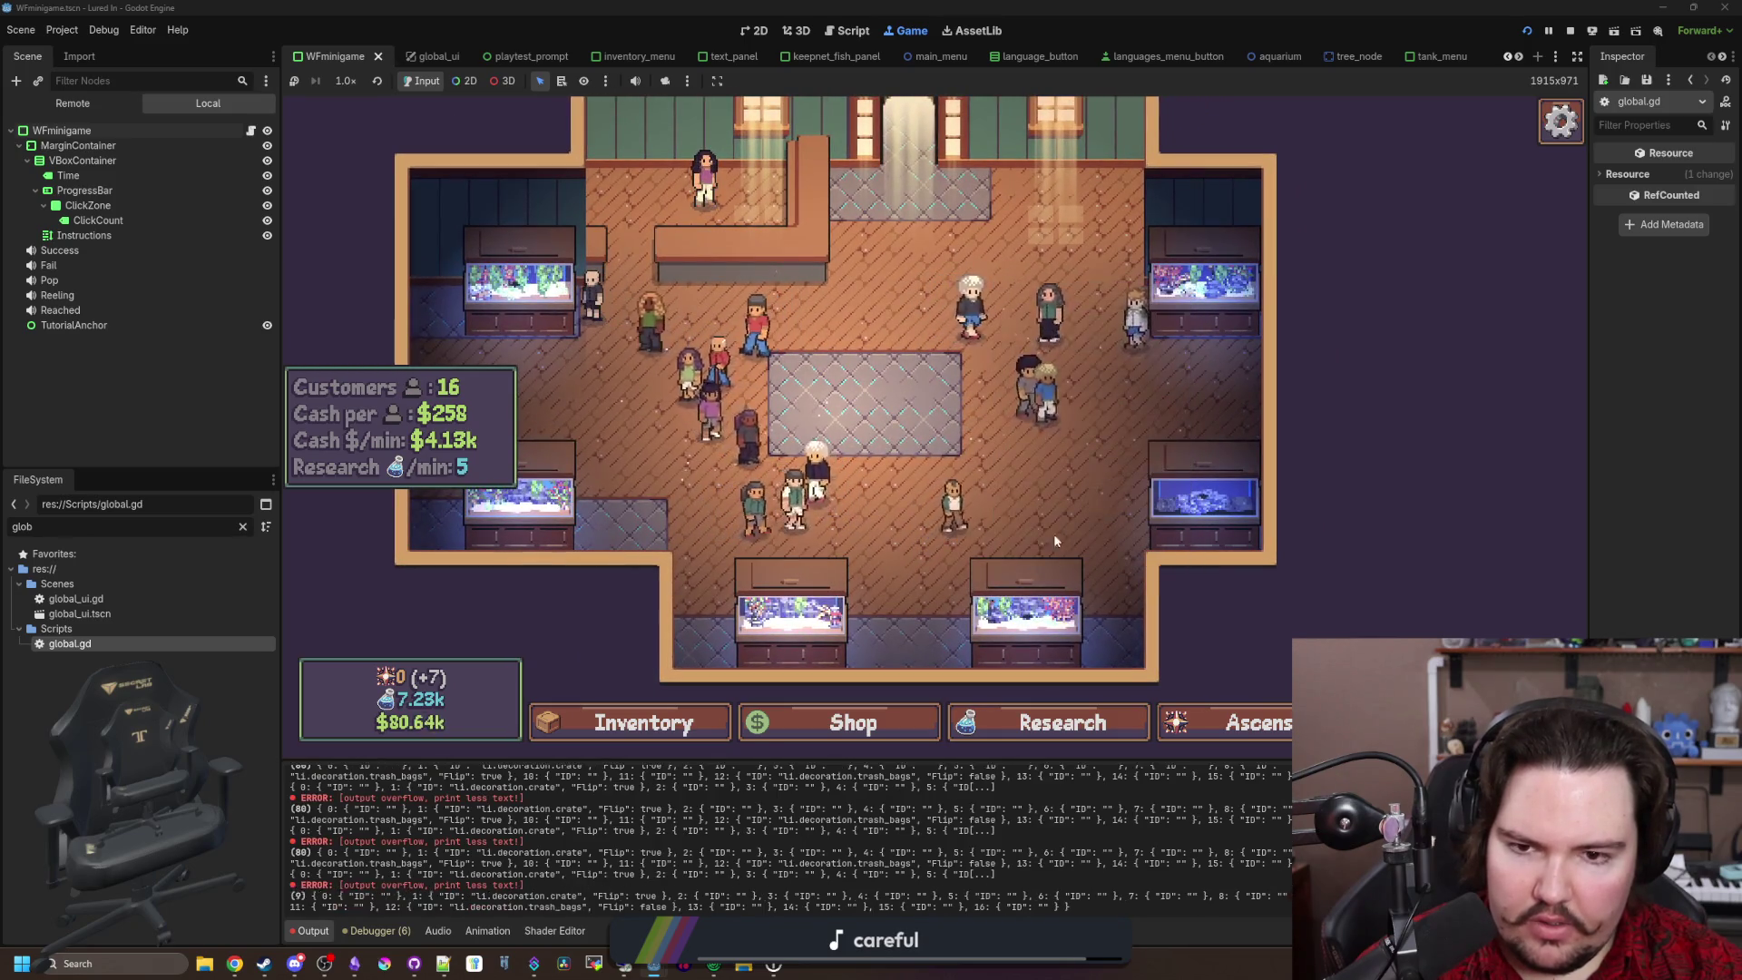
pyautogui.click(921, 638)
pyautogui.click(1014, 308)
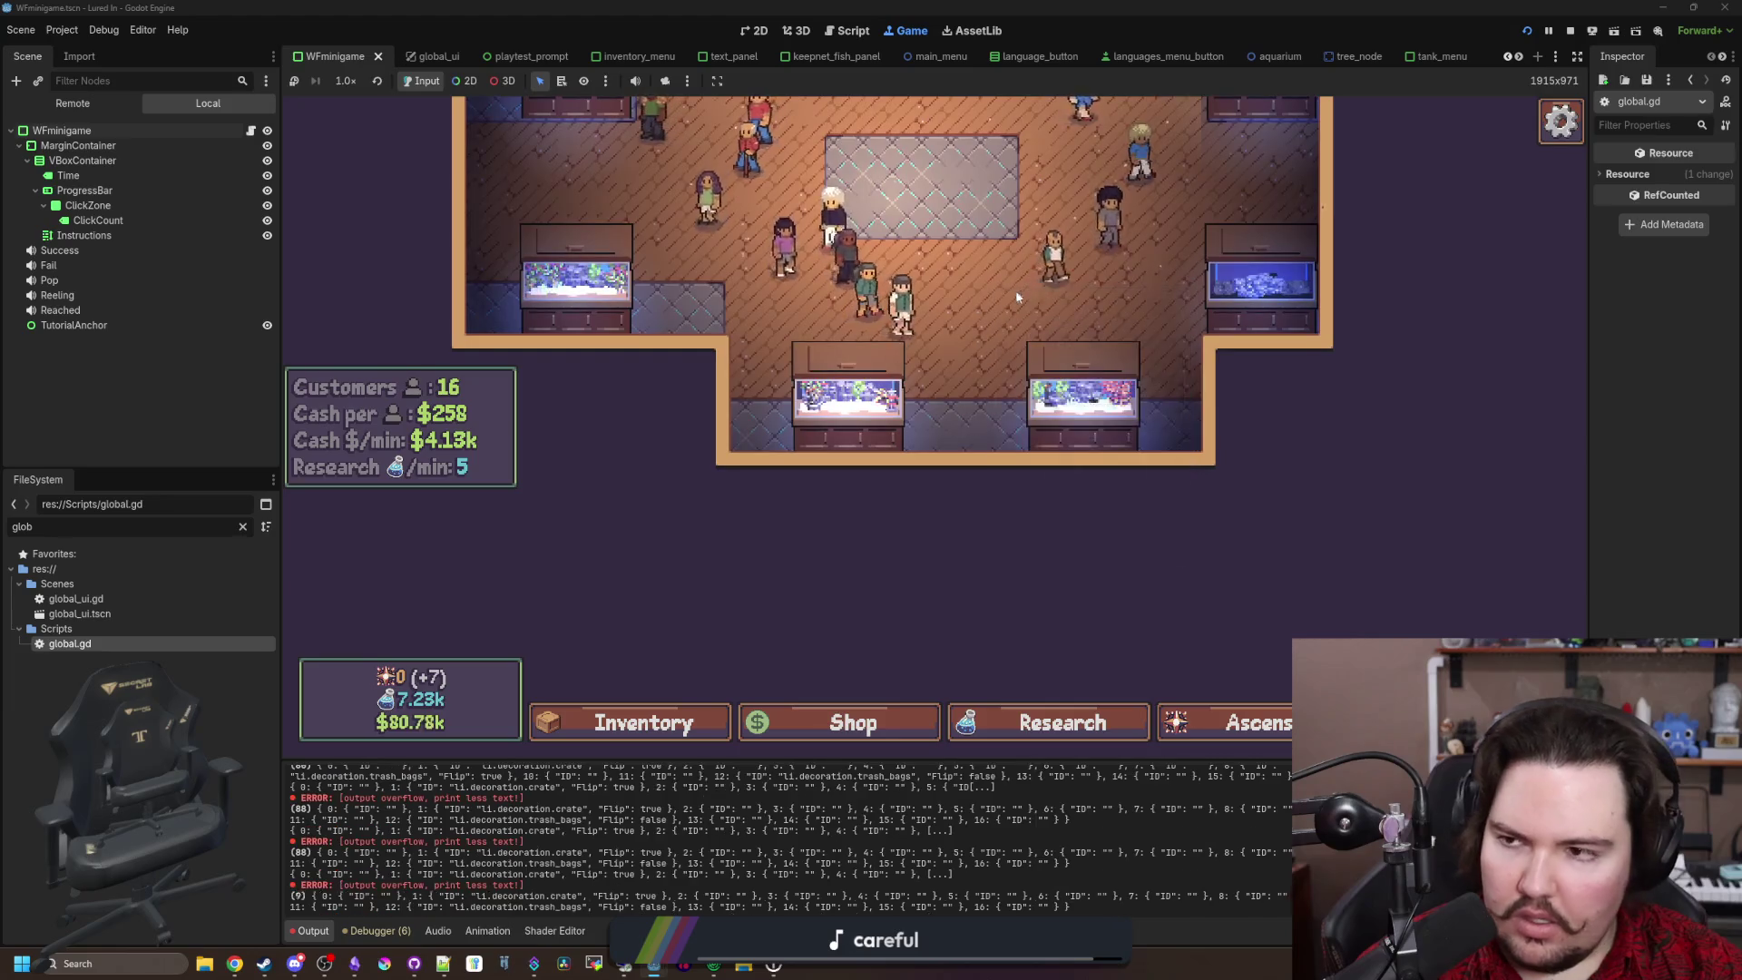
pyautogui.press('F8')
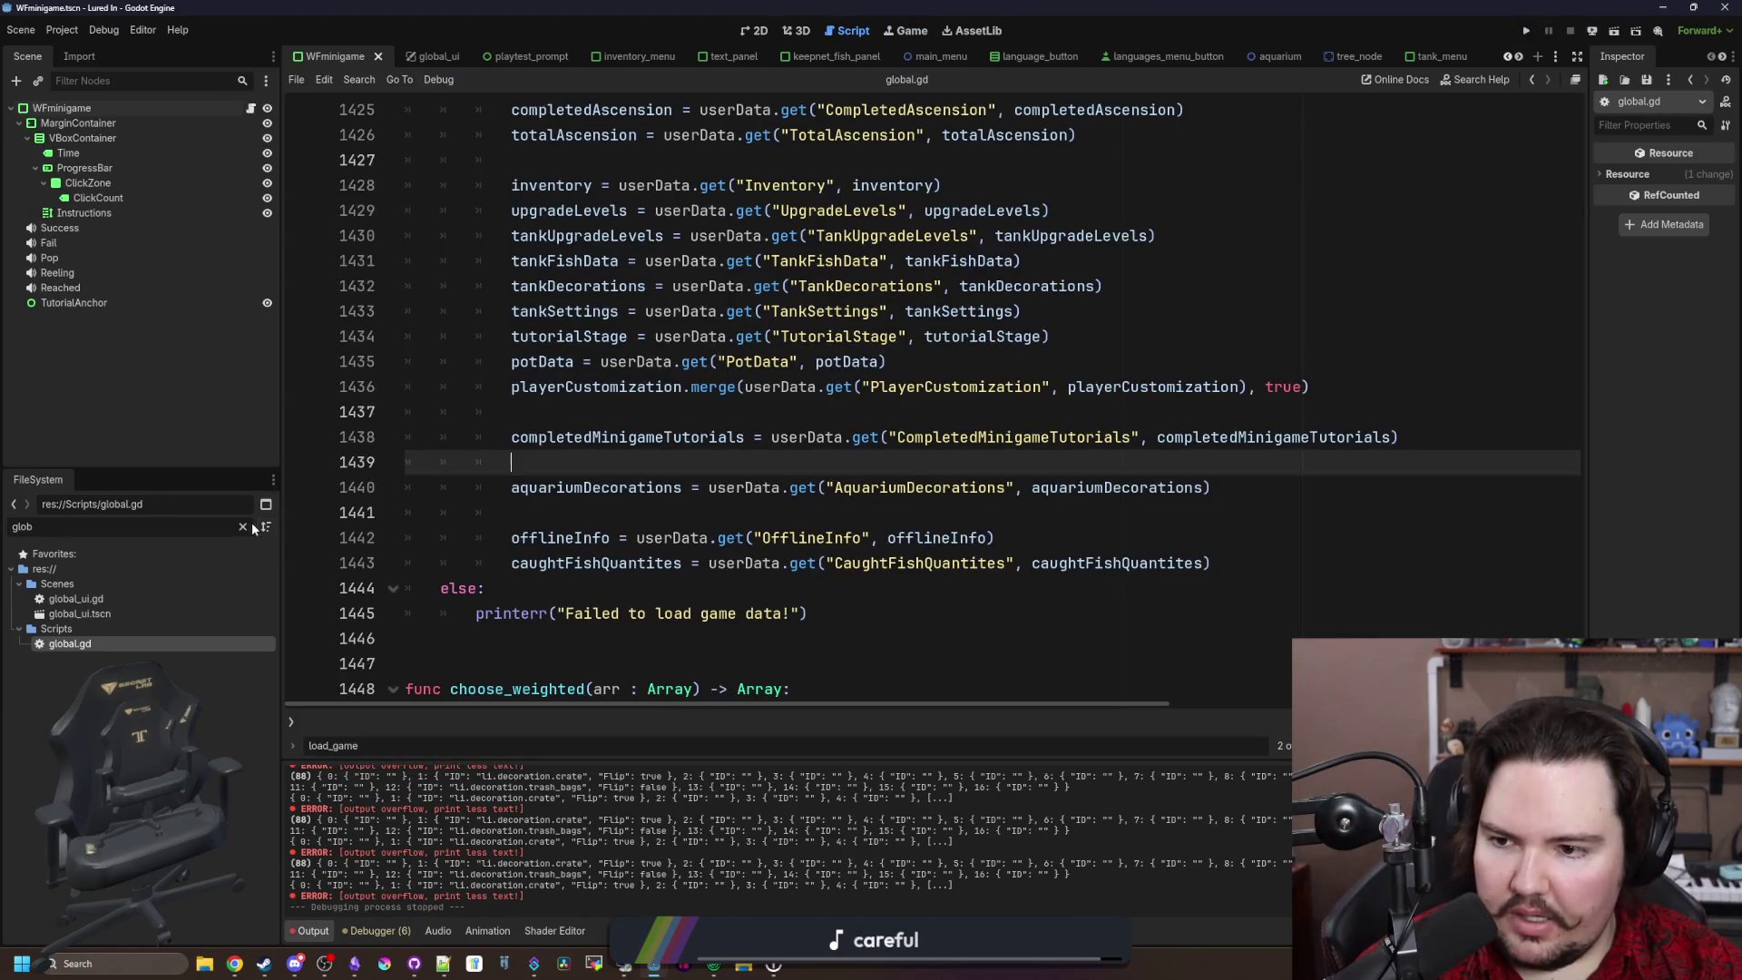
# Step: Uncomment the set_decoration(entry.ID) call at line 32 of decoration_spot.gd, save, and run the game
pyautogui.click(242, 526)
pyautogui.write('decoration')
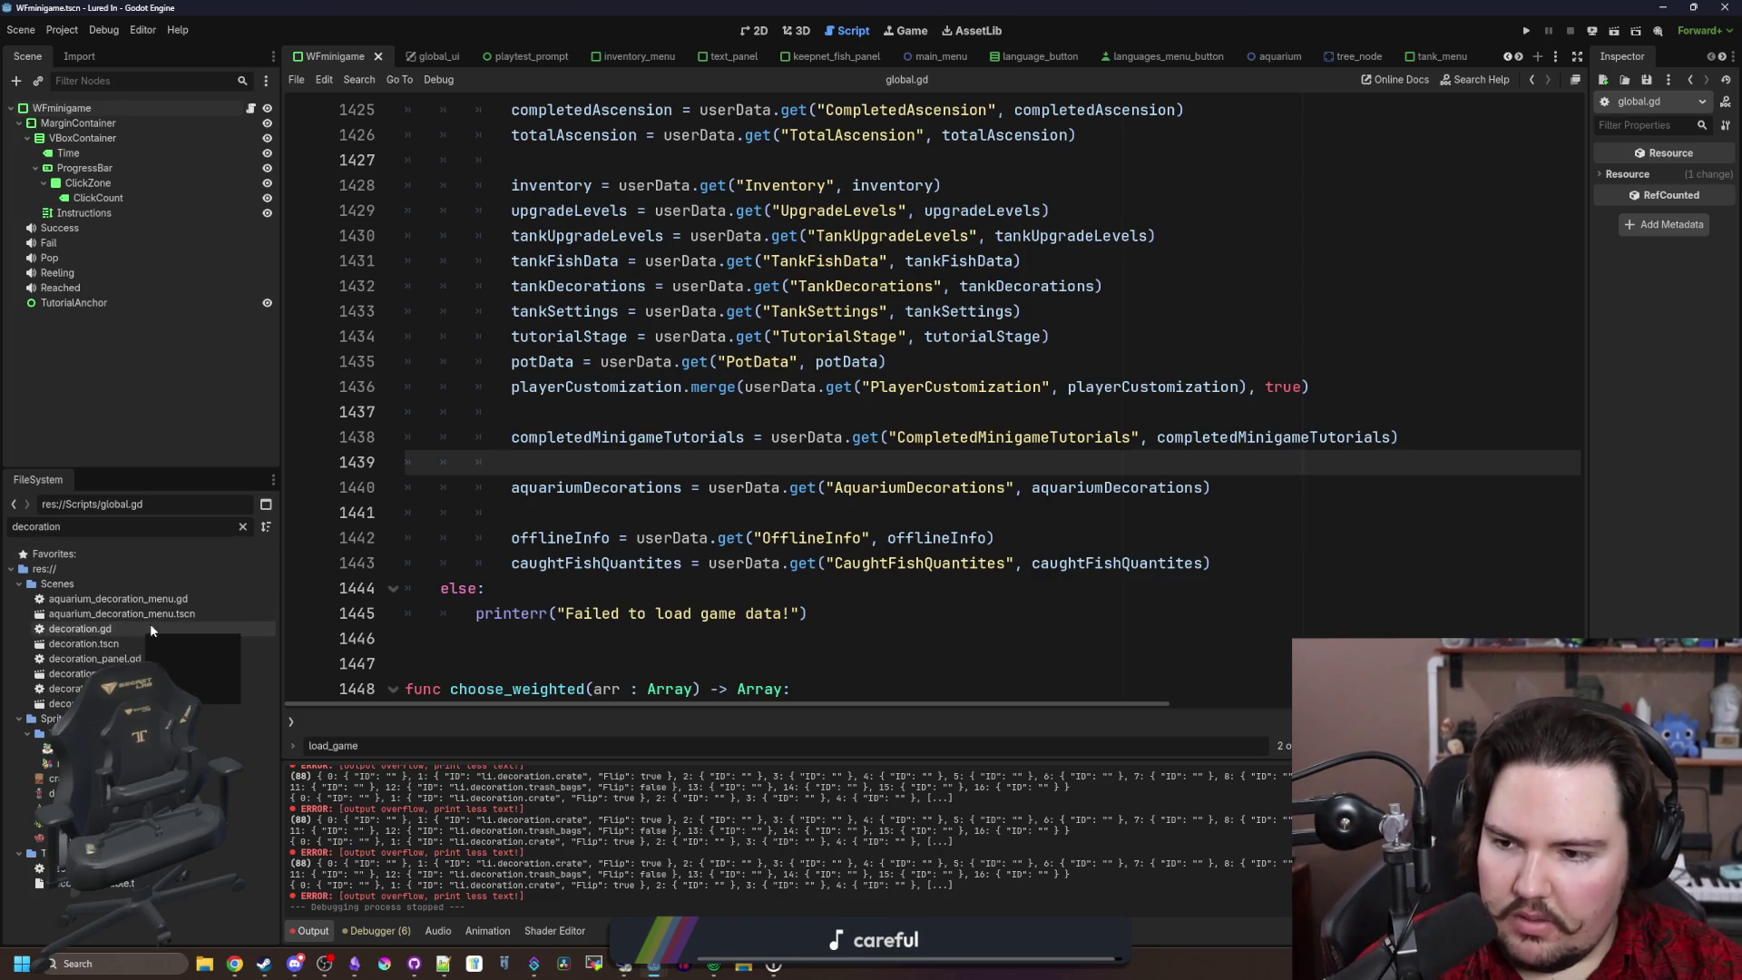
pyautogui.doubleClick(63, 689)
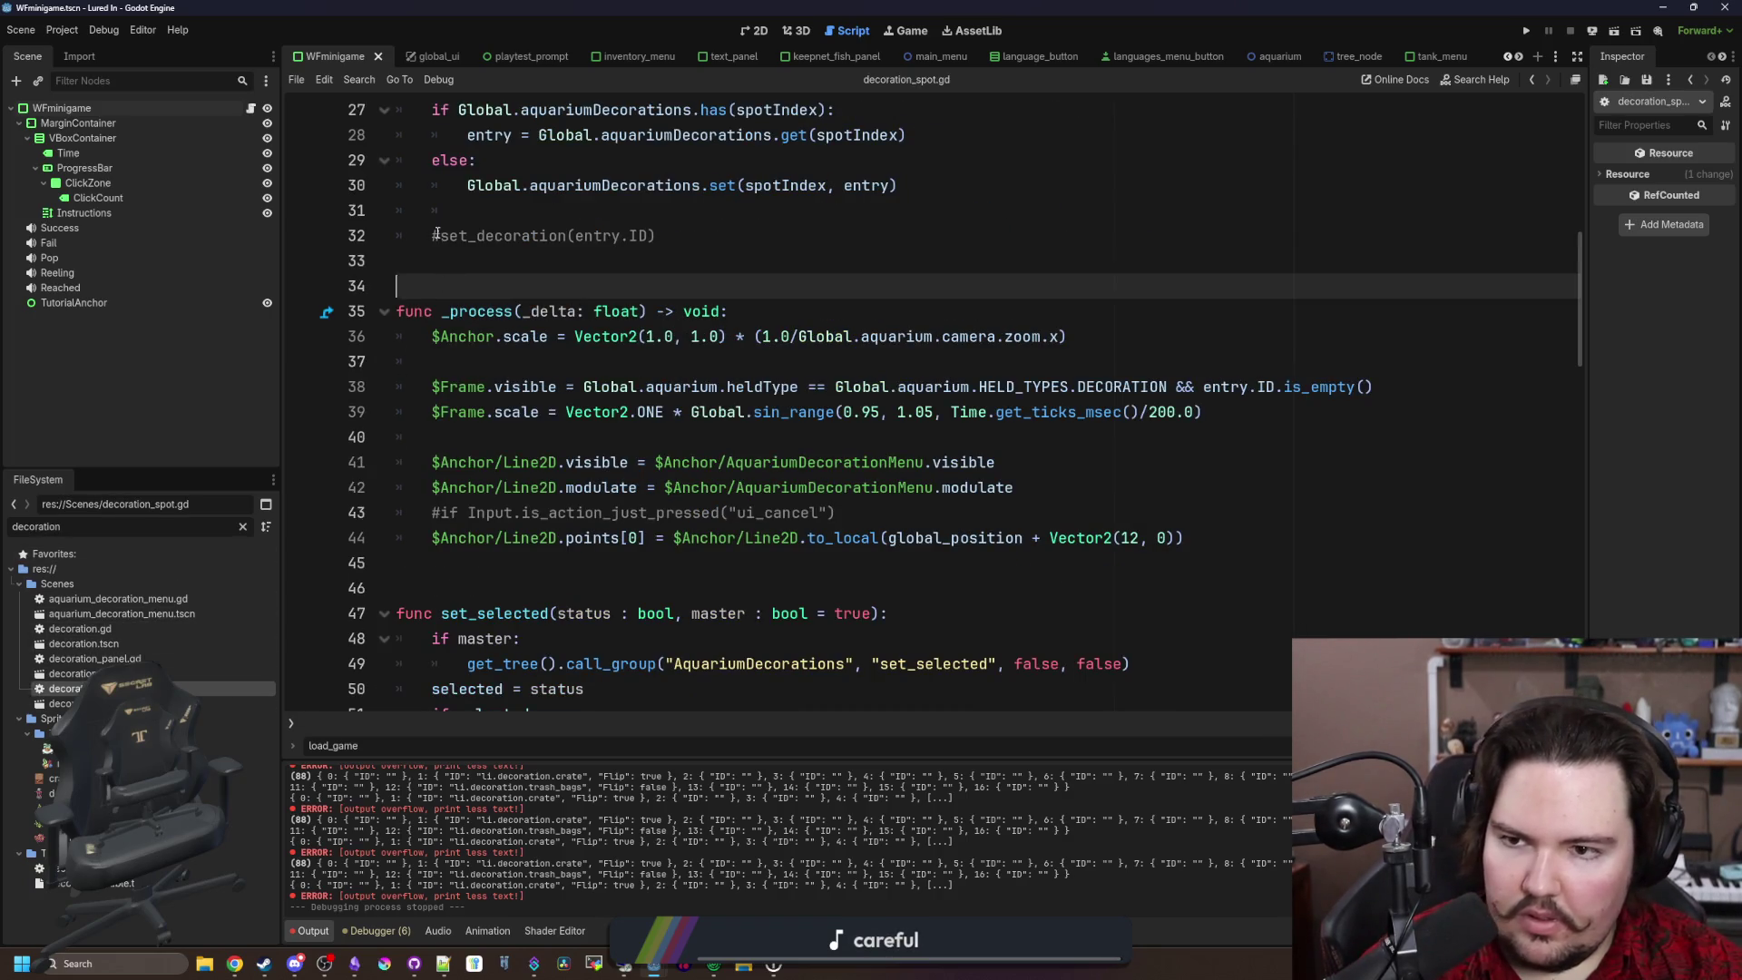
pyautogui.click(437, 235)
pyautogui.hotkey('ctrl', 'k')
pyautogui.click(529, 207)
pyautogui.hotkey('ctrl', 's')
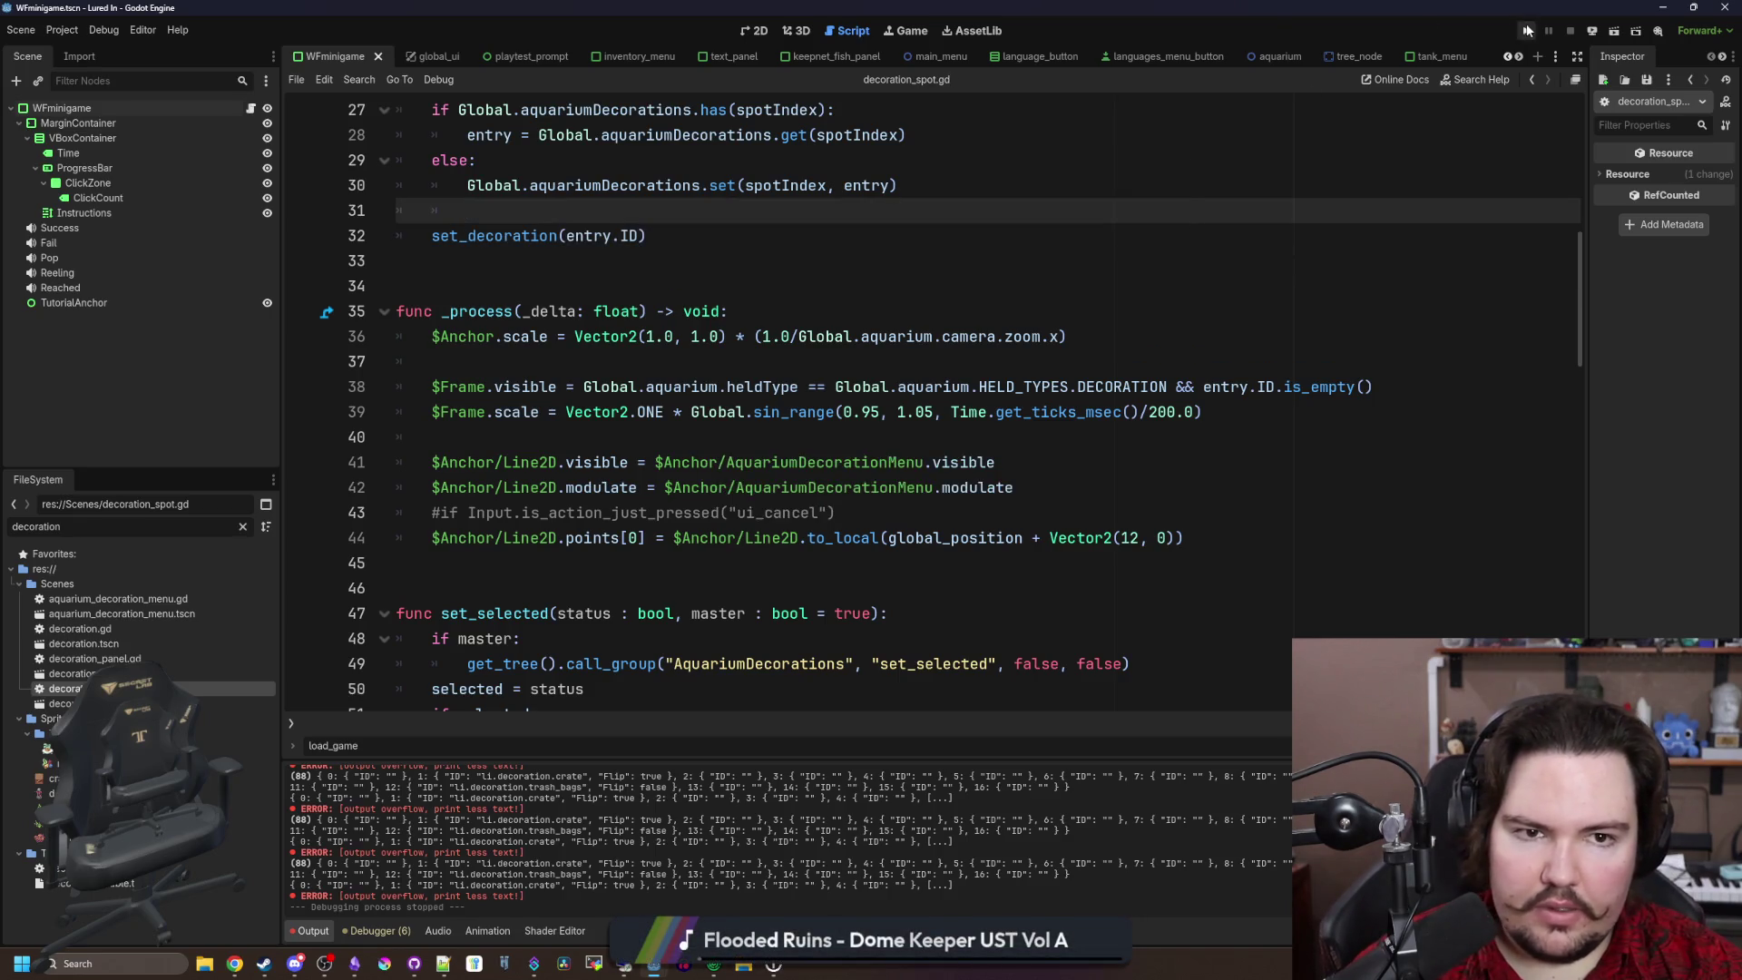
pyautogui.click(1527, 31)
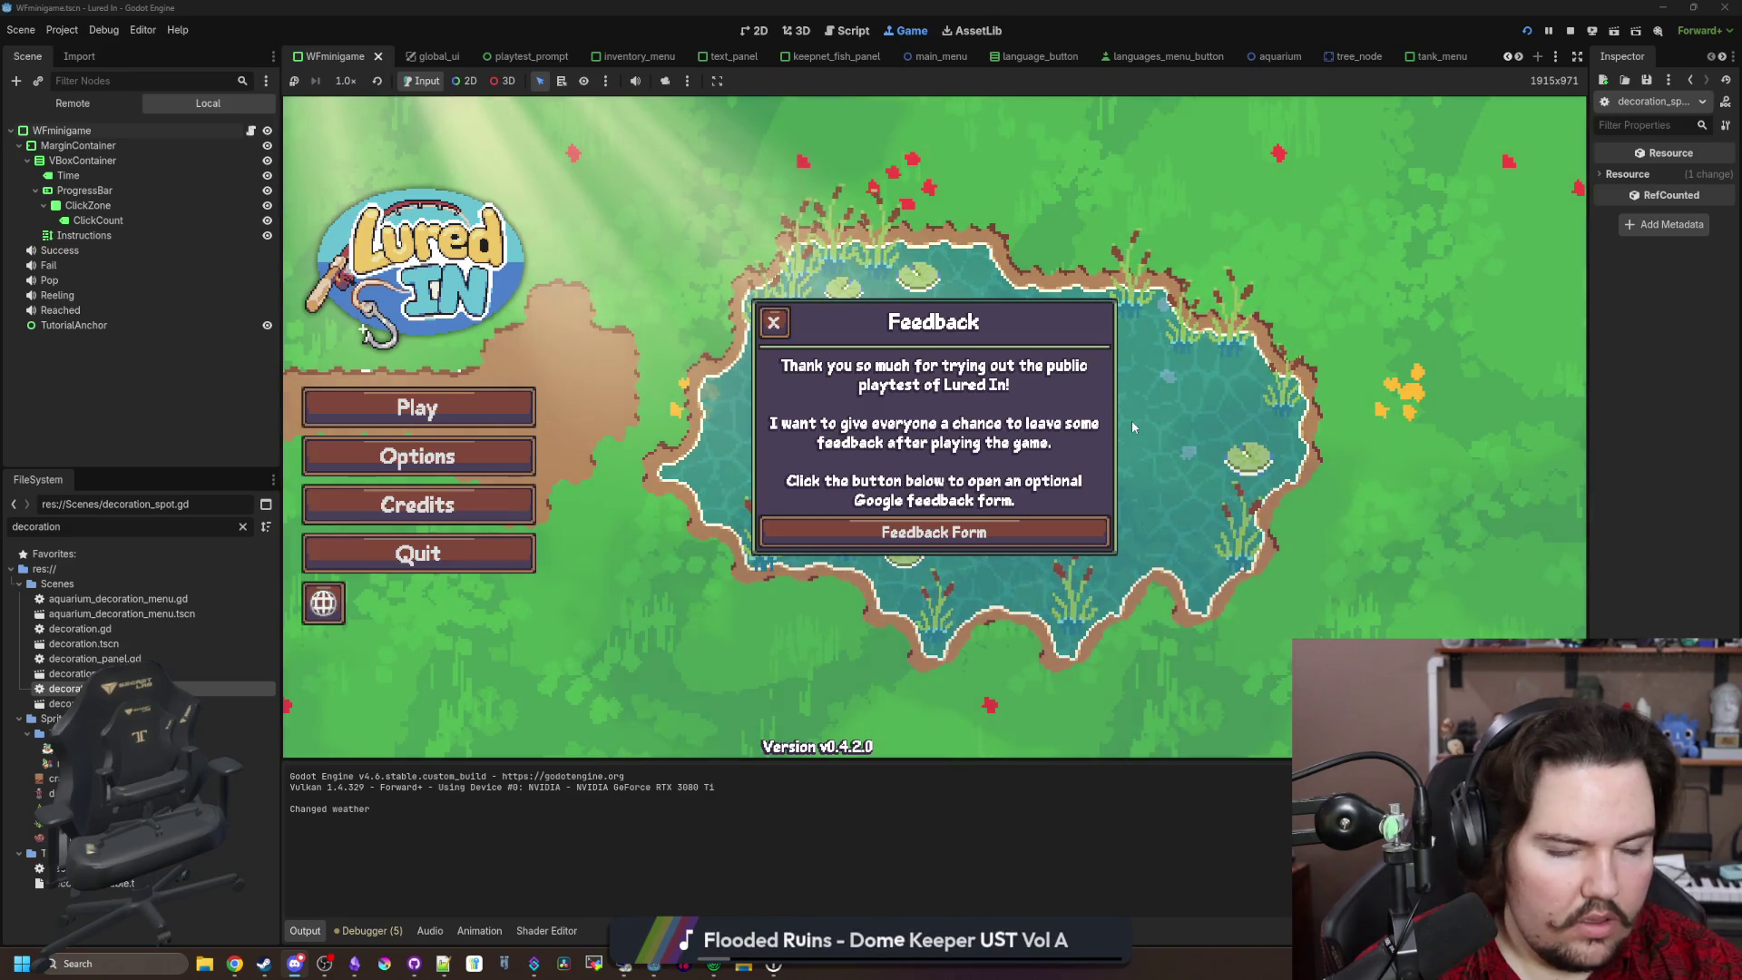
# Step: Enter the game, buy a Crate from the Decorations shop, and place it in the central decoration area
pyautogui.click(773, 322)
pyautogui.click(508, 417)
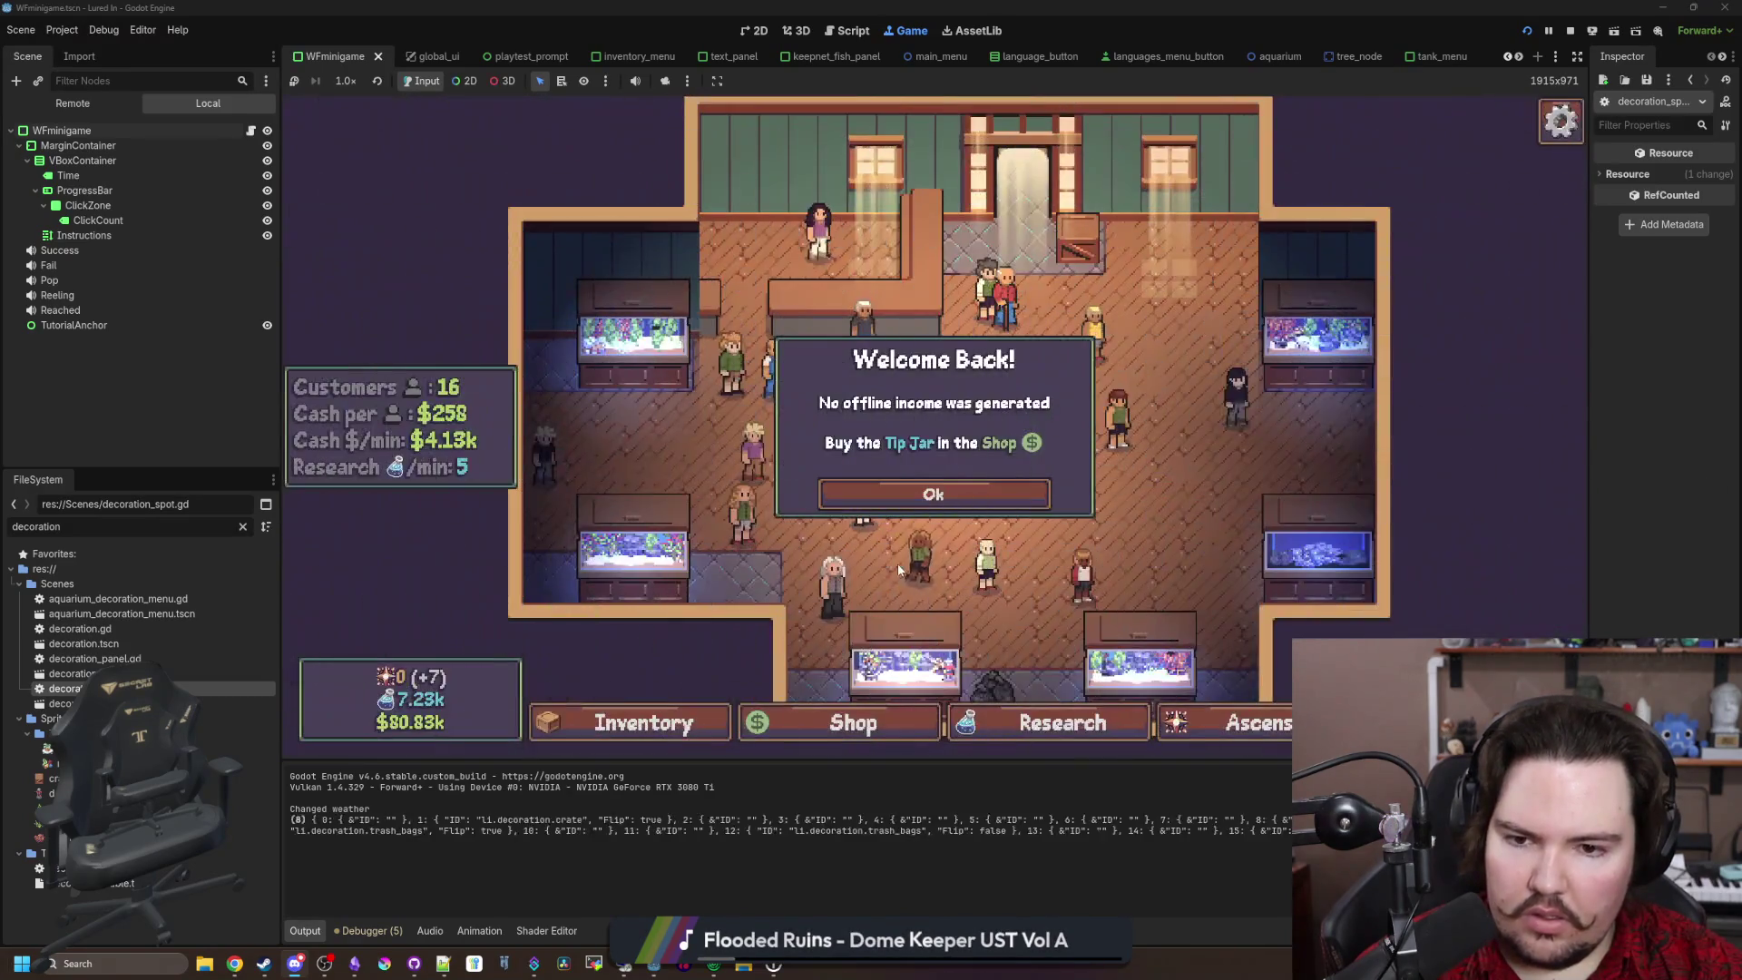
pyautogui.click(953, 490)
pyautogui.click(635, 722)
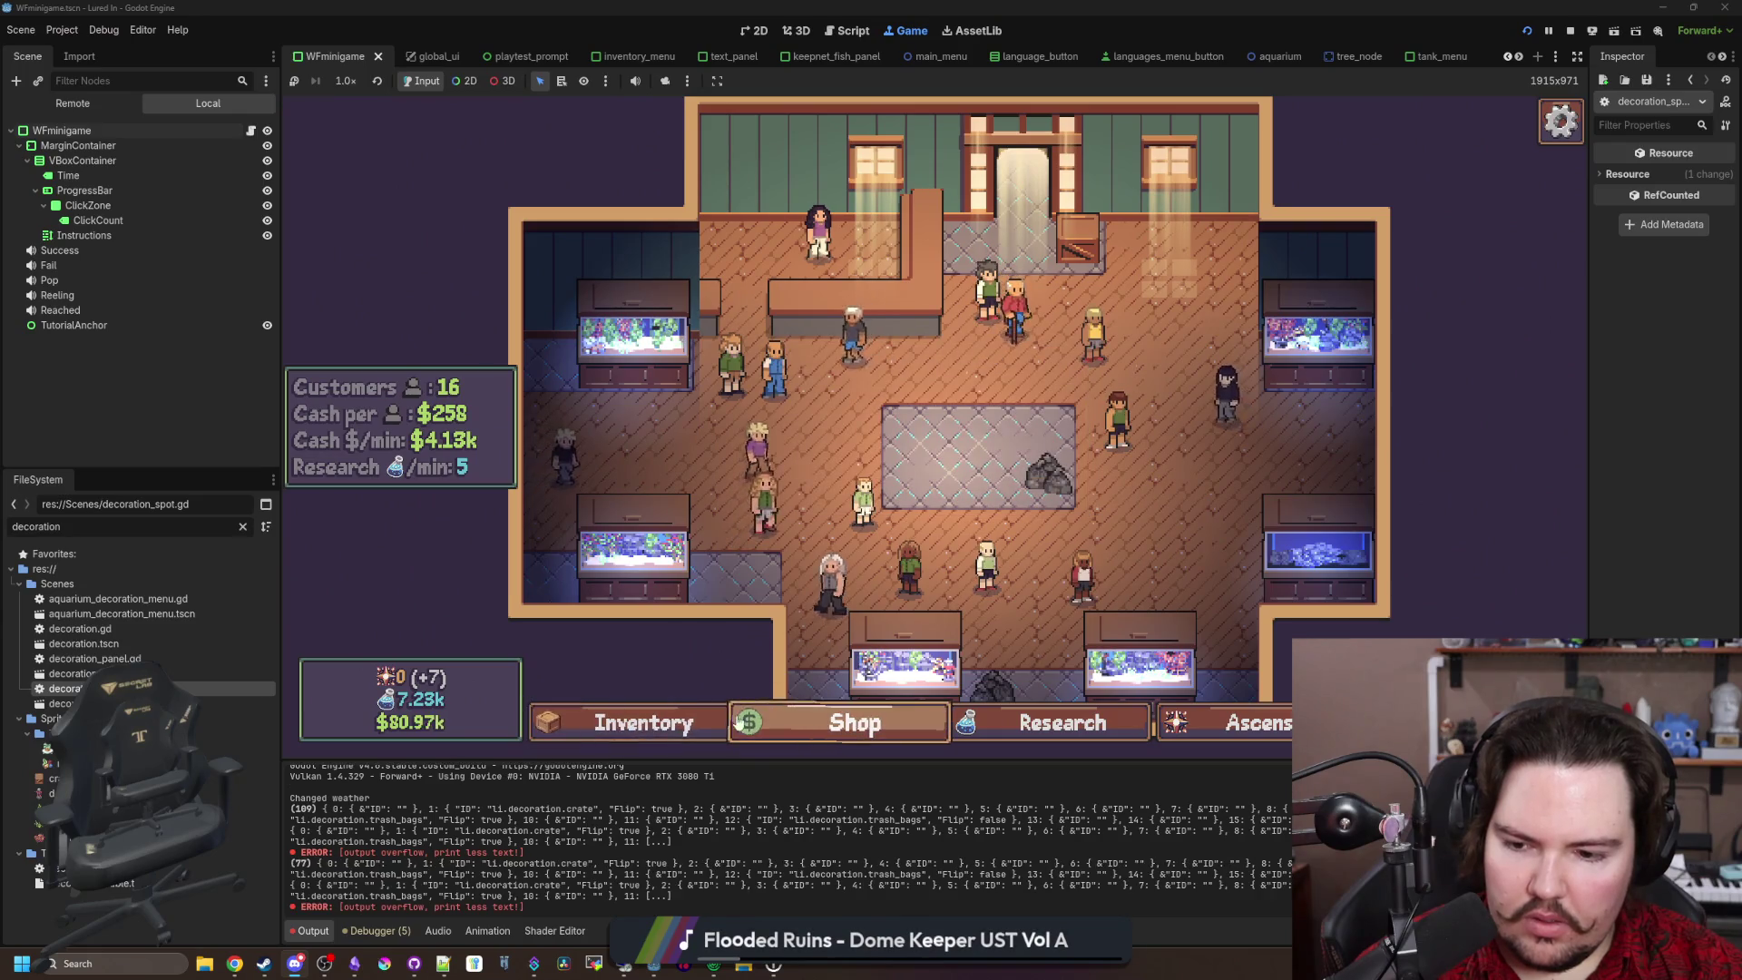
pyautogui.click(794, 719)
pyautogui.click(1066, 267)
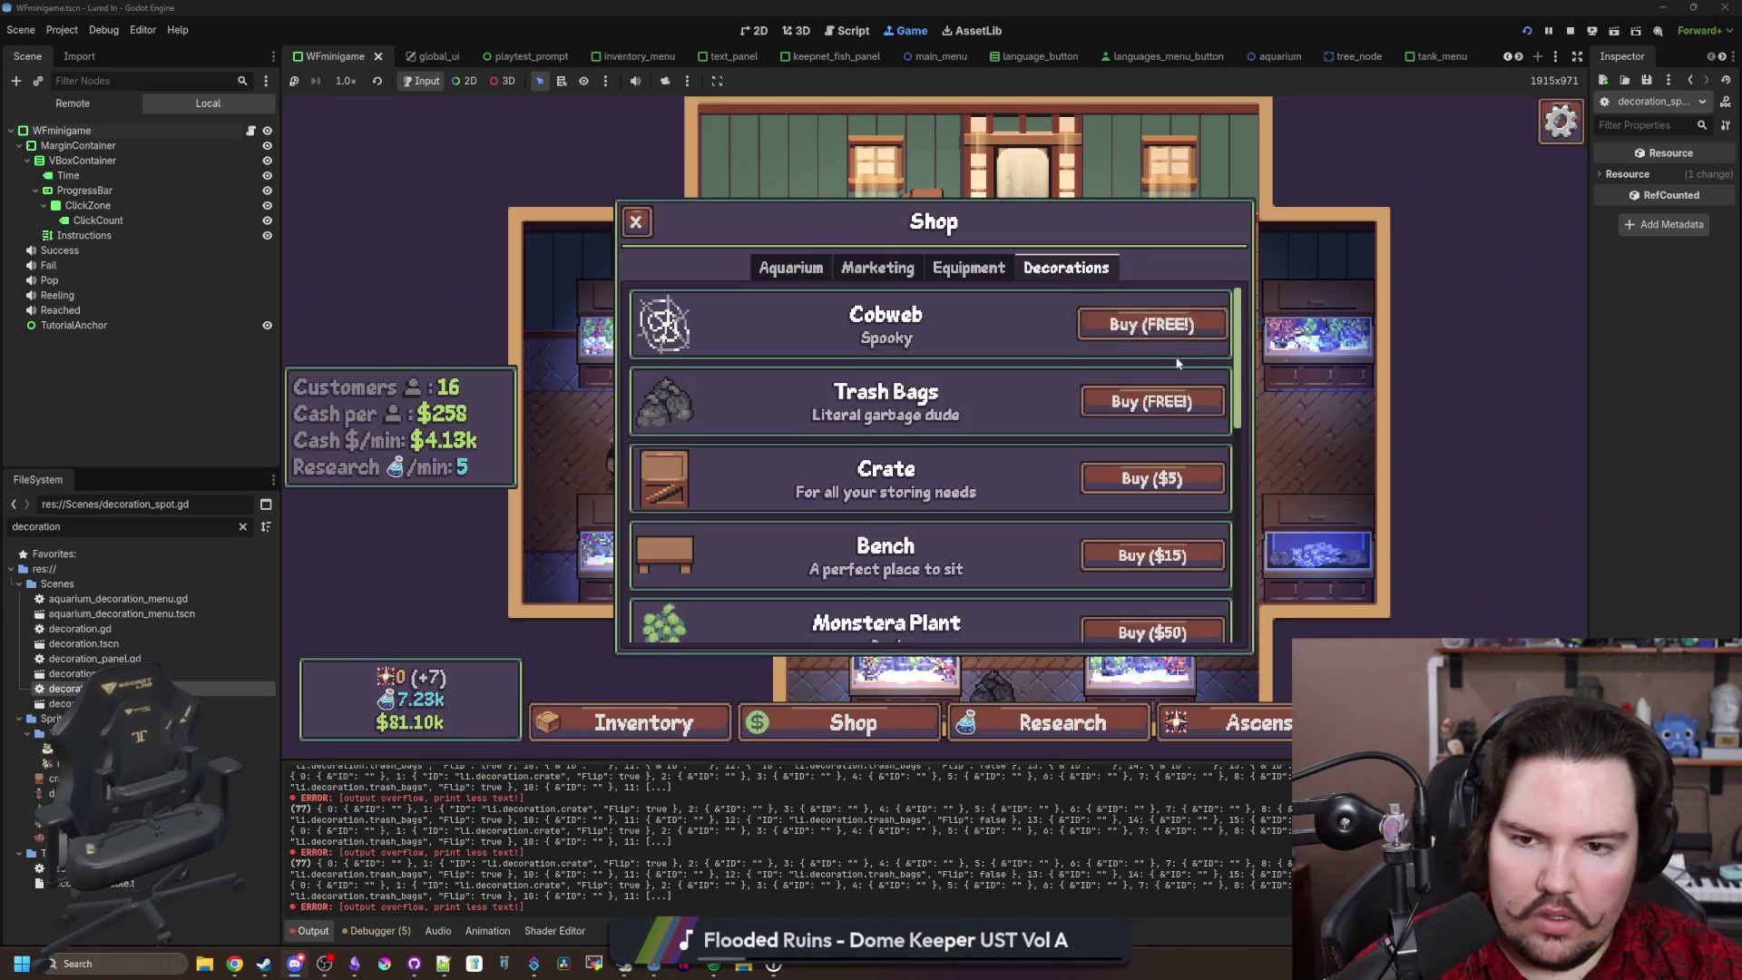
pyautogui.click(1159, 477)
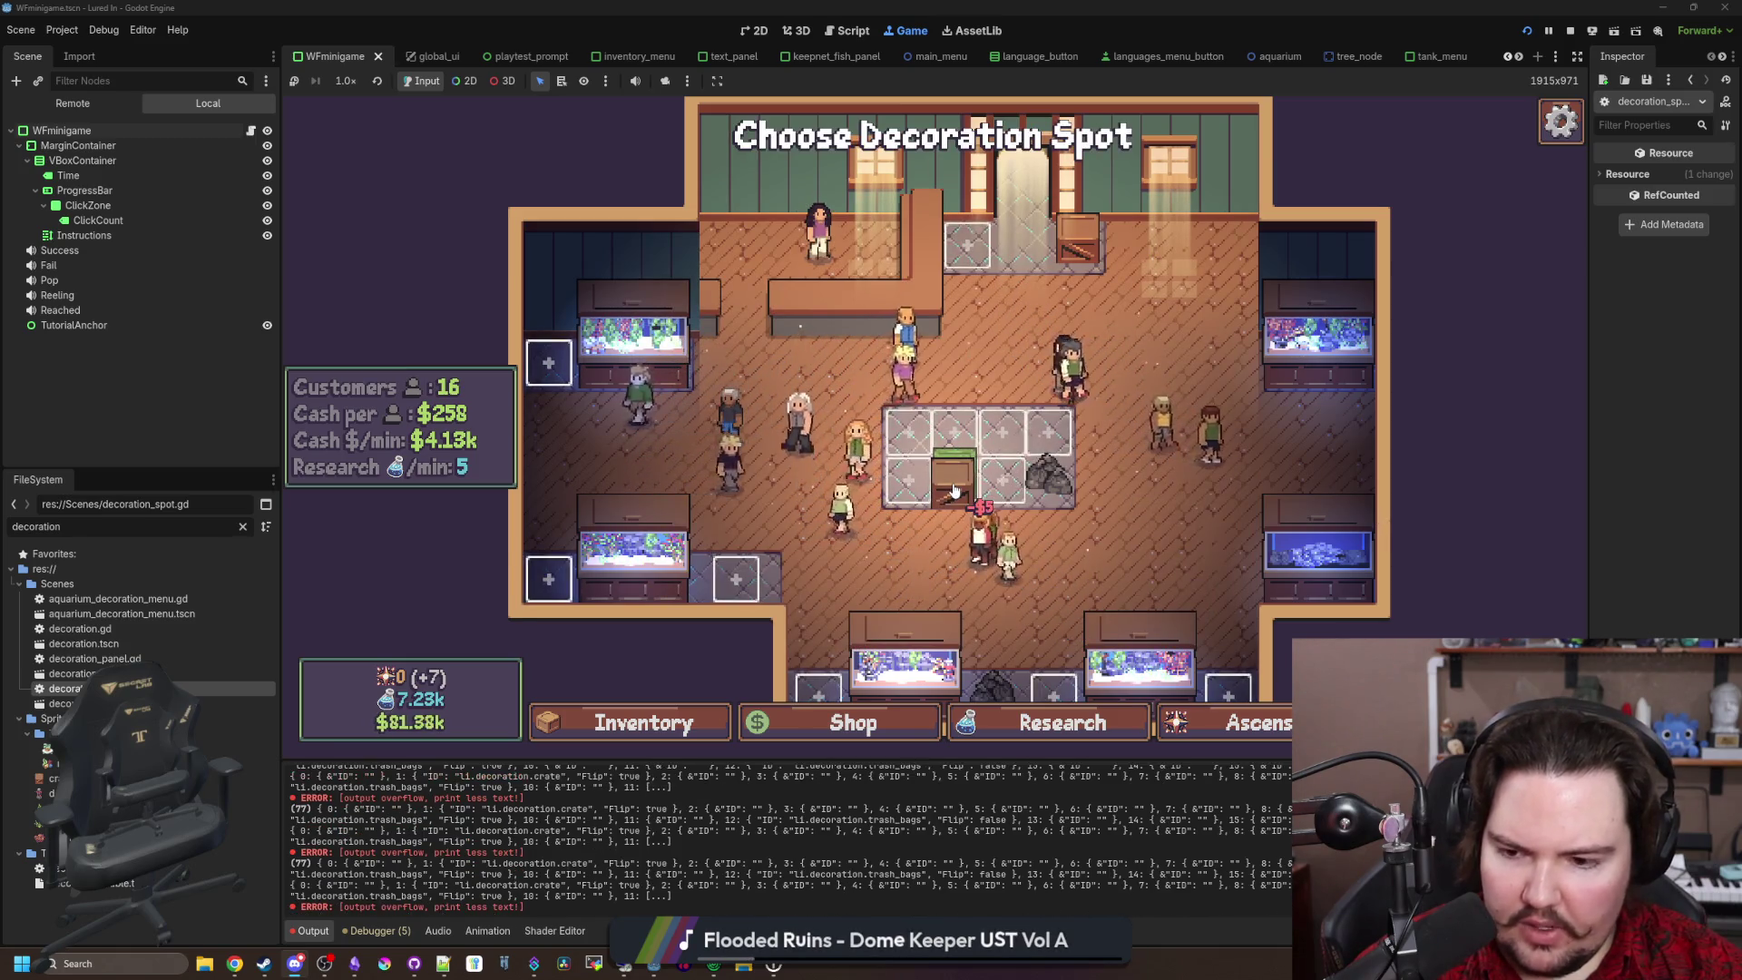
pyautogui.click(953, 488)
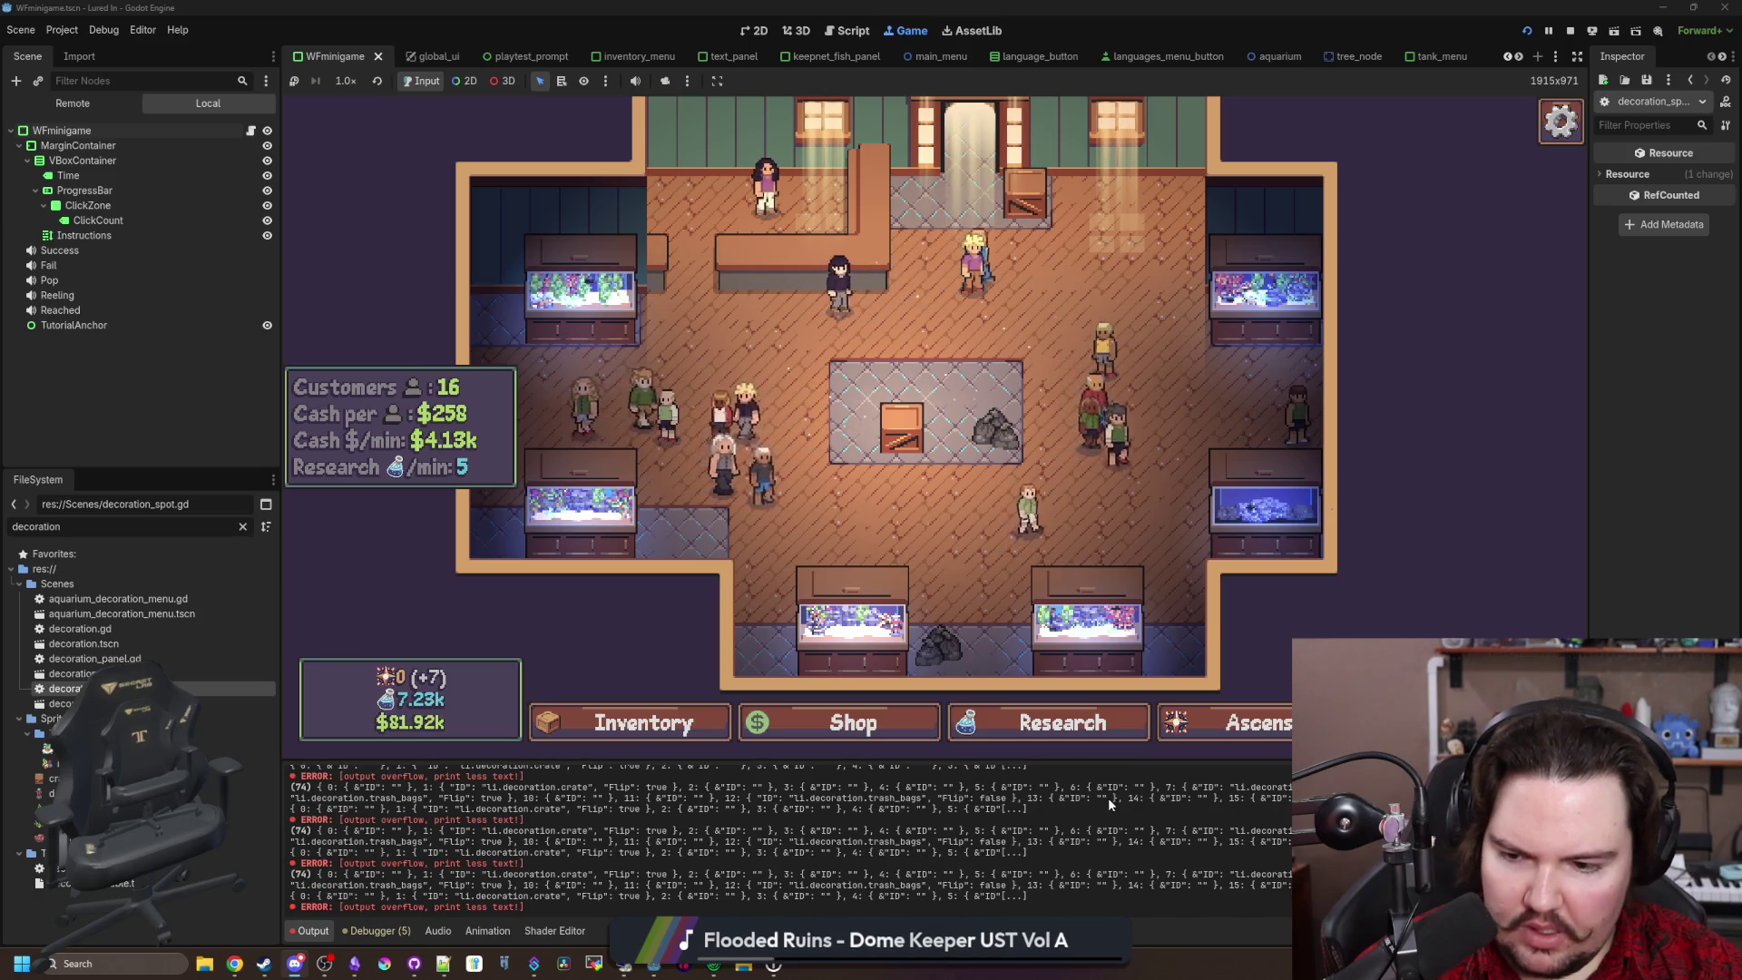
# Step: Clear the output log, open aquarium.gd via the 'aquar' filter, and select the print(Global.aquariumDecorations) line
pyautogui.hotkey('ctrl', 'alt', 'k')
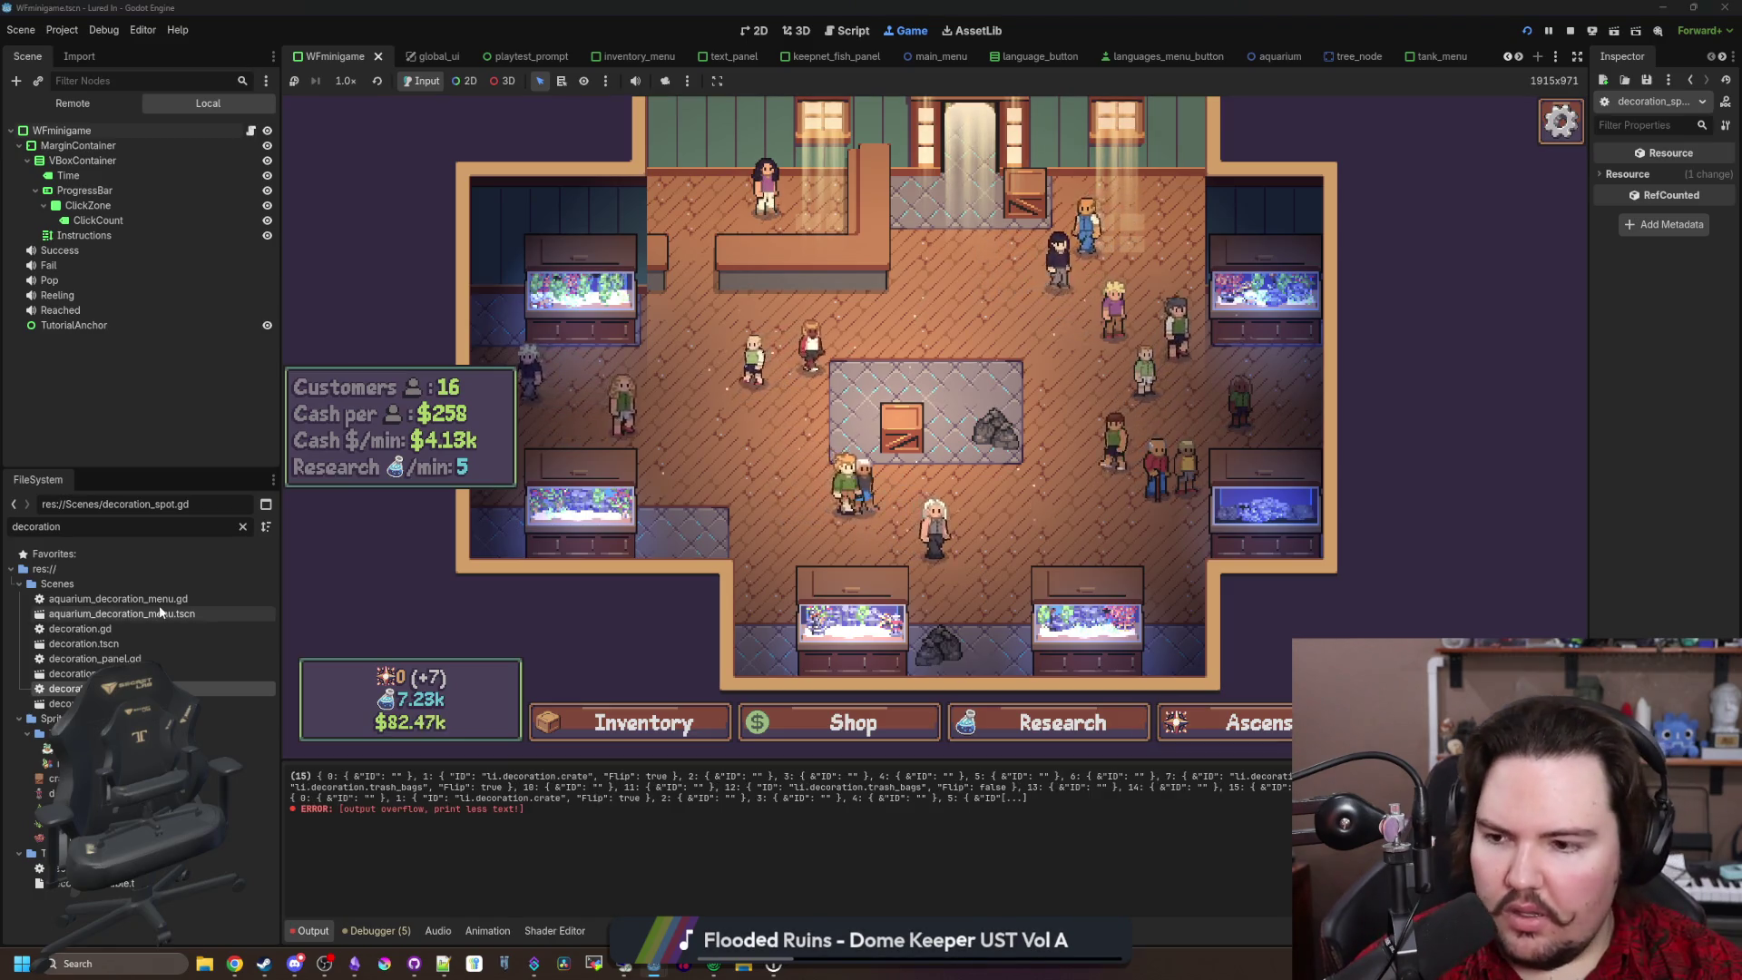
pyautogui.doubleClick(221, 526)
pyautogui.write('aquar')
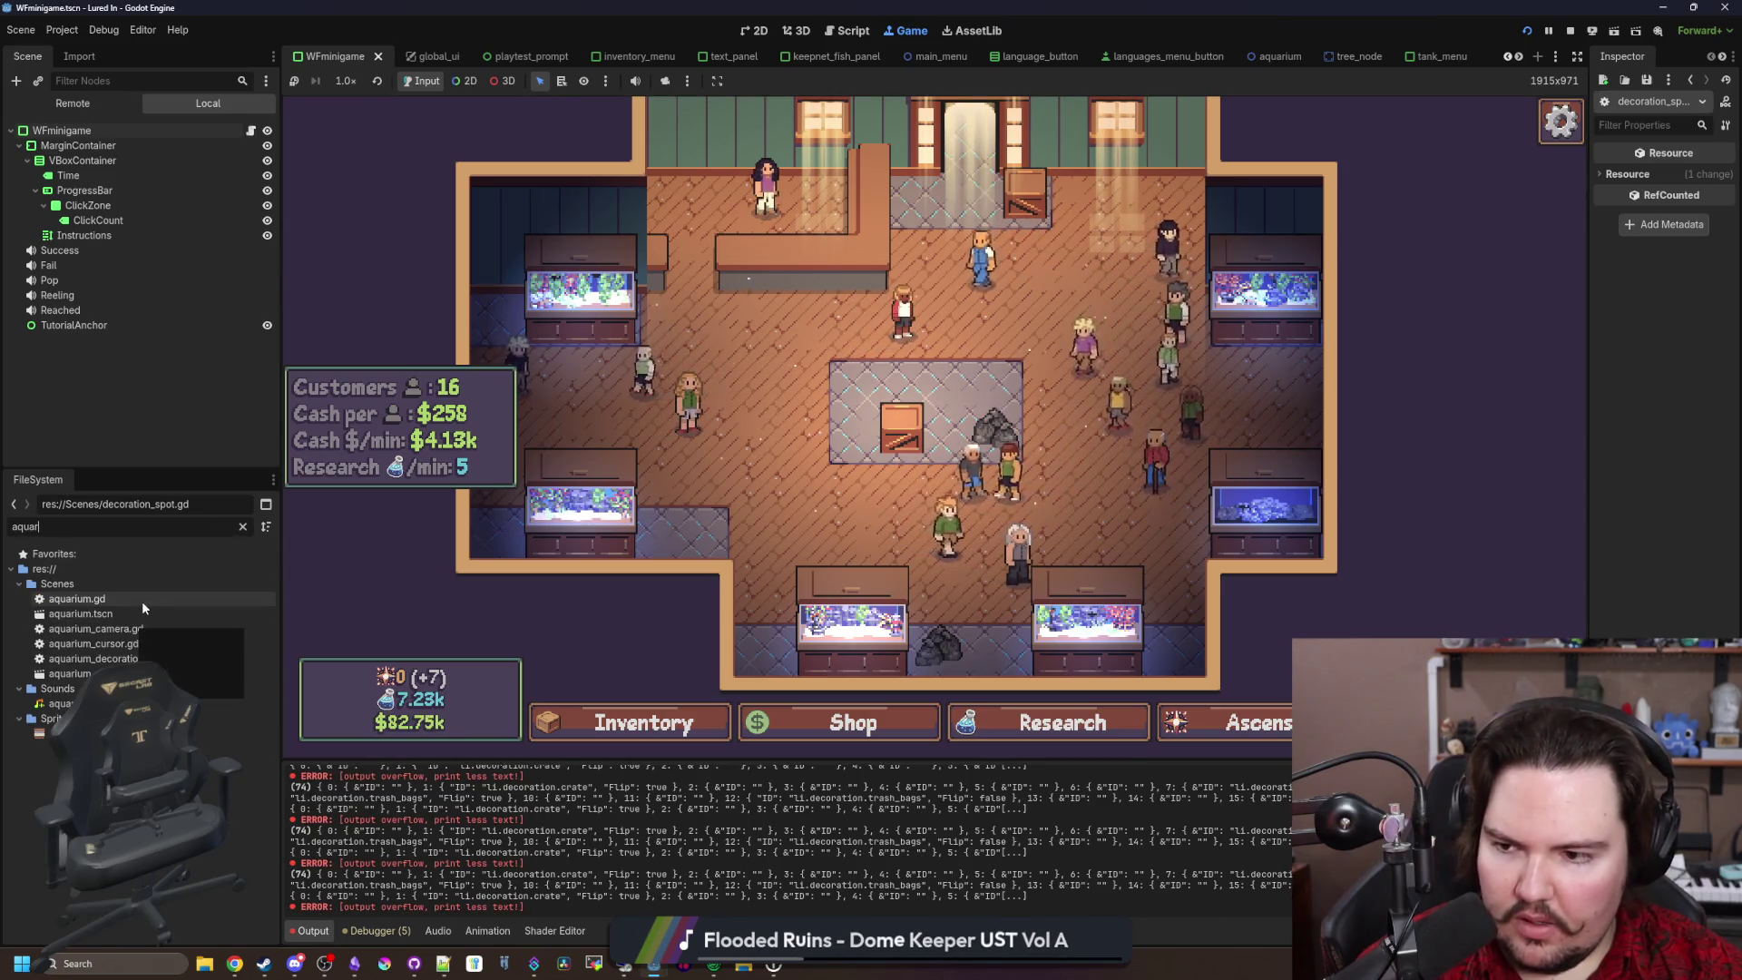
pyautogui.doubleClick(142, 600)
pyautogui.moveTo(727, 412); pyautogui.dragTo(432, 412)
pyautogui.hotkey('ctrl', 'c')
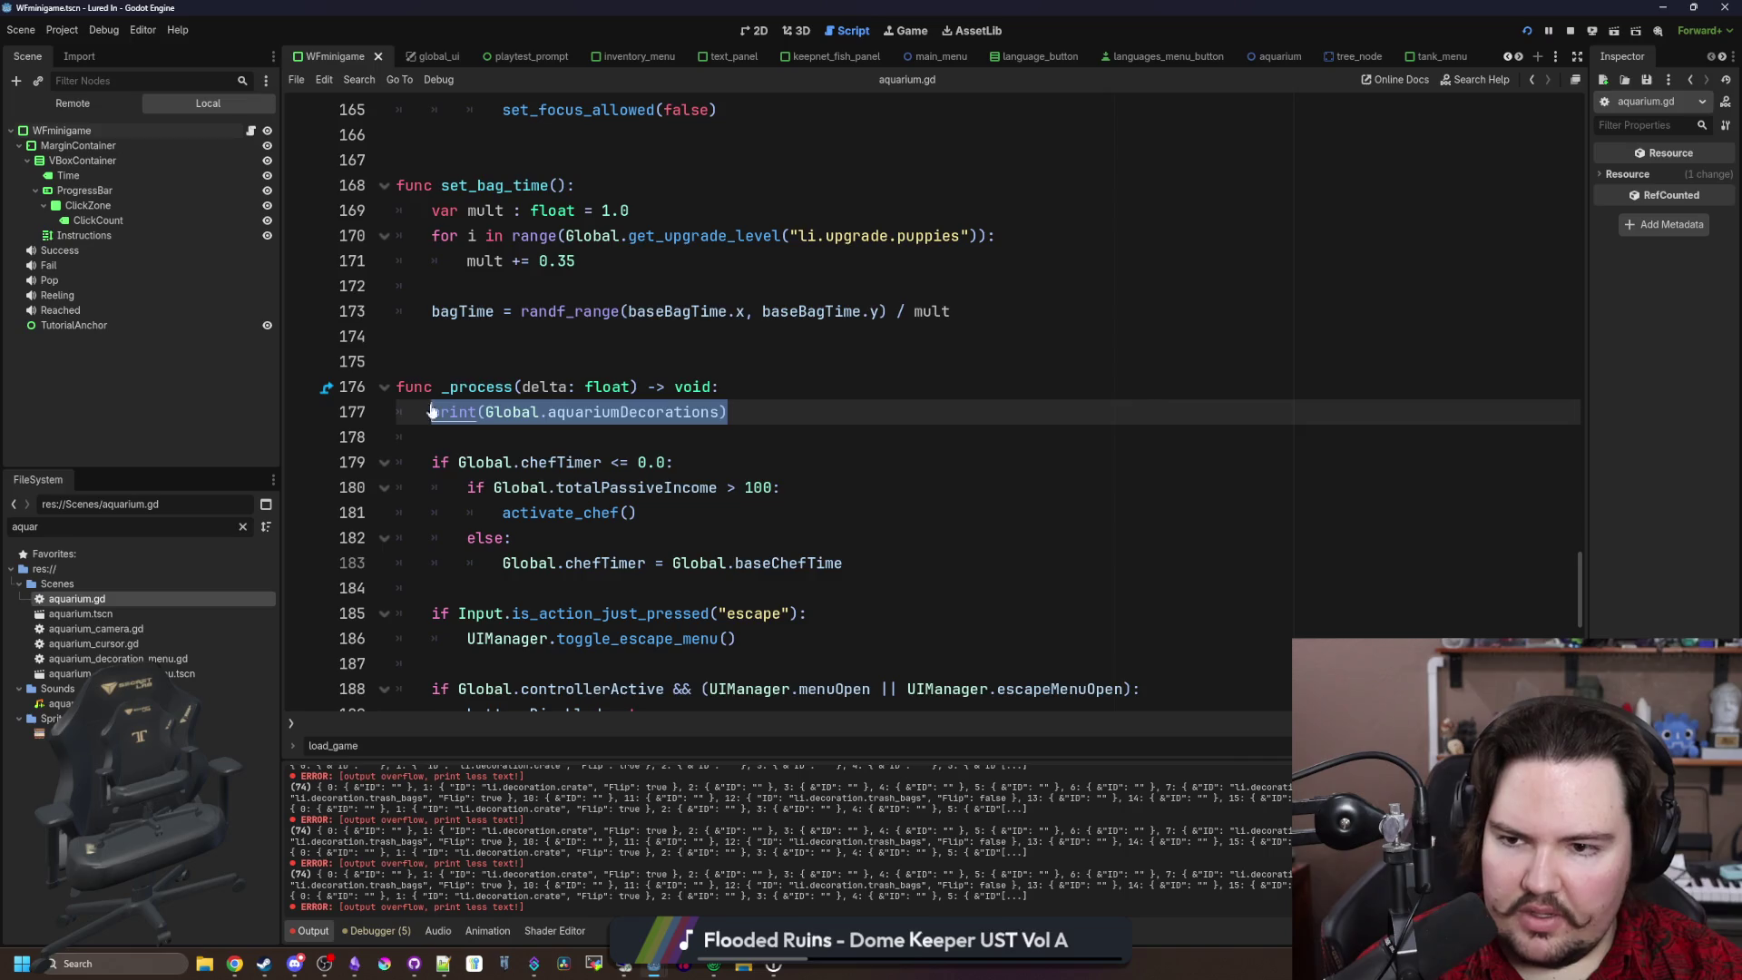
# Step: Move the print(Global.aquariumDecorations) line out of _process into a new _physics_process function and save
pyautogui.press('BackSpace')
pyautogui.click(469, 359)
pyautogui.press('Return')
pyautogui.press('Return')
pyautogui.press('Up')
pyautogui.write('func _')
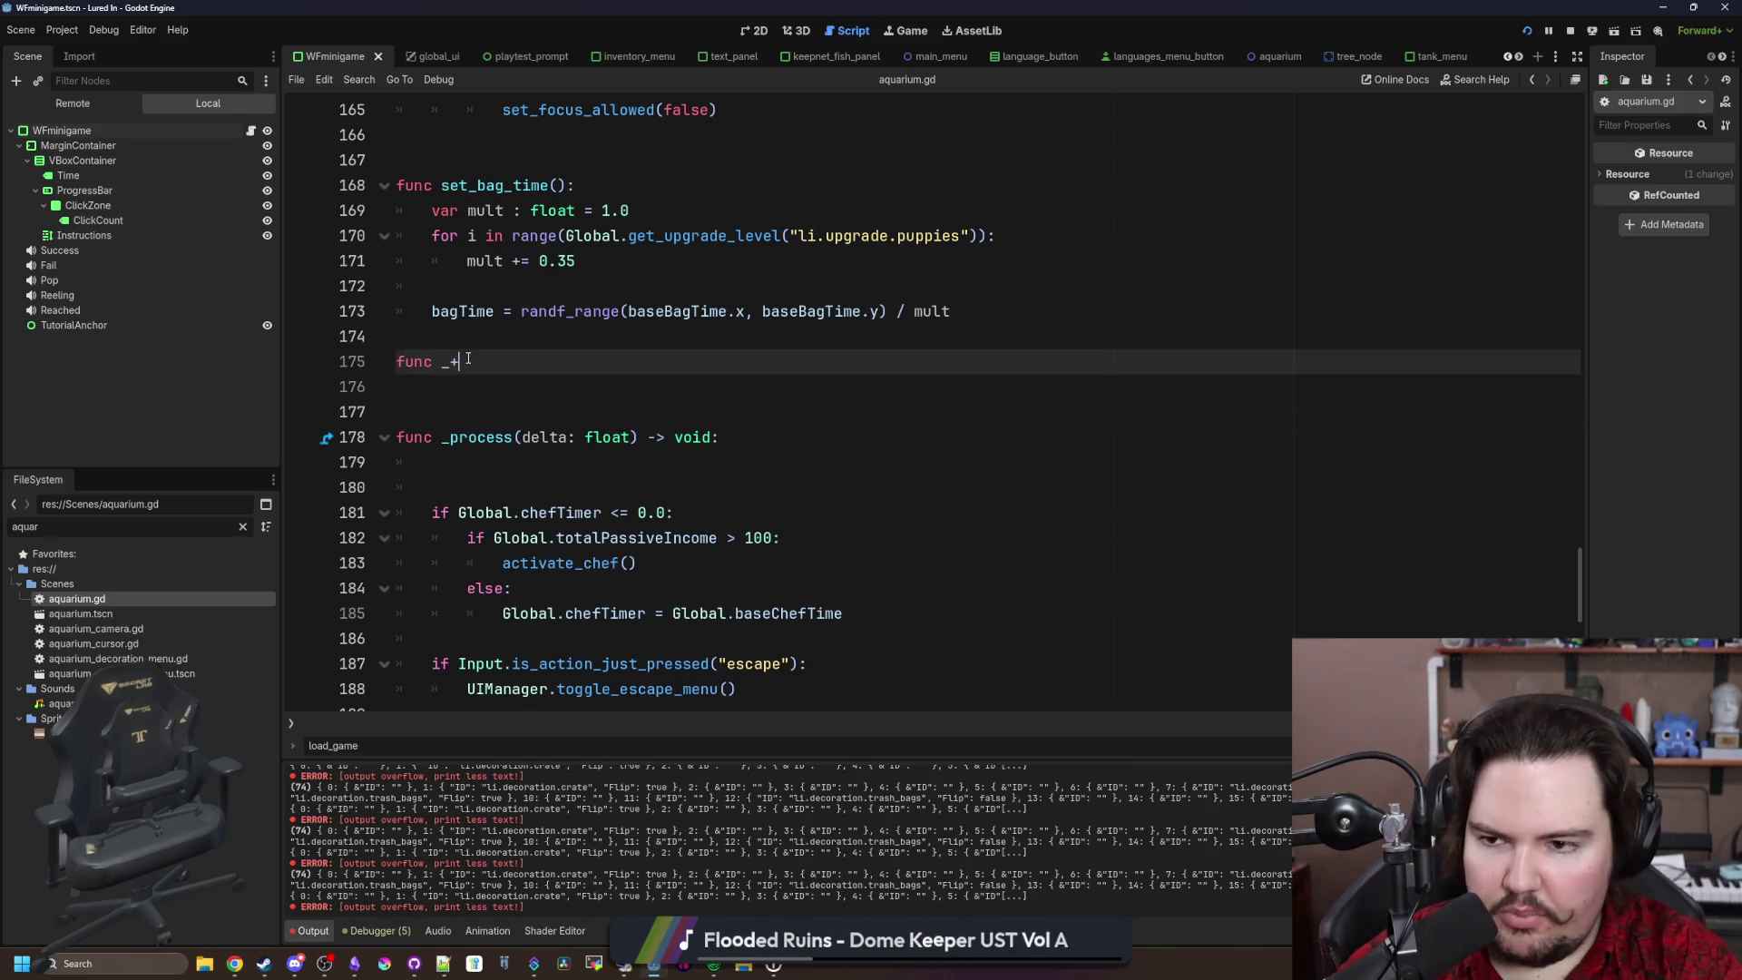
pyautogui.write('phys')
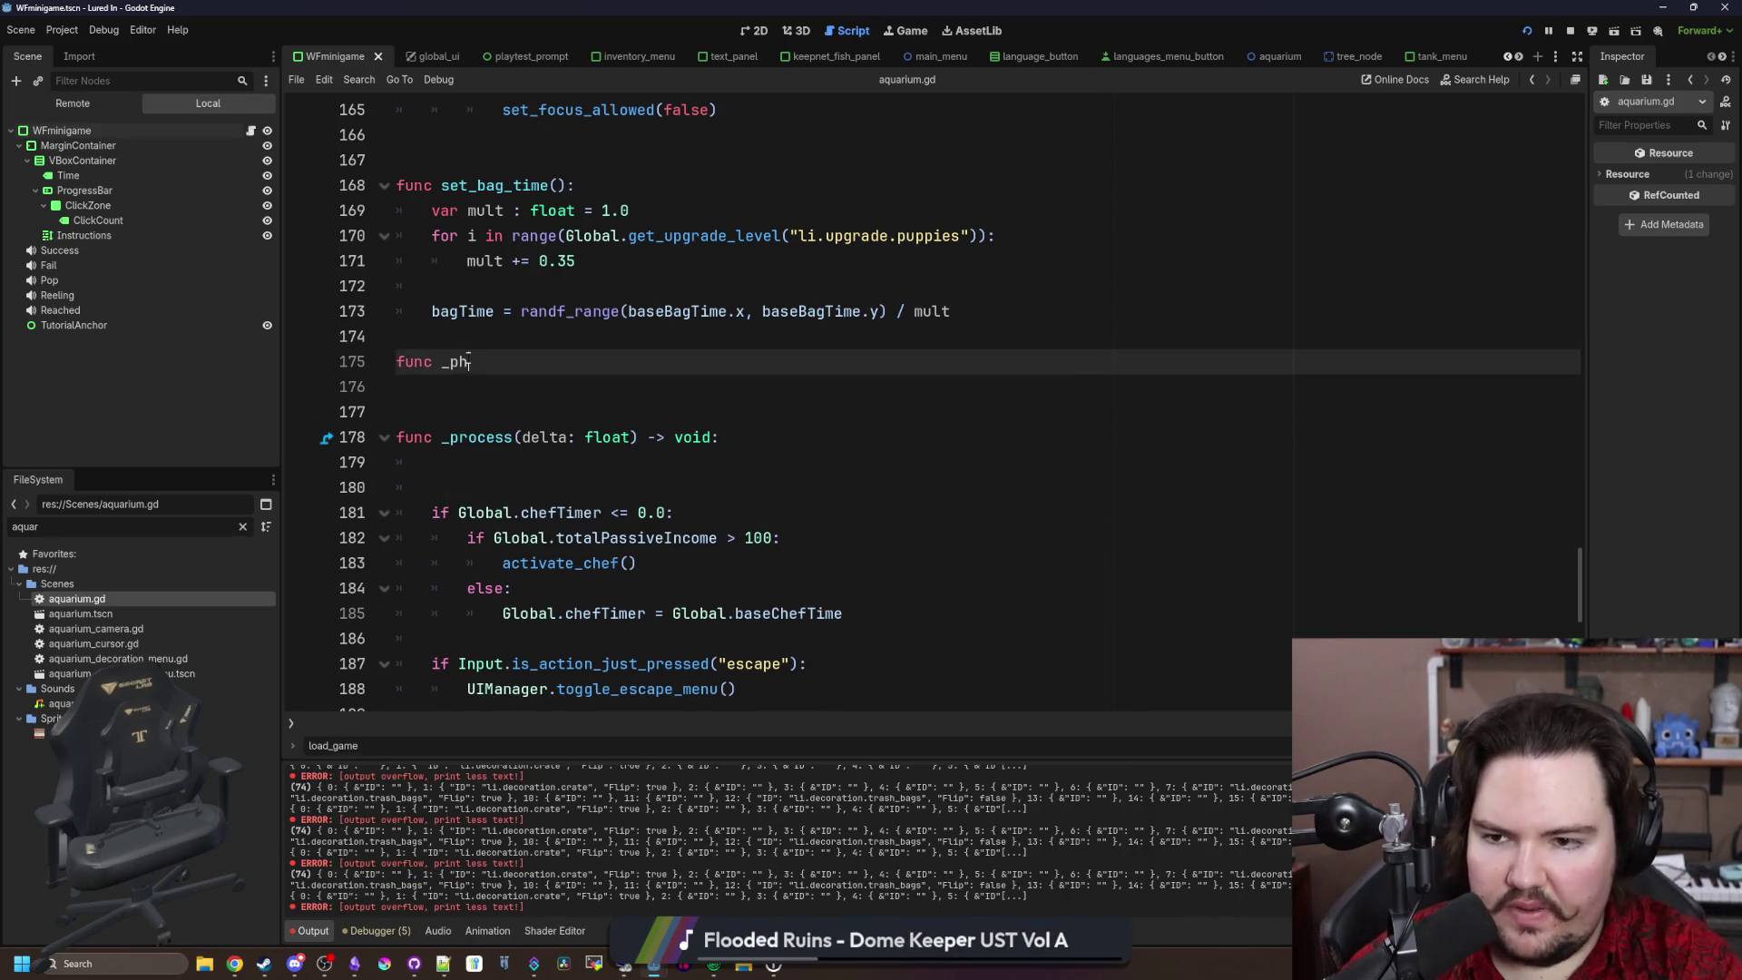
pyautogui.press('Return')
pyautogui.press('Return')
pyautogui.hotkey('ctrl', 'v')
pyautogui.click(497, 335)
pyautogui.hotkey('ctrl', 's')
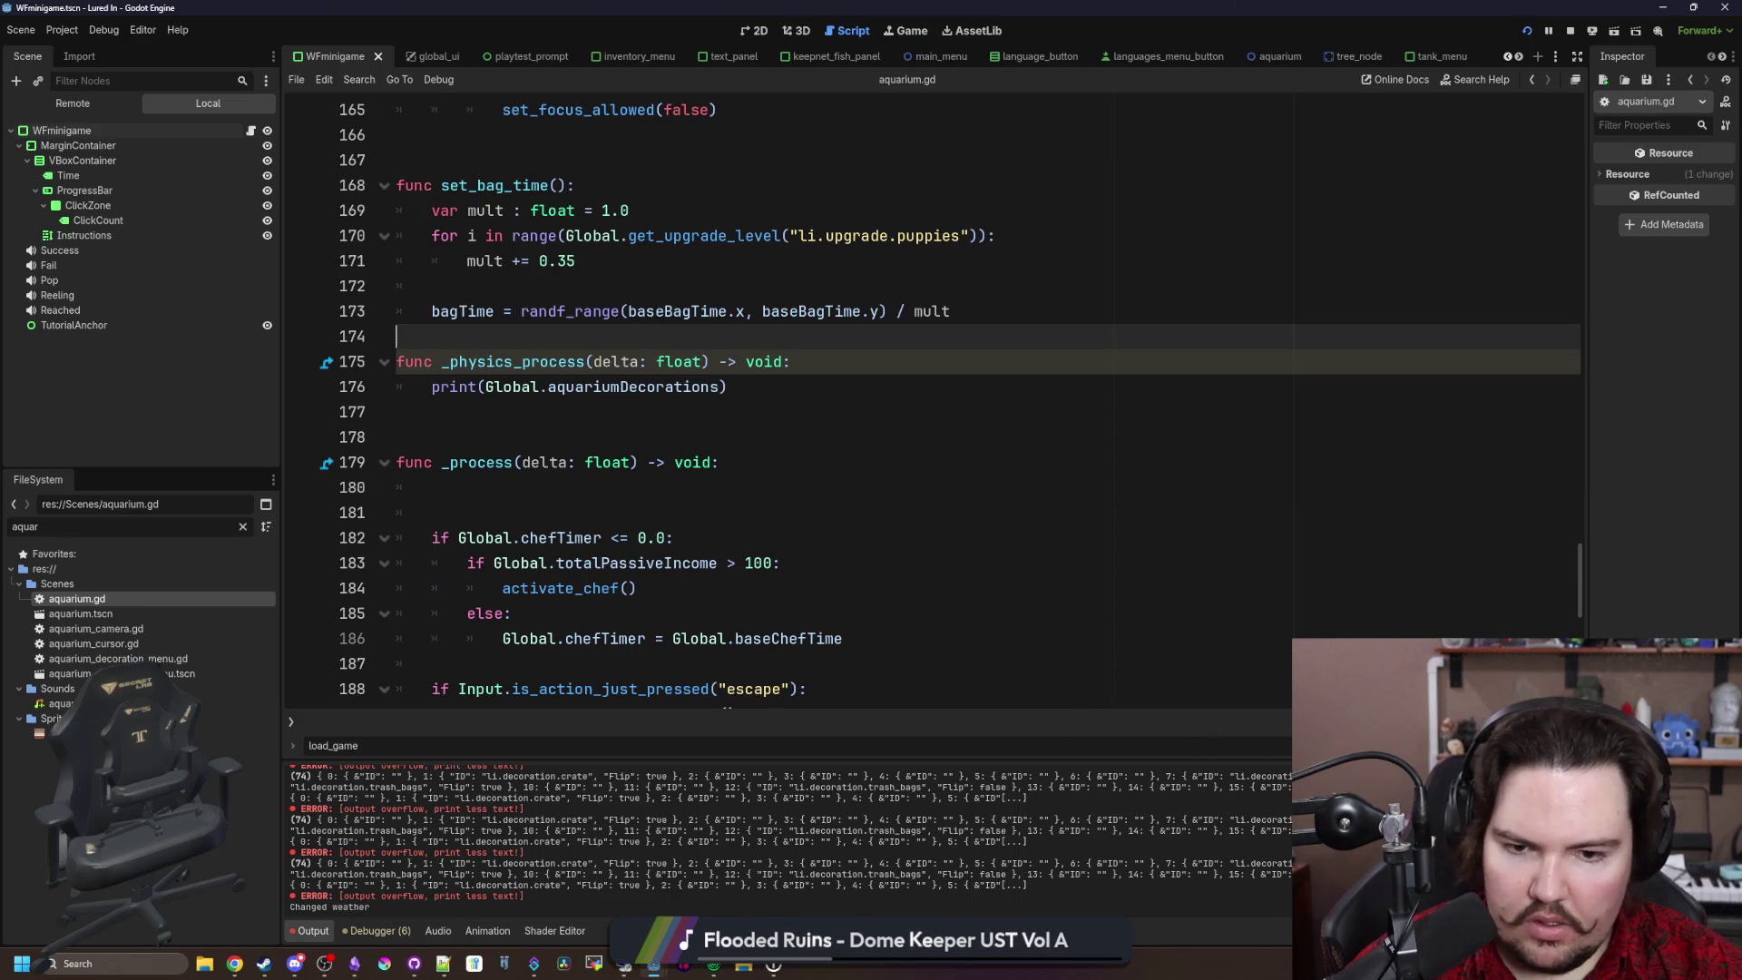
pyautogui.click(656, 404)
# Step: Restart the game past the popups and pan the camera up to the entrance
pyautogui.click(1527, 30)
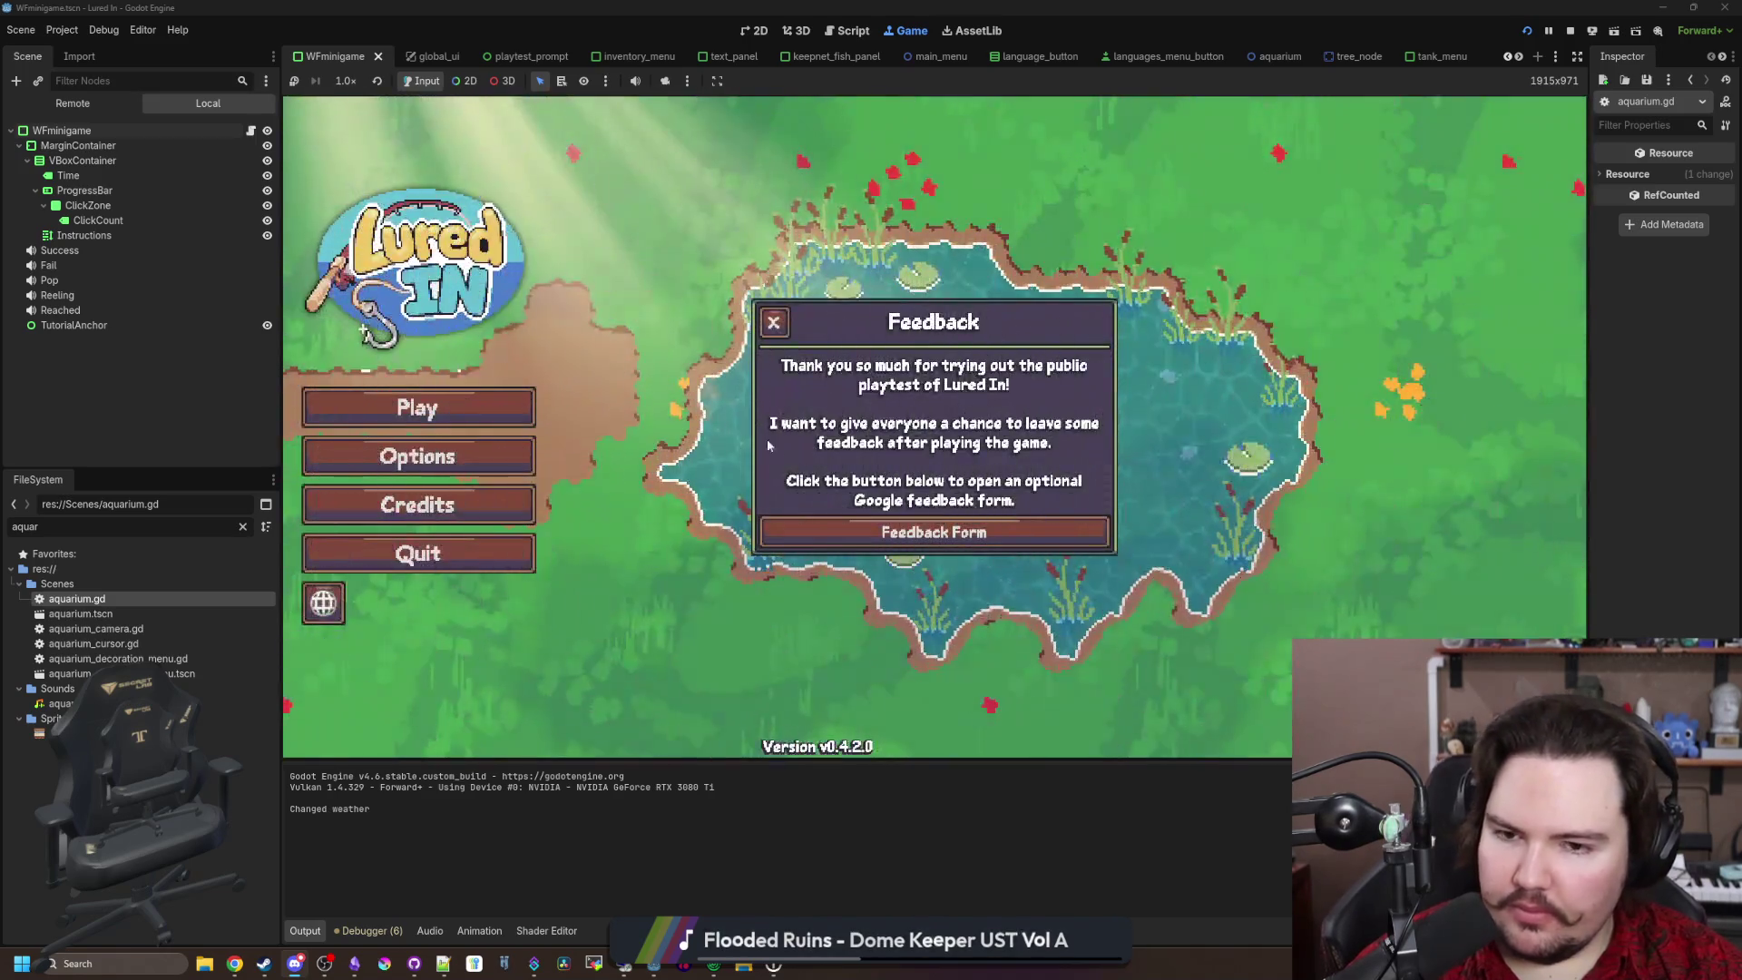
pyautogui.click(773, 322)
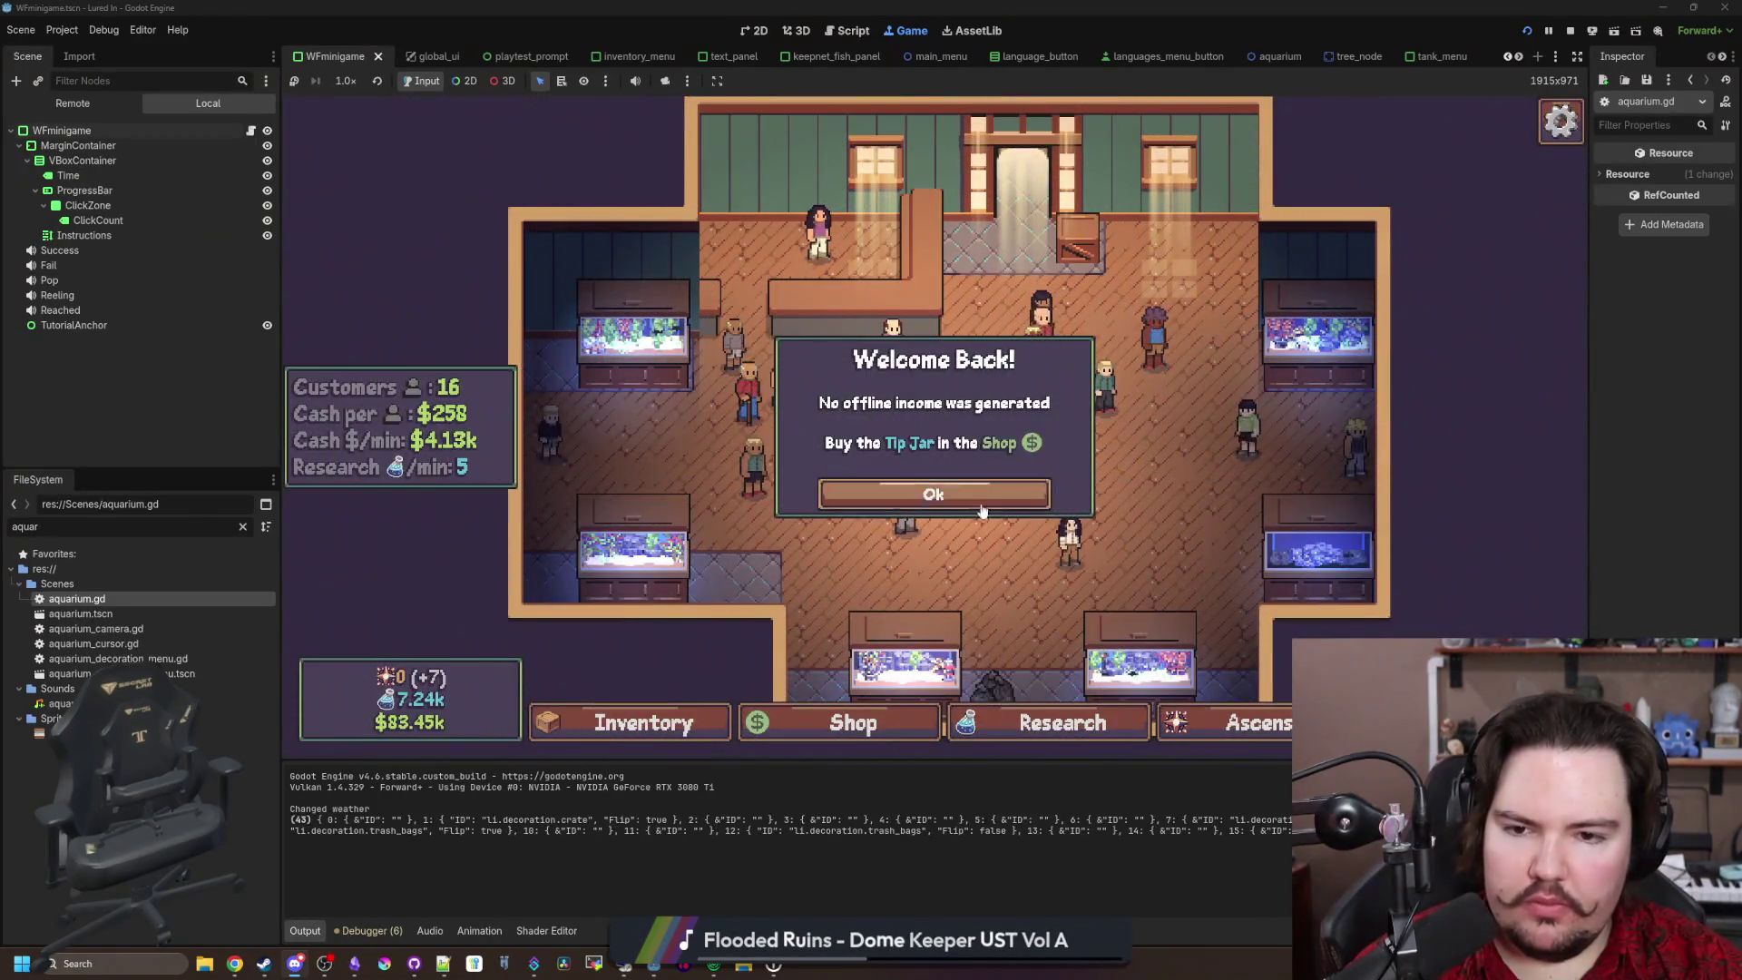
pyautogui.click(980, 506)
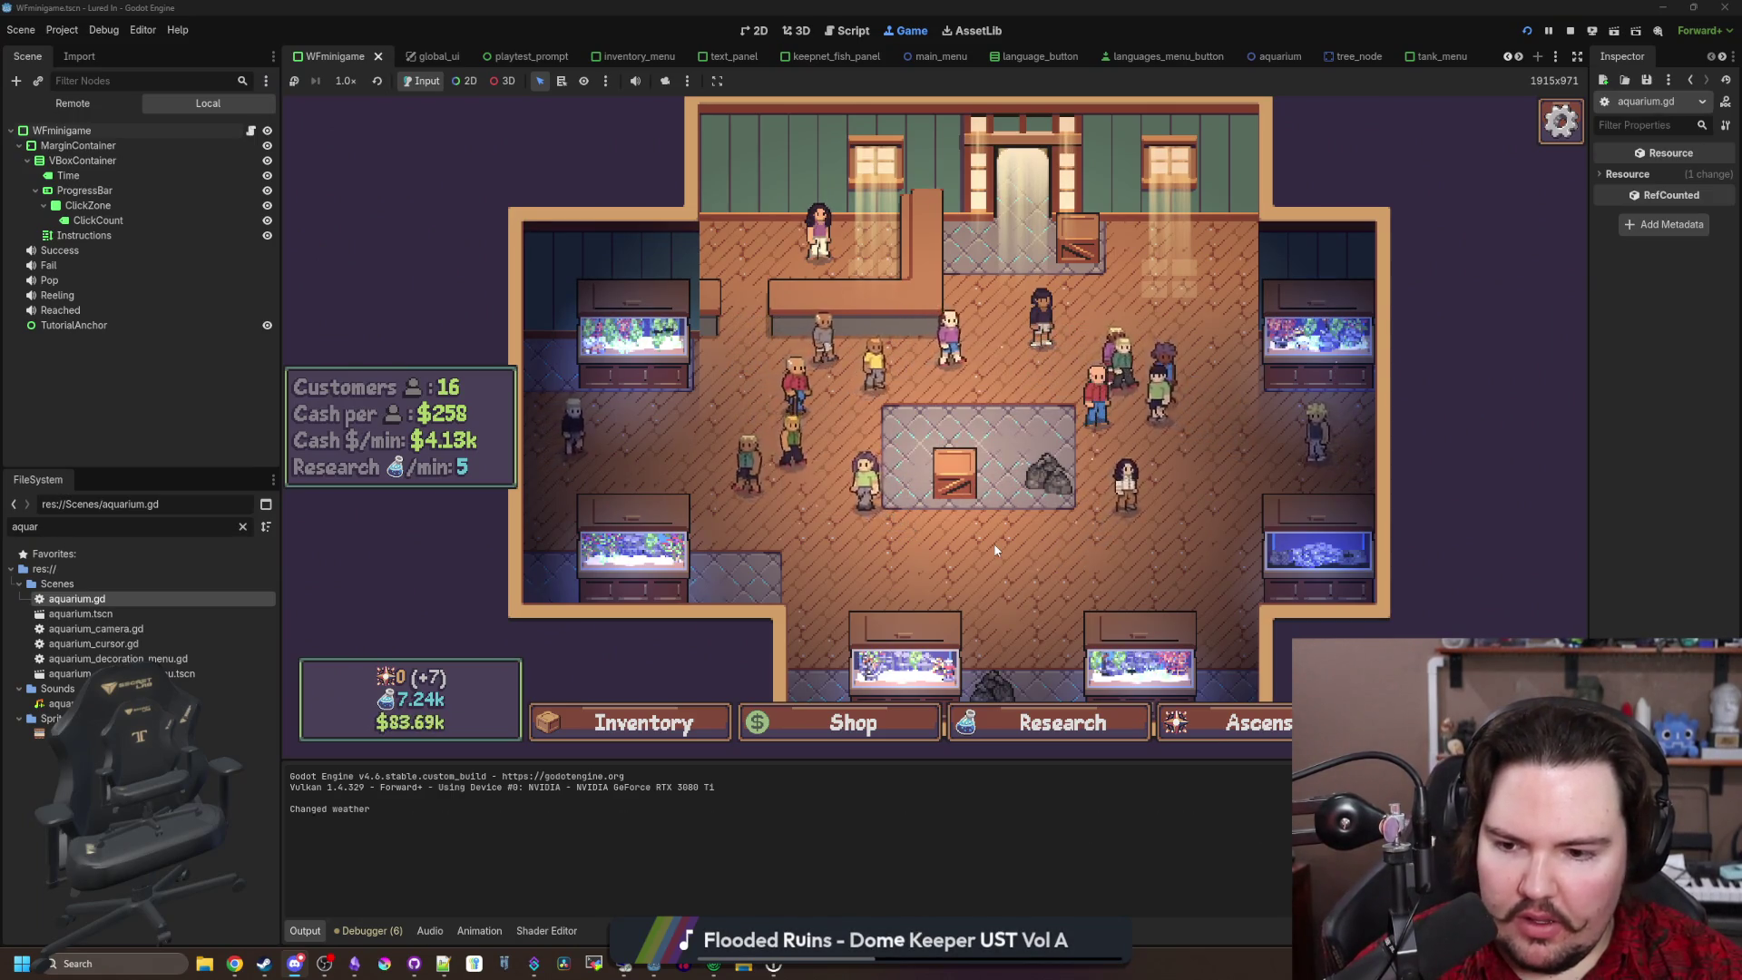
pyautogui.scroll(2, 974, 564)
pyautogui.press('w')
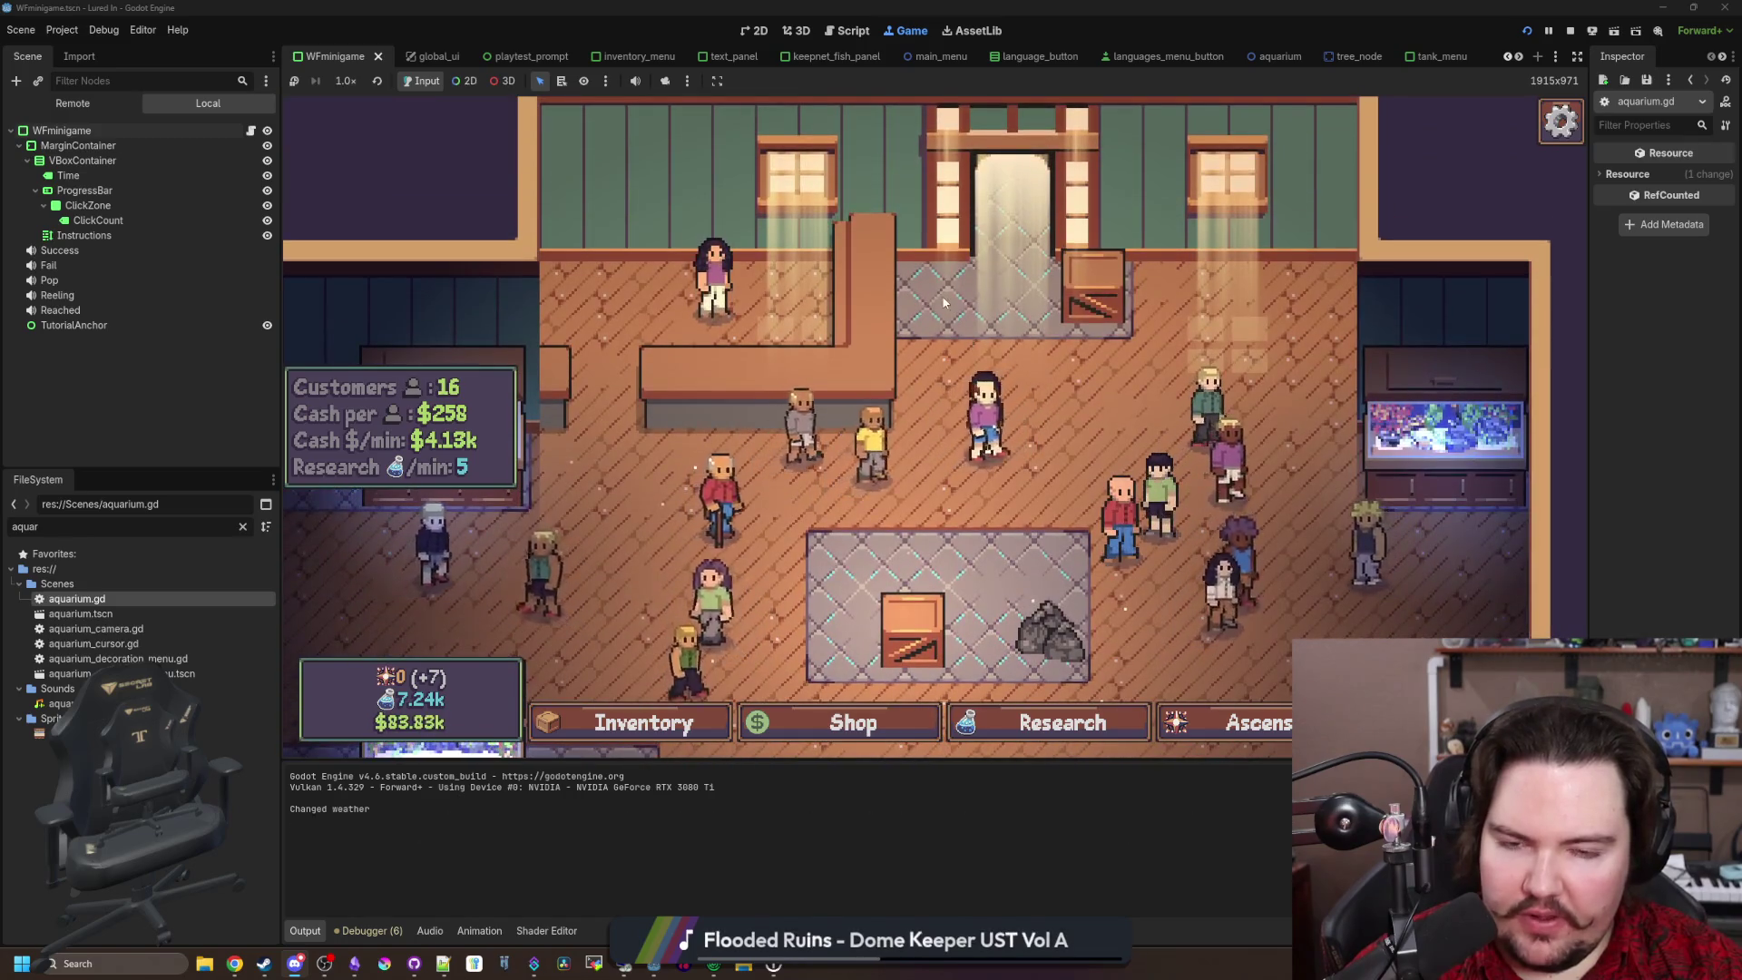
# Step: Move the crate through several decoration spots, ending on the free spot beside the counter
pyautogui.click(1039, 344)
pyautogui.click(1152, 502)
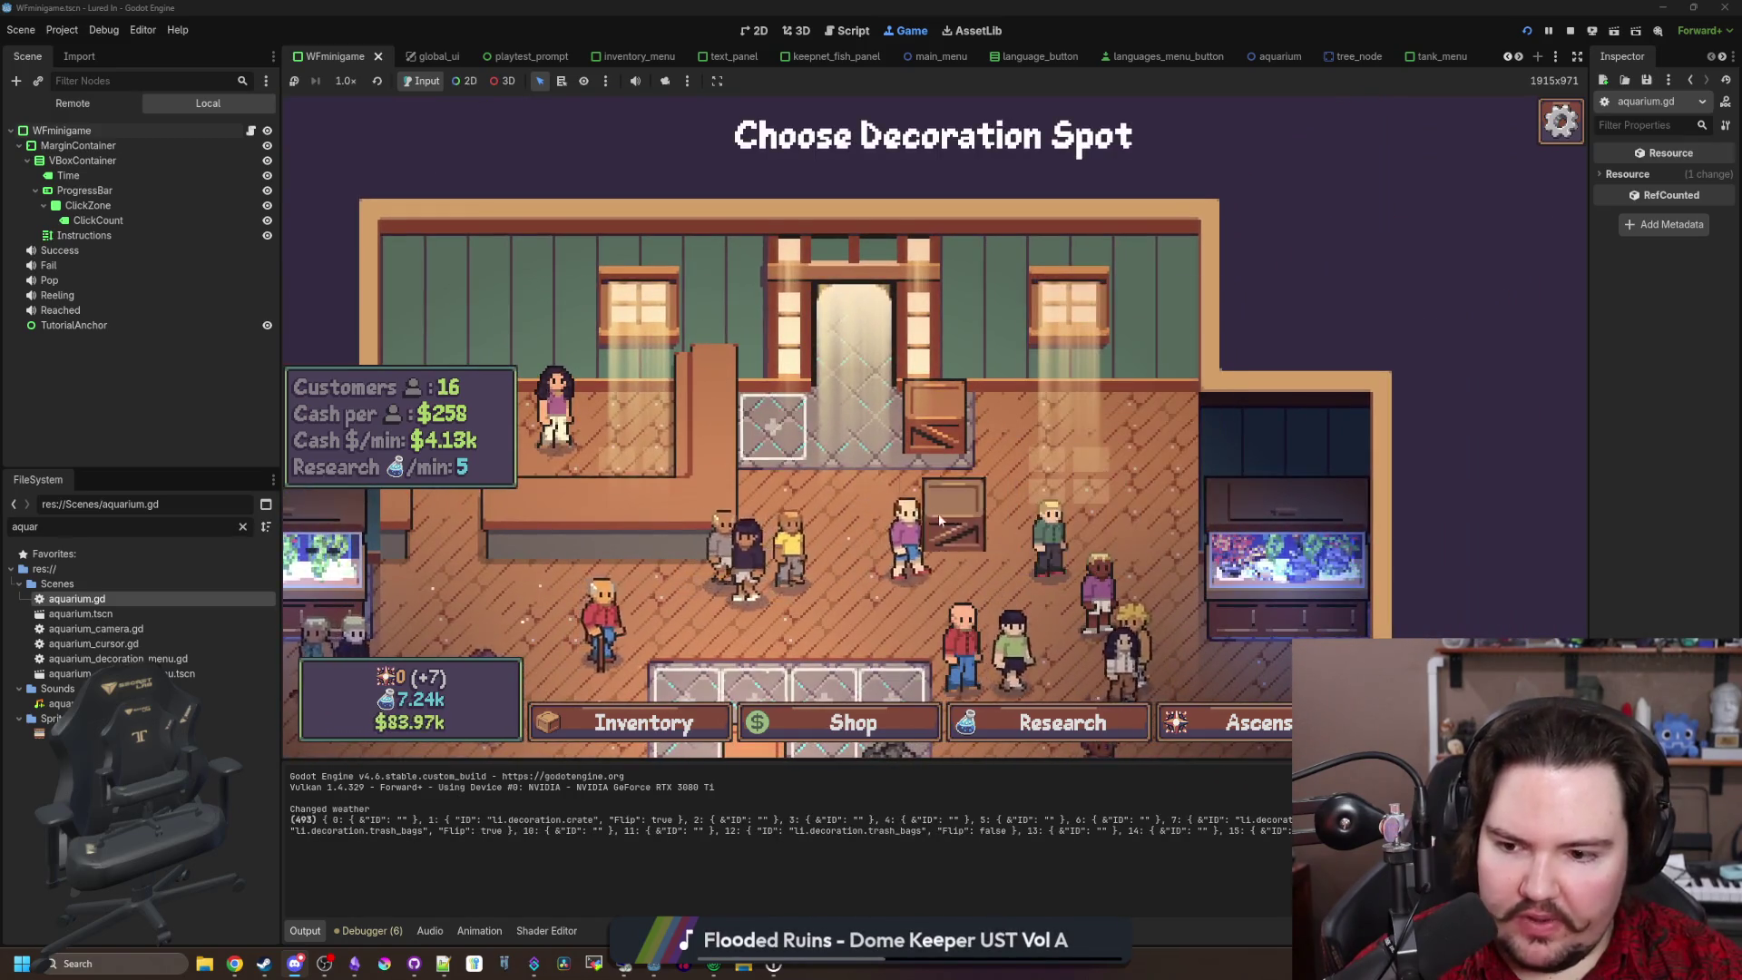
pyautogui.click(802, 442)
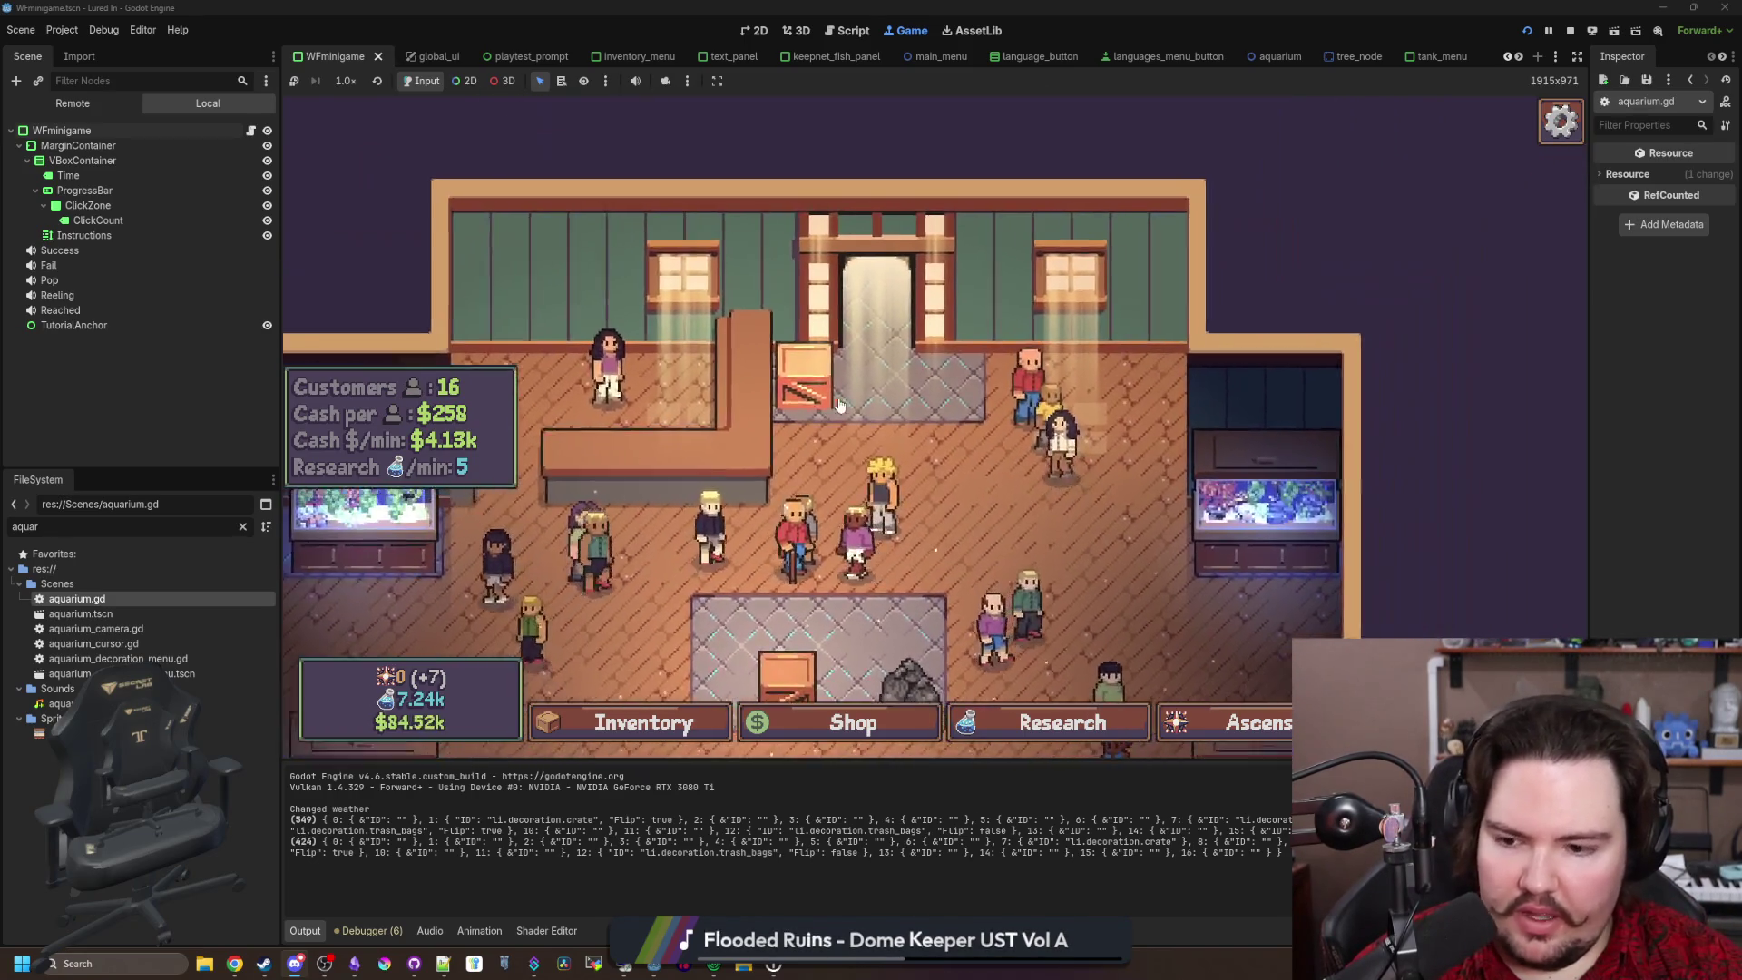
pyautogui.click(799, 389)
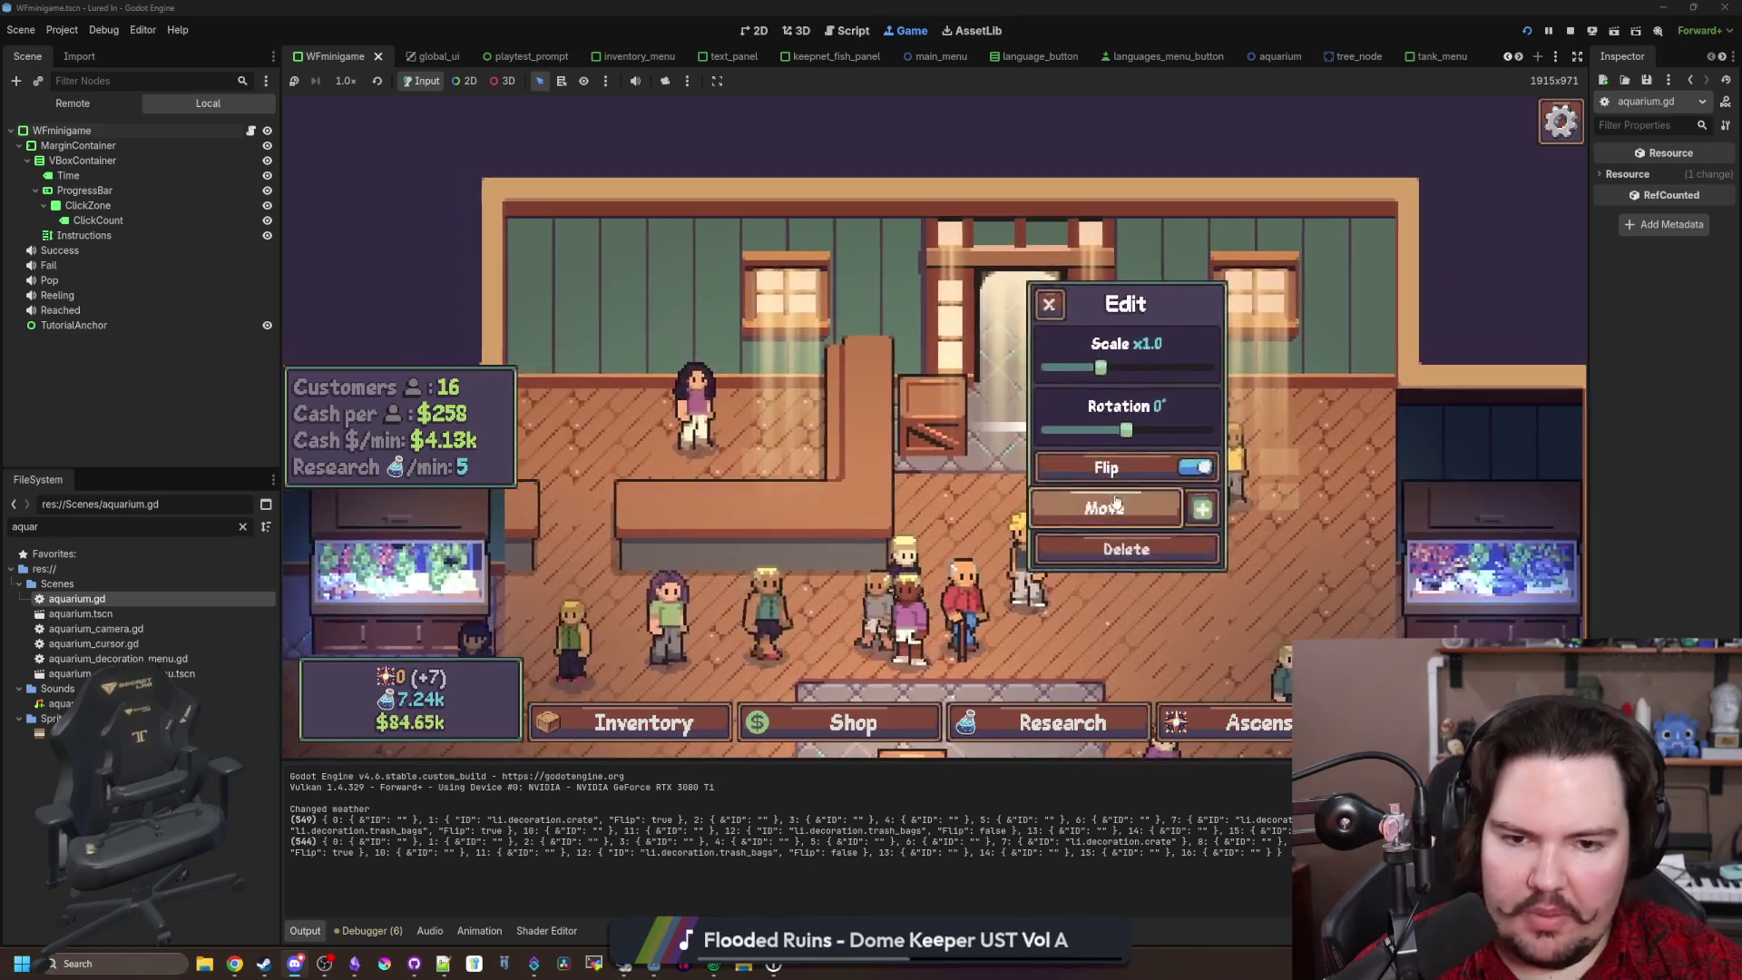
pyautogui.click(1108, 502)
pyautogui.click(1116, 456)
pyautogui.click(1127, 498)
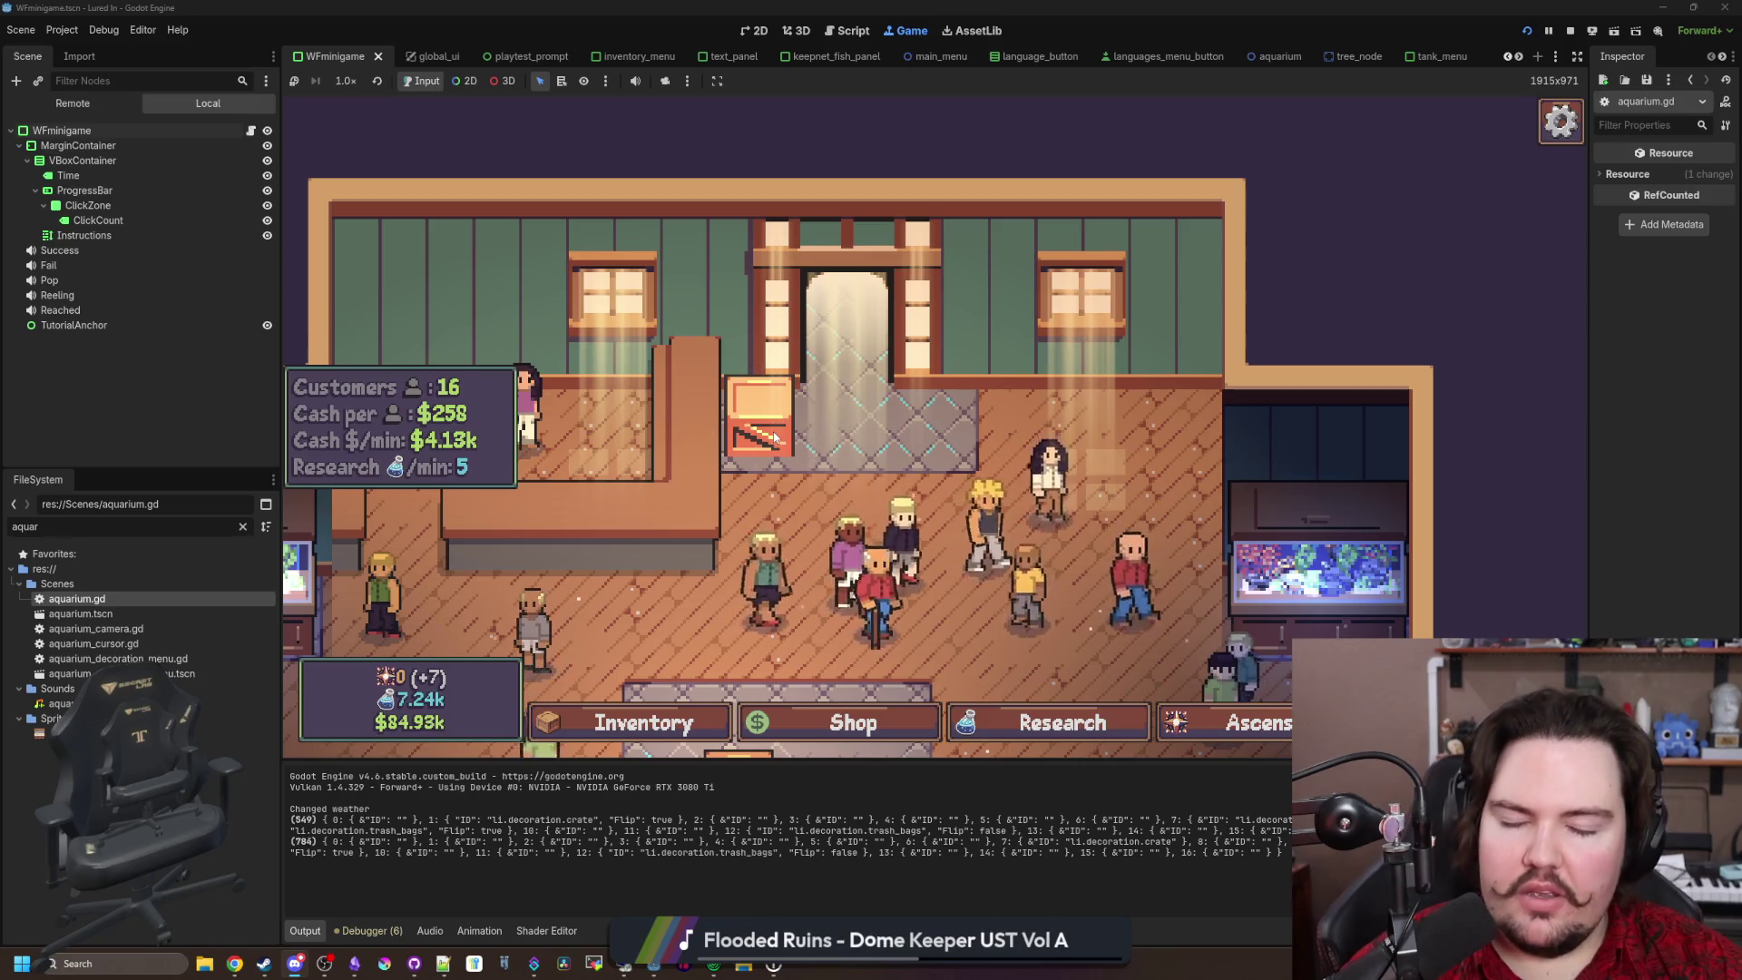
pyautogui.click(778, 441)
pyautogui.click(1107, 506)
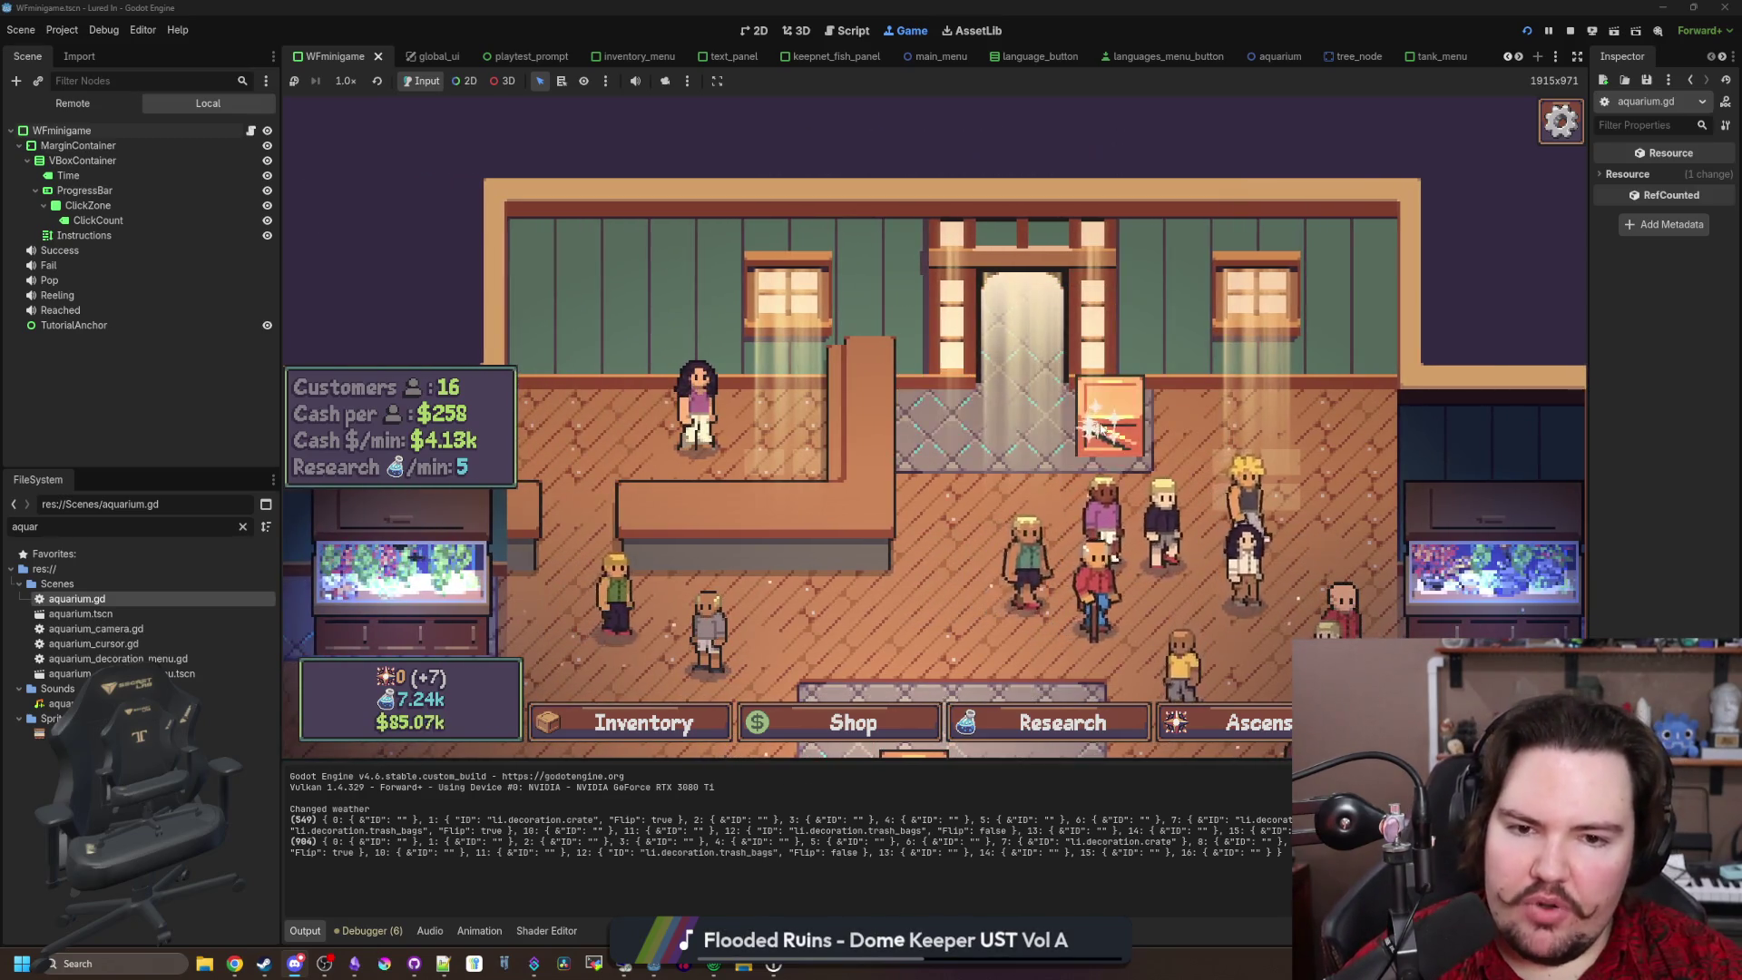
pyautogui.click(1100, 429)
pyautogui.click(1109, 506)
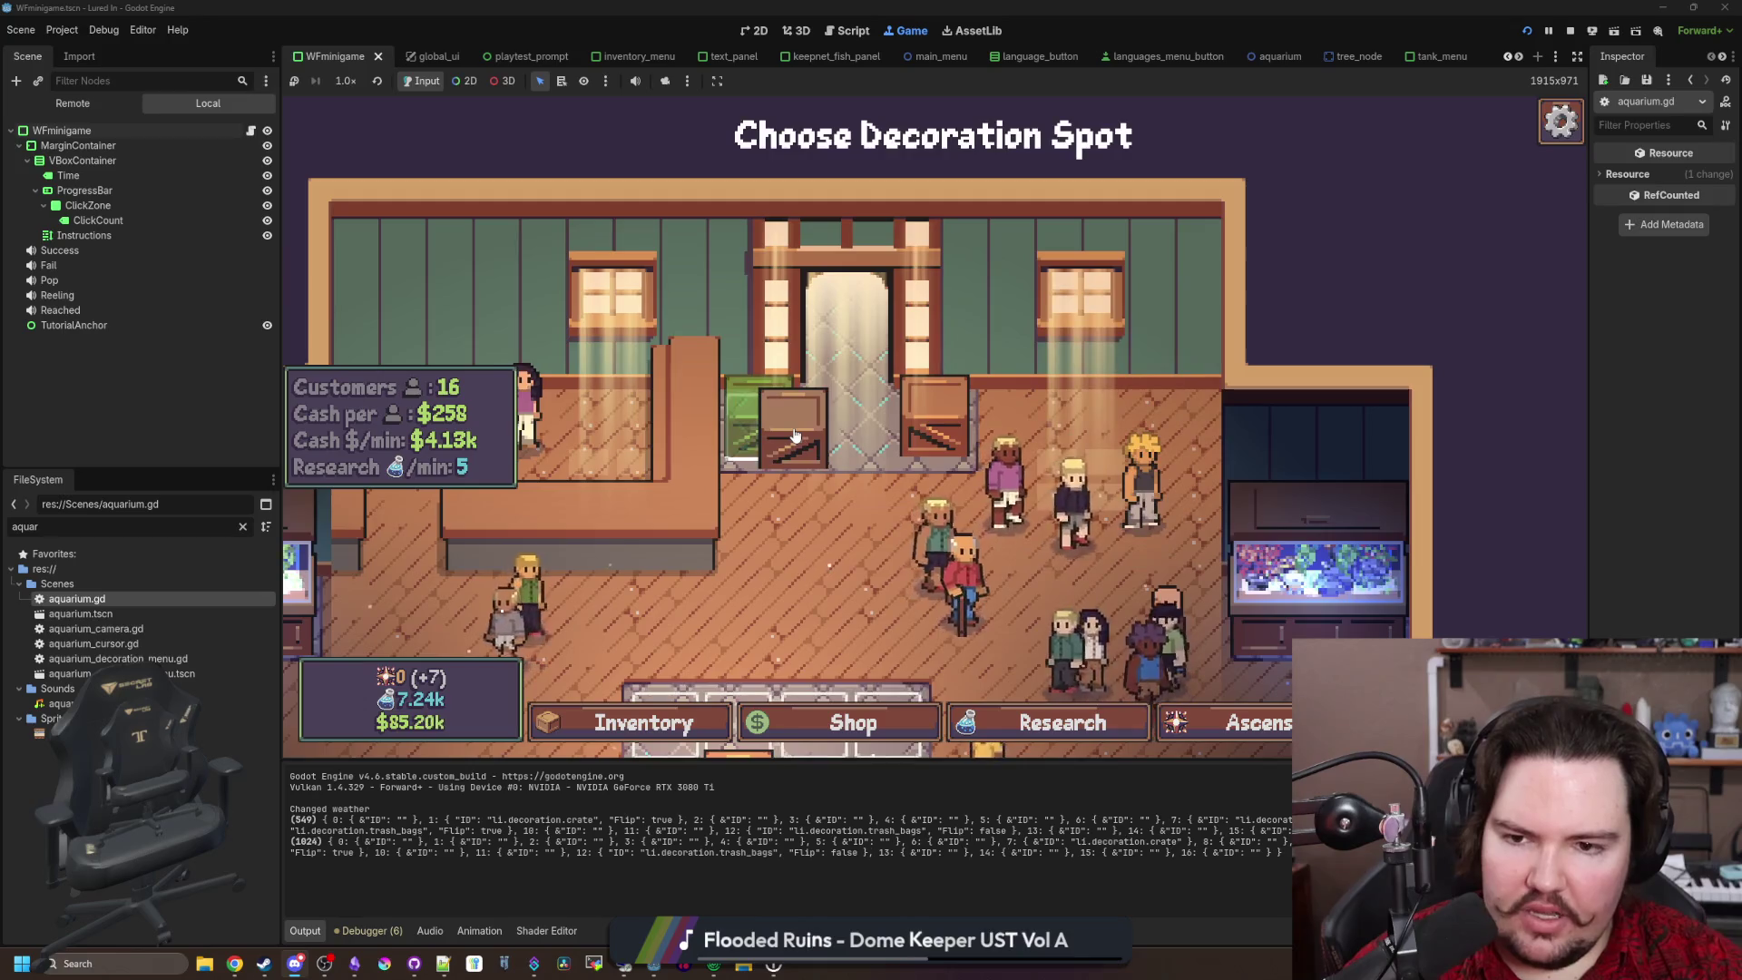
pyautogui.click(795, 436)
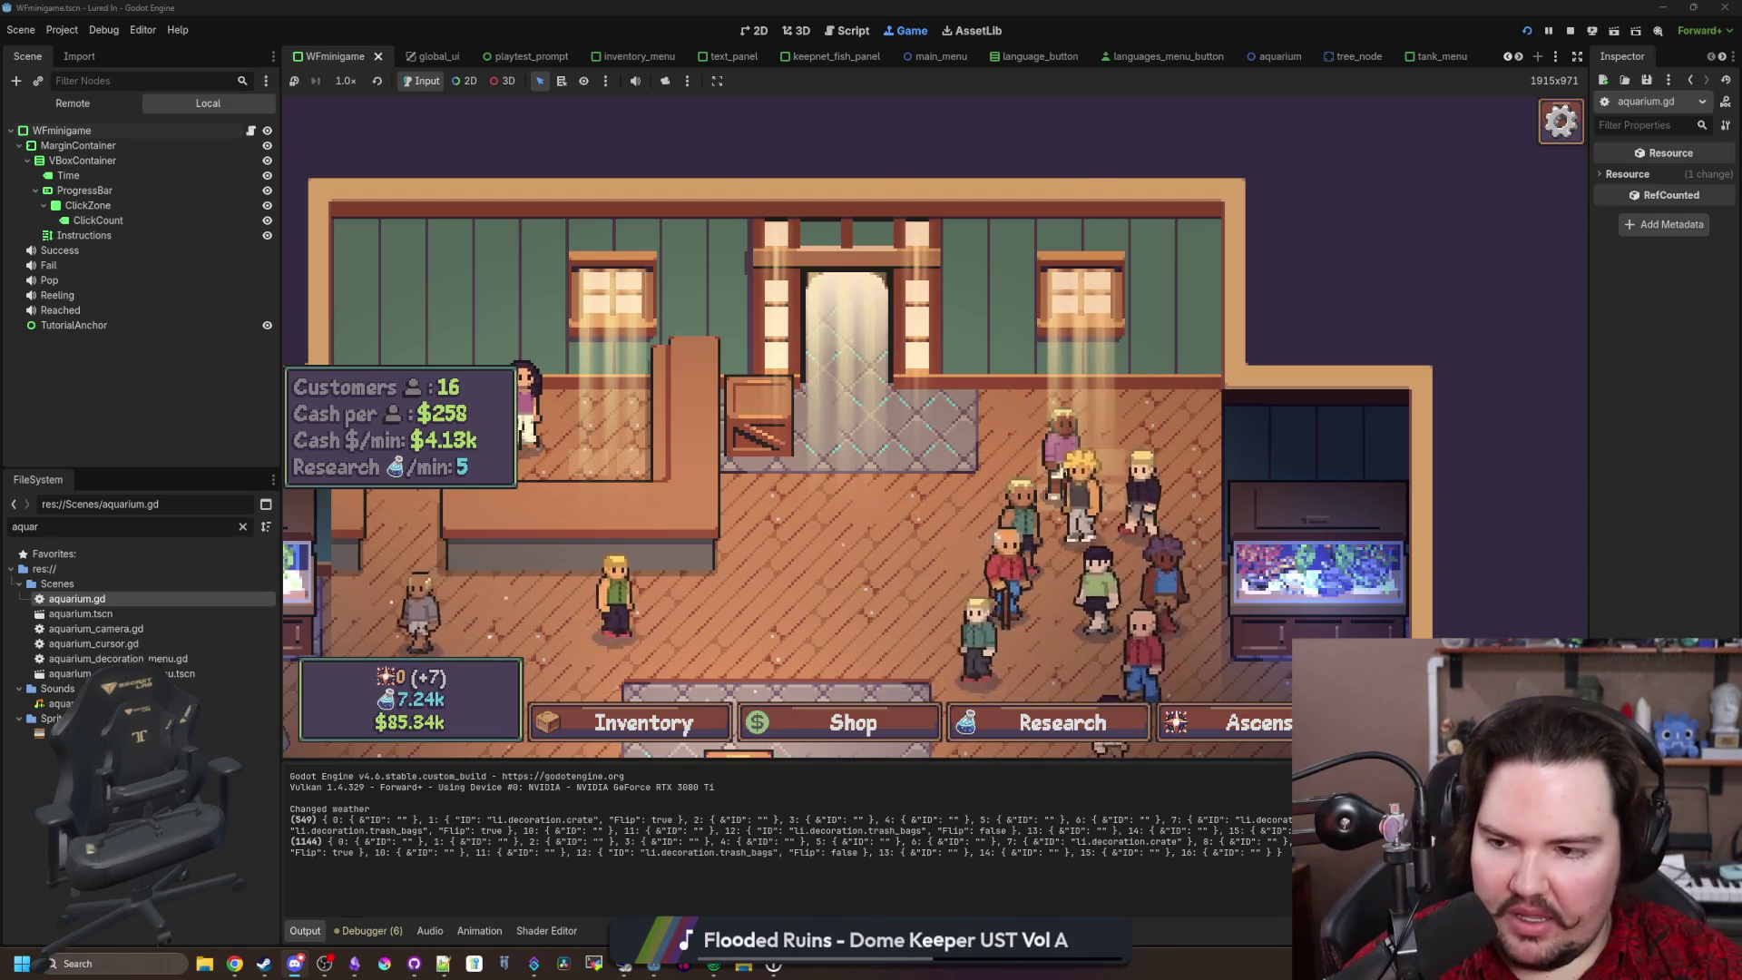
pyautogui.click(243, 527)
# Step: Open aquarium_cursor.gd using the FileSystem filter 'cursor'
pyautogui.write('decorat')
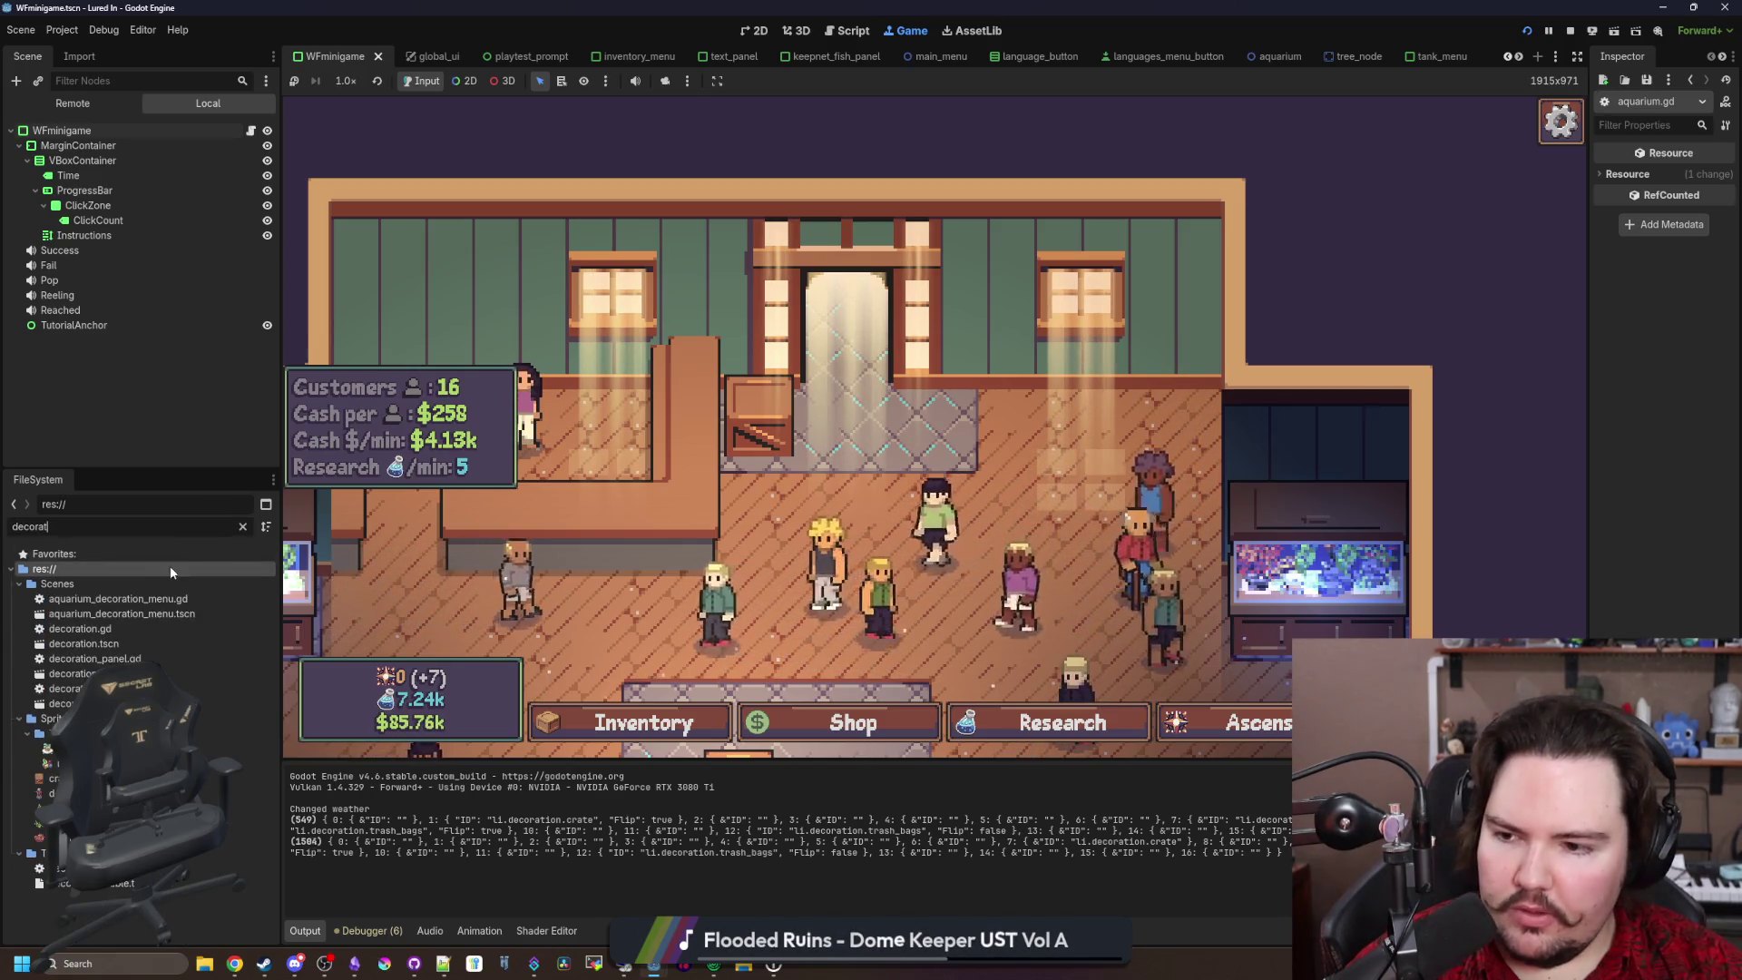
pyautogui.click(243, 527)
pyautogui.write('cursor')
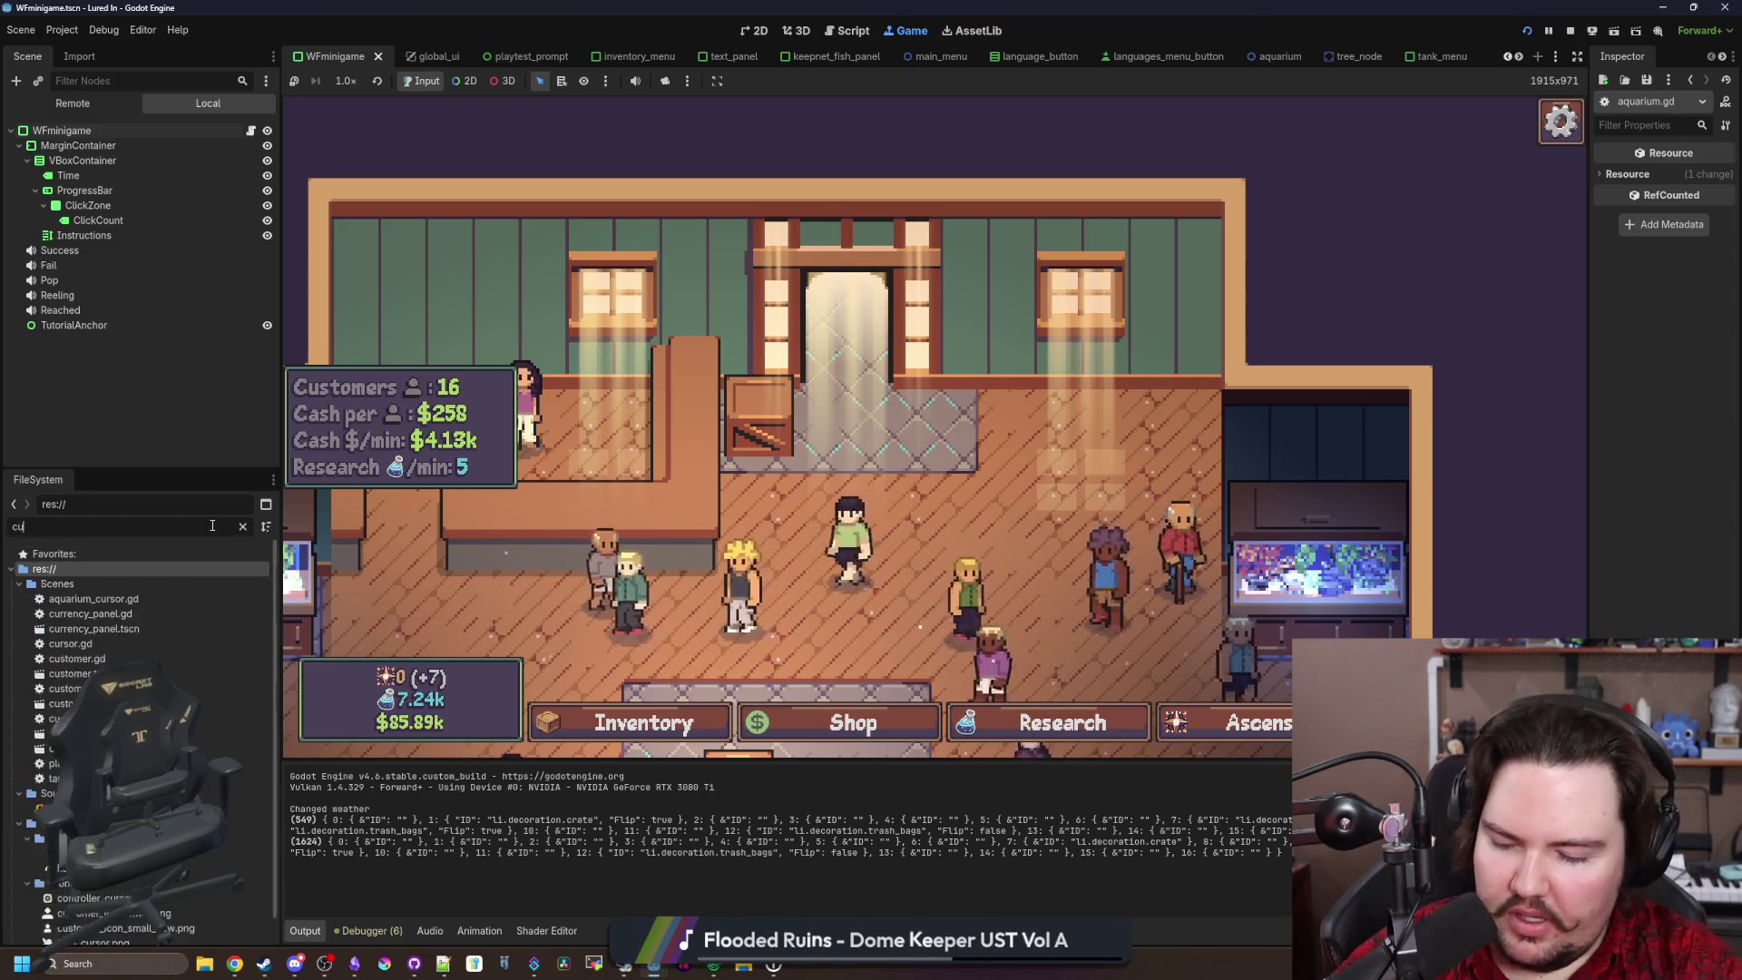
pyautogui.click(122, 600)
pyautogui.doubleClick(123, 600)
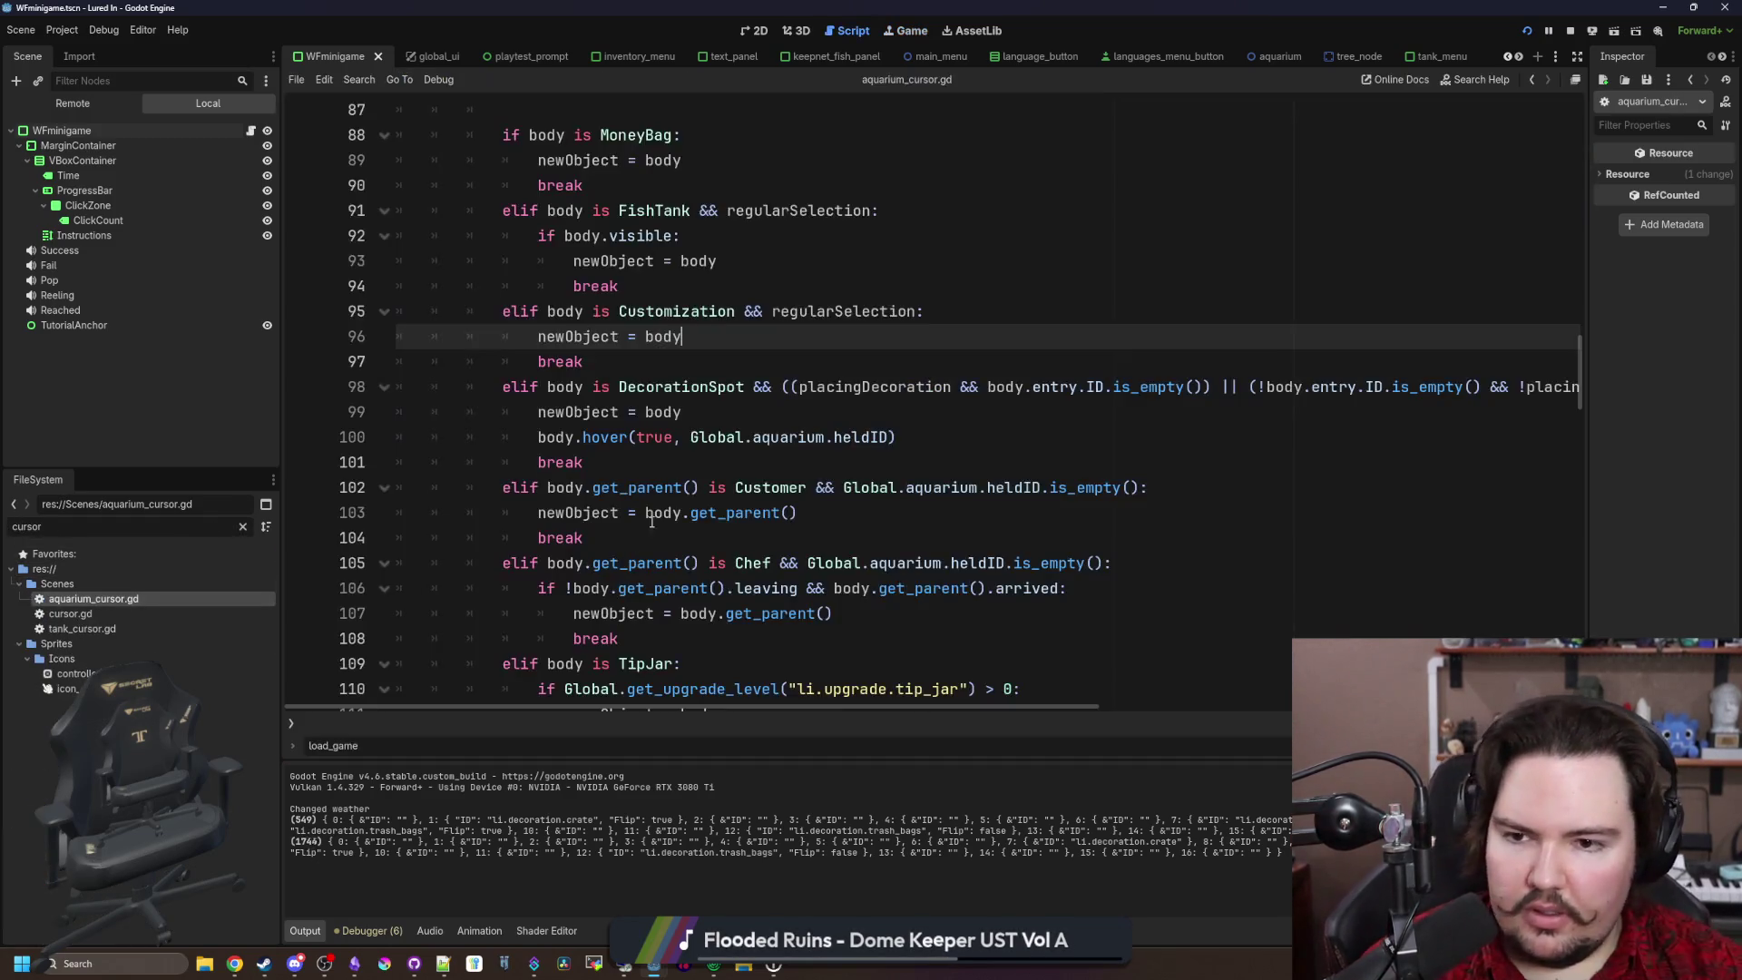
# Step: Review lines 134–137 that move a decoration's entry, then go to the set_decoration definition
pyautogui.click(843, 379)
pyautogui.scroll(3, 844, 379)
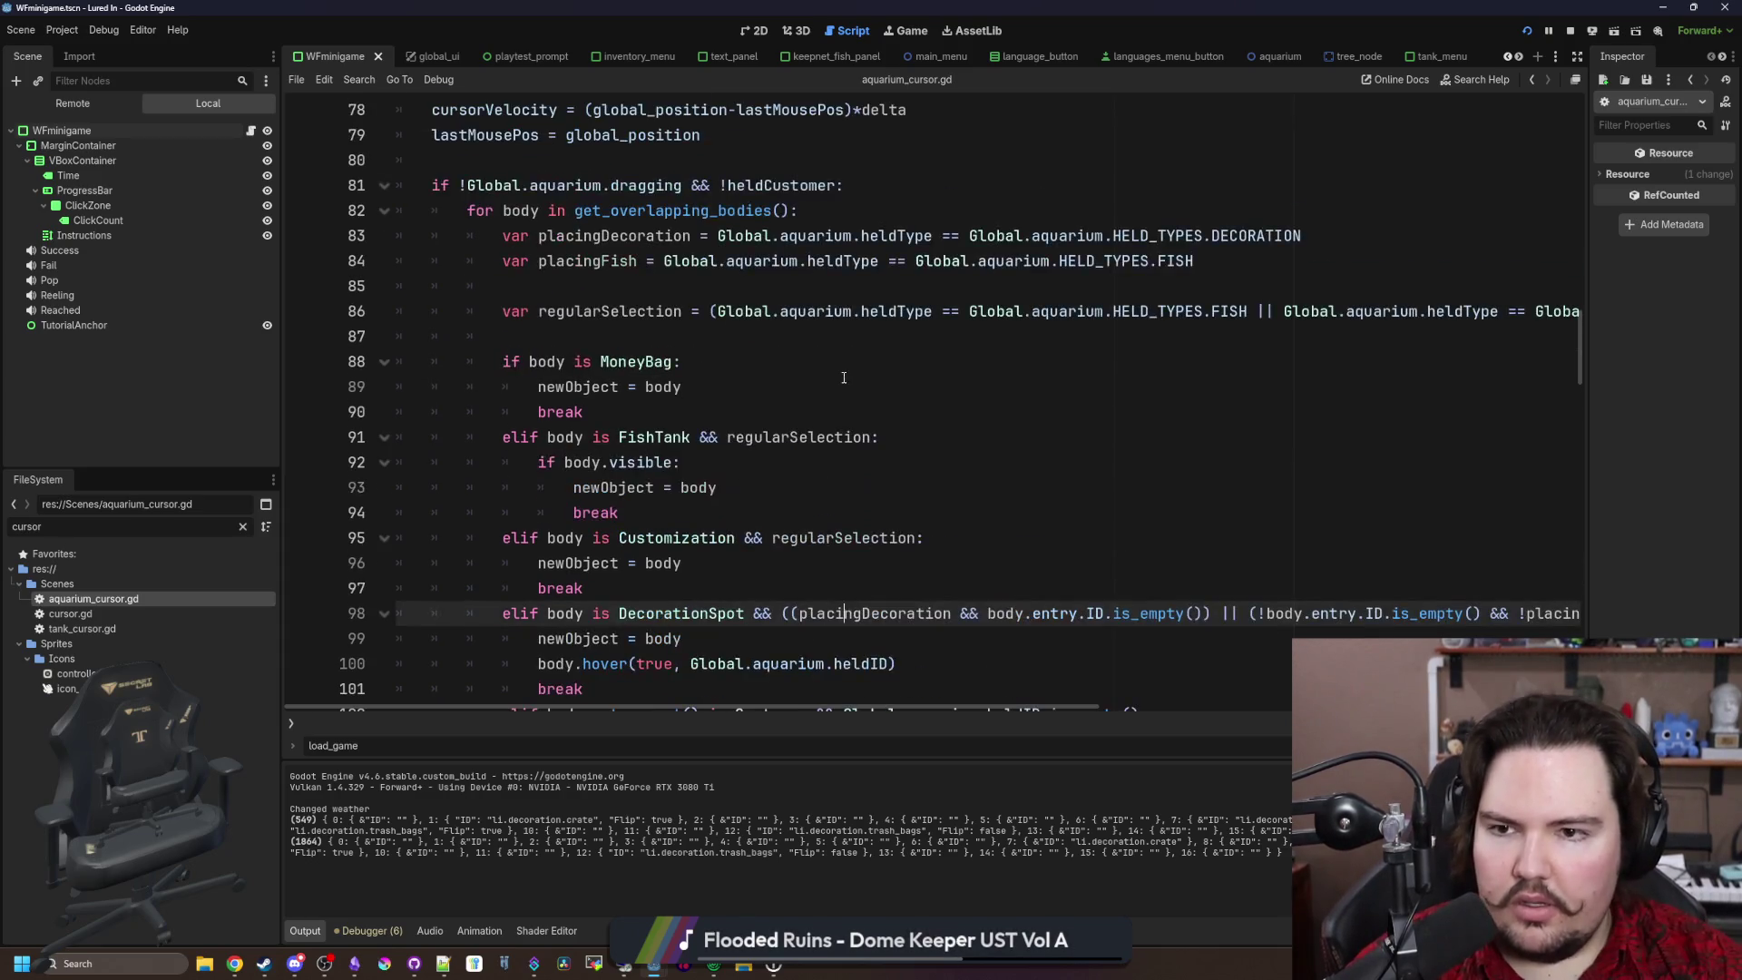
pyautogui.scroll(-12, 844, 379)
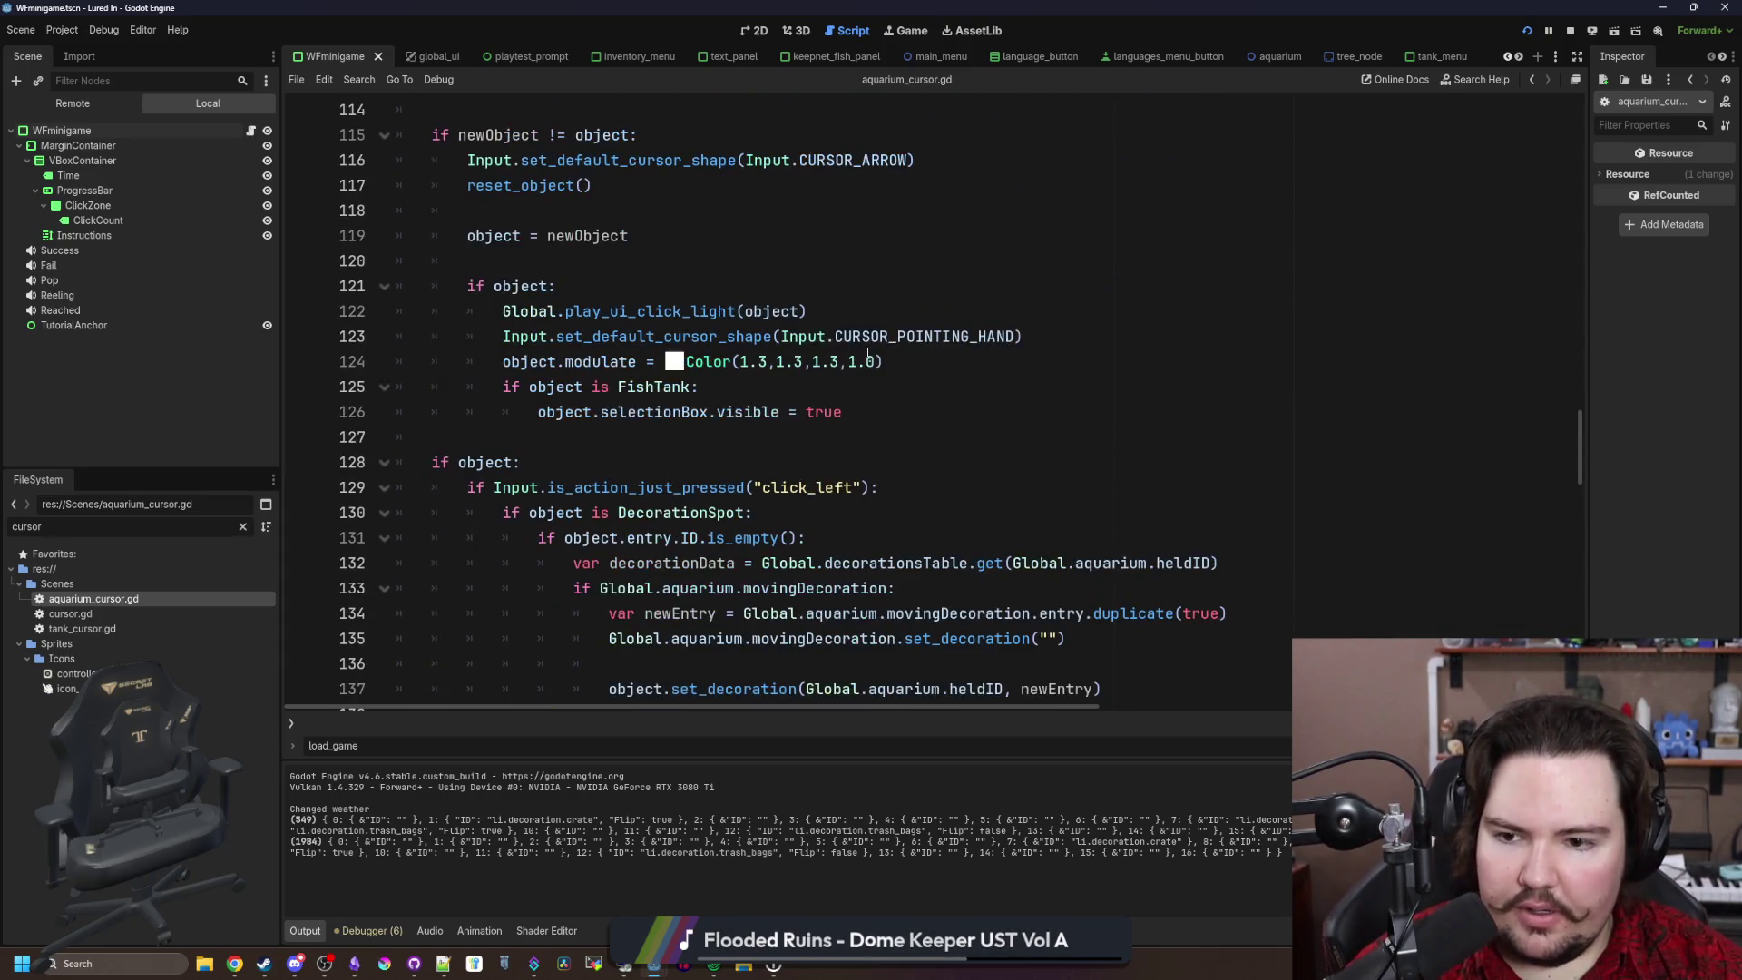
pyautogui.scroll(-4, 957, 369)
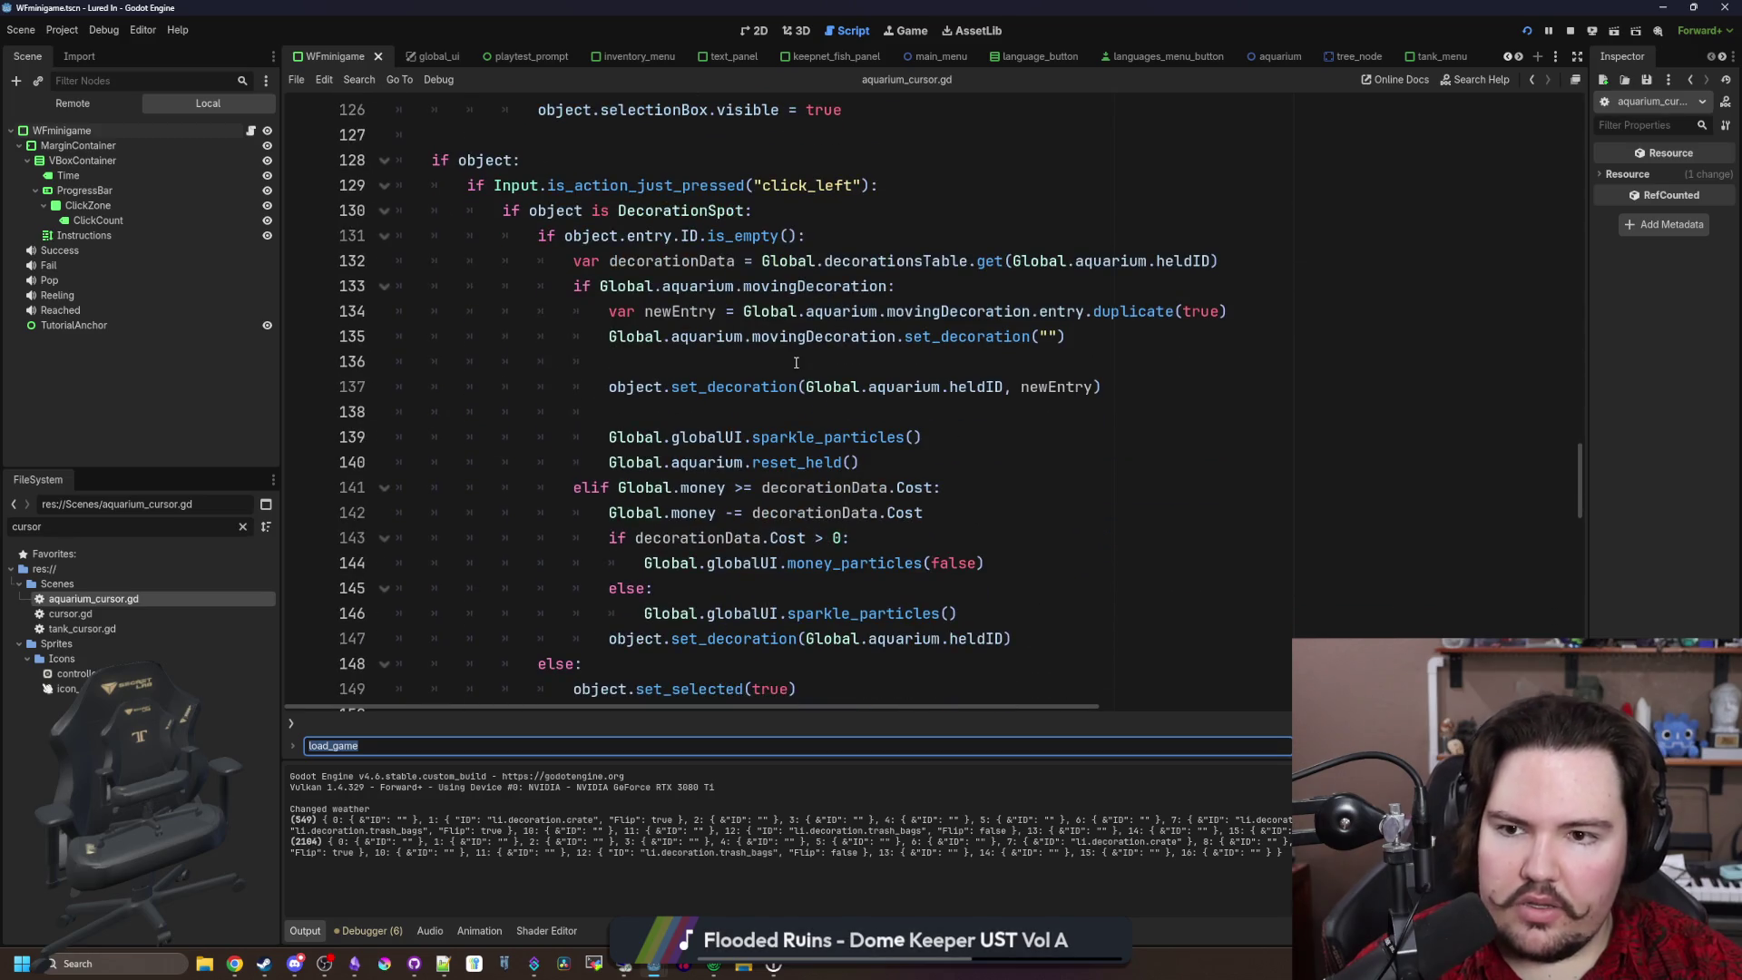
pyautogui.click(778, 354)
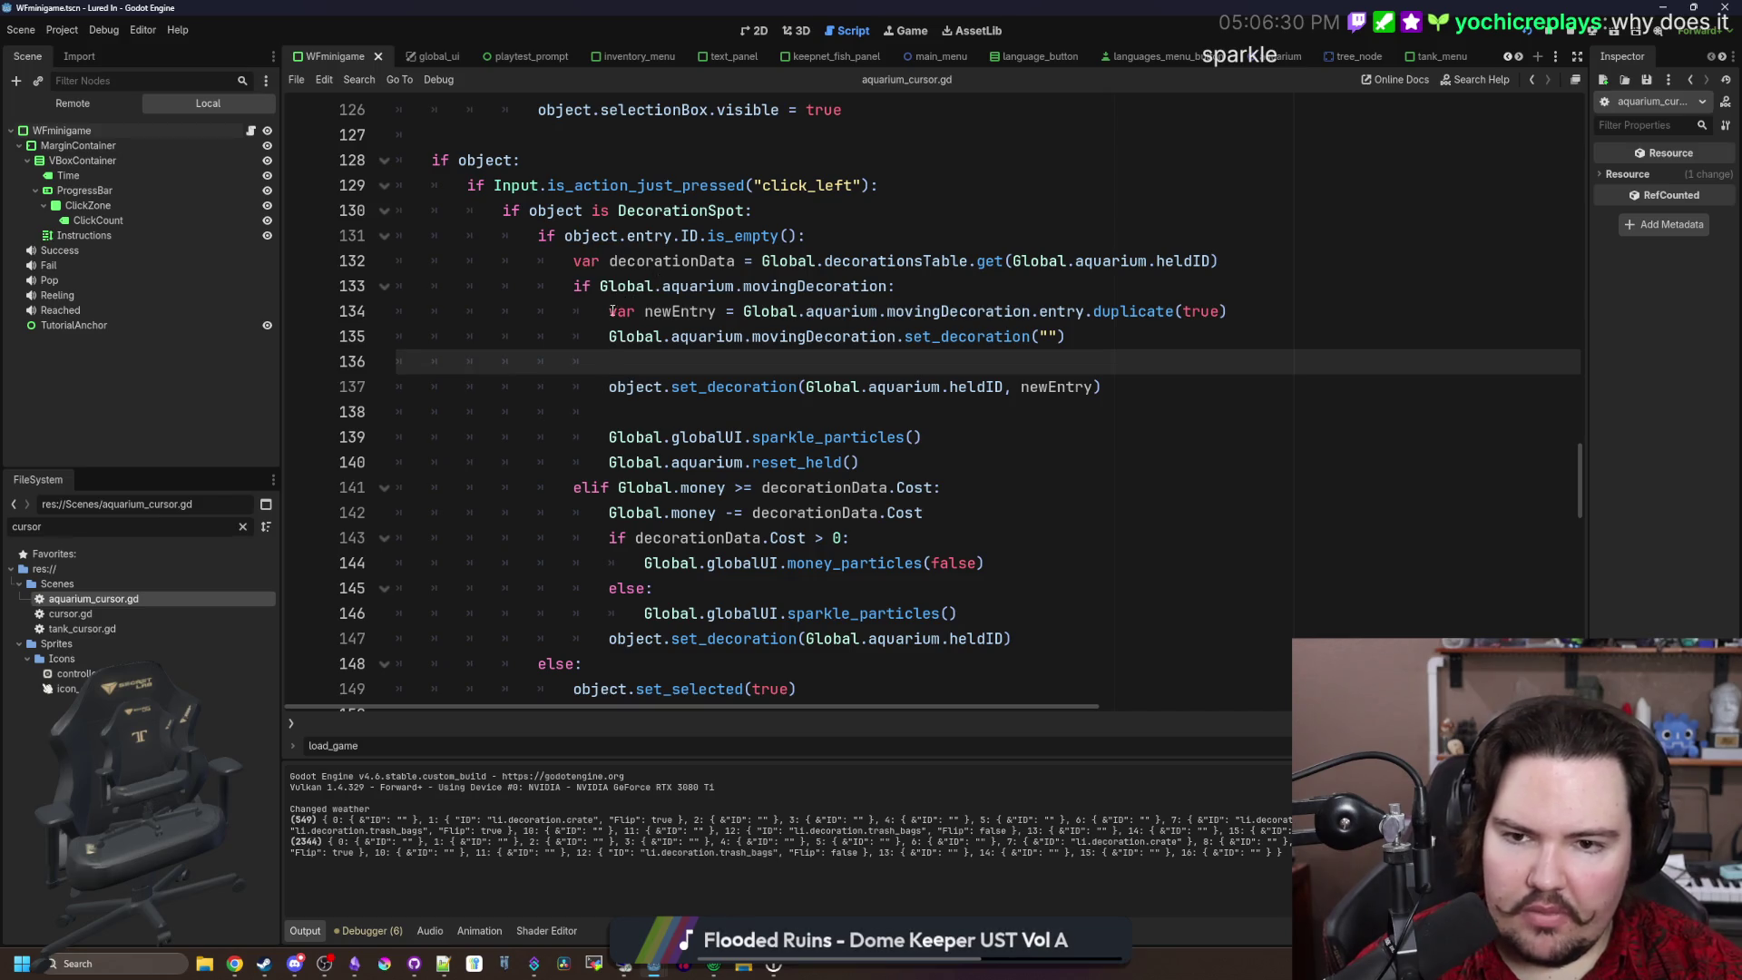
pyautogui.moveTo(613, 311); pyautogui.dragTo(1310, 328)
pyautogui.click(1227, 311)
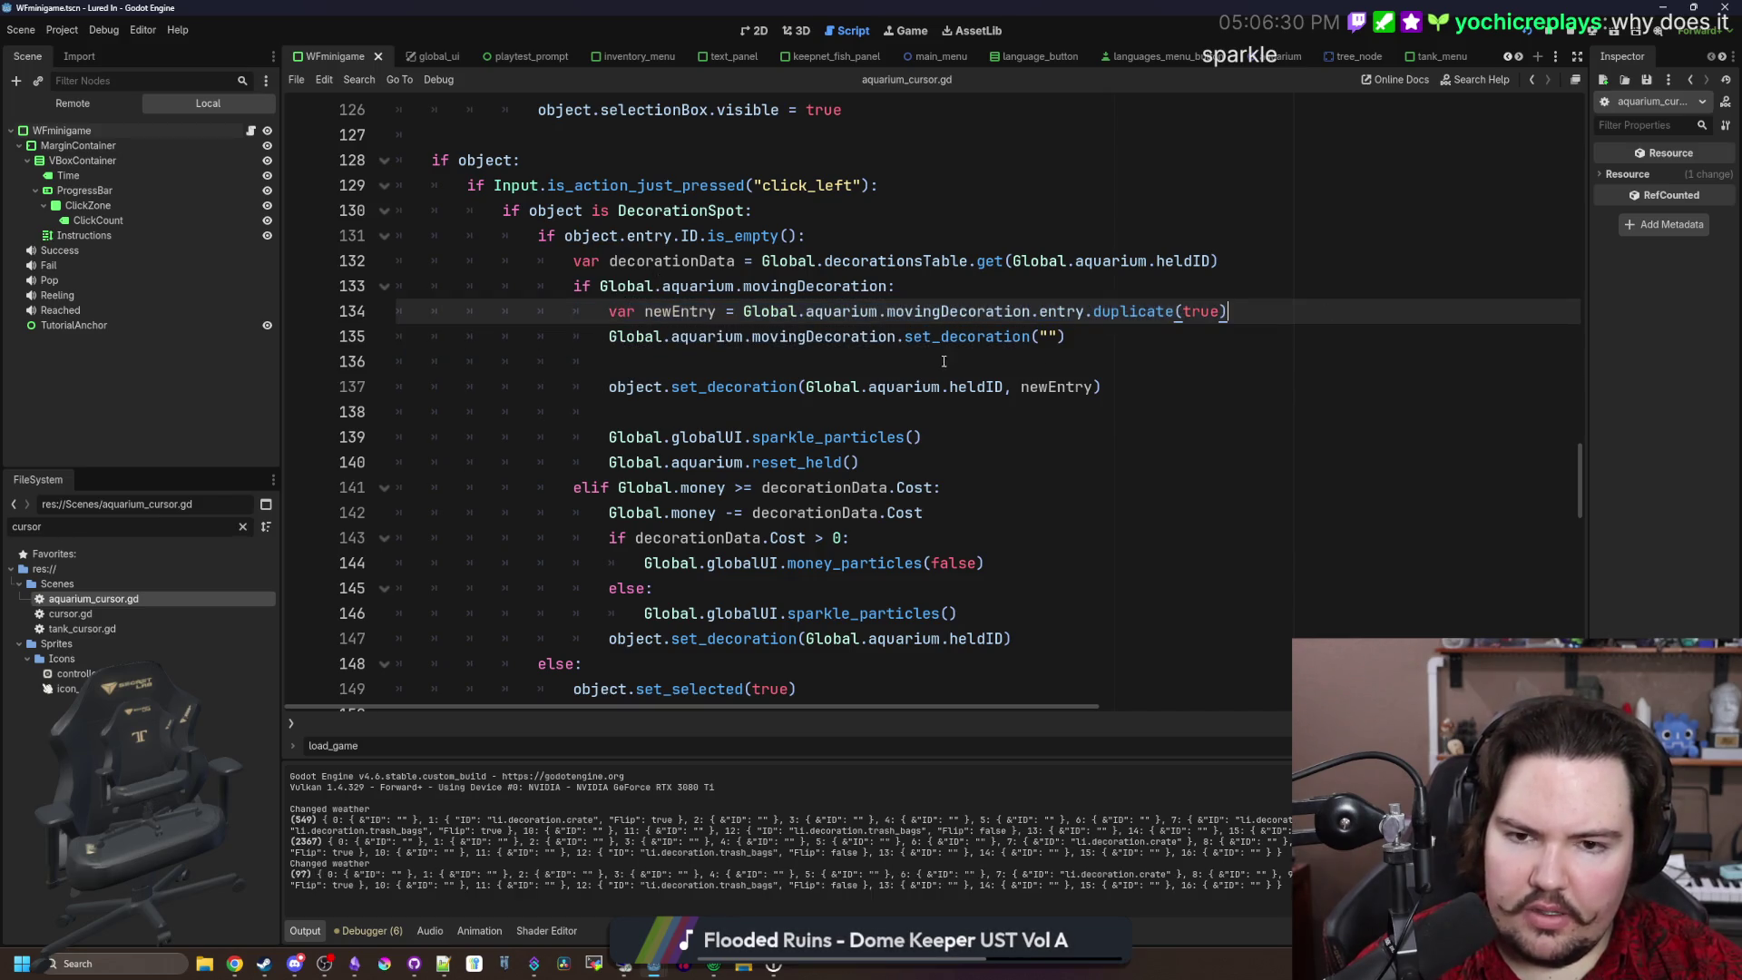
pyautogui.moveTo(606, 337); pyautogui.dragTo(1070, 337)
pyautogui.click(1083, 334)
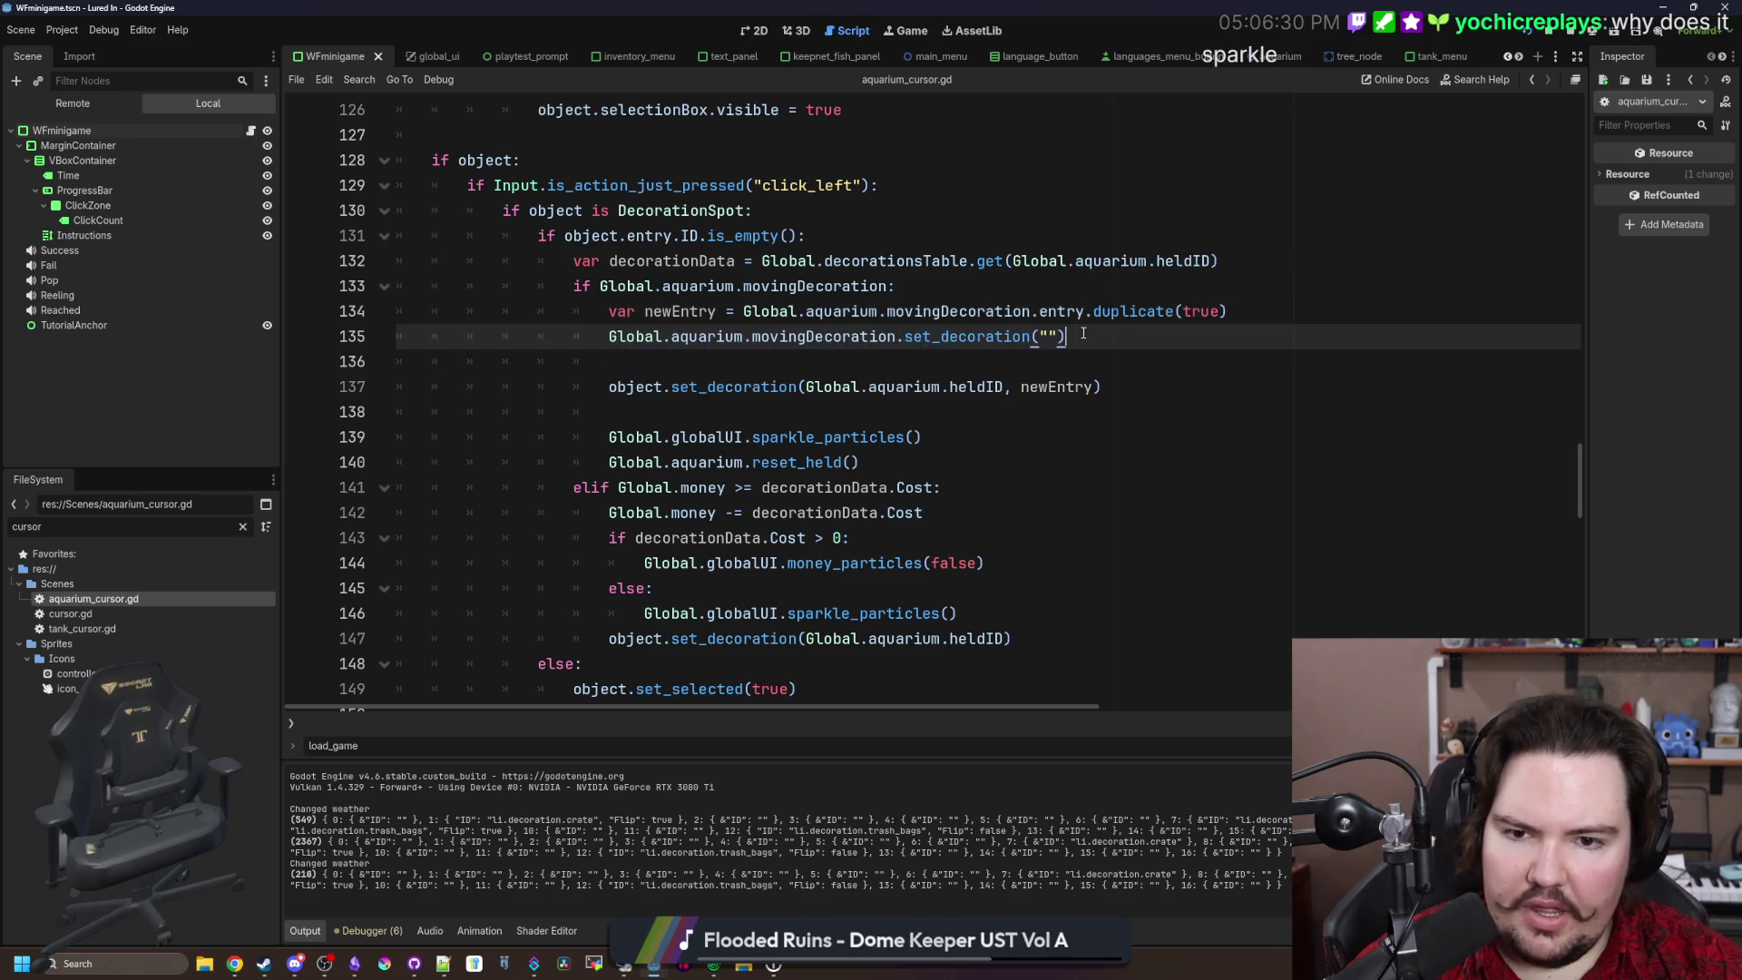
pyautogui.moveTo(609, 388); pyautogui.dragTo(1102, 387)
pyautogui.click(1102, 388)
pyautogui.keyDown('ctrl'); pyautogui.click(699, 387); pyautogui.keyUp('ctrl')
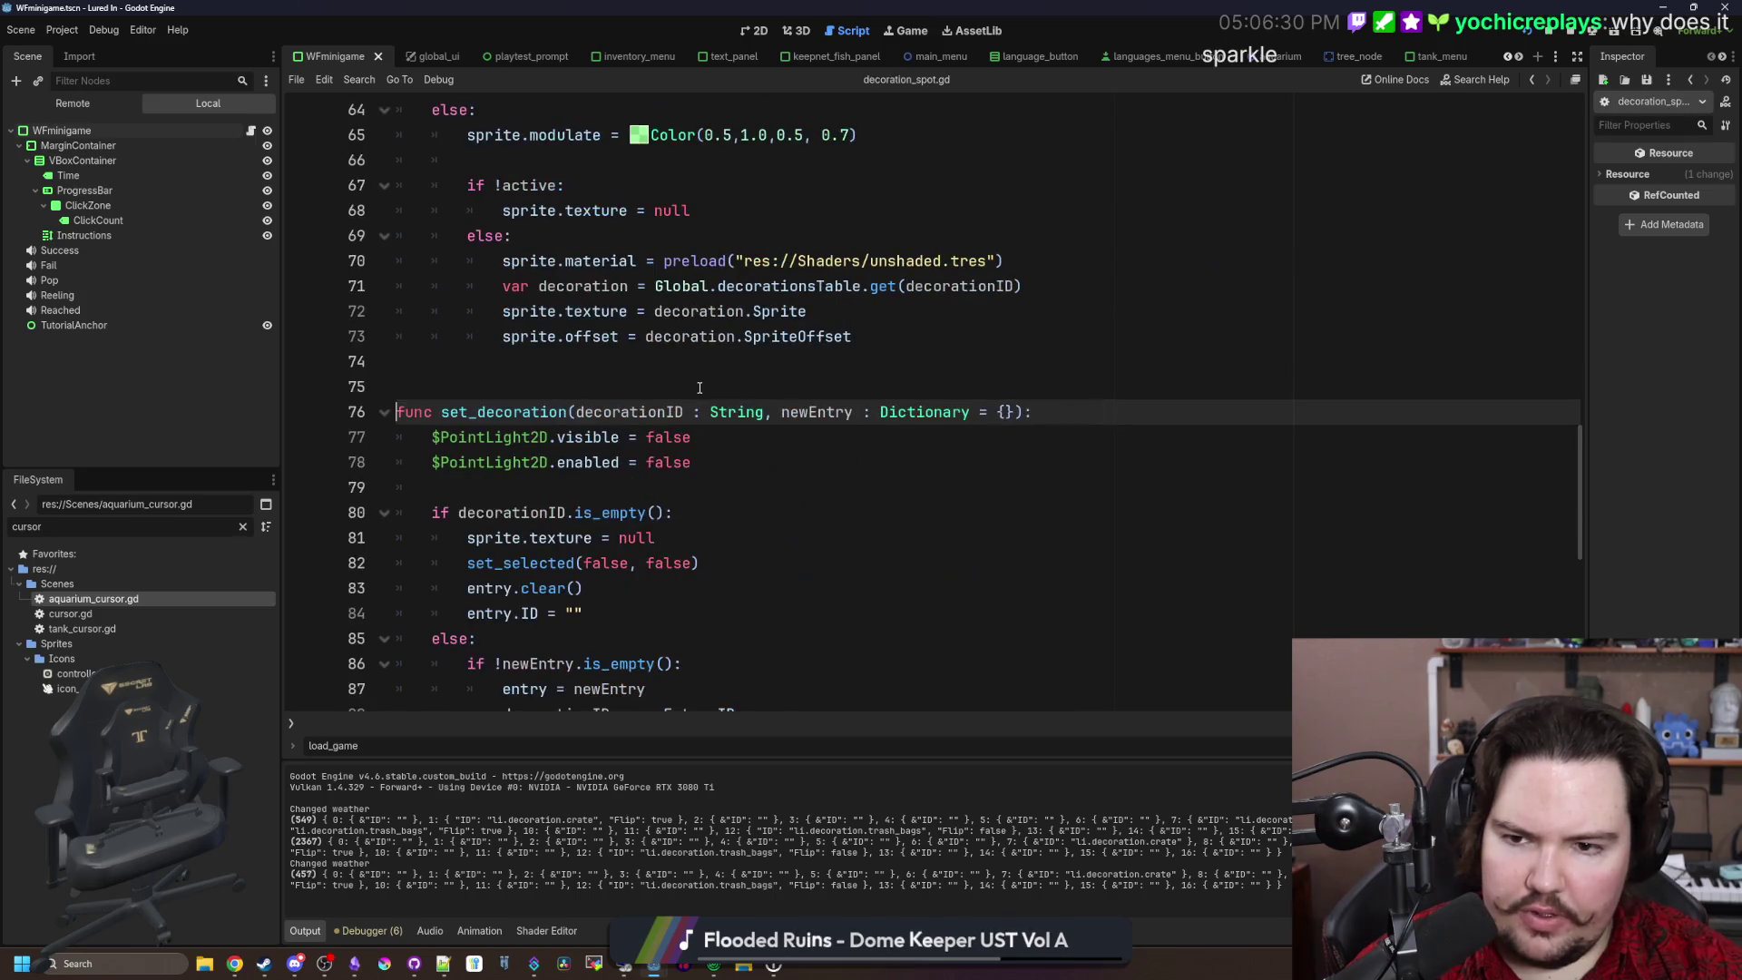
# Step: Inspect how set_decoration uses entry and newEntry, comparing with the code that loads the spot's entry
pyautogui.scroll(-1, 680, 408)
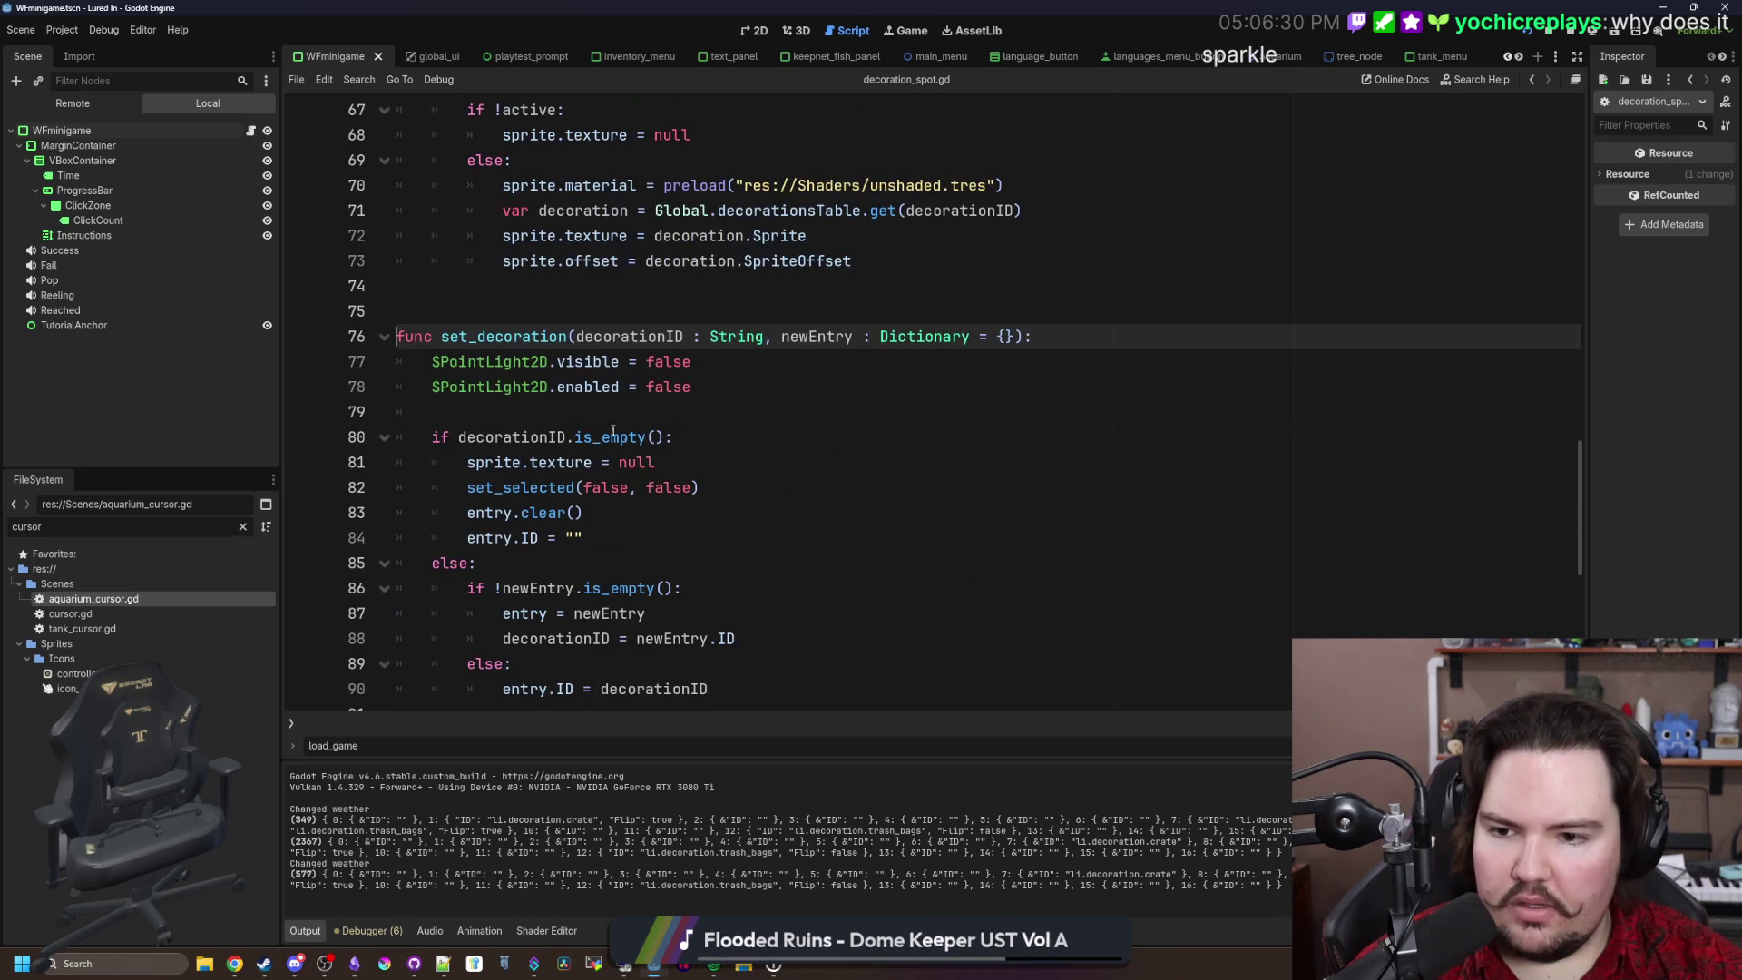
pyautogui.scroll(-1, 597, 420)
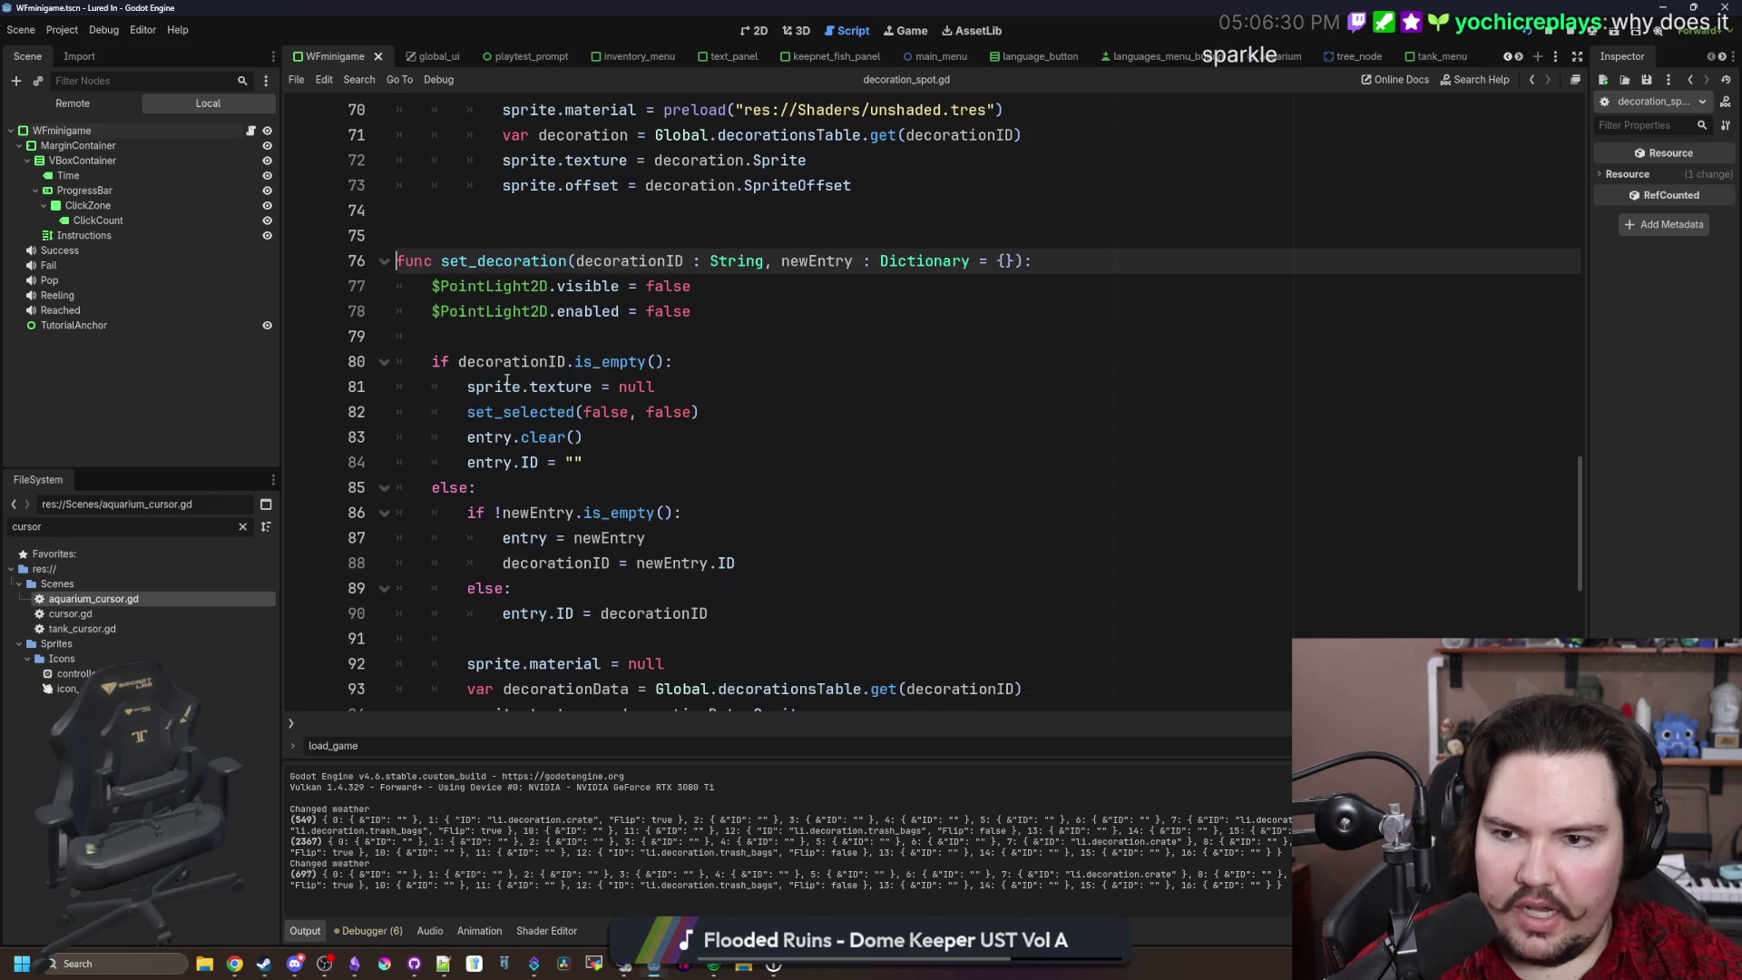
pyautogui.hotkey('alt', 'Left')
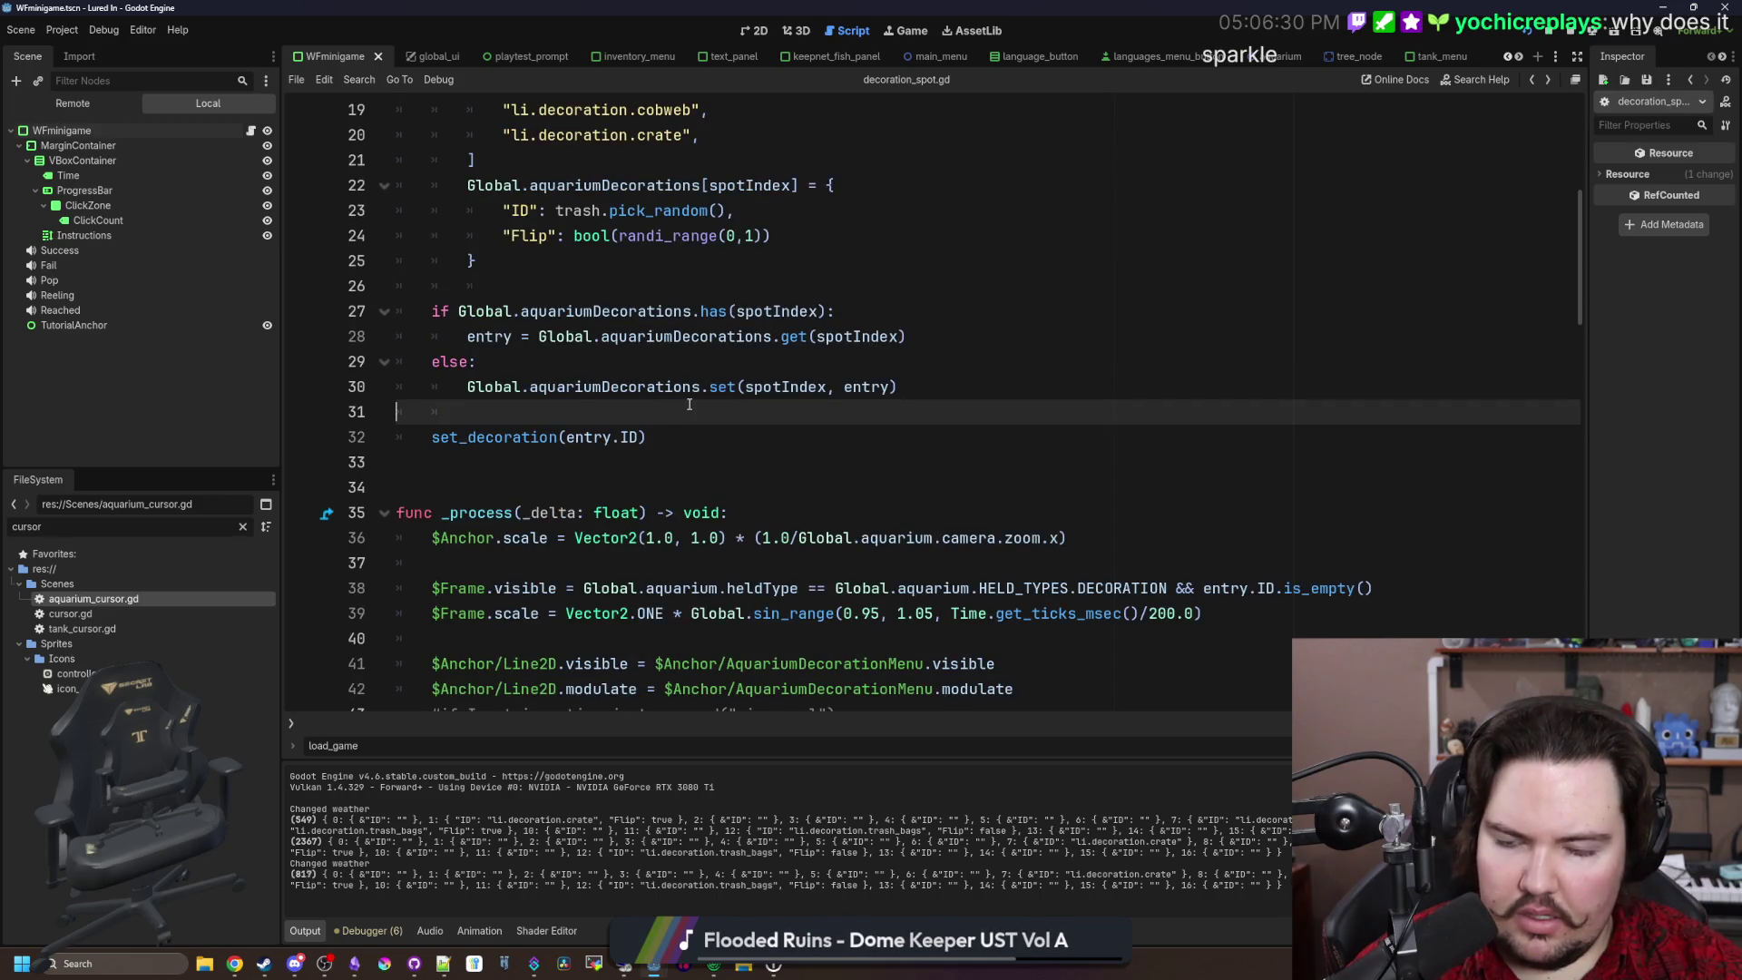
pyautogui.hotkey('alt', 'Right')
pyautogui.scroll(-3, 593, 298)
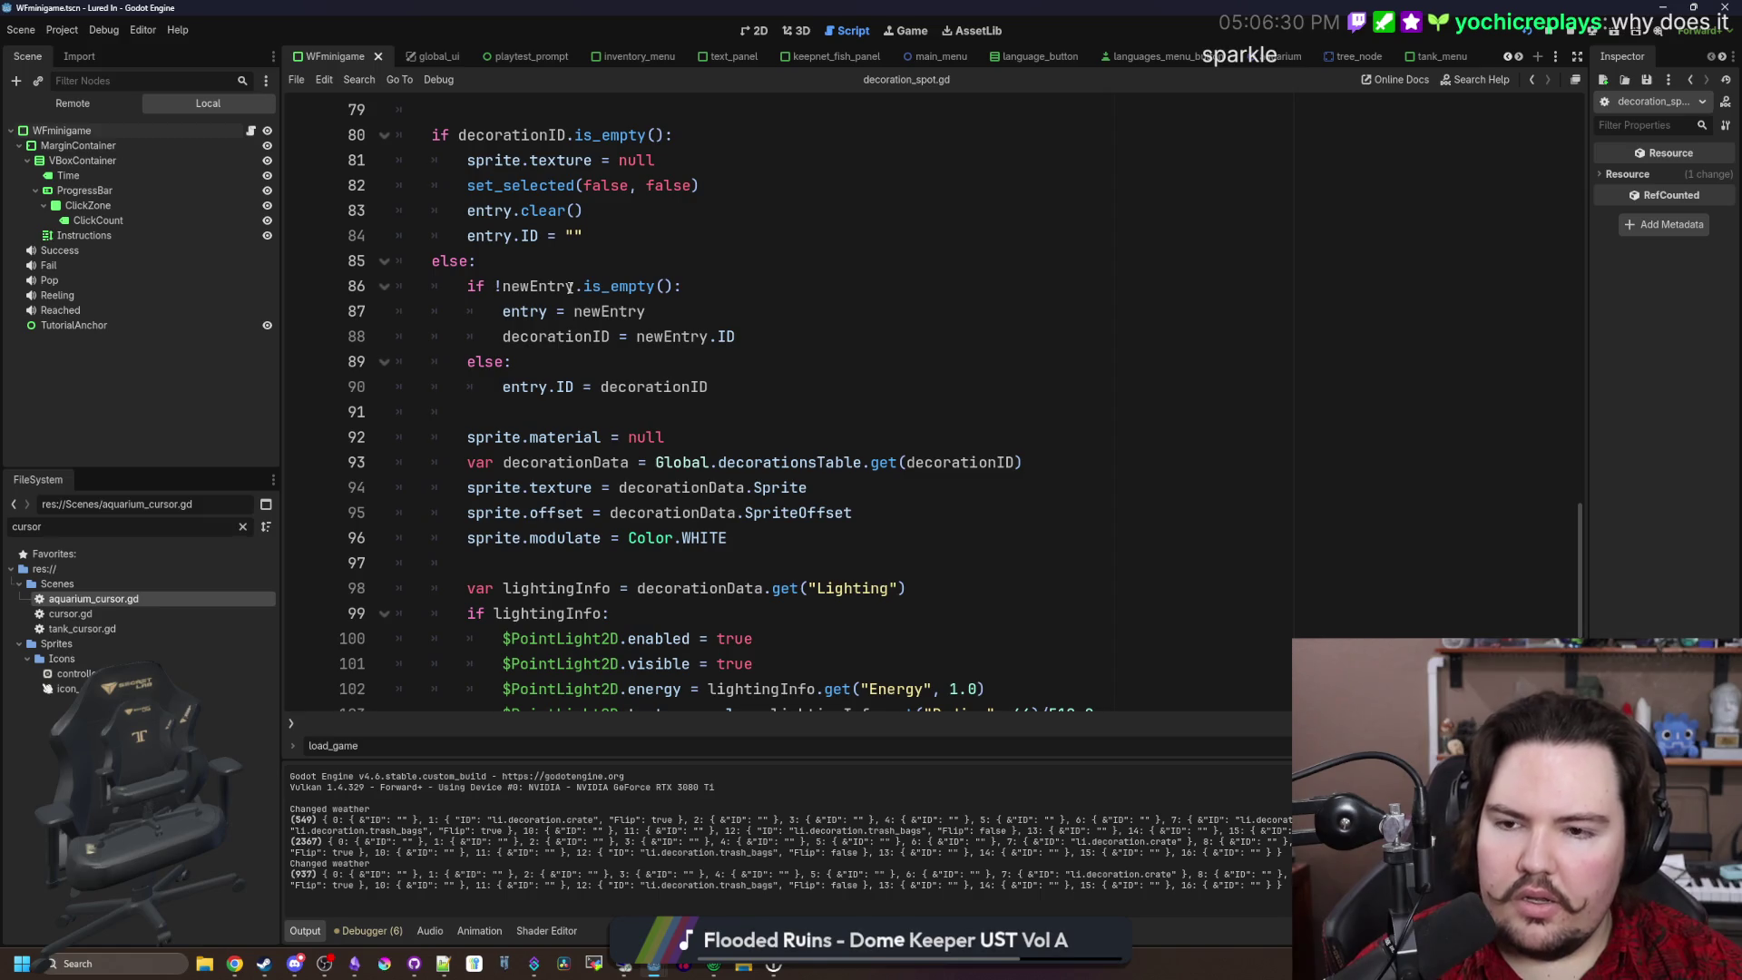
pyautogui.scroll(2, 570, 288)
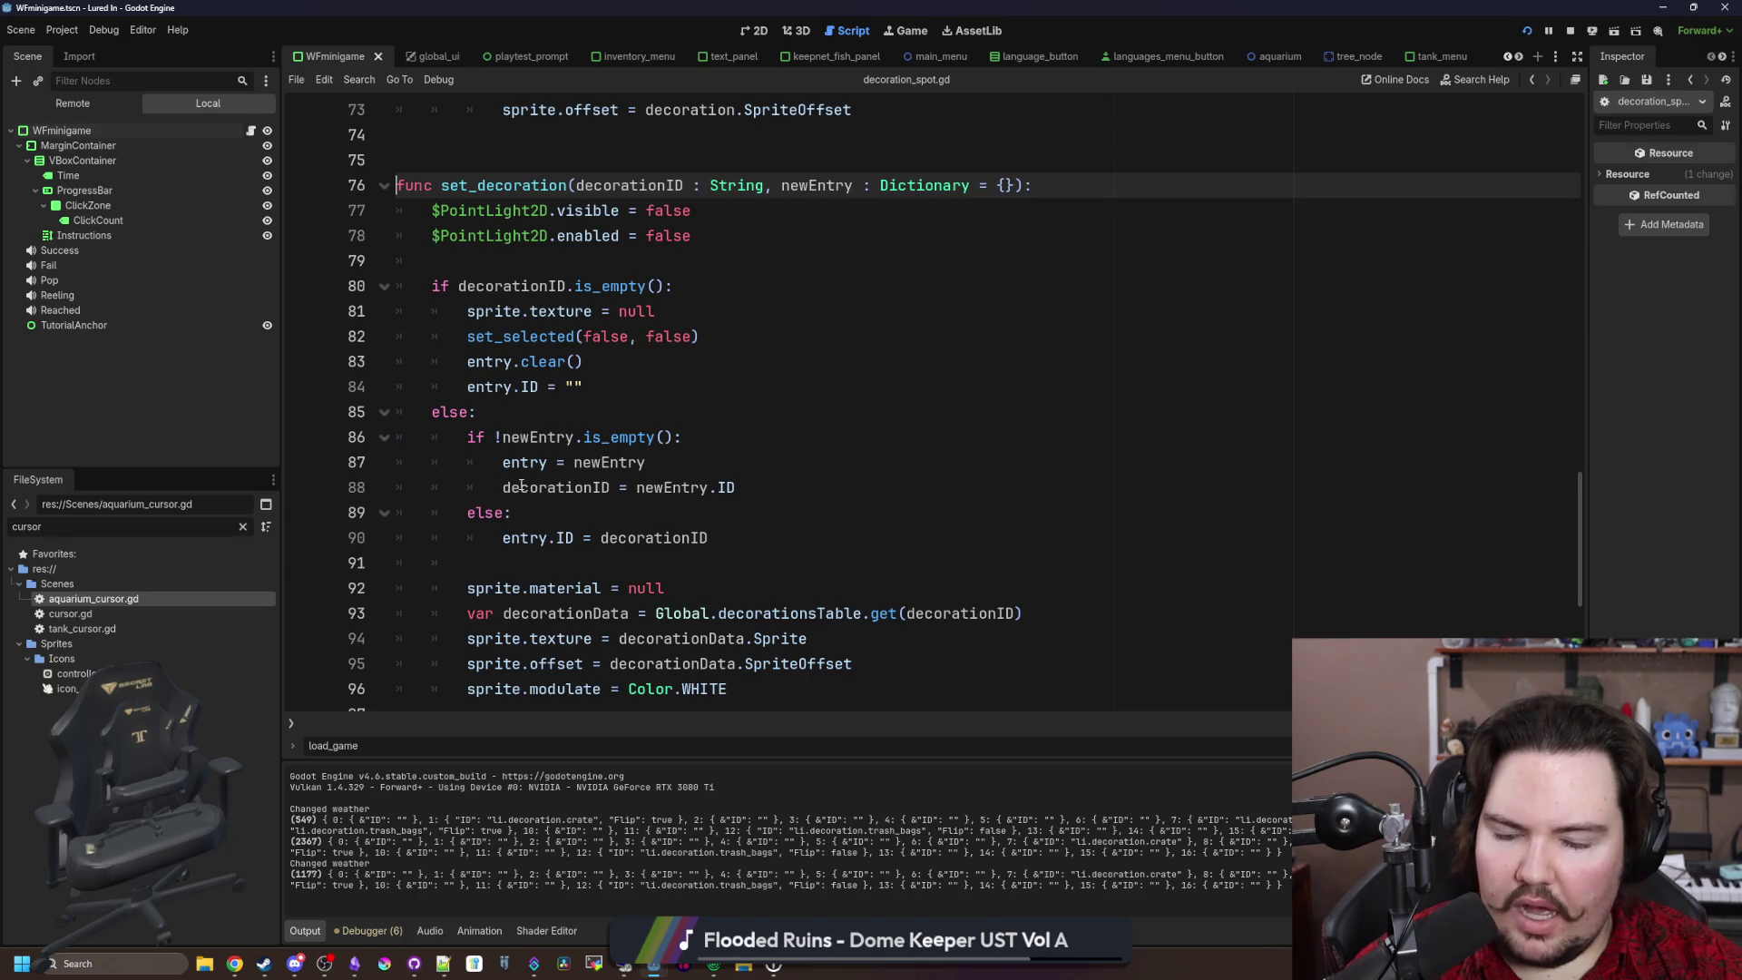
pyautogui.doubleClick(545, 462)
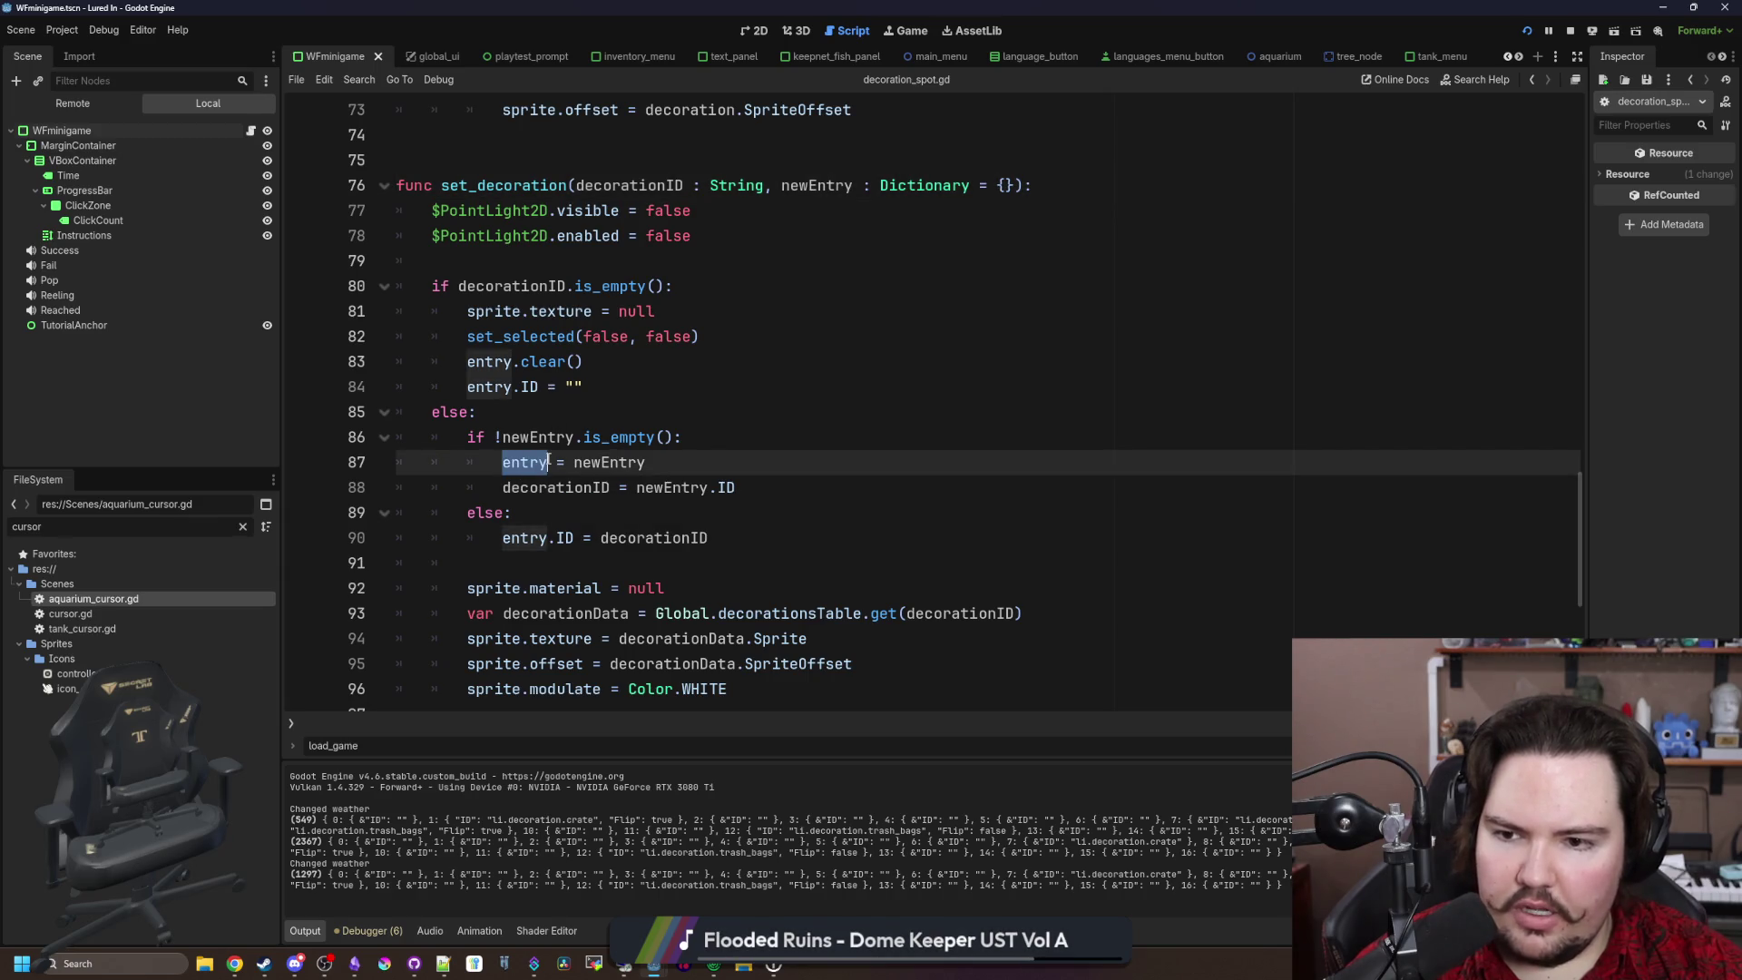
pyautogui.doubleClick(610, 461)
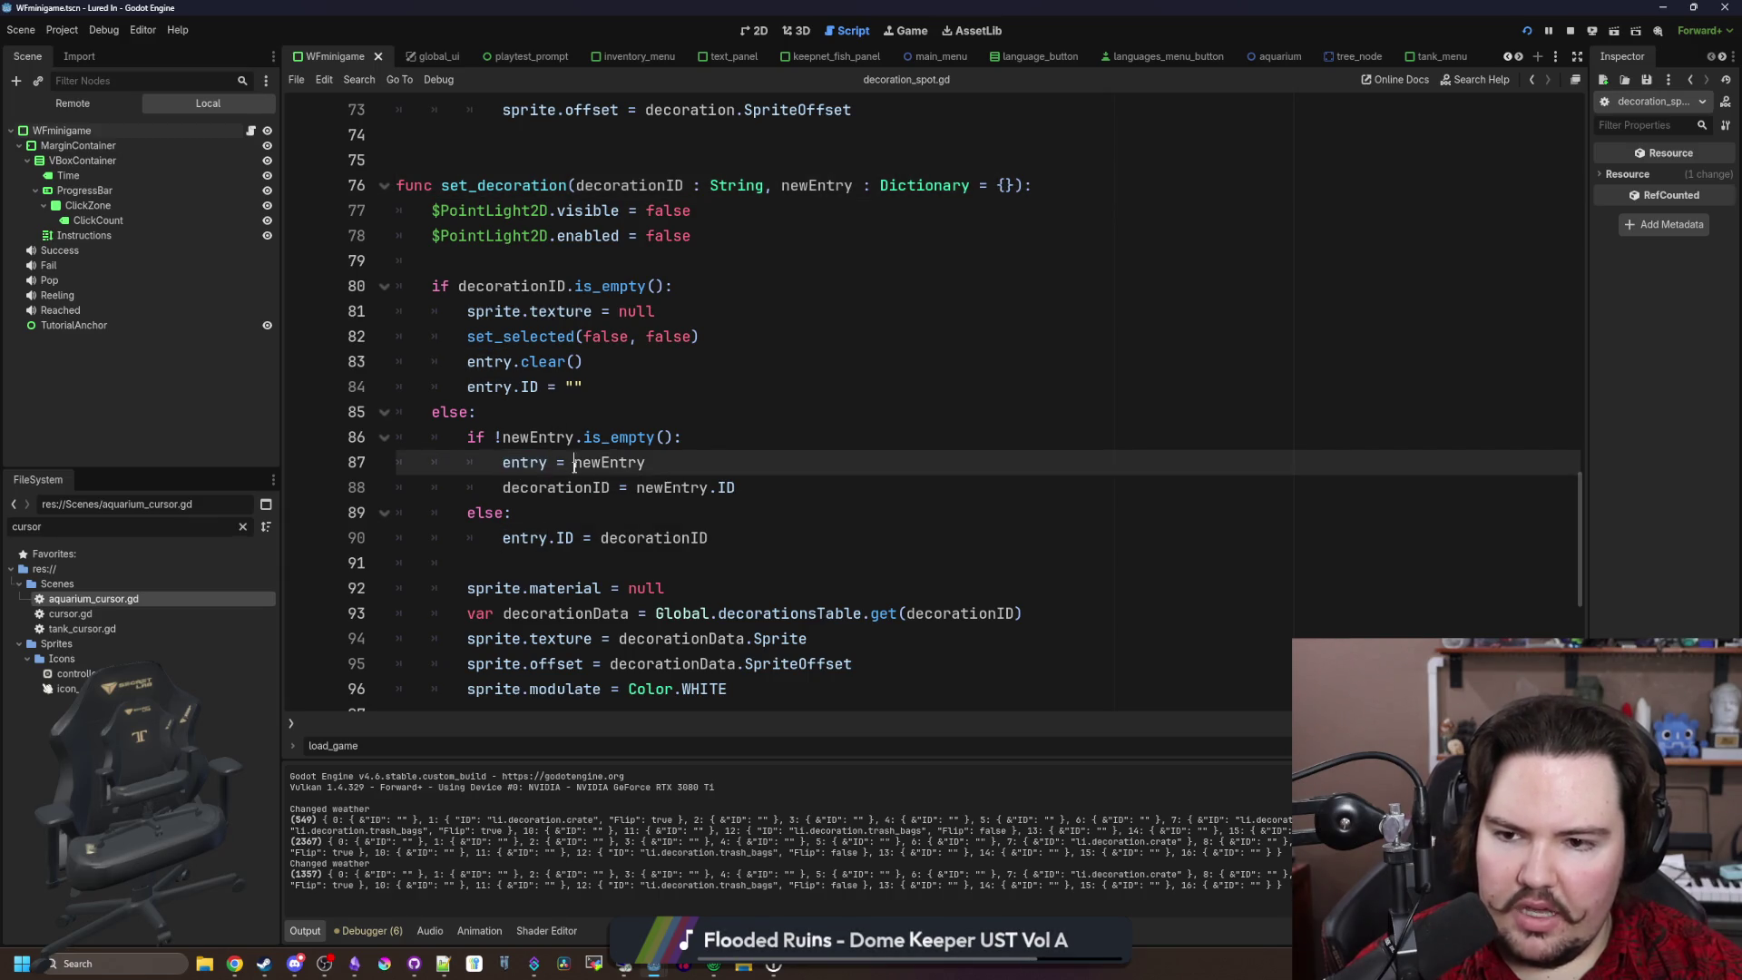
pyautogui.click(672, 470)
pyautogui.scroll(-1, 673, 470)
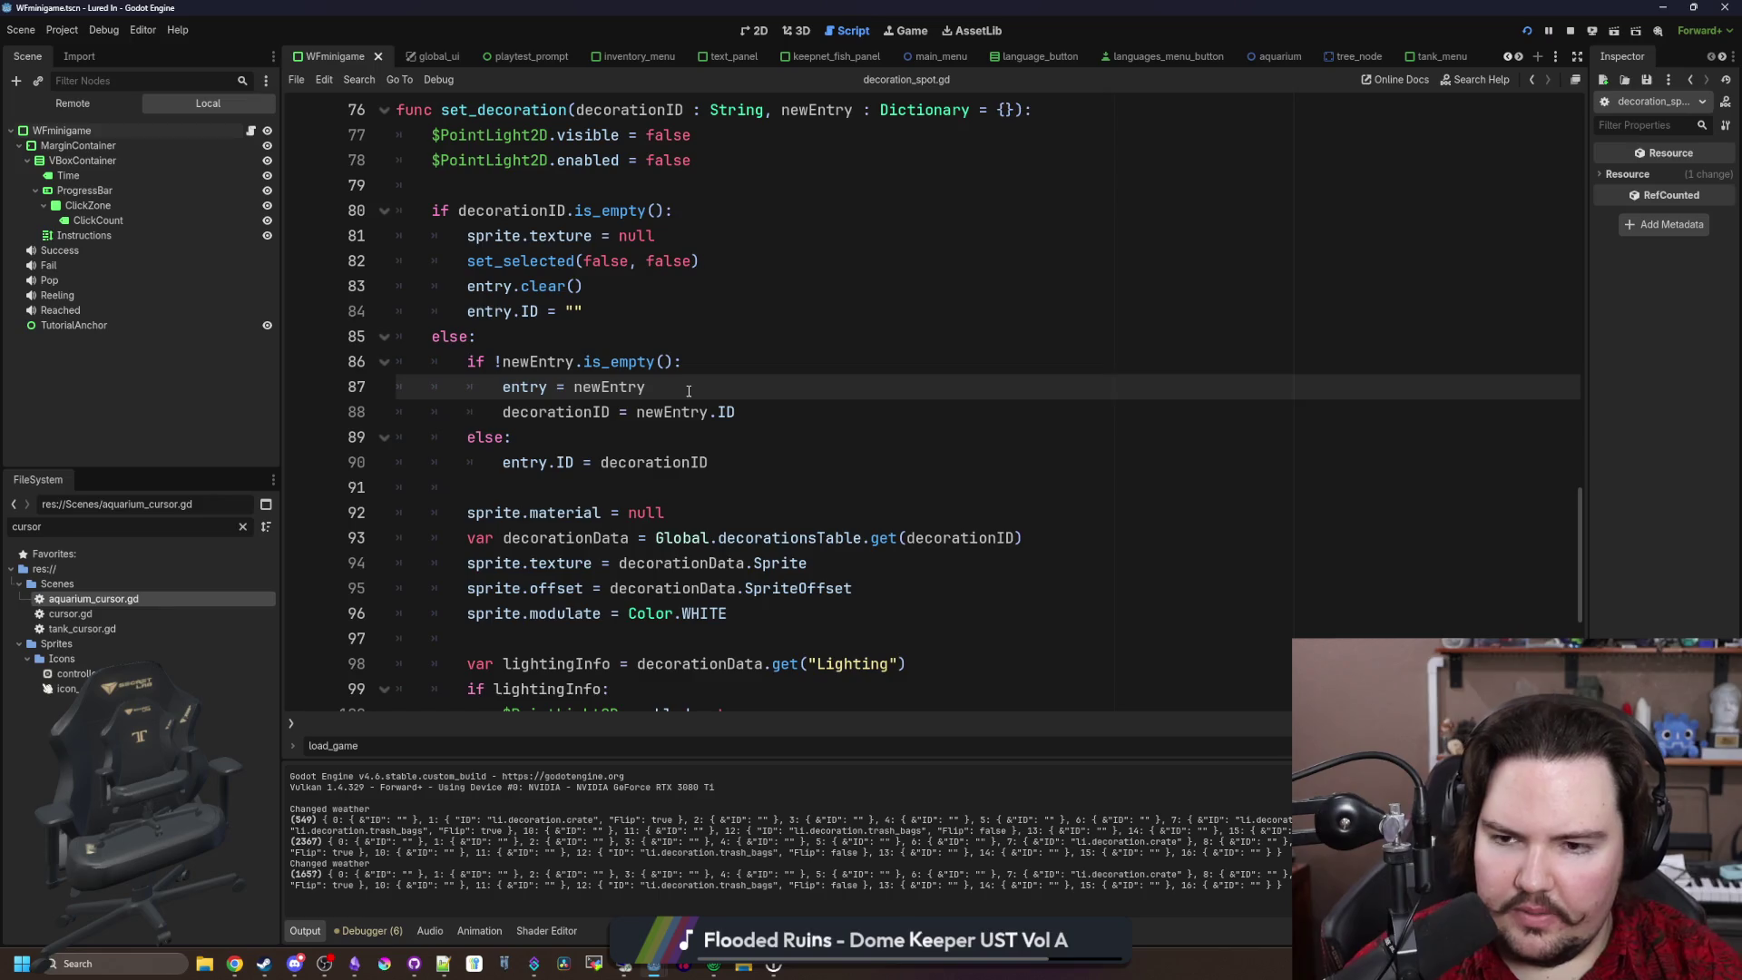
# Step: Add print("aaaa") after entry = newEntry in set_decoration and save decoration_spot.gd
pyautogui.press('Return')
pyautogui.write('print(')
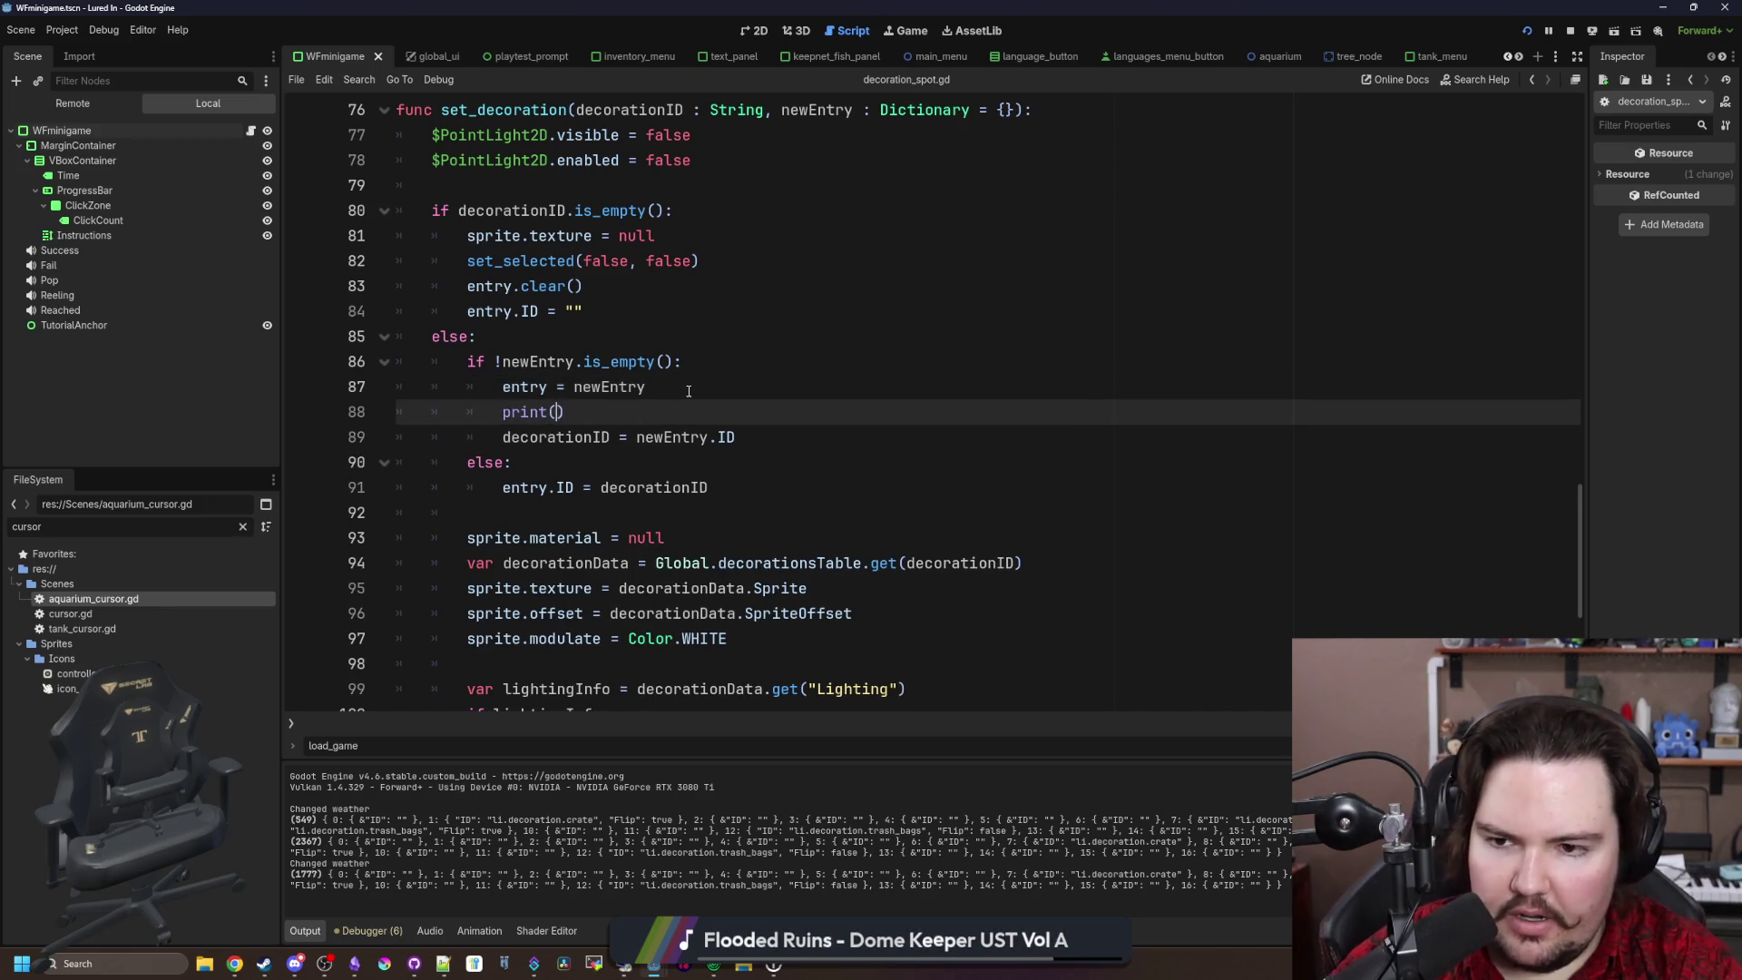
pyautogui.write('"aaaa')
pyautogui.click(688, 391)
pyautogui.hotkey('ctrl', 's')
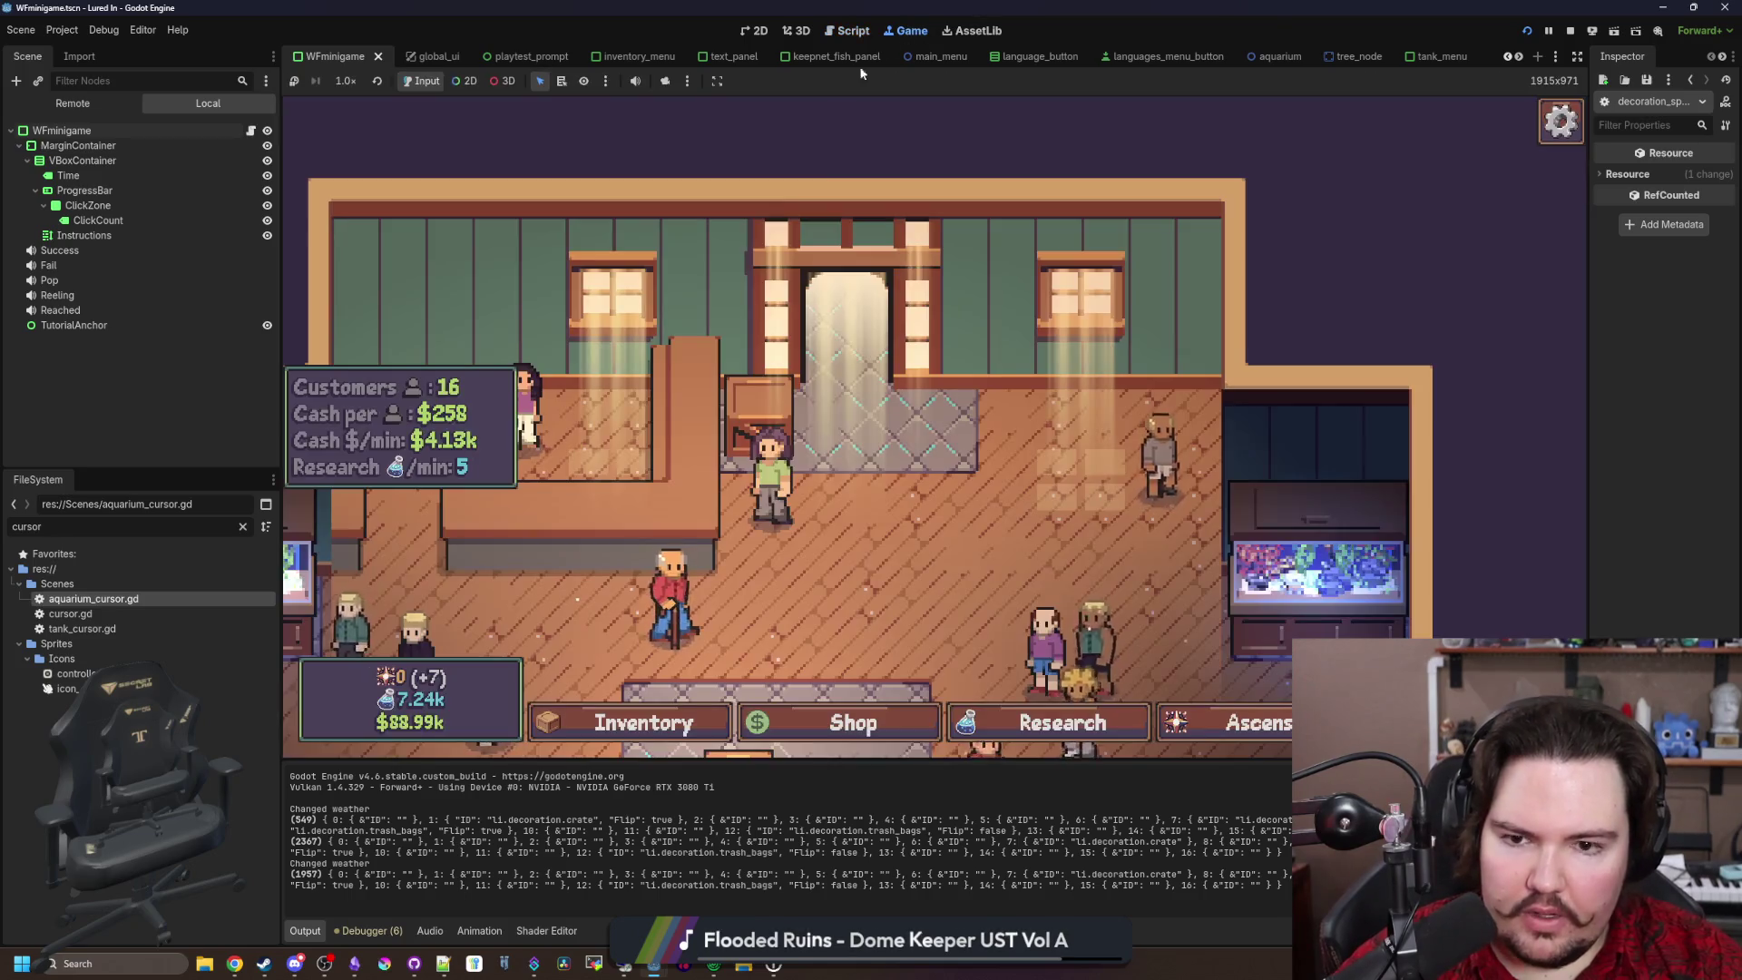
pyautogui.click(962, 427)
# Step: Move the crate to another spot in the game, then review aquarium_cursor.gd's move-decoration code
pyautogui.click(1103, 509)
pyautogui.click(1108, 419)
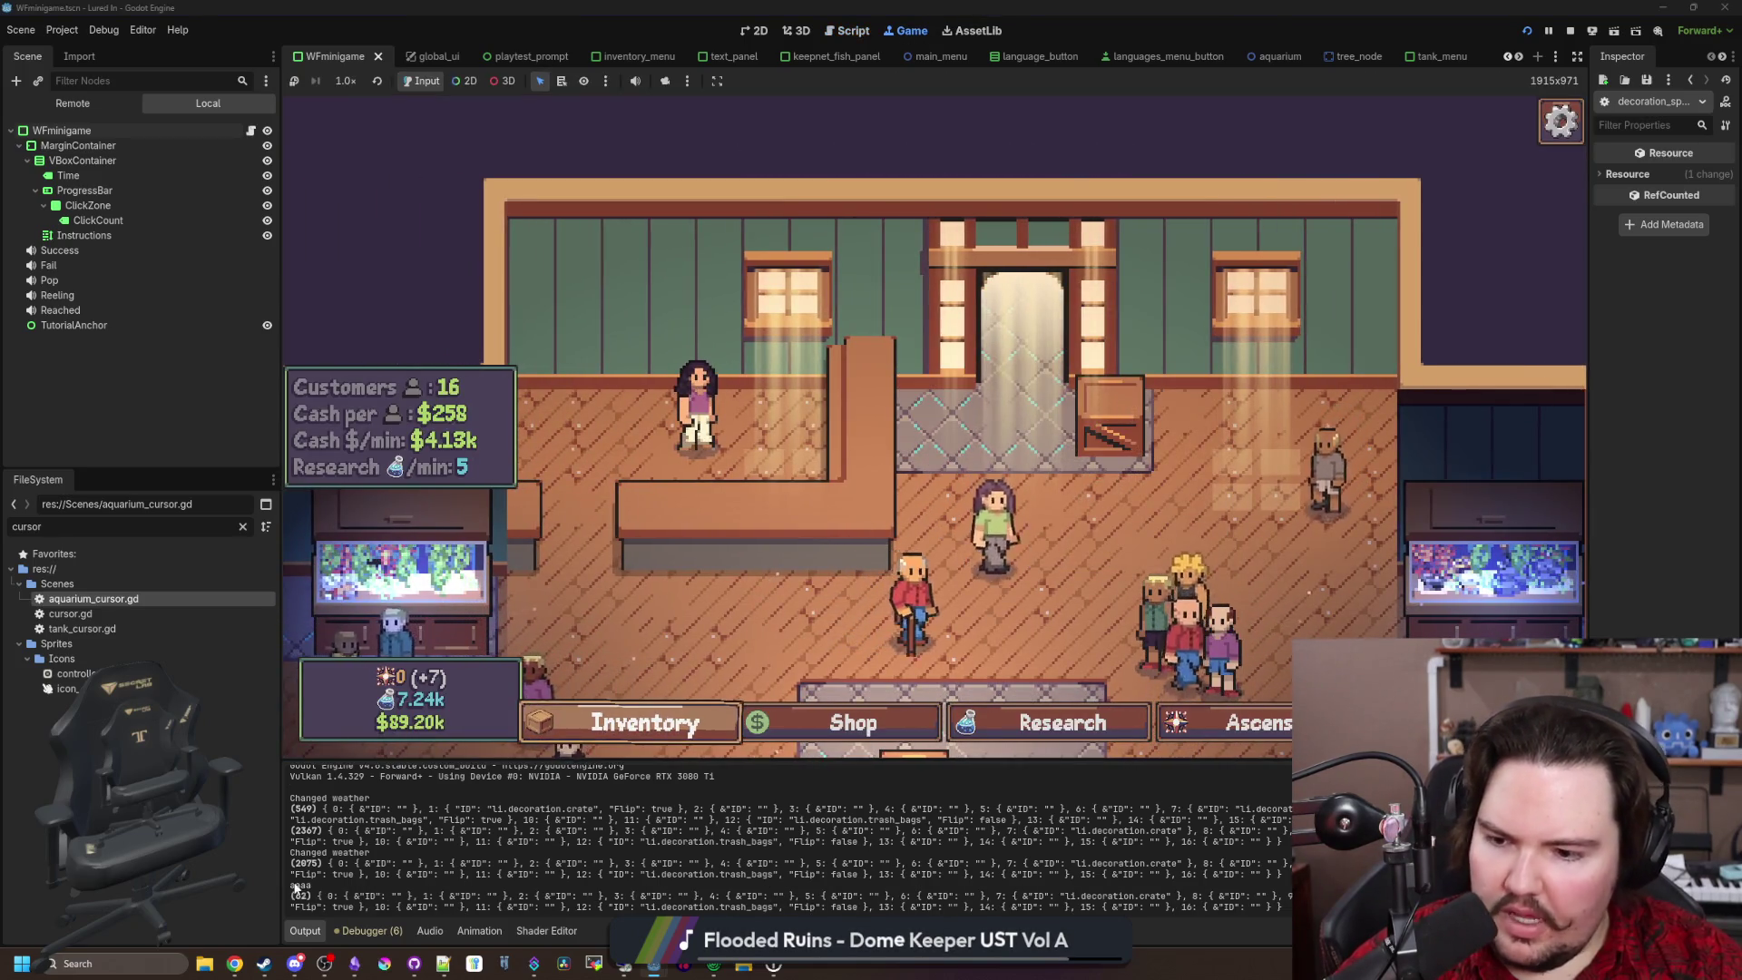
pyautogui.doubleClick(93, 599)
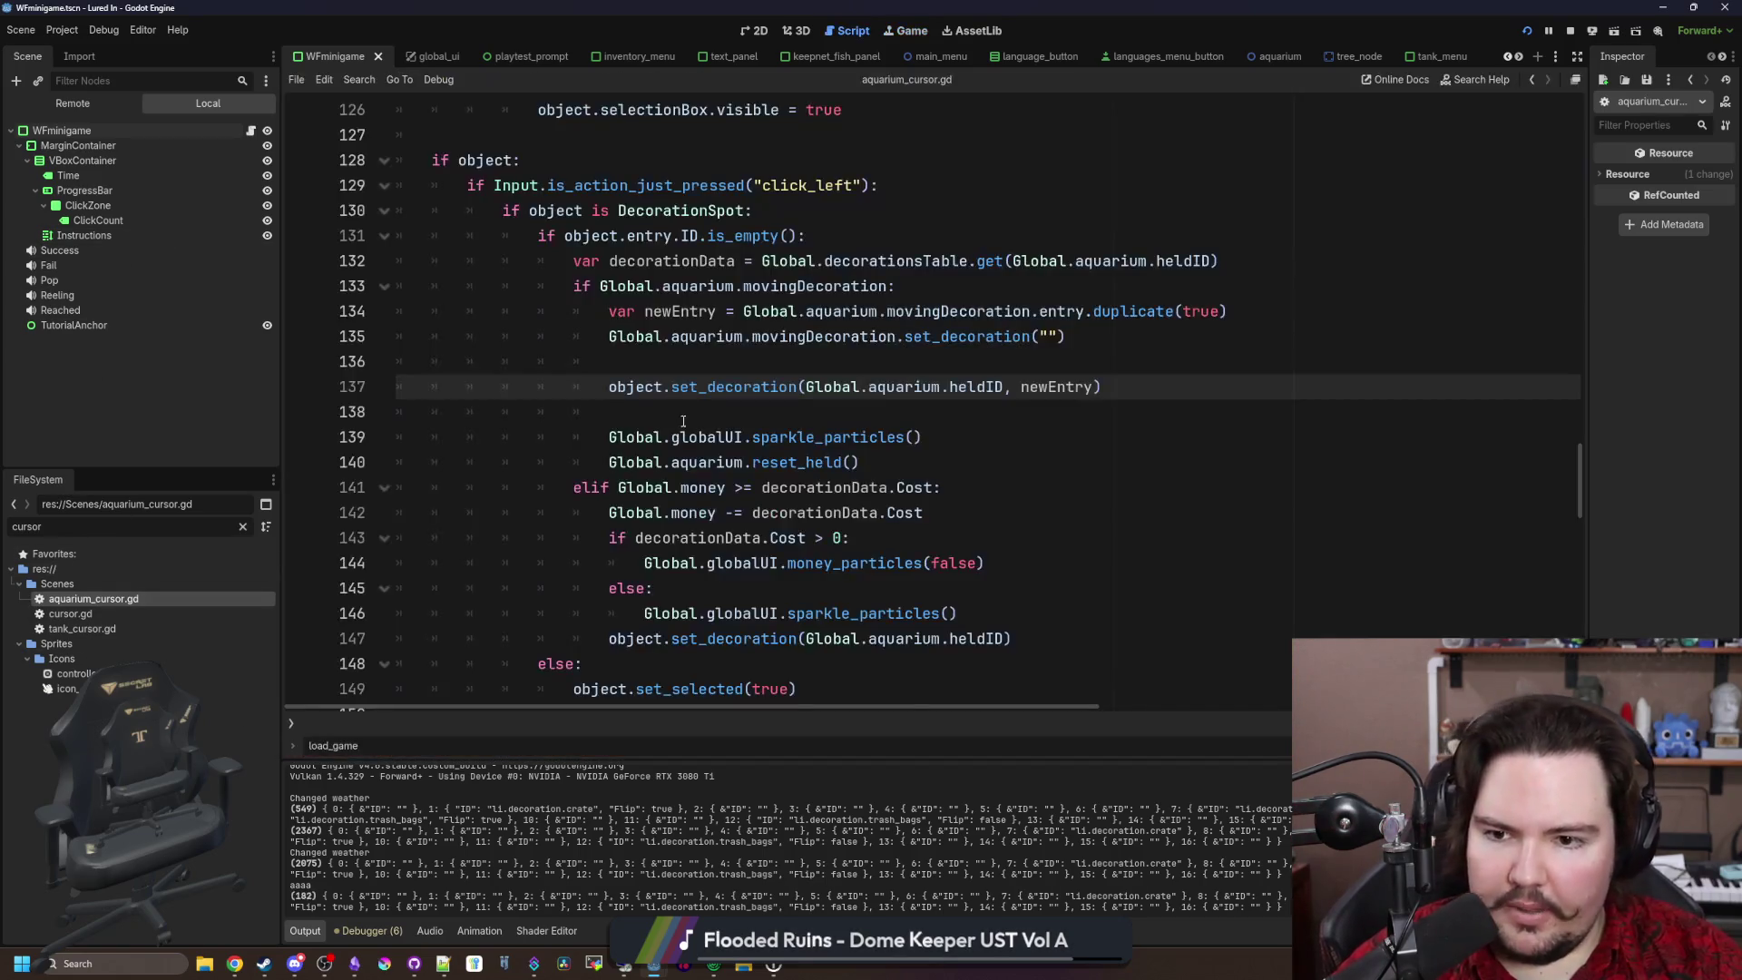
pyautogui.click(683, 419)
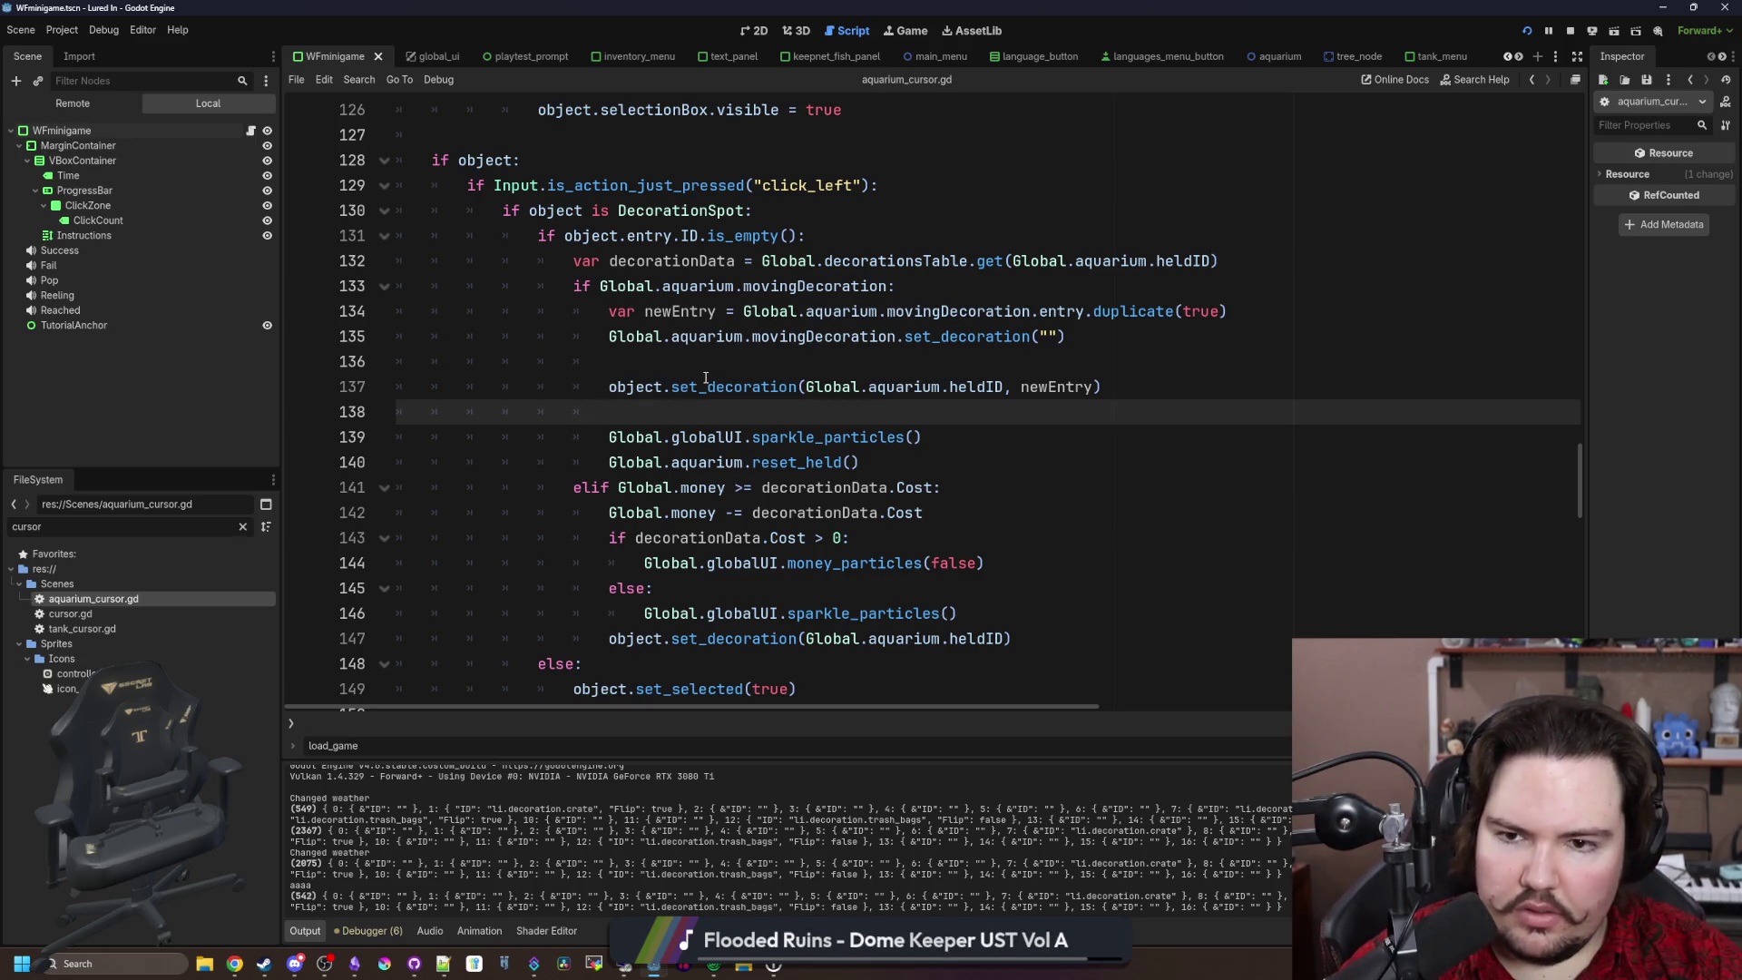
pyautogui.scroll(-8, 730, 367)
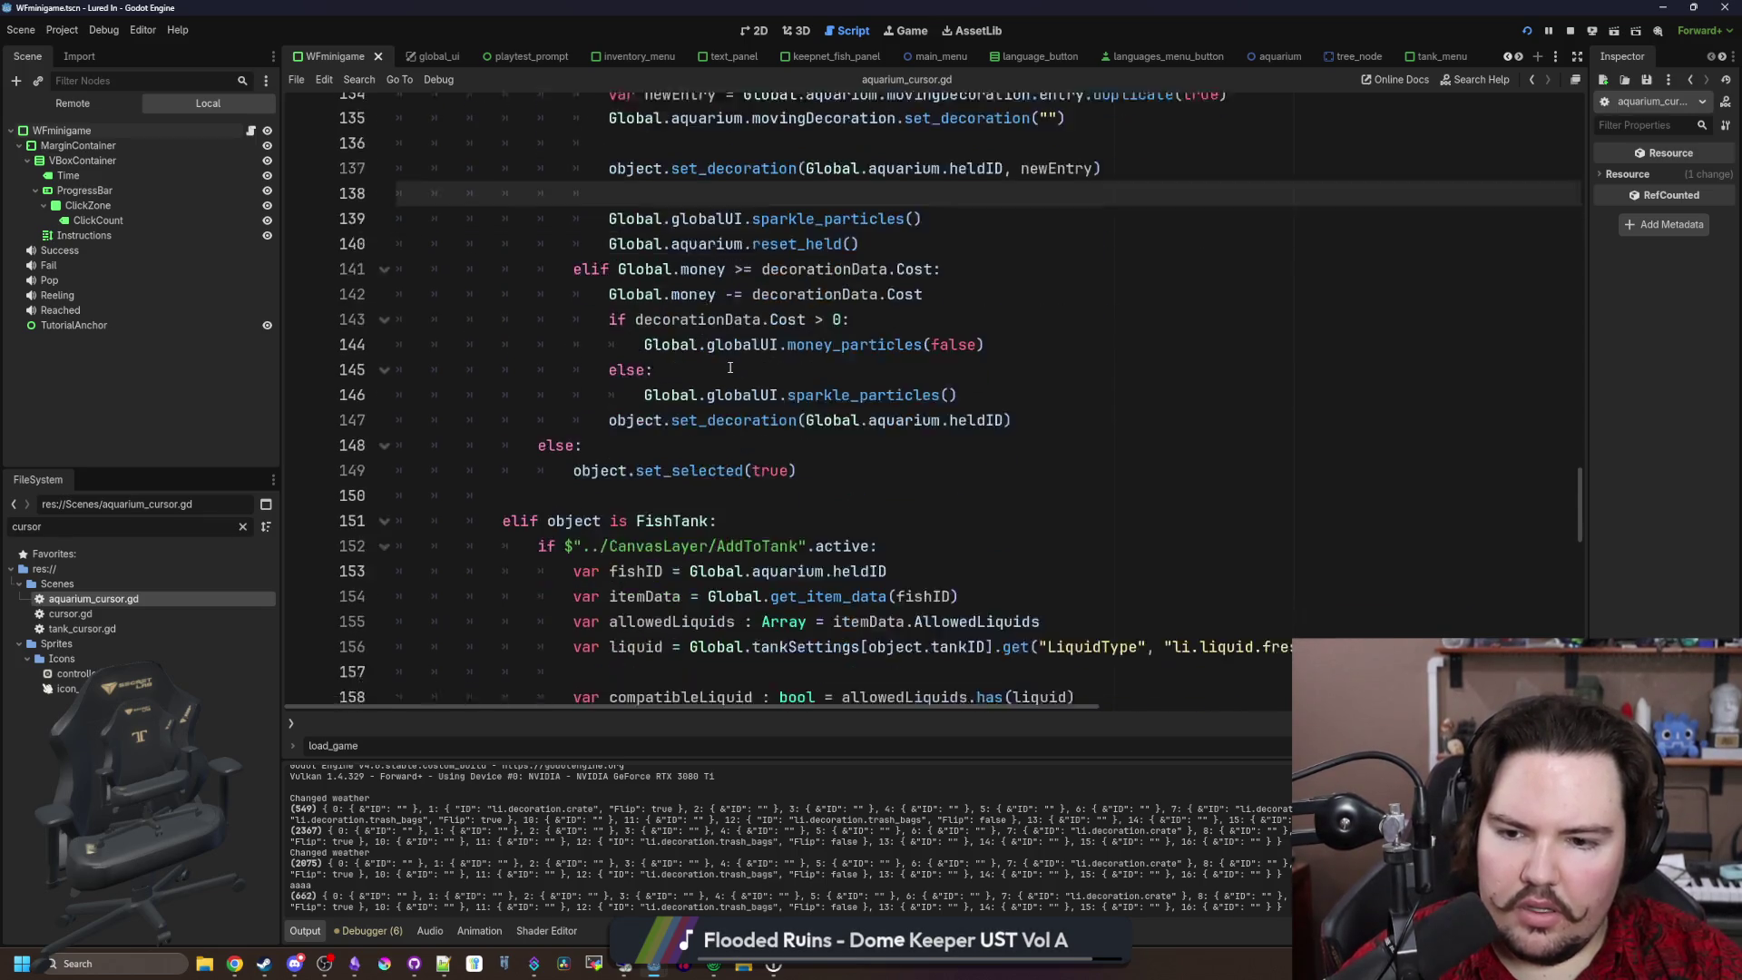
pyautogui.scroll(-4, 730, 368)
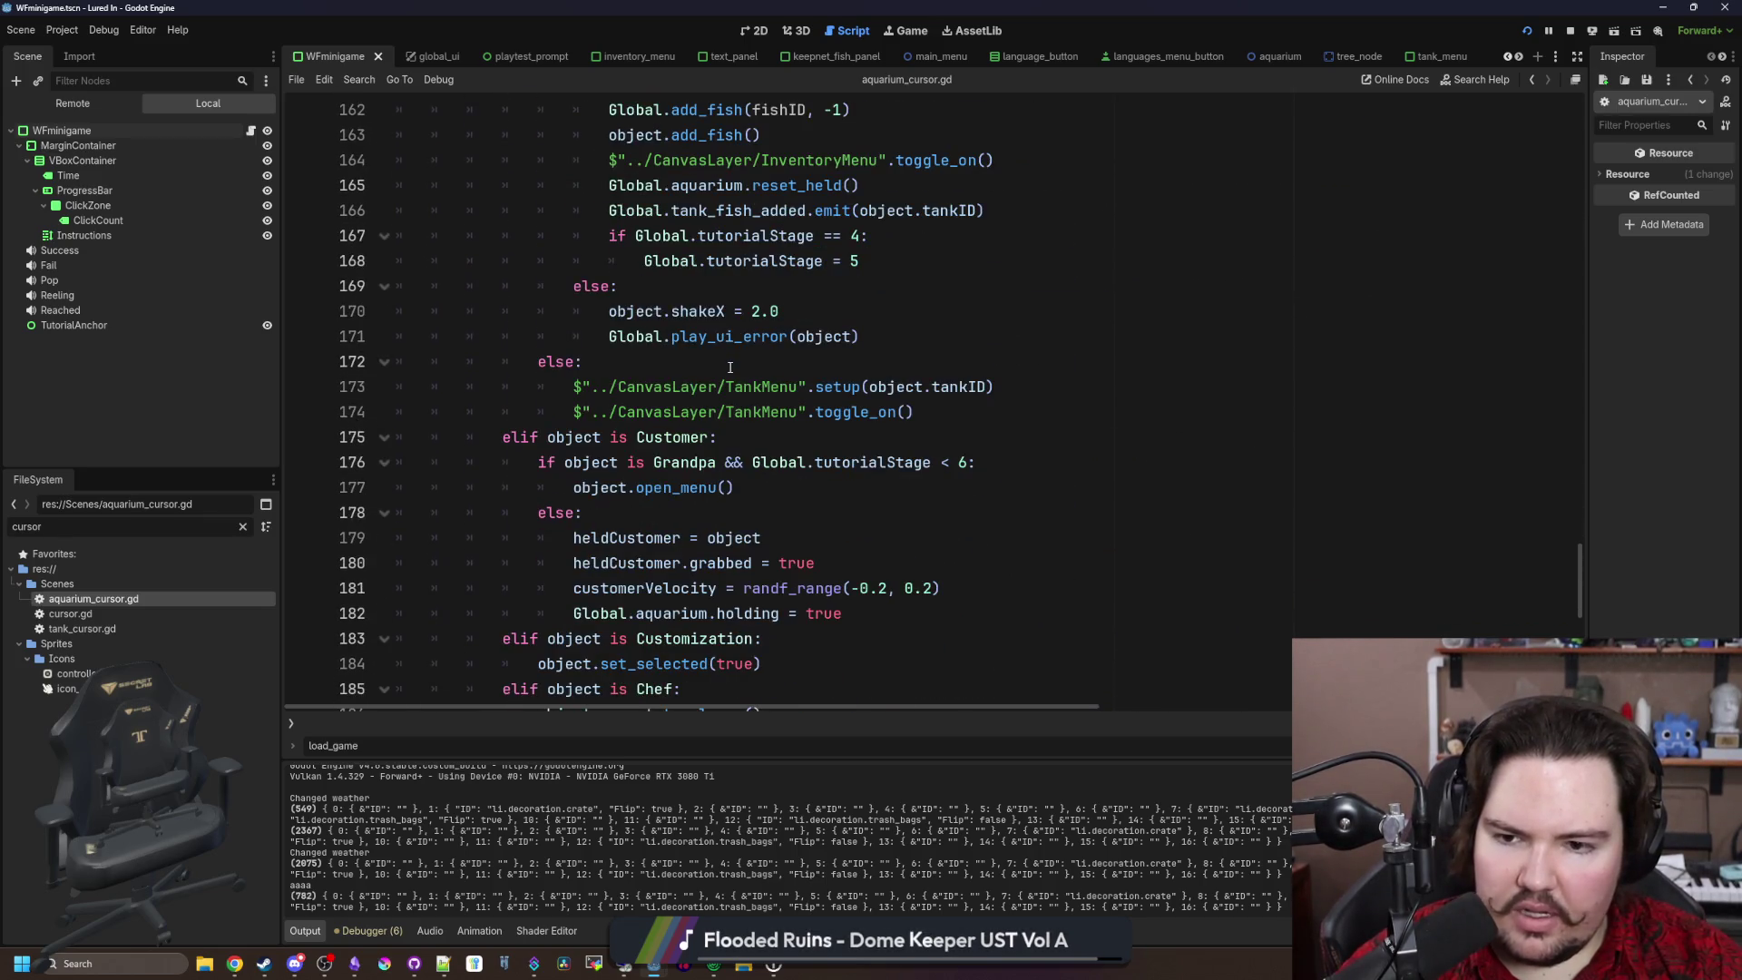
pyautogui.scroll(13, 730, 368)
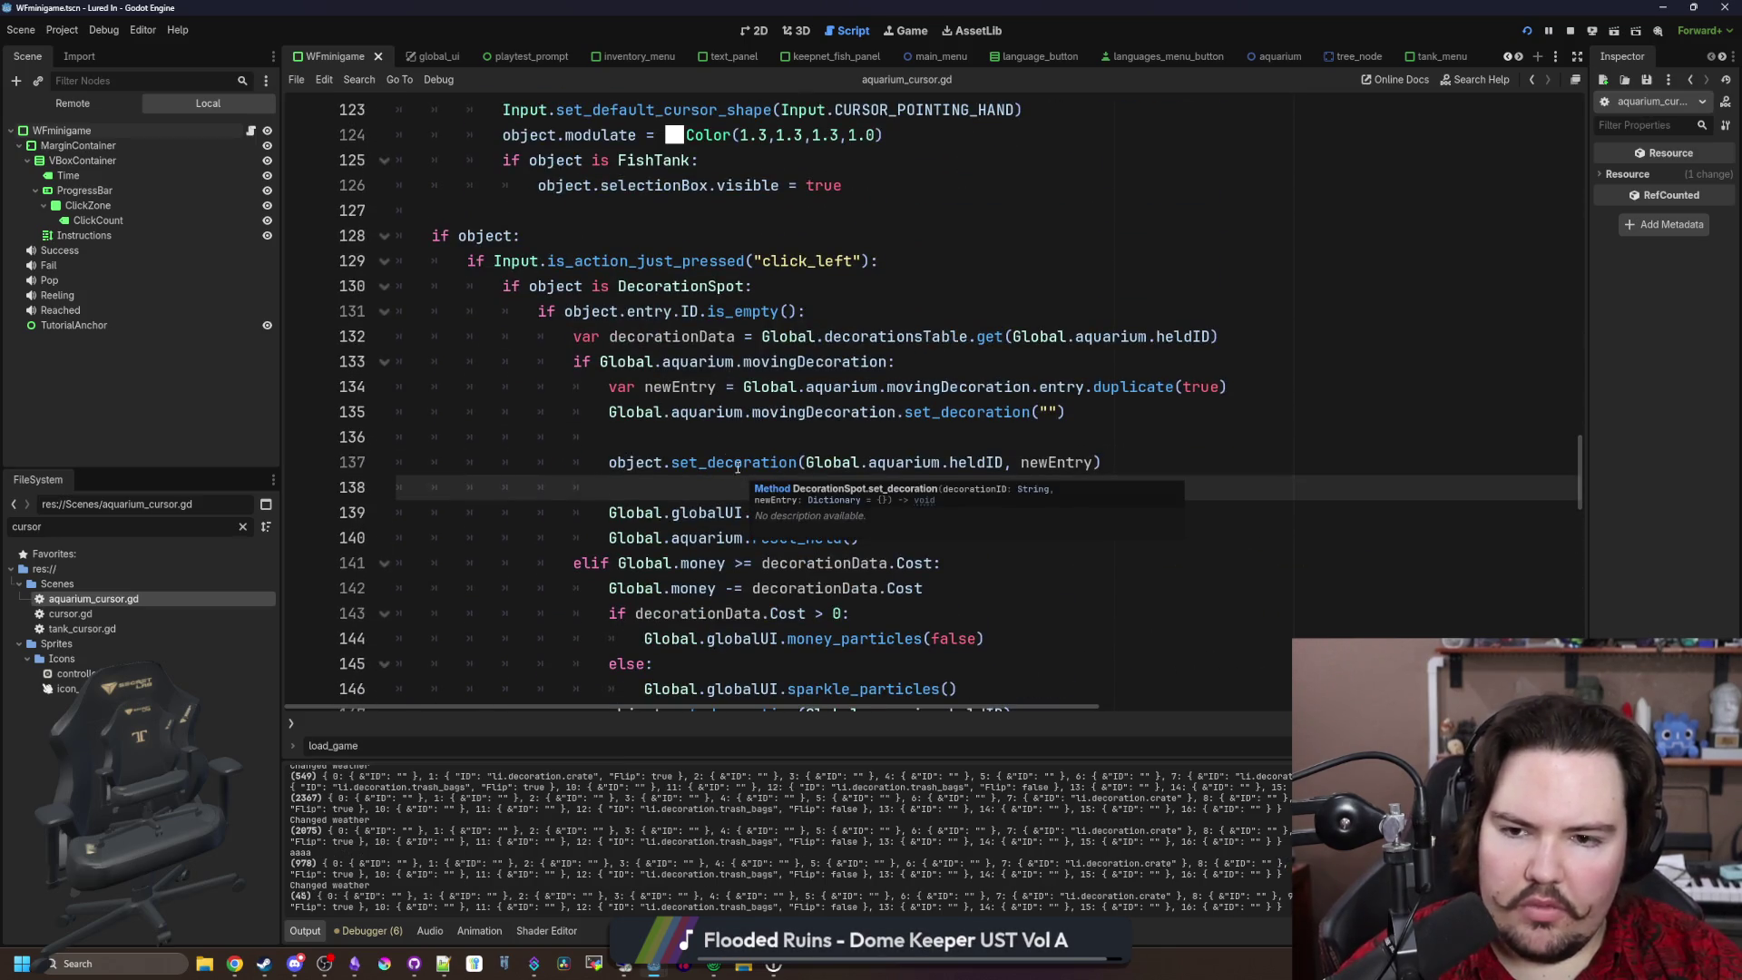
pyautogui.click(727, 437)
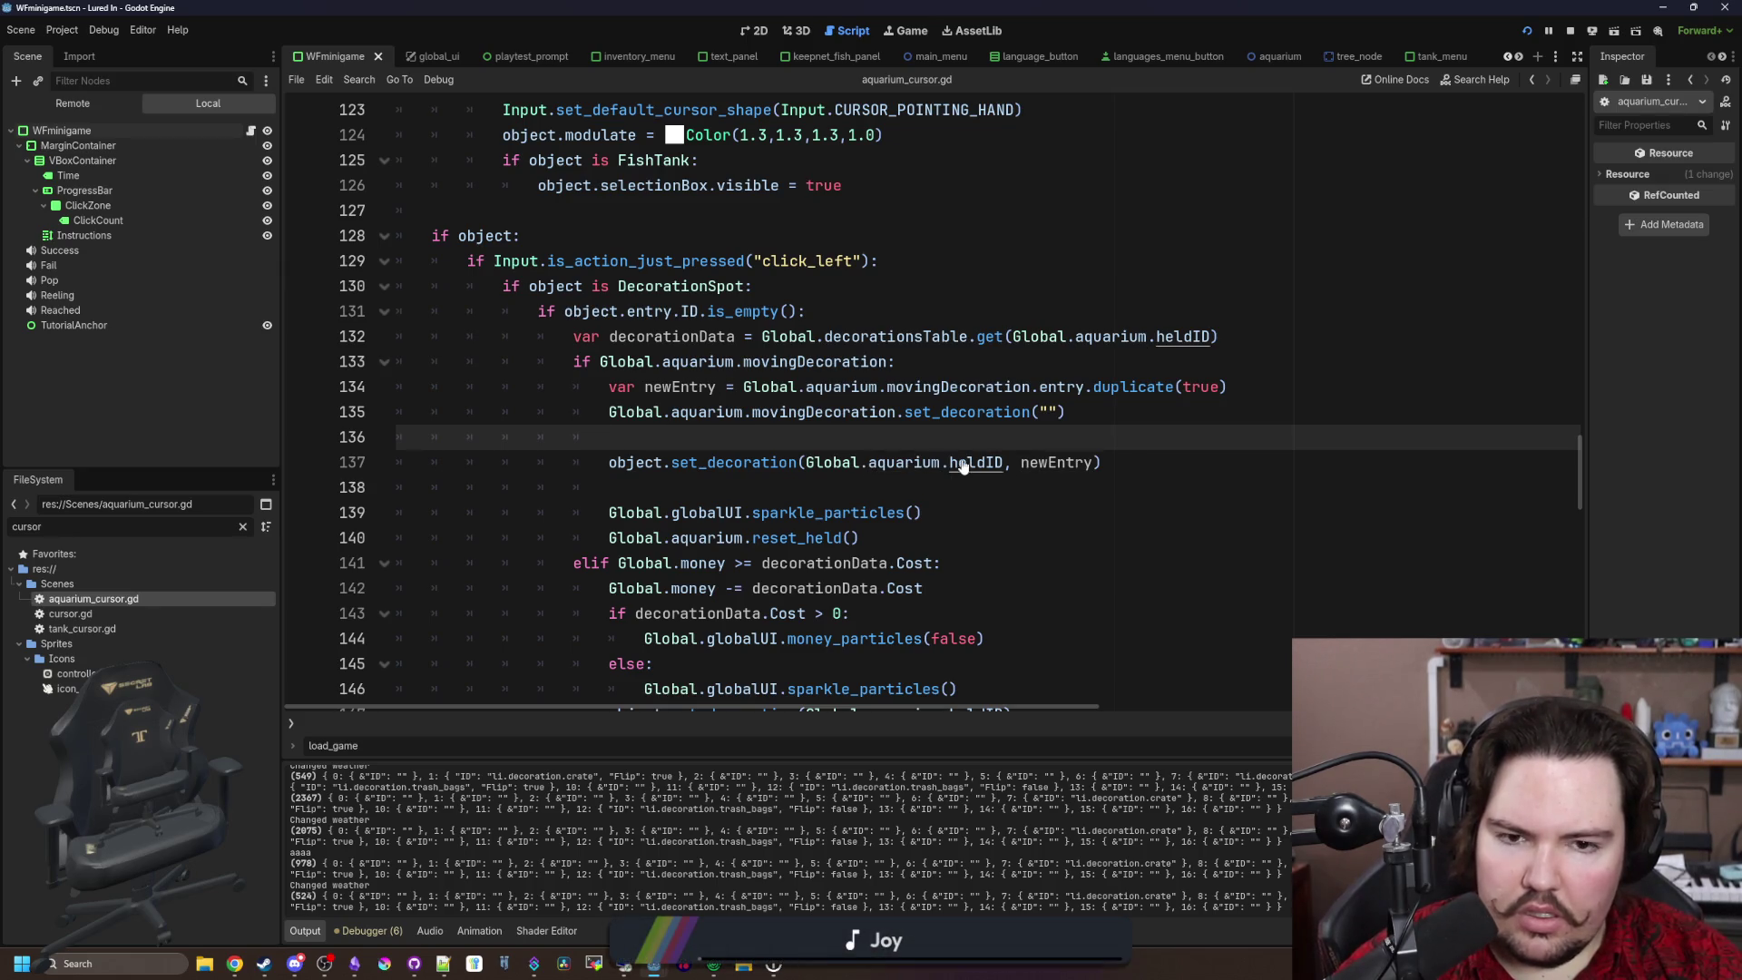
pyautogui.scroll(-1, 675, 415)
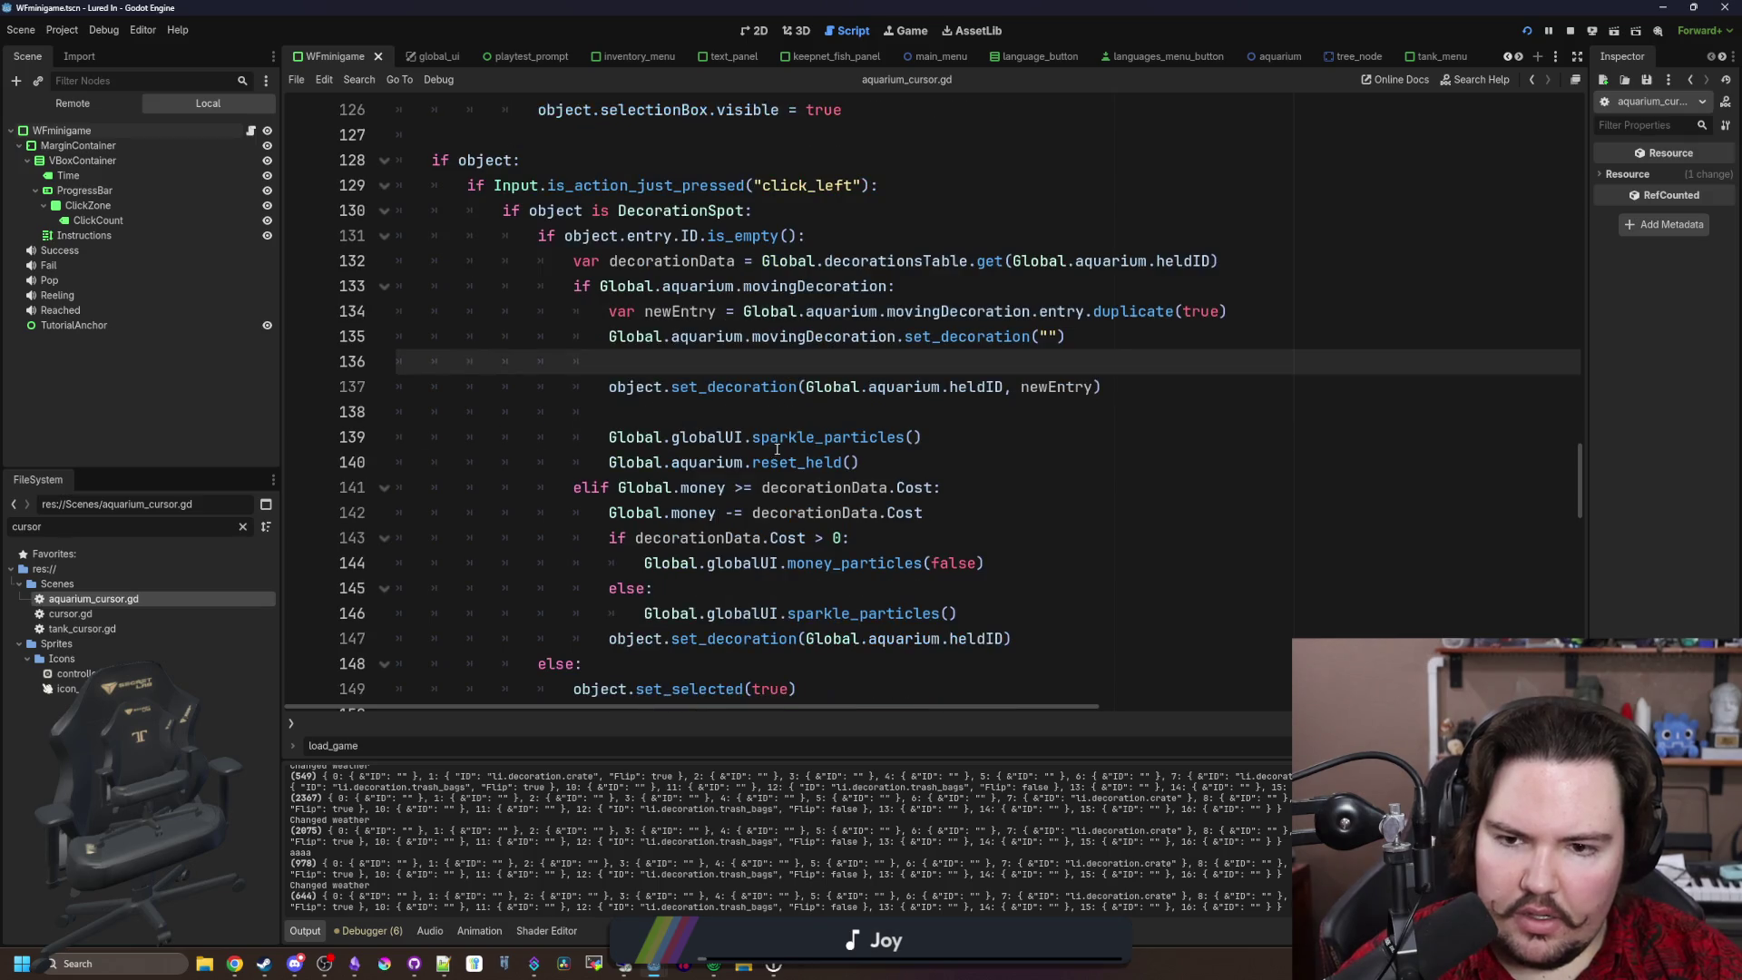
# Step: Jump to set_decoration in decoration_spot.gd and open a new line under the newEntry check
pyautogui.keyDown('ctrl'); pyautogui.click(689, 388); pyautogui.keyUp('ctrl')
pyautogui.scroll(-2, 621, 467)
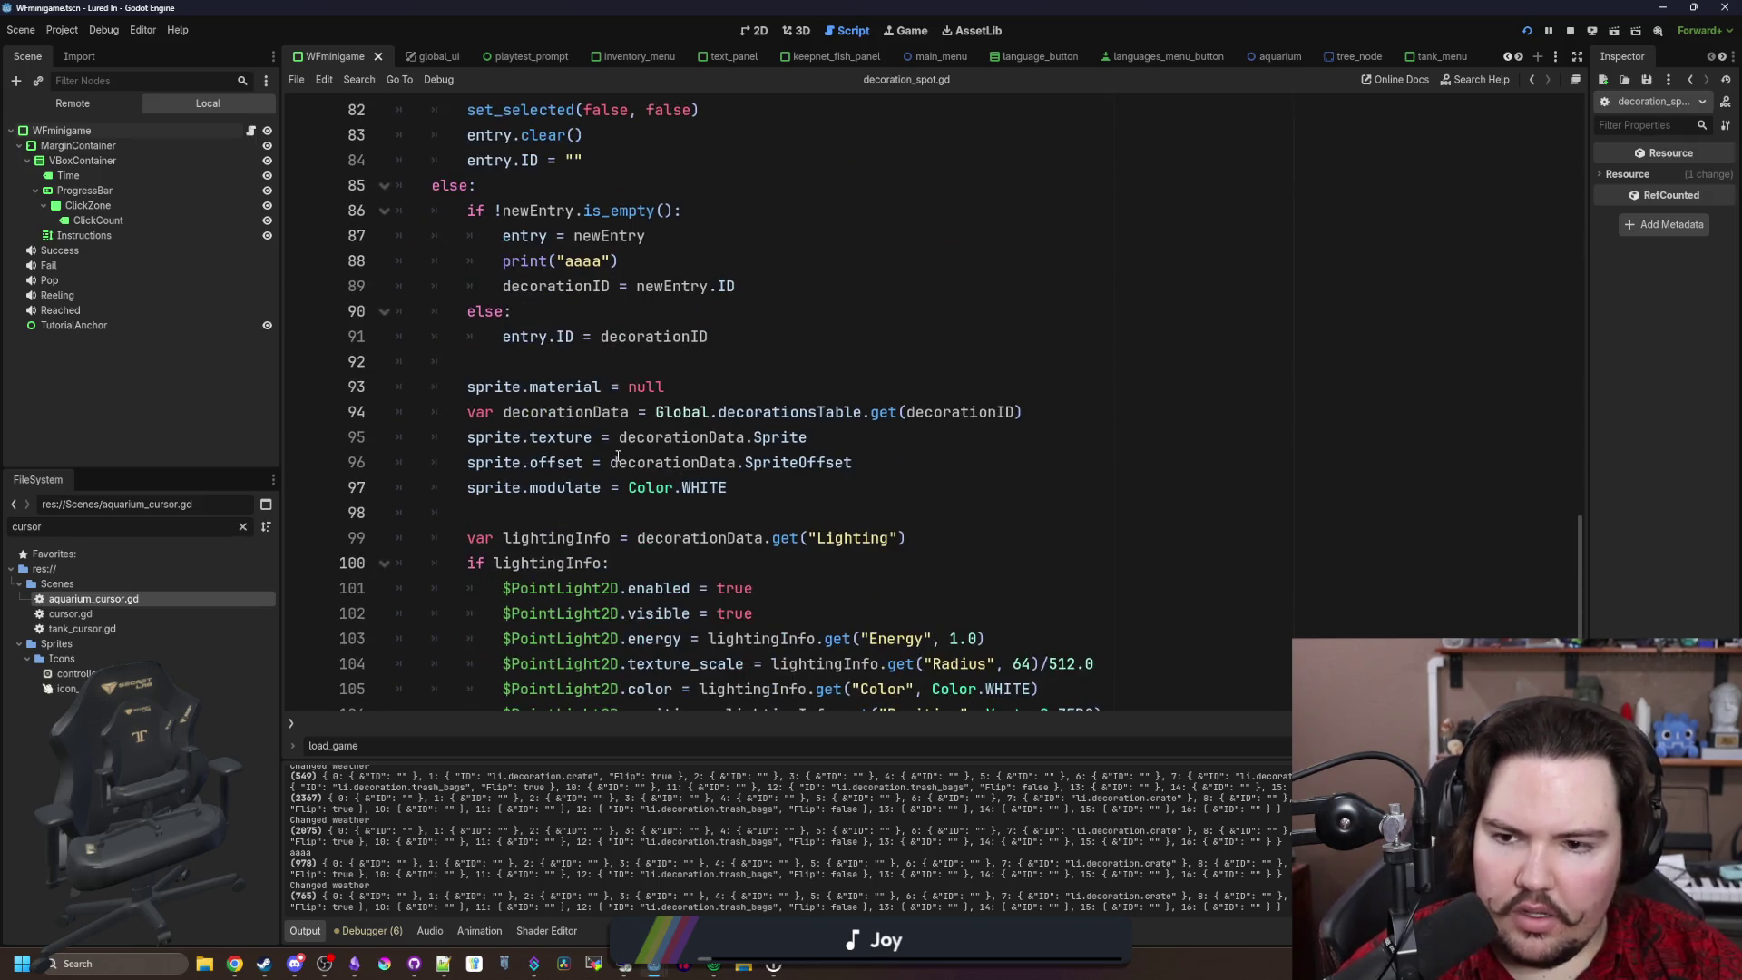
pyautogui.scroll(-4, 624, 436)
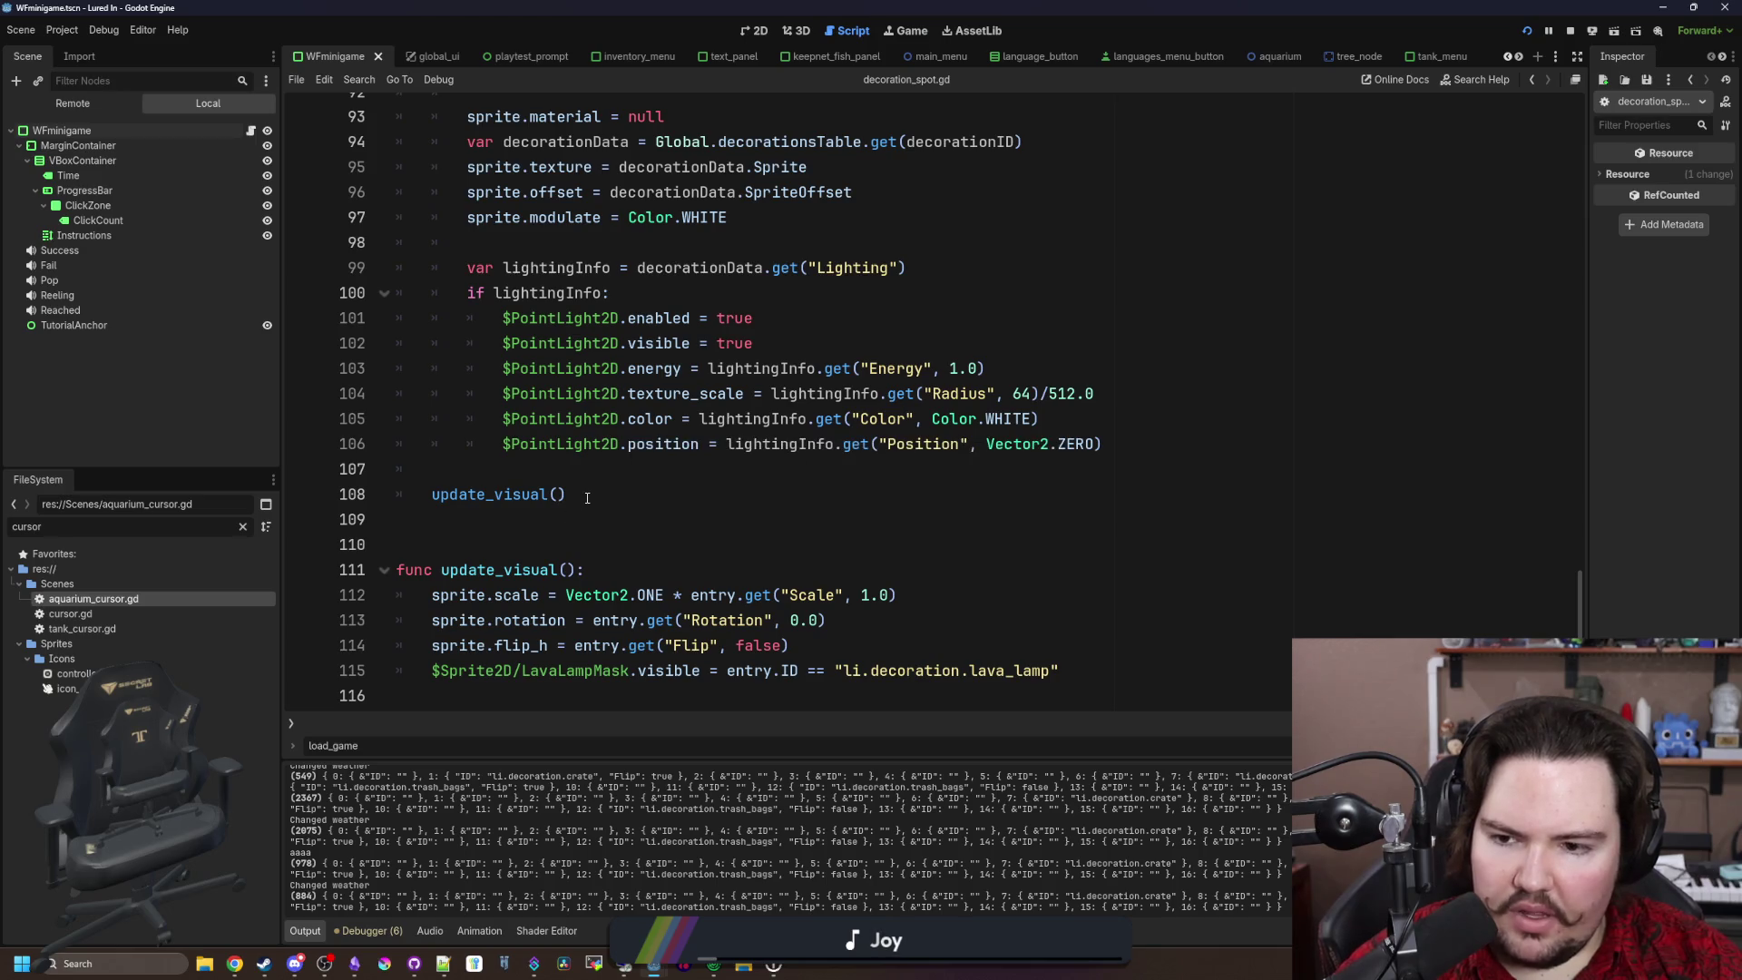
pyautogui.scroll(6, 587, 497)
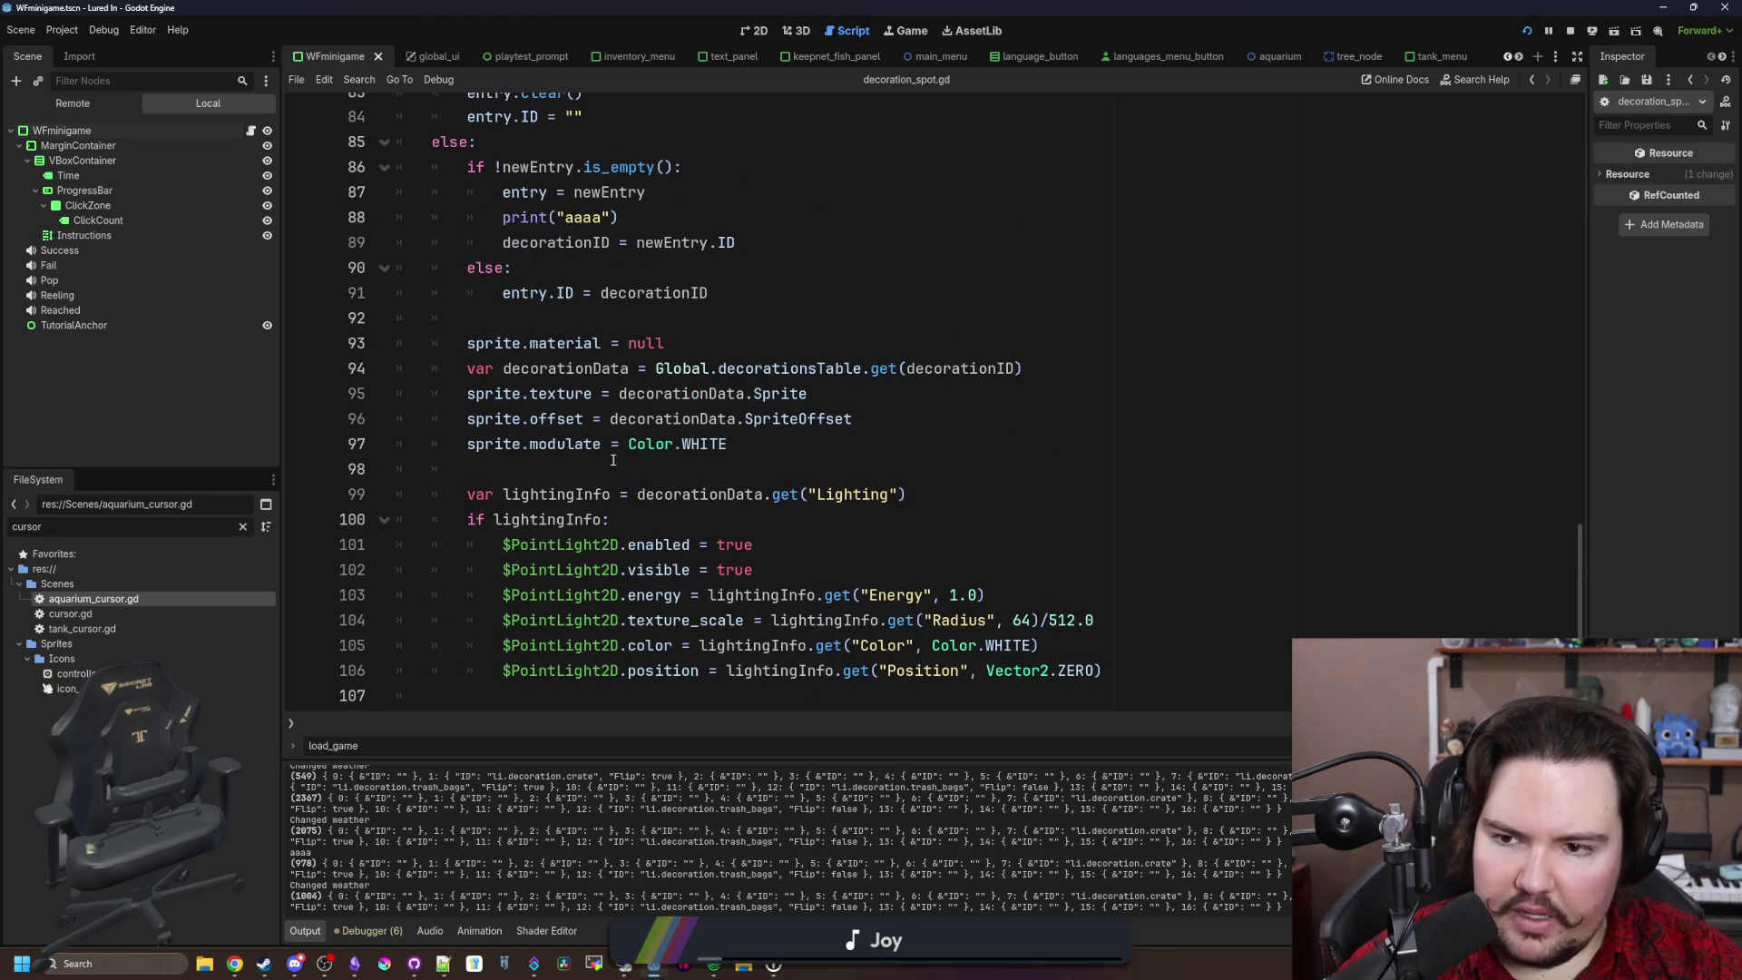
pyautogui.scroll(1, 585, 494)
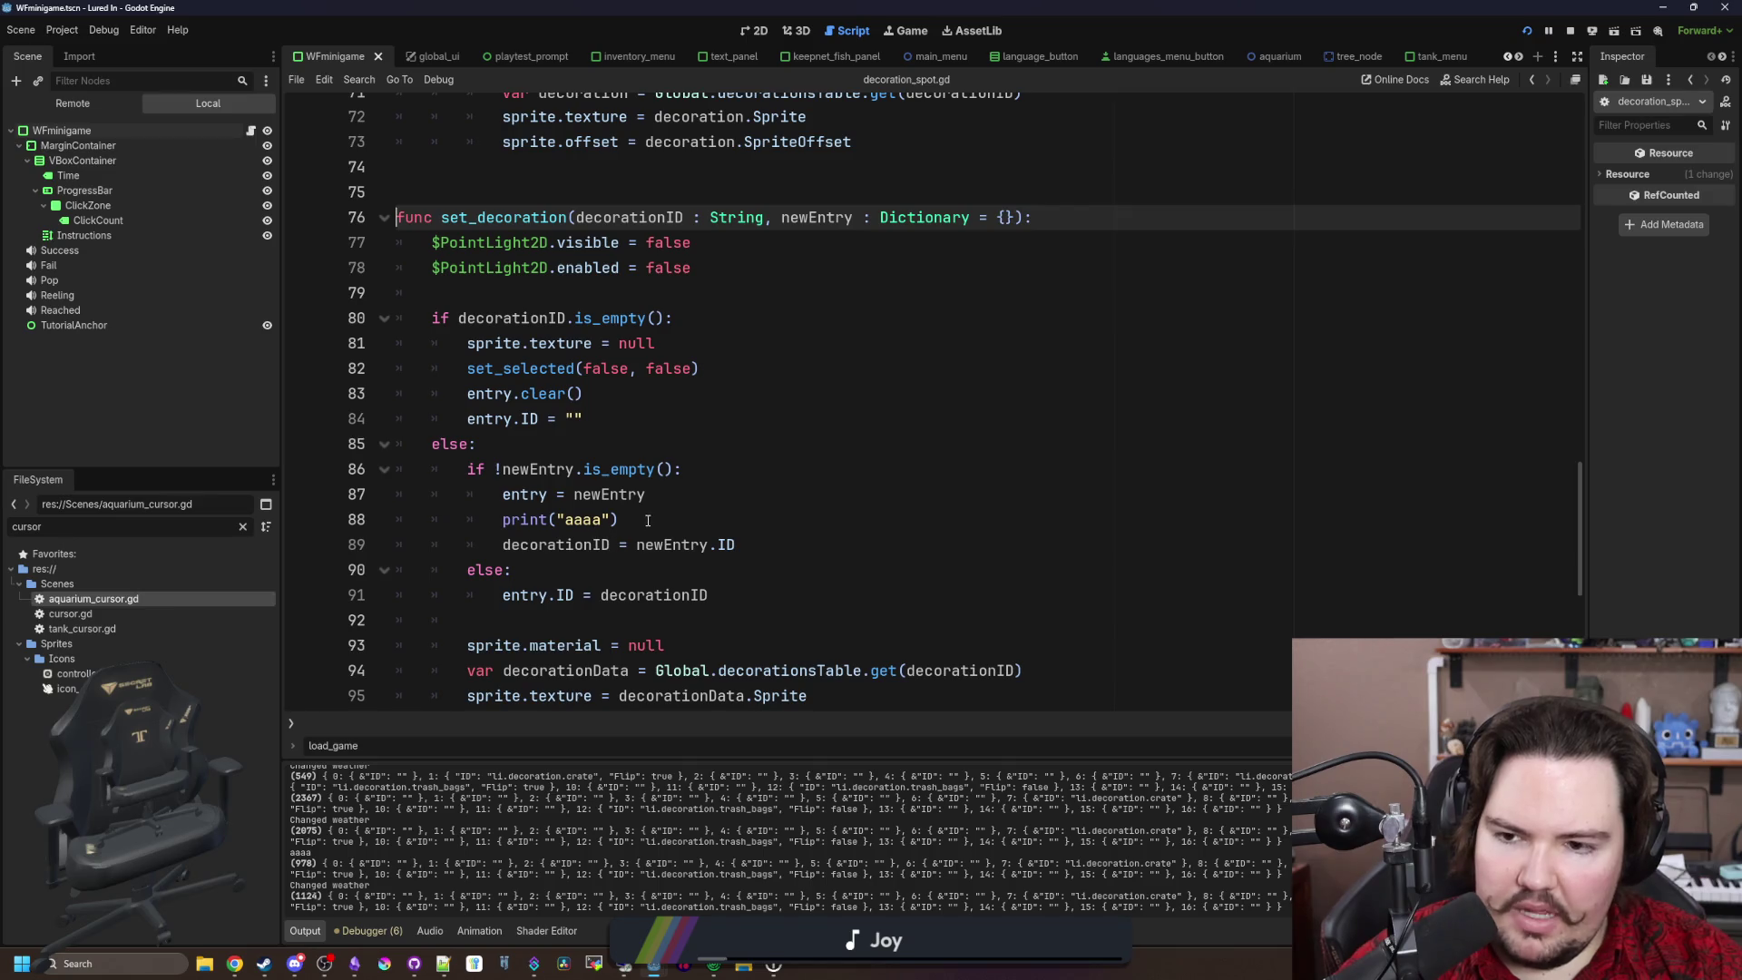
pyautogui.click(648, 520)
pyautogui.click(532, 495)
pyautogui.click(708, 474)
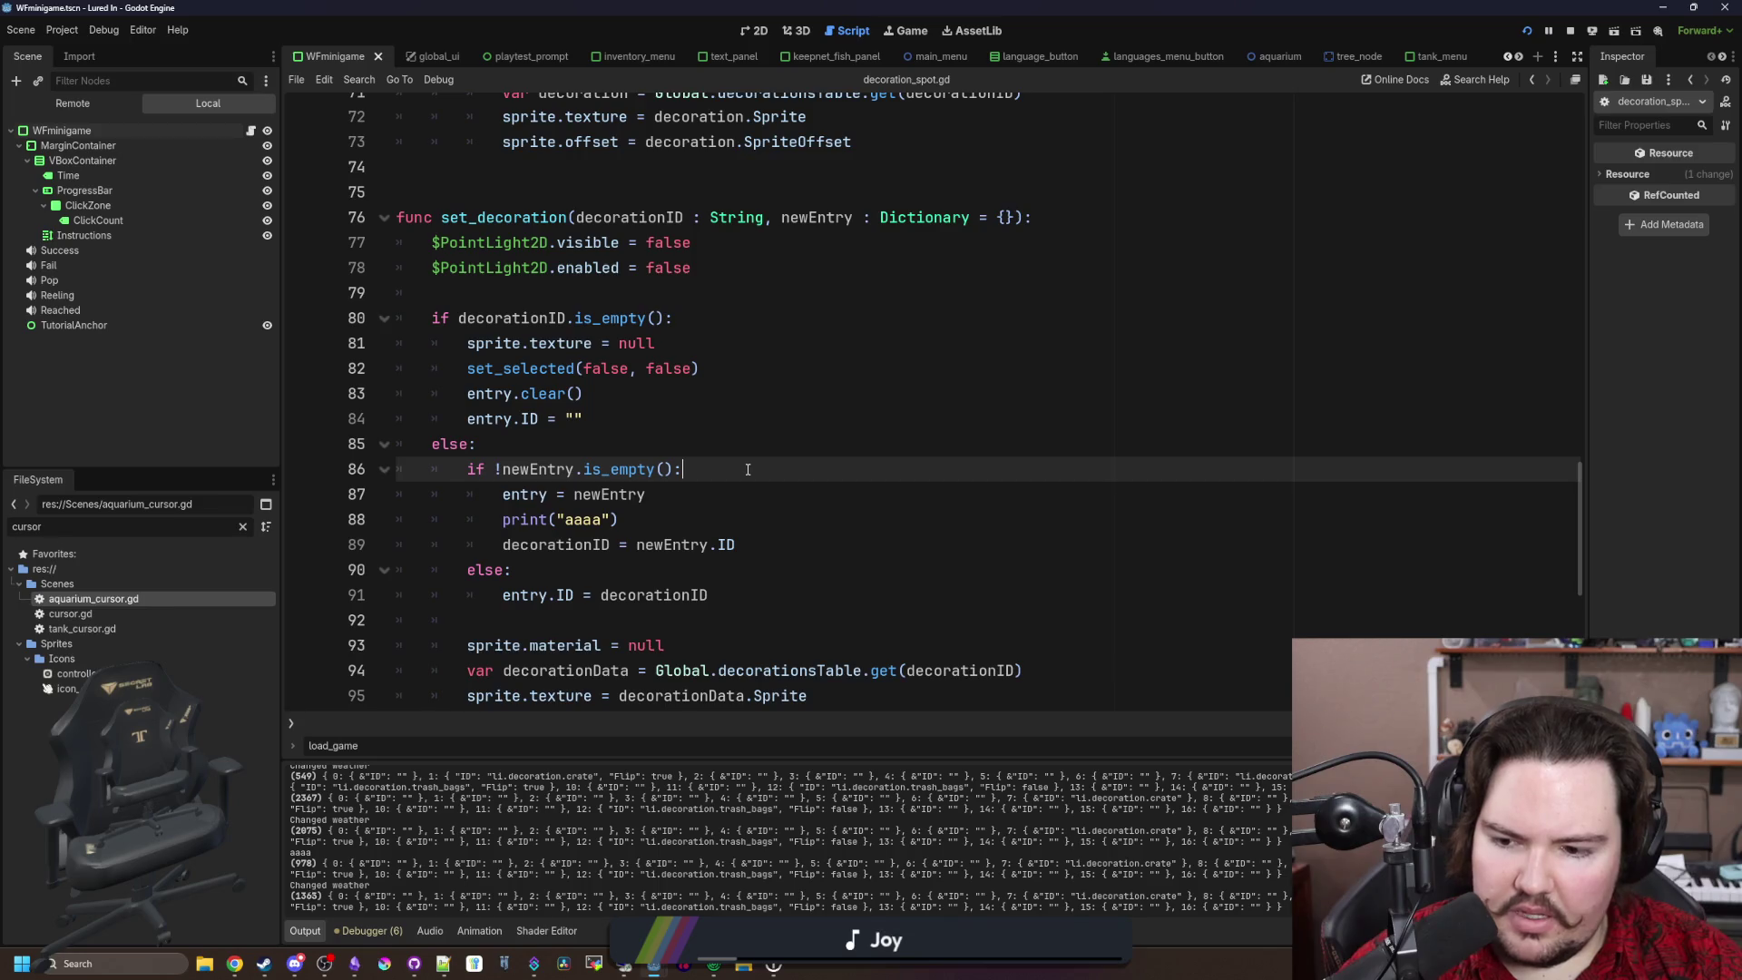
pyautogui.press('Return')
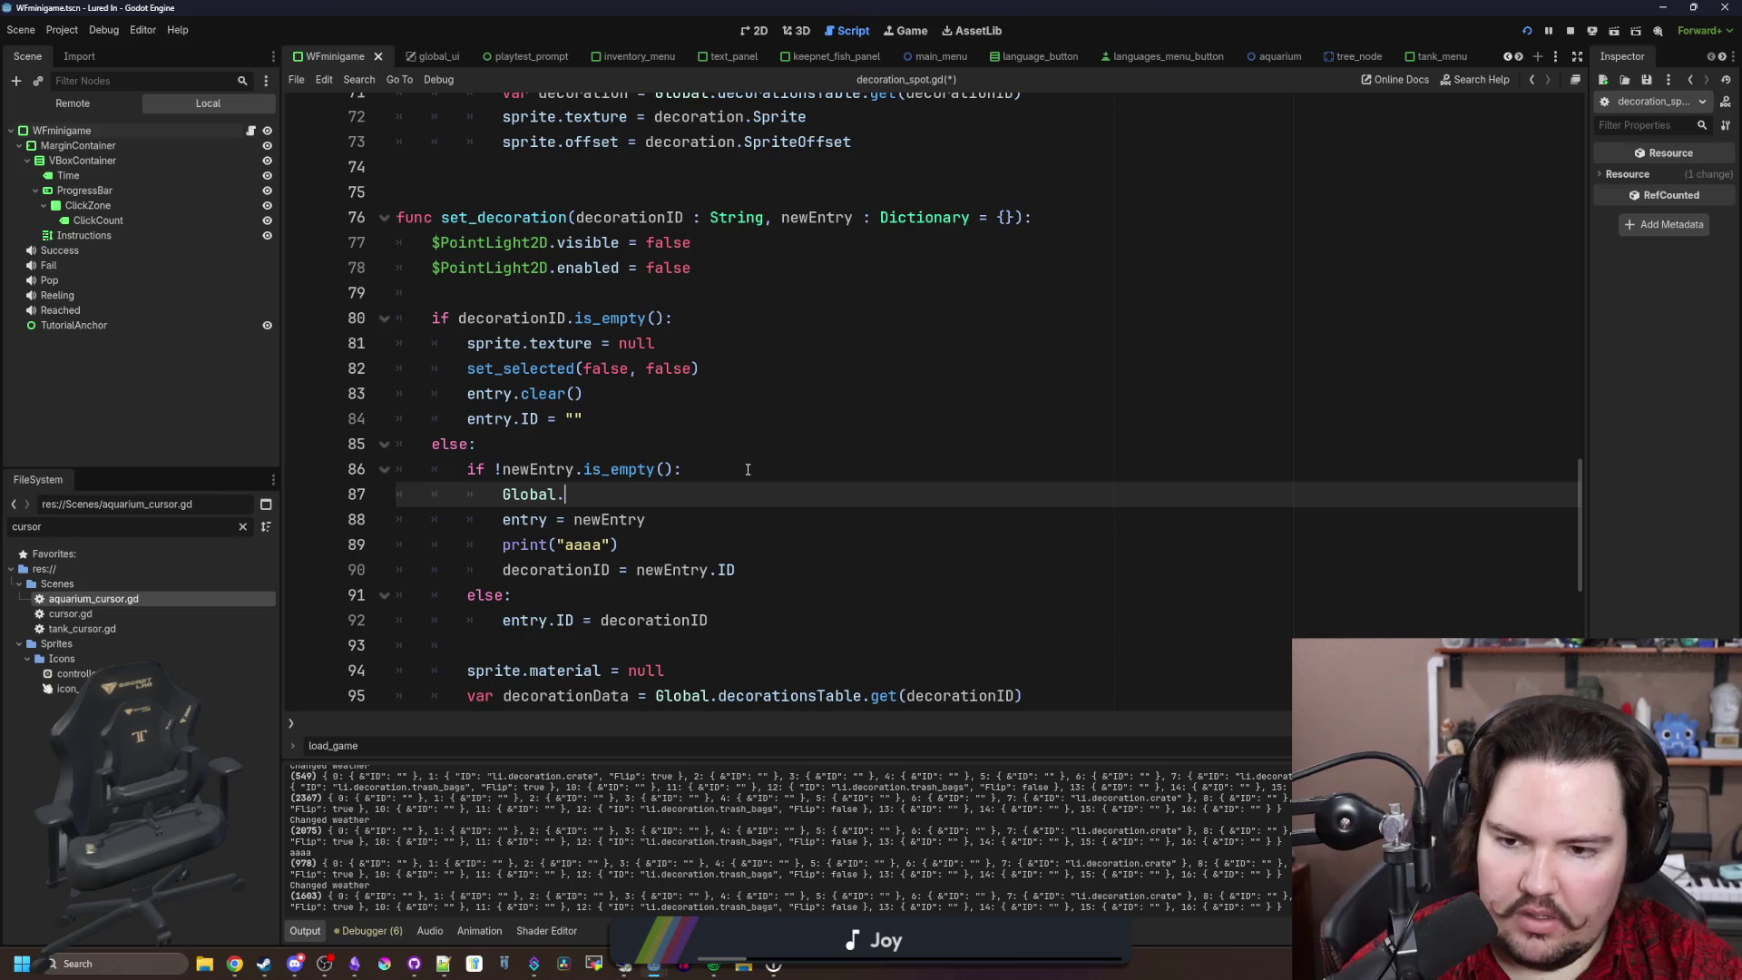
# Step: Write the line Global.aquariumDecorations[spotIndex] = newEntry using autocompletion
pyautogui.write('dec')
pyautogui.press('BackSpace')
pyautogui.press('BackSpace')
pyautogui.press('BackSpace')
pyautogui.write('aquiar')
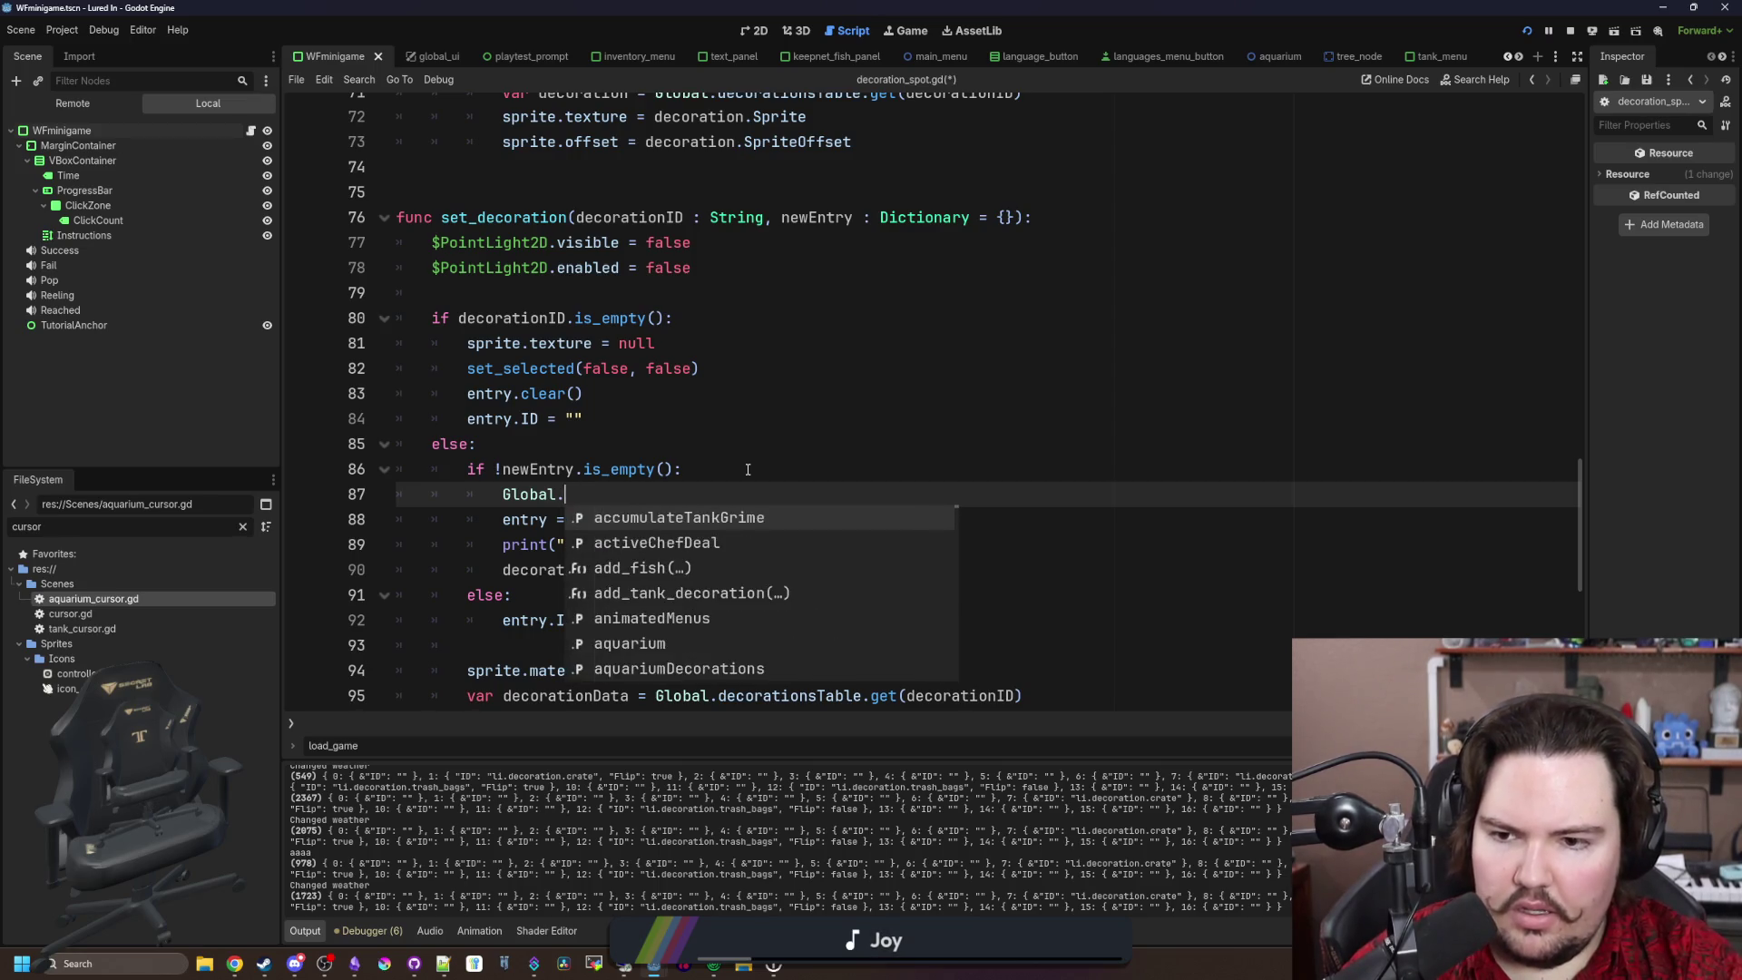
pyautogui.press('BackSpace')
pyautogui.press('BackSpace')
pyautogui.press('BackSpace')
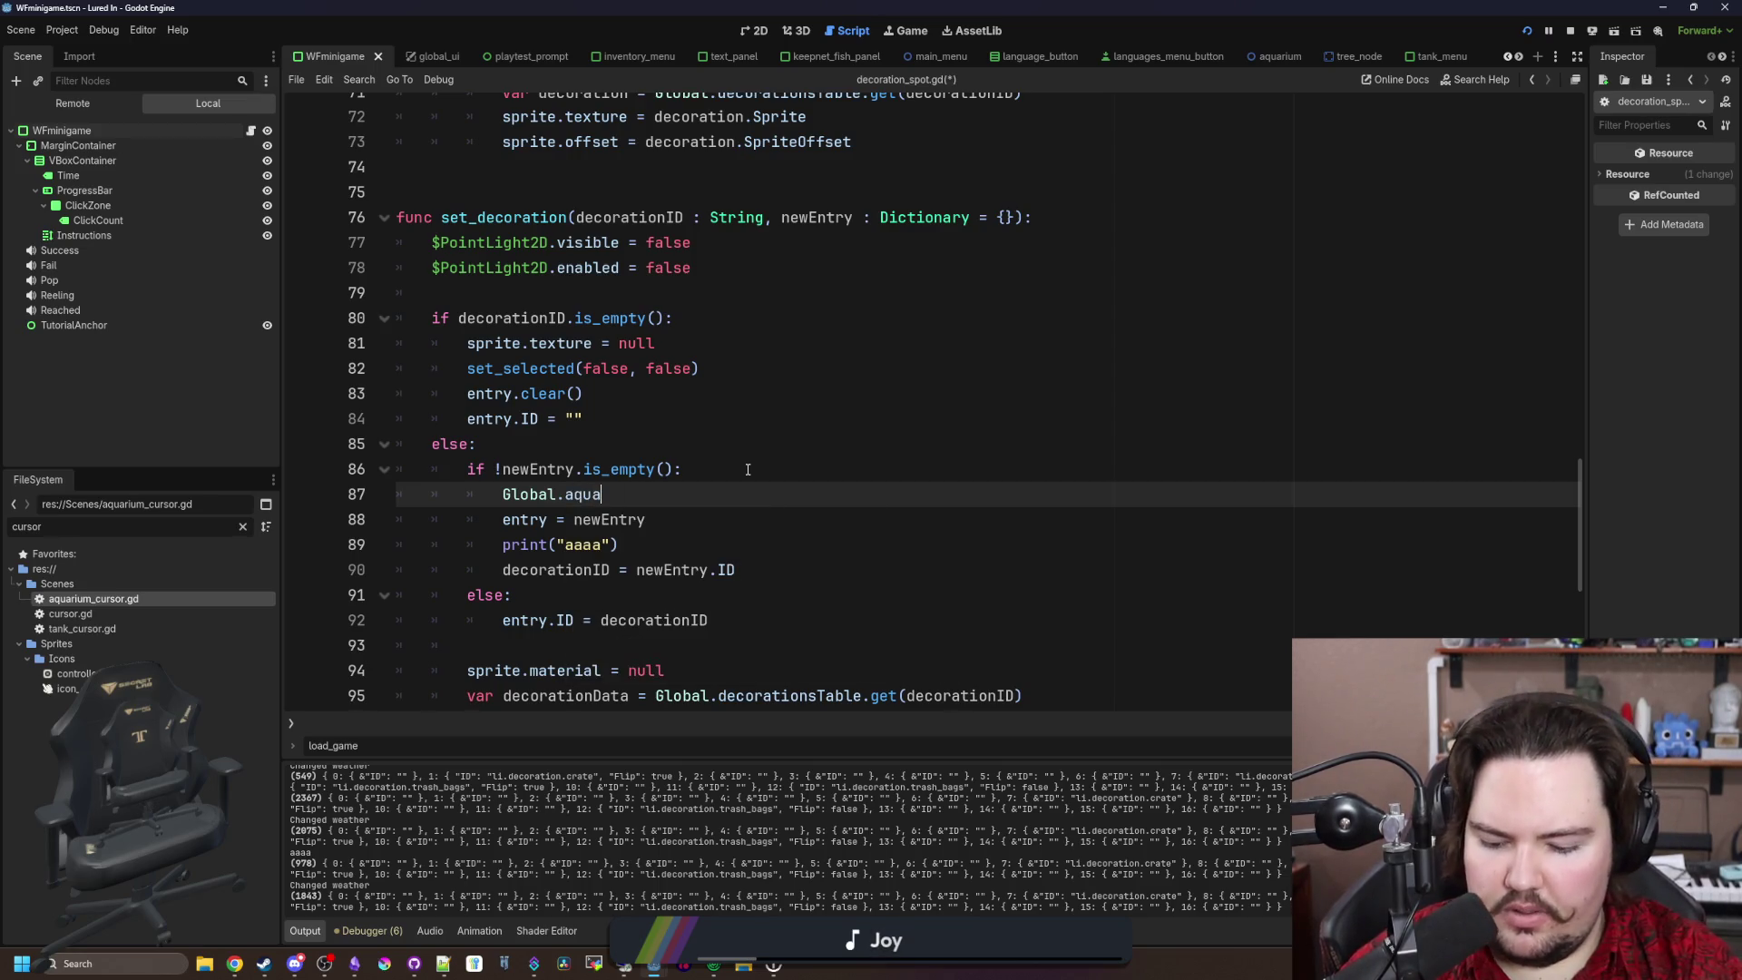
pyautogui.press('Down')
pyautogui.press('Return')
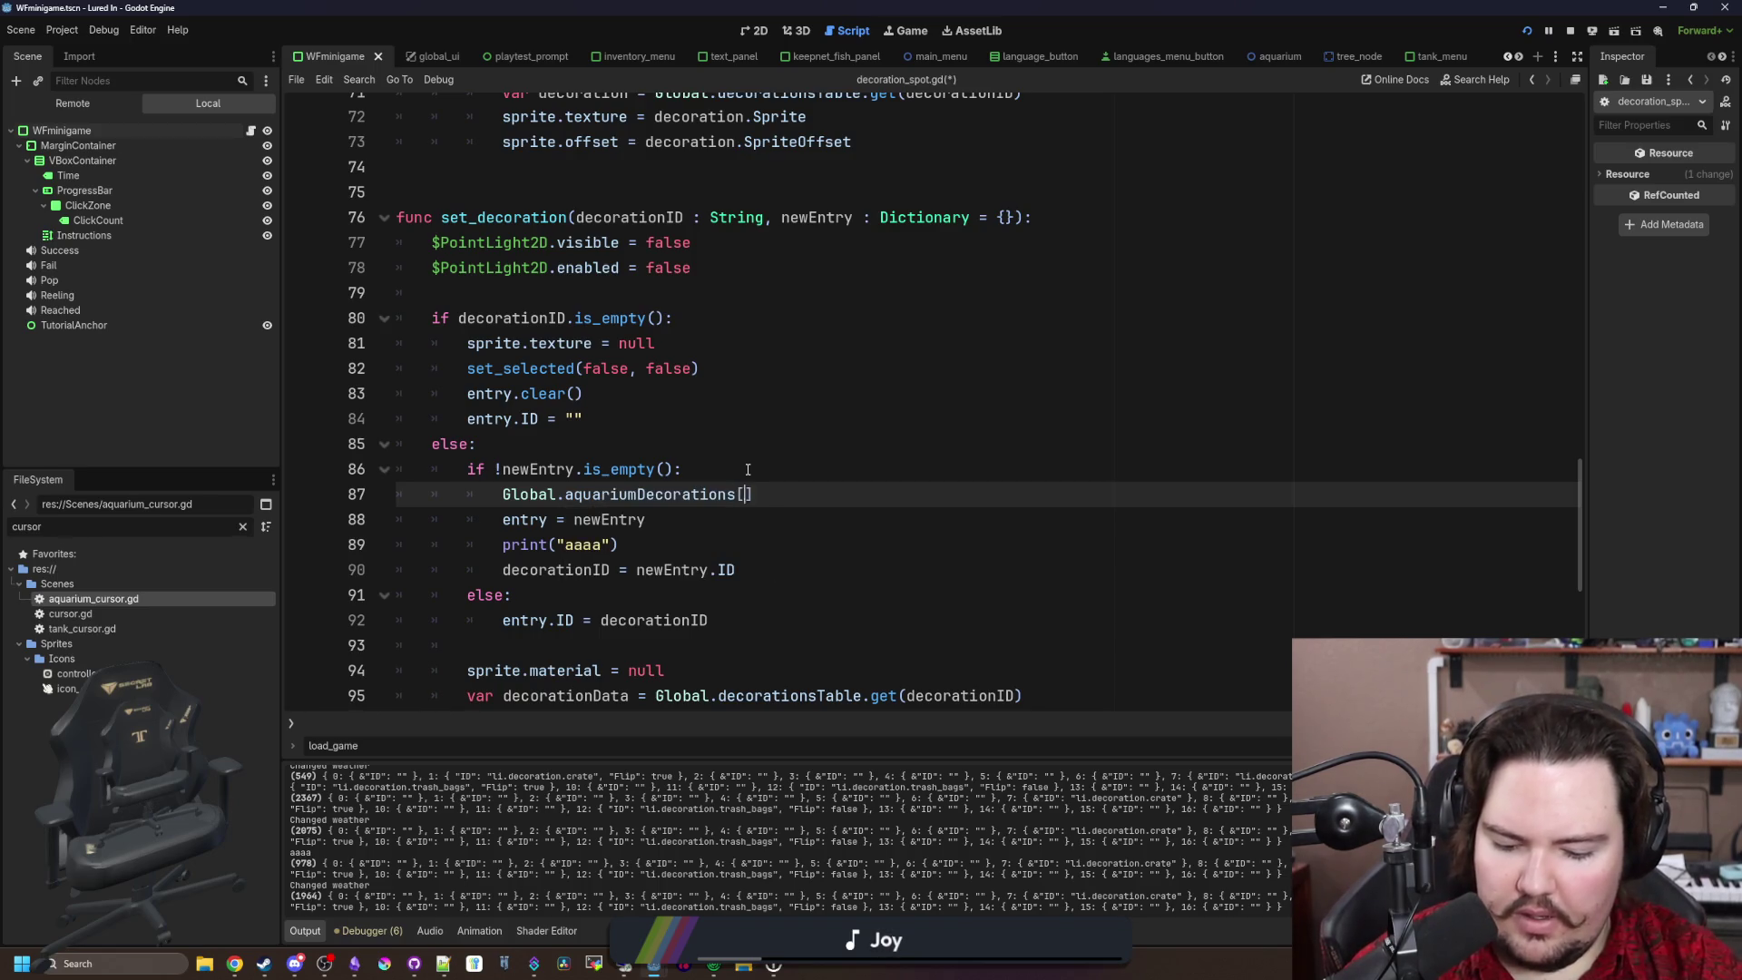
pyautogui.write('spotIndex] = ')
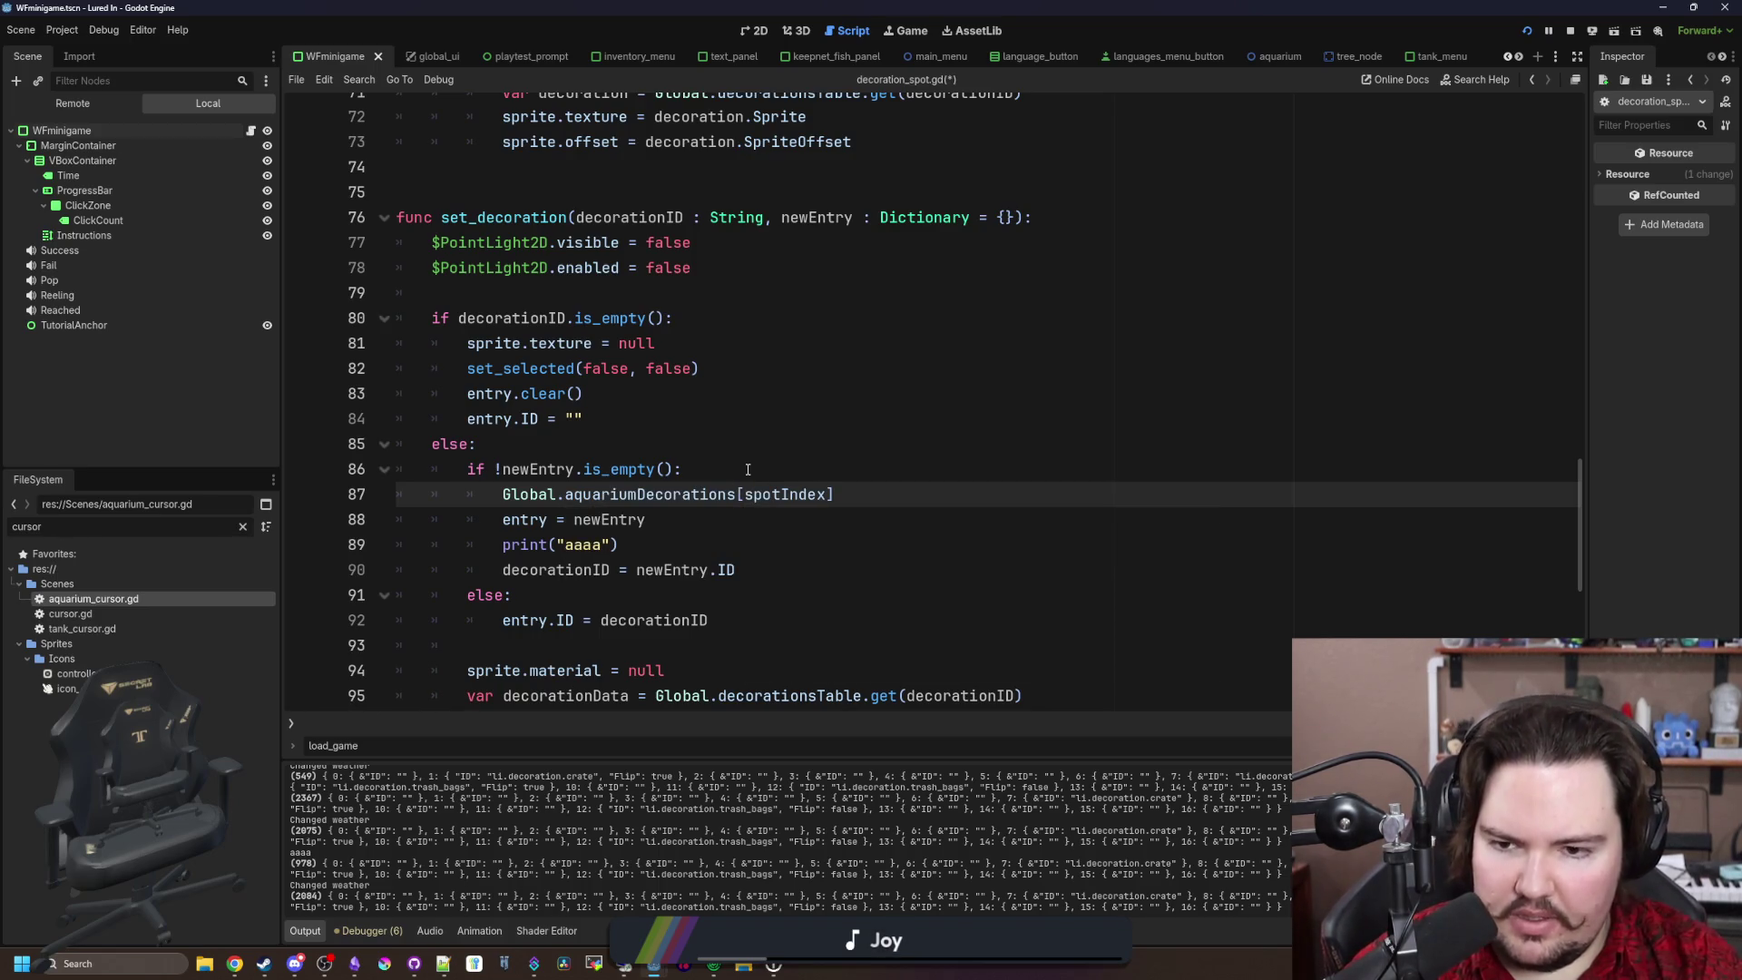
pyautogui.write('new')
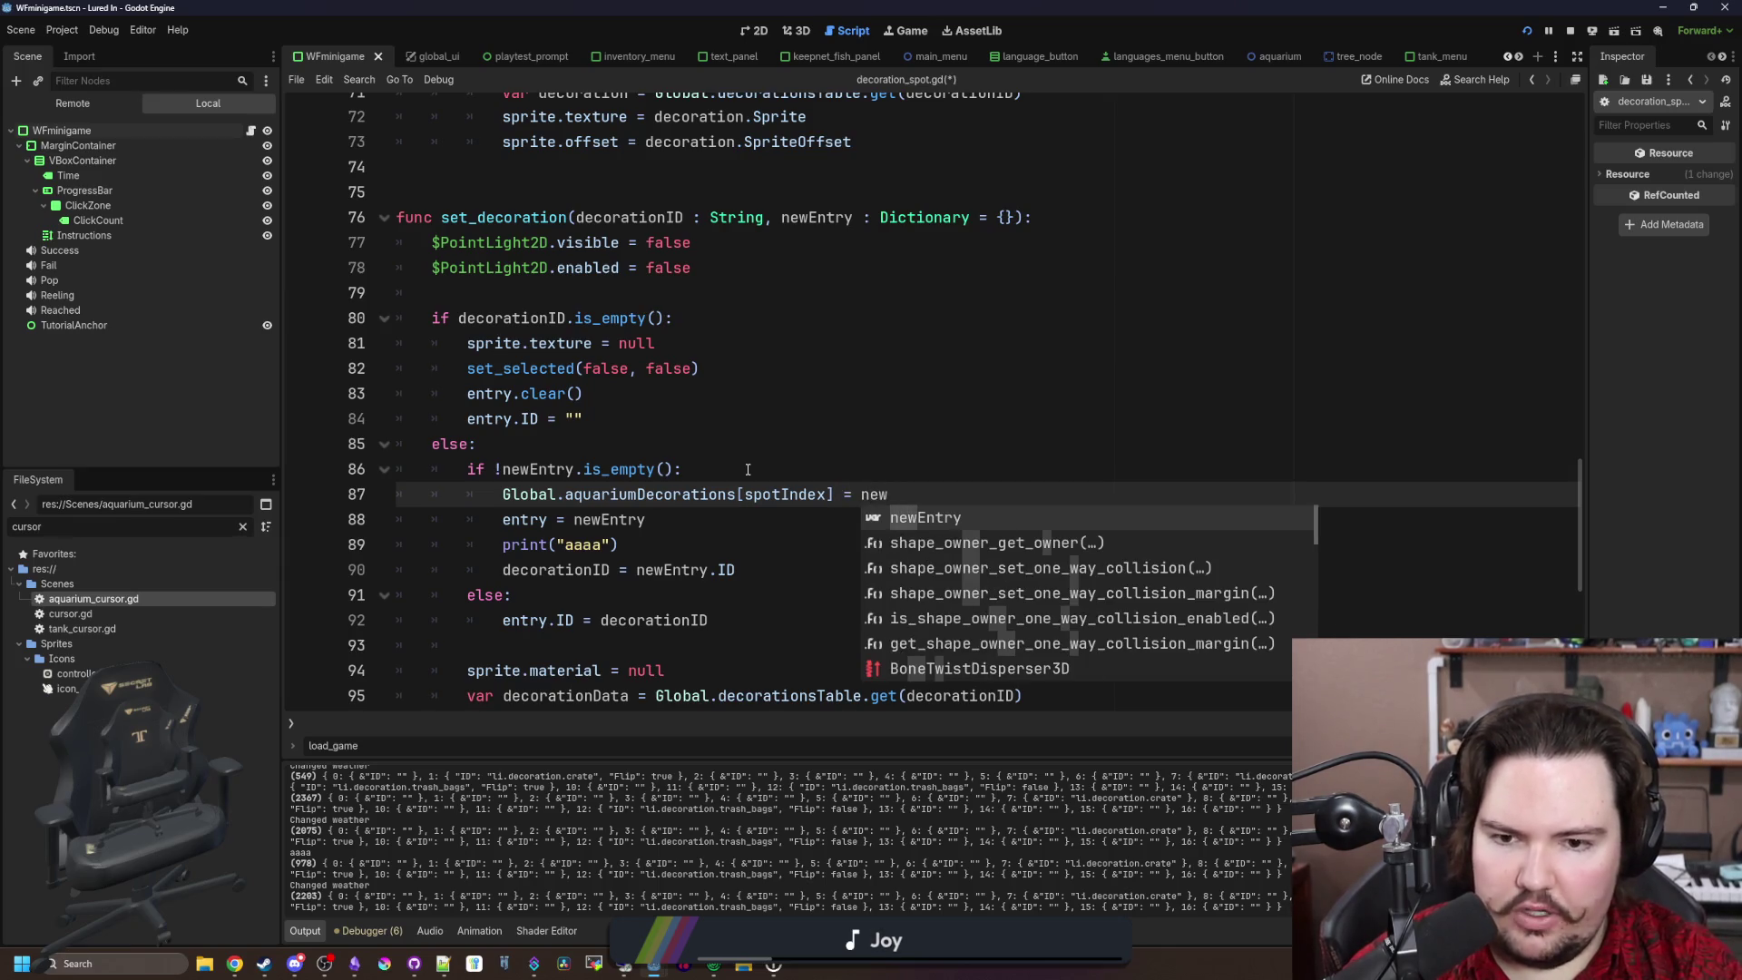
pyautogui.press('Return')
# Step: Comment out the entry = newEntry line with # and save the script
pyautogui.click(505, 519)
pyautogui.write('#')
pyautogui.click(726, 469)
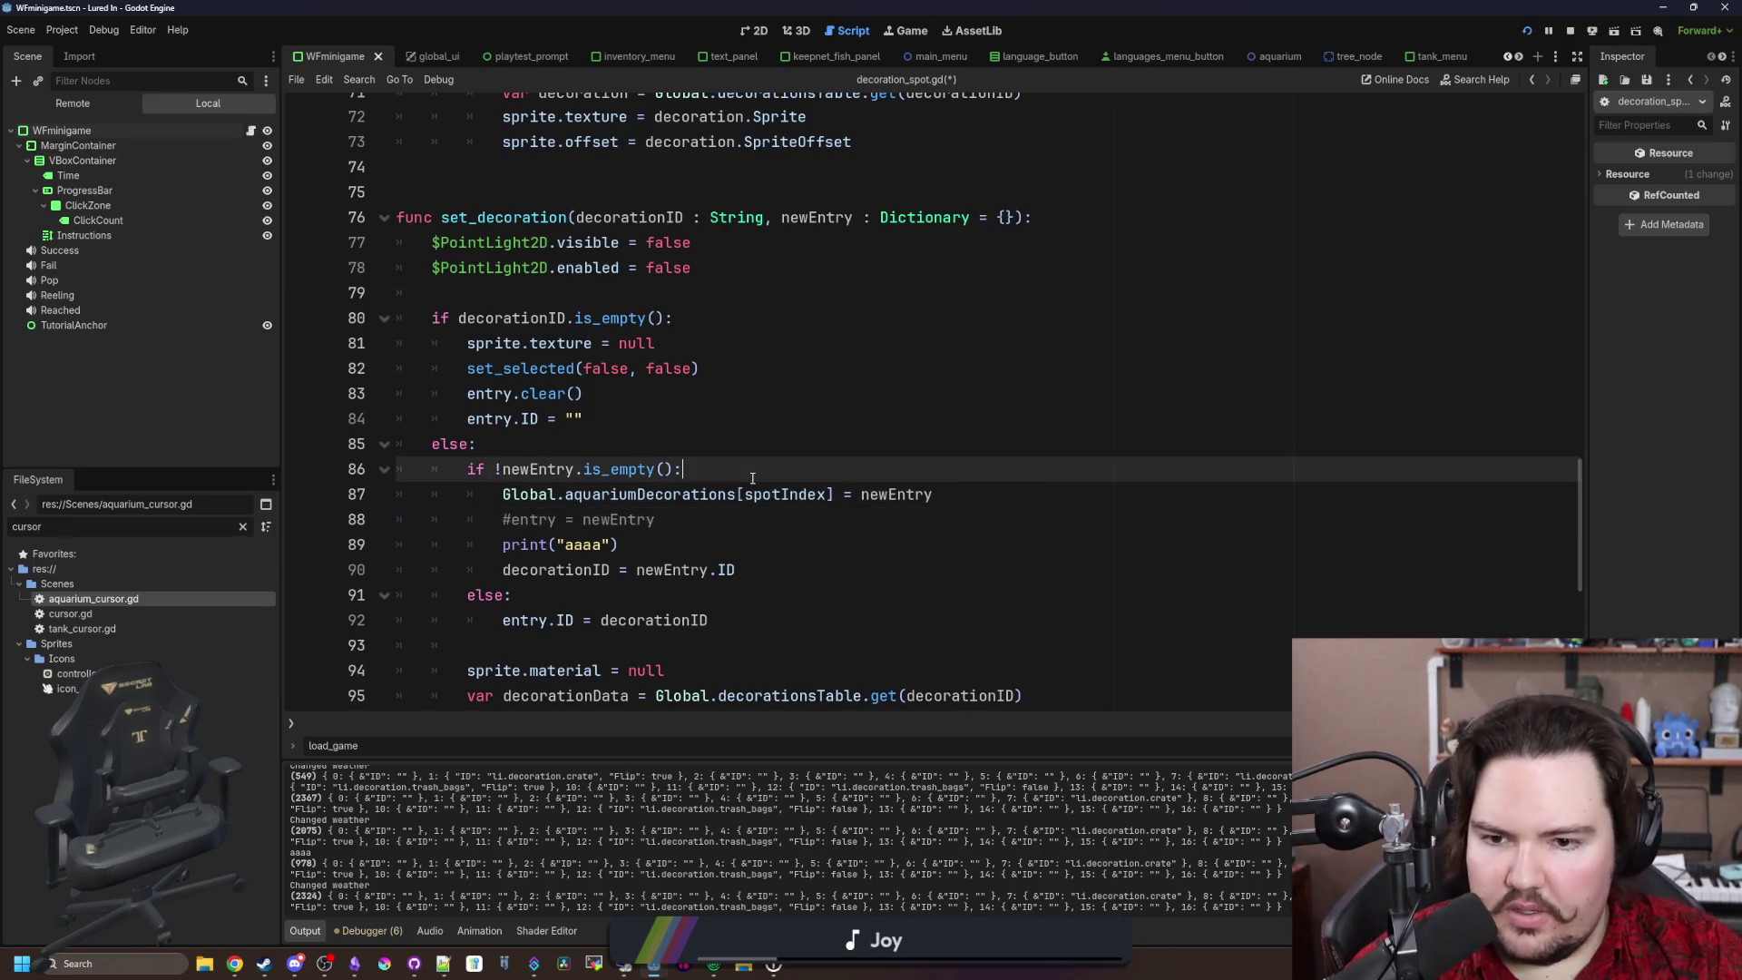
pyautogui.hotkey('ctrl', 's')
pyautogui.click(781, 399)
pyautogui.click(750, 447)
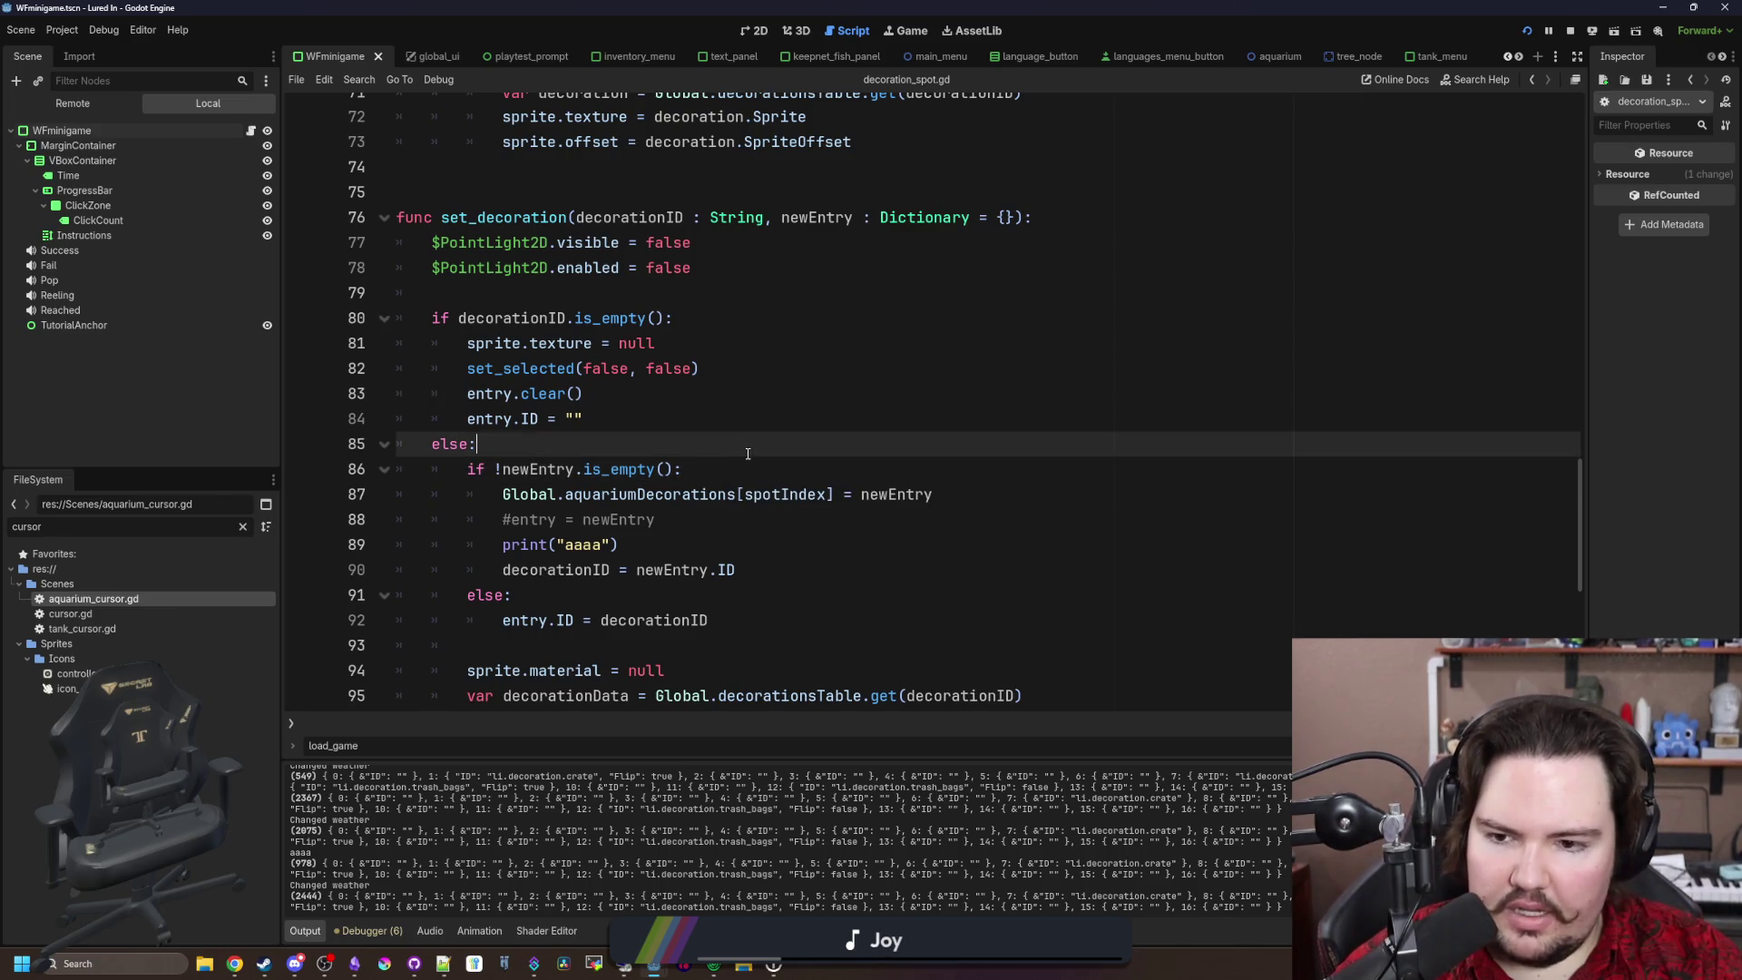
pyautogui.scroll(-1, 756, 499)
pyautogui.click(689, 469)
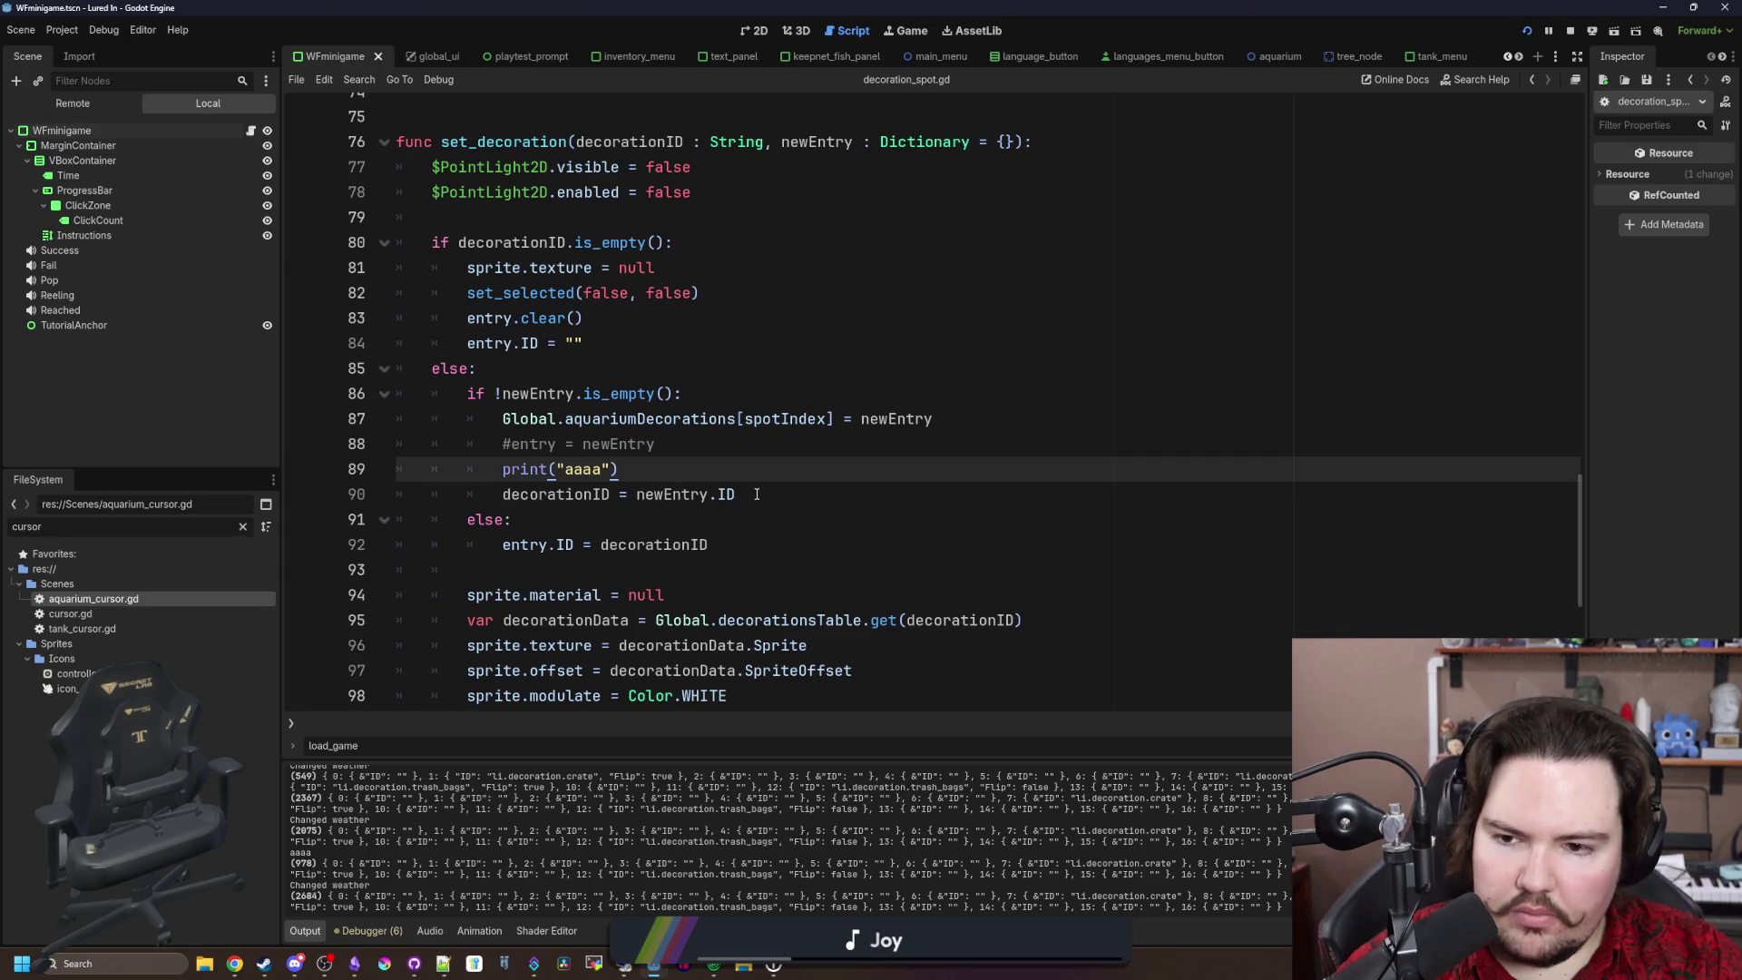
# Step: In the running game, pick up the crate with Move twice, then reopen aquarium_cursor.gd
pyautogui.click(910, 30)
pyautogui.click(1016, 418)
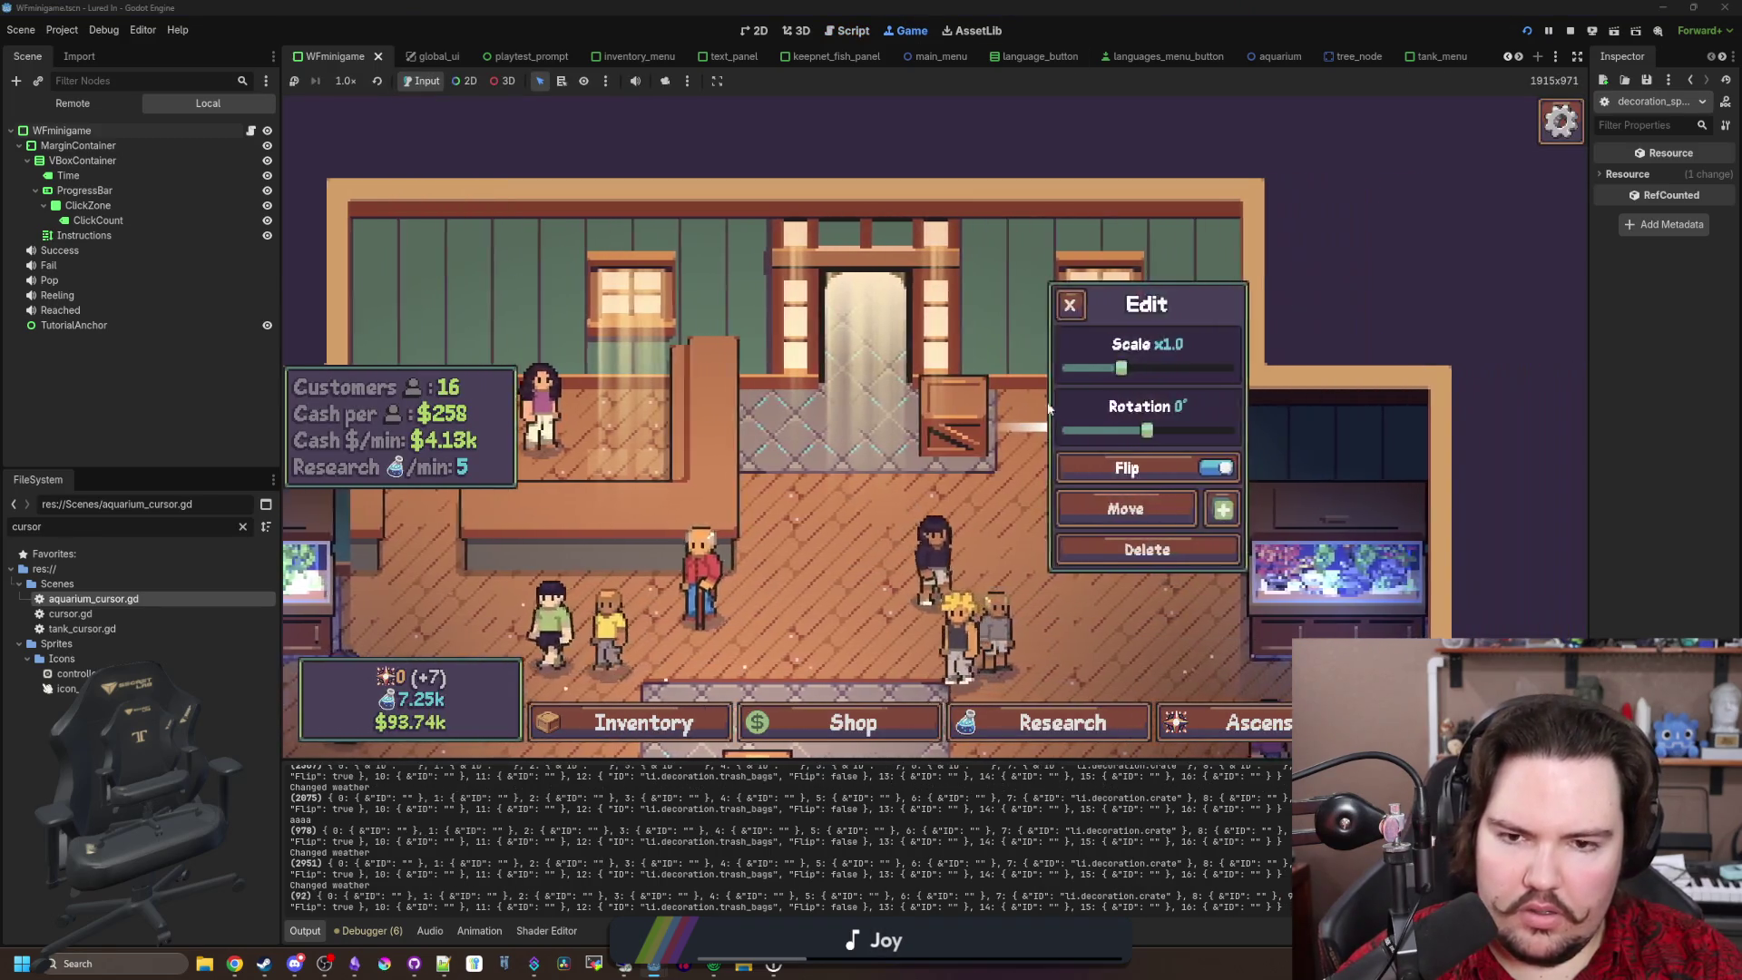
pyautogui.click(1125, 508)
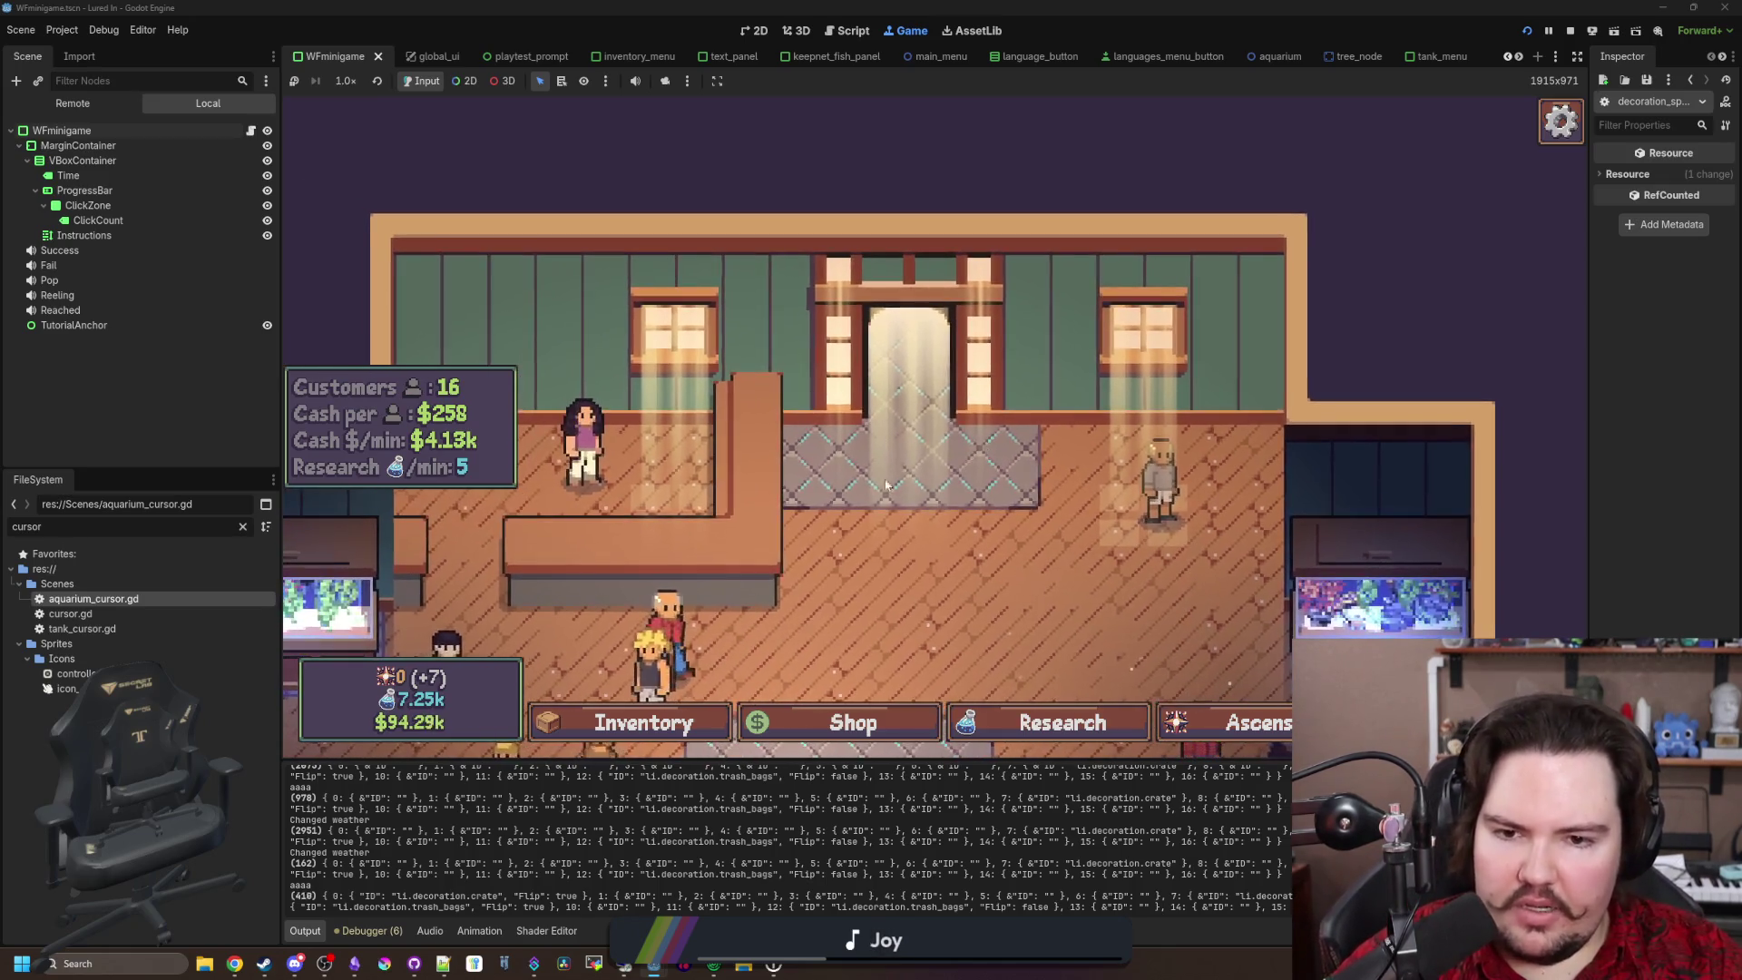
pyautogui.scroll(-5, 798, 479)
pyautogui.click(933, 410)
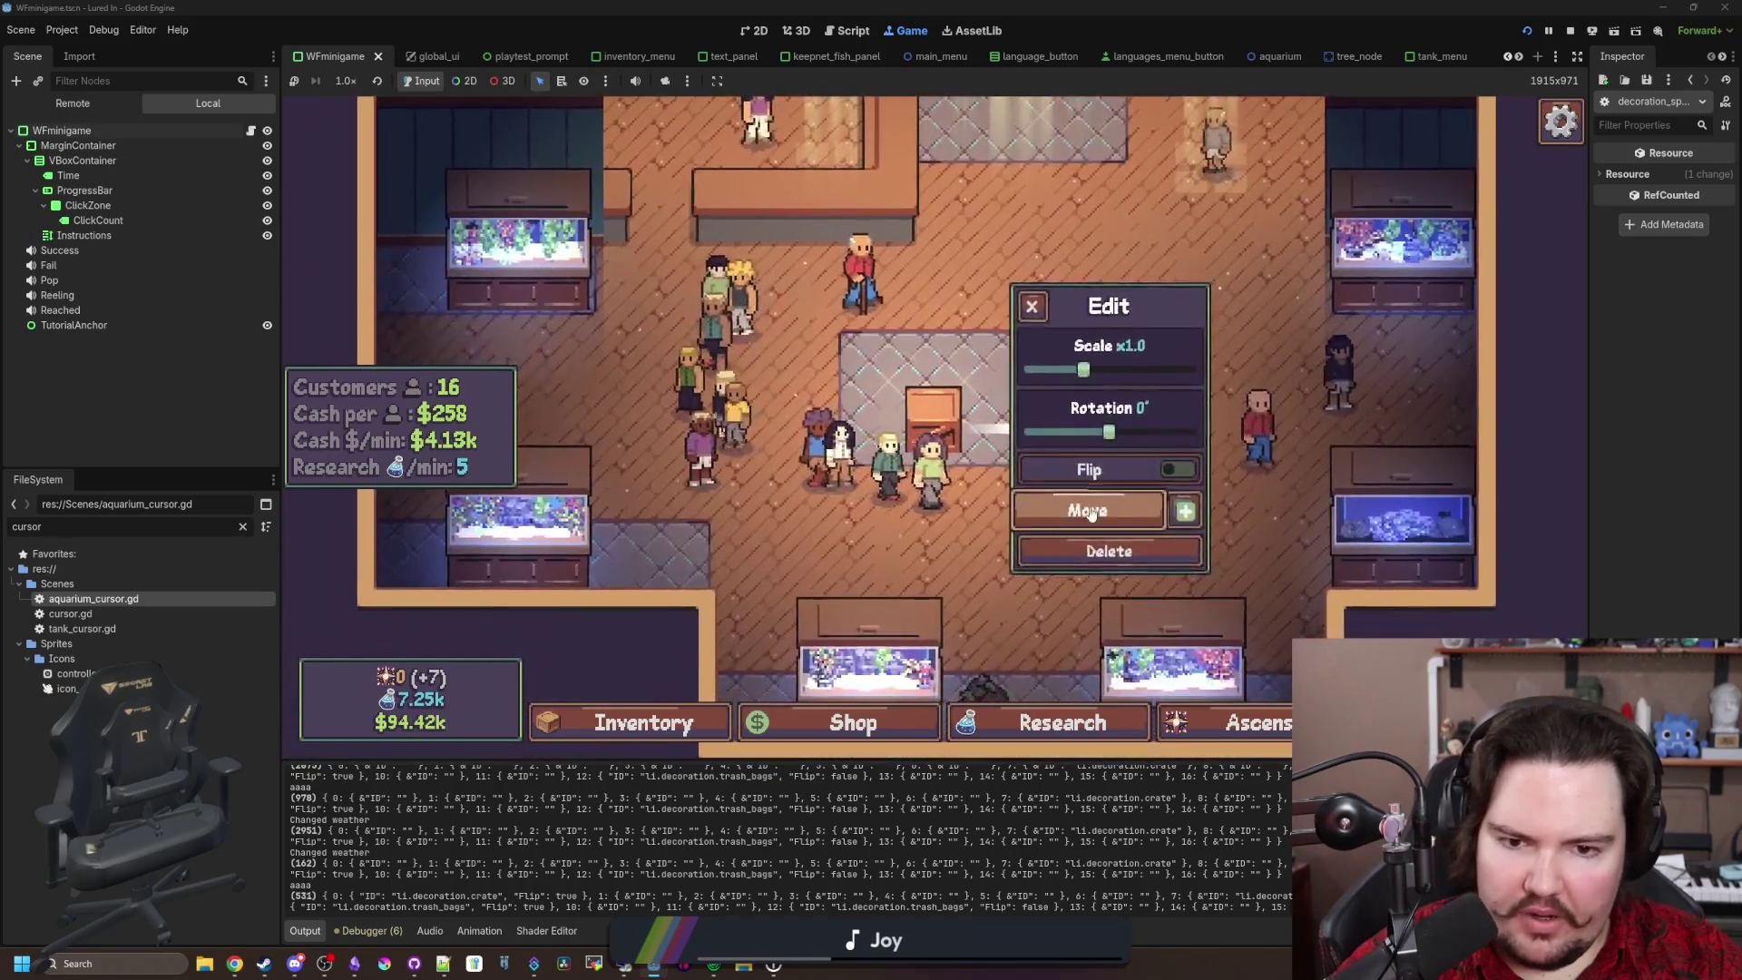
pyautogui.click(1090, 511)
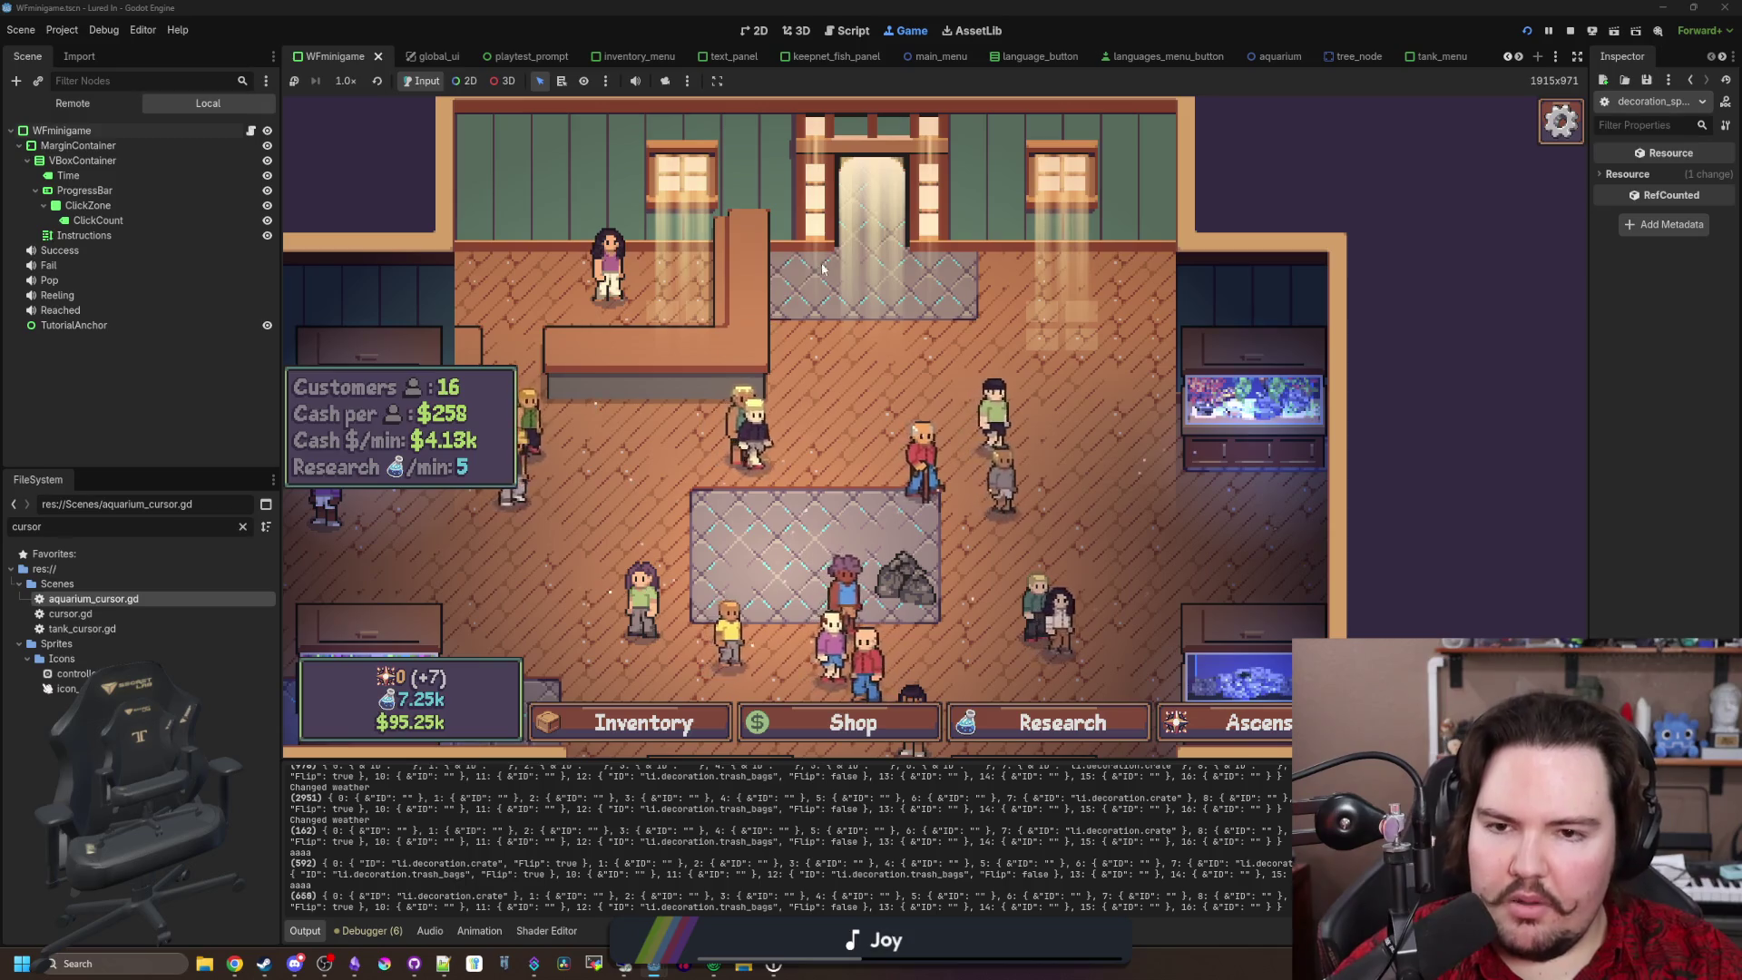
pyautogui.doubleClick(149, 597)
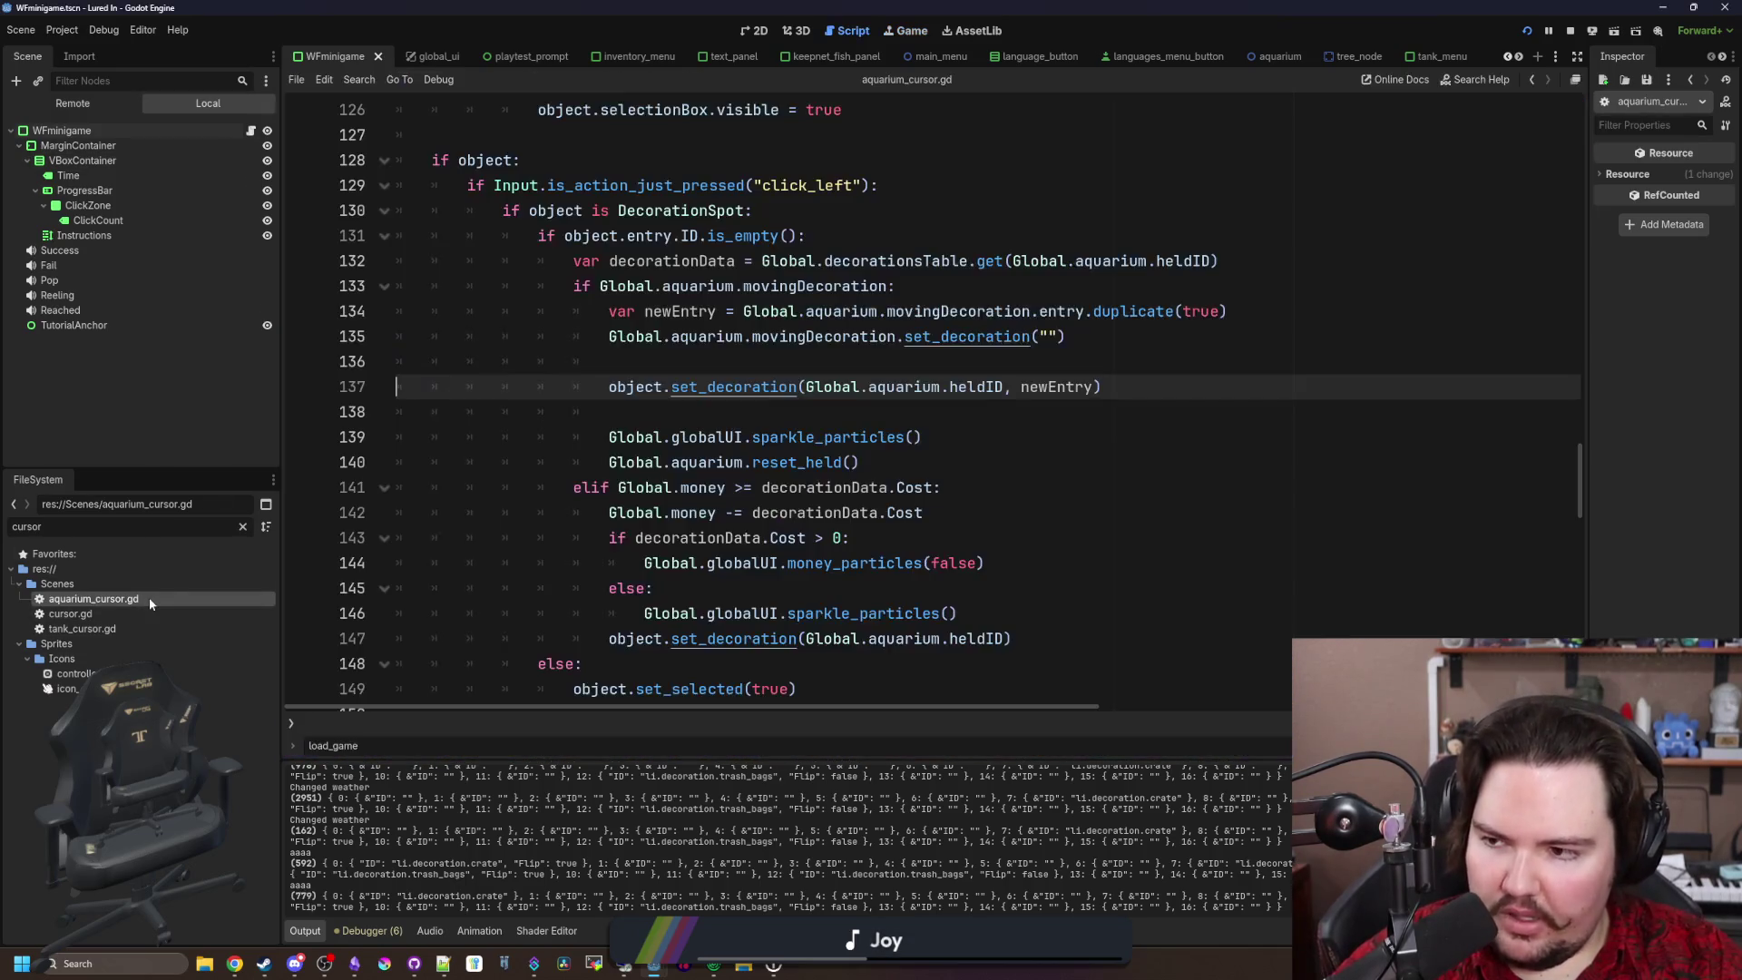
pyautogui.click(713, 417)
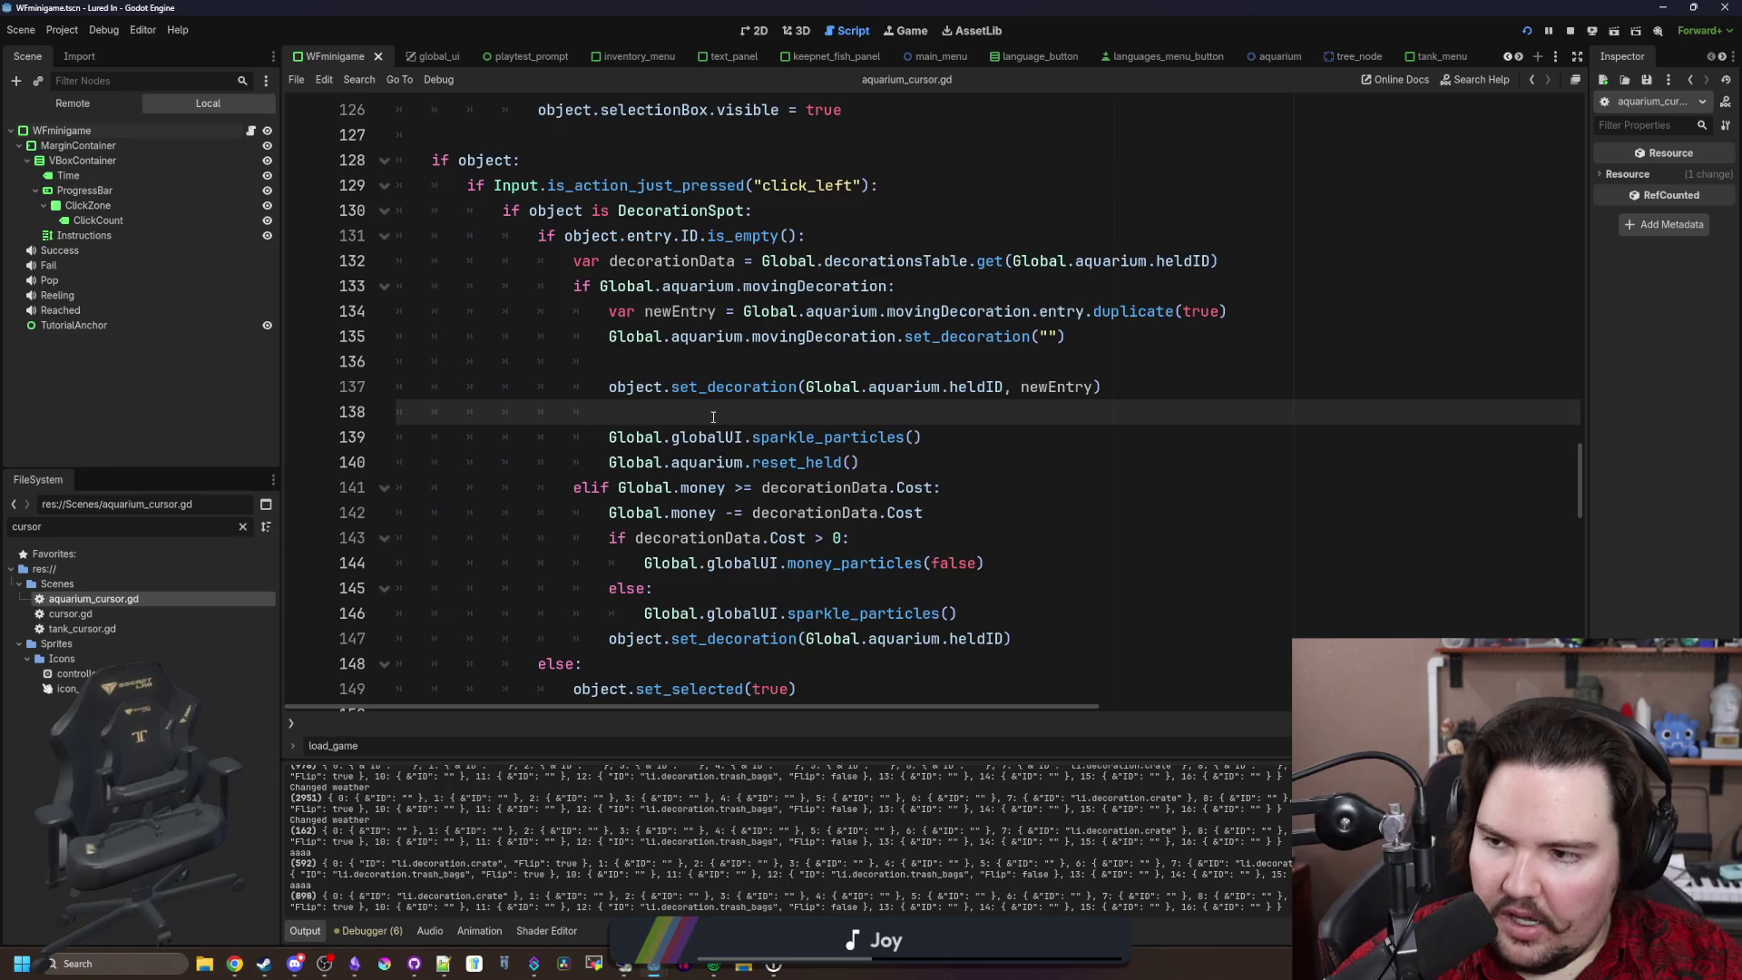
pyautogui.scroll(2, 713, 417)
pyautogui.scroll(2, 544, 435)
pyautogui.click(531, 436)
pyautogui.hotkey('ctrl', 's')
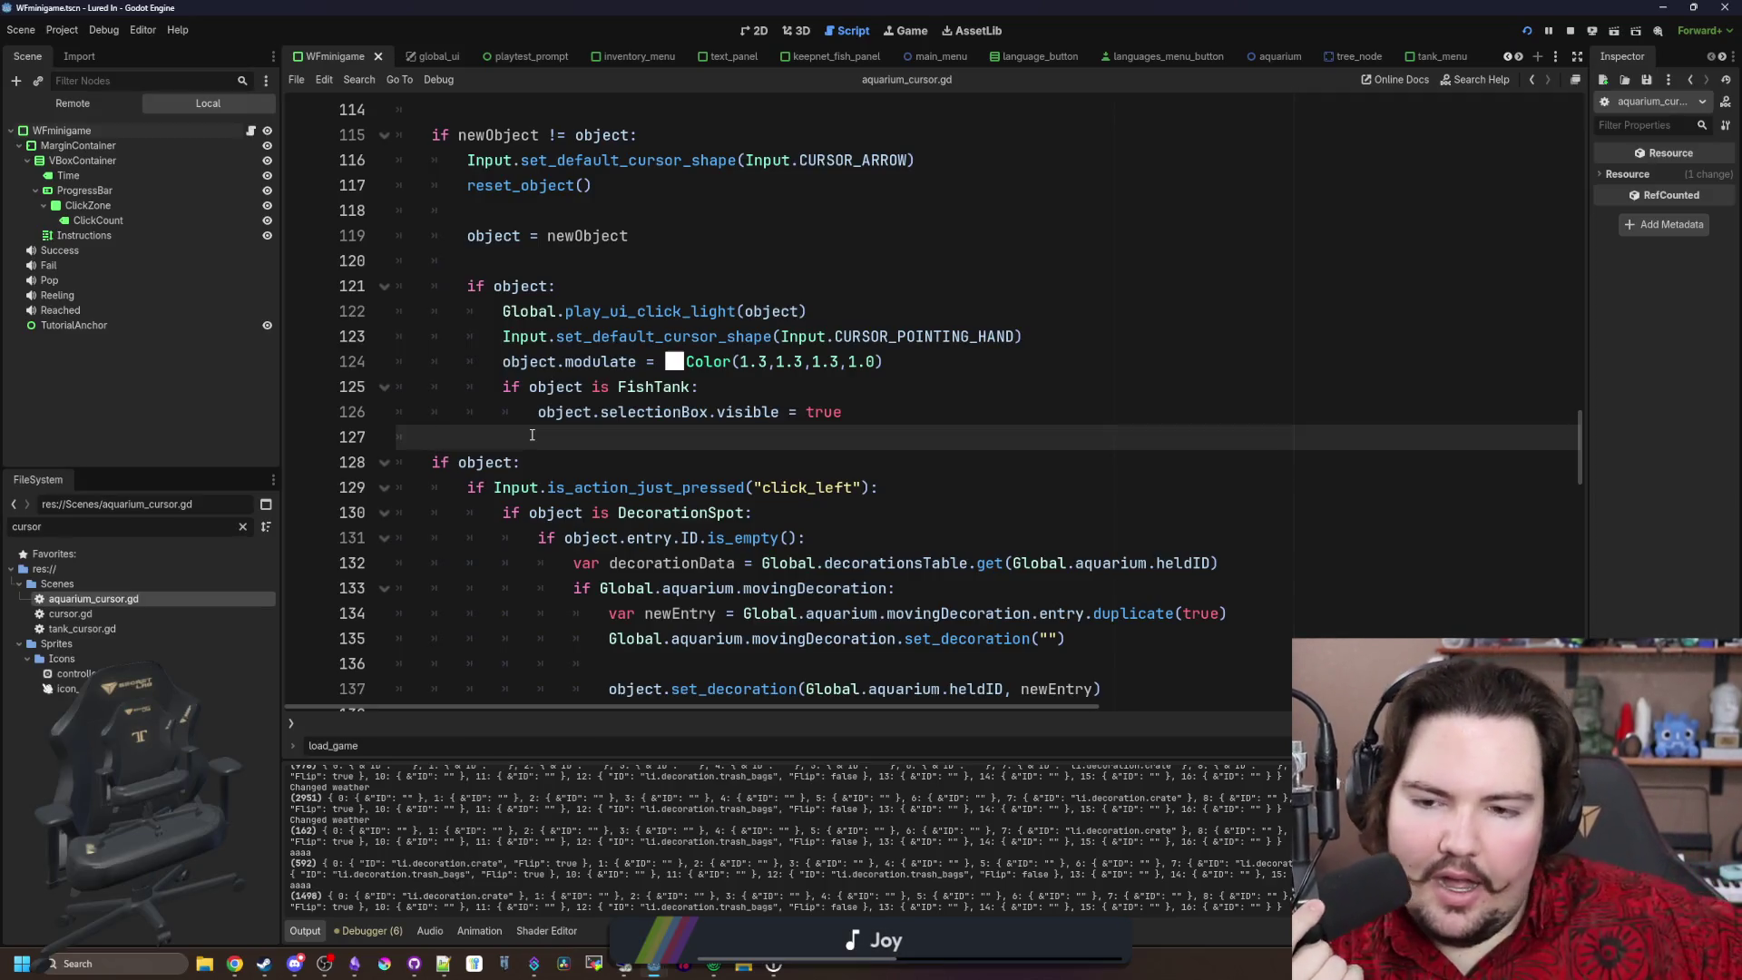
pyautogui.hotkey('ctrl', 's')
pyautogui.scroll(3, 581, 417)
pyautogui.scroll(-5, 638, 390)
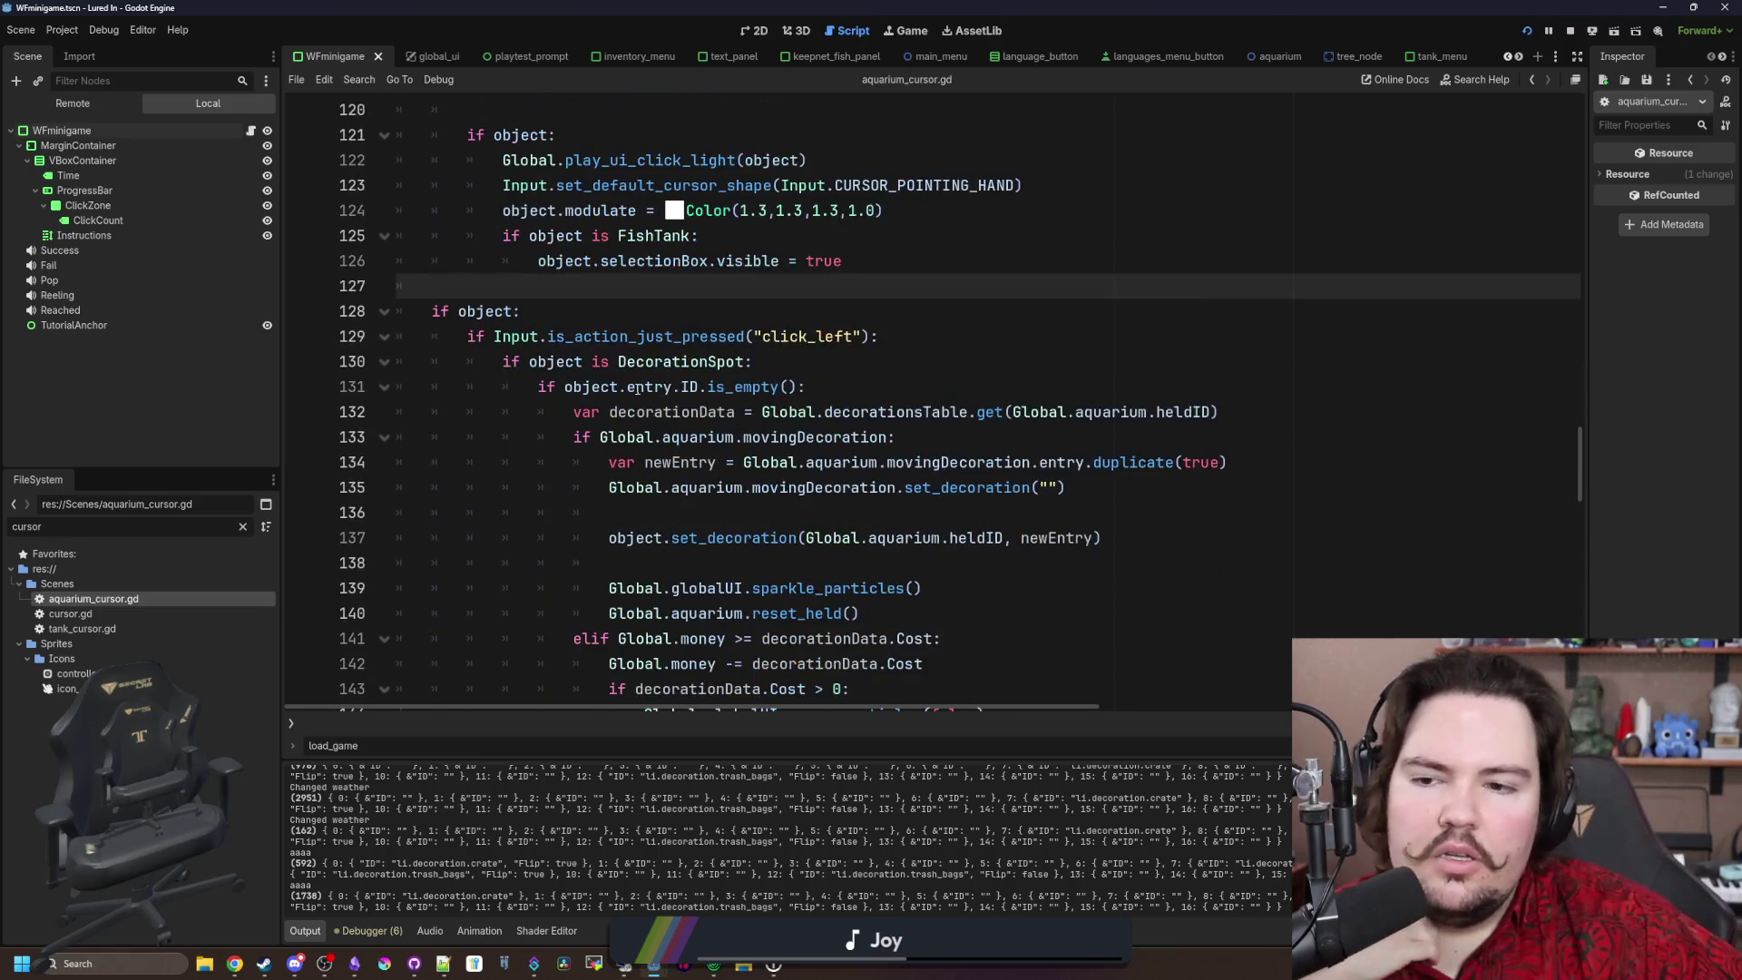
pyautogui.scroll(-1, 638, 406)
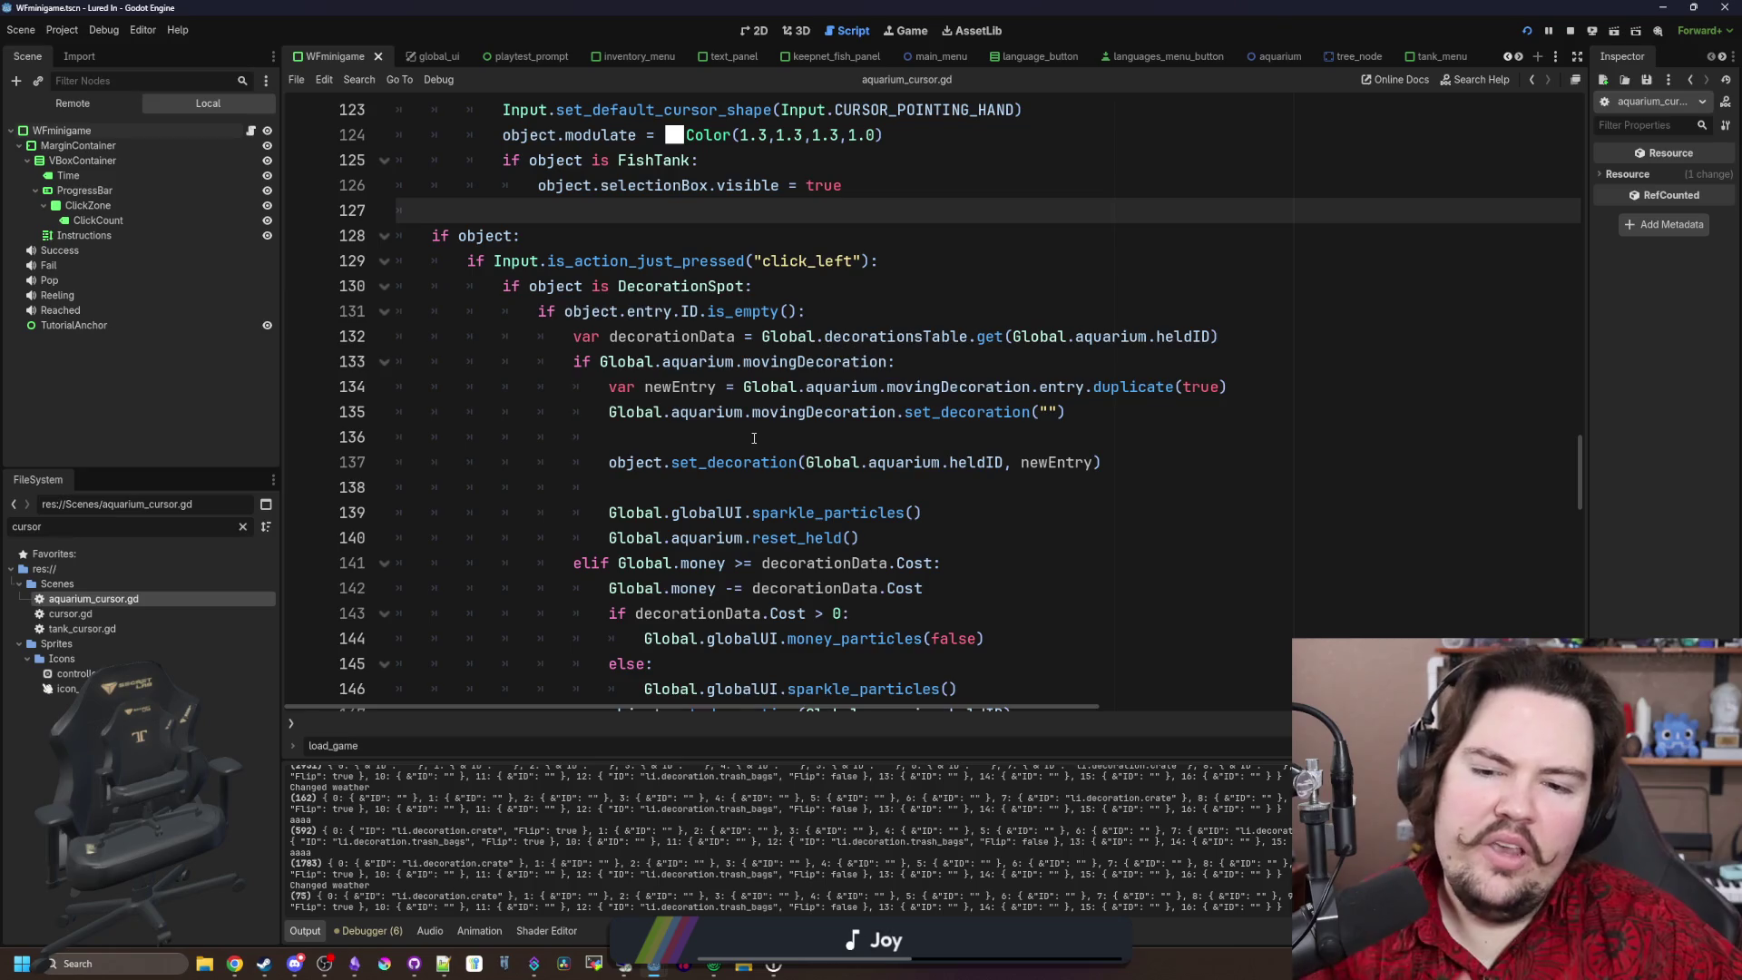
pyautogui.keyDown('ctrl'); pyautogui.click(772, 463); pyautogui.keyUp('ctrl')
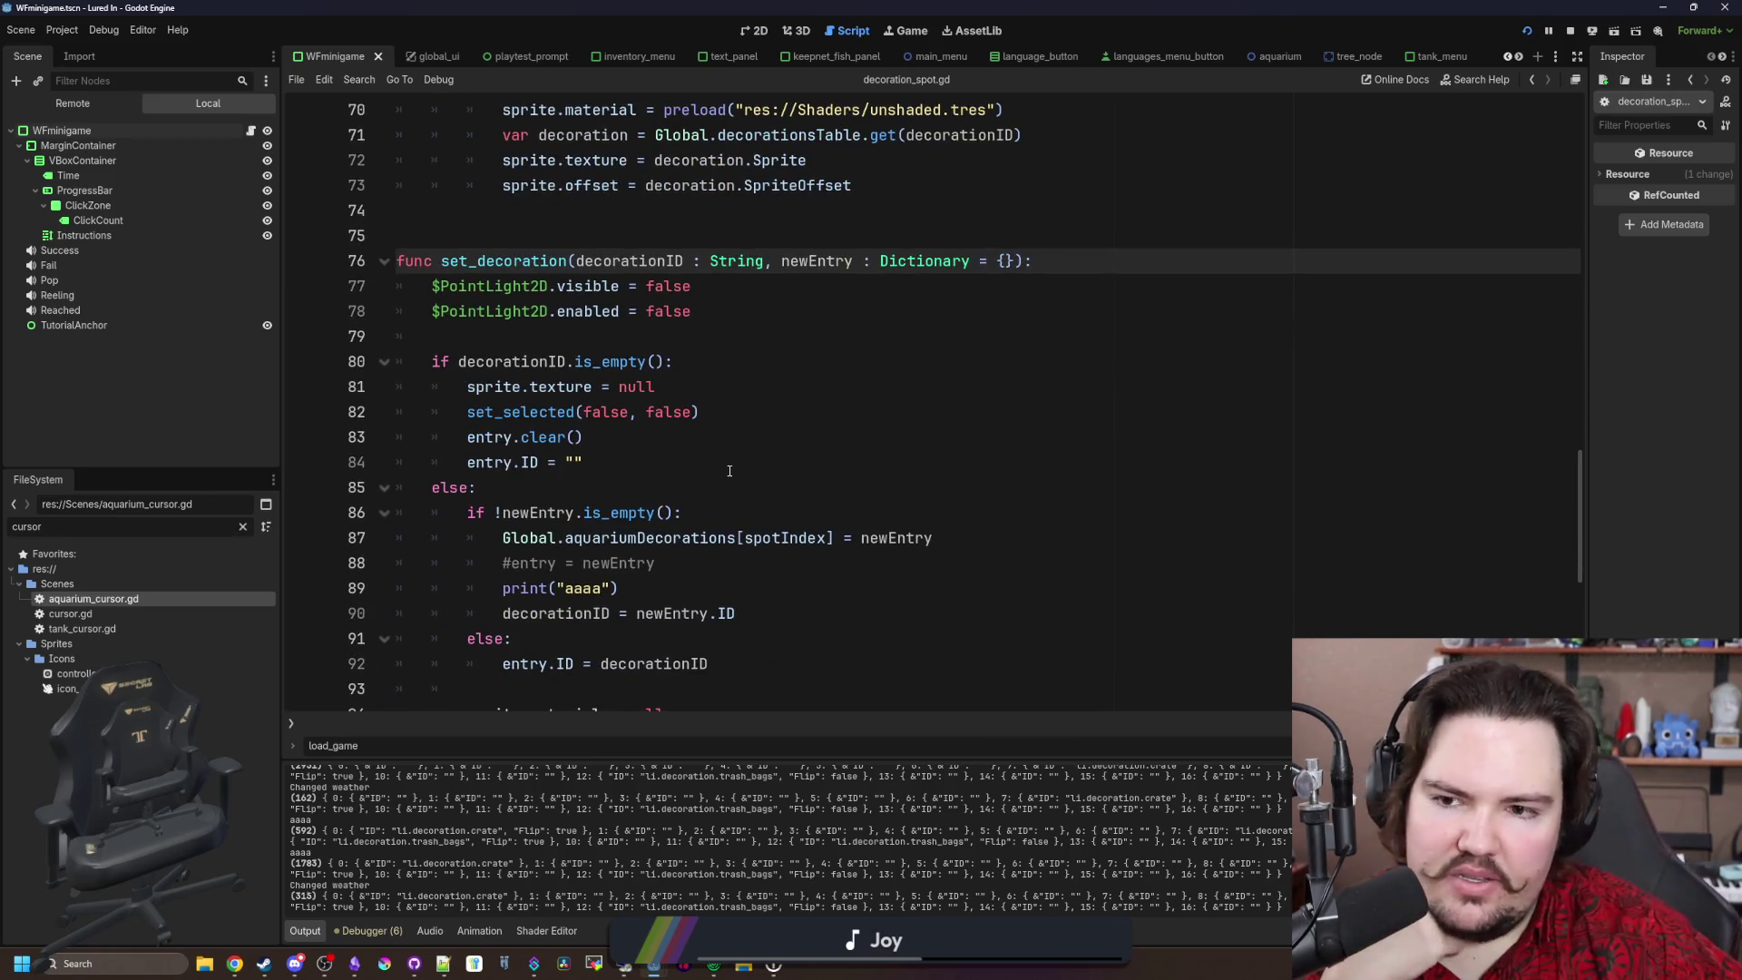
# Step: In set_decoration, select the decorationID = newEntry.ID line and cut it out
pyautogui.click(728, 470)
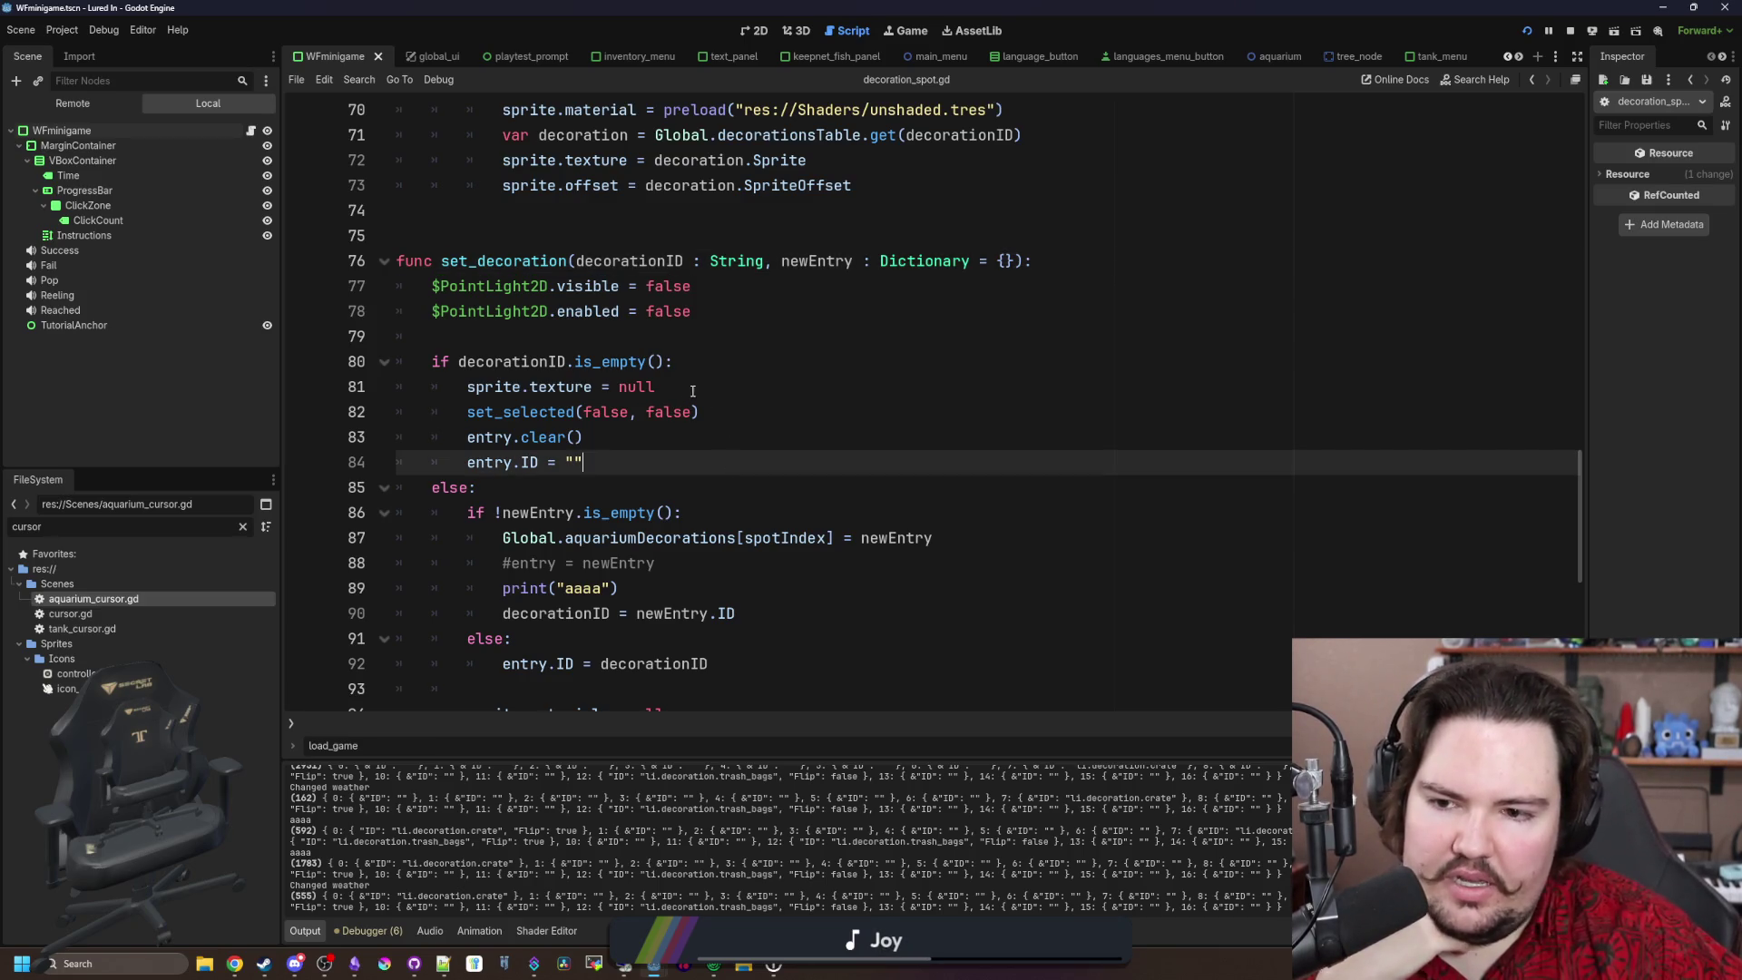
pyautogui.scroll(-7, 699, 389)
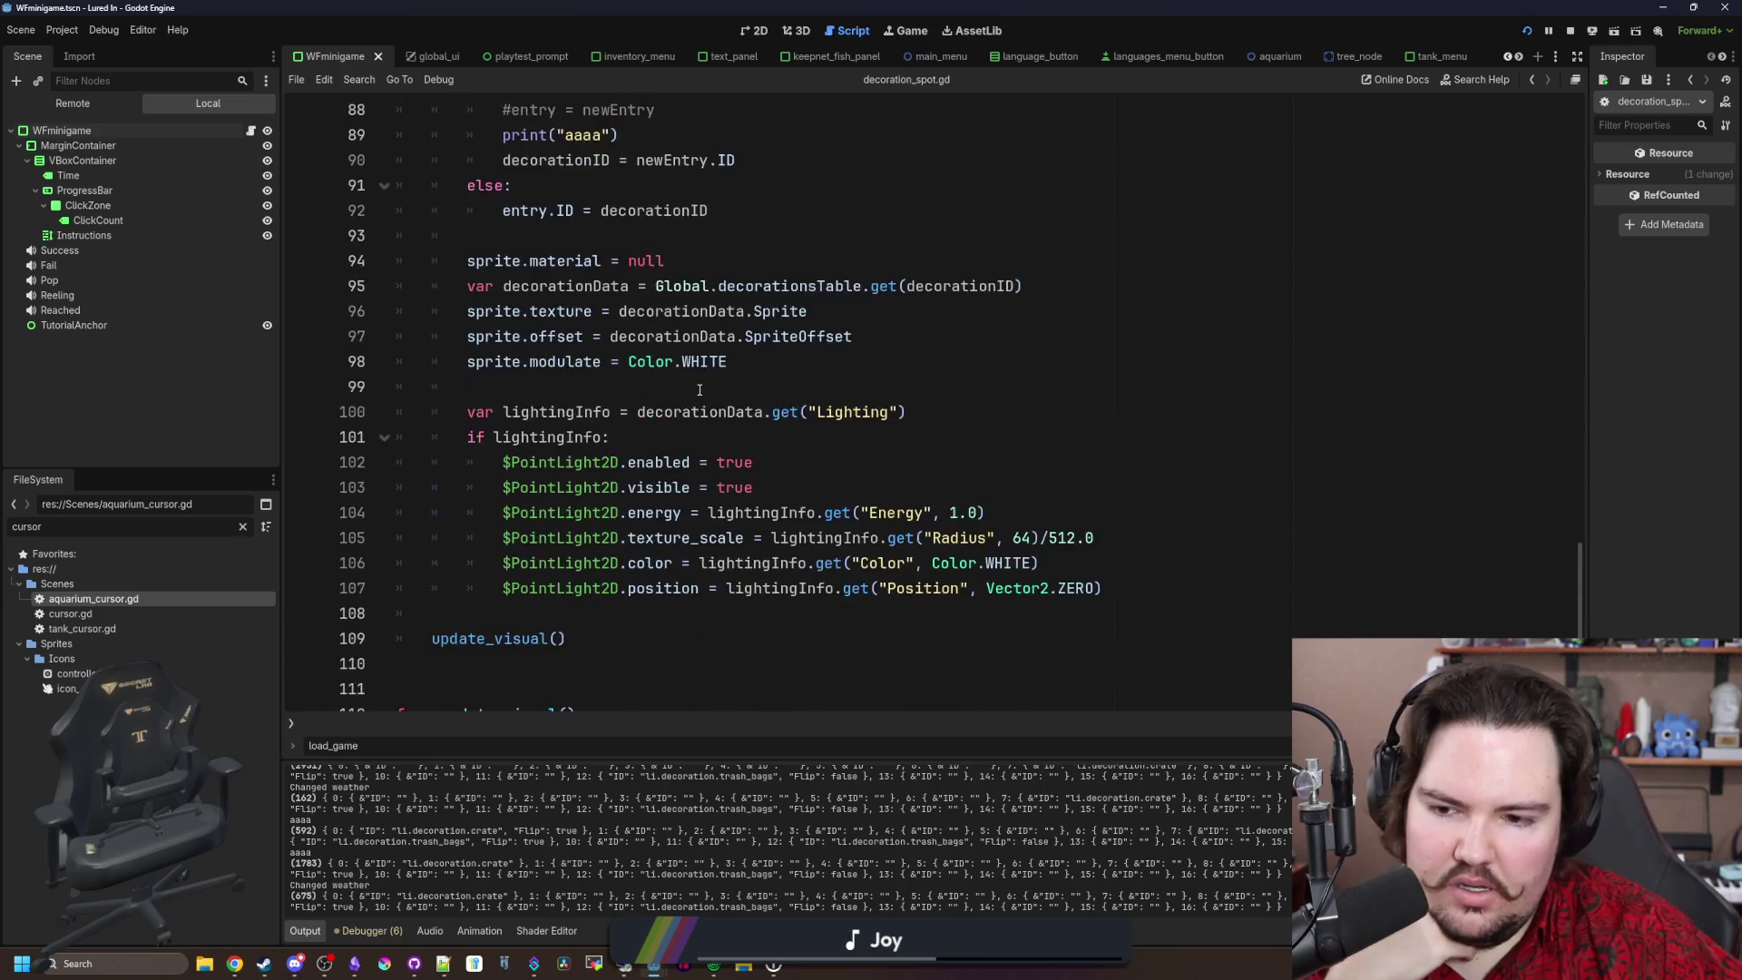
pyautogui.scroll(5, 776, 446)
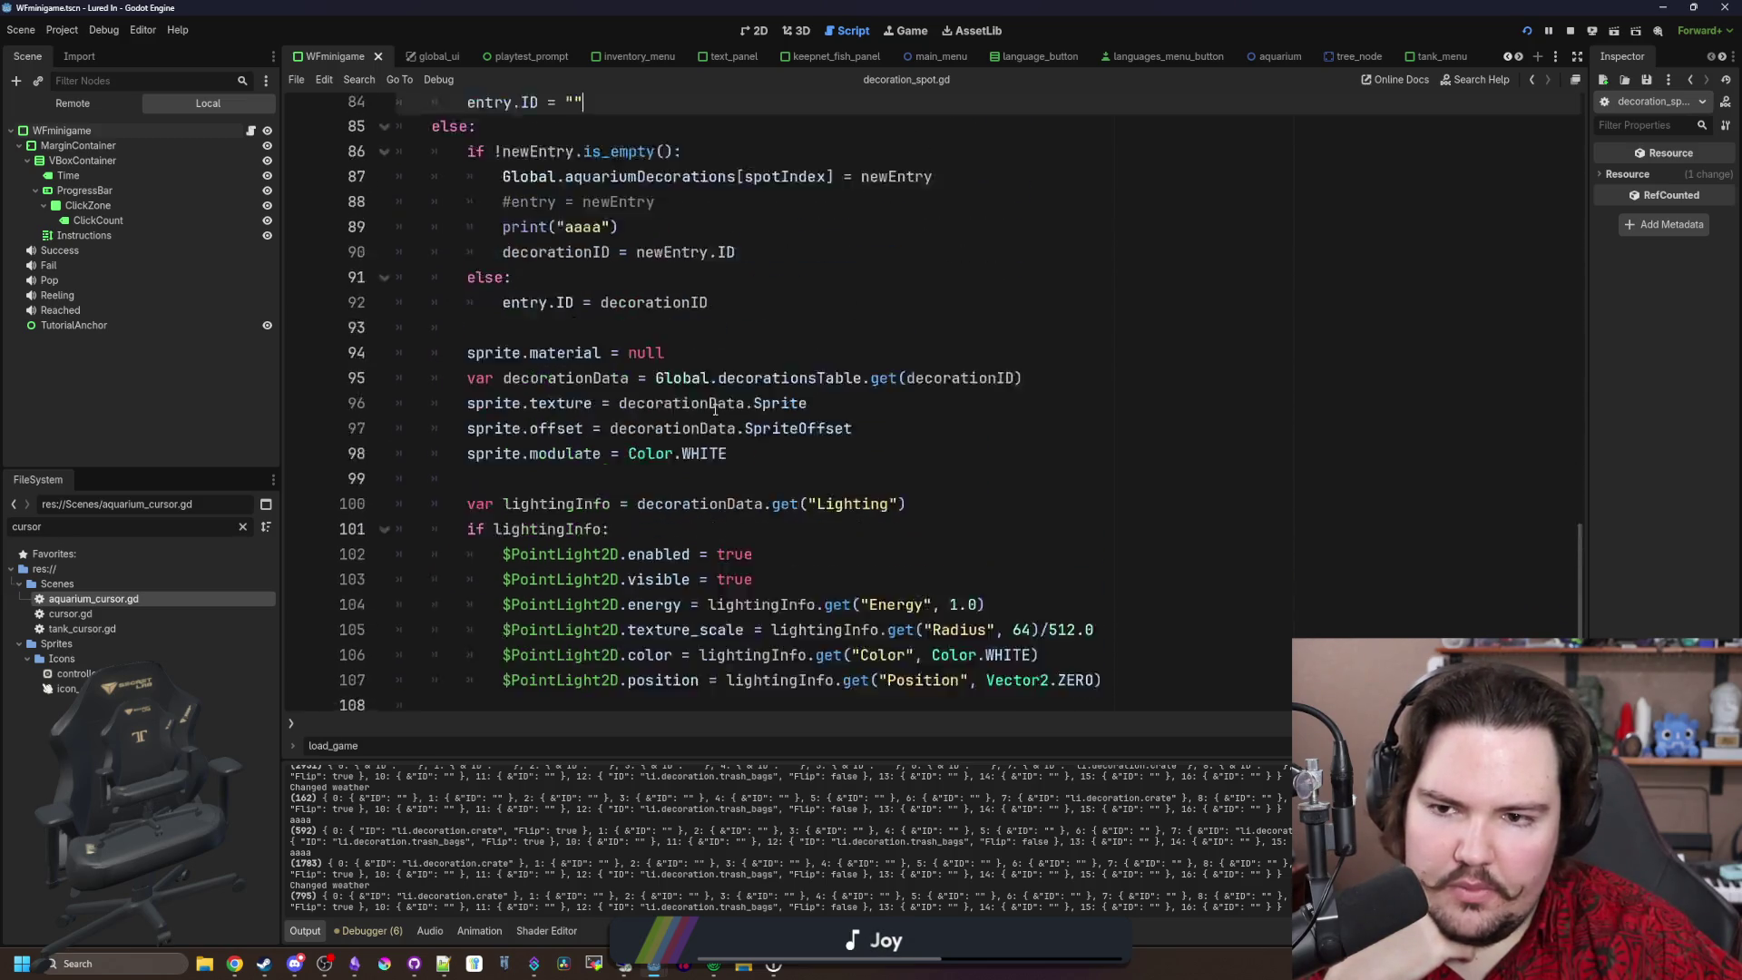
pyautogui.scroll(1, 662, 408)
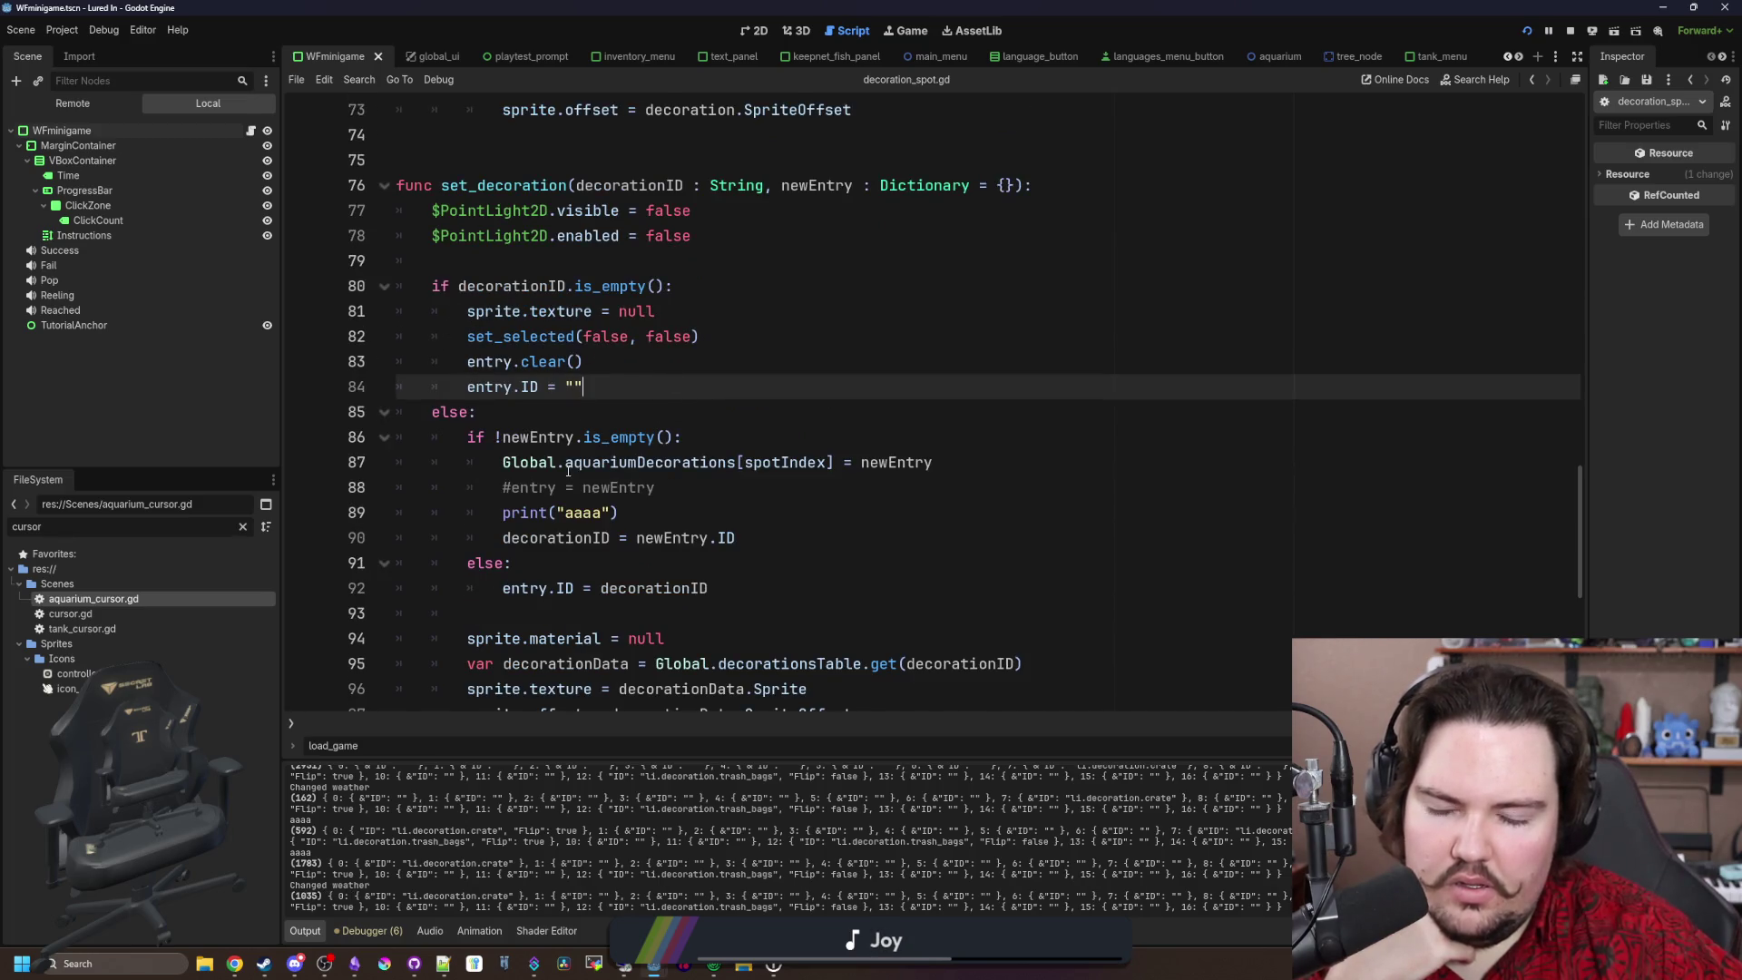
pyautogui.moveTo(524, 463); pyautogui.dragTo(939, 461)
pyautogui.click(945, 461)
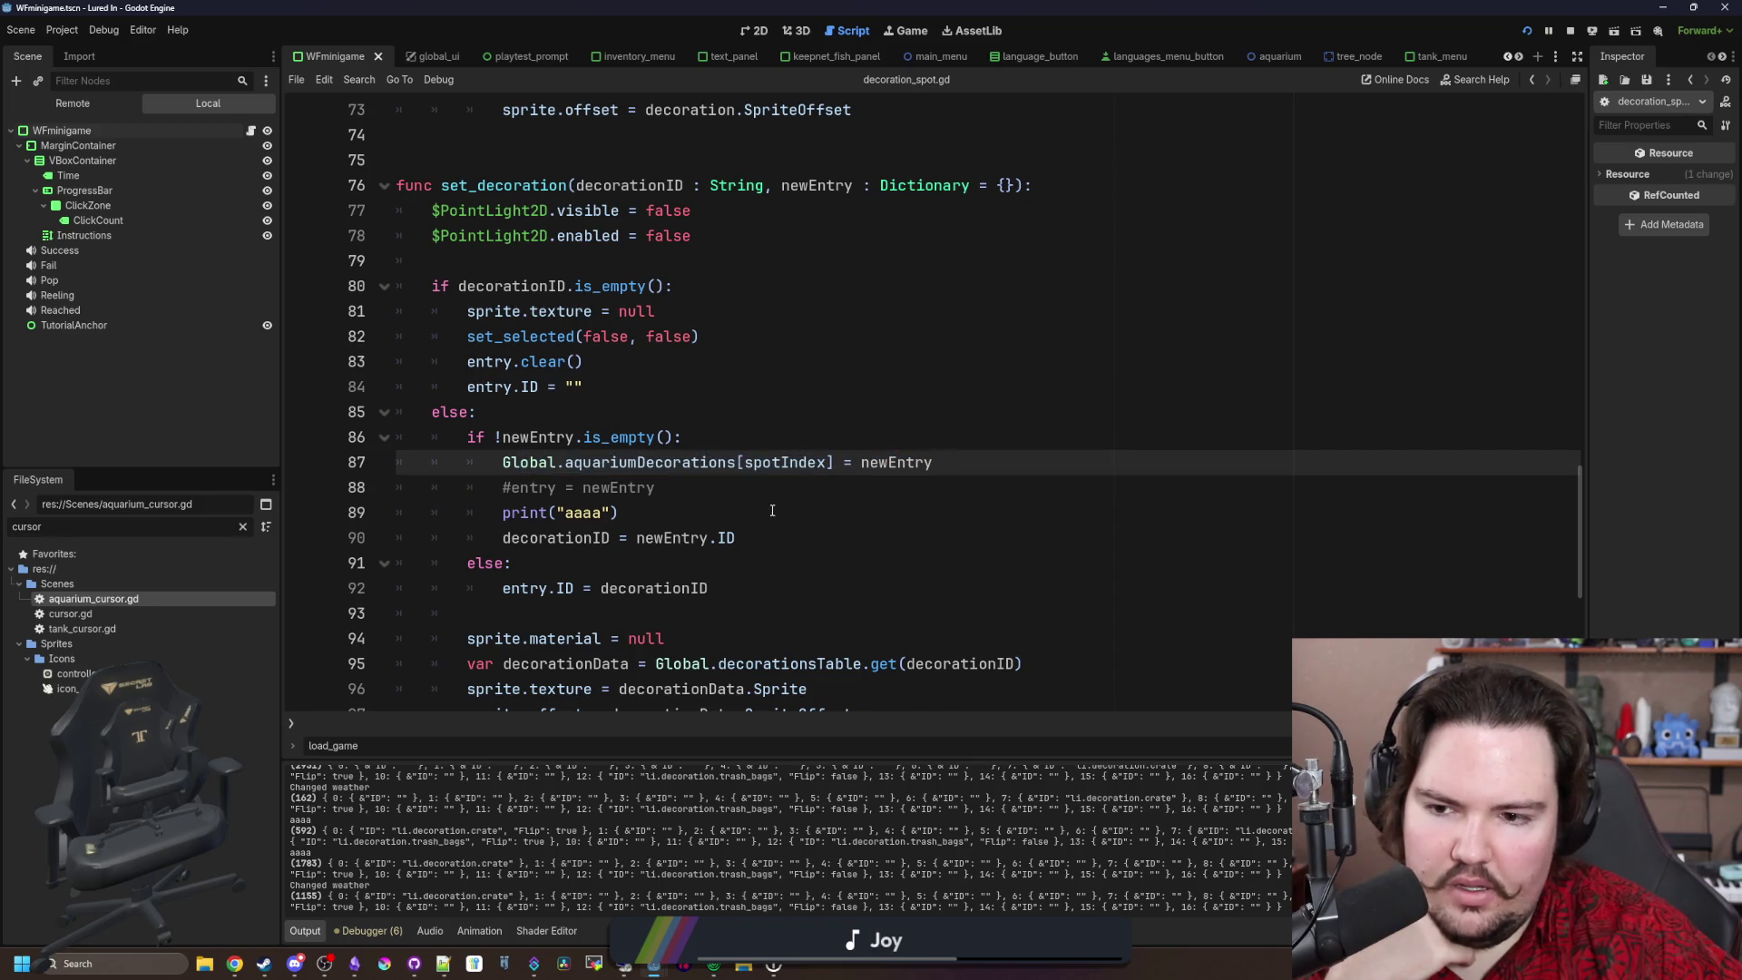
pyautogui.moveTo(802, 544); pyautogui.dragTo(502, 538)
pyautogui.hotkey('ctrl', 'c')
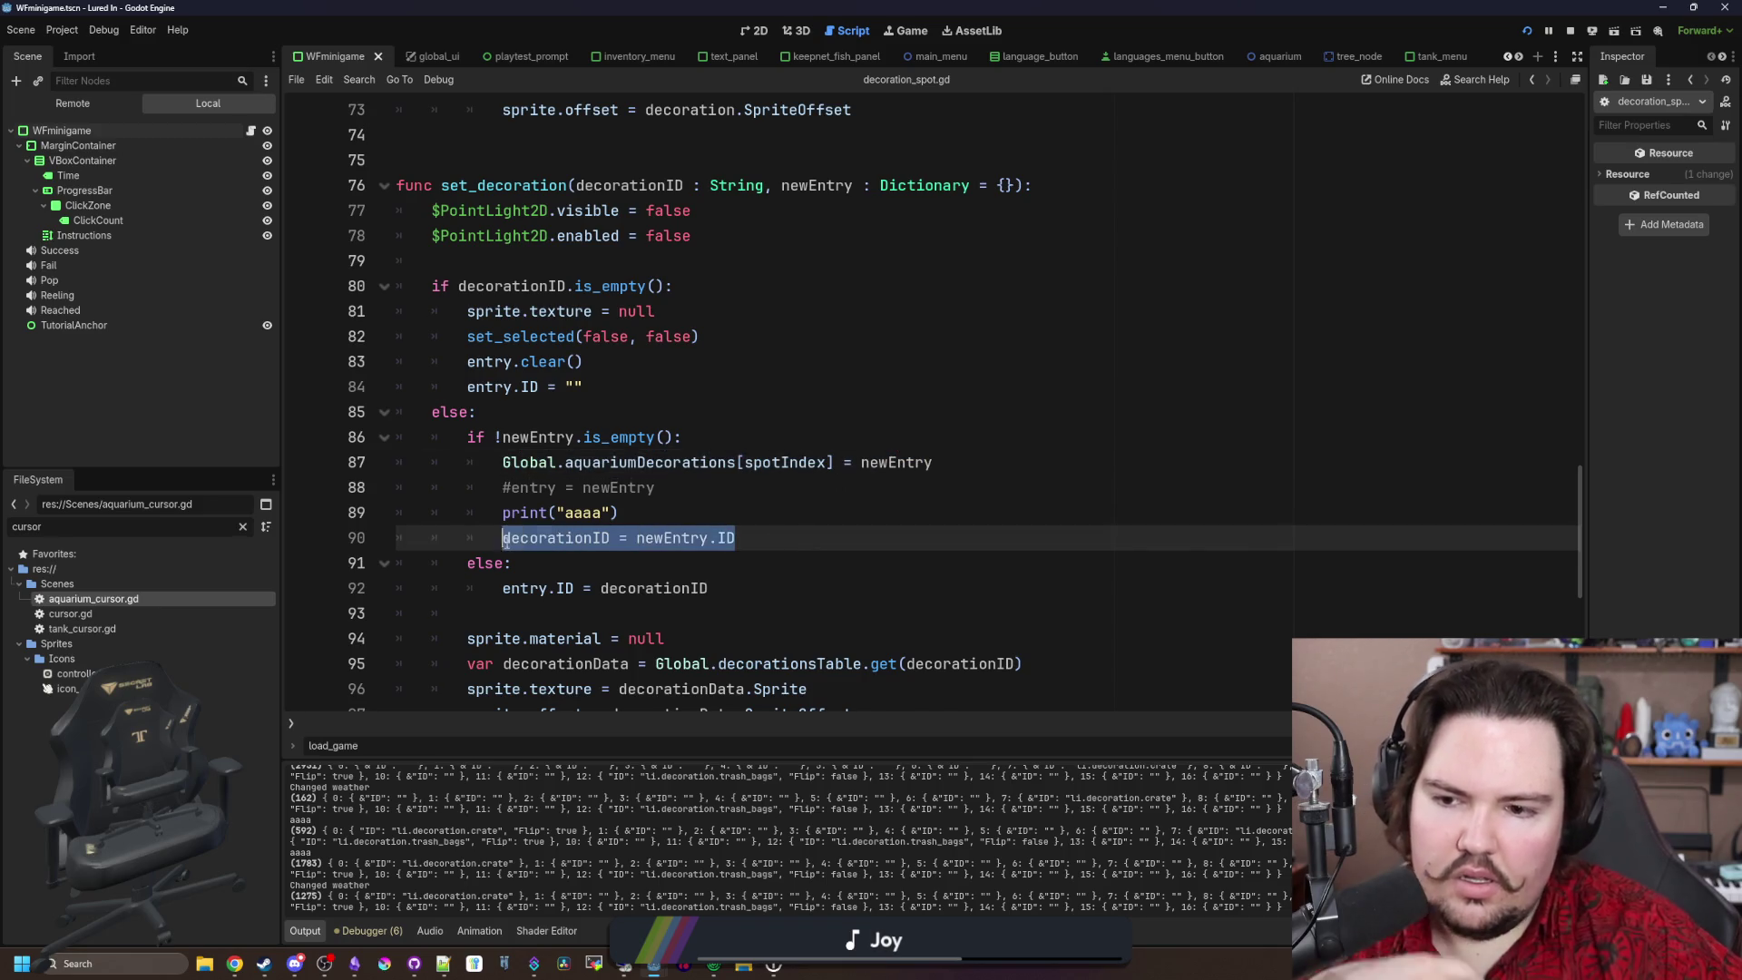
pyautogui.press('BackSpace')
pyautogui.click(746, 453)
# Step: Paste decorationID = newEntry.ID as the first line of the newEntry branch, remove the blank line, and save
pyautogui.press('Return')
pyautogui.hotkey('ctrl', 'v')
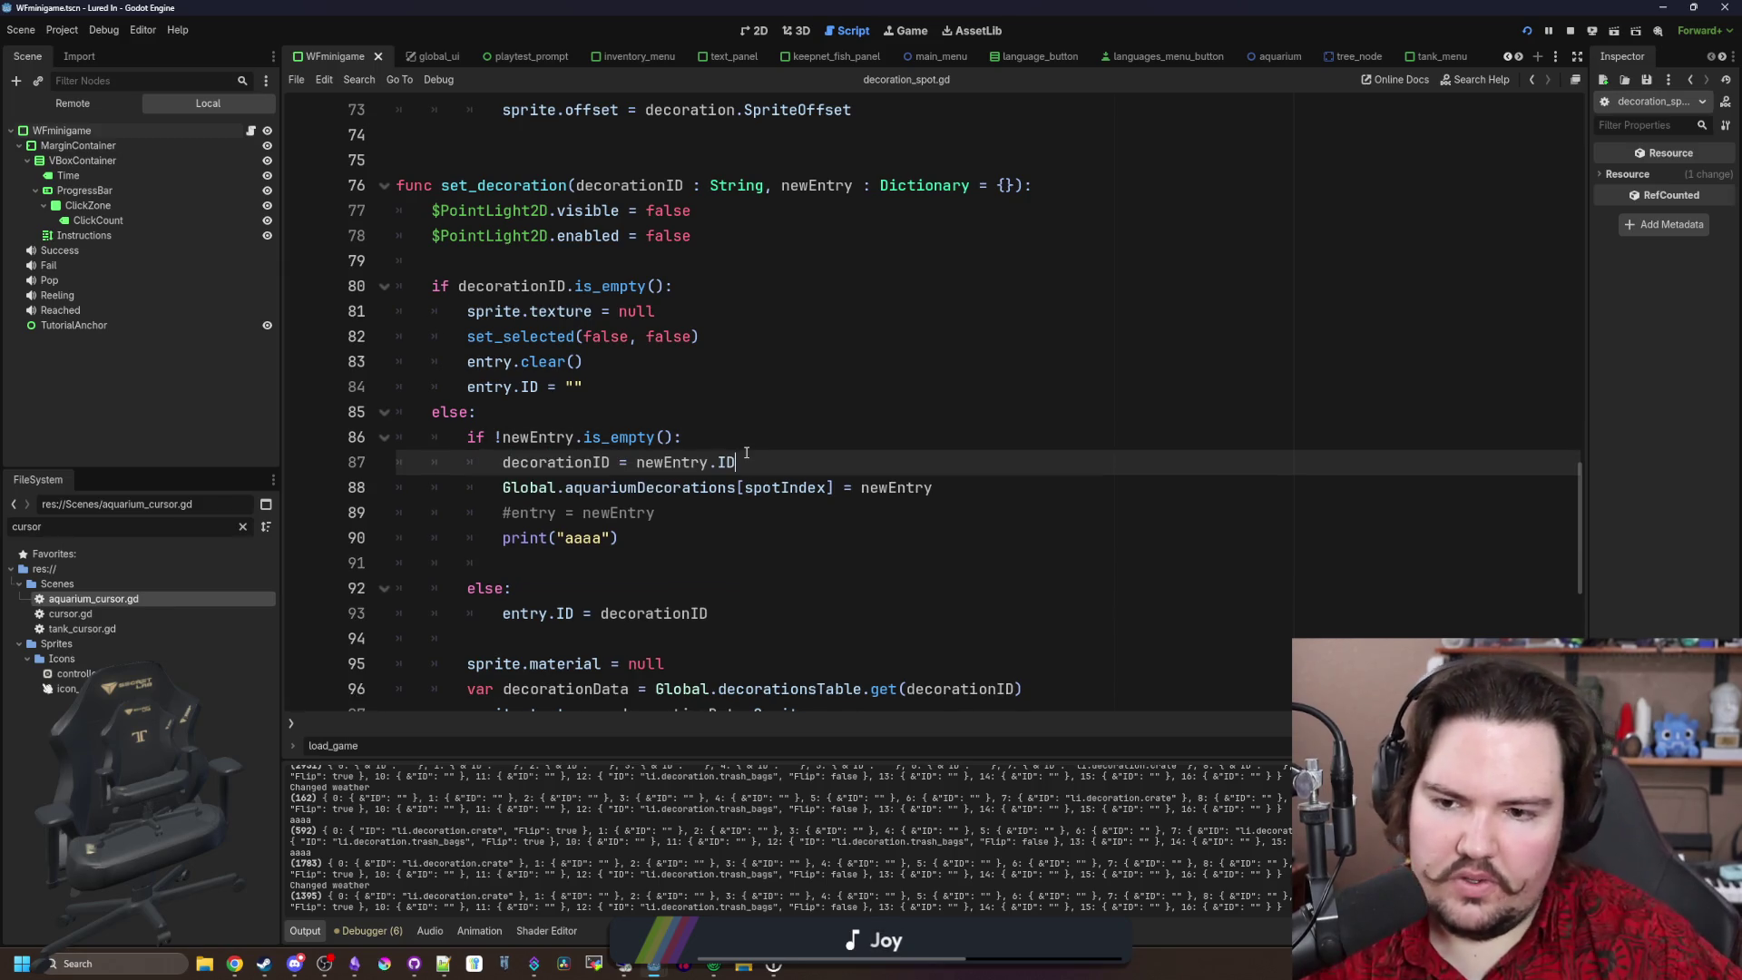
pyautogui.press('Up')
pyautogui.click(560, 565)
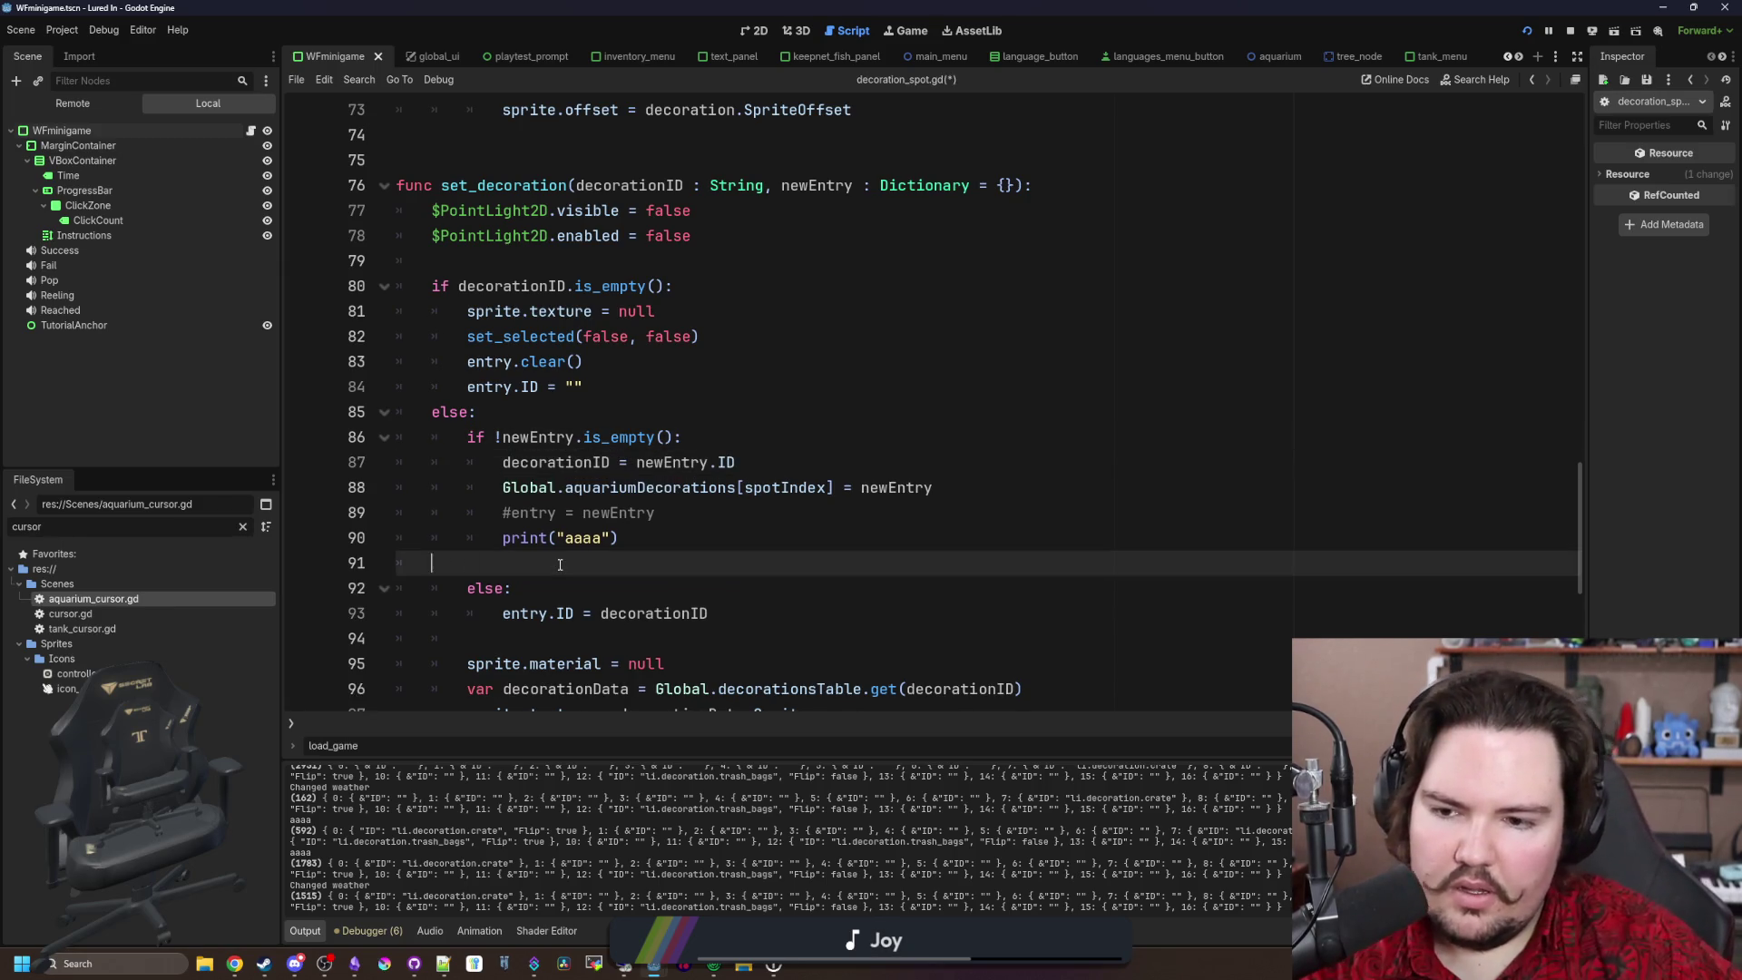
pyautogui.press('BackSpace')
pyautogui.scroll(-3, 641, 538)
pyautogui.scroll(-2, 641, 538)
pyautogui.hotkey('ctrl', 's')
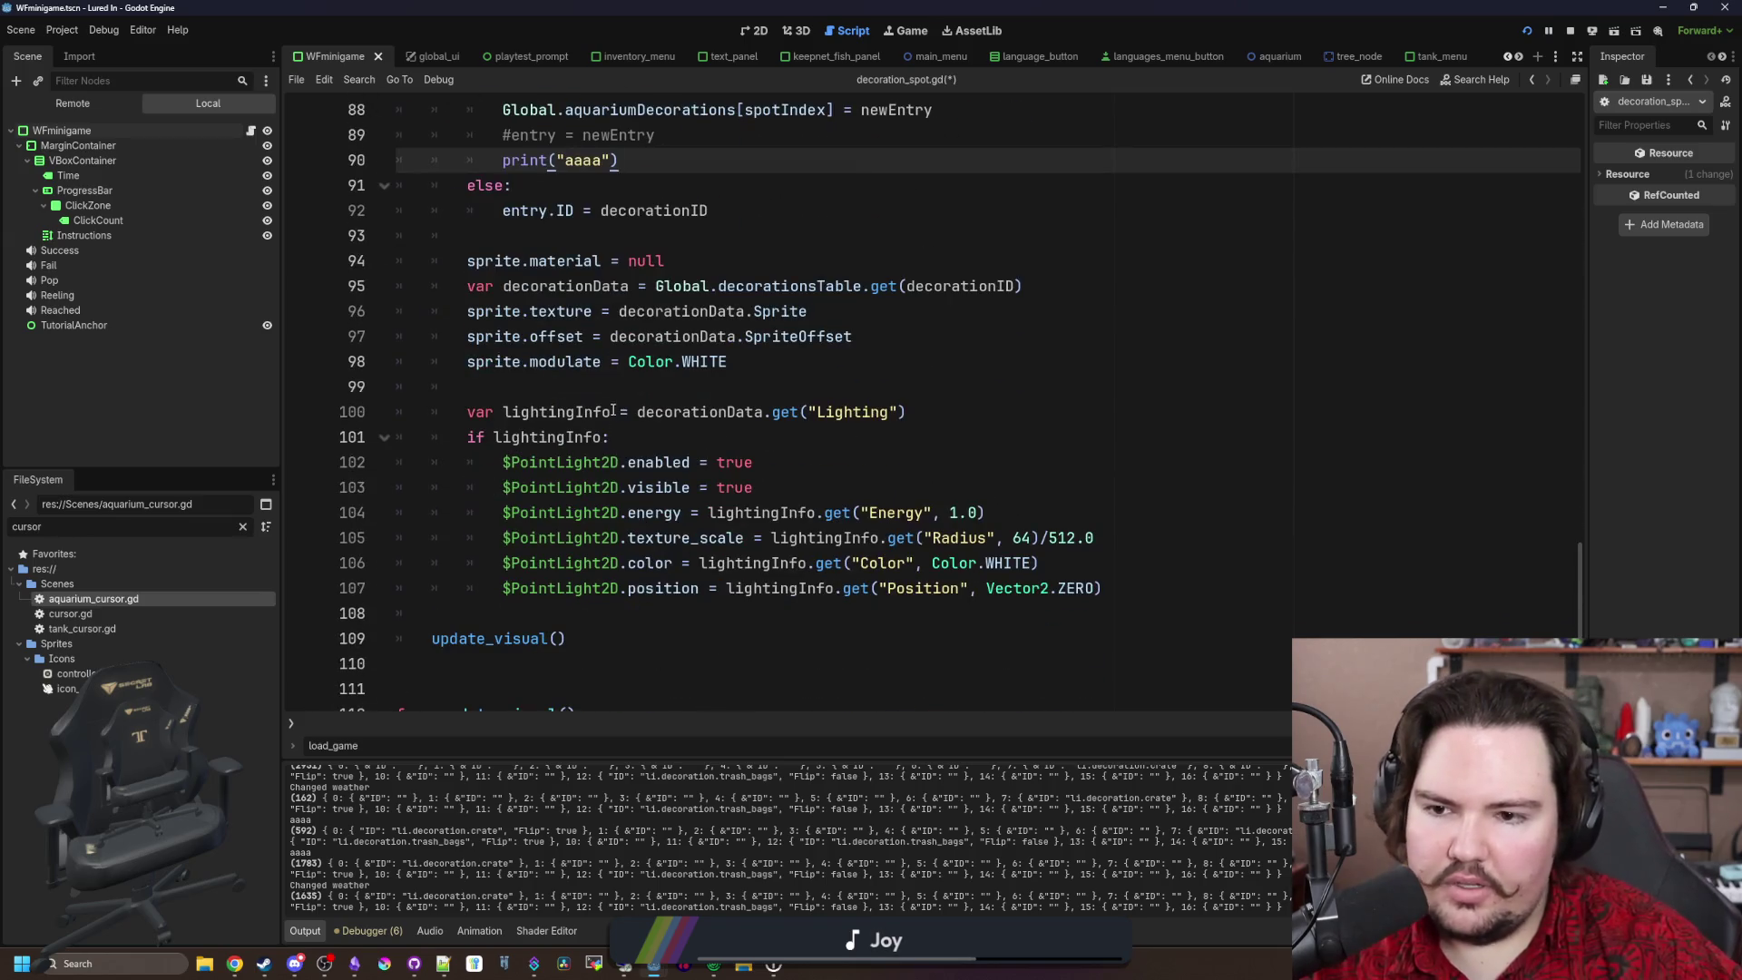
pyautogui.click(659, 410)
# Step: Review the set_decoration code by selecting its lines
pyautogui.scroll(2, 660, 384)
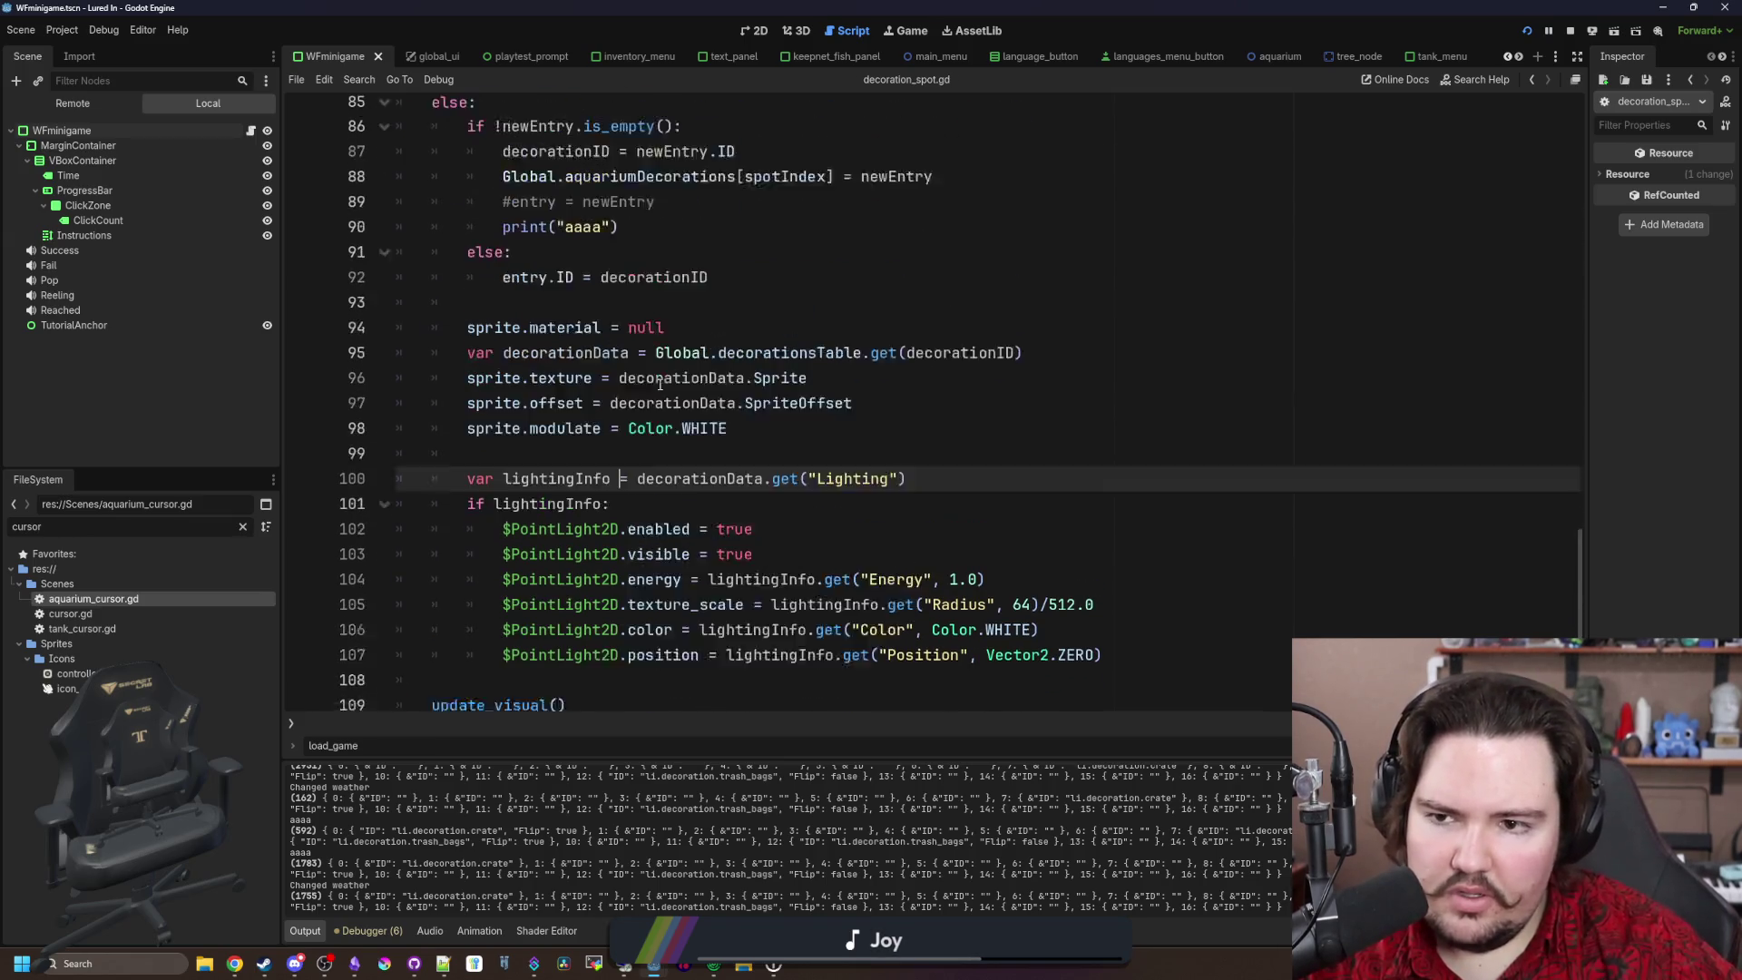
pyautogui.scroll(-1, 659, 384)
pyautogui.moveTo(660, 458)
pyautogui.mouseDown()
pyautogui.moveTo(611, 386)
pyautogui.moveTo(453, 337)
pyautogui.mouseUp()
pyautogui.click(538, 325)
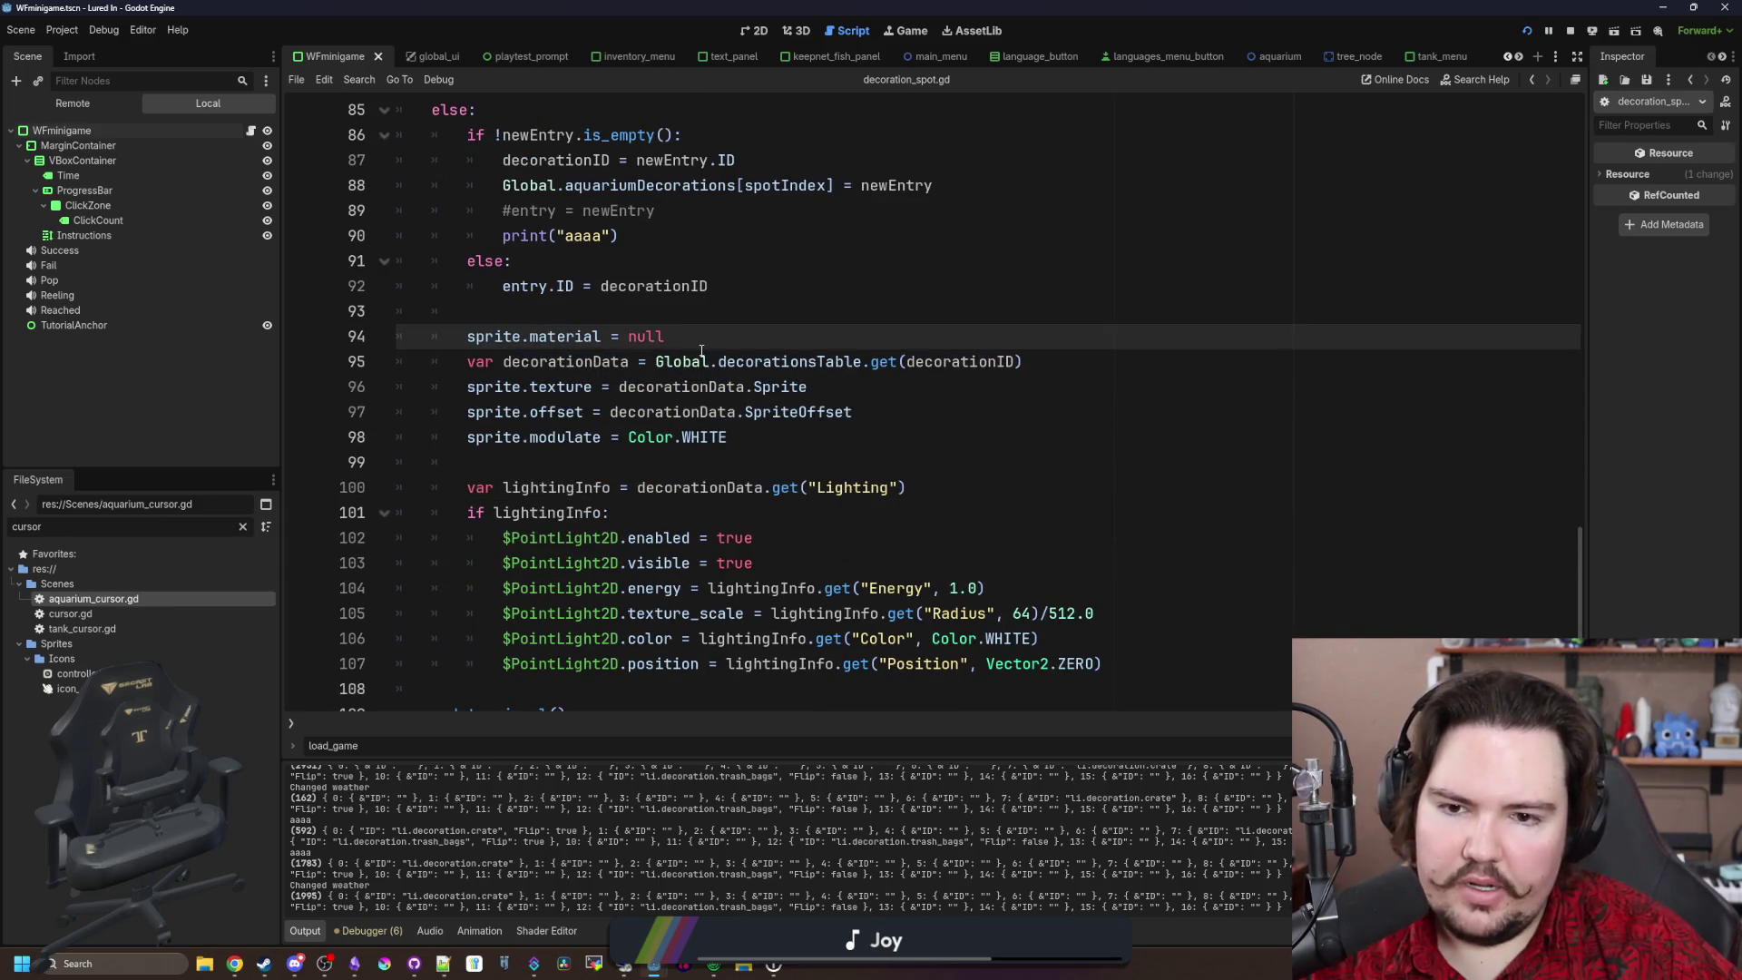
pyautogui.moveTo(682, 348); pyautogui.dragTo(1026, 363)
pyautogui.scroll(3, 703, 458)
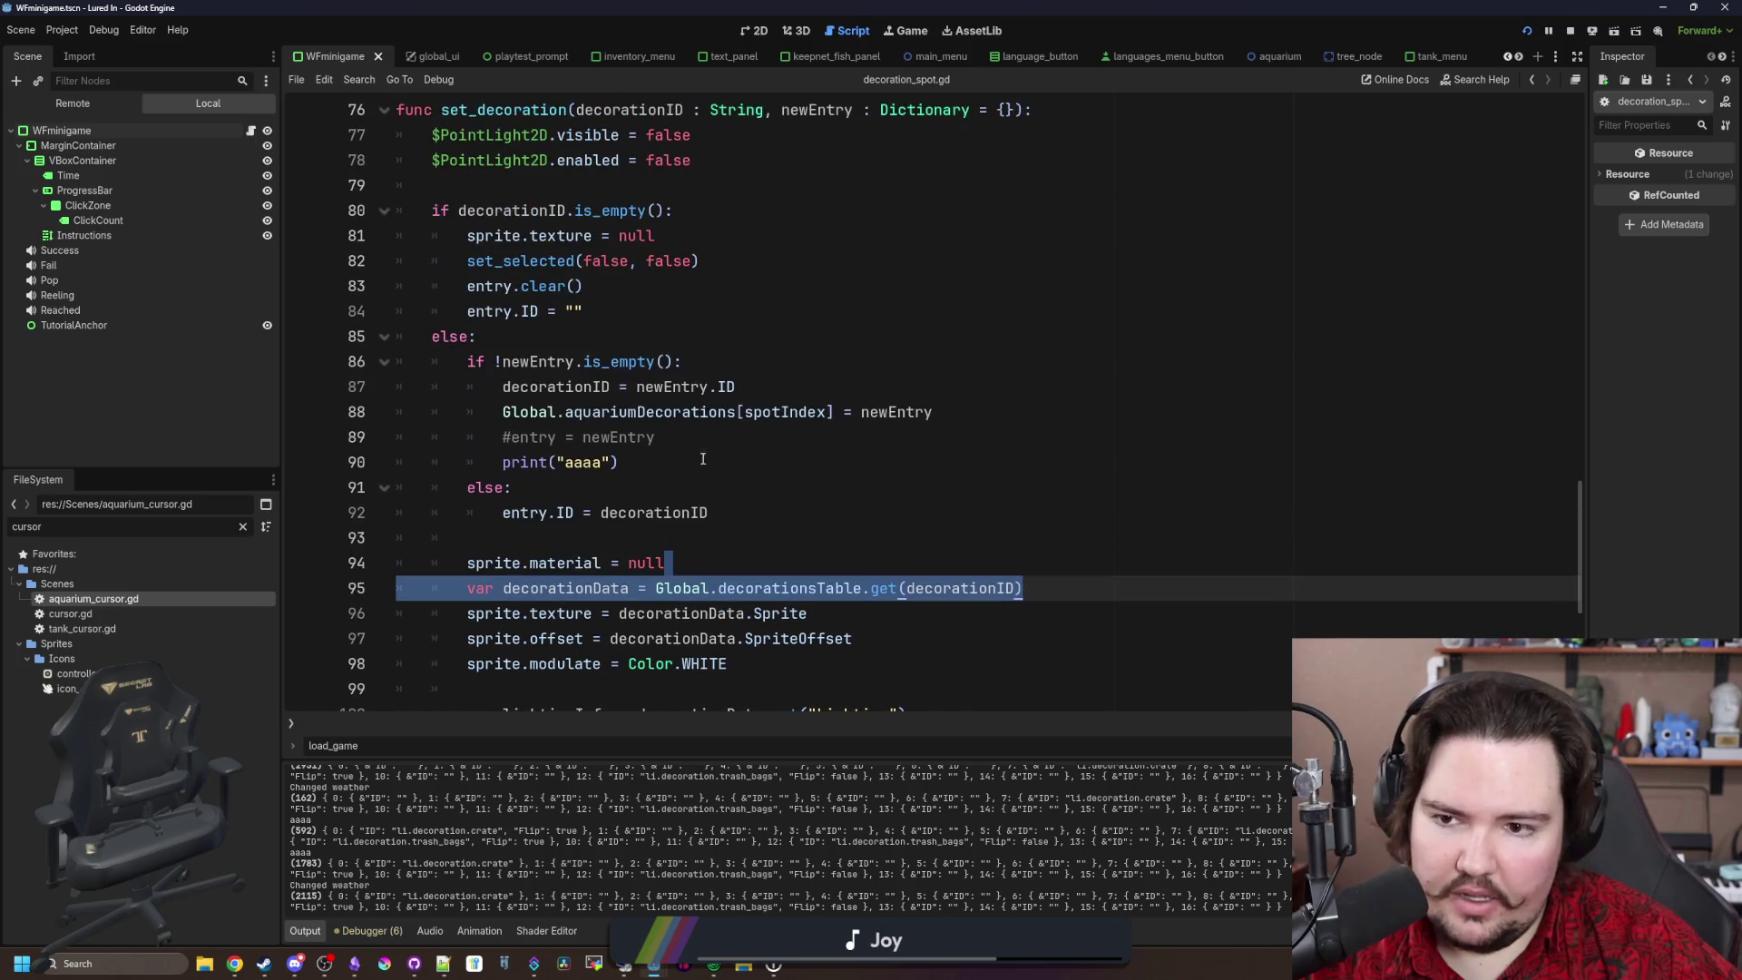
pyautogui.click(585, 561)
# Step: Replace newEntry.ID with decorationID on line 87 and save the script
pyautogui.moveTo(504, 387); pyautogui.dragTo(595, 387)
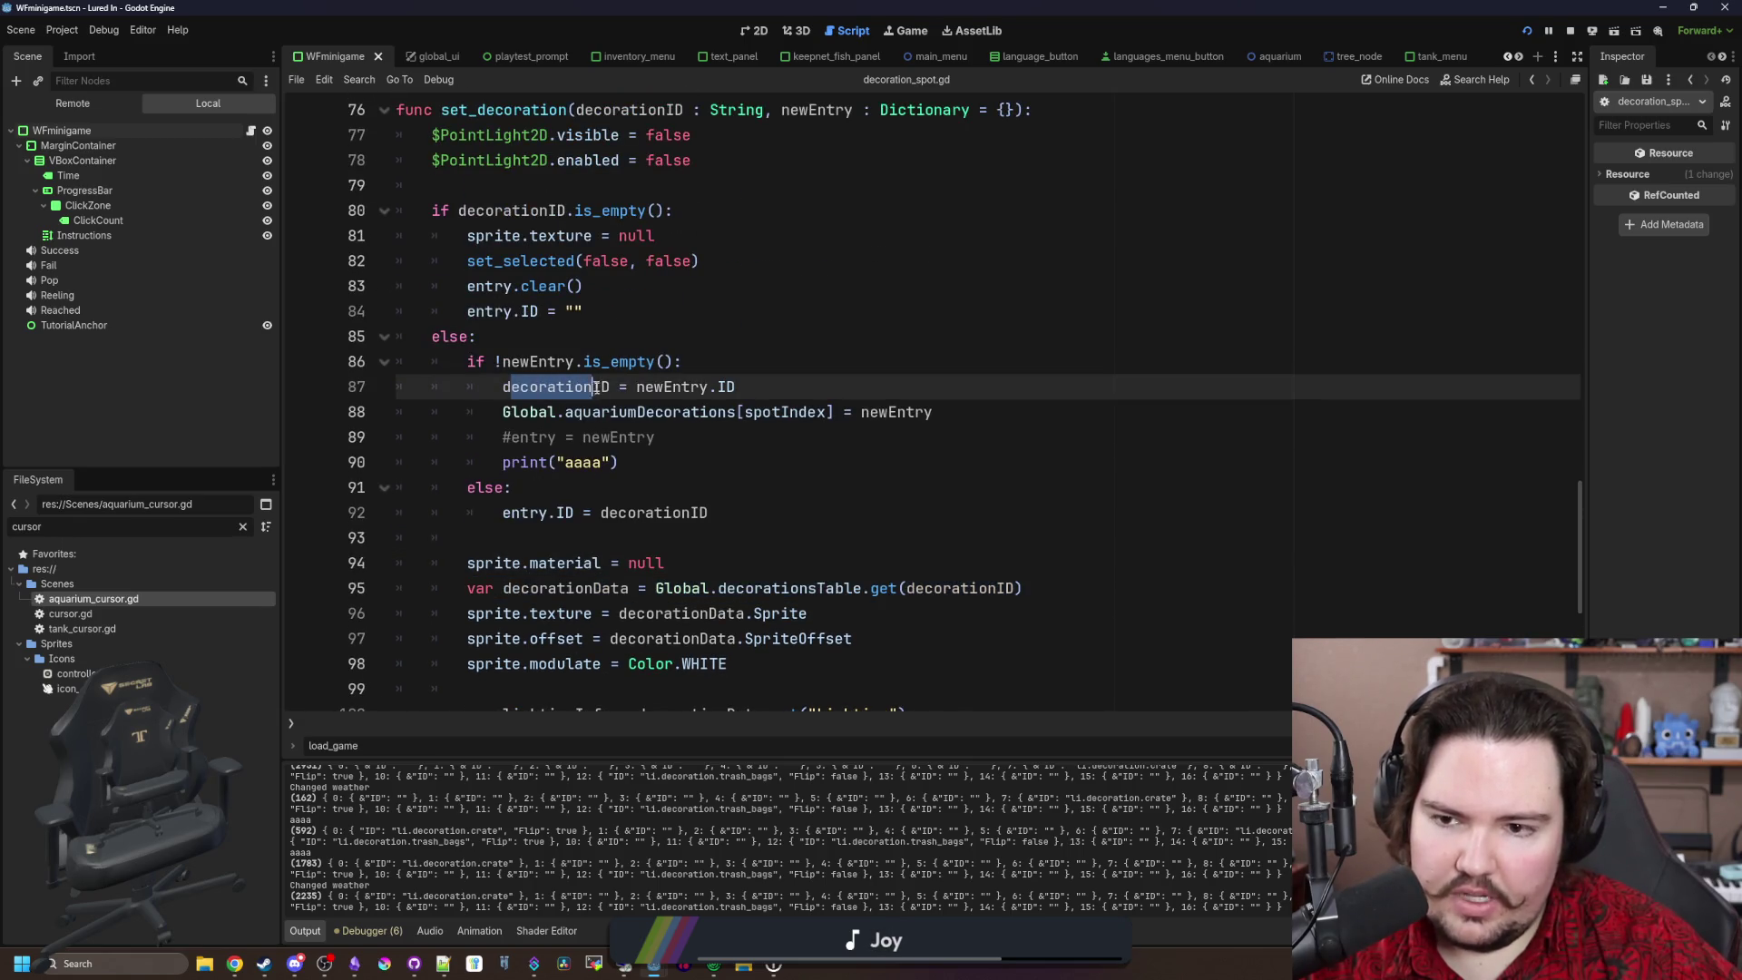
pyautogui.scroll(2, 728, 418)
pyautogui.scroll(-2, 717, 408)
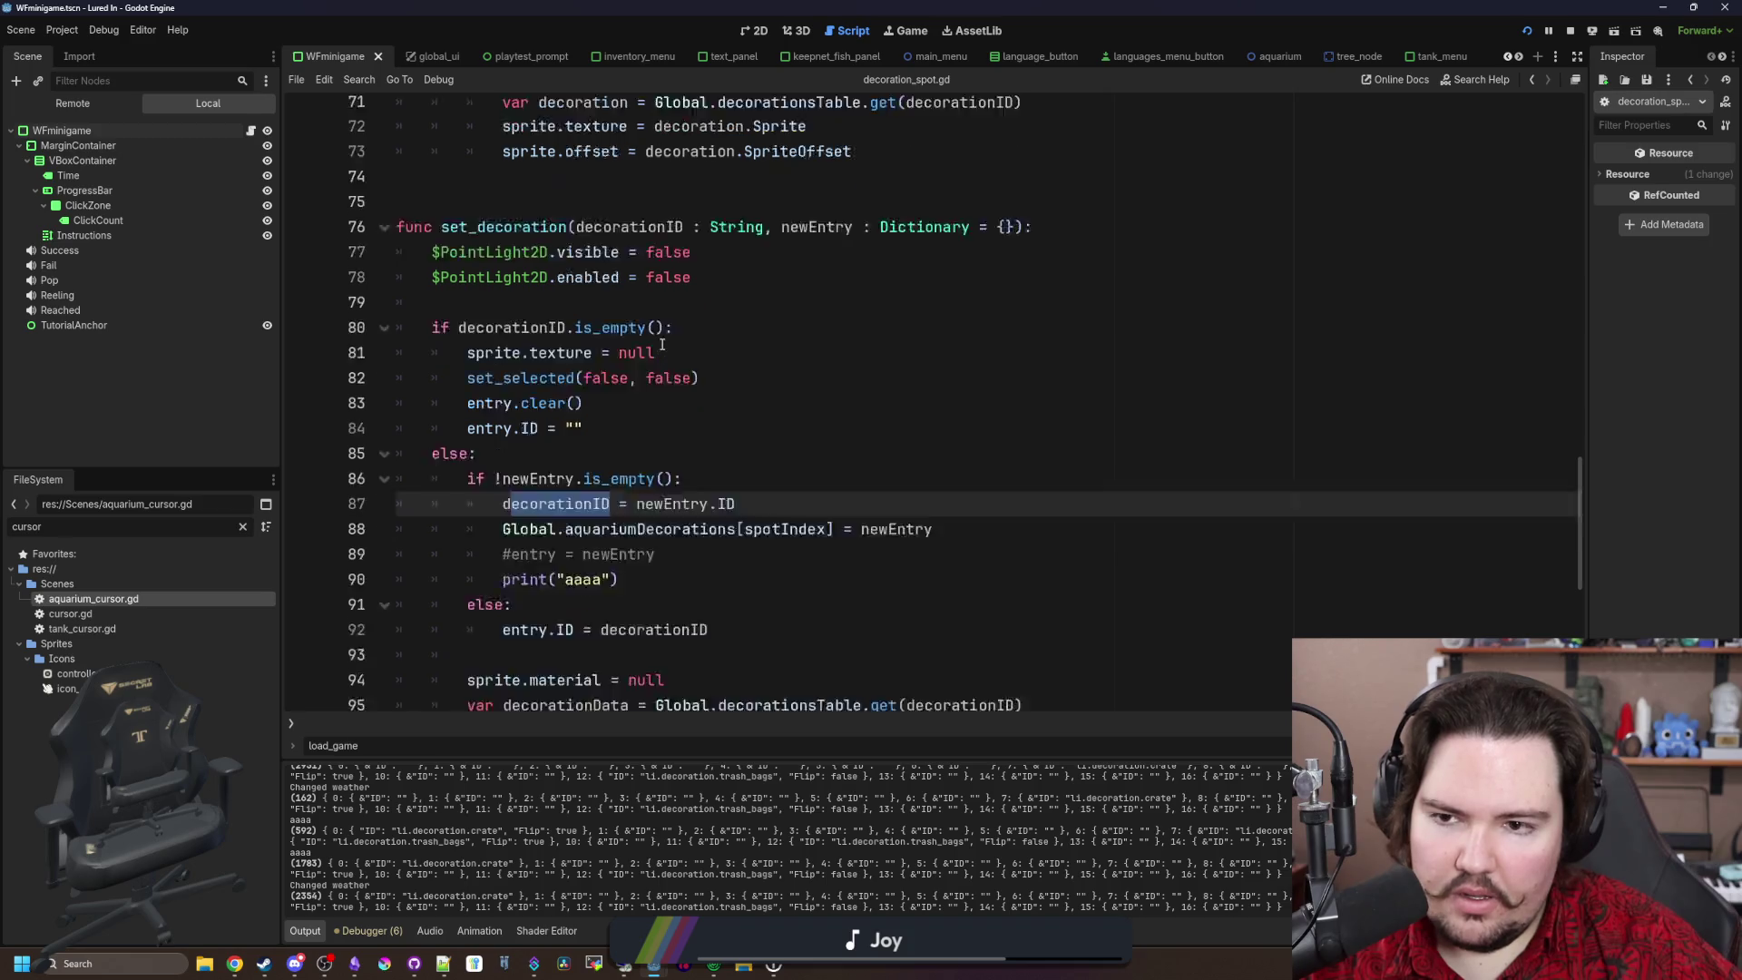
pyautogui.scroll(1, 735, 436)
pyautogui.click(747, 443)
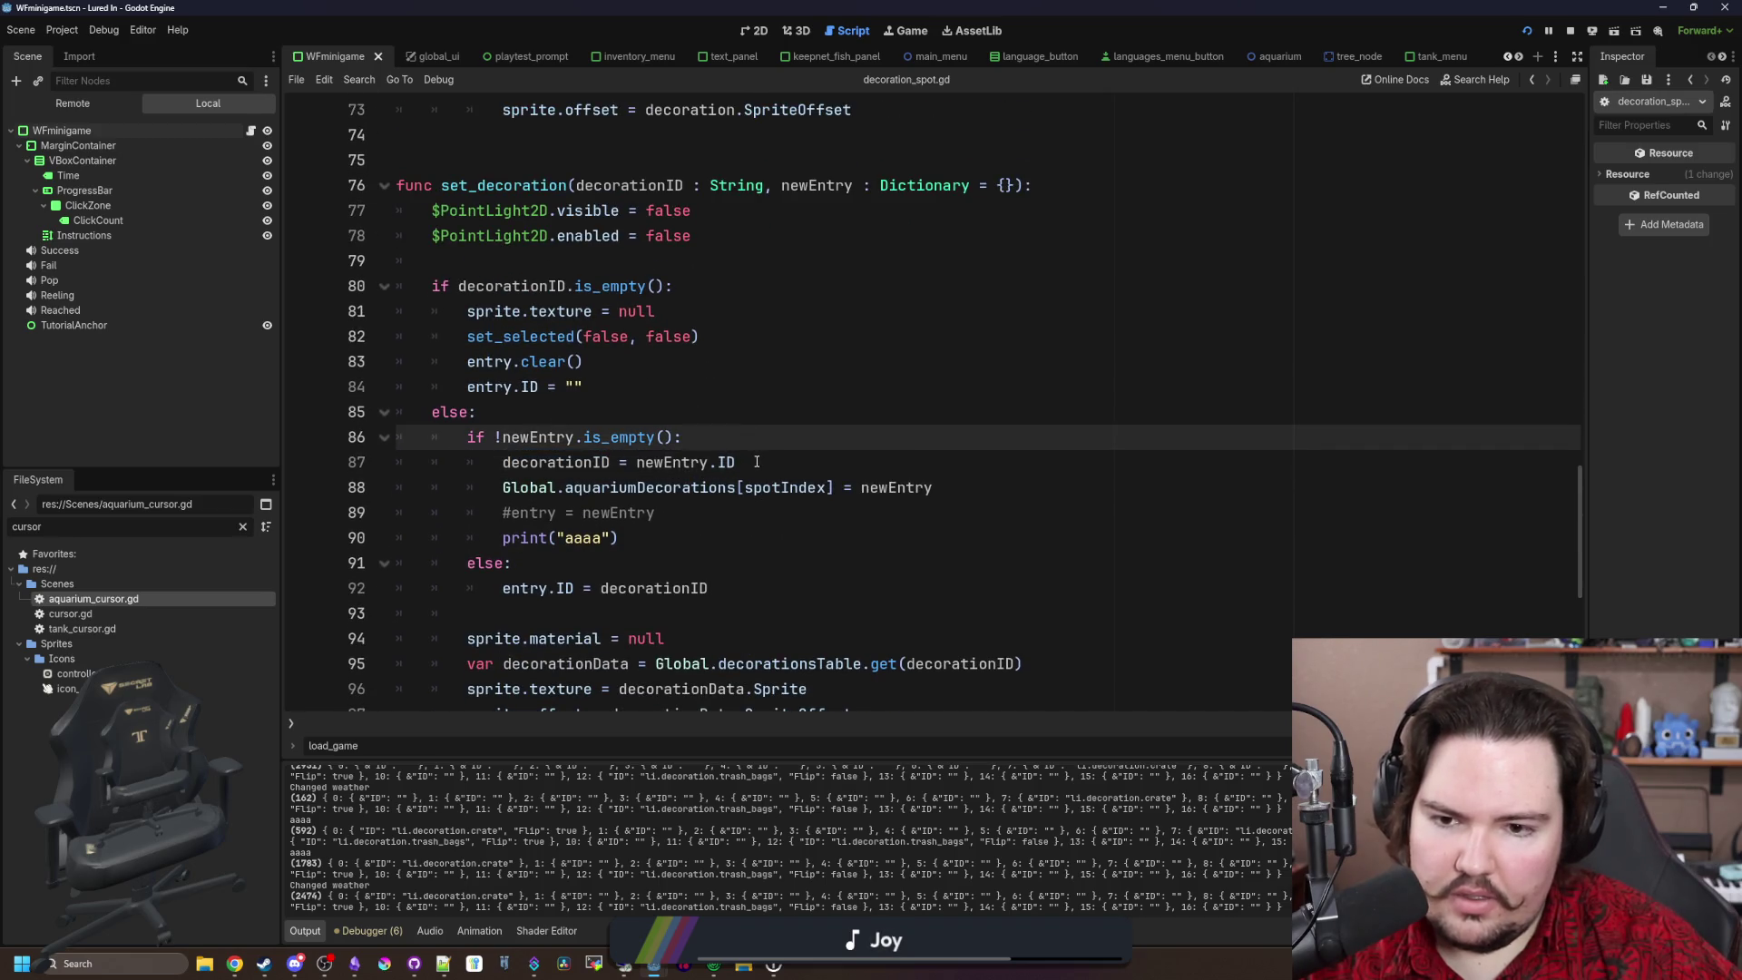
pyautogui.moveTo(757, 463); pyautogui.dragTo(636, 463)
pyautogui.write('decoratio')
pyautogui.press('Return')
pyautogui.click(844, 443)
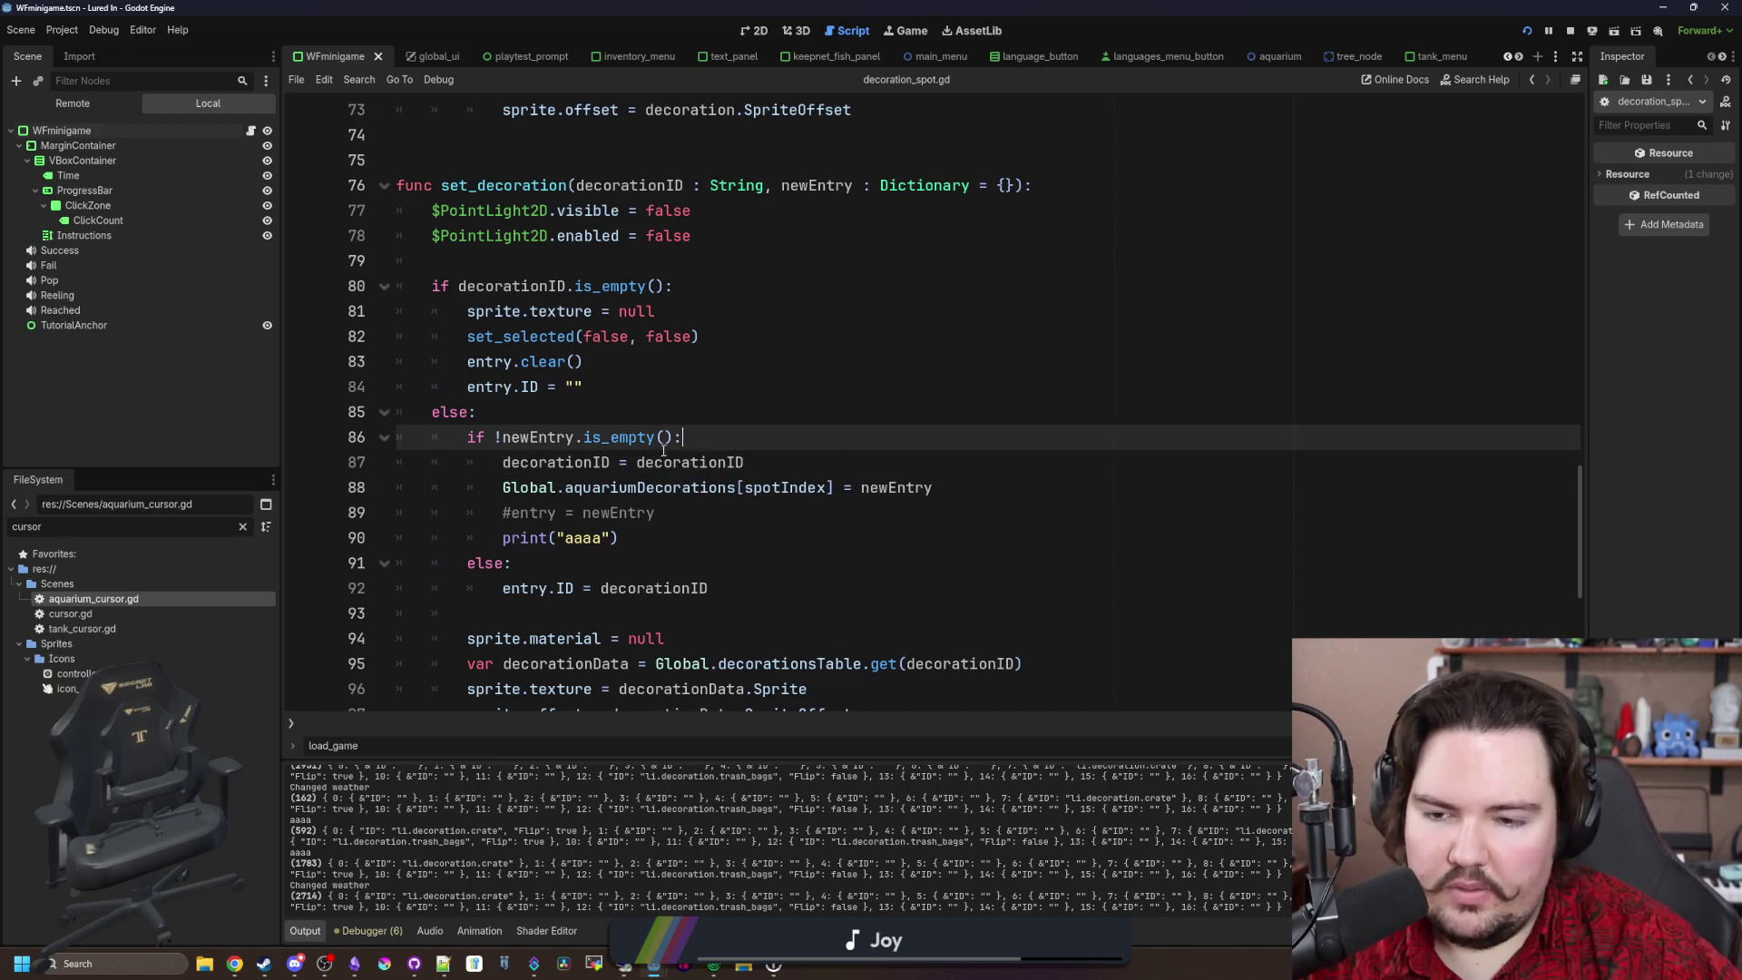
pyautogui.scroll(-3, 726, 435)
pyautogui.click(651, 337)
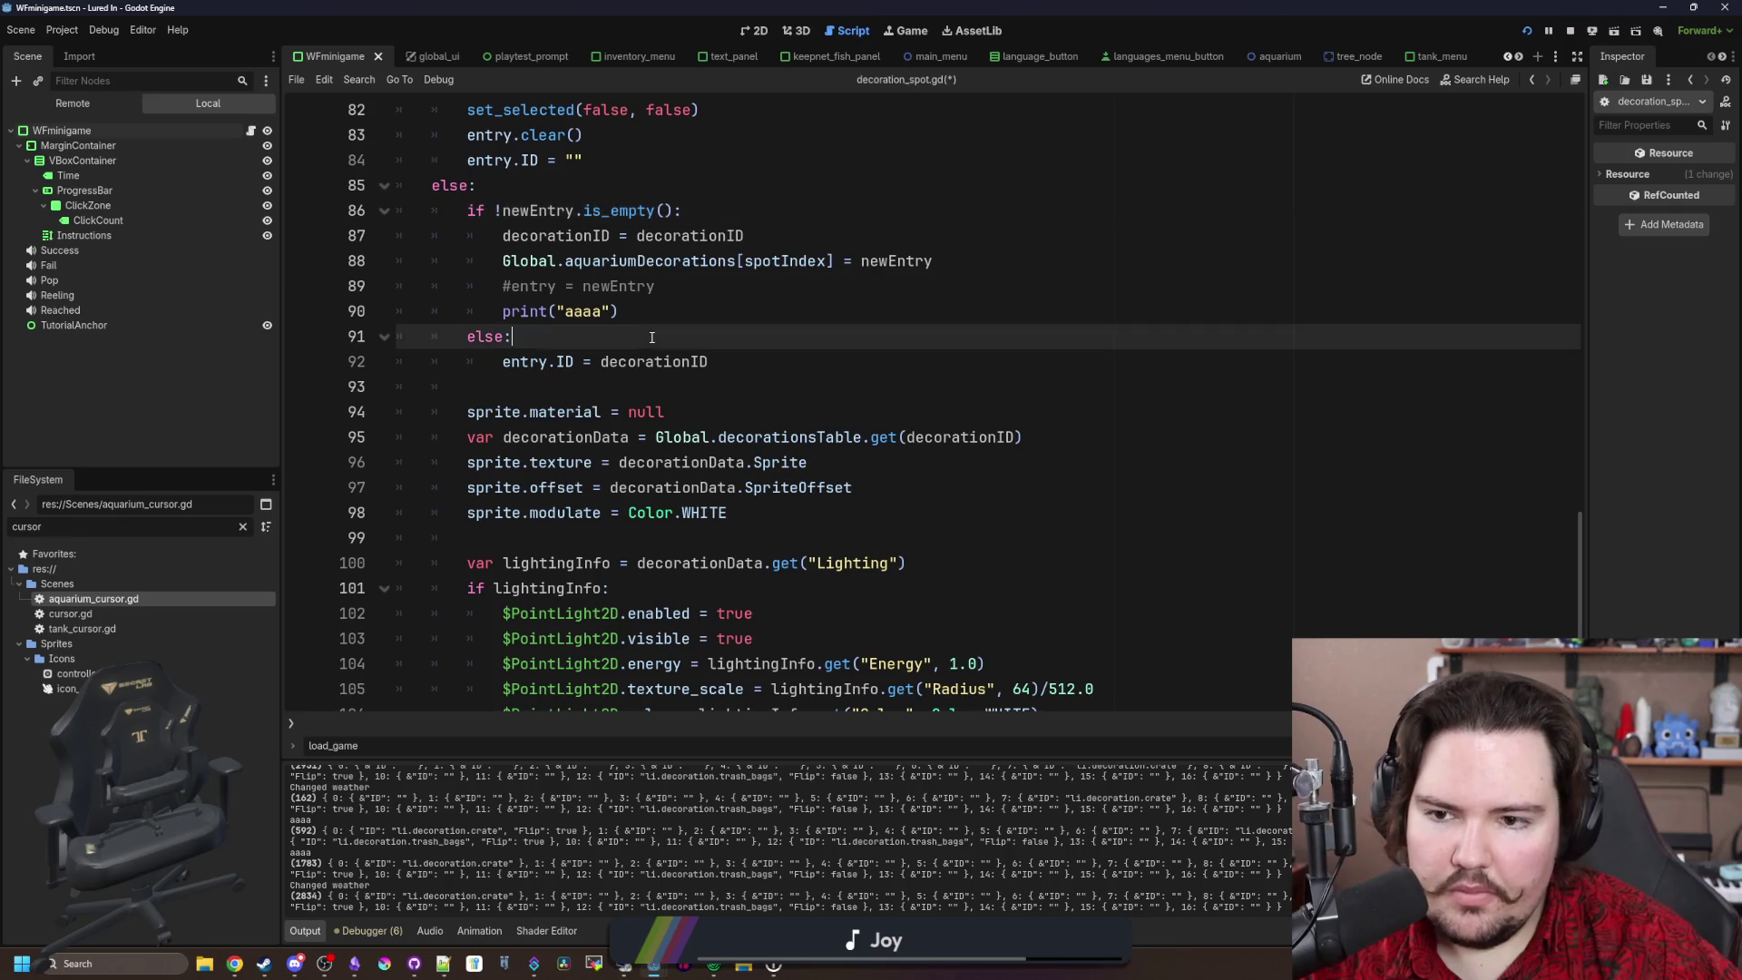
pyautogui.hotkey('ctrl', 's')
# Step: Save decoration_spot.gd again and move the caret to the end of set_decoration
pyautogui.click(646, 379)
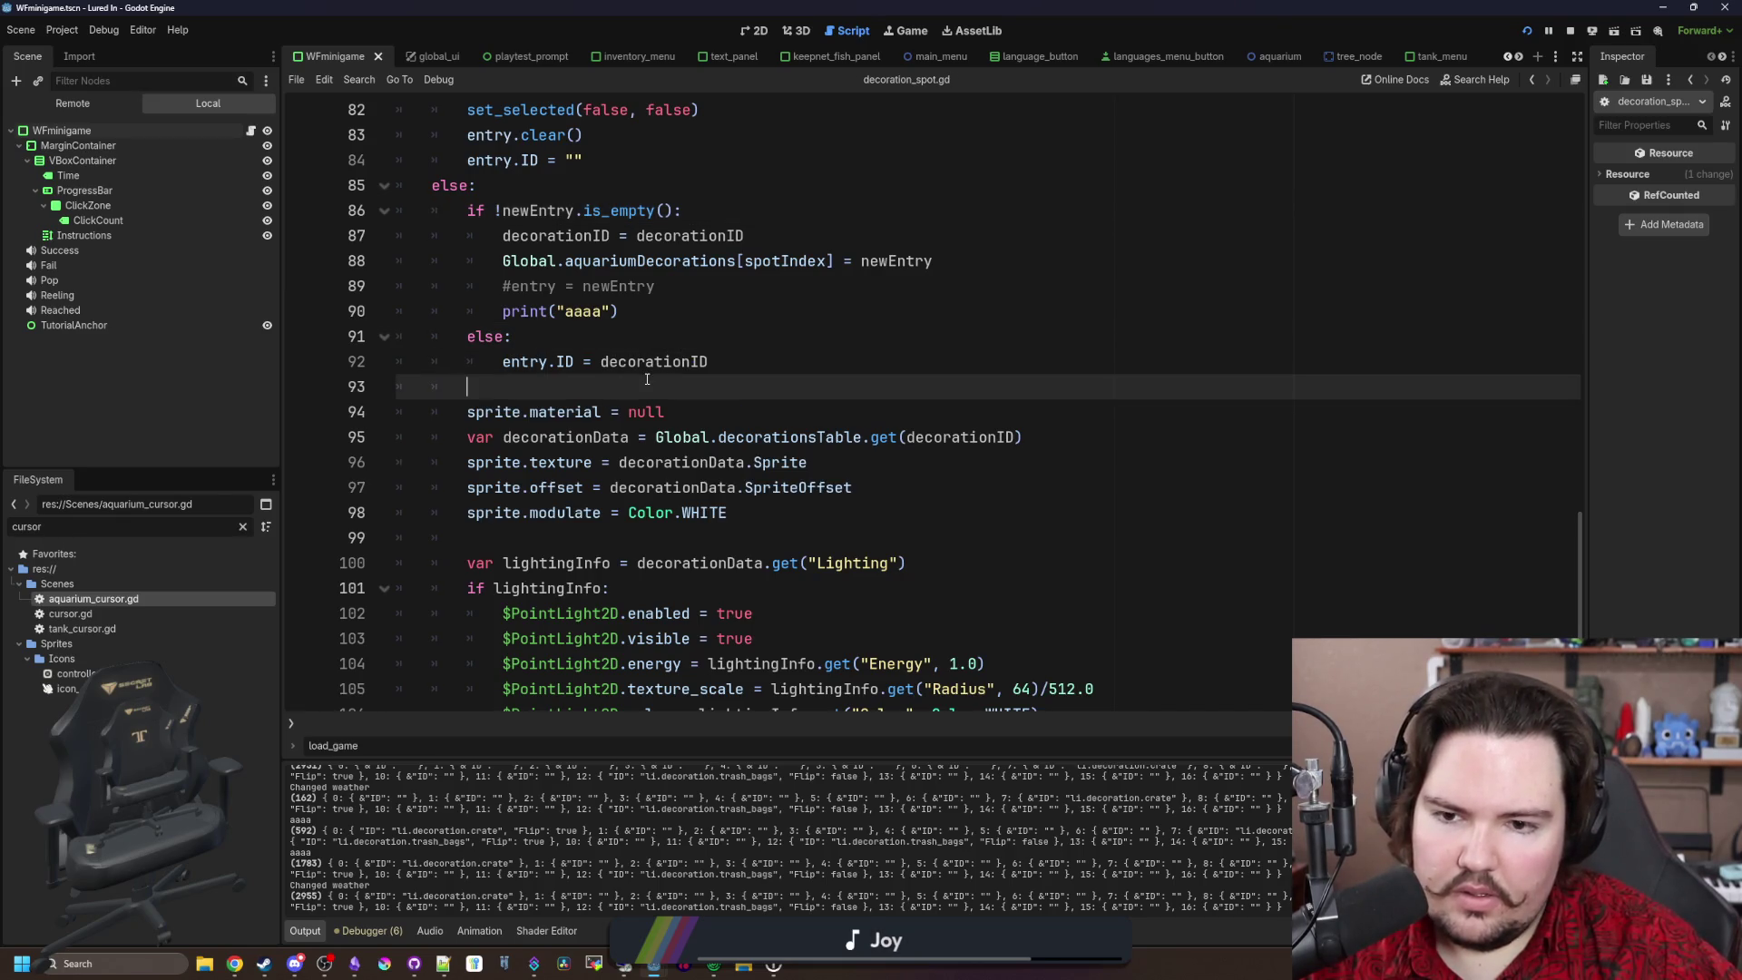
pyautogui.click(675, 363)
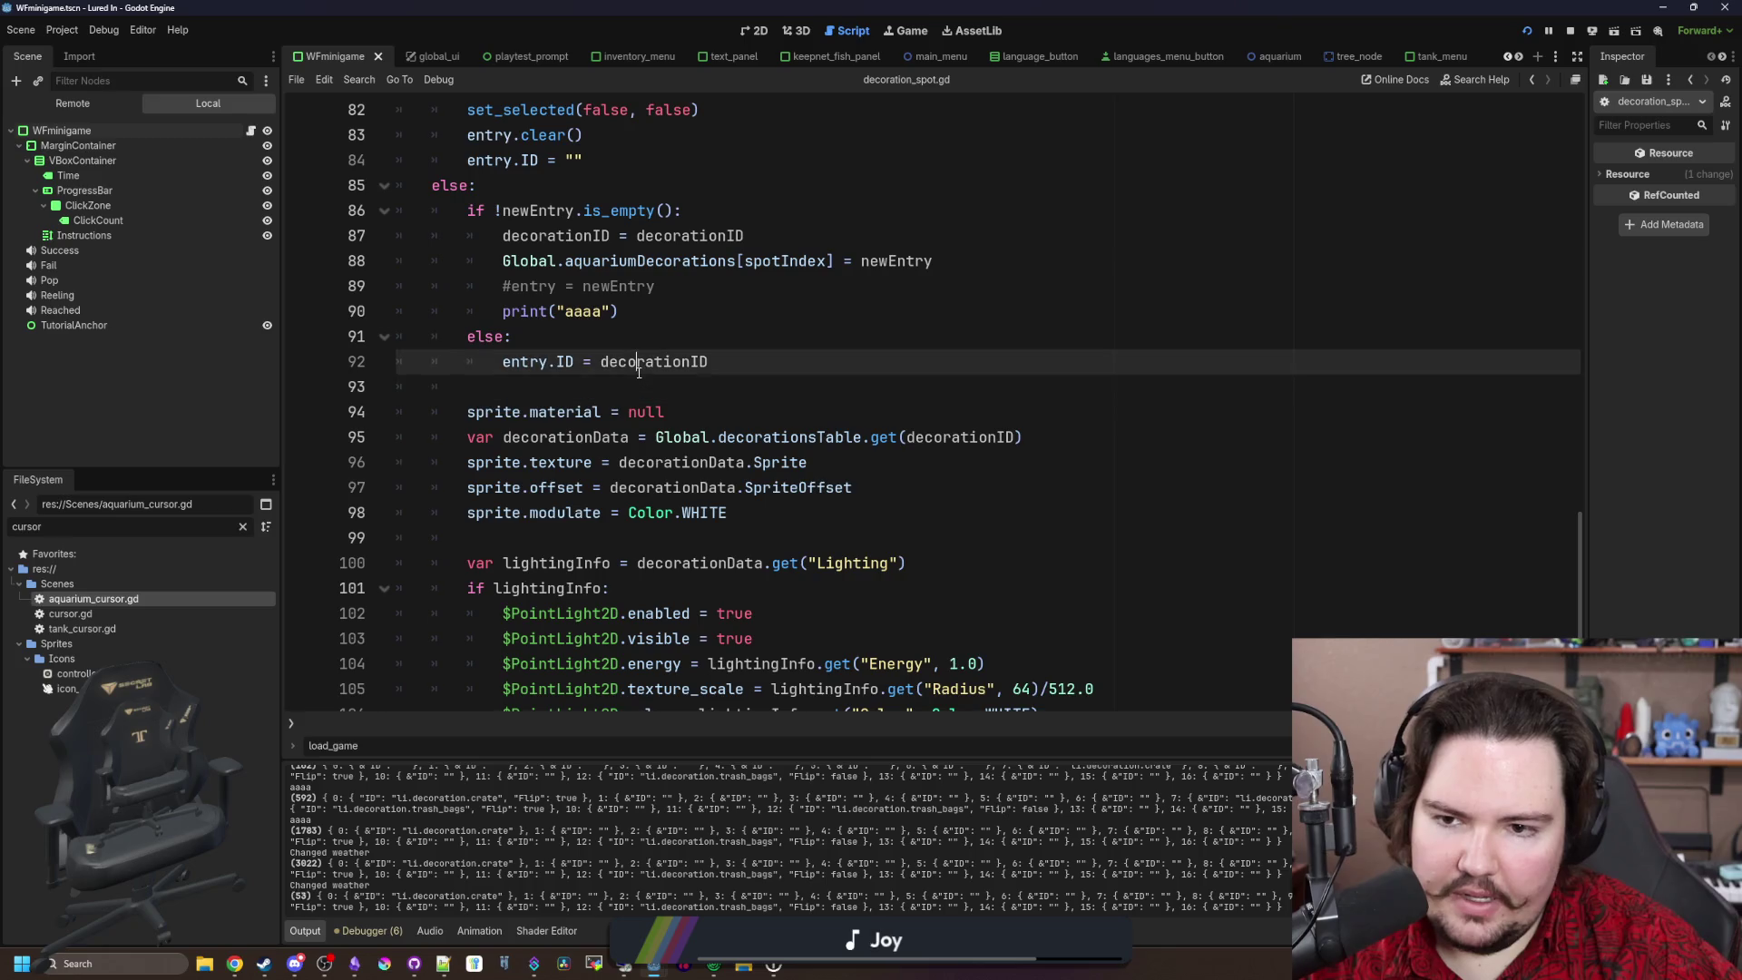
pyautogui.click(615, 393)
pyautogui.hotkey('ctrl', 's')
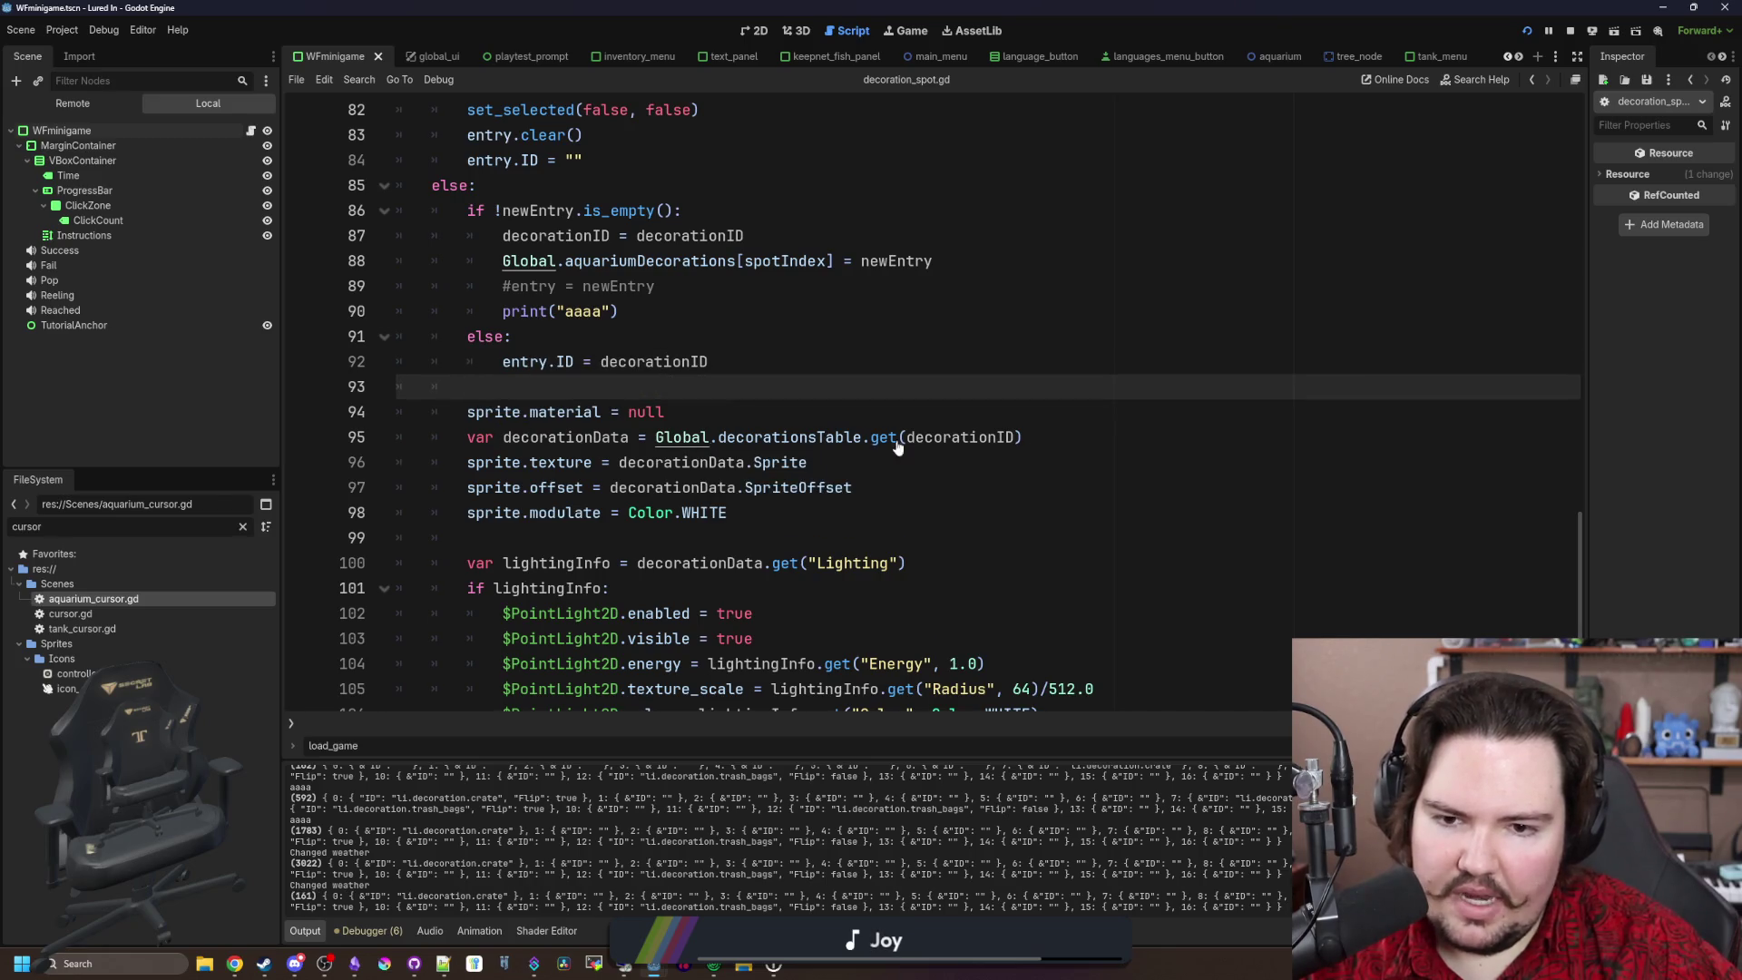
pyautogui.click(635, 462)
pyautogui.click(773, 517)
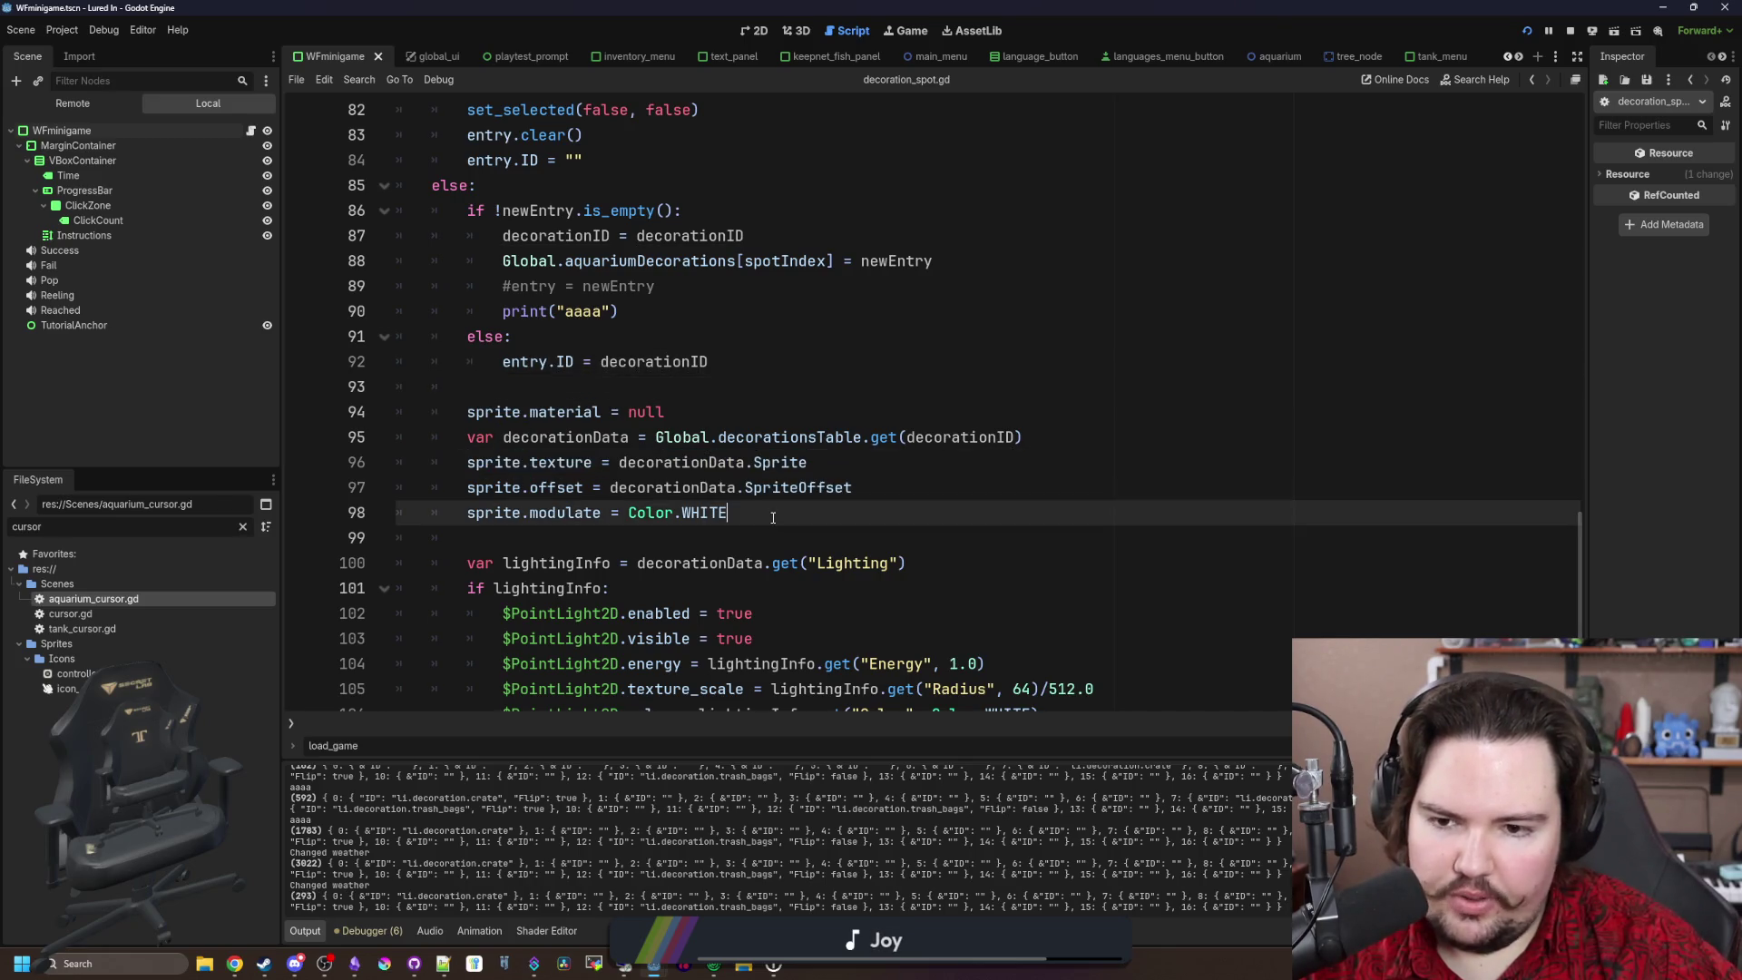
pyautogui.click(707, 529)
# Step: Inspect the lava_lamp check on line 116 in update_visual, then return to line 93
pyautogui.scroll(-4, 529, 504)
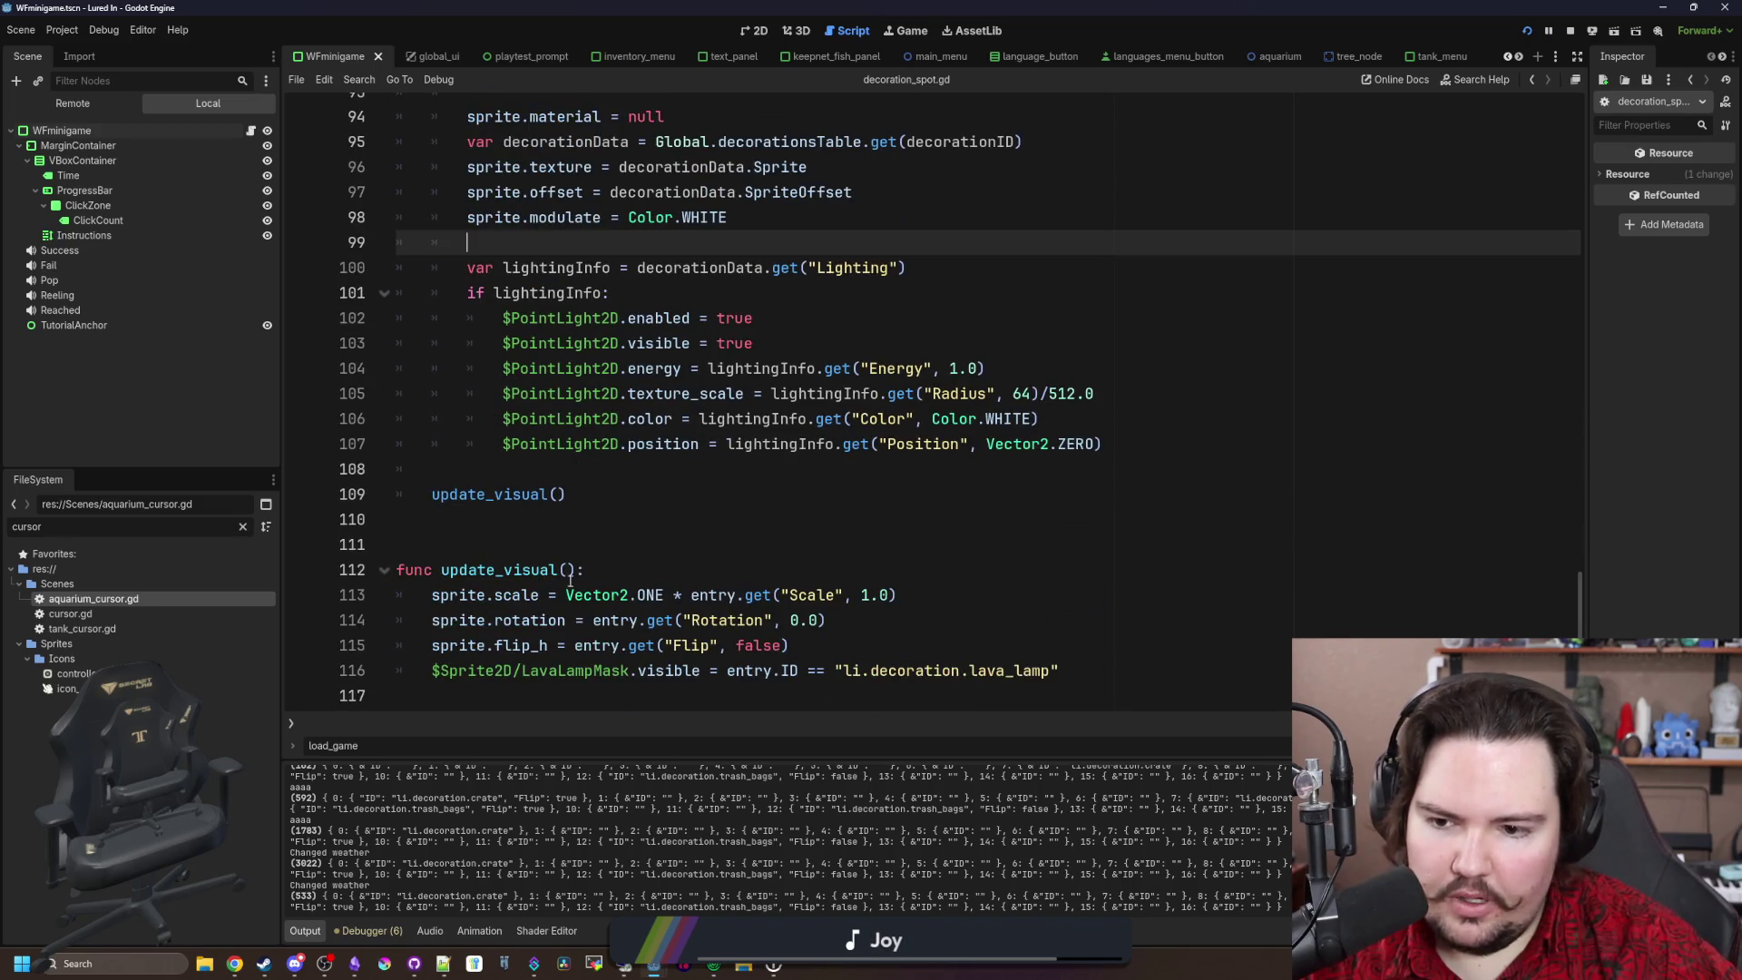
pyautogui.moveTo(1064, 671); pyautogui.dragTo(731, 671)
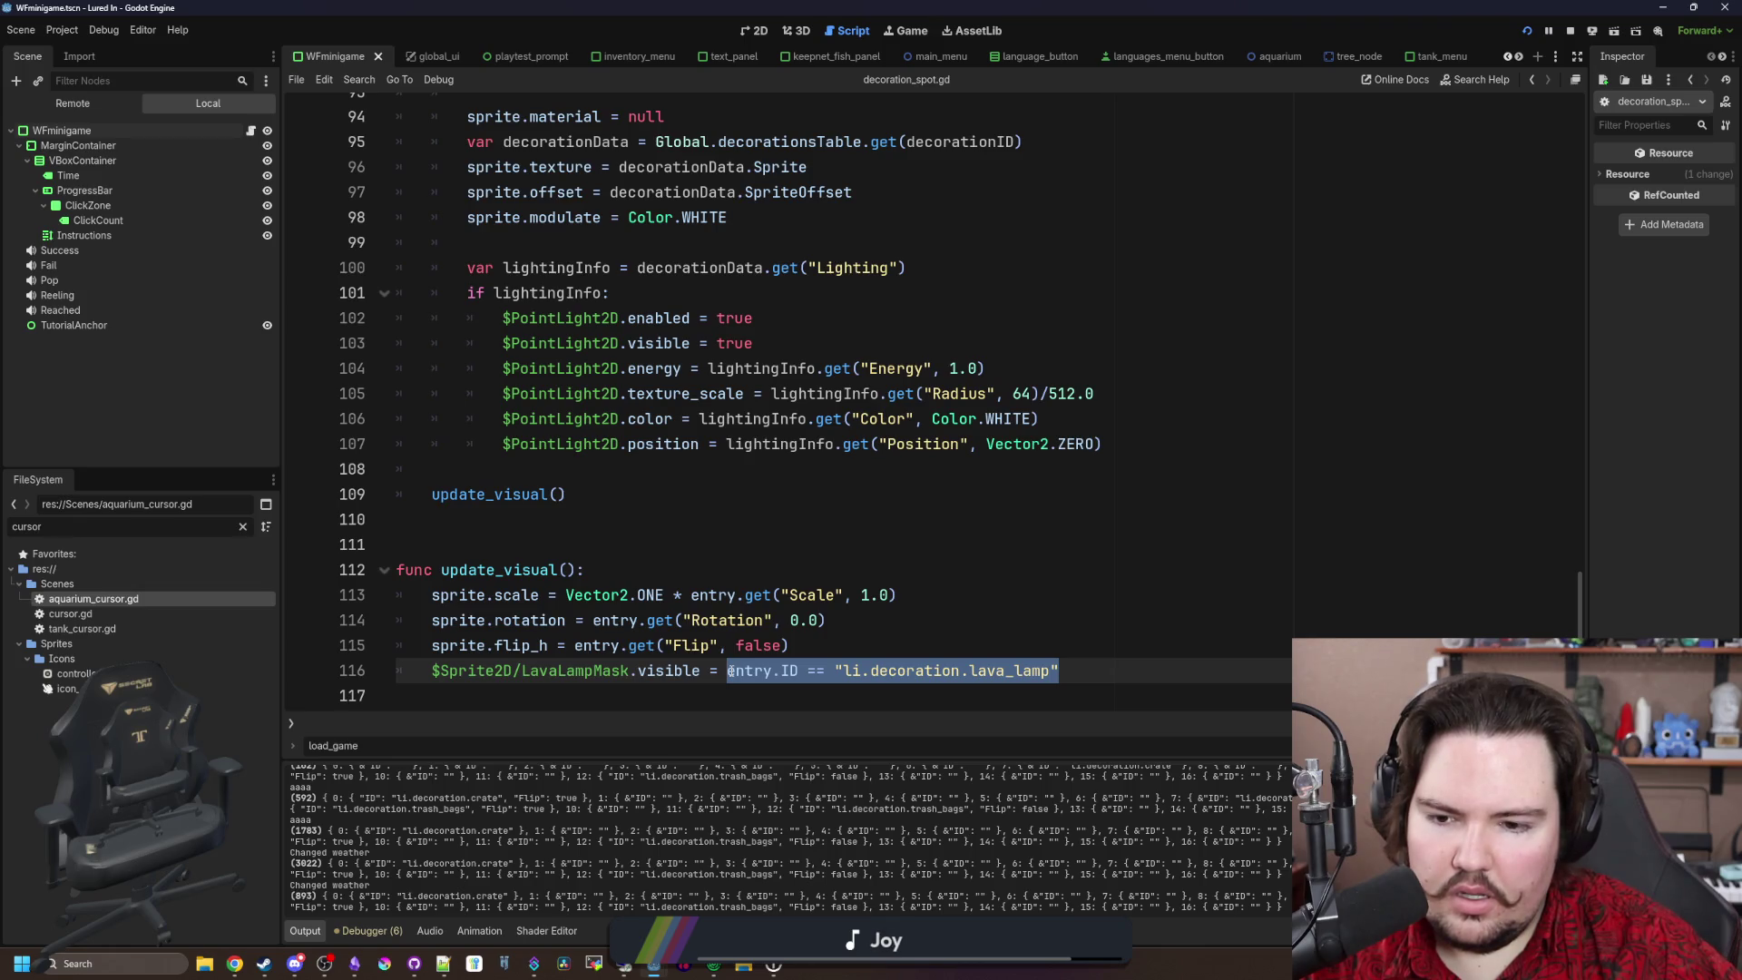
pyautogui.moveTo(705, 669); pyautogui.dragTo(399, 570)
pyautogui.click(452, 519)
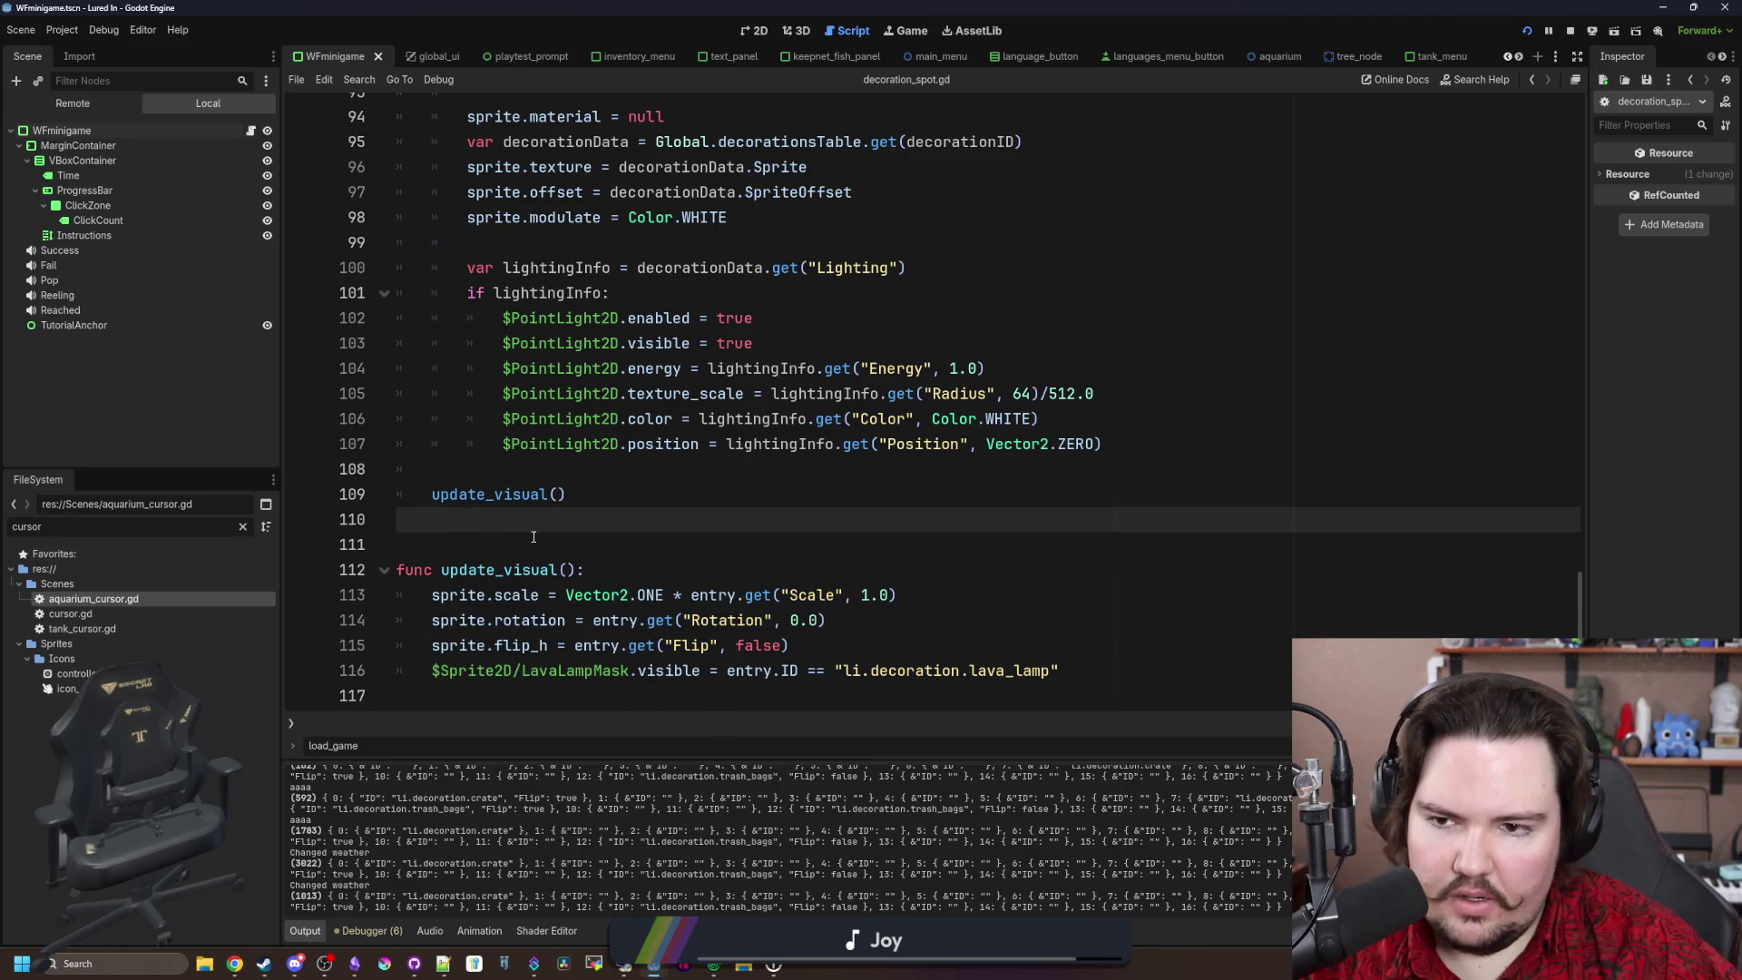
pyautogui.scroll(5, 533, 538)
pyautogui.click(572, 479)
pyautogui.scroll(3, 573, 454)
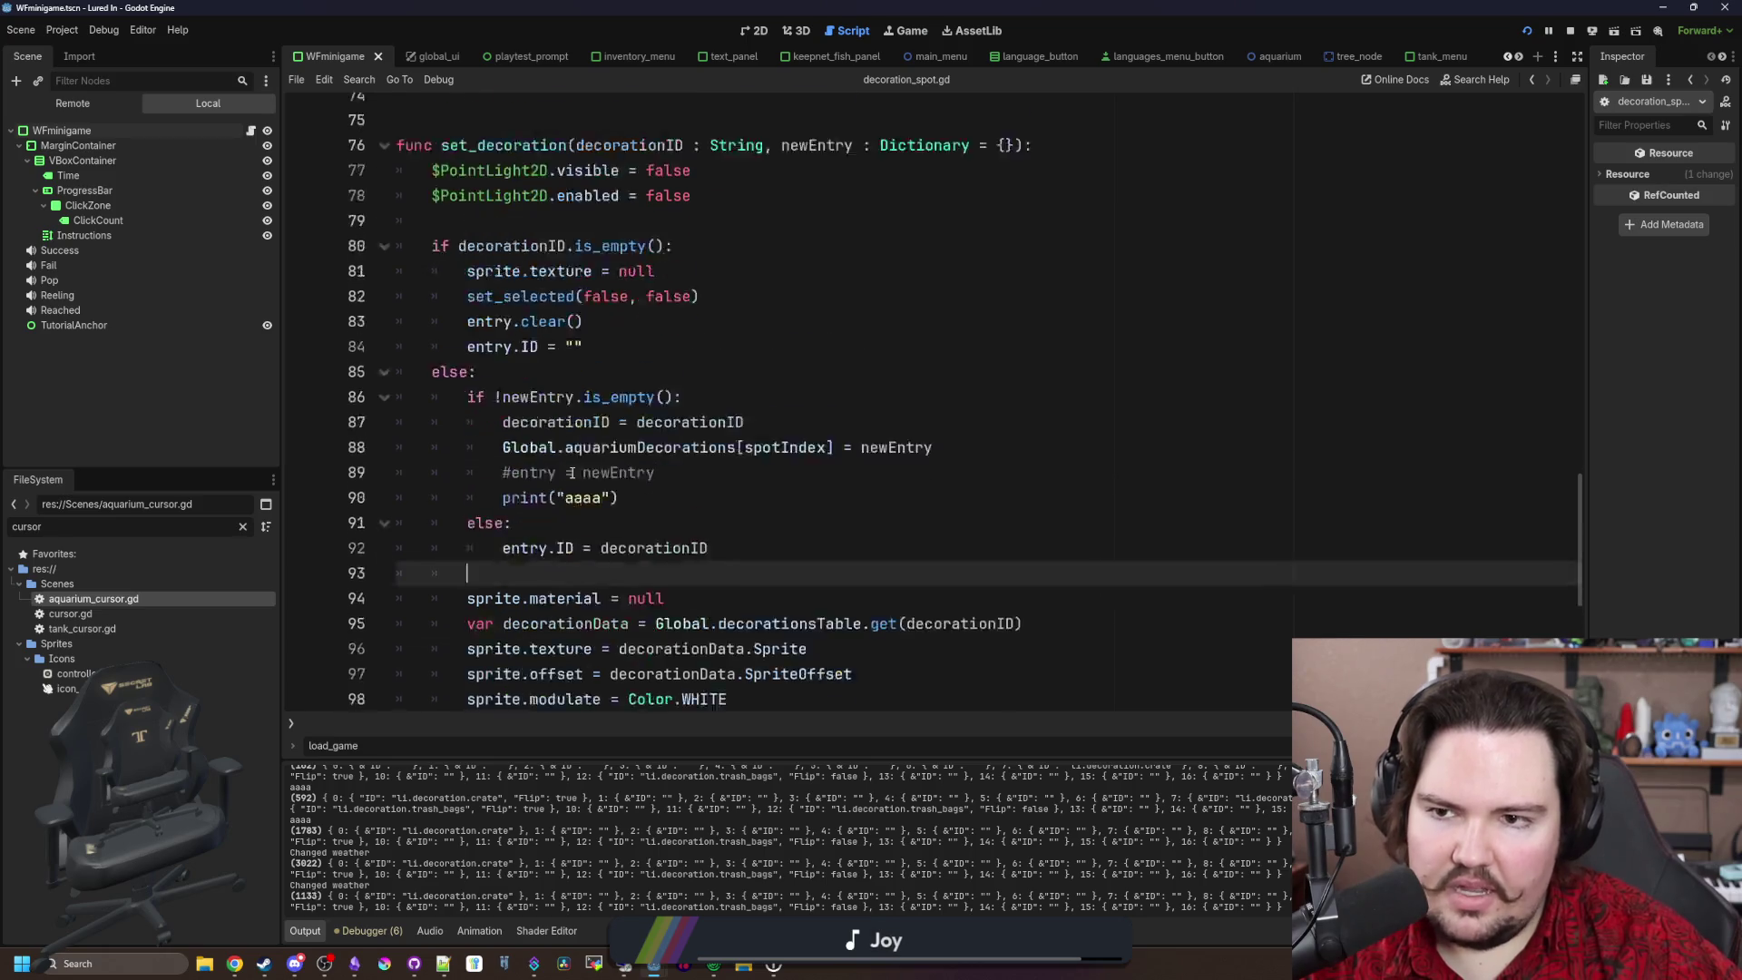
pyautogui.scroll(2, 580, 413)
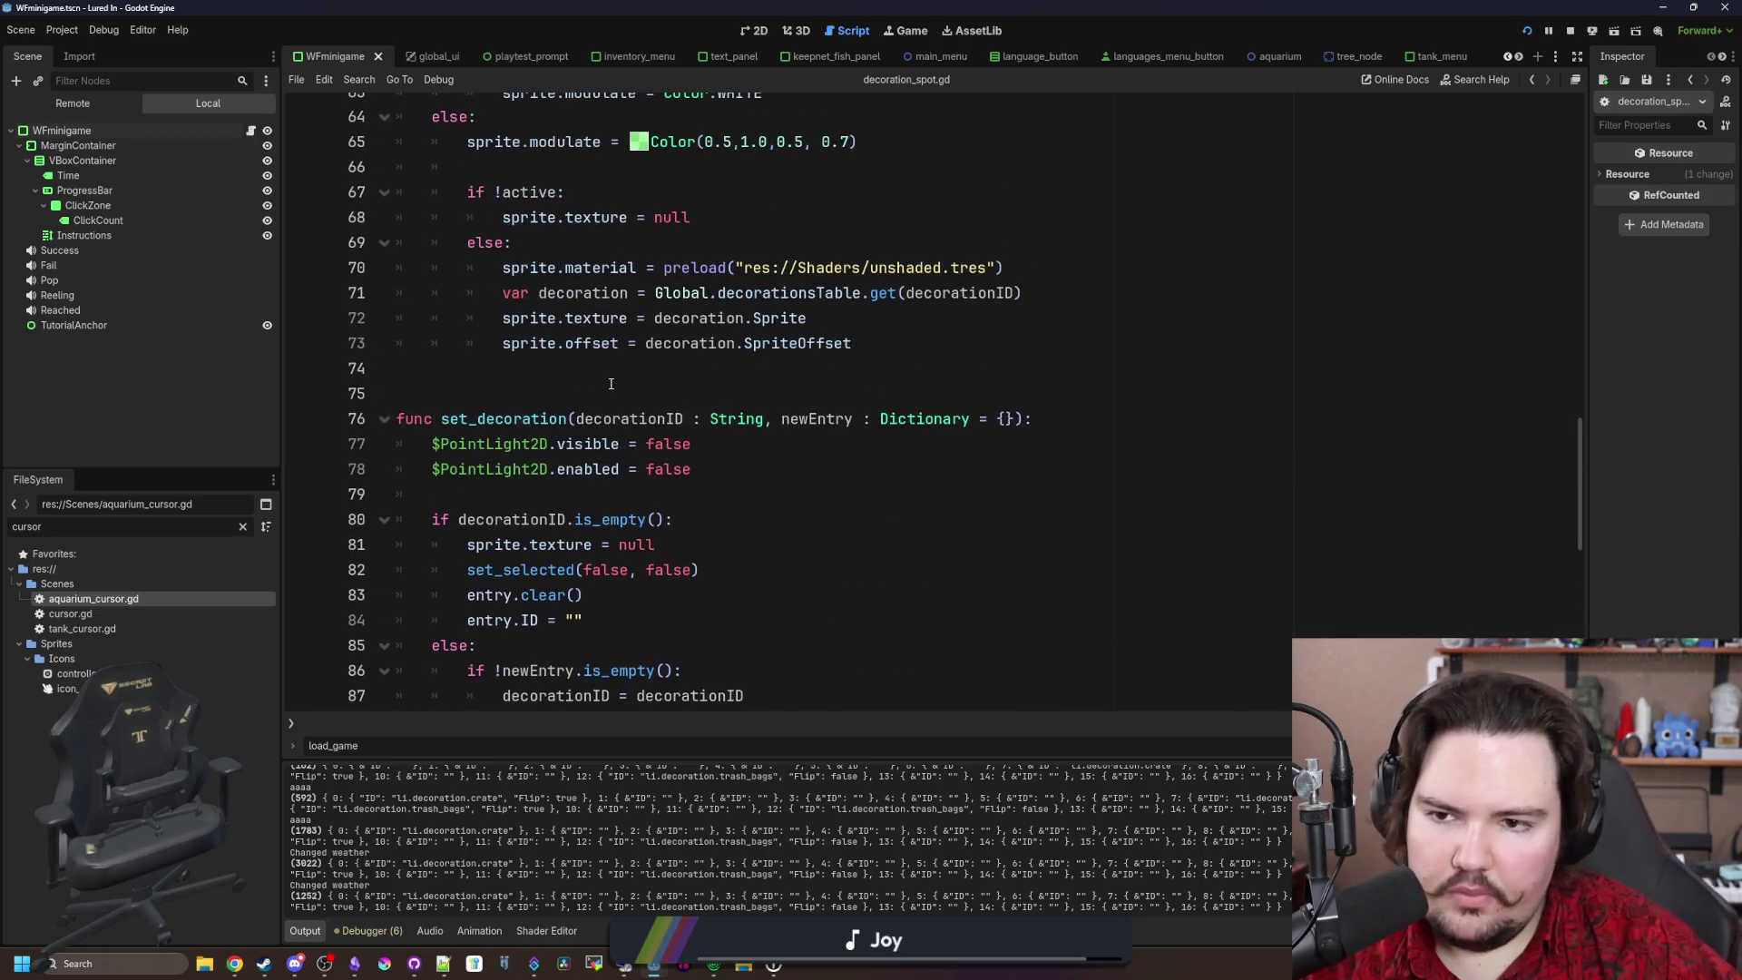
pyautogui.scroll(2, 604, 395)
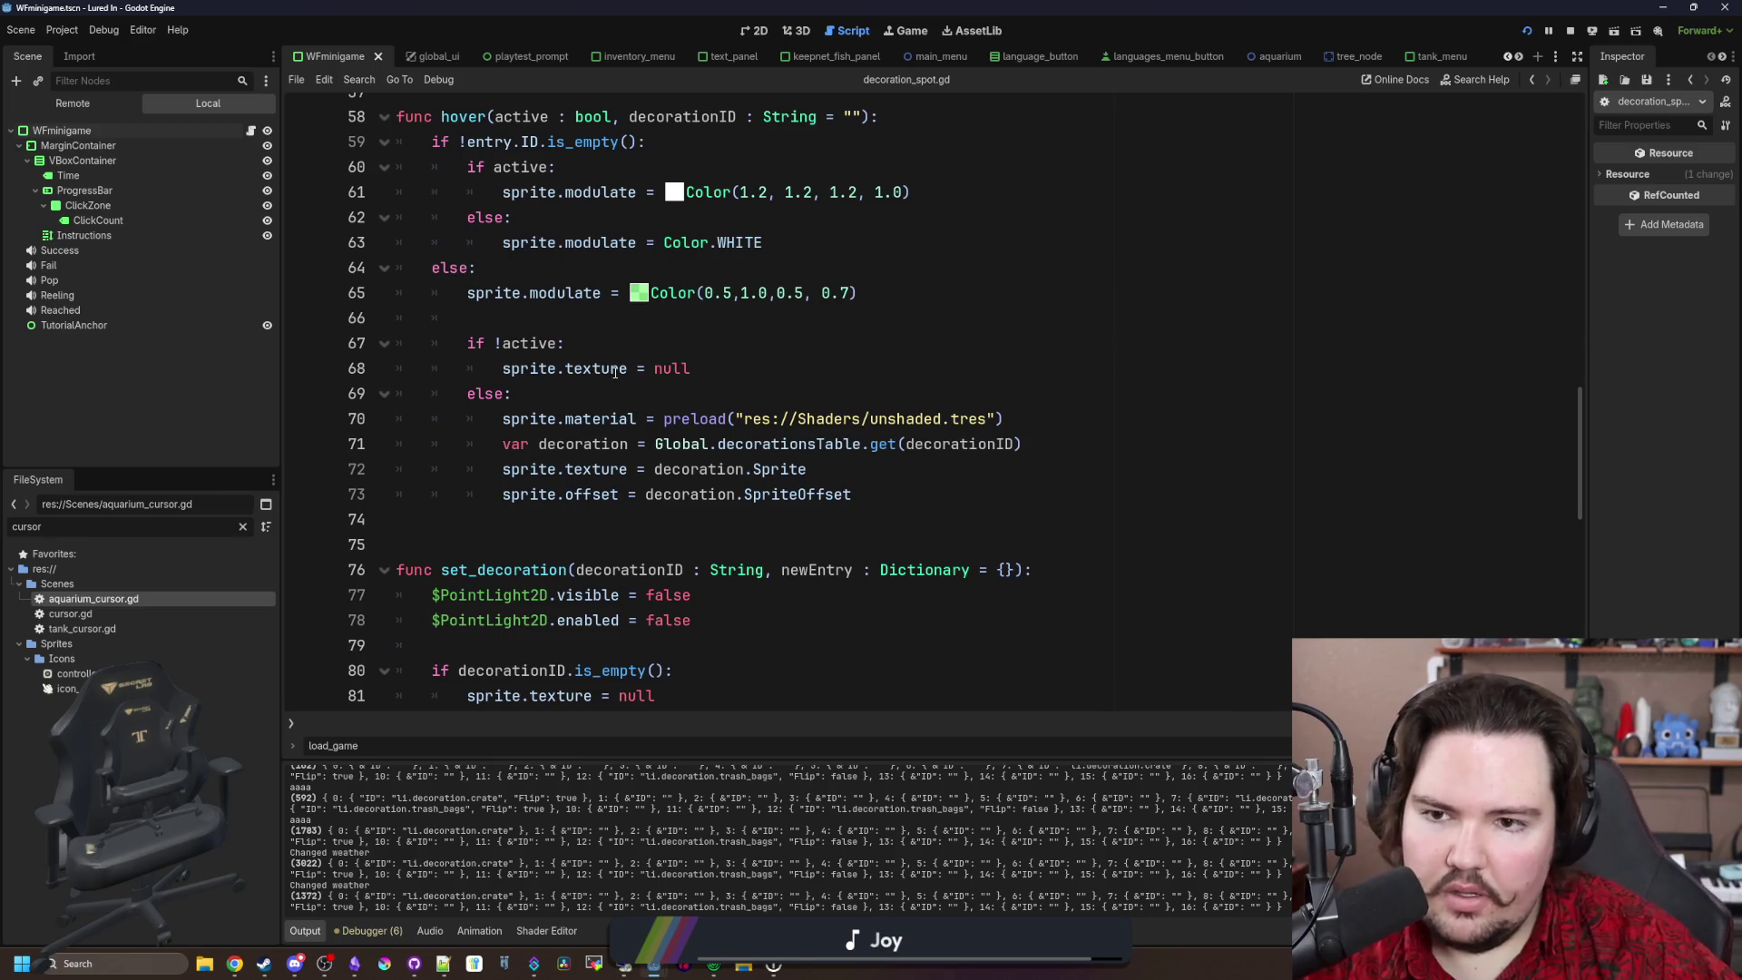
pyautogui.scroll(1, 725, 418)
pyautogui.click(555, 403)
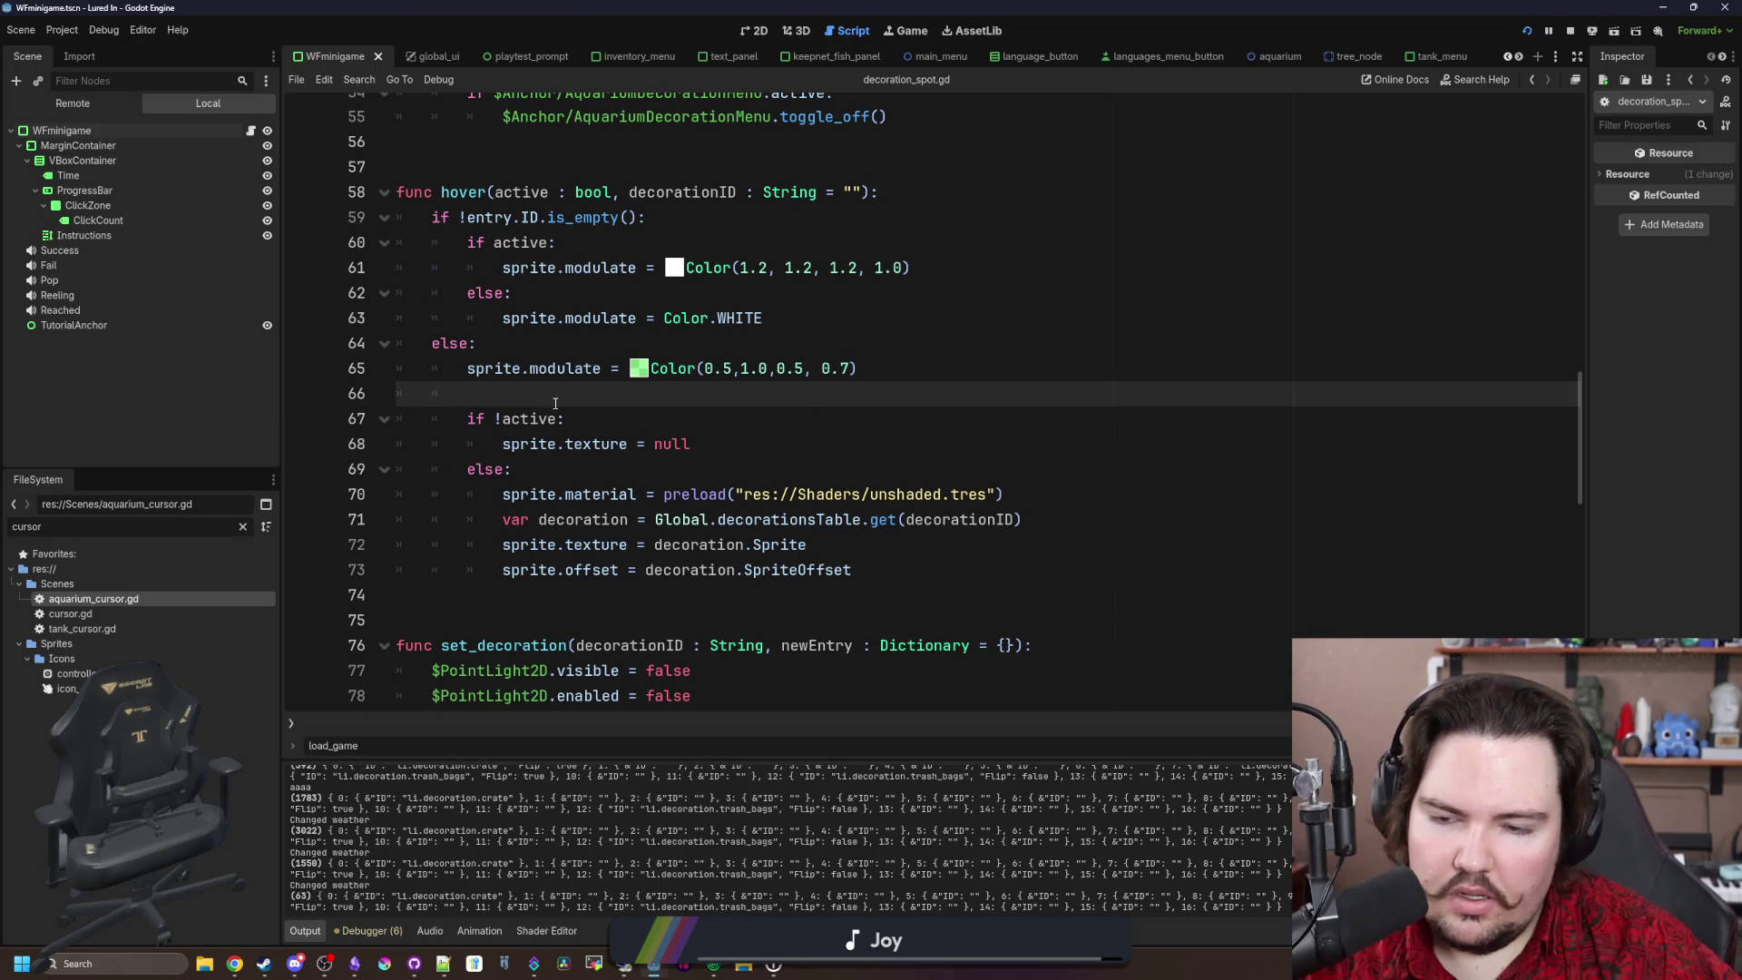
pyautogui.scroll(6, 555, 403)
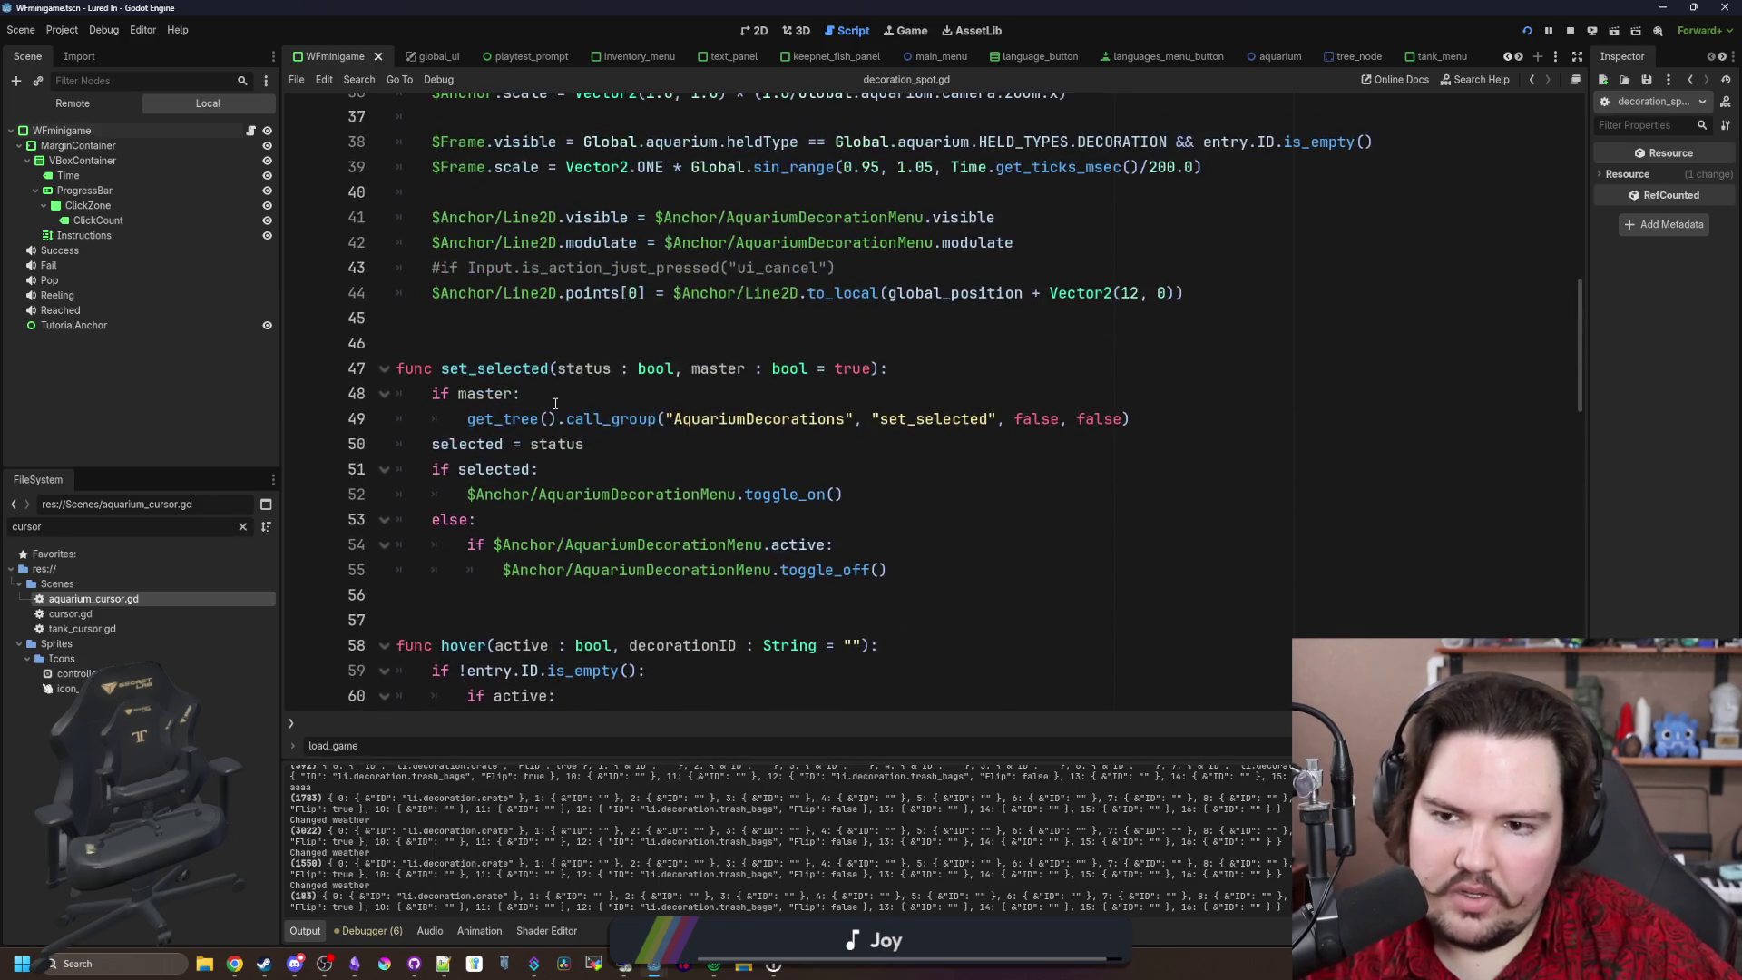
pyautogui.click(564, 330)
pyautogui.scroll(3, 607, 435)
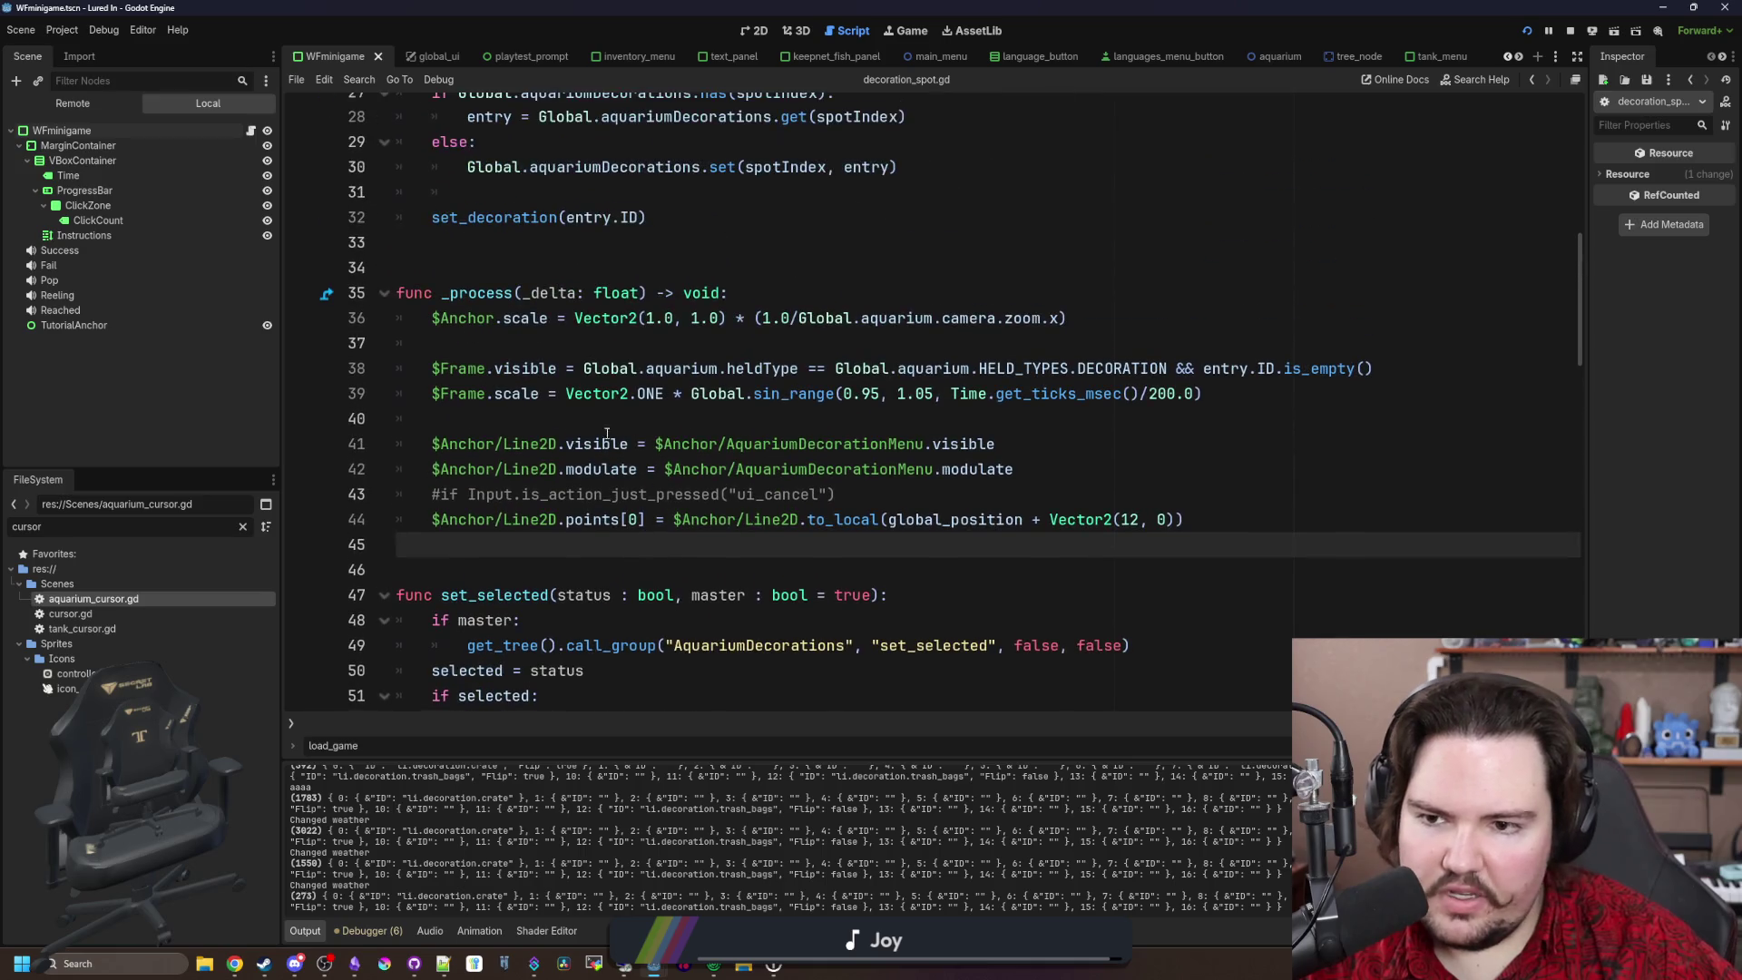
pyautogui.click(551, 418)
pyautogui.click(508, 345)
pyautogui.moveTo(432, 373)
pyautogui.mouseDown()
pyautogui.moveTo(1343, 397)
pyautogui.moveTo(1180, 397)
pyautogui.moveTo(1407, 377)
pyautogui.mouseUp()
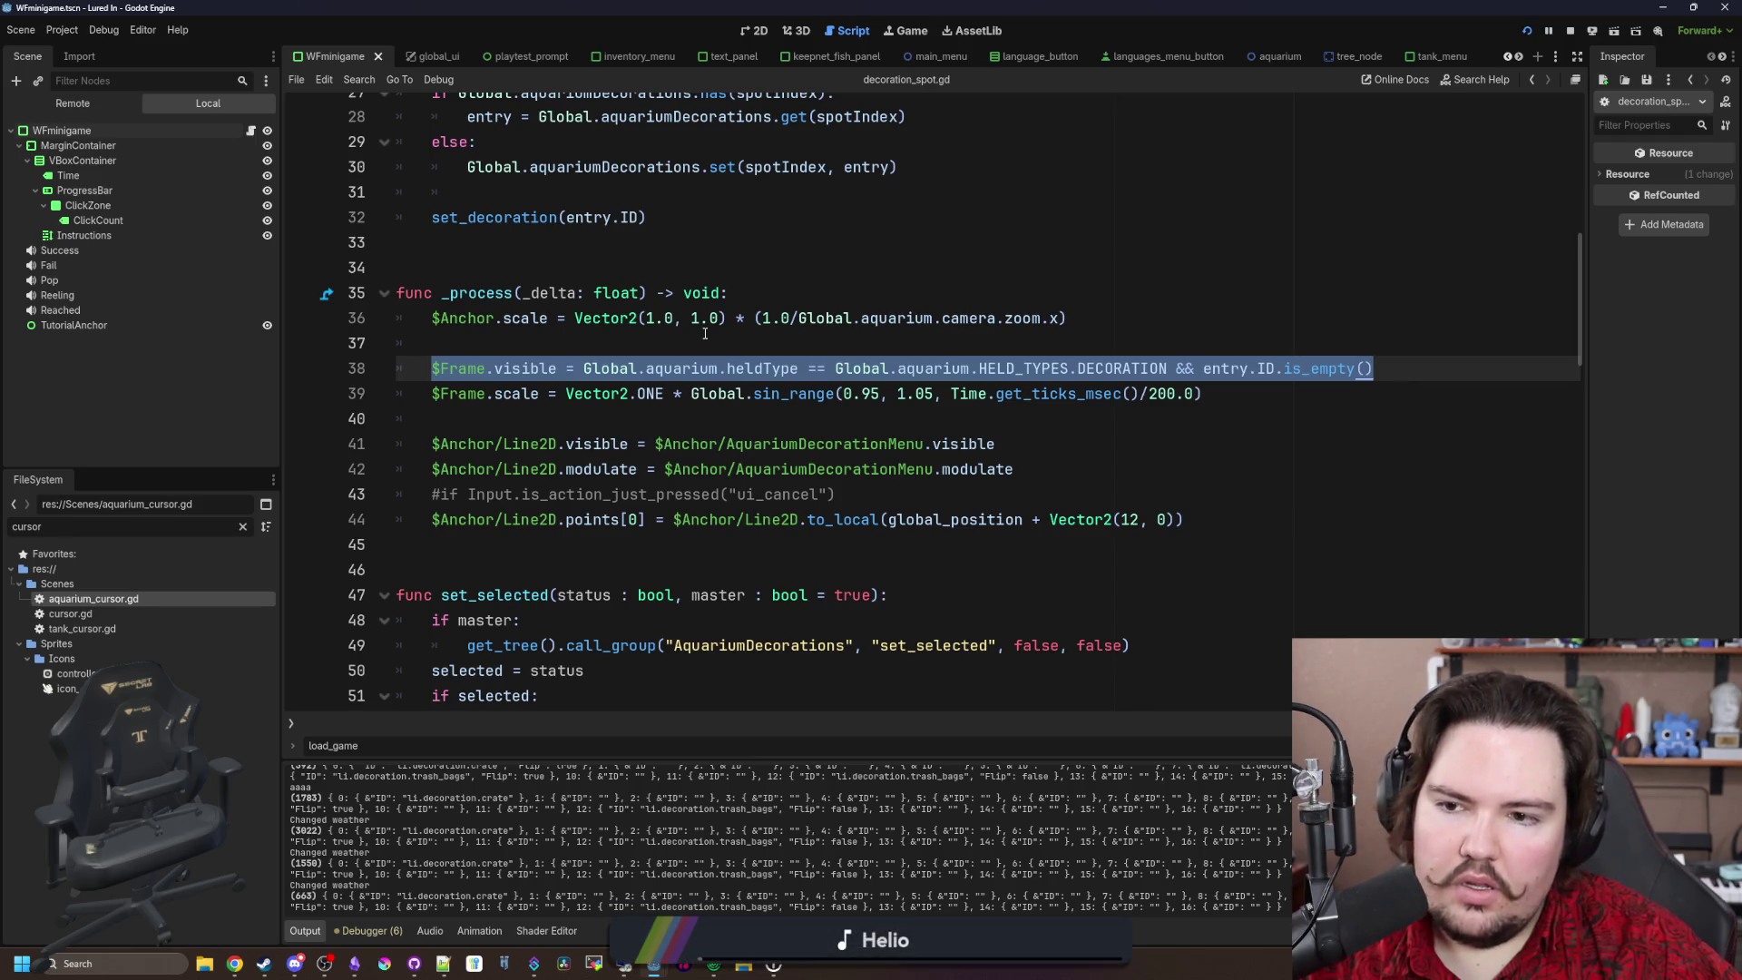
pyautogui.click(599, 348)
pyautogui.scroll(4, 635, 381)
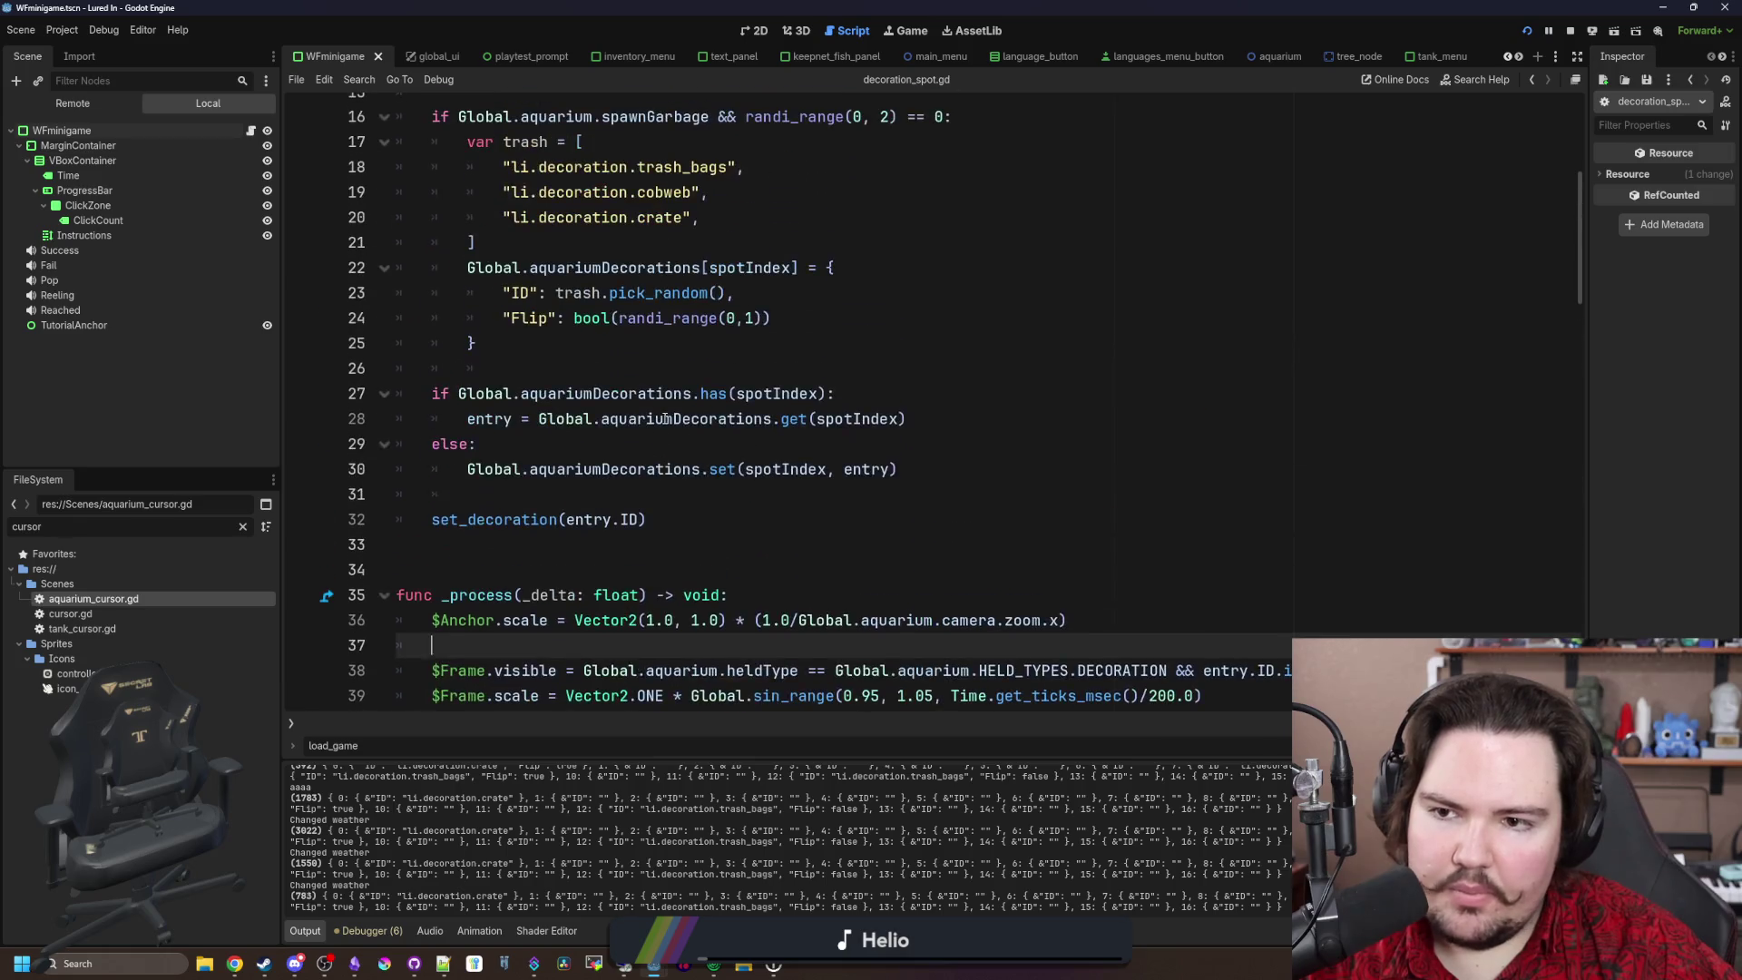
pyautogui.scroll(-14, 635, 454)
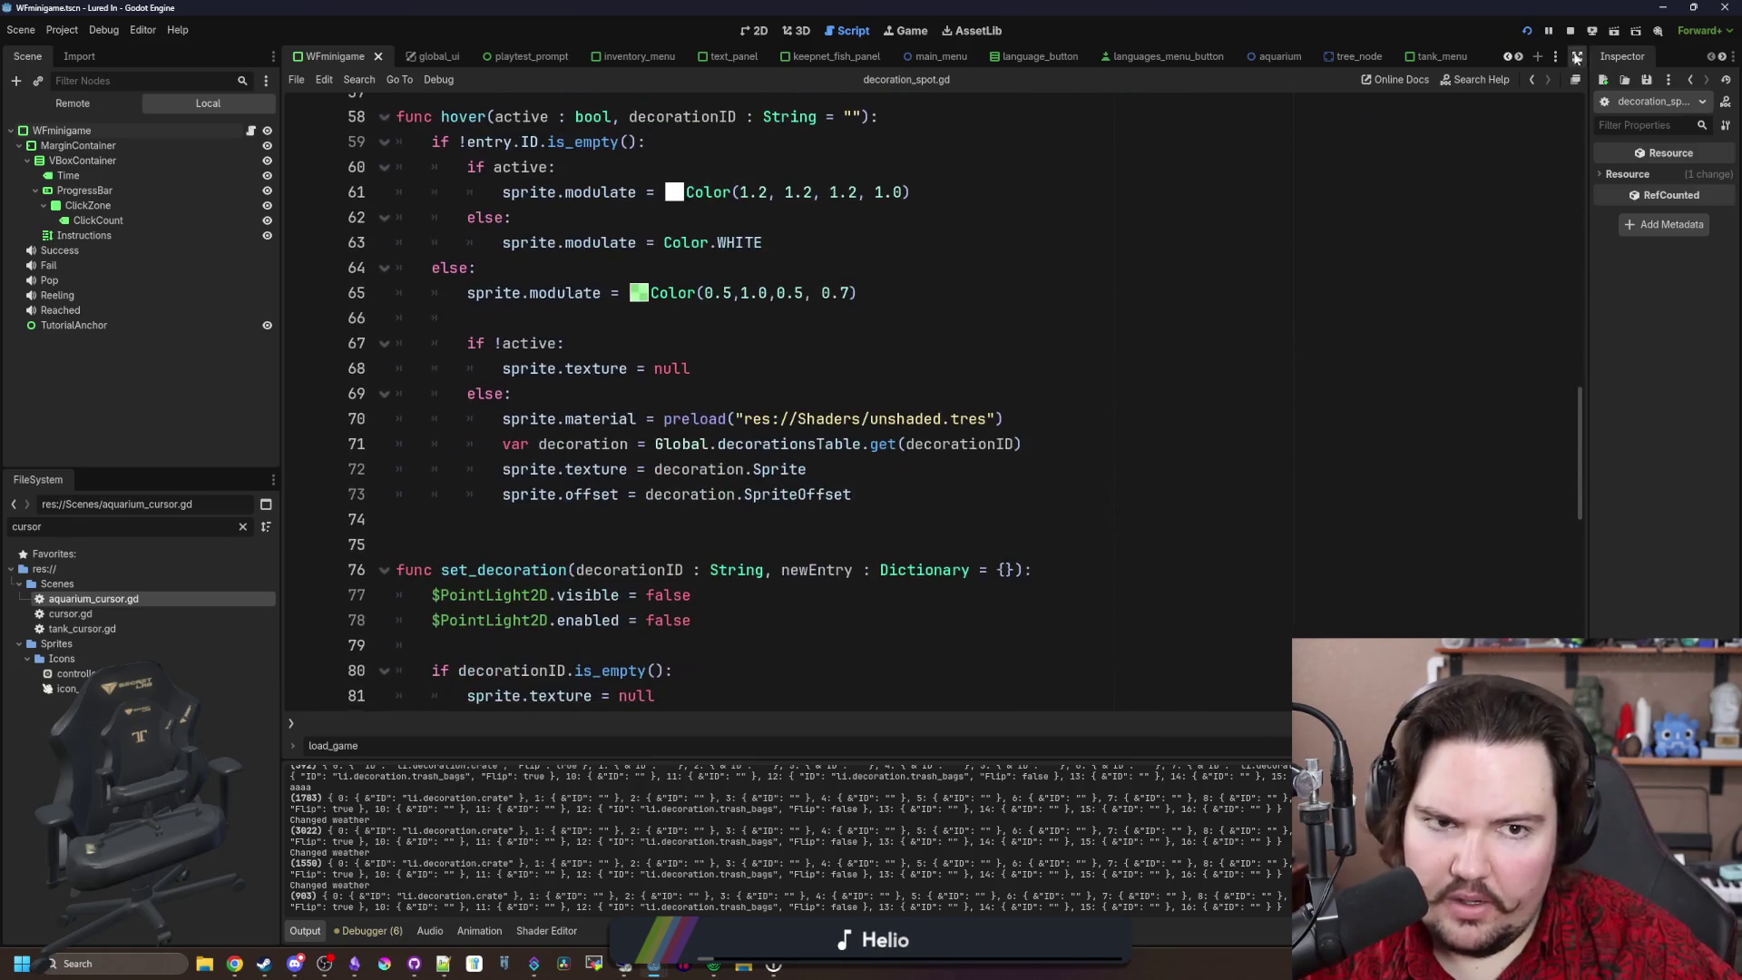
pyautogui.click(1529, 33)
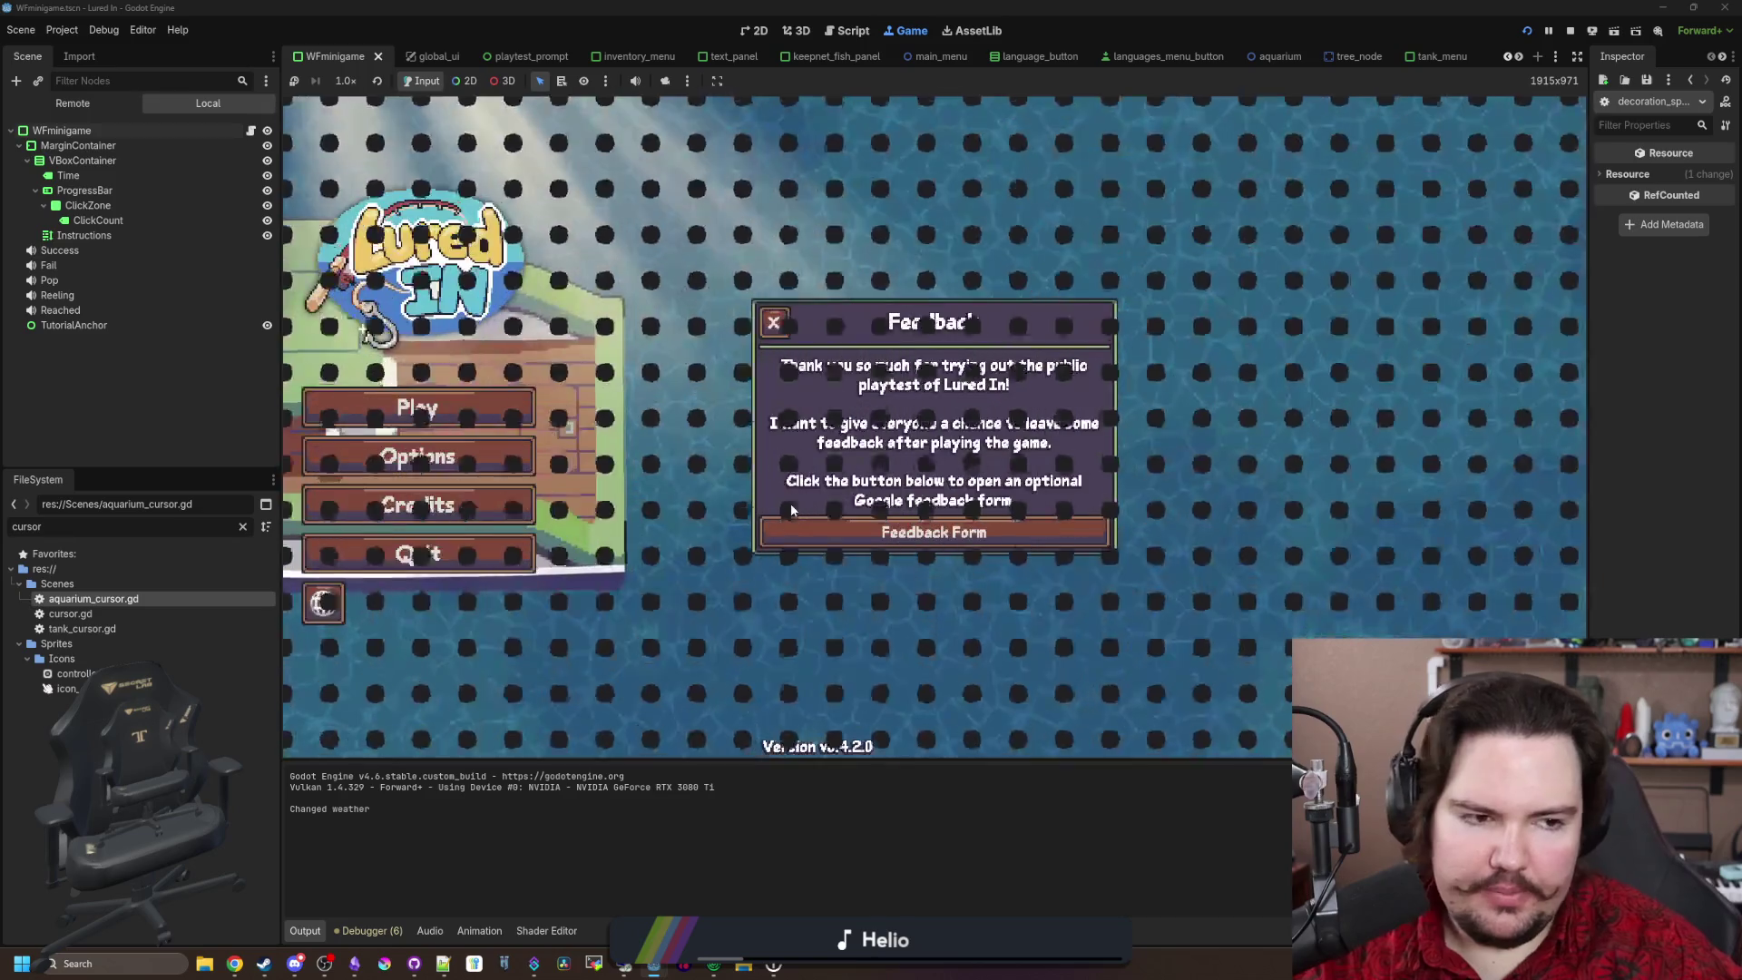
# Step: Start the game, dismiss the notices, and move the crate to a different decoration spot
pyautogui.click(774, 323)
pyautogui.click(415, 413)
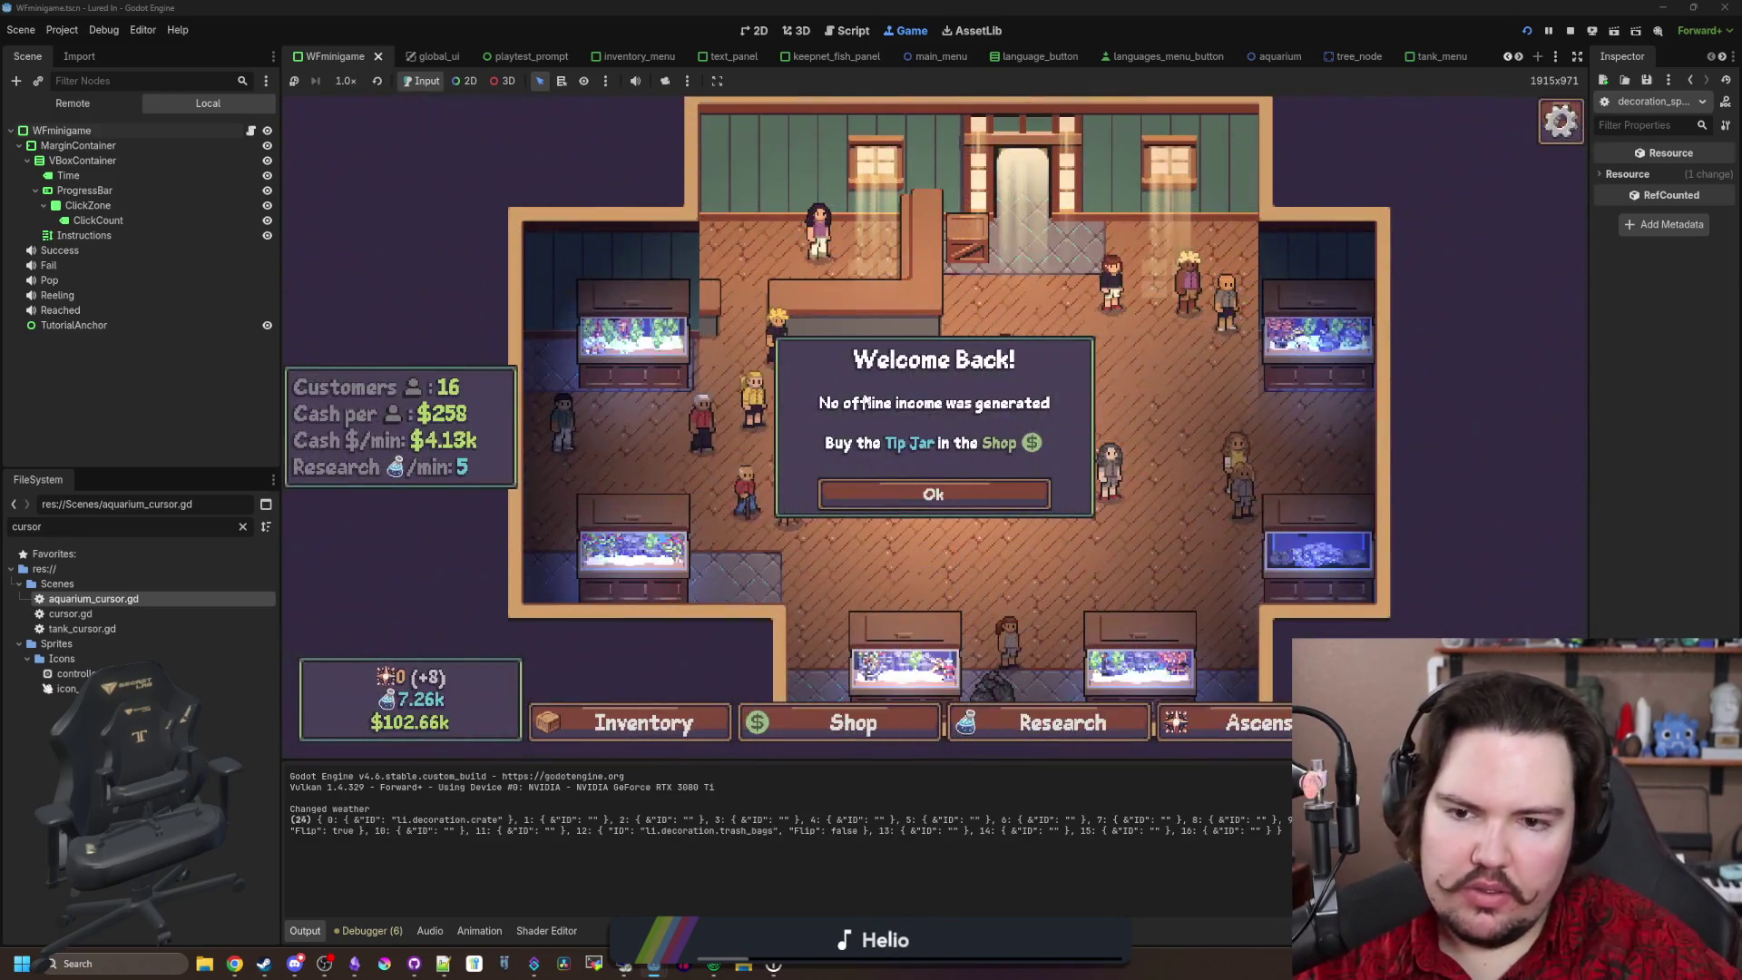
pyautogui.click(933, 494)
pyautogui.click(894, 494)
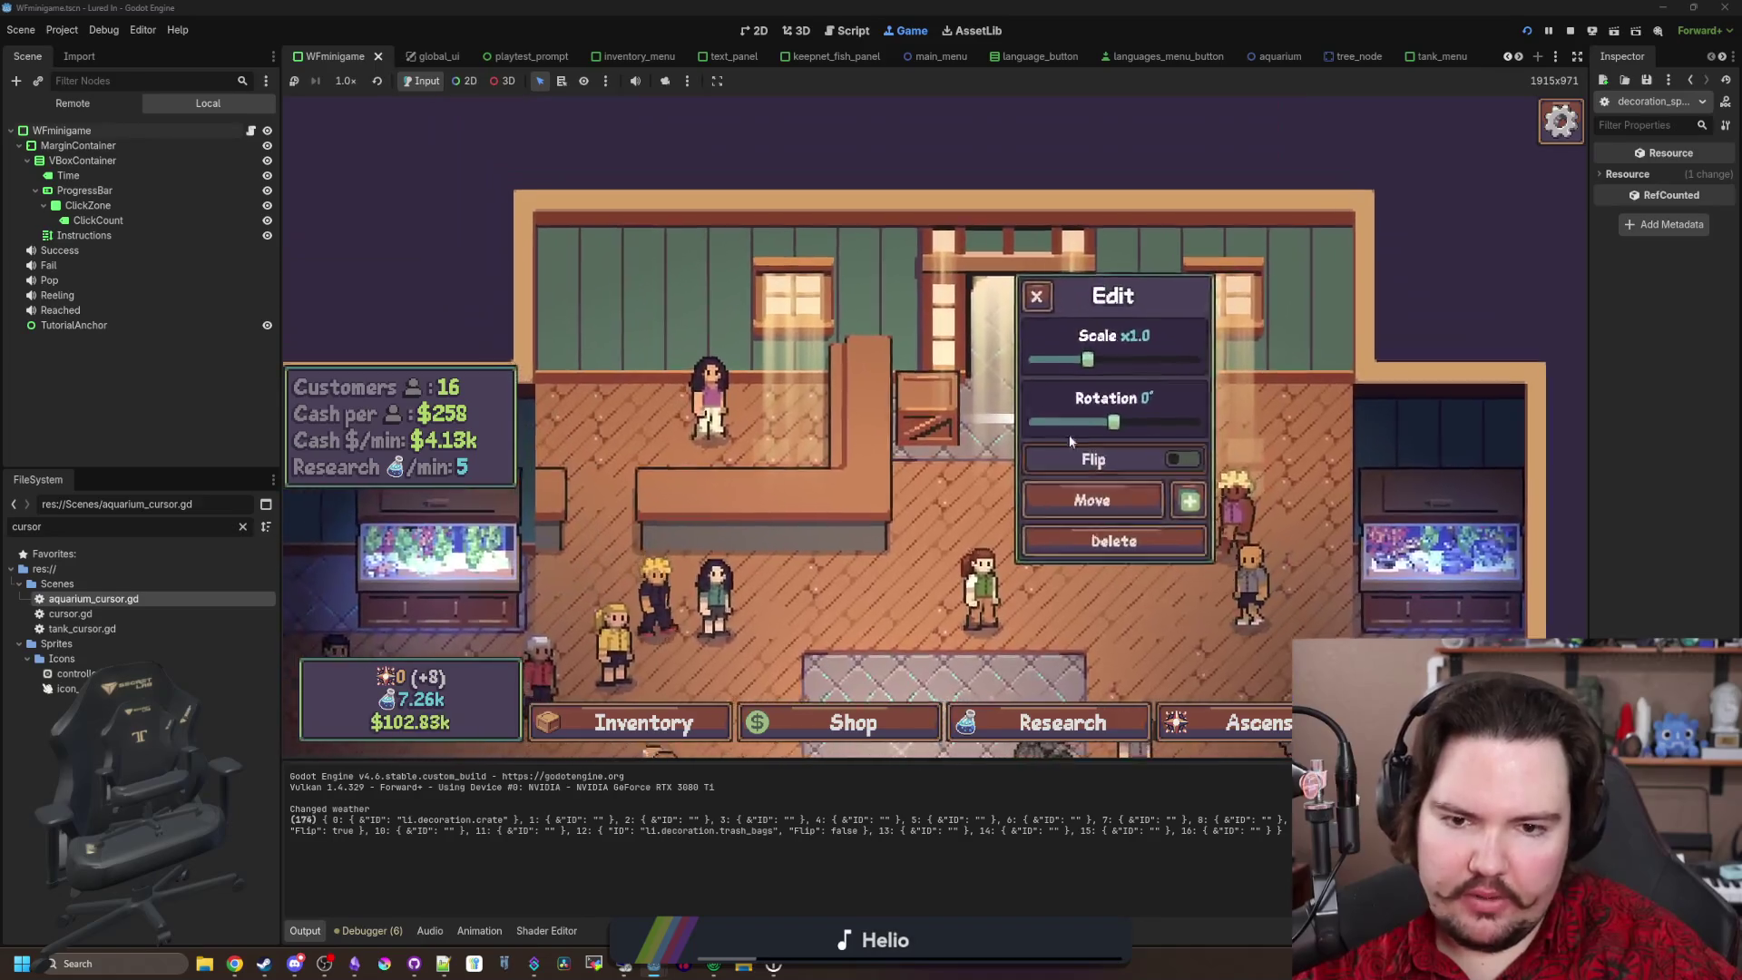
pyautogui.click(1098, 495)
pyautogui.click(1102, 436)
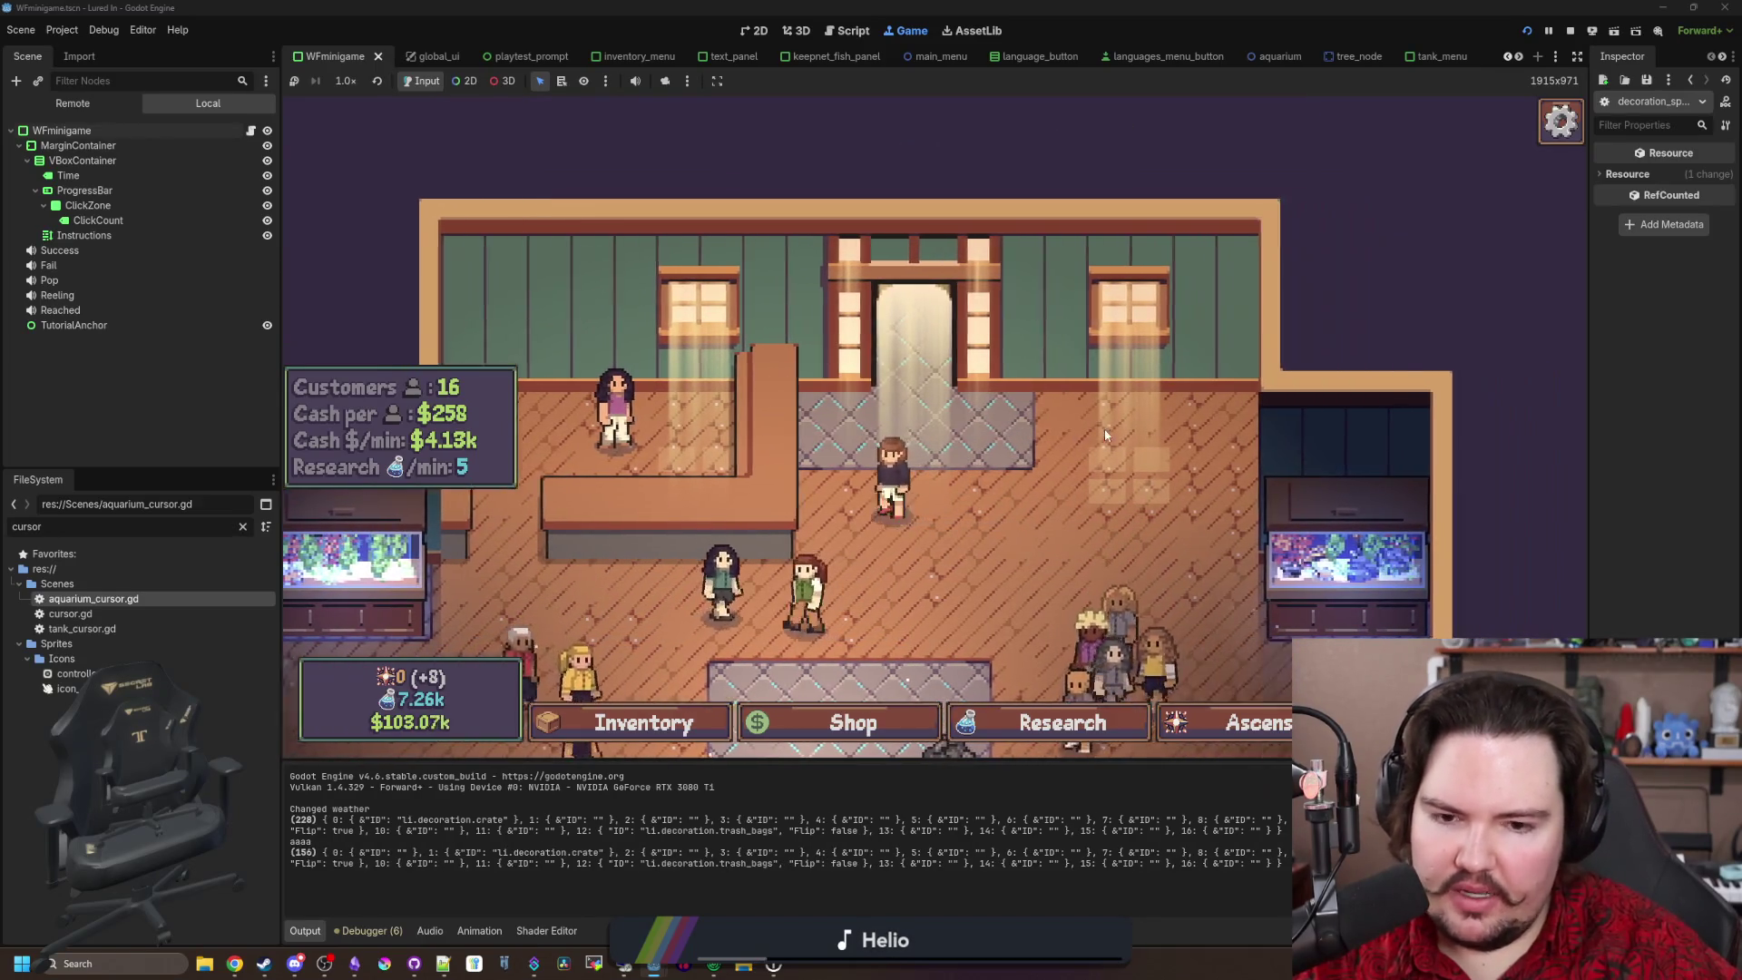
# Step: Filter the FileSystem dock with 'decorat' and open decoration_spot.gd
pyautogui.click(242, 526)
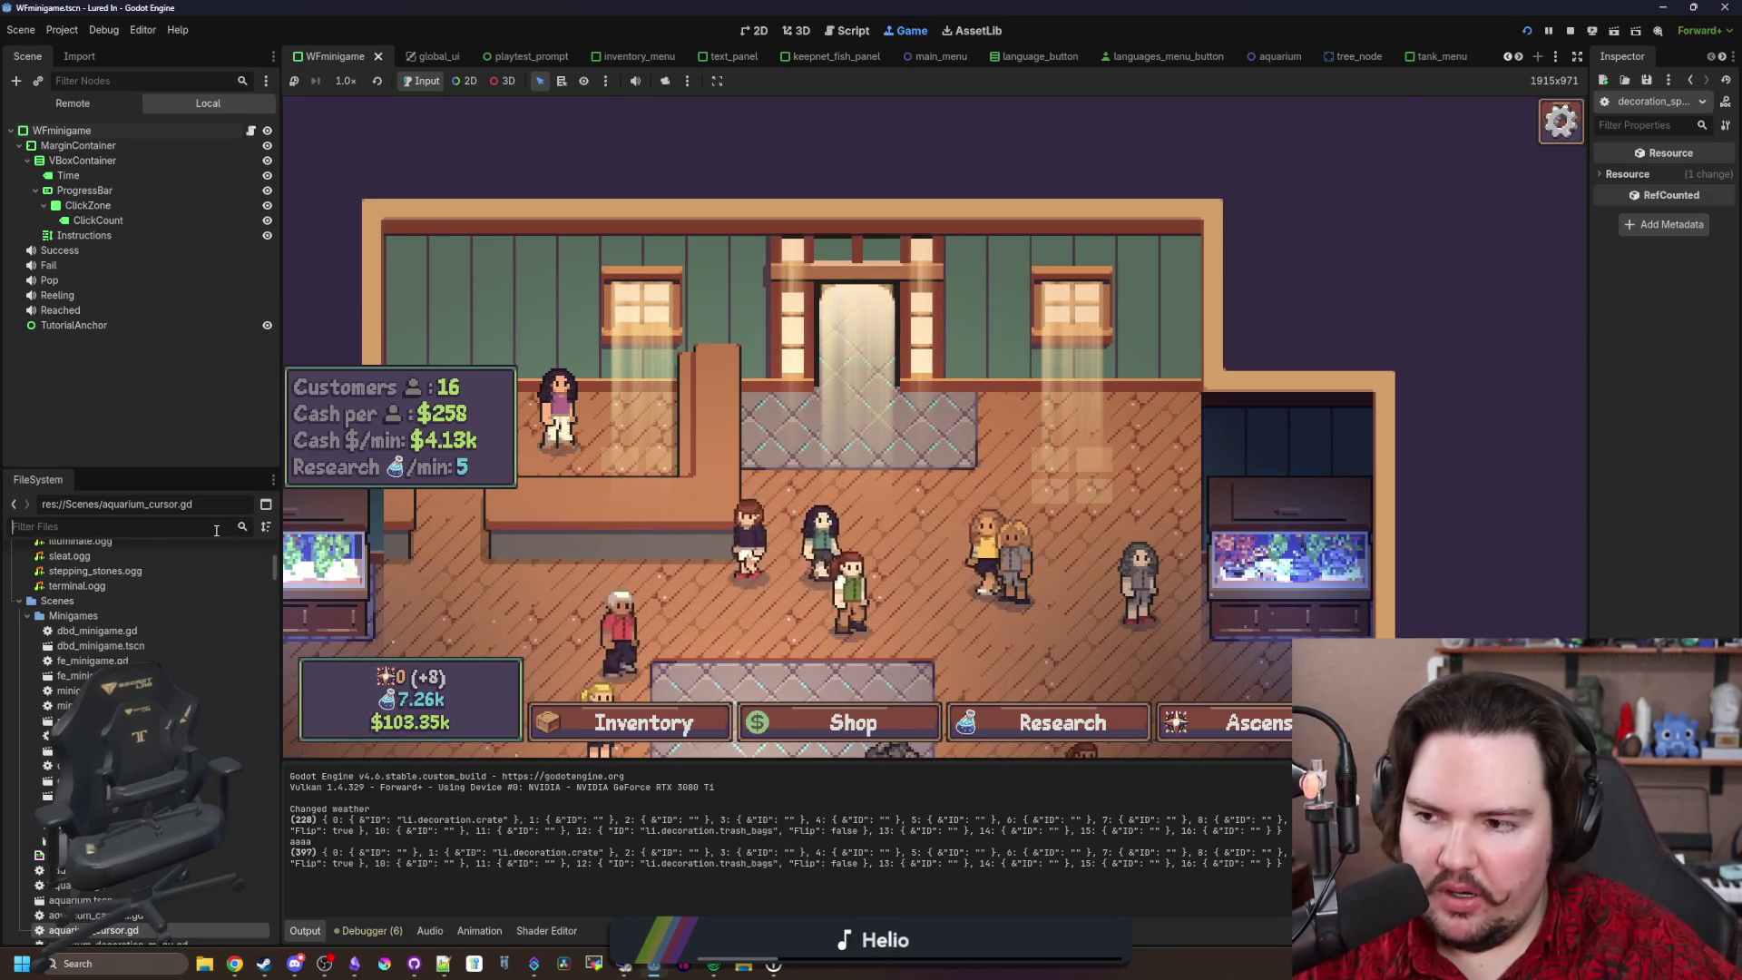
pyautogui.write('decorat')
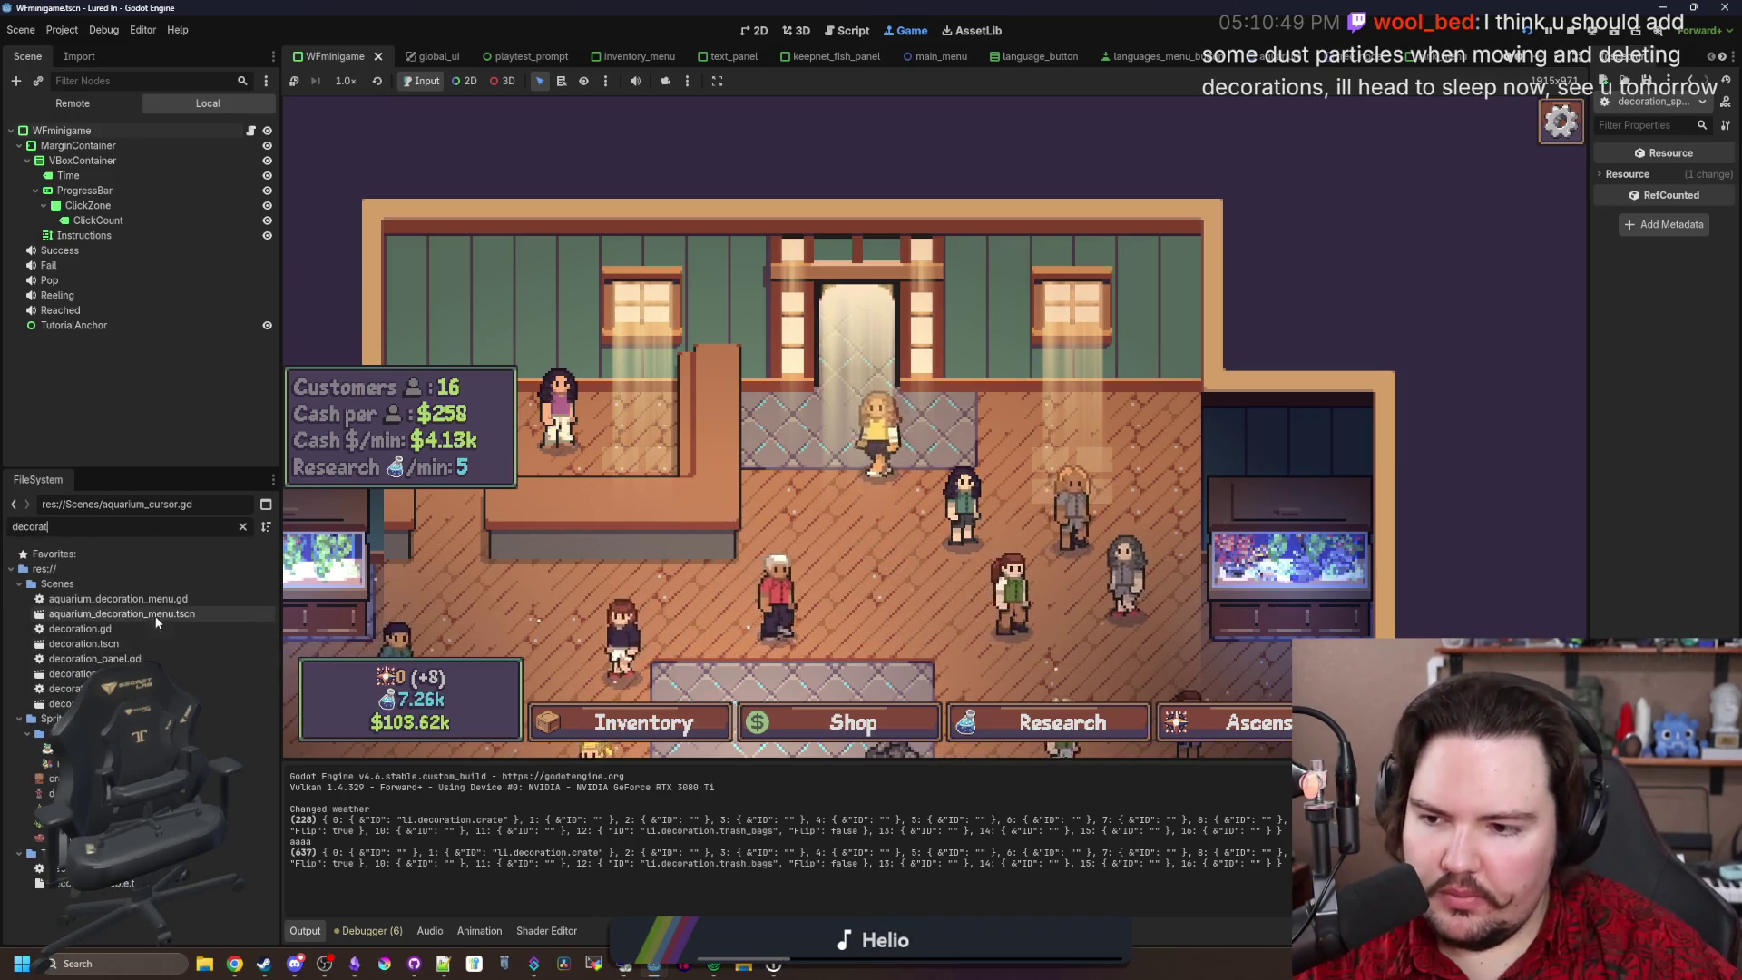
pyautogui.click(136, 689)
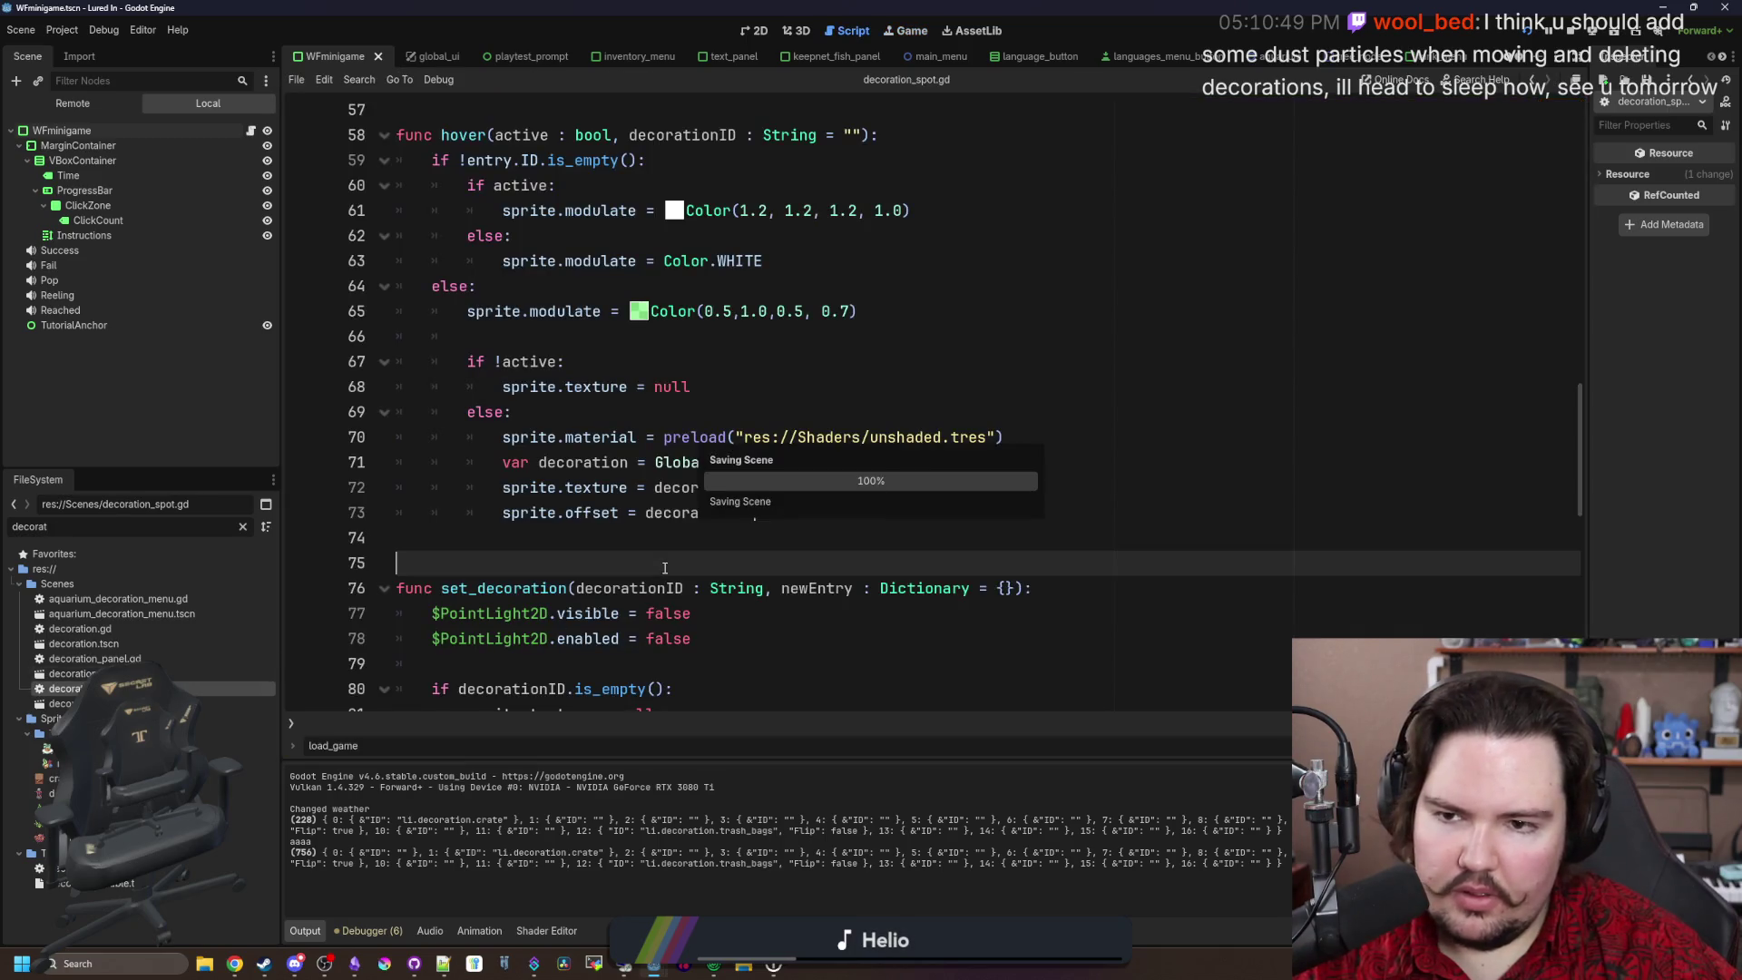
# Step: Send the running game back to the title via Esc, reload the save, then return to the script
pyautogui.click(690, 537)
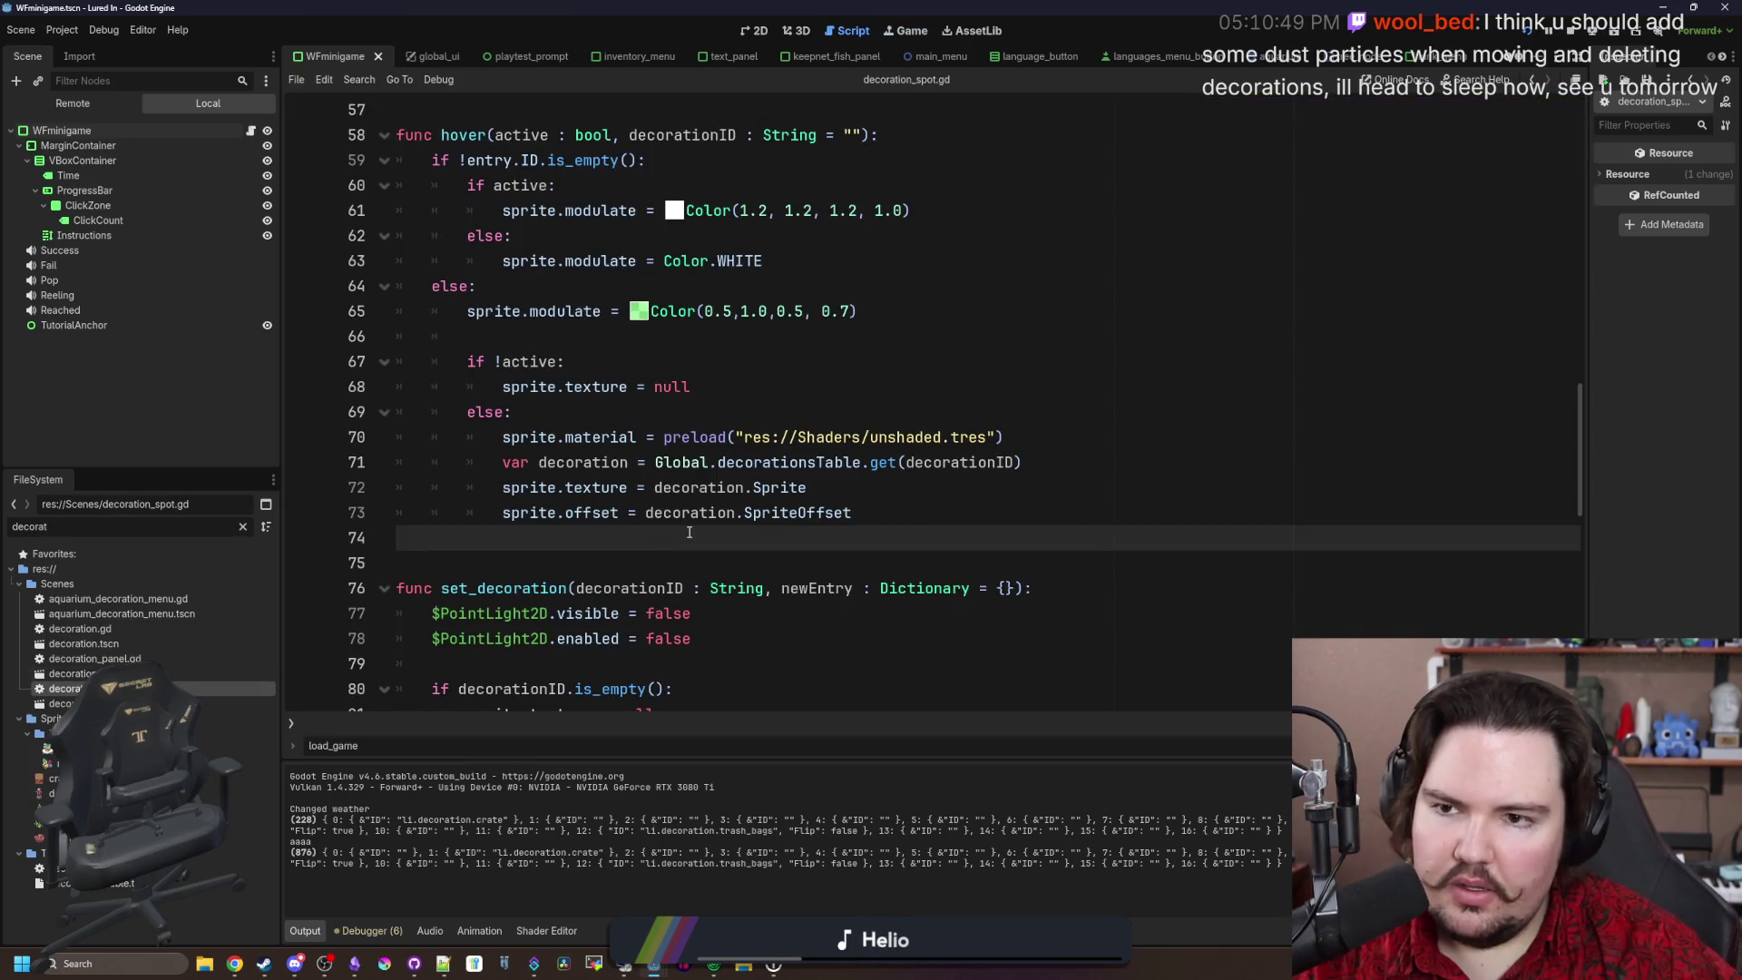
pyautogui.scroll(-3, 690, 533)
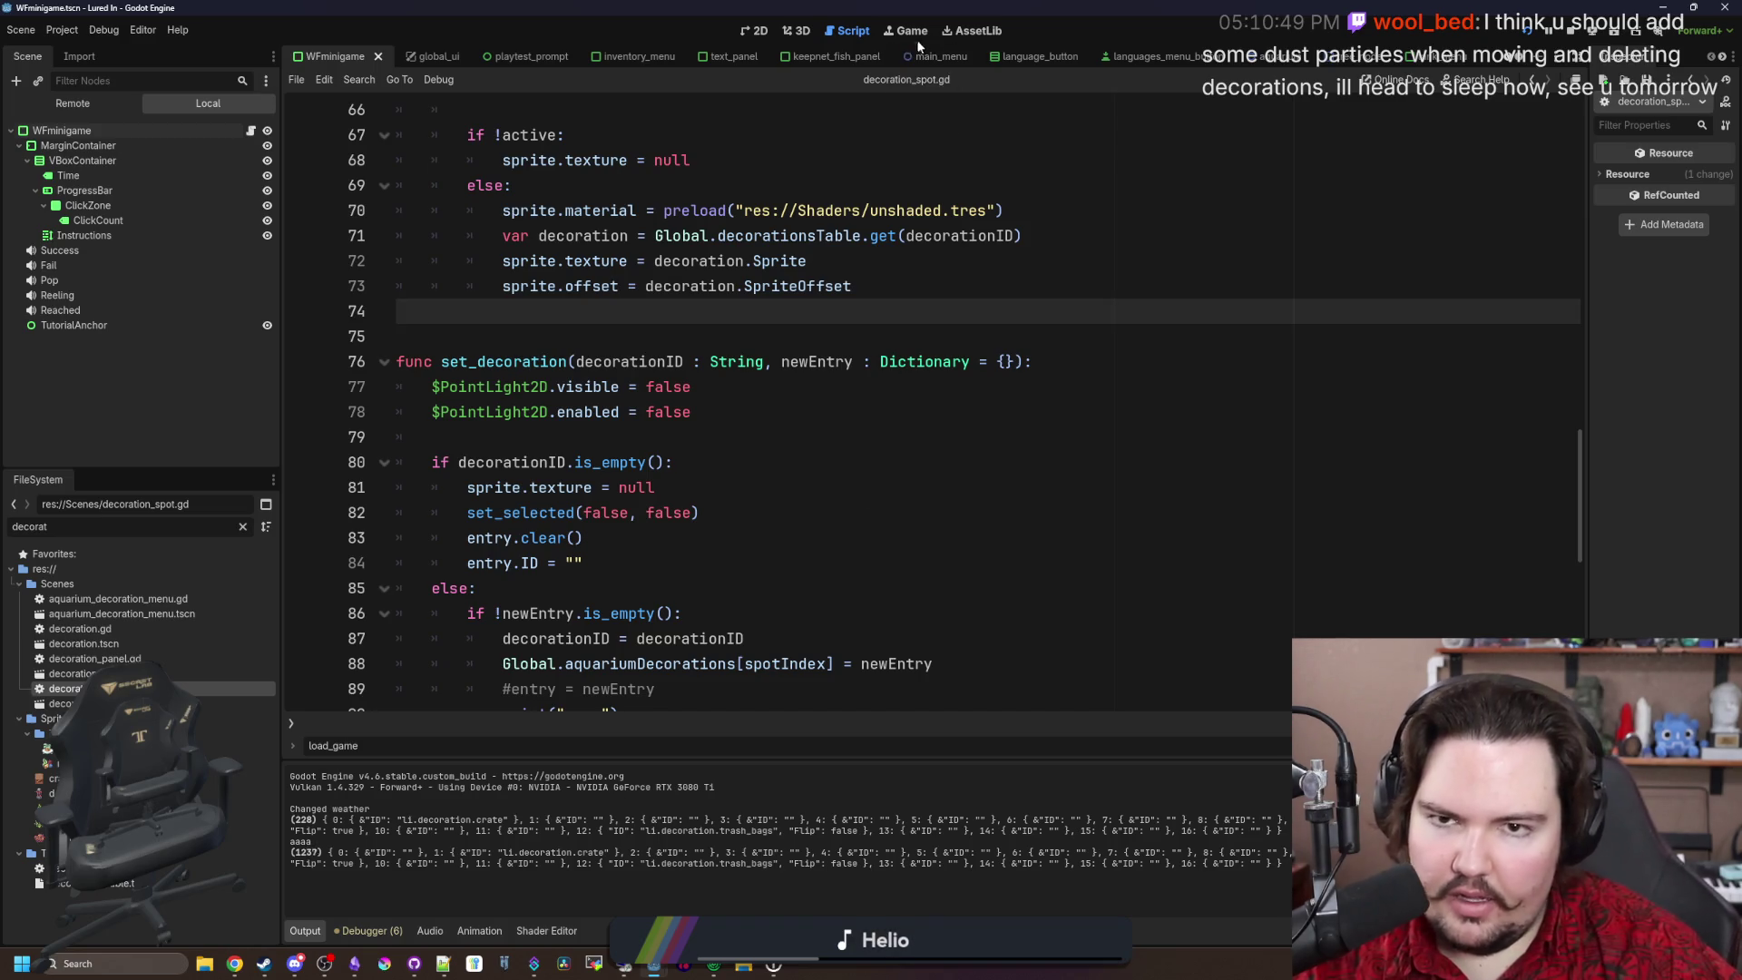
pyautogui.hotkey('ctrl', 'F4')
pyautogui.press('Escape')
pyautogui.click(978, 492)
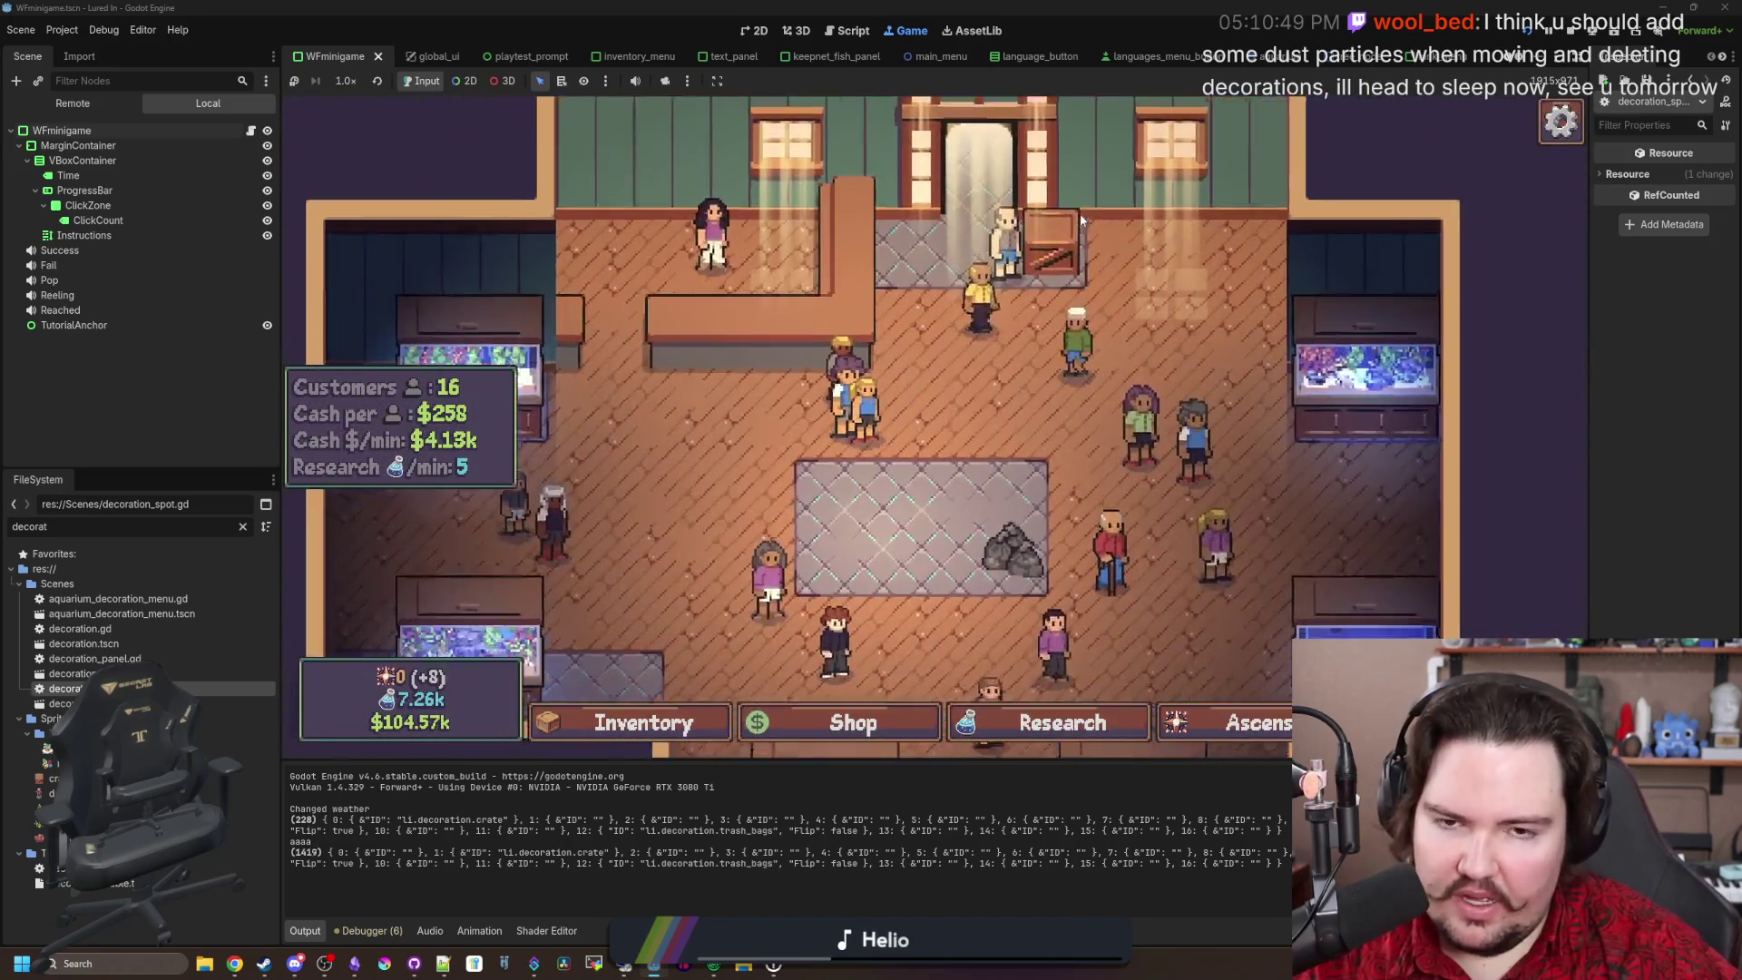
pyautogui.hotkey('ctrl', 'F3')
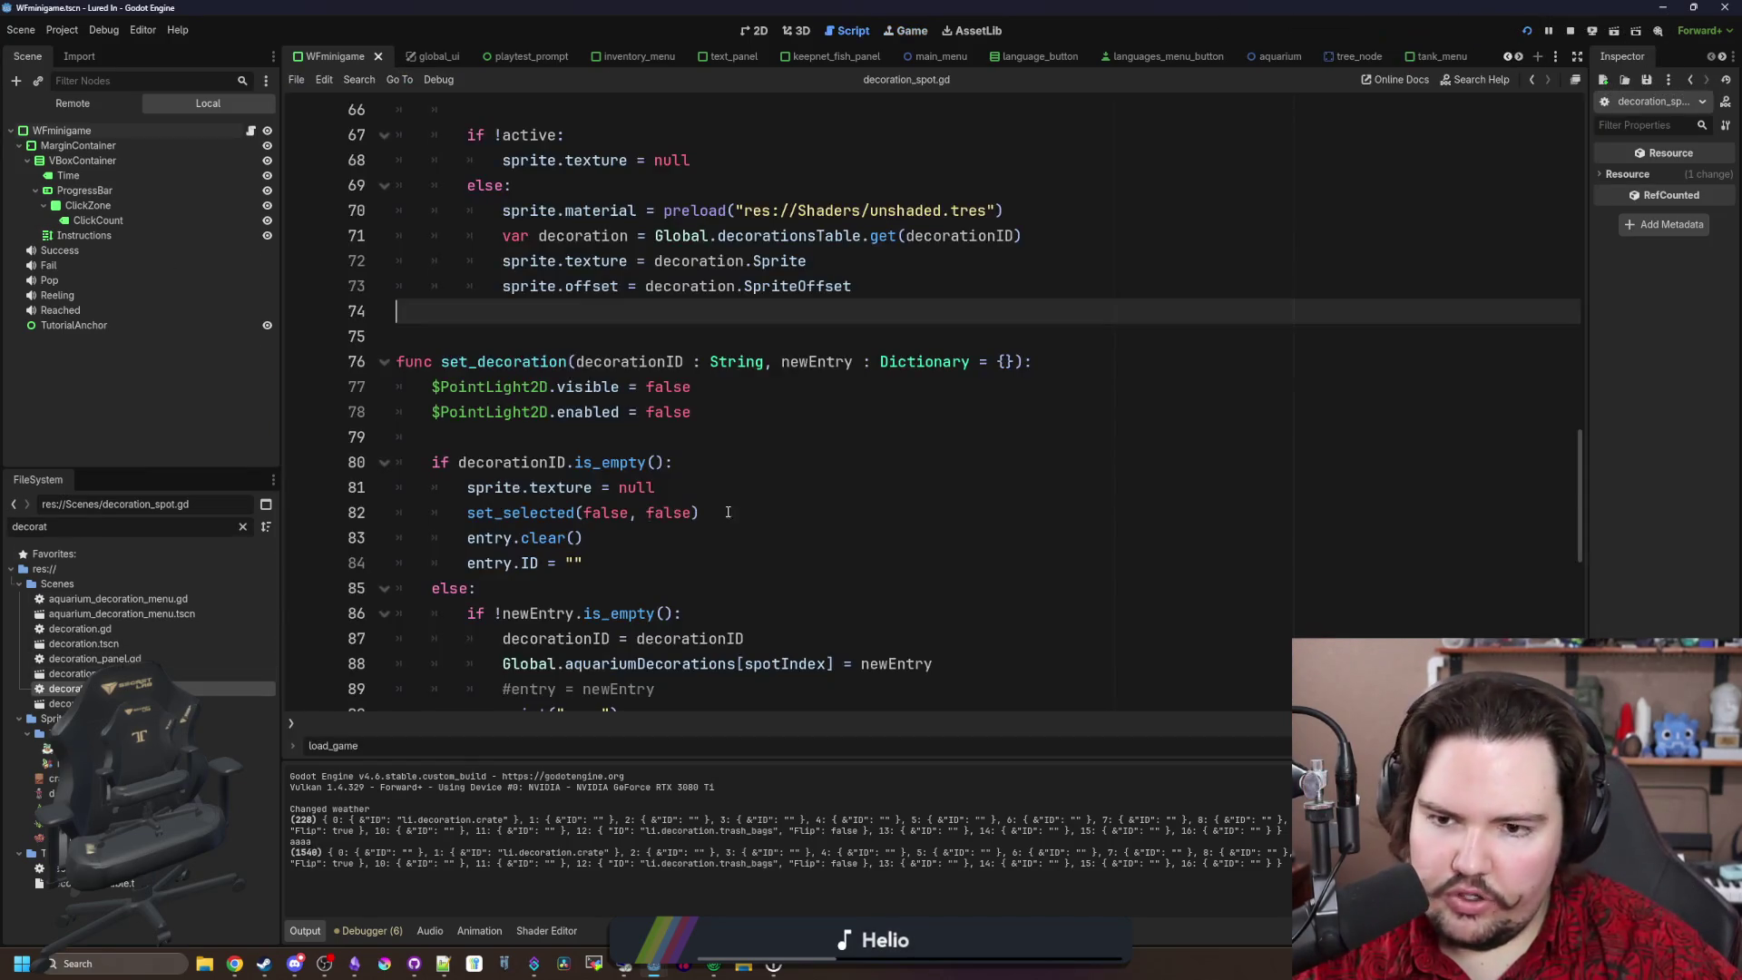
# Step: Delete the redundant decorationID self-assignment on line 87 of set_decoration
pyautogui.hotkey('ctrl', 's')
pyautogui.click(599, 441)
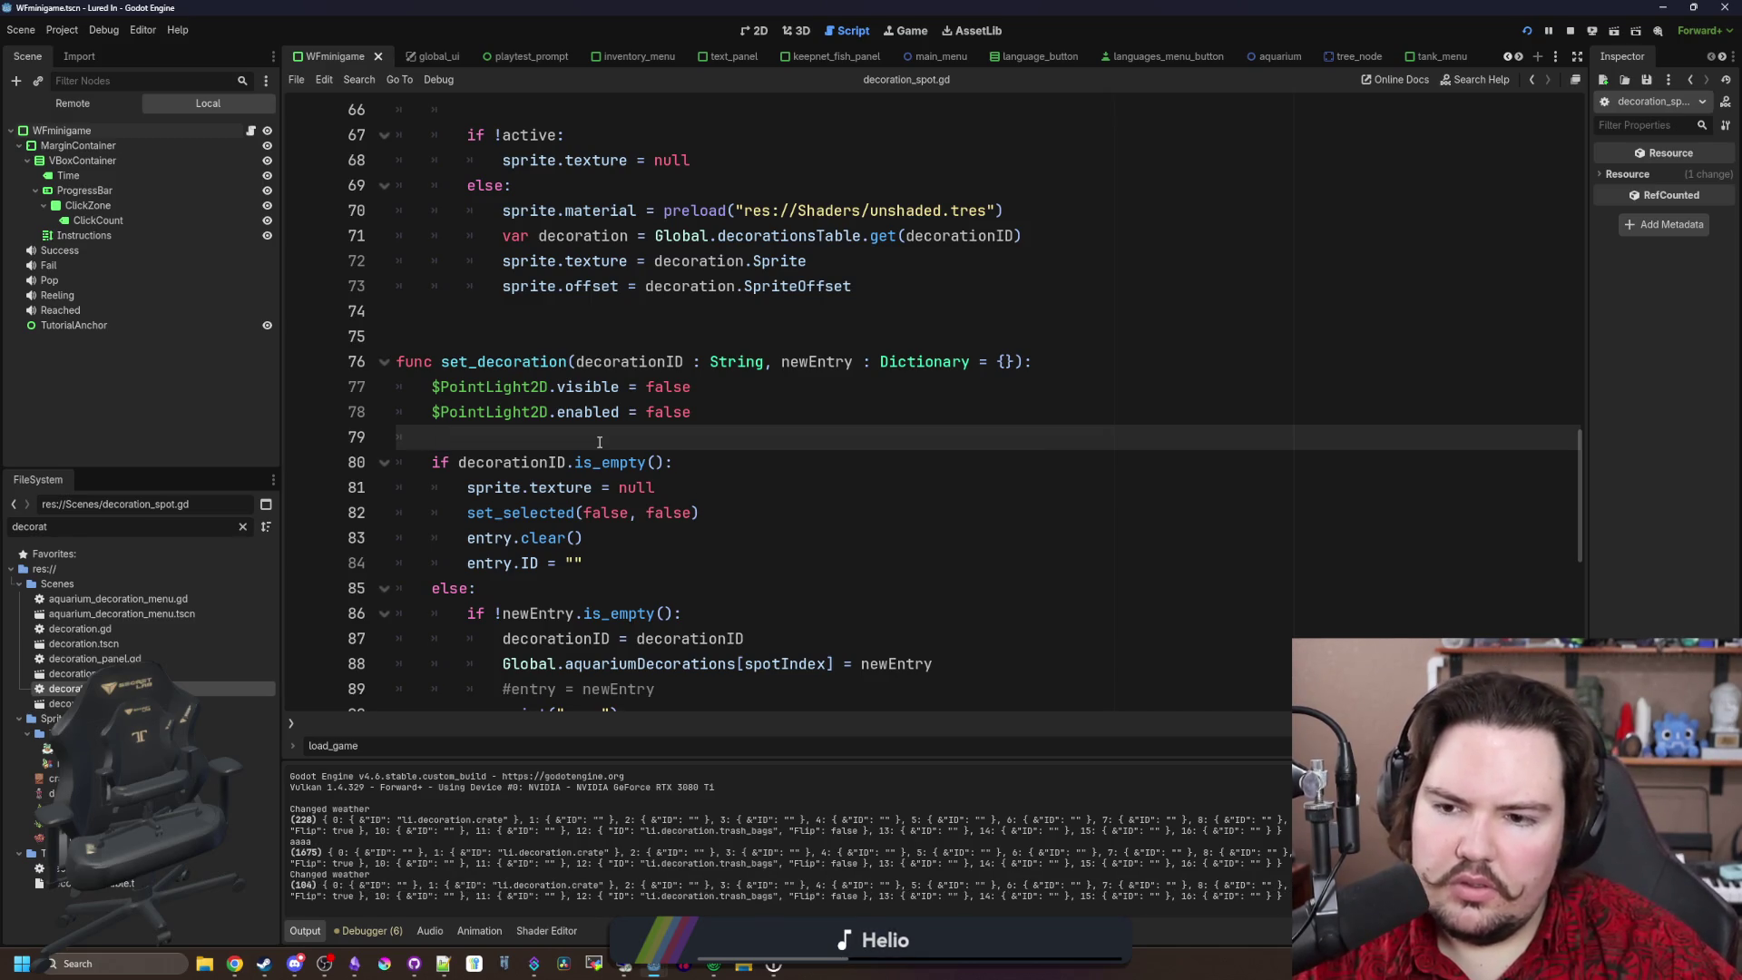
pyautogui.scroll(-3, 599, 442)
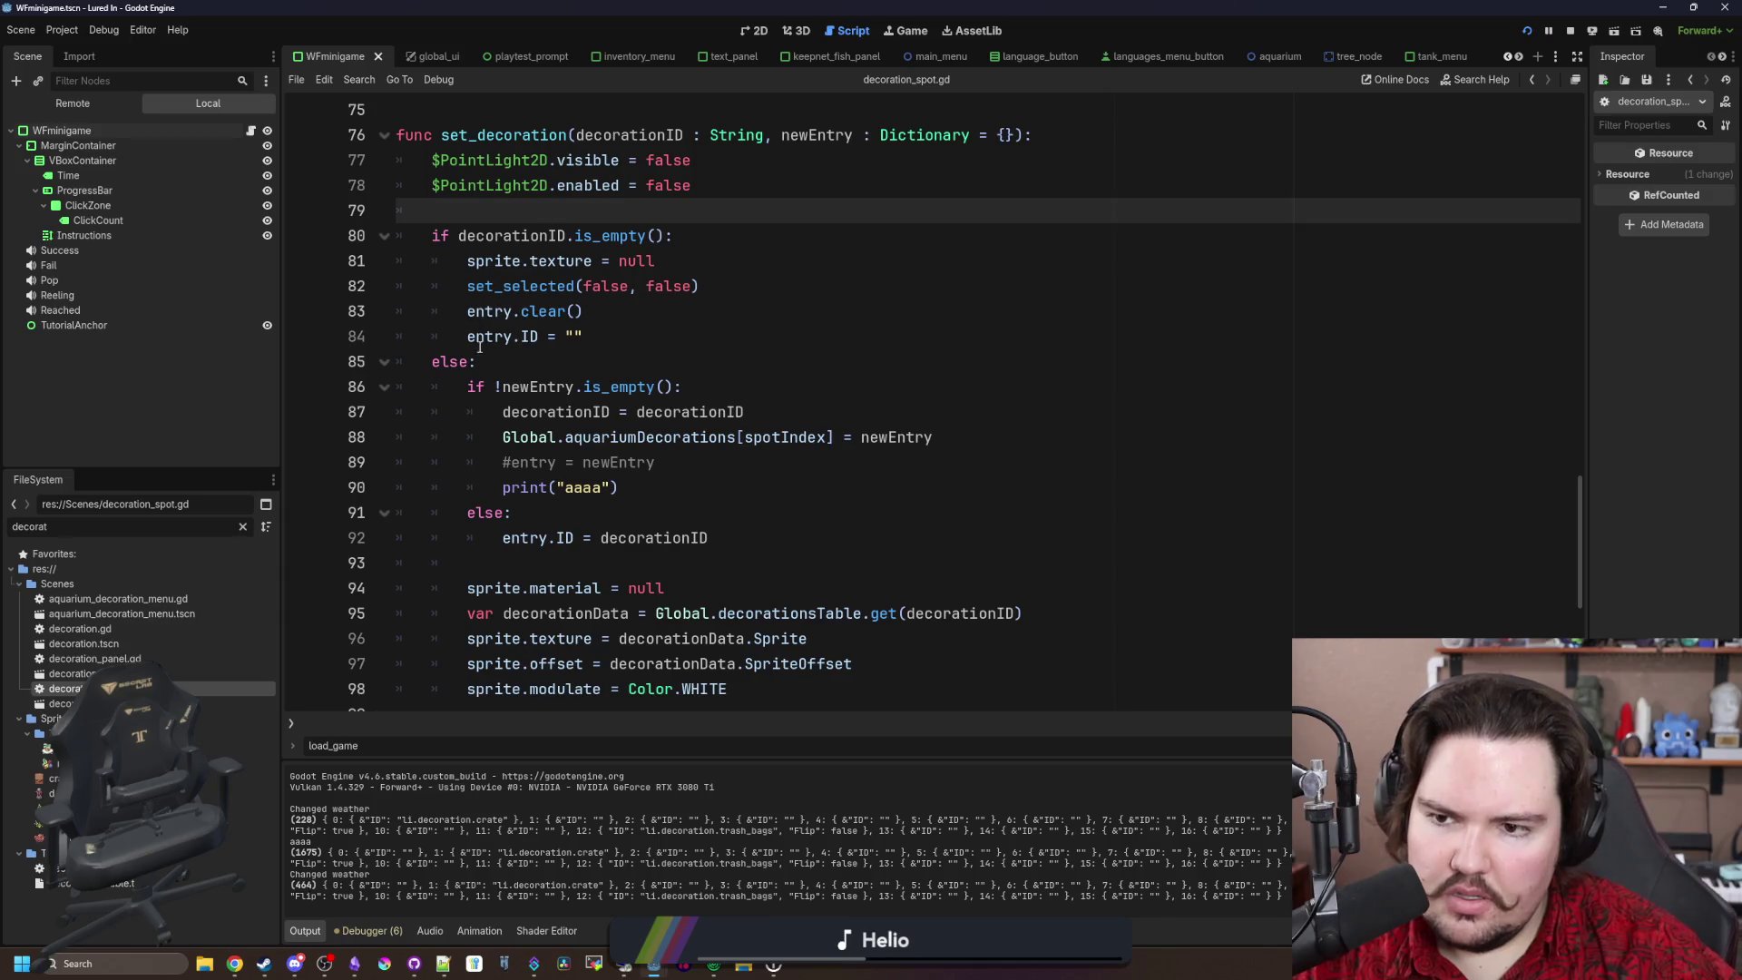
pyautogui.click(520, 354)
pyautogui.scroll(-2, 524, 358)
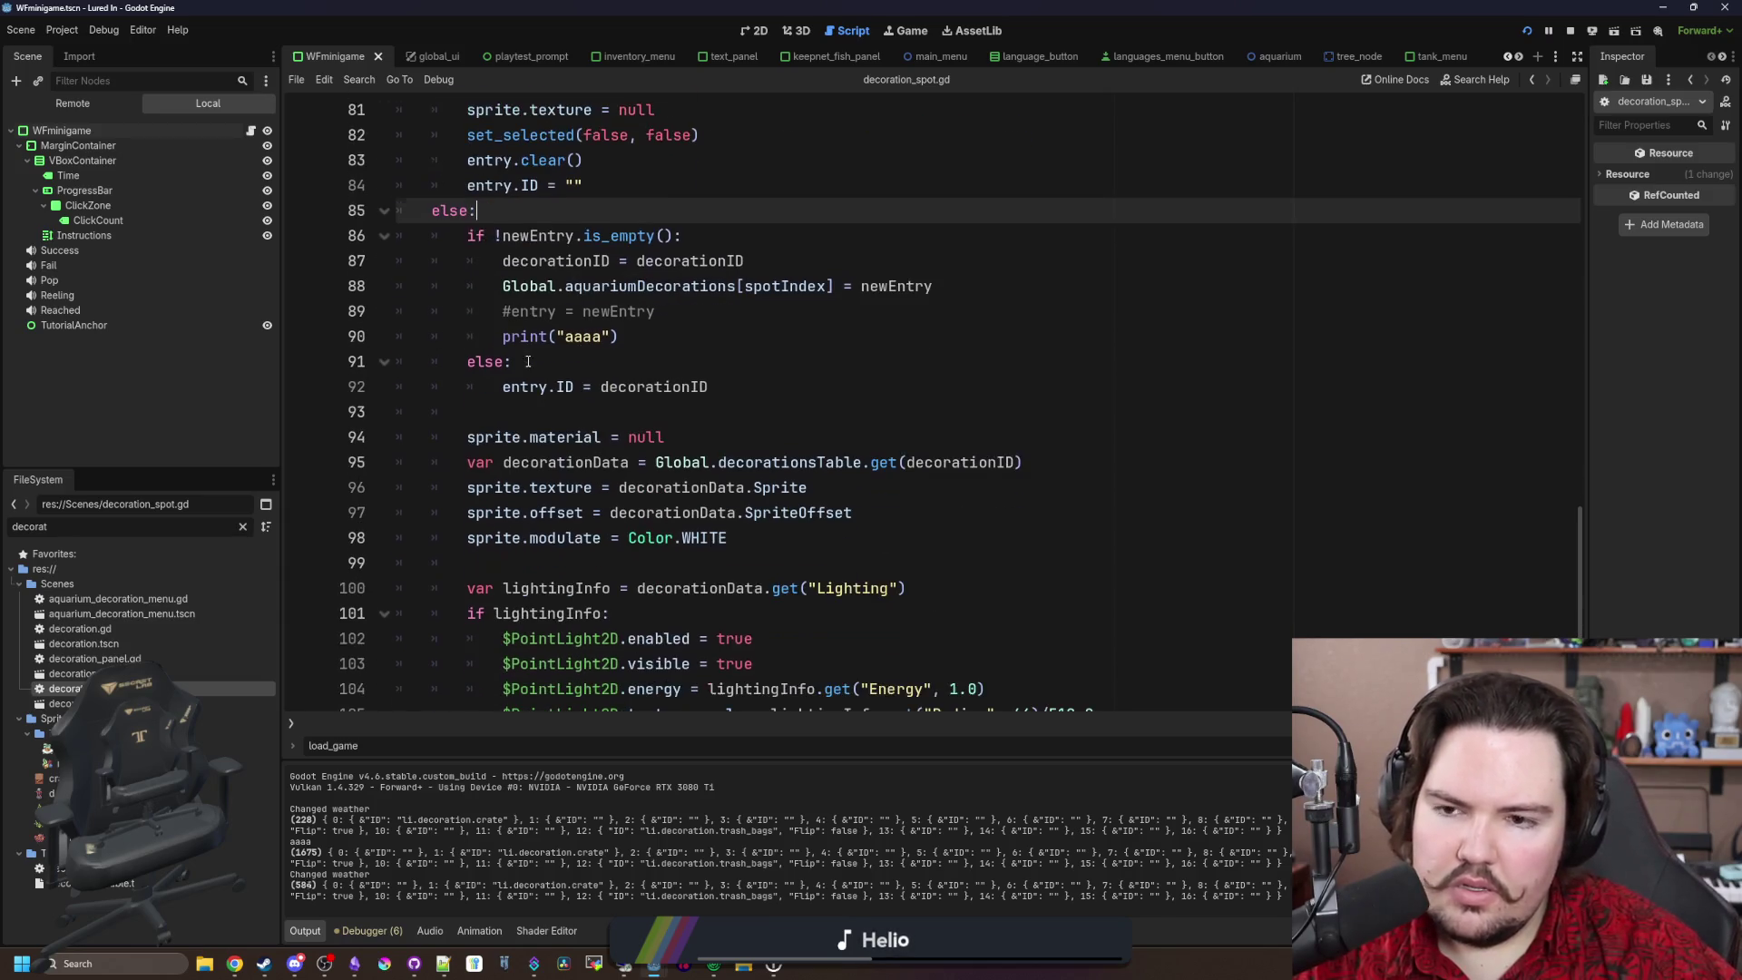
pyautogui.moveTo(545, 268); pyautogui.dragTo(767, 266)
pyautogui.click(772, 269)
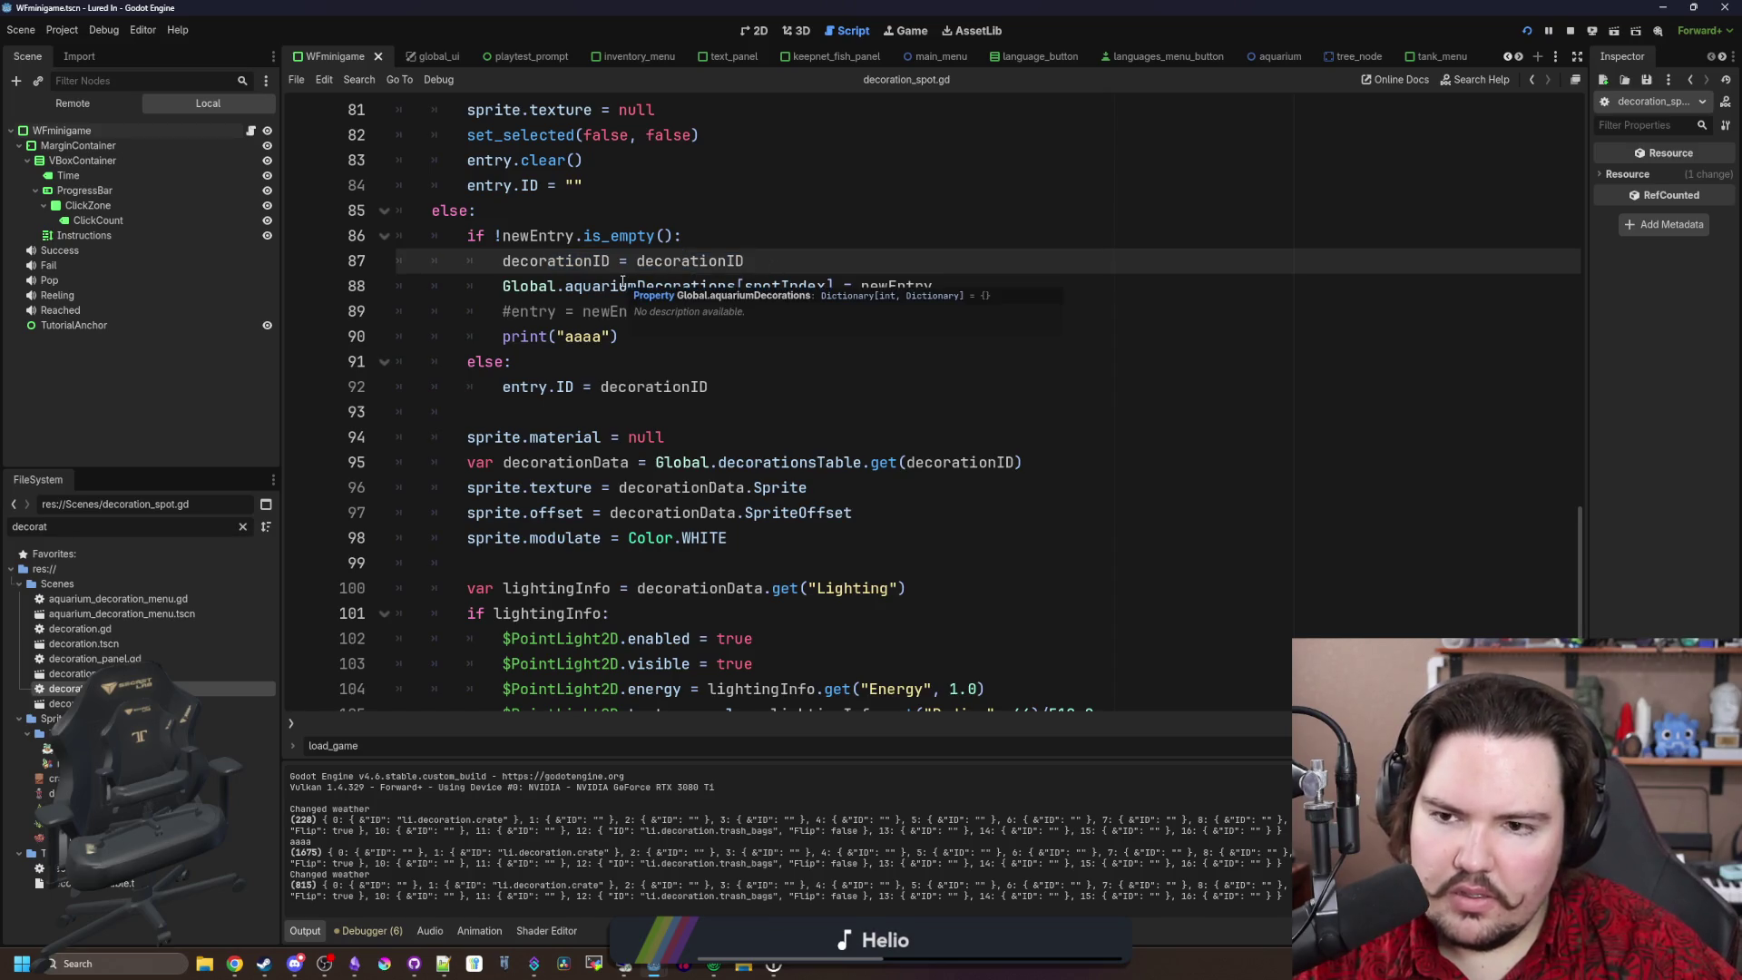
pyautogui.scroll(1, 624, 381)
pyautogui.scroll(1, 633, 499)
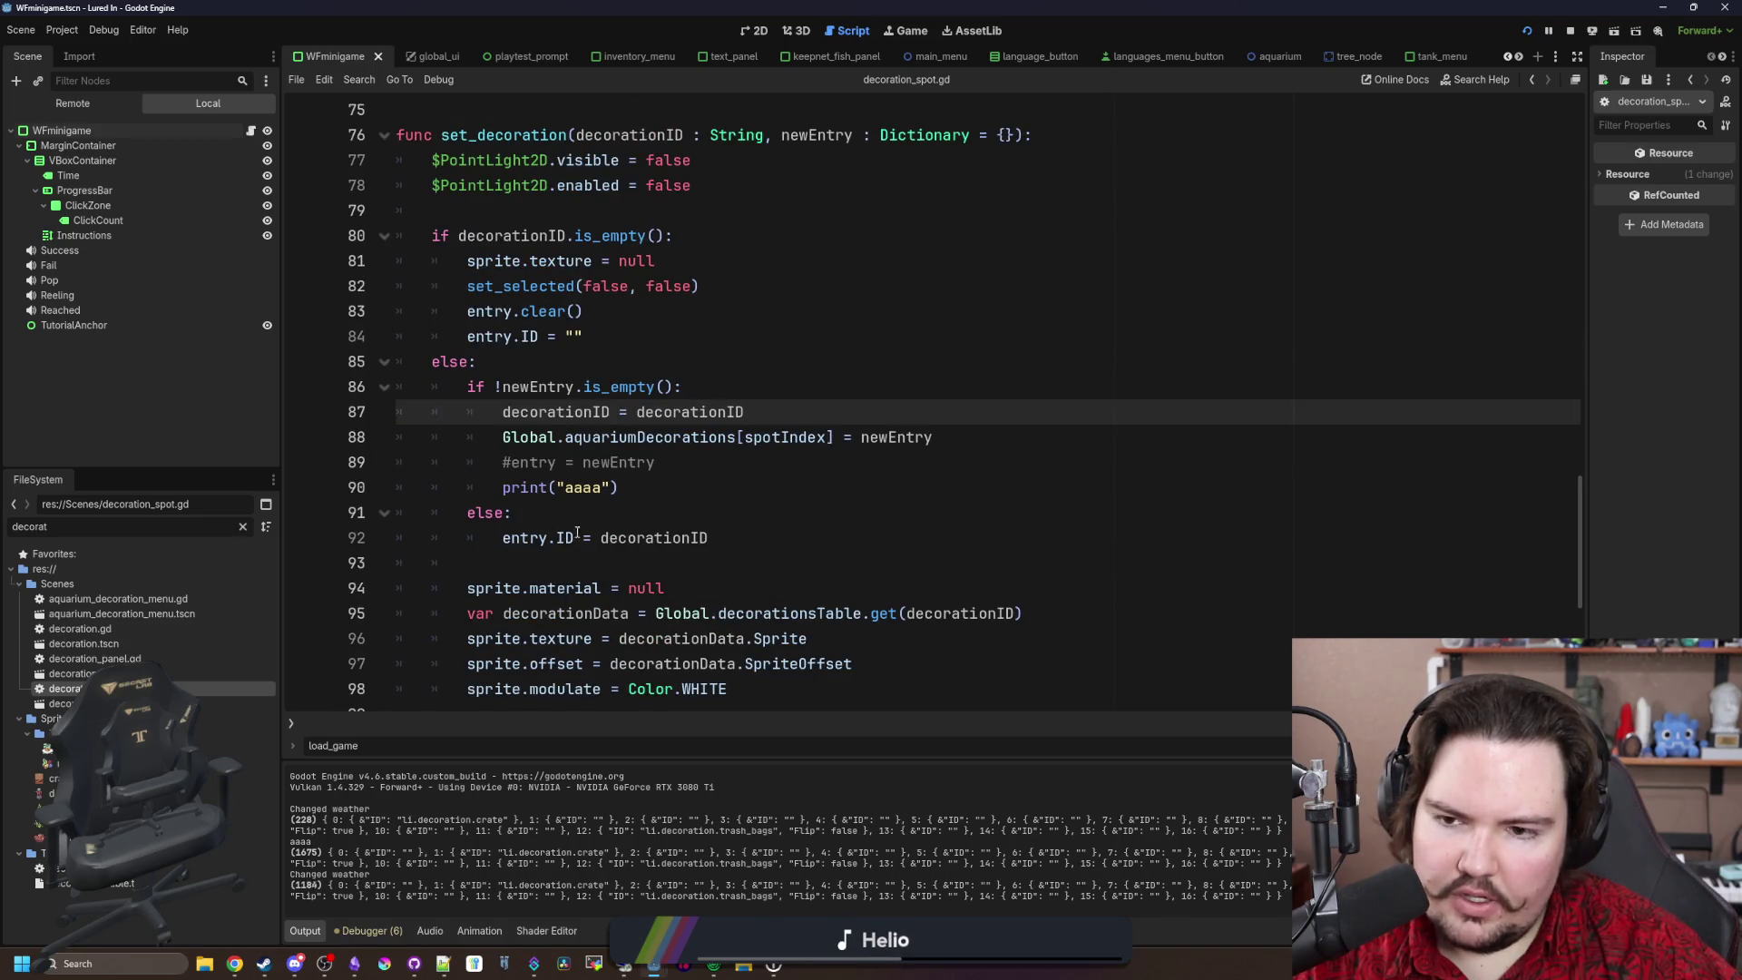
pyautogui.scroll(4, 560, 408)
pyautogui.scroll(-4, 559, 408)
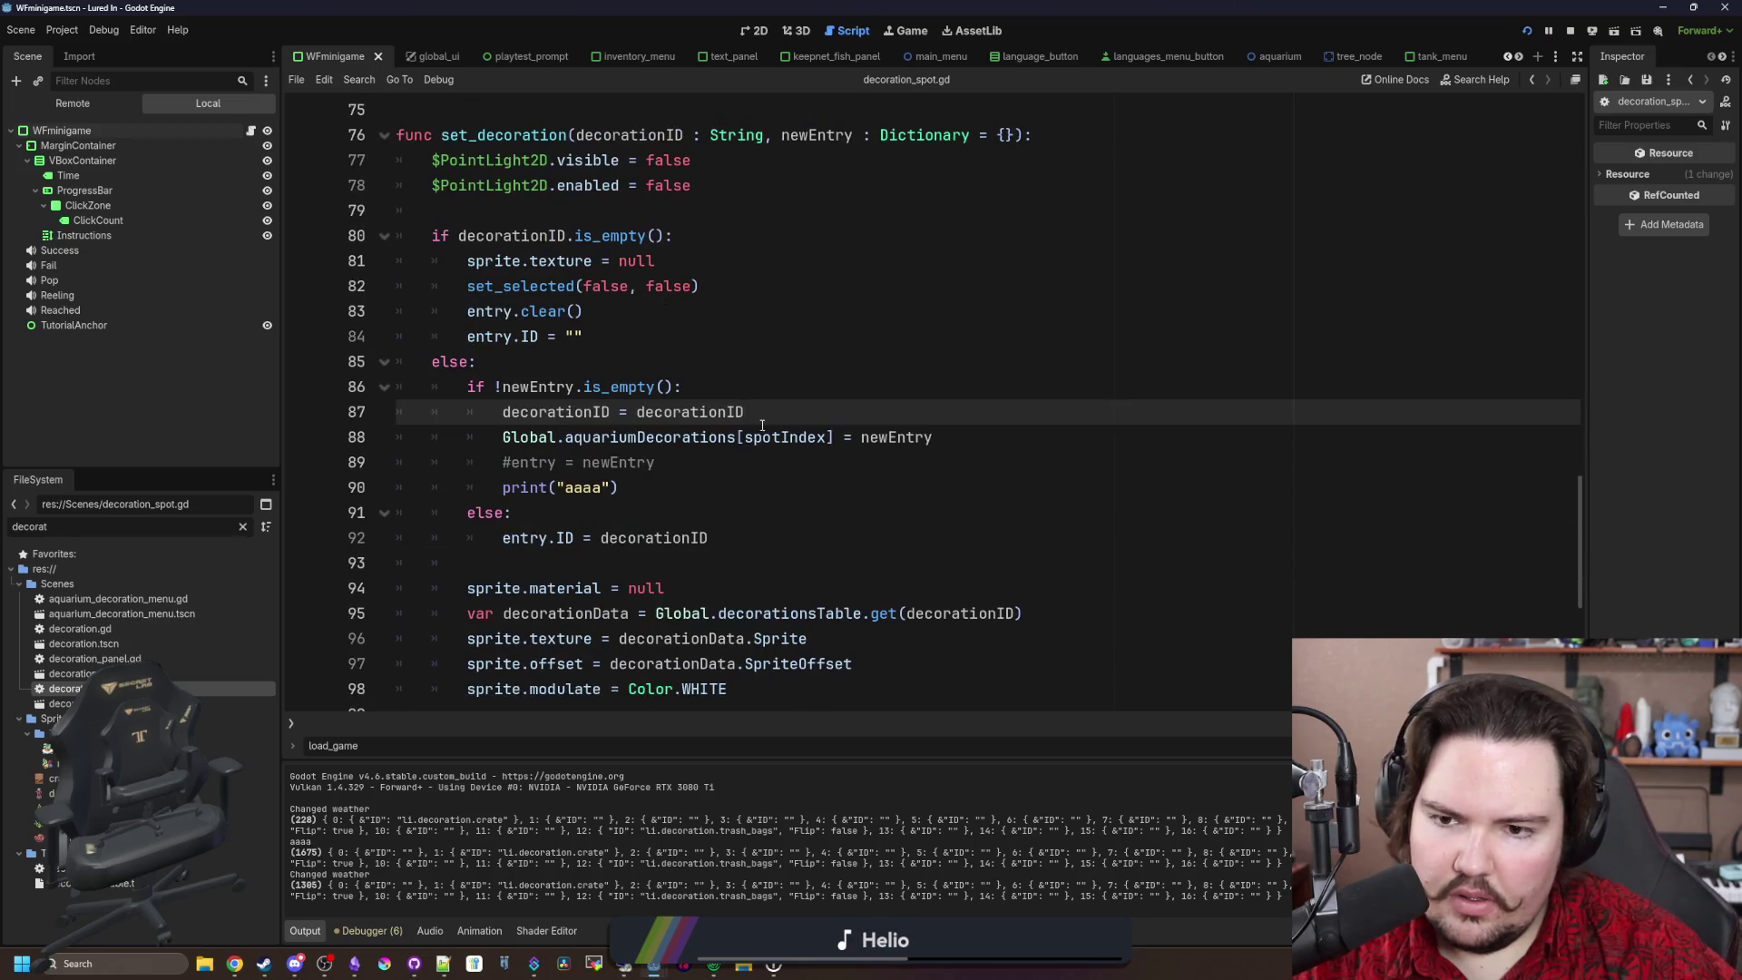
pyautogui.moveTo(797, 412); pyautogui.dragTo(504, 412)
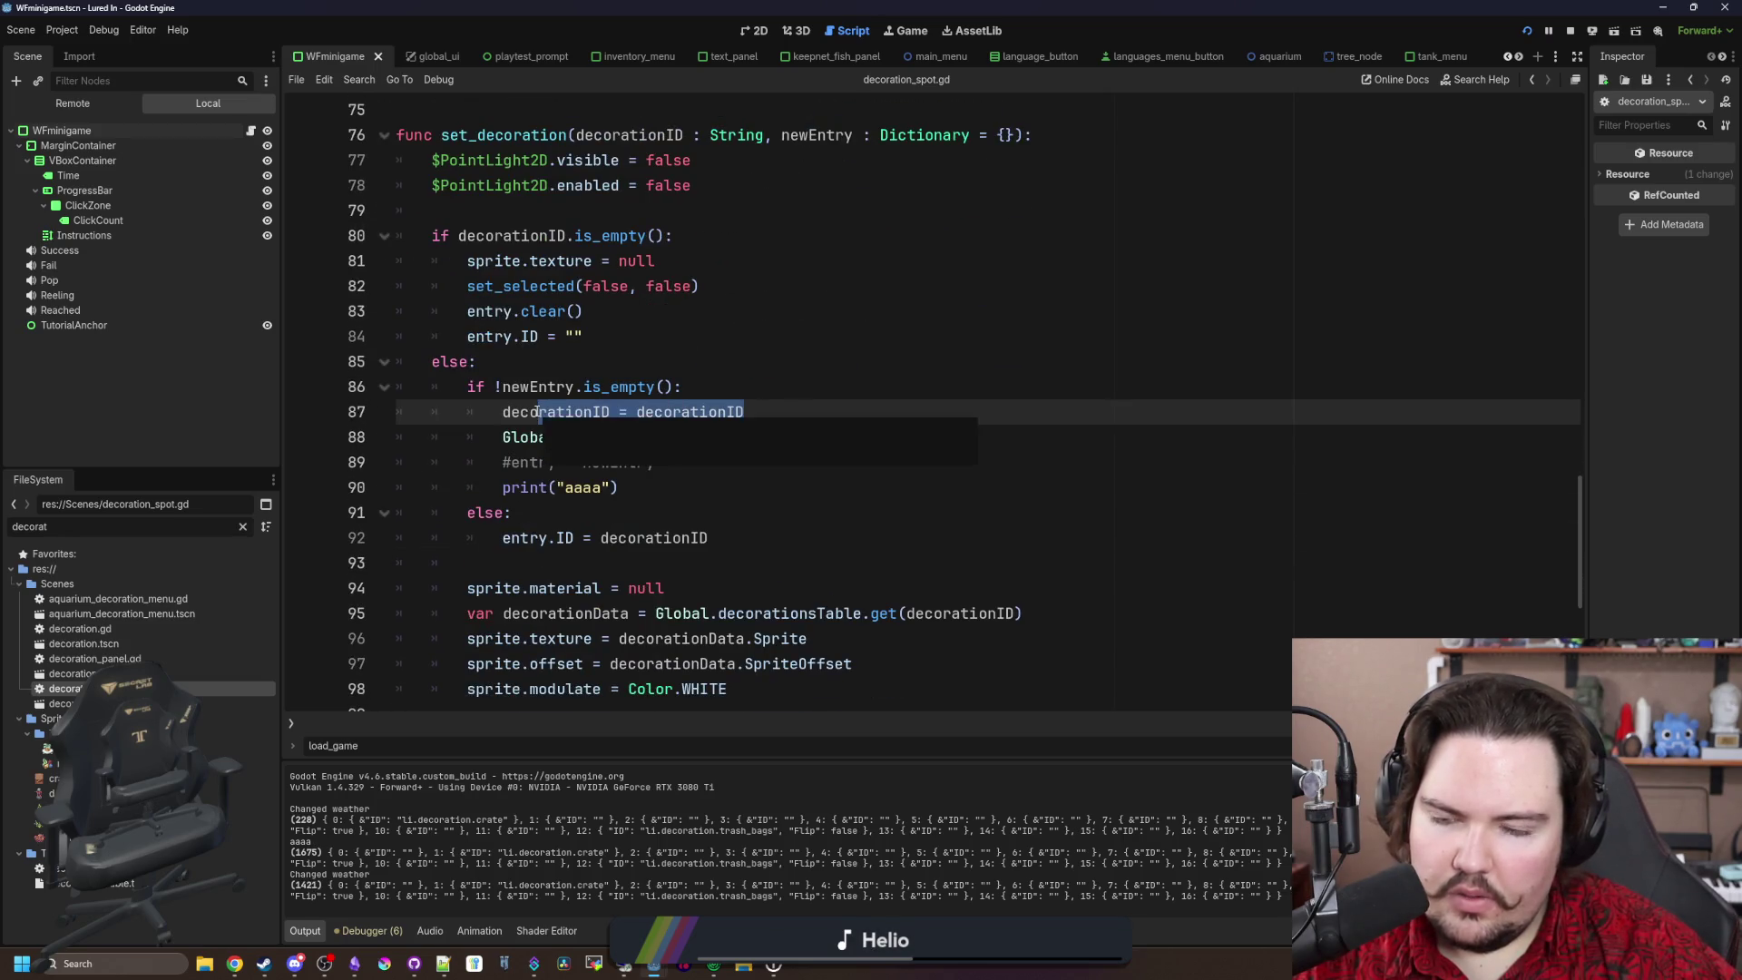
pyautogui.click(579, 409)
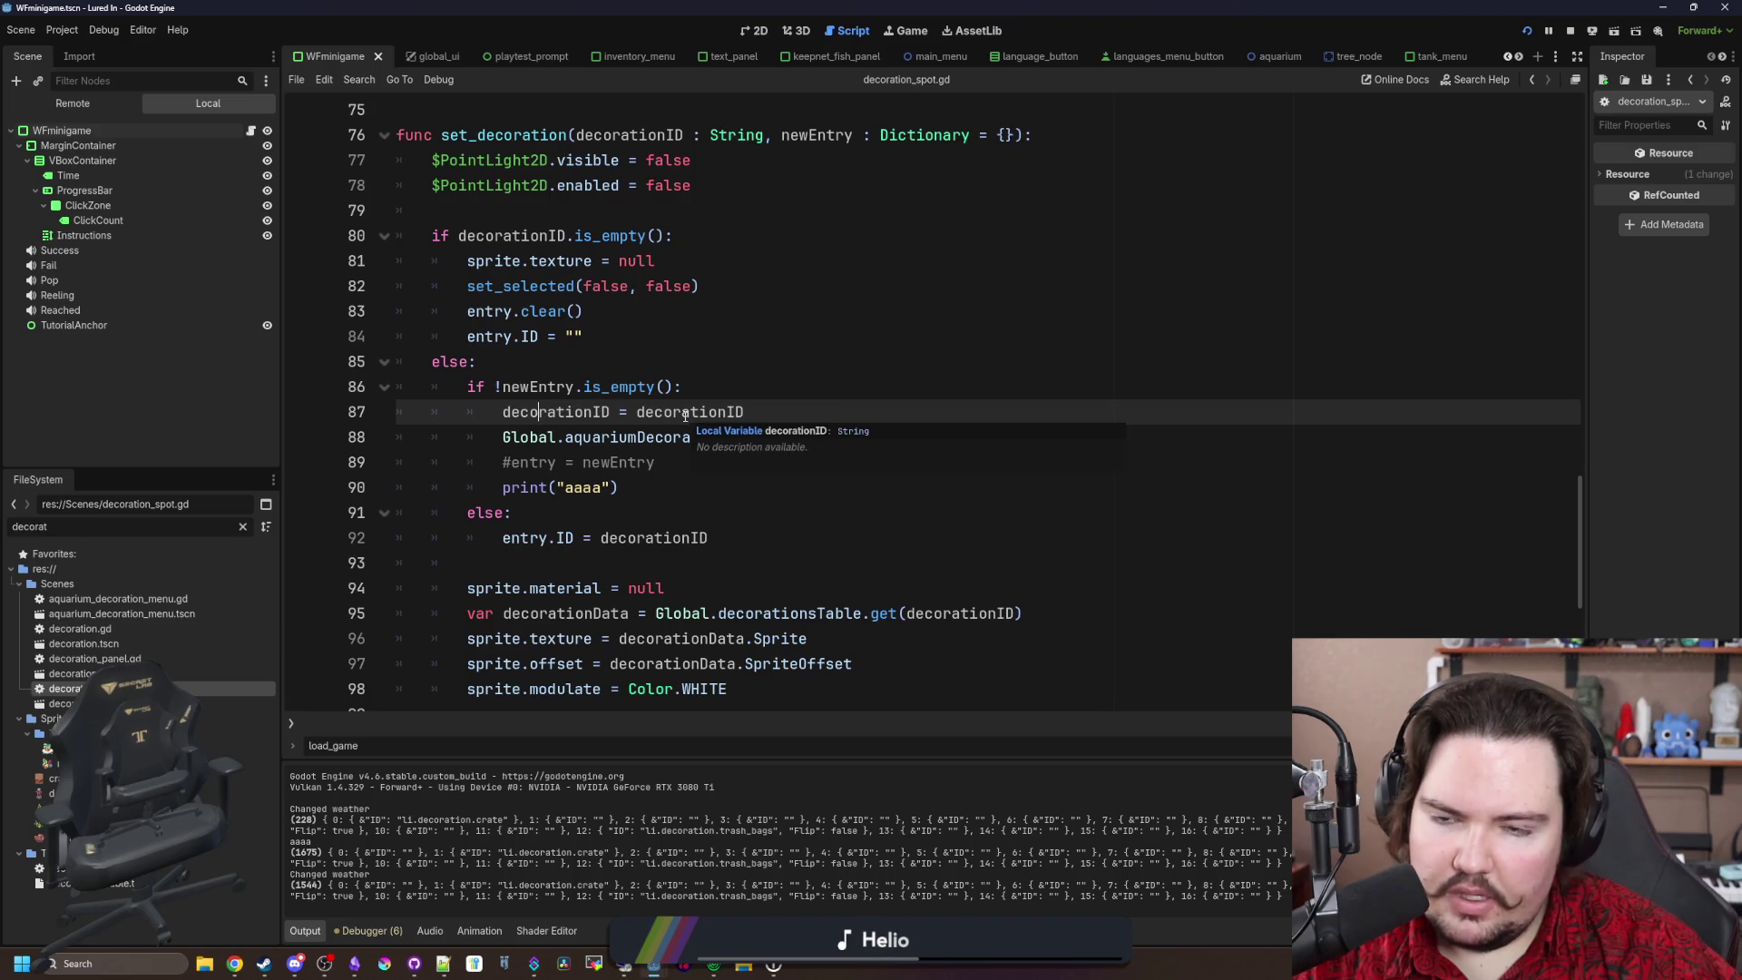
pyautogui.scroll(12, 673, 372)
pyautogui.scroll(13, 672, 372)
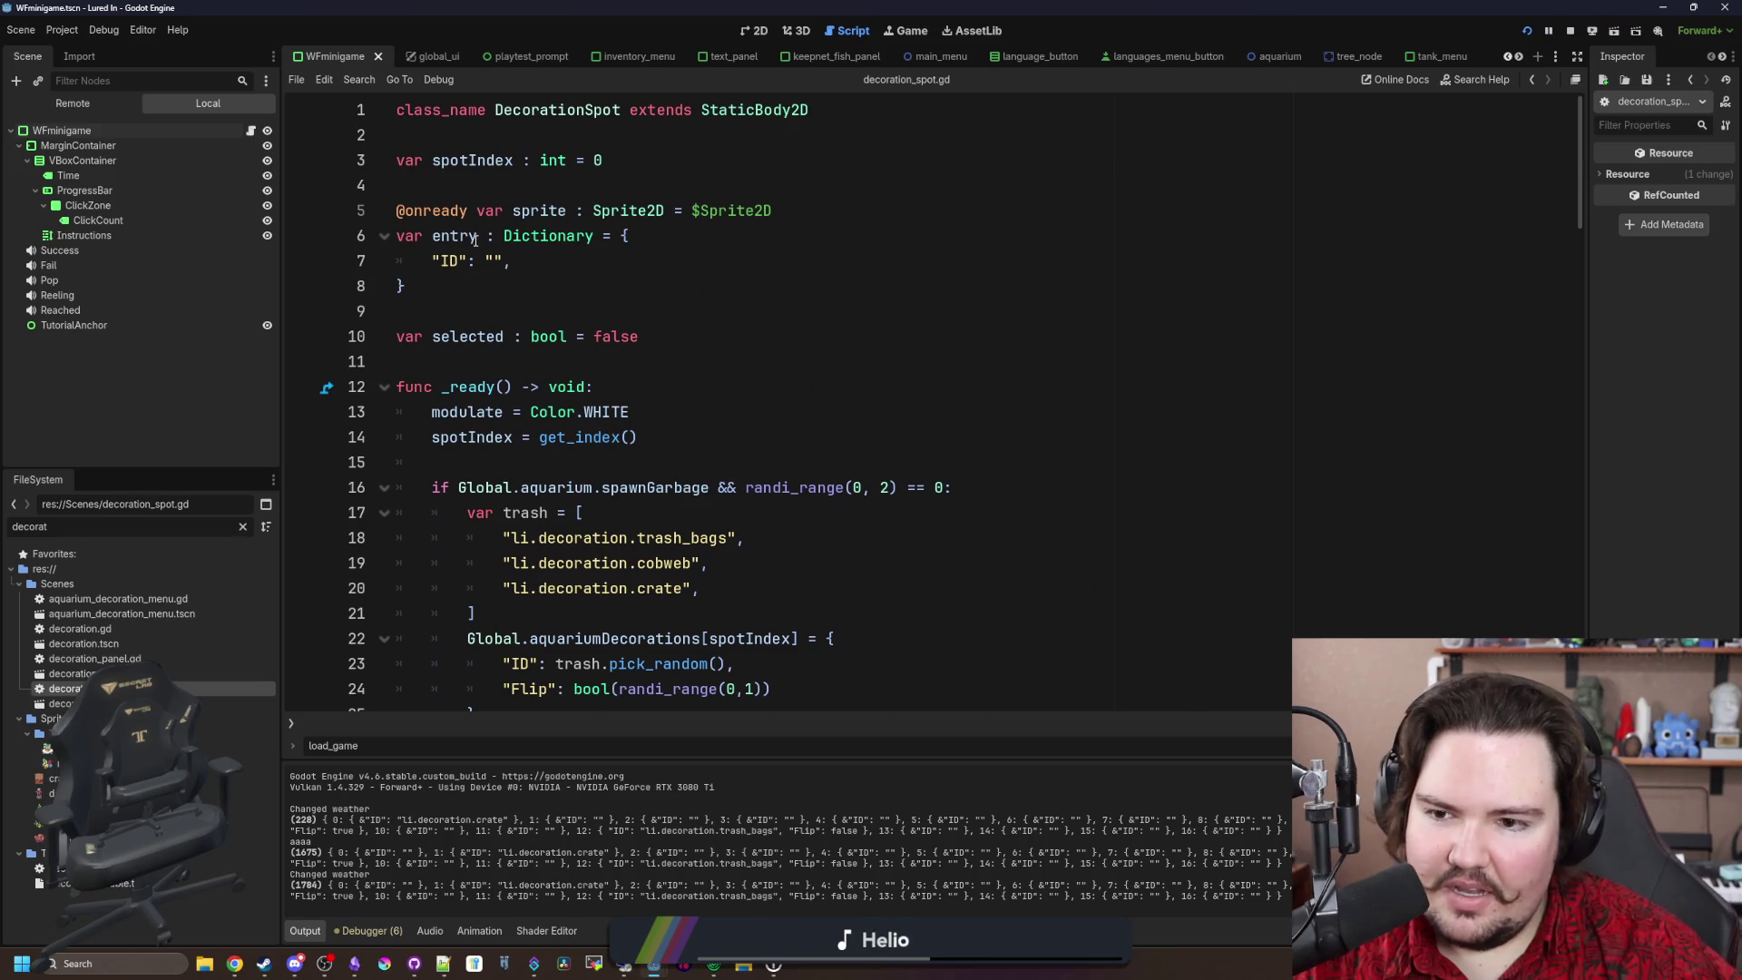
pyautogui.scroll(-20, 634, 420)
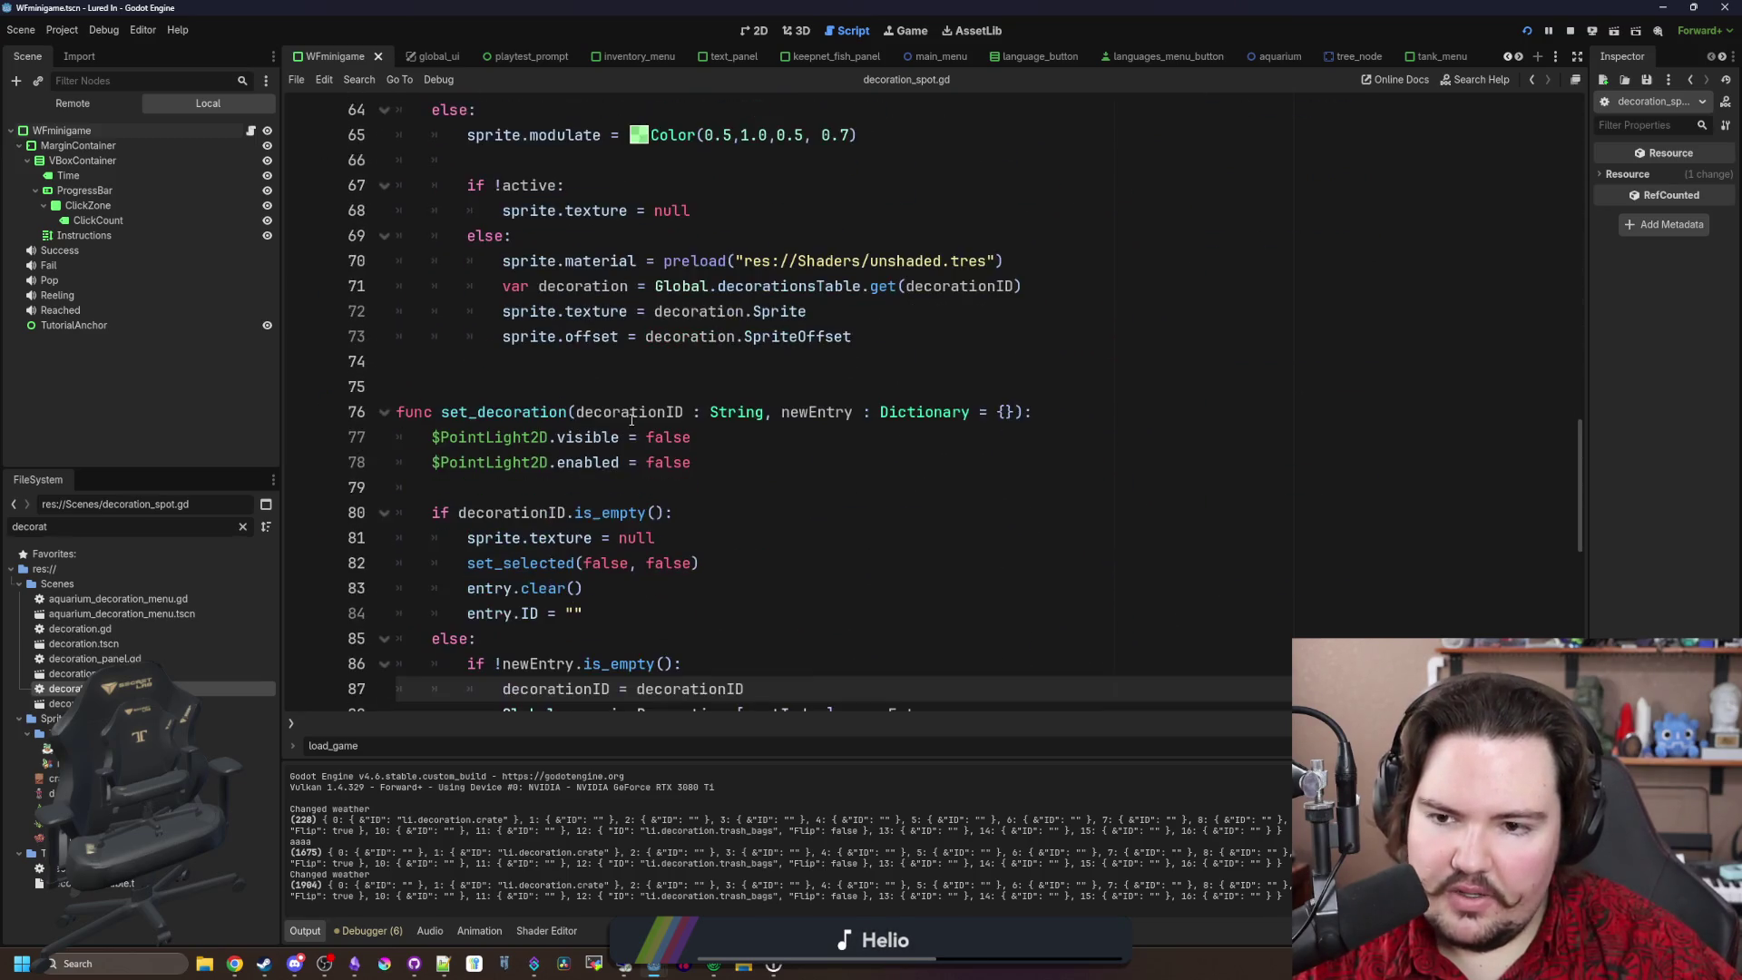
pyautogui.scroll(-2, 634, 420)
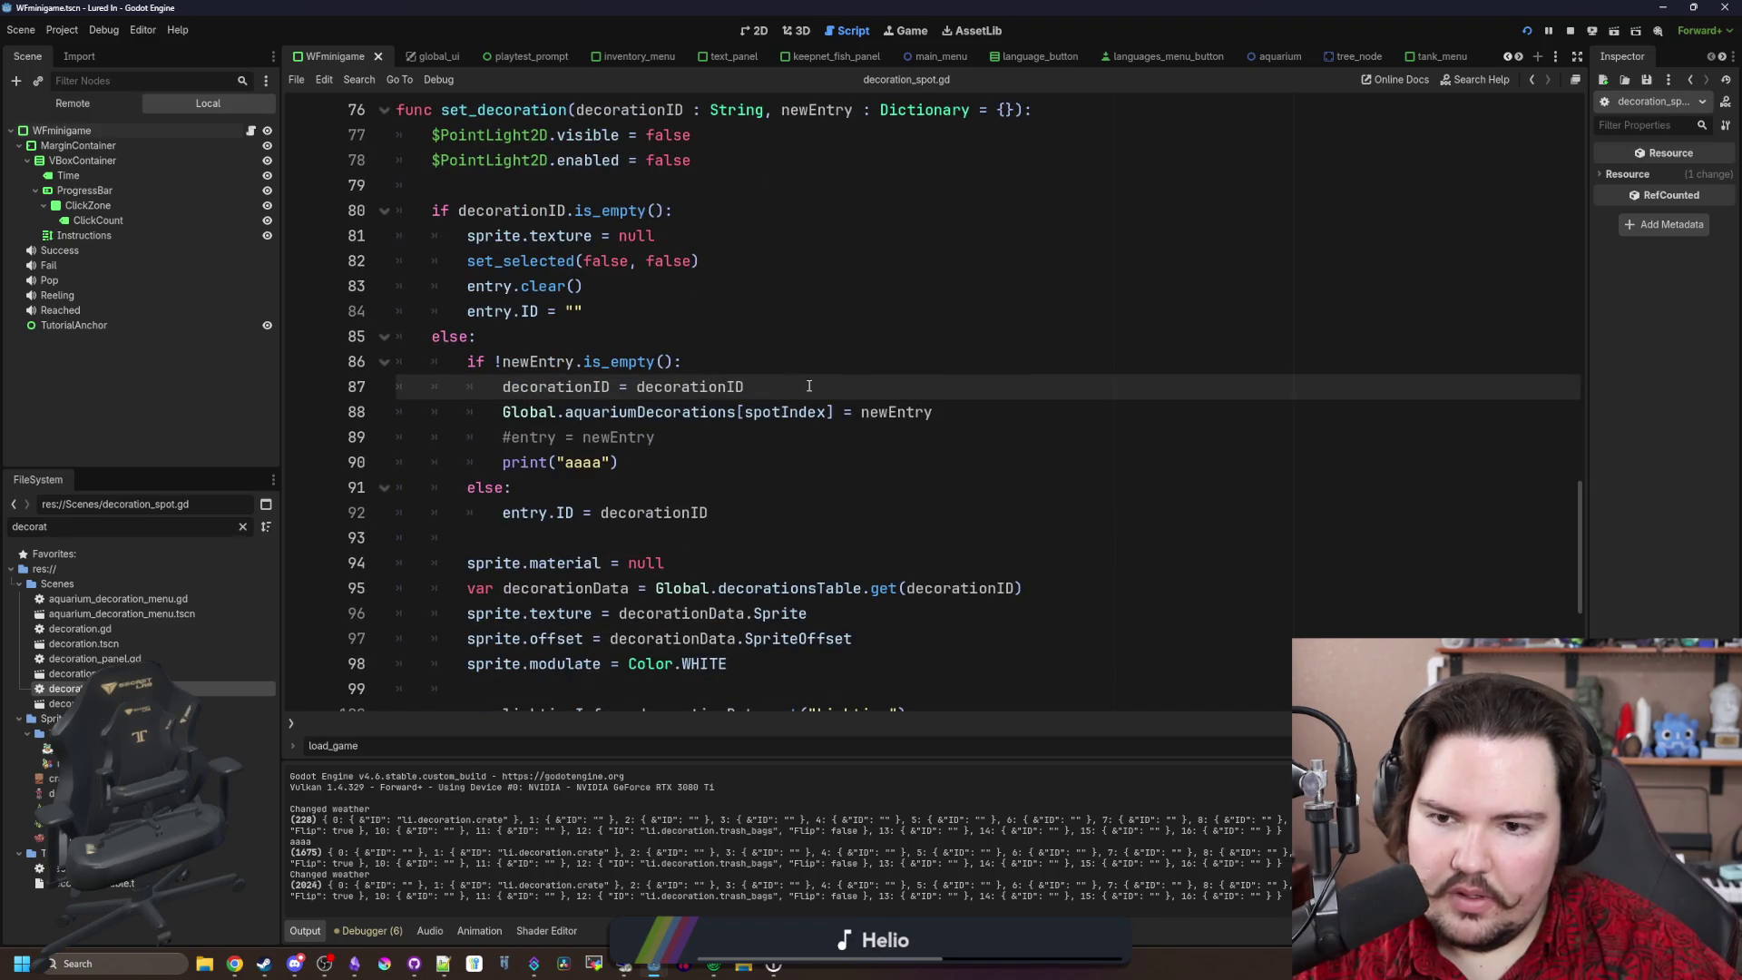
pyautogui.moveTo(808, 385); pyautogui.dragTo(379, 381)
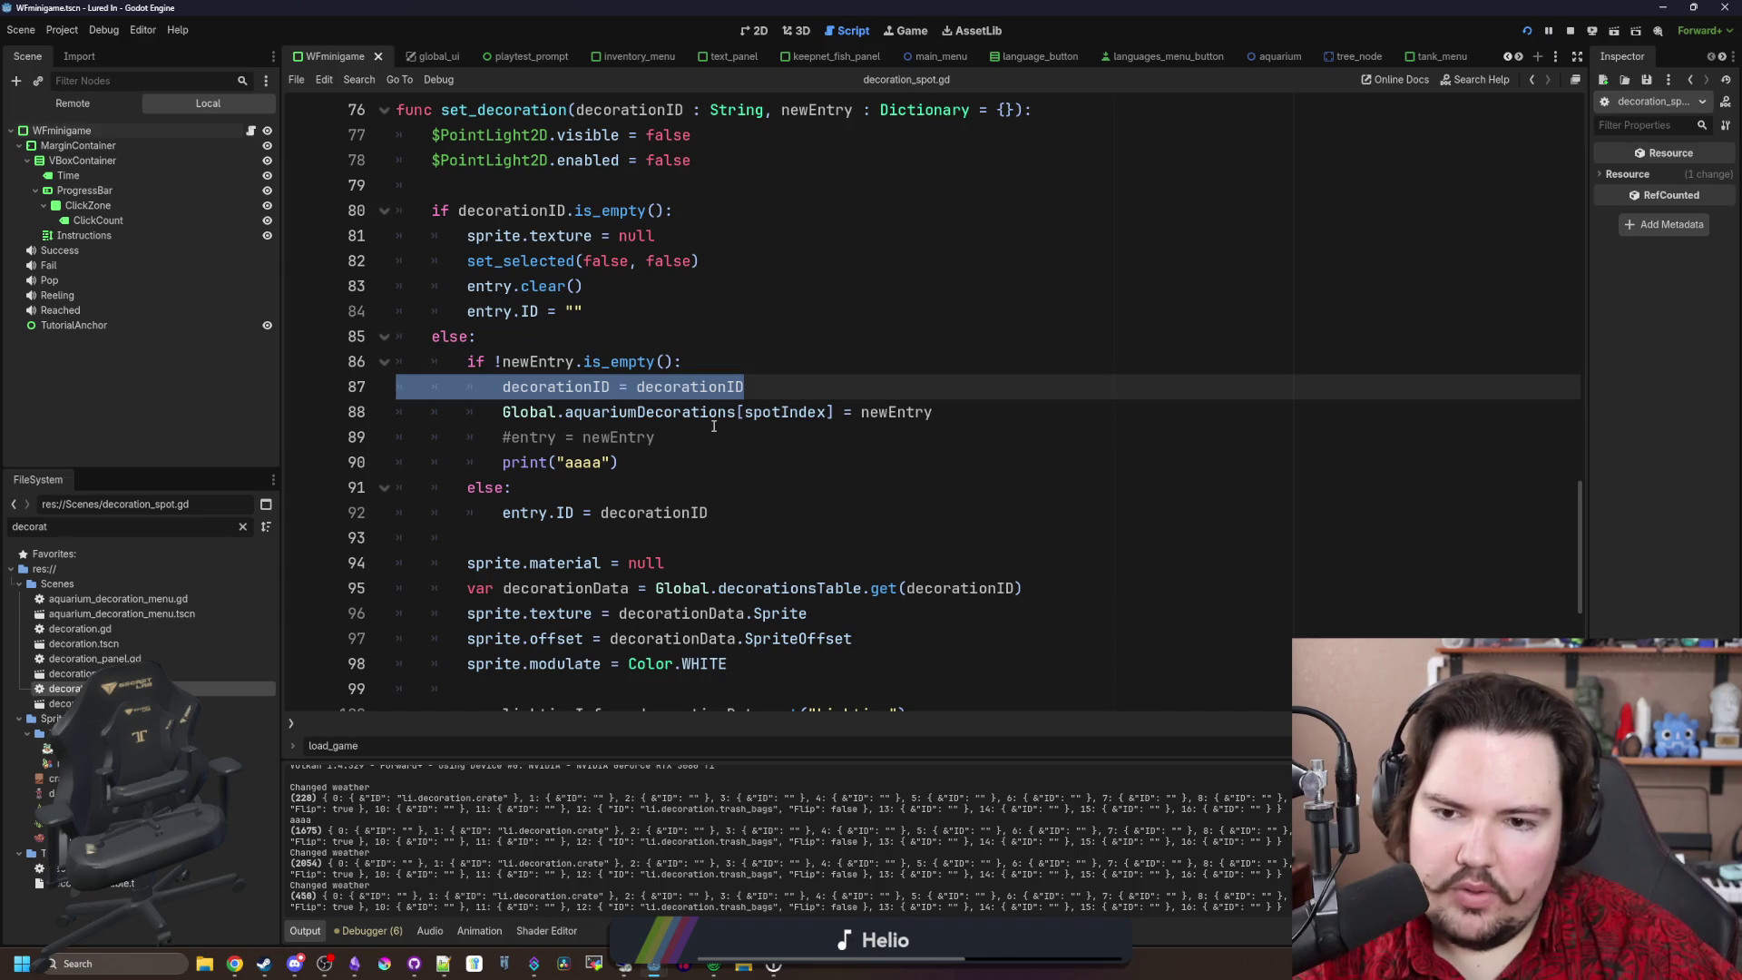
pyautogui.press('Delete')
pyautogui.press('BackSpace')
# Step: Remove the commented-out #entry = newEntry line and save the script
pyautogui.moveTo(683, 423); pyautogui.dragTo(382, 401)
pyautogui.press('Delete')
pyautogui.press('BackSpace')
pyautogui.hotkey('ctrl', 's')
pyautogui.press('Up')
pyautogui.press('Up')
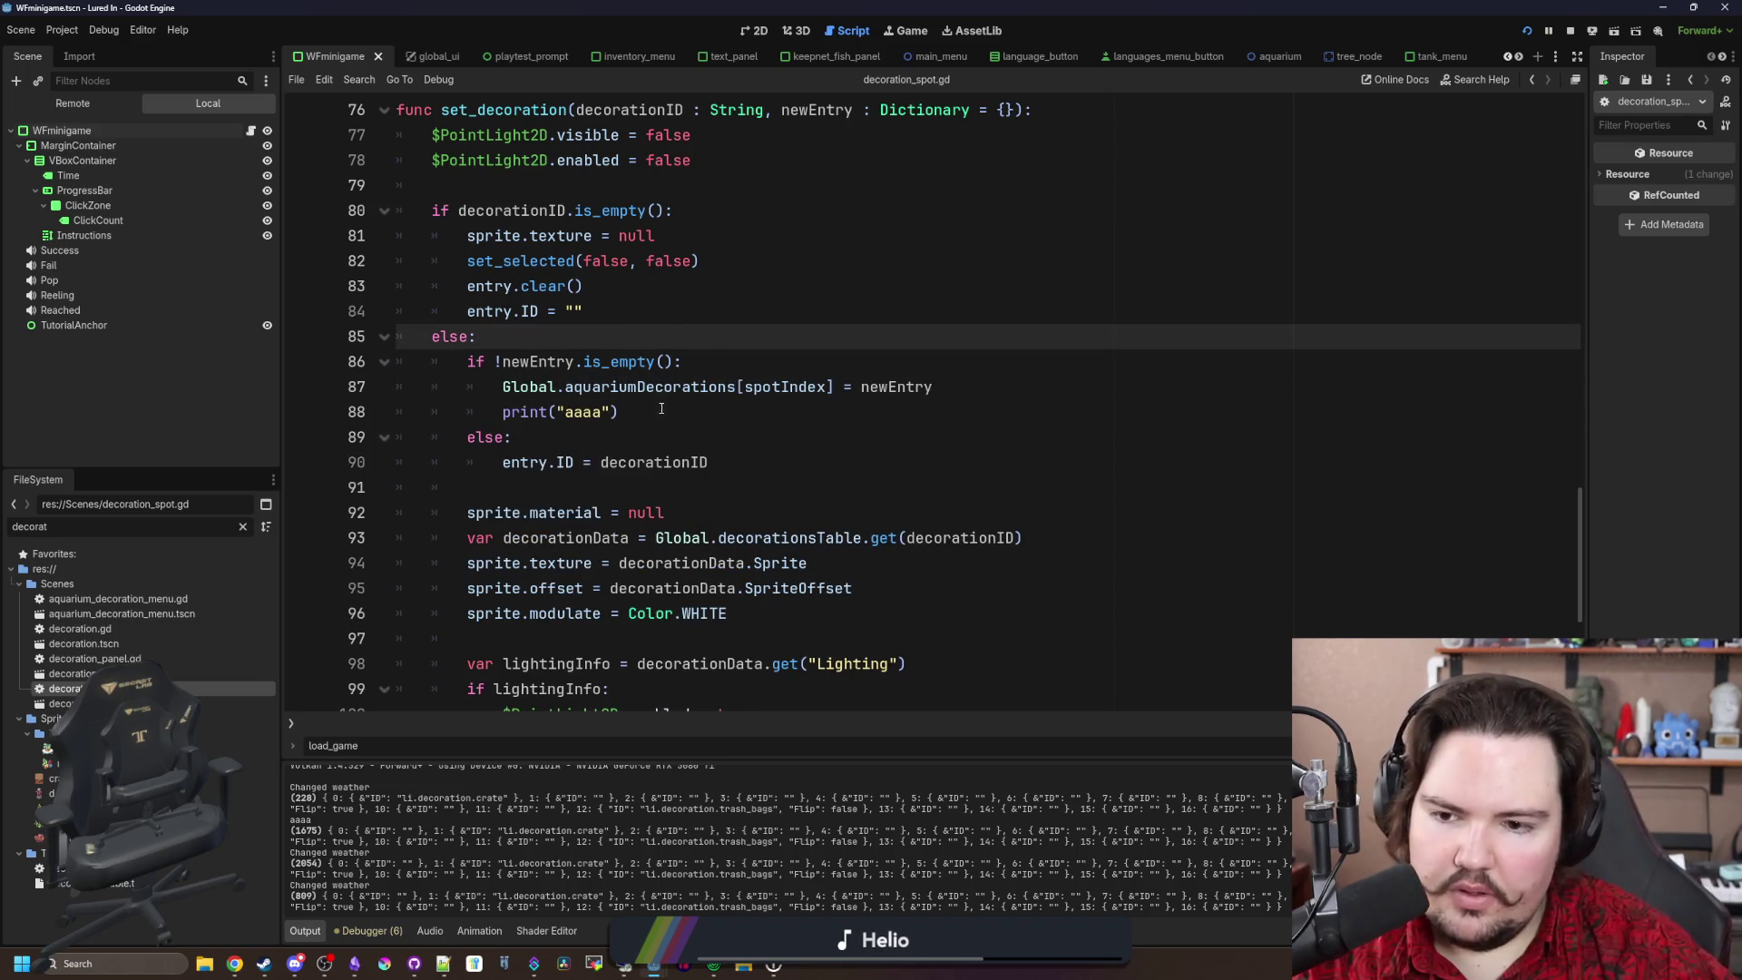
# Step: Change print("aaaa") to print(decorationID) and relaunch the game
pyautogui.scroll(-1, 662, 409)
pyautogui.click(662, 410)
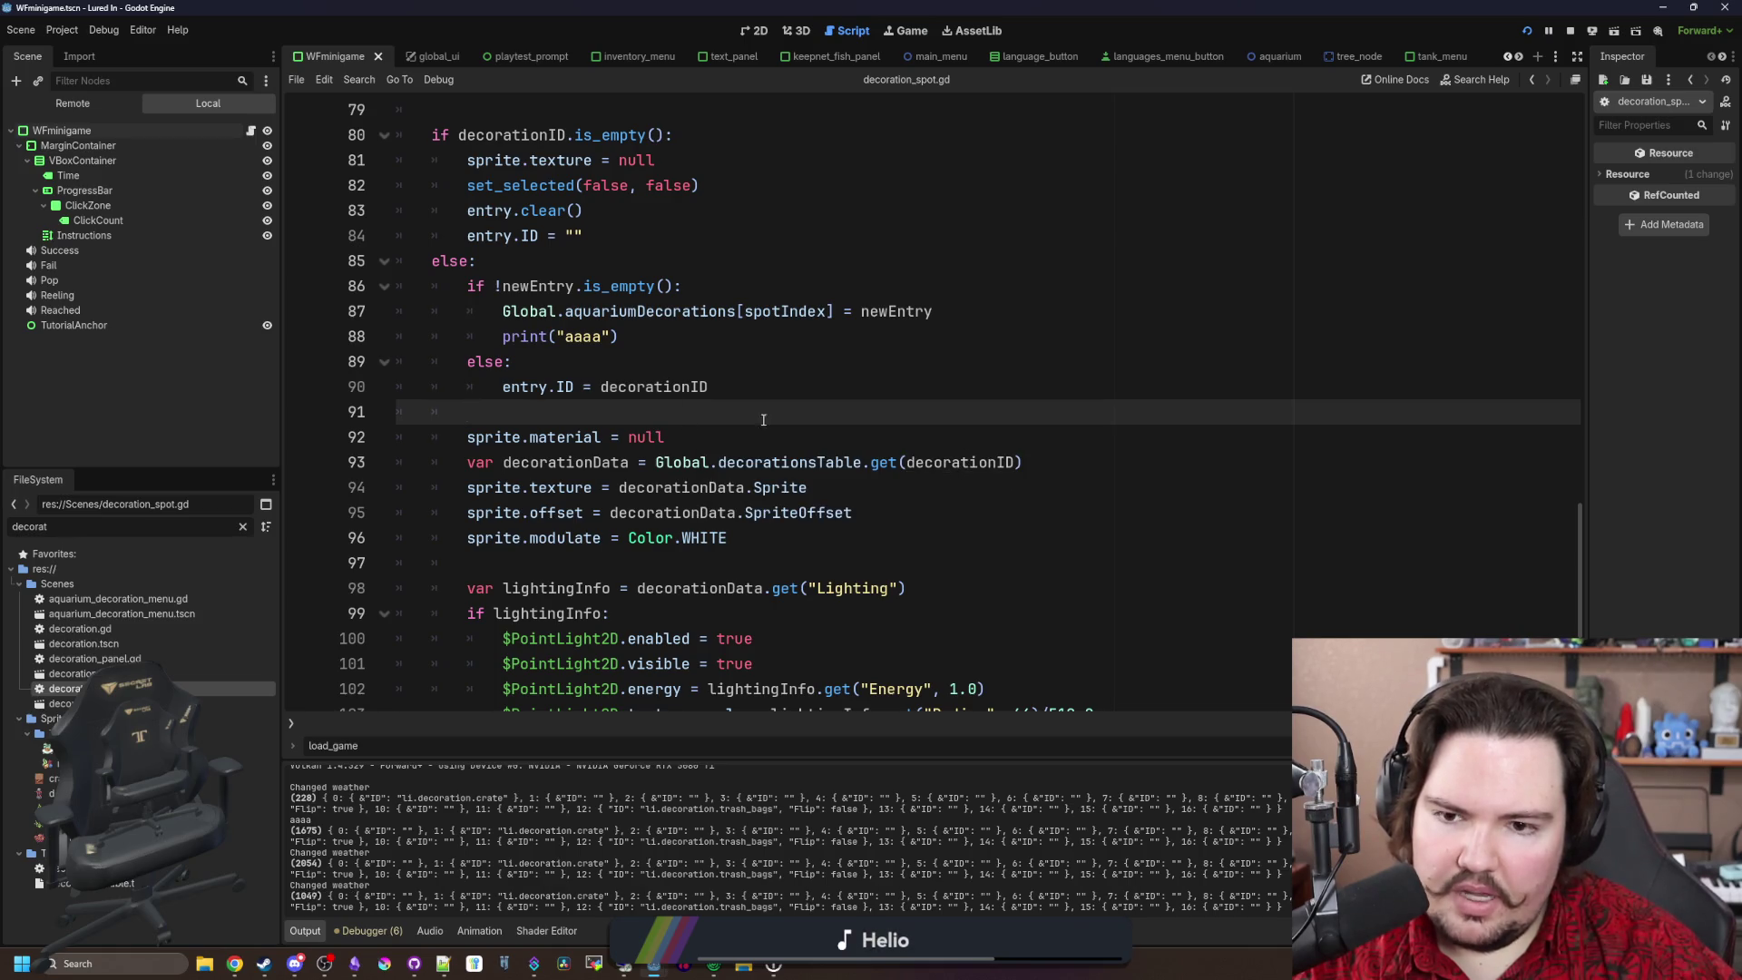
pyautogui.scroll(2, 763, 420)
pyautogui.click(631, 486)
pyautogui.press('BackSpace')
pyautogui.press('BackSpace')
pyautogui.press('BackSpace')
pyautogui.write('(decor')
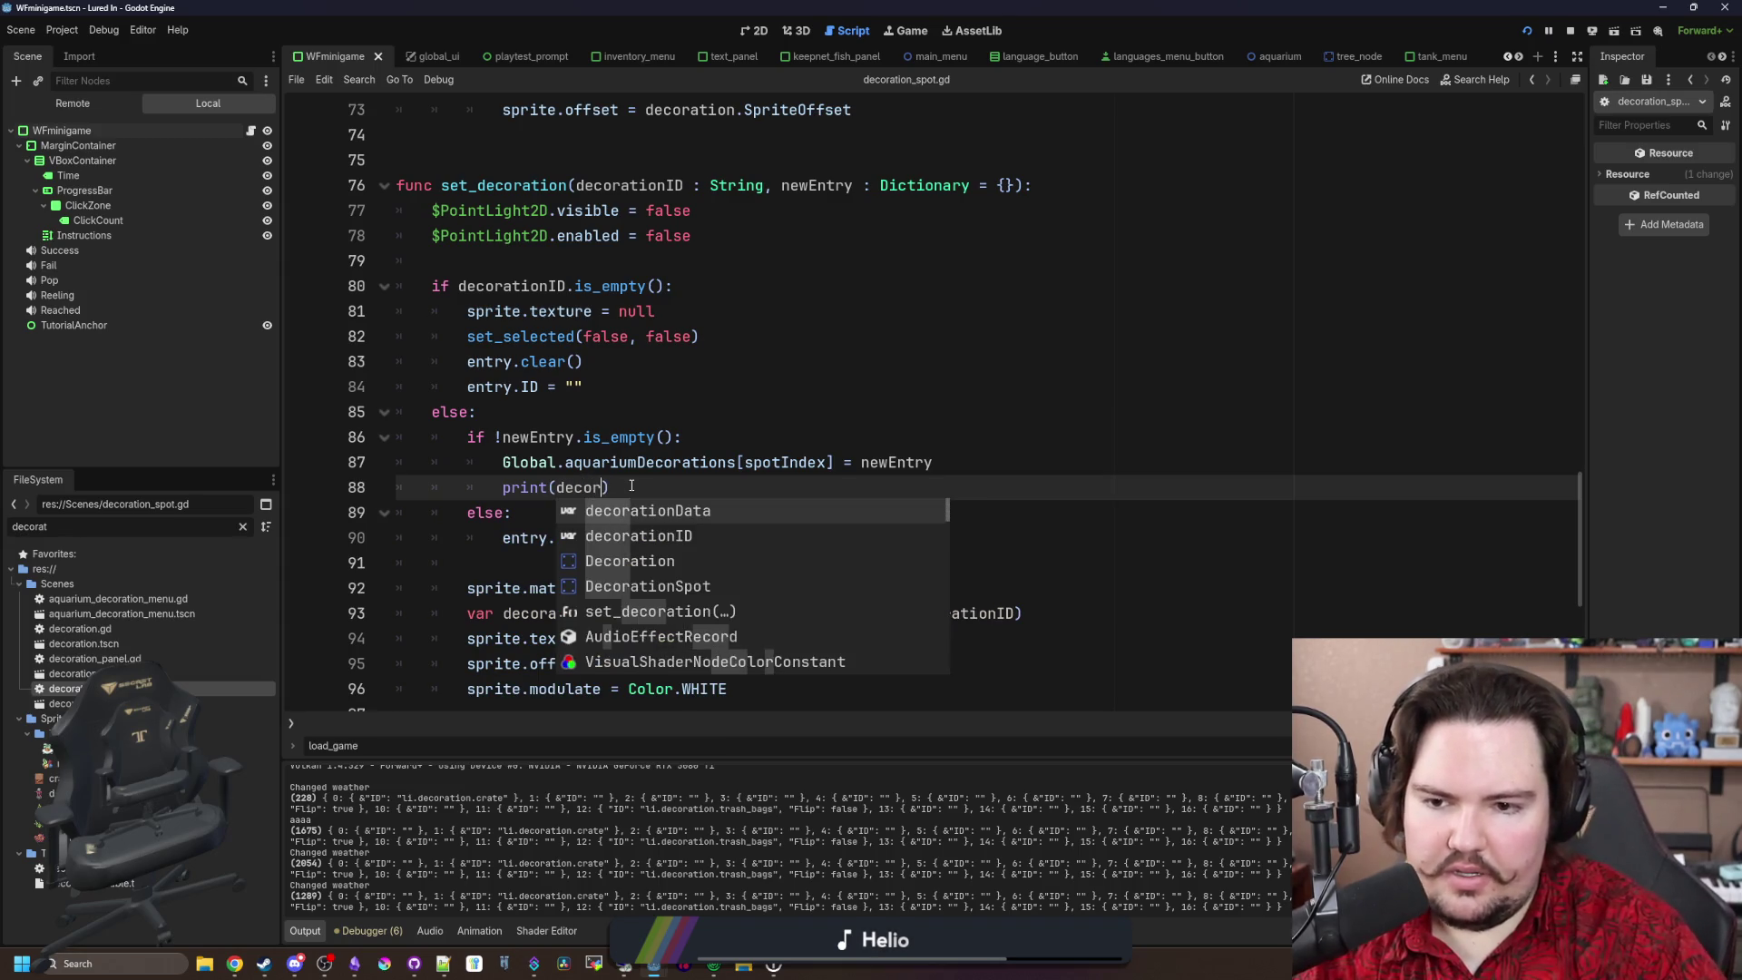
pyautogui.press('Return')
pyautogui.press('F5')
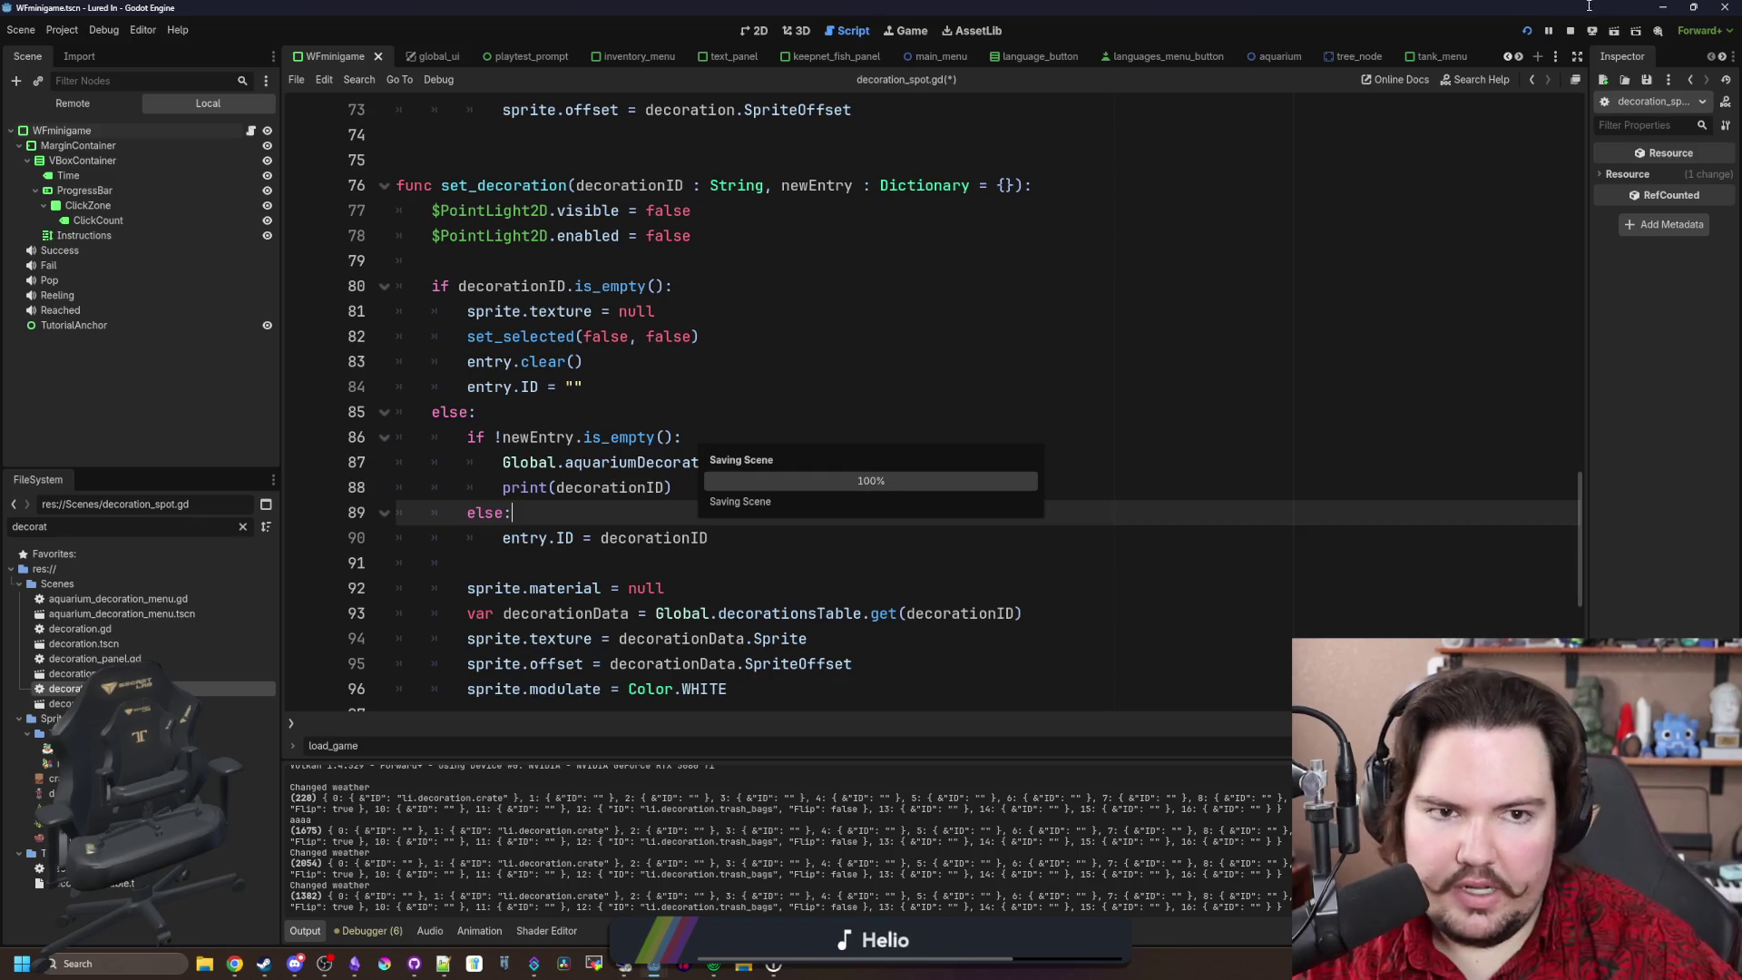
pyautogui.click(1529, 32)
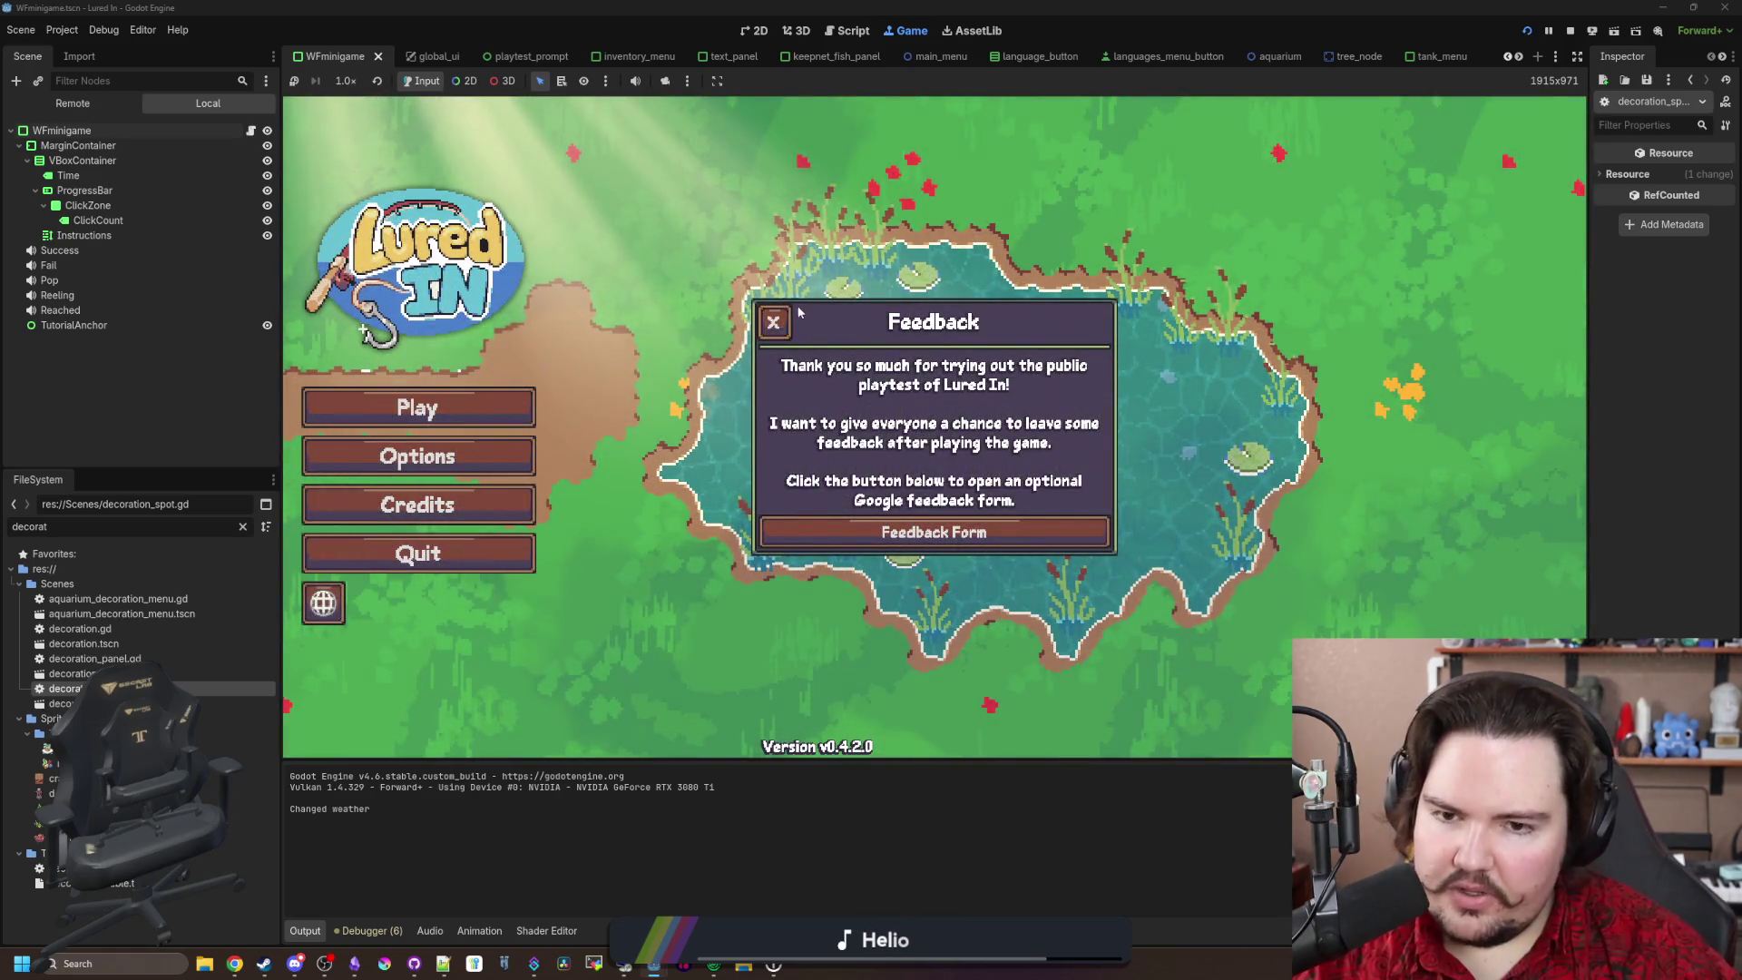
# Step: Start the game, dismiss Welcome Back, and move the crate to another decoration spot
pyautogui.click(774, 321)
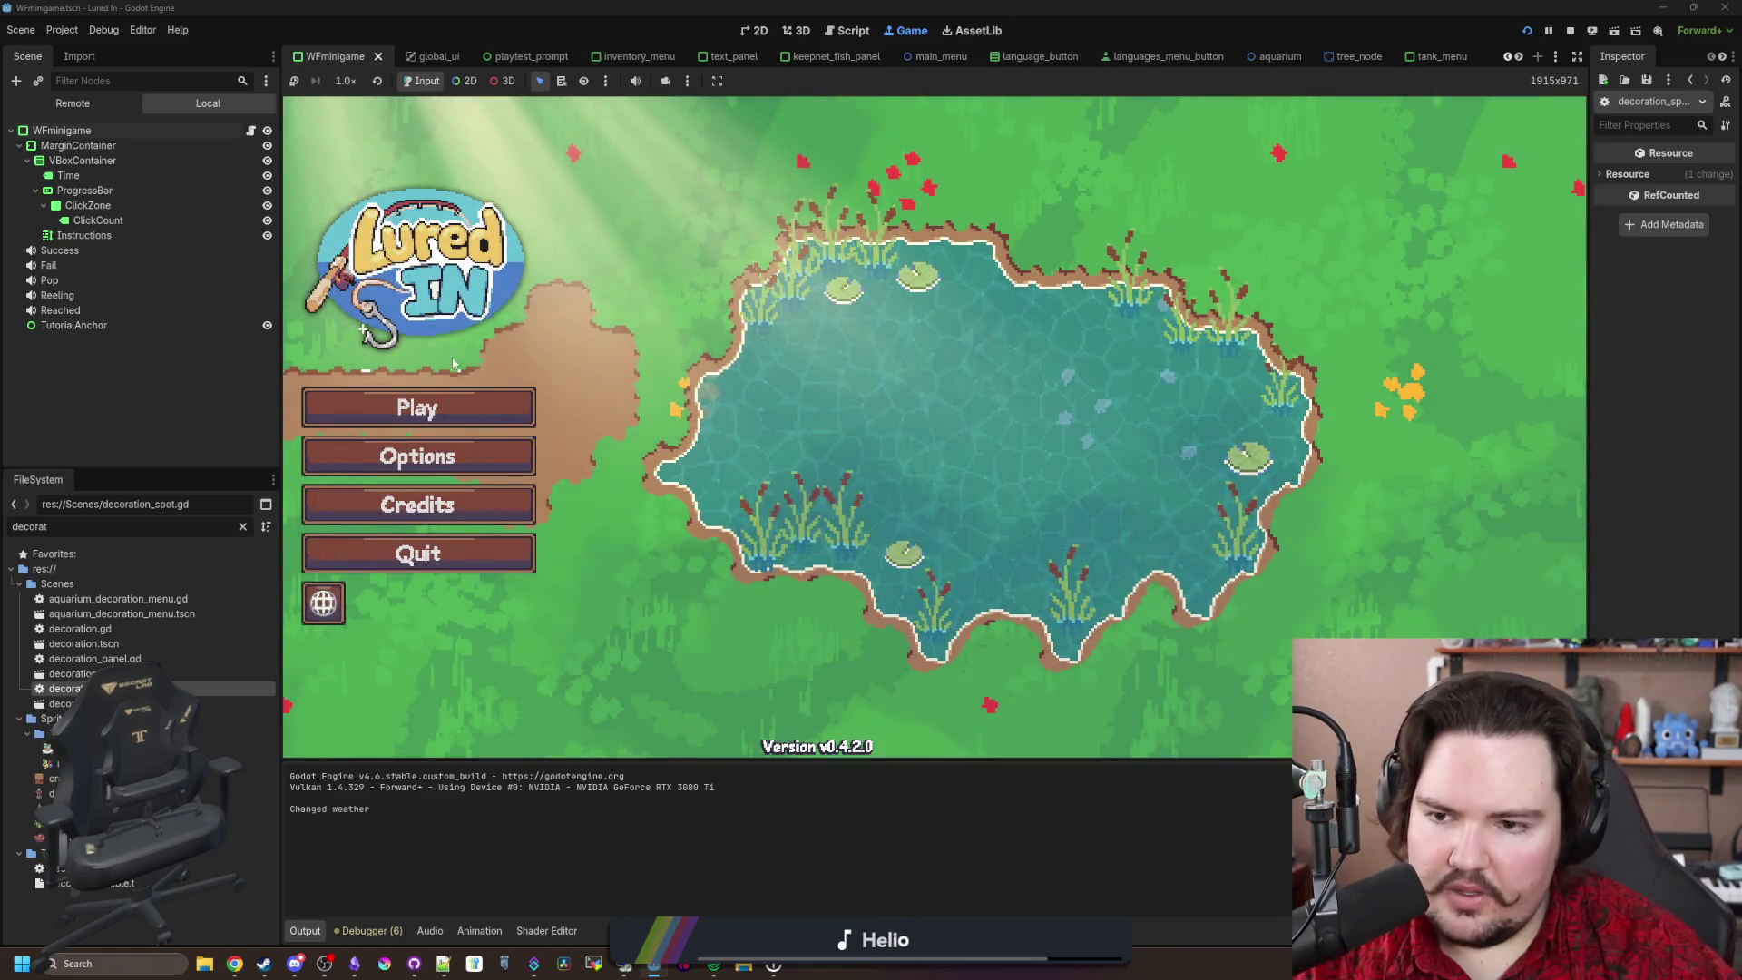
pyautogui.click(445, 406)
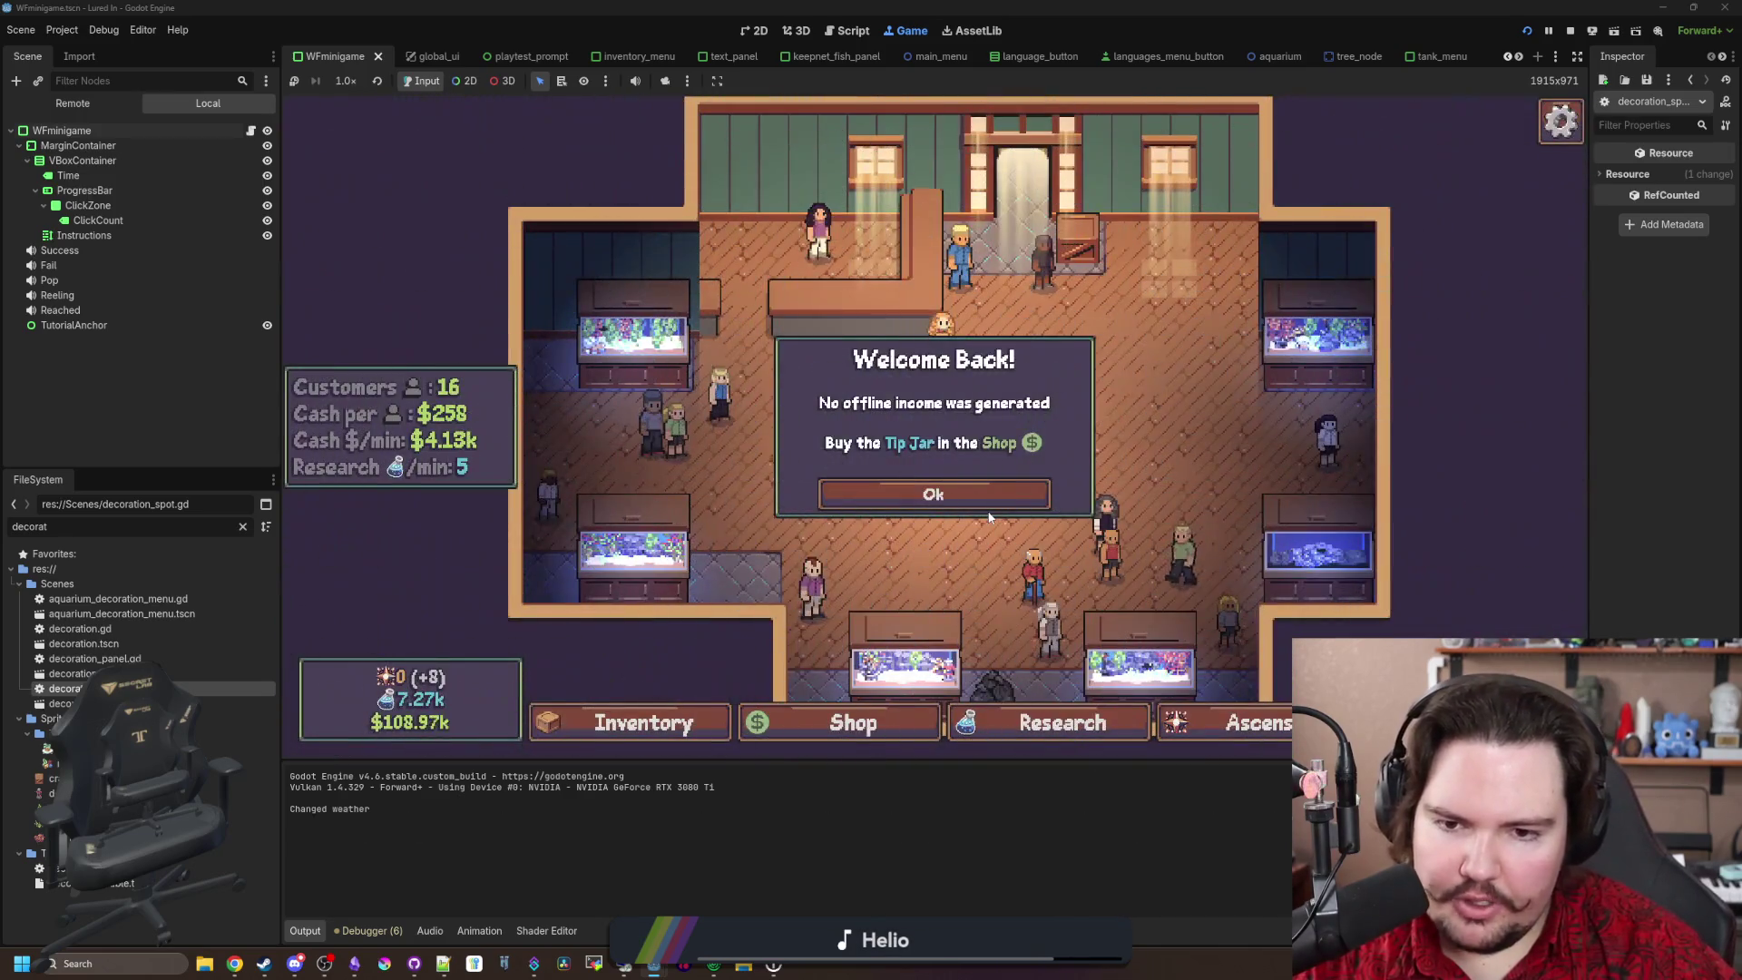
pyautogui.click(980, 497)
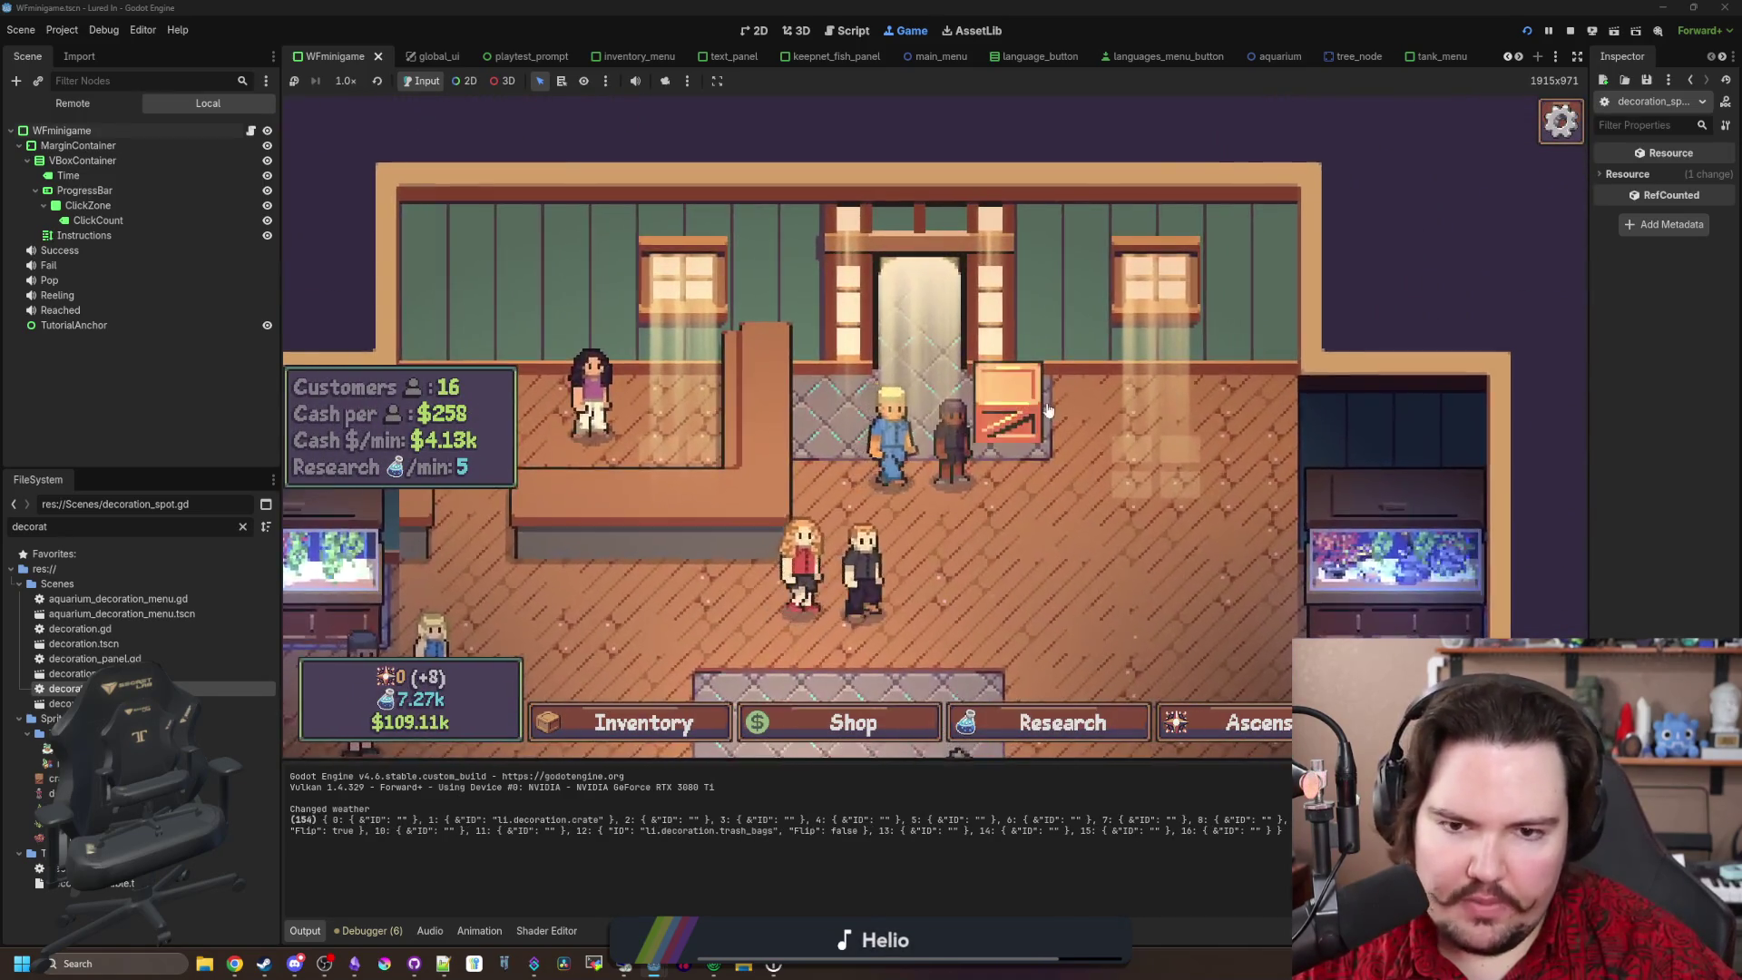
pyautogui.click(1002, 399)
pyautogui.click(1108, 502)
pyautogui.click(767, 410)
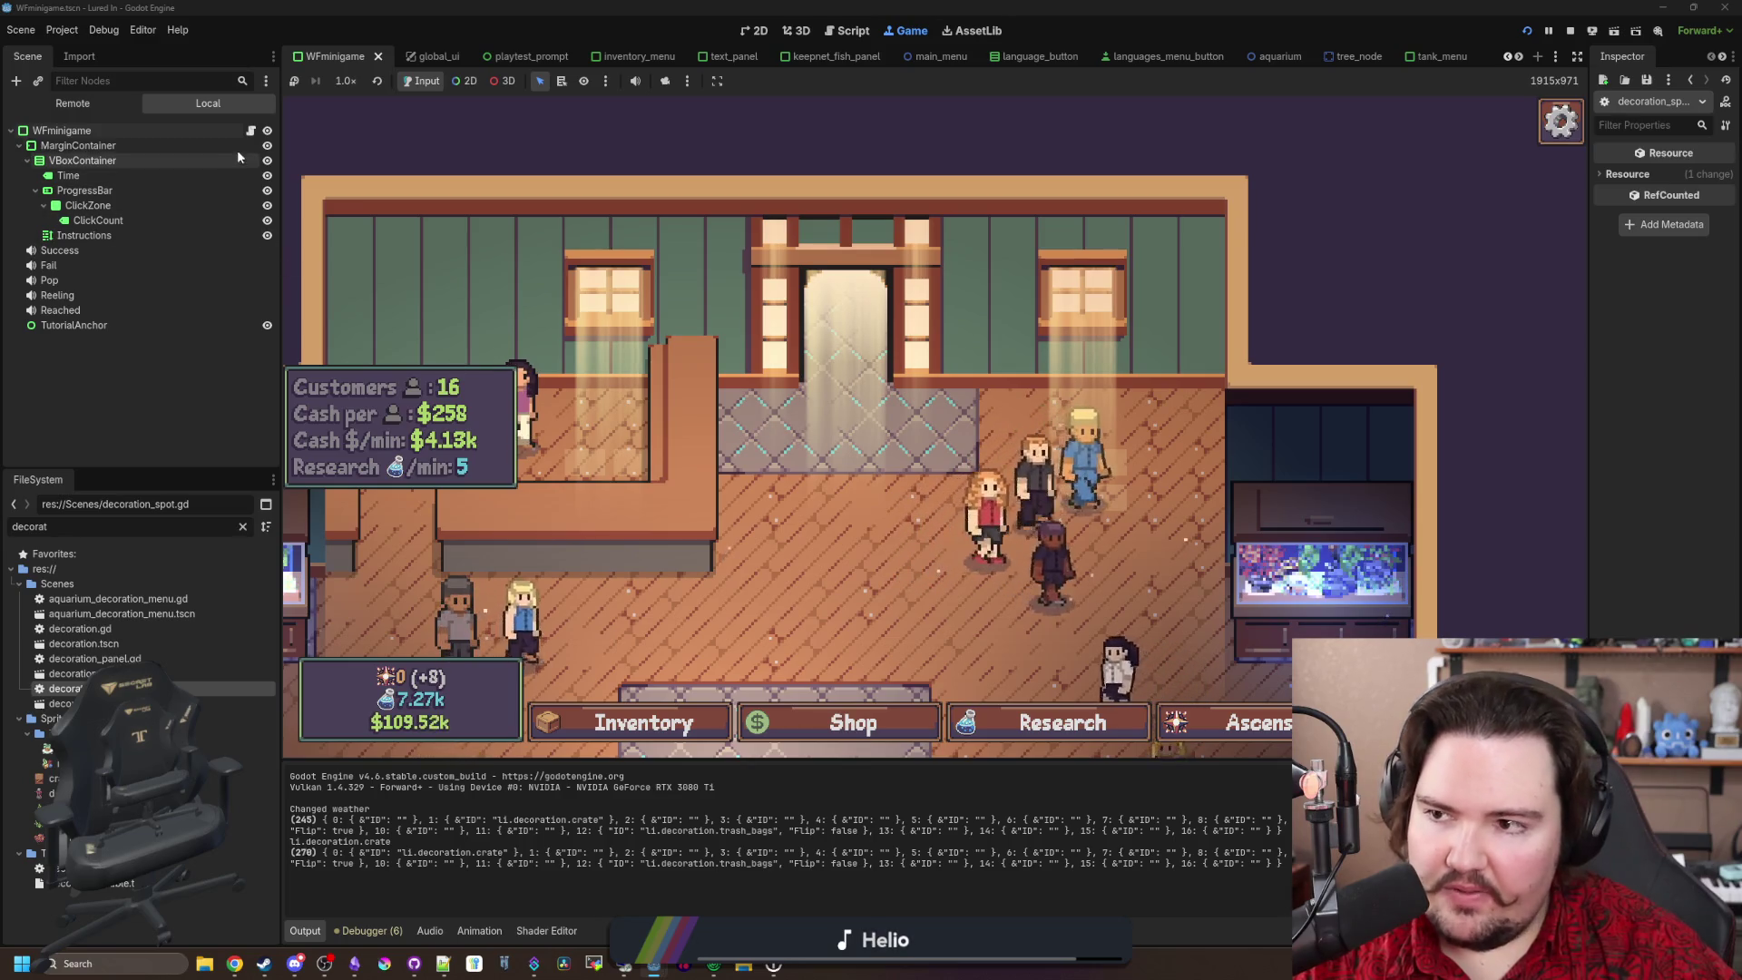
# Step: Filter the FileSystem for 'cursor' and open aquarium_cursor.gd
pyautogui.doubleClick(224, 524)
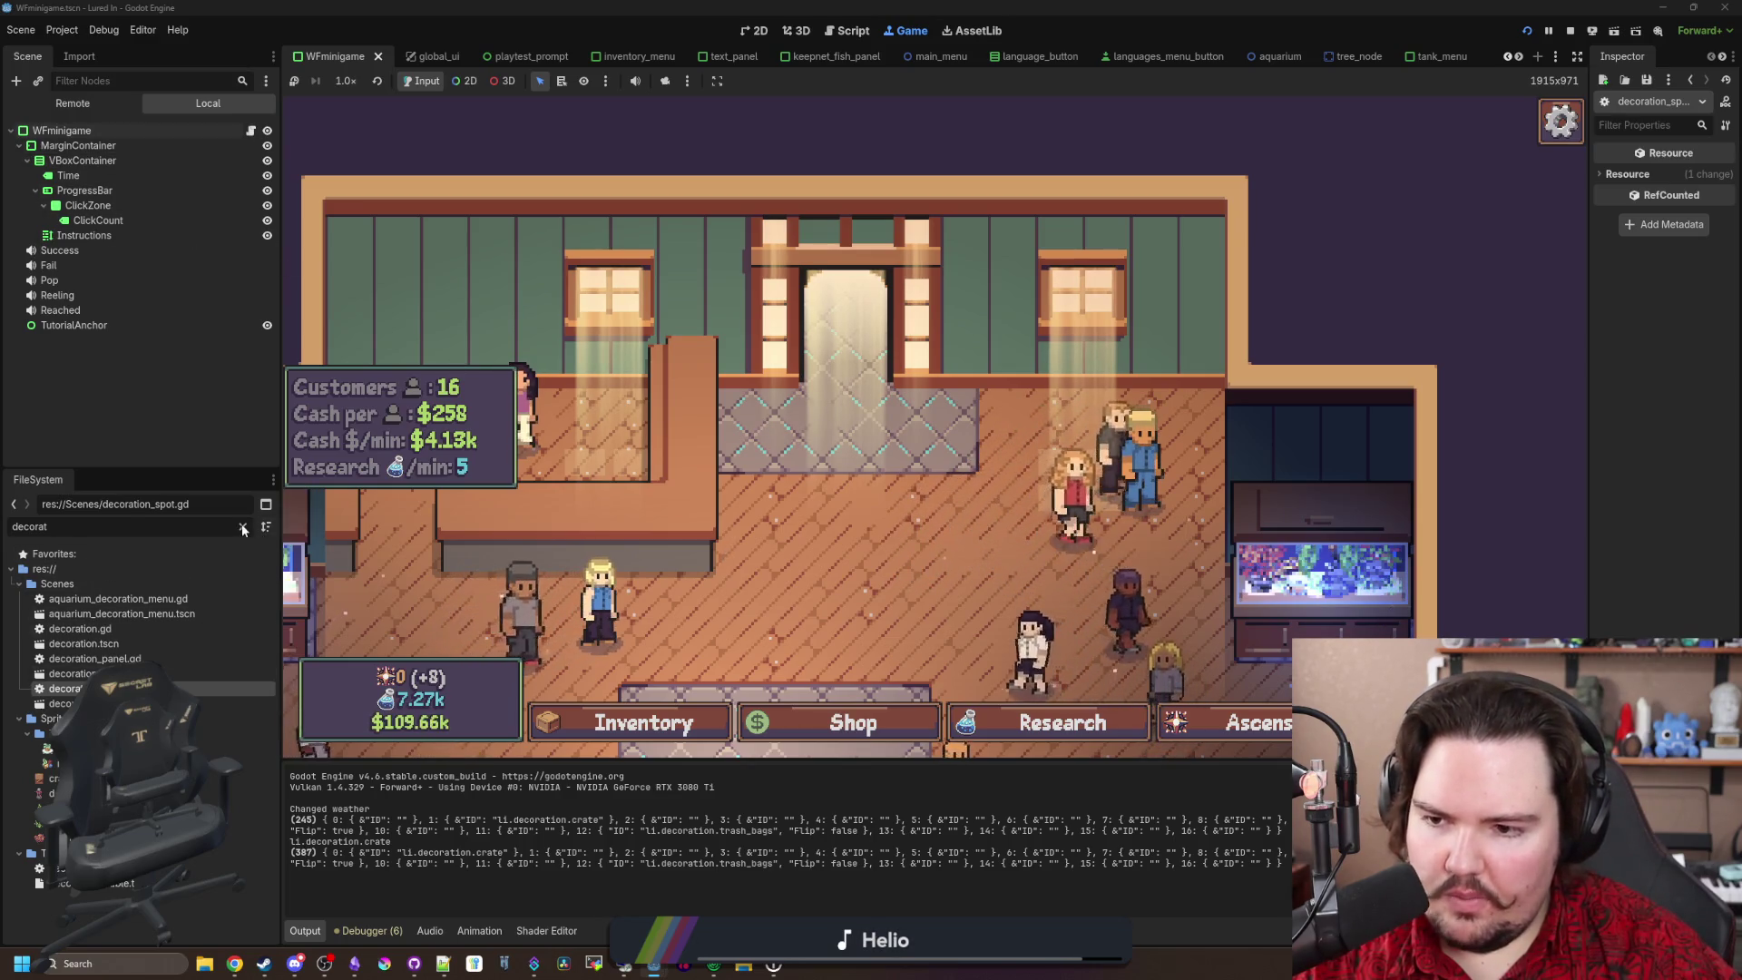
pyautogui.write('cursor')
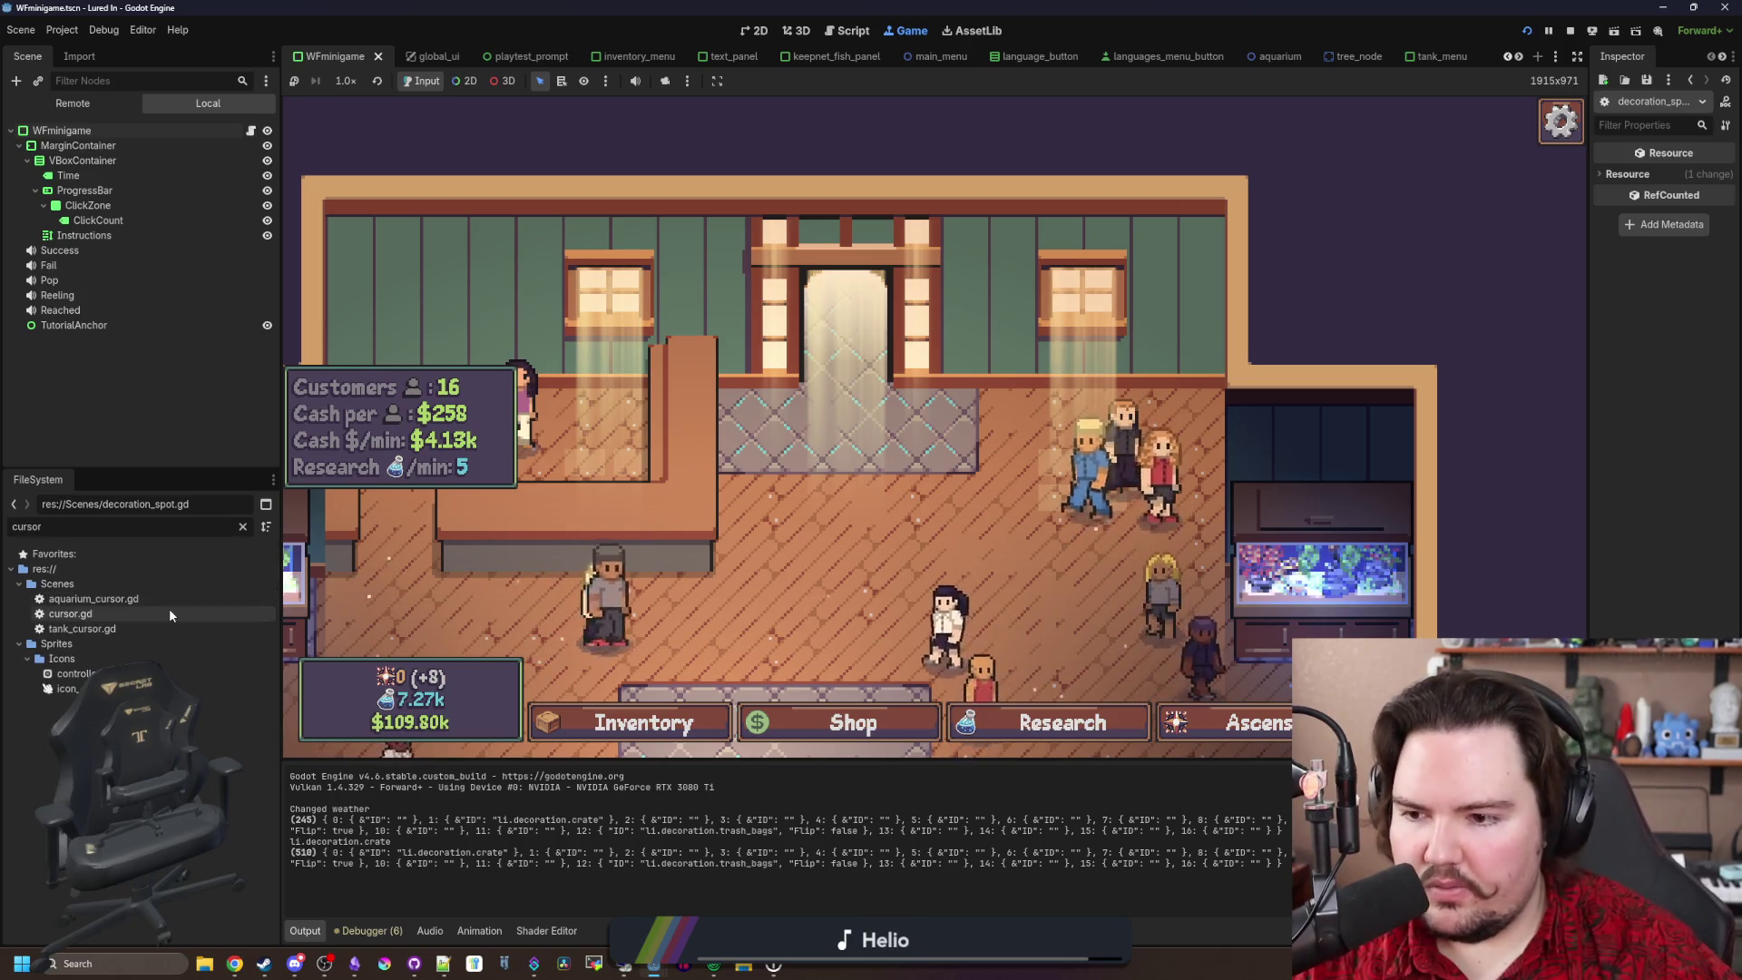
pyautogui.doubleClick(171, 597)
pyautogui.click(895, 433)
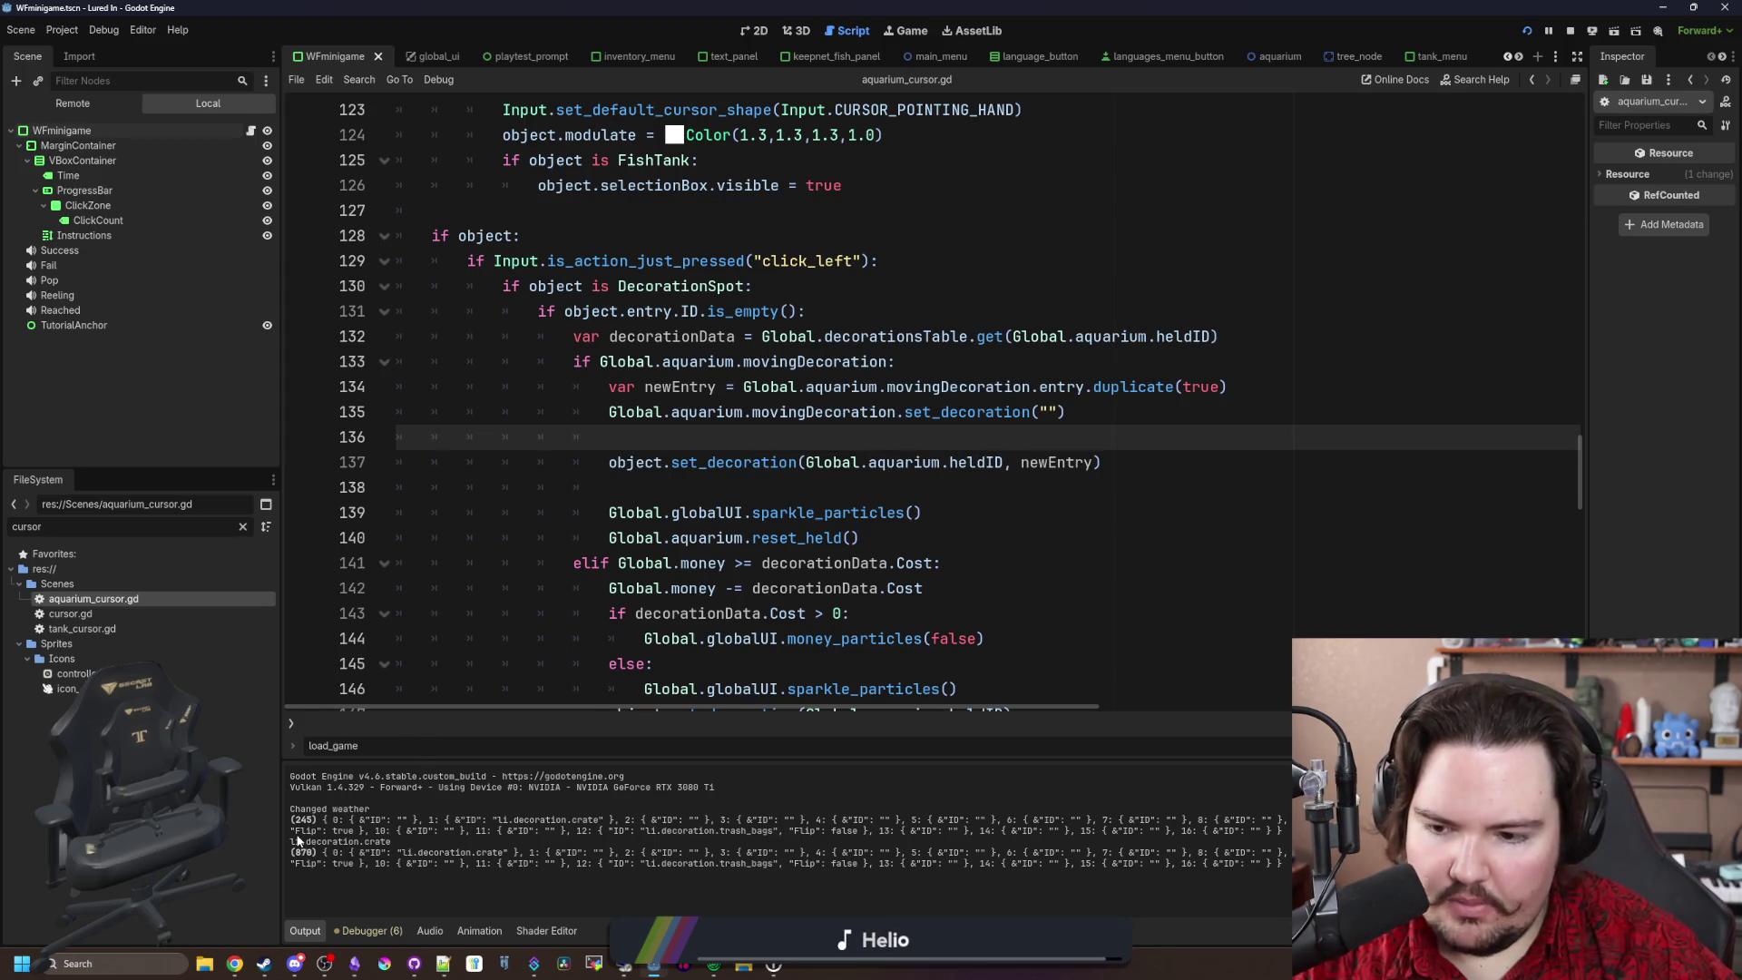
# Step: Open decoration_spot.gd and inspect the sprite texture assignment in hover()
pyautogui.click(804, 588)
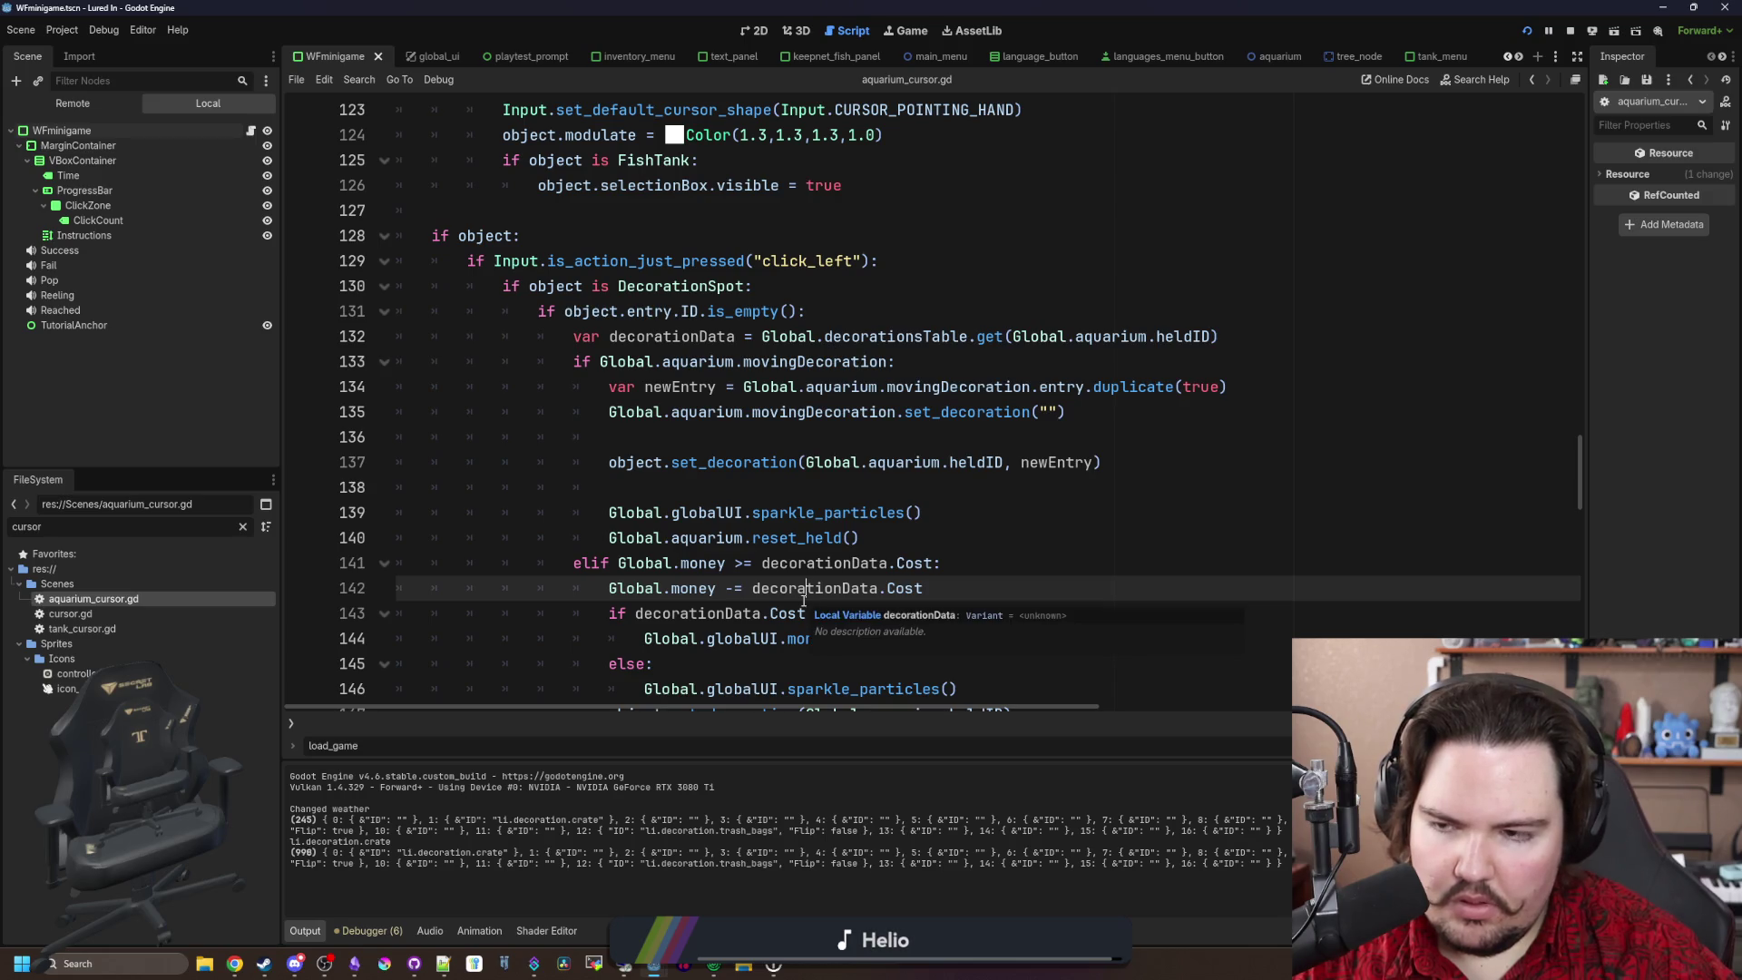
pyautogui.doubleClick(218, 529)
pyautogui.write('dec')
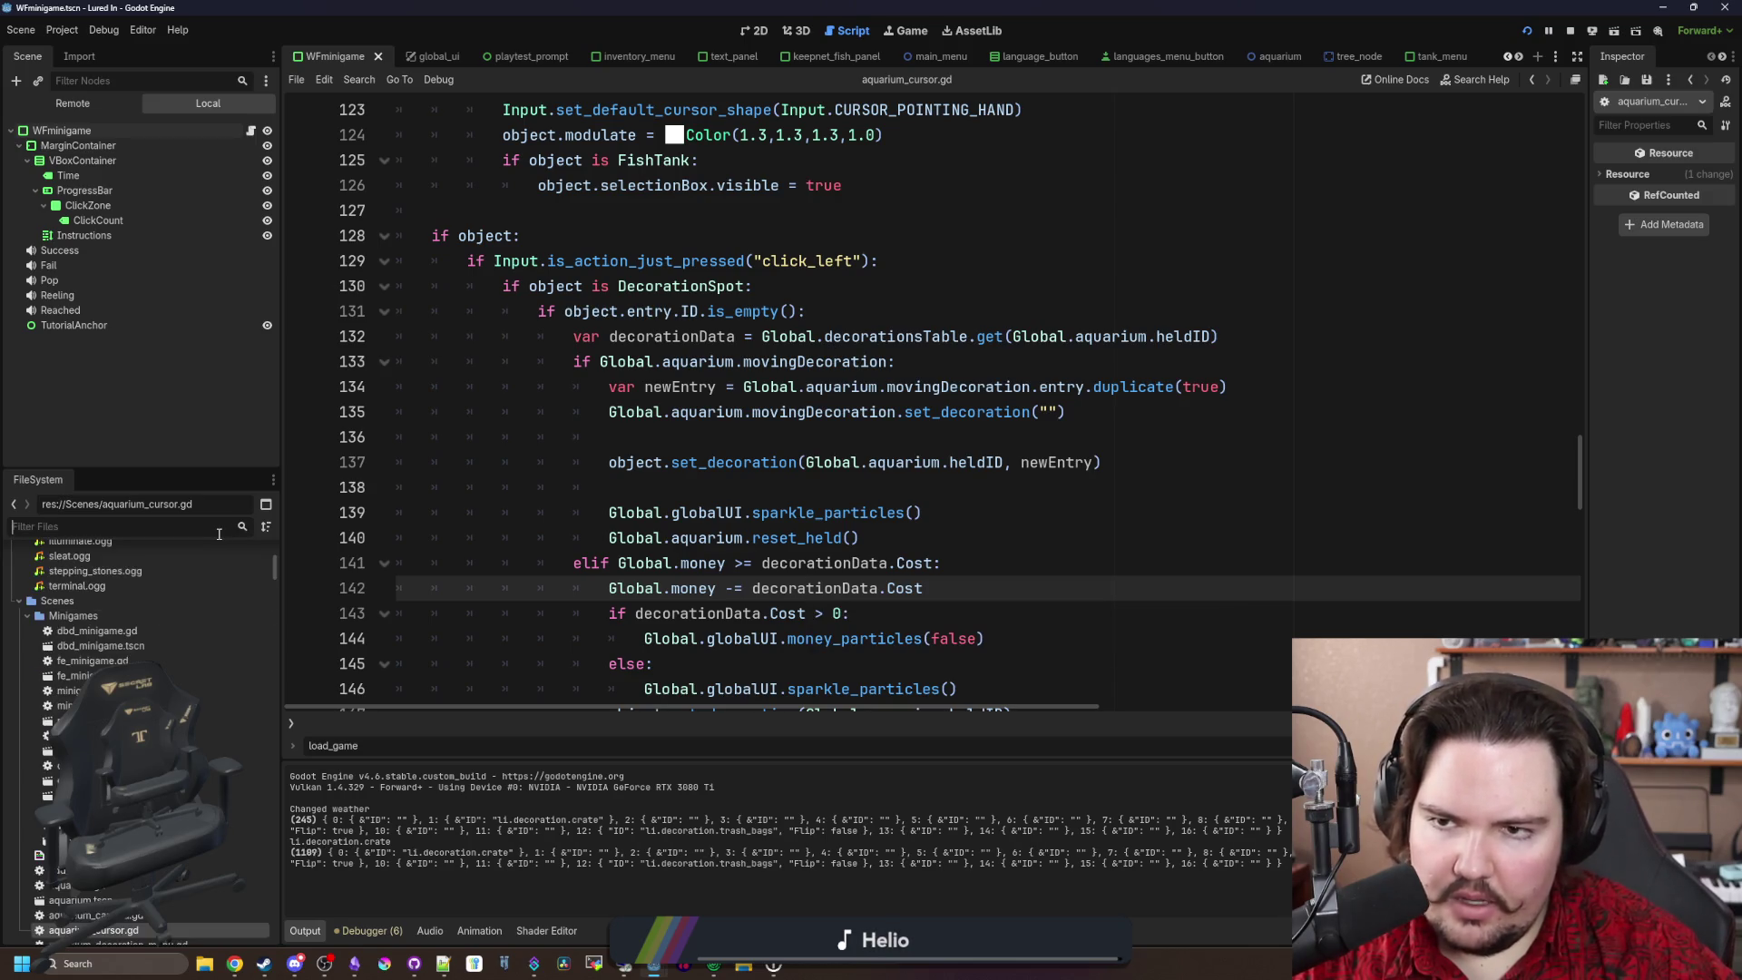
pyautogui.write('orat')
pyautogui.doubleClick(90, 689)
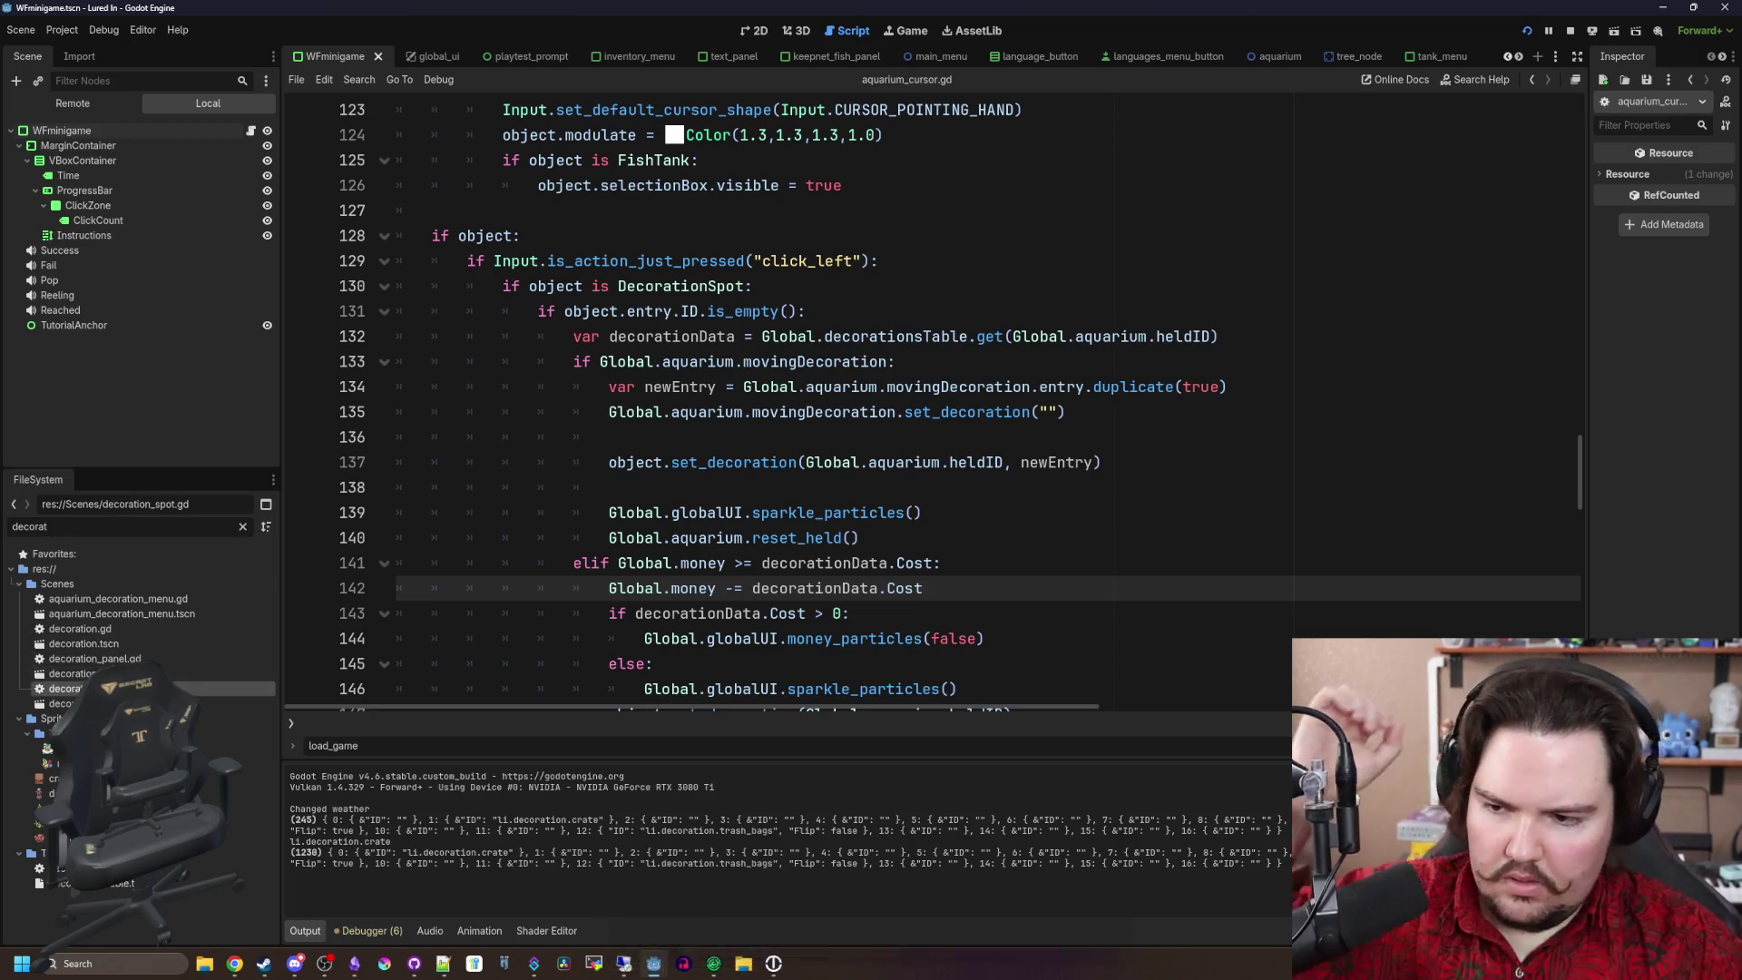
pyautogui.scroll(-2, 545, 471)
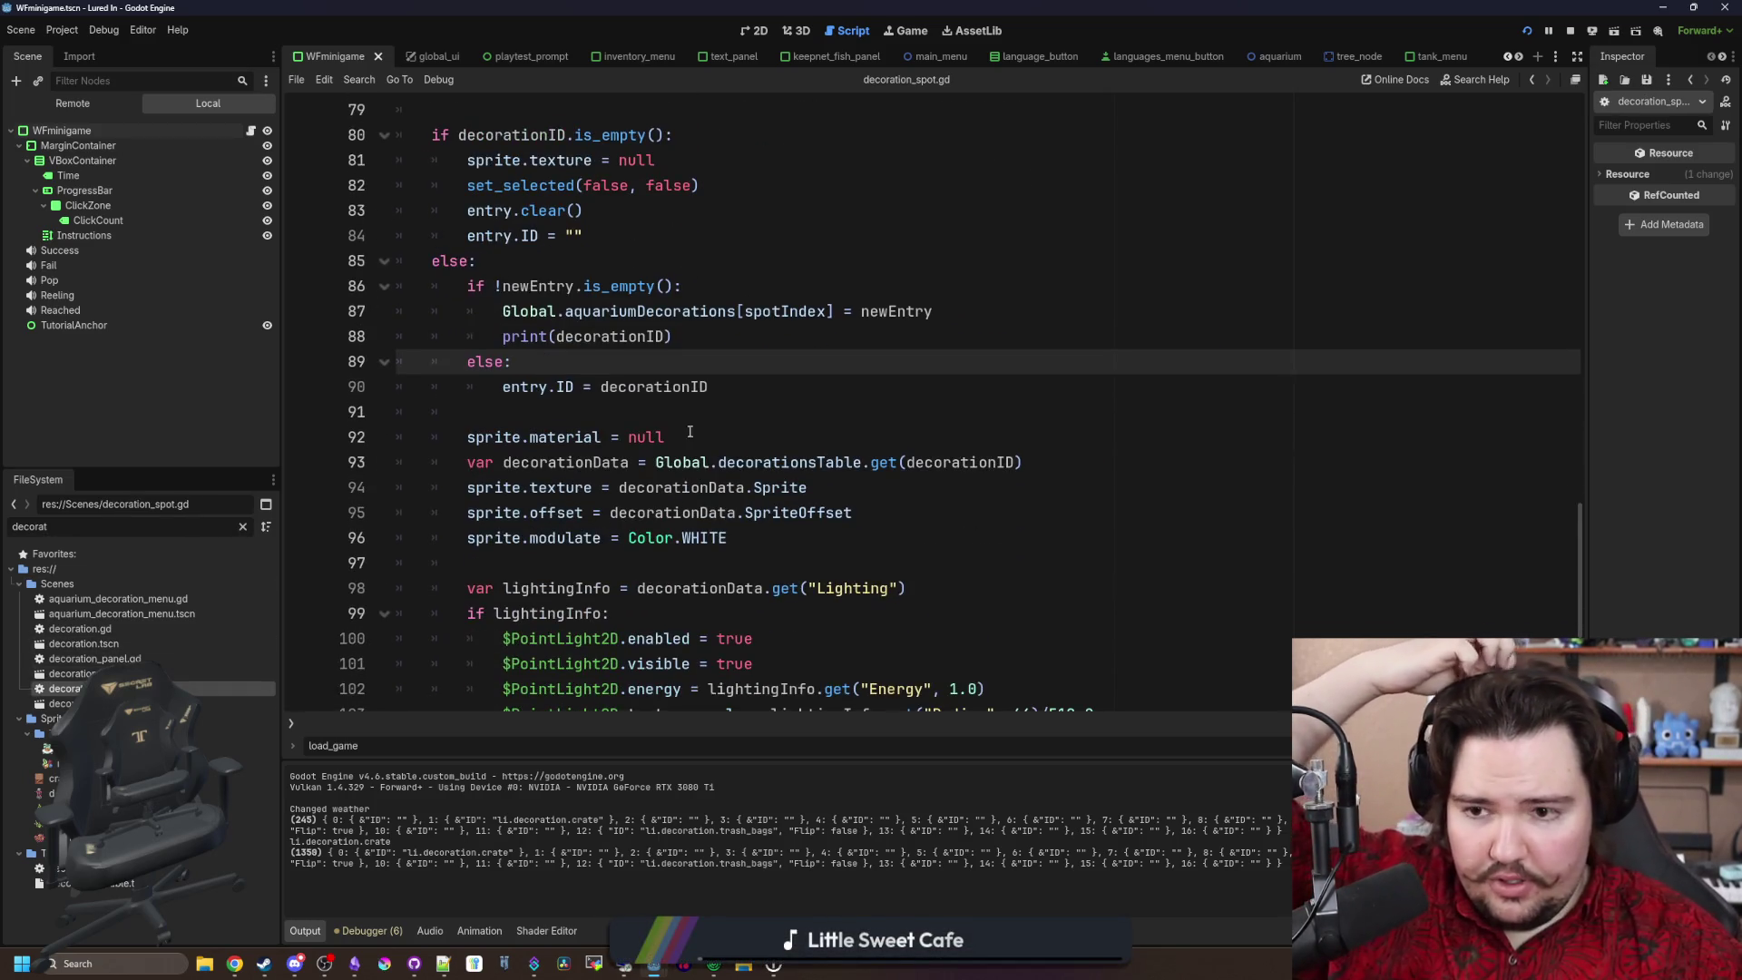
pyautogui.click(614, 415)
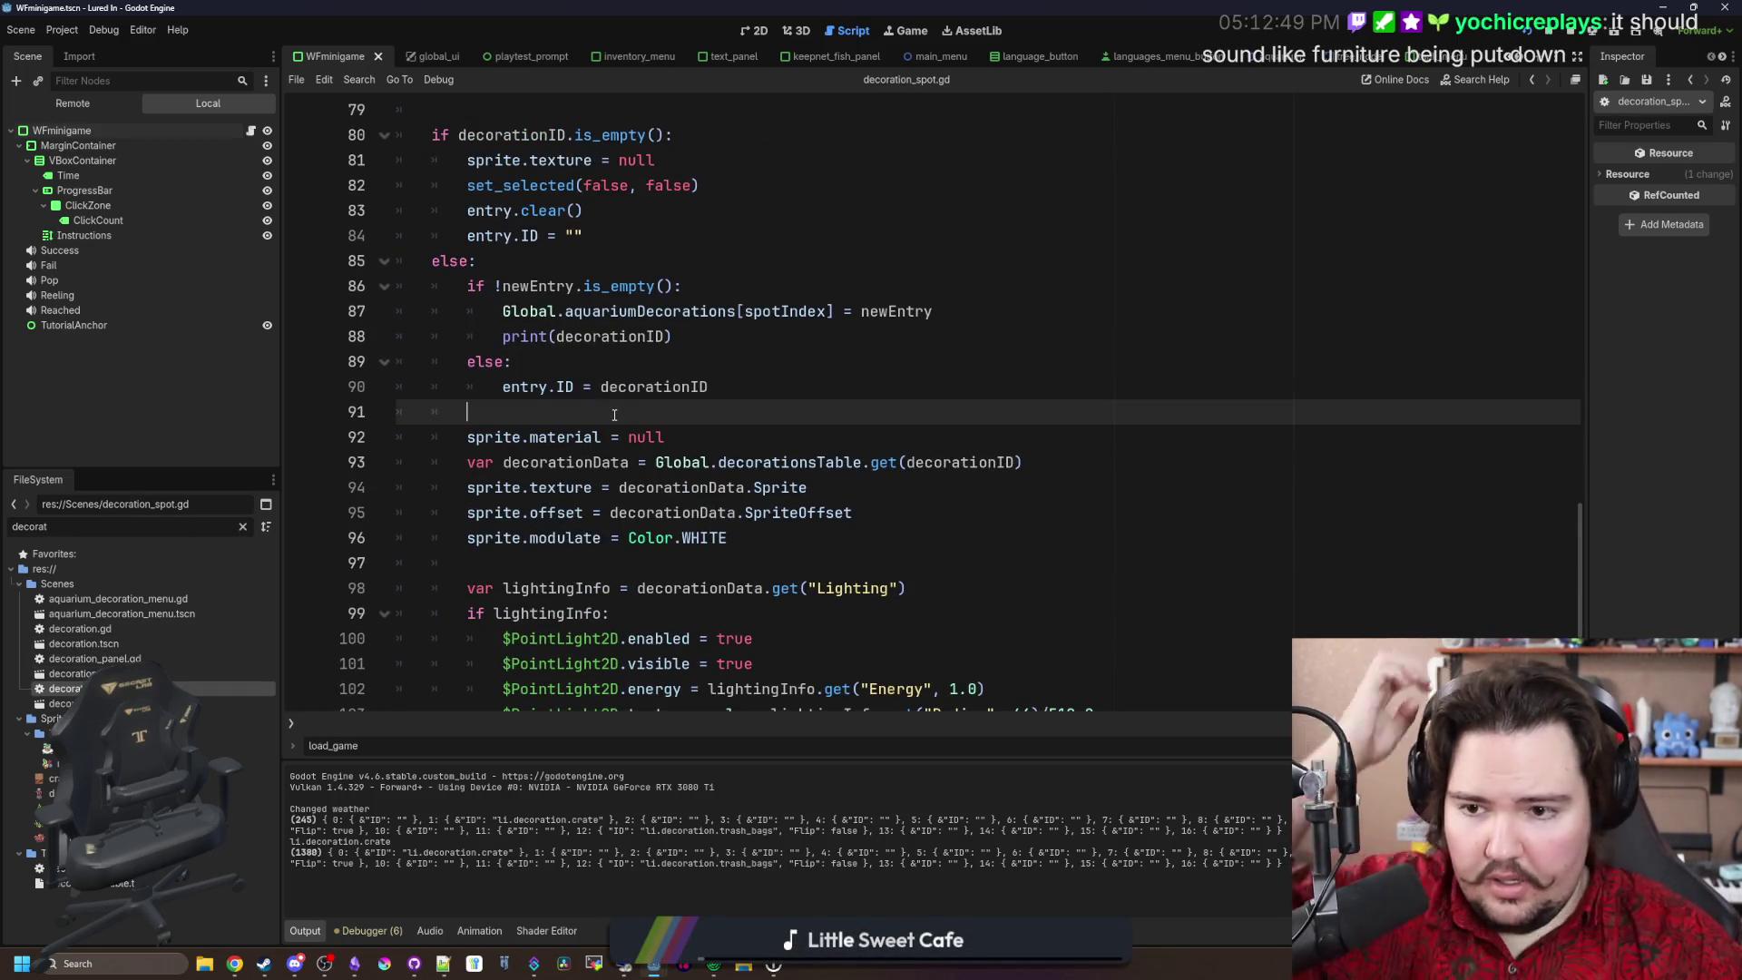
pyautogui.click(842, 487)
pyautogui.moveTo(841, 487)
pyautogui.mouseDown()
pyautogui.moveTo(463, 464)
pyautogui.moveTo(460, 479)
pyautogui.mouseUp()
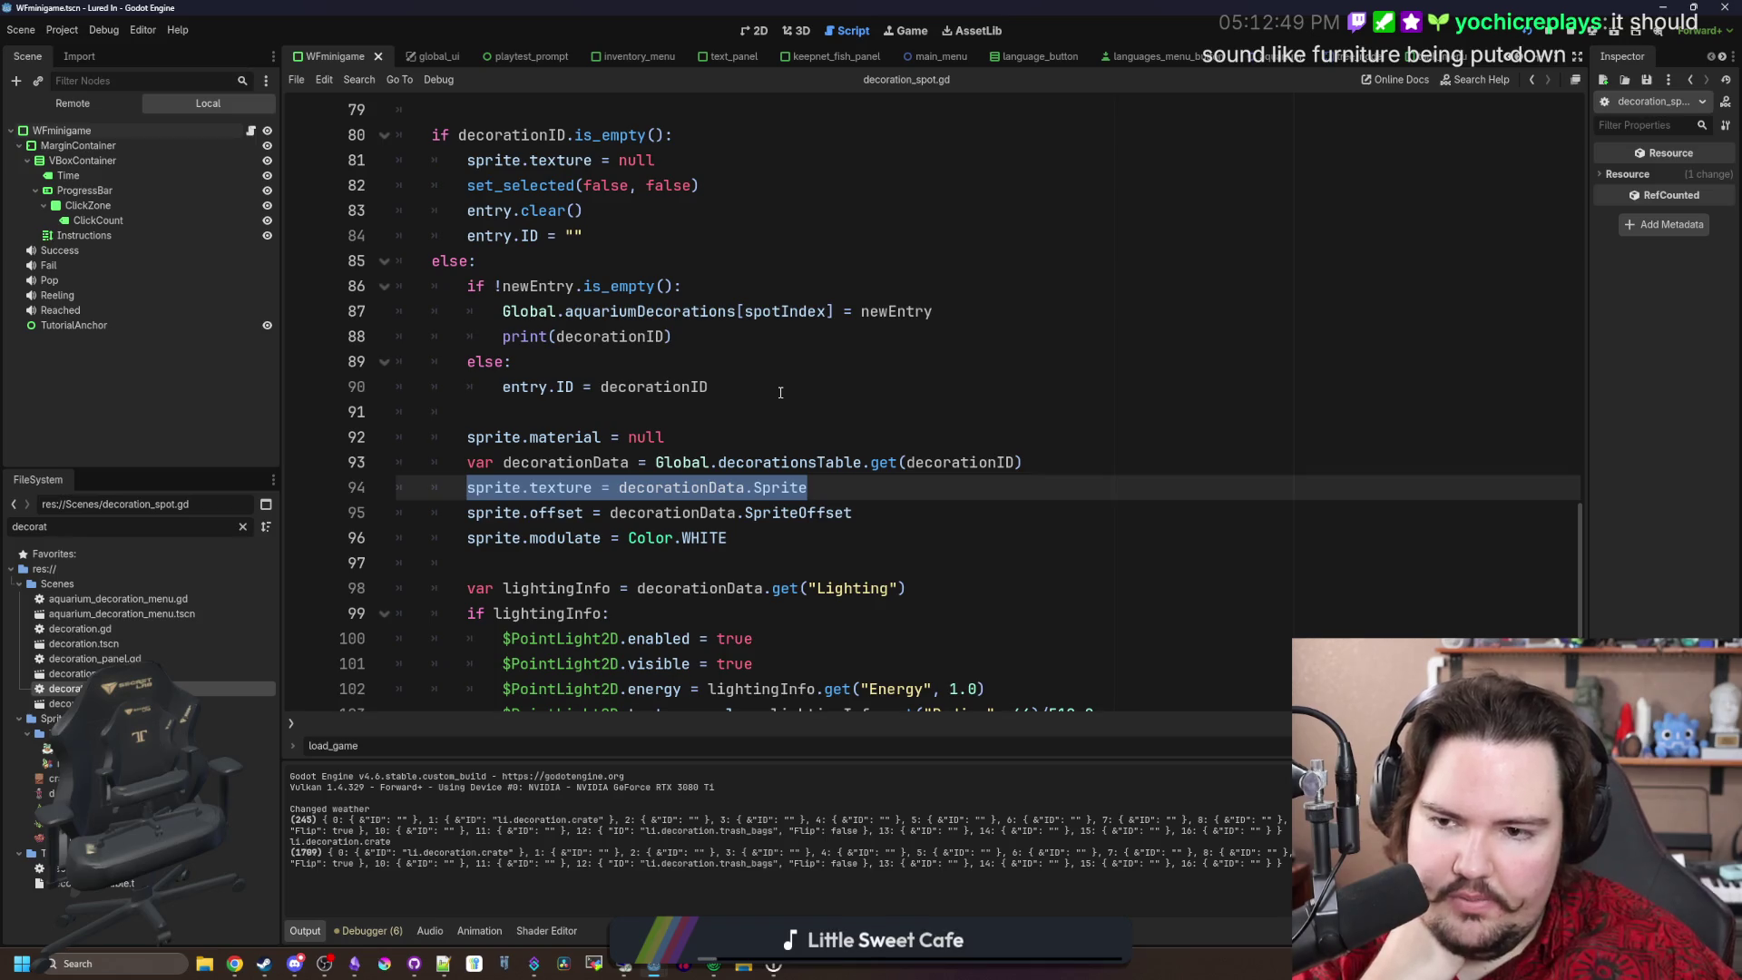
# Step: Follow update_visual() to its definition and review its scale, rotation and flip lines
pyautogui.moveTo(731, 538)
pyautogui.mouseDown()
pyautogui.moveTo(422, 549)
pyautogui.moveTo(404, 338)
pyautogui.mouseUp()
pyautogui.click(544, 563)
pyautogui.scroll(-2, 559, 518)
pyautogui.scroll(-1, 559, 518)
pyautogui.click(651, 585)
pyautogui.scroll(-1, 651, 585)
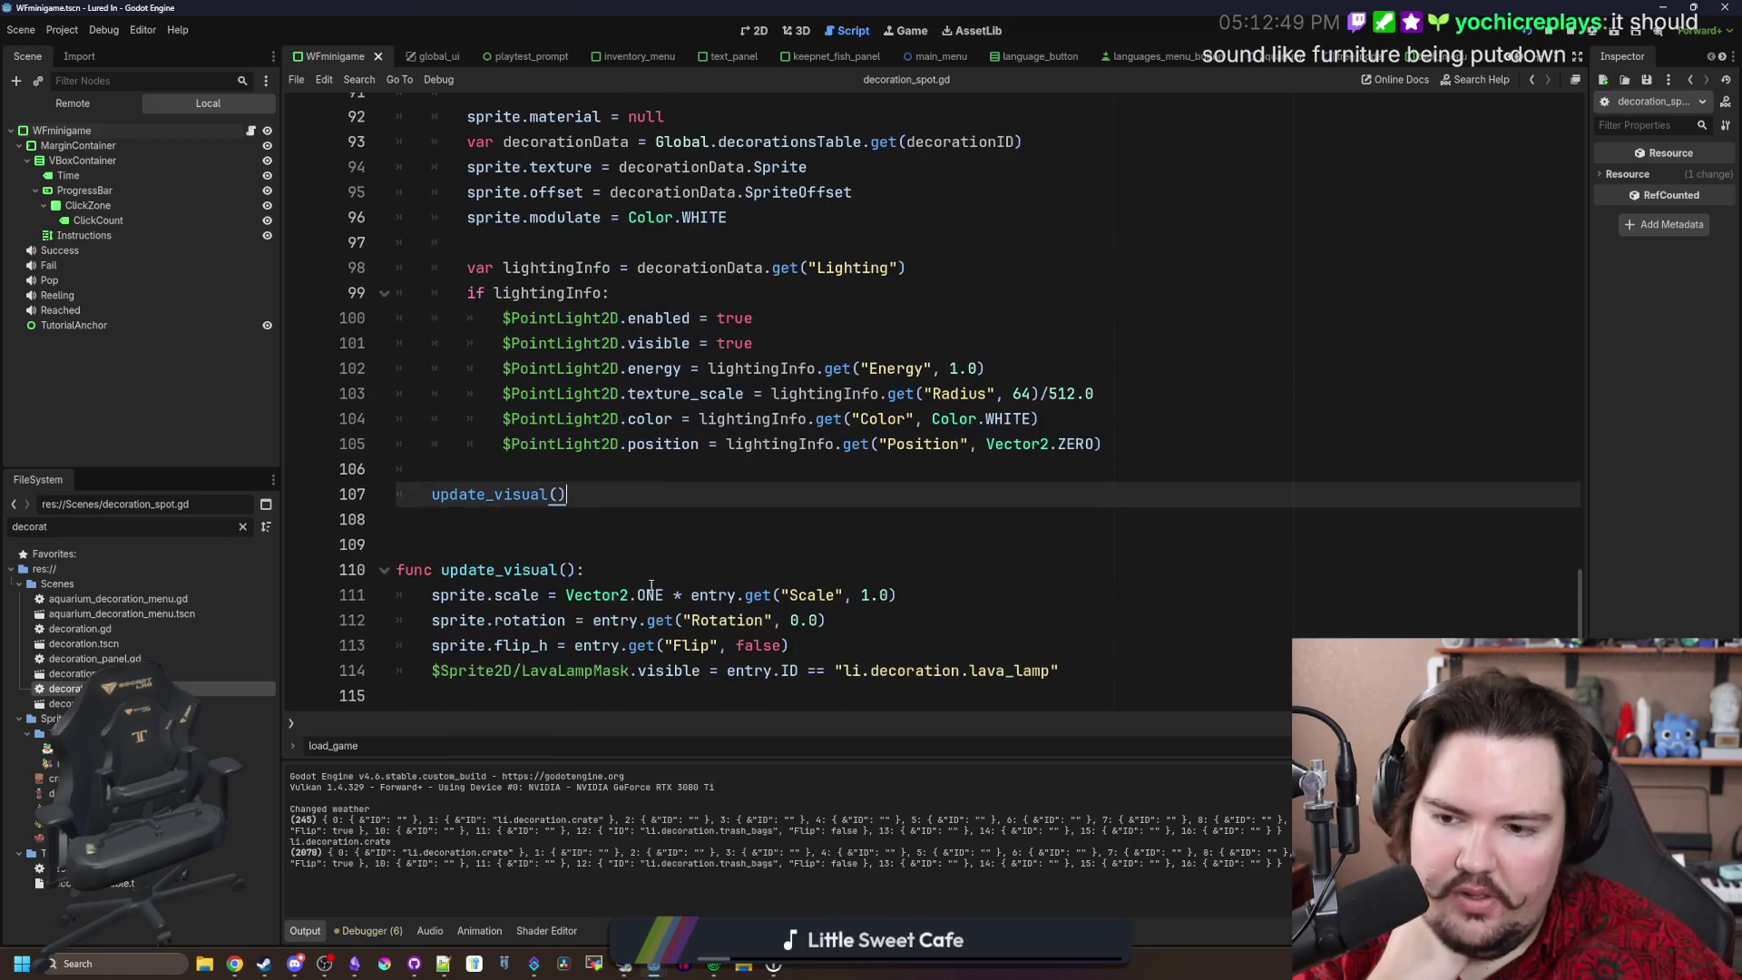
pyautogui.click(767, 569)
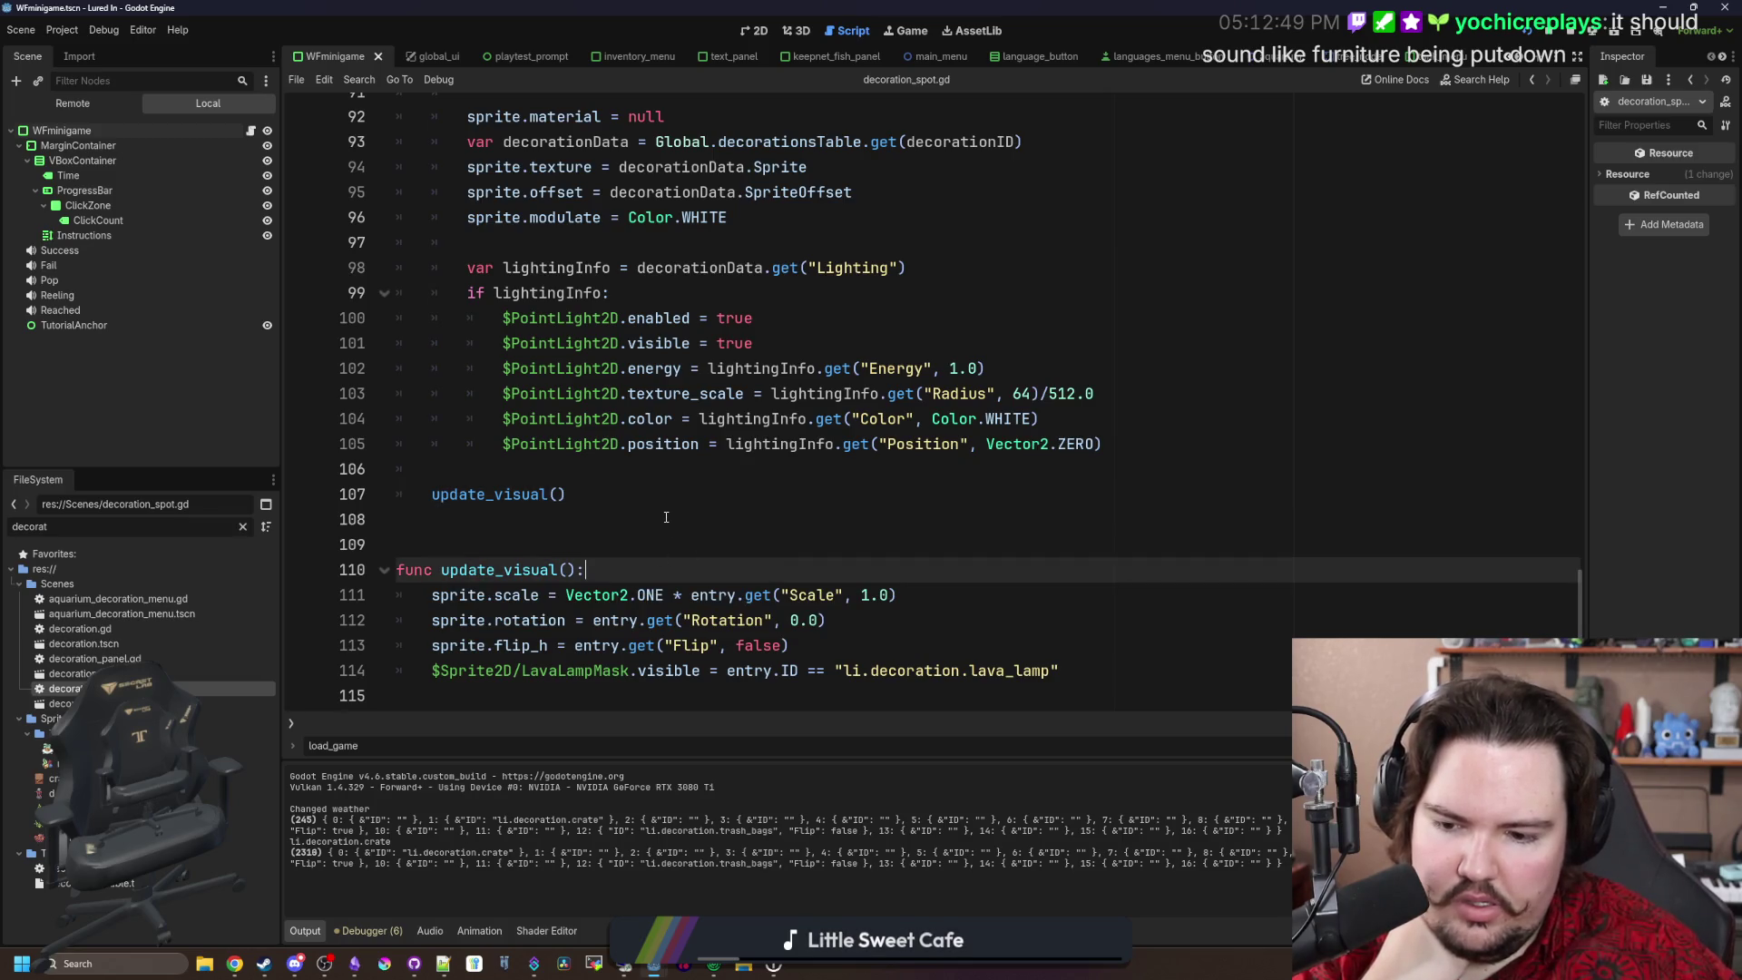
pyautogui.click(923, 594)
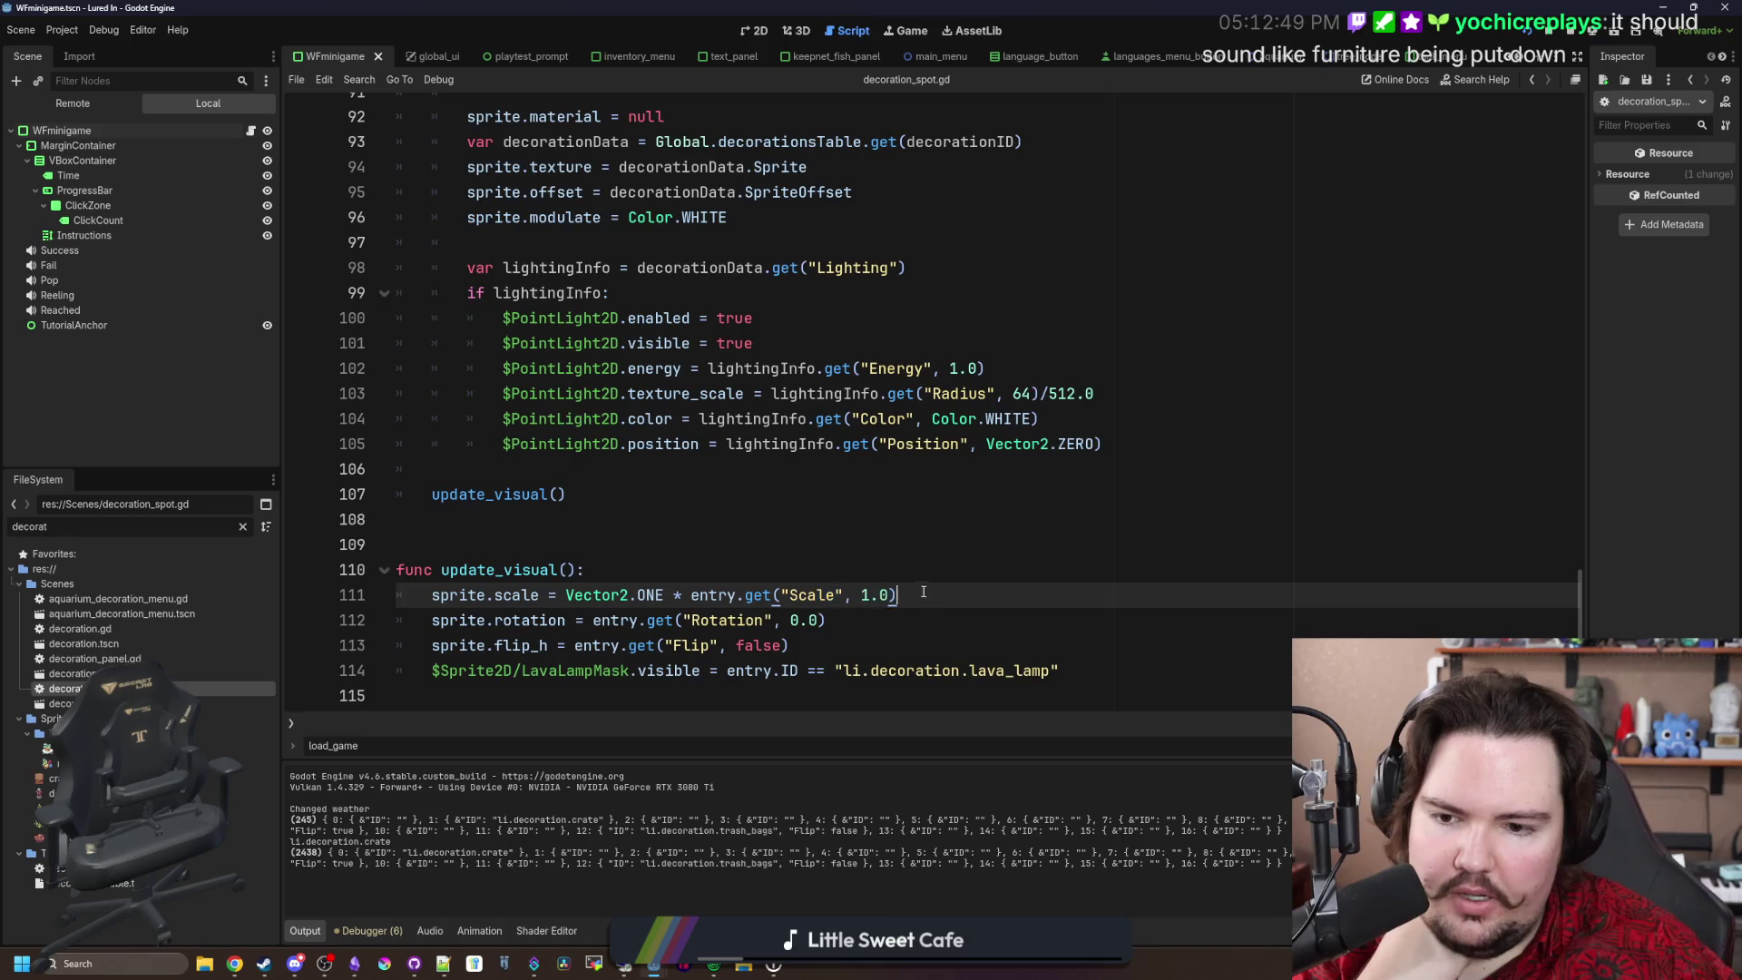
pyautogui.moveTo(435, 622); pyautogui.dragTo(837, 626)
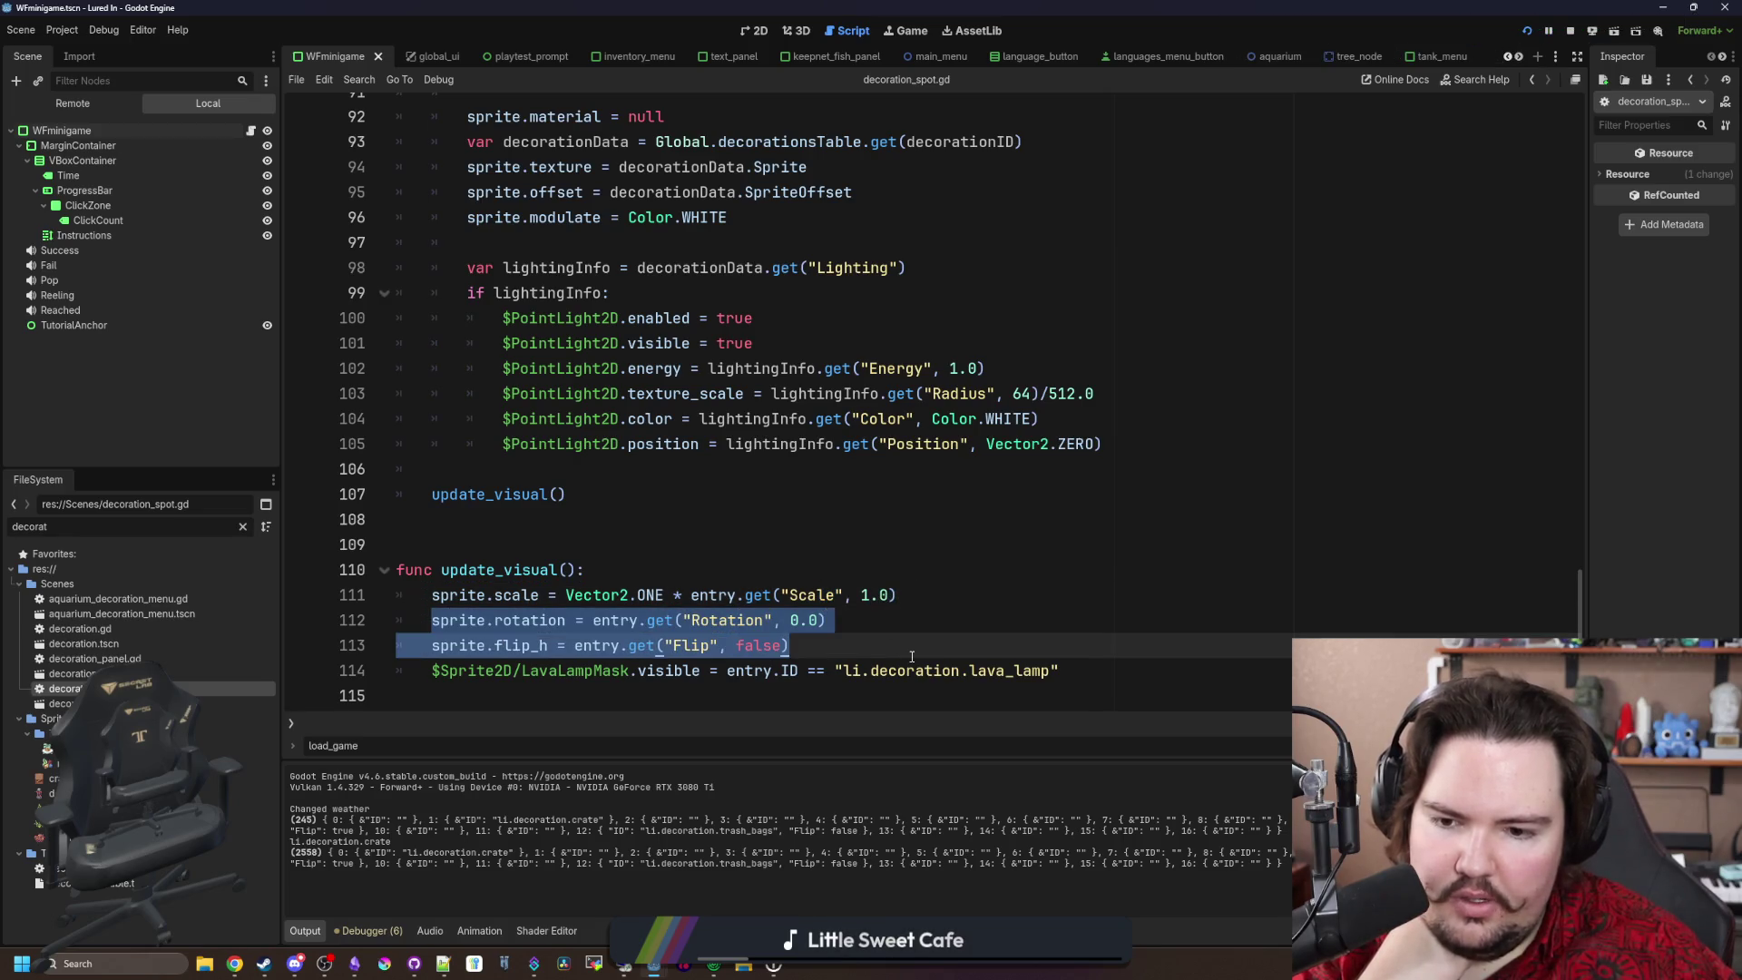
# Step: Relaunch the game and scroll back to set_decoration
pyautogui.press('F5')
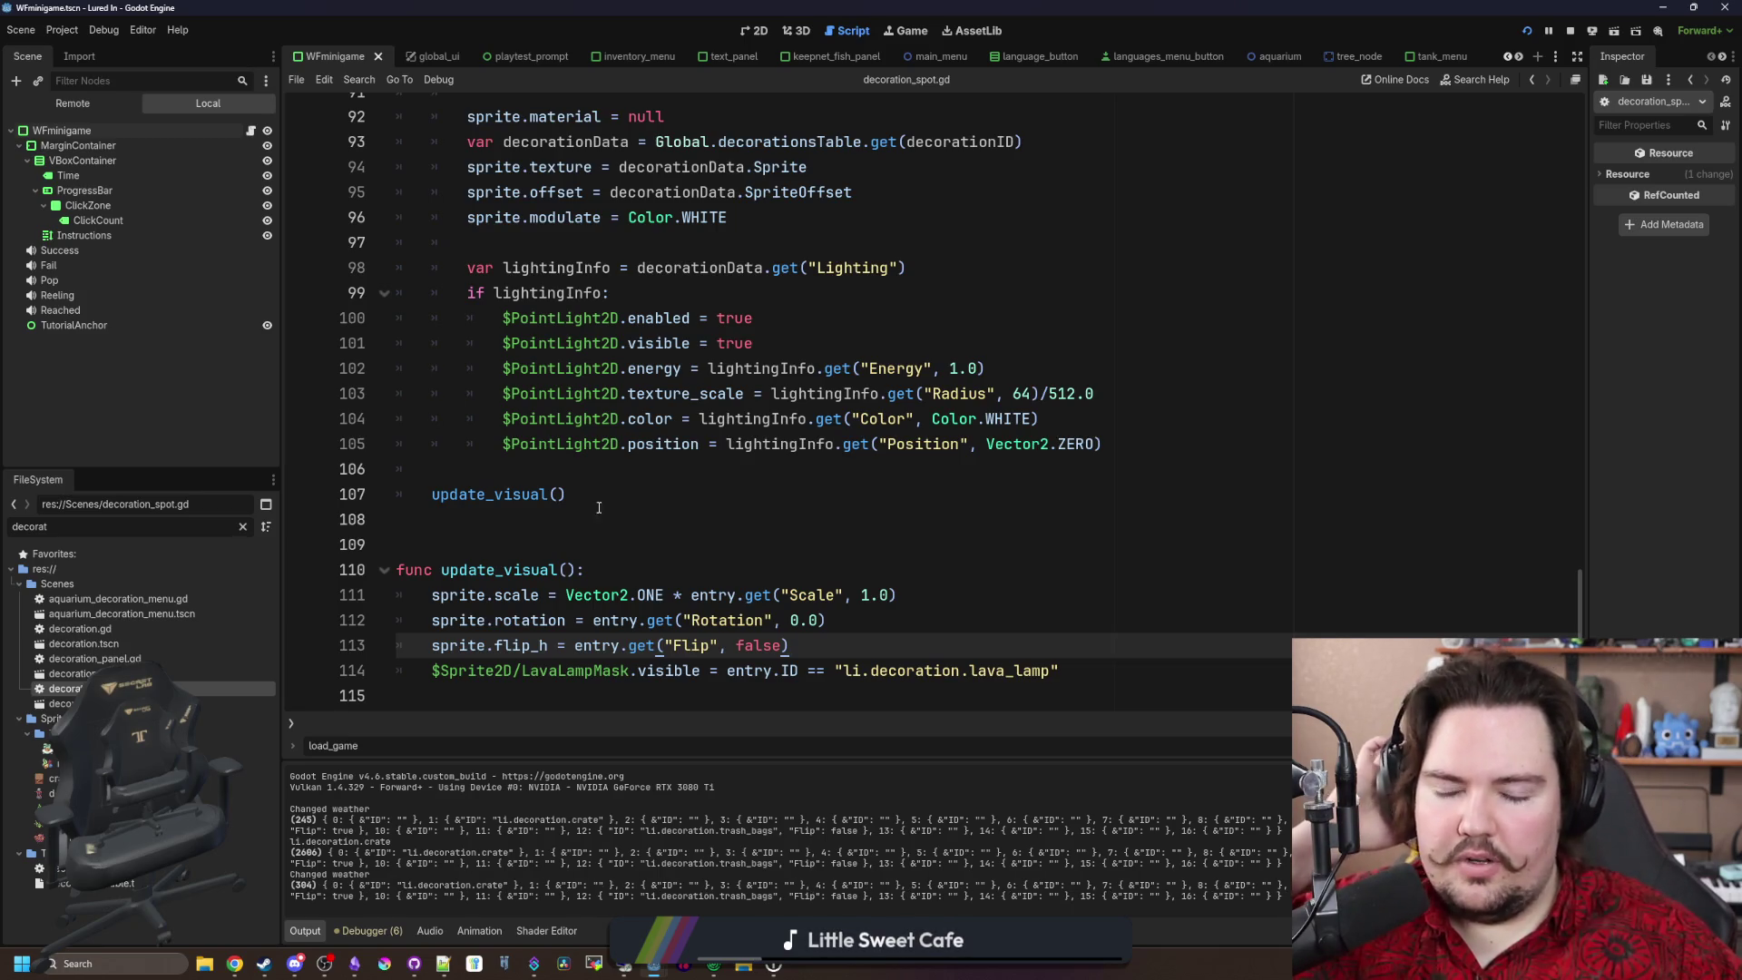
pyautogui.click(598, 507)
pyautogui.scroll(2, 618, 499)
pyautogui.scroll(11, 687, 443)
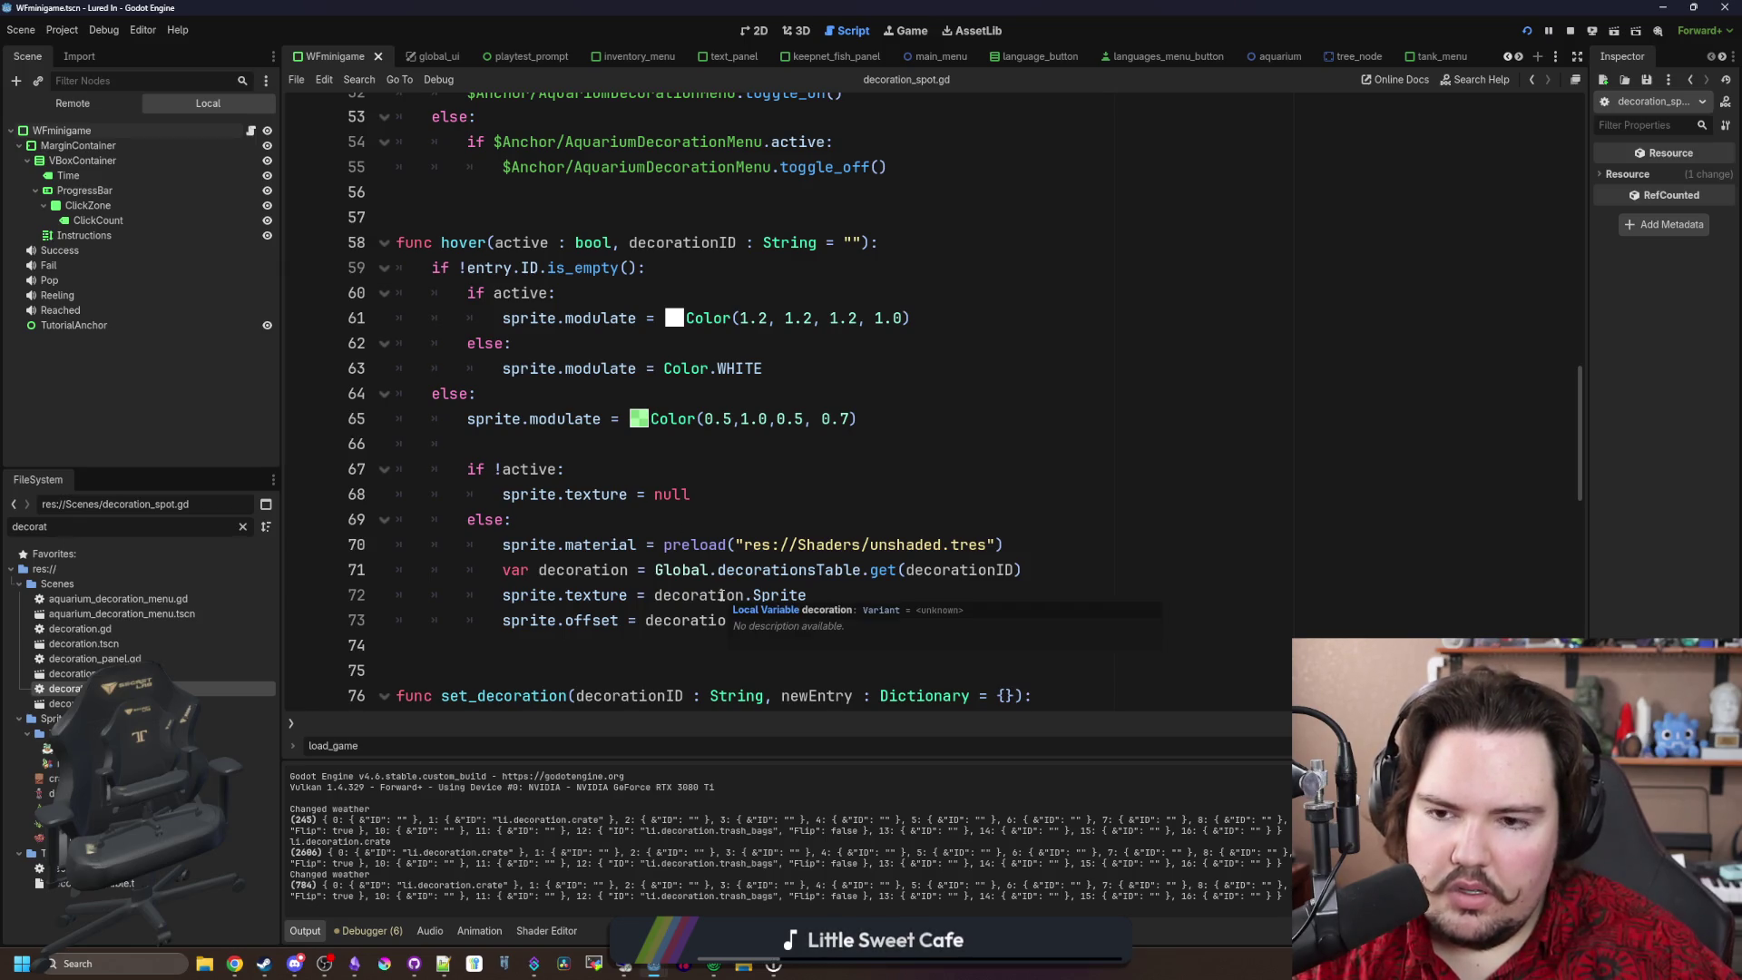
pyautogui.scroll(-8, 721, 595)
# Step: Paste set_selected(false, false) onto a new line 80 after the light setup, then save
pyautogui.click(723, 227)
pyautogui.click(725, 247)
pyautogui.scroll(2, 466, 243)
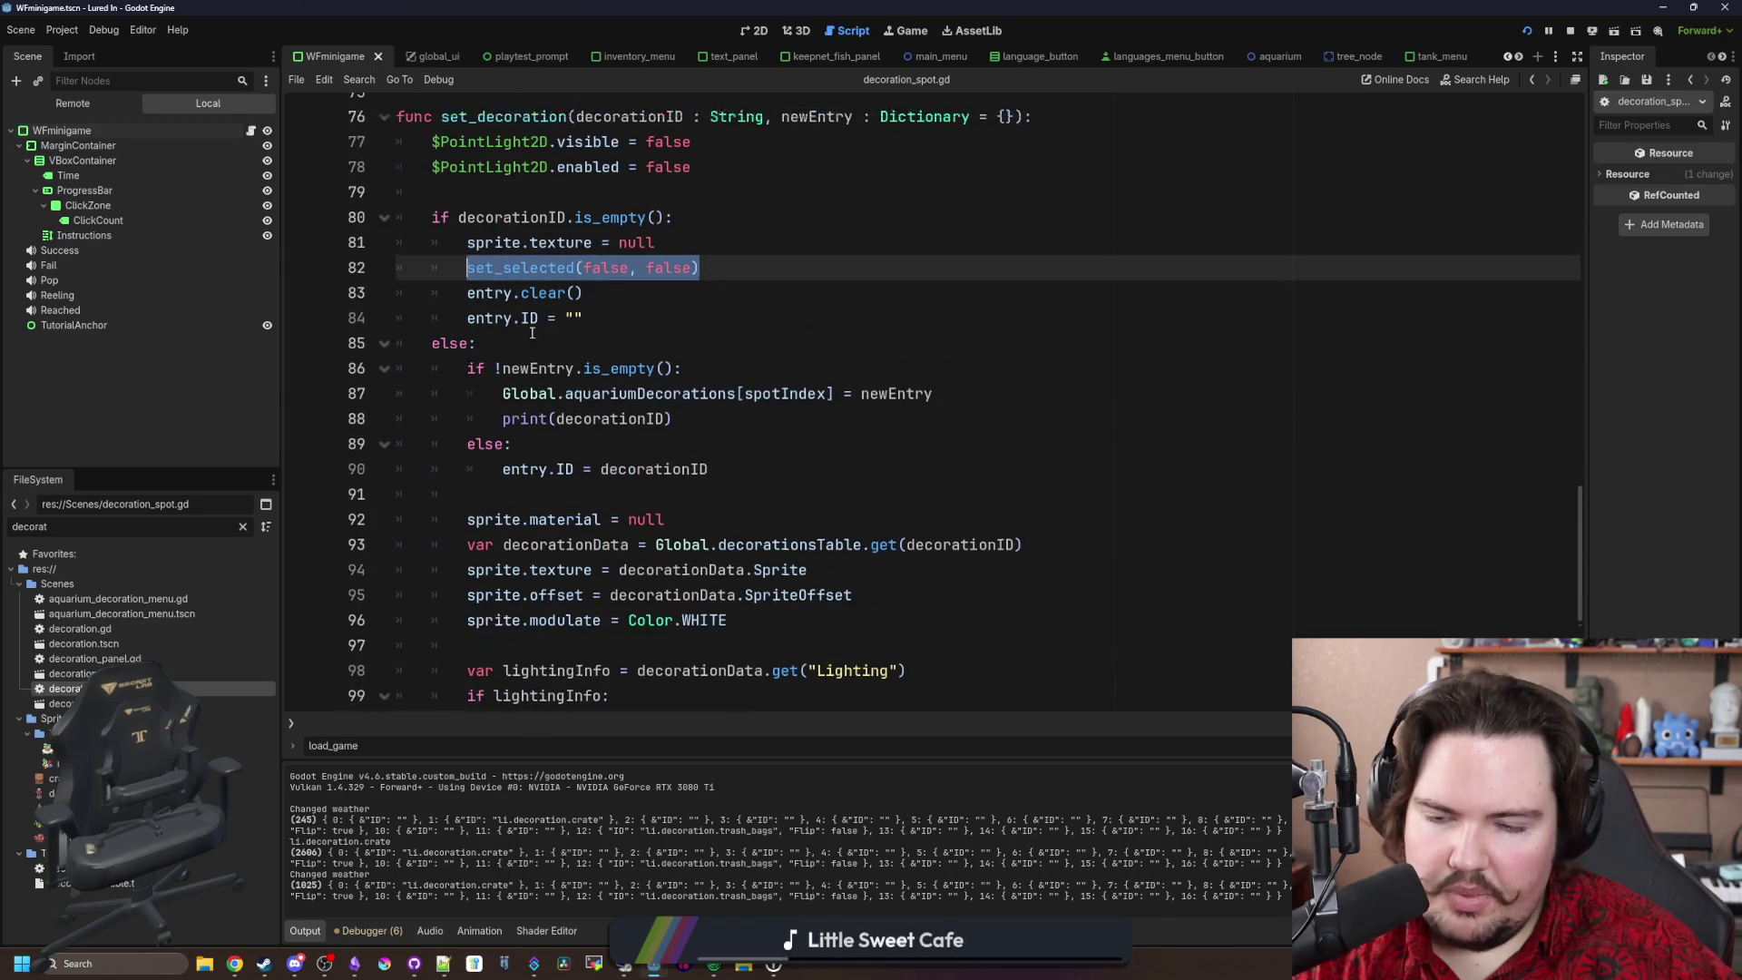
pyautogui.click(523, 317)
pyautogui.press('Return')
pyautogui.write('set_selected(false, false)')
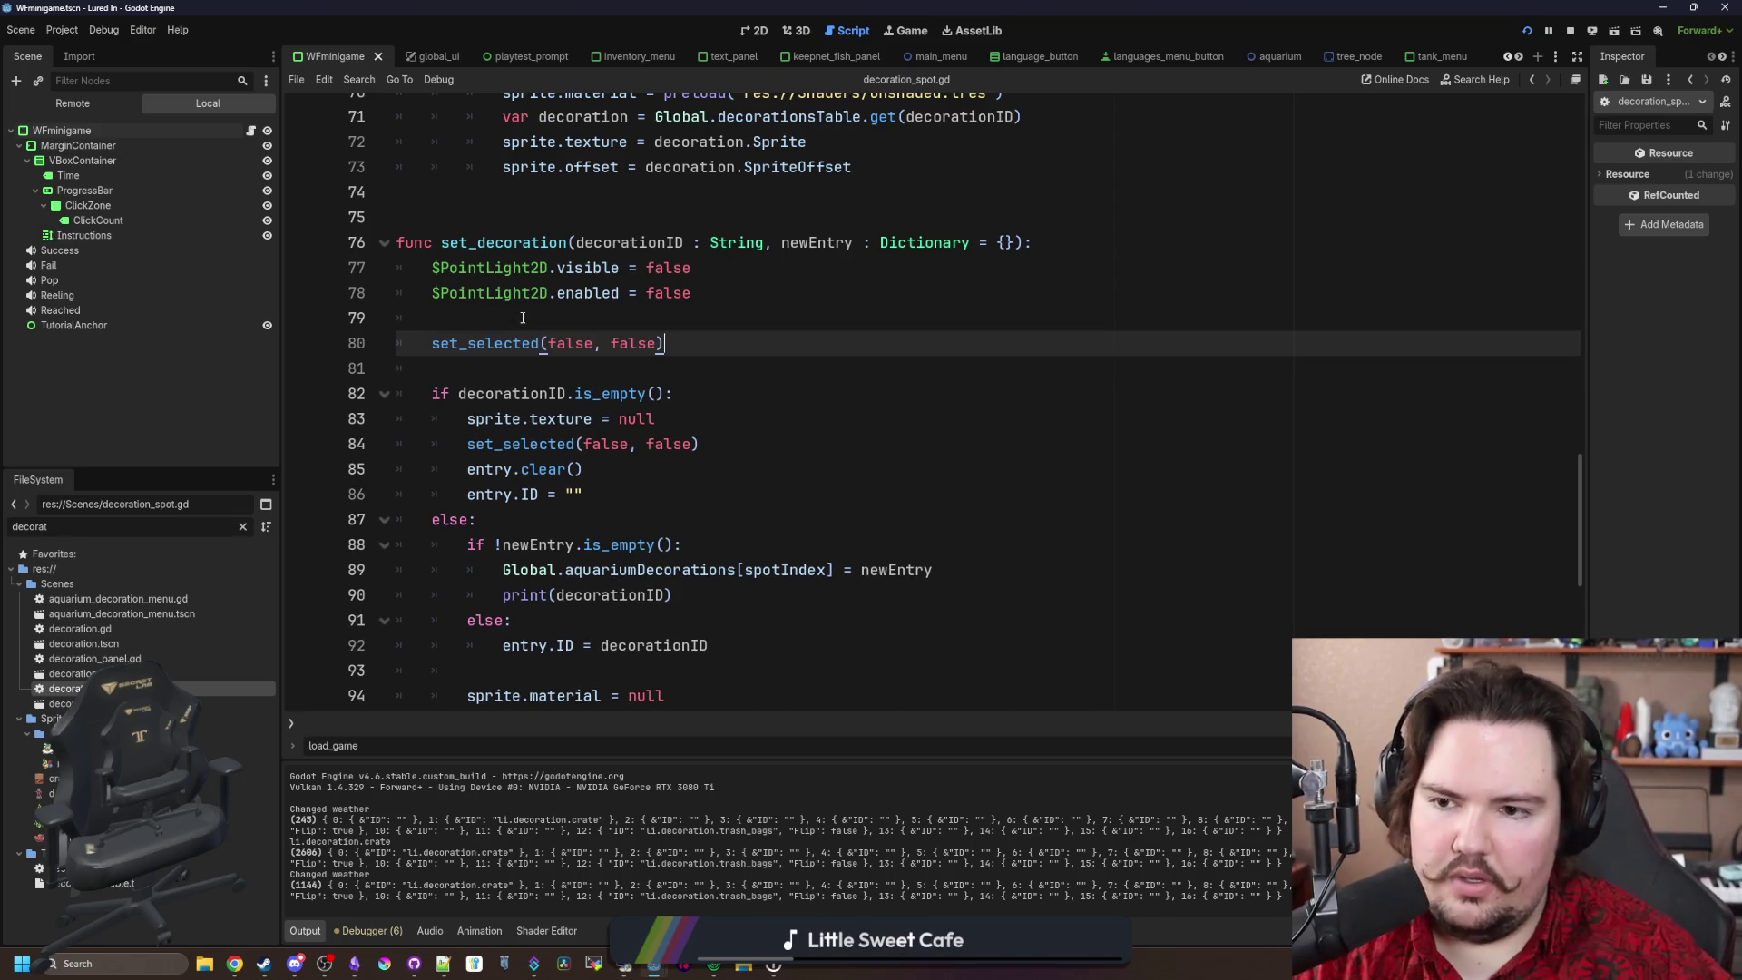
pyautogui.click(522, 318)
pyautogui.hotkey('ctrl', 's')
pyautogui.hotkey('ctrl', 's')
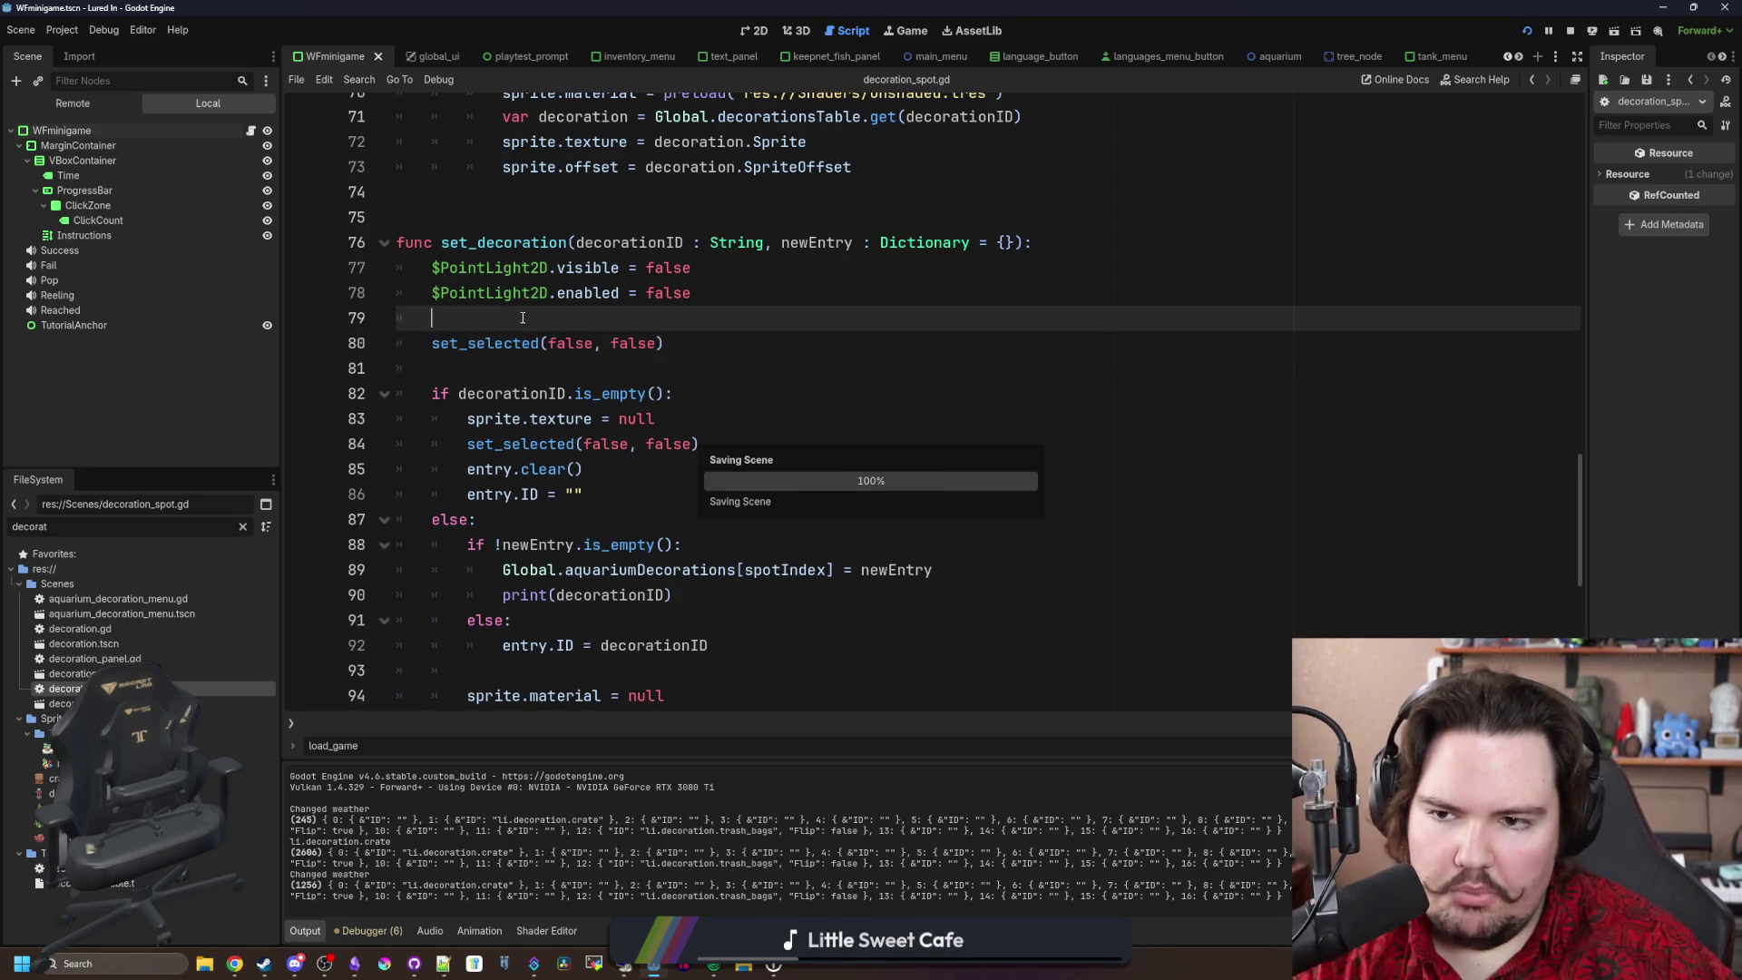
pyautogui.press('F5')
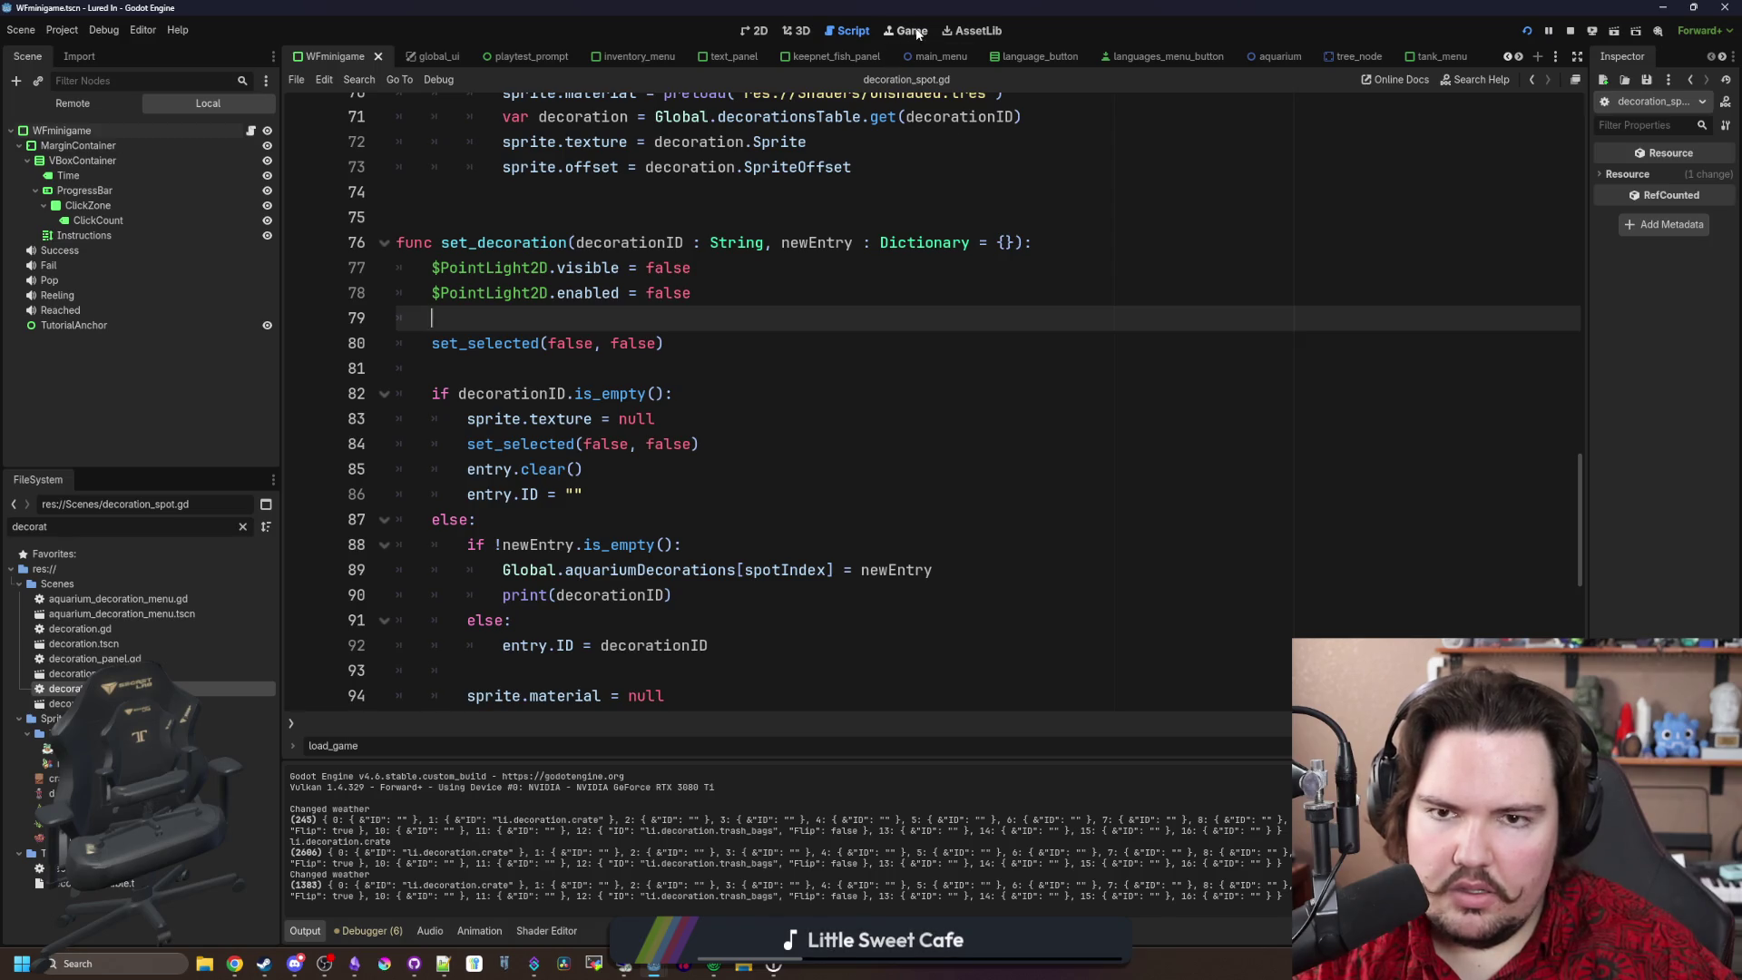
# Step: Move the trash bags to the upper spot by the doorway, exit to main menu, return to scripts
pyautogui.click(892, 562)
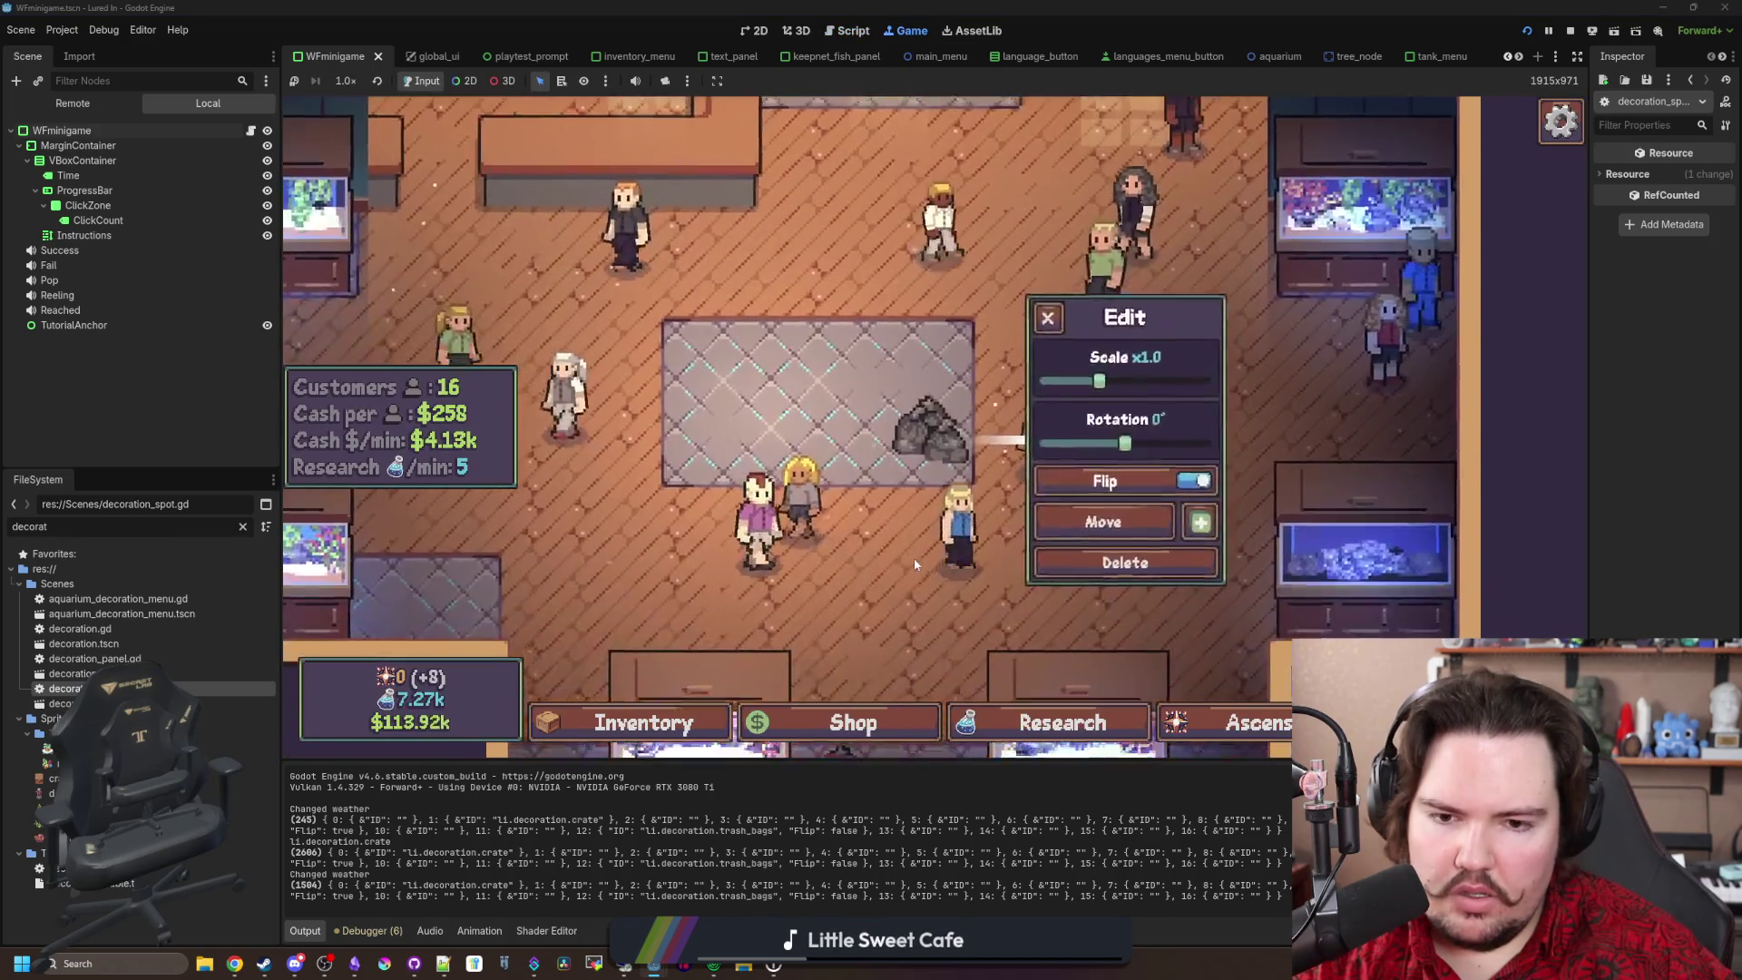
pyautogui.click(1104, 508)
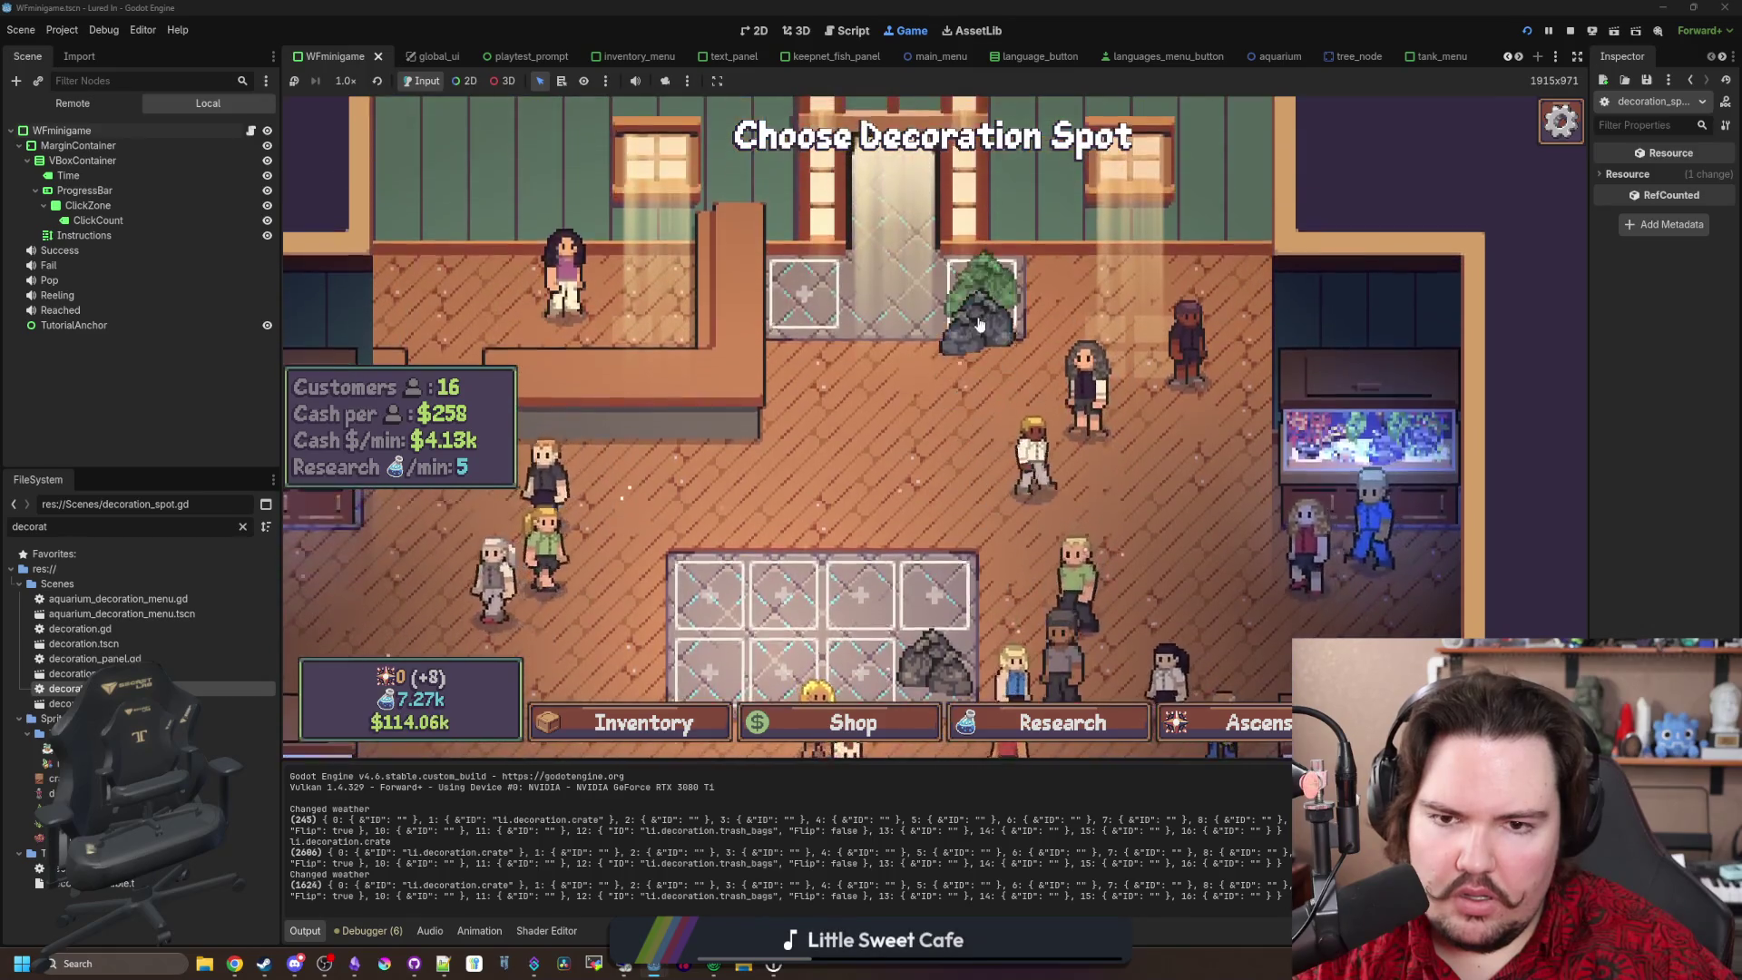
pyautogui.click(987, 286)
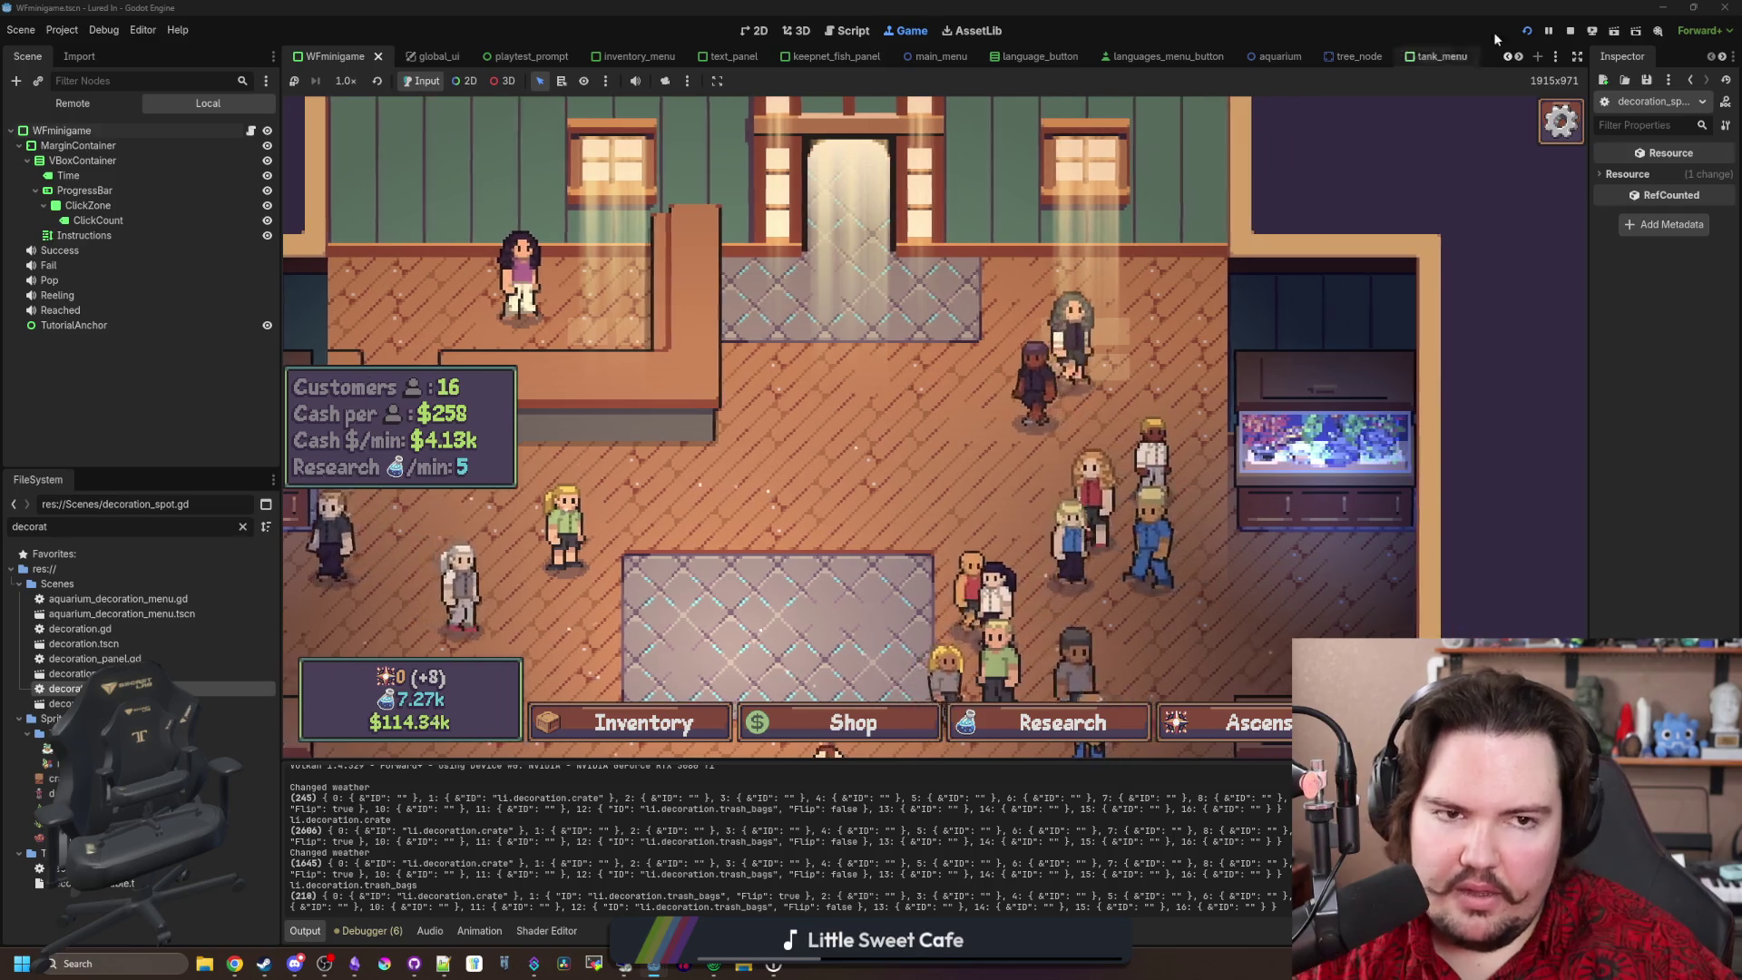
pyautogui.press('Escape')
pyautogui.click(934, 470)
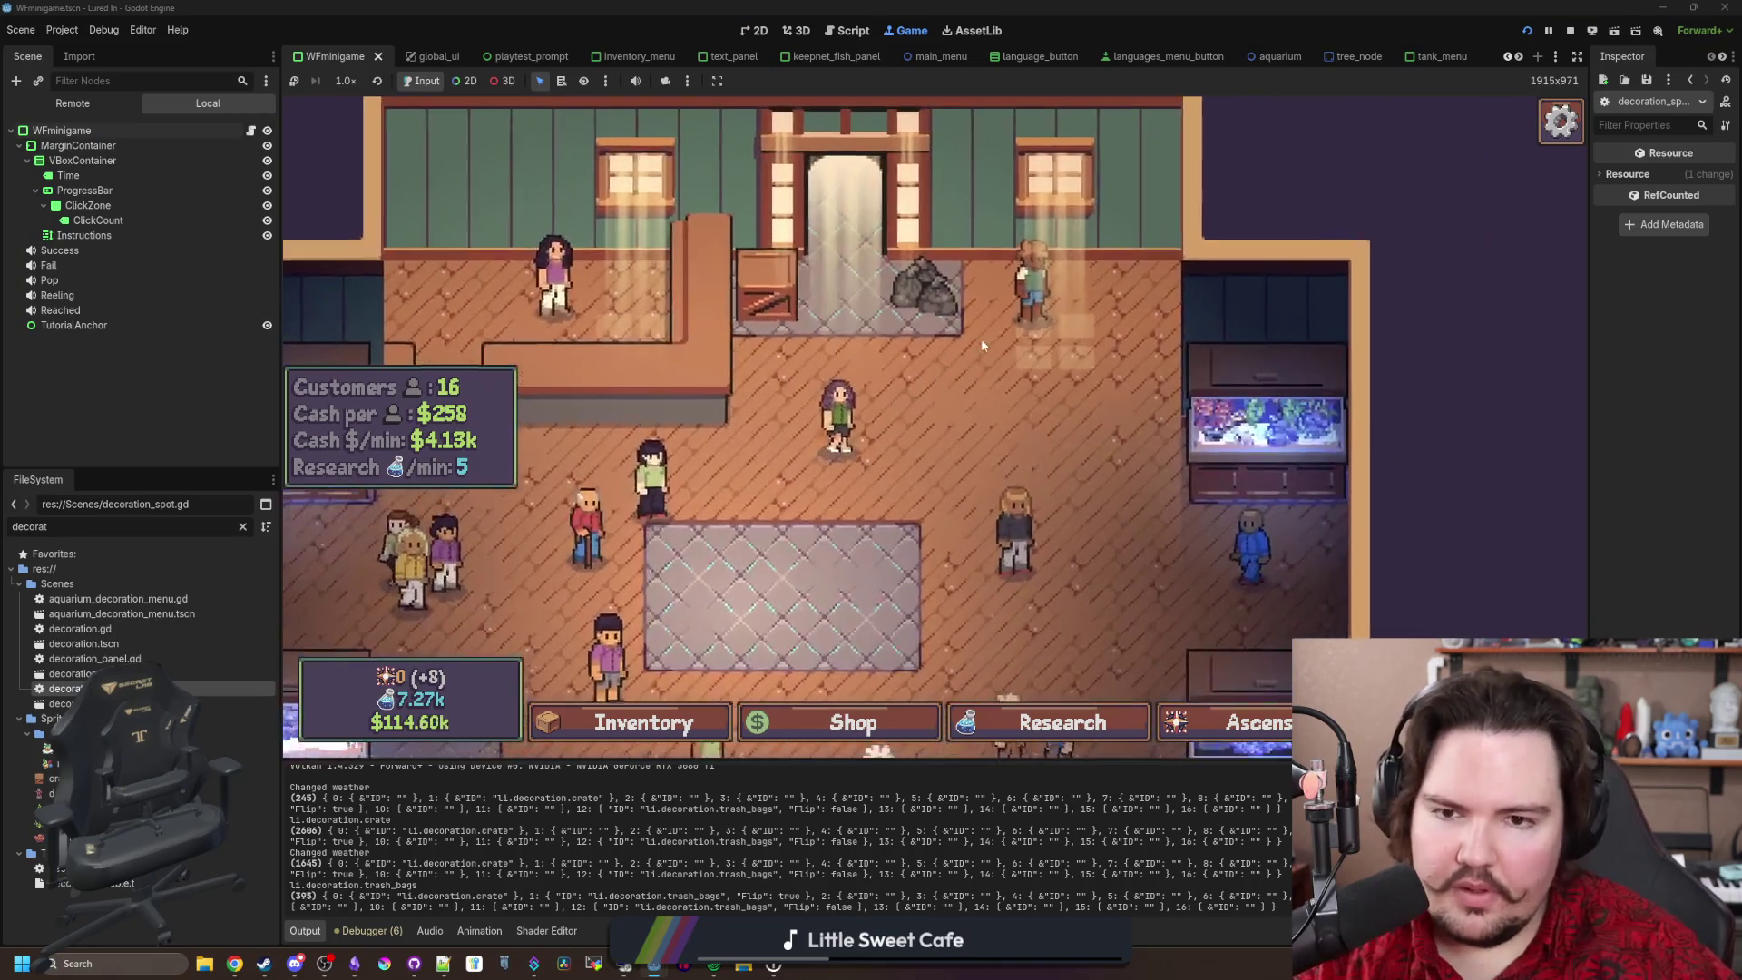
pyautogui.hotkey('ctrl', 'F3')
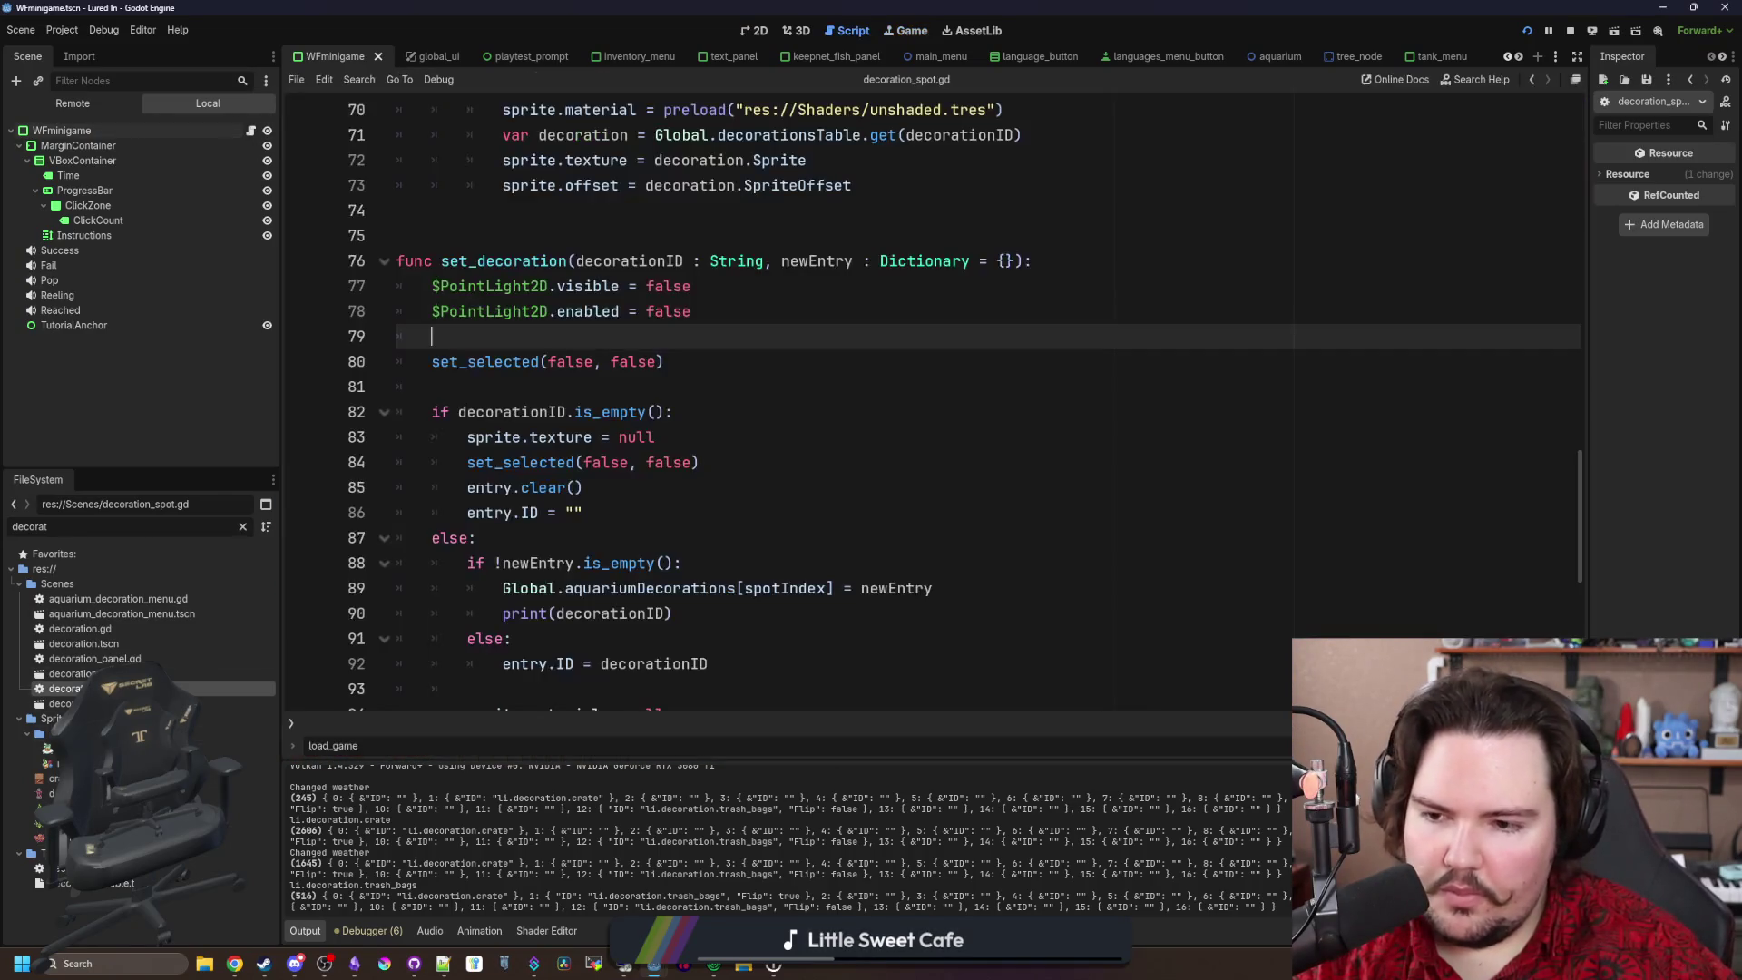
# Step: Delete the set_selected(false, false) line from the start of set_decoration and save
pyautogui.press('Down')
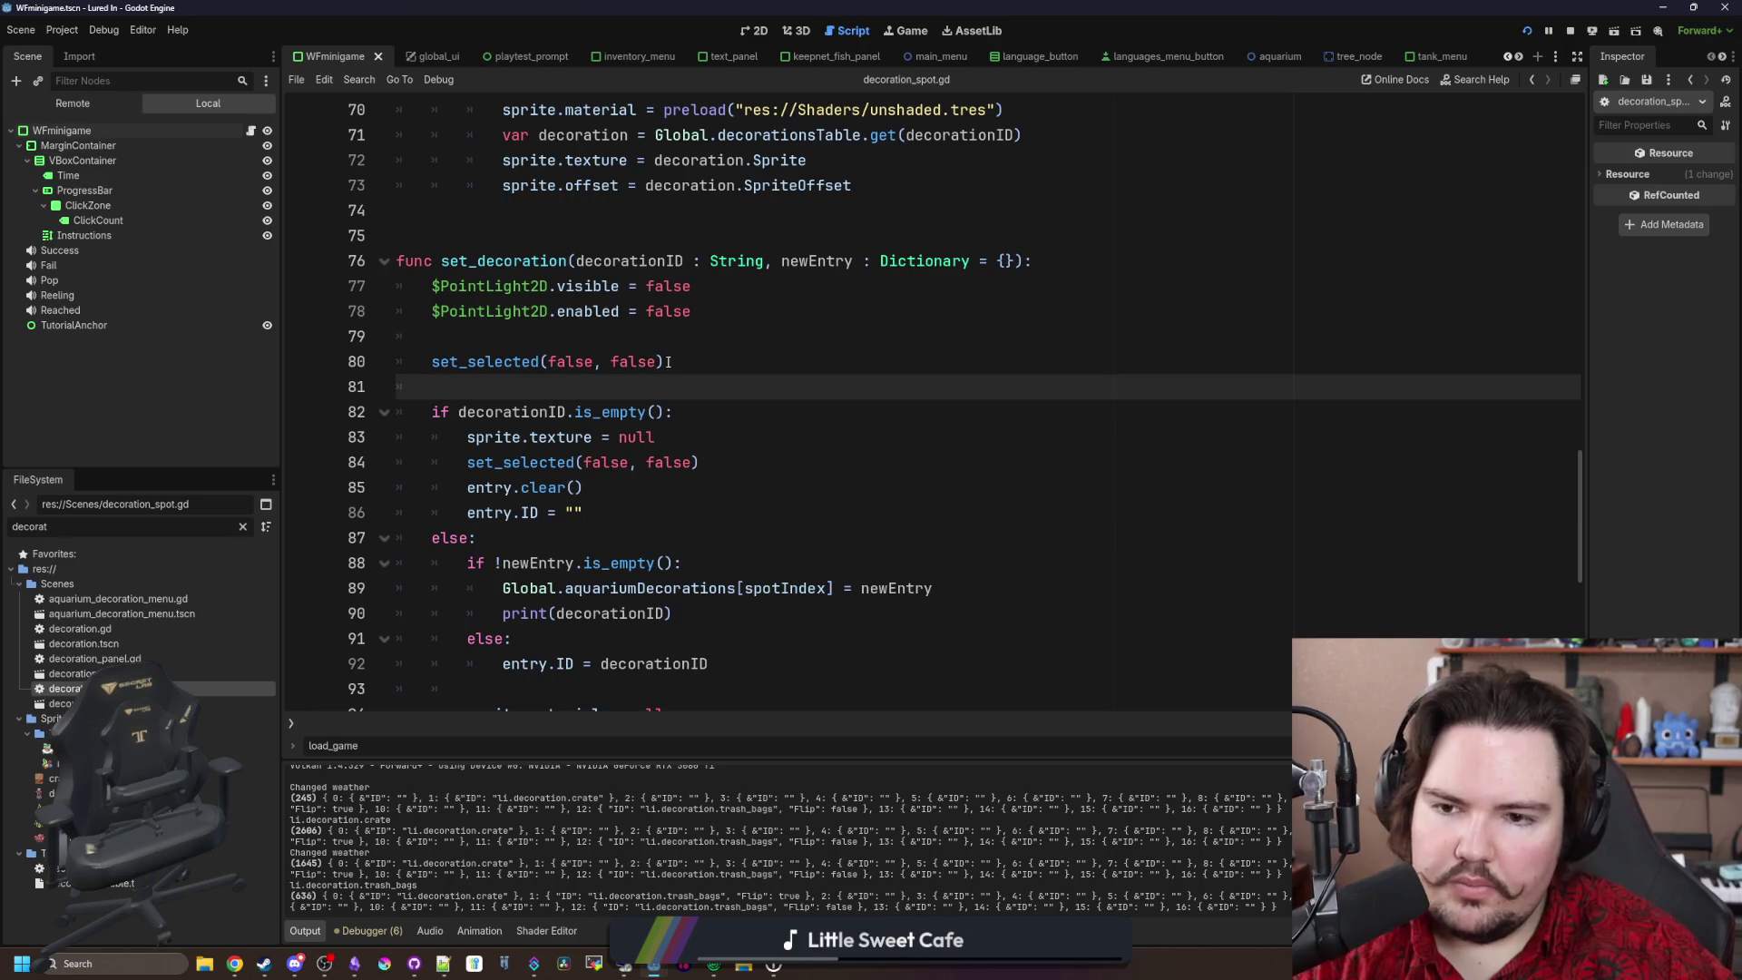
pyautogui.hotkey('shift', 'End')
pyautogui.press('BackSpace')
pyautogui.press('BackSpace')
pyautogui.press('Delete')
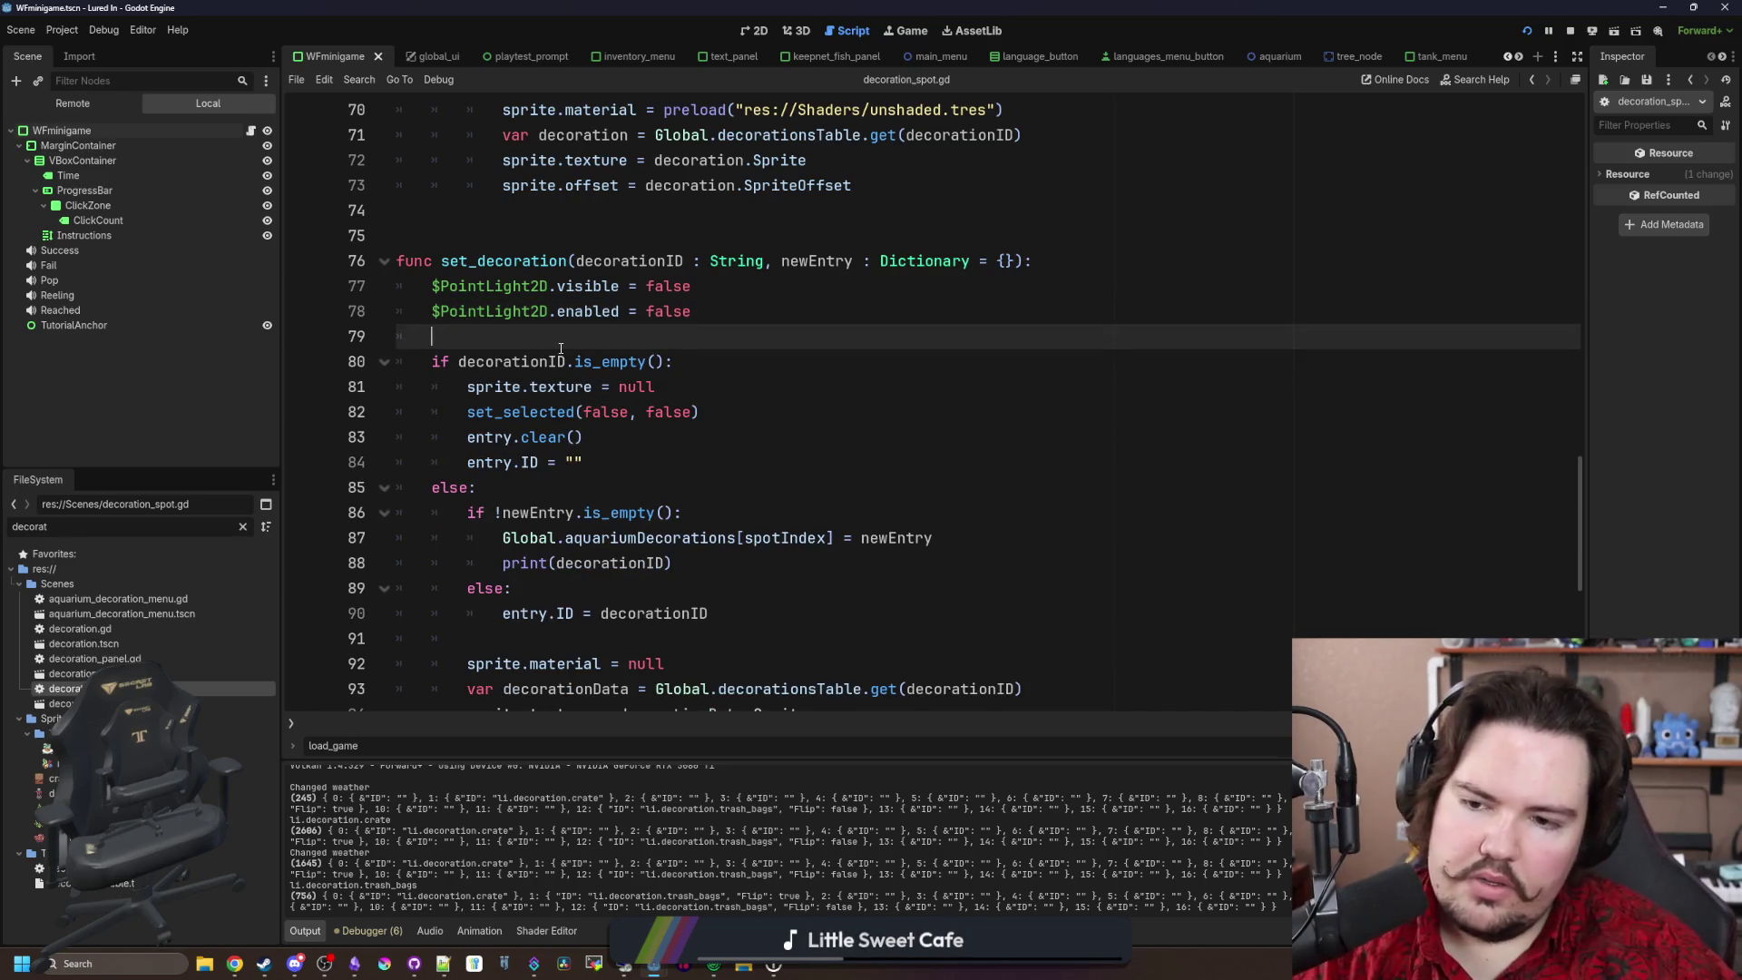
pyautogui.hotkey('ctrl', 's')
pyautogui.scroll(-3, 560, 349)
pyautogui.click(626, 419)
pyautogui.hotkey('ctrl', 's')
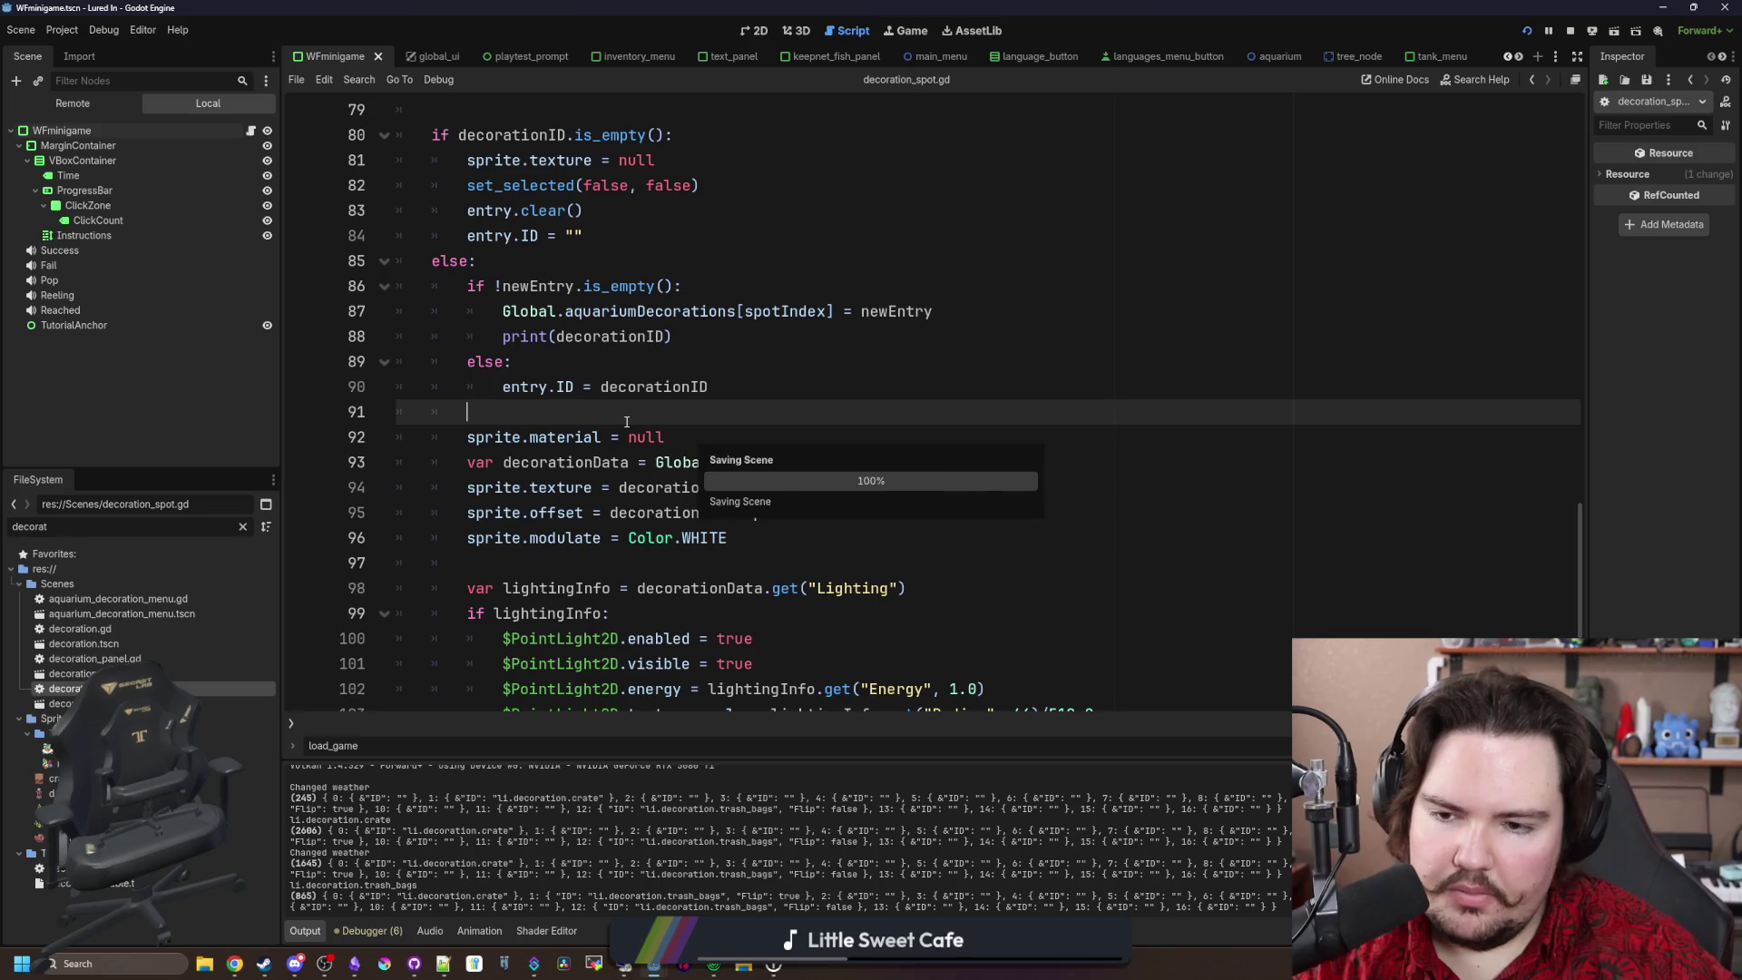
# Step: Add prints(sprite.texture, modulate) below update_visual(), save, and view the running game
pyautogui.scroll(-4, 626, 422)
pyautogui.click(610, 490)
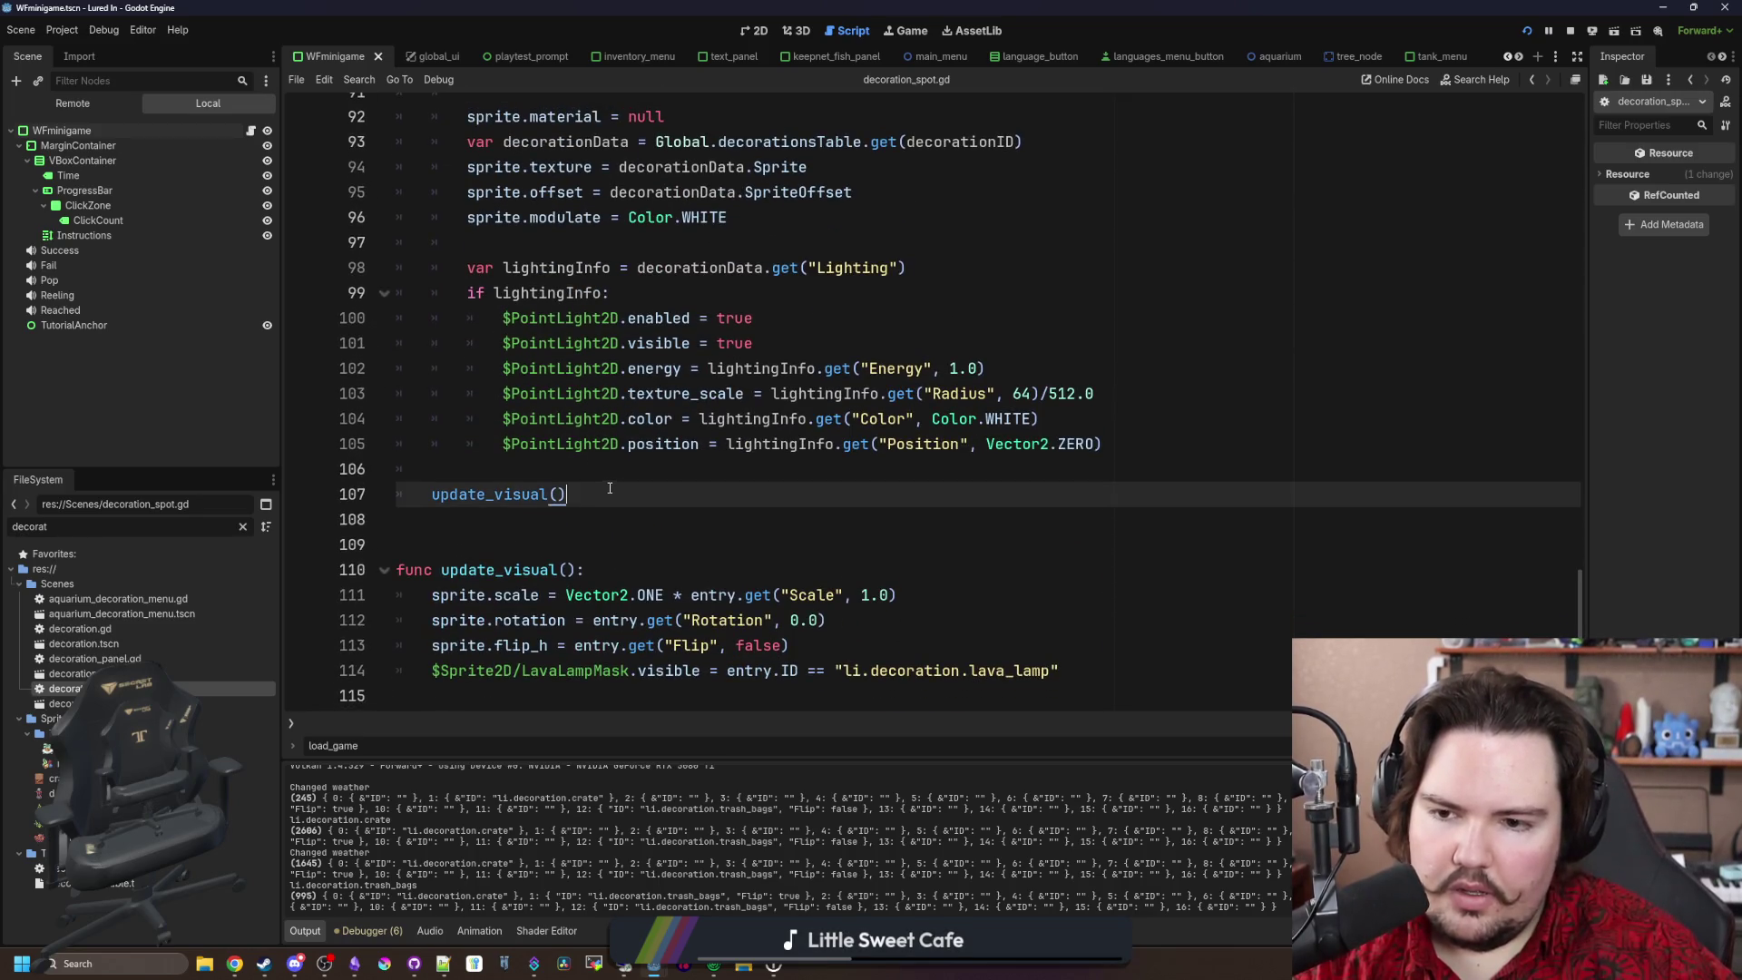
pyautogui.press('Return')
pyautogui.press('Return')
pyautogui.press('BackSpace')
pyautogui.press('BackSpace')
pyautogui.press('BackSpace')
pyautogui.write('int')
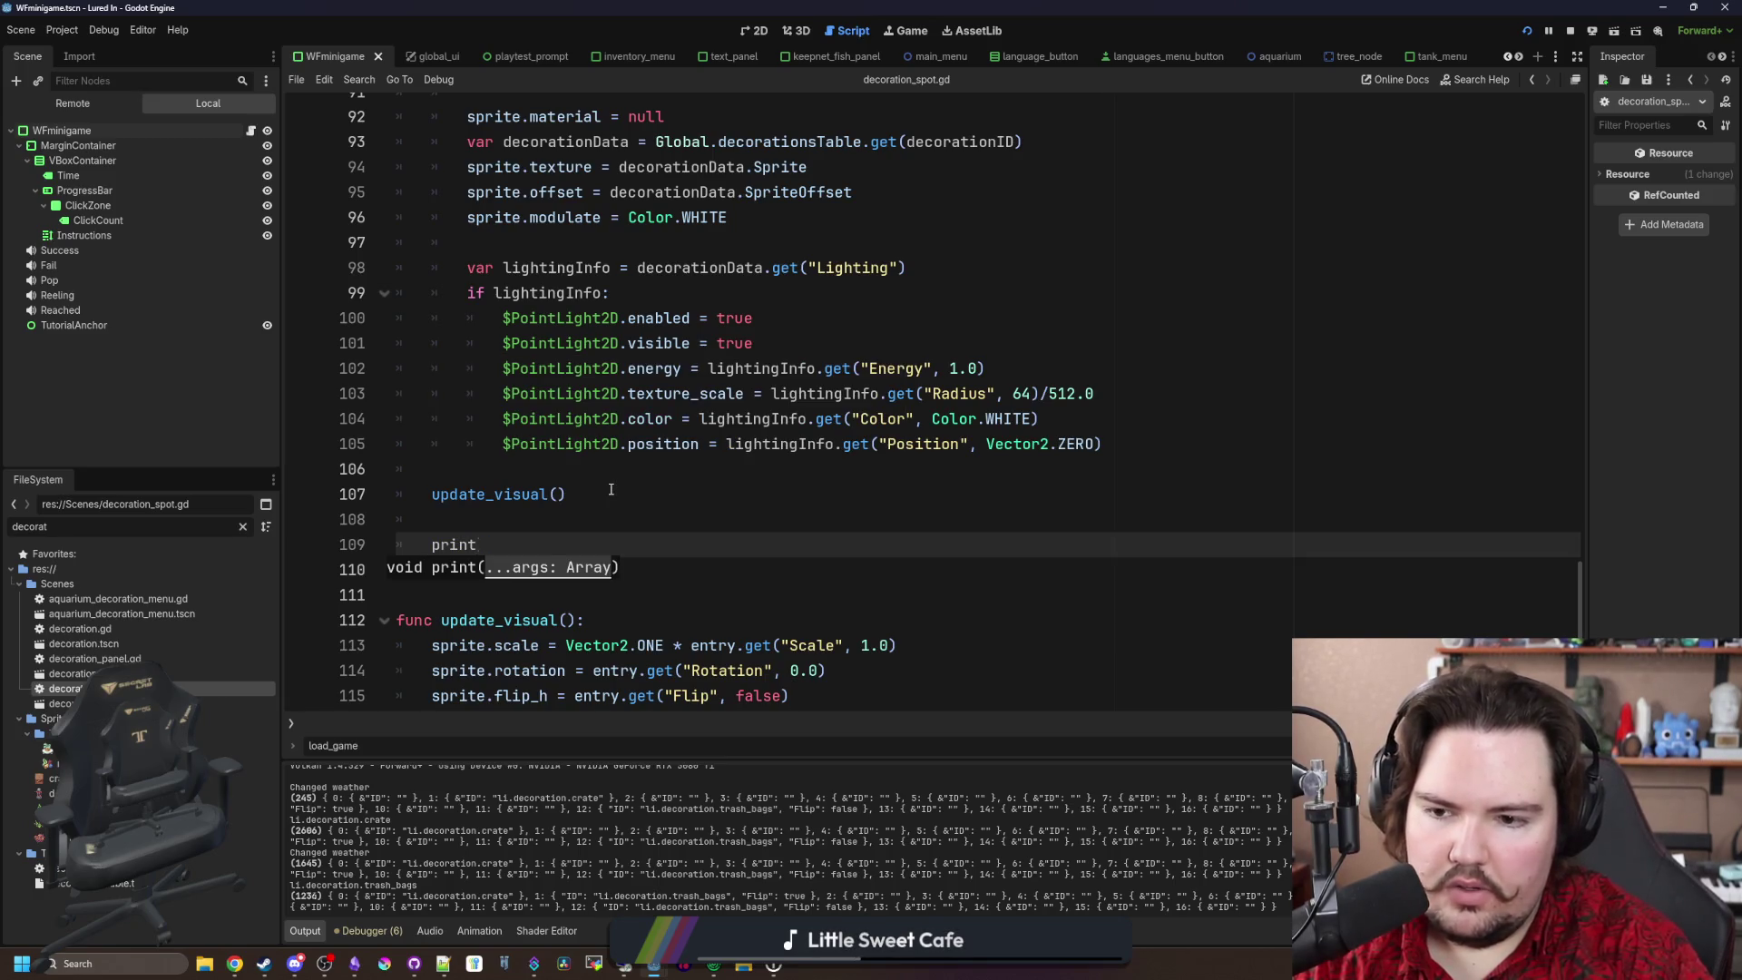
pyautogui.write('(sprite.texture')
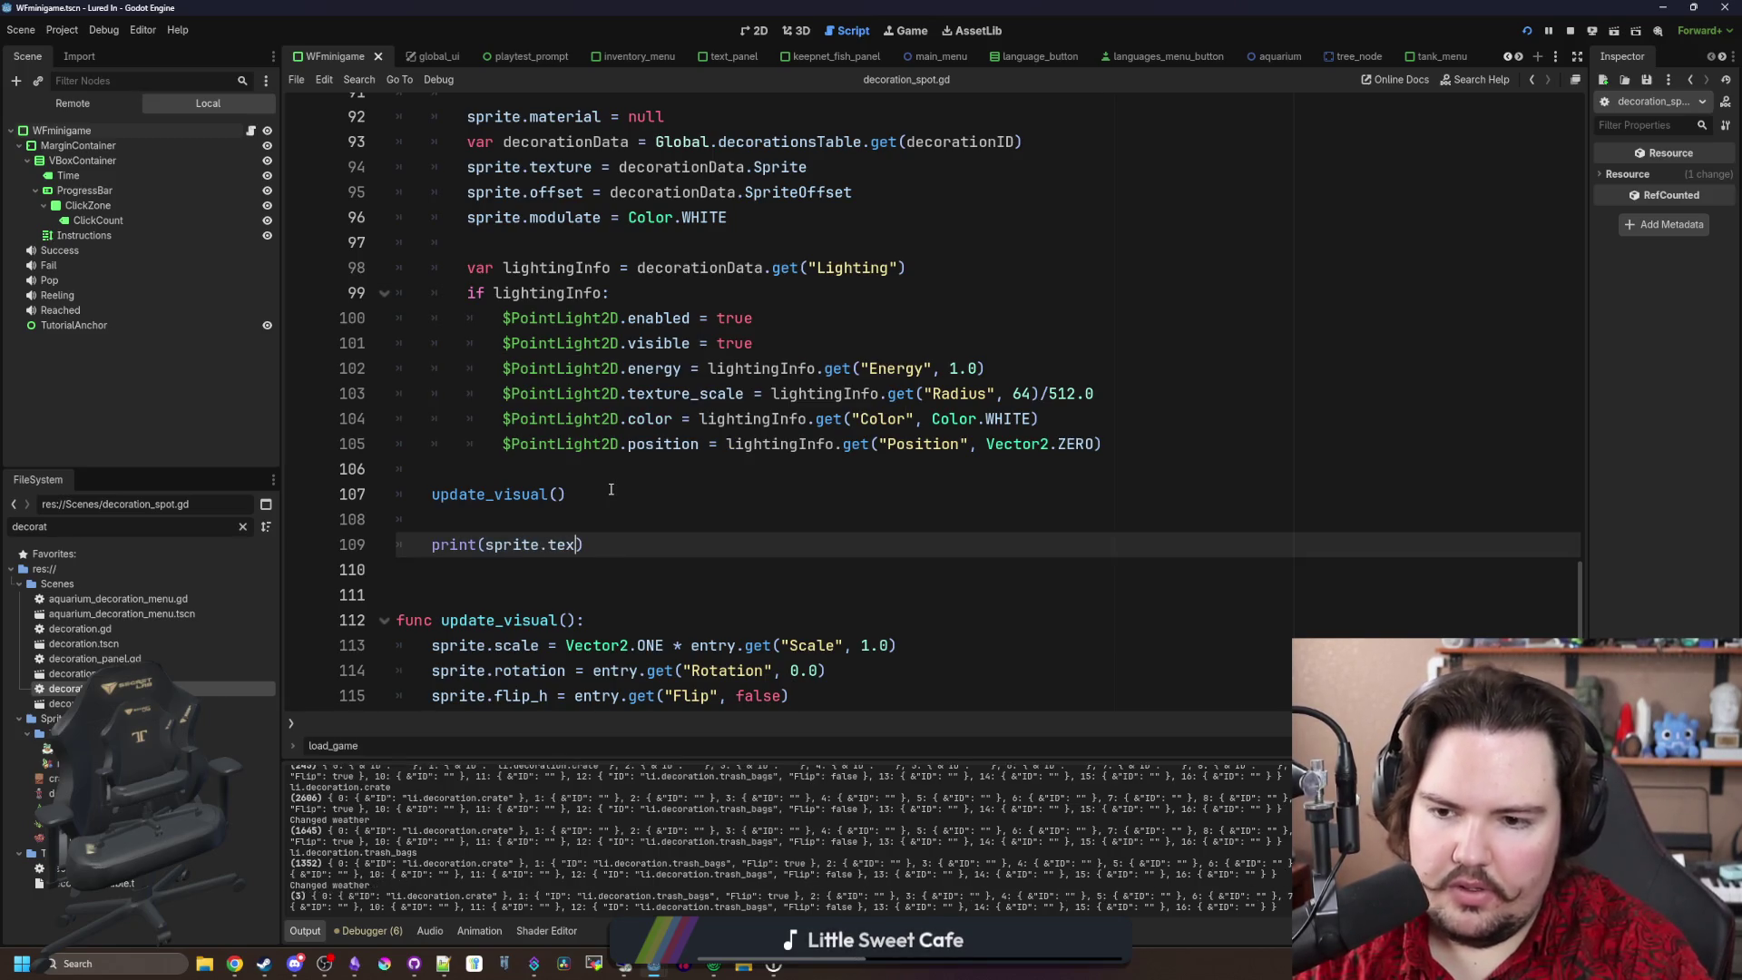
pyautogui.press('Escape')
pyautogui.click(512, 518)
pyautogui.hotkey('ctrl', 's')
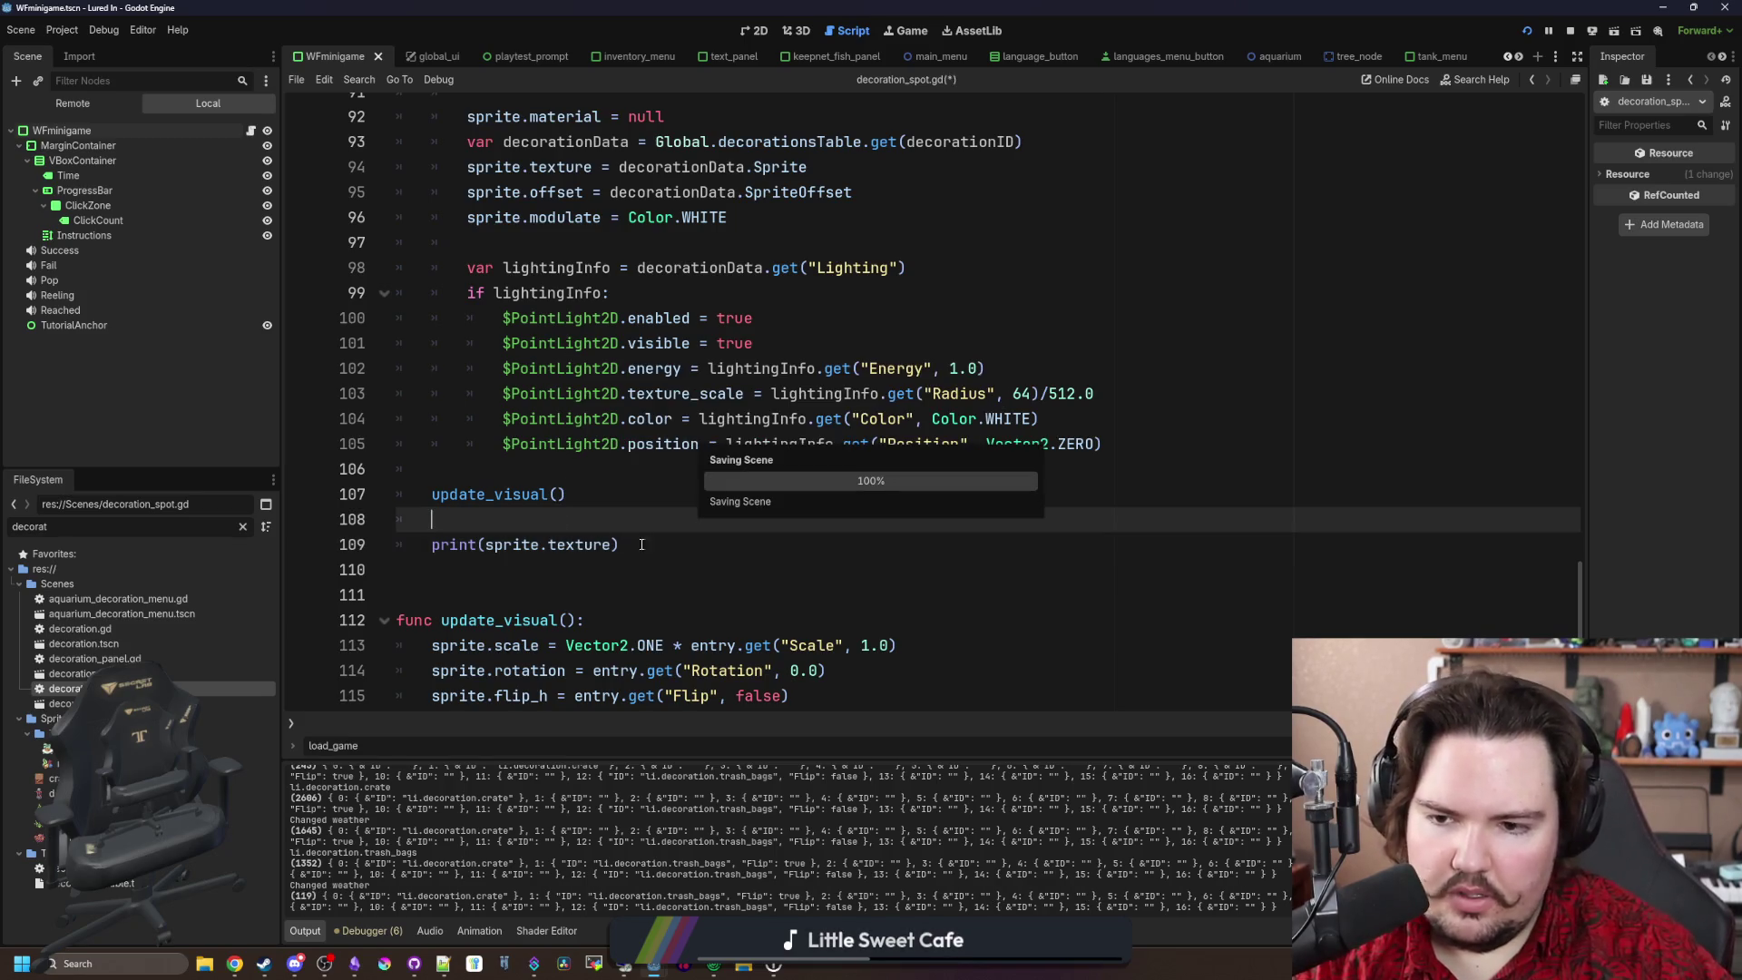
pyautogui.click(480, 546)
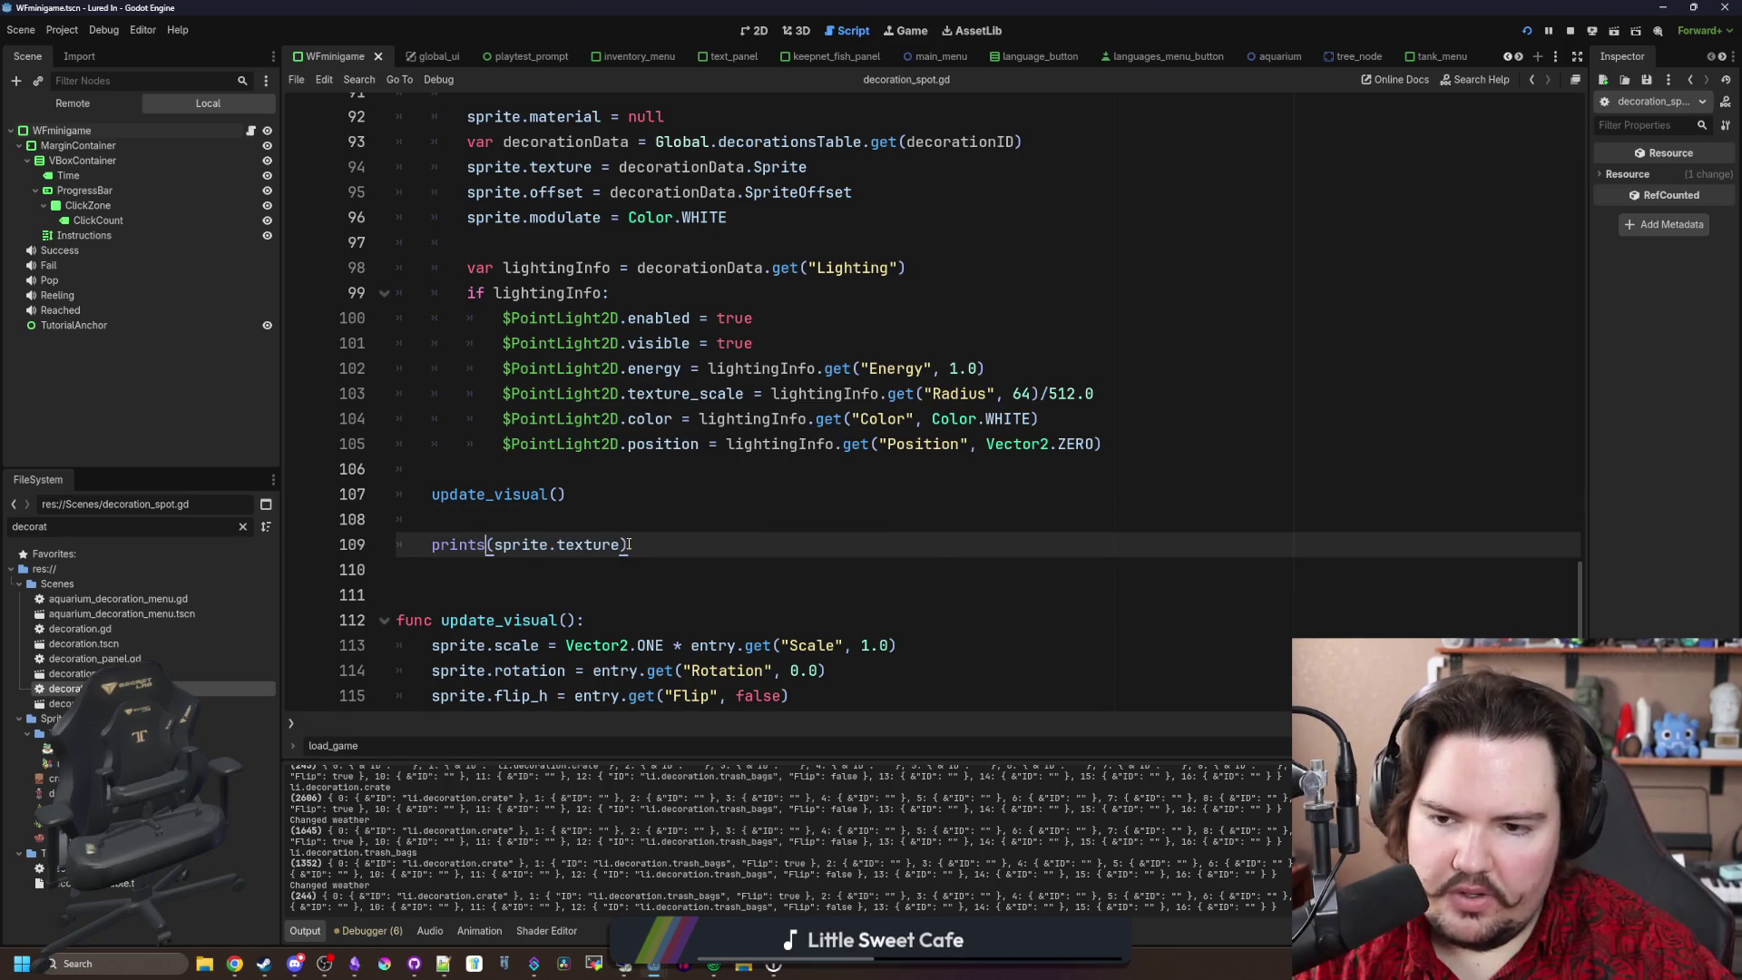
pyautogui.write(', modulate')
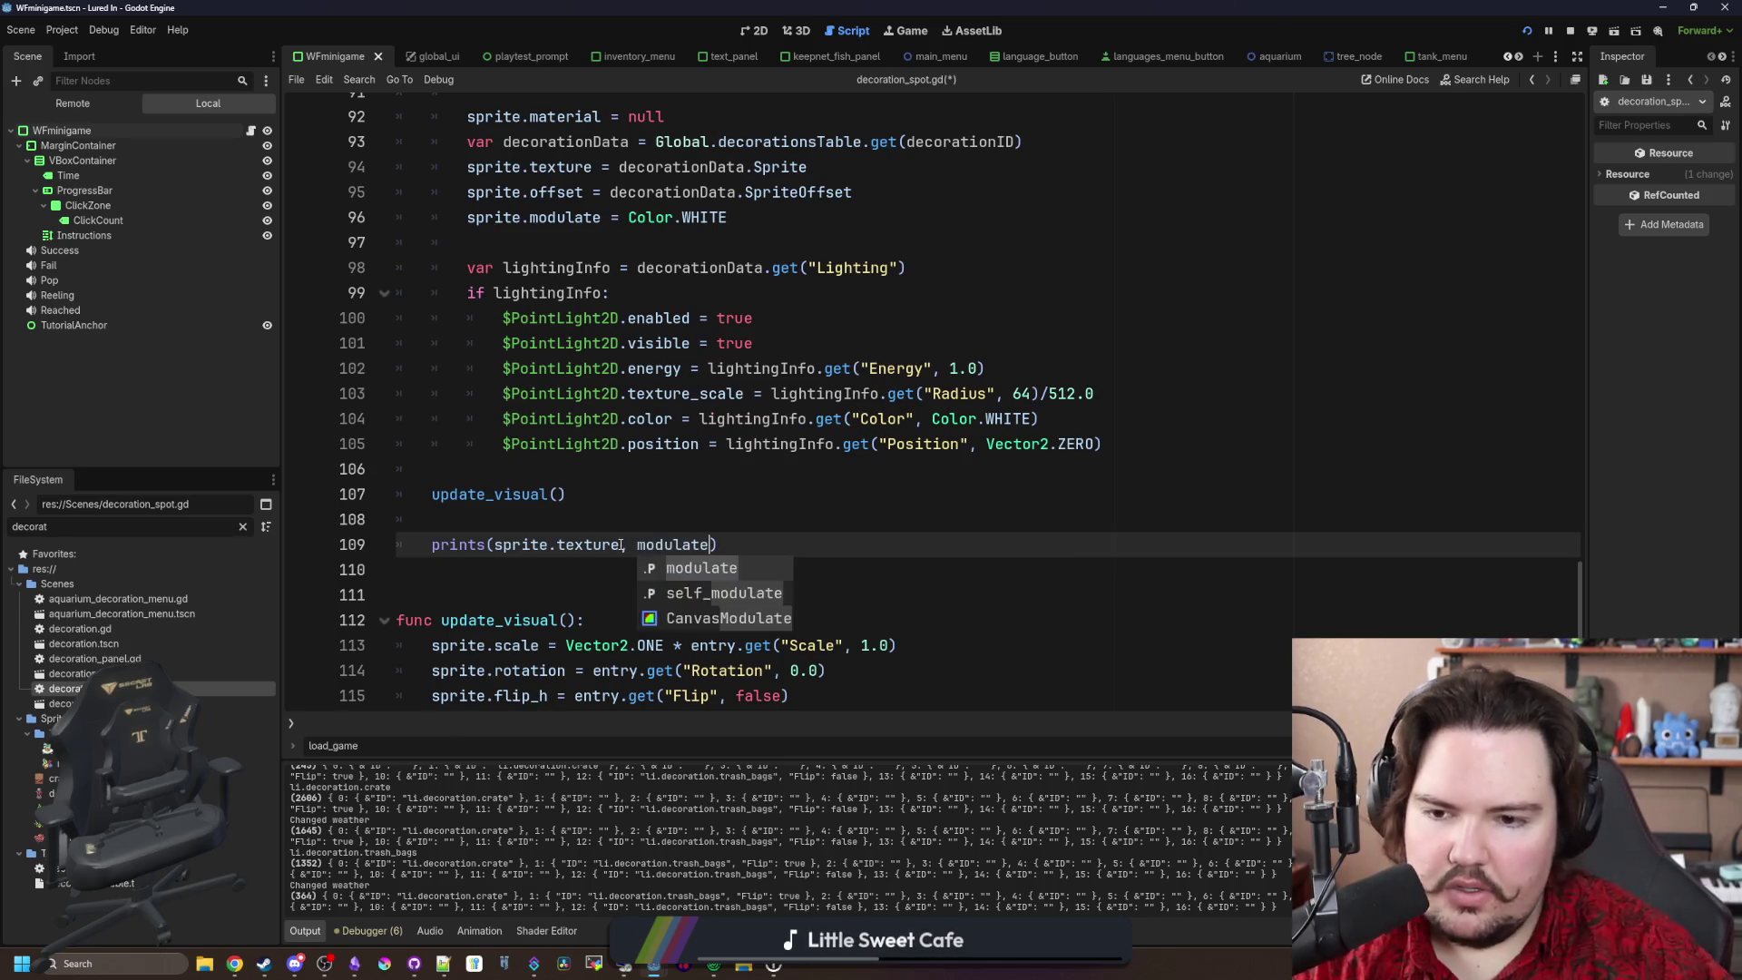
pyautogui.click(632, 493)
pyautogui.hotkey('ctrl', 's')
pyautogui.click(906, 30)
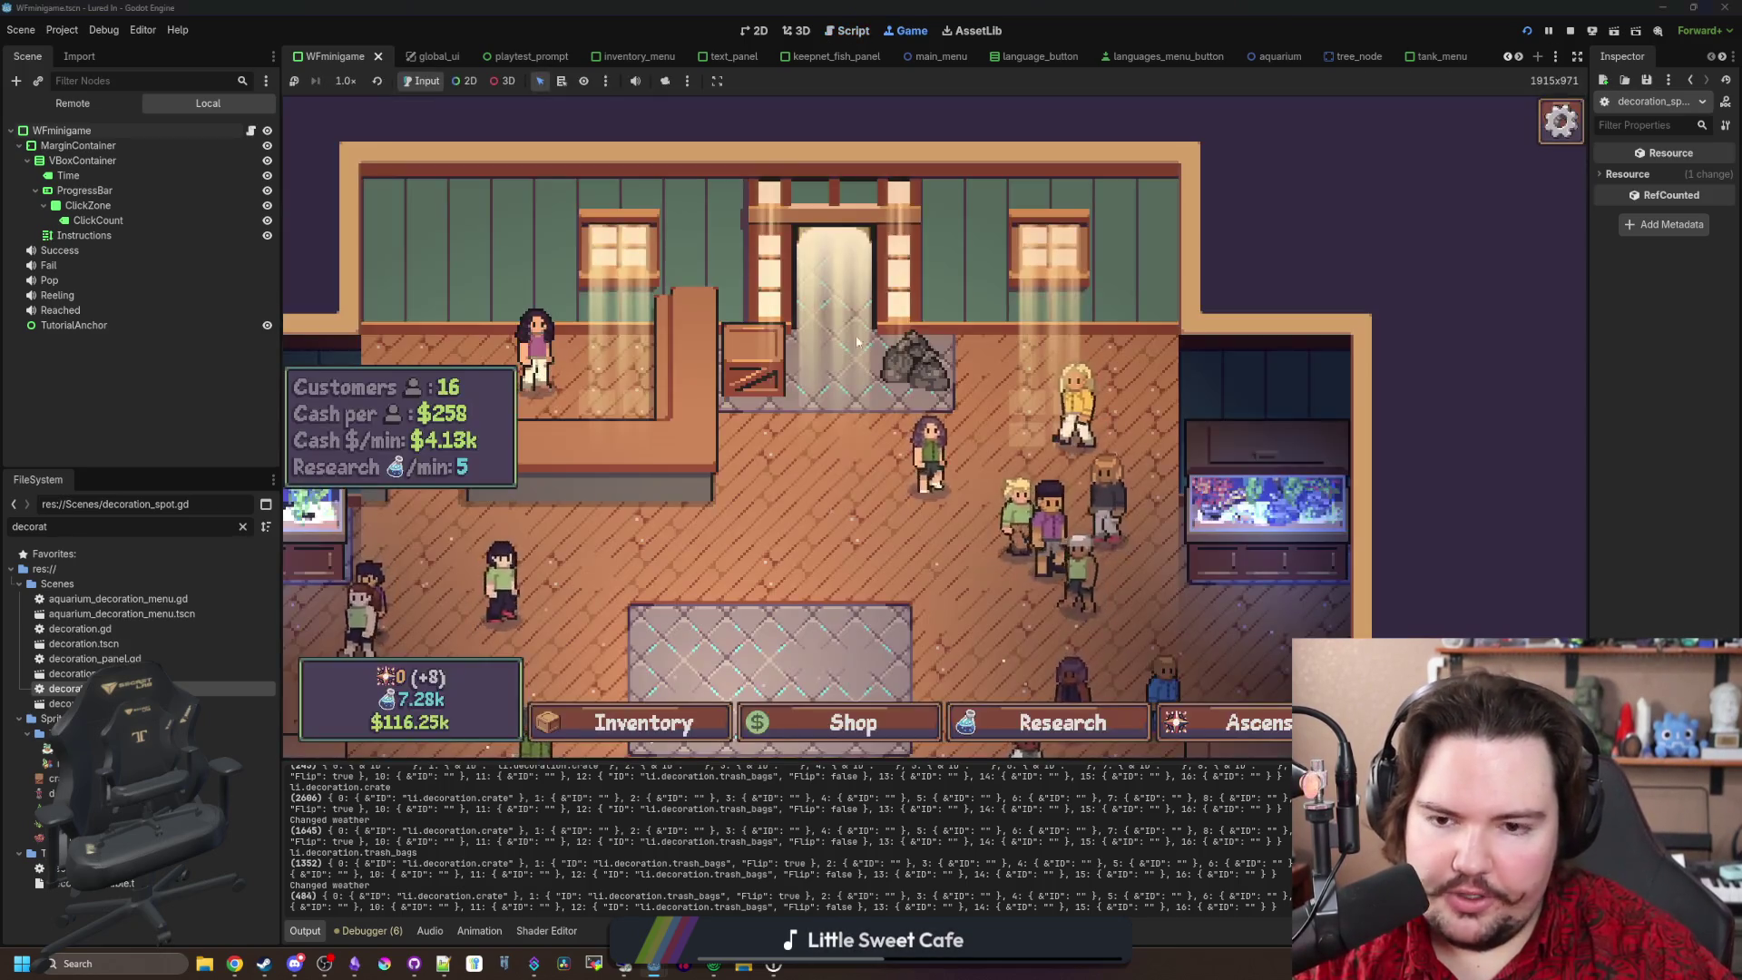
# Step: Move the crate onto a rug spot in the game, then return to decoration_spot.gd
pyautogui.click(910, 406)
pyautogui.click(1077, 501)
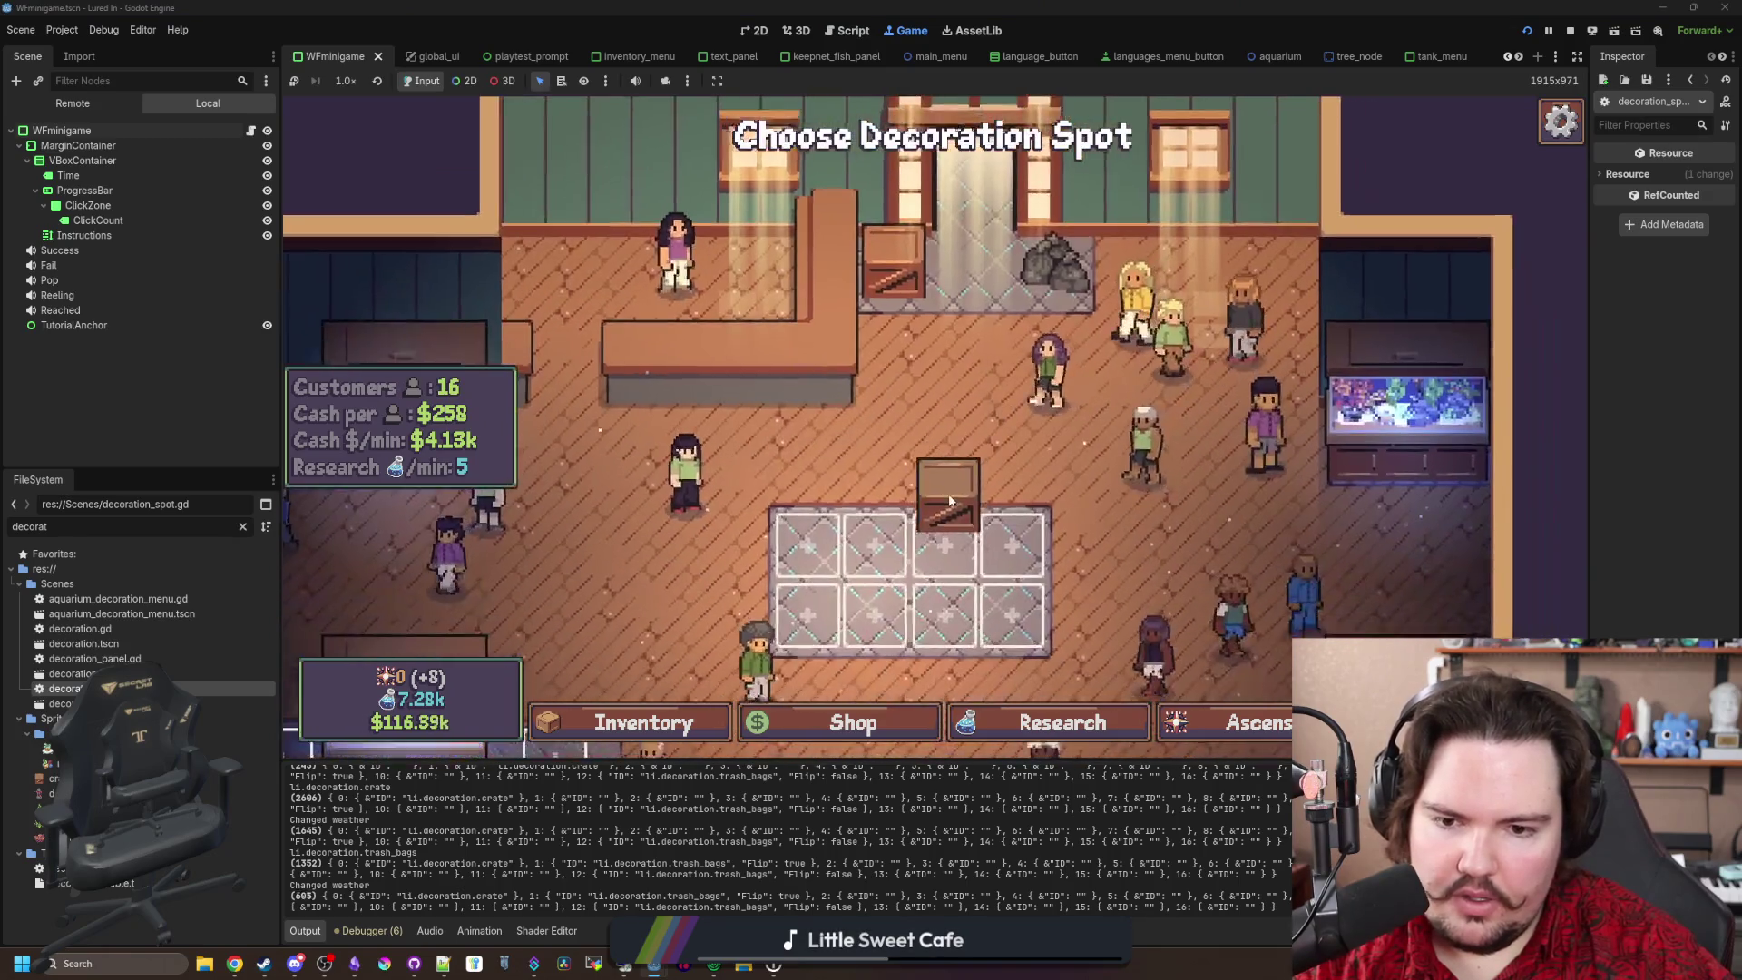
pyautogui.click(939, 508)
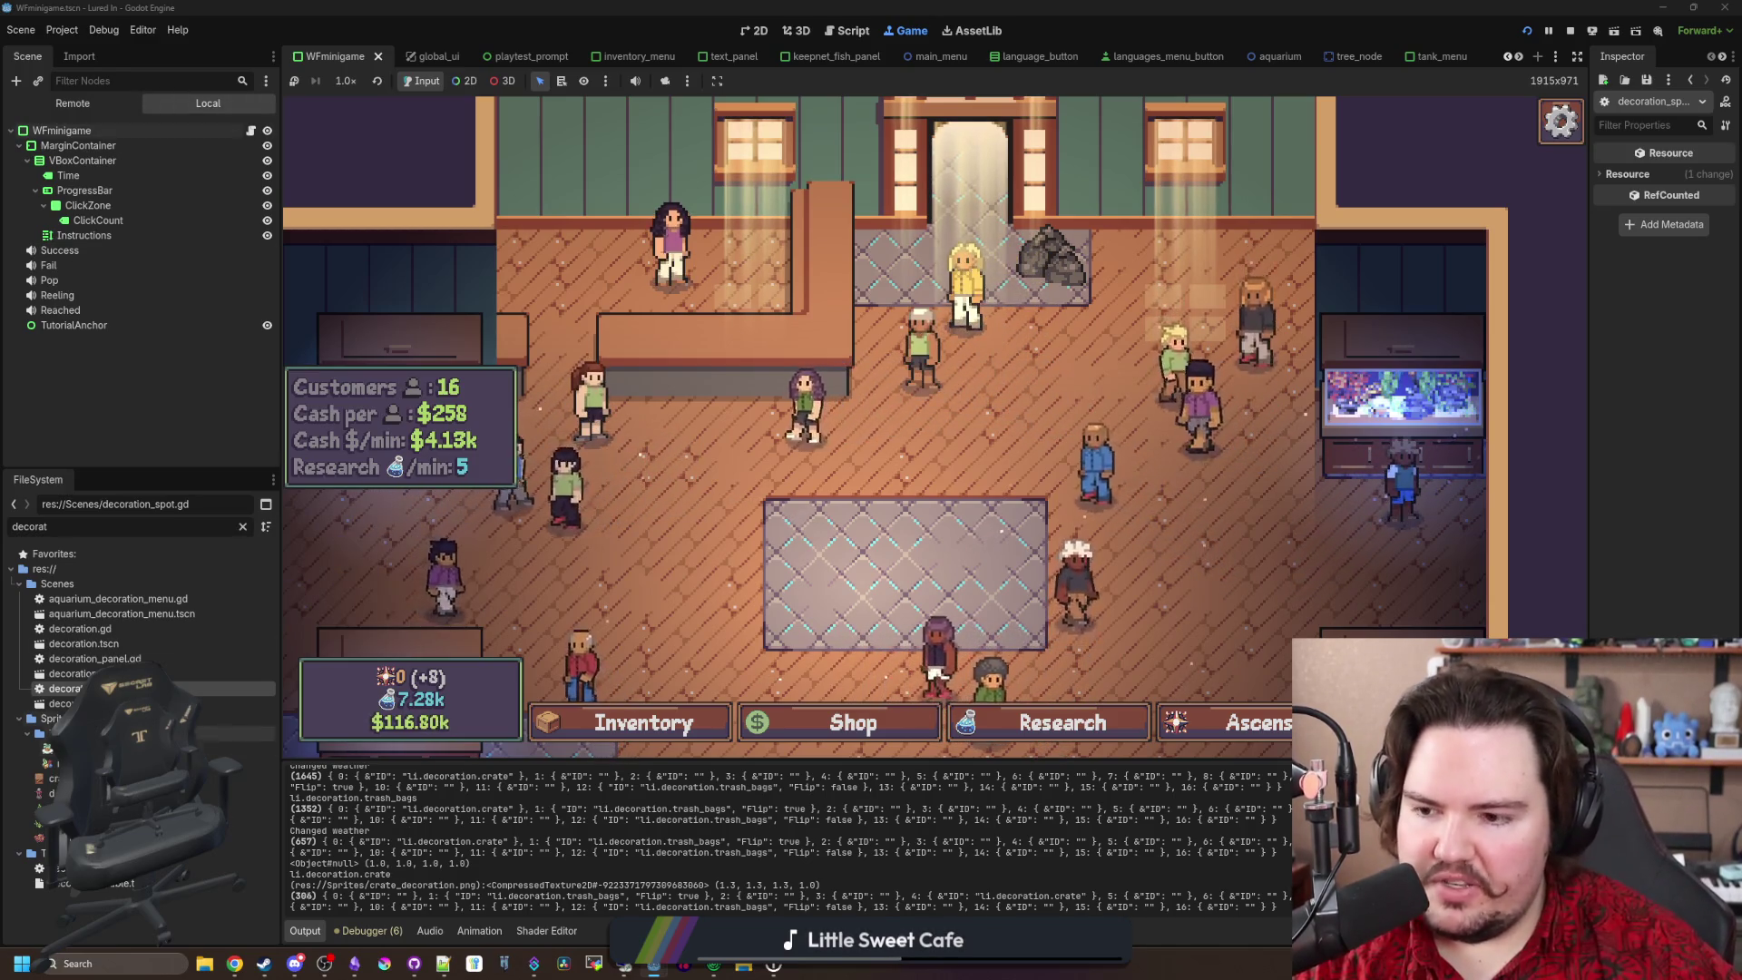
pyautogui.hotkey('ctrl', 'F3')
pyautogui.click(682, 487)
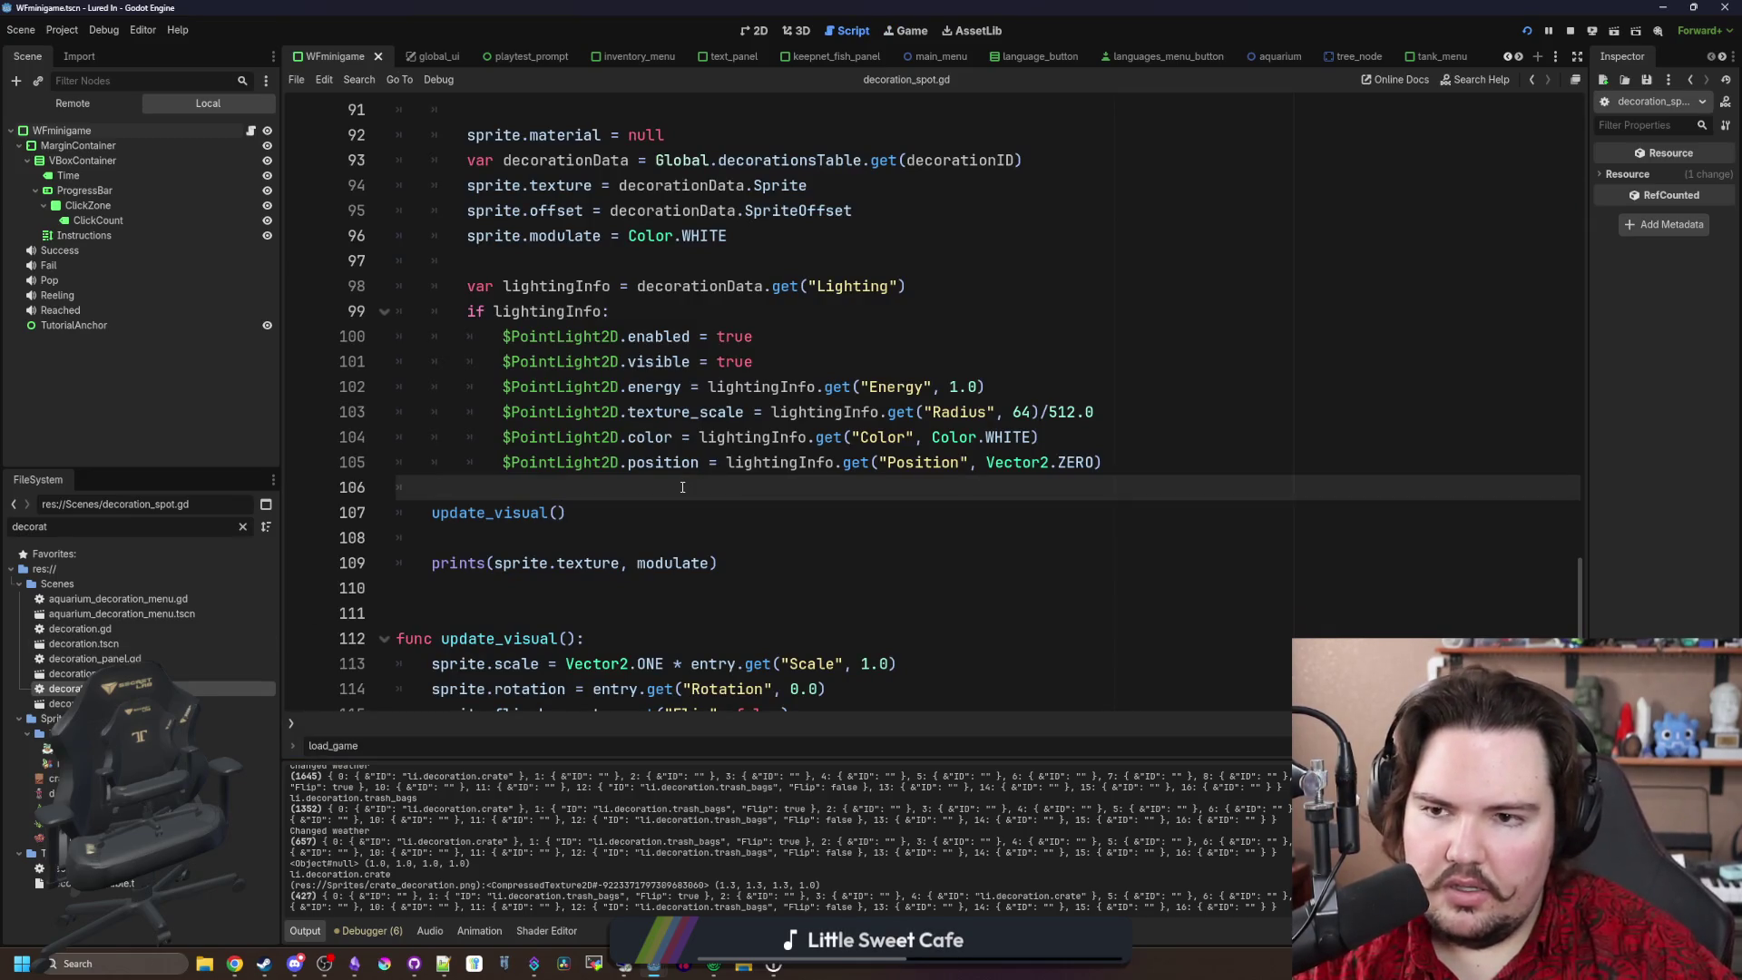
pyautogui.scroll(3, 682, 487)
pyautogui.click(680, 509)
pyautogui.click(681, 488)
pyautogui.hotkey('ctrl', 's')
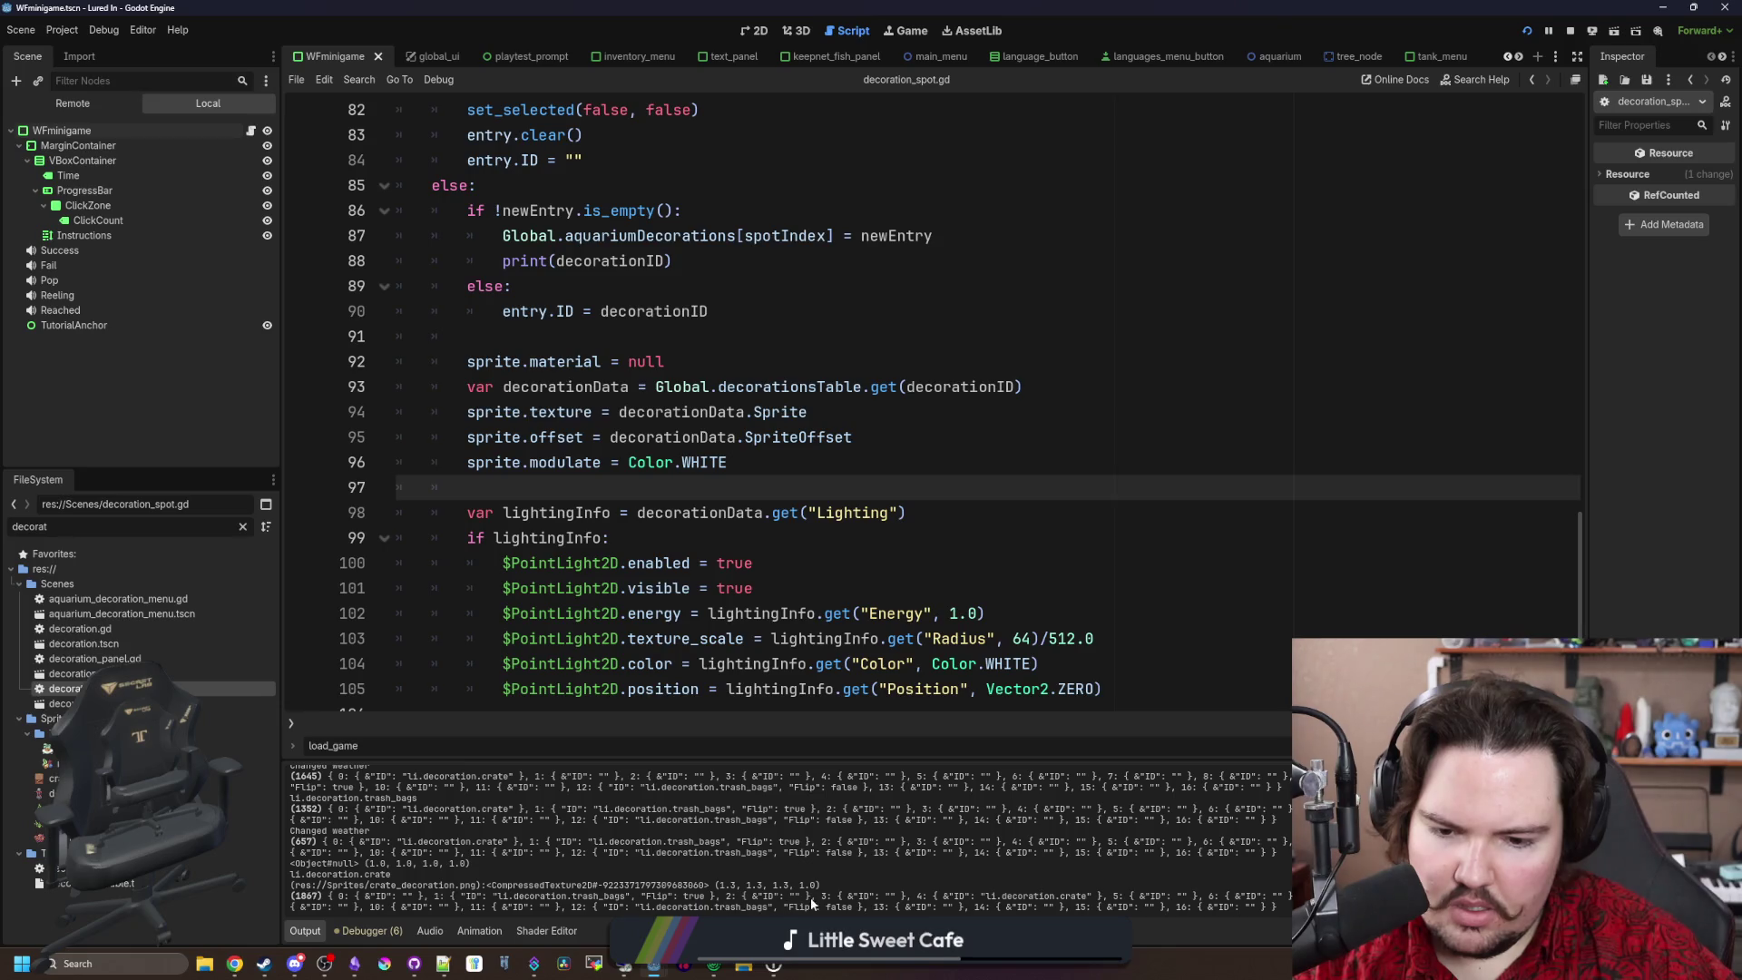
pyautogui.click(907, 33)
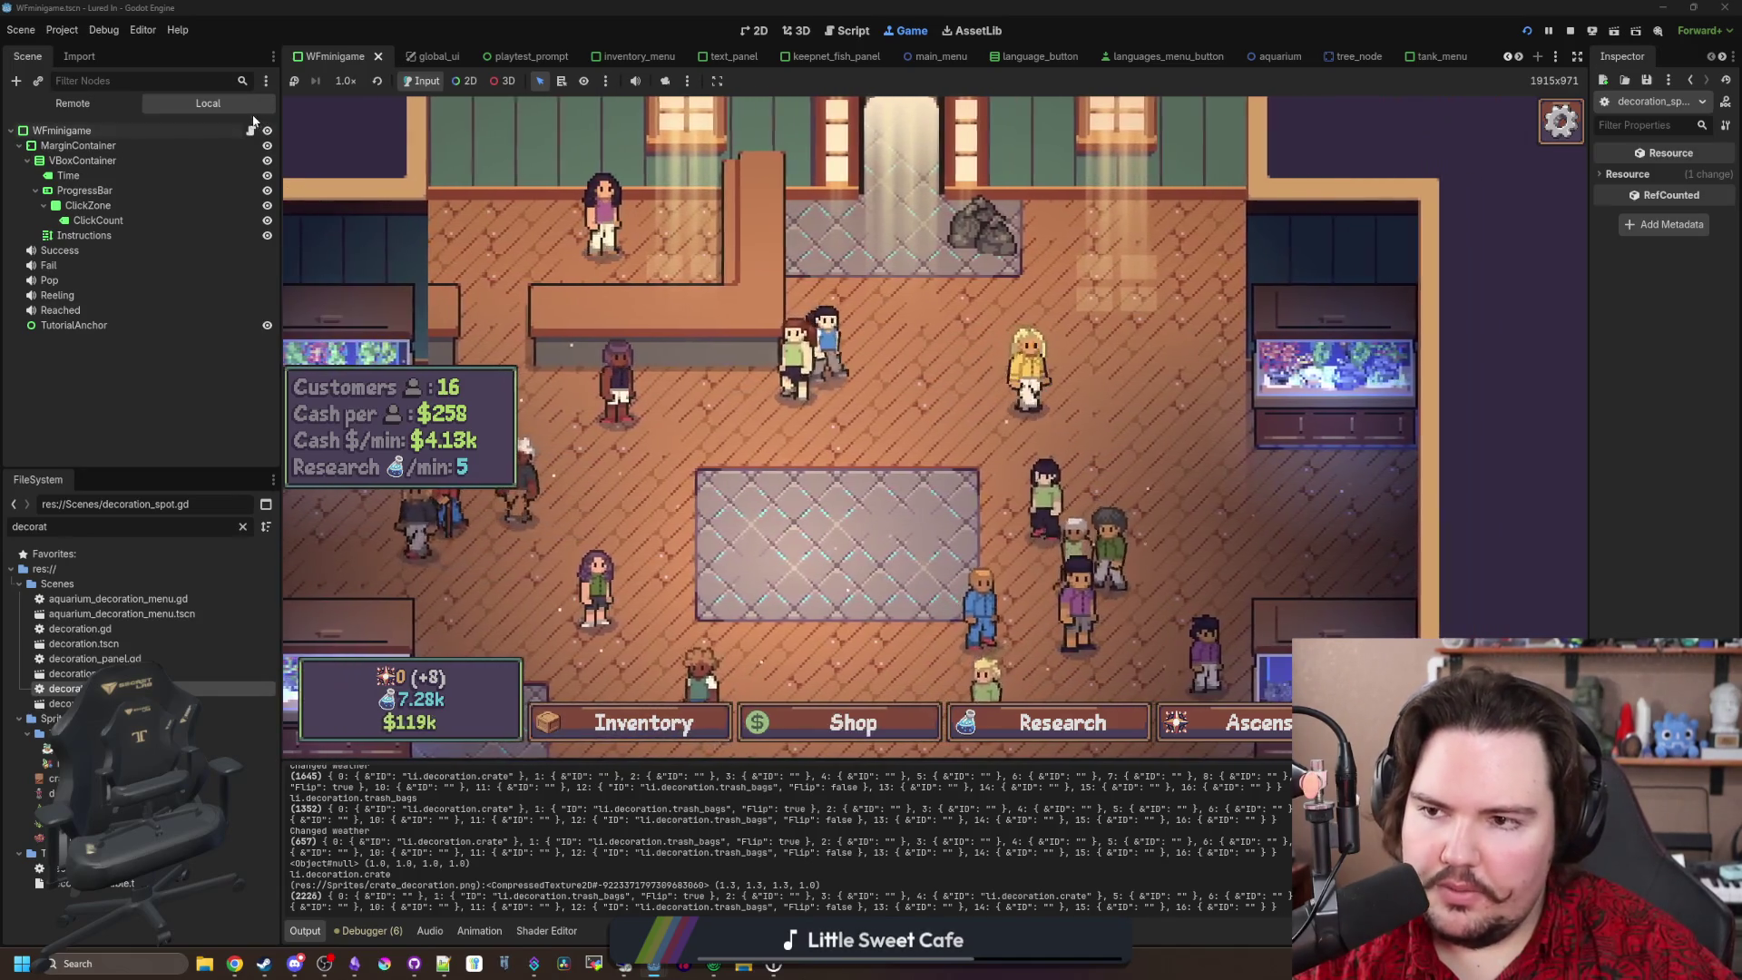
pyautogui.press('F5')
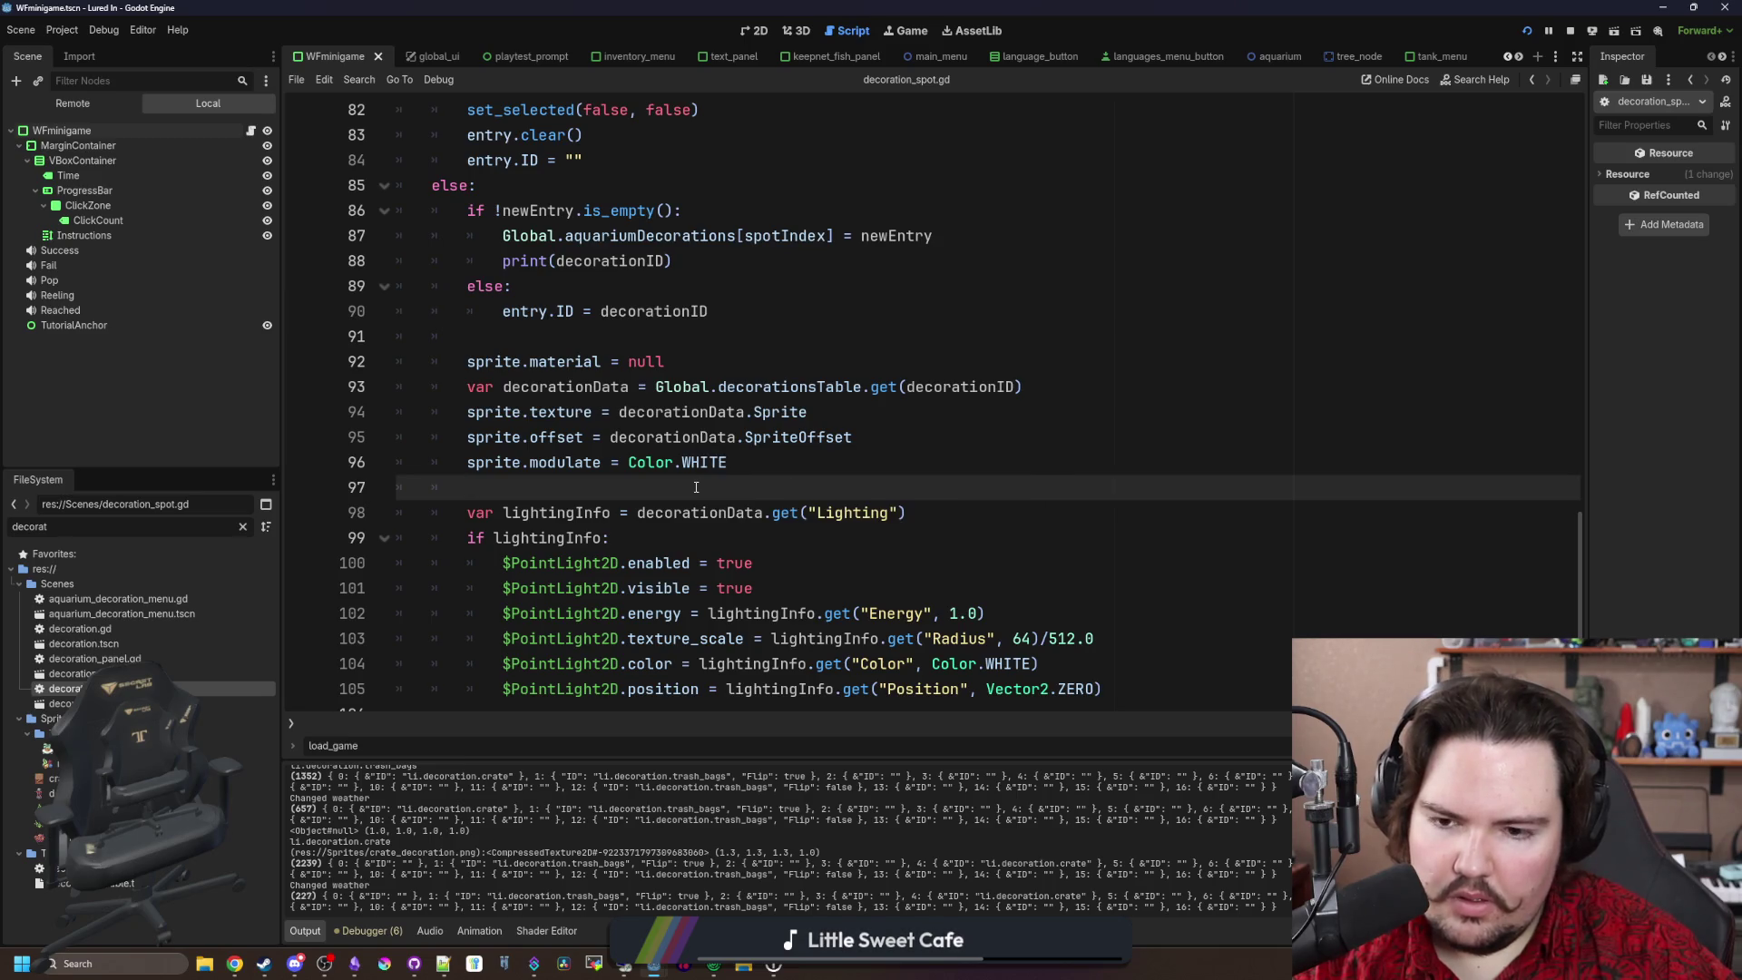
# Step: Append visible to the prints(sprite.texture, modulate) debug line and save
pyautogui.scroll(-3, 696, 487)
pyautogui.scroll(-1, 696, 488)
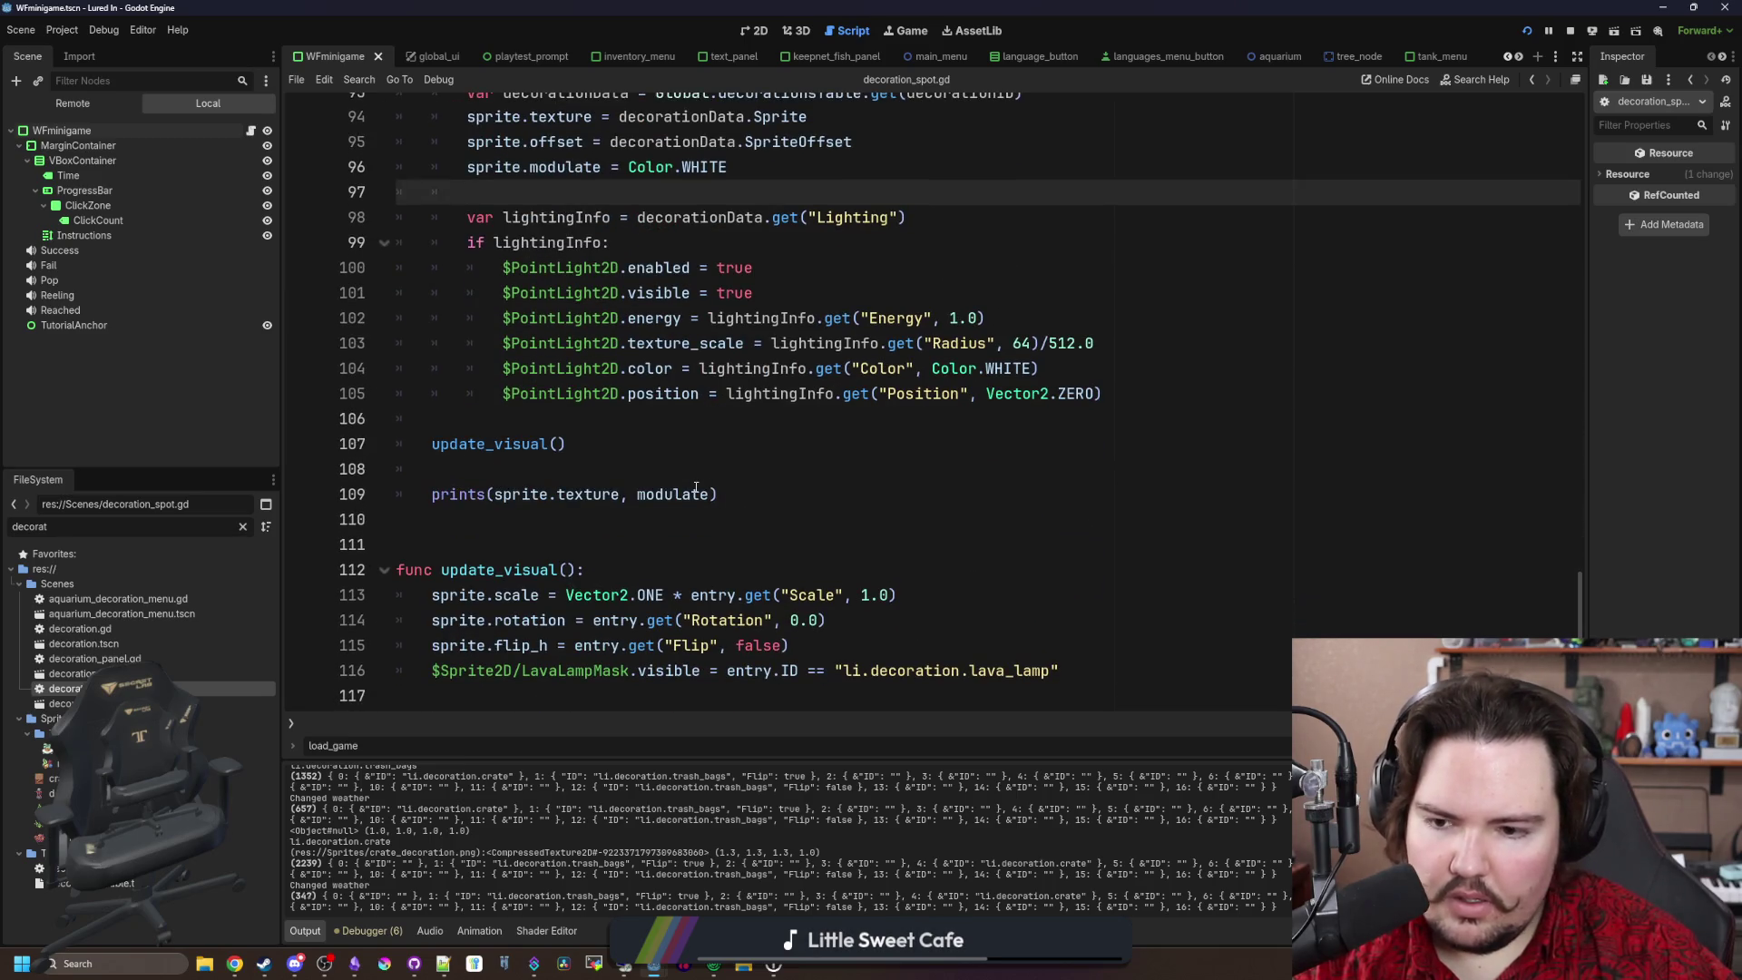
pyautogui.scroll(3, 696, 487)
pyautogui.scroll(-3, 696, 487)
pyautogui.click(716, 493)
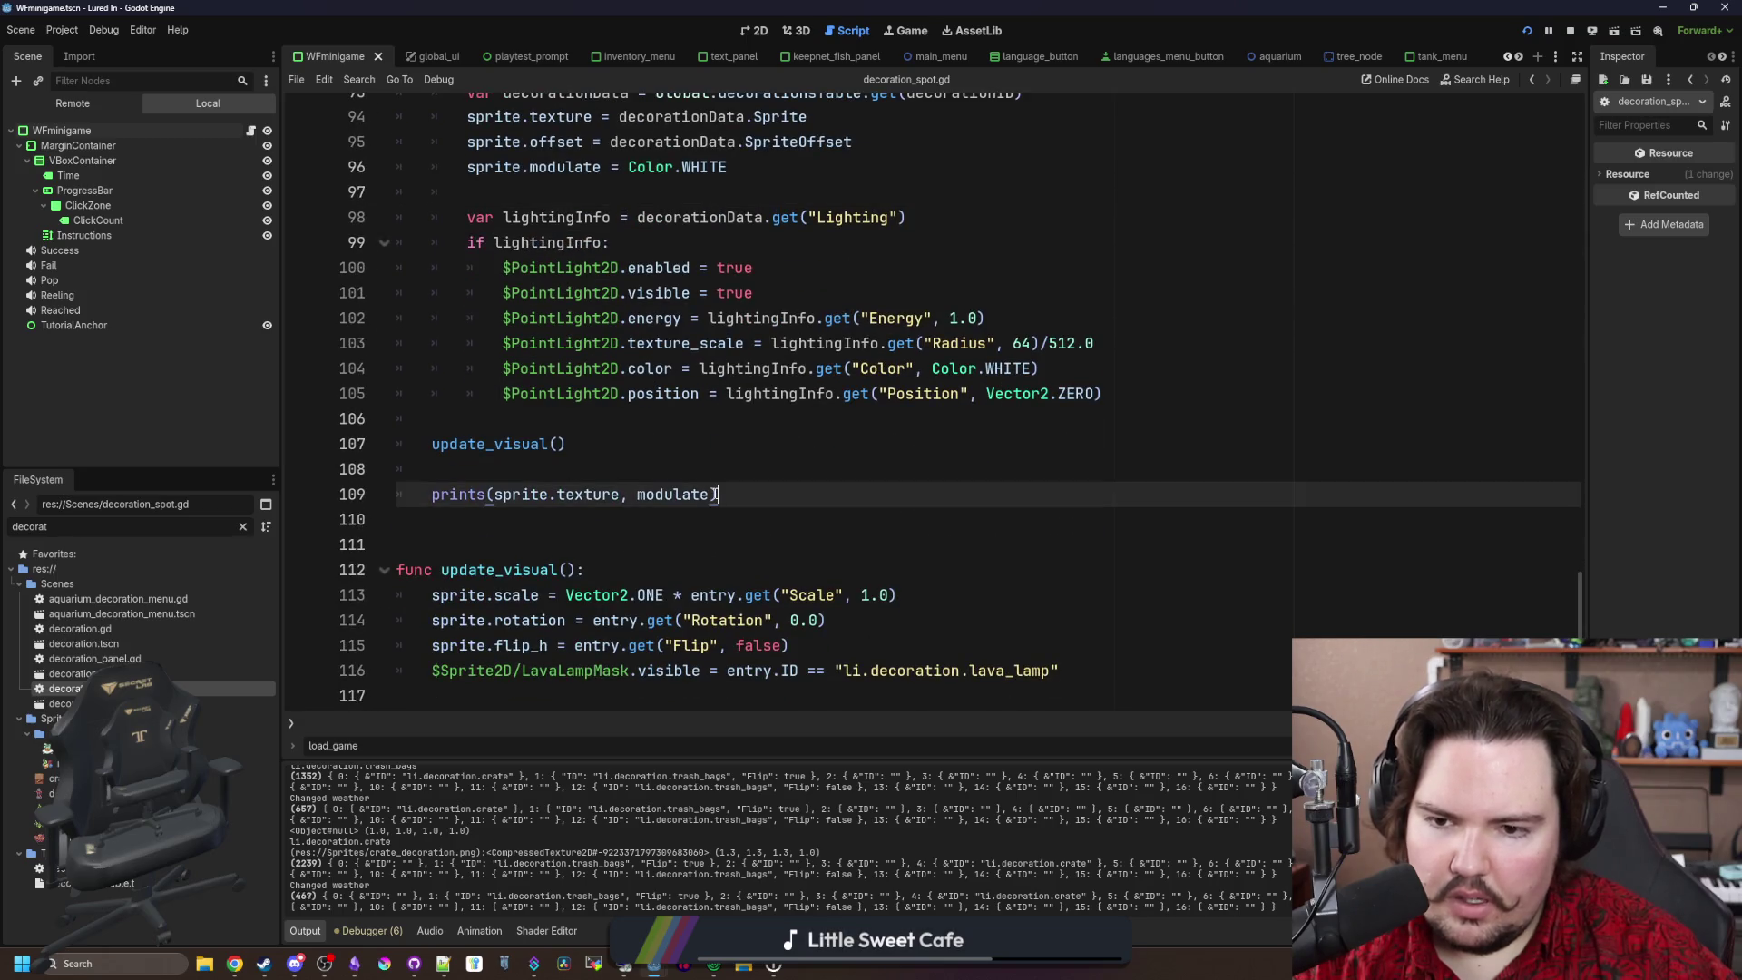
pyautogui.write(', visible')
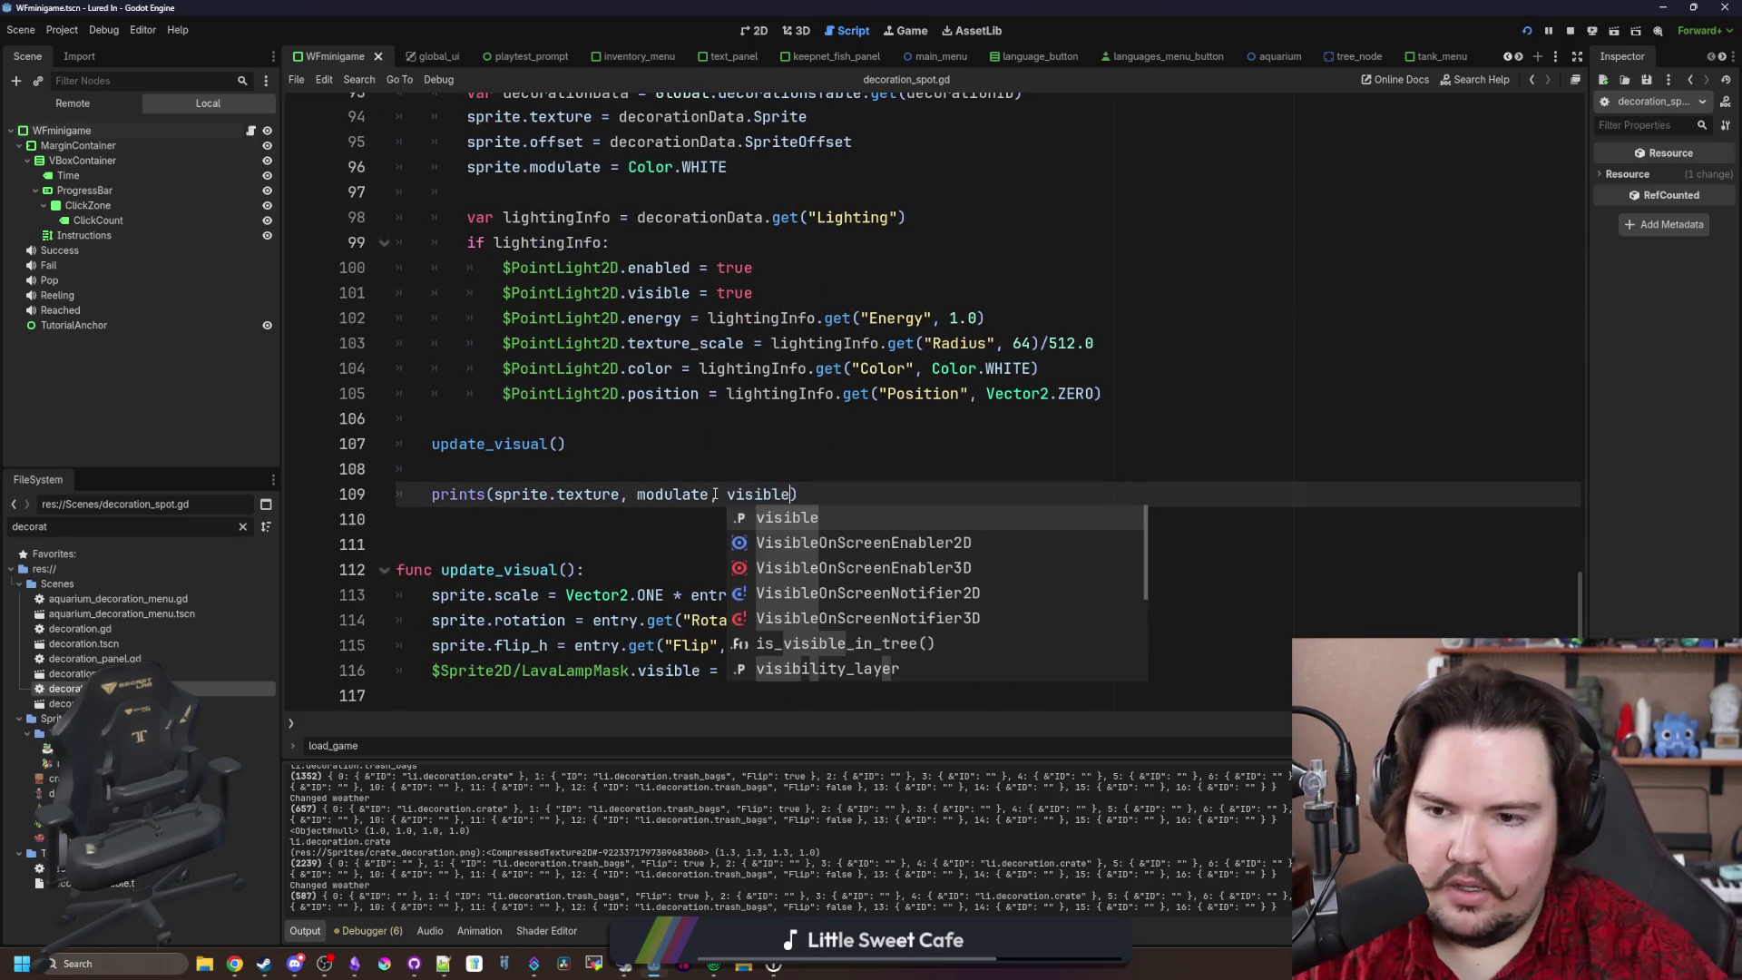
pyautogui.click(726, 468)
pyautogui.scroll(2, 421, 652)
pyautogui.moveTo(854, 650); pyautogui.dragTo(433, 654)
pyautogui.scroll(-2, 435, 653)
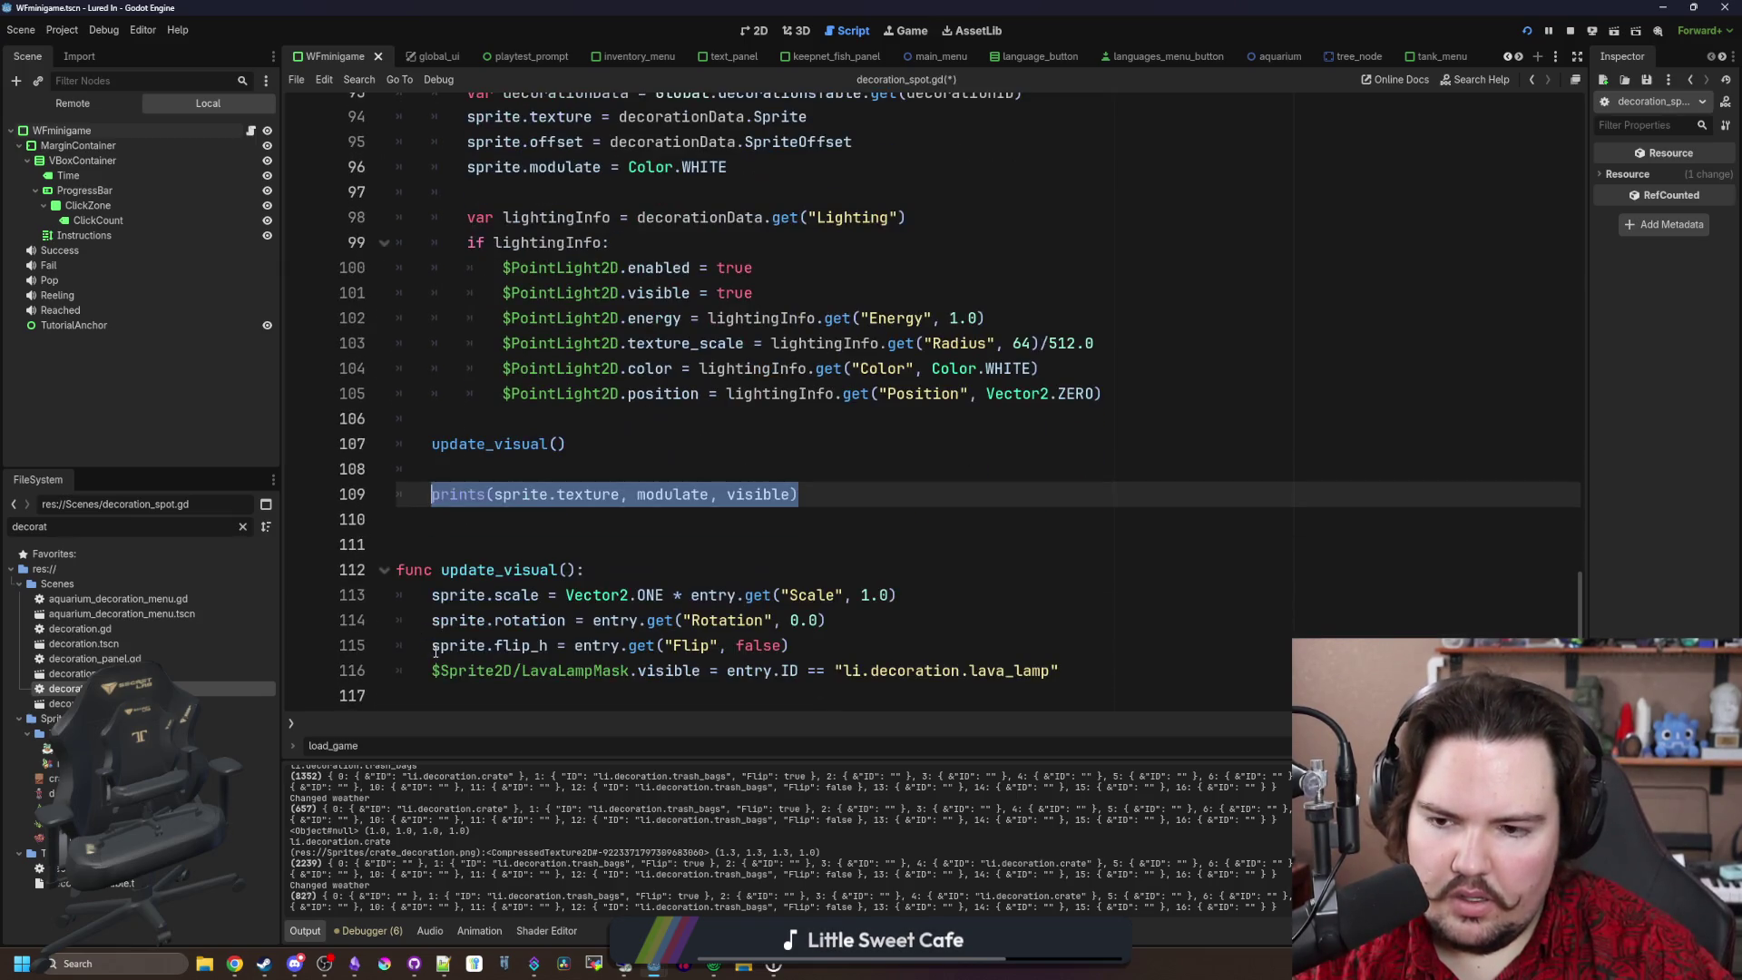
pyautogui.click(631, 489)
pyautogui.hotkey('ctrl', 's')
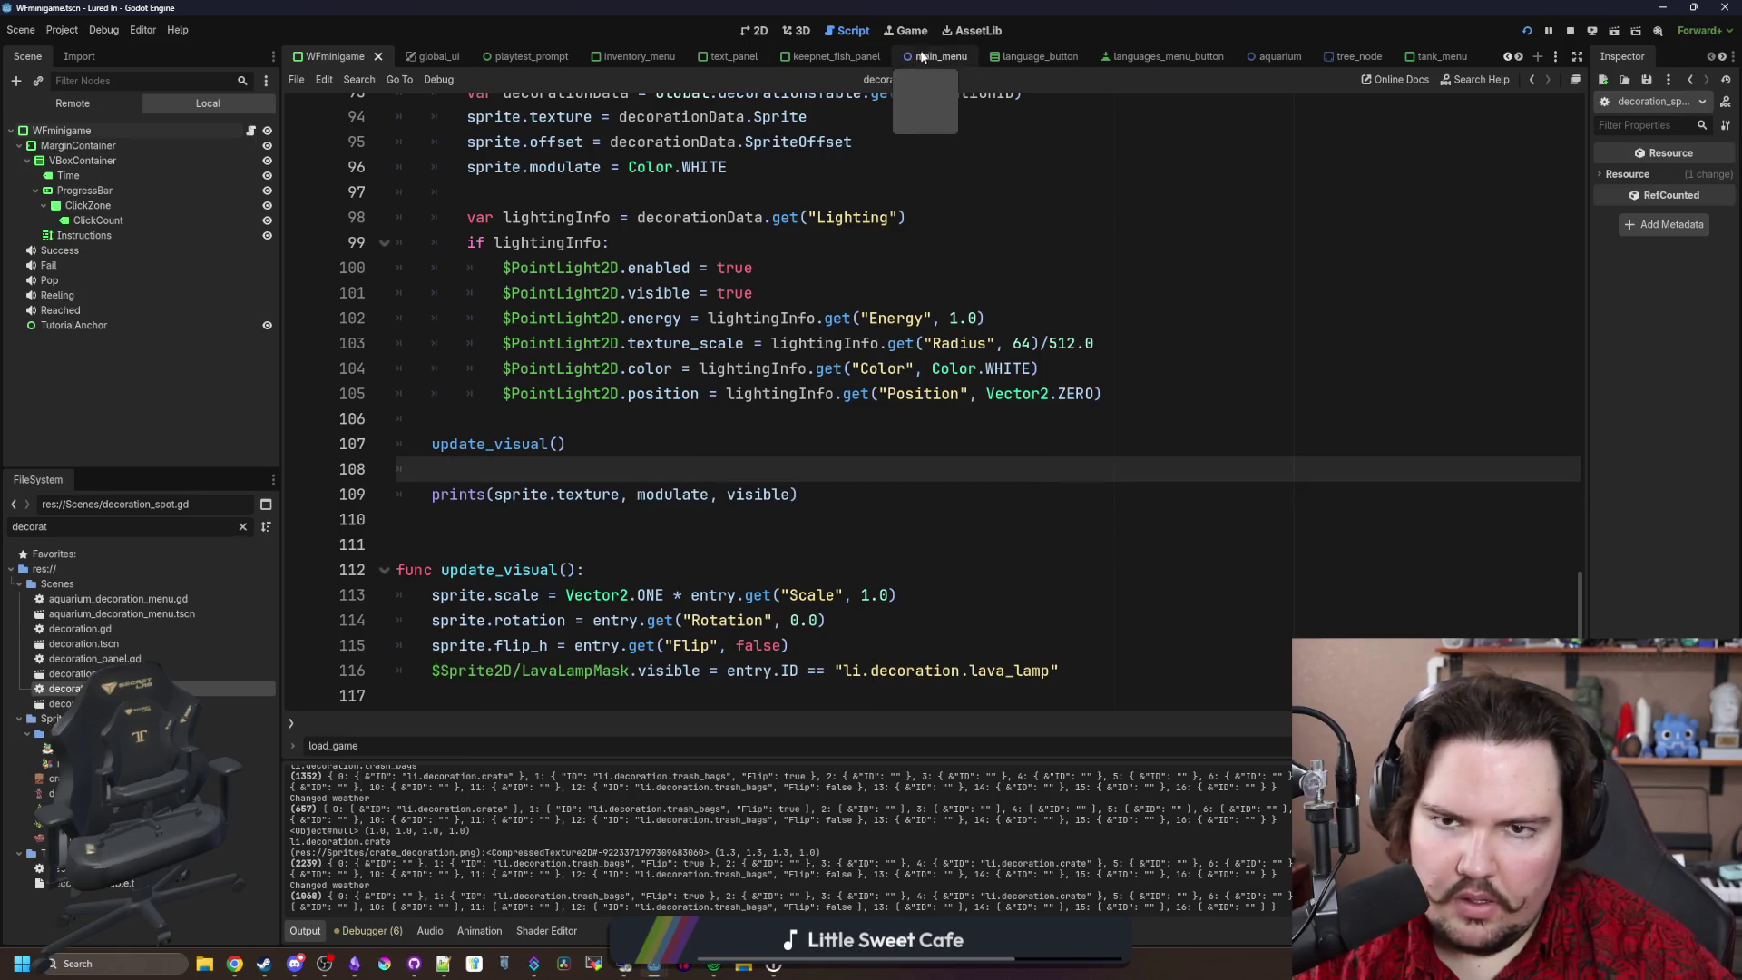
pyautogui.click(911, 31)
# Step: Buy and place a $5 crate, delete the trash bags, and move a crate to the back-wall spot
pyautogui.click(852, 723)
pyautogui.click(1044, 270)
pyautogui.click(1129, 481)
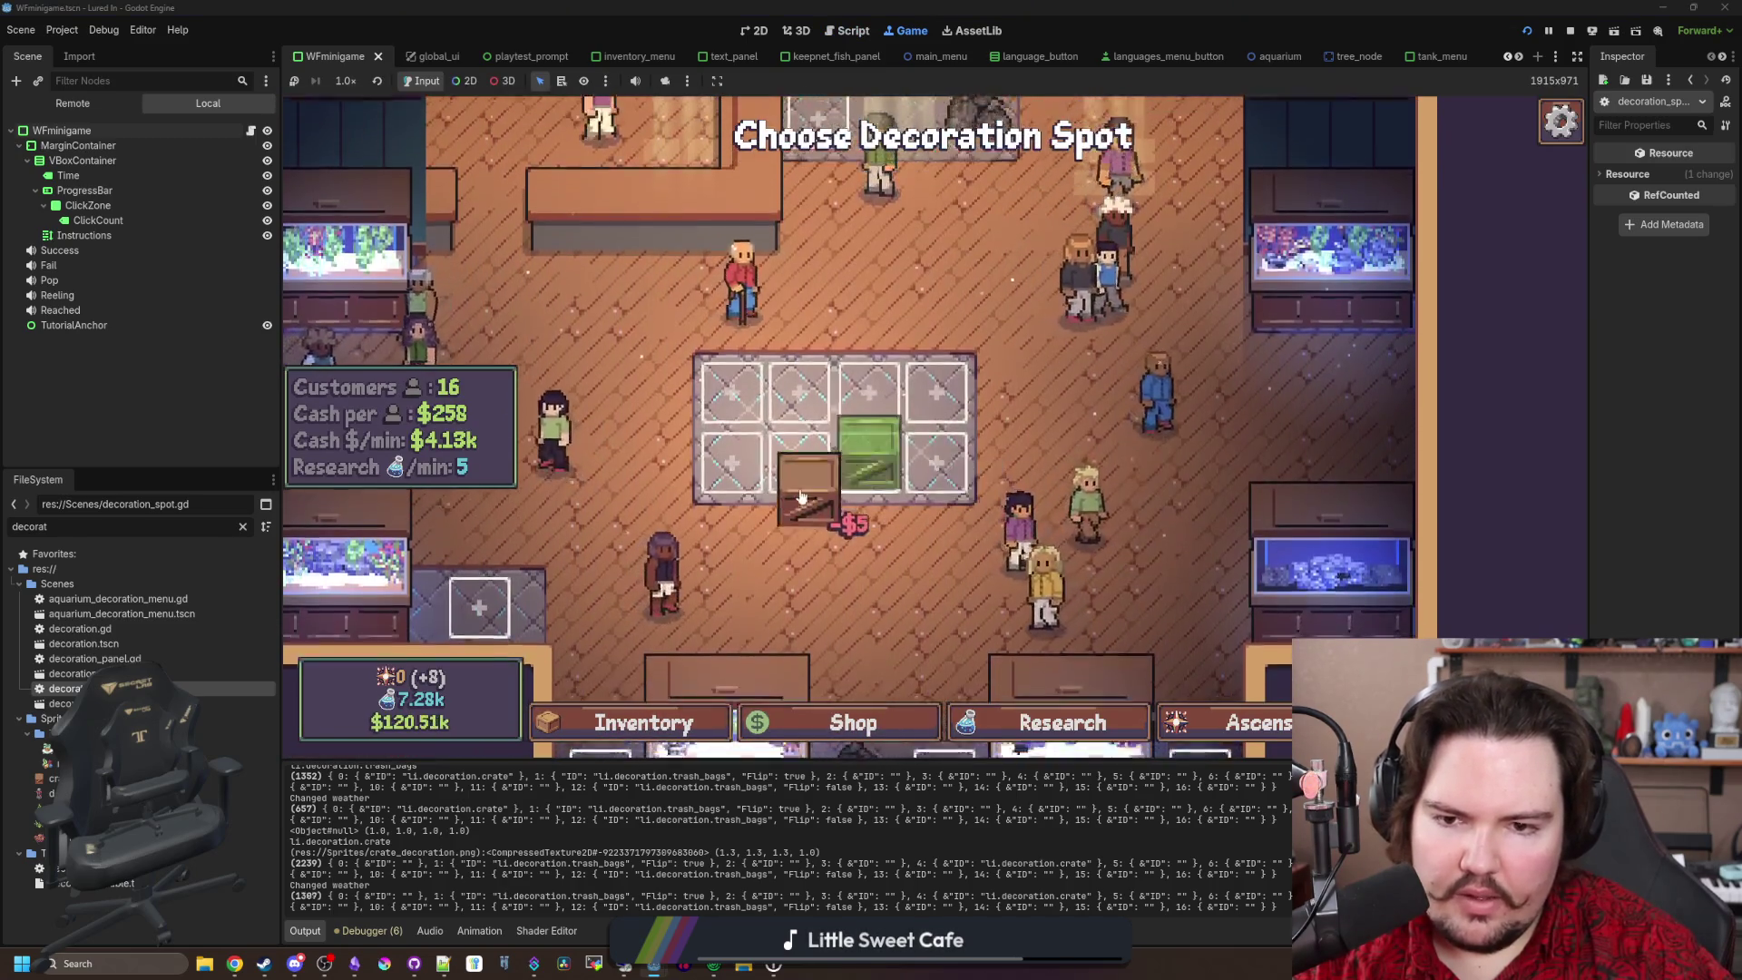
pyautogui.click(831, 250)
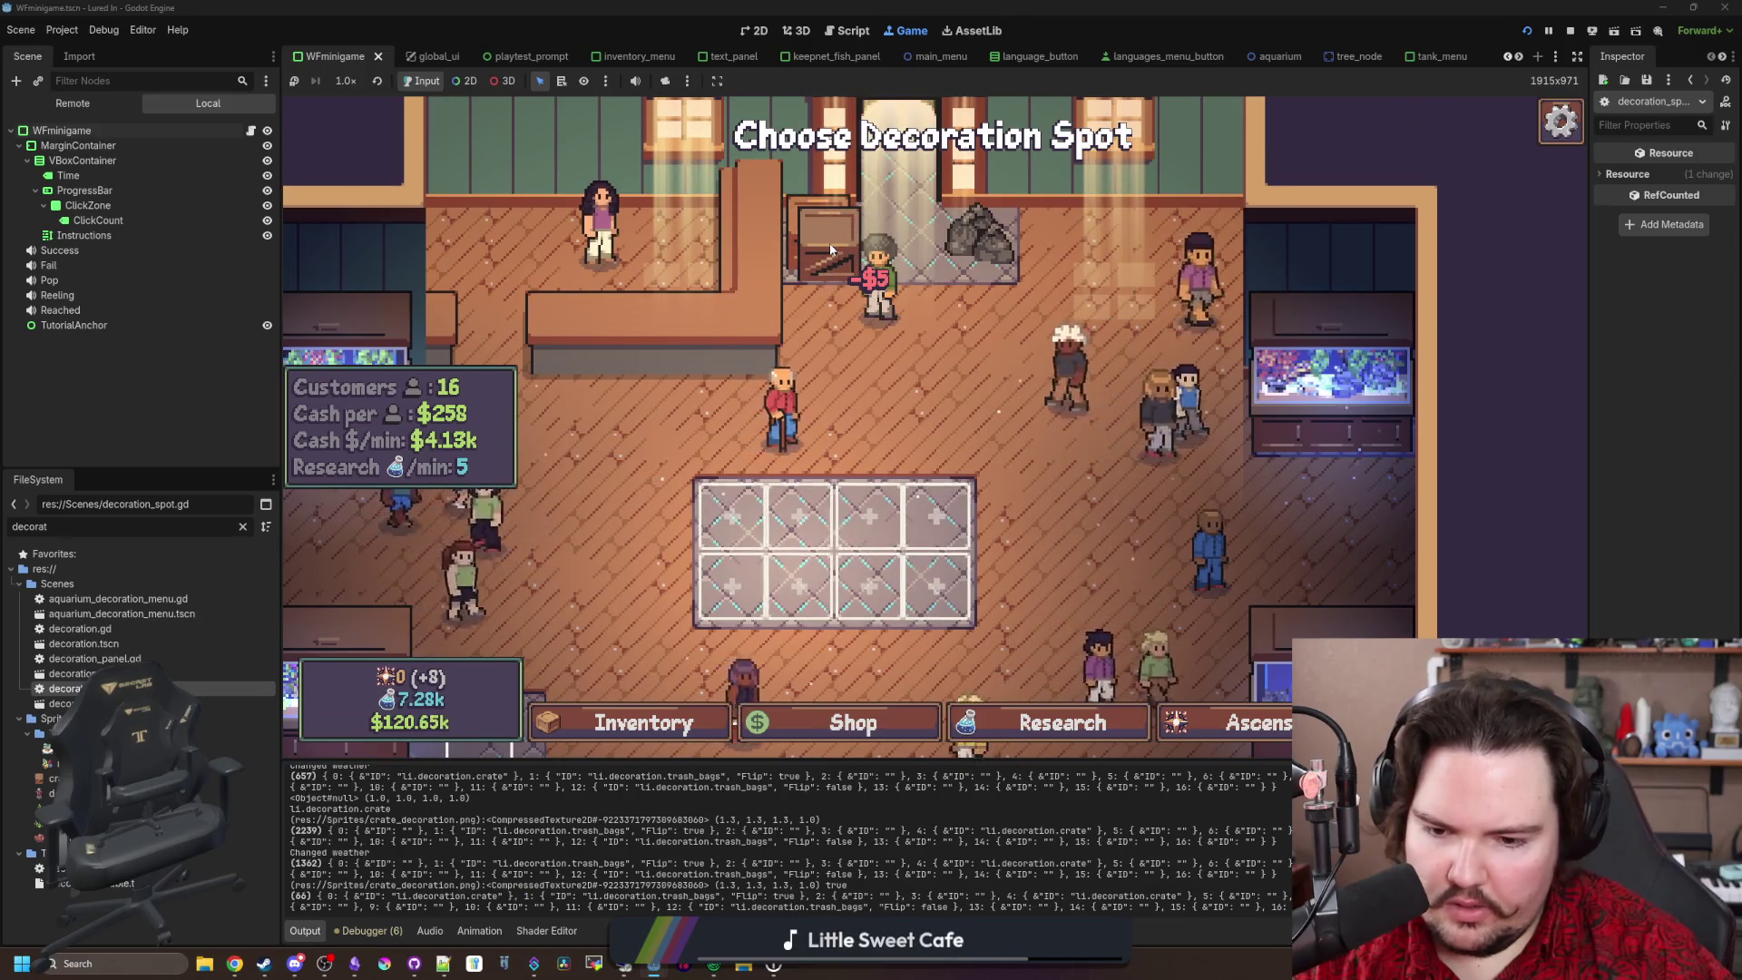
pyautogui.click(831, 251)
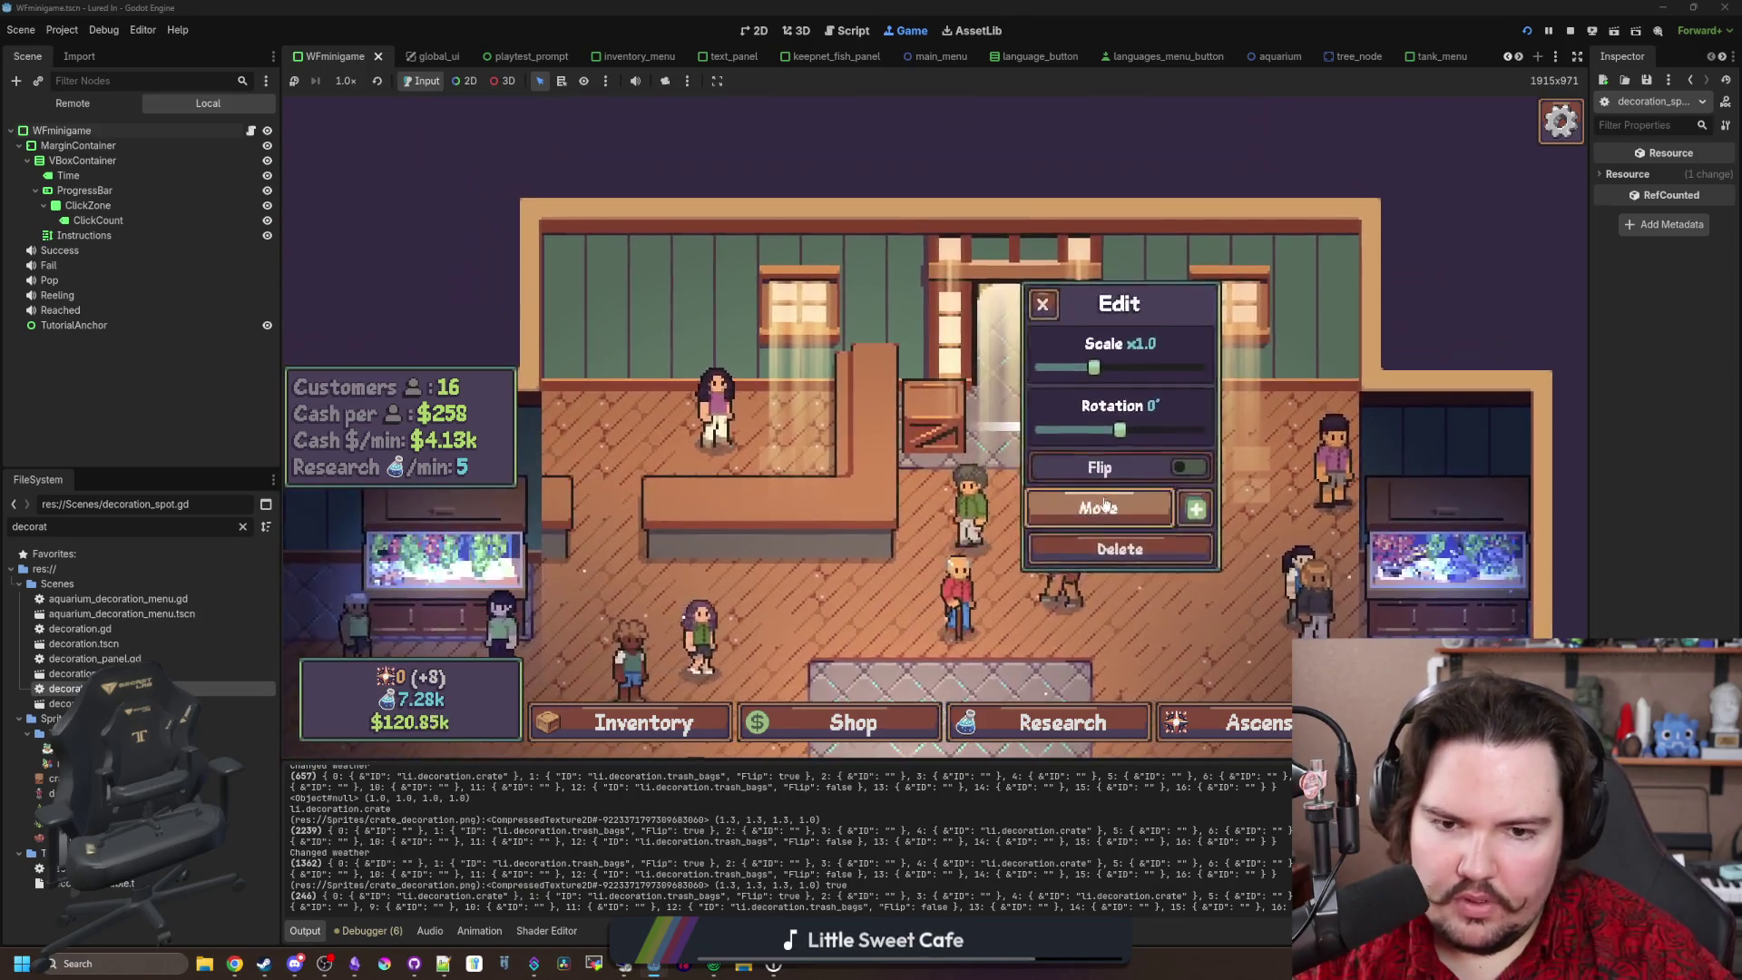
pyautogui.click(1054, 469)
pyautogui.click(1058, 372)
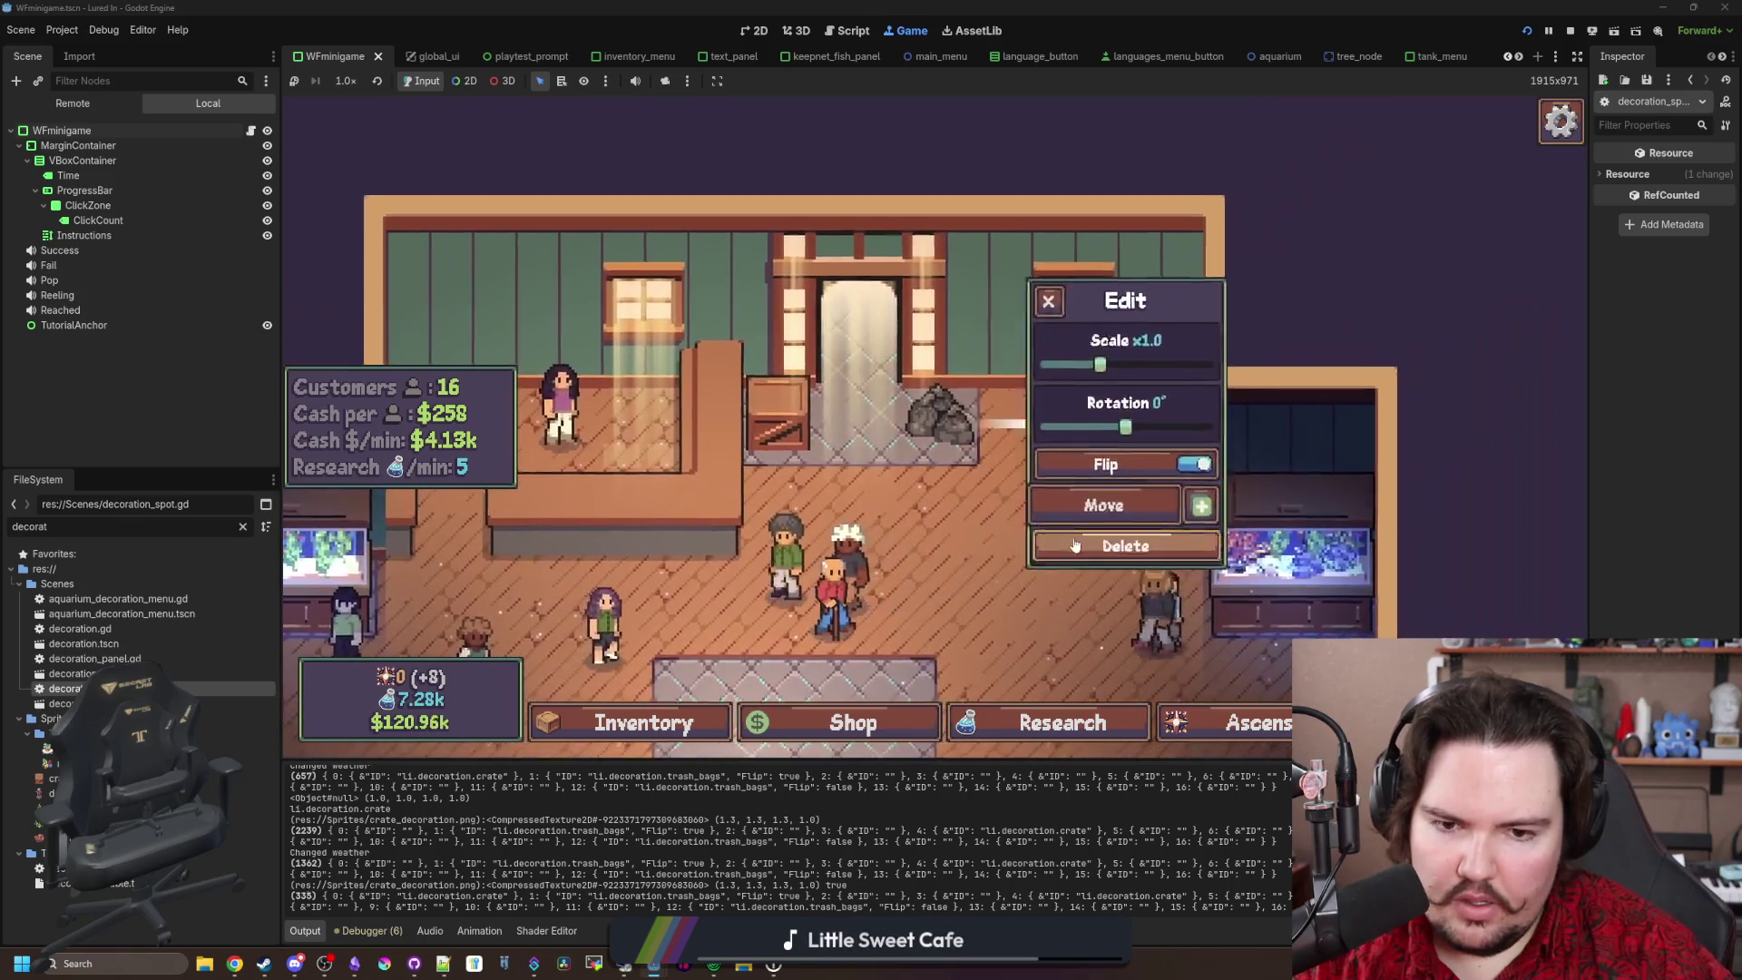
pyautogui.click(1075, 544)
pyautogui.click(916, 409)
pyautogui.click(1080, 505)
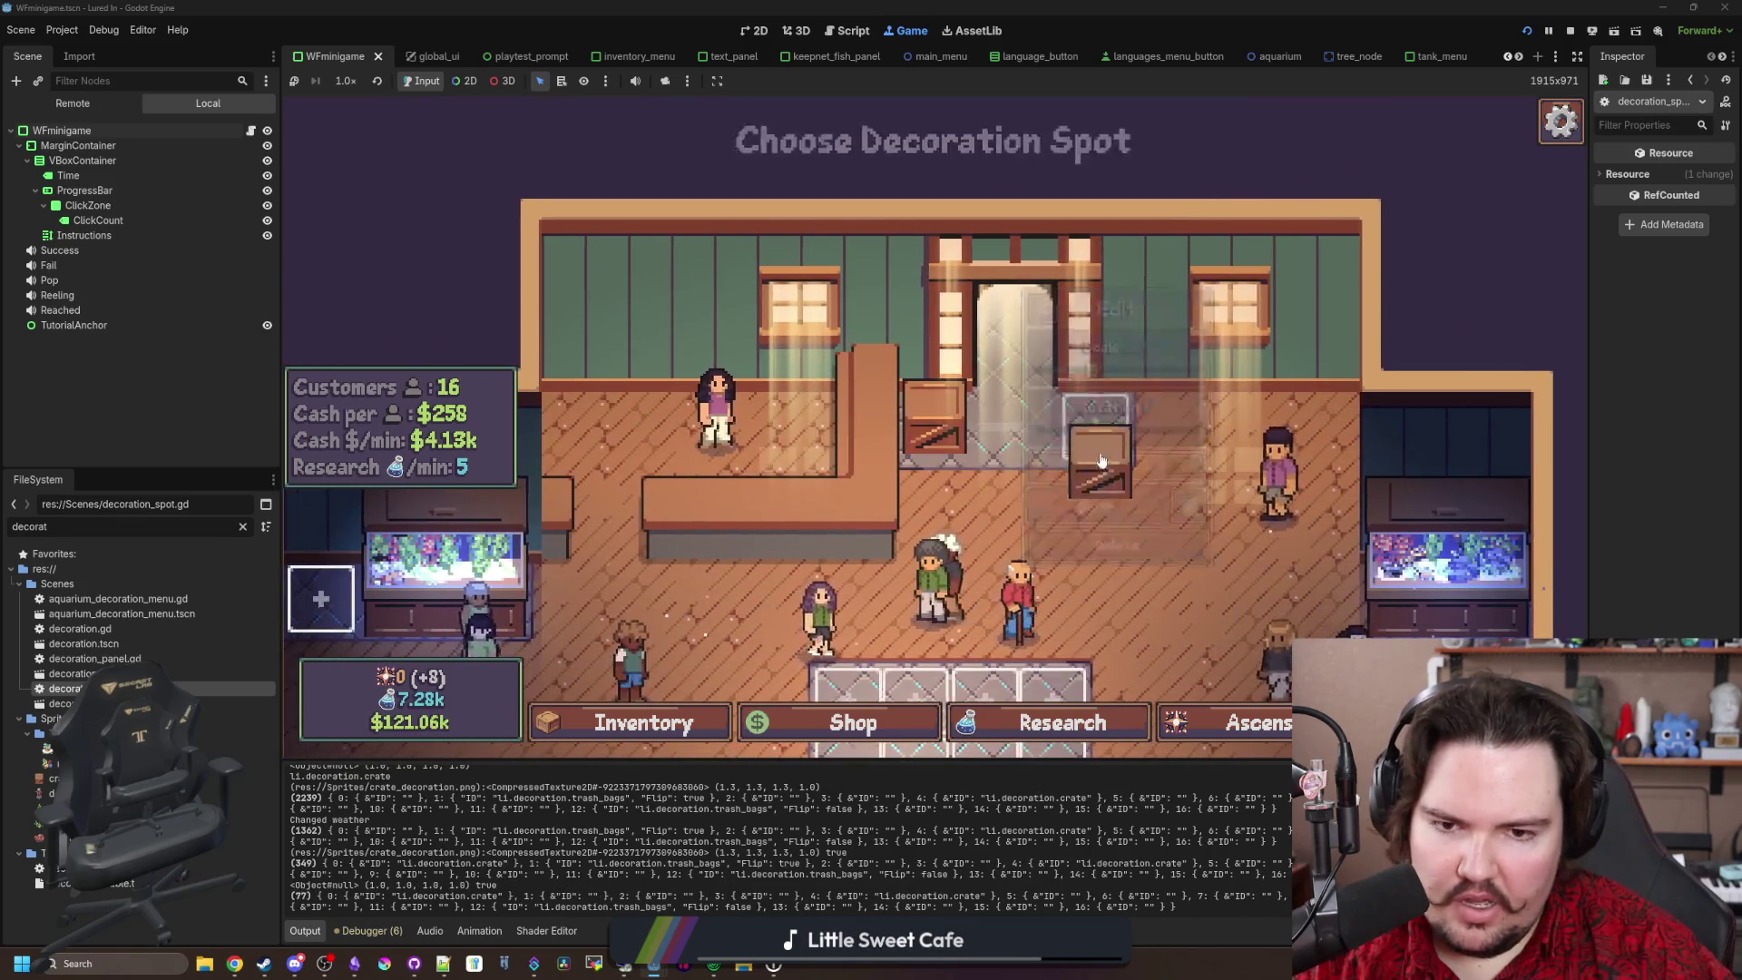
pyautogui.click(1089, 436)
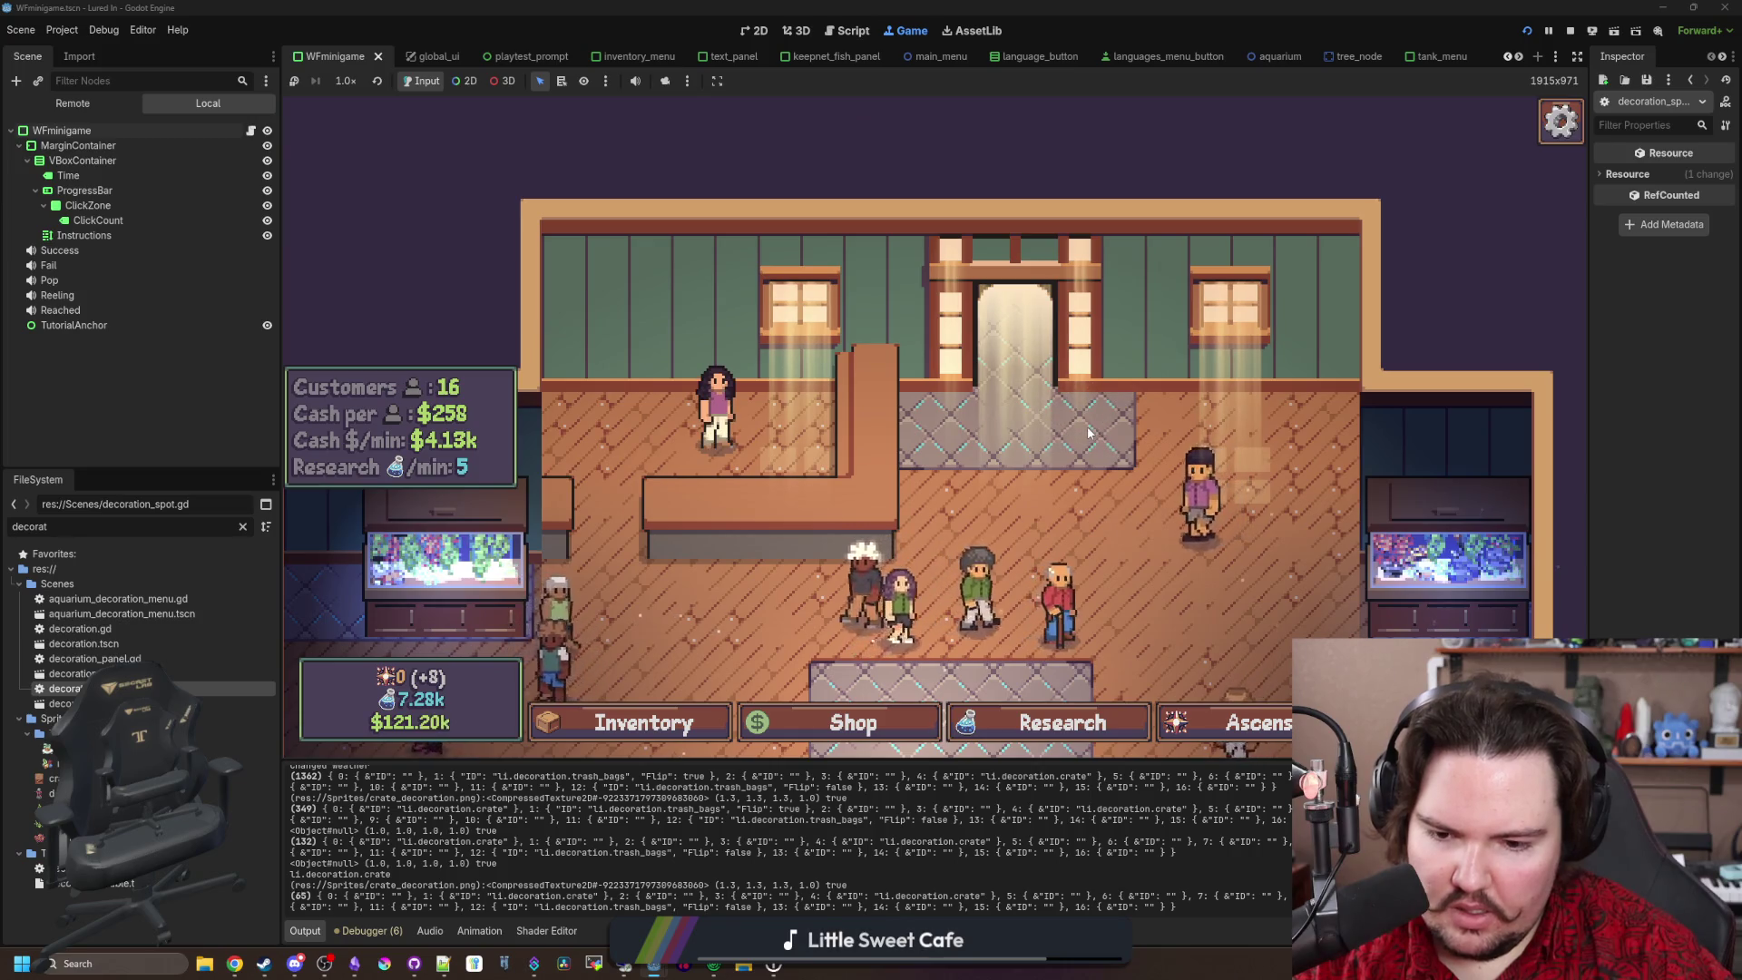
pyautogui.scroll(3, 998, 440)
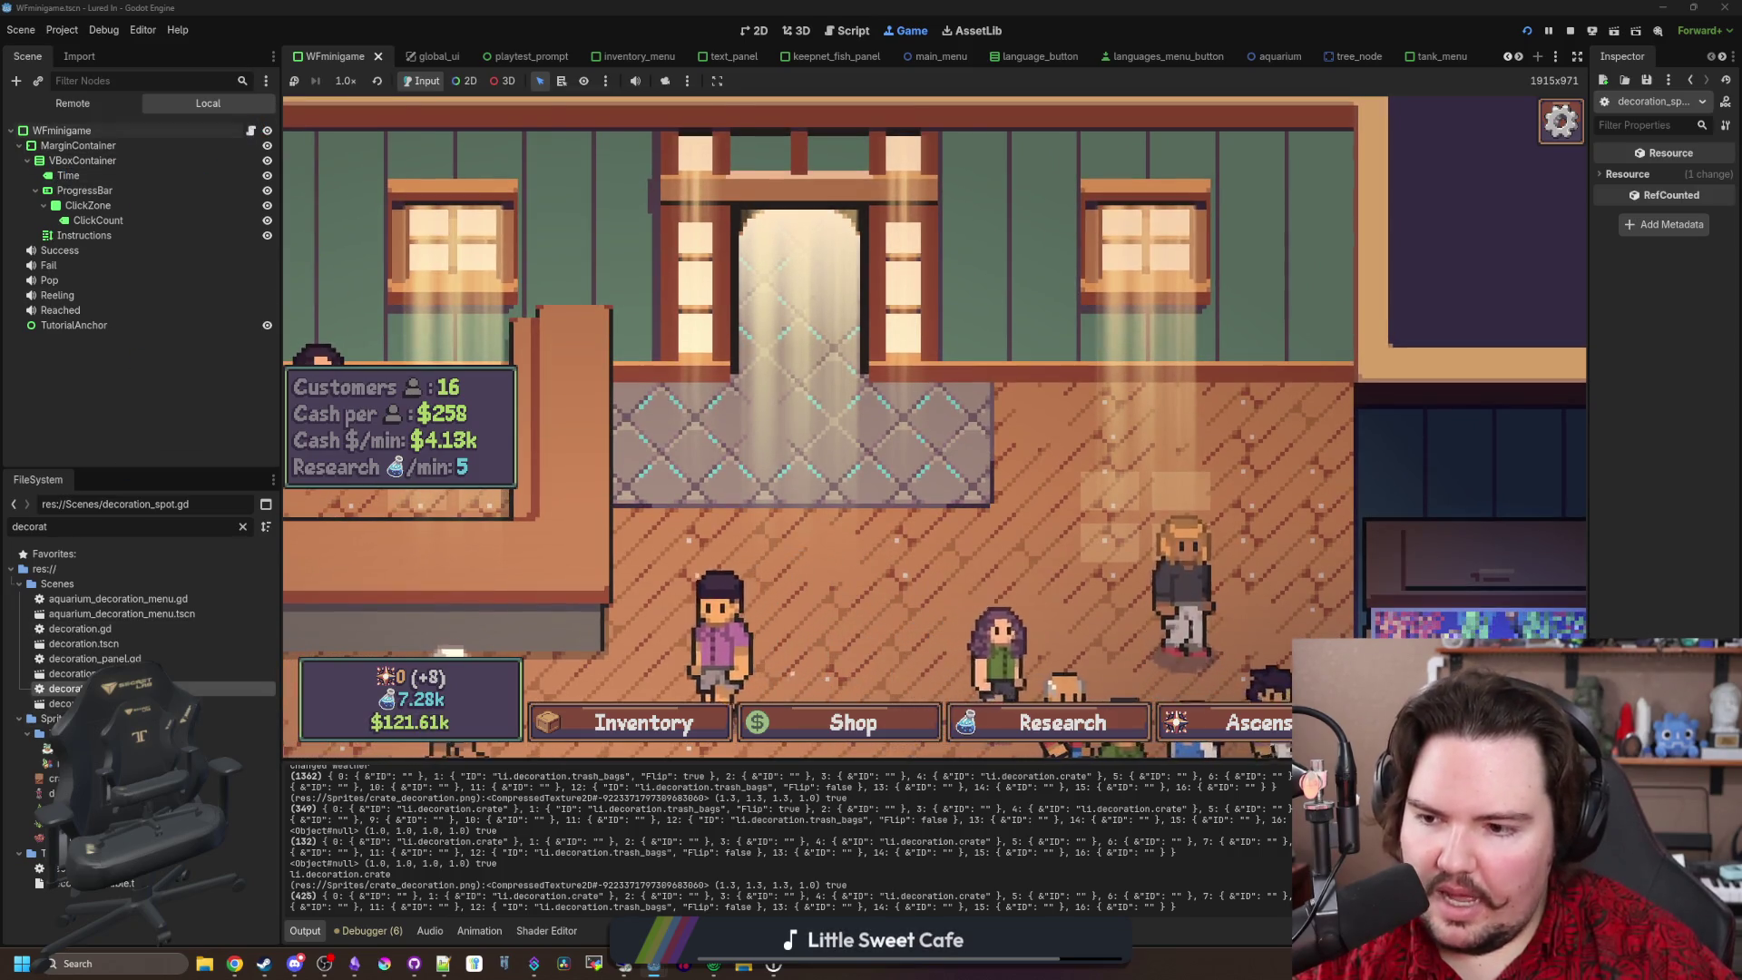
# Step: Make line 109 print sprite.texture, sprite.modulate and sprite.visible, then save
pyautogui.hotkey('ctrl', 'F3')
pyautogui.doubleClick(741, 514)
pyautogui.write('sprite.visible')
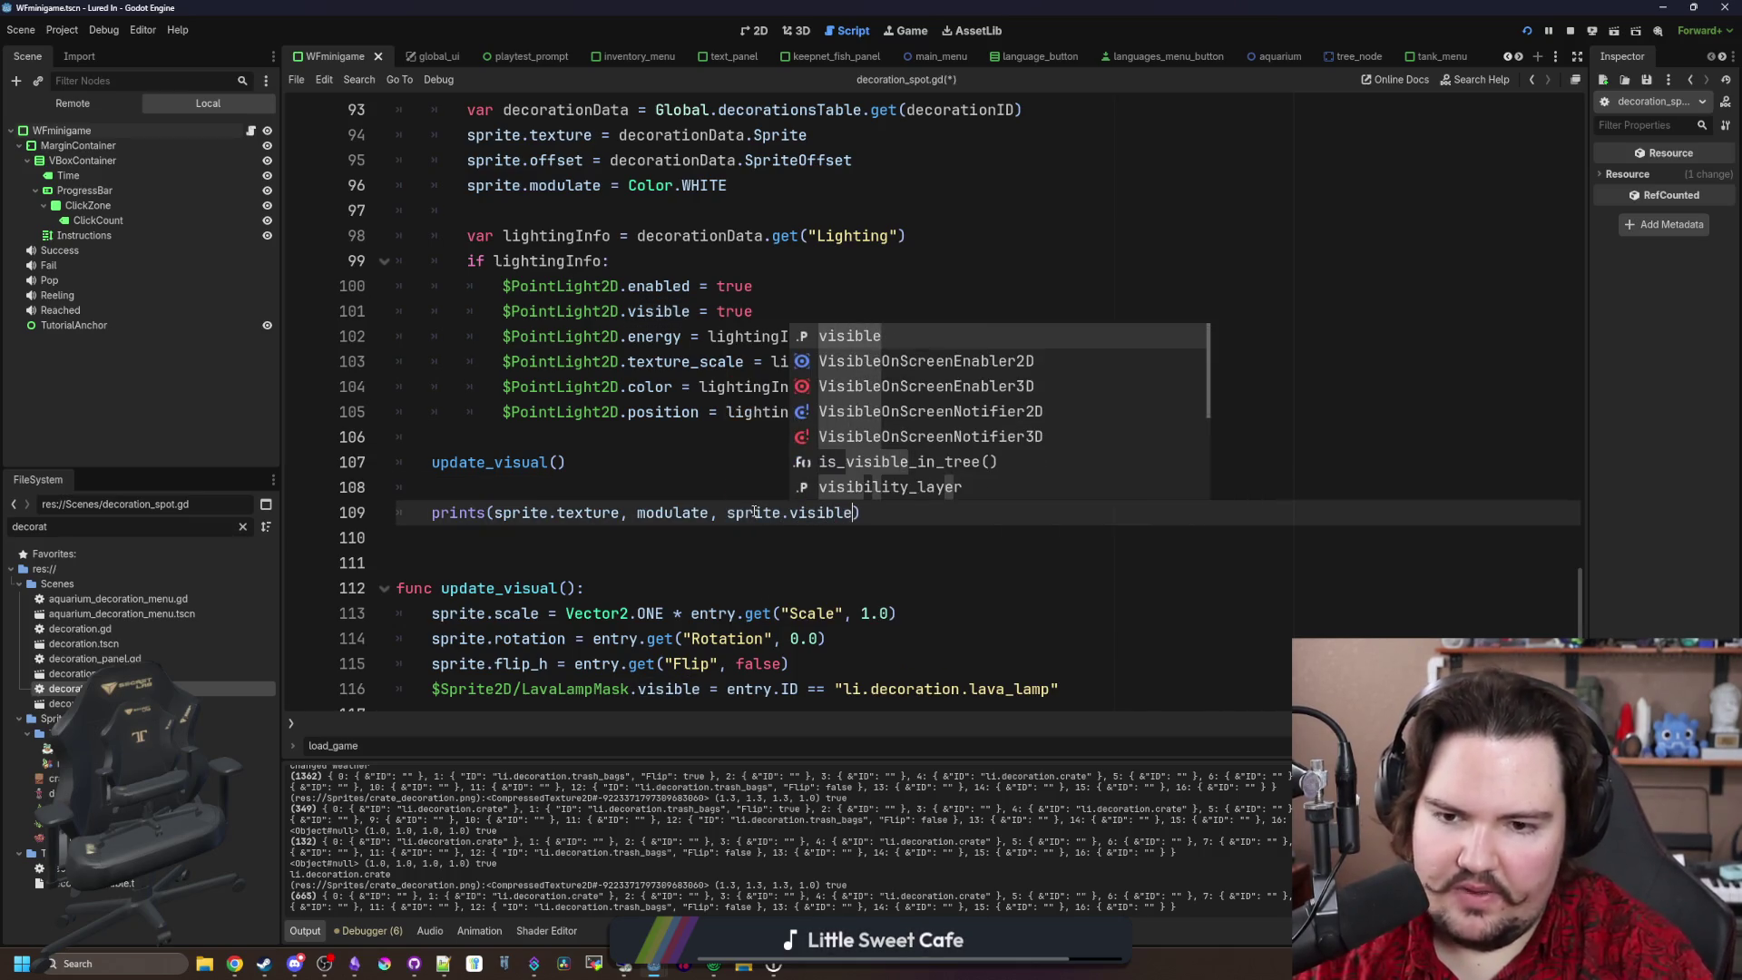
pyautogui.click(635, 508)
pyautogui.write('s')
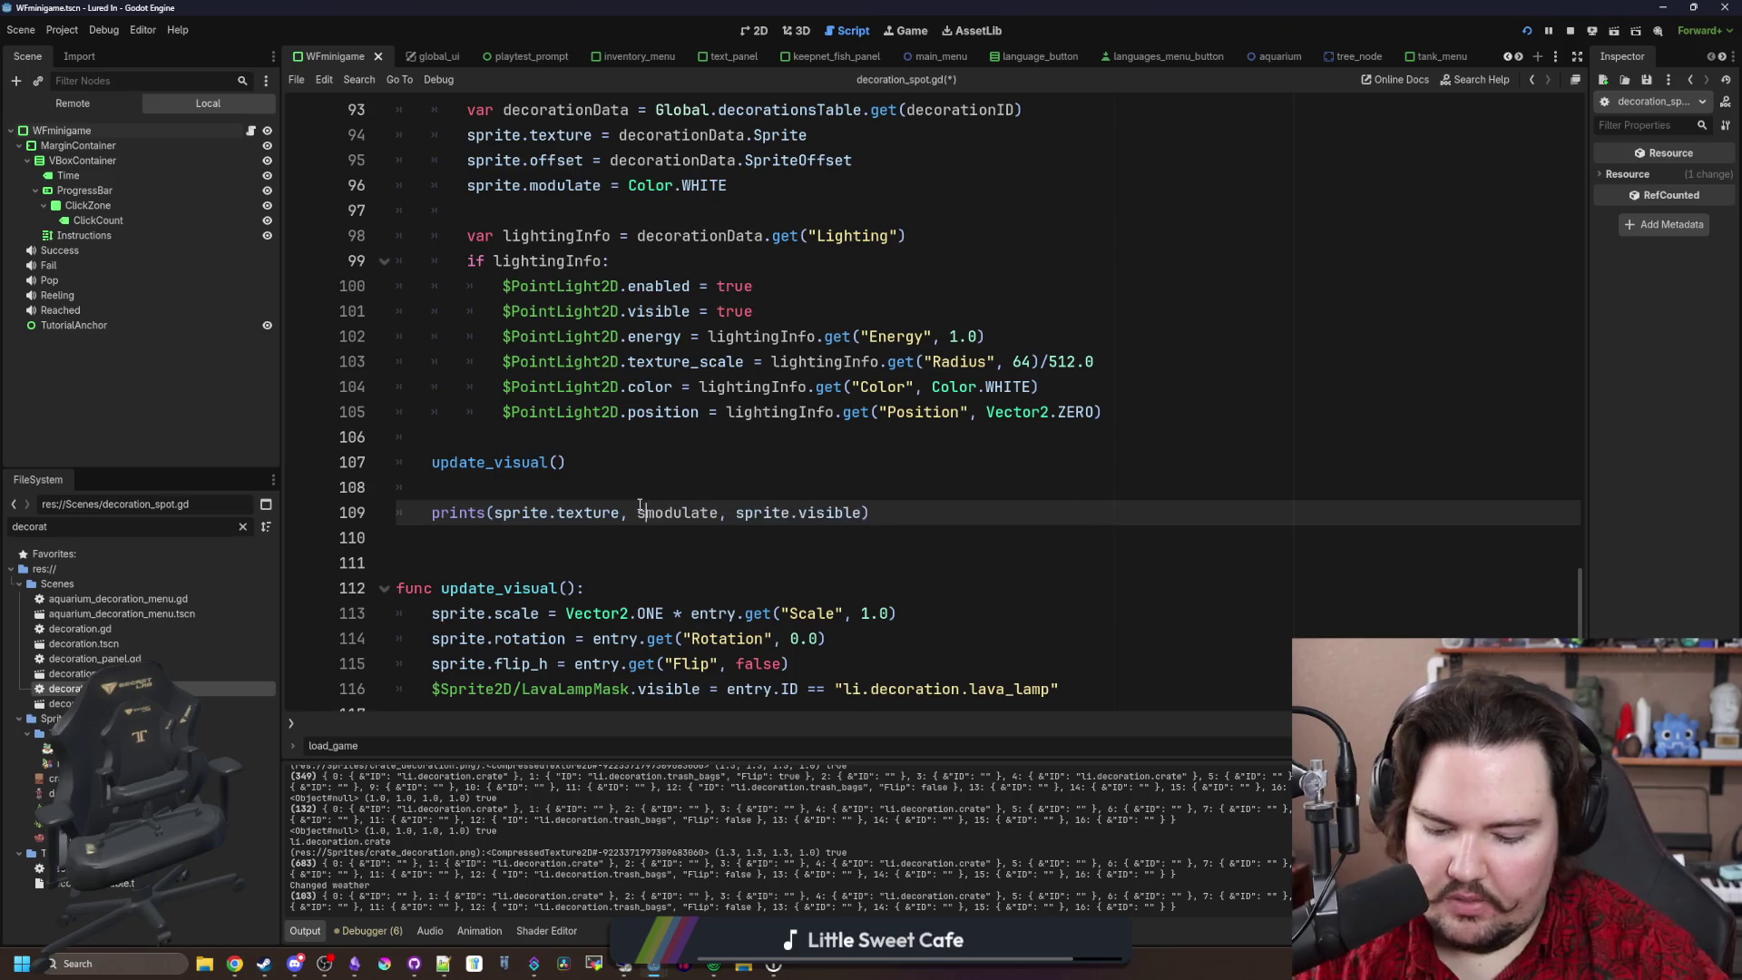
pyautogui.write('.')
pyautogui.press('Escape')
pyautogui.click(676, 485)
pyautogui.hotkey('ctrl', 's')
# Step: Back in the running game, buy another $5 crate and place it beside the counter
pyautogui.click(910, 31)
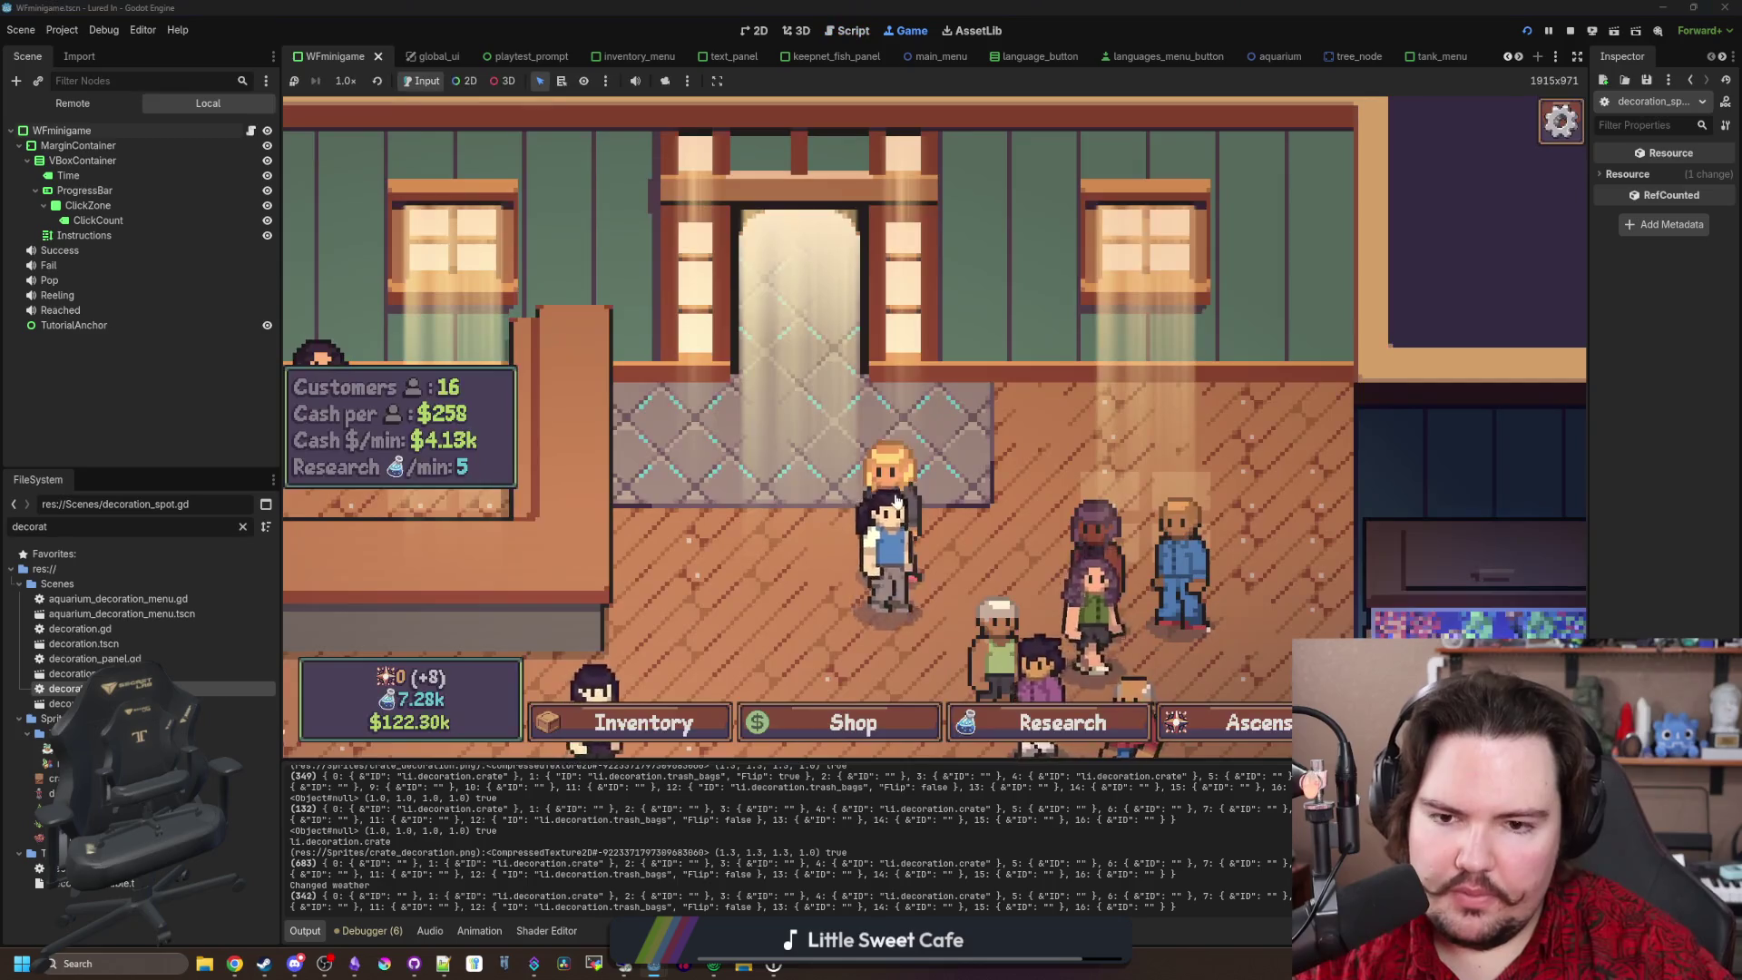
pyautogui.click(844, 722)
pyautogui.click(1157, 465)
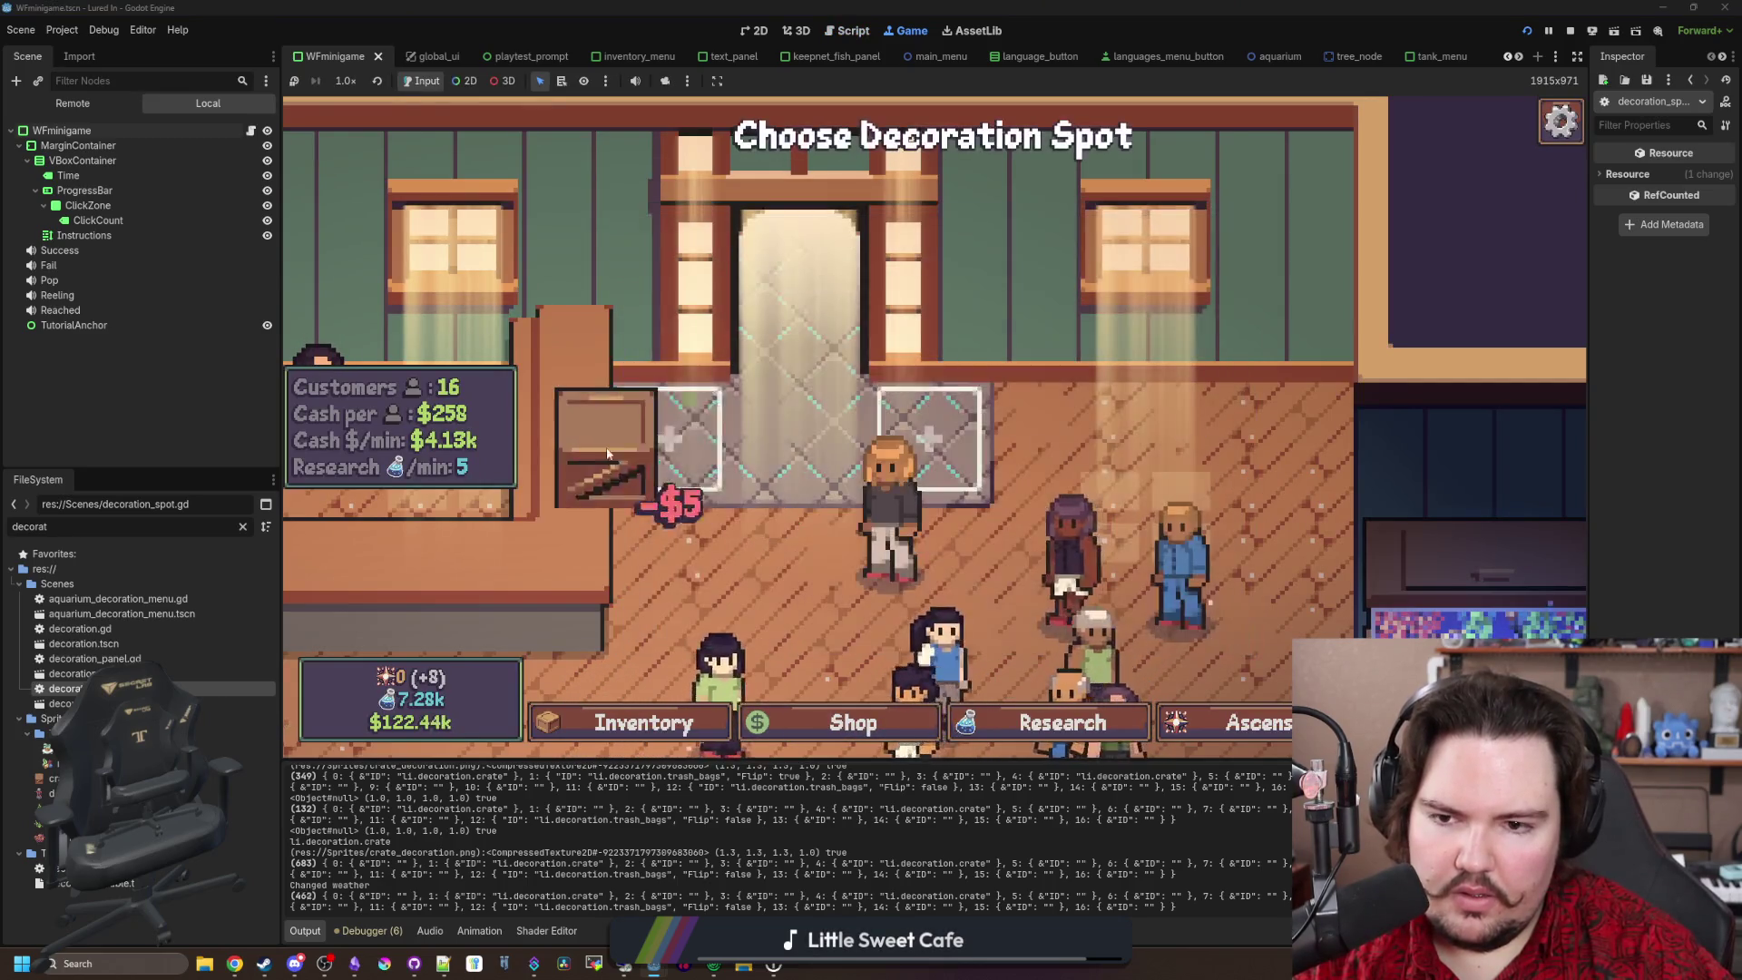
pyautogui.click(688, 401)
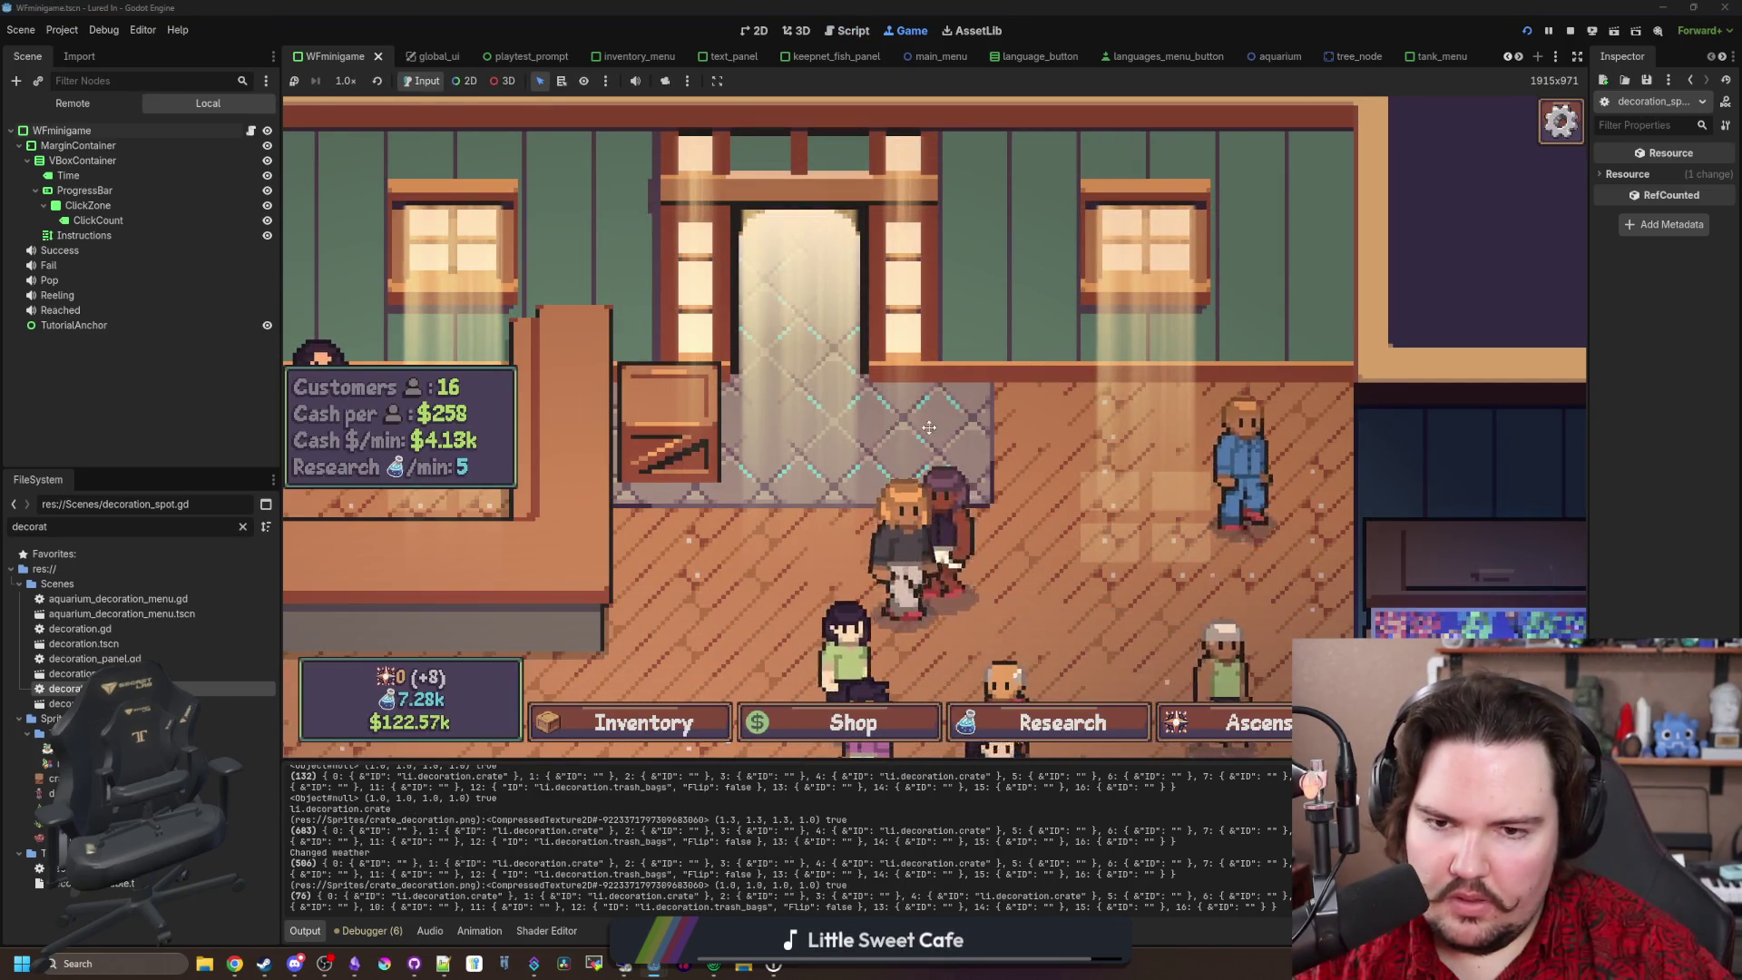
# Step: Move the placed crate to a new spot, then stop the test run
pyautogui.click(848, 478)
pyautogui.click(1128, 502)
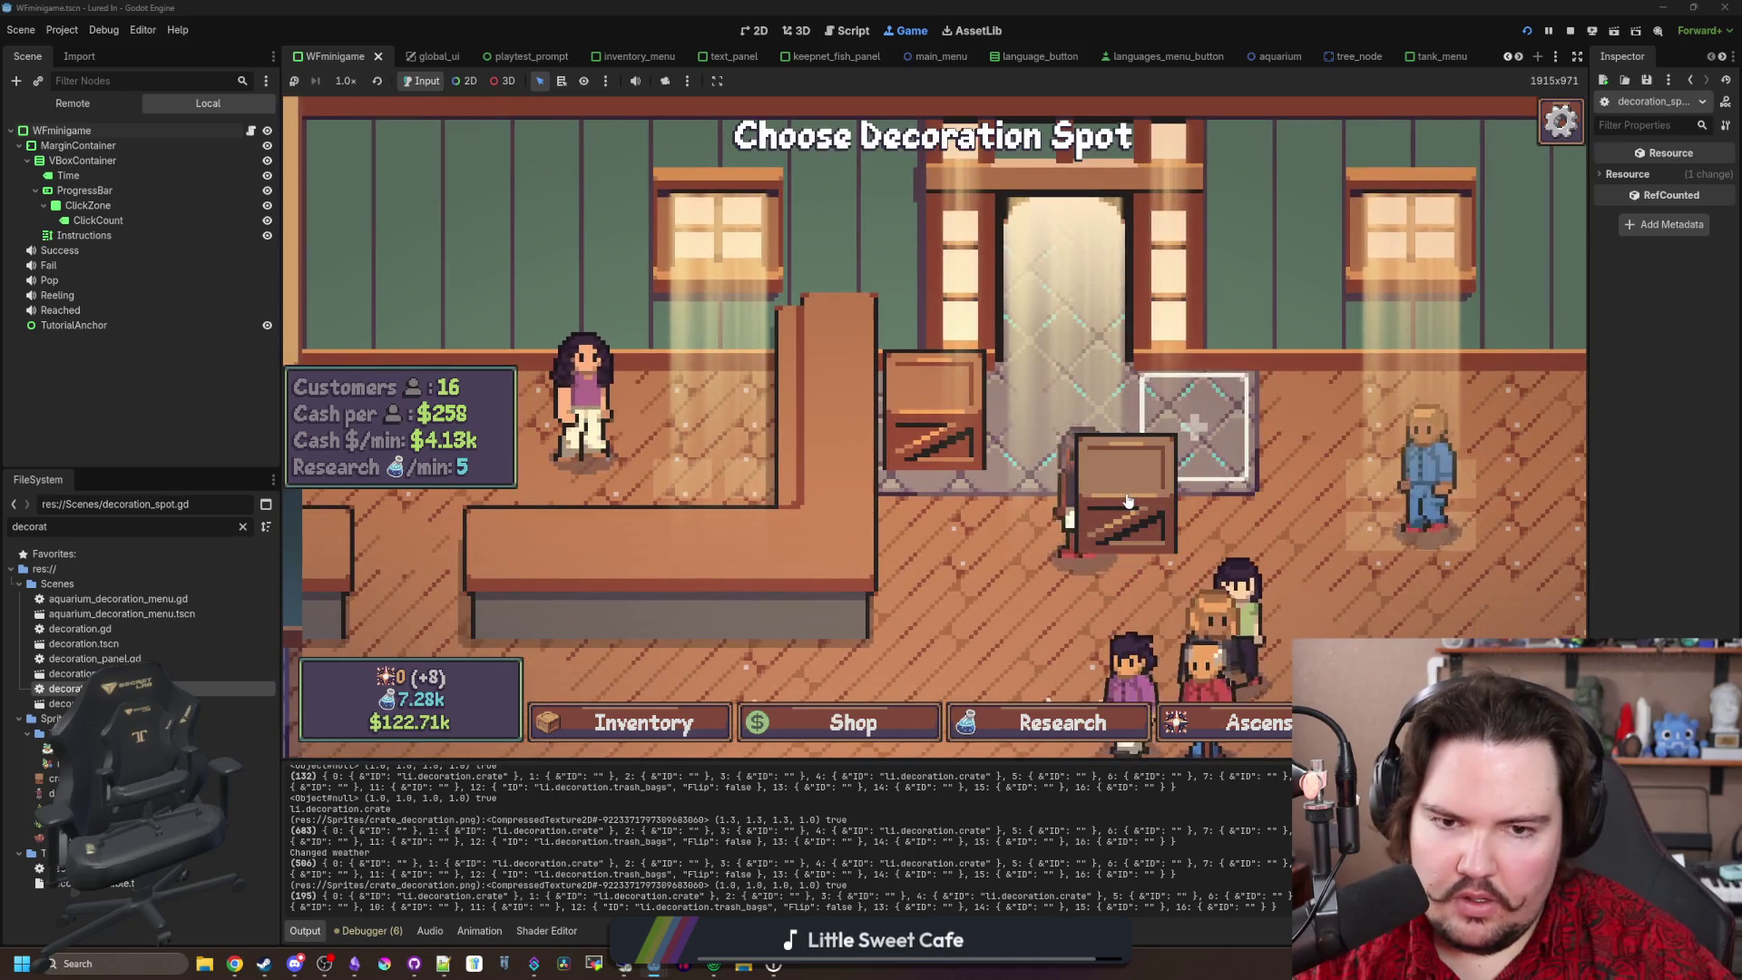
pyautogui.scroll(-3, 998, 381)
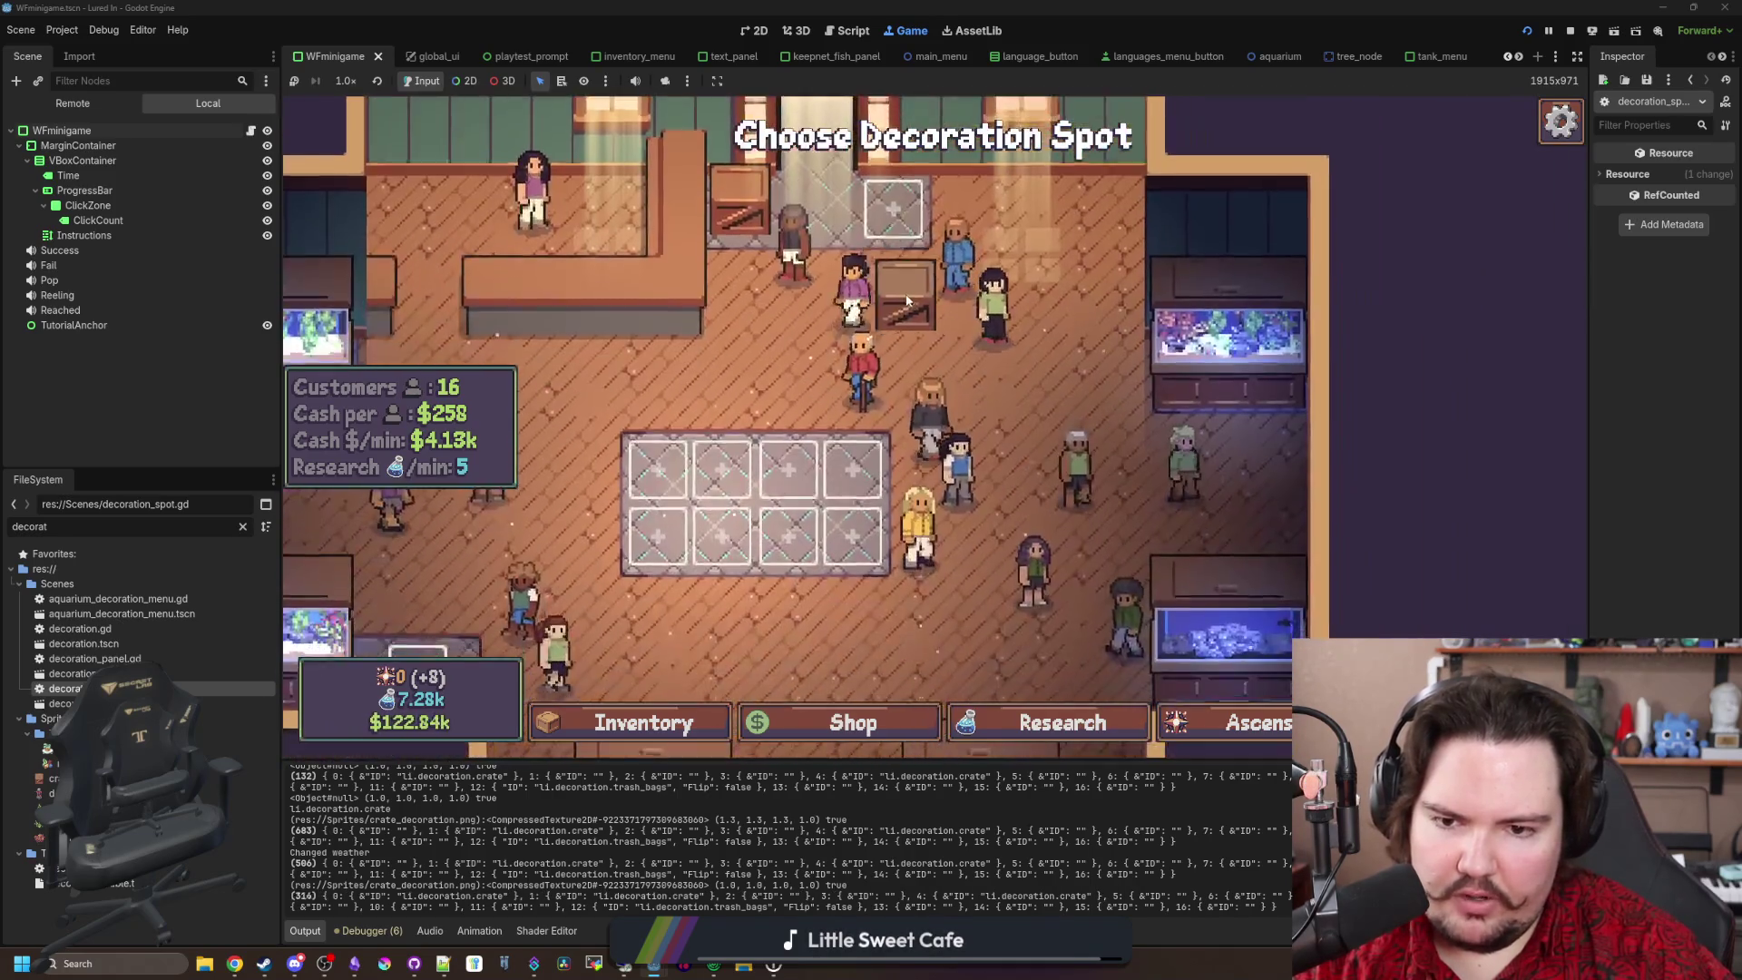
pyautogui.scroll(4, 936, 354)
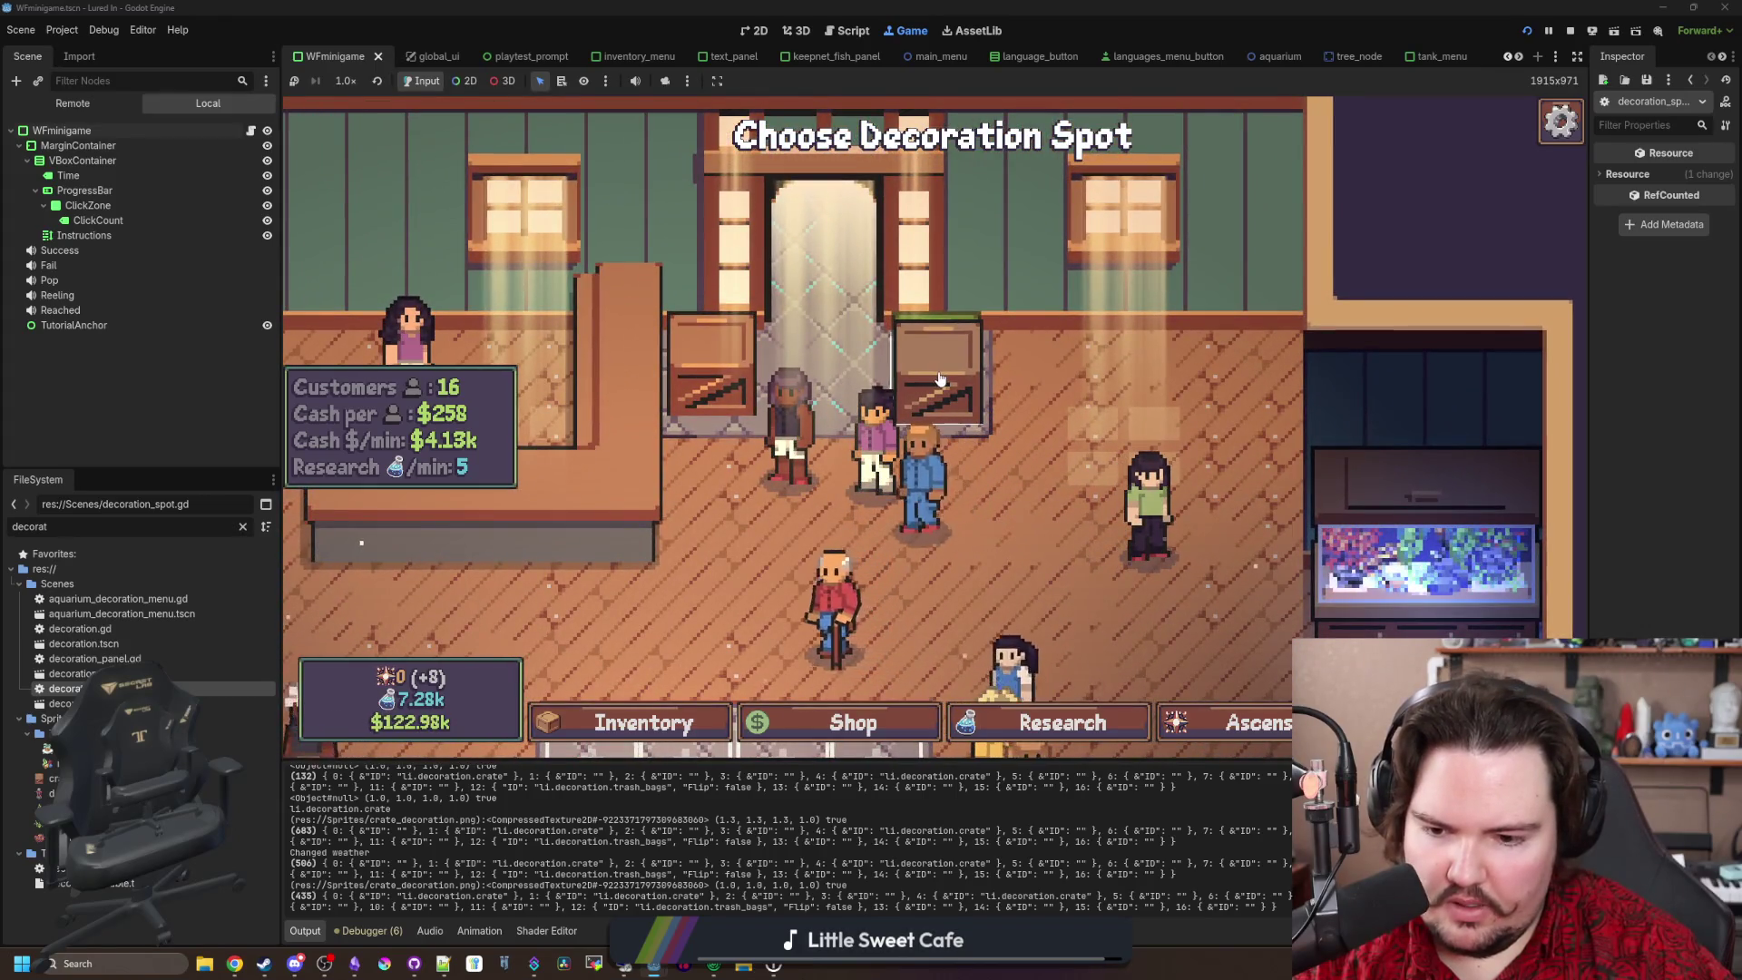
pyautogui.click(939, 378)
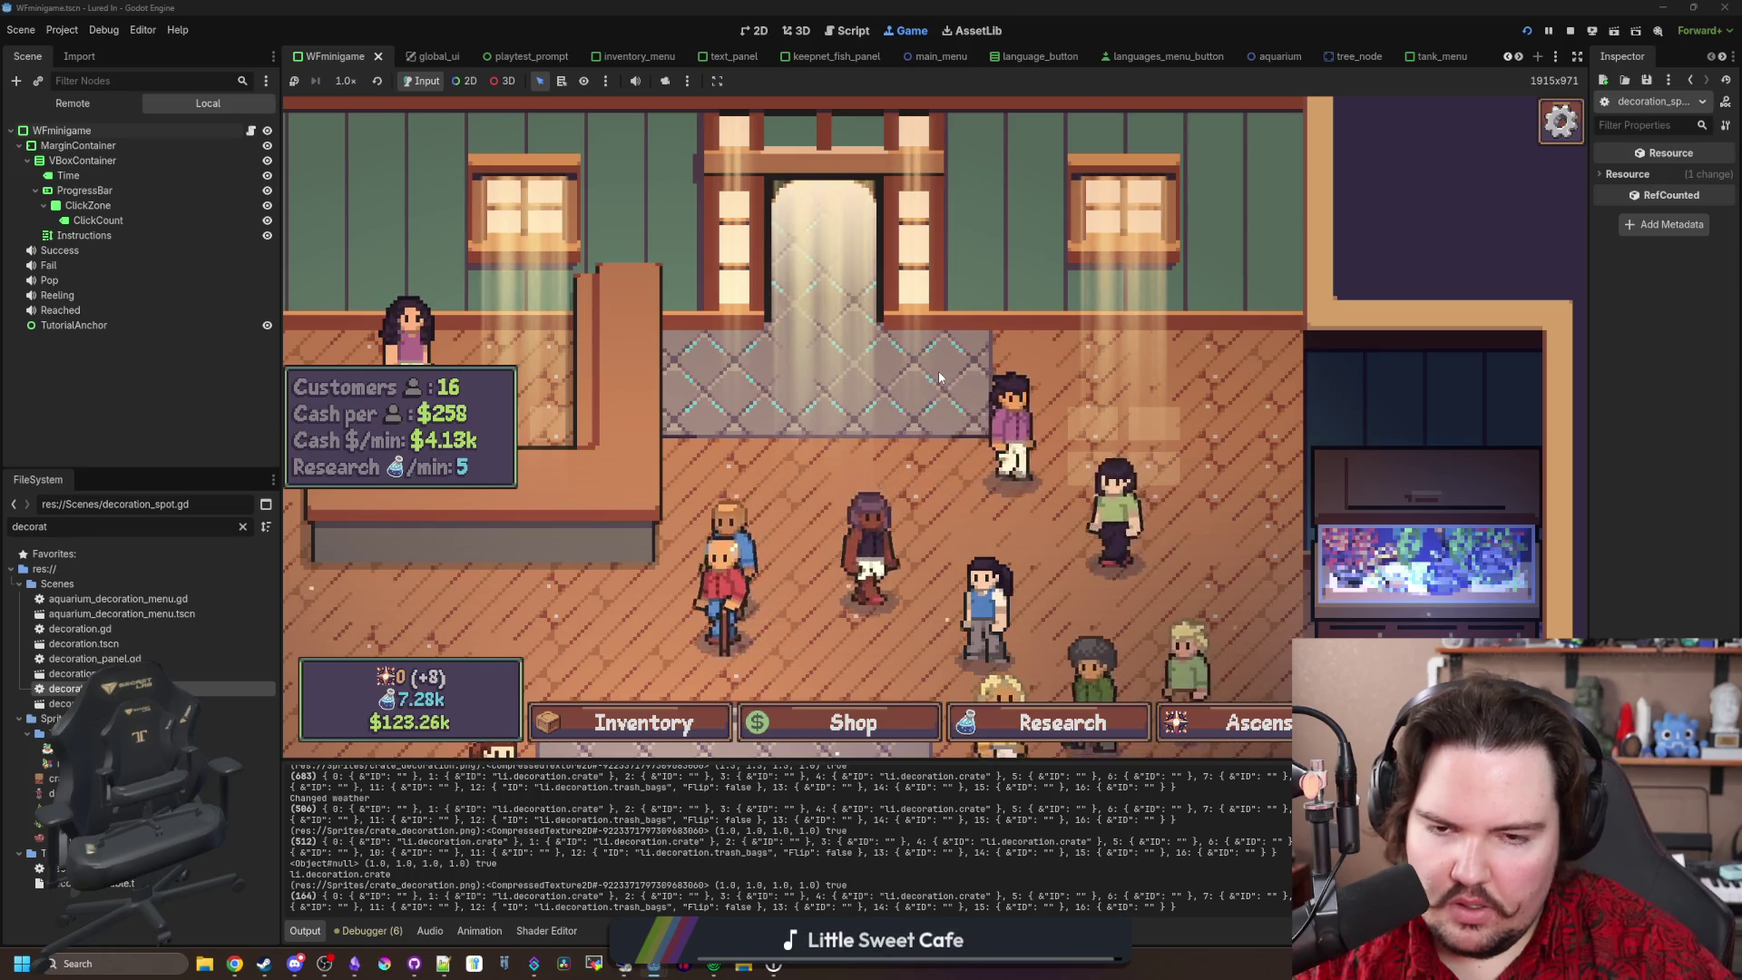
pyautogui.scroll(-2, 919, 399)
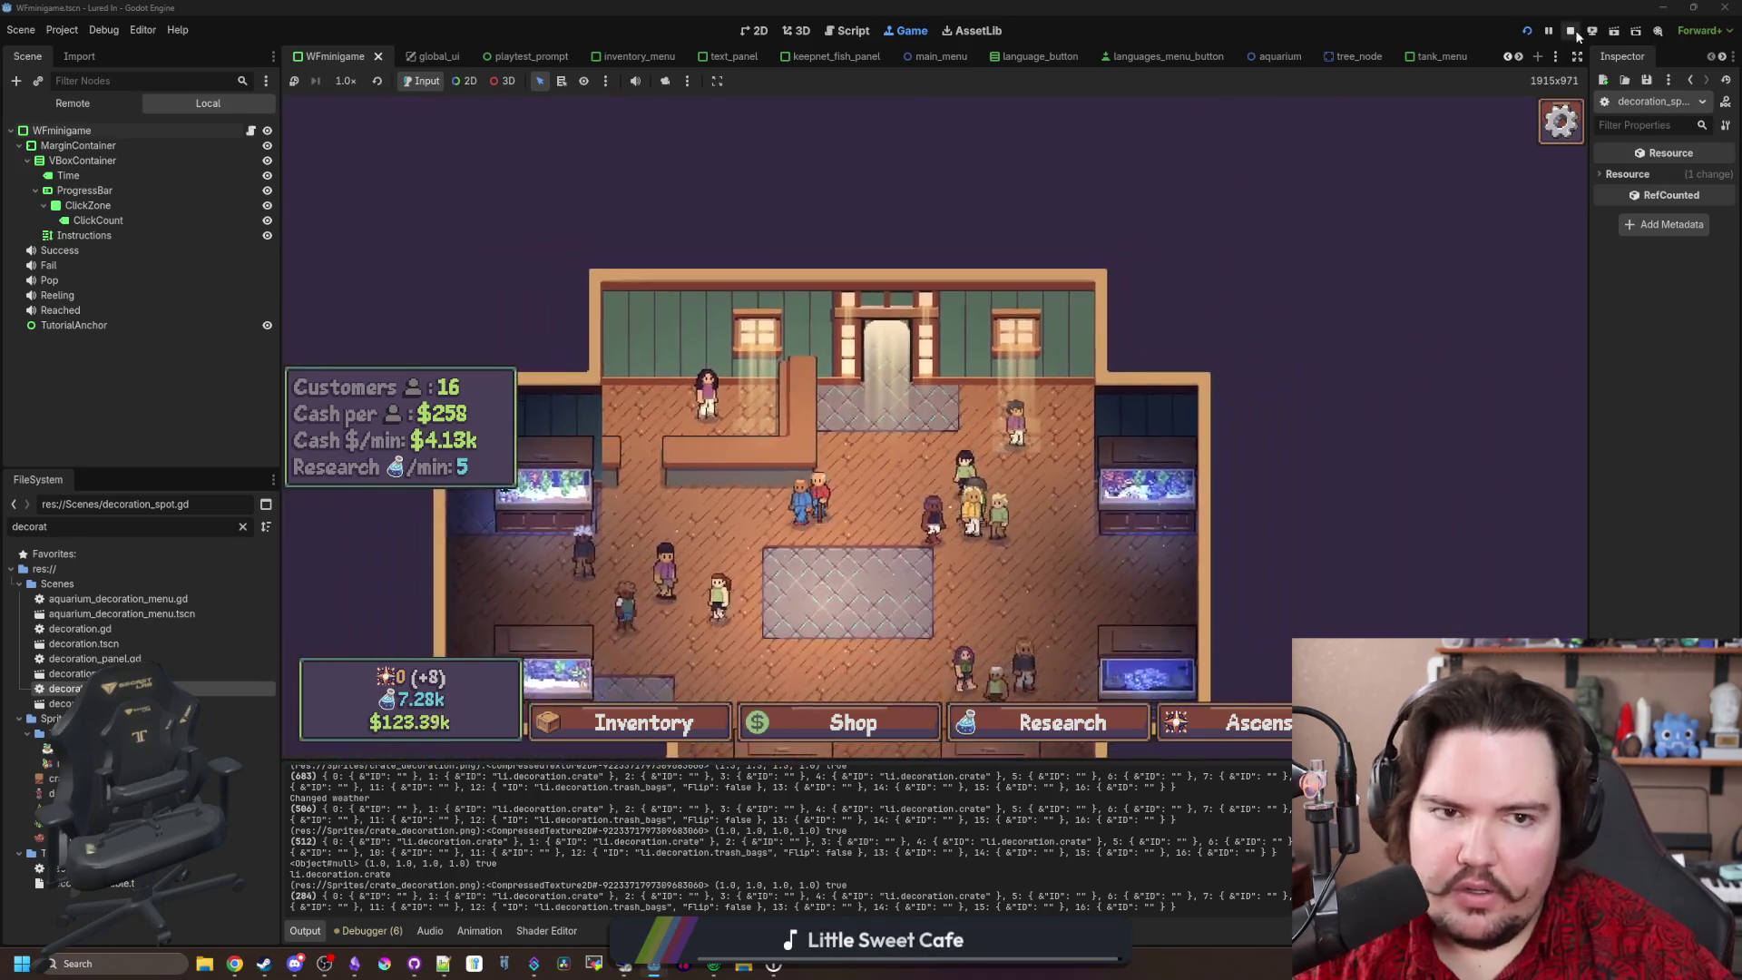
pyautogui.click(1570, 30)
pyautogui.click(682, 437)
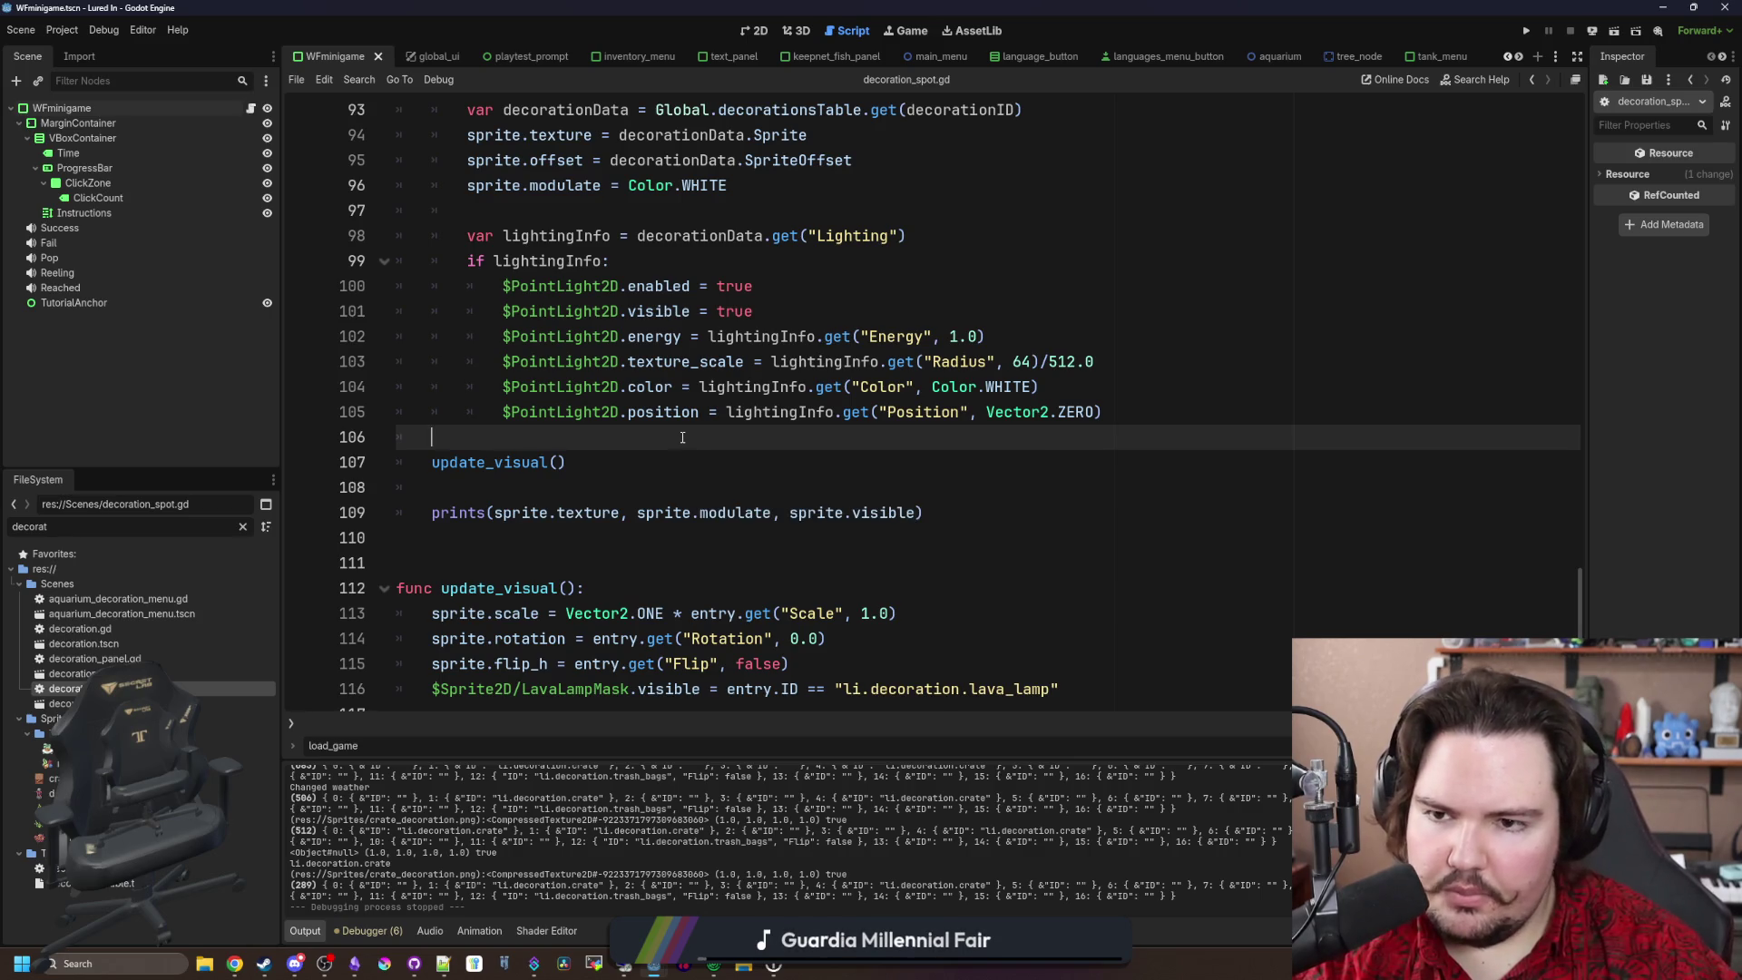
# Step: Filter the FileSystem list by 'cursor' to show aquarium_cursor.gd, cursor.gd and tank_cursor.gd
pyautogui.scroll(7, 370, 302)
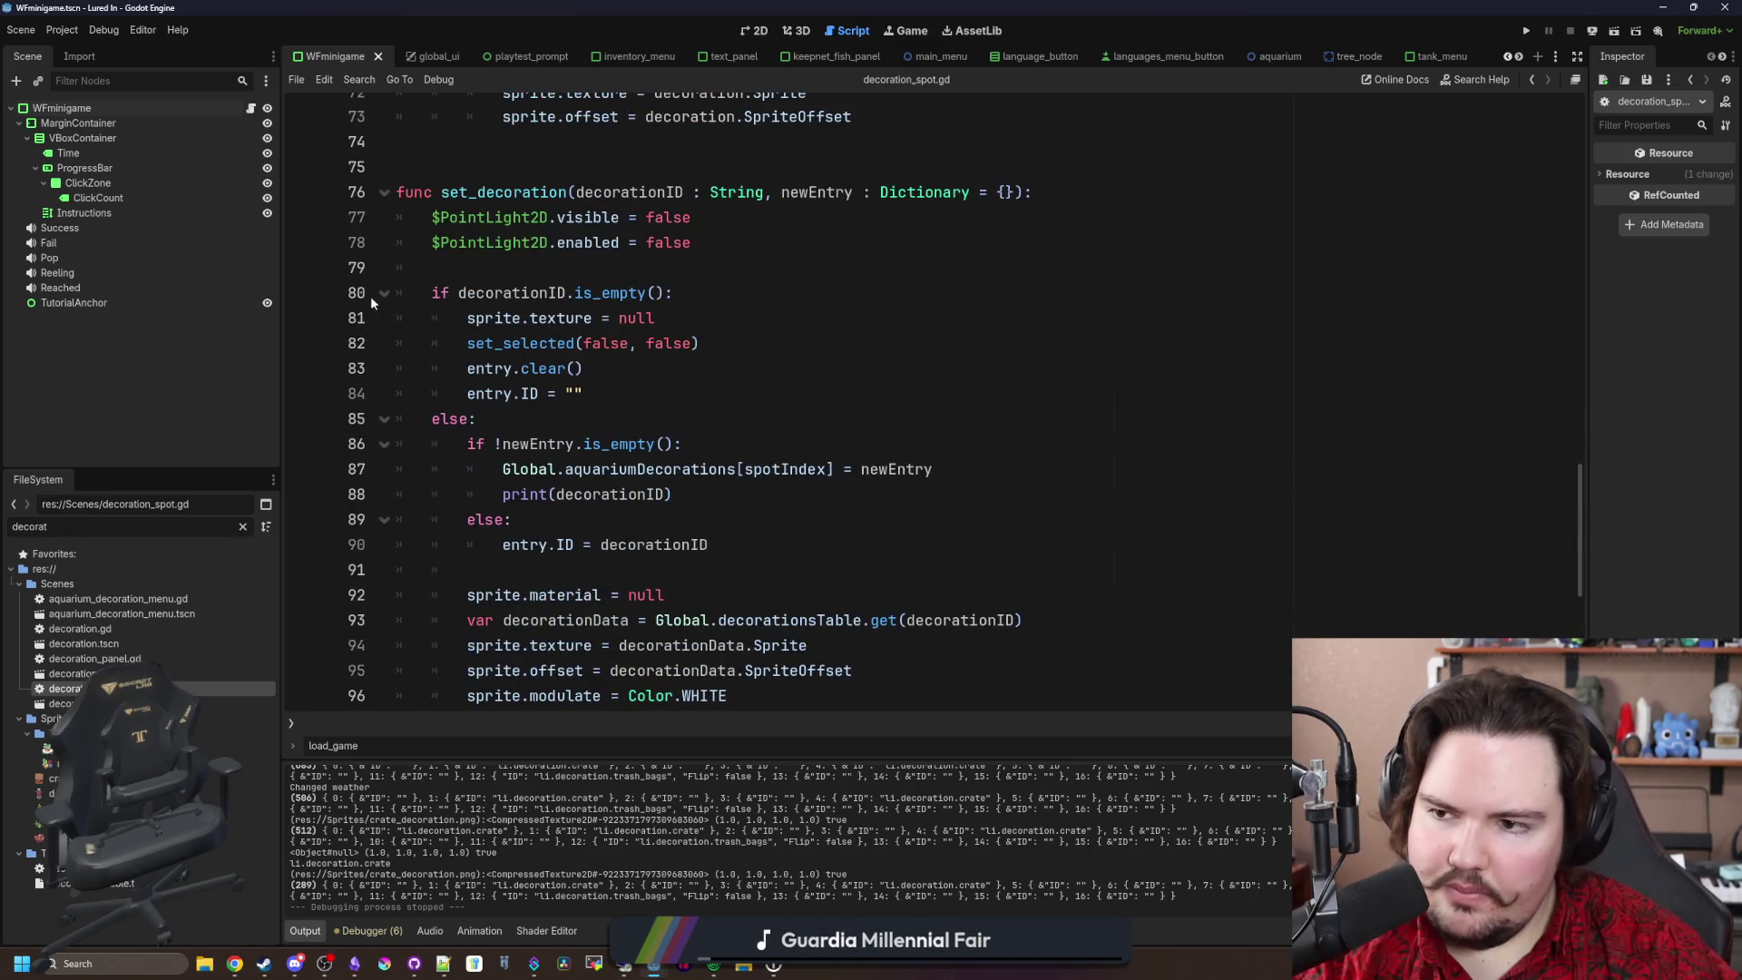
pyautogui.click(242, 526)
pyautogui.write('cursor')
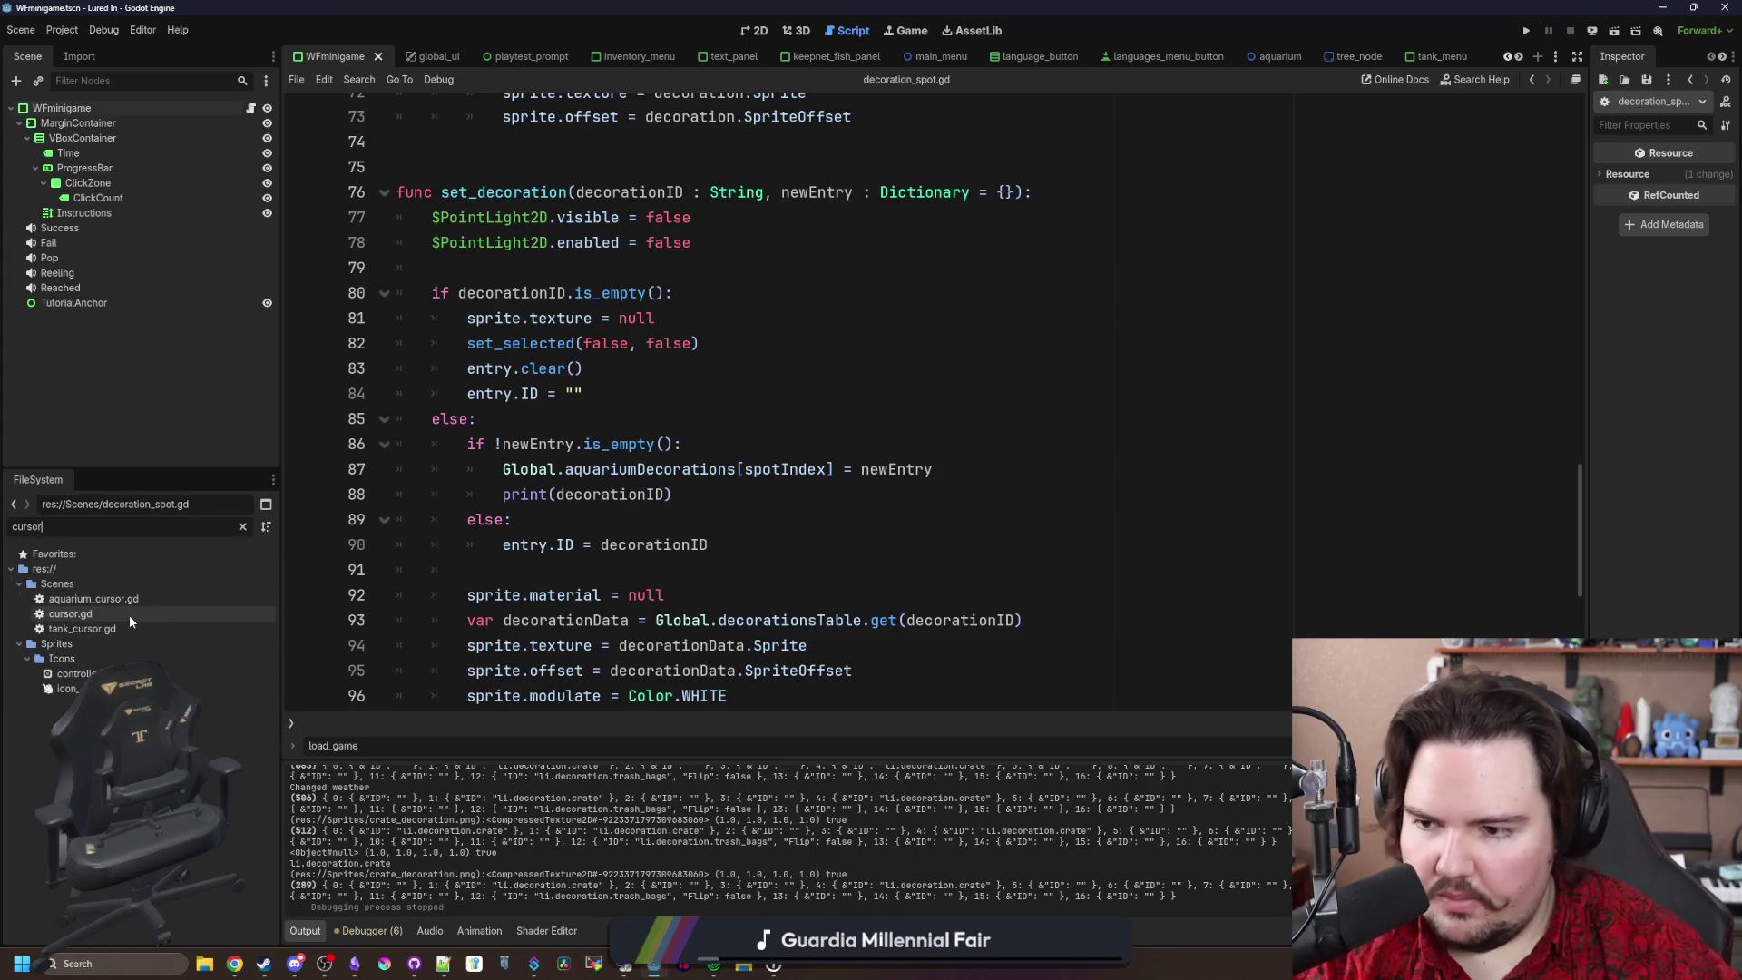
# Step: In aquarium_cursor.gd, make line 134 call plain entry.duplicate() without true, and save
pyautogui.doubleClick(167, 598)
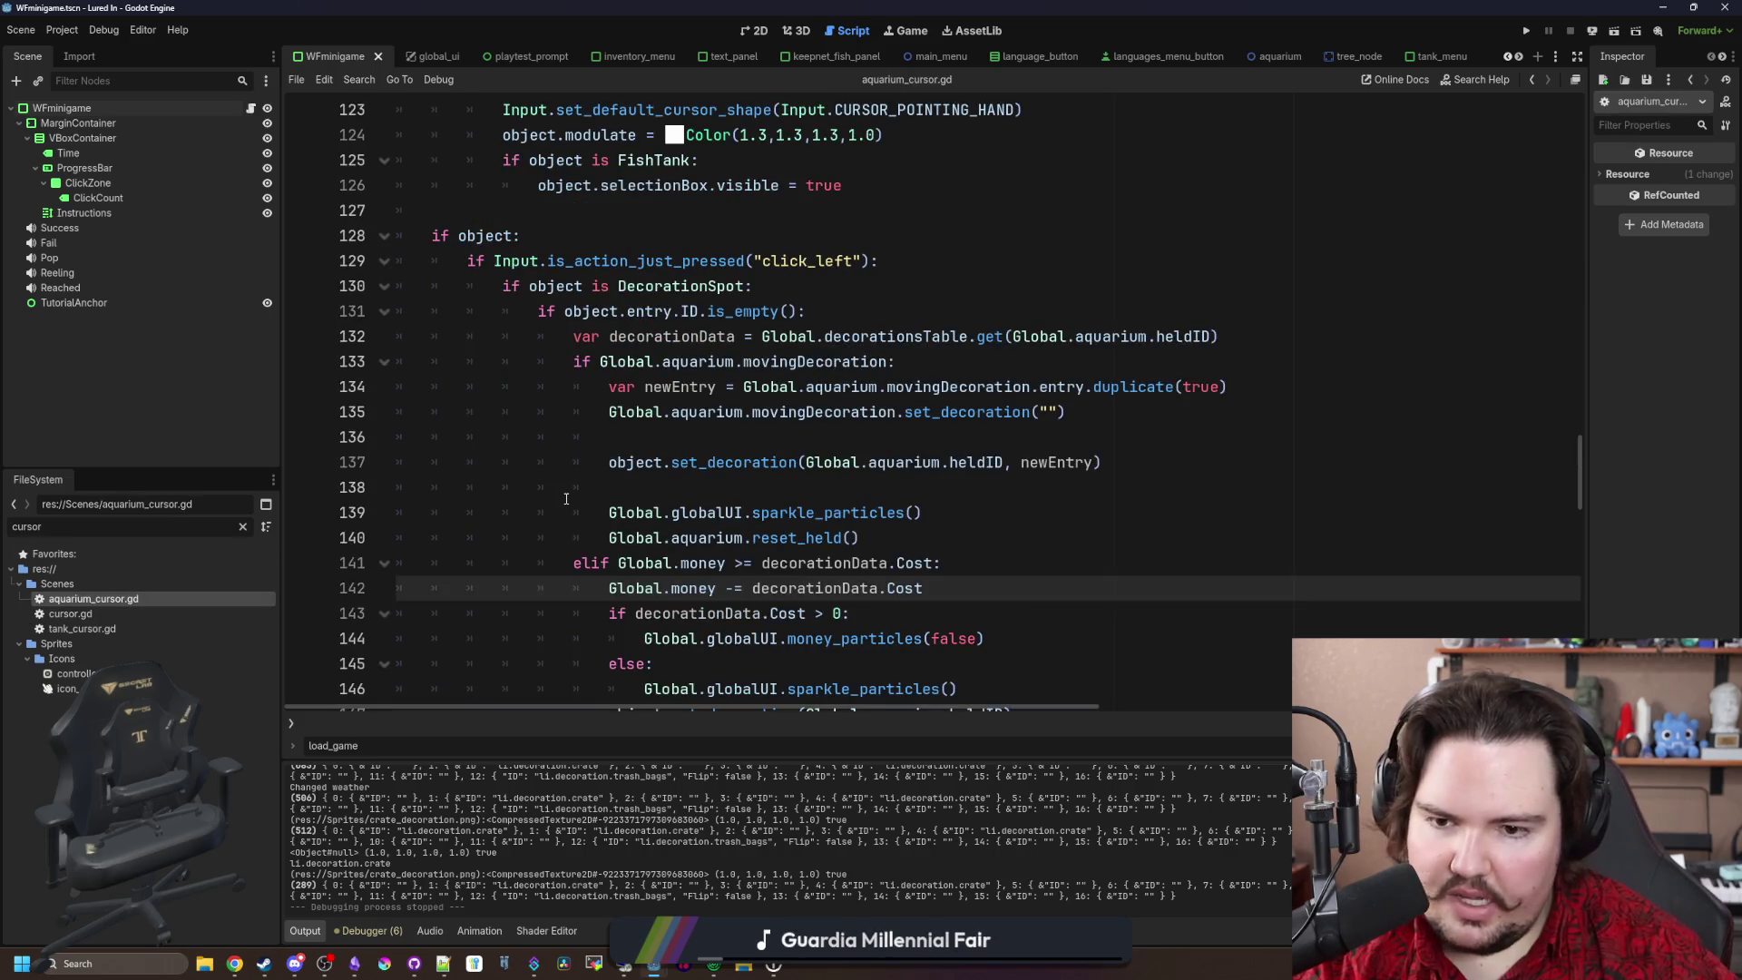
pyautogui.click(689, 463)
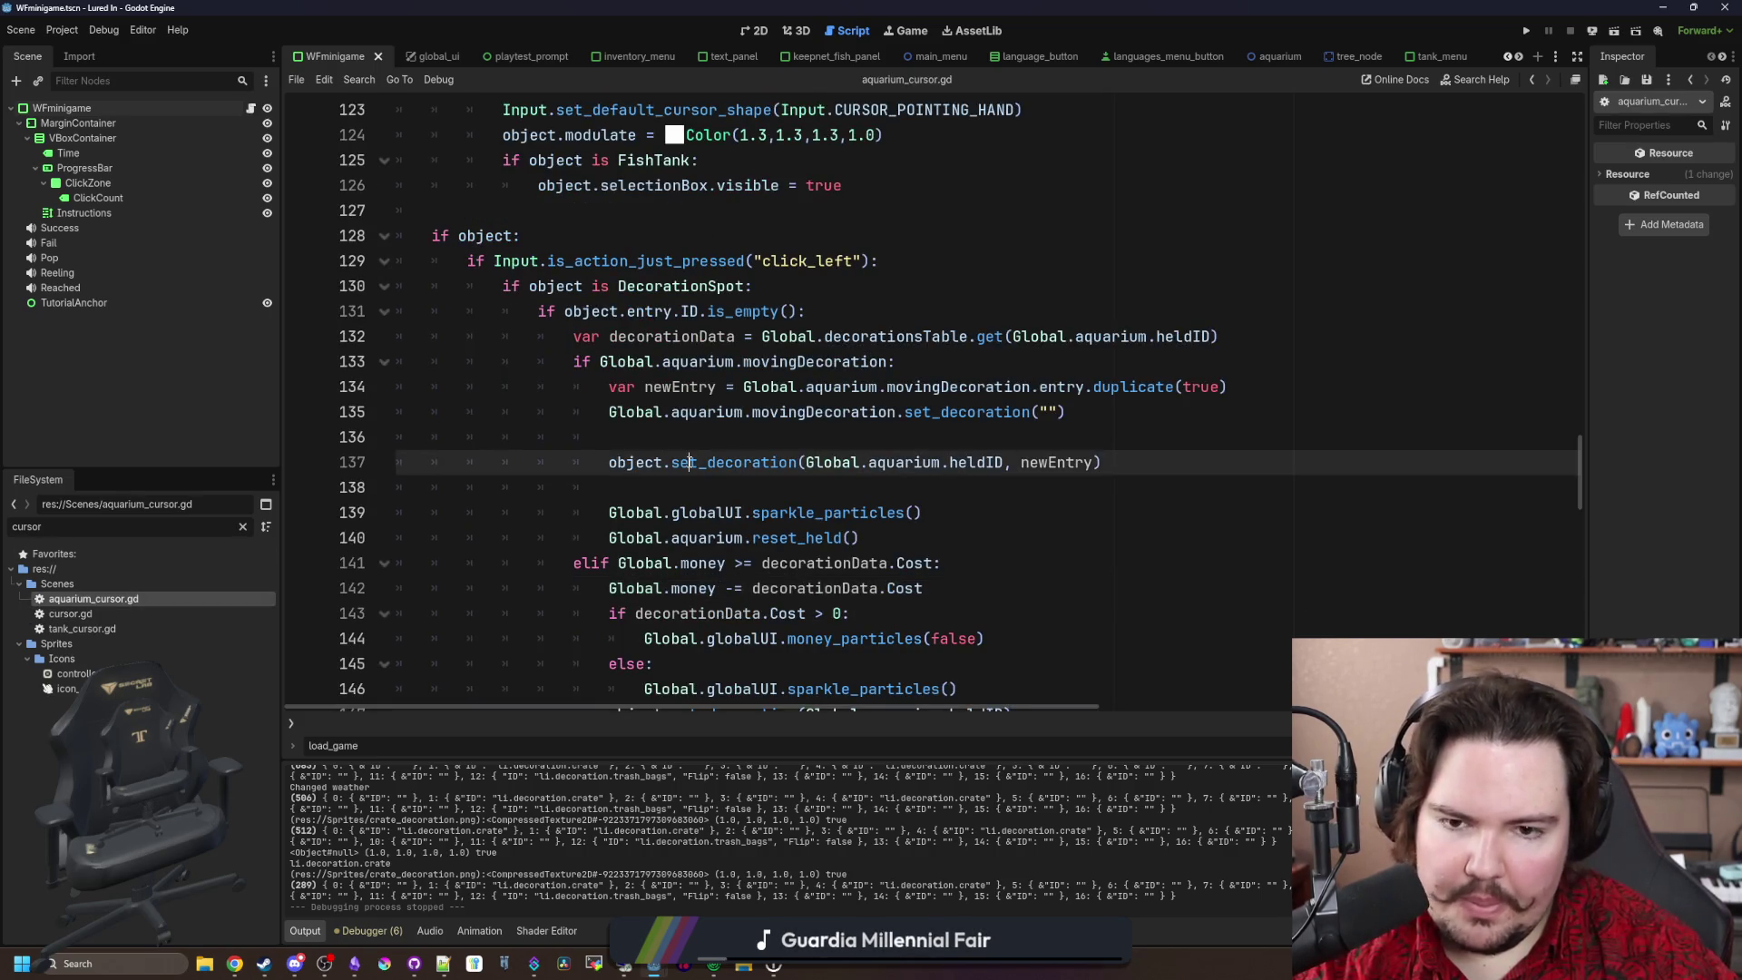
pyautogui.click(863, 444)
pyautogui.doubleClick(1191, 386)
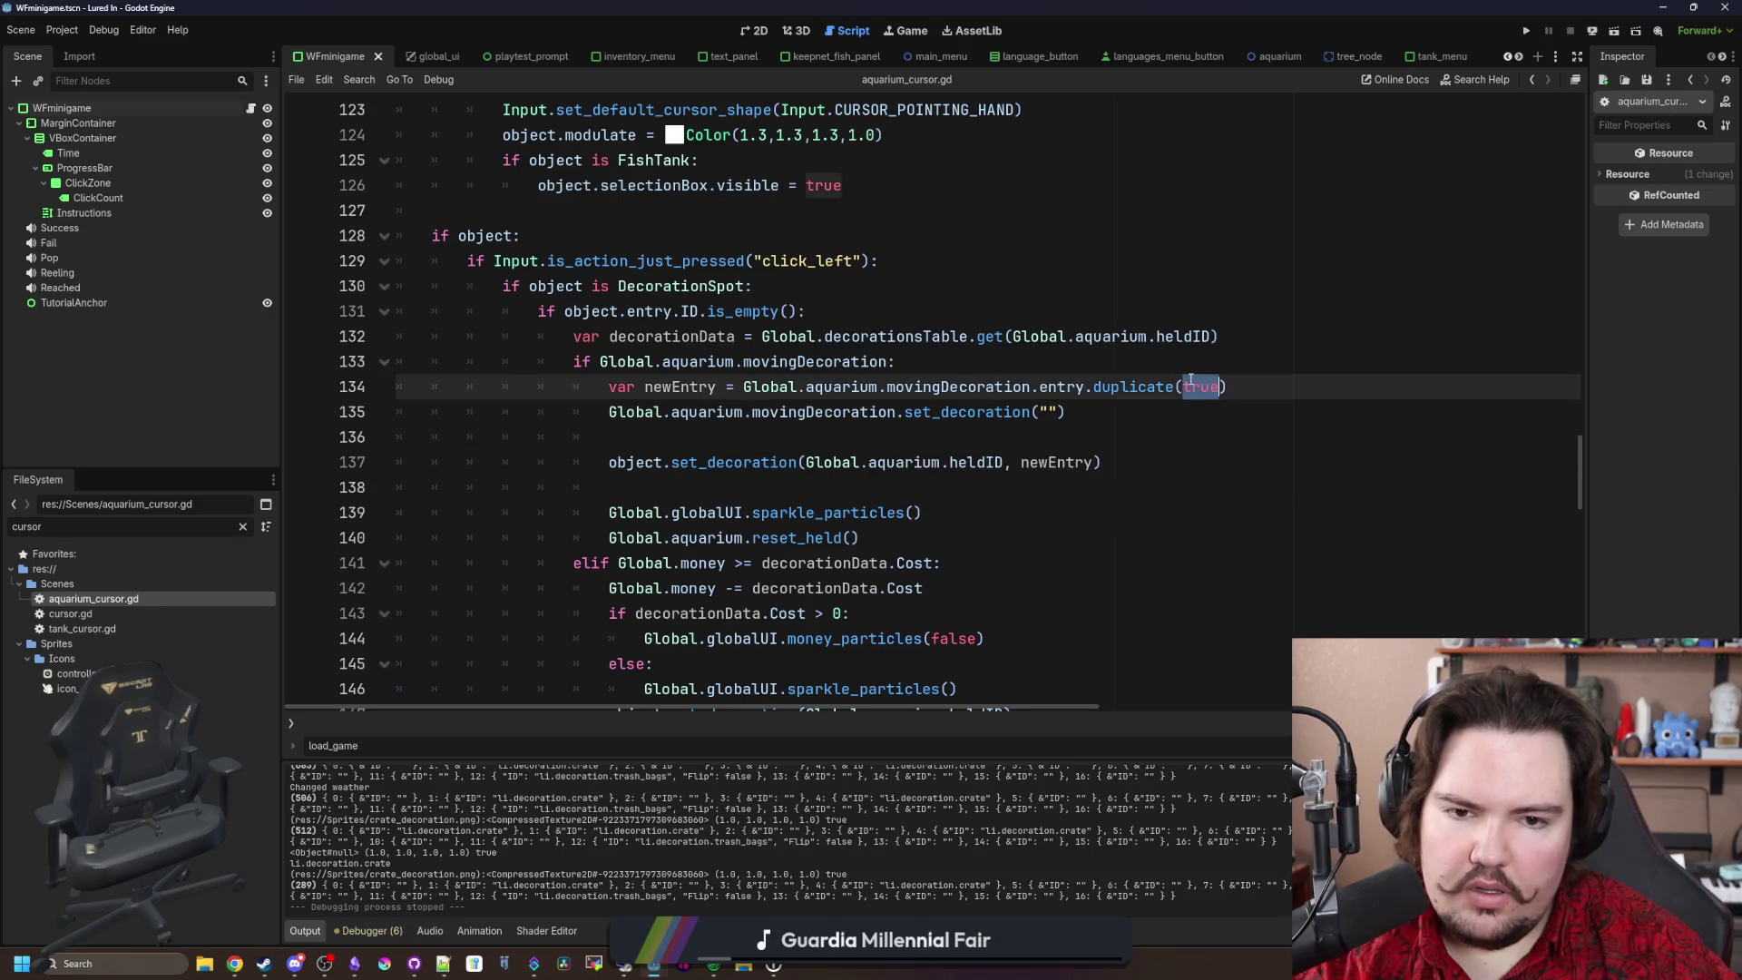
pyautogui.click(1218, 360)
pyautogui.hotkey('ctrl', 's')
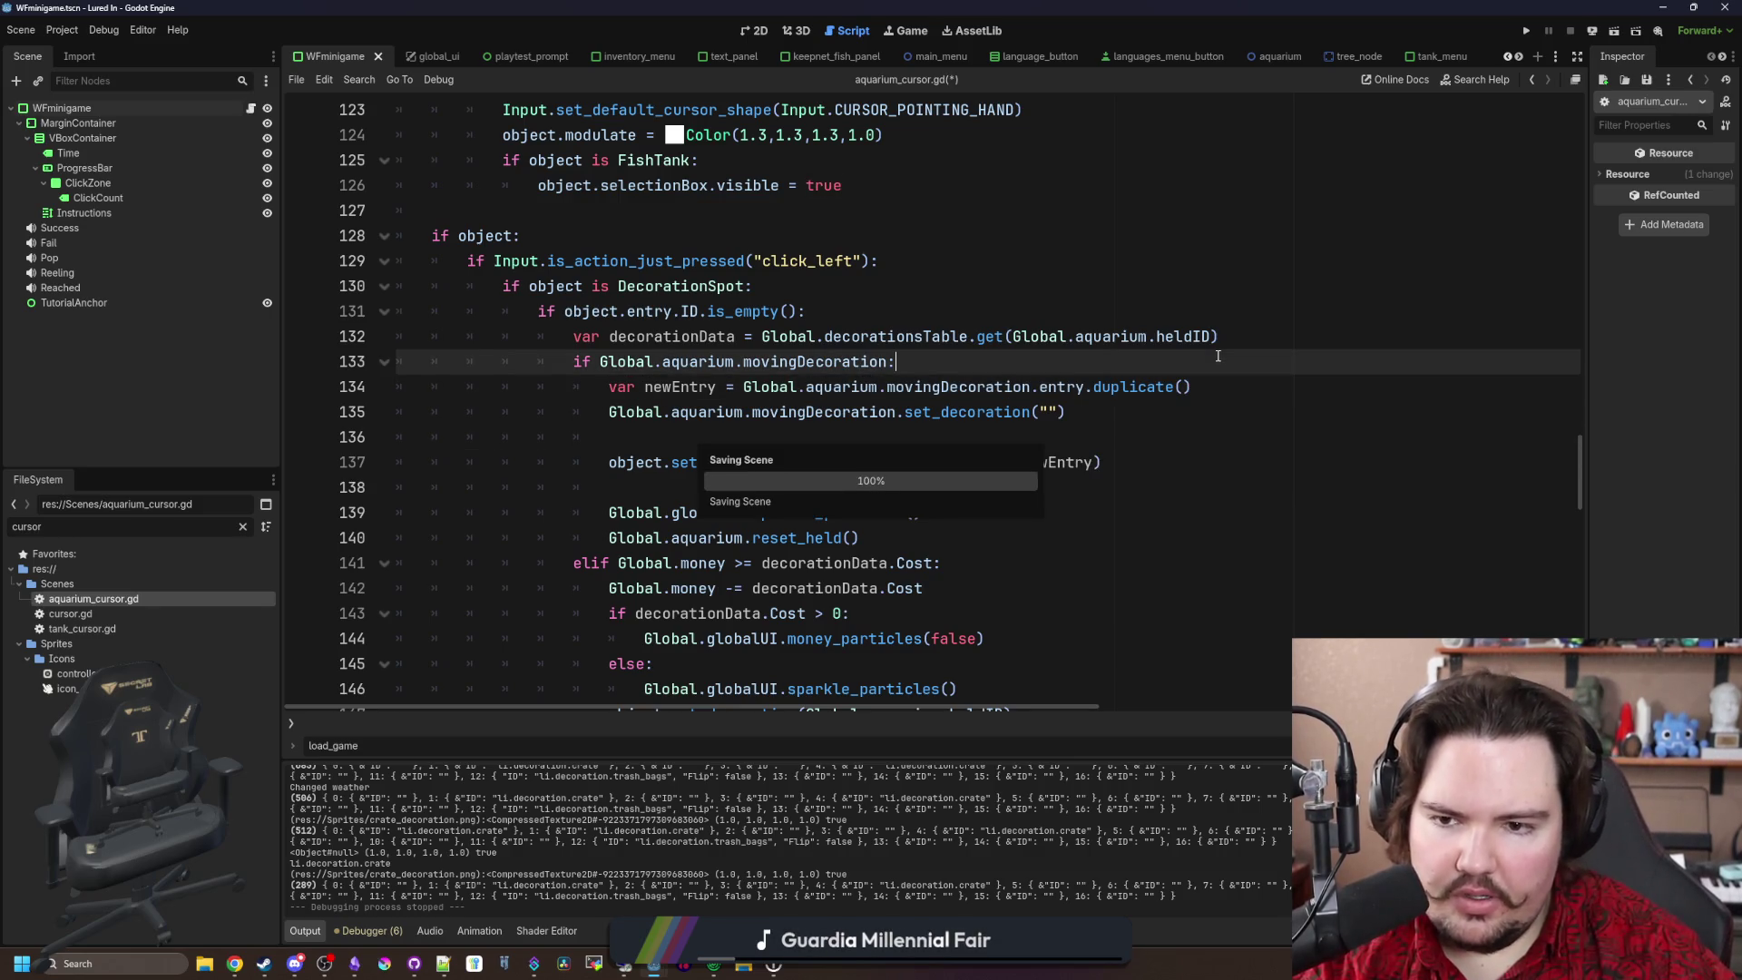
pyautogui.click(1037, 289)
pyautogui.click(1134, 426)
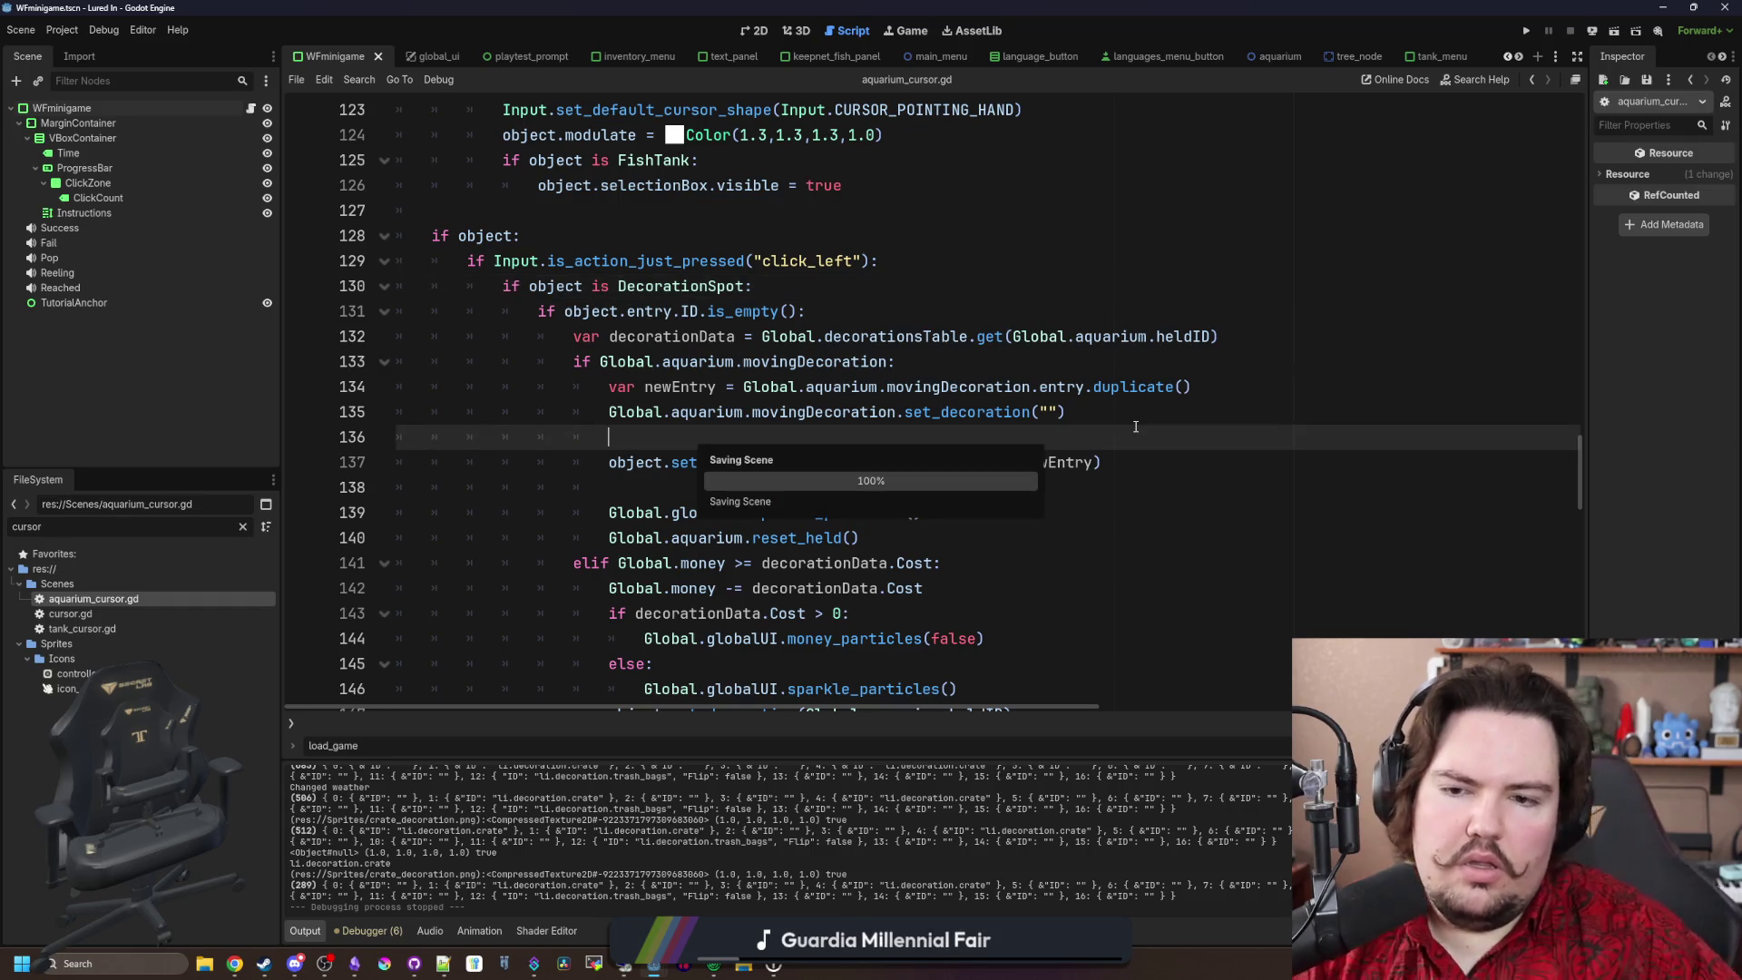
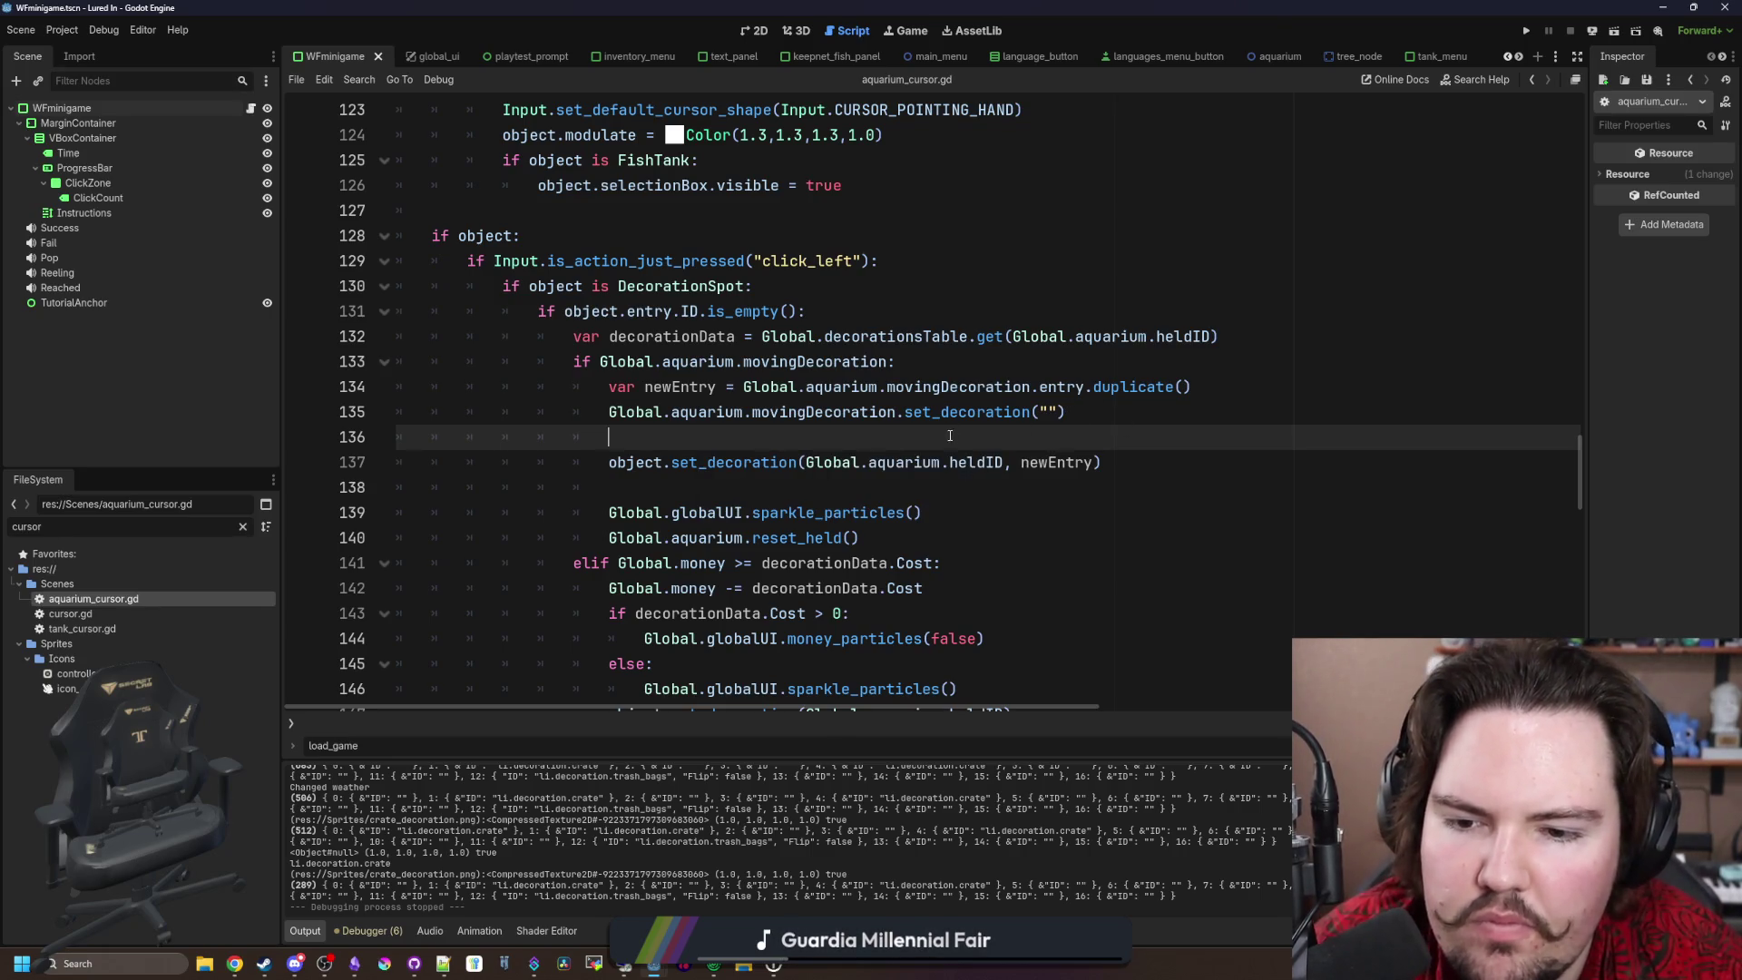
# Step: Review the placement code around the ID.is_empty( check on line 98
pyautogui.scroll(-2, 838, 348)
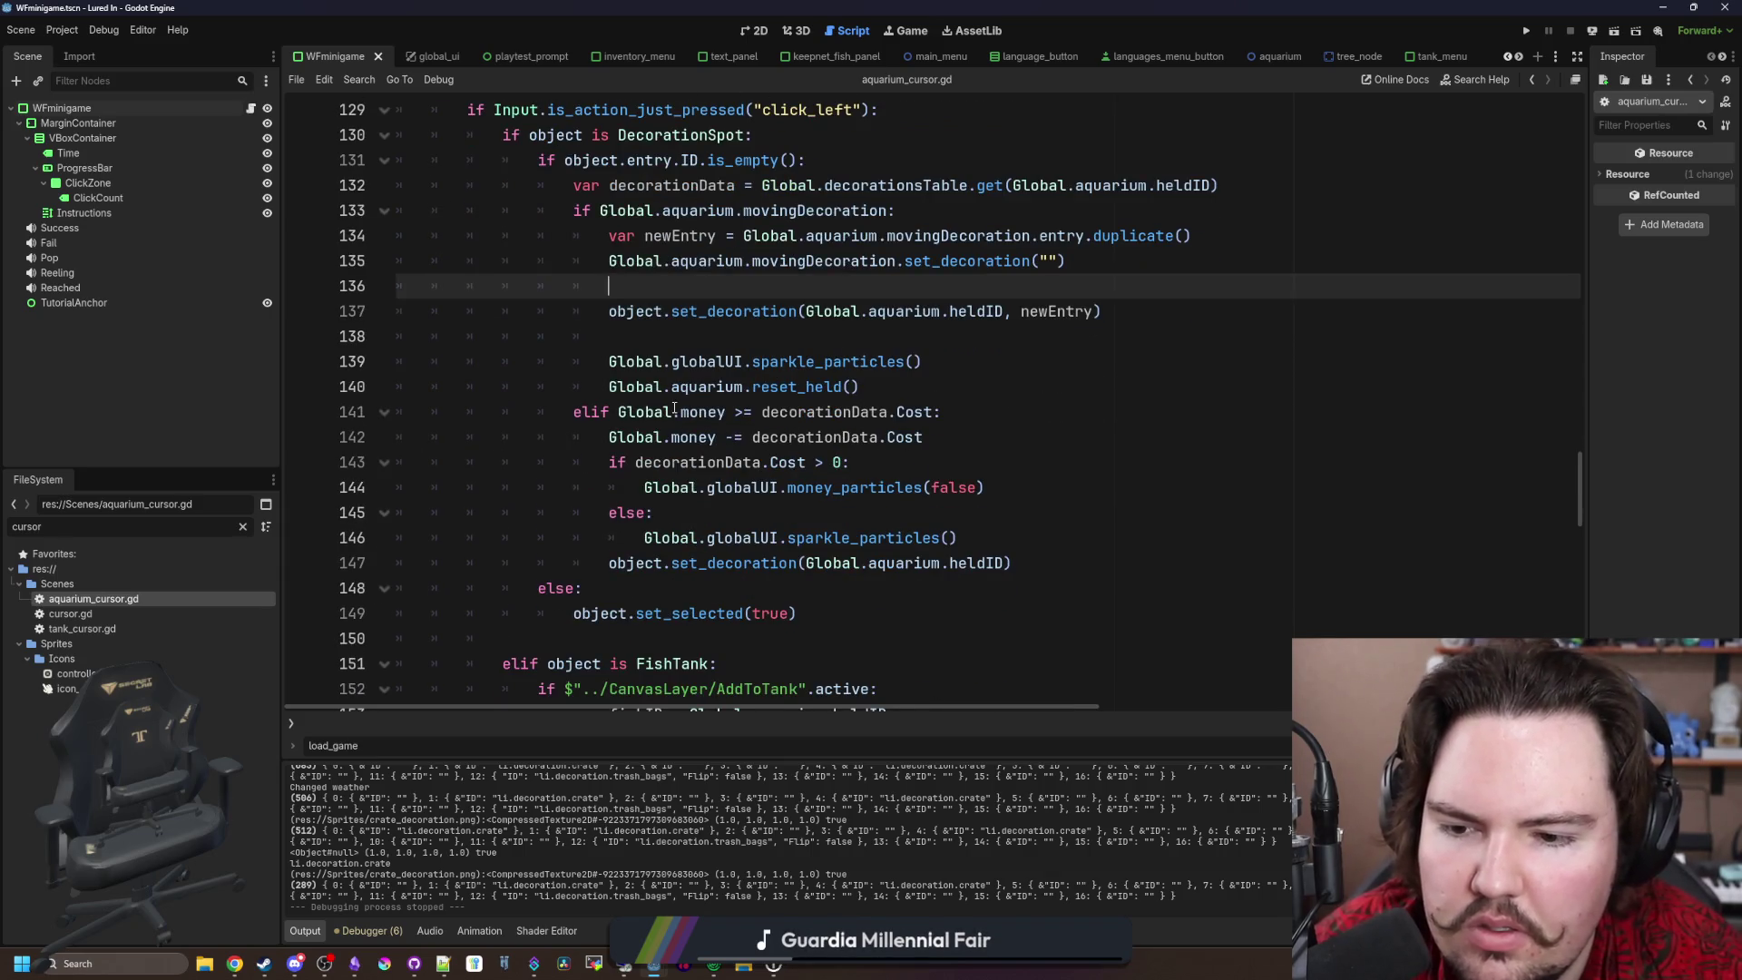
pyautogui.scroll(-9, 674, 408)
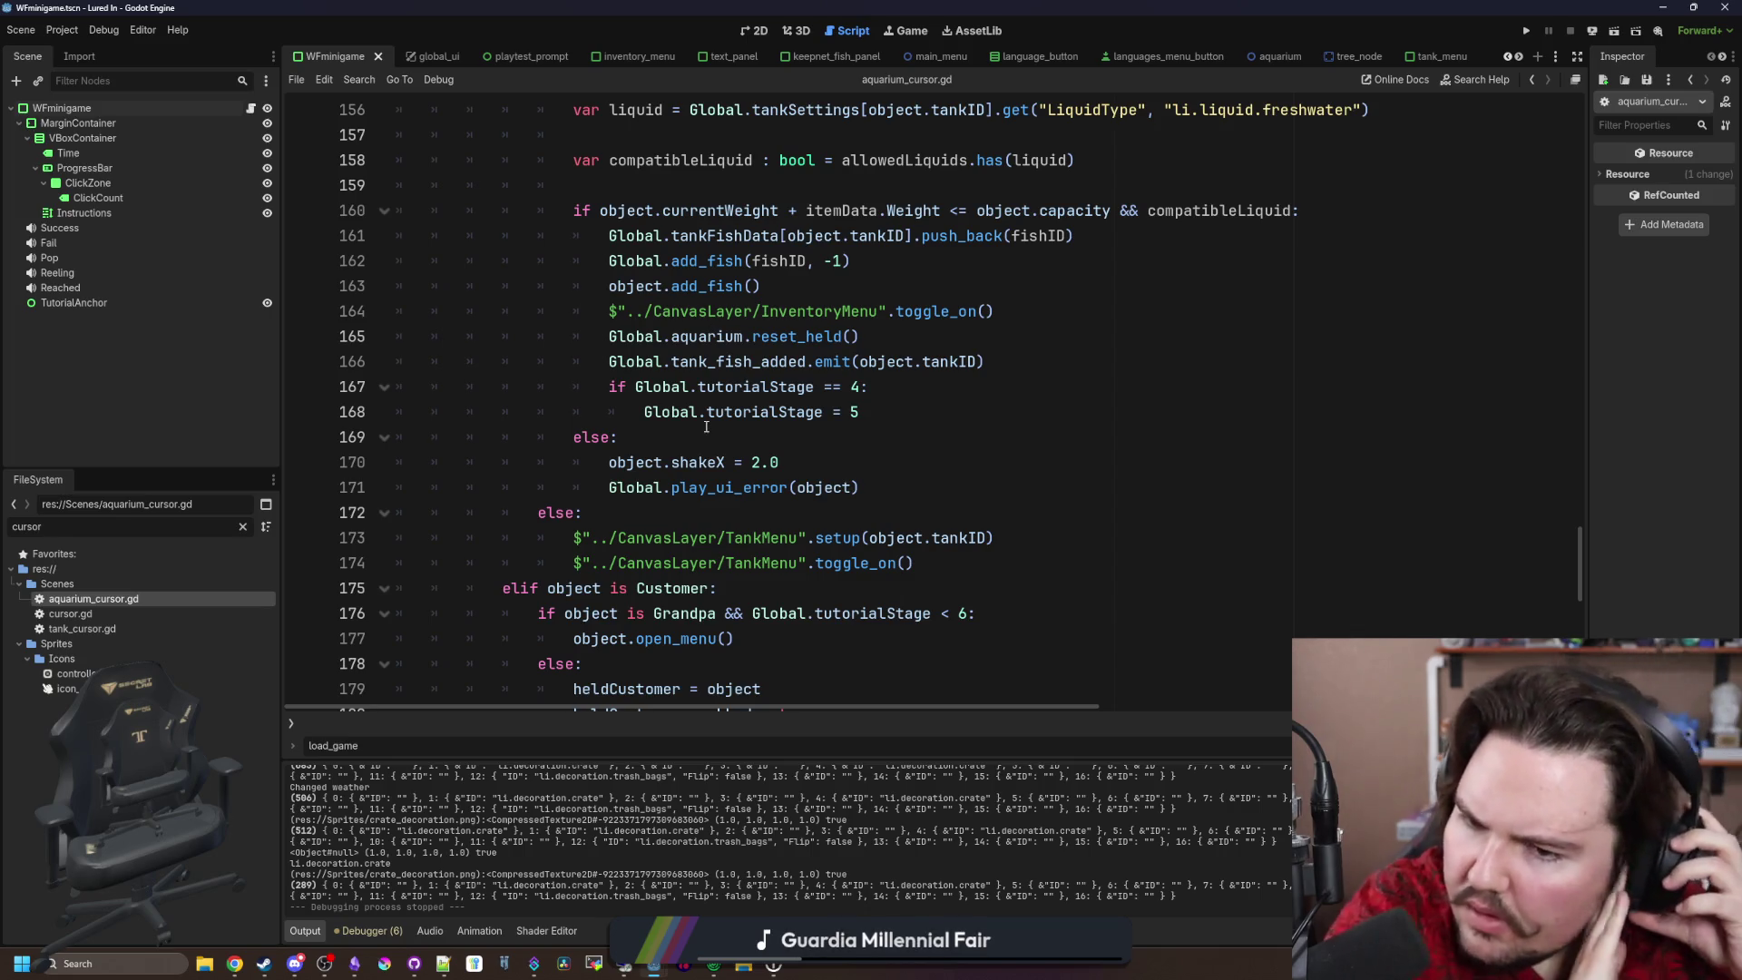
pyautogui.scroll(6, 706, 427)
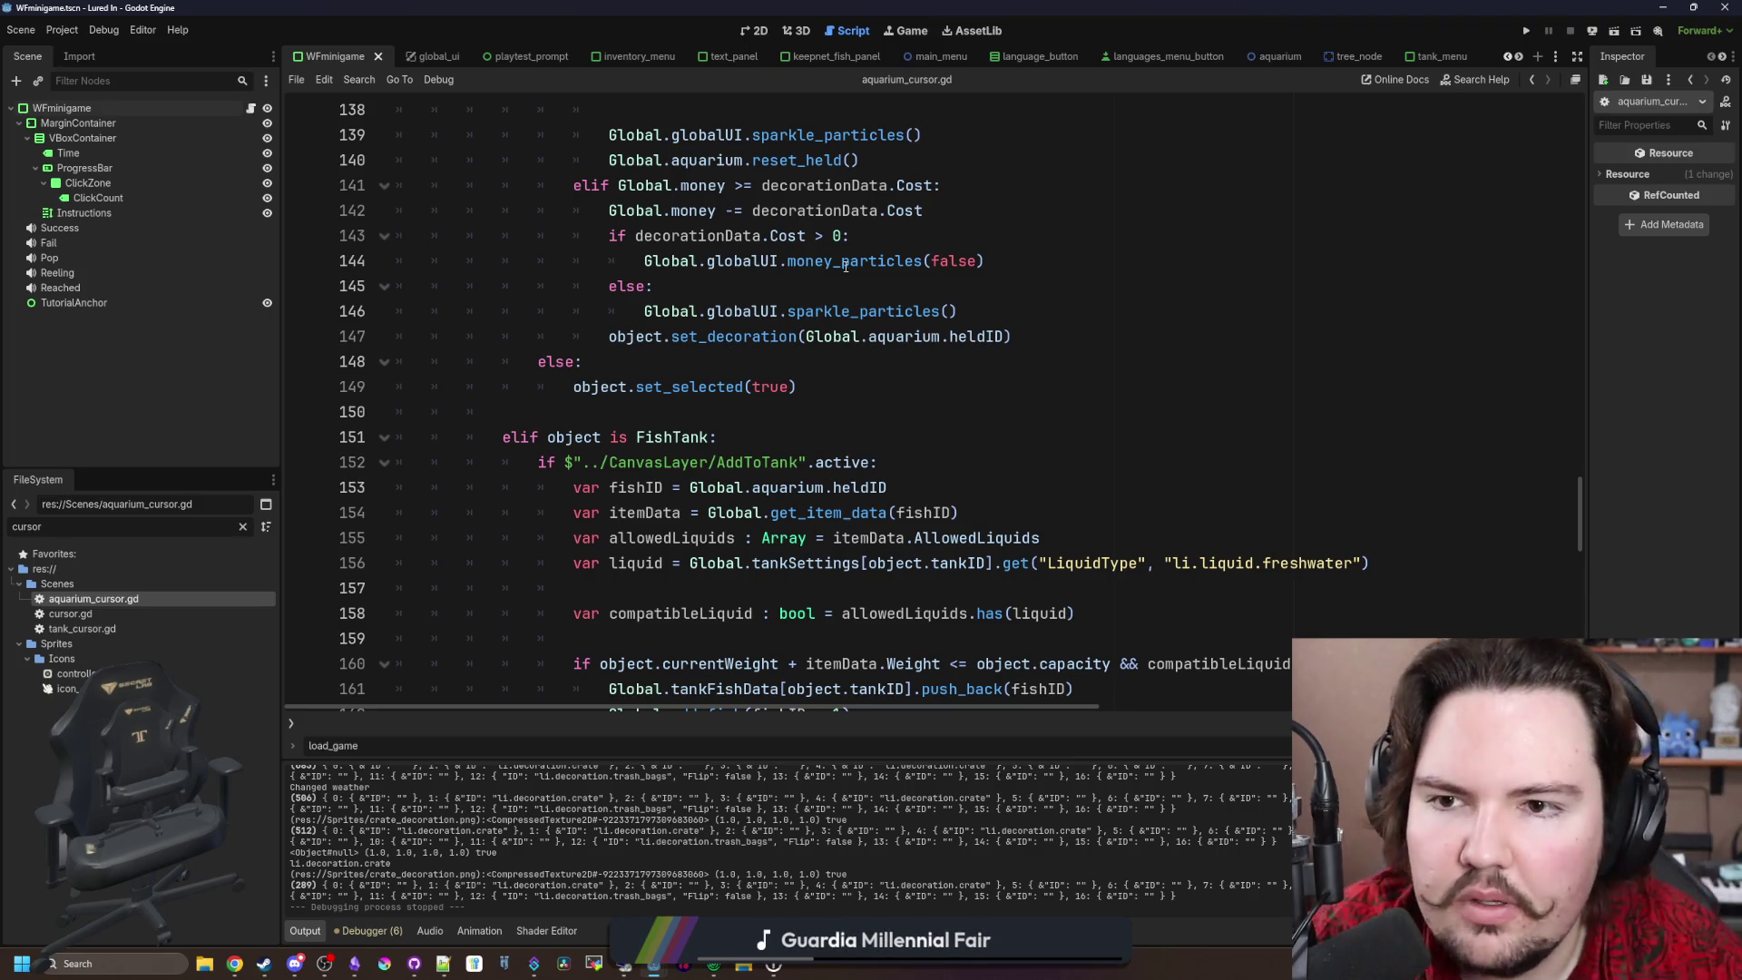
pyautogui.scroll(5, 845, 265)
pyautogui.scroll(6, 651, 381)
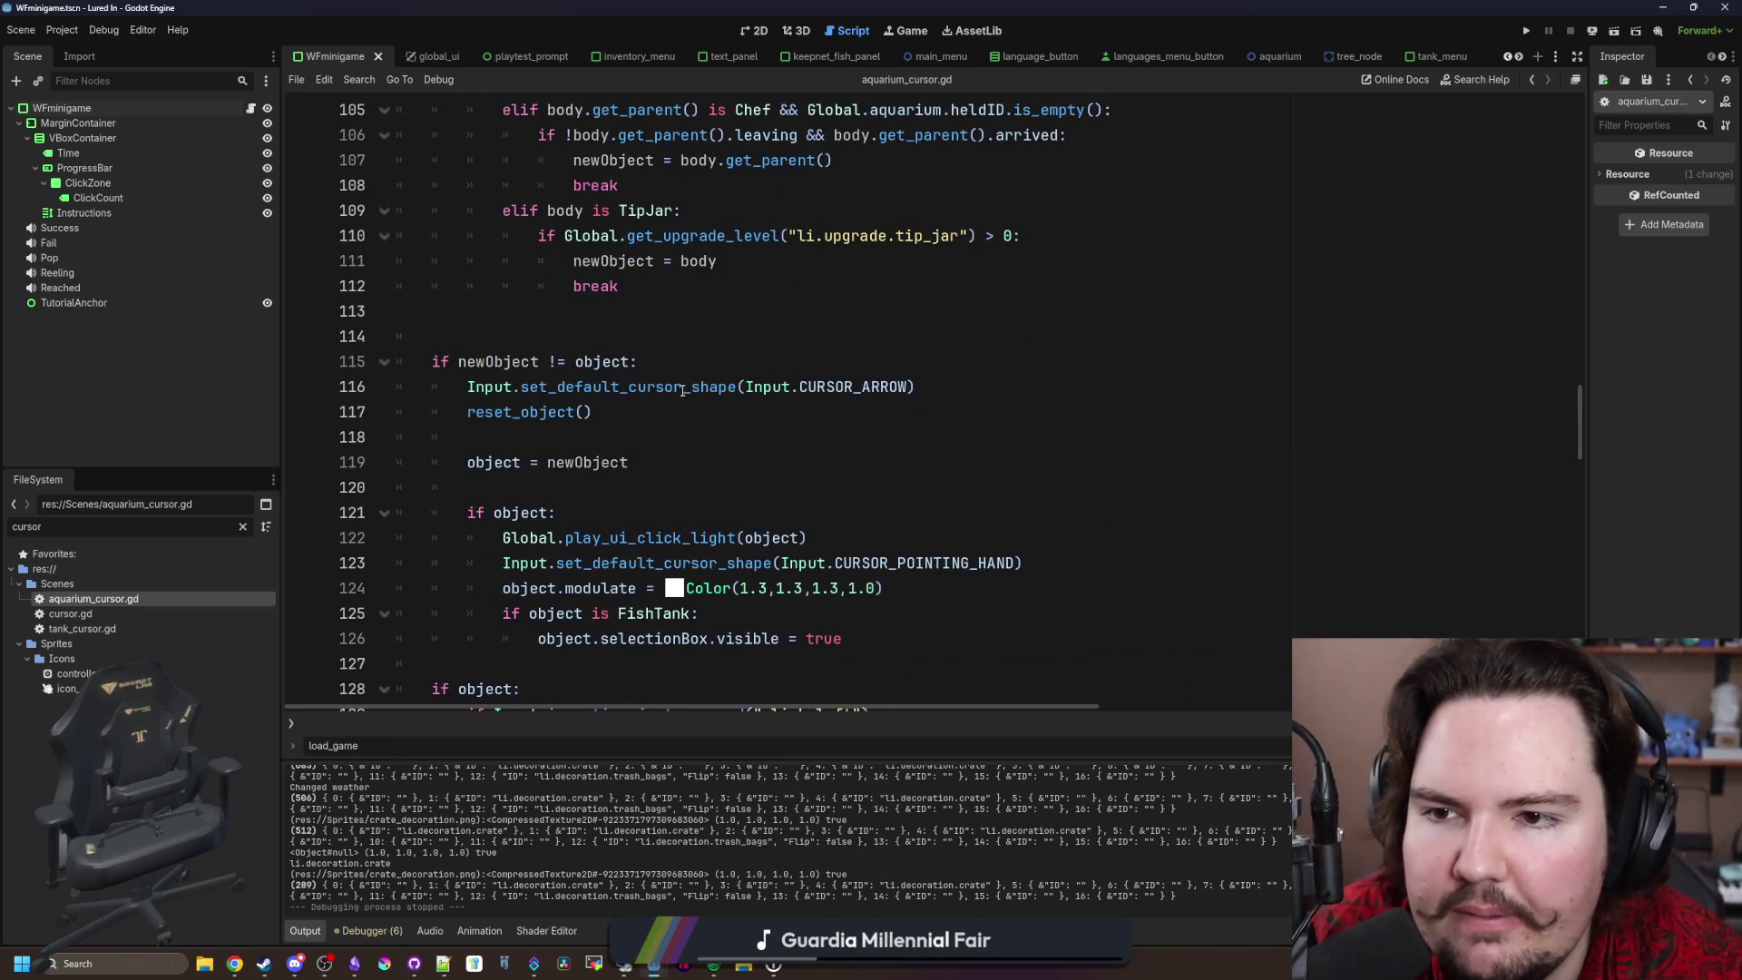
pyautogui.scroll(5, 682, 390)
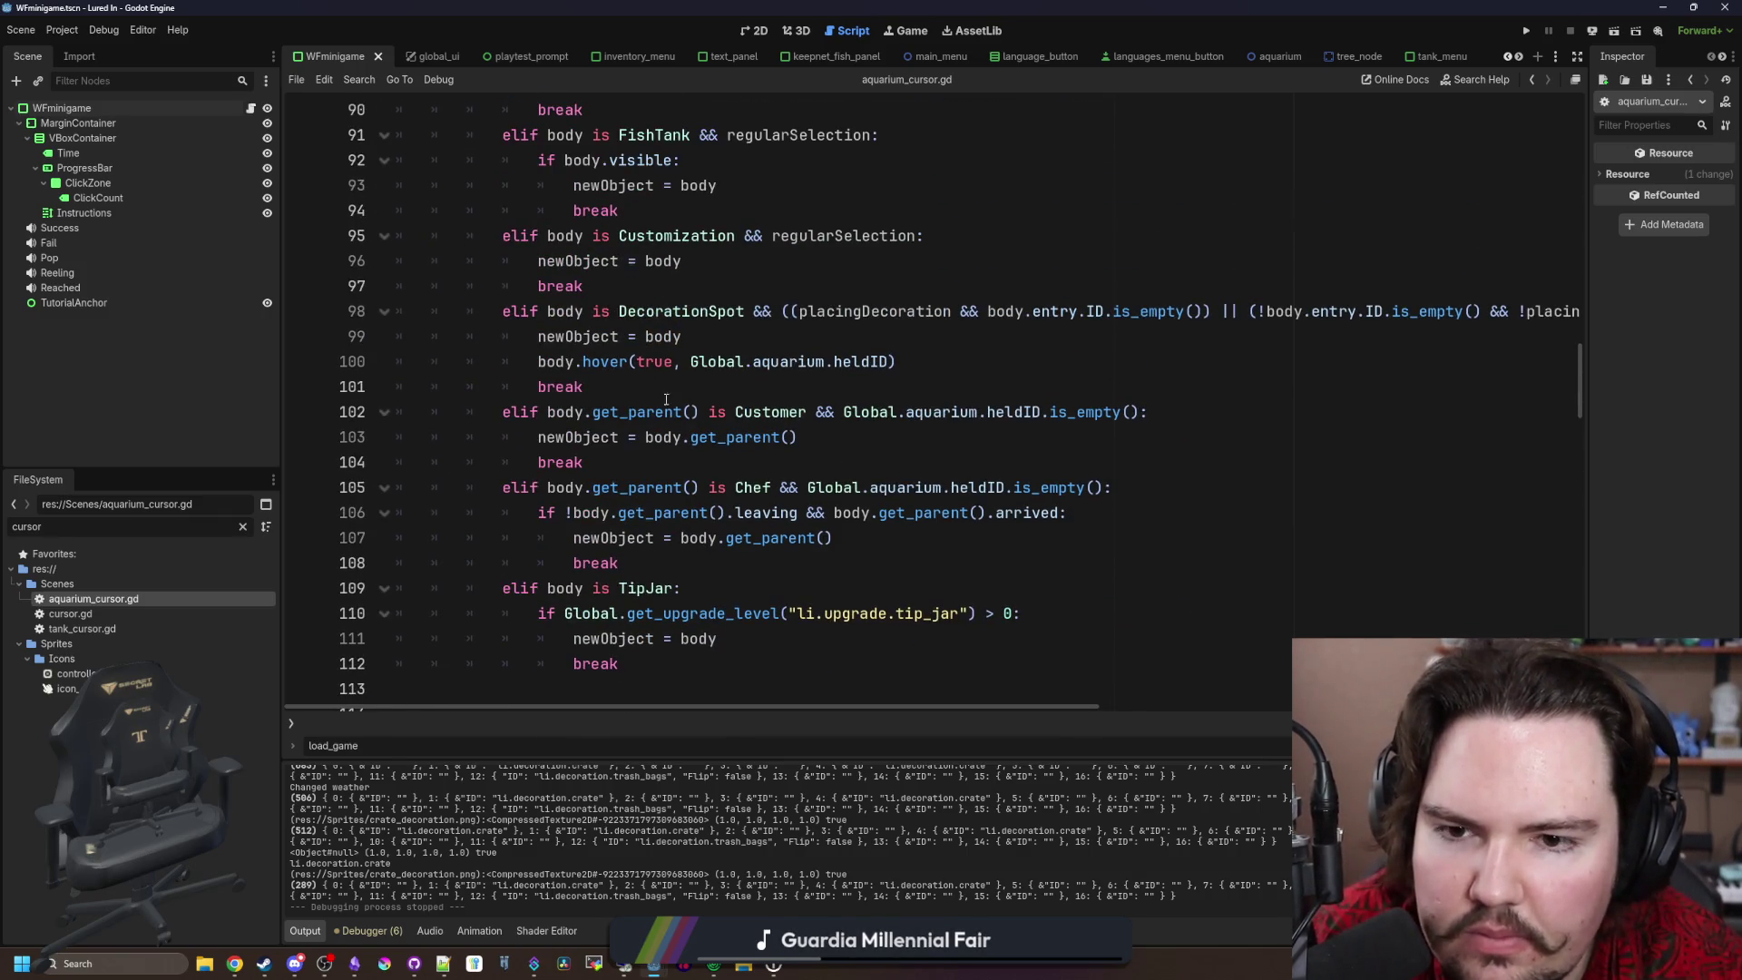
pyautogui.scroll(1, 1221, 406)
pyautogui.moveTo(998, 707); pyautogui.dragTo(1142, 704)
pyautogui.moveTo(860, 387); pyautogui.dragTo(970, 386)
pyautogui.click(970, 385)
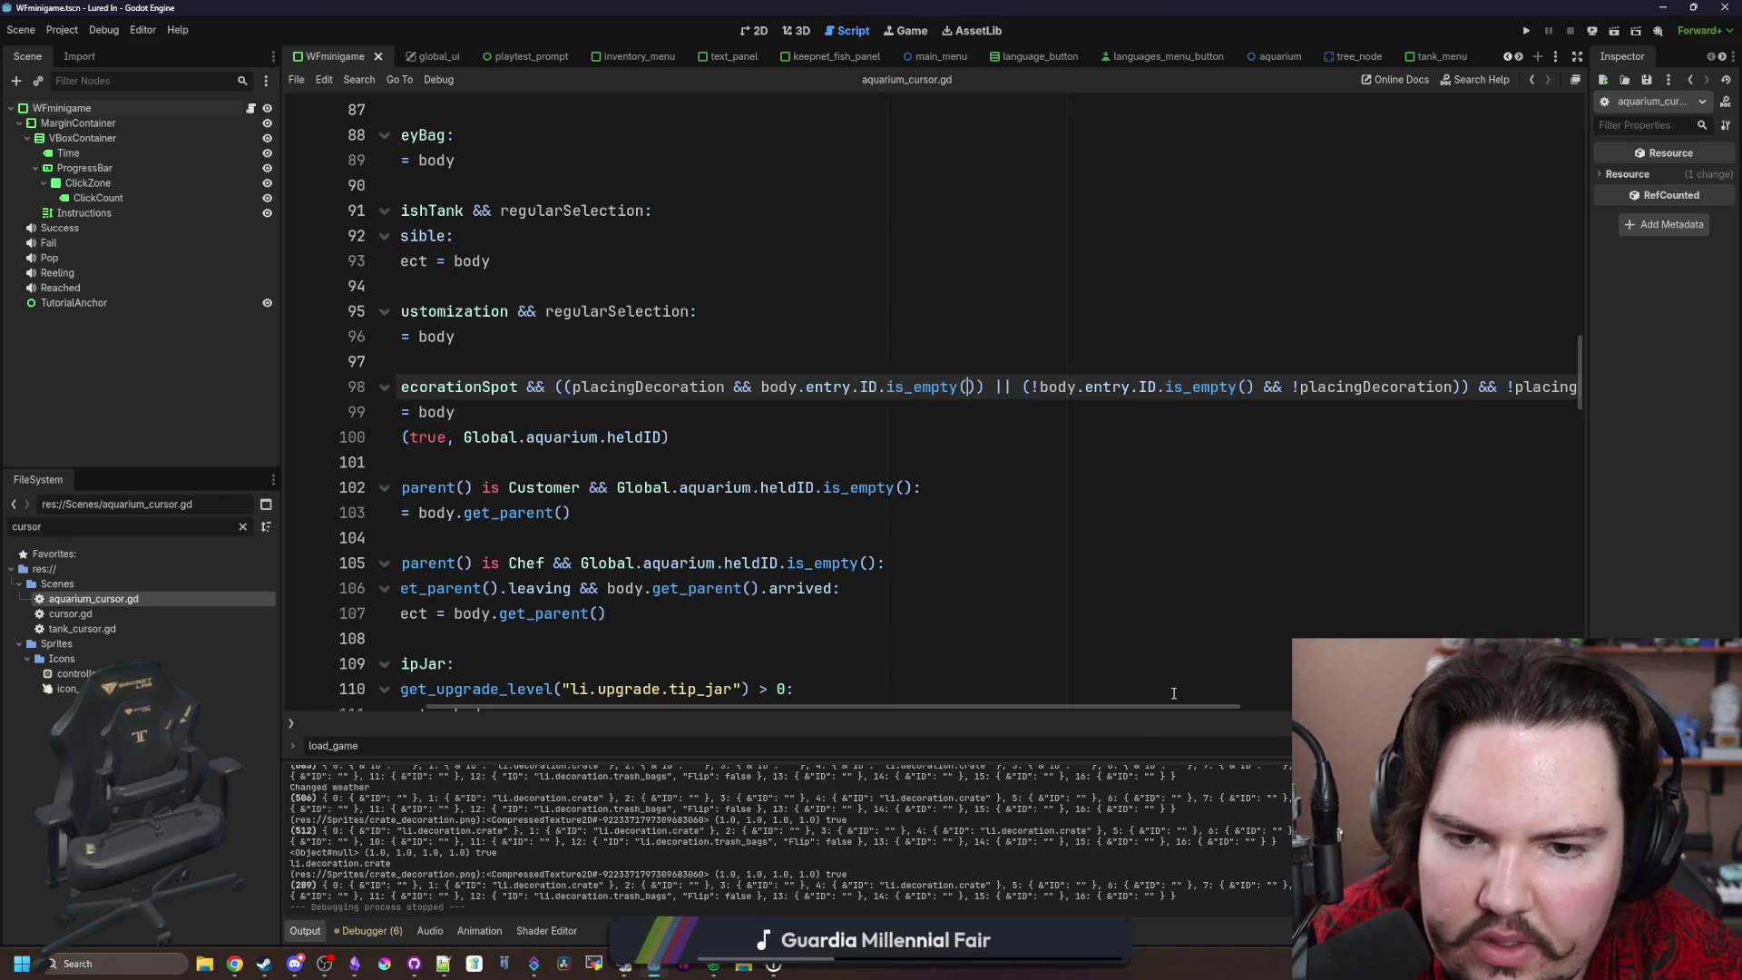
pyautogui.moveTo(1154, 707)
pyautogui.mouseDown()
pyautogui.moveTo(1297, 704)
pyautogui.moveTo(1286, 670)
pyautogui.mouseUp()
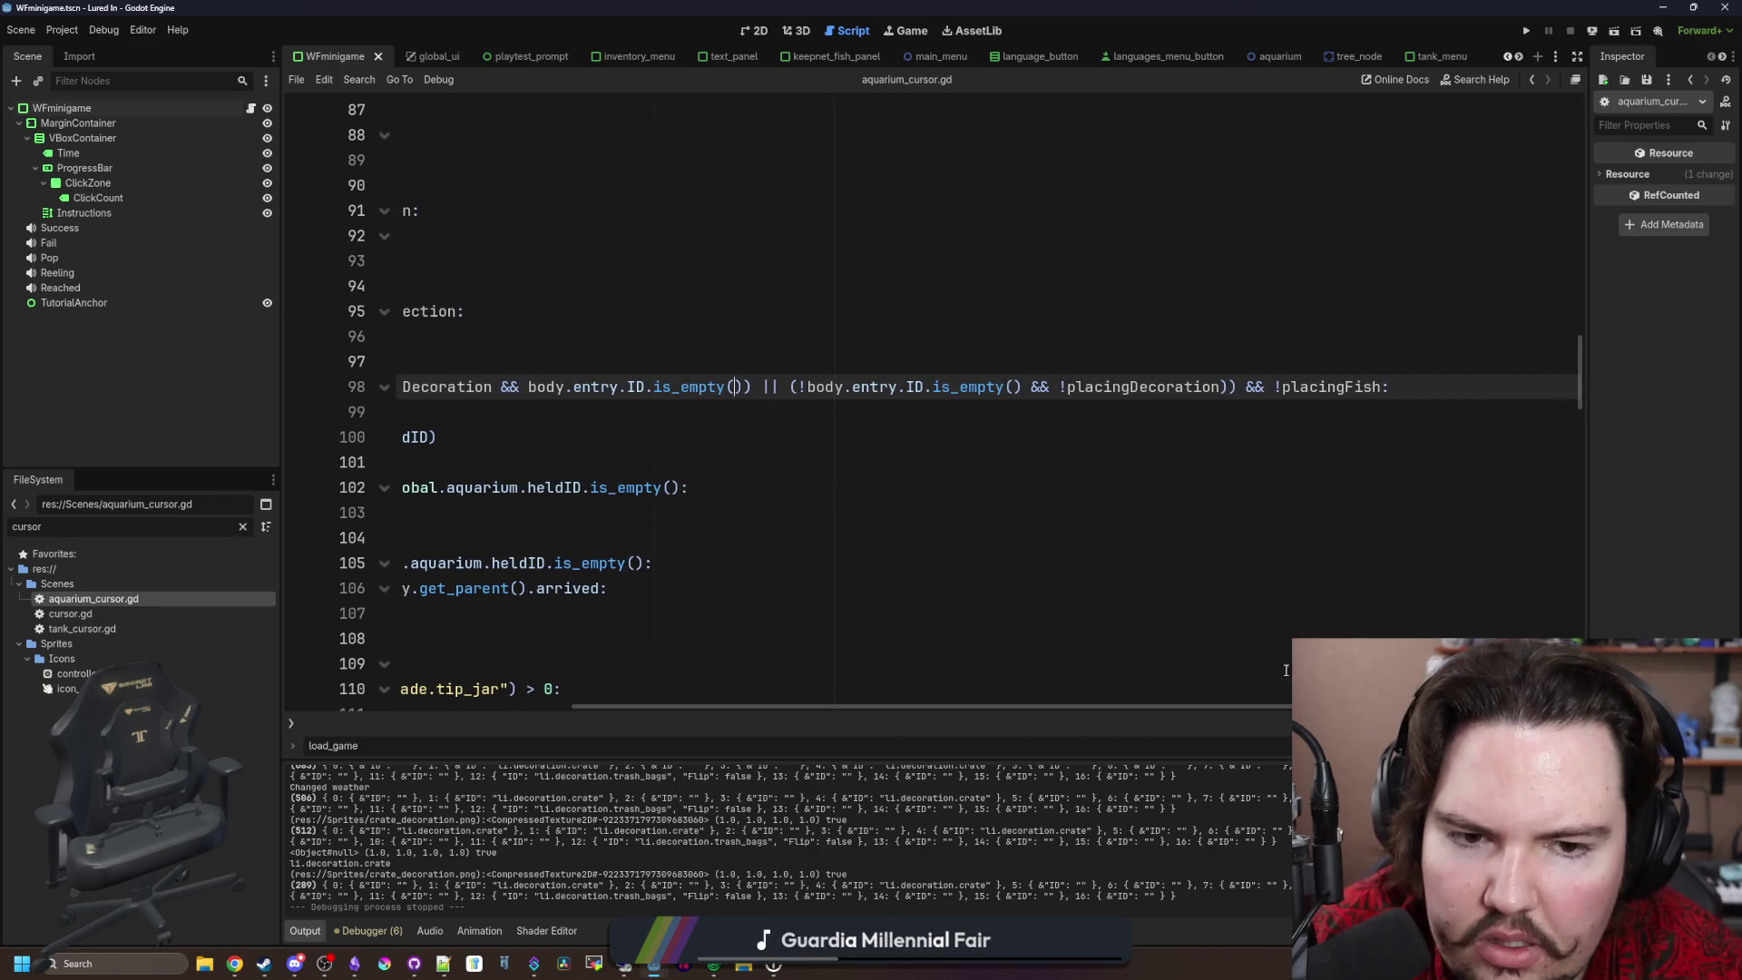
pyautogui.moveTo(1019, 704); pyautogui.dragTo(682, 702)
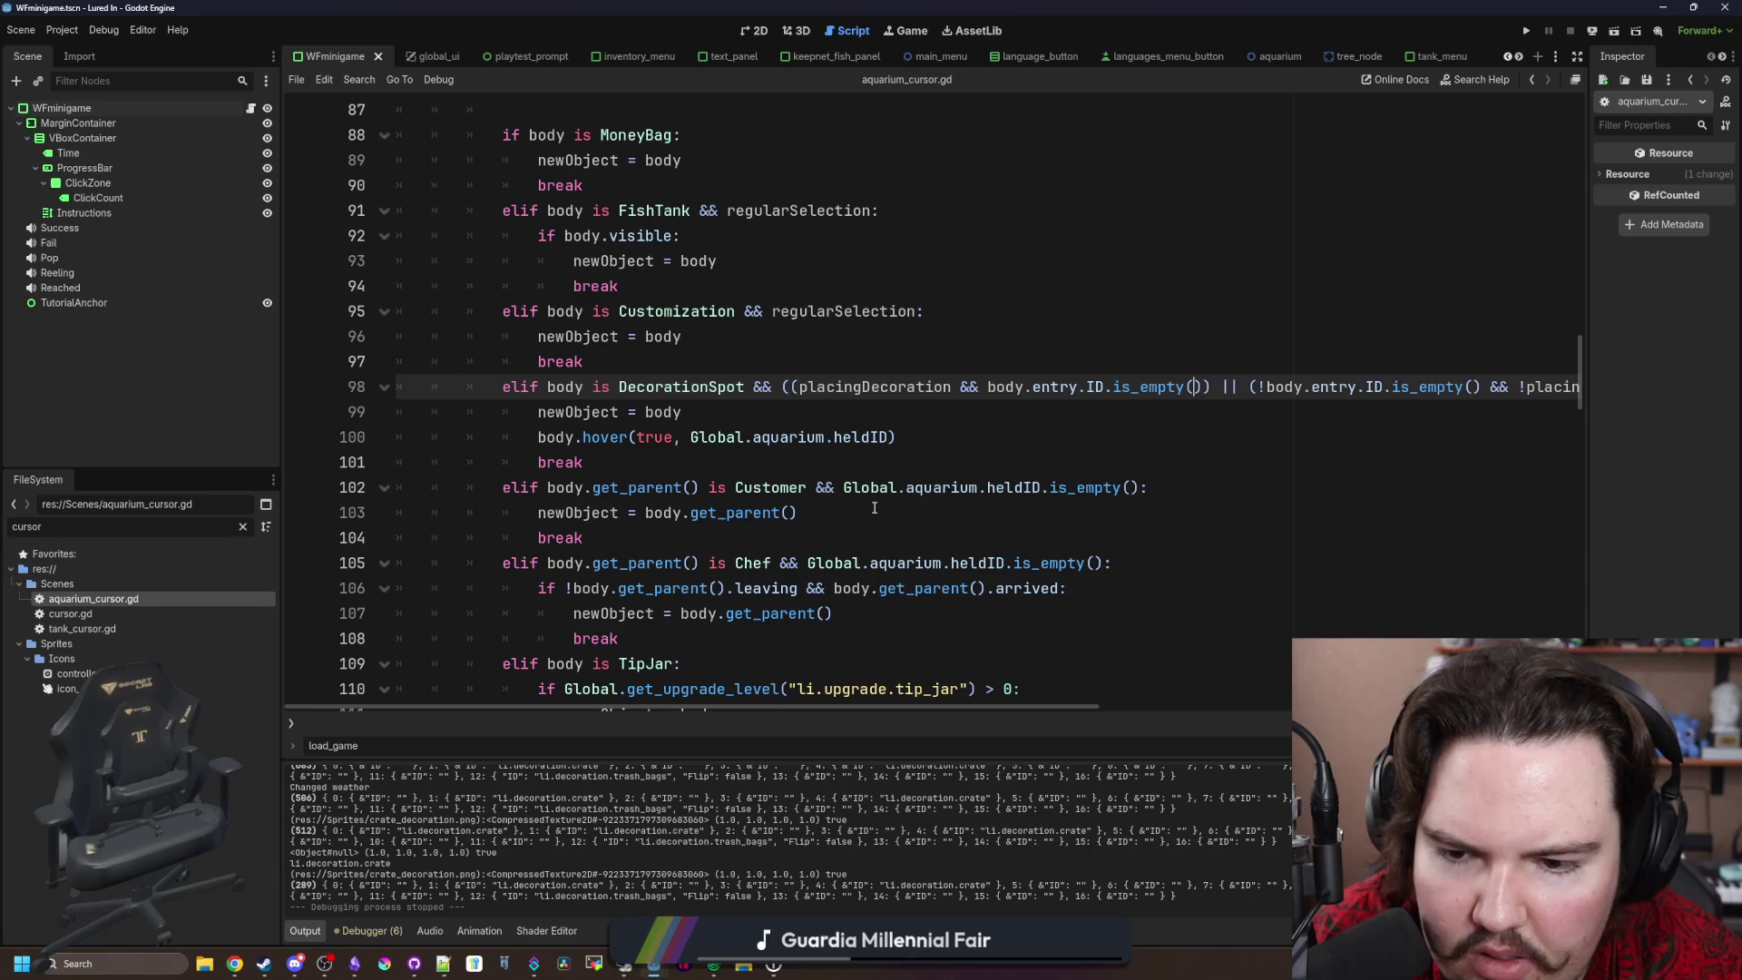
# Step: Run the game briefly to test the placement code, then stop it
pyautogui.scroll(-6, 875, 507)
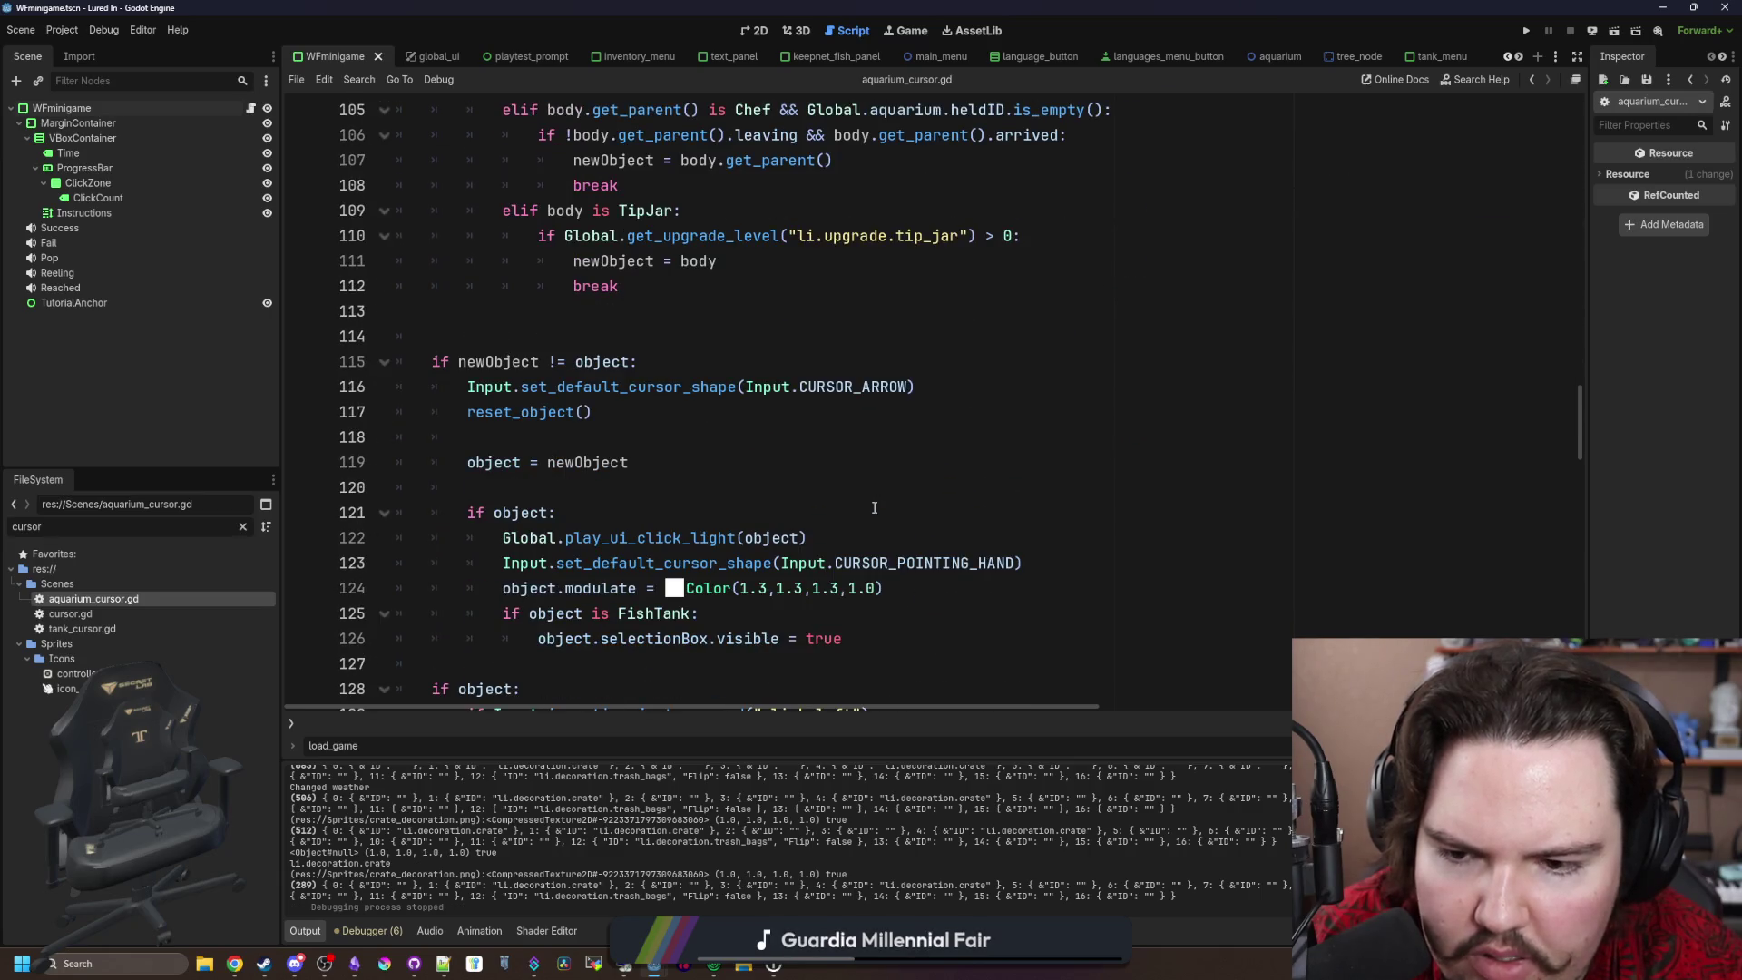
pyautogui.scroll(-5, 874, 507)
pyautogui.scroll(-3, 725, 455)
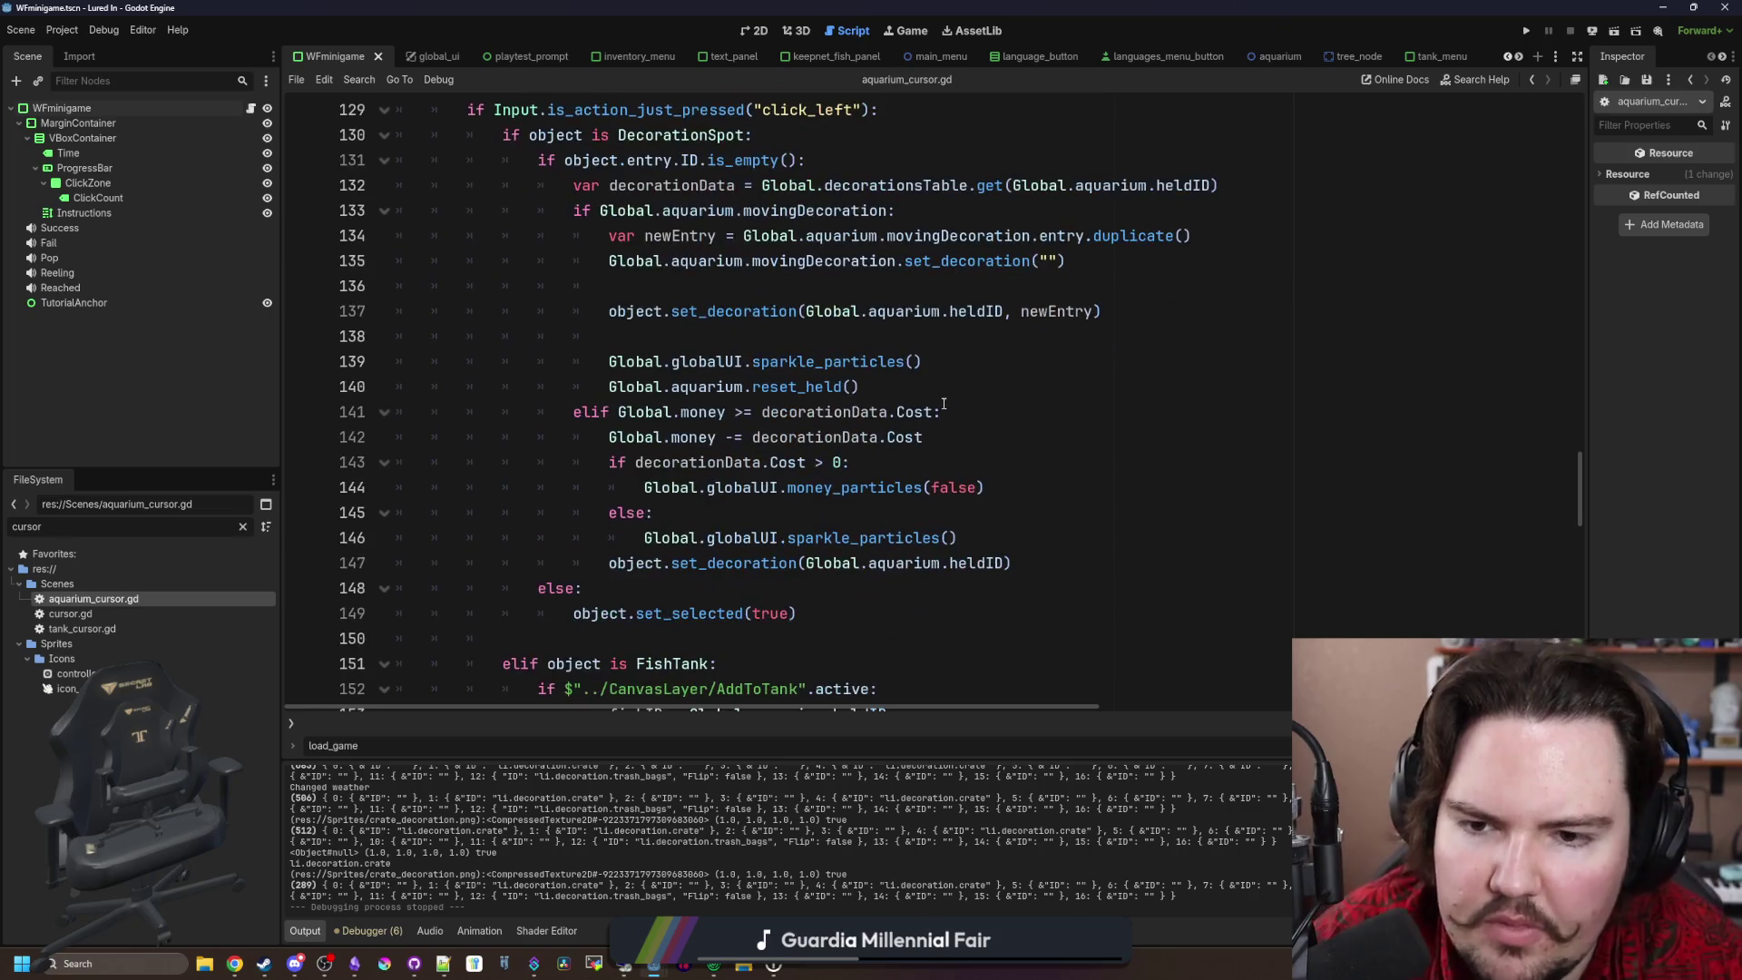
pyautogui.click(859, 386)
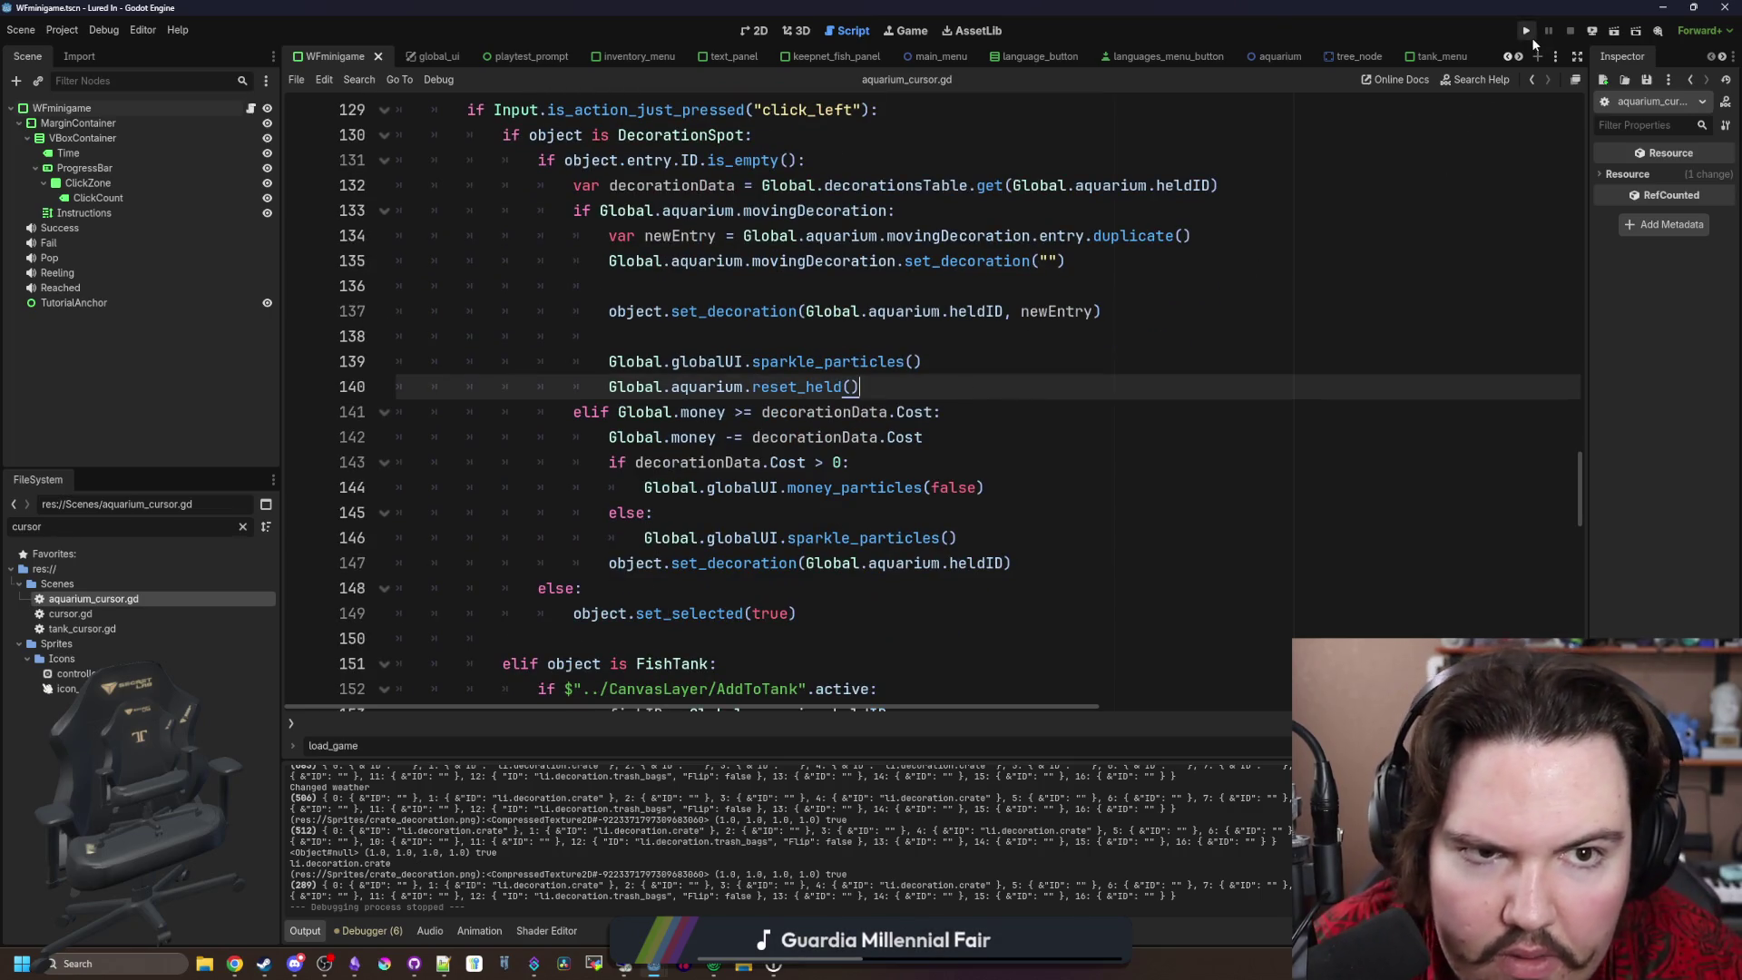
pyautogui.click(1531, 36)
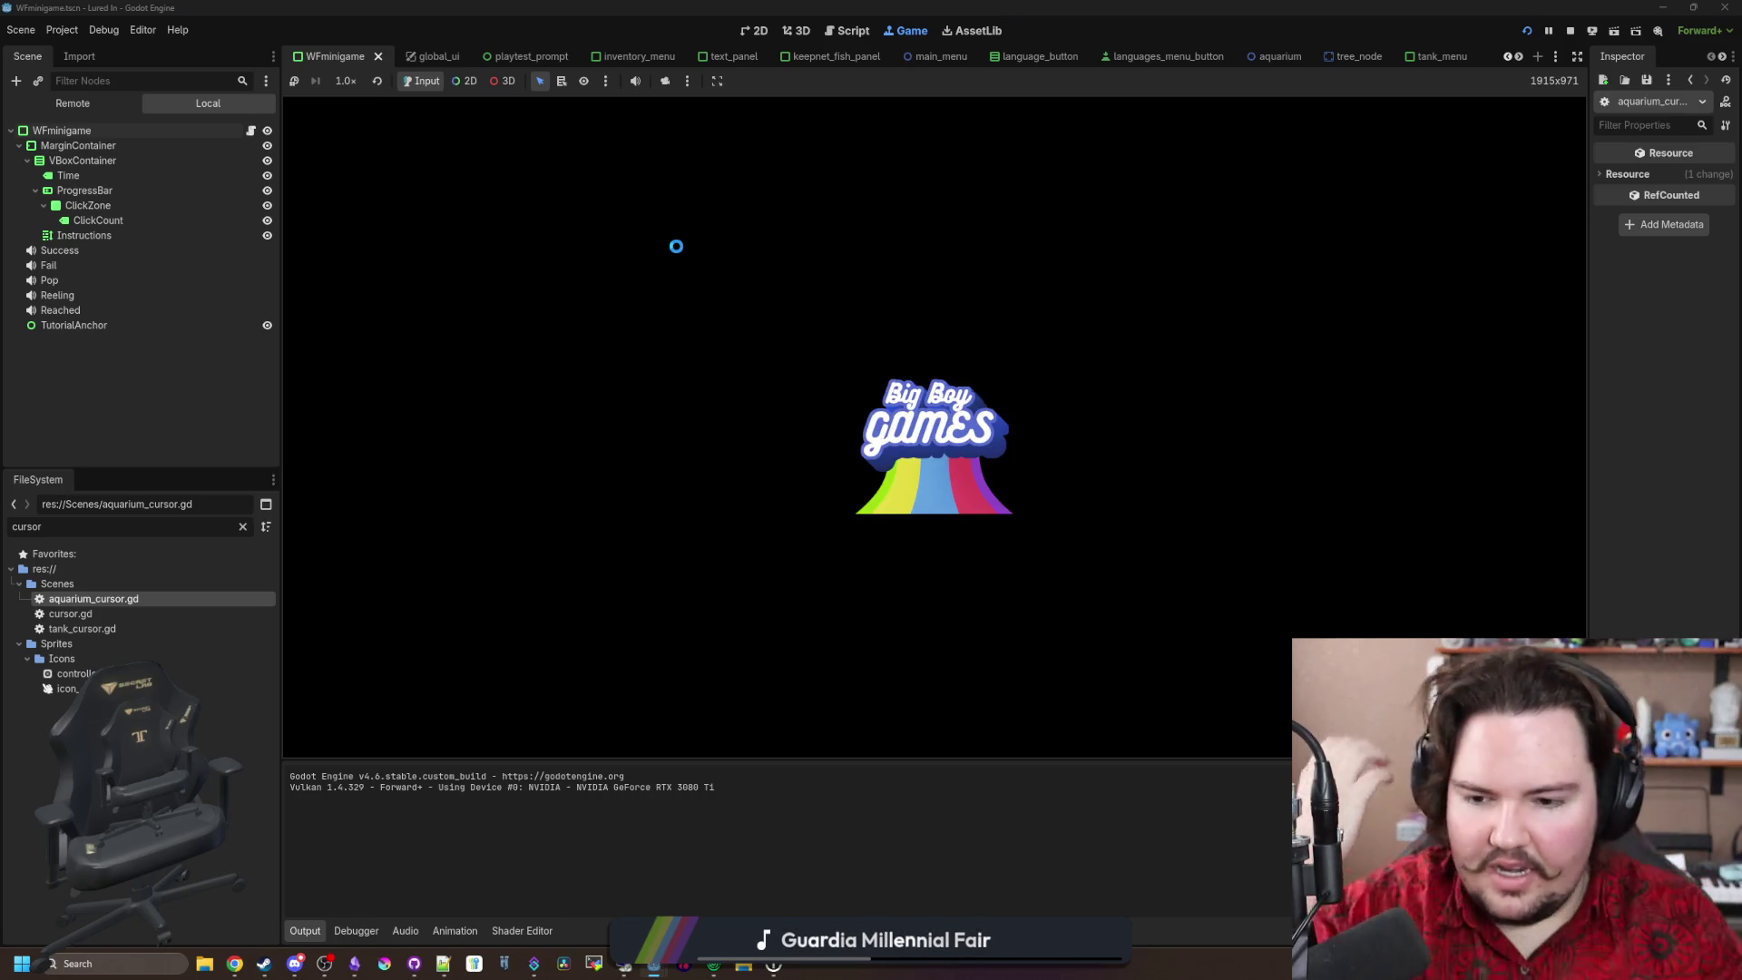
pyautogui.click(1572, 32)
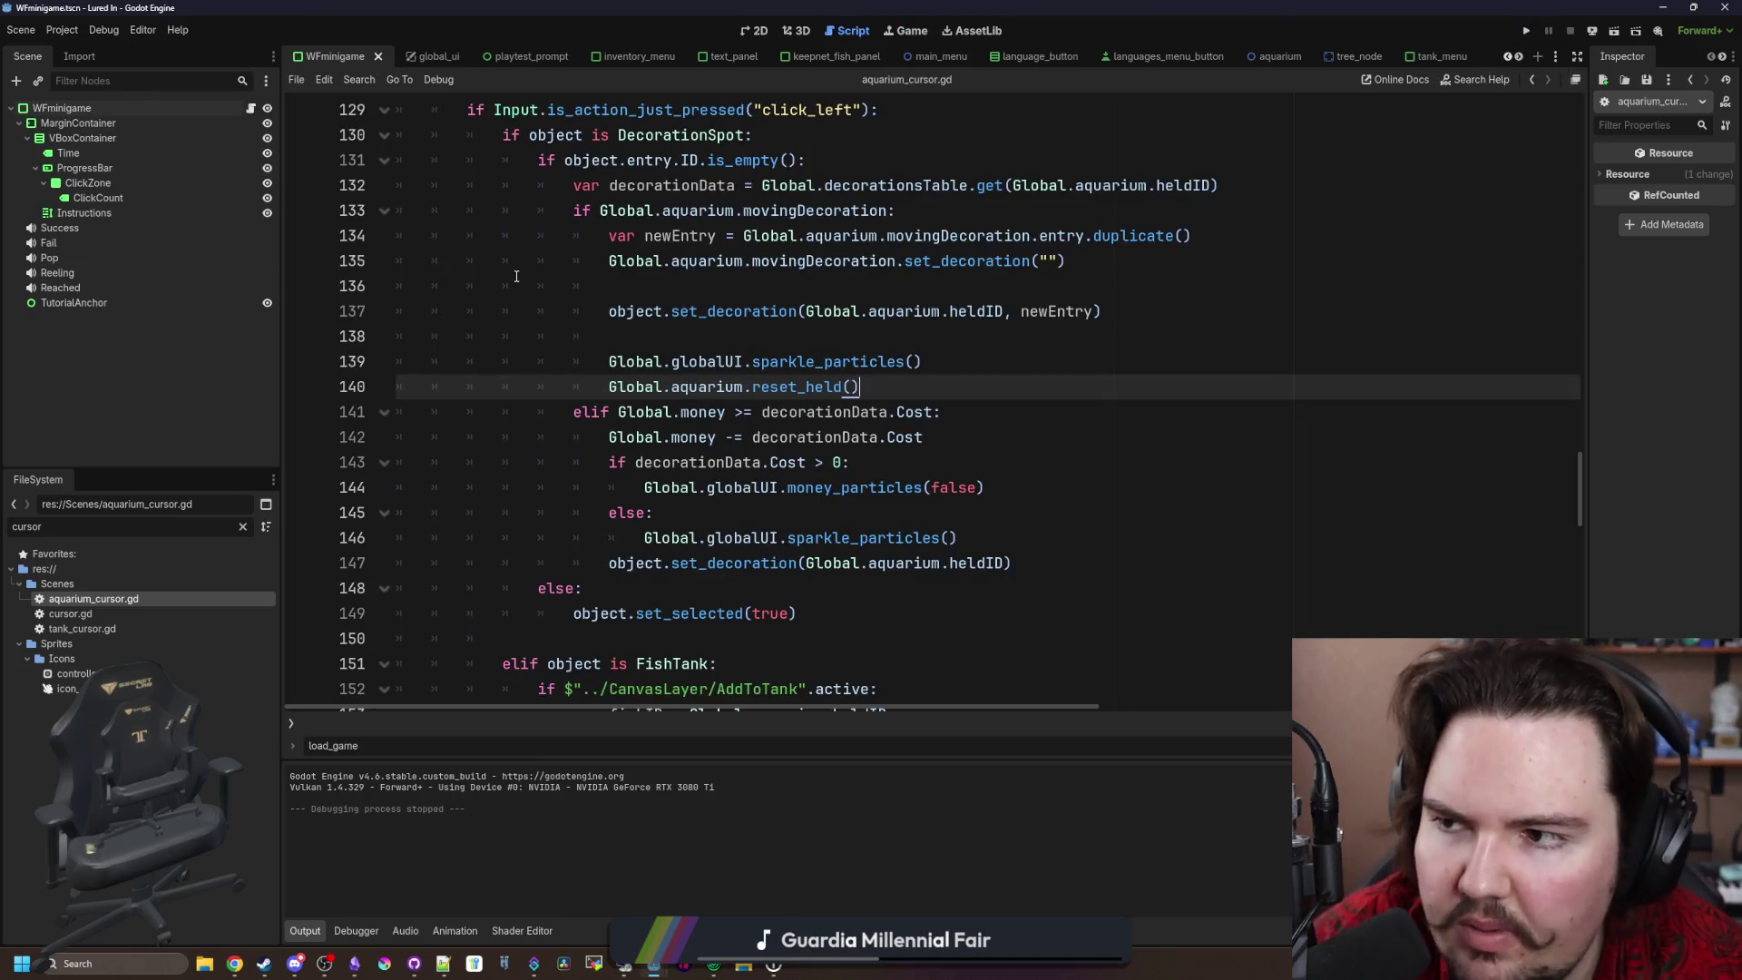
pyautogui.click(517, 276)
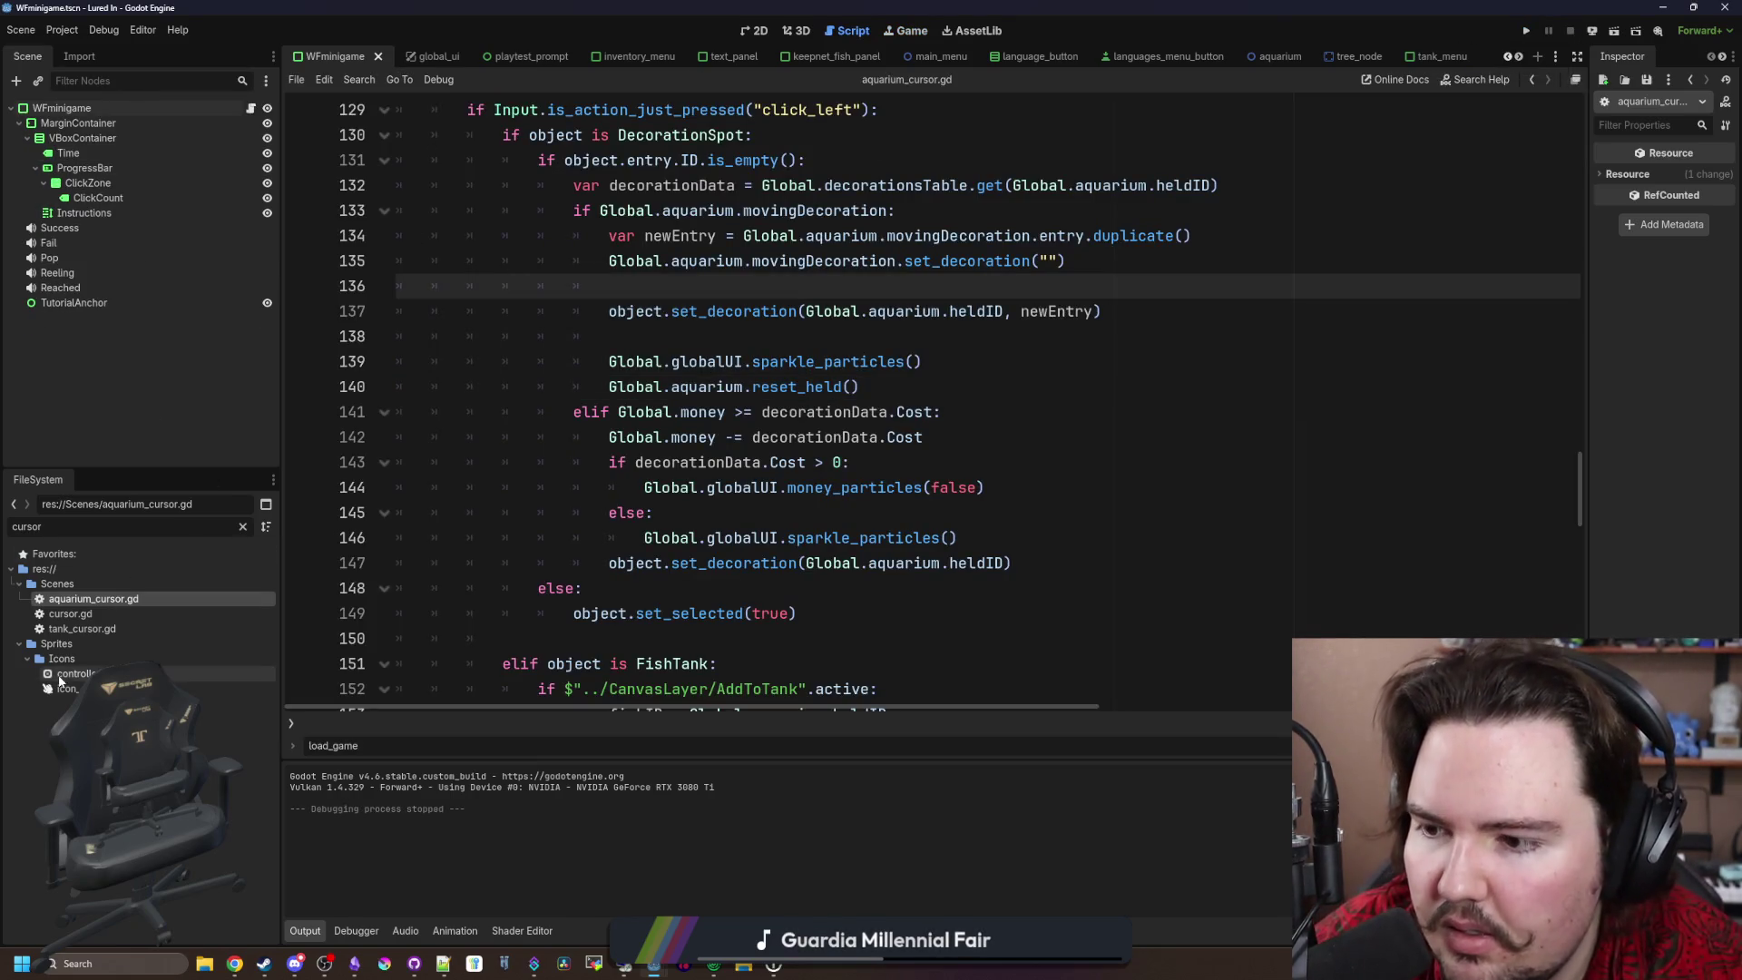
# Step: Filter the FileSystem for 'decorat' and open decoration_spot.gd
pyautogui.click(242, 526)
pyautogui.write('tanmk')
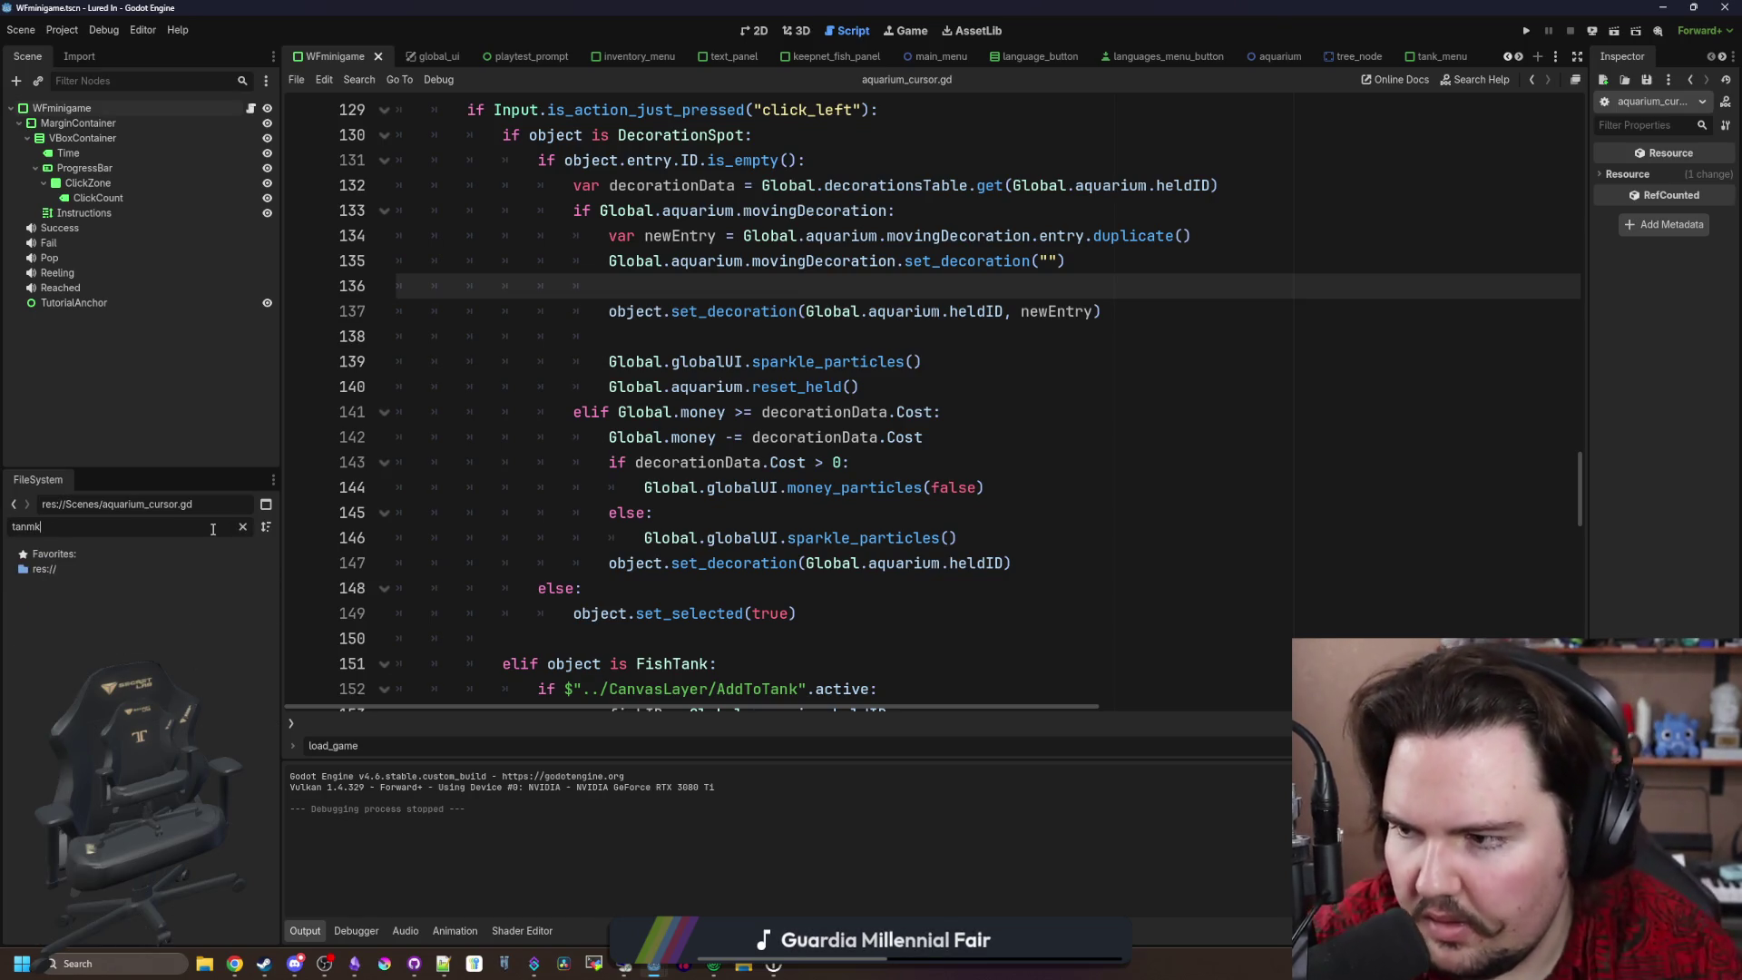
pyautogui.press('BackSpace')
pyautogui.press('BackSpace')
pyautogui.press('BackSpace')
pyautogui.write('decorat')
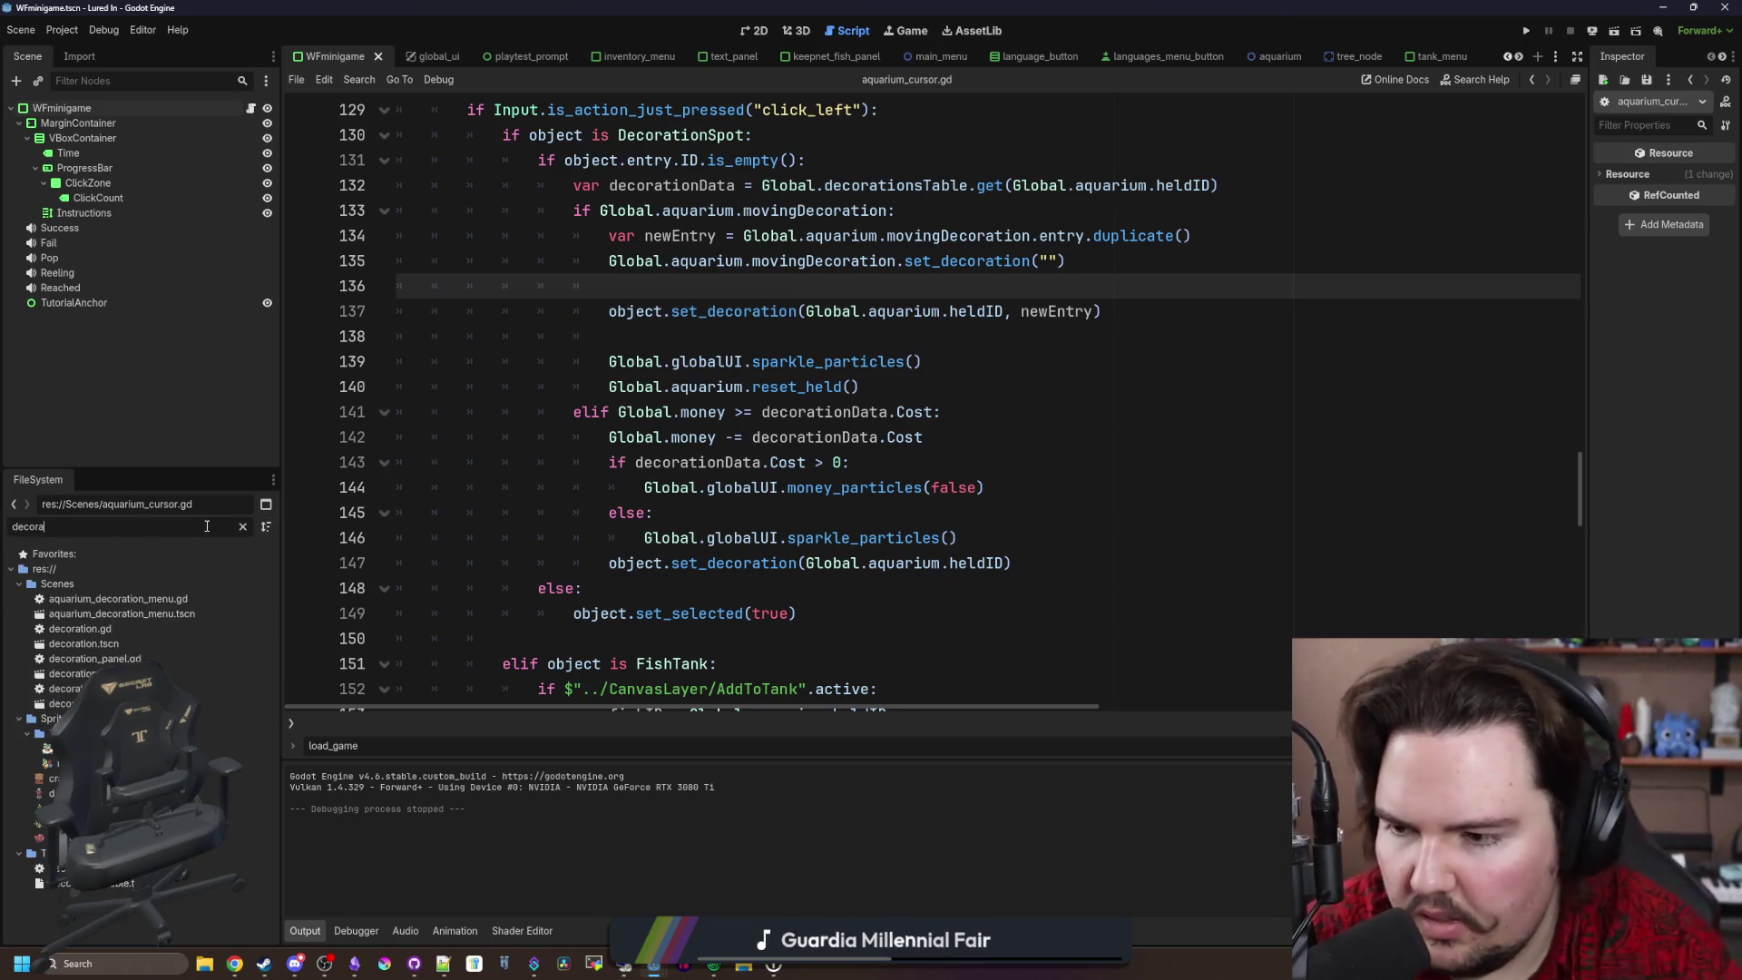
pyautogui.doubleClick(182, 689)
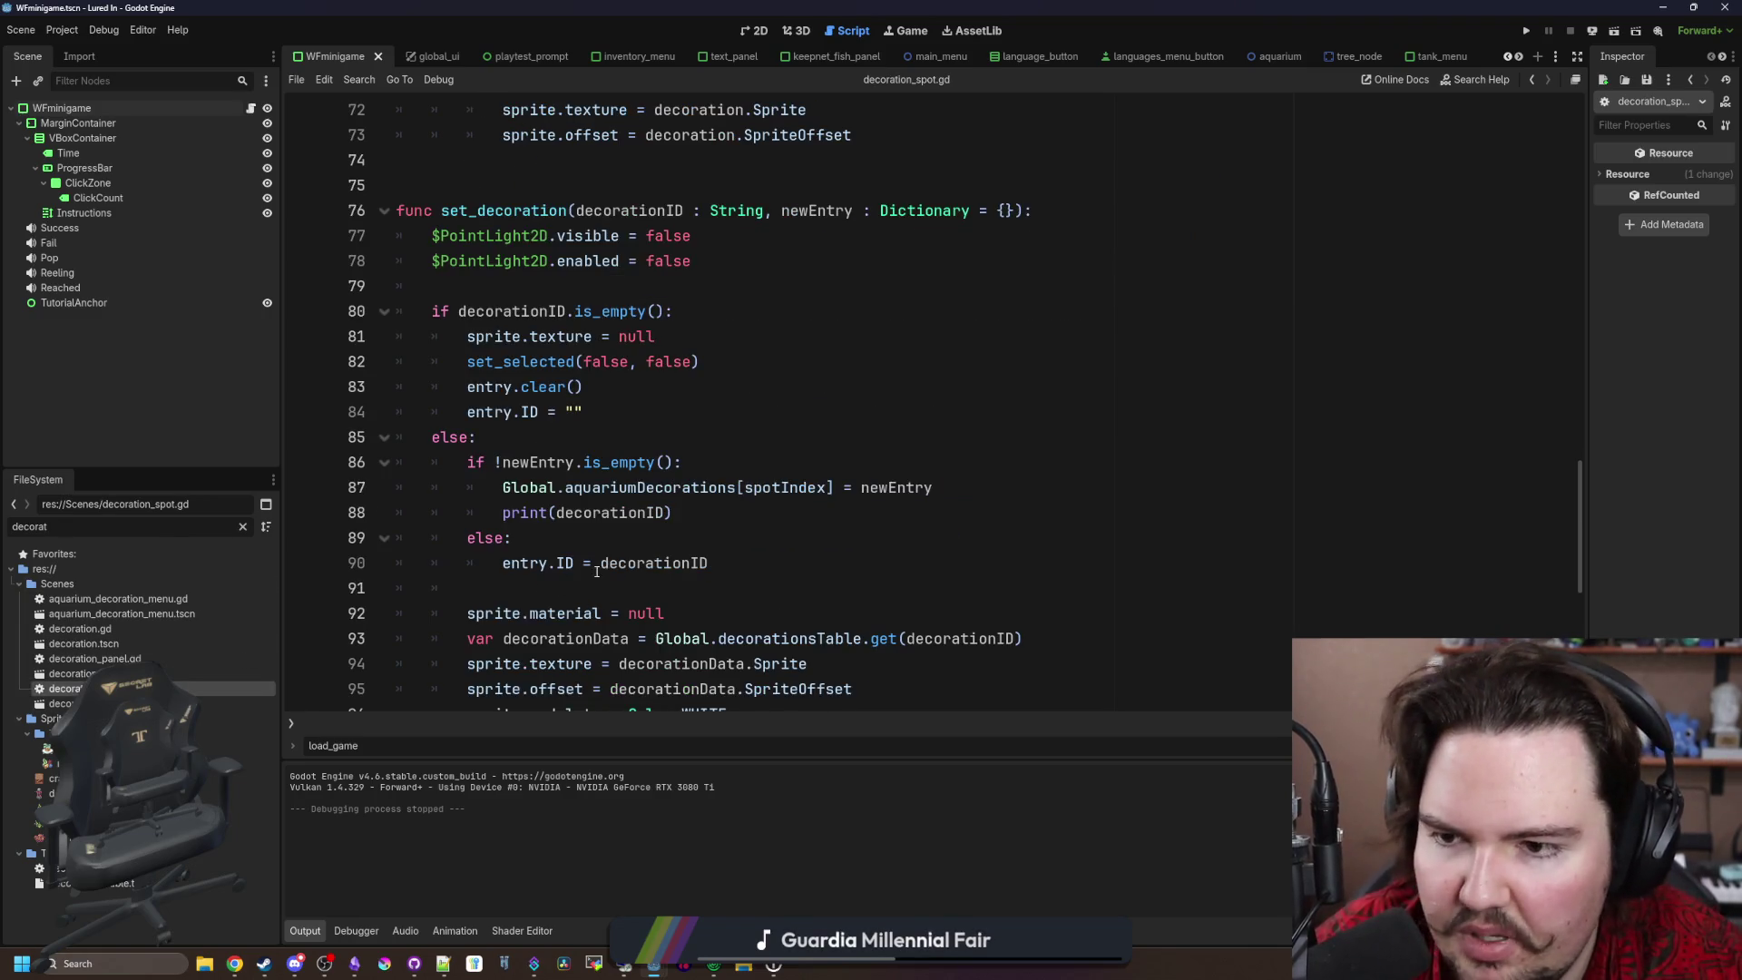
# Step: Add 'entry = newEntry' below line 87, then save and run the game with F5
pyautogui.scroll(-1, 602, 540)
pyautogui.click(709, 473)
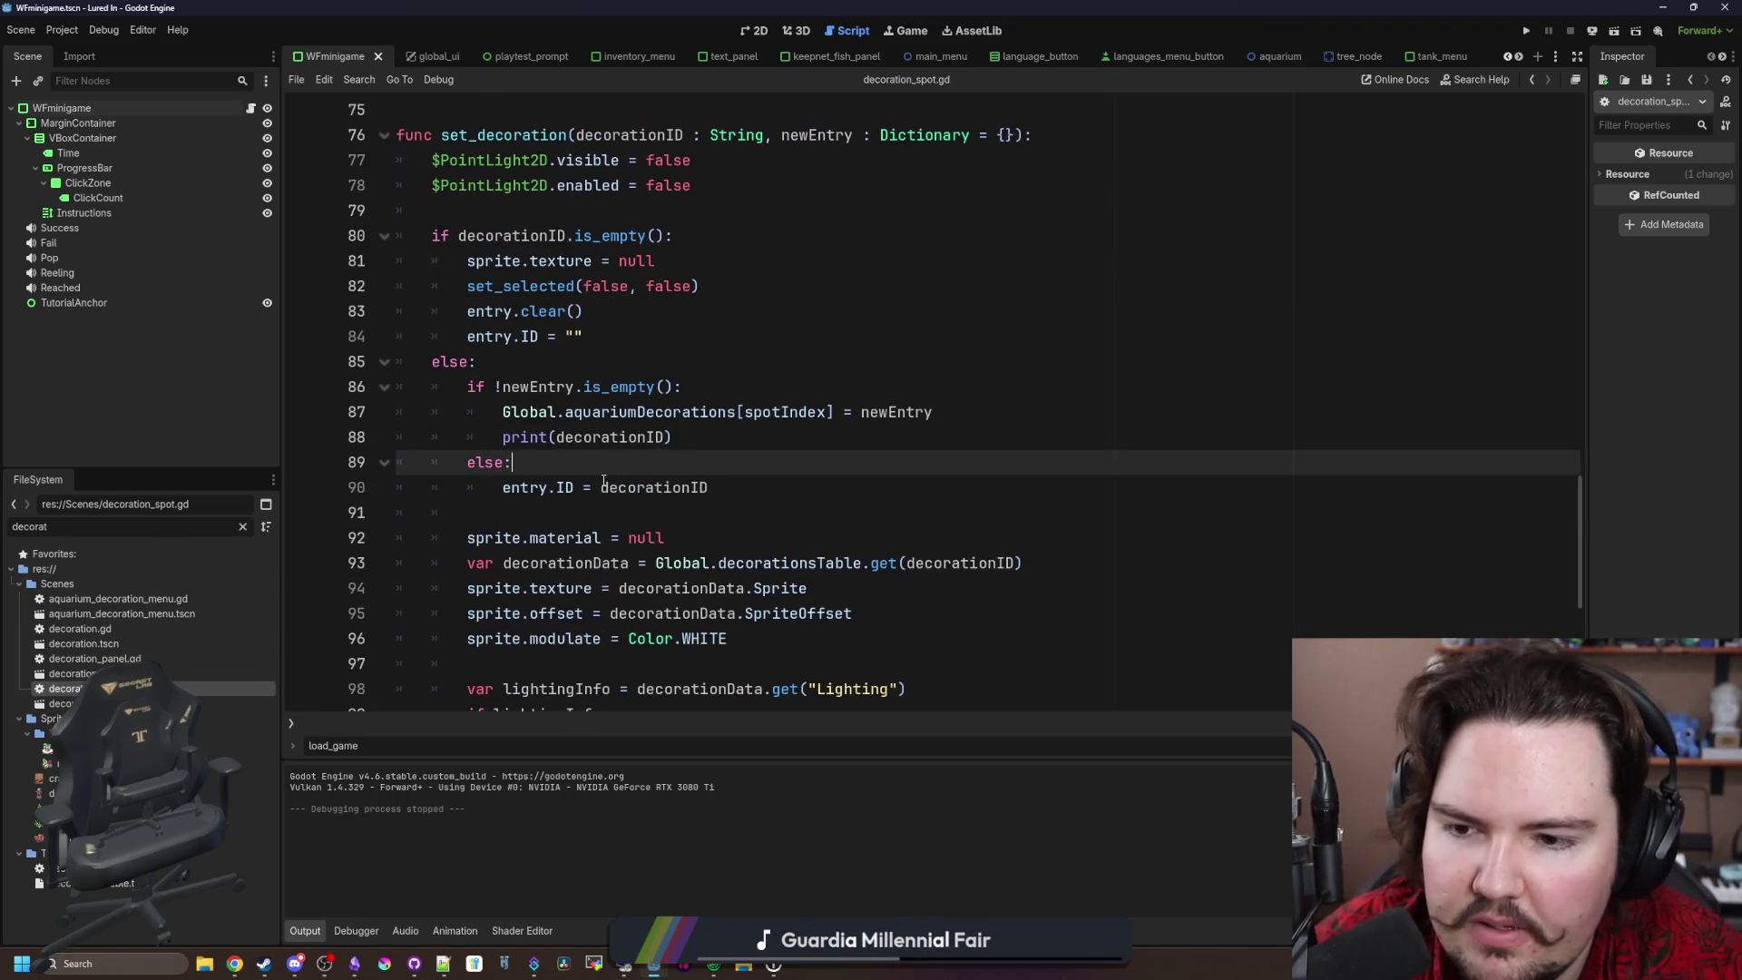
pyautogui.doubleClick(524, 487)
pyautogui.click(971, 412)
pyautogui.press('Return')
pyautogui.write('entry = newEntry')
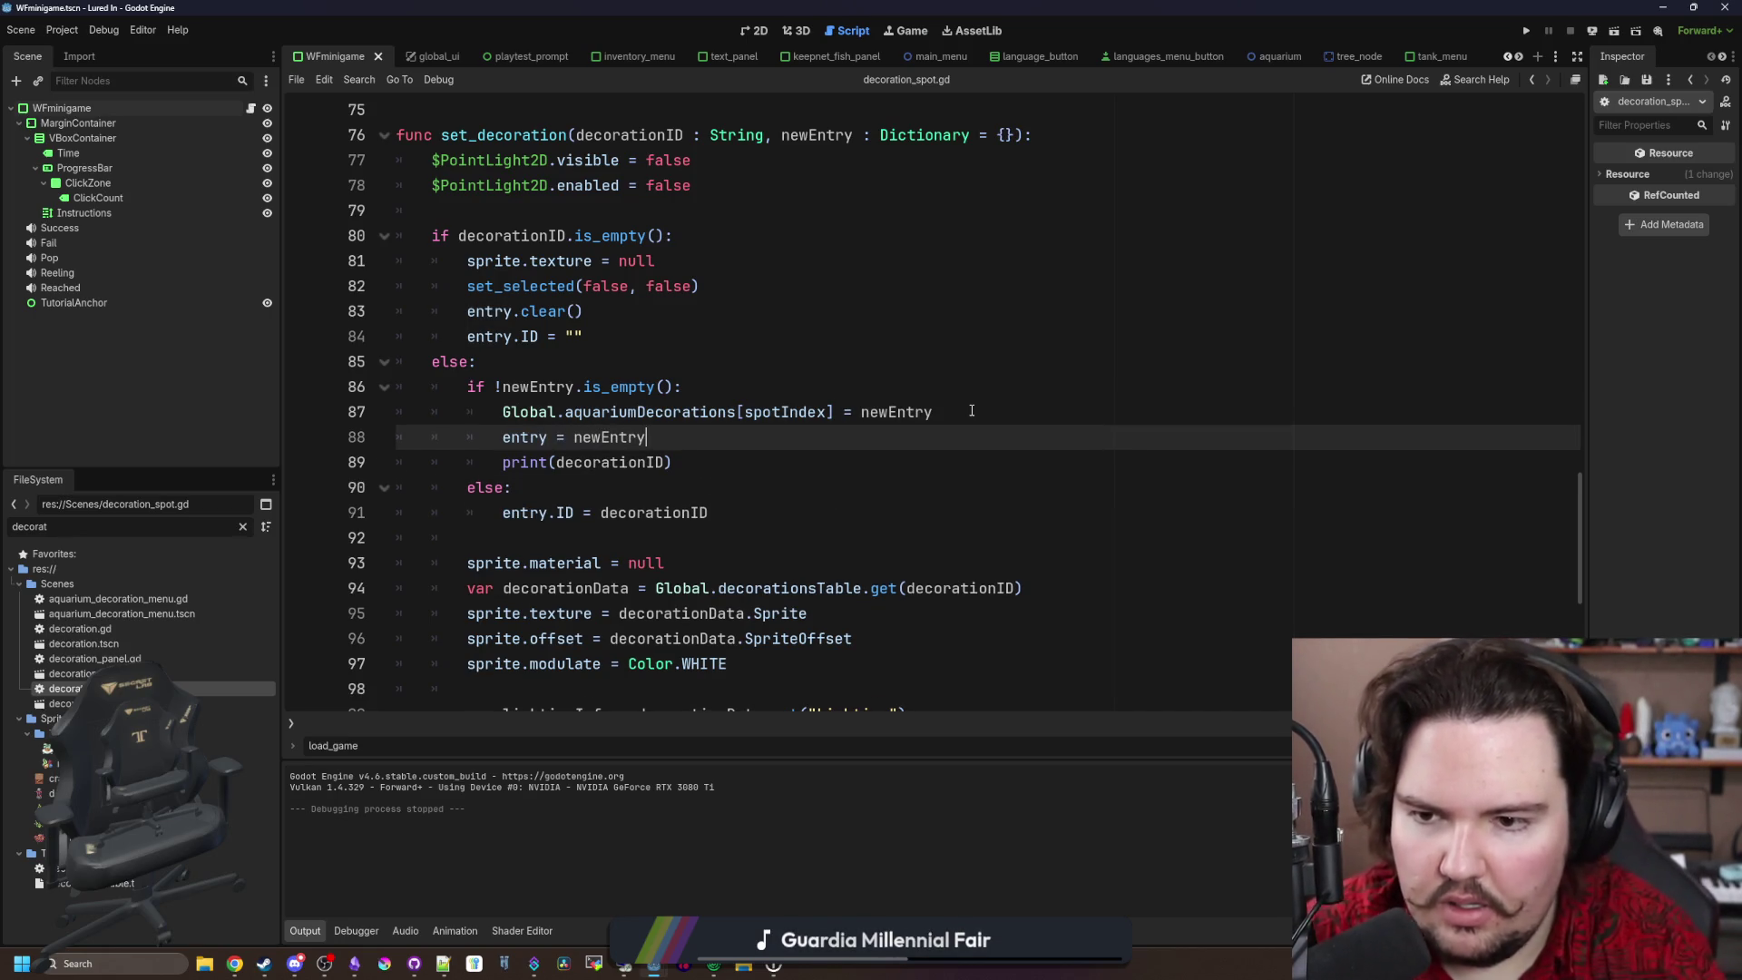
pyautogui.click(971, 412)
pyautogui.scroll(-1, 971, 412)
pyautogui.click(766, 384)
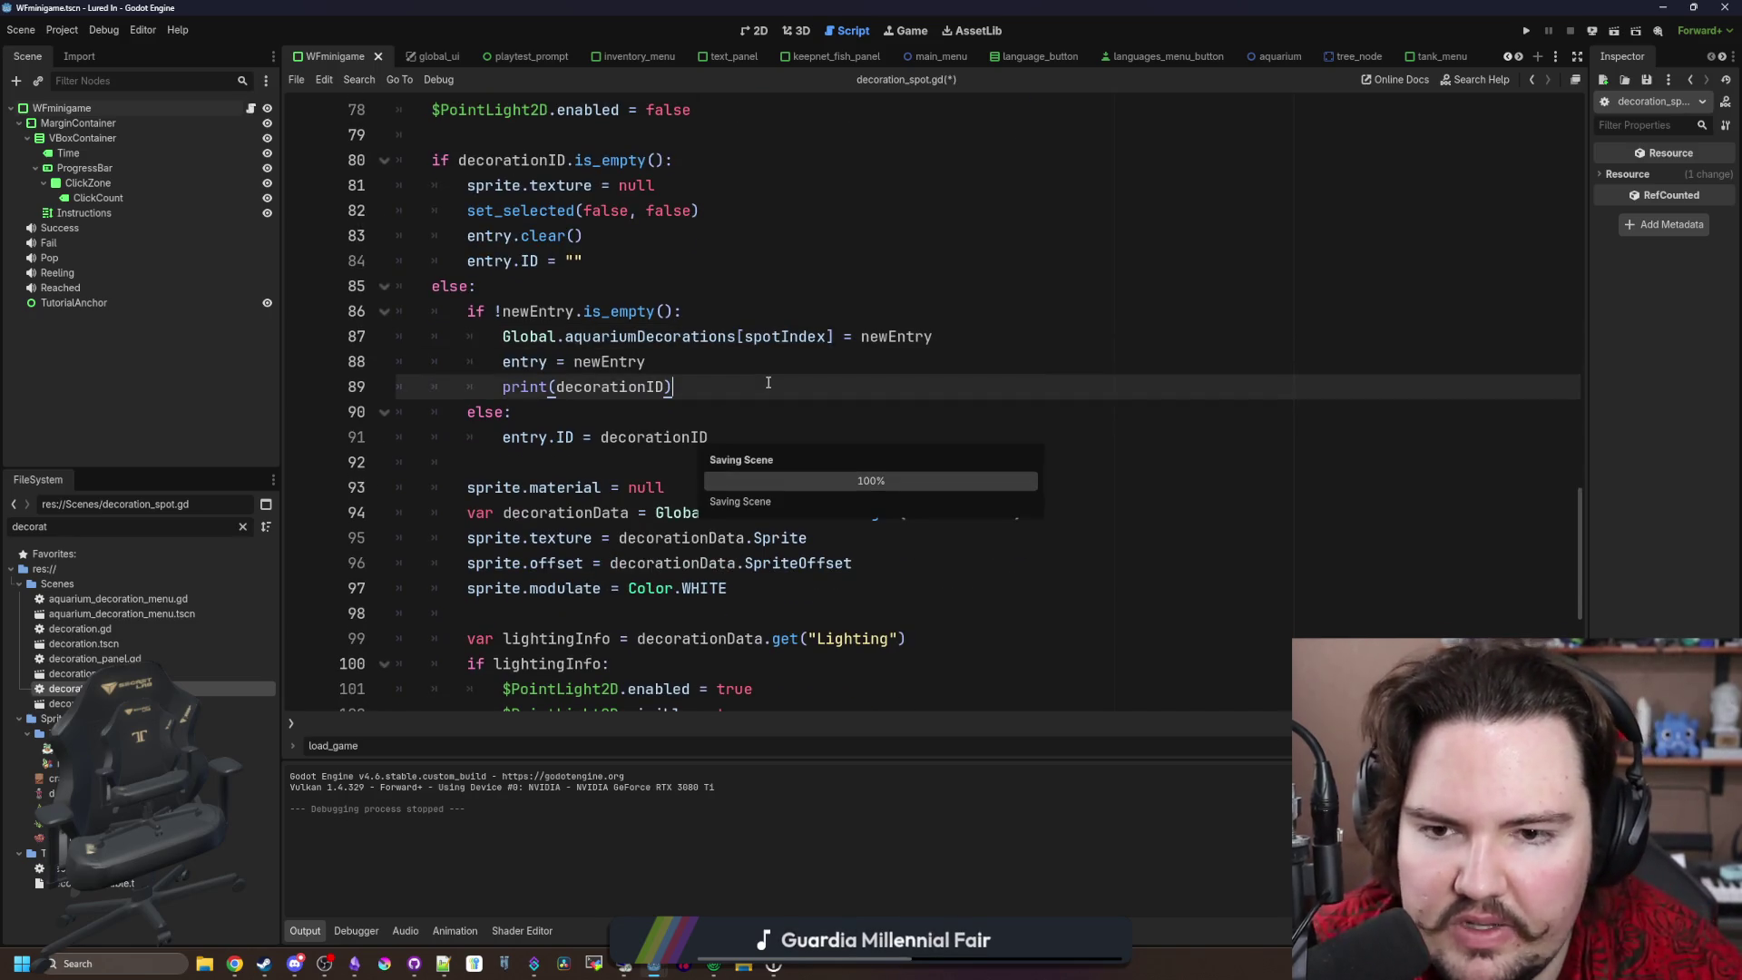
pyautogui.press('F5')
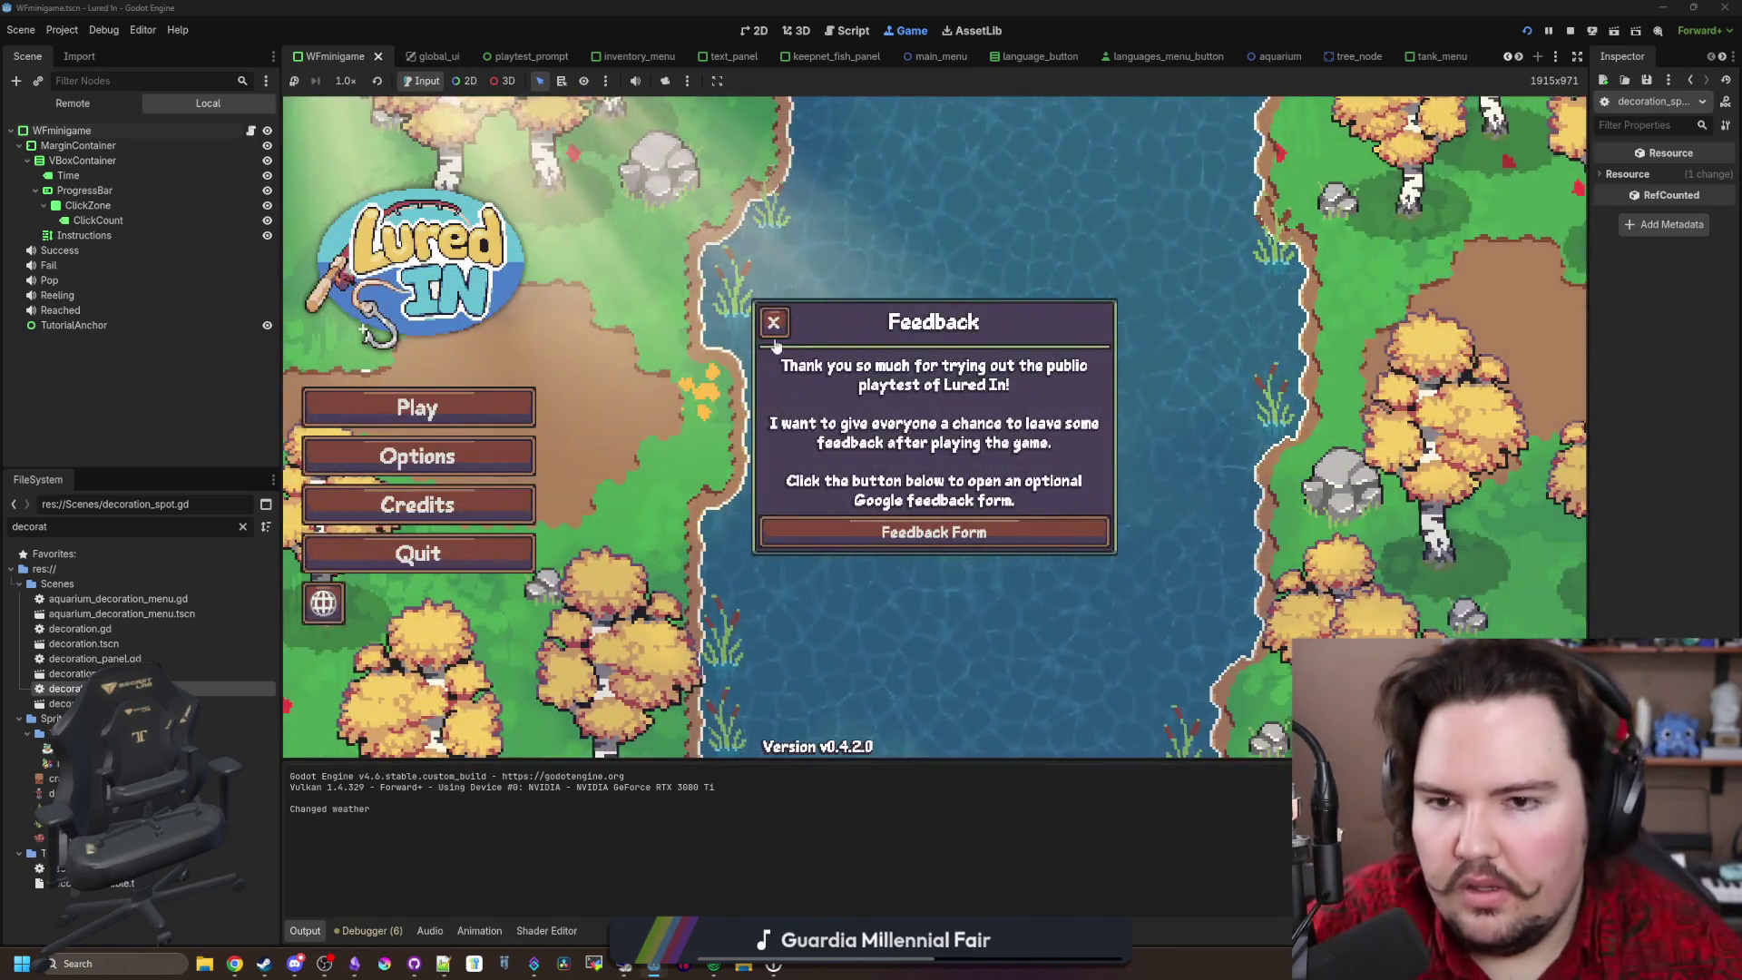
# Step: Start the game and move a crate onto the empty counter spot
pyautogui.click(308, 366)
pyautogui.click(383, 392)
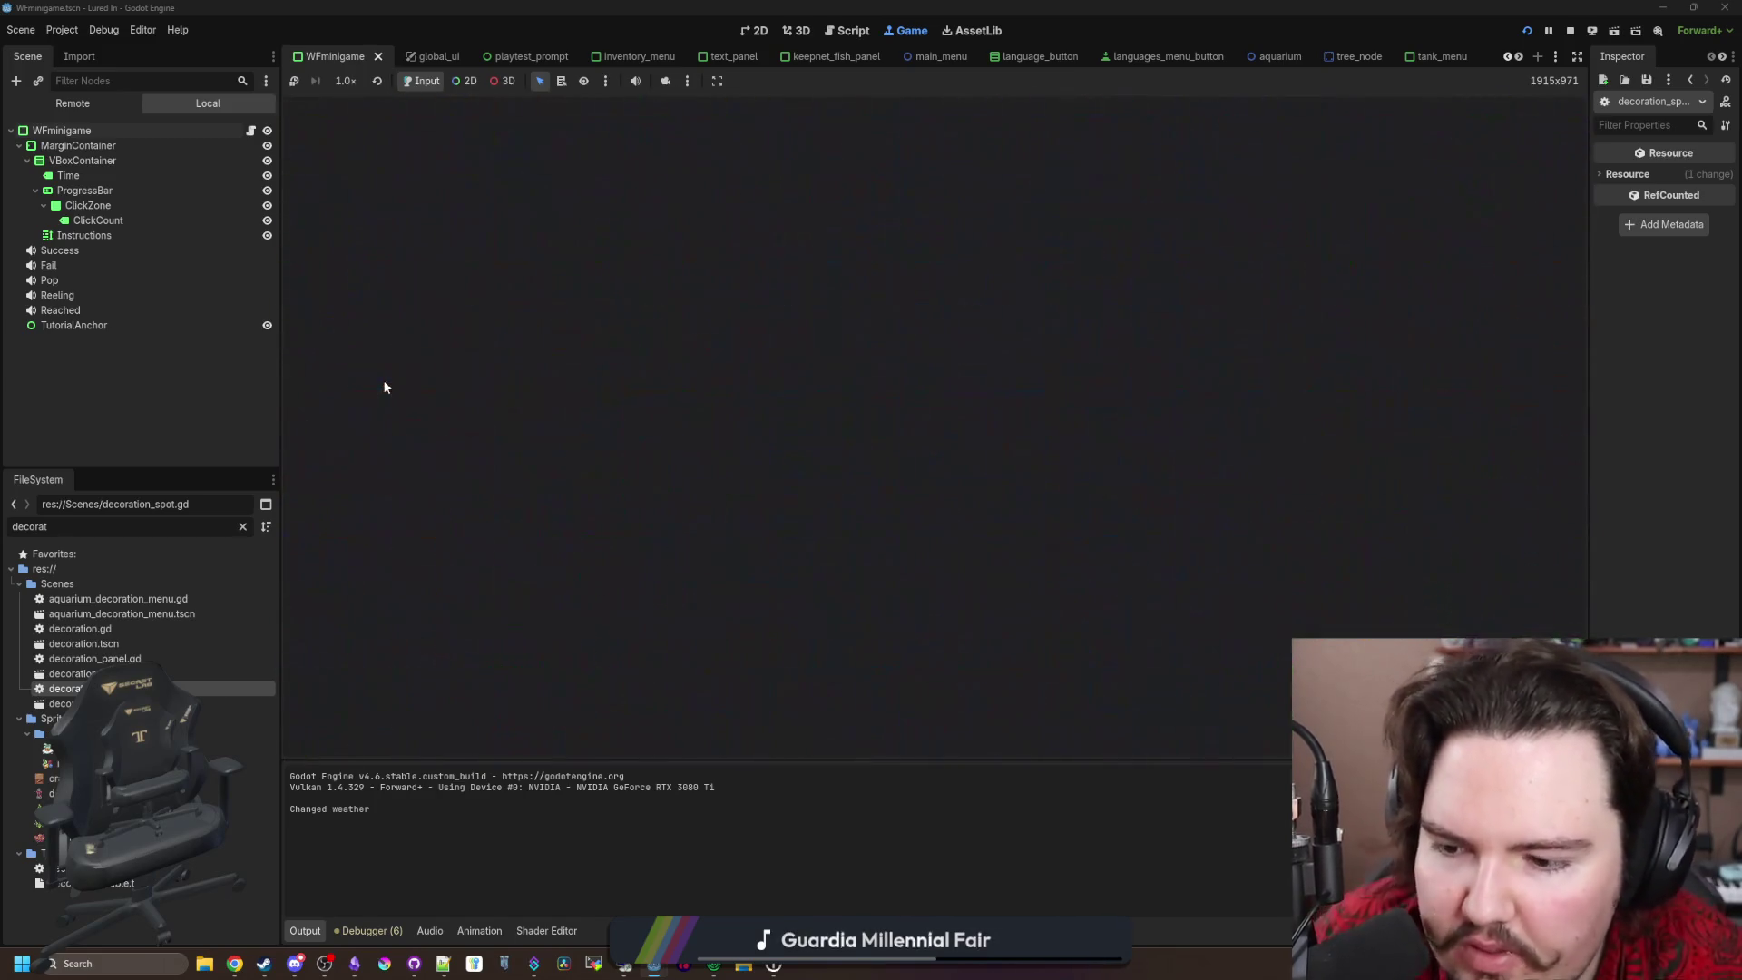
pyautogui.click(912, 504)
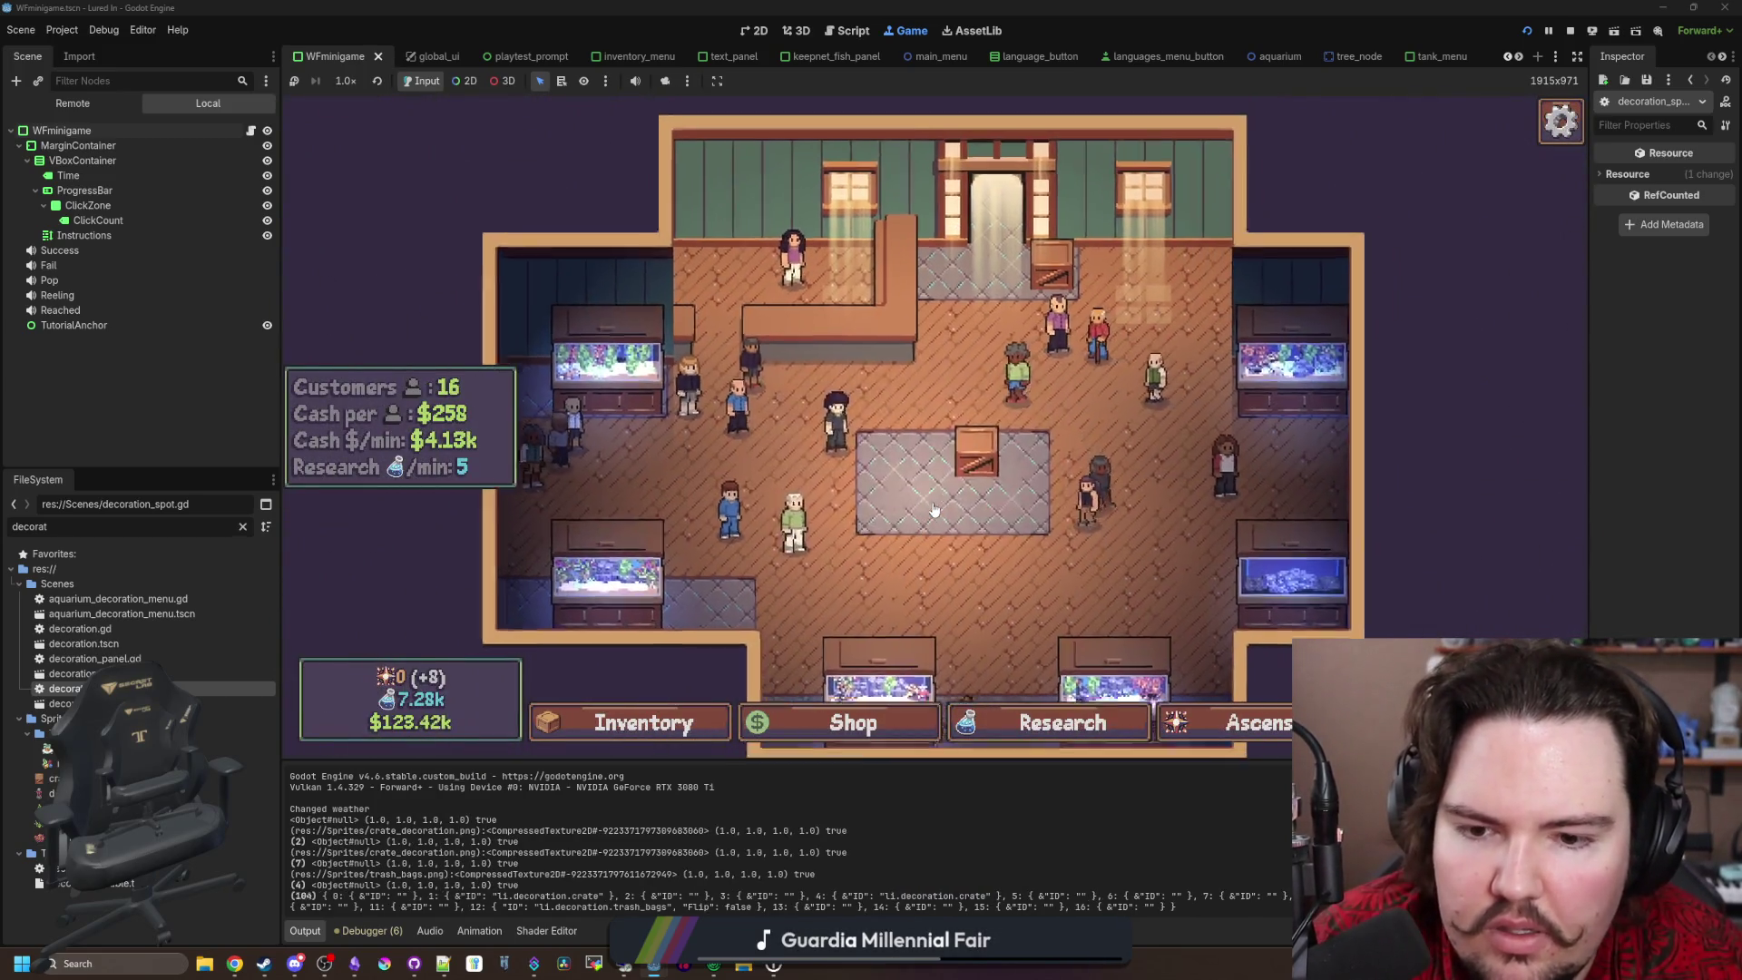
pyautogui.click(1078, 237)
pyautogui.click(1125, 498)
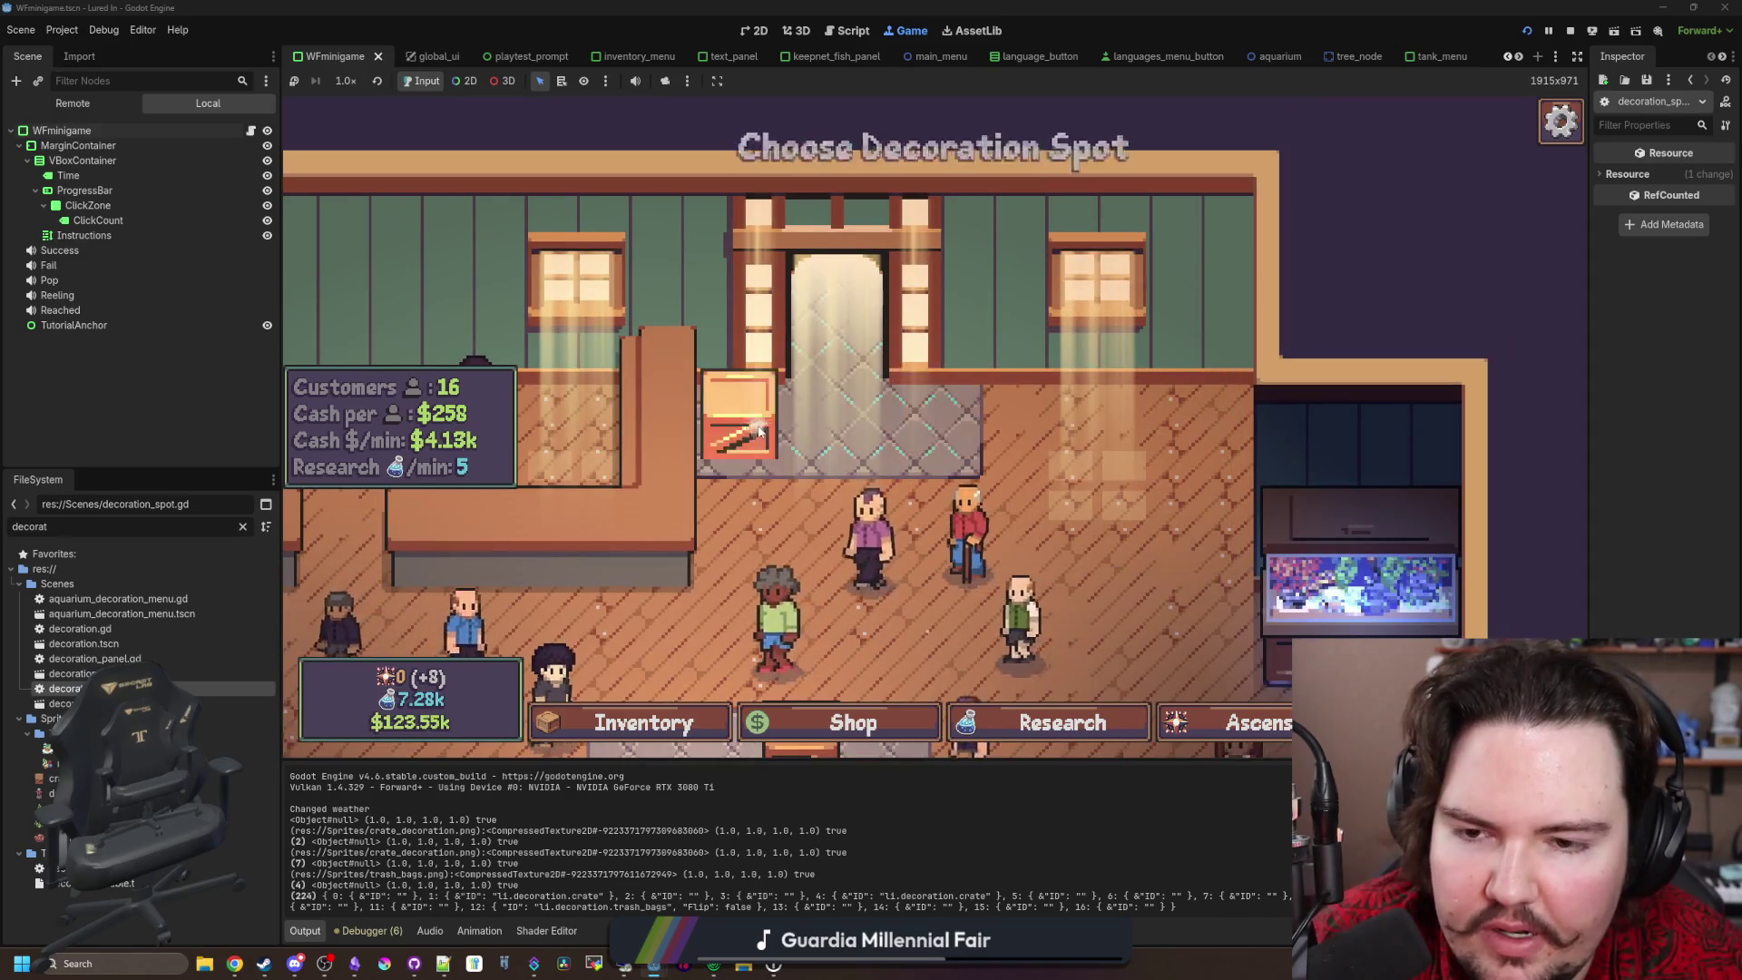
pyautogui.click(738, 424)
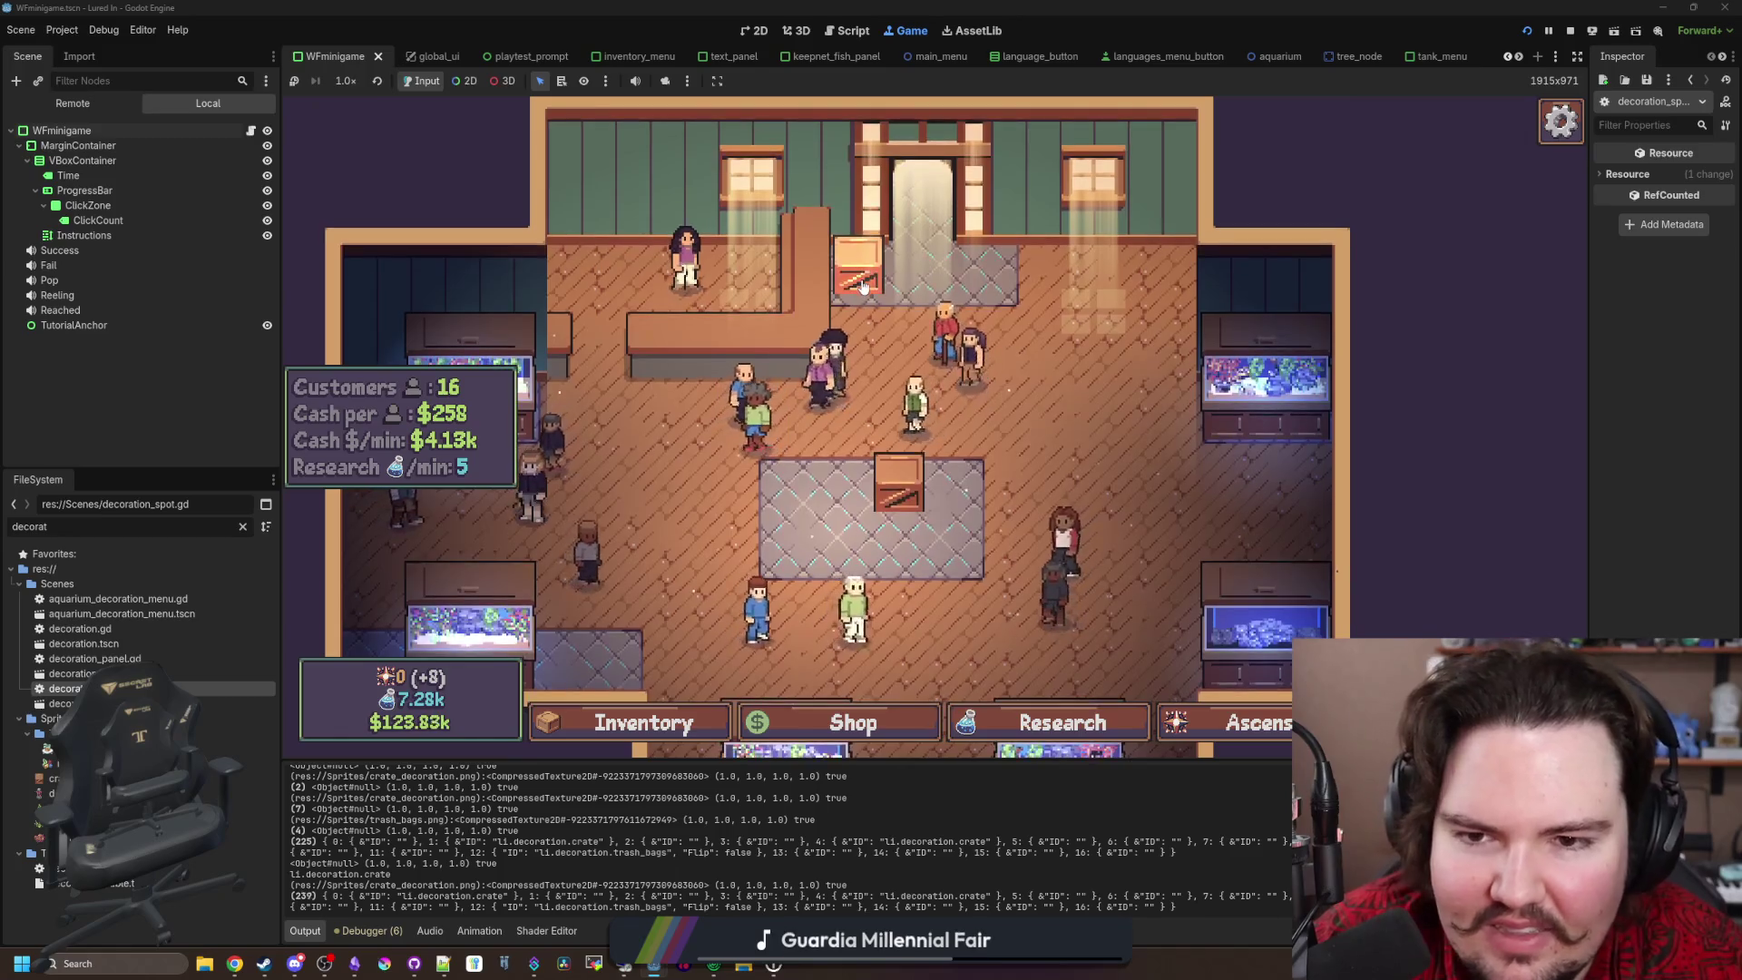
# Step: Move the crate by the door to a spot right of it and check the tank's edit options
pyautogui.click(858, 270)
pyautogui.click(1057, 474)
pyautogui.click(1061, 434)
pyautogui.click(1061, 433)
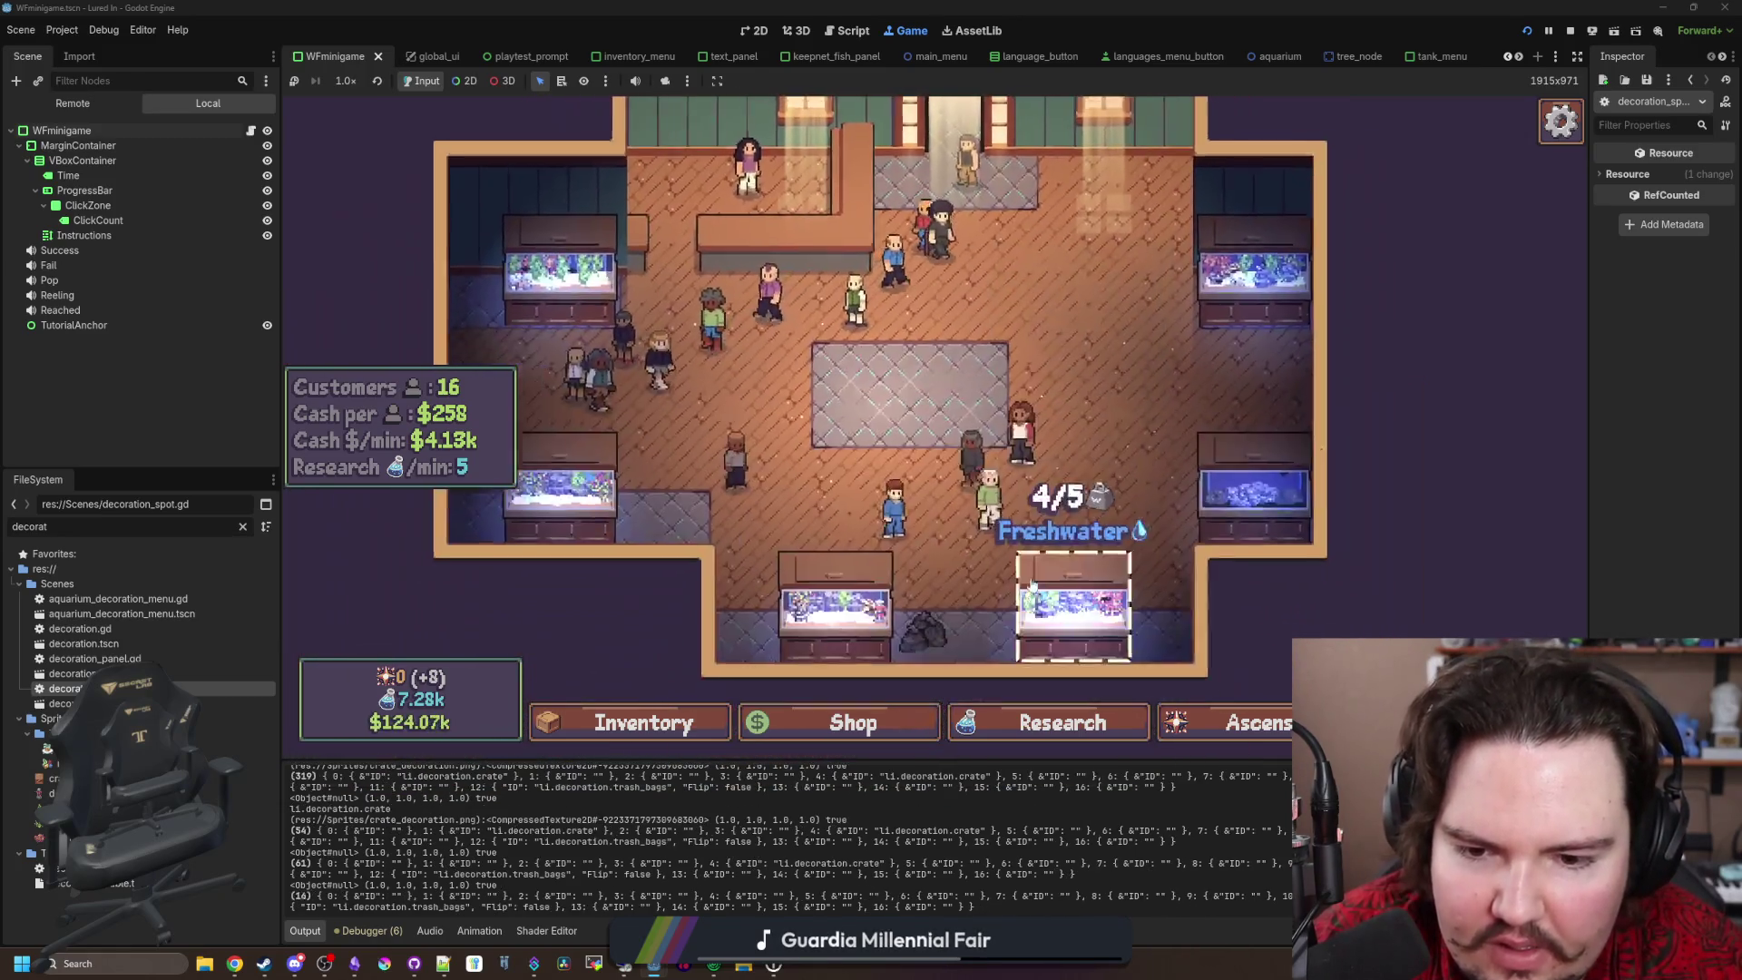
pyautogui.click(1033, 585)
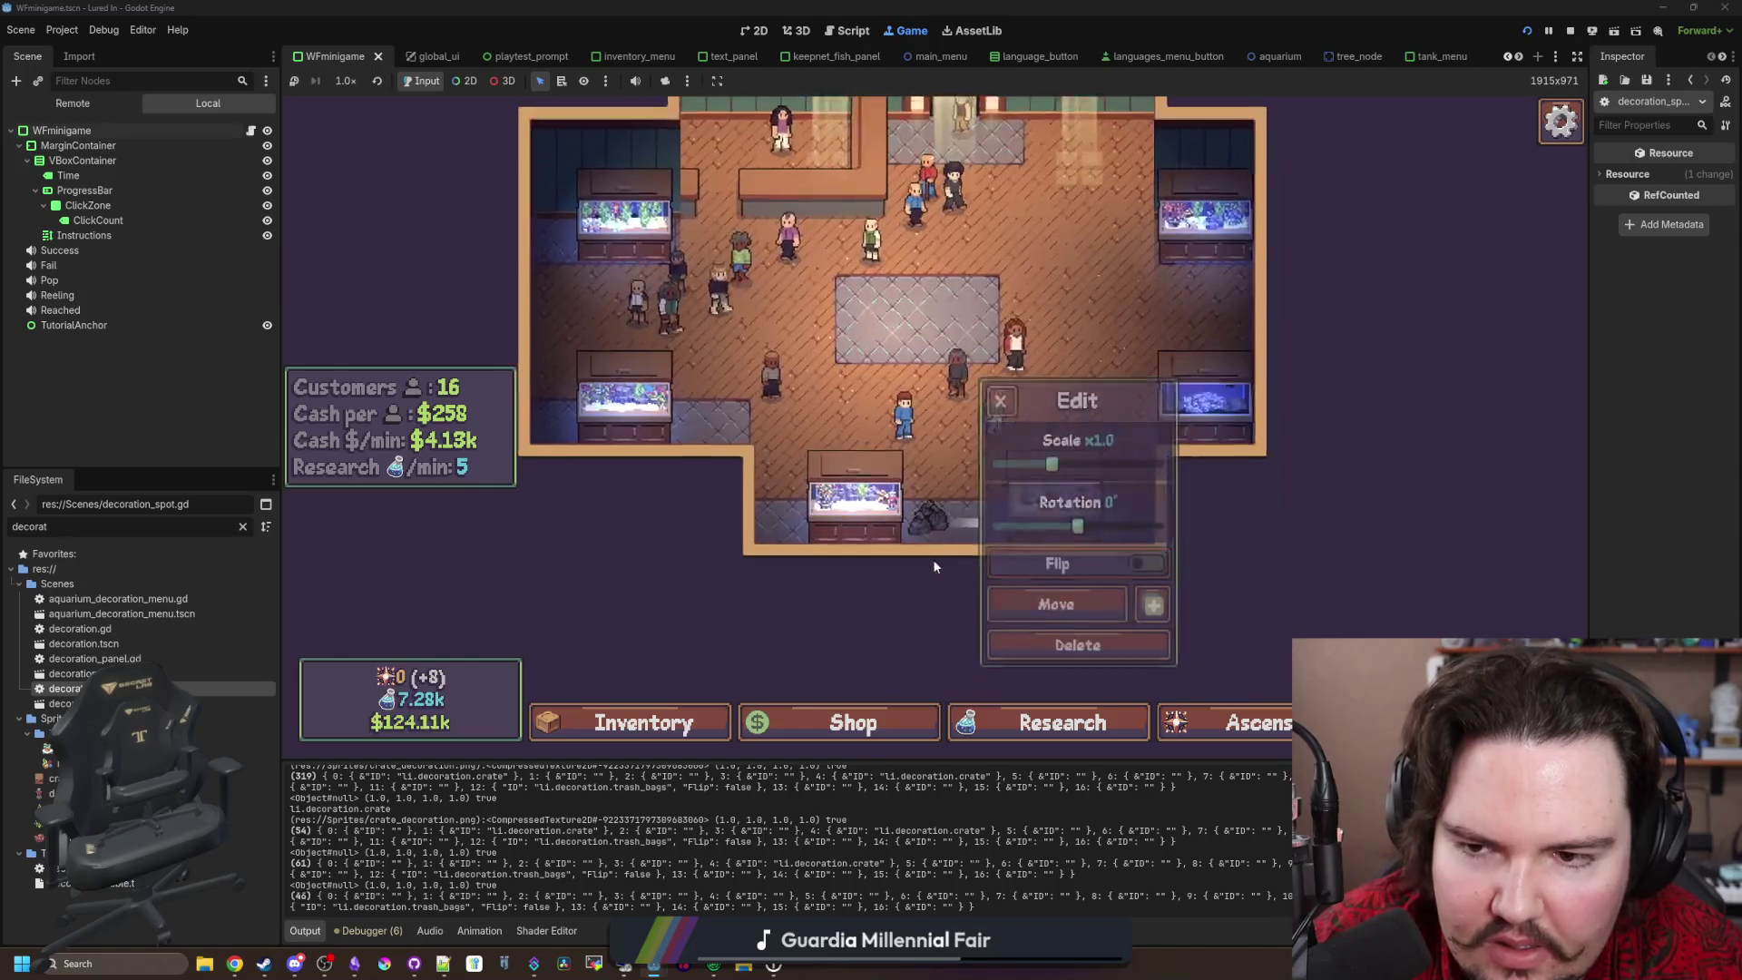
pyautogui.click(1077, 549)
# Step: Buy the Trash Bags decoration from the shop's decorations section, then cancel placing it
pyautogui.click(821, 722)
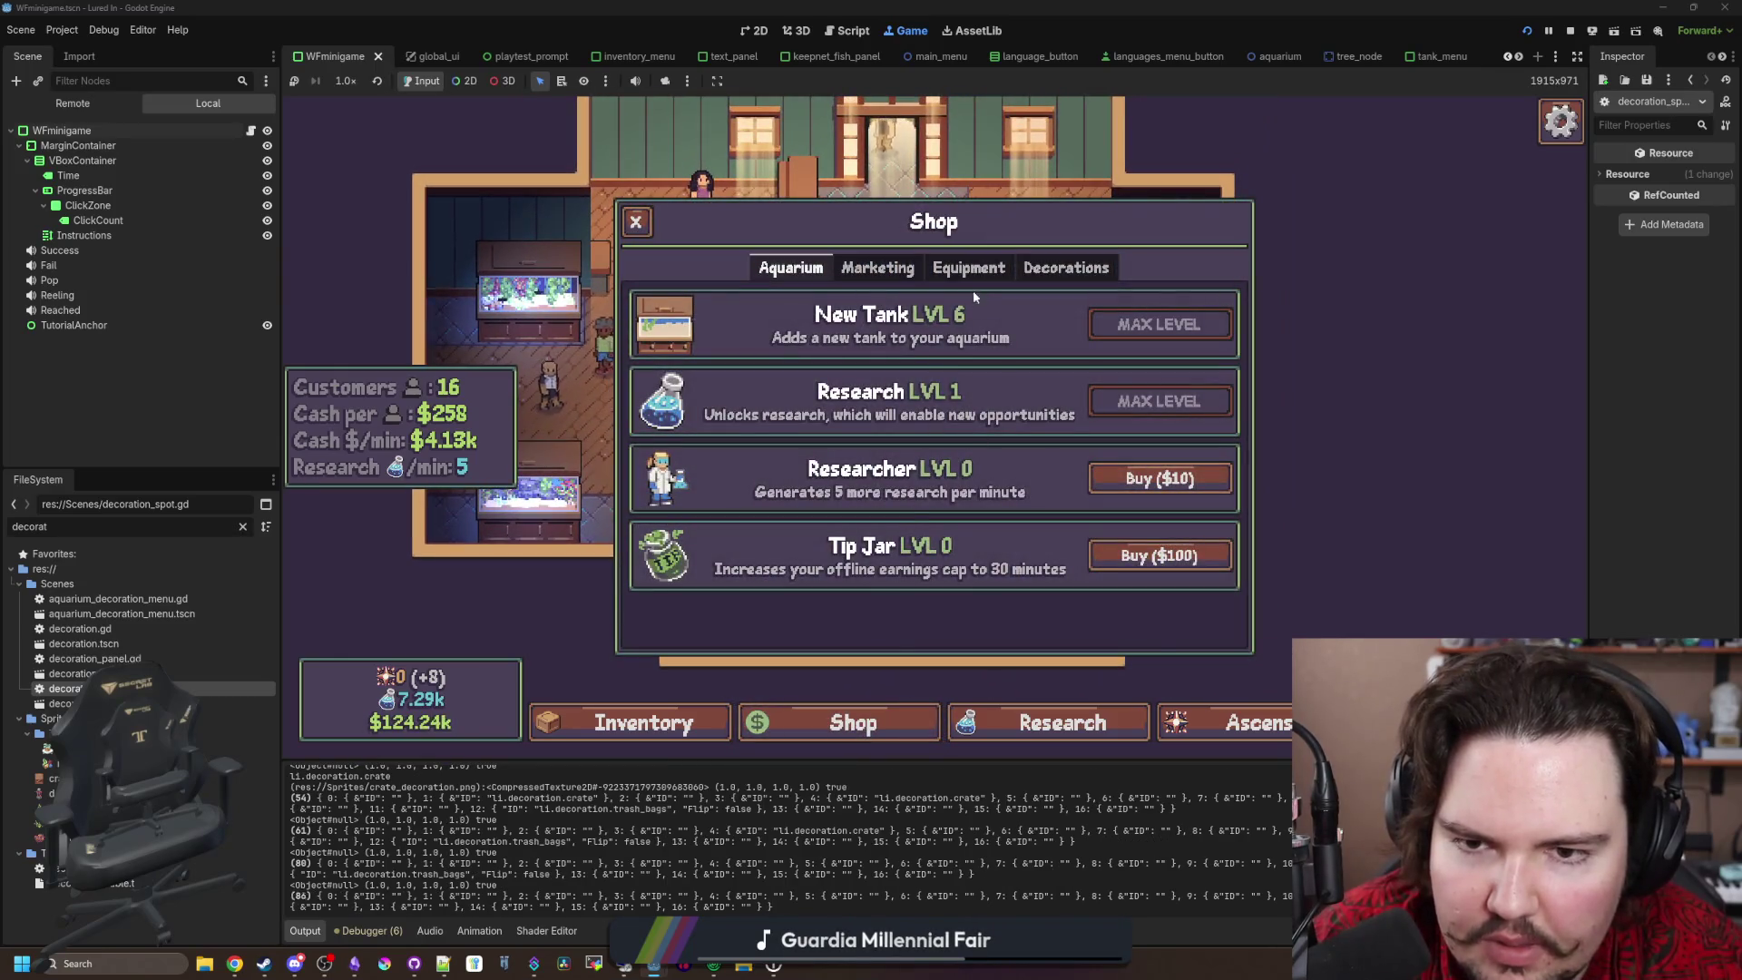
pyautogui.click(1066, 267)
pyautogui.click(1154, 400)
pyautogui.press('Escape')
pyautogui.press('Escape')
# Step: Restart from the main menu, place the trash bags on a decoration spot, then stop the game
pyautogui.click(870, 470)
pyautogui.click(497, 397)
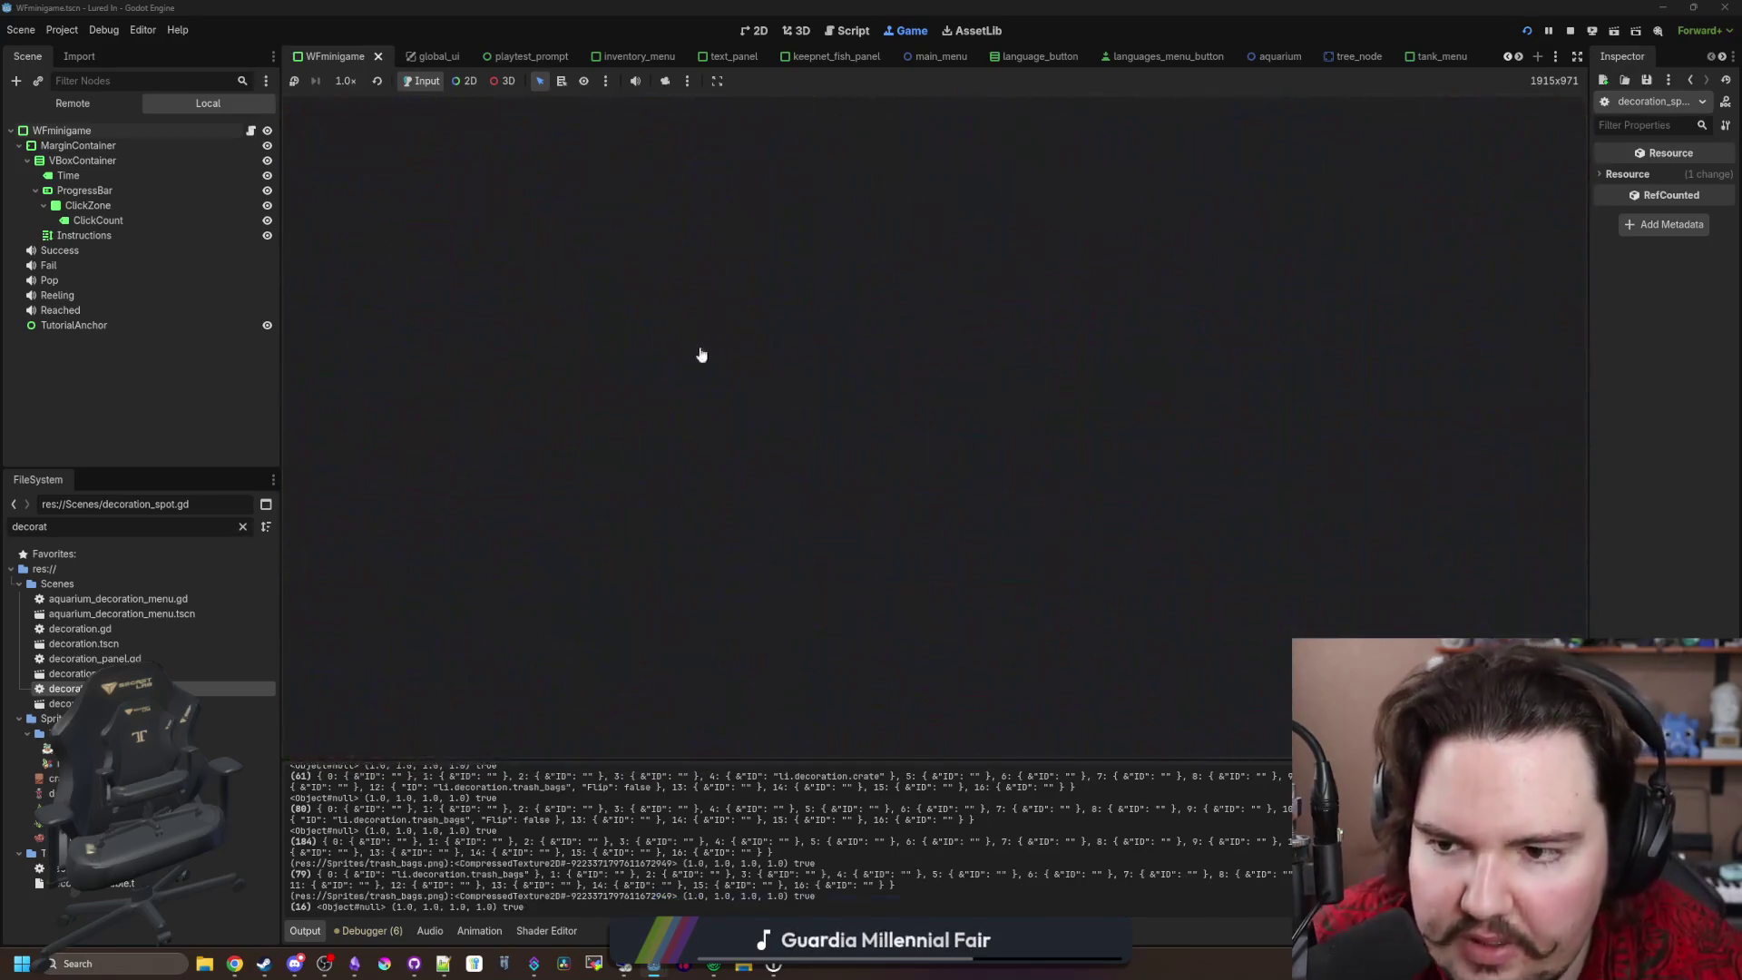
pyautogui.click(934, 422)
pyautogui.click(1089, 508)
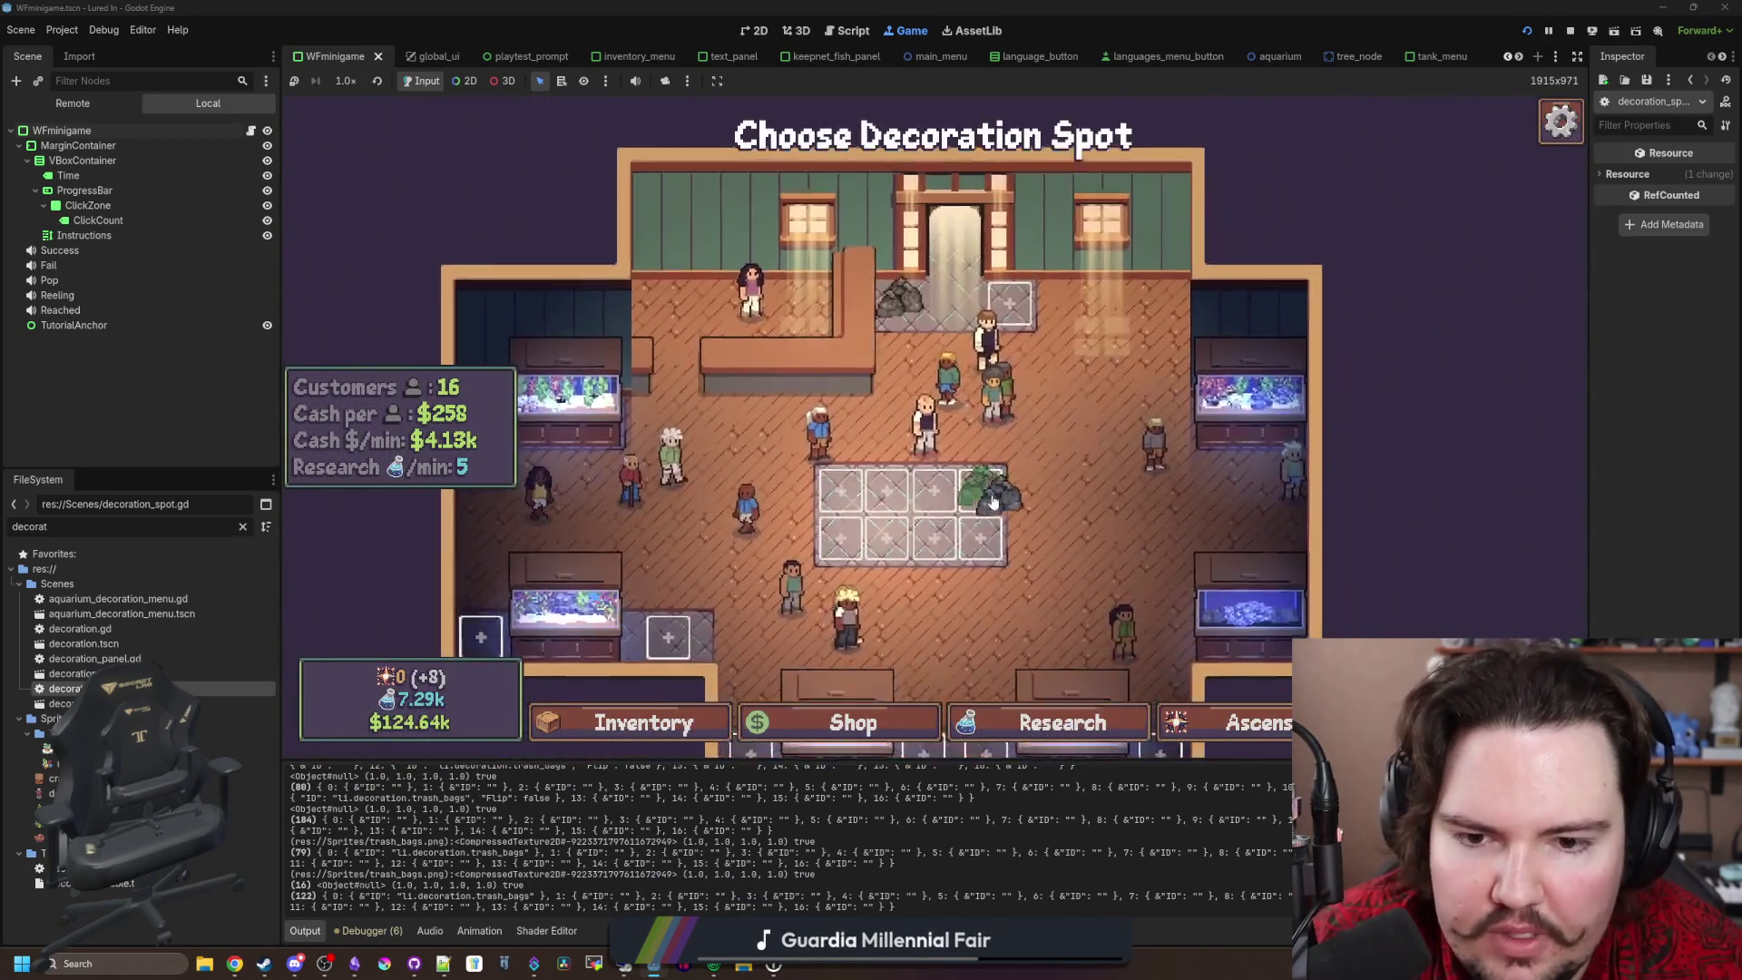
pyautogui.click(1041, 494)
pyautogui.click(476, 425)
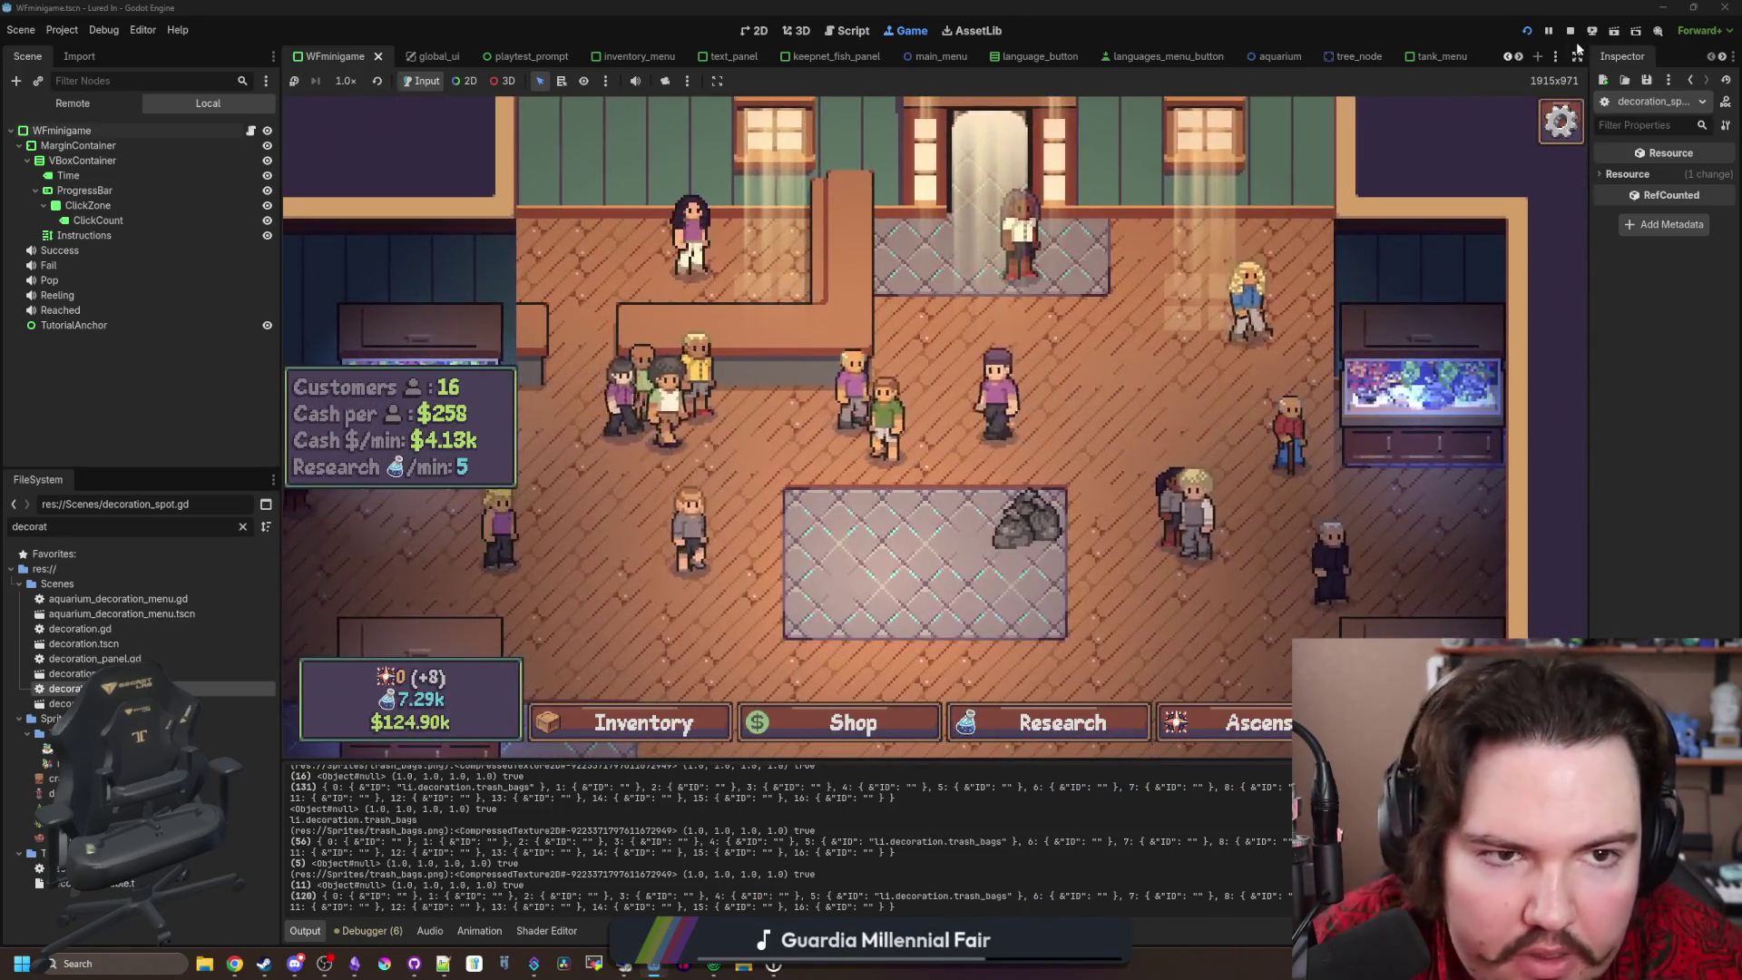
pyautogui.click(1576, 33)
pyautogui.click(617, 426)
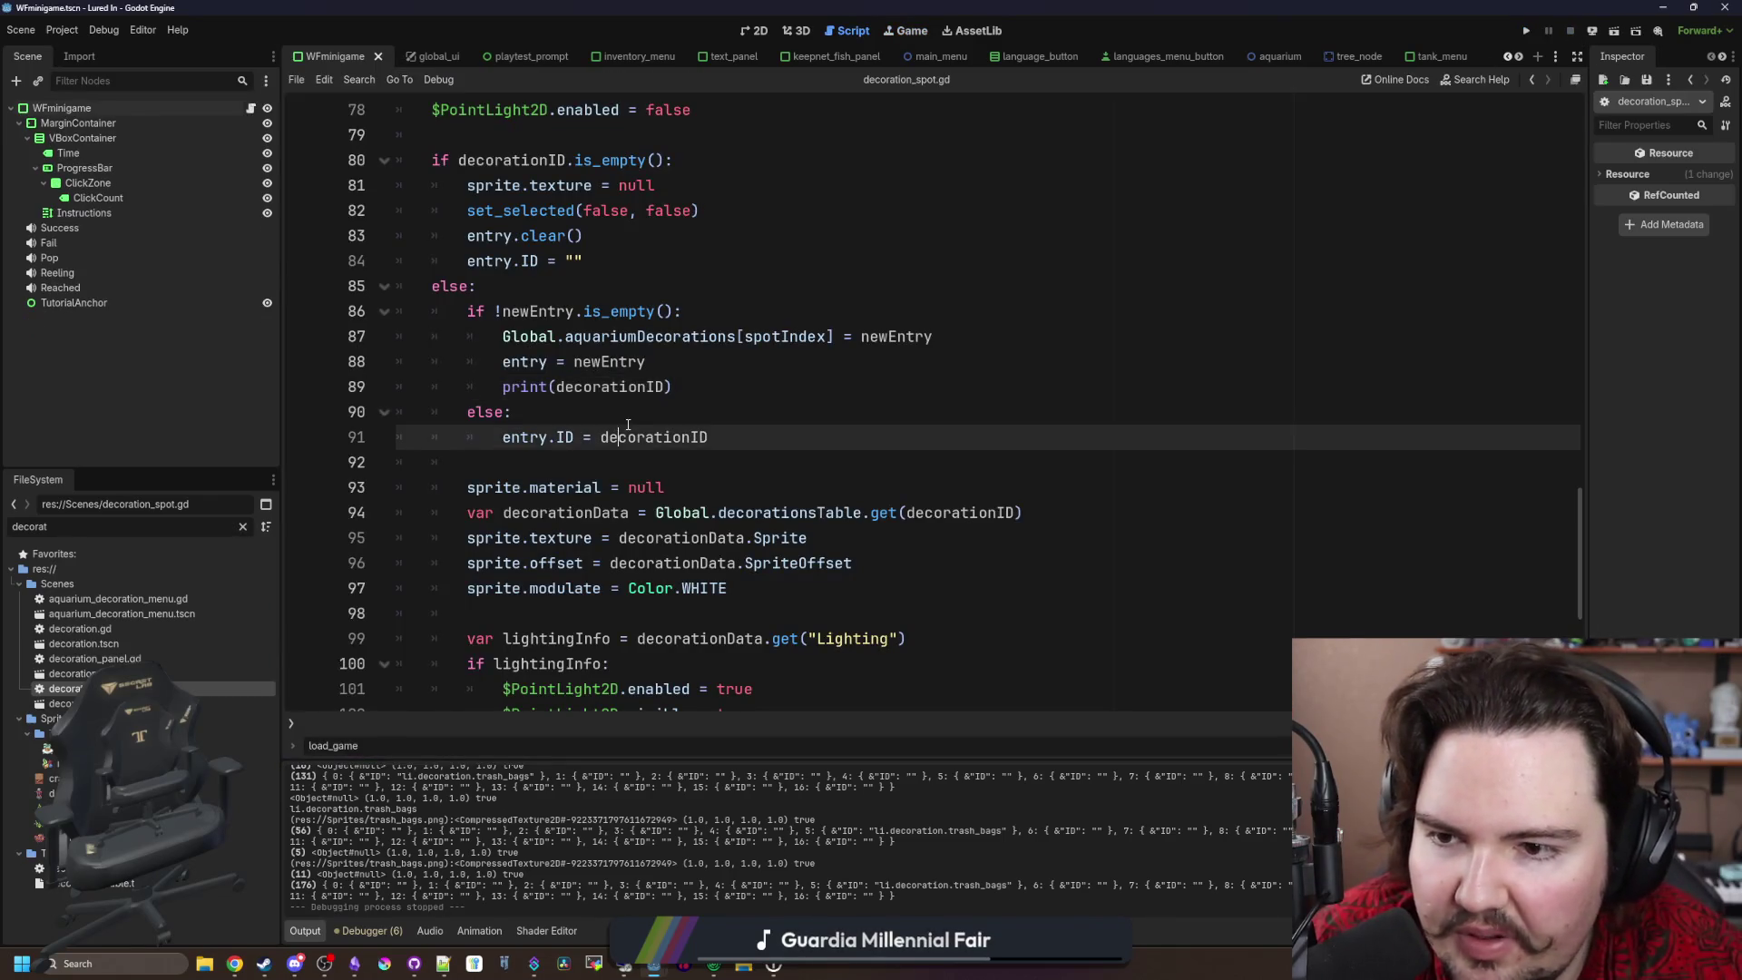
# Step: Delete the print(decorationID) line and inspect the newEntry and aquariumDecorations code in set_decoration
pyautogui.moveTo(400, 412)
pyautogui.mouseDown()
pyautogui.moveTo(400, 361)
pyautogui.moveTo(233, 375)
pyautogui.mouseUp()
pyautogui.press('BackSpace')
pyautogui.press('BackSpace')
pyautogui.click(753, 305)
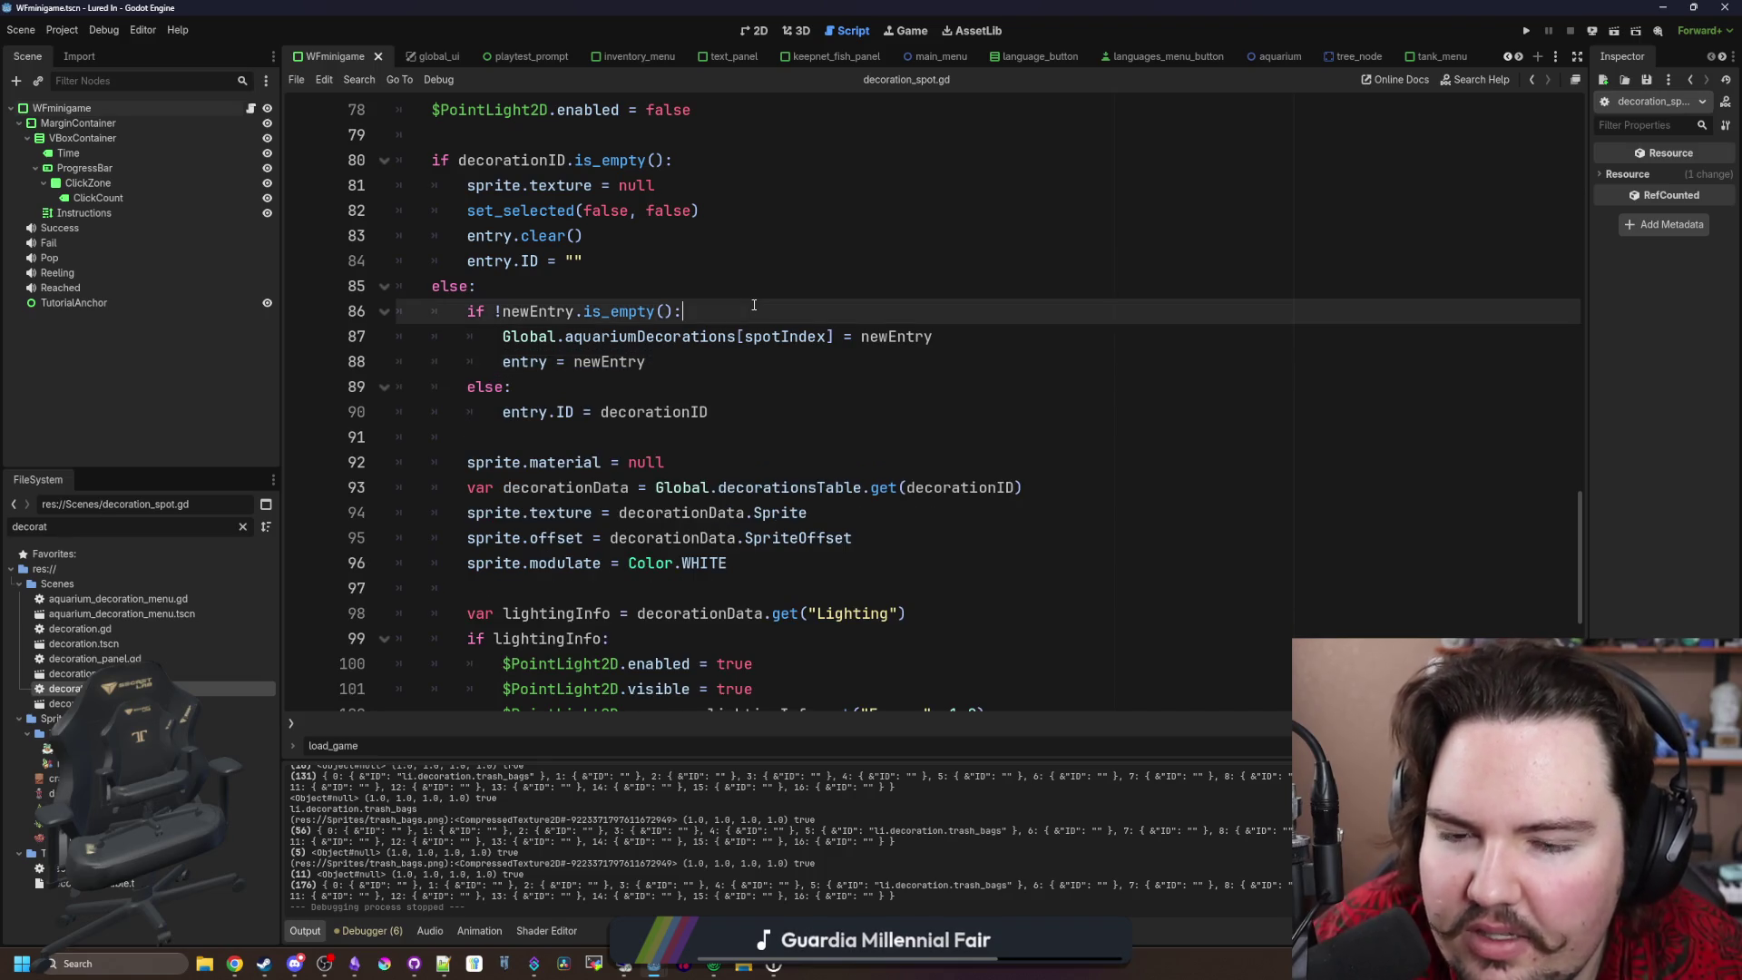
pyautogui.tripleClick(648, 364)
pyautogui.click(564, 378)
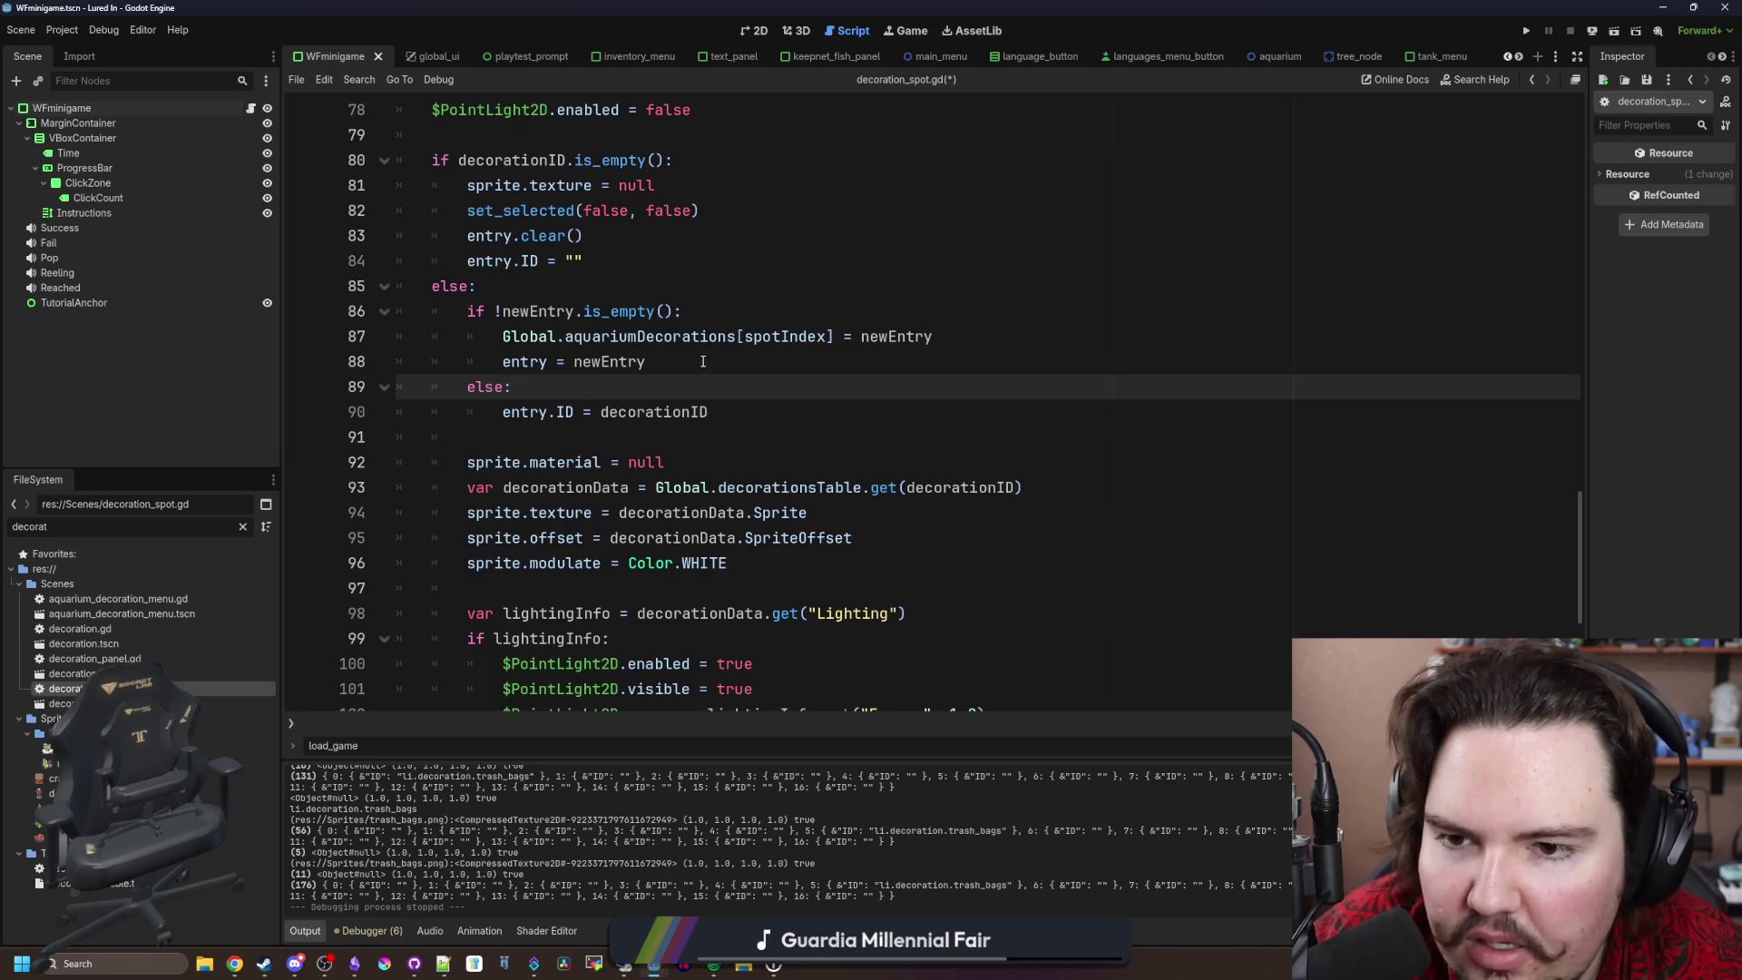
pyautogui.moveTo(565, 337); pyautogui.dragTo(825, 337)
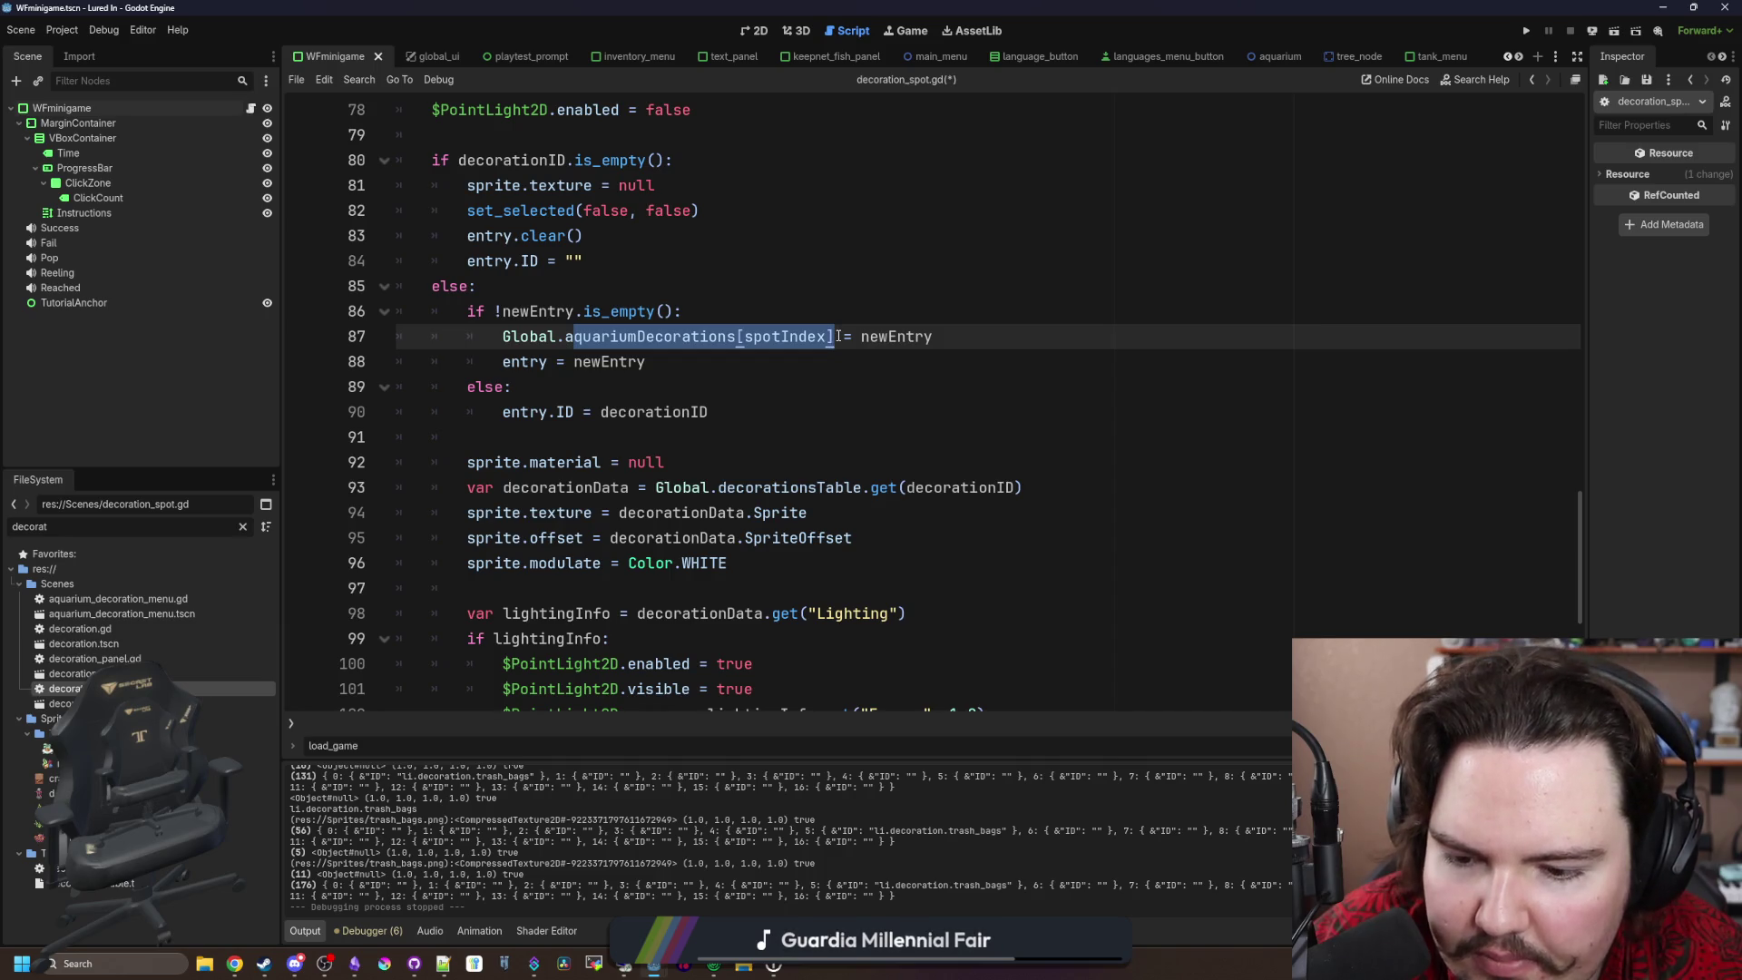
pyautogui.click(835, 308)
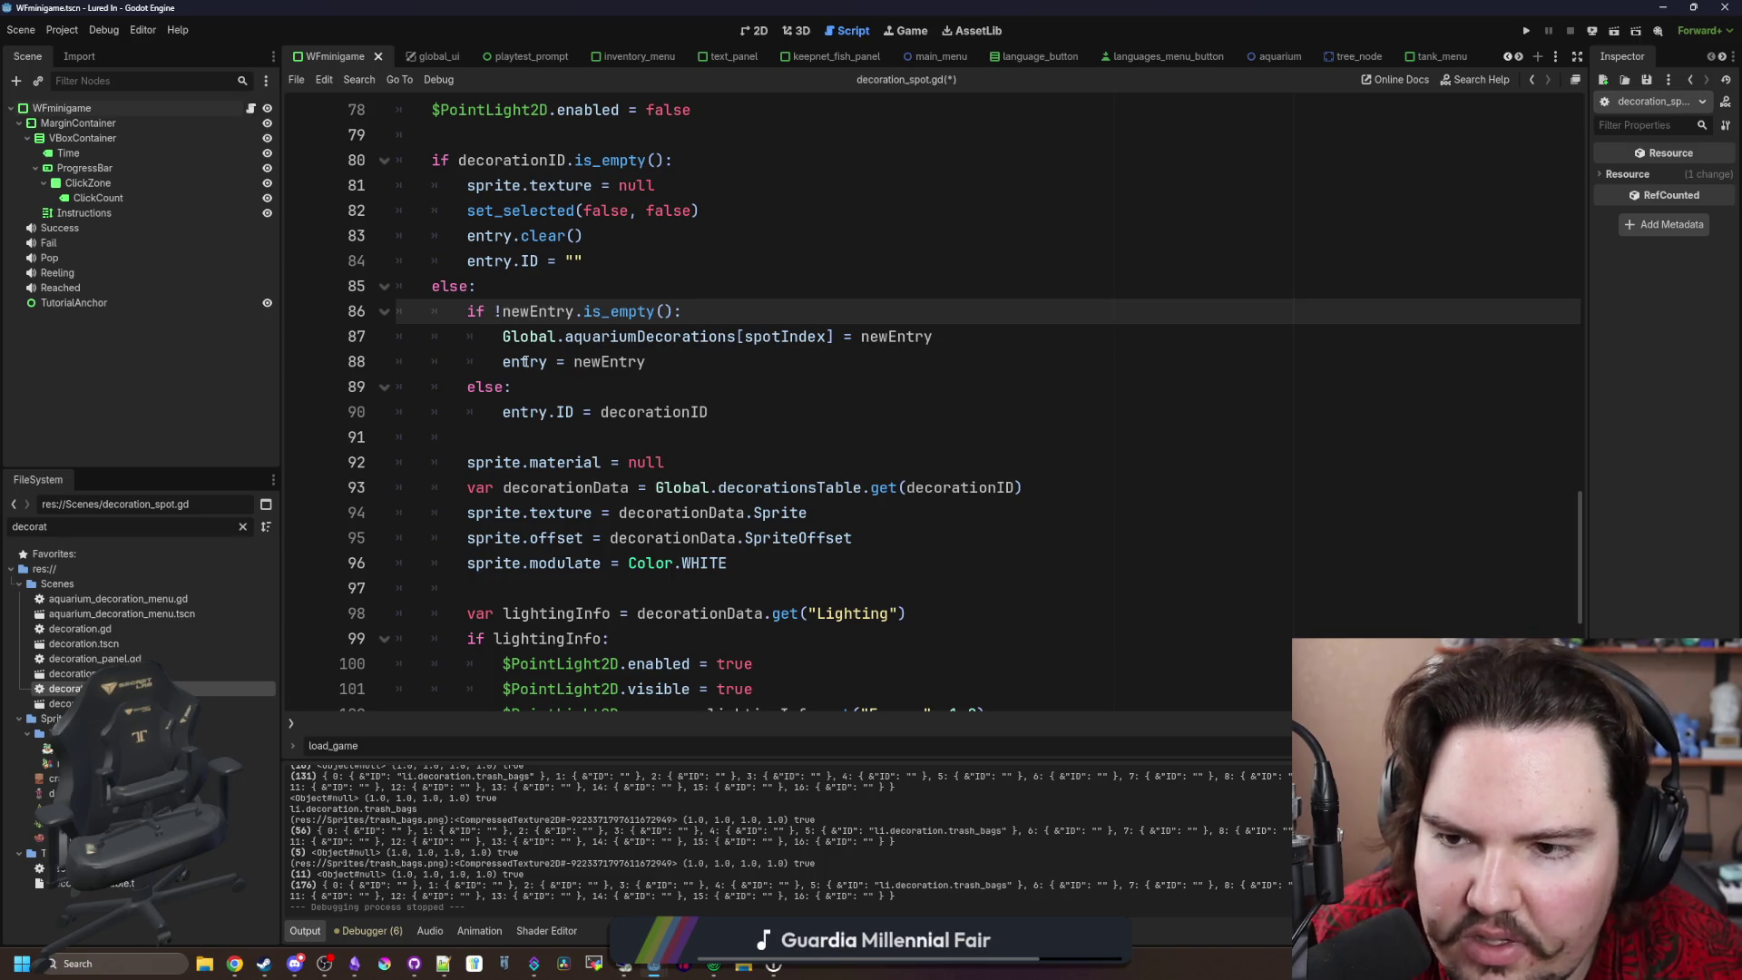
pyautogui.moveTo(576, 362); pyautogui.dragTo(663, 361)
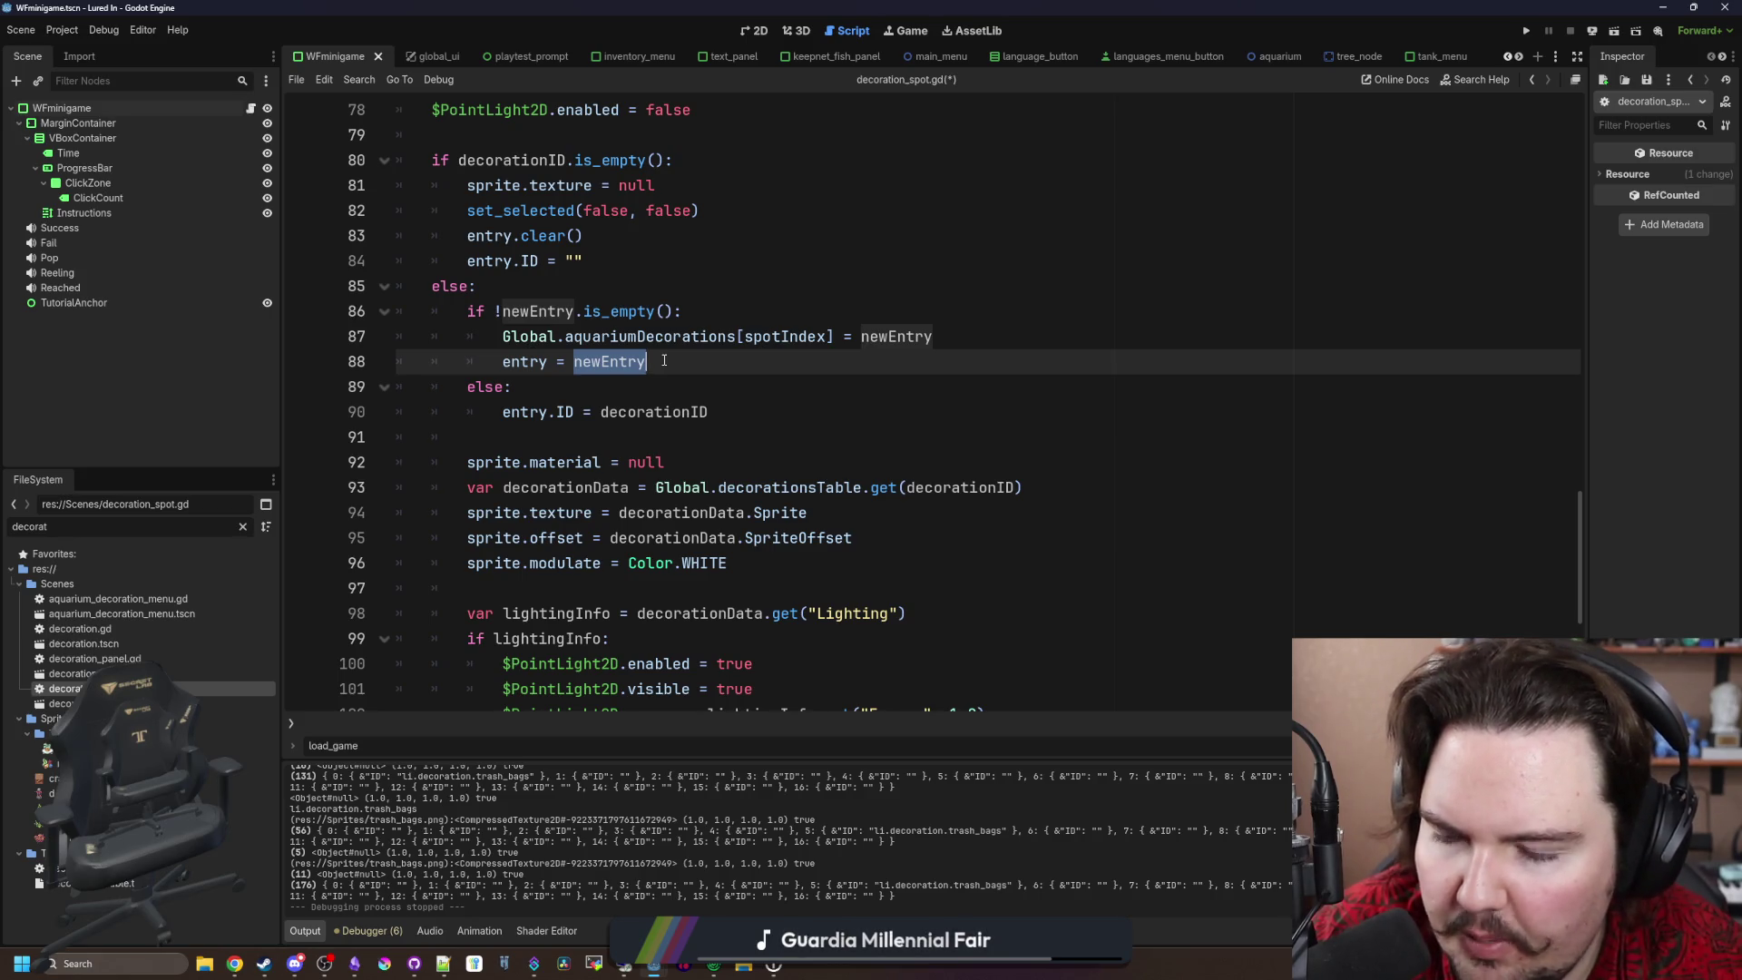
pyautogui.click(664, 360)
pyautogui.moveTo(504, 335); pyautogui.dragTo(944, 336)
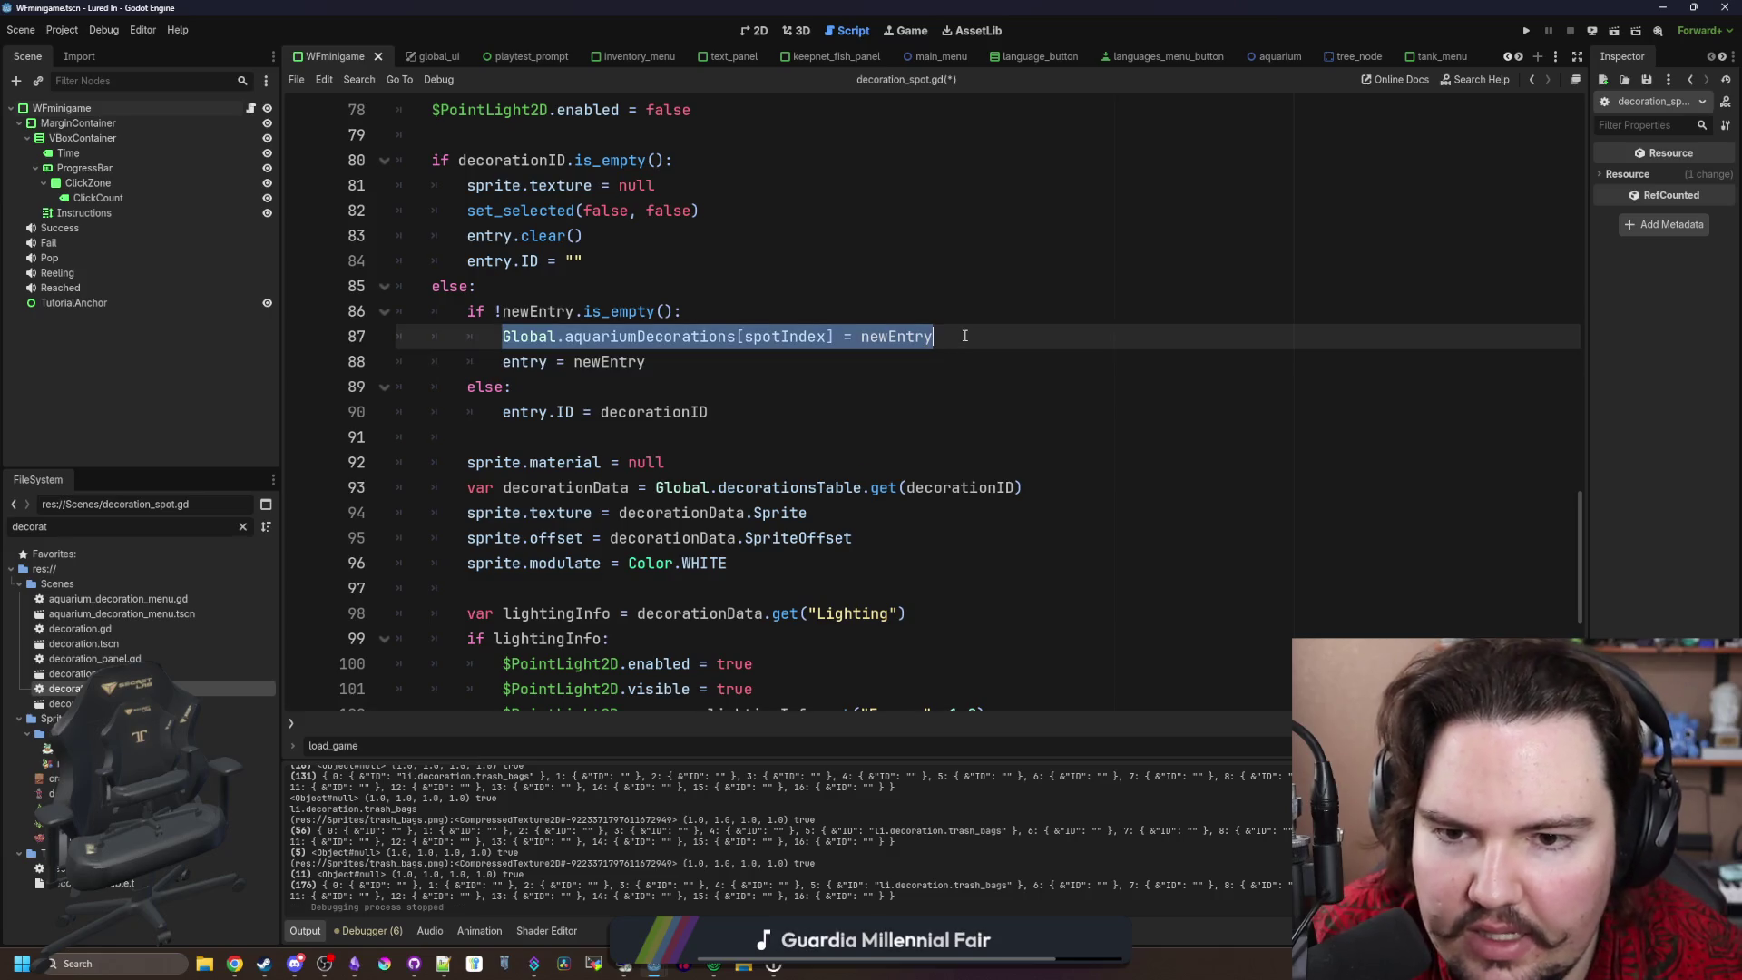
pyautogui.click(770, 363)
# Step: Remove the remaining prints debug line and save decoration_spot.gd
pyautogui.scroll(-2, 775, 372)
pyautogui.scroll(-3, 775, 372)
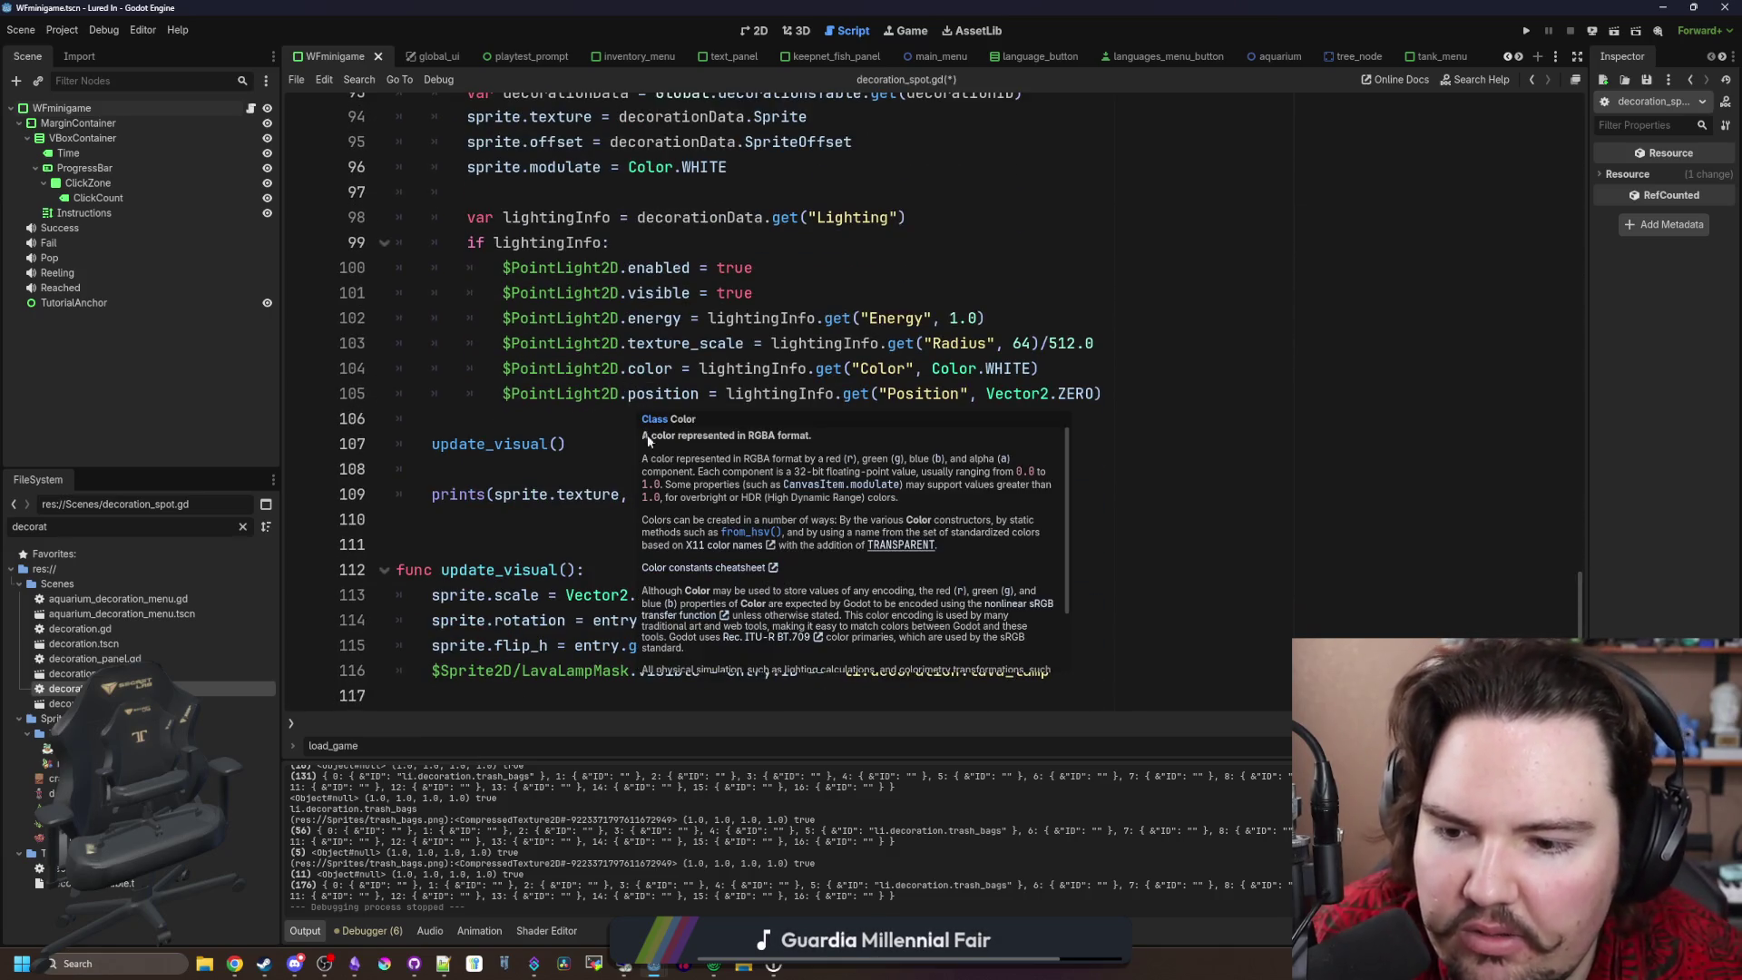
pyautogui.moveTo(925, 495); pyautogui.dragTo(506, 463)
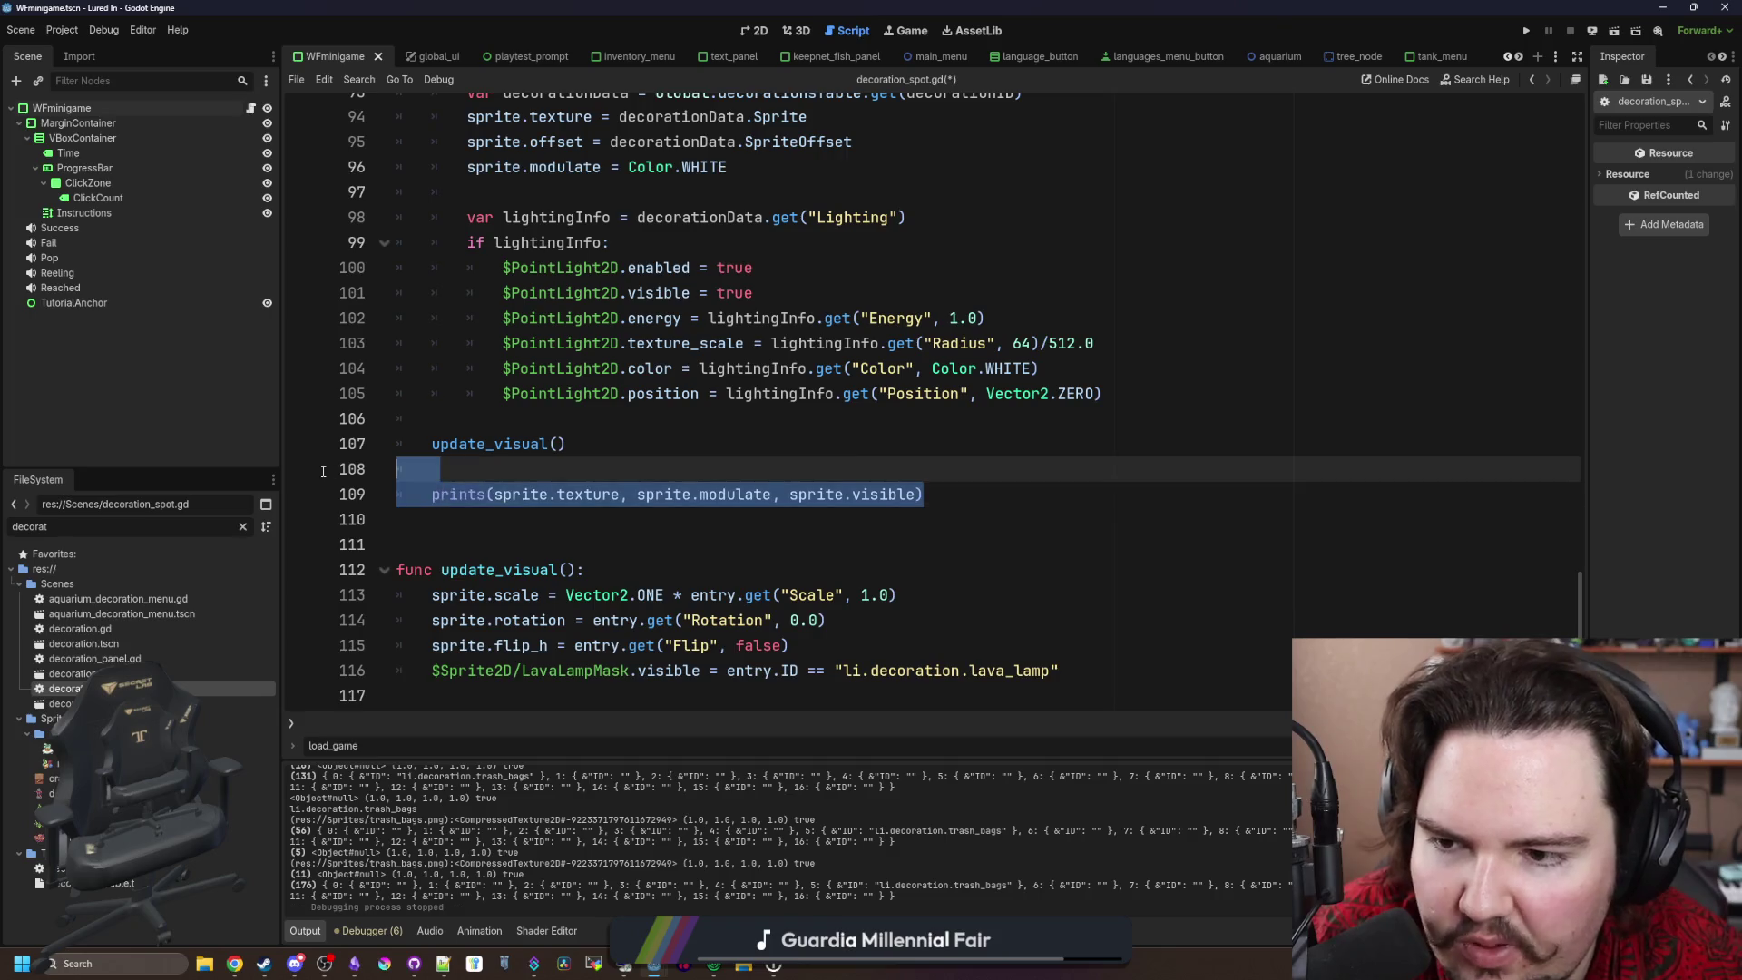
pyautogui.press('BackSpace')
pyautogui.press('BackSpace')
pyautogui.hotkey('ctrl', 's')
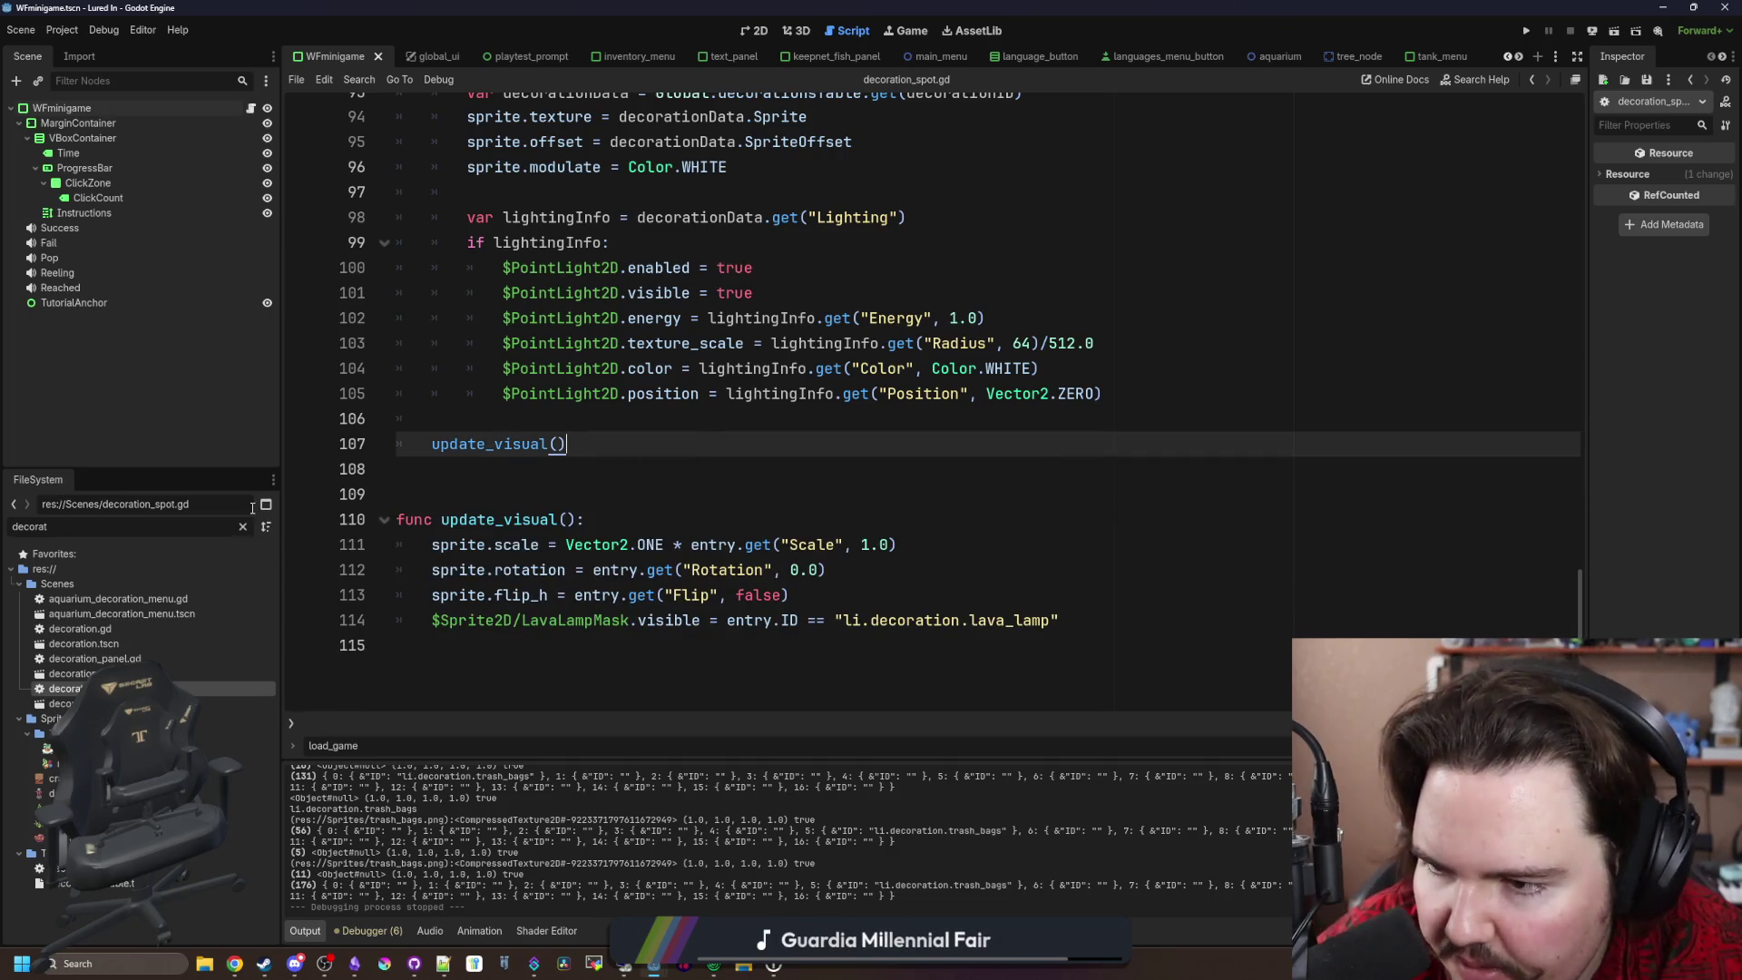
# Step: Open aquarium.gd via the 'aquar' filter, delete the empty _physics_process function, and save
pyautogui.click(242, 526)
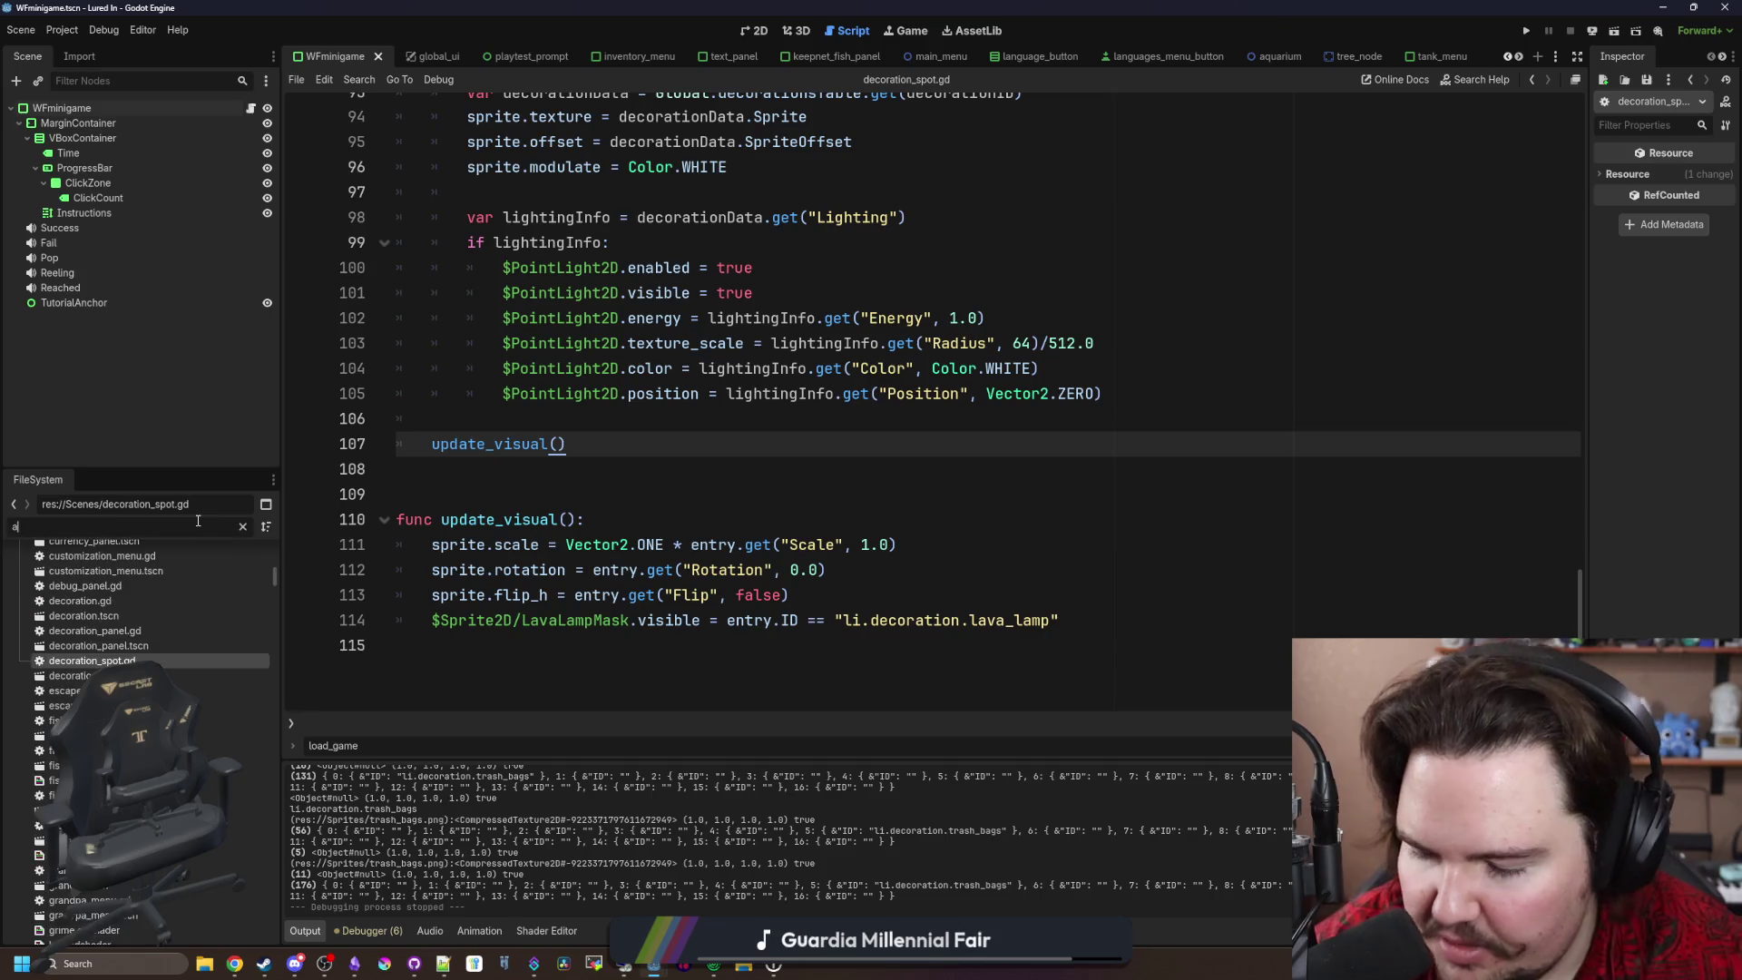
pyautogui.write('aquar')
pyautogui.doubleClick(185, 599)
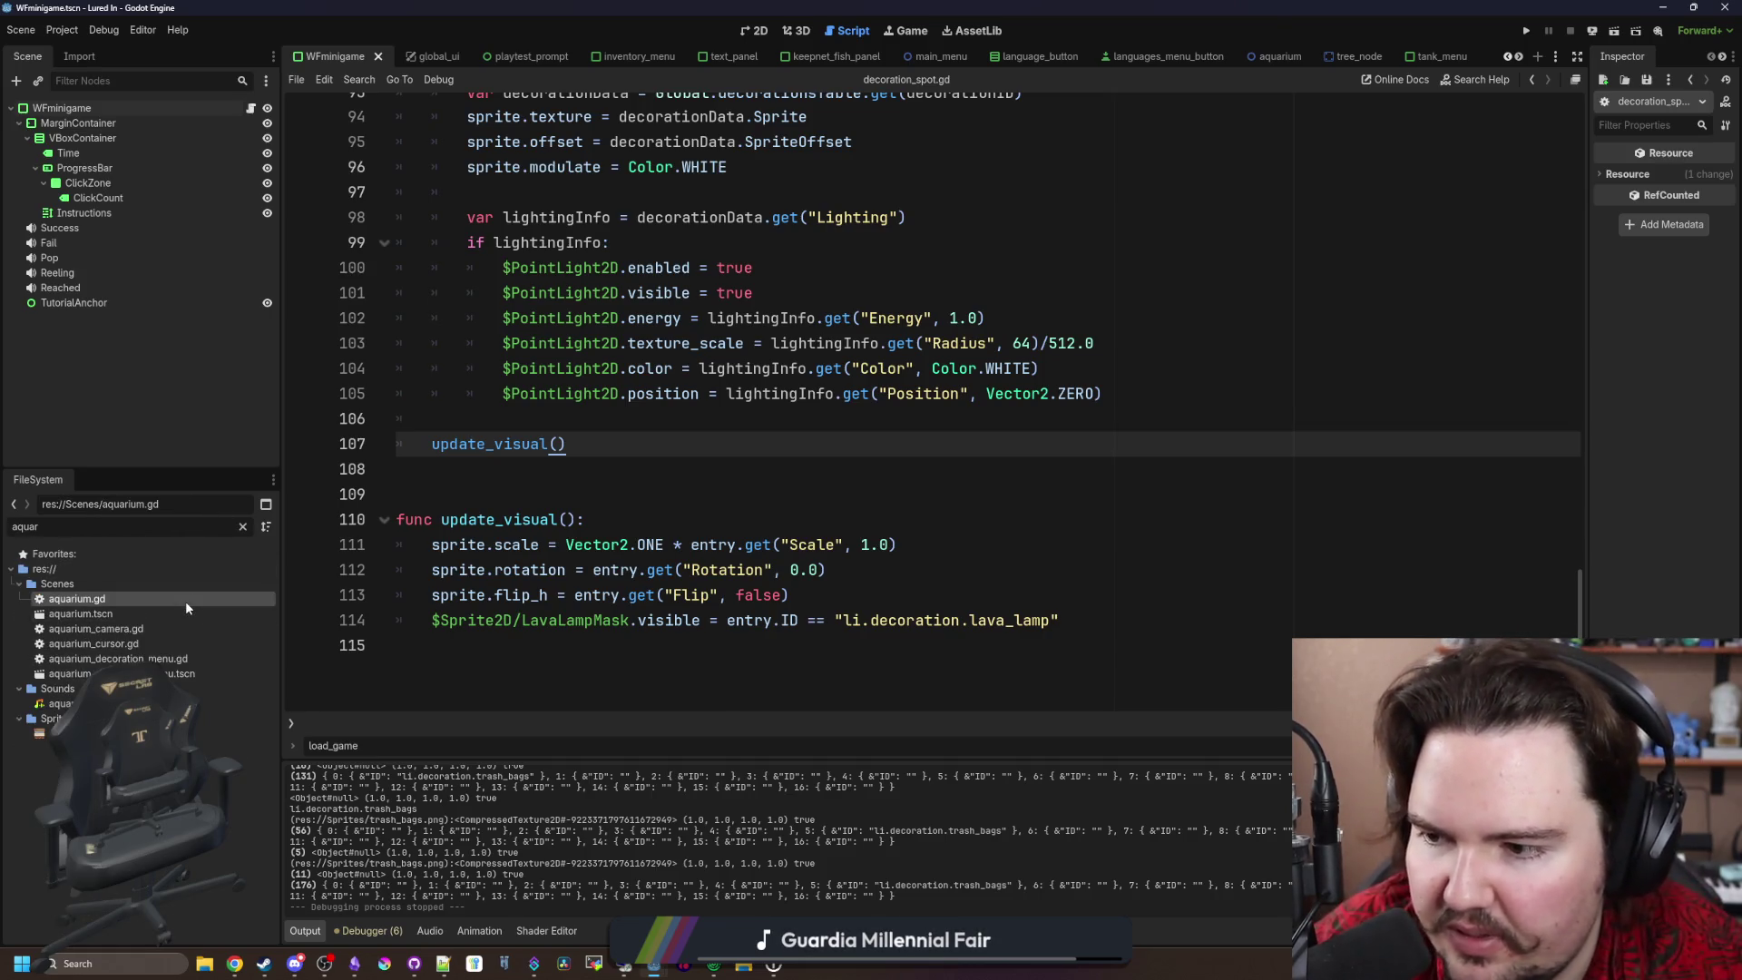
pyautogui.hotkey('shift', 'Up')
pyautogui.hotkey('shift', 'Up')
pyautogui.press('BackSpace')
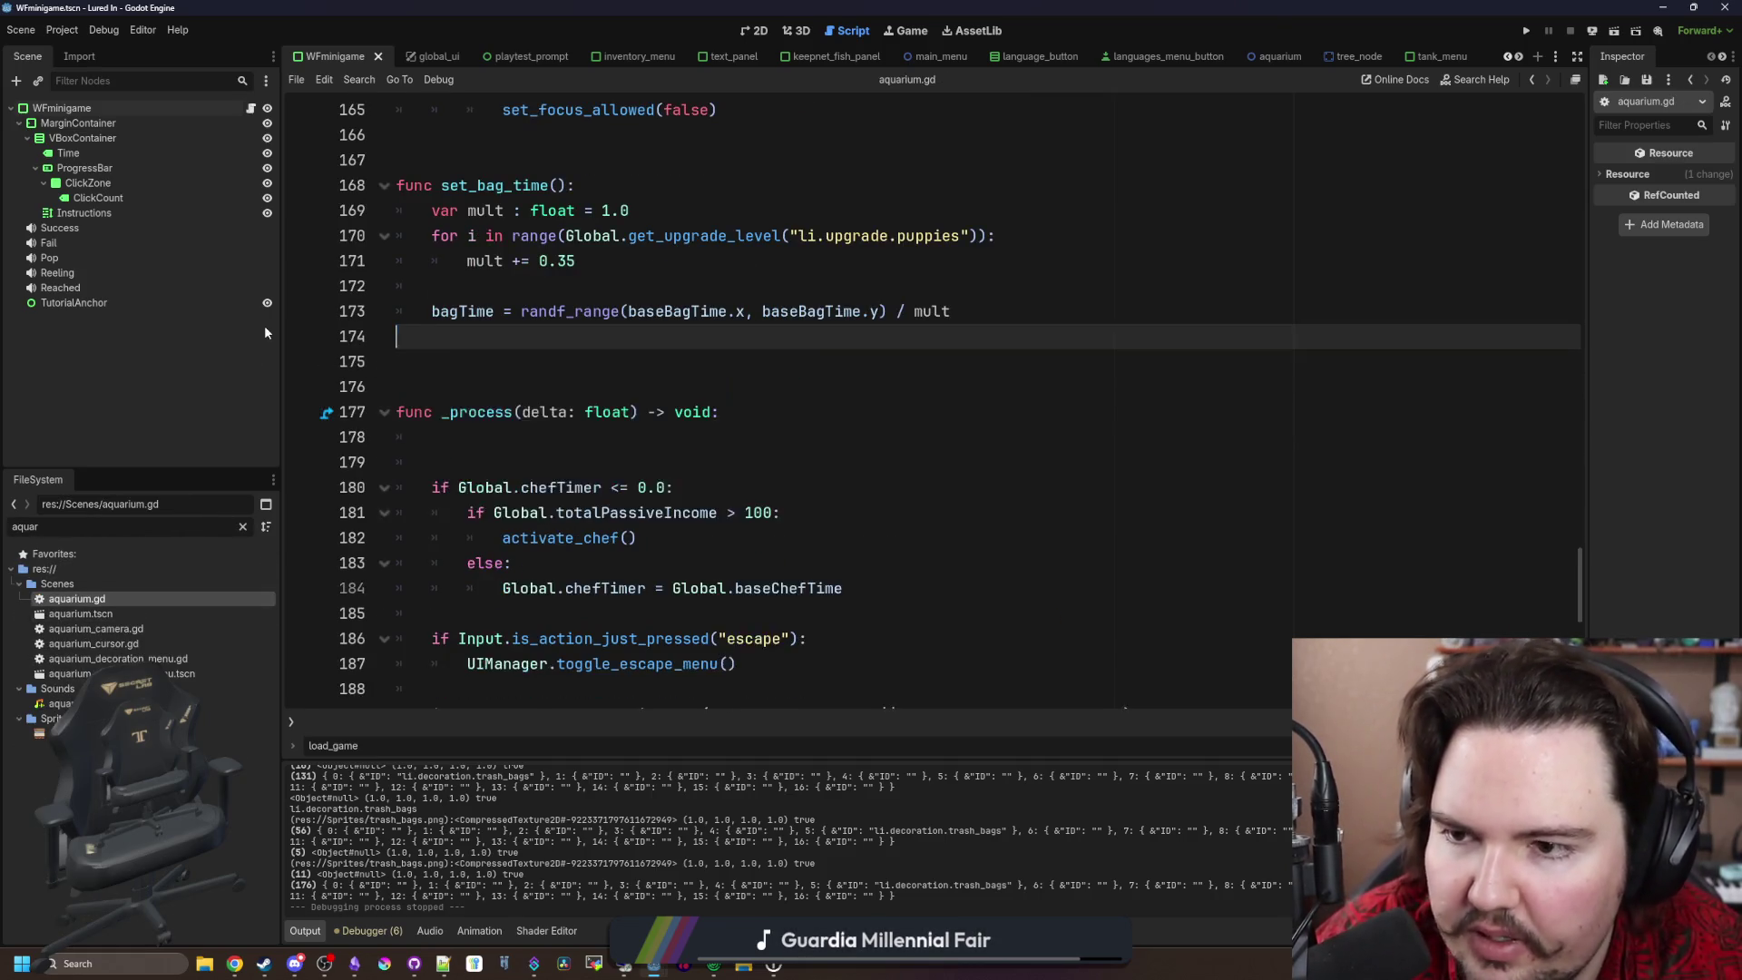
pyautogui.press('Delete')
pyautogui.hotkey('ctrl', 's')
# Step: Remove the blank lines under _process in aquarium.gd and save again
pyautogui.click(533, 436)
pyautogui.press('BackSpace')
pyautogui.press('BackSpace')
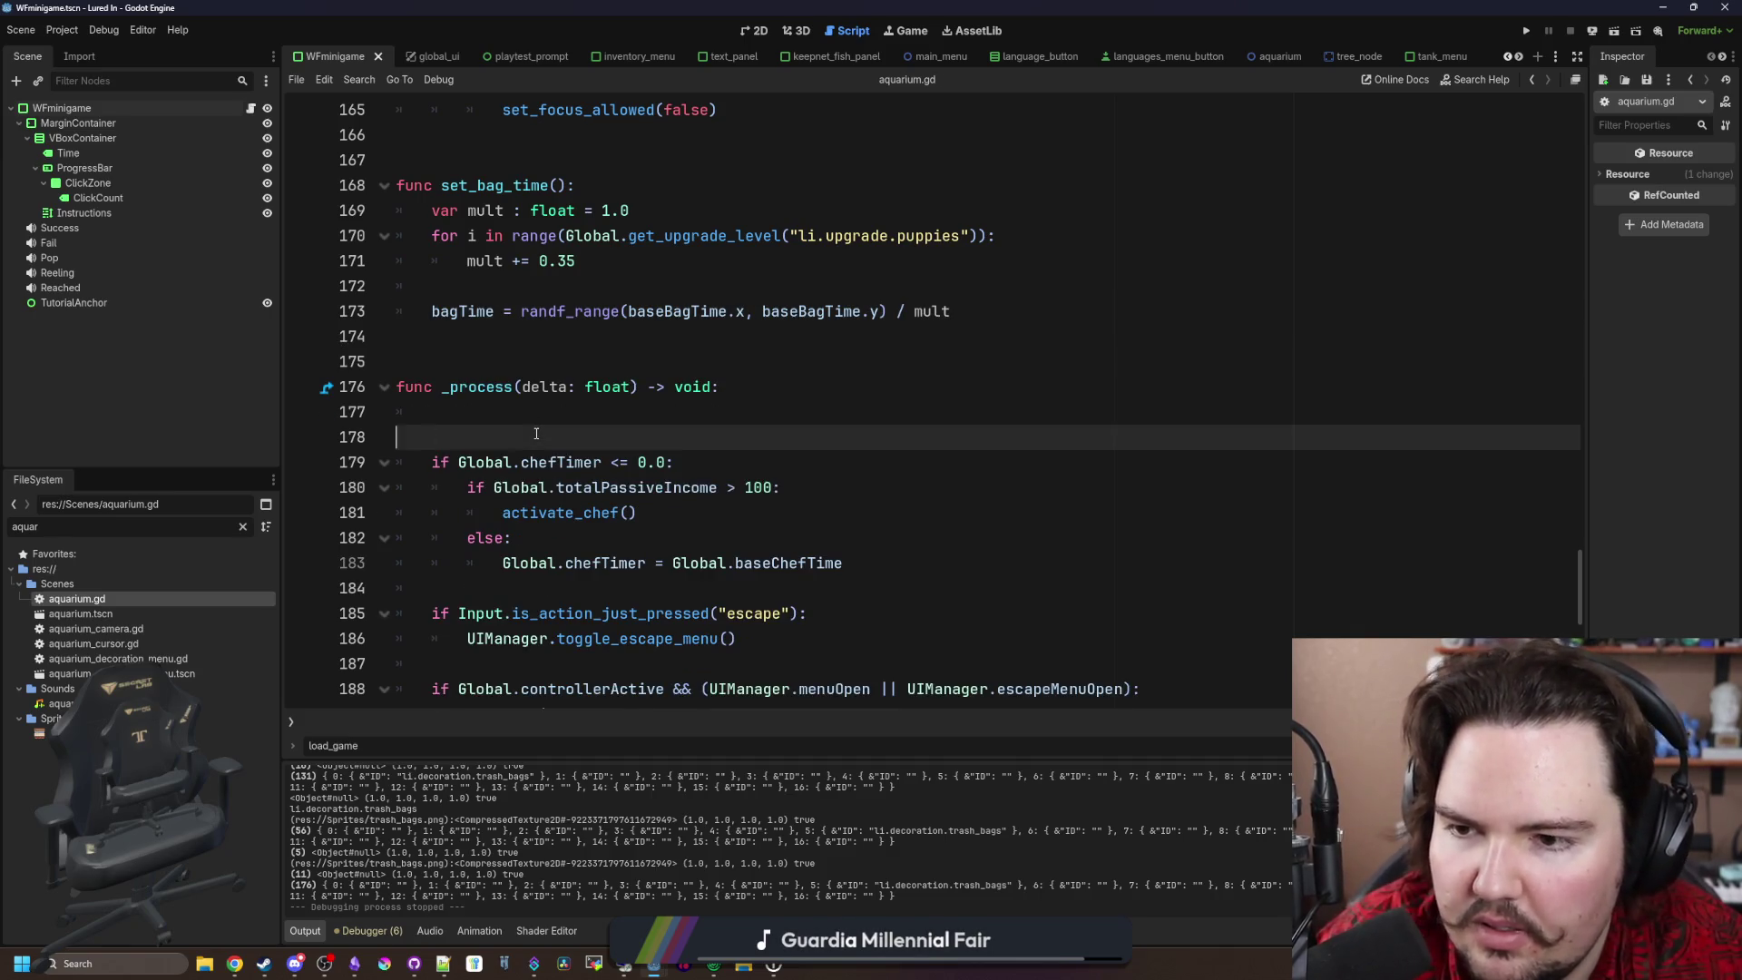
pyautogui.click(540, 338)
pyautogui.hotkey('ctrl', 's')
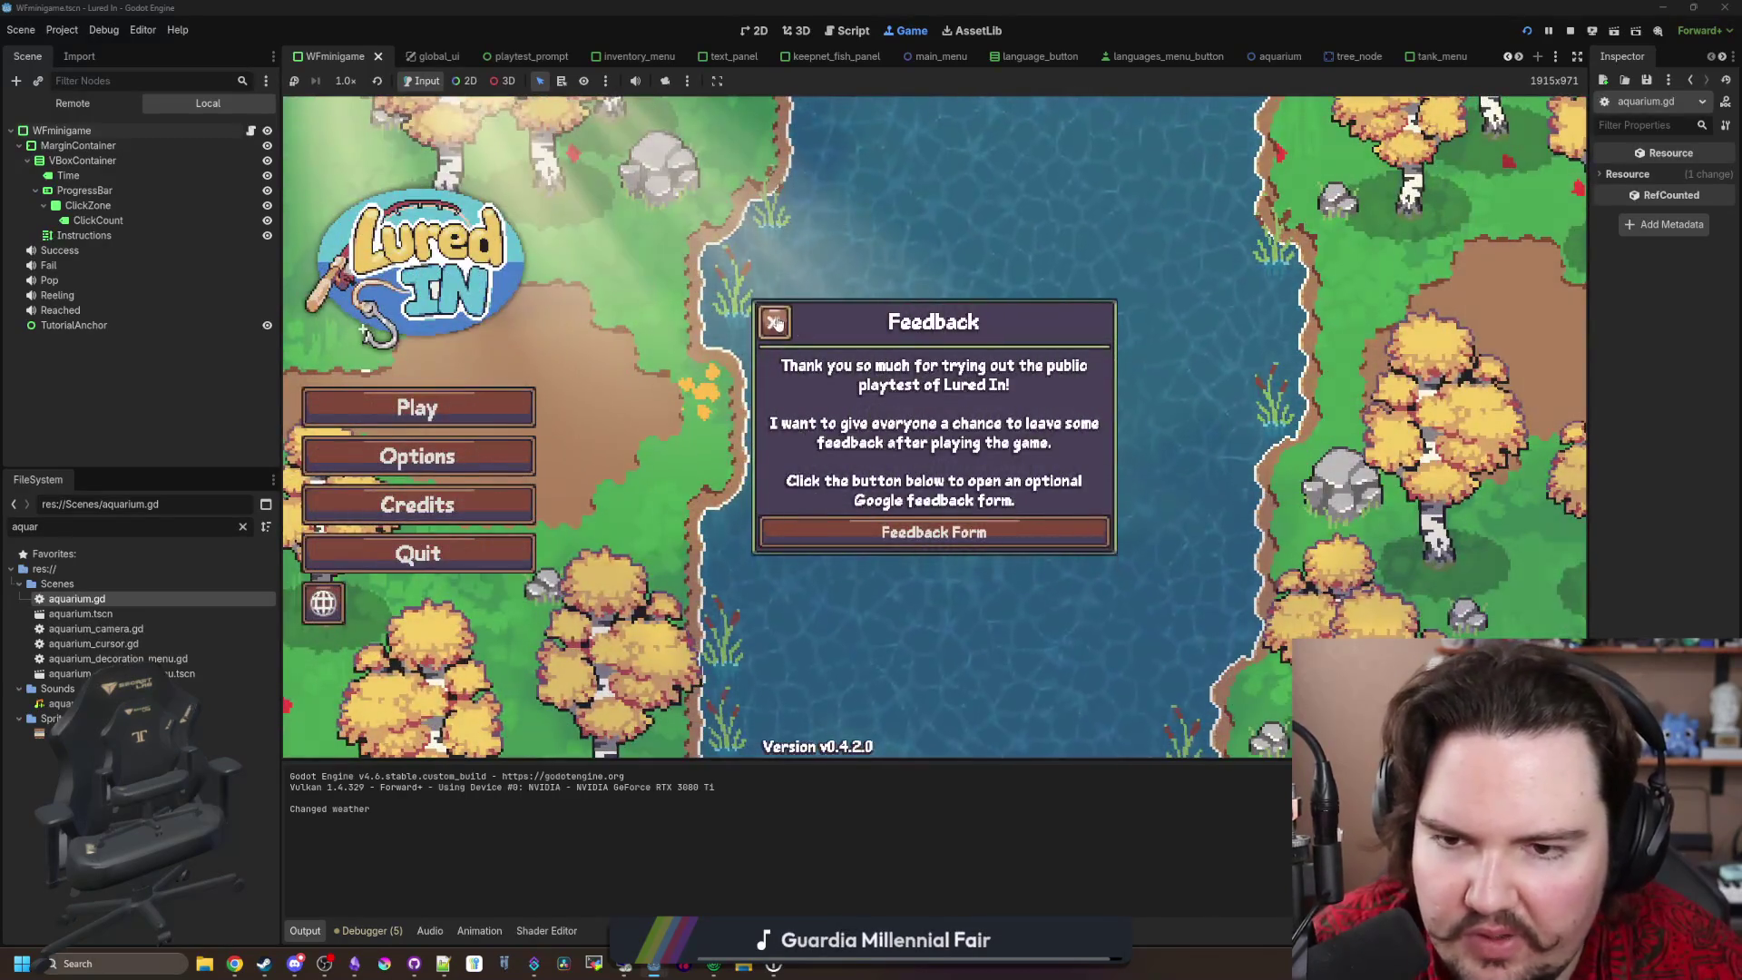
# Step: Launch the game, buy a Crate from the shop's decorations, and place it on a spot
pyautogui.click(774, 316)
pyautogui.click(454, 404)
pyautogui.click(936, 493)
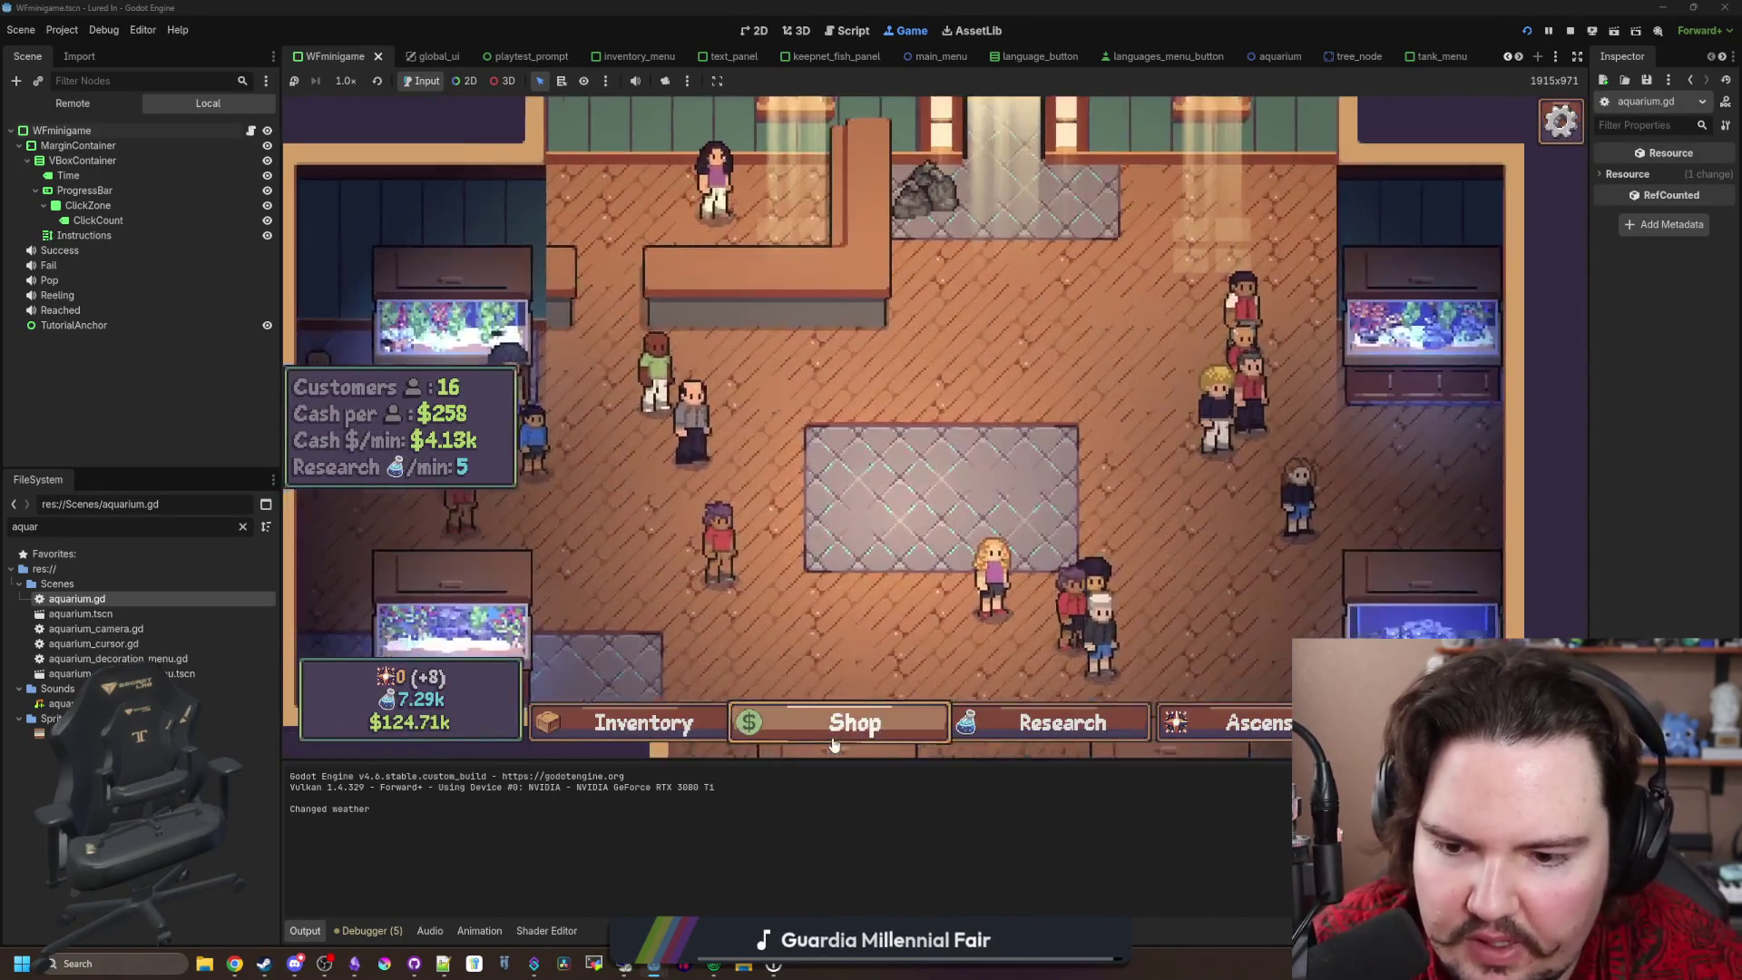
pyautogui.click(844, 722)
pyautogui.click(1066, 268)
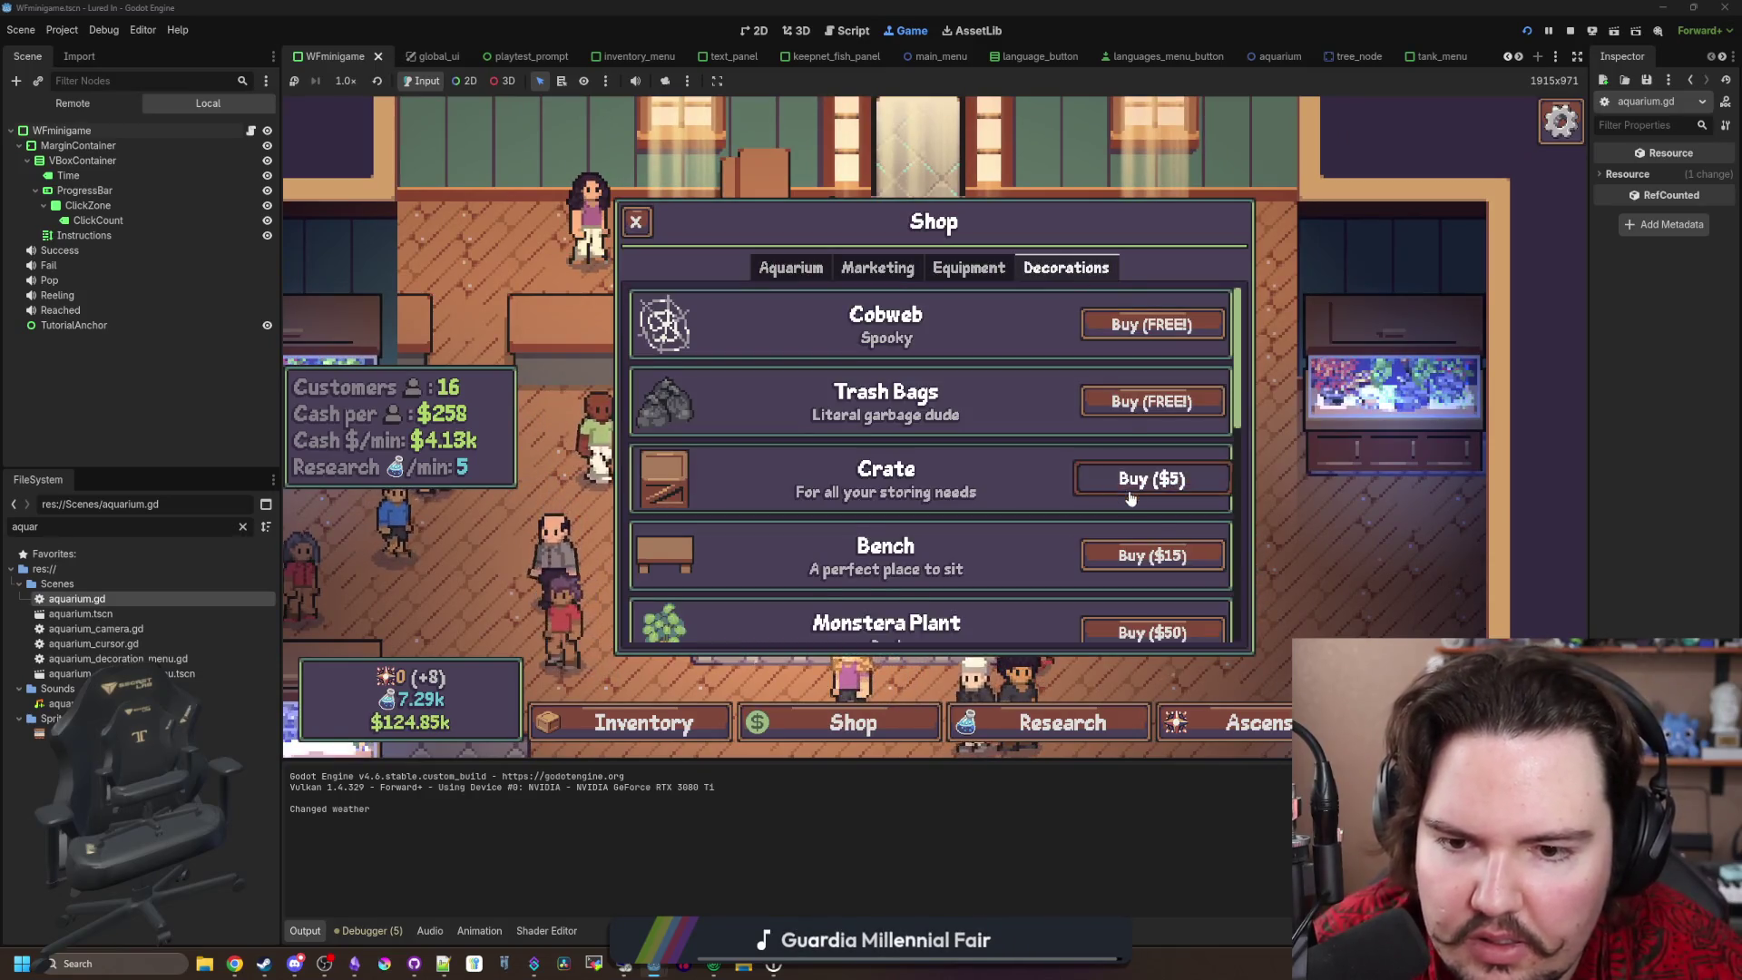
pyautogui.click(1159, 478)
pyautogui.click(812, 454)
pyautogui.click(832, 463)
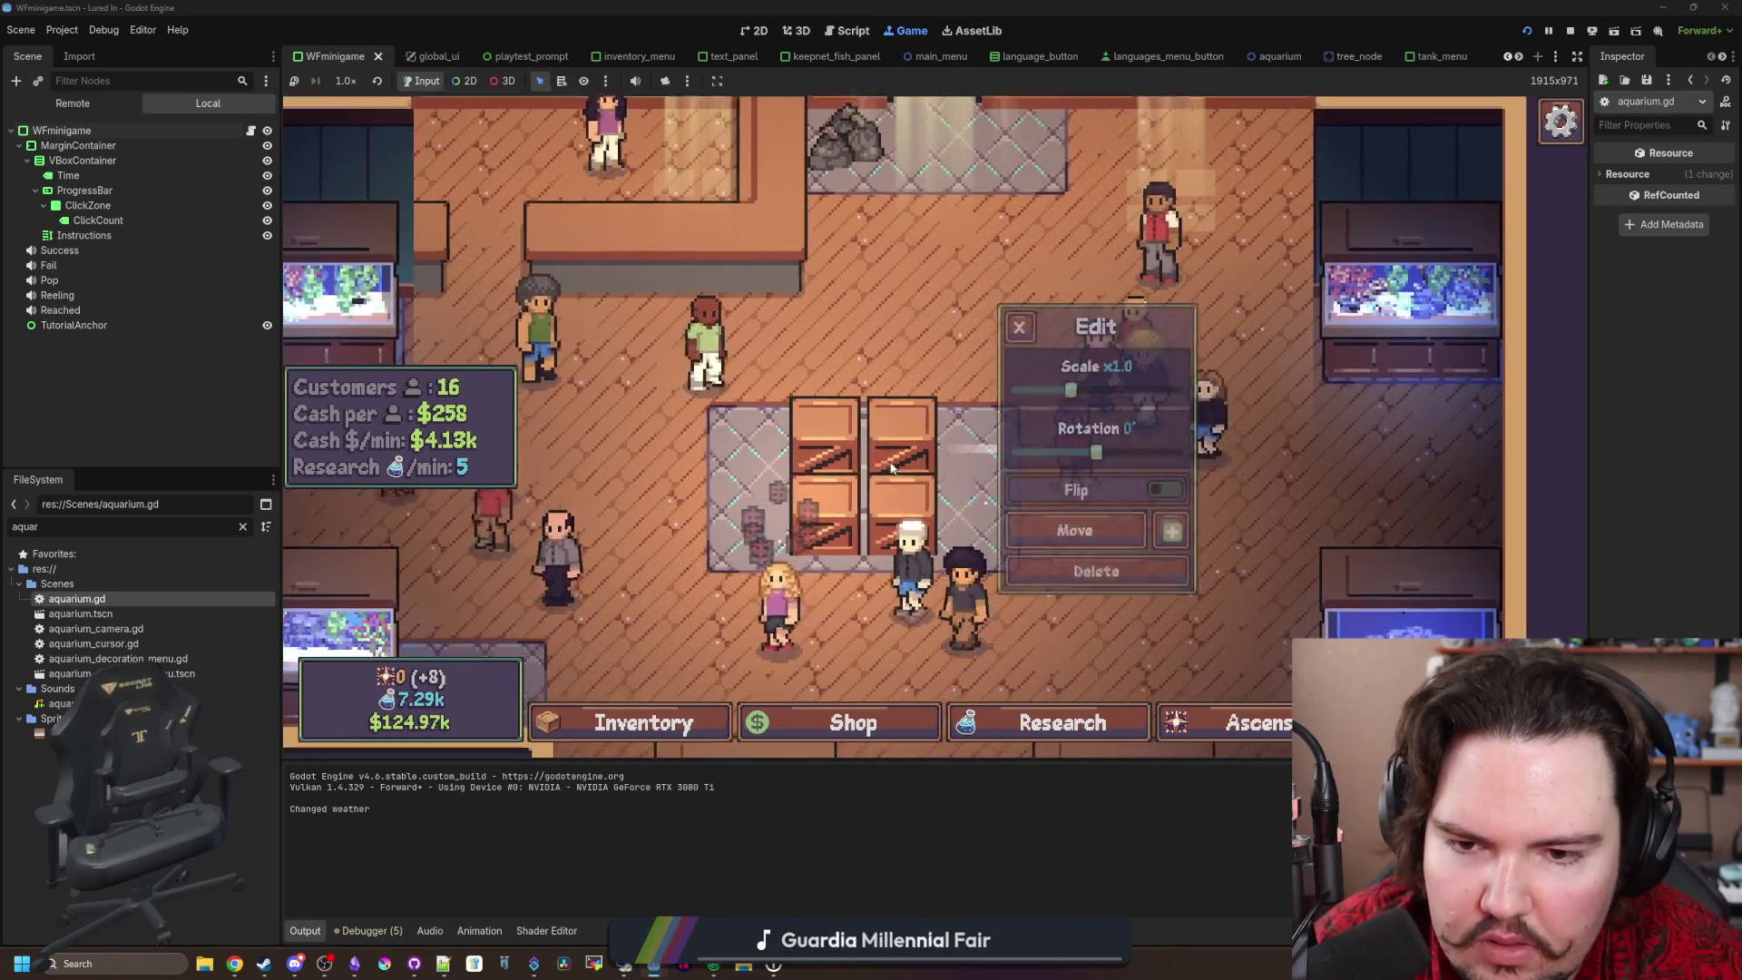
# Step: Start moving the crate, re-enter the game from the main menu, and put it left of the tanks
pyautogui.click(1125, 506)
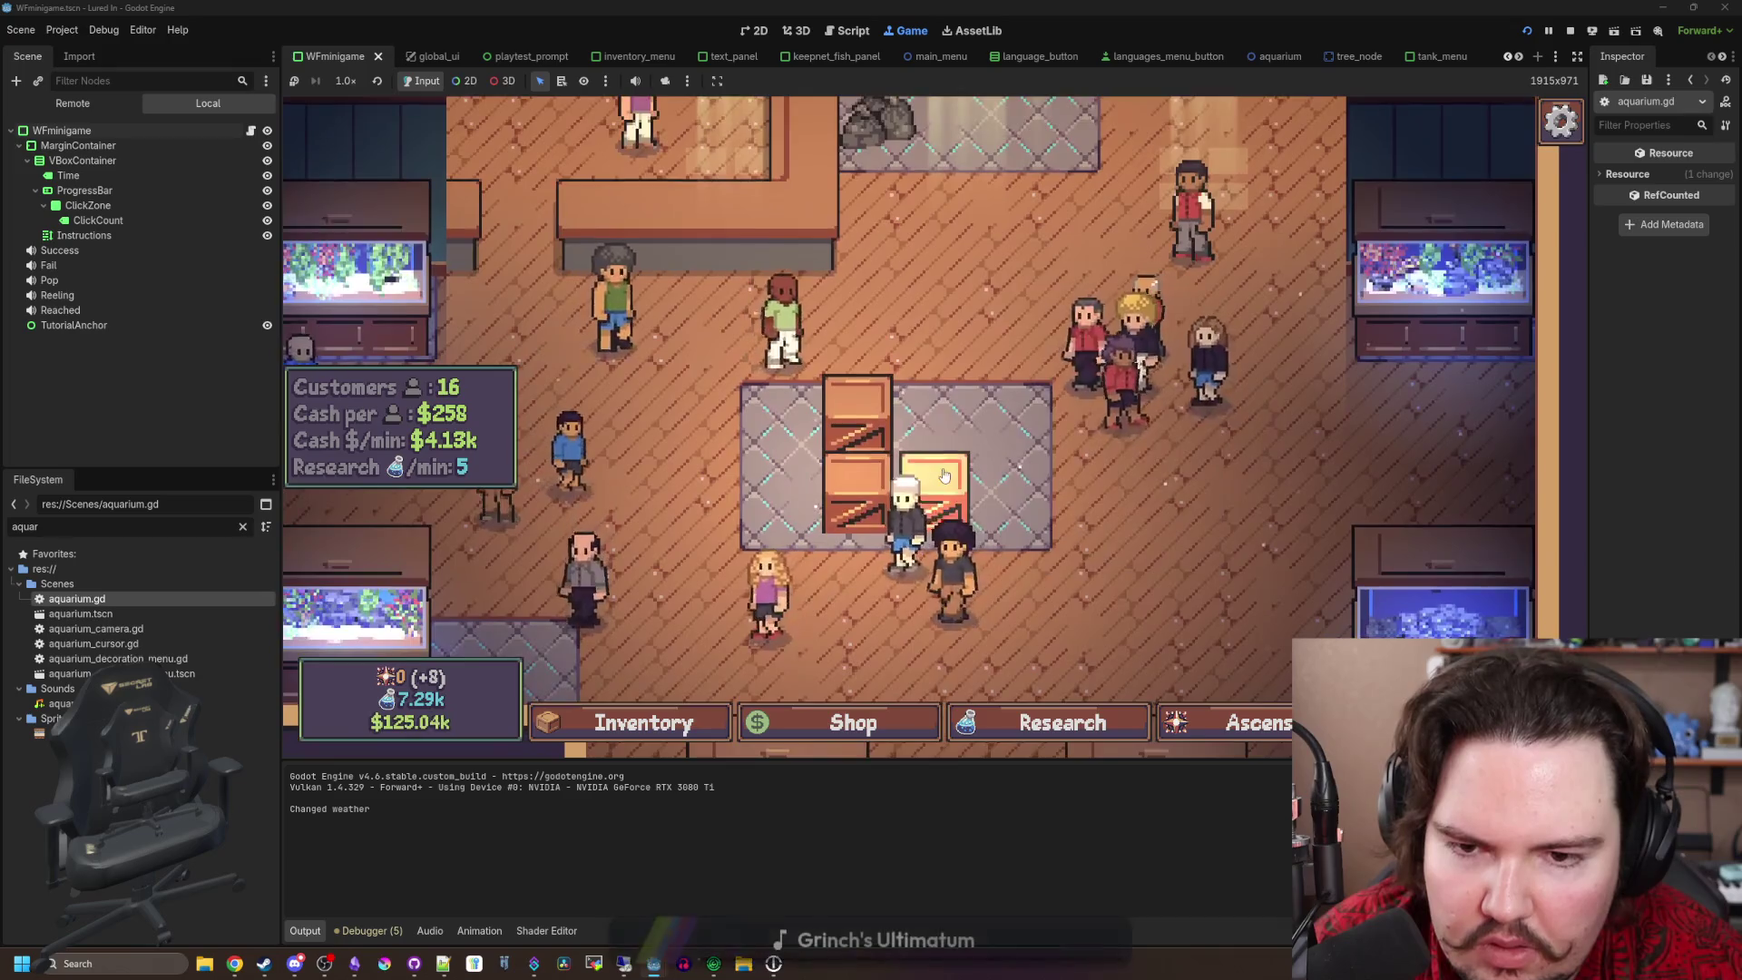
pyautogui.click(944, 475)
pyautogui.click(1108, 509)
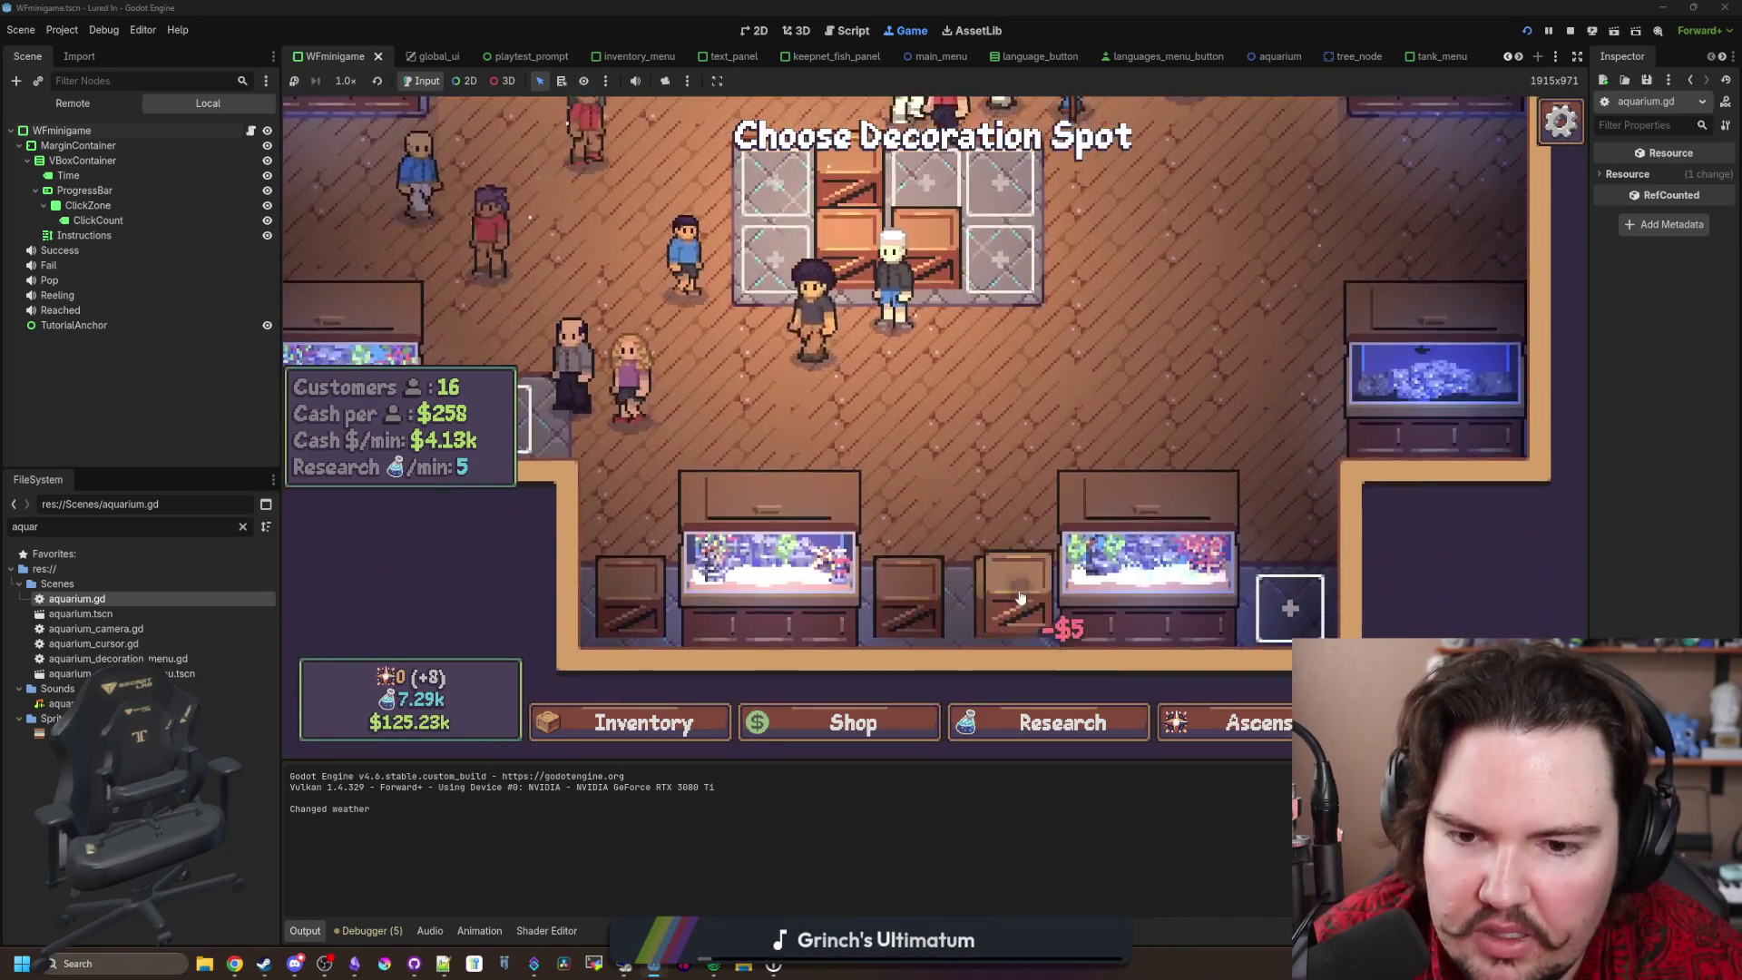
pyautogui.press('Escape')
pyautogui.press('Escape')
pyautogui.click(973, 462)
pyautogui.click(449, 405)
pyautogui.click(961, 381)
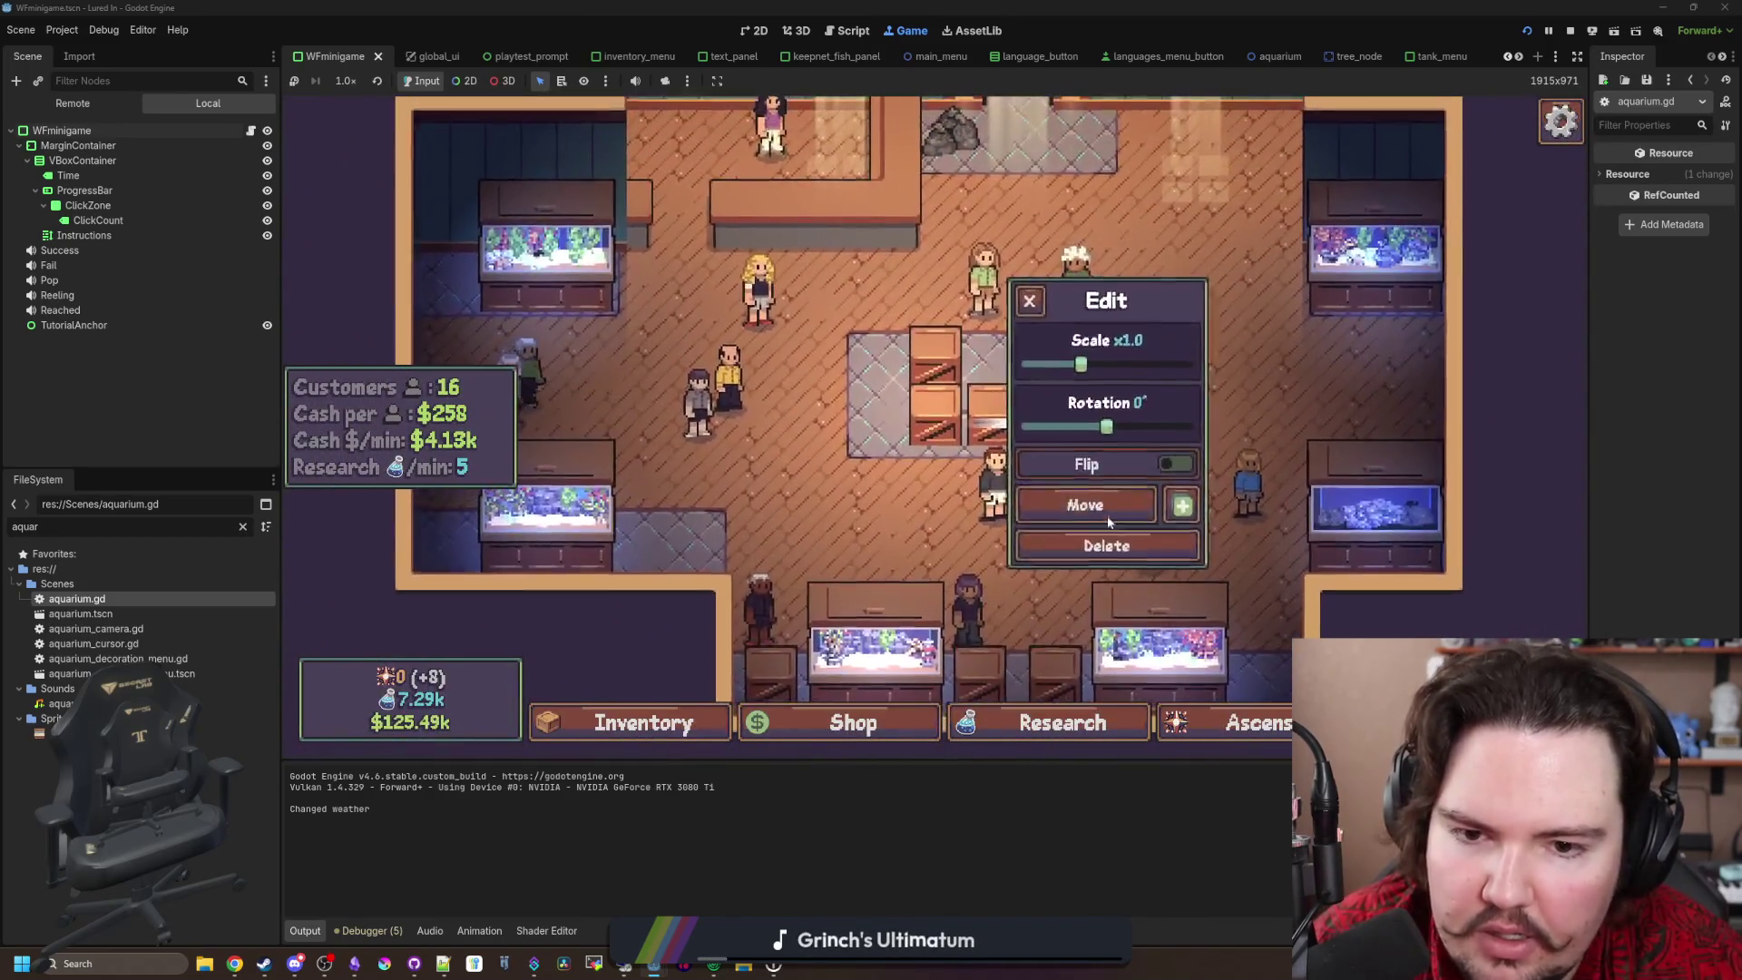
# Step: Move the crate off the tiled area, then move it again to a new spot
pyautogui.click(1107, 515)
pyautogui.click(717, 526)
pyautogui.click(1171, 508)
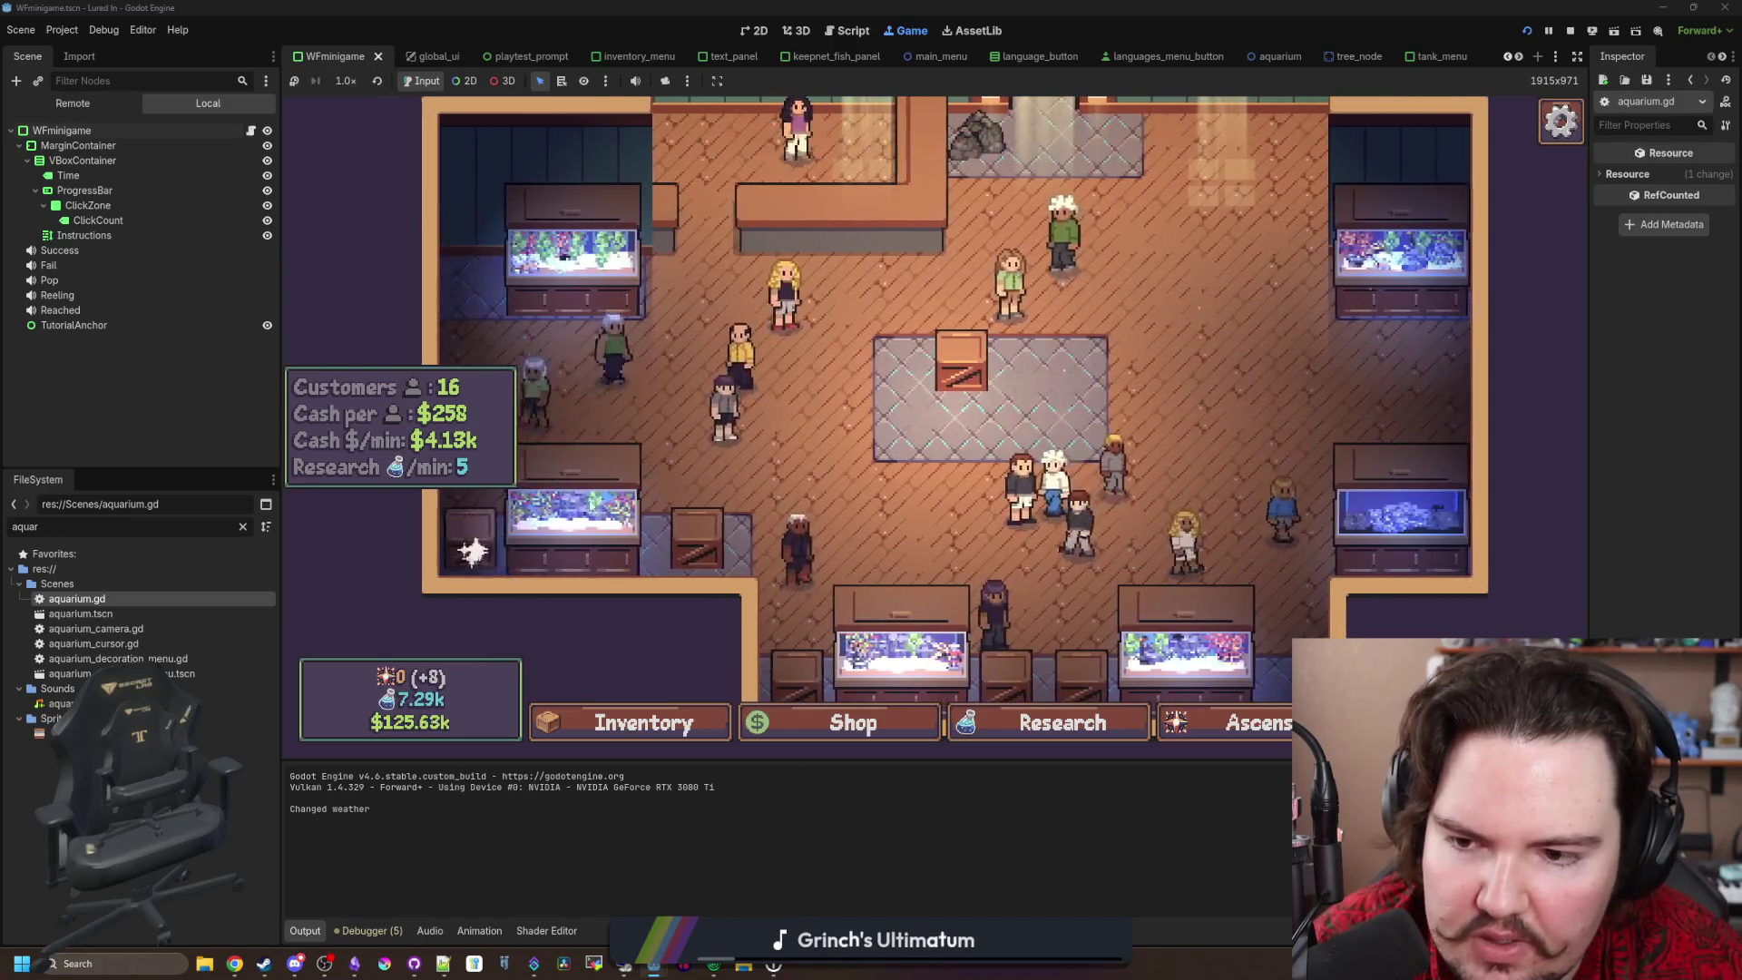
pyautogui.click(965, 365)
pyautogui.click(1133, 524)
pyautogui.click(505, 300)
# Step: Reload via the main menu, quit to the editor, rerun the game, and switch to the Lured In notes
pyautogui.press('Escape')
pyautogui.click(934, 470)
pyautogui.click(413, 400)
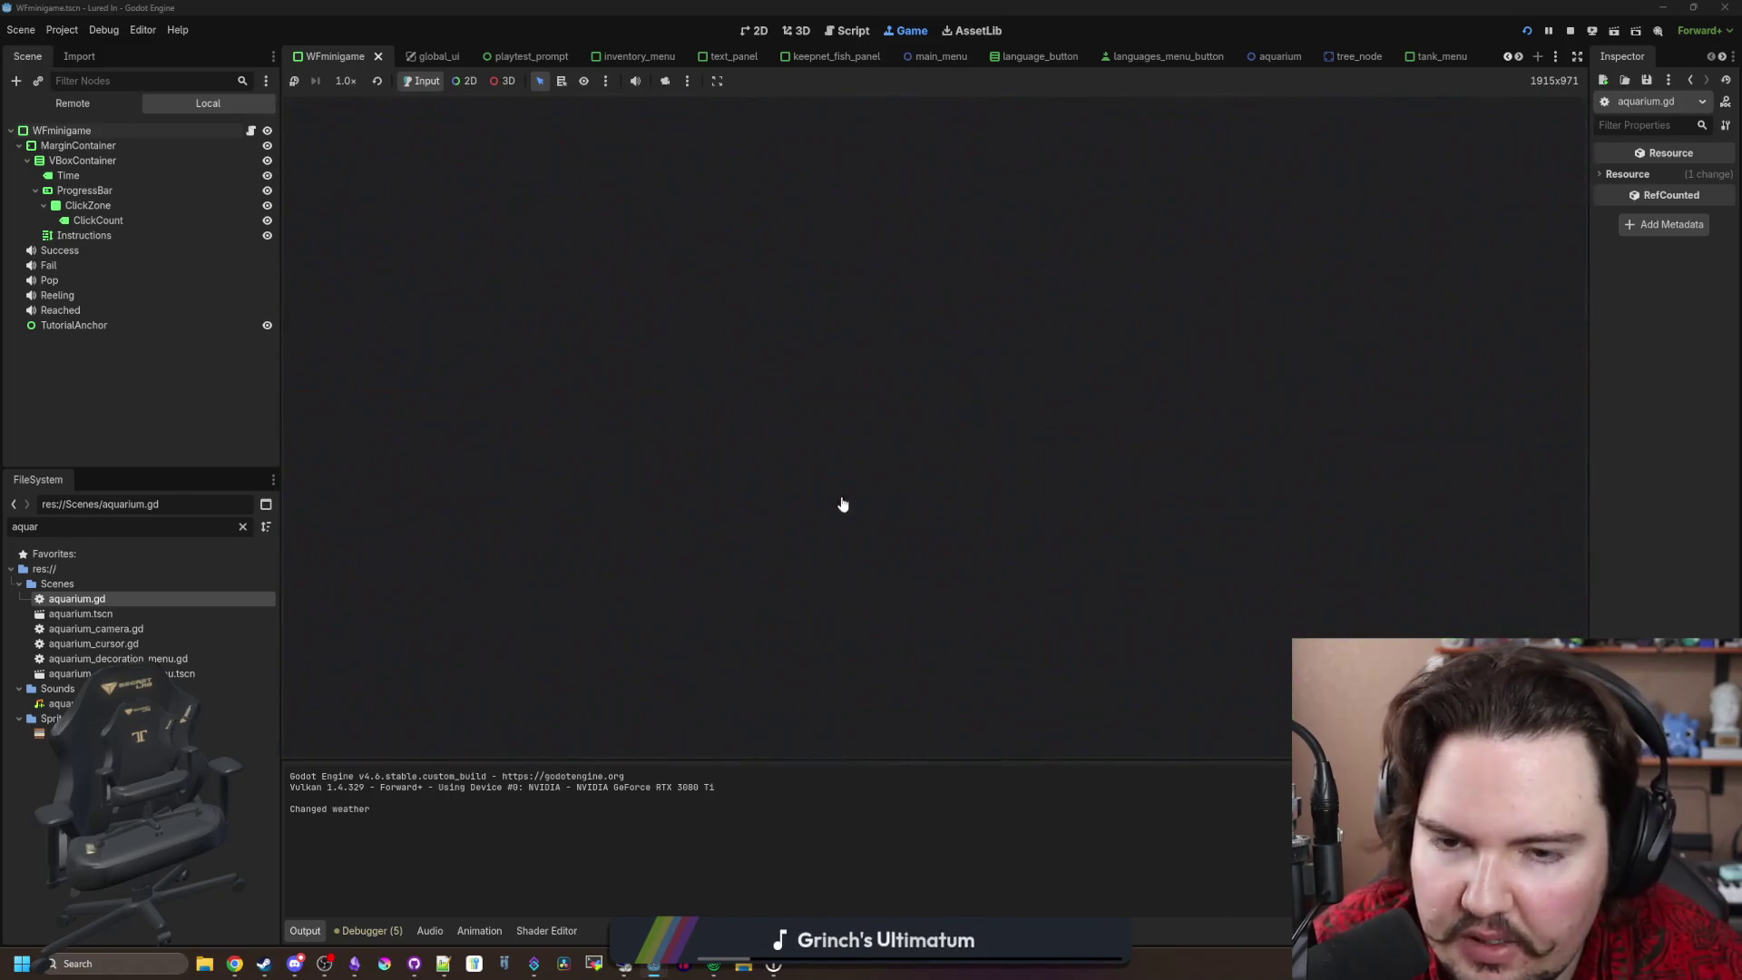
pyautogui.press('Escape')
pyautogui.click(937, 514)
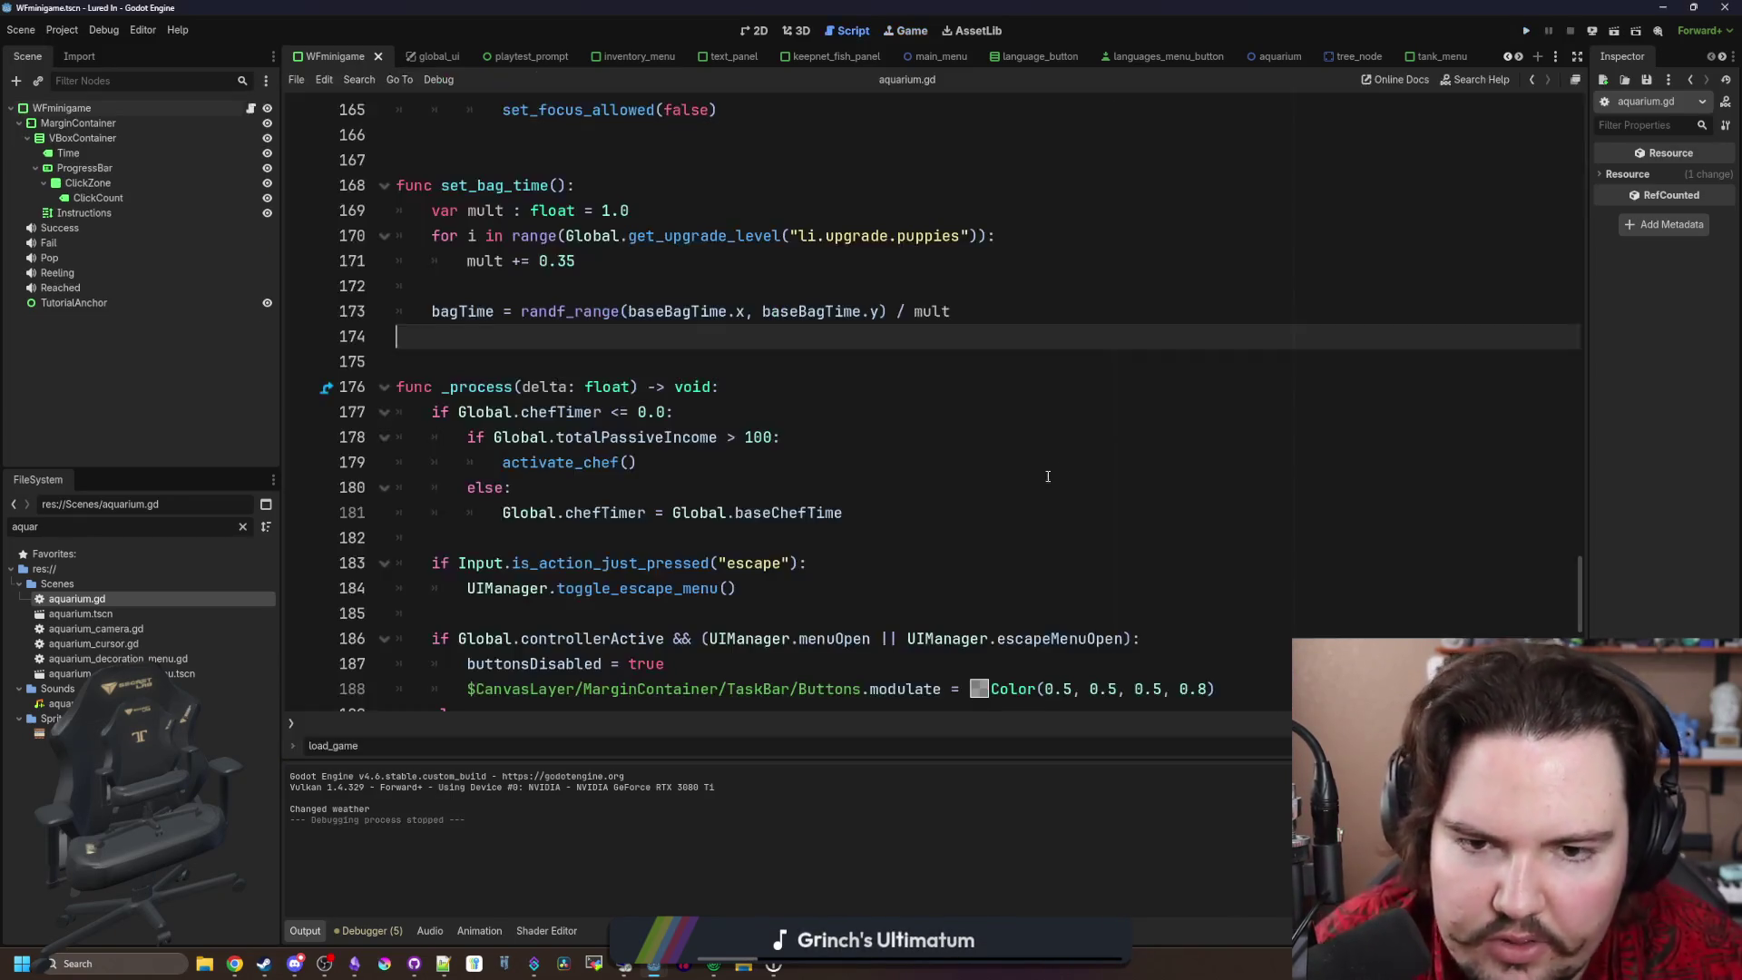
pyautogui.click(1527, 31)
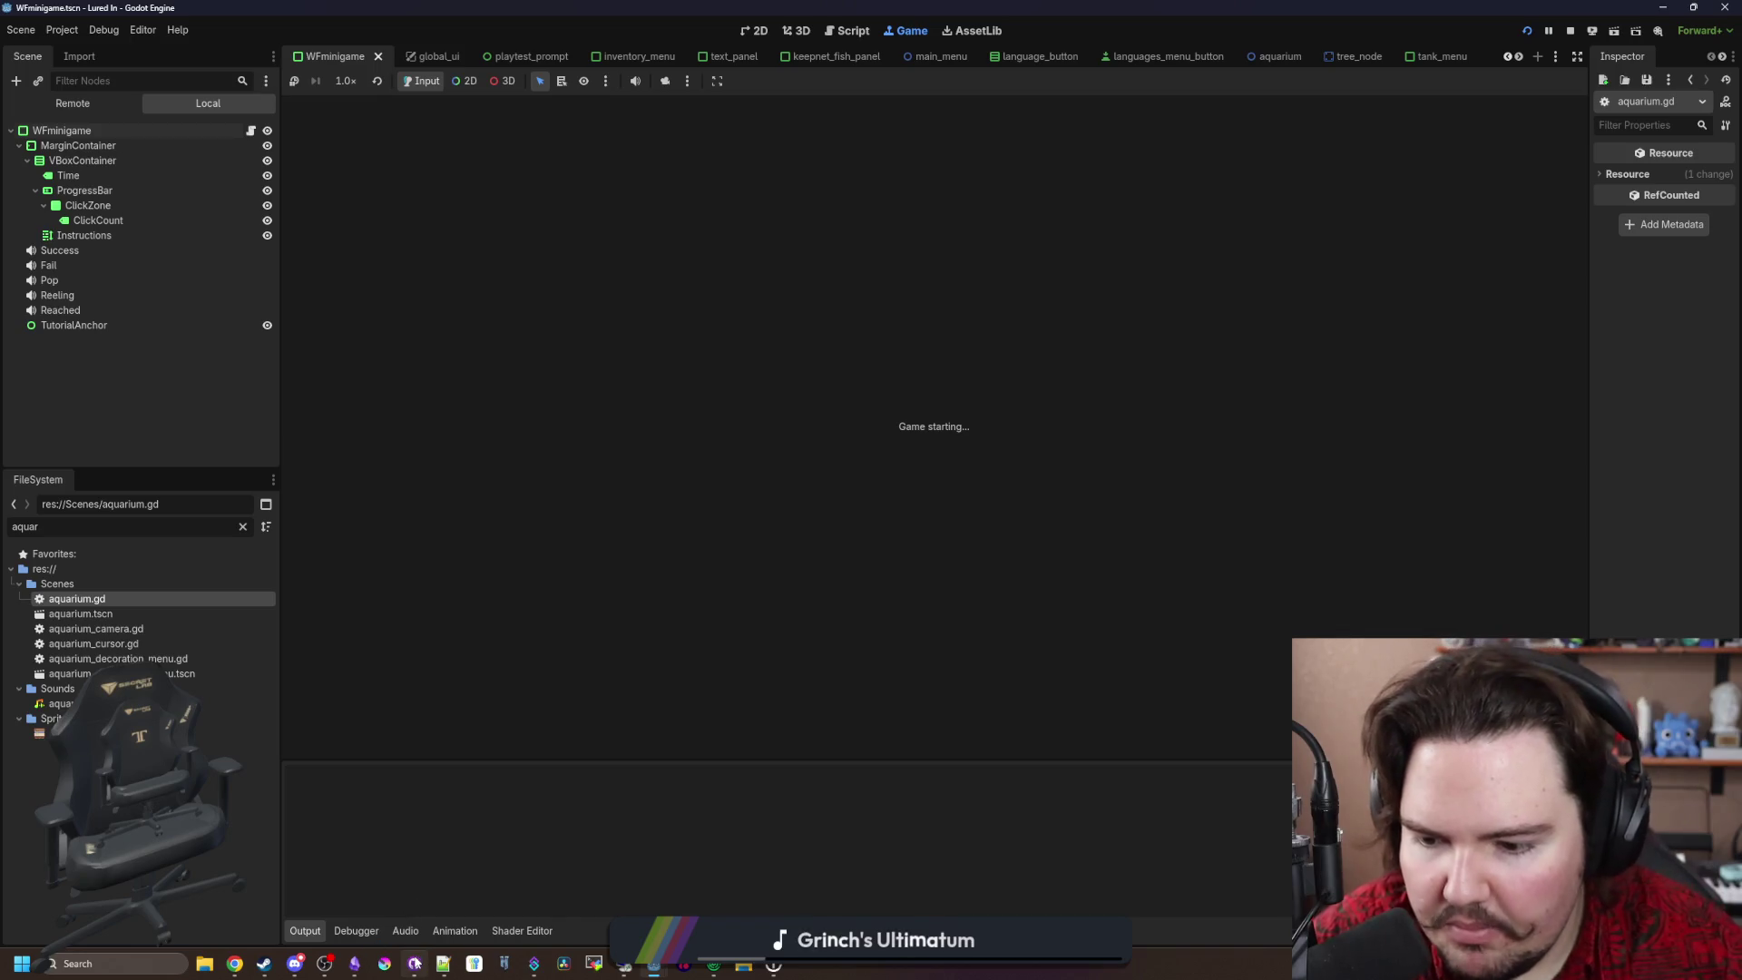
pyautogui.moveTo(394, 955)
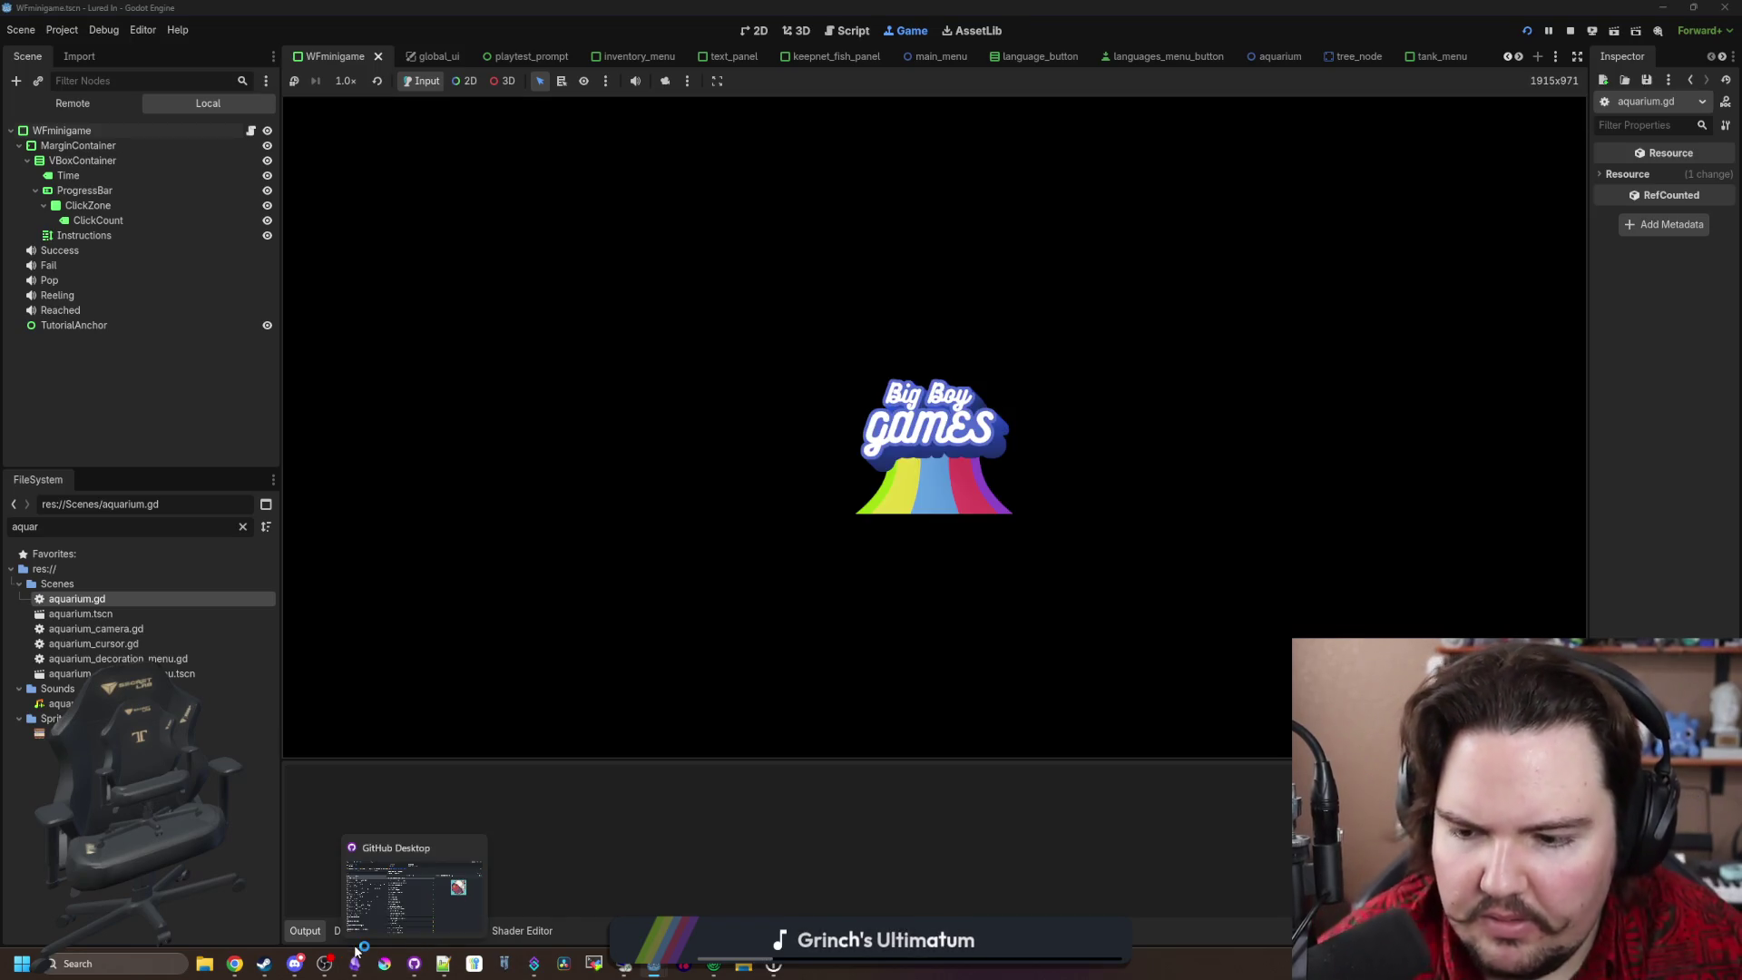
pyautogui.click(355, 963)
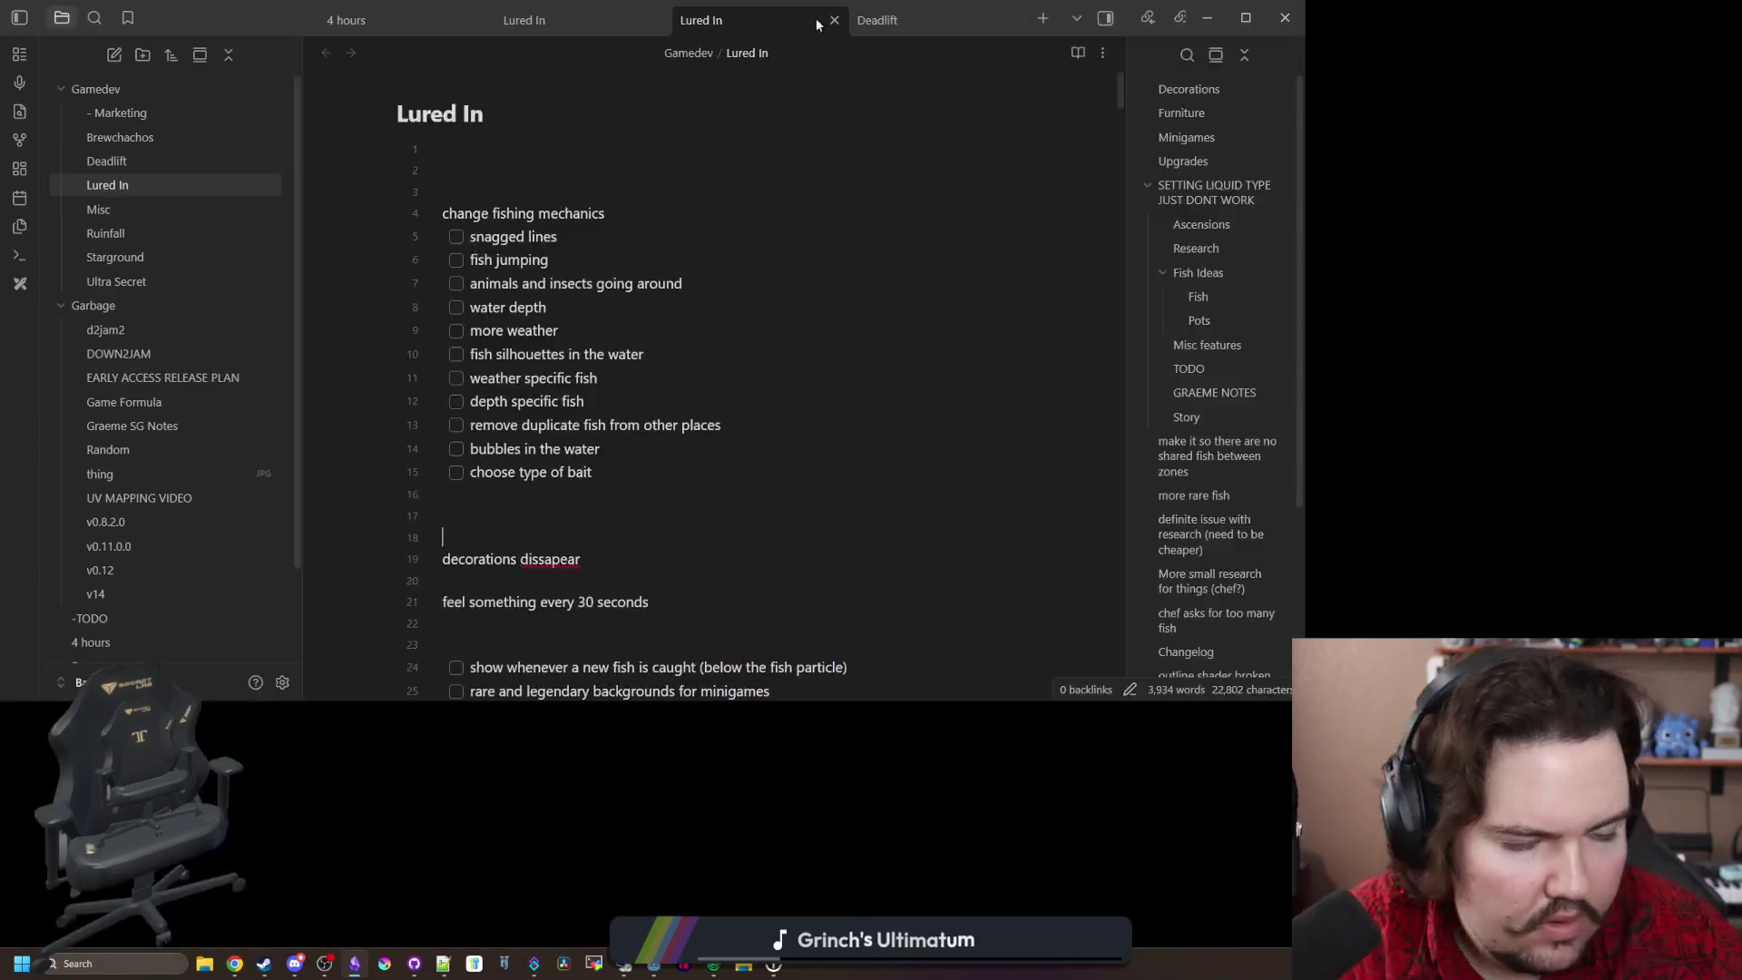
# Step: Maximize the notes, find 'changelog', and select the old changelog entries
pyautogui.doubleClick(818, 25)
pyautogui.scroll(-20, 961, 519)
pyautogui.hotkey('ctrl', 'f')
pyautogui.write('changelog')
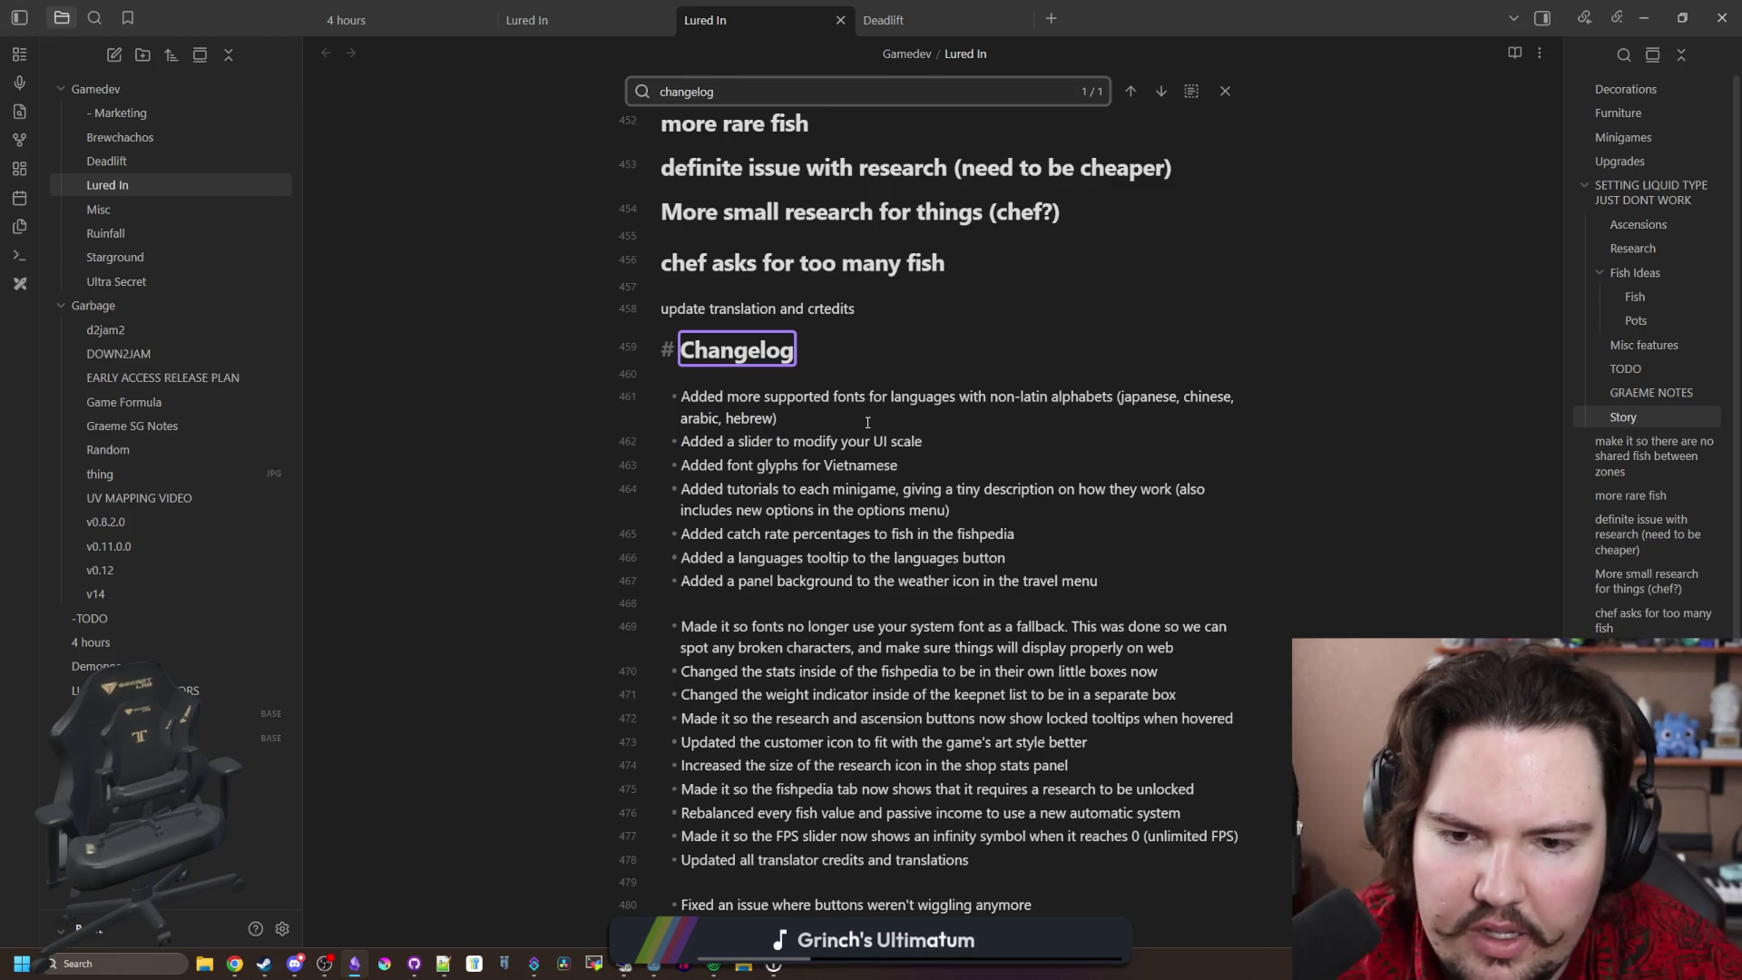
pyautogui.scroll(-4, 867, 422)
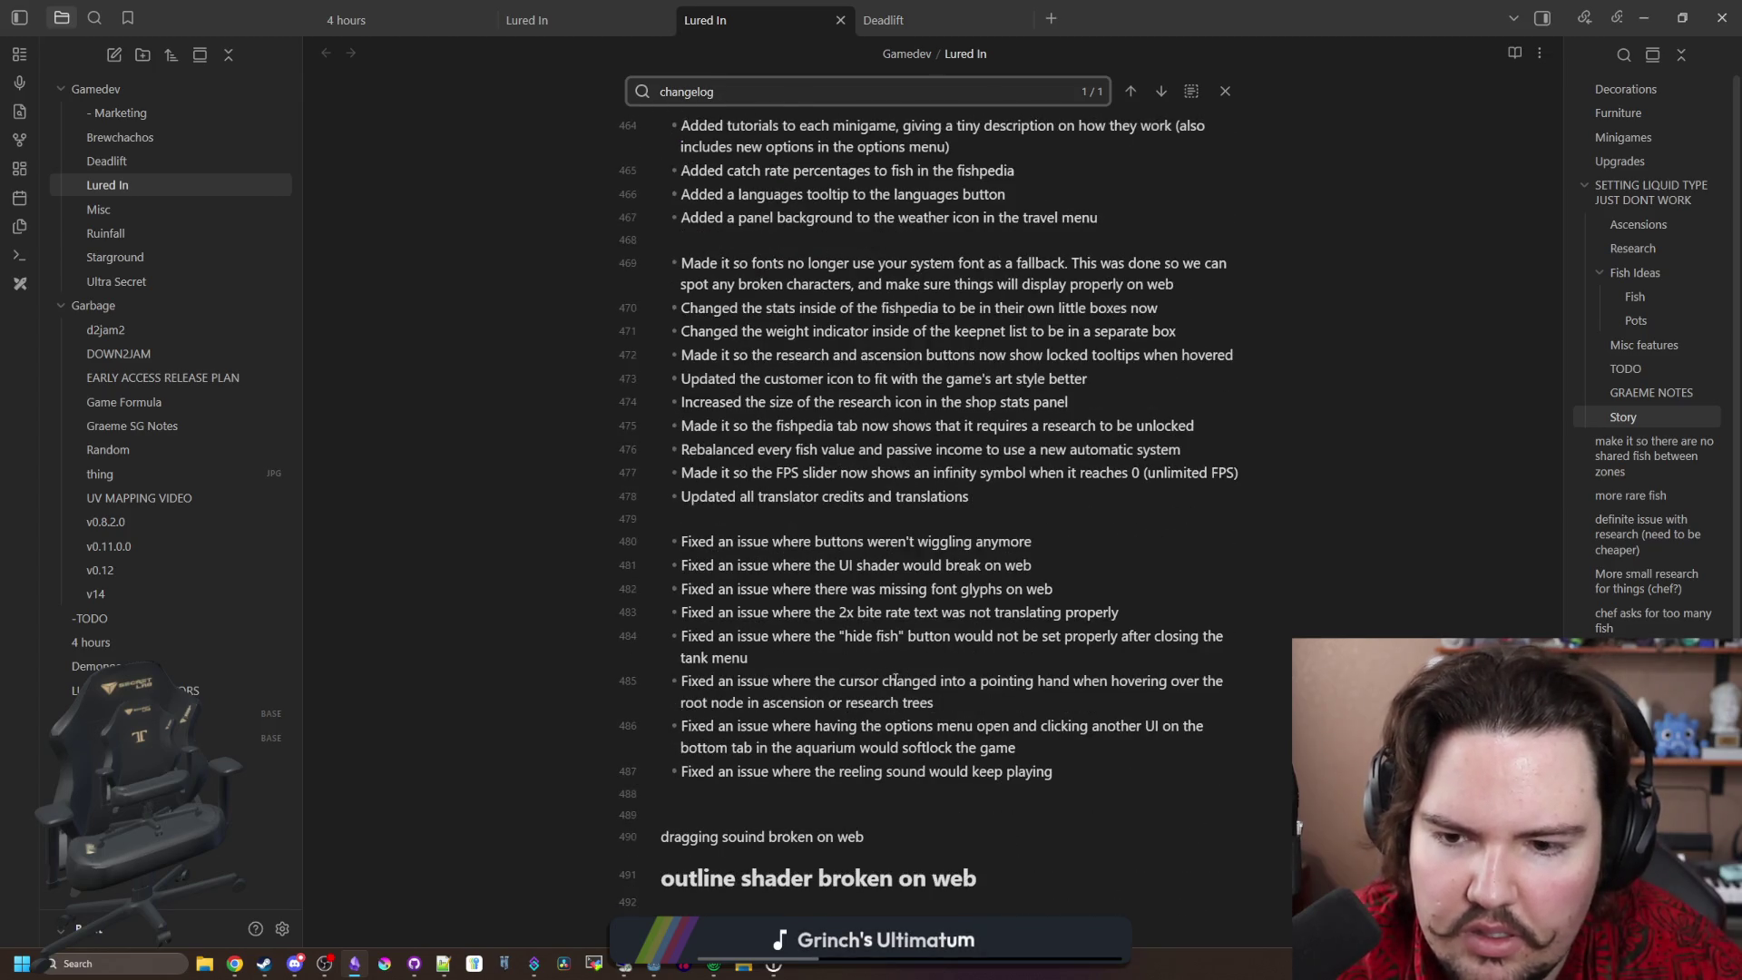
pyautogui.click(911, 702)
pyautogui.moveTo(1118, 768)
pyautogui.mouseDown()
pyautogui.moveTo(760, 588)
pyautogui.moveTo(641, 311)
pyautogui.mouseUp()
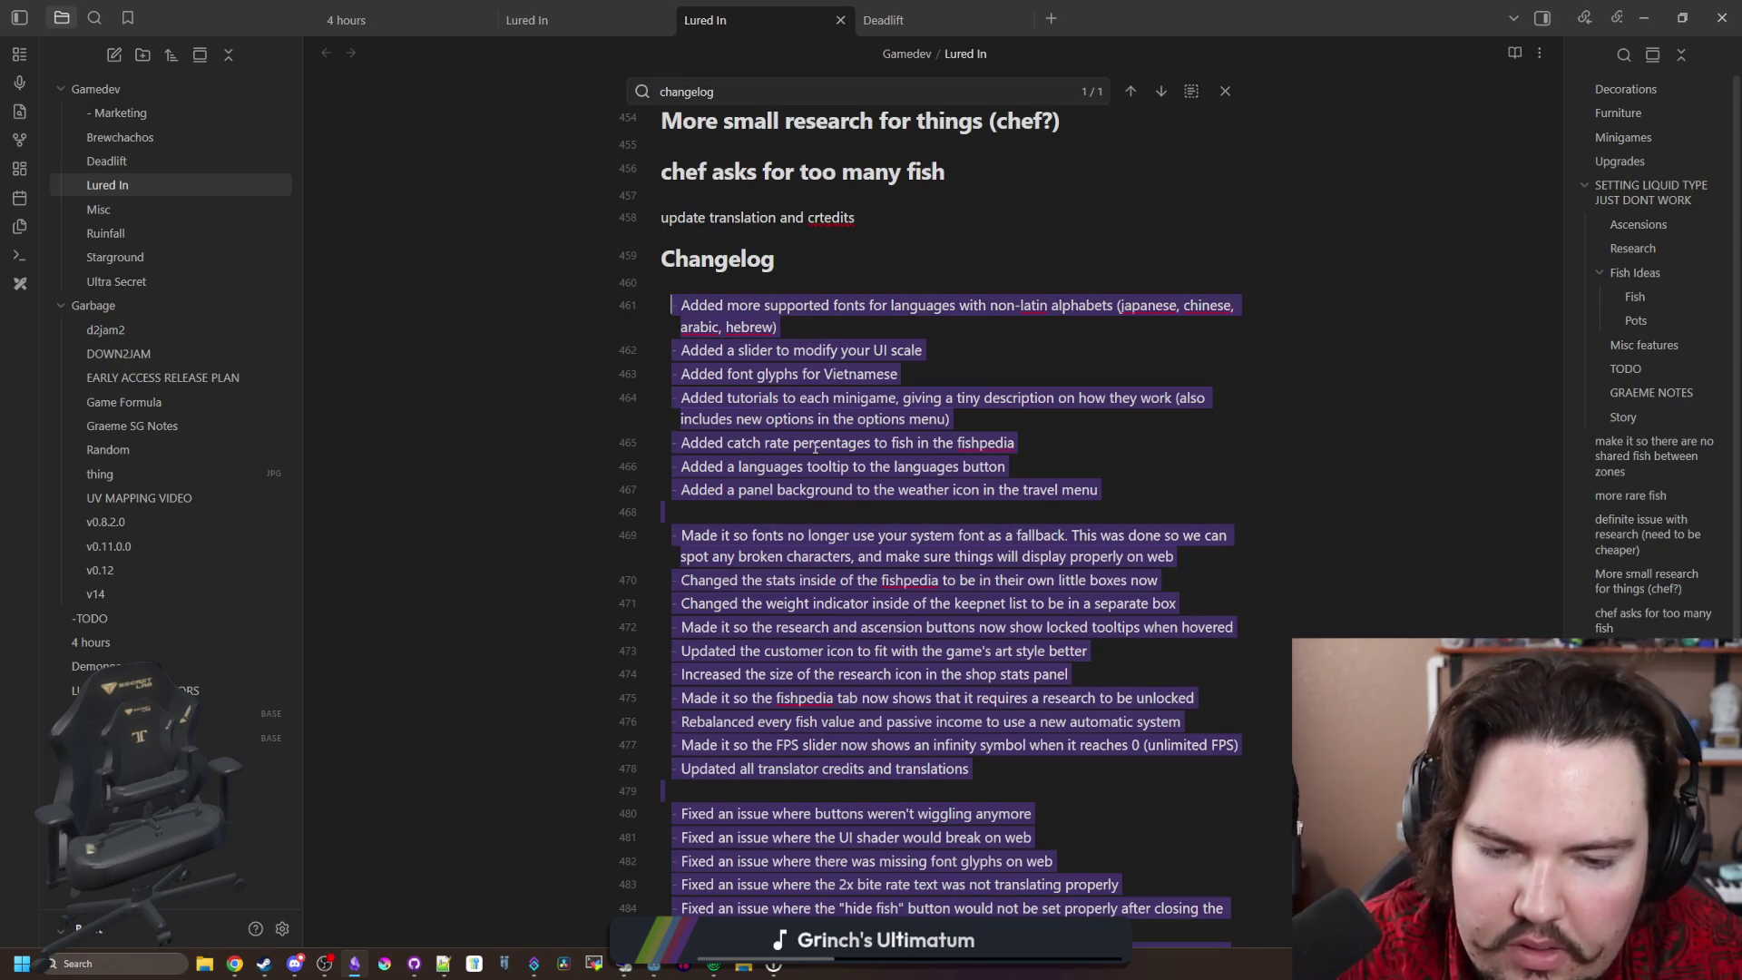
pyautogui.scroll(-2, 815, 448)
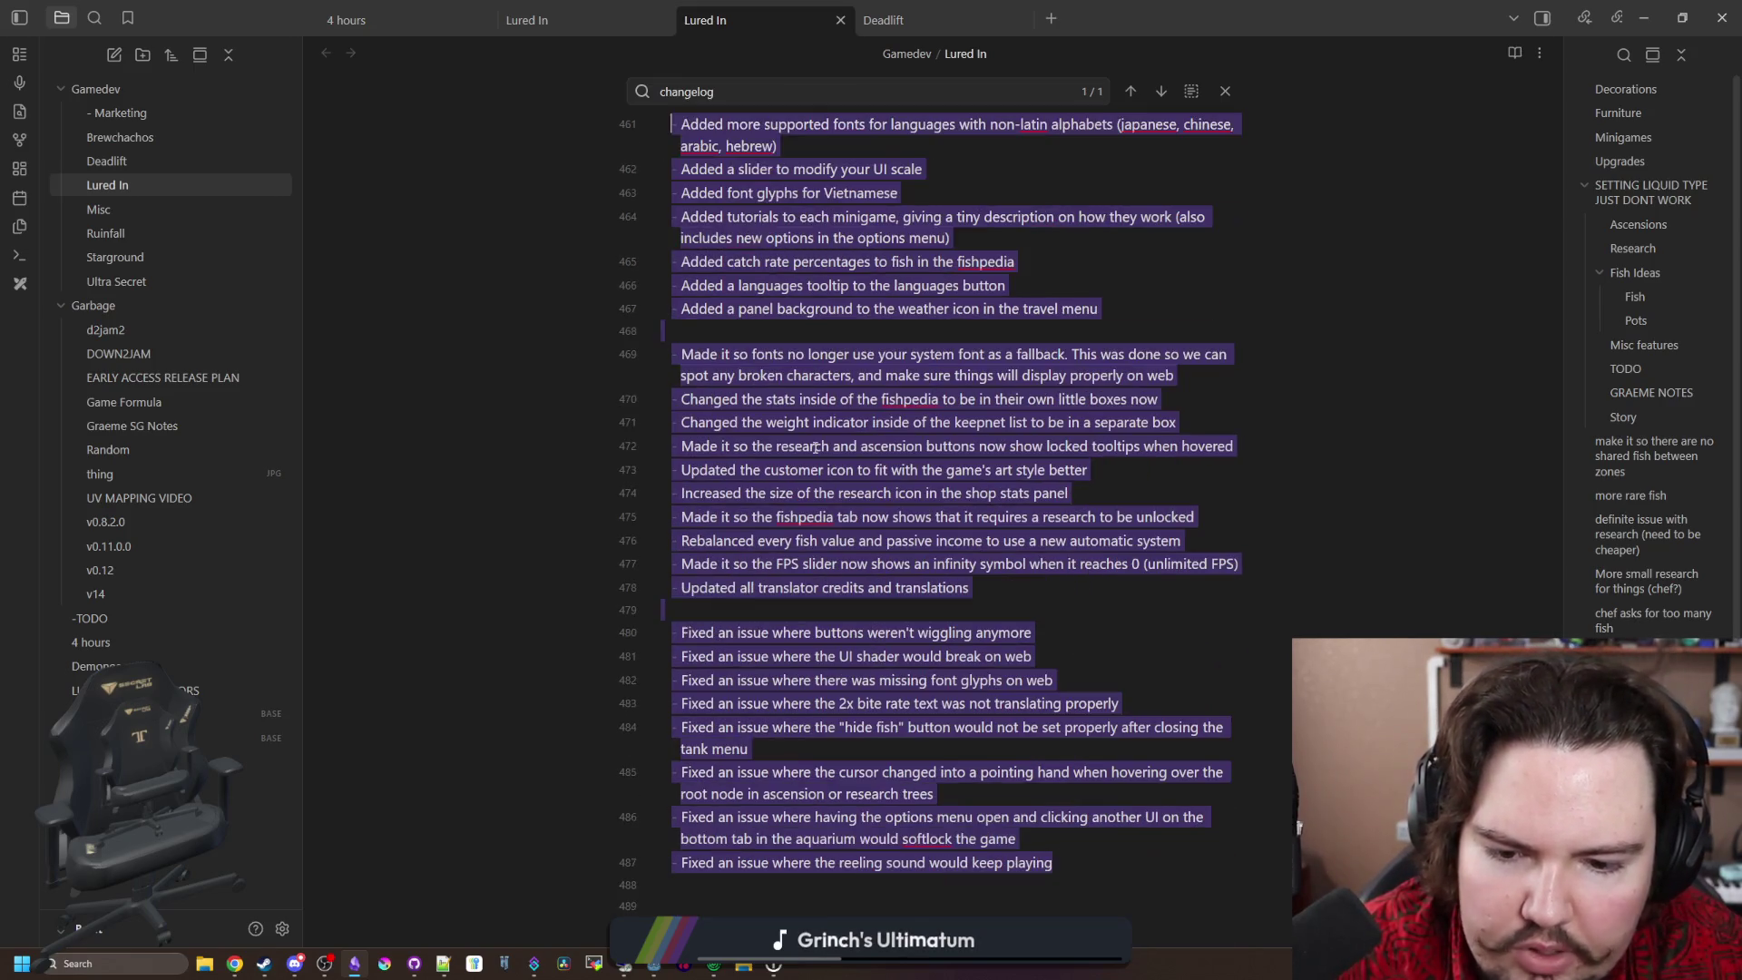
# Step: Replace them with a bullet on the decorations-disappearing-on-leaving-your-building fix, spelling 'disappear' correctly, then return to the game
pyautogui.press('BackSpace')
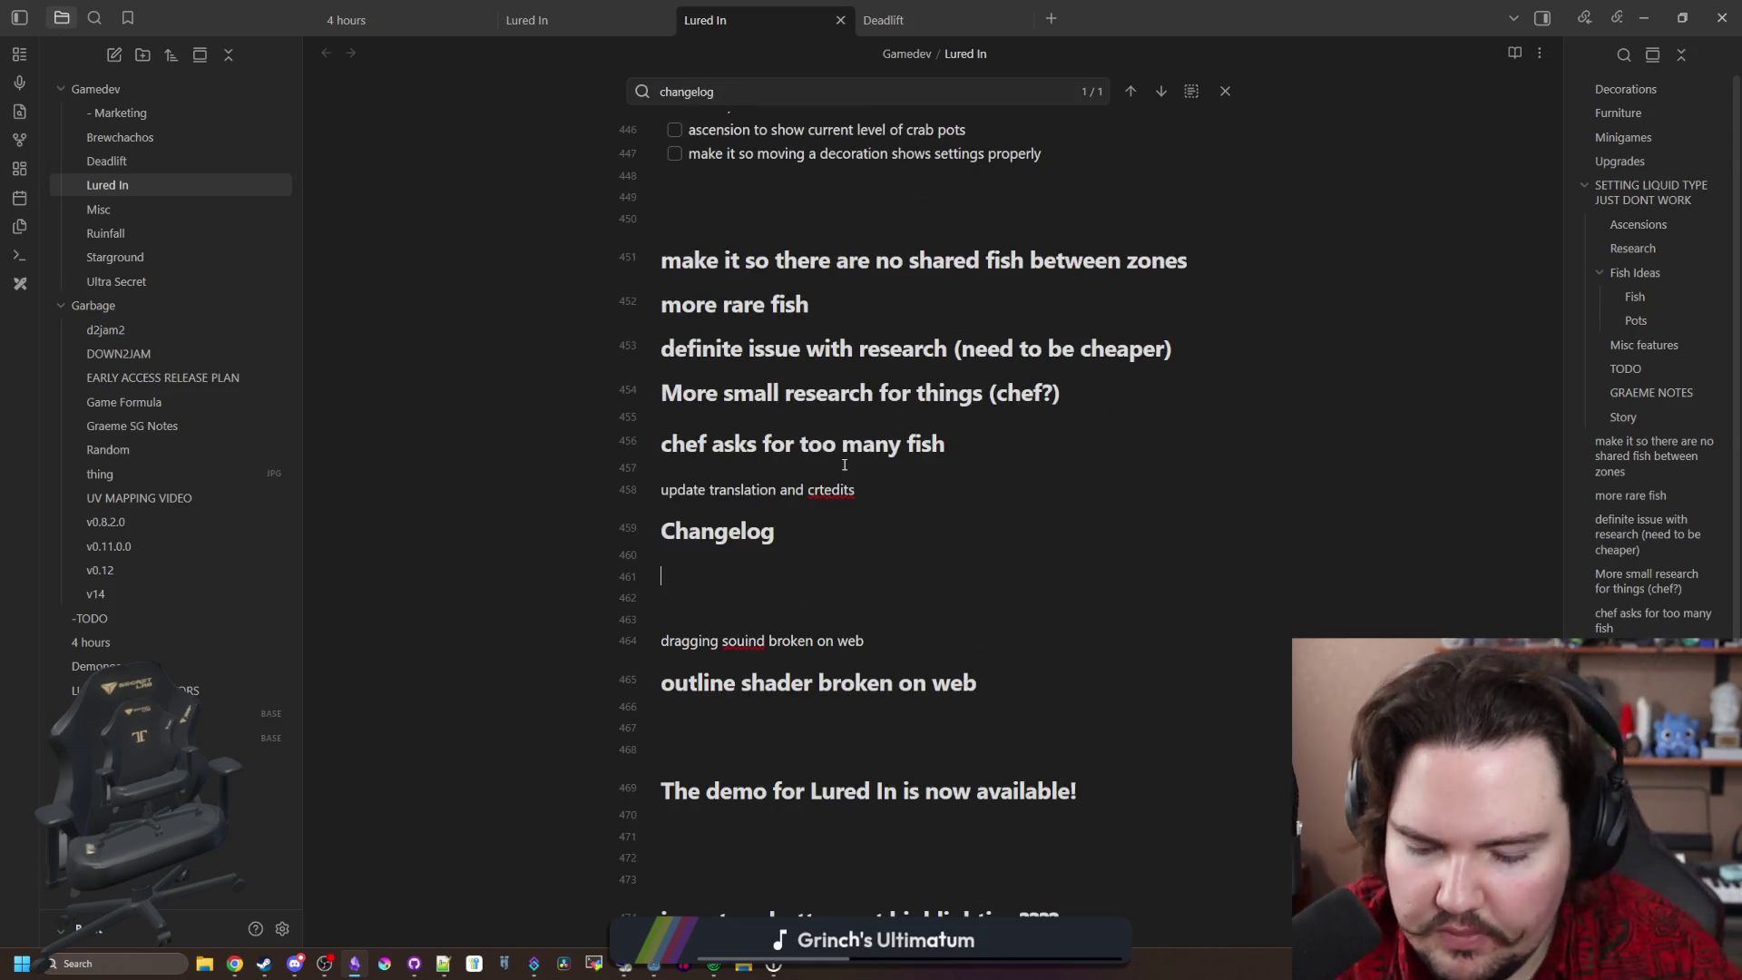
pyautogui.write('-')
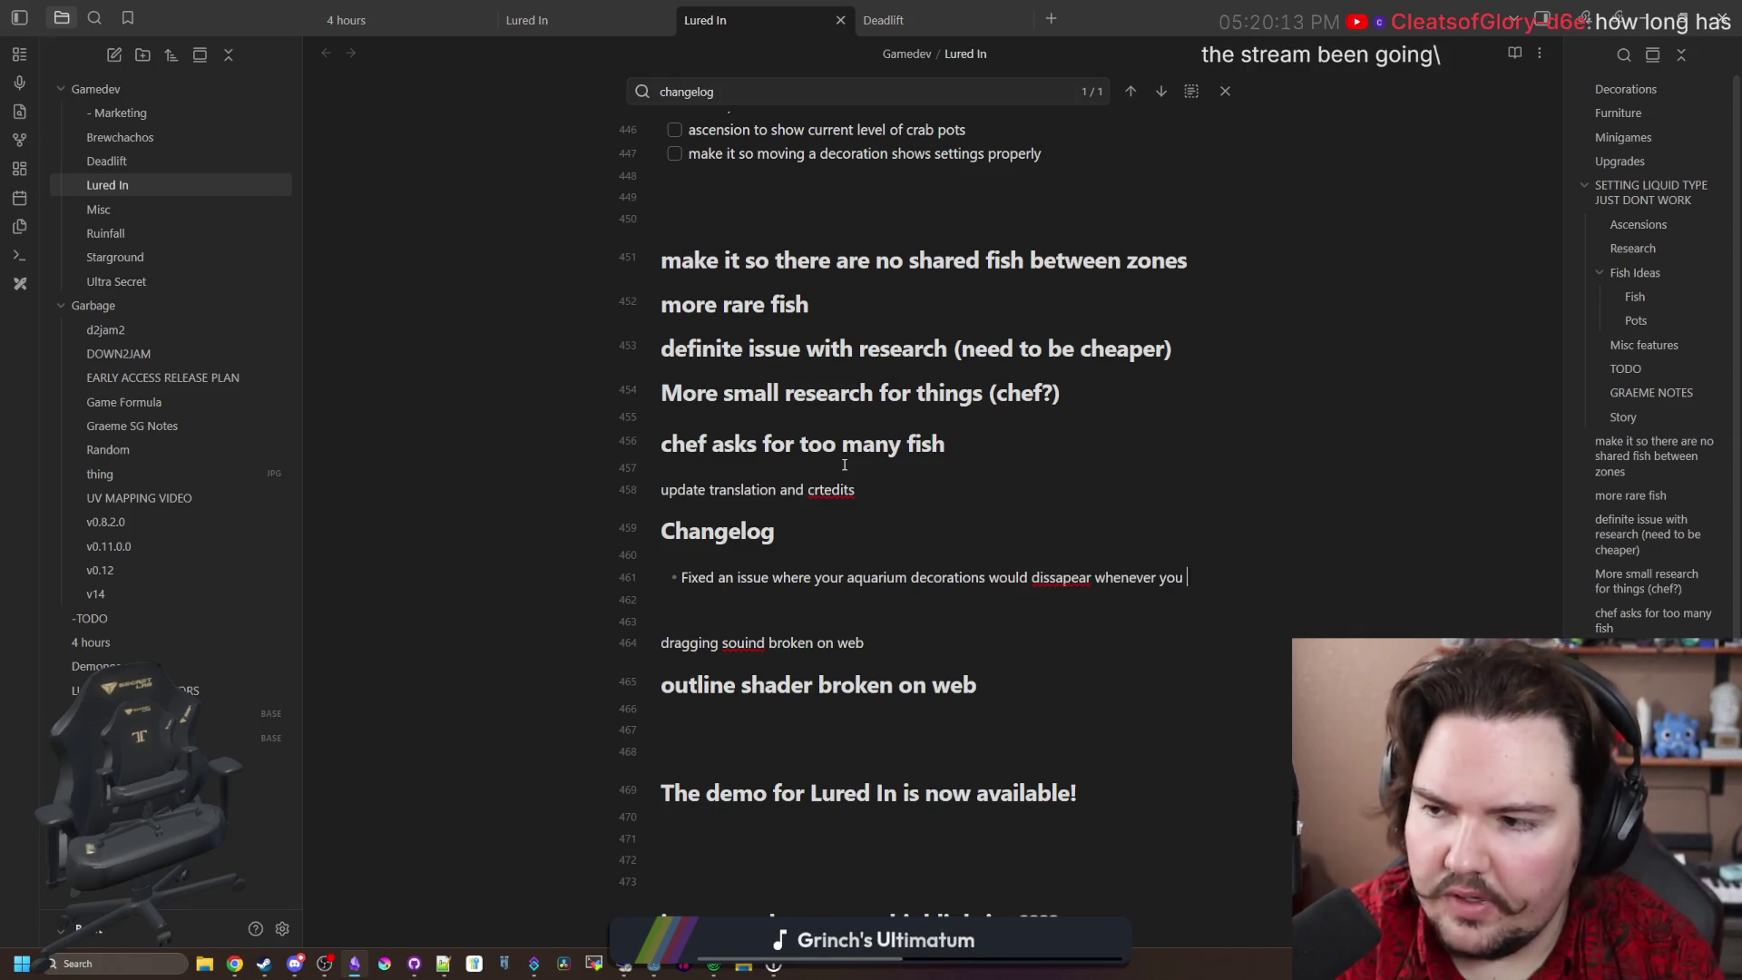
pyautogui.write('your building')
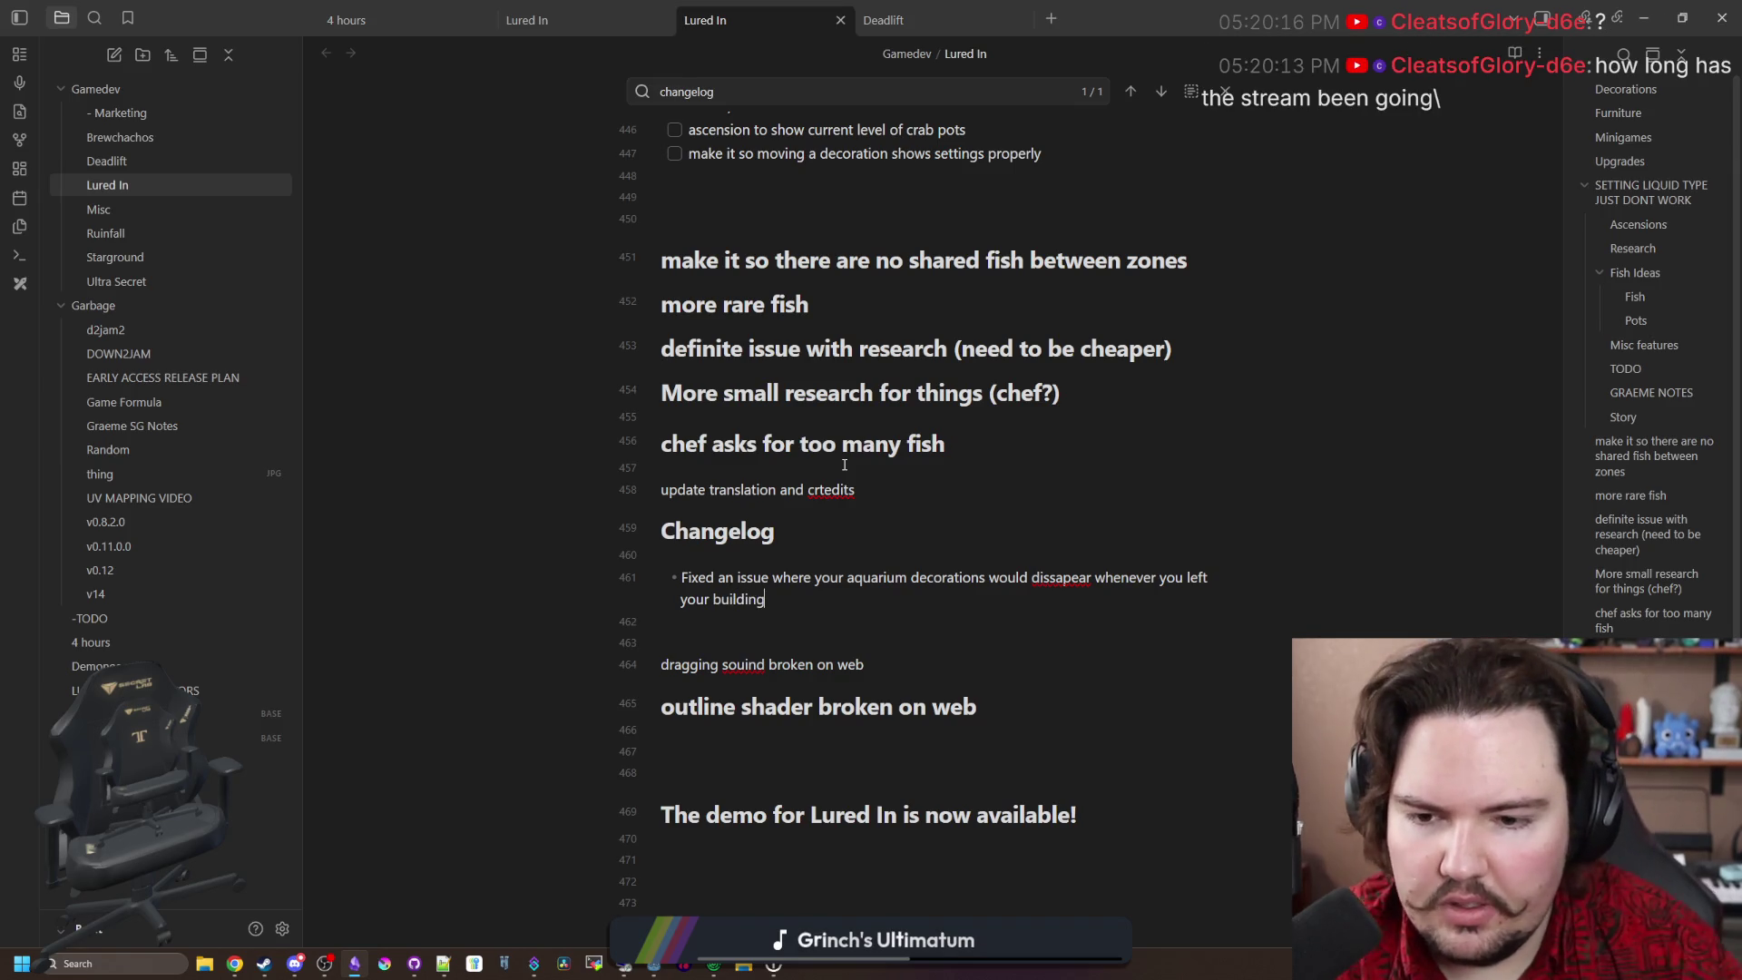
pyautogui.rightClick(1055, 573)
pyautogui.click(1093, 583)
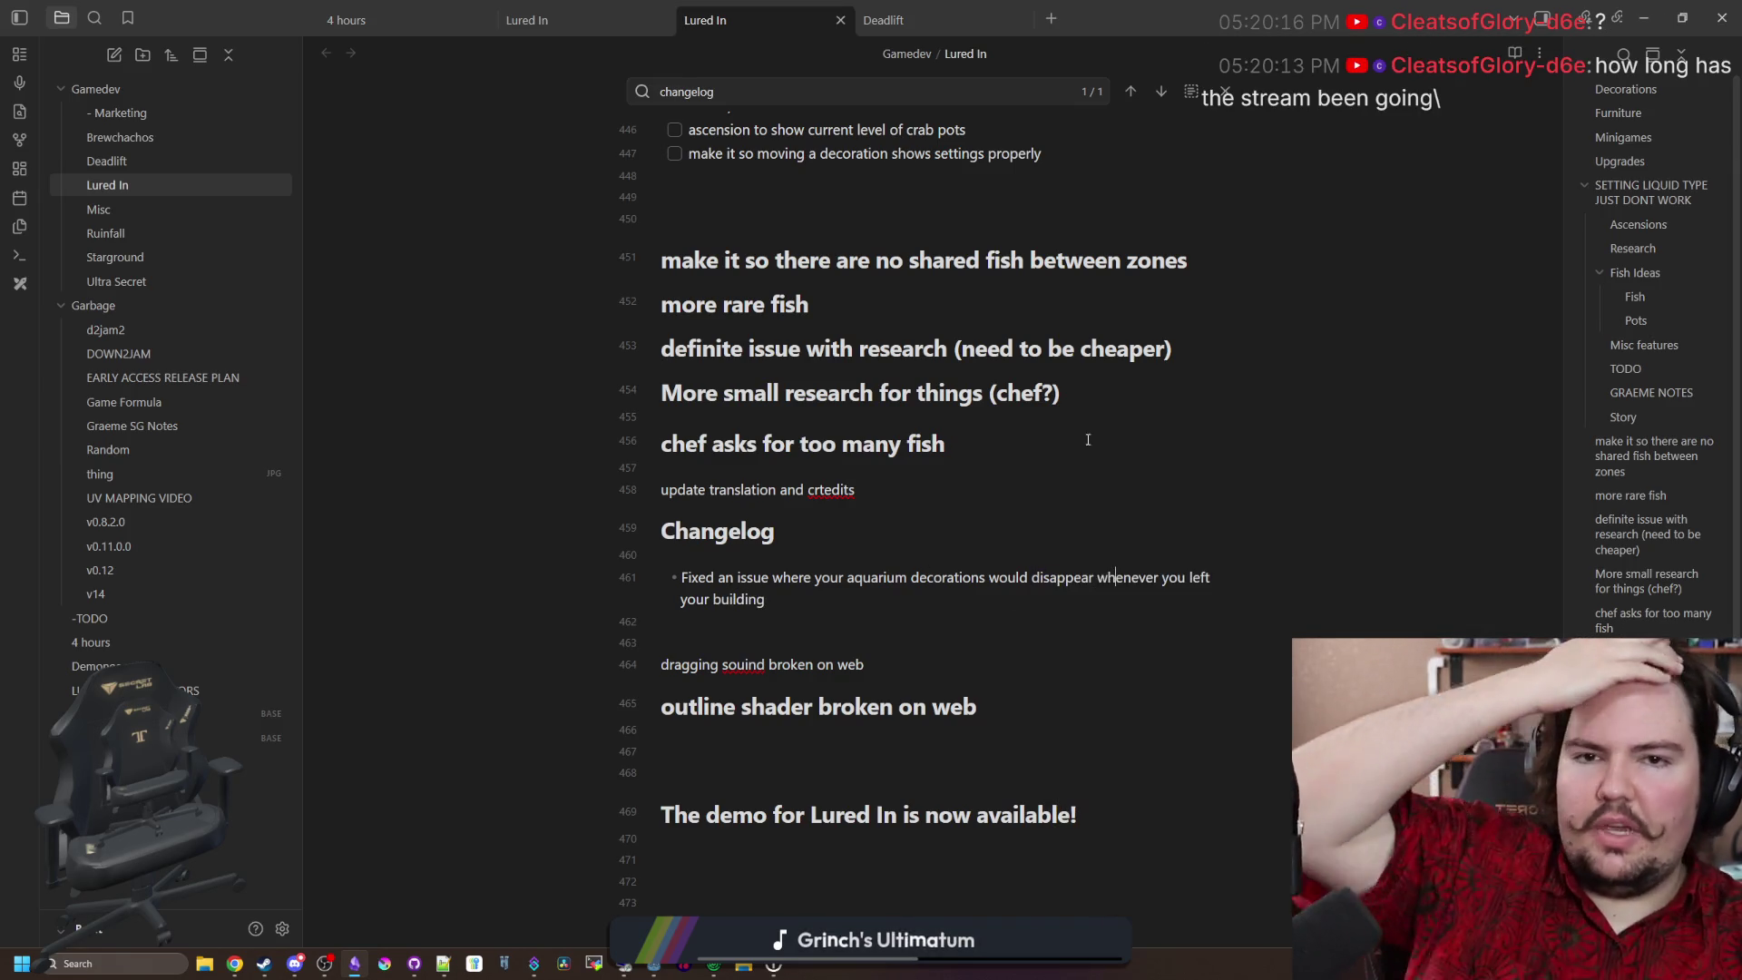
pyautogui.hotkey('alt', 'Tab')
pyautogui.click(773, 322)
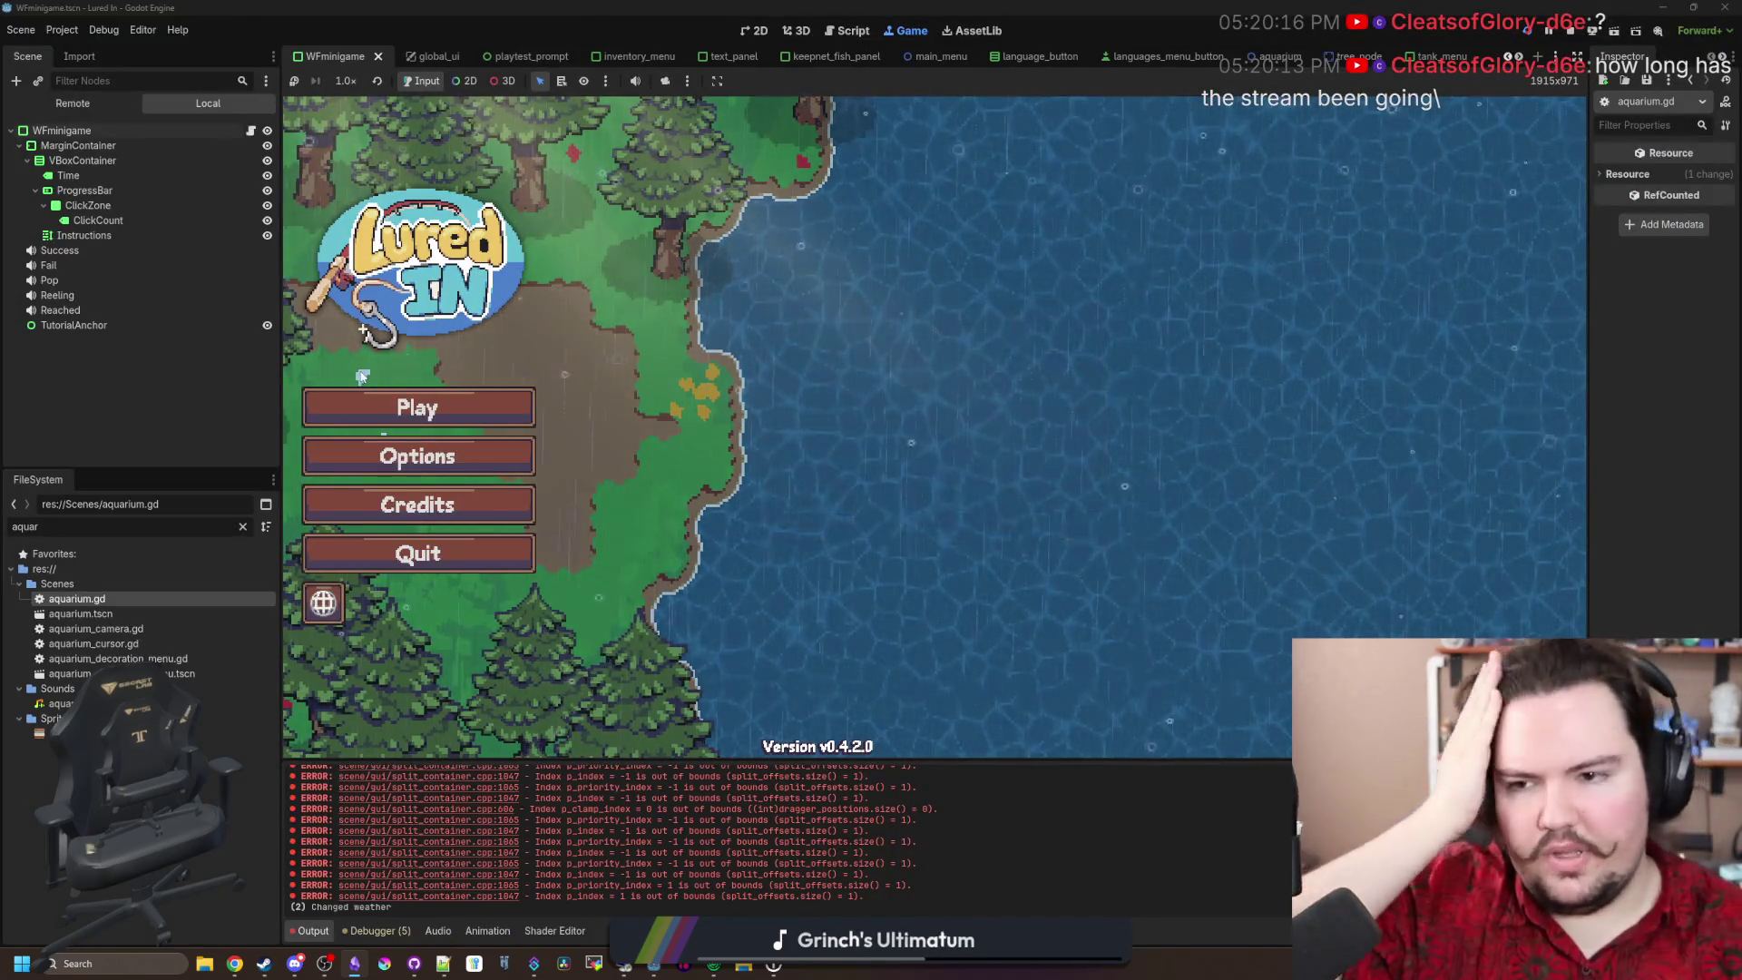
# Step: Start the game, open Fish Tank 4 and move the small rock to the pile's lower right
pyautogui.click(391, 413)
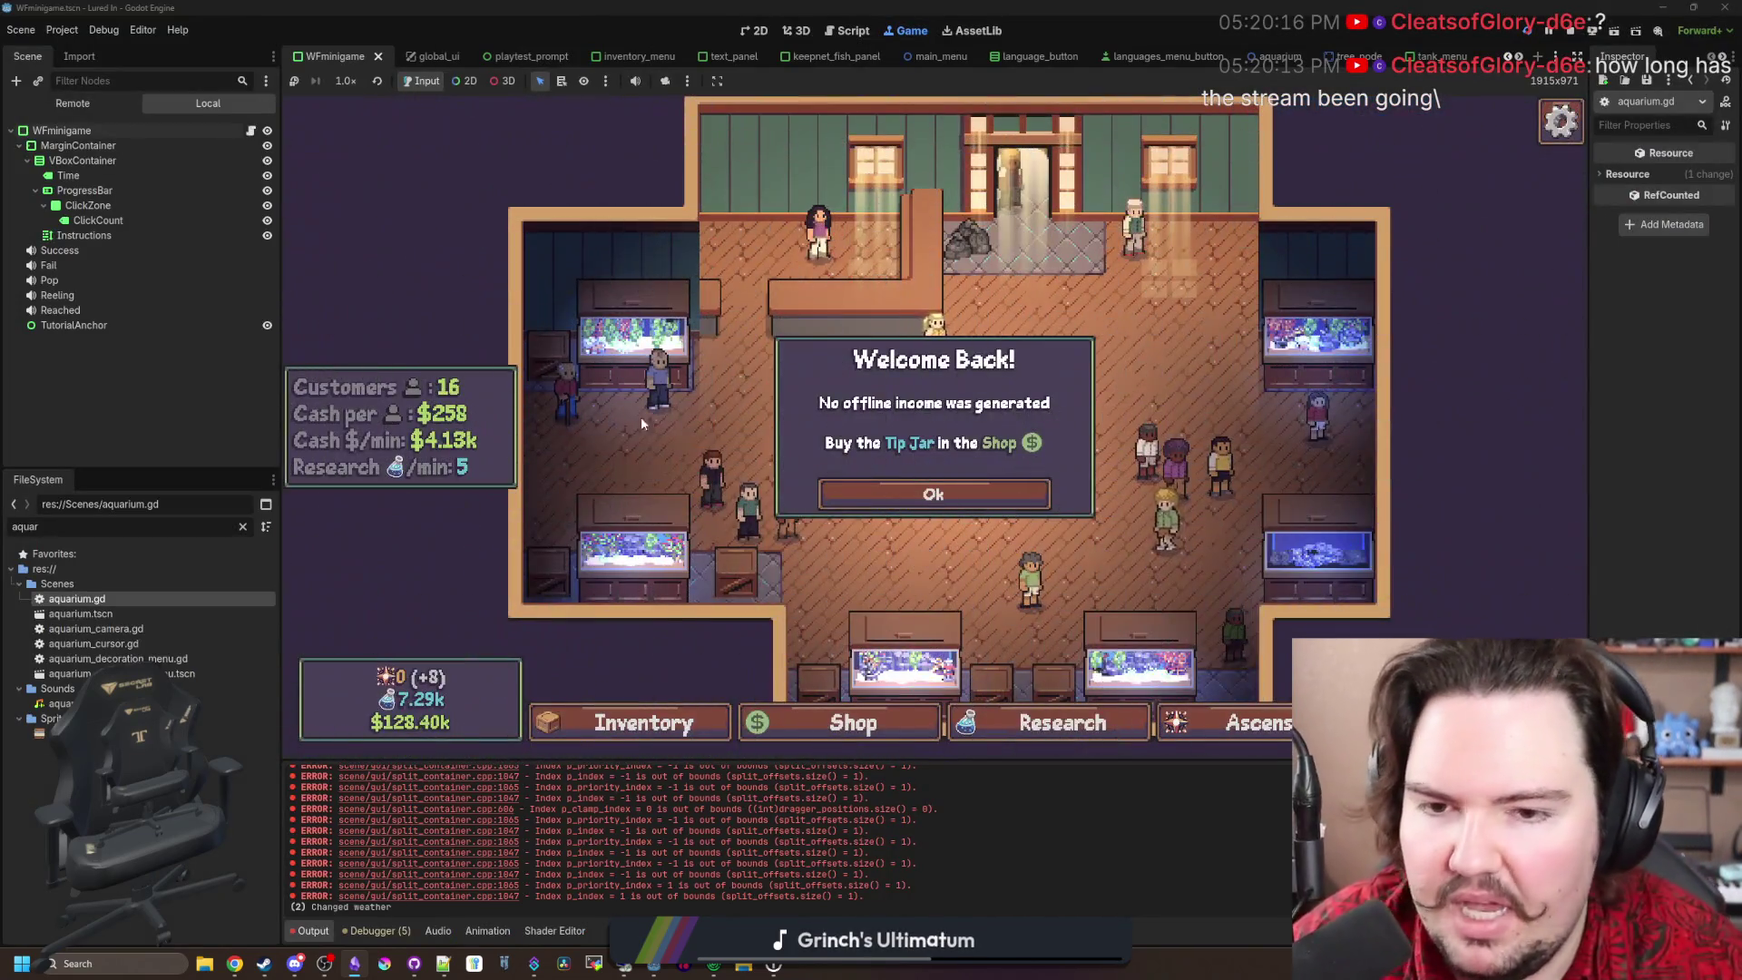
pyautogui.click(885, 495)
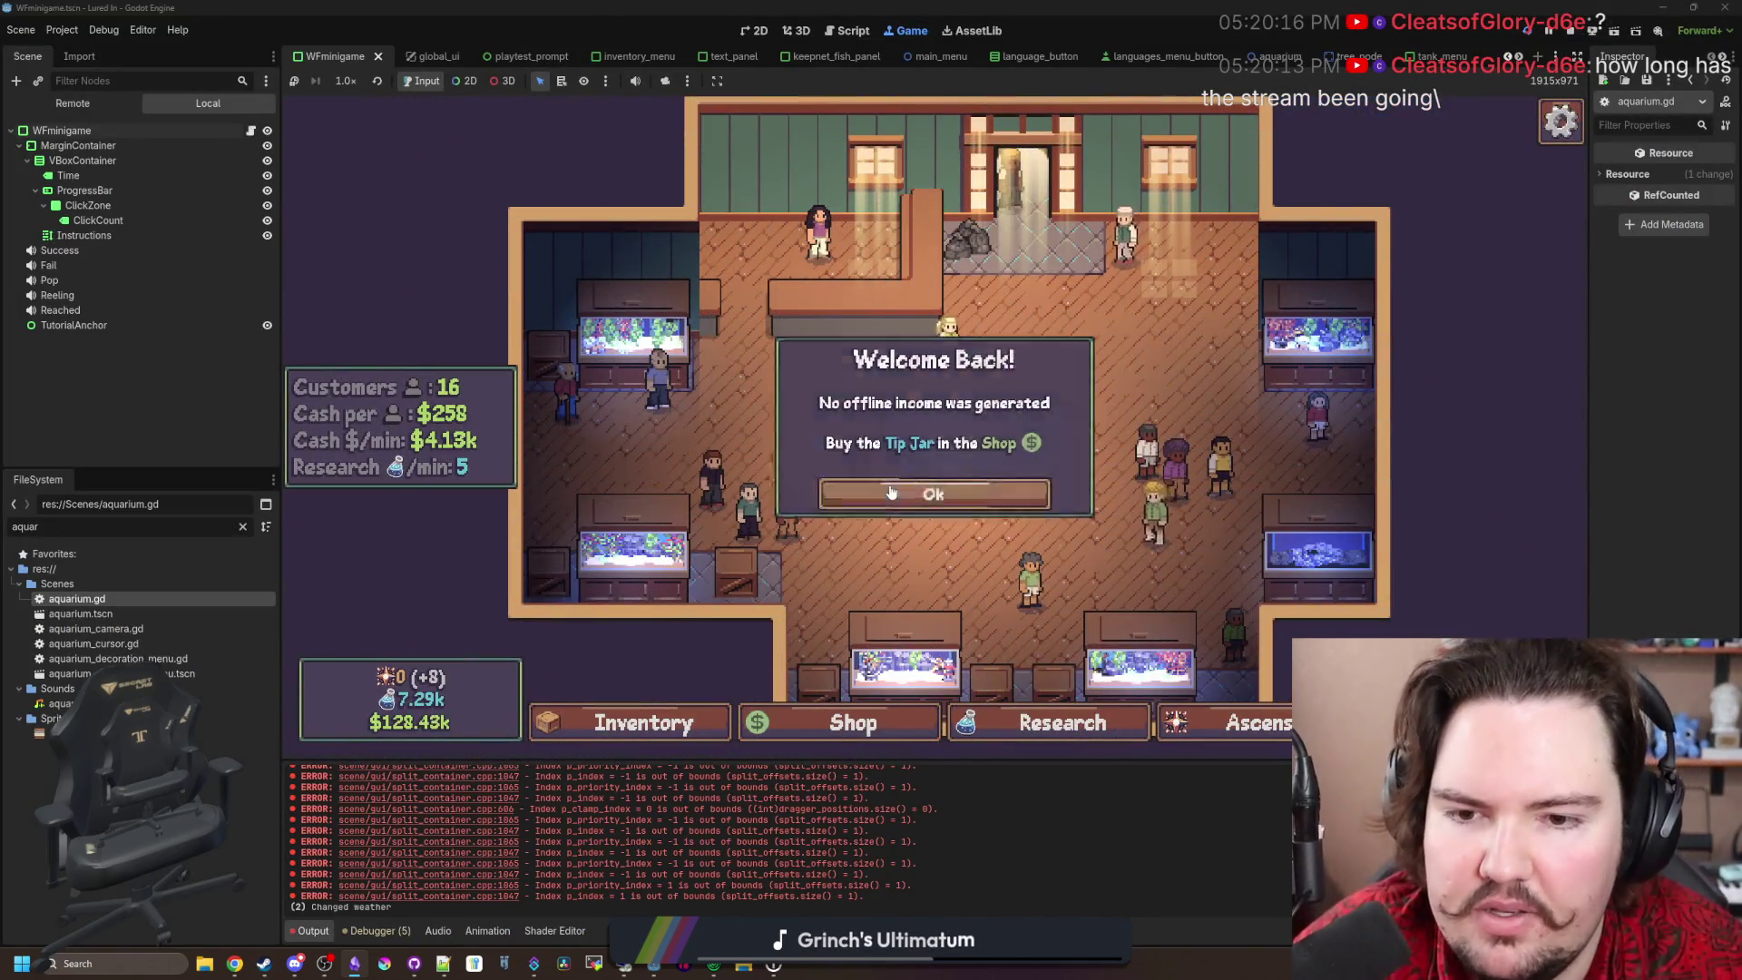
pyautogui.click(1318, 549)
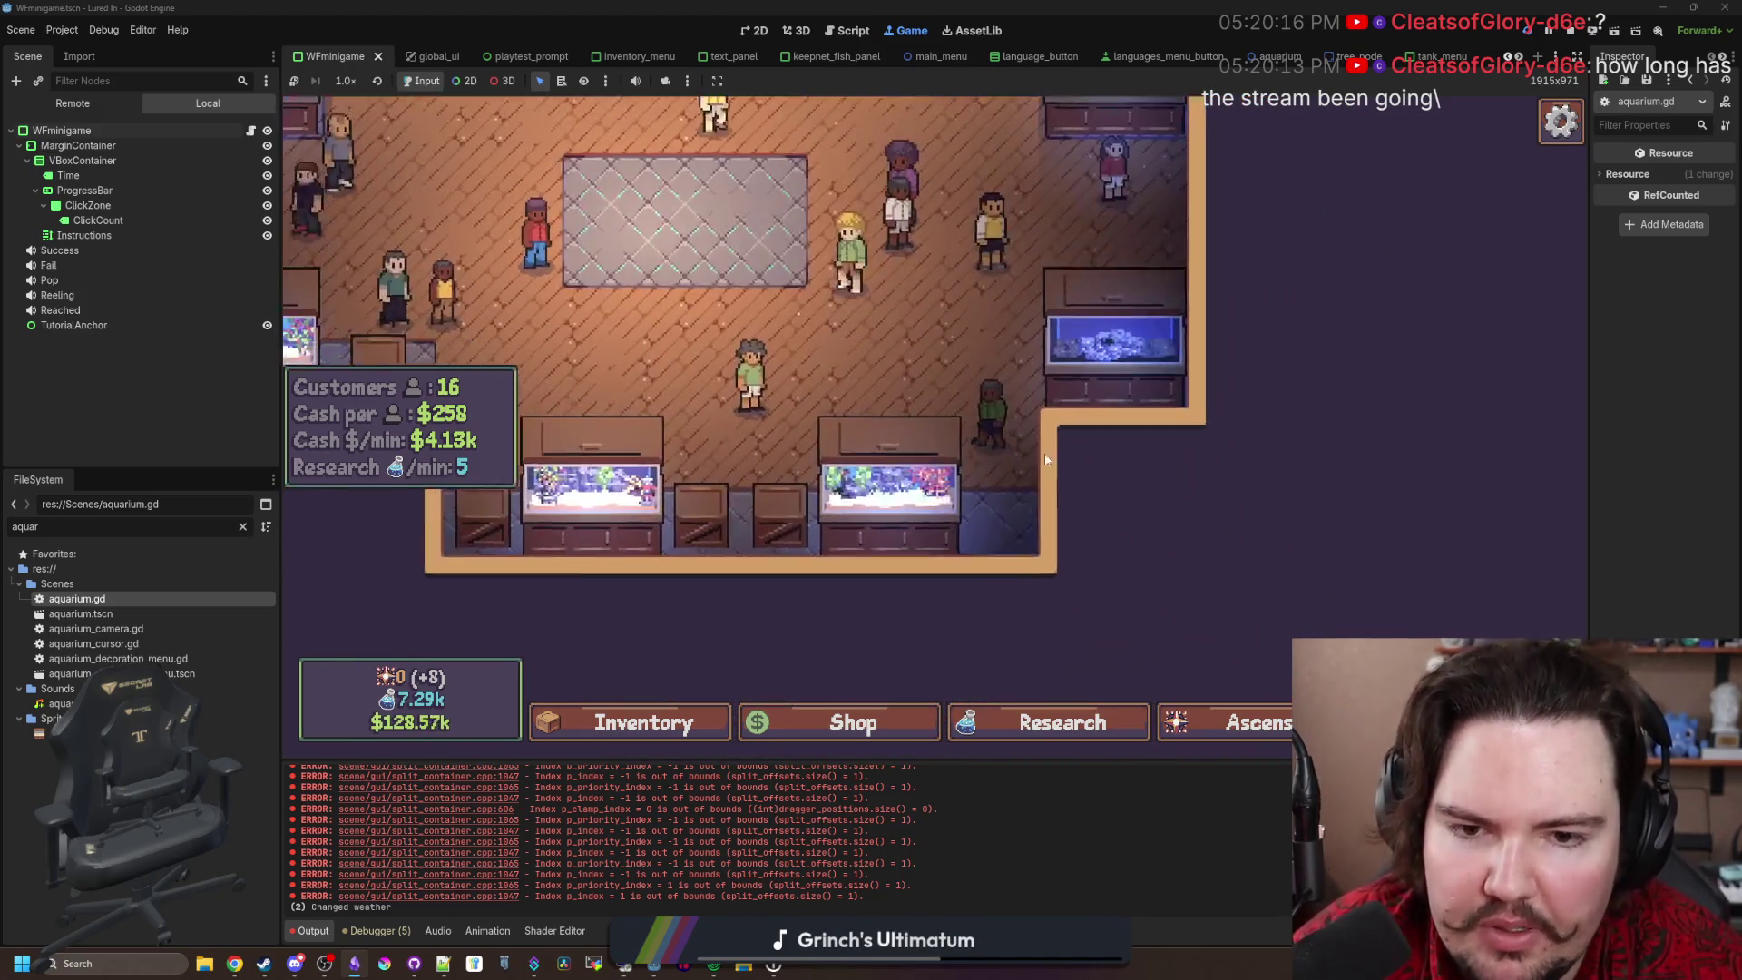
pyautogui.click(905, 541)
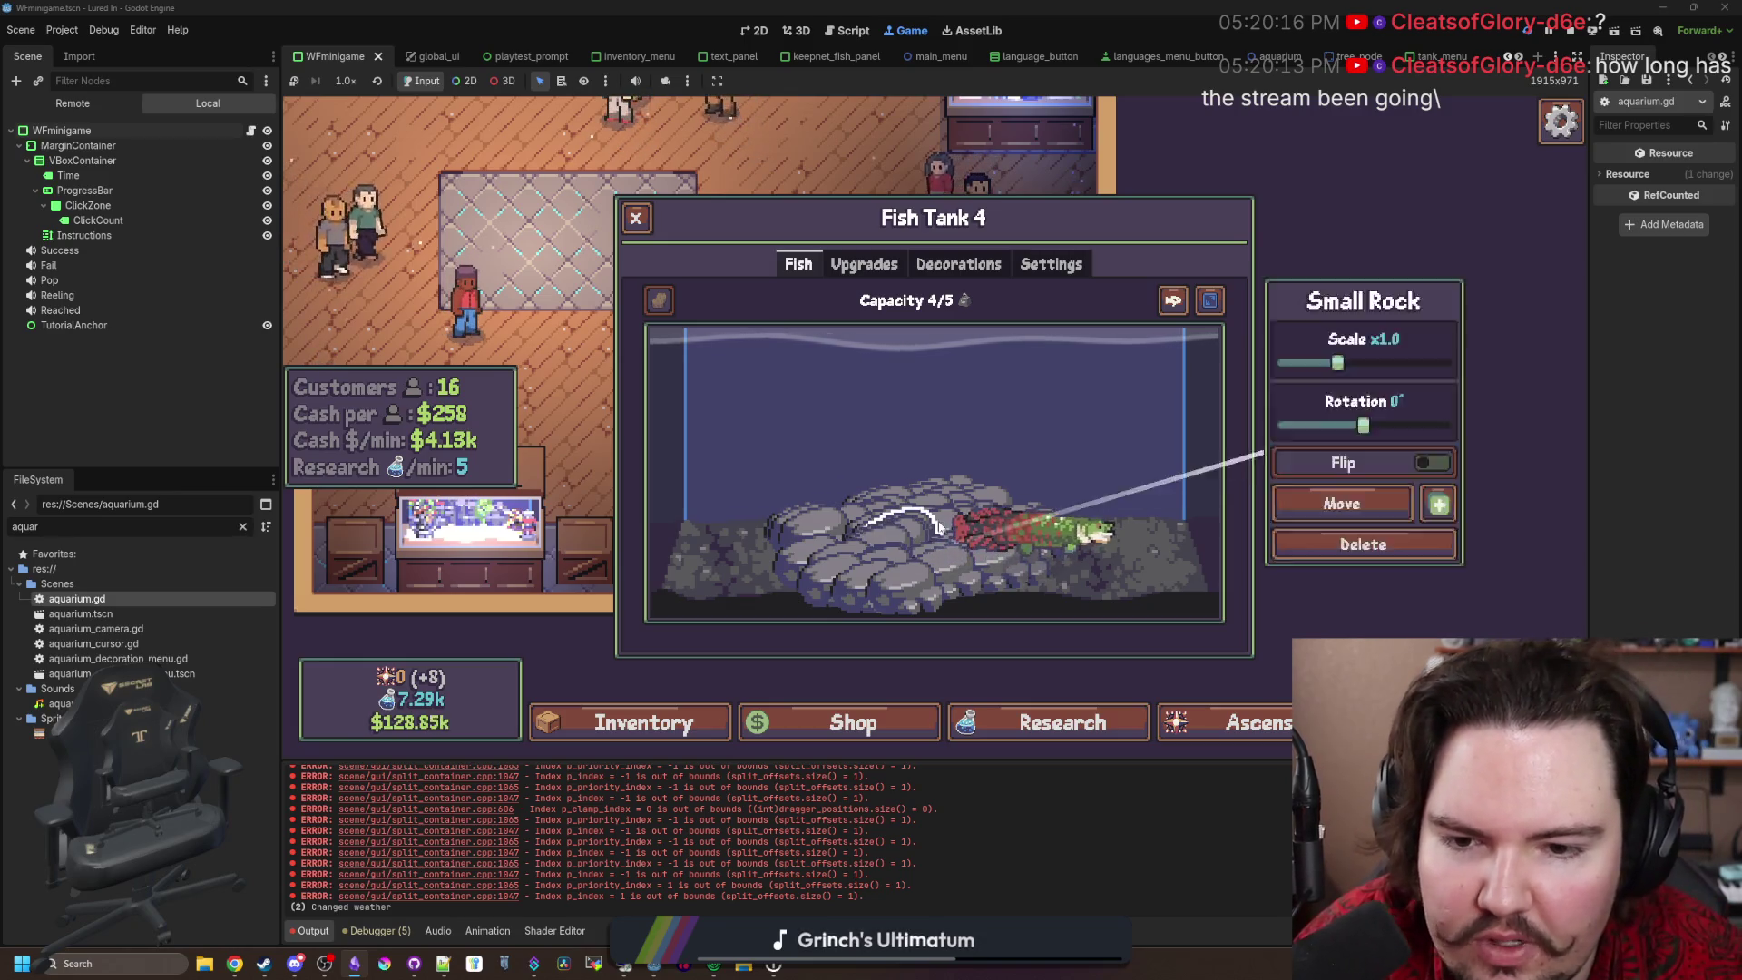
pyautogui.click(879, 535)
pyautogui.click(829, 581)
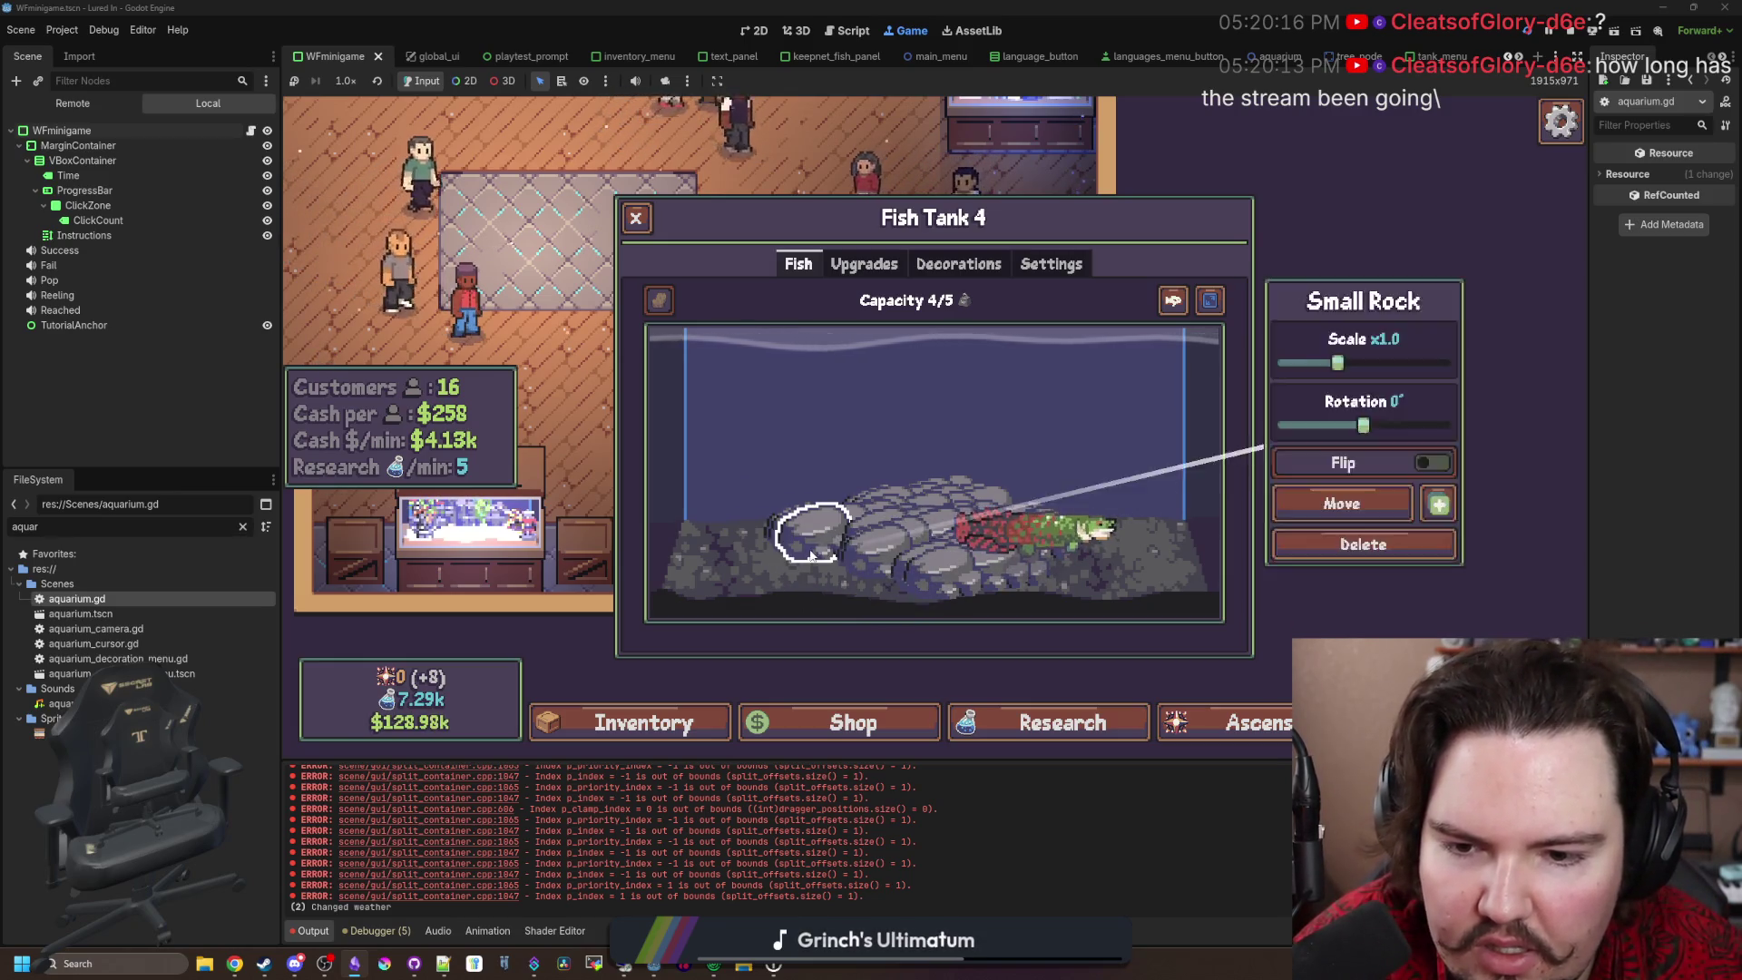
pyautogui.moveTo(799, 542)
pyautogui.mouseDown()
pyautogui.moveTo(776, 525)
pyautogui.moveTo(969, 570)
pyautogui.mouseUp()
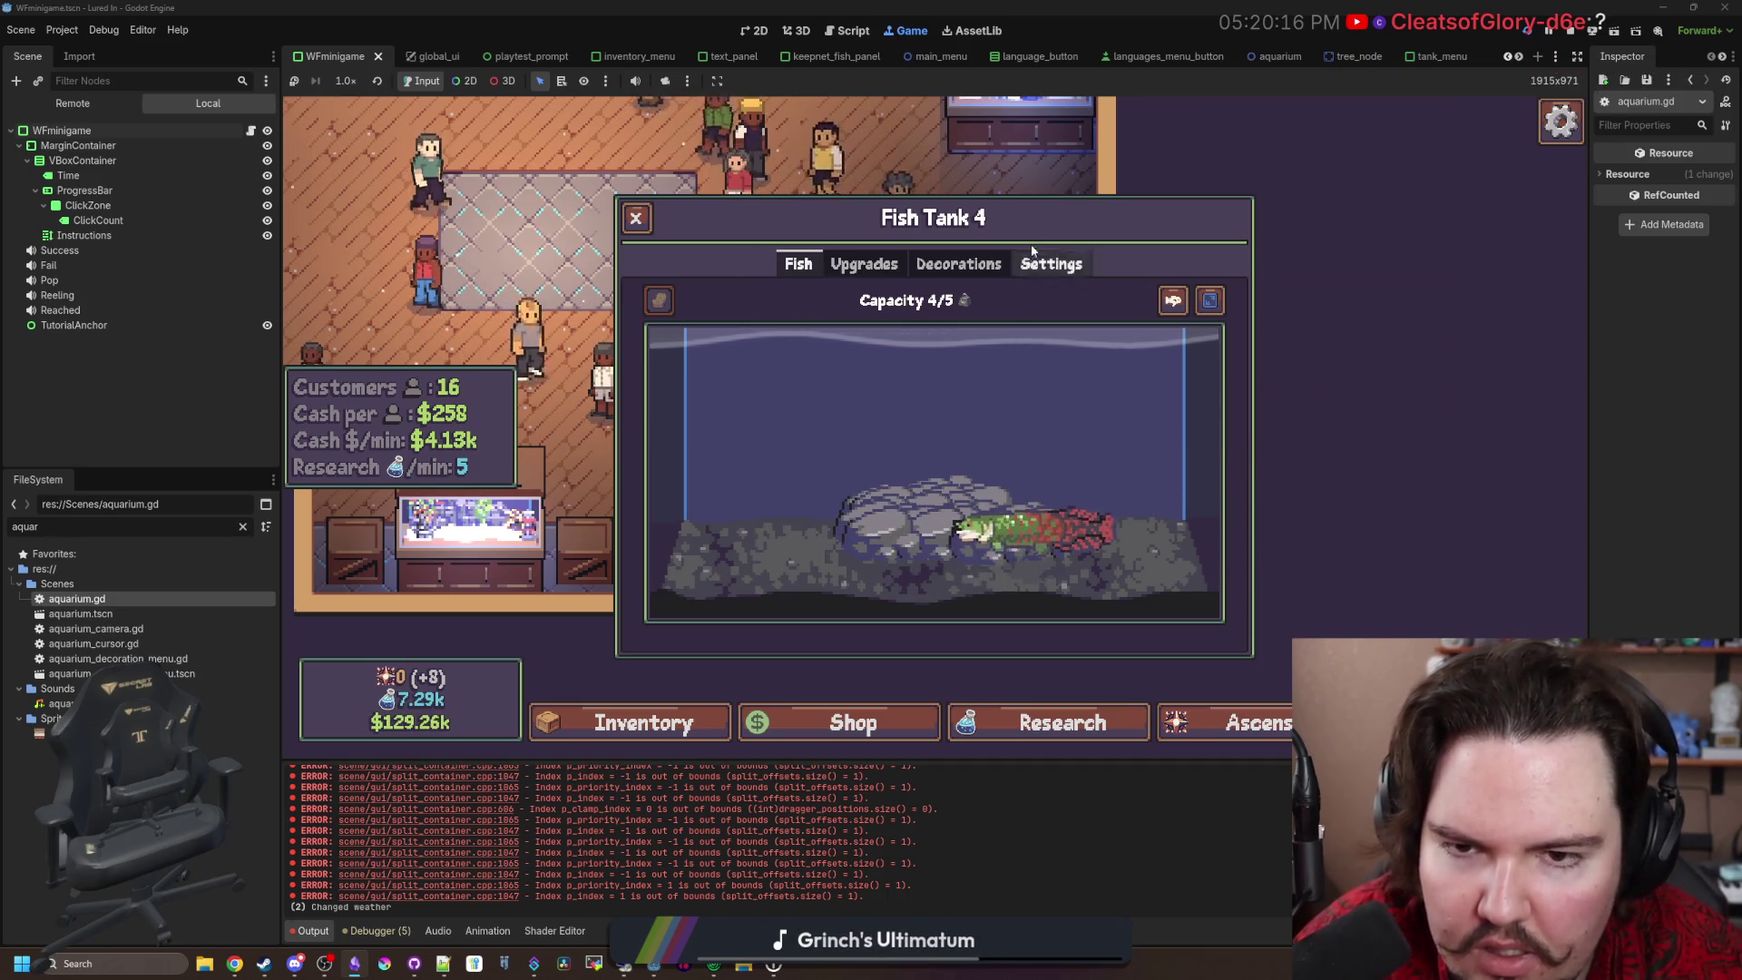
# Step: Return Fish Tank 4's fish to inventory and buy Kelp for the tank
pyautogui.click(1051, 264)
pyautogui.click(798, 264)
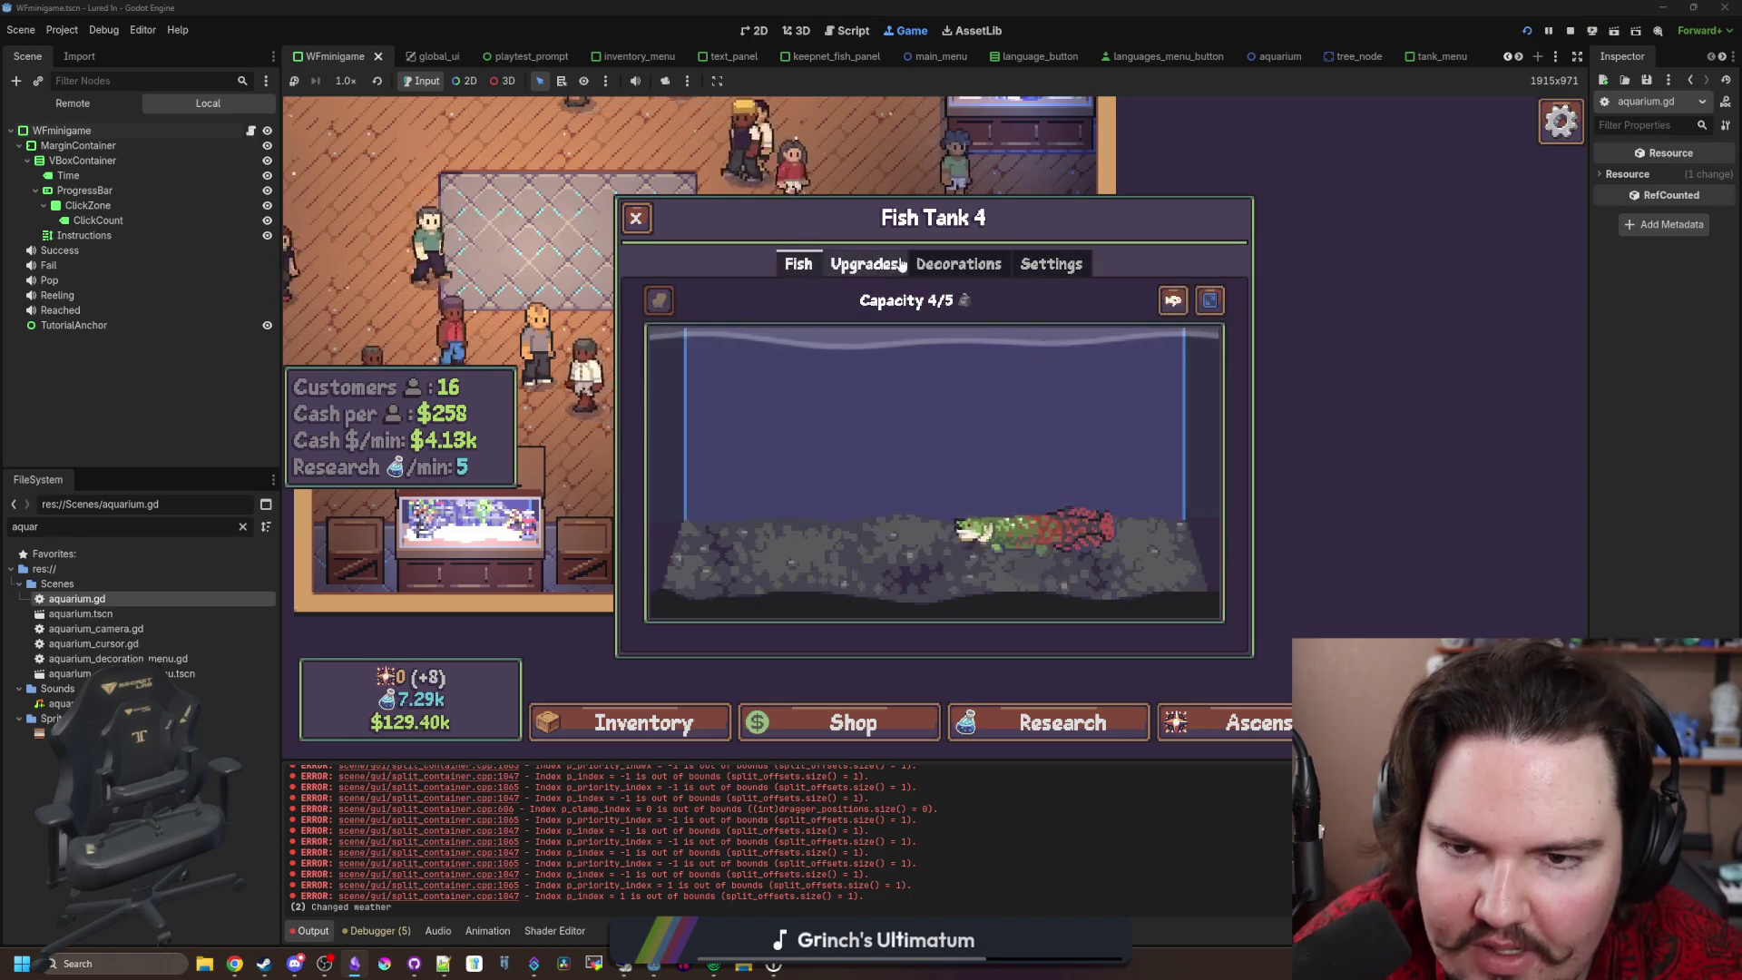
pyautogui.click(961, 530)
pyautogui.click(1364, 460)
pyautogui.click(959, 264)
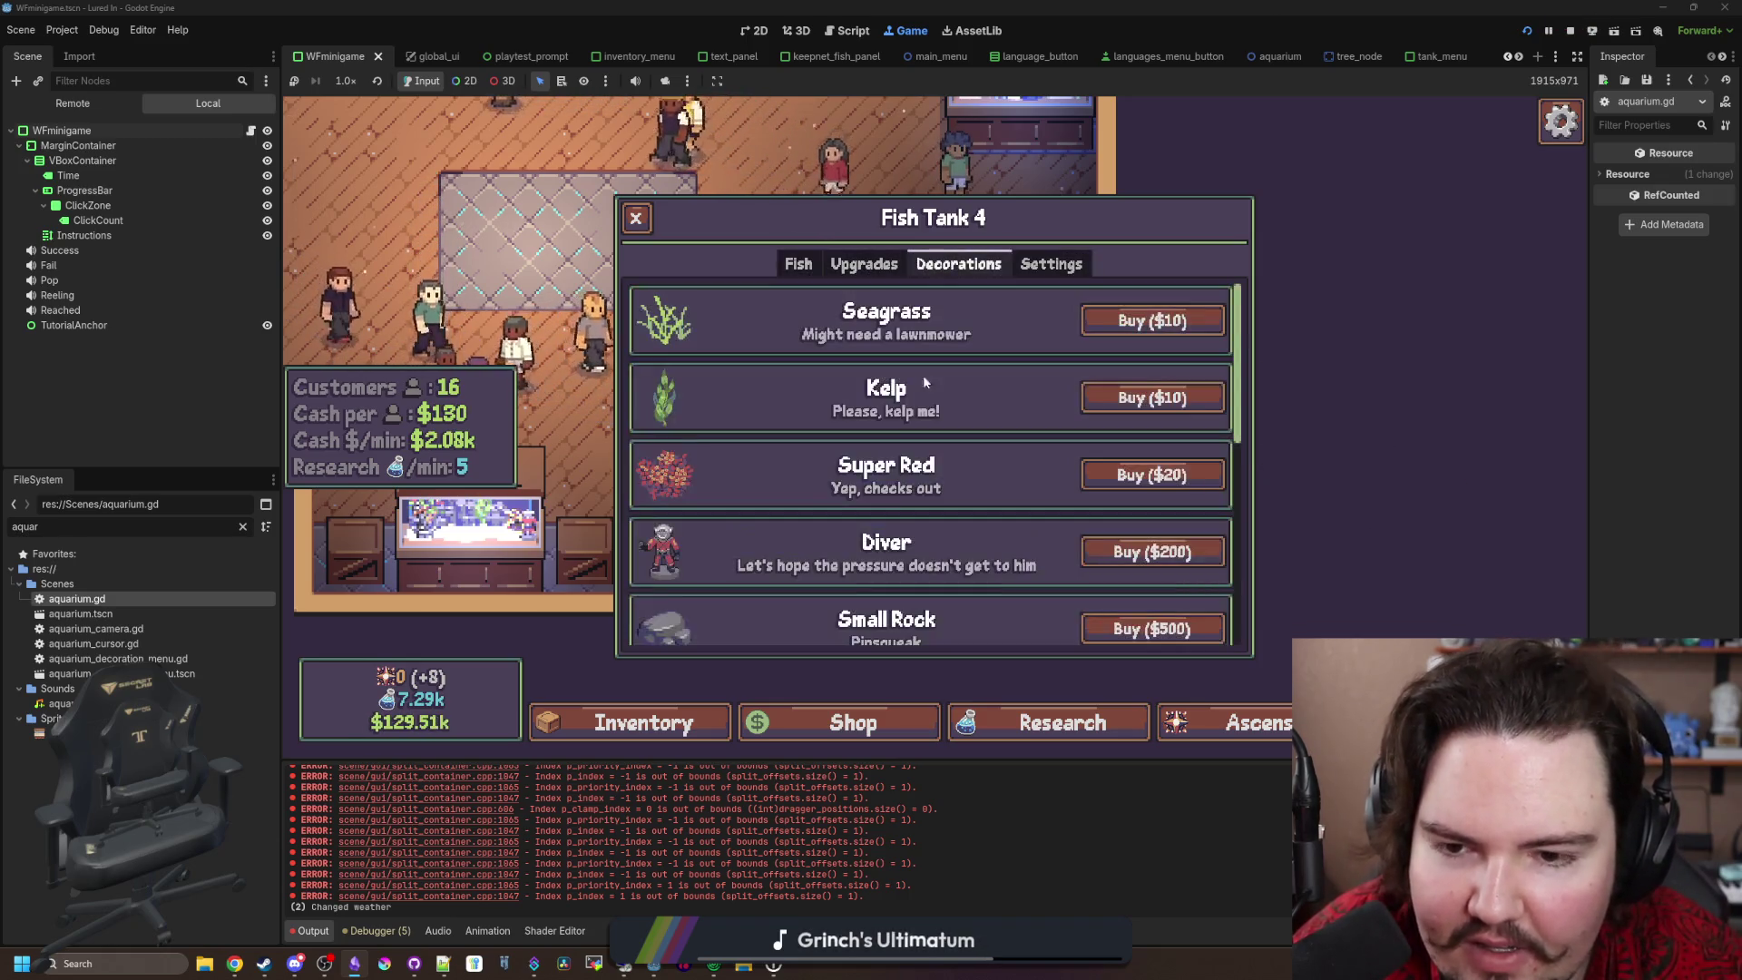
pyautogui.click(1104, 399)
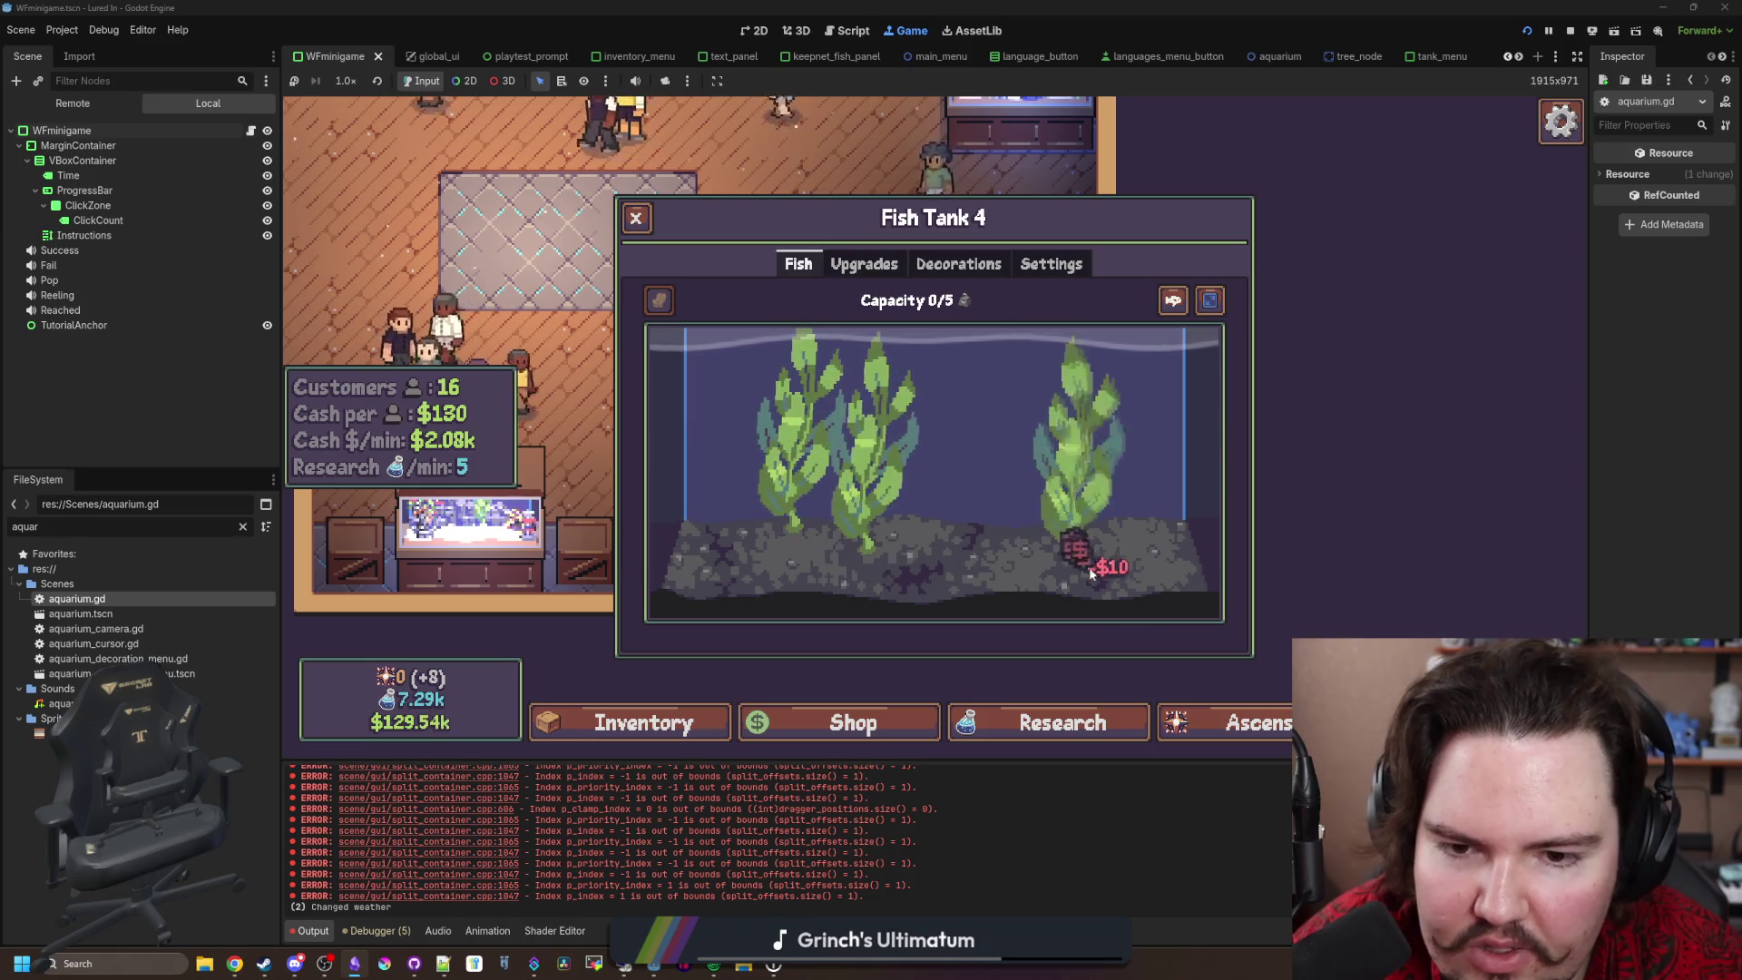
# Step: Select and pick up the kelp in Fish Tank 4, then quit the game to desktop
pyautogui.click(1062, 399)
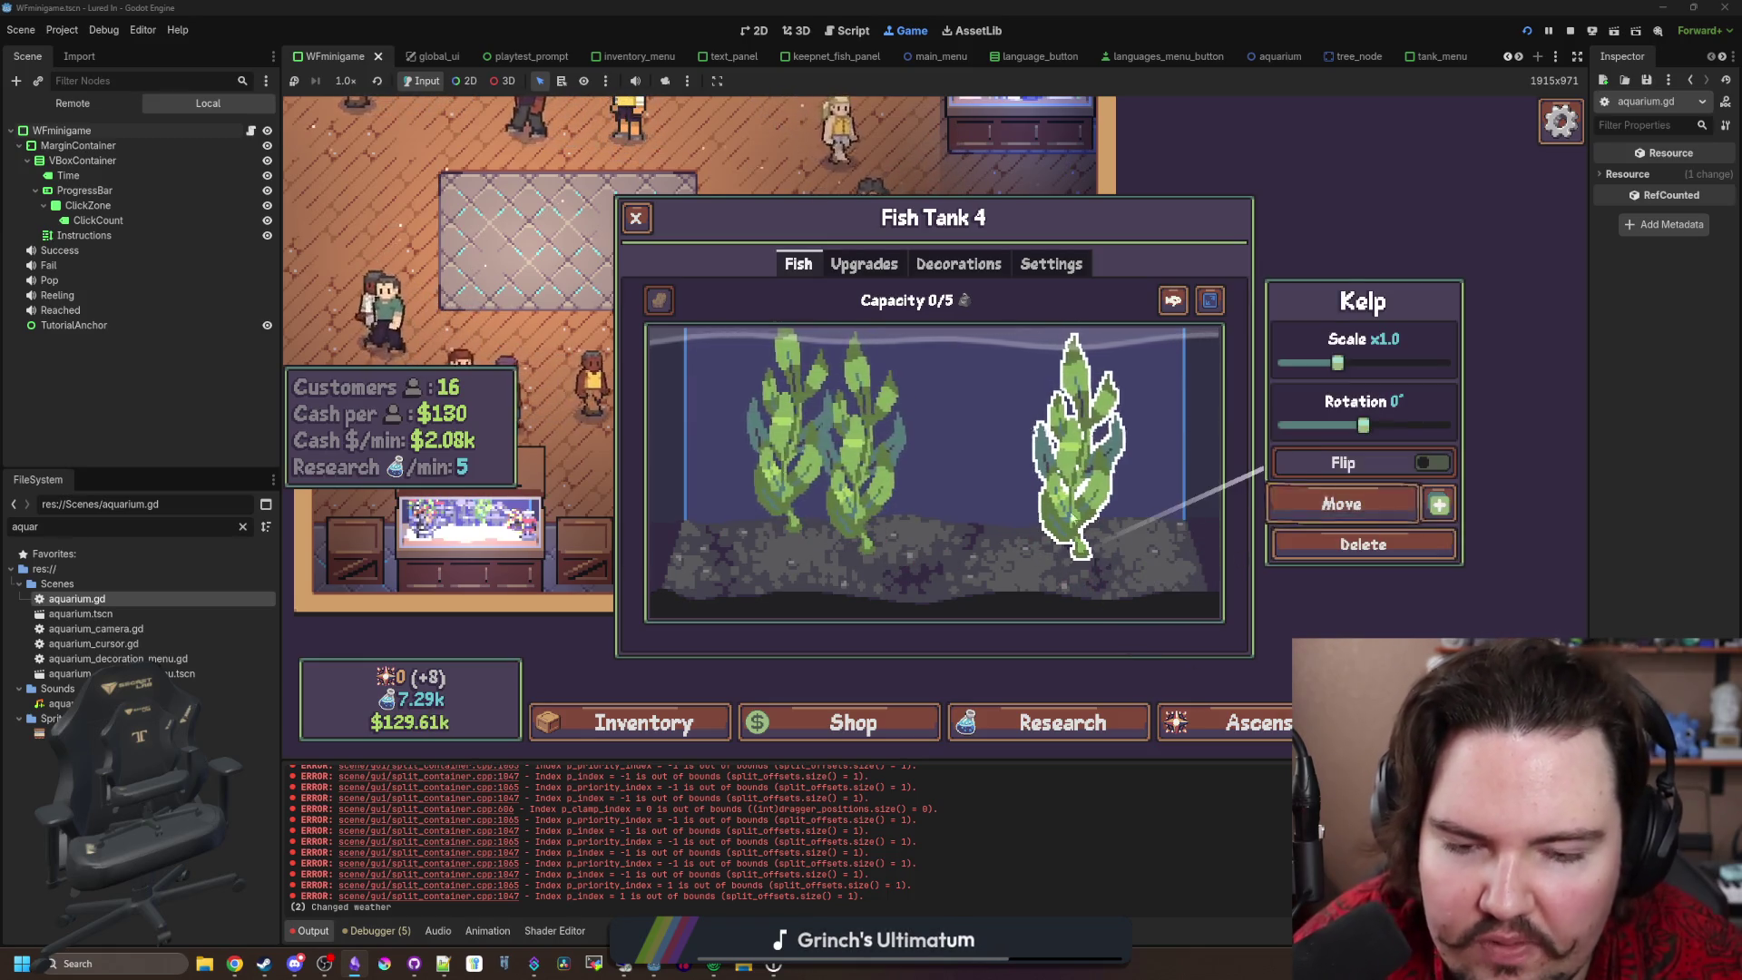
pyautogui.press('Escape')
pyautogui.click(1046, 379)
pyautogui.click(1068, 548)
pyautogui.click(1341, 499)
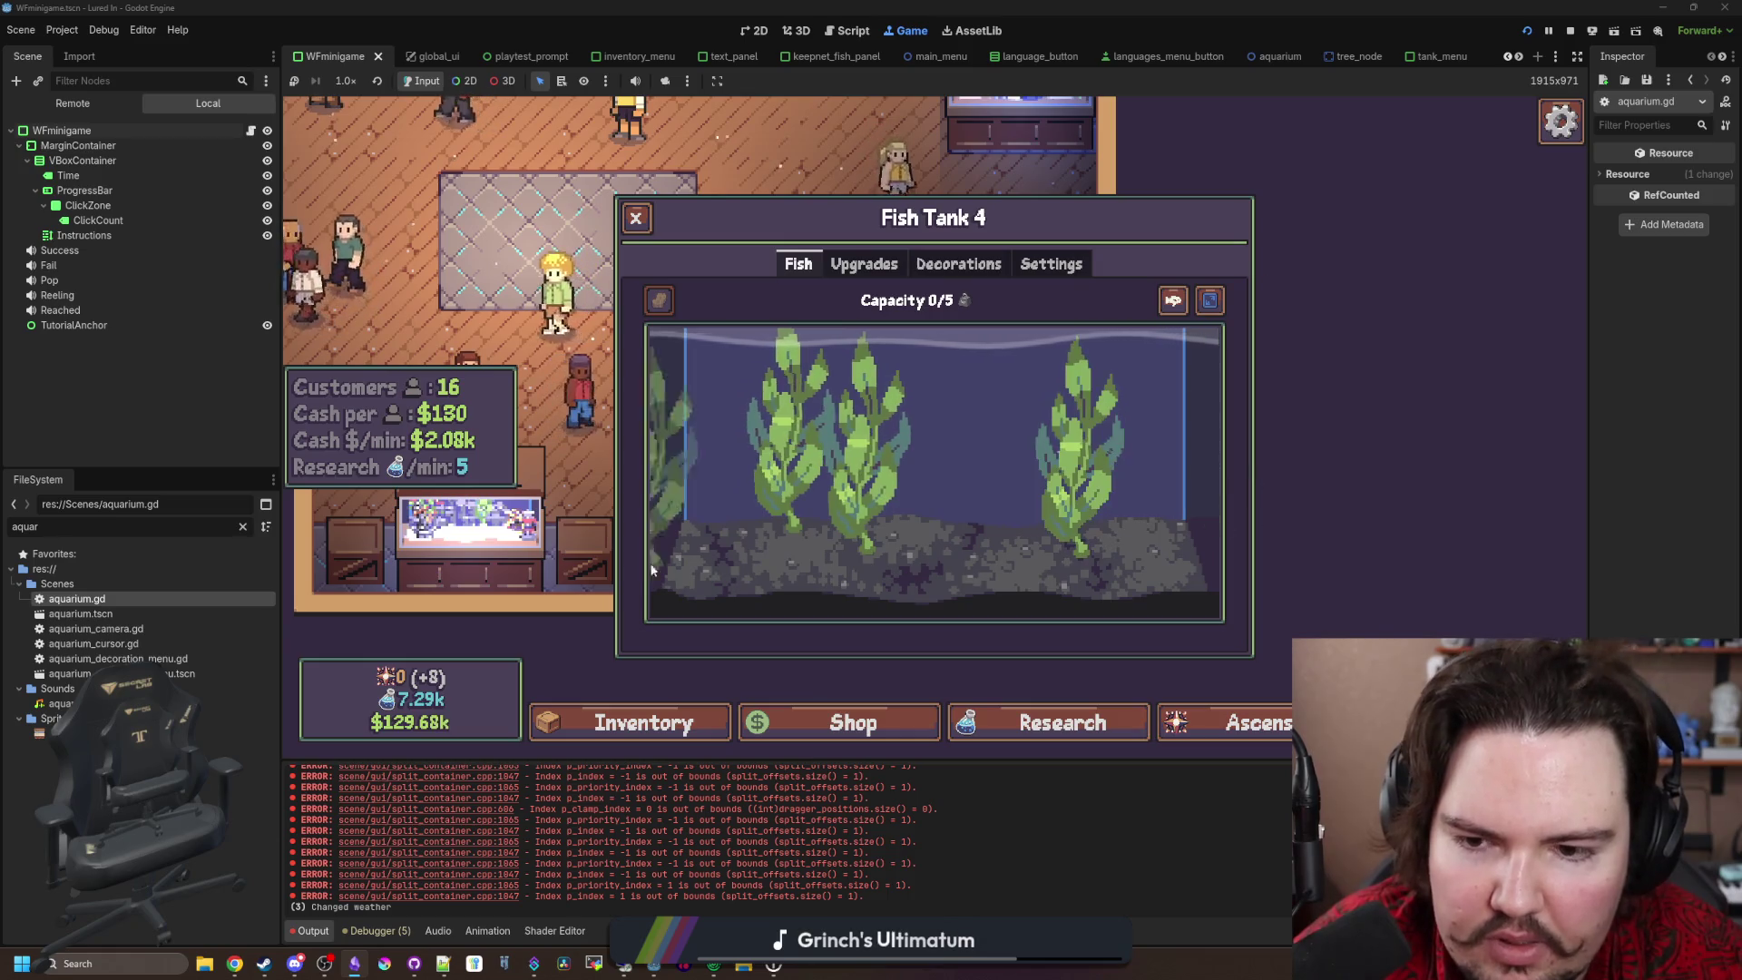
pyautogui.press('Escape')
pyautogui.press('Escape')
pyautogui.click(922, 513)
# Step: Relaunch the game, reopen Fish Tank 4 and set the kelp down at the tank's left
pyautogui.click(515, 414)
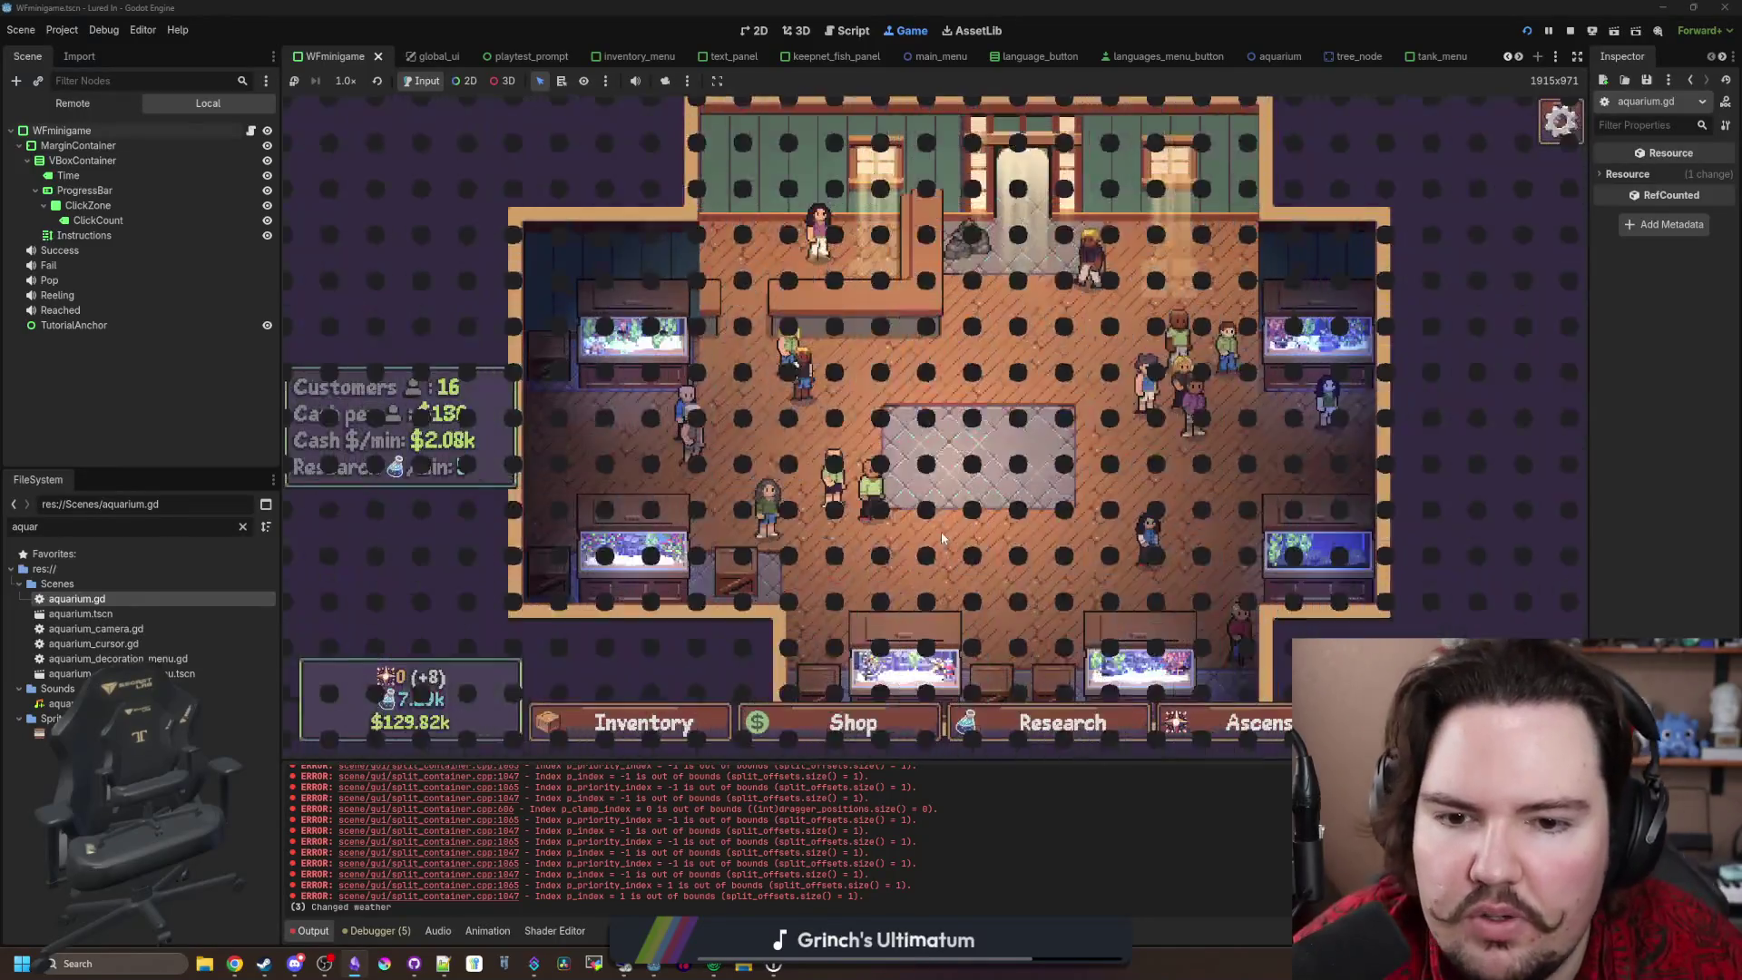
pyautogui.click(1342, 553)
pyautogui.click(694, 472)
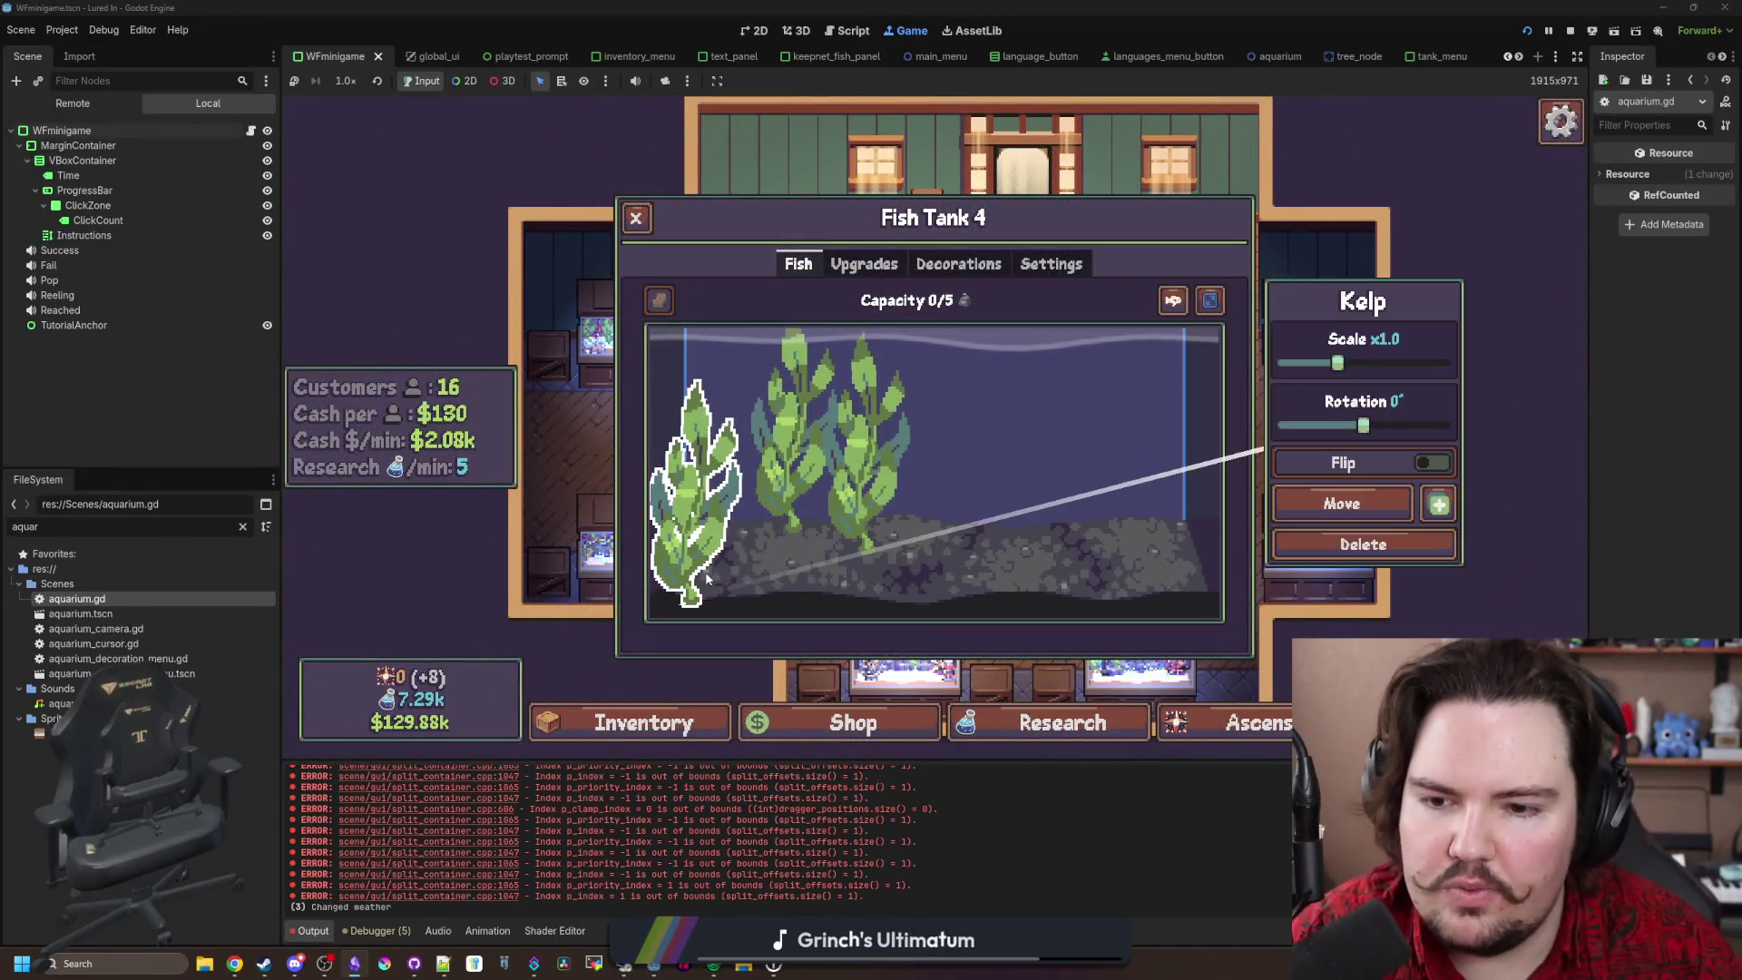
pyautogui.click(1341, 499)
pyautogui.click(781, 569)
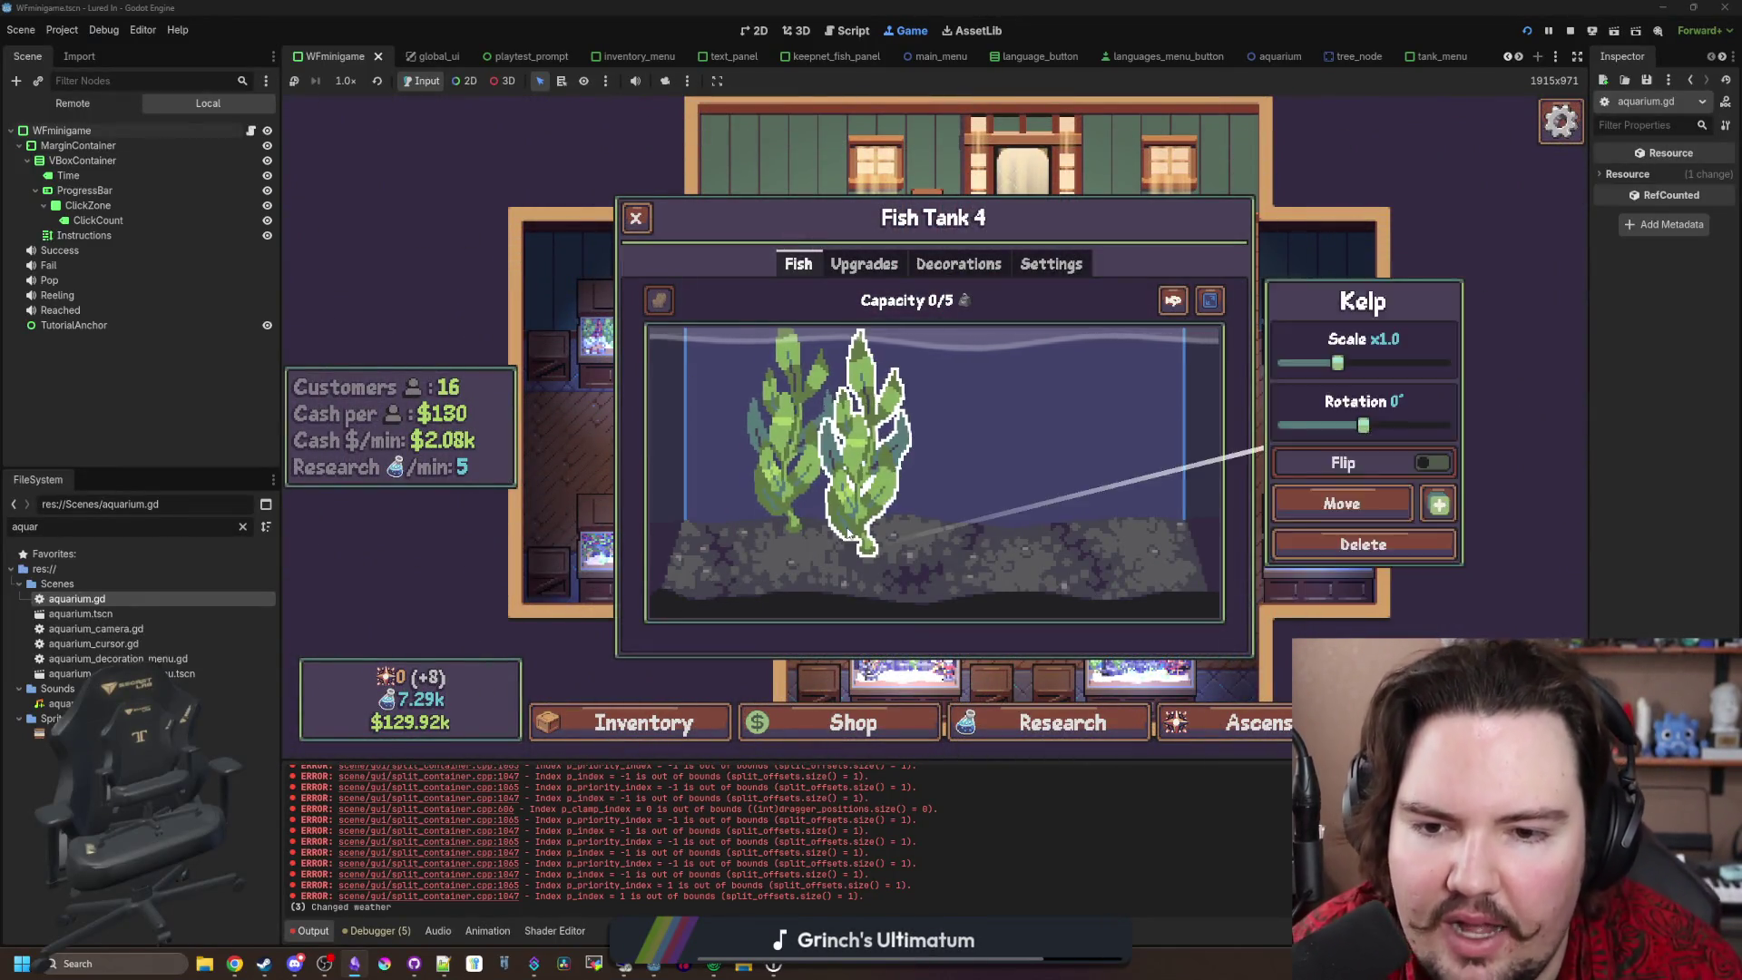
# Step: Move the kelp to the right, back left, then into the tank's centre, and close the tank
pyautogui.click(1341, 499)
pyautogui.click(1189, 503)
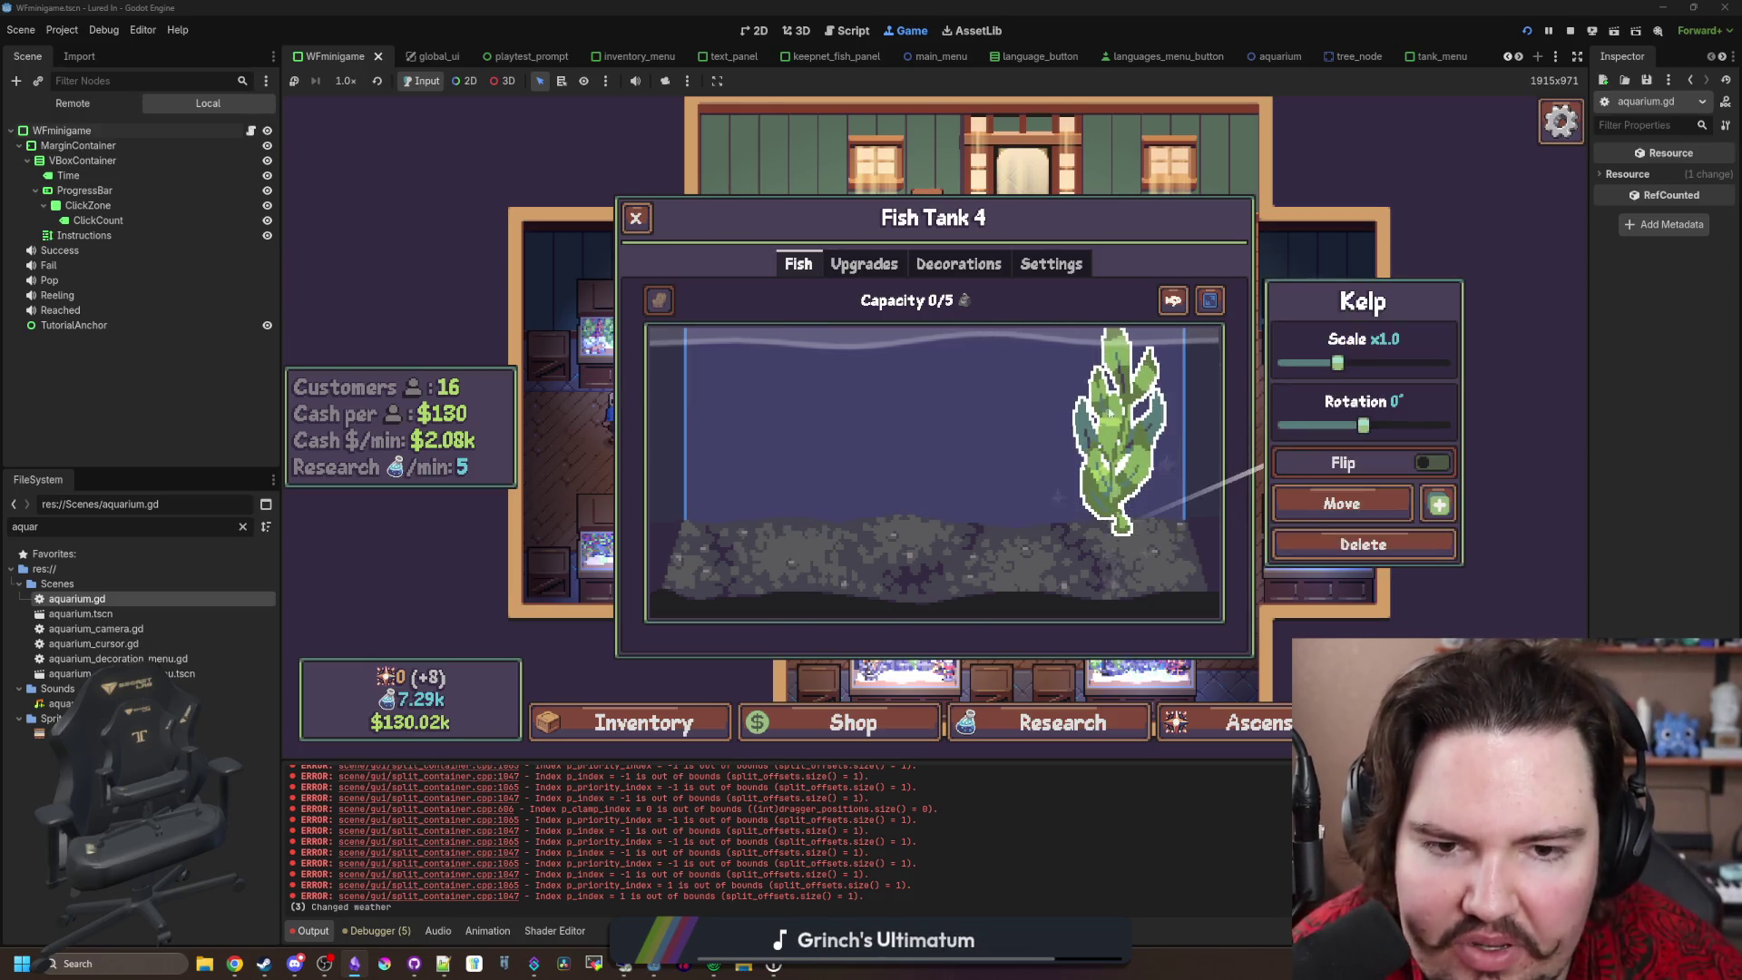
pyautogui.click(1325, 501)
pyautogui.click(762, 508)
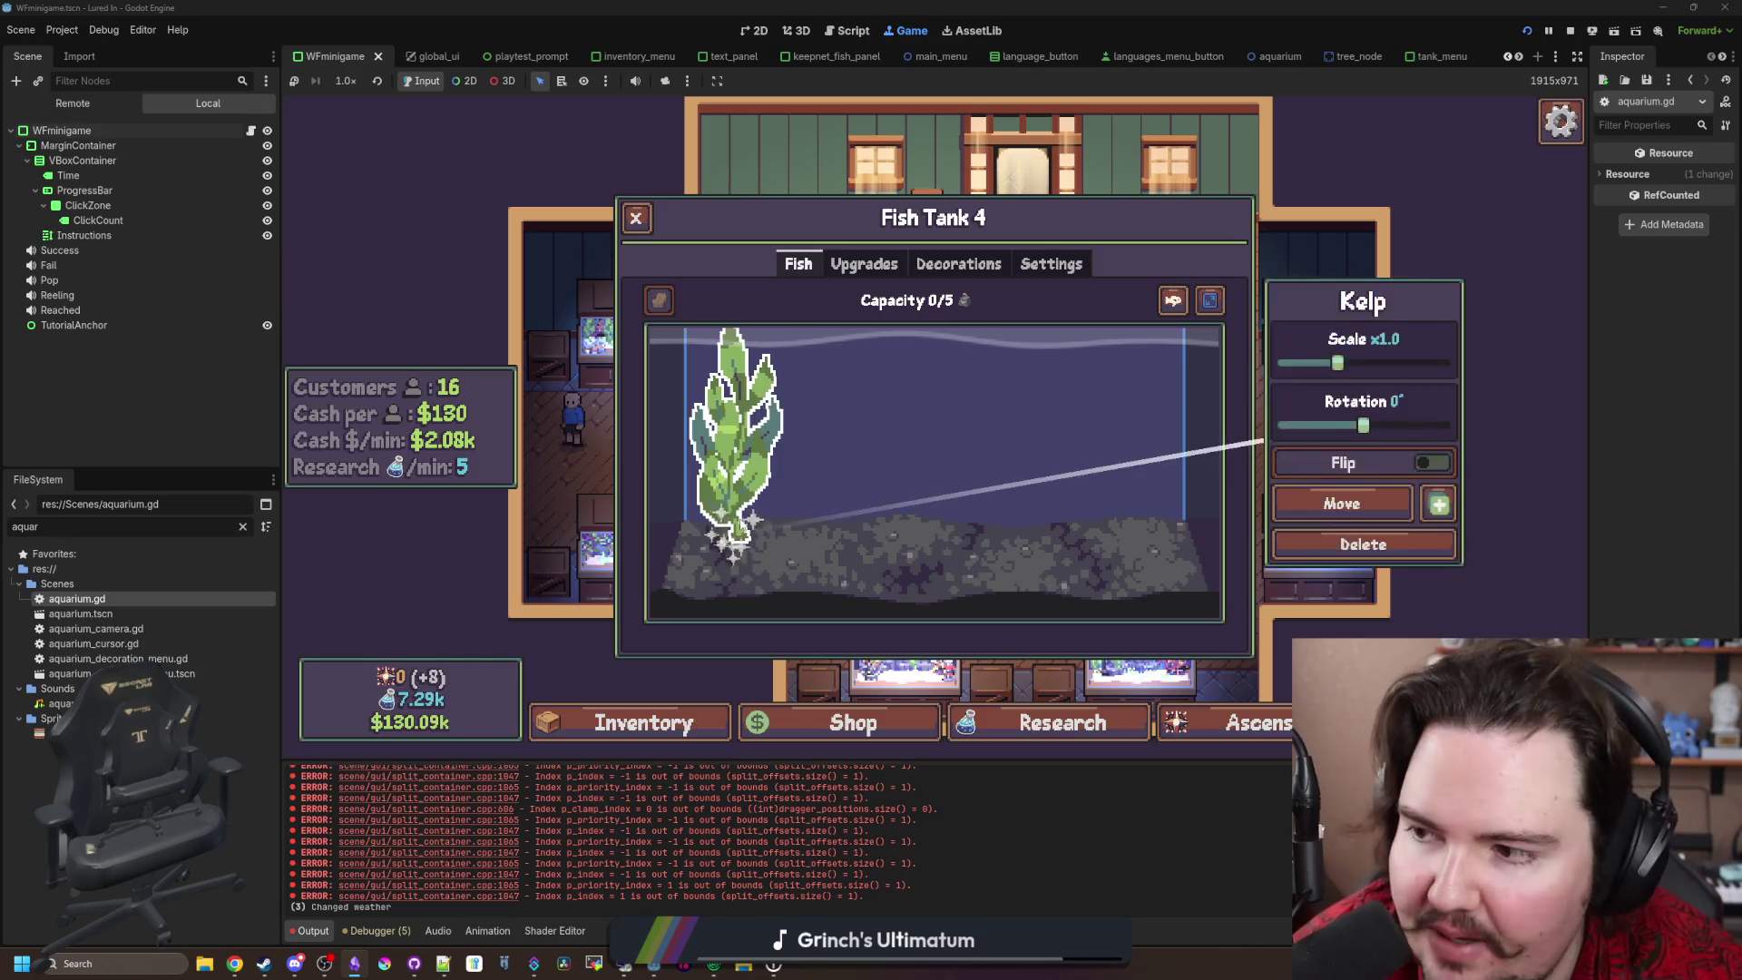
pyautogui.click(1321, 500)
pyautogui.click(894, 495)
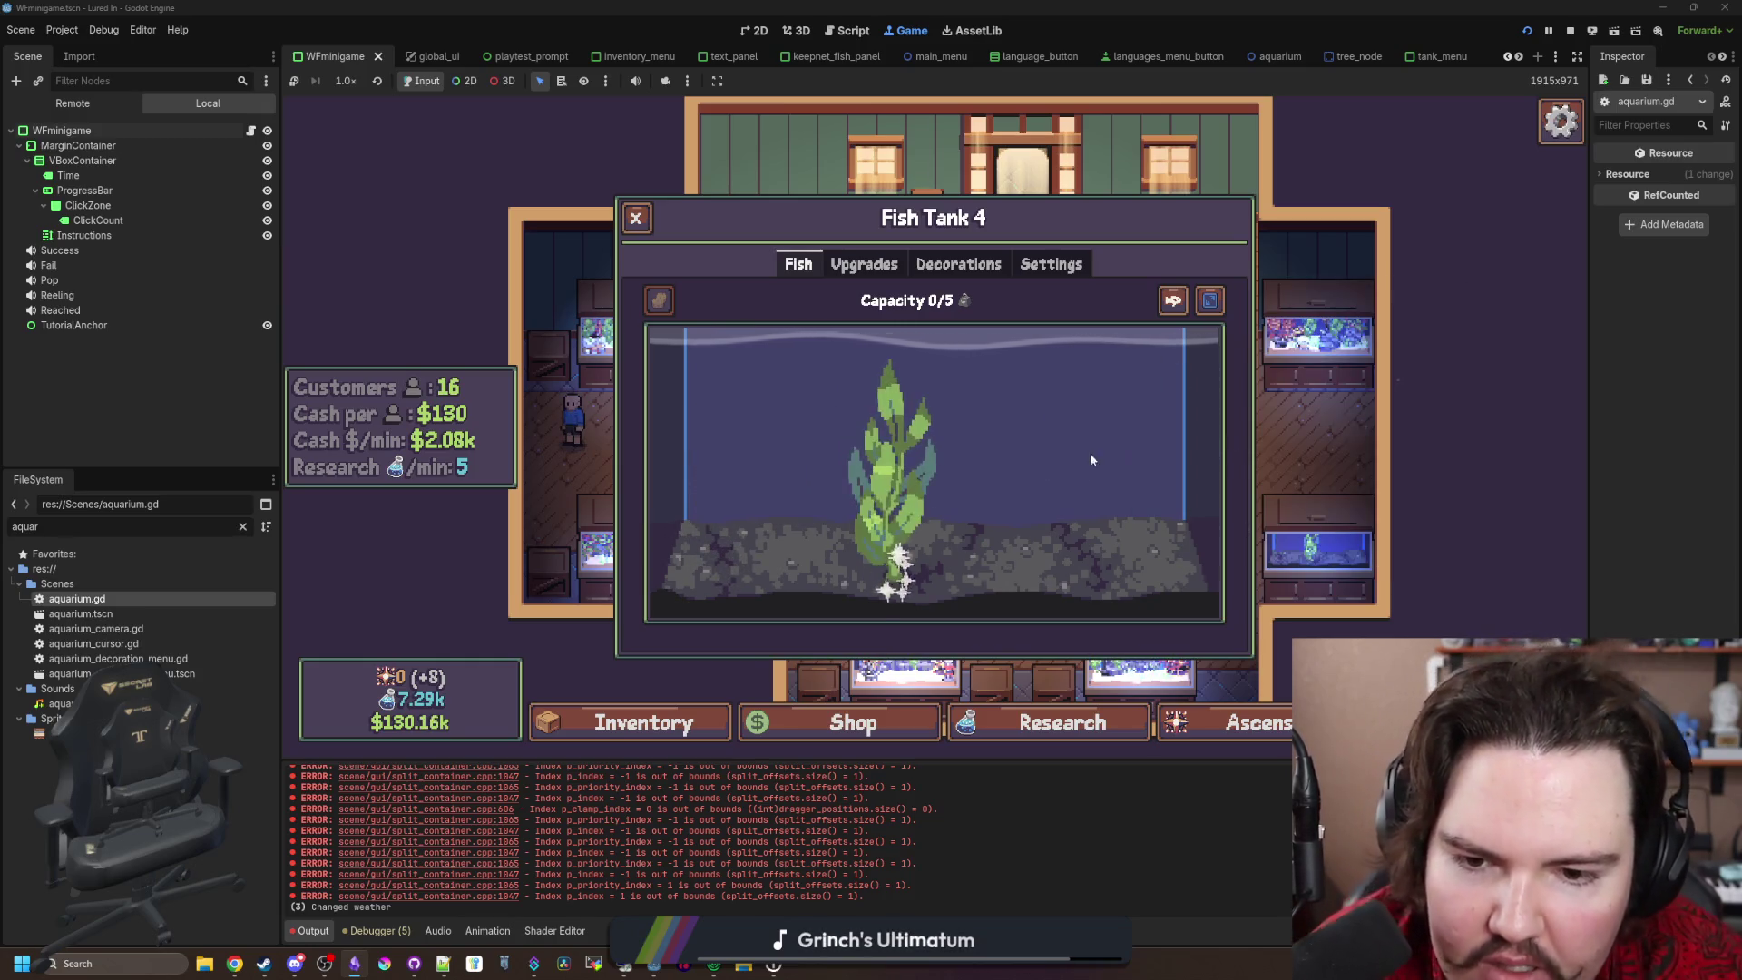
pyautogui.click(635, 219)
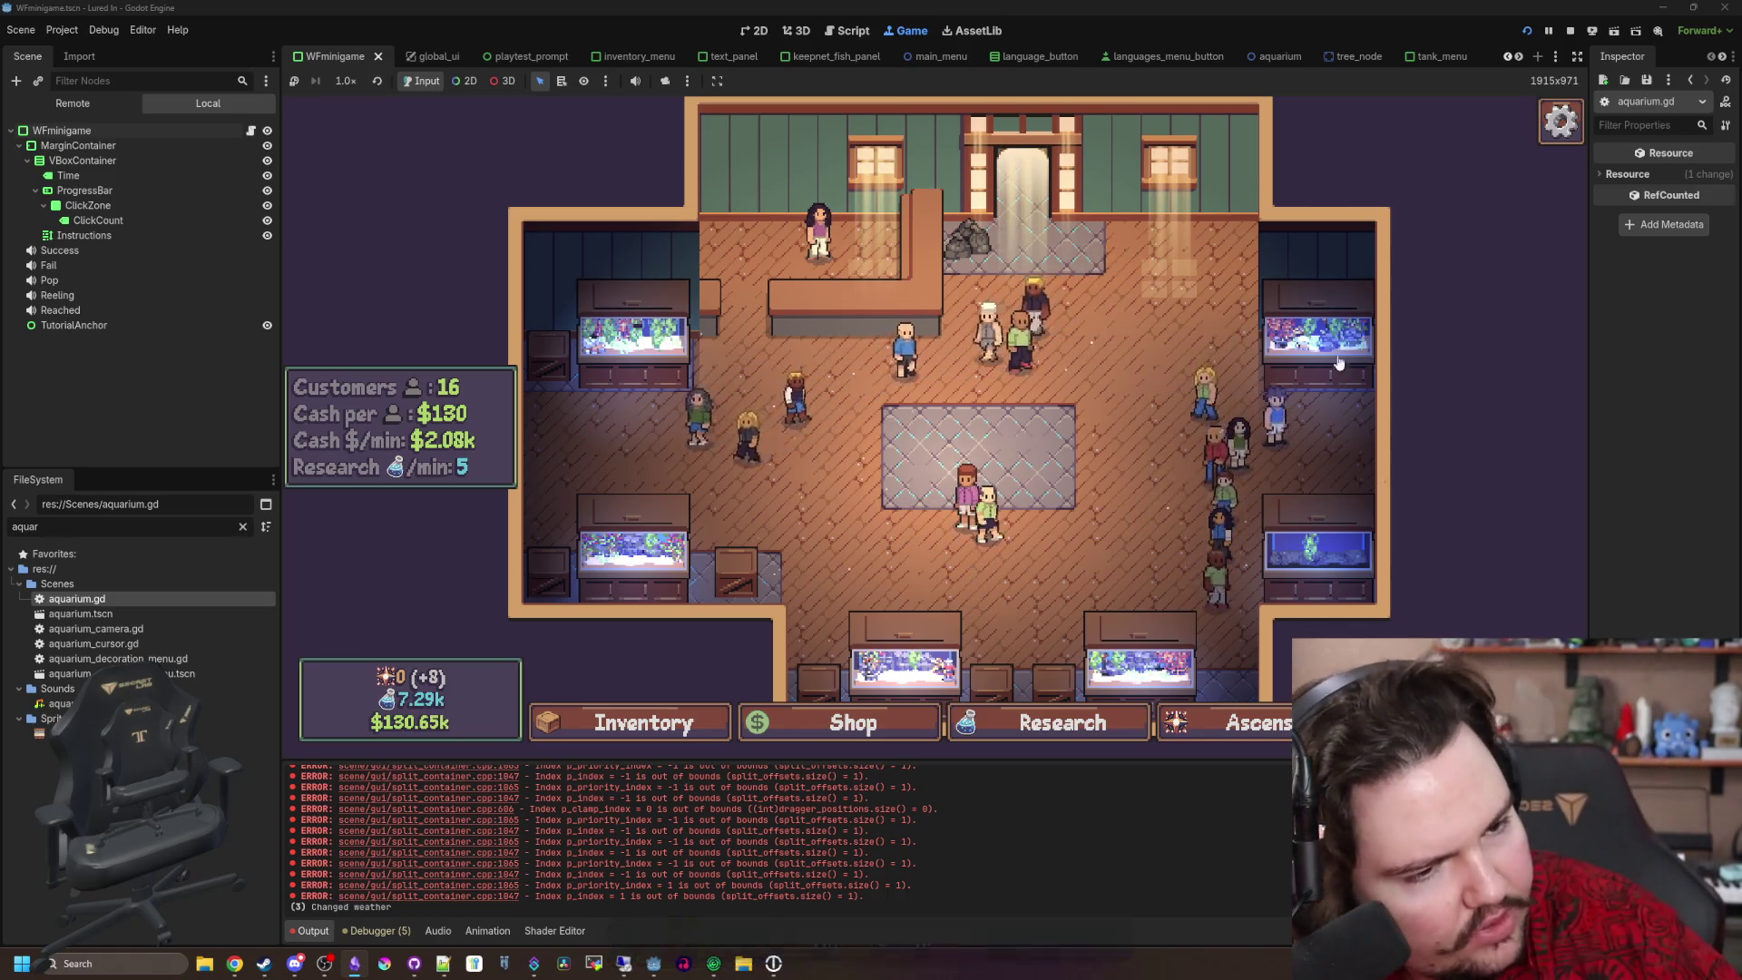
pyautogui.hotkey('alt', 'Tab')
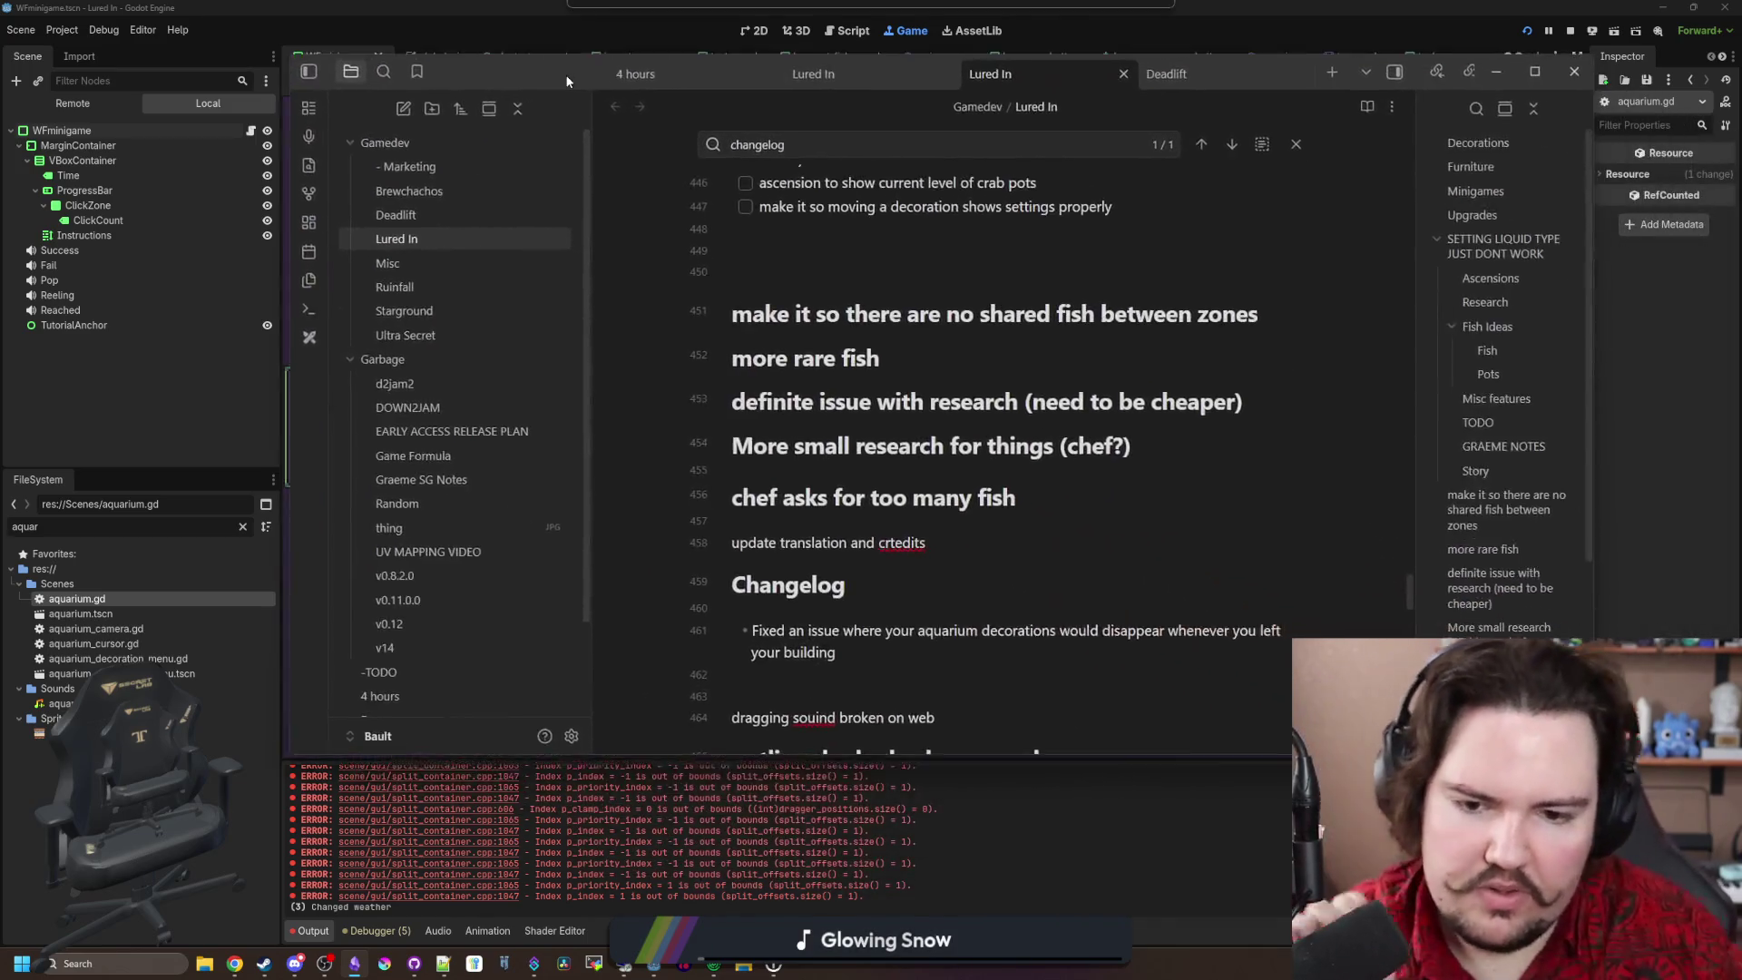
# Step: Scroll through the notes and switch back to the running game
pyautogui.scroll(2, 908, 621)
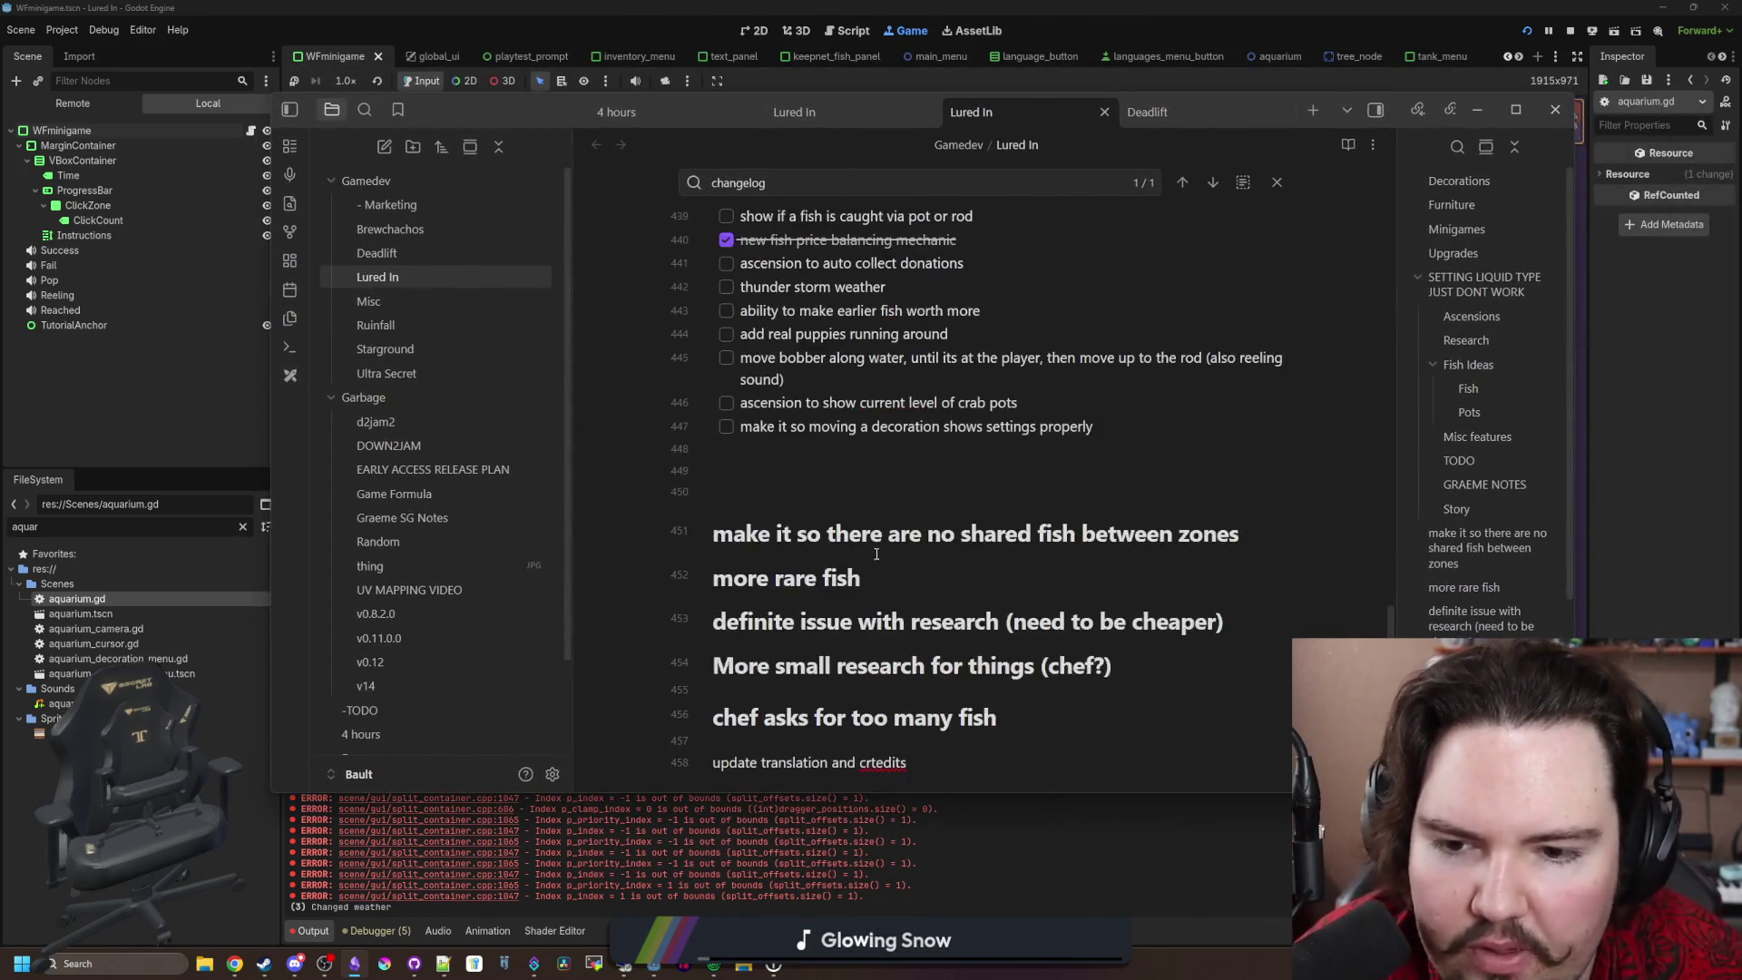
pyautogui.scroll(-4, 898, 590)
pyautogui.scroll(3, 880, 544)
pyautogui.scroll(-3, 866, 514)
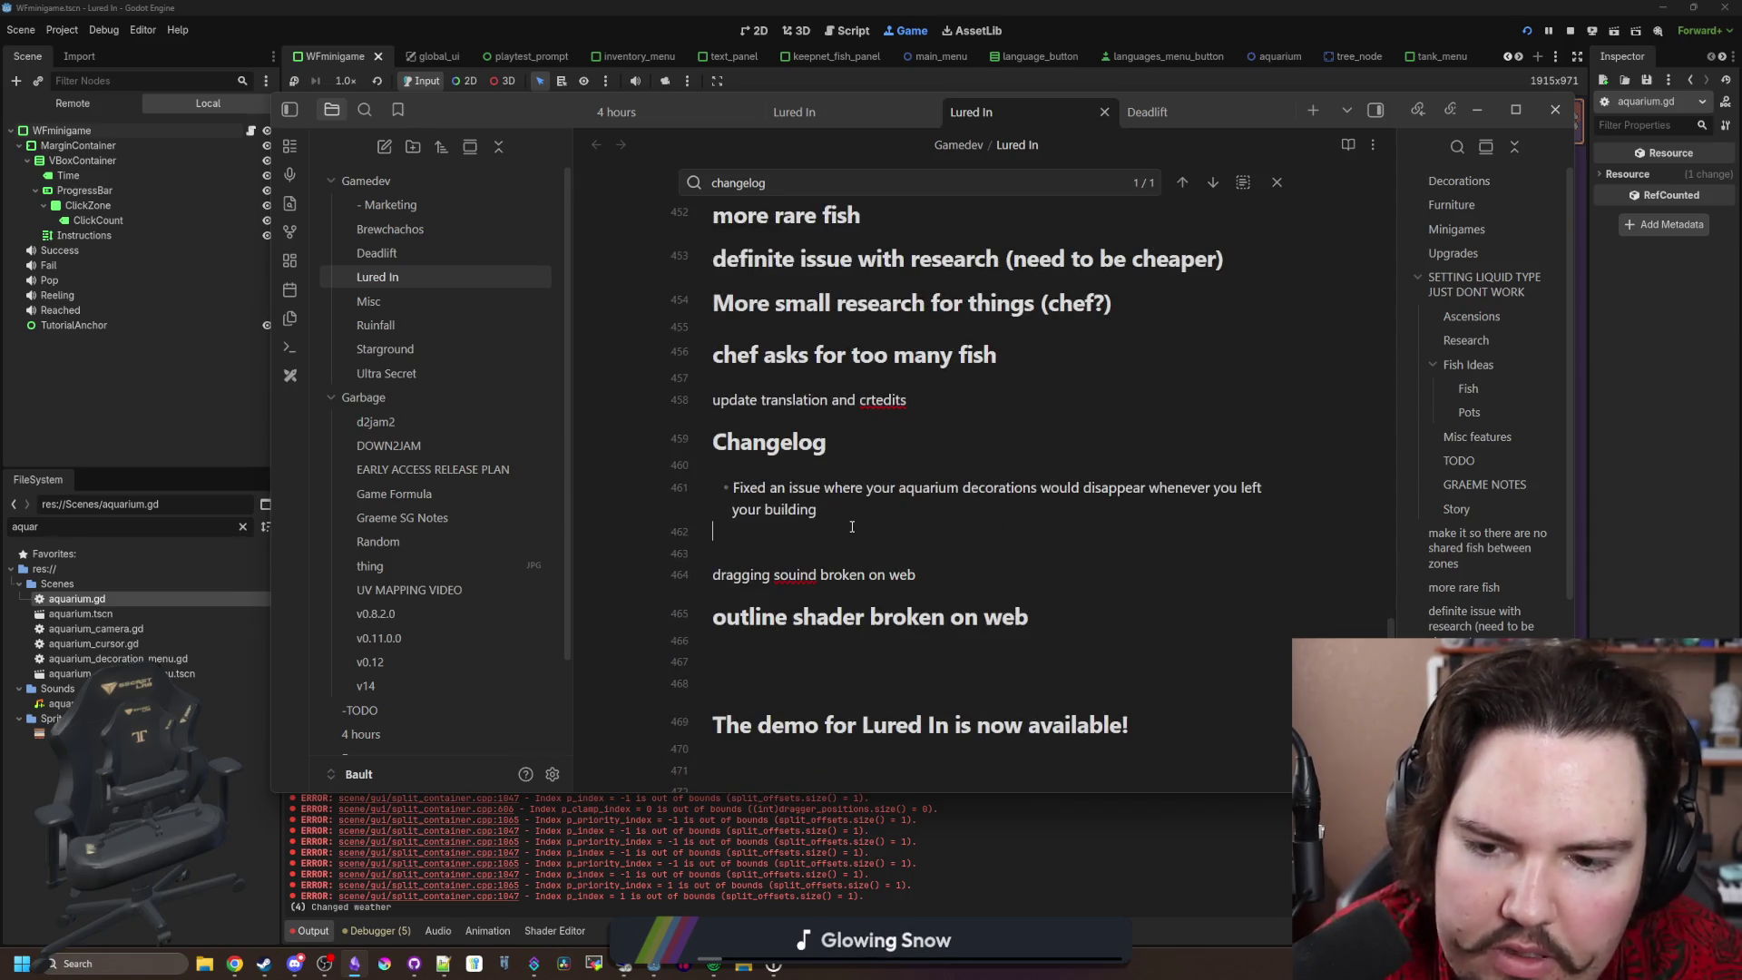
pyautogui.hotkey('alt', 'Tab')
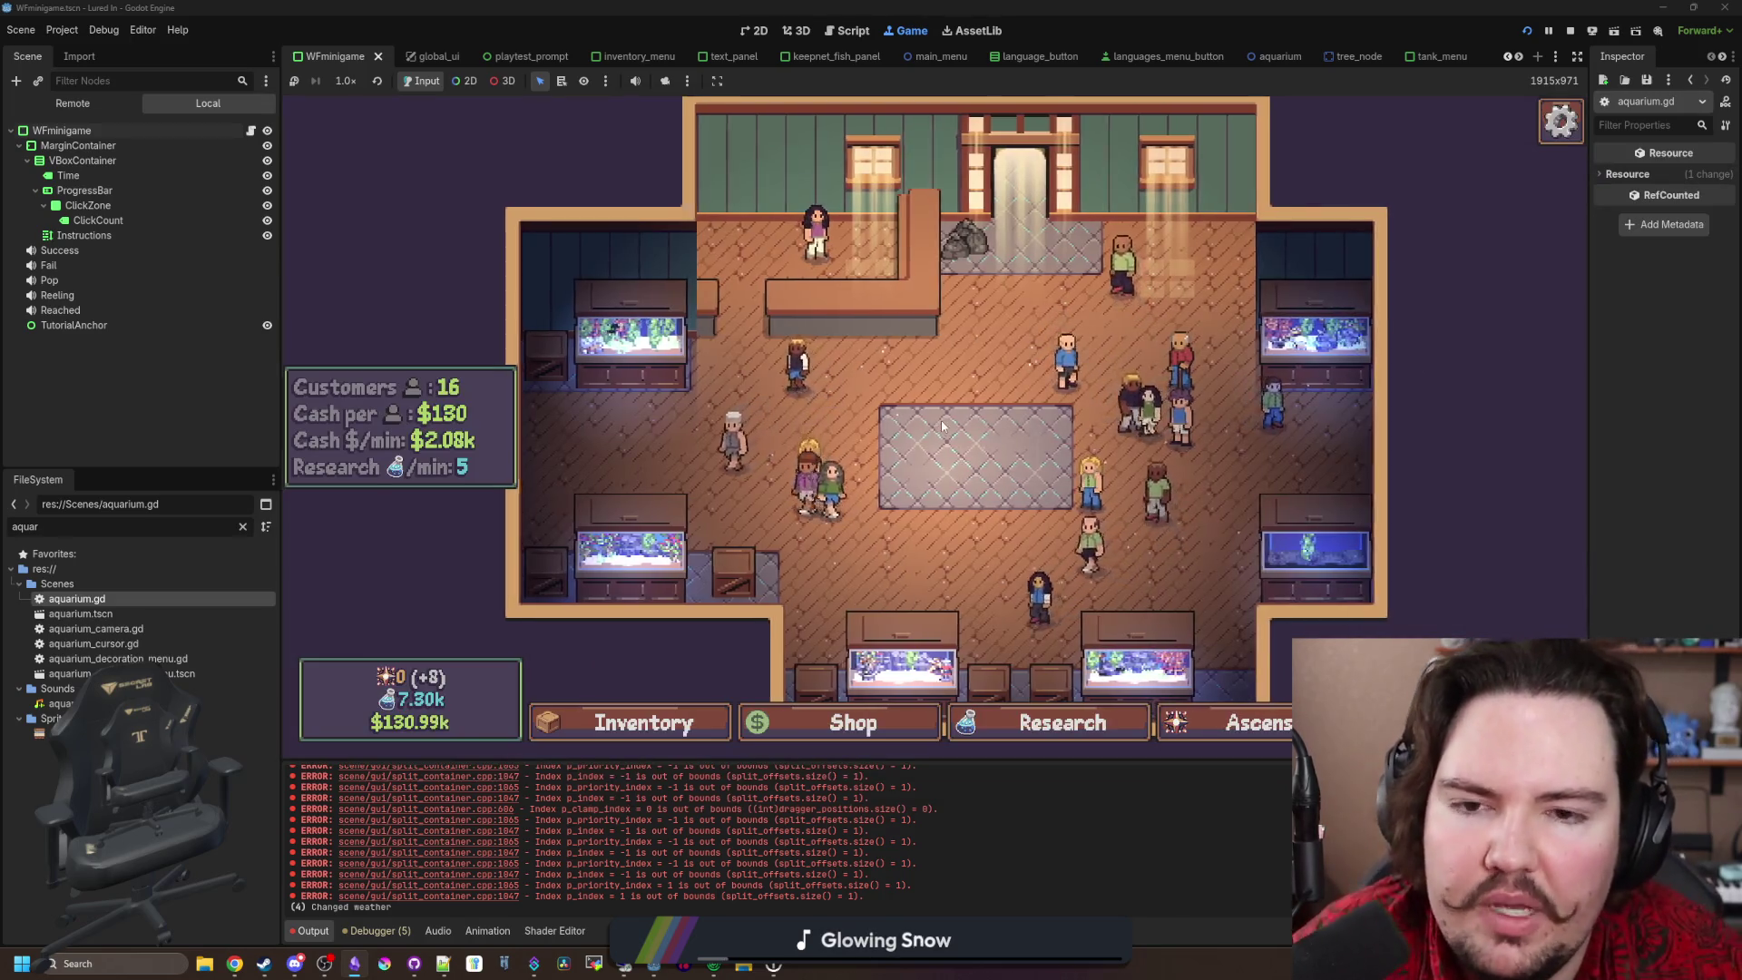
# Step: Relocate the floor rocks to the tile's lower left, then stop the running game
pyautogui.click(966, 238)
pyautogui.click(1115, 509)
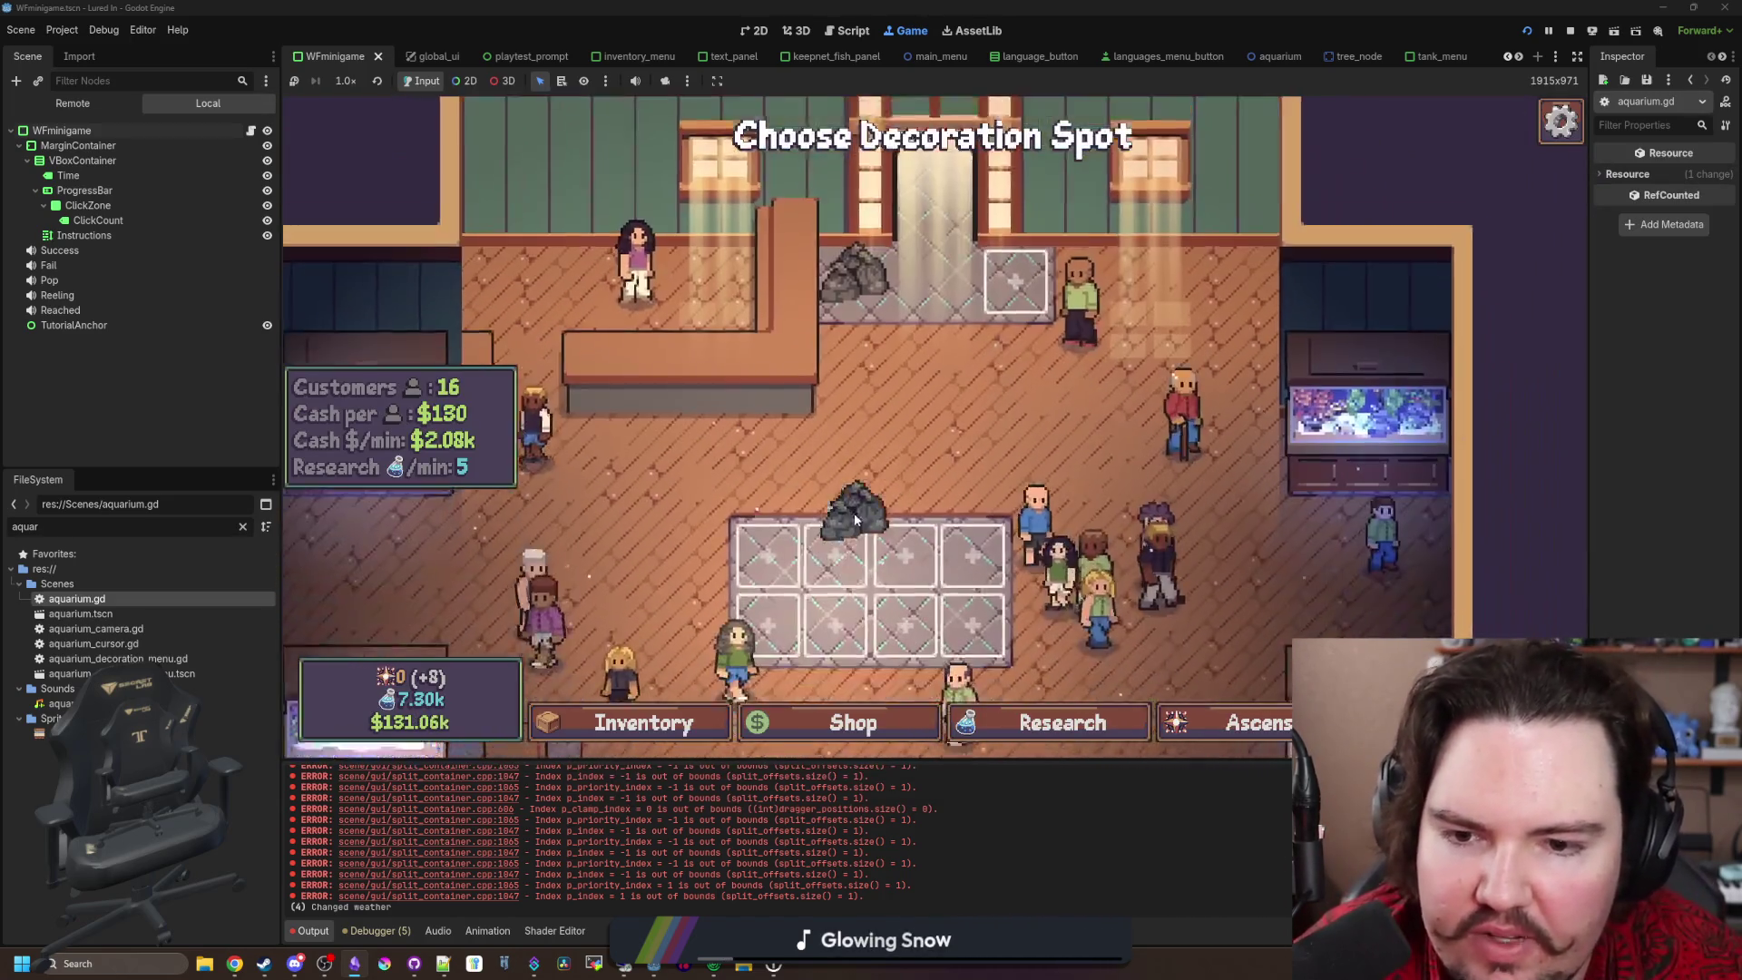
pyautogui.click(855, 519)
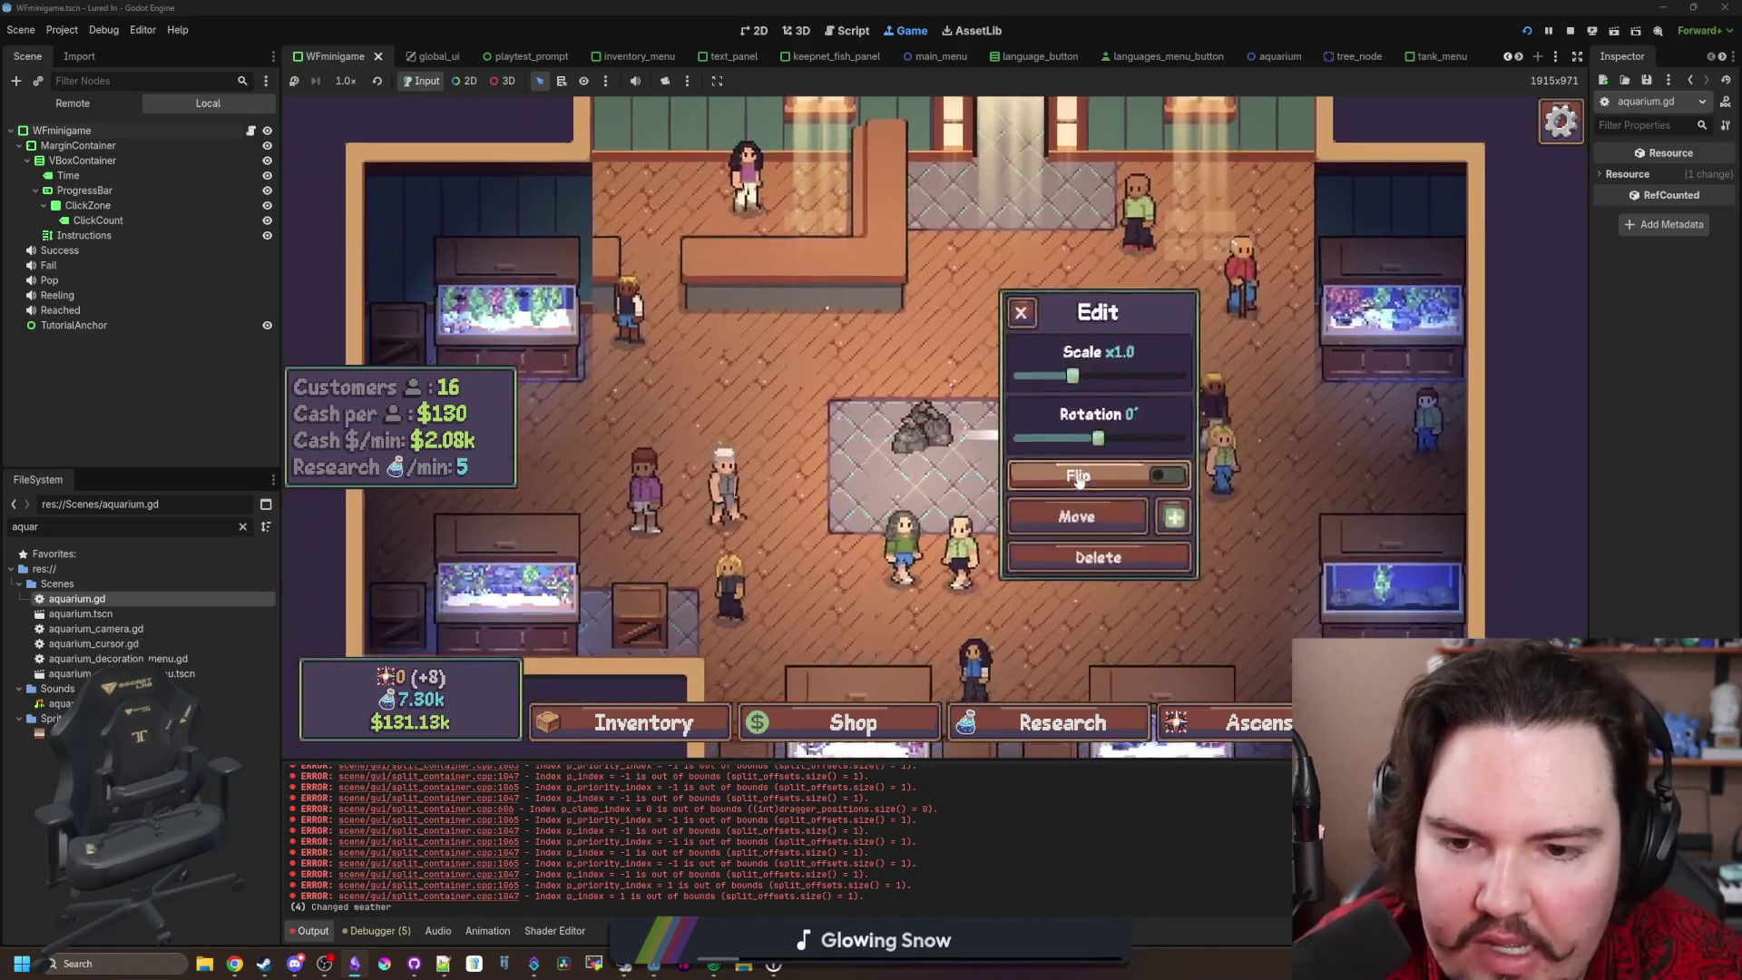
pyautogui.click(1076, 516)
pyautogui.click(884, 486)
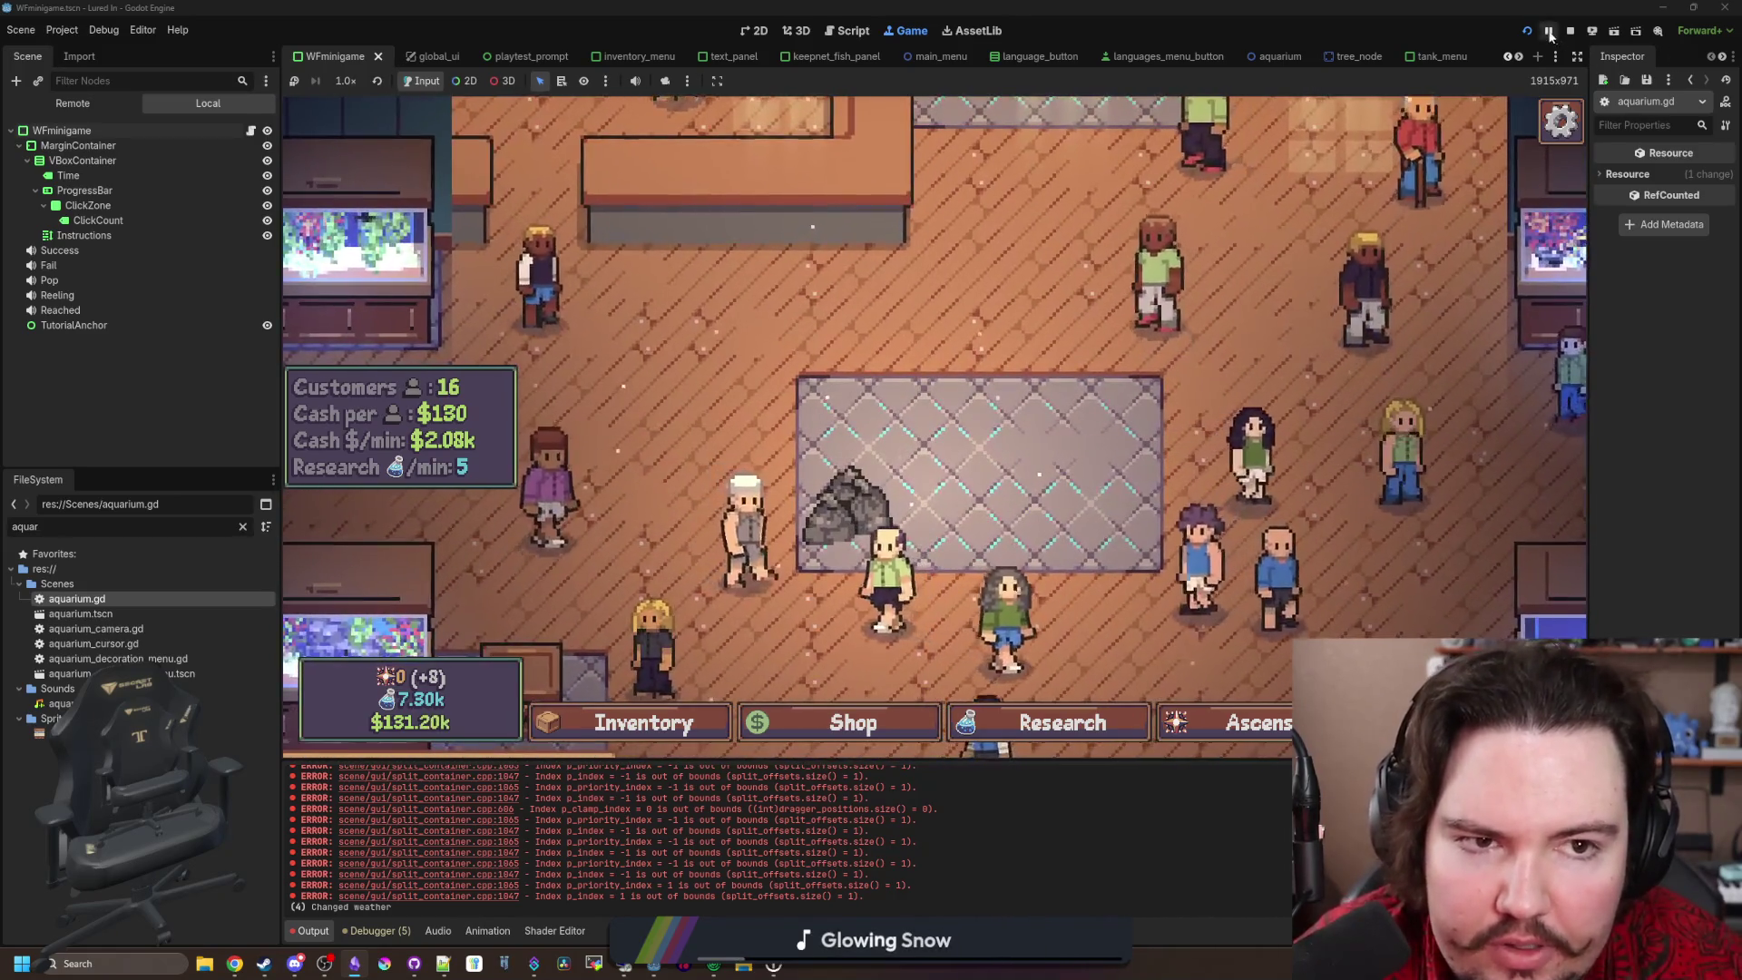
pyautogui.click(1568, 31)
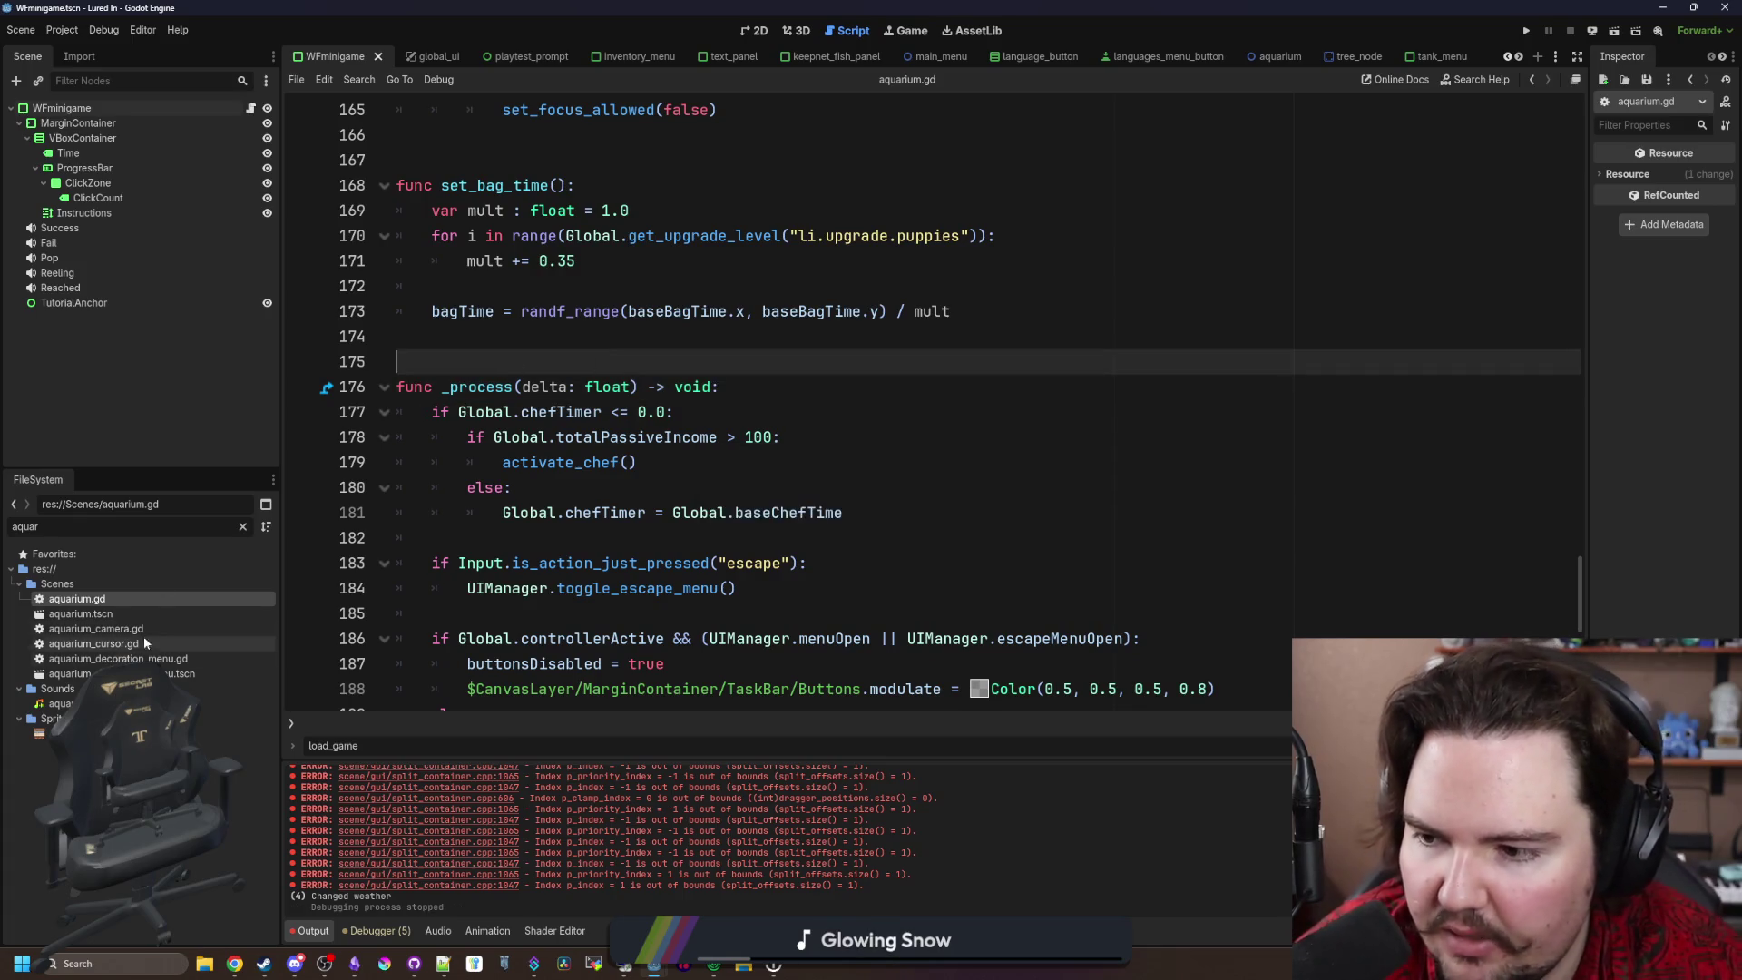
pyautogui.doubleClick(189, 527)
# Step: Filter the FileSystem by 'spot' and open decoration_spot.gd
pyautogui.write('spot')
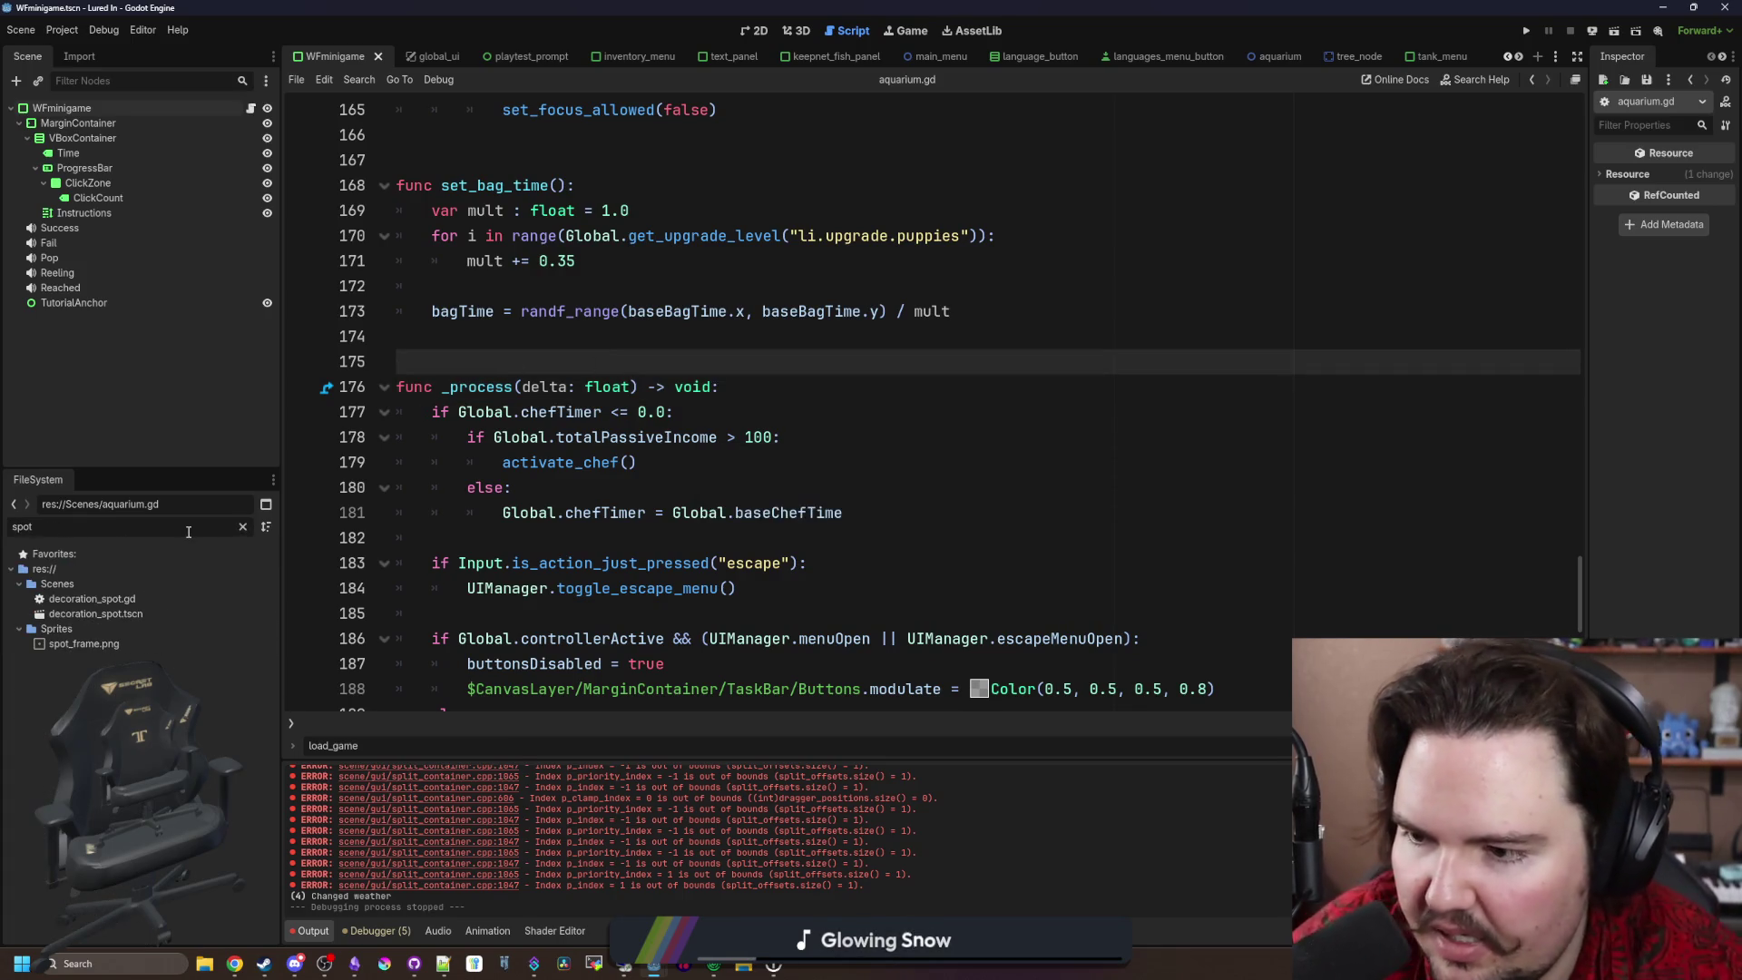
pyautogui.doubleClick(91, 599)
pyautogui.scroll(8, 612, 498)
pyautogui.scroll(15, 611, 498)
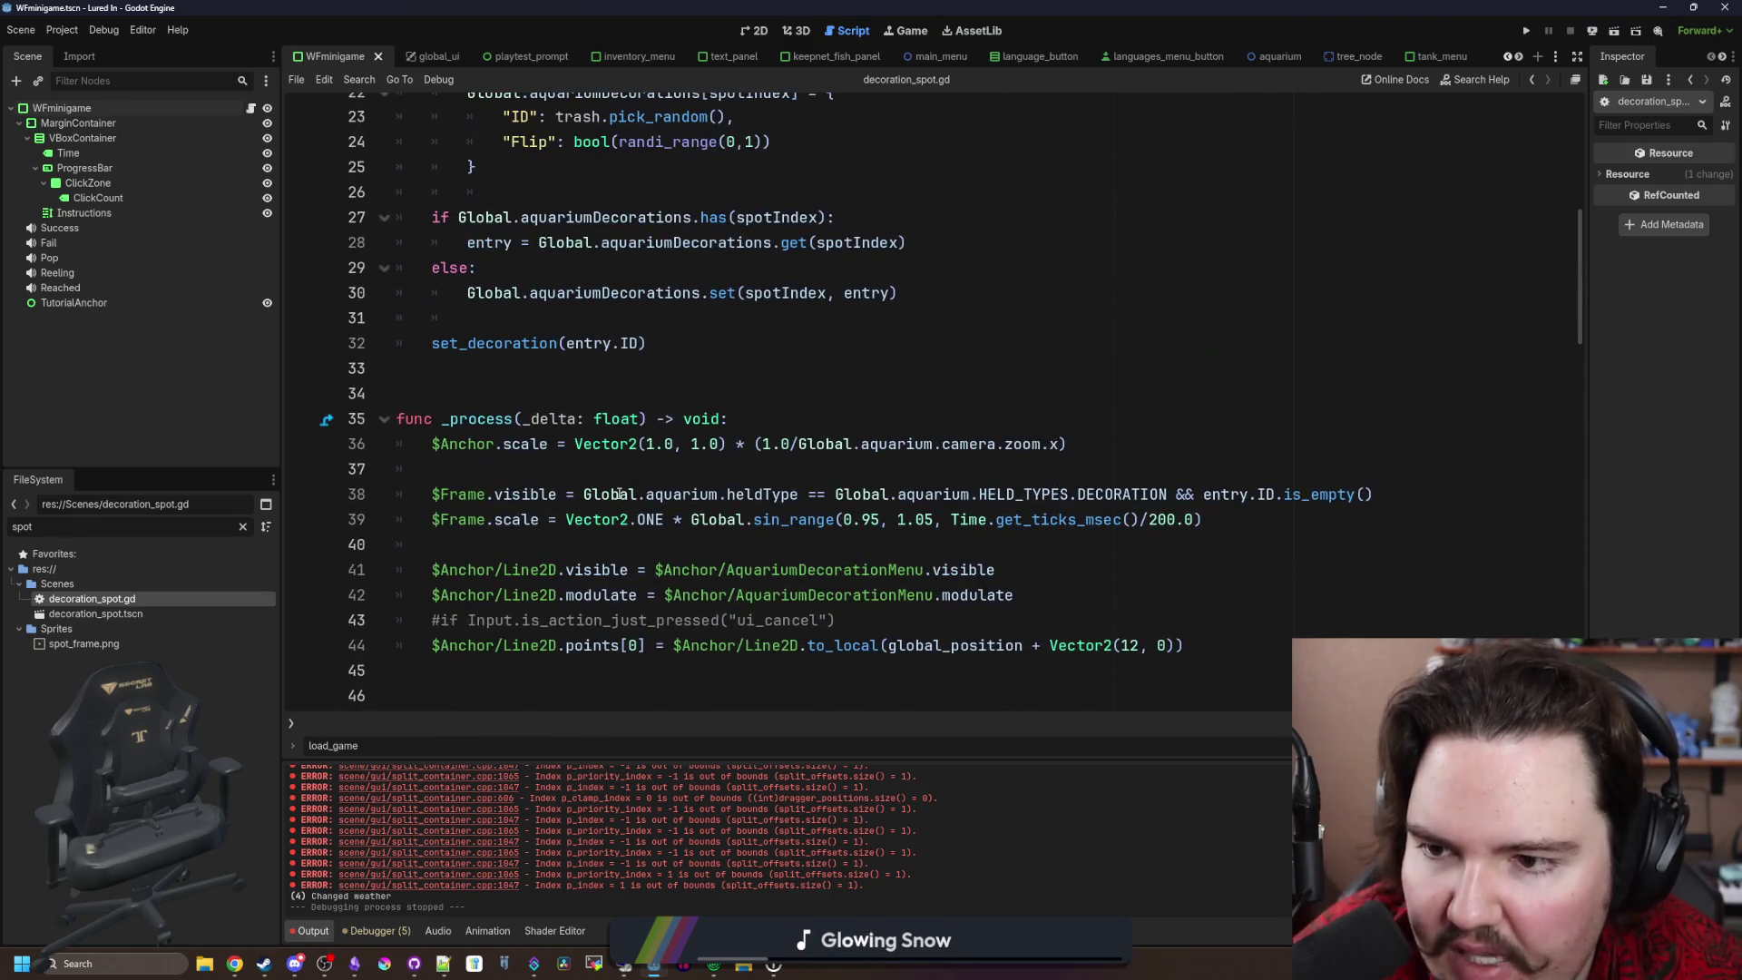
pyautogui.scroll(-1, 619, 493)
# Step: Open blank lines in and above _process and declare var shake = 1.0
pyautogui.click(525, 390)
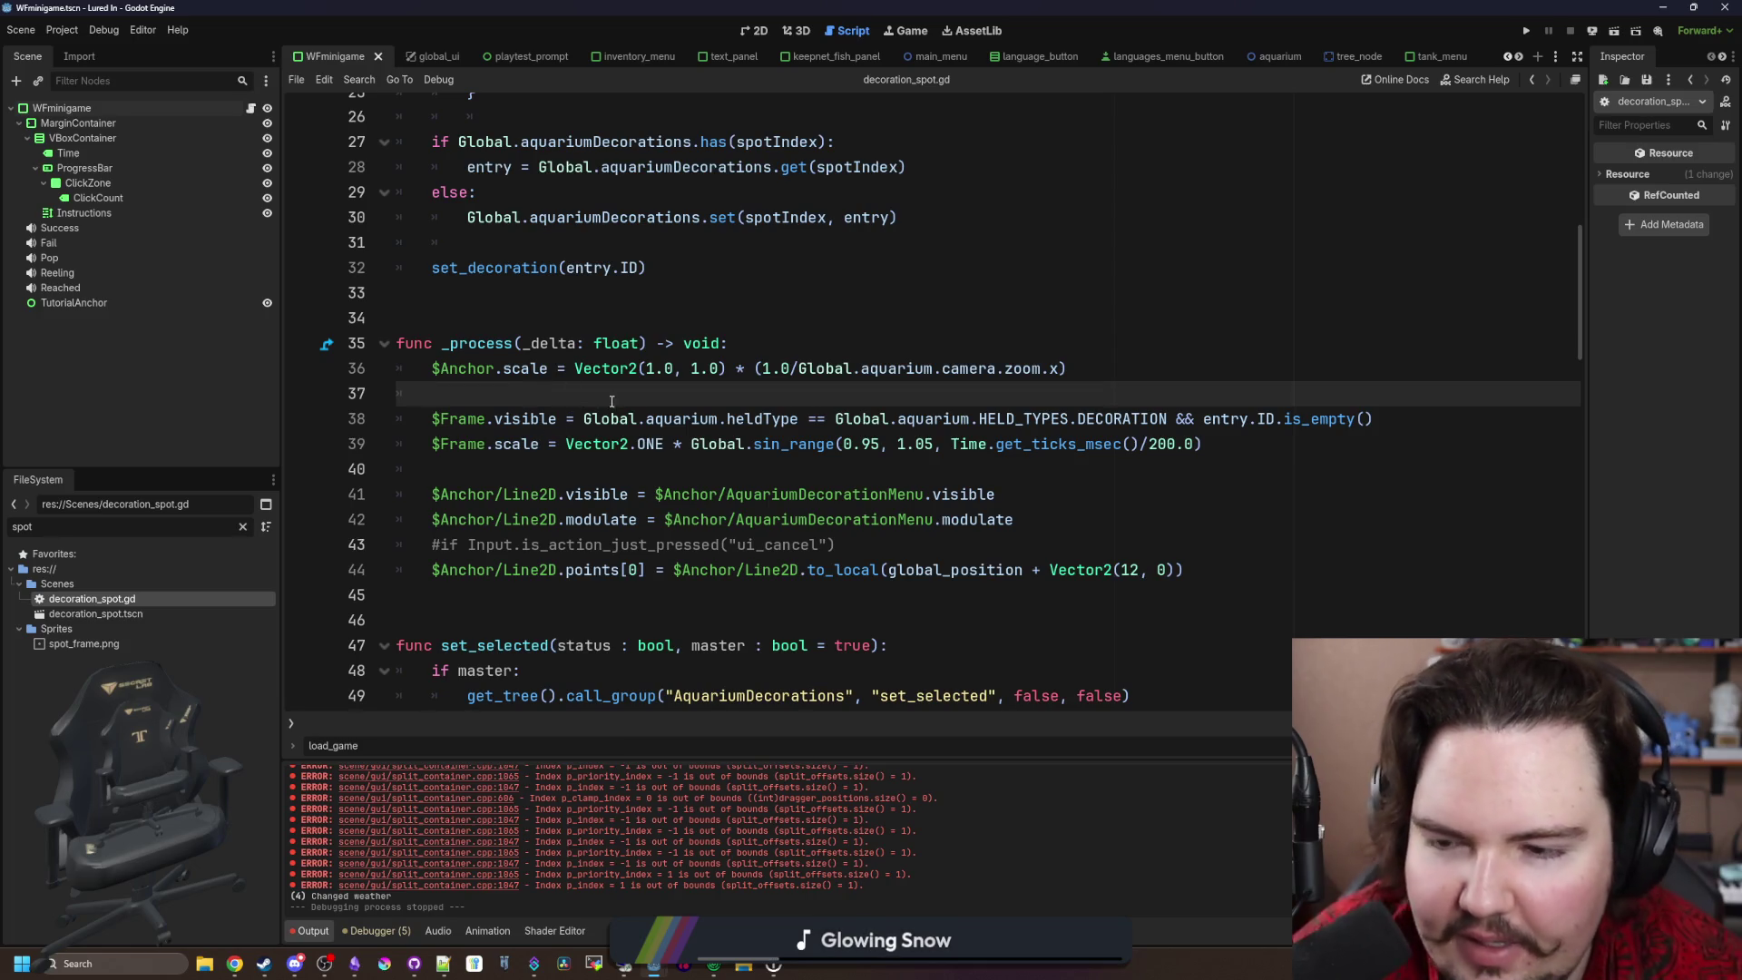
pyautogui.click(579, 470)
pyautogui.press('Return')
pyautogui.press('Return')
pyautogui.press('Up')
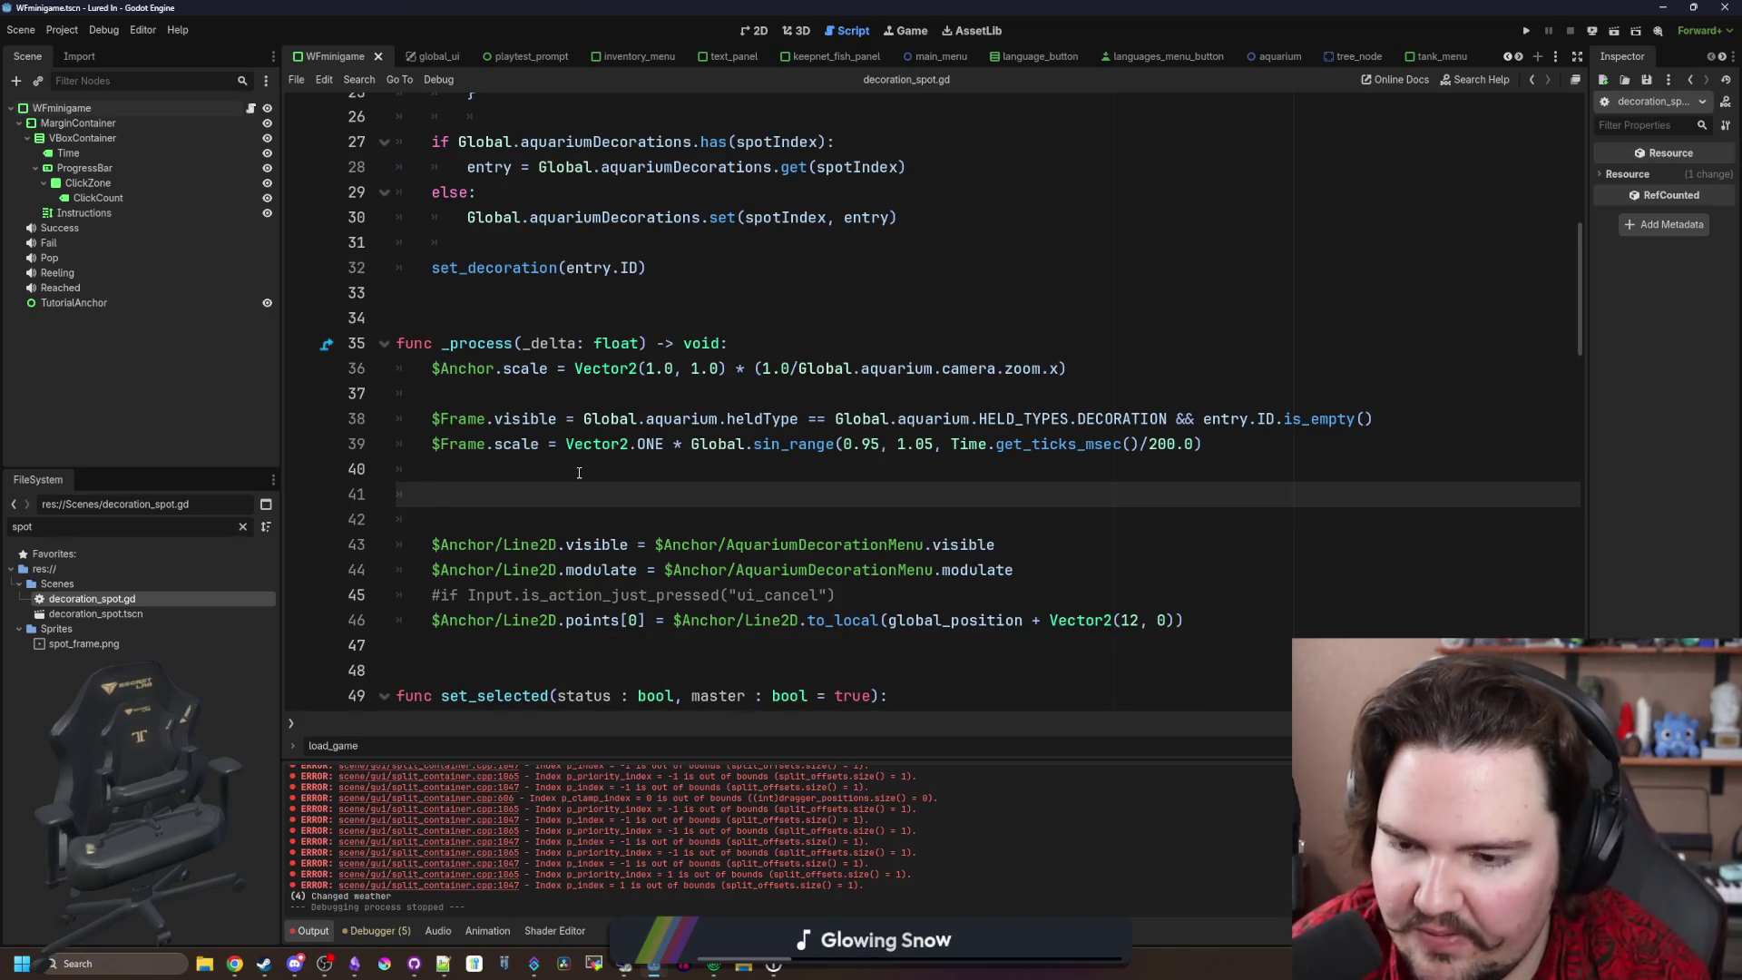
pyautogui.click(522, 318)
pyautogui.press('Return')
pyautogui.press('Return')
pyautogui.press('Up')
pyautogui.press('Up')
pyautogui.write('v')
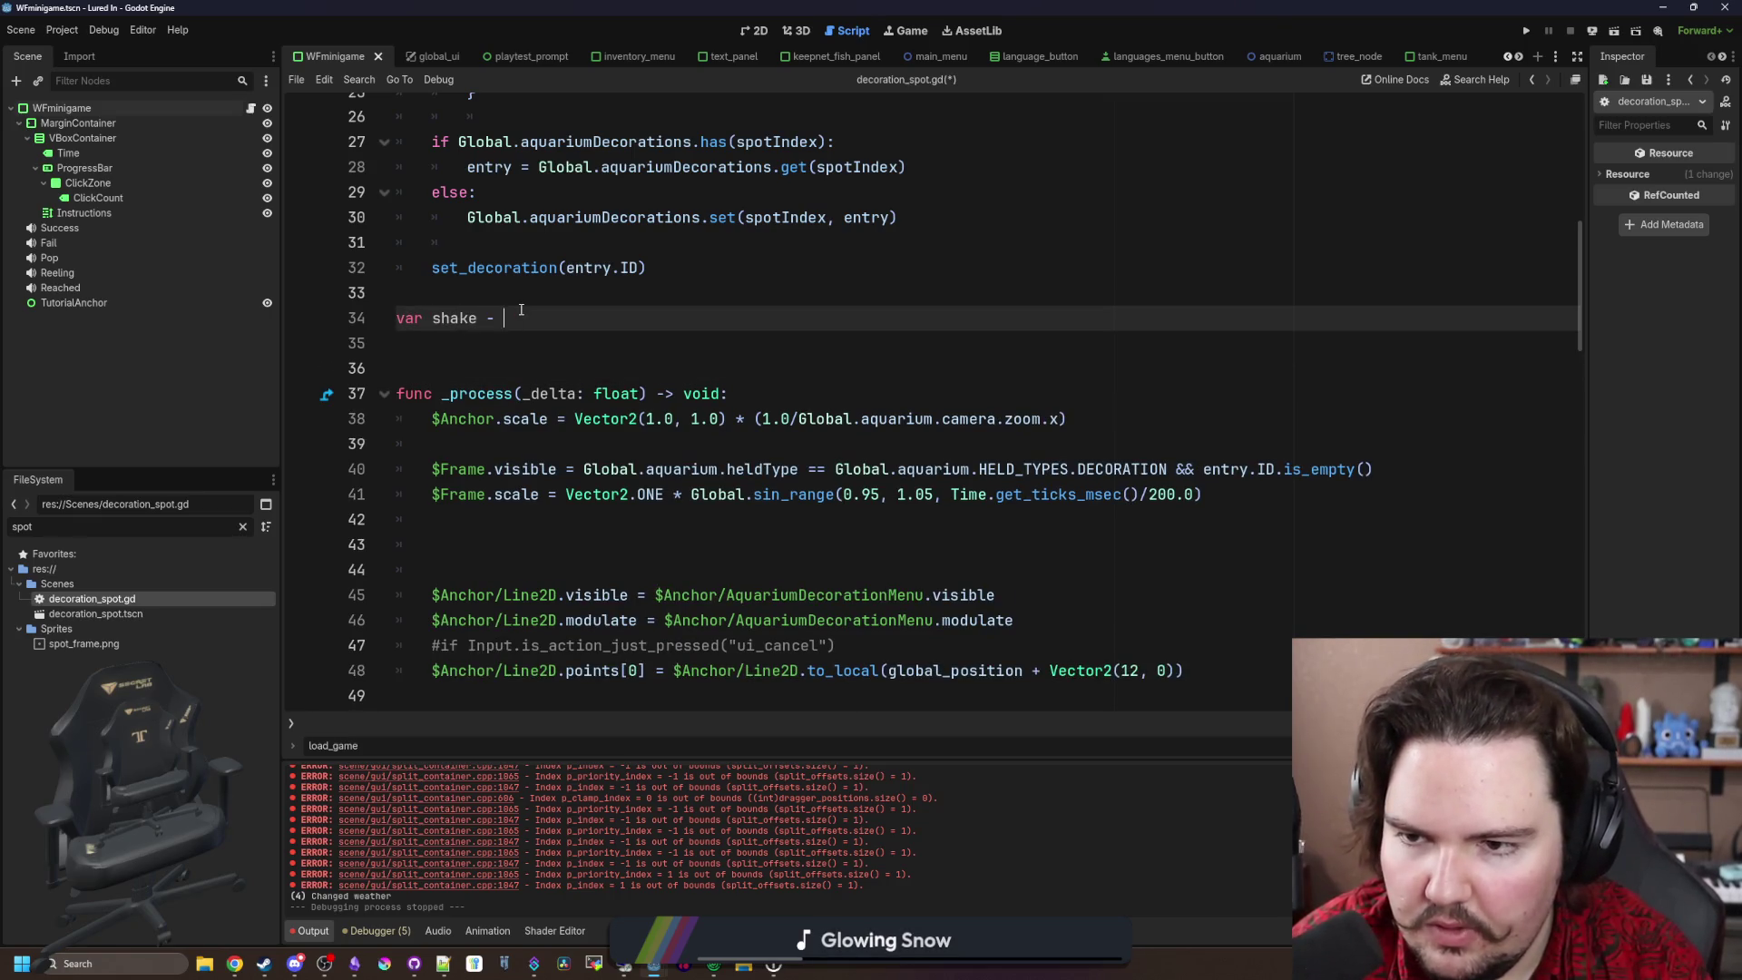
# Step: Write the decay line shake = clampf(shake-0.1*delta, 0.0, INF) in _process and open decoration_spot.tscn
pyautogui.click(553, 550)
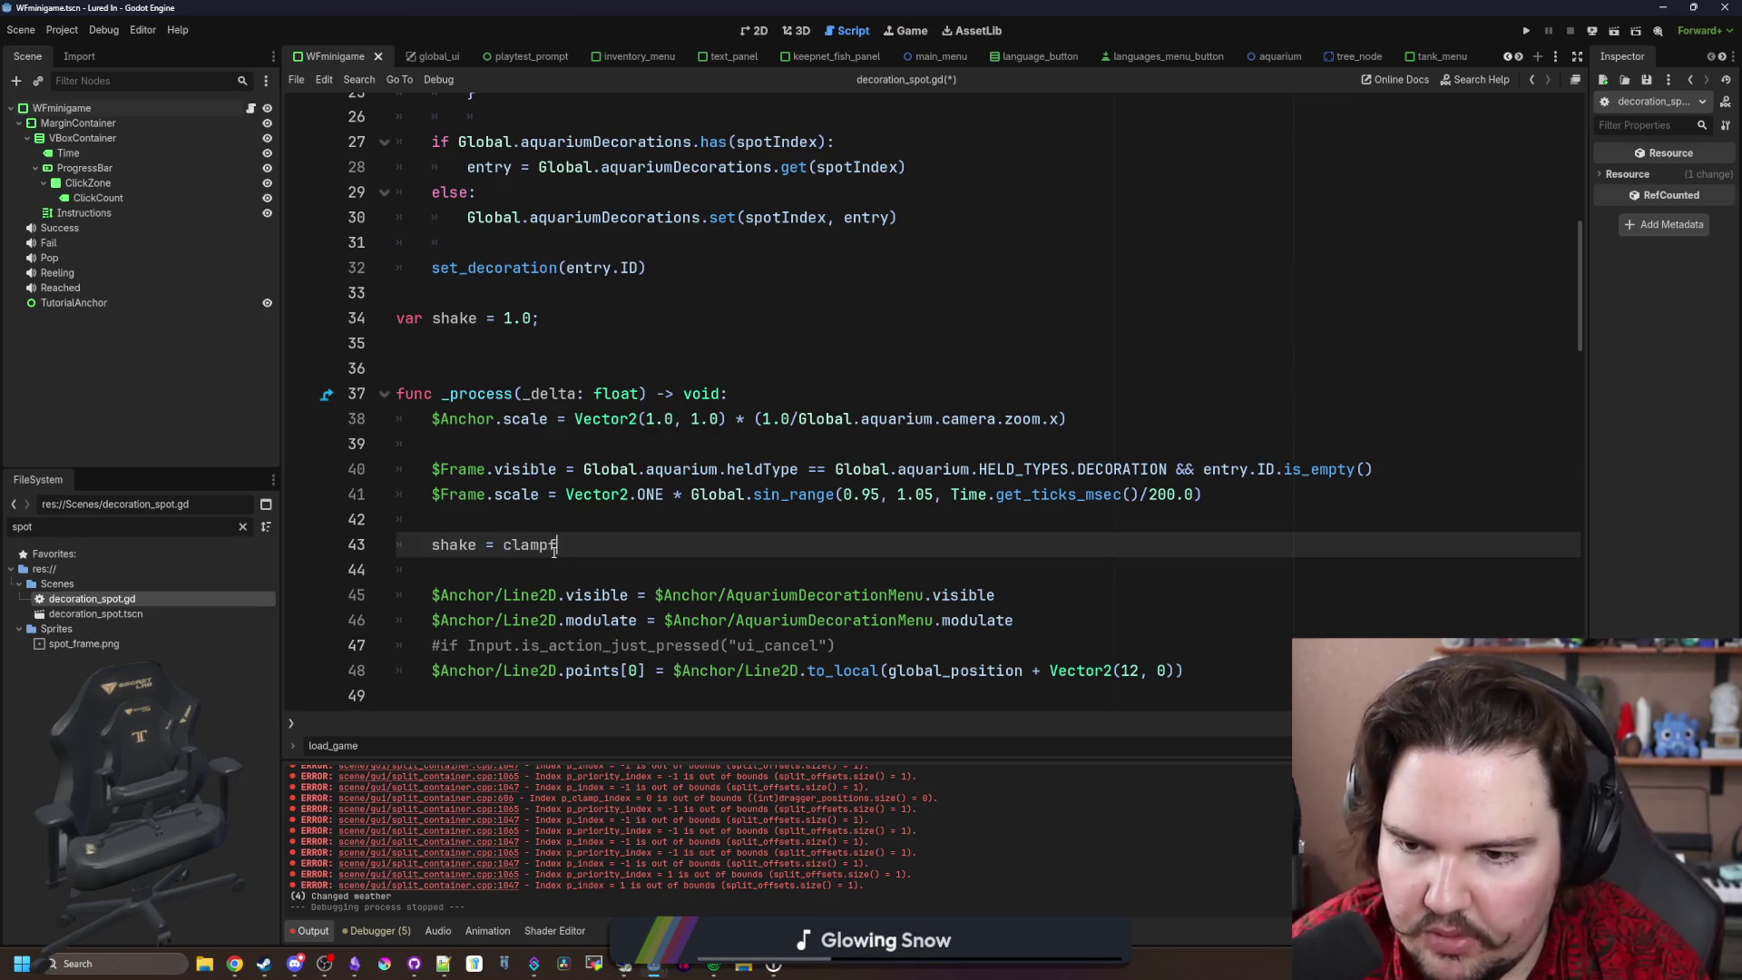
pyautogui.write('(shake-')
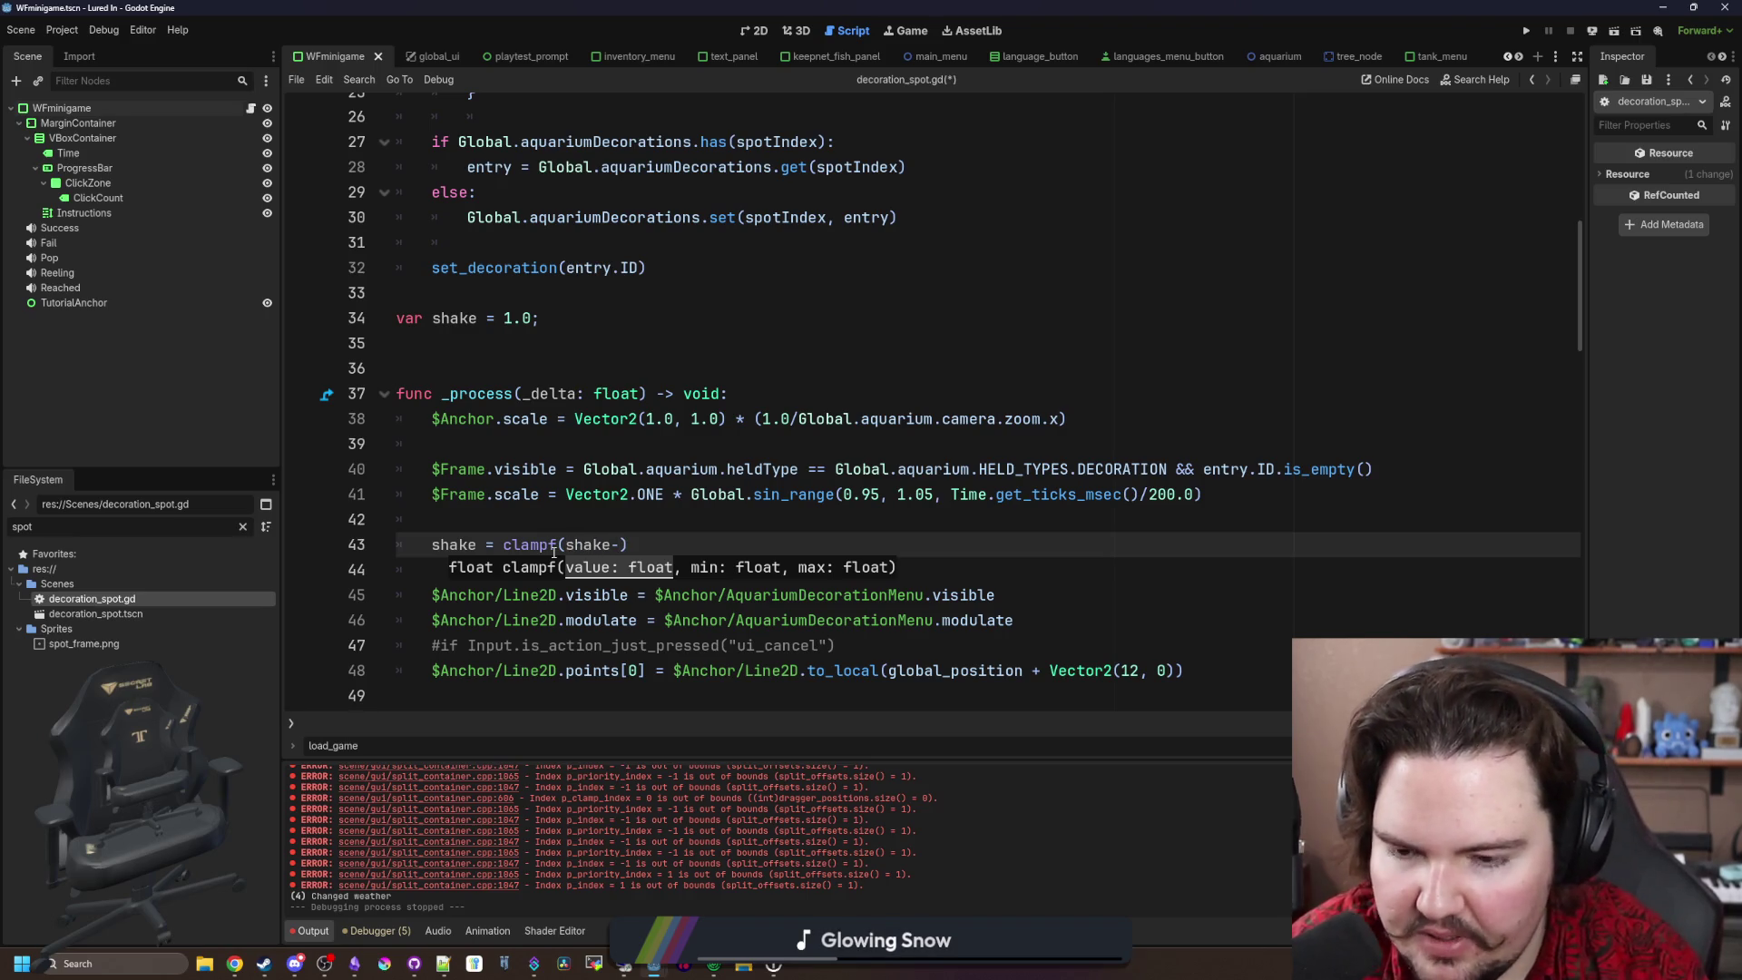
pyautogui.write('*delta')
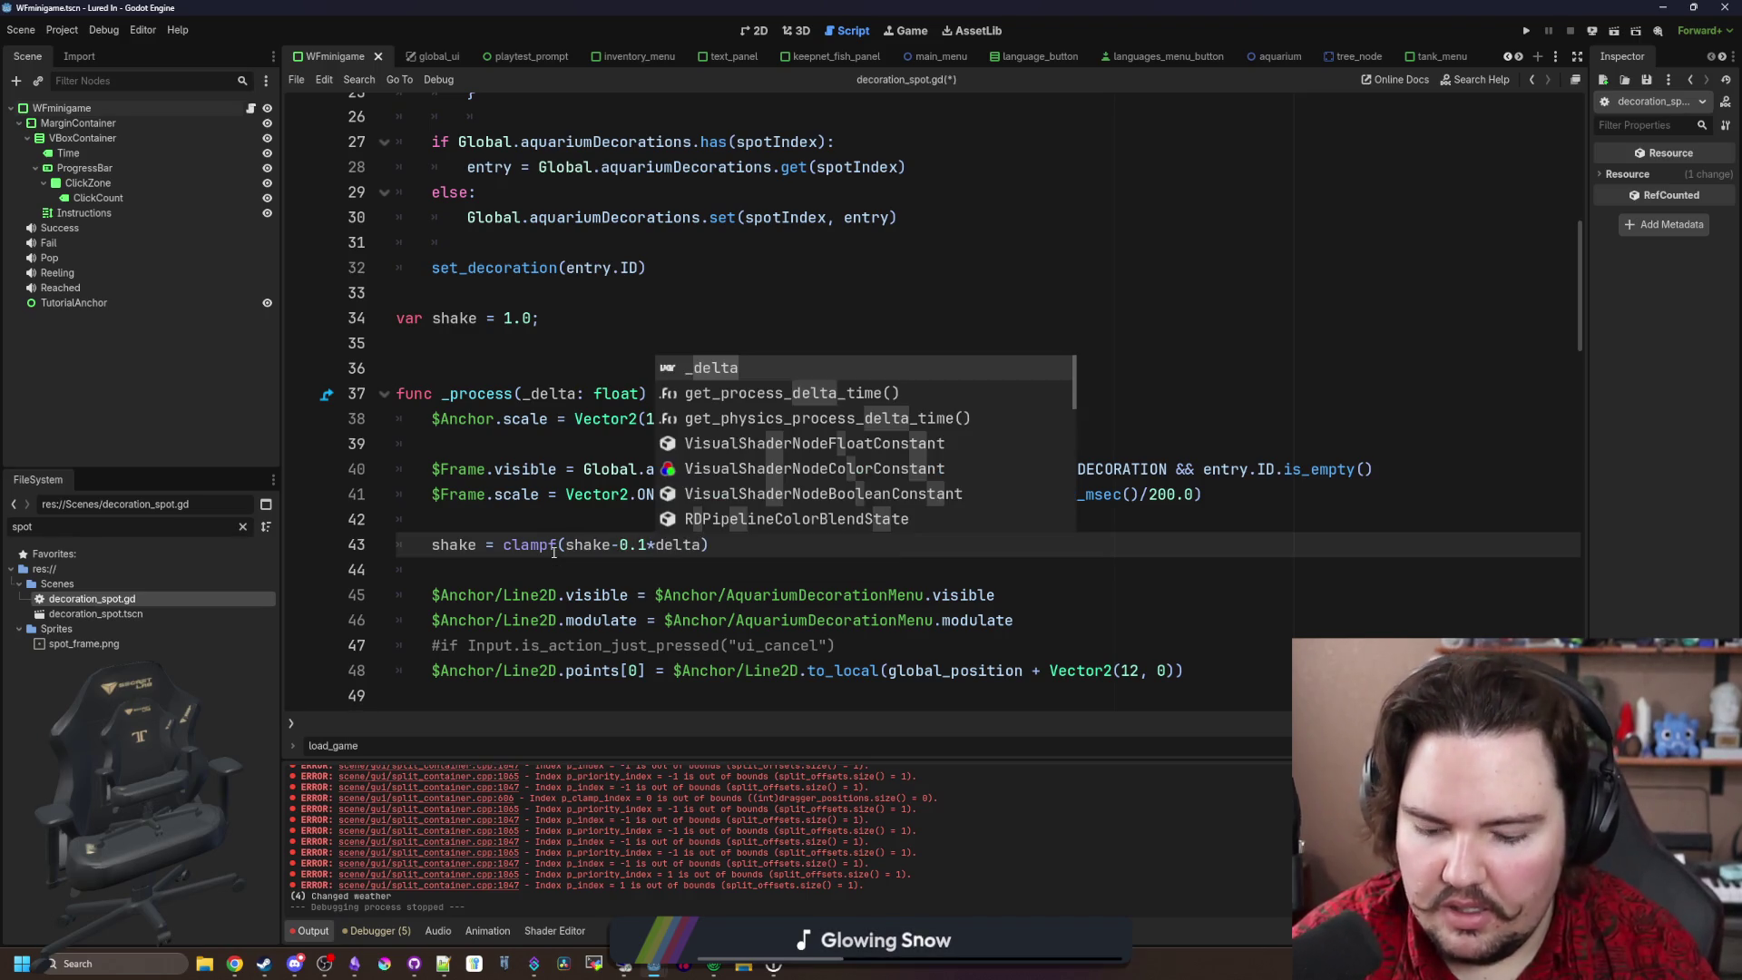
pyautogui.write(', 0.0,1.0')
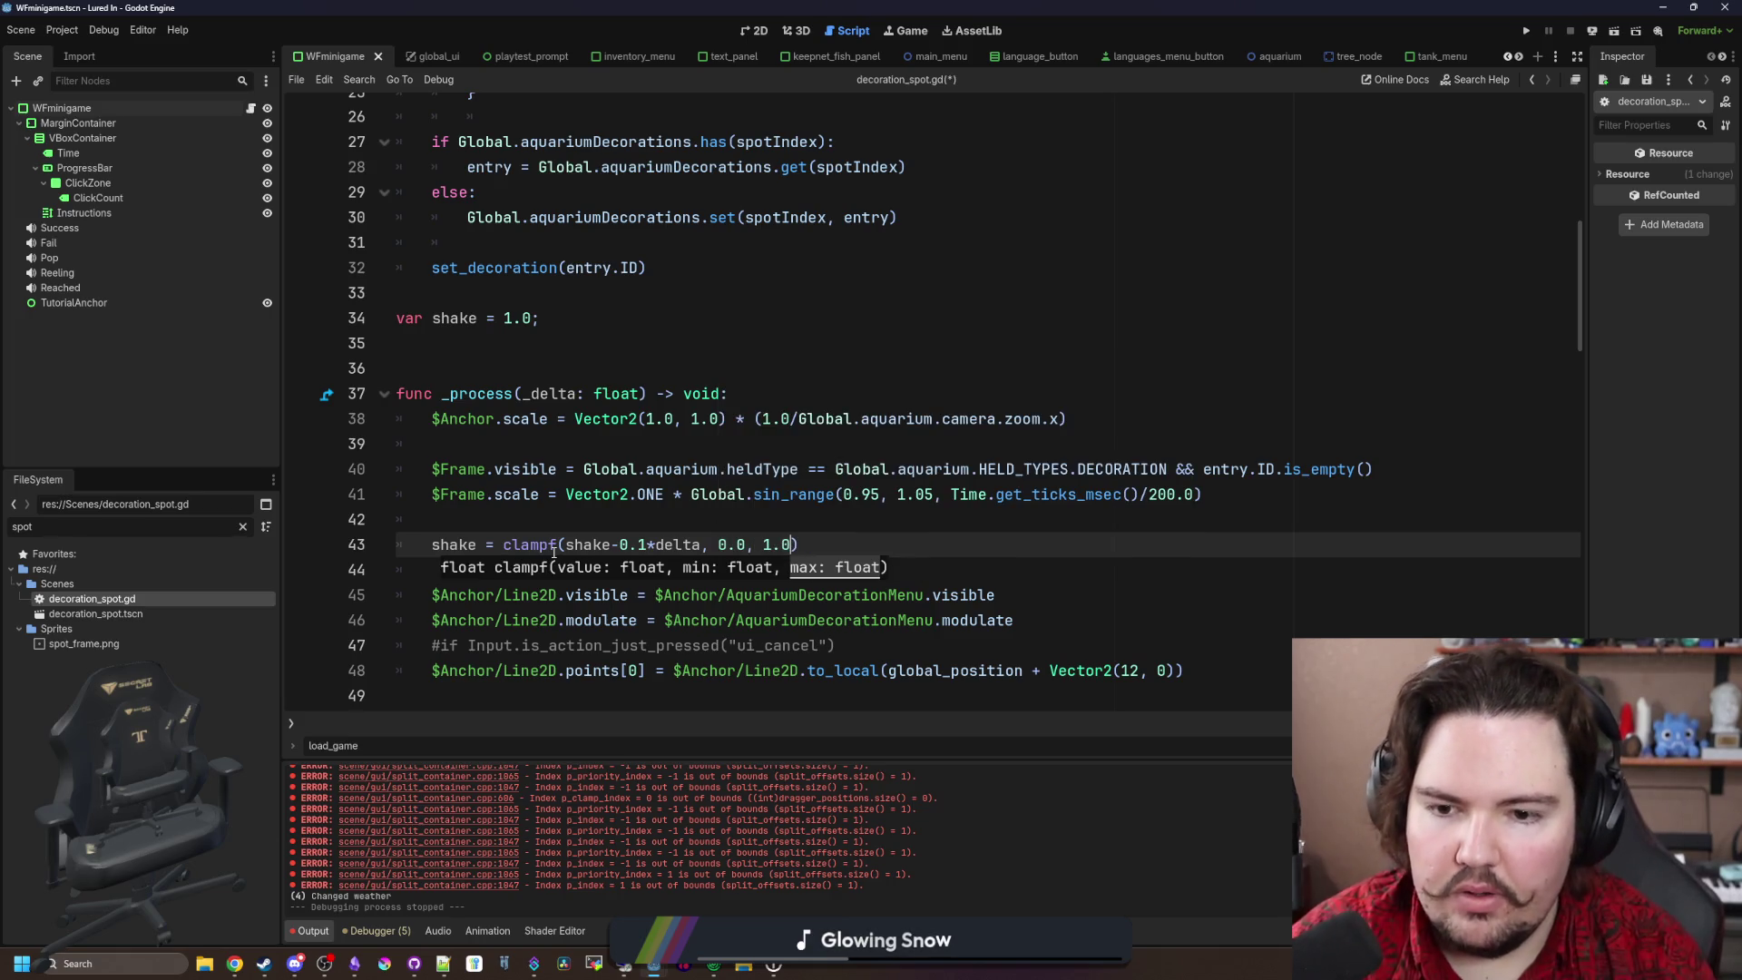
pyautogui.write('F')
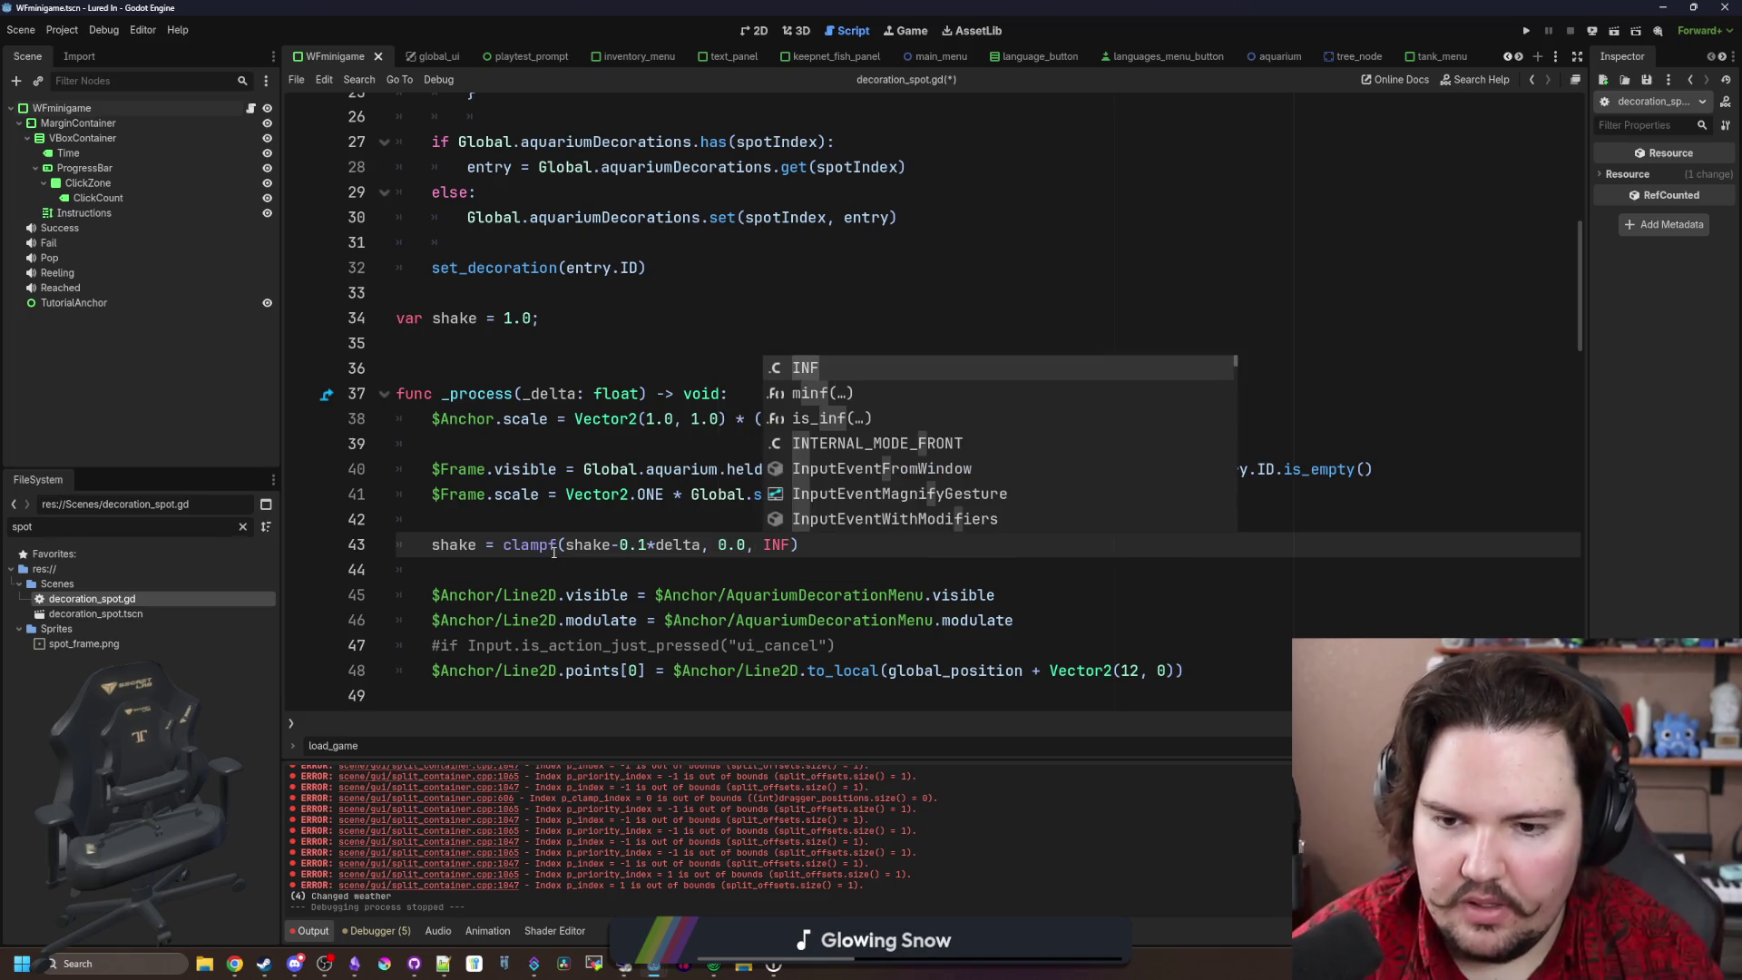
pyautogui.write(')')
pyautogui.press('Return')
pyautogui.press('Return')
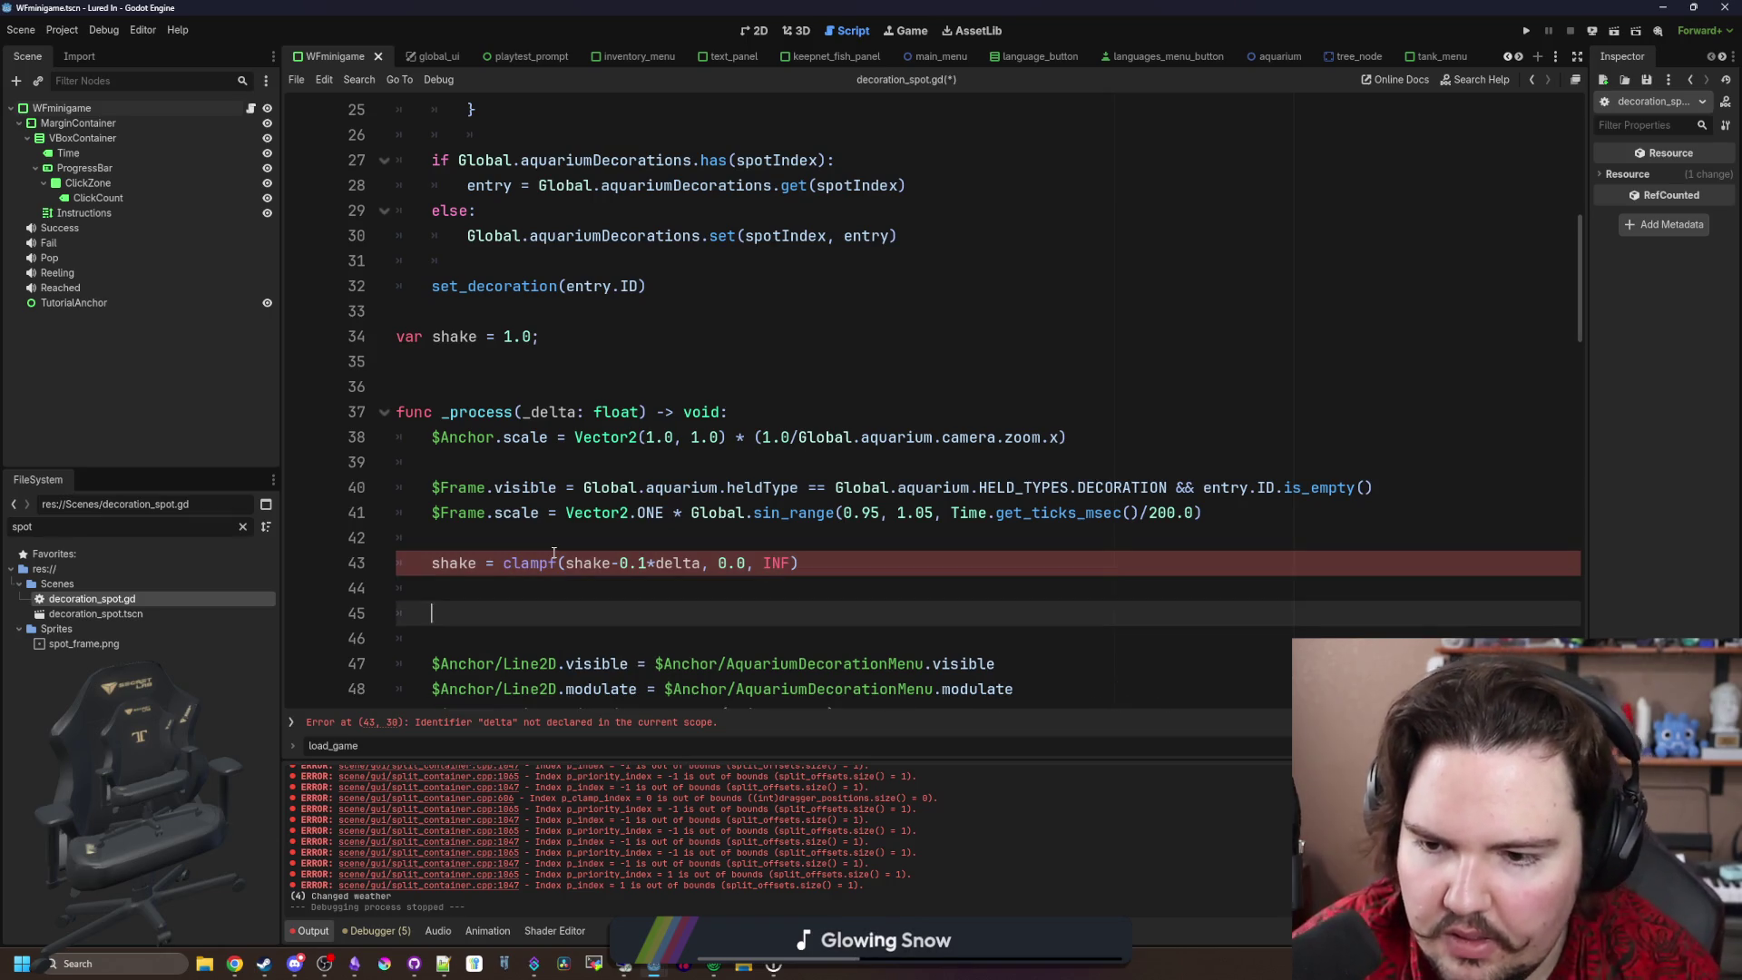
pyautogui.scroll(-1, 511, 523)
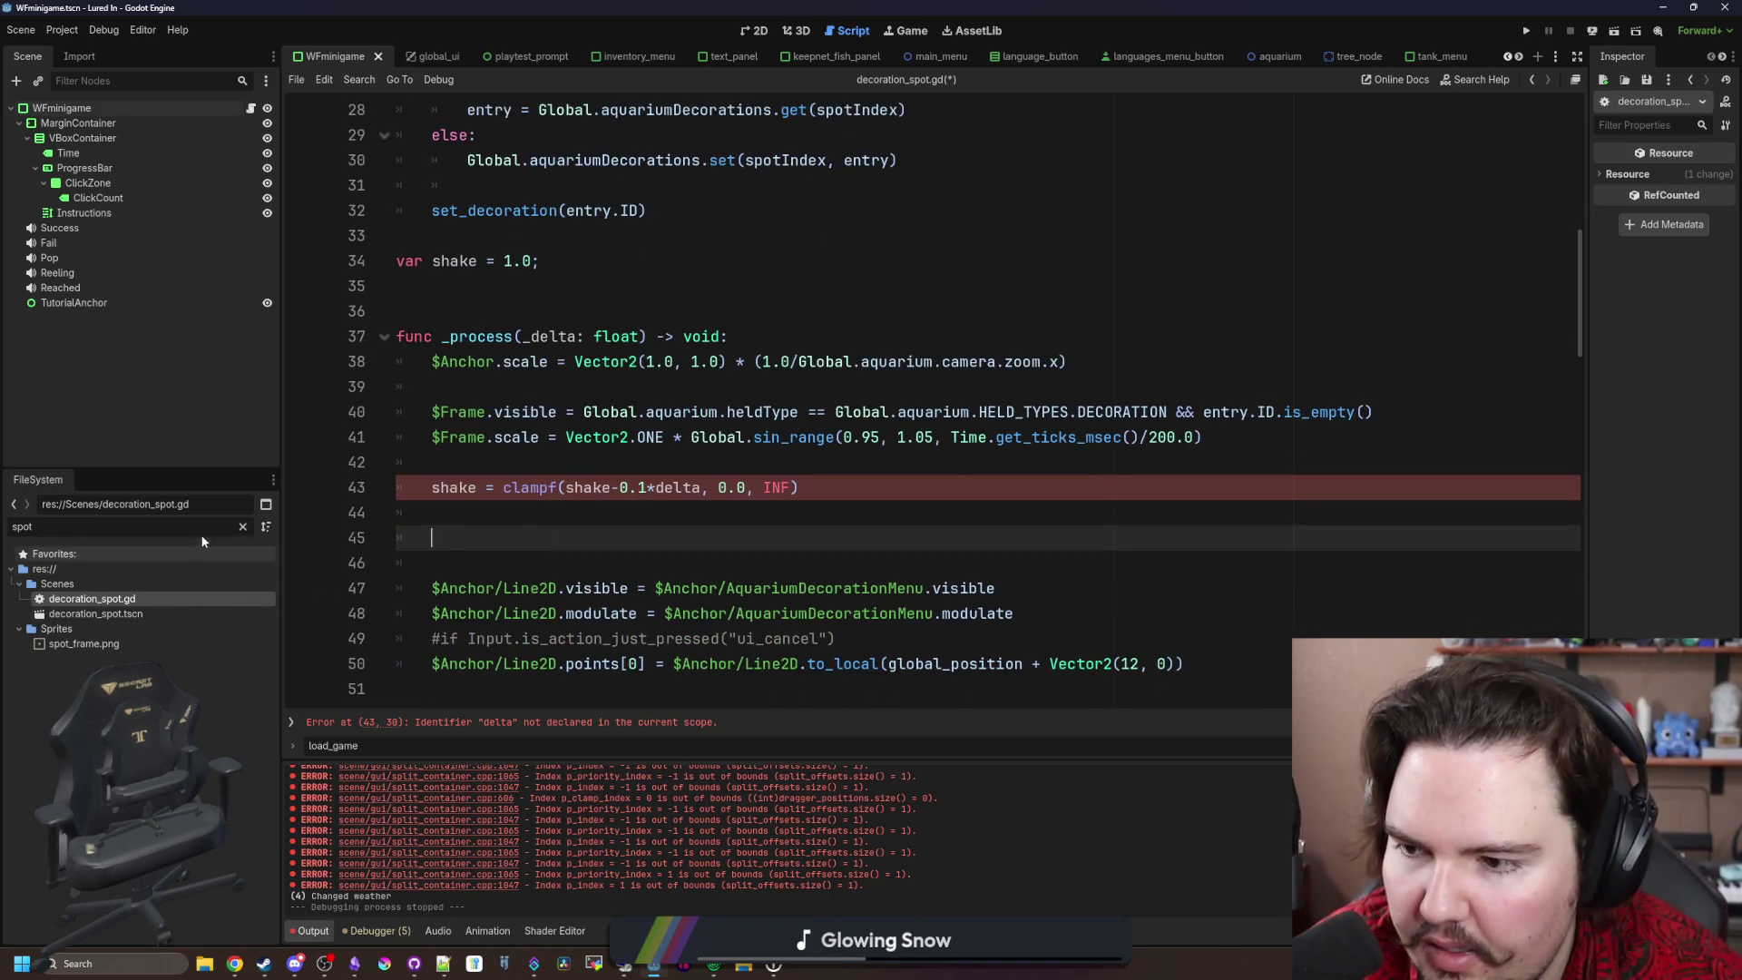
pyautogui.doubleClick(122, 616)
pyautogui.scroll(-2, 776, 573)
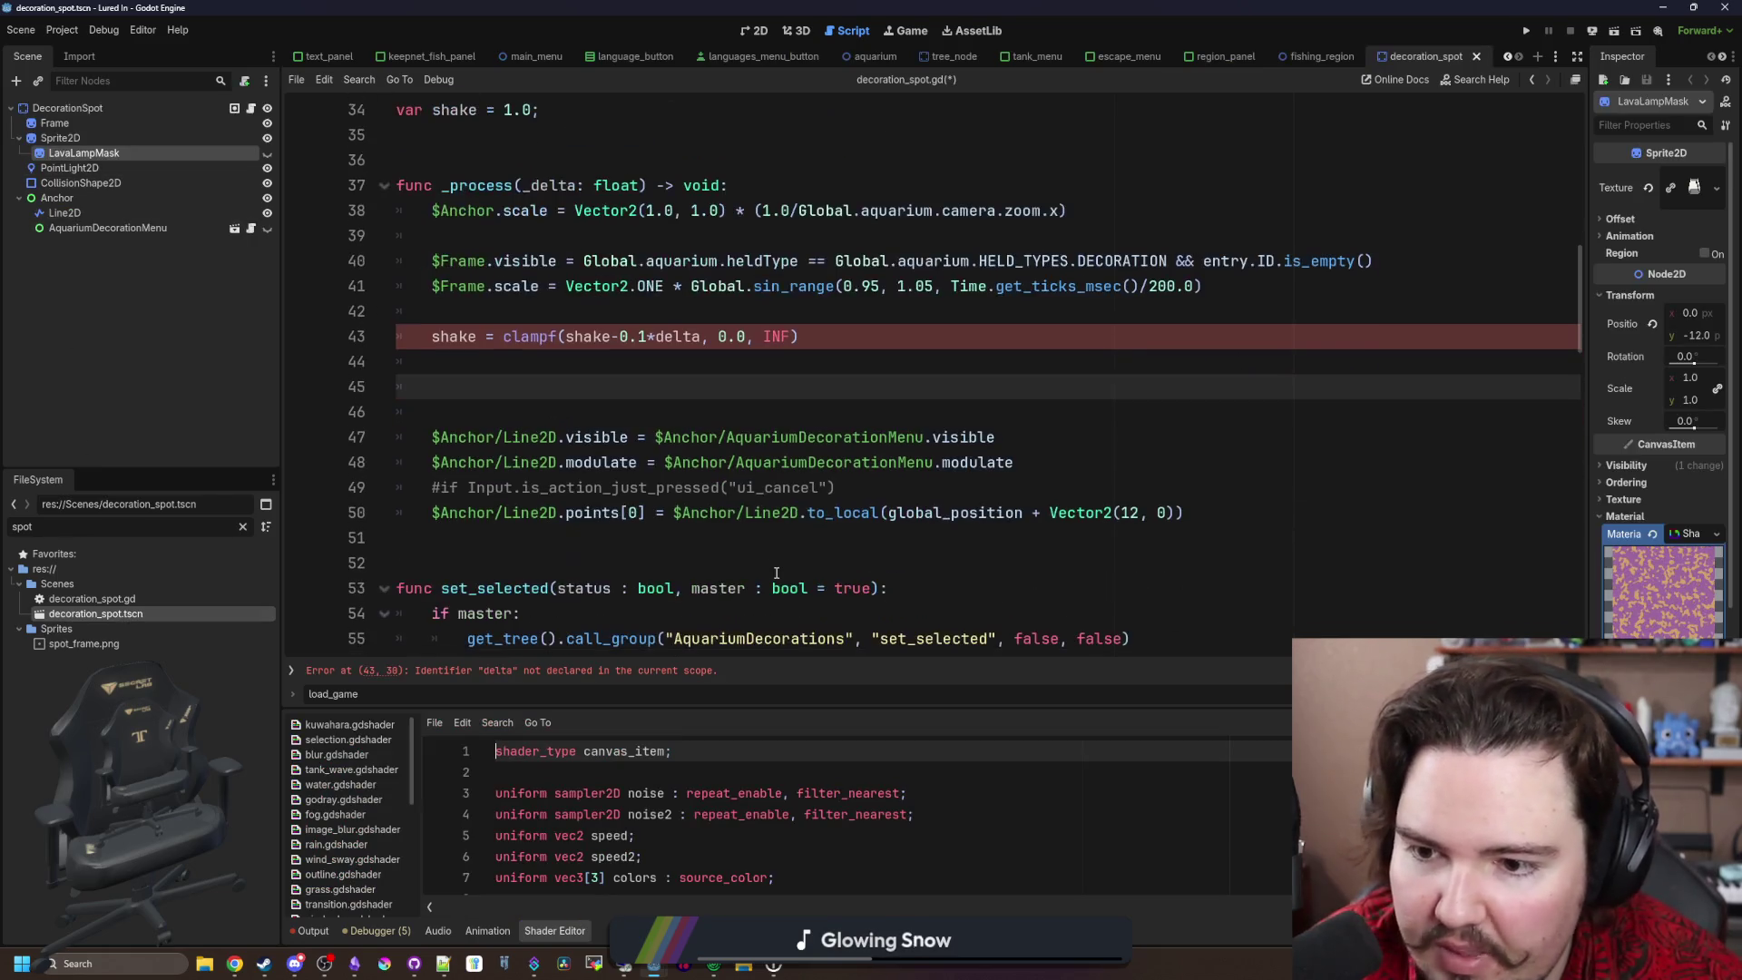
# Step: Scroll through the script and select the Sprite2D node in the Scene dock
pyautogui.scroll(-3, 799, 577)
pyautogui.scroll(-19, 689, 545)
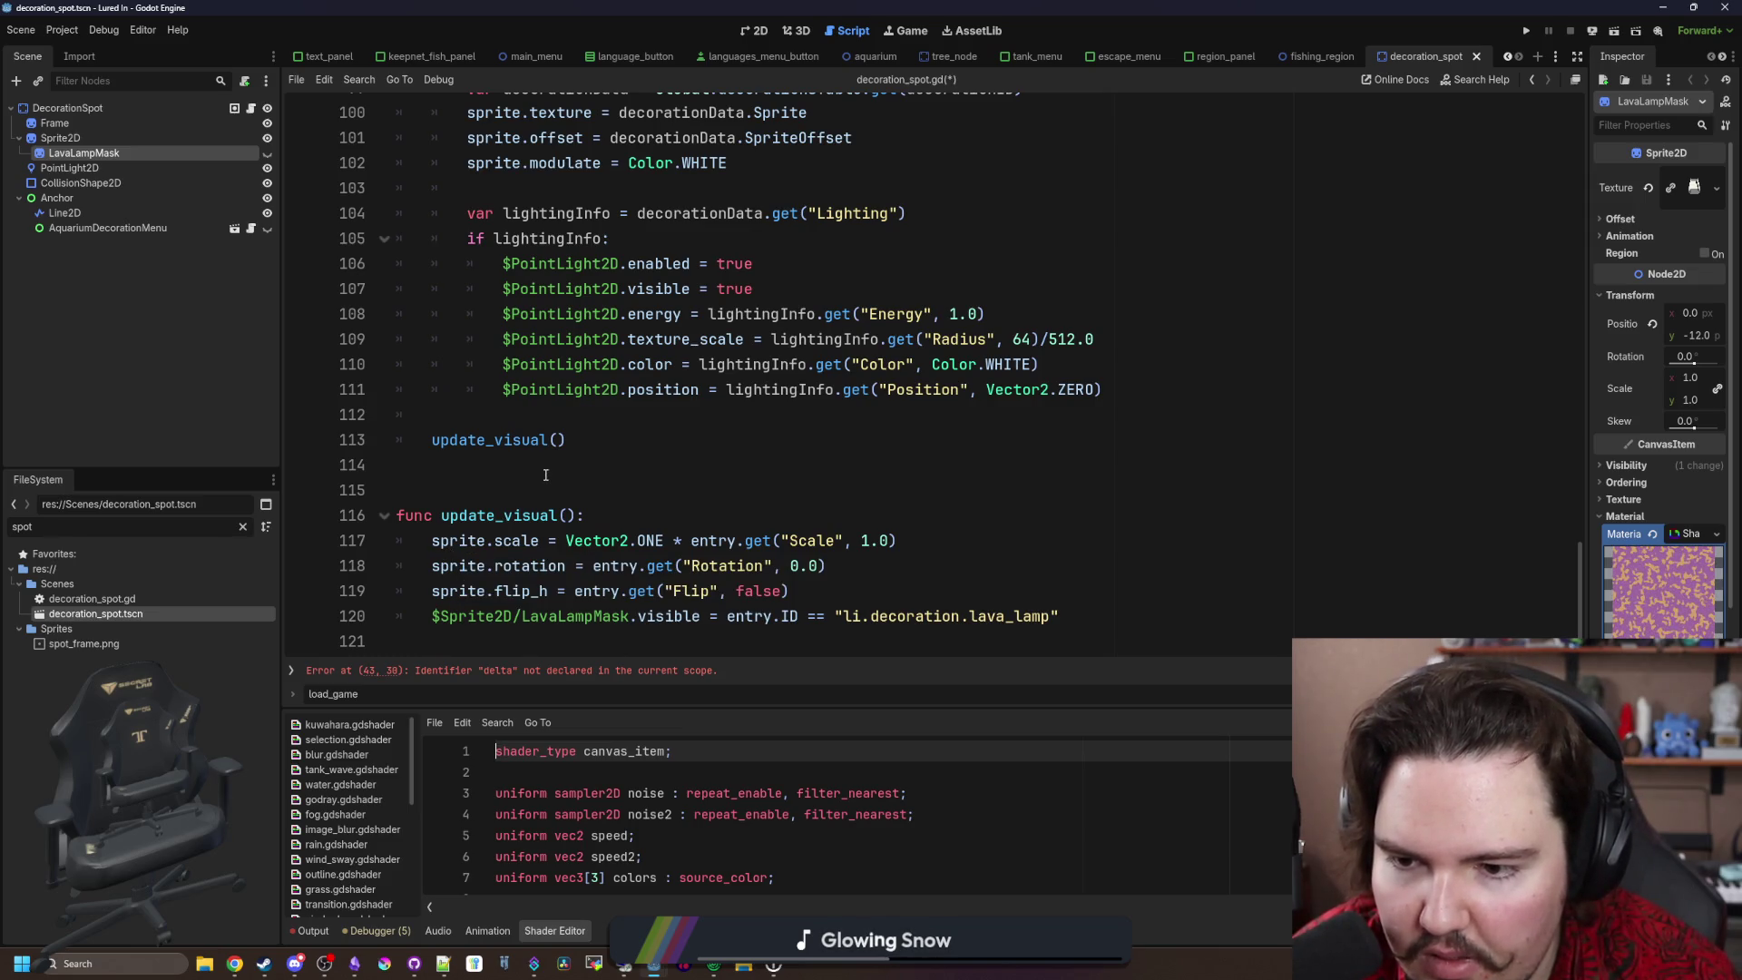
pyautogui.scroll(3, 544, 490)
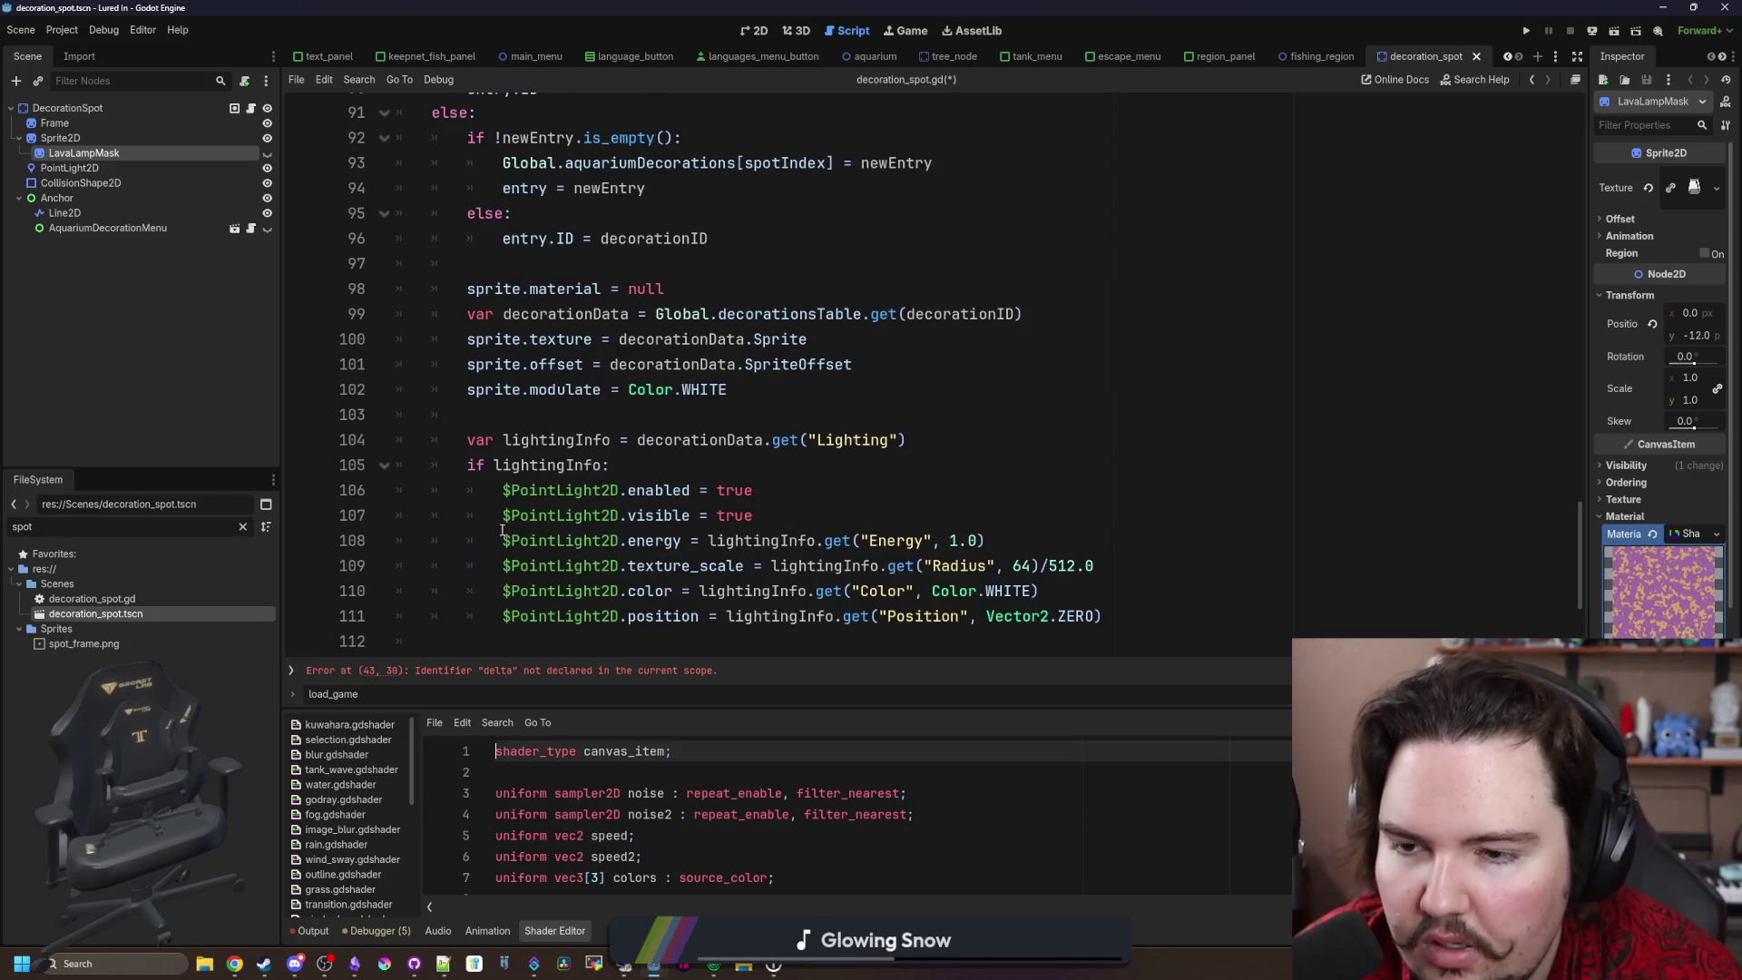
pyautogui.scroll(6, 570, 371)
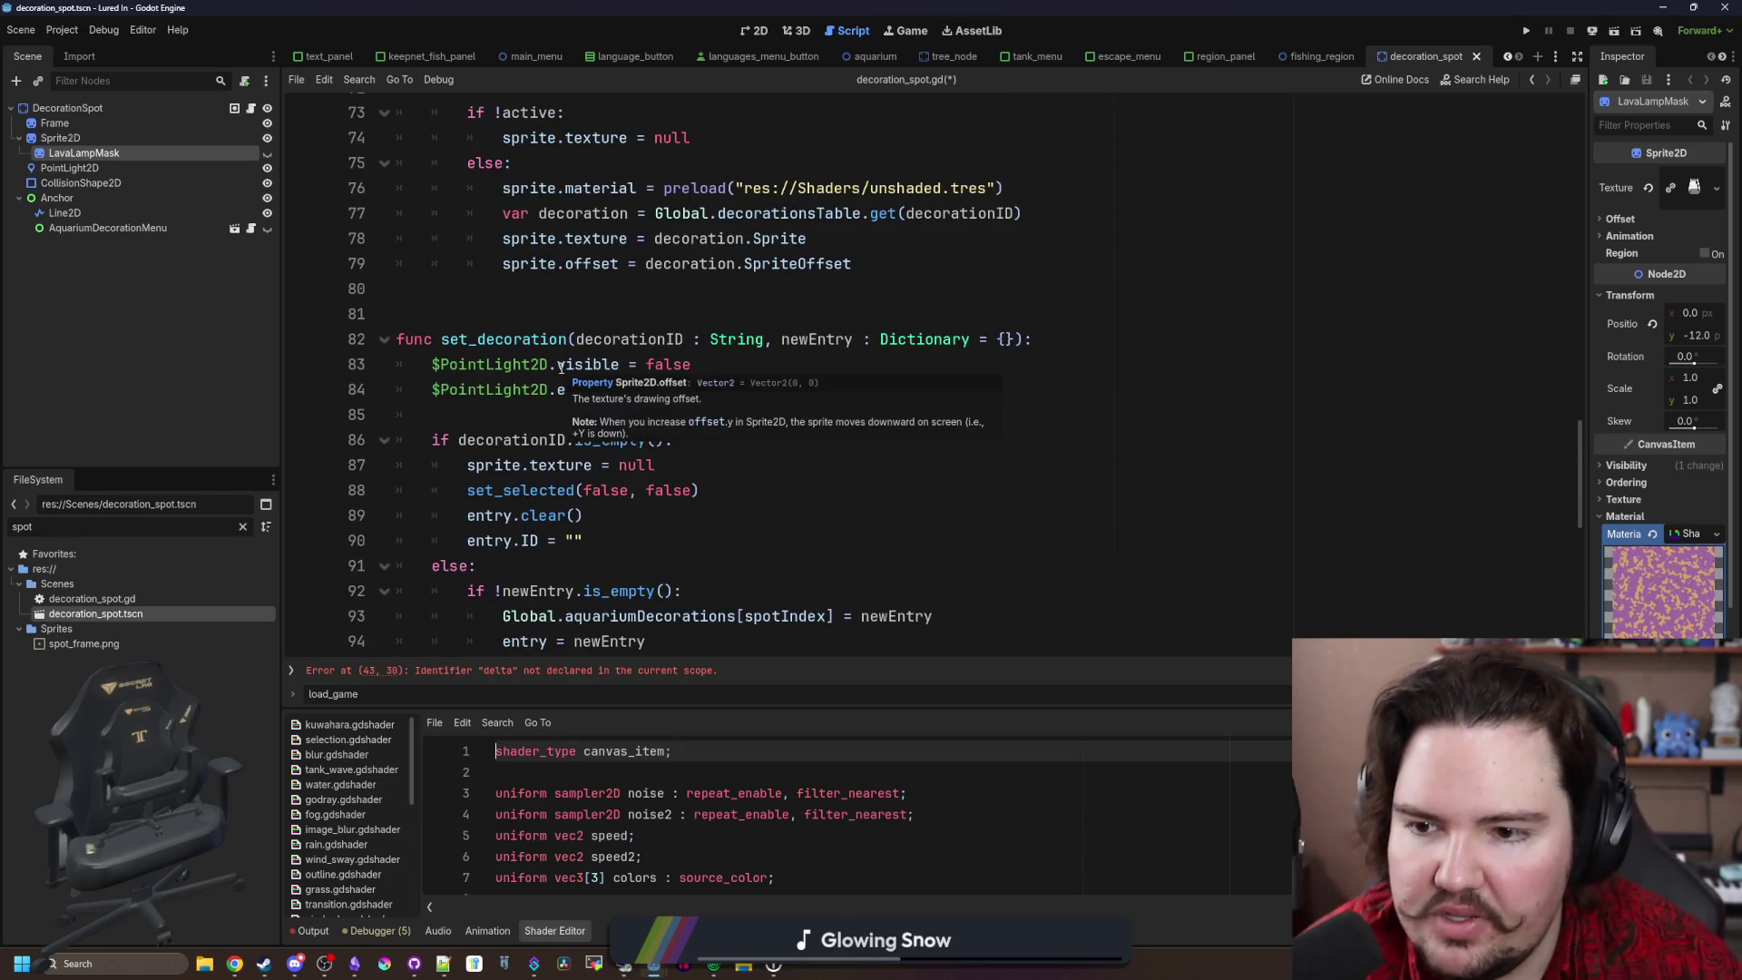
pyautogui.scroll(2, 484, 361)
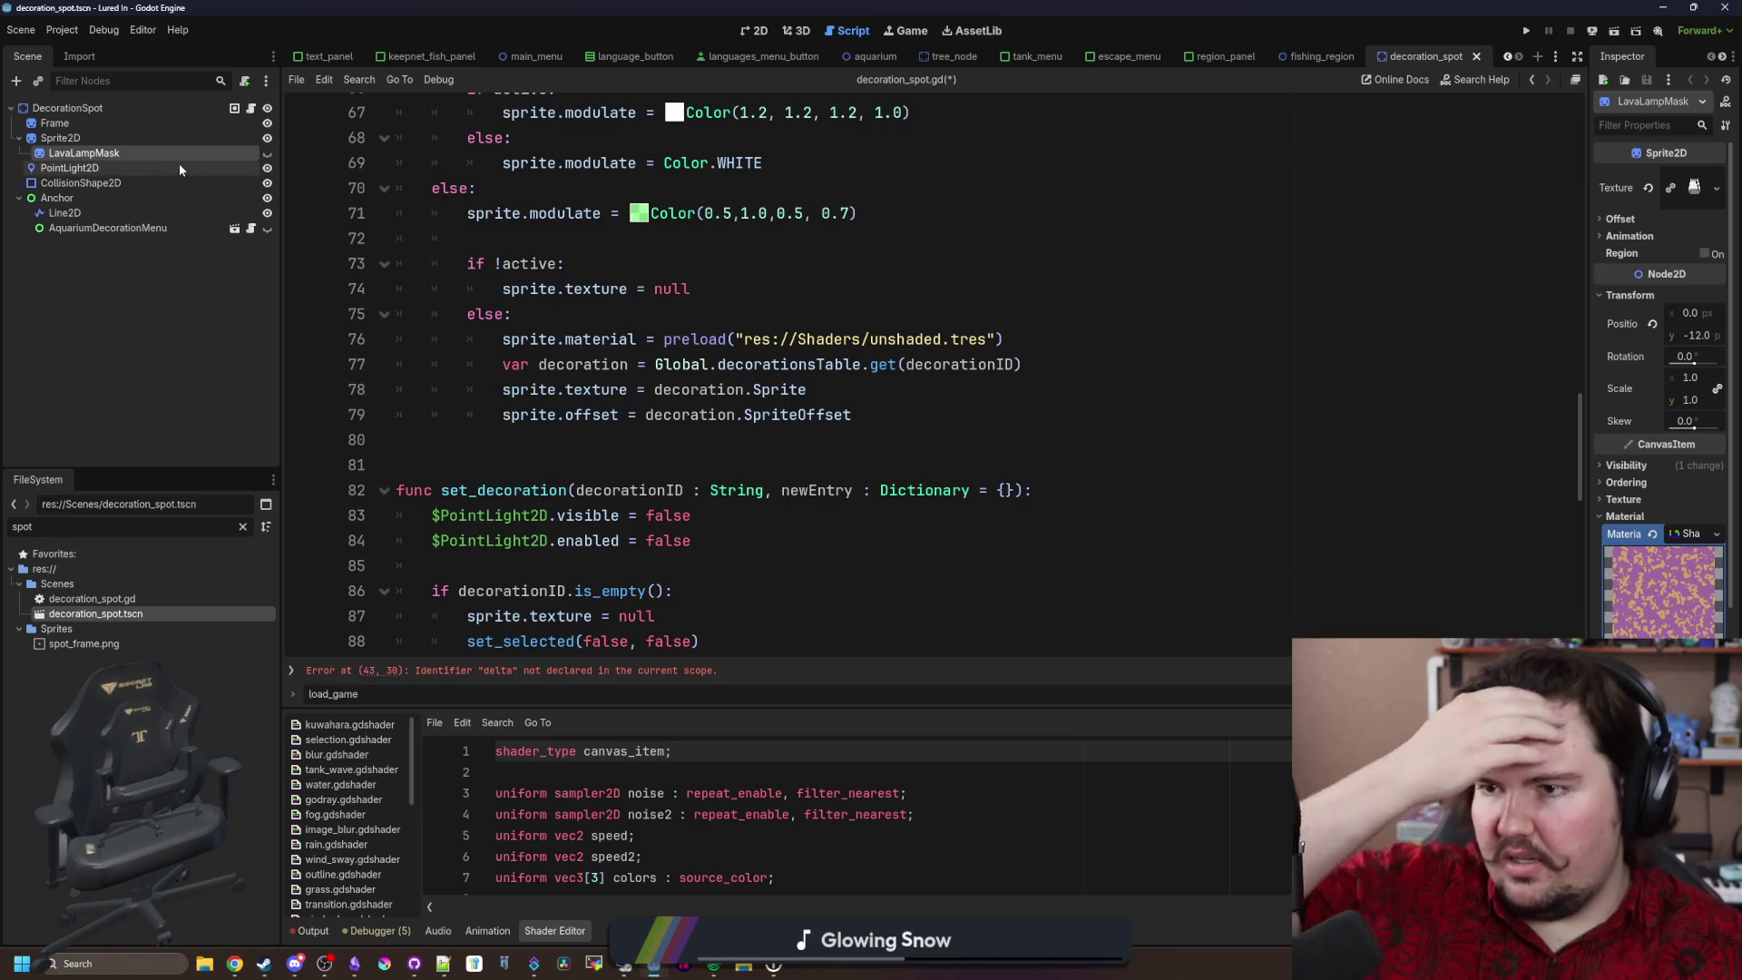
pyautogui.click(80, 137)
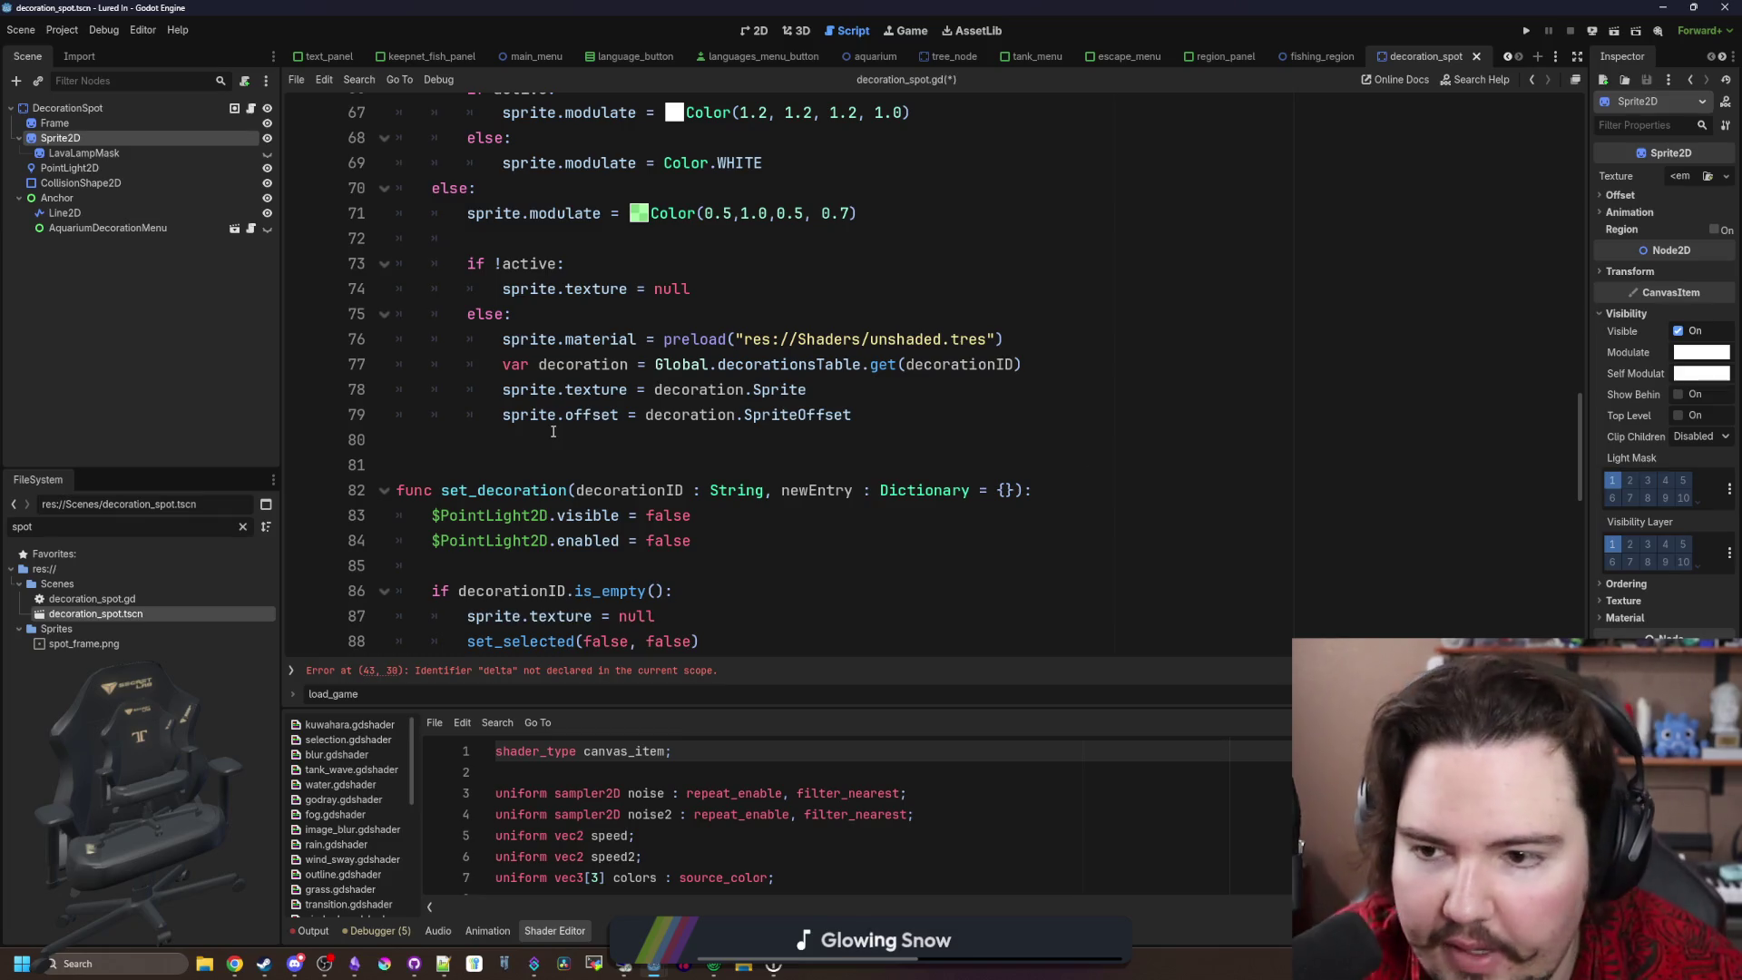
# Step: Rename the _process parameter from _delta to delta to clear the error
pyautogui.scroll(8, 574, 490)
pyautogui.scroll(4, 574, 490)
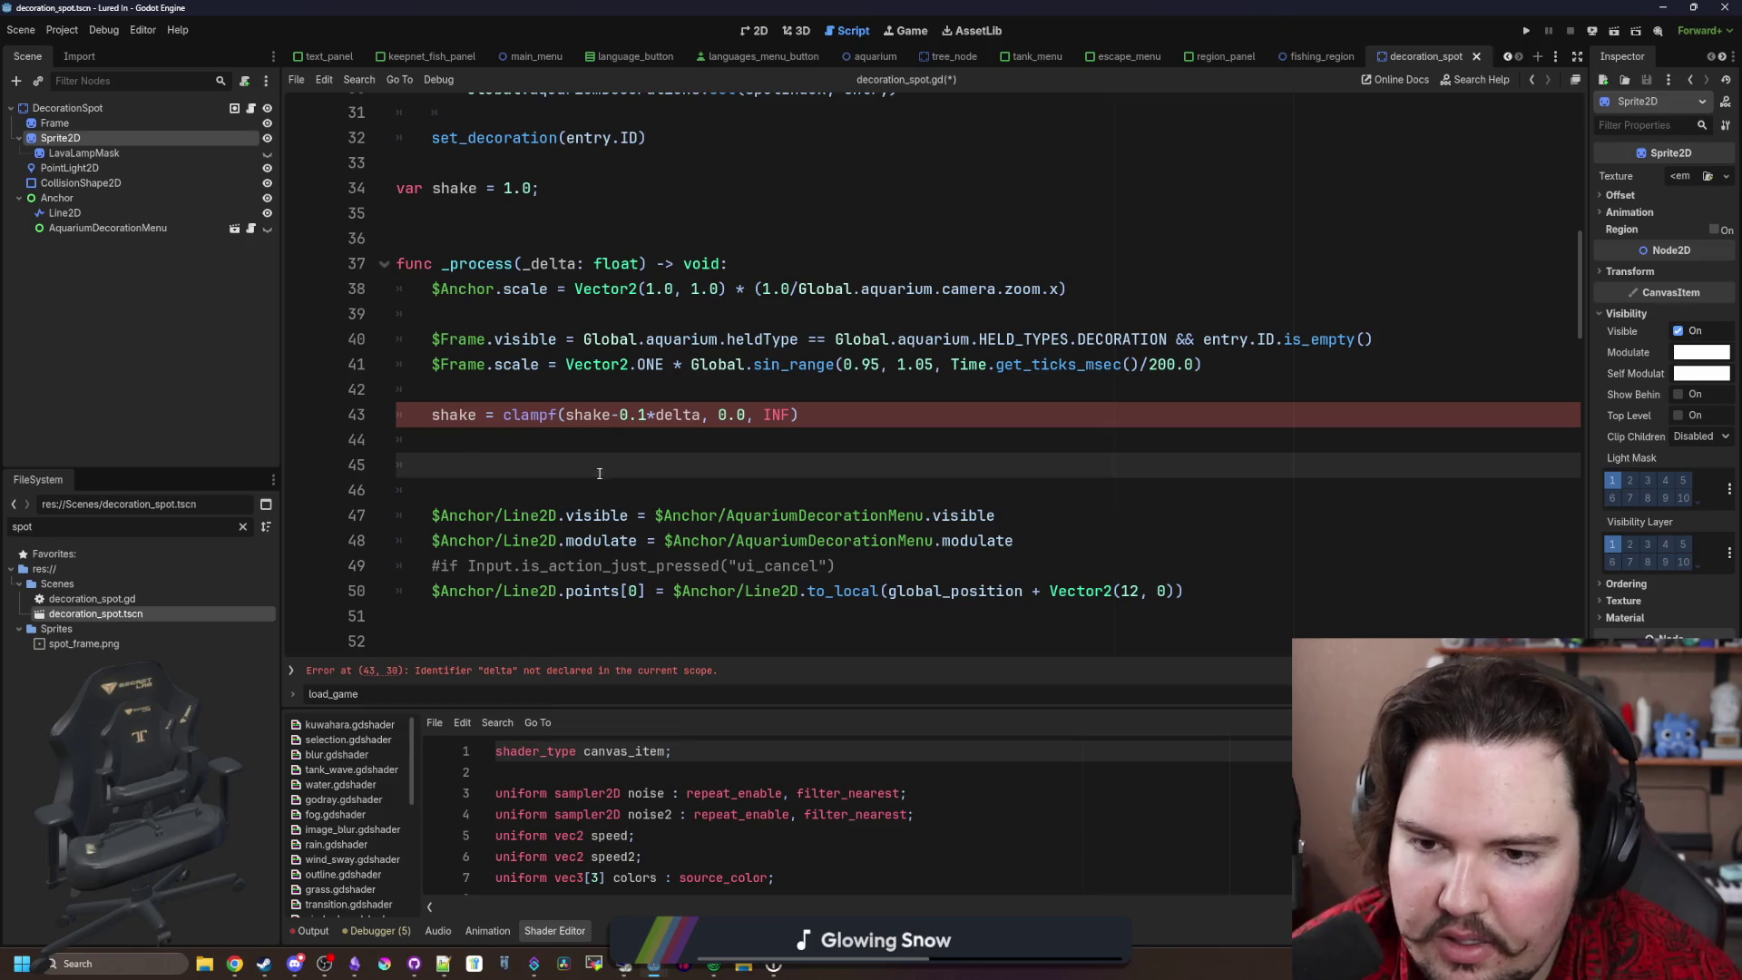
pyautogui.click(533, 418)
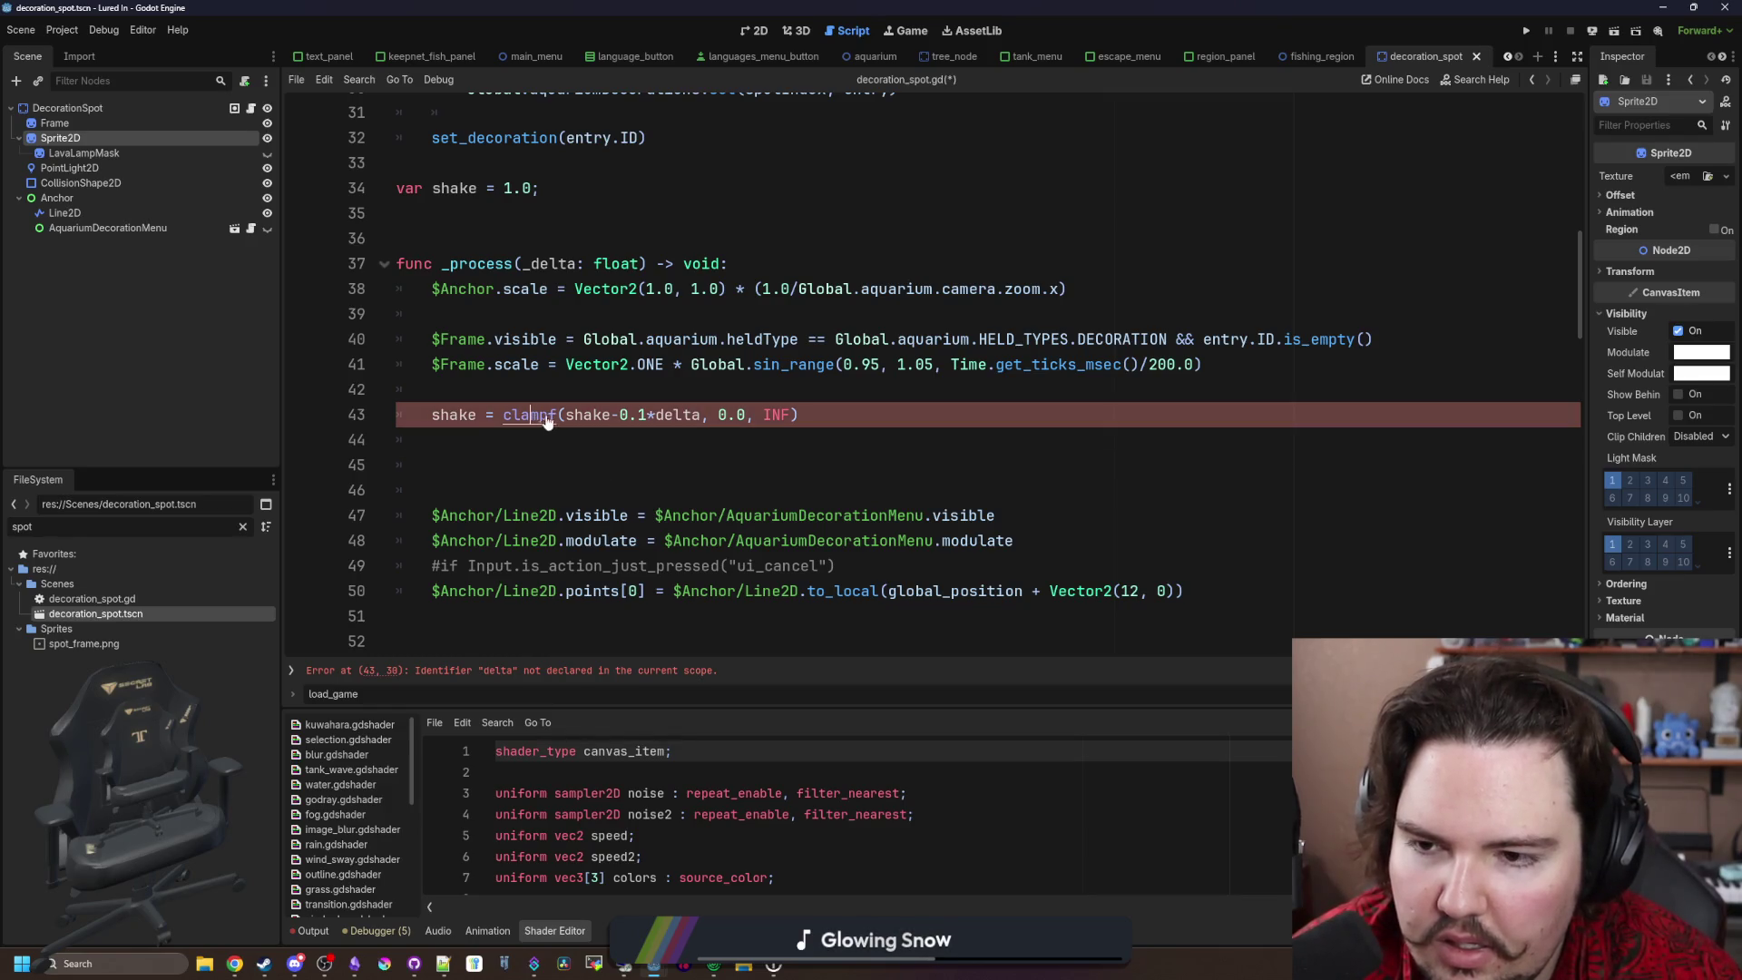
pyautogui.click(531, 270)
pyautogui.hotkey('ctrl', 'z')
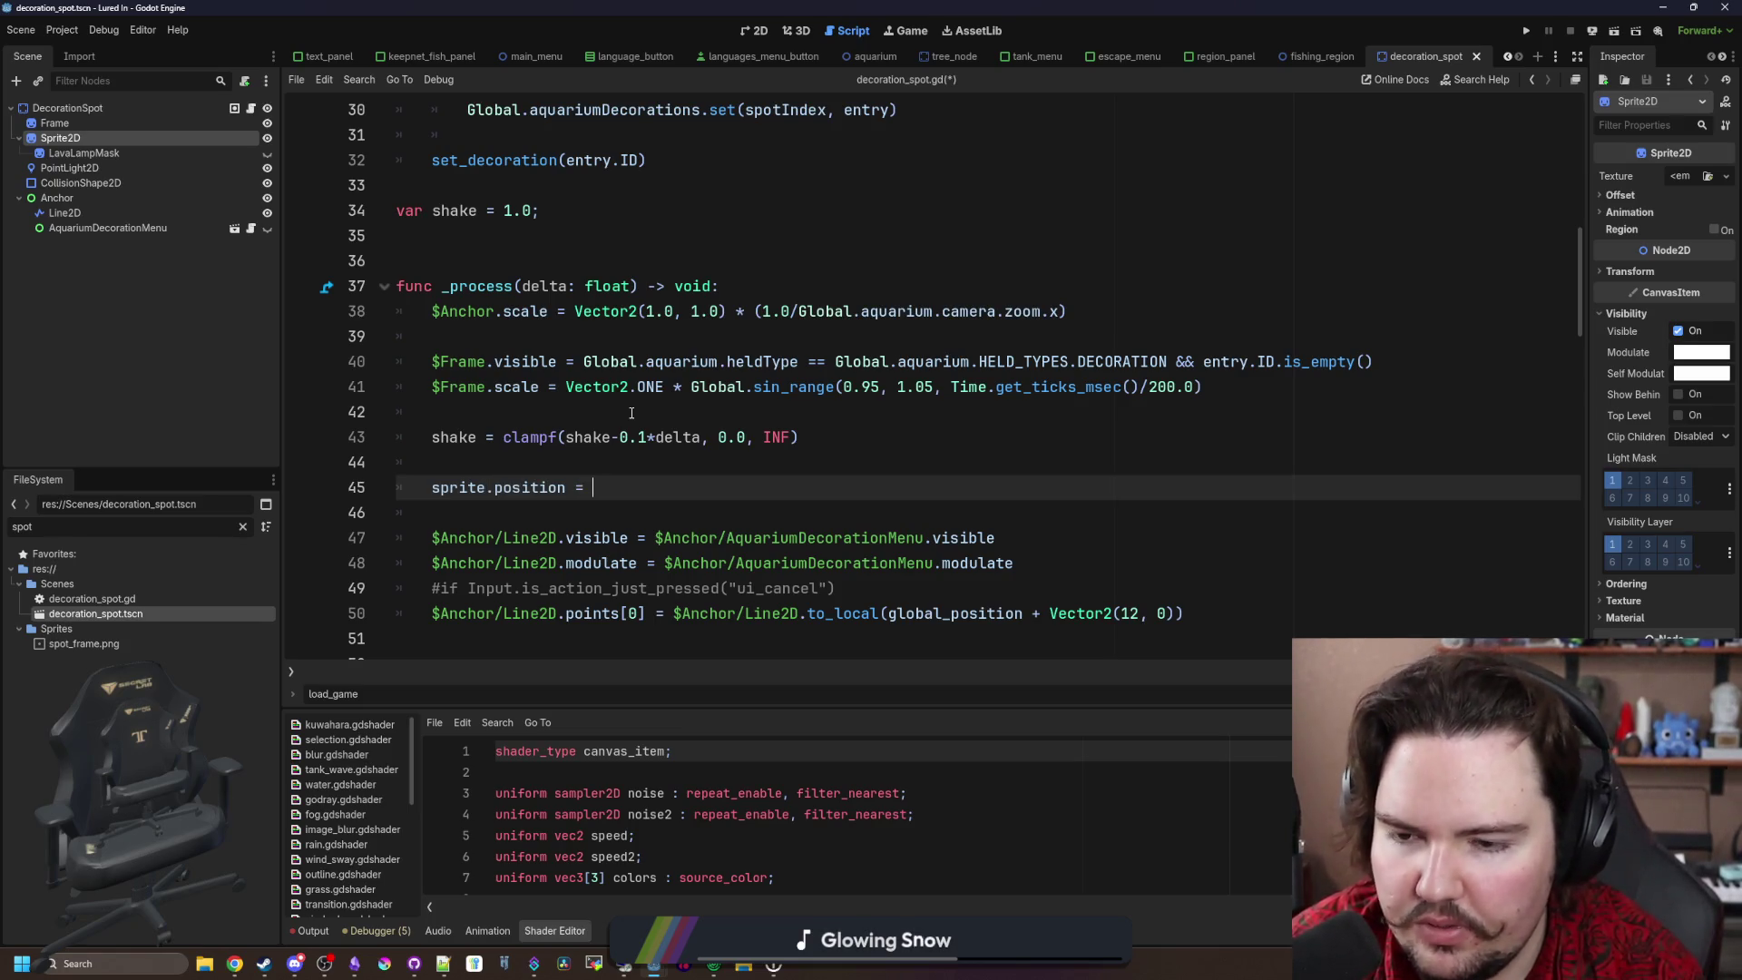
# Step: Set sprite.position to Vector2.ZERO + Vector2(randf_range(-shake, shake), randf_range(-shake, shake))
pyautogui.write('Vector')
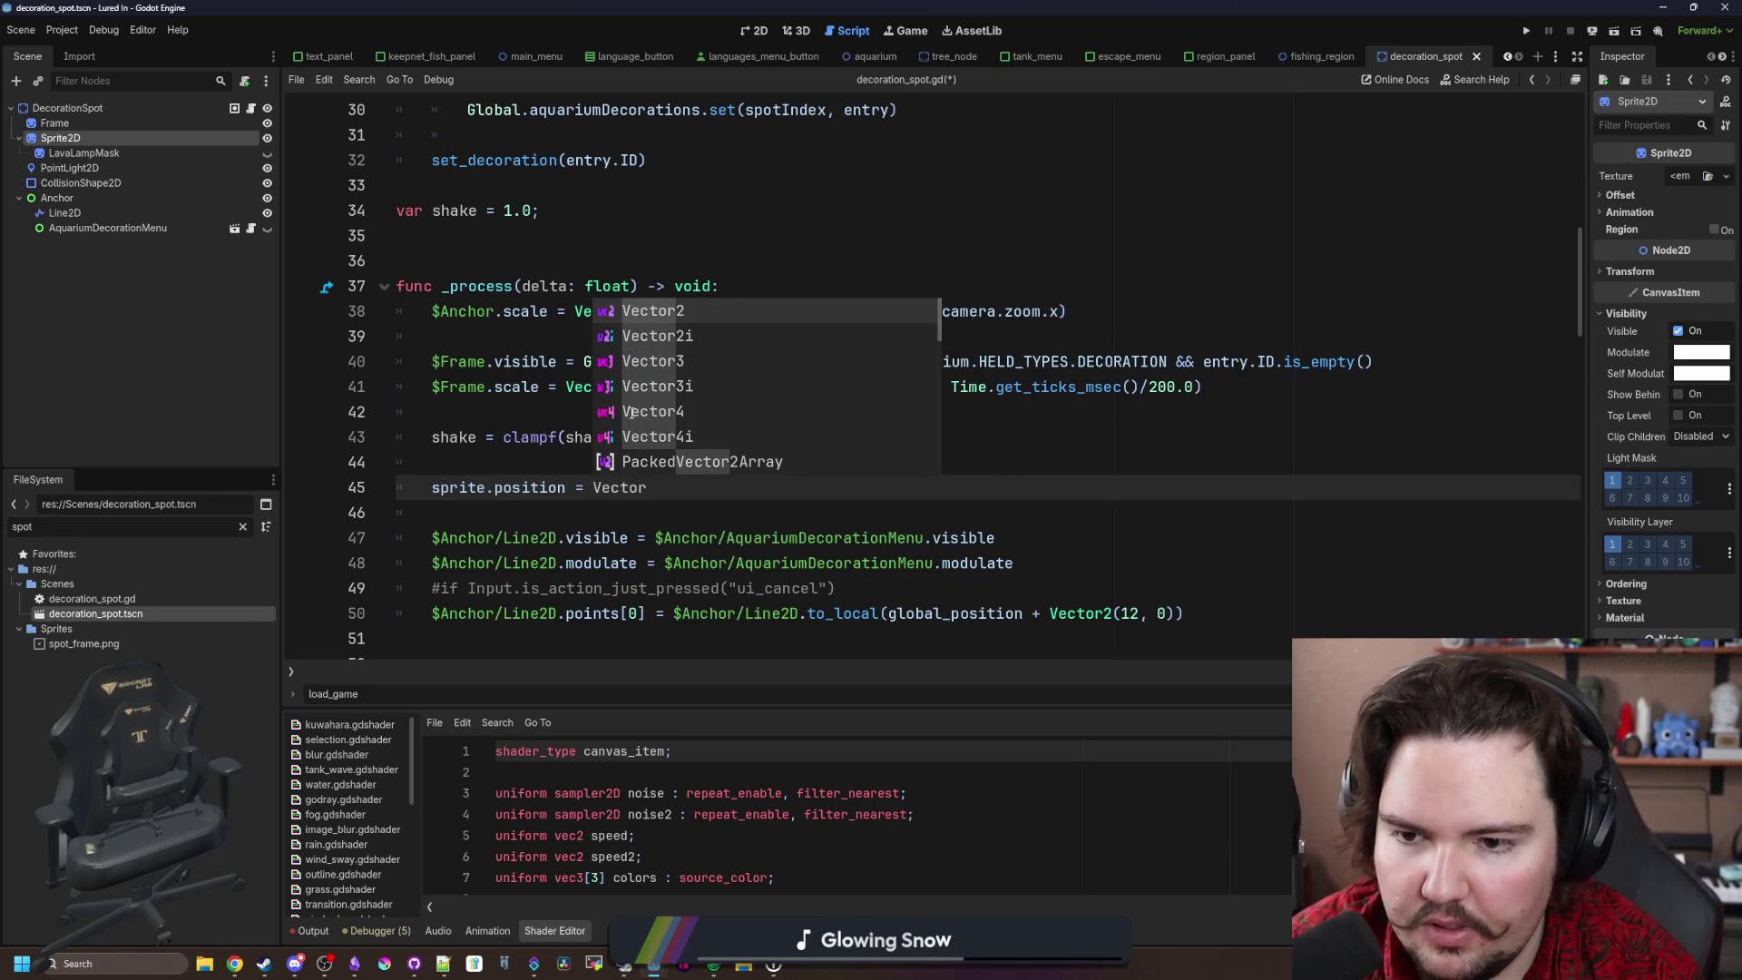
pyautogui.write('2.ZERO + shake')
pyautogui.press('BackSpace')
pyautogui.press('BackSpace')
pyautogui.press('BackSpace')
pyautogui.write('Vector2(')
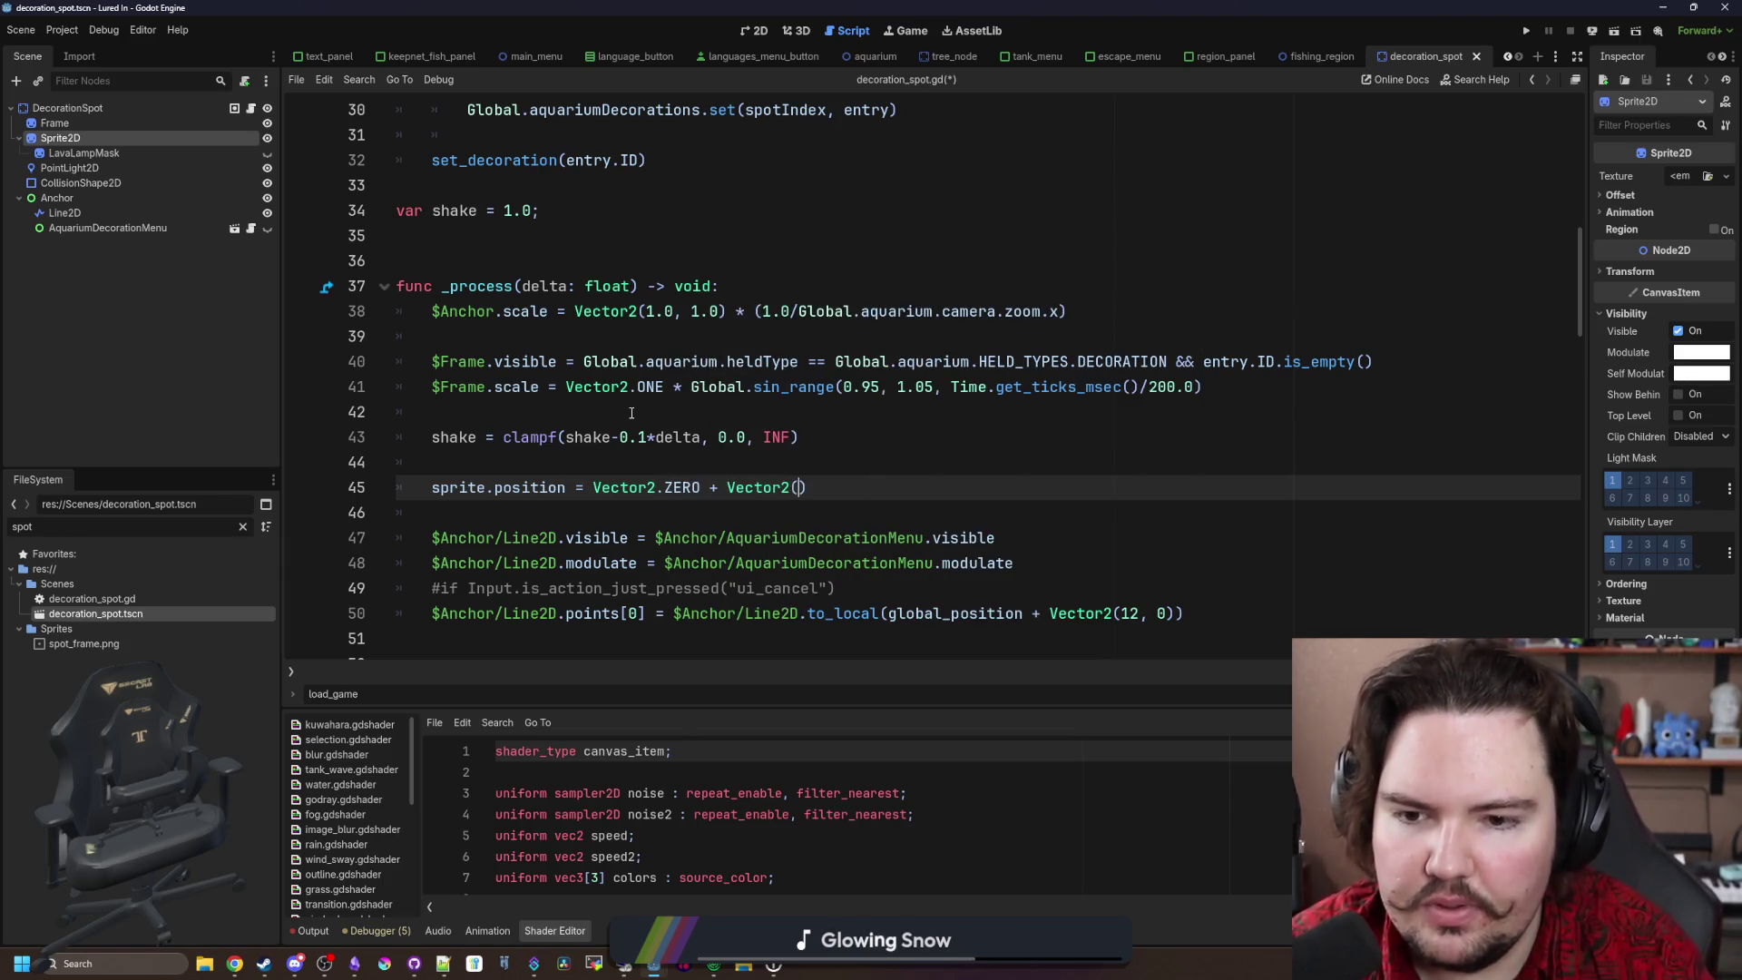
pyautogui.write('randf_range(-')
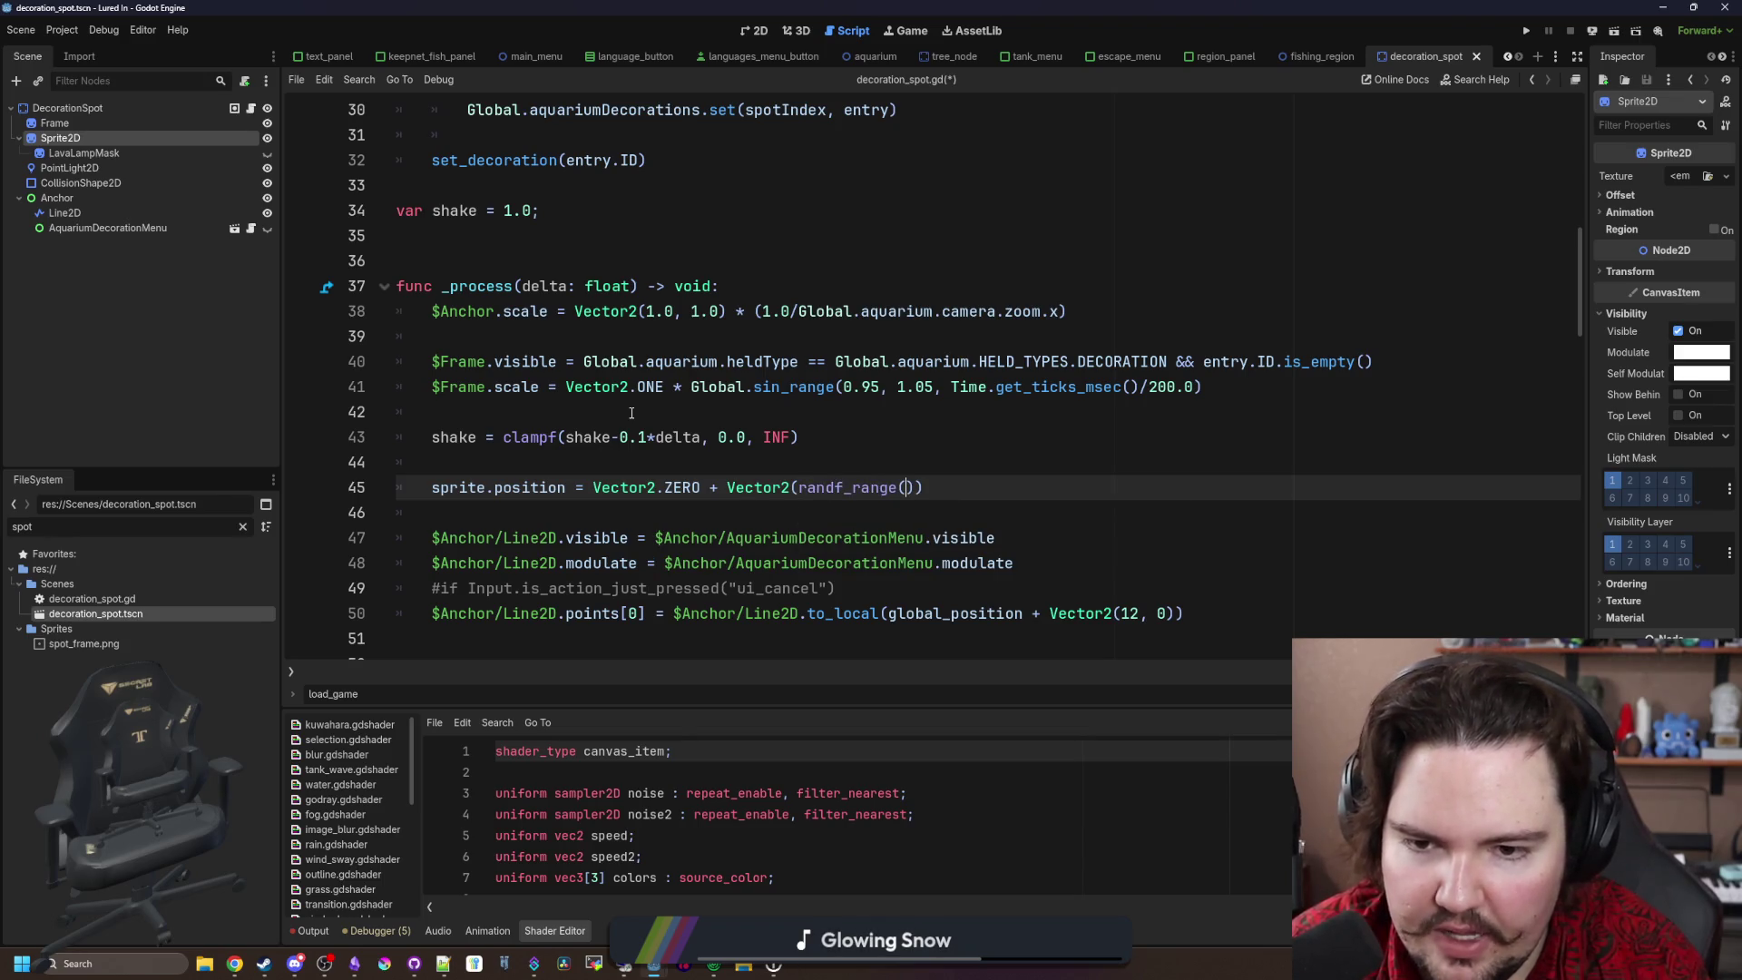
pyautogui.write('e)')
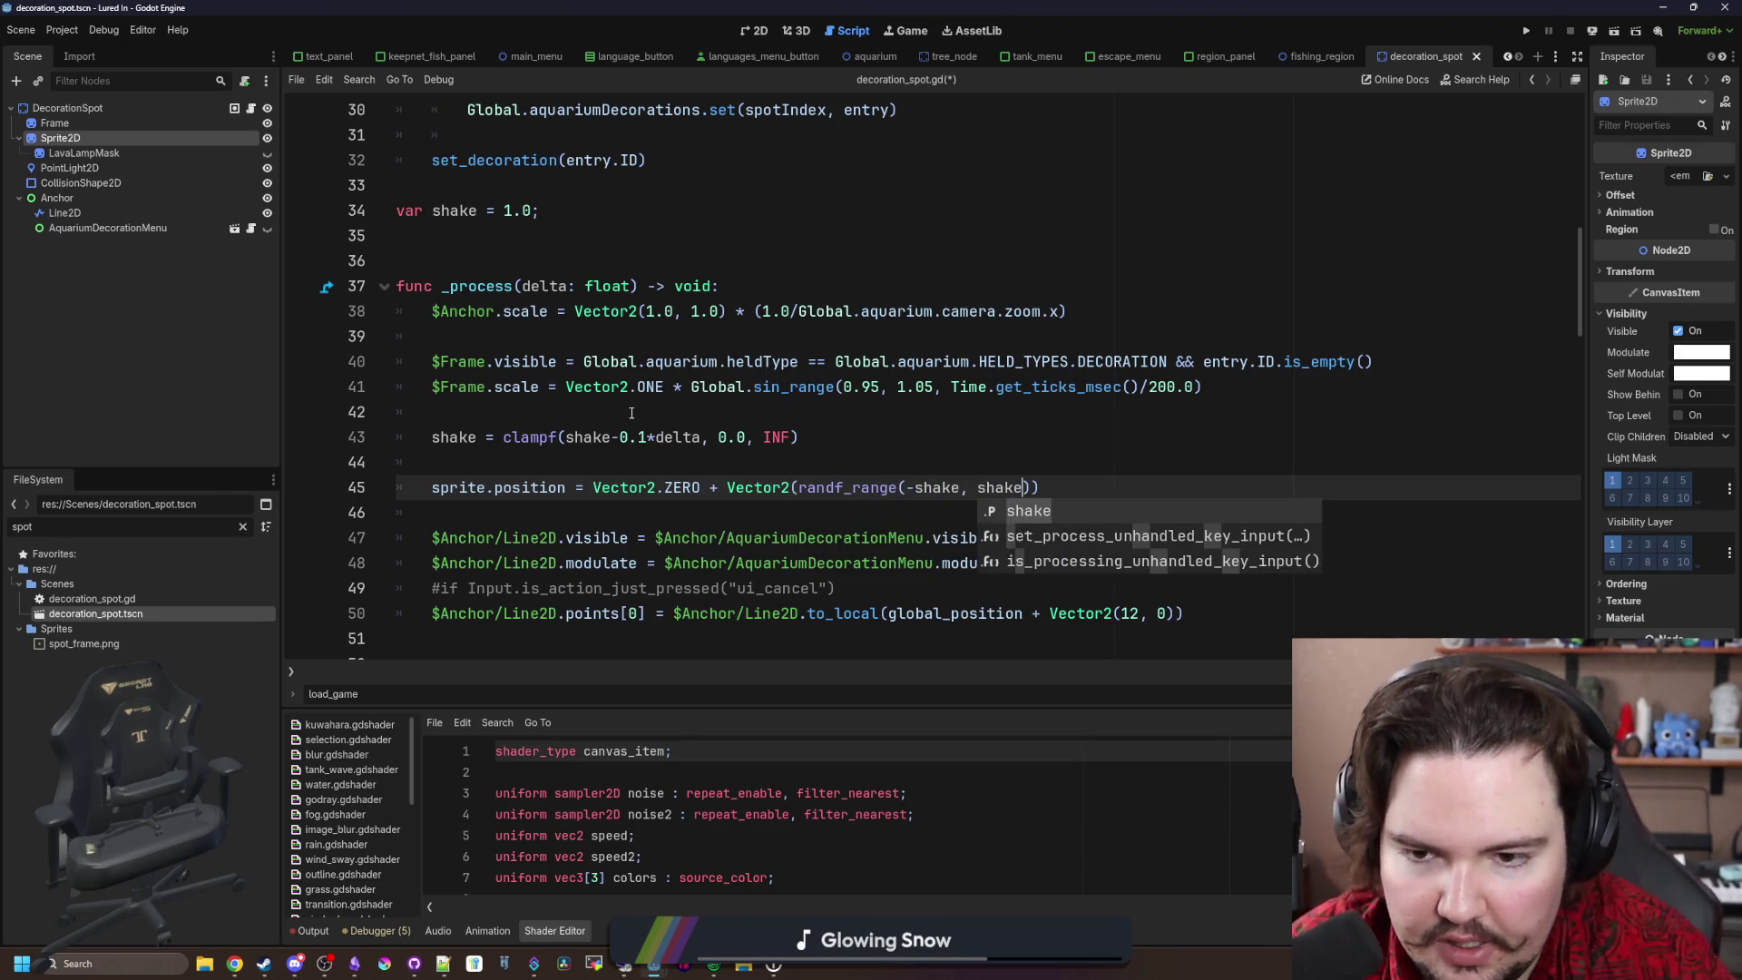
pyautogui.moveTo(1034, 487); pyautogui.dragTo(797, 487)
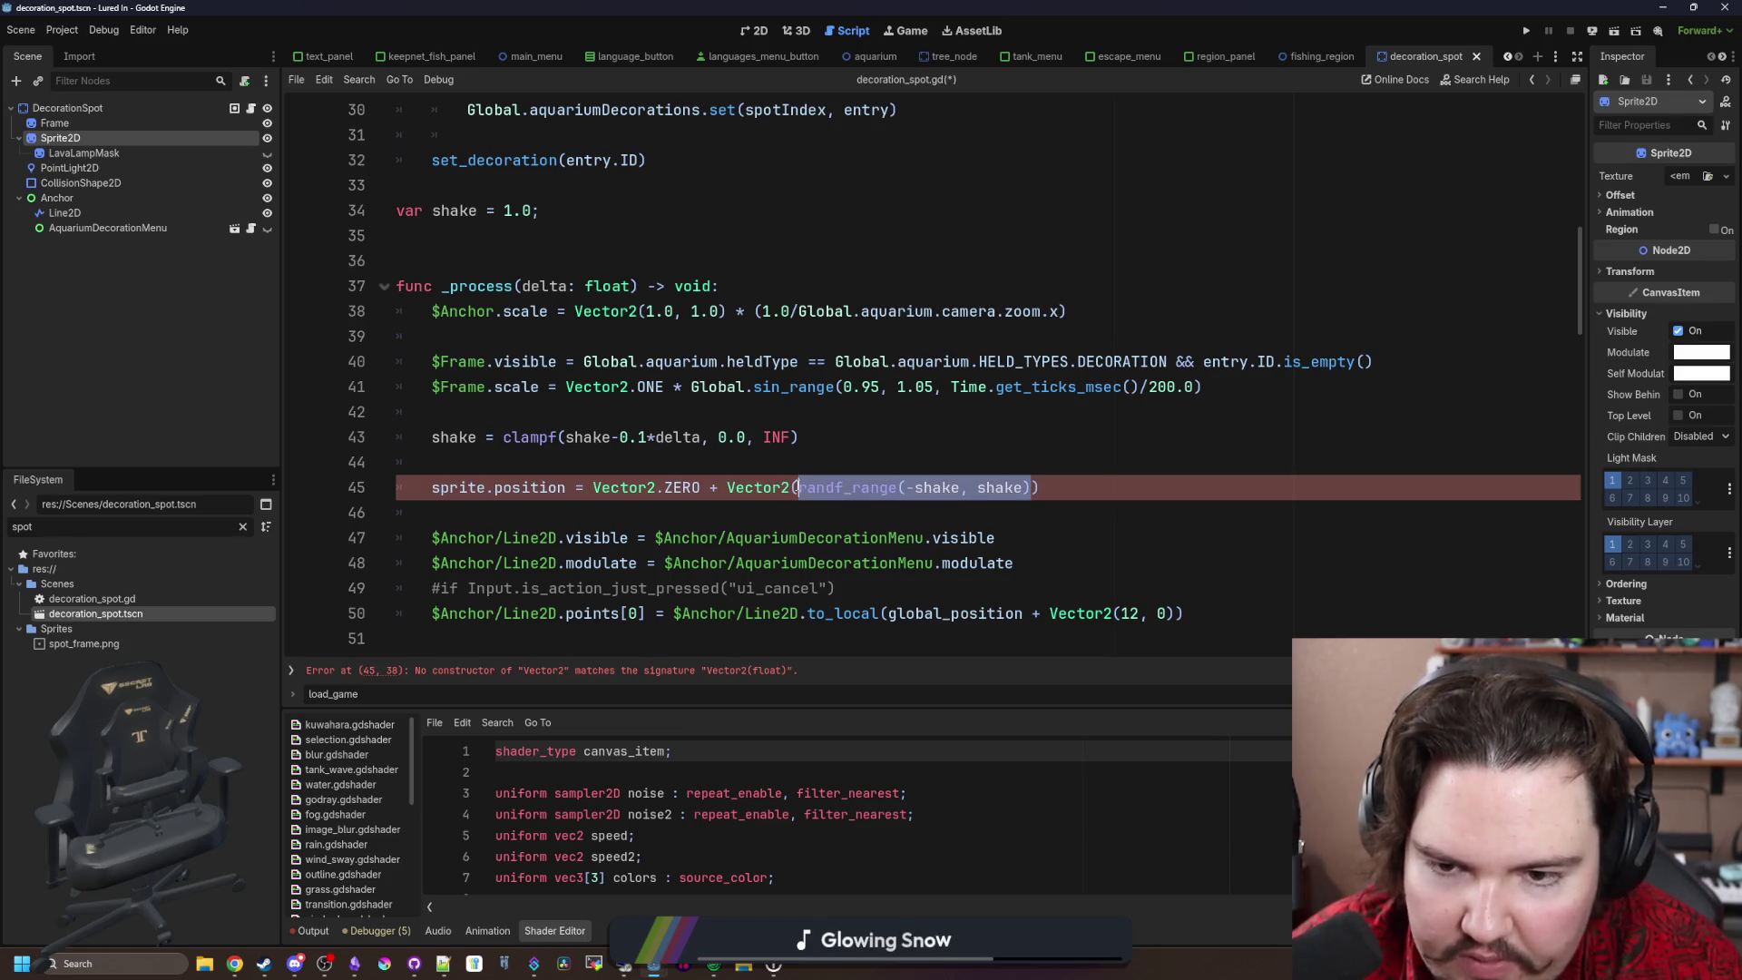
pyautogui.hotkey('ctrl', 'c')
pyautogui.press('Right')
pyautogui.write(',')
pyautogui.hotkey('ctrl', 'v')
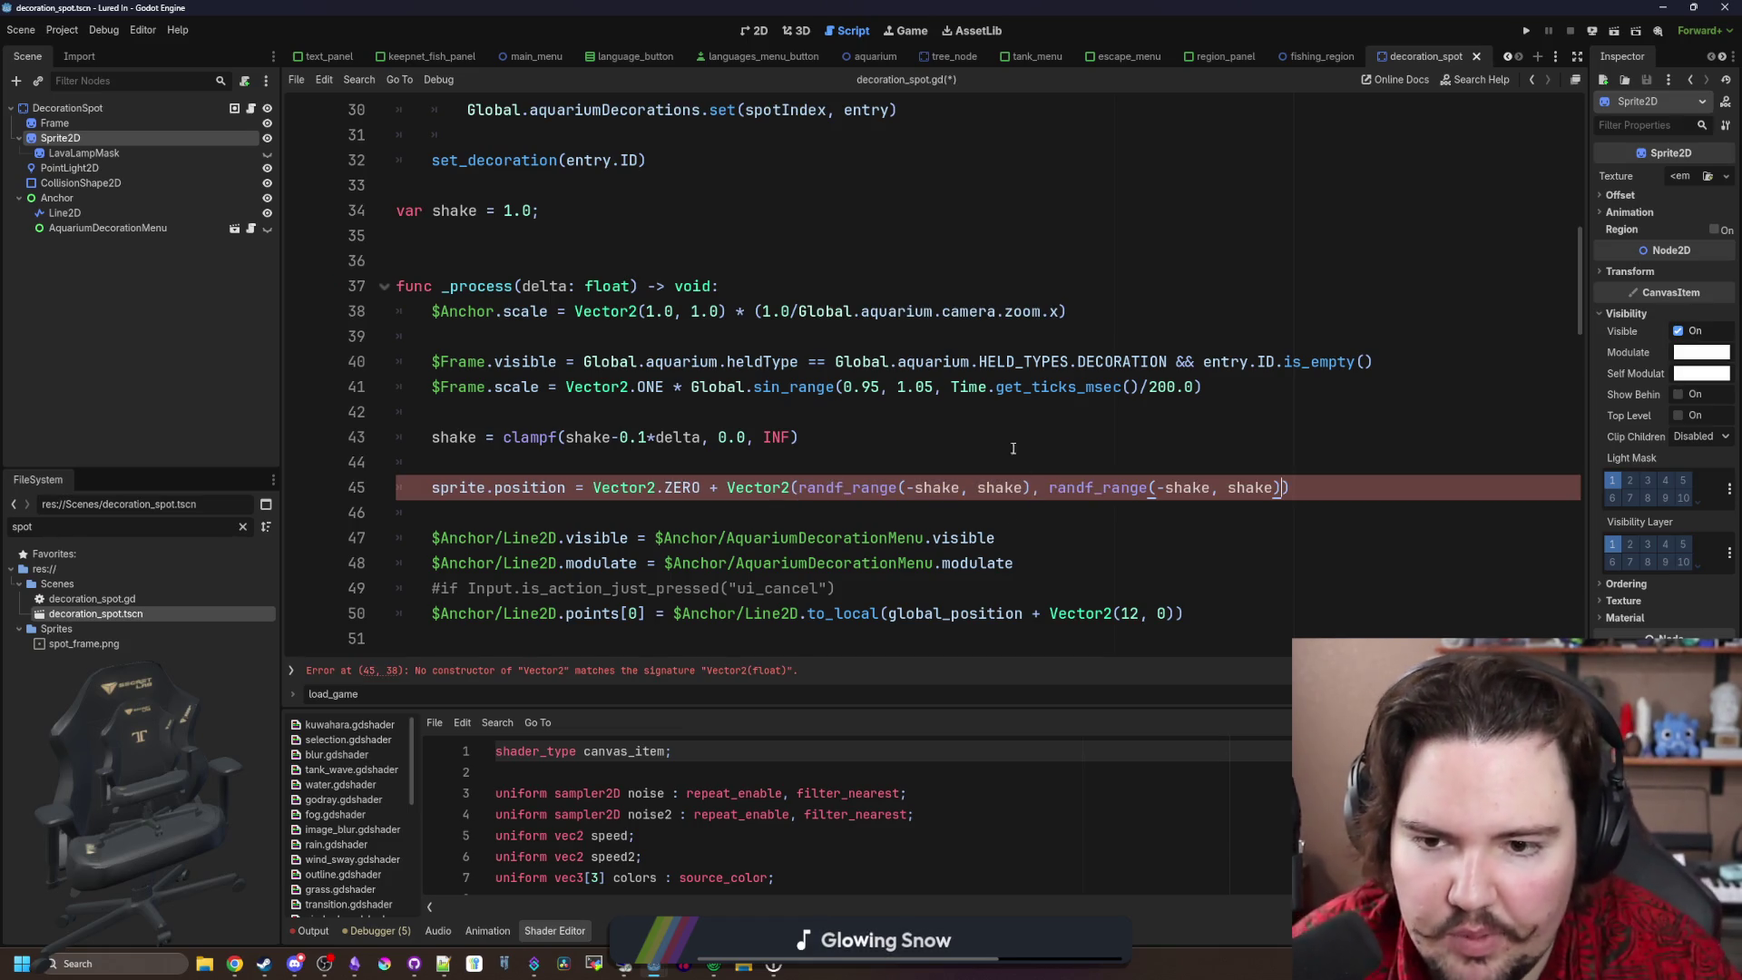
# Step: Save the script and jump to the shake variable's declaration
pyautogui.click(1033, 438)
pyautogui.hotkey('ctrl', 's')
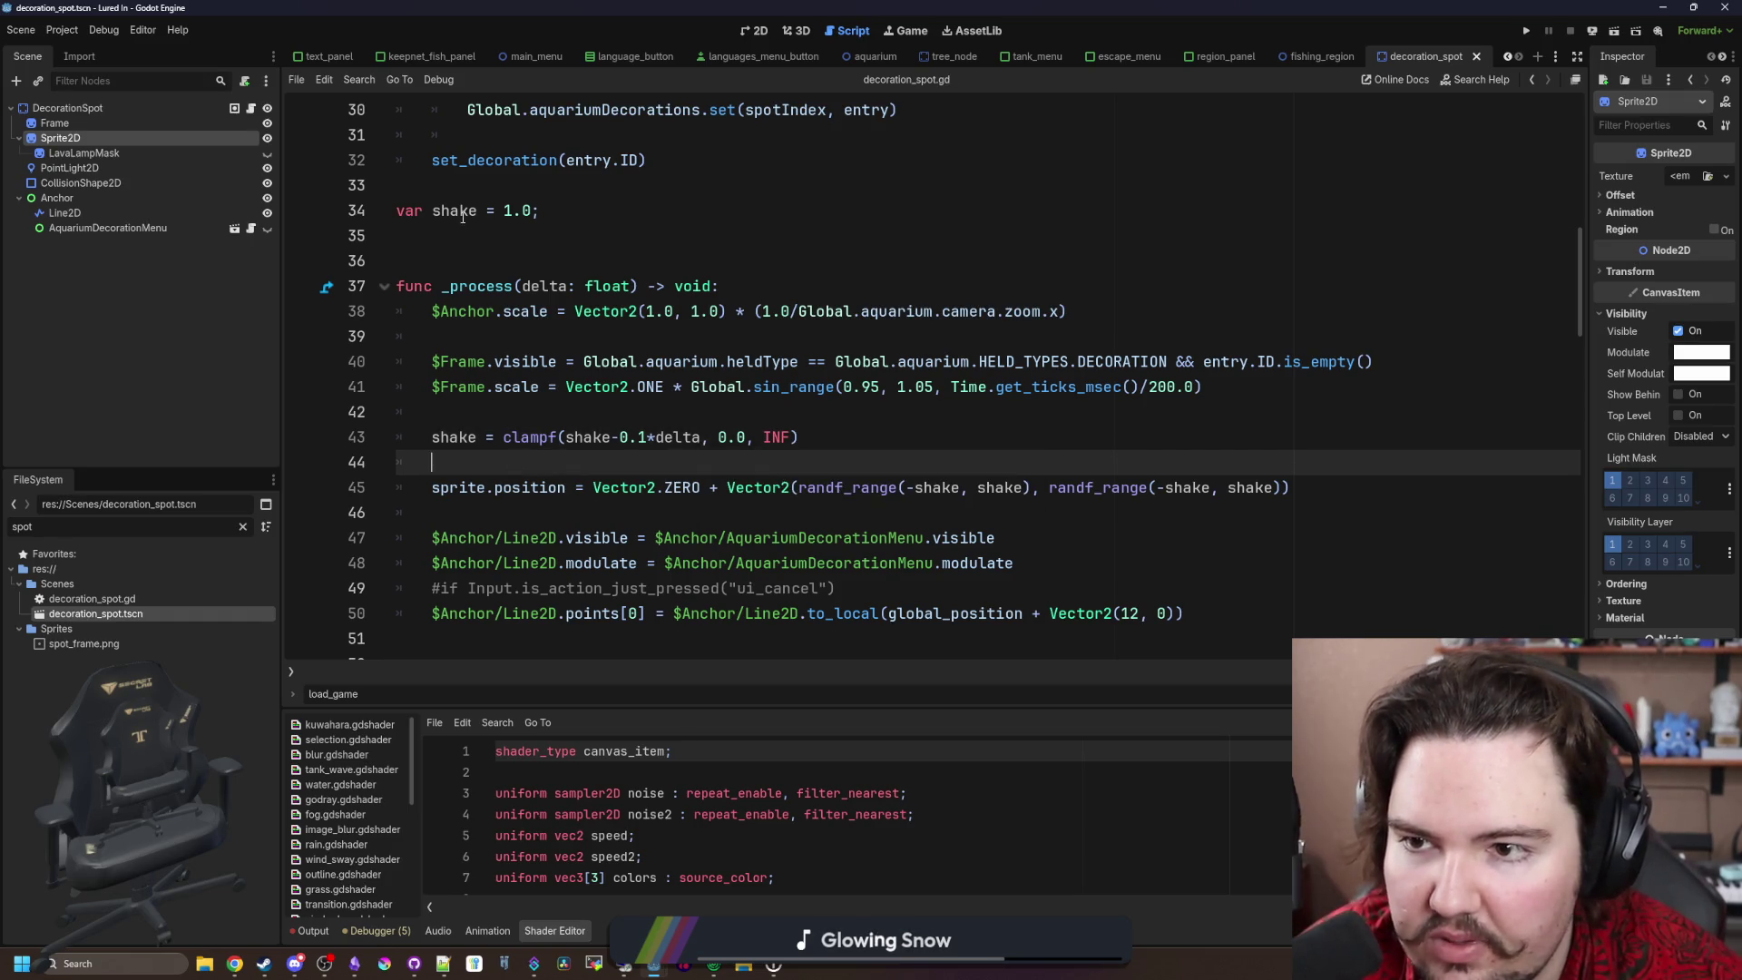
pyautogui.keyDown('ctrl'); pyautogui.click(588, 438); pyautogui.keyUp('ctrl')
pyautogui.scroll(-10, 566, 340)
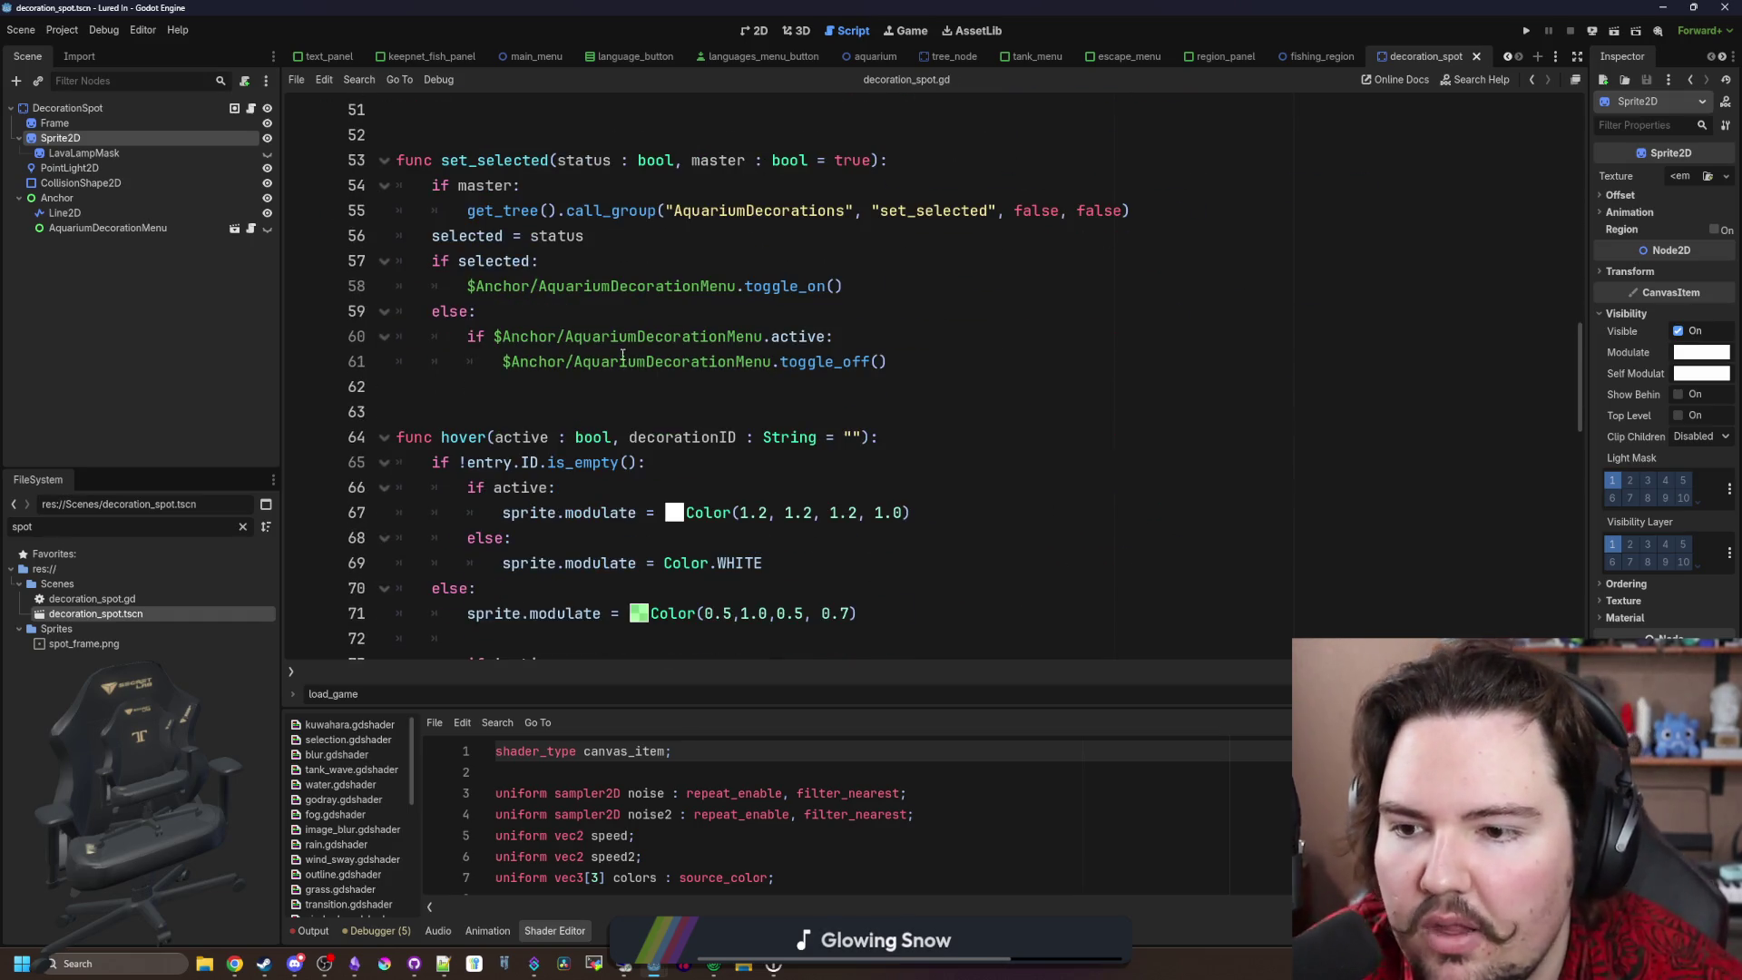
# Step: Add shake = 10.0 after the else branch in set_decoration and run the project
pyautogui.scroll(-6, 616, 311)
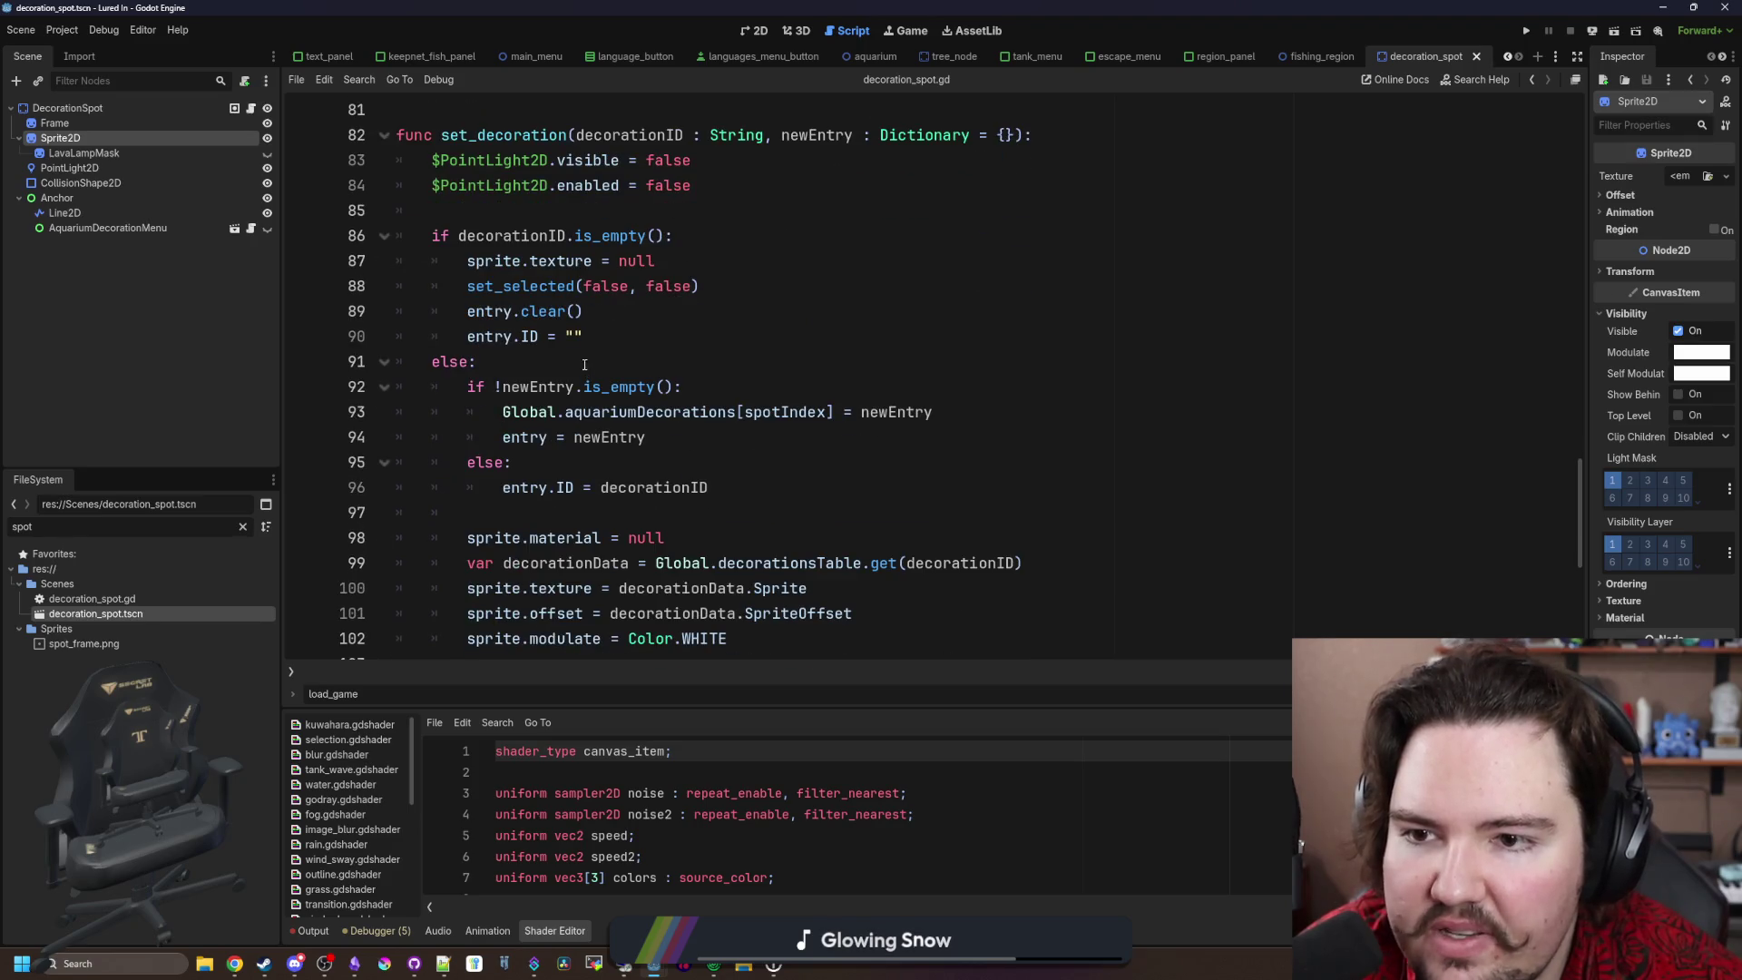
pyautogui.scroll(-2, 588, 349)
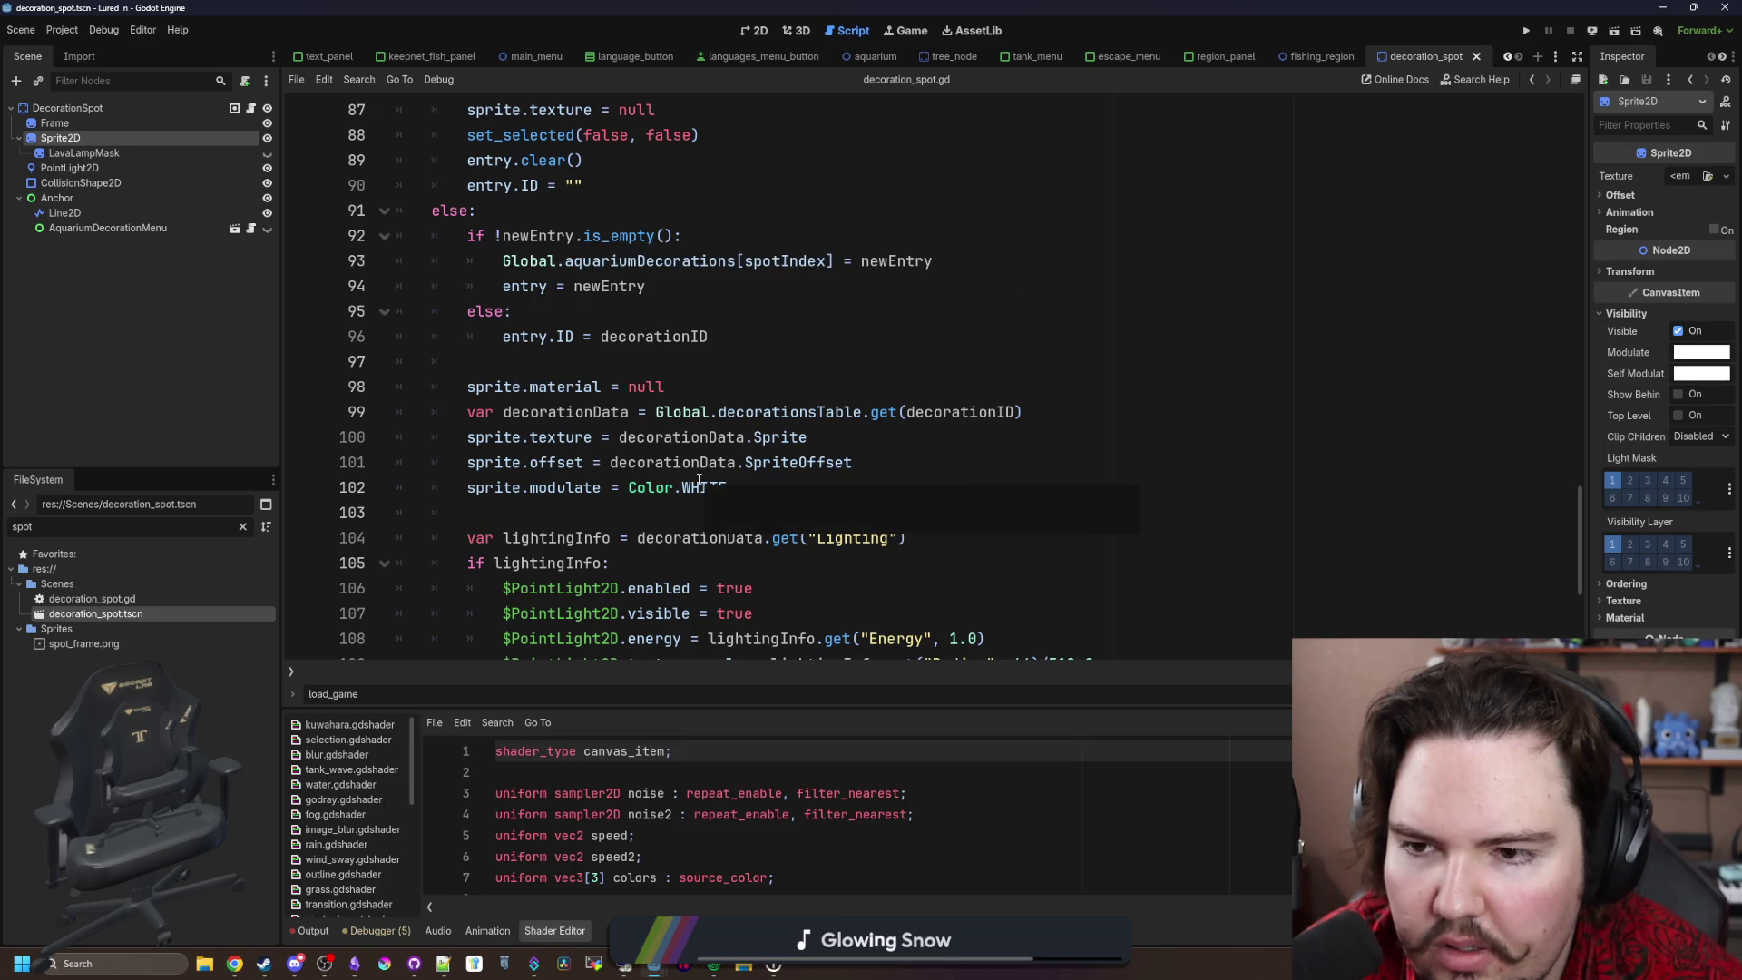
pyautogui.scroll(2, 659, 444)
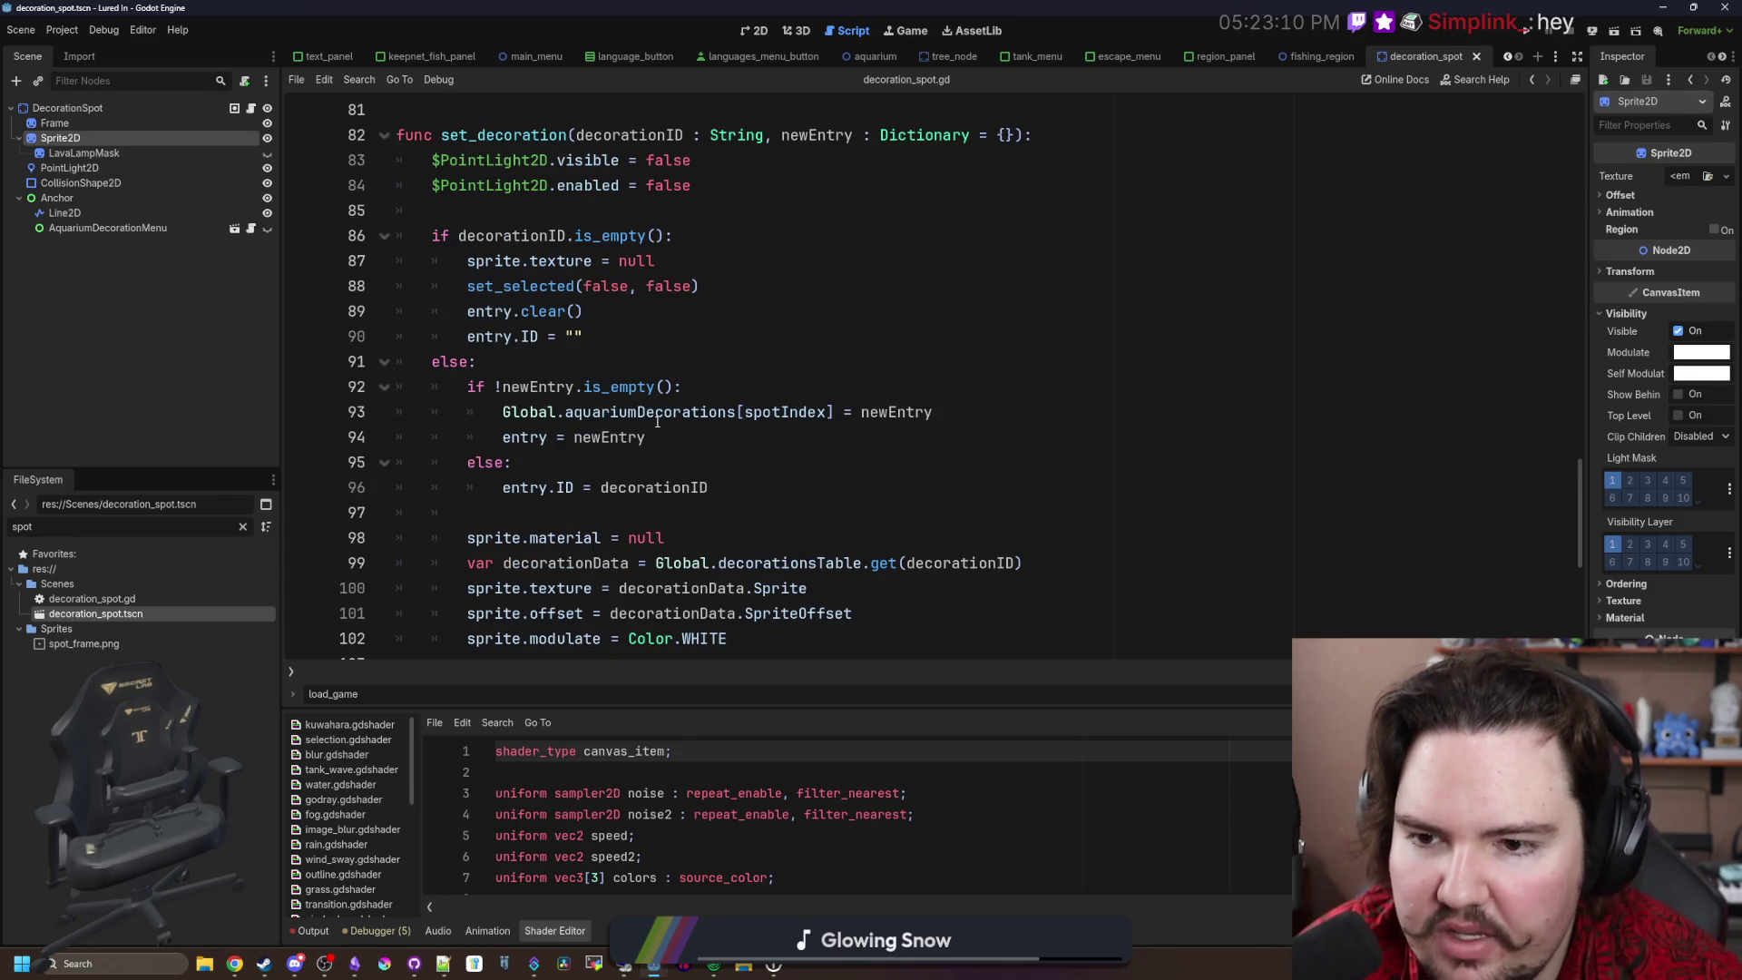
pyautogui.scroll(-1, 658, 420)
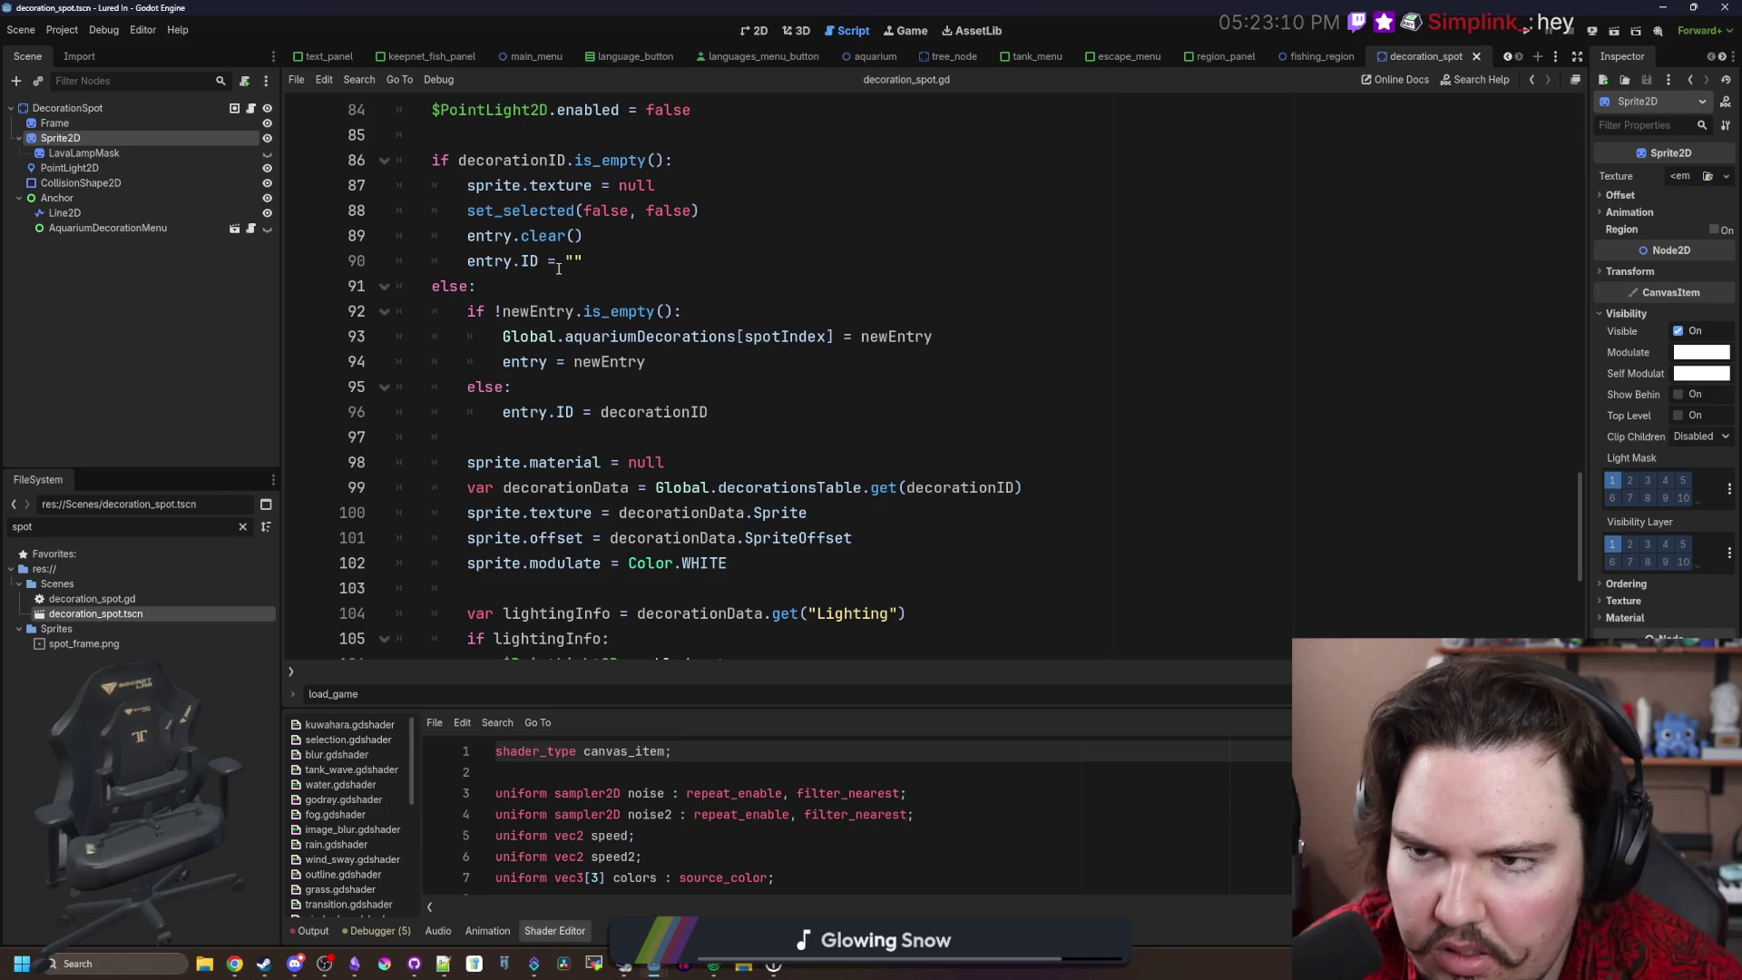
pyautogui.scroll(2, 559, 269)
pyautogui.scroll(-2, 559, 269)
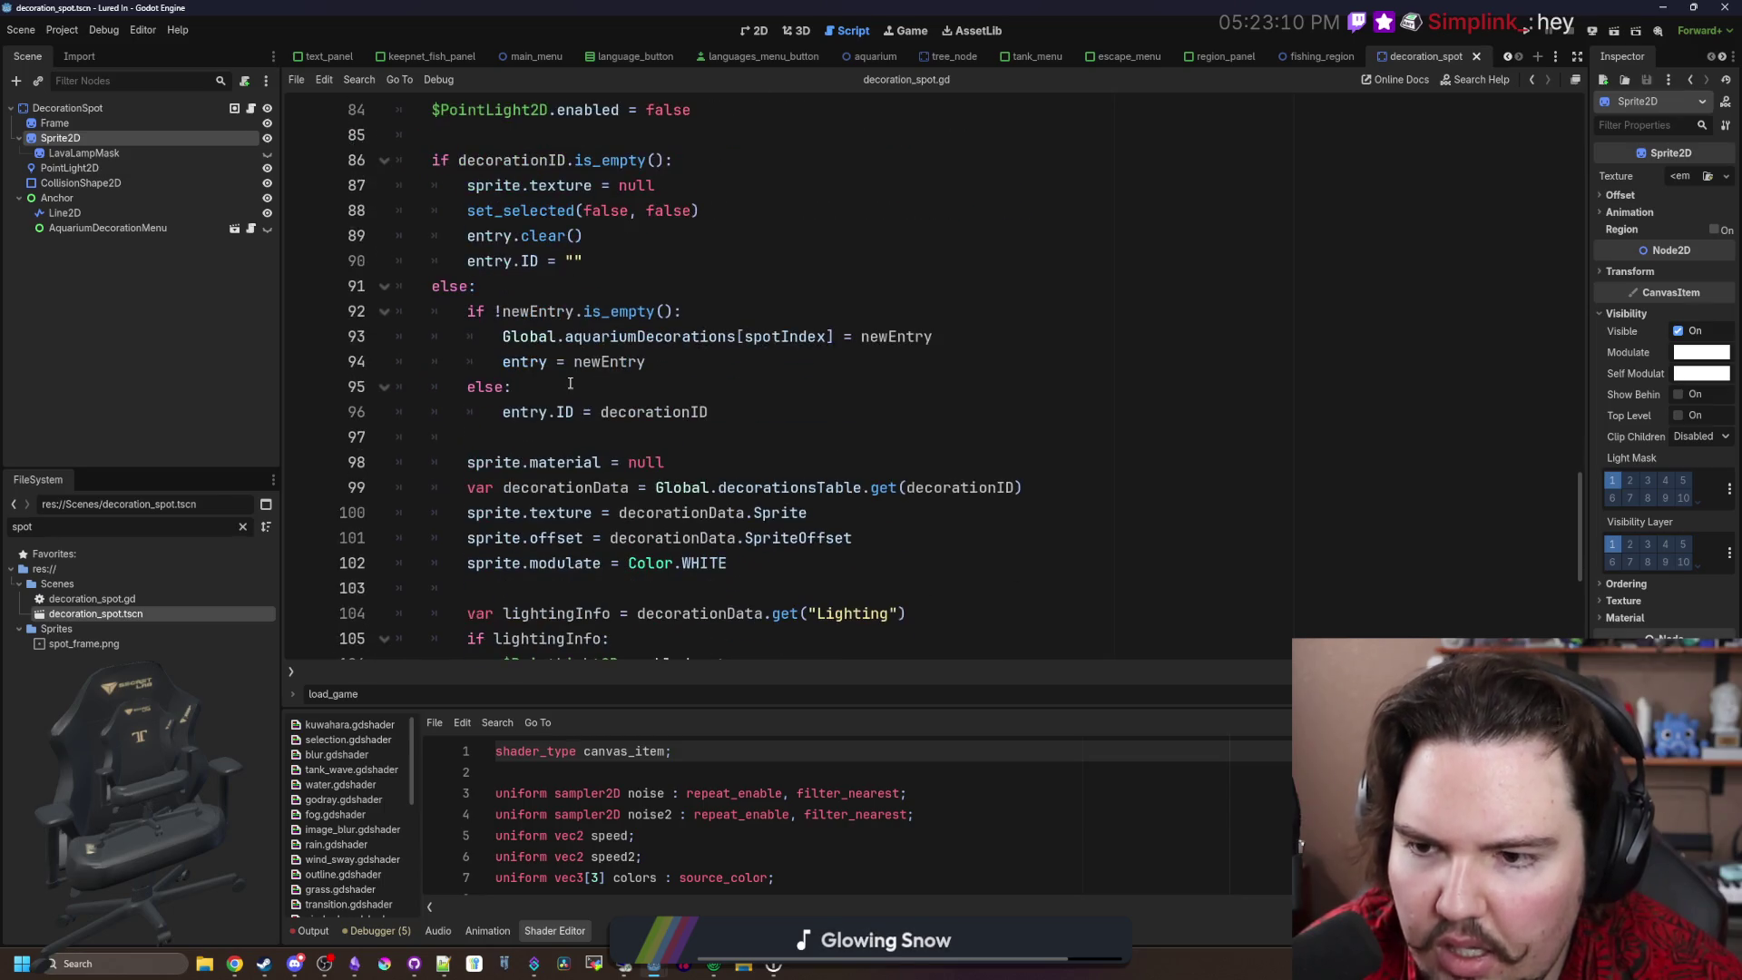
pyautogui.click(509, 444)
pyautogui.press('Return')
pyautogui.press('Return')
pyautogui.press('Up')
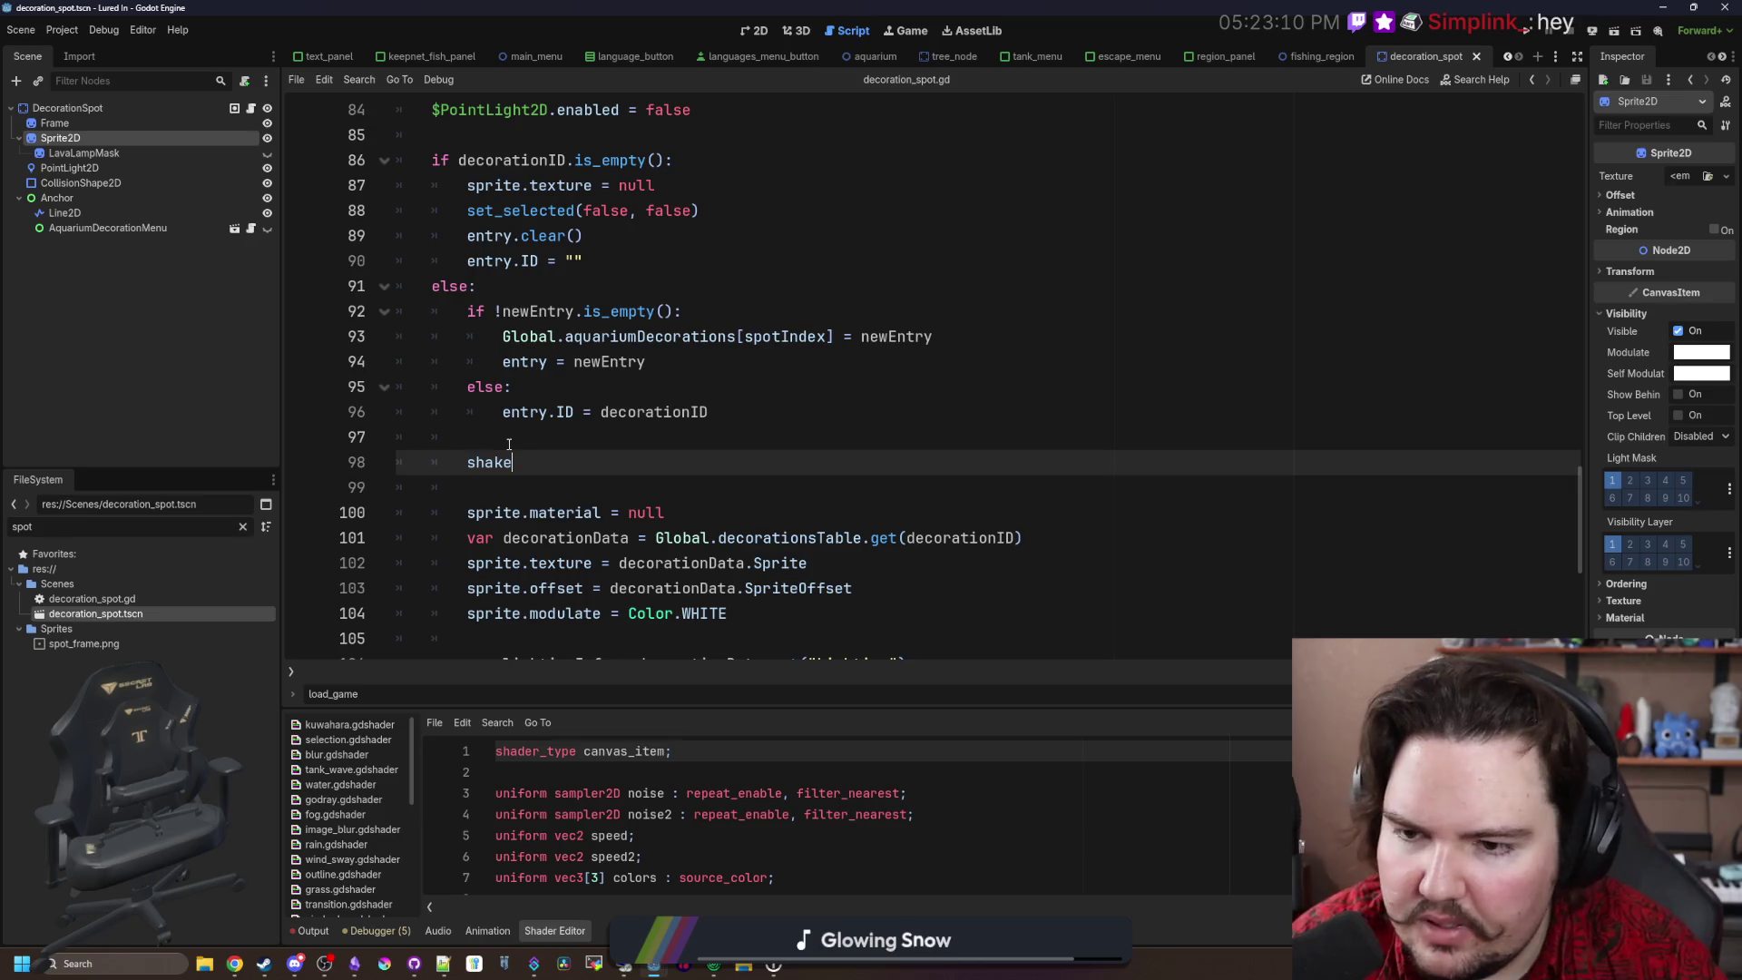
pyautogui.write('= 10.0')
pyautogui.click(509, 444)
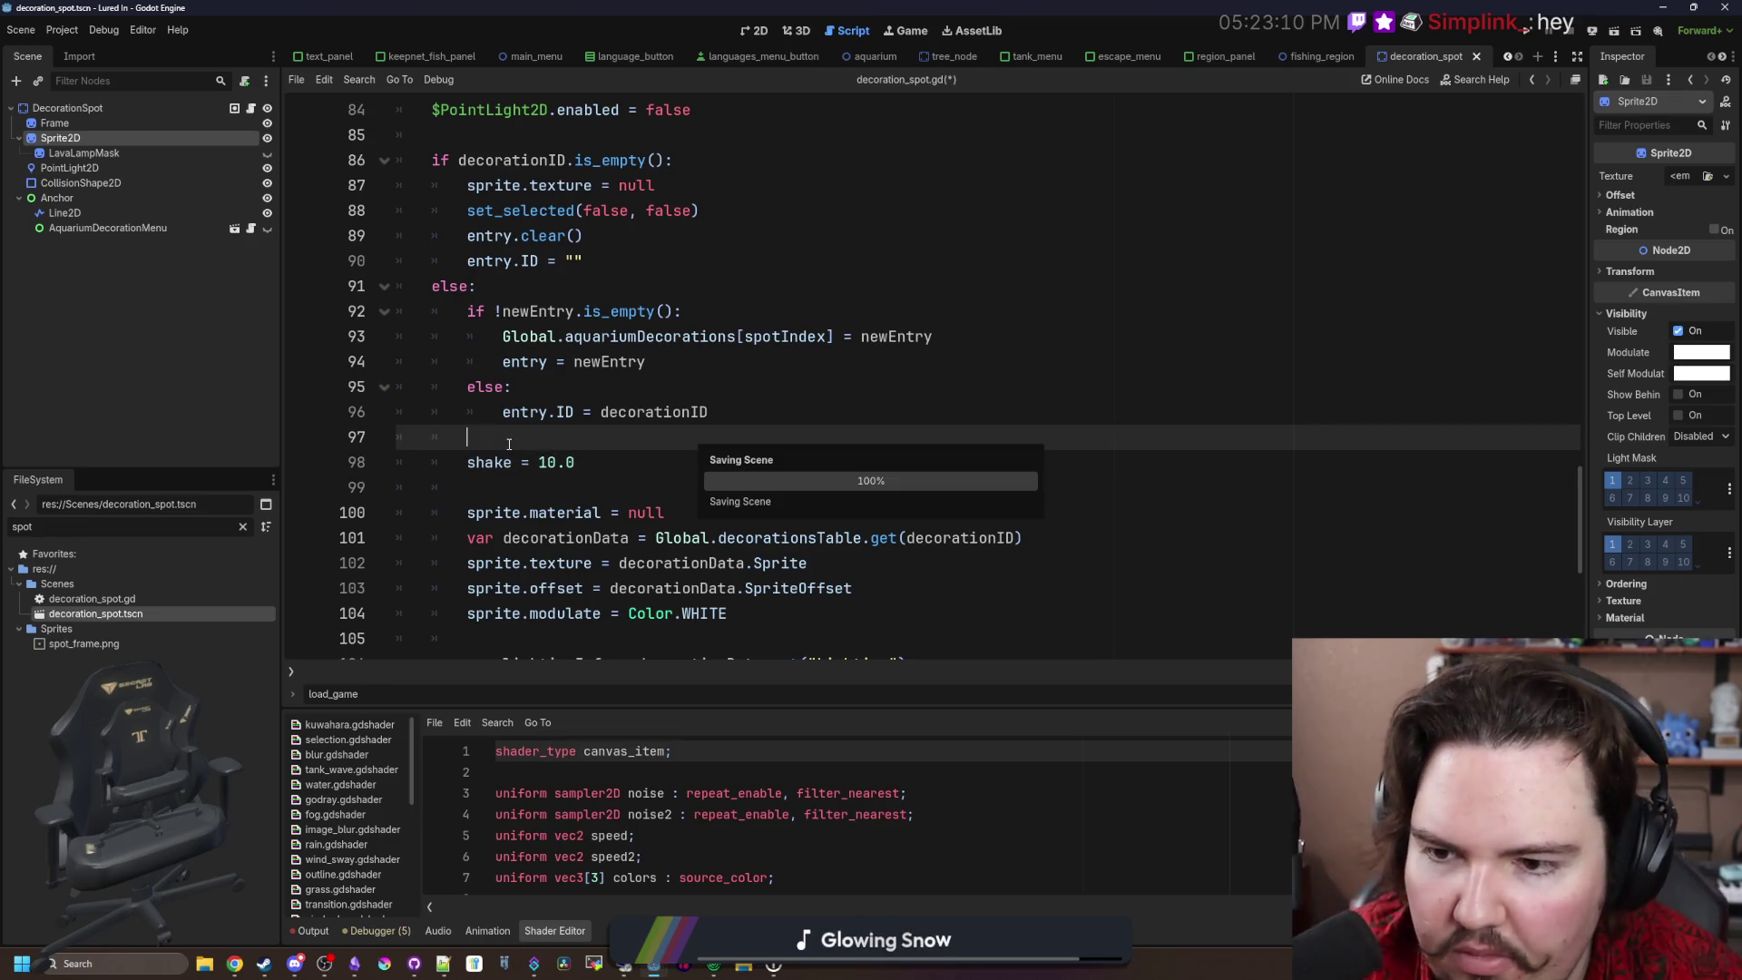
pyautogui.click(1529, 30)
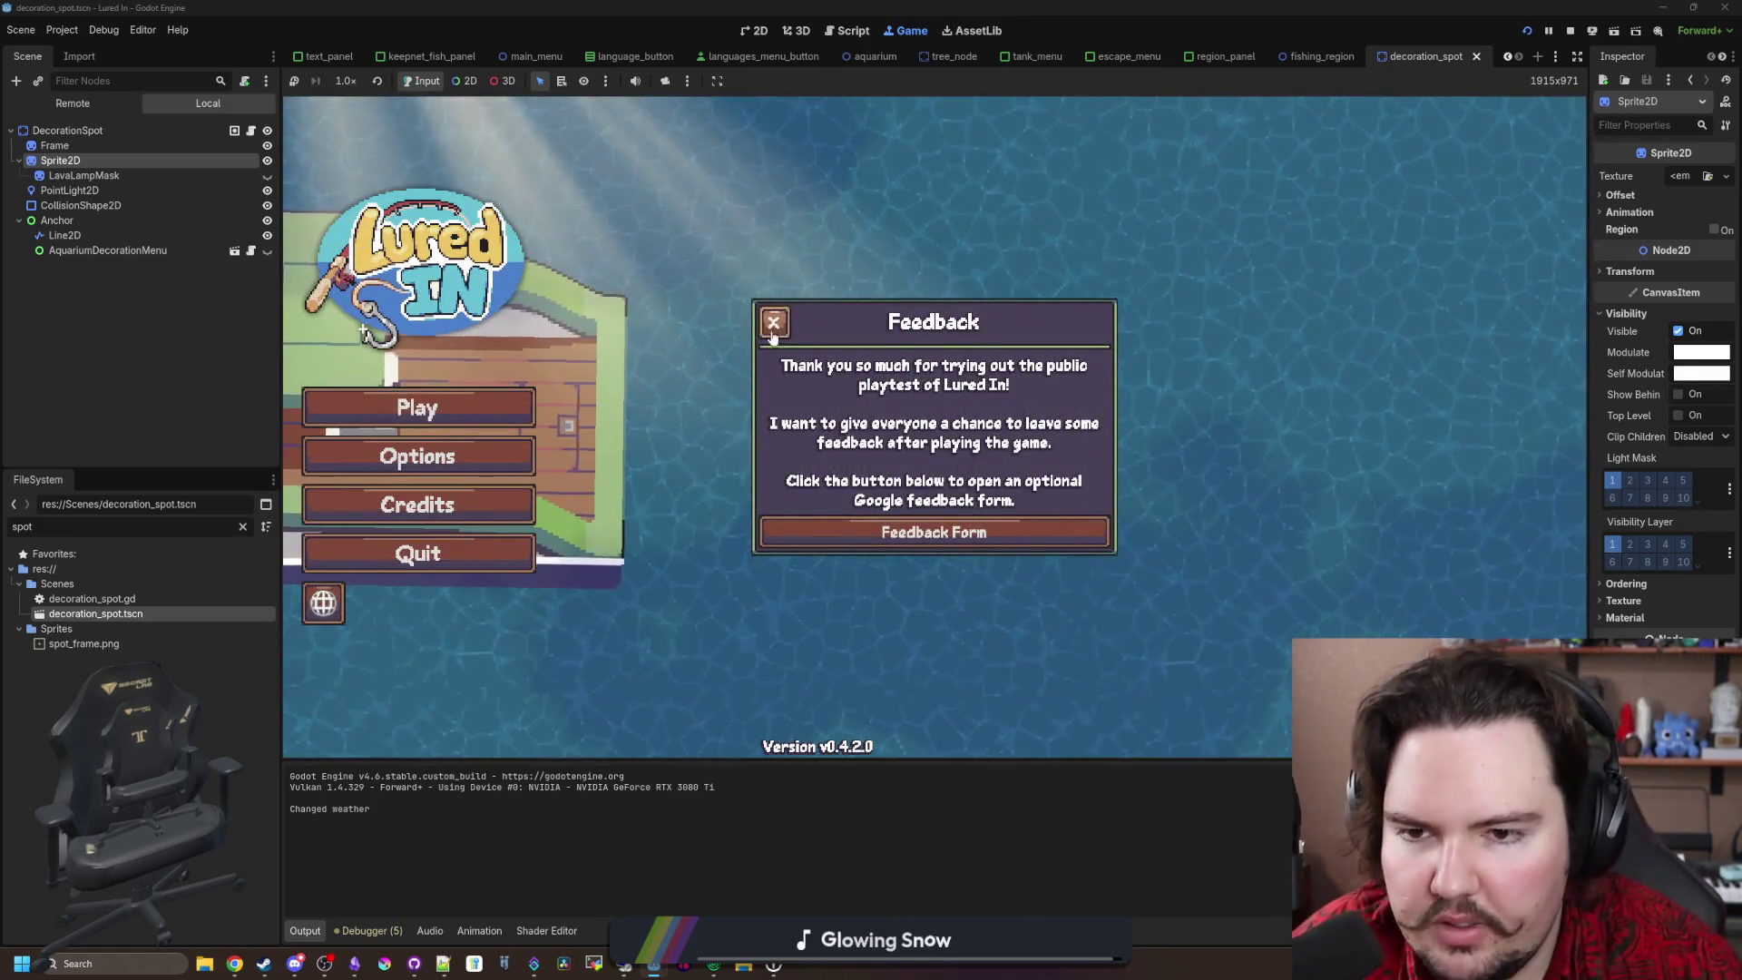
# Step: Dismiss the Feedback popup, play into the aquarium, then reopen decoration_spot.gd at set_decoration
pyautogui.click(773, 324)
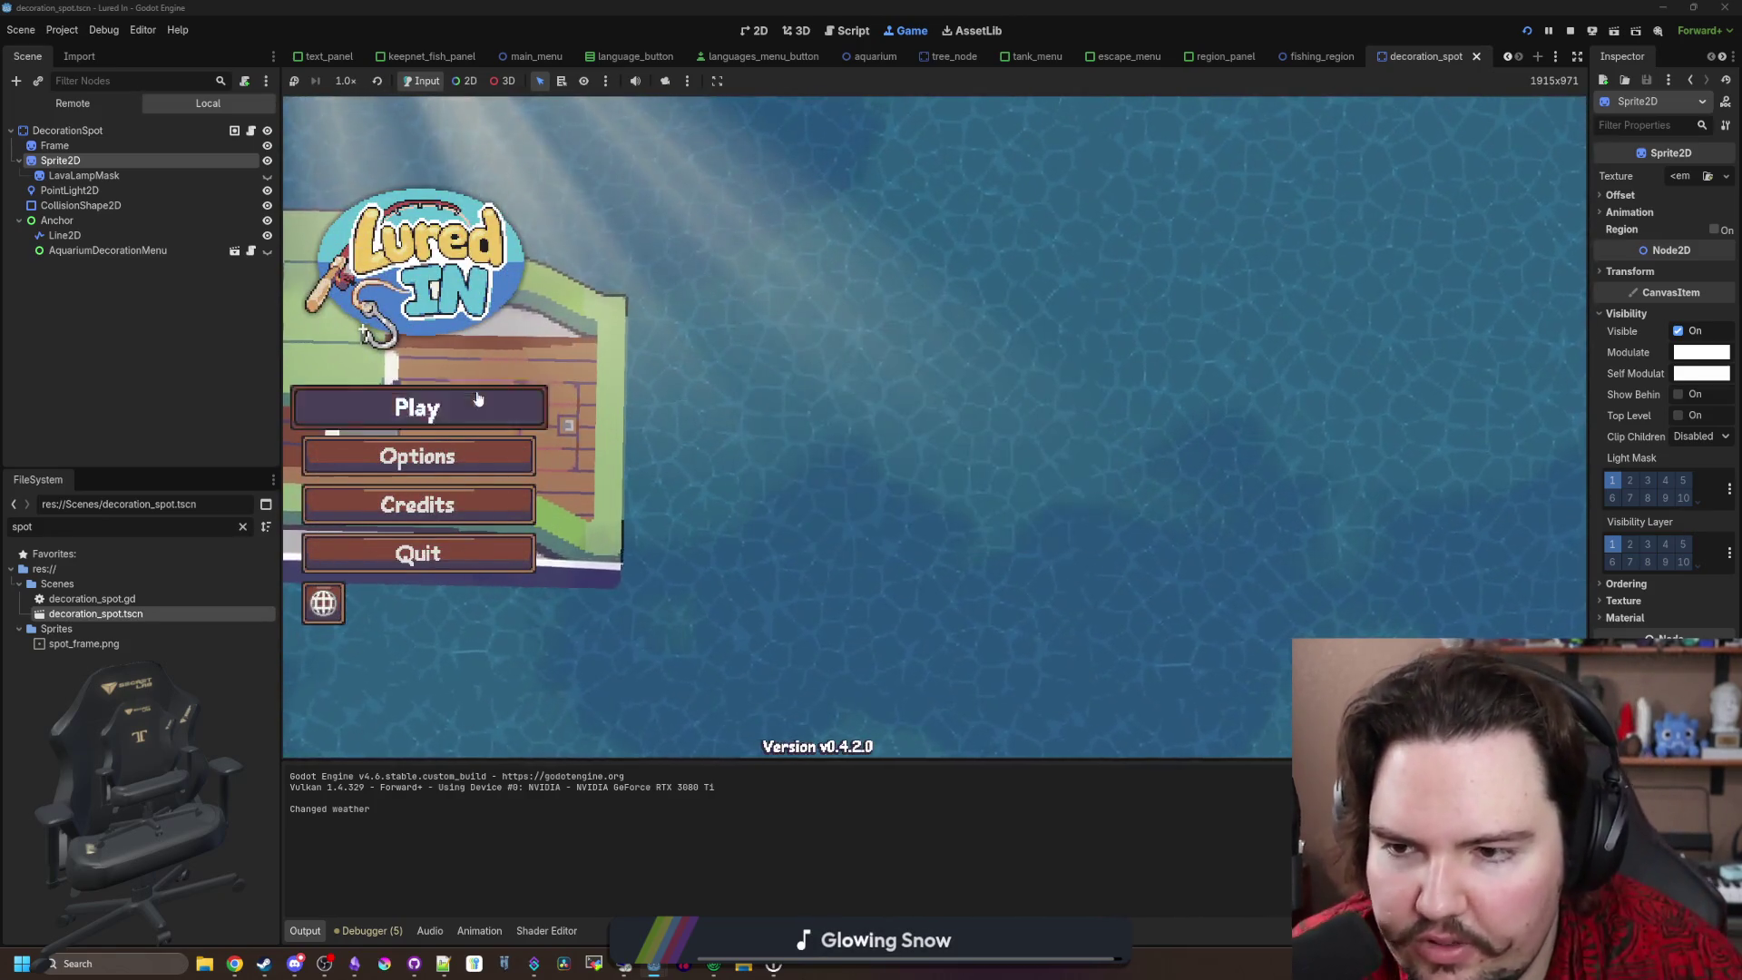
pyautogui.click(478, 404)
pyautogui.click(959, 495)
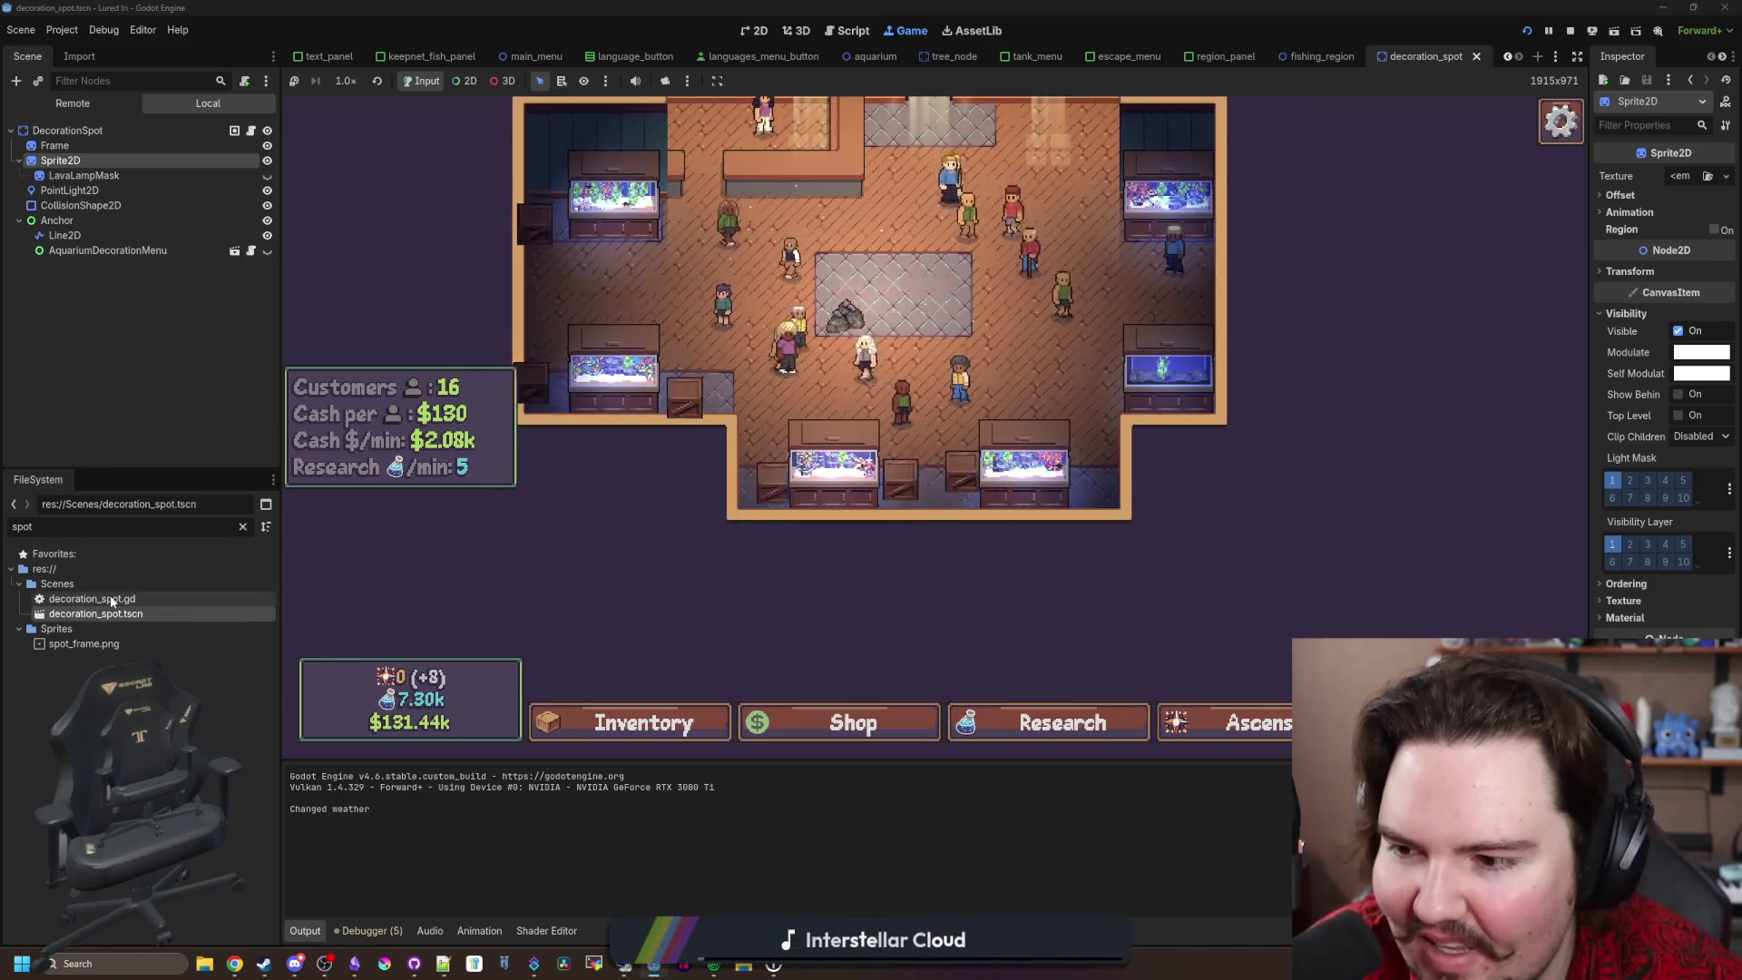
pyautogui.doubleClick(110, 596)
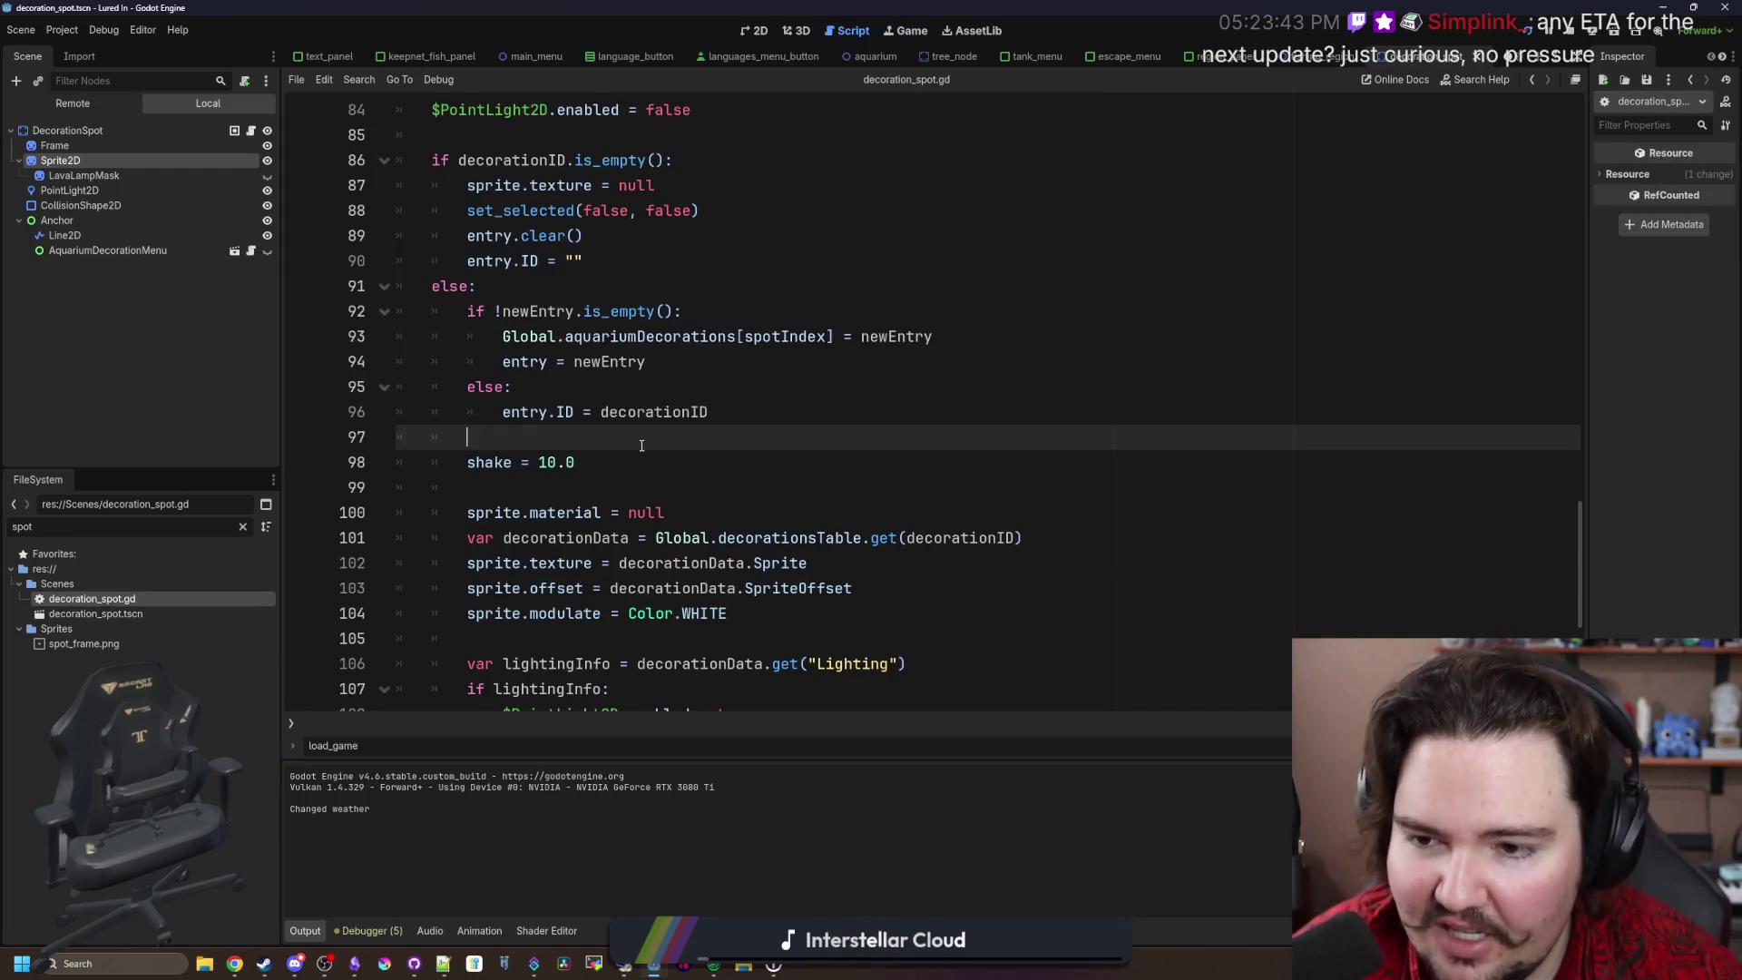
pyautogui.scroll(3, 641, 445)
pyautogui.scroll(-1, 641, 445)
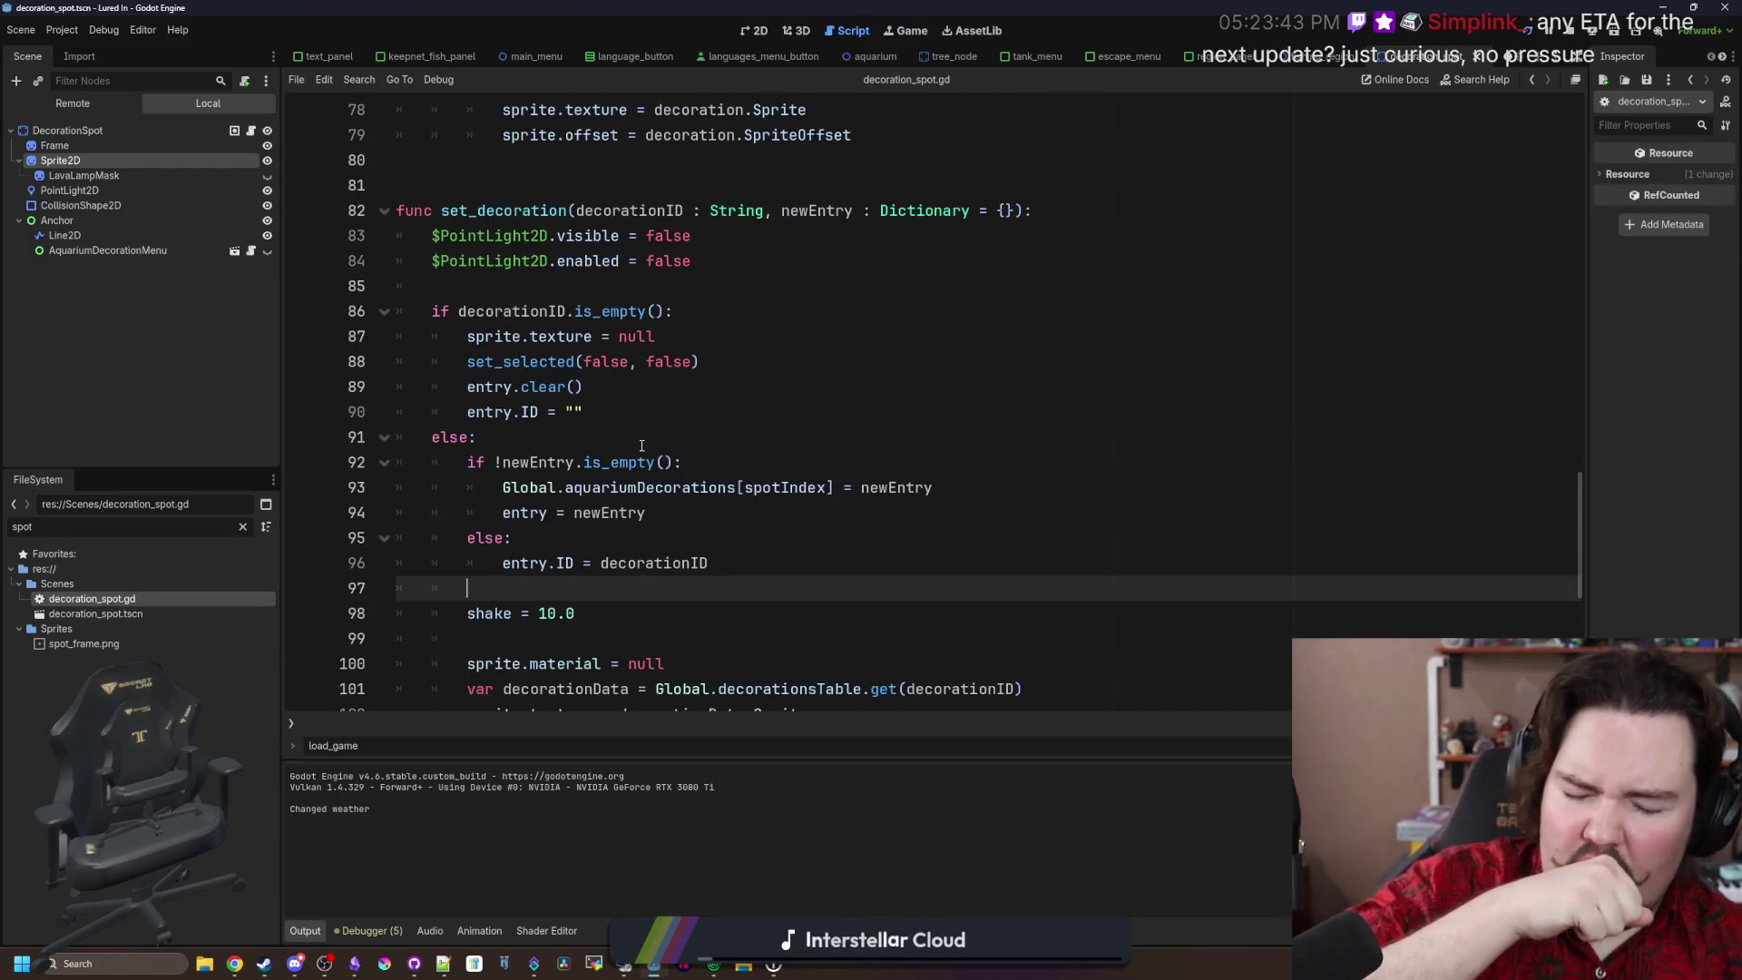
# Step: Find the shake decay line, change its rate from 0.1 to 2.0, and save
pyautogui.click(638, 169)
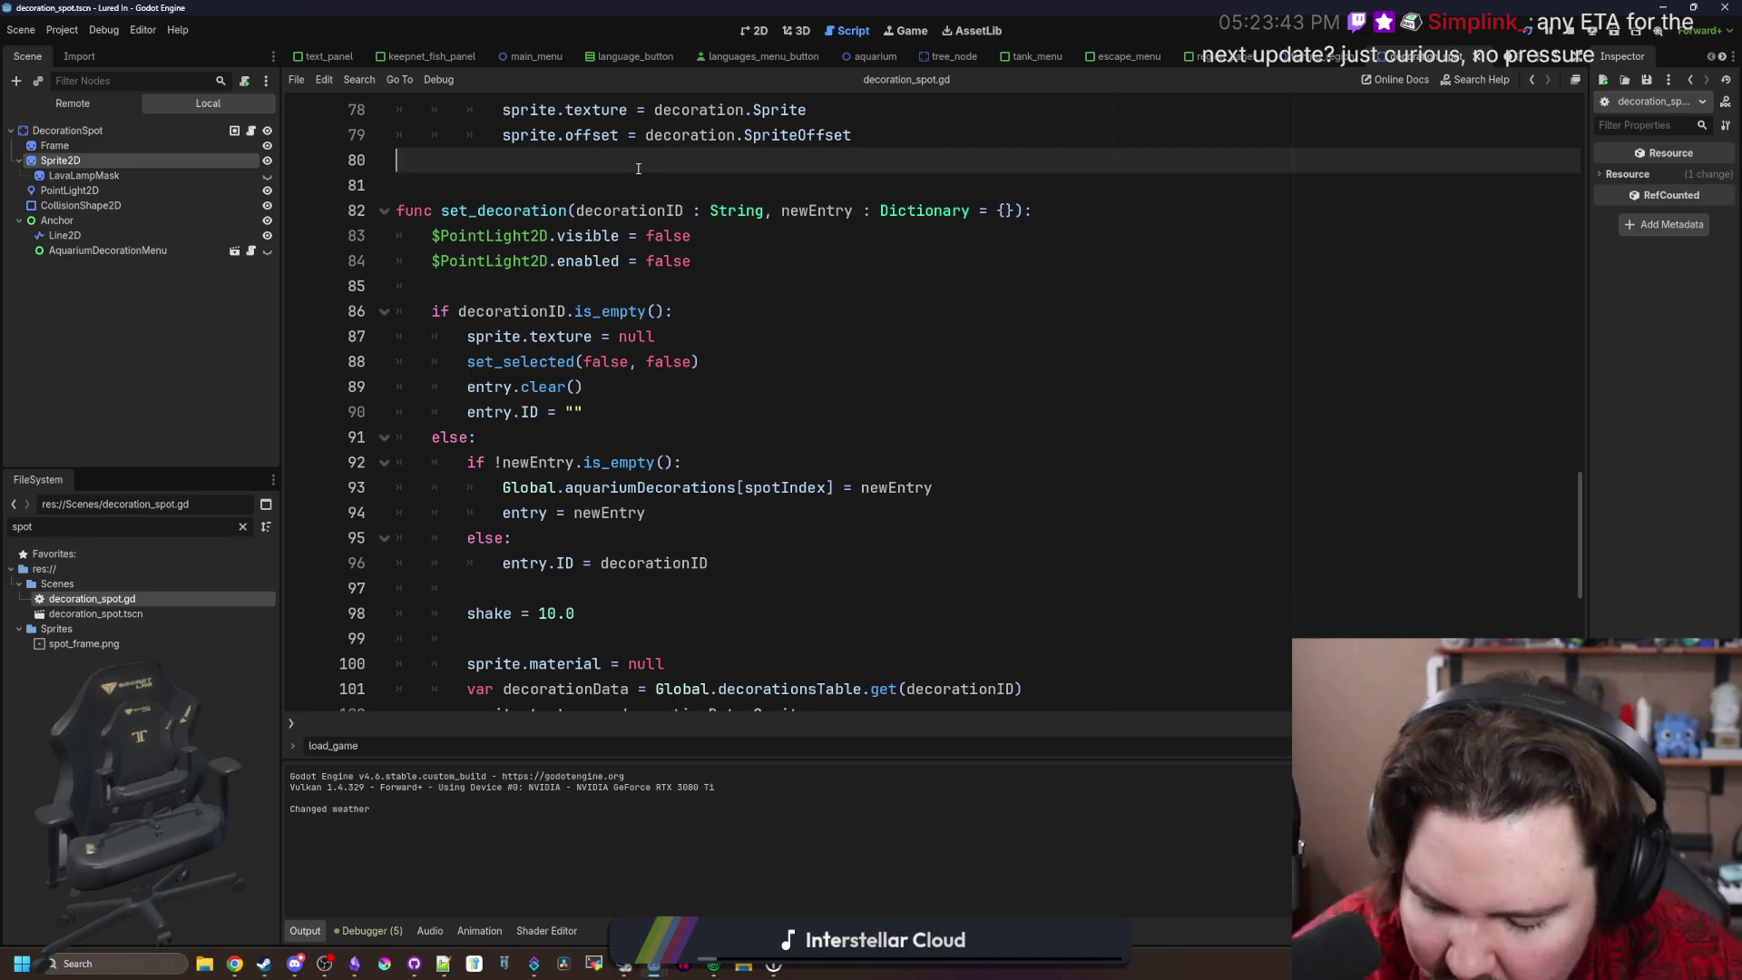
pyautogui.hotkey('ctrl', 'f')
pyautogui.write('sha')
pyautogui.write('_proce')
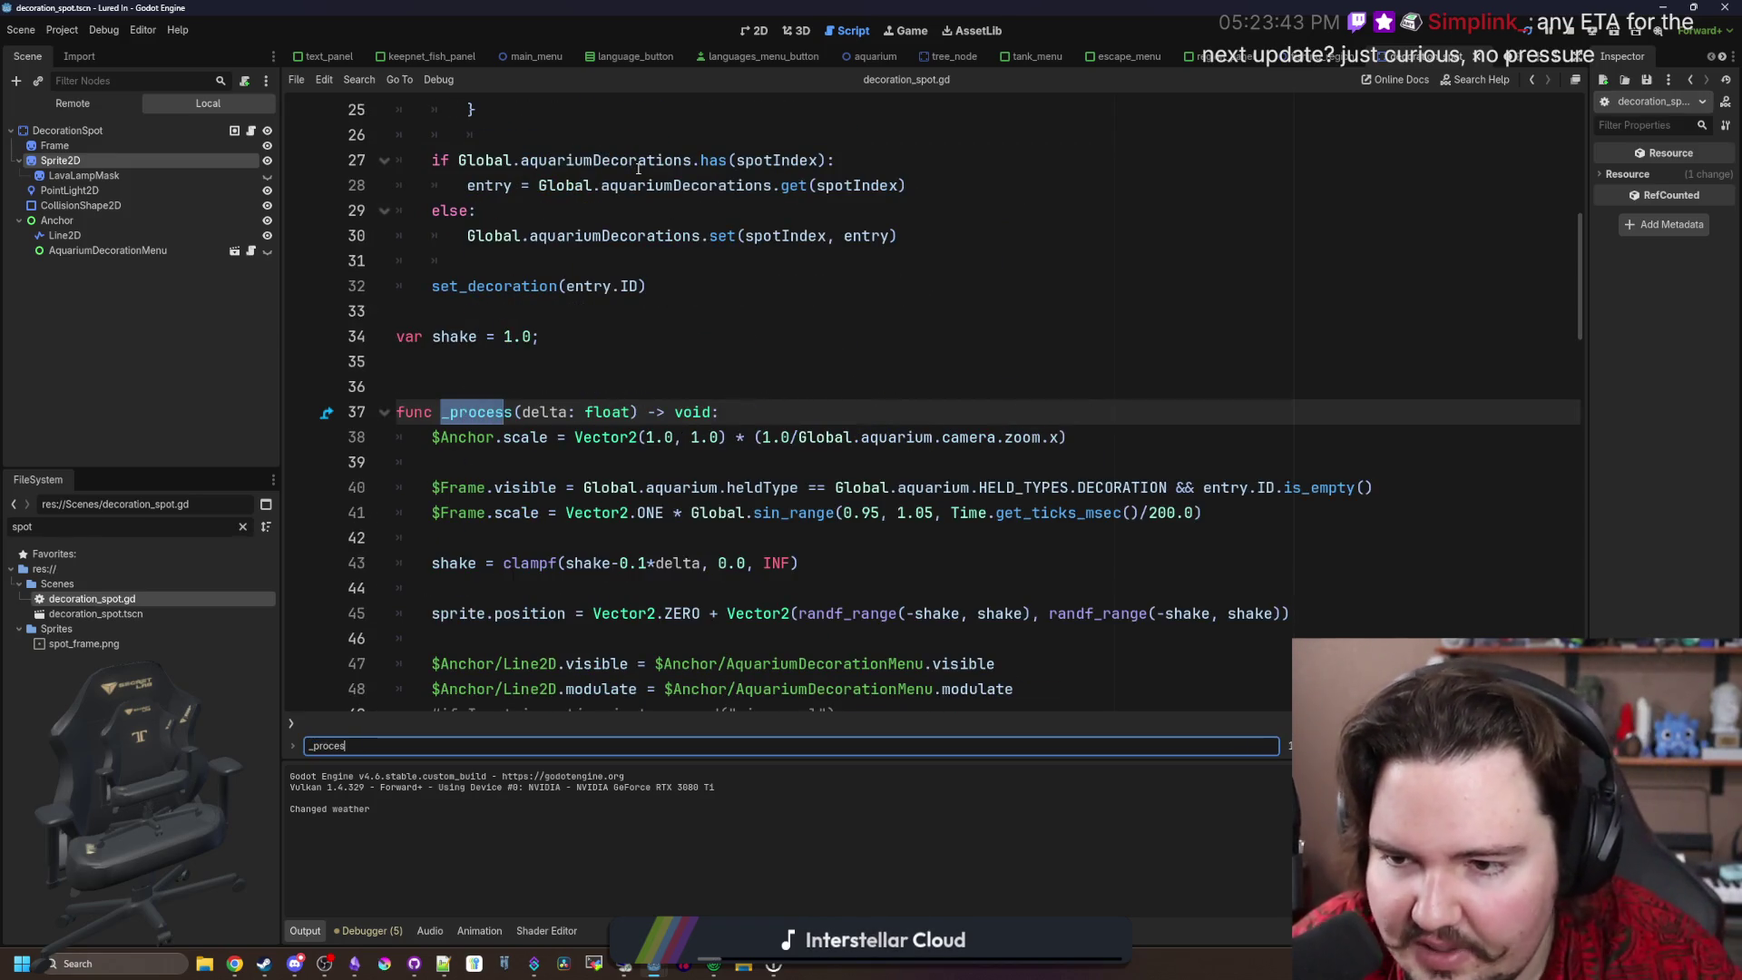
pyautogui.write('s')
pyautogui.scroll(-2, 646, 411)
pyautogui.click(647, 412)
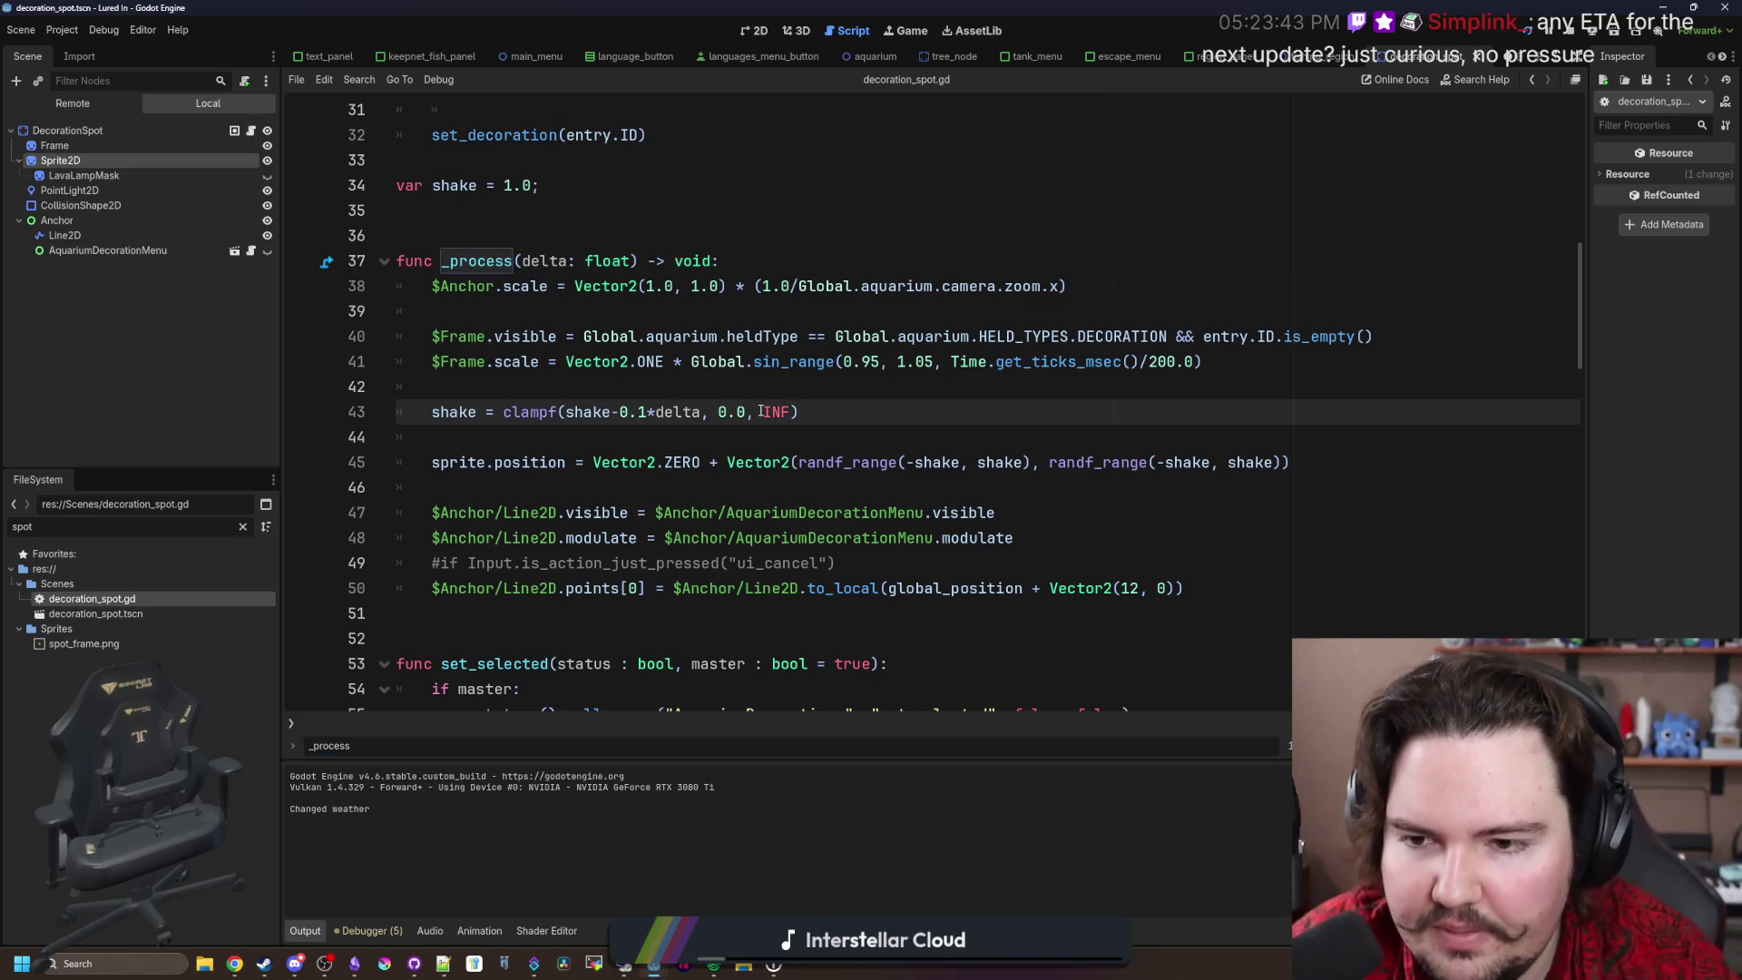
pyautogui.press('BackSpace')
pyautogui.press('BackSpace')
pyautogui.press('BackSpace')
pyautogui.write('2.0')
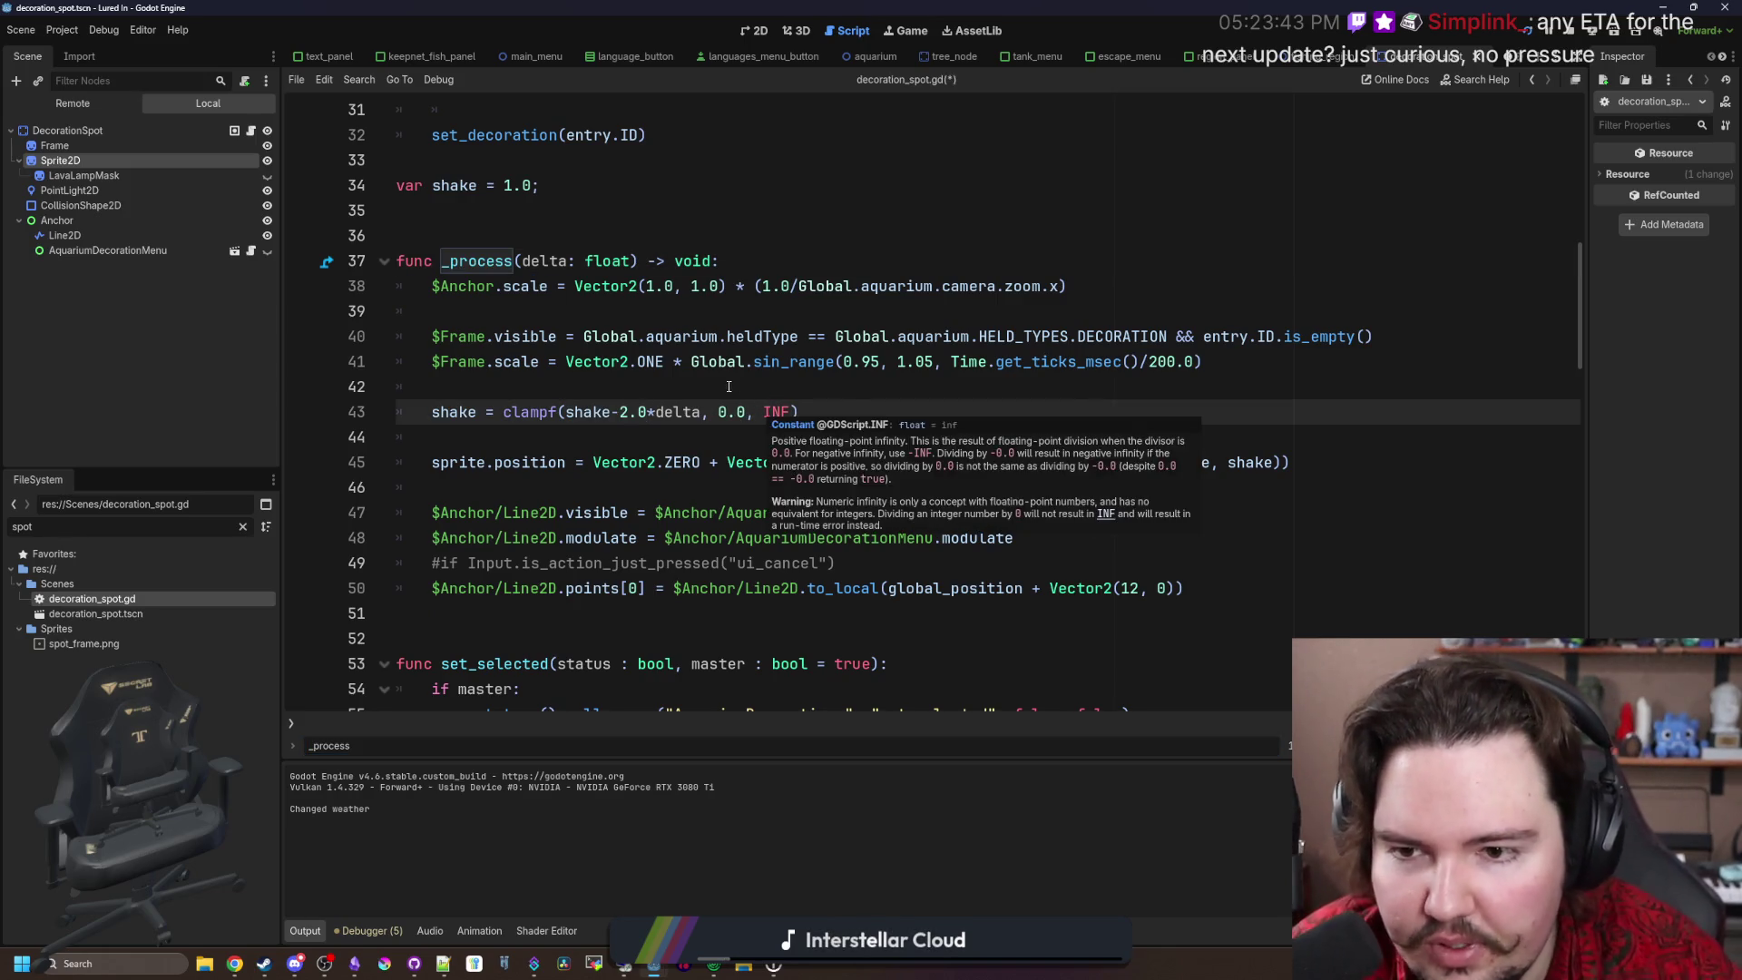
pyautogui.click(729, 386)
pyautogui.hotkey('ctrl', 's')
# Step: Check the running game, then wrap the decay as (2.0*delta) and save
pyautogui.click(901, 34)
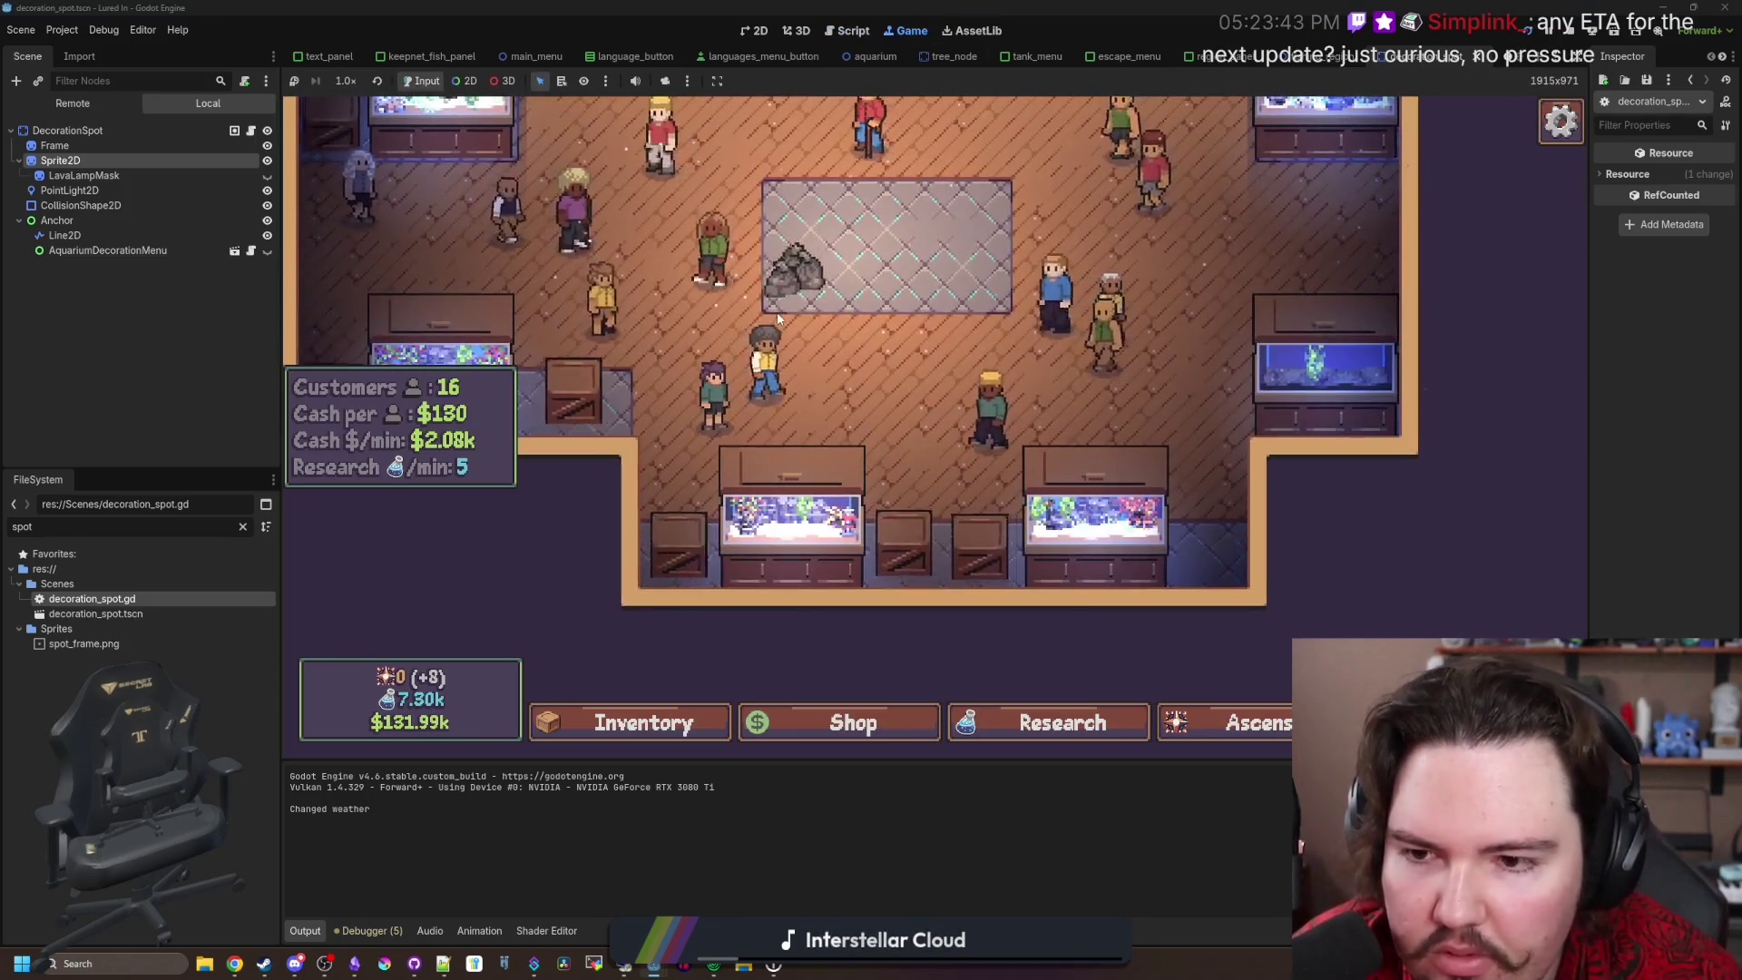
pyautogui.click(251, 132)
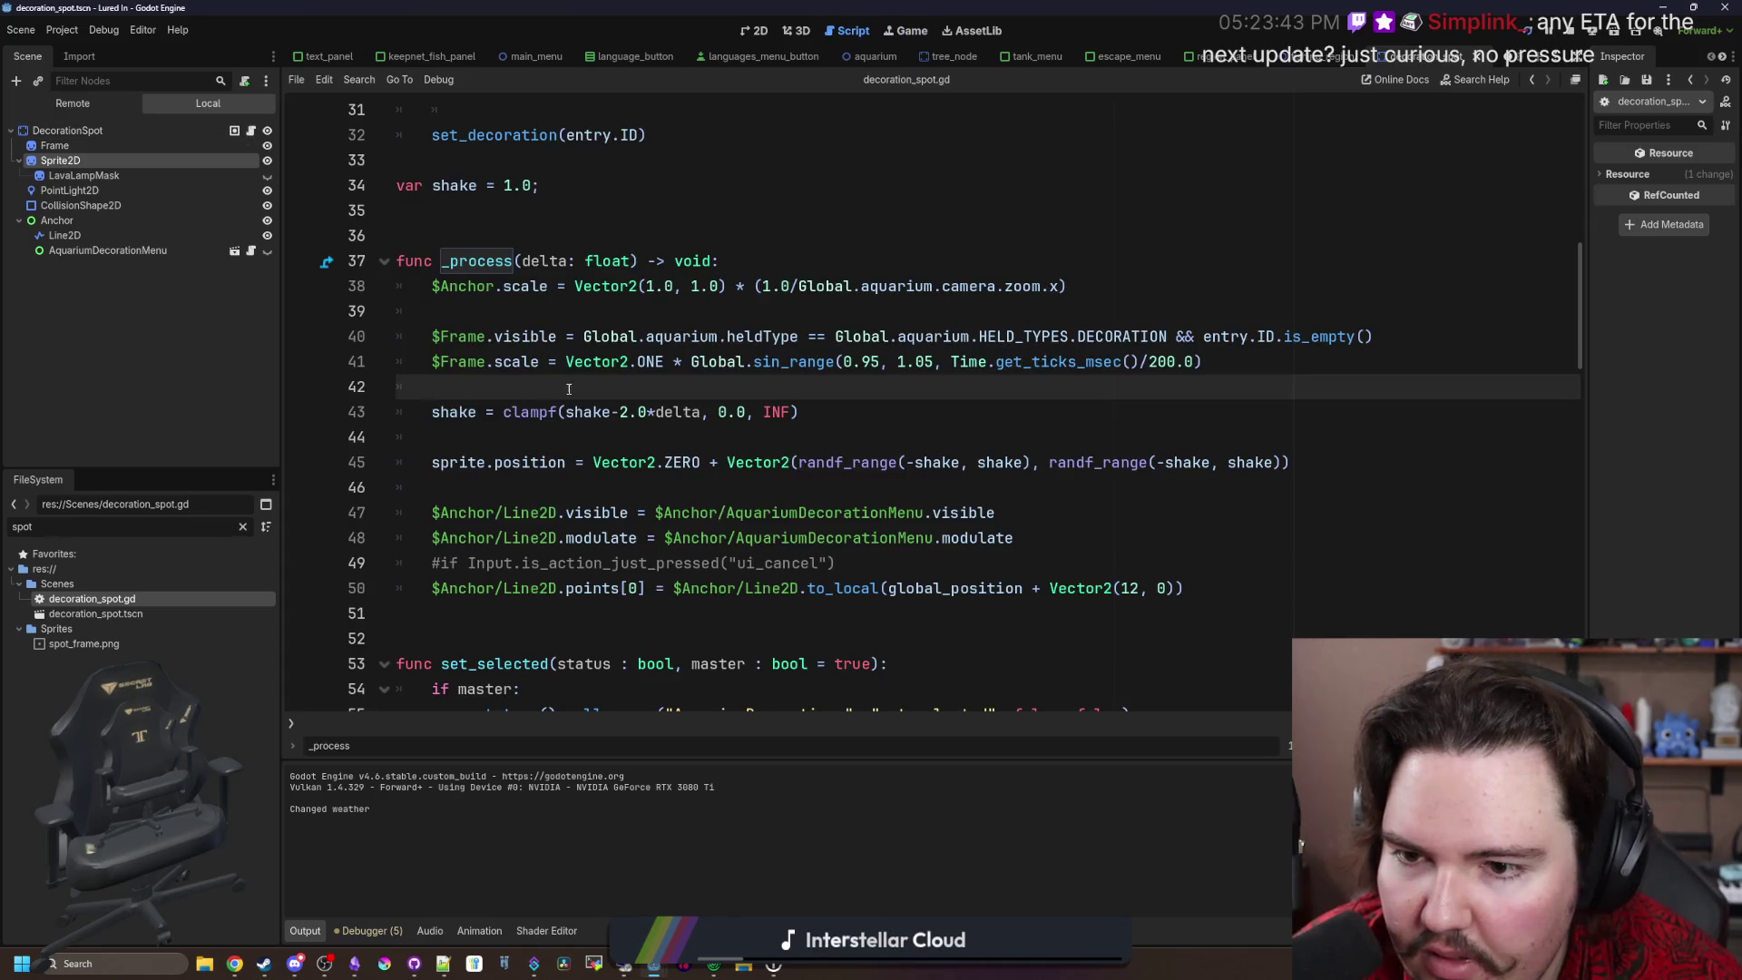
pyautogui.click(618, 412)
pyautogui.write('(')
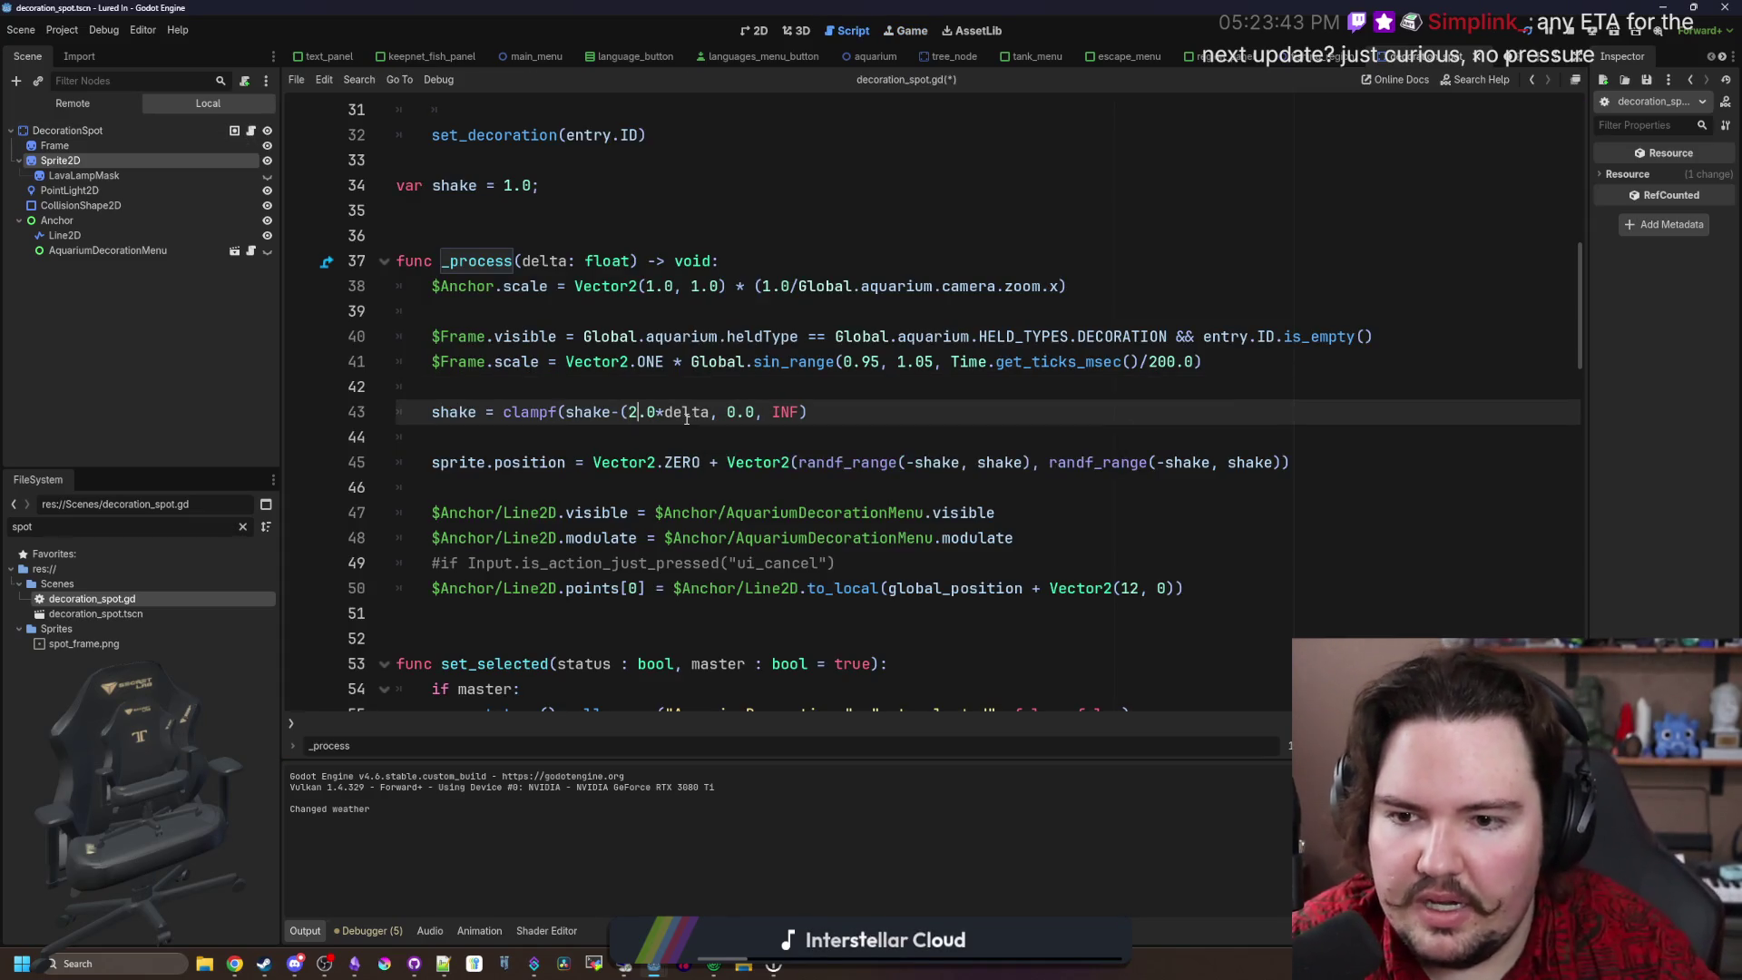
pyautogui.press('Right')
pyautogui.press('Right')
pyautogui.press('Right')
pyautogui.hotkey('ctrl', 's')
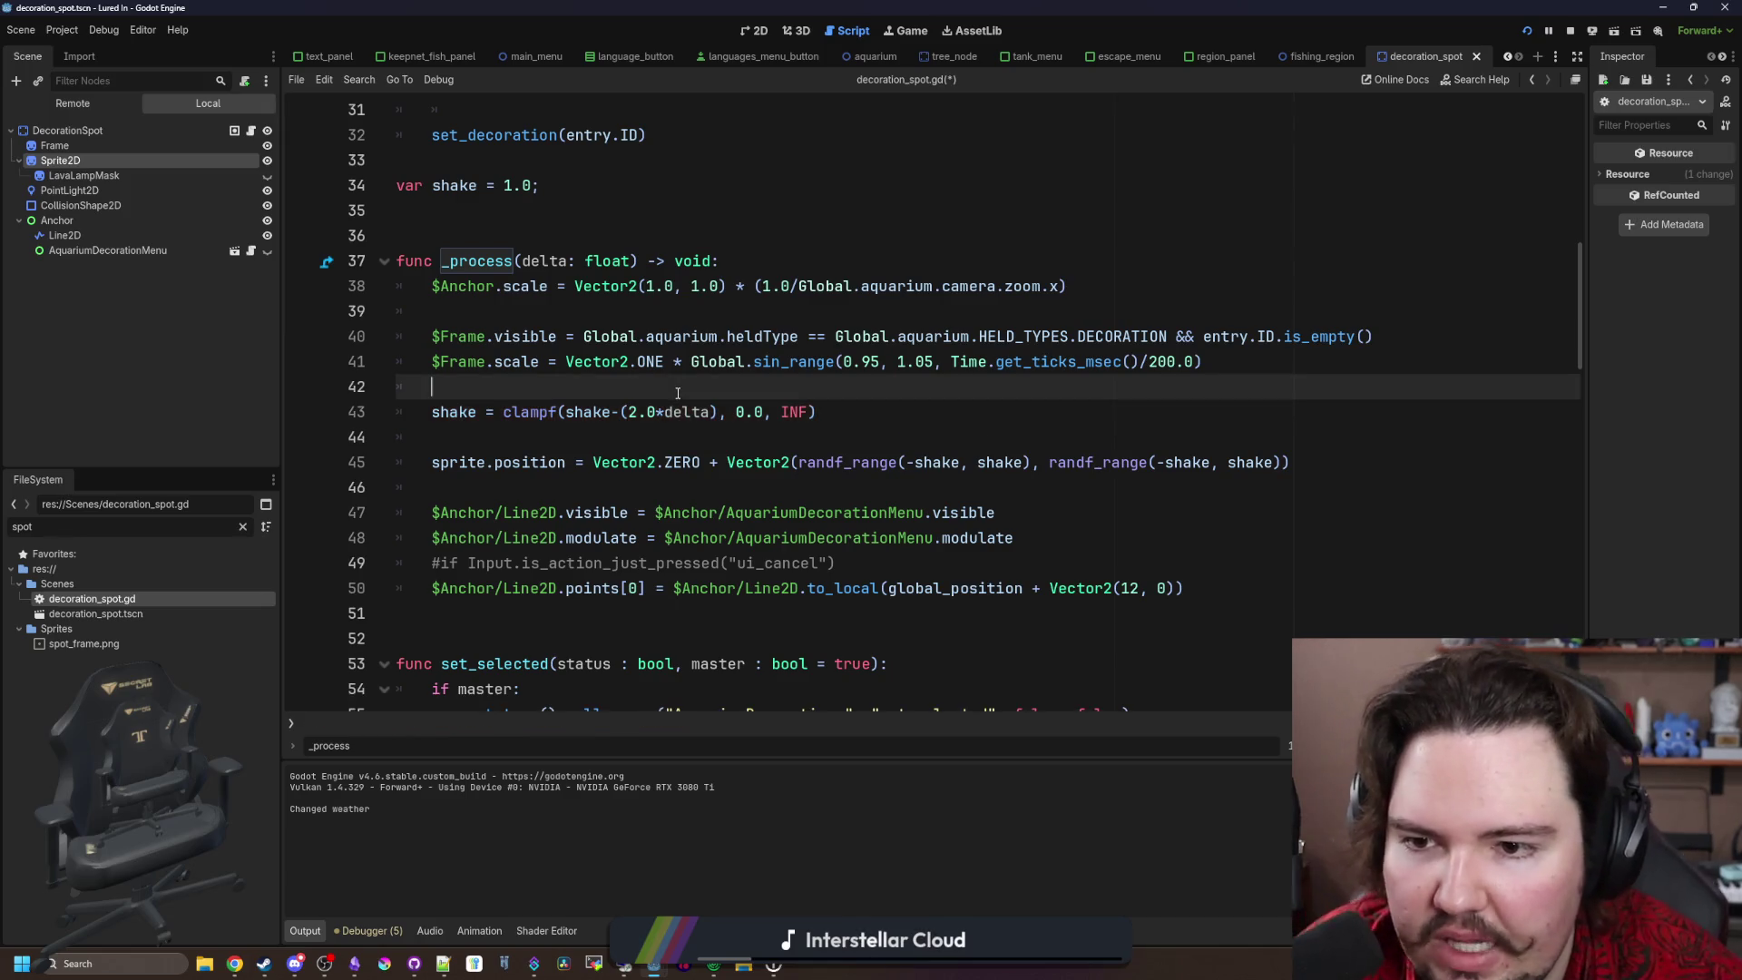
# Step: Add shake = 0.0 after the set_decoration call in _ready
pyautogui.scroll(10, 716, 399)
pyautogui.click(717, 312)
pyautogui.scroll(-5, 635, 408)
pyautogui.doubleClick(535, 512)
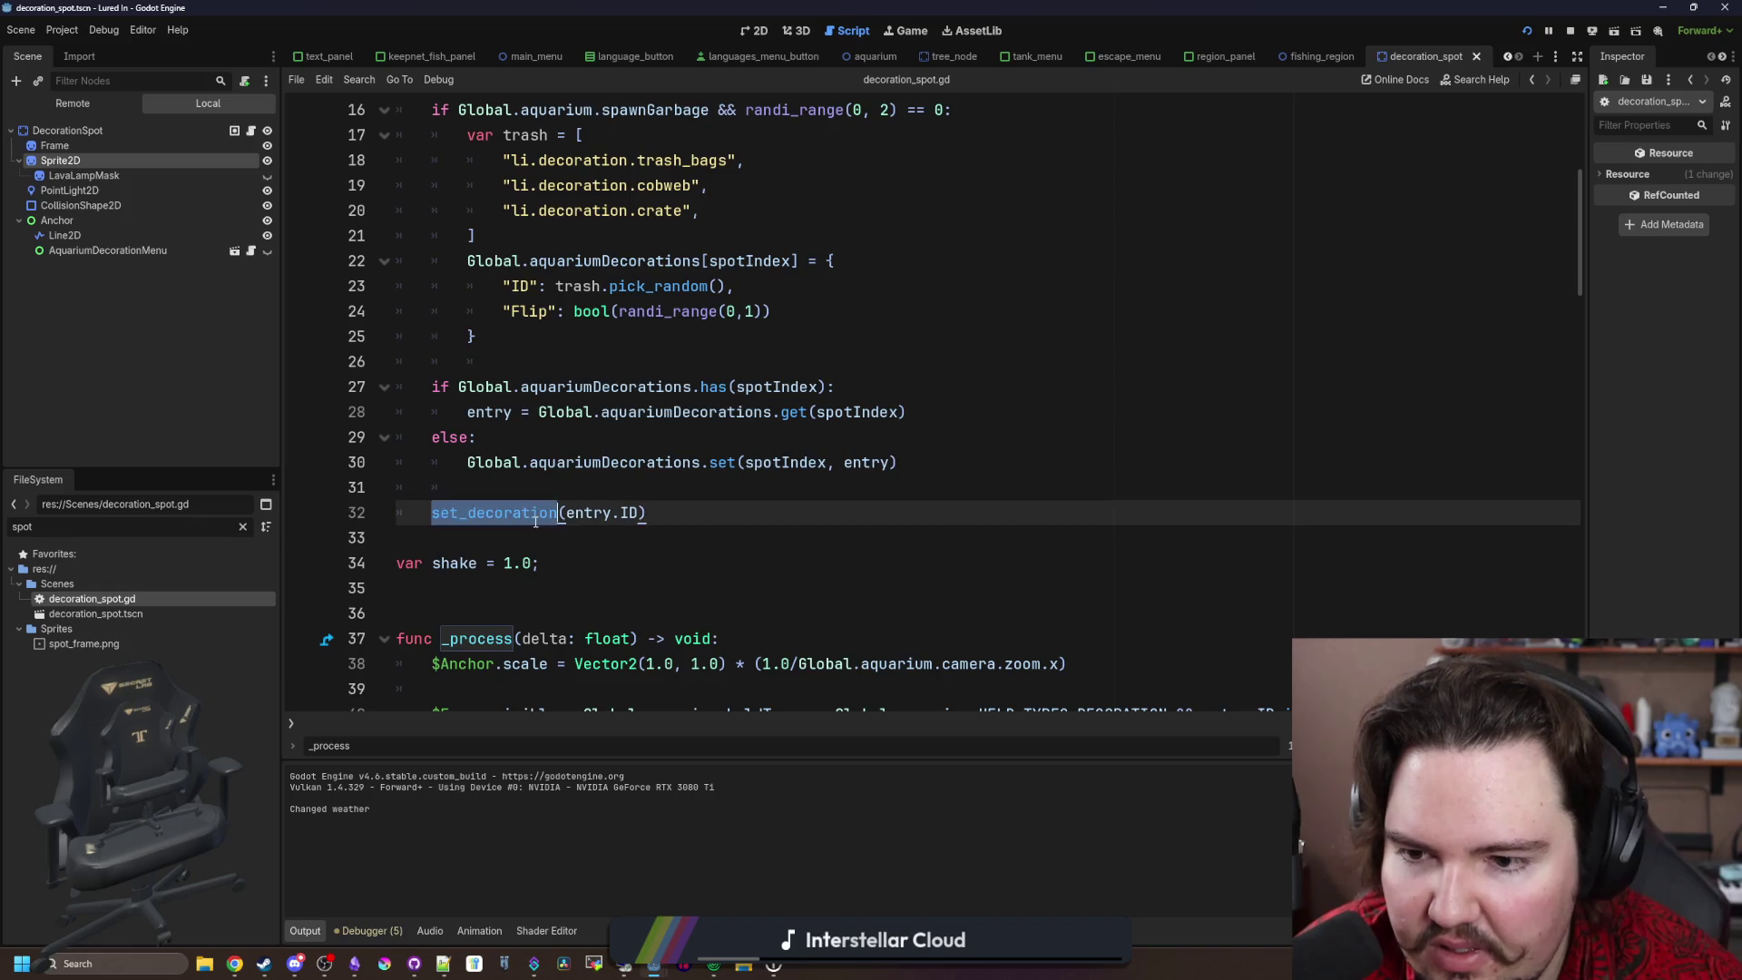
pyautogui.click(692, 517)
pyautogui.press('Return')
pyautogui.write('shake = 0.0')
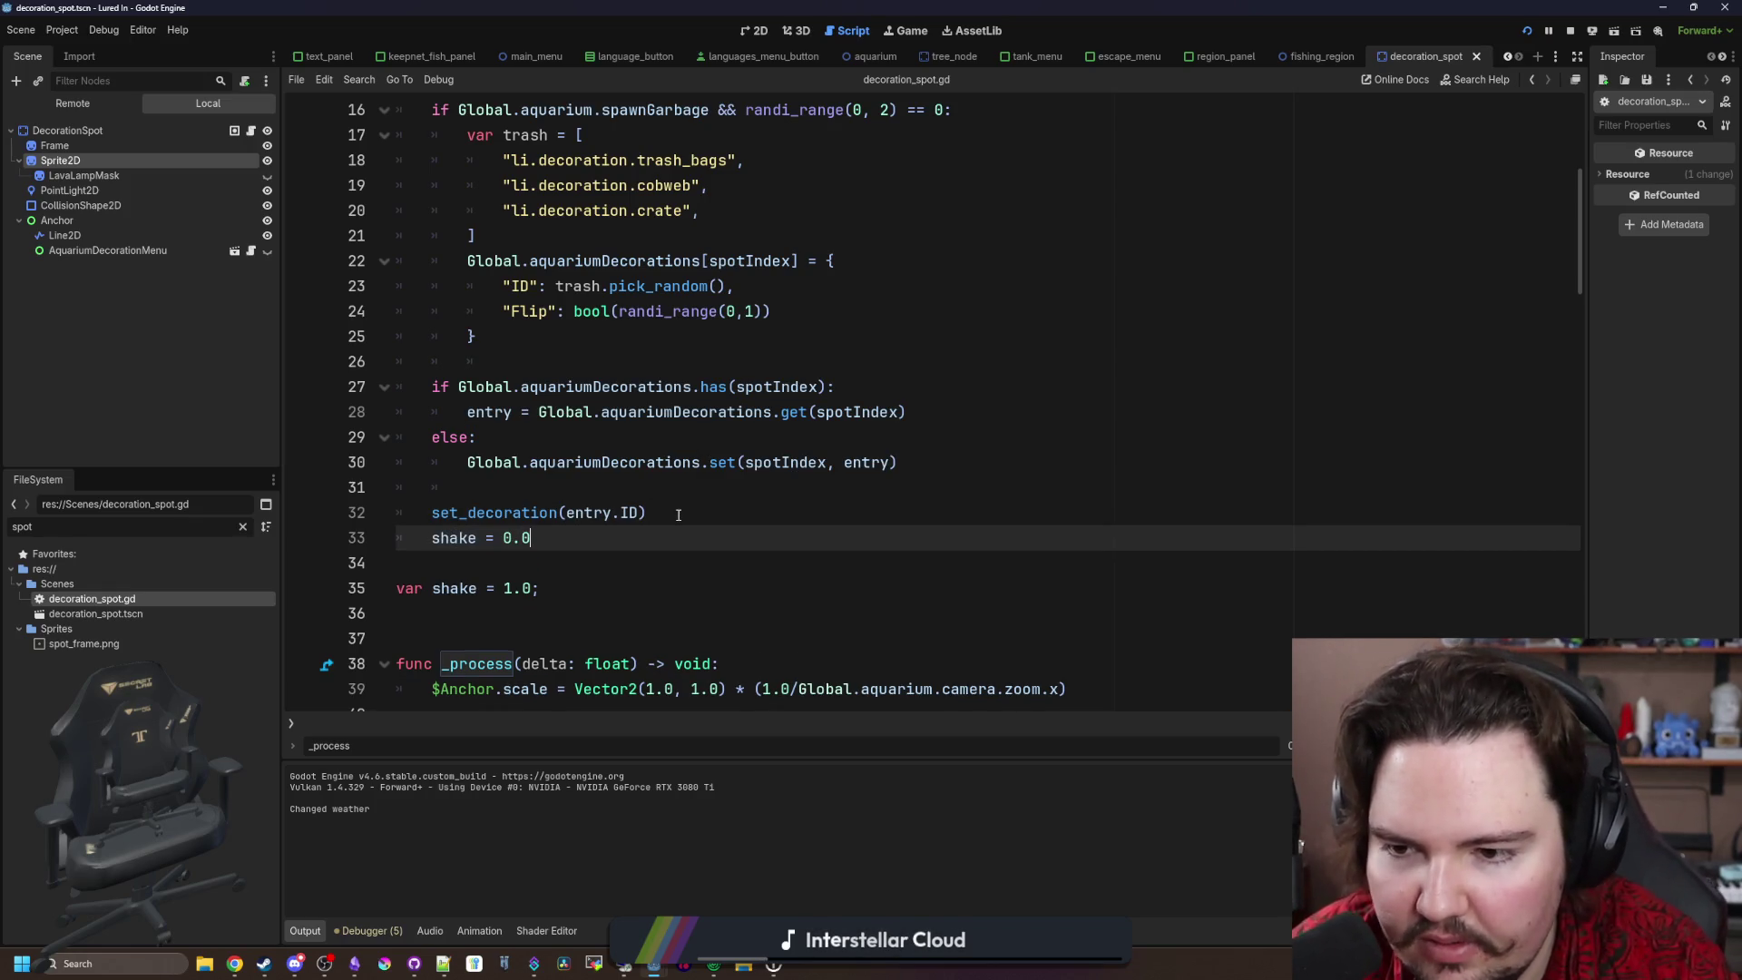
pyautogui.click(678, 514)
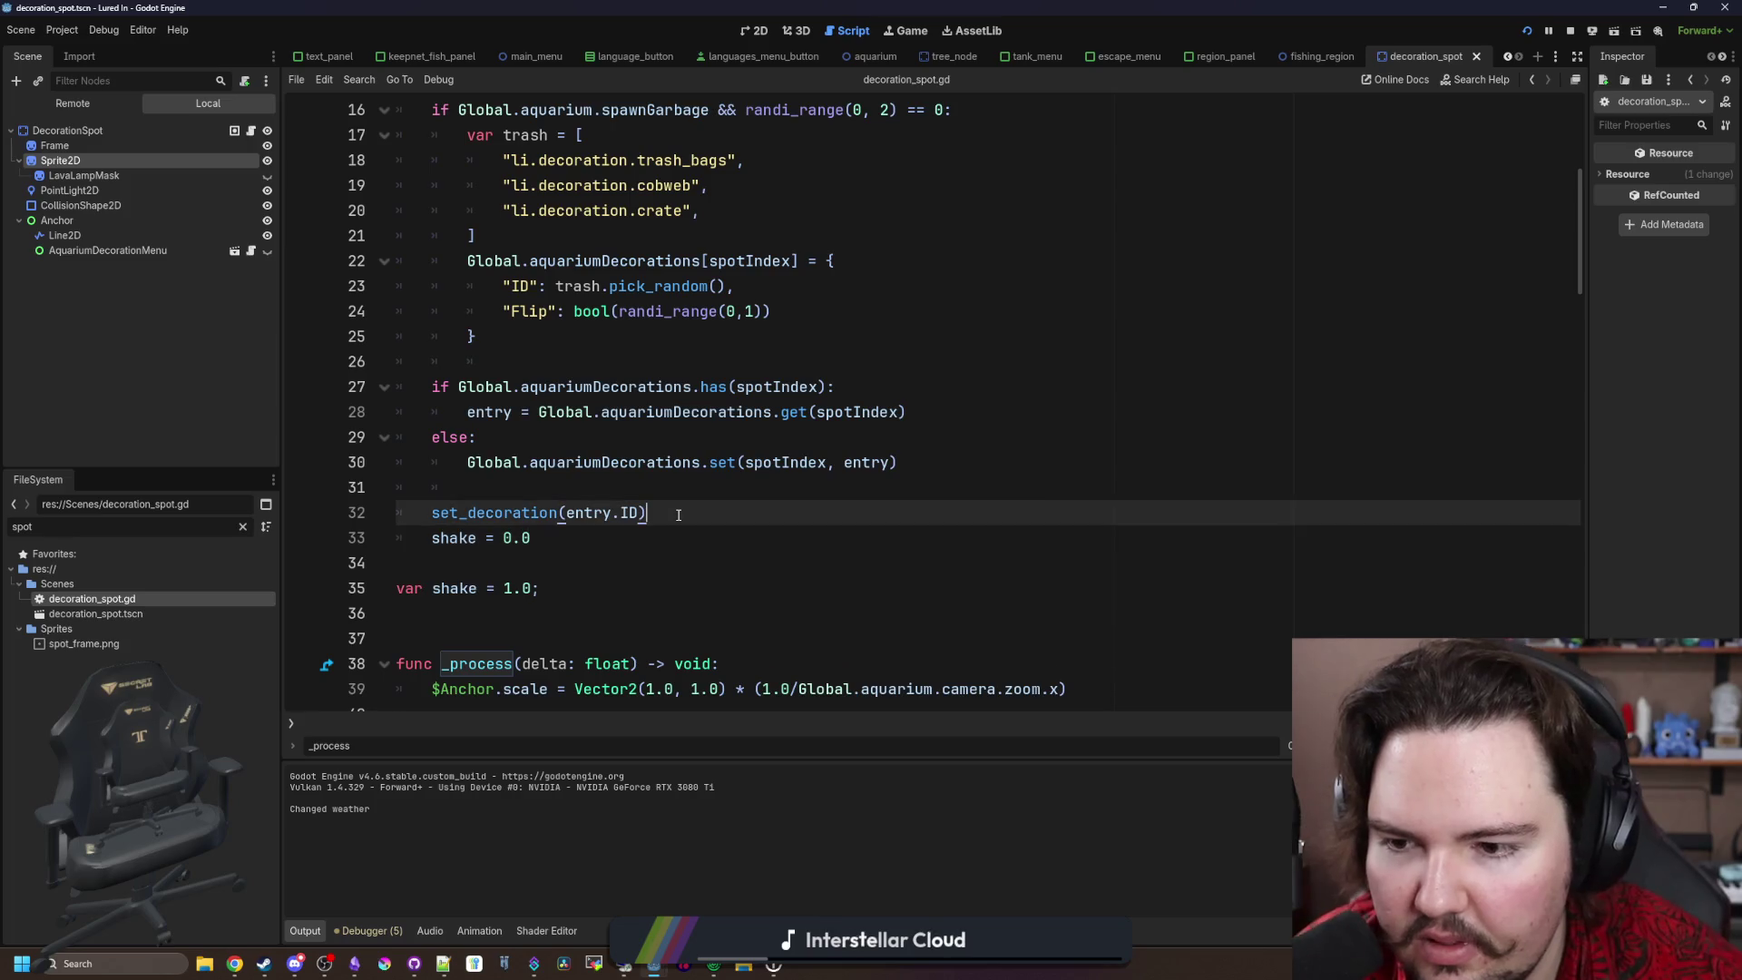
# Step: Move the shake declaration to the top as shake : float = 1.0, save, and stop the game
pyautogui.moveTo(590, 597); pyautogui.dragTo(396, 588)
pyautogui.hotkey('ctrl', 'c')
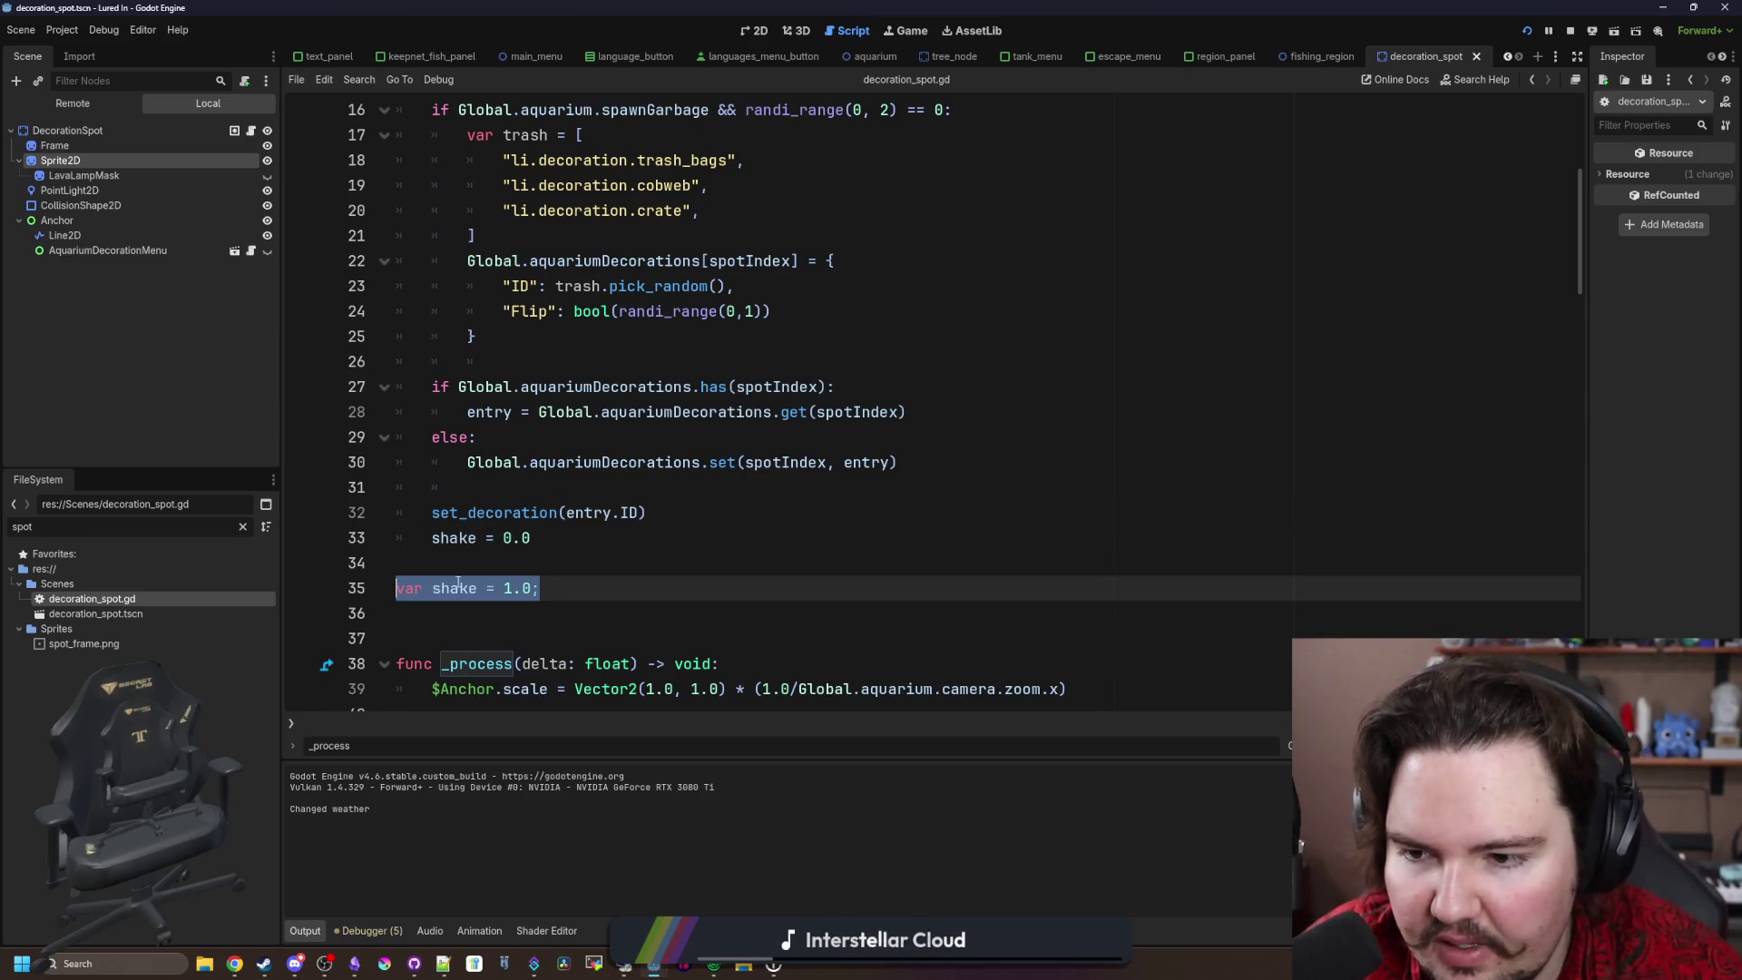
pyautogui.press('BackSpace')
pyautogui.press('BackSpace')
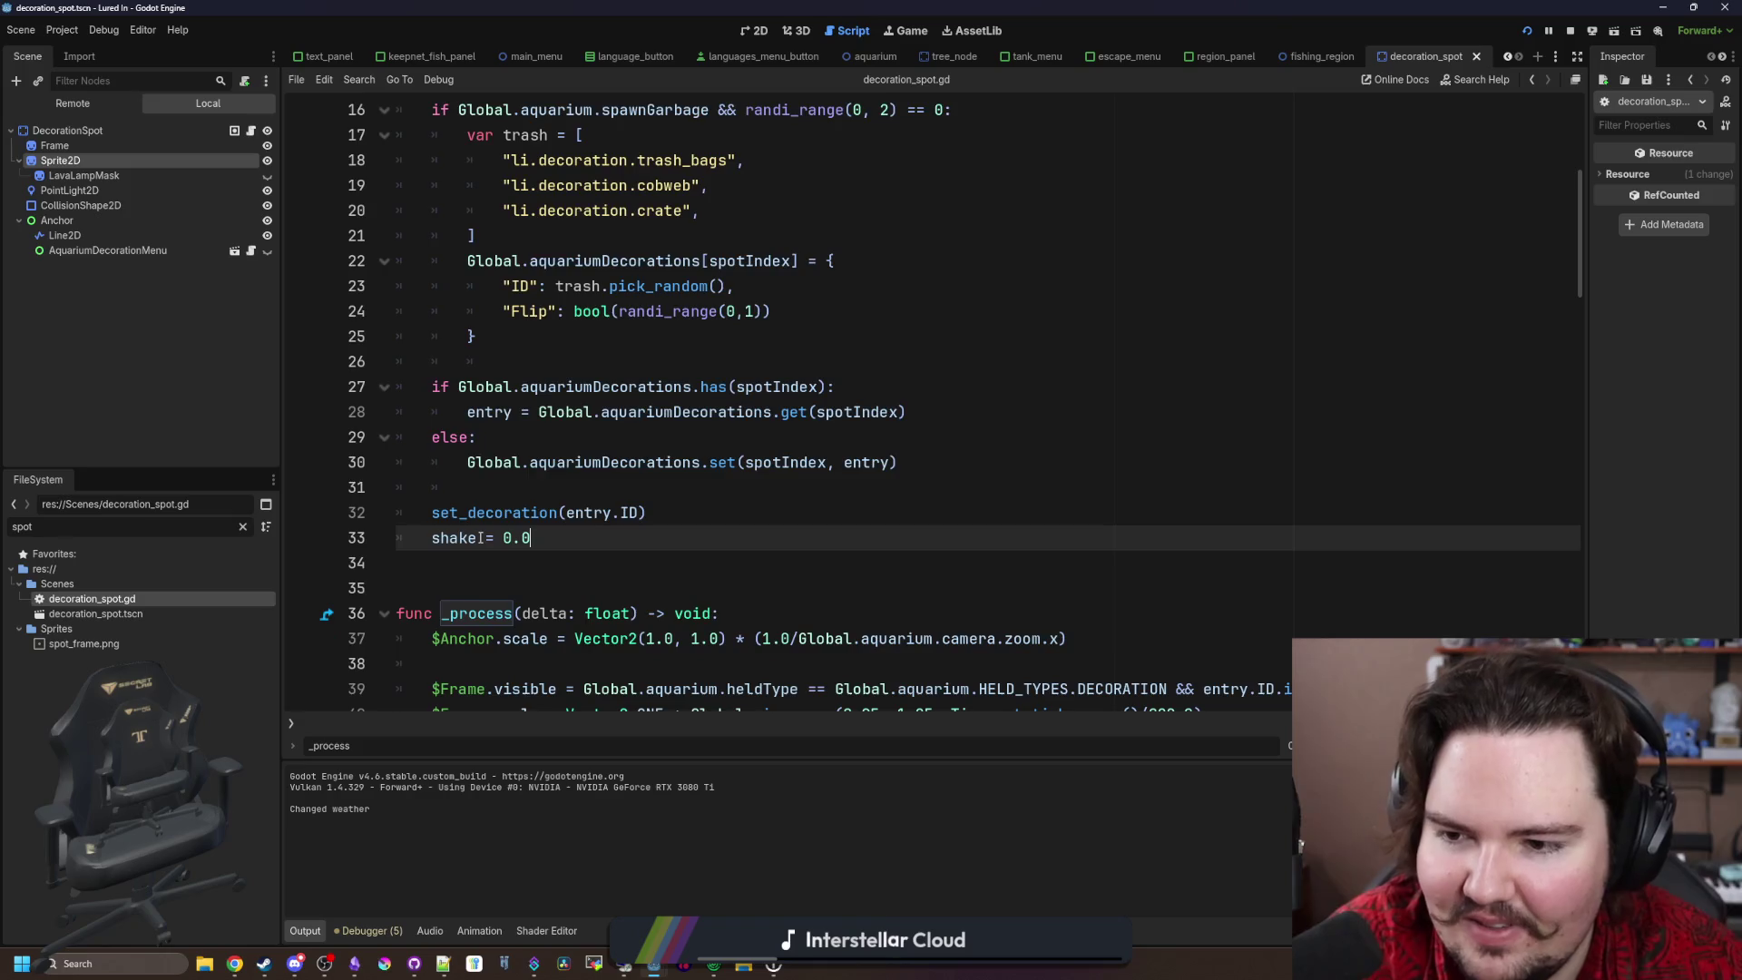
pyautogui.scroll(5, 472, 454)
pyautogui.click(458, 349)
pyautogui.hotkey('ctrl', 'v')
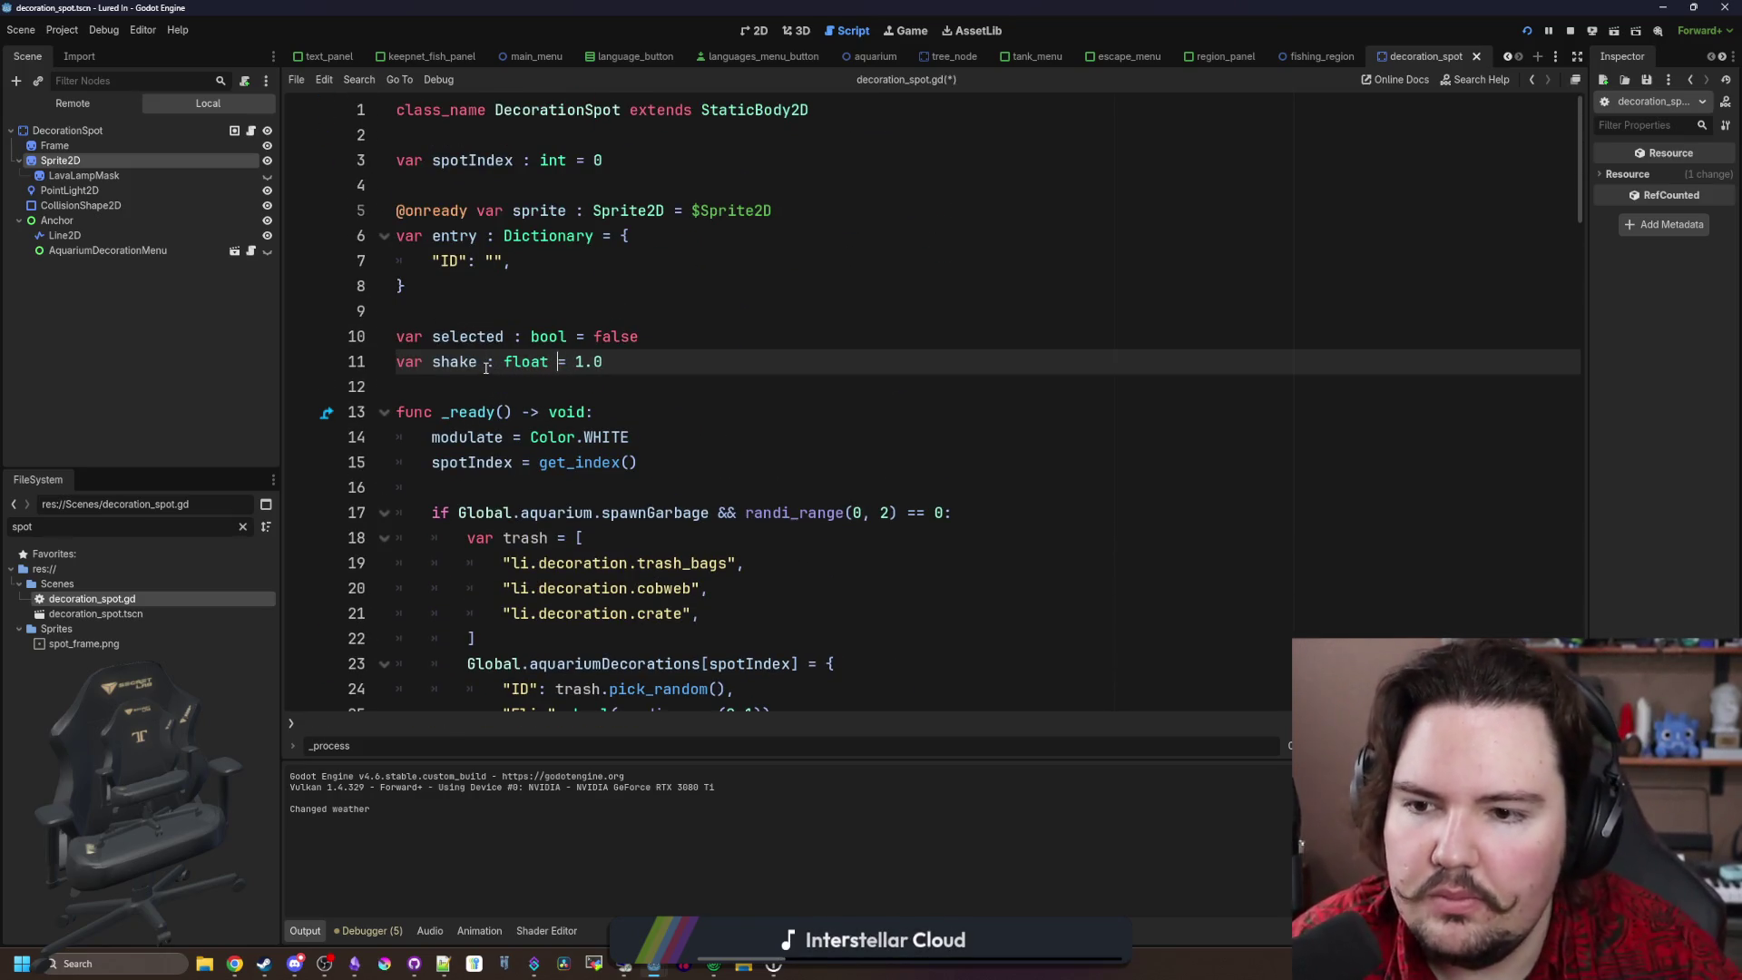
pyautogui.click(786, 325)
pyautogui.hotkey('ctrl', 's')
pyautogui.click(1569, 28)
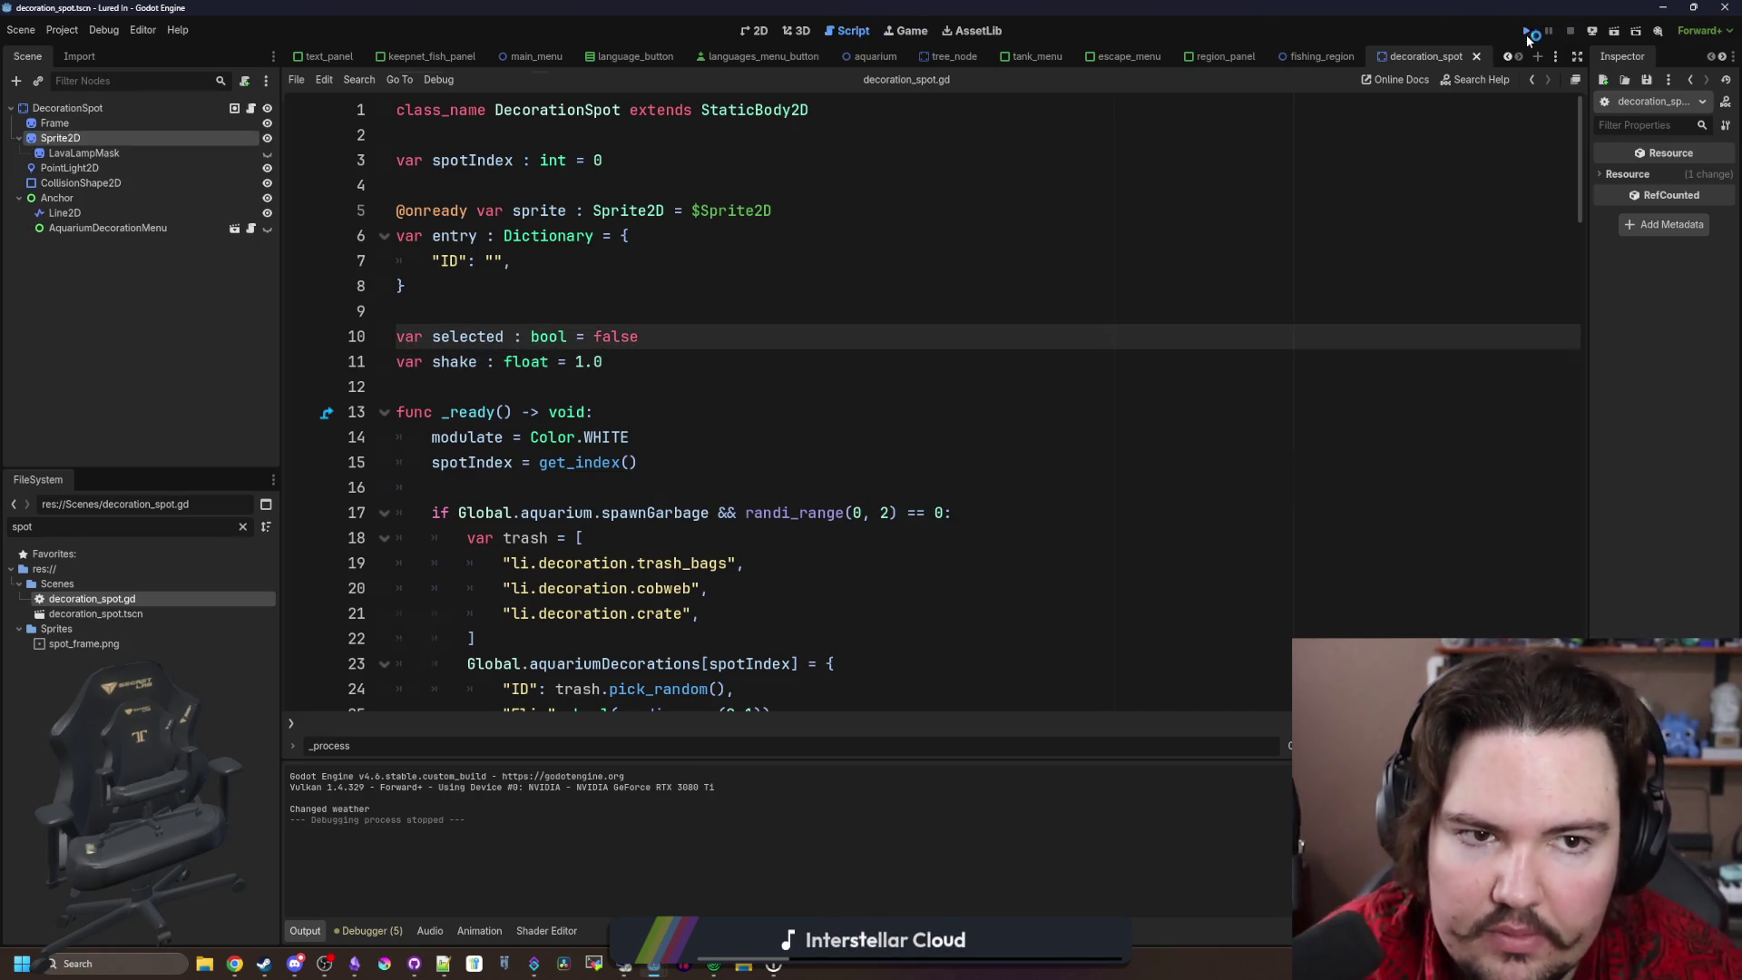
# Step: Relaunch the game and get past the feedback popup and Welcome Back message
pyautogui.click(1527, 31)
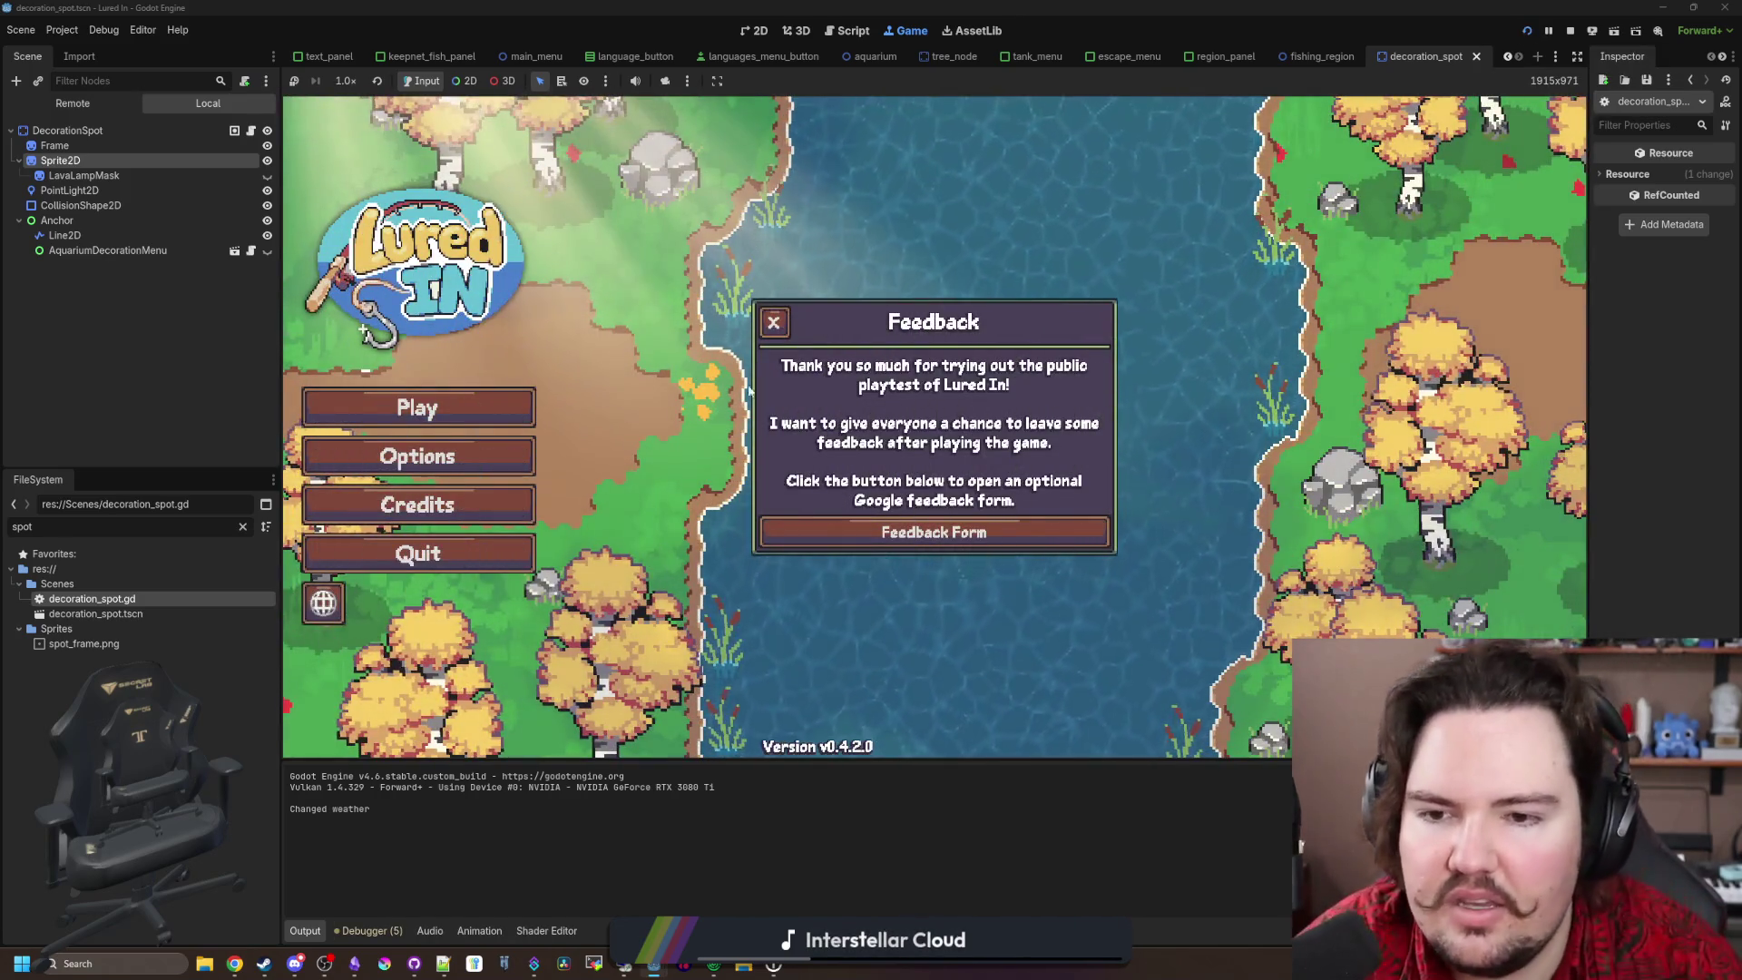
pyautogui.click(773, 323)
pyautogui.click(417, 406)
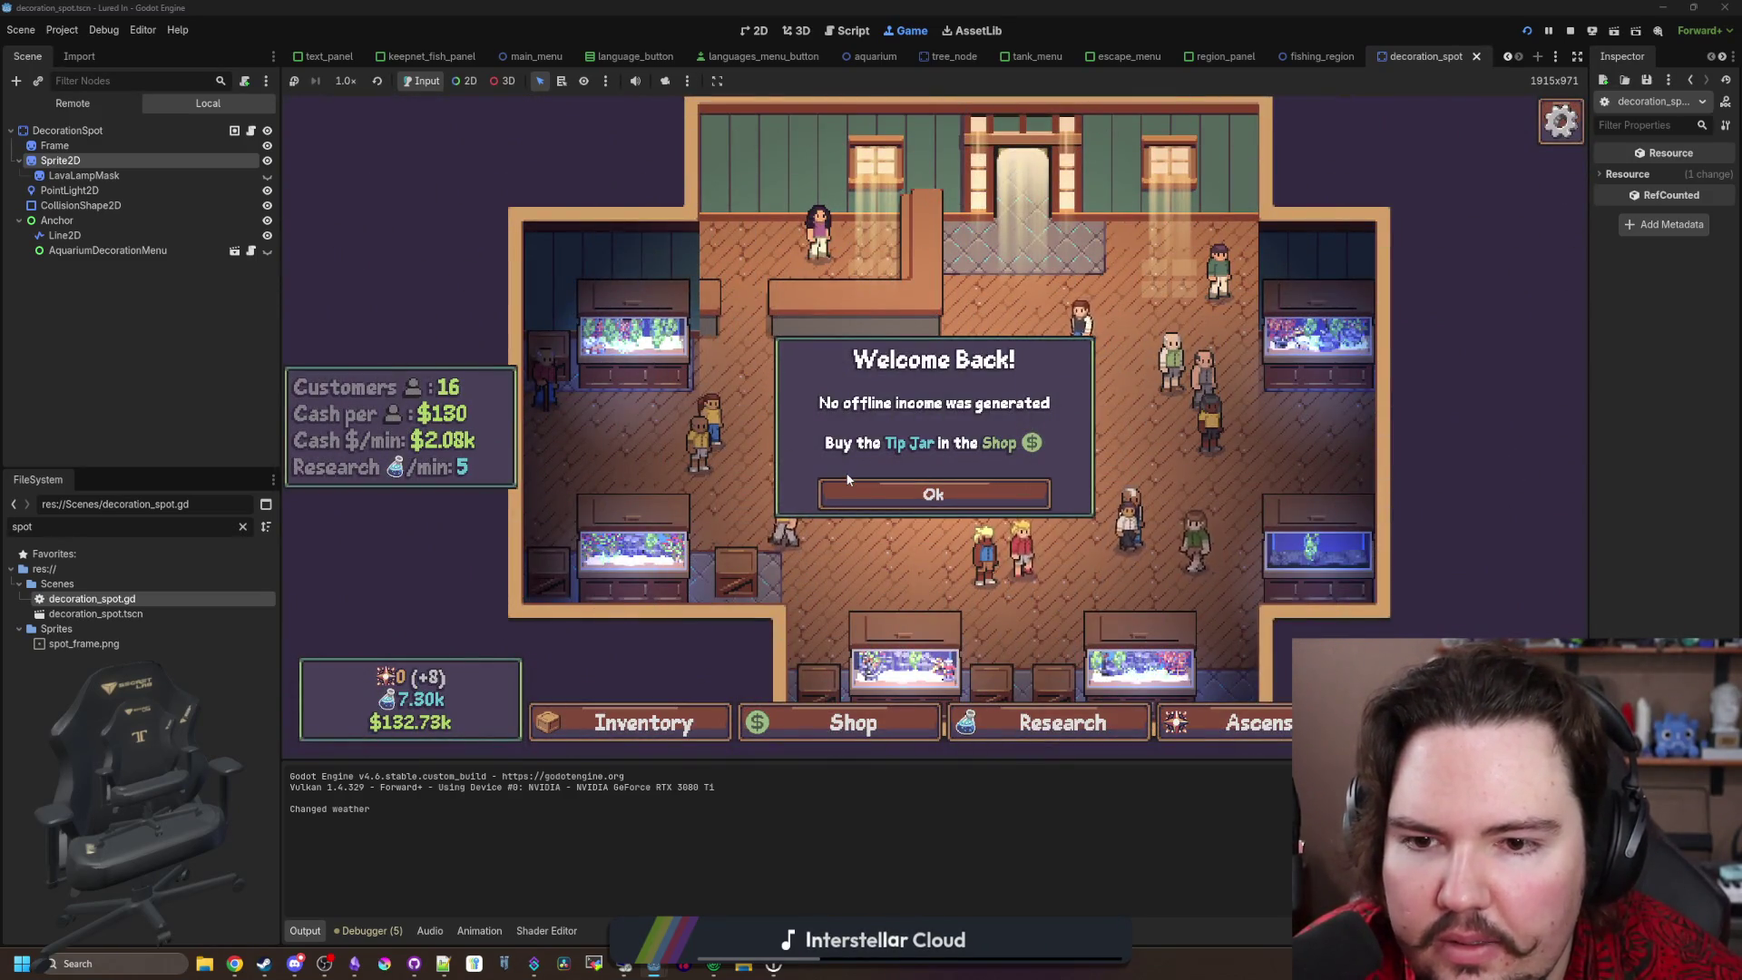
pyautogui.click(902, 494)
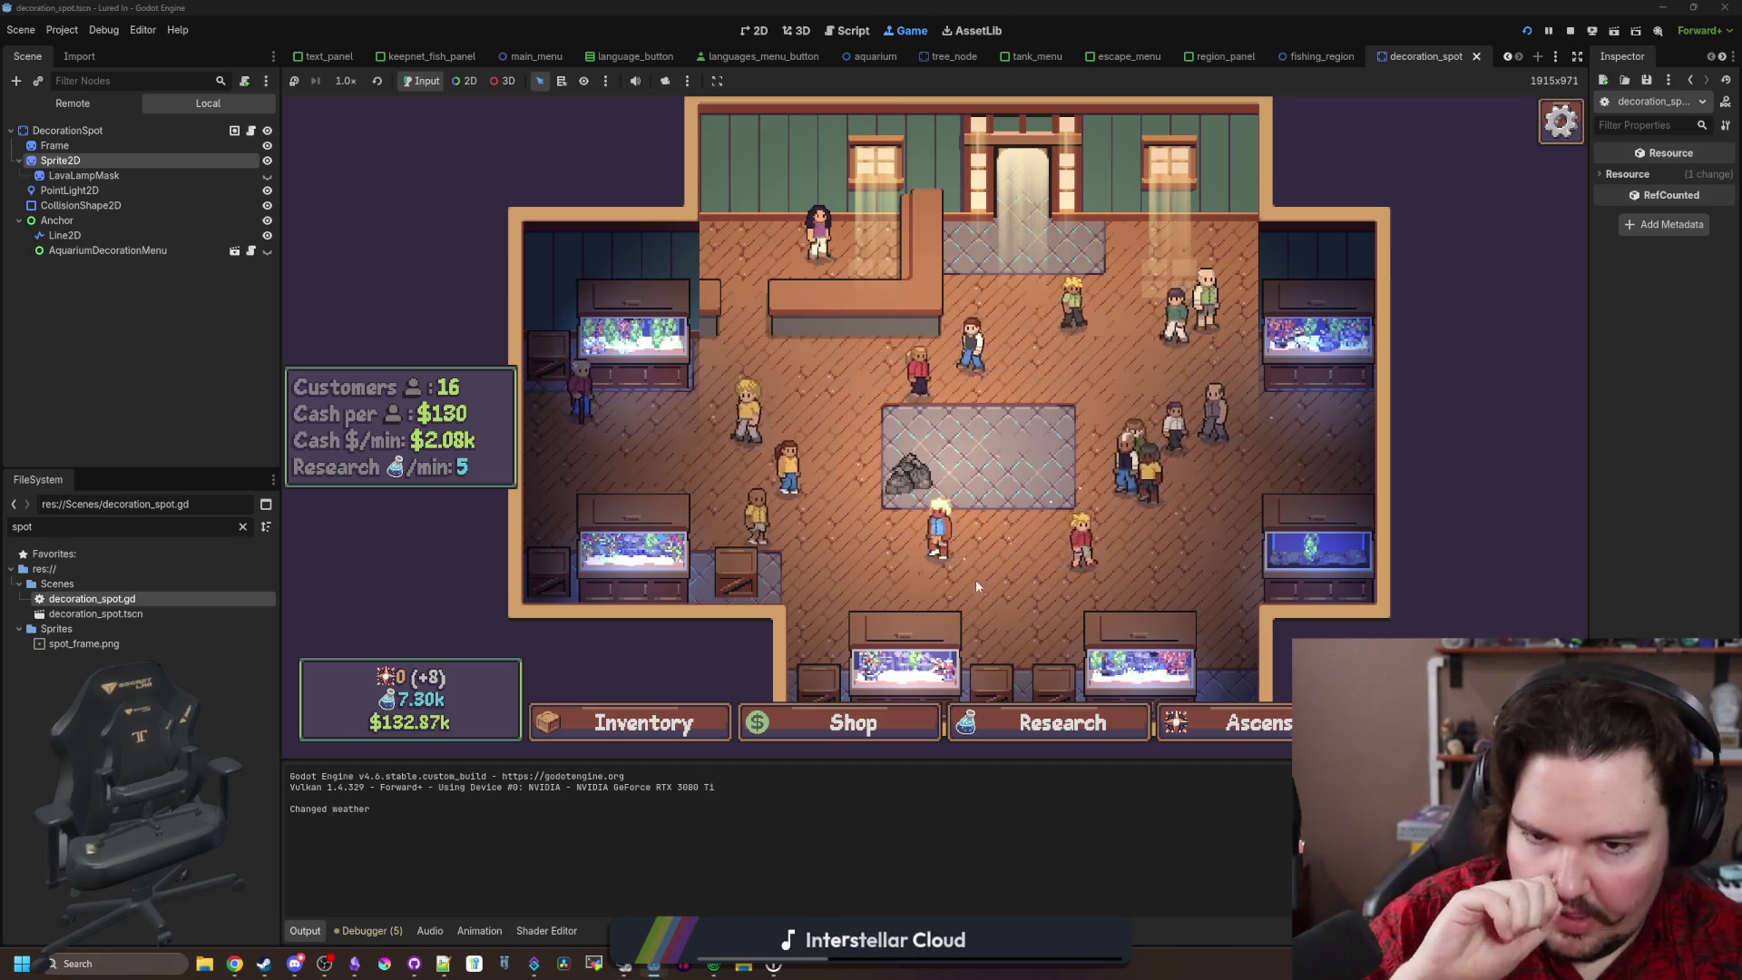
# Step: Move the crate onto the centre rug, then go back to decoration_spot.gd
pyautogui.moveTo(976, 579); pyautogui.dragTo(951, 524)
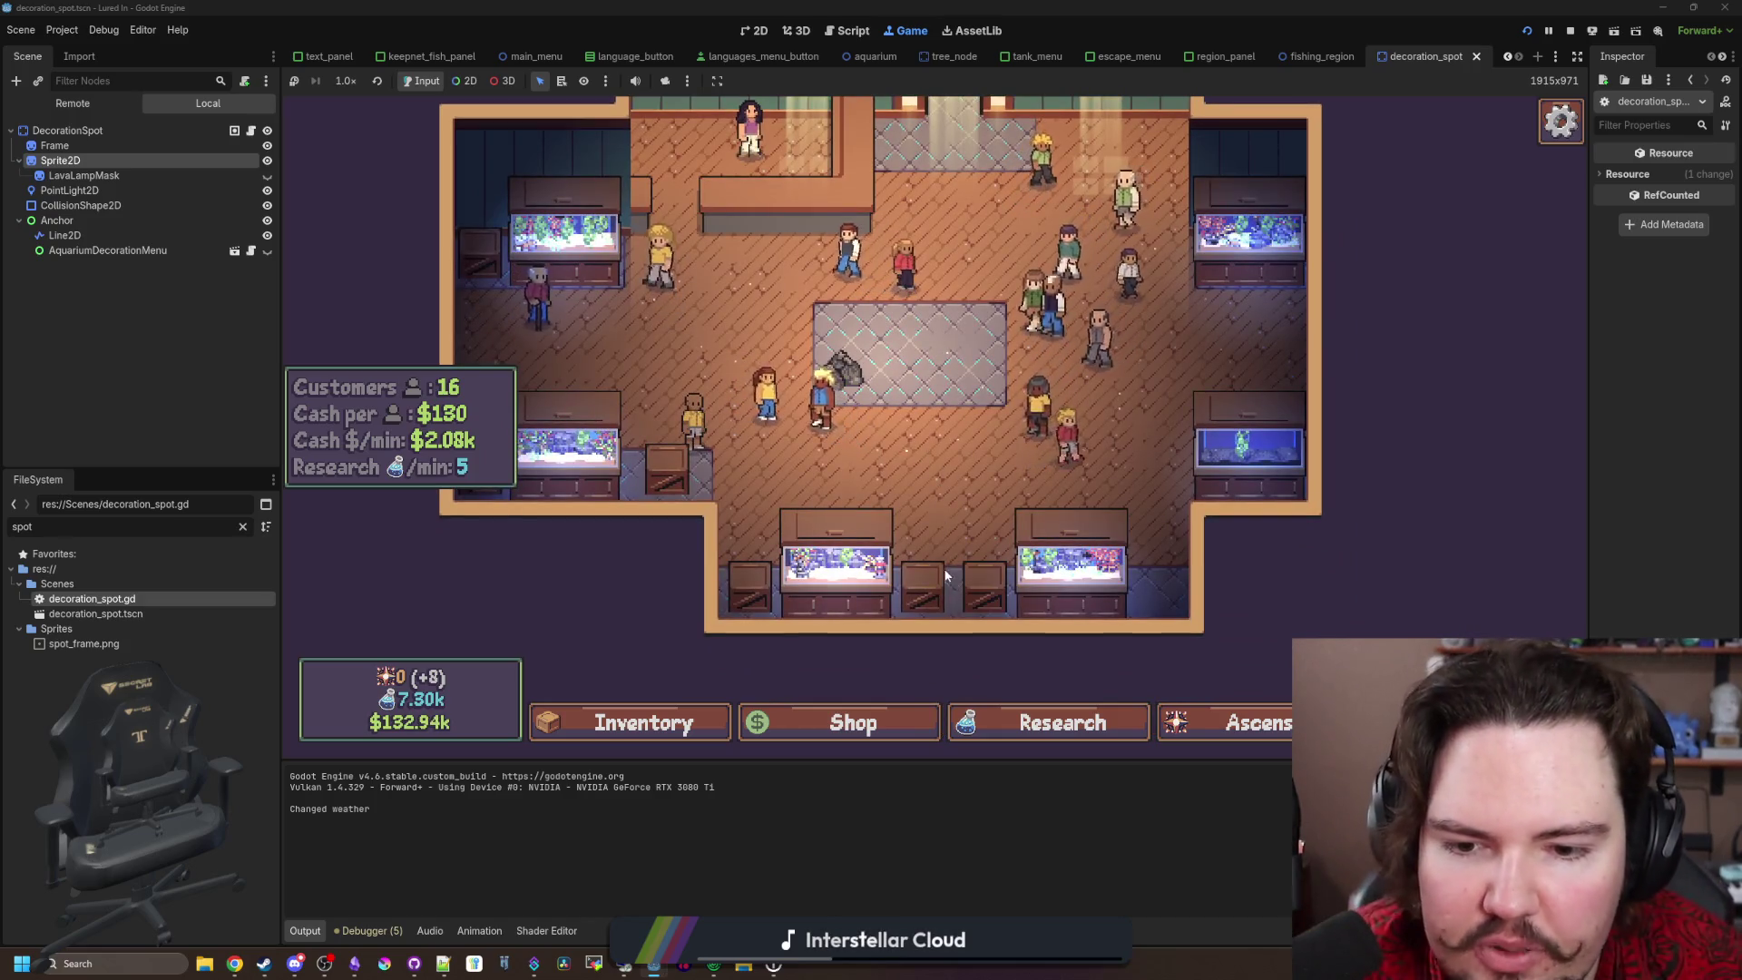
pyautogui.click(931, 579)
pyautogui.click(1069, 514)
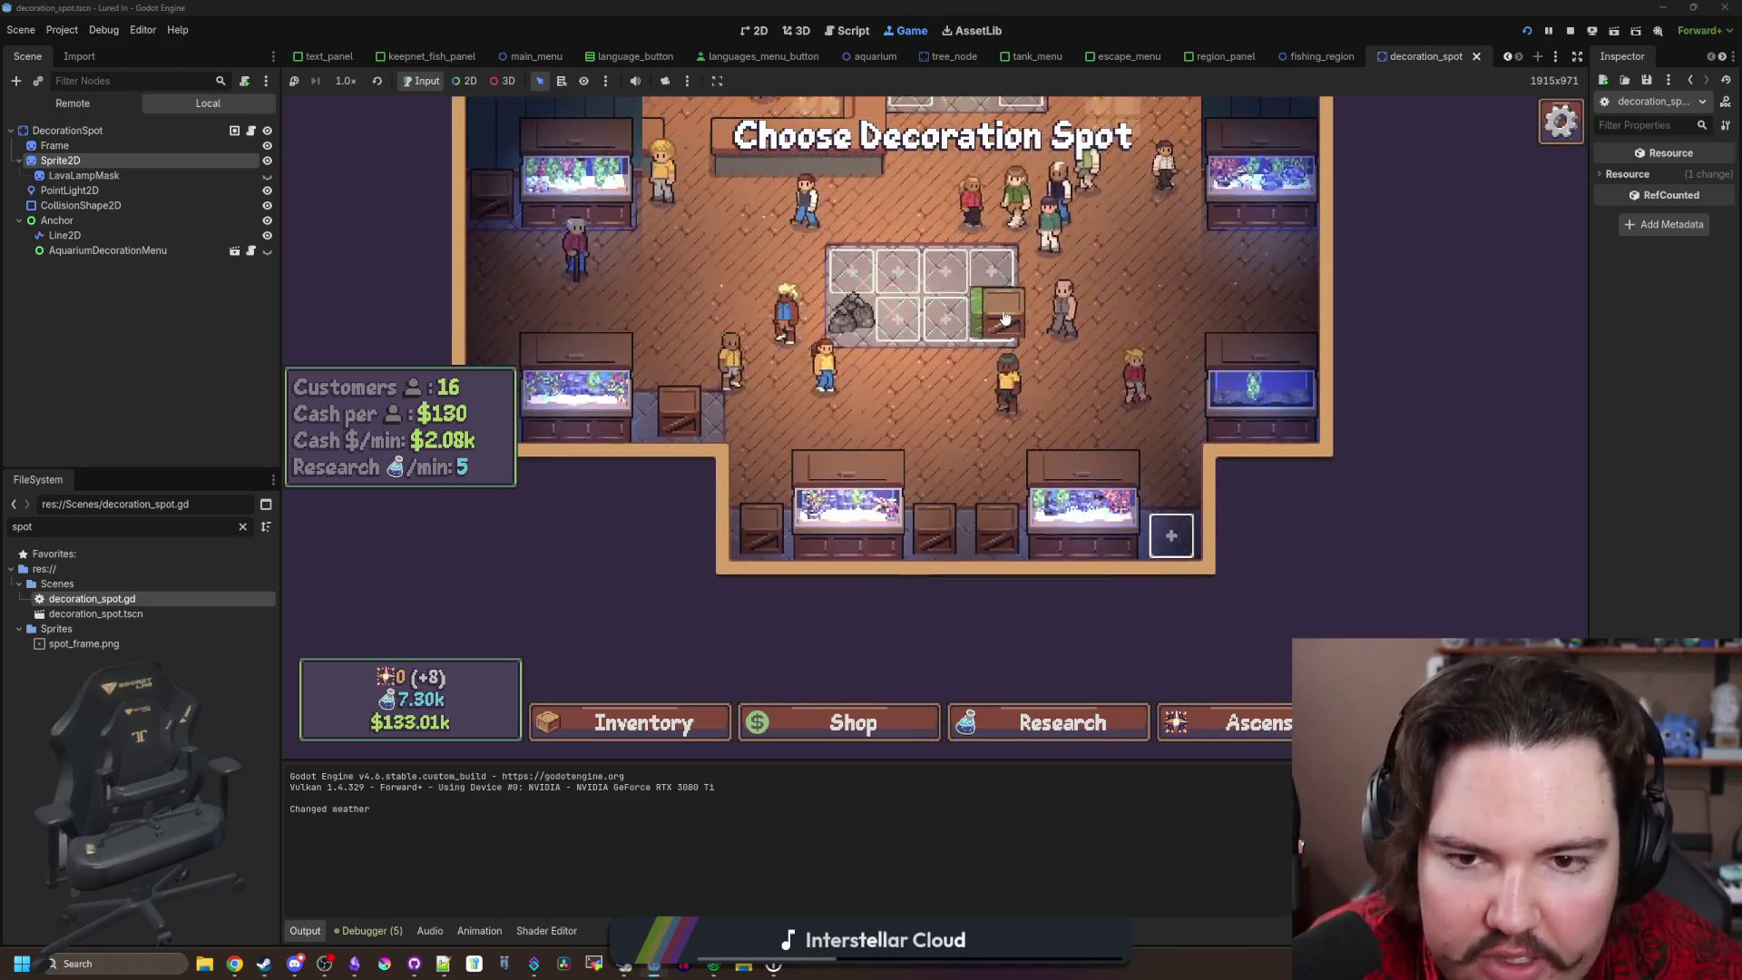
pyautogui.click(979, 309)
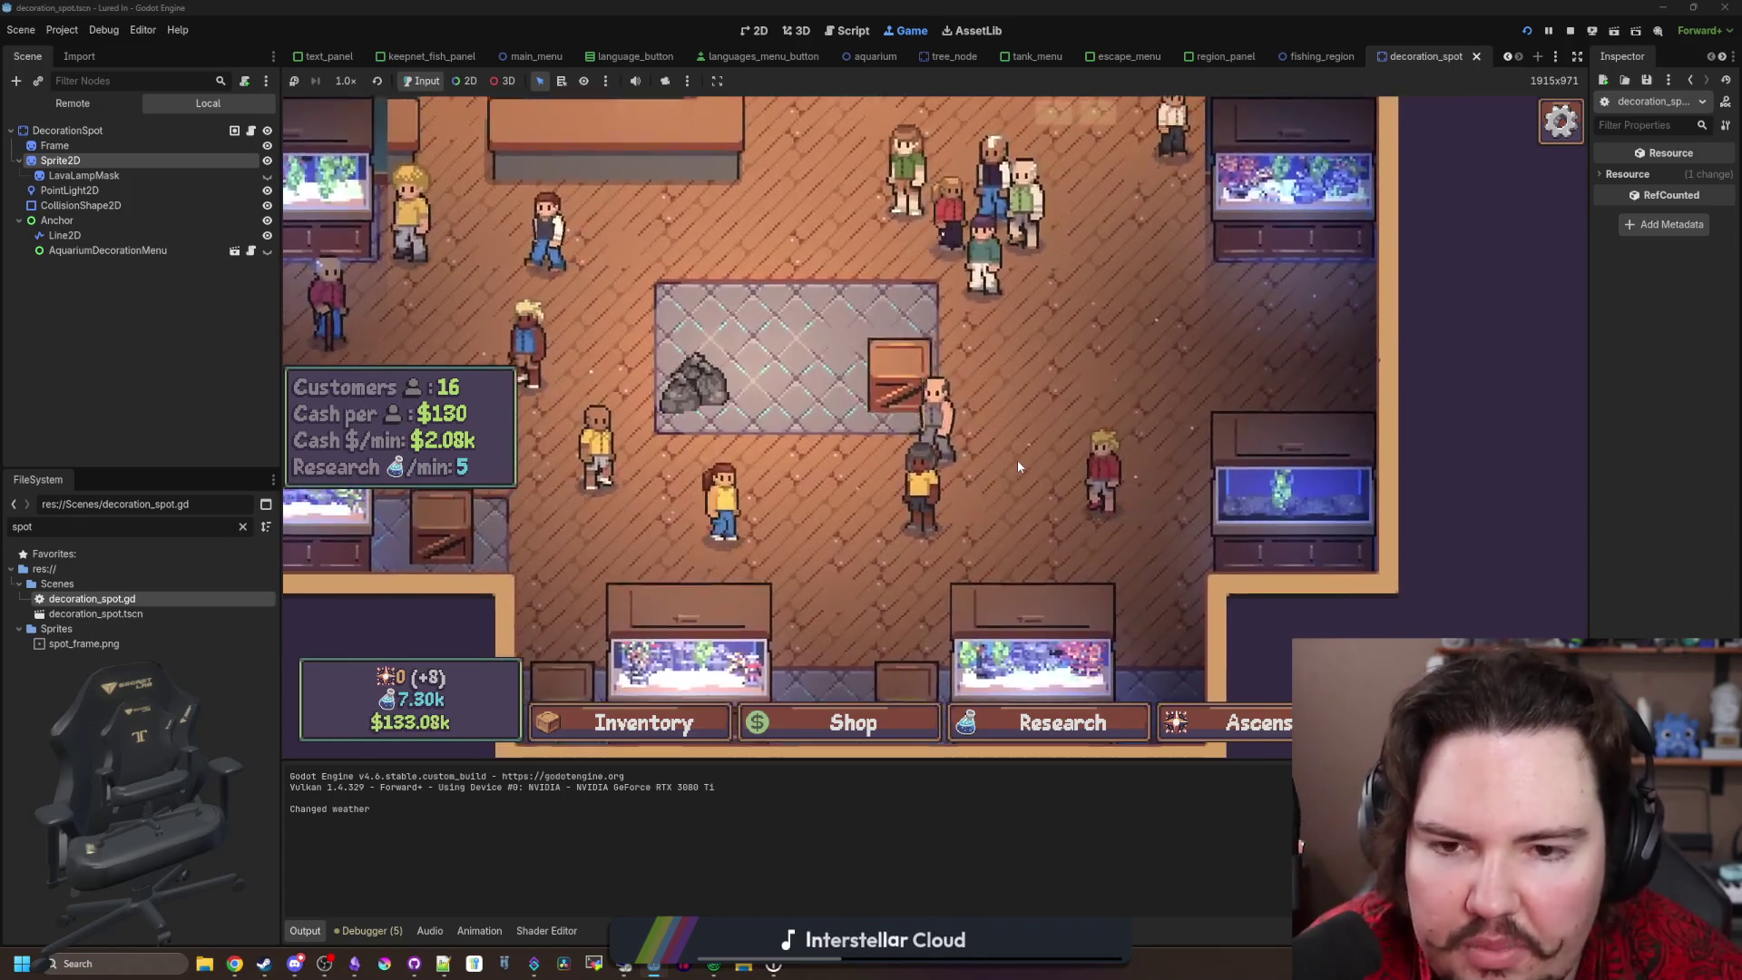
pyautogui.click(252, 132)
pyautogui.scroll(-15, 704, 498)
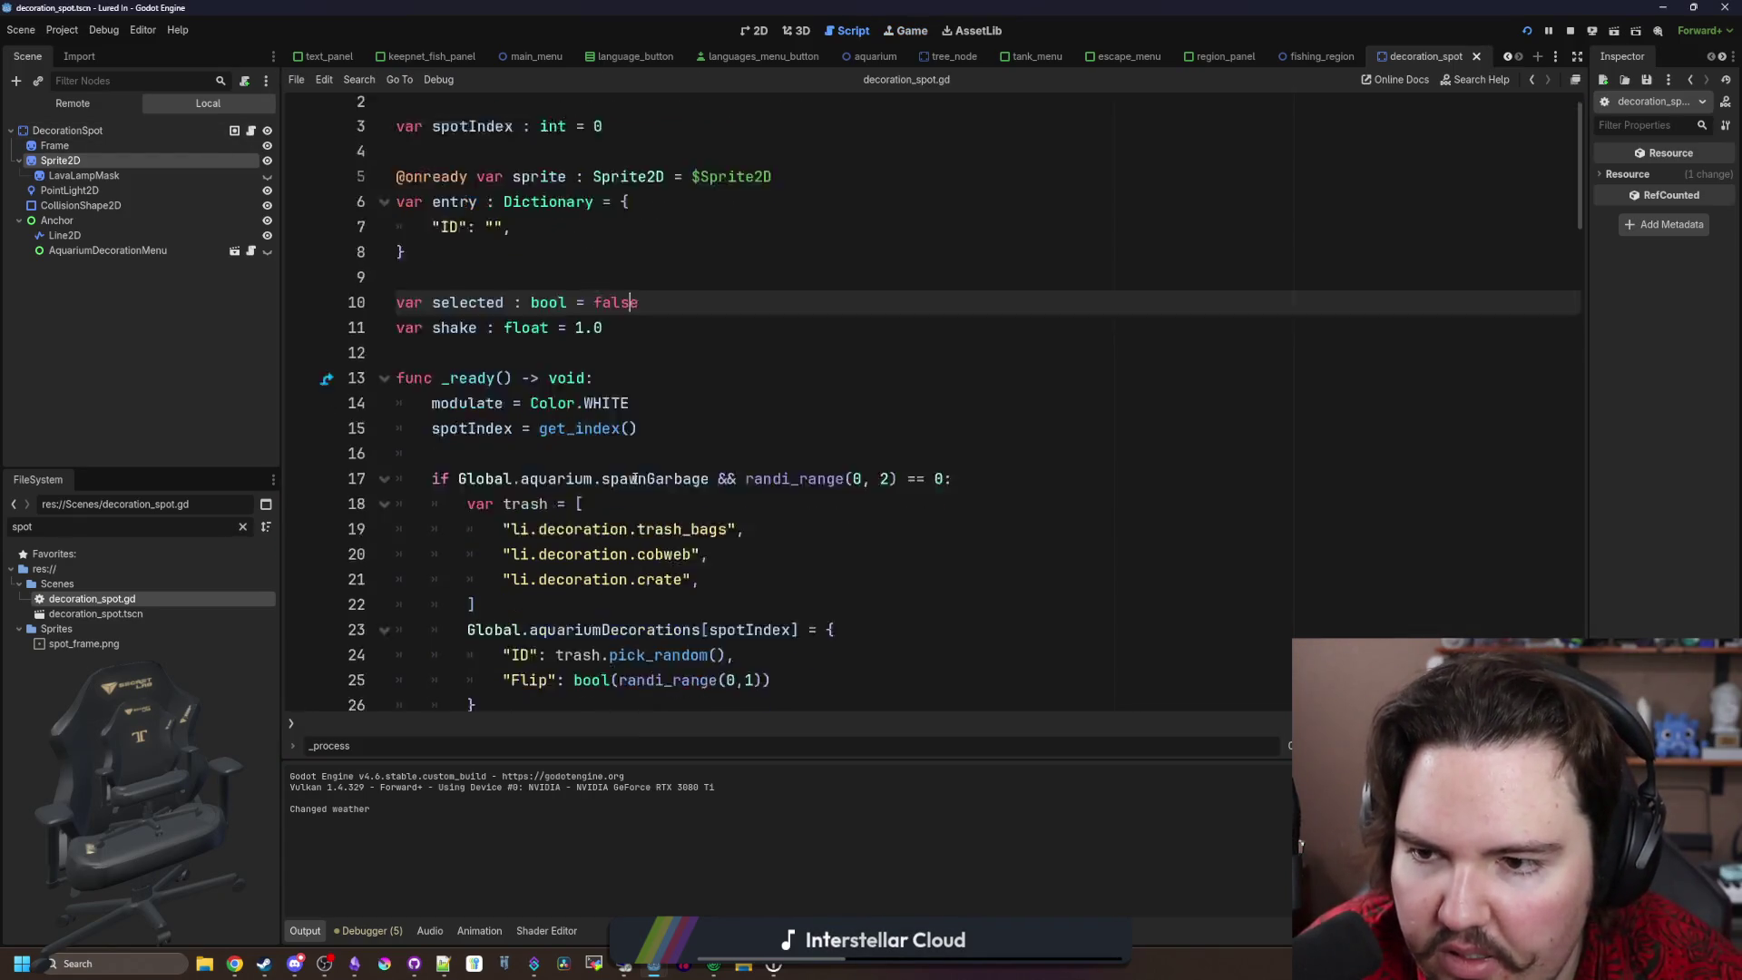
# Step: Change the shake decay rate on line 43 to 8.0 and save the script
pyautogui.scroll(6, 716, 448)
pyautogui.scroll(-6, 717, 448)
pyautogui.scroll(4, 689, 363)
pyautogui.click(638, 336)
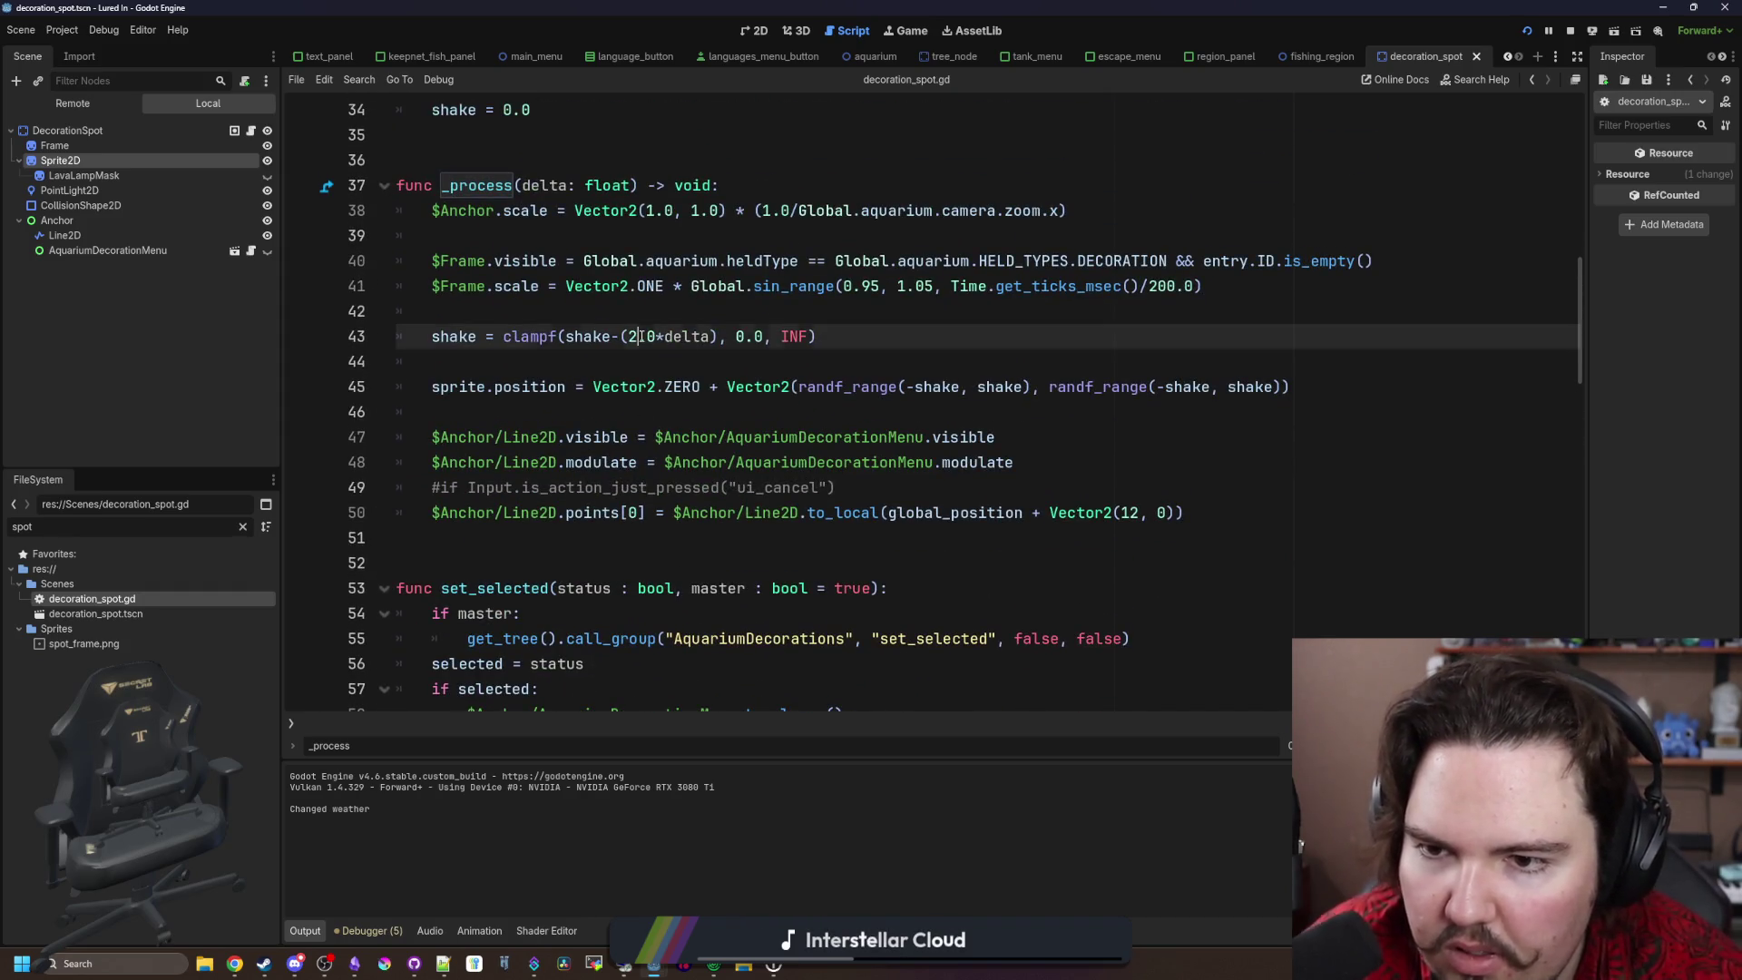
pyautogui.write('4')
pyautogui.click(715, 361)
pyautogui.hotkey('ctrl', 's')
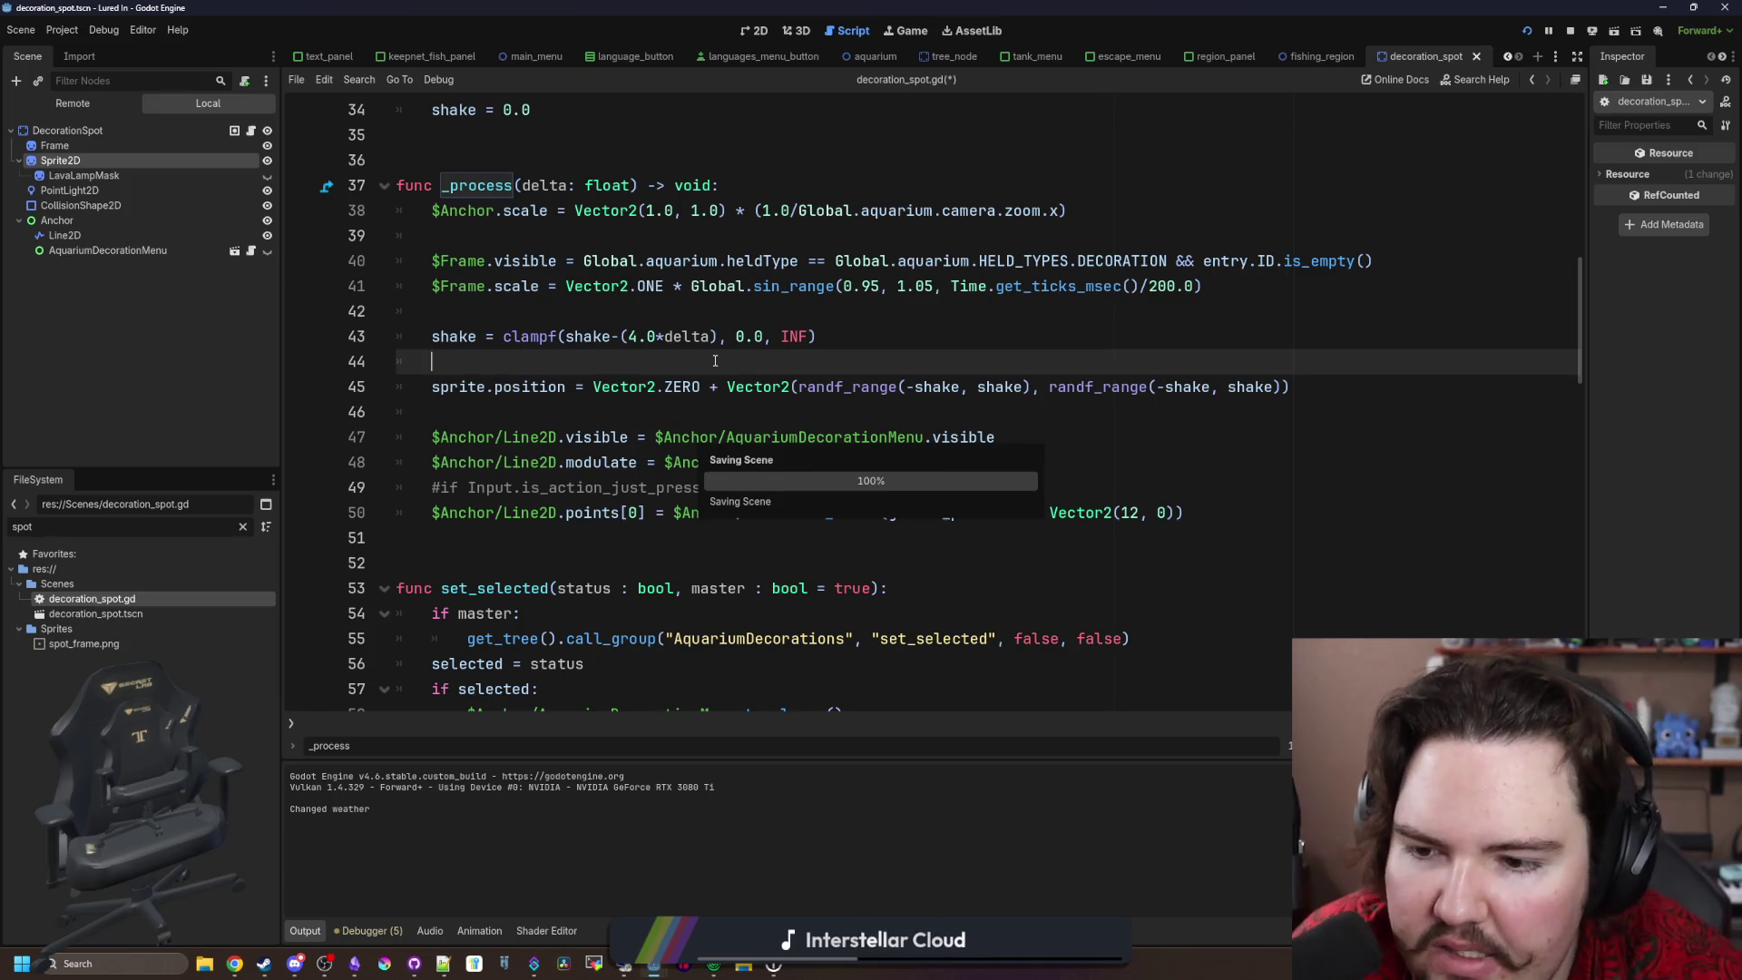
# Step: Lower the initial shake strength on line 98 from 10.0 to 3.0
pyautogui.scroll(-13, 715, 361)
pyautogui.scroll(-3, 585, 396)
pyautogui.click(559, 511)
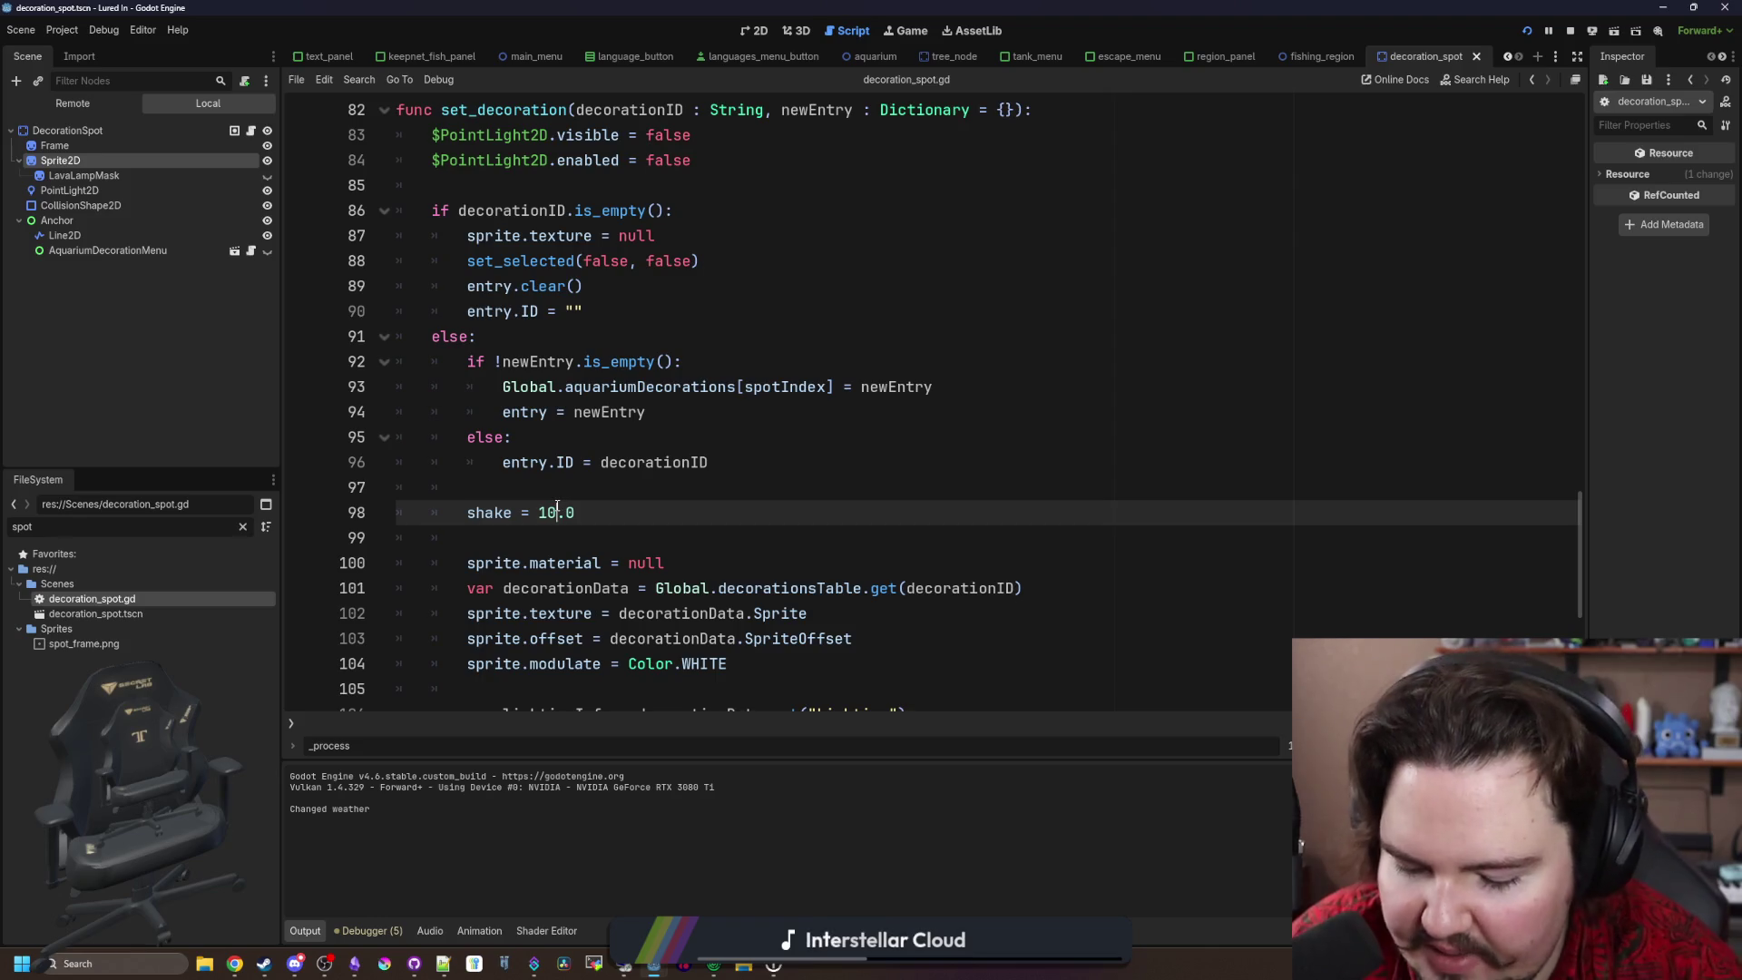
pyautogui.write('5')
pyautogui.click(638, 483)
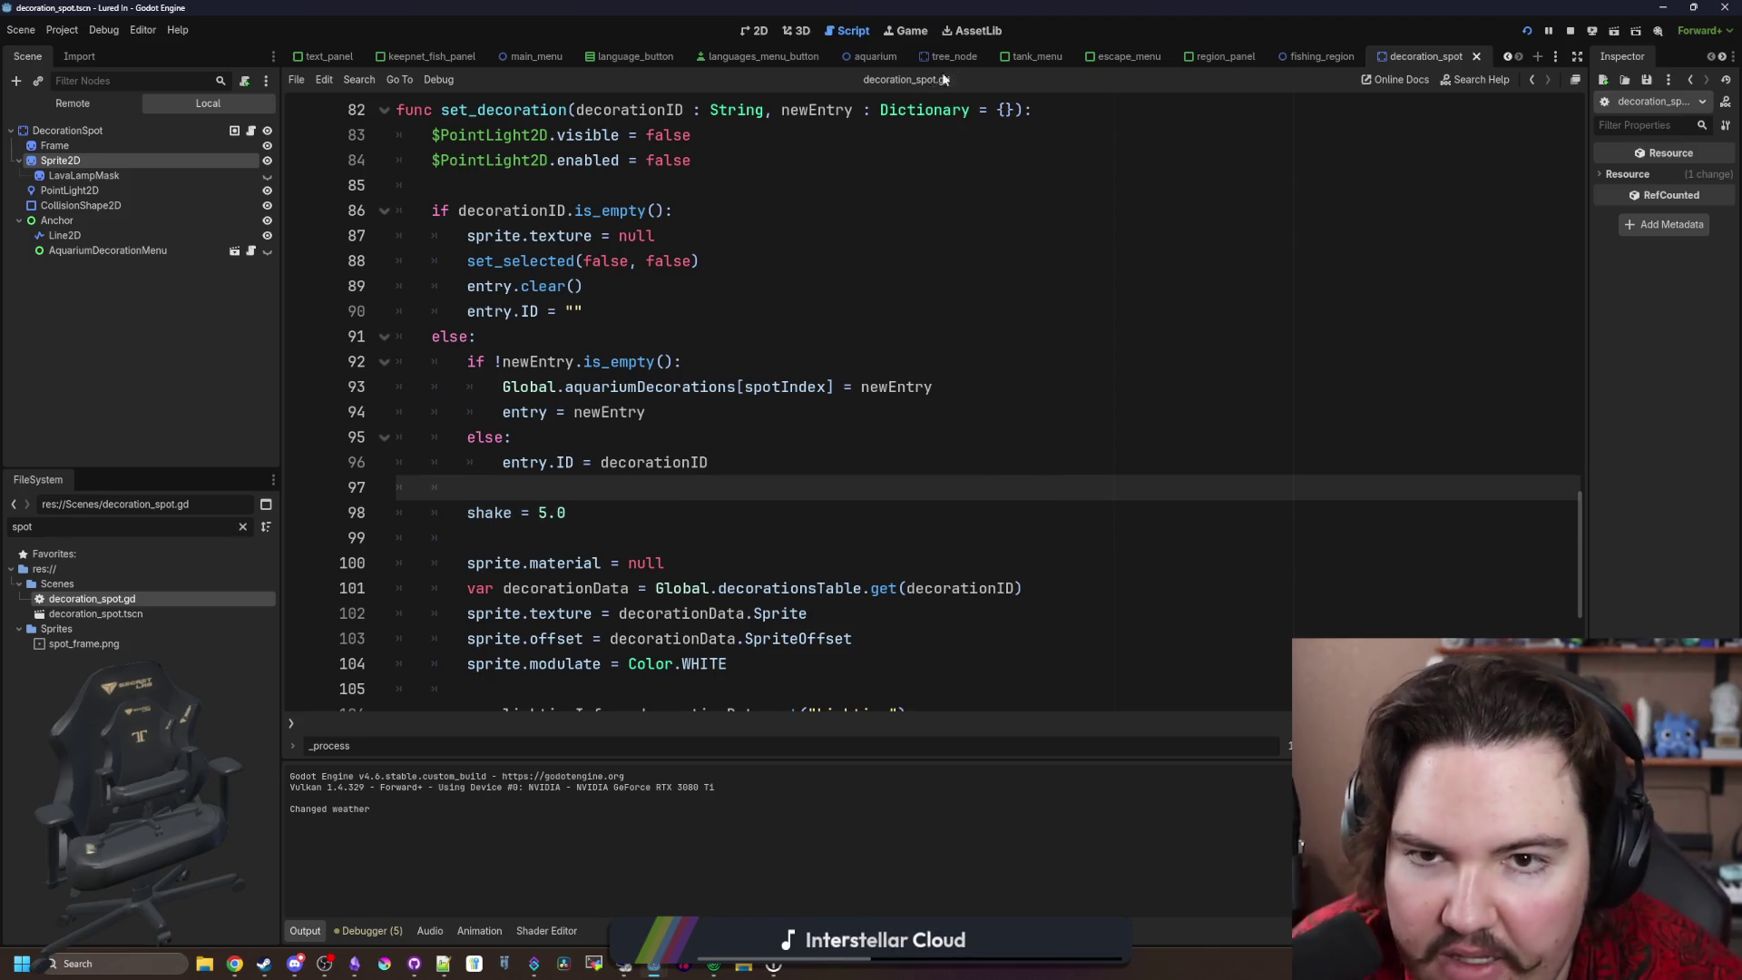
# Step: In the running game, move the crate to test the shake, then return to the script
pyautogui.click(911, 31)
pyautogui.click(921, 404)
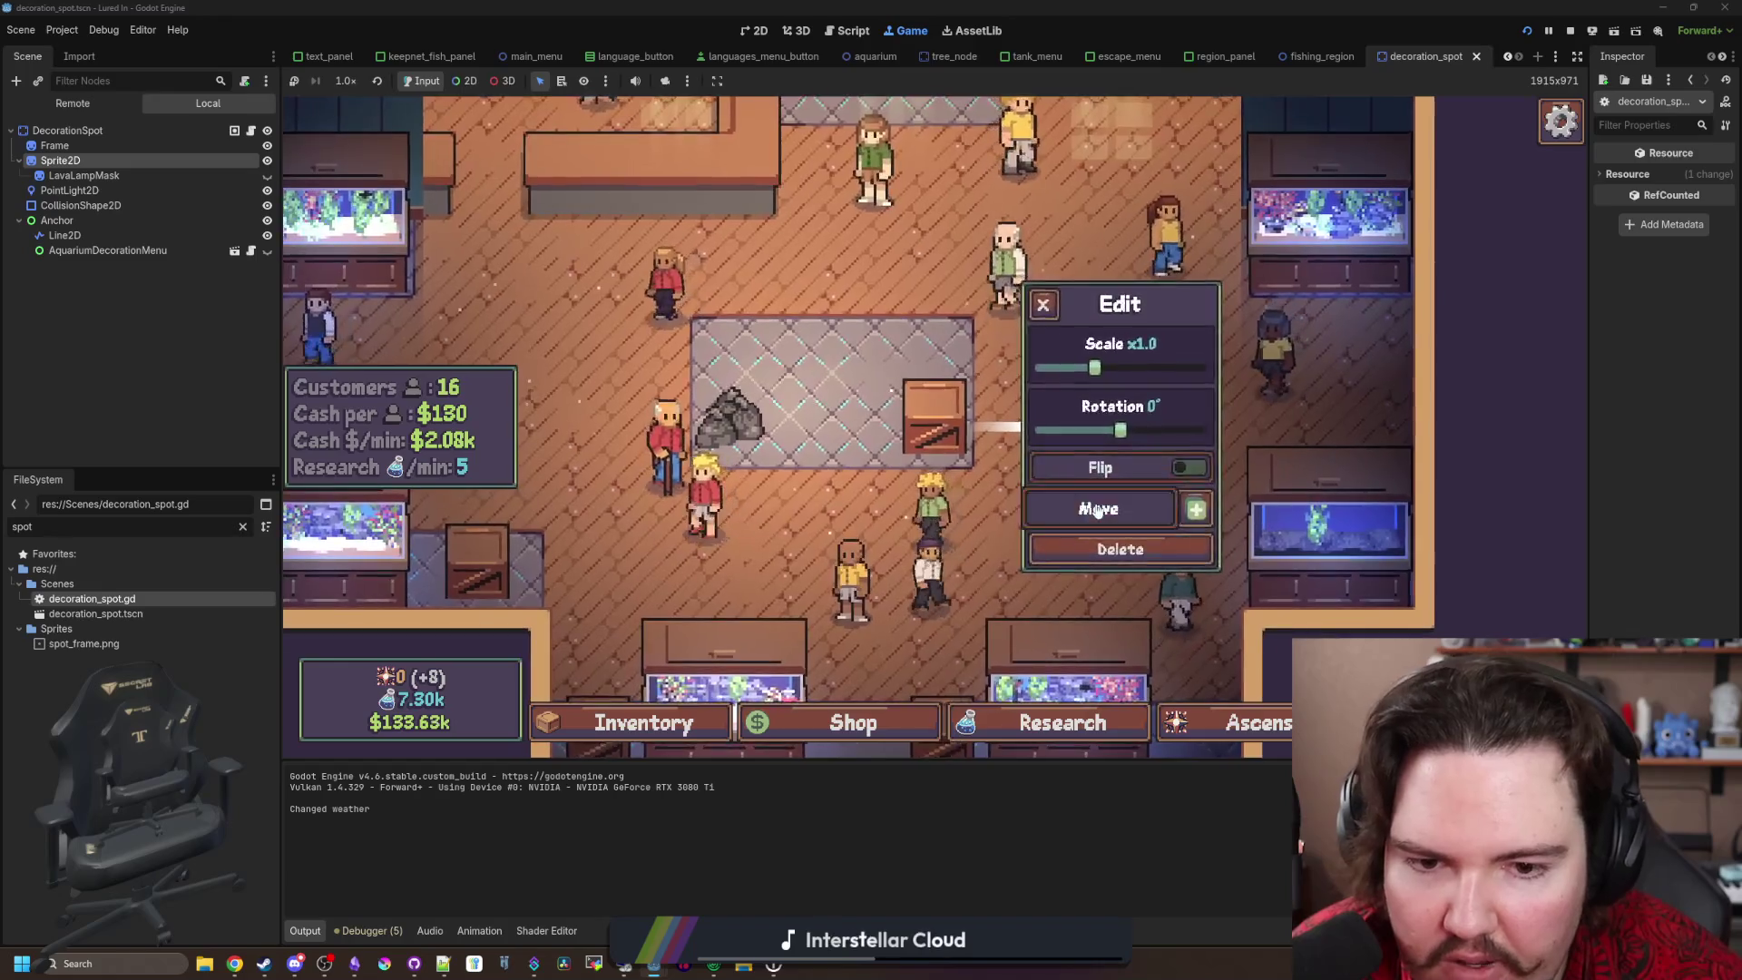
pyautogui.click(1088, 494)
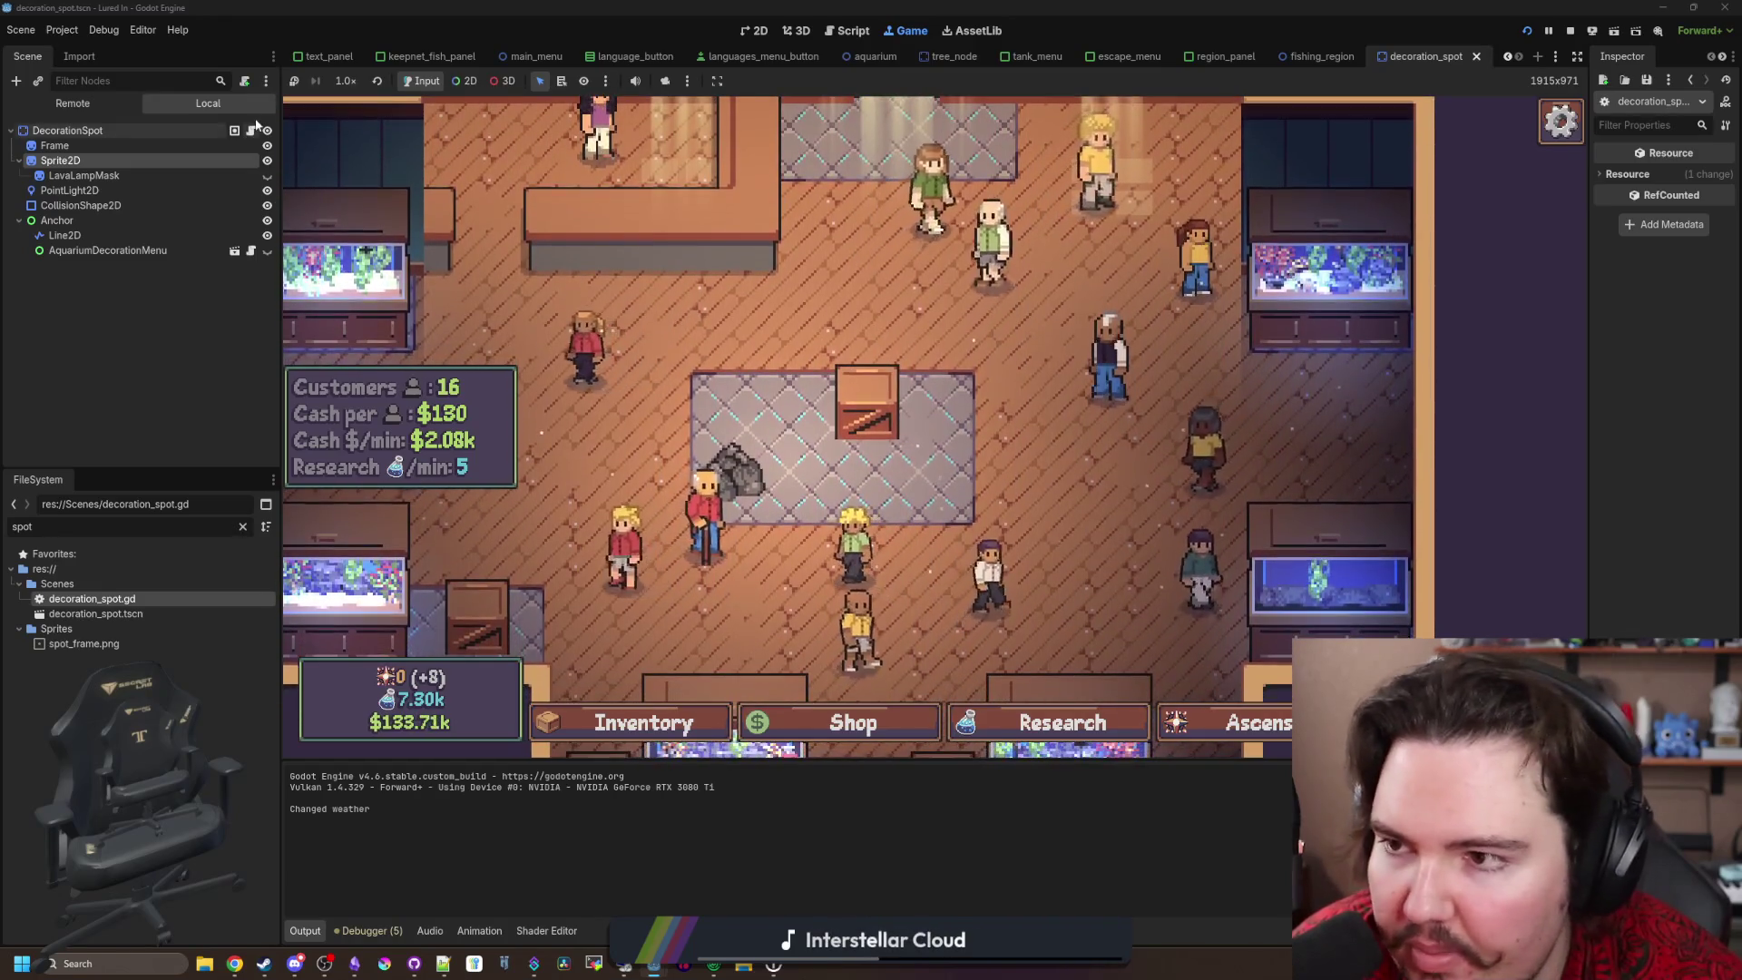
pyautogui.click(252, 129)
# Step: Recheck the shake value on line 98 and decay on line 43, then run the game with F5
pyautogui.click(546, 511)
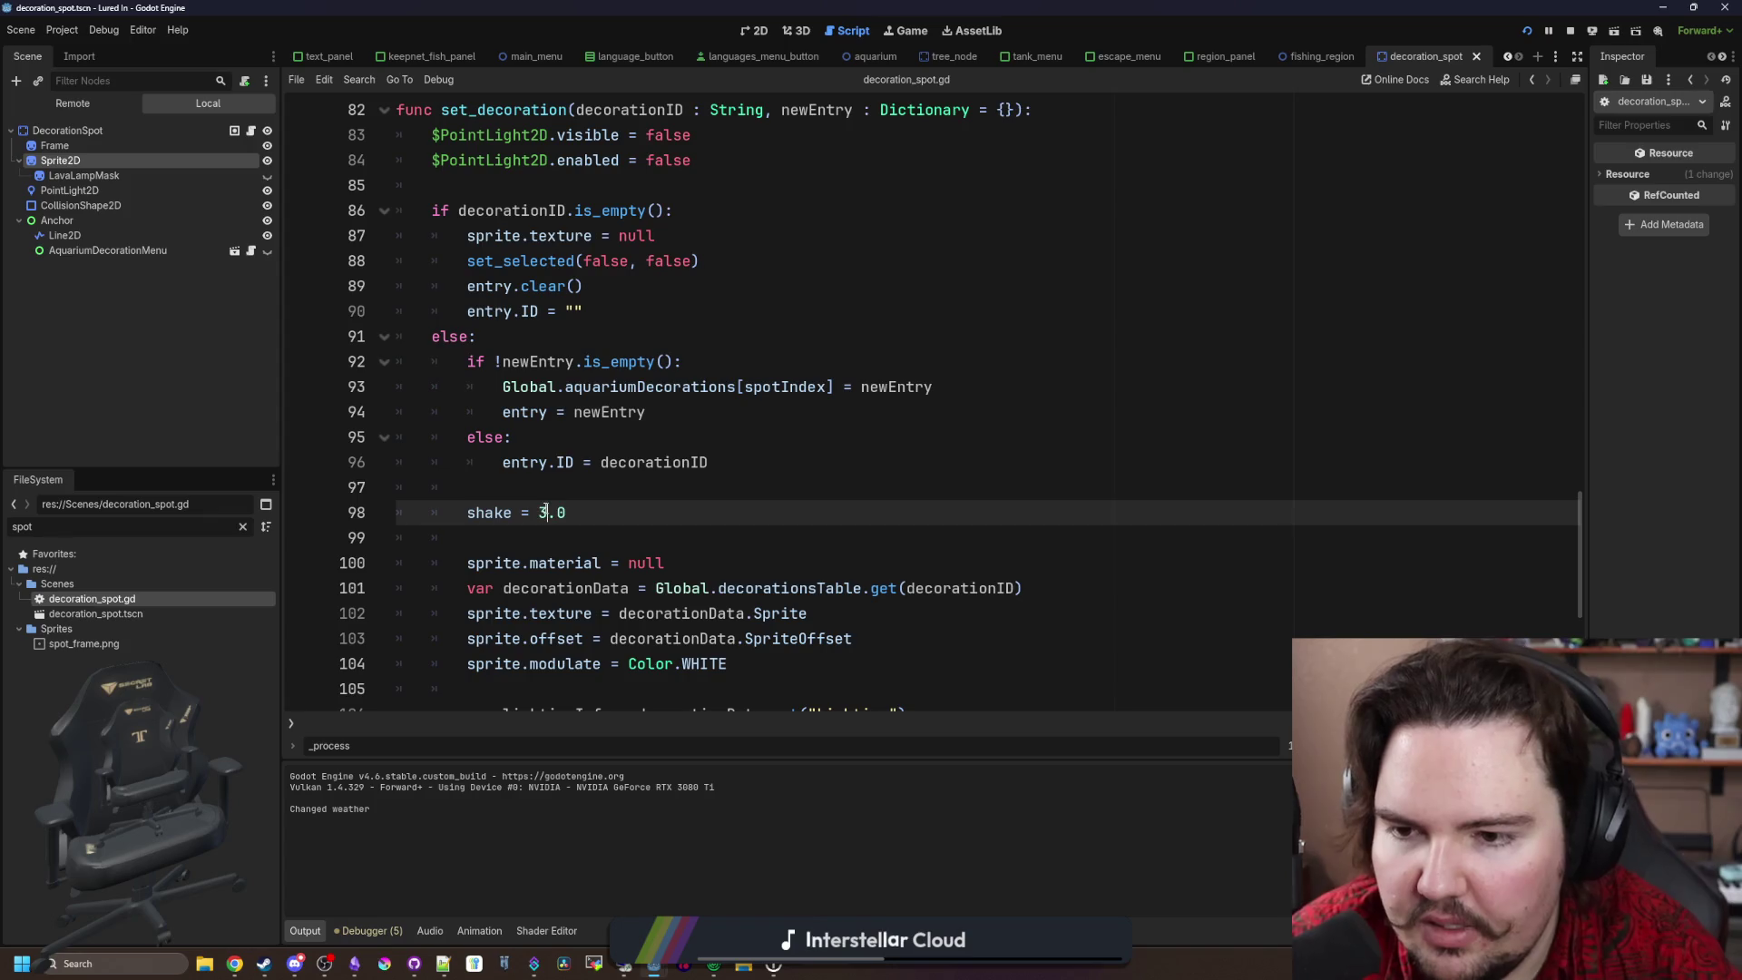
pyautogui.scroll(10, 599, 504)
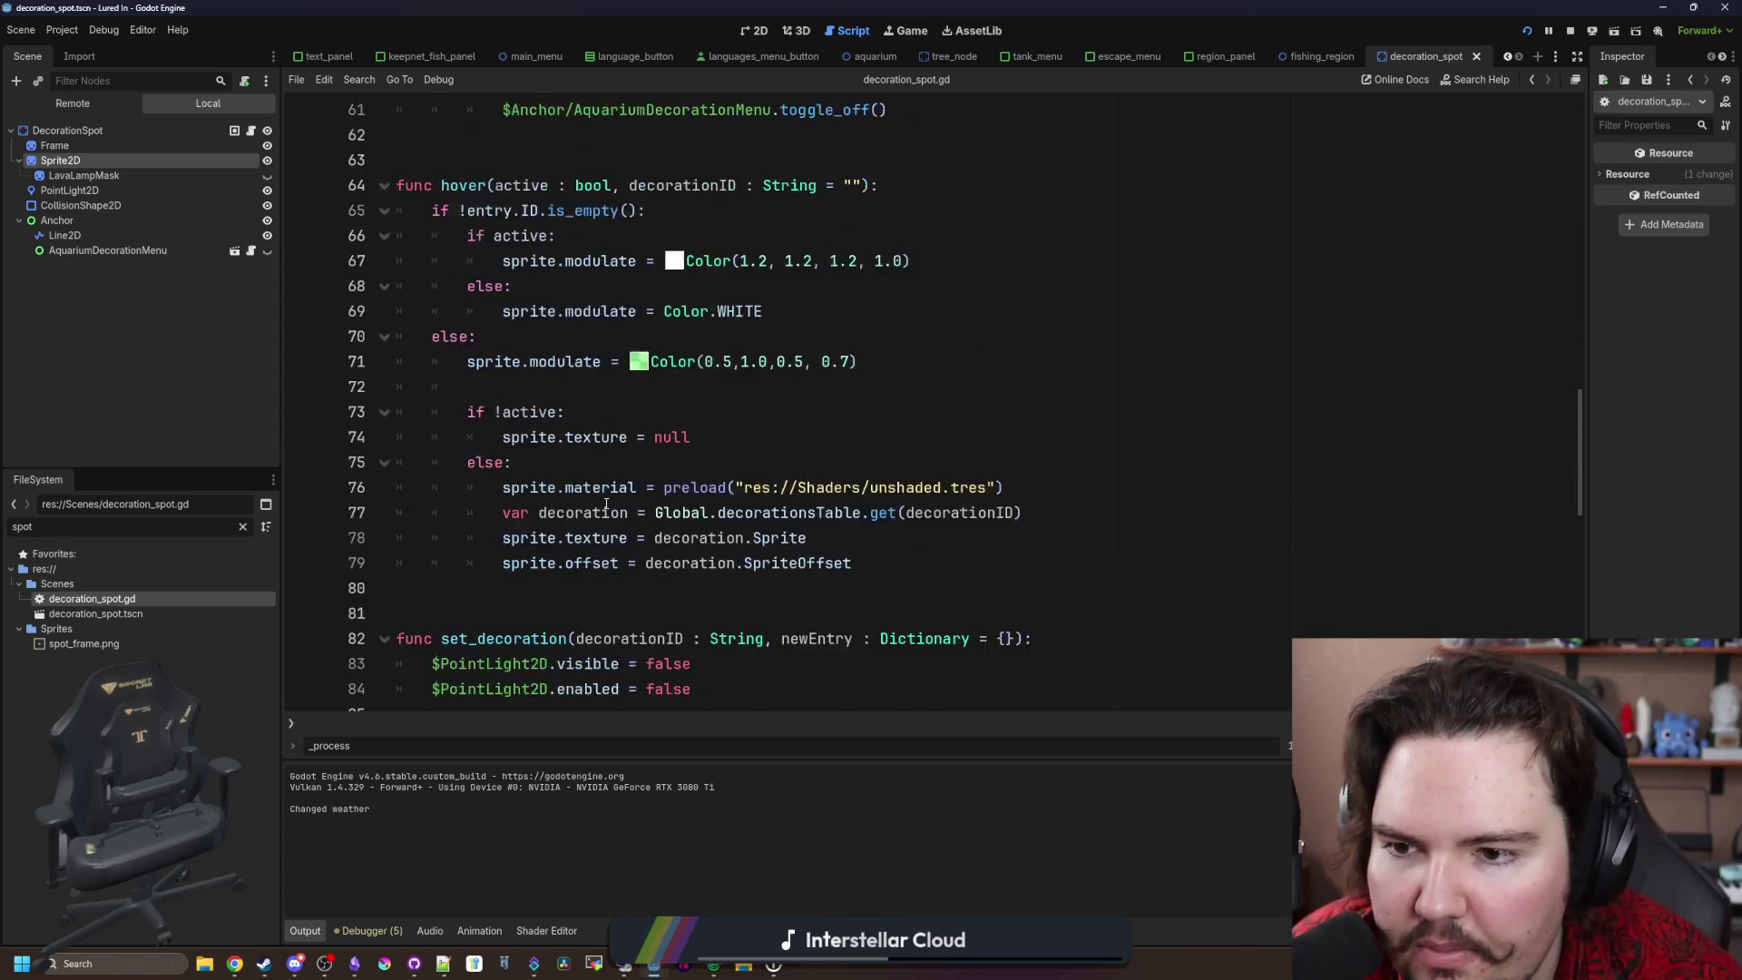
pyautogui.scroll(8, 606, 503)
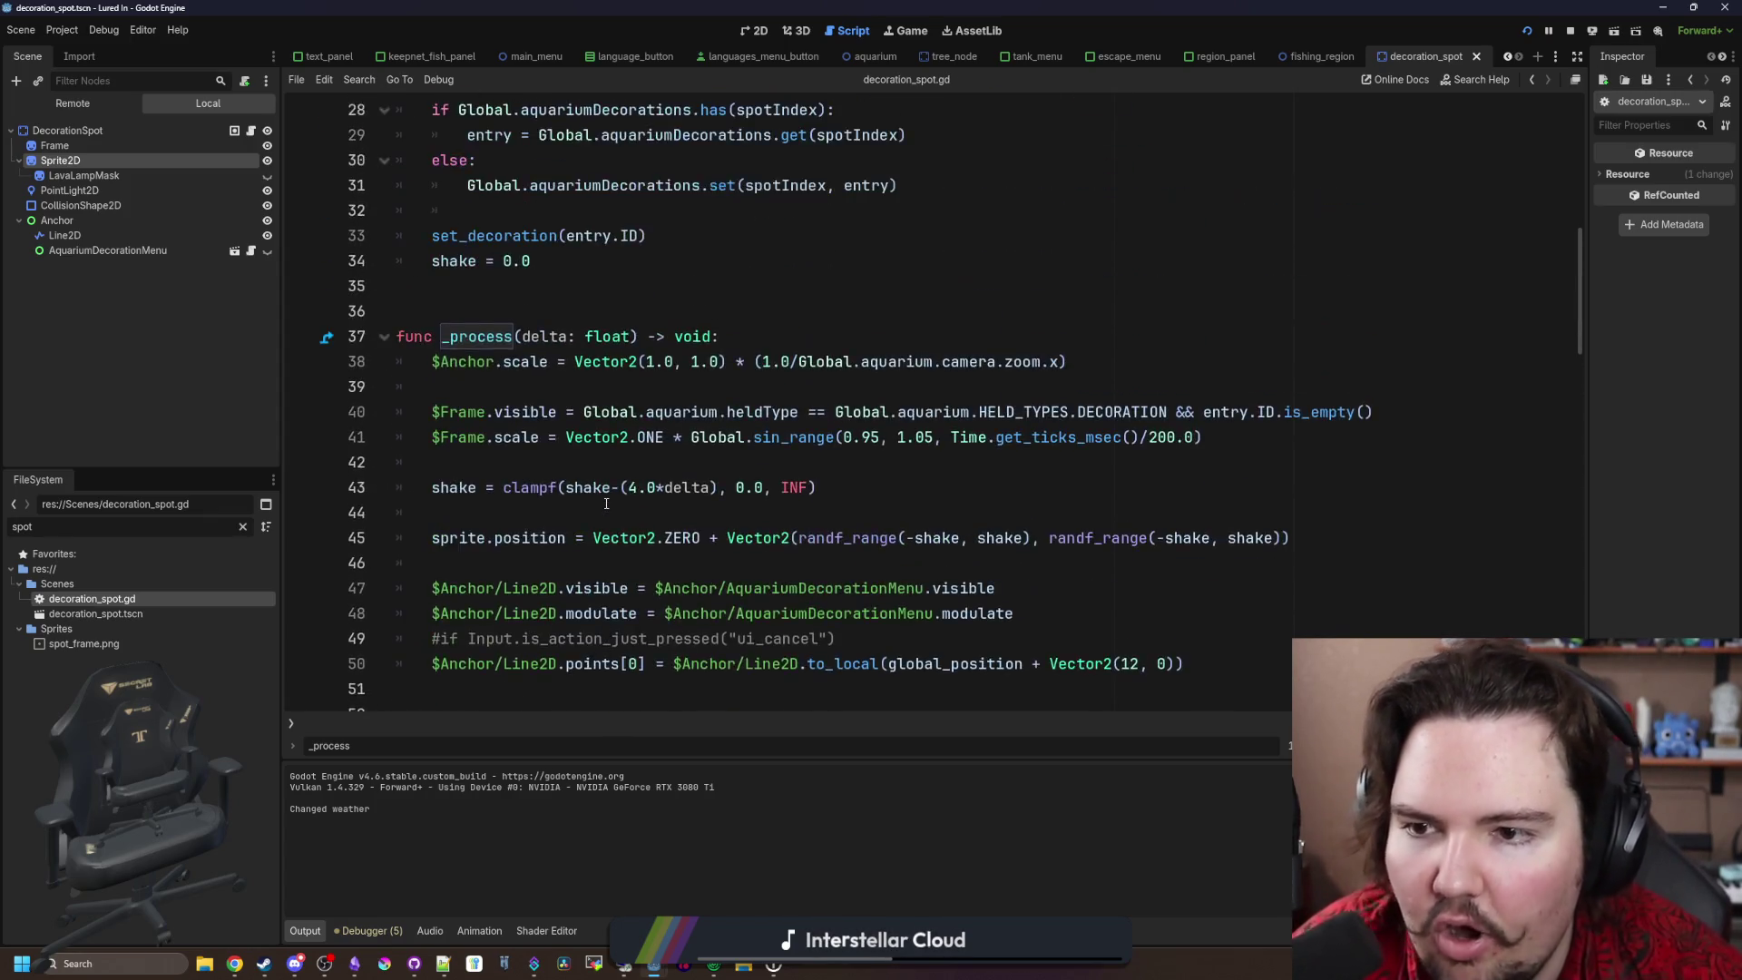
pyautogui.scroll(4, 651, 486)
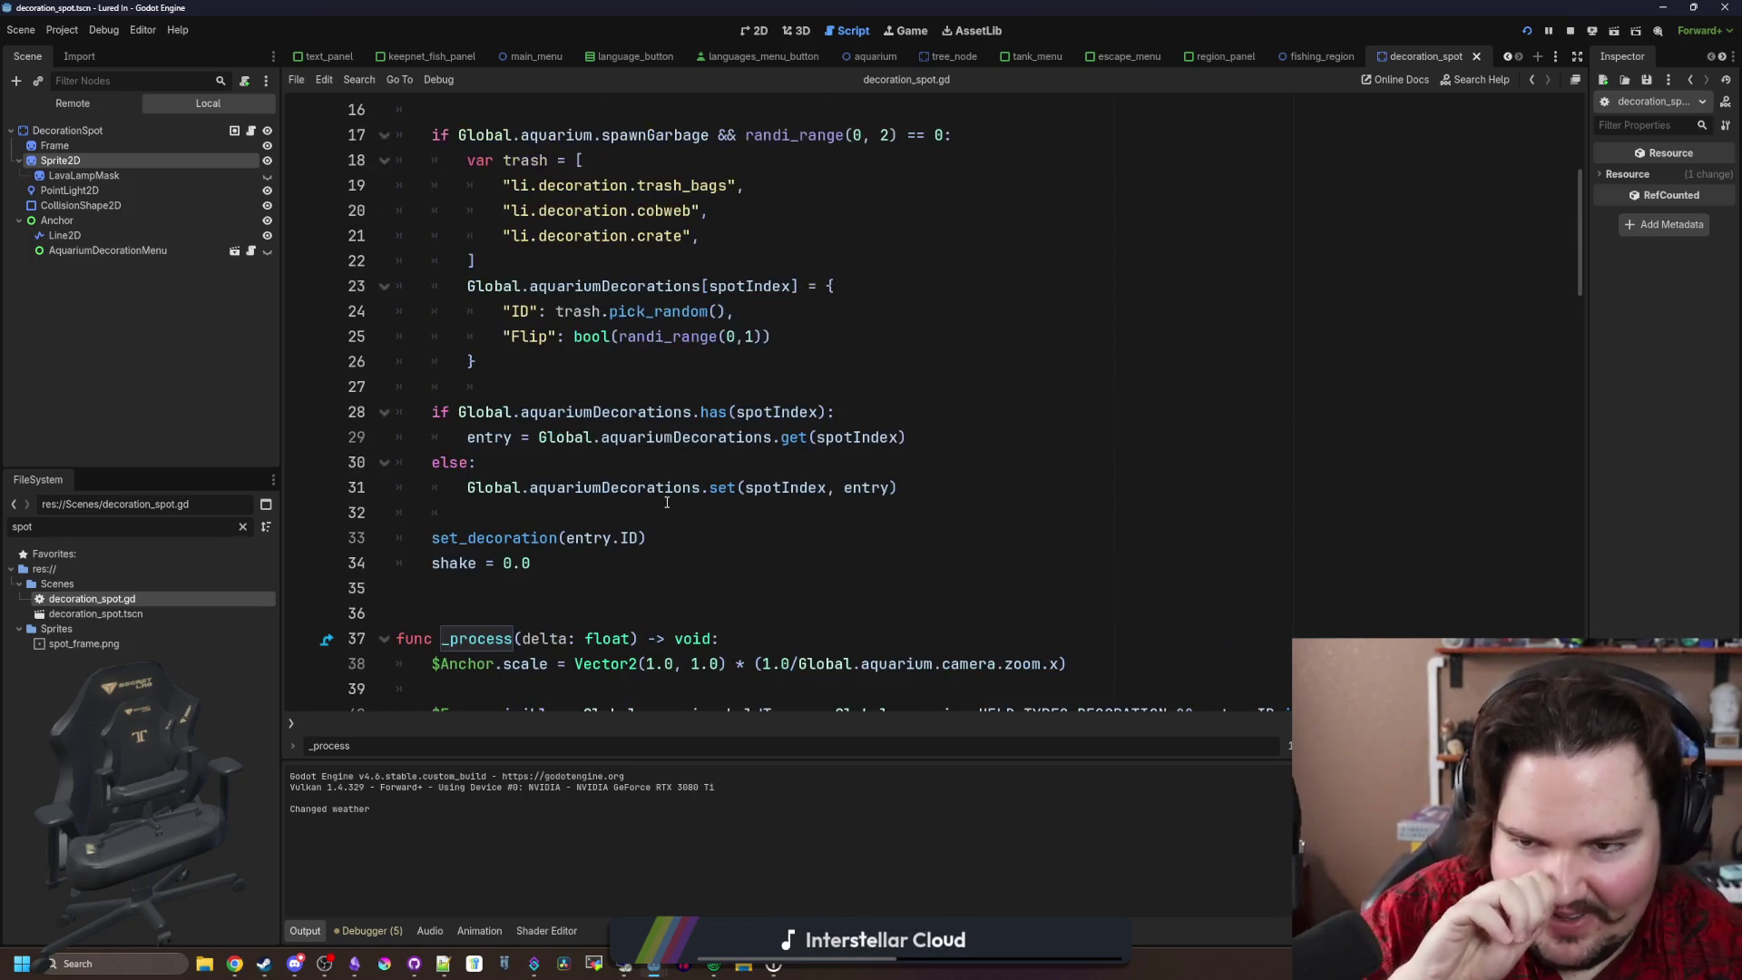
pyautogui.scroll(-6, 759, 467)
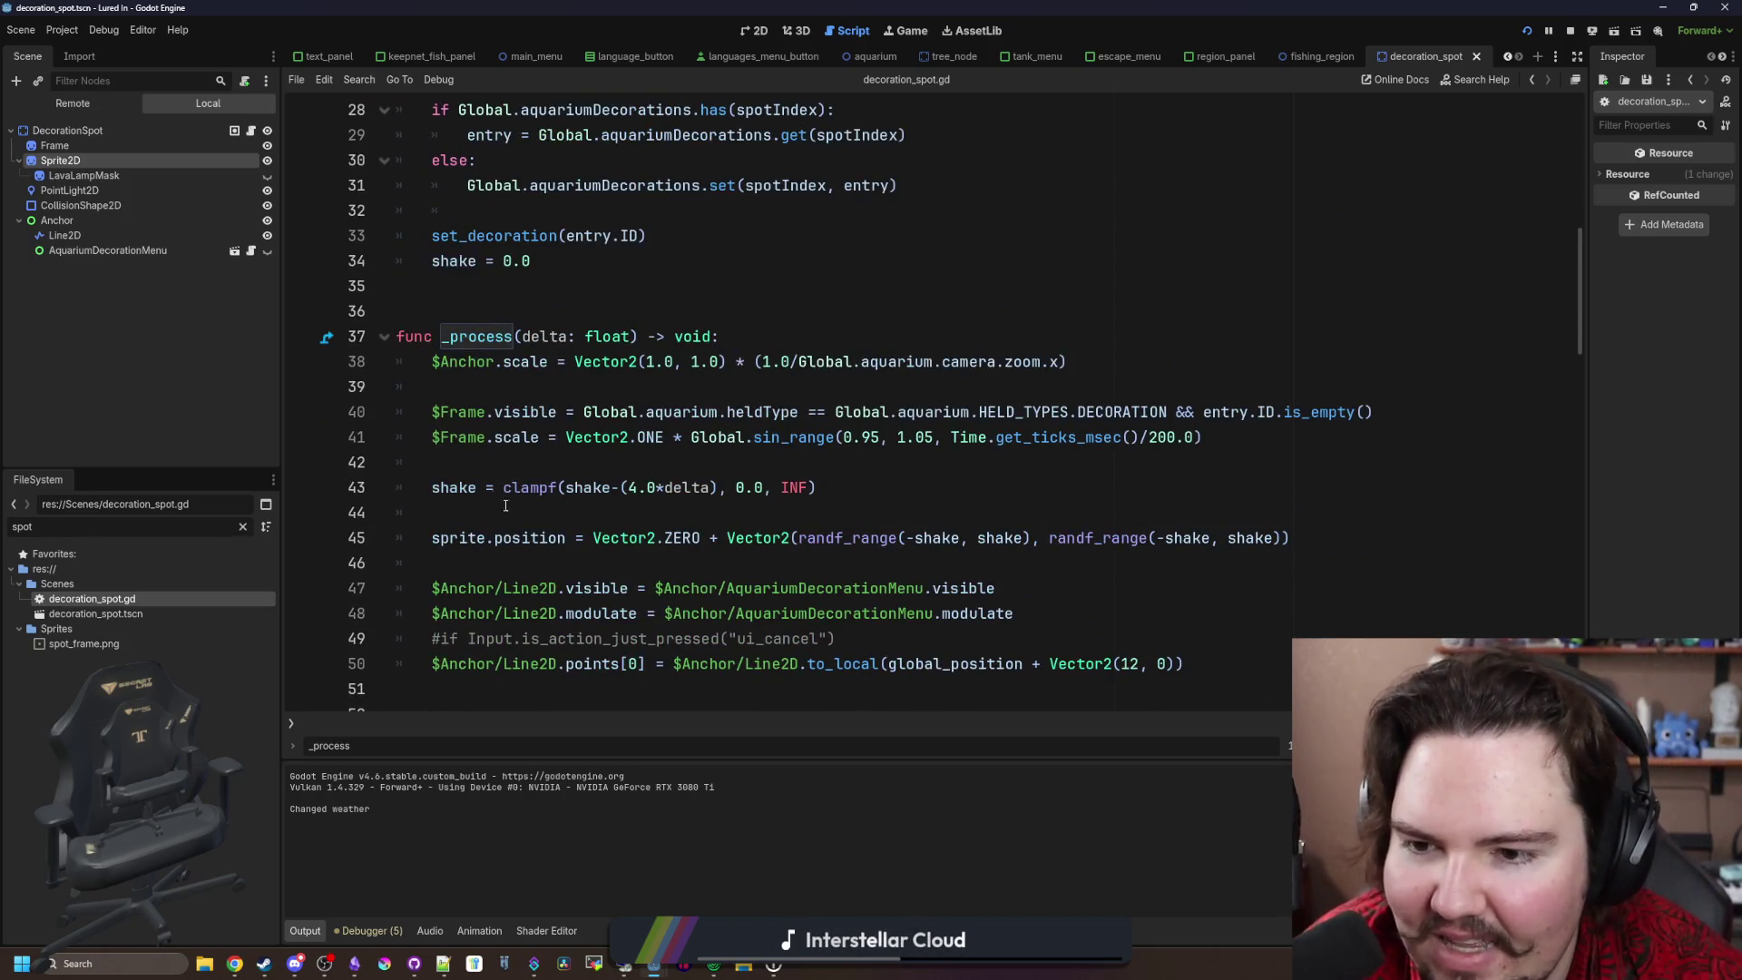
pyautogui.click(643, 494)
pyautogui.write('8')
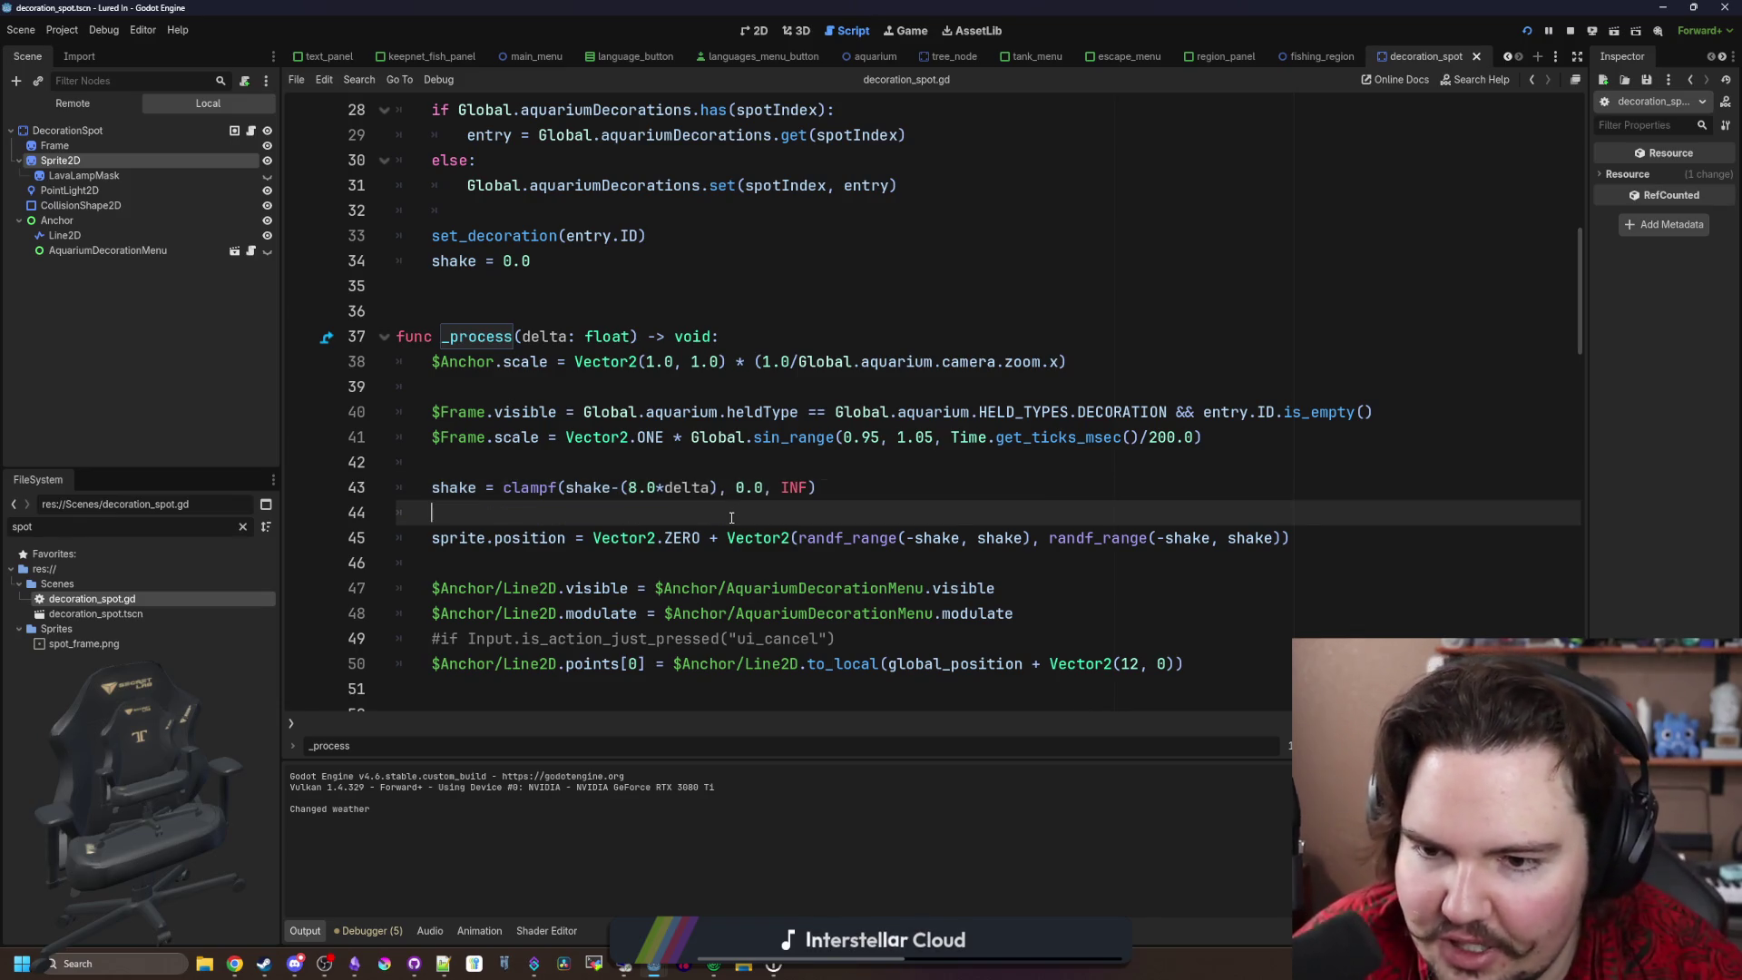
pyautogui.press('F5')
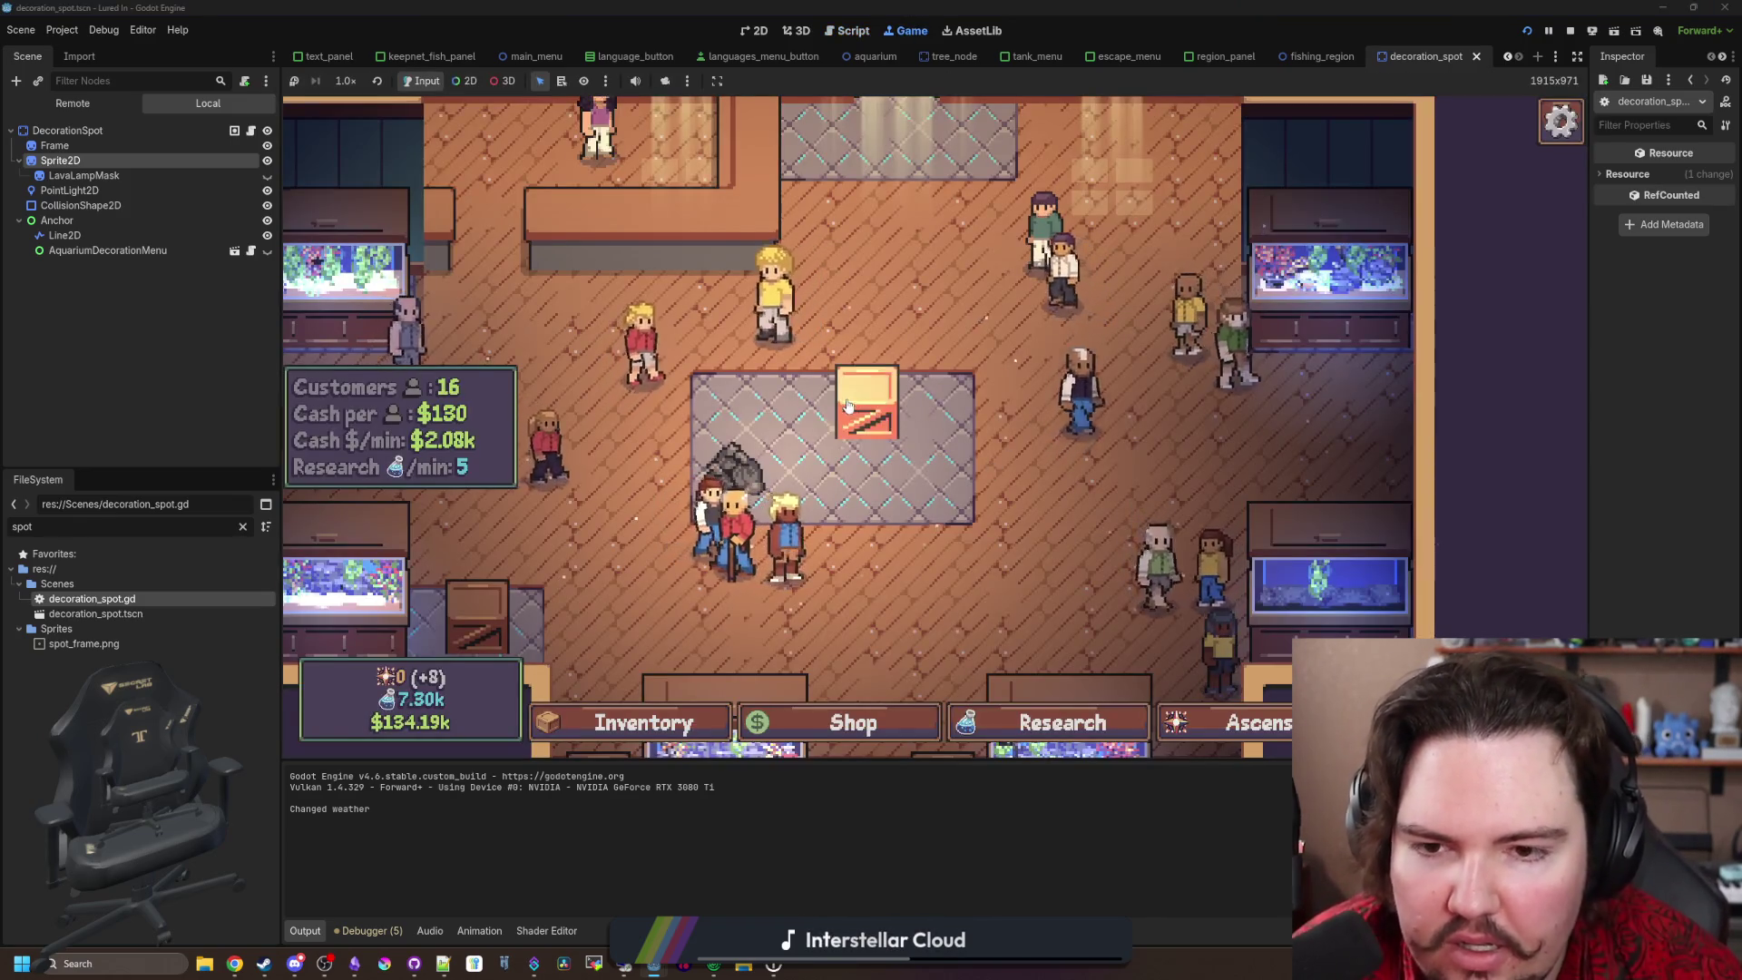
# Step: Move the crate to the top spot and then the bottom spot to watch it shake
pyautogui.click(866, 399)
pyautogui.click(1075, 499)
pyautogui.click(984, 263)
pyautogui.click(993, 250)
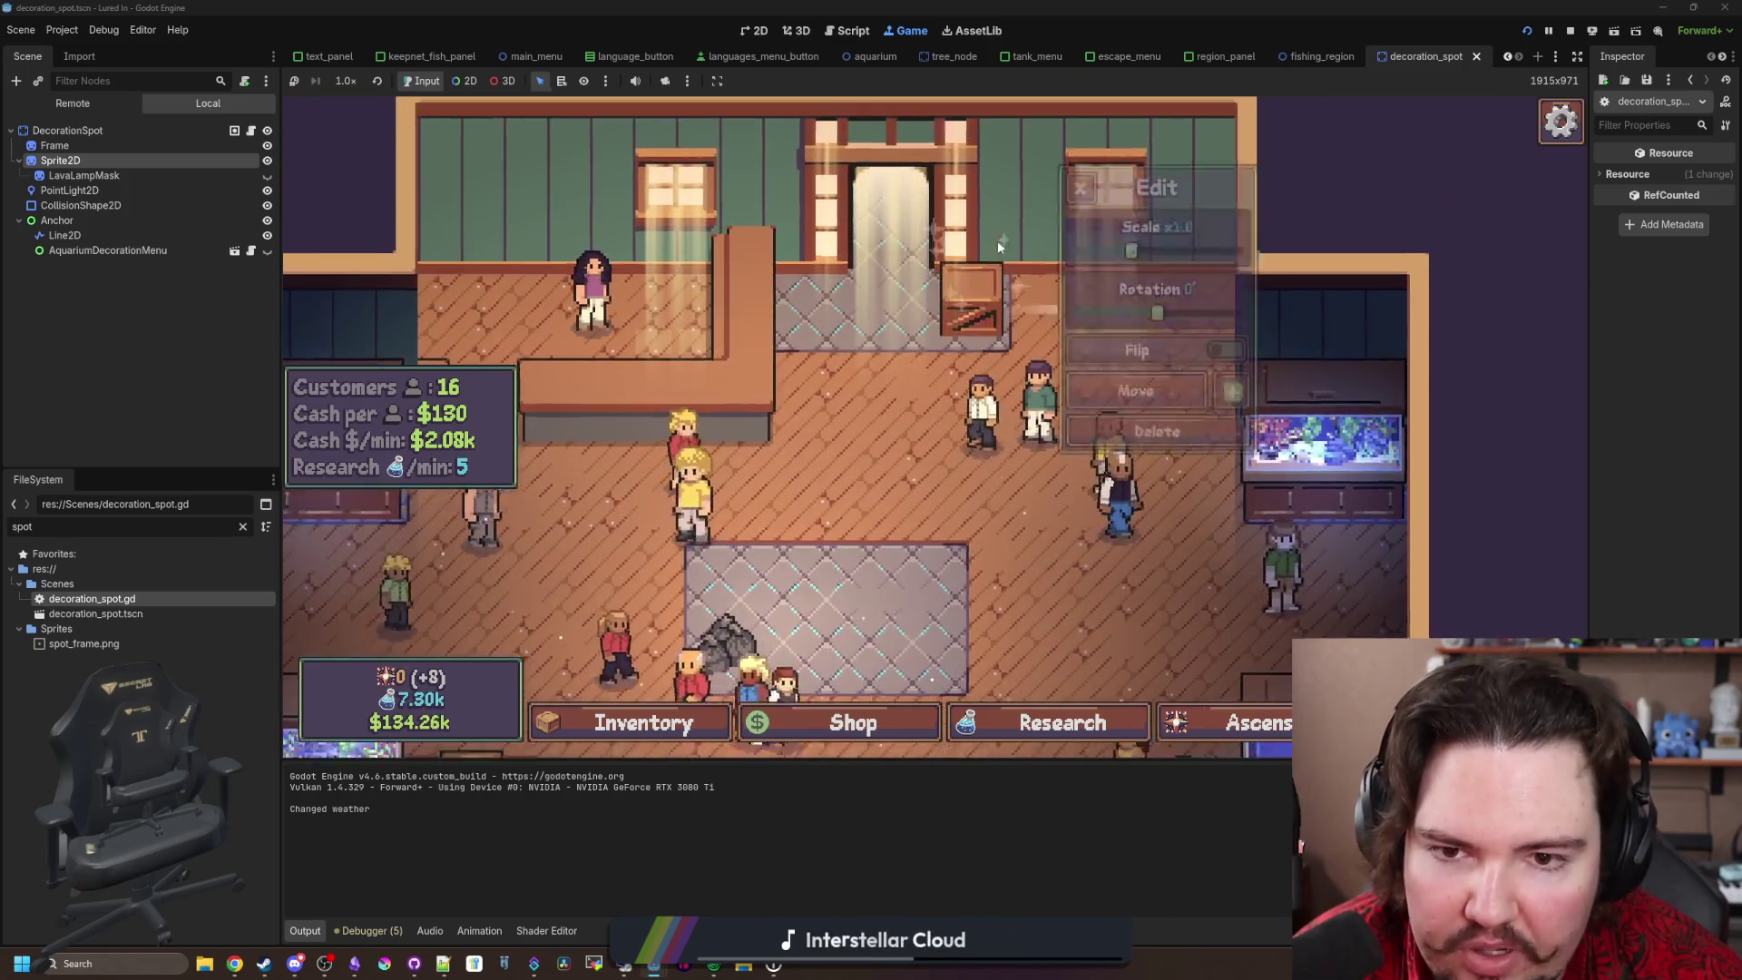
pyautogui.click(1088, 501)
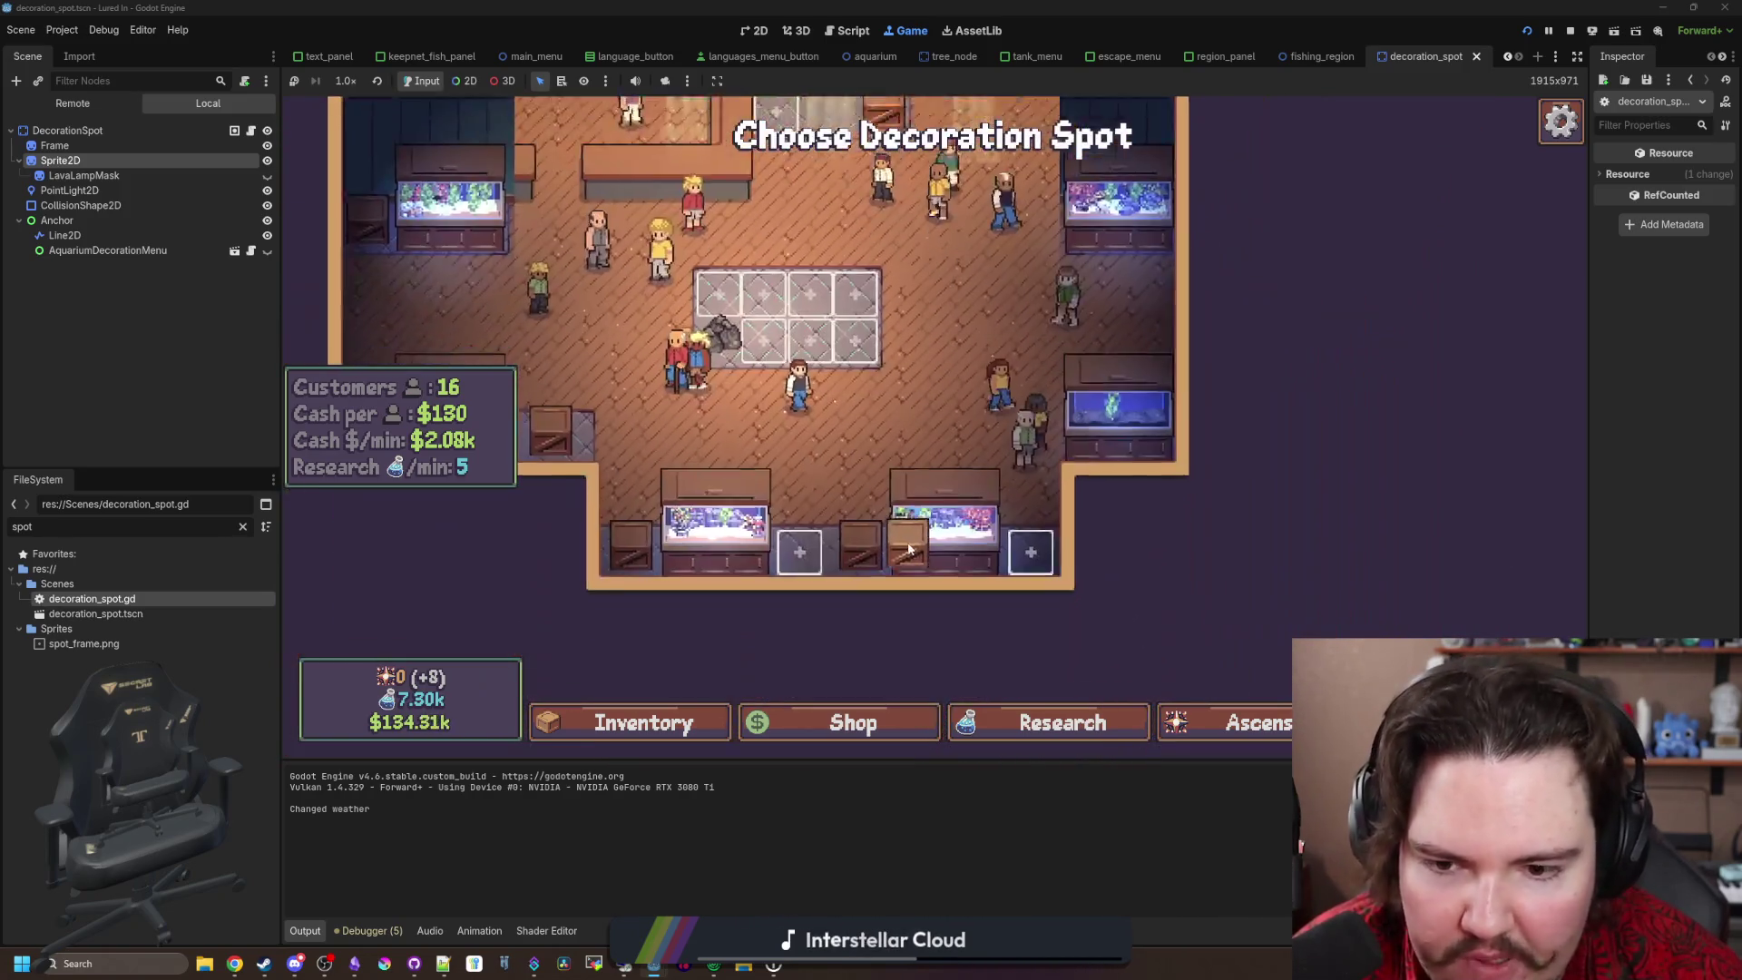
pyautogui.click(908, 548)
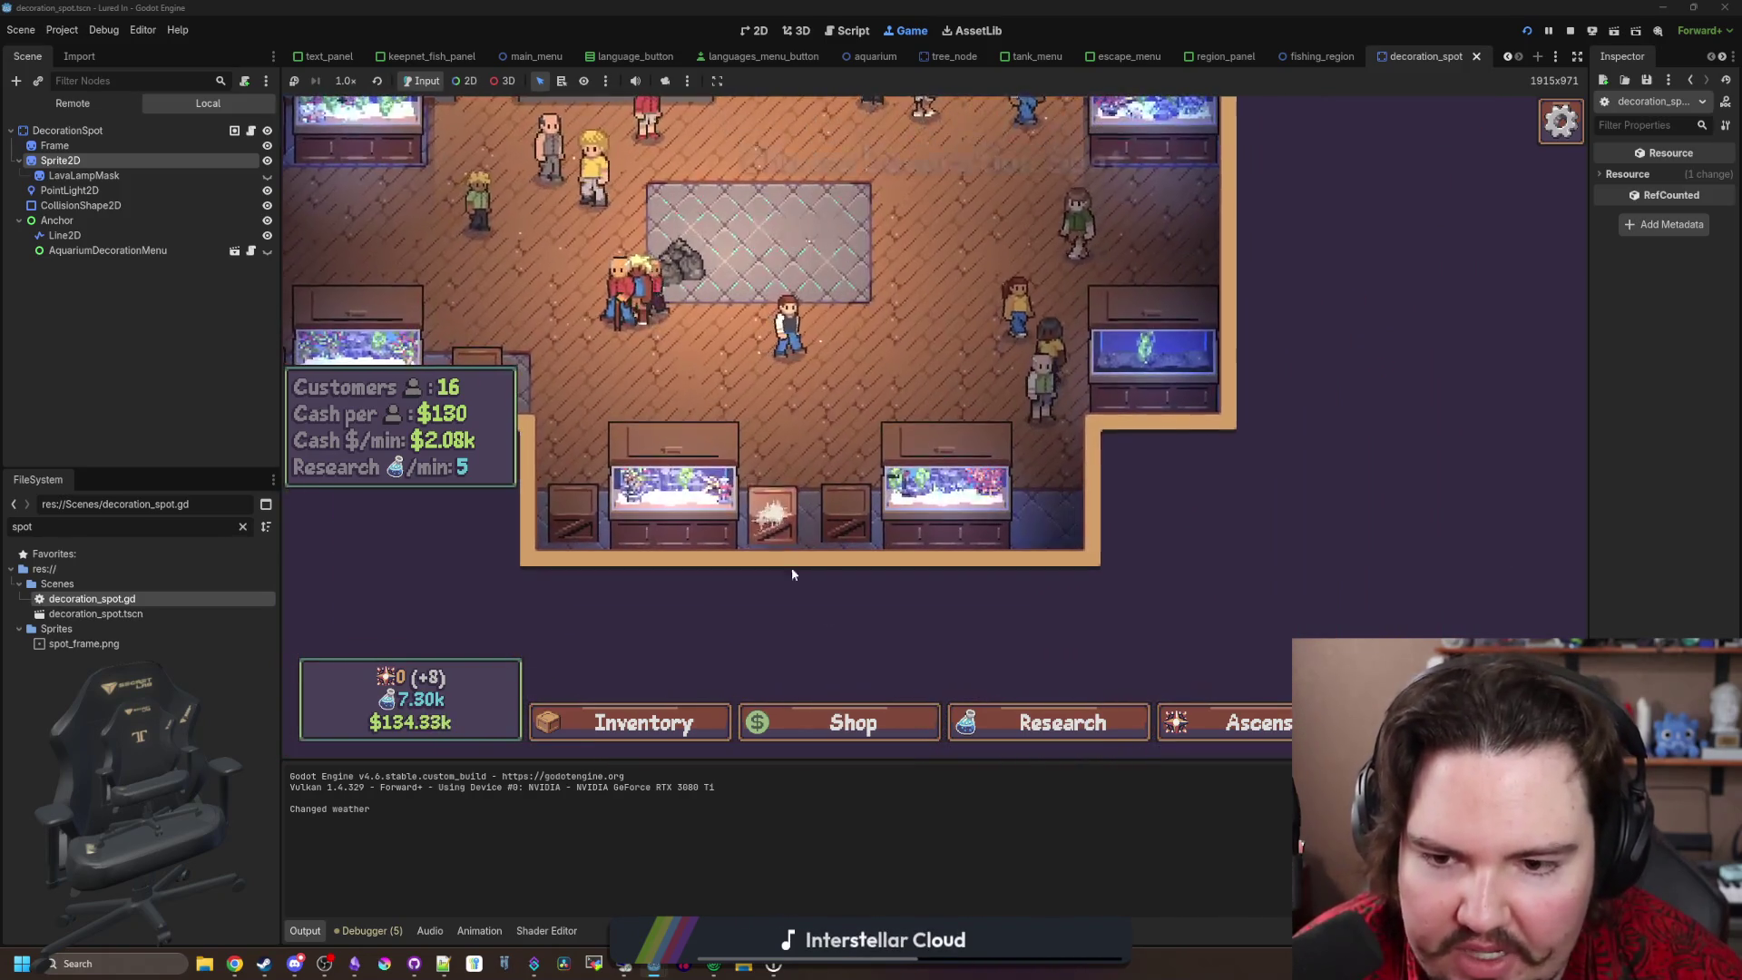
# Step: Re-place the crate several more times, including the top-centre and right spots
pyautogui.click(789, 508)
pyautogui.click(1075, 544)
pyautogui.click(894, 347)
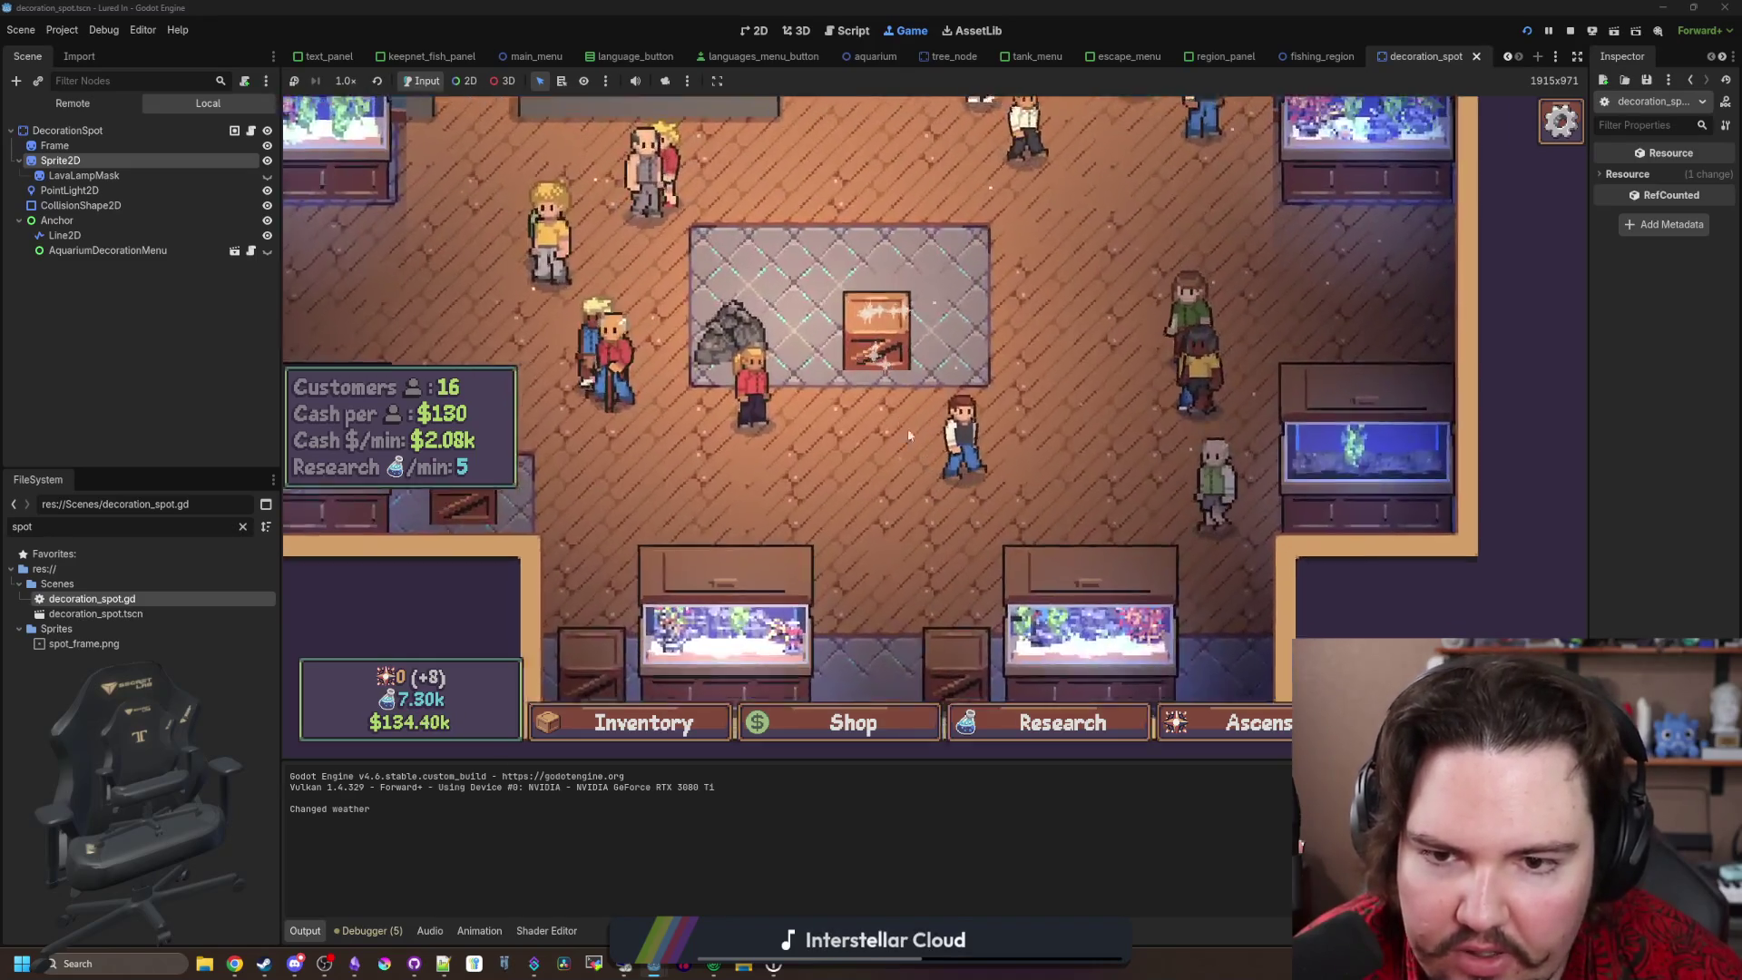
pyautogui.click(863, 373)
pyautogui.click(1112, 498)
pyautogui.click(926, 344)
pyautogui.click(1119, 507)
pyautogui.click(1020, 513)
# Step: Move the crate to the centre rug's right end, then revisit the 8.0 decay line in decoration_spot.gd
pyautogui.click(1150, 536)
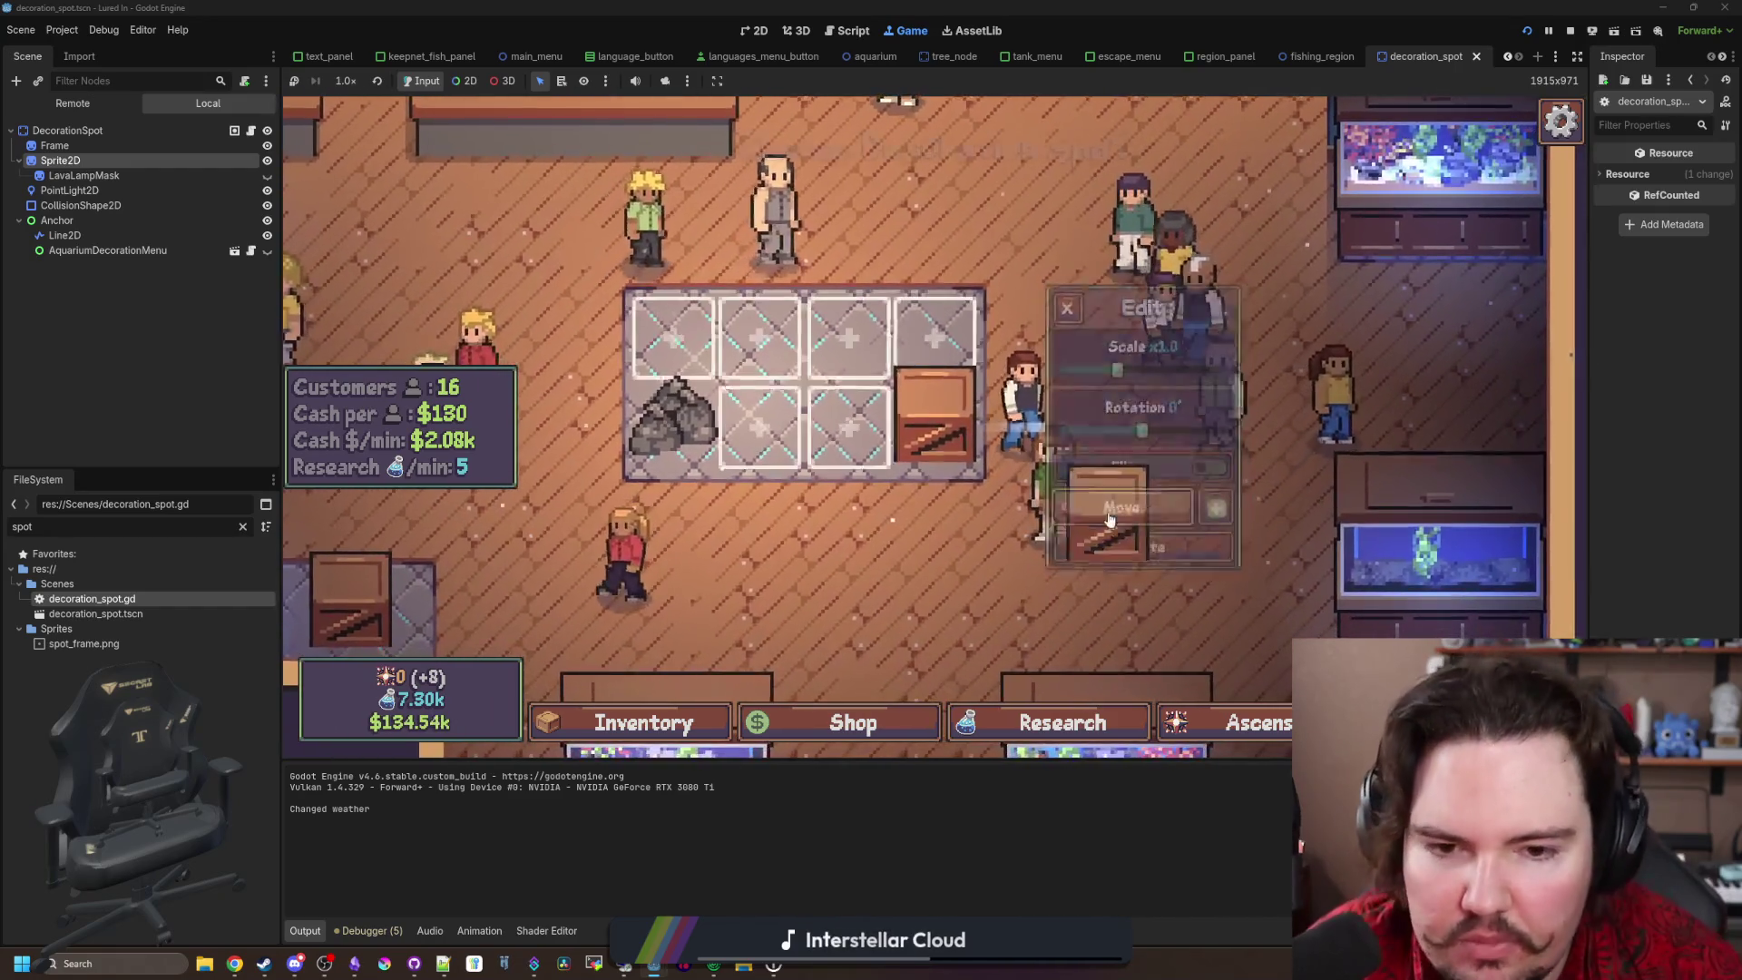
pyautogui.click(844, 336)
pyautogui.click(851, 340)
pyautogui.click(1118, 508)
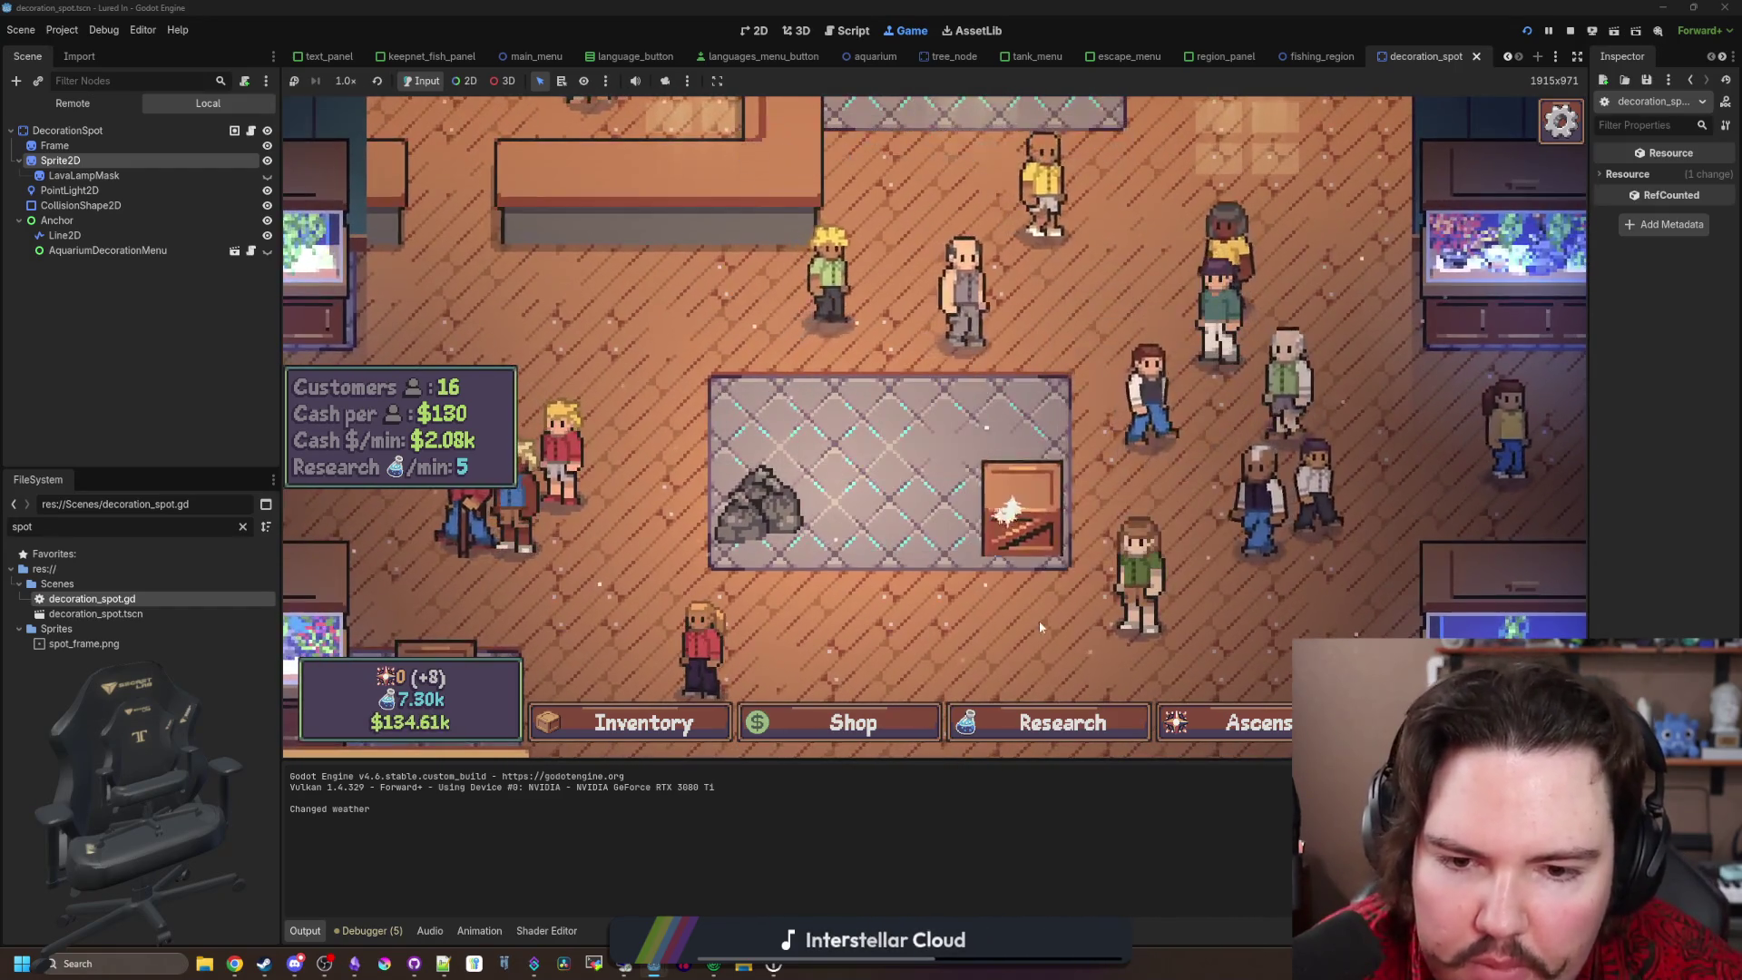
pyautogui.click(1030, 535)
pyautogui.click(251, 131)
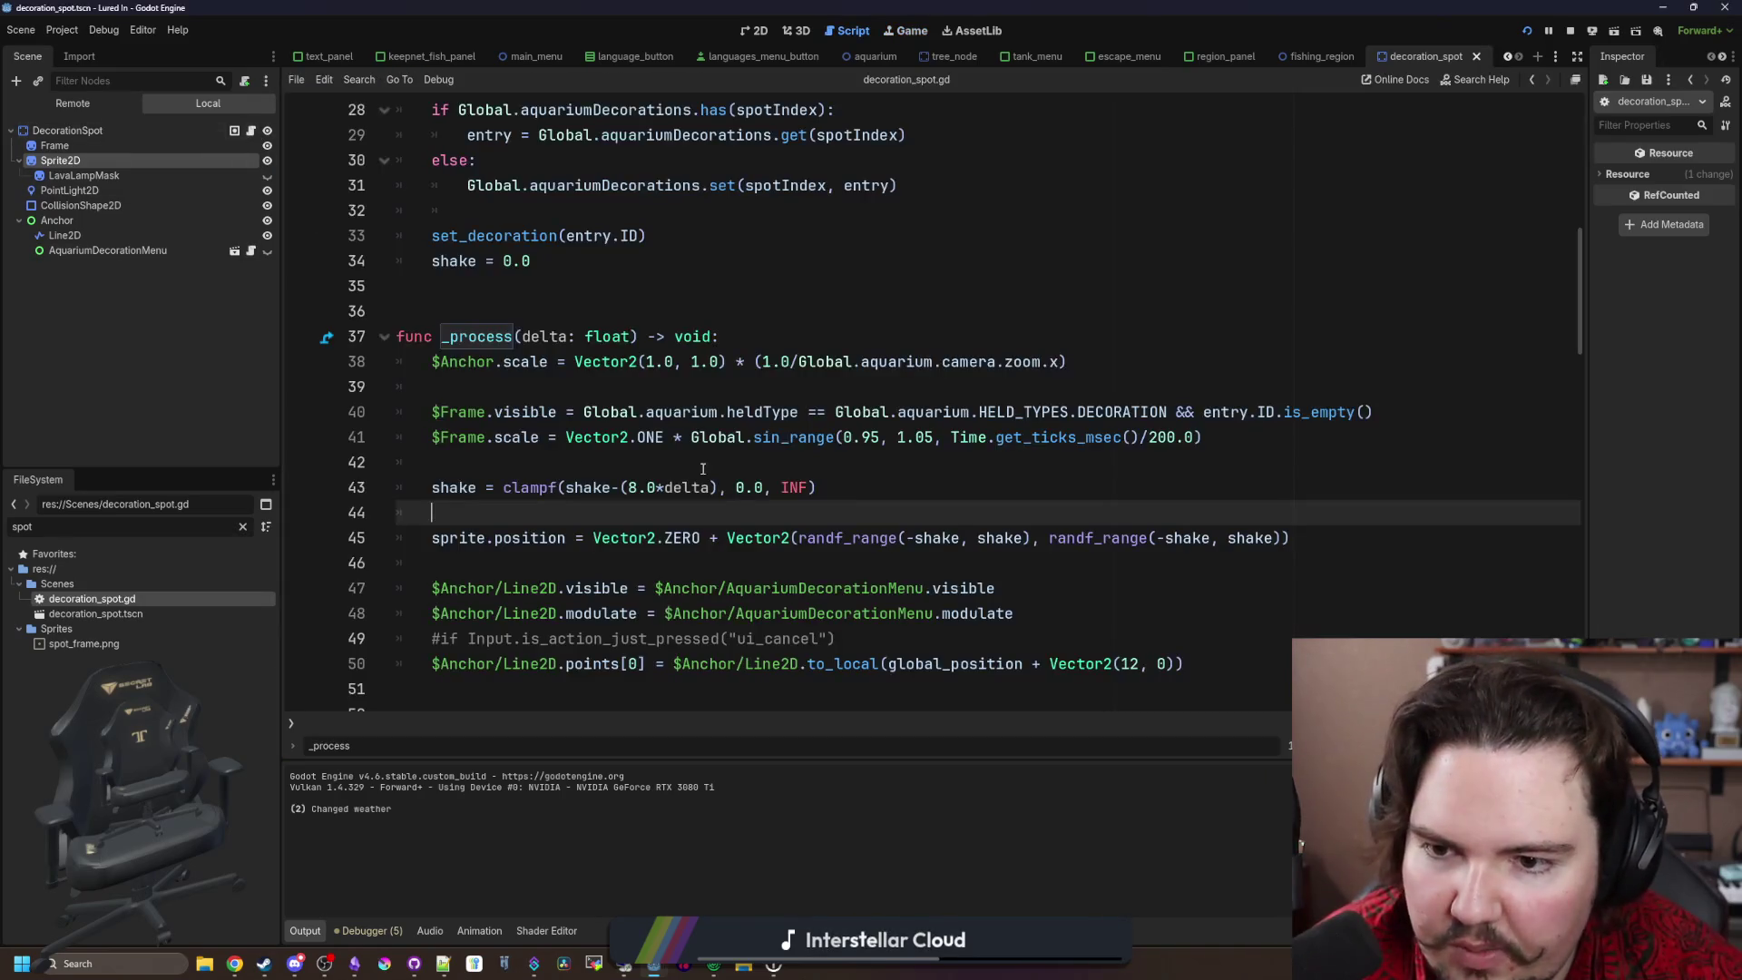
pyautogui.click(638, 485)
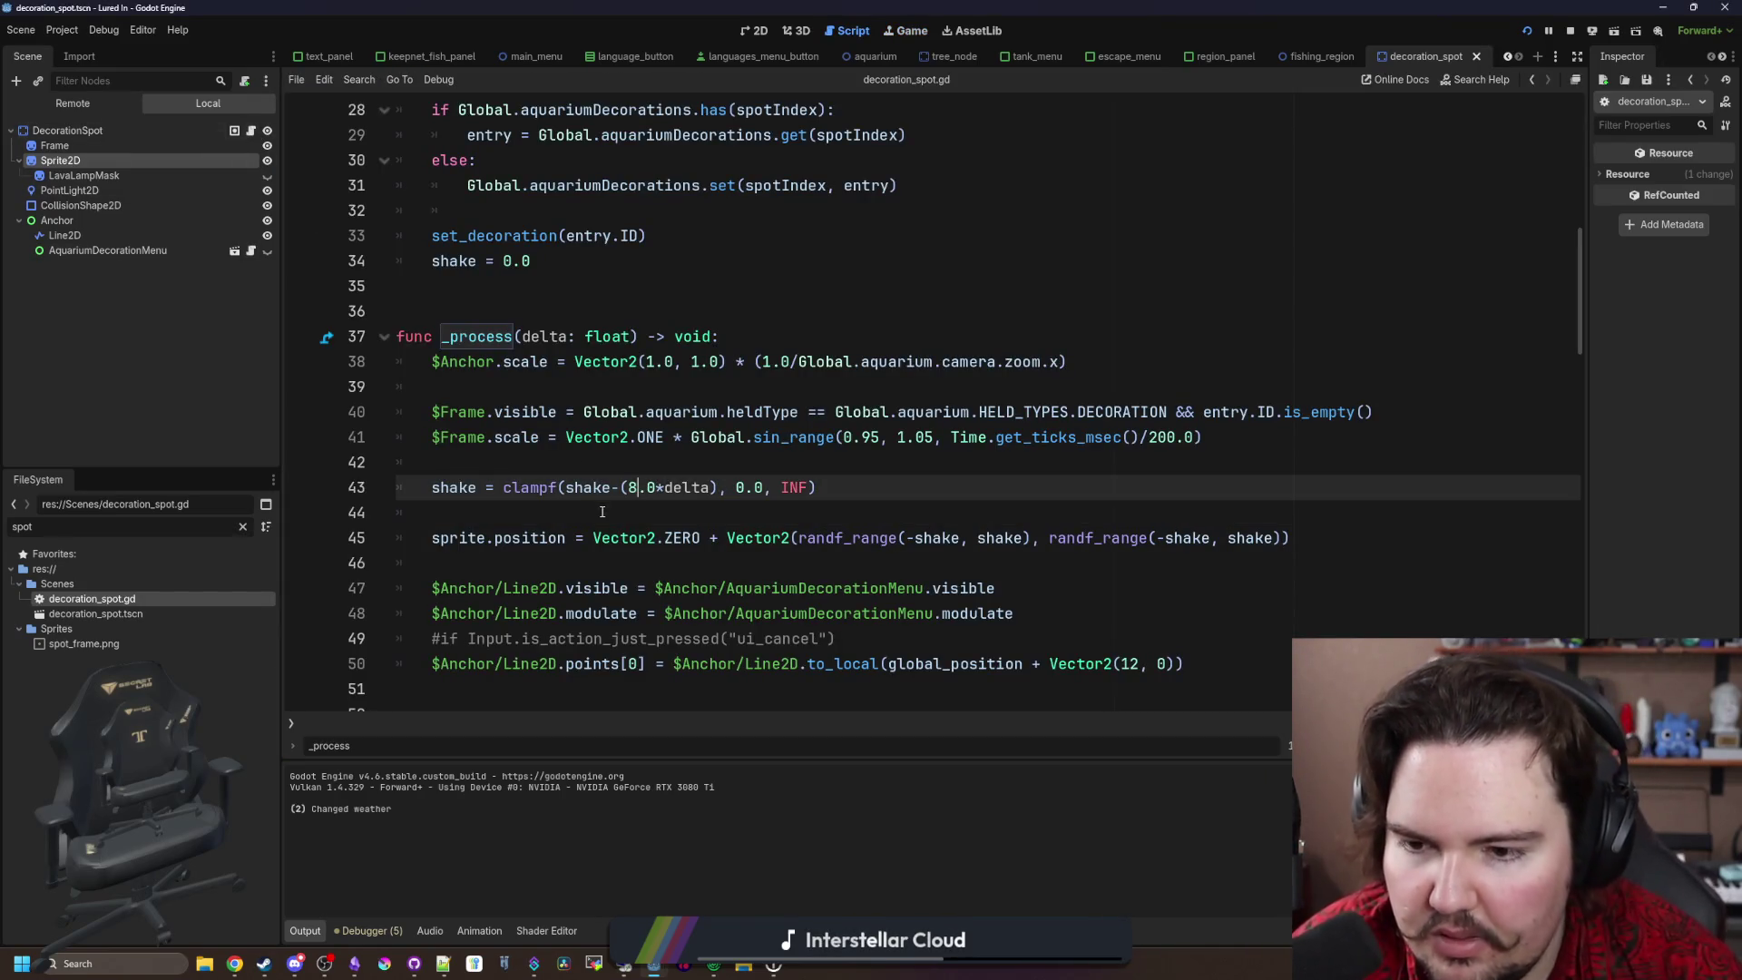
pyautogui.scroll(-10, 602, 511)
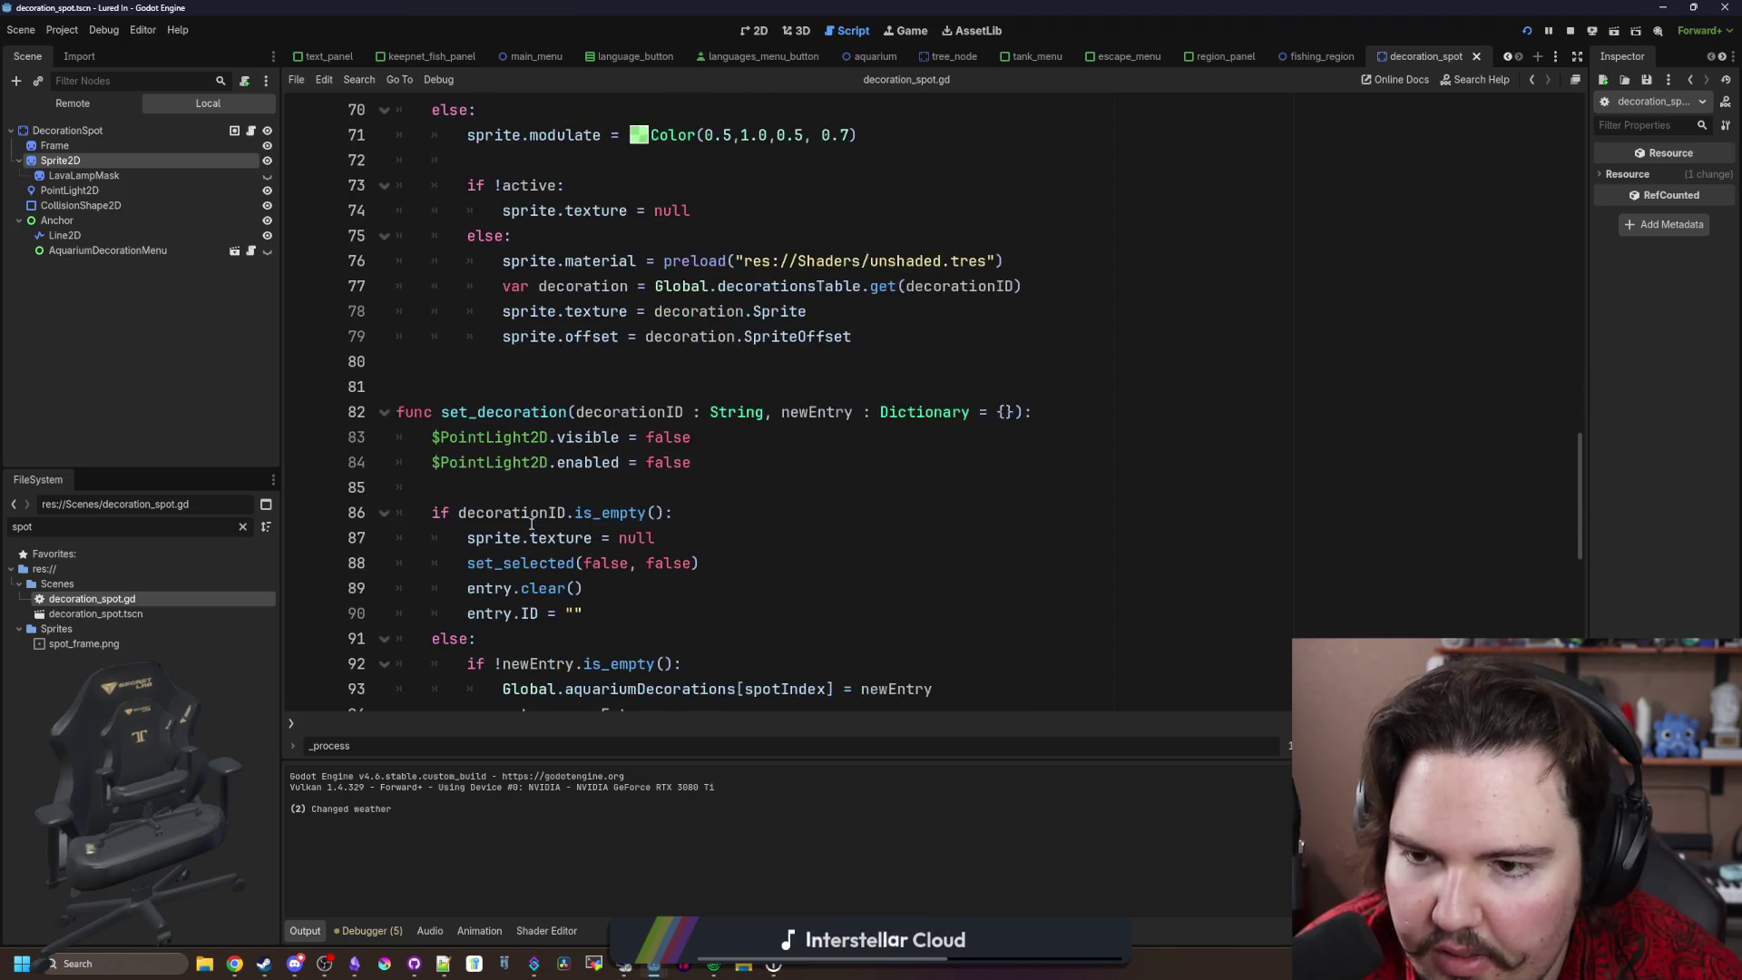